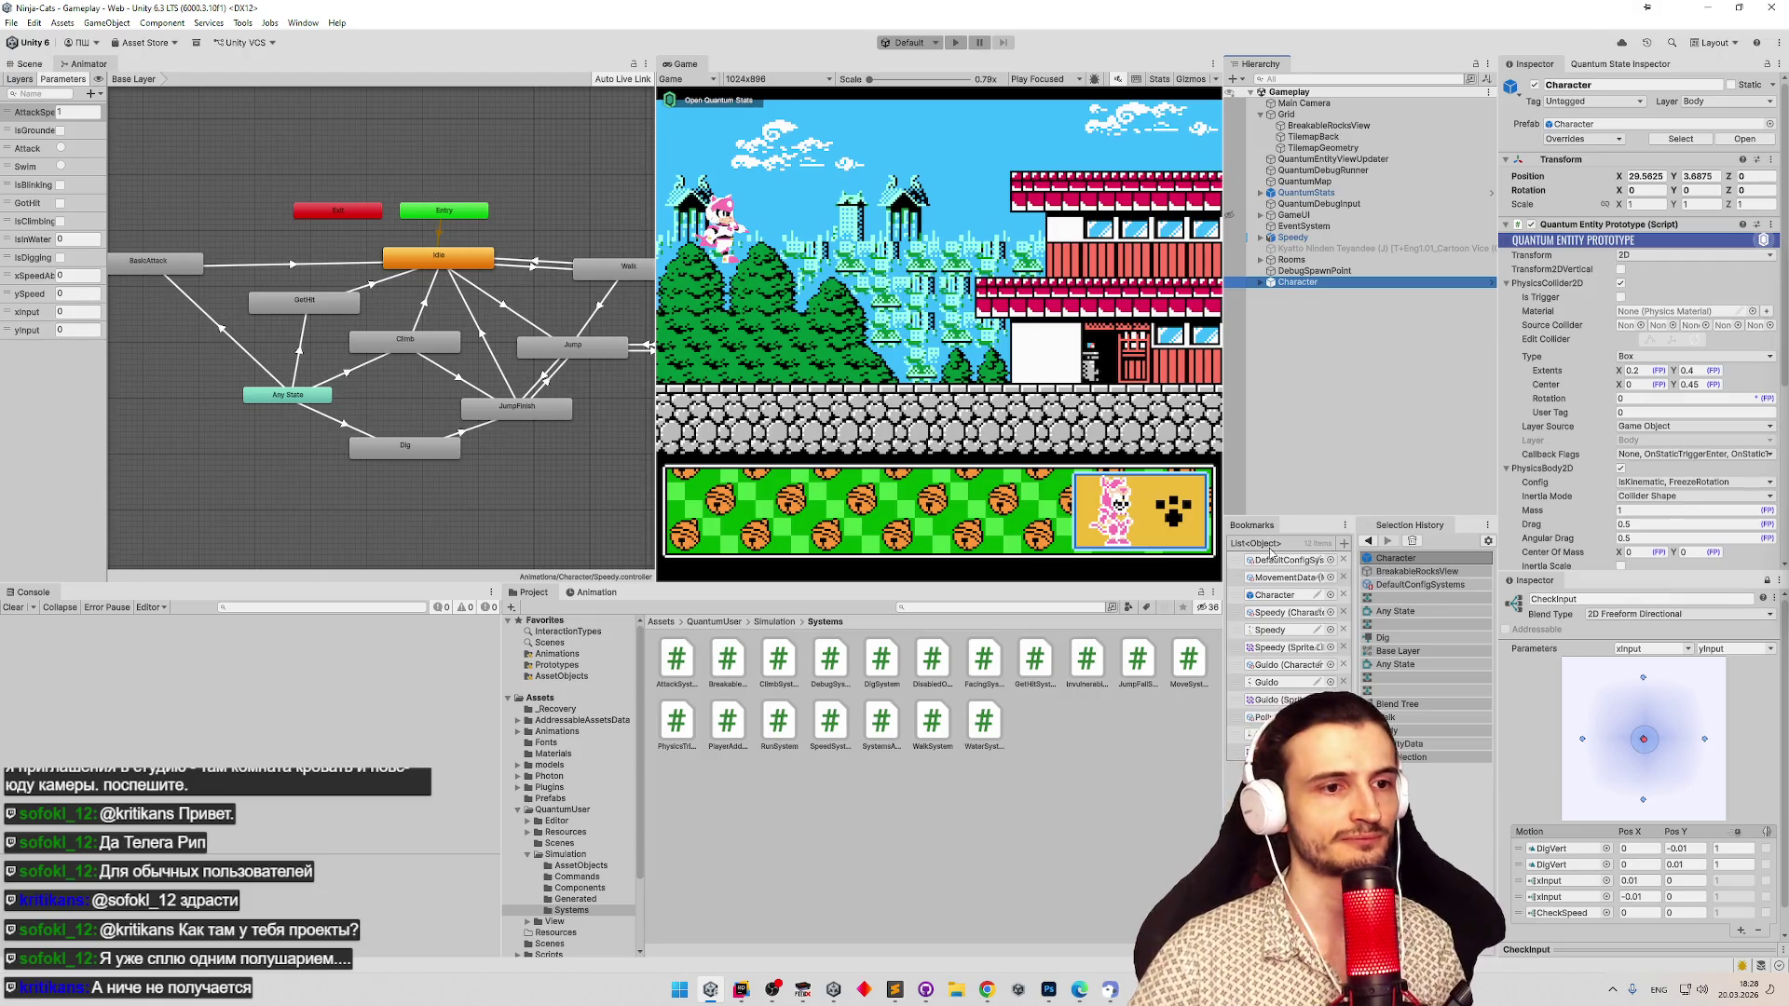
Open the Character prefab, then return to the Gameplay scene with Main Camera.
{"action": "double_click", "coordinate": [1275, 594]}
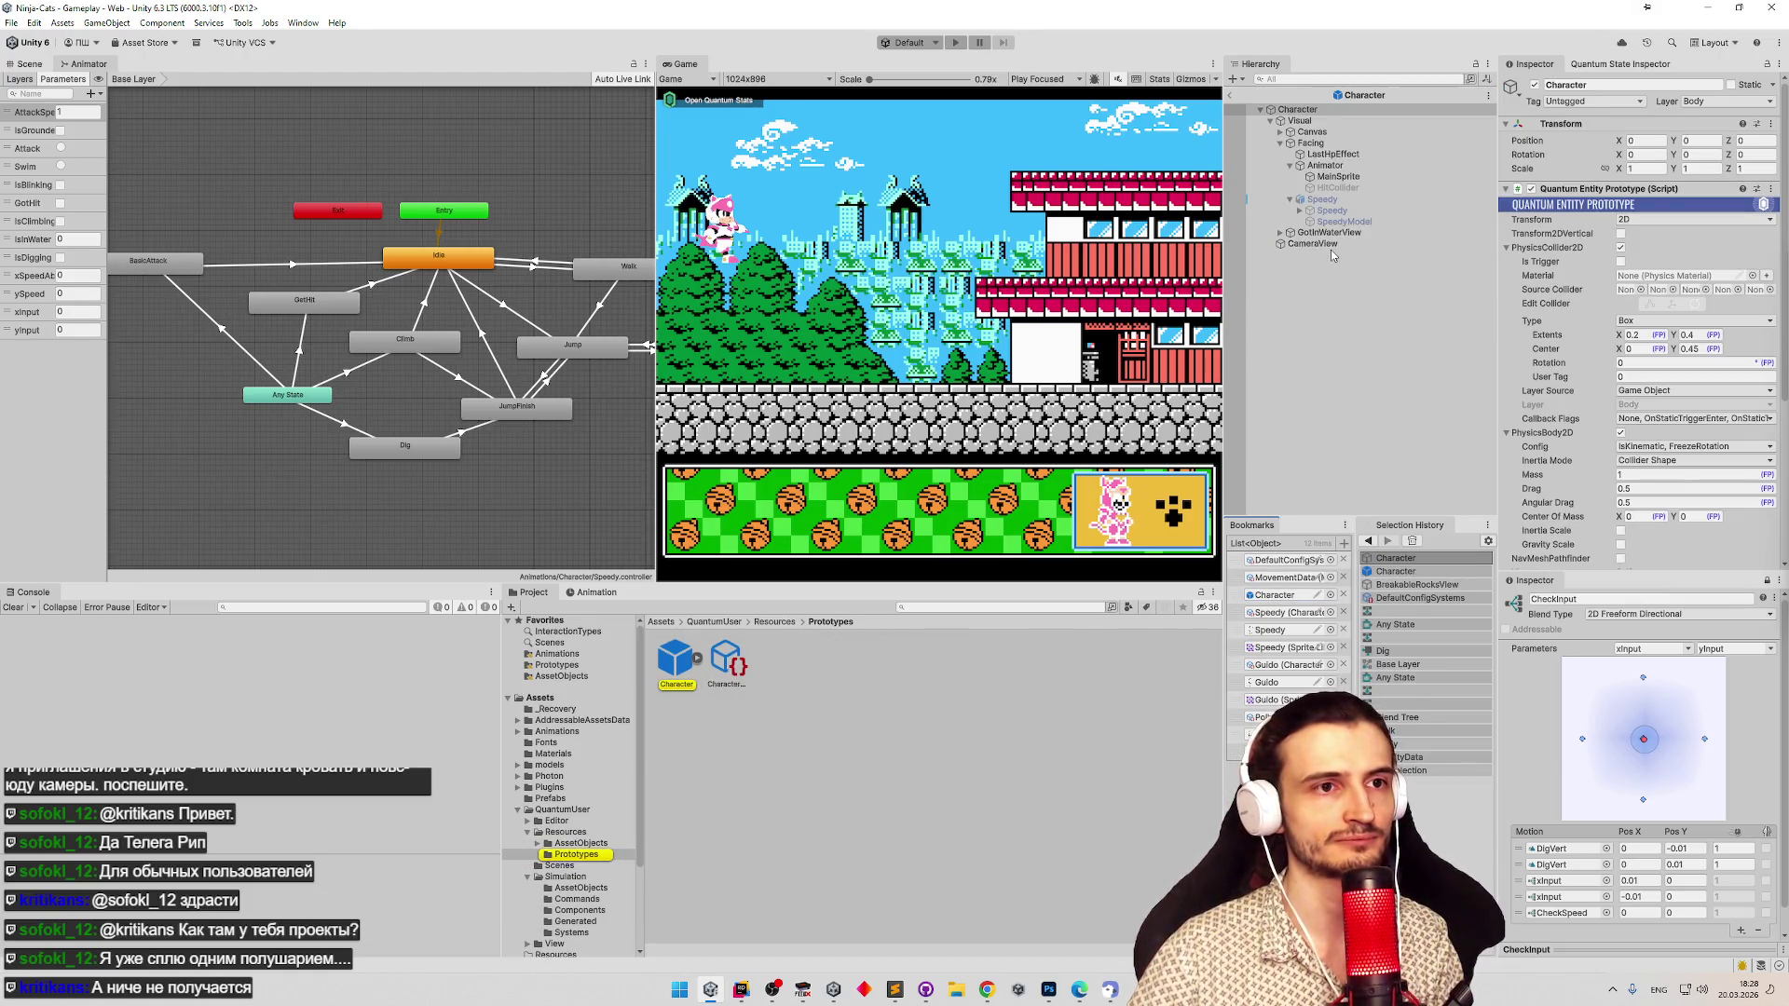
{"action": "left_click", "coordinate": [1330, 253]}
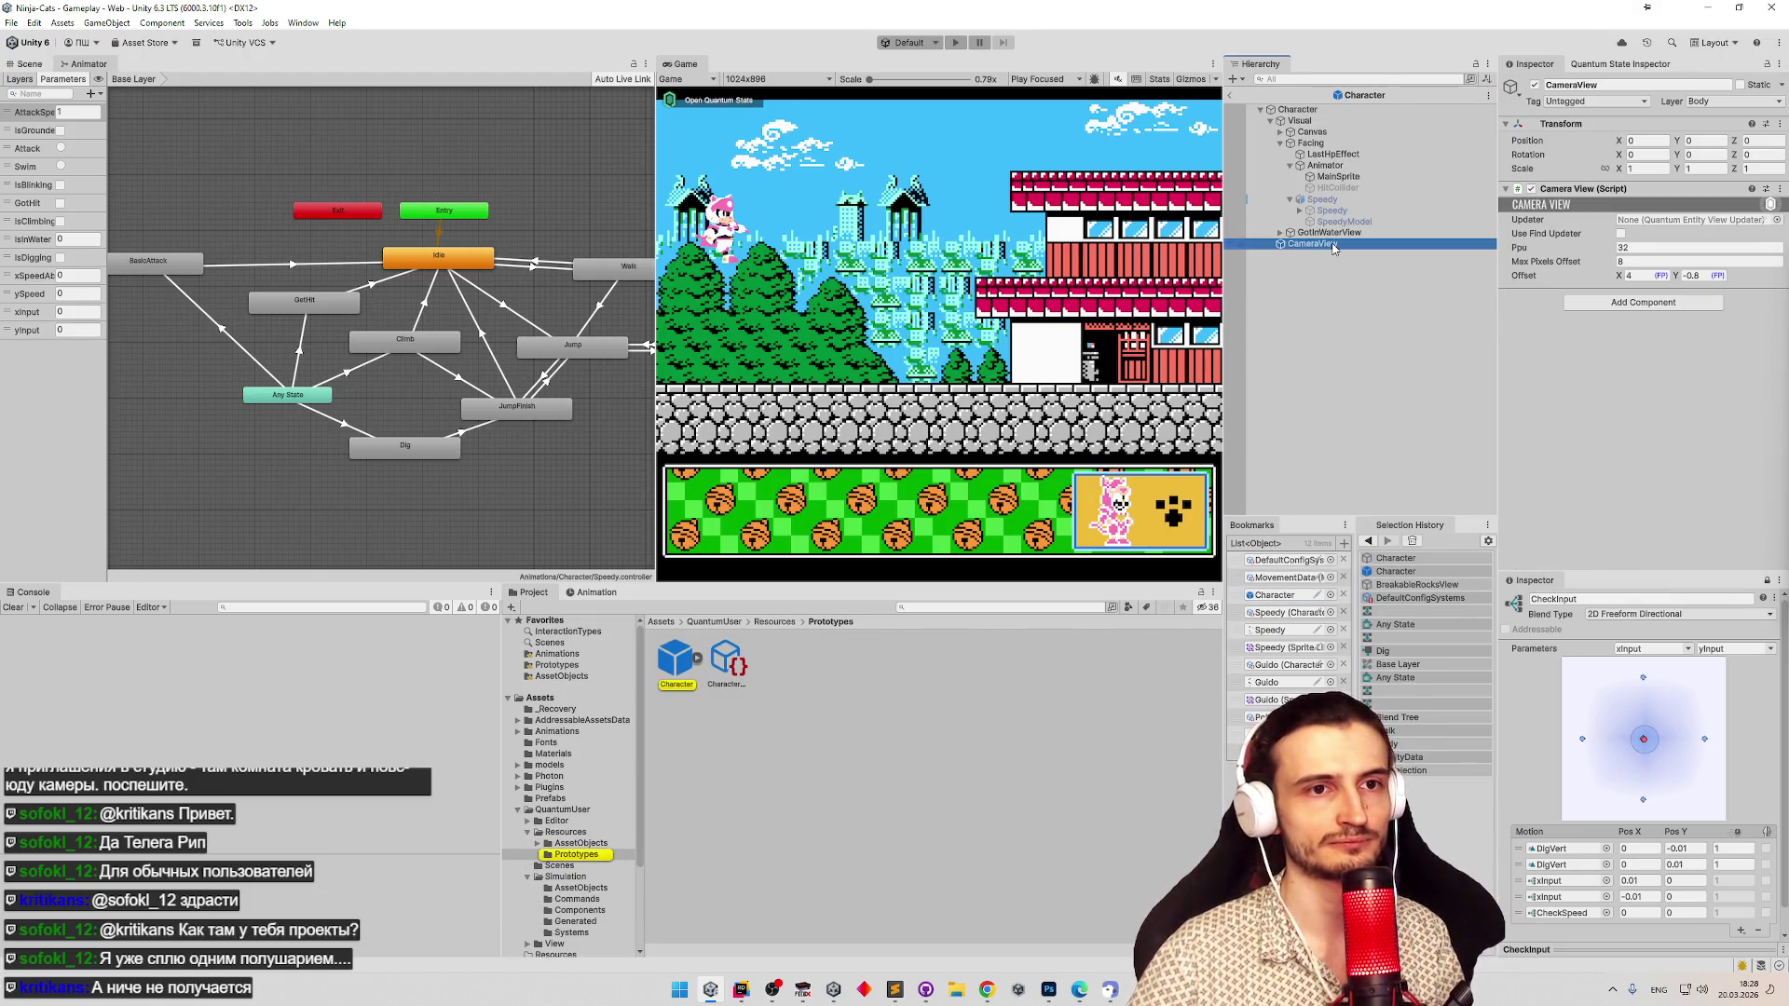
{"action": "left_click", "coordinate": [1233, 97]}
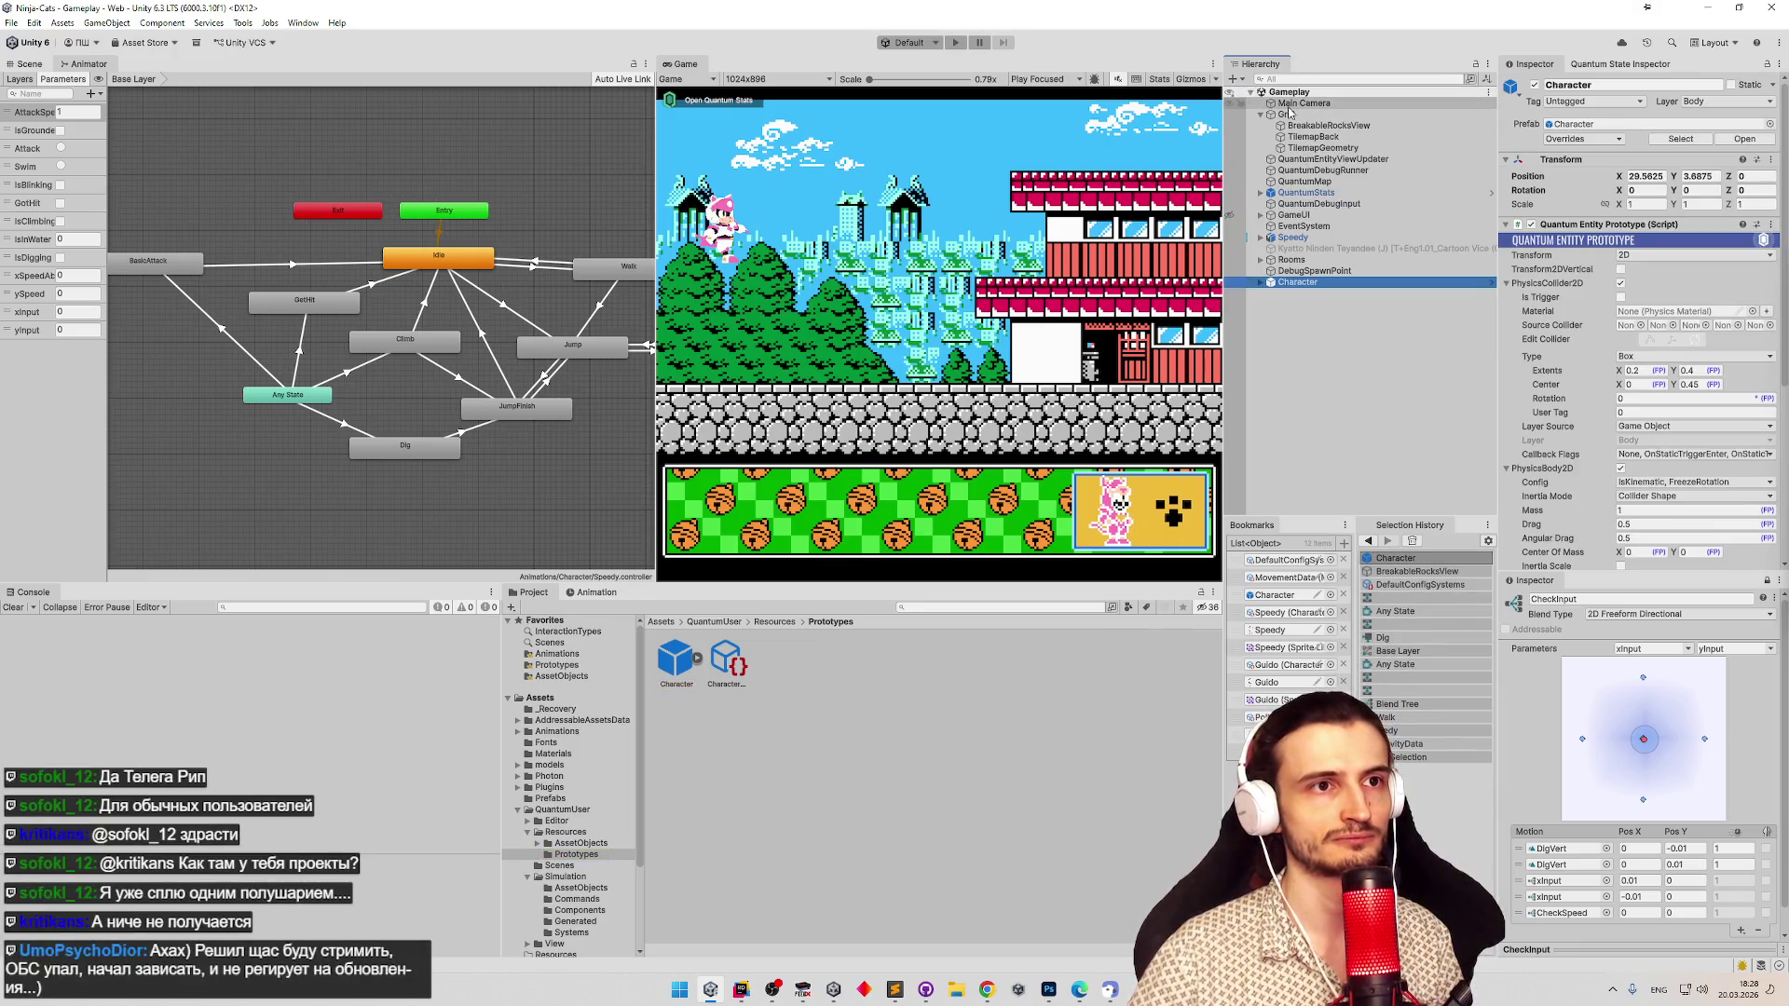
Add the Camera View script component to Main Camera.
{"action": "left_click", "coordinate": [1630, 514]}
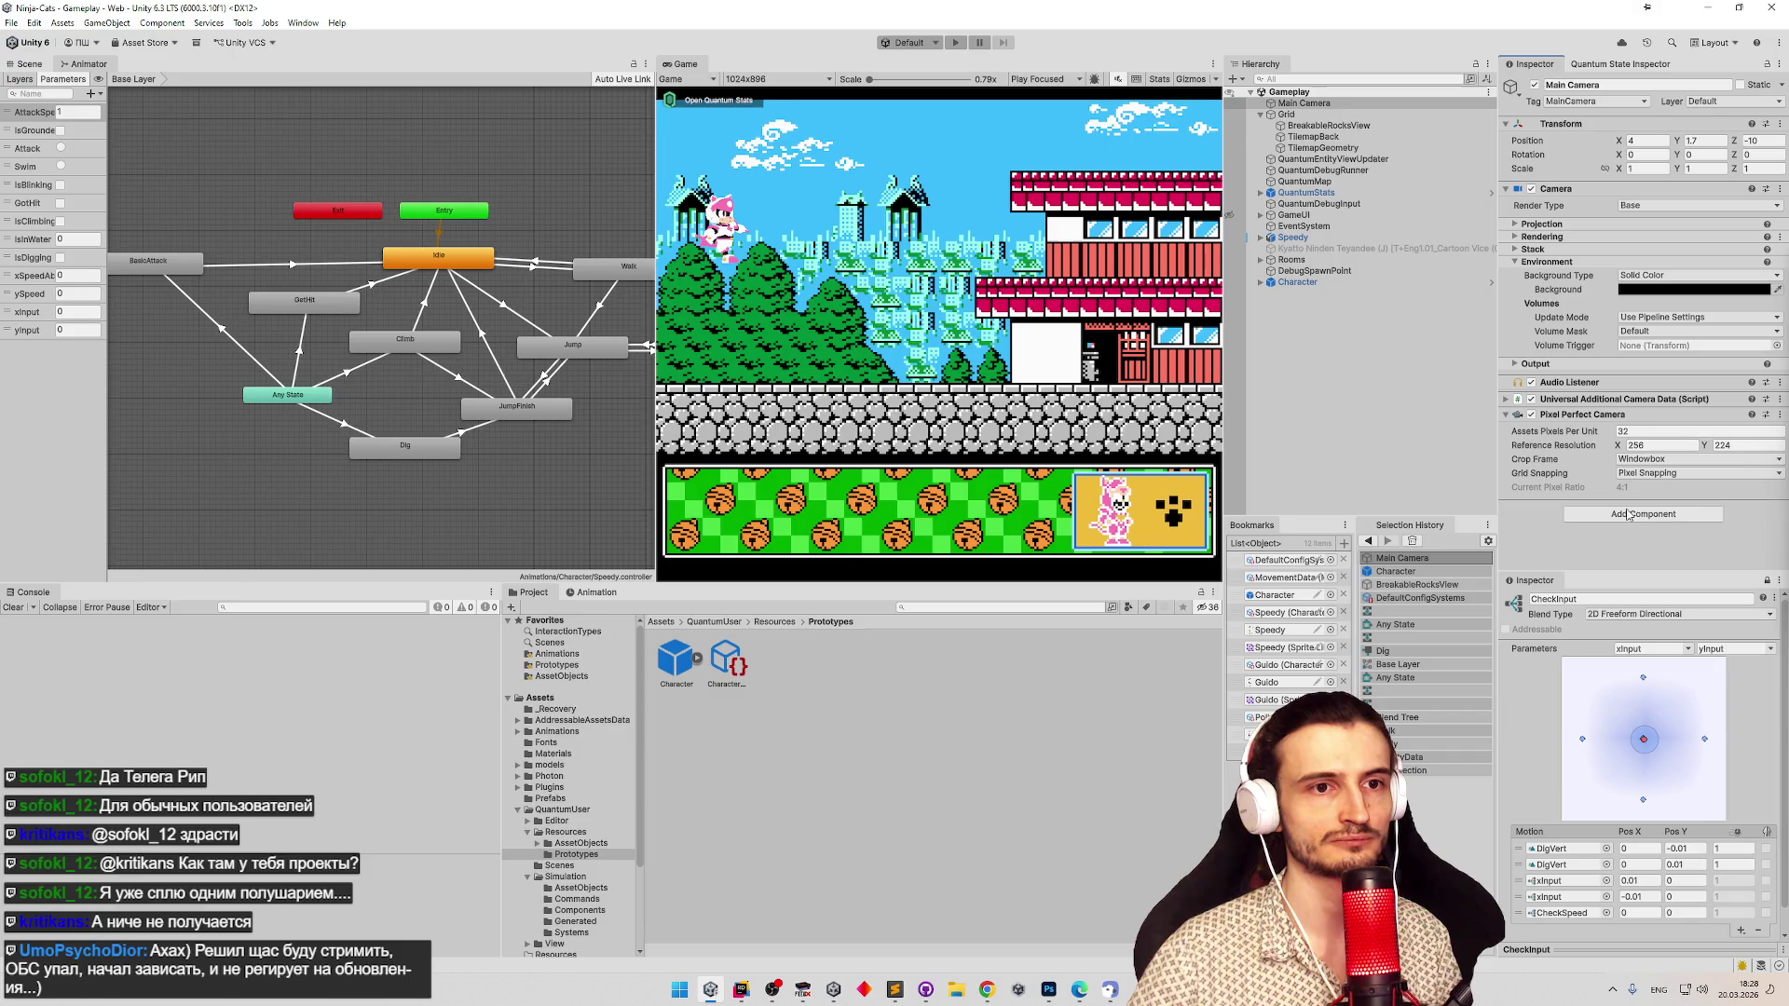
{"action": "type", "text": "camera"}
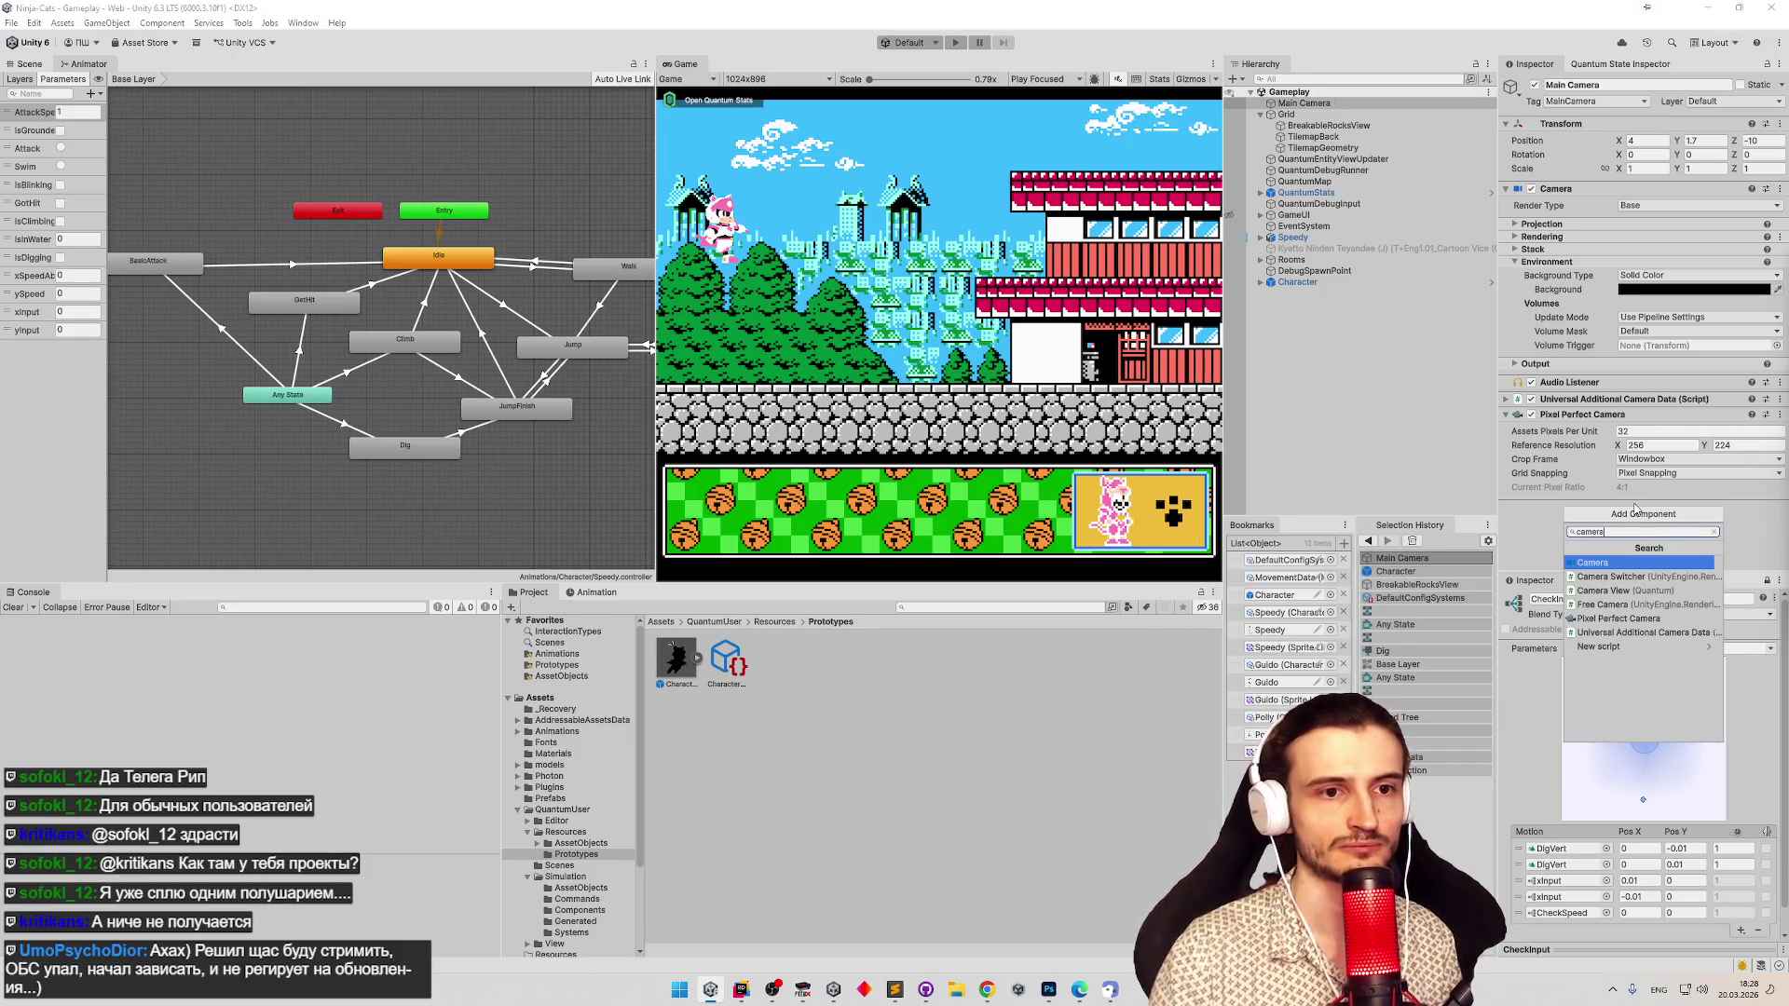
{"action": "key", "text": "Down"}
{"action": "key", "text": "Down"}
{"action": "key", "text": "Return"}
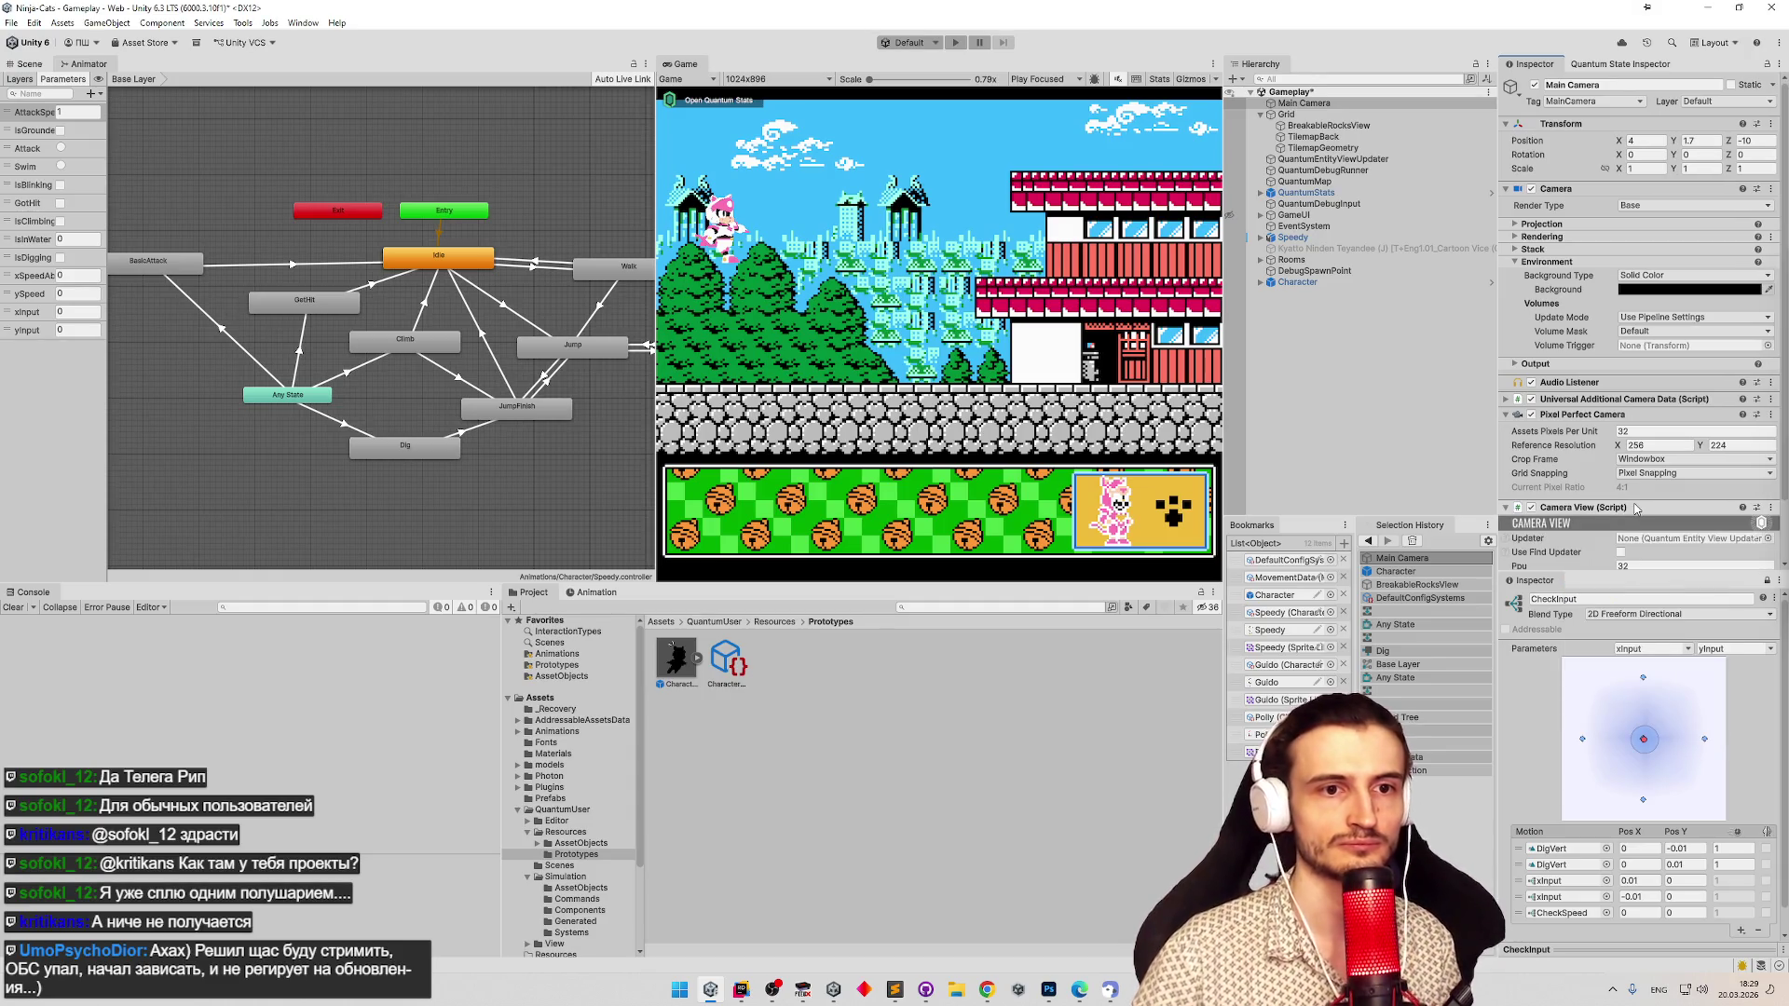
Set Camera View's Updater to QuantumEntityViewUpdater and switch to MoveSystem.cs in Rider.
{"action": "scroll", "coordinate": [1663, 503], "scroll_direction": "down", "scroll_amount": 1}
{"action": "left_click", "coordinate": [1767, 500]}
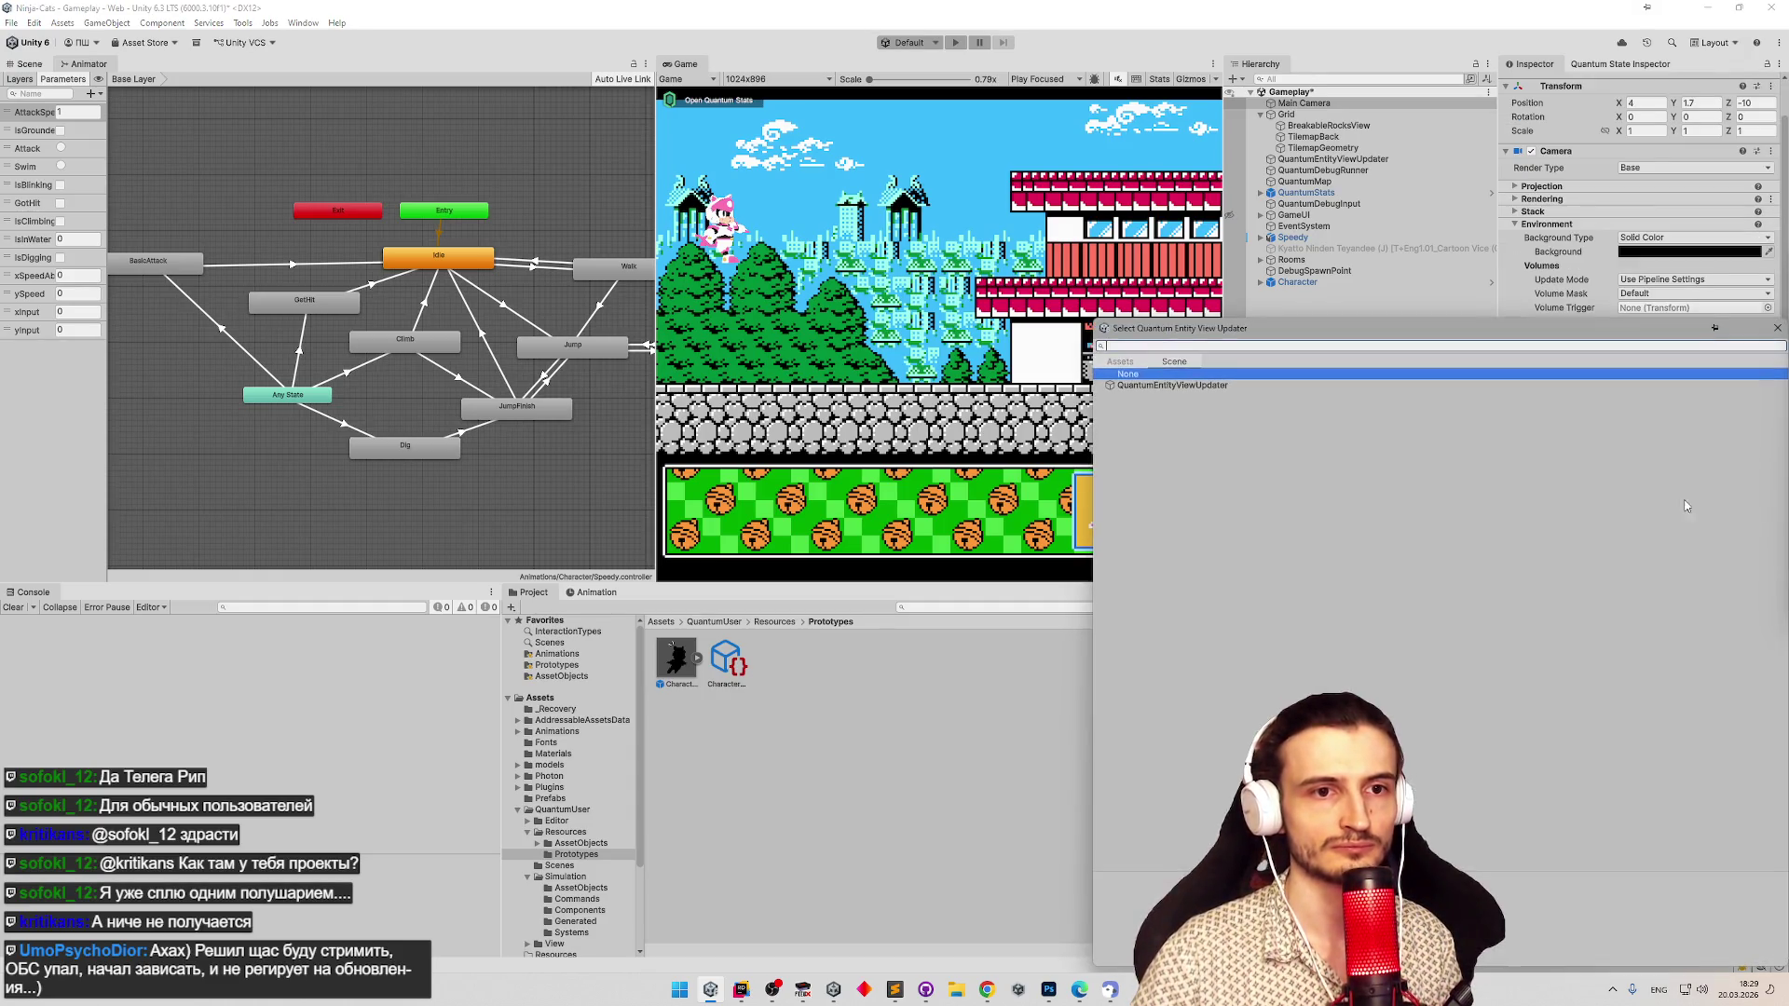
{"action": "double_click", "coordinate": [1172, 385]}
{"action": "scroll", "coordinate": [1784, 529], "scroll_direction": "down", "scroll_amount": 1}
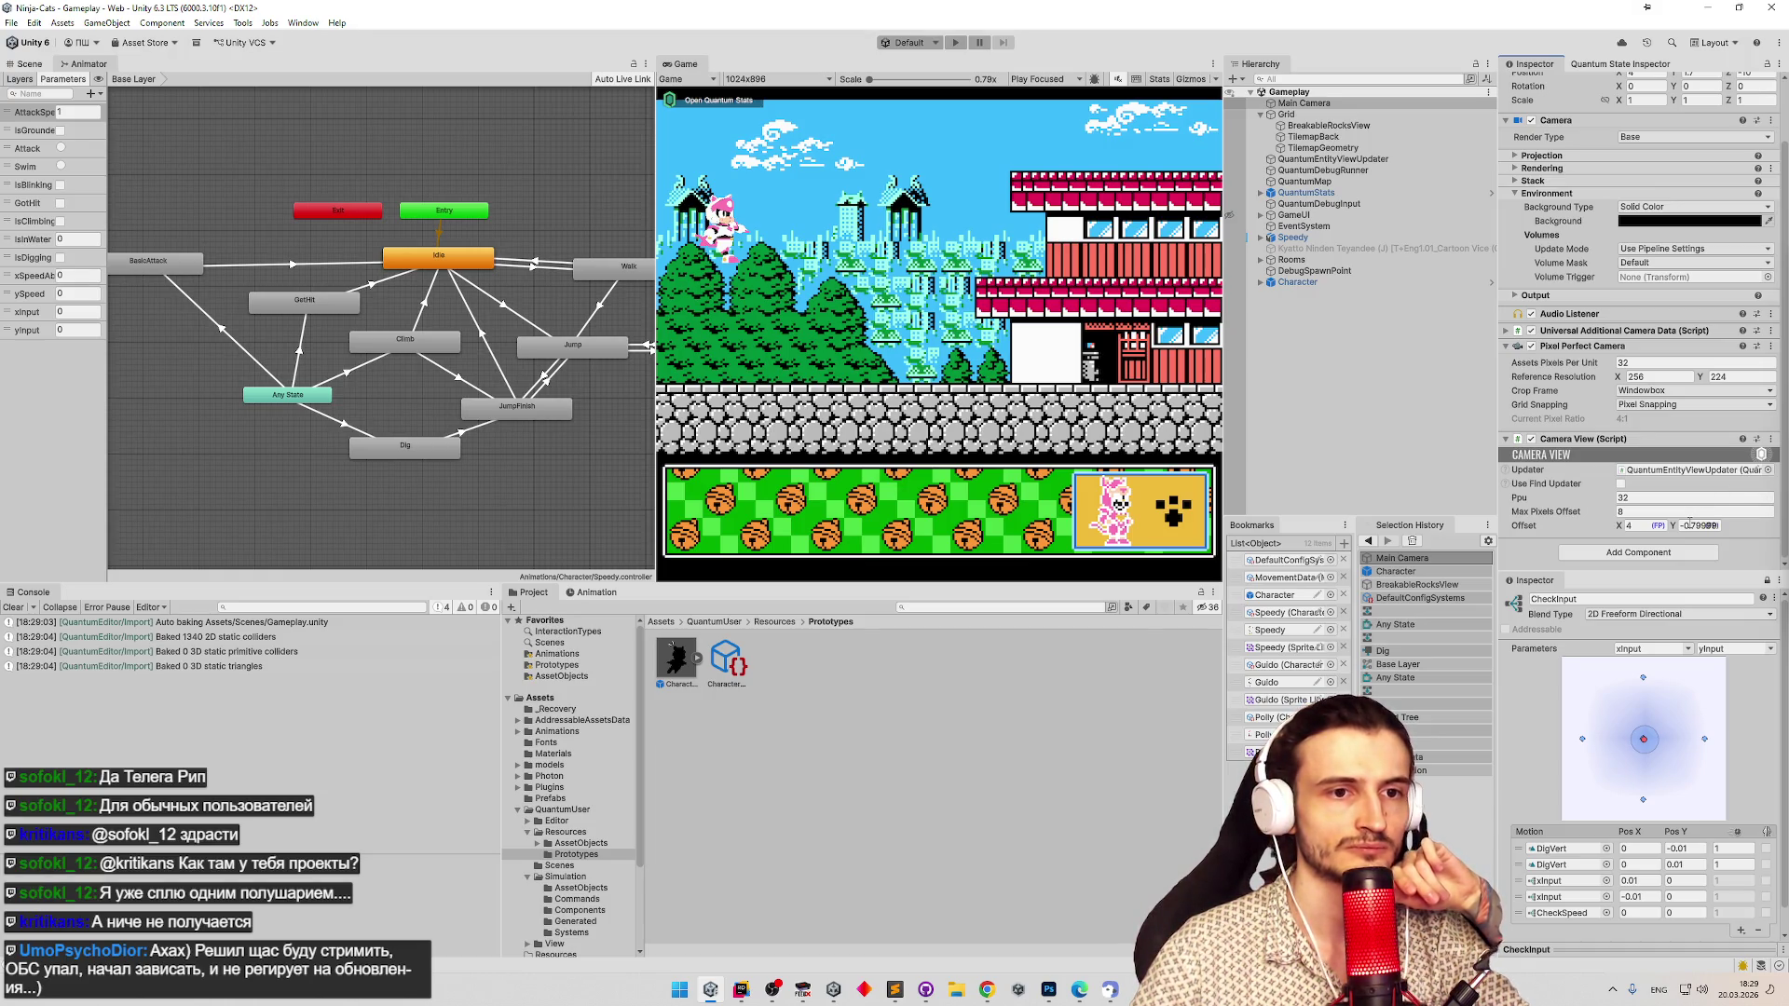
{"action": "left_click", "coordinate": [741, 990]}
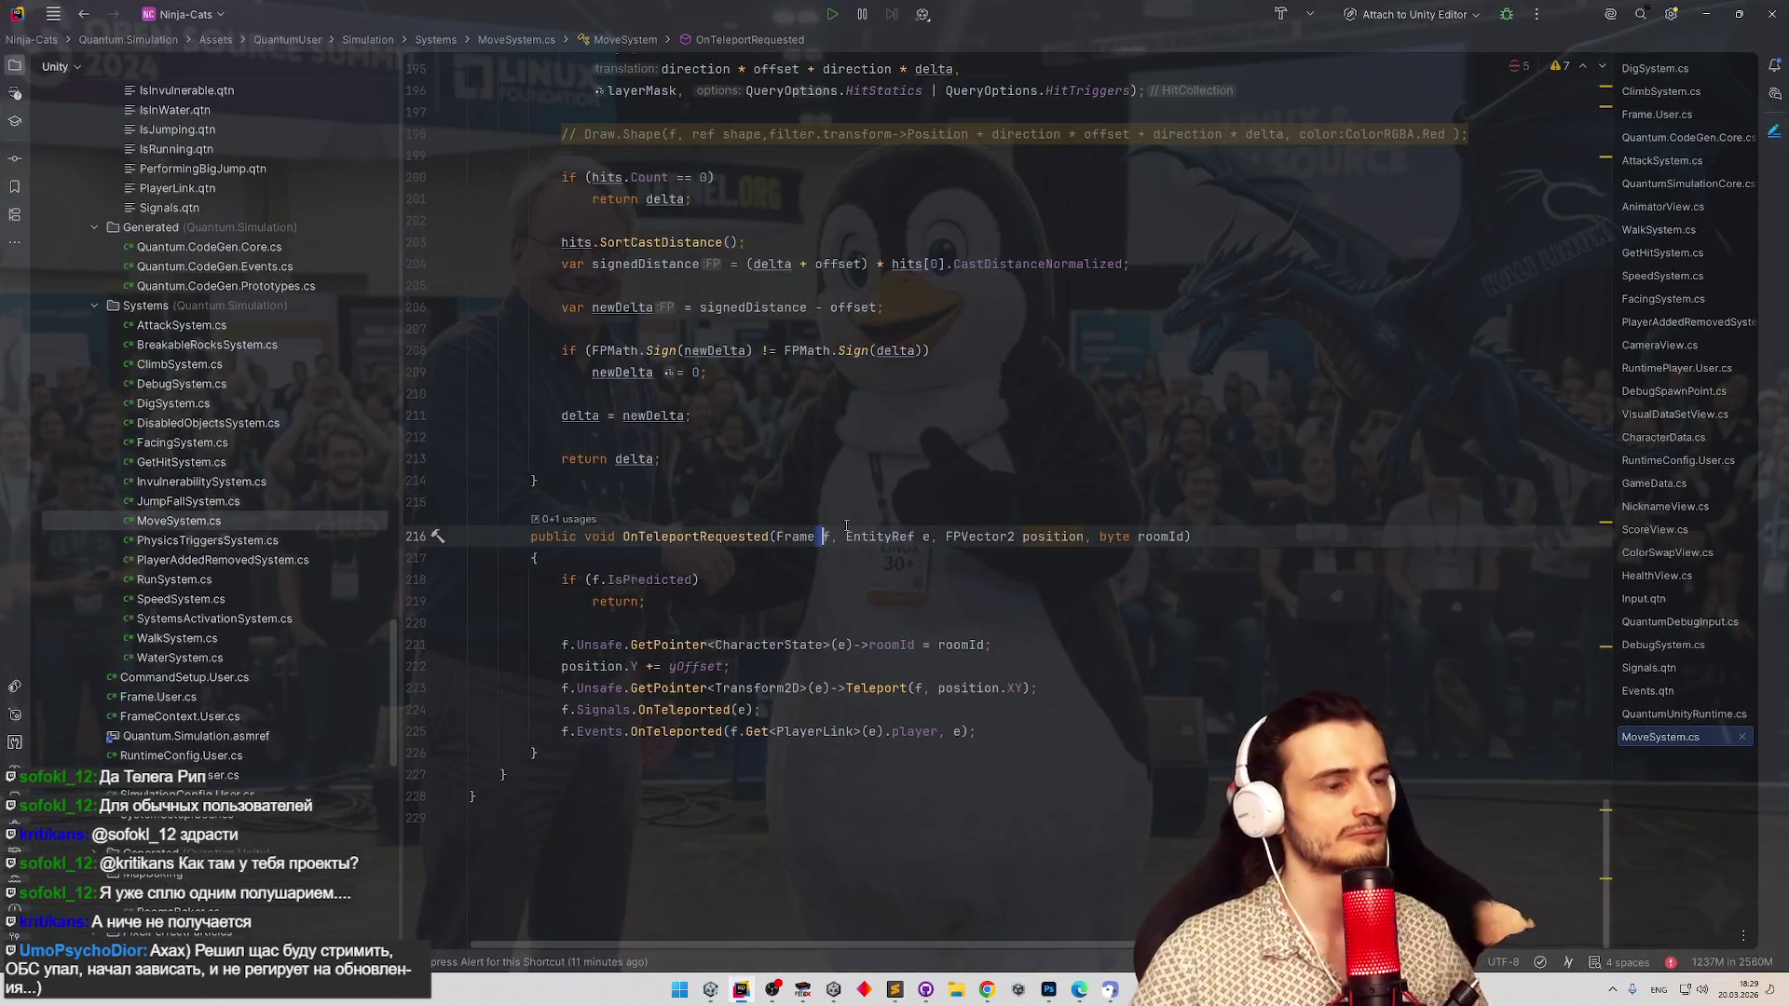
Enable 'Sort tabs alphabetically' in Rider's editor tab settings and open CameraView.cs maximised.
{"action": "scroll", "coordinate": [776, 584], "scroll_direction": "up", "scroll_amount": 20}
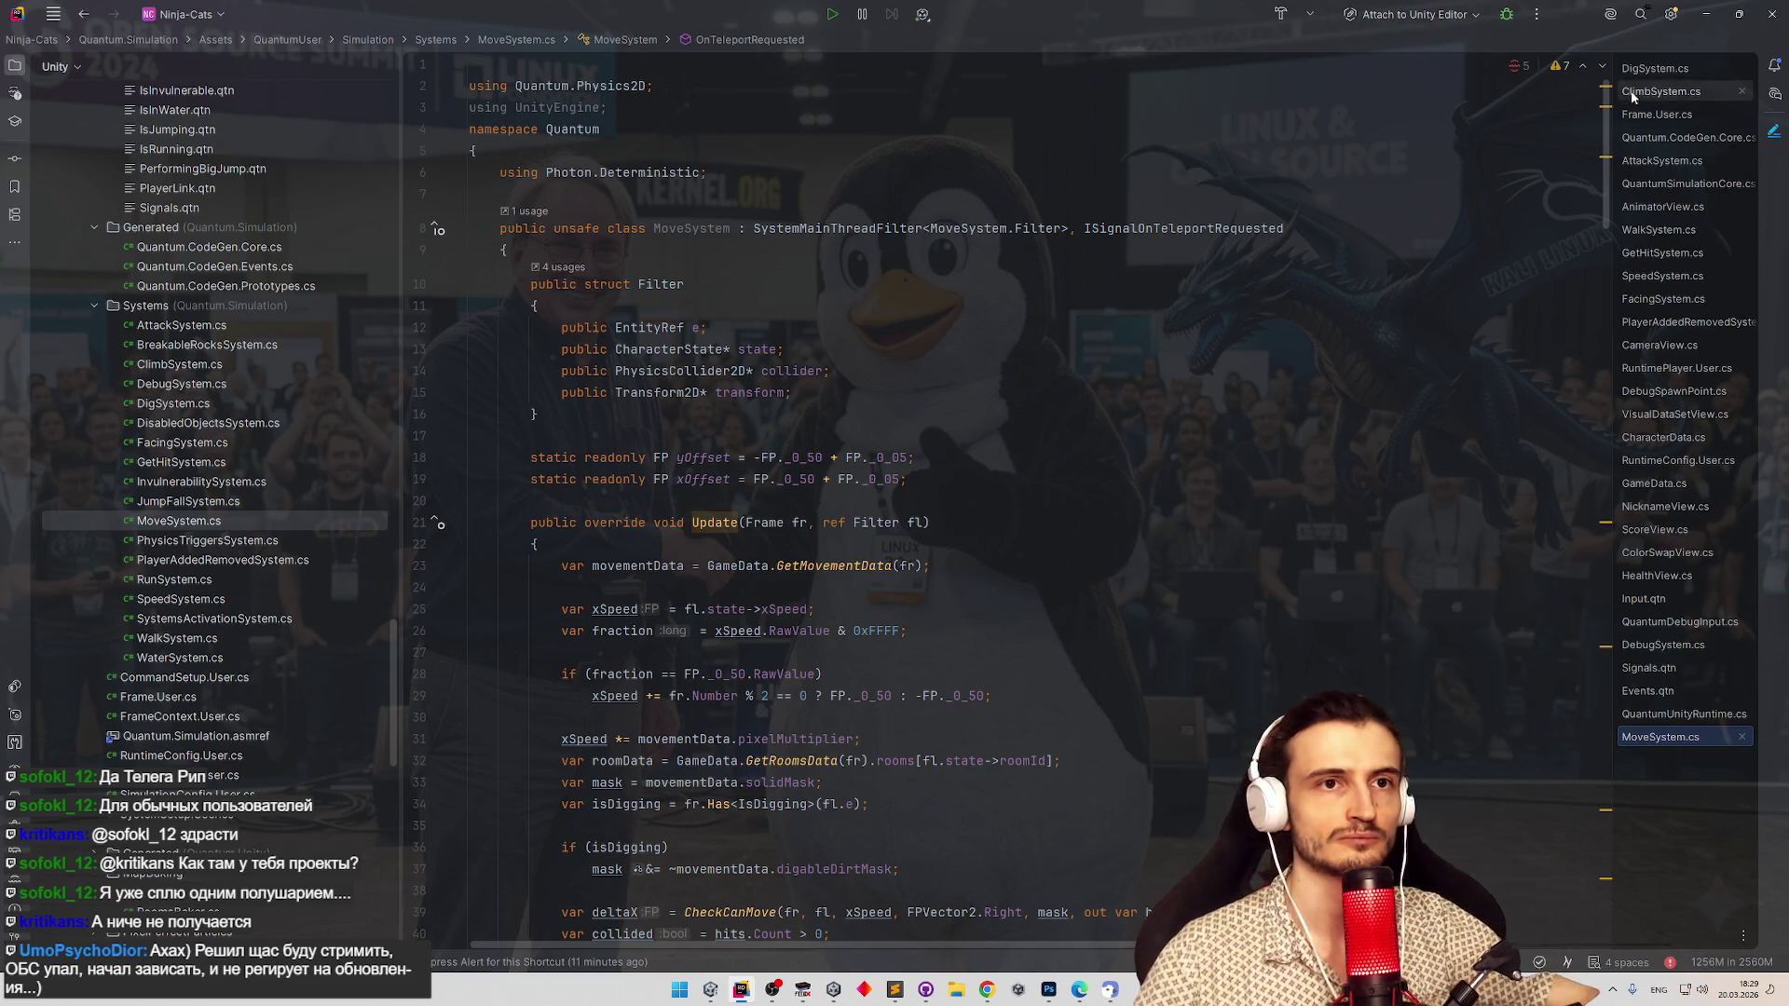
{"action": "right_click", "coordinate": [1691, 65]}
{"action": "left_click", "coordinate": [1674, 78]}
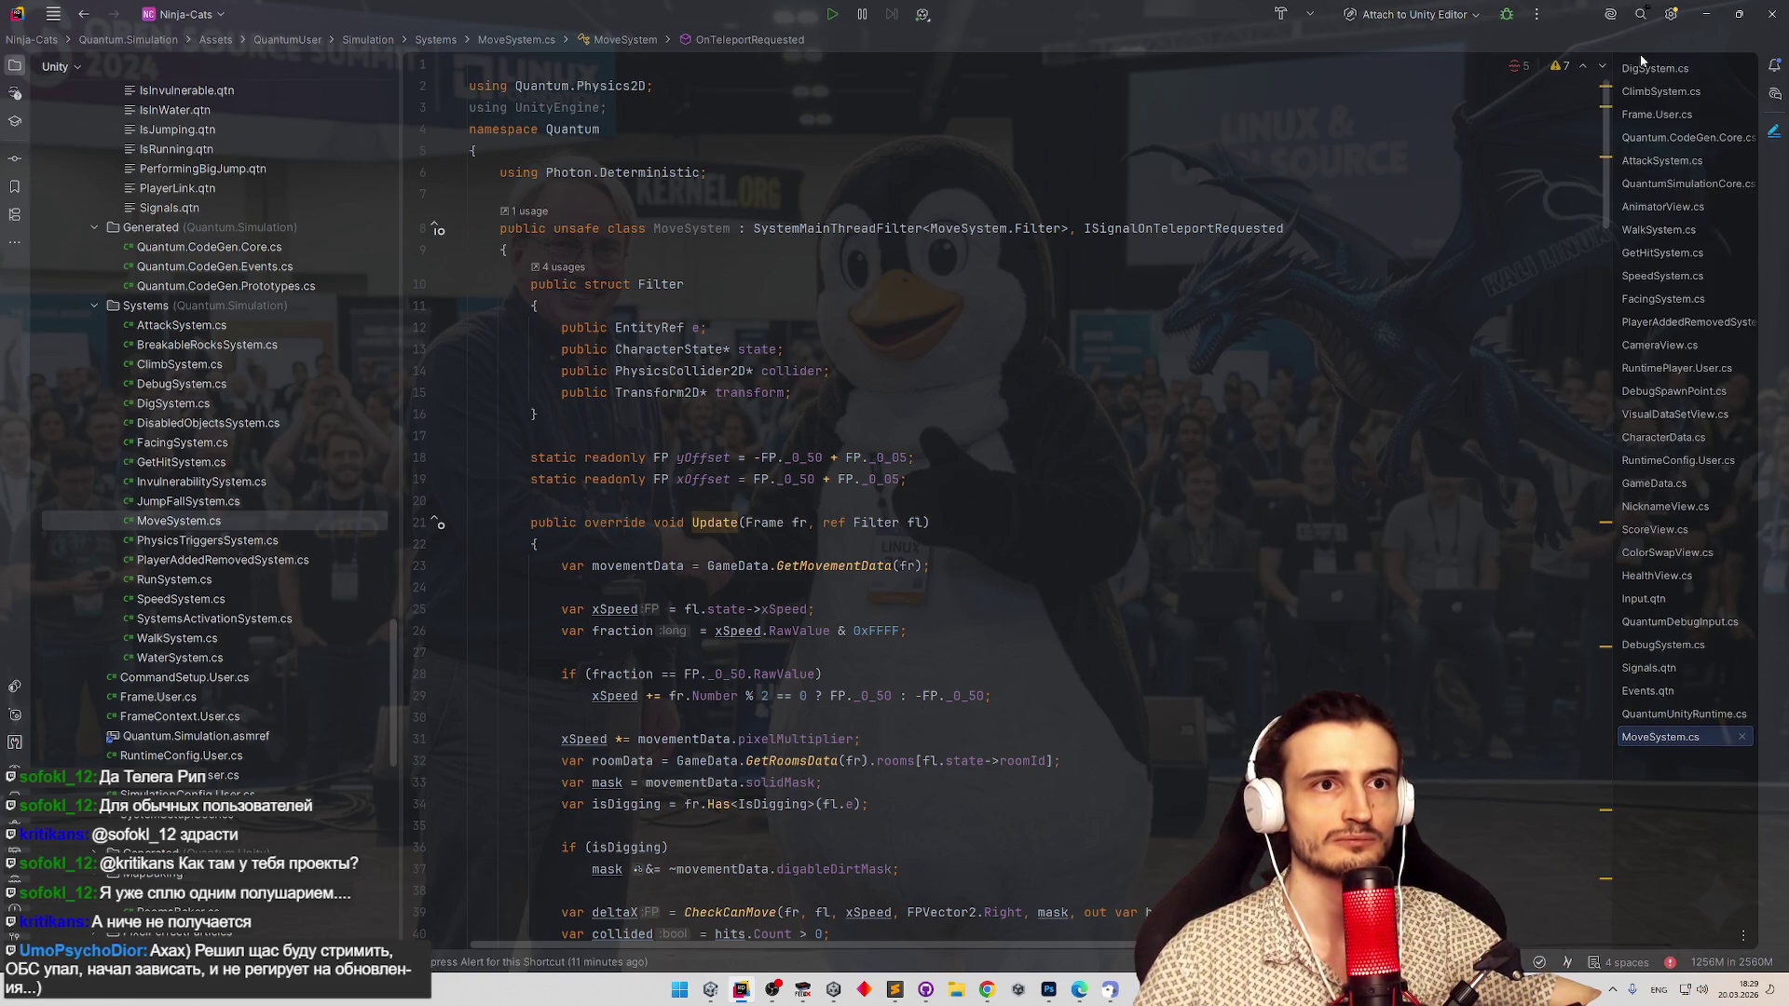
{"action": "right_click", "coordinate": [1737, 919]}
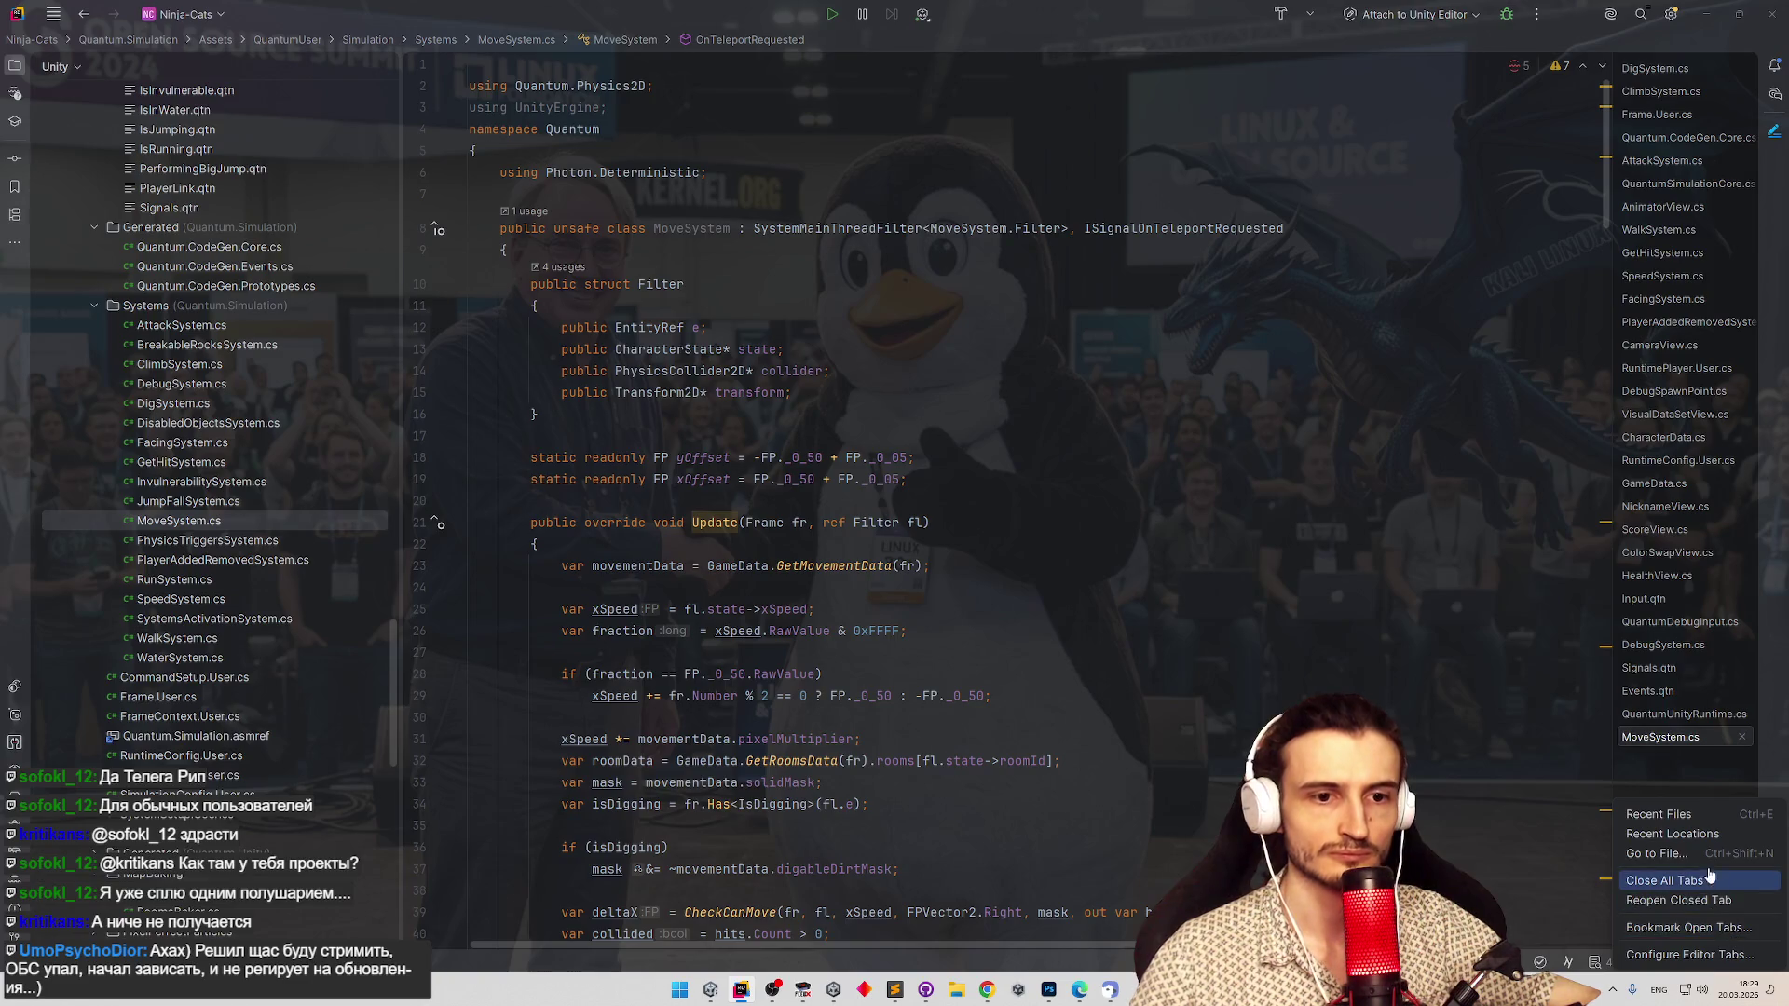
{"action": "left_click", "coordinate": [1710, 955]}
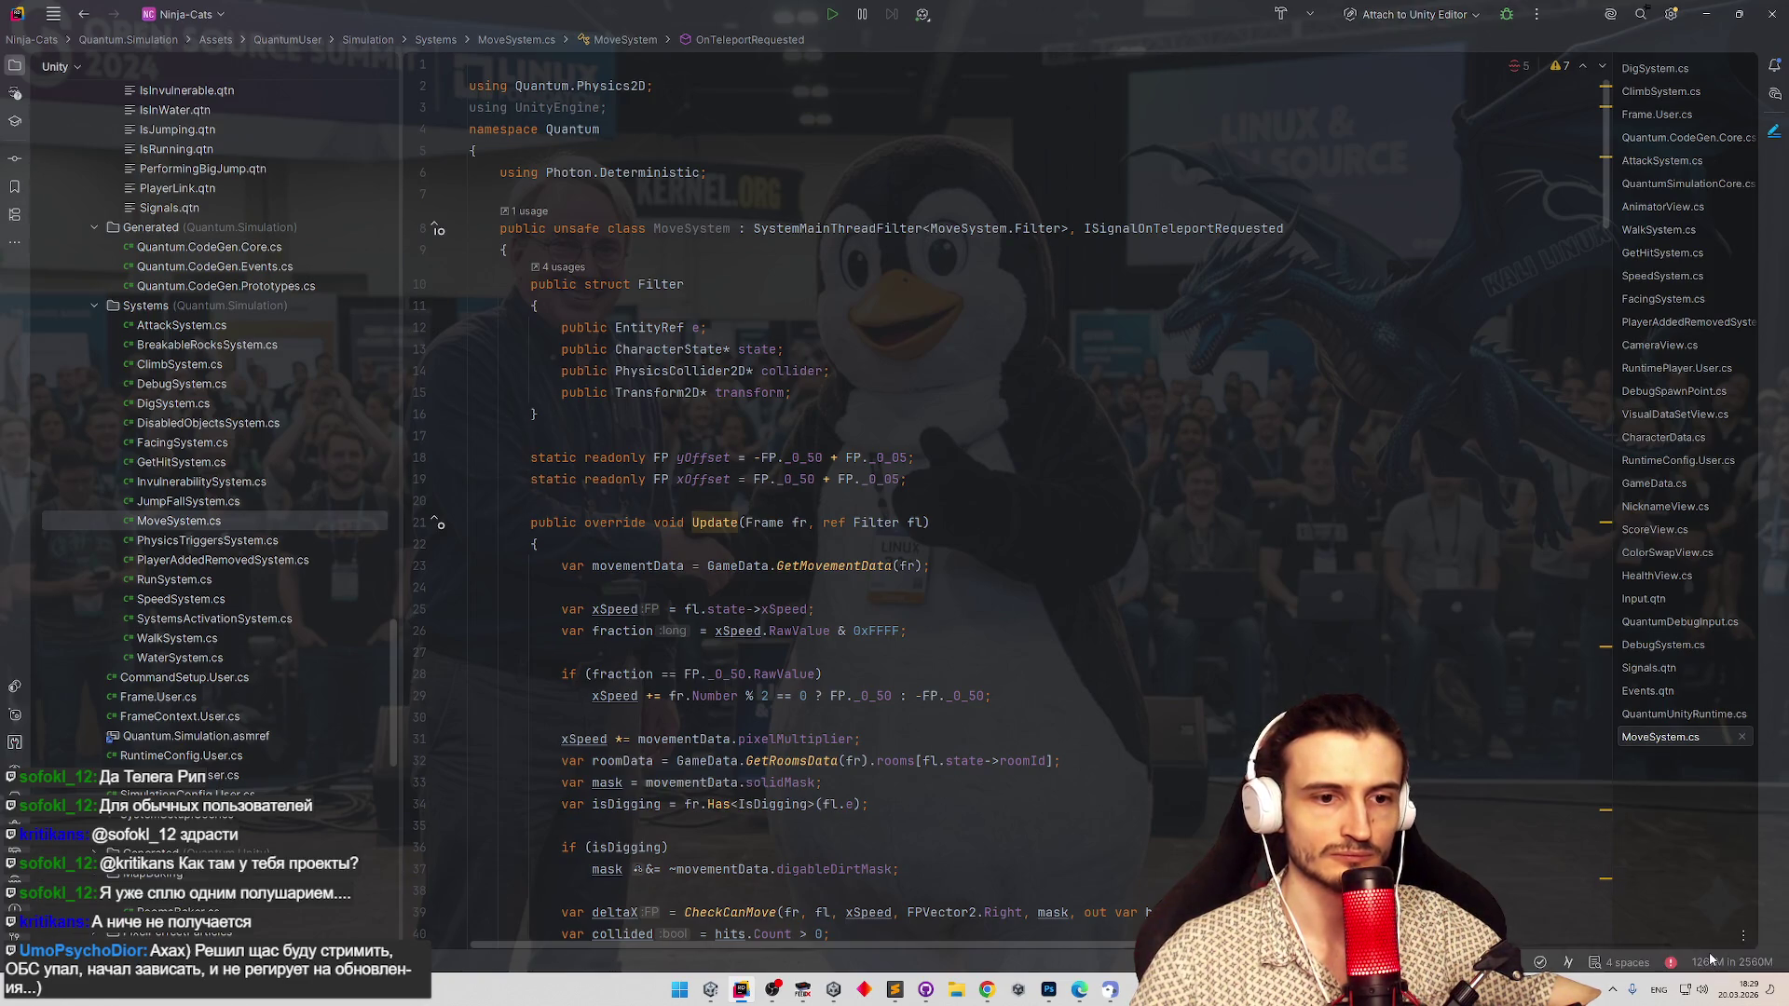
{"action": "left_click", "coordinate": [653, 573]}
{"action": "key", "text": "Return"}
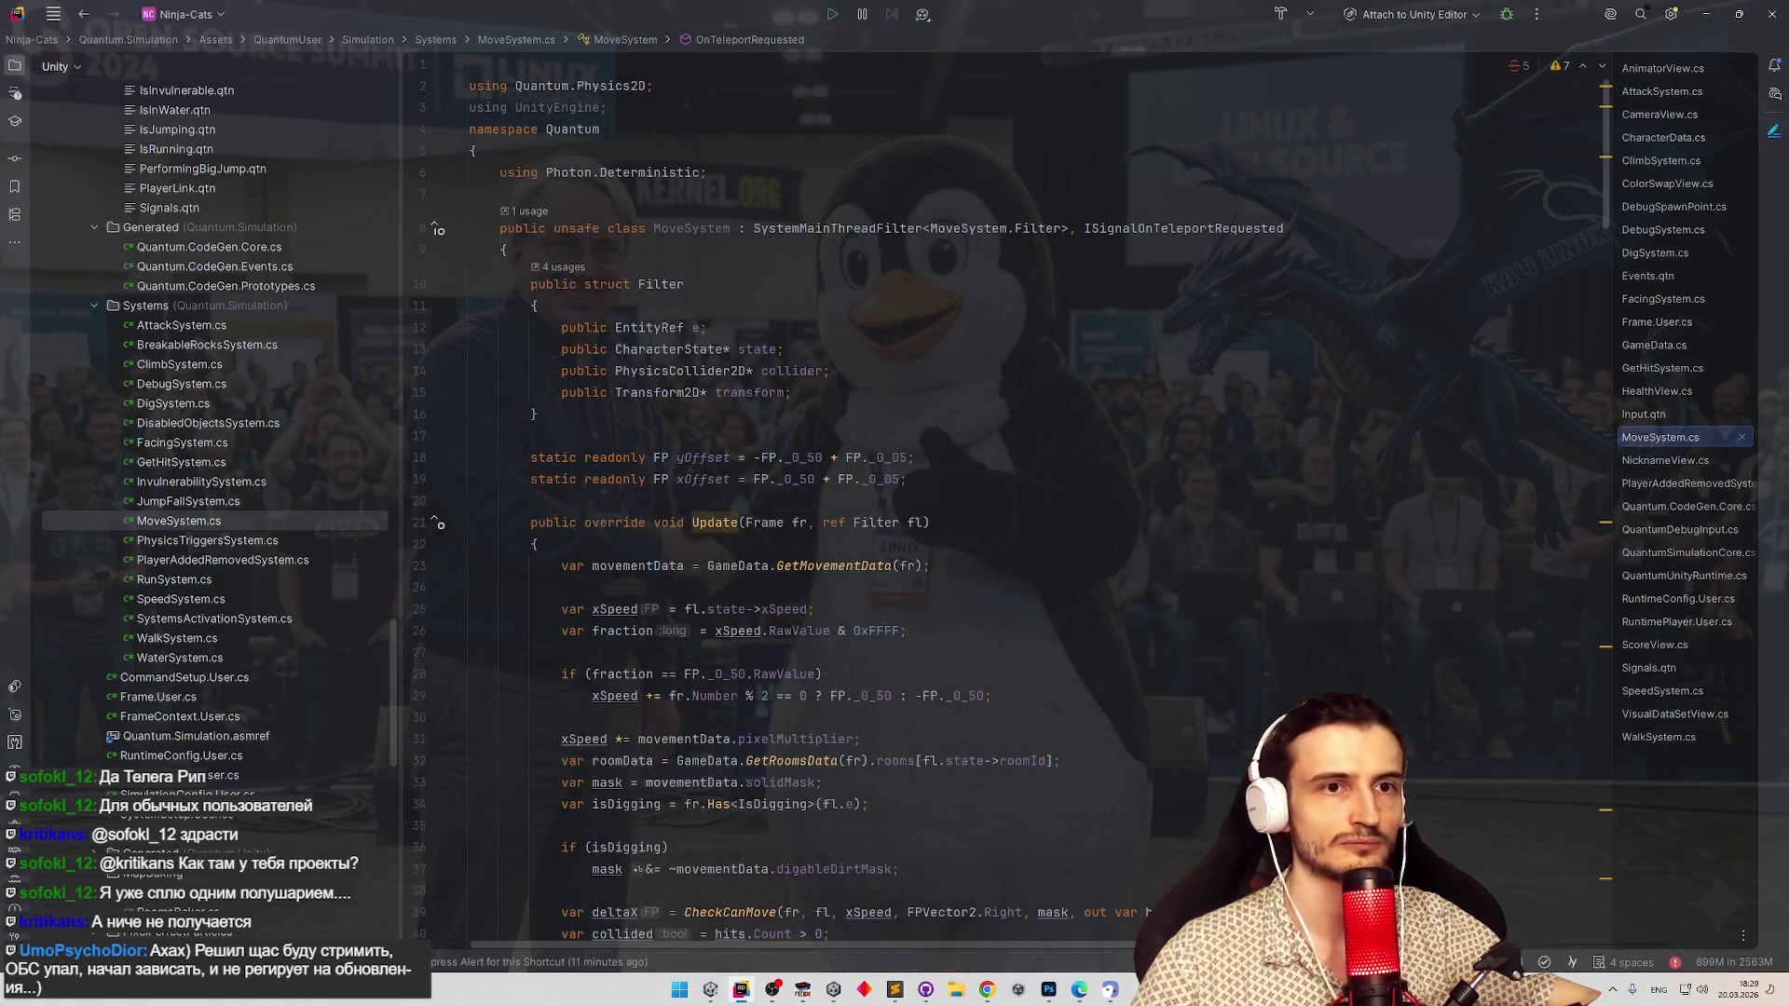
{"action": "double_click", "coordinate": [1660, 115]}
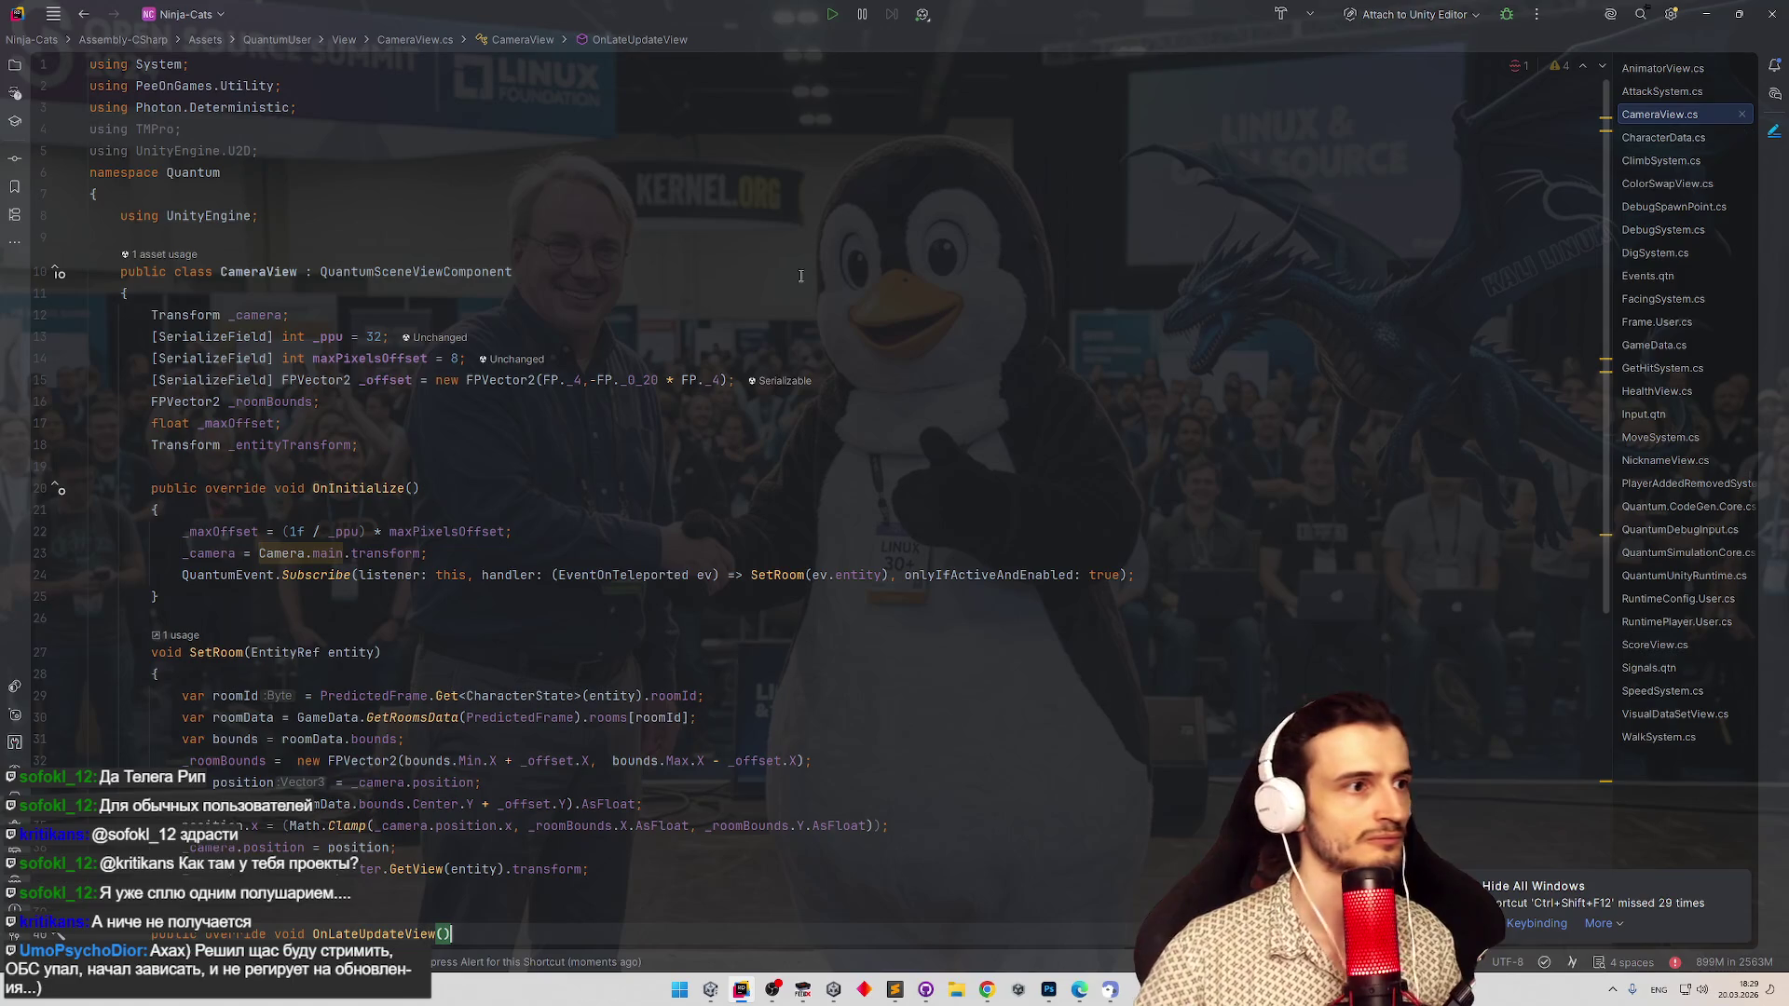
Check ClimbSystem.cs and CharacterData.cs with the project file tree restored.
{"action": "left_click", "coordinate": [14, 65]}
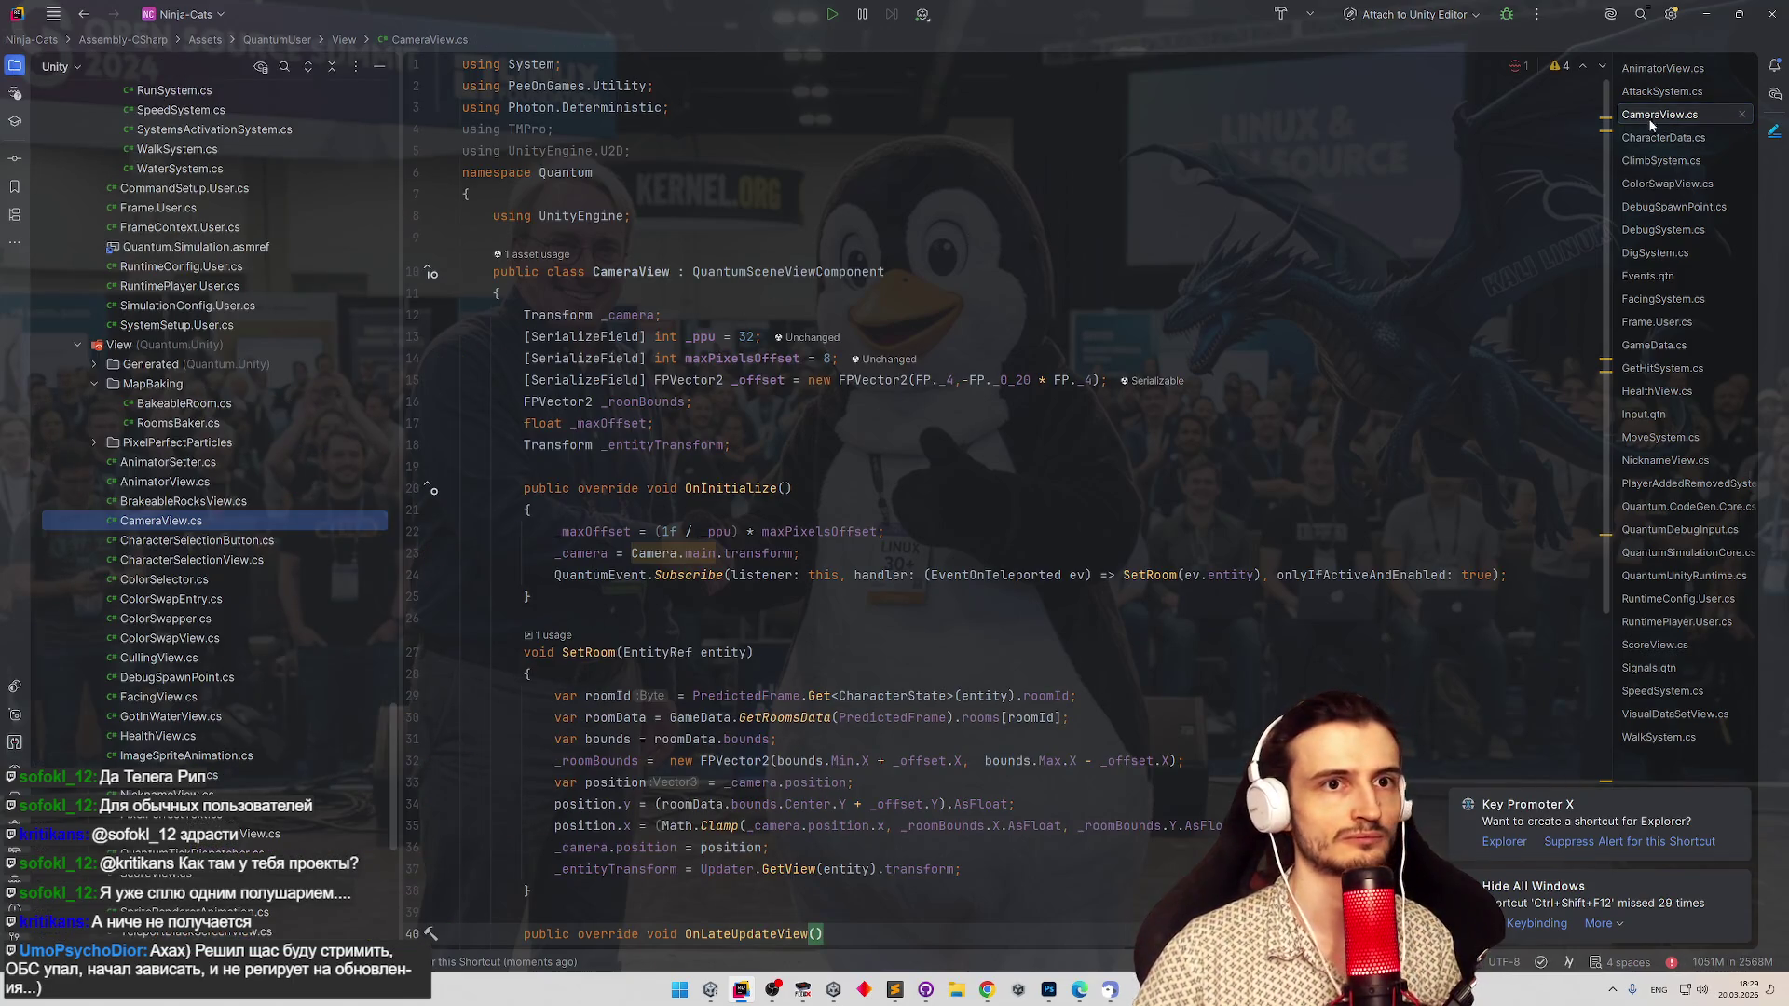
{"action": "left_click", "coordinate": [1658, 138]}
{"action": "double_click", "coordinate": [1659, 160]}
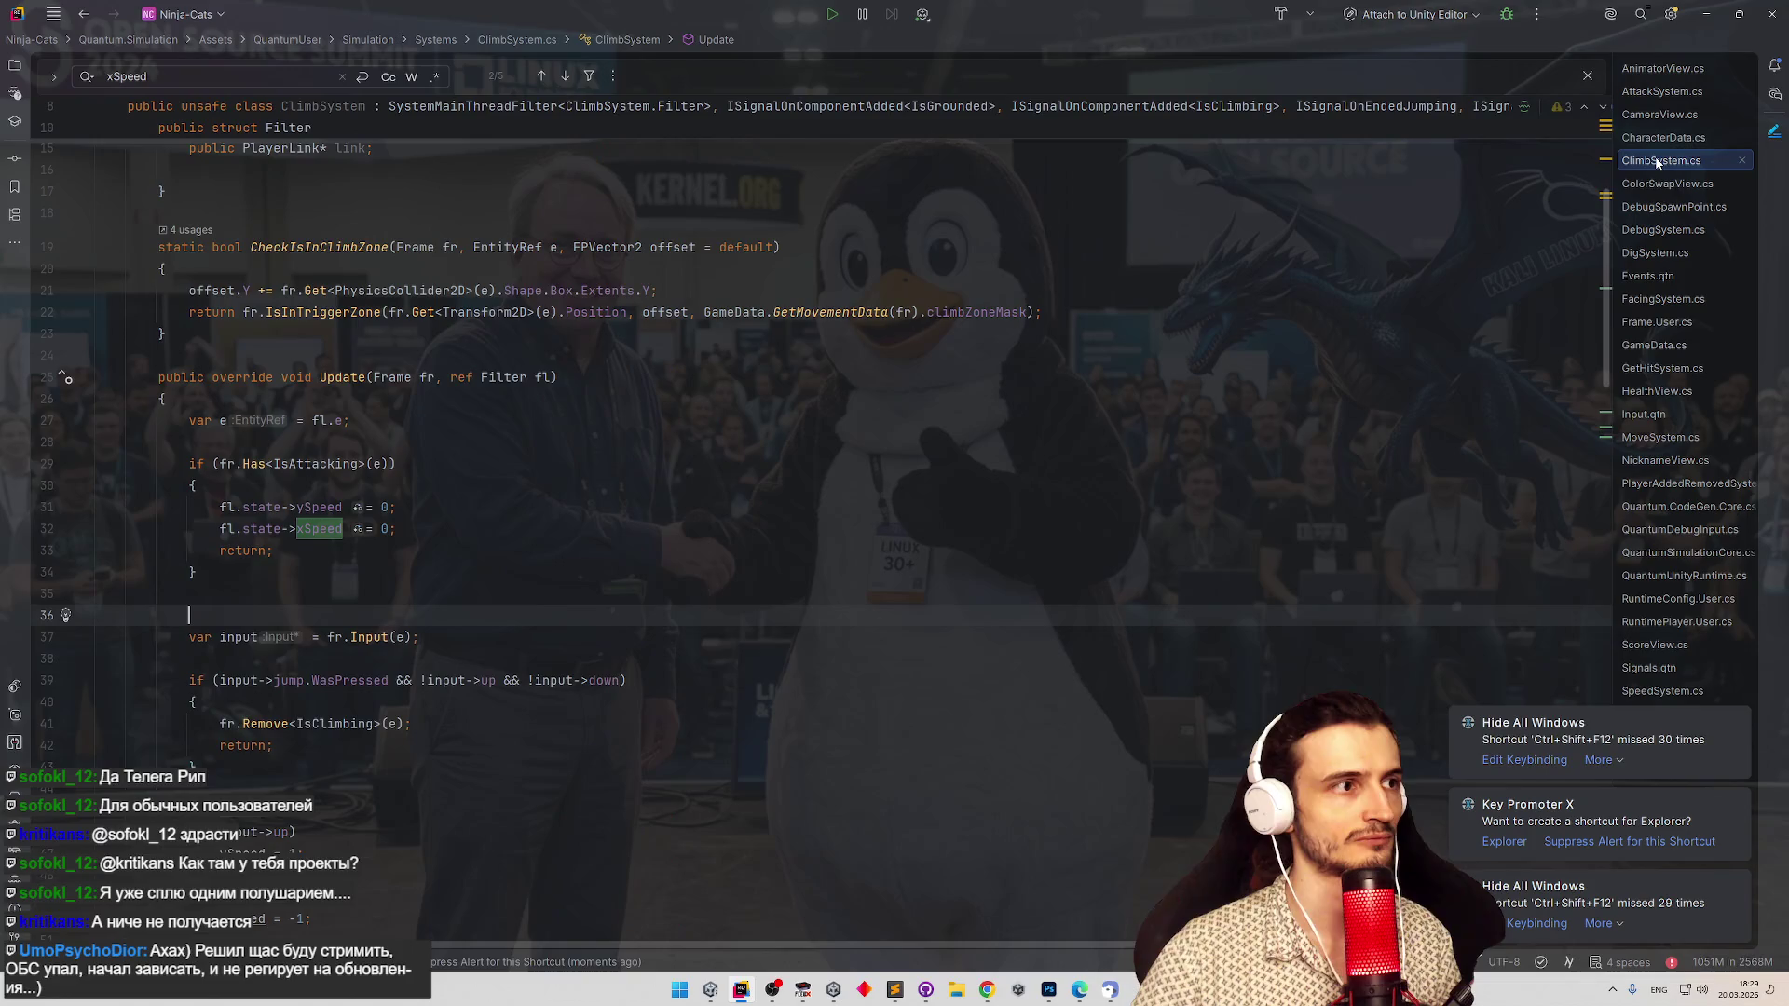
{"action": "left_click", "coordinate": [1659, 137]}
{"action": "double_click", "coordinate": [1660, 137]}
{"action": "double_click", "coordinate": [1659, 137]}
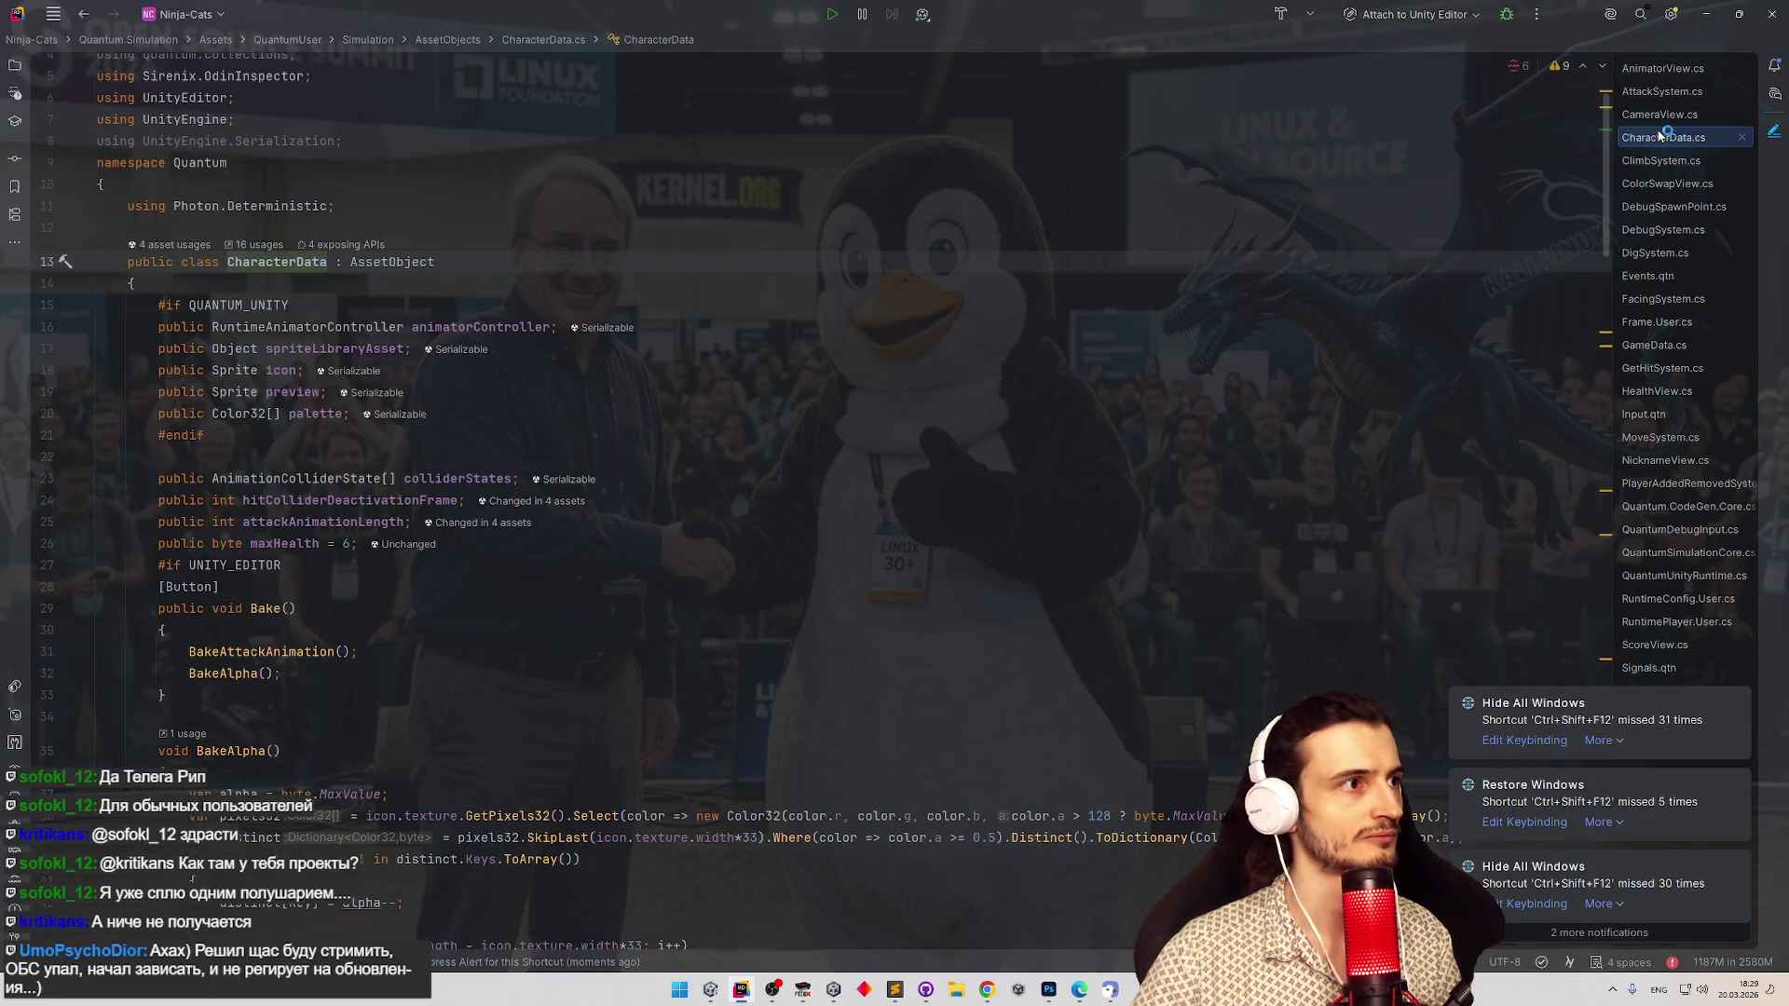
{"action": "double_click", "coordinate": [1659, 137]}
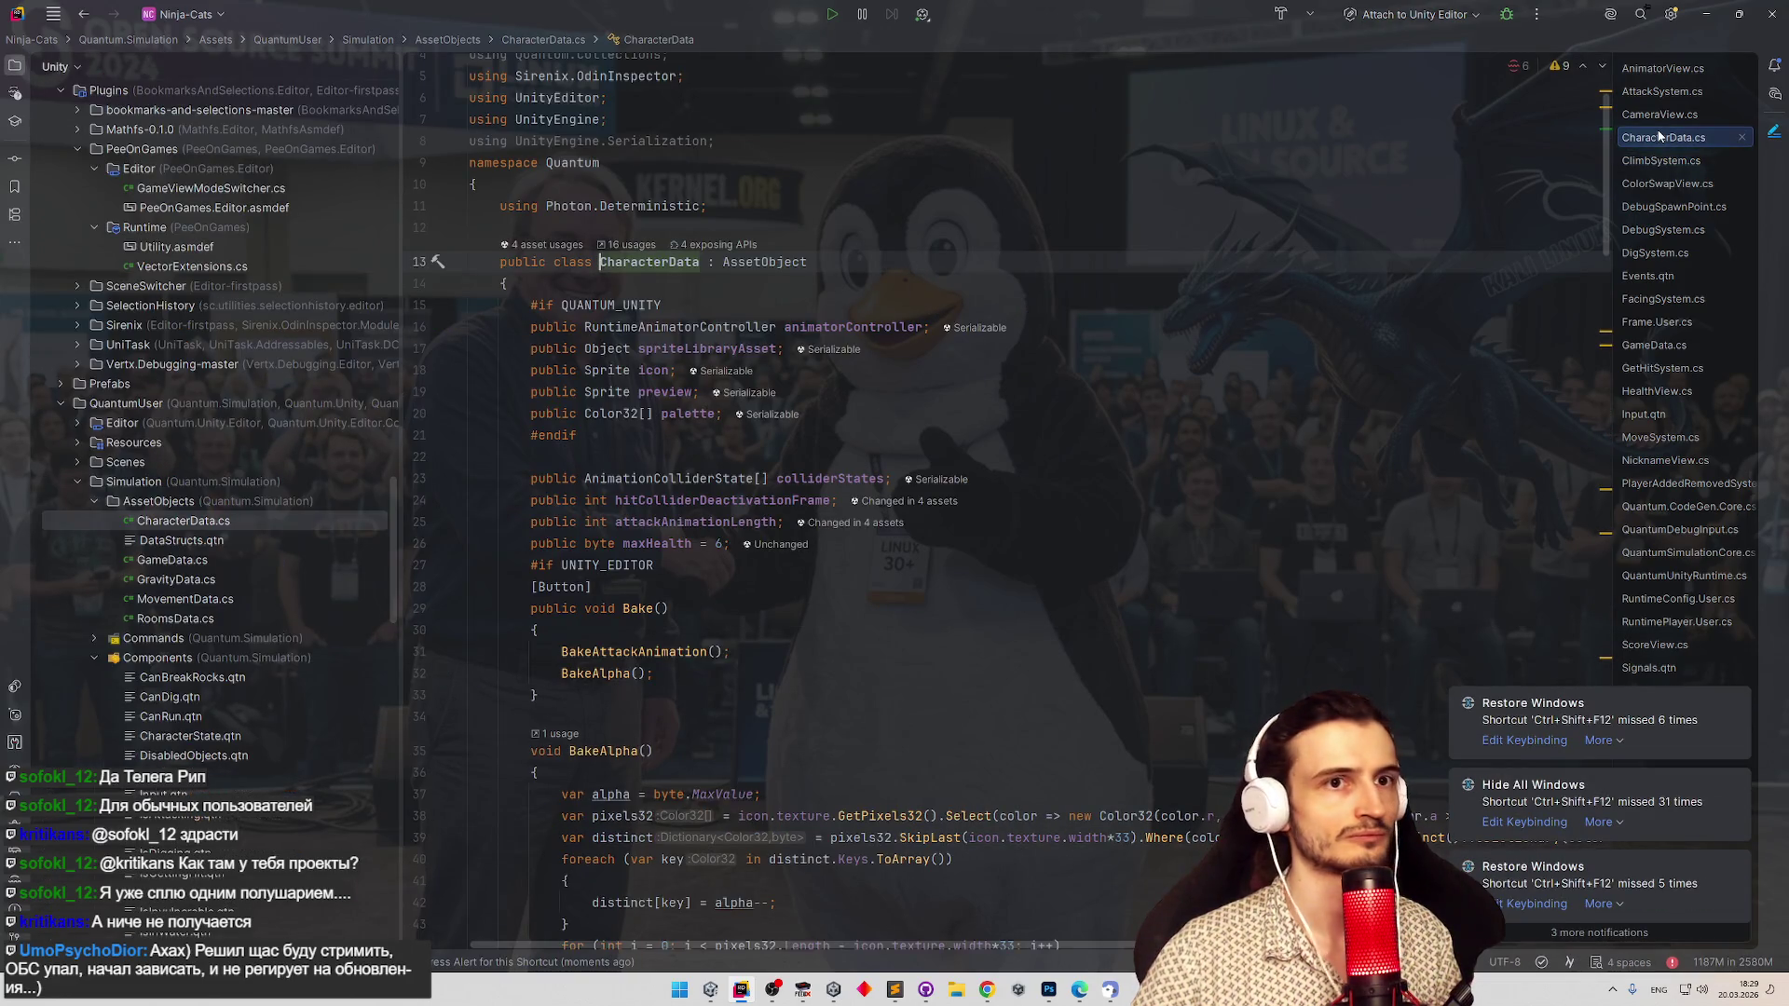
Return to CameraView.cs and scroll through its code.
{"action": "left_click", "coordinate": [1659, 114]}
{"action": "scroll", "coordinate": [949, 324], "scroll_direction": "down", "scroll_amount": 1}
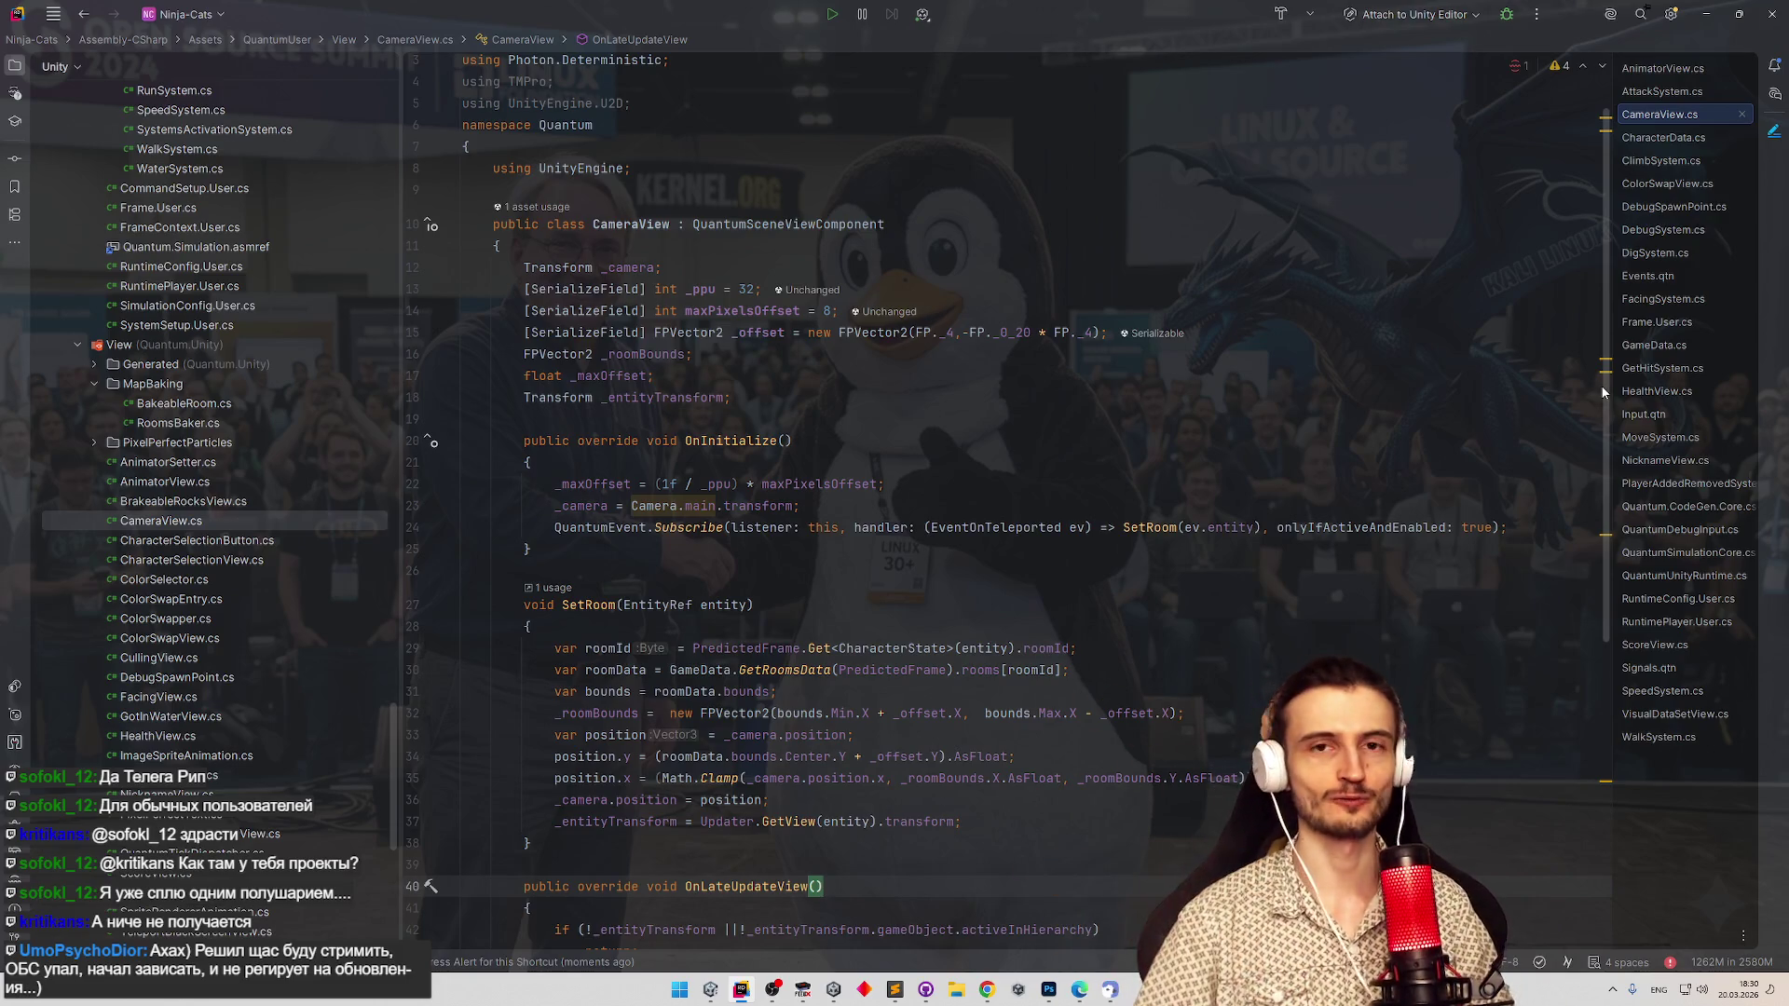
{"action": "left_click_drag", "start_coordinate": [1601, 384], "coordinate": [1607, 405]}
{"action": "scroll", "coordinate": [1556, 463], "scroll_direction": "down", "scroll_amount": 3}
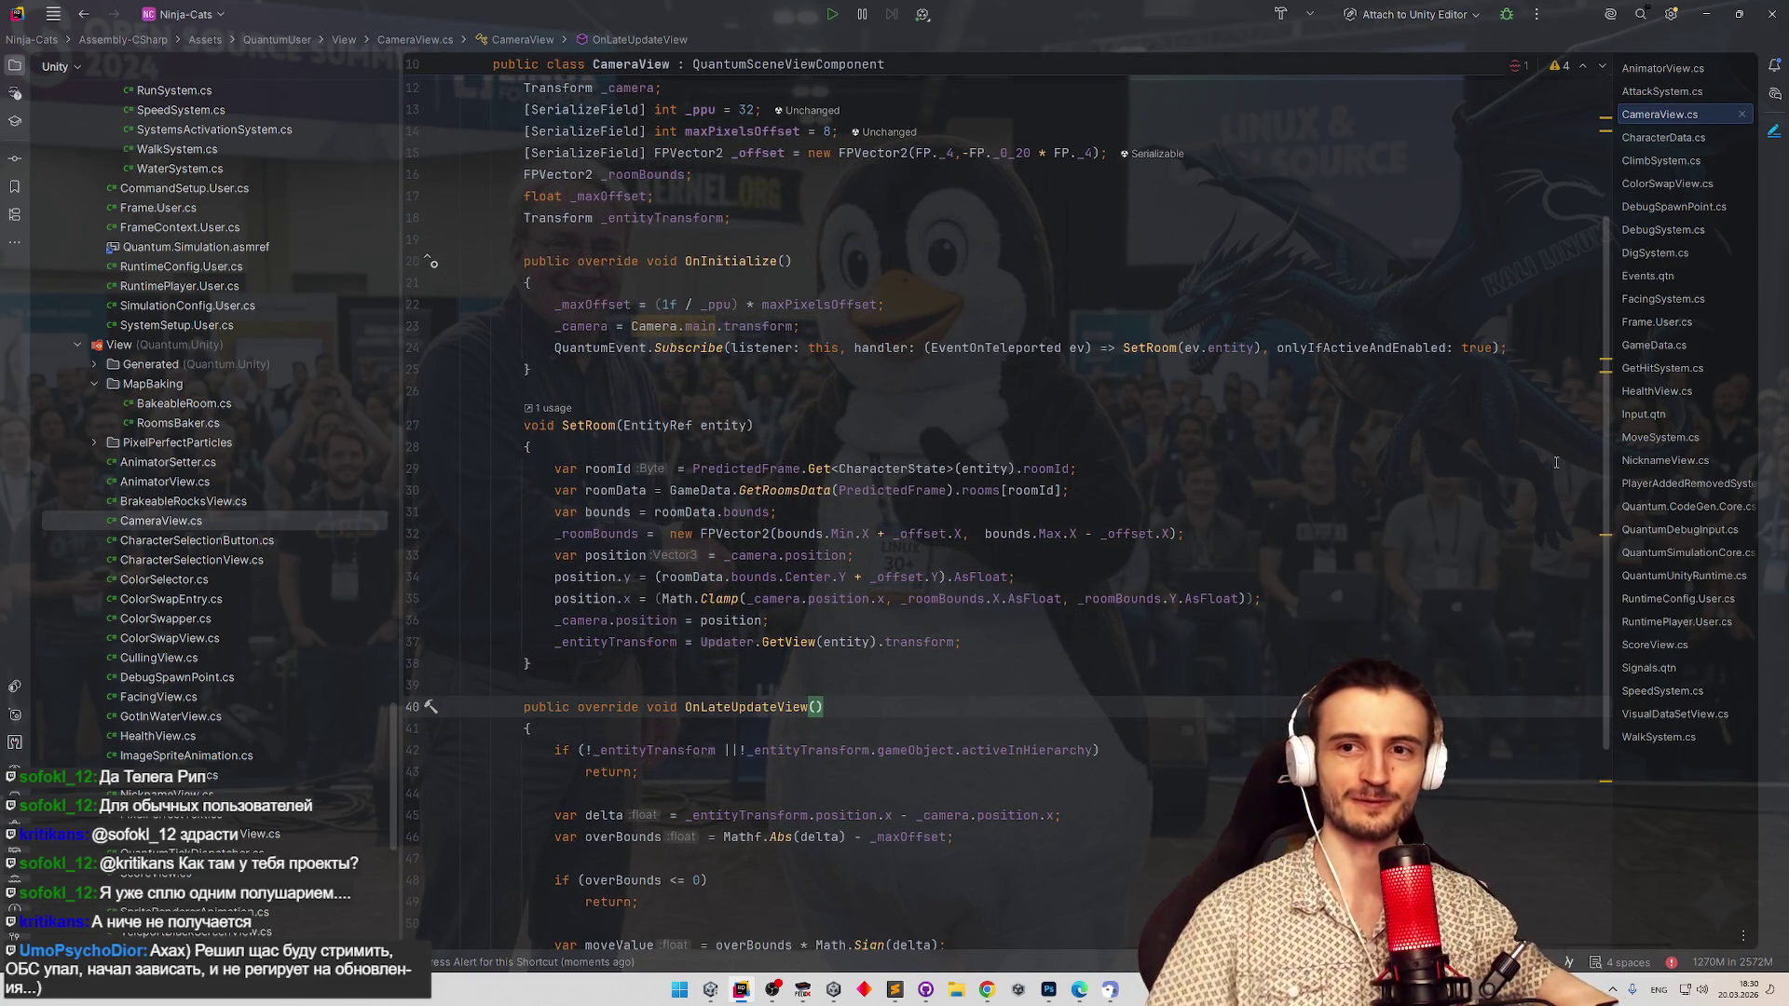
{"action": "mouse_move", "coordinate": [1600, 459]}
{"action": "left_mouse_down"}
{"action": "mouse_move", "coordinate": [1595, 601]}
{"action": "mouse_move", "coordinate": [1575, 625]}
{"action": "left_mouse_up"}
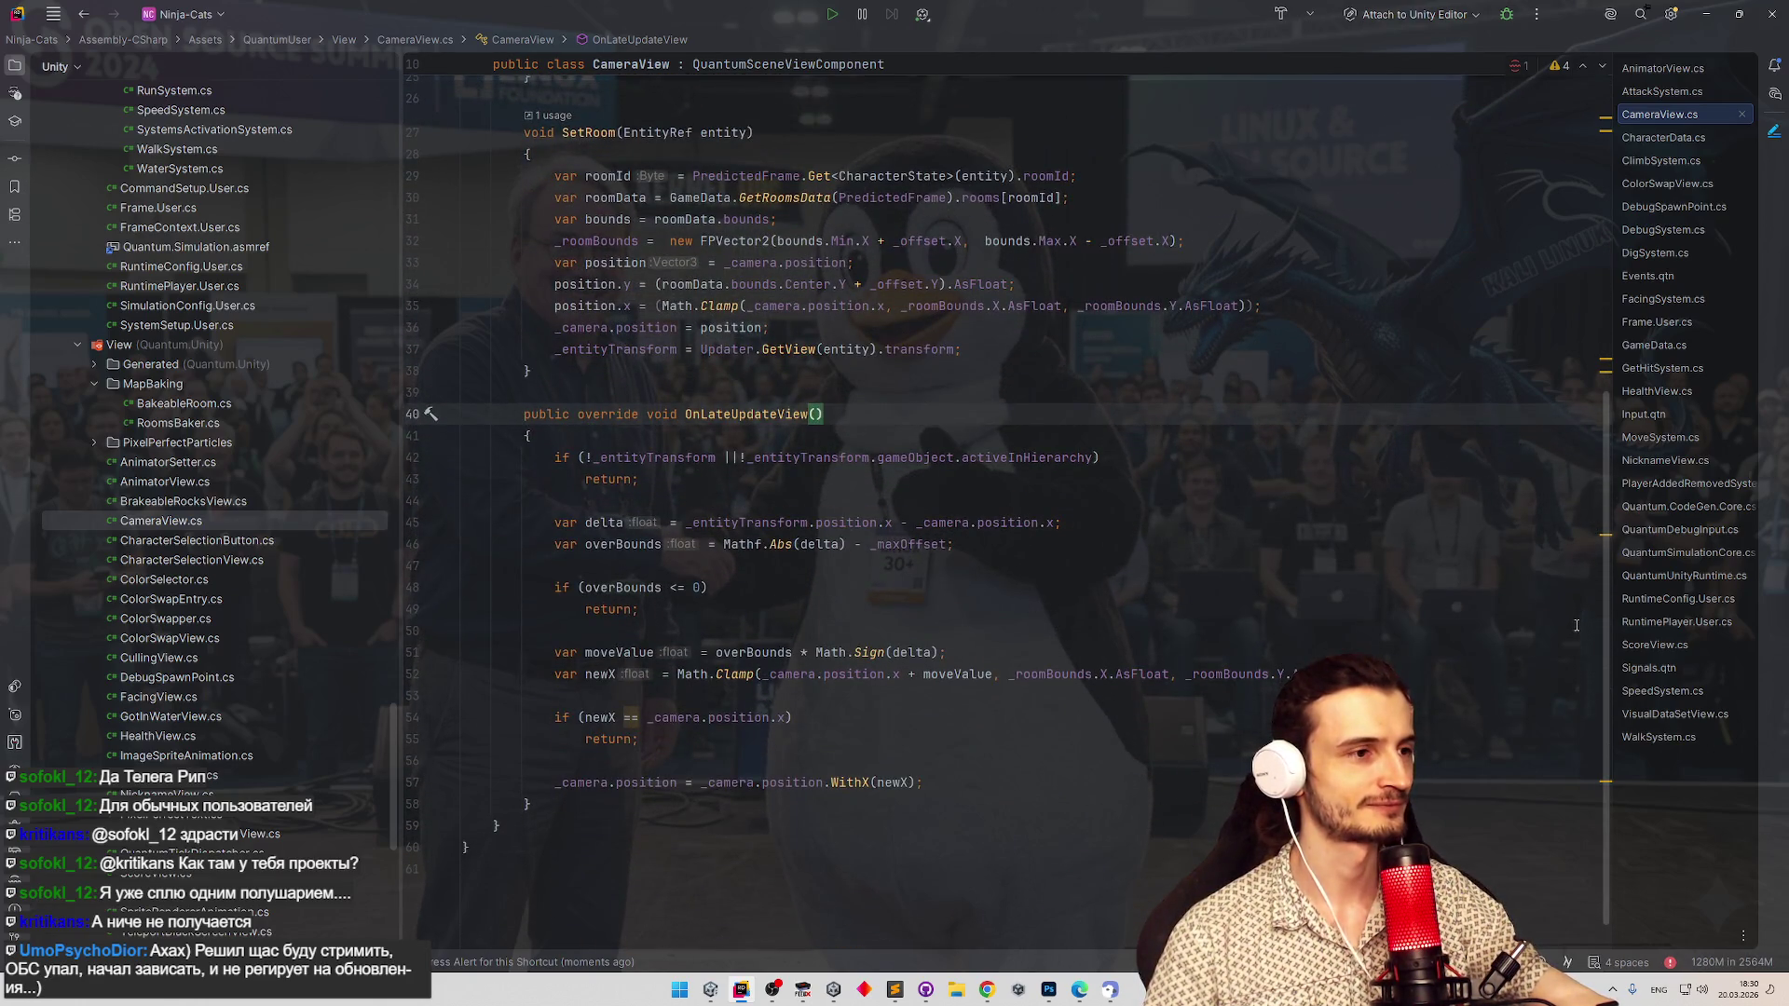
{"action": "scroll", "coordinate": [682, 320], "scroll_direction": "up", "scroll_amount": 8}
Delete the Transform _camera field and its Camera.main assignment in OnInitialize.
{"action": "left_click", "coordinate": [683, 320]}
{"action": "key", "text": "shift+Home"}
{"action": "key", "text": "BackSpace"}
{"action": "key", "text": "BackSpace"}
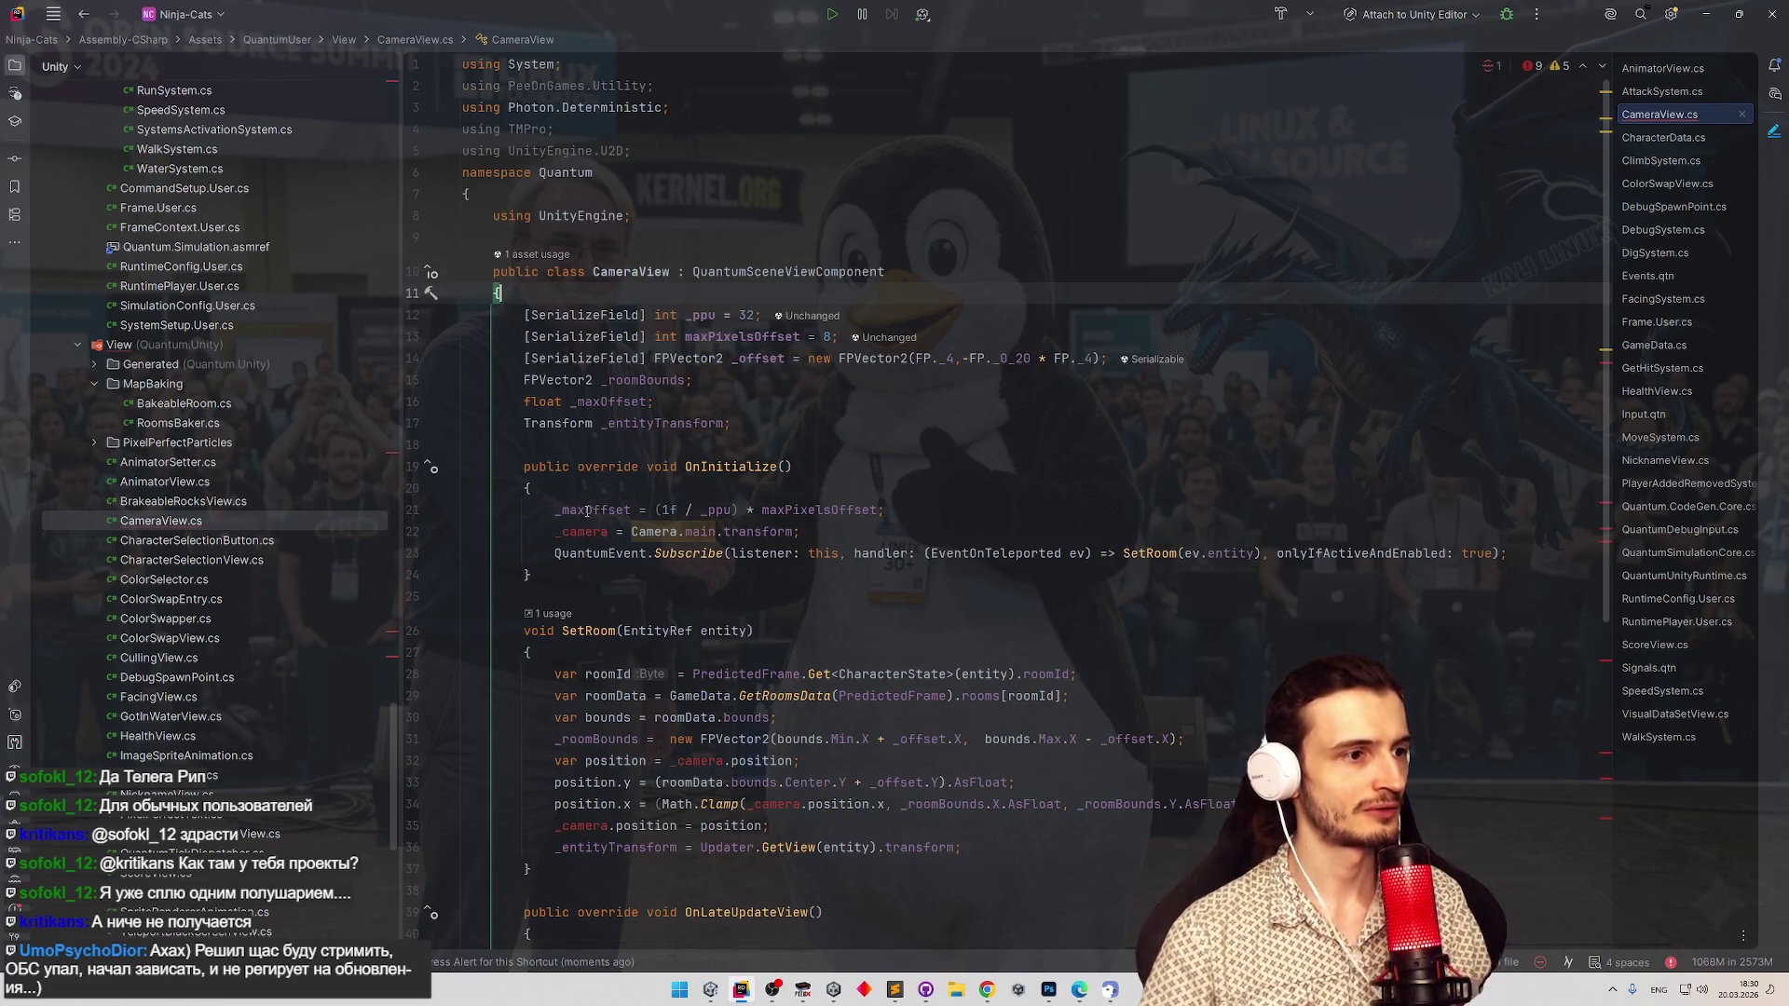
{"action": "left_click", "coordinate": [601, 529]}
{"action": "key", "text": "End"}
{"action": "key", "text": "shift+Home"}
{"action": "key", "text": "BackSpace"}
{"action": "key", "text": "BackSpace"}
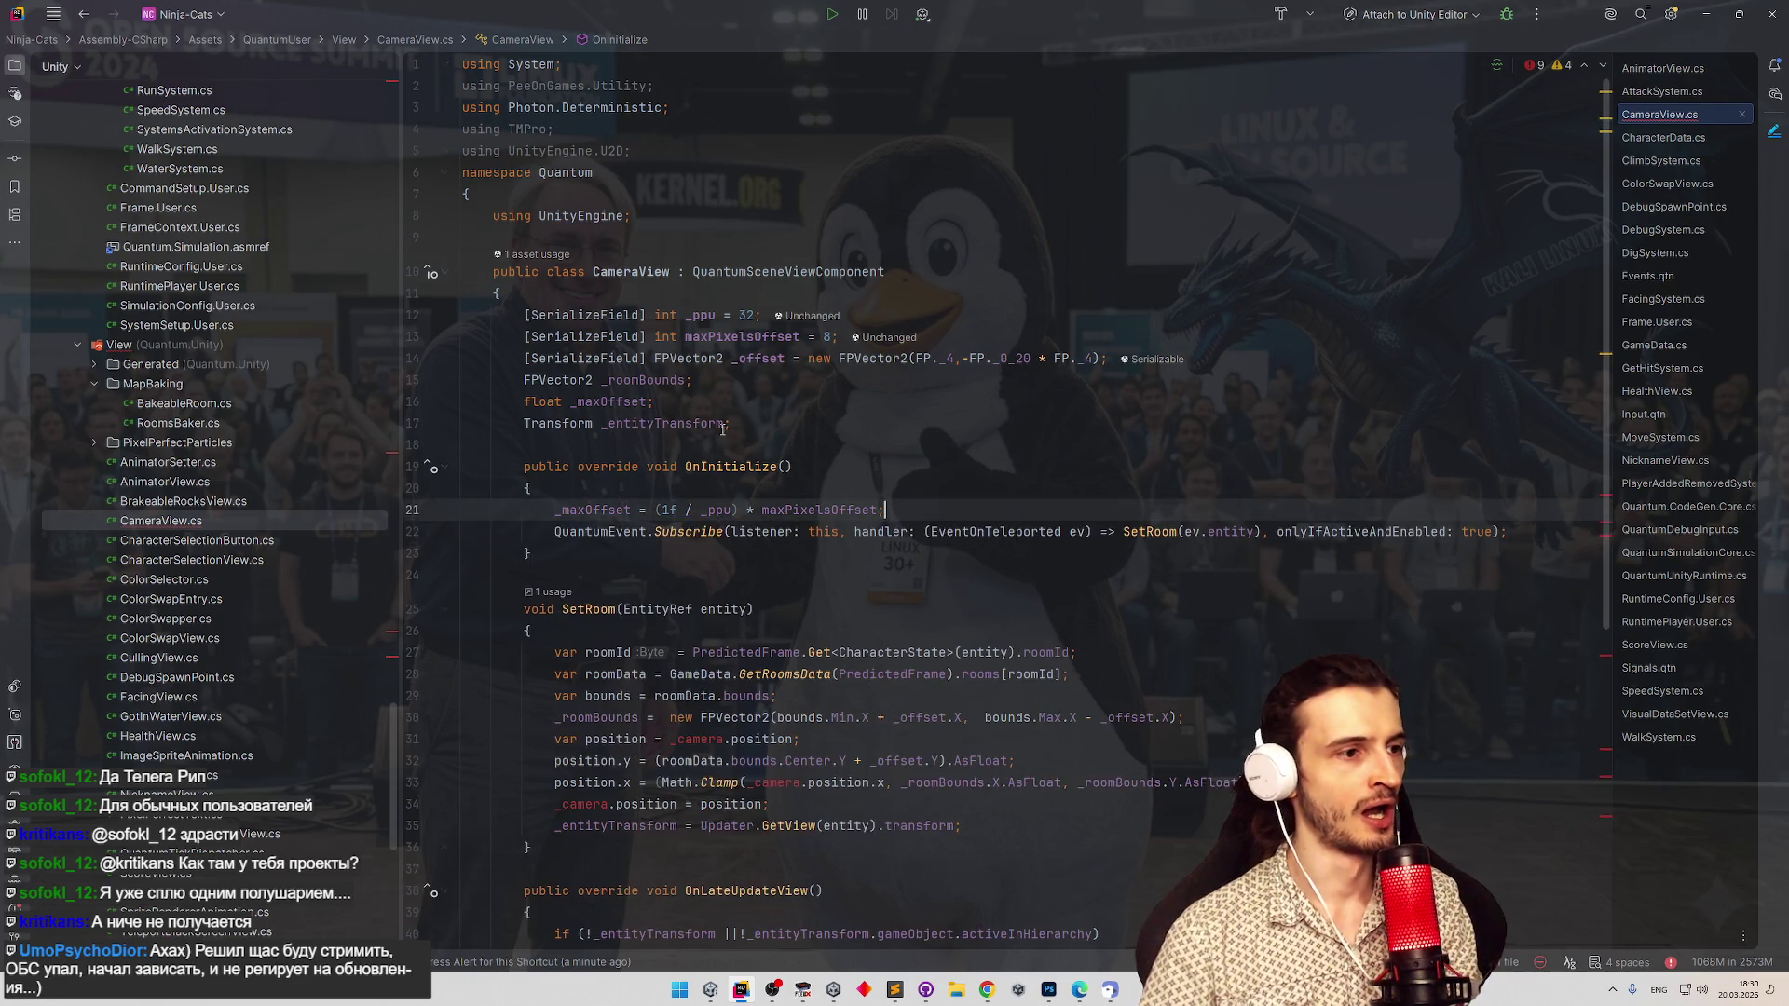
Replace _camera with transform in the position line and the Clamp call.
{"action": "scroll", "coordinate": [772, 489], "scroll_direction": "down", "scroll_amount": 4}
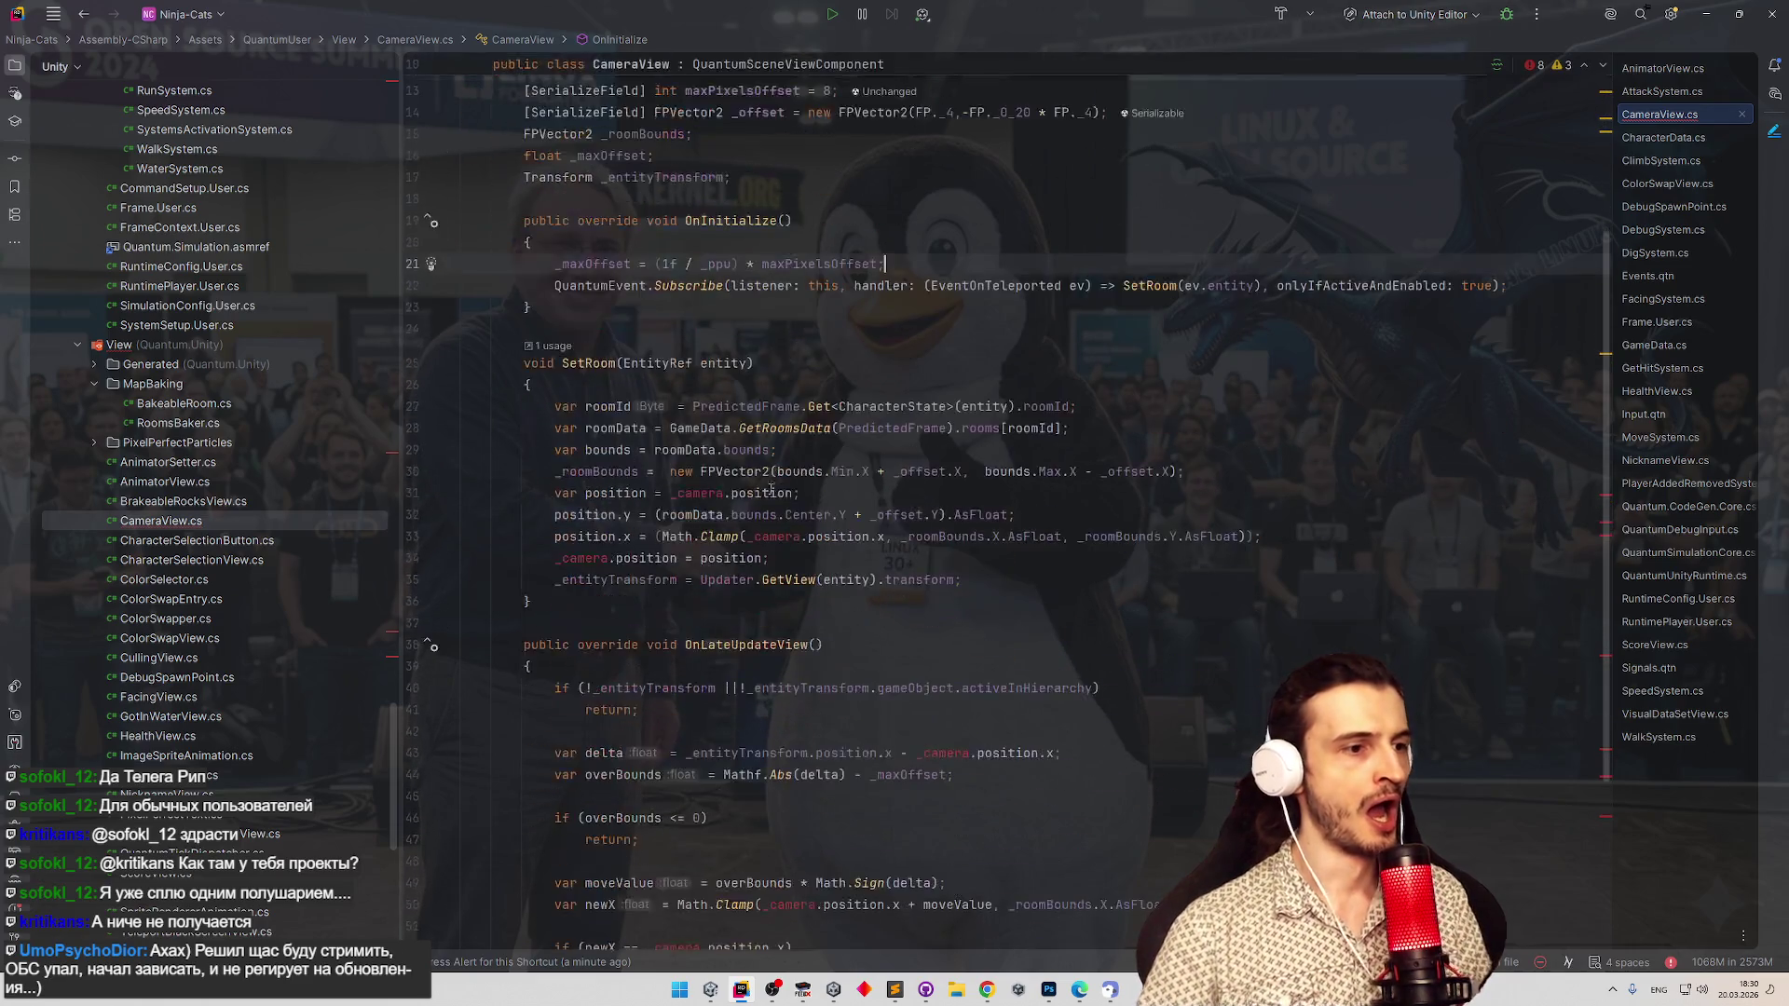
{"action": "double_click", "coordinate": [698, 494]}
{"action": "type", "text": "tra"}
{"action": "key", "text": "Return"}
{"action": "double_click", "coordinate": [774, 536]}
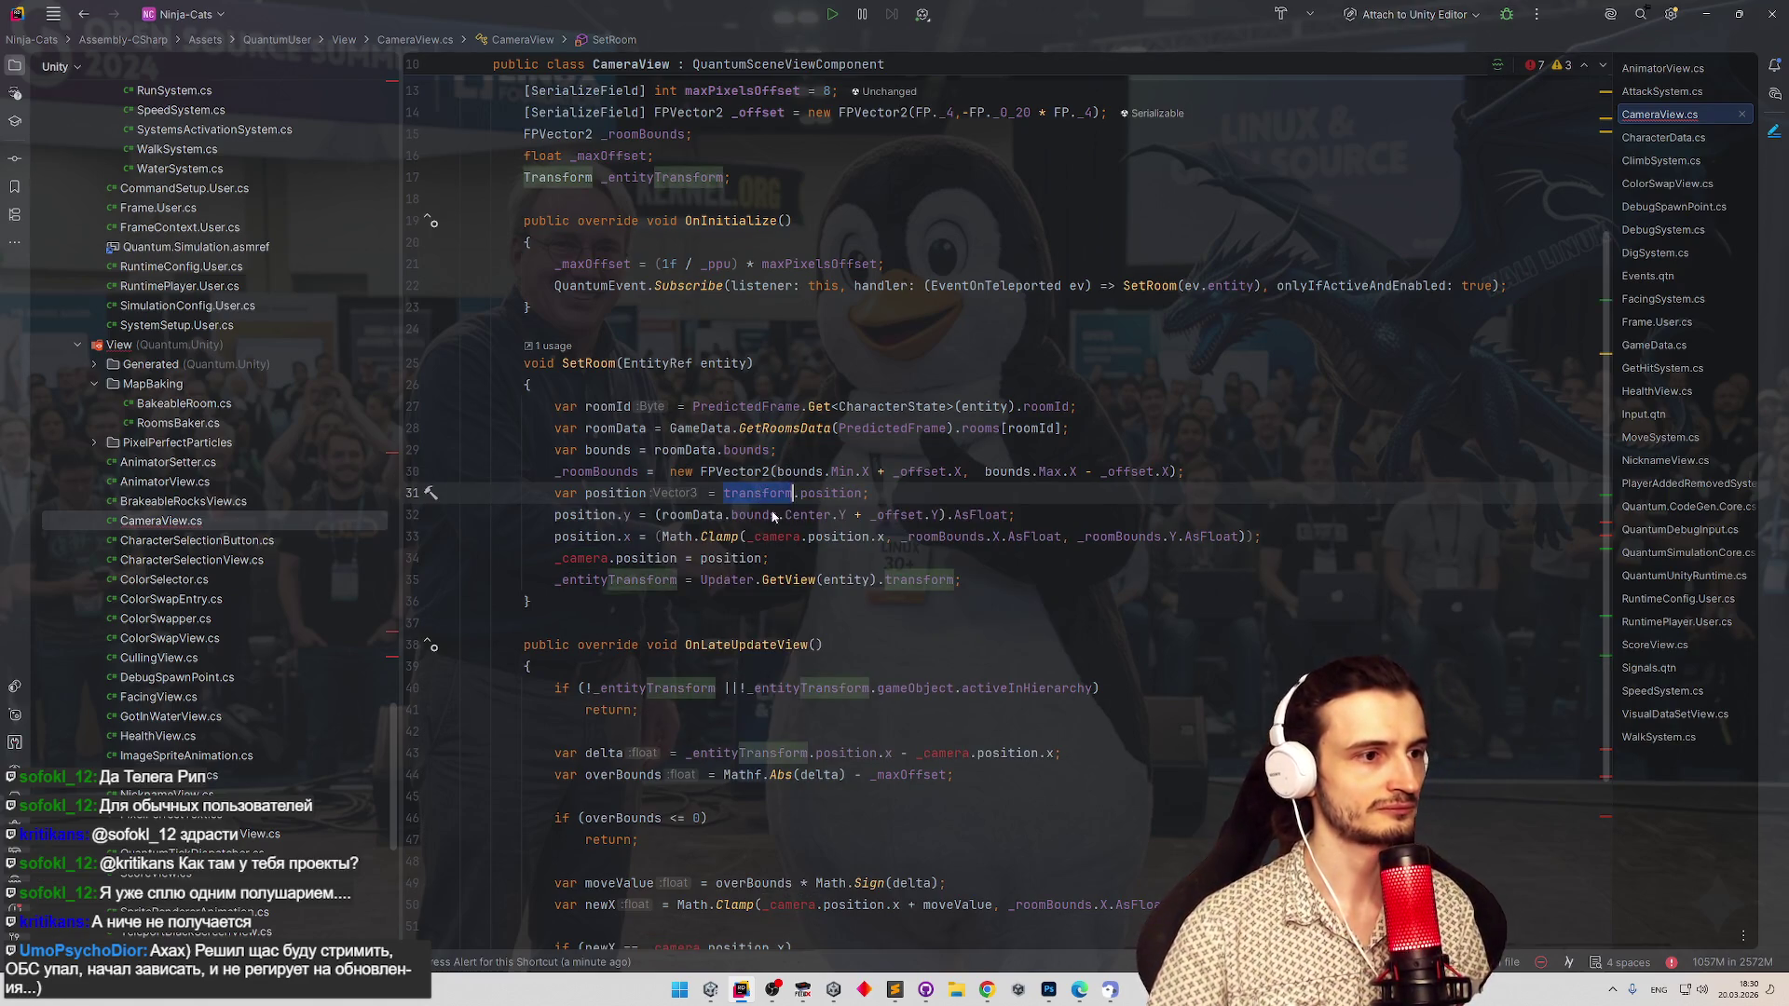
{"action": "type", "text": "transform"}
{"action": "left_click", "coordinate": [931, 454]}
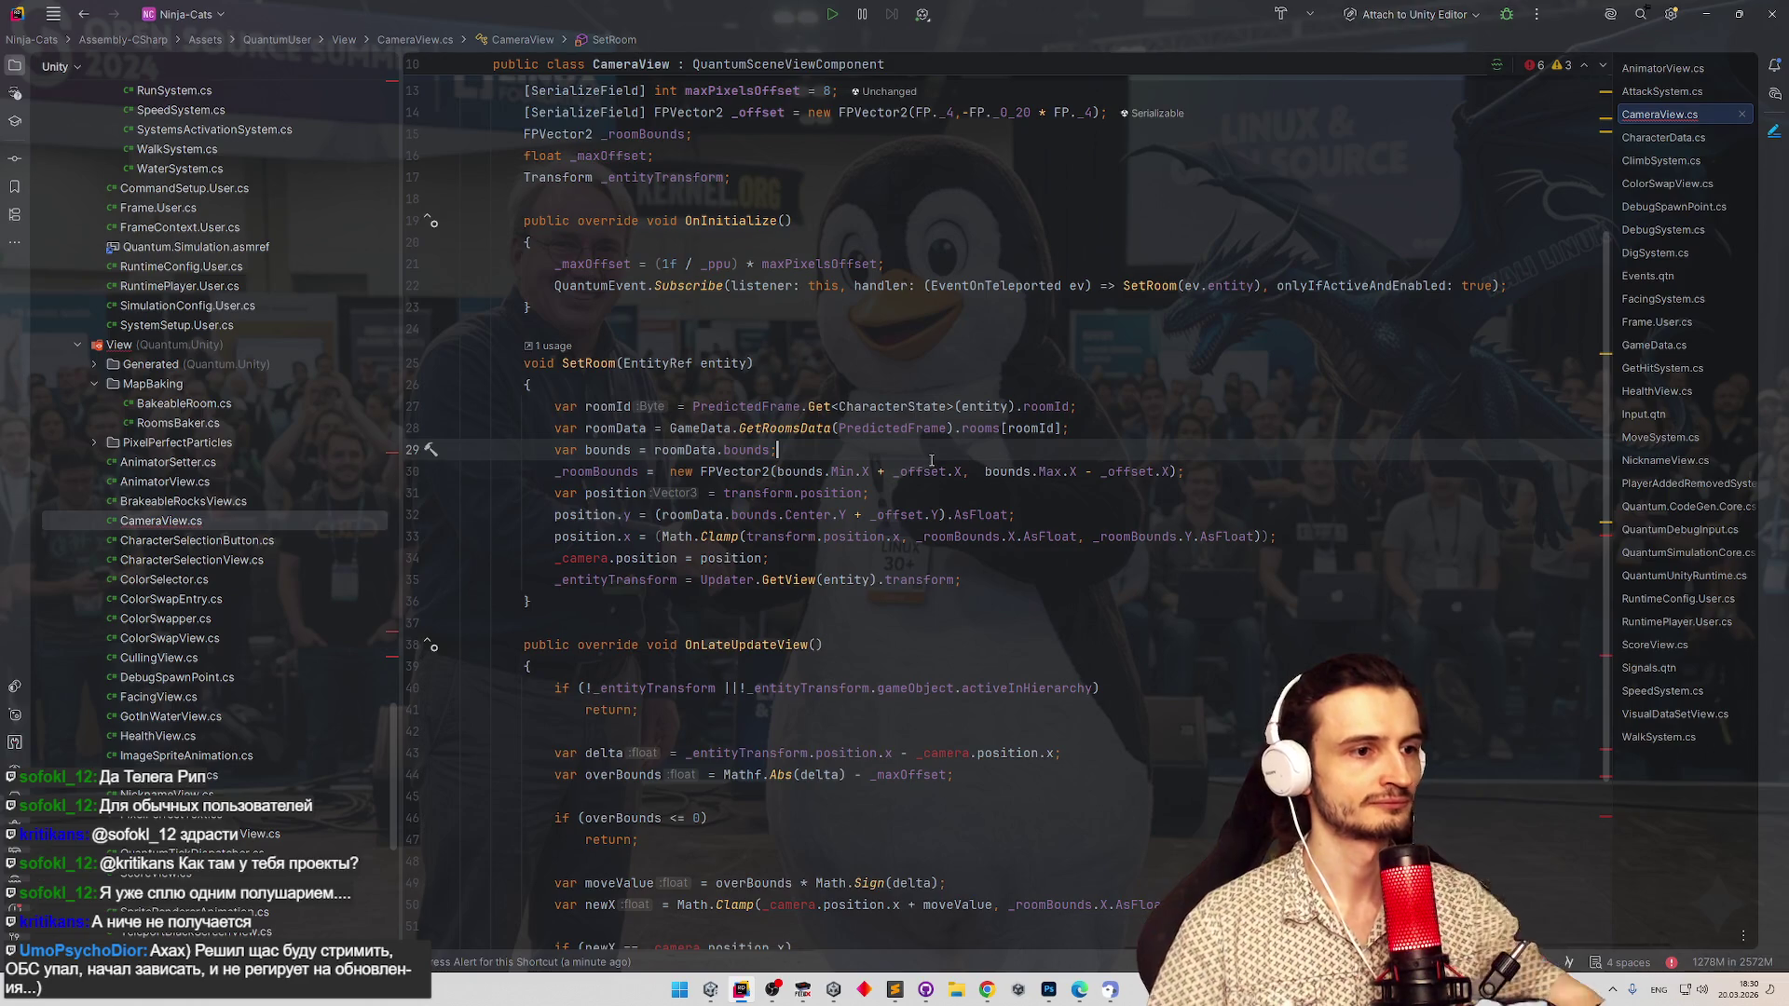
Replace _camera with transform in the position assignment, delta calculation and newX Clamp line.
{"action": "double_click", "coordinate": [569, 558]}
{"action": "type", "text": "transform"}
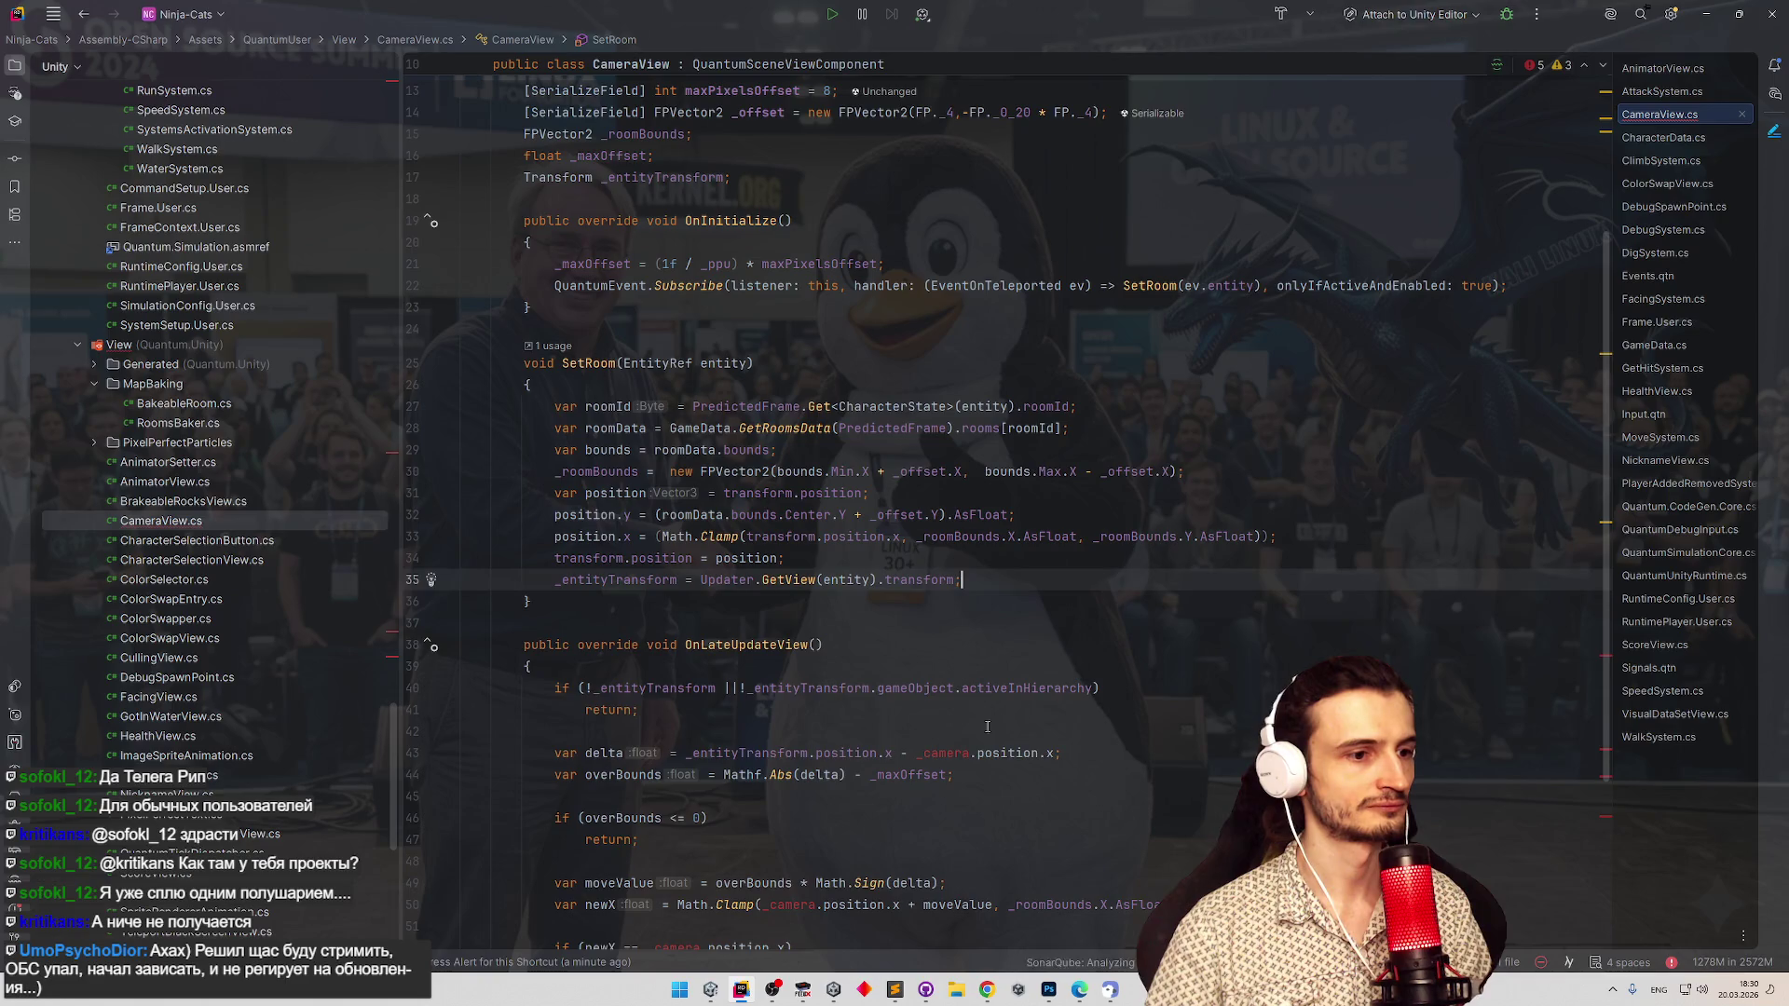
{"action": "double_click", "coordinate": [940, 752]}
{"action": "type", "text": "transform"}
{"action": "left_click", "coordinate": [1078, 622]}
{"action": "scroll", "coordinate": [1077, 625], "scroll_direction": "down", "scroll_amount": 4}
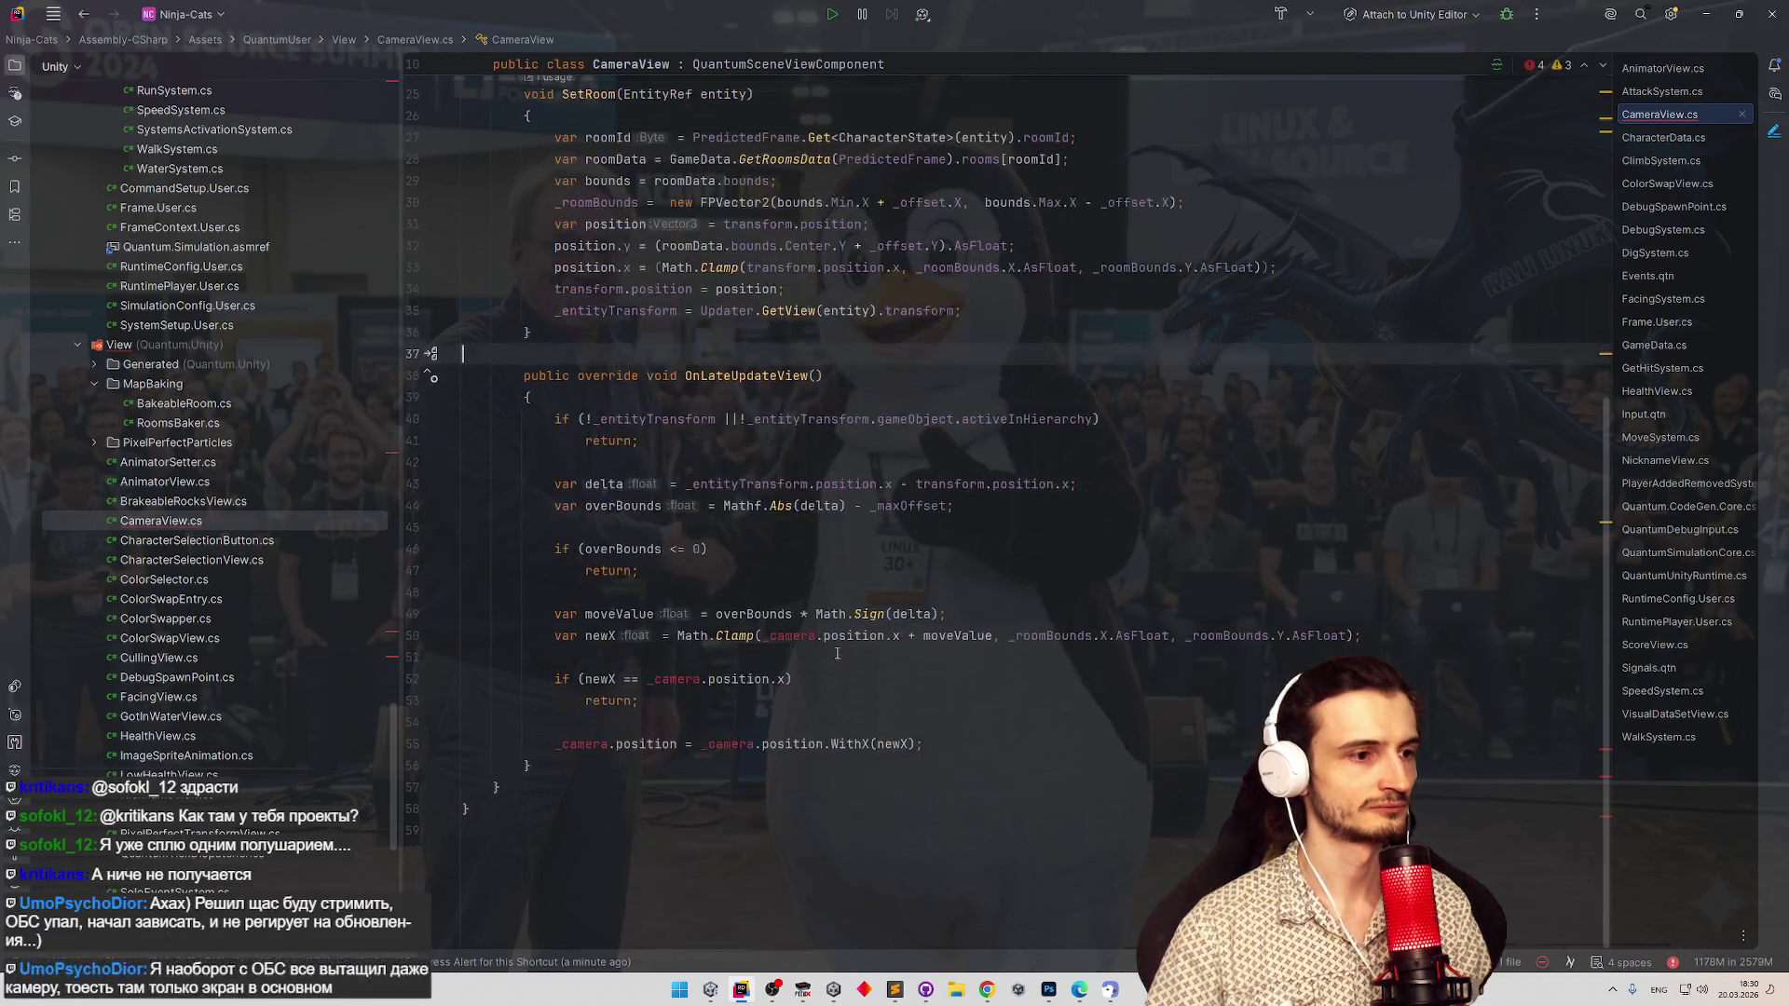
{"action": "double_click", "coordinate": [790, 635]}
{"action": "type", "text": "transform"}
Replace the remaining _camera references on lines 52 and 55 with transform.
{"action": "double_click", "coordinate": [685, 679]}
{"action": "key", "text": "ctrl+v"}
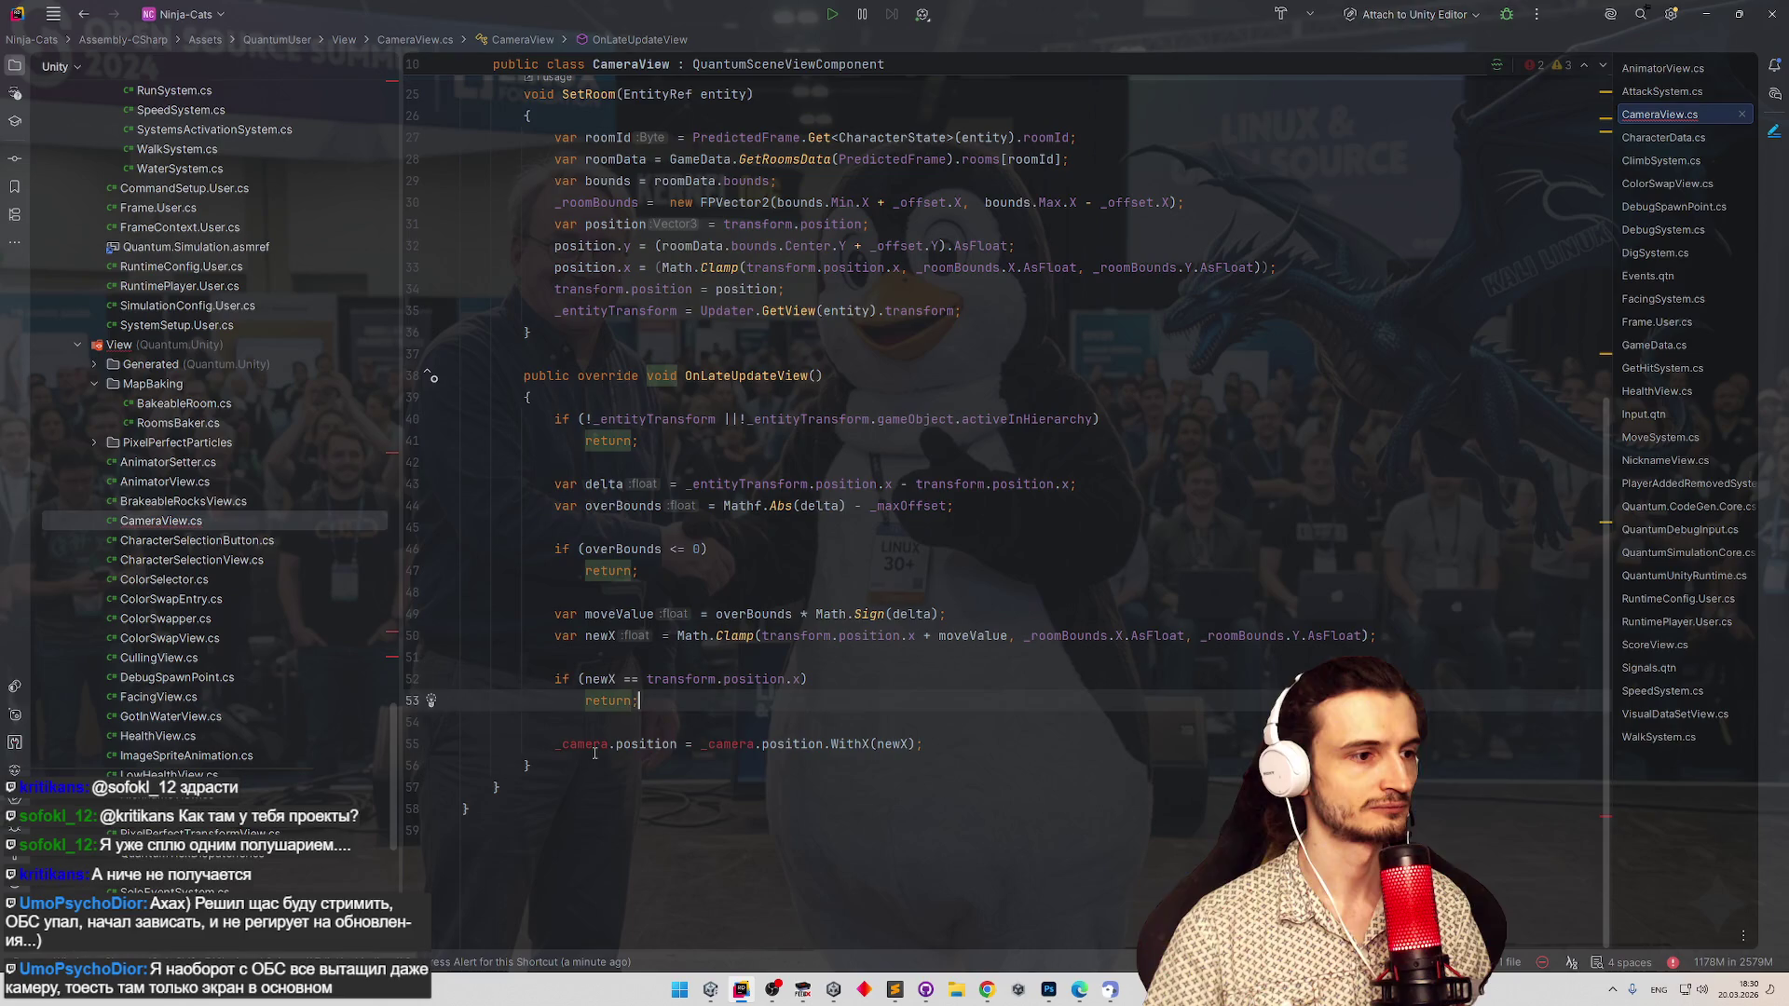
{"action": "double_click", "coordinate": [584, 743]}
{"action": "type", "text": "transform"}
{"action": "double_click", "coordinate": [743, 744]}
{"action": "key", "text": "ctrl+v"}
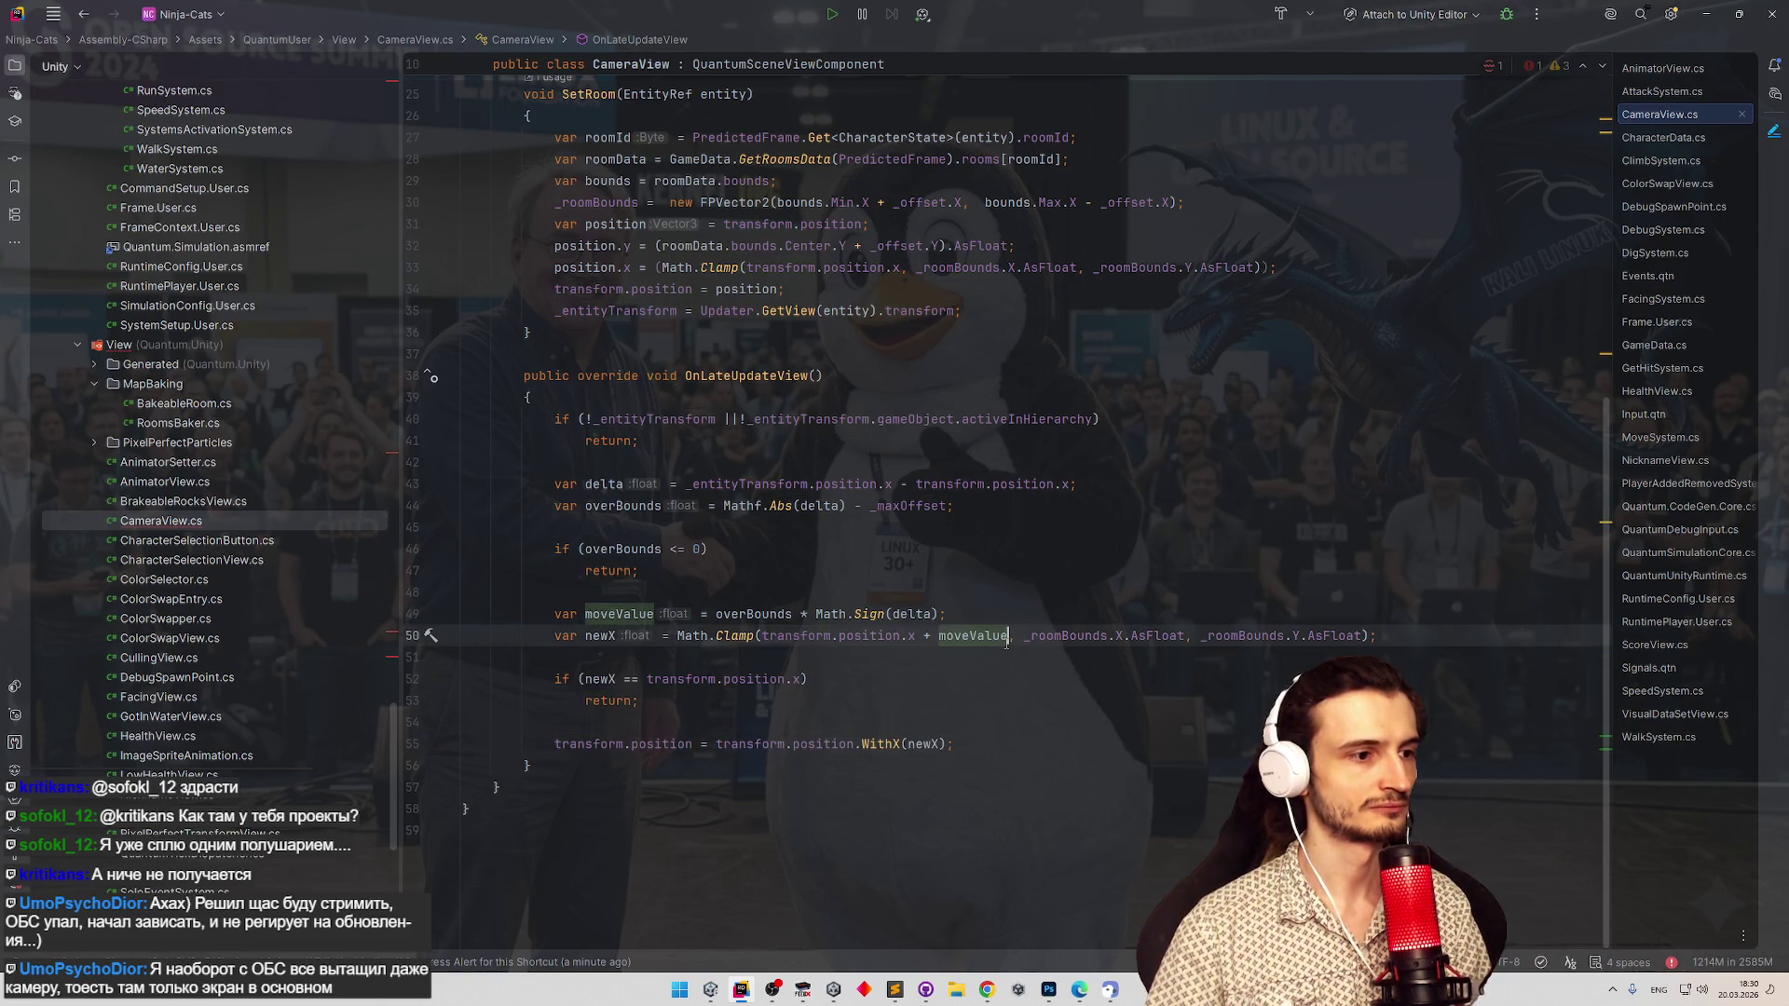
{"action": "left_click", "coordinate": [1018, 592]}
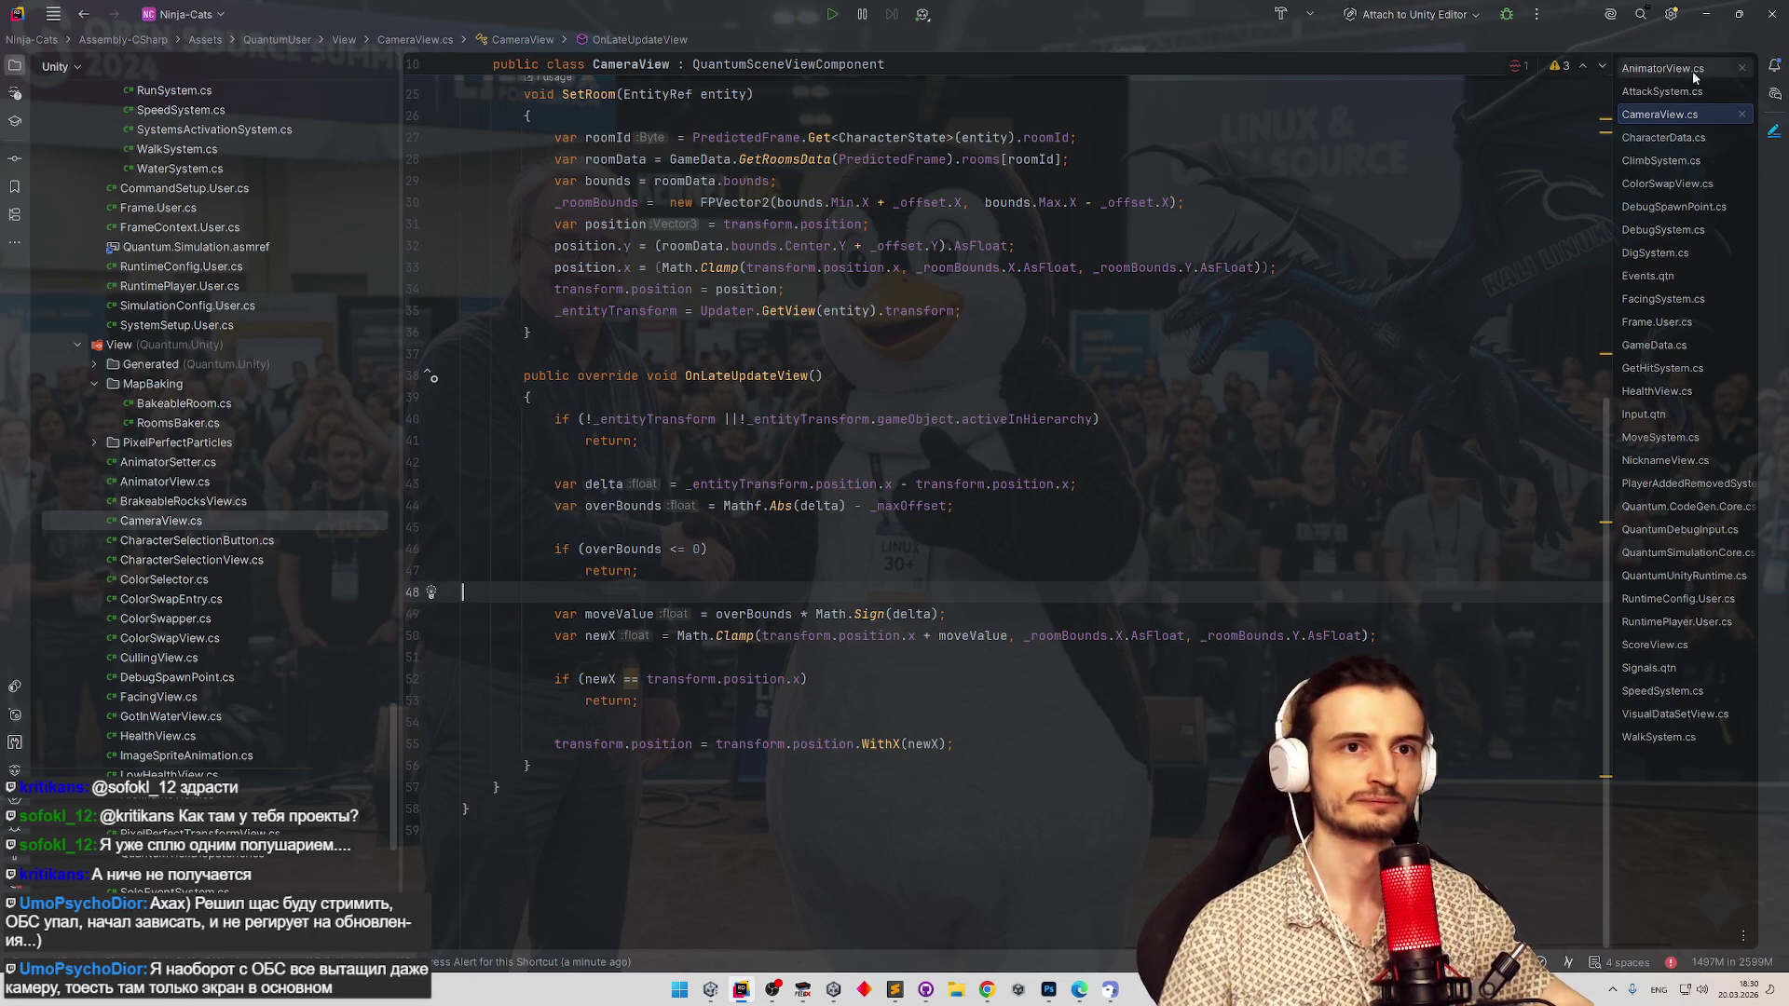
{"action": "left_click", "coordinate": [1705, 14]}
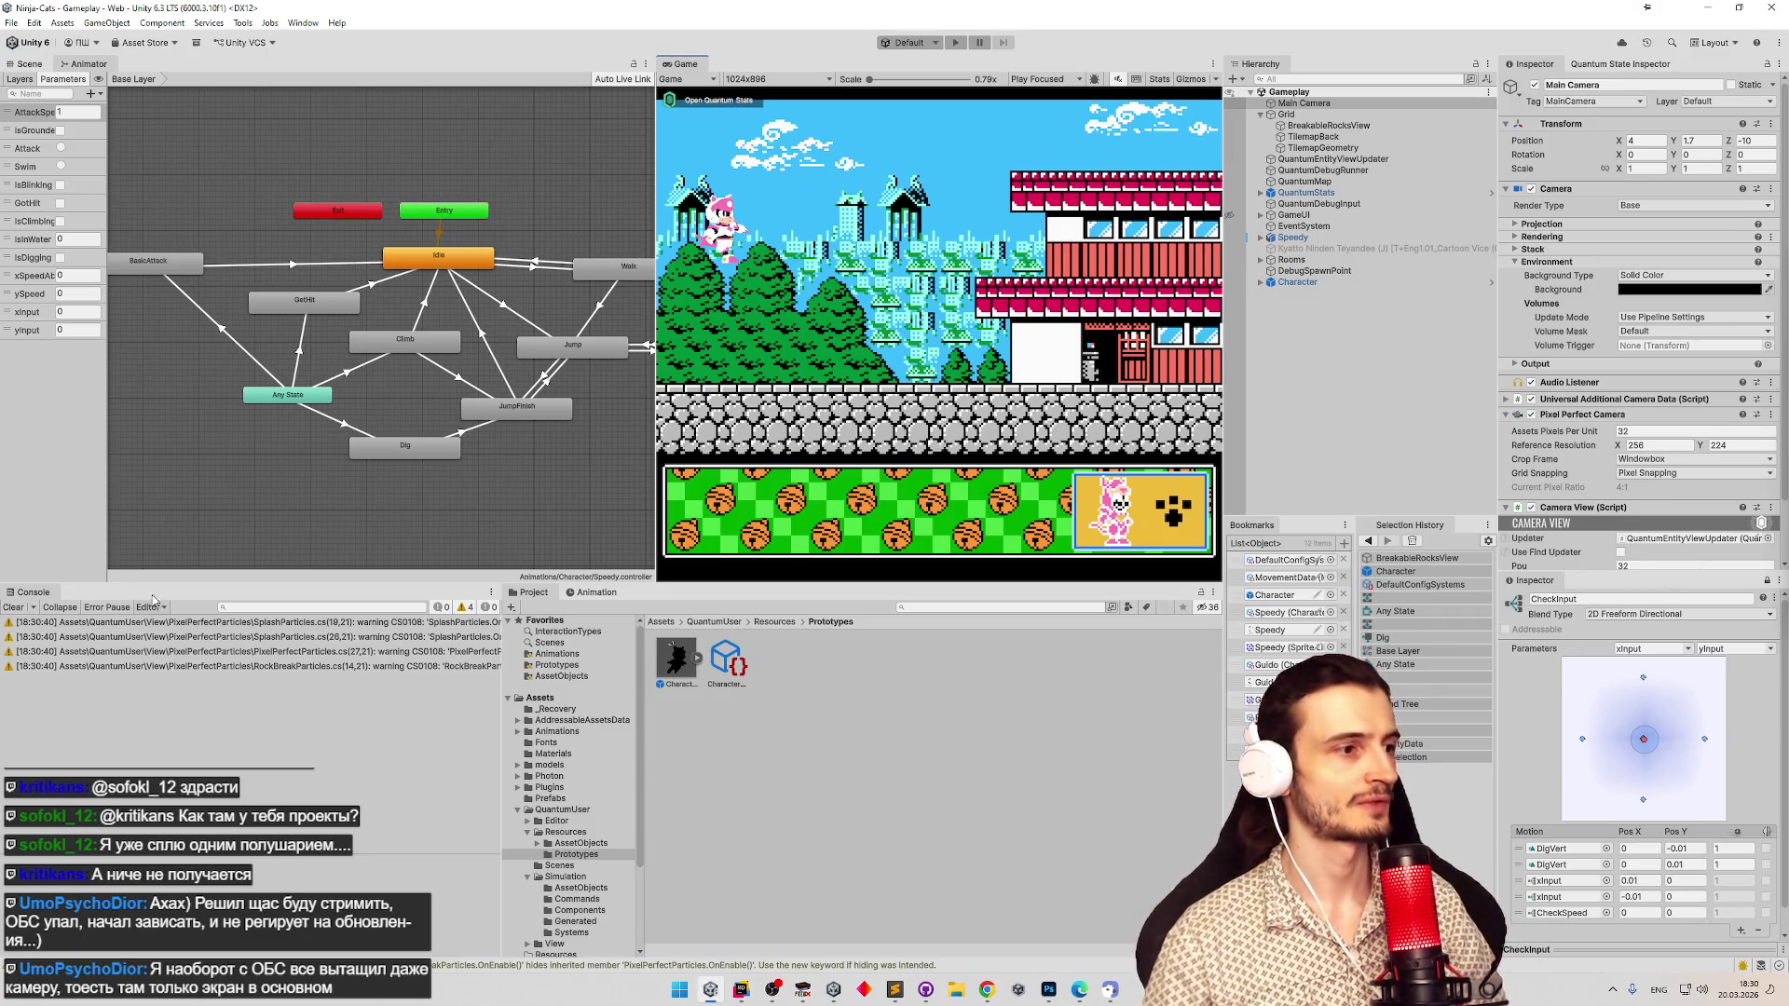
Clear the Console, run the character left in Play mode, and maximise the Game view.
{"action": "left_click", "coordinate": [17, 607]}
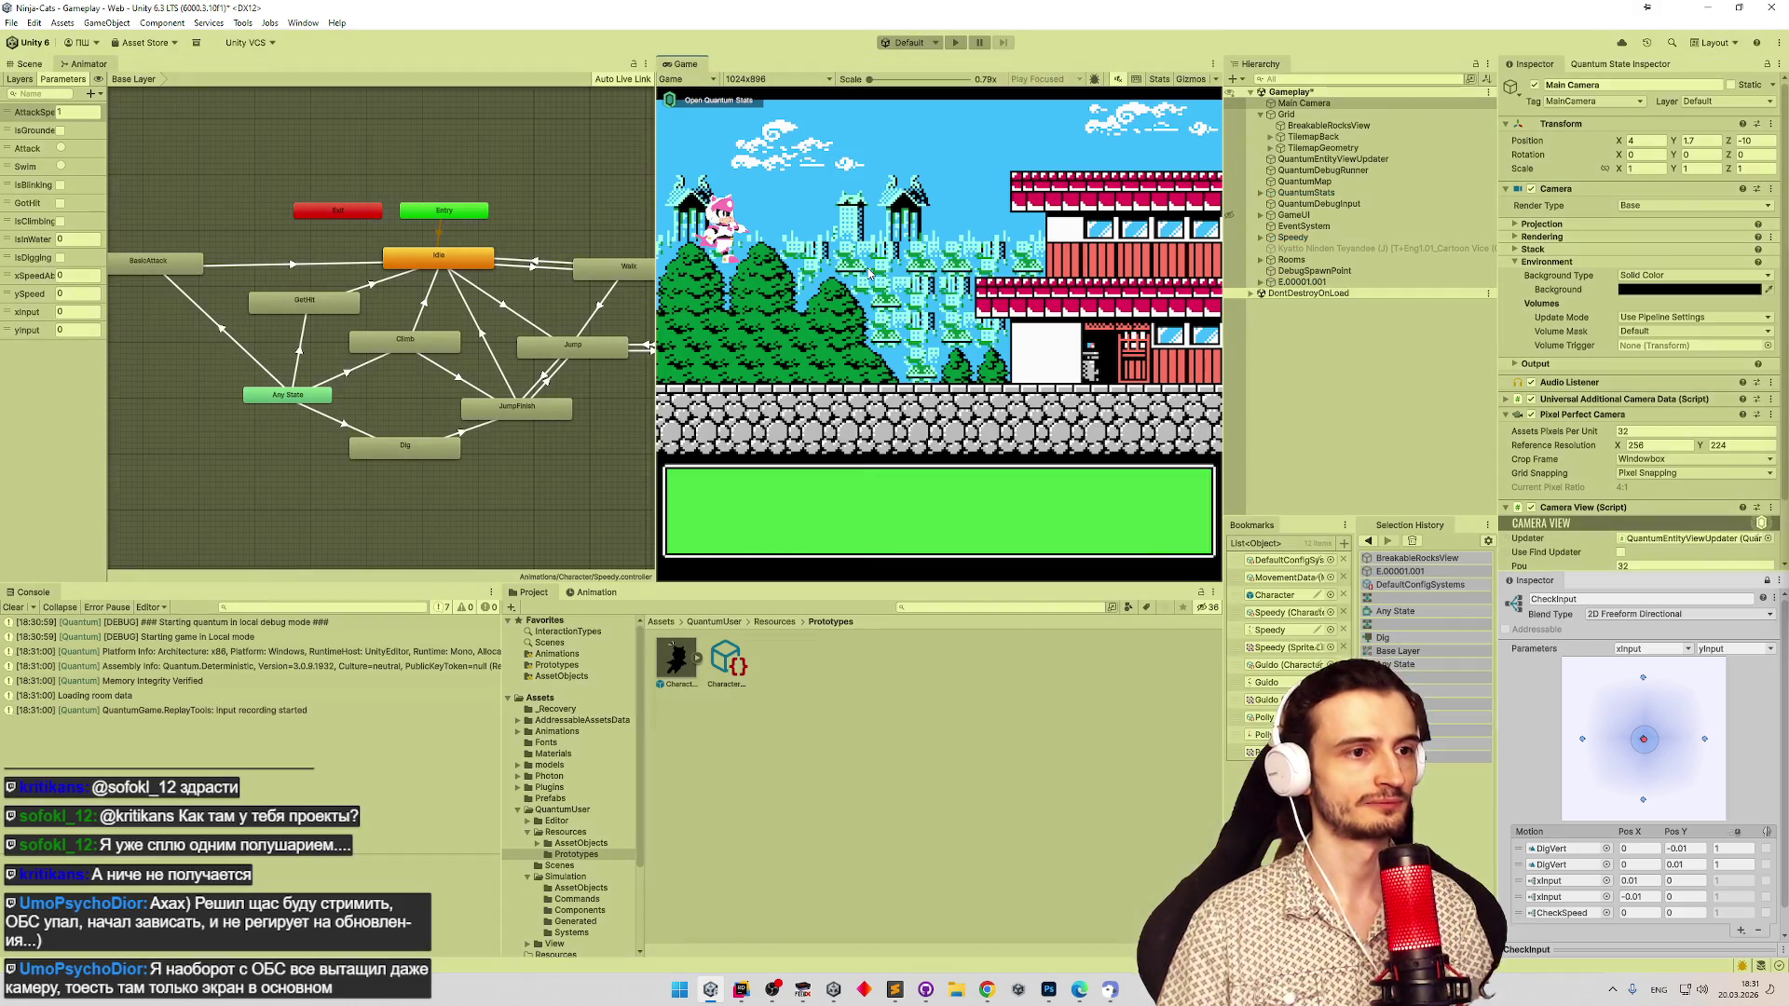
{"action": "key", "text": "Left"}
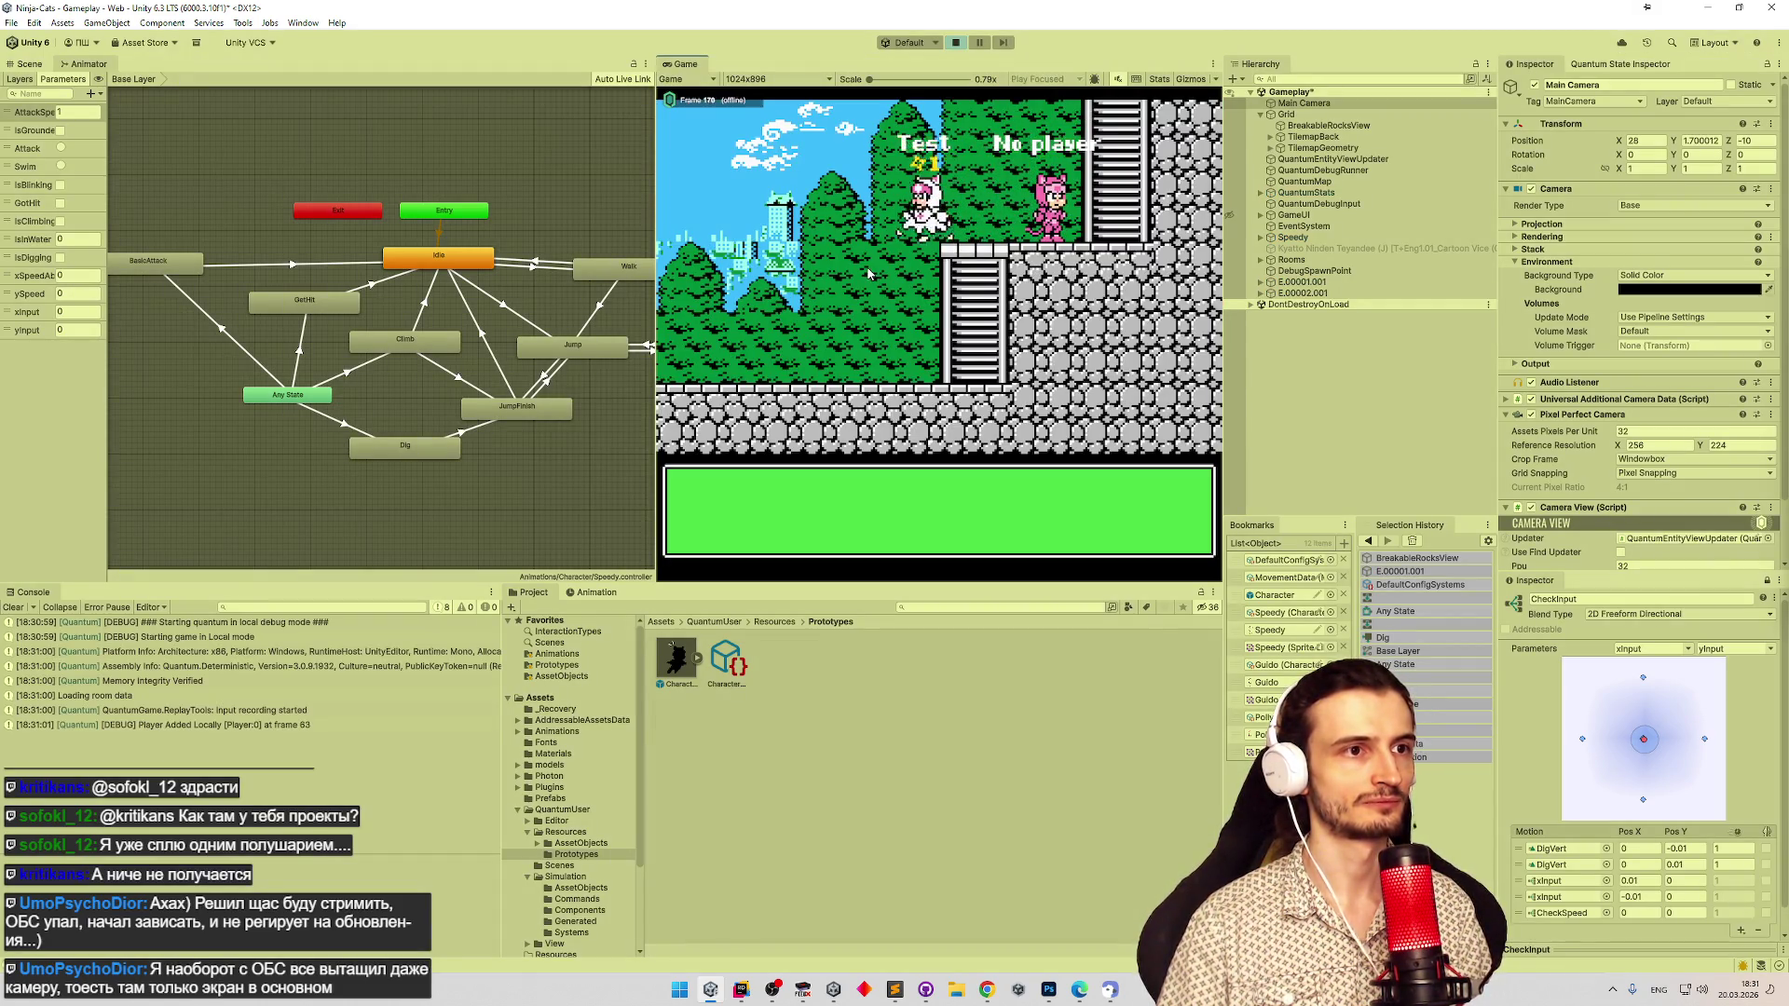
{"action": "key", "text": "Left"}
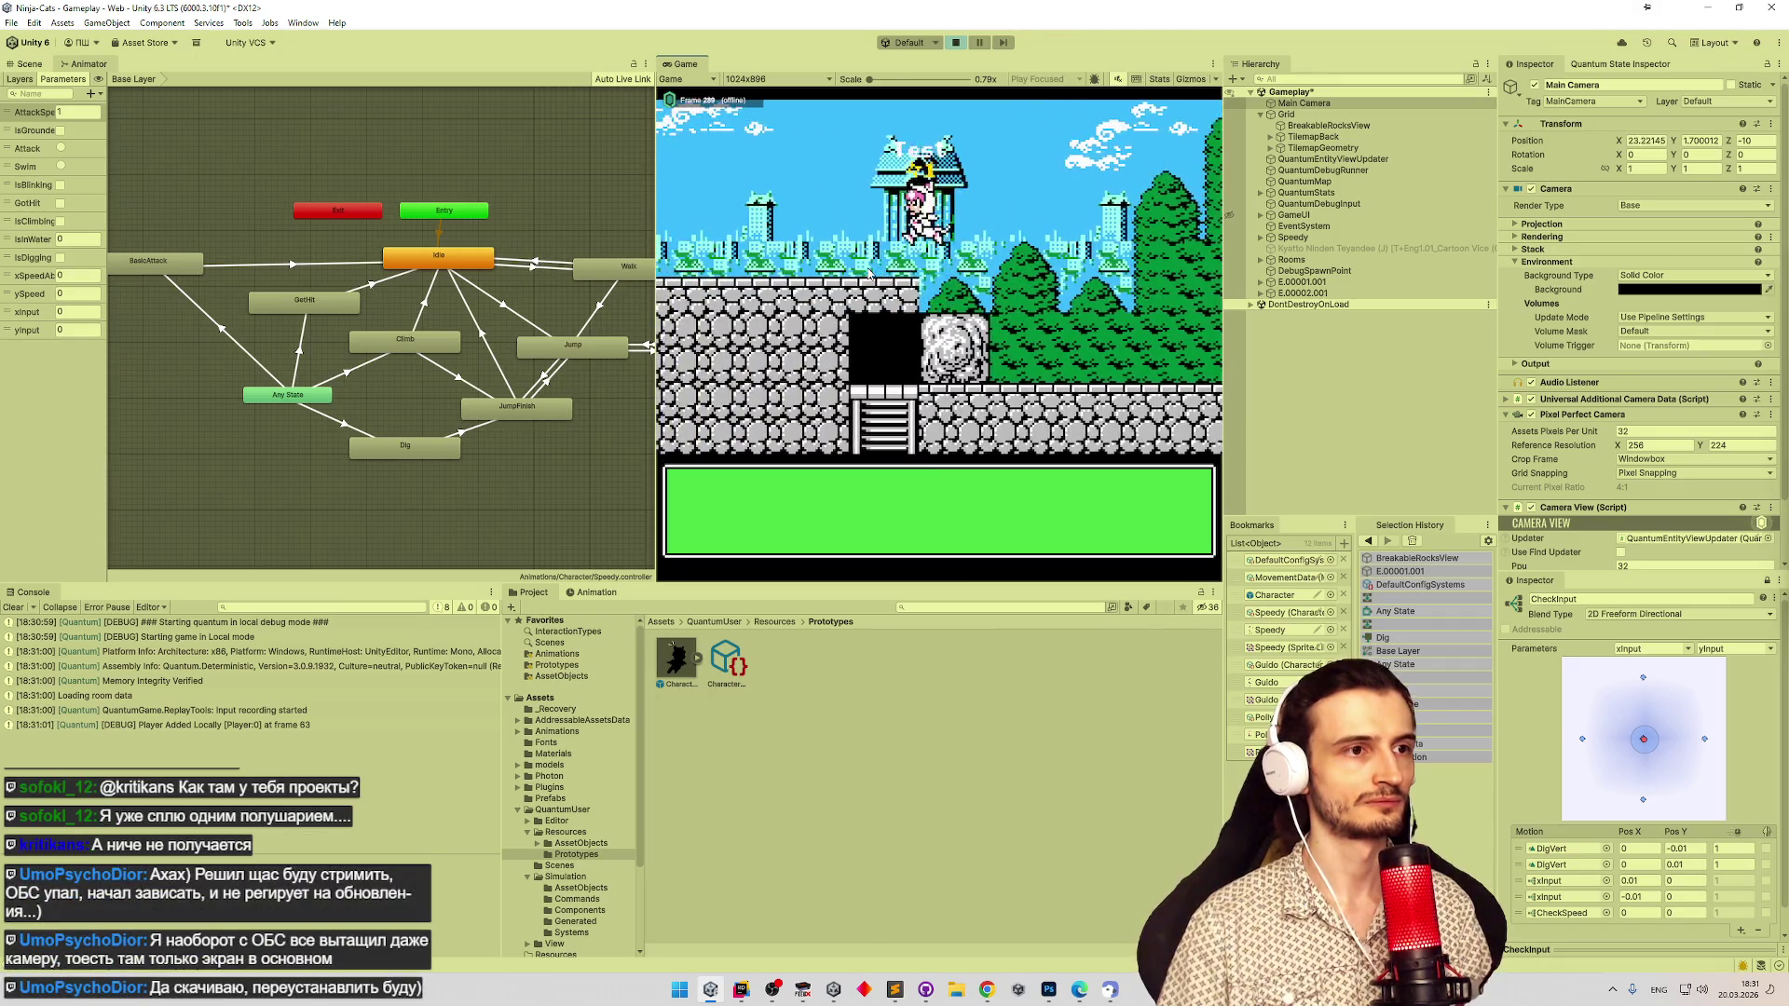
{"action": "key", "text": "shift+space"}
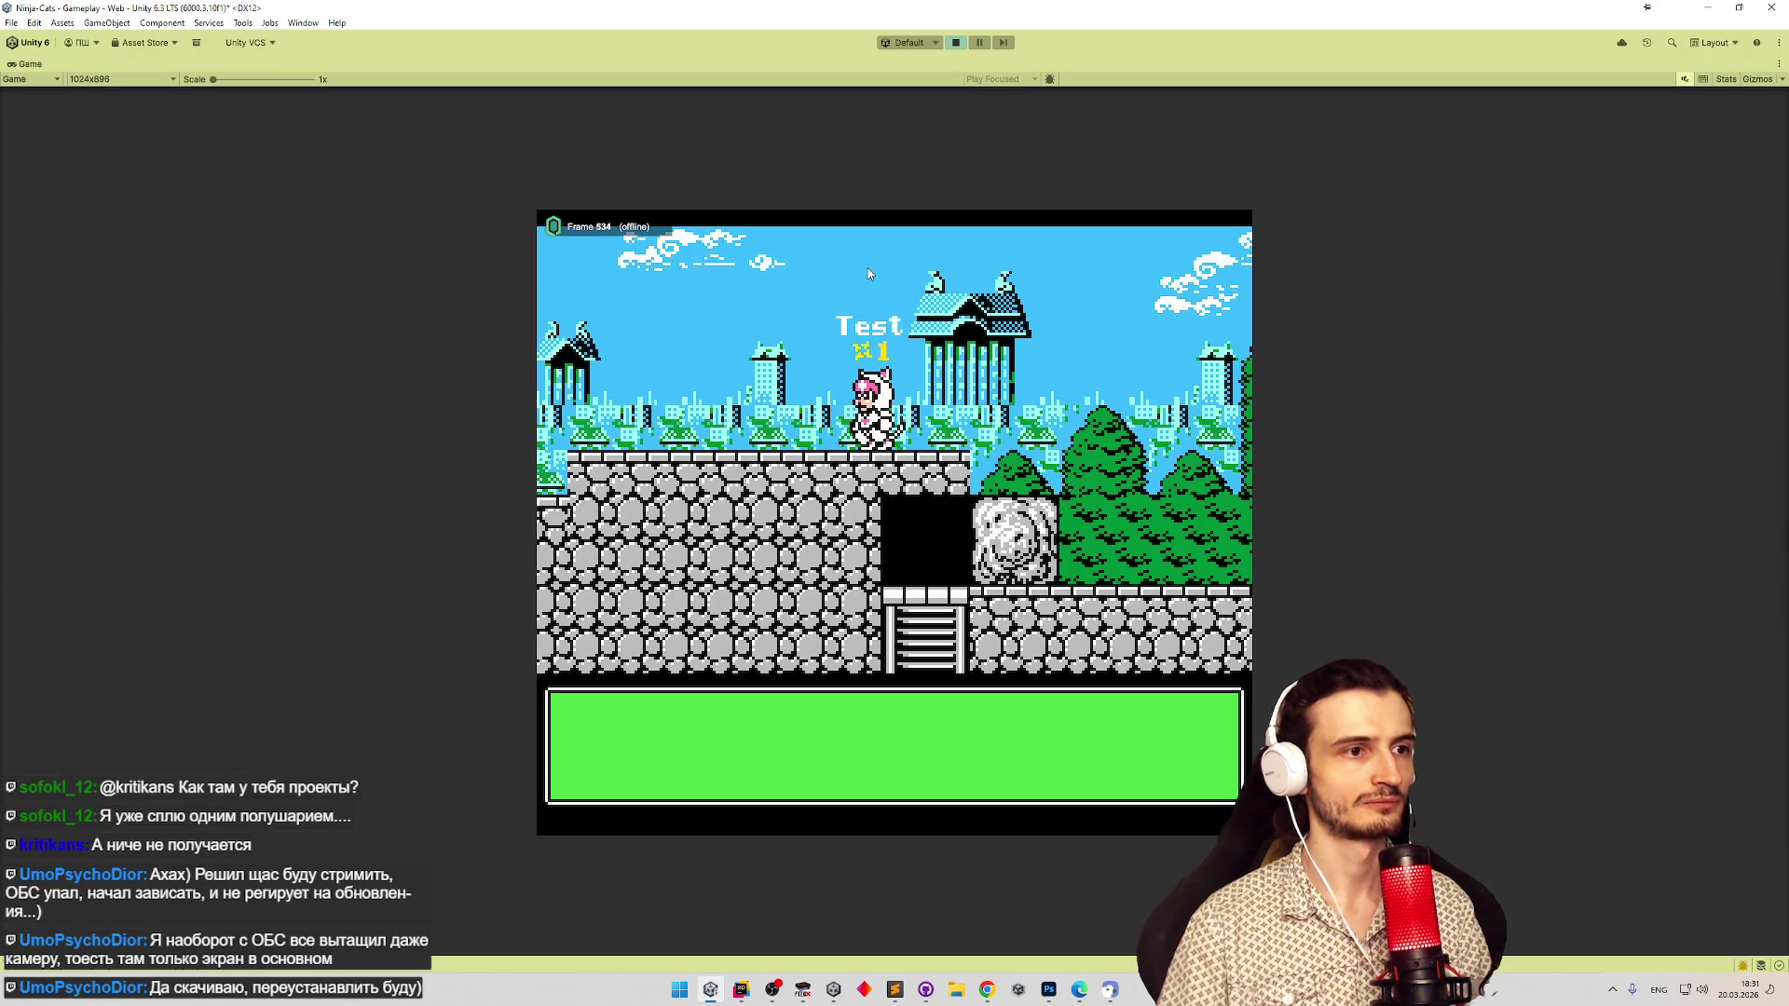
Run right and jump repeatedly on and off the stone ledge above the rock.
{"action": "key", "text": "Right"}
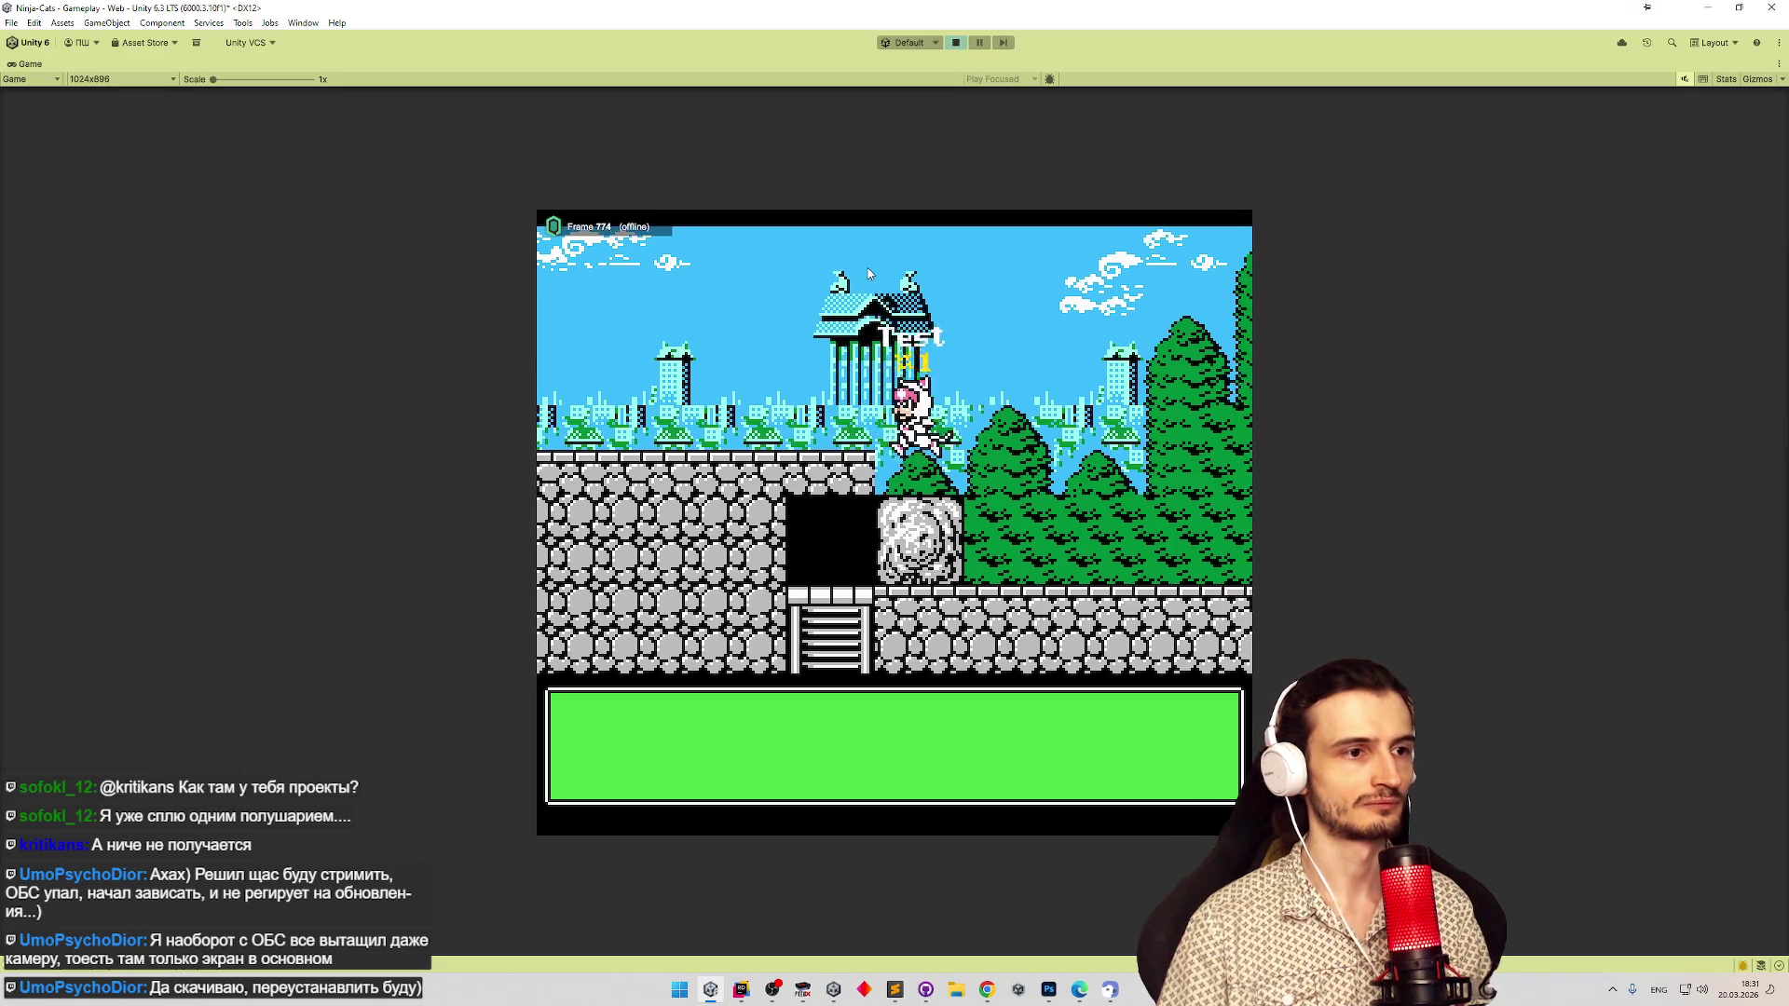
{"action": "key", "text": "space"}
{"action": "key", "text": "space"}
{"action": "key", "text": "Right"}
{"action": "key", "text": "Left"}
{"action": "key", "text": "space"}
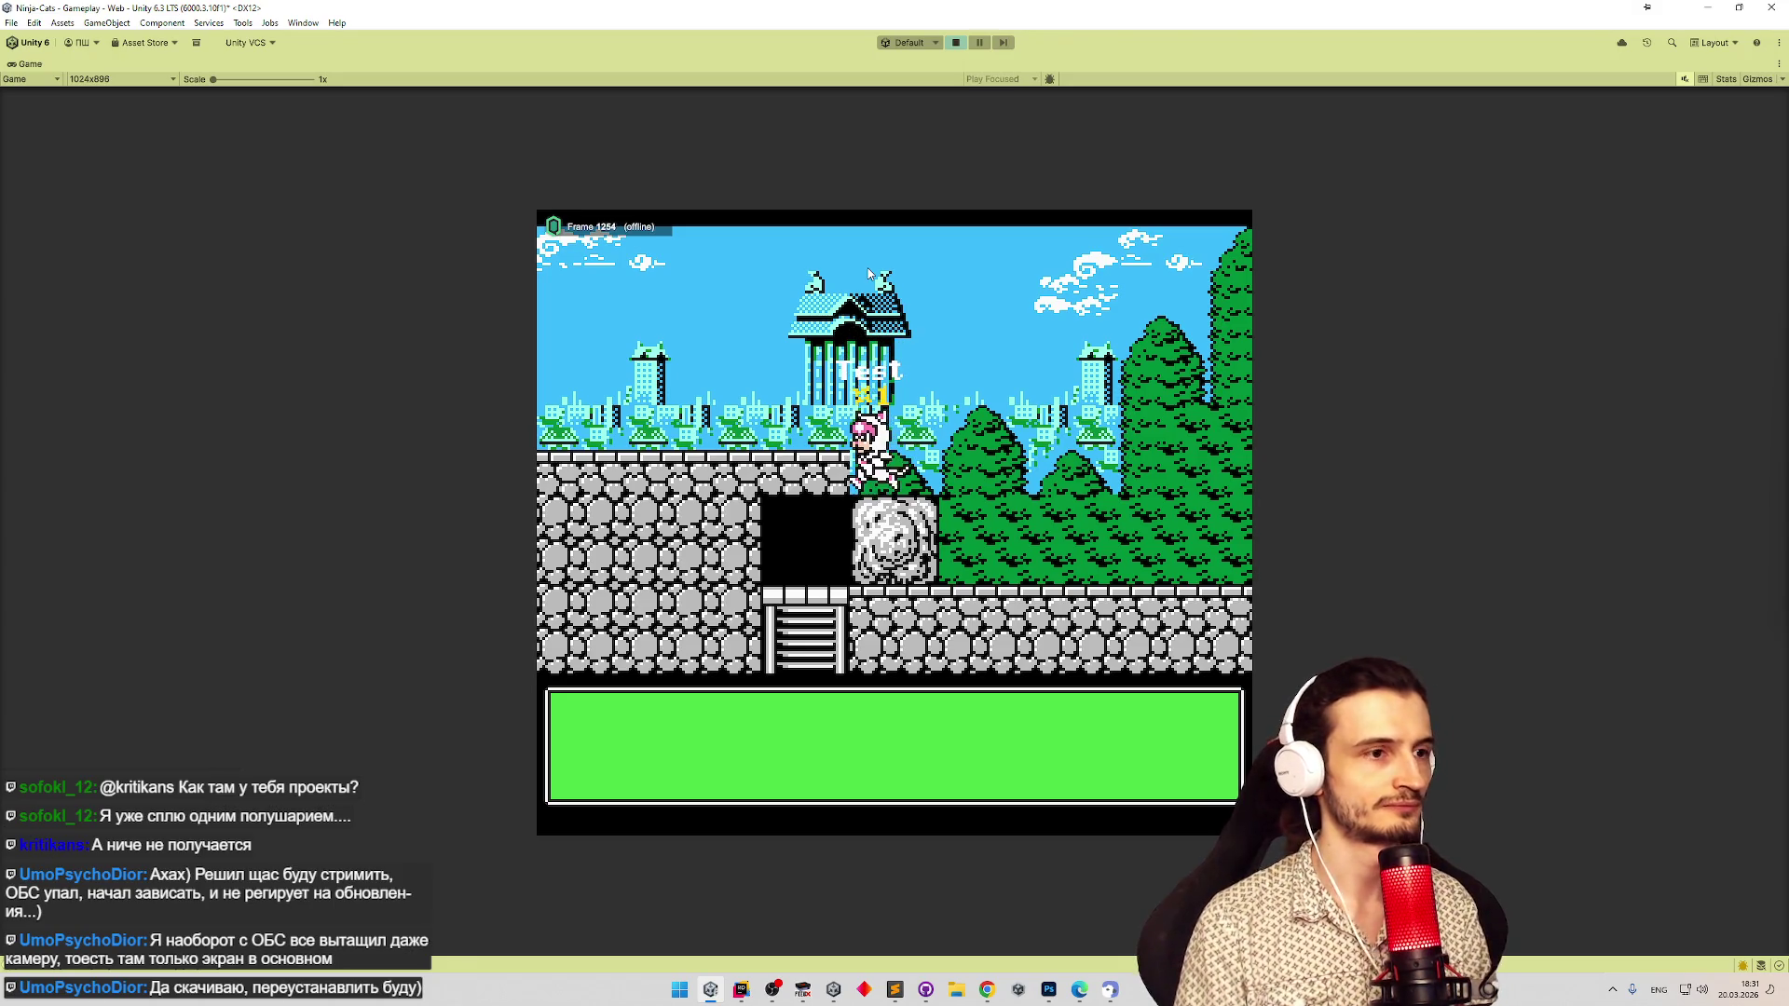
{"action": "key", "text": "space"}
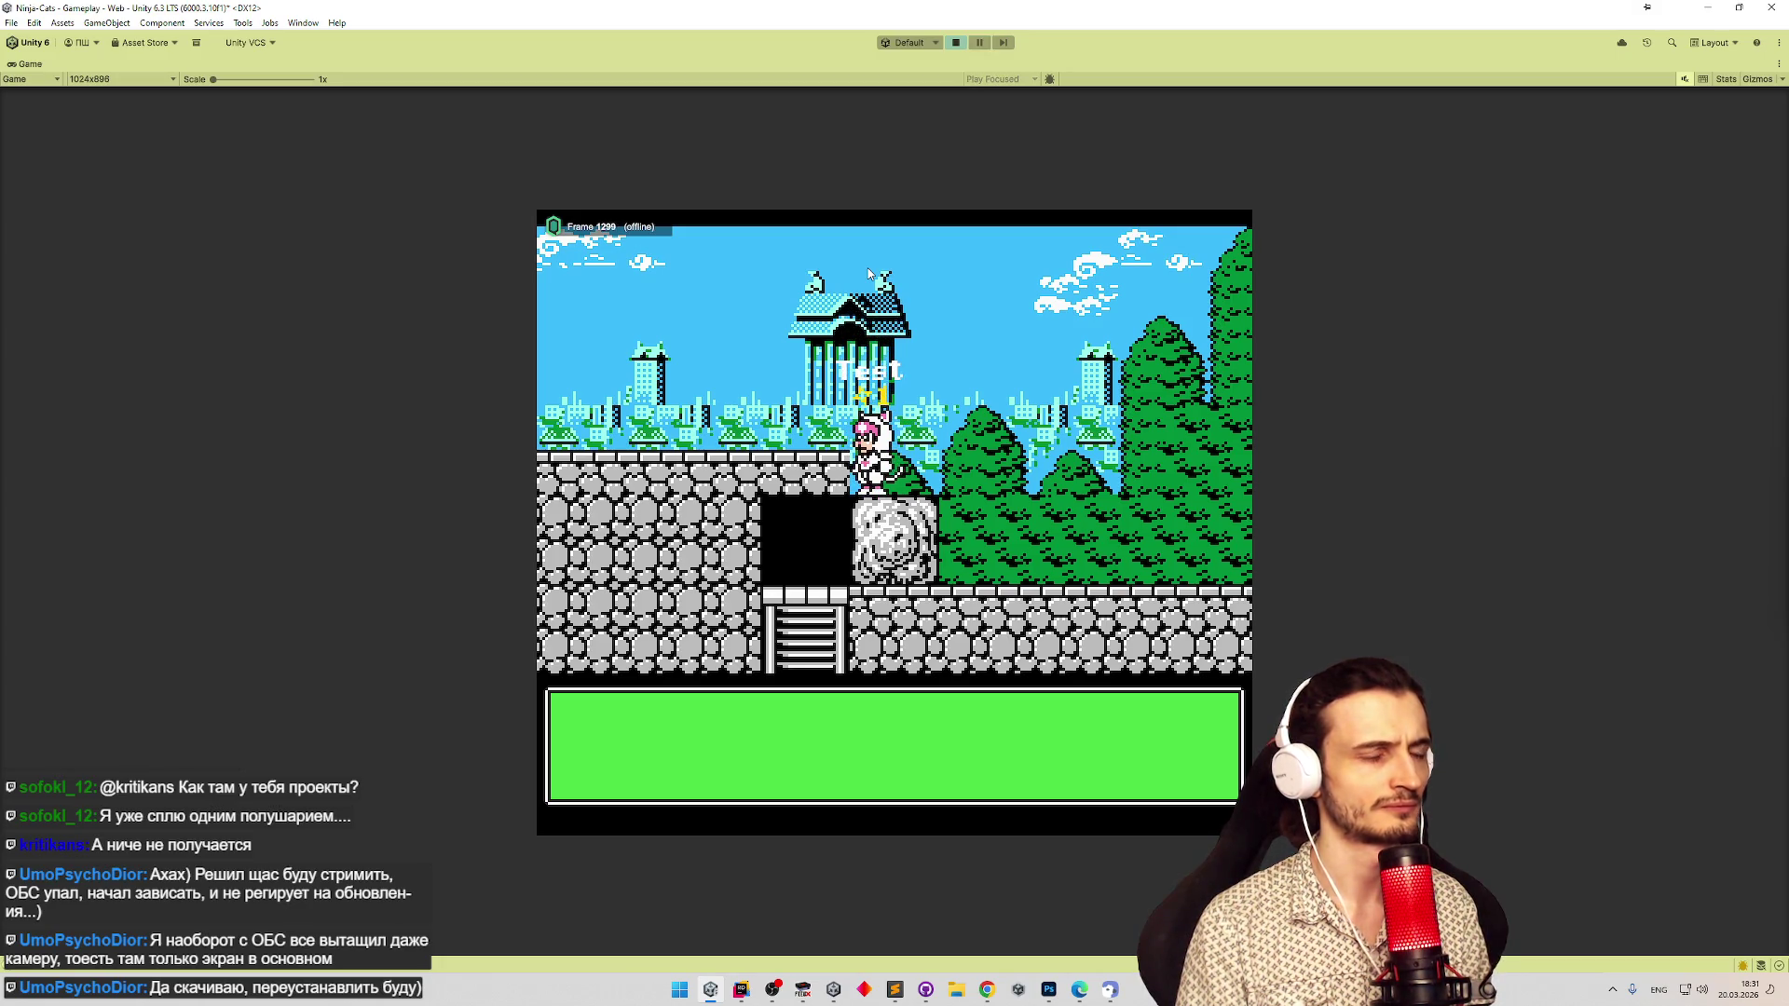
{"action": "left_click", "coordinate": [868, 273]}
{"action": "key", "text": "space"}
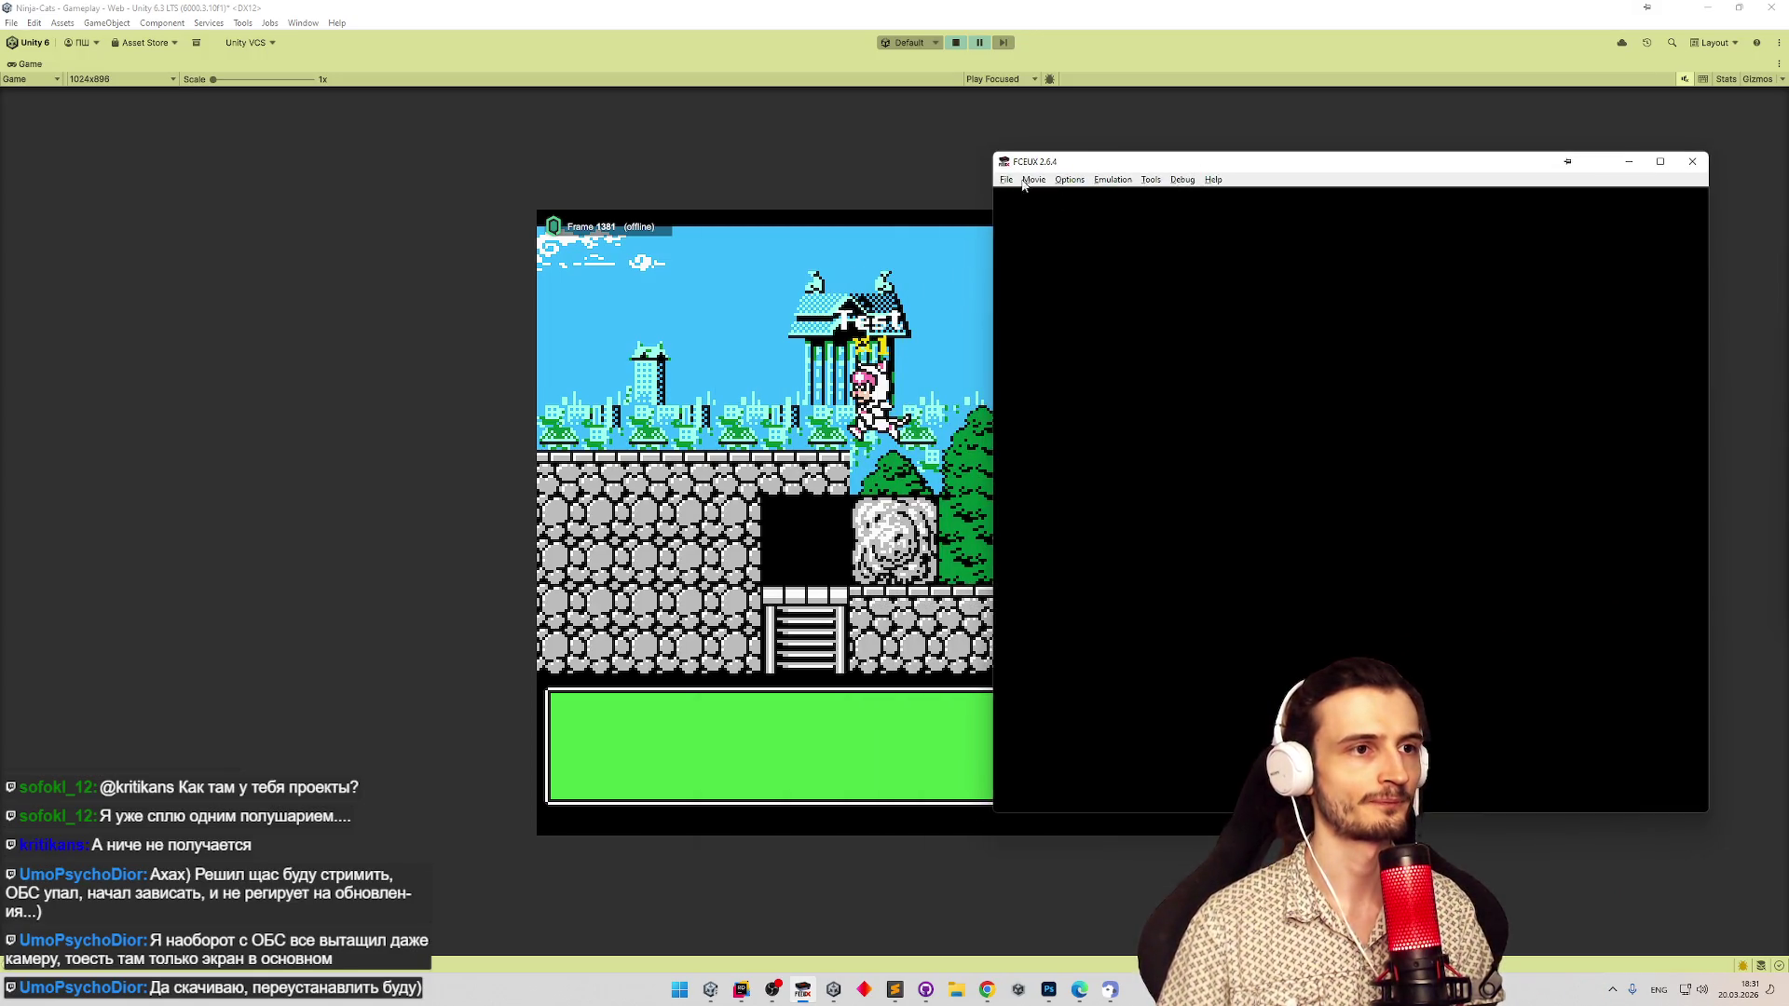
Load Kyatto Ninden Teyandee from Recent ROMs and skip into gameplay.
{"action": "left_click", "coordinate": [1006, 179]}
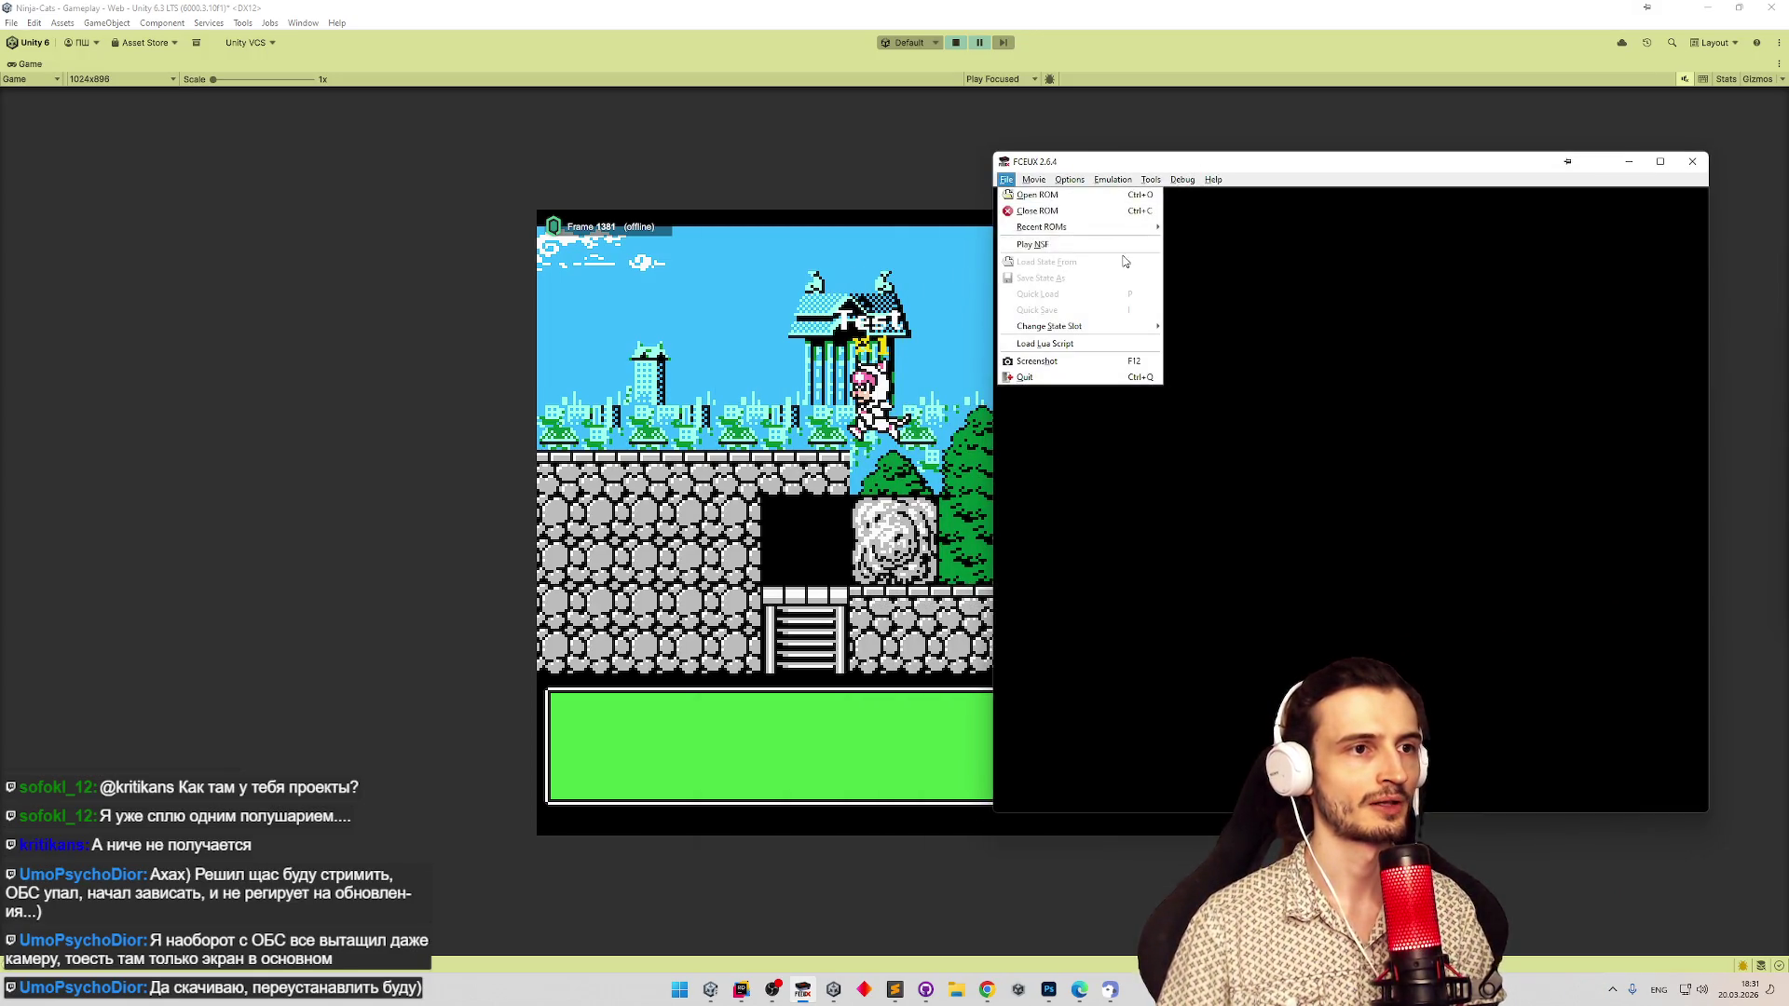
{"action": "left_click", "coordinate": [1178, 227]}
{"action": "key", "text": "Return"}
{"action": "key", "text": "Return"}
Run and jump the cat right up onto the stone wall, then close FCEUX.
{"action": "key", "text": "Right"}
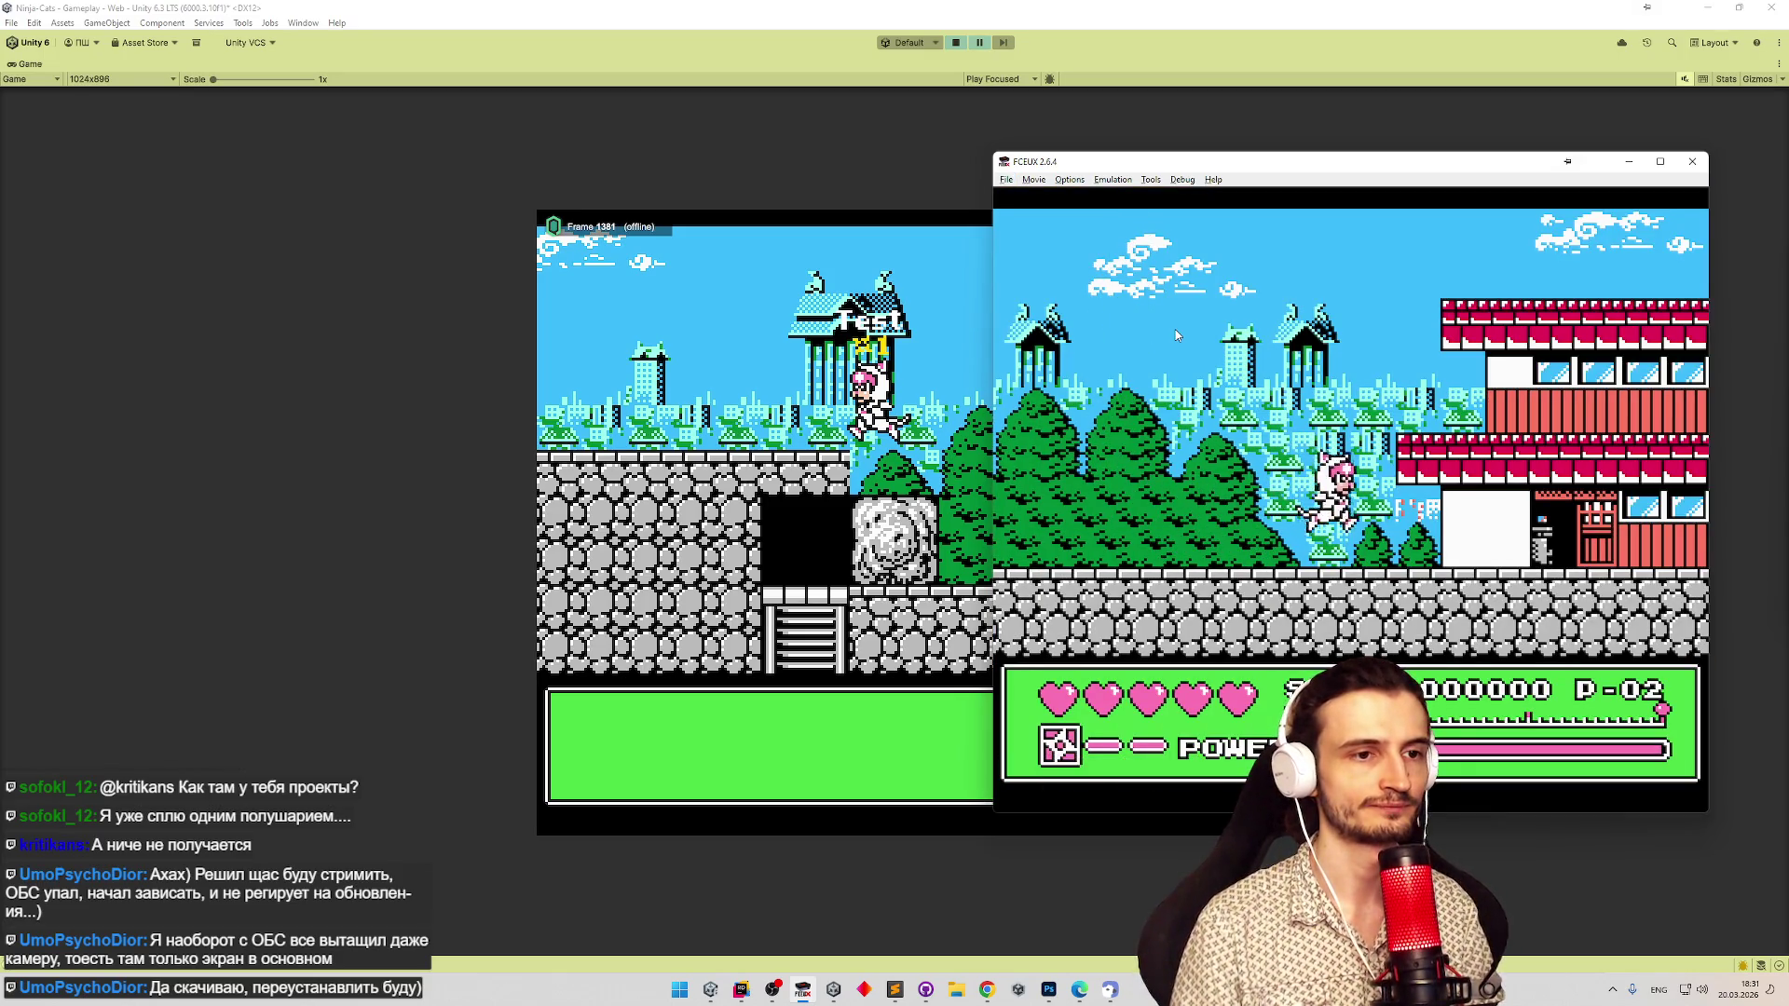
{"action": "key", "text": "Right"}
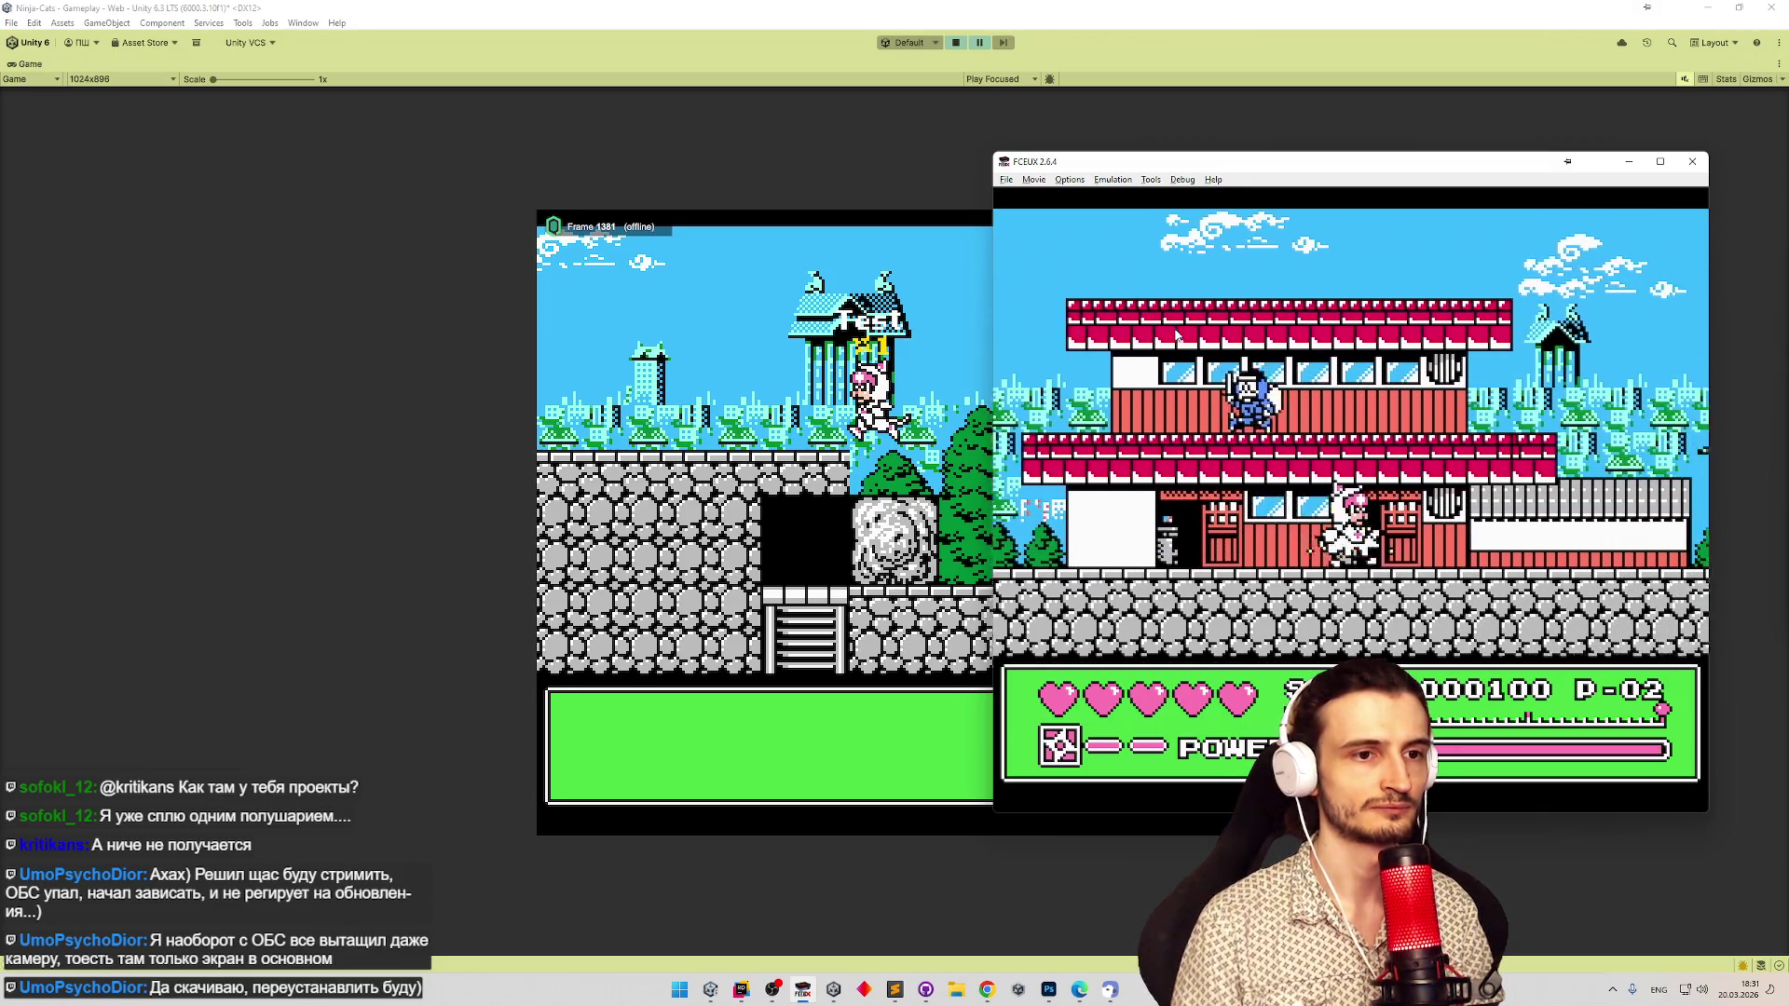
{"action": "key", "text": "Right"}
{"action": "key", "text": "f"}
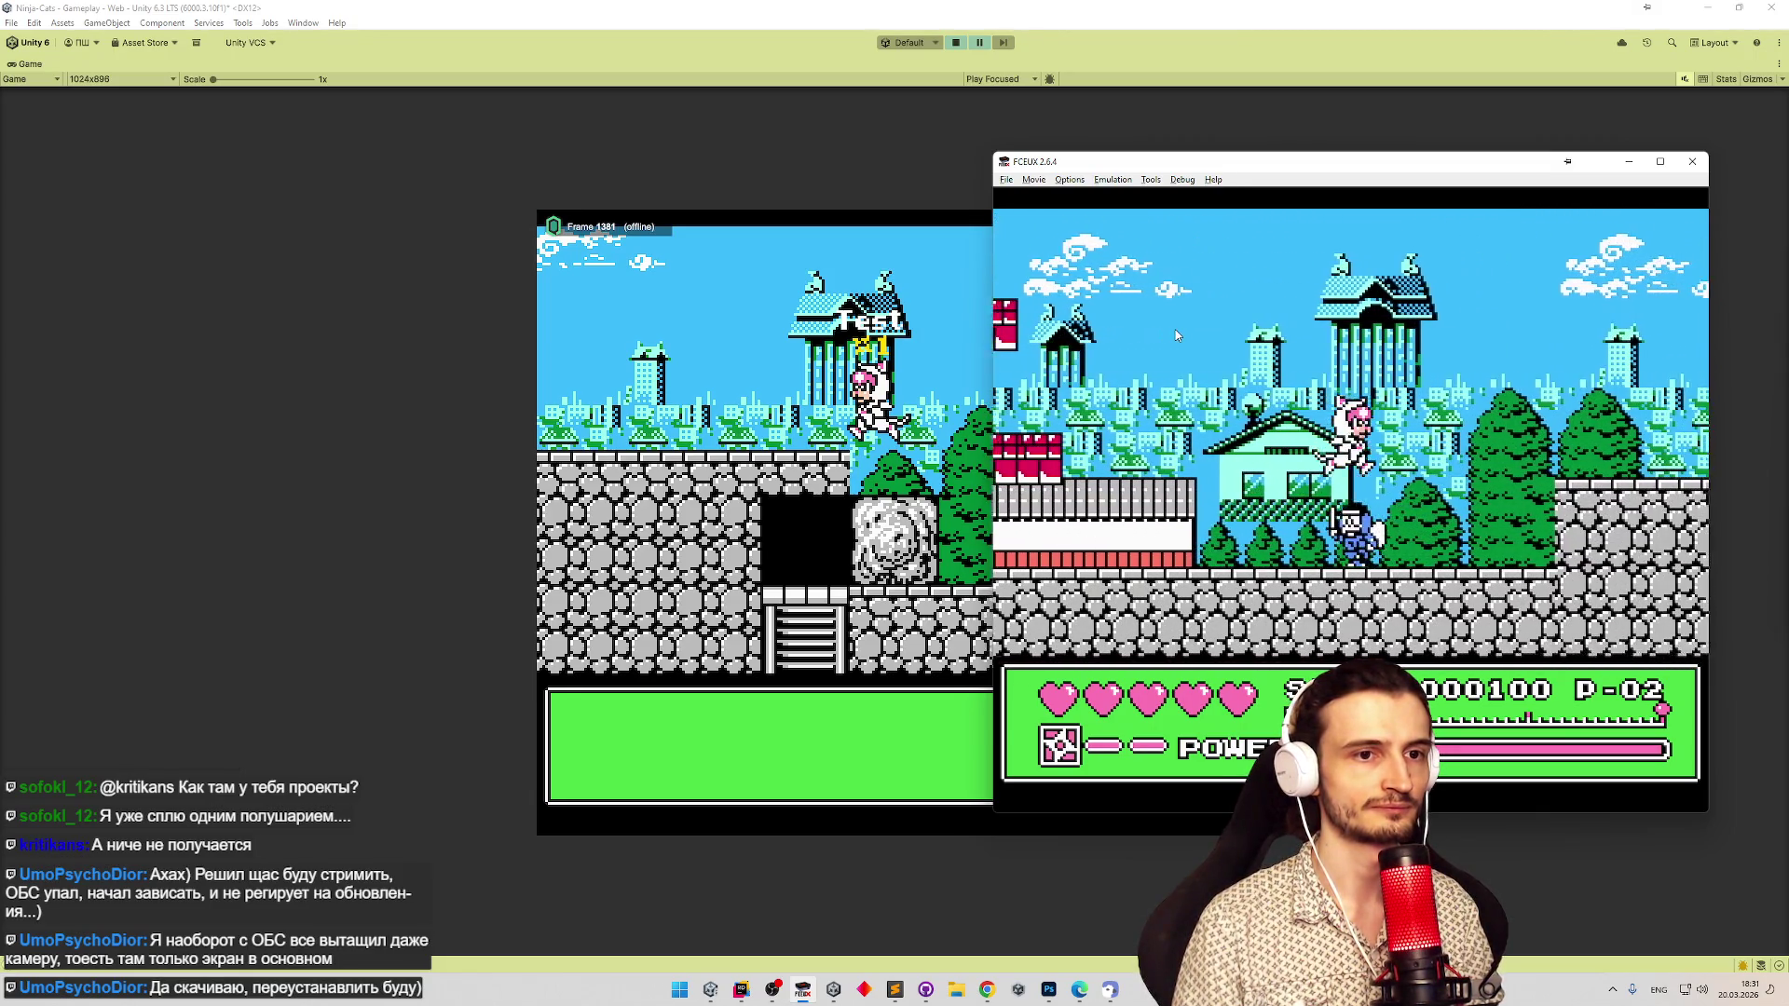
{"action": "key", "text": "Right"}
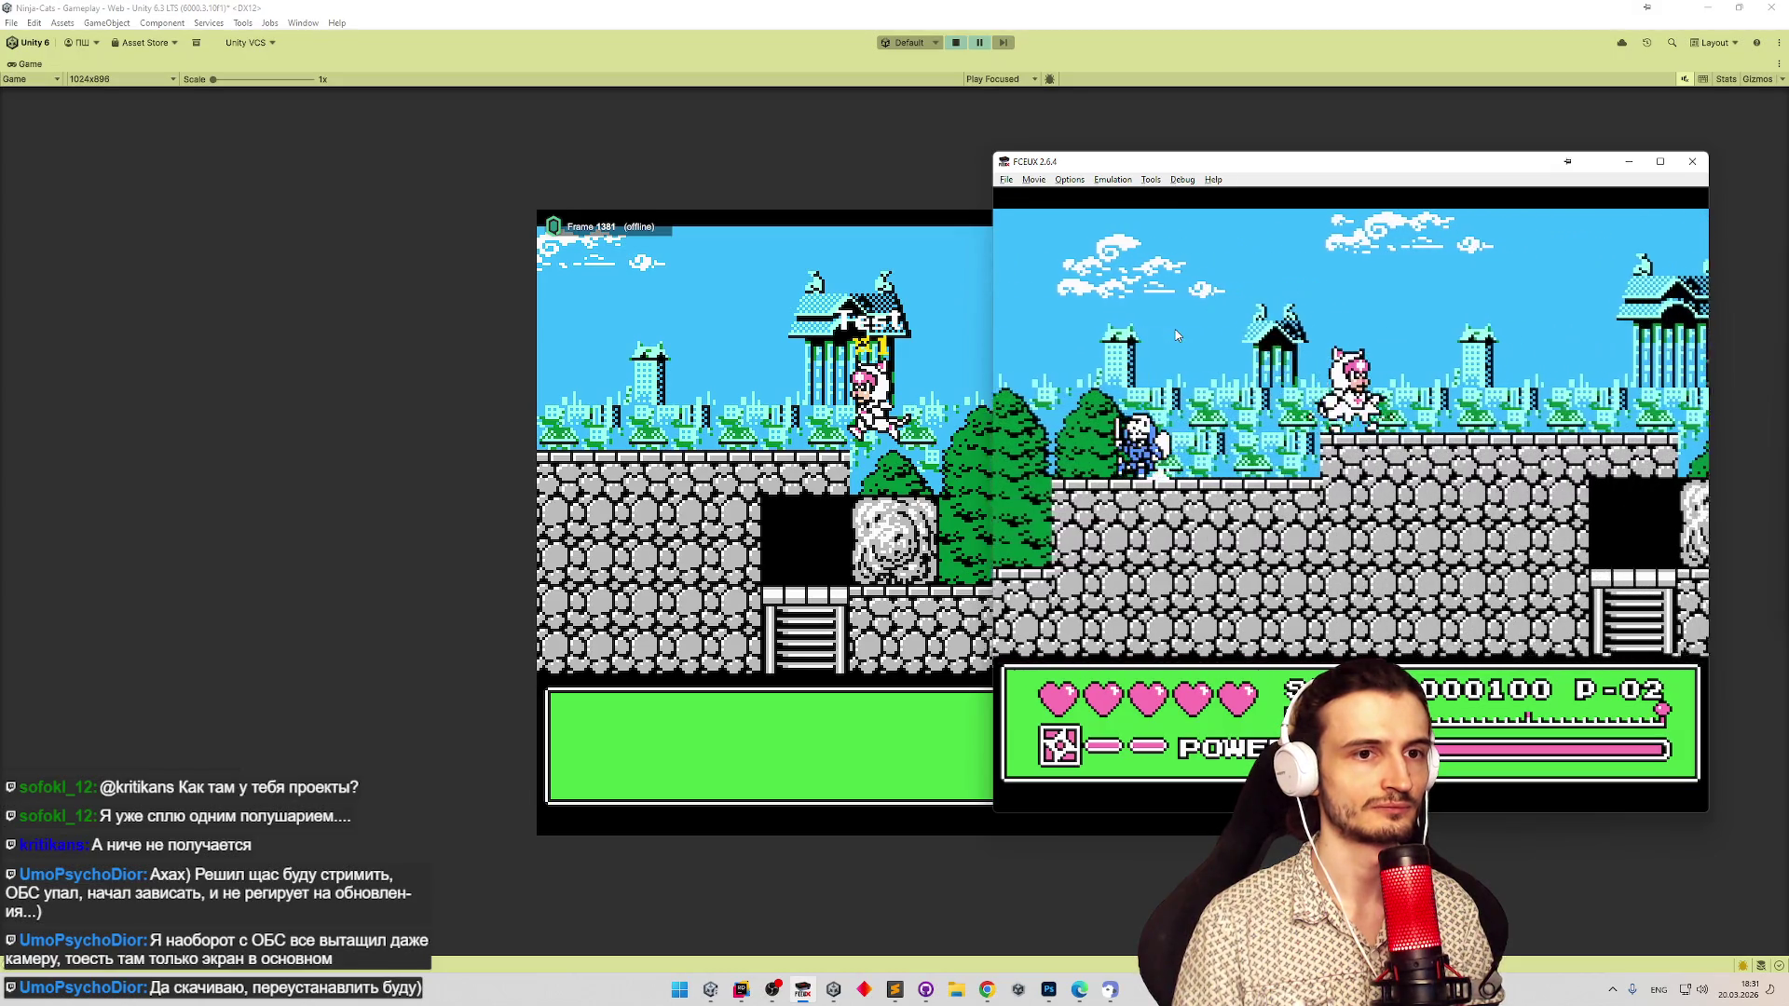
{"action": "key", "text": "Right"}
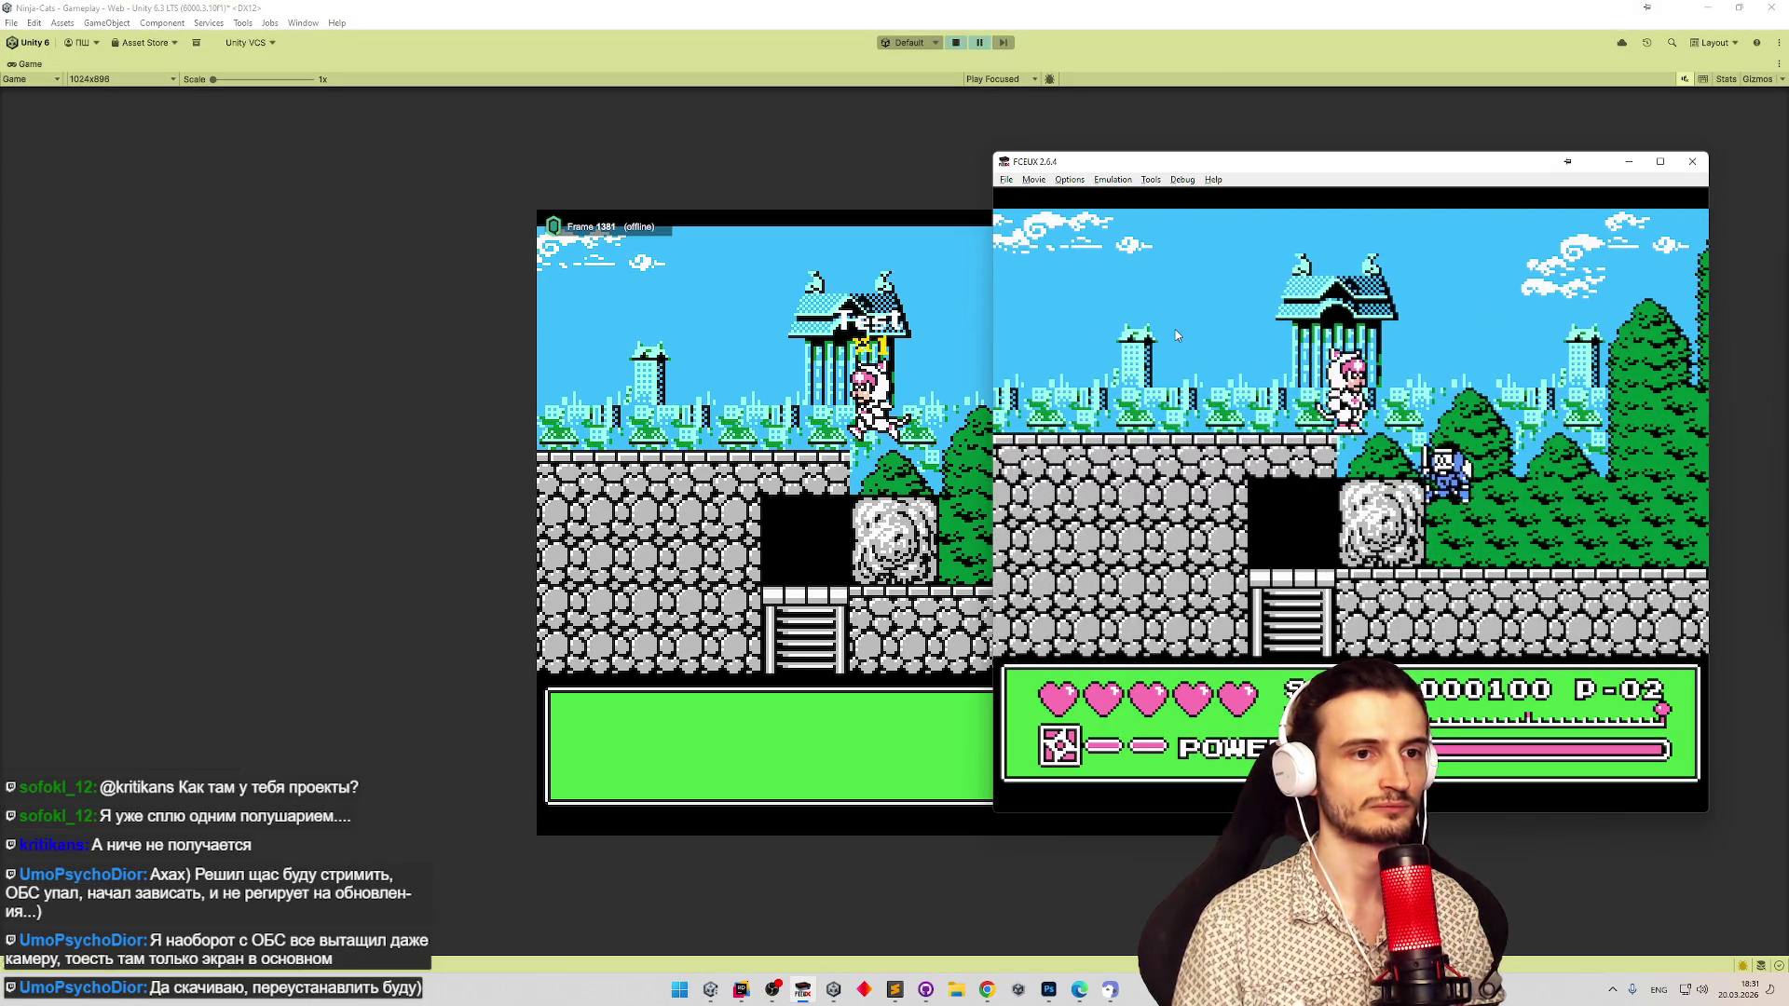
{"action": "key", "text": "f"}
{"action": "key", "text": "Right"}
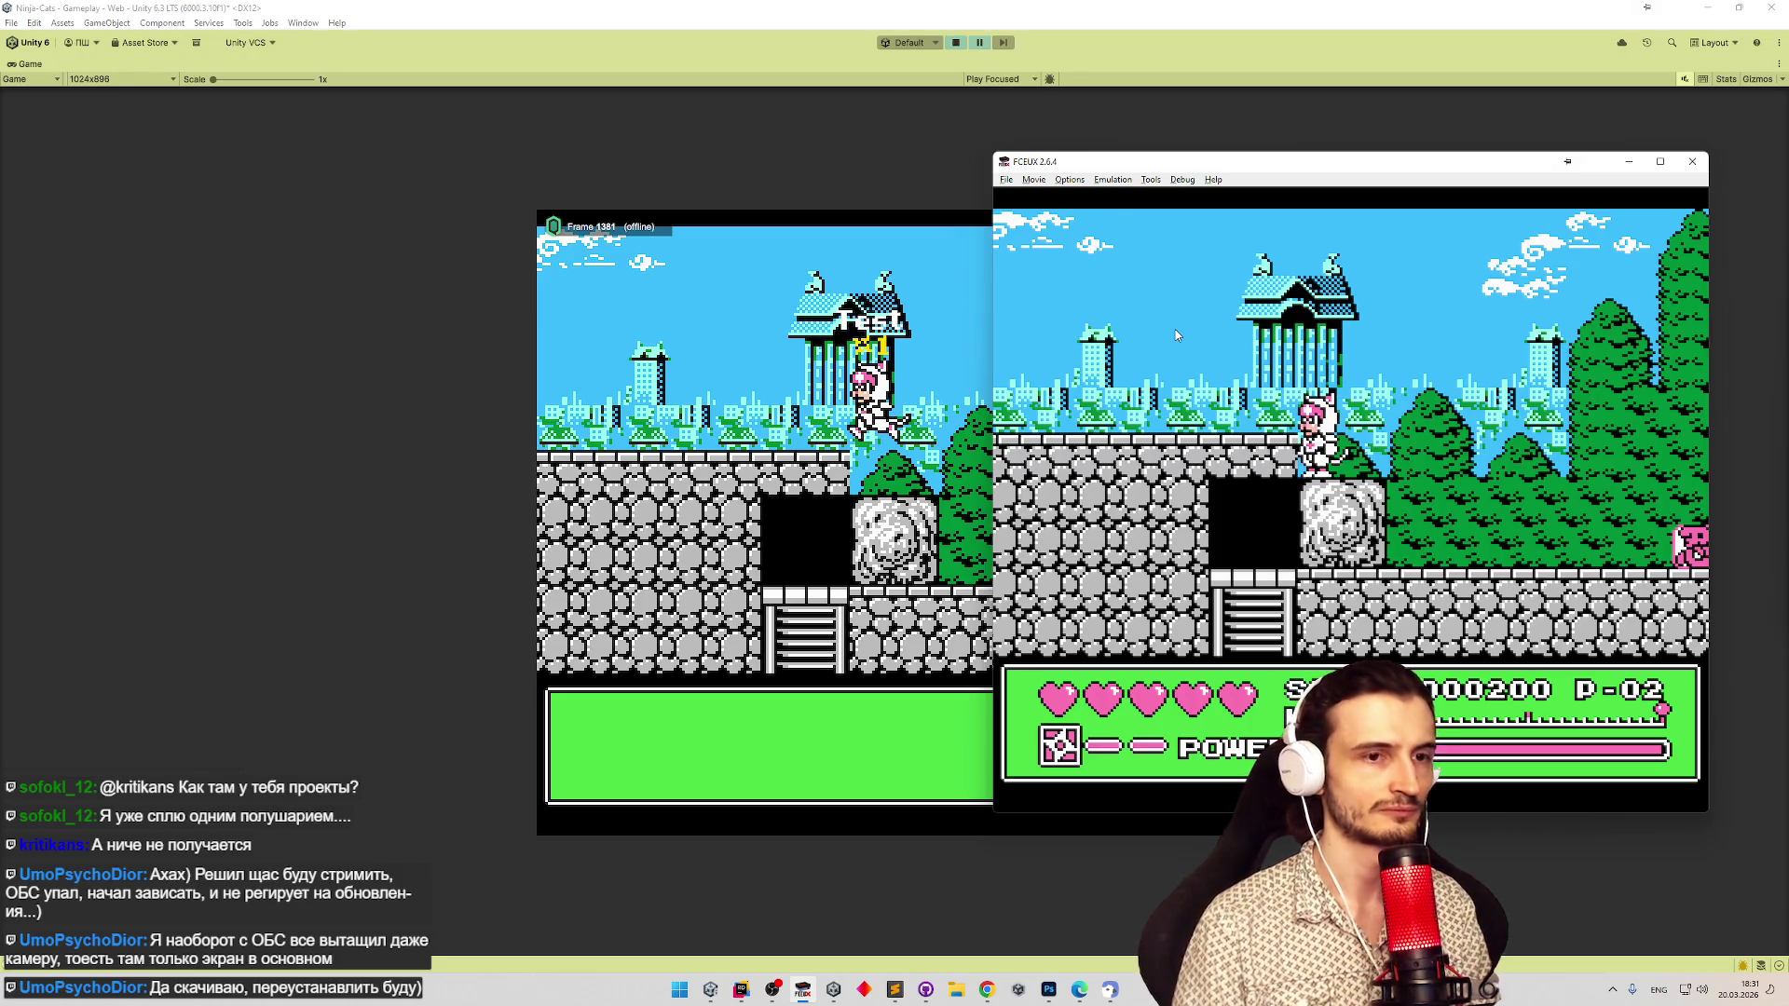
{"action": "key", "text": "f"}
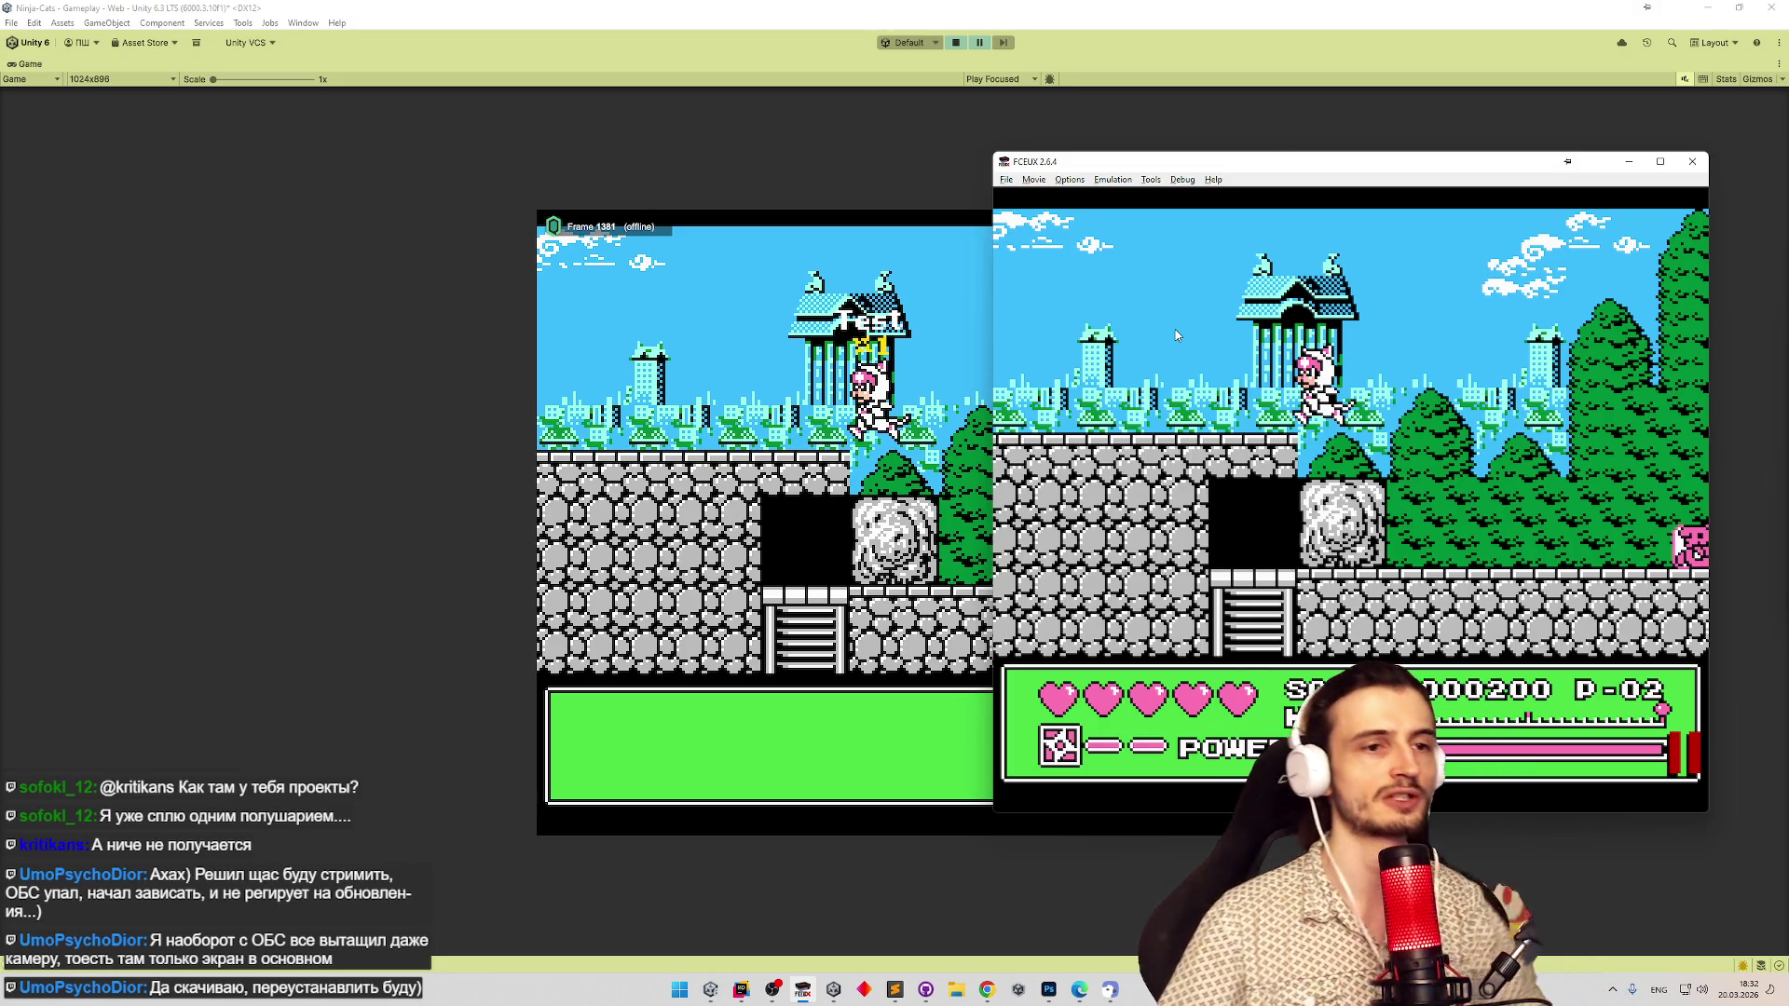
{"action": "left_click", "coordinate": [1697, 159]}
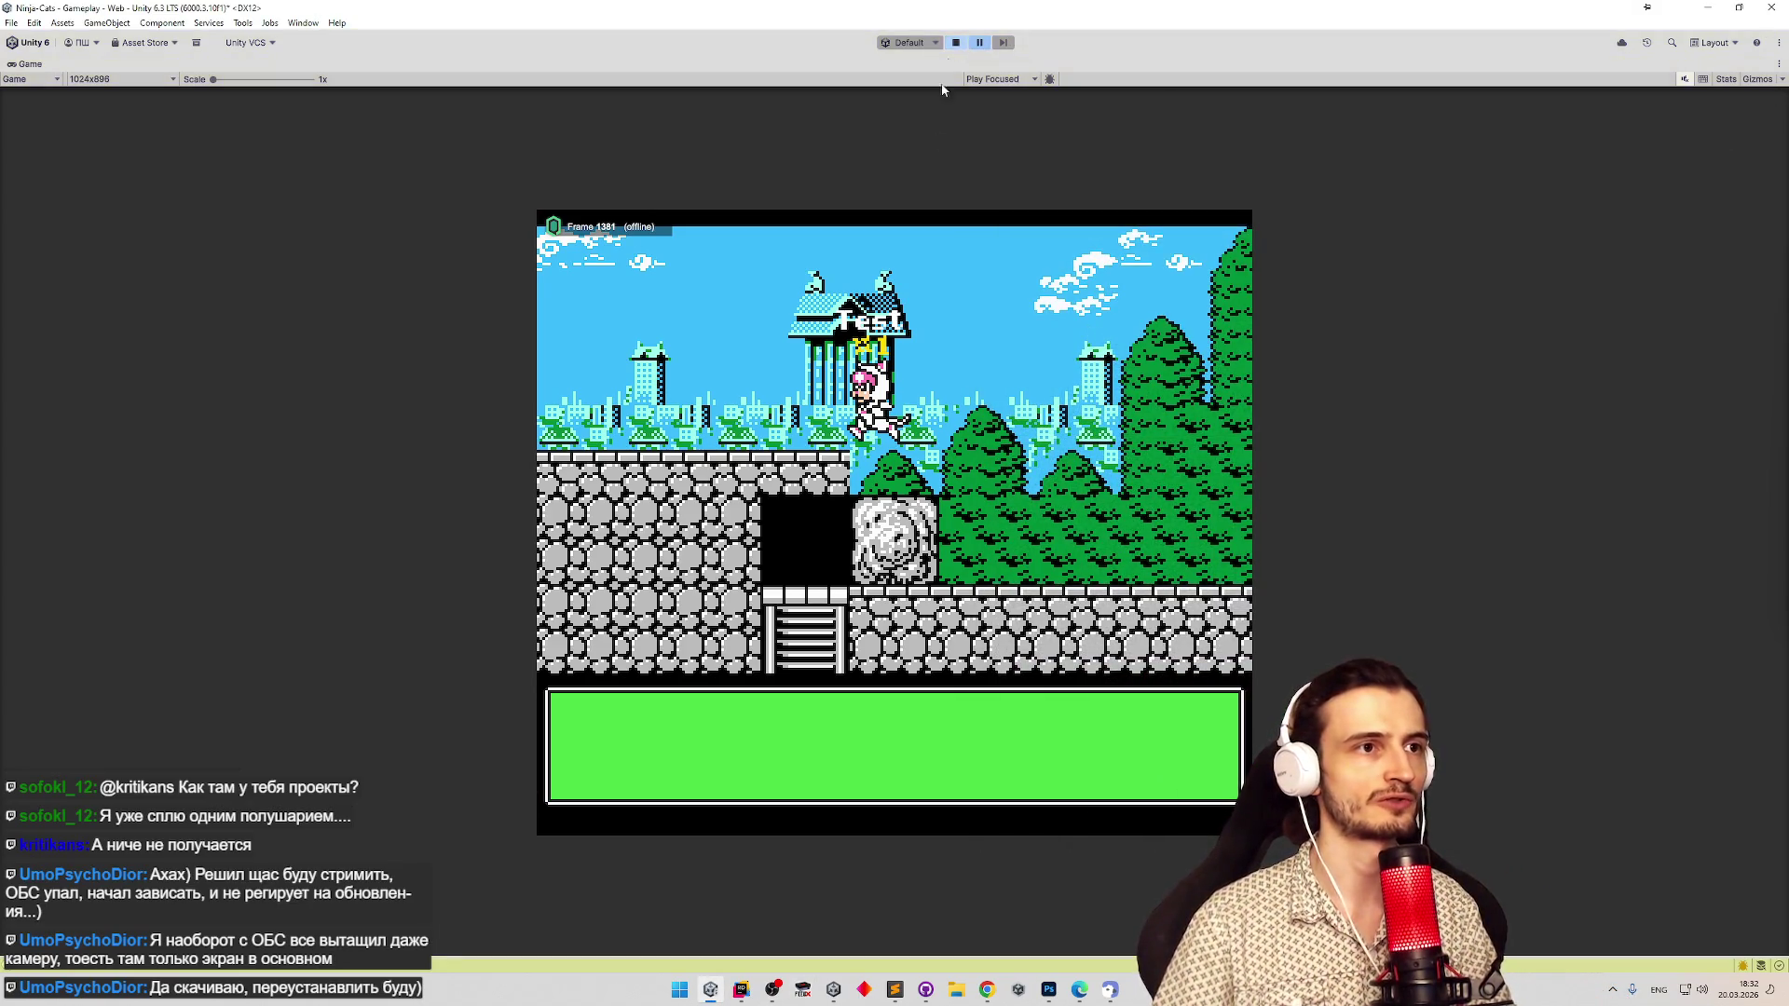
Open JumpFallSystem.cs and change line 32's aerial frame threshold from 7 to 0.
{"action": "left_click", "coordinate": [740, 990]}
{"action": "key", "text": "ctrl+t"}
{"action": "type", "text": "jumpf"}
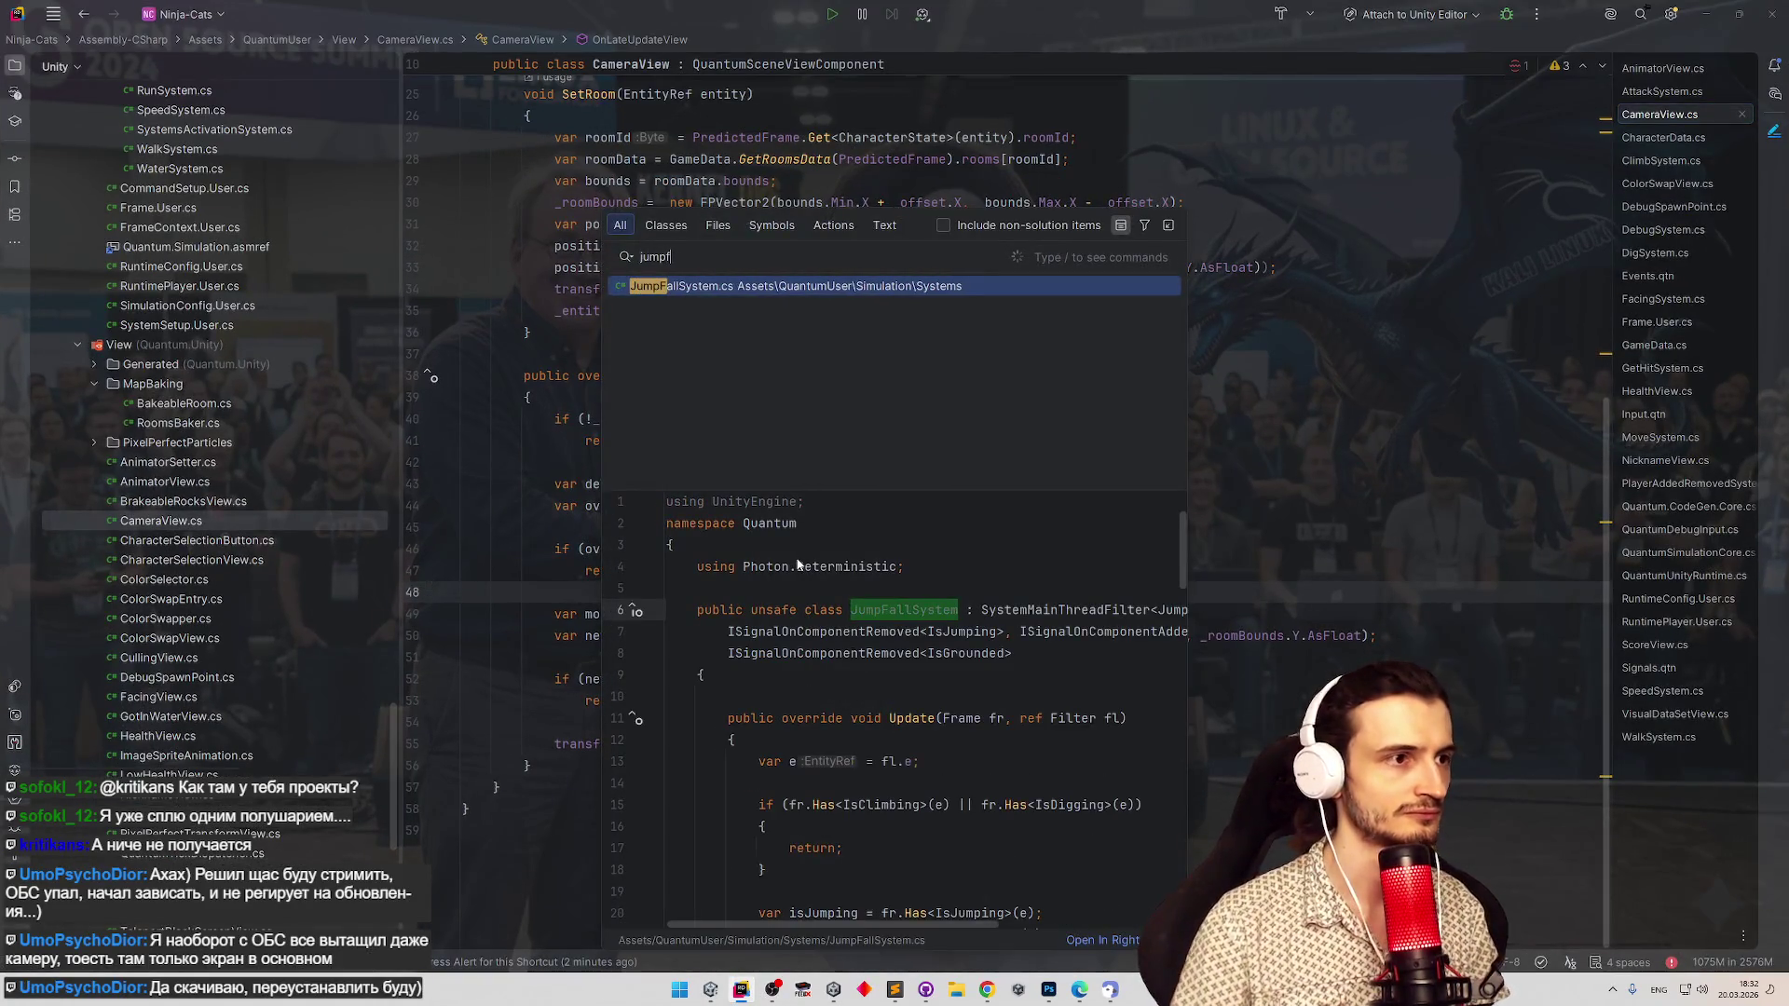
{"action": "key", "text": "Return"}
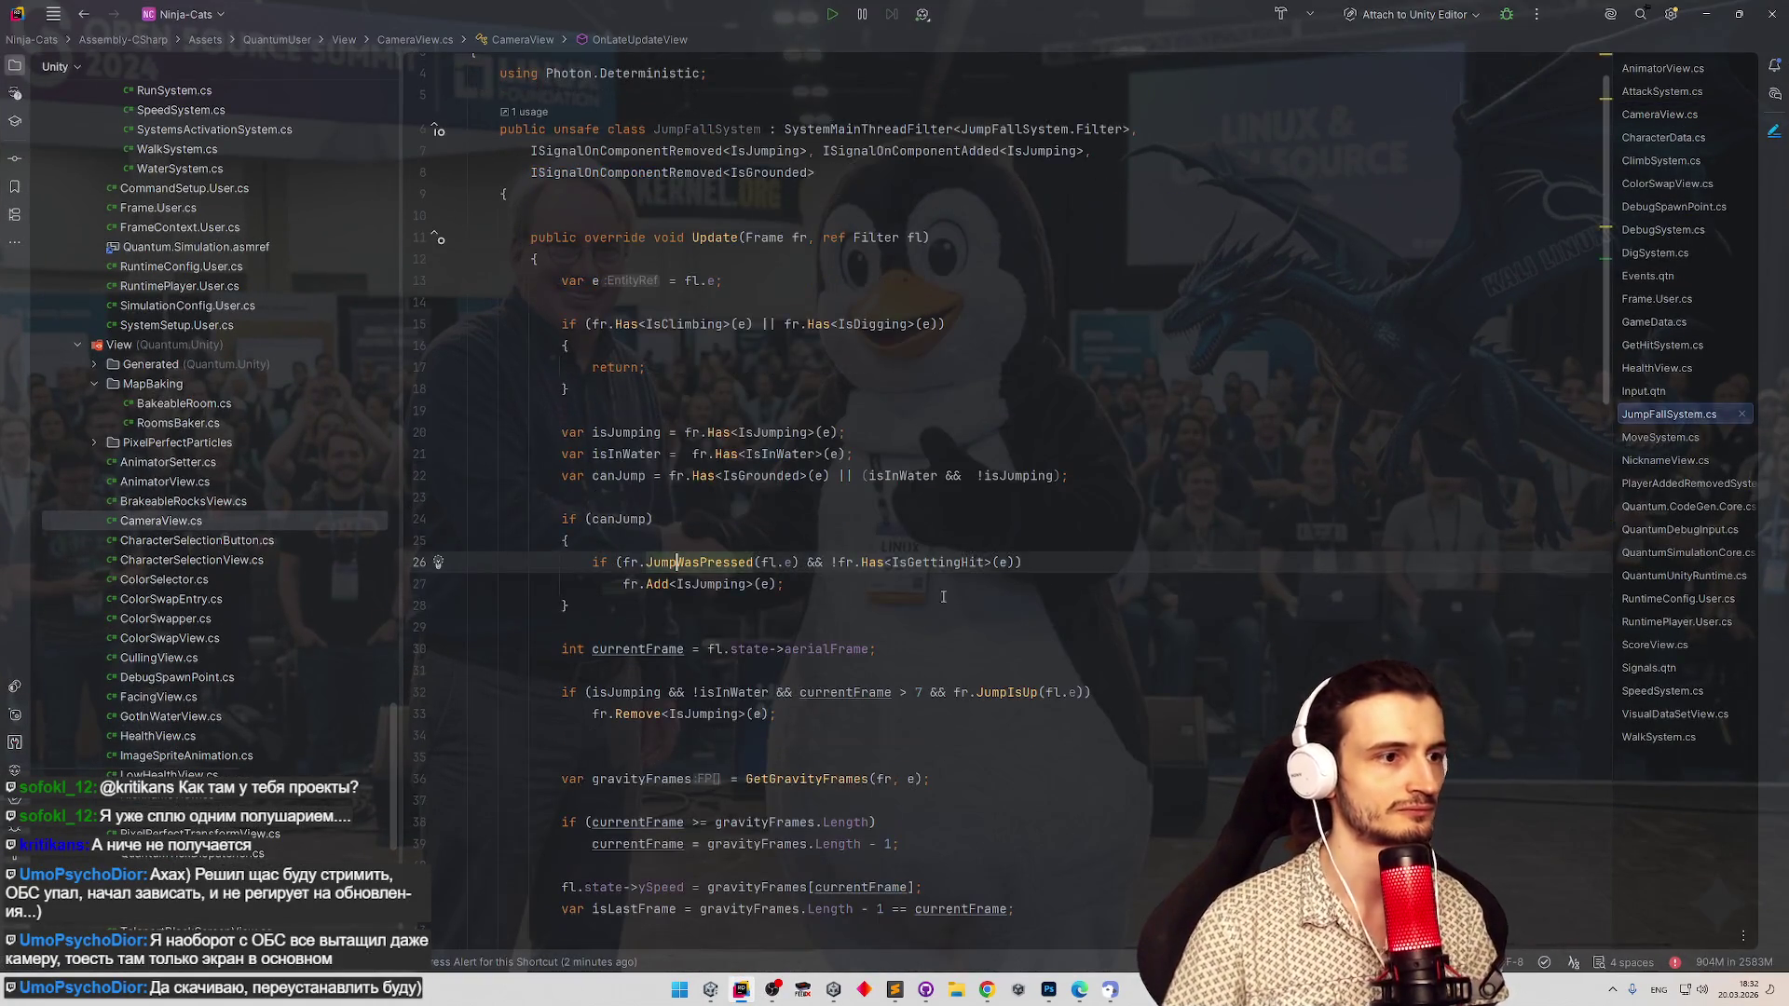
{"action": "double_click", "coordinate": [919, 693]}
{"action": "type", "text": "6"}
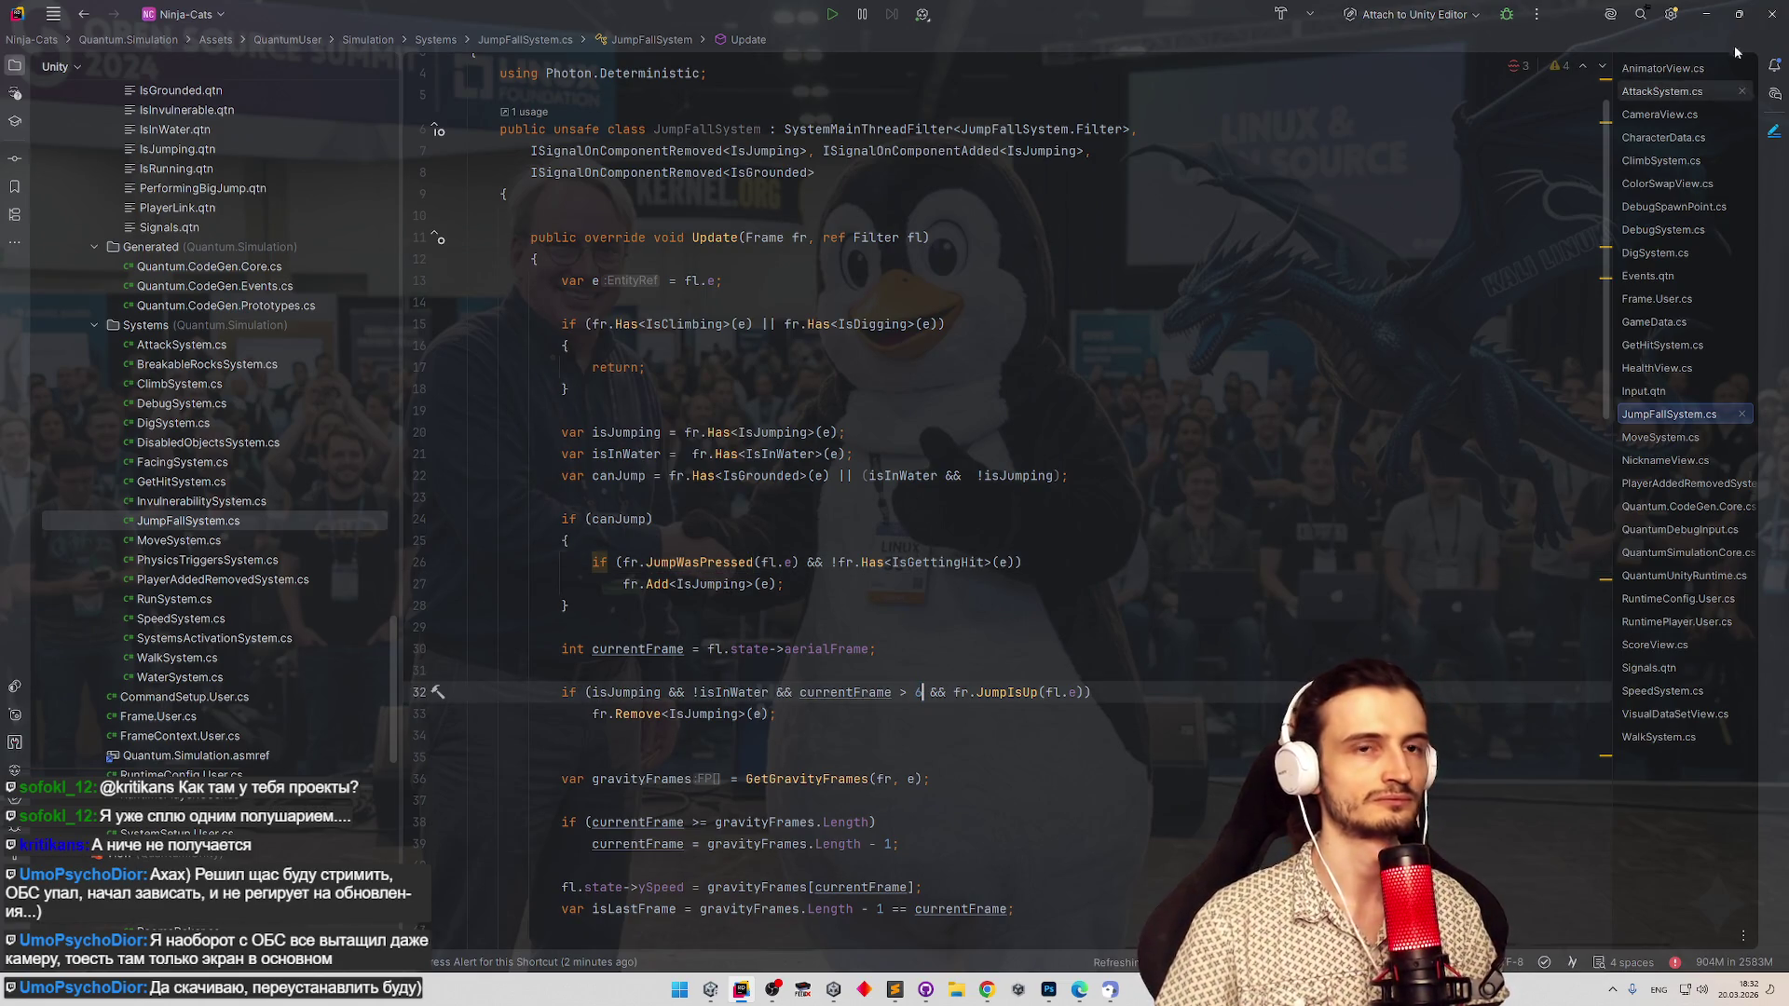
{"action": "left_click", "coordinate": [1705, 14]}
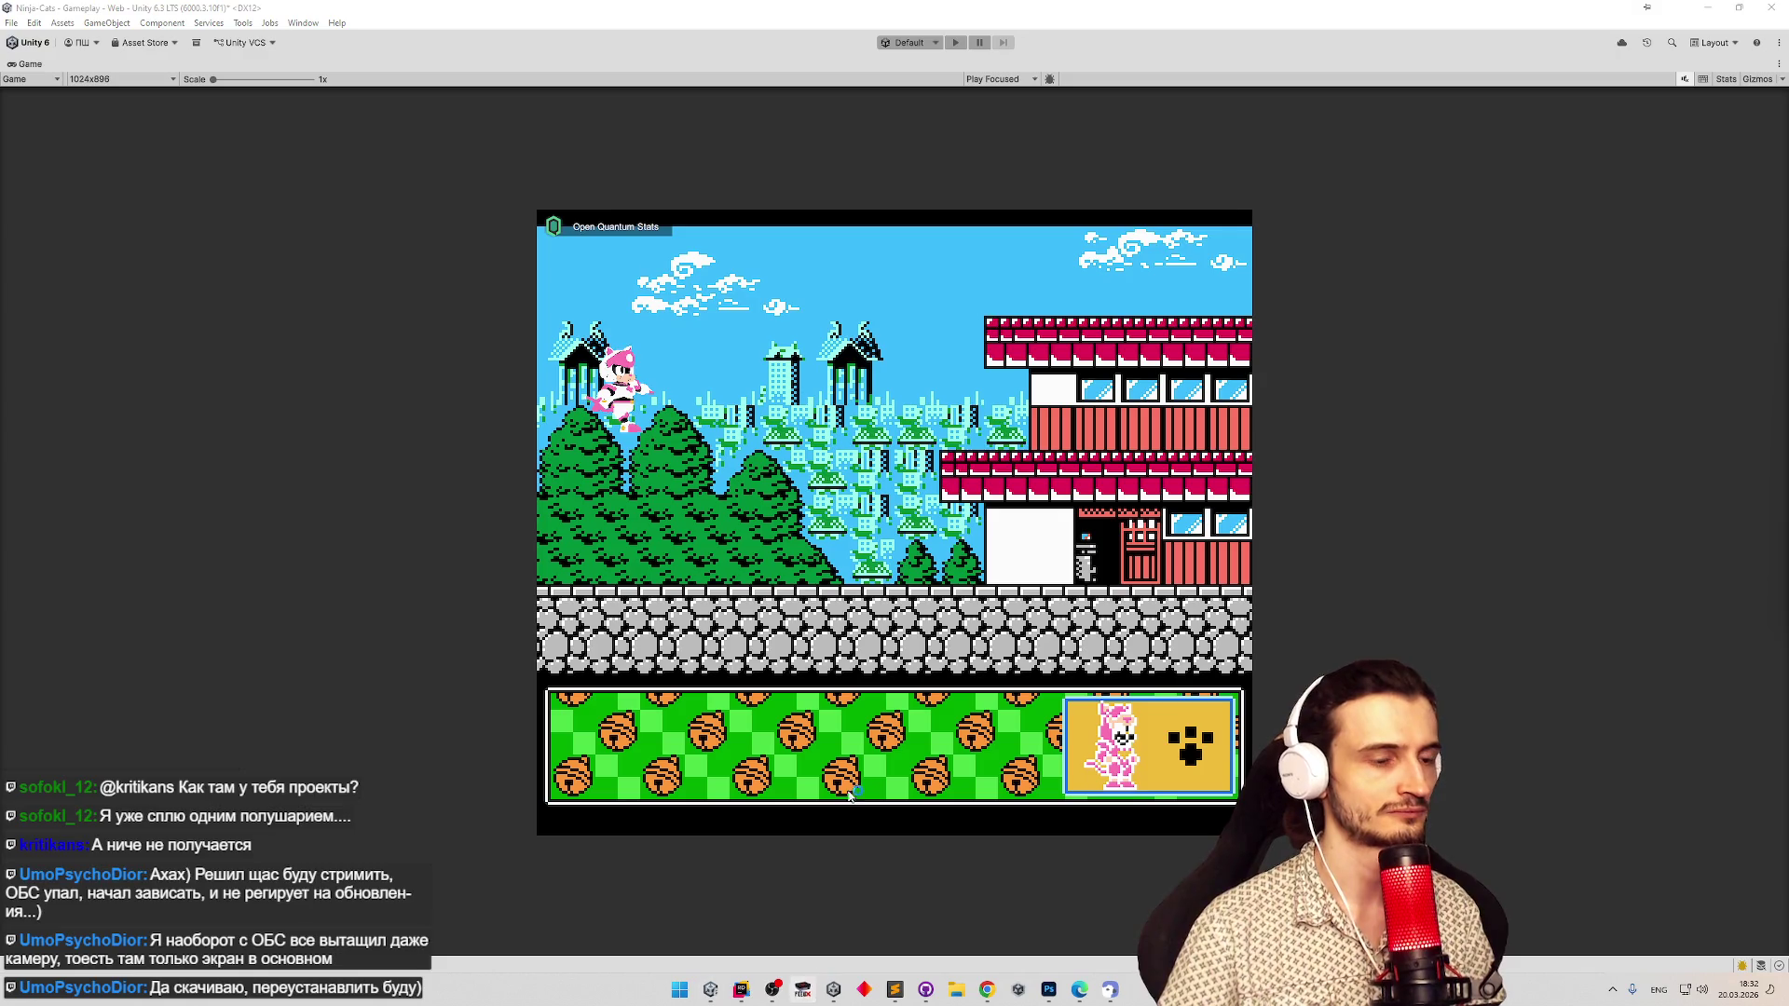
Reload Kyatto Ninden Teyandee and run the cat past the red building to the stone wall.
{"action": "left_click", "coordinate": [1006, 201]}
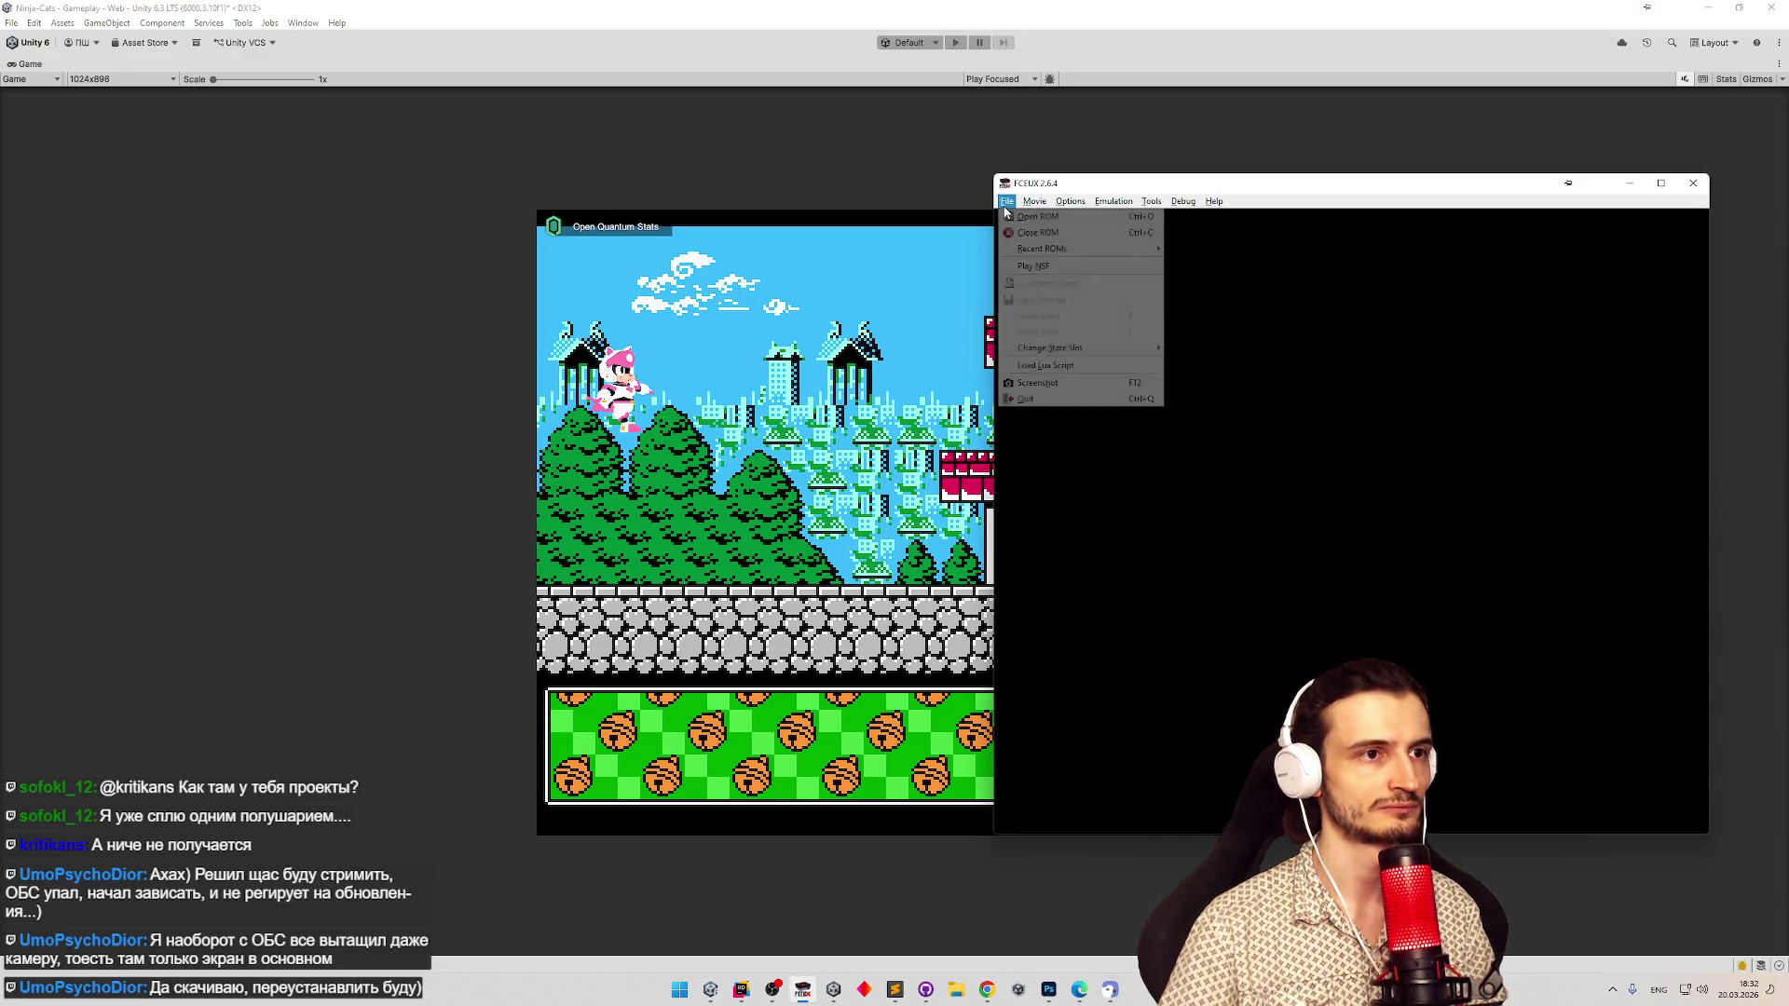
{"action": "mouse_move", "coordinate": [1135, 253]}
{"action": "left_click", "coordinate": [1190, 248]}
{"action": "key", "text": "Return"}
{"action": "key", "text": "Return"}
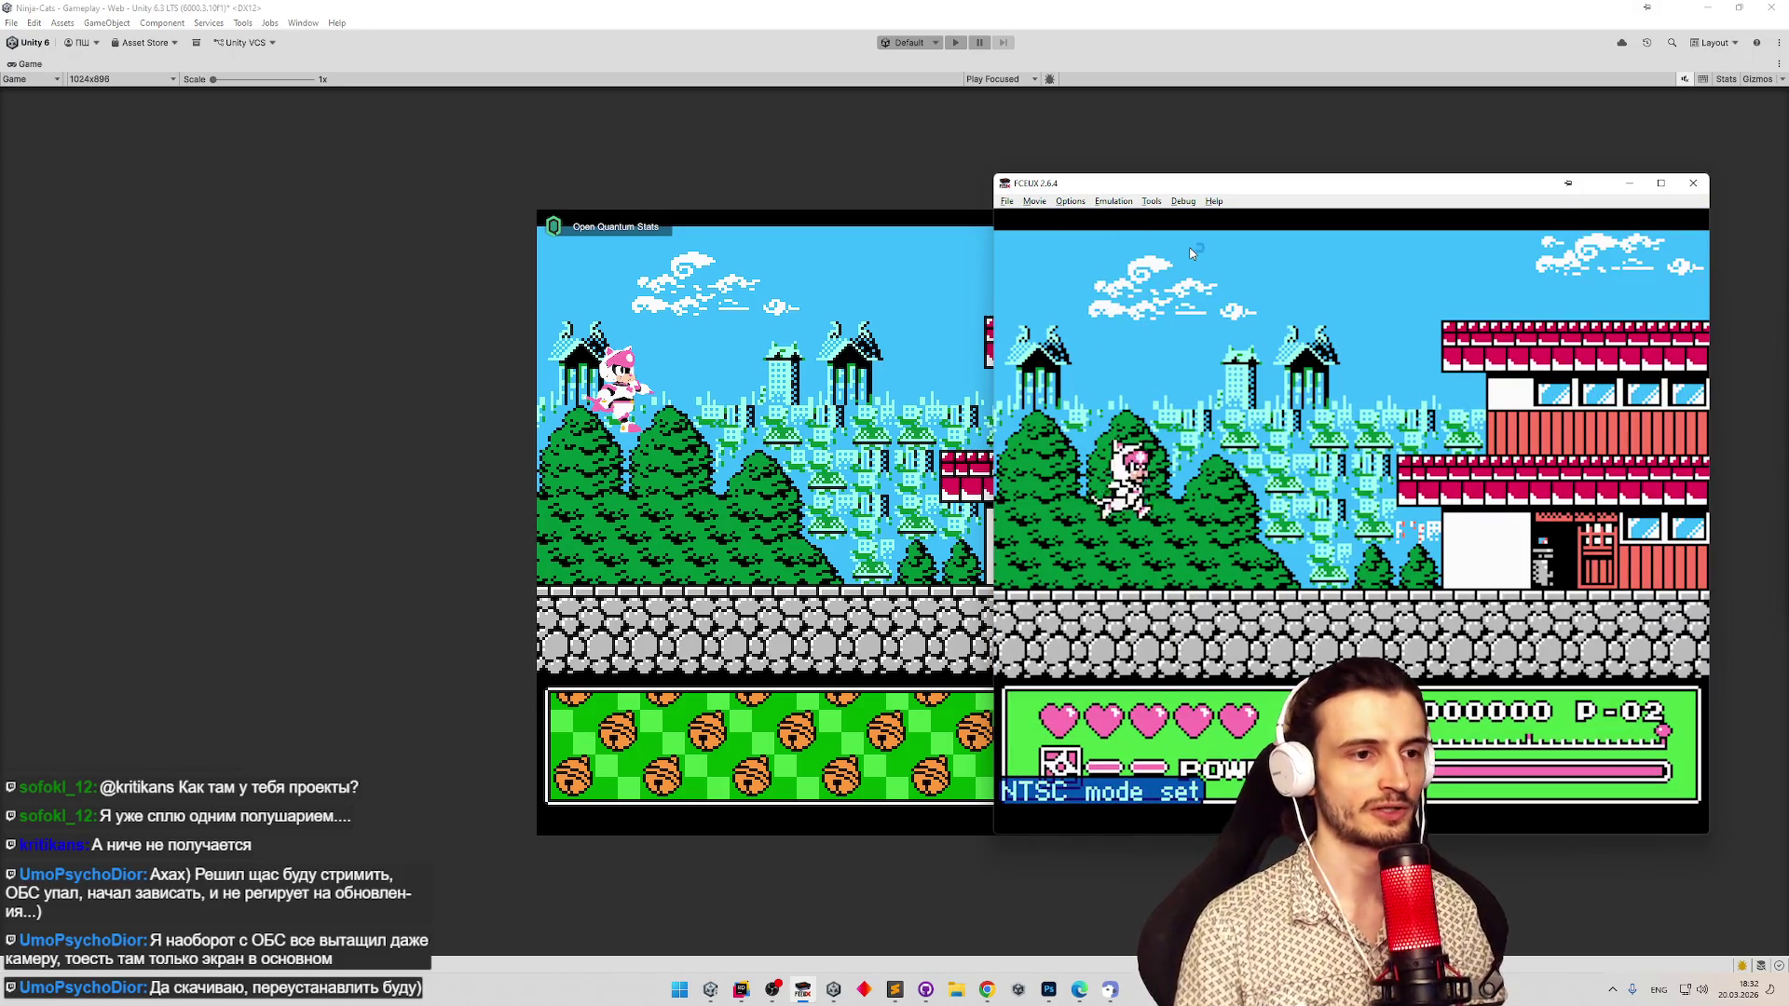
{"action": "key", "text": "Right"}
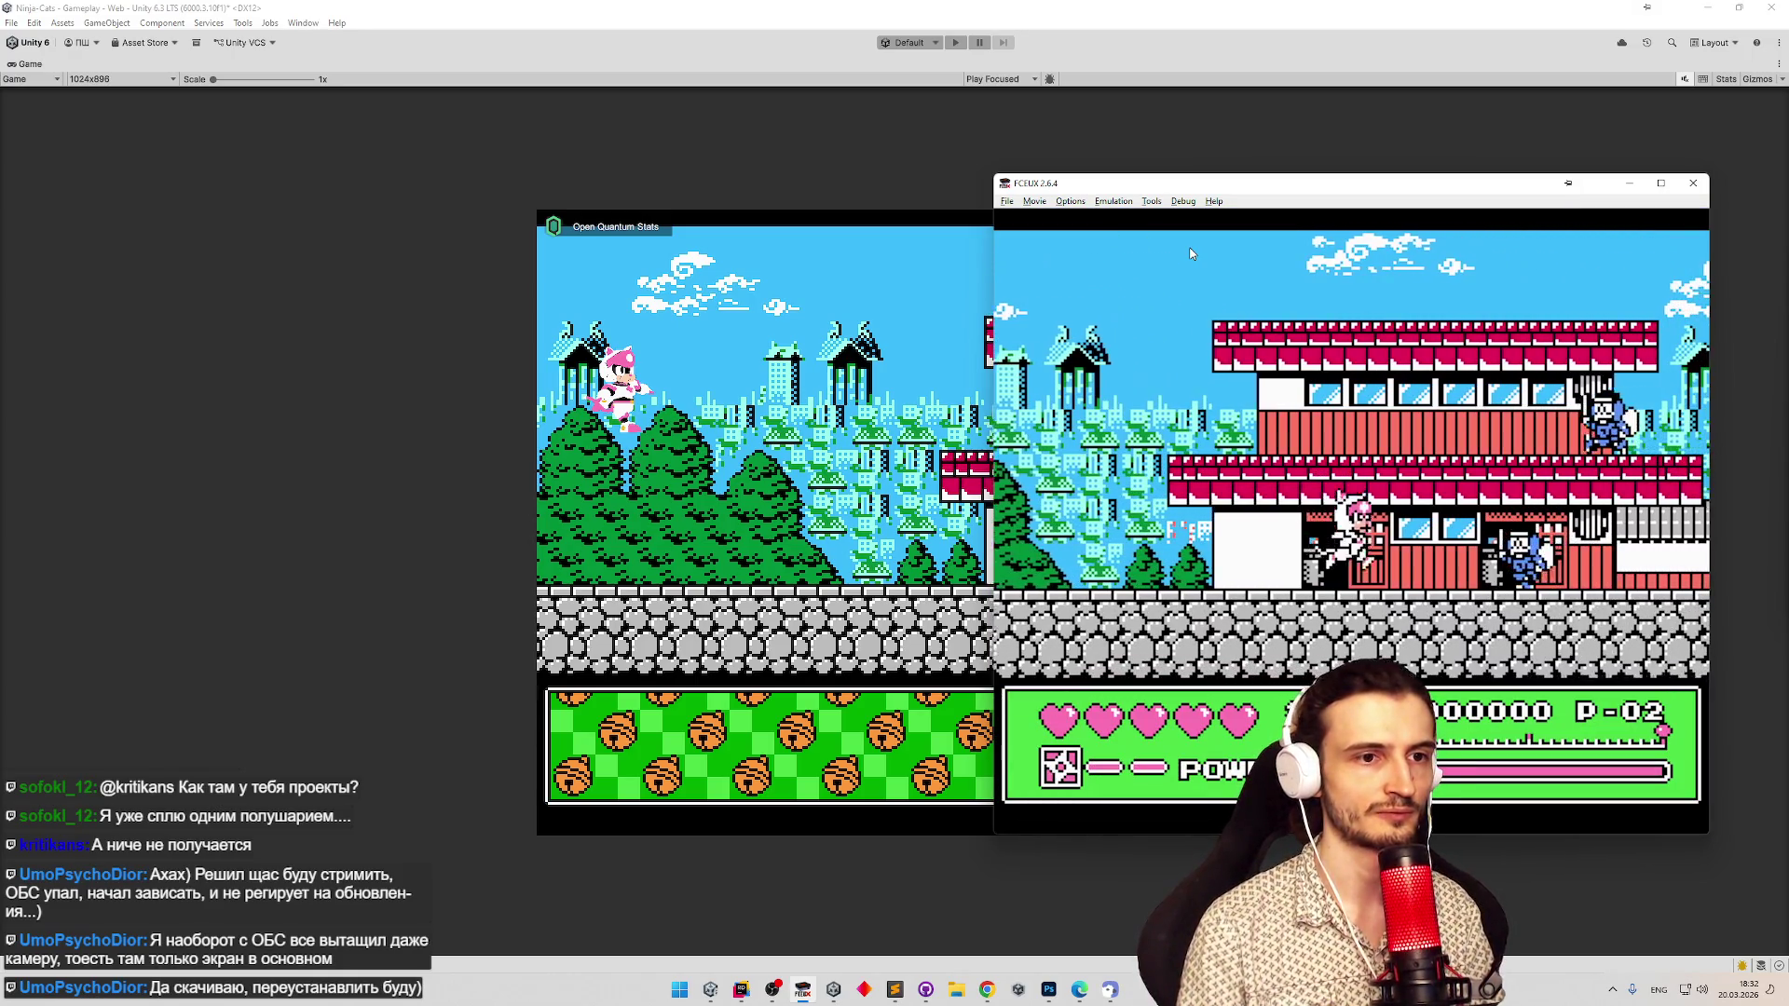
{"action": "key", "text": "Right"}
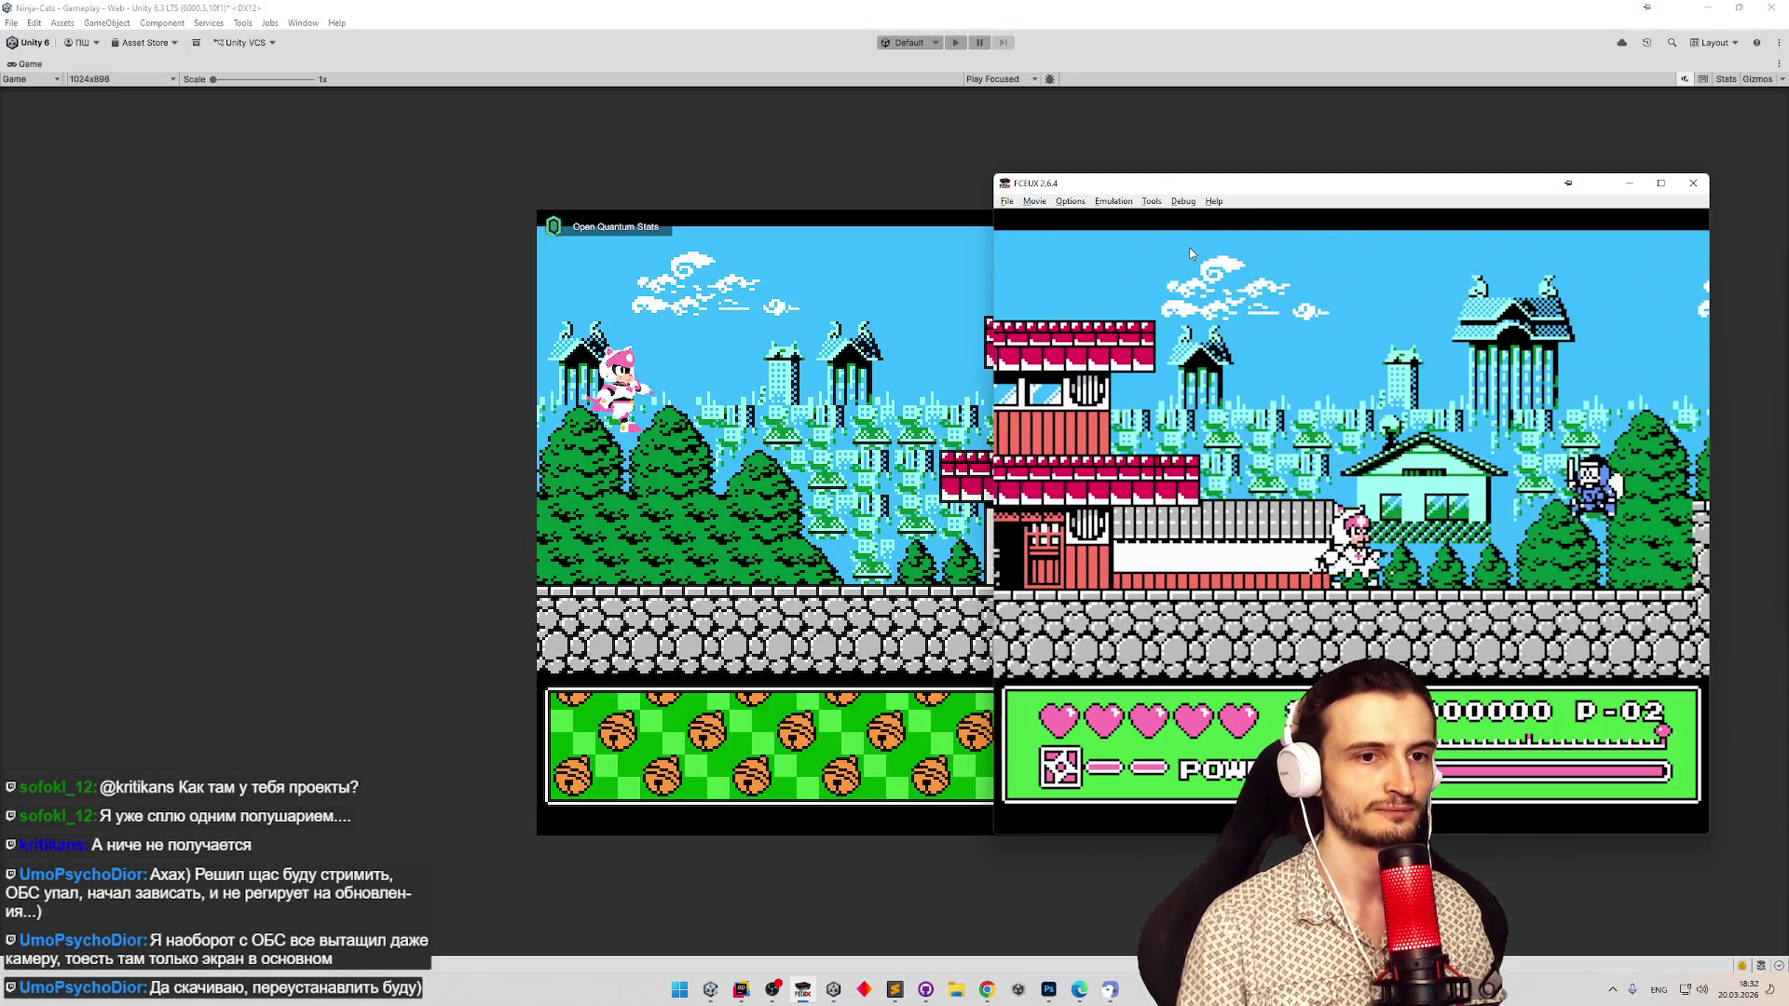
{"action": "key", "text": "Right"}
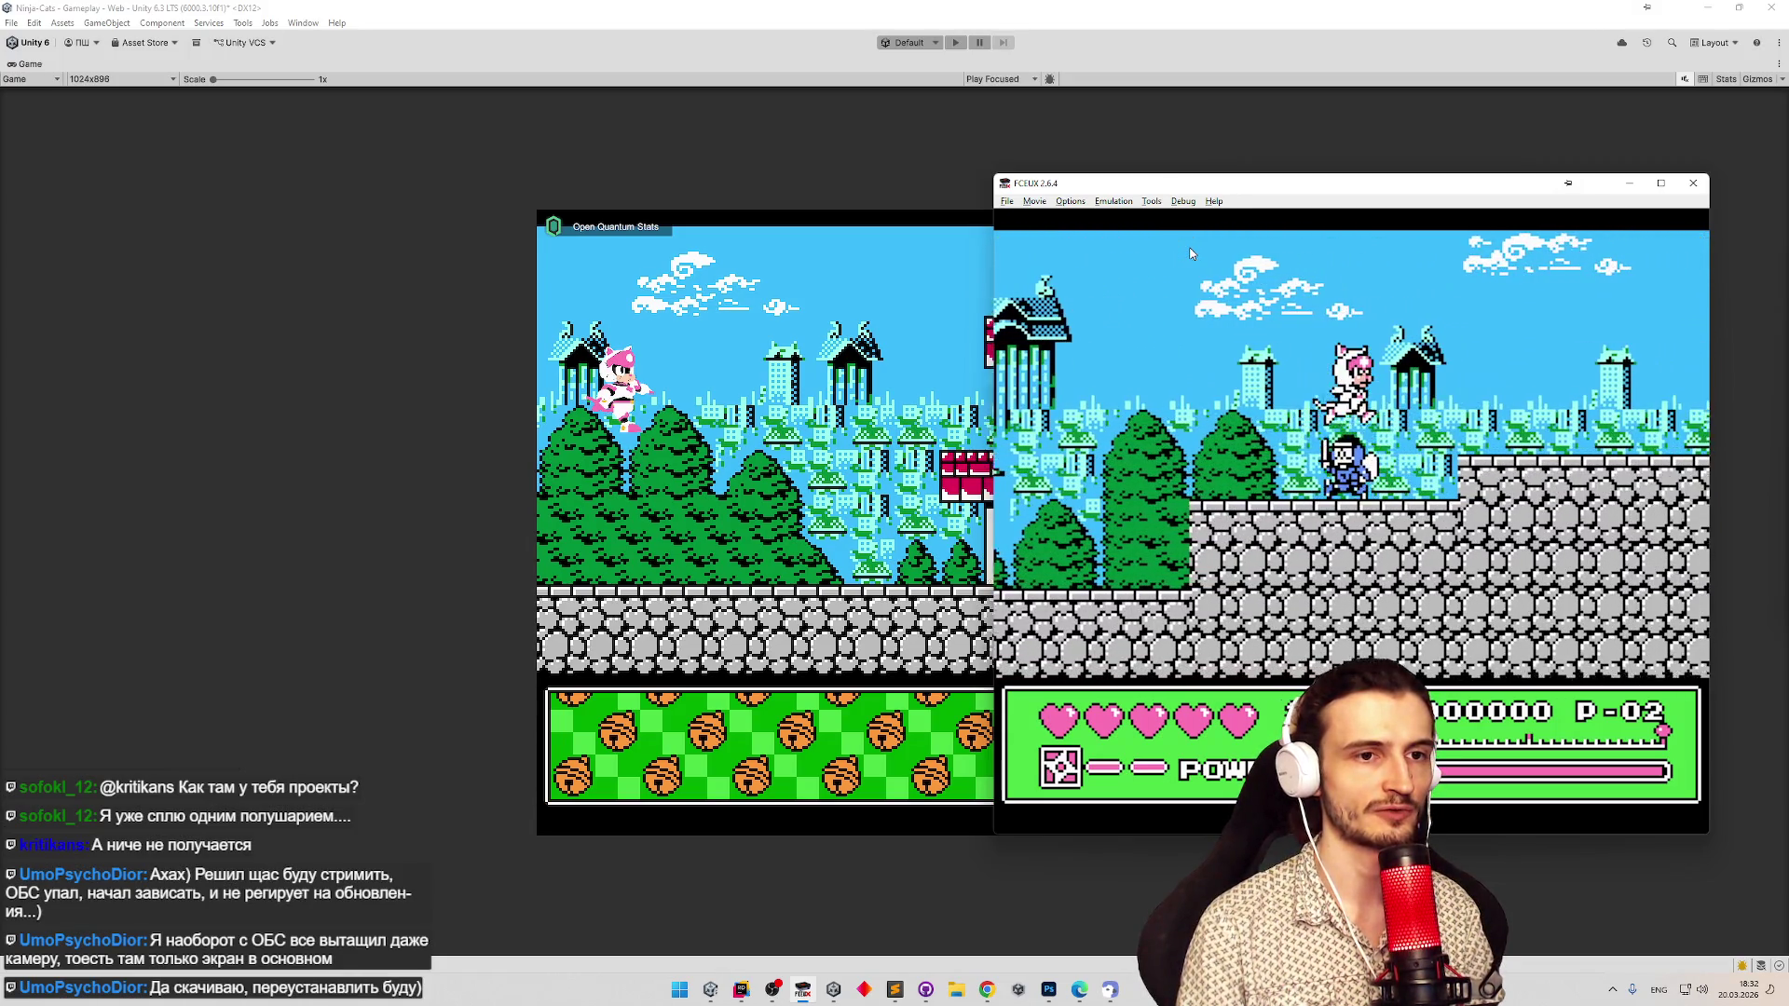
{"action": "key", "text": "Right"}
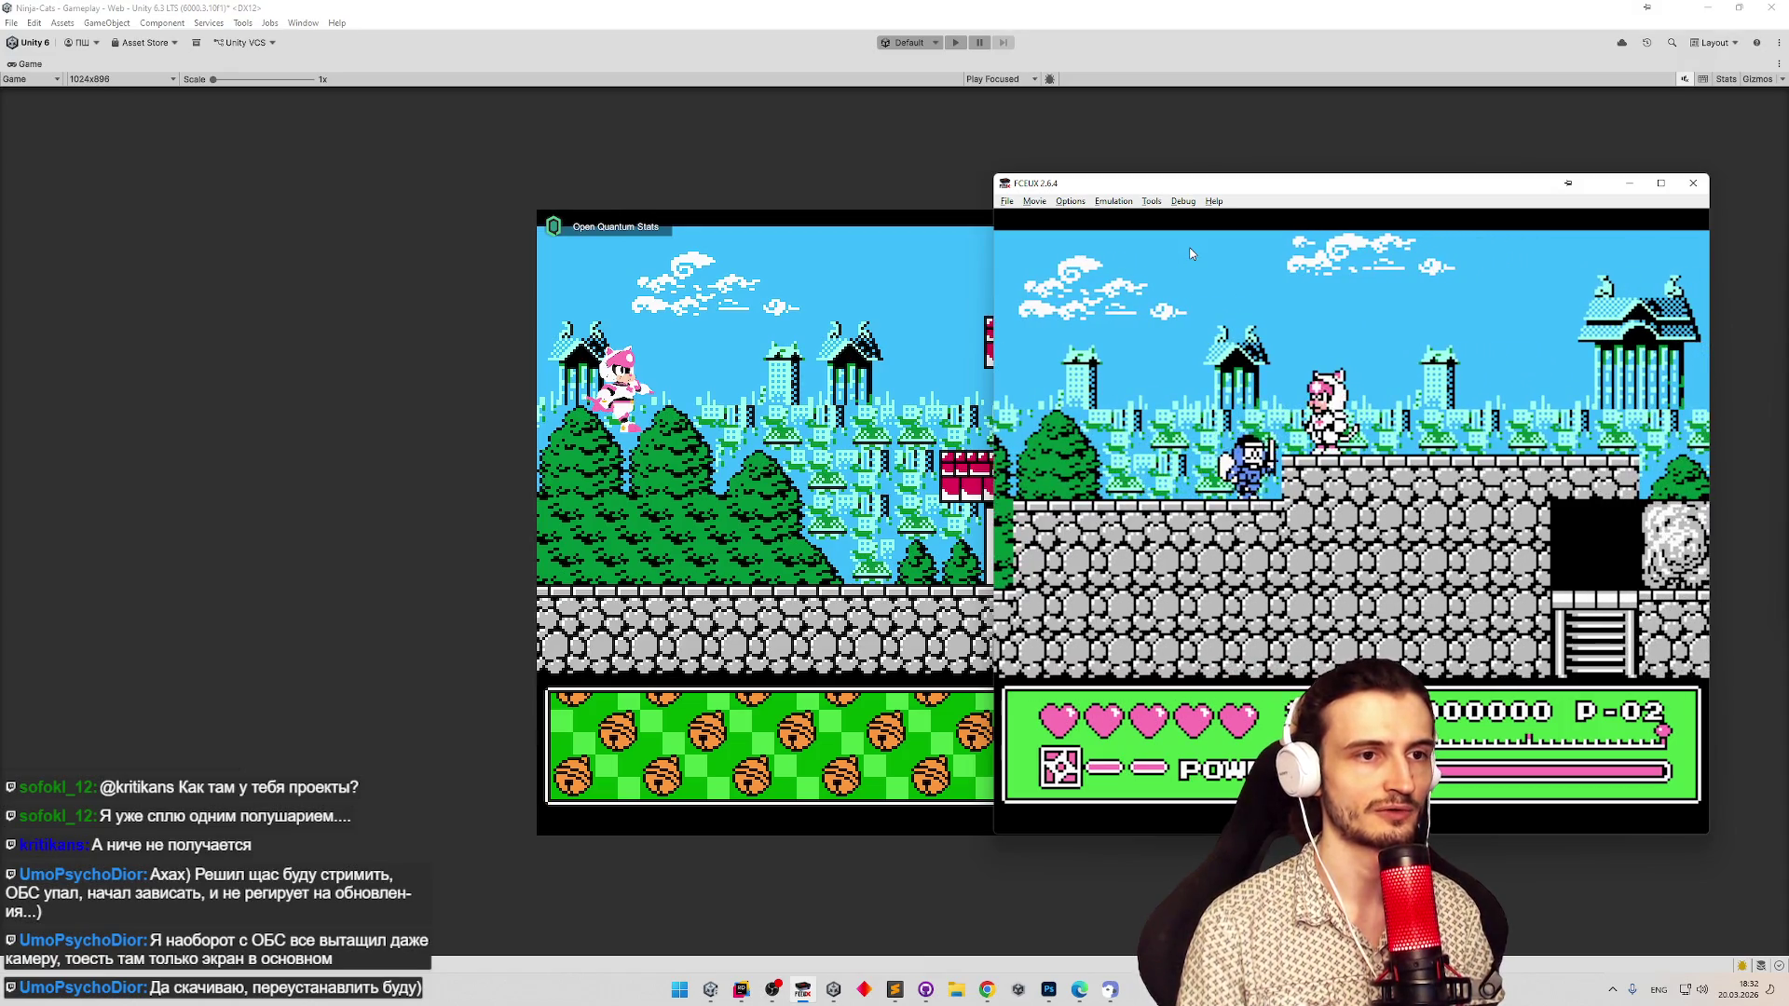
{"action": "key", "text": "Right"}
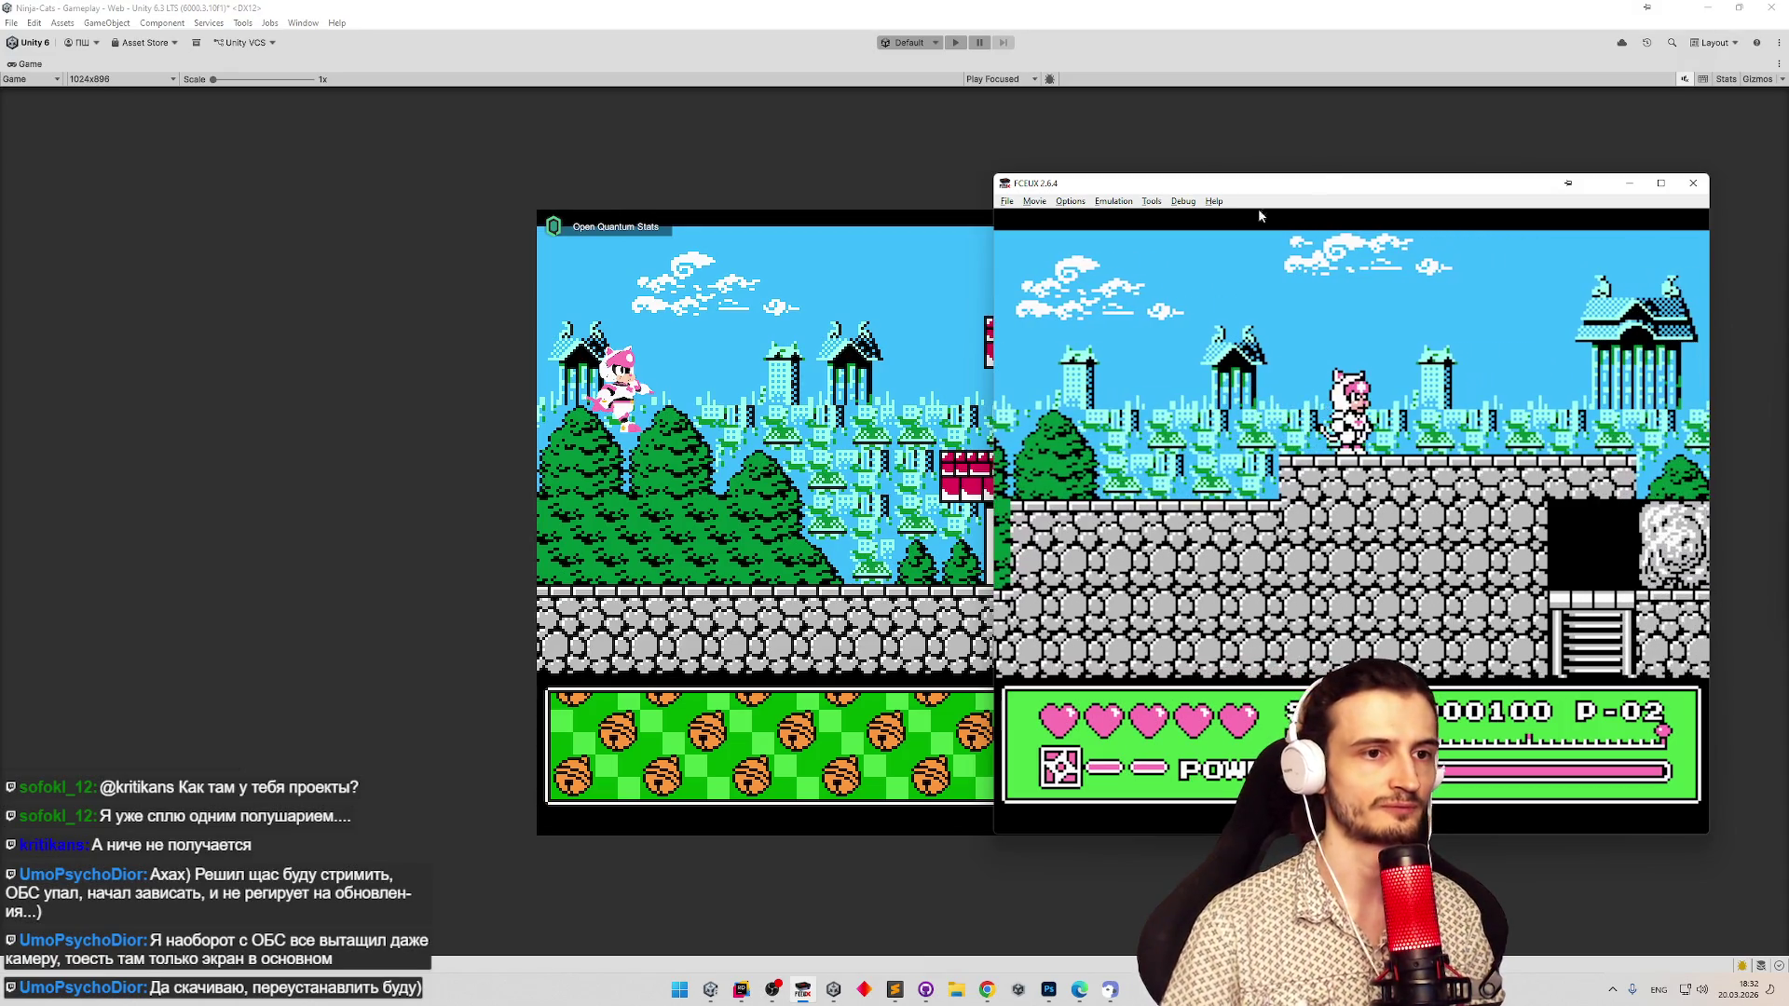
{"action": "left_click", "coordinate": [759, 294]}
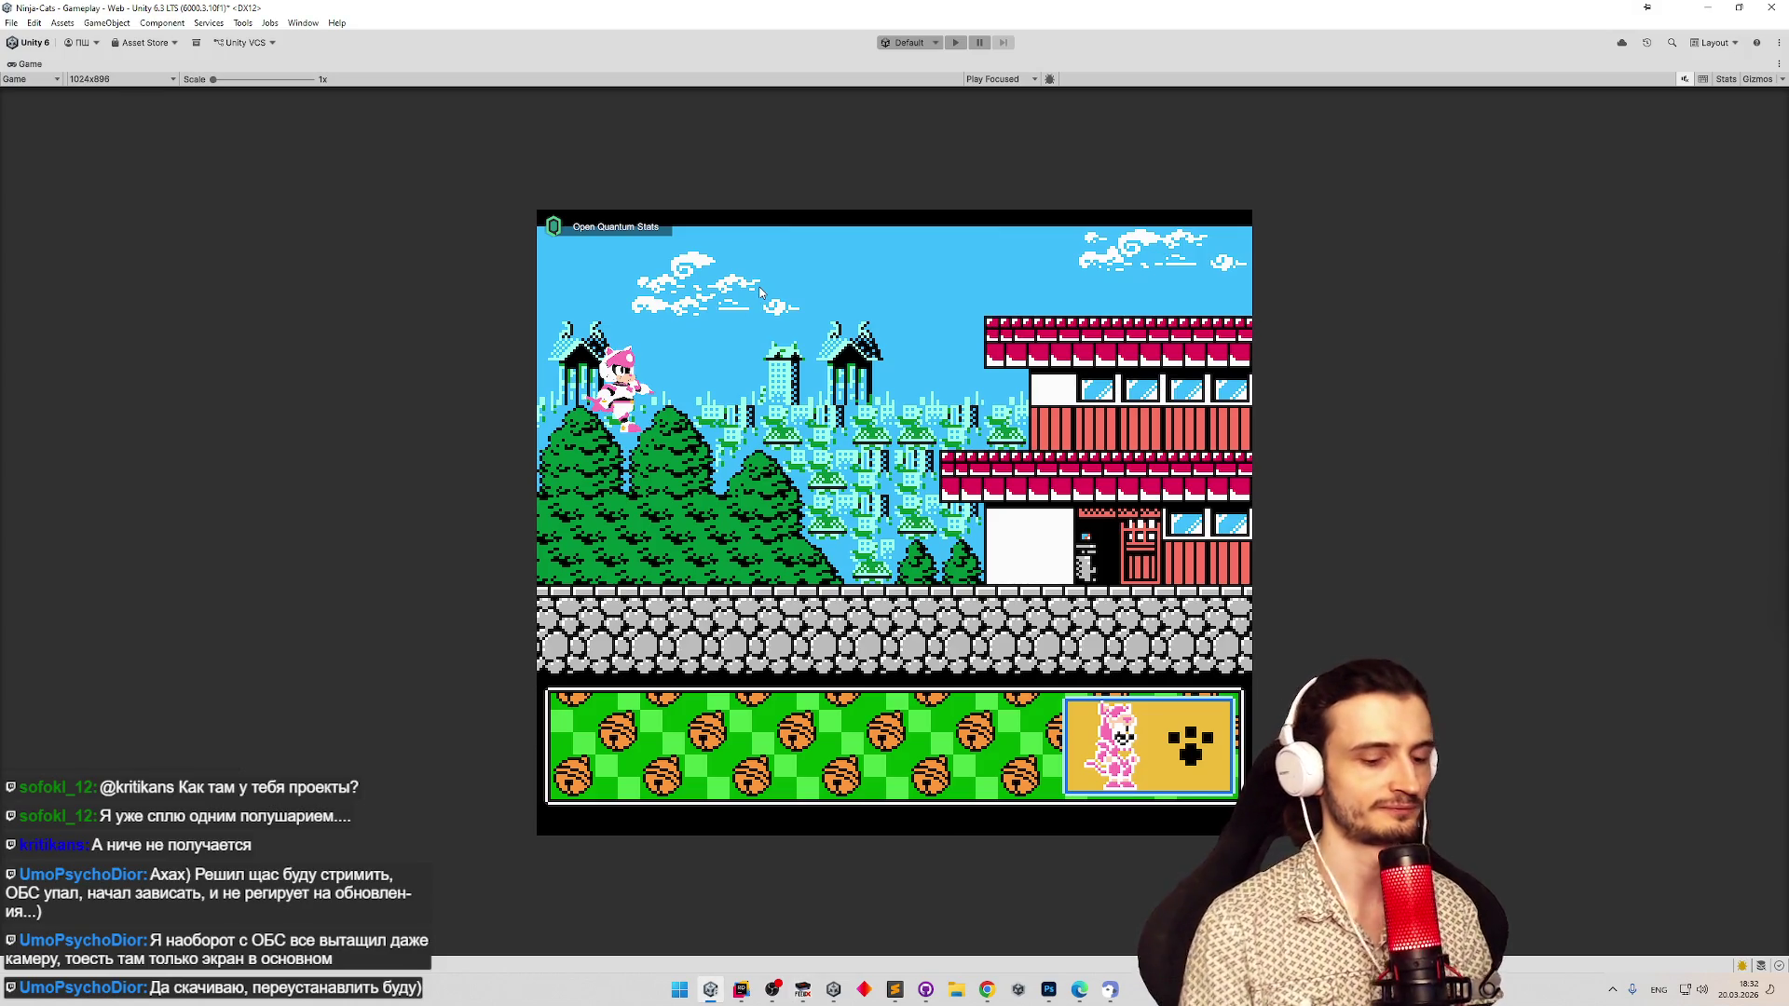
Start the Ninja-Cats scene and run the Test cat left, jumping back and forth.
{"action": "key", "text": "ctrl+p"}
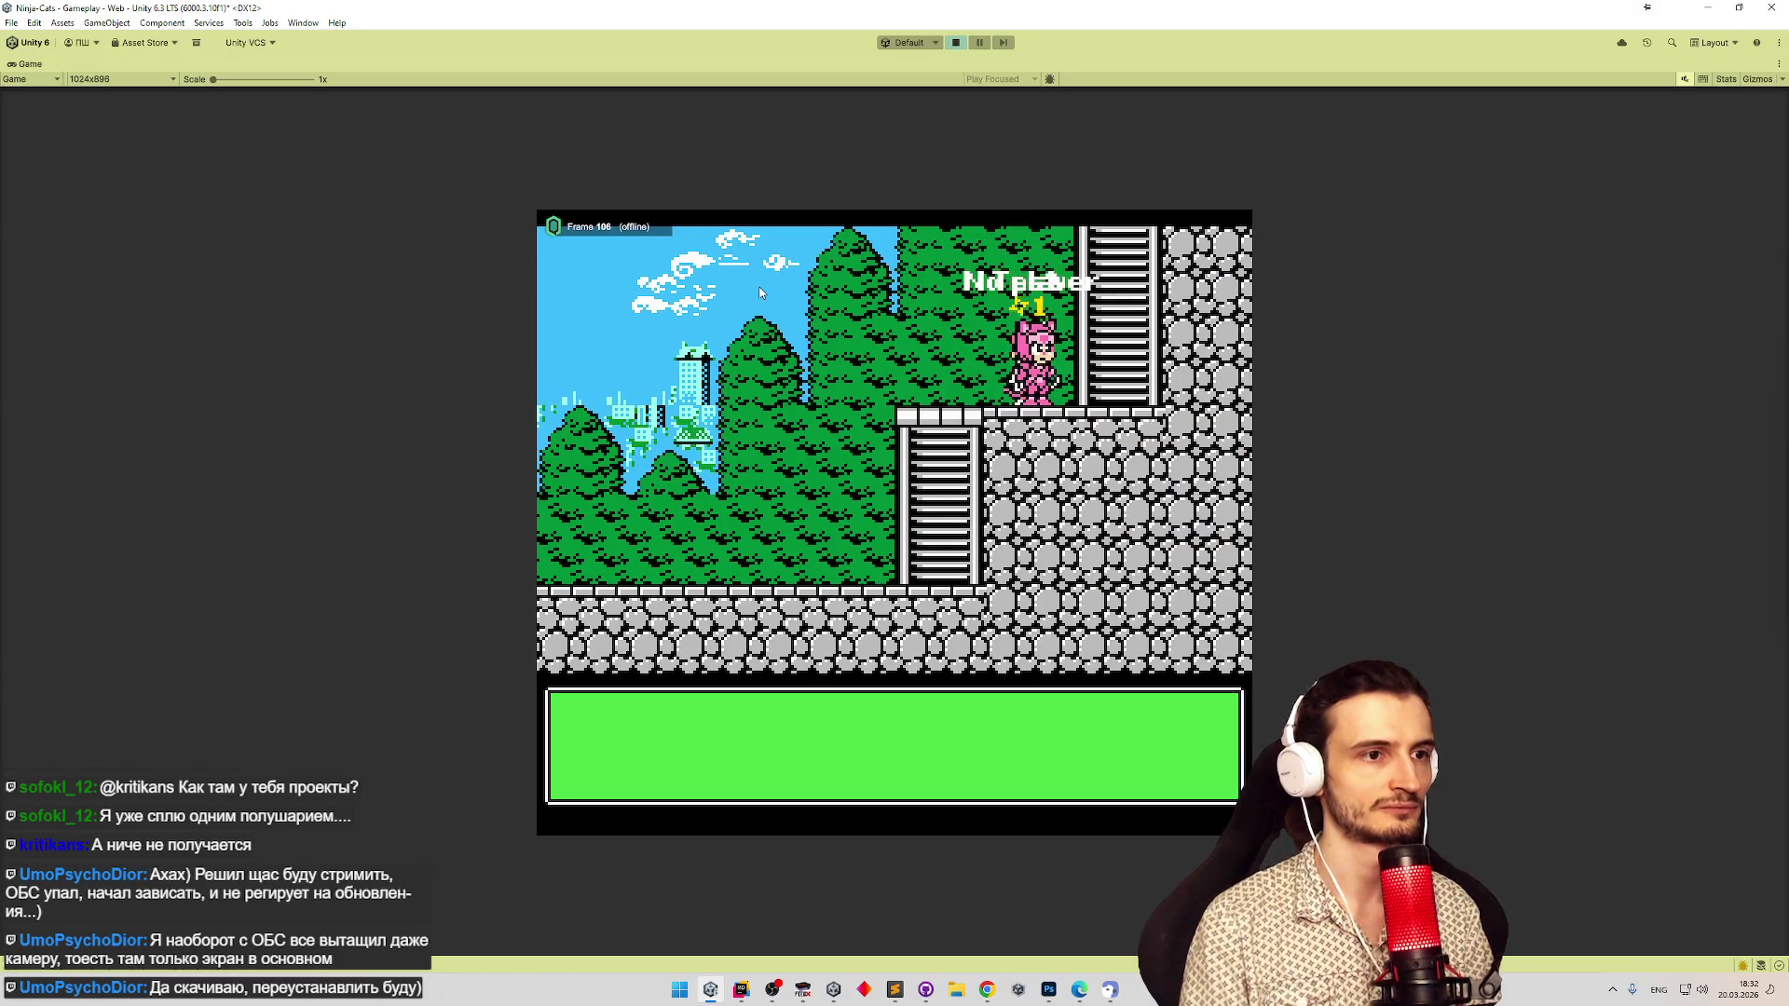
{"action": "key", "text": "Left"}
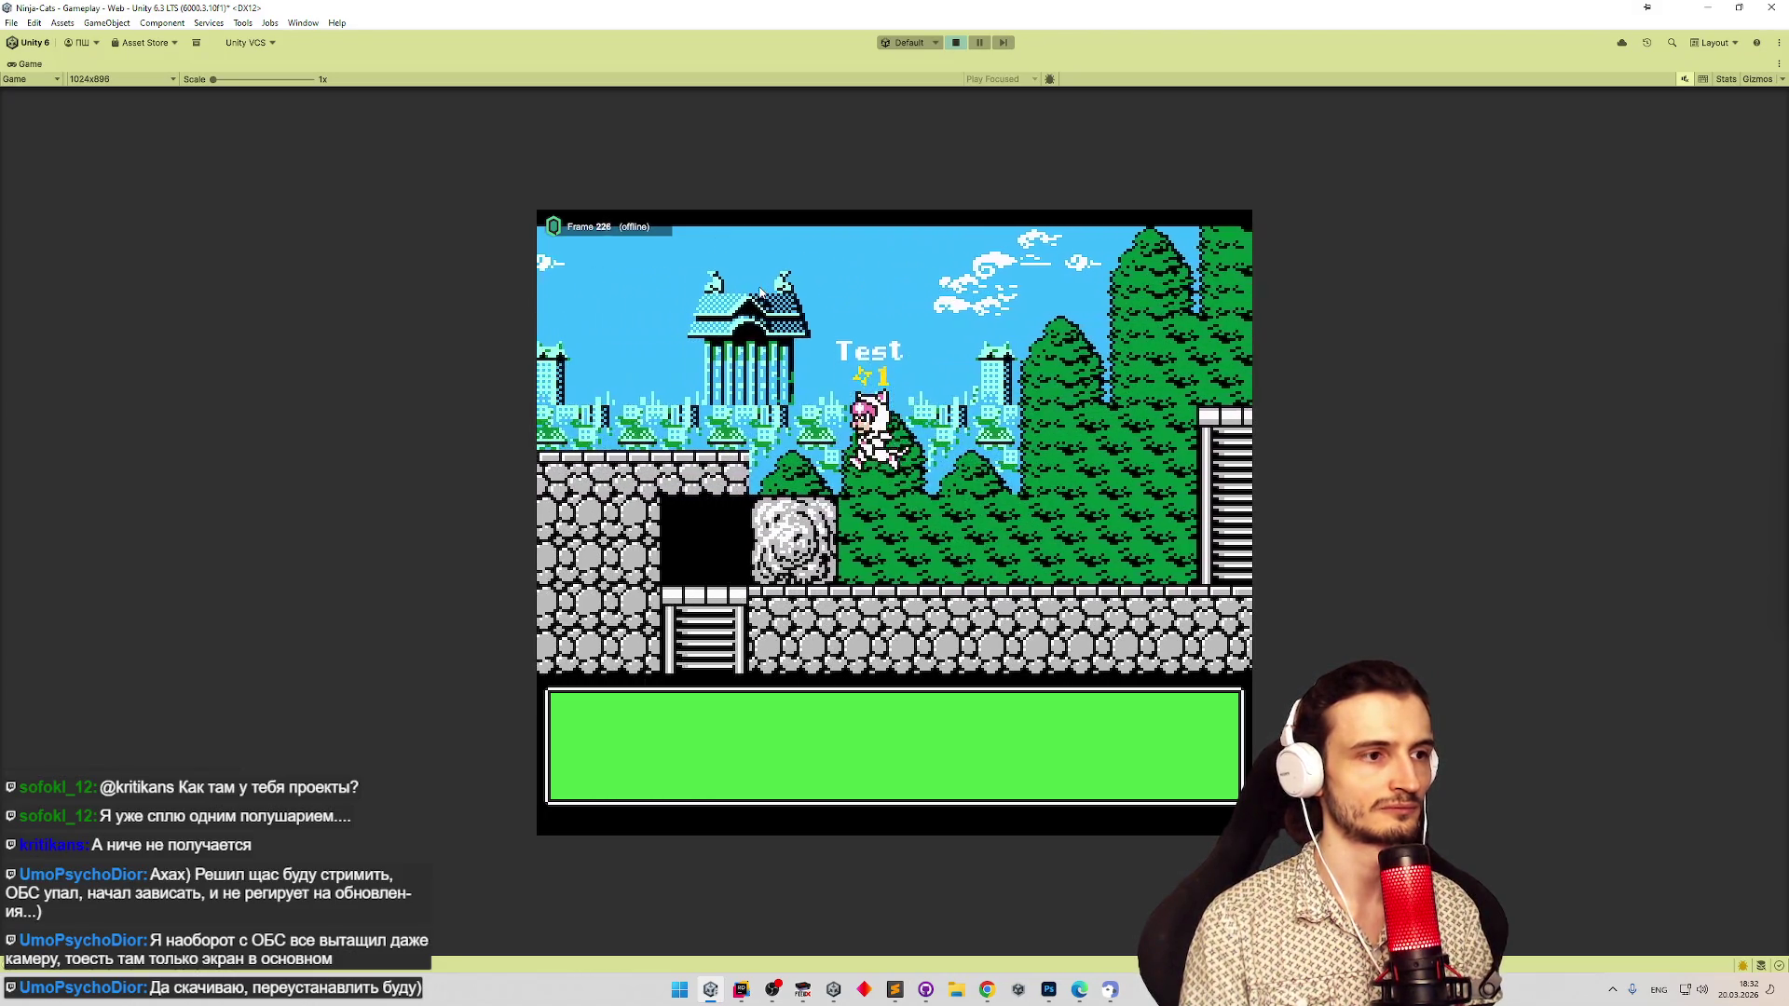
{"action": "key", "text": "Left"}
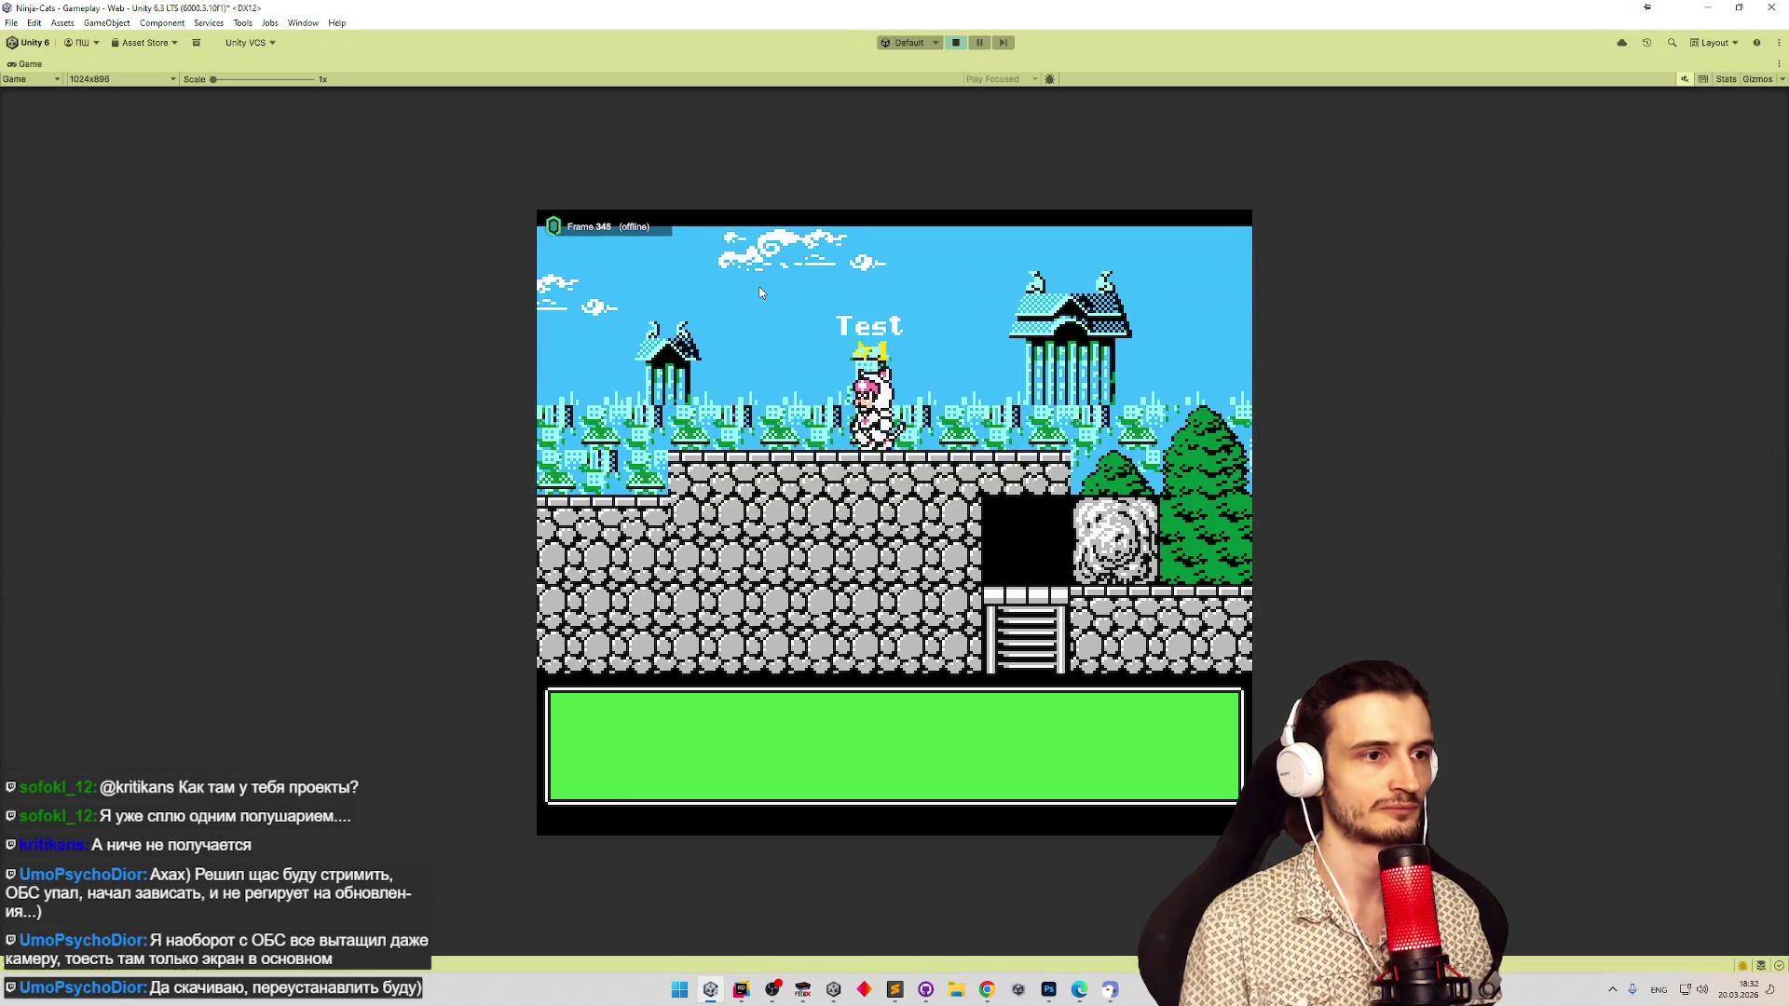
{"action": "key", "text": "Right"}
{"action": "key", "text": "space"}
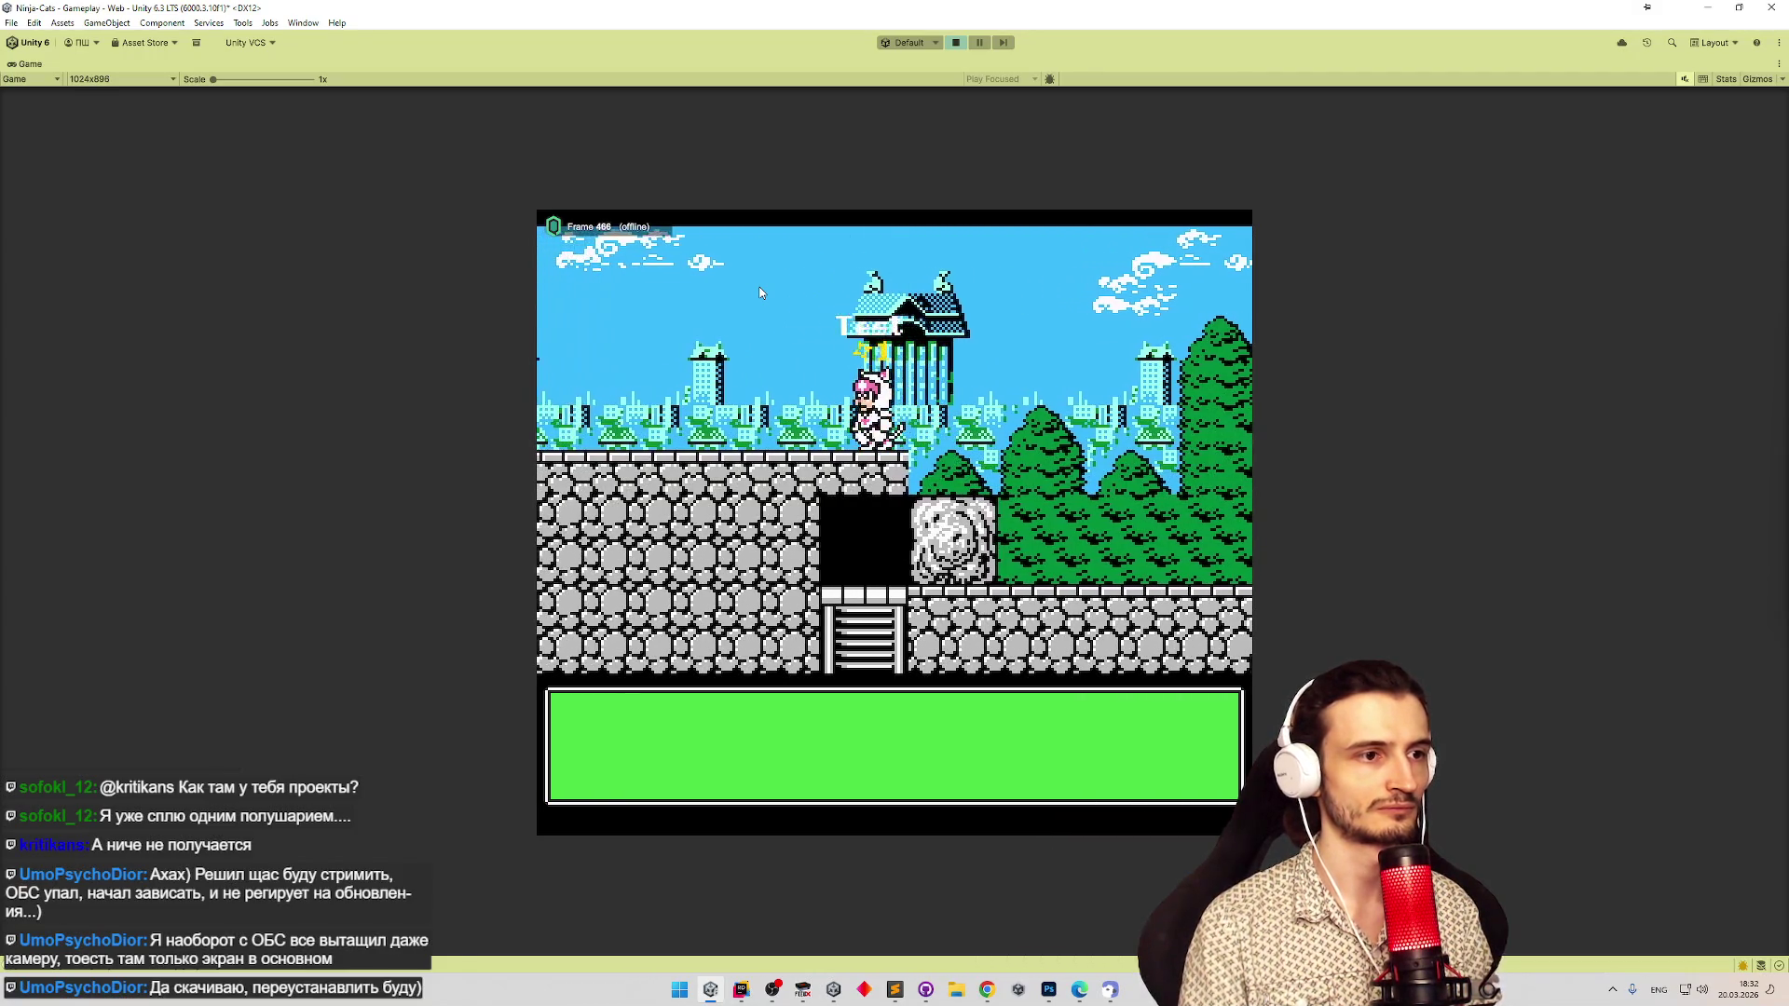
{"action": "key", "text": "Left"}
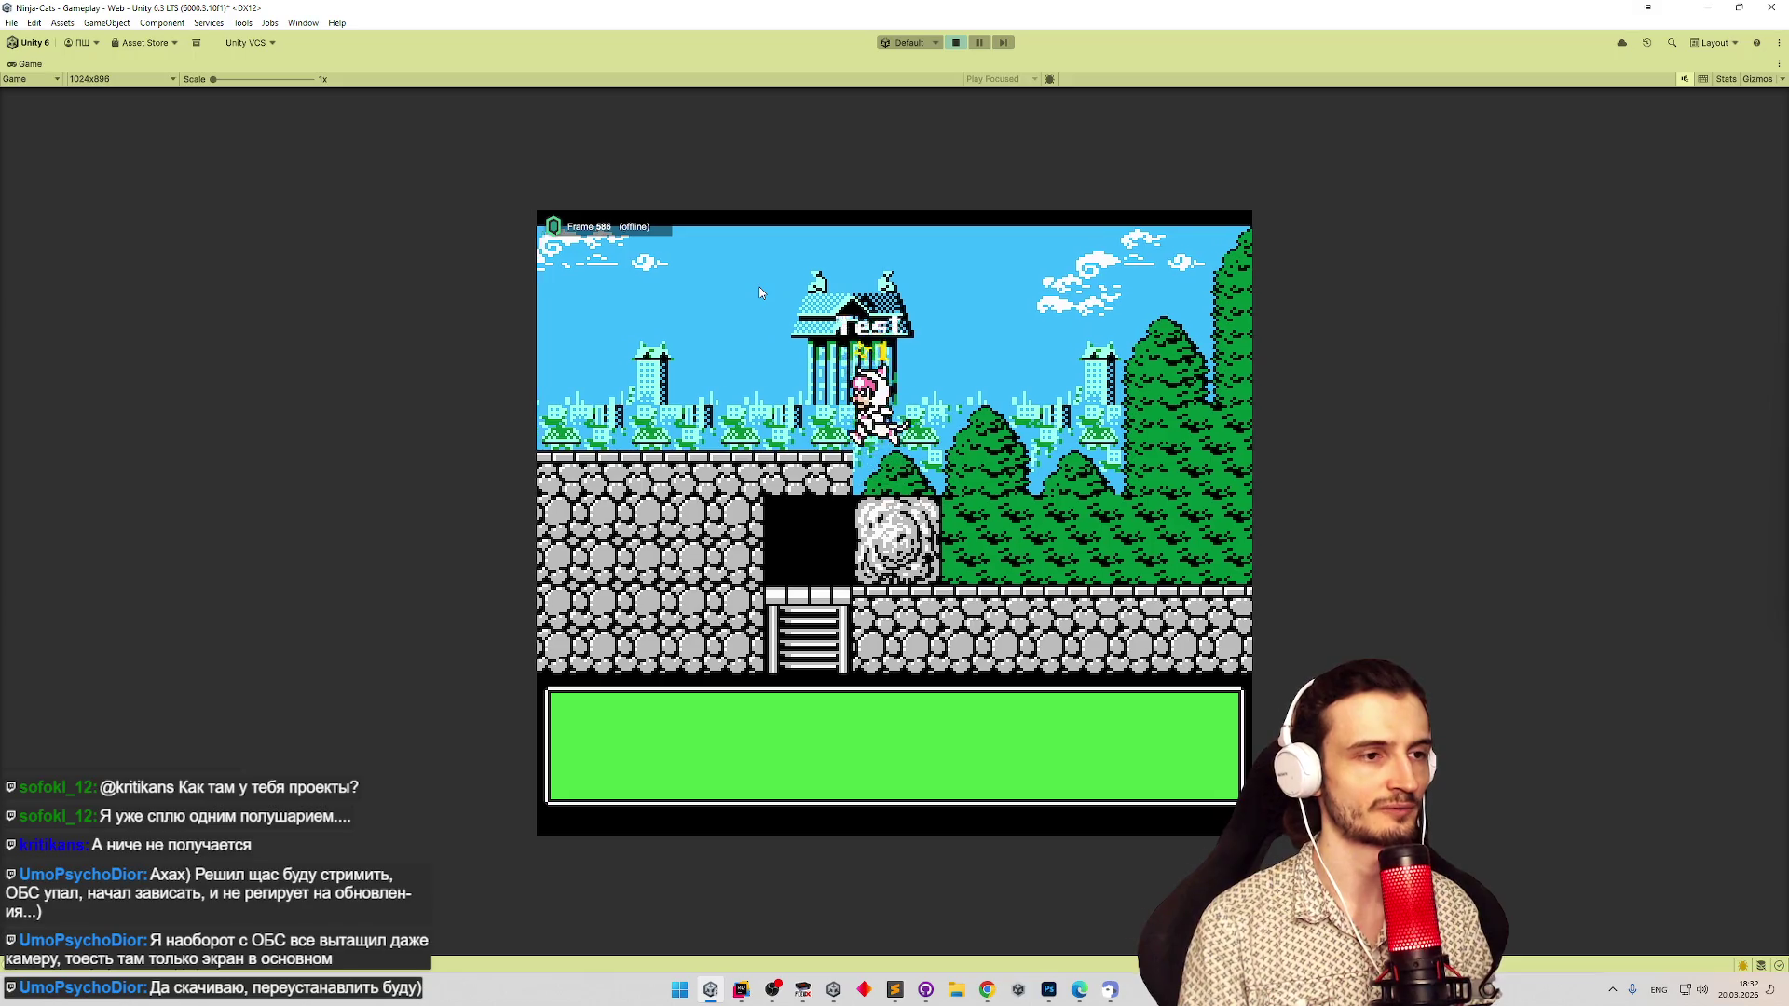
{"action": "key", "text": "Left"}
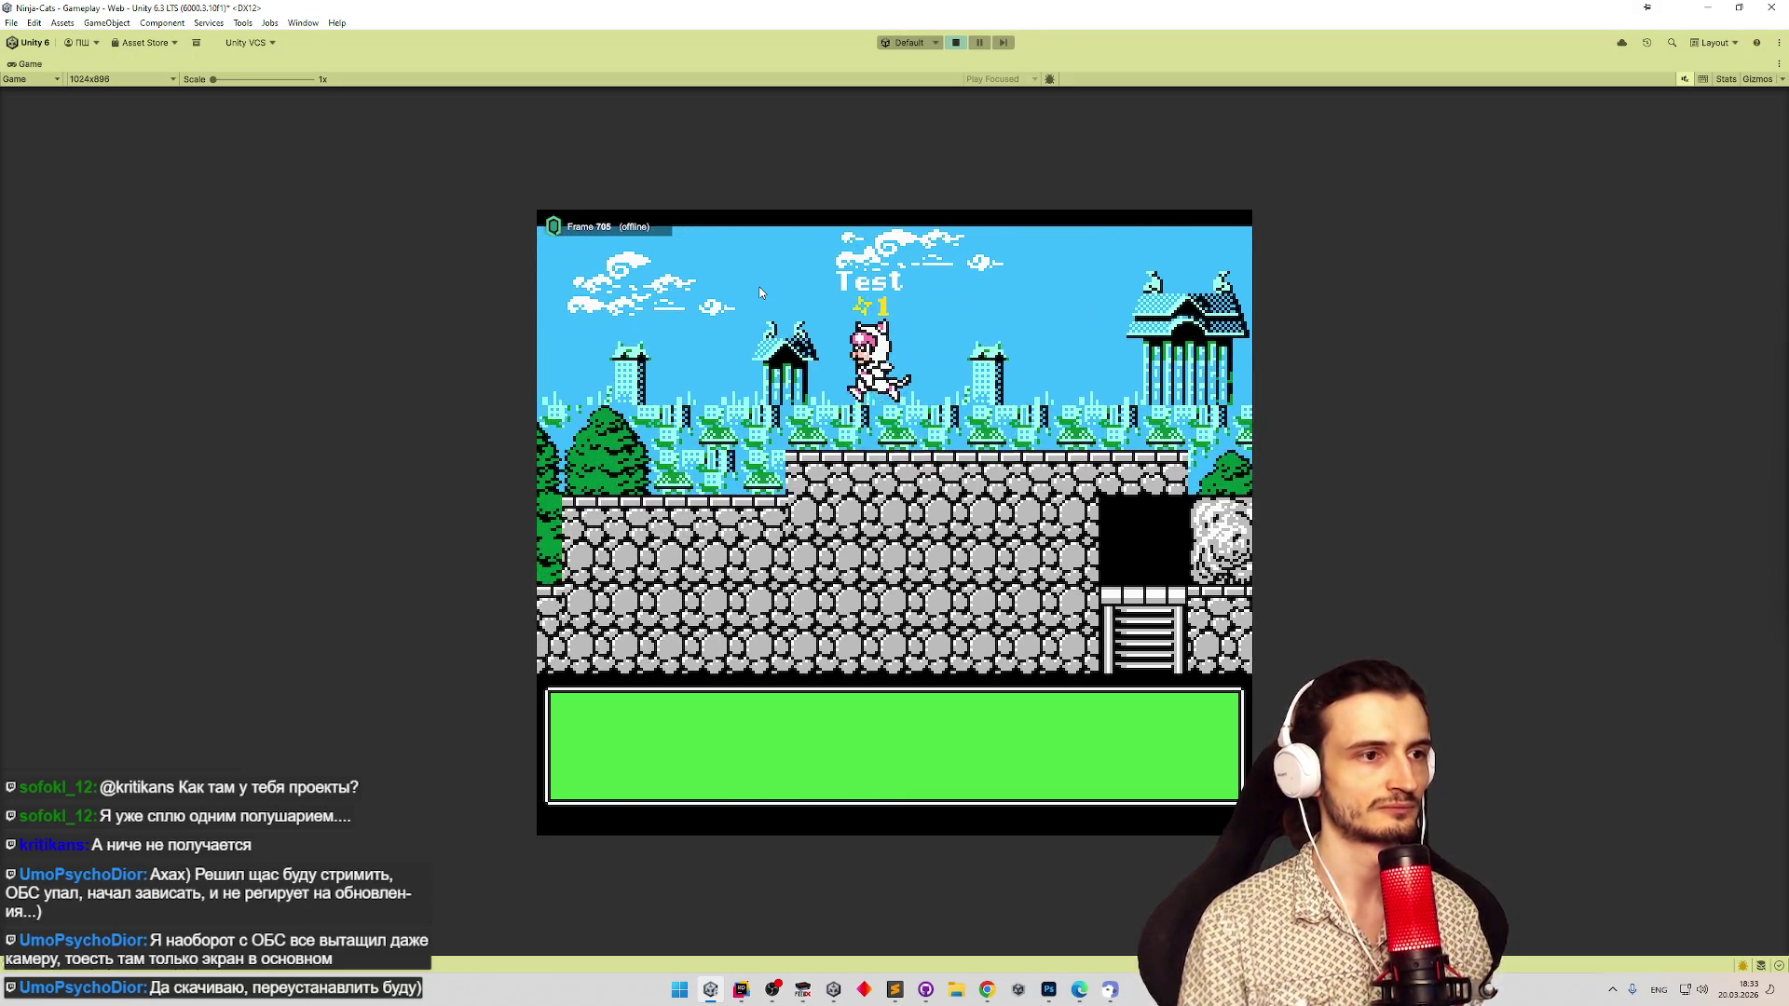
Run right along the wall, break the boulder, and descend into the lava cave.
{"action": "key", "text": "Right"}
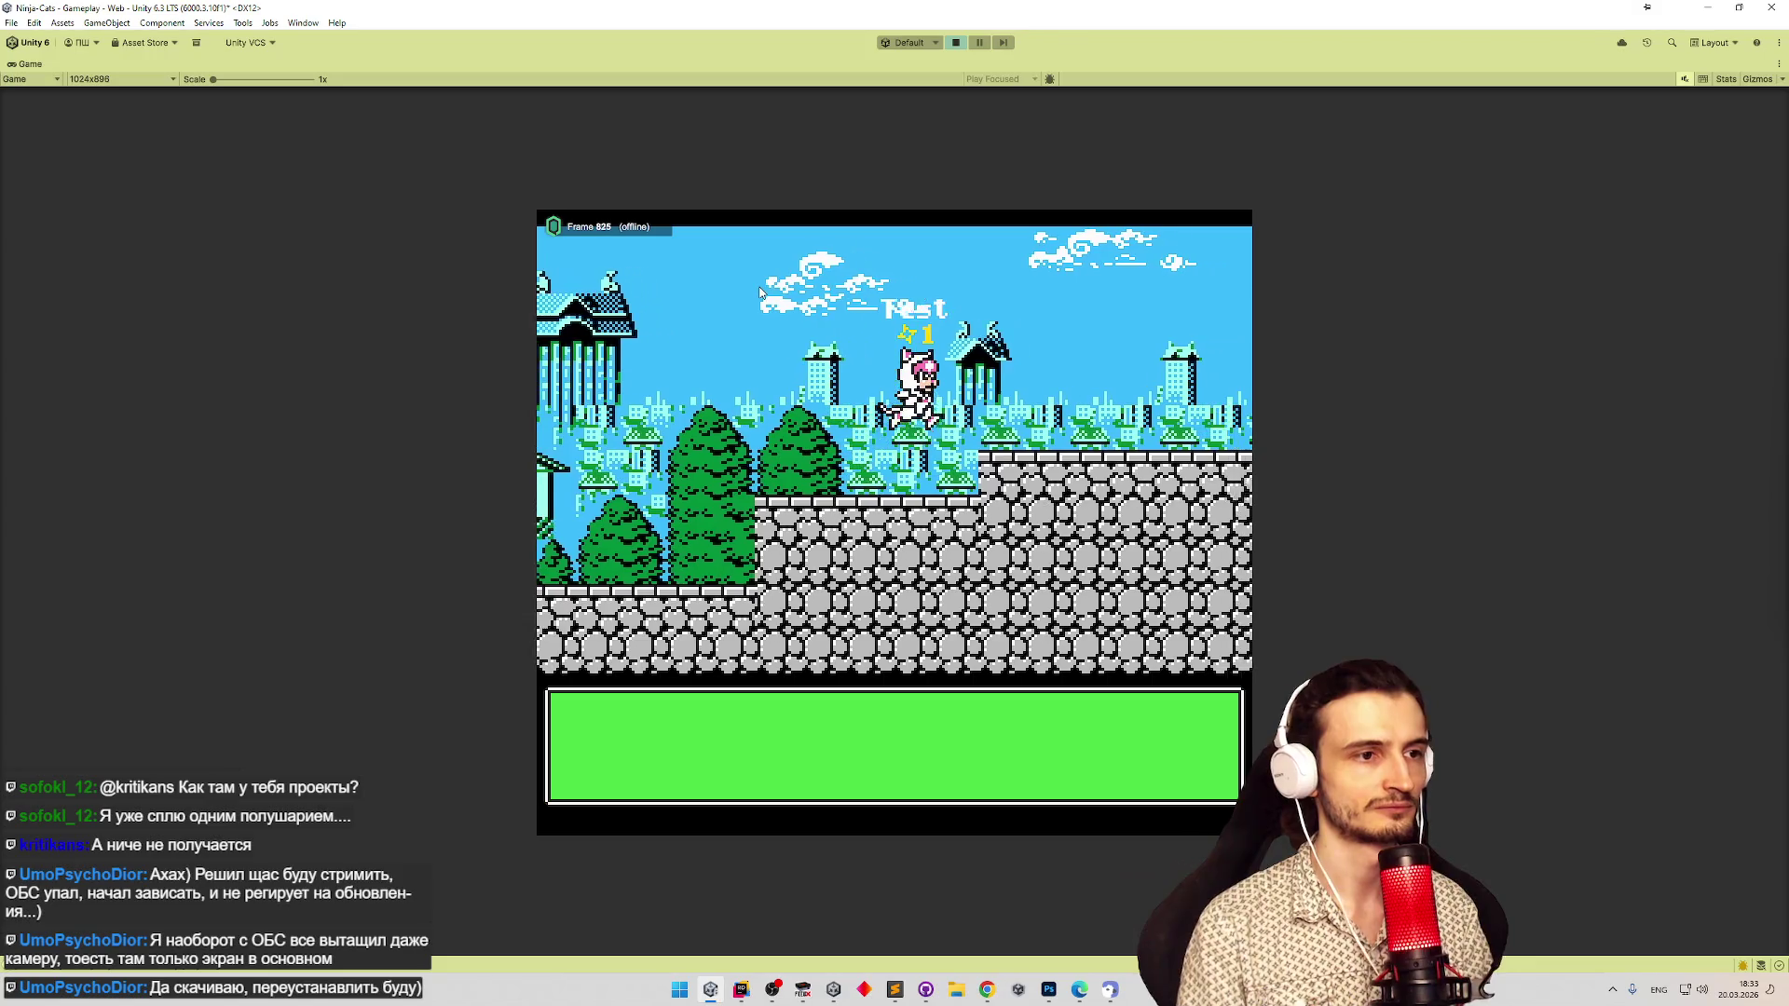
{"action": "key", "text": "Right"}
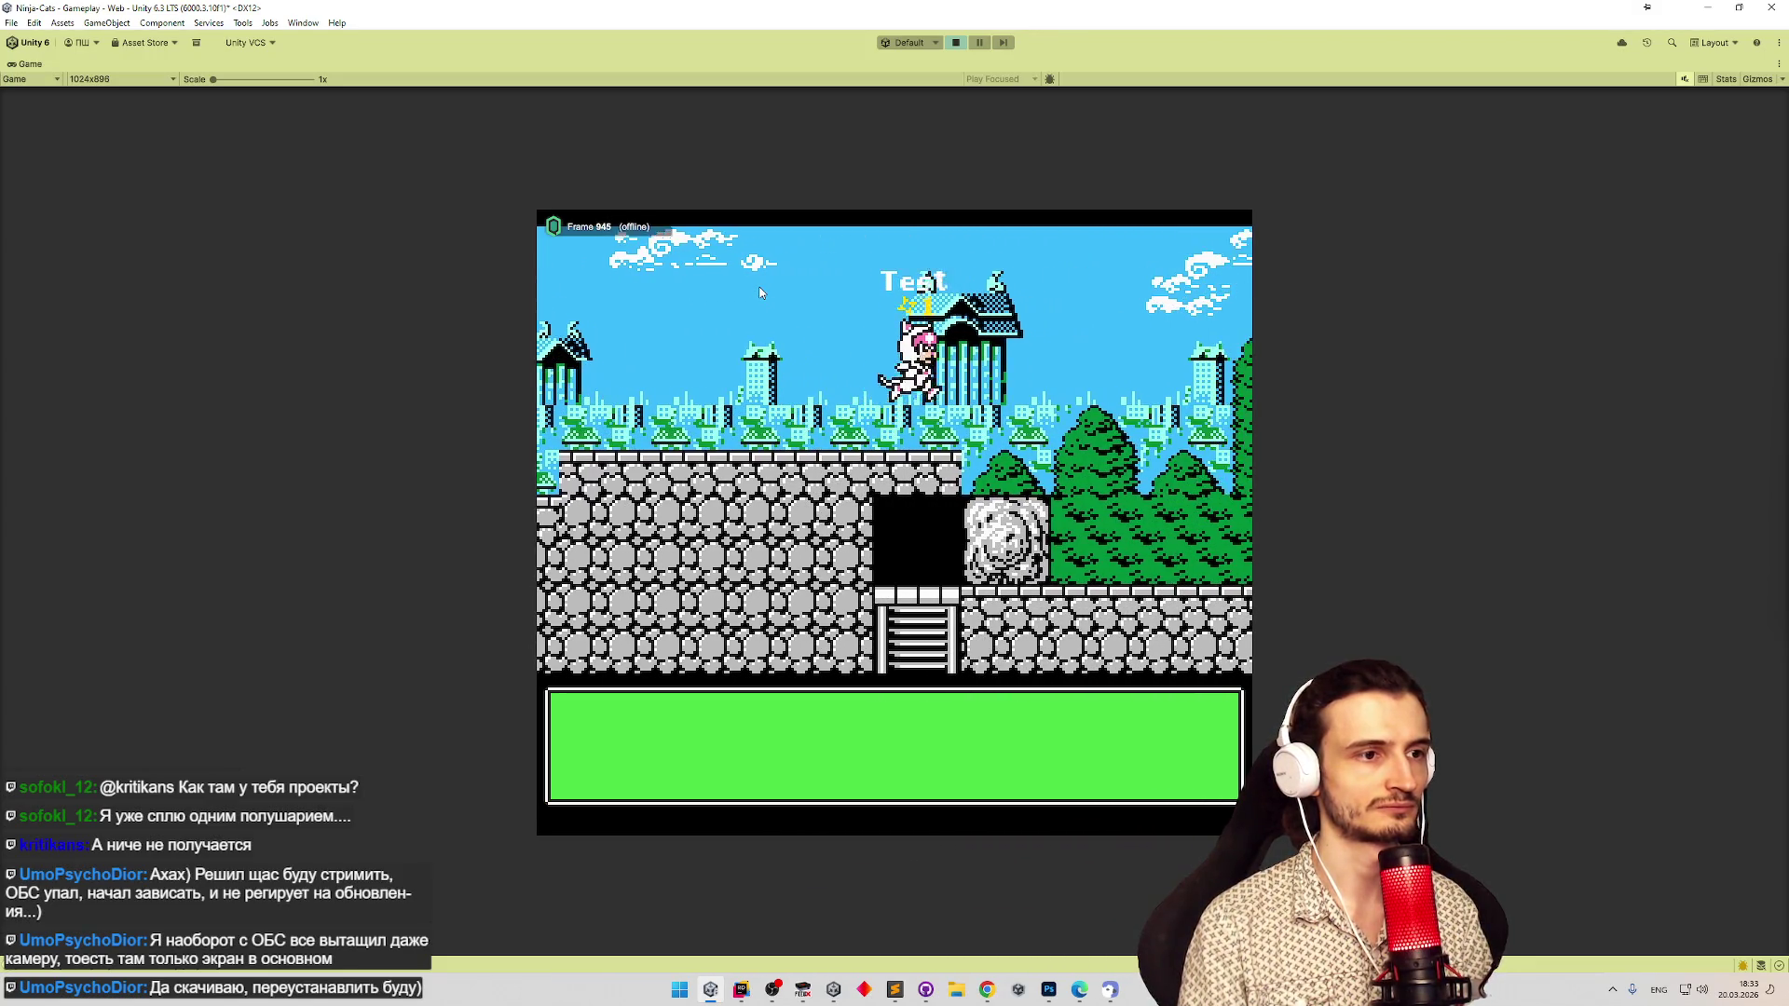
{"action": "key", "text": "Right"}
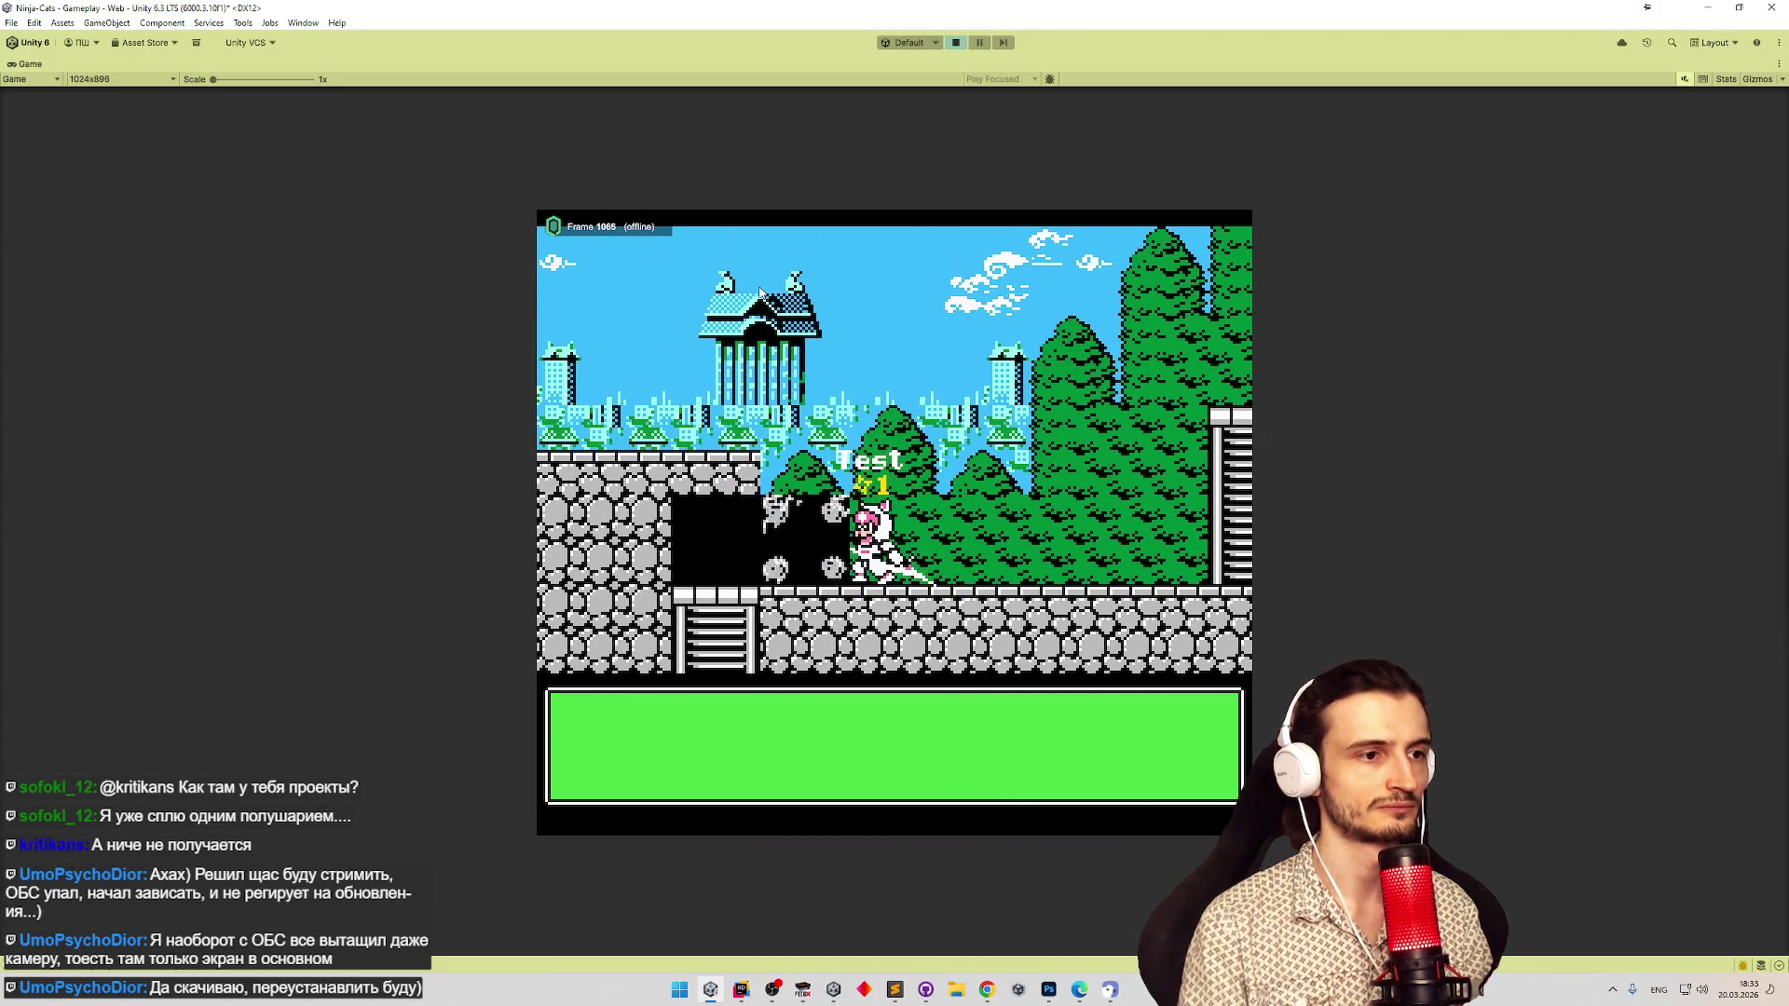
{"action": "key", "text": "Down"}
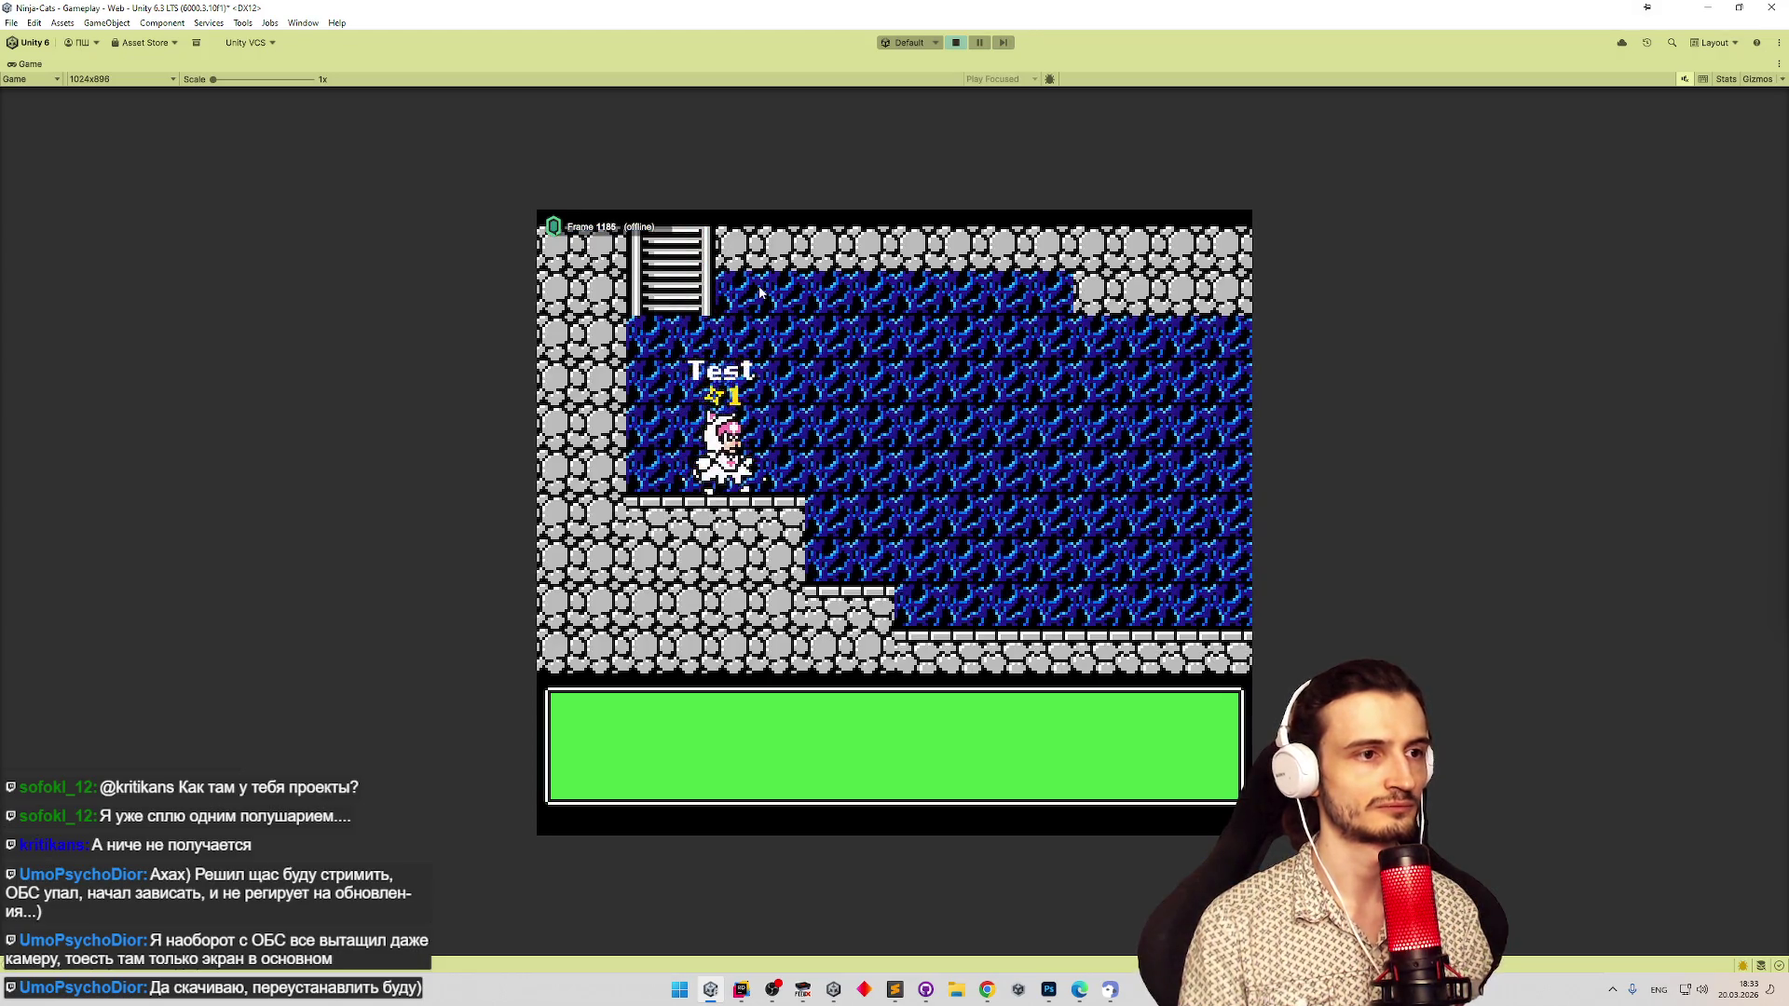
{"action": "key", "text": "Right"}
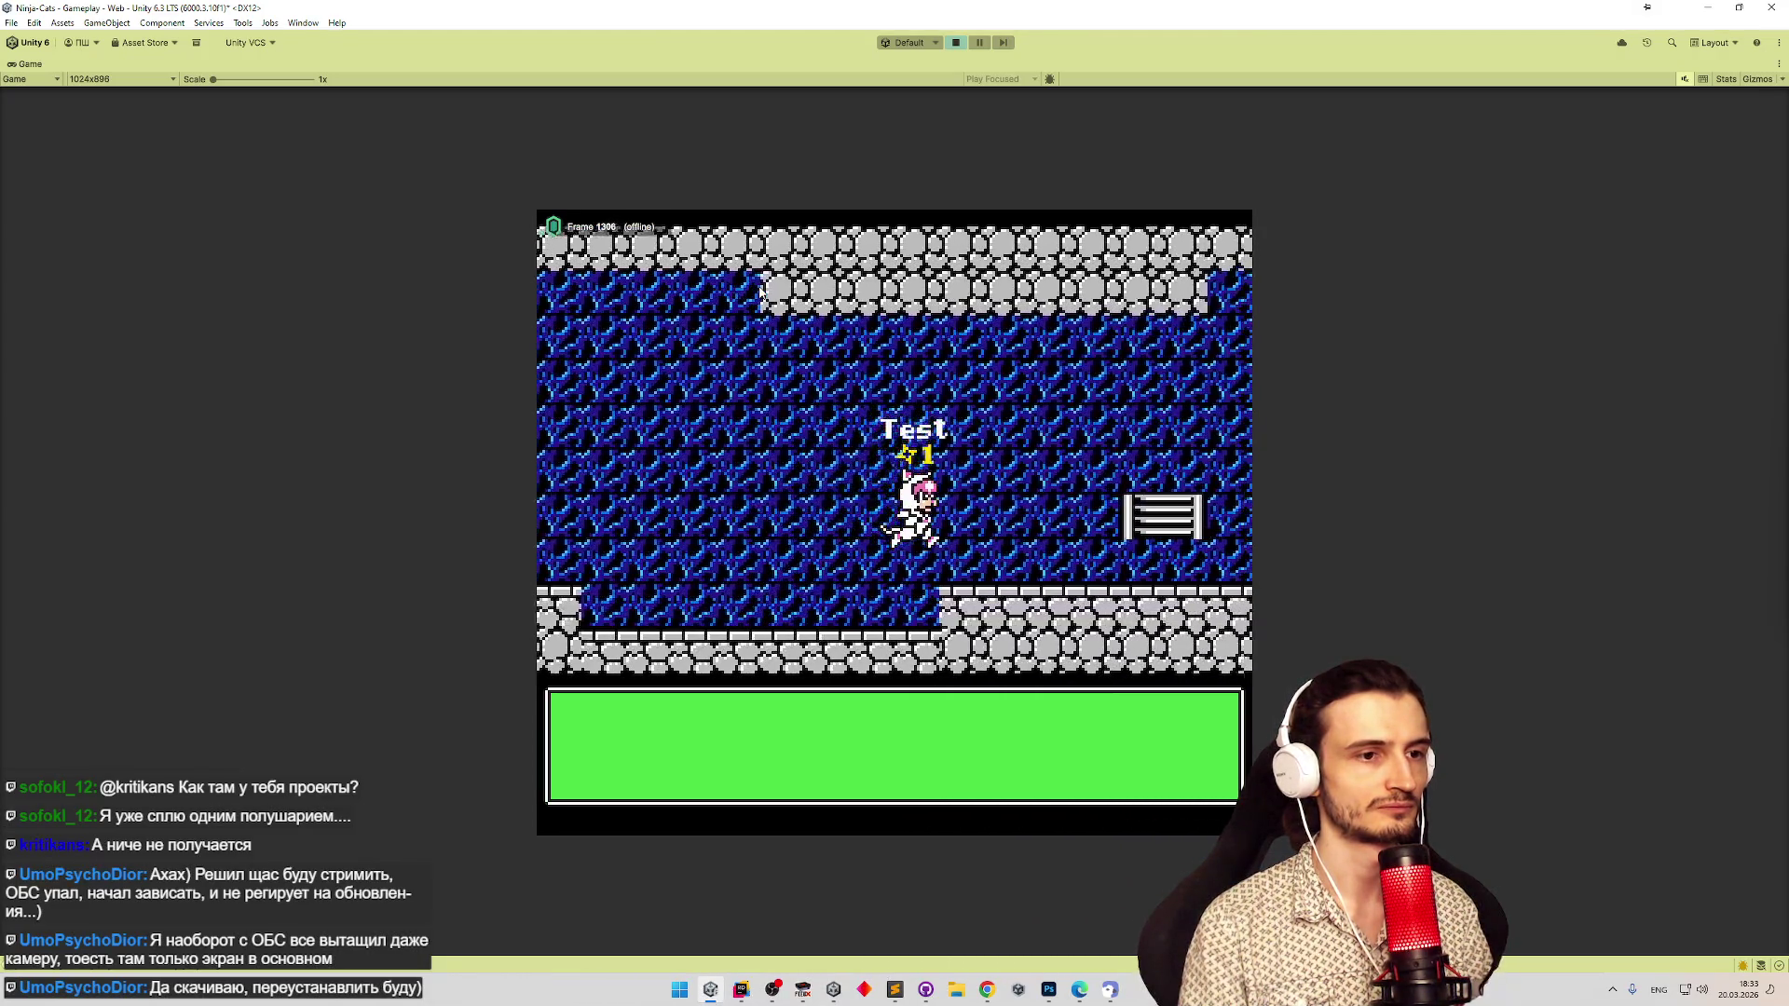
{"action": "key", "text": "Right"}
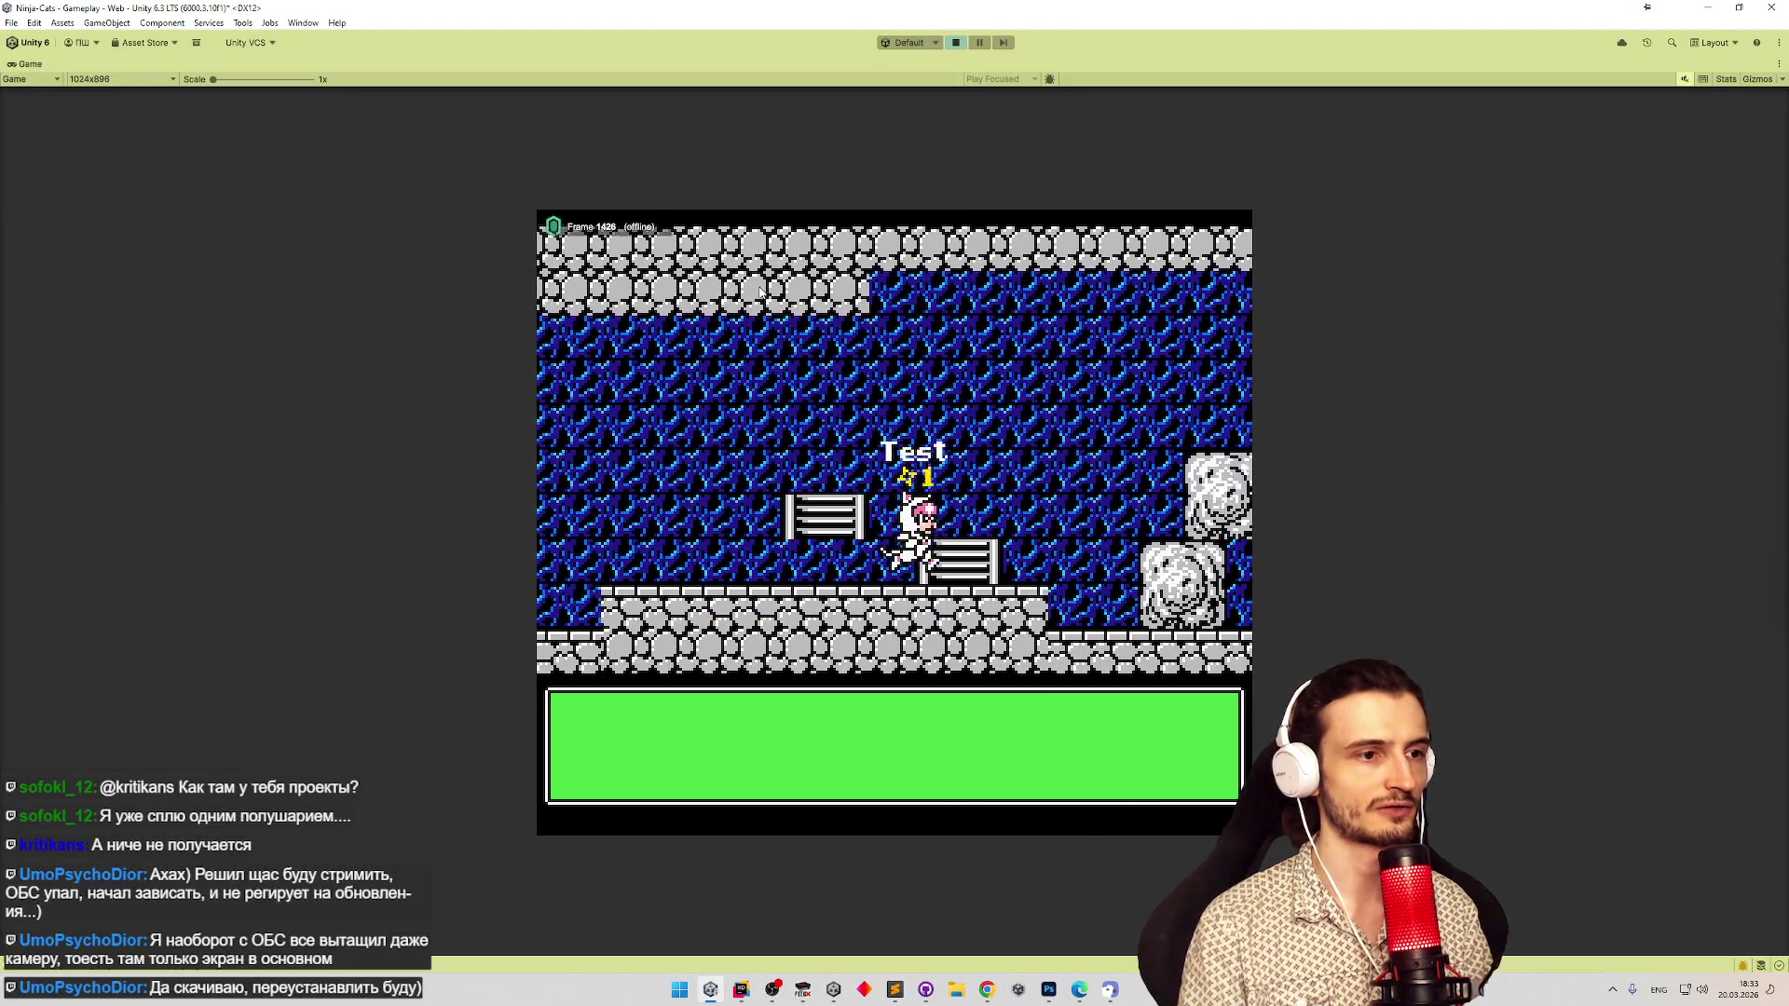
{"action": "key", "text": "Right"}
{"action": "key", "text": "space"}
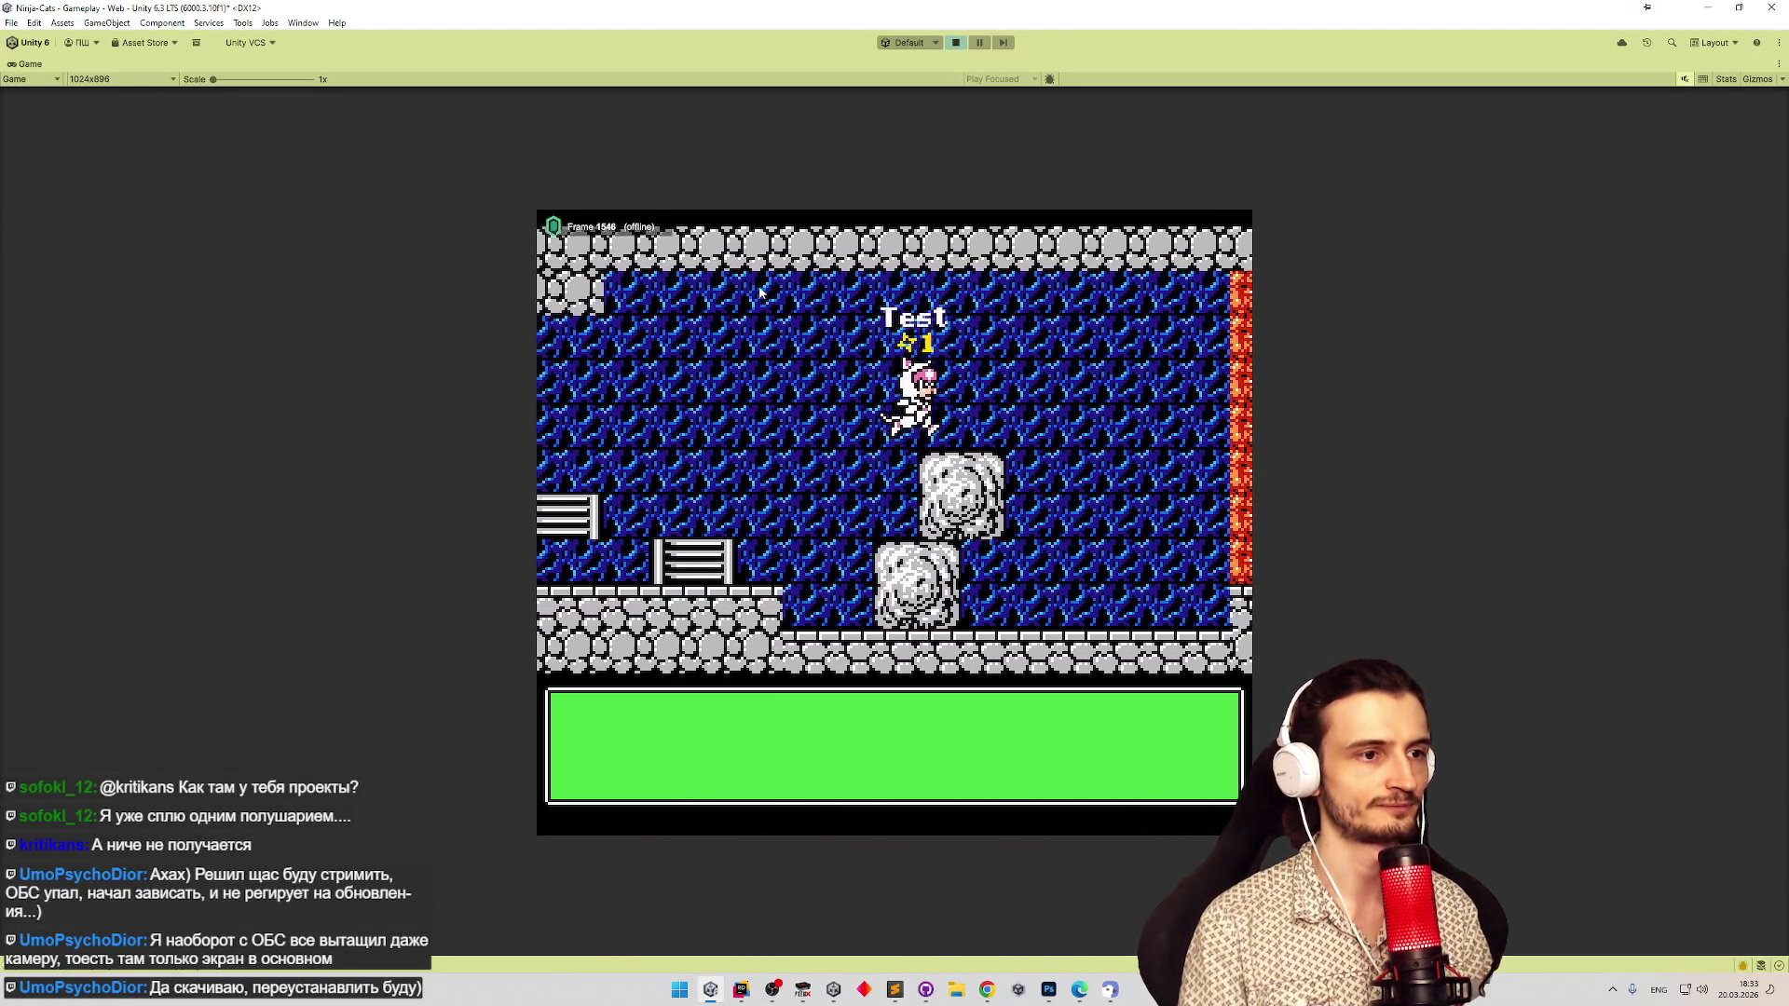
{"action": "key", "text": "Right"}
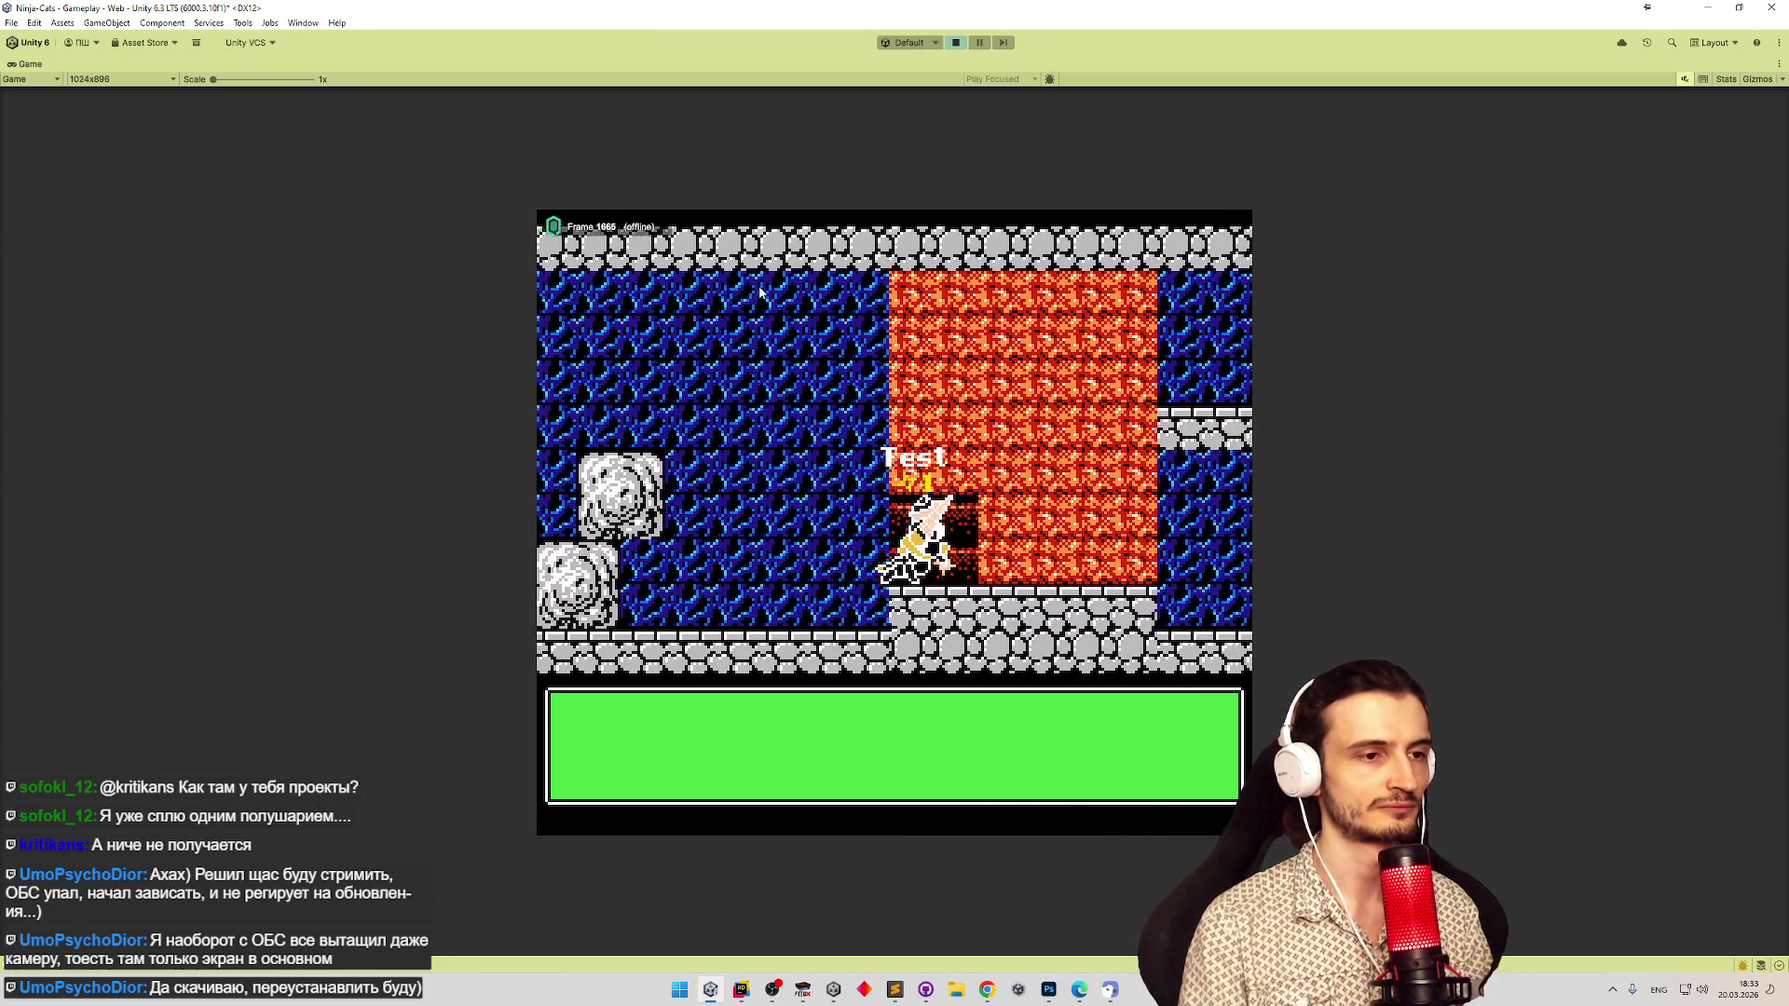
Playtest the level, climbing the lava wall ledges and trying the cat's attack pose.
{"action": "key", "text": "Right"}
{"action": "key", "text": "space"}
{"action": "key", "text": "Left"}
{"action": "key", "text": "Left"}
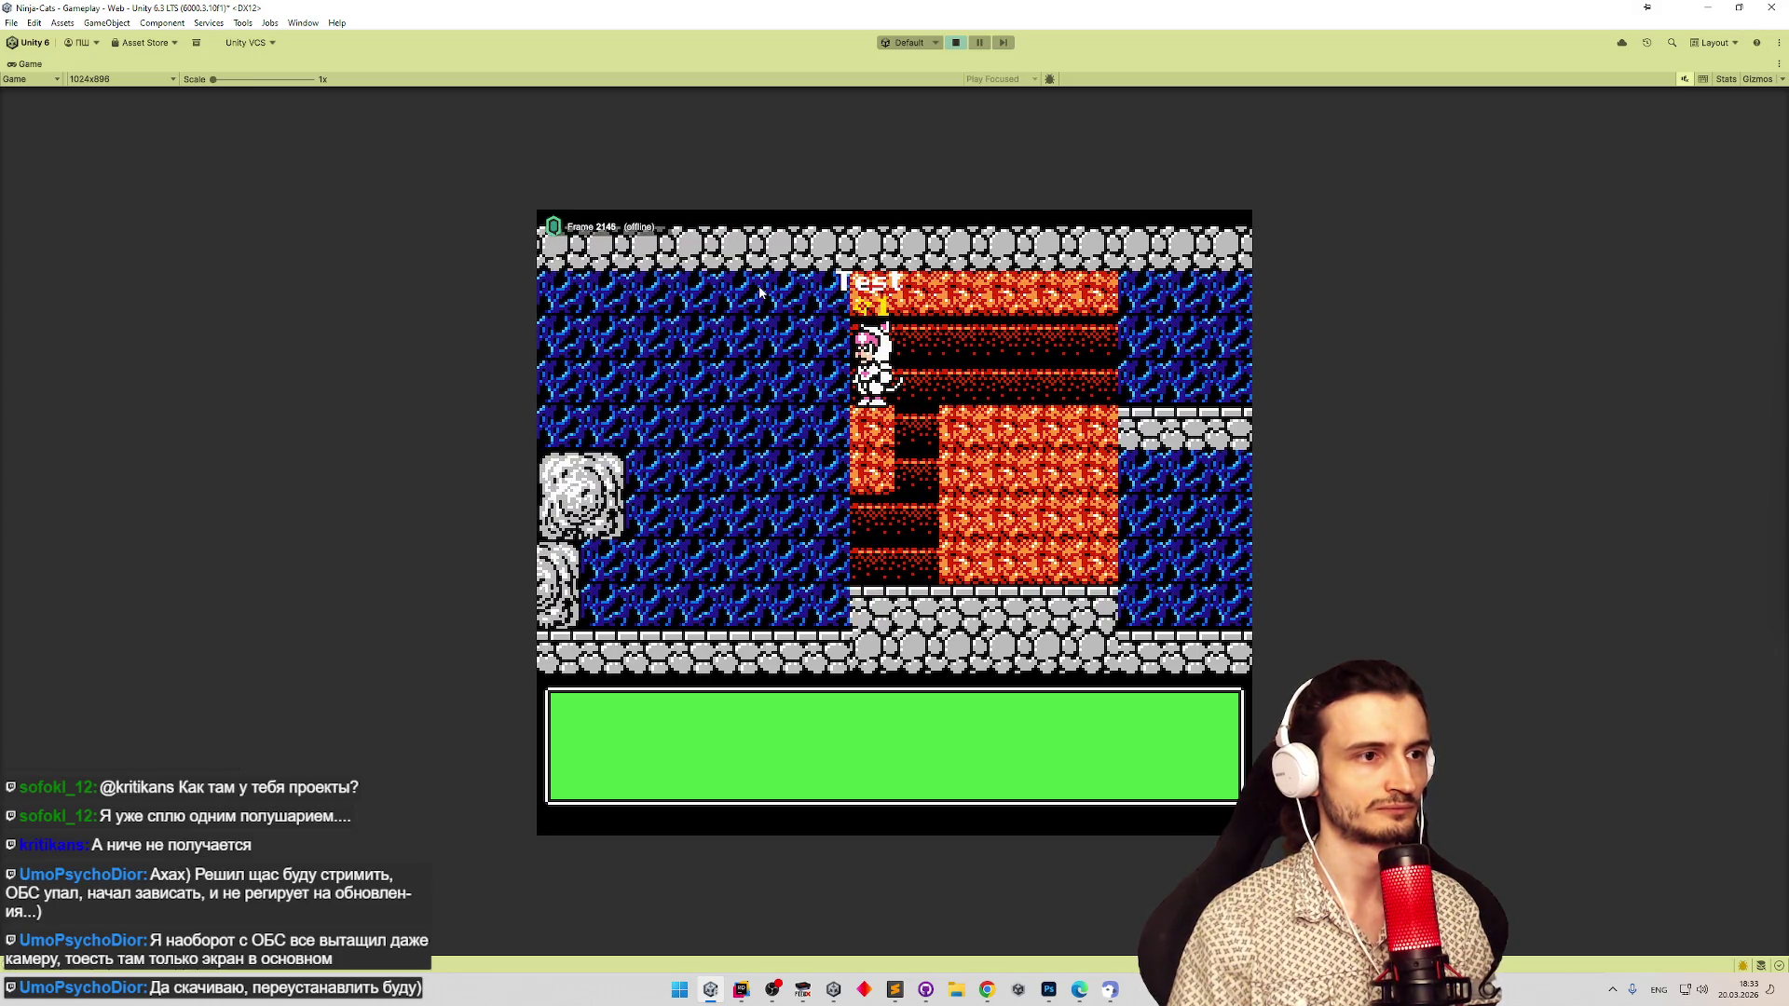
{"action": "key", "text": "Left"}
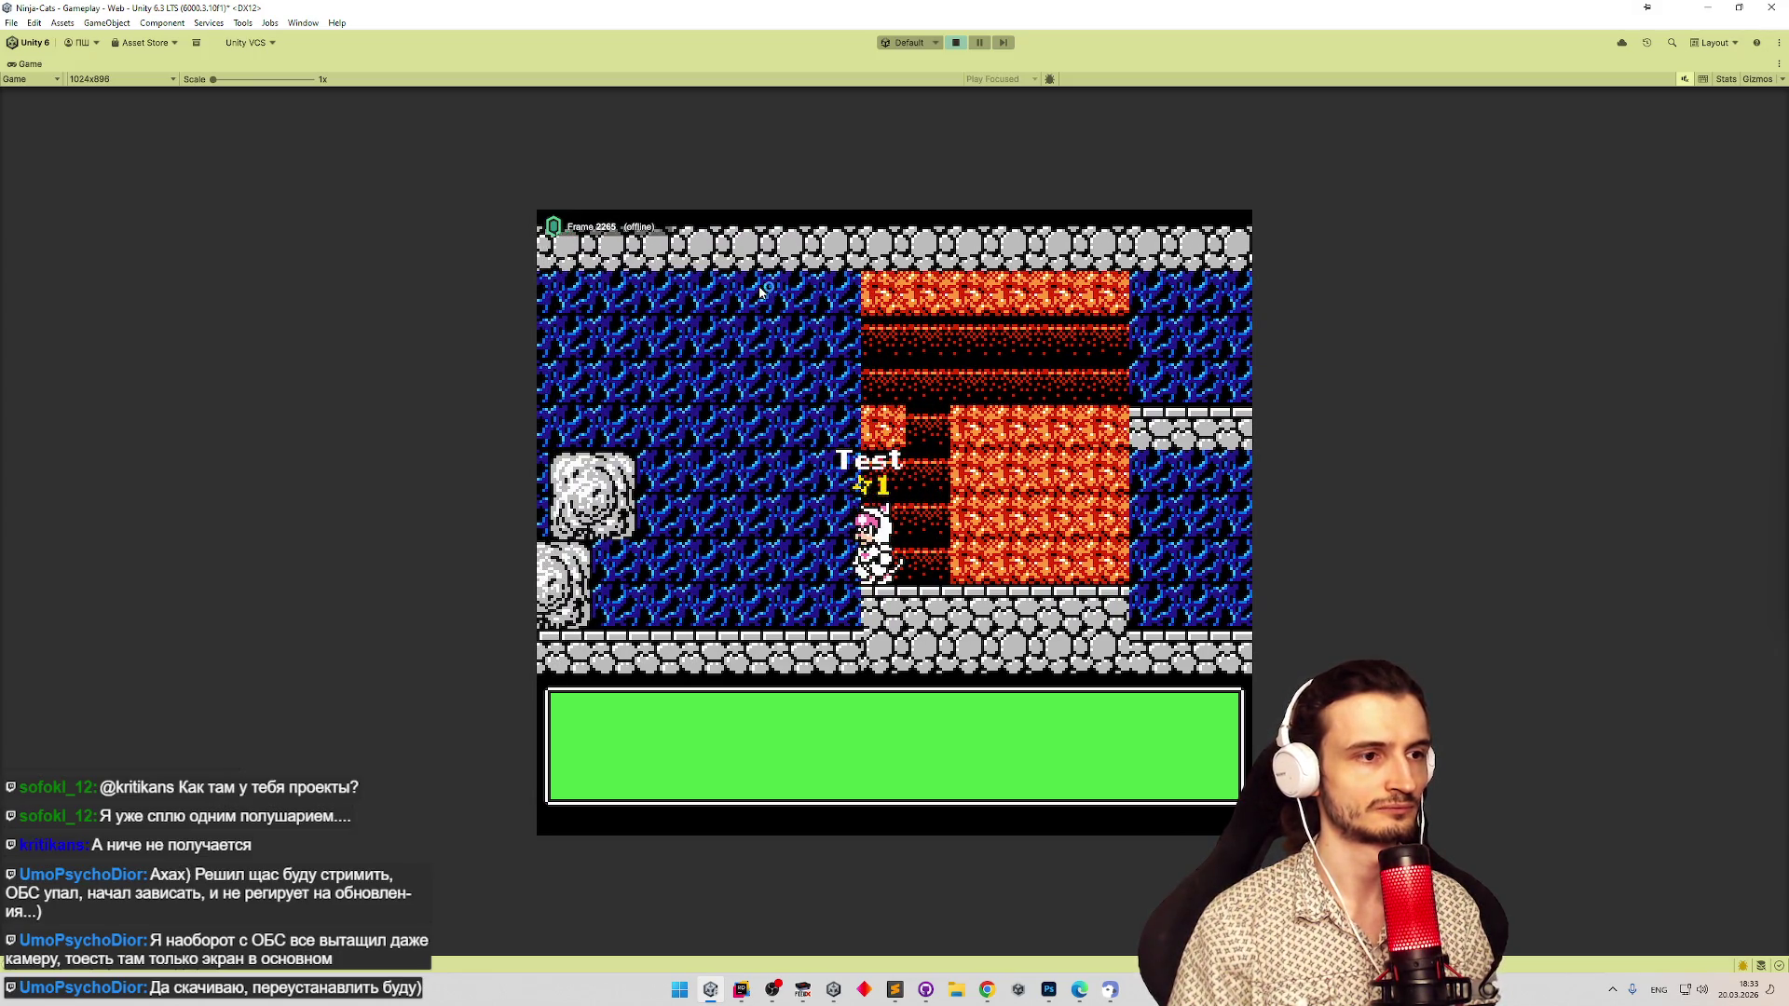
{"action": "key", "text": "space"}
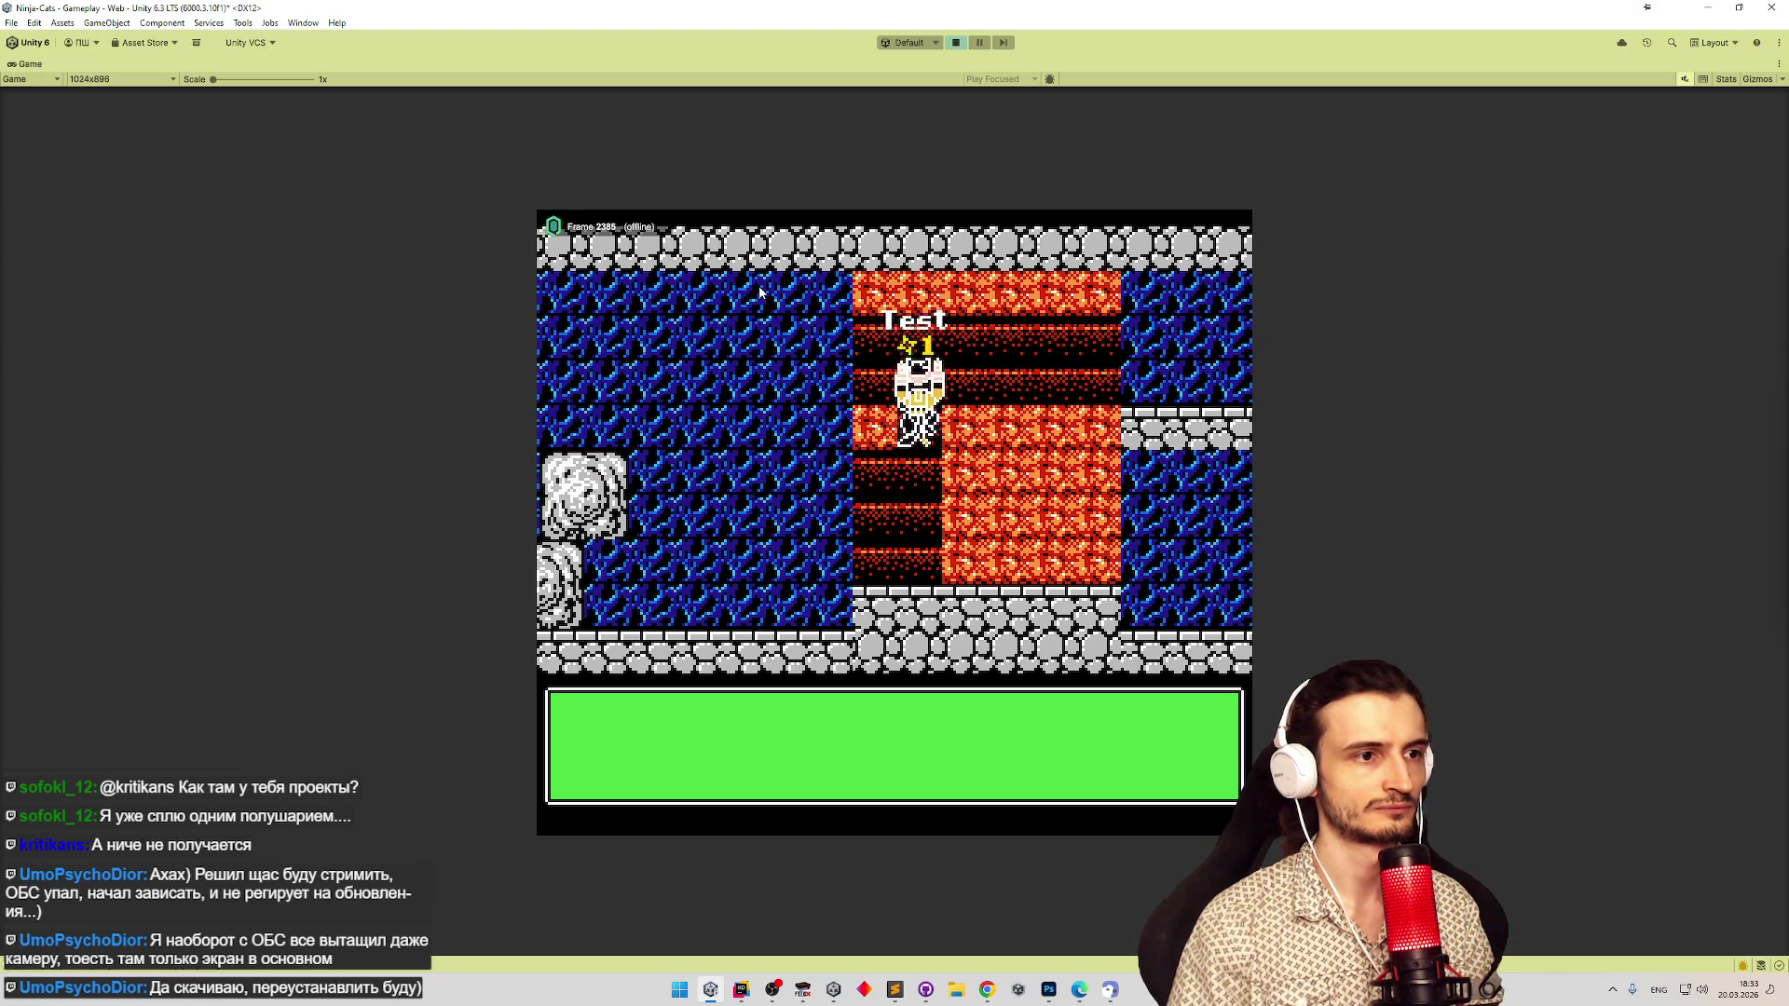
{"action": "key", "text": "Left"}
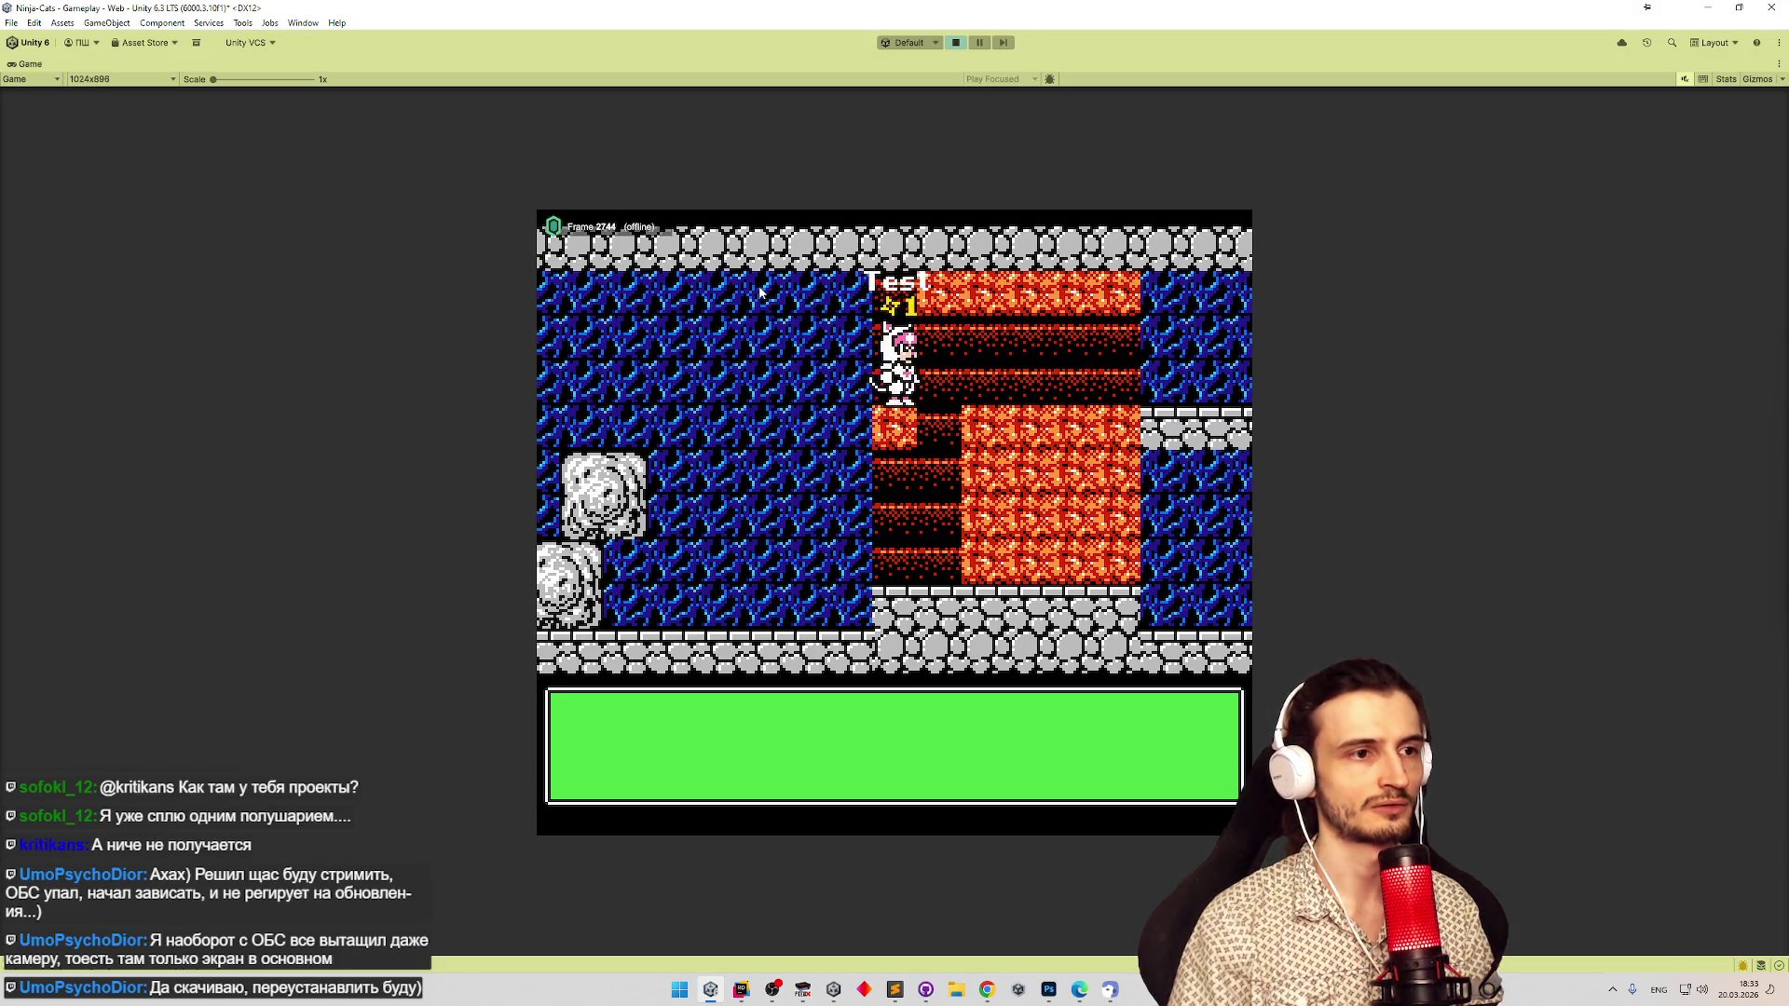
{"action": "key", "text": "Right"}
{"action": "key", "text": "Left"}
{"action": "key", "text": "Left"}
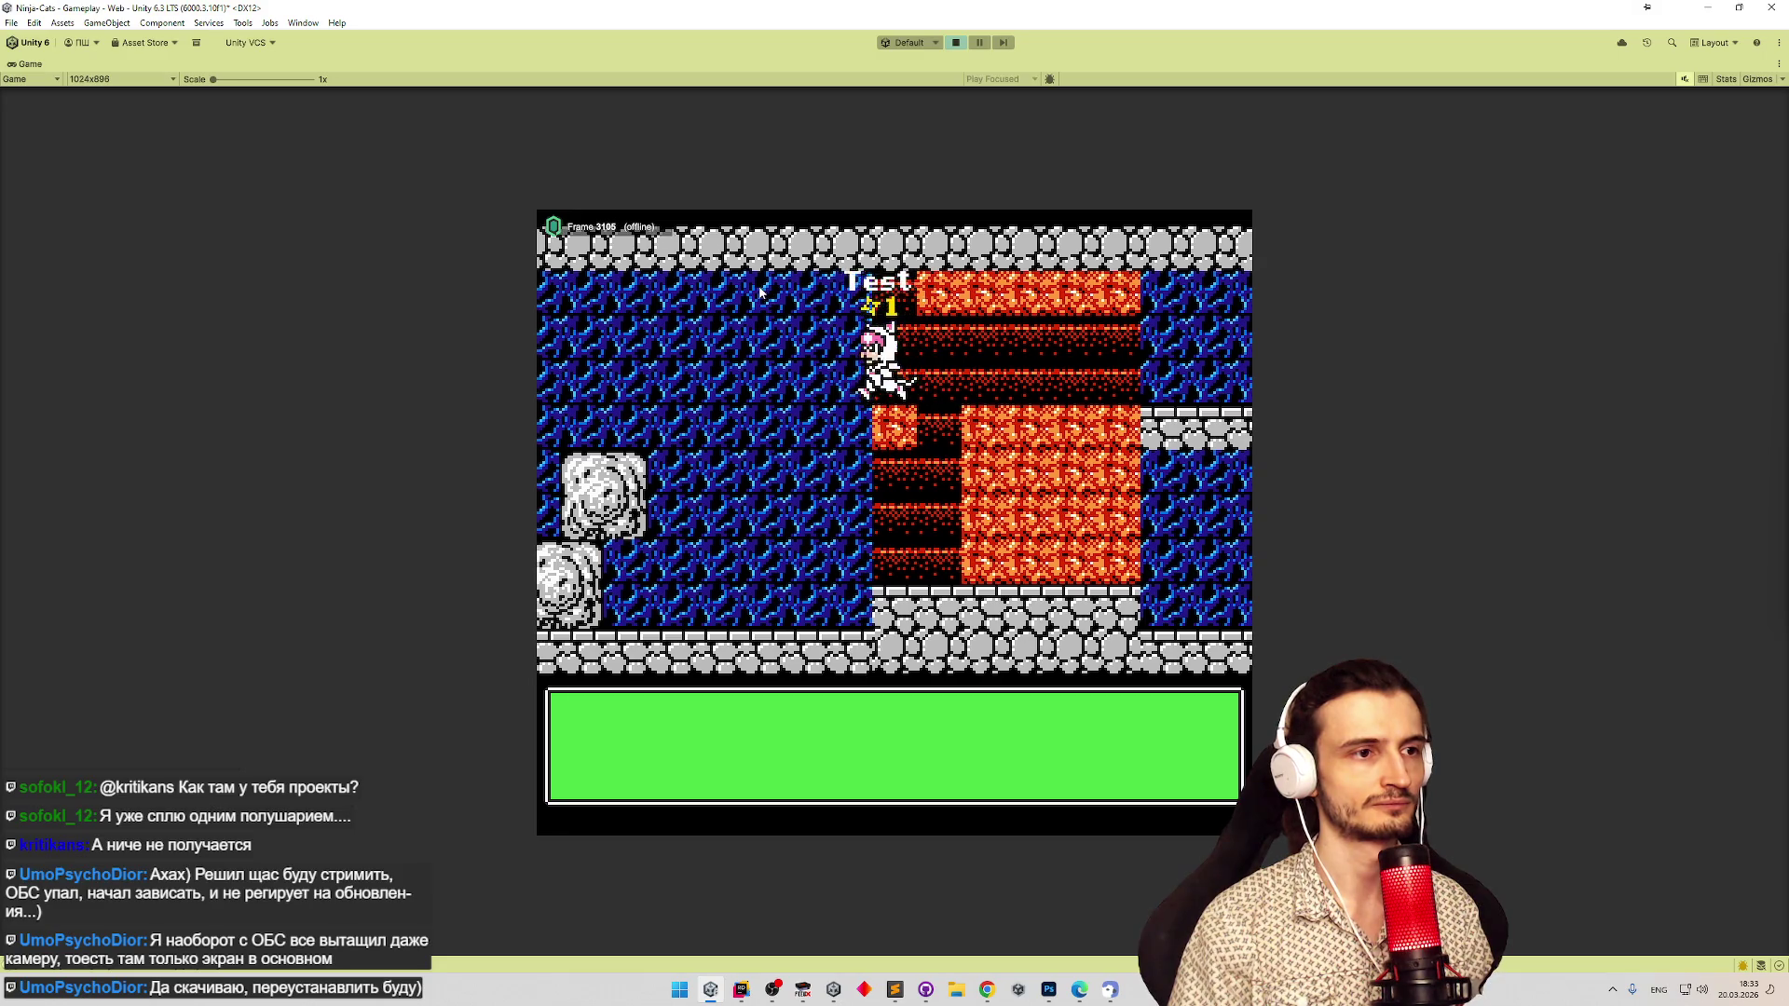
{"action": "key", "text": "Left"}
{"action": "key", "text": "Right"}
{"action": "key", "text": "Left"}
{"action": "key", "text": "Right"}
{"action": "key", "text": "Left"}
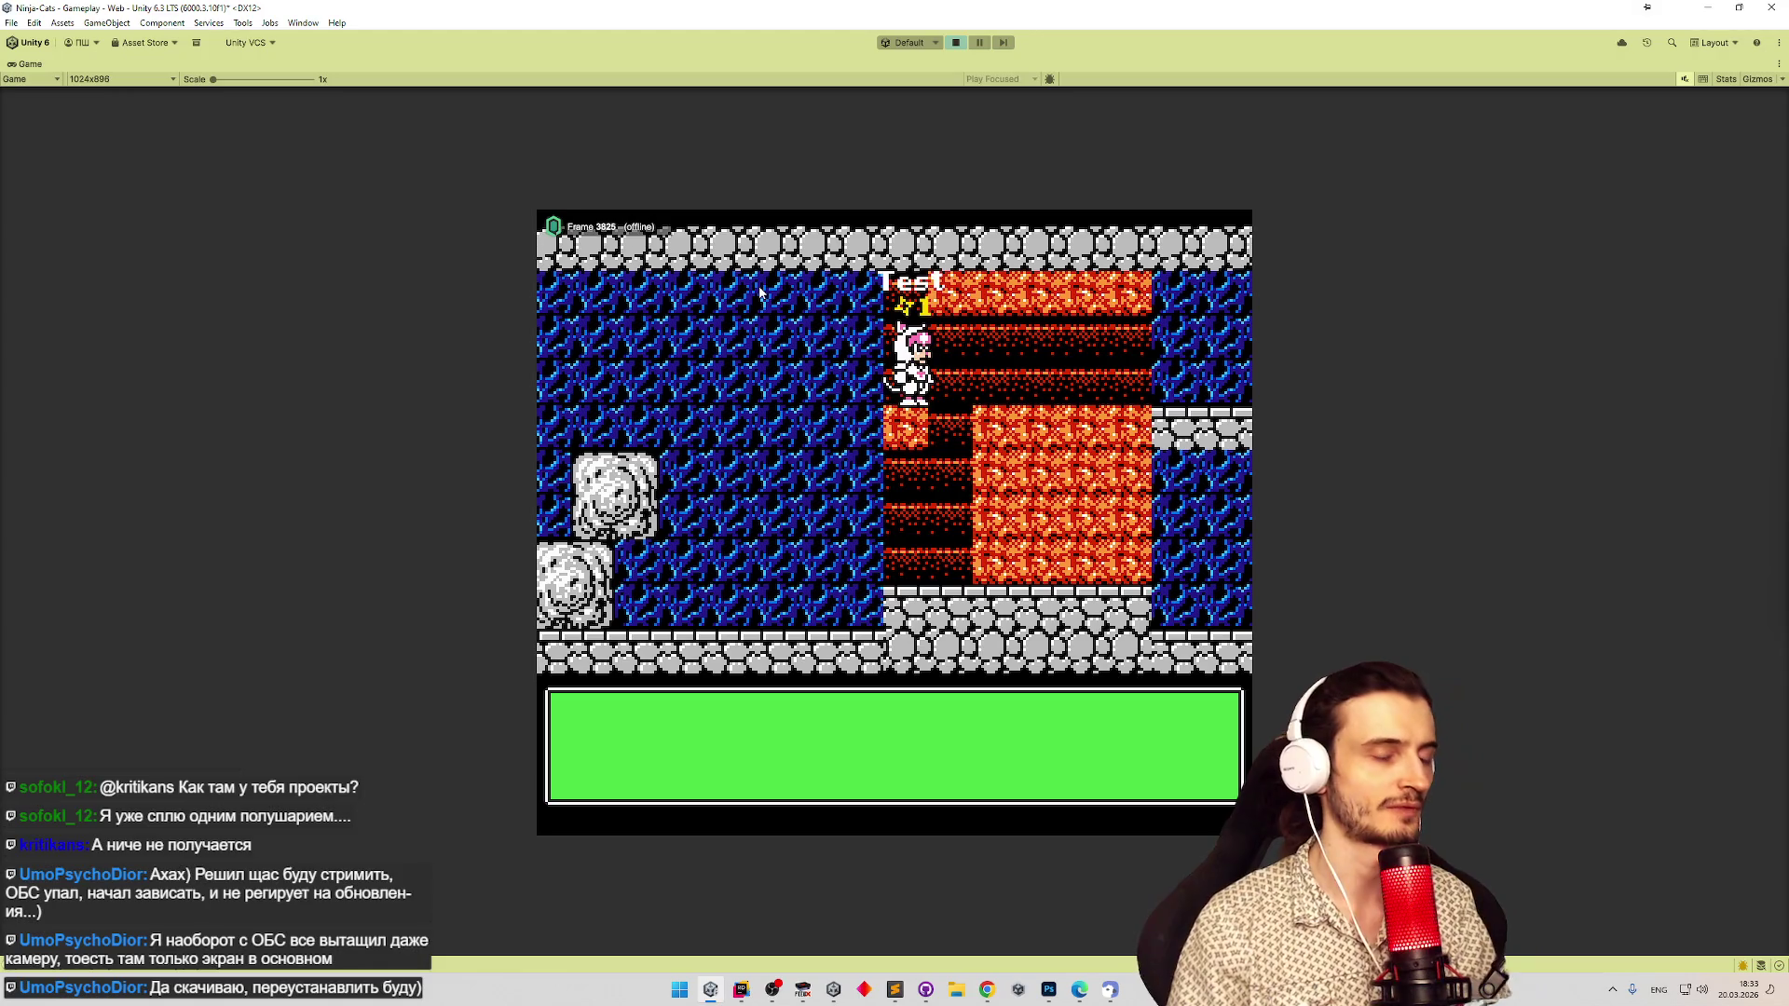
{"action": "key", "text": "Right"}
{"action": "key", "text": "Right"}
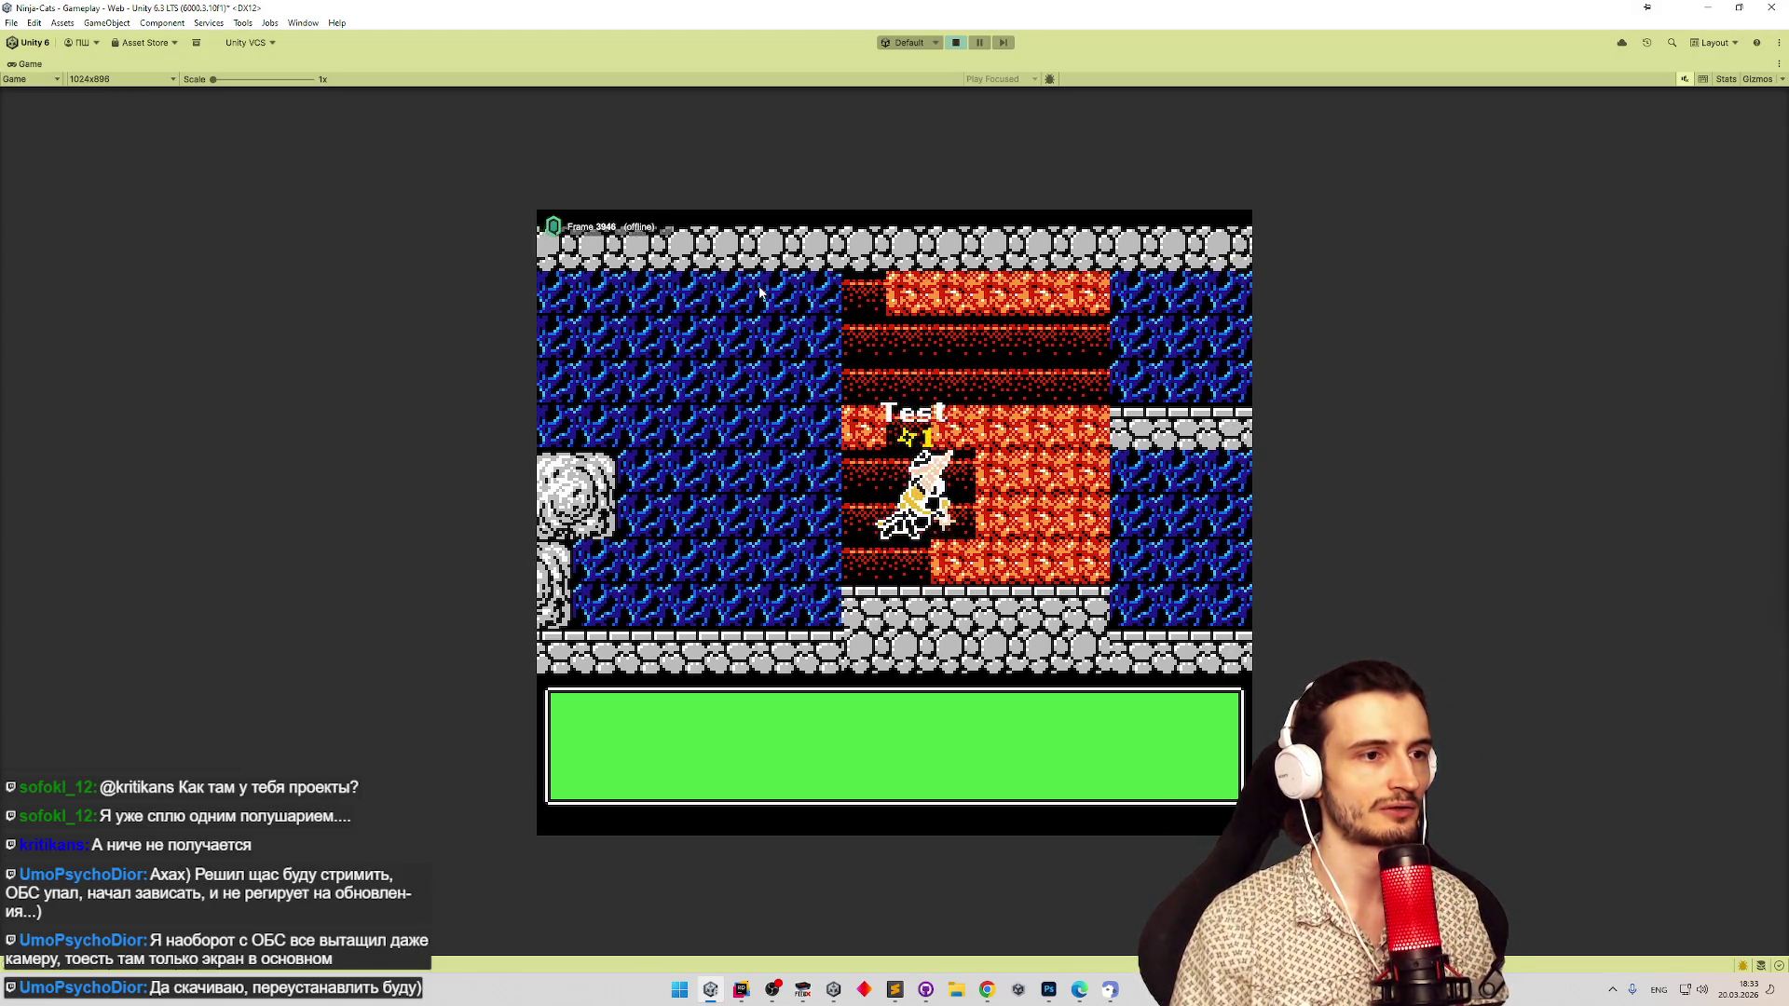
{"action": "key", "text": "Right"}
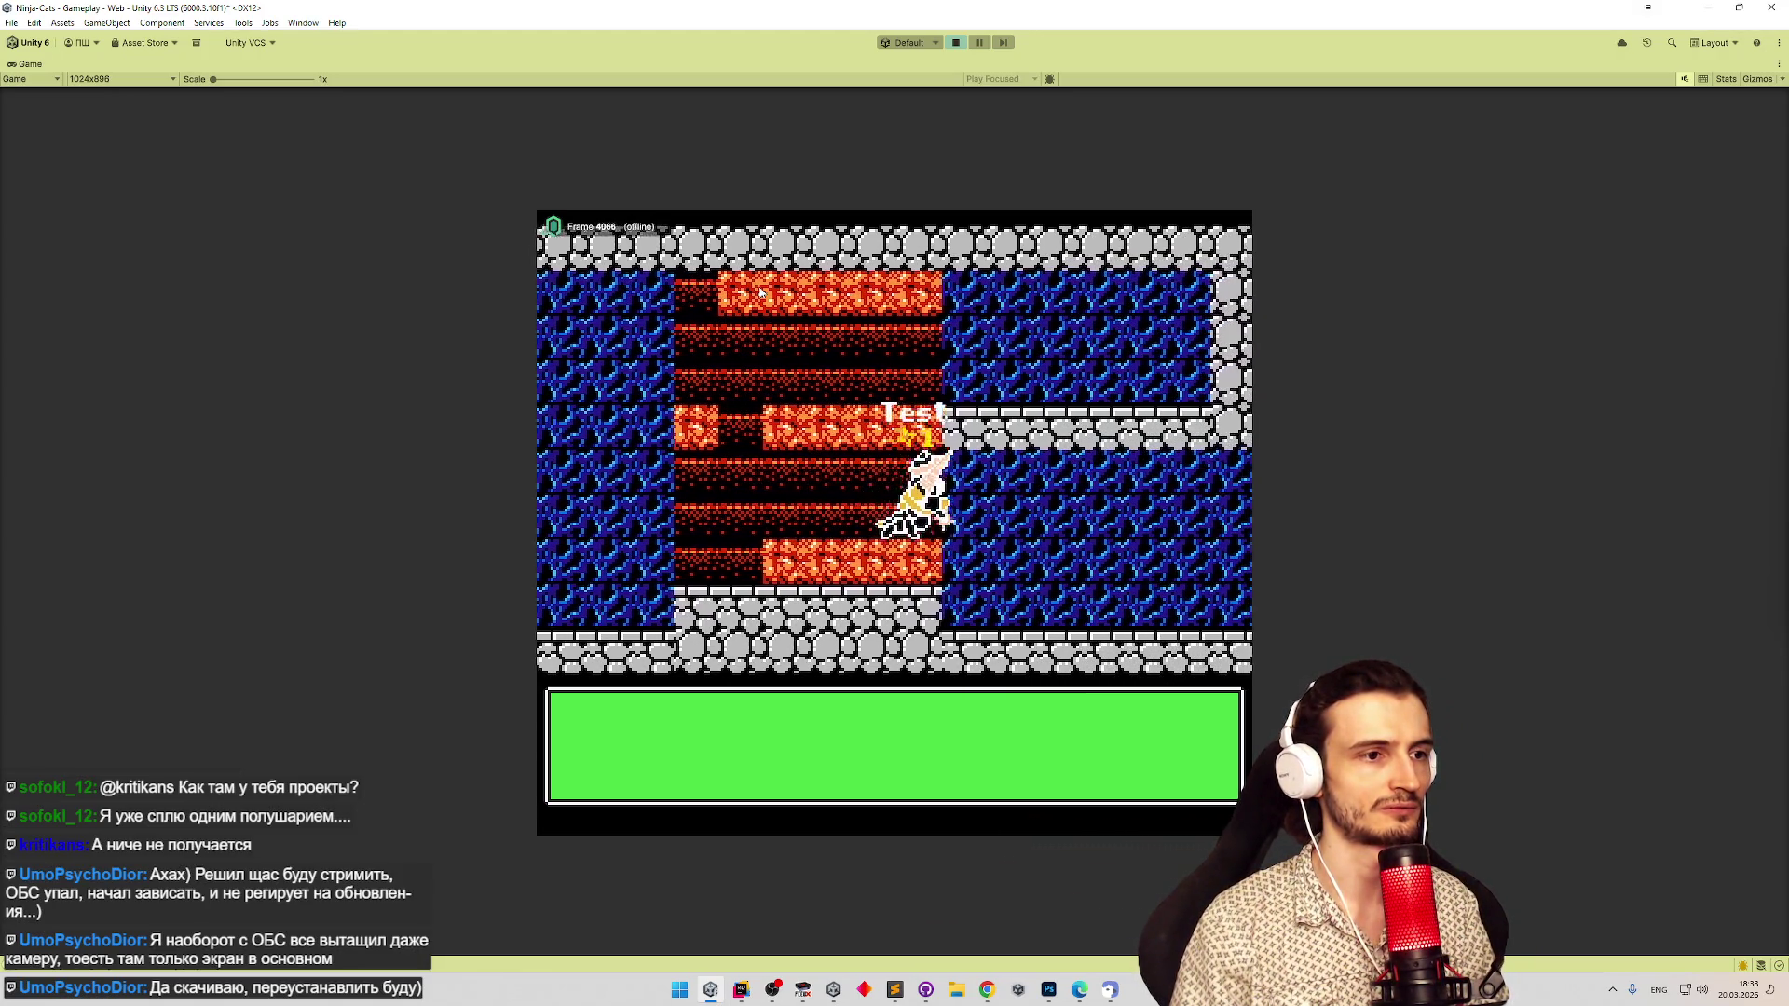
{"action": "key", "text": "Left"}
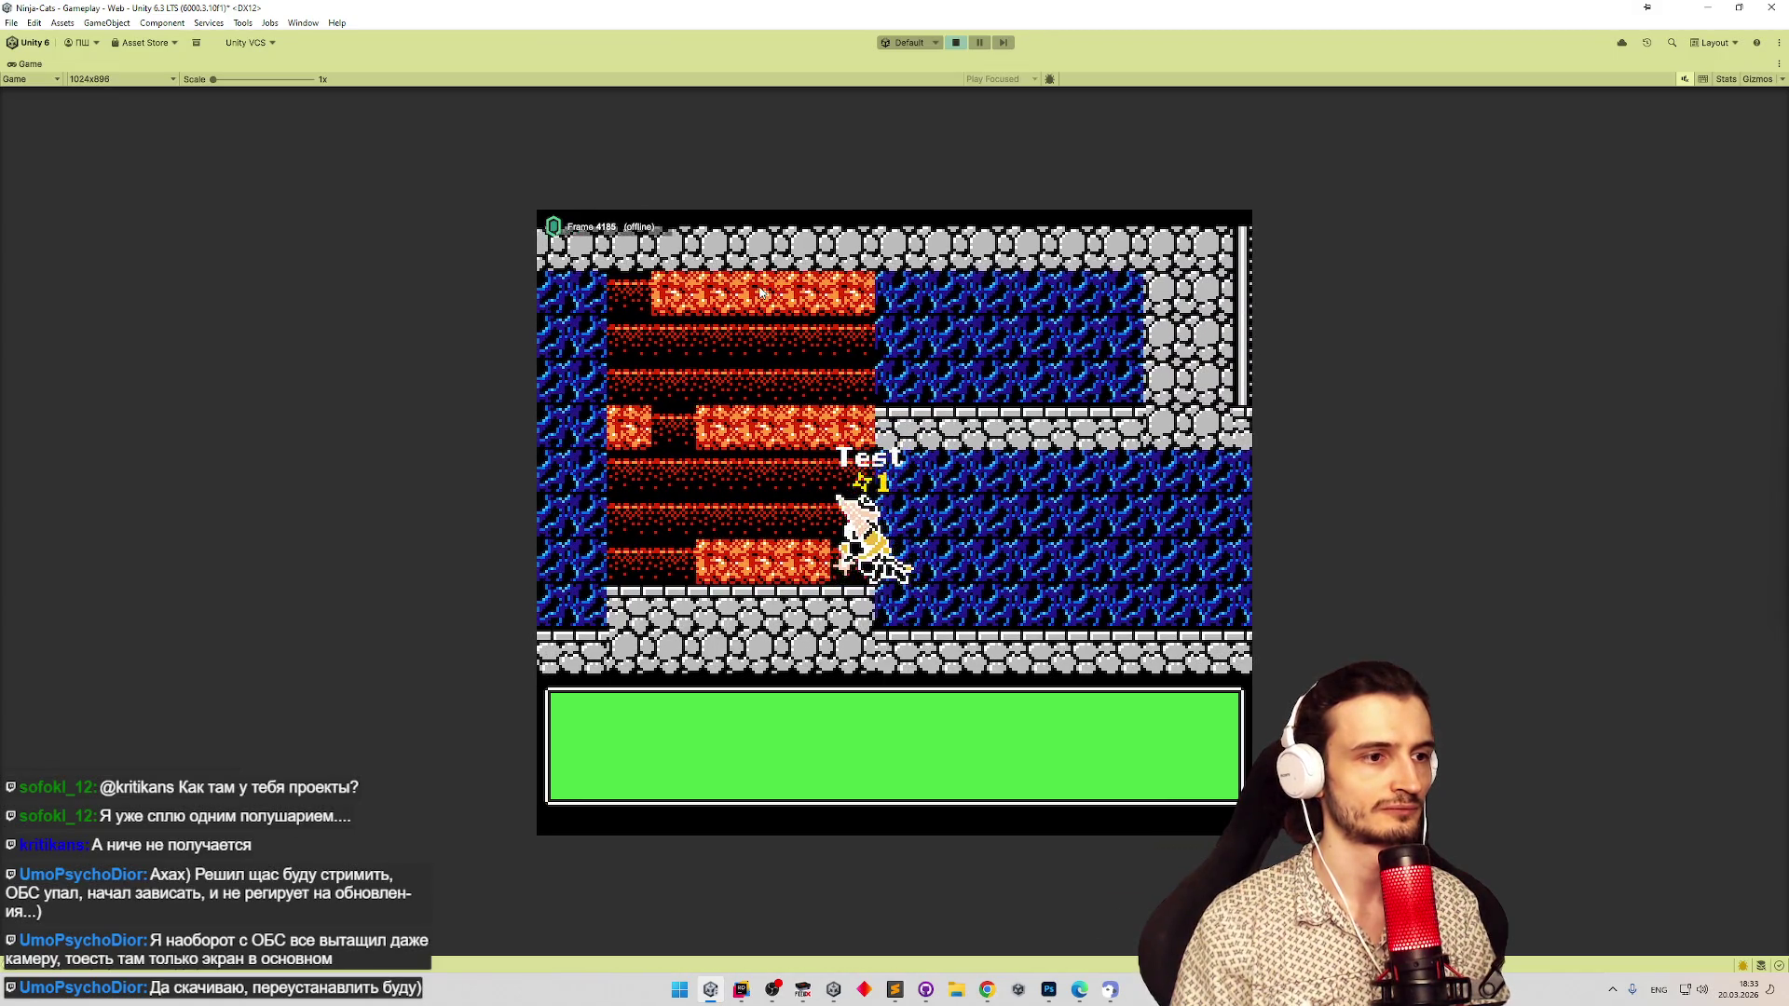
{"action": "key", "text": "Left"}
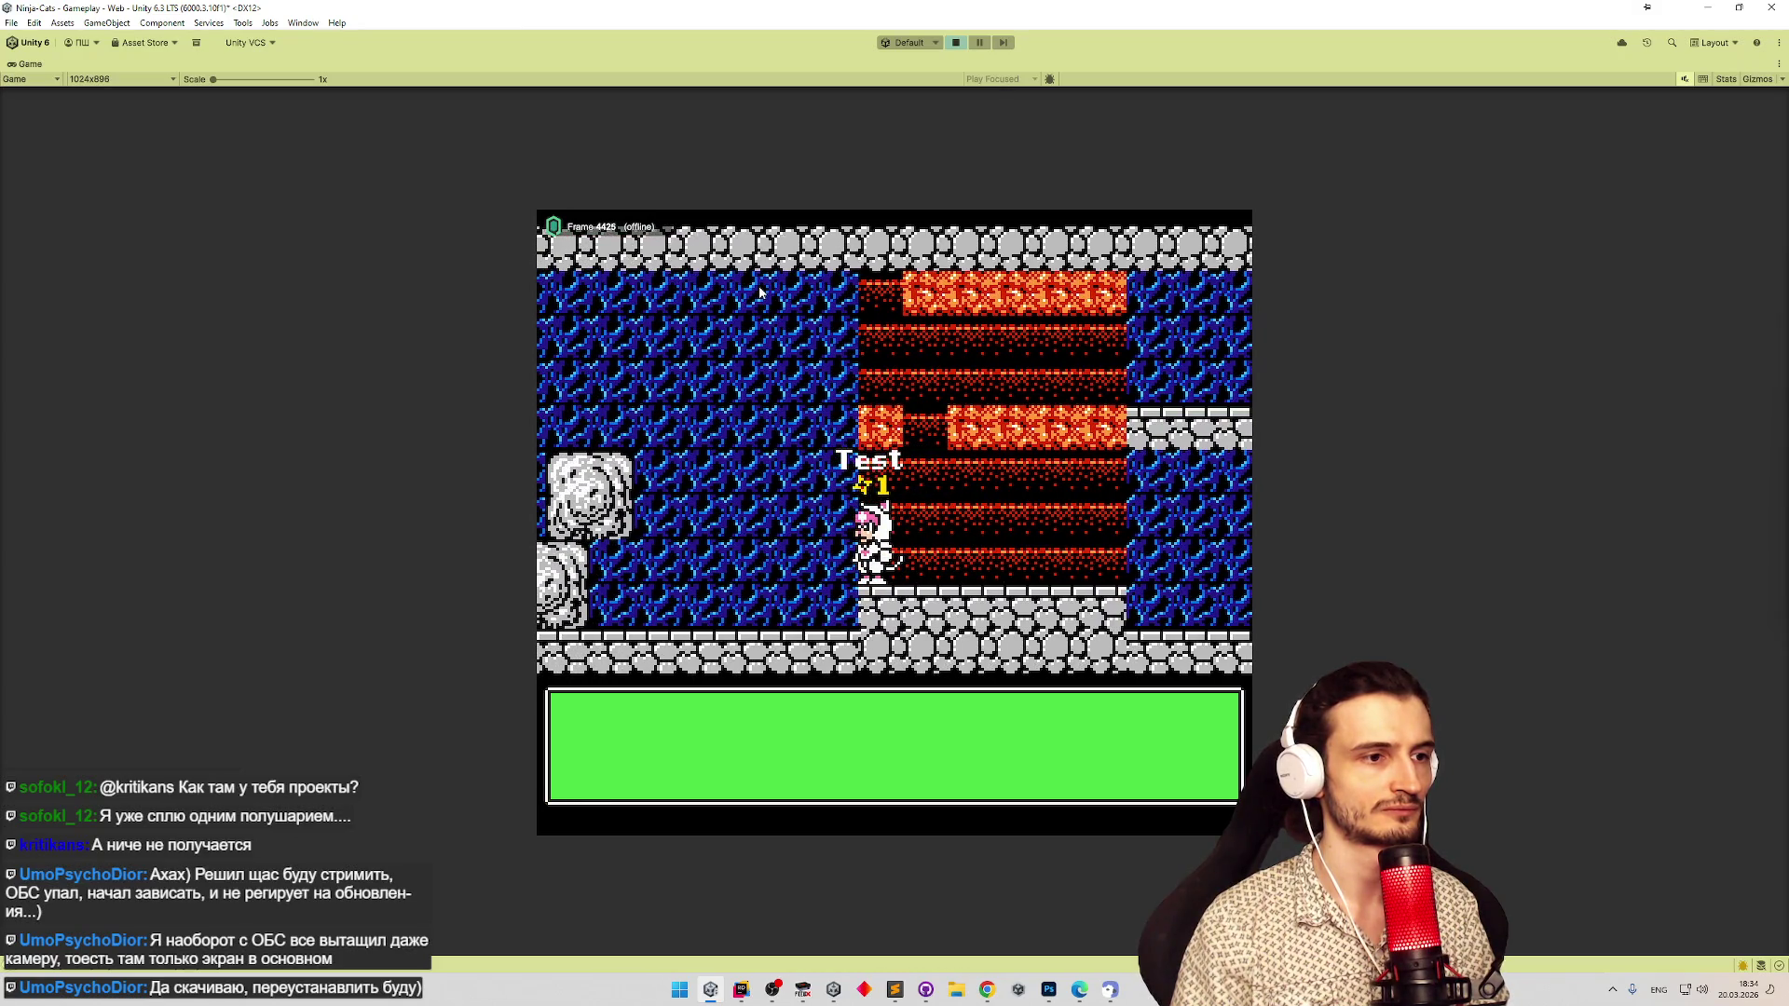
{"action": "key", "text": "Right"}
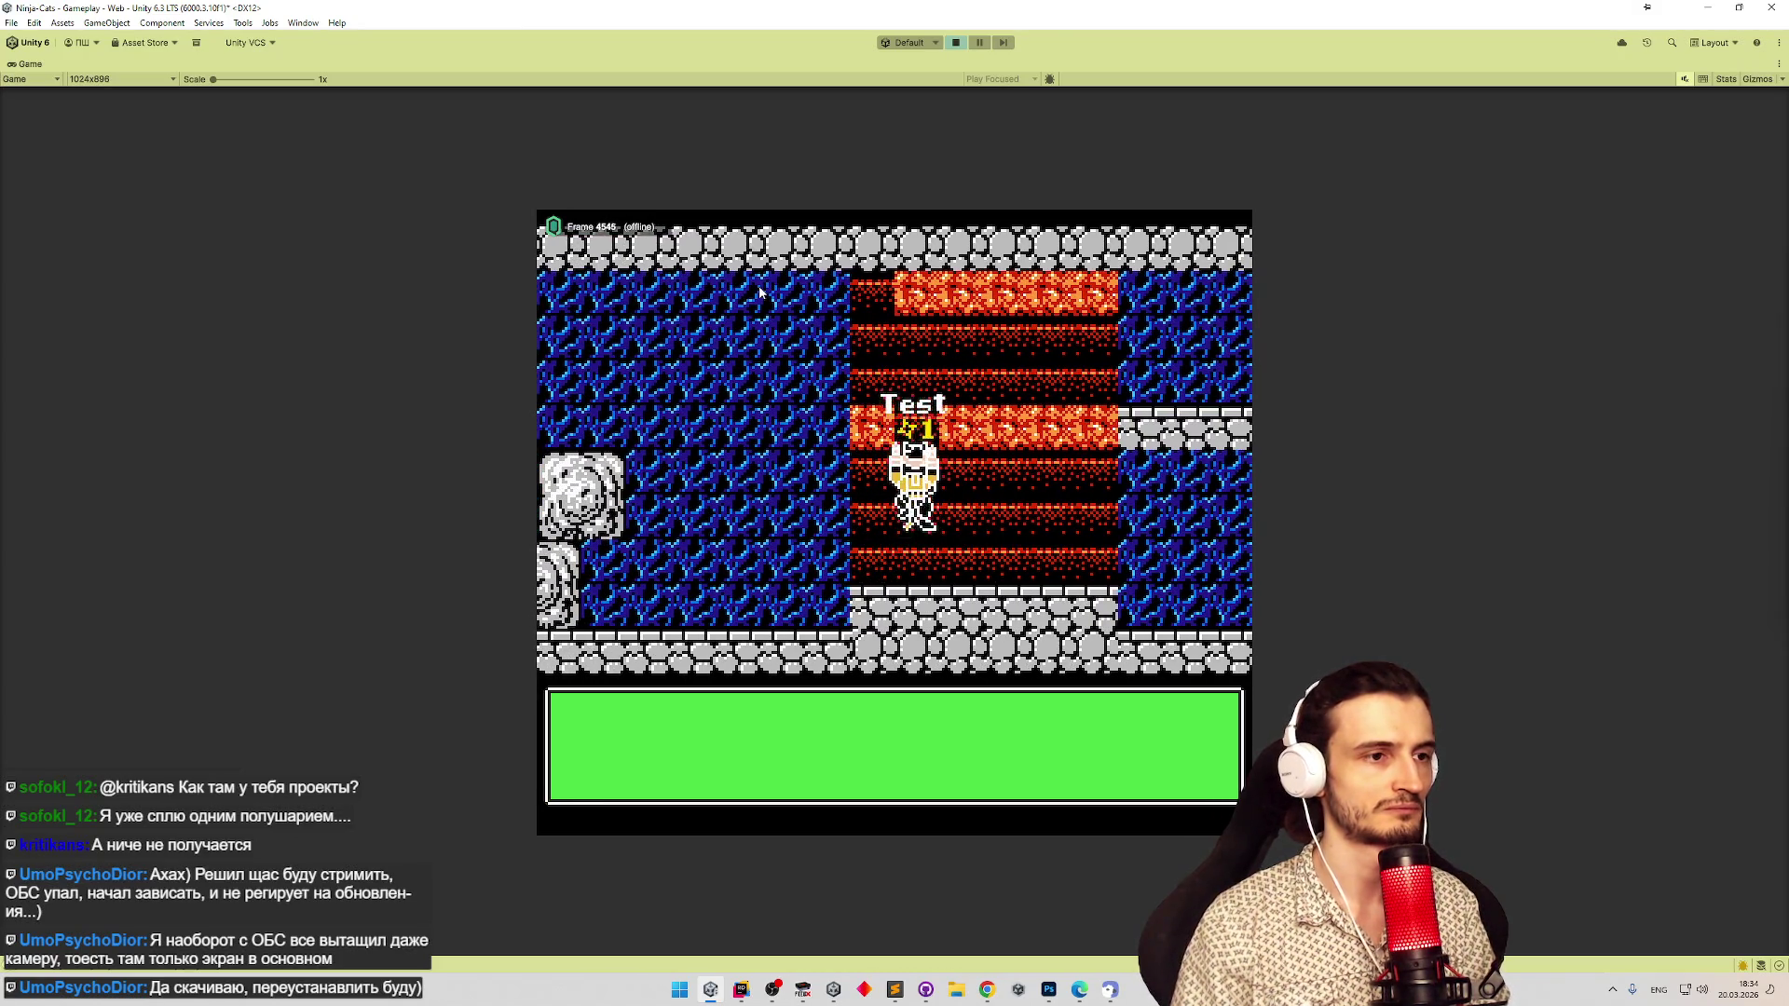
{"action": "key", "text": "Left"}
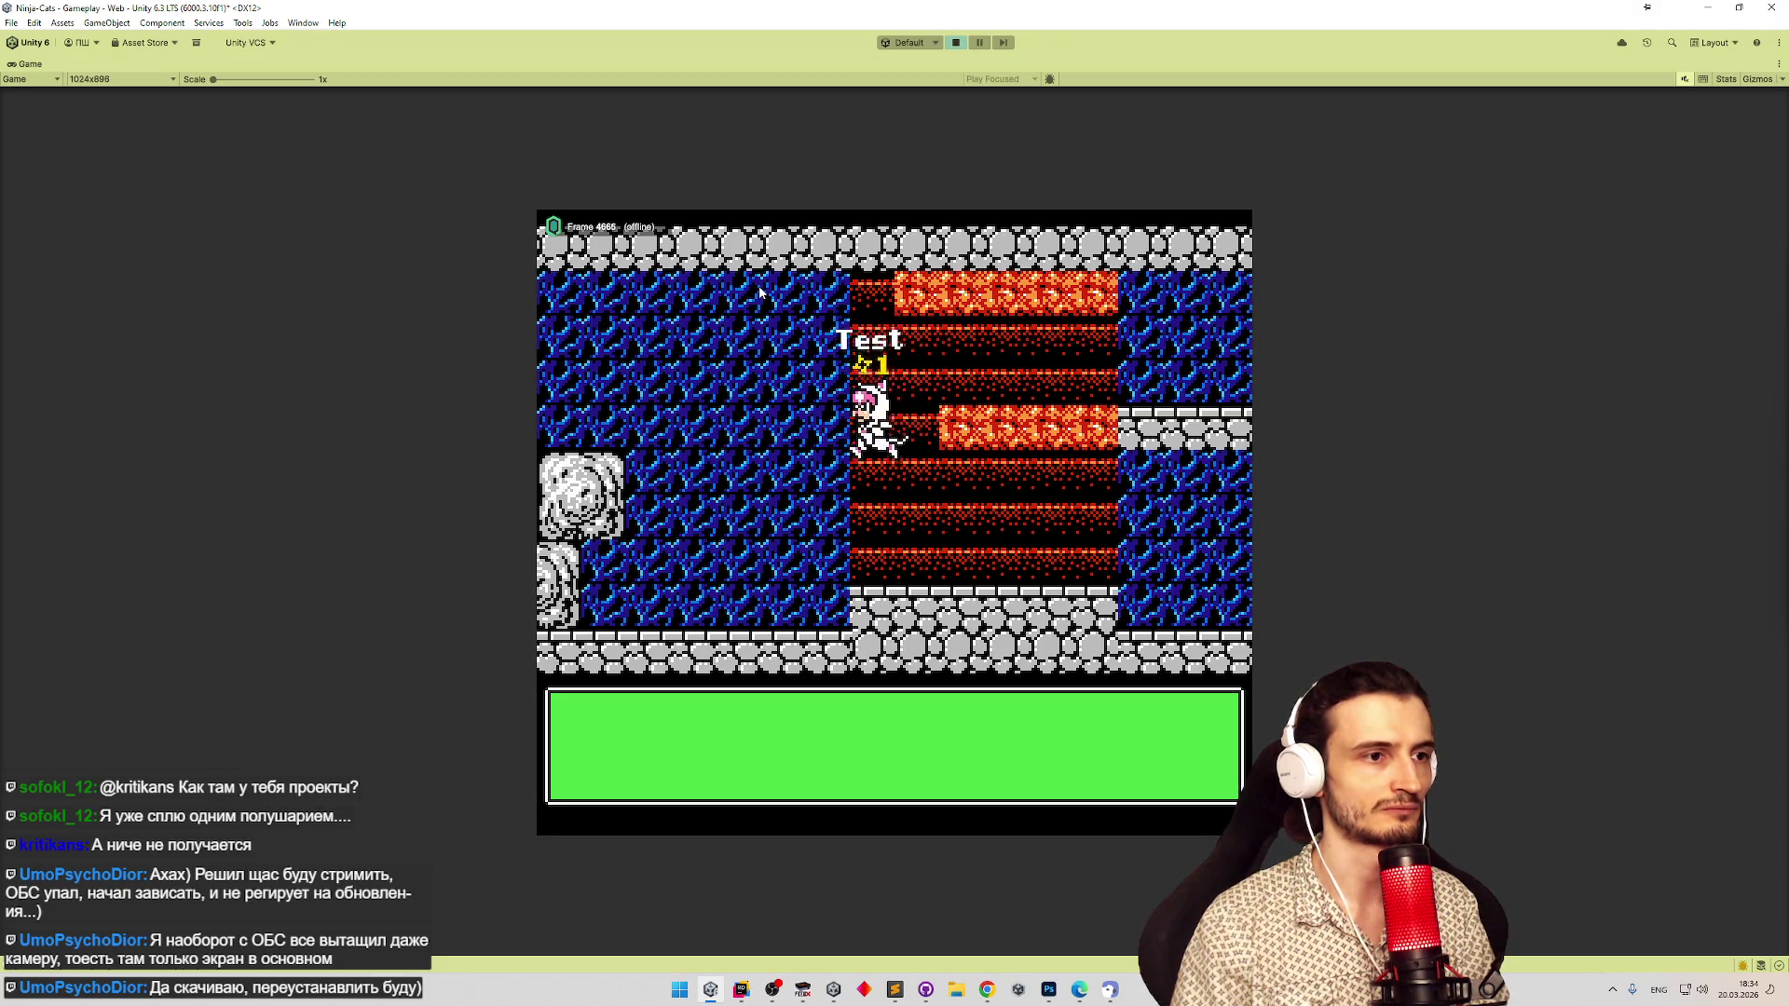
{"action": "key", "text": "Left"}
{"action": "key", "text": "Up"}
{"action": "key", "text": "Right"}
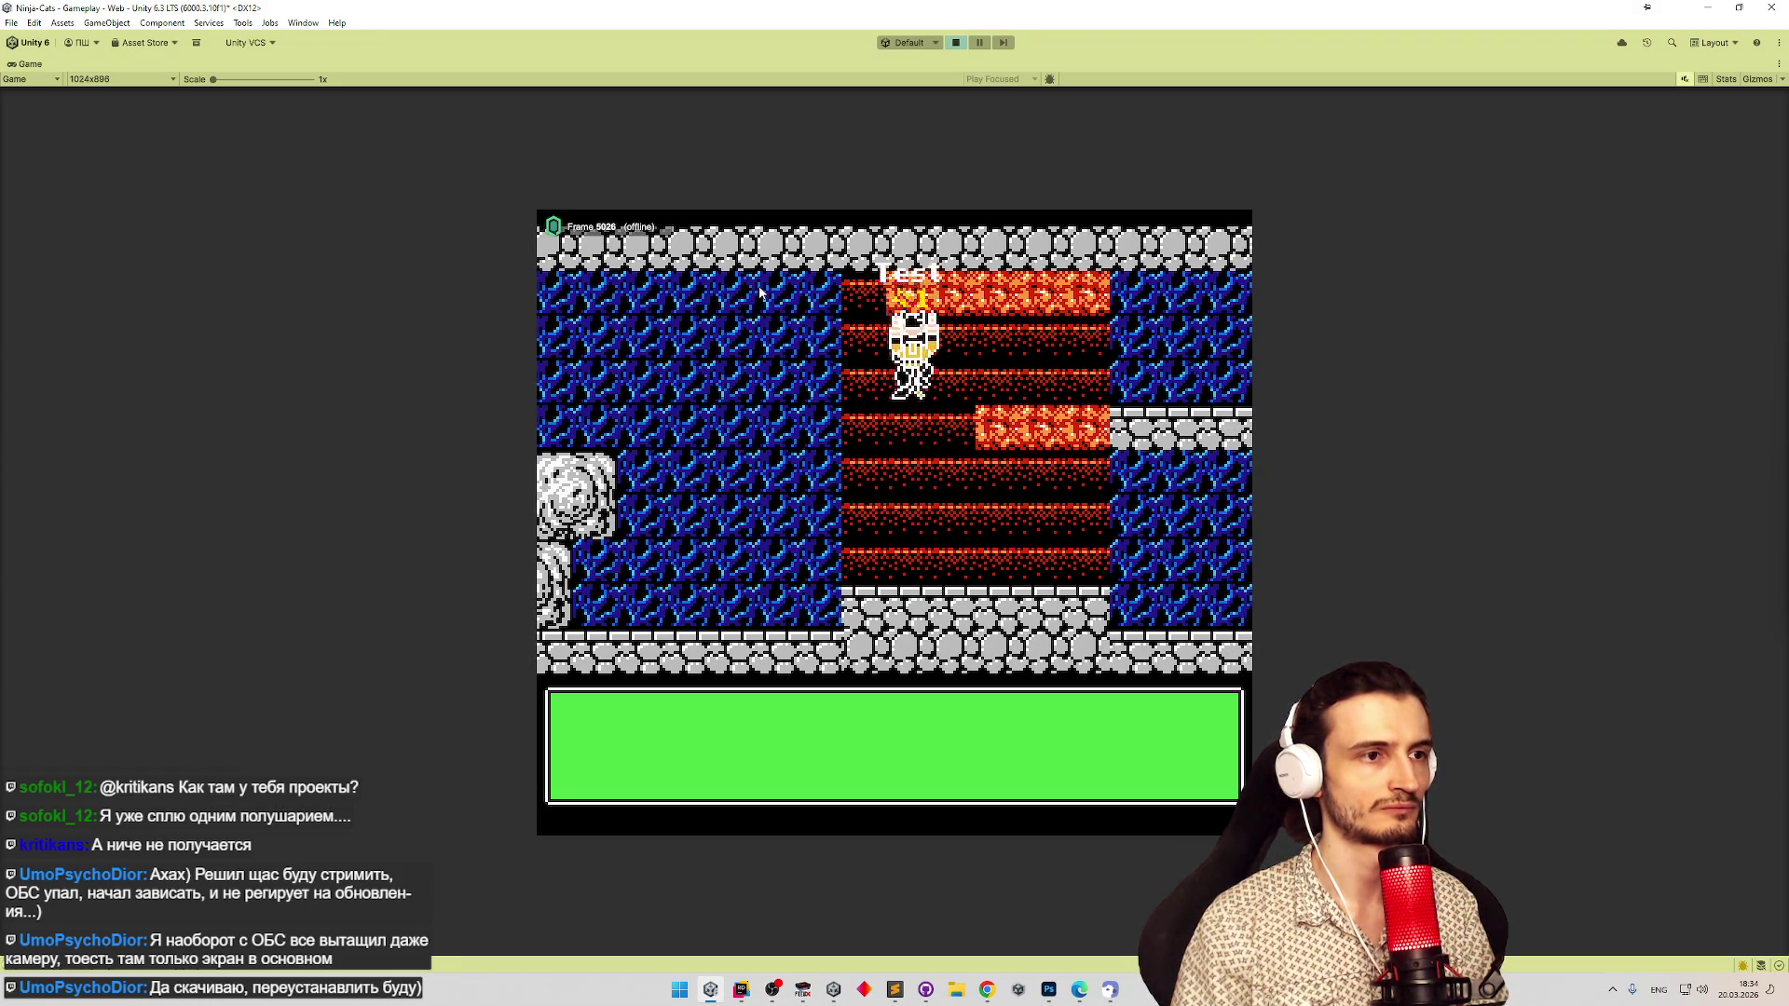
{"action": "key", "text": "Right"}
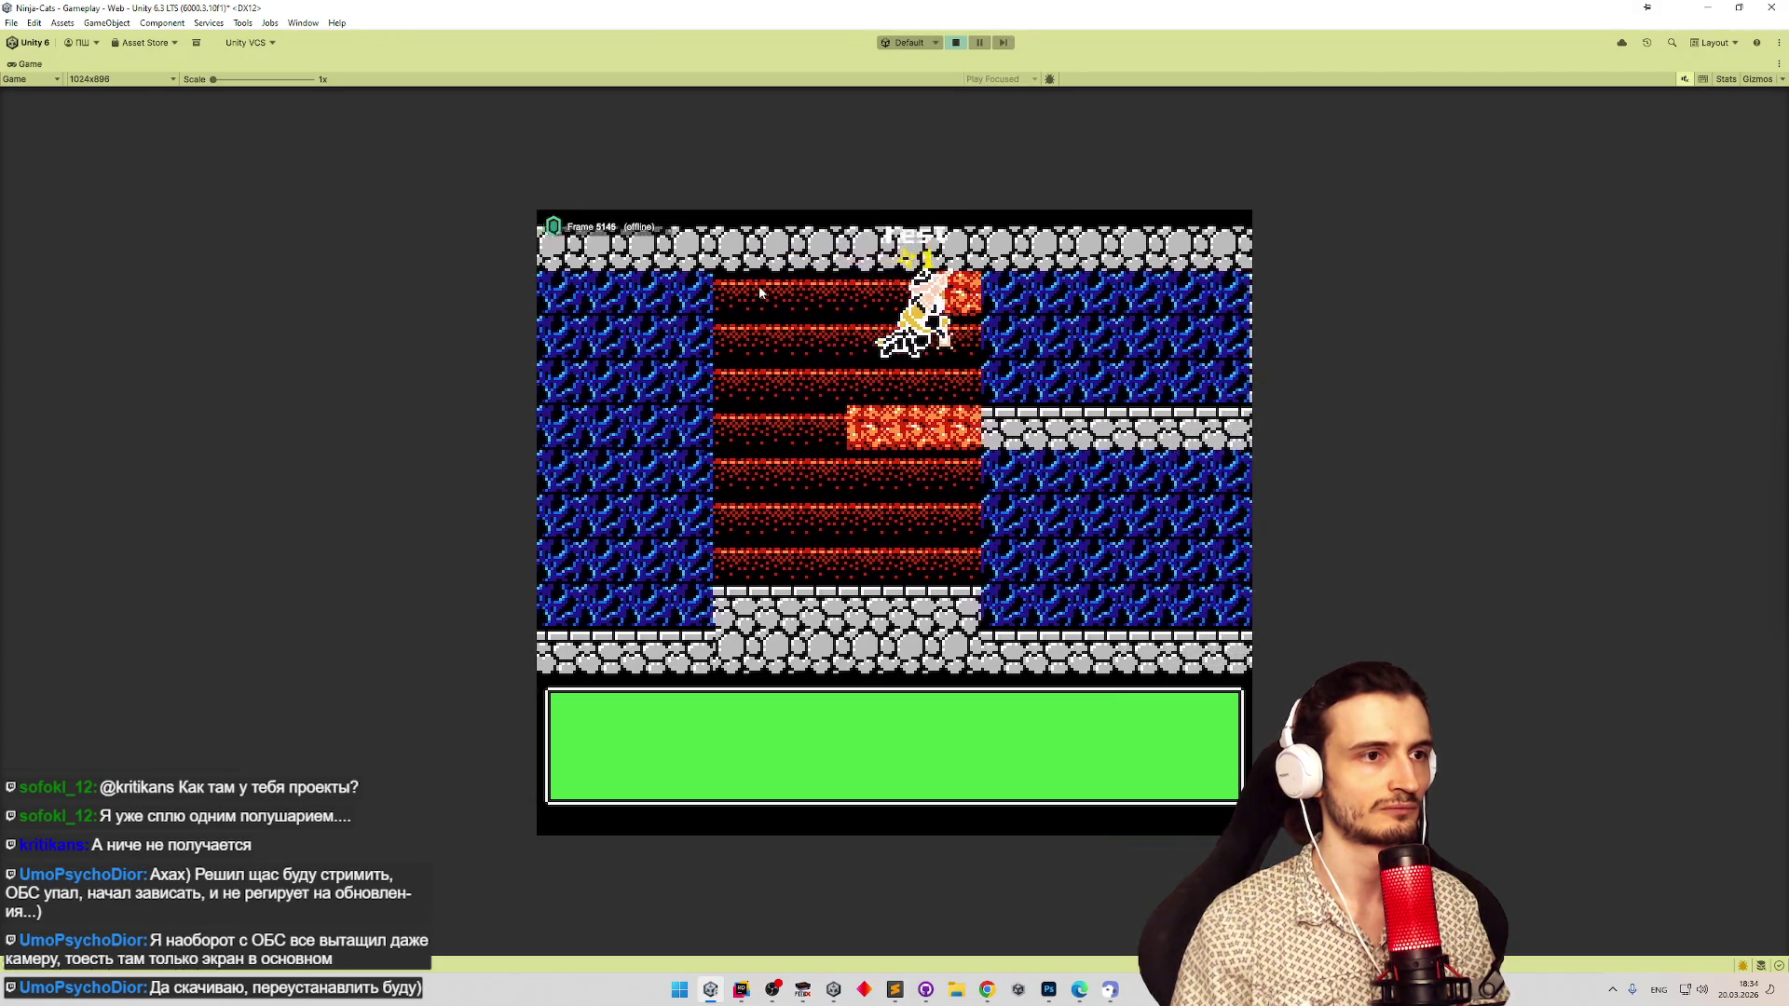
{"action": "key", "text": "Right"}
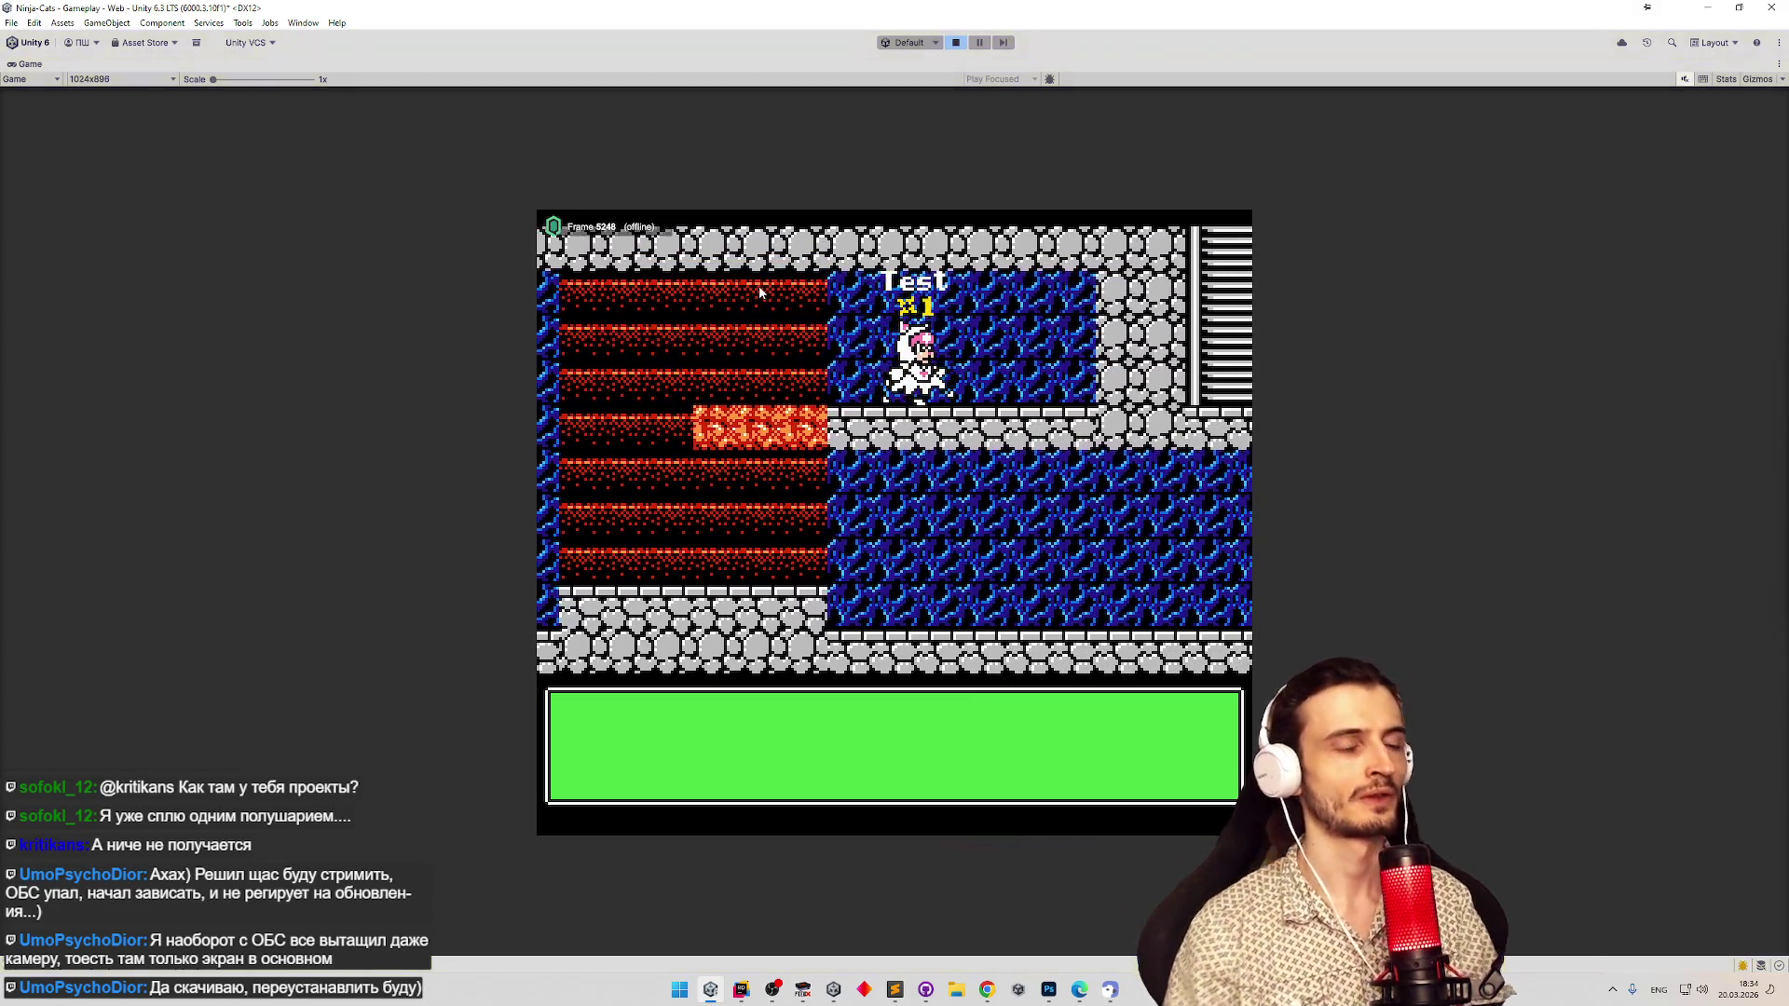
Stop the running game with Ctrl+P and restore the tasks.todo window in Sublime Text.
{"action": "key", "text": "ctrl+p"}
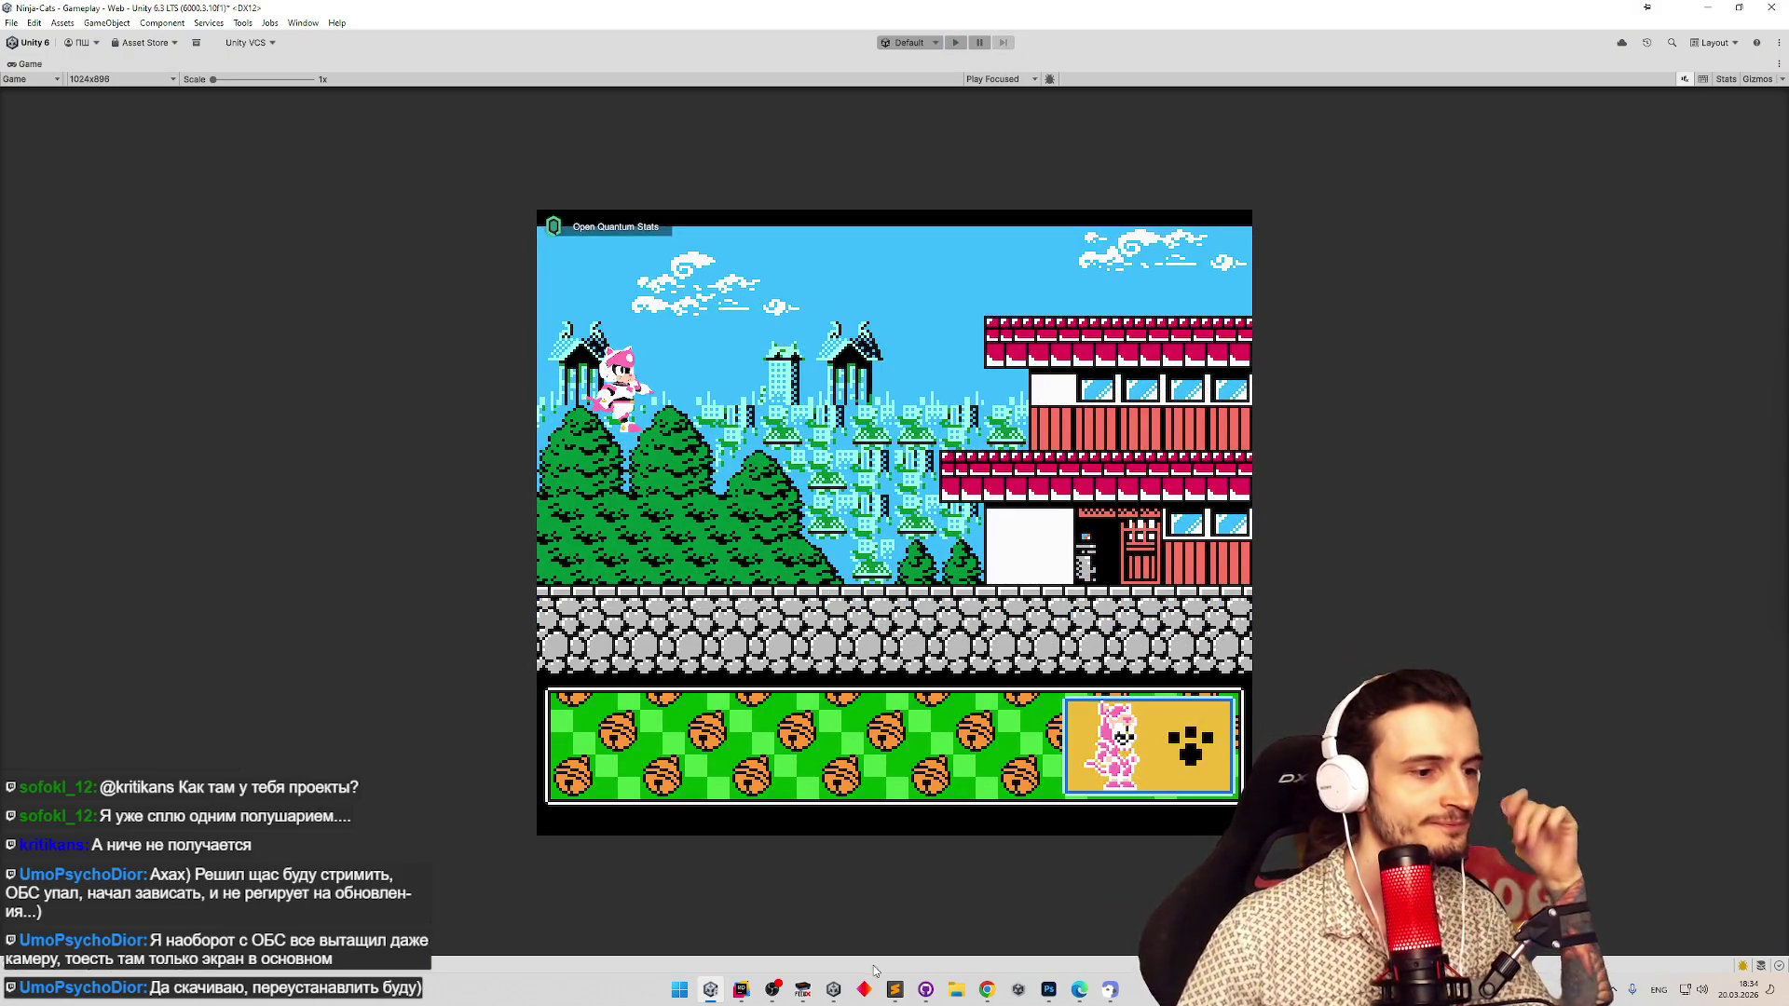
{"action": "left_click", "coordinate": [892, 991]}
{"action": "left_click", "coordinate": [891, 993]}
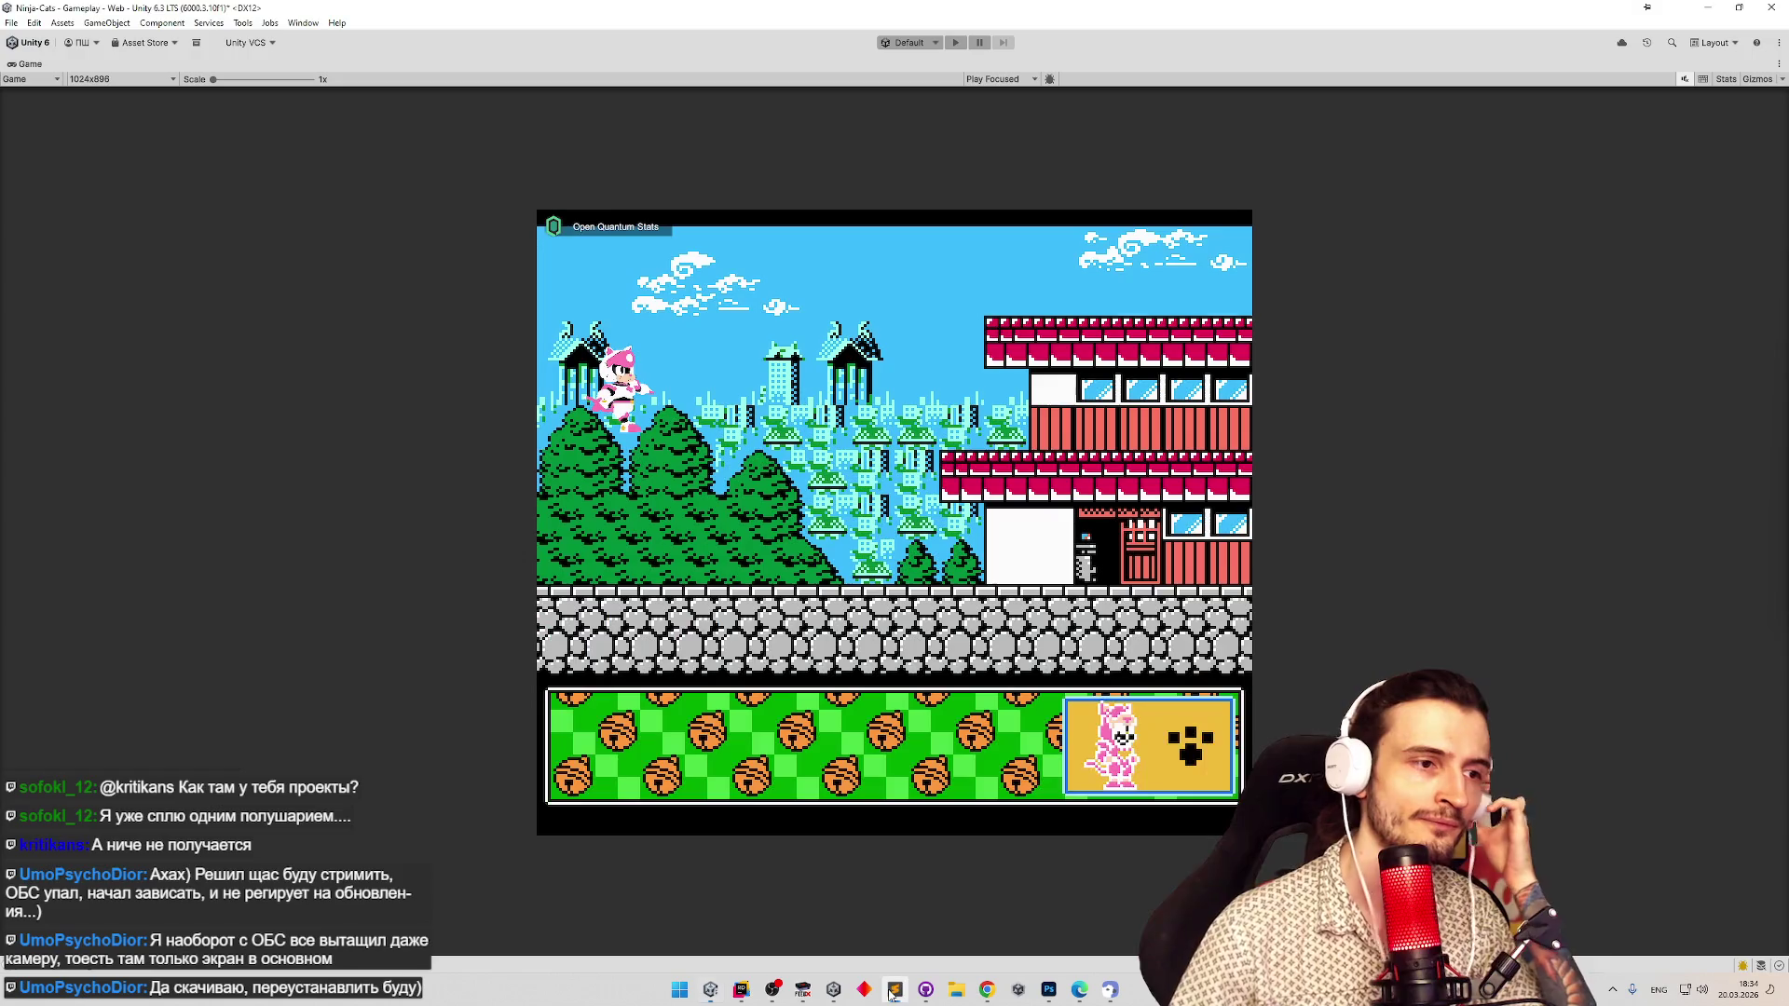
{"action": "left_click", "coordinate": [895, 992]}
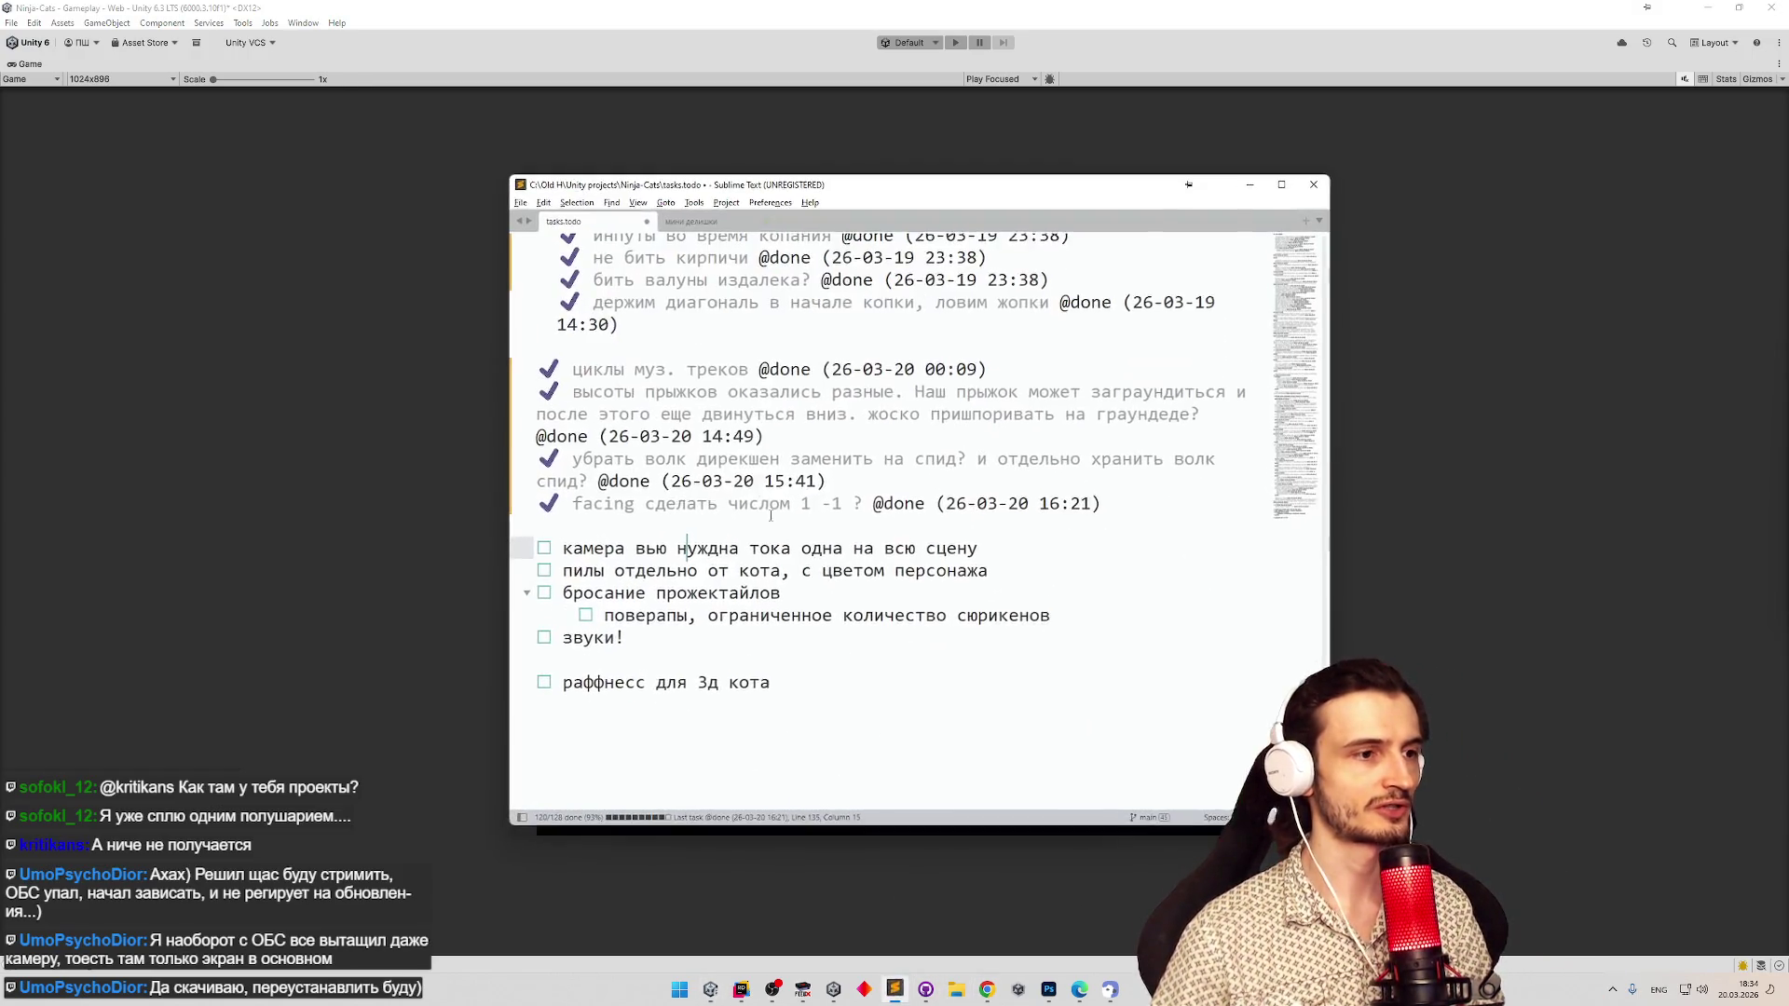
{"action": "left_click", "coordinate": [665, 548]}
{"action": "key", "text": "ctrl+d"}
{"action": "key", "text": "Up"}
{"action": "key", "text": "Up"}
{"action": "left_click", "coordinate": [664, 525]}
{"action": "key", "text": "BackSpace"}
{"action": "left_click", "coordinate": [1073, 554]}
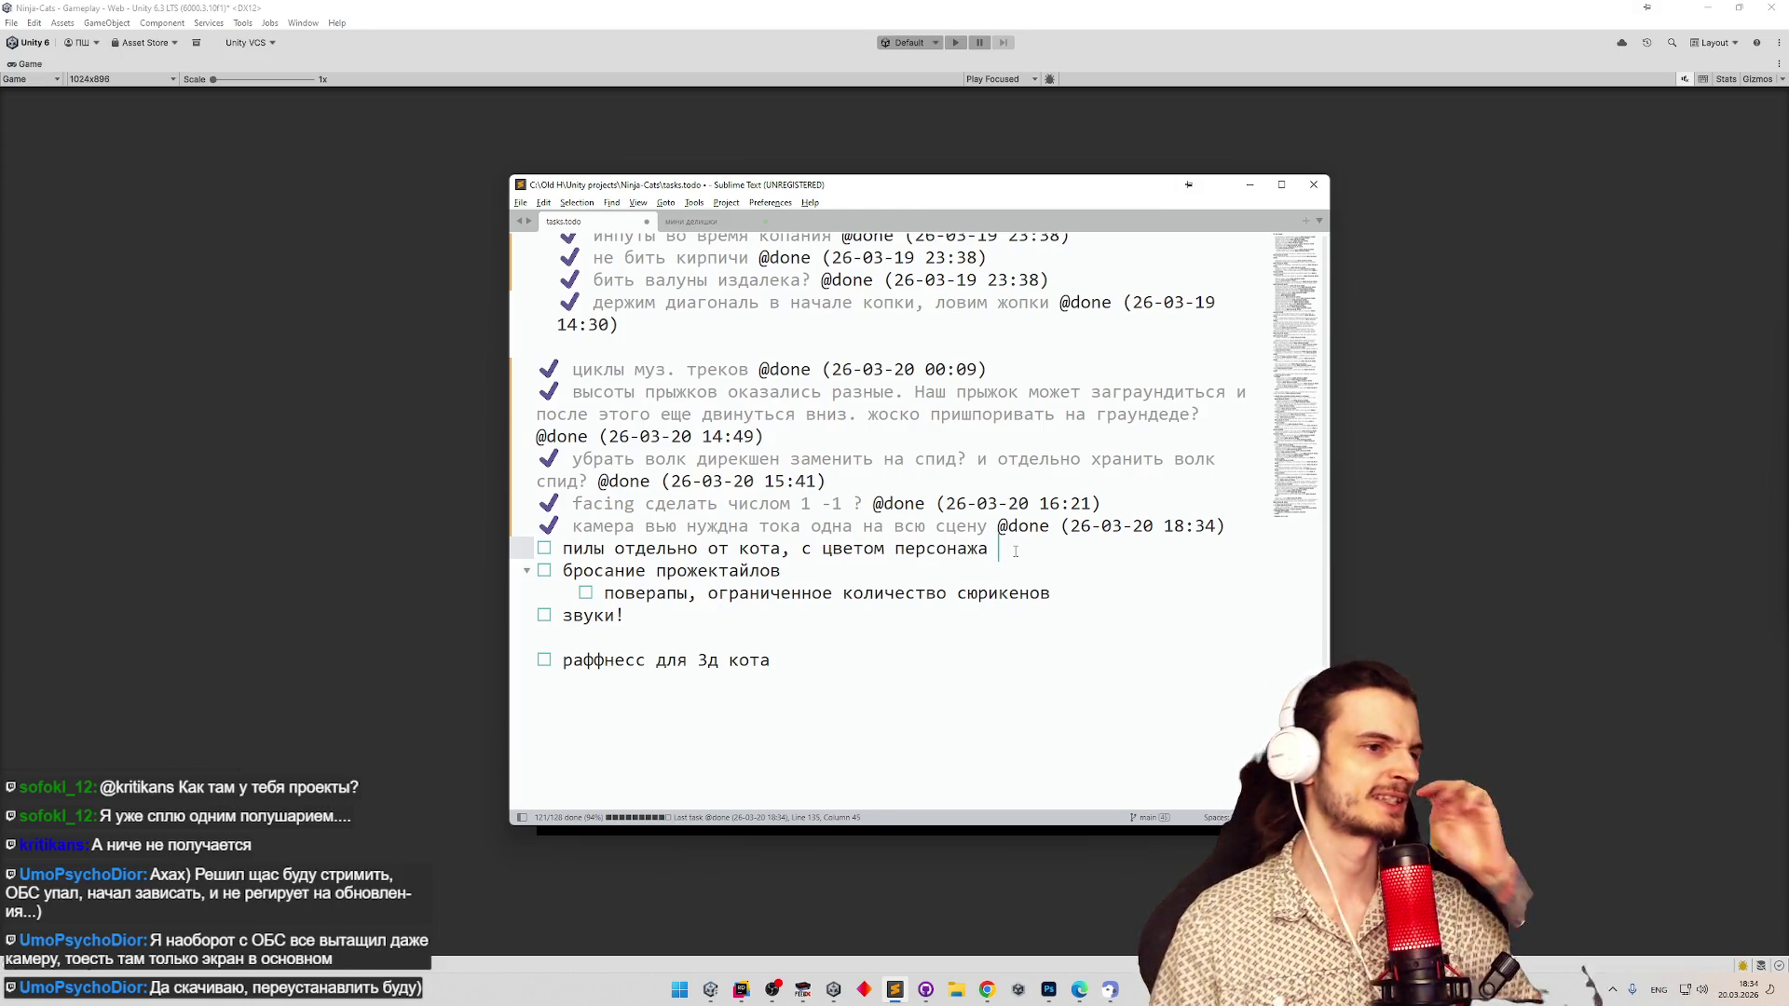
{"action": "left_click", "coordinate": [1246, 185]}
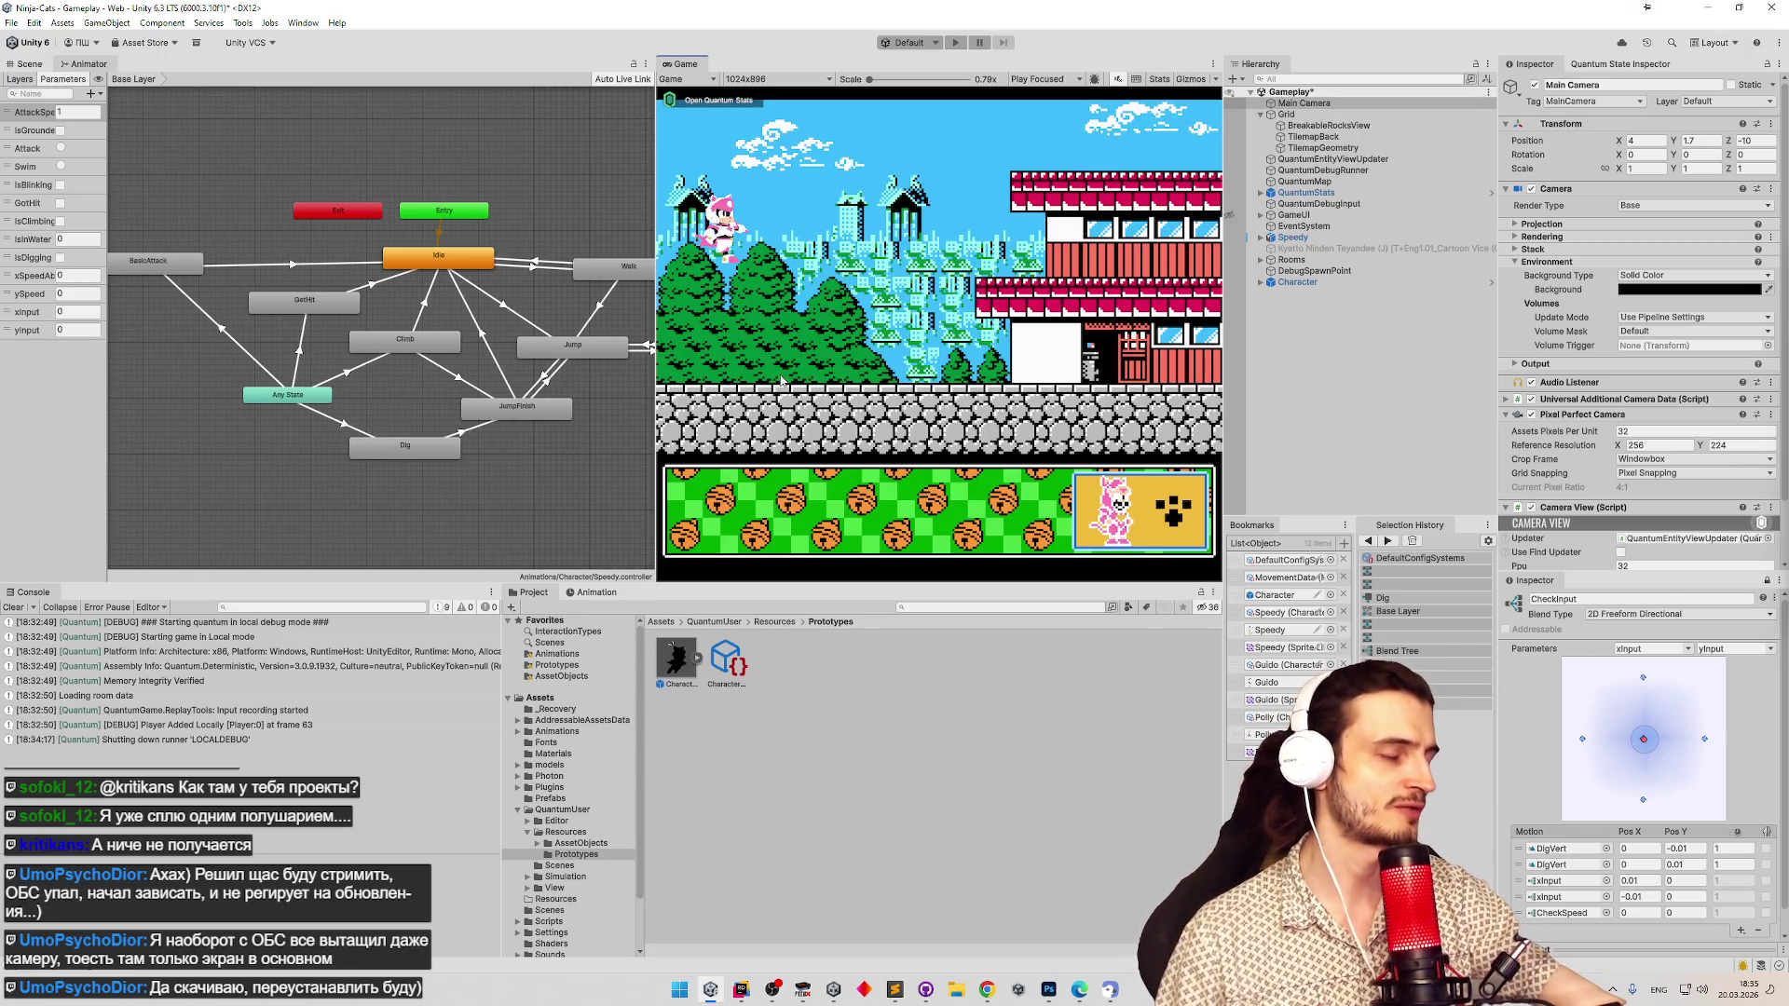
Clear Unity's console, show the Project panel, and switch to Photoshop.
{"action": "left_click", "coordinate": [10, 608]}
{"action": "left_click", "coordinate": [529, 594]}
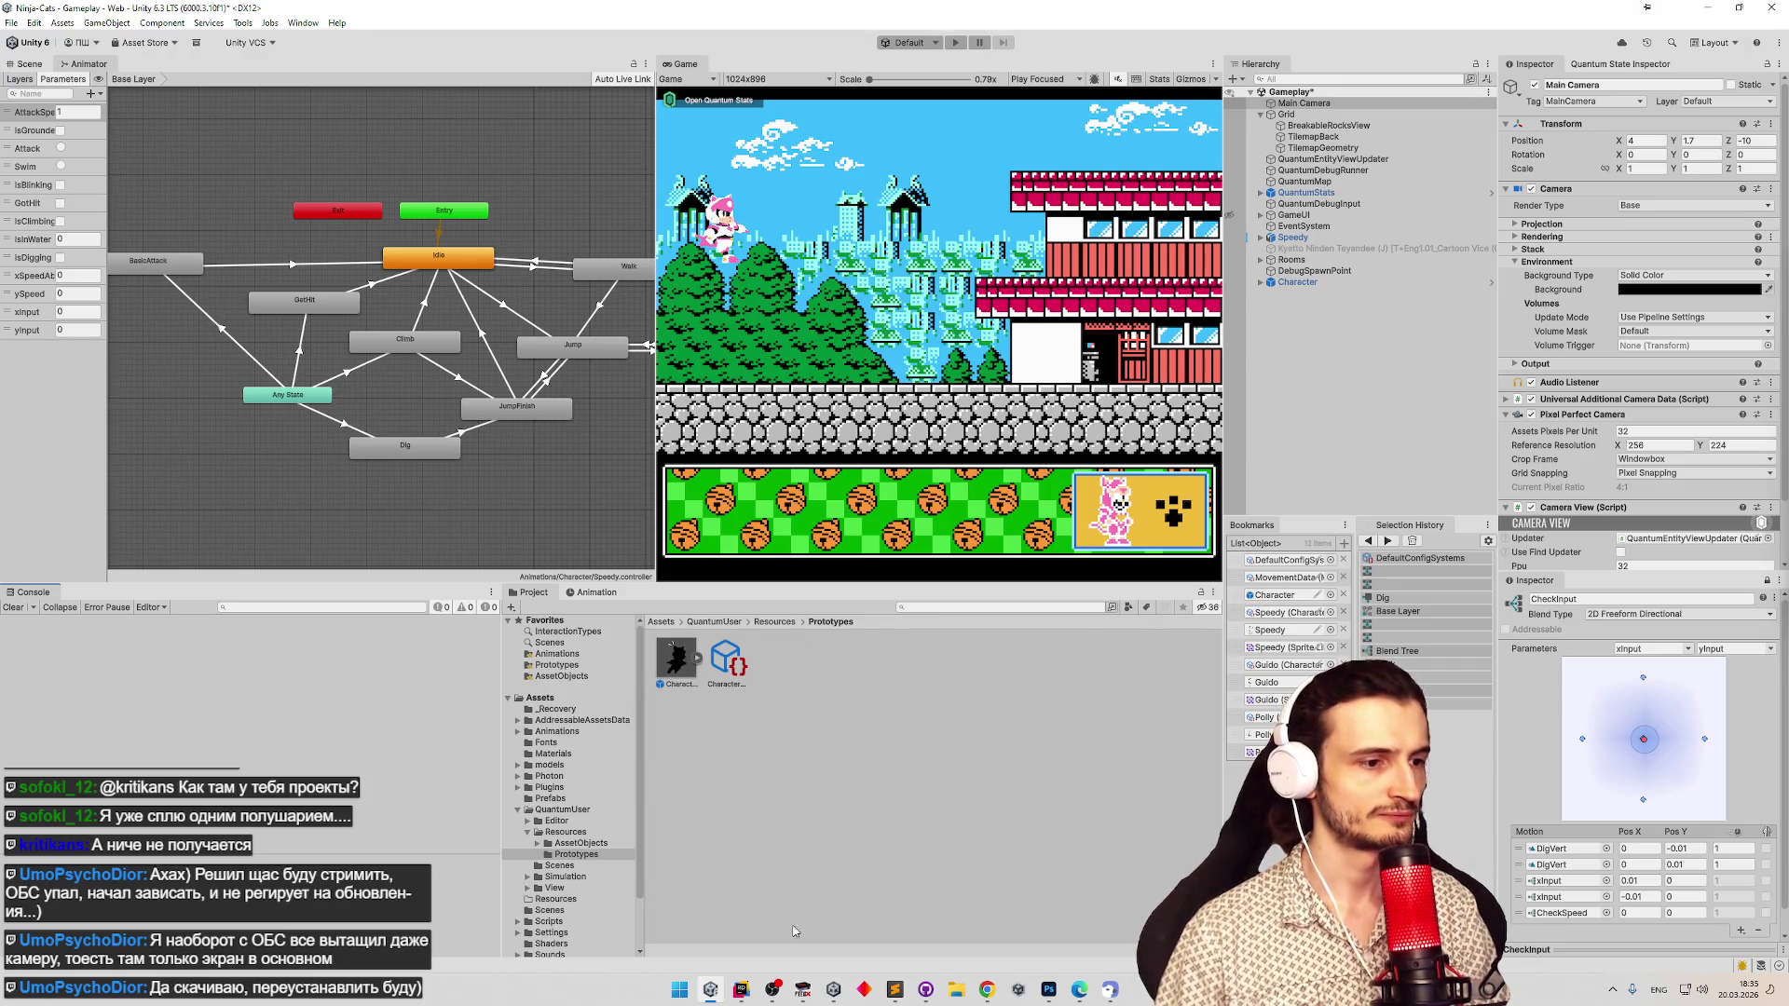
{"action": "left_click", "coordinate": [1048, 990]}
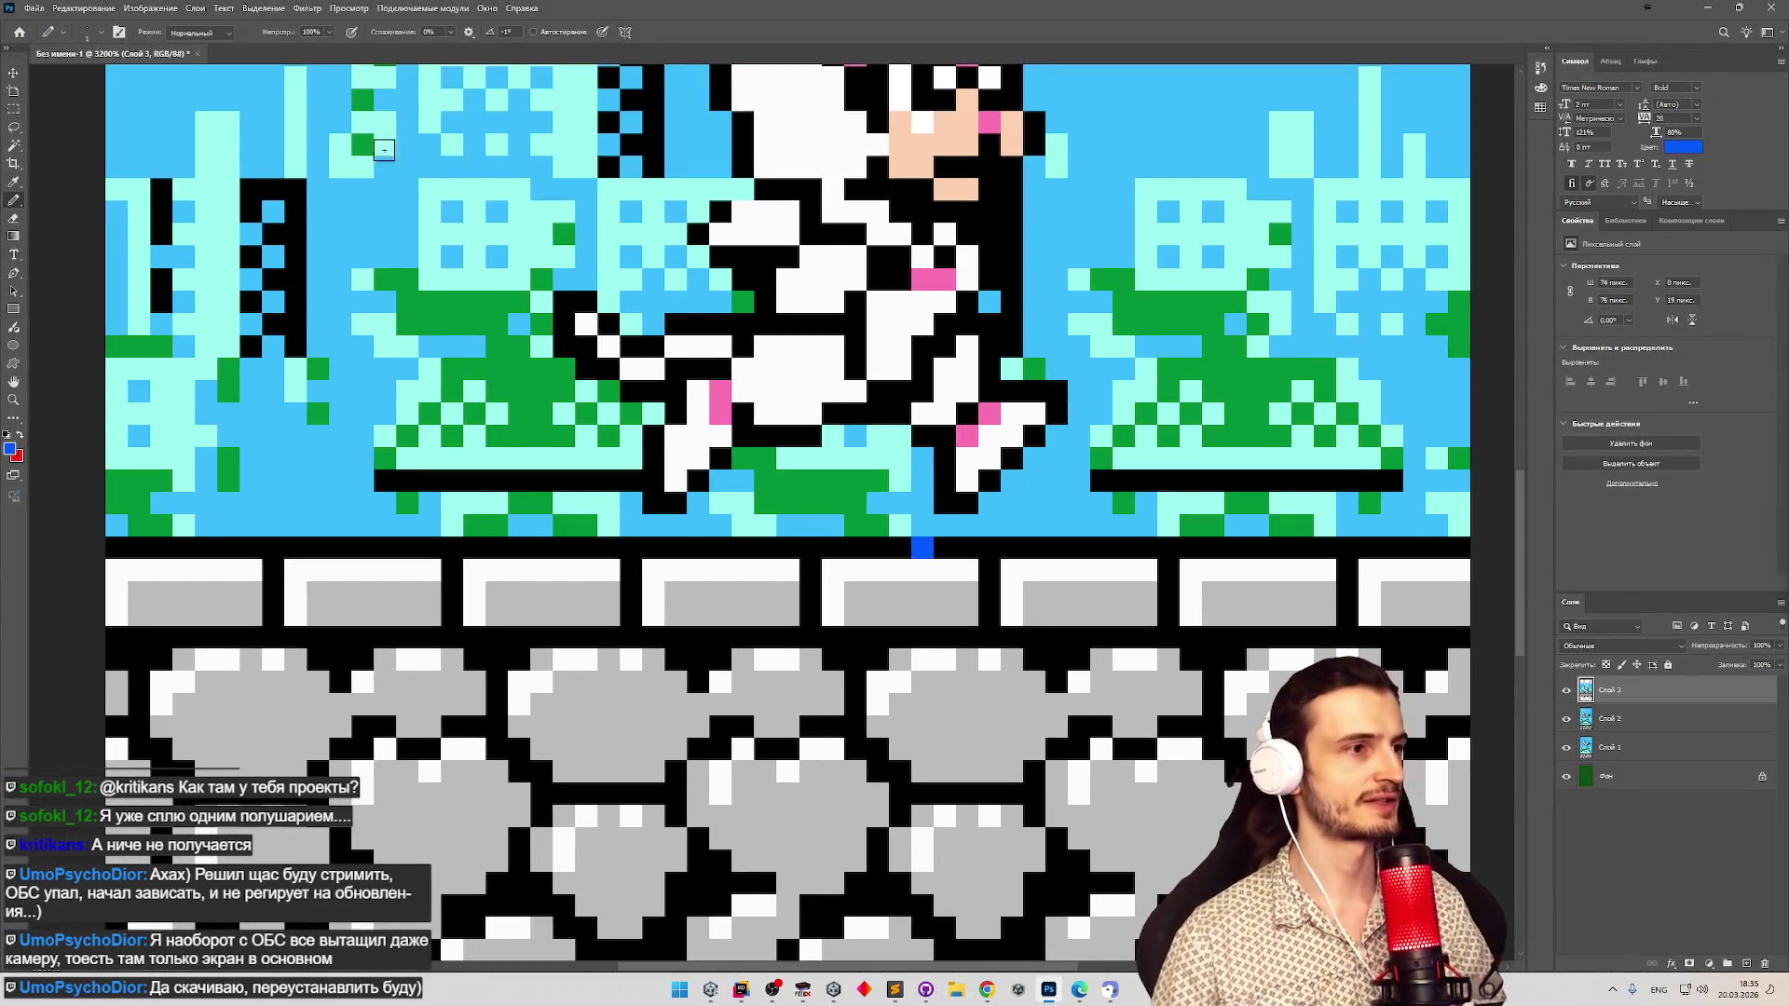
Zoom to check the whole image, open File > Open on the Sprites folder, then show Sublime Text.
{"action": "key", "text": "z"}
{"action": "scroll", "coordinate": [496, 352], "scroll_direction": "down", "scroll_amount": 6}
{"action": "scroll", "coordinate": [646, 280], "scroll_direction": "up", "scroll_amount": 5}
{"action": "key", "text": "b"}
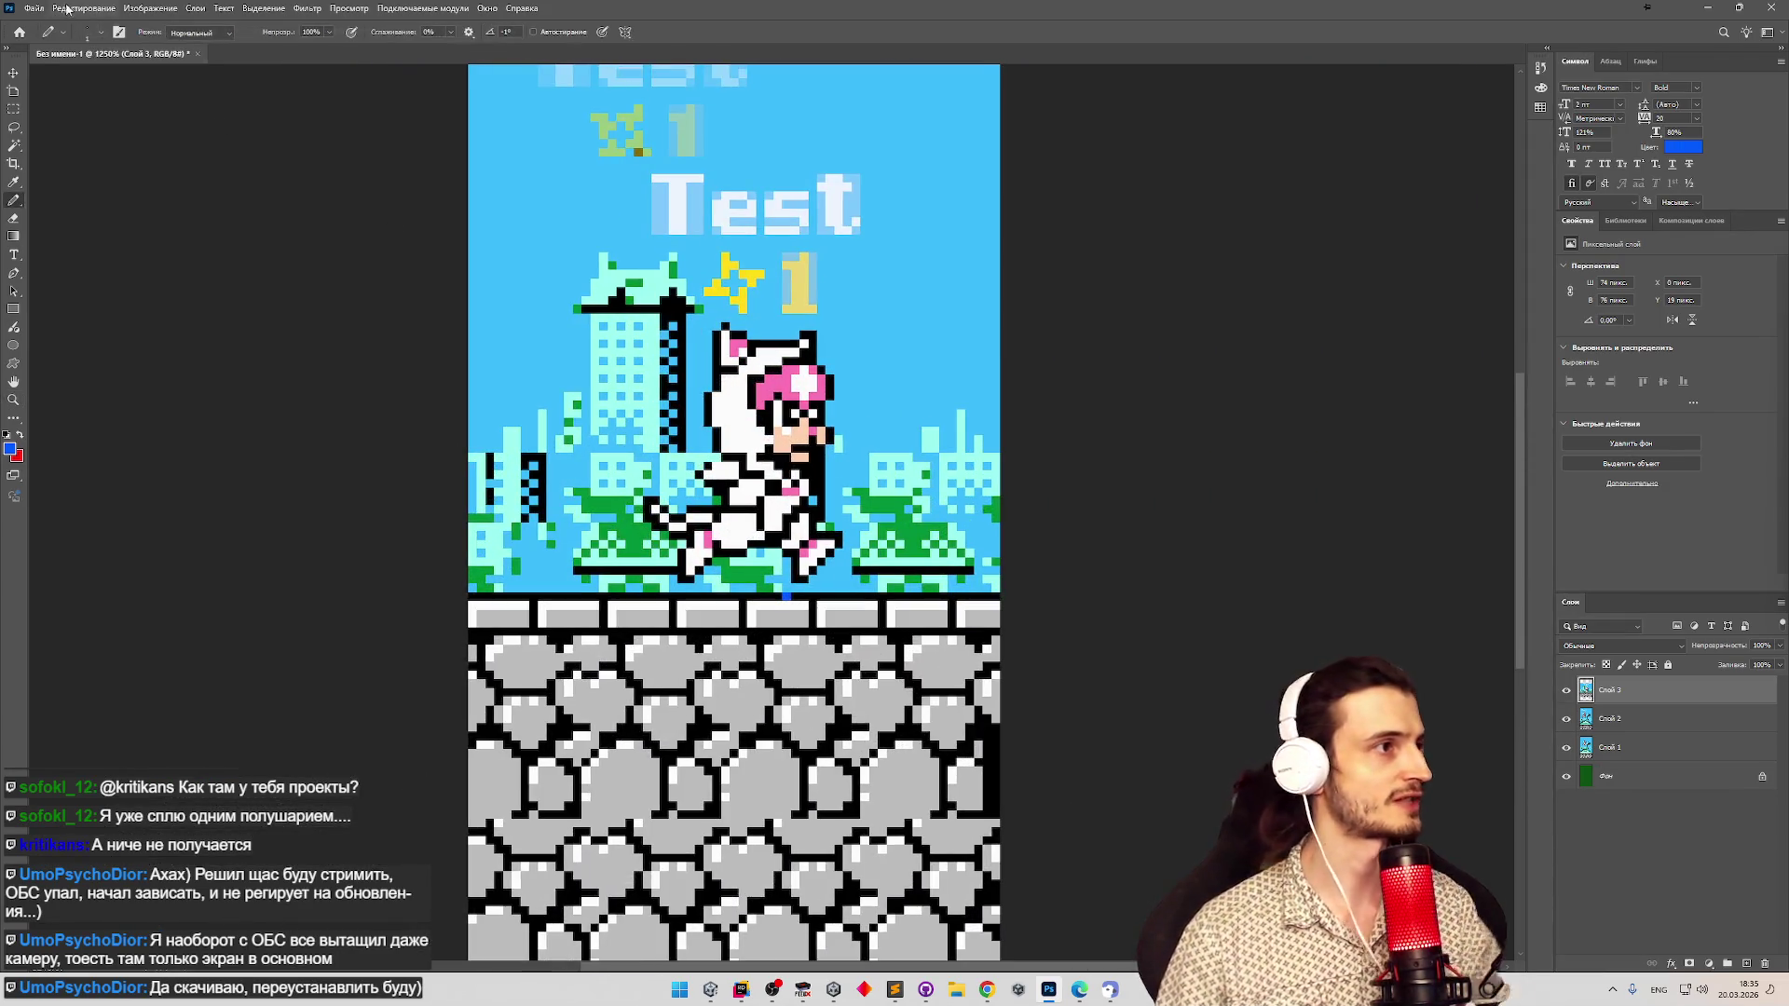
{"action": "left_click", "coordinate": [71, 9]}
{"action": "mouse_move", "coordinate": [32, 8]}
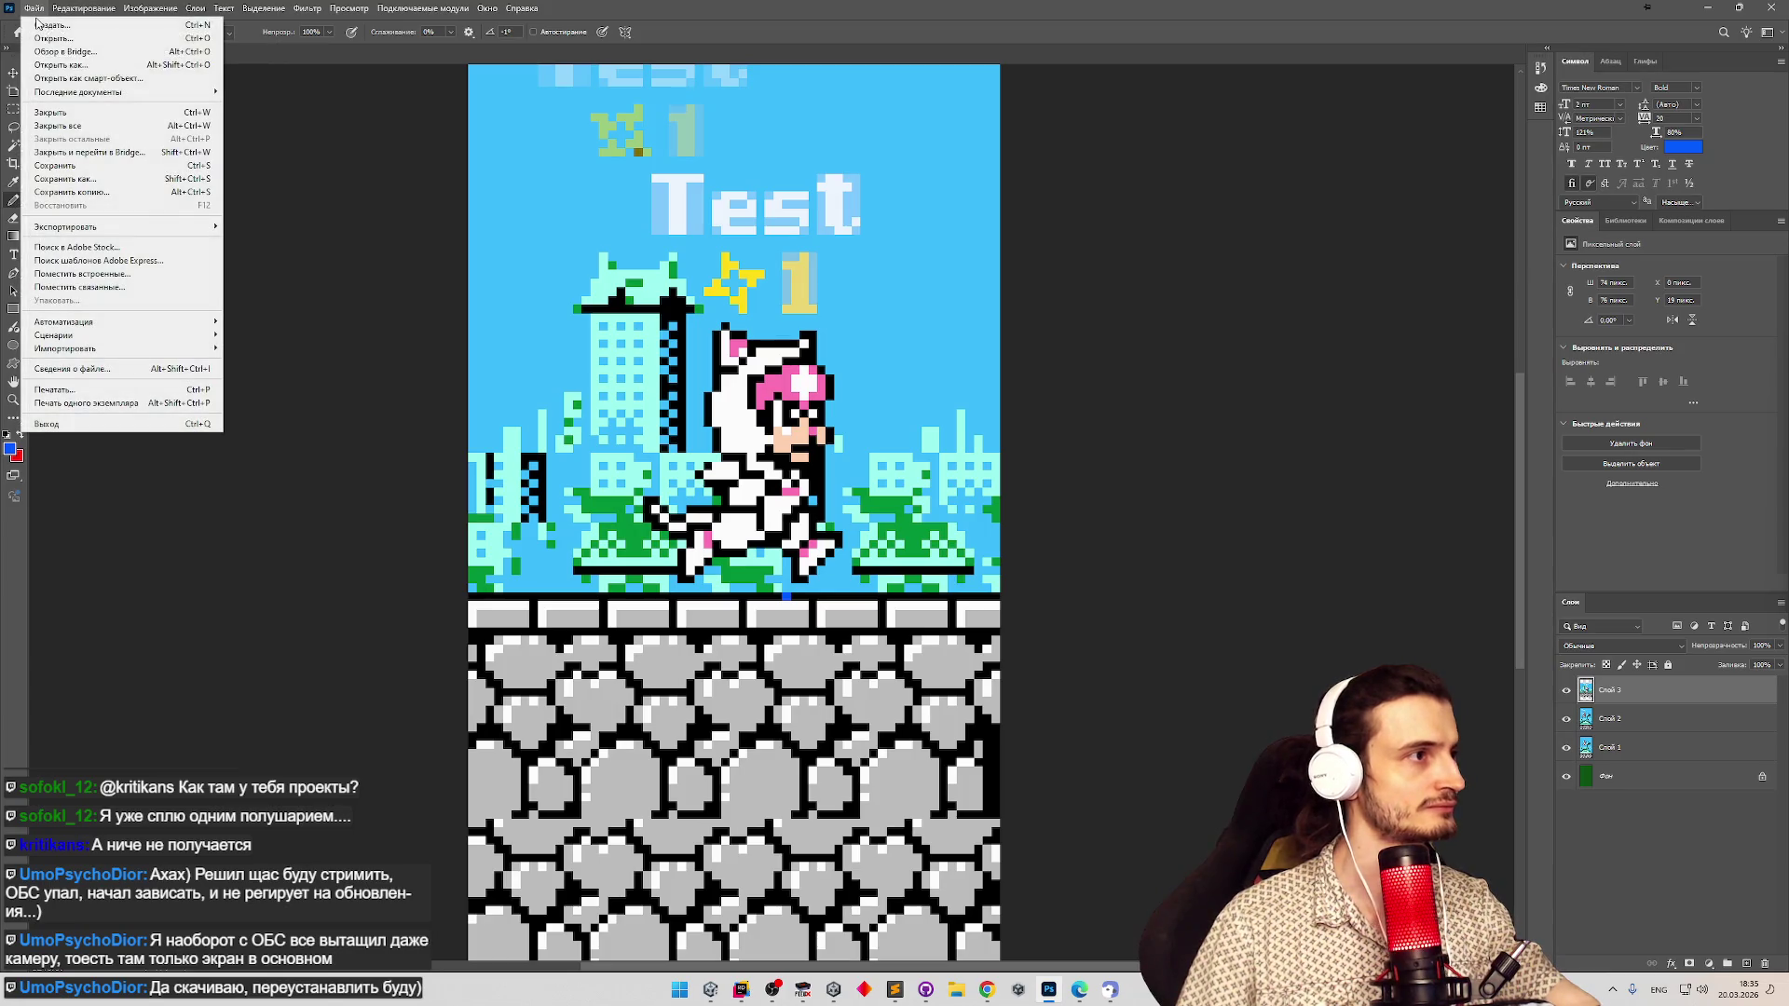
{"action": "mouse_move", "coordinate": [156, 97]}
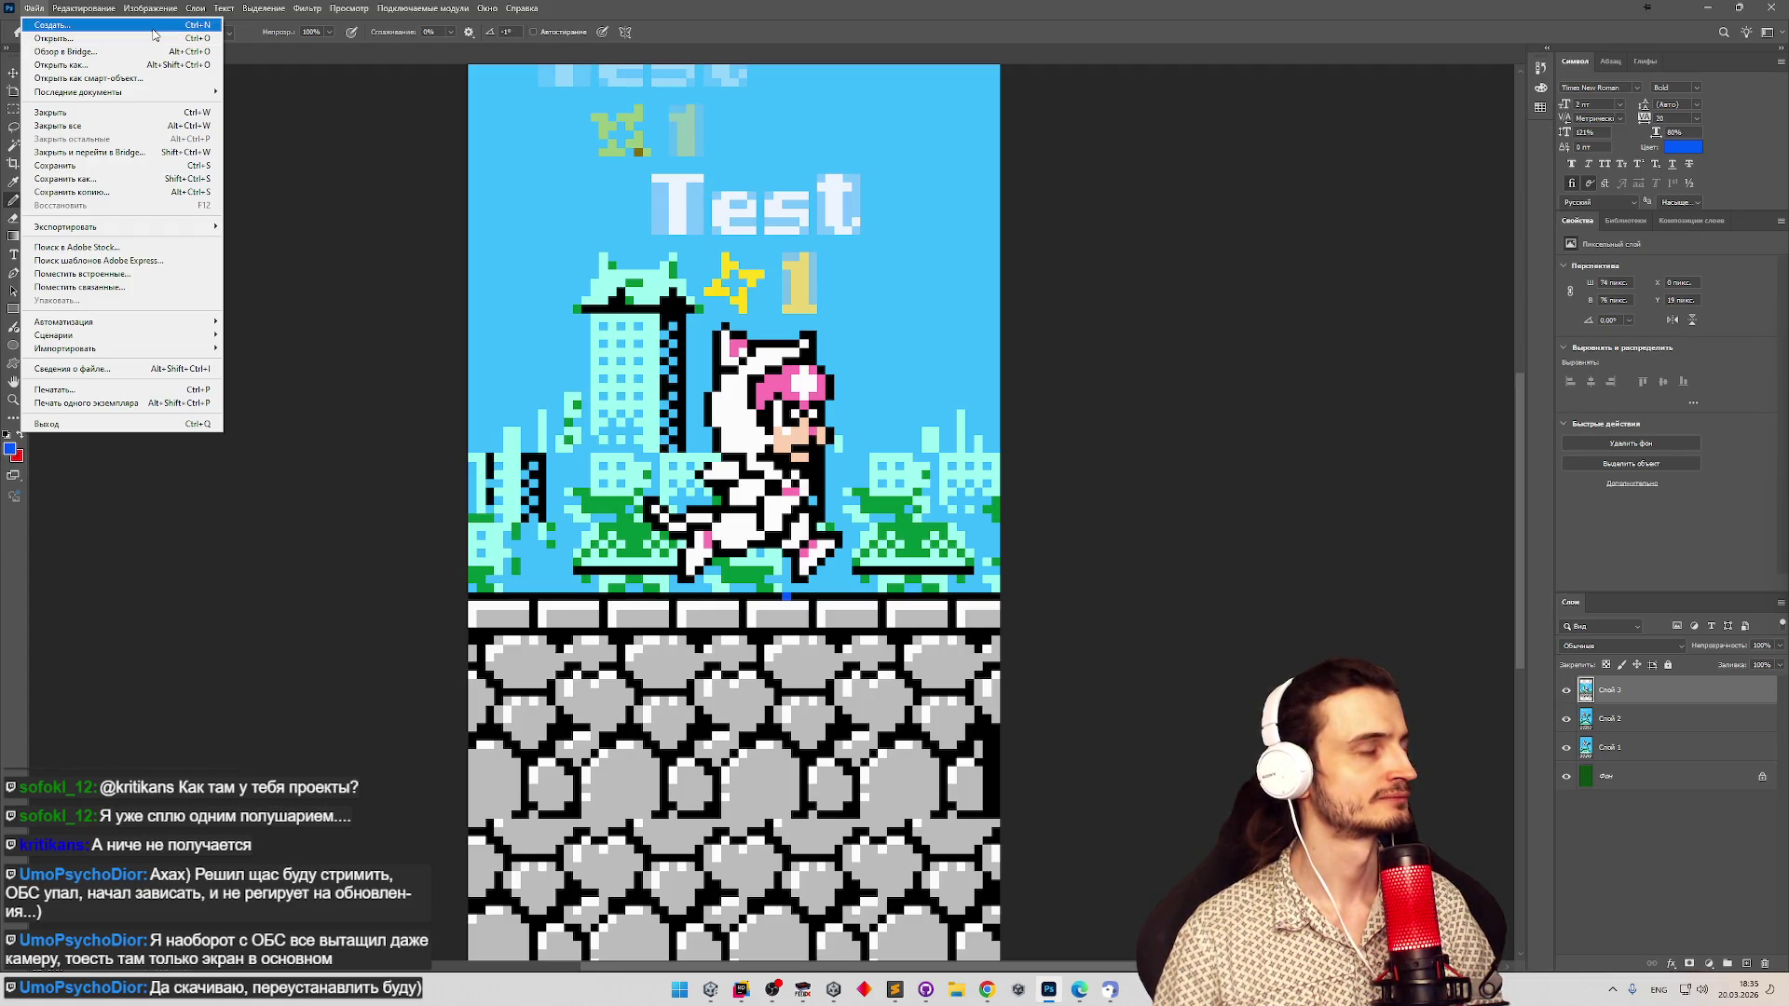
{"action": "left_click", "coordinate": [155, 39]}
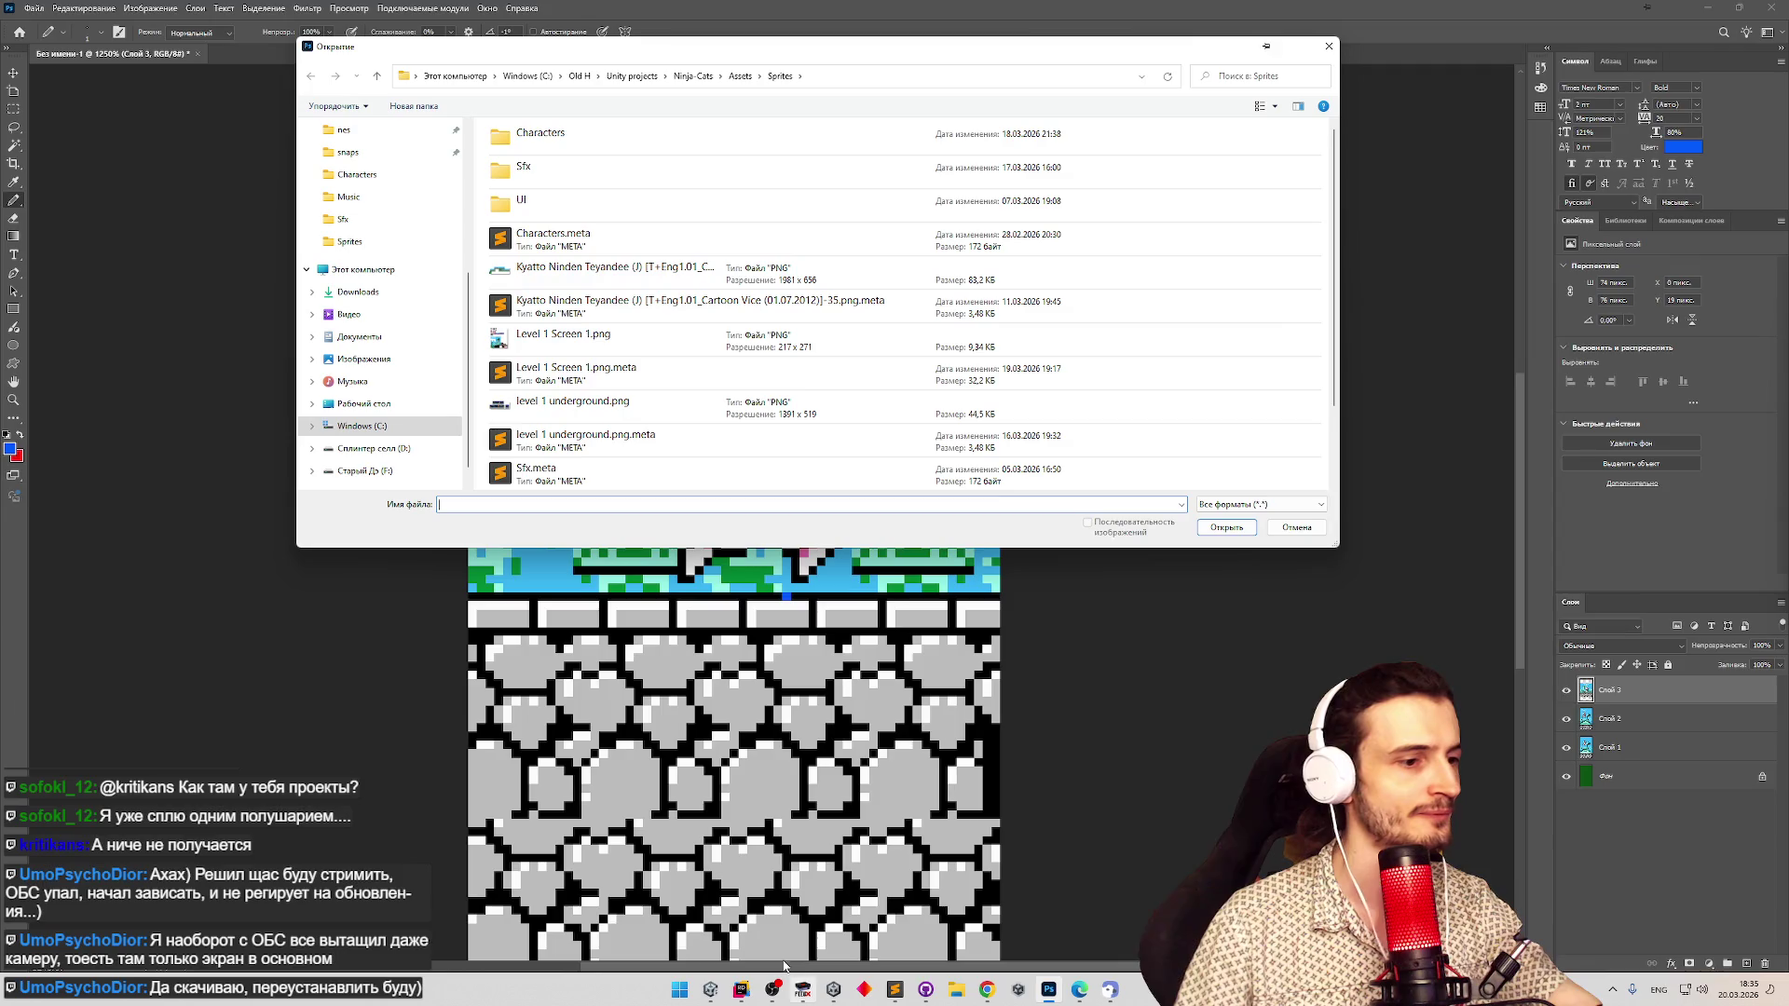
{"action": "left_click", "coordinate": [894, 990]}
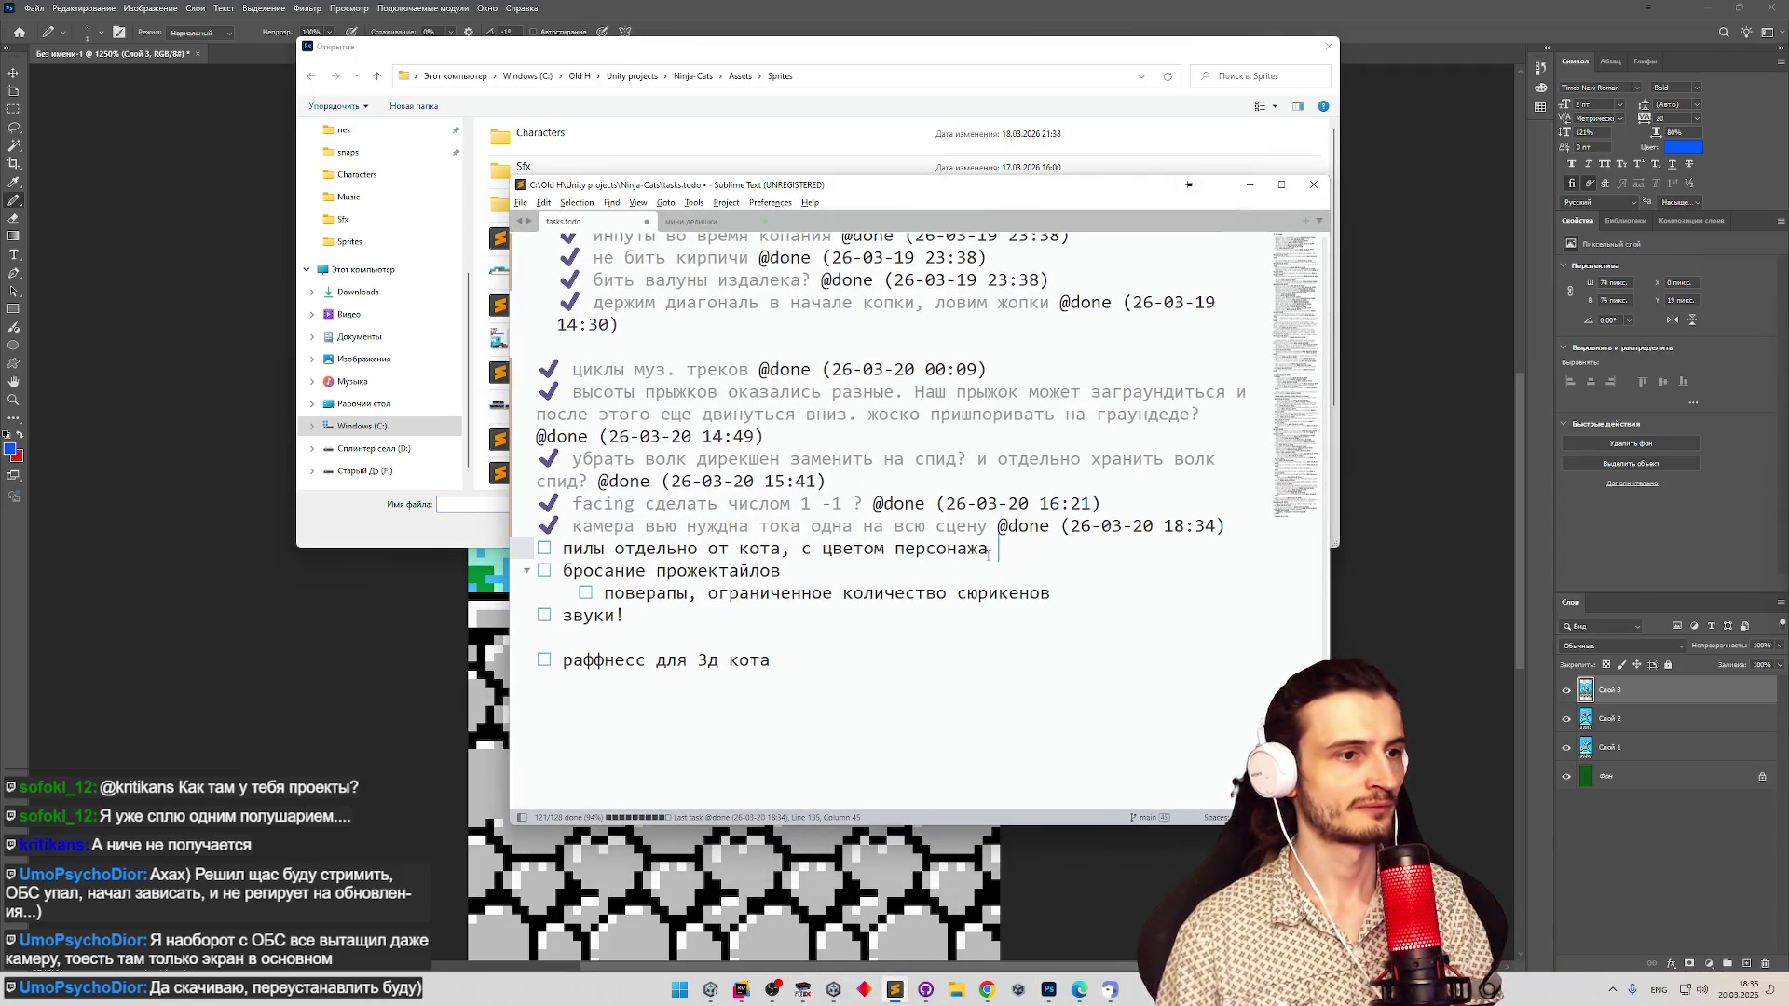
Split the 'пилы отдельно от кота,' task and start an indented subtask line beneath it.
{"action": "key", "text": "ctrl+Return"}
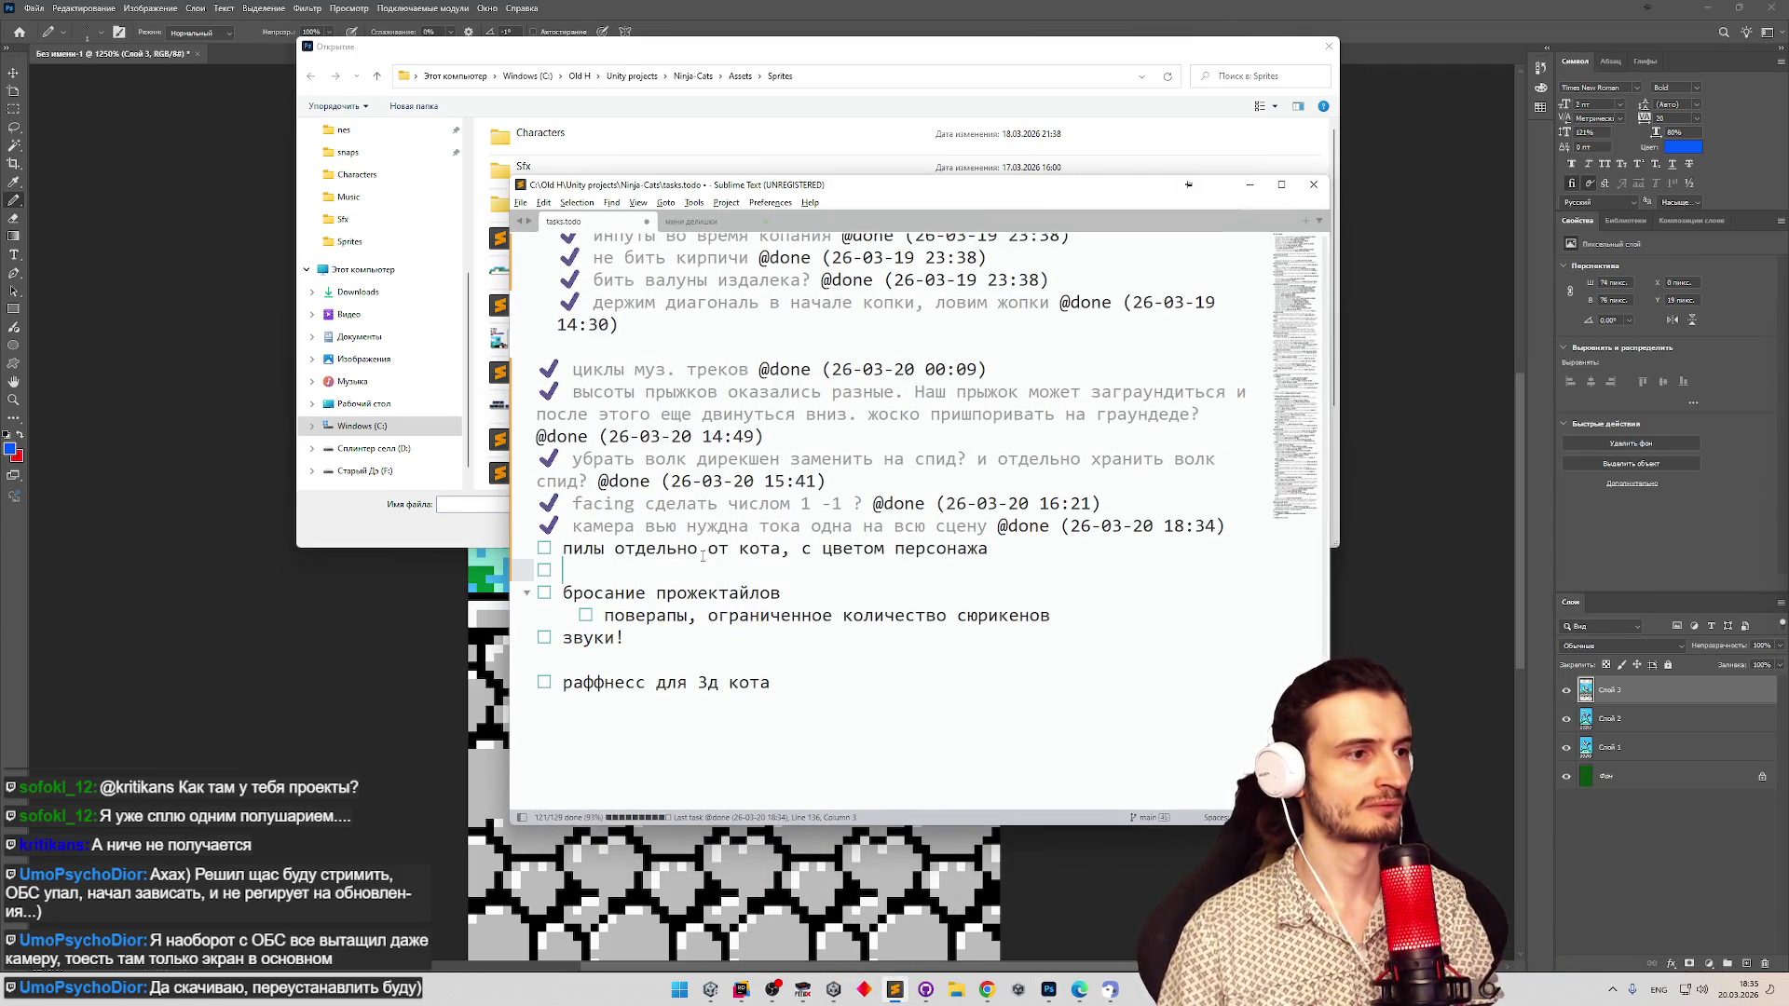
{"action": "left_click", "coordinate": [787, 550]}
{"action": "key", "text": "Return"}
{"action": "key", "text": "ctrl+Return"}
{"action": "key", "text": "Delete"}
{"action": "left_click", "coordinate": [827, 551]}
{"action": "key", "text": "Return"}
{"action": "left_click", "coordinate": [548, 569]}
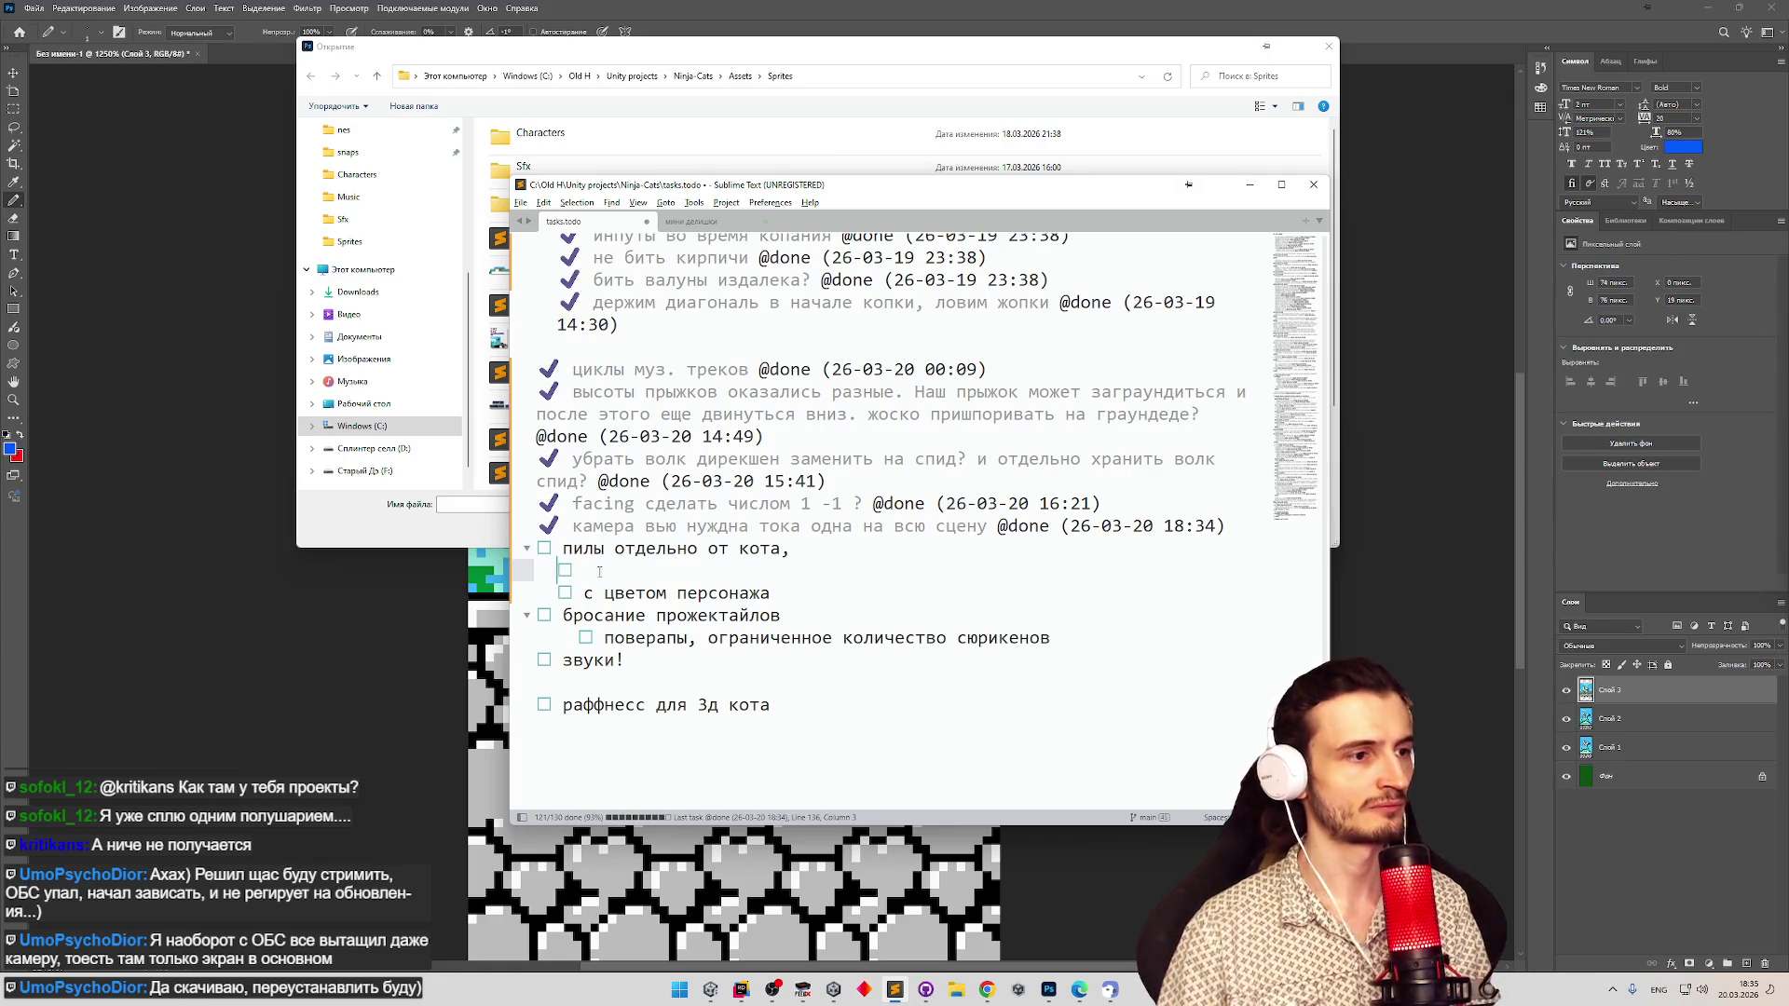
Type the subtask 'отдельный спрайт' in the Russian layout and minimize Sublime Text.
{"action": "type", "text": "ltkmy"}
{"action": "key", "text": "BackSpace"}
{"action": "key", "text": "BackSpace"}
{"action": "key", "text": "BackSpace"}
{"action": "key", "text": "alt+shift"}
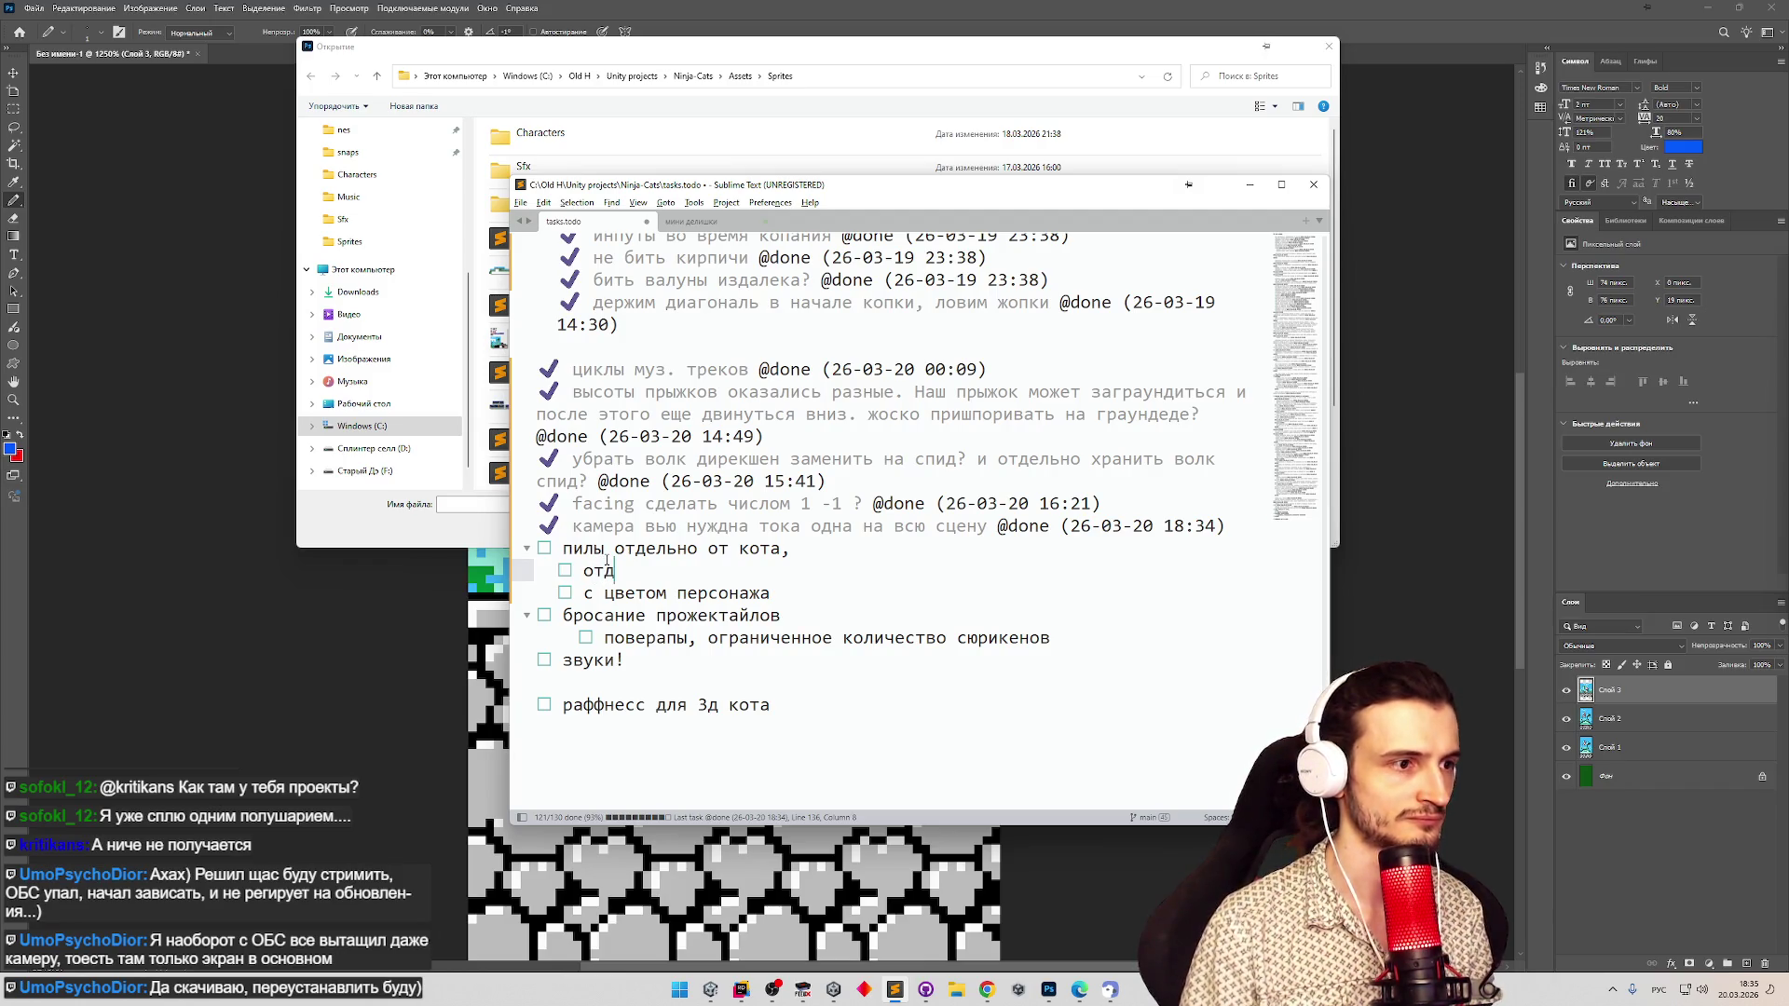
{"action": "key", "text": "BackSpace"}
{"action": "type", "text": "ельный спрайт"}
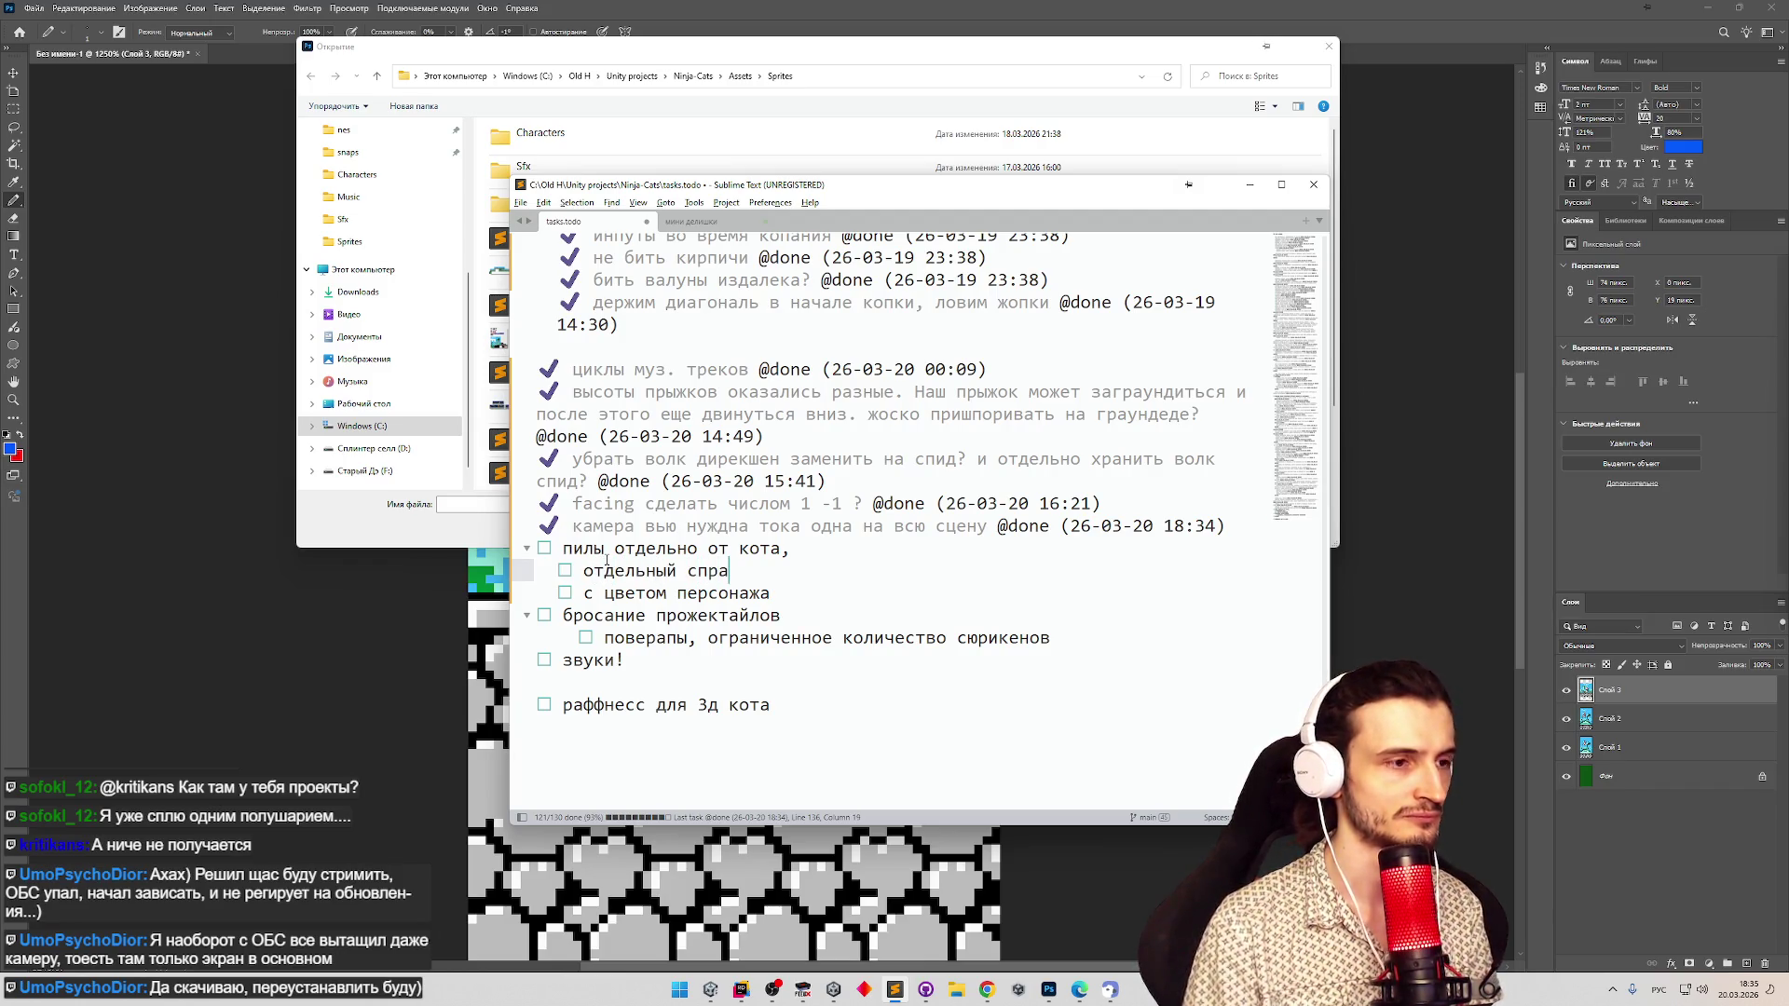
{"action": "left_click", "coordinate": [1249, 184]}
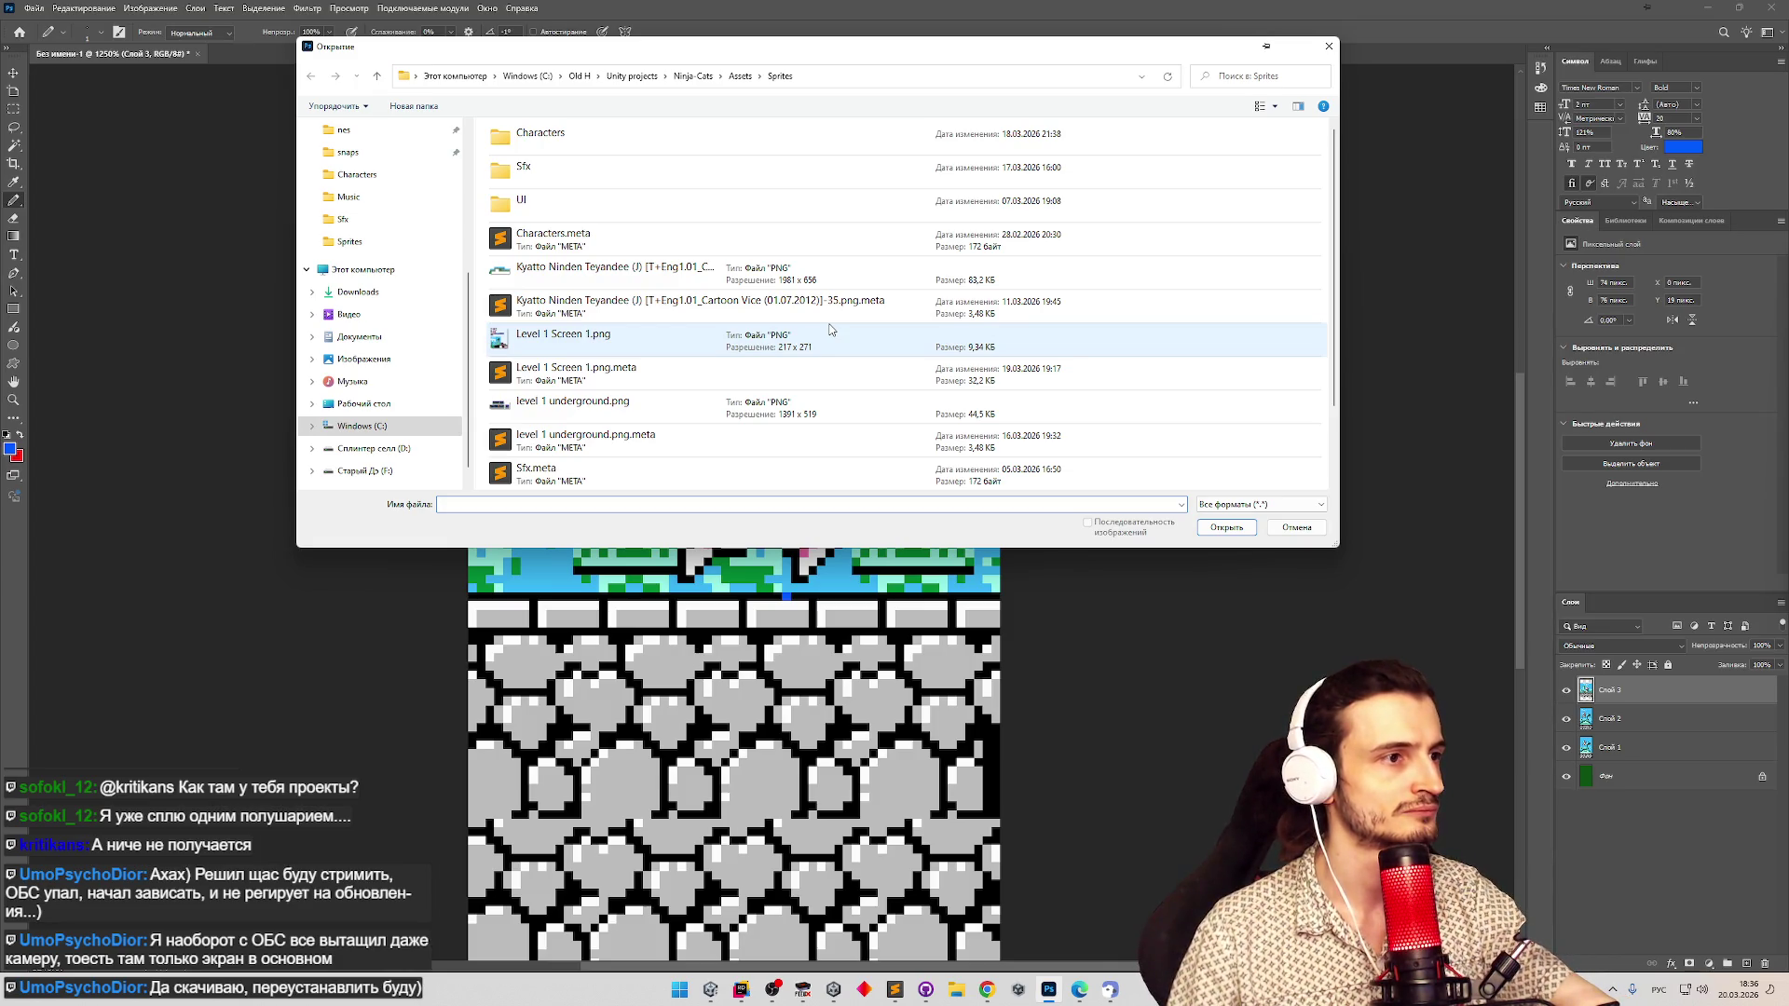
Open the Meowzma.png sprite sheet from the Characters sprite folder.
{"action": "scroll", "coordinate": [829, 331], "scroll_direction": "down", "scroll_amount": 1}
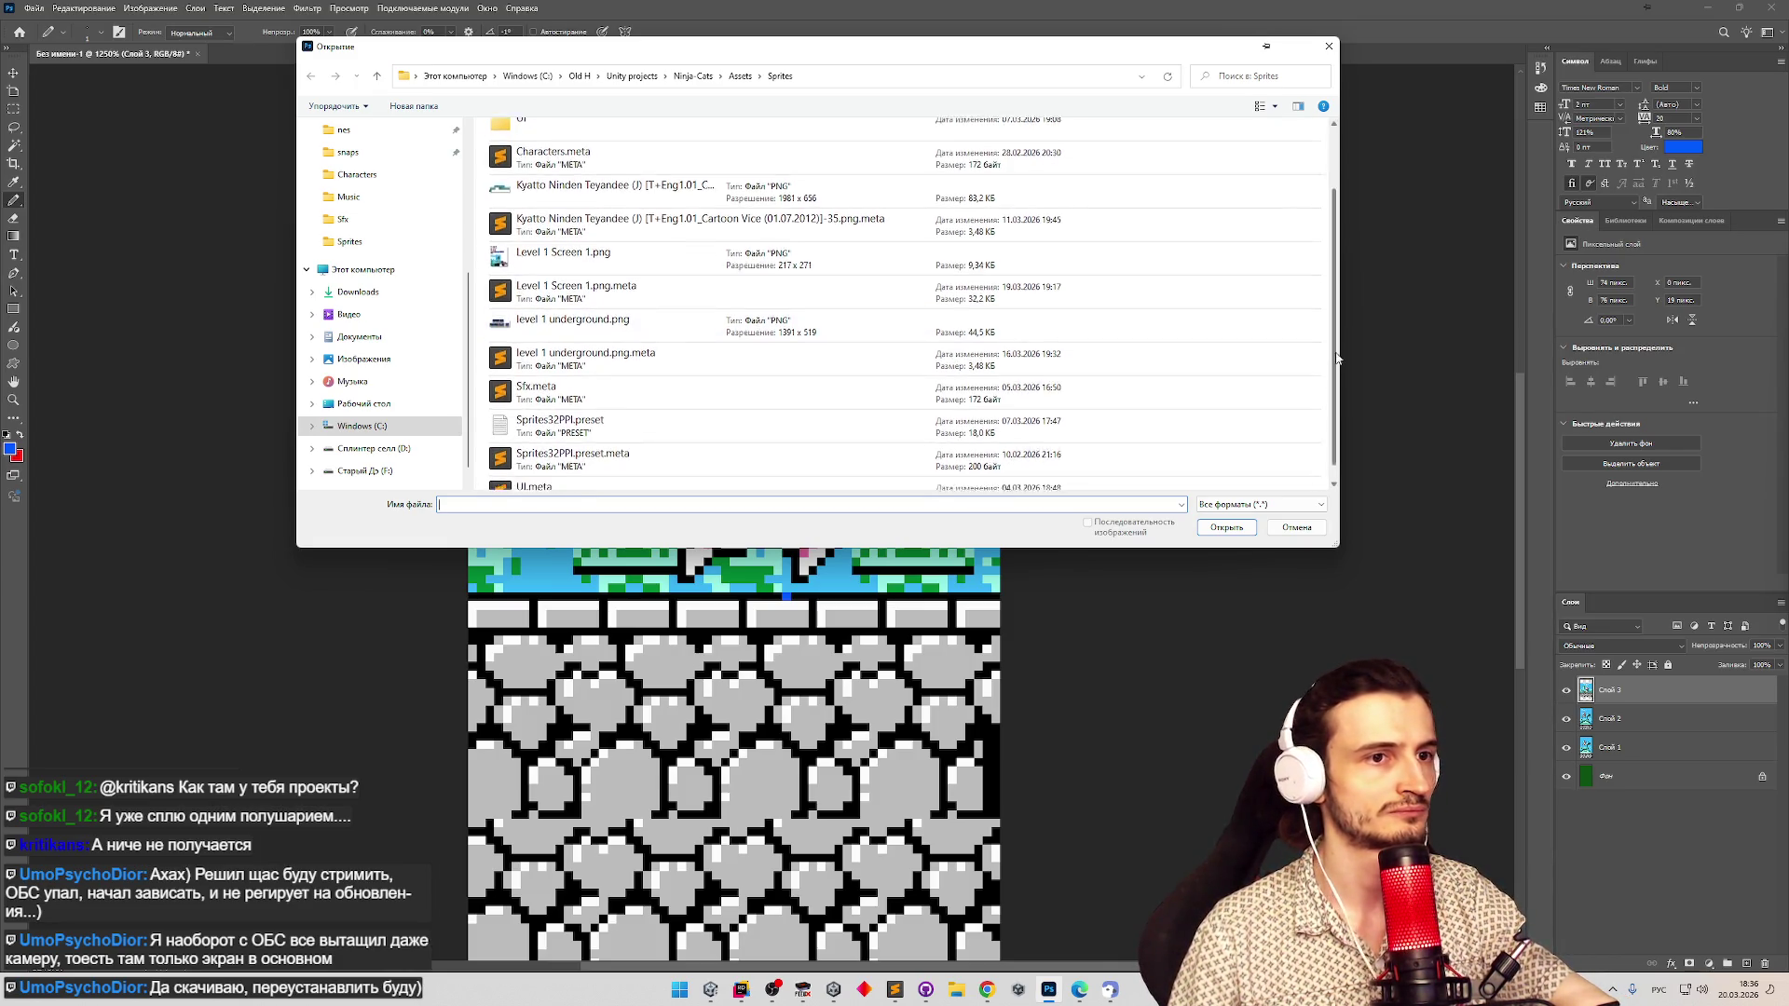
{"action": "scroll", "coordinate": [1118, 326], "scroll_direction": "down", "scroll_amount": 1}
{"action": "scroll", "coordinate": [1018, 310], "scroll_direction": "up", "scroll_amount": 2}
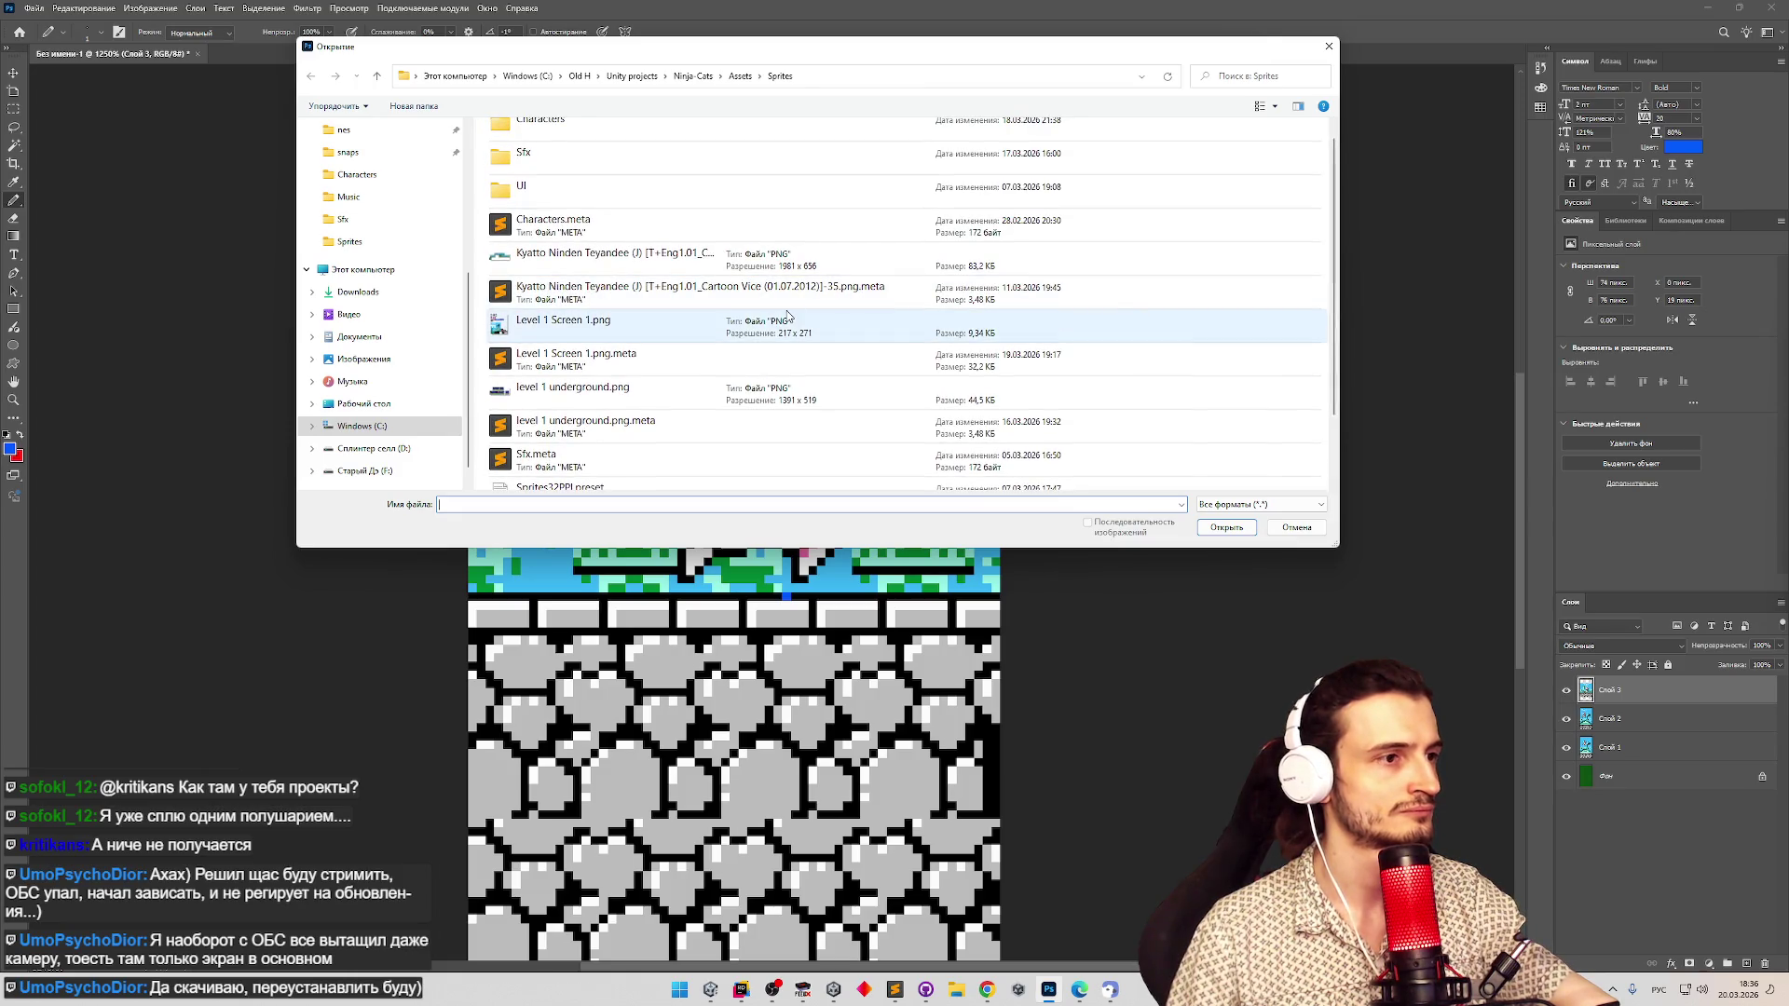
{"action": "scroll", "coordinate": [788, 315], "scroll_direction": "up", "scroll_amount": 1}
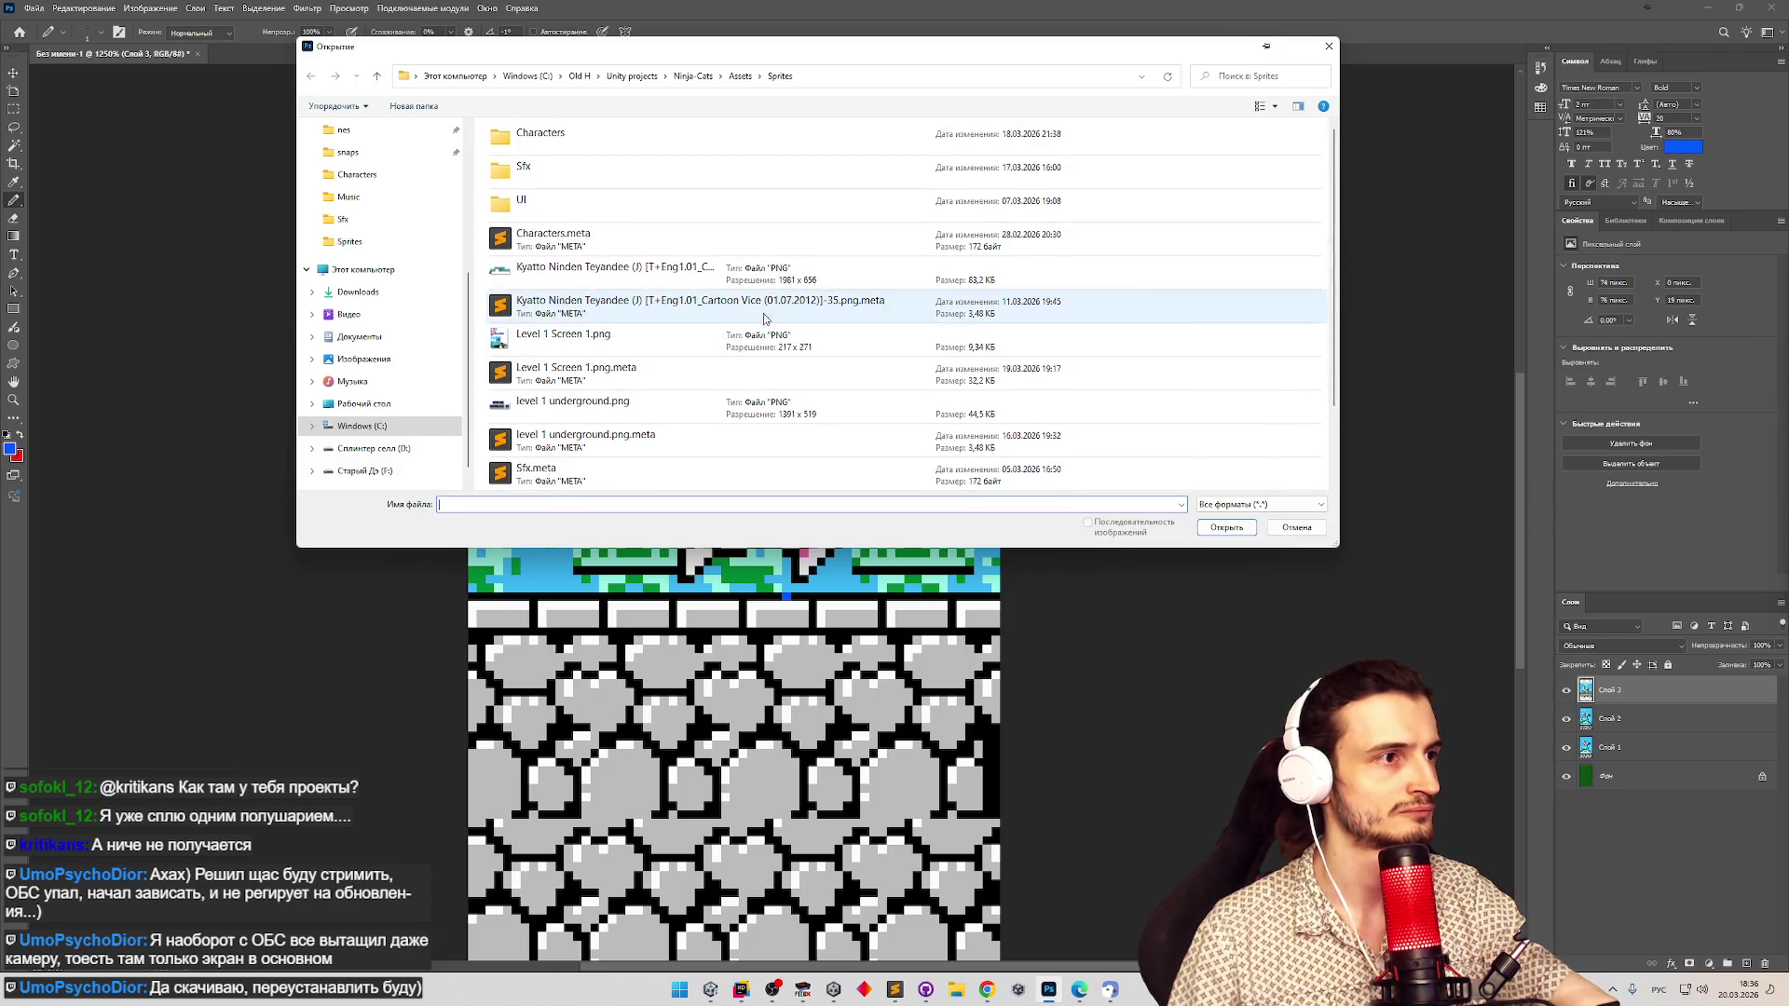
{"action": "double_click", "coordinate": [576, 140]}
{"action": "double_click", "coordinate": [754, 157]}
Zoom into the sprite sheet and try marqueeing and copying a sprite, dismissing the no-pixels warning.
{"action": "key", "text": "z"}
{"action": "left_click", "coordinate": [754, 624]}
{"action": "scroll", "coordinate": [741, 596], "scroll_direction": "up", "scroll_amount": 3}
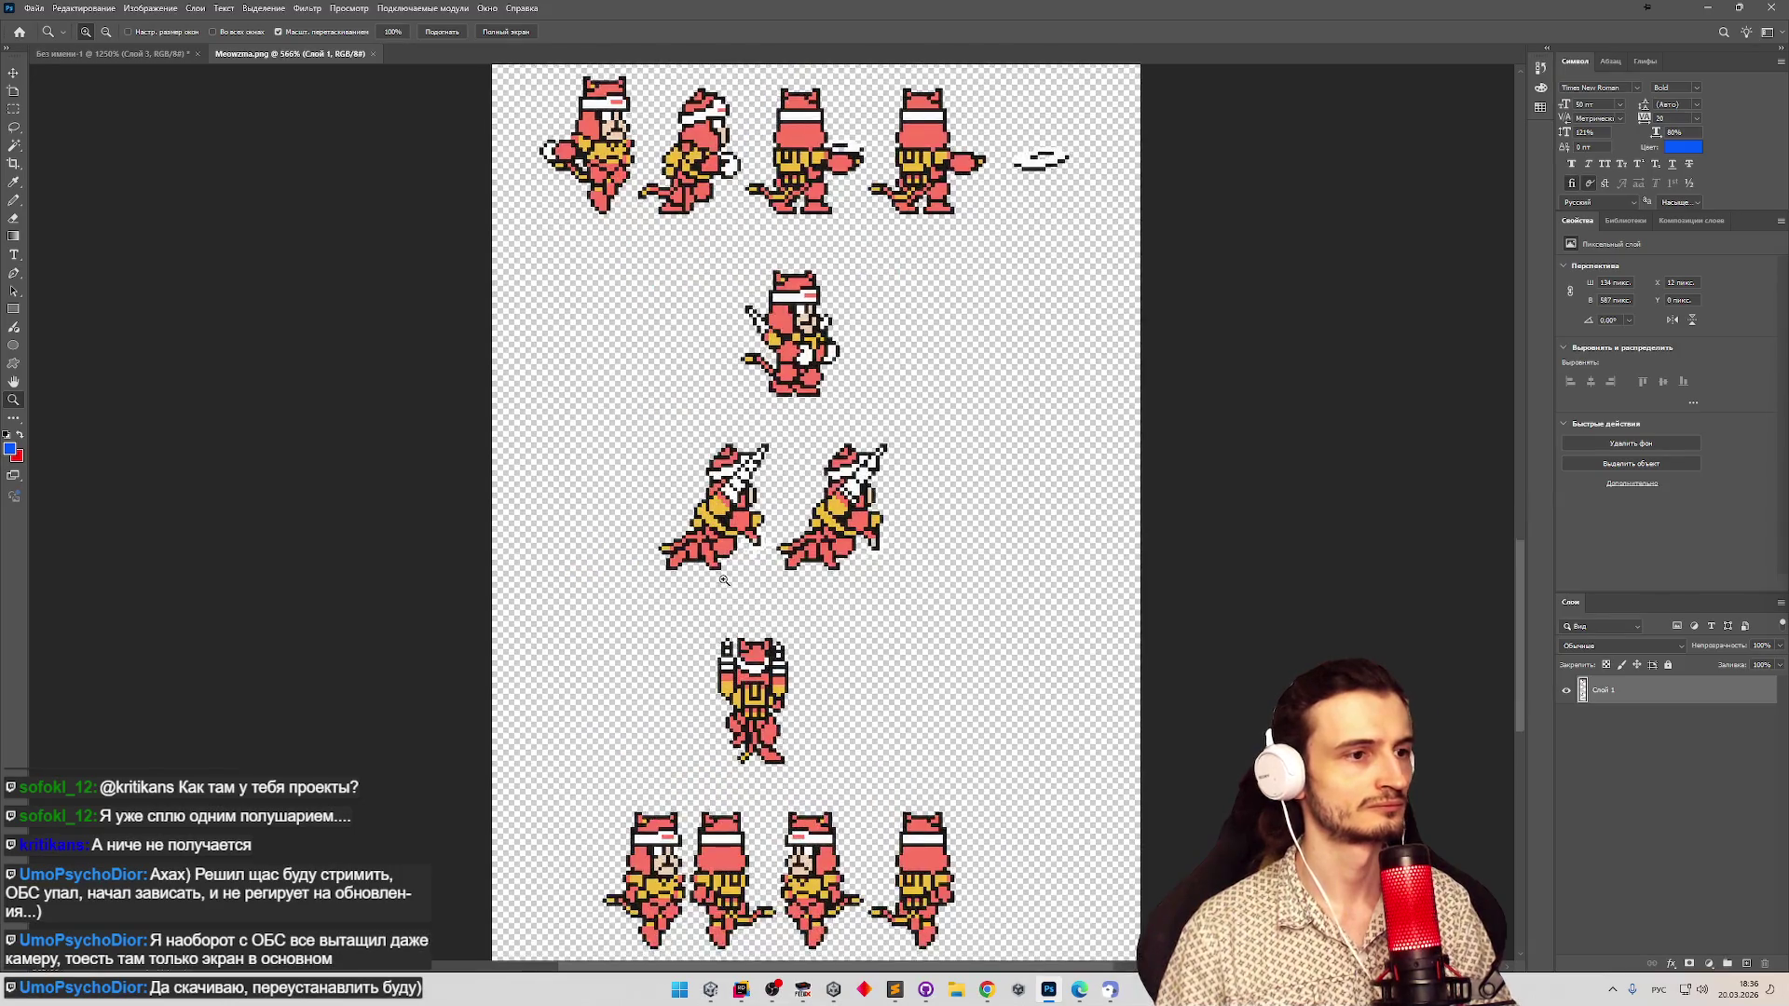
{"action": "scroll", "coordinate": [805, 462], "scroll_direction": "up", "scroll_amount": 1}
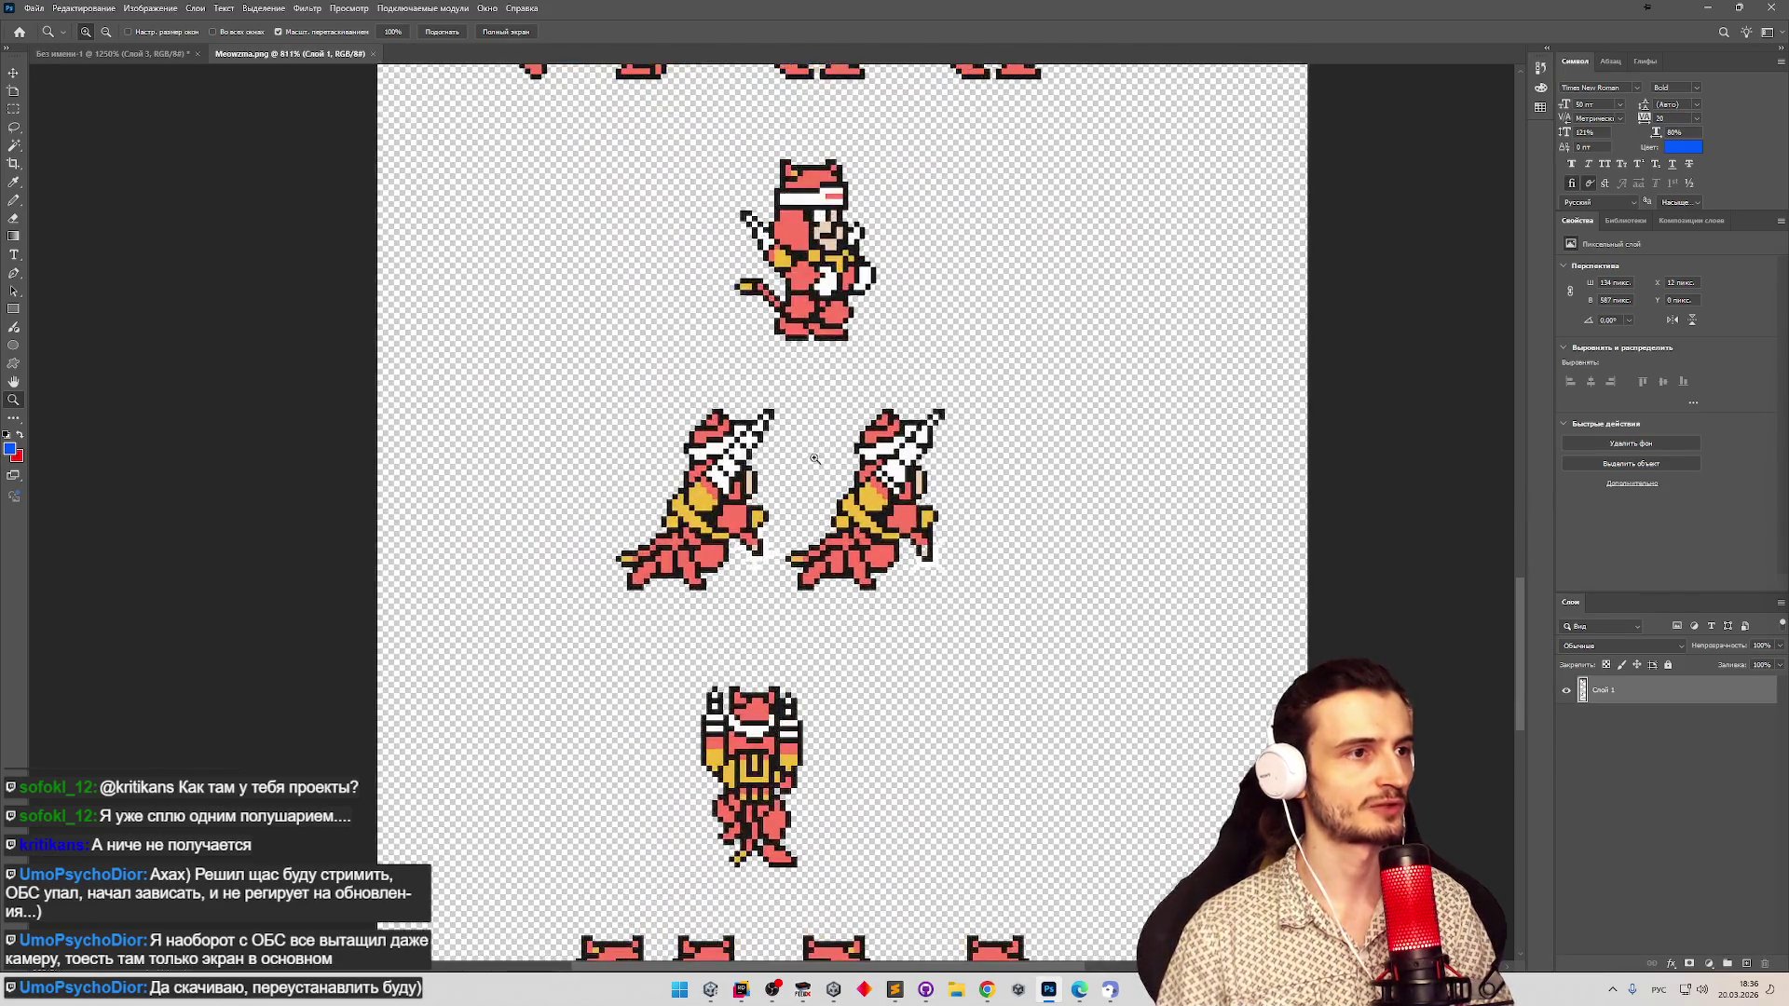
{"action": "left_click", "coordinate": [14, 109]}
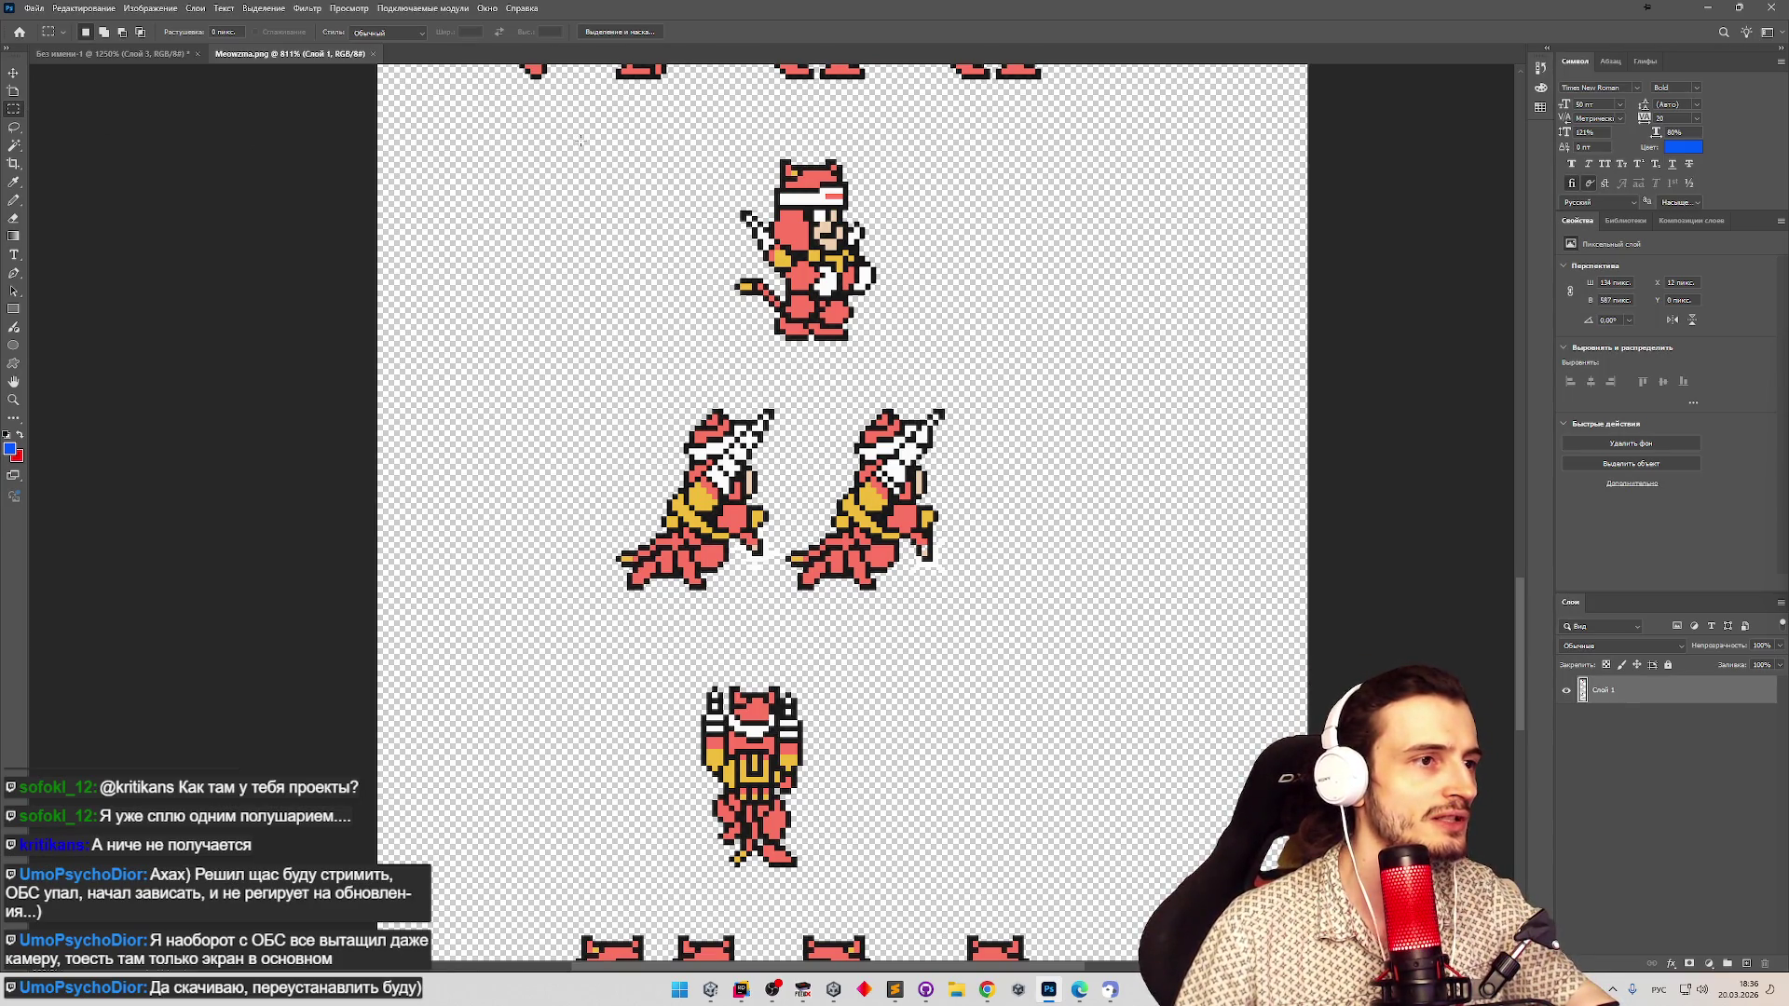
{"action": "scroll", "coordinate": [1525, 606], "scroll_direction": "down", "scroll_amount": 2}
{"action": "left_click_drag", "start_coordinate": [1525, 606], "coordinate": [1522, 623]}
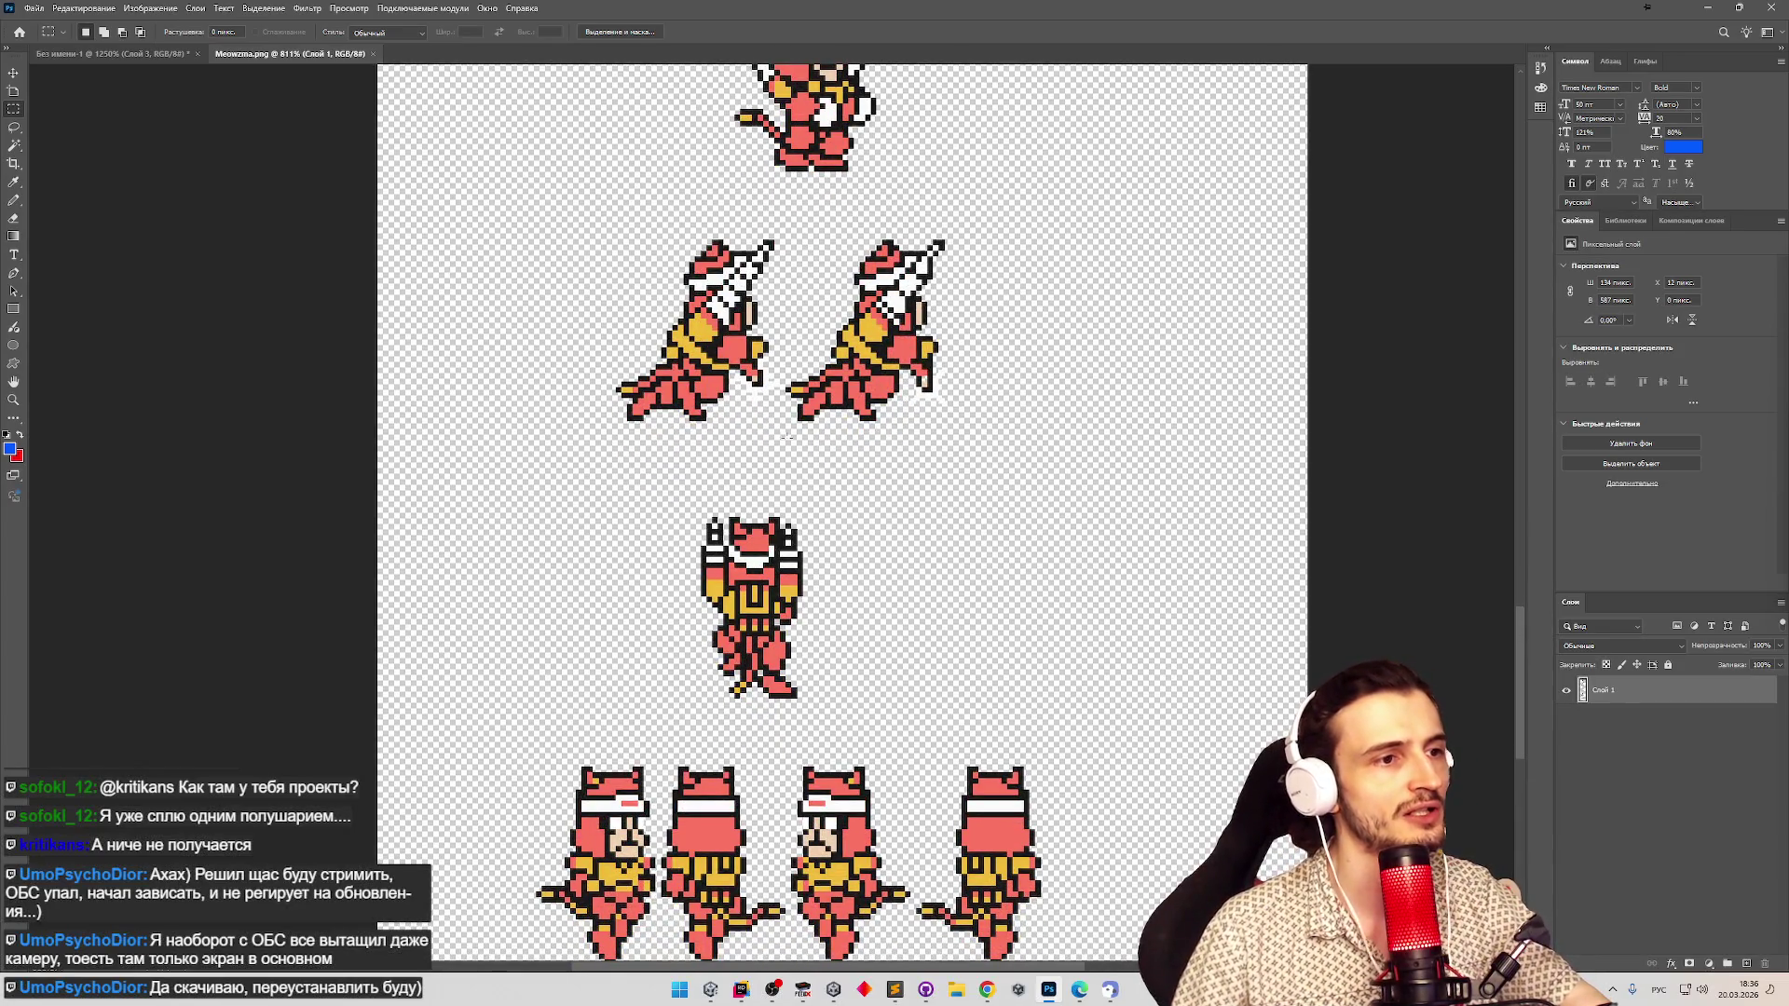
{"action": "mouse_move", "coordinate": [1524, 637]}
{"action": "left_mouse_down"}
{"action": "mouse_move", "coordinate": [1522, 671]}
{"action": "mouse_move", "coordinate": [1513, 591]}
{"action": "left_mouse_up"}
{"action": "key", "text": "ctrl+c"}
{"action": "key", "text": "Return"}
Marquee the bottom and middle sword-attack sprites, undo an accidental move, and deselect.
{"action": "scroll", "coordinate": [708, 513], "scroll_direction": "right", "scroll_amount": 2}
{"action": "mouse_move", "coordinate": [540, 686]}
{"action": "left_mouse_down"}
{"action": "mouse_move", "coordinate": [611, 712]}
{"action": "mouse_move", "coordinate": [602, 742]}
{"action": "mouse_move", "coordinate": [689, 678]}
{"action": "left_mouse_up"}
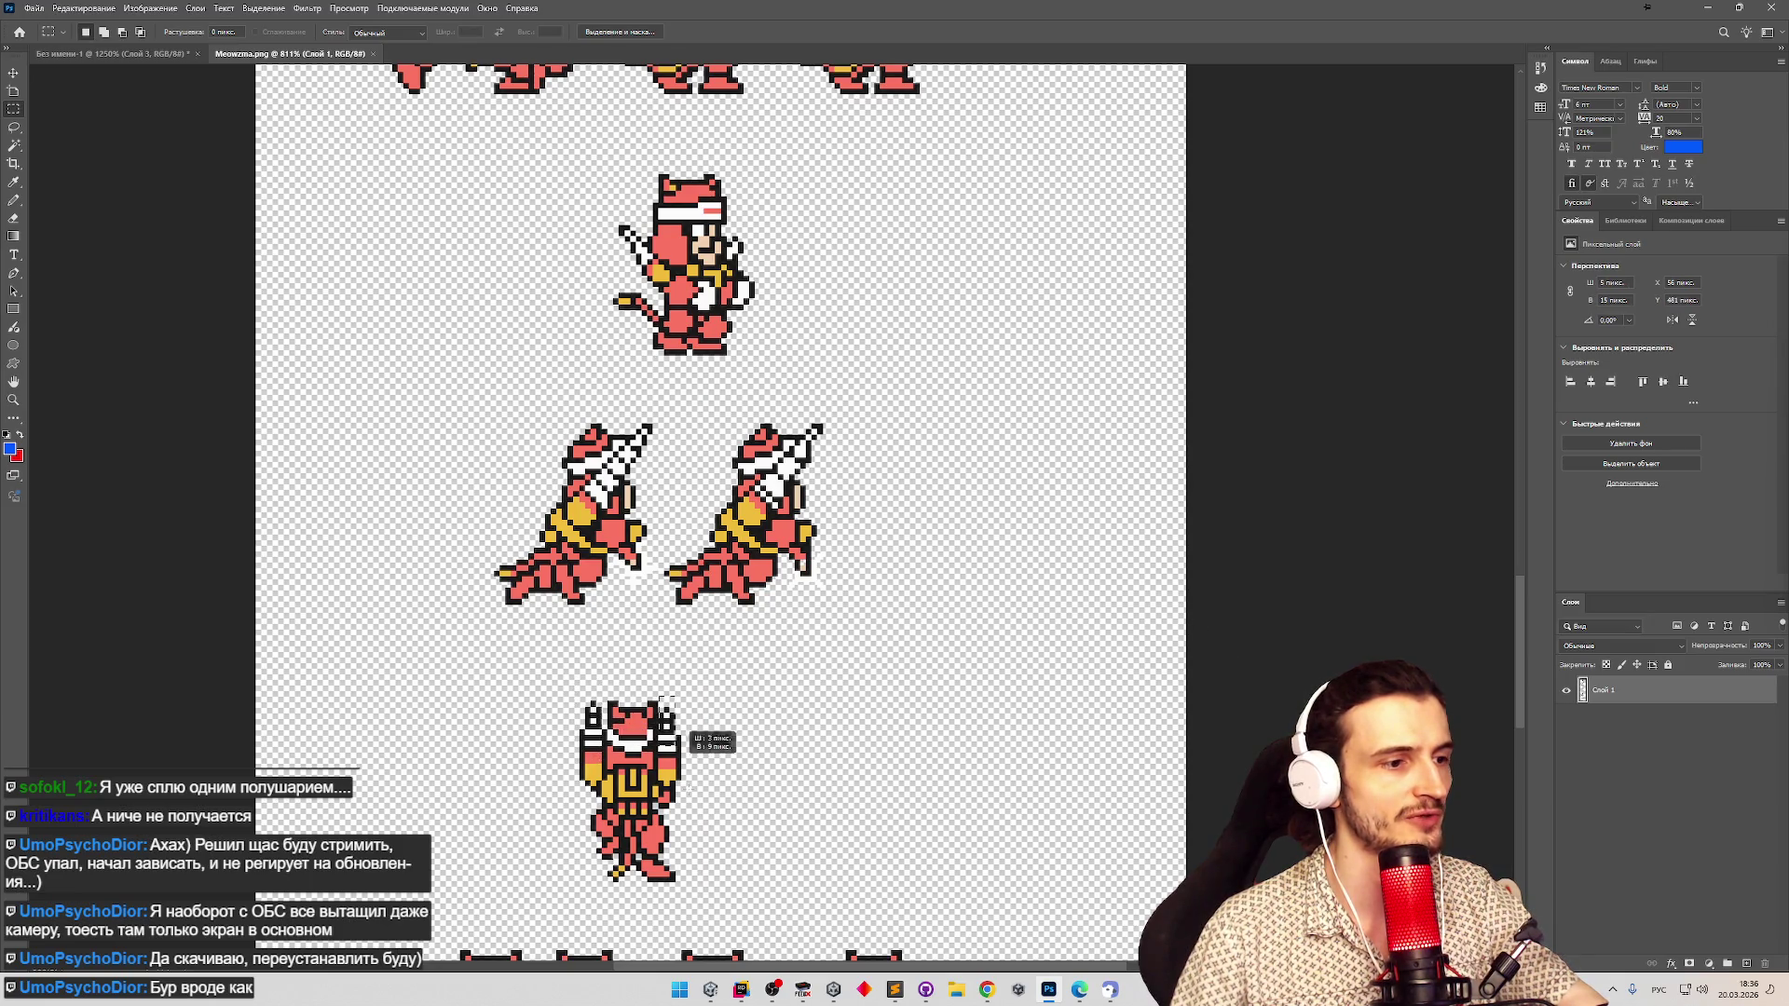
{"action": "left_click_drag", "start_coordinate": [1518, 634], "coordinate": [1515, 662]}
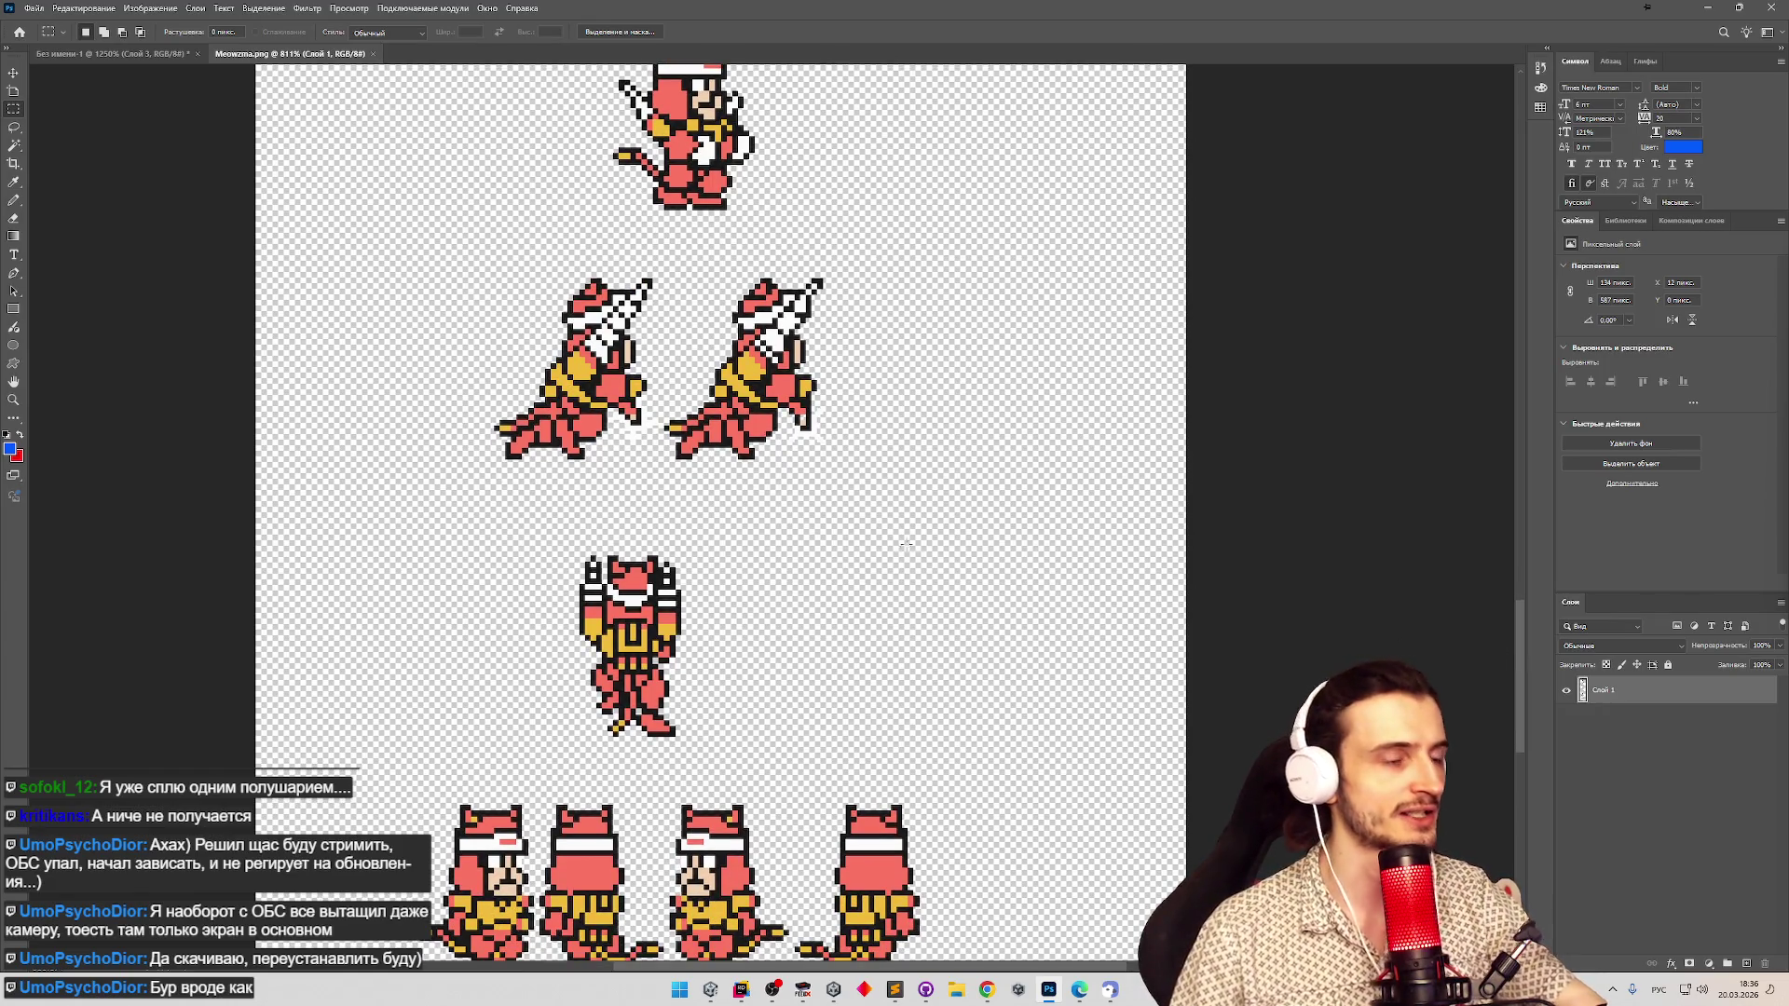
{"action": "left_click_drag", "start_coordinate": [1514, 661], "coordinate": [1518, 612]}
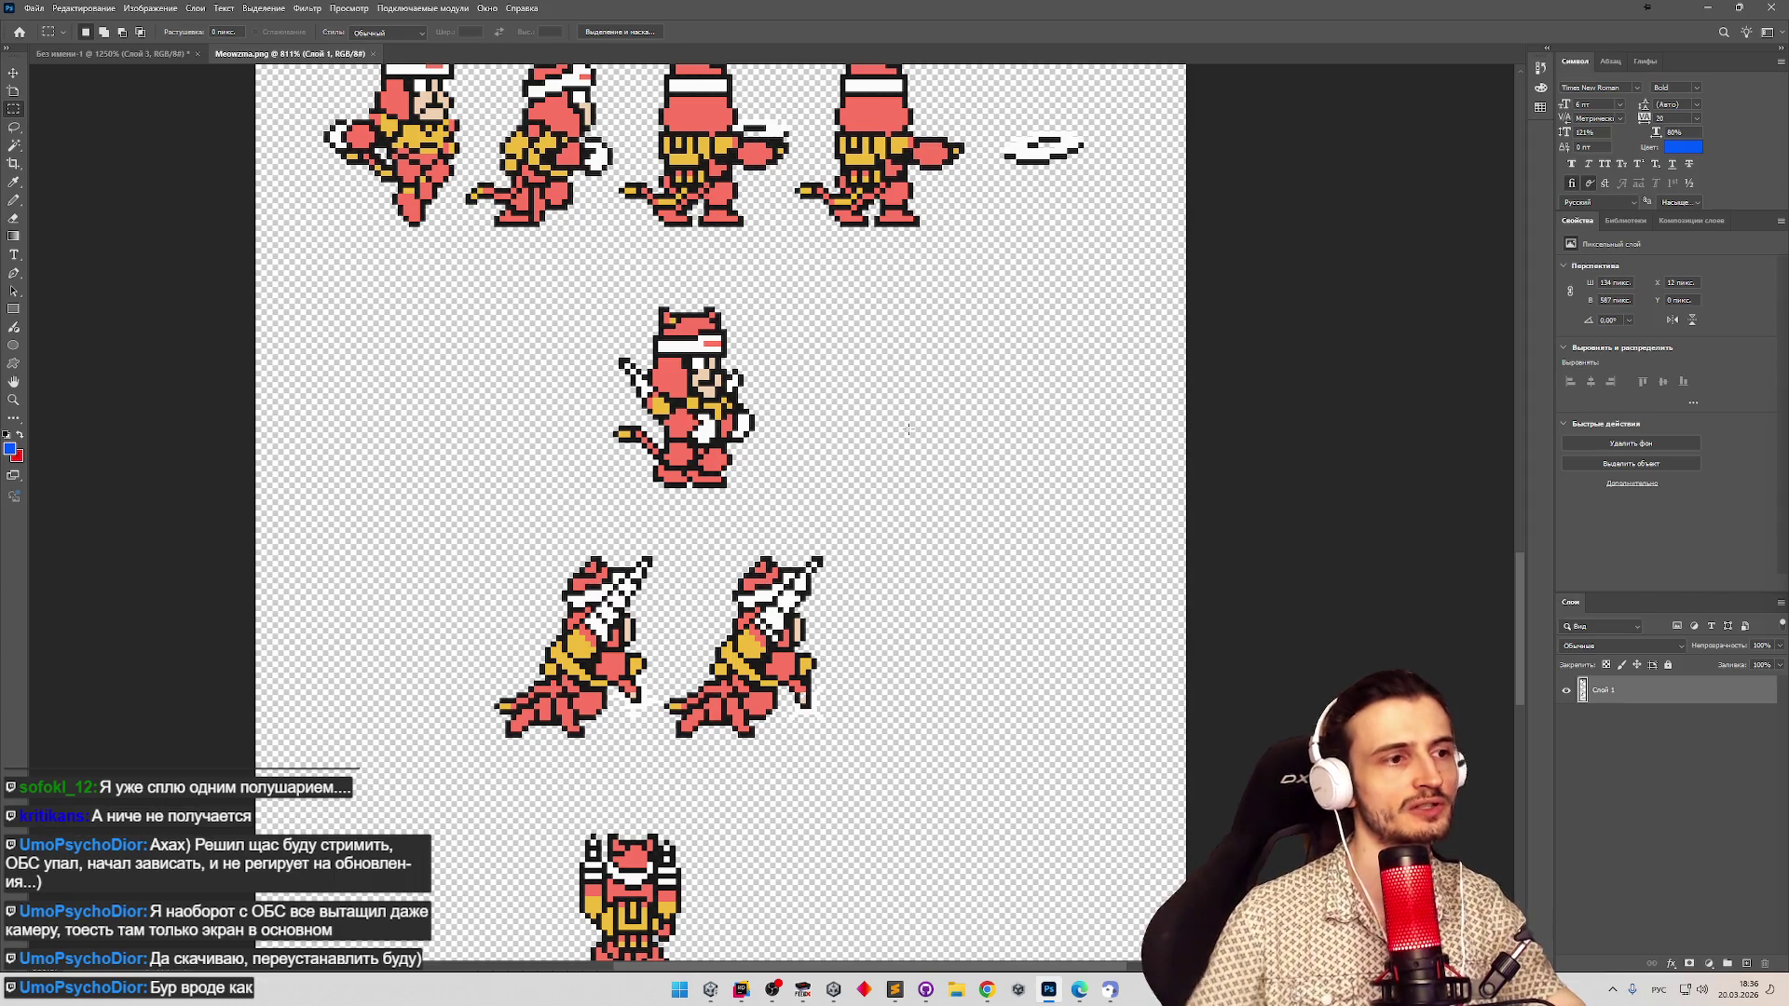
{"action": "left_click_drag", "start_coordinate": [621, 377], "coordinate": [711, 453]}
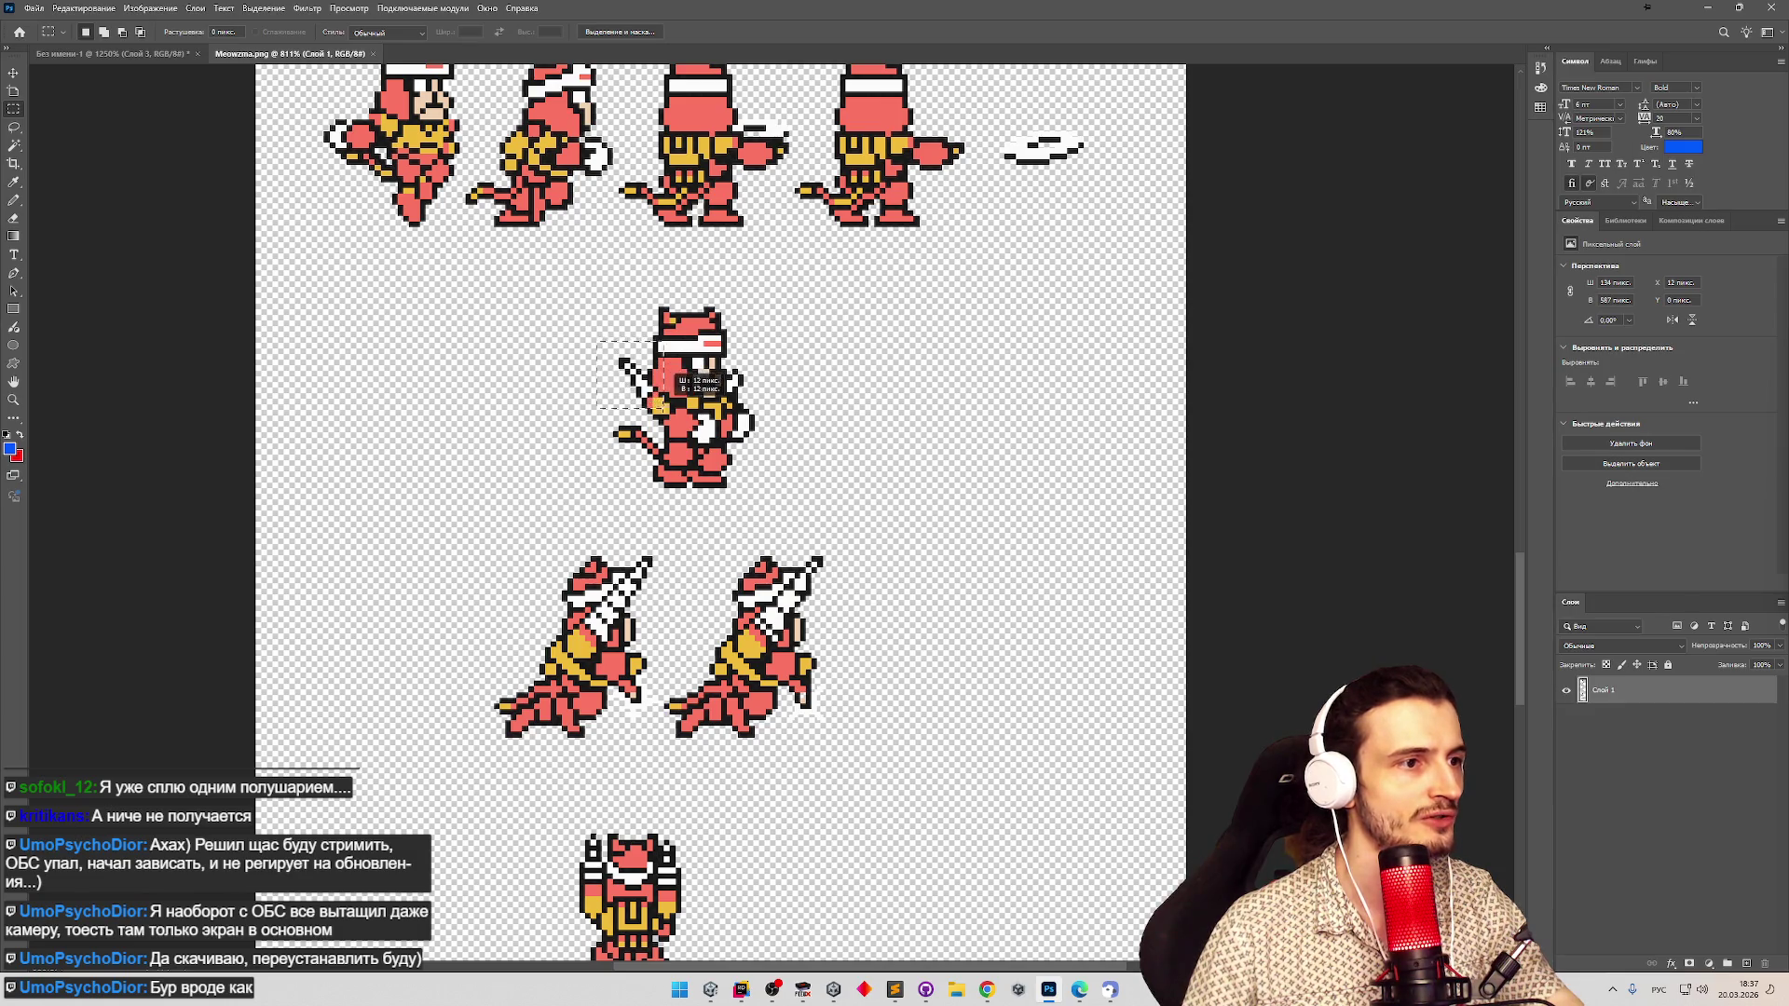
{"action": "left_click_drag", "start_coordinate": [680, 371], "coordinate": [711, 386]}
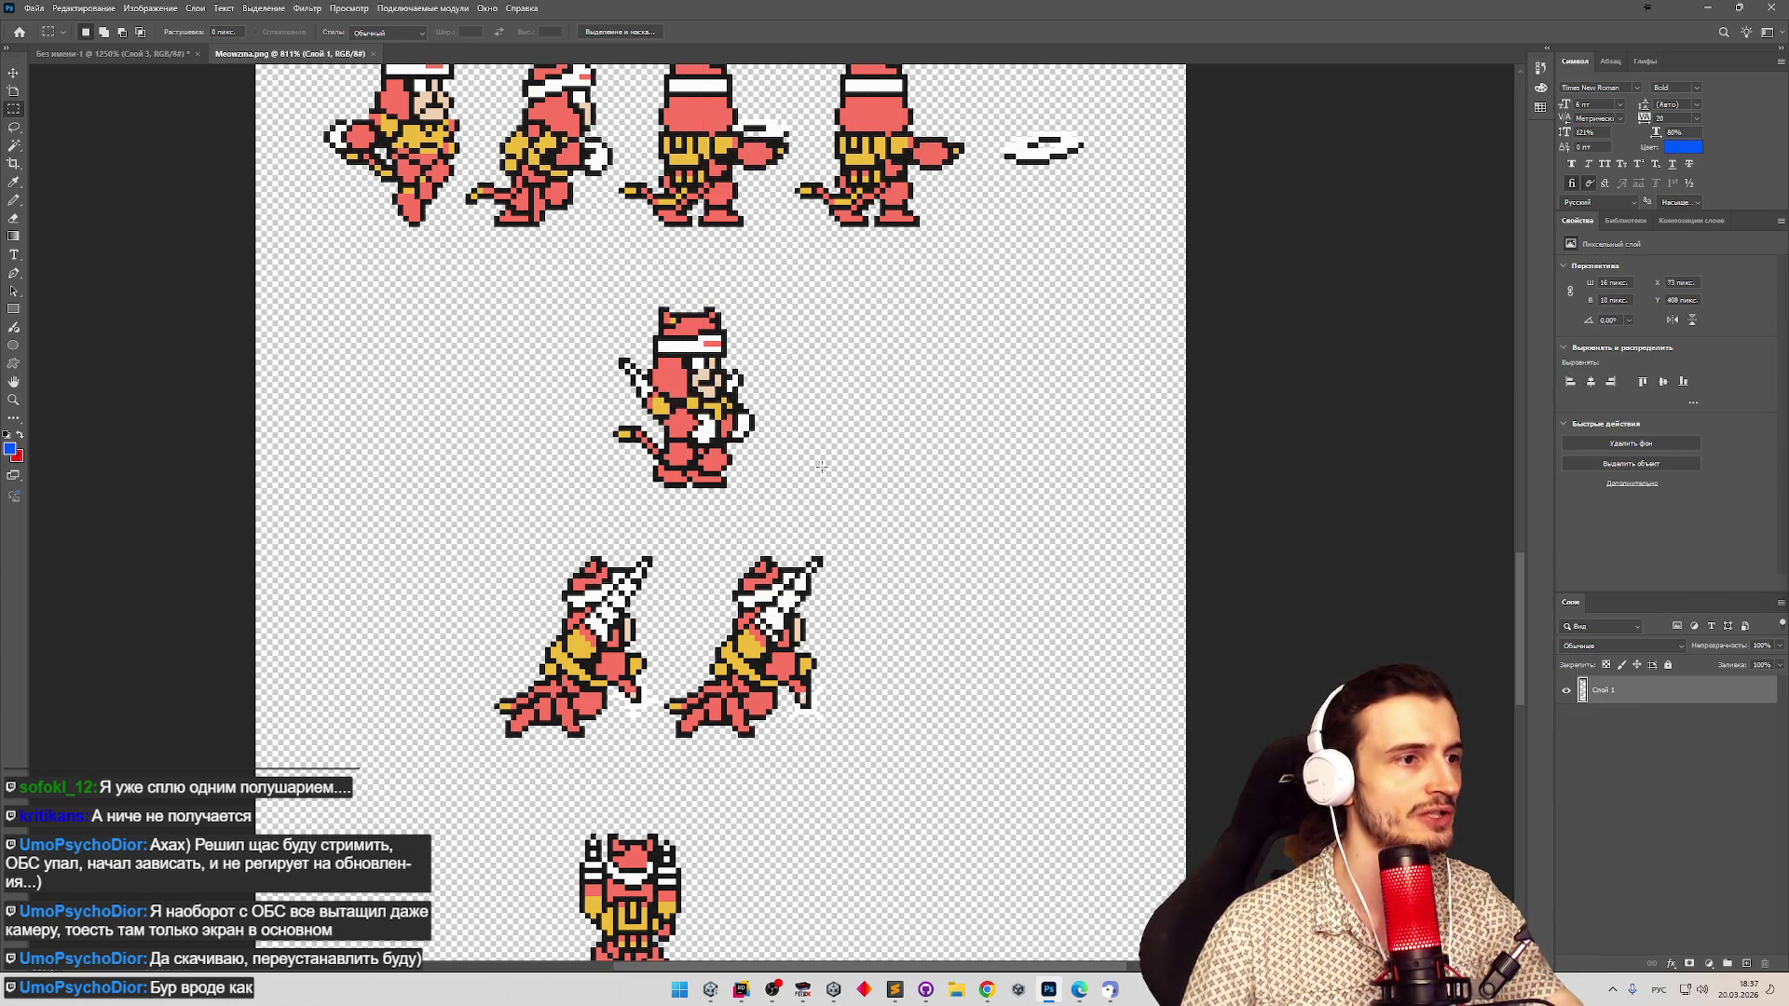
{"action": "key", "text": "ctrl+z"}
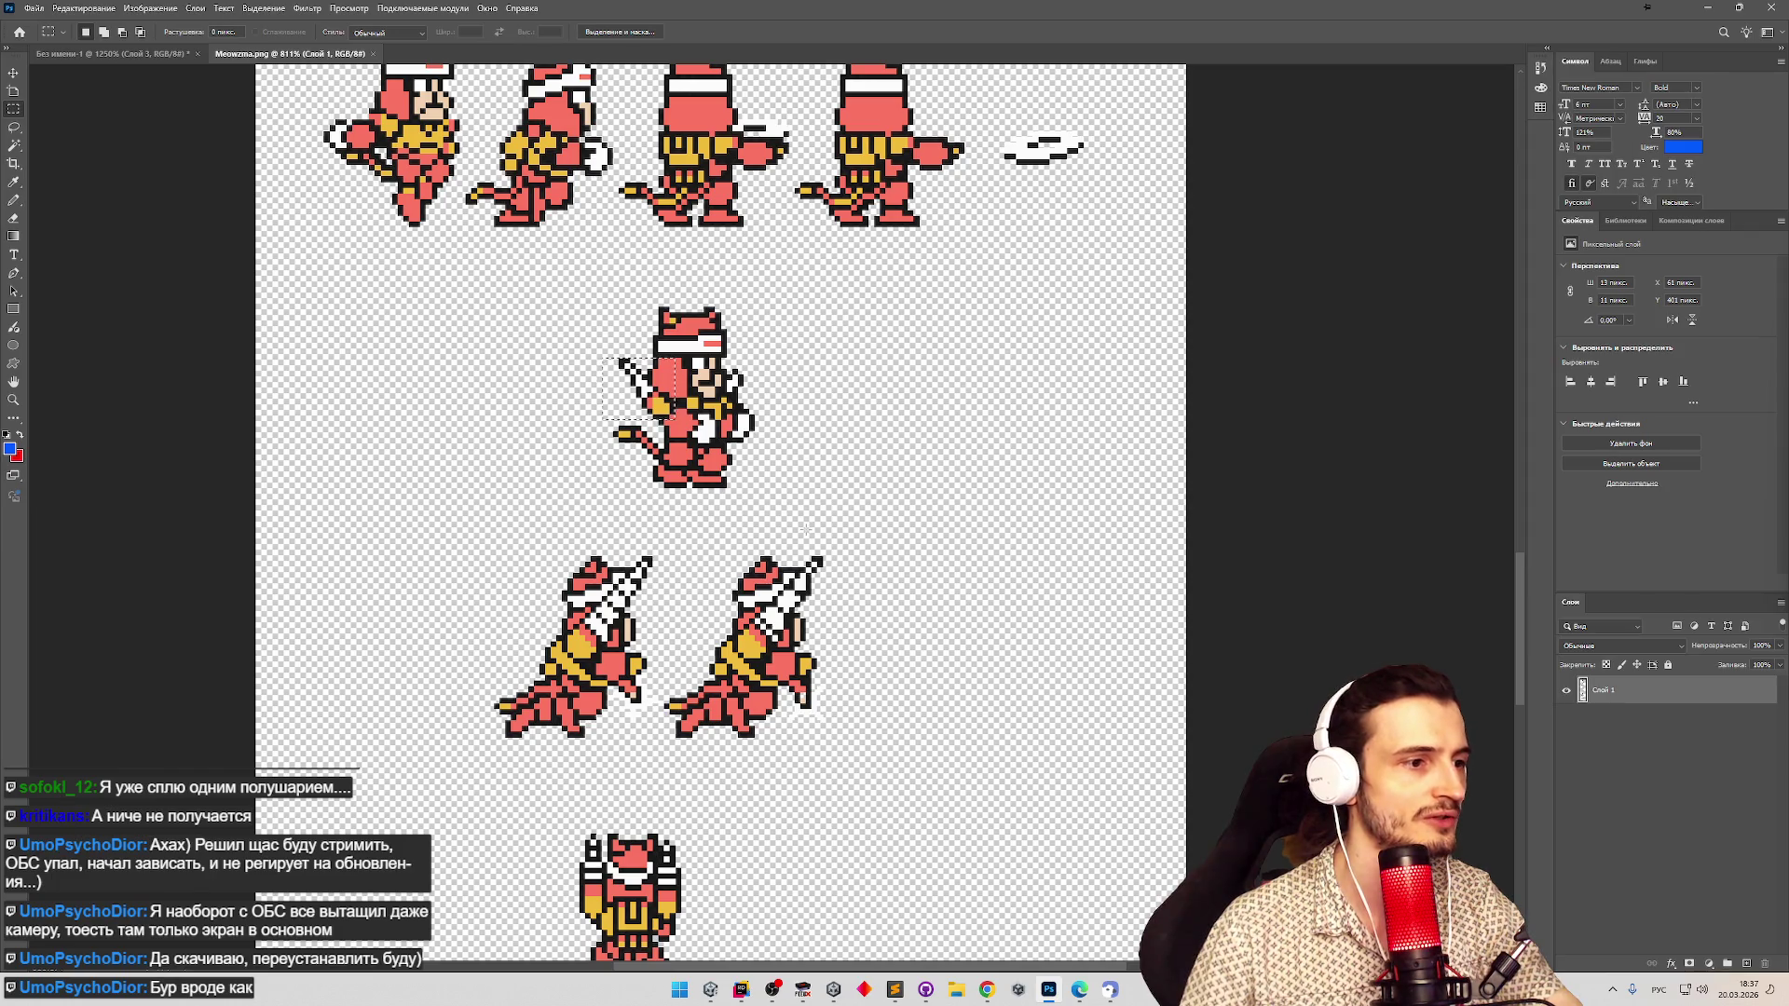
{"action": "key", "text": "ctrl+d"}
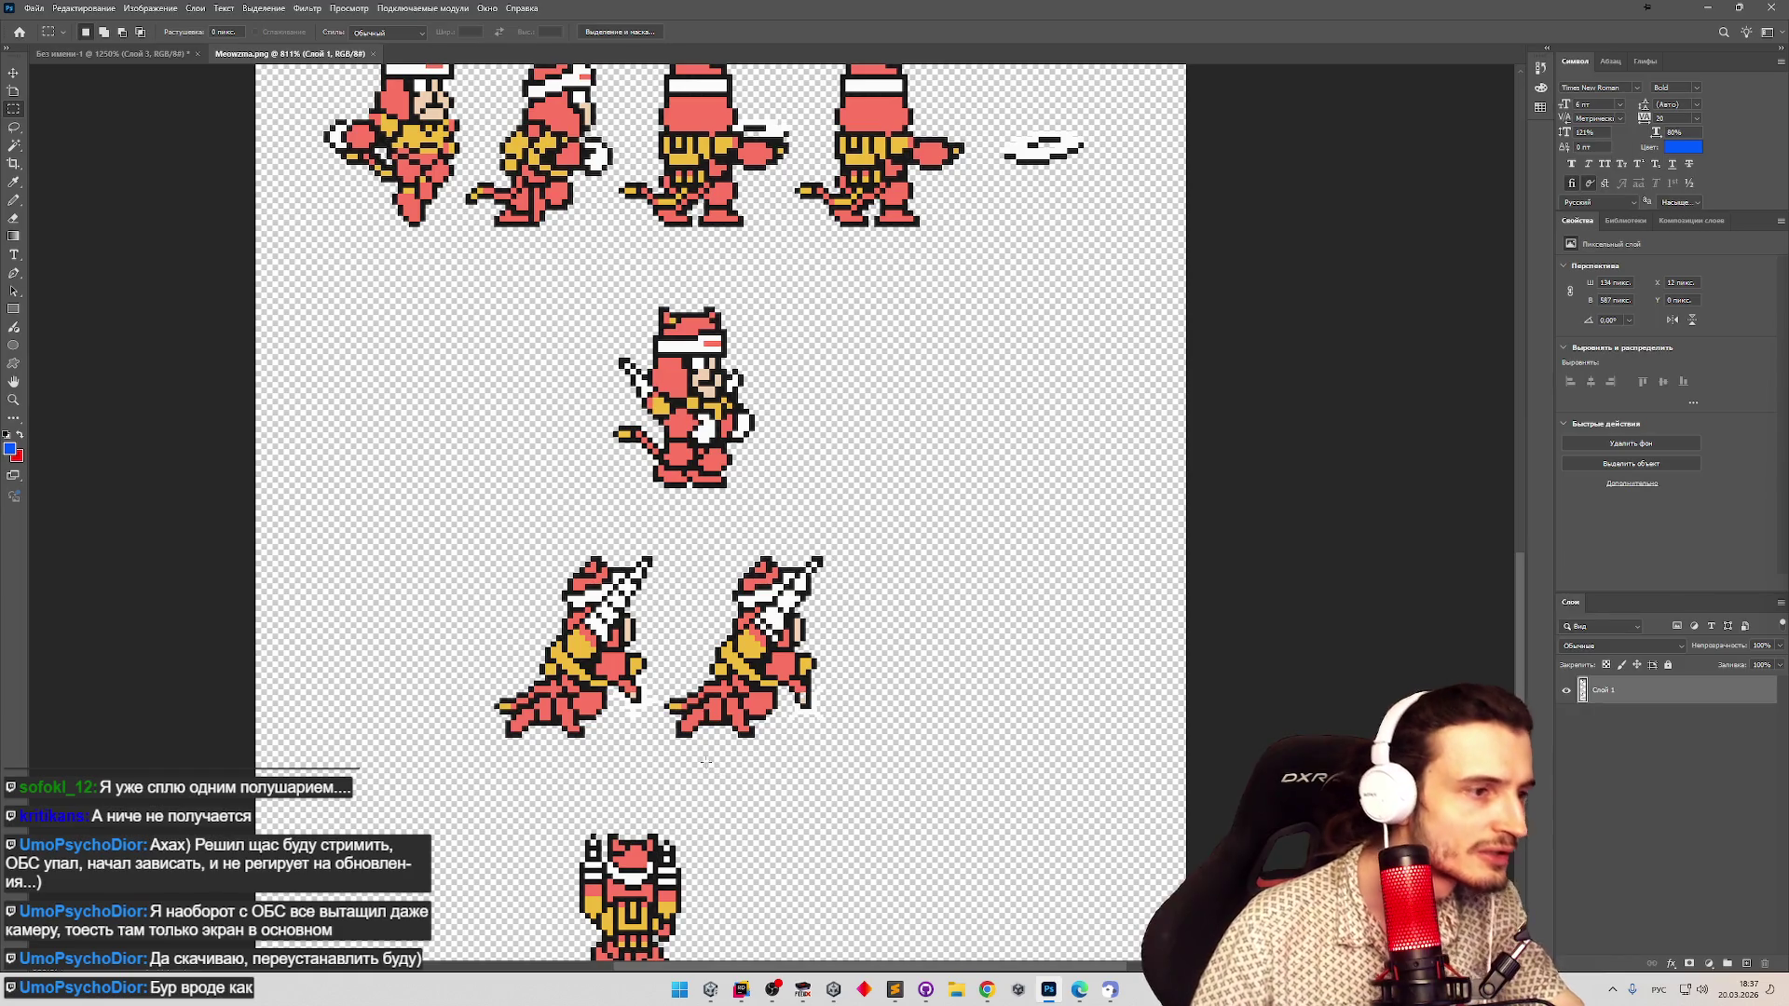
Zoom in on the two attack frames and back out, returning to the rectangular marquee.
{"action": "key", "text": "z"}
{"action": "scroll", "coordinate": [699, 754], "scroll_direction": "up", "scroll_amount": 4}
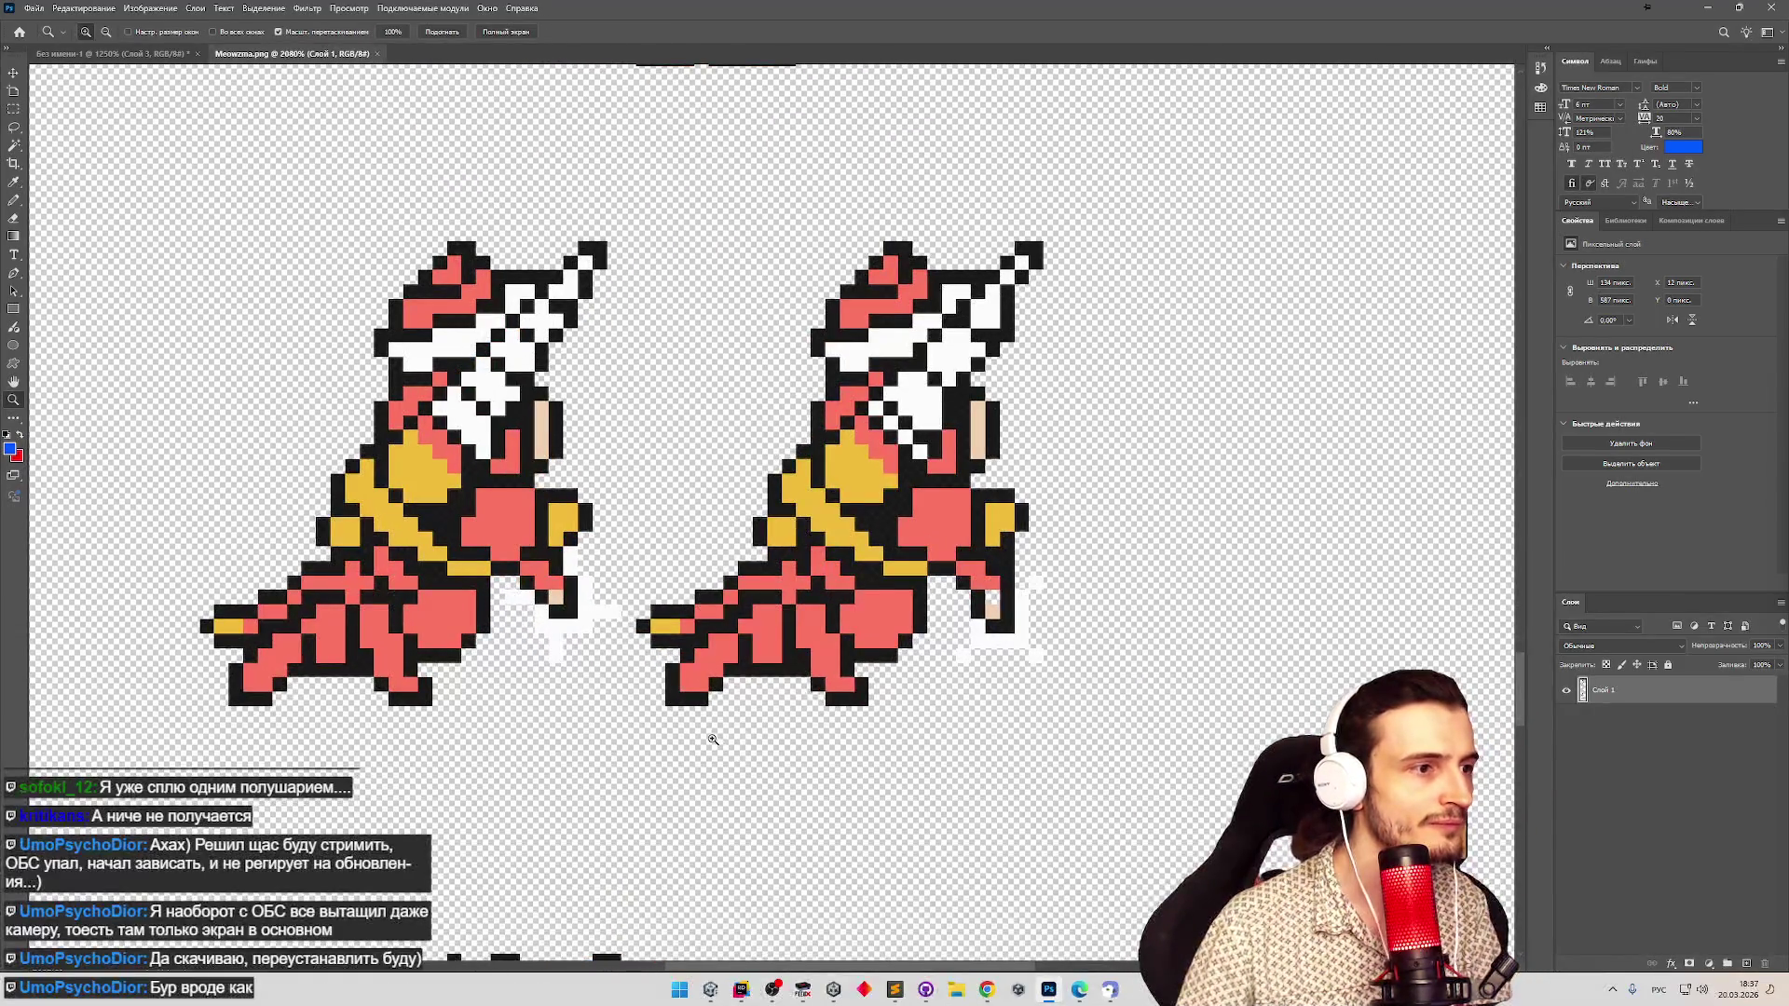
{"action": "scroll", "coordinate": [693, 738], "scroll_direction": "down", "scroll_amount": 1}
{"action": "scroll", "coordinate": [693, 739], "scroll_direction": "down", "scroll_amount": 4}
{"action": "key", "text": "m"}
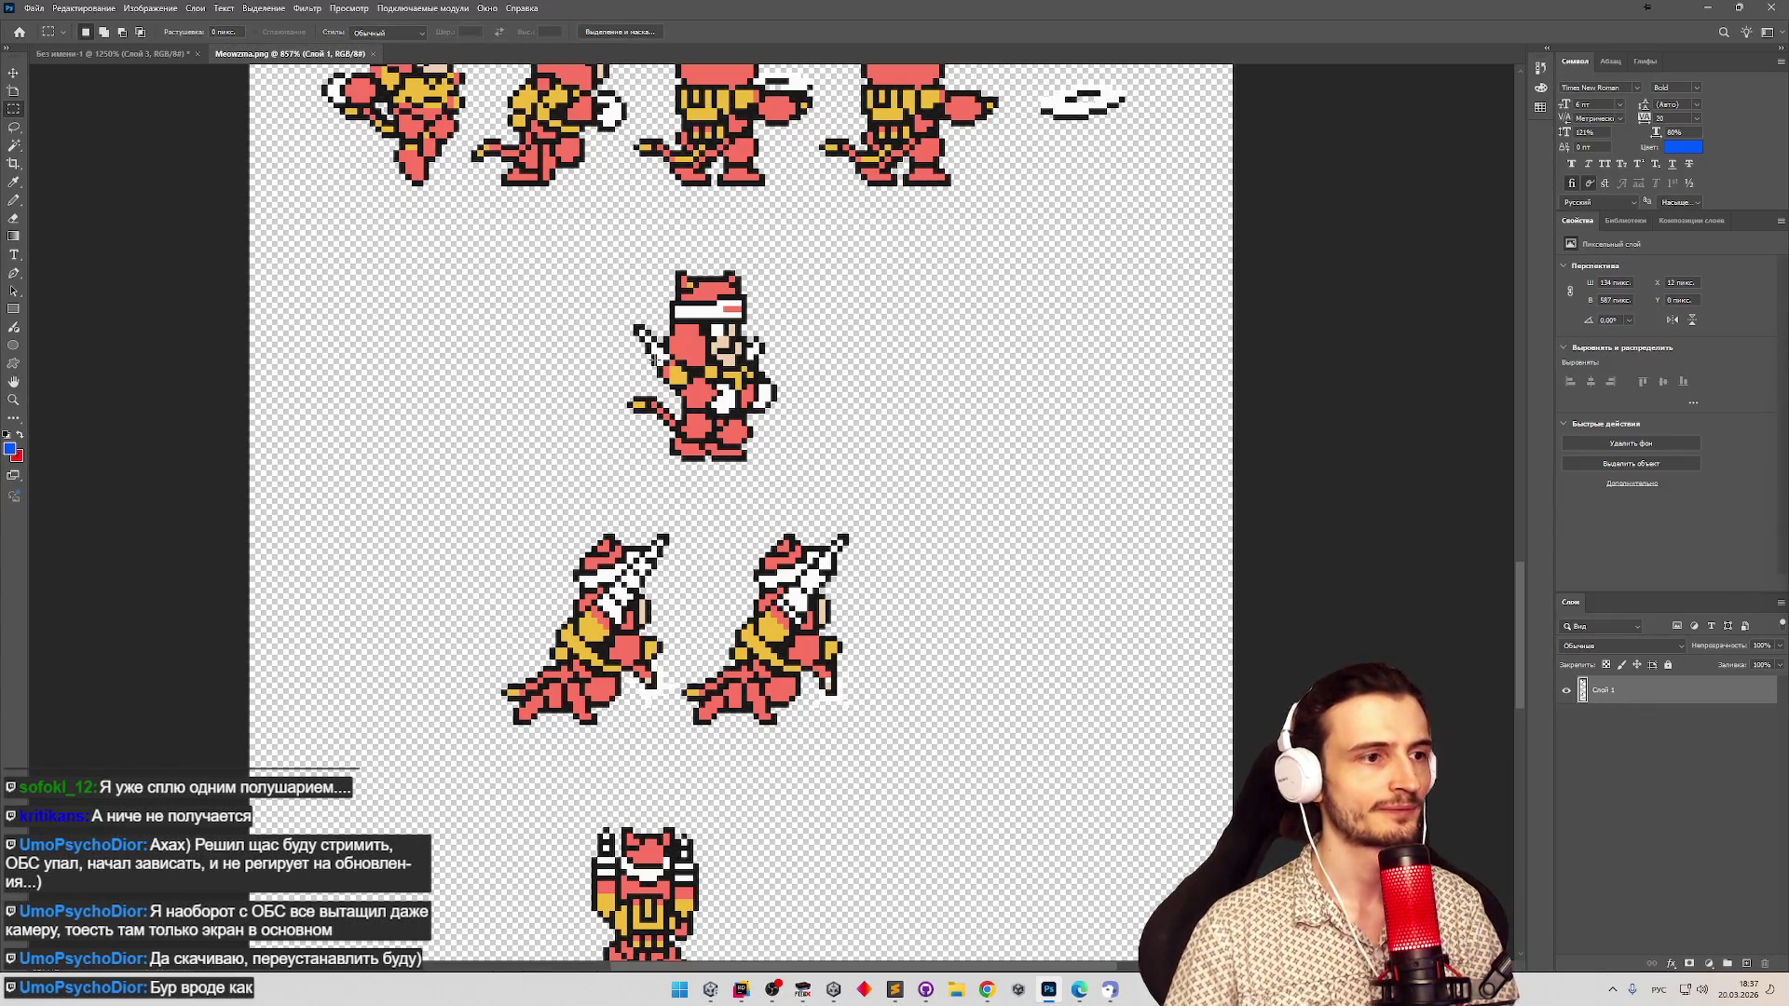
{"action": "left_click", "coordinate": [34, 7]}
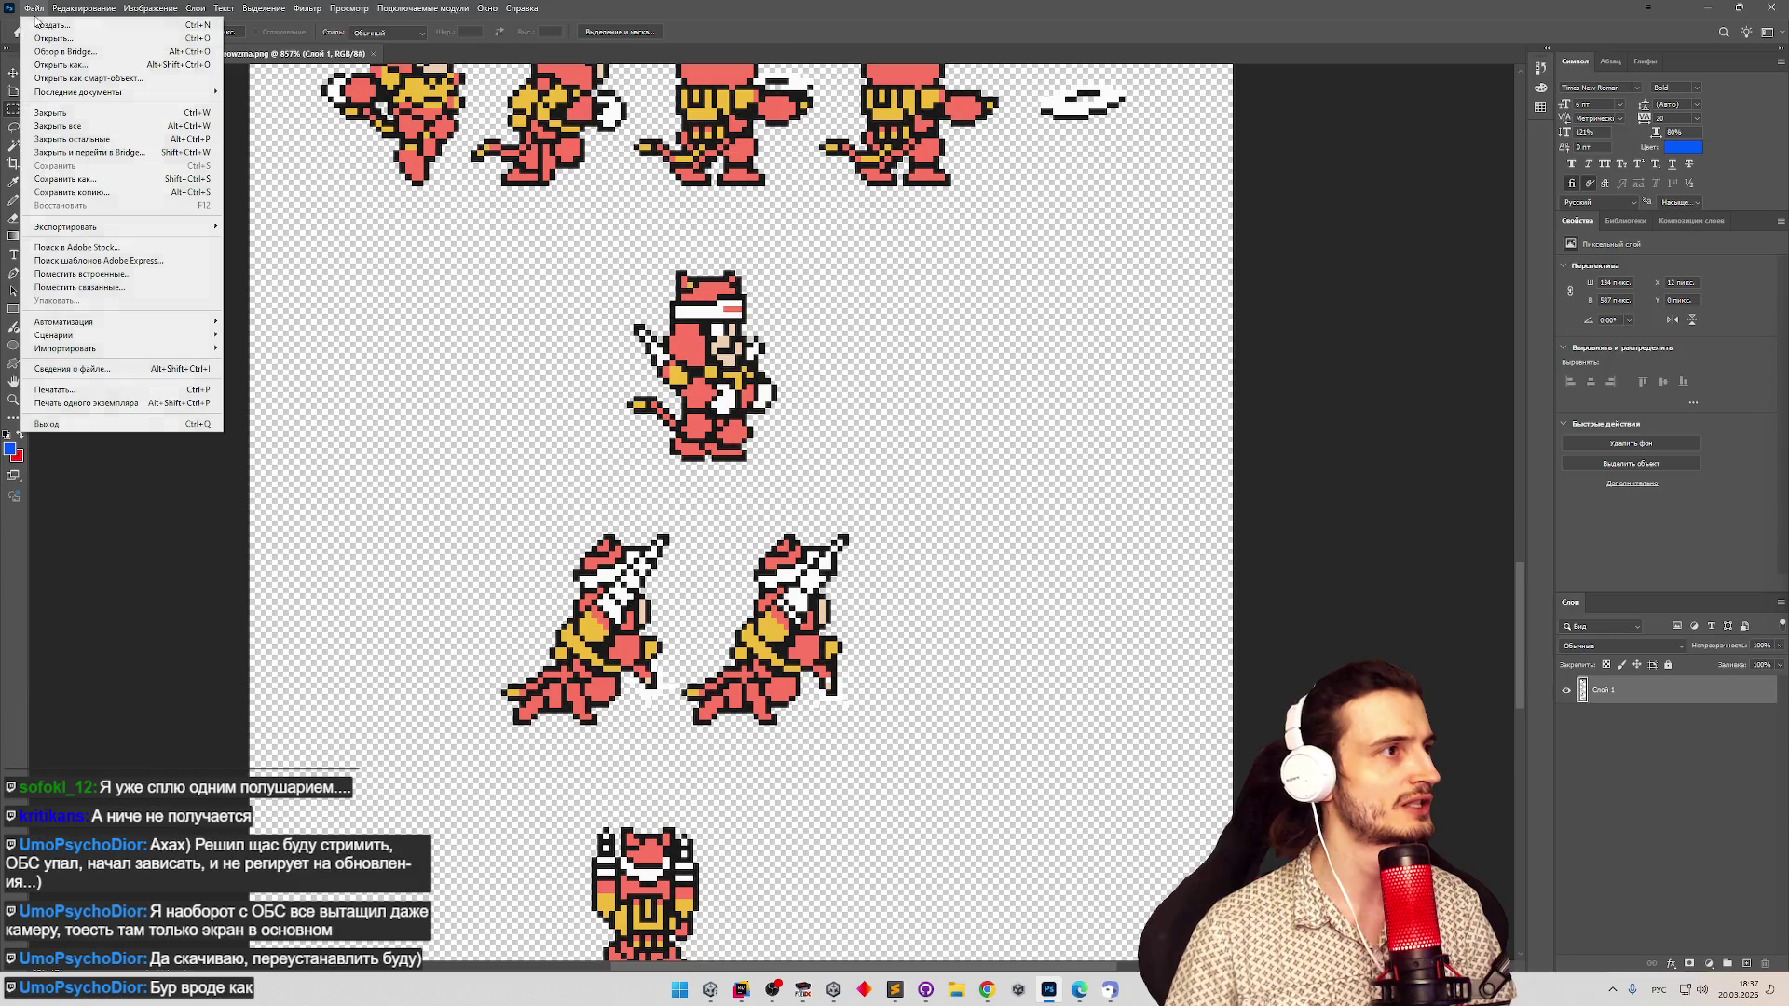
Create a new 500×500 document with a green background.
{"action": "left_click", "coordinate": [56, 25]}
{"action": "left_click", "coordinate": [932, 334]}
{"action": "left_click", "coordinate": [934, 377]}
{"action": "type", "text": "500"}
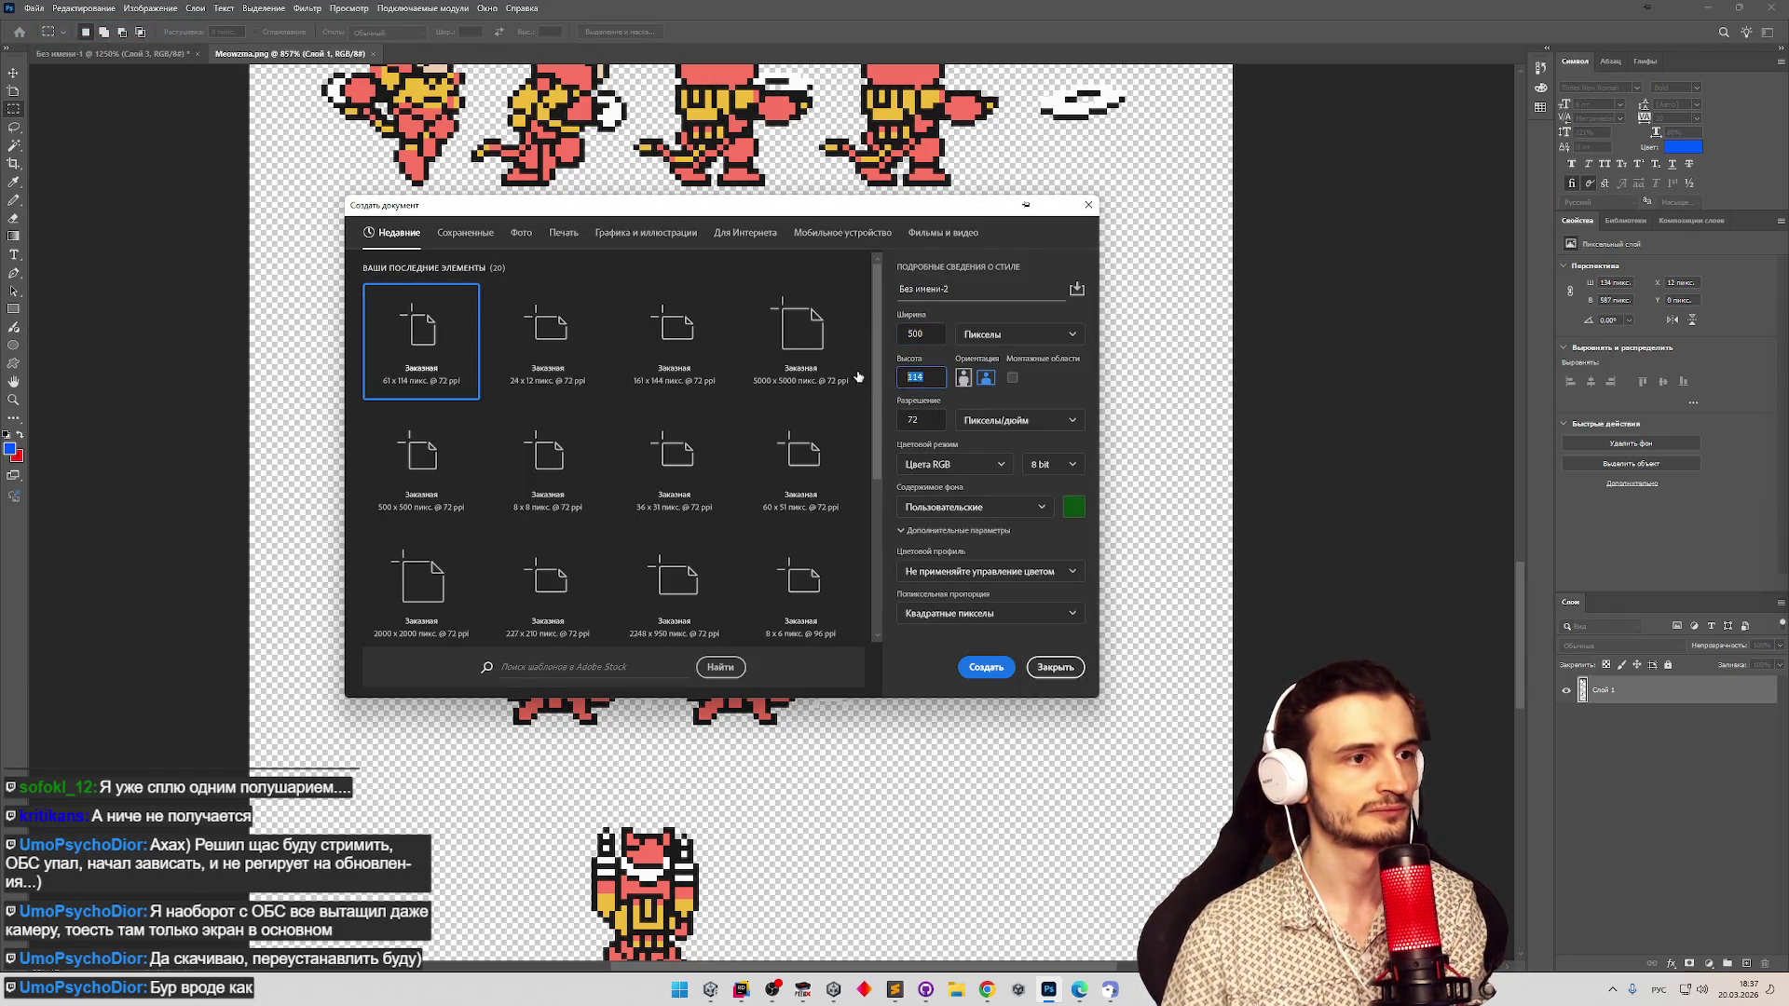
{"action": "left_click", "coordinate": [986, 667]}
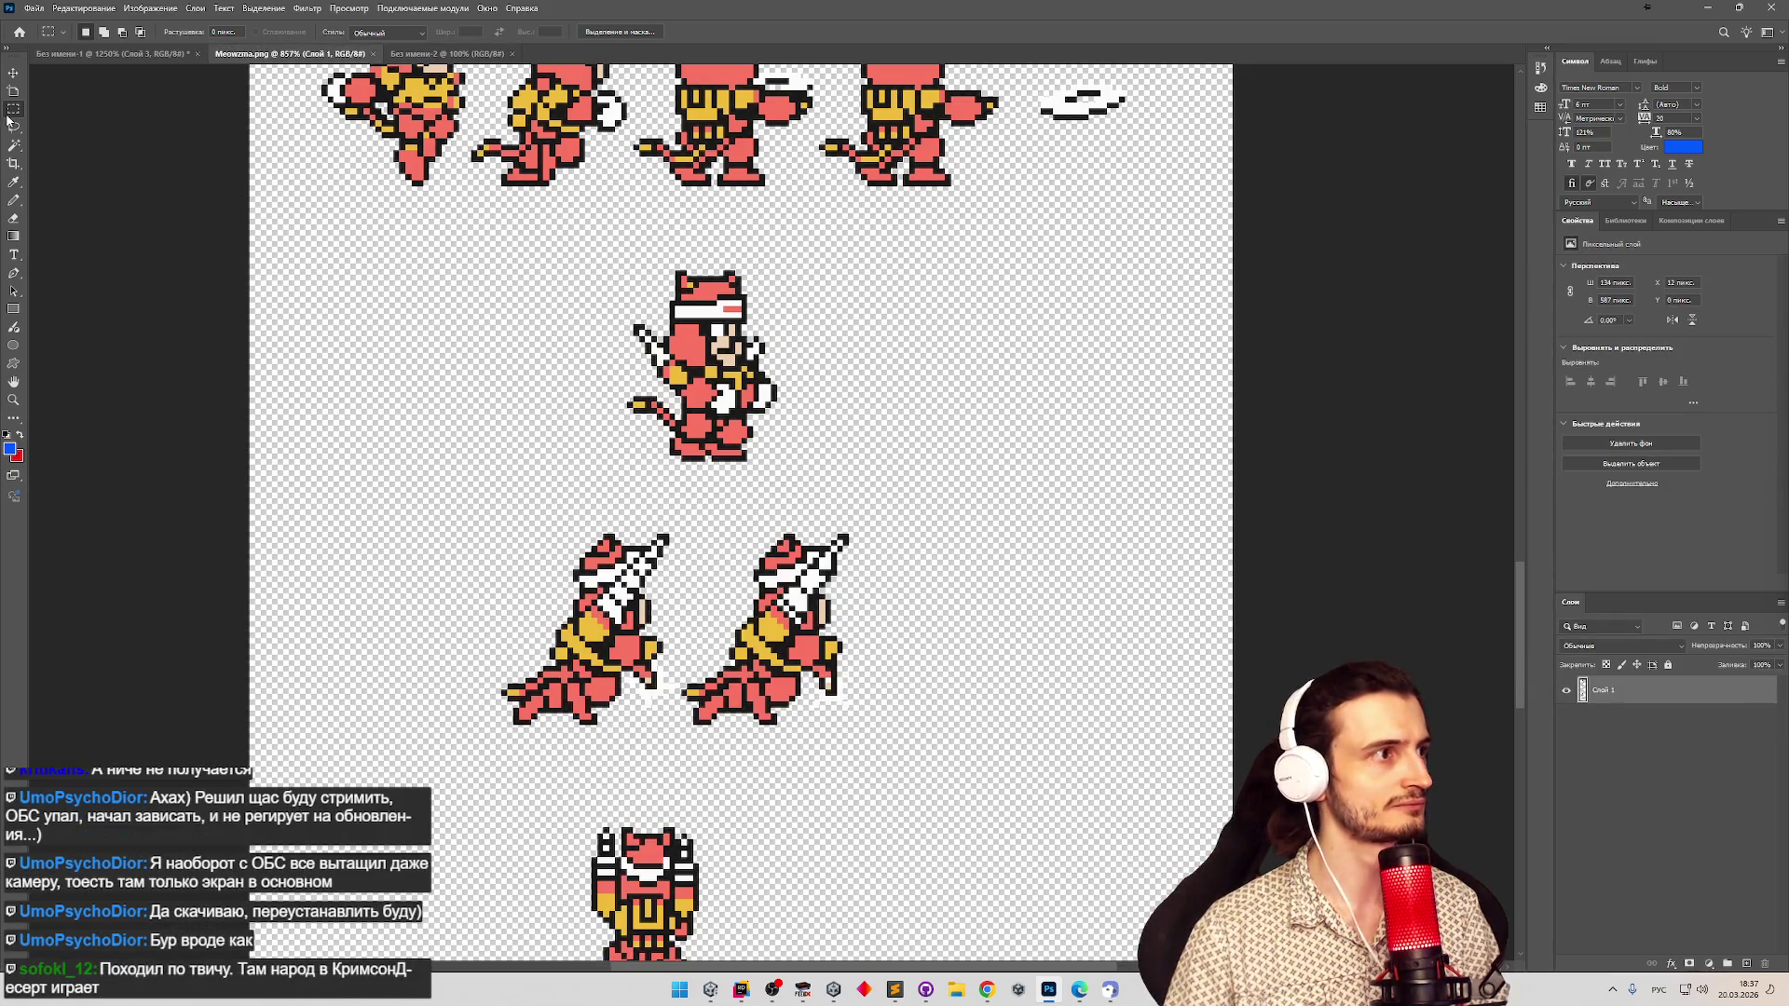
Marquee the three sword-attack sprites on the sheet and paste them into the green document.
{"action": "left_click_drag", "start_coordinate": [469, 252], "coordinate": [944, 690]}
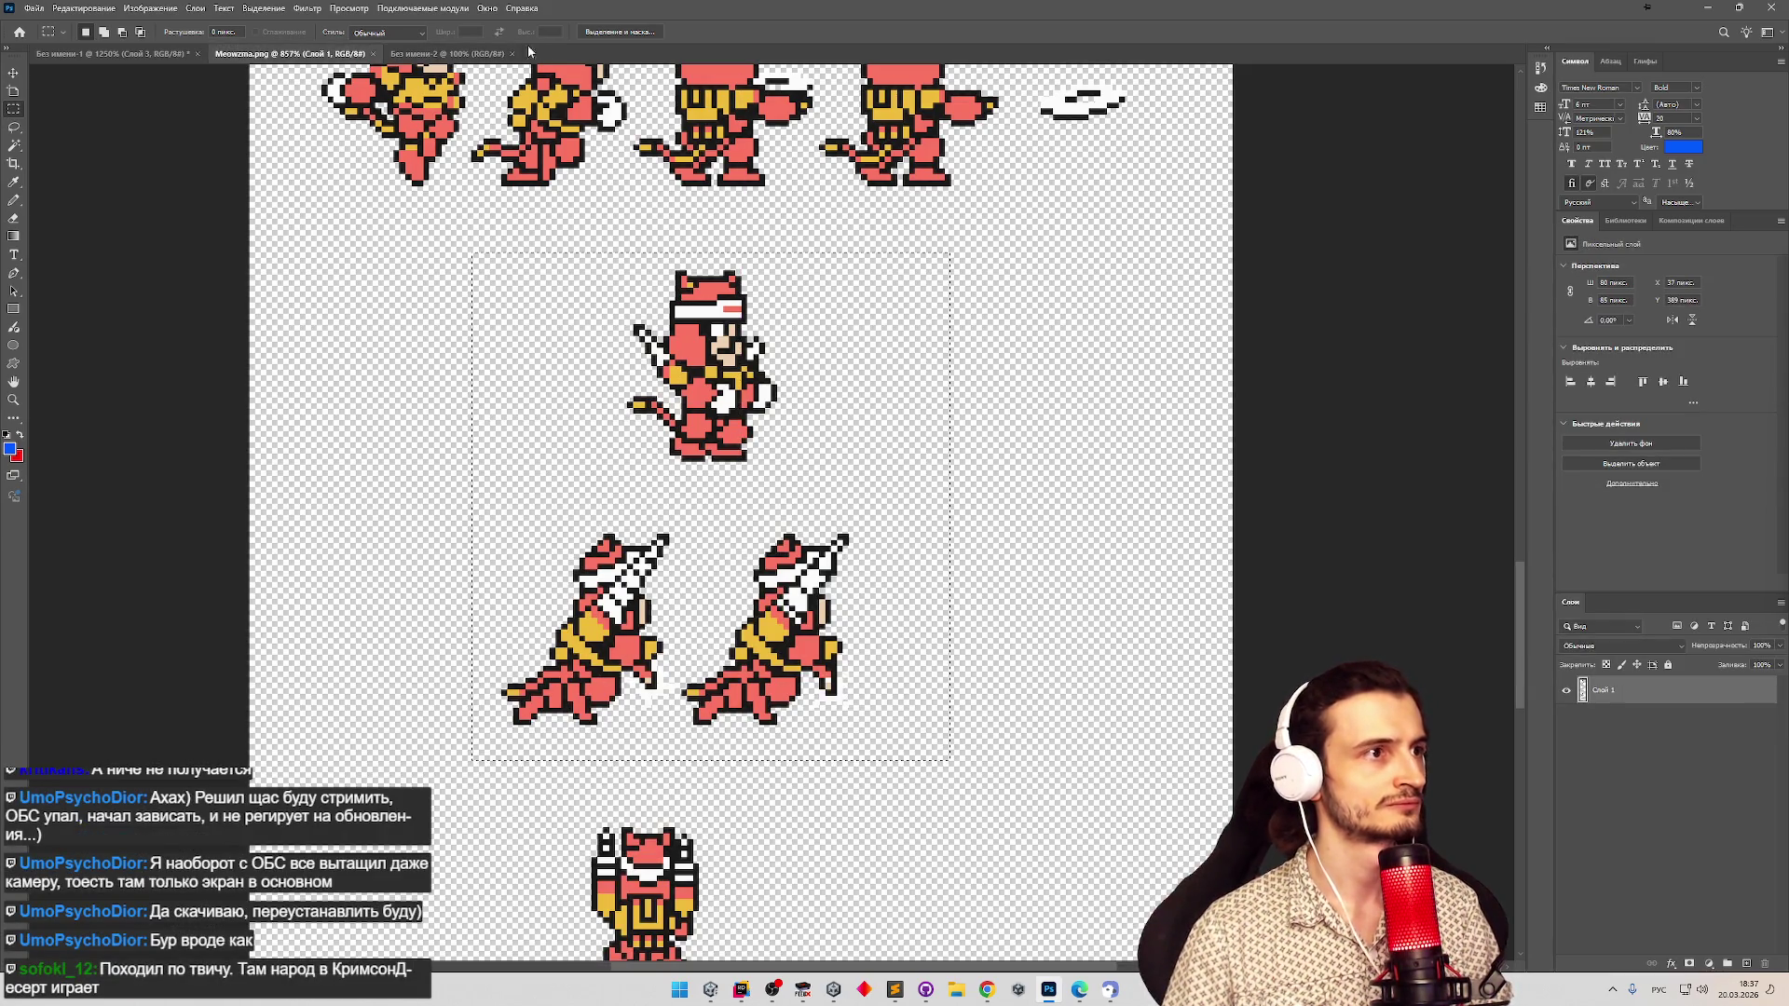
{"action": "left_click", "coordinate": [447, 53]}
{"action": "key", "text": "ctrl+v"}
{"action": "key", "text": "z"}
{"action": "left_click_drag", "start_coordinate": [792, 511], "coordinate": [824, 450]}
{"action": "key", "text": "m"}
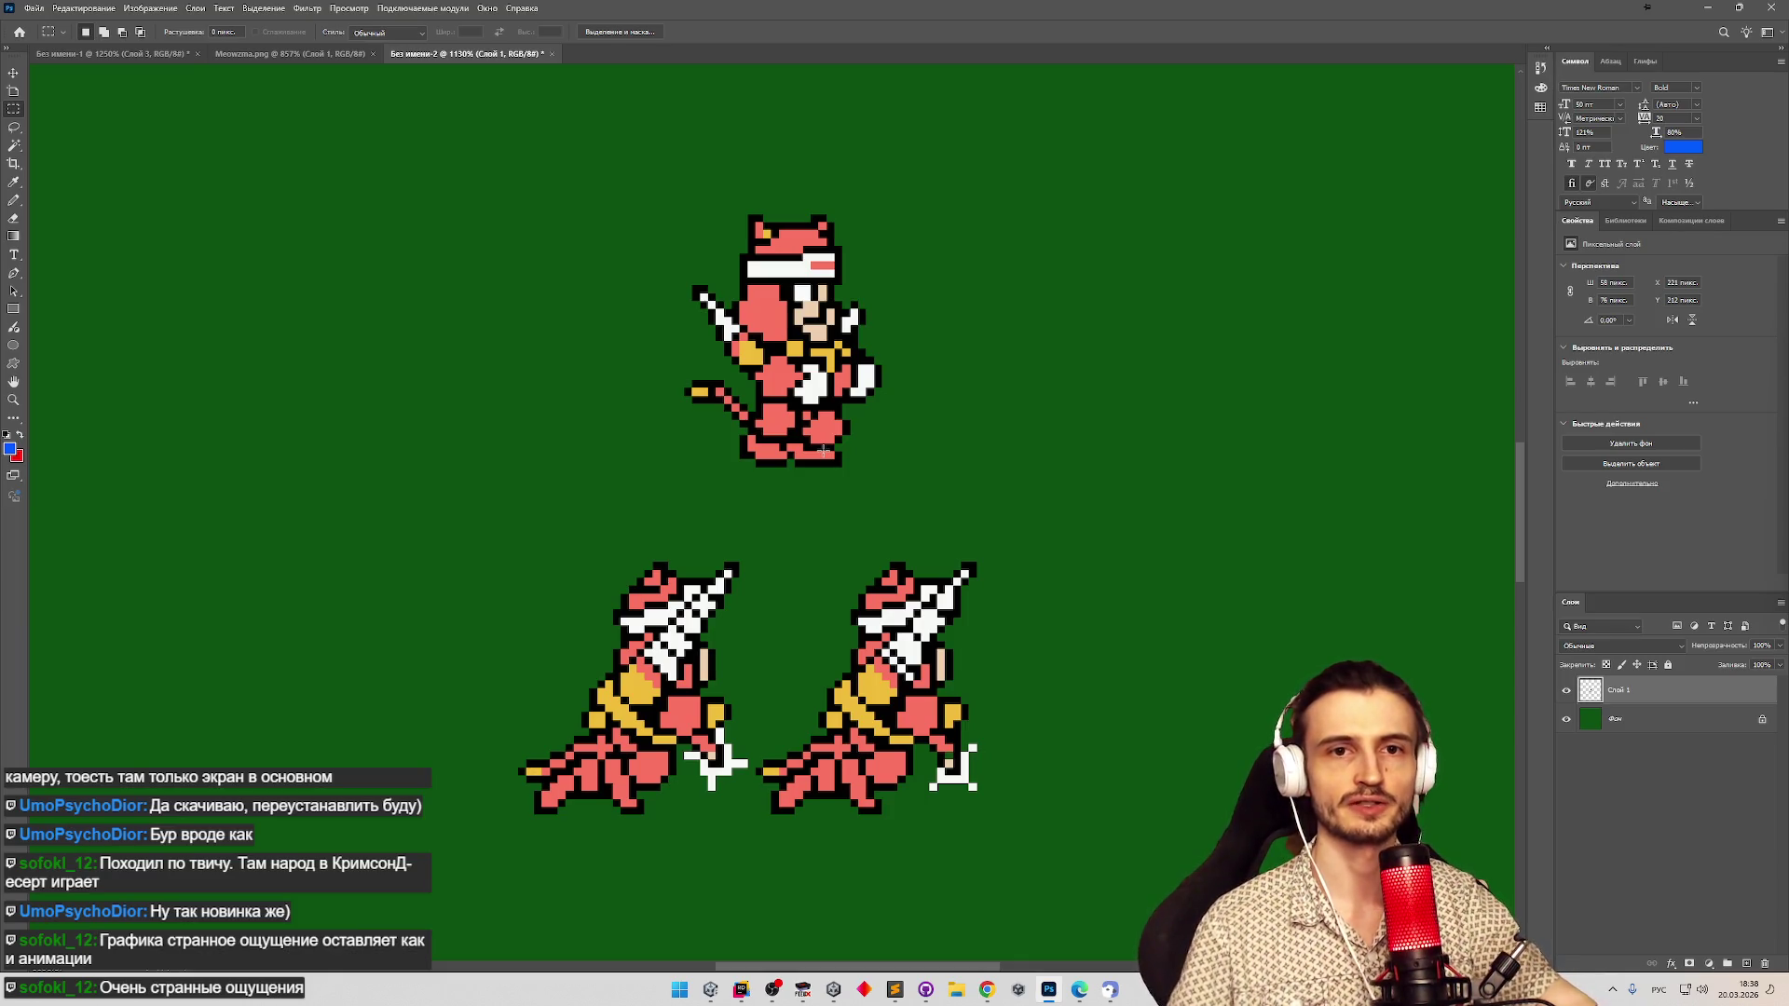
{"action": "left_click", "coordinate": [288, 53]}
Zoom around the sprite sheet and marquee the first standing cat sprite.
{"action": "key", "text": "z"}
{"action": "scroll", "coordinate": [574, 310], "scroll_direction": "down", "scroll_amount": 5}
{"action": "scroll", "coordinate": [615, 382], "scroll_direction": "up", "scroll_amount": 2}
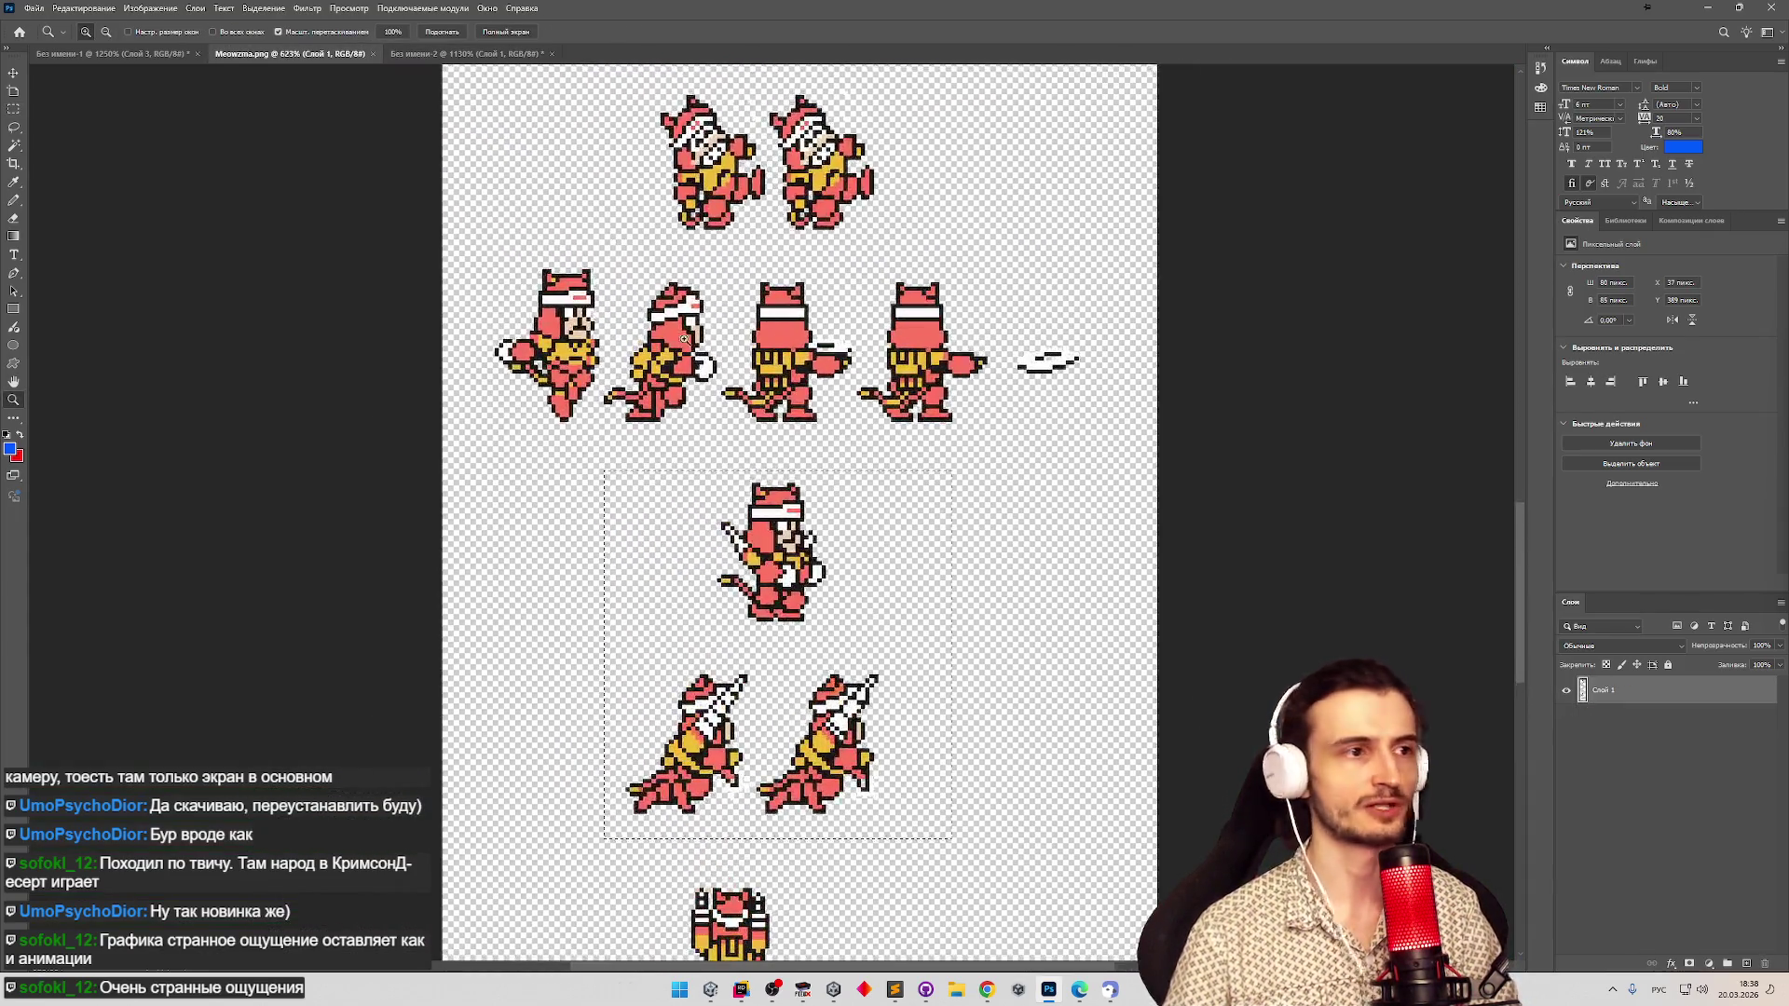
{"action": "scroll", "coordinate": [655, 449], "scroll_direction": "down", "scroll_amount": 4}
{"action": "scroll", "coordinate": [782, 456], "scroll_direction": "down", "scroll_amount": 2}
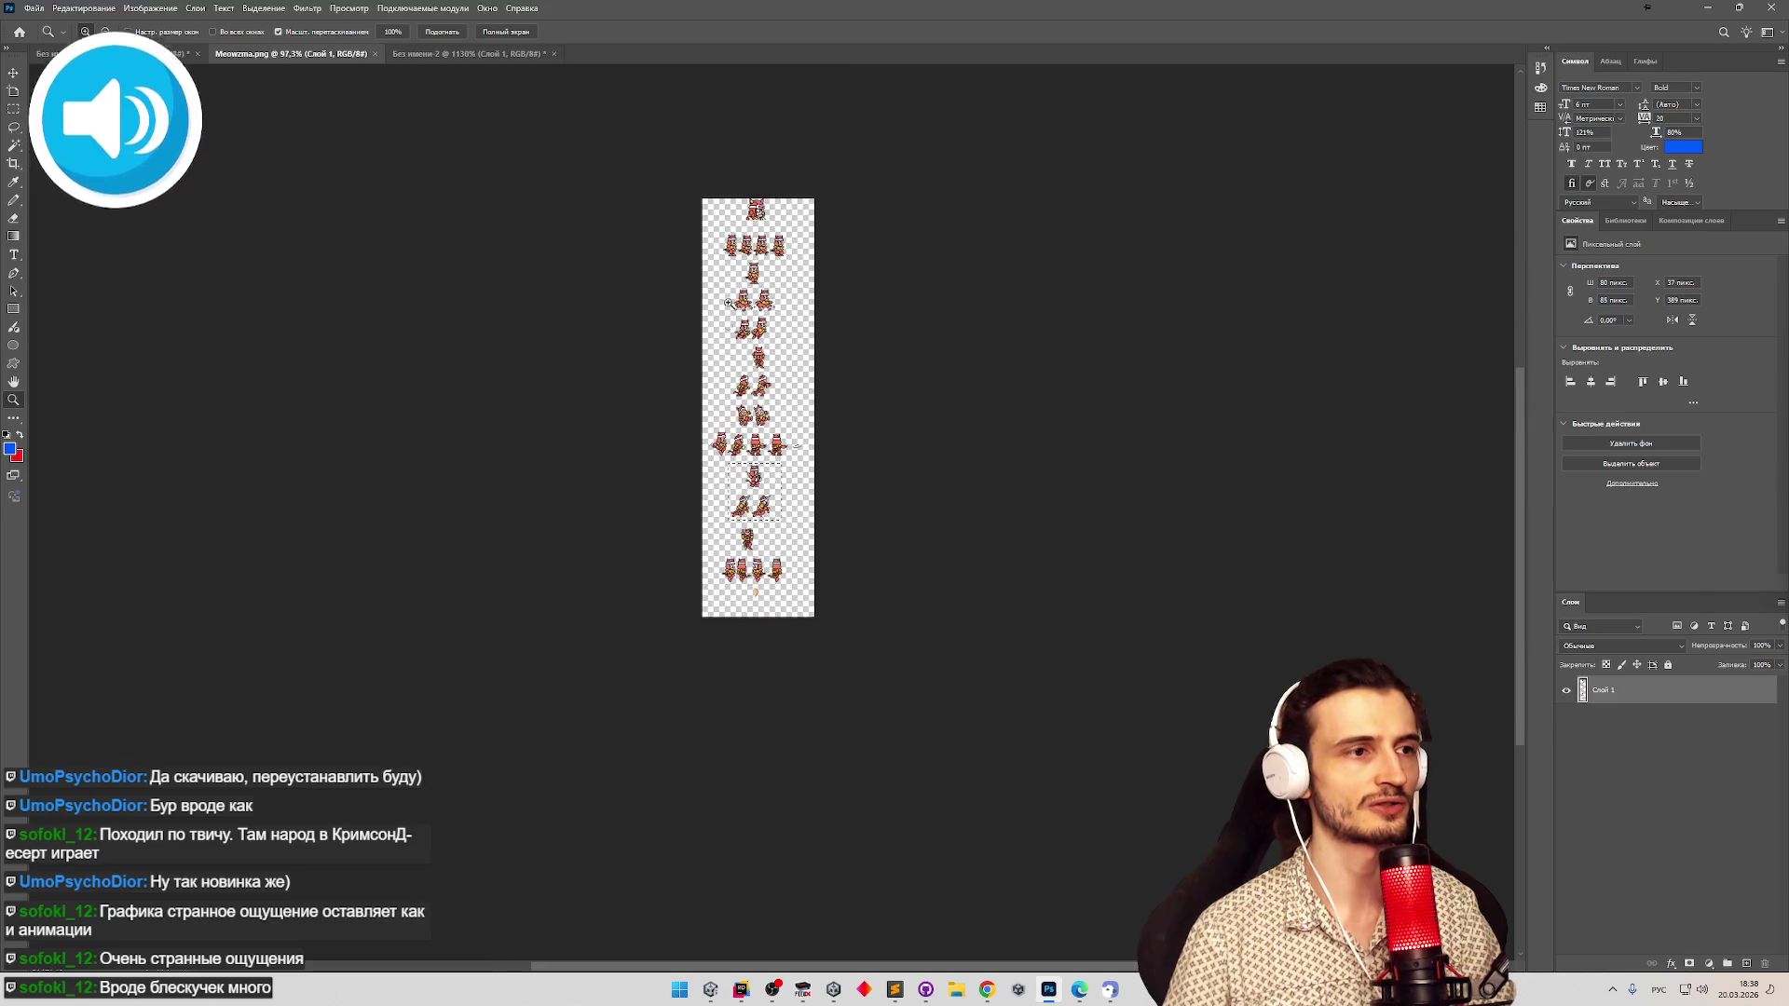
{"action": "scroll", "coordinate": [797, 225], "scroll_direction": "up", "scroll_amount": 3}
{"action": "scroll", "coordinate": [751, 390], "scroll_direction": "up", "scroll_amount": 2}
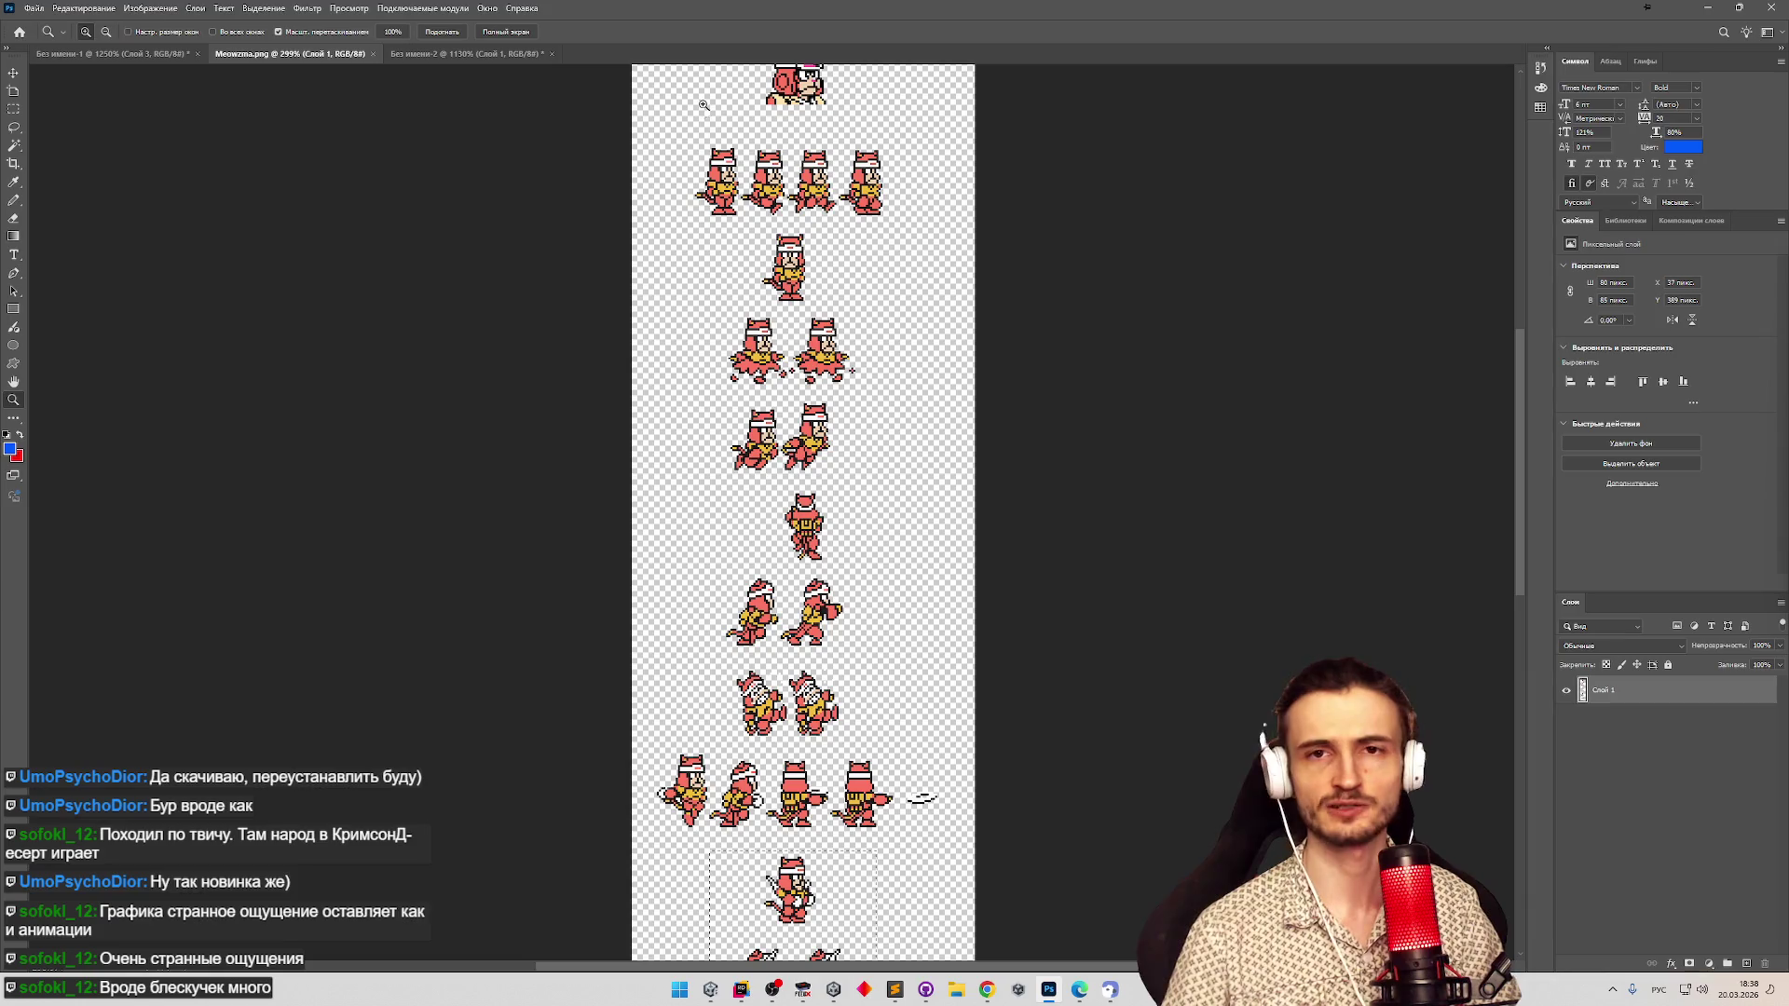
{"action": "scroll", "coordinate": [703, 107], "scroll_direction": "up", "scroll_amount": 3}
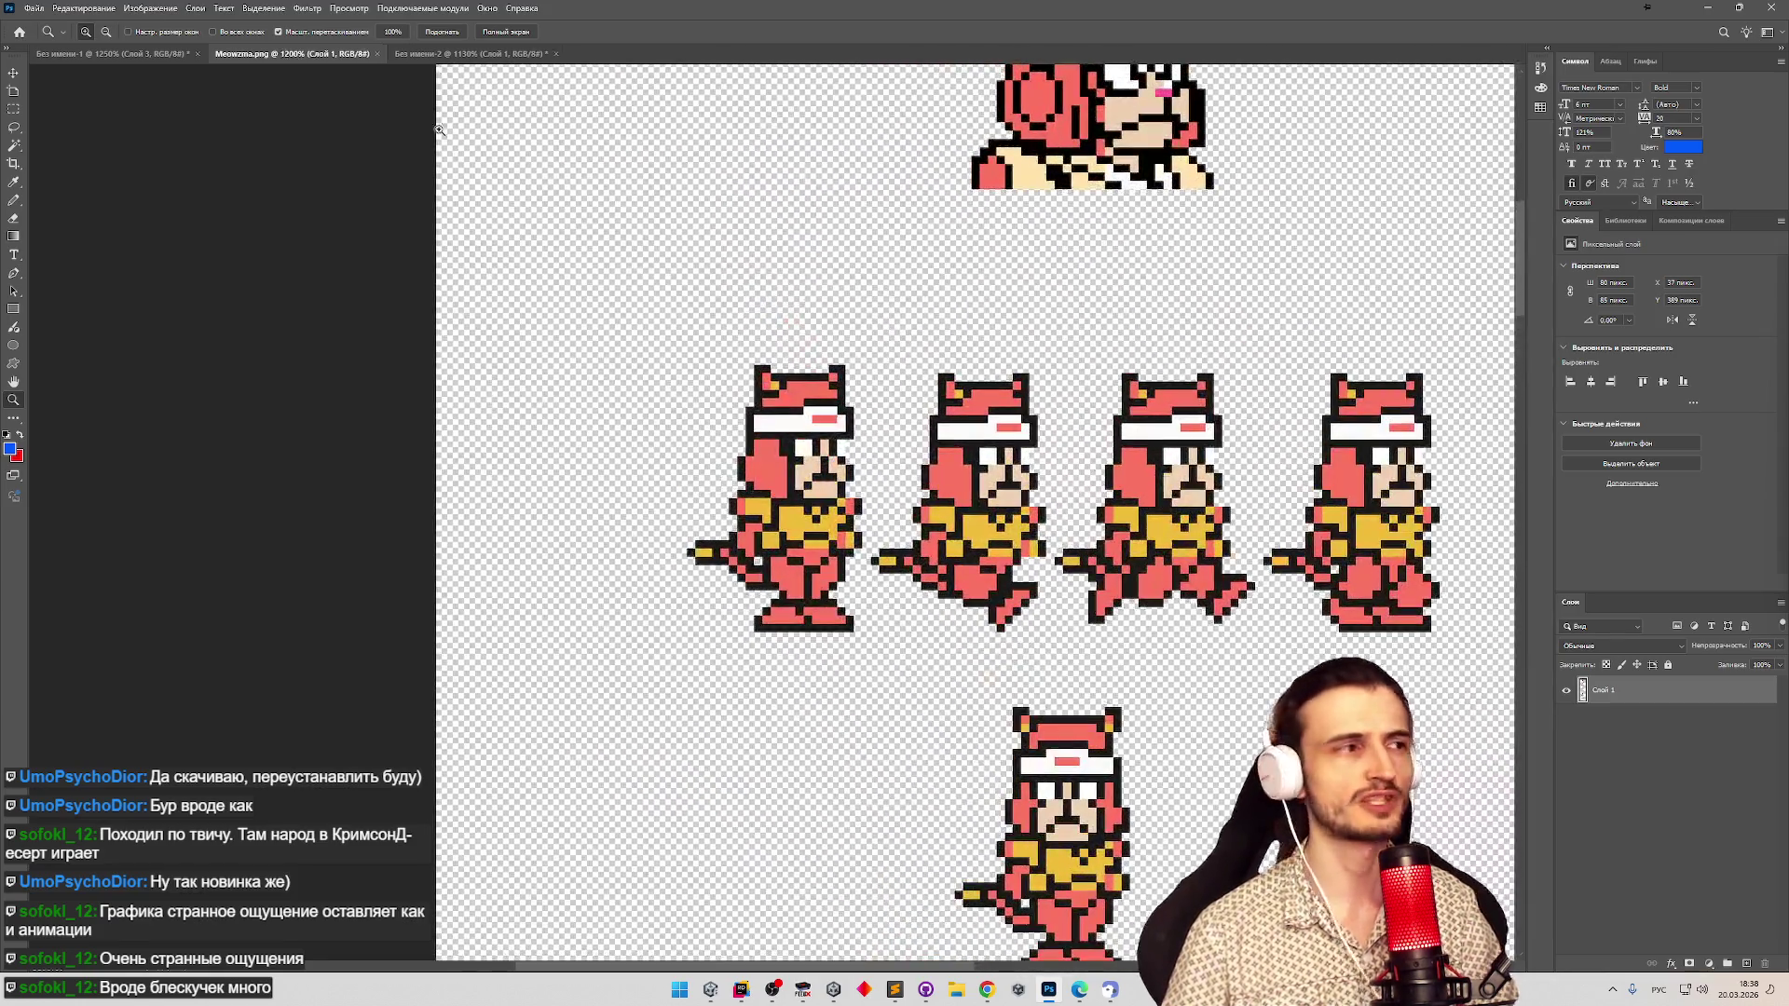
{"action": "left_click", "coordinate": [16, 110]}
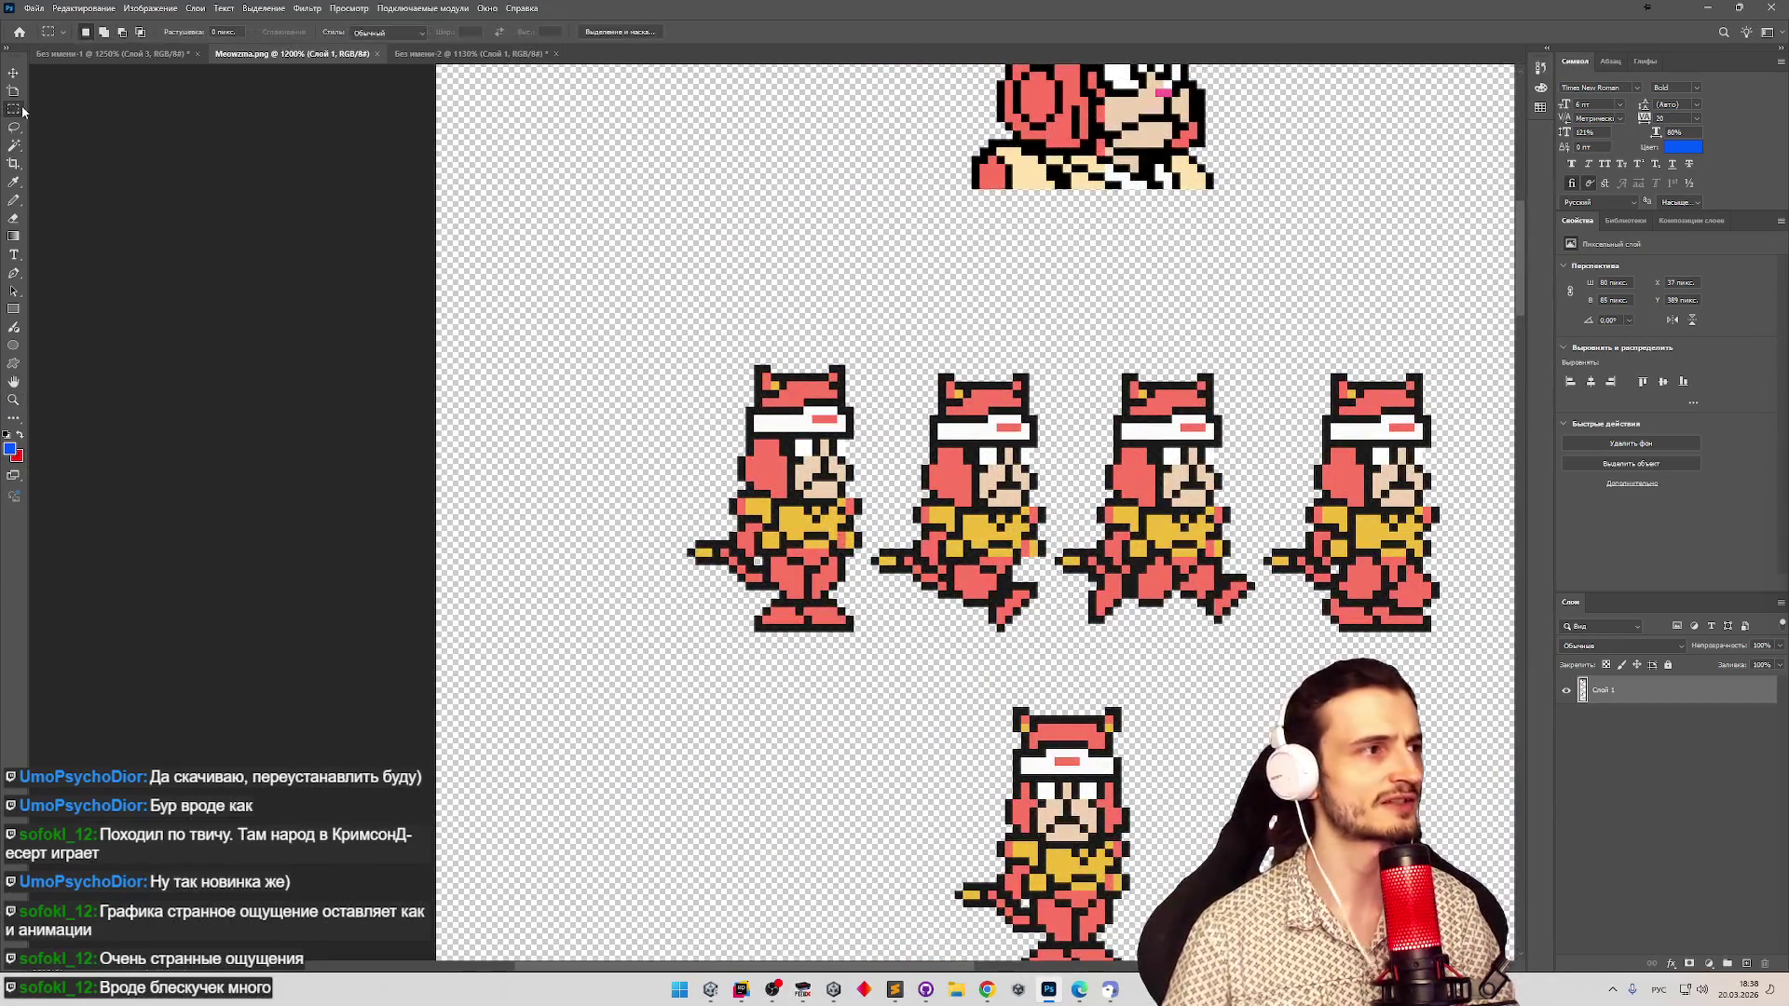
{"action": "mouse_move", "coordinate": [678, 340]}
{"action": "left_mouse_down"}
{"action": "mouse_move", "coordinate": [861, 563]}
{"action": "mouse_move", "coordinate": [862, 664]}
{"action": "left_mouse_up"}
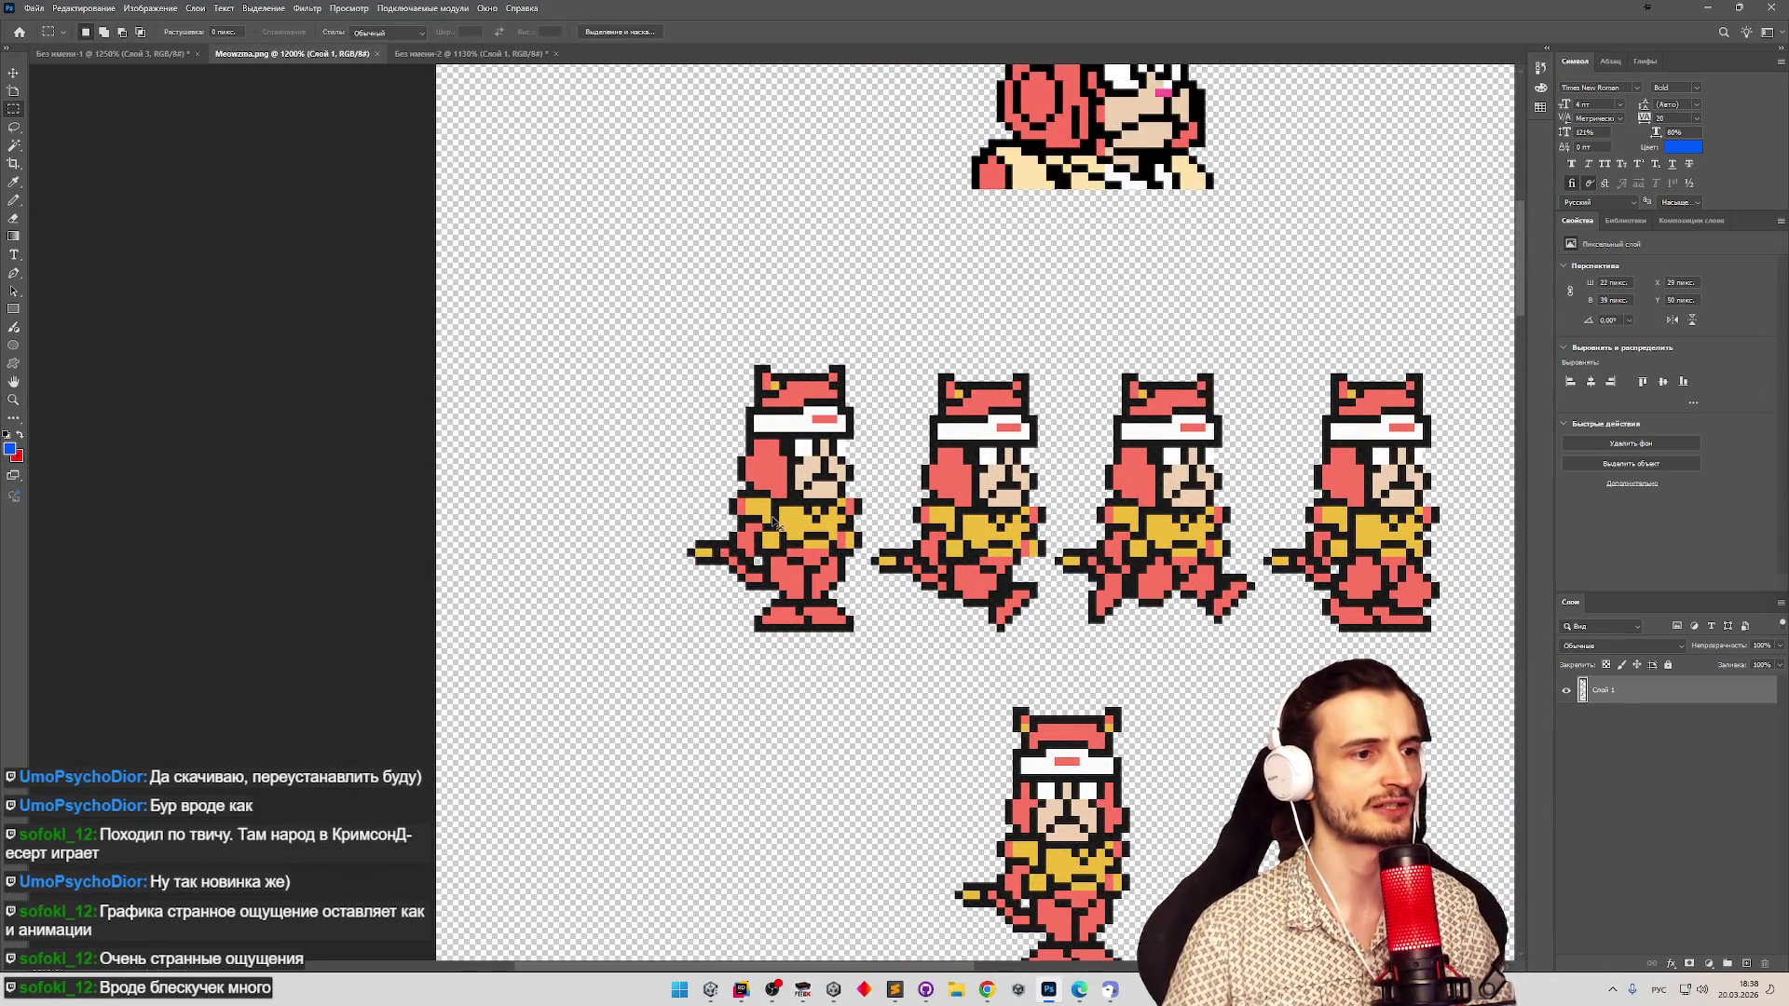
Paste the standing sprite into the green document and place it left of the sword cat.
{"action": "left_click", "coordinate": [469, 53]}
{"action": "key", "text": "ctrl+v"}
{"action": "key", "text": "v"}
{"action": "left_click_drag", "start_coordinate": [716, 456], "coordinate": [559, 347]}
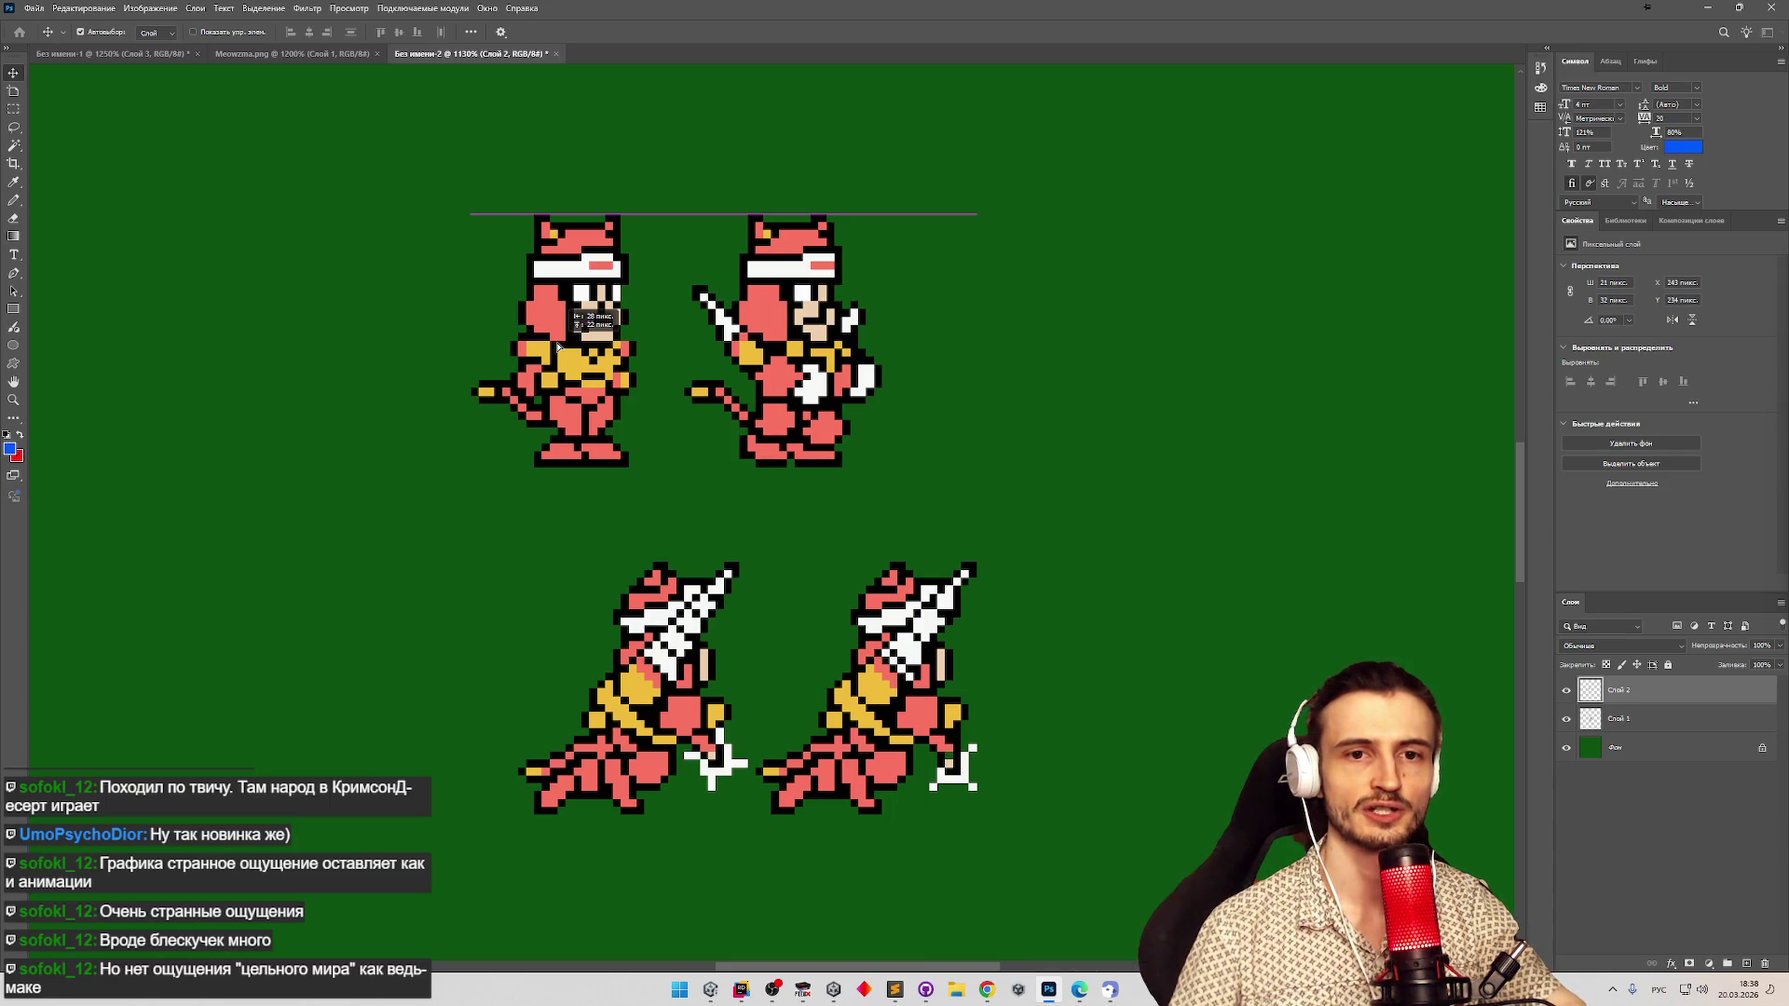
{"action": "left_click_drag", "start_coordinate": [559, 346], "coordinate": [537, 362]}
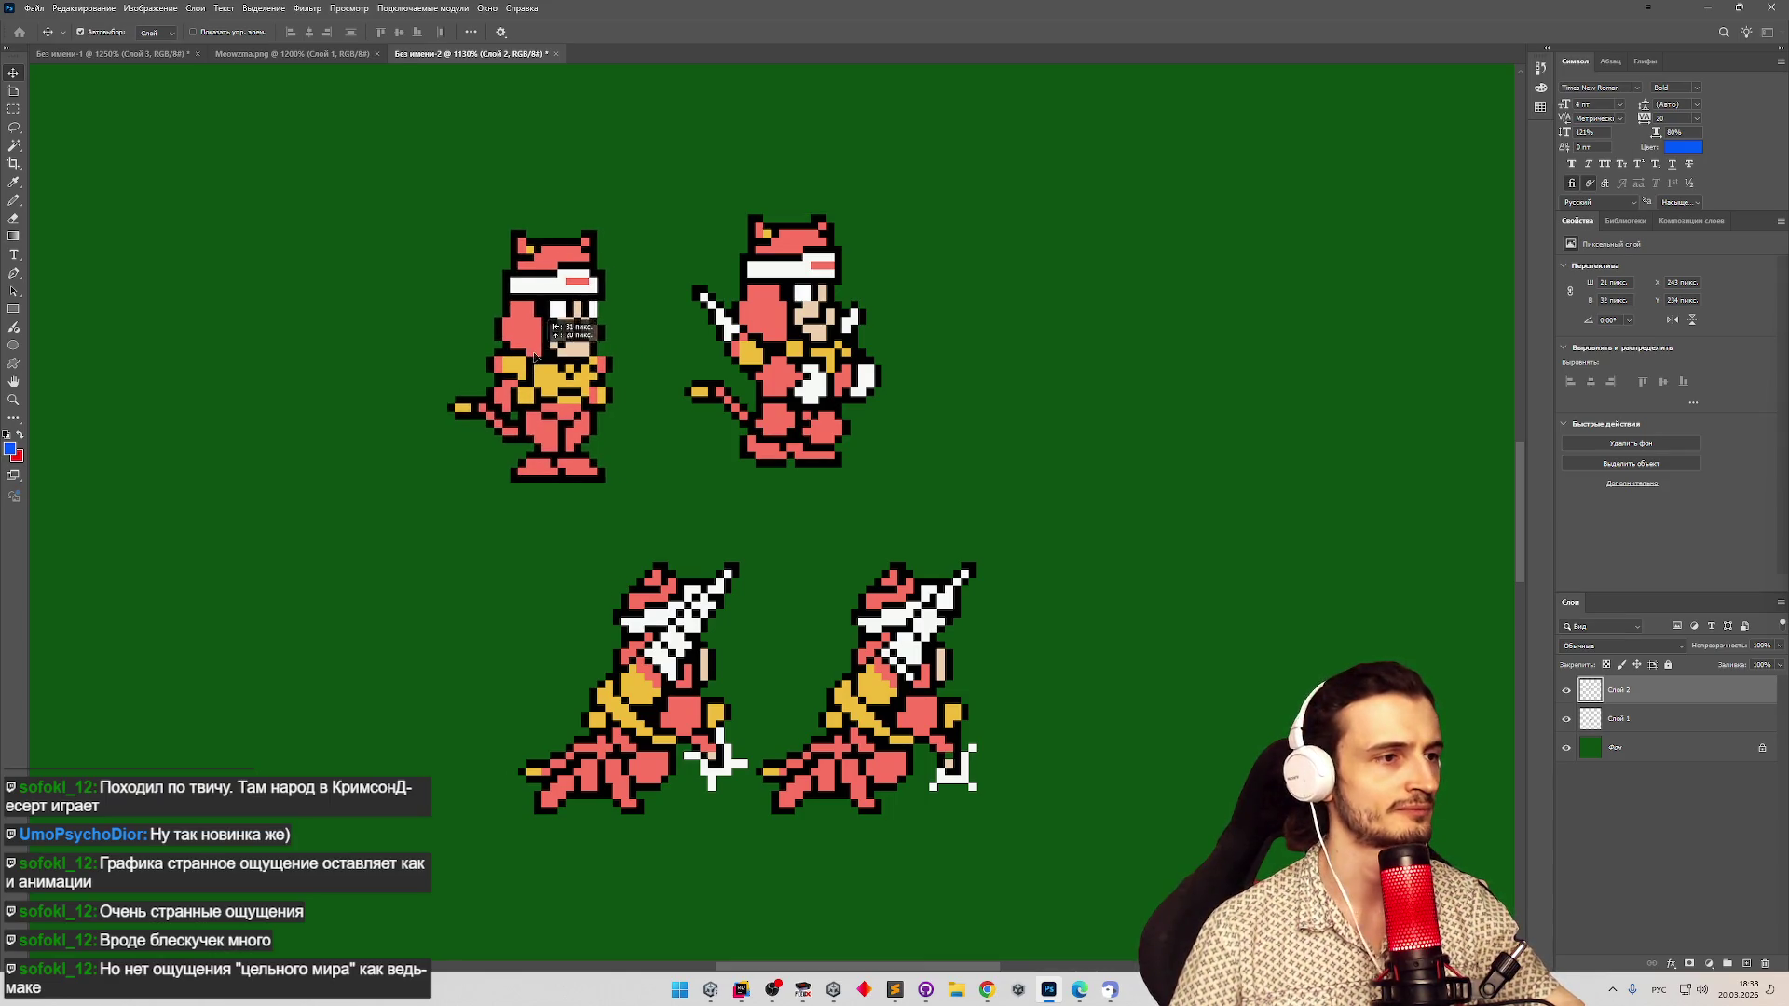
{"action": "left_click", "coordinate": [107, 147]}
Marquee the white hand area of the sword-holding cat.
{"action": "left_click", "coordinate": [12, 109]}
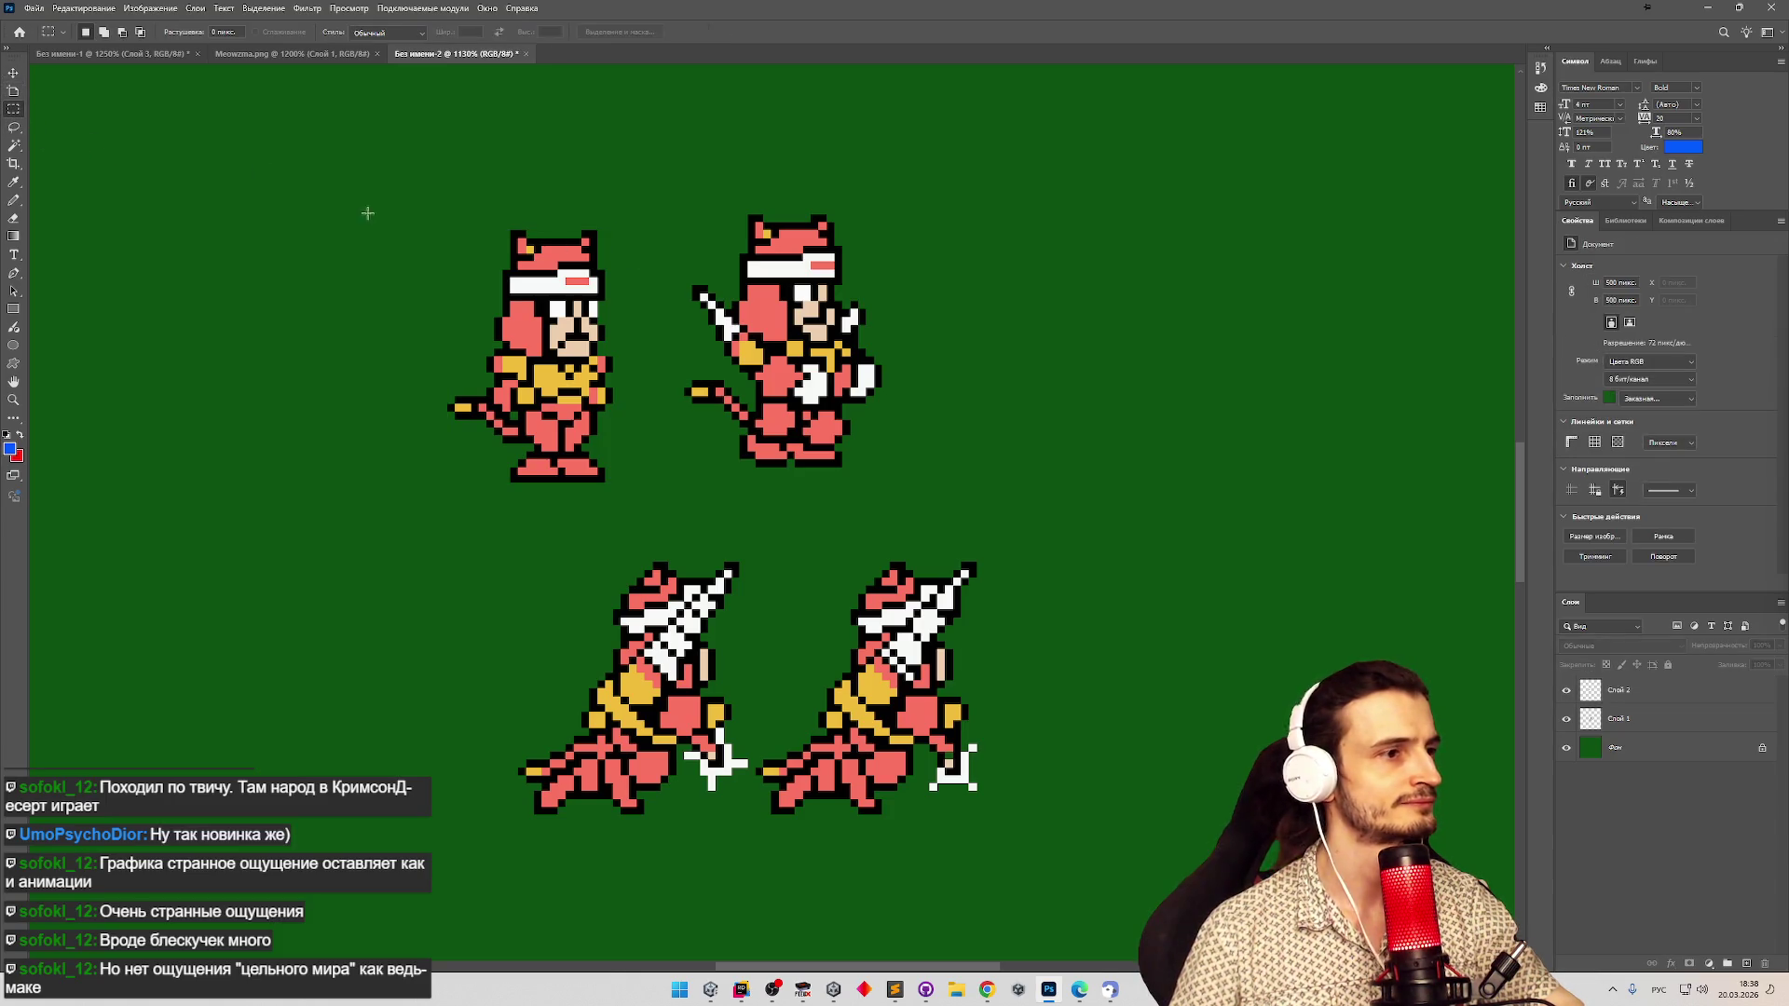
{"action": "scroll", "coordinate": [461, 205], "scroll_direction": "up", "scroll_amount": 2}
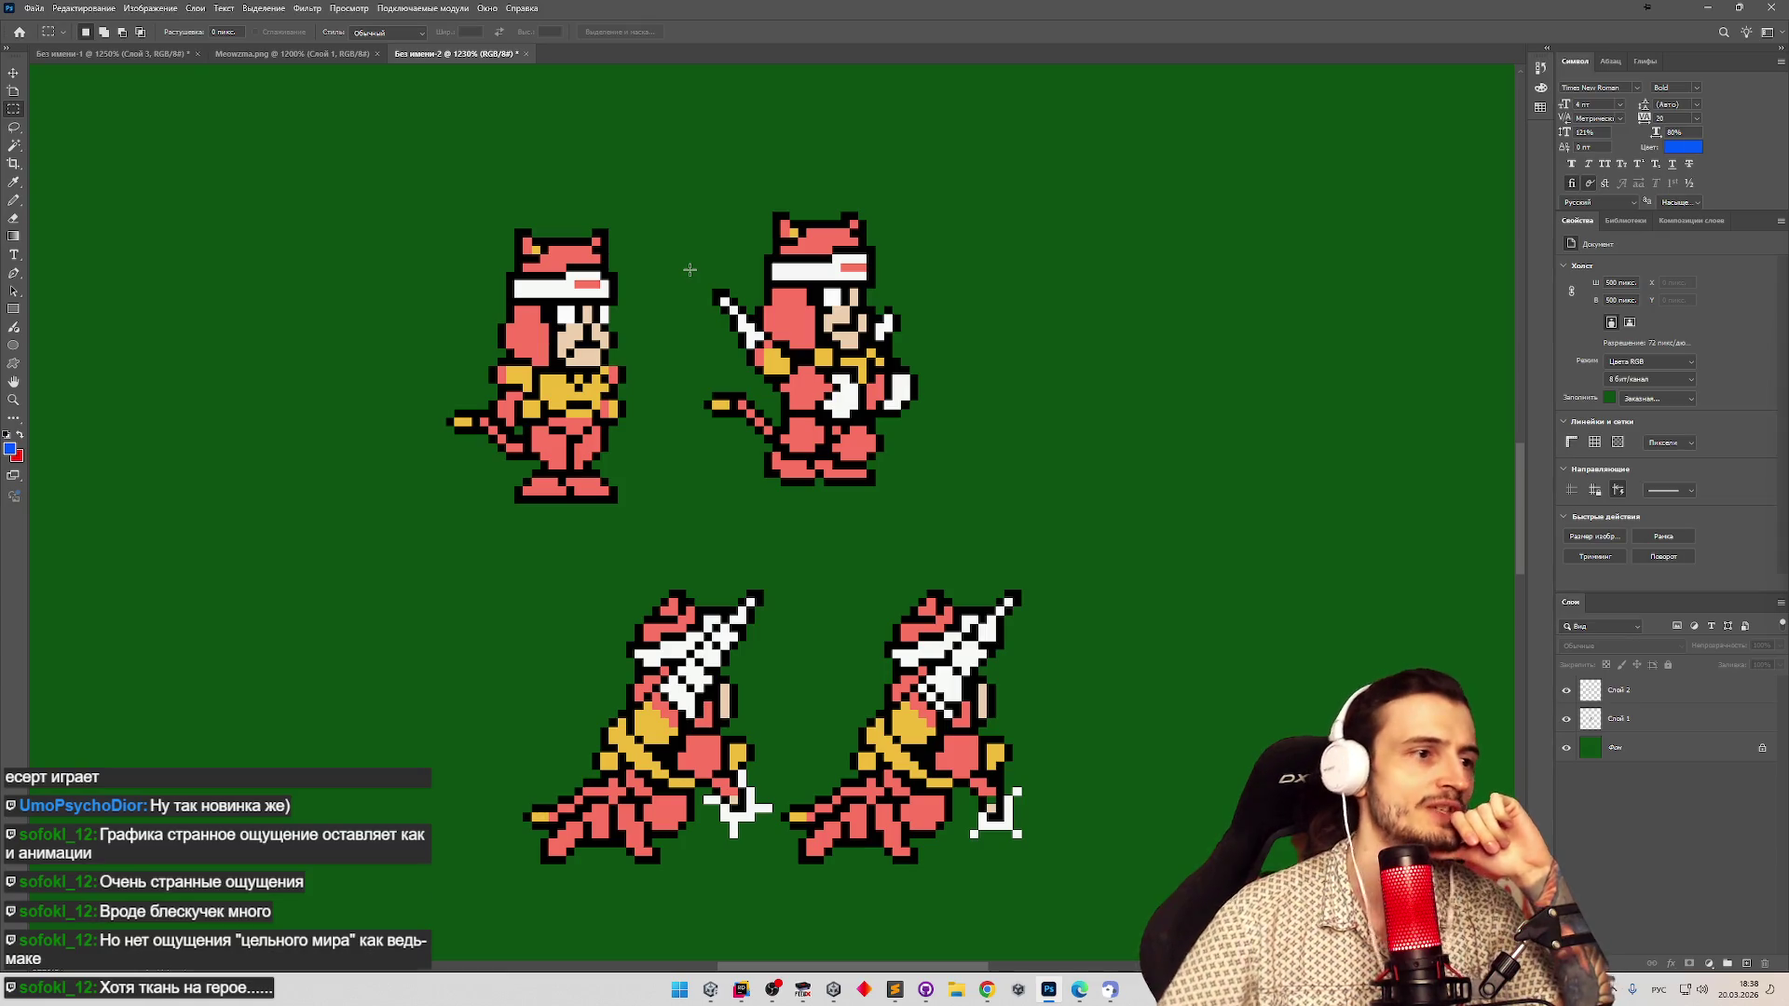
{"action": "left_click_drag", "start_coordinate": [839, 369], "coordinate": [927, 408]}
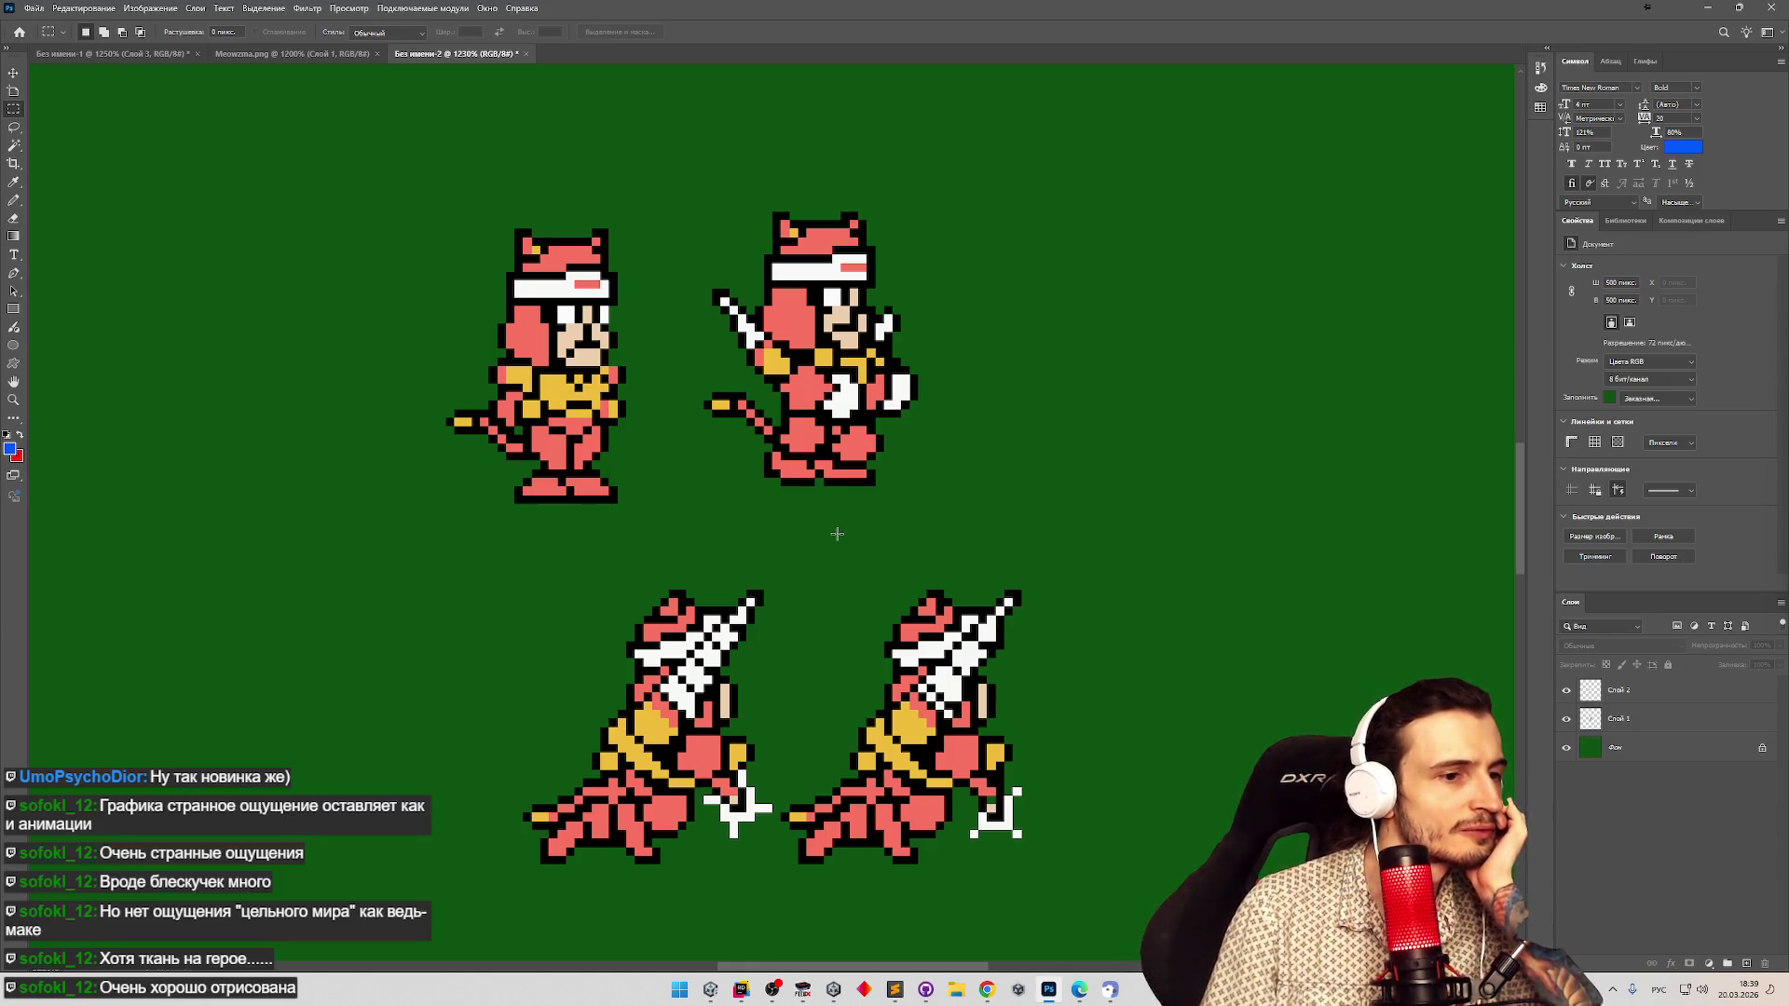
{"action": "scroll", "coordinate": [797, 531], "scroll_direction": "down", "scroll_amount": 5}
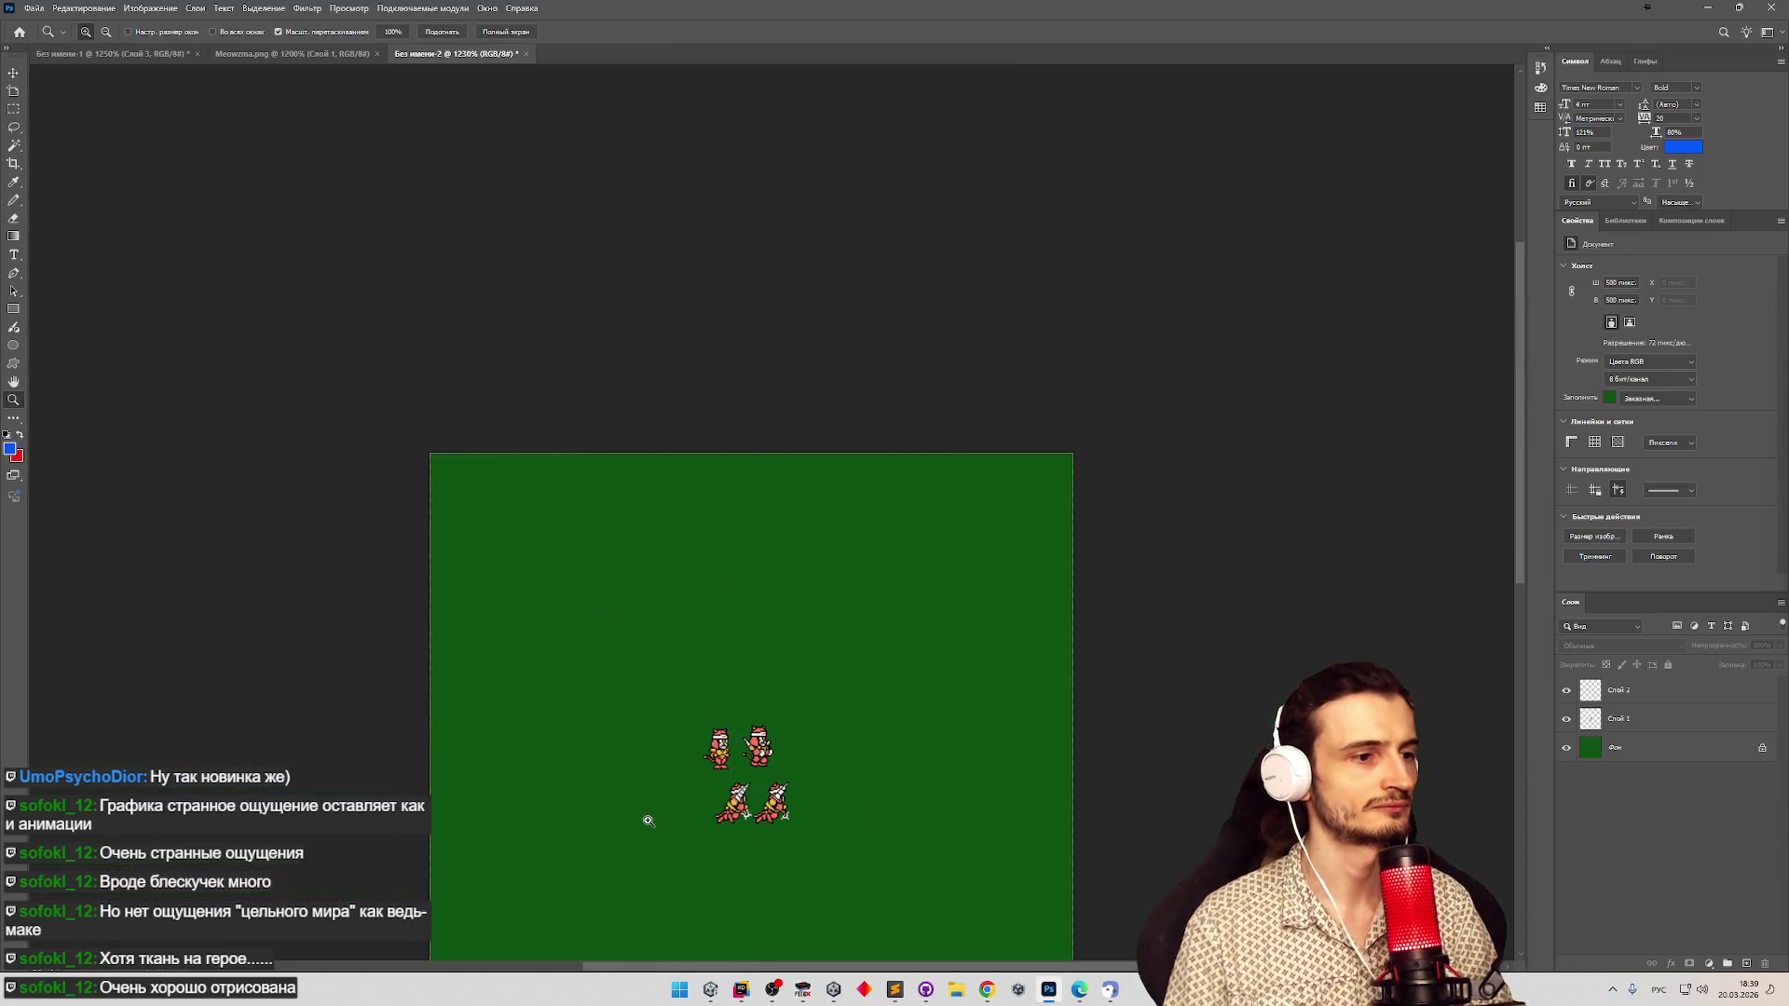
Copy the fourth standing cat from the Meowzma.png sheet and paste it into the green document.
{"action": "scroll", "coordinate": [642, 814], "scroll_direction": "up", "scroll_amount": 3}
{"action": "scroll", "coordinate": [895, 931], "scroll_direction": "up", "scroll_amount": 3}
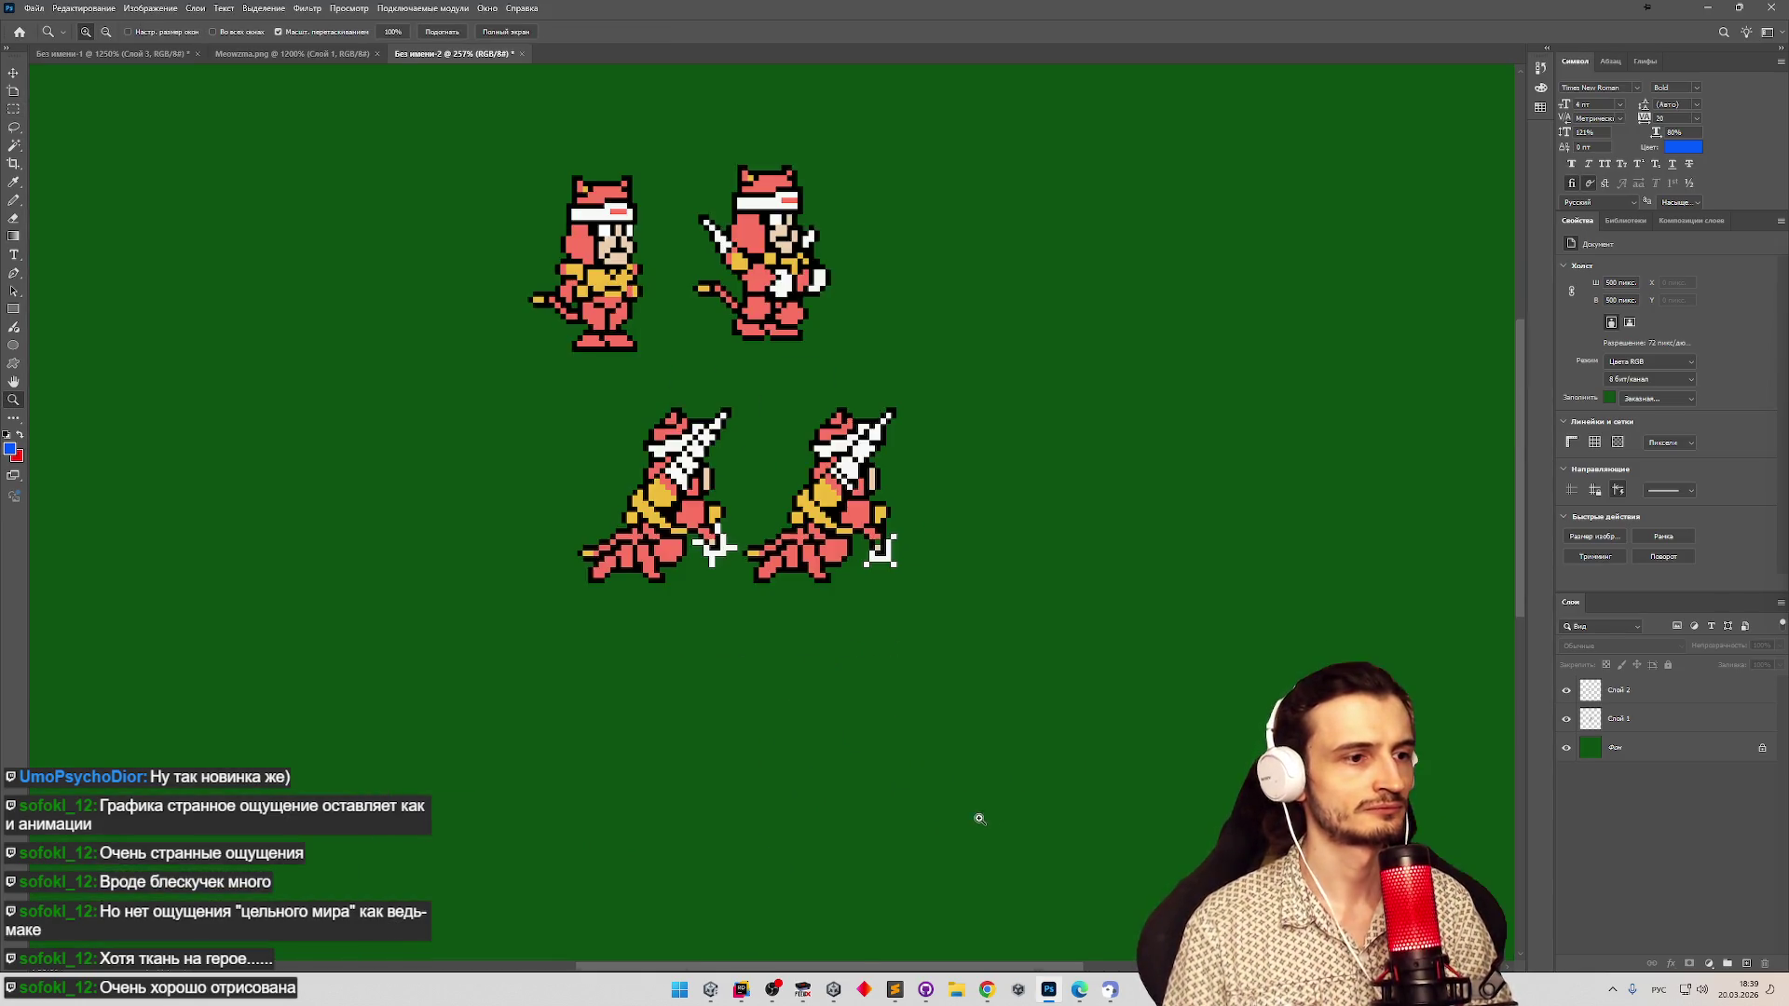
{"action": "right_click", "coordinate": [1646, 696]}
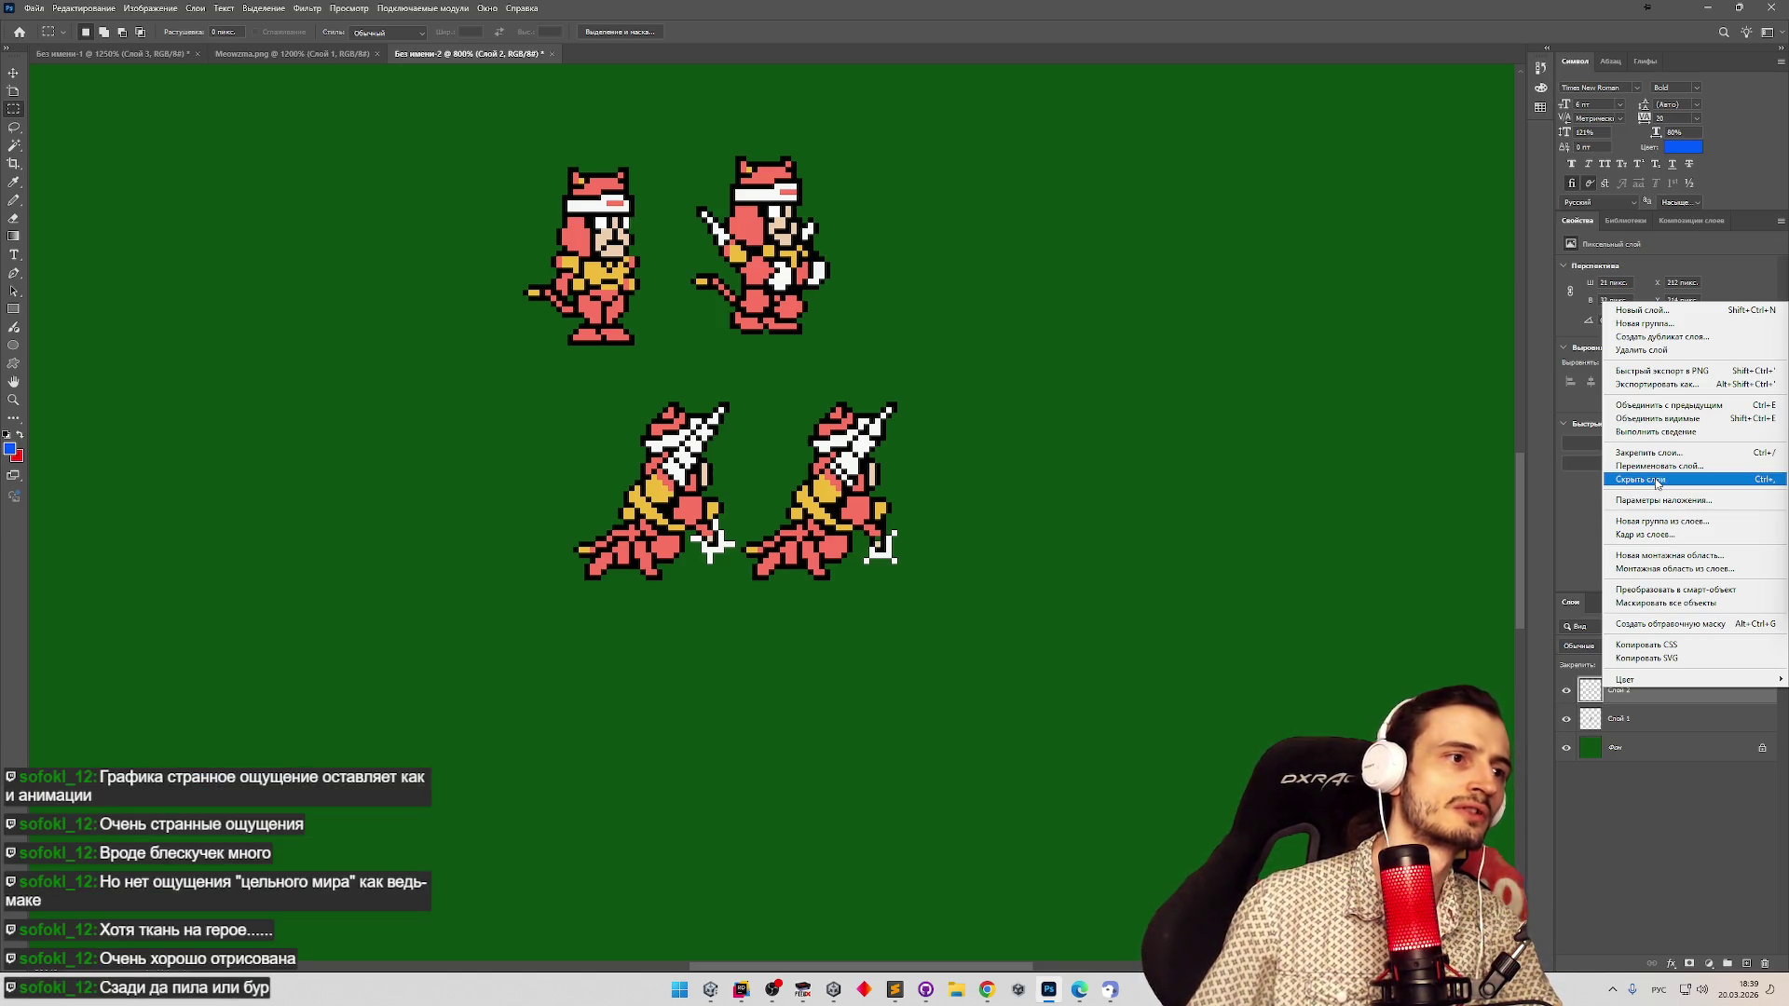
{"action": "left_click", "coordinate": [306, 46]}
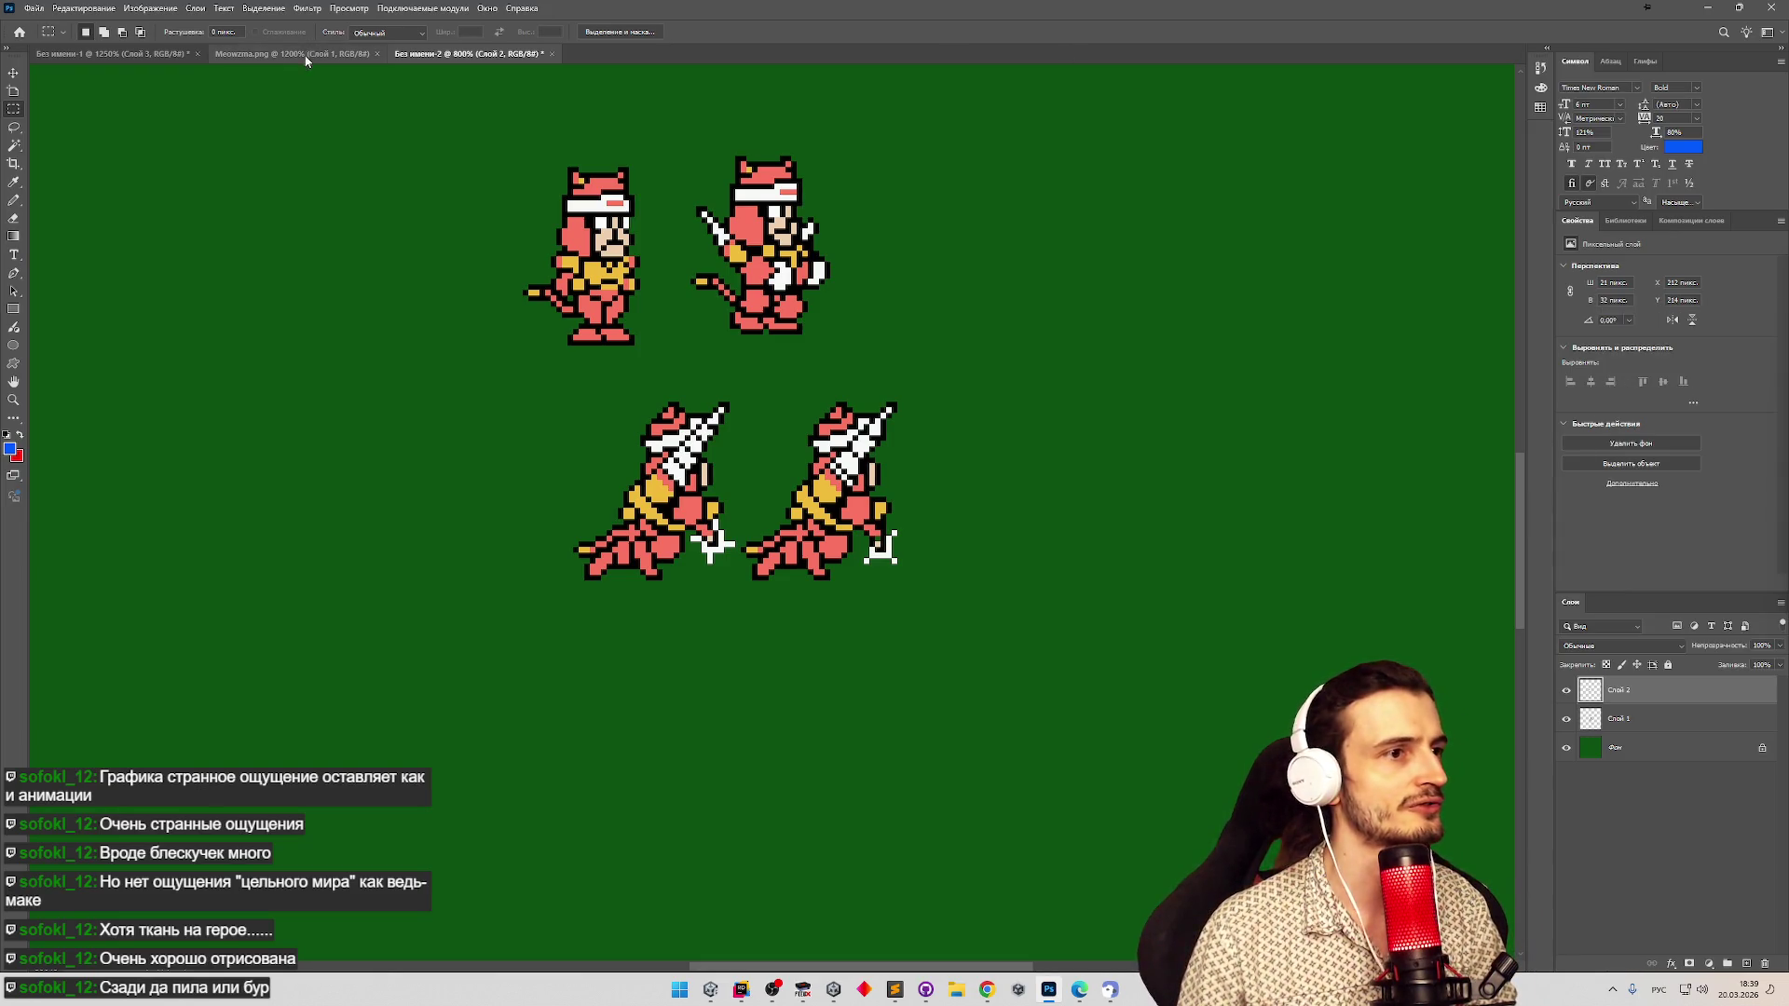
{"action": "left_click", "coordinate": [304, 53]}
{"action": "key", "text": "z"}
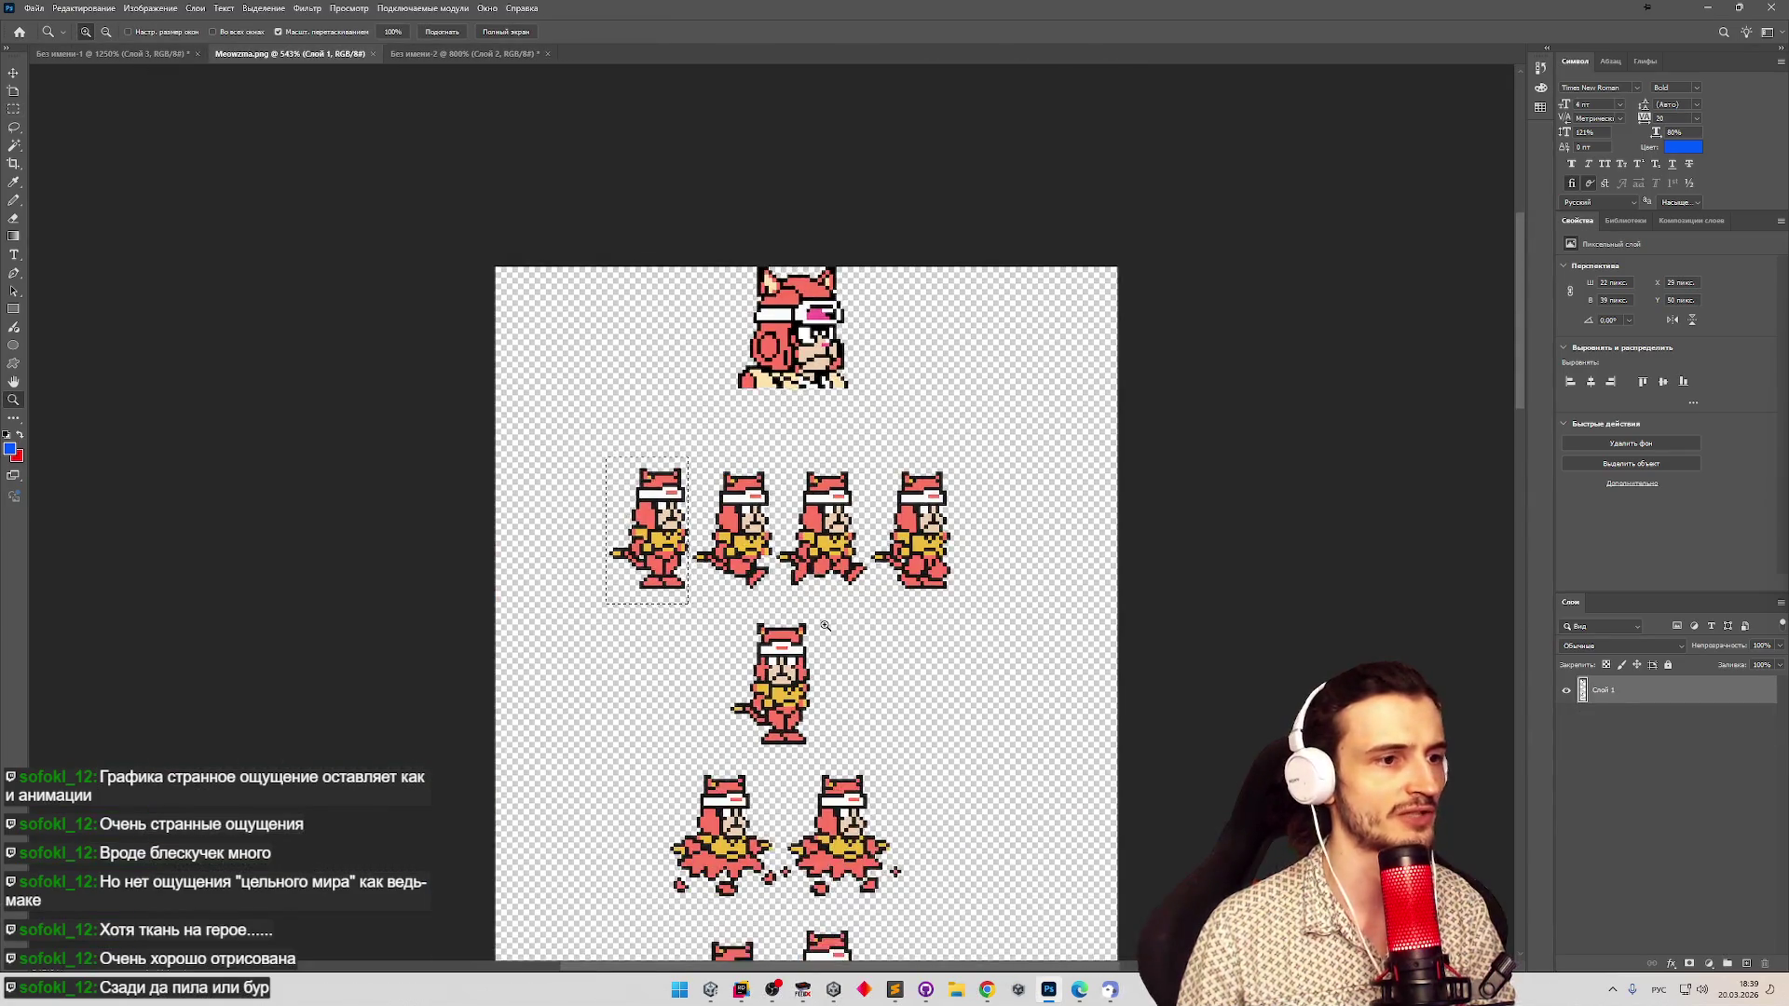
{"action": "scroll", "coordinate": [740, 549], "scroll_direction": "up", "scroll_amount": 3}
{"action": "key", "text": "m"}
{"action": "mouse_move", "coordinate": [899, 368]}
{"action": "left_mouse_down"}
{"action": "mouse_move", "coordinate": [1029, 489]}
{"action": "mouse_move", "coordinate": [1069, 586]}
{"action": "left_mouse_up"}
{"action": "key", "text": "ctrl+c"}
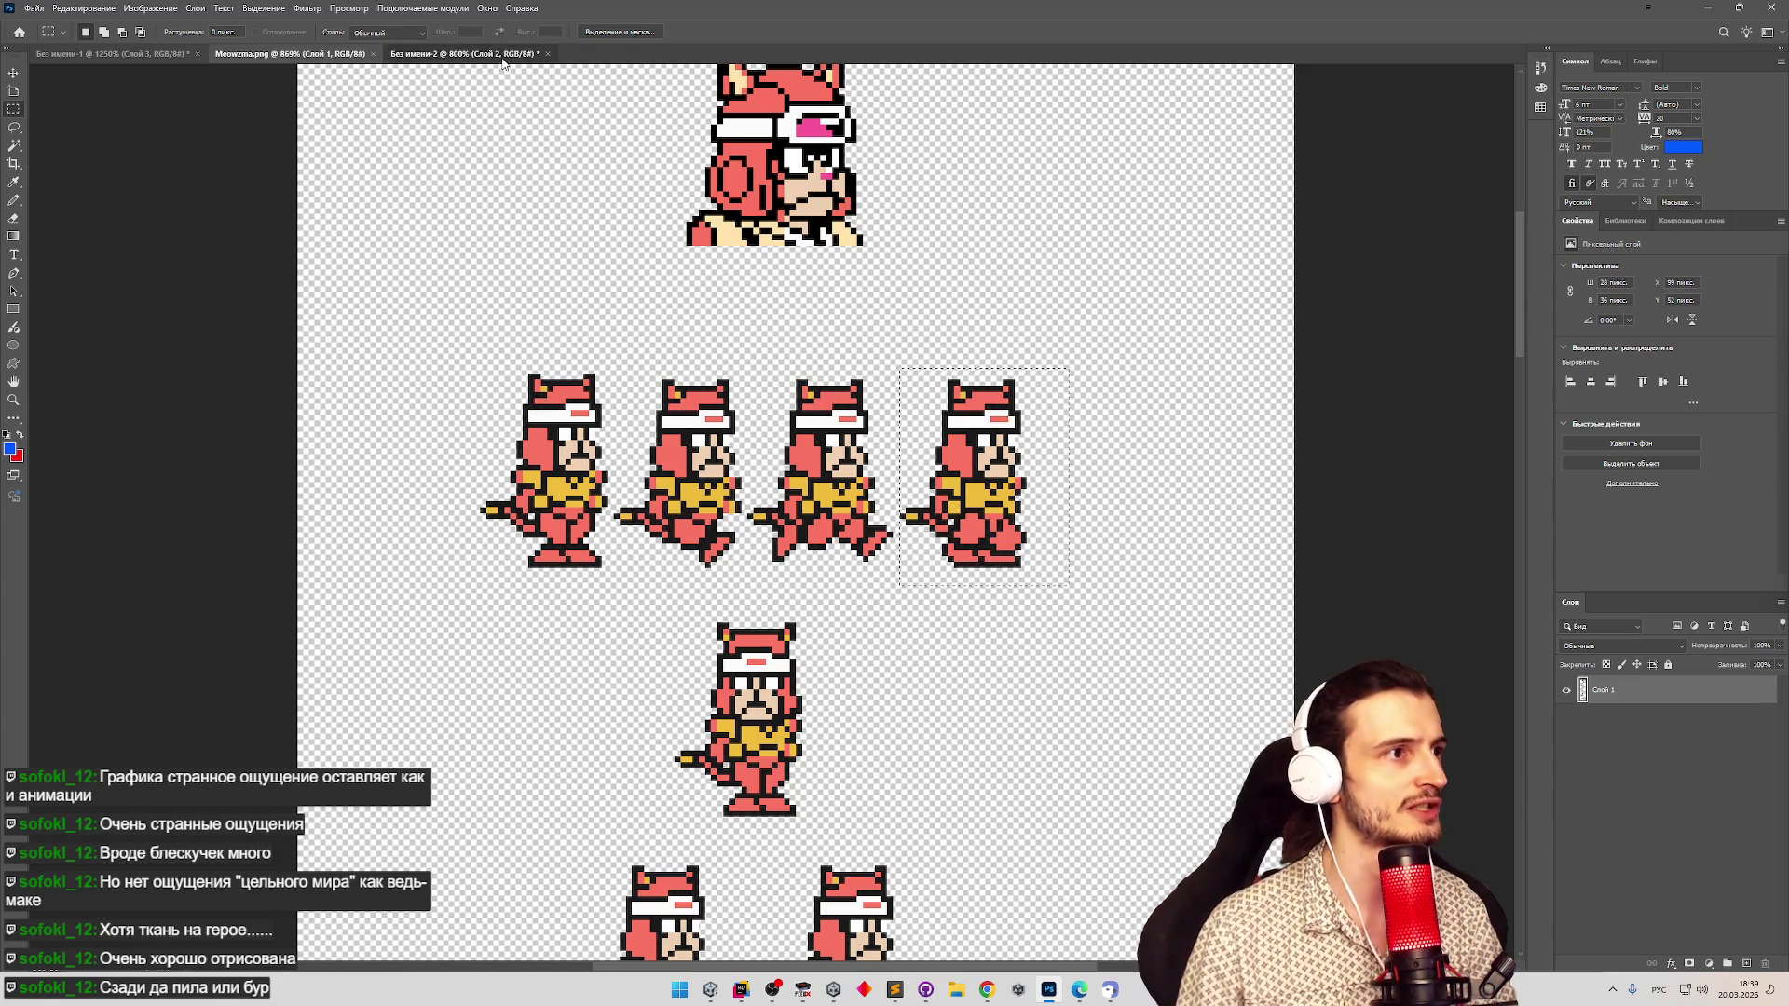
{"action": "left_click", "coordinate": [466, 53]}
{"action": "key", "text": "ctrl+v"}
Align the pasted sprite over the top-right sword cat, comparing positions with undo and redo.
{"action": "left_click", "coordinate": [12, 83]}
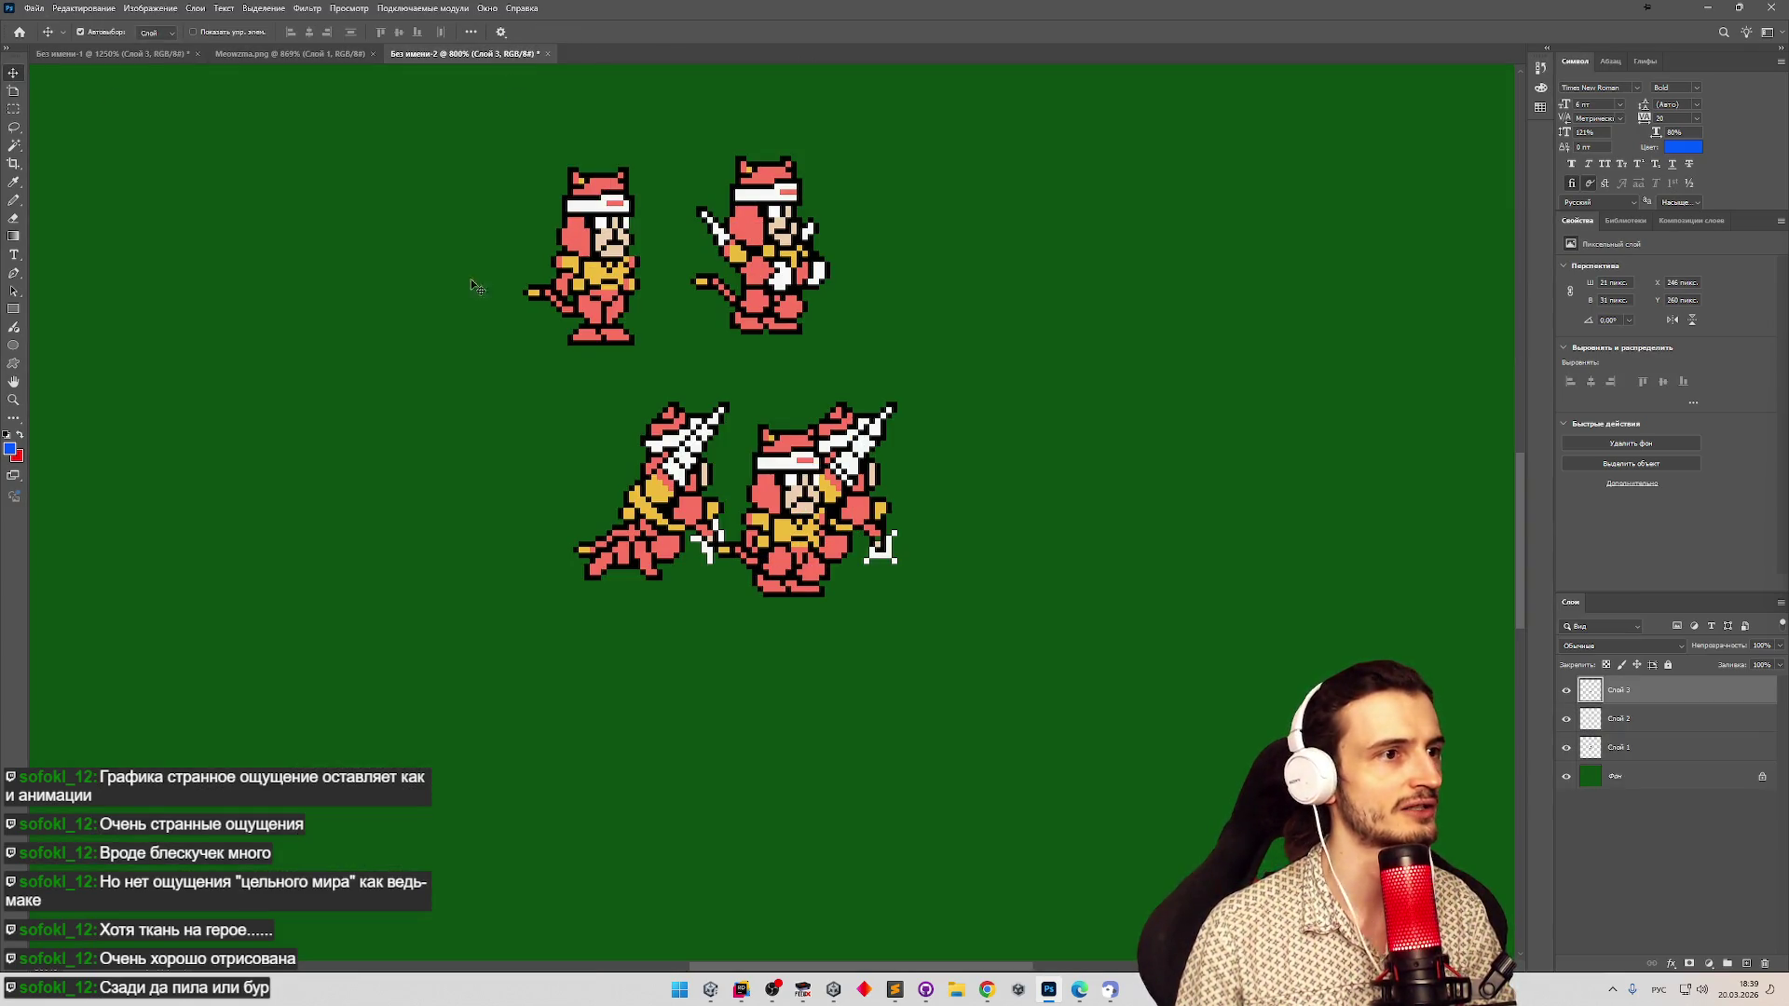
{"action": "mouse_move", "coordinate": [764, 470]}
{"action": "left_mouse_down"}
{"action": "mouse_move", "coordinate": [755, 271]}
{"action": "mouse_move", "coordinate": [726, 191]}
{"action": "mouse_move", "coordinate": [736, 207]}
{"action": "left_mouse_up"}
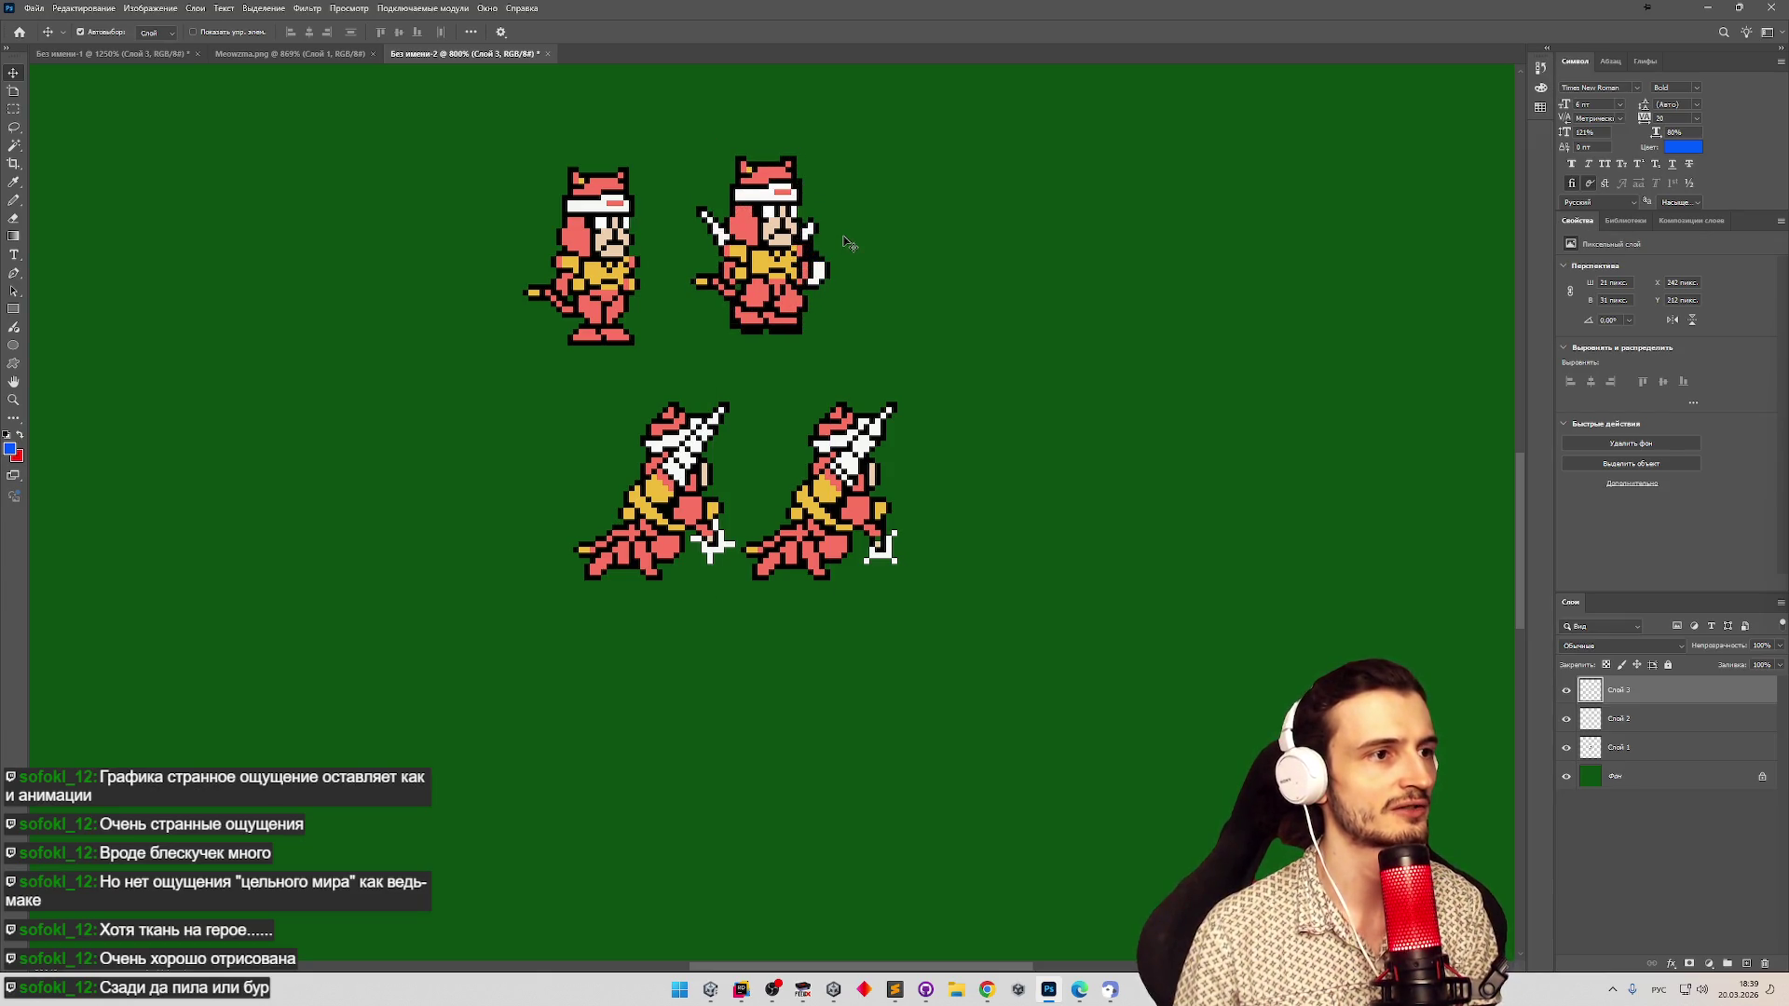
{"action": "key", "text": "ctrl+z"}
{"action": "key", "text": "ctrl+shift+z"}
{"action": "key", "text": "ctrl+z"}
{"action": "key", "text": "ctrl+shift+z"}
{"action": "key", "text": "Down"}
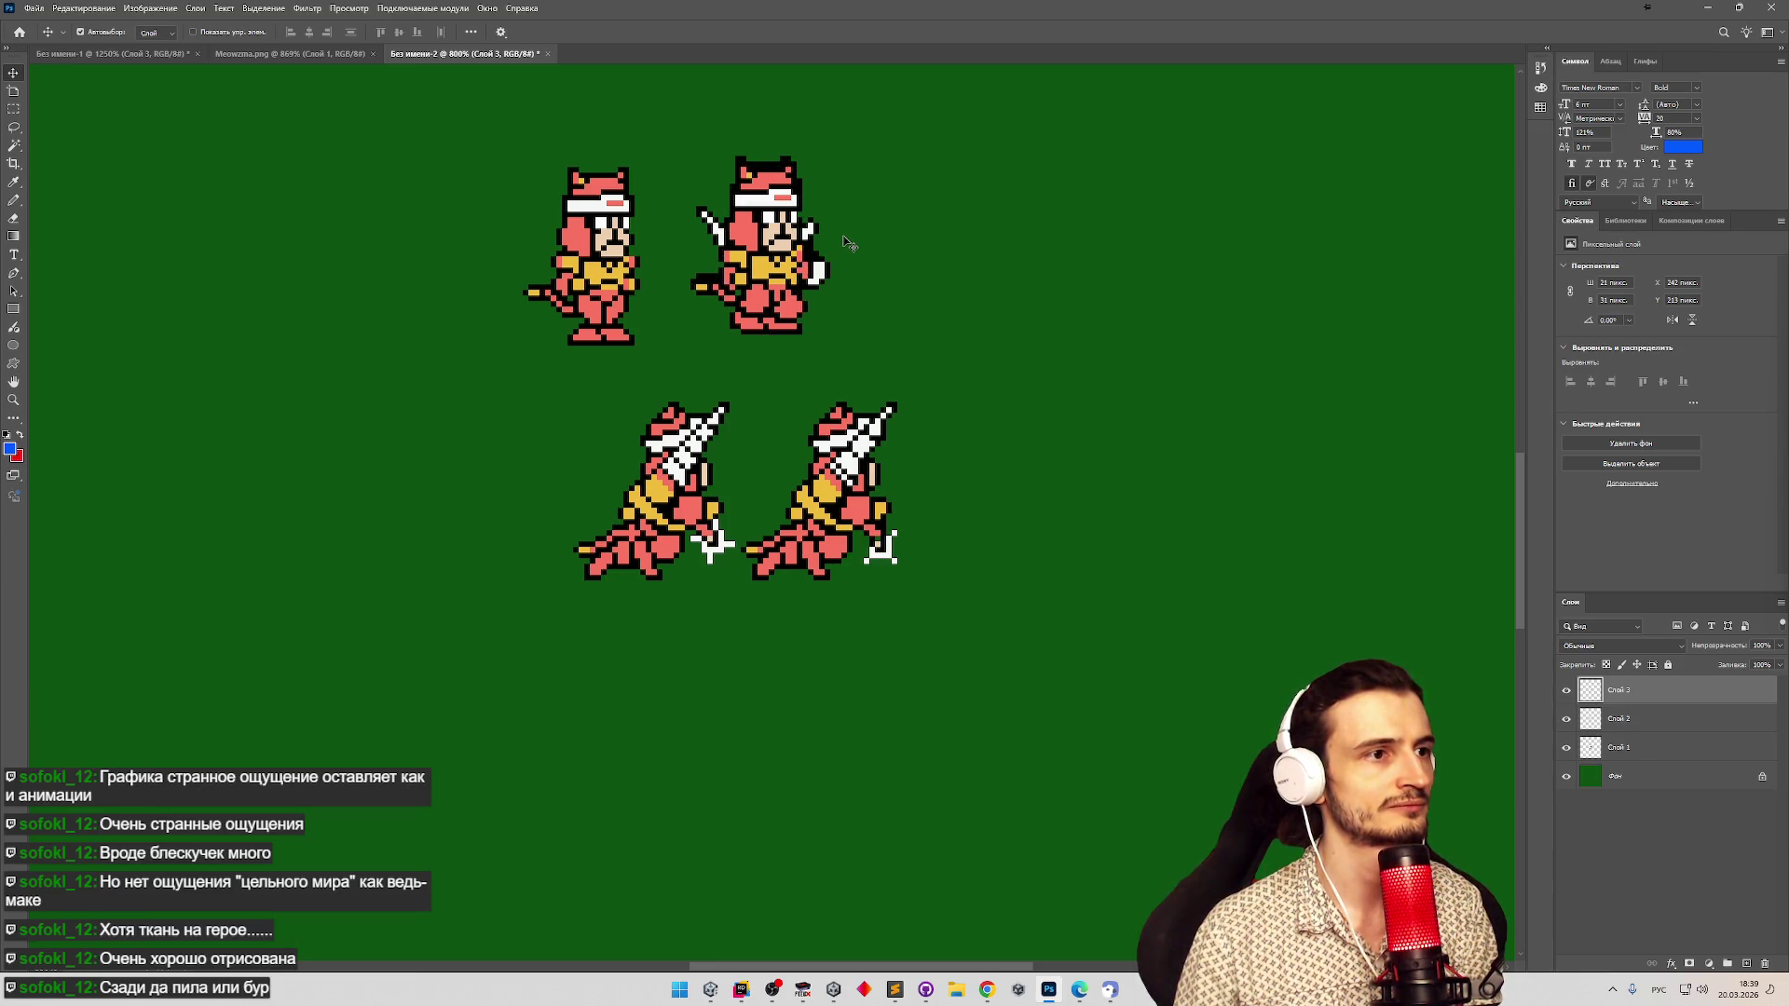
{"action": "key", "text": "ctrl+z"}
{"action": "key", "text": "ctrl+shift+z"}
{"action": "key", "text": "ctrl+z"}
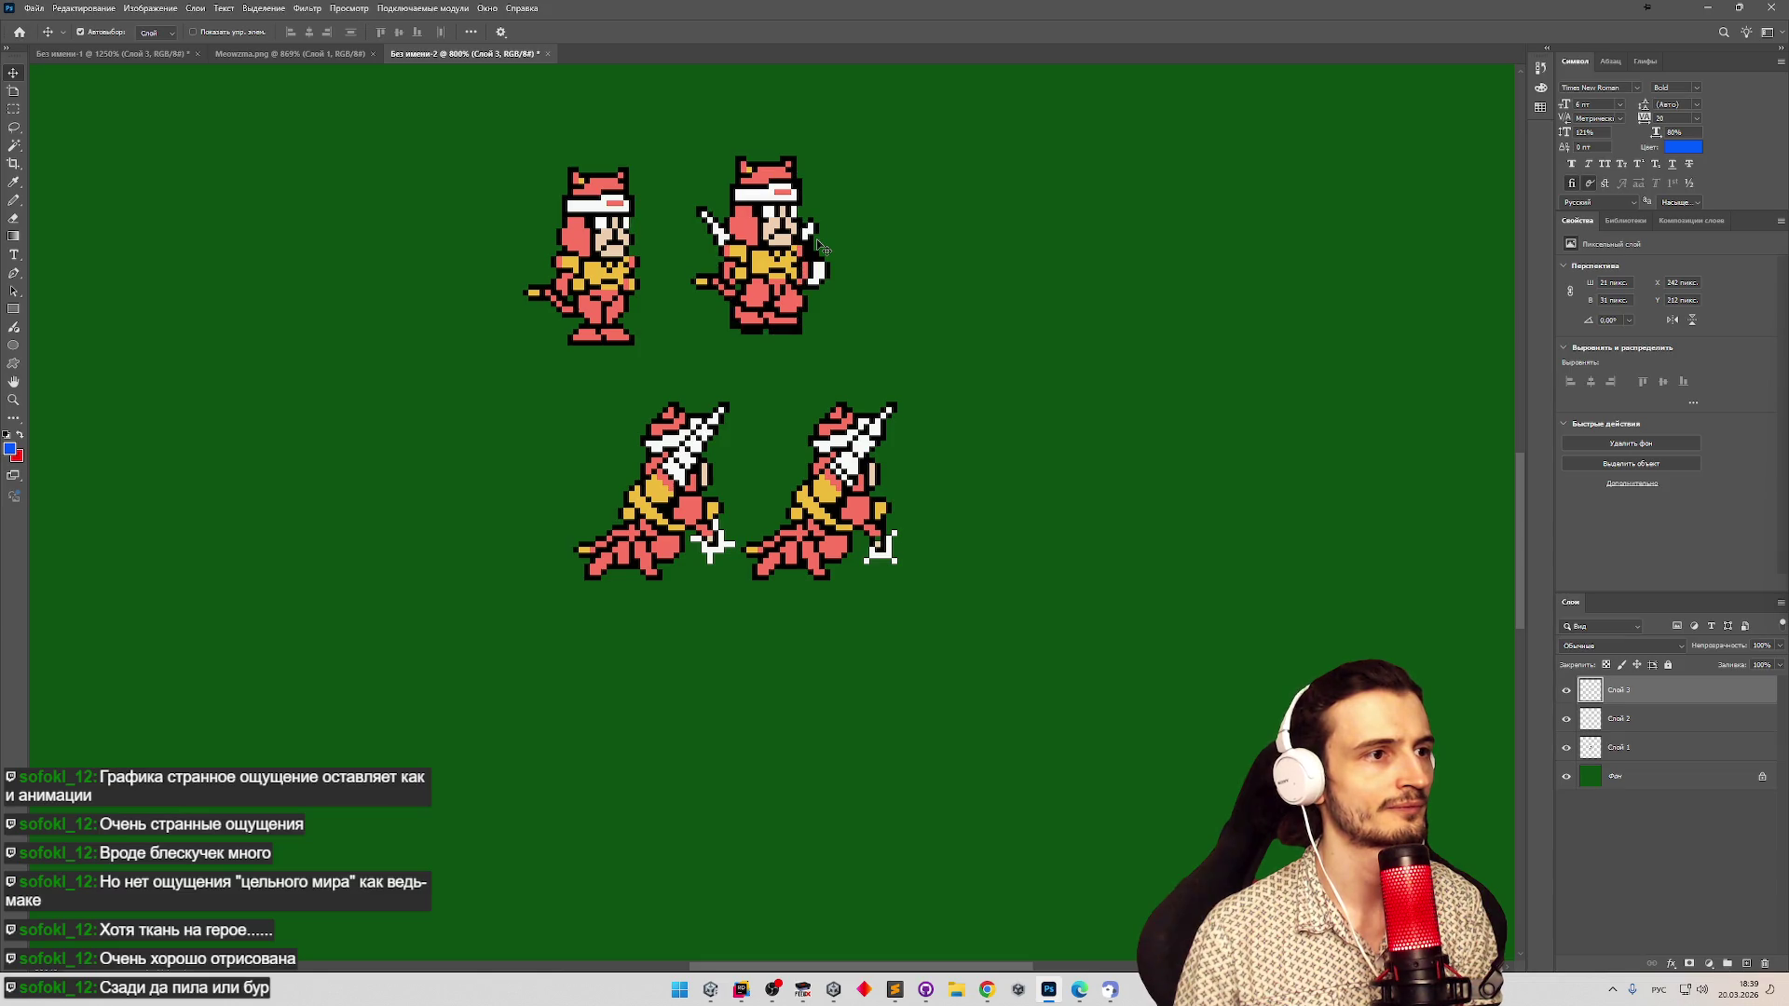
{"action": "left_click_drag", "start_coordinate": [767, 262], "coordinate": [758, 265]}
{"action": "key", "text": "ctrl+z"}
{"action": "key", "text": "ctrl+shift+z"}
{"action": "key", "text": "ctrl+z"}
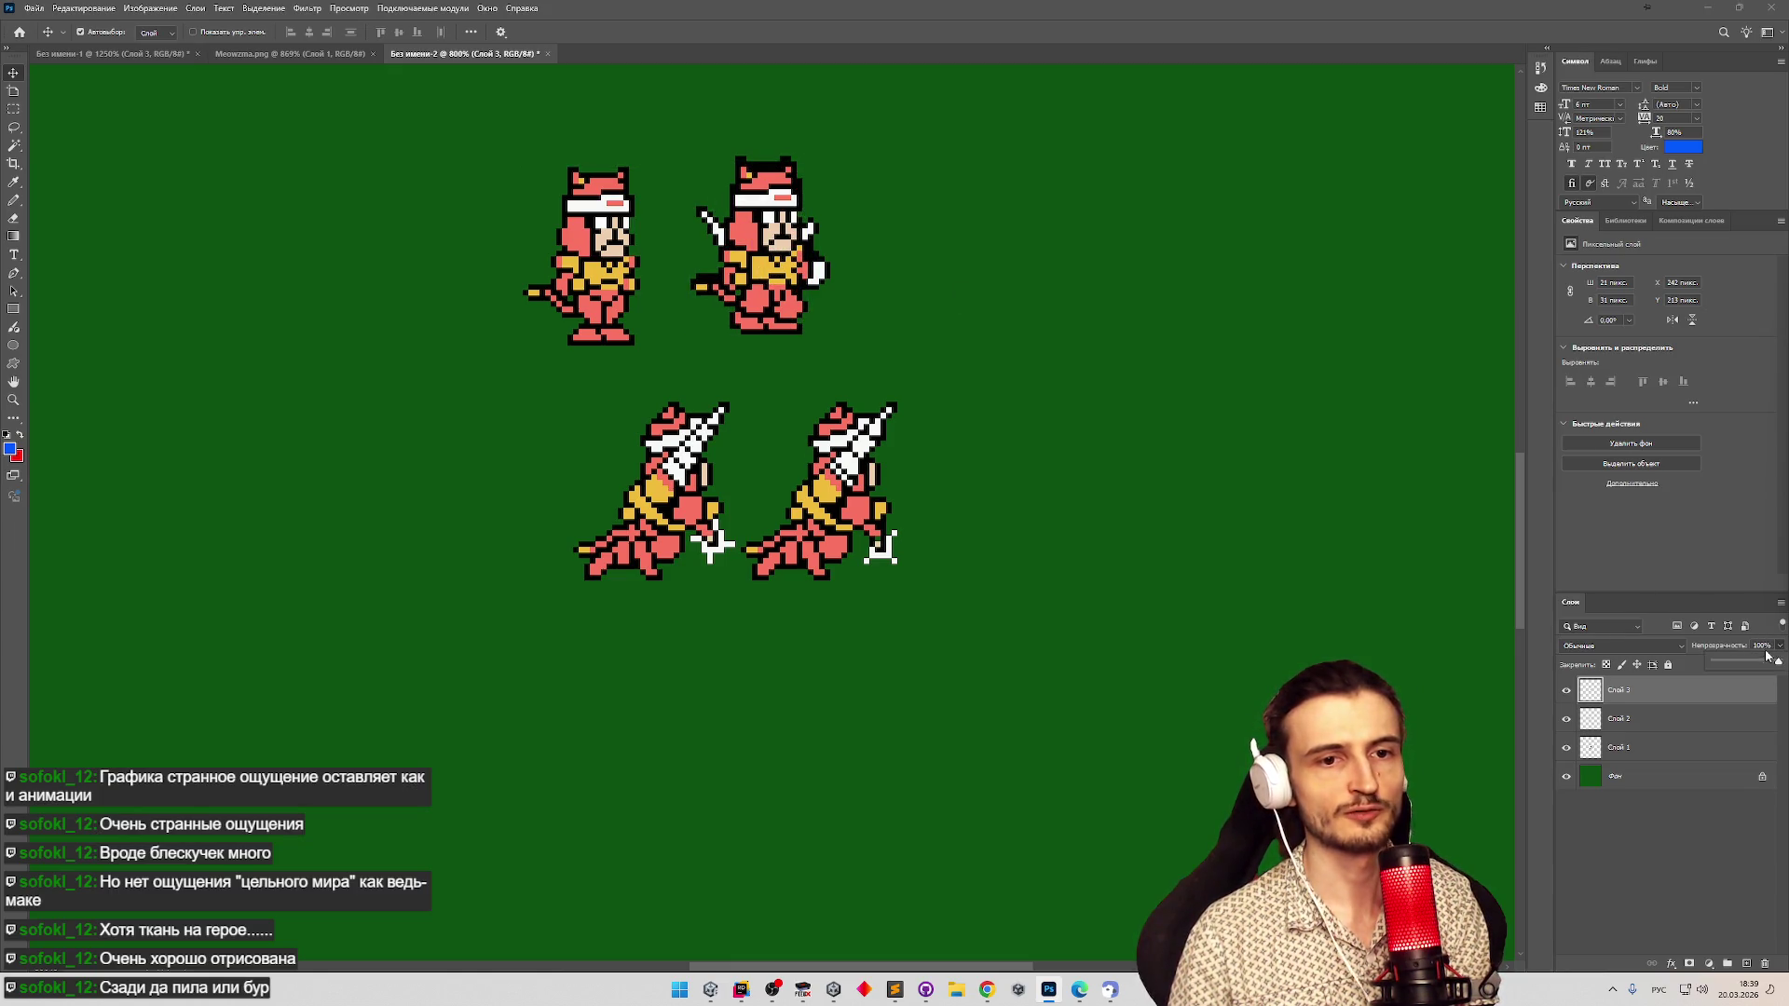
Restore the layer to full opacity, place Слой 3 below Слой 2, and merge Слой 2 into Слой 1.
{"action": "left_click_drag", "start_coordinate": [1735, 663], "coordinate": [1779, 662]}
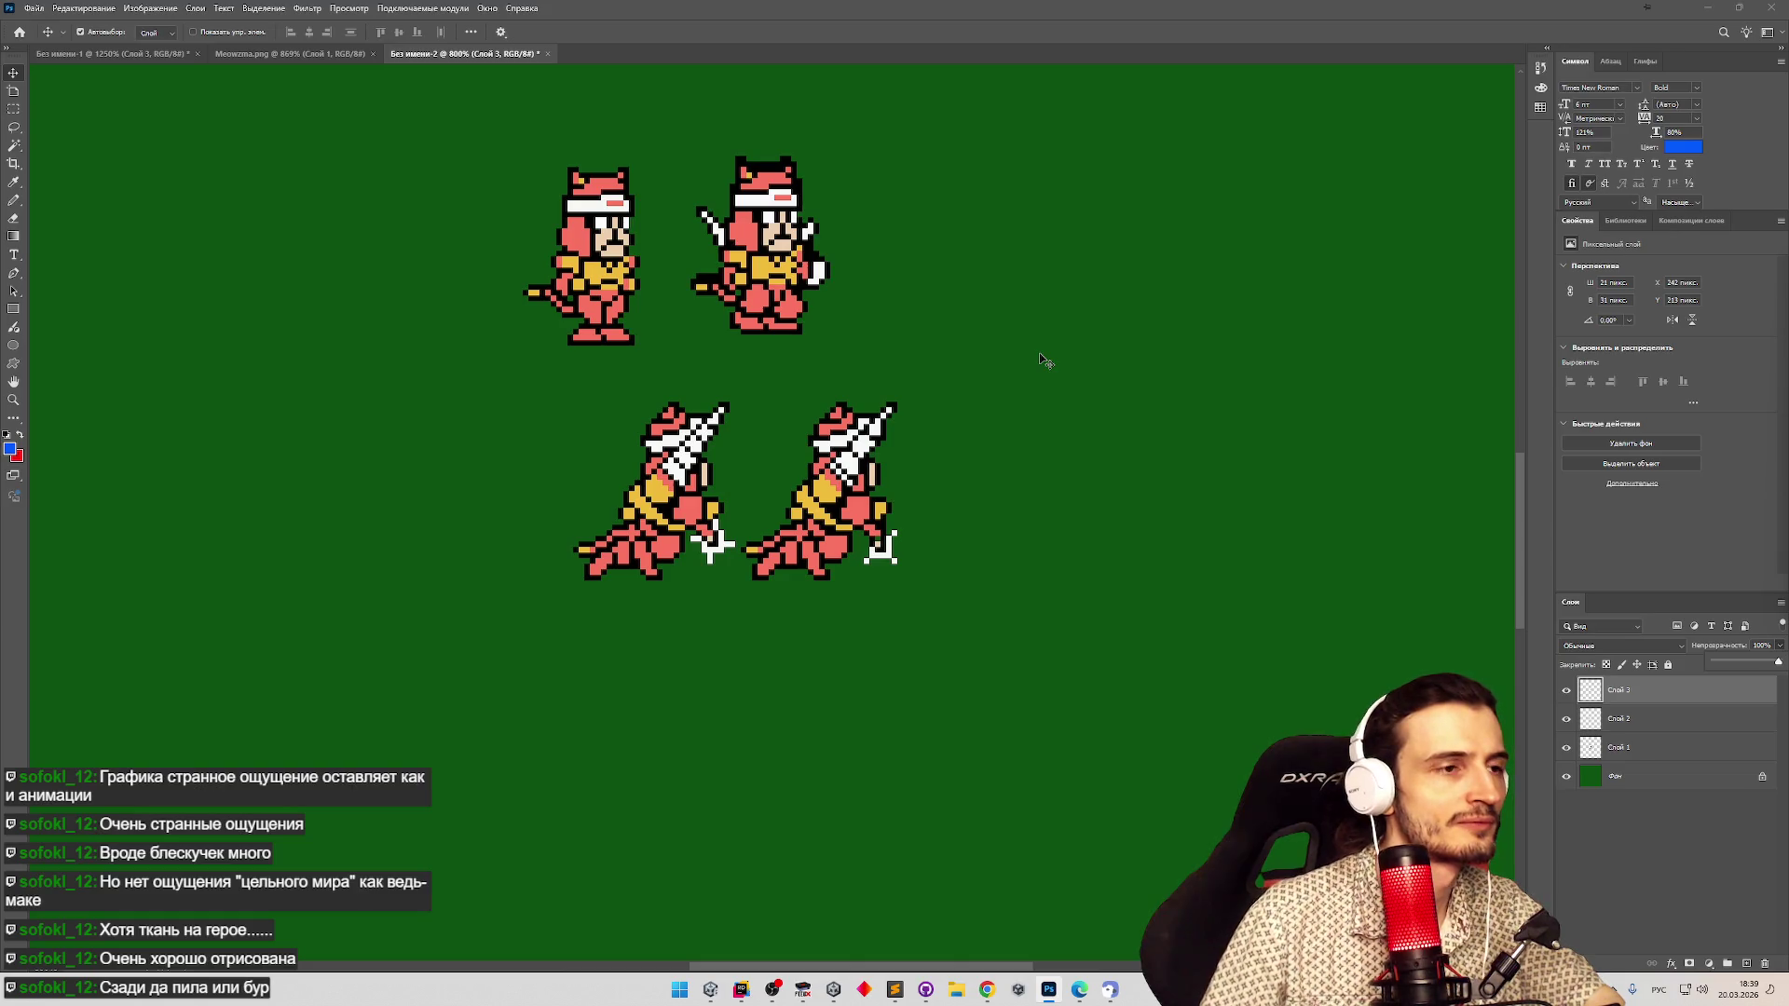
{"action": "mouse_move", "coordinate": [1622, 704]}
{"action": "left_mouse_down"}
{"action": "mouse_move", "coordinate": [1648, 747]}
{"action": "mouse_move", "coordinate": [1632, 757]}
{"action": "left_mouse_up"}
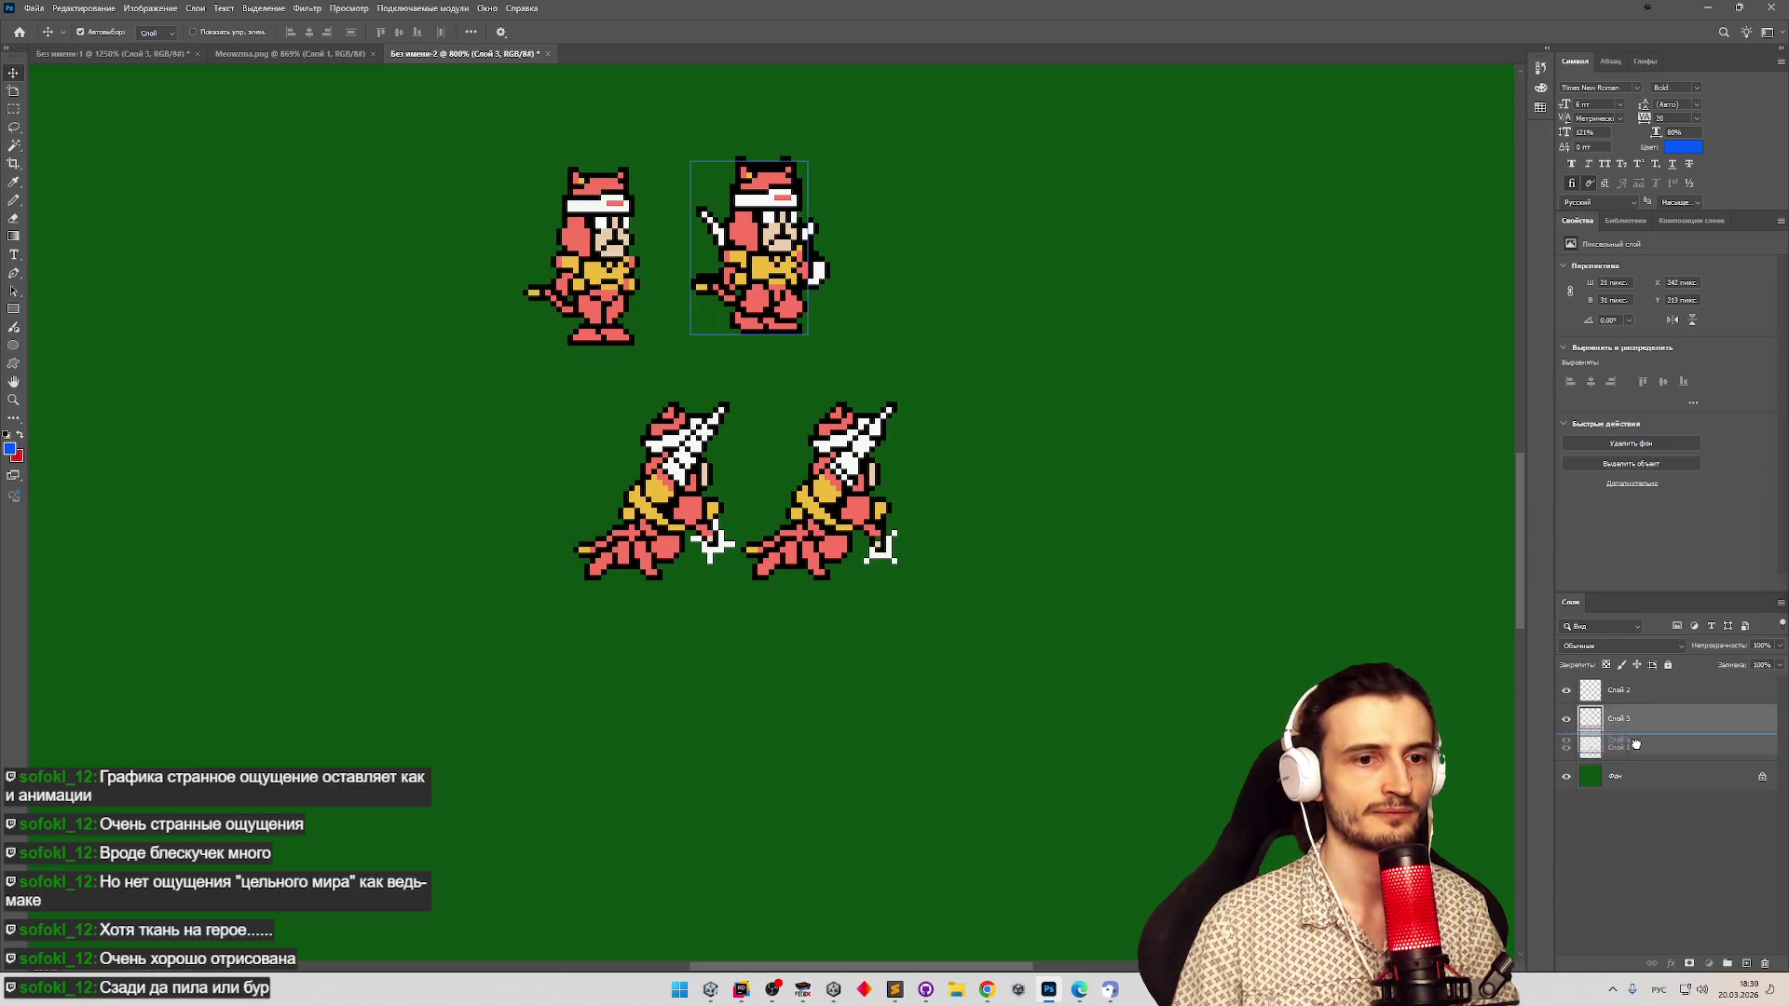
{"action": "right_click", "coordinate": [1605, 694]}
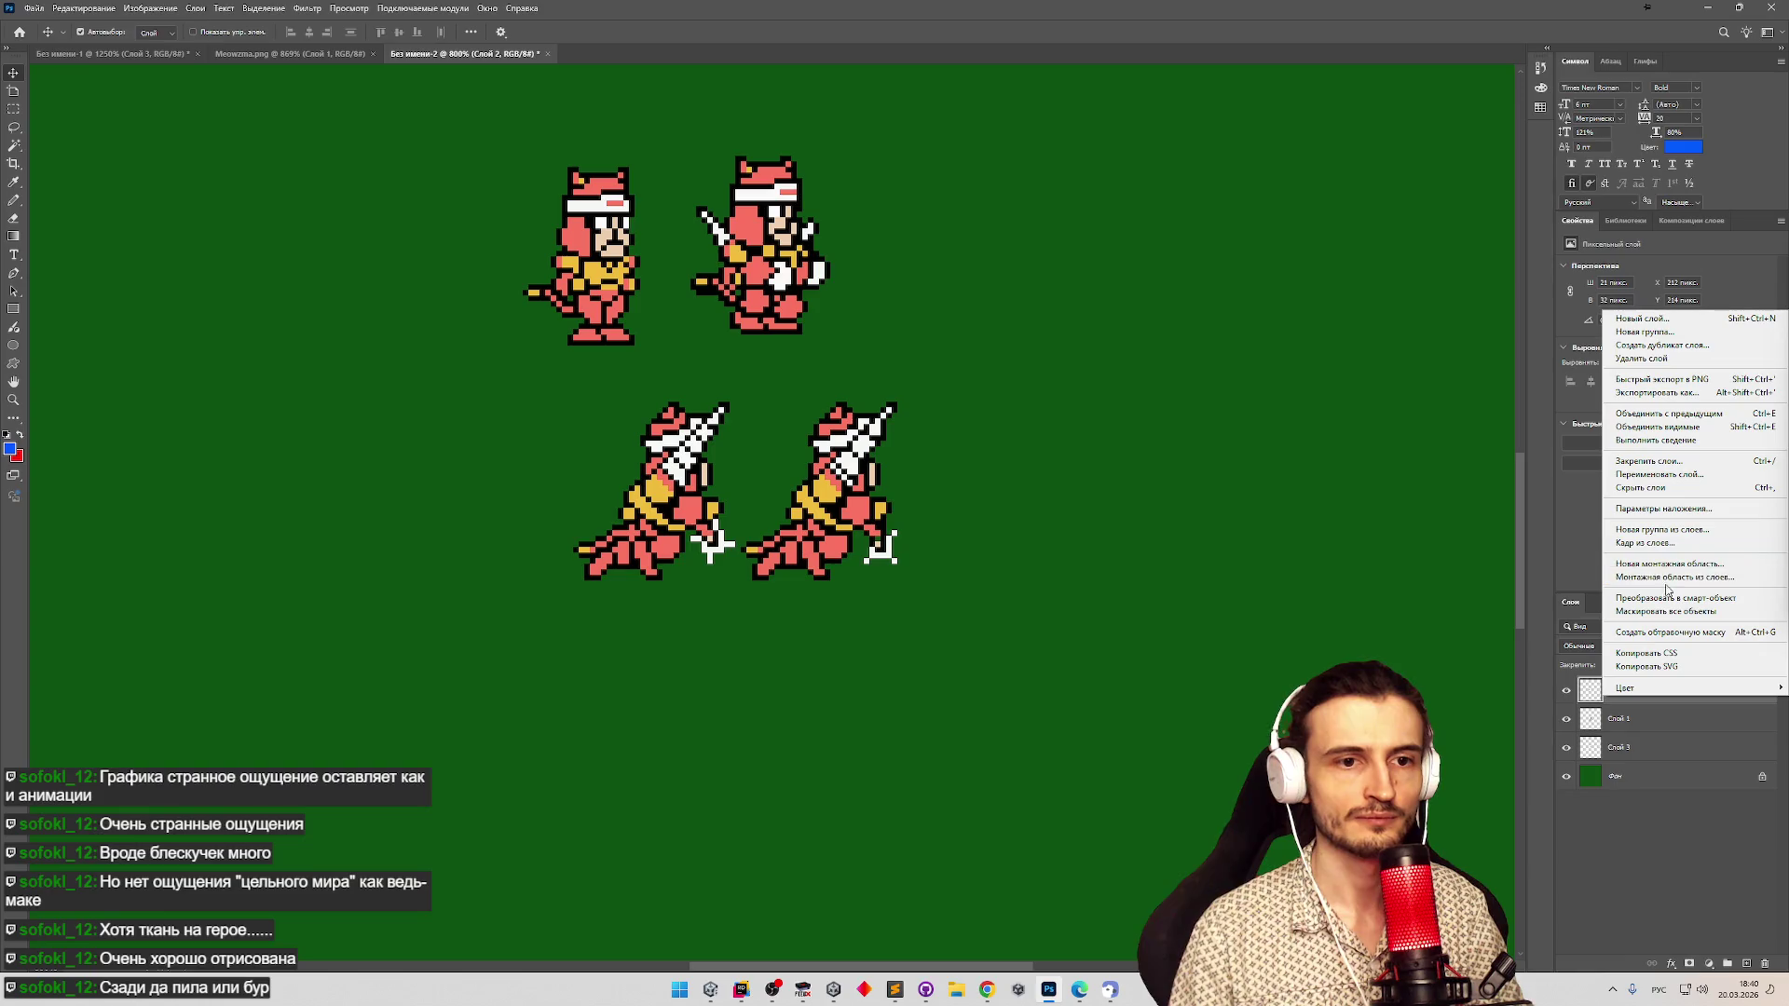
{"action": "left_click", "coordinate": [1673, 414]}
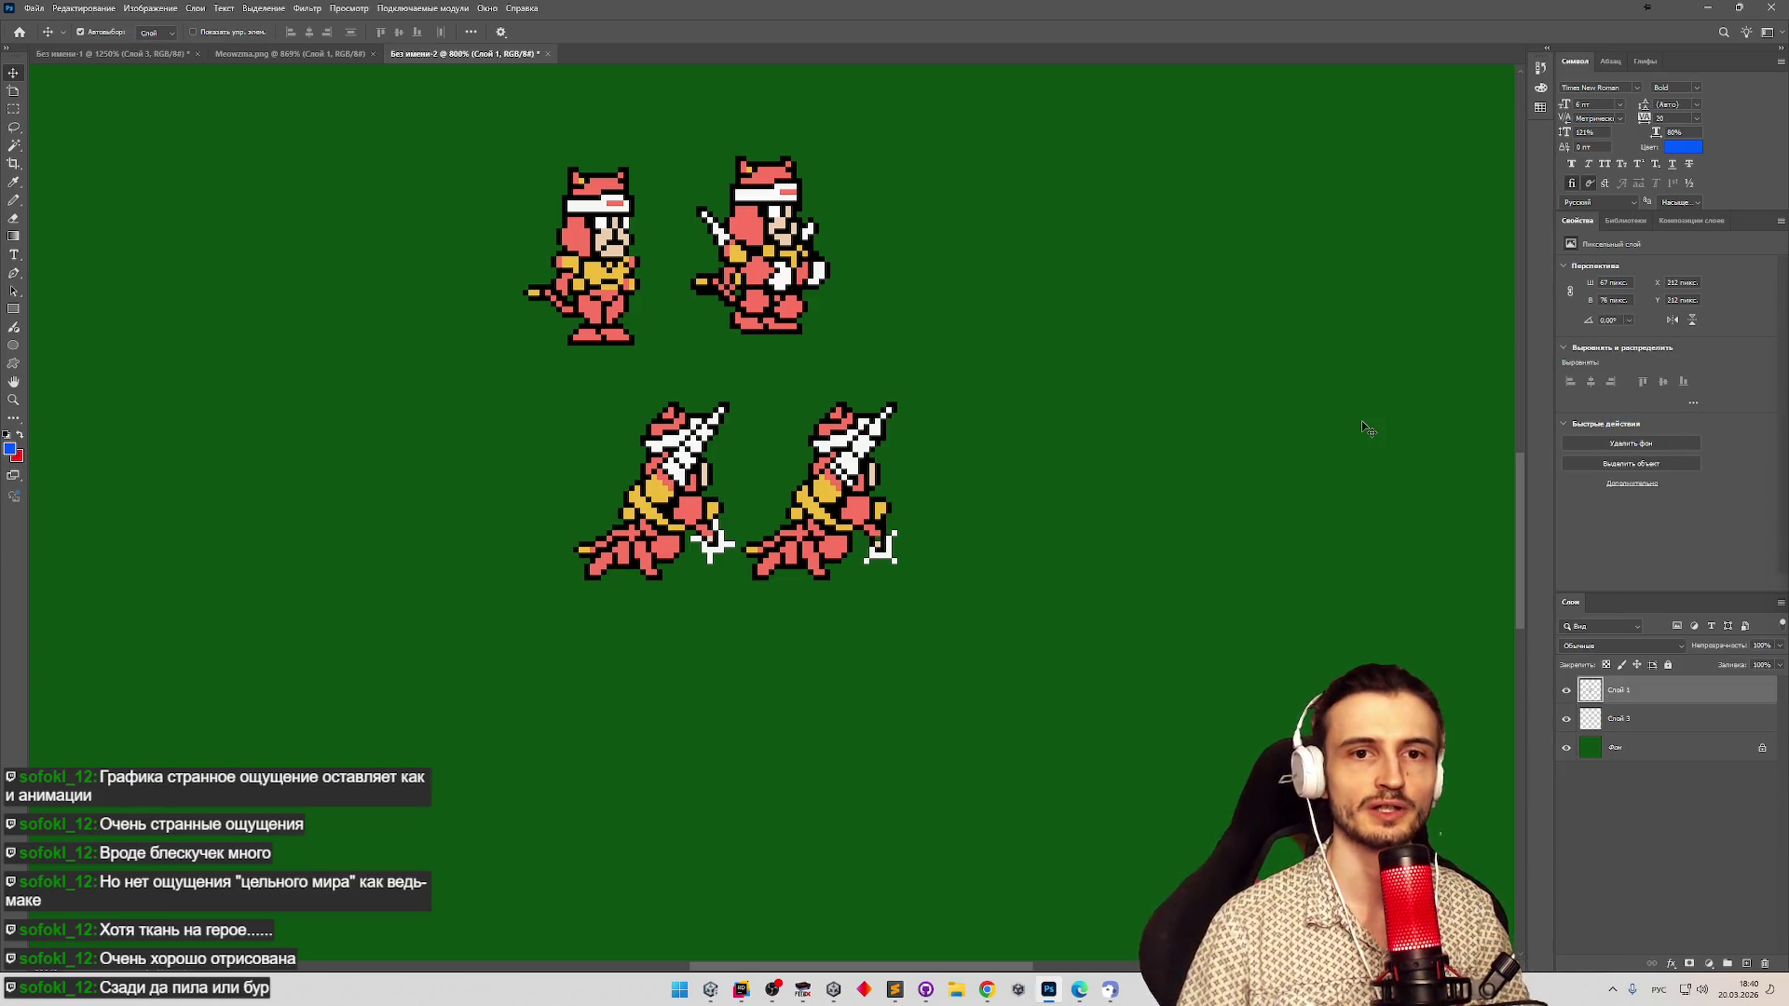
Copy the leaping cat from the Meowzma.png sheet and paste it into the green canvas.
{"action": "key", "text": "z"}
{"action": "mouse_move", "coordinate": [705, 153]}
{"action": "left_mouse_down"}
{"action": "mouse_move", "coordinate": [671, 187]}
{"action": "mouse_move", "coordinate": [786, 319]}
{"action": "left_mouse_up"}
{"action": "key", "text": "v"}
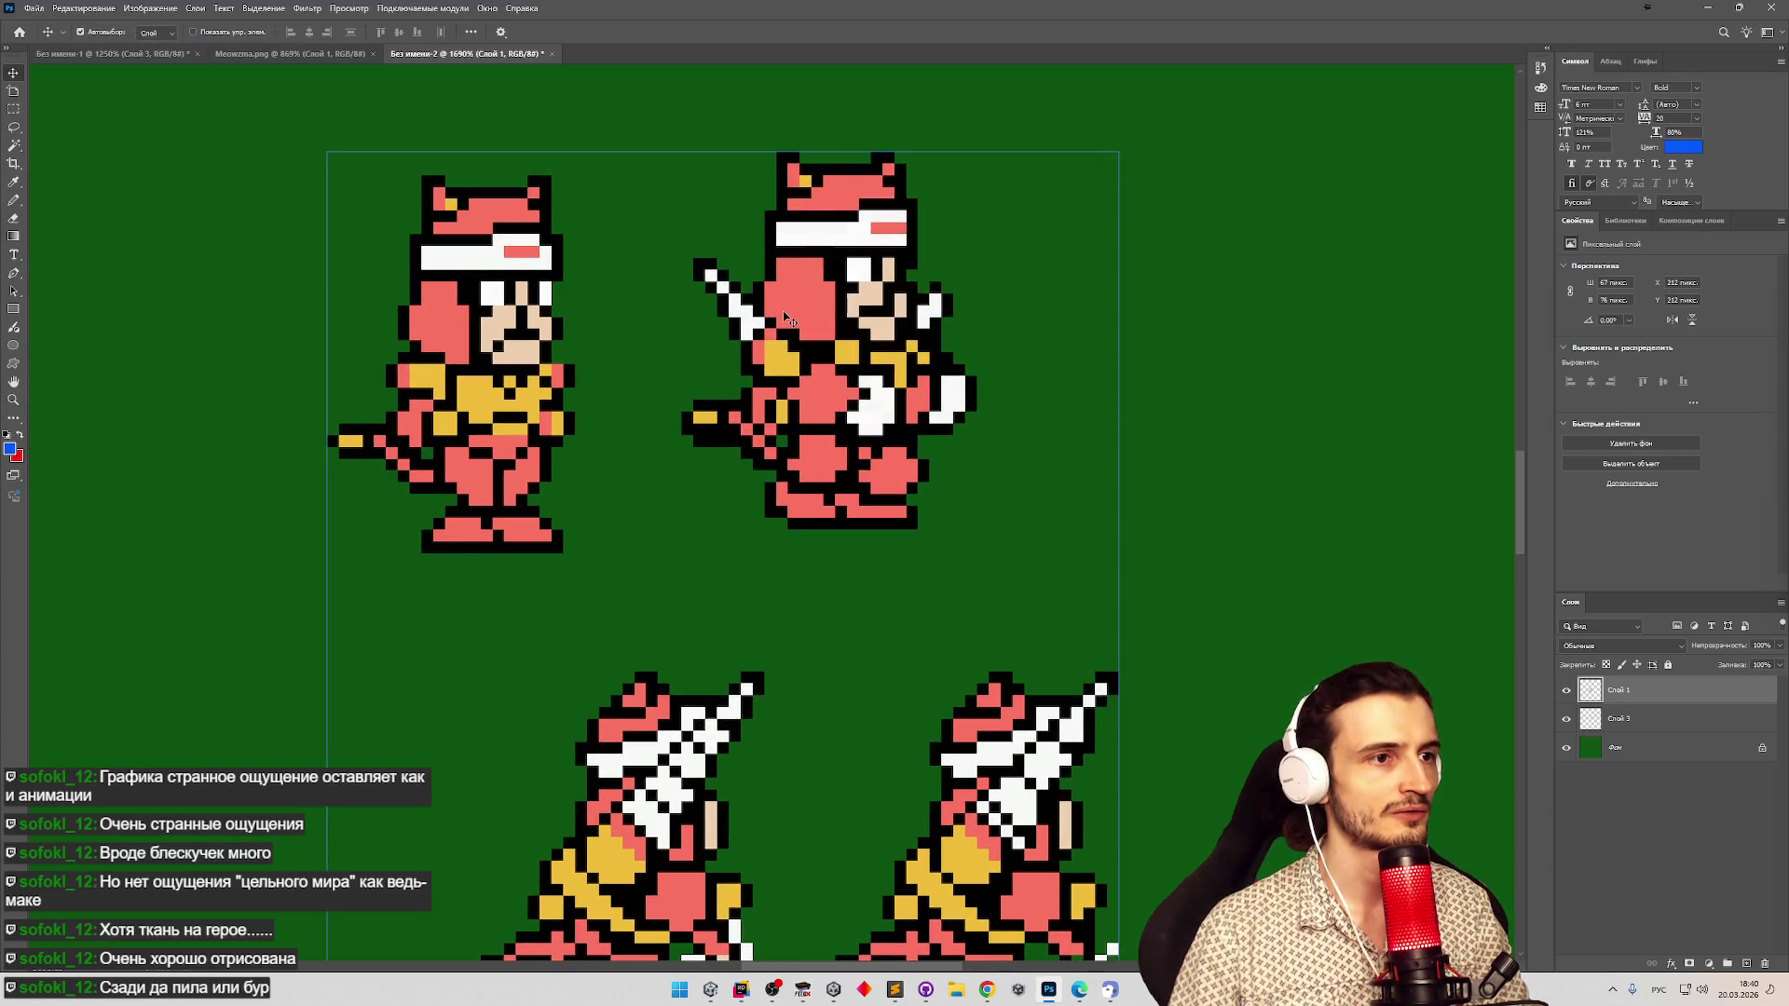
{"action": "scroll", "coordinate": [866, 433], "scroll_direction": "down", "scroll_amount": 5}
{"action": "scroll", "coordinate": [531, 219], "scroll_direction": "up", "scroll_amount": 3}
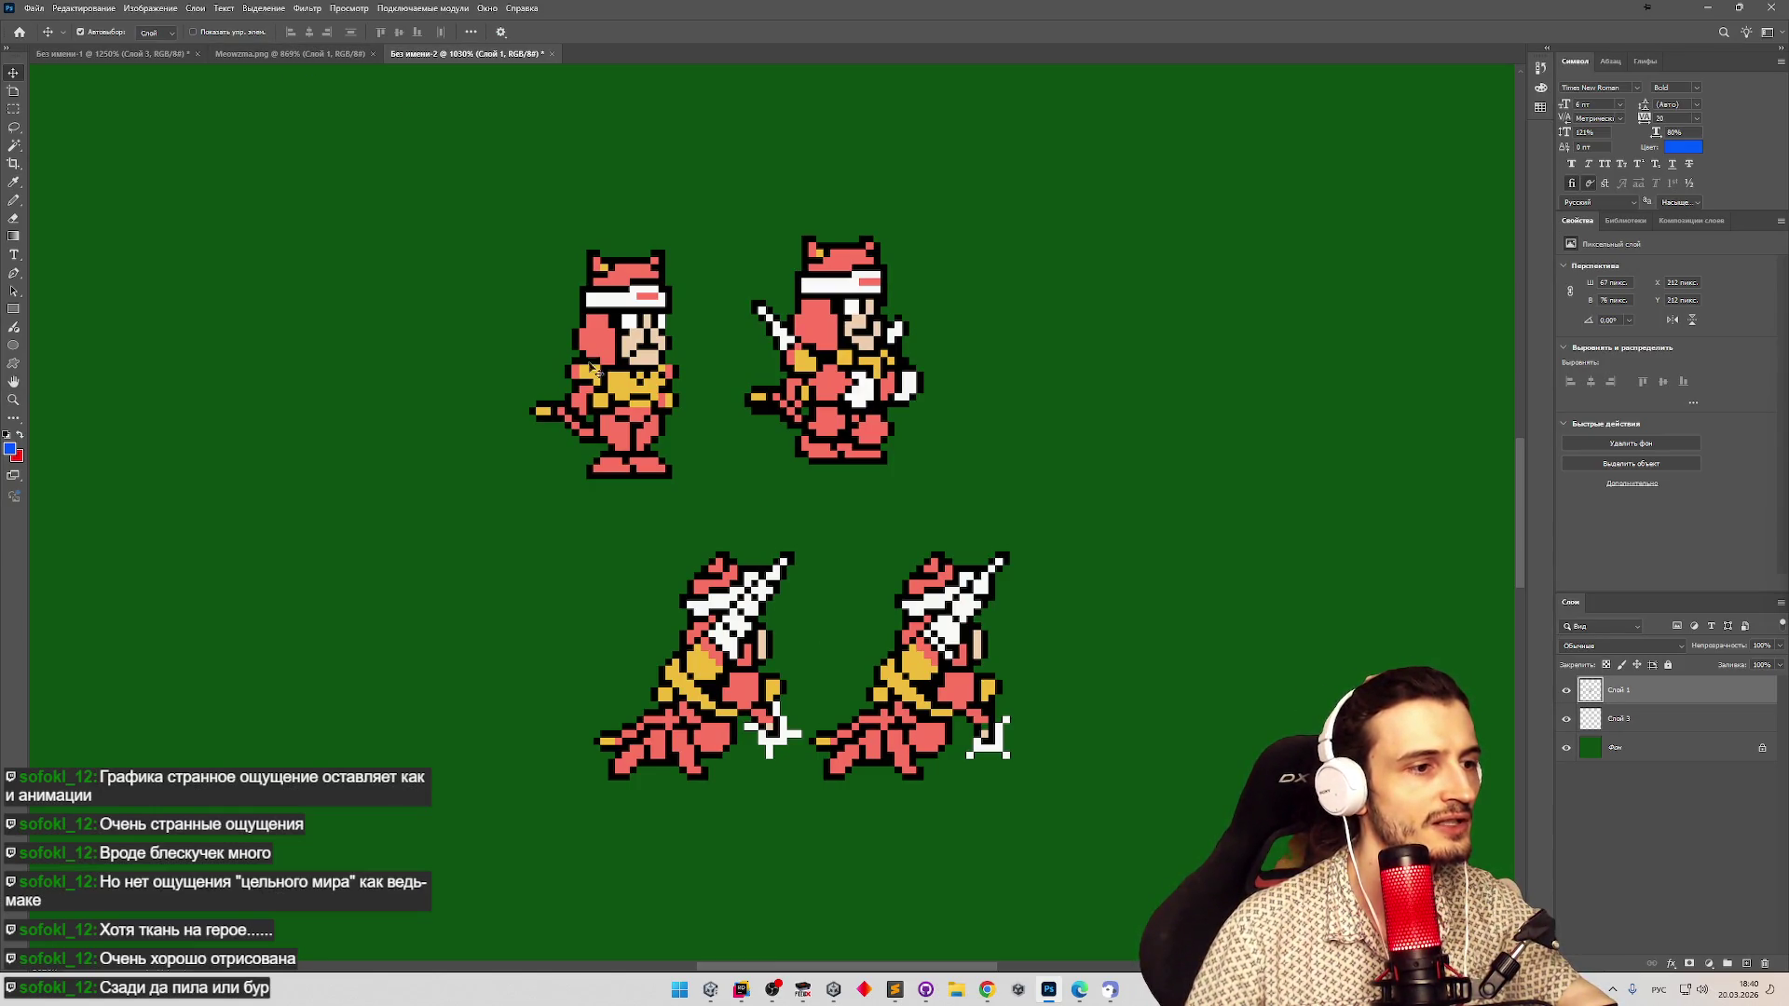
{"action": "left_click", "coordinate": [334, 58]}
{"action": "left_click_drag", "start_coordinate": [1514, 339], "coordinate": [1512, 452]}
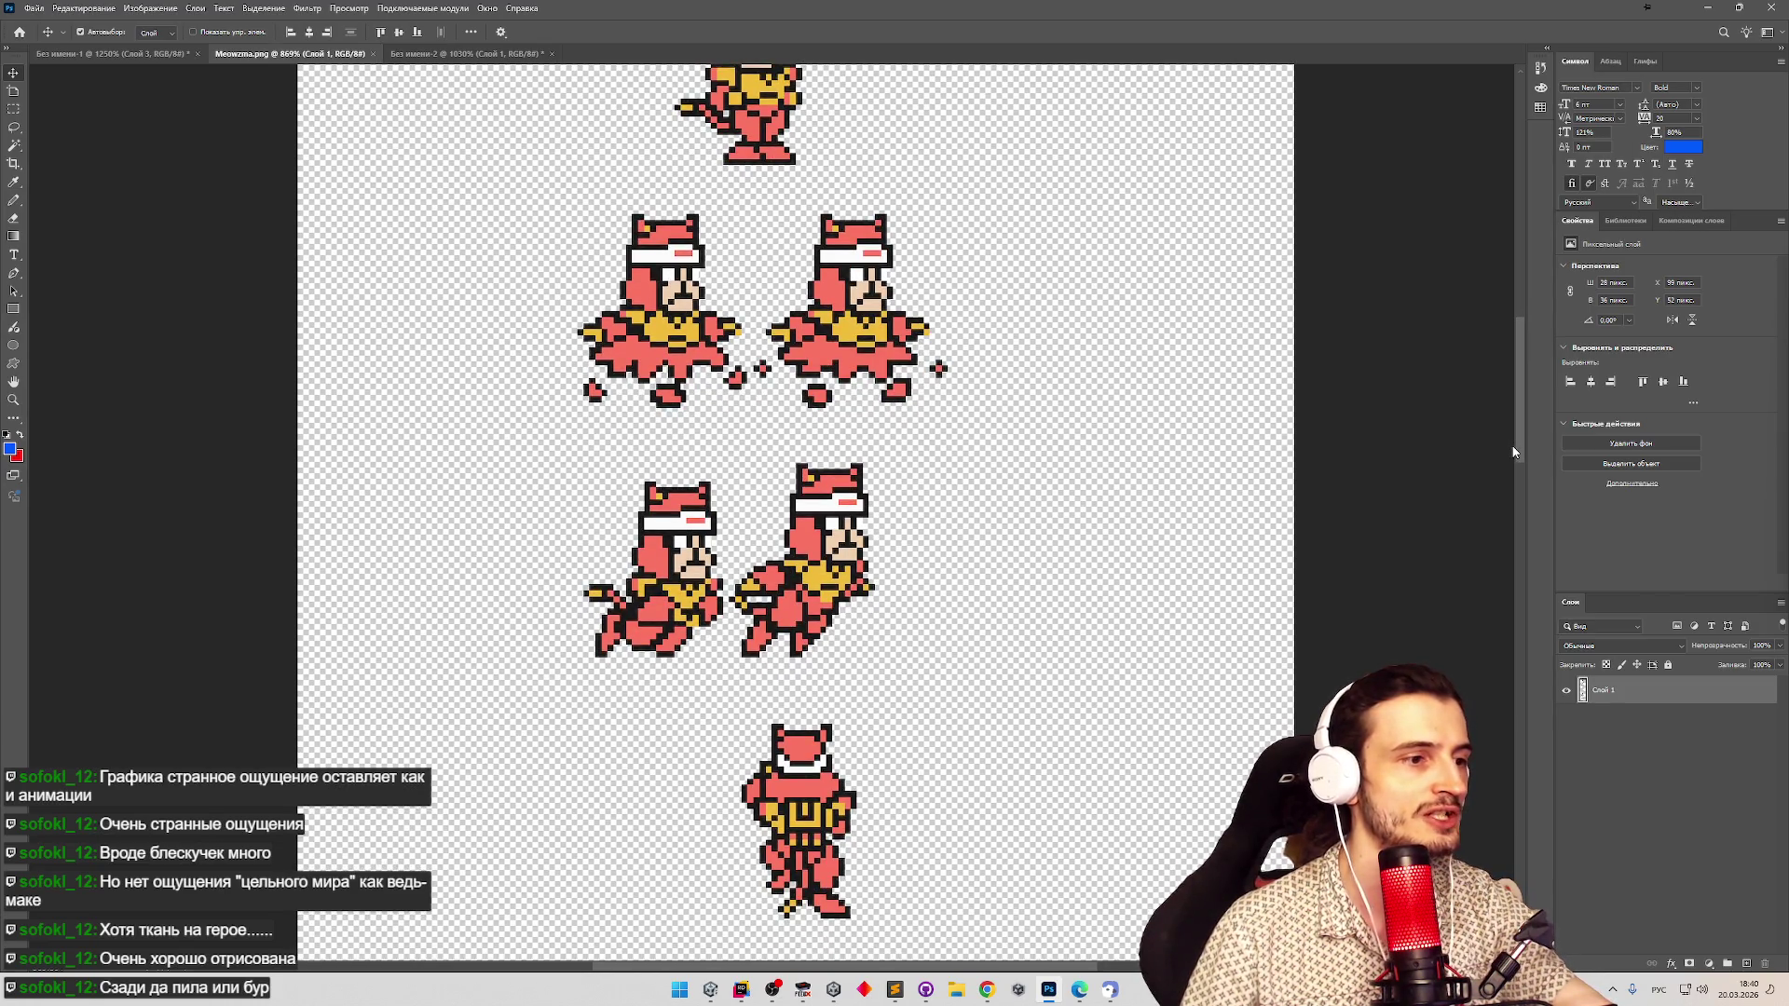
{"action": "scroll", "coordinate": [536, 326], "scroll_direction": "down", "scroll_amount": 4}
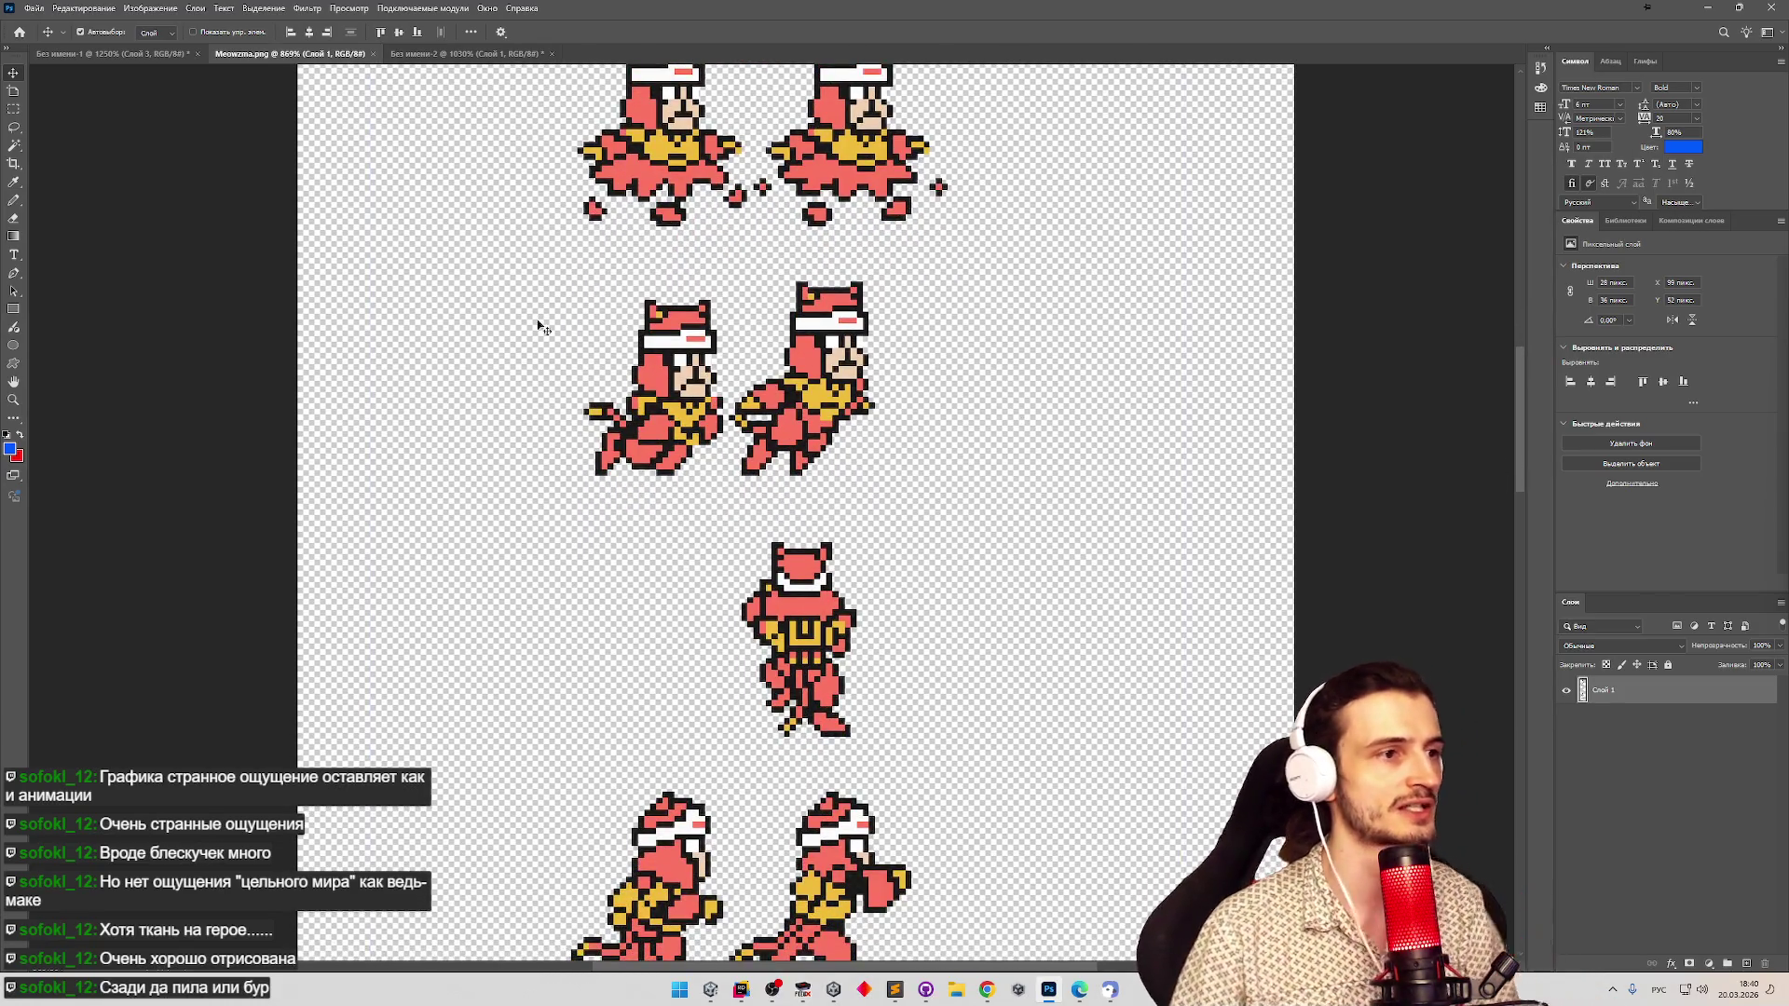
{"action": "left_click", "coordinate": [13, 109]}
{"action": "mouse_move", "coordinate": [559, 295]}
{"action": "left_mouse_down"}
{"action": "mouse_move", "coordinate": [718, 438]}
{"action": "mouse_move", "coordinate": [722, 505]}
{"action": "left_mouse_up"}
{"action": "key", "text": "ctrl+c"}
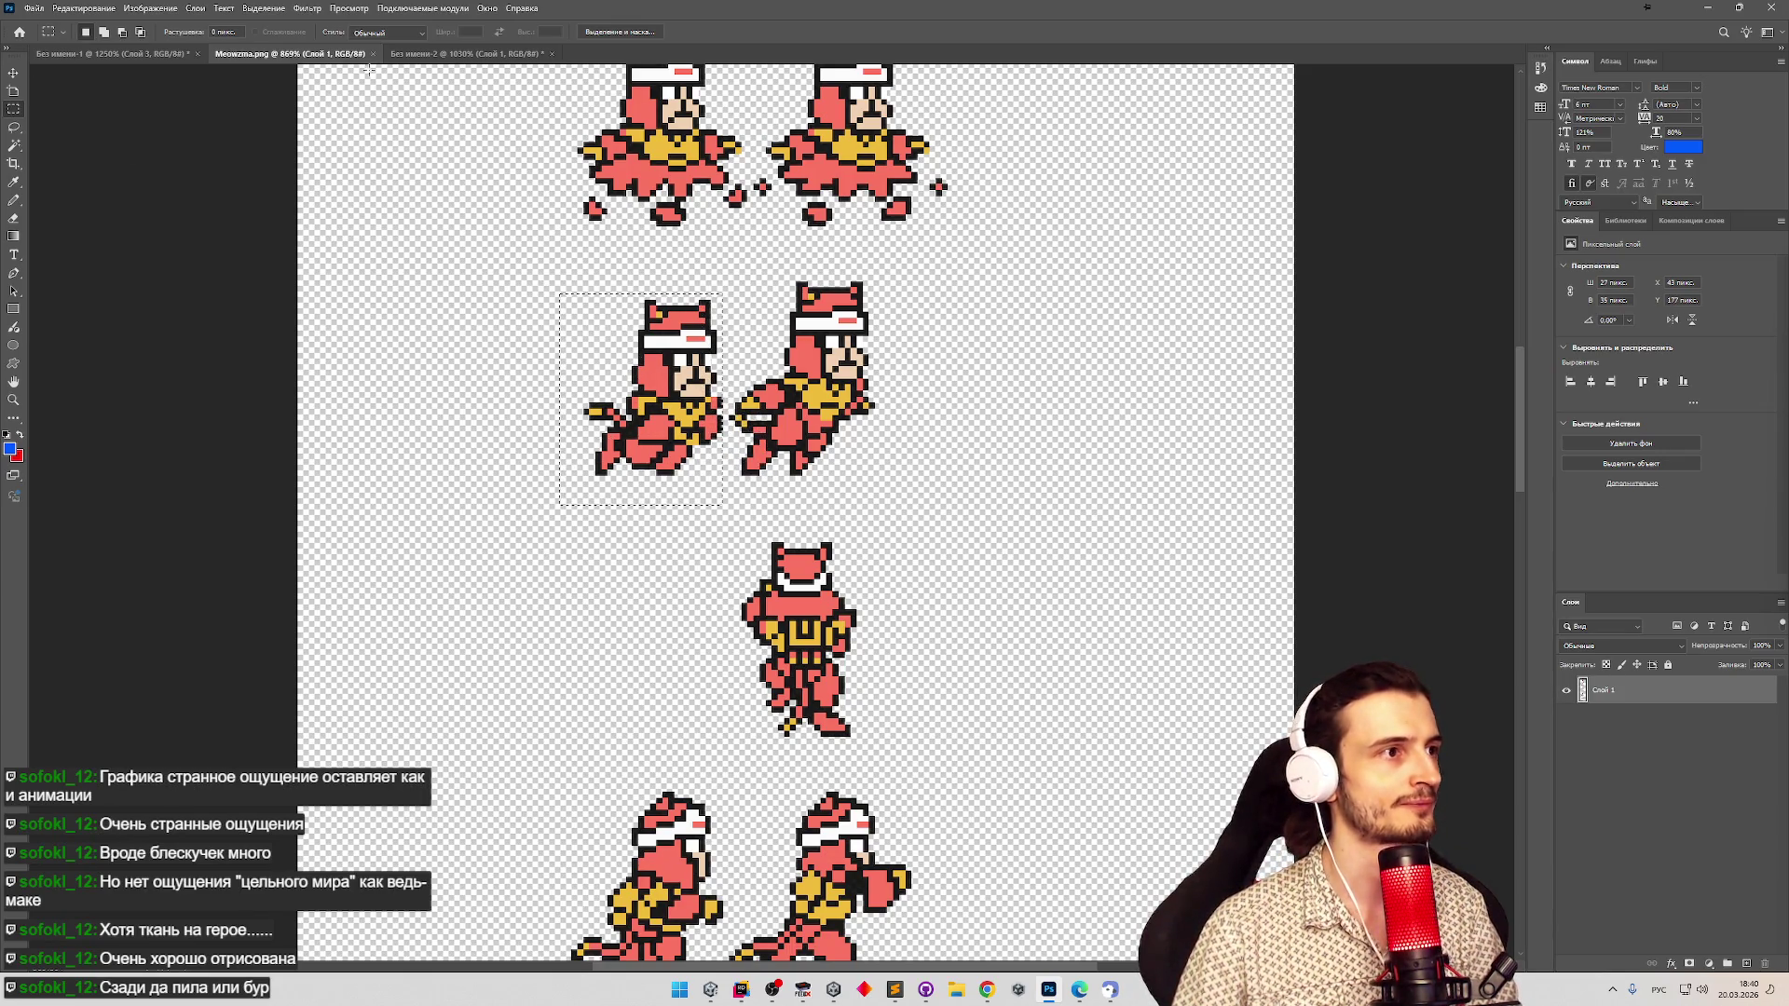
{"action": "left_click", "coordinate": [465, 53]}
{"action": "key", "text": "ctrl+v"}
Move the pasted leaping cat to the lower left of the green canvas.
{"action": "key", "text": "v"}
{"action": "mouse_move", "coordinate": [729, 551]}
{"action": "left_mouse_down"}
{"action": "mouse_move", "coordinate": [691, 607]}
{"action": "mouse_move", "coordinate": [673, 708]}
{"action": "mouse_move", "coordinate": [513, 611]}
{"action": "mouse_move", "coordinate": [438, 620]}
{"action": "left_mouse_up"}
{"action": "left_click", "coordinate": [289, 53]}
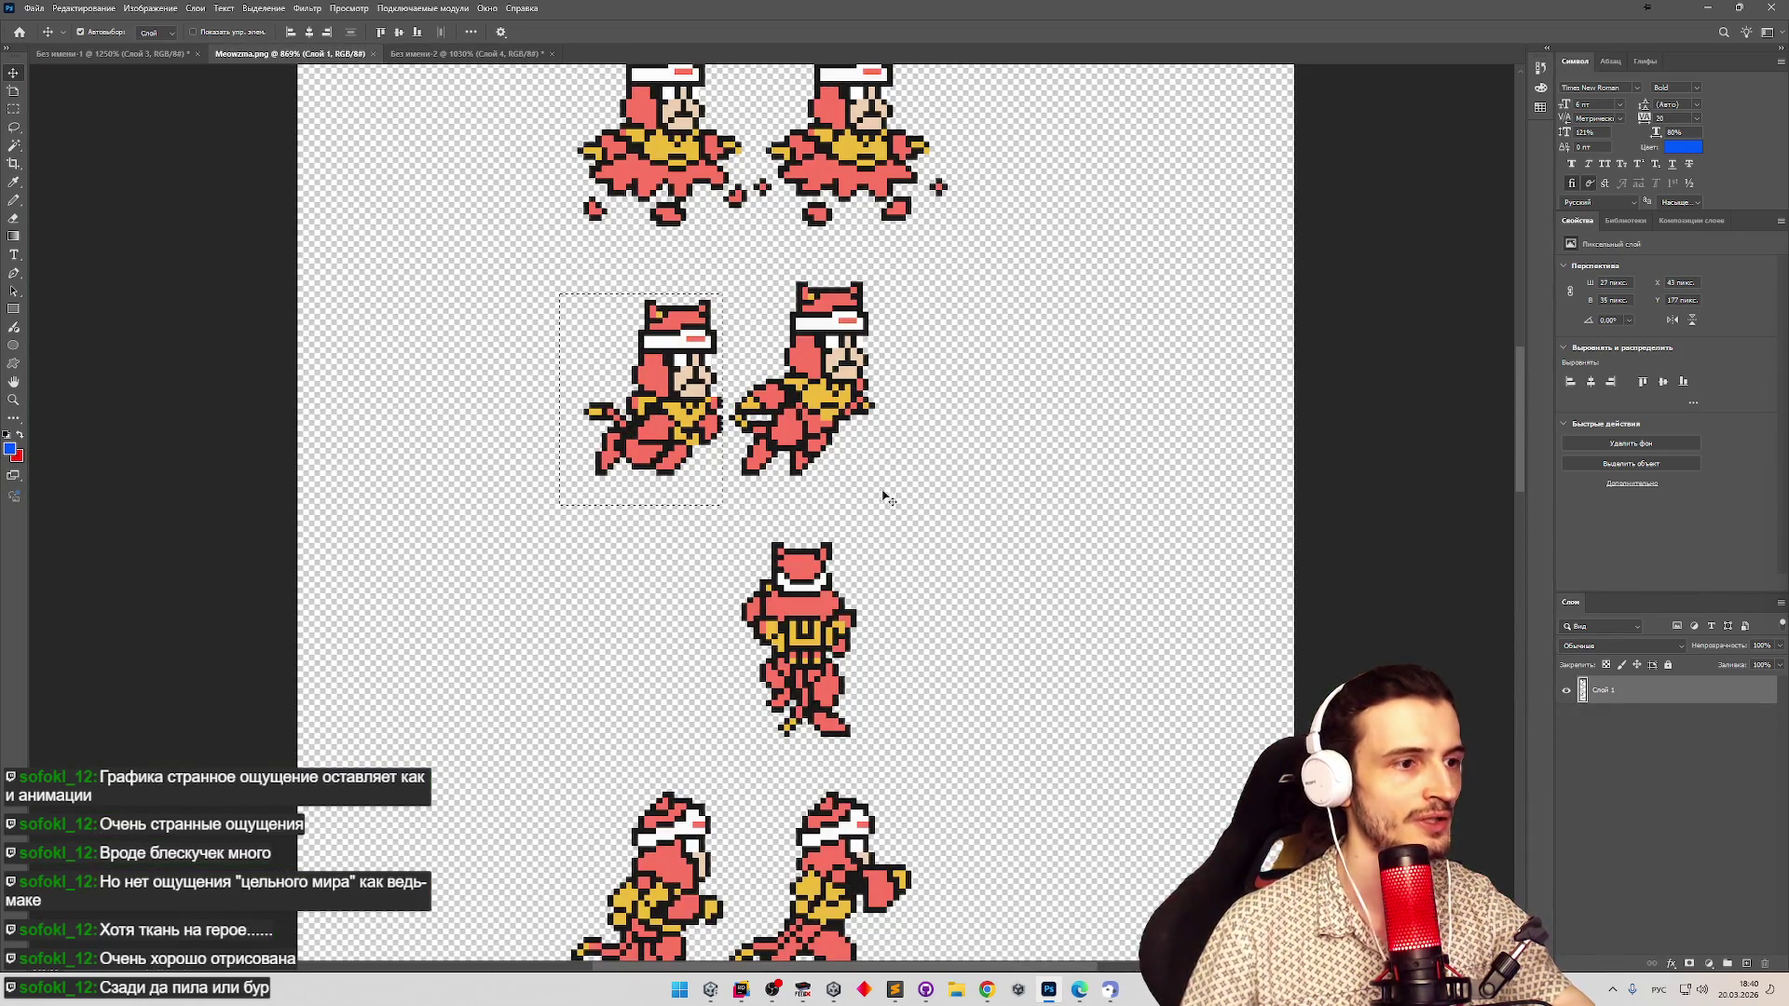
{"action": "mouse_move", "coordinate": [1519, 466]}
{"action": "left_mouse_down"}
{"action": "mouse_move", "coordinate": [1484, 766]}
{"action": "mouse_move", "coordinate": [1459, 283]}
{"action": "mouse_move", "coordinate": [1460, 326]}
{"action": "left_mouse_up"}
{"action": "left_click", "coordinate": [433, 53]}
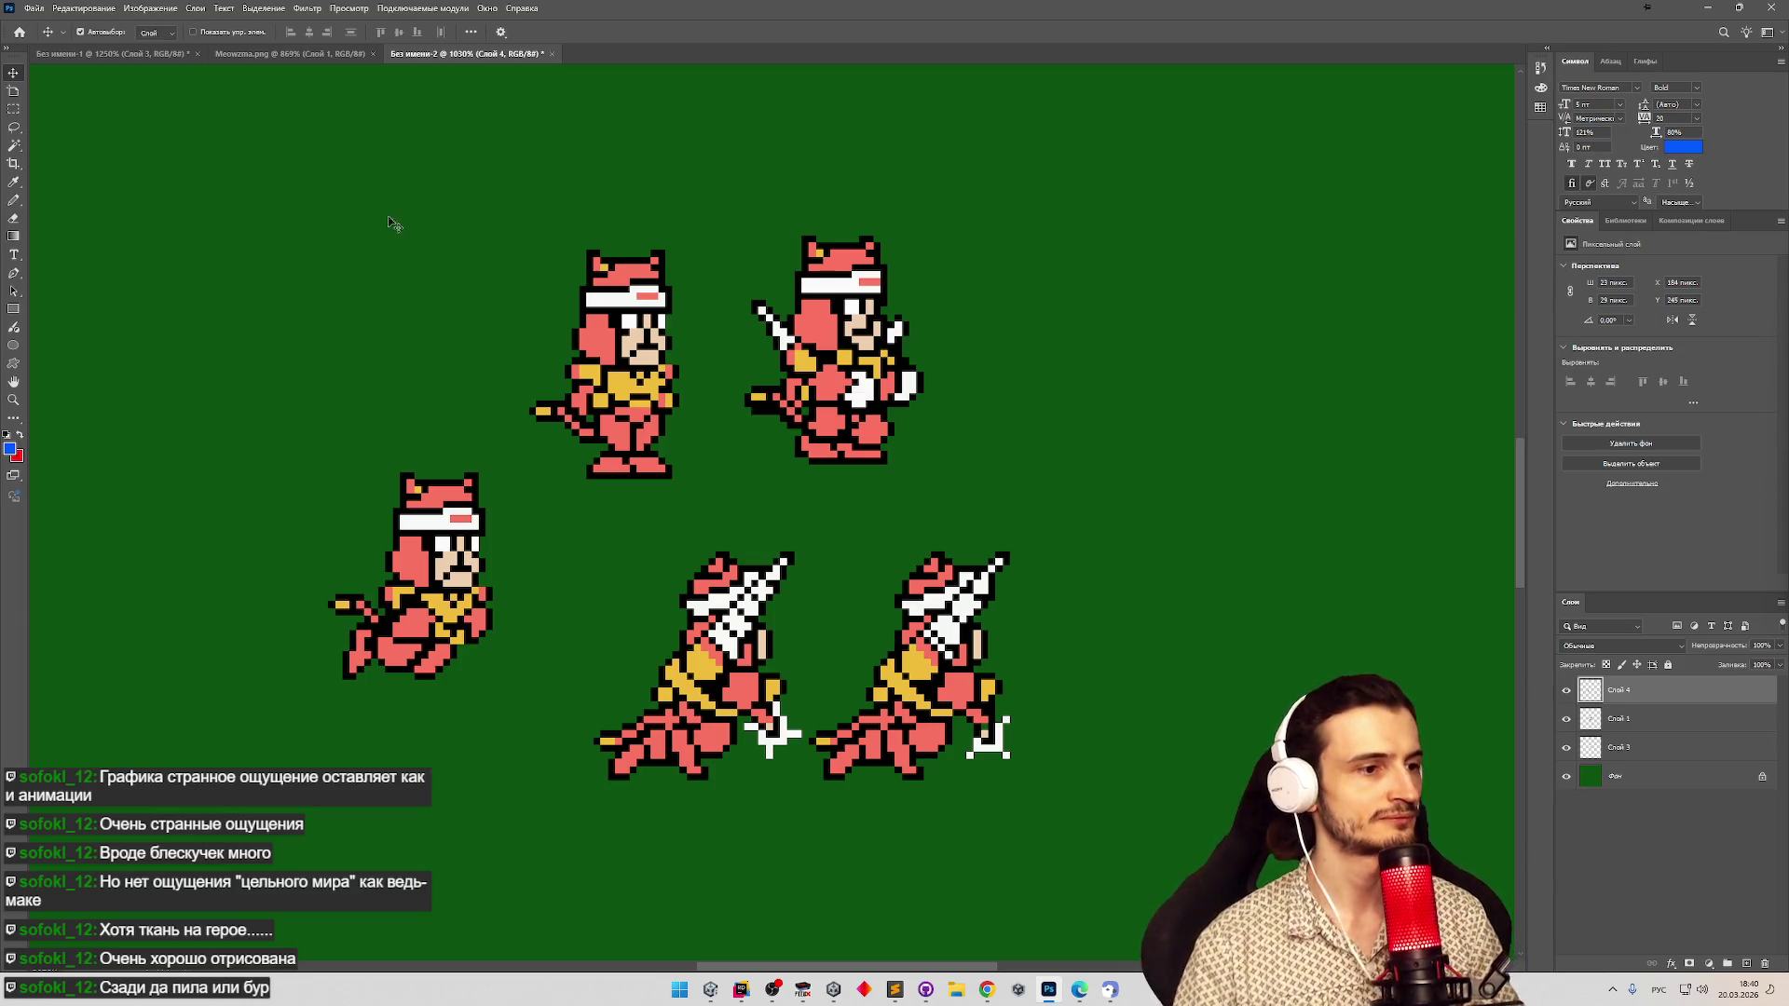
{"action": "mouse_move", "coordinate": [451, 557]}
{"action": "left_mouse_down"}
{"action": "mouse_move", "coordinate": [710, 658]}
{"action": "mouse_move", "coordinate": [671, 658]}
{"action": "mouse_move", "coordinate": [726, 626]}
{"action": "mouse_move", "coordinate": [618, 597]}
{"action": "mouse_move", "coordinate": [727, 628]}
{"action": "mouse_move", "coordinate": [708, 675]}
{"action": "left_mouse_up"}
{"action": "key", "text": "ctrl+z"}
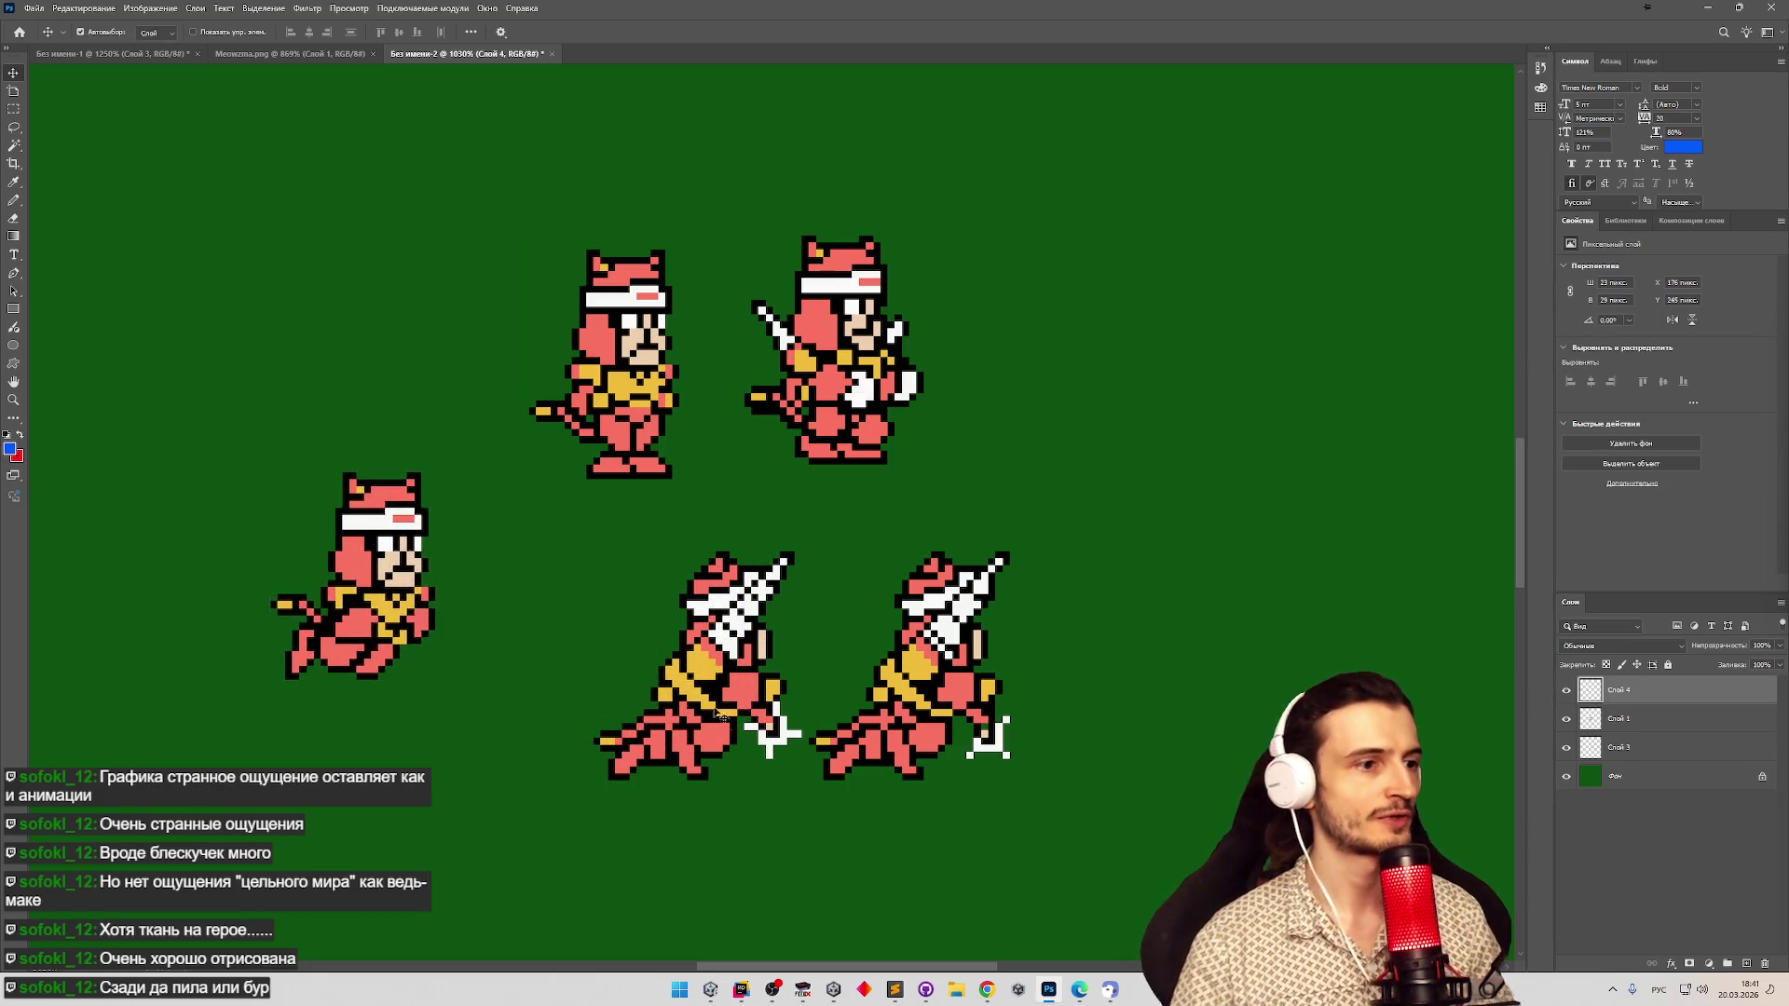
{"action": "scroll", "coordinate": [701, 690], "scroll_direction": "up", "scroll_amount": 5}
{"action": "left_click", "coordinate": [710, 692]}
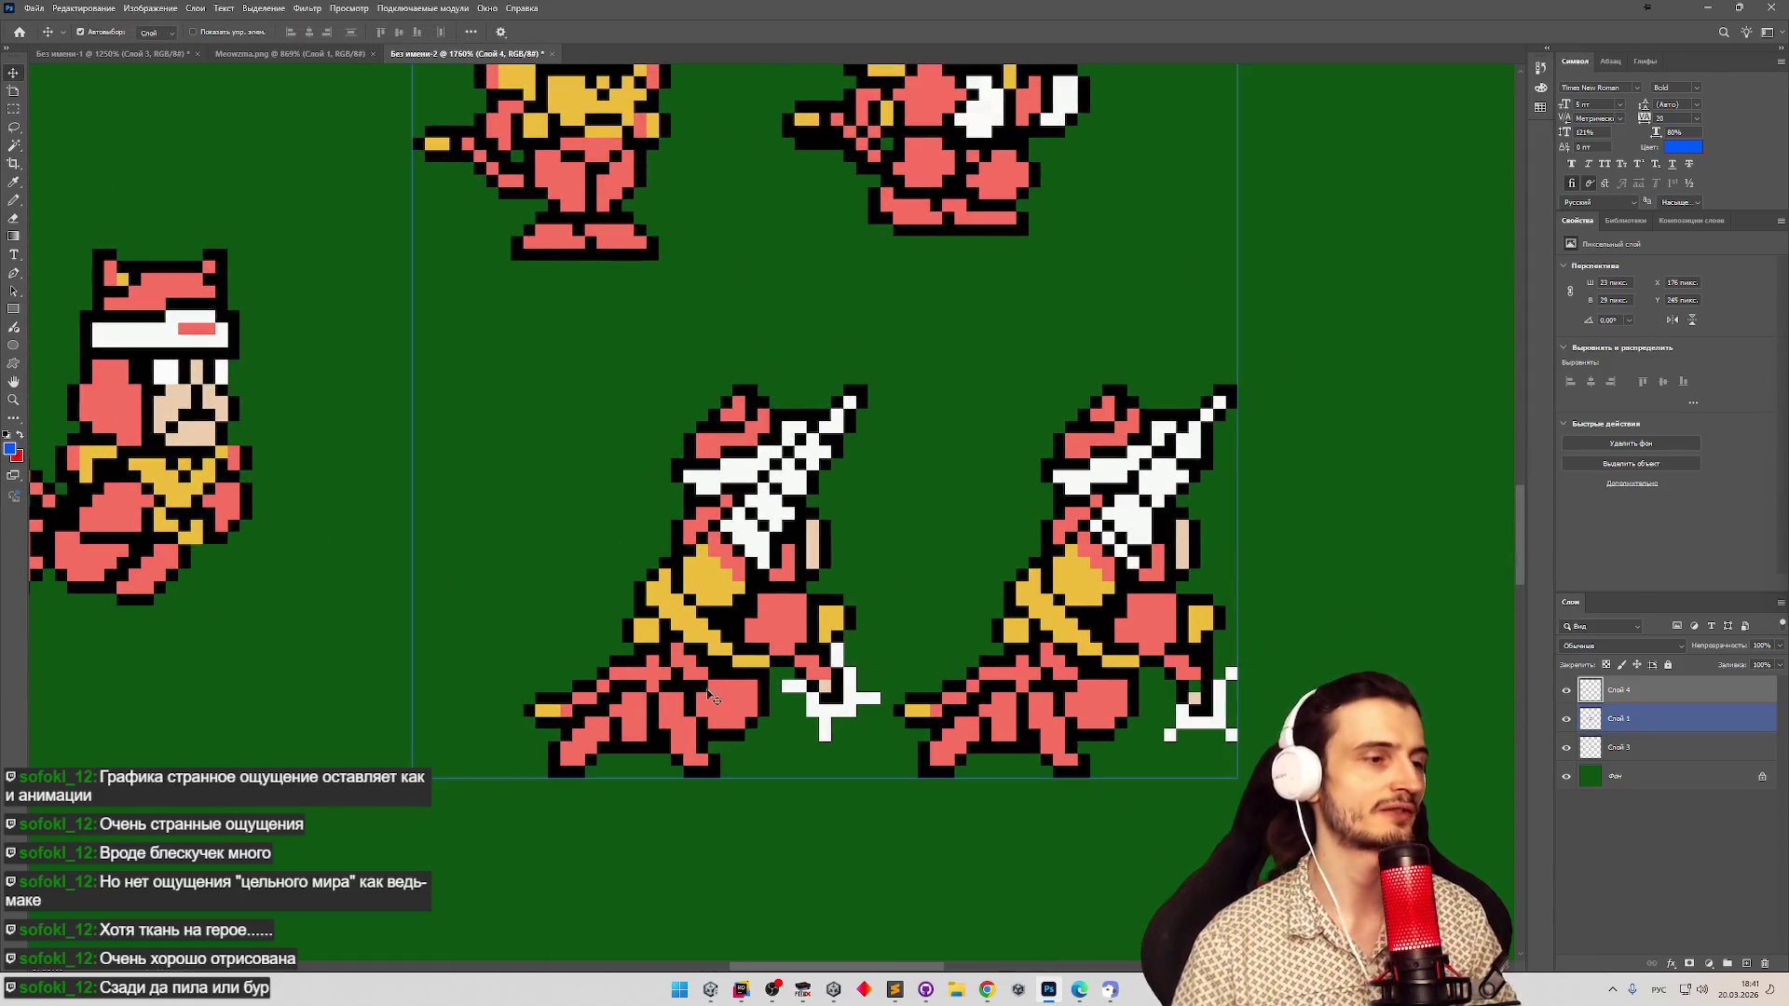
{"action": "key", "text": "z"}
{"action": "scroll", "coordinate": [703, 699], "scroll_direction": "down", "scroll_amount": 4}
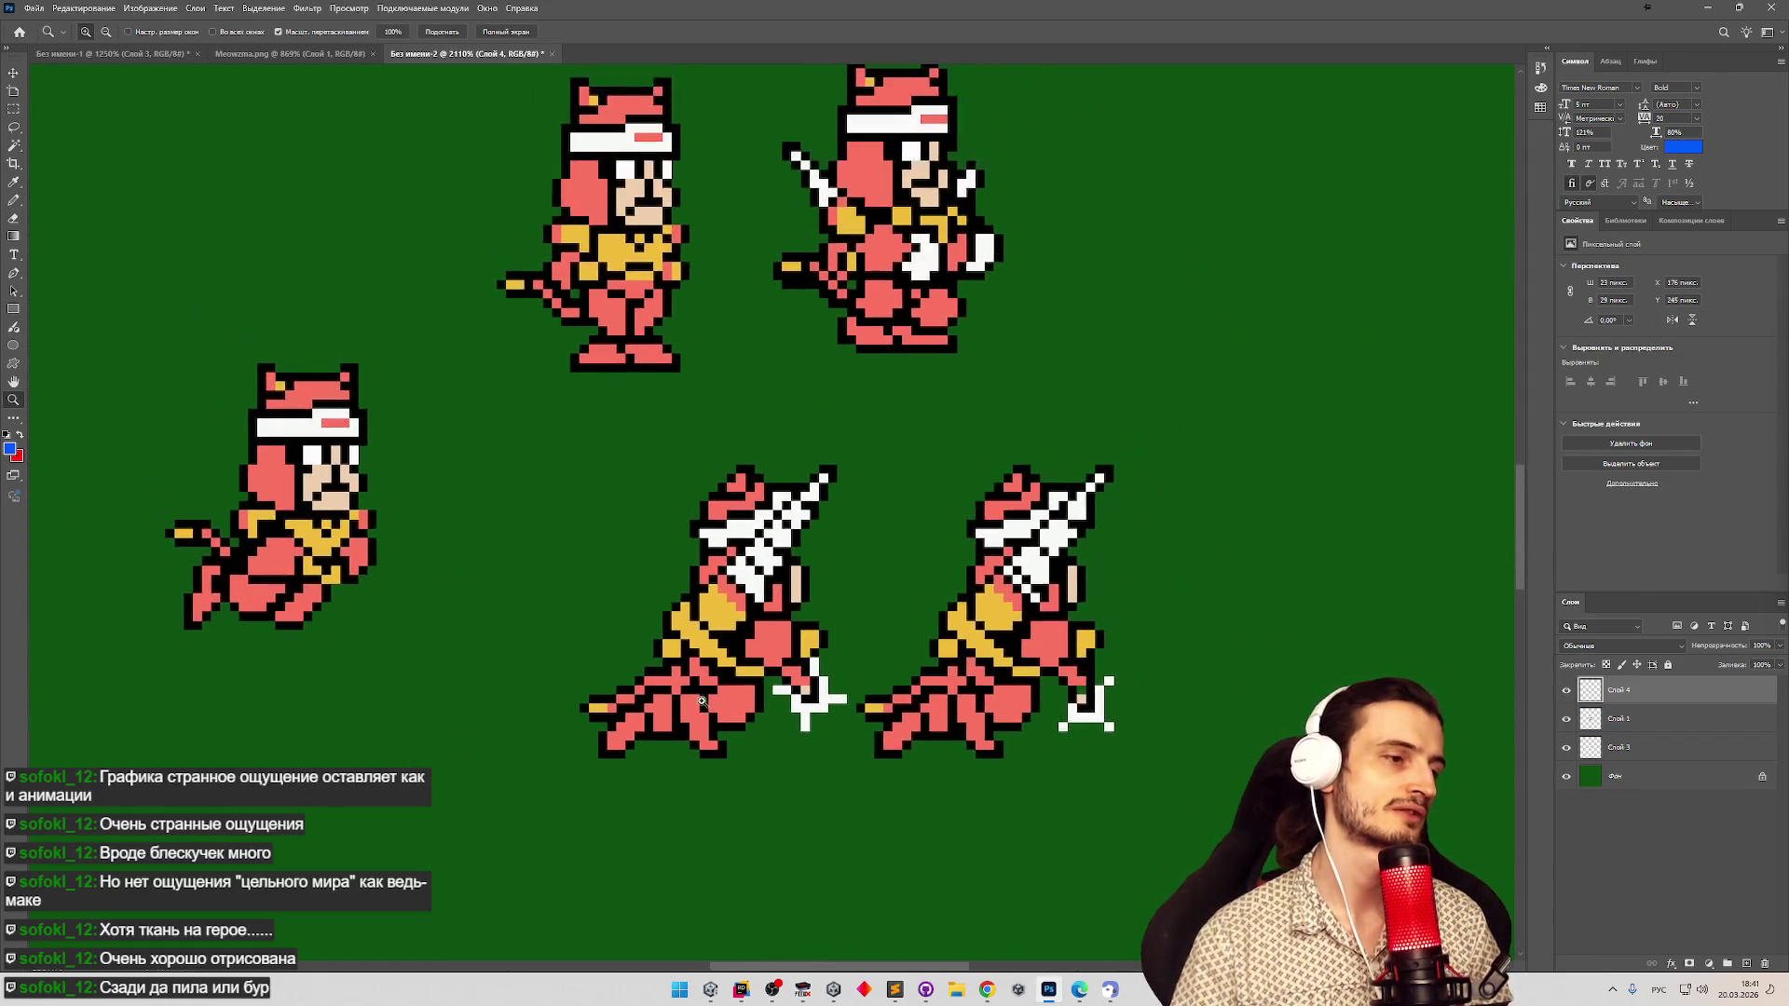
{"action": "scroll", "coordinate": [701, 700], "scroll_direction": "down", "scroll_amount": 2}
{"action": "key", "text": "v"}
{"action": "left_click", "coordinate": [713, 703]}
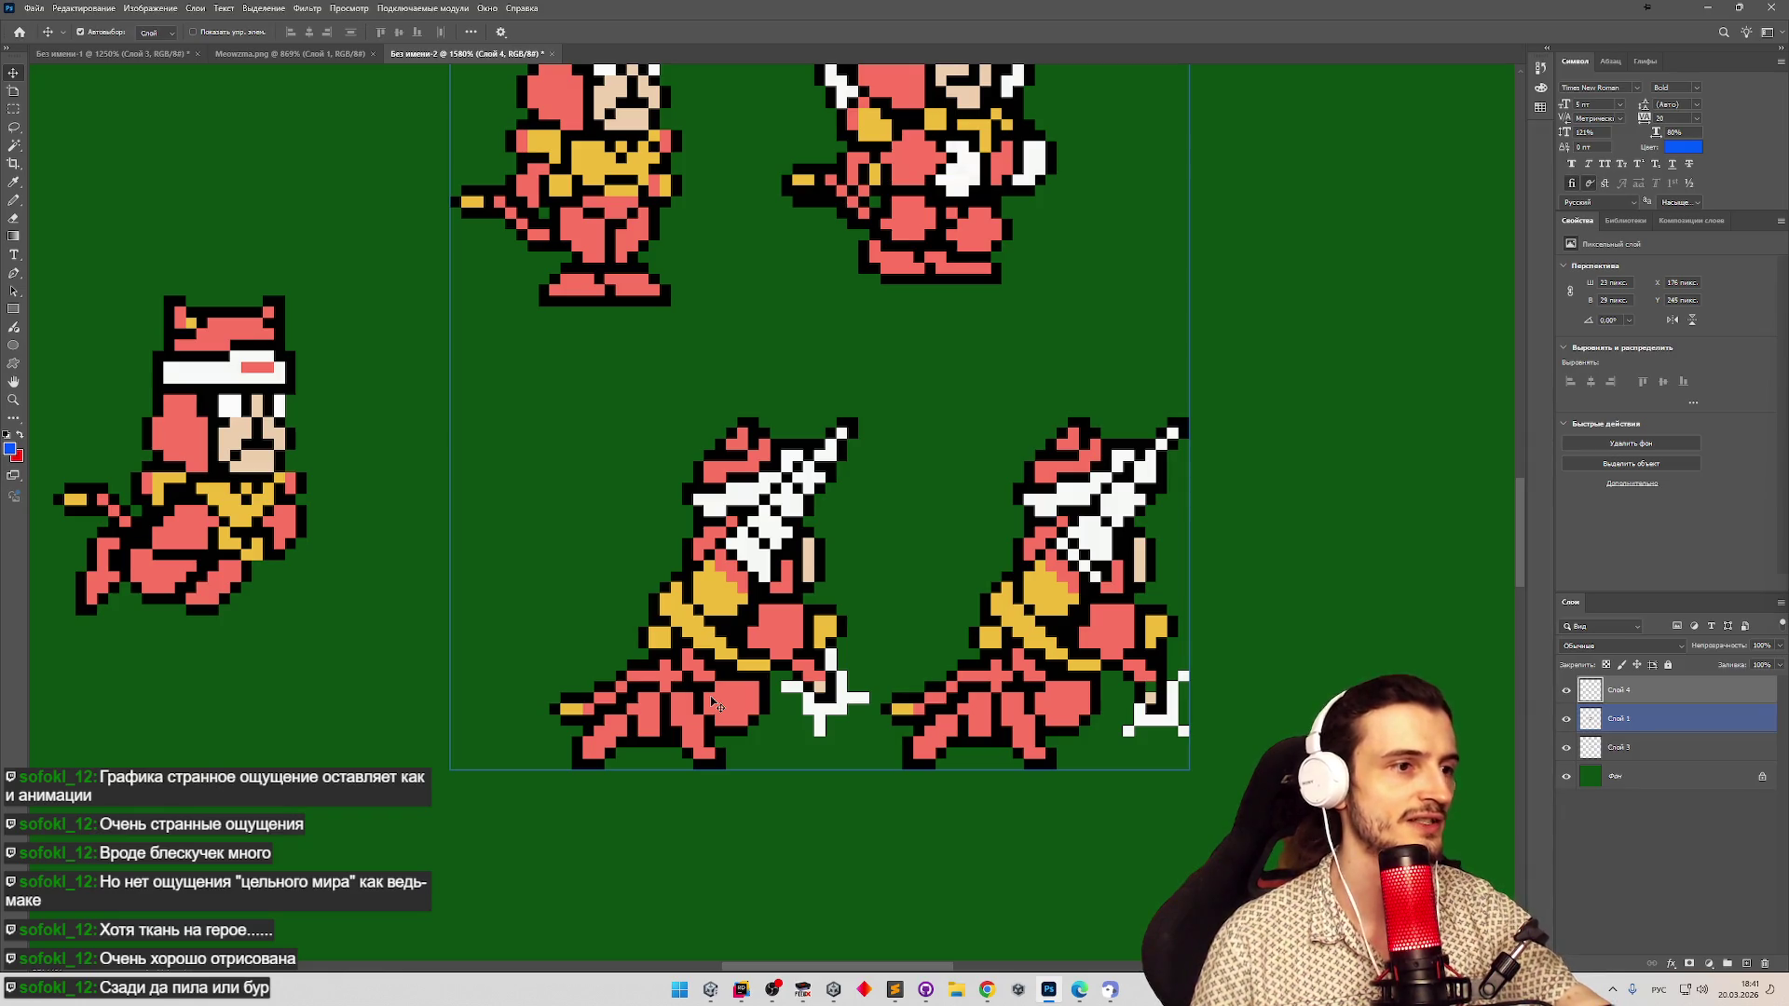
{"action": "left_click", "coordinate": [755, 592]}
{"action": "scroll", "coordinate": [736, 578], "scroll_direction": "down", "scroll_amount": 2}
{"action": "key", "text": "z"}
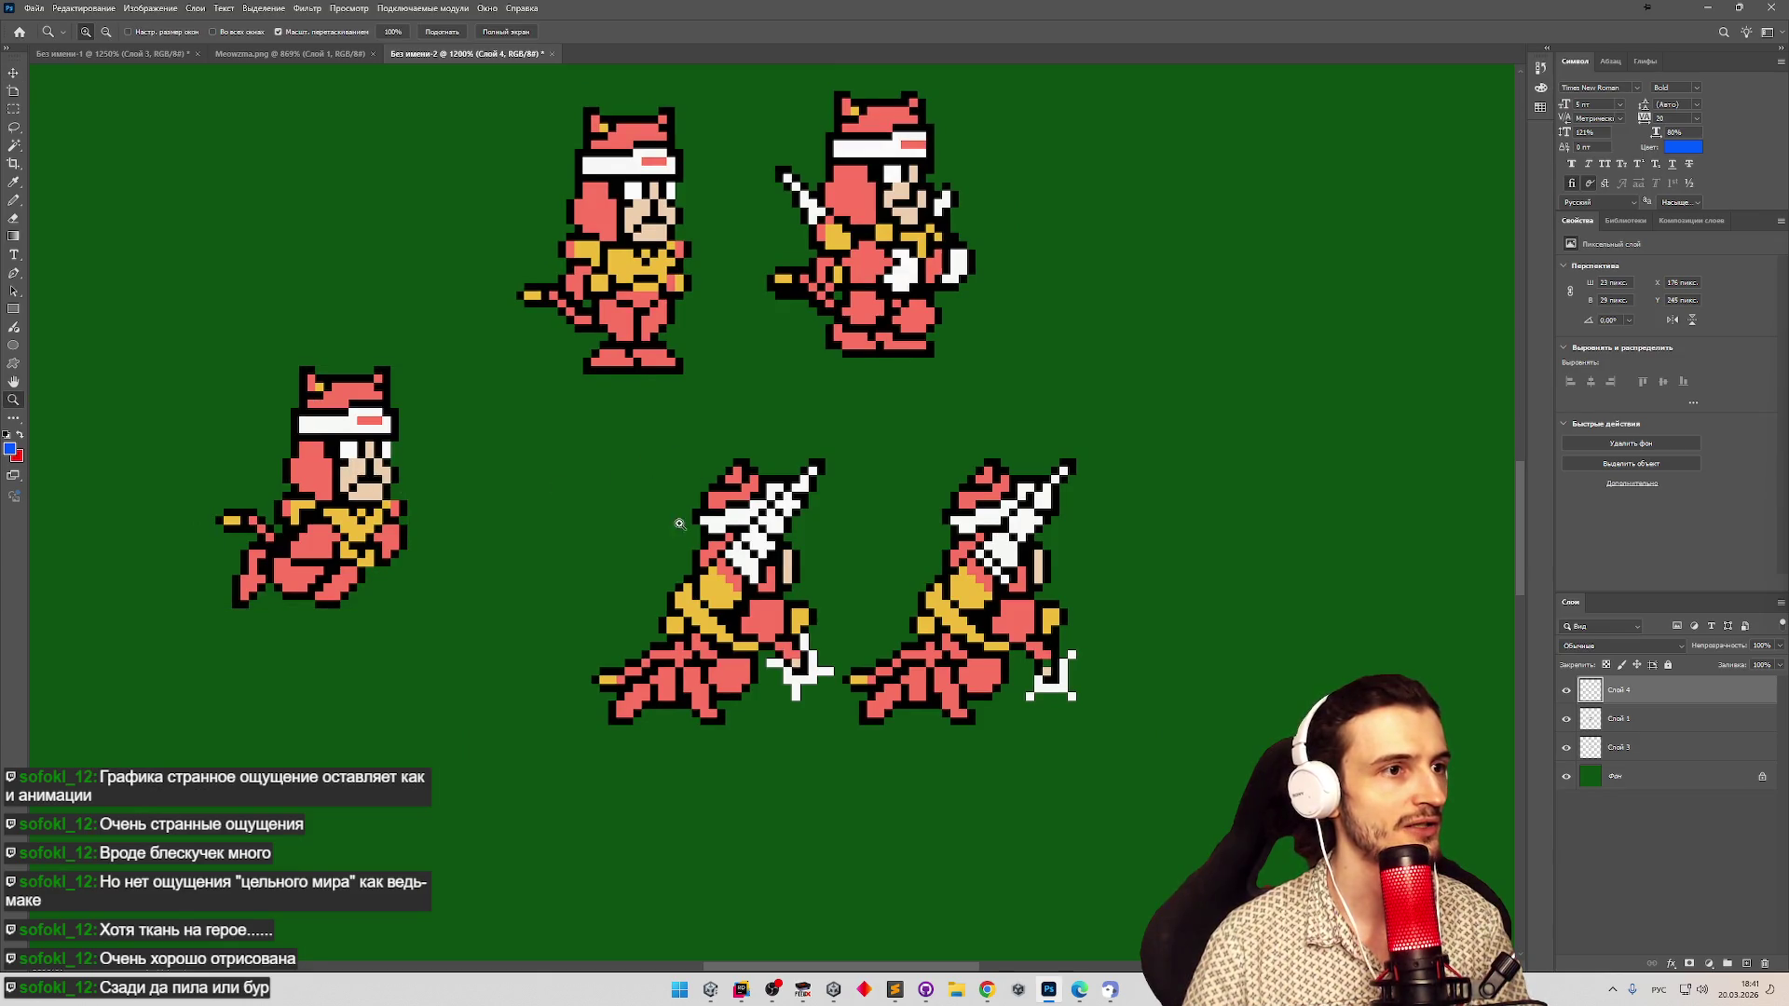
{"action": "scroll", "coordinate": [683, 525], "scroll_direction": "down", "scroll_amount": 4}
{"action": "scroll", "coordinate": [661, 526], "scroll_direction": "up", "scroll_amount": 5}
{"action": "scroll", "coordinate": [654, 528], "scroll_direction": "down", "scroll_amount": 1}
{"action": "scroll", "coordinate": [655, 528], "scroll_direction": "down", "scroll_amount": 1}
{"action": "scroll", "coordinate": [652, 531], "scroll_direction": "up", "scroll_amount": 3}
{"action": "scroll", "coordinate": [639, 542], "scroll_direction": "up", "scroll_amount": 2}
{"action": "scroll", "coordinate": [639, 542], "scroll_direction": "down", "scroll_amount": 1}
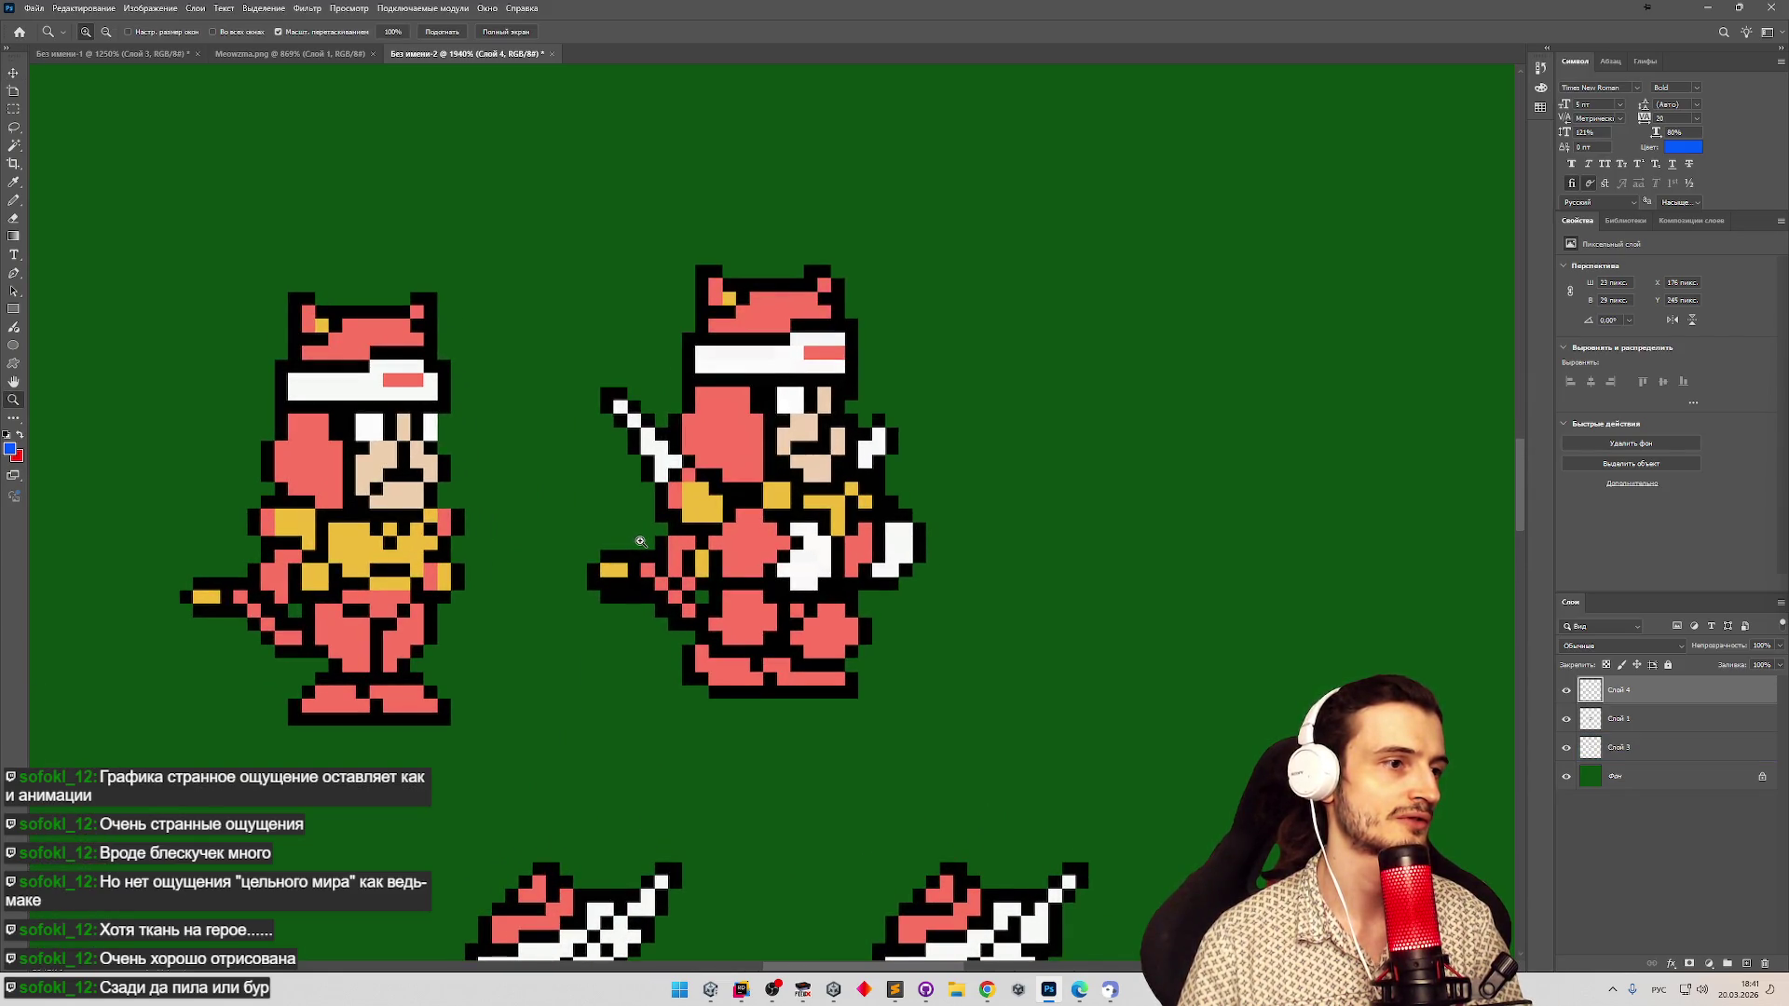
{"action": "key", "text": "v"}
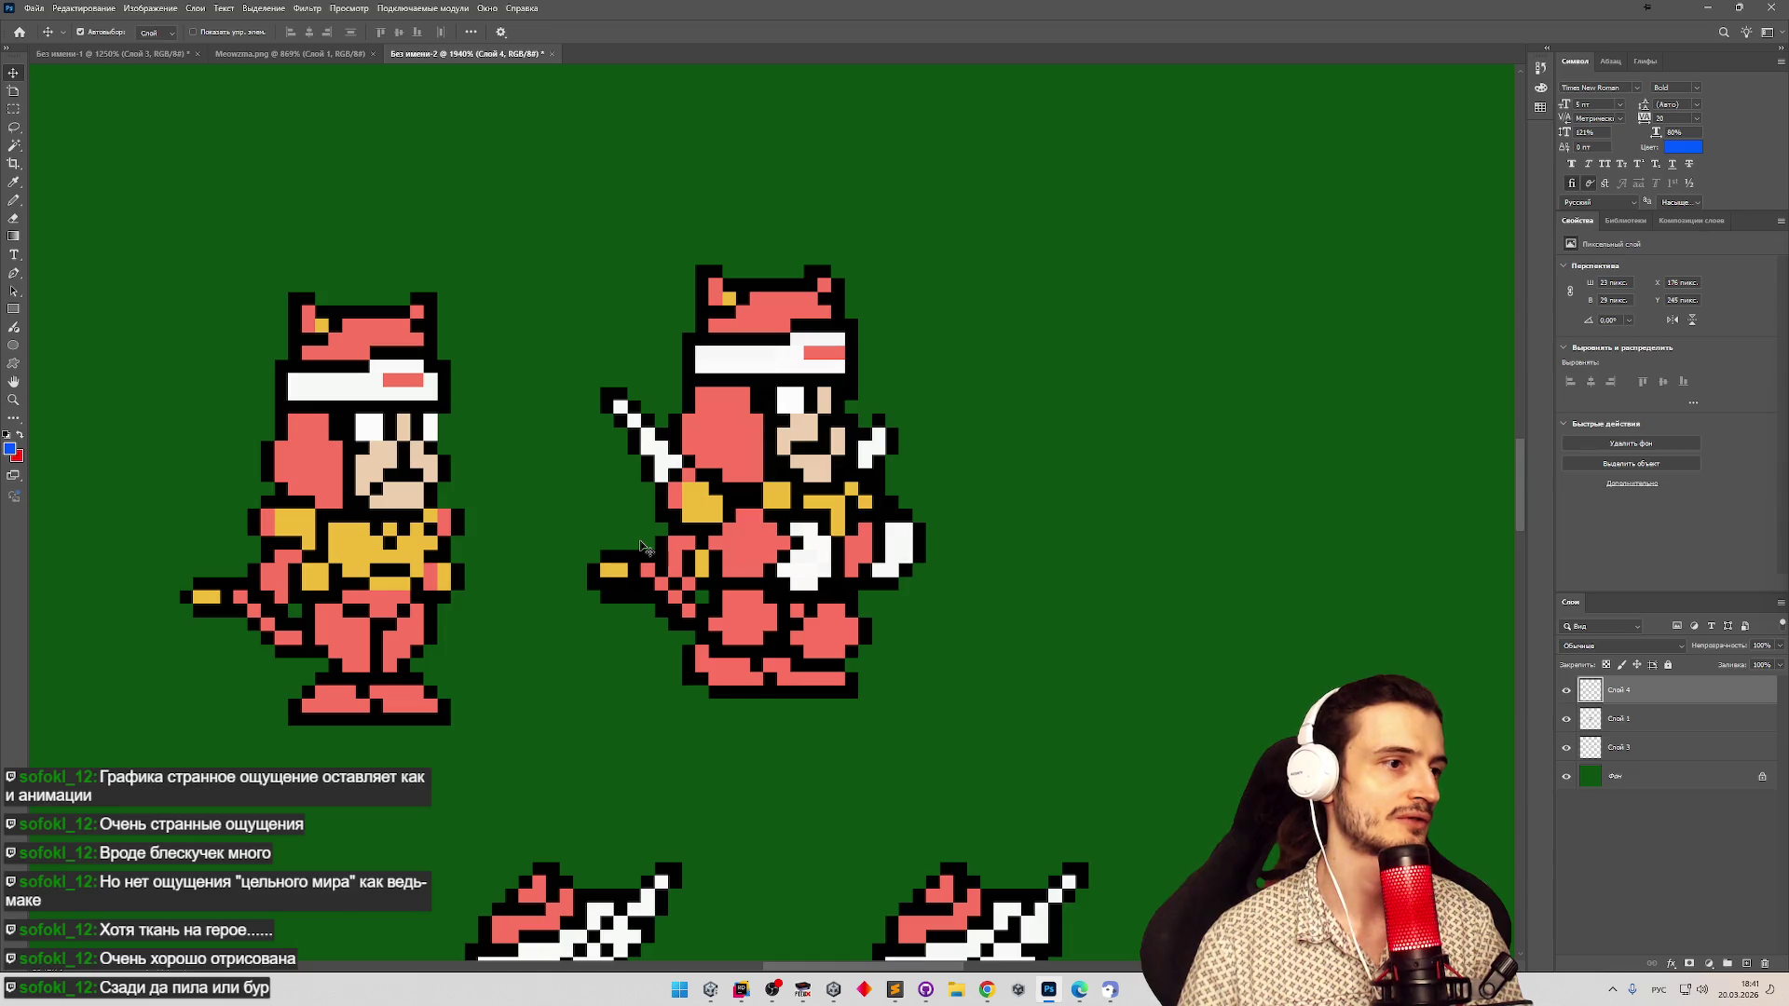
{"action": "left_click", "coordinate": [670, 496]}
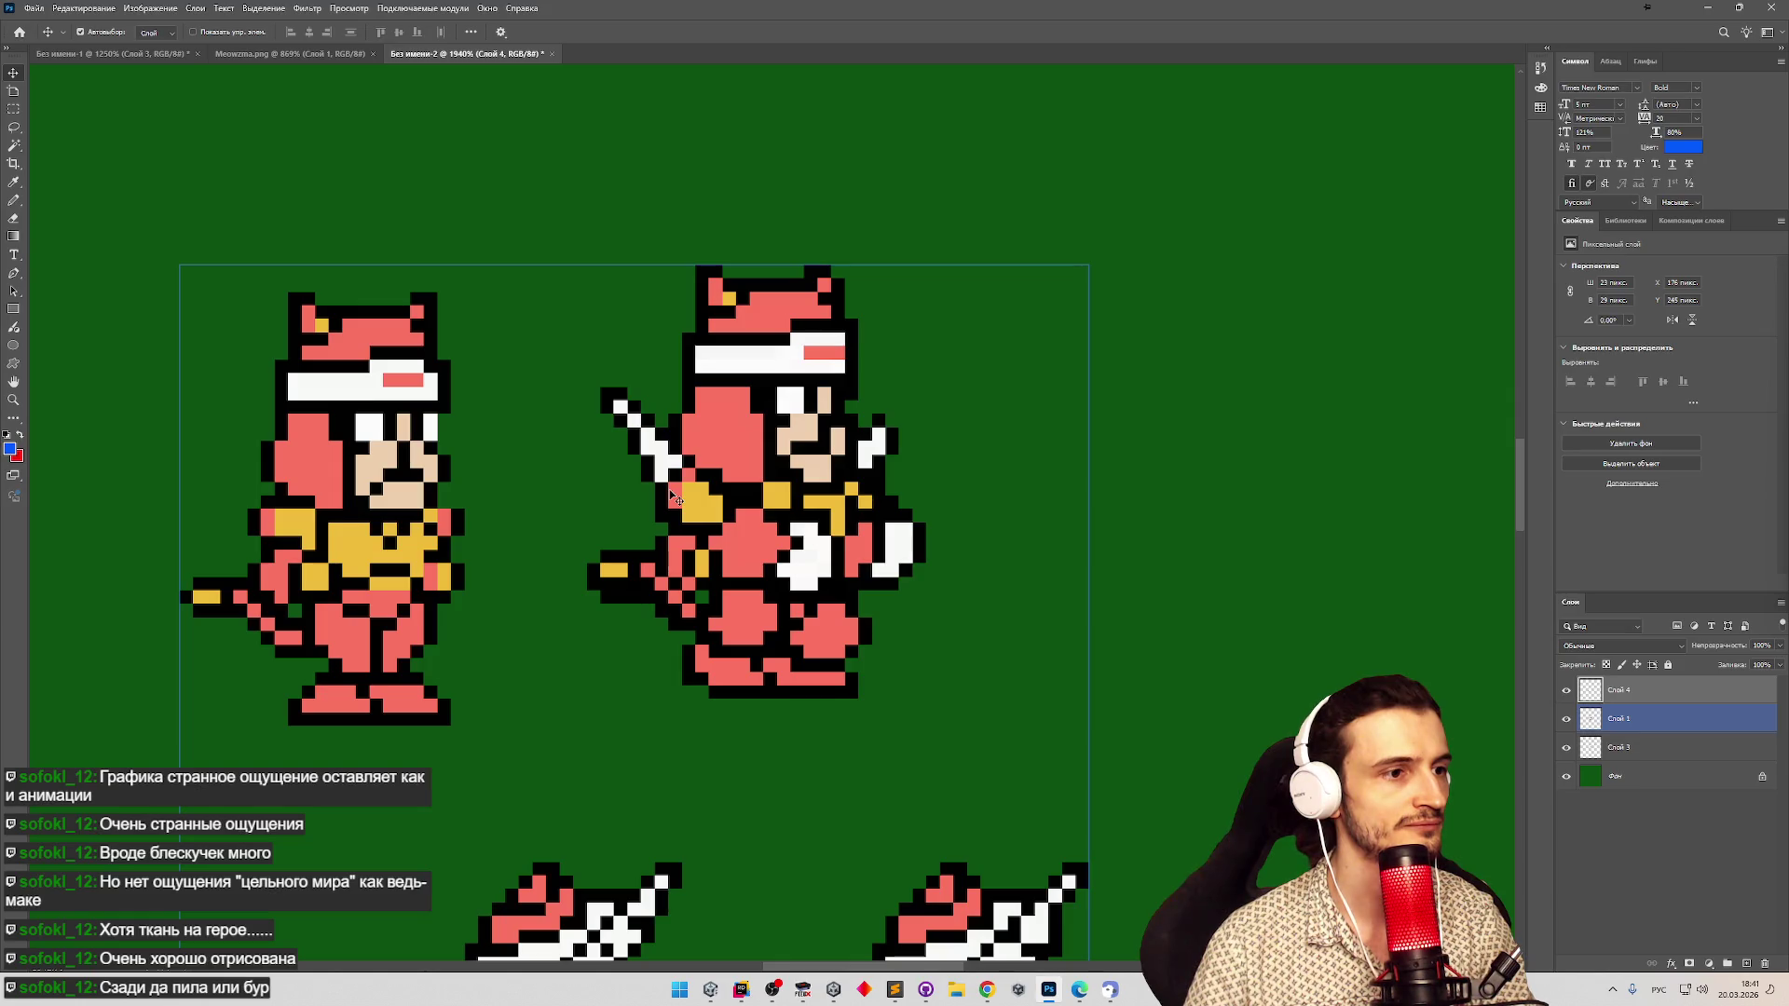
{"action": "left_click", "coordinate": [669, 491]}
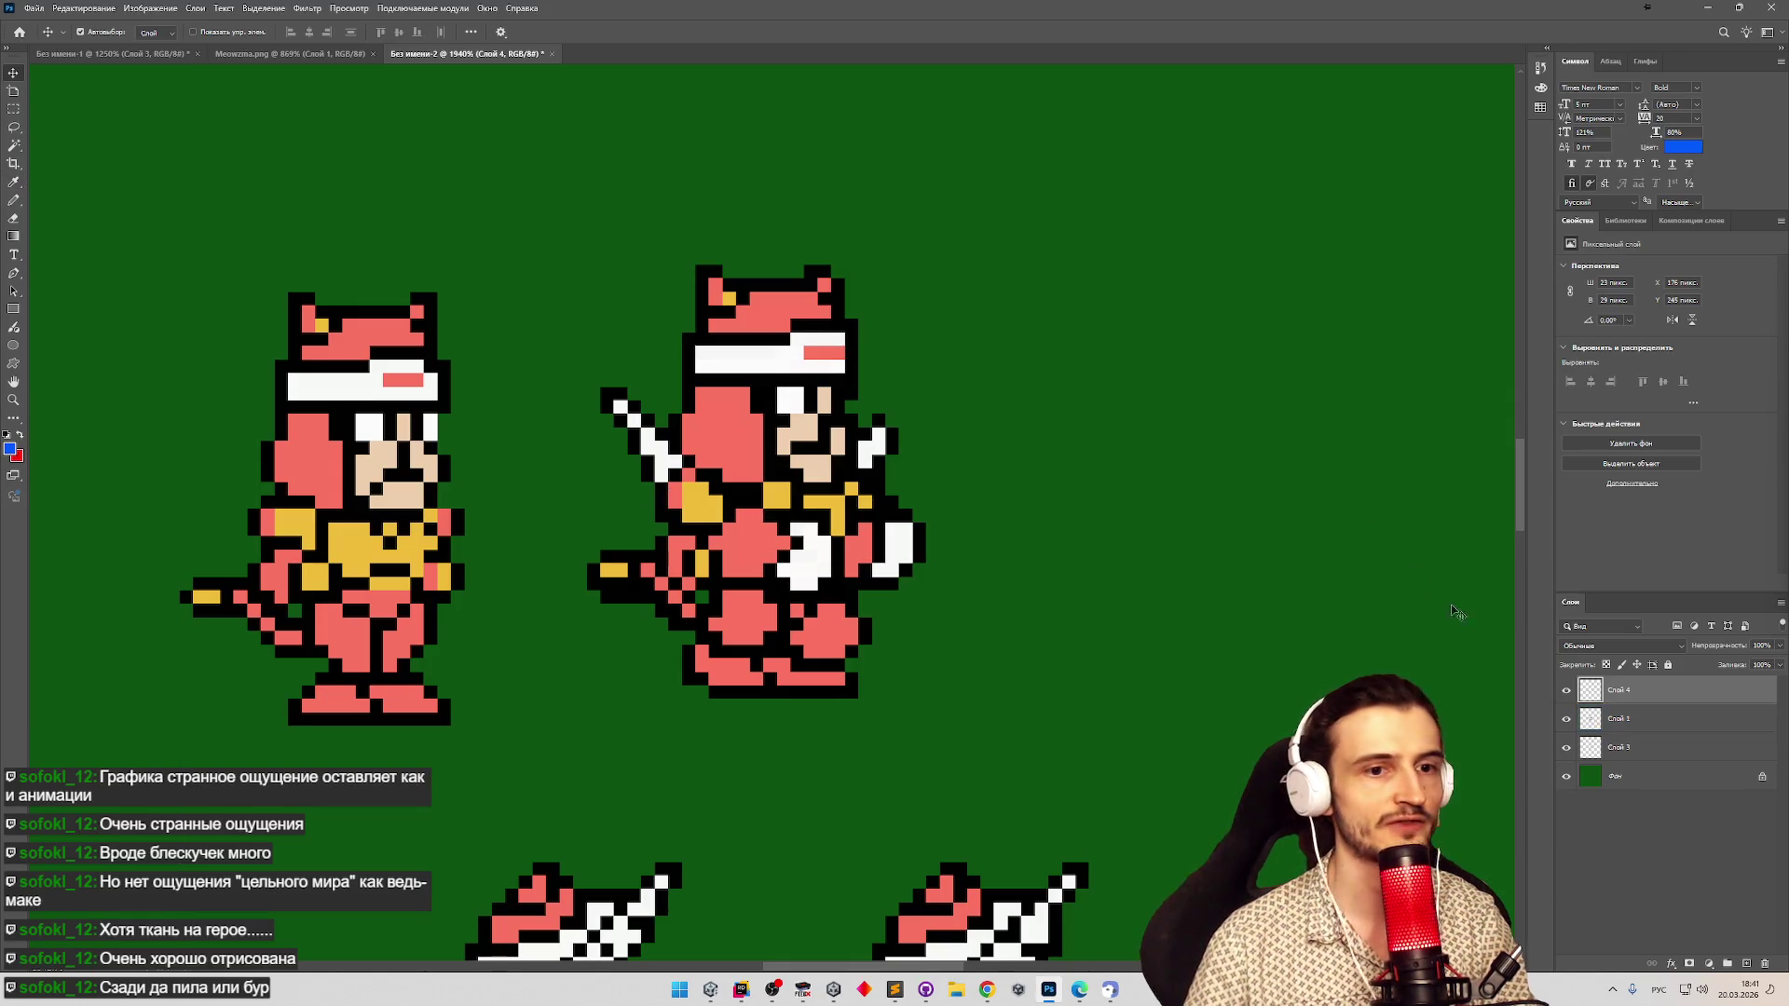
{"action": "left_click", "coordinate": [1567, 720]}
{"action": "left_click", "coordinate": [1567, 721]}
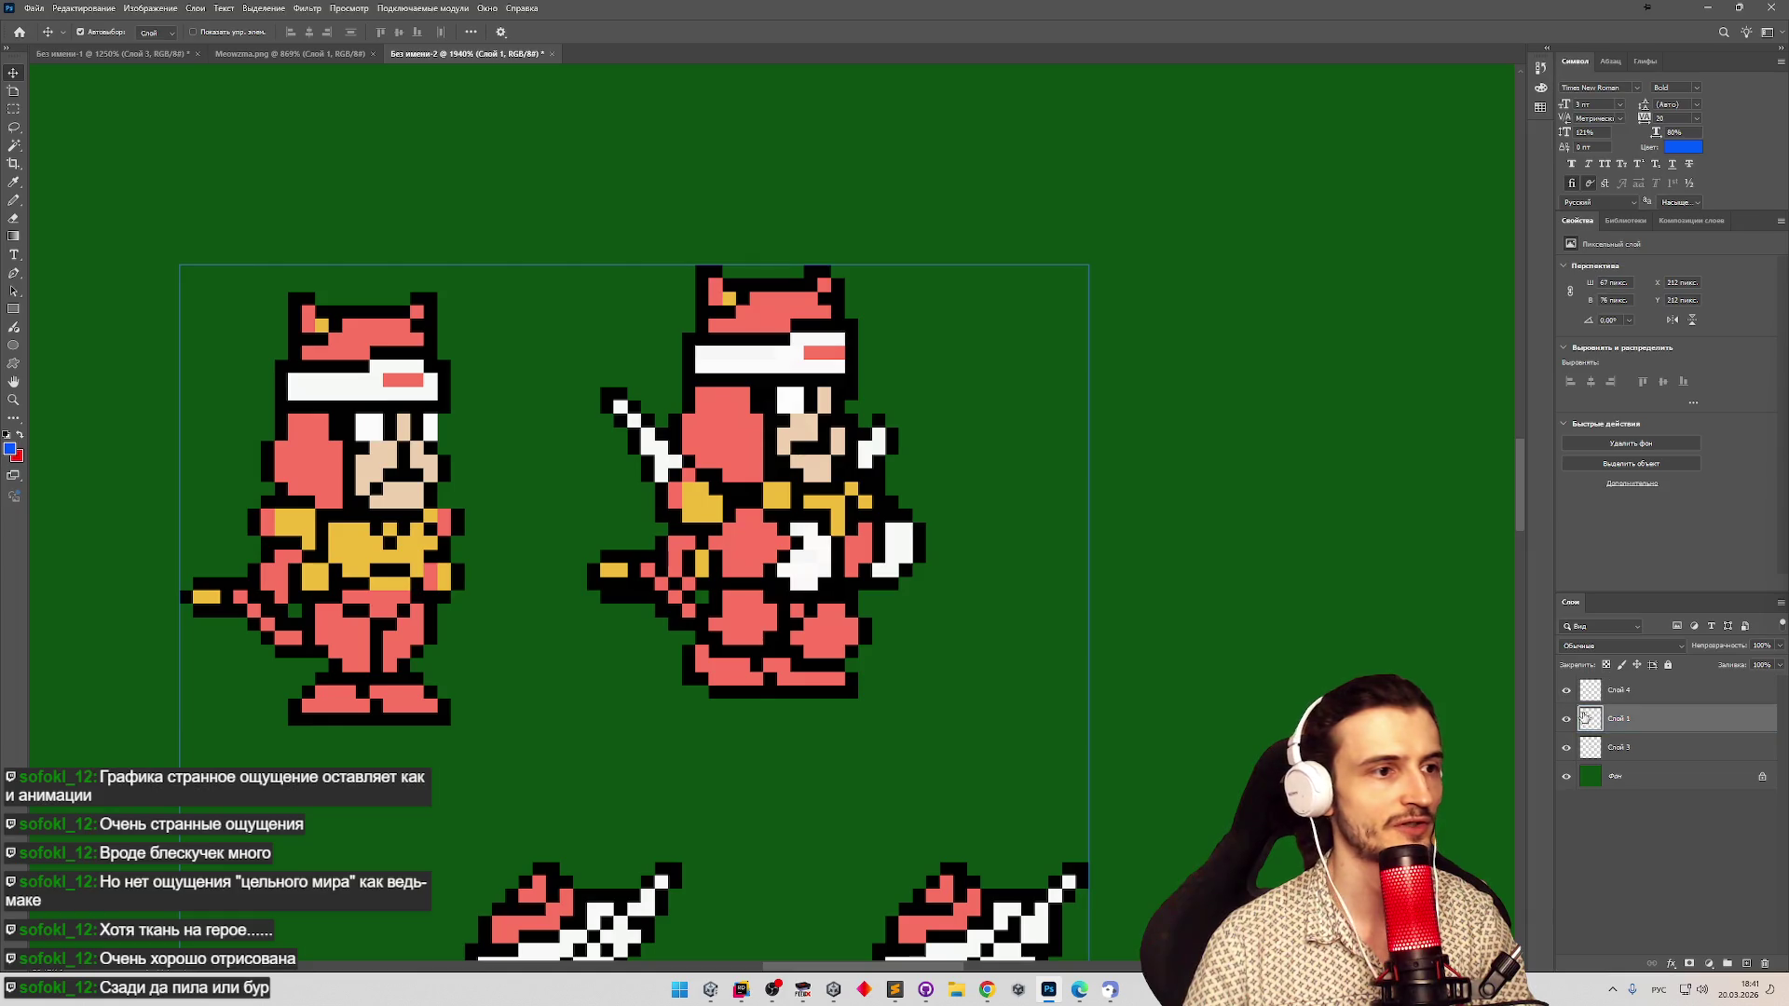
{"action": "left_click", "coordinate": [1567, 725]}
{"action": "left_click", "coordinate": [1567, 721]}
{"action": "left_click", "coordinate": [1567, 721]}
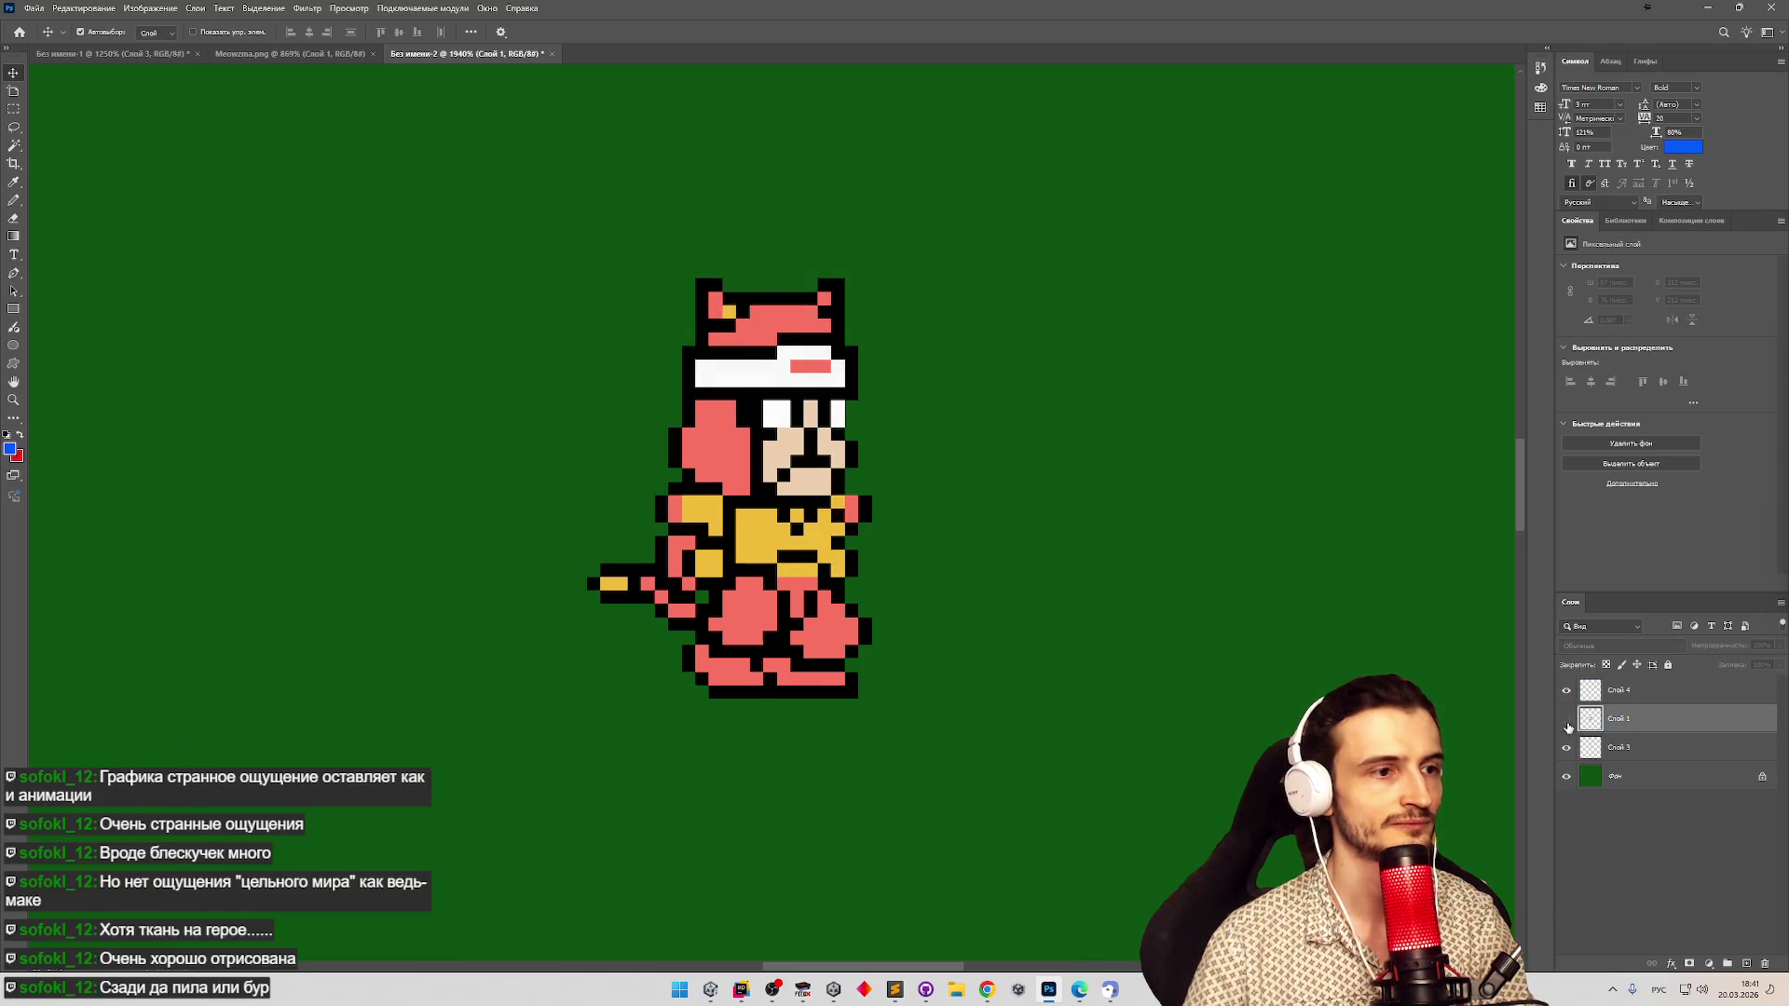
{"action": "left_click", "coordinate": [1567, 721]}
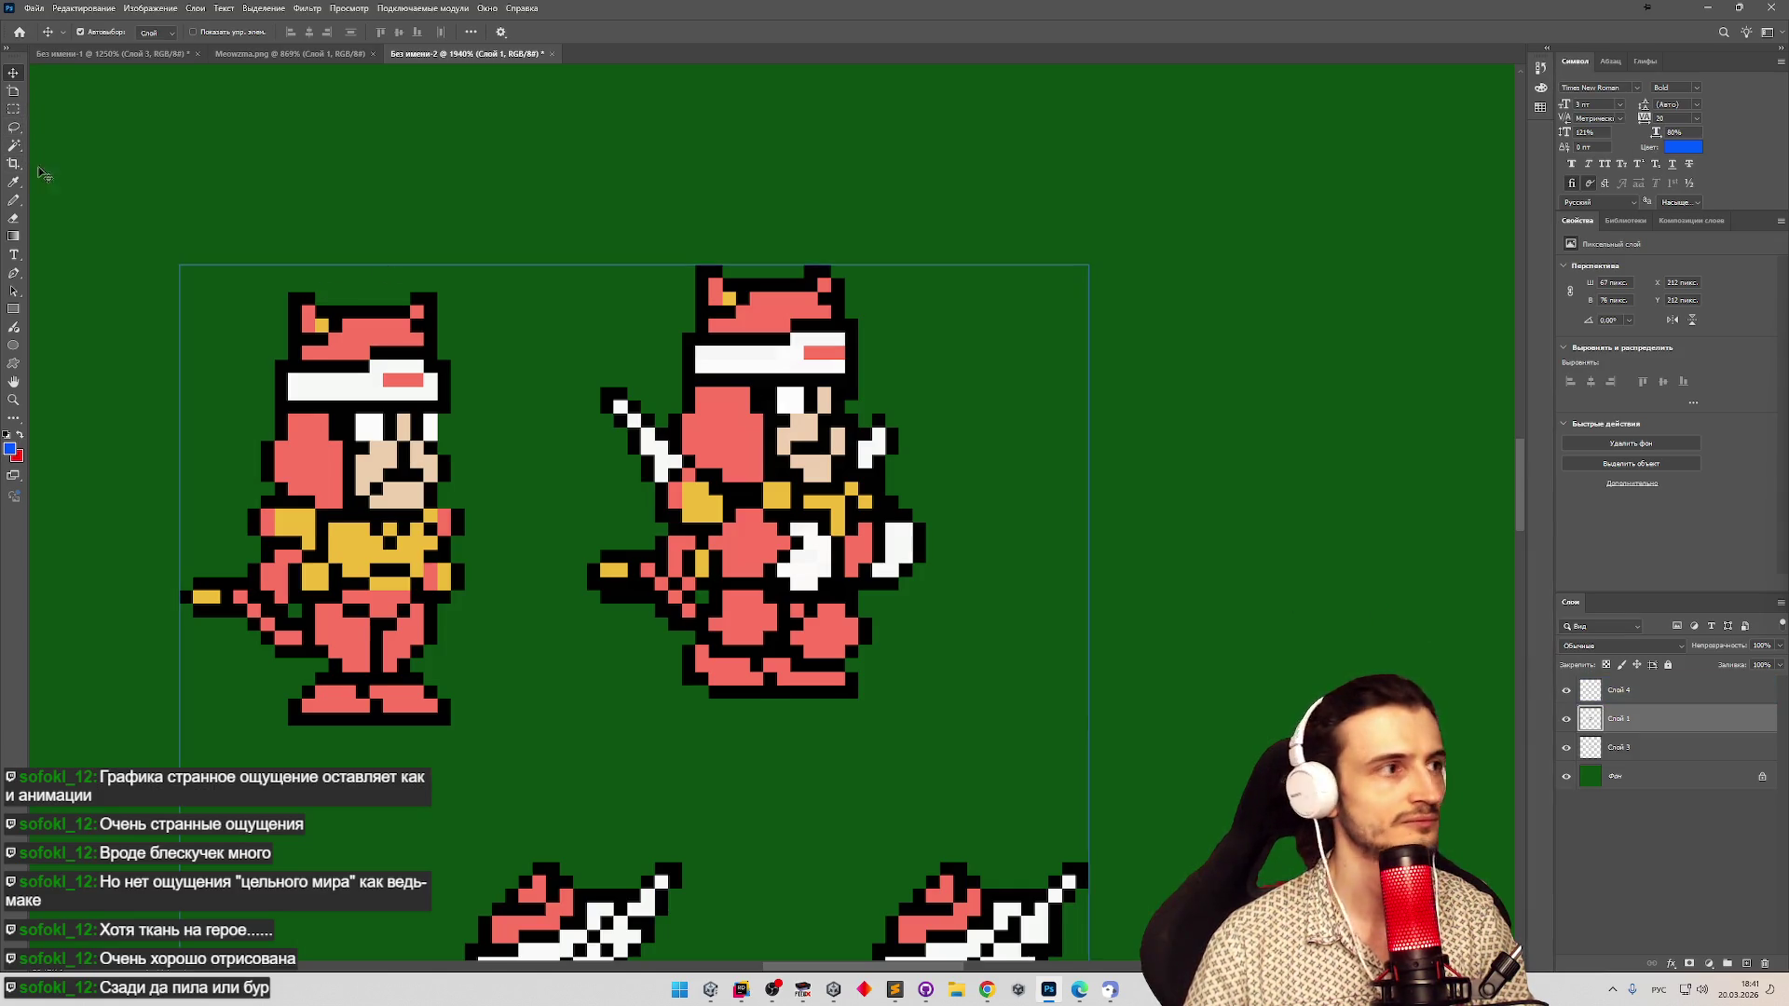
Erase the sword cat's upper legs, tail and left body outline.
{"action": "left_click", "coordinate": [14, 217]}
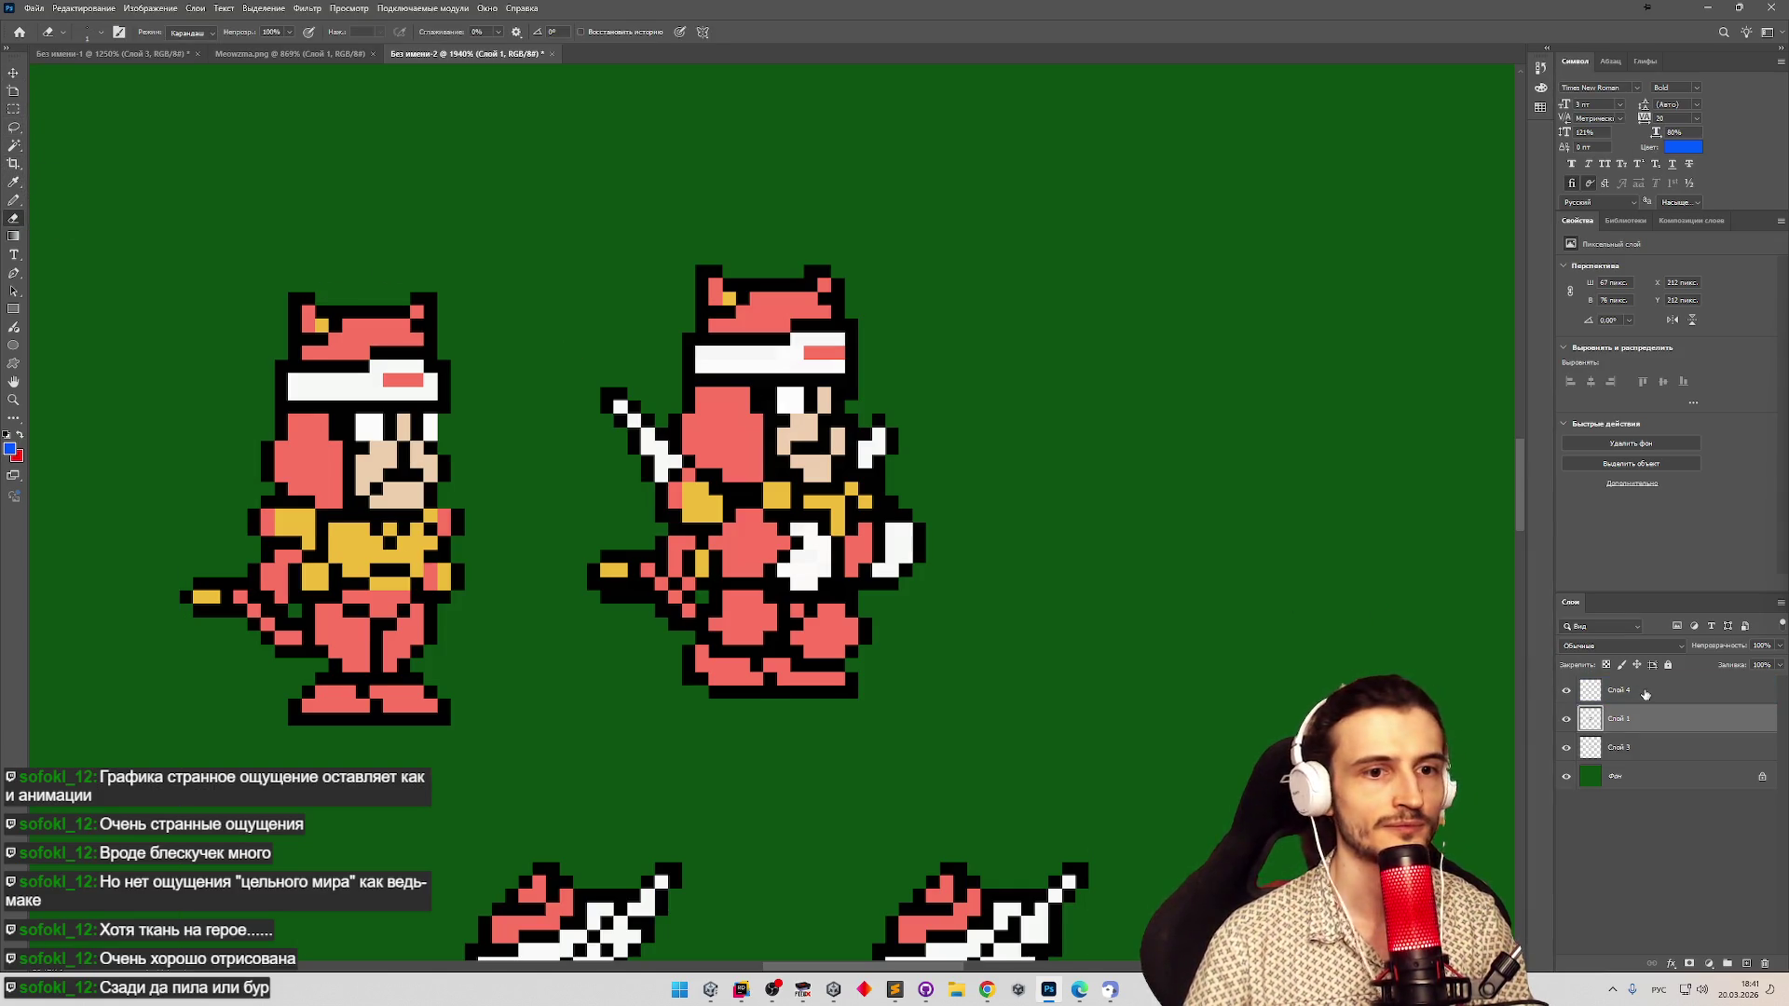
{"action": "left_click", "coordinate": [1567, 722]}
{"action": "left_click", "coordinate": [1568, 726]}
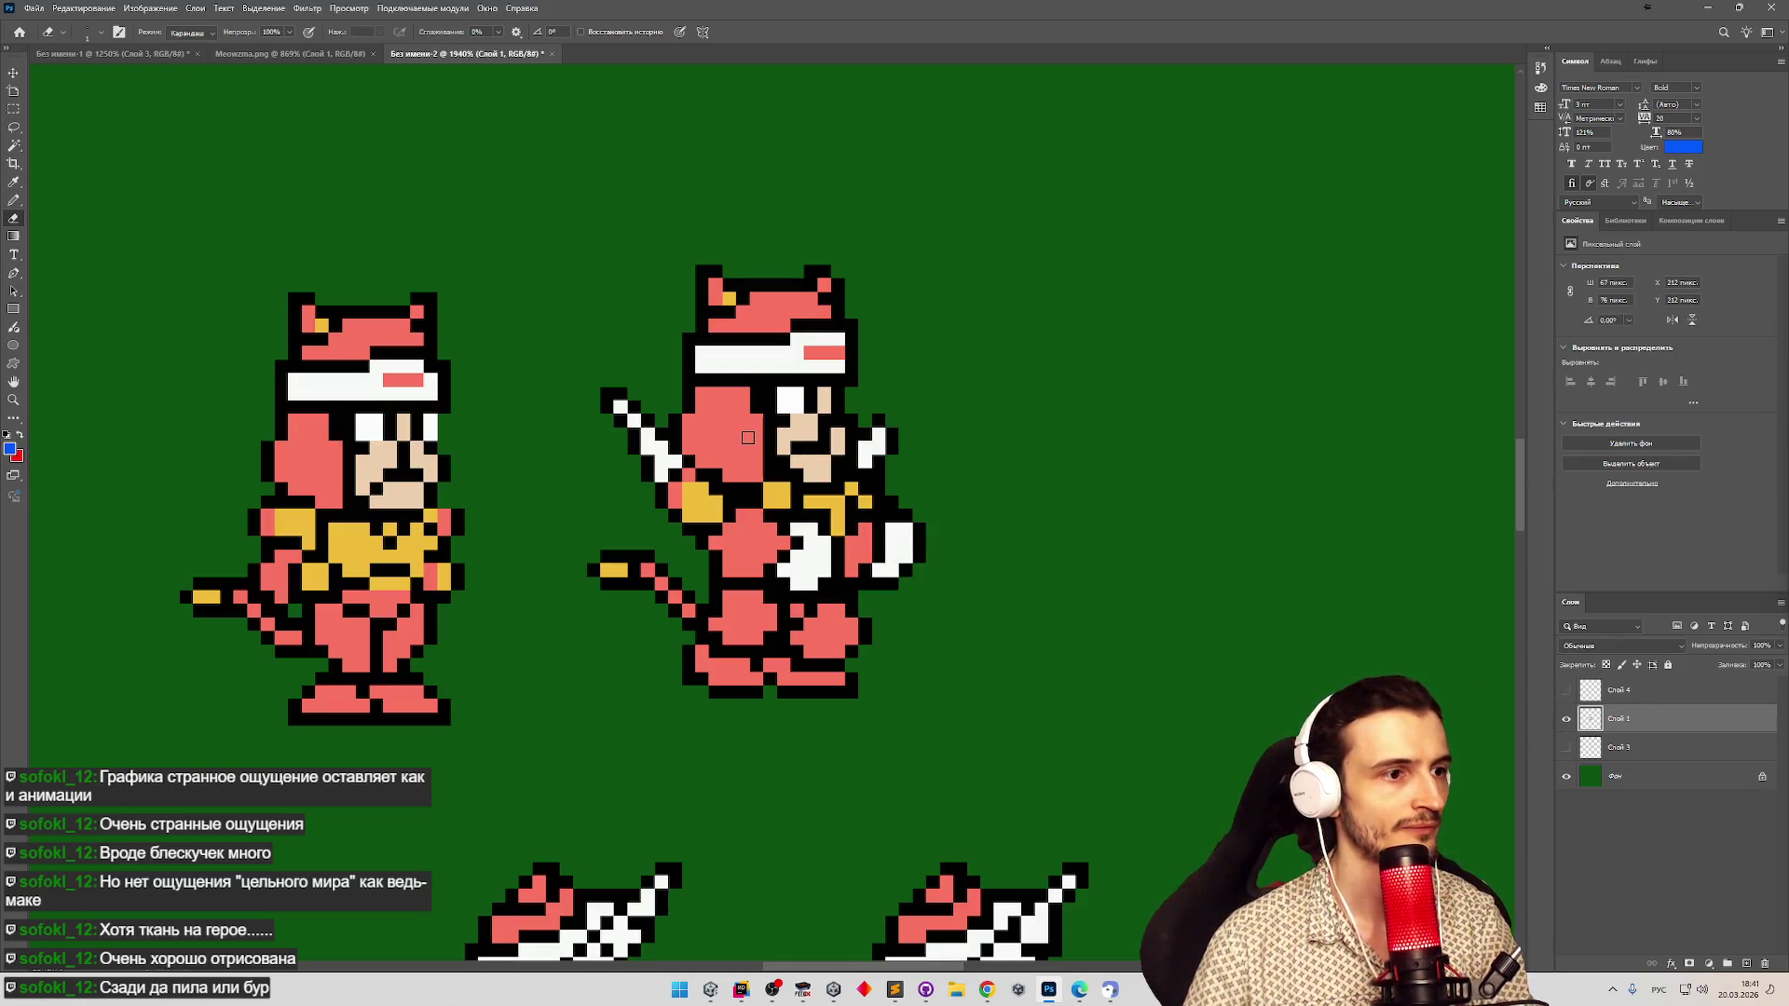
{"action": "left_click_drag", "start_coordinate": [724, 598], "coordinate": [767, 606]}
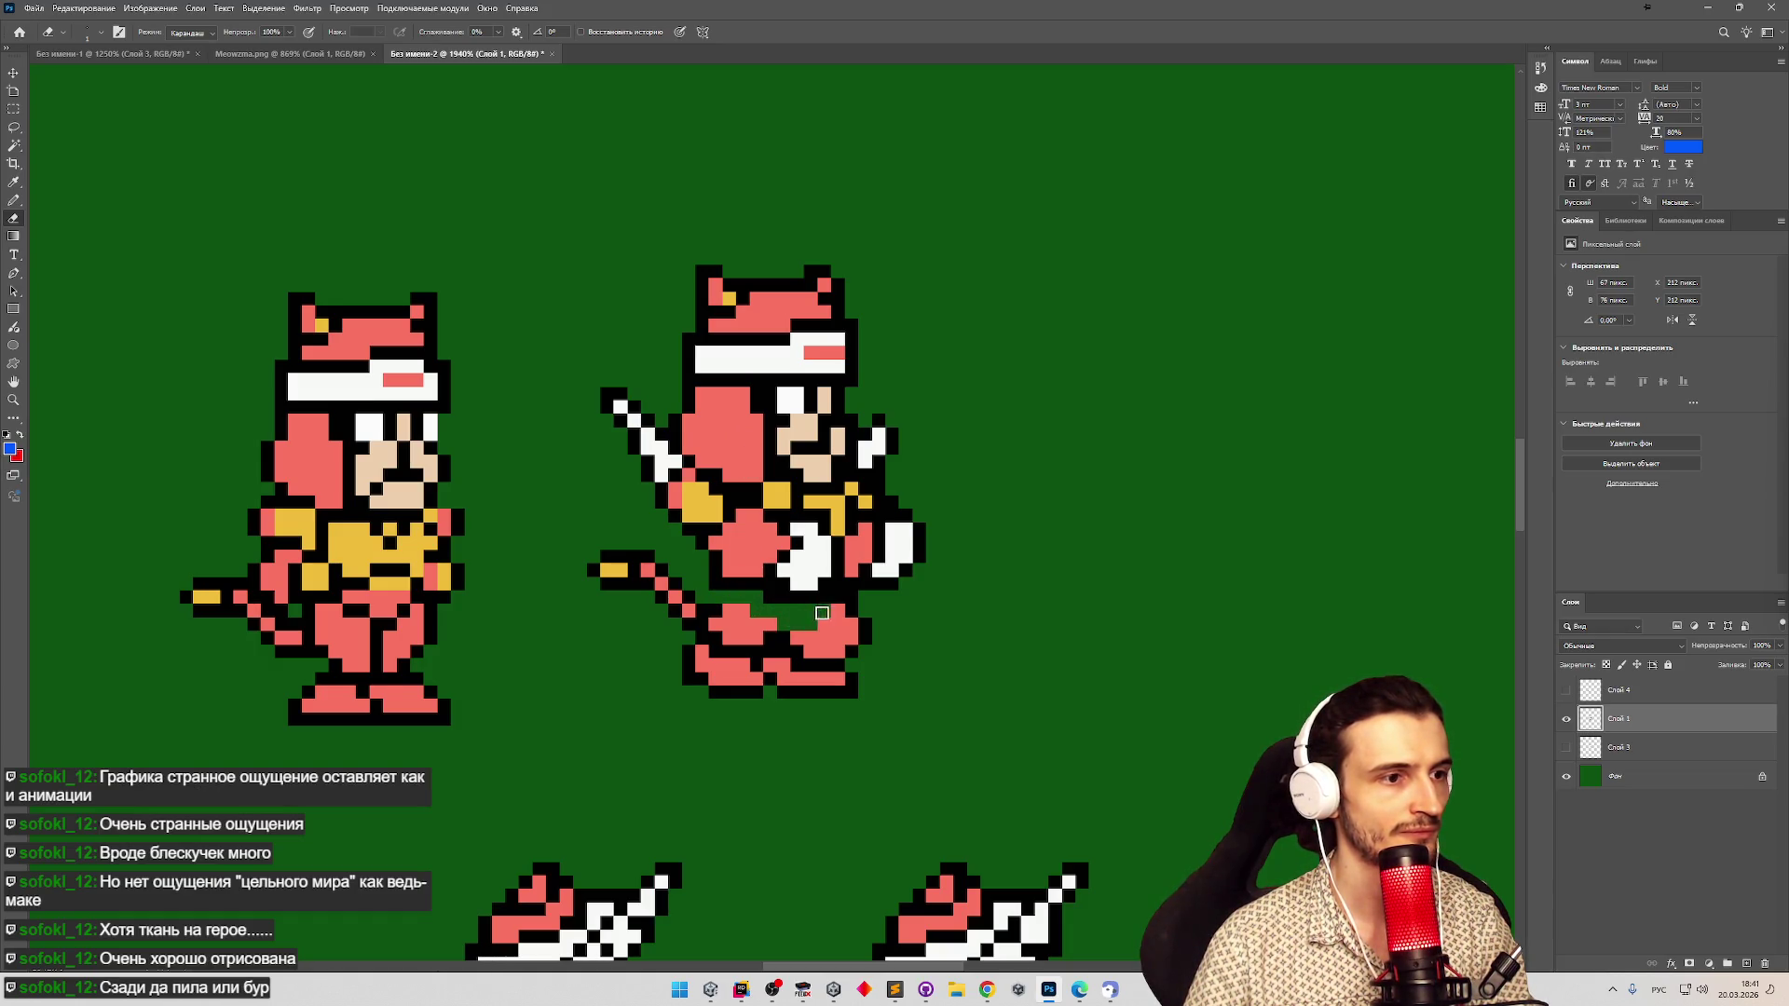
{"action": "mouse_move", "coordinate": [775, 632]}
{"action": "left_mouse_down"}
{"action": "mouse_move", "coordinate": [637, 572]}
{"action": "mouse_move", "coordinate": [679, 650]}
{"action": "mouse_move", "coordinate": [881, 618]}
{"action": "mouse_move", "coordinate": [719, 643]}
{"action": "mouse_move", "coordinate": [862, 666]}
{"action": "mouse_move", "coordinate": [871, 643]}
{"action": "left_mouse_up"}
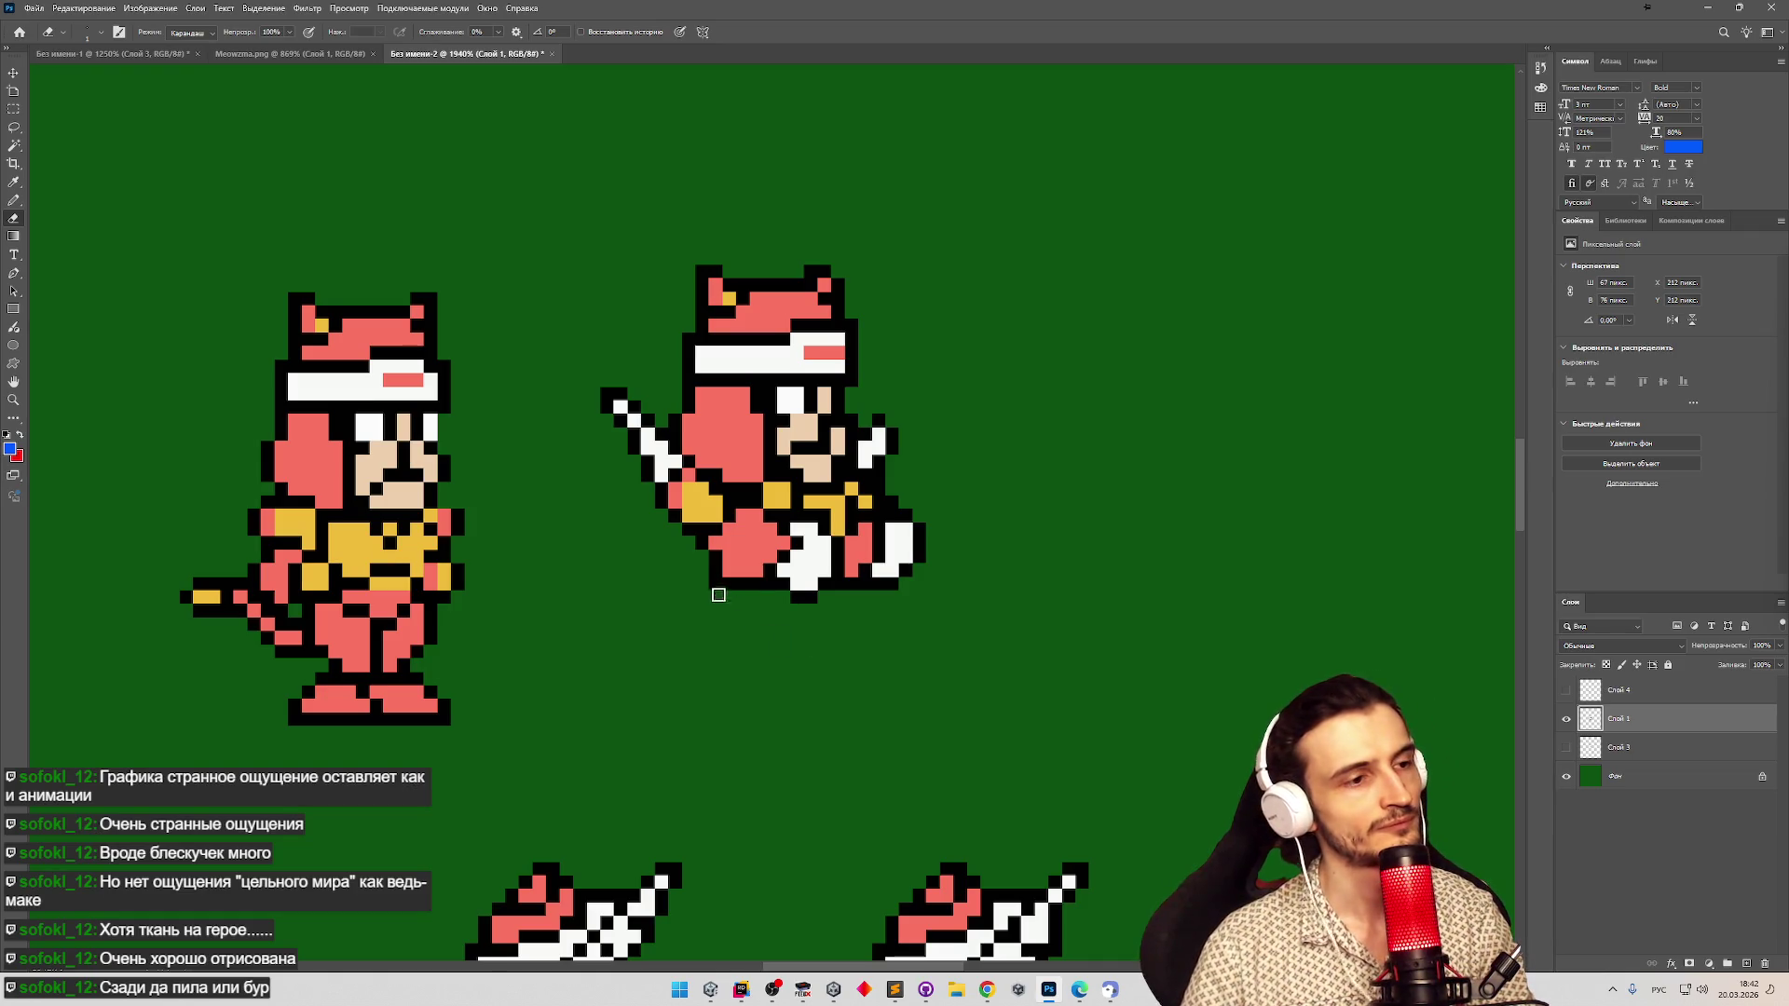
{"action": "mouse_move", "coordinate": [679, 420]}
{"action": "left_mouse_down"}
{"action": "mouse_move", "coordinate": [686, 399]}
{"action": "mouse_move", "coordinate": [698, 445]}
{"action": "mouse_move", "coordinate": [744, 484]}
{"action": "mouse_move", "coordinate": [826, 501]}
{"action": "mouse_move", "coordinate": [847, 588]}
{"action": "mouse_move", "coordinate": [861, 575]}
{"action": "mouse_move", "coordinate": [822, 326]}
{"action": "mouse_move", "coordinate": [854, 375]}
{"action": "mouse_move", "coordinate": [846, 340]}
{"action": "left_mouse_up"}
Delete the sword cat's hat and face pixels with marquee selections, then show Meowzma.png.
{"action": "key", "text": "m"}
{"action": "left_click_drag", "start_coordinate": [683, 251], "coordinate": [721, 277]}
{"action": "left_click_drag", "start_coordinate": [799, 346], "coordinate": [819, 388]}
{"action": "key", "text": "Delete"}
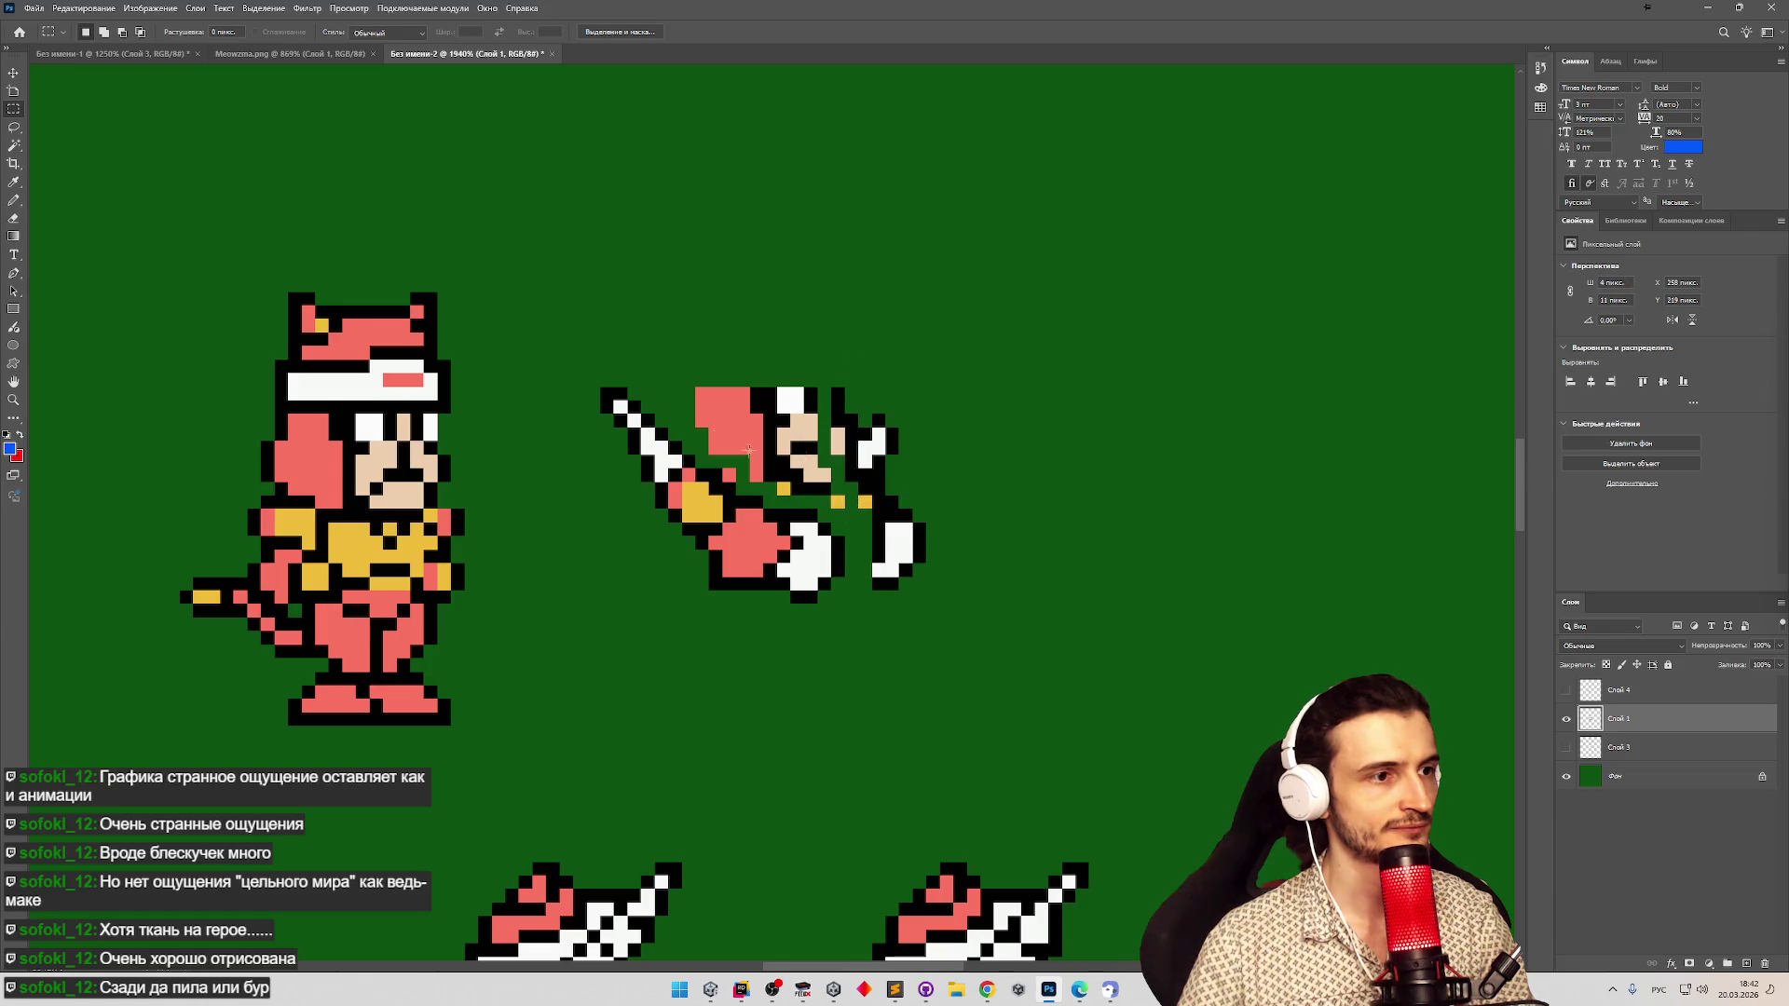
{"action": "mouse_move", "coordinate": [777, 449]}
{"action": "left_mouse_down"}
{"action": "mouse_move", "coordinate": [693, 384]}
{"action": "mouse_move", "coordinate": [779, 401]}
{"action": "mouse_move", "coordinate": [803, 480]}
{"action": "left_mouse_up"}
{"action": "key", "text": "Delete"}
{"action": "key", "text": "Delete"}
{"action": "mouse_move", "coordinate": [710, 413]}
{"action": "left_mouse_down"}
{"action": "mouse_move", "coordinate": [724, 446]}
{"action": "mouse_move", "coordinate": [817, 509]}
{"action": "left_mouse_up"}
{"action": "key", "text": "Delete"}
{"action": "left_click", "coordinate": [819, 423]}
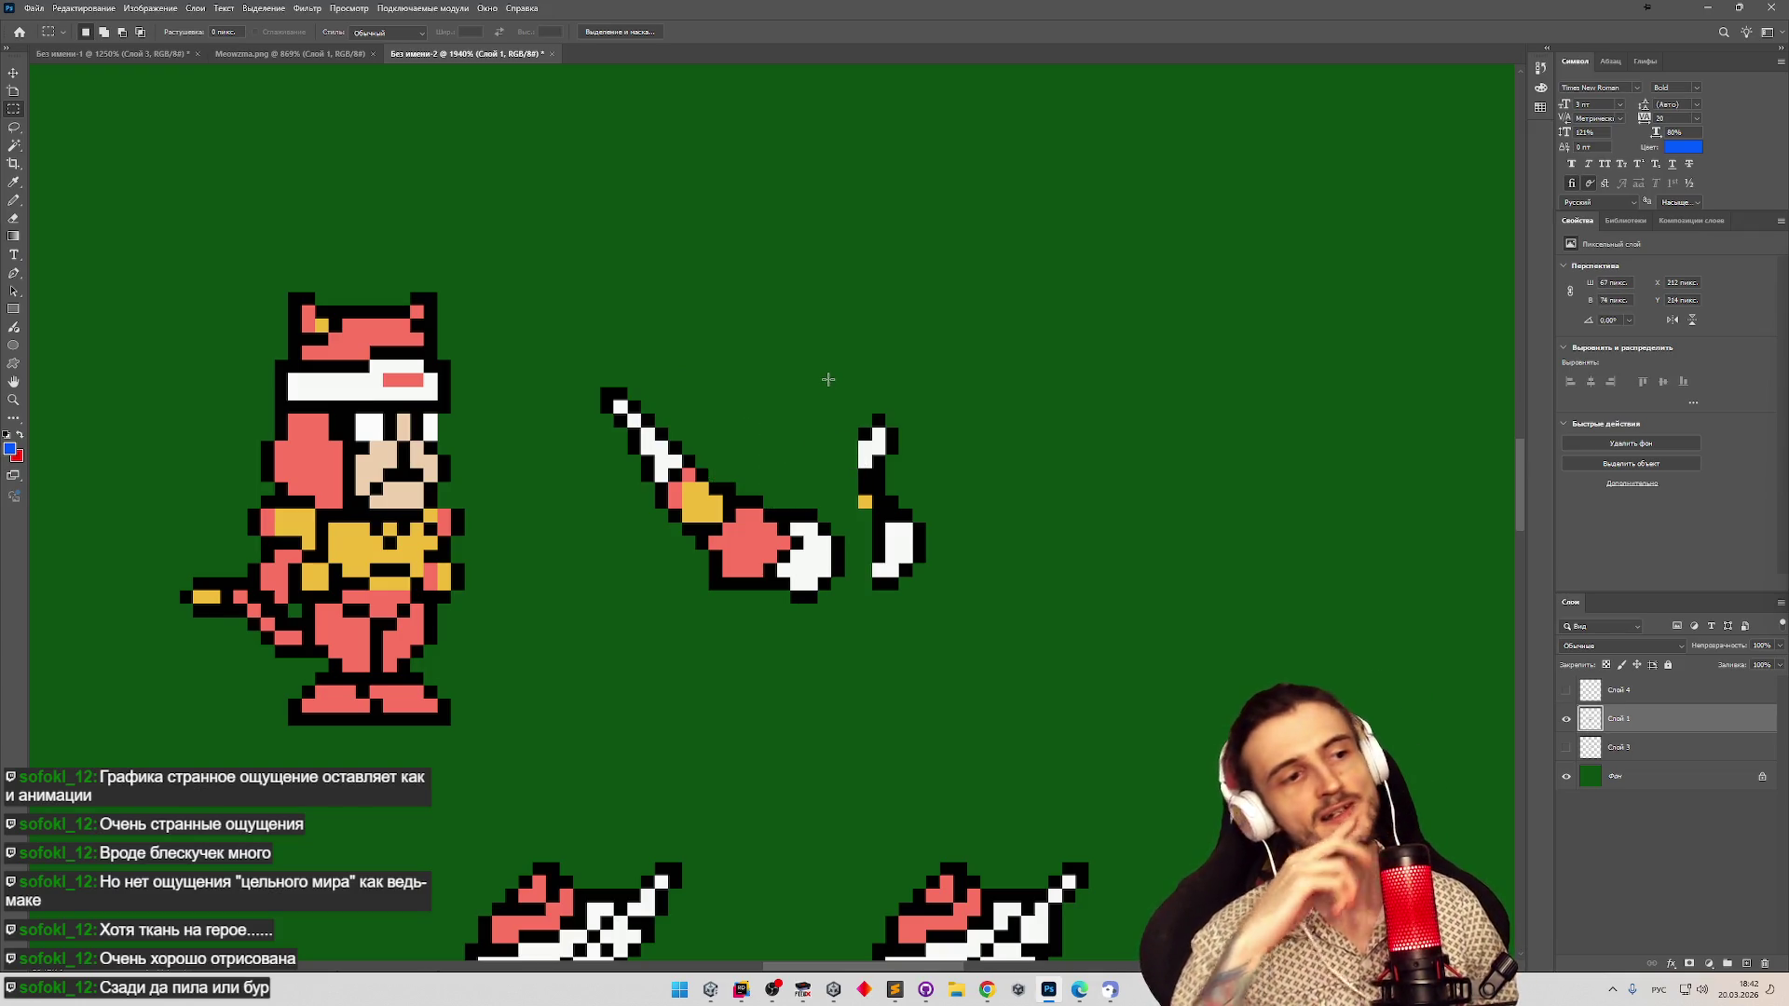
{"action": "scroll", "coordinate": [828, 379], "scroll_direction": "down", "scroll_amount": 3}
{"action": "scroll", "coordinate": [974, 559], "scroll_direction": "up", "scroll_amount": 1}
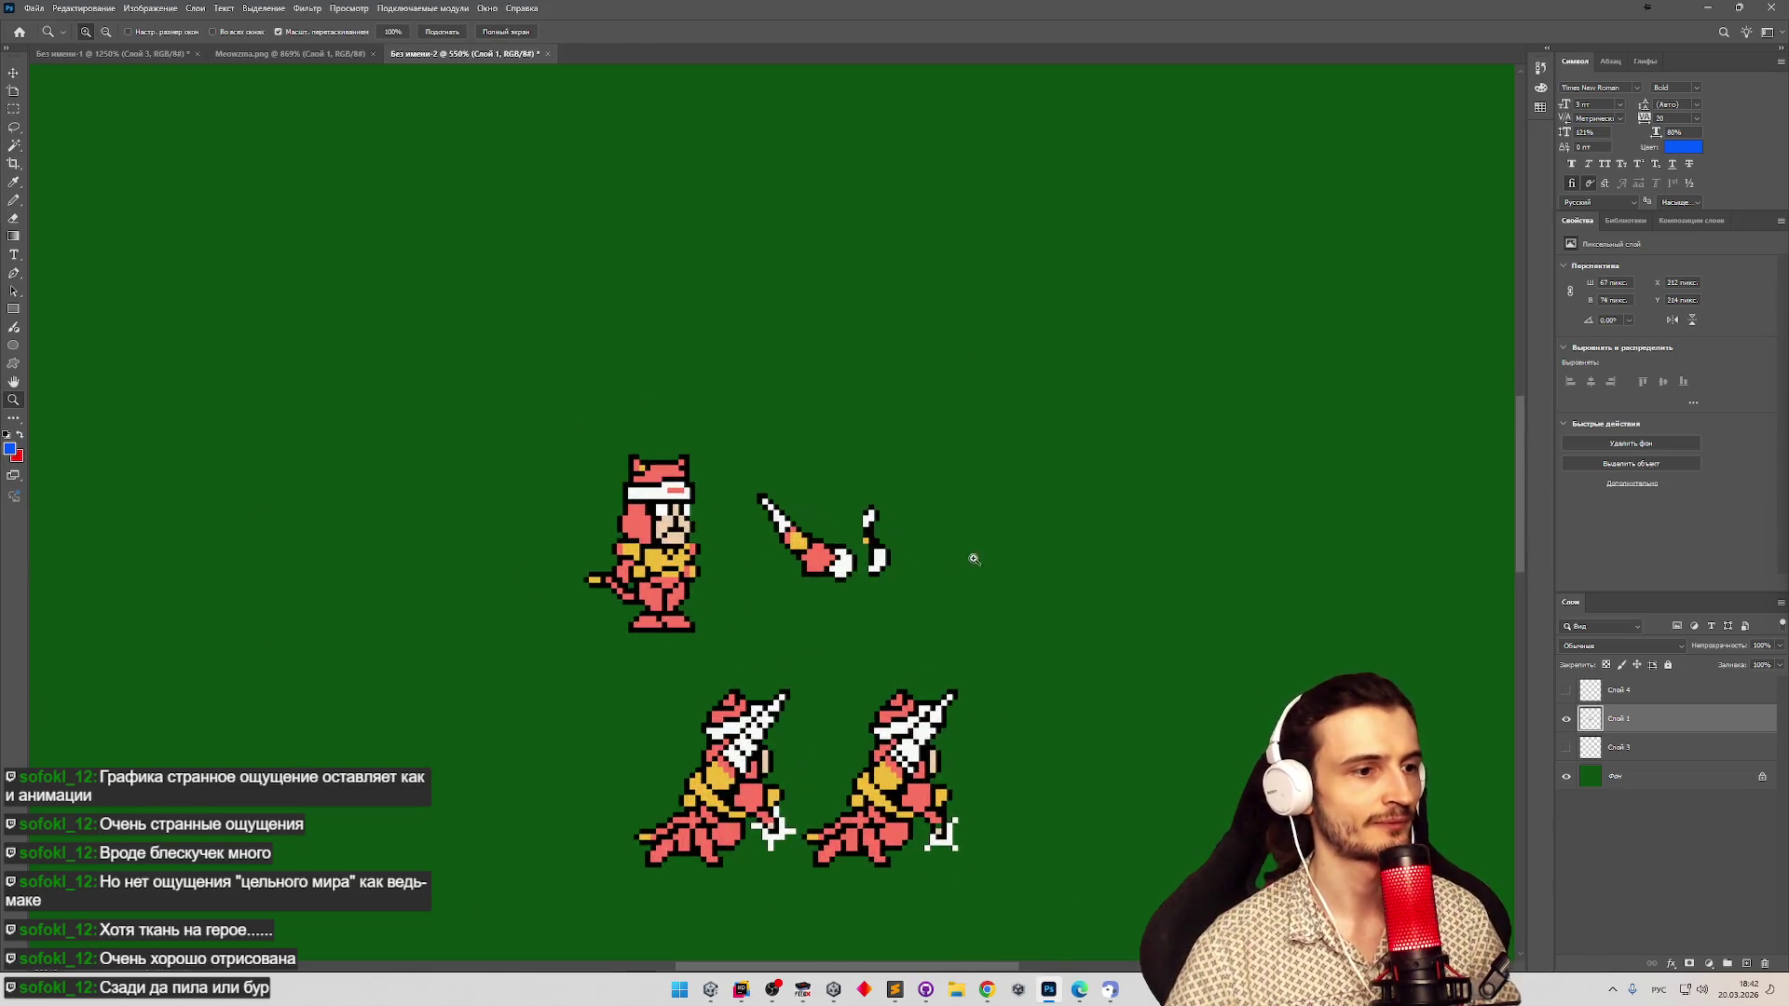
{"action": "left_click", "coordinate": [240, 53]}
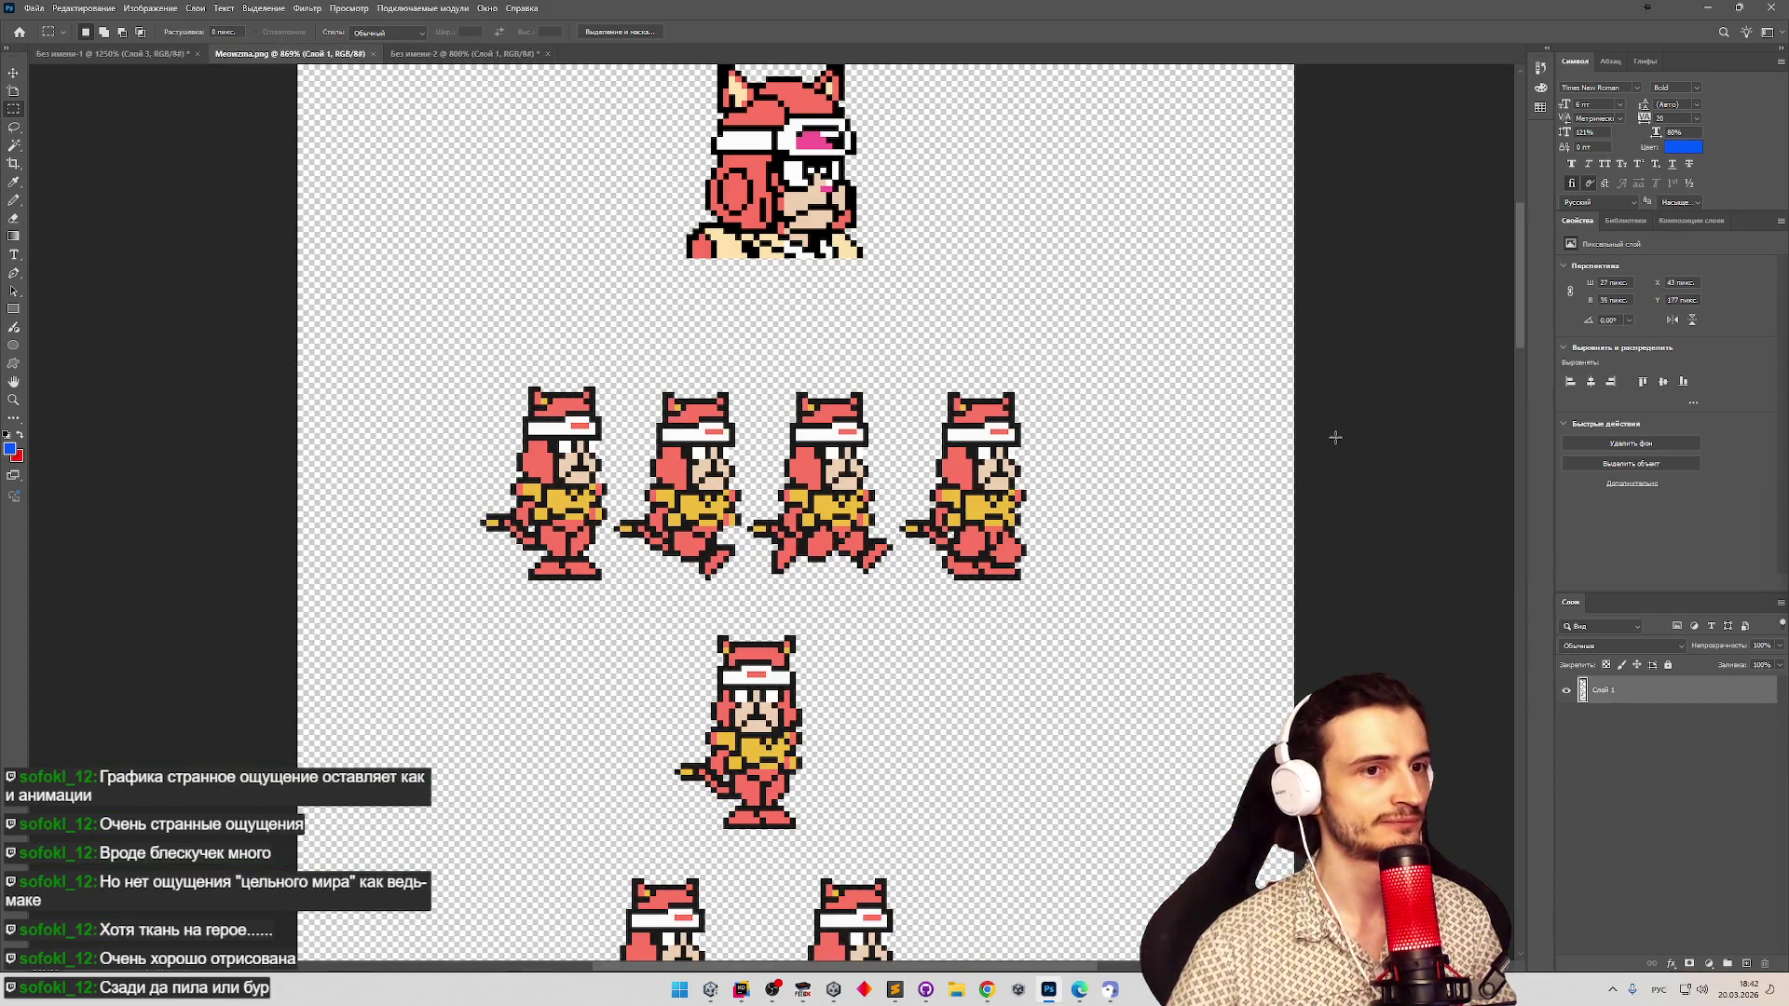
Paste a screen snip of a cat sprite into the green canvas.
{"action": "left_click_drag", "start_coordinate": [1506, 320], "coordinate": [1502, 691]}
{"action": "key", "text": "shift+super+s"}
{"action": "left_click_drag", "start_coordinate": [643, 194], "coordinate": [894, 411]}
{"action": "key", "text": "ctrl+Tab"}
{"action": "key", "text": "ctrl+v"}
{"action": "scroll", "coordinate": [894, 439], "scroll_direction": "down", "scroll_amount": 5}
Copy the sword-holding cat from Meowzma.png and place it right of the sword arm.
{"action": "left_click", "coordinate": [311, 53]}
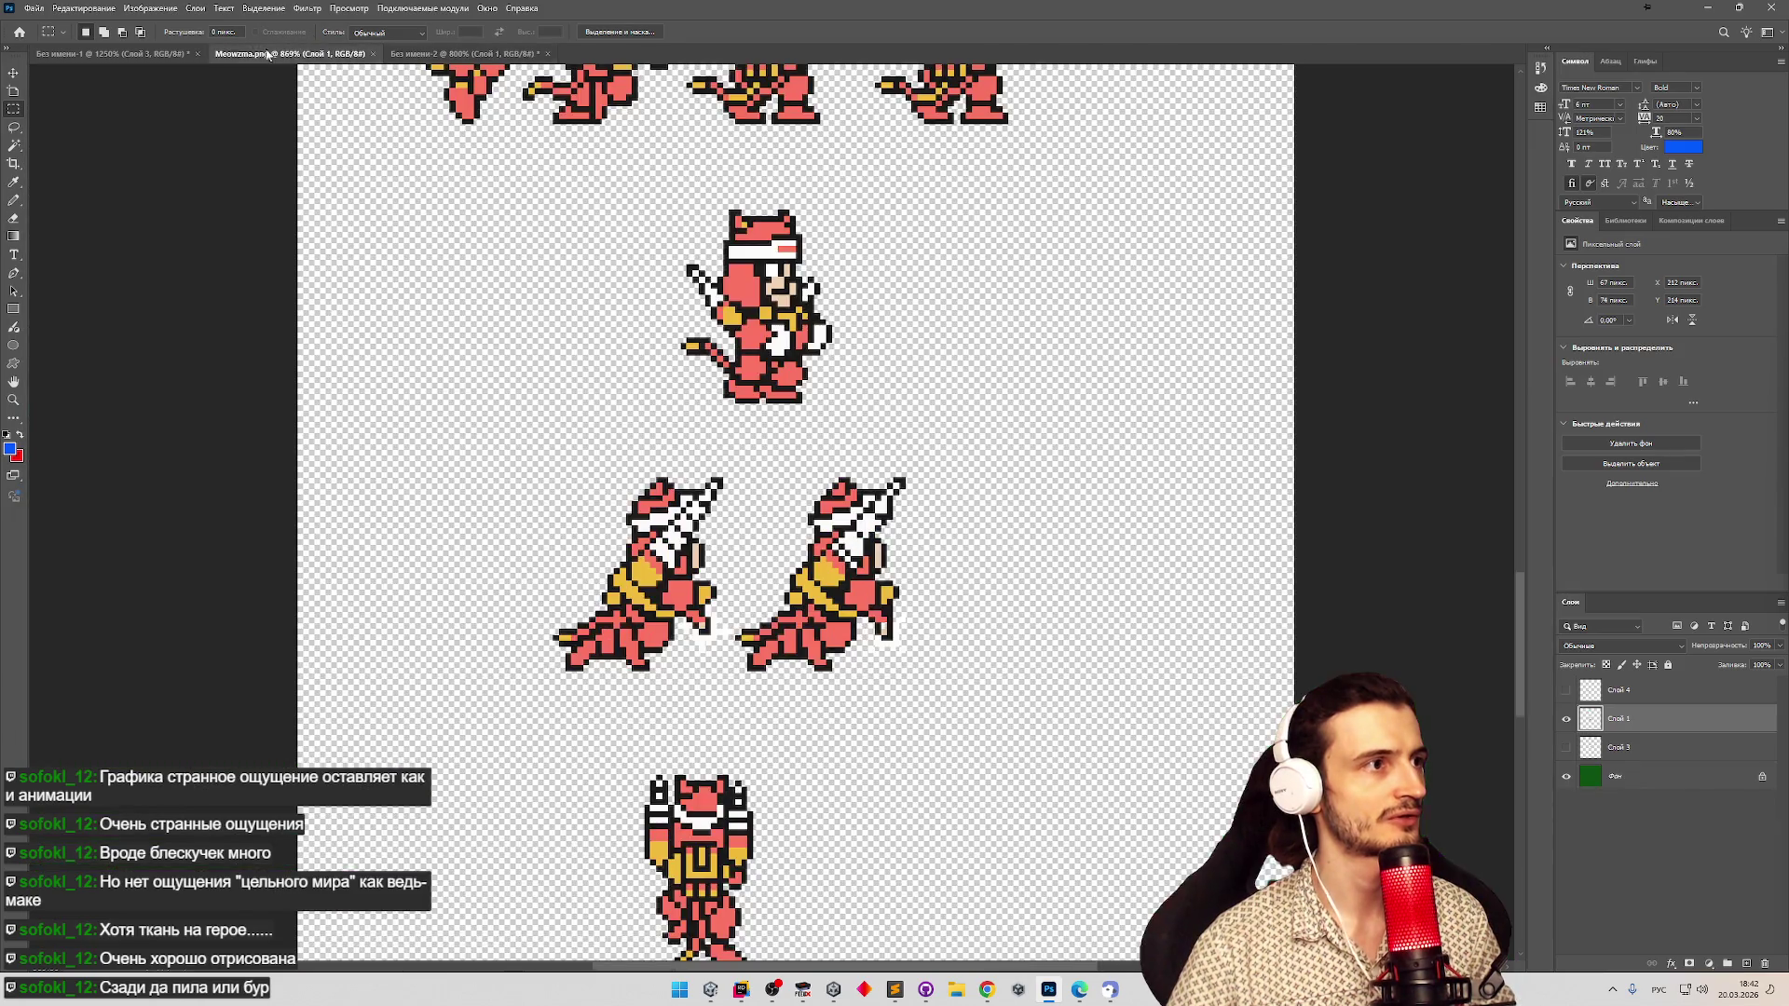
{"action": "left_click", "coordinate": [130, 54]}
{"action": "left_click", "coordinate": [317, 54]}
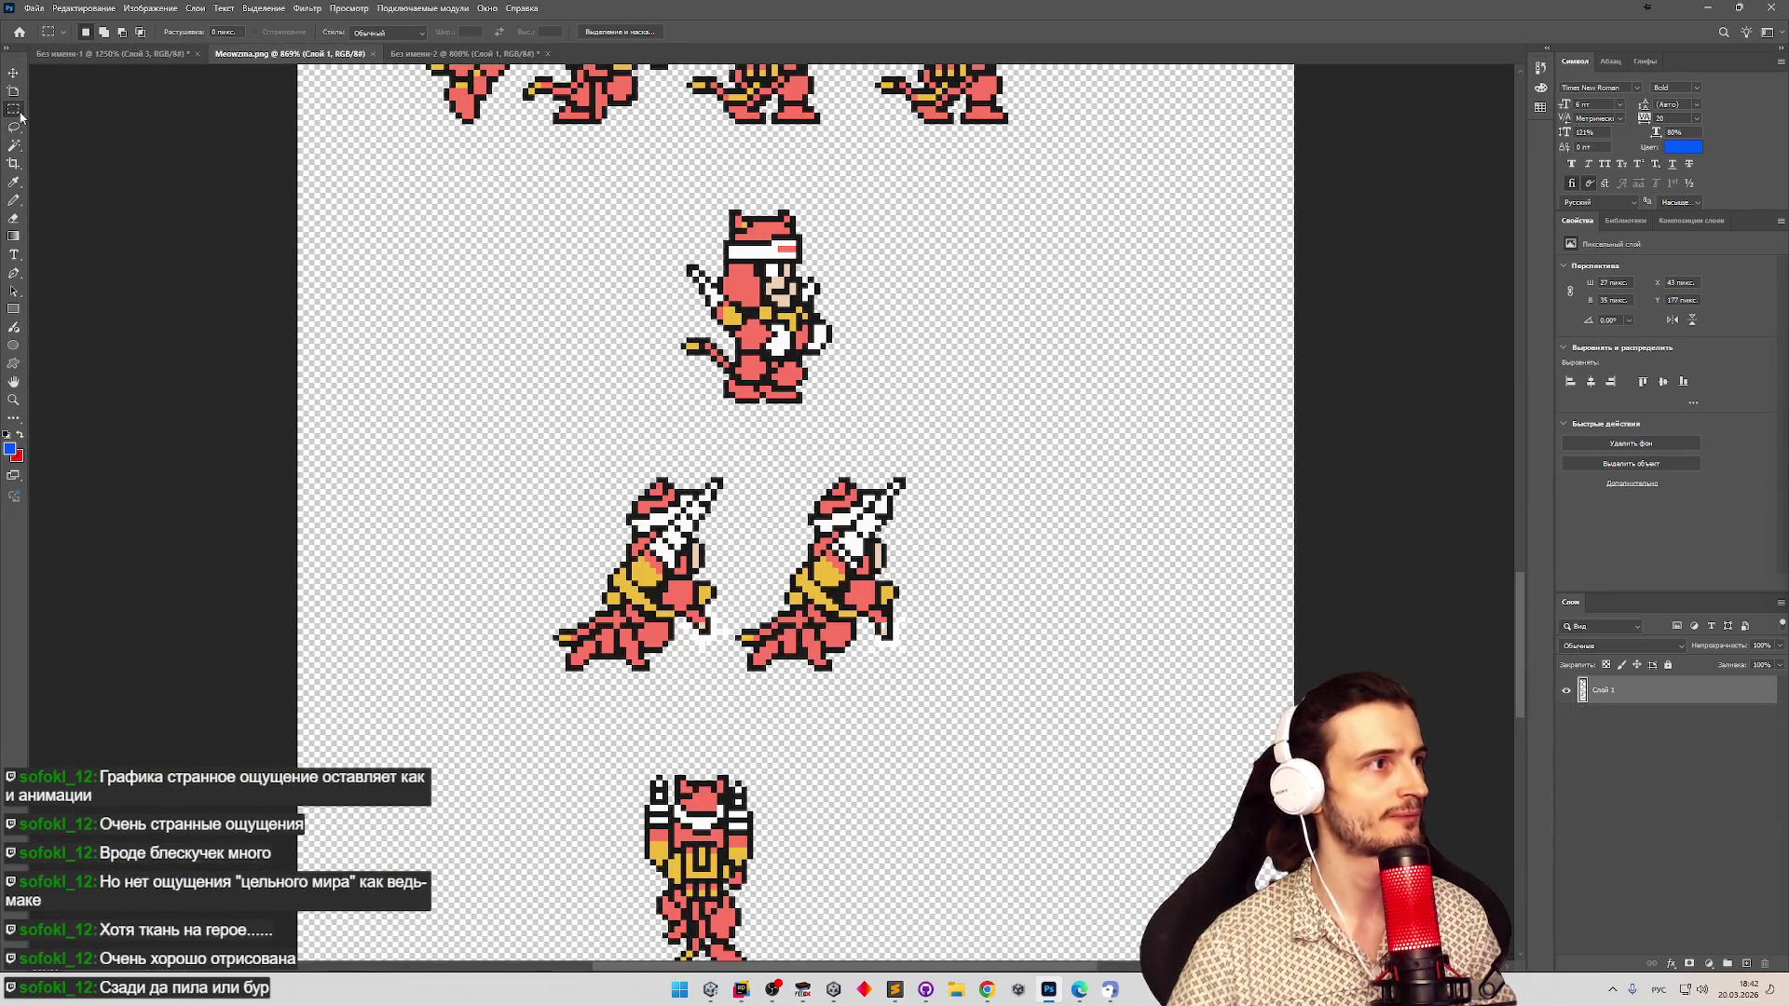
{"action": "left_click_drag", "start_coordinate": [665, 205], "coordinate": [871, 440]}
{"action": "key", "text": "ctrl+Tab"}
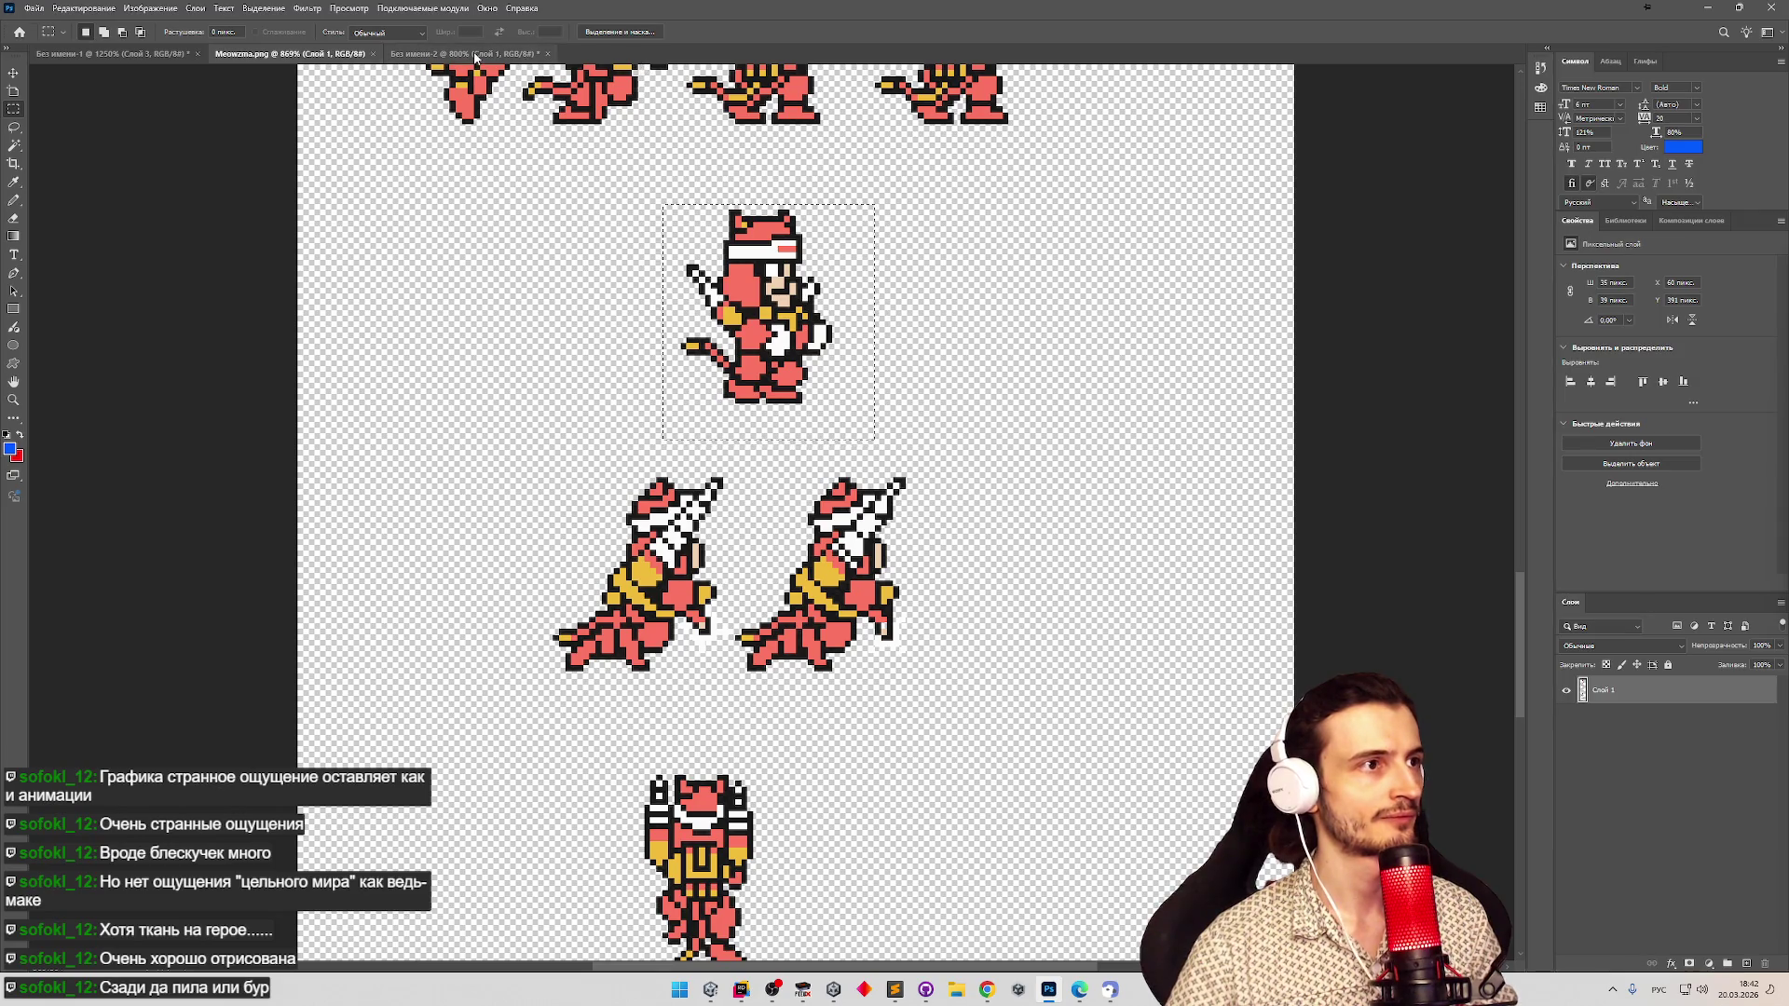
{"action": "key", "text": "ctrl+v"}
{"action": "key", "text": "v"}
{"action": "left_click_drag", "start_coordinate": [723, 504], "coordinate": [969, 529]}
Zoom in on the sprites and nudge the pasted cat three pixels right.
{"action": "key", "text": "z"}
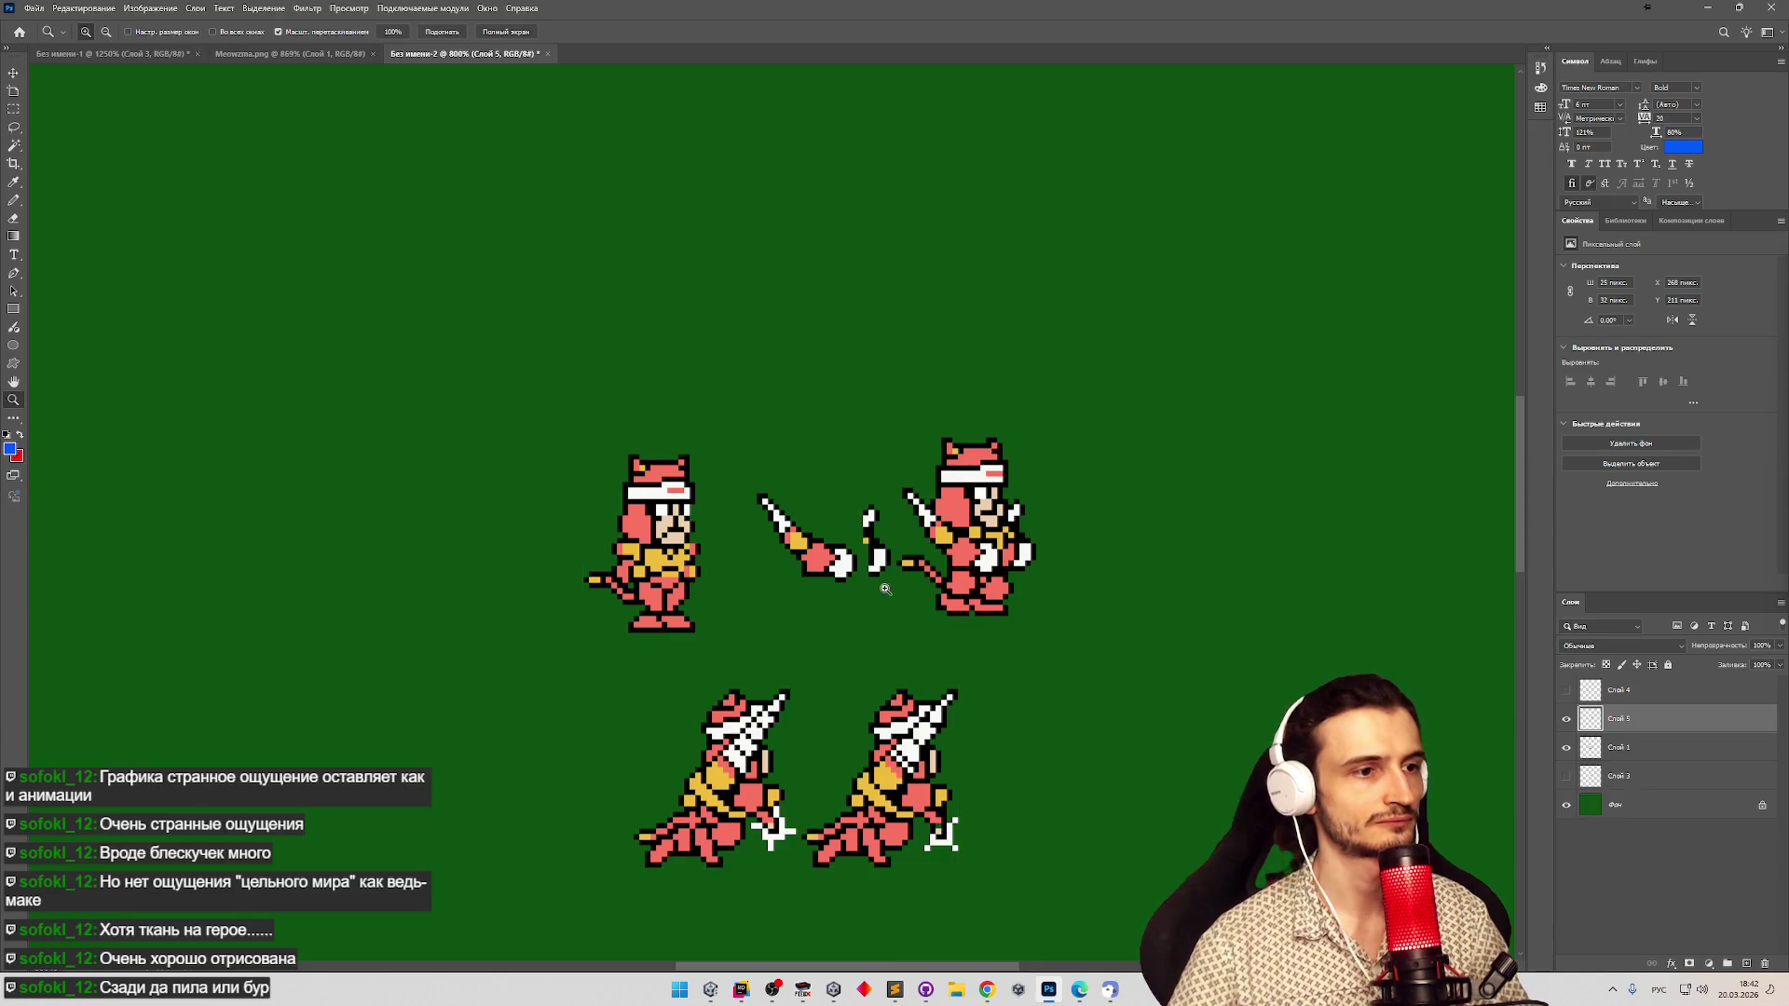
{"action": "left_click", "coordinate": [857, 580]}
{"action": "key", "text": "v"}
{"action": "key", "text": "Right"}
{"action": "key", "text": "Right"}
{"action": "key", "text": "Right"}
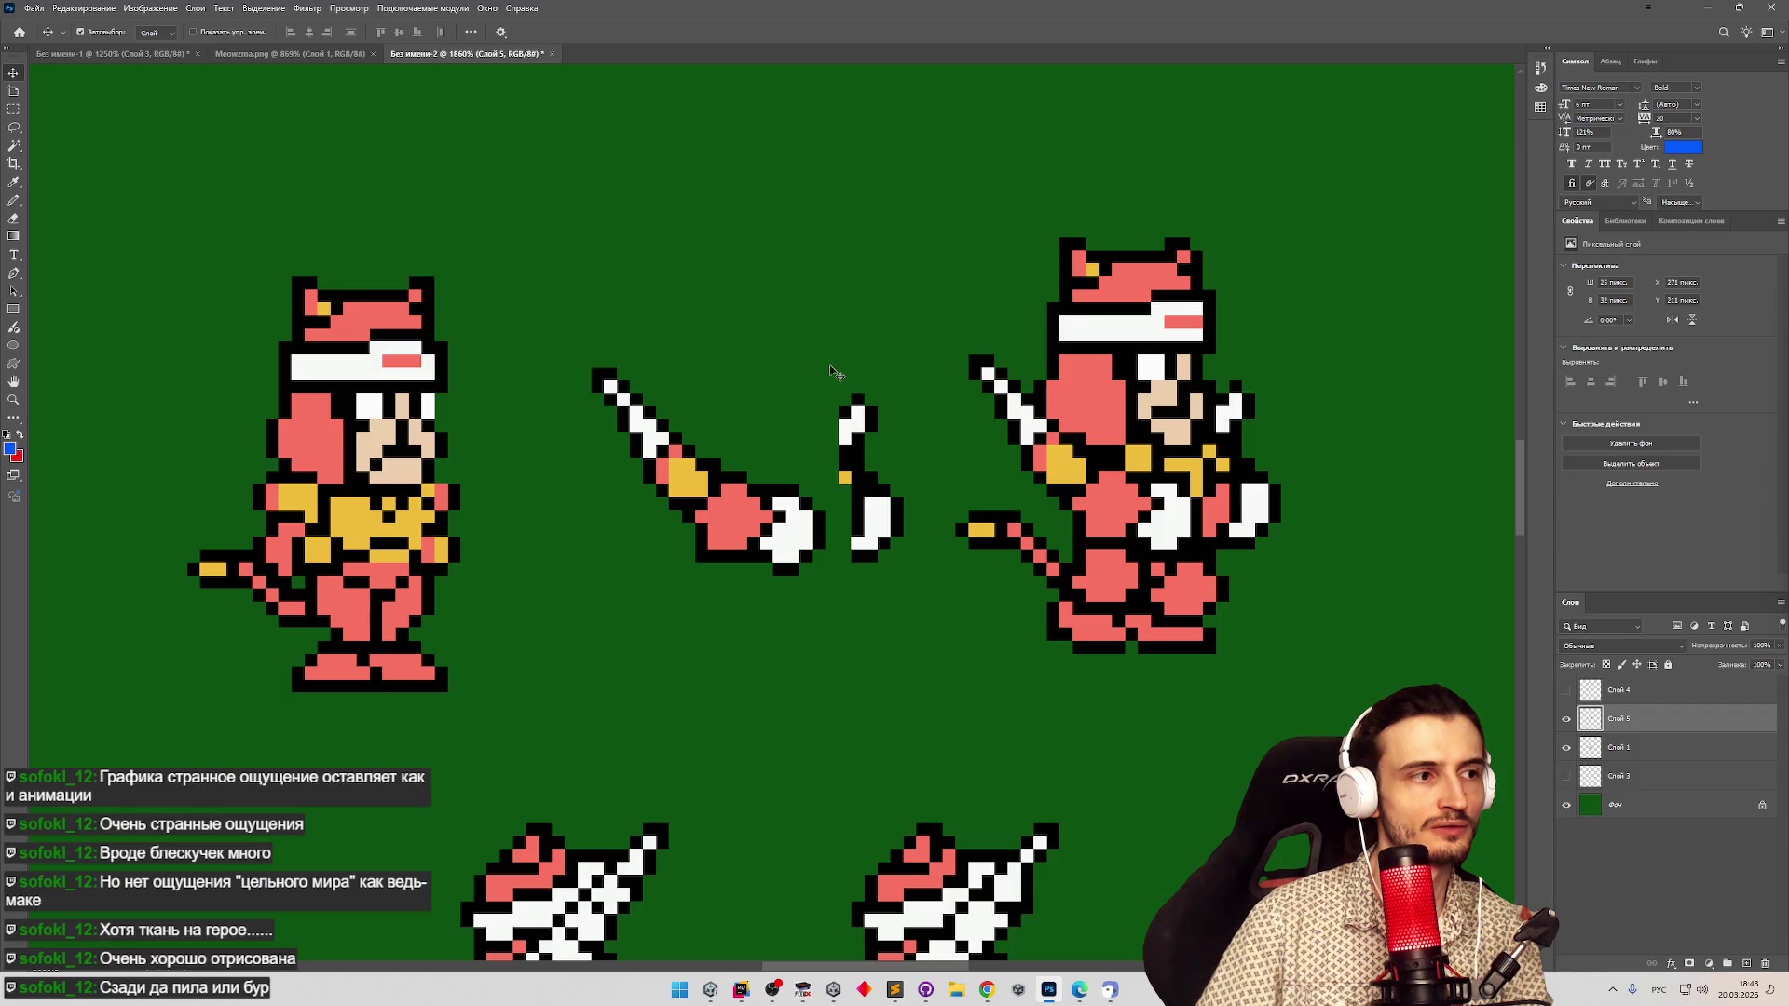
{"action": "mouse_move", "coordinate": [1518, 461]}
{"action": "left_mouse_down"}
{"action": "mouse_move", "coordinate": [1525, 508]}
{"action": "mouse_move", "coordinate": [1524, 462]}
{"action": "left_mouse_up"}
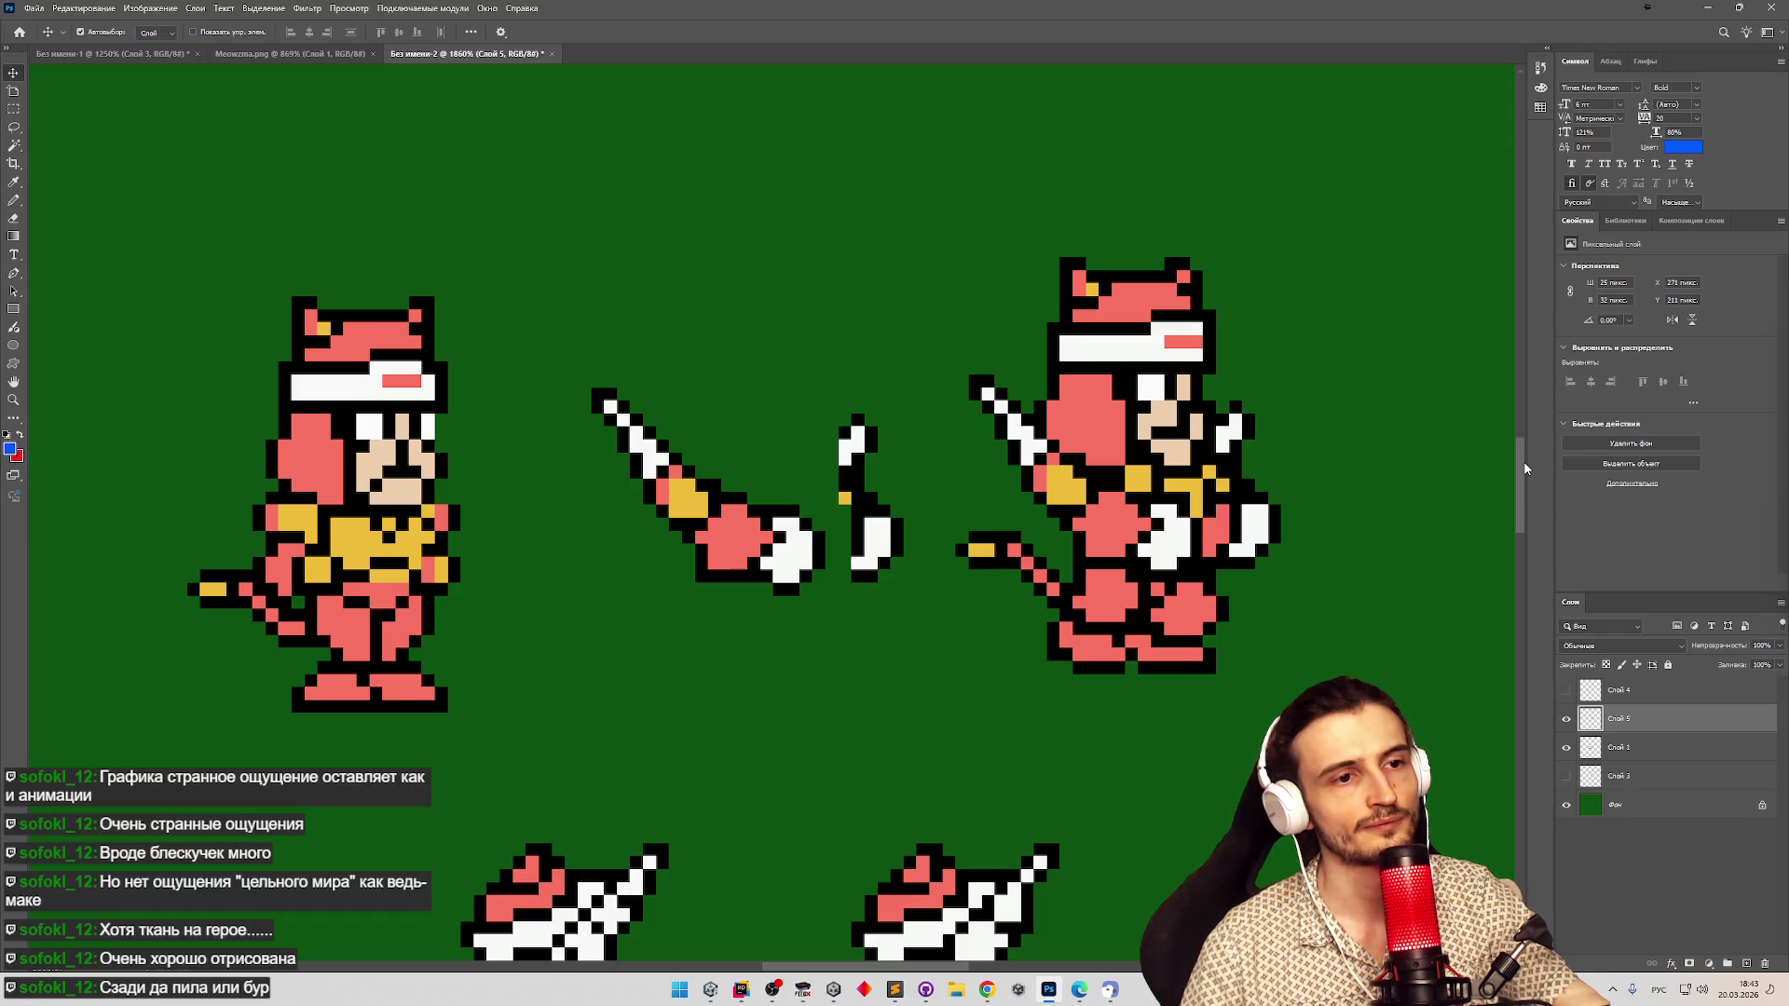
{"action": "scroll", "coordinate": [1525, 467], "scroll_direction": "up", "scroll_amount": 1}
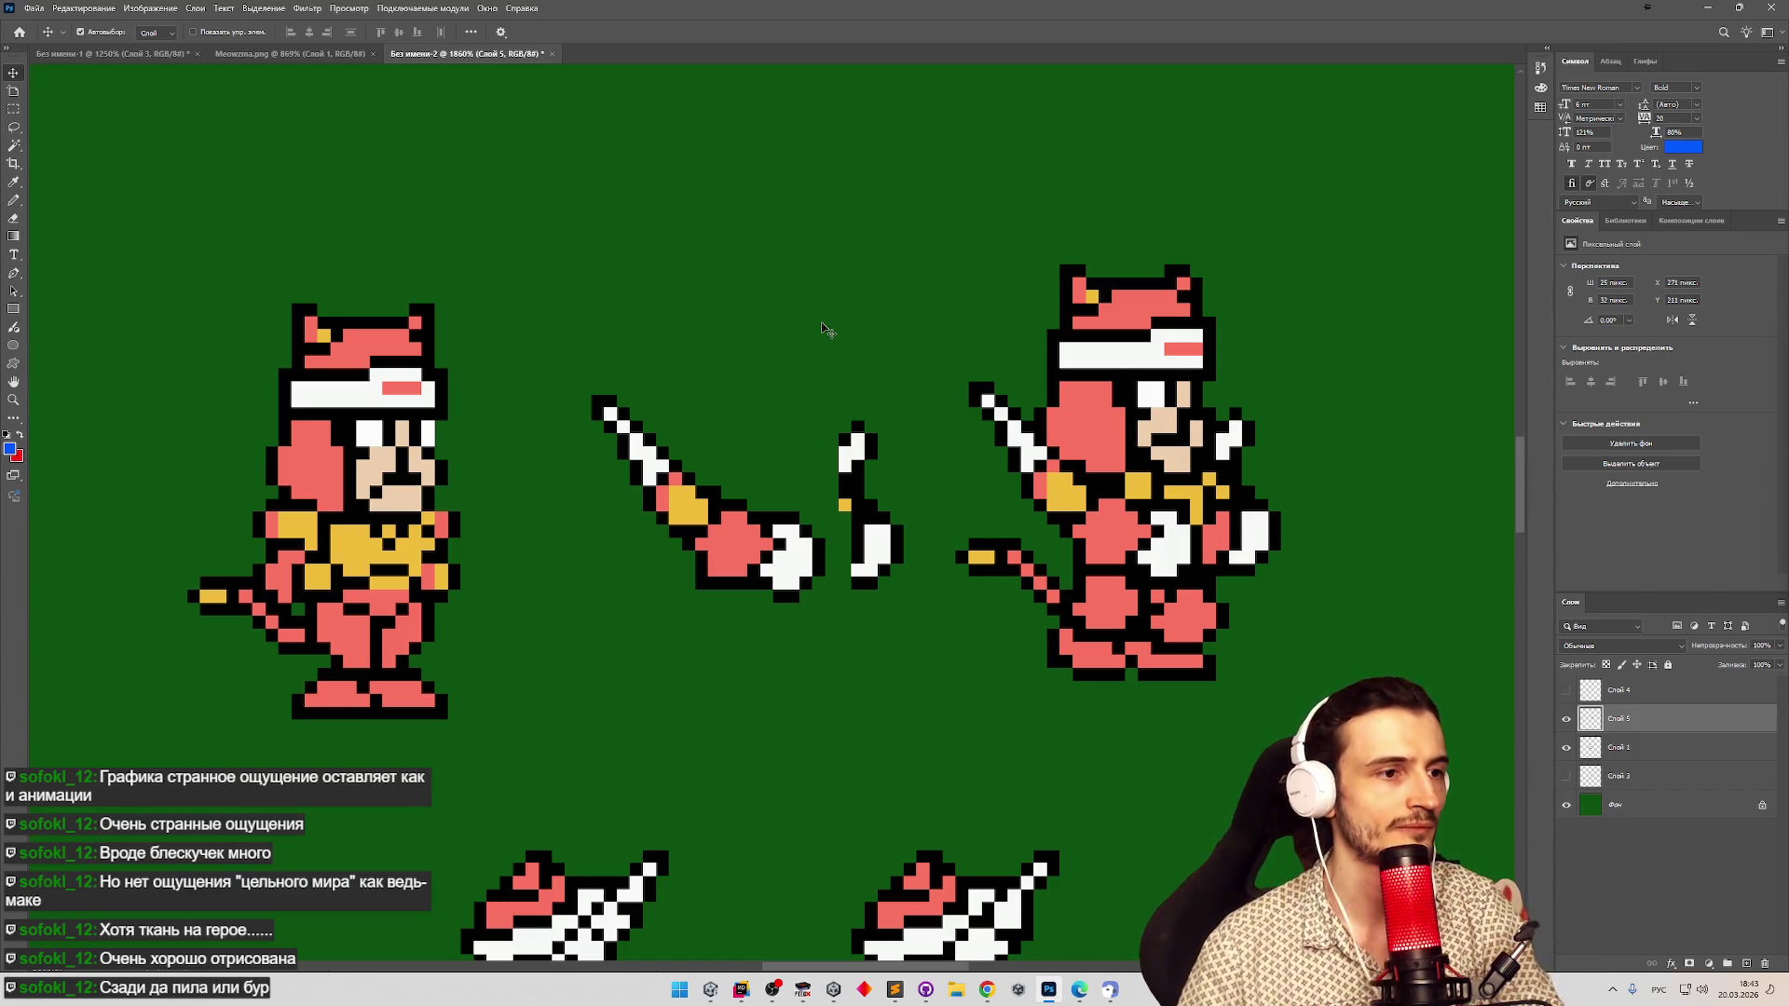
{"action": "left_click", "coordinate": [13, 109]}
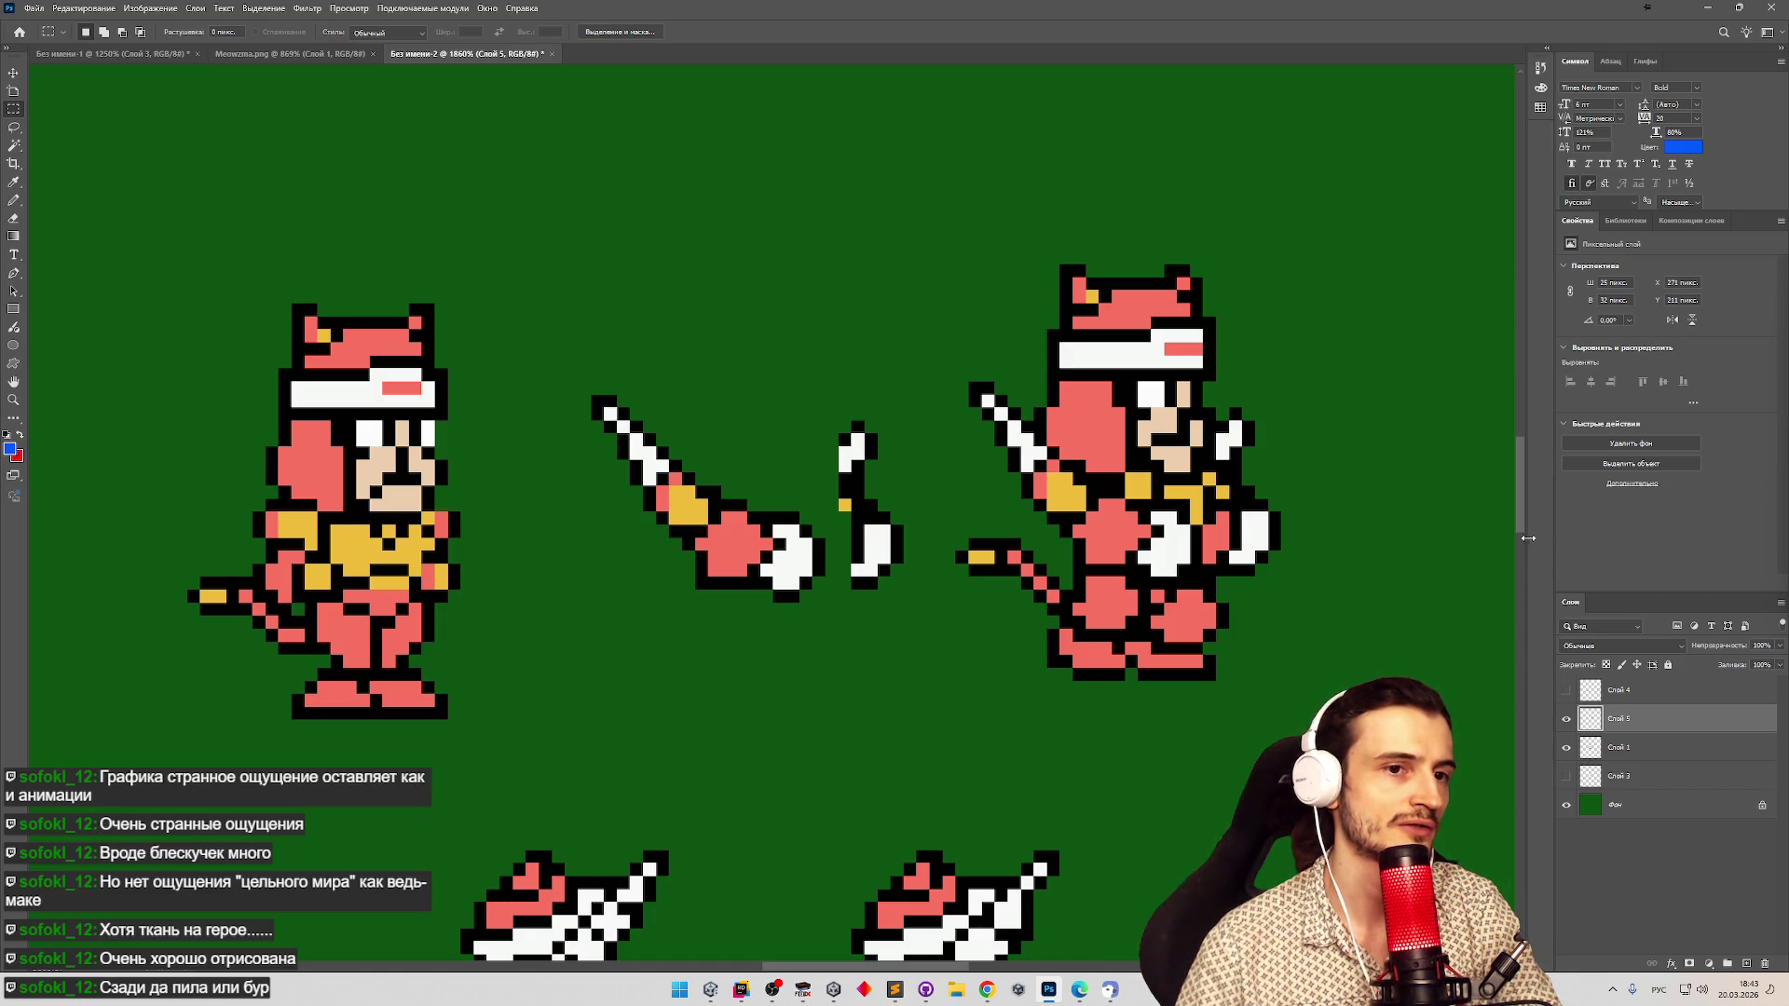
{"action": "scroll", "coordinate": [1529, 541], "scroll_direction": "down", "scroll_amount": 5}
{"action": "scroll", "coordinate": [1523, 540], "scroll_direction": "up", "scroll_amount": 4}
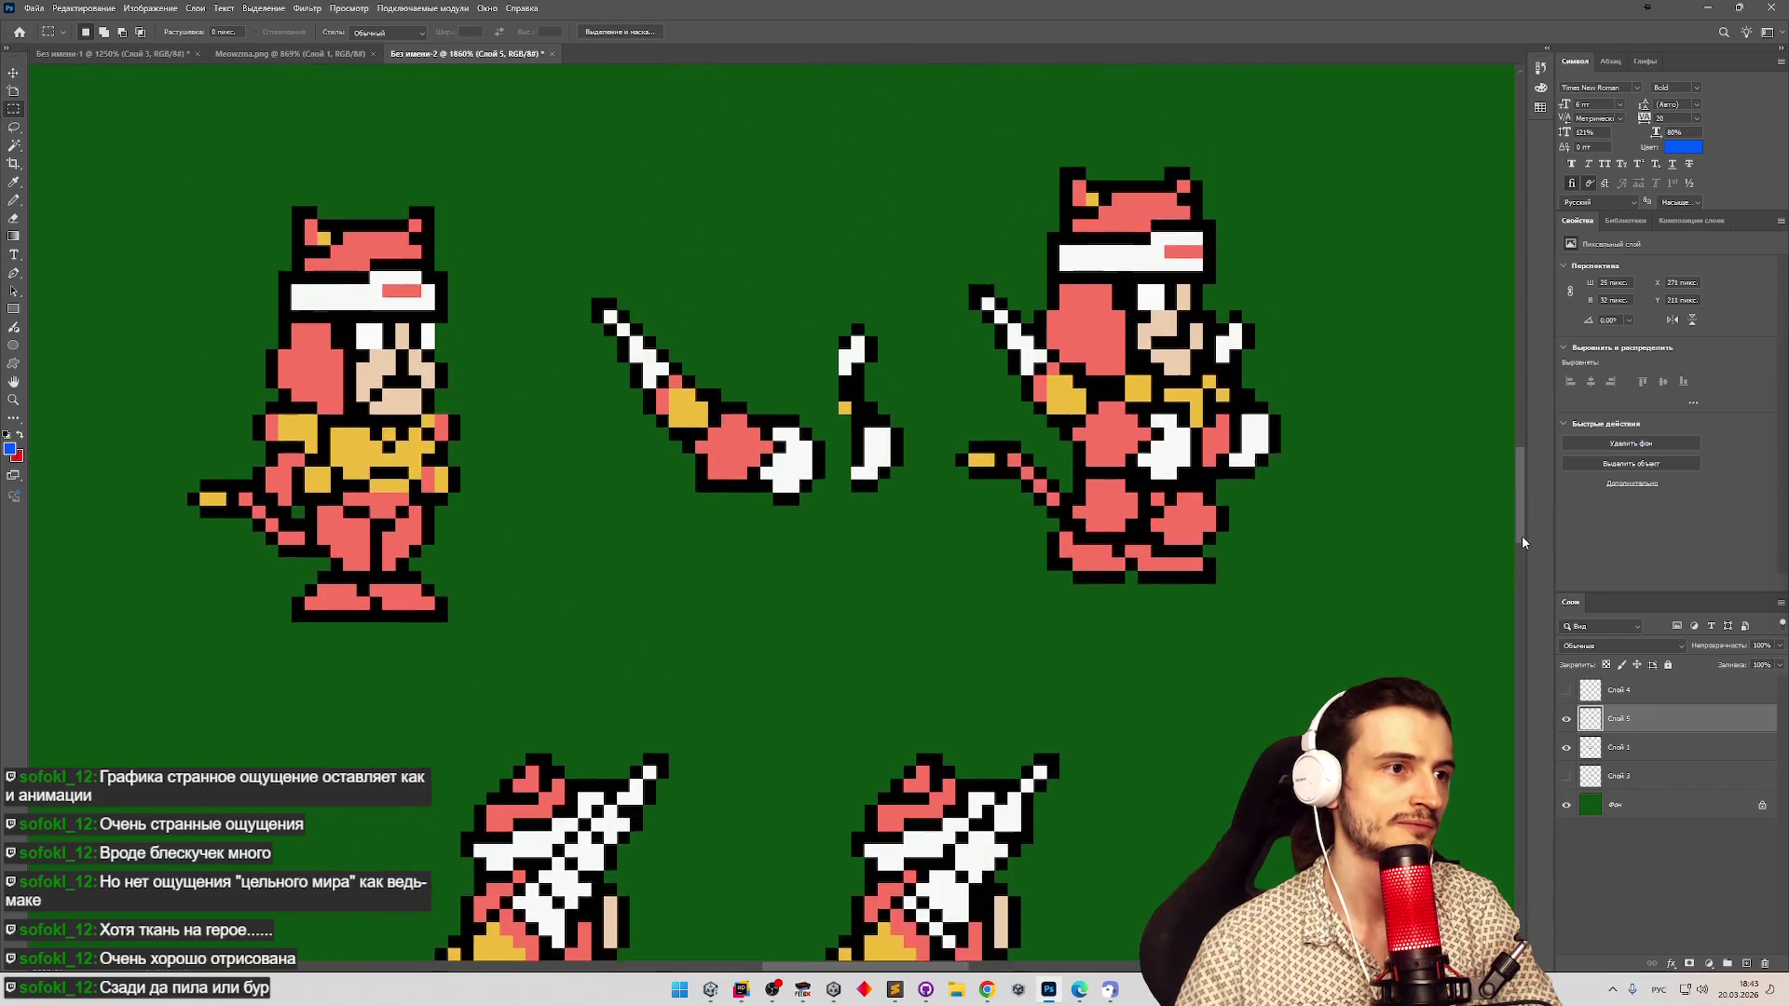
{"action": "scroll", "coordinate": [1523, 542], "scroll_direction": "up", "scroll_amount": 1}
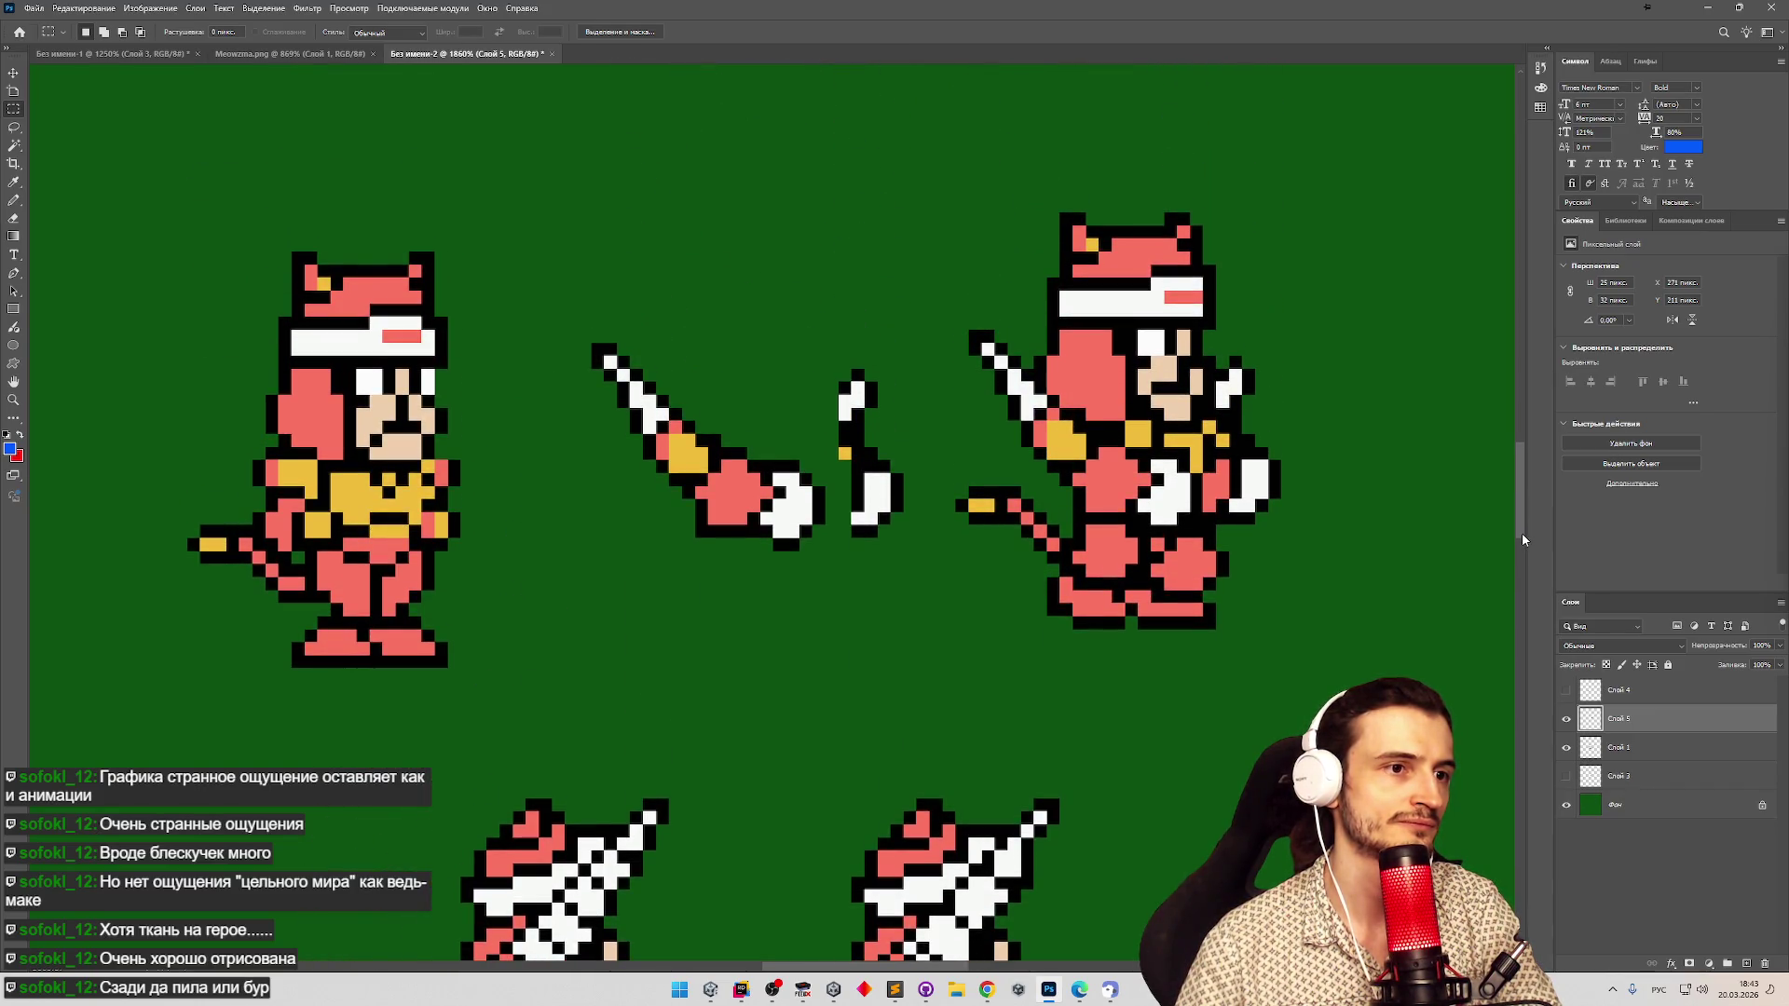
{"action": "mouse_move", "coordinate": [1520, 534]}
{"action": "left_mouse_down"}
{"action": "mouse_move", "coordinate": [1523, 578]}
{"action": "mouse_move", "coordinate": [1517, 517]}
{"action": "mouse_move", "coordinate": [1519, 554]}
{"action": "left_mouse_up"}
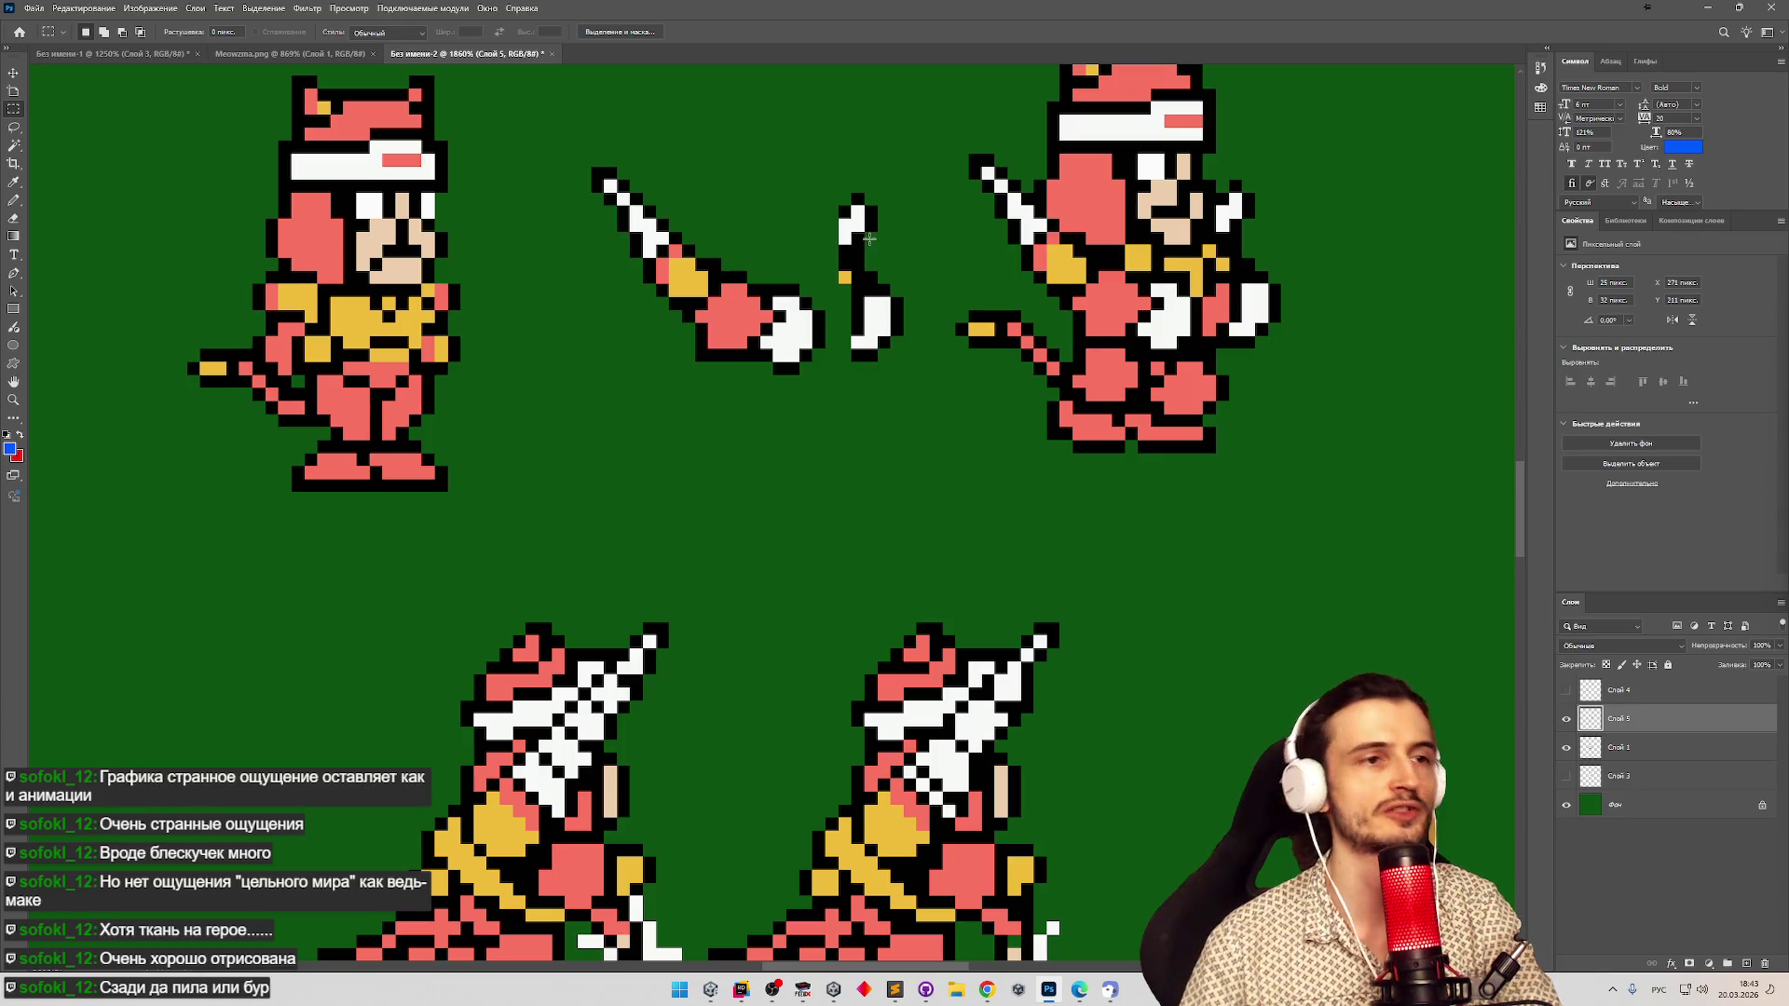
{"action": "left_click", "coordinate": [11, 200]}
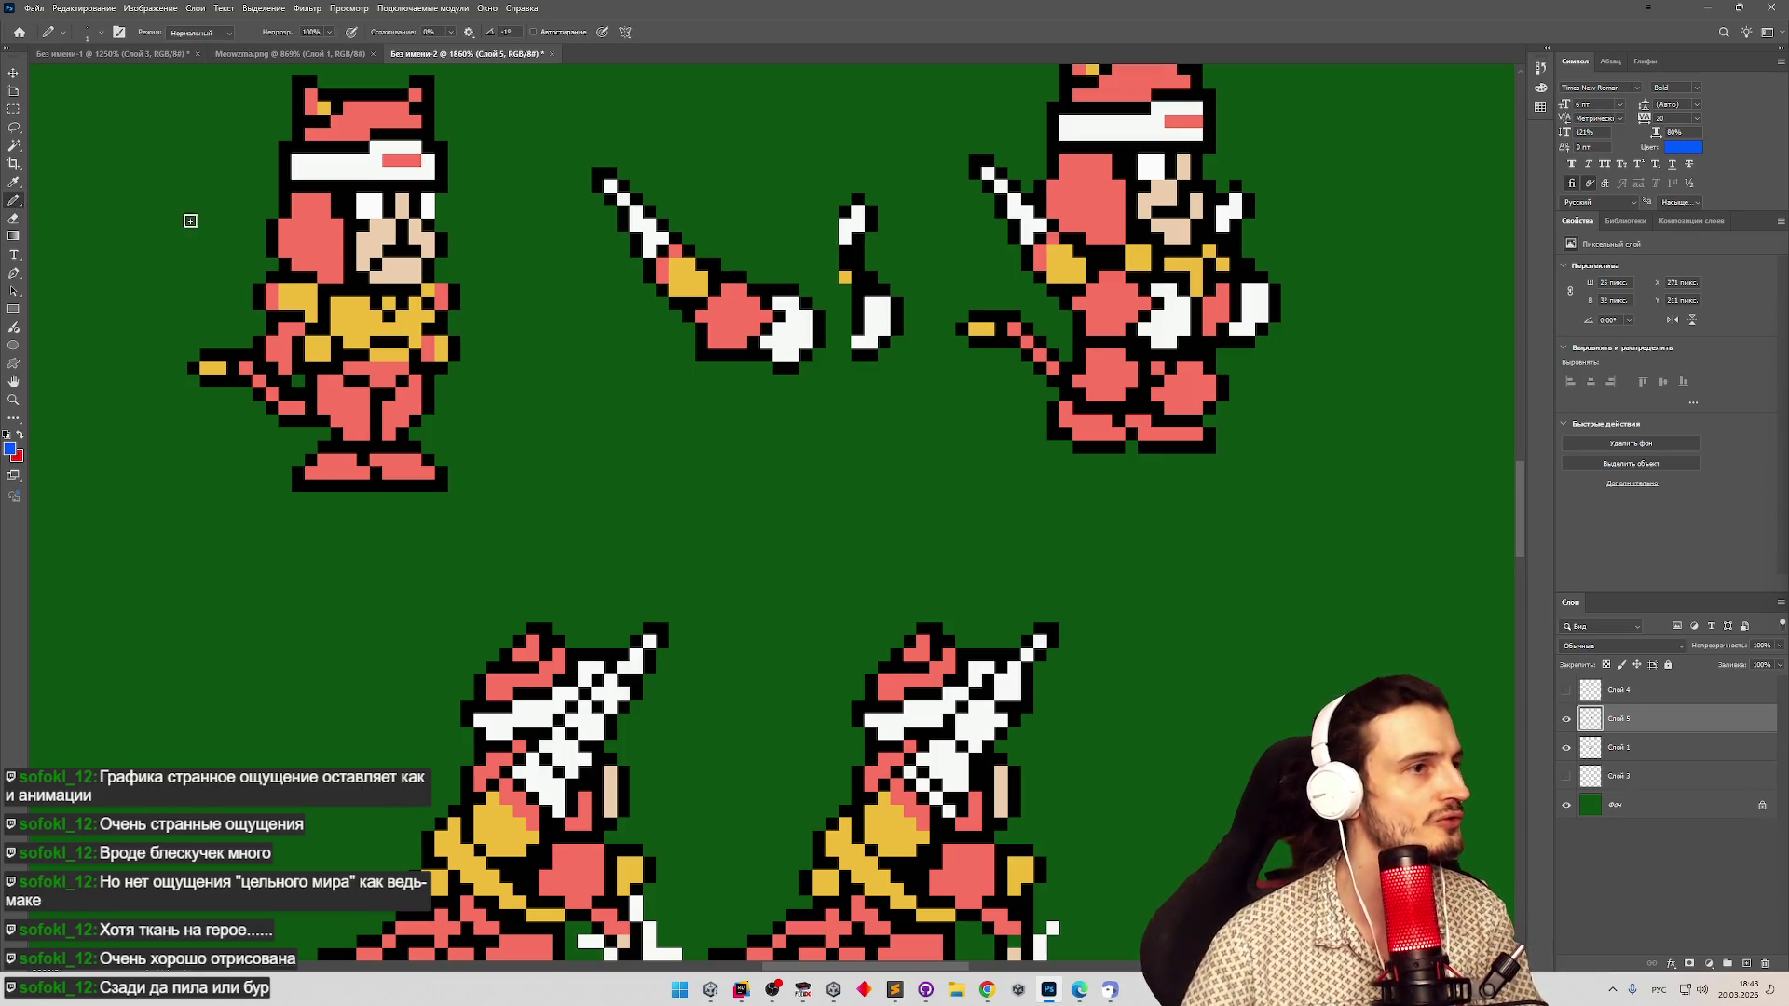
Draw the crossed hand's black pixel outline above the sword hilt, erasing a stray pixel.
{"action": "left_click", "coordinate": [841, 207], "text": "alt"}
{"action": "left_click", "coordinate": [827, 219]}
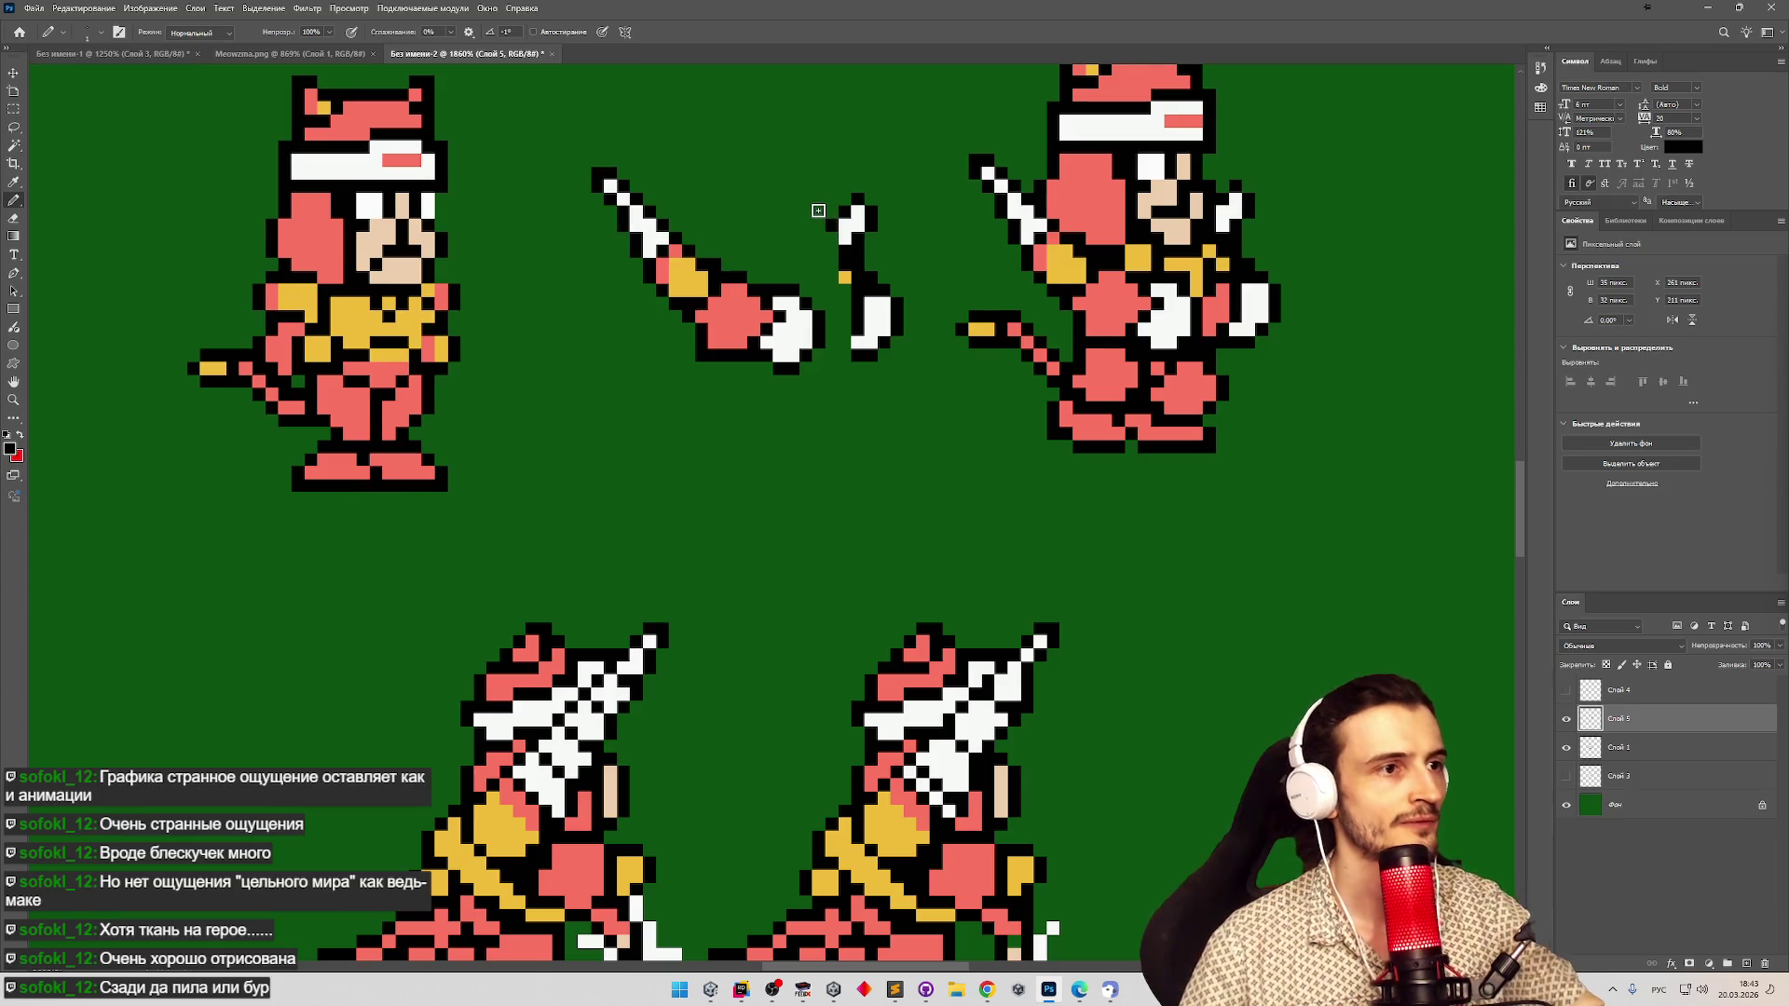
{"action": "left_click", "coordinate": [803, 200]}
{"action": "left_click", "coordinate": [780, 225]}
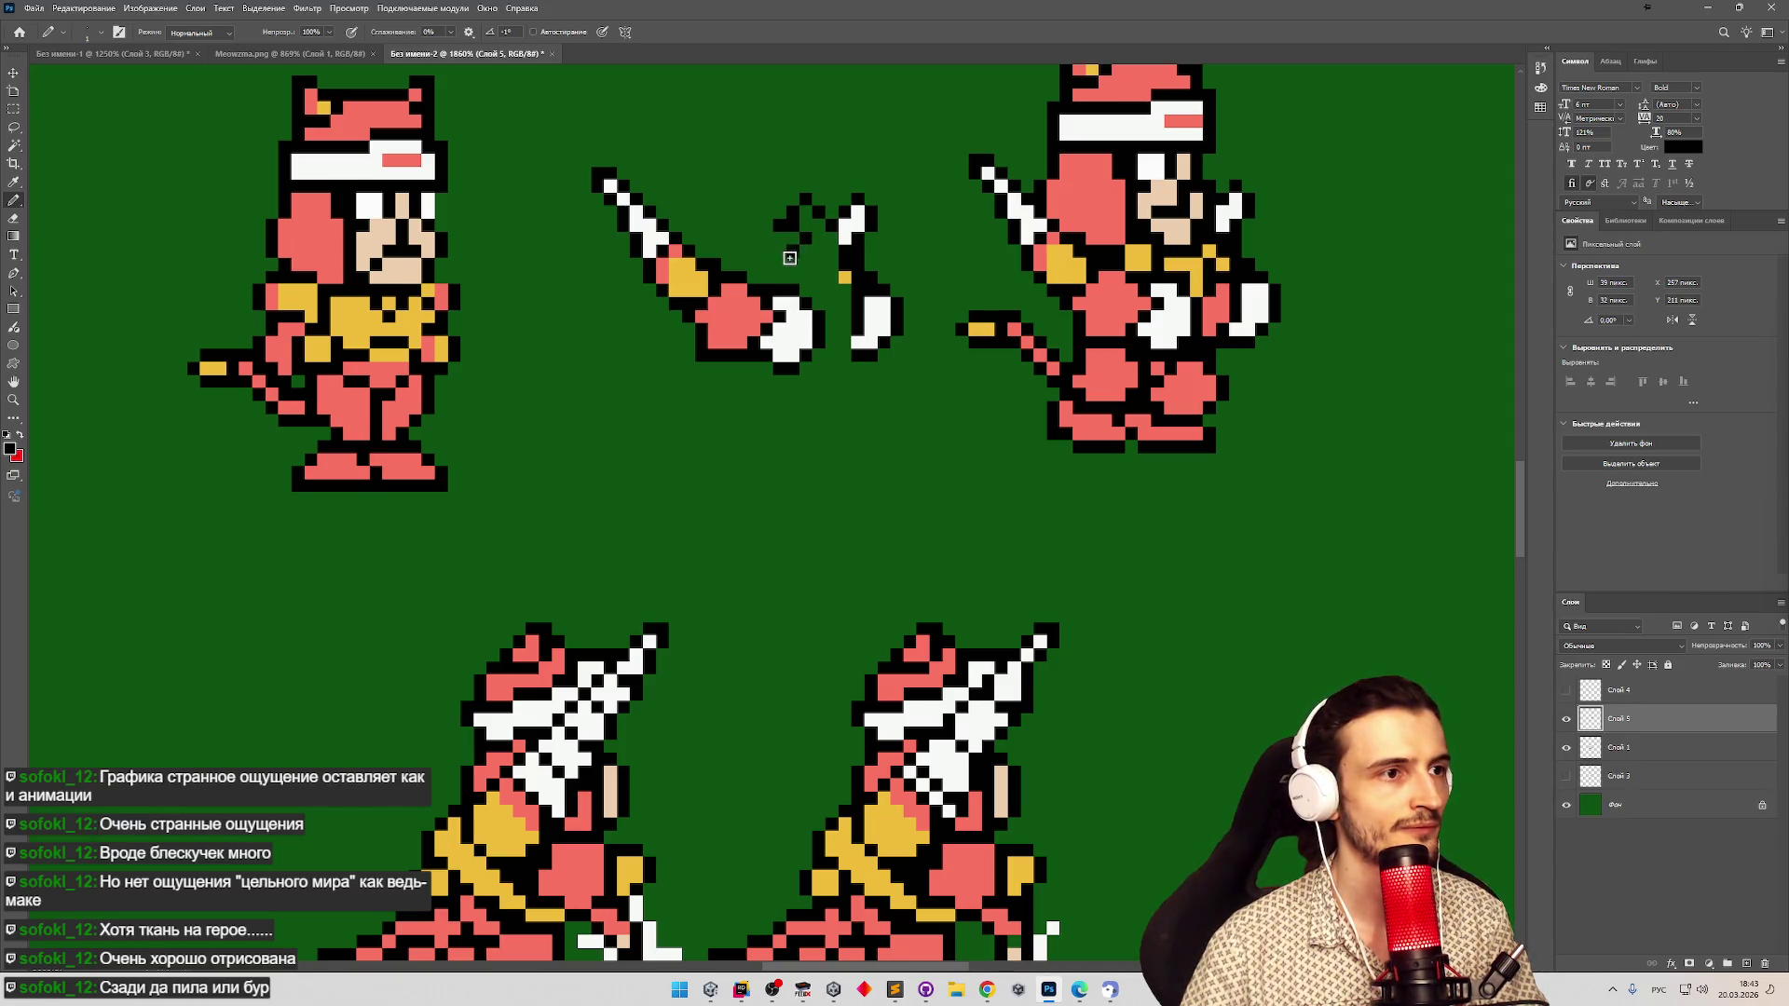
{"action": "key", "text": "e"}
{"action": "left_click", "coordinate": [780, 227]}
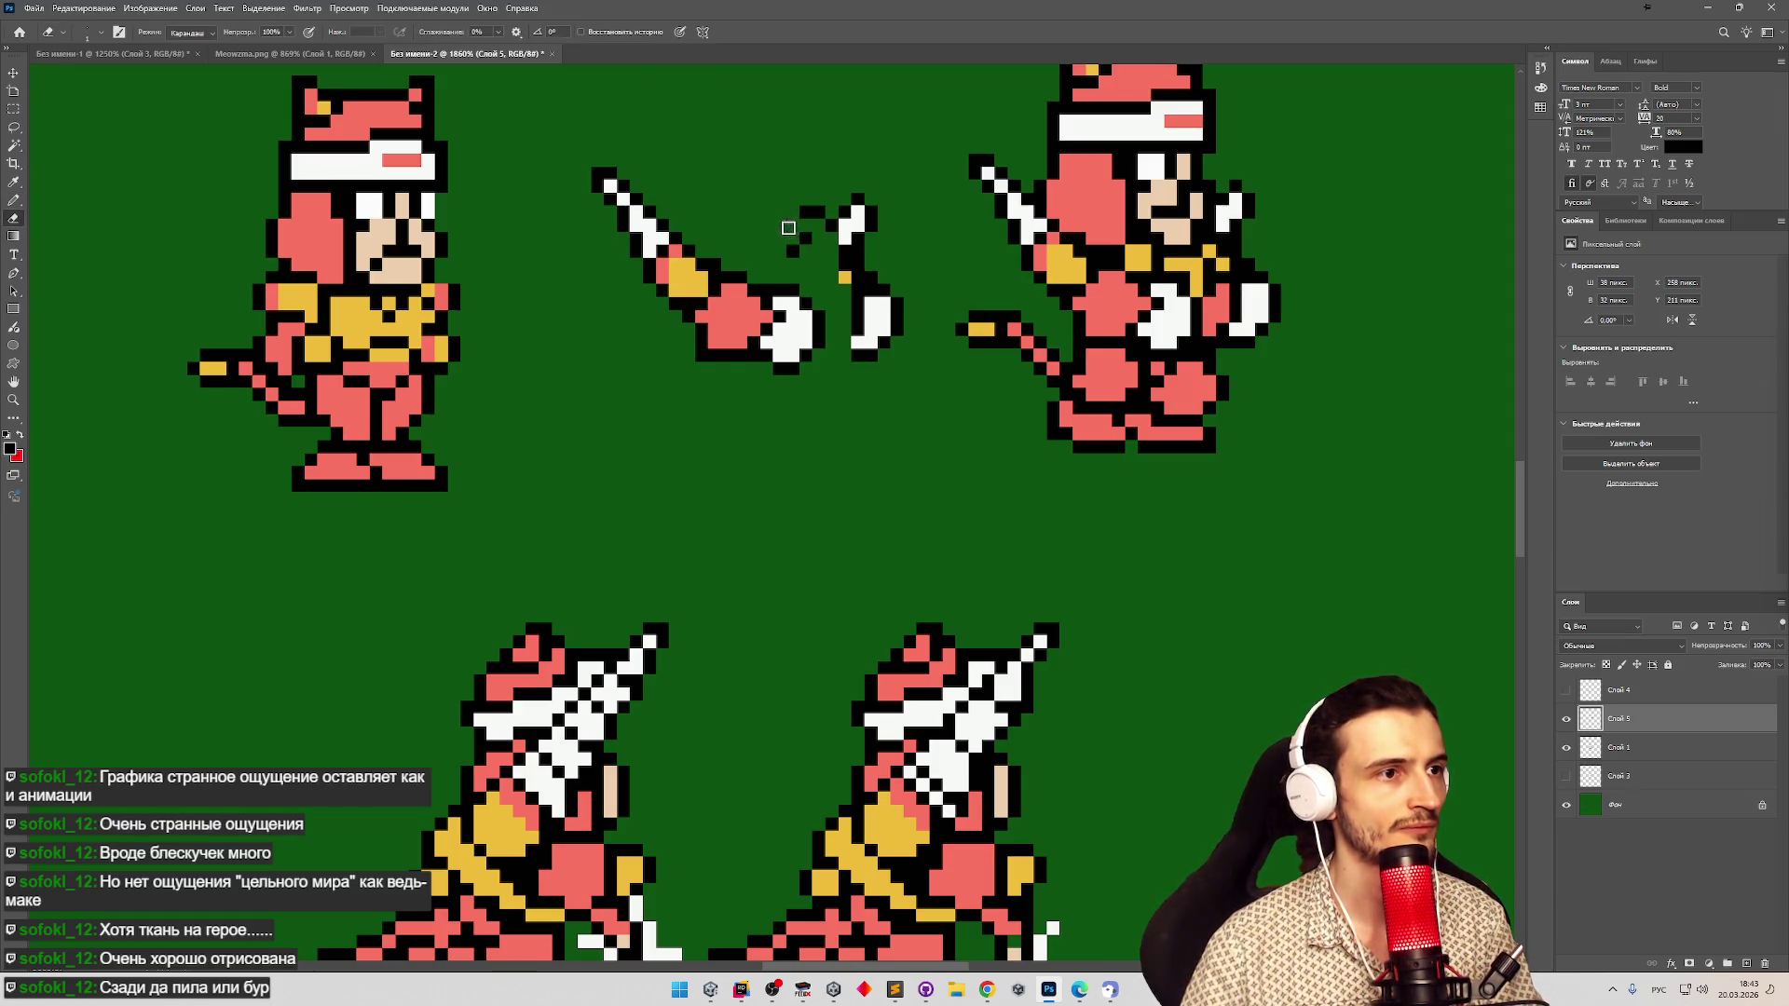
{"action": "key", "text": "b"}
{"action": "left_click", "coordinate": [804, 224]}
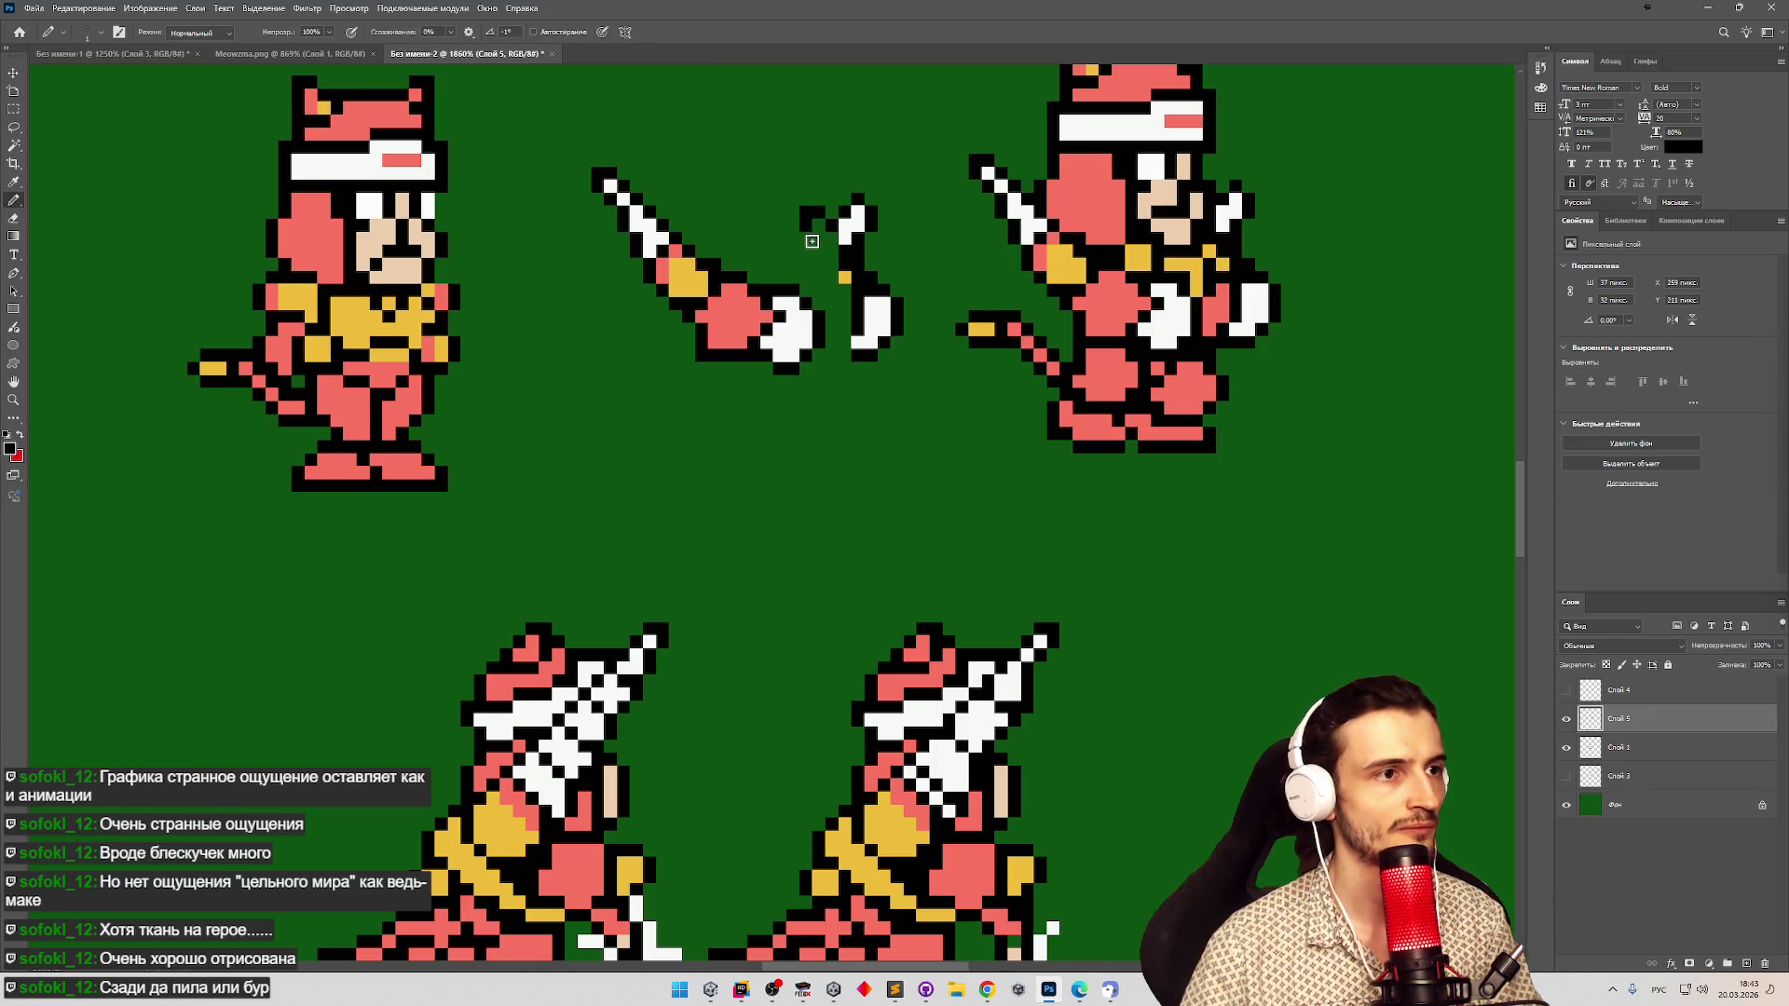
{"action": "left_click", "coordinate": [793, 199]}
Sample white from the sprite and paint white pixels inside the crossed hand.
{"action": "key", "text": "e"}
{"action": "key", "text": "b"}
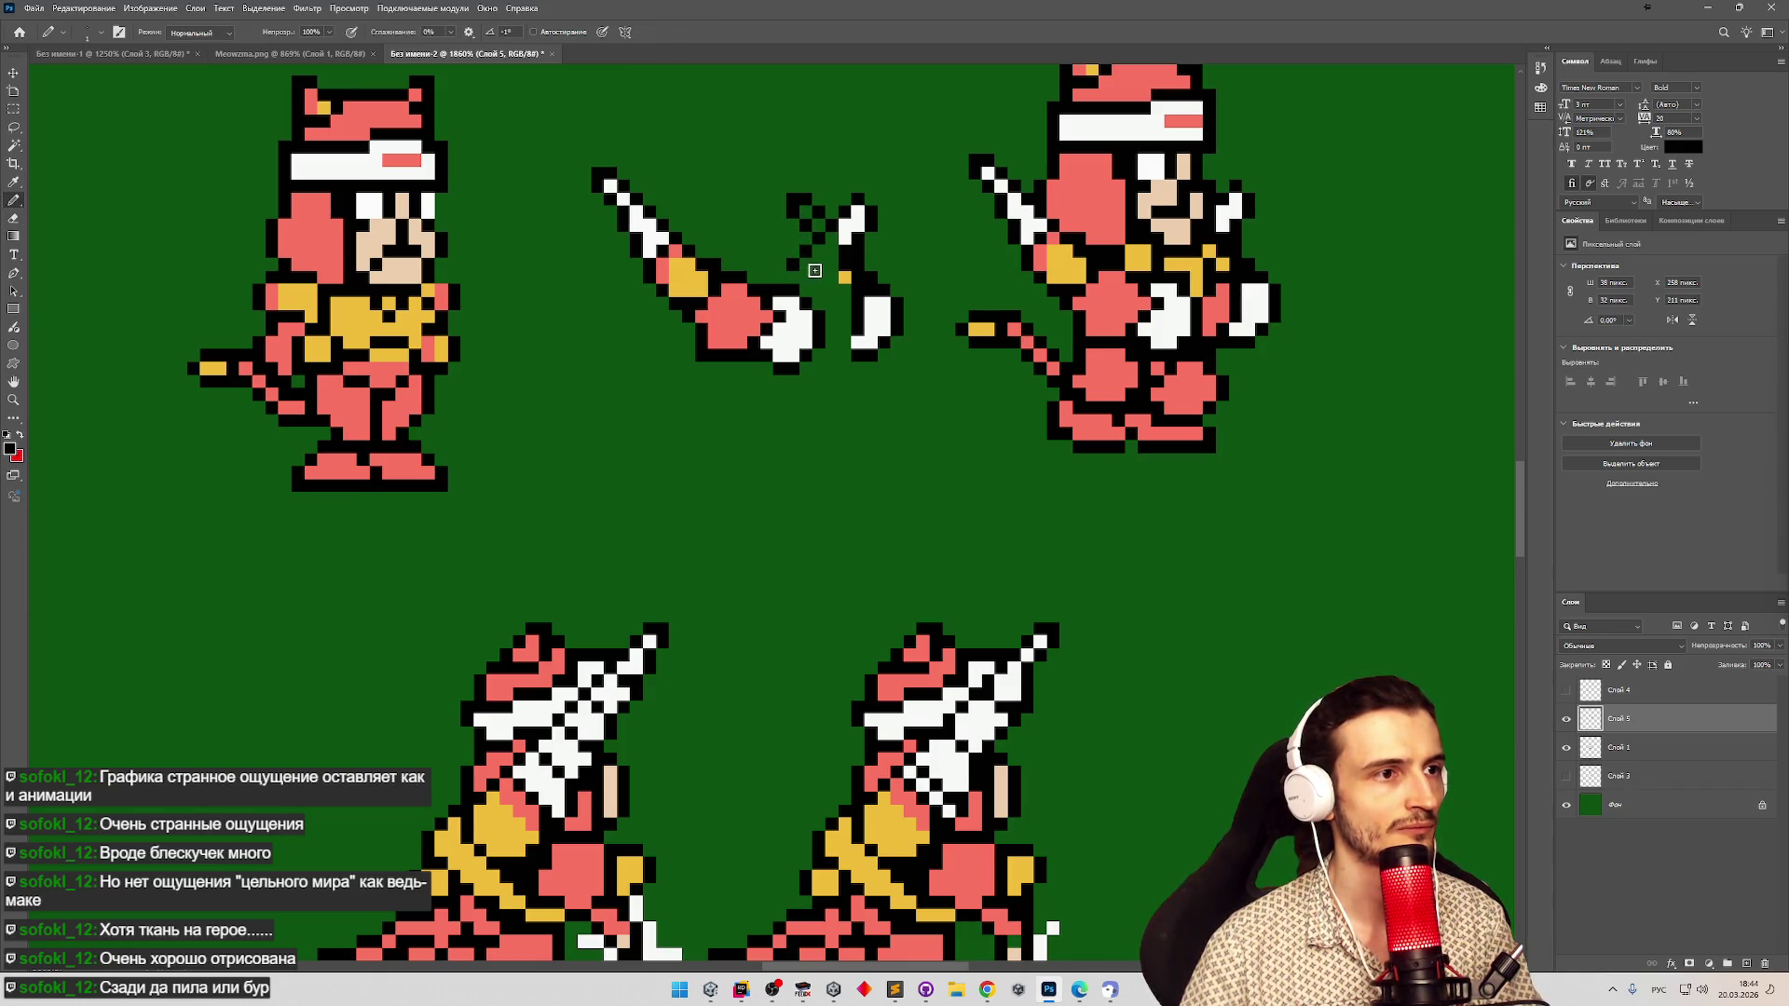
{"action": "left_click", "coordinate": [842, 236], "text": "alt"}
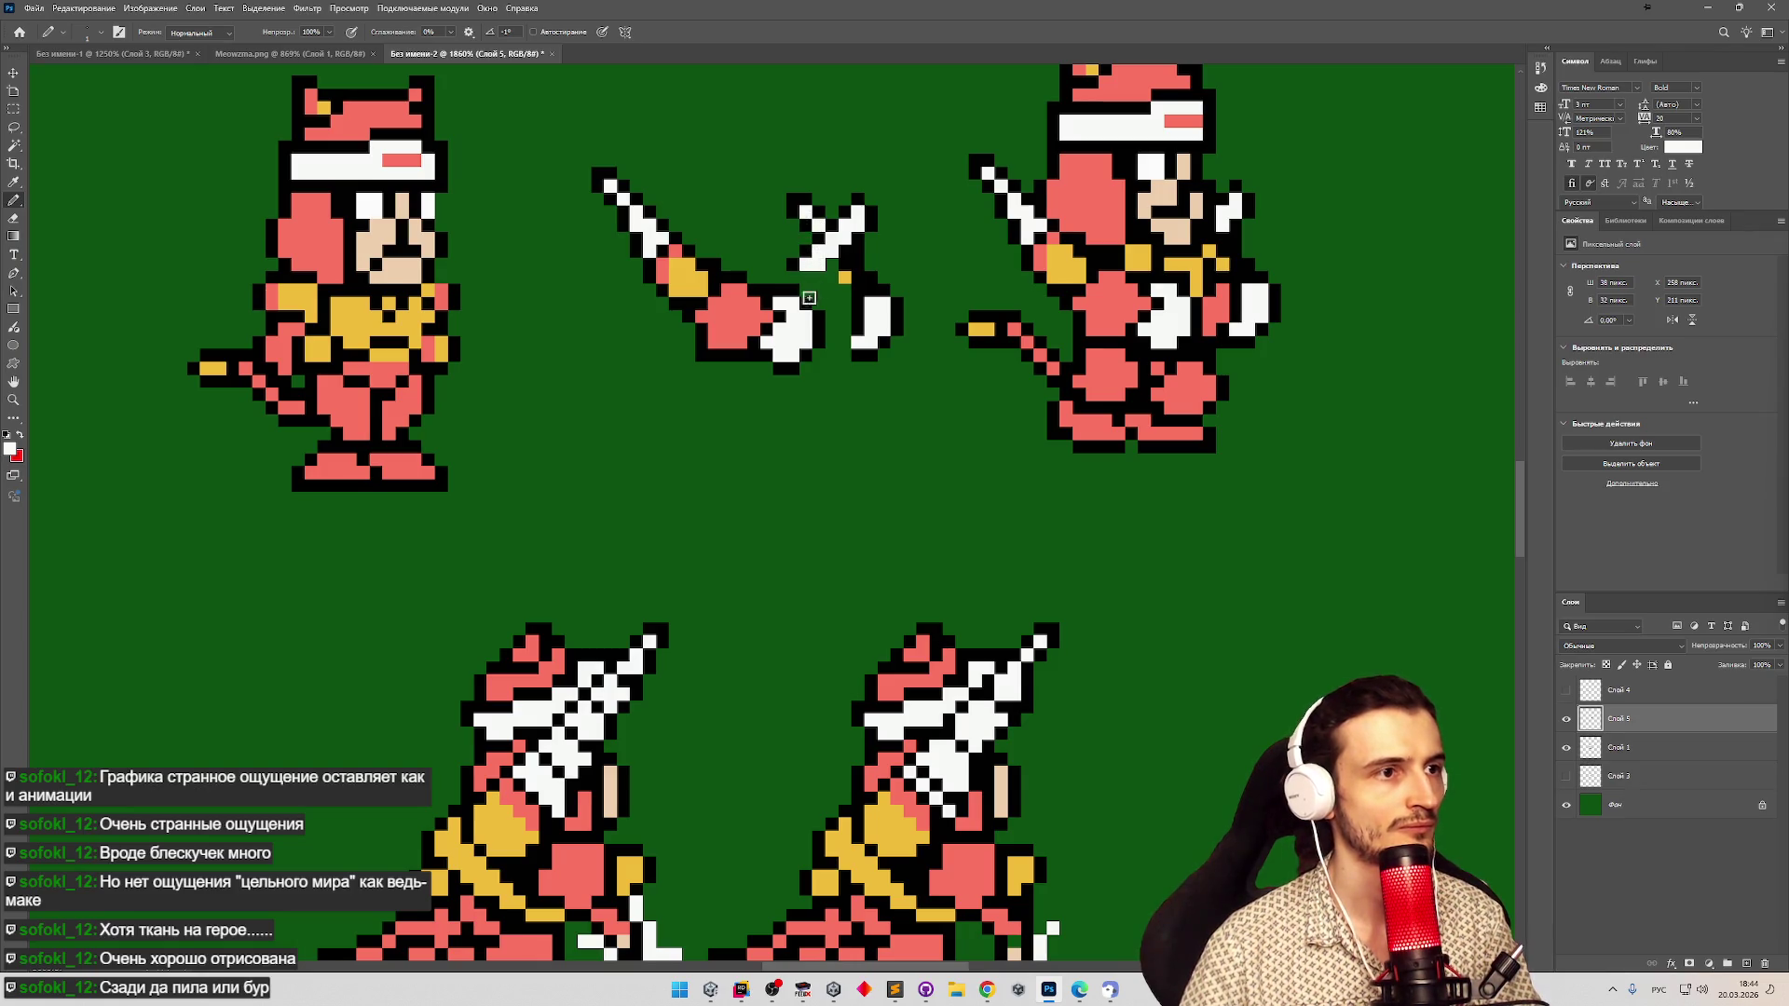
{"action": "left_click", "coordinate": [823, 215]}
{"action": "left_click", "coordinate": [827, 213], "text": "alt"}
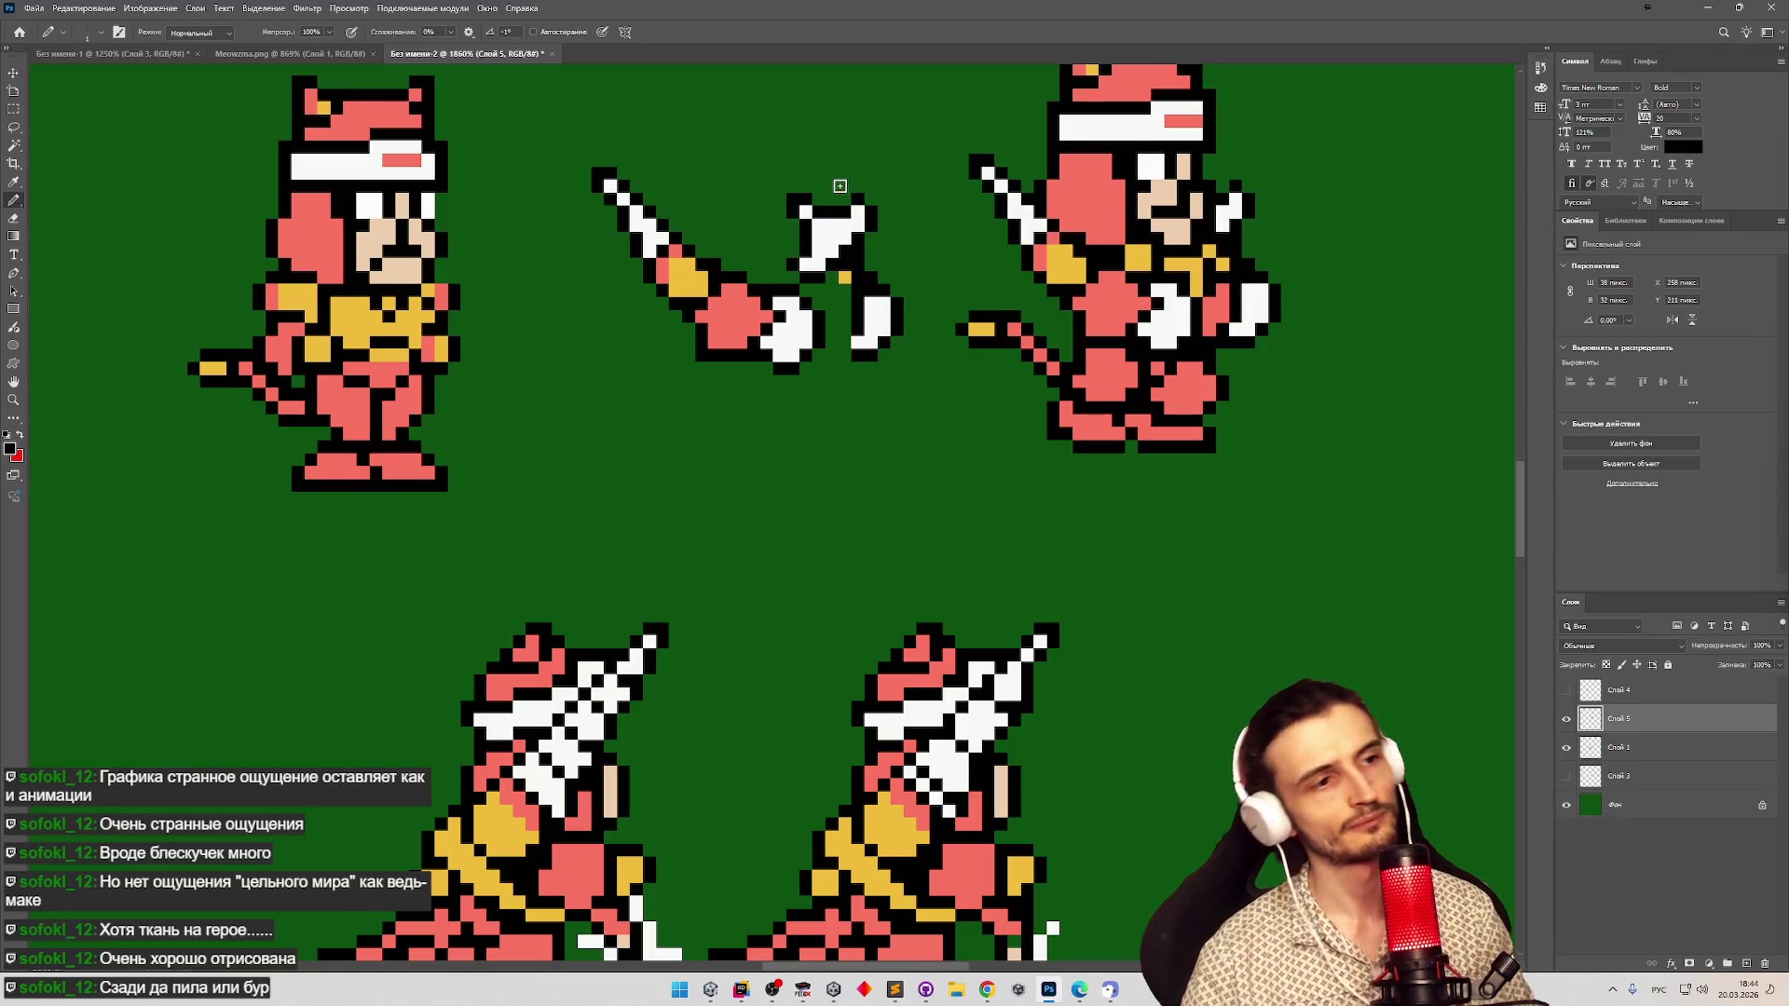
{"action": "key", "text": "ctrl+z"}
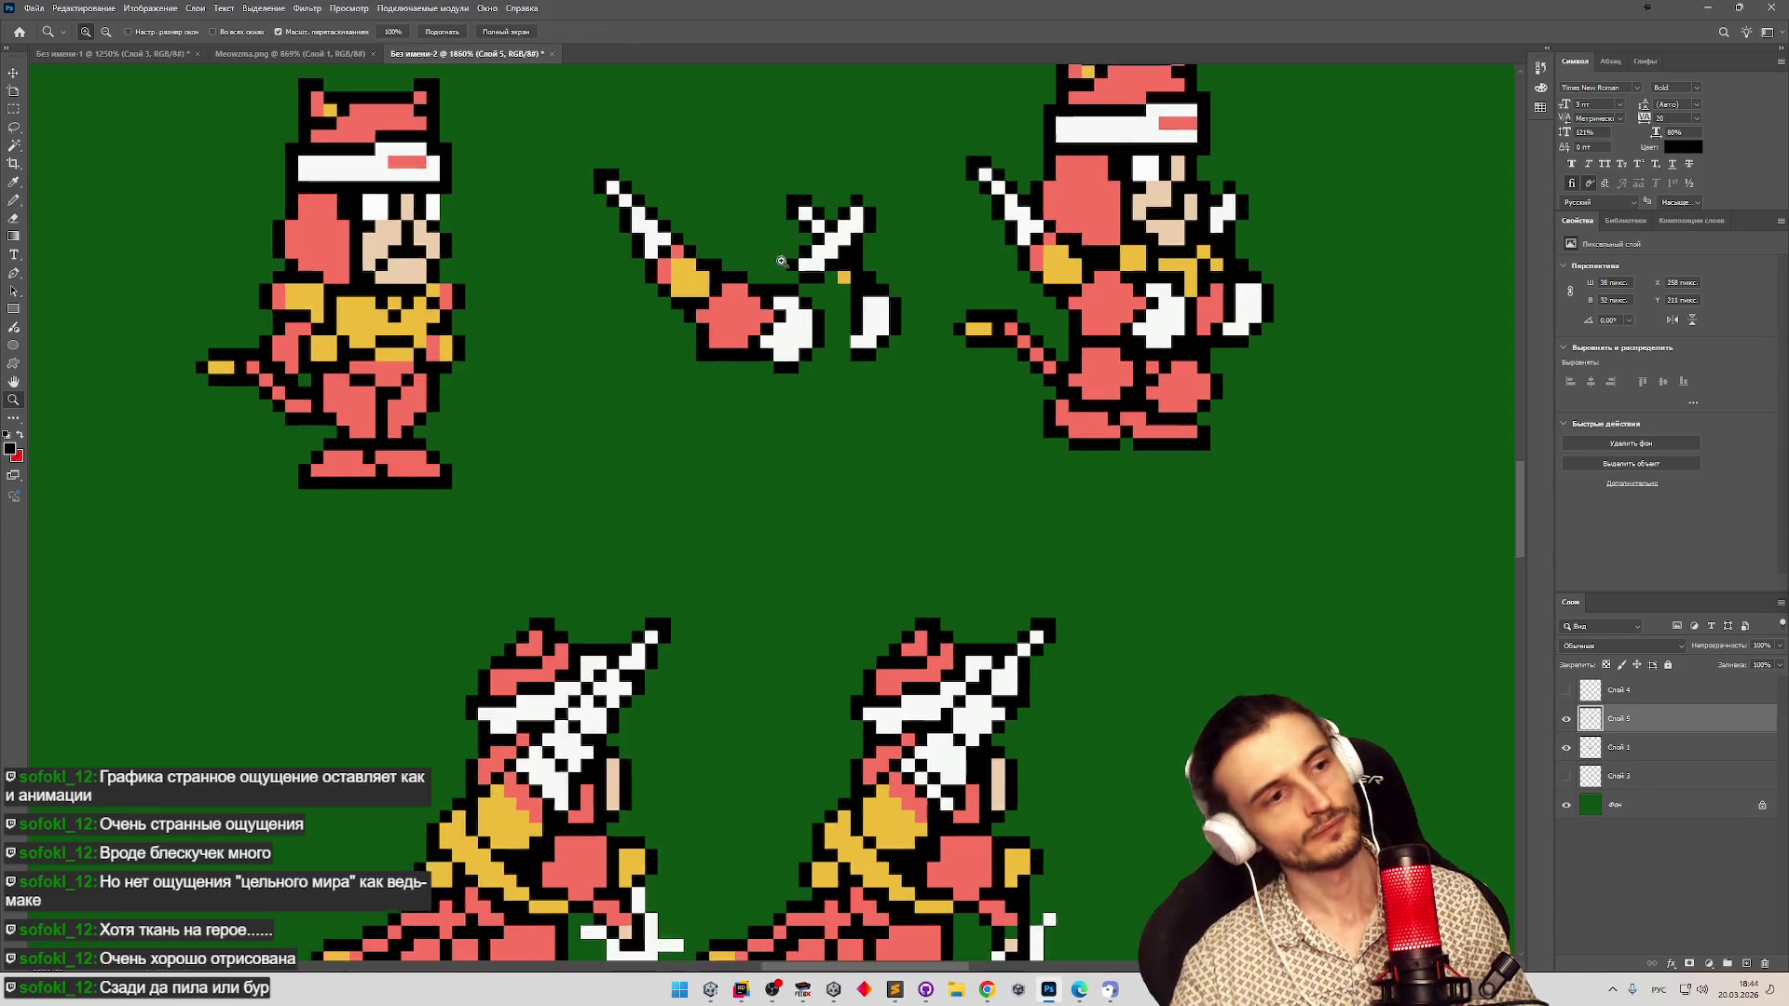
{"action": "scroll", "coordinate": [838, 297], "scroll_direction": "up", "scroll_amount": 1}
Copy the hand gripping the sword onto its own layer with Ctrl+J.
{"action": "key", "text": "e"}
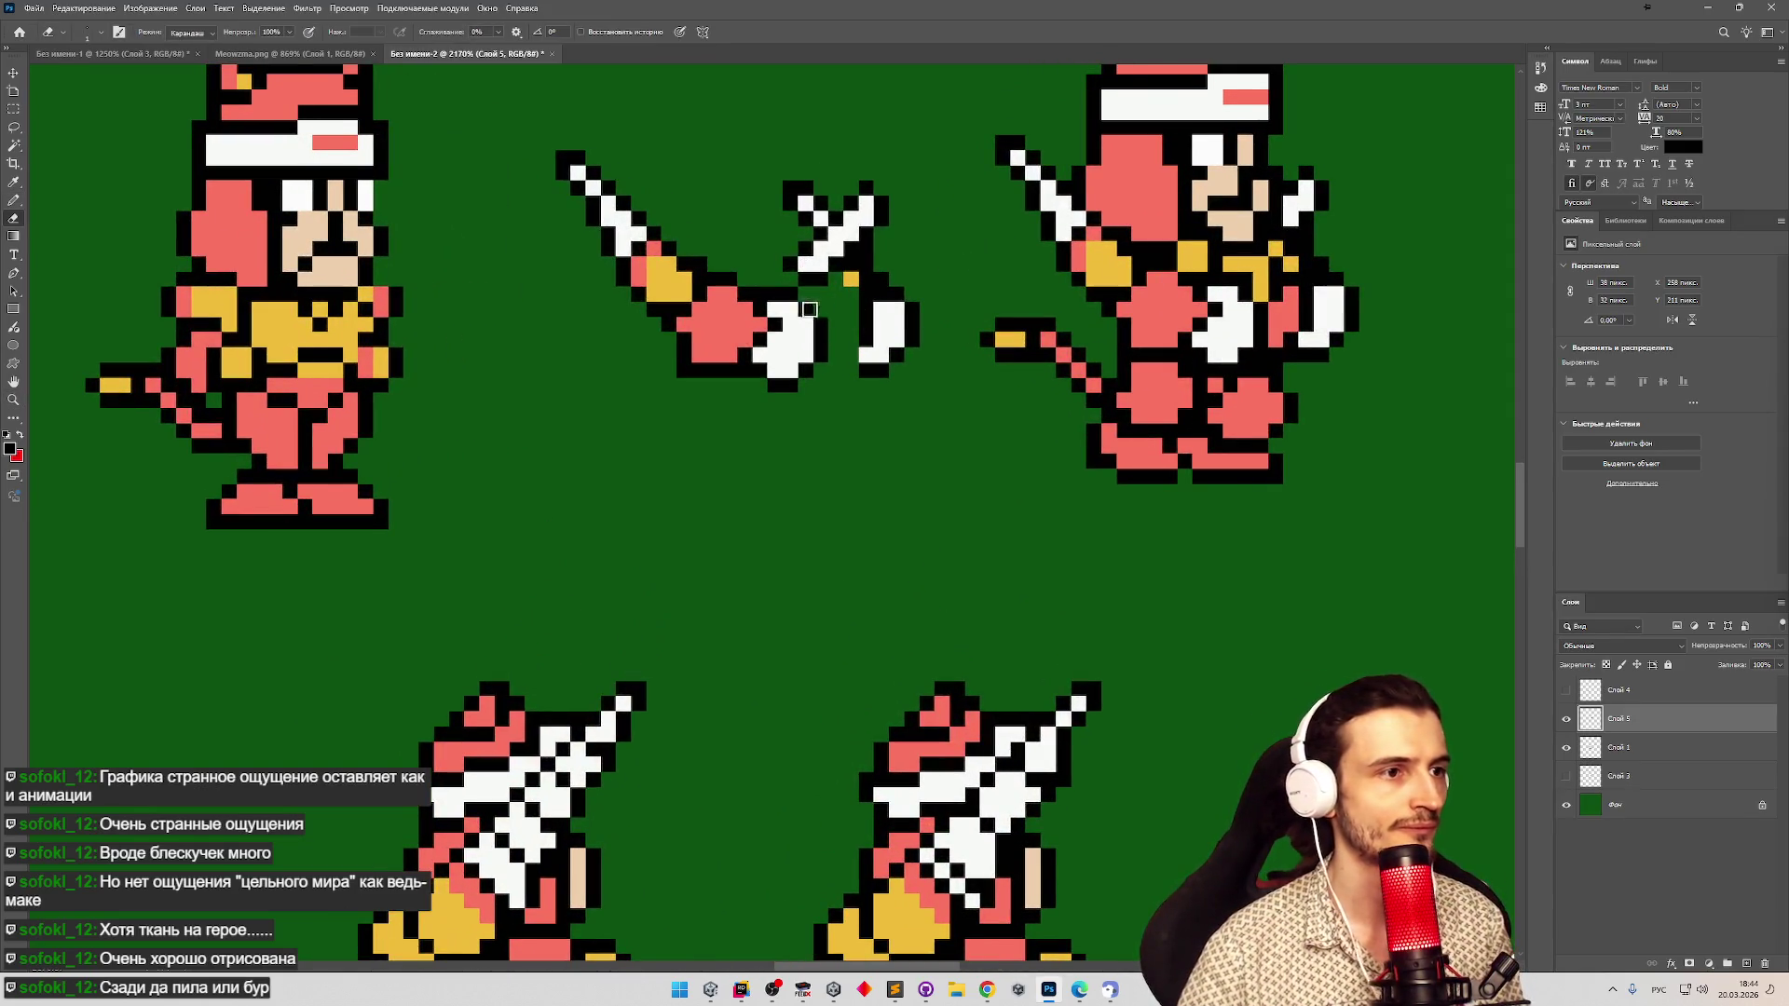
{"action": "key", "text": "m"}
{"action": "left_click_drag", "start_coordinate": [827, 407], "coordinate": [677, 273]}
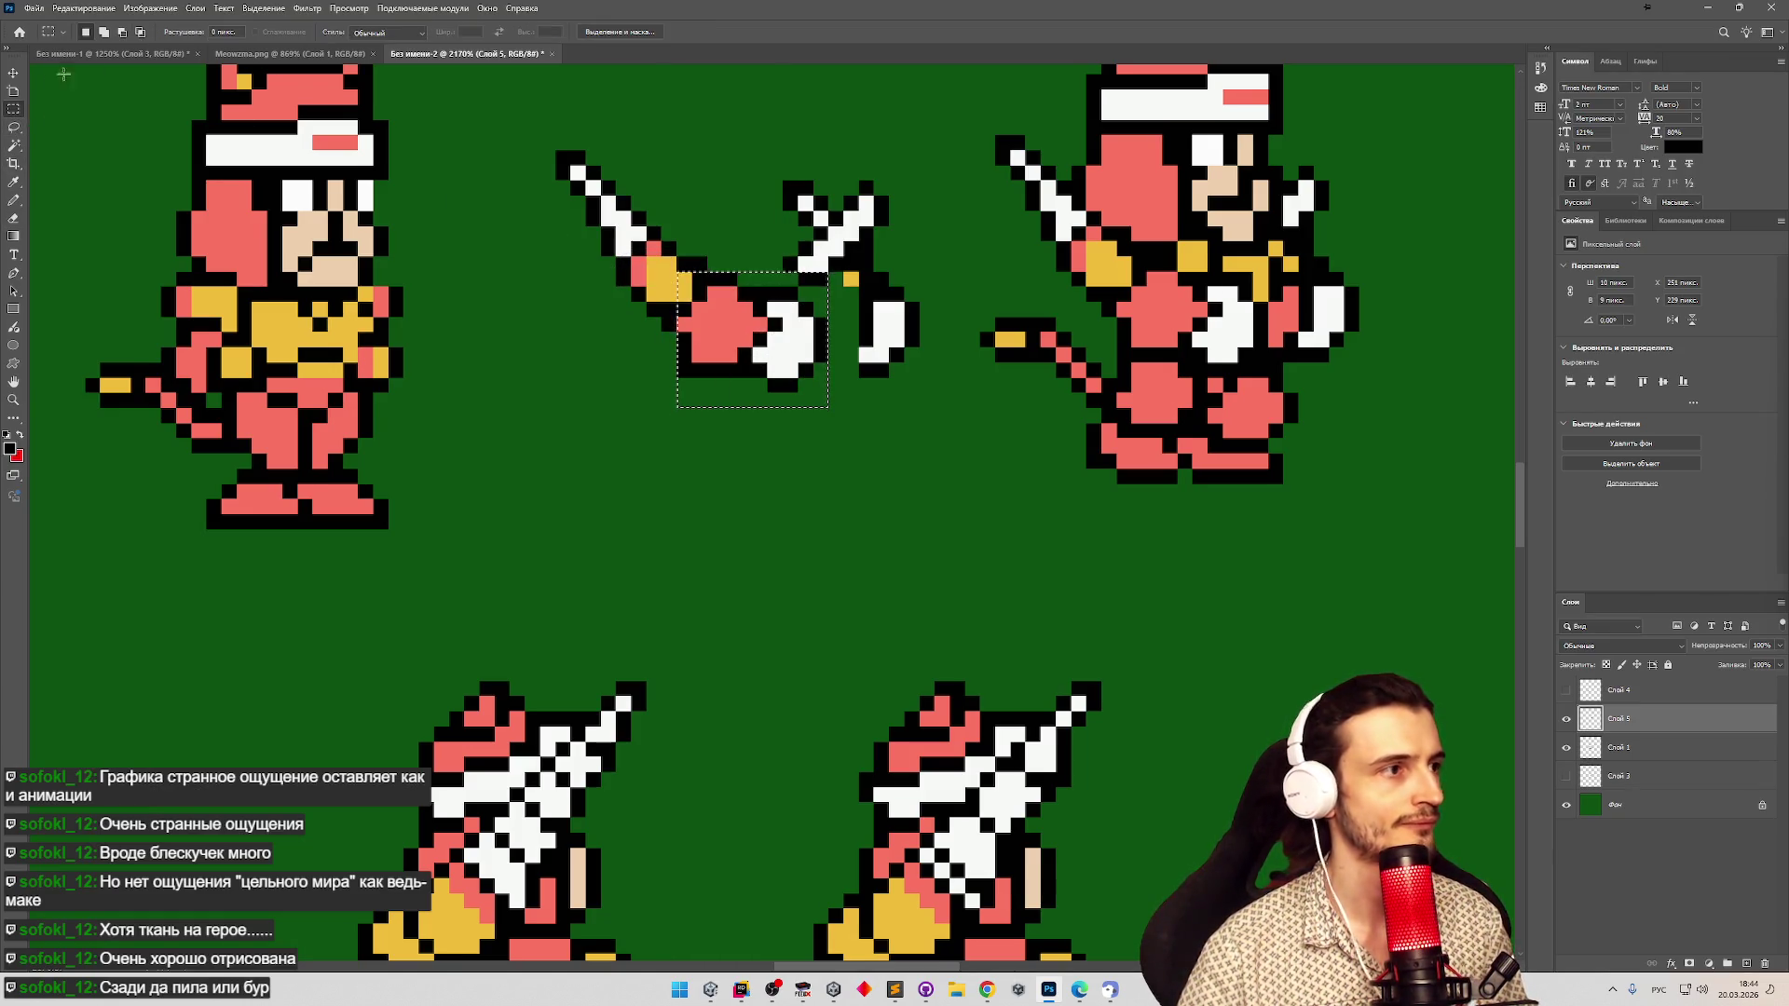
{"action": "key", "text": "v"}
{"action": "key", "text": "ctrl+j"}
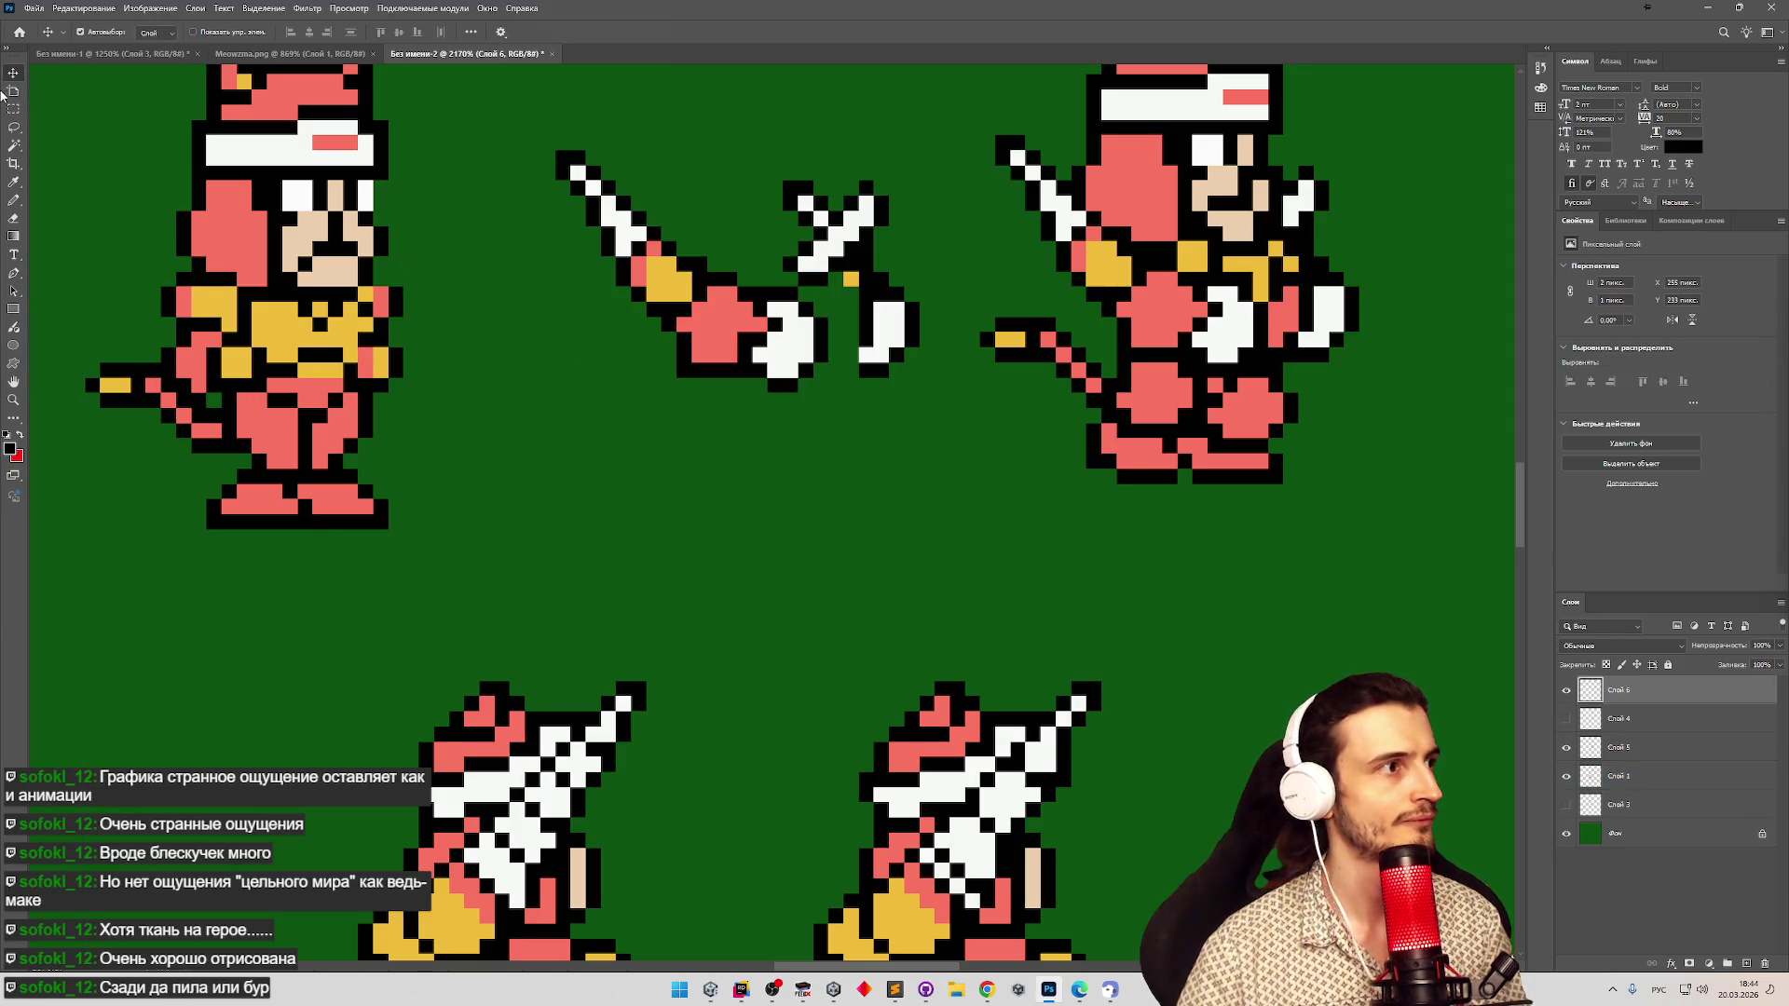
{"action": "key", "text": "ctrl+z"}
{"action": "left_click_drag", "start_coordinate": [820, 377], "coordinate": [920, 440]}
{"action": "left_click", "coordinate": [13, 109]}
{"action": "mouse_move", "coordinate": [629, 421]}
{"action": "left_mouse_down"}
{"action": "mouse_move", "coordinate": [820, 348]}
{"action": "mouse_move", "coordinate": [843, 271]}
{"action": "left_mouse_up"}
{"action": "key", "text": "ctrl+j"}
Move the copied hand below the arm and trim a thin strip off its left edge.
{"action": "left_click", "coordinate": [13, 76]}
{"action": "left_click_drag", "start_coordinate": [727, 345], "coordinate": [831, 509]}
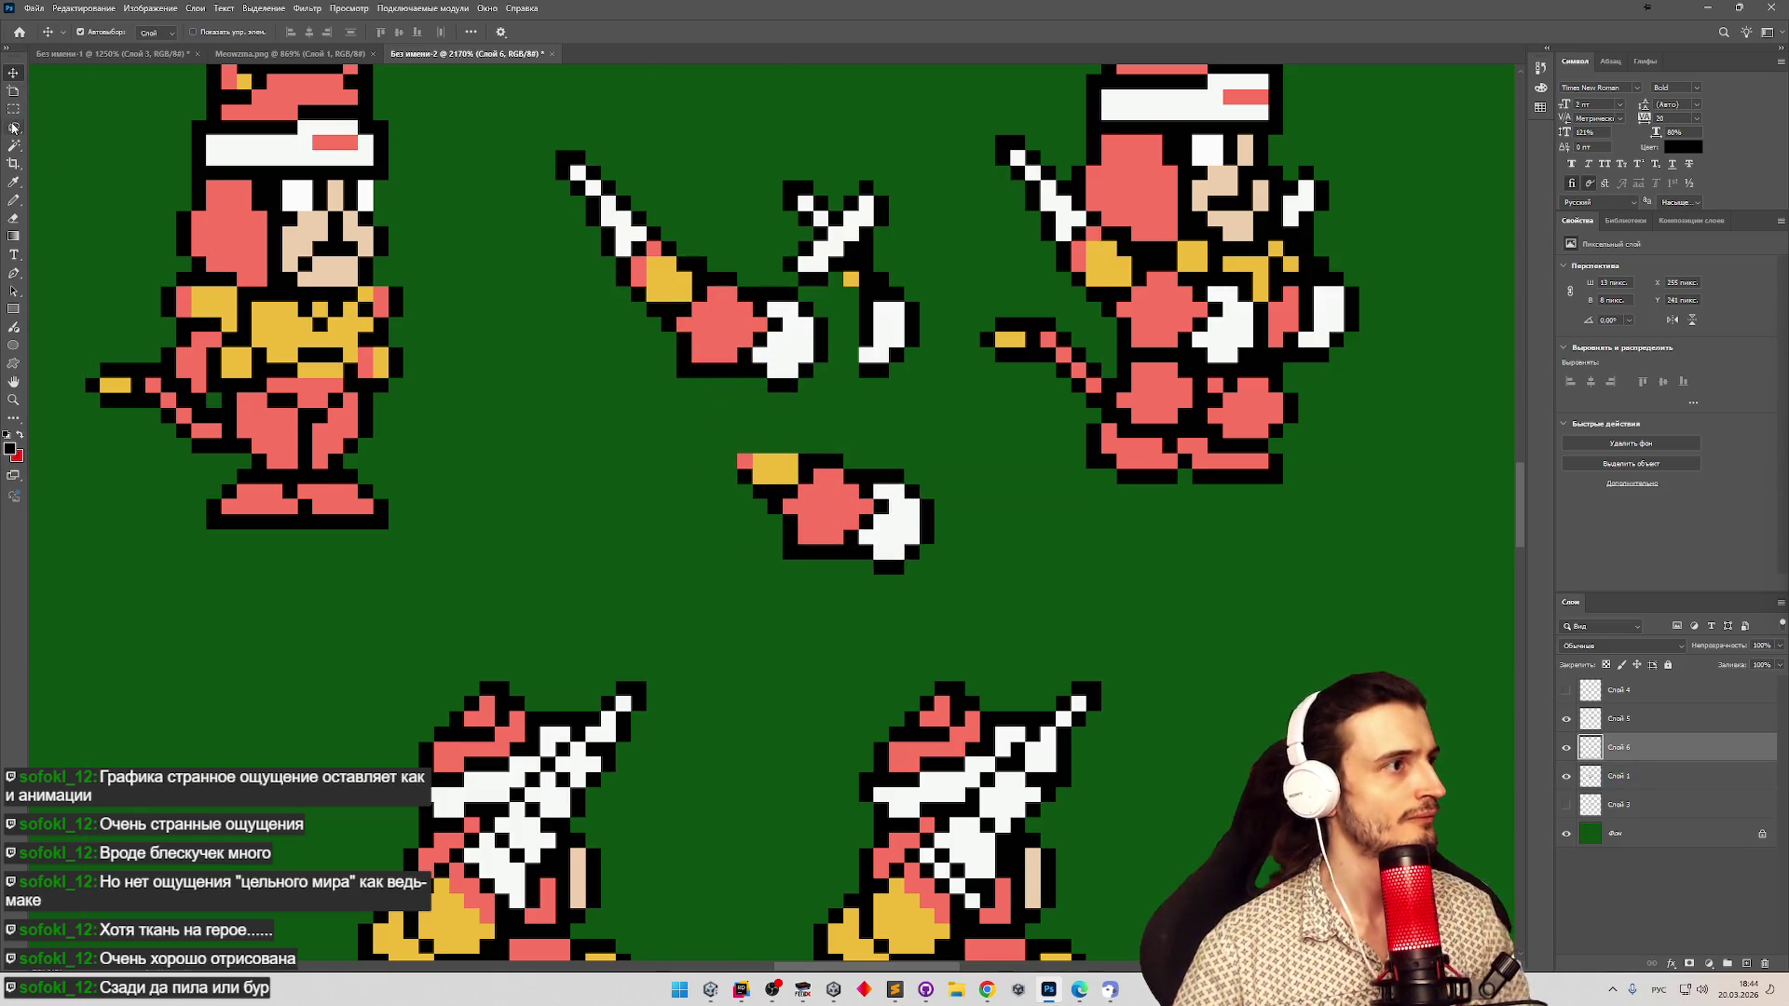
{"action": "left_click", "coordinate": [13, 109]}
{"action": "left_click_drag", "start_coordinate": [722, 440], "coordinate": [782, 513]}
{"action": "key", "text": "Delete"}
{"action": "key", "text": "ctrl+z"}
{"action": "left_click_drag", "start_coordinate": [723, 439], "coordinate": [765, 487]}
{"action": "key", "text": "Delete"}
{"action": "key", "text": "ctrl+d"}
{"action": "left_click_drag", "start_coordinate": [737, 453], "coordinate": [769, 464]}
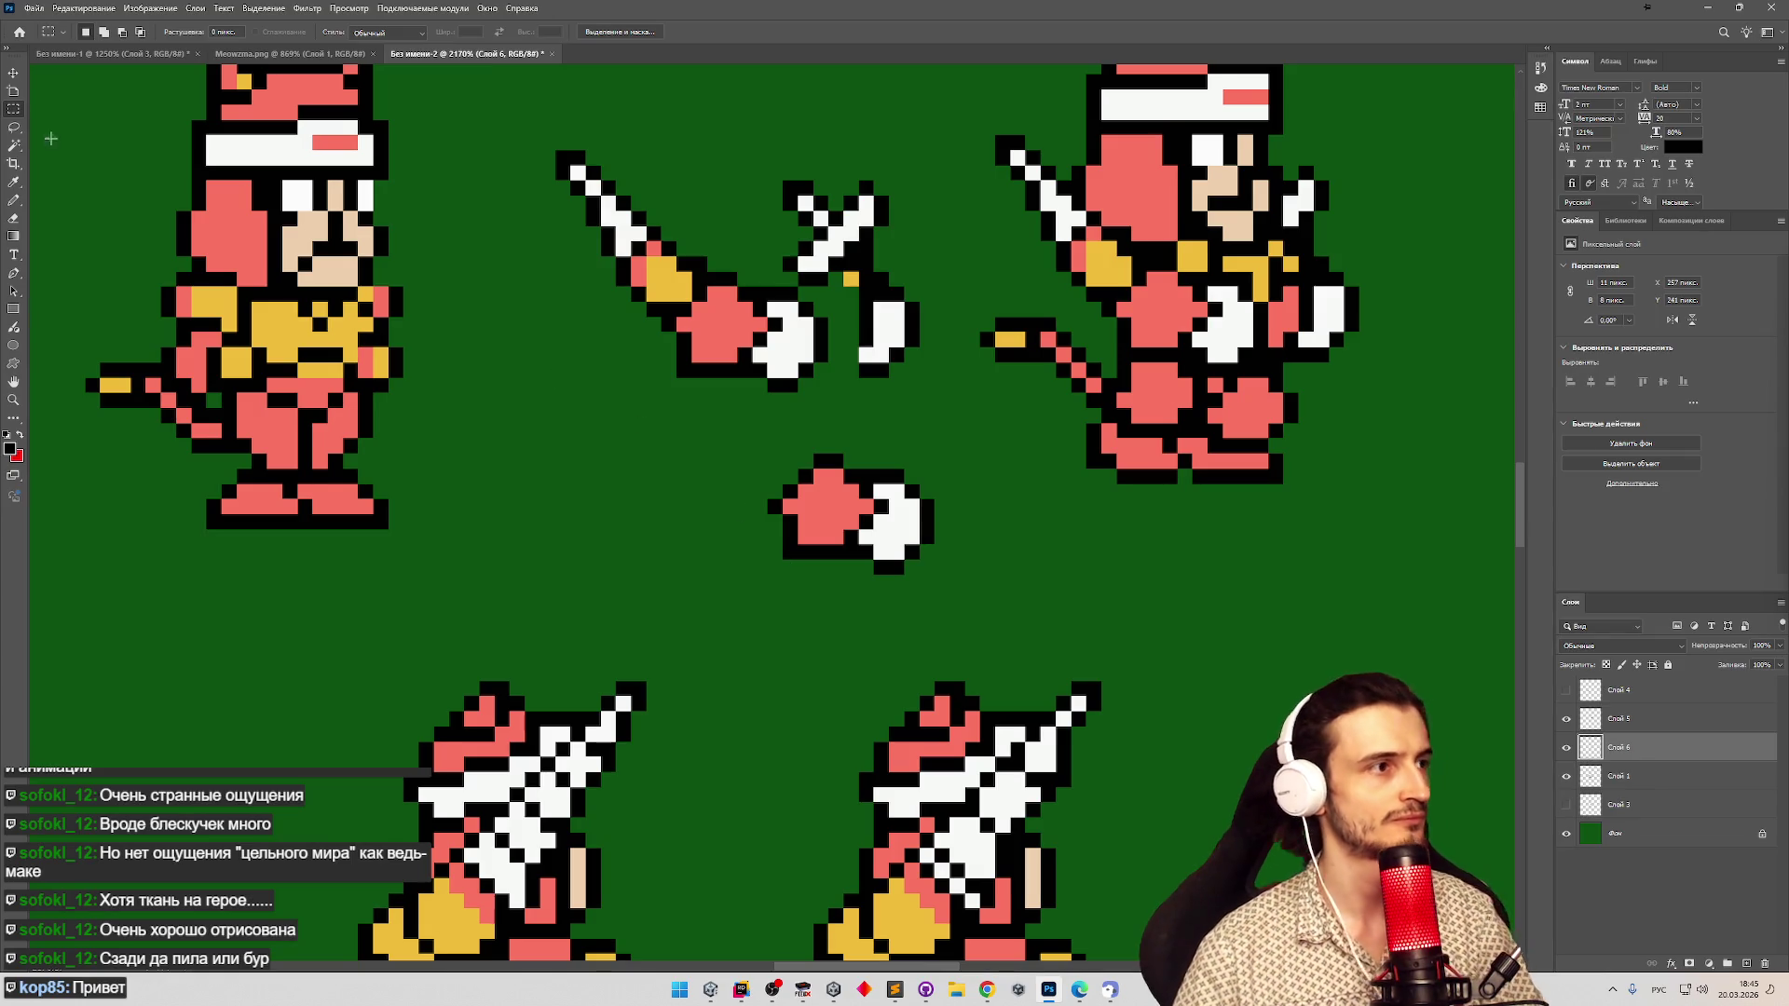
Send the hand layer beneath the arm layer and fit it up against the sword hilt.
{"action": "left_click", "coordinate": [13, 74]}
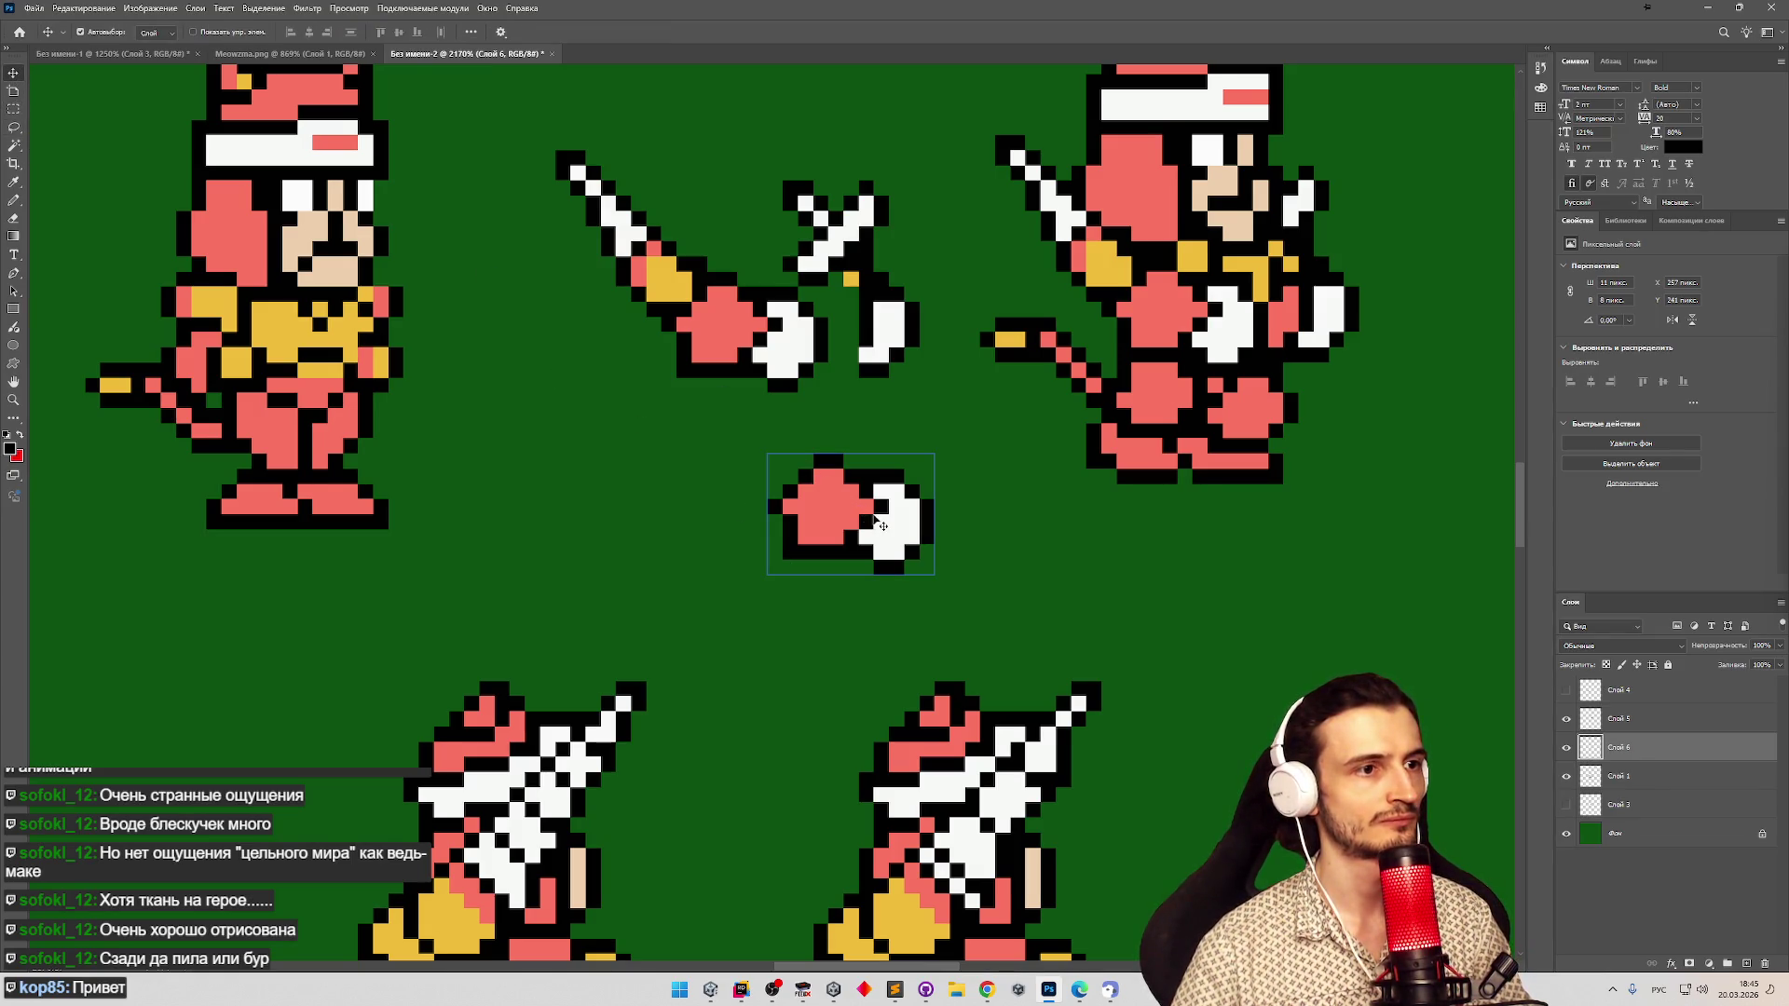
{"action": "key", "text": "ctrl+bracketleft"}
{"action": "mouse_move", "coordinate": [900, 503]}
{"action": "left_mouse_down"}
{"action": "mouse_move", "coordinate": [919, 313]}
{"action": "mouse_move", "coordinate": [876, 325]}
{"action": "left_mouse_up"}
{"action": "left_click", "coordinate": [1086, 450]}
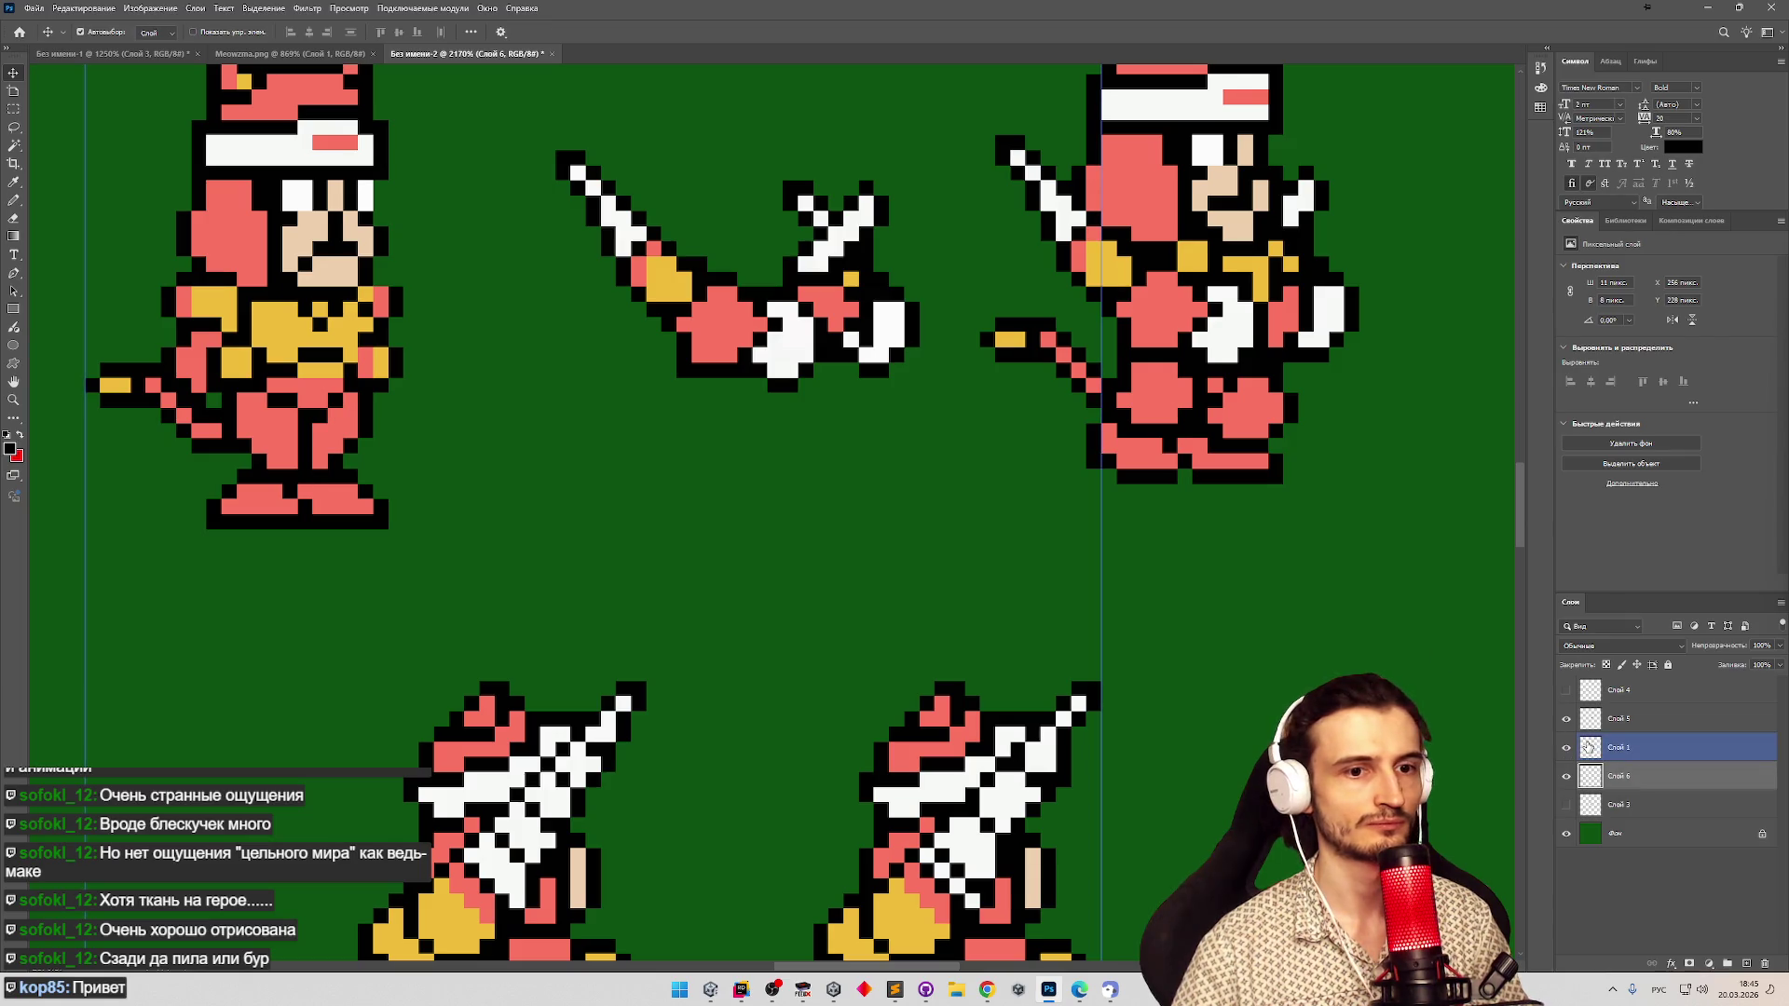
Make the arm layer active and erase a few white pixels on the hand with the Eraser.
{"action": "left_click", "coordinate": [1589, 747]}
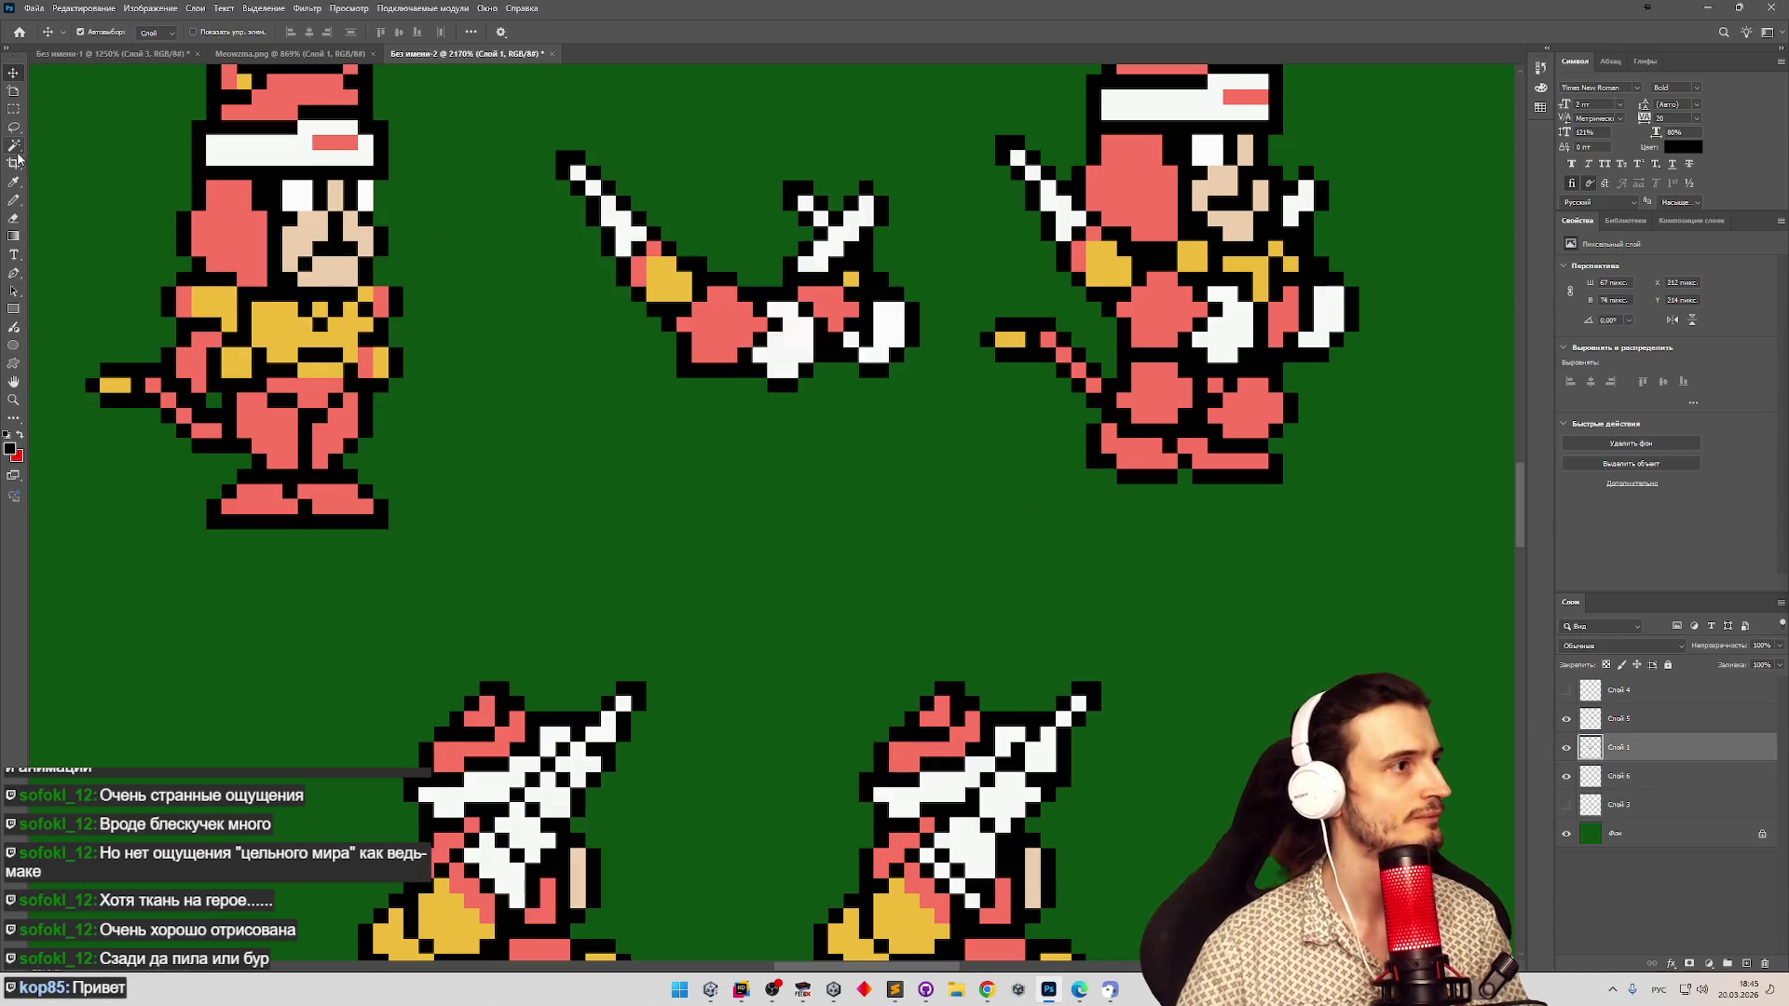
{"action": "left_click", "coordinate": [13, 217]}
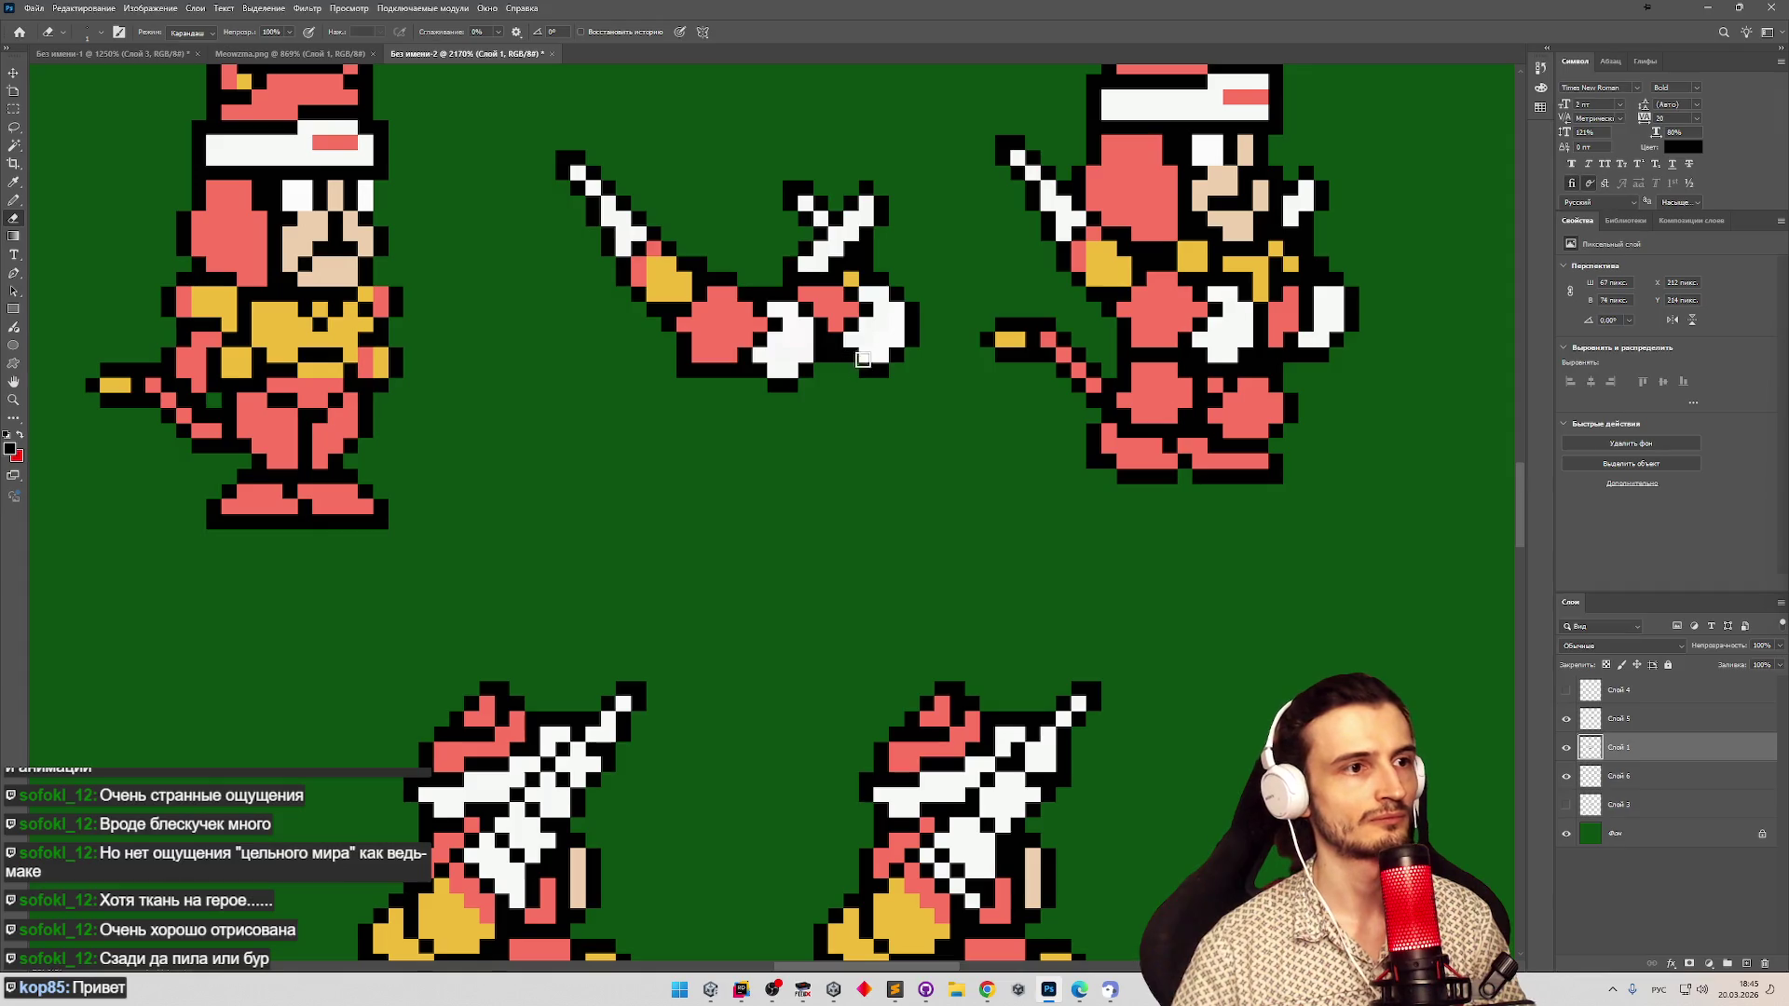
{"action": "mouse_move", "coordinate": [872, 296]}
{"action": "left_mouse_down"}
{"action": "mouse_move", "coordinate": [874, 325]}
{"action": "mouse_move", "coordinate": [845, 305]}
{"action": "mouse_move", "coordinate": [866, 299]}
{"action": "left_mouse_up"}
{"action": "key", "text": "z"}
{"action": "key", "text": "e"}
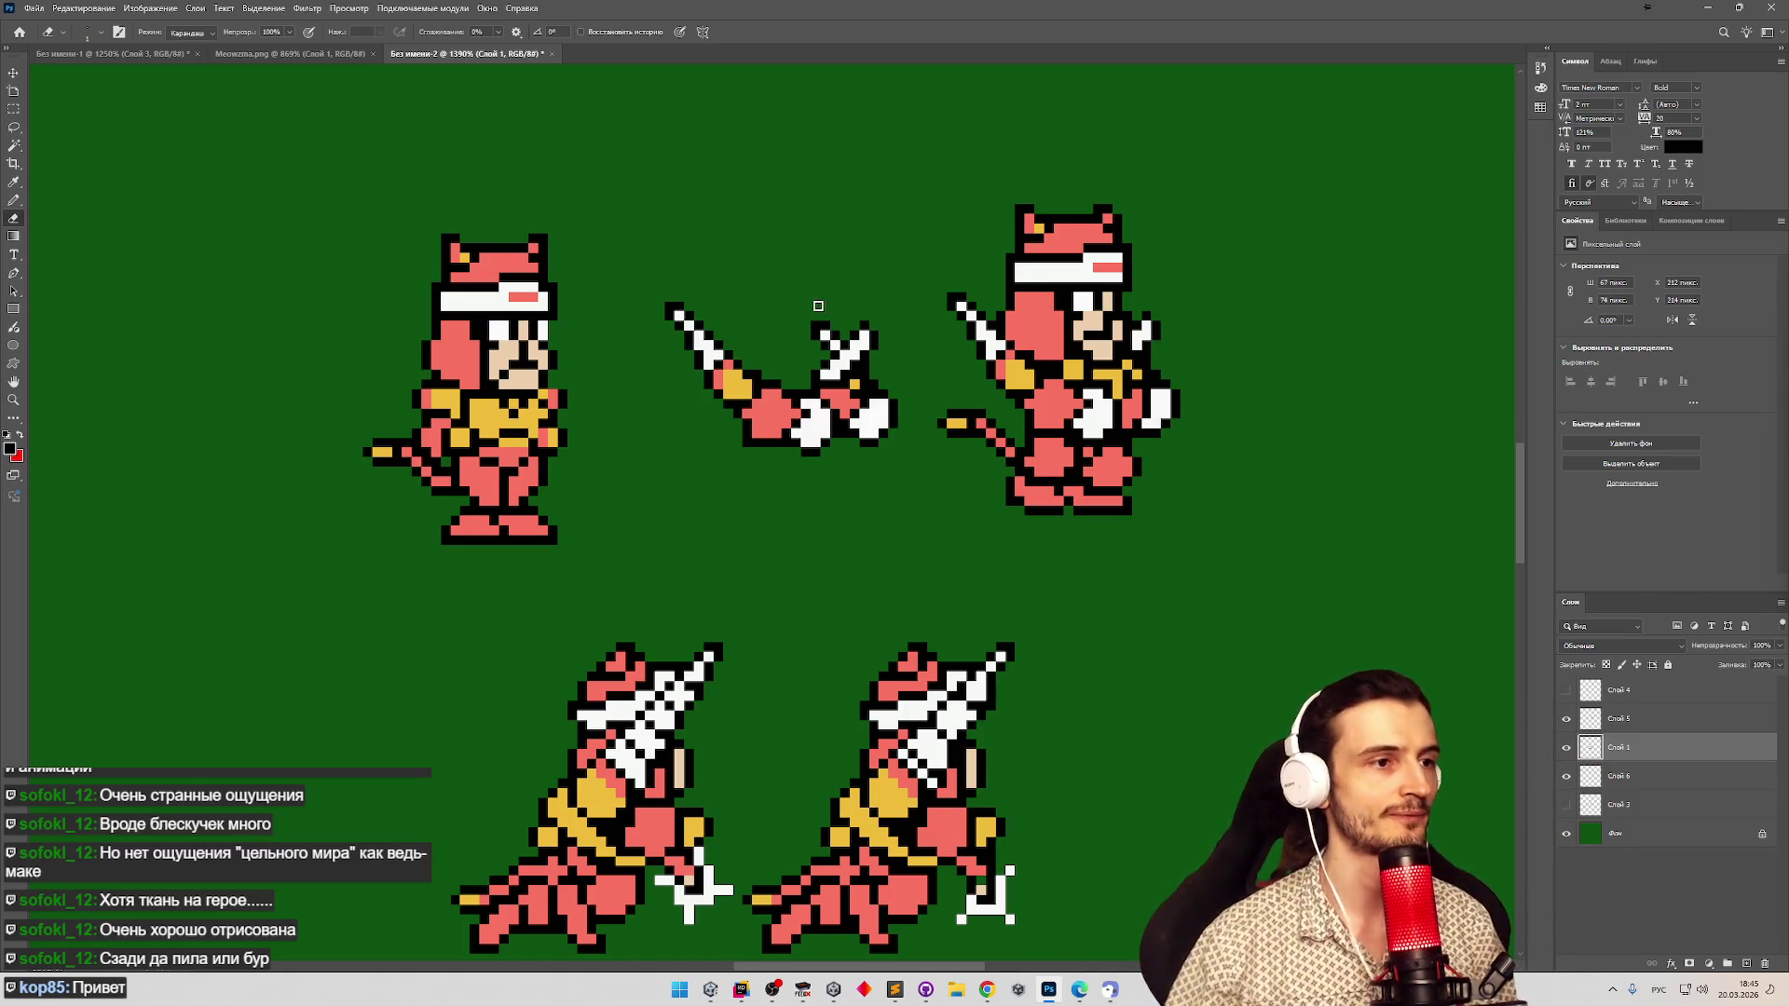
Zoom in and erase the stray yellow pixel on the middle sword-swing sprite.
{"action": "key", "text": "z"}
{"action": "scroll", "coordinate": [858, 299], "scroll_direction": "up", "scroll_amount": 1}
{"action": "scroll", "coordinate": [859, 363], "scroll_direction": "down", "scroll_amount": 3}
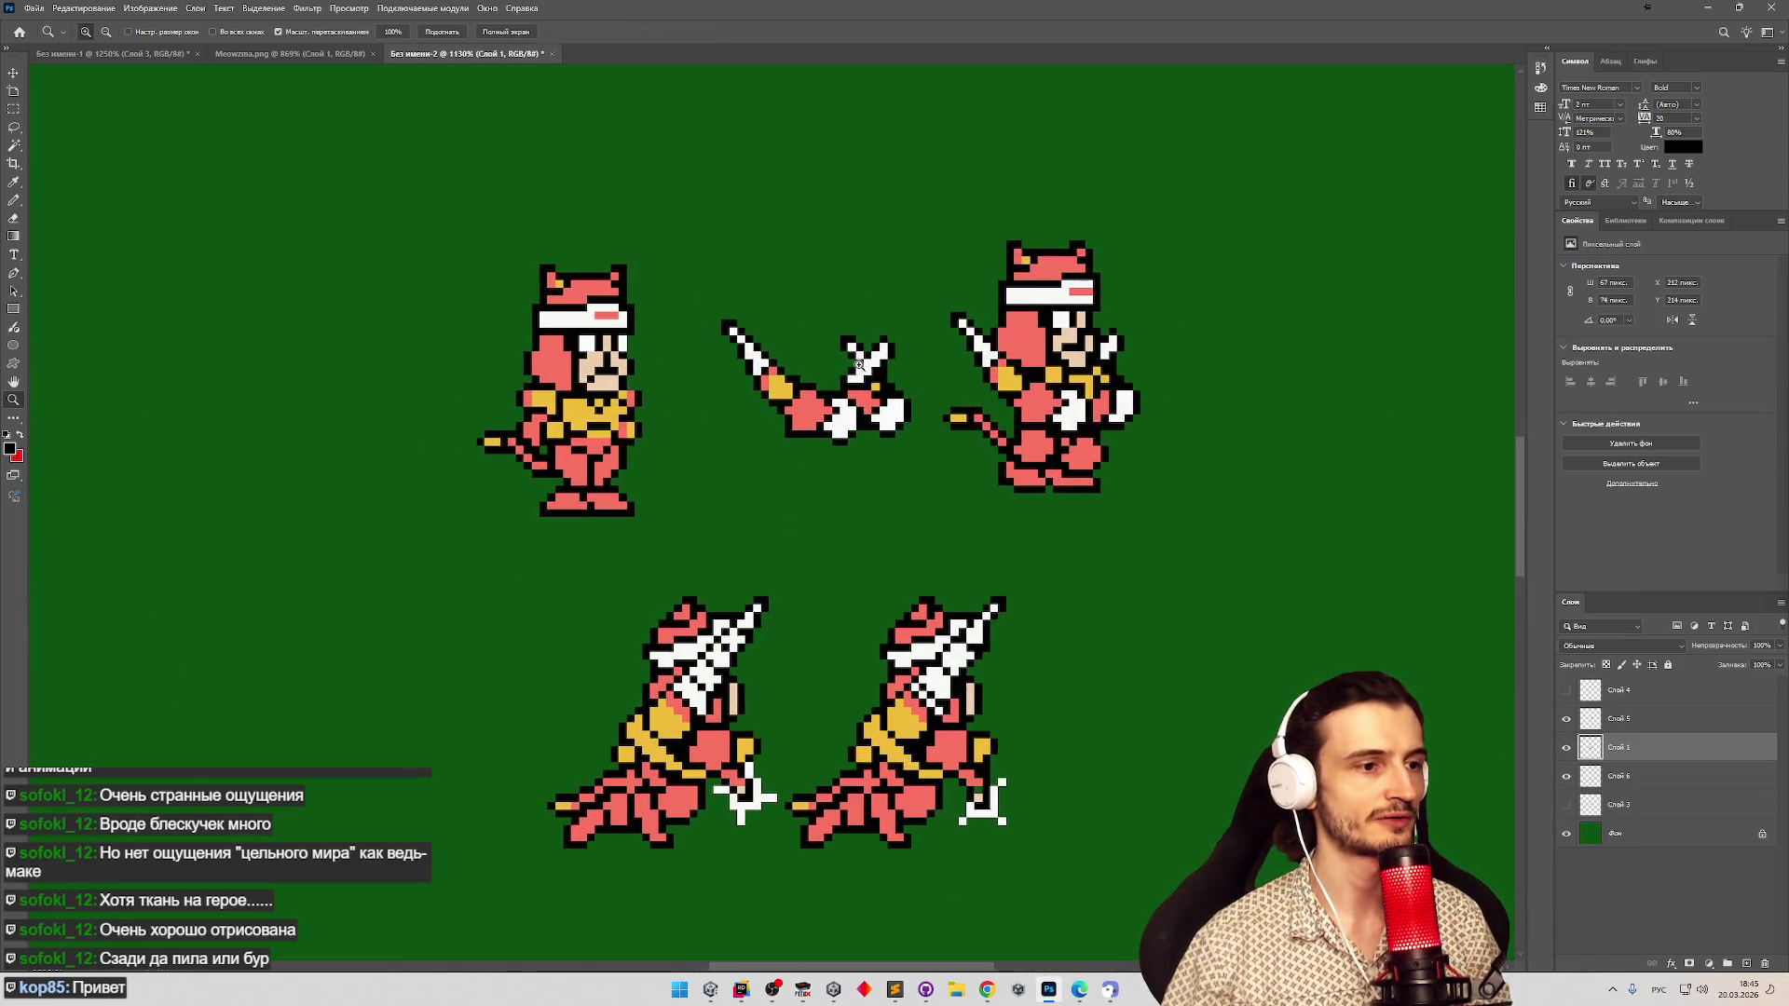
{"action": "scroll", "coordinate": [824, 386], "scroll_direction": "up", "scroll_amount": 2}
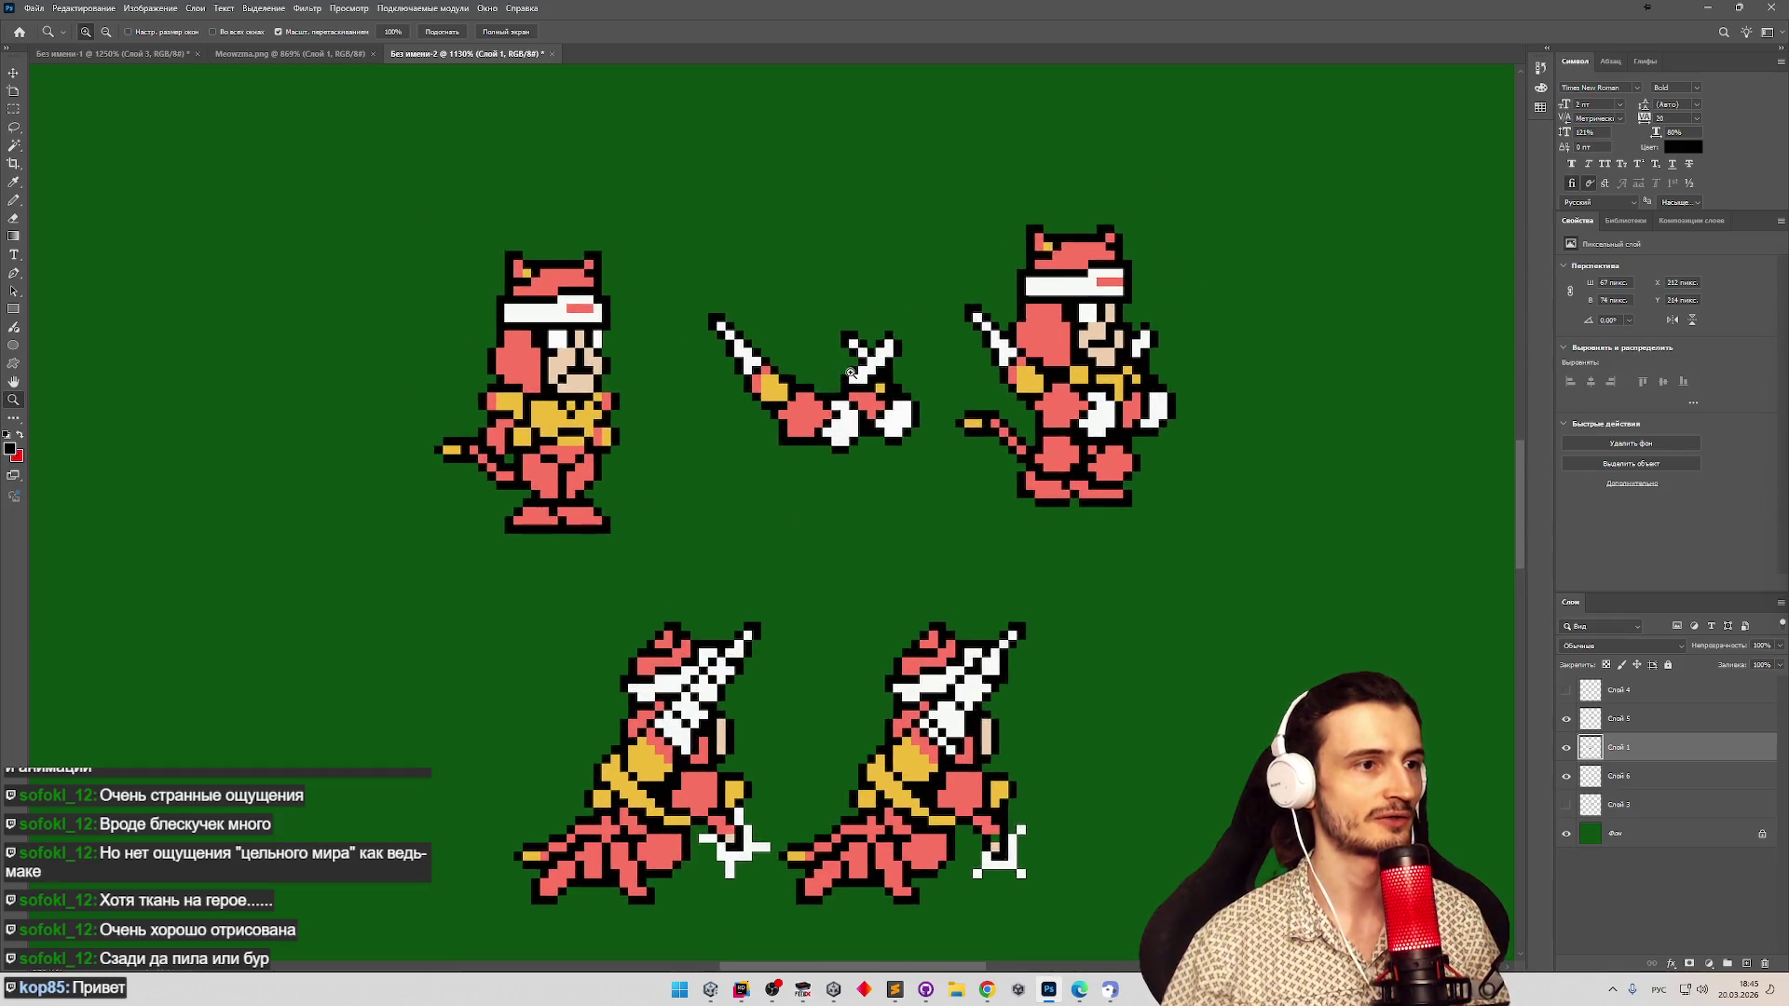
{"action": "scroll", "coordinate": [849, 371], "scroll_direction": "up", "scroll_amount": 3}
{"action": "key", "text": "e"}
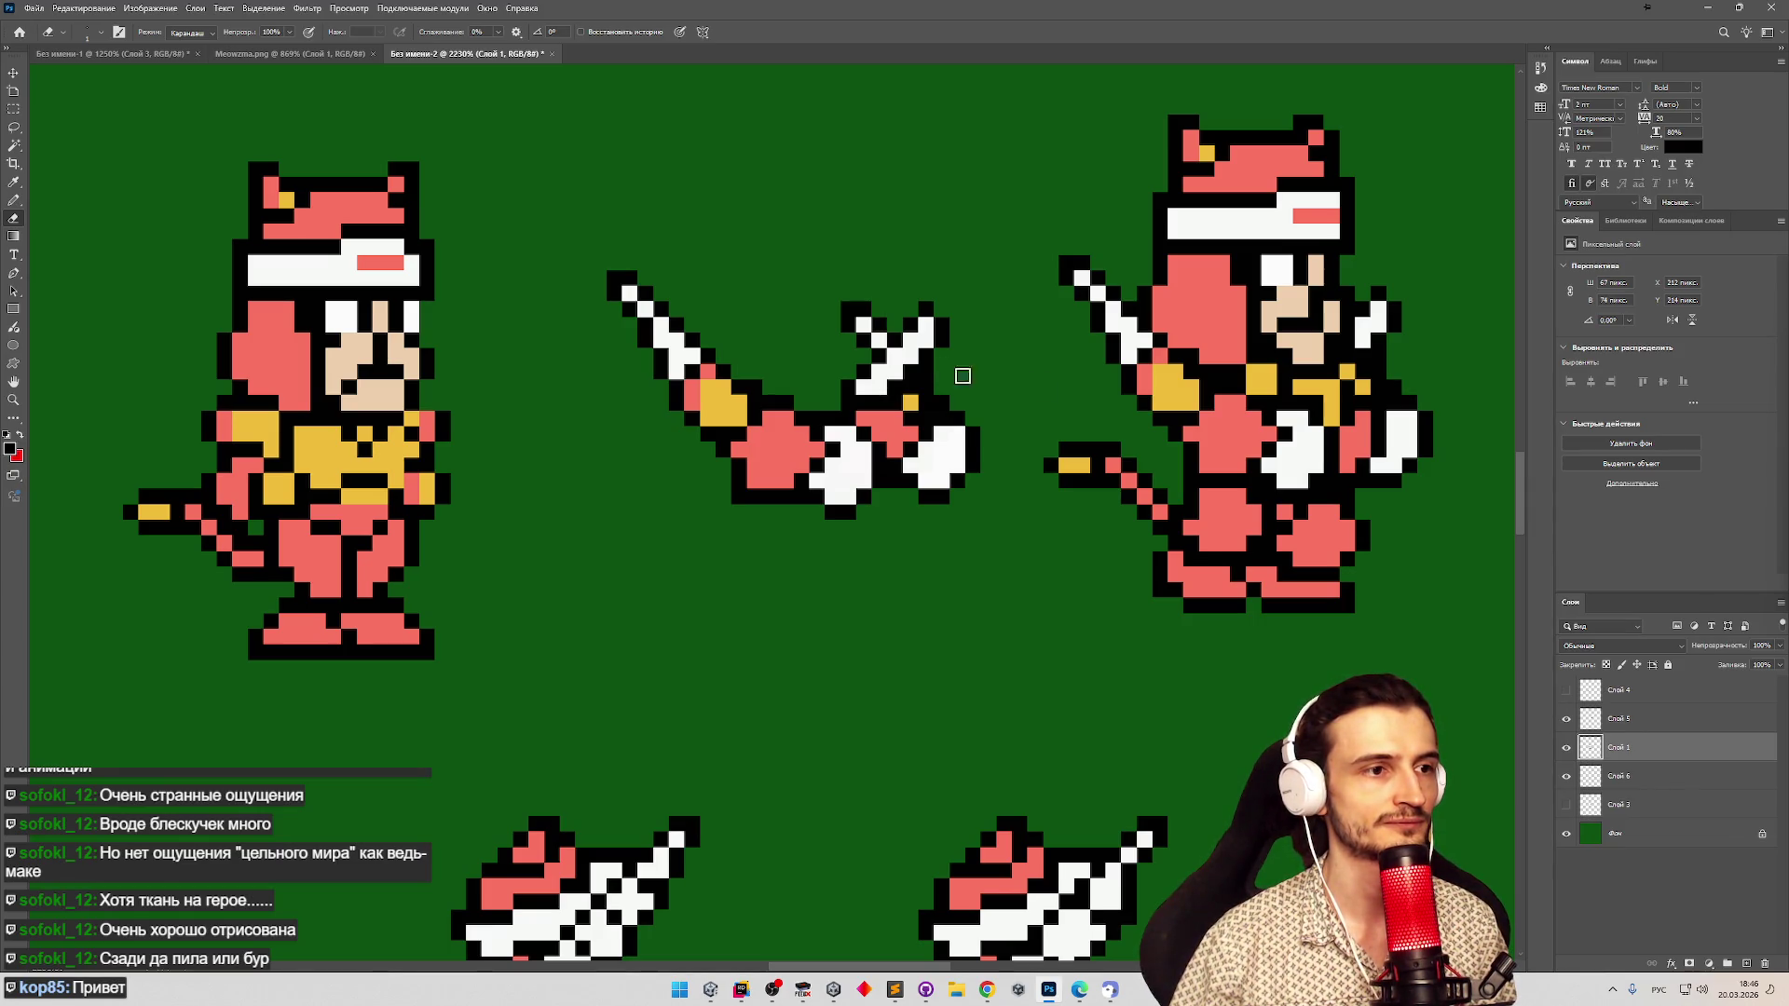
{"action": "left_click", "coordinate": [910, 403]}
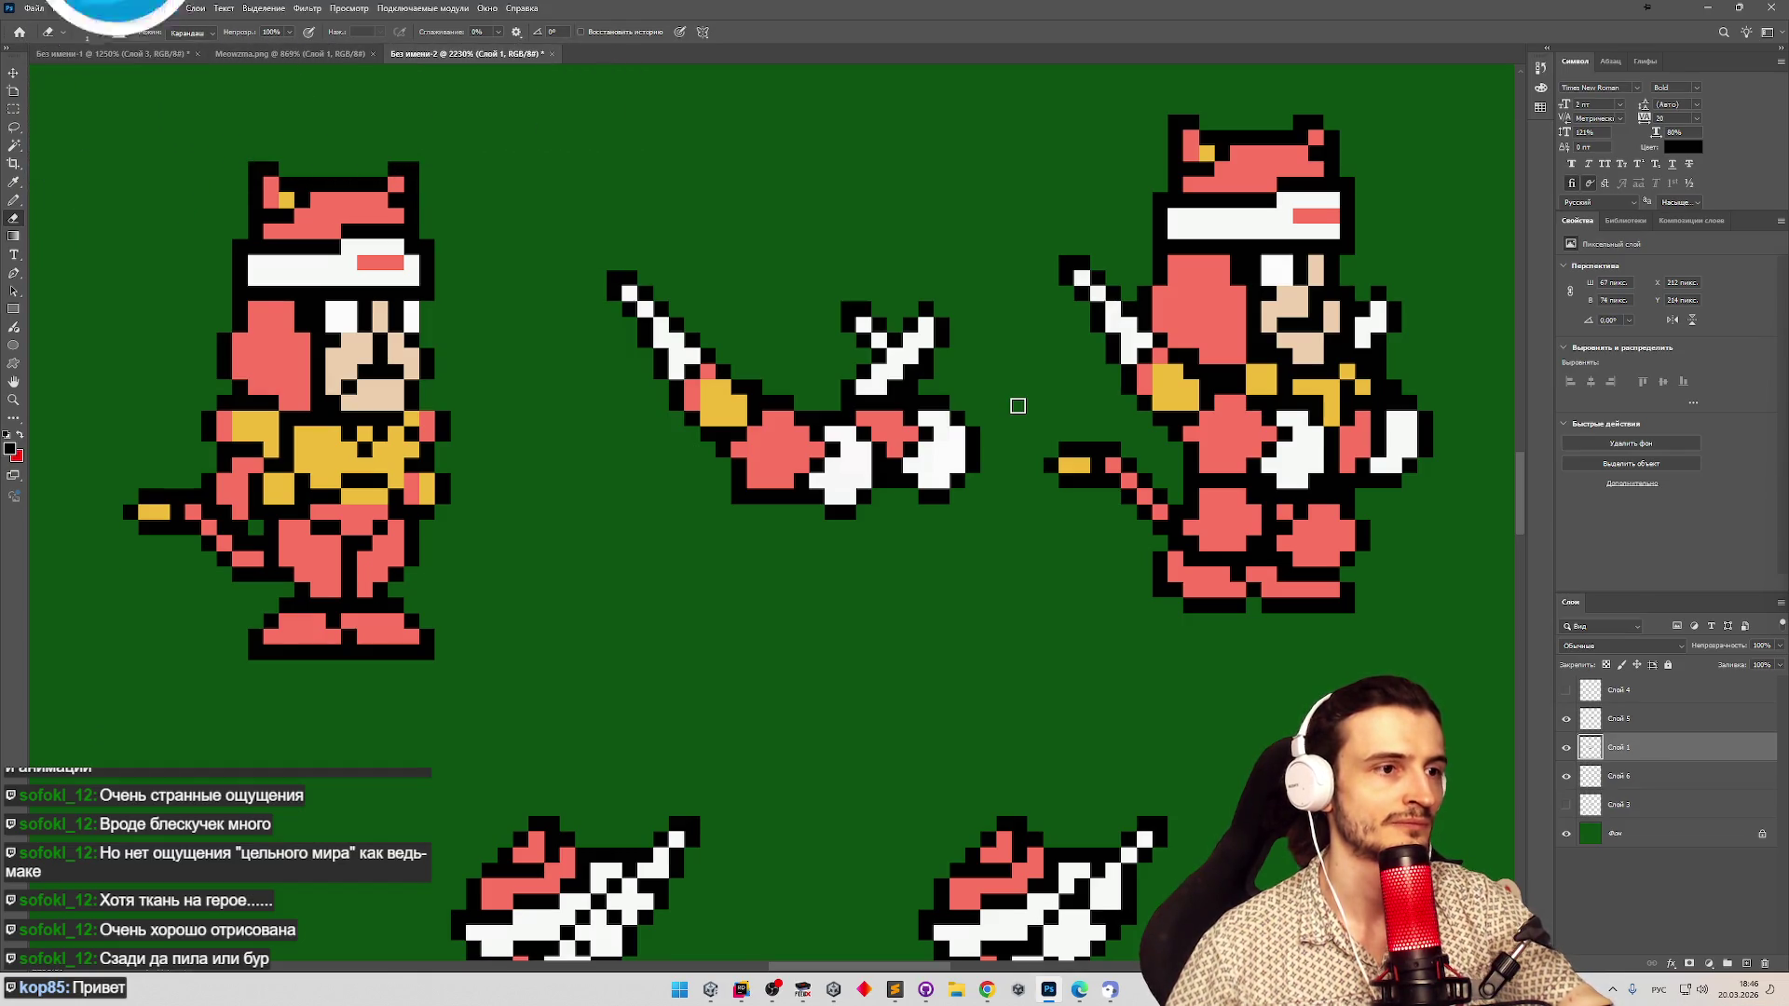
Erase a strip along the middle sprite's lower edge, then undo it to keep the hand outline.
{"action": "left_click_drag", "start_coordinate": [962, 432], "coordinate": [913, 432]}
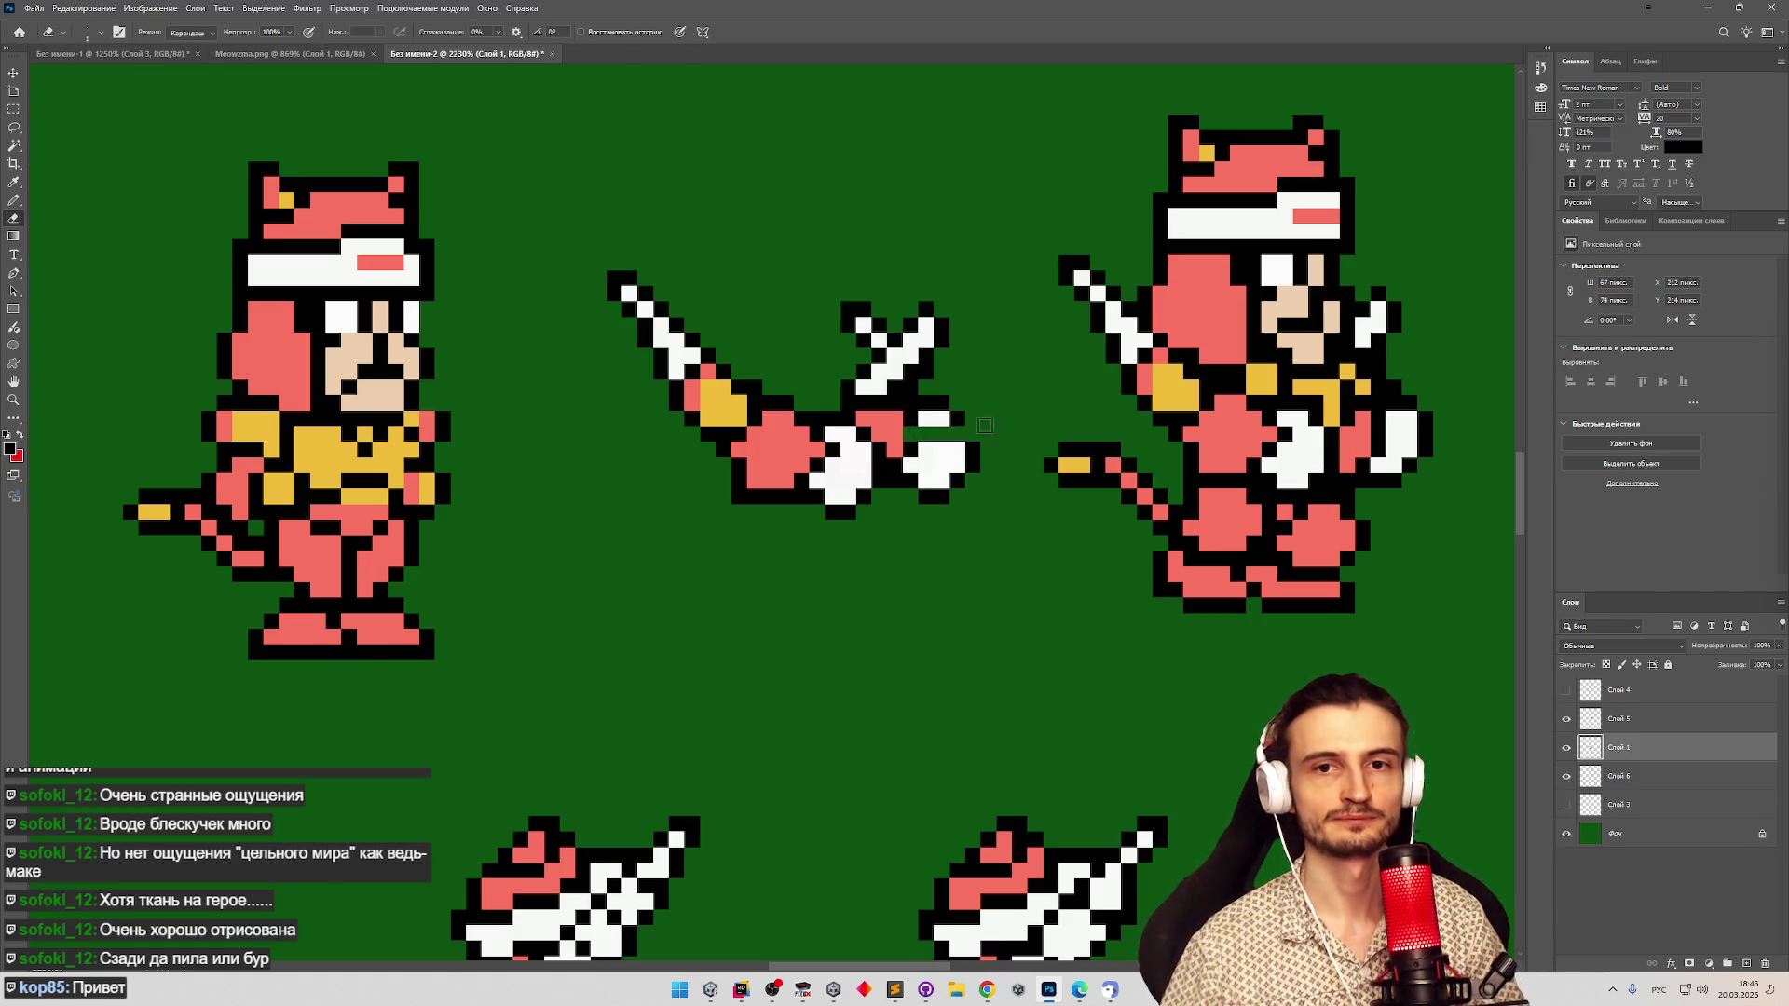
{"action": "key", "text": "ctrl+z"}
{"action": "key", "text": "z"}
{"action": "mouse_move", "coordinate": [723, 521]}
{"action": "left_mouse_down"}
{"action": "mouse_move", "coordinate": [637, 524]}
{"action": "mouse_move", "coordinate": [799, 539]}
{"action": "mouse_move", "coordinate": [727, 556]}
{"action": "mouse_move", "coordinate": [819, 571]}
{"action": "left_mouse_up"}
{"action": "key", "text": "e"}
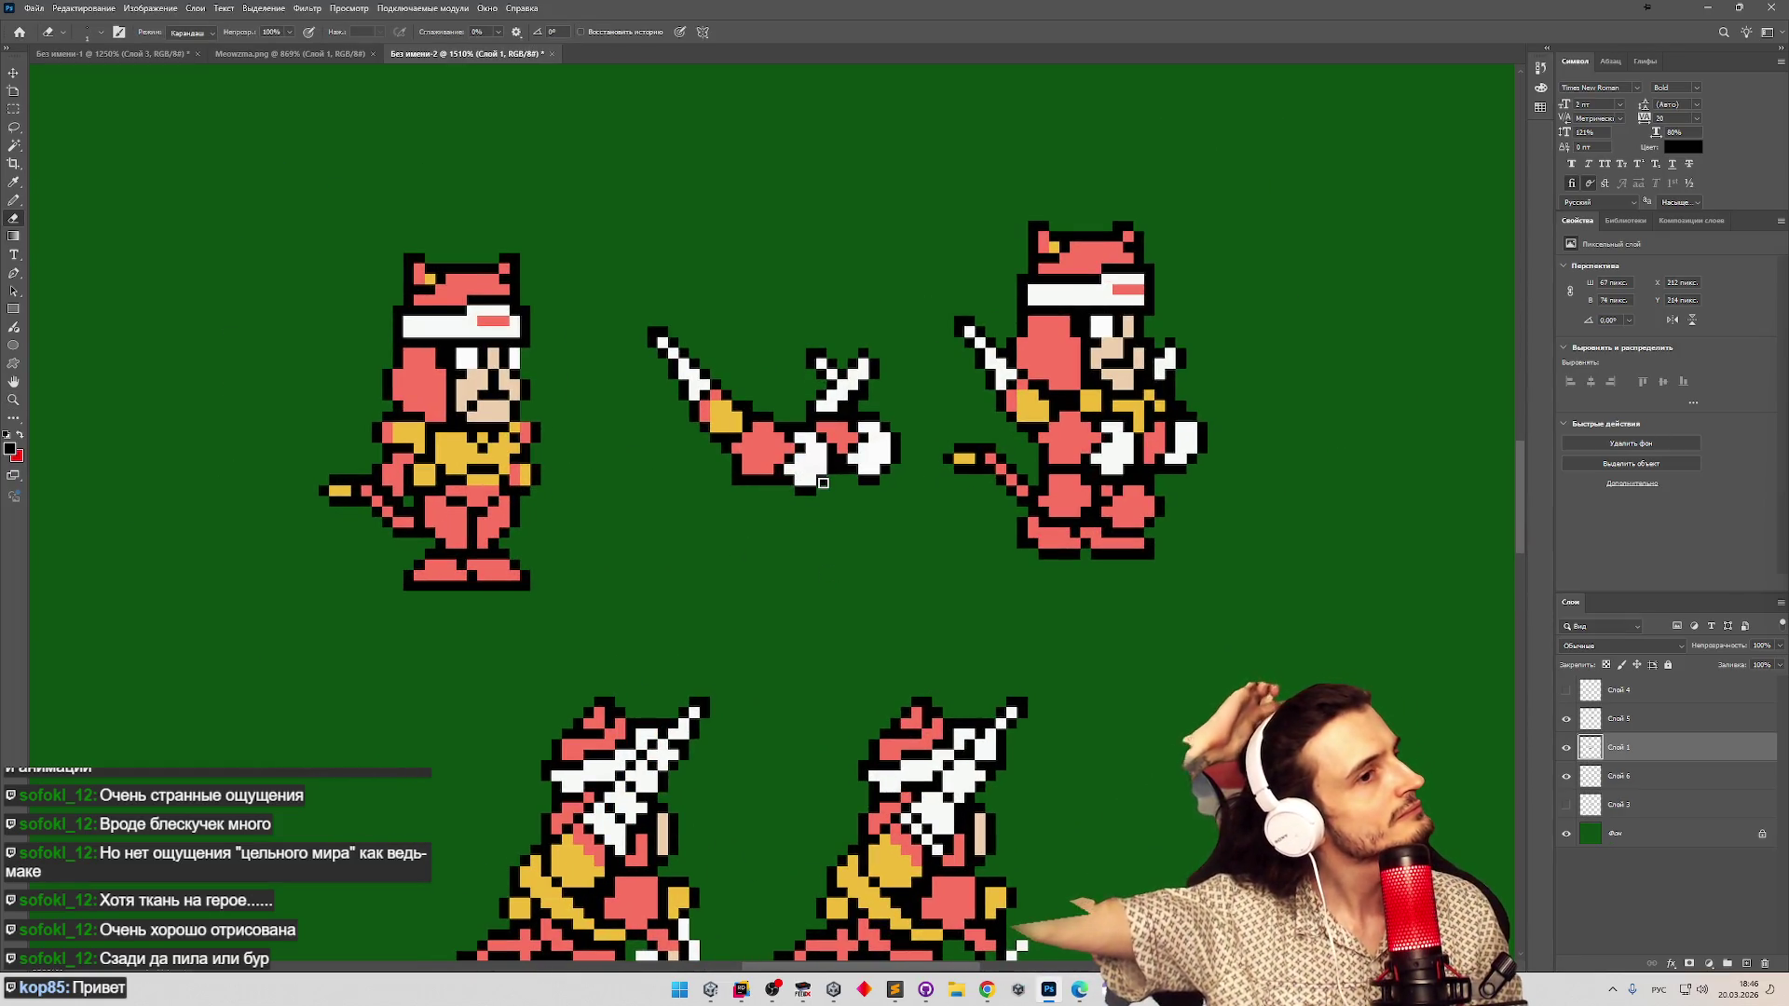
Marquee-select the crossed hilt pixels on the middle sprite and cut them out.
{"action": "left_click", "coordinate": [1565, 747]}
{"action": "left_click", "coordinate": [1565, 747]}
{"action": "left_click", "coordinate": [1566, 749]}
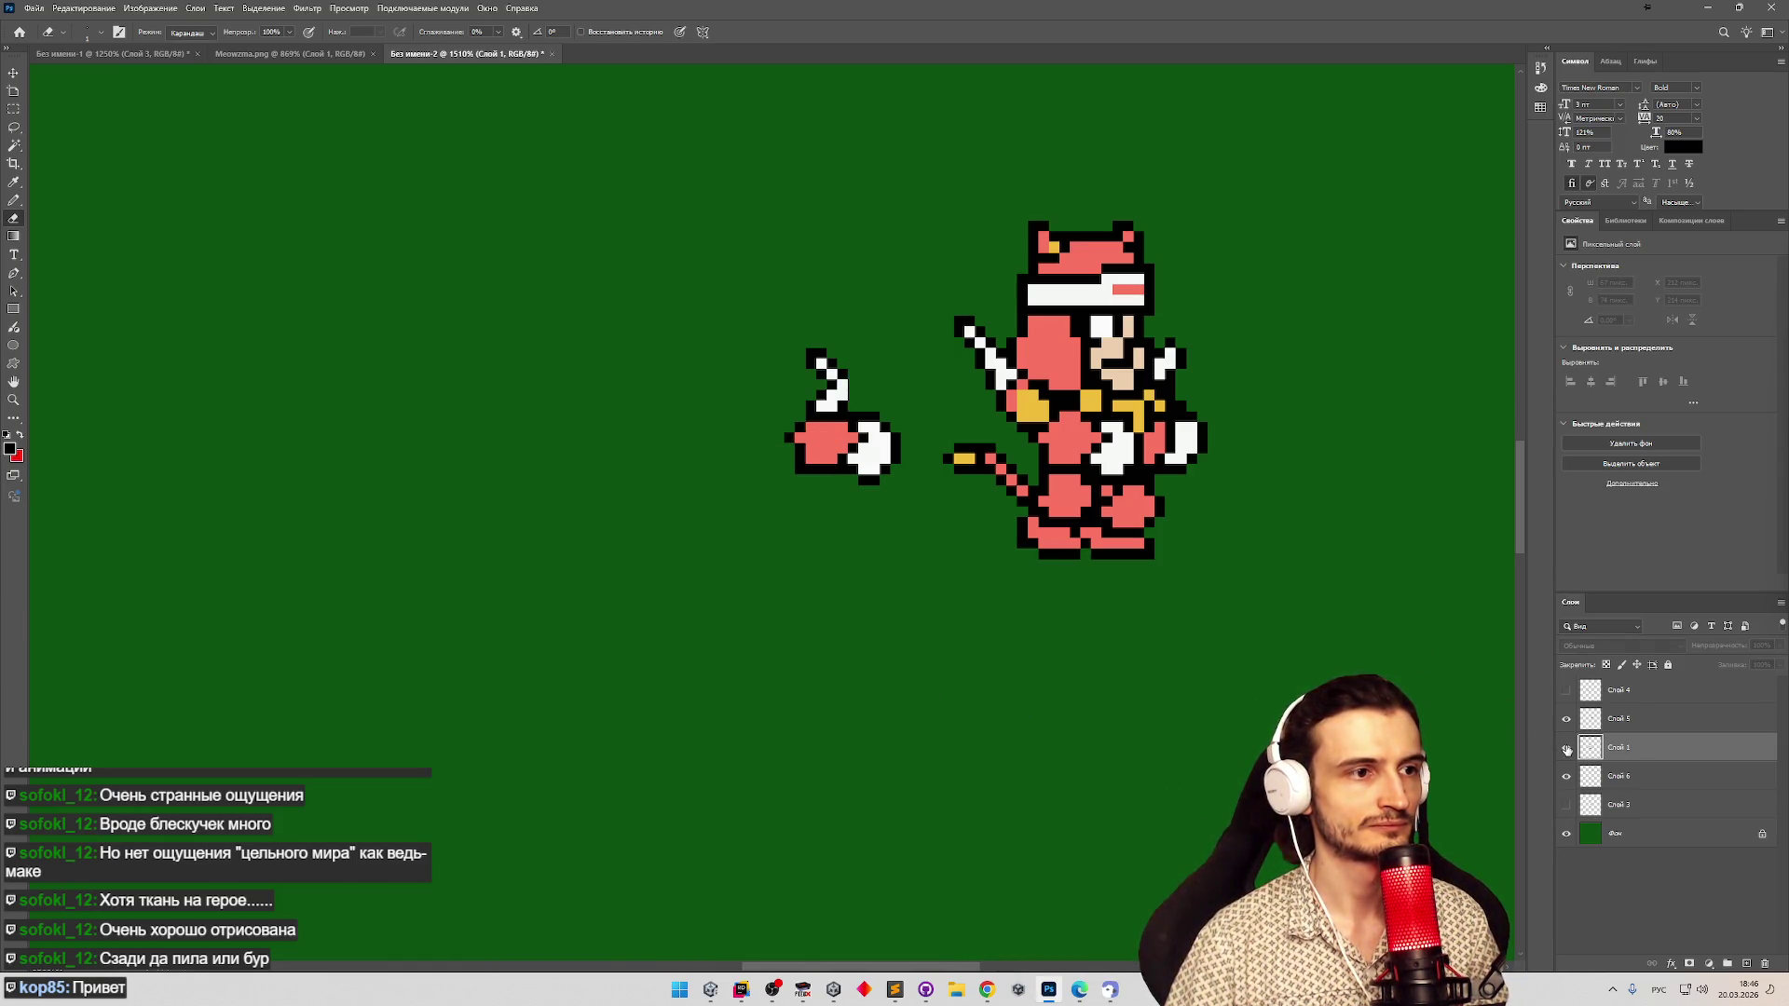
{"action": "left_click", "coordinate": [1566, 749]}
{"action": "left_click", "coordinate": [13, 109]}
{"action": "left_click_drag", "start_coordinate": [807, 327], "coordinate": [919, 407]}
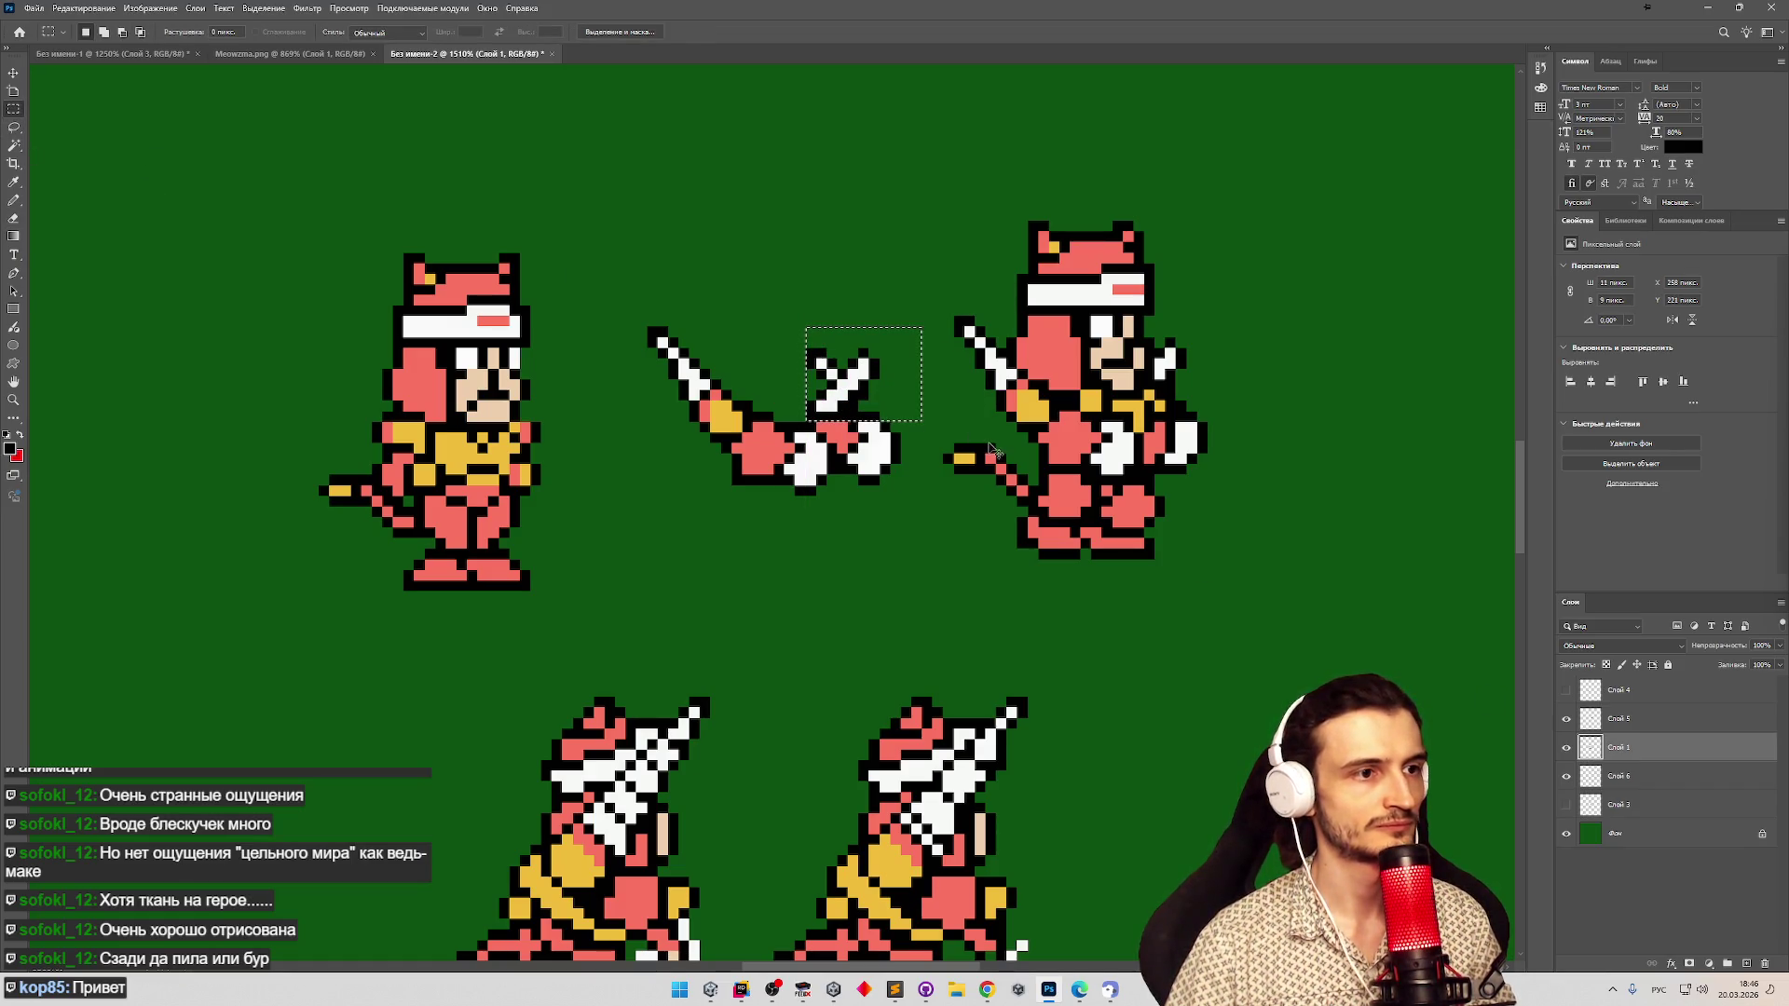
{"action": "key", "text": "Delete"}
{"action": "key", "text": "ctrl+d"}
Paste the hilt pixels as a new layer above Слой 6 and nudge them over the hand.
{"action": "left_click", "coordinate": [1566, 747]}
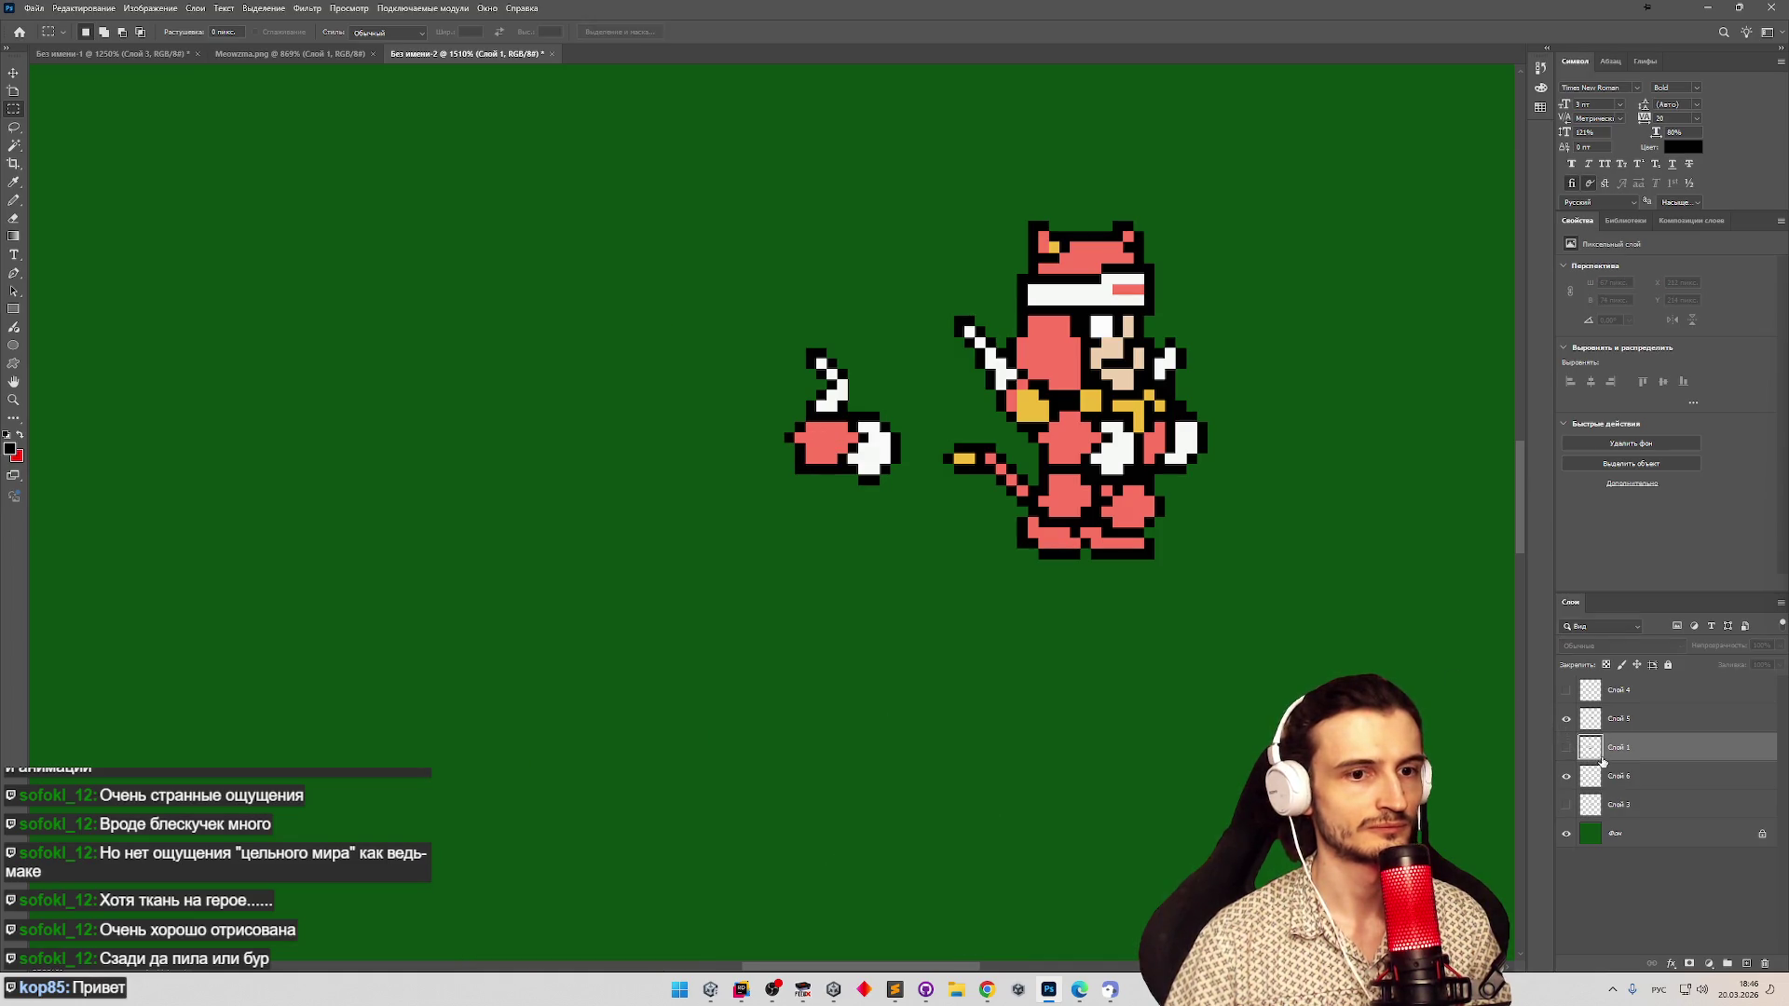
{"action": "left_click", "coordinate": [1609, 777]}
{"action": "key", "text": "ctrl+v"}
{"action": "left_click", "coordinate": [15, 80]}
{"action": "left_click_drag", "start_coordinate": [787, 507], "coordinate": [864, 377]}
{"action": "key", "text": "Up"}
{"action": "key", "text": "Left"}
{"action": "key", "text": "Right"}
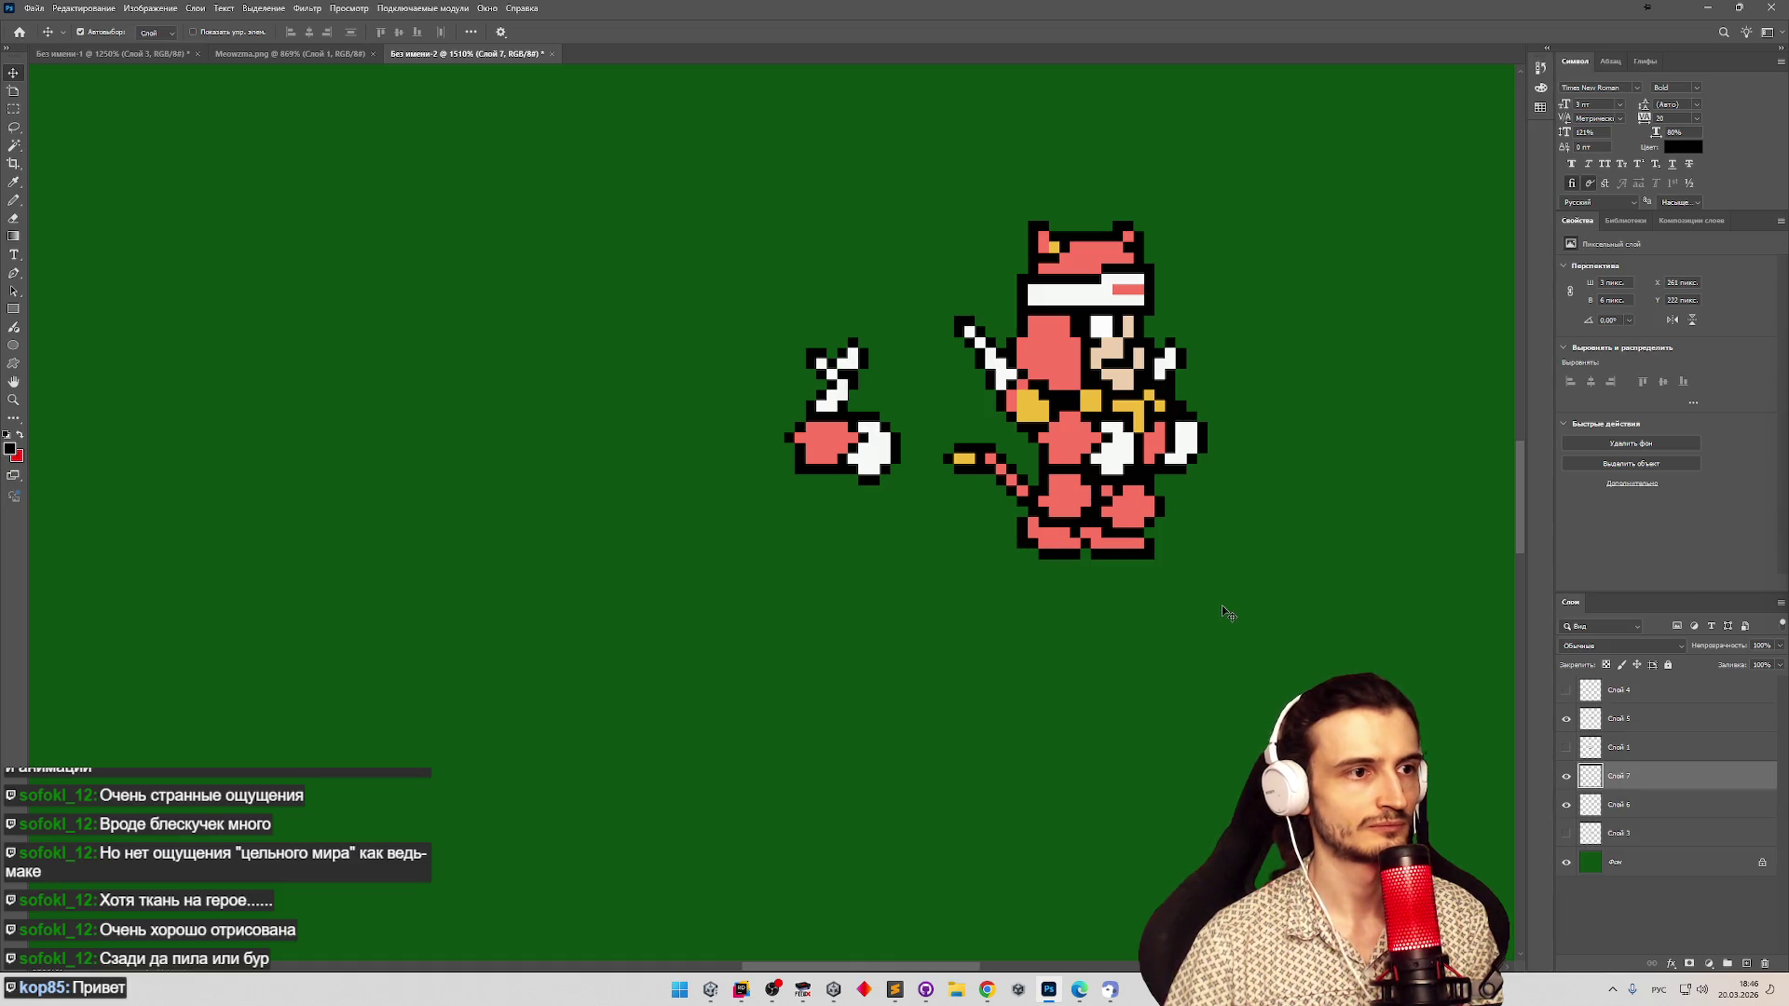
{"action": "key", "text": "Down"}
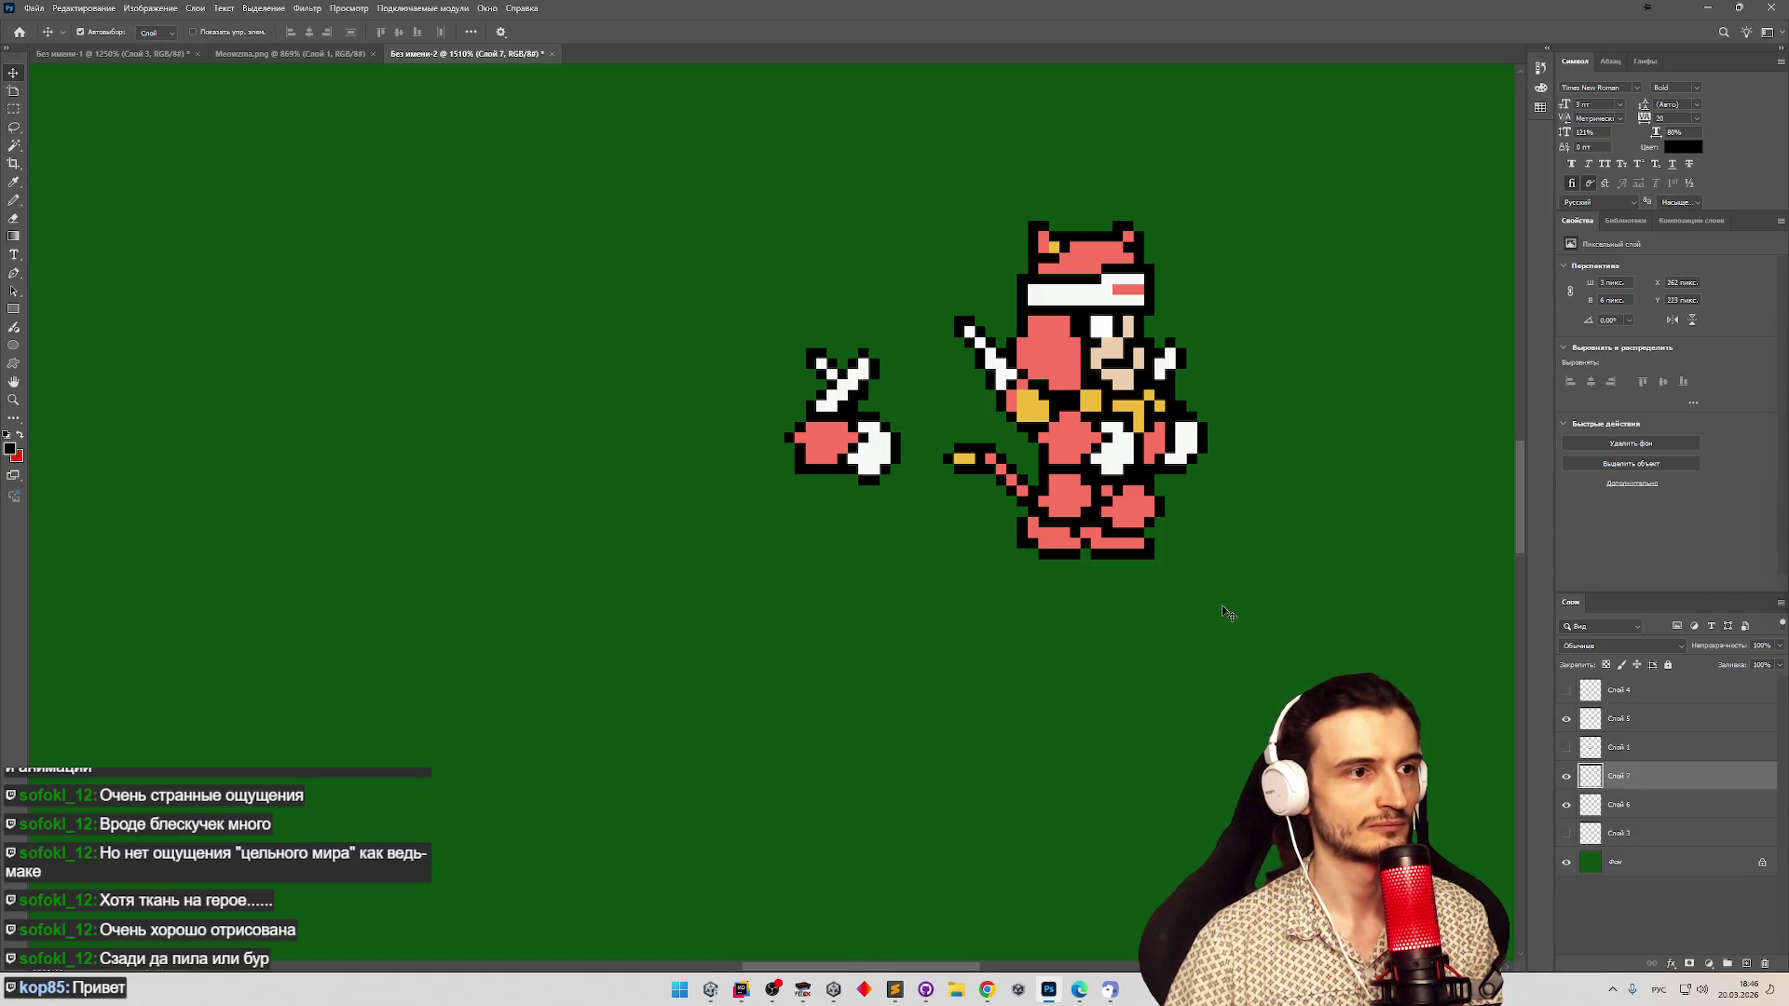
{"action": "left_click", "coordinate": [12, 109]}
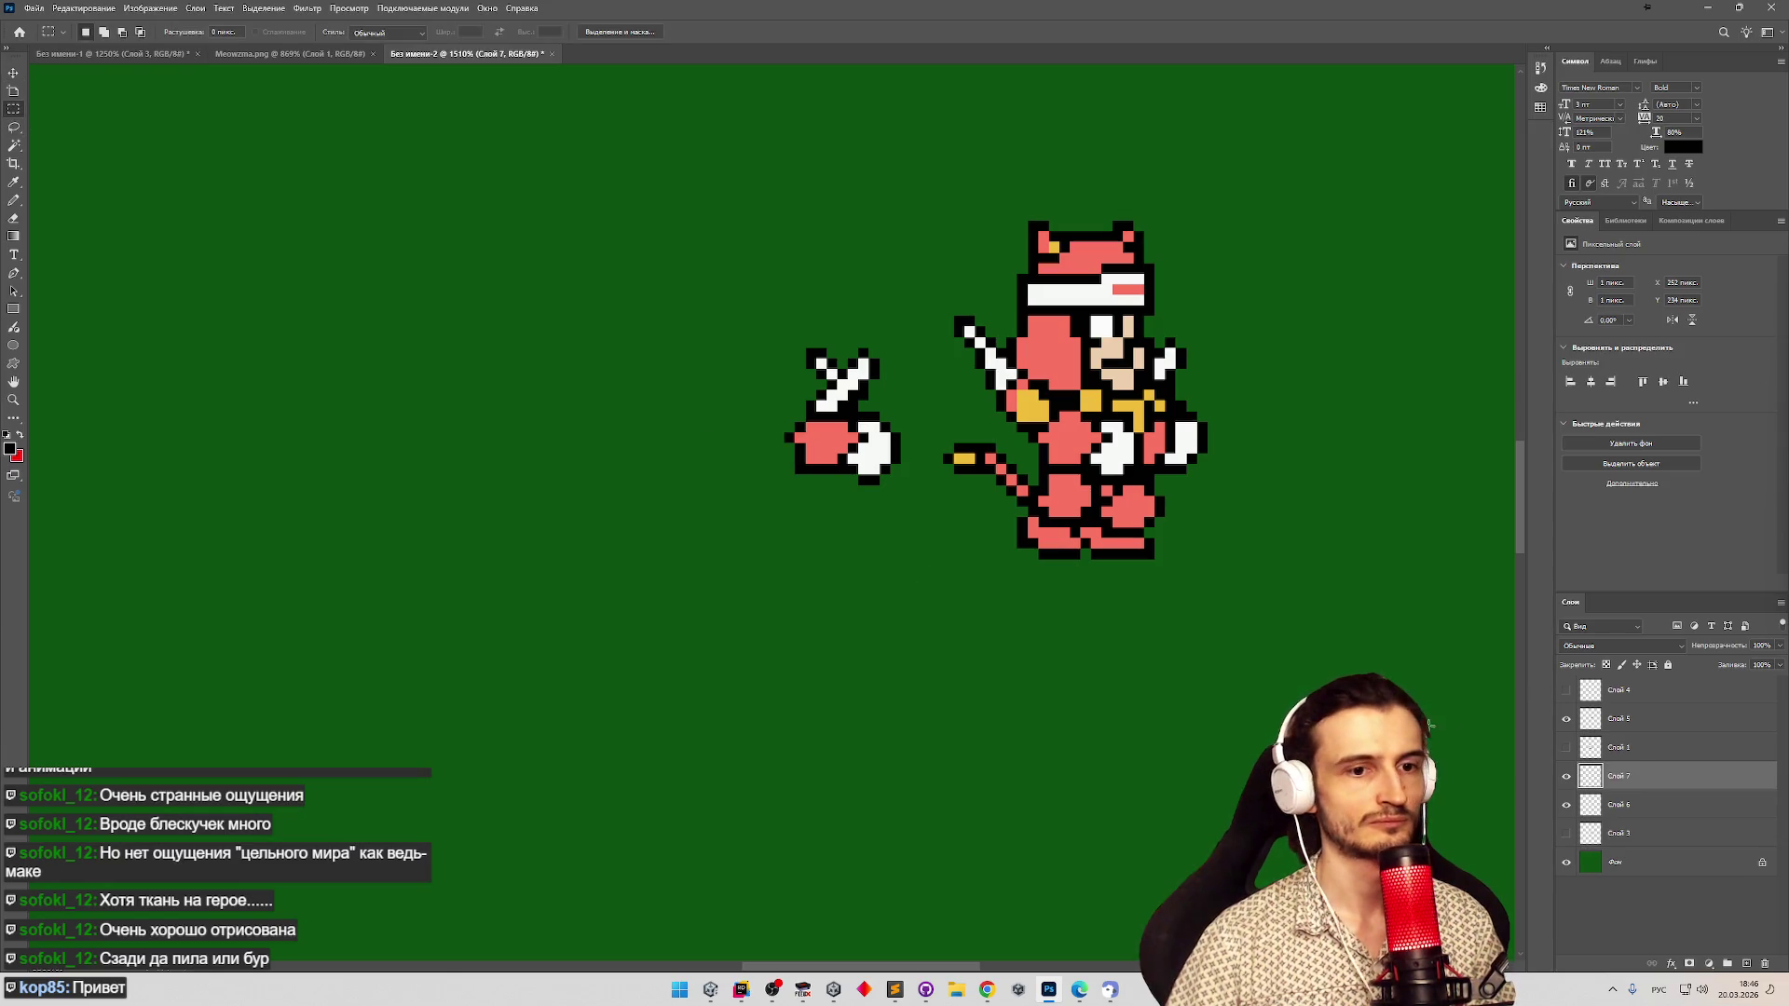
{"action": "left_click", "coordinate": [1565, 748]}
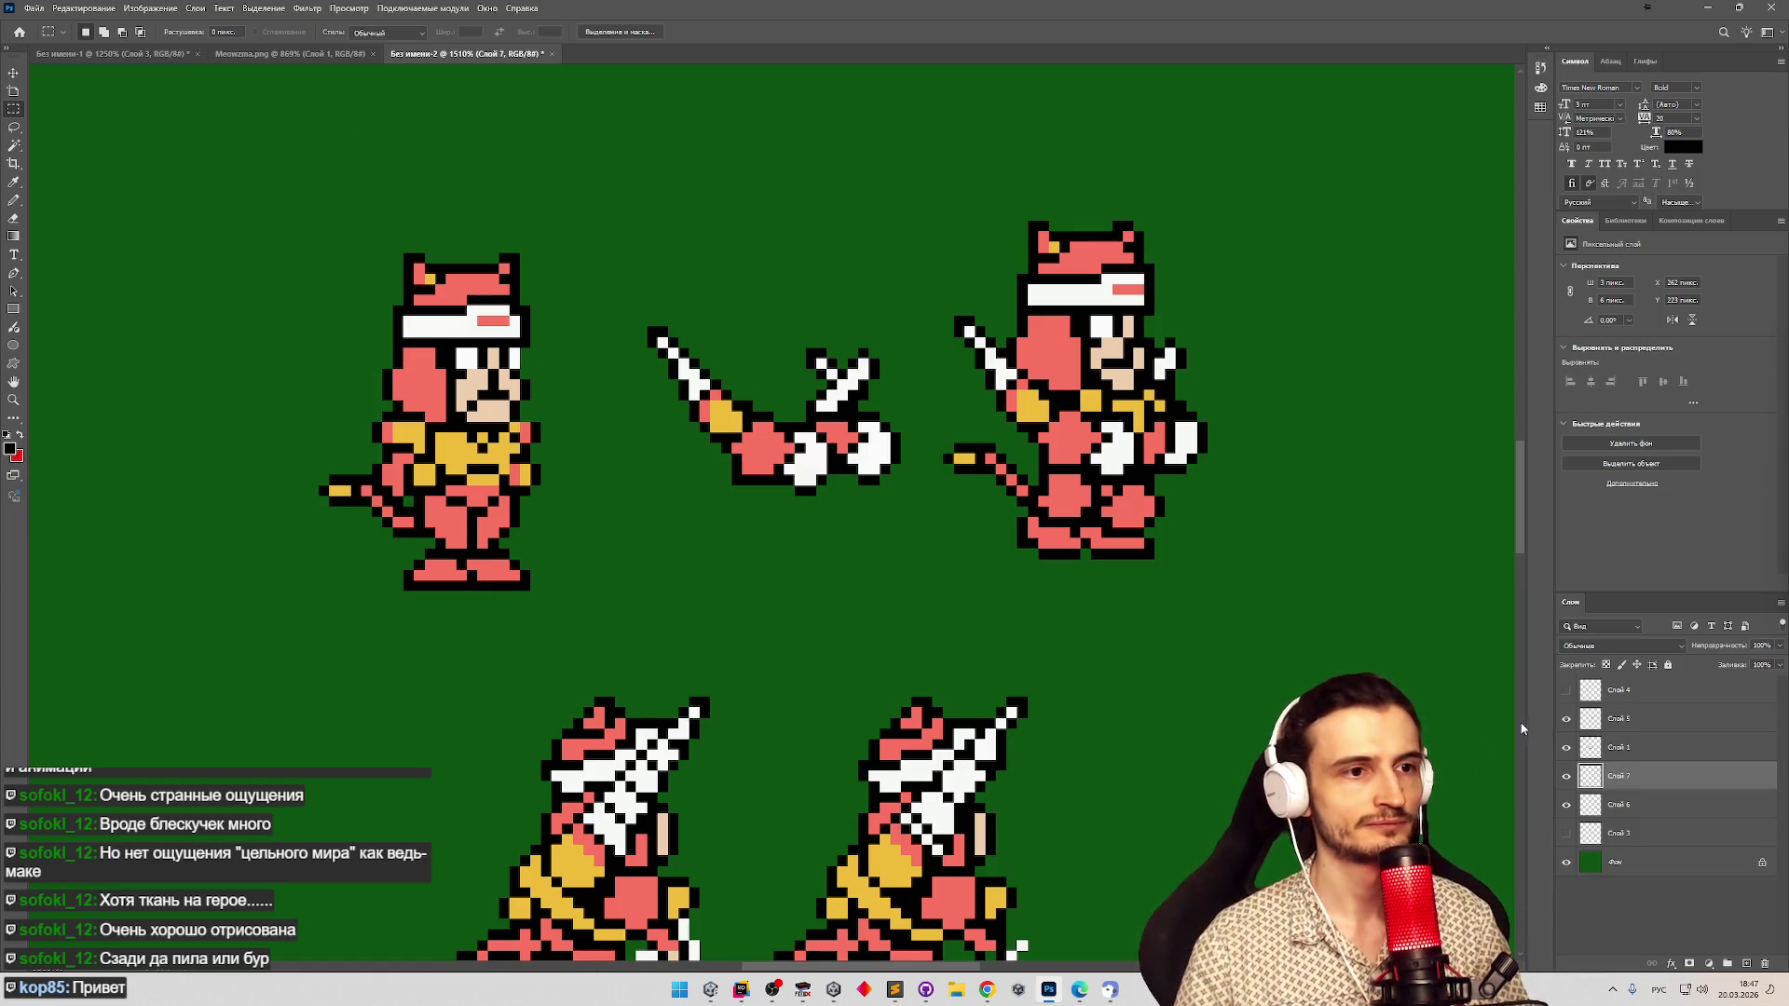
Zoom in on the middle and right sprites and marquee small strips on each.
{"action": "key", "text": "z"}
{"action": "left_click_drag", "start_coordinate": [943, 495], "coordinate": [961, 490]}
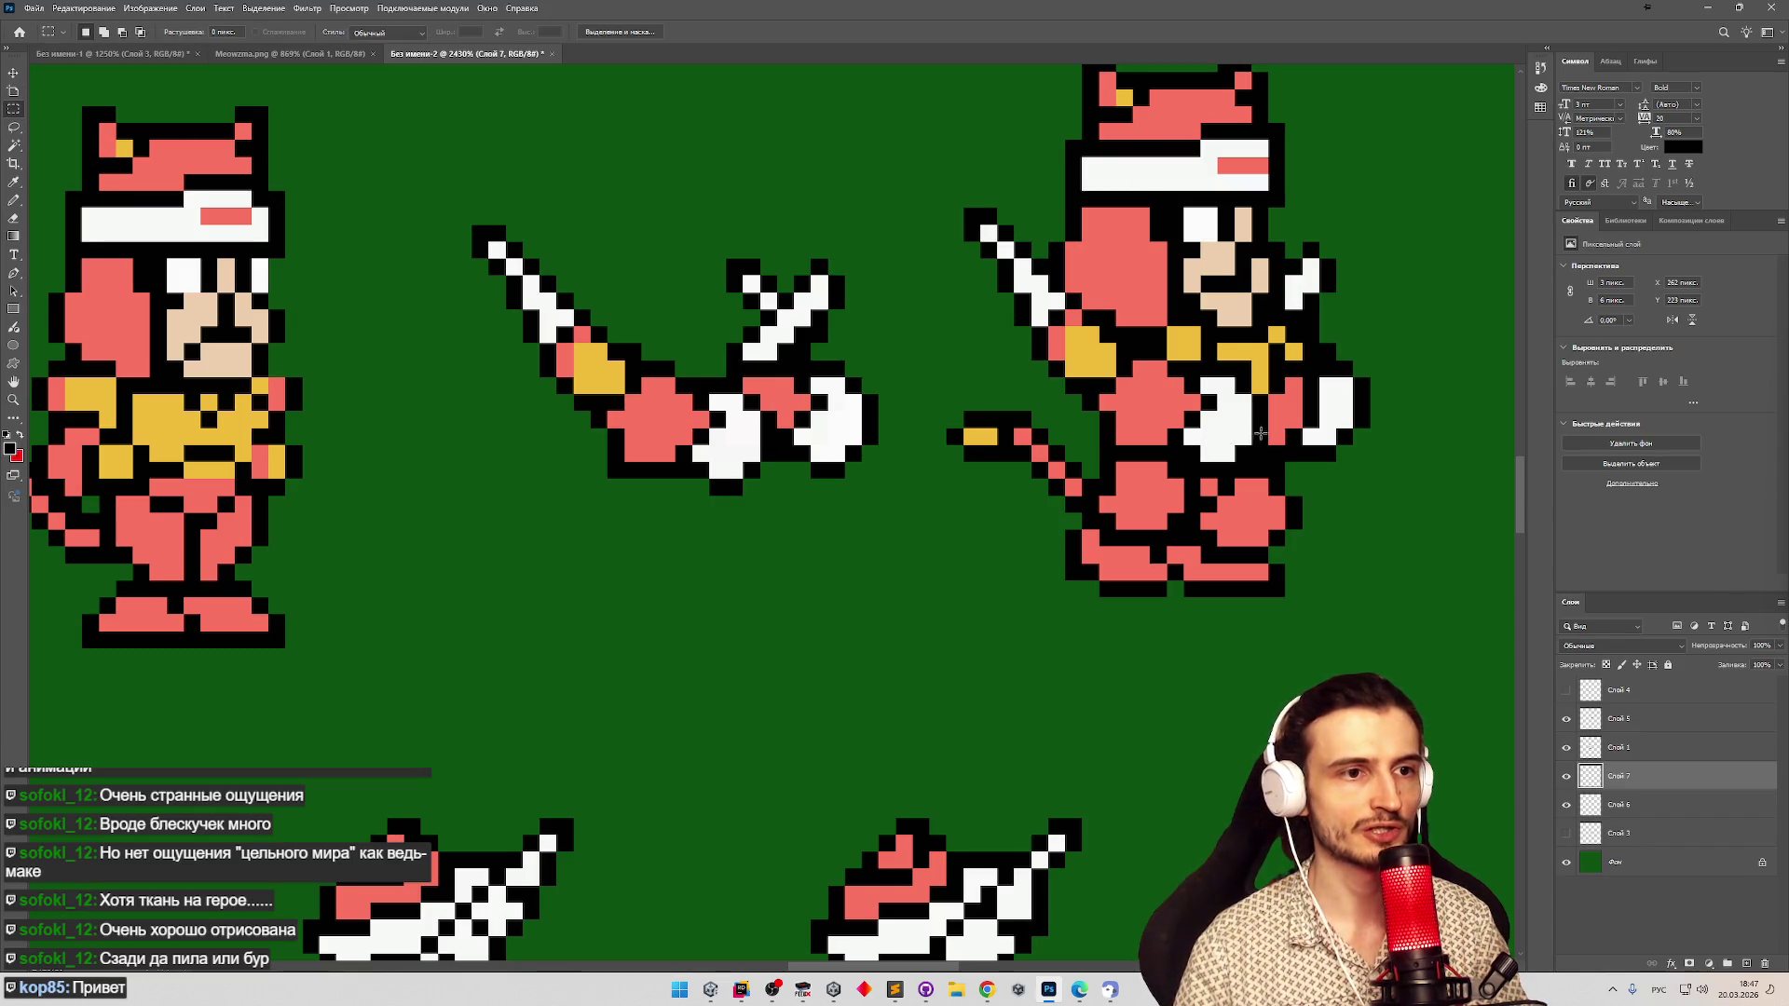
{"action": "left_click_drag", "start_coordinate": [1251, 429], "coordinate": [1301, 443]}
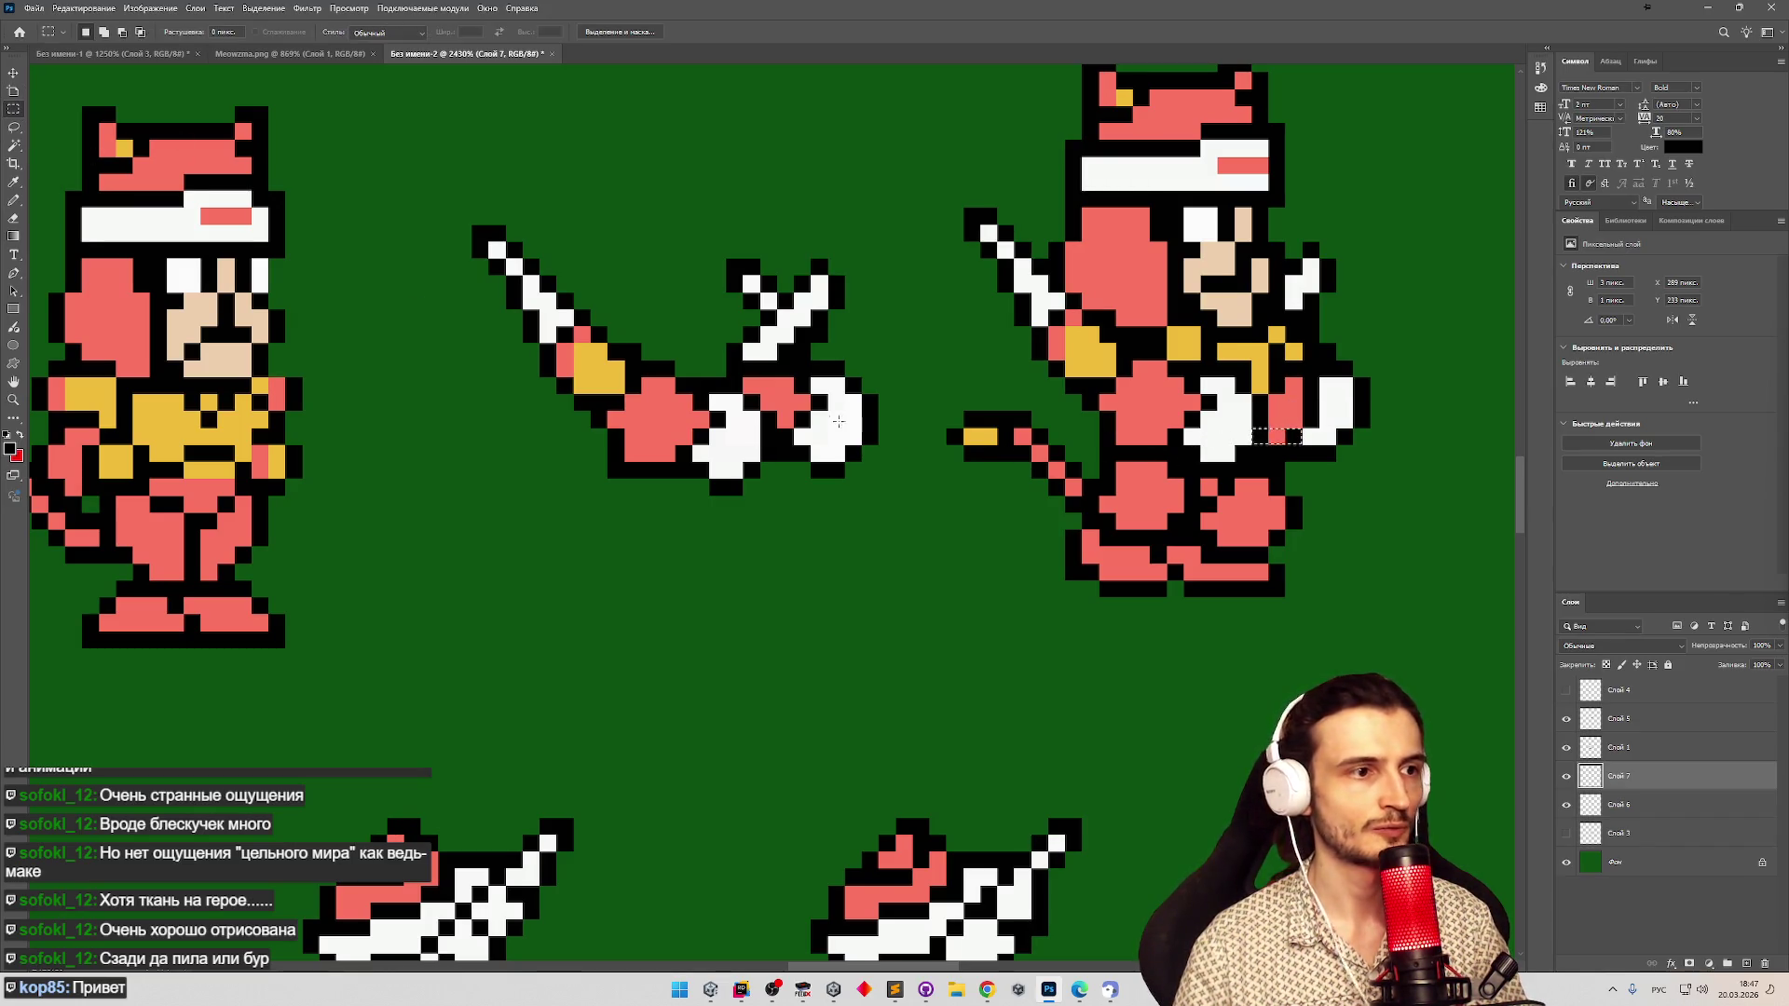
{"action": "mouse_move", "coordinate": [760, 446]}
{"action": "left_mouse_down"}
{"action": "mouse_move", "coordinate": [827, 464]}
{"action": "mouse_move", "coordinate": [815, 423]}
{"action": "mouse_move", "coordinate": [763, 452]}
{"action": "left_mouse_up"}
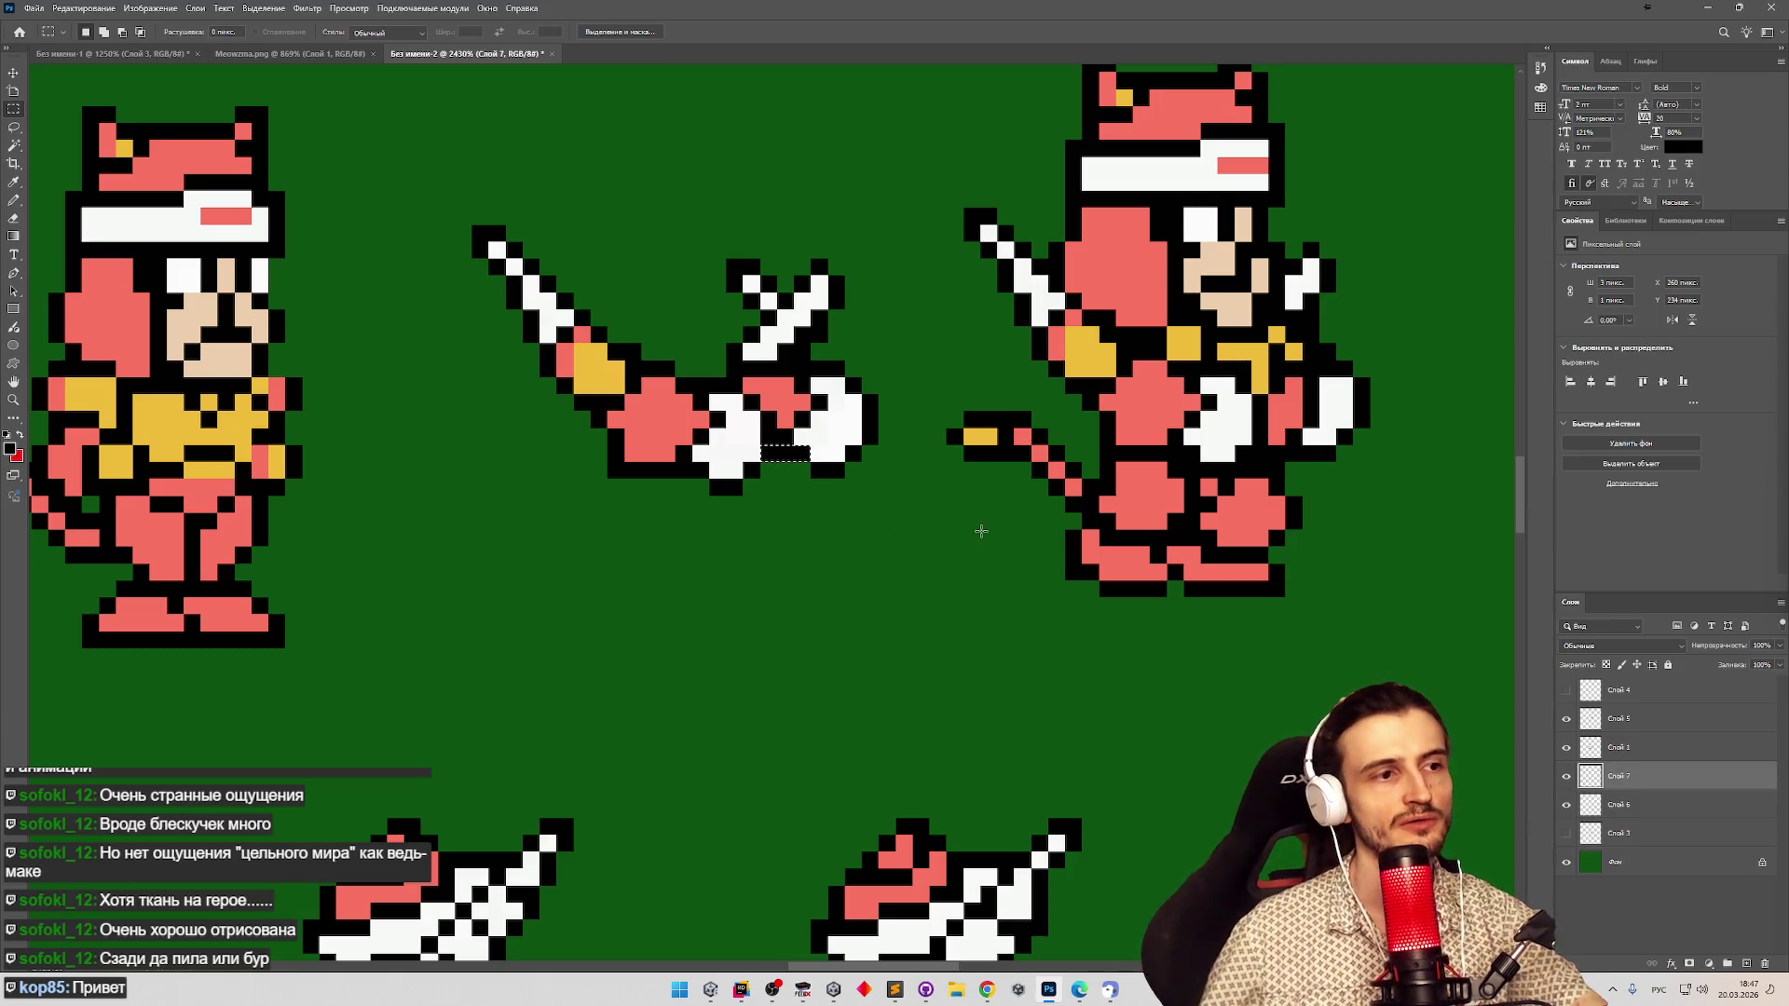
{"action": "key", "text": "z"}
{"action": "scroll", "coordinate": [931, 577], "scroll_direction": "down", "scroll_amount": 3}
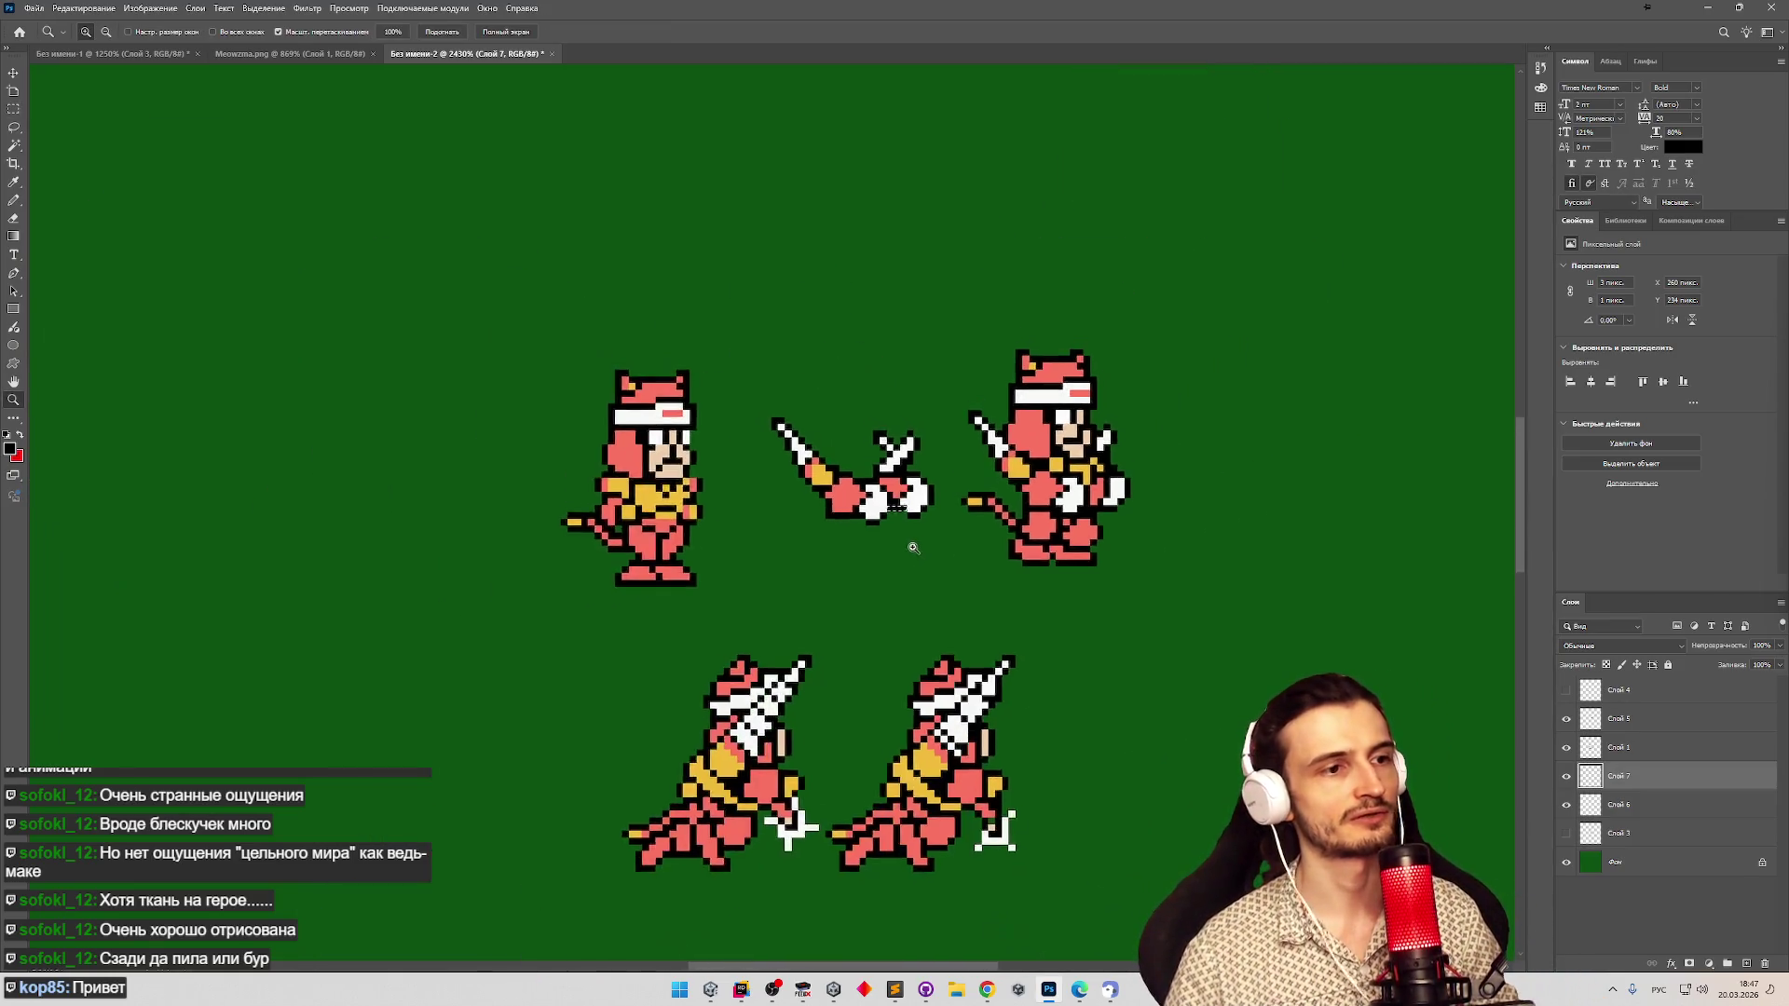
{"action": "scroll", "coordinate": [908, 604], "scroll_direction": "up", "scroll_amount": 3}
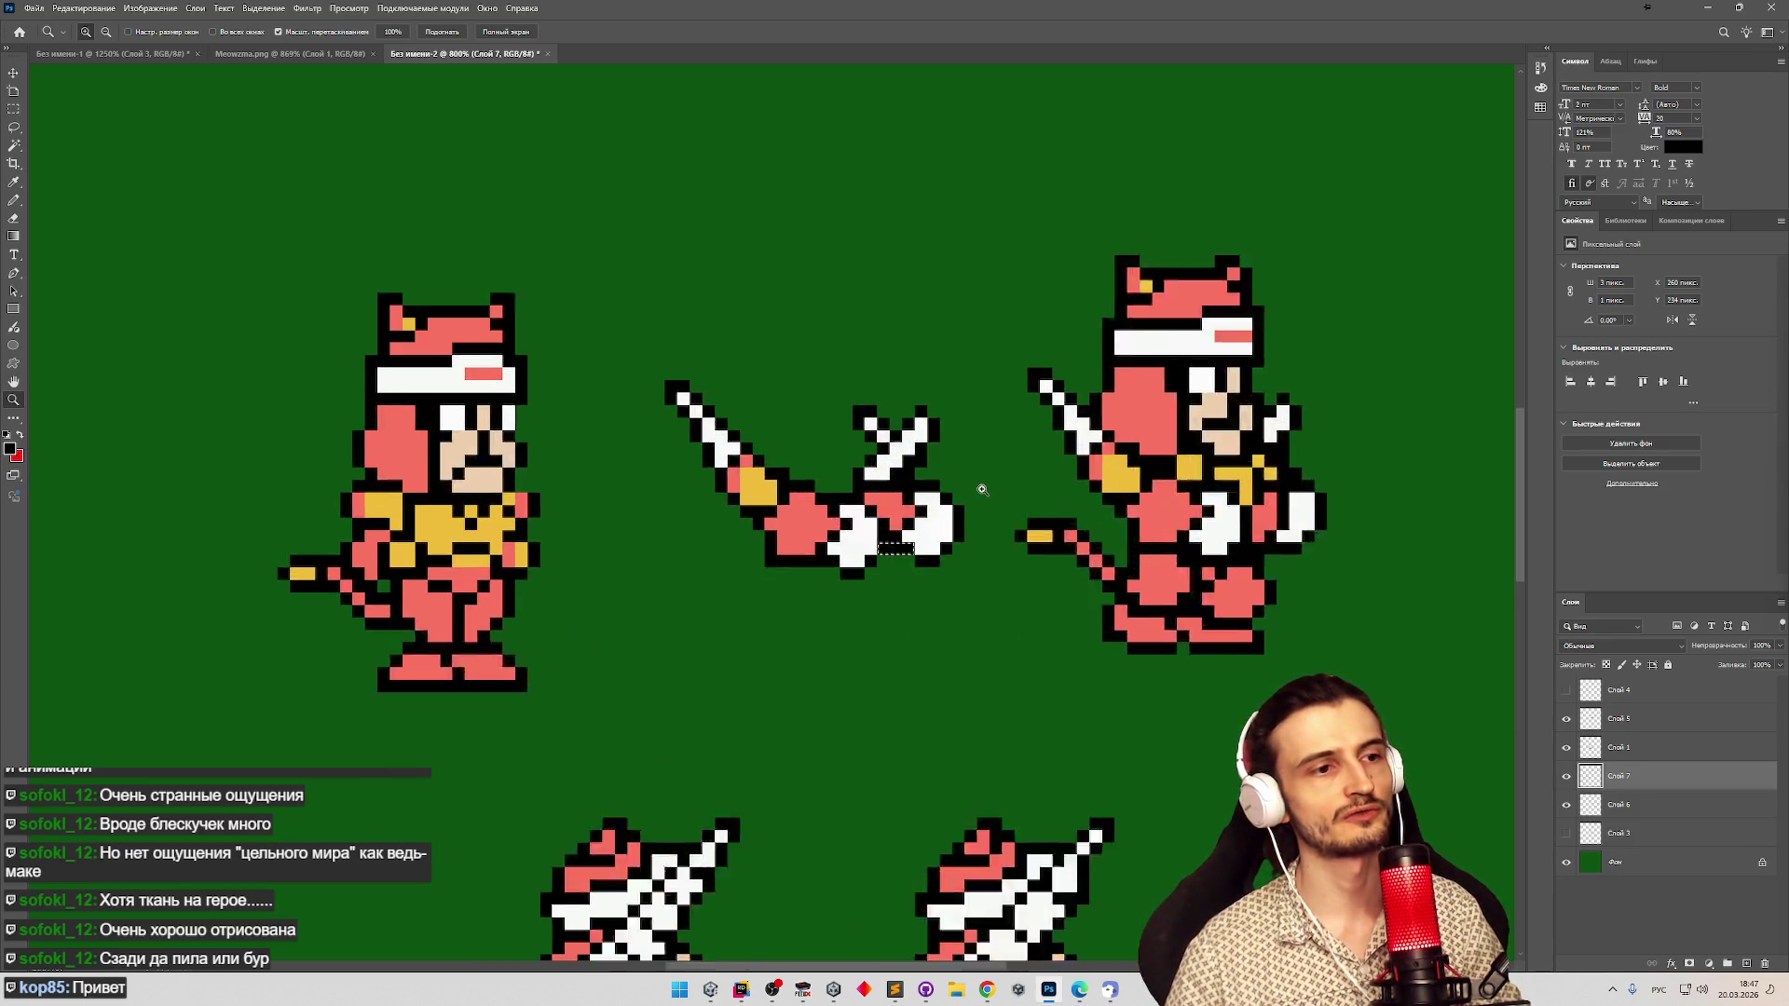
{"action": "scroll", "coordinate": [958, 471], "scroll_direction": "up", "scroll_amount": 2}
{"action": "scroll", "coordinate": [958, 471], "scroll_direction": "up", "scroll_amount": 1}
{"action": "key", "text": "m"}
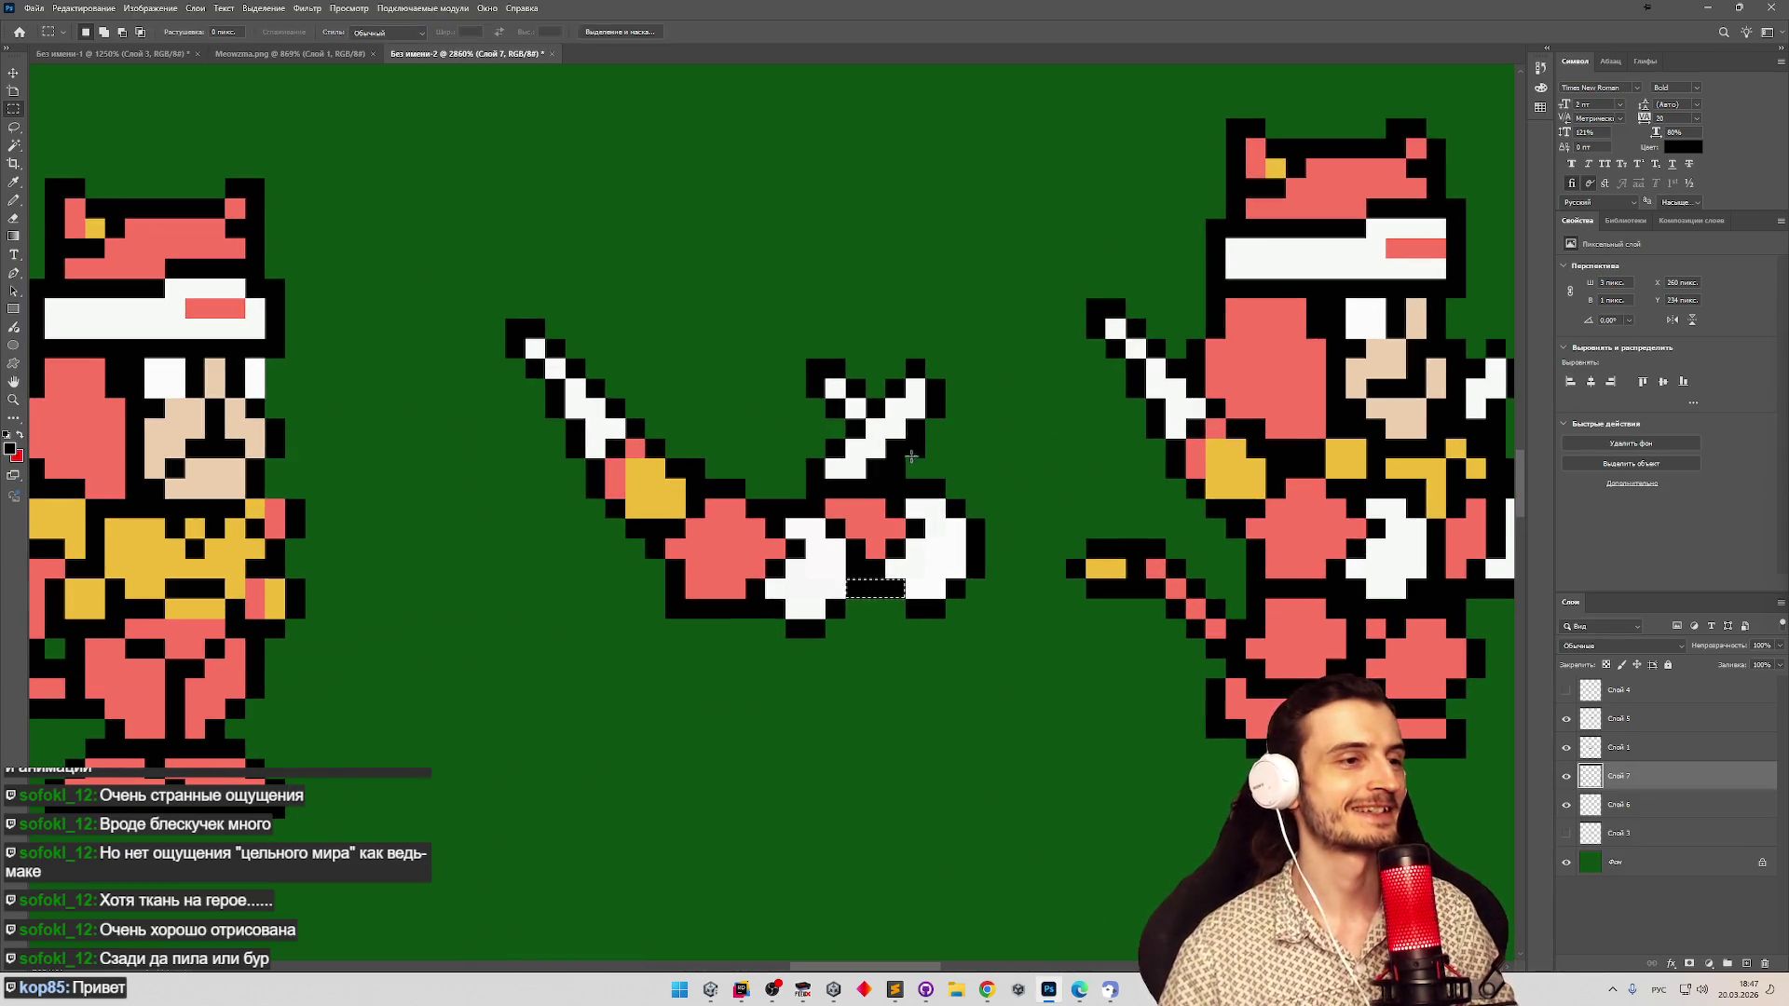
Set white as the Pencil colour and toggle Слой 1, 7 and 6 to check the hilt alignment.
{"action": "key", "text": "b"}
{"action": "left_click", "coordinate": [855, 417], "text": "alt"}
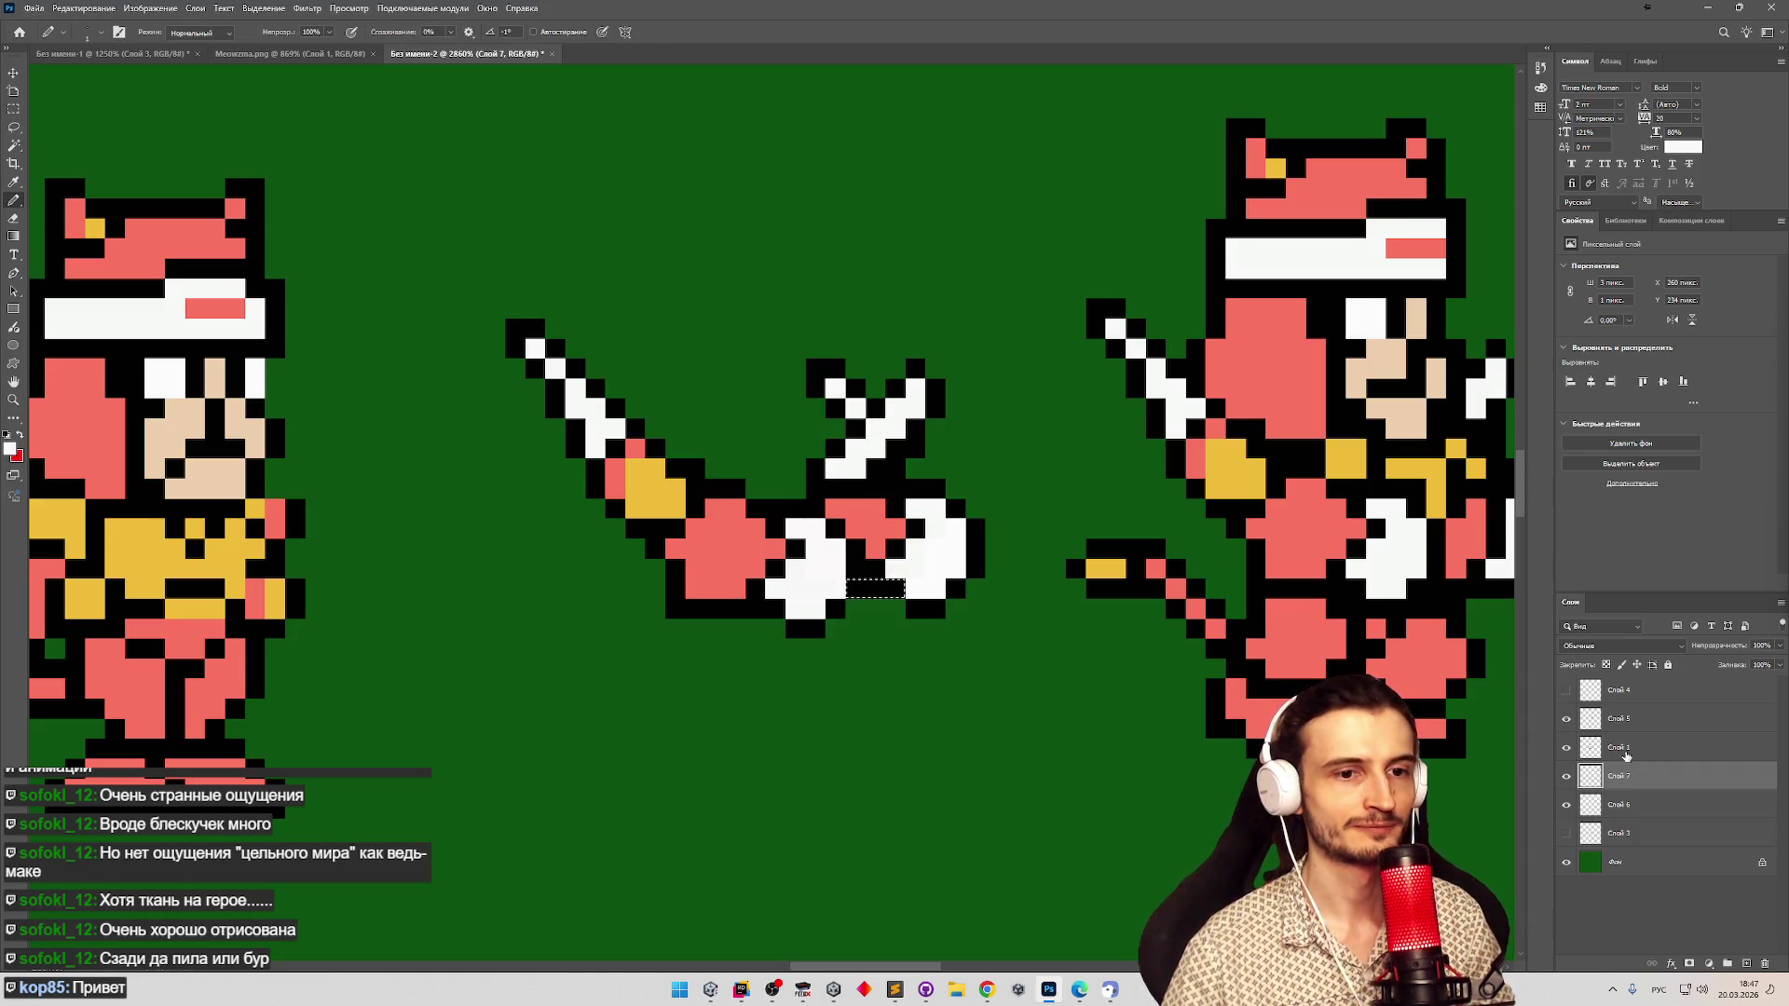
{"action": "left_click", "coordinate": [1625, 750]}
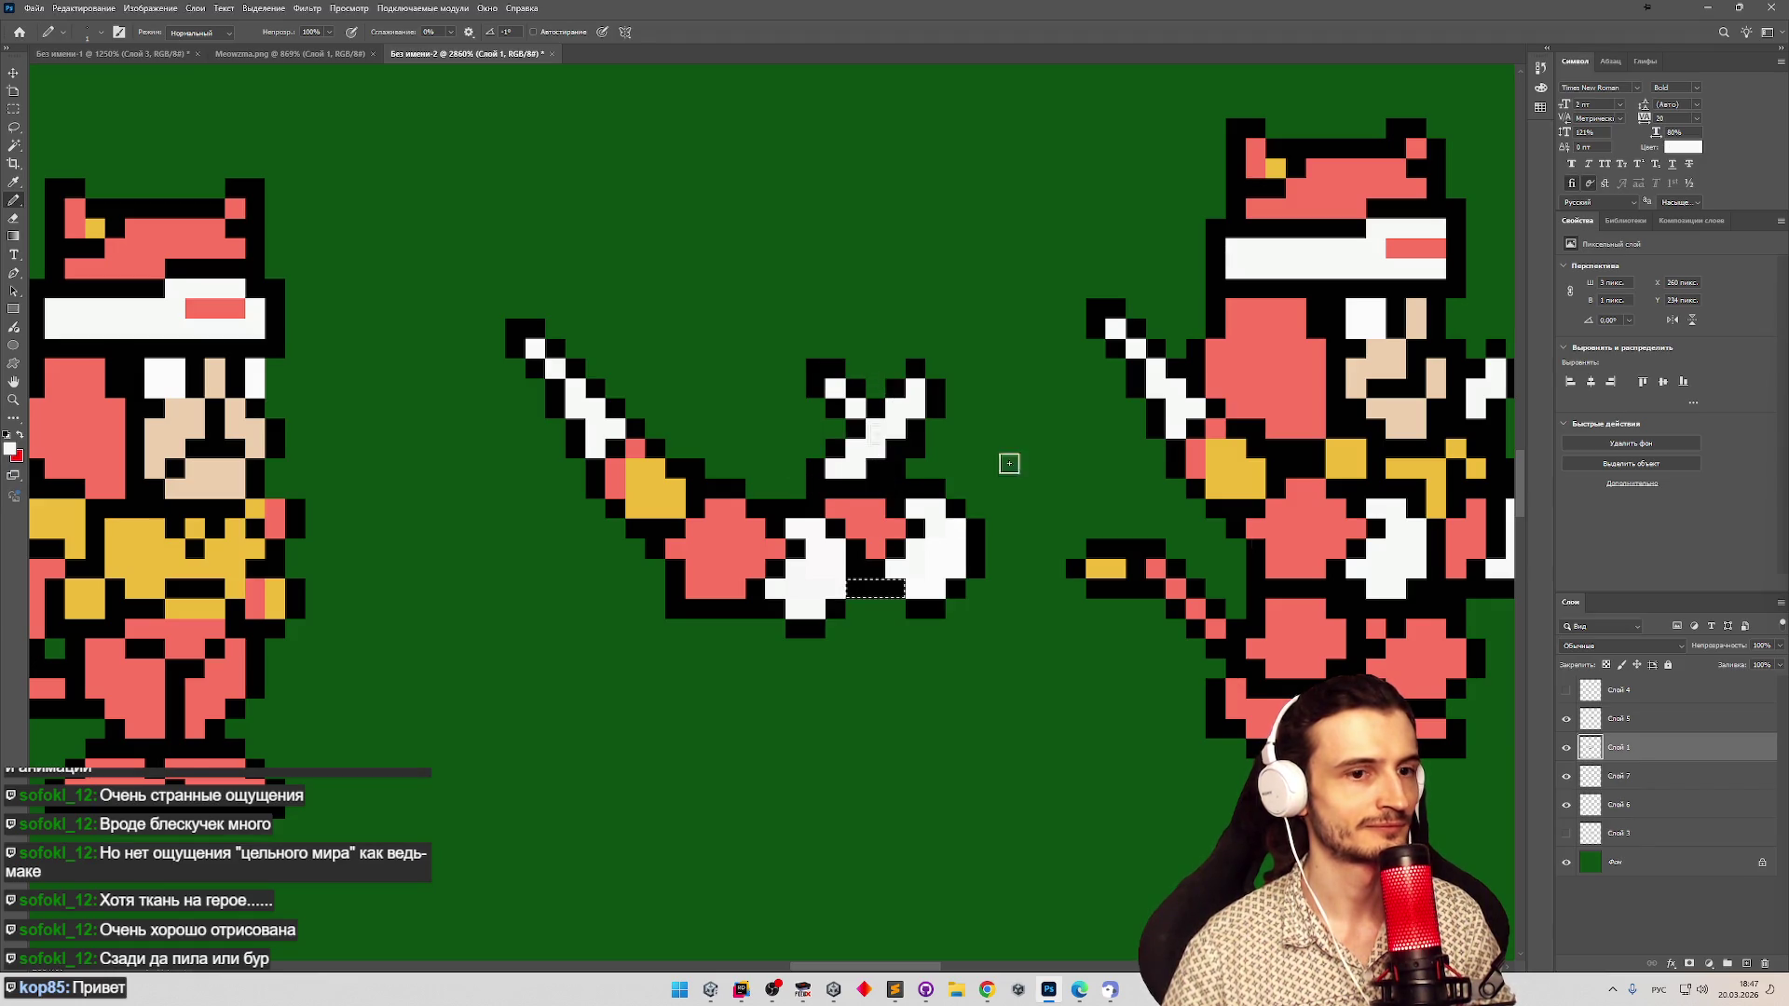
{"action": "key", "text": "alt+bracketleft"}
{"action": "key", "text": "alt+bracketleft"}
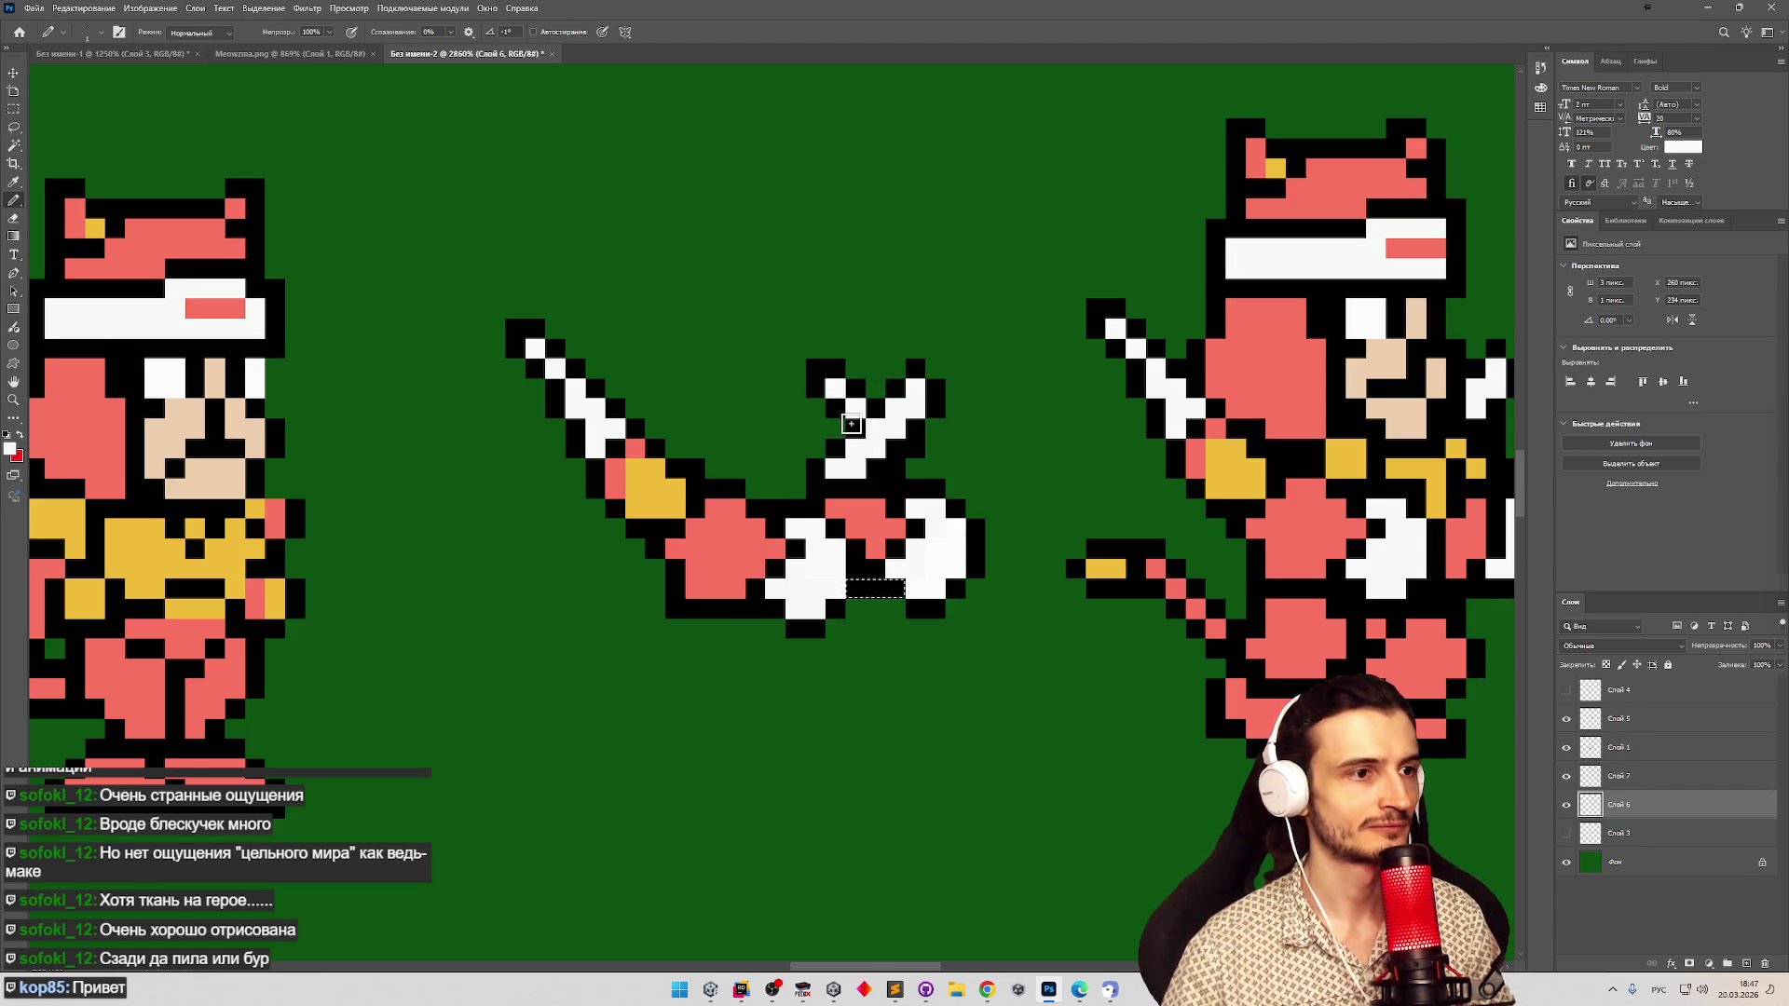
{"action": "left_click", "coordinate": [1576, 777]}
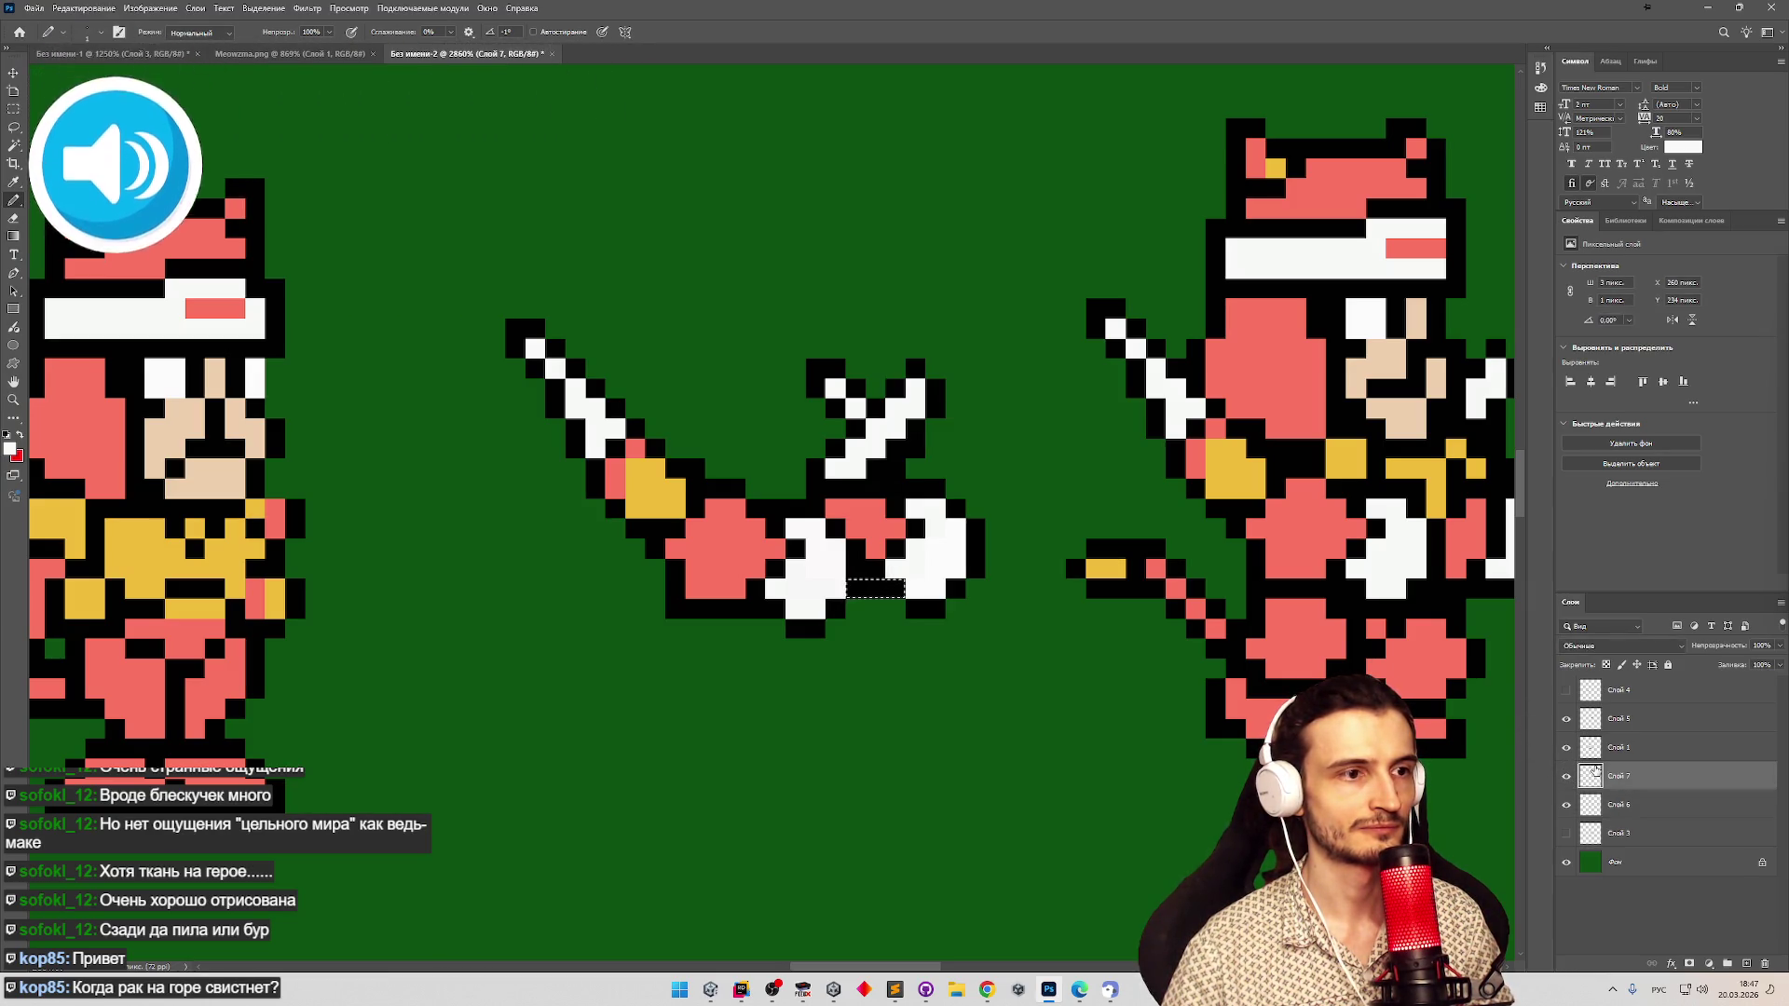
{"action": "left_click", "coordinate": [1566, 747]}
{"action": "left_click", "coordinate": [1566, 747]}
{"action": "left_click", "coordinate": [1567, 777]}
{"action": "left_click", "coordinate": [1567, 777]}
{"action": "left_click", "coordinate": [1566, 804]}
{"action": "left_click", "coordinate": [1566, 804]}
{"action": "right_click", "coordinate": [1616, 783]}
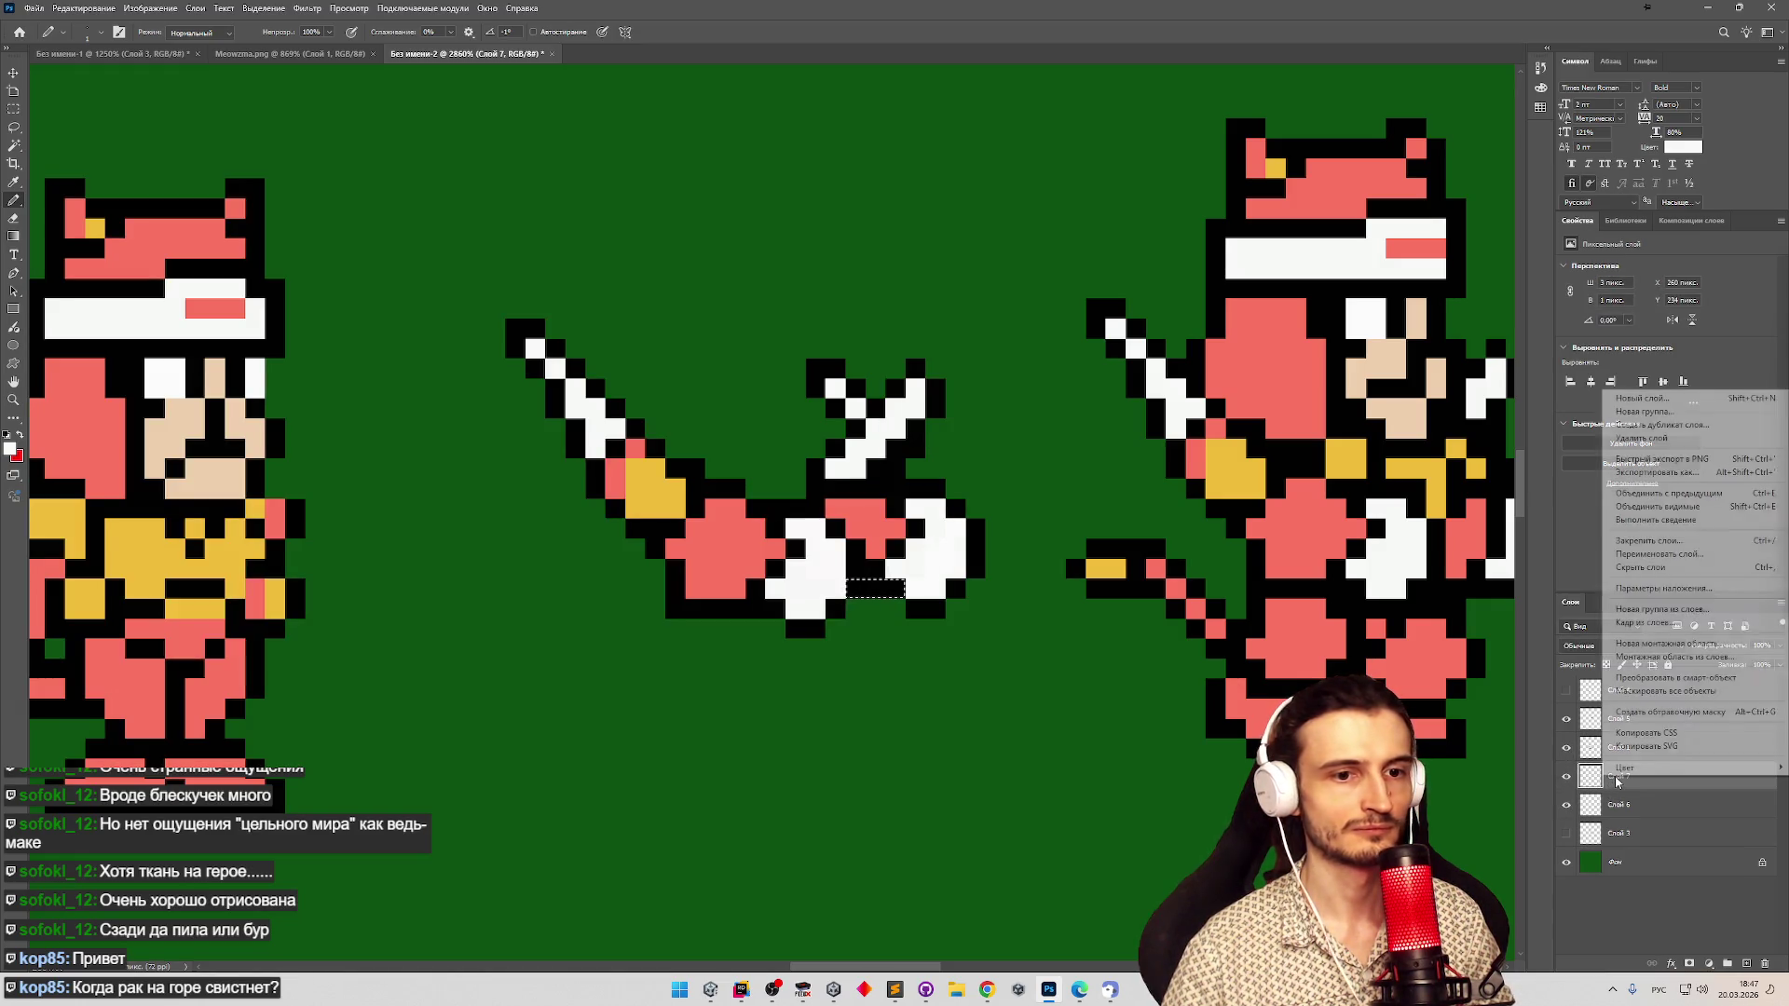
Merge Слой 7 down into Слой 6 and recolour one hilt pixel darker.
{"action": "left_click", "coordinate": [1616, 494]}
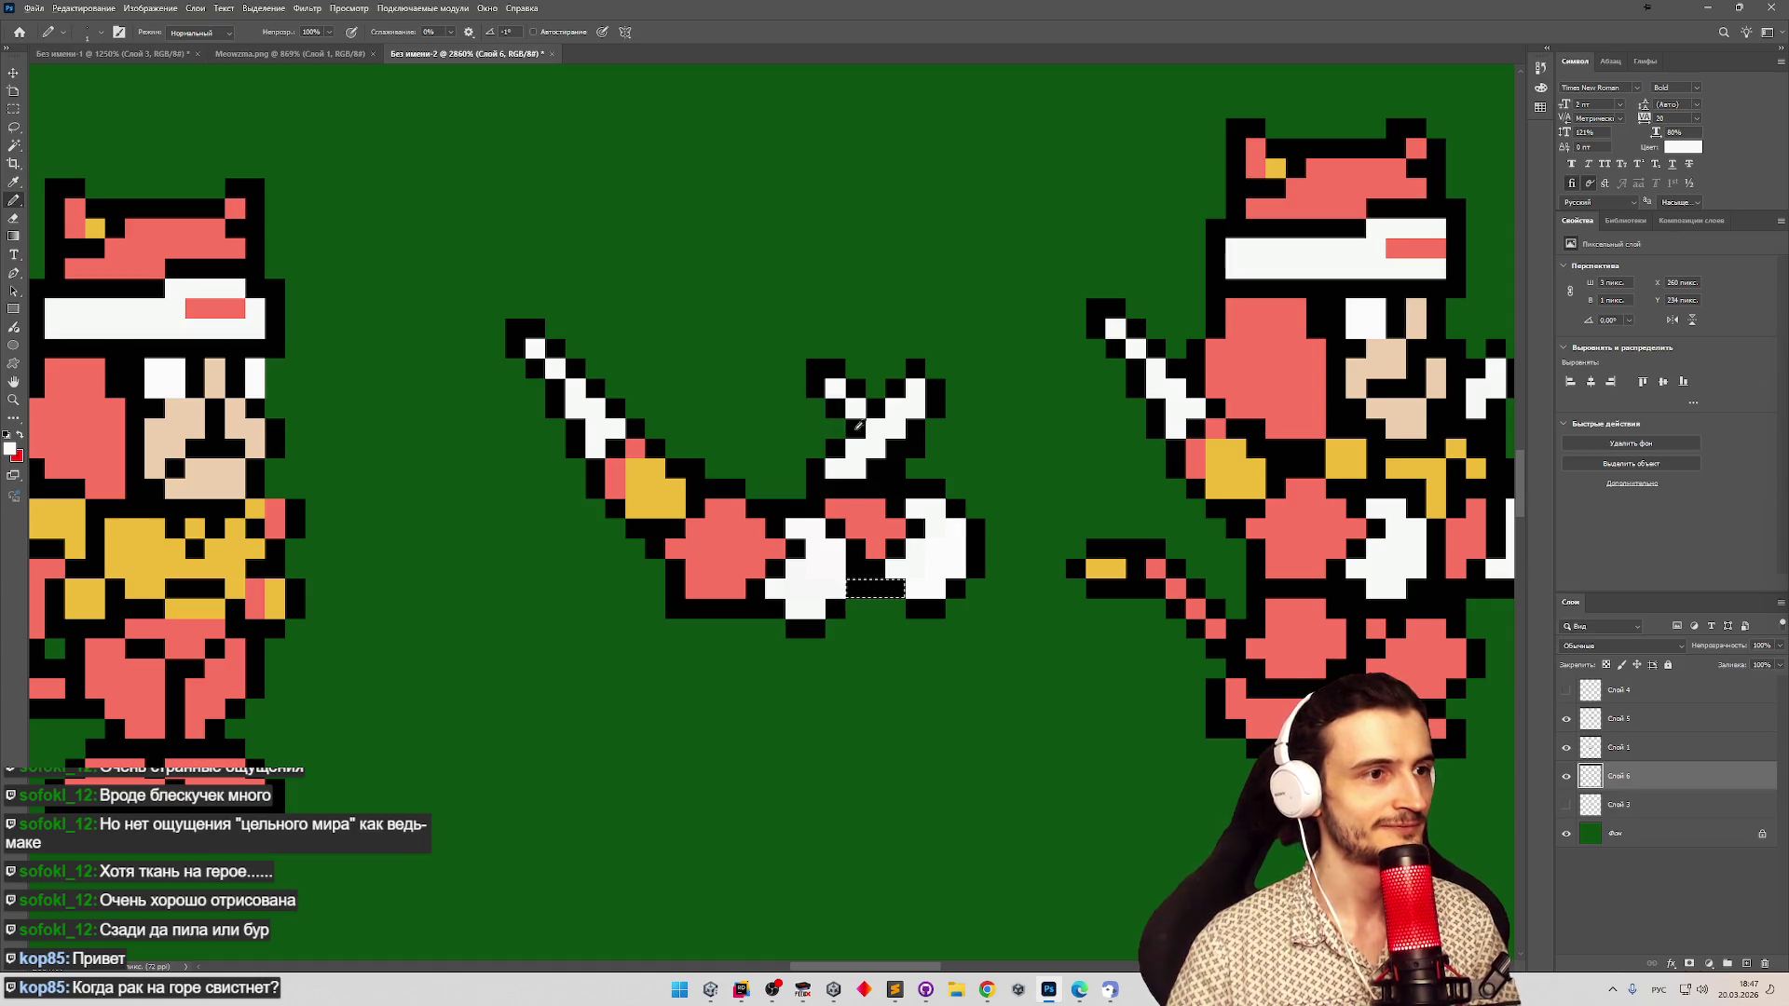
{"action": "left_click", "coordinate": [840, 419]}
{"action": "left_click", "coordinate": [1566, 773]}
{"action": "left_click", "coordinate": [1567, 777]}
{"action": "left_click", "coordinate": [1567, 777]}
{"action": "left_click", "coordinate": [1567, 777]}
Move Слой 5 directly above Слой 6 and merge it down into Слой 6.
{"action": "left_click", "coordinate": [1567, 760]}
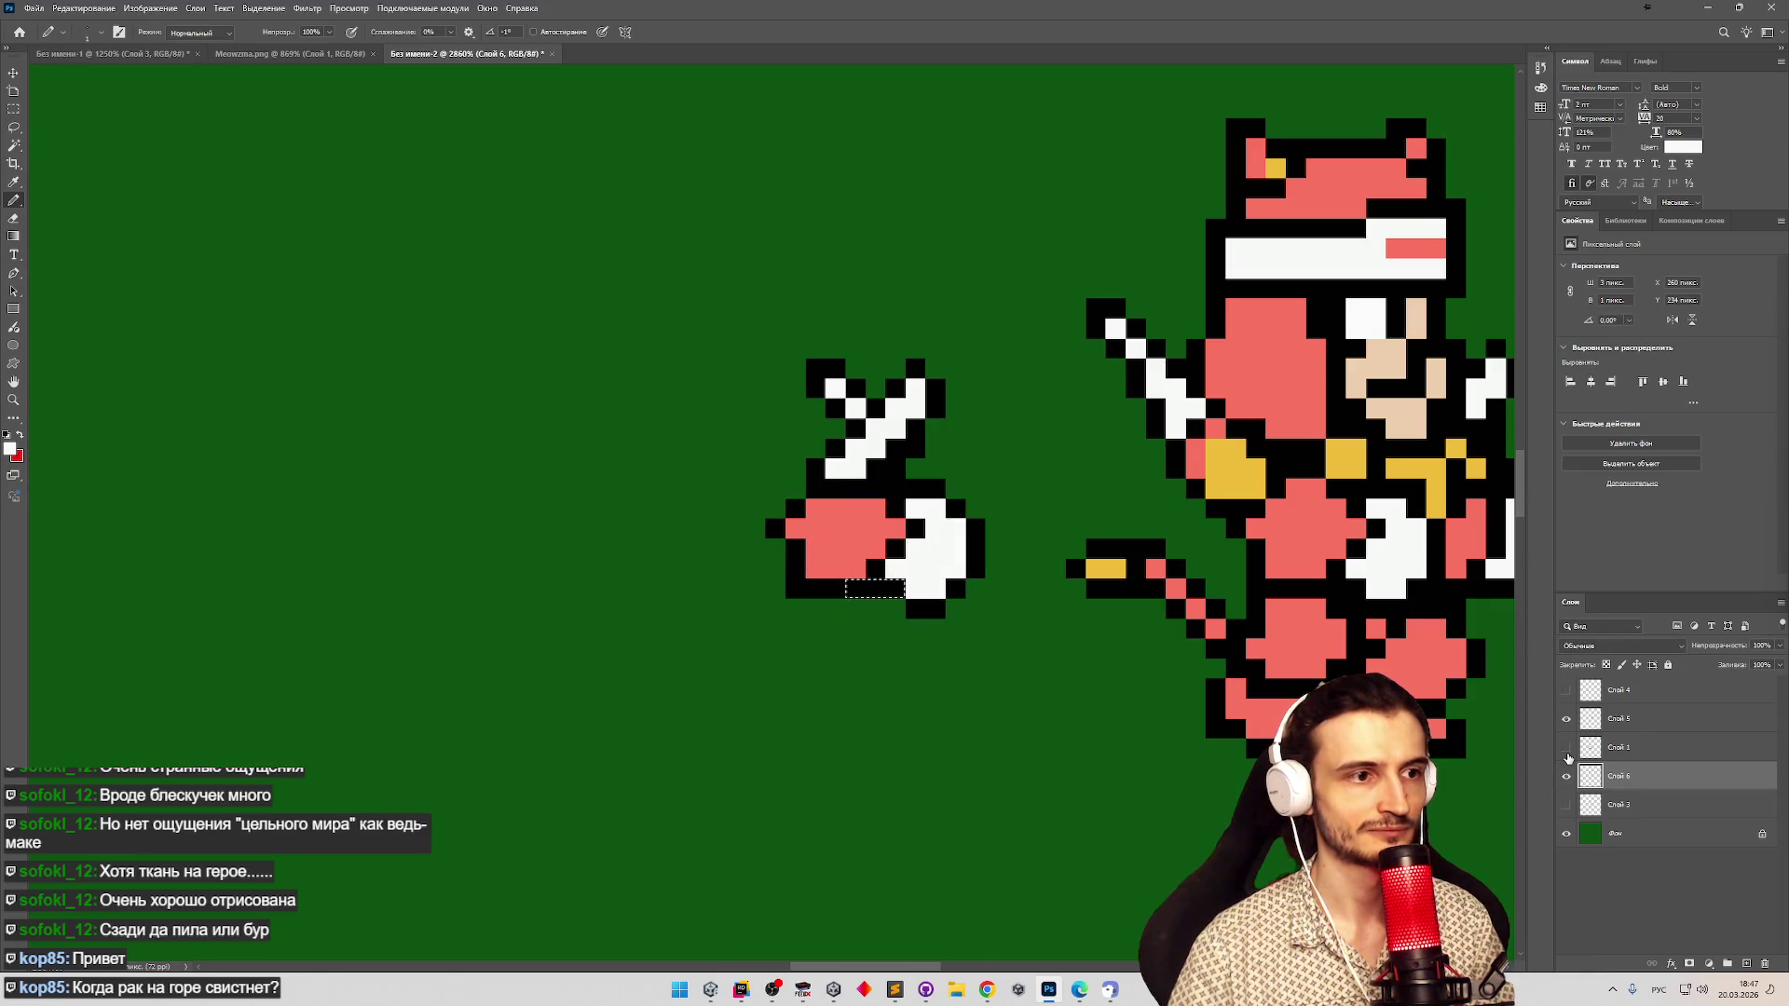
{"action": "left_click_drag", "start_coordinate": [1616, 727], "coordinate": [1626, 759]}
{"action": "right_click", "coordinate": [1625, 759]}
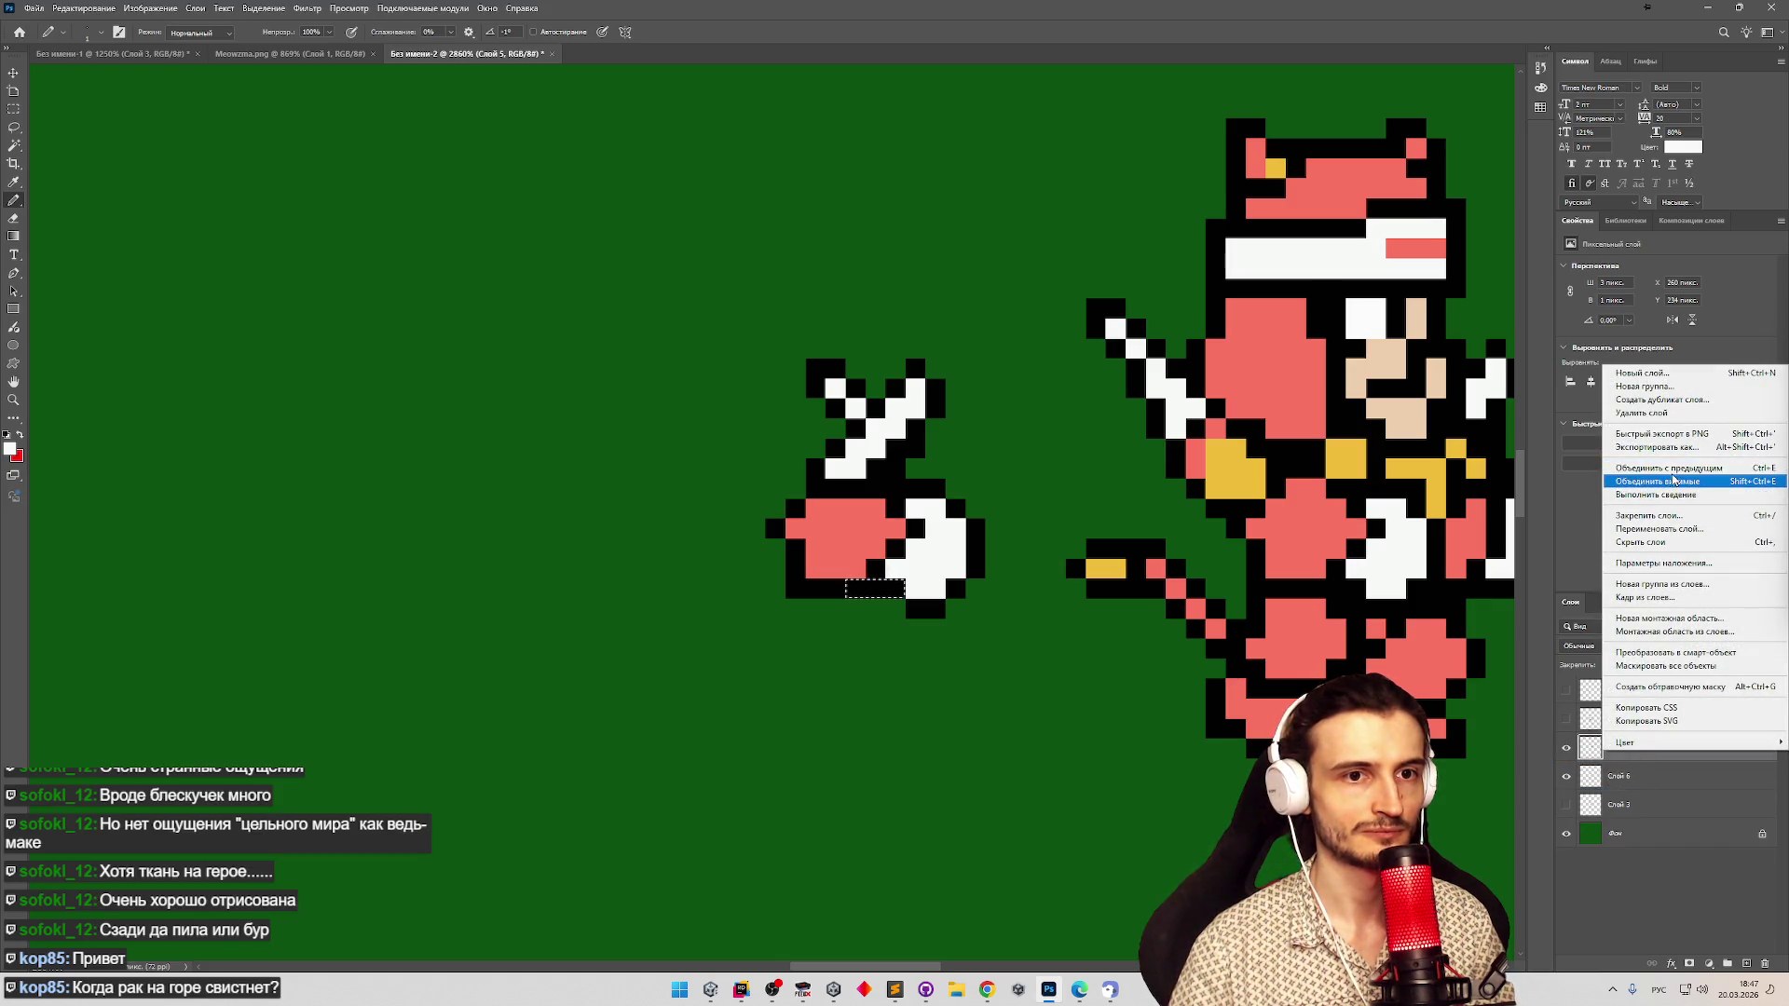
{"action": "left_click", "coordinate": [1669, 471]}
{"action": "key", "text": "v"}
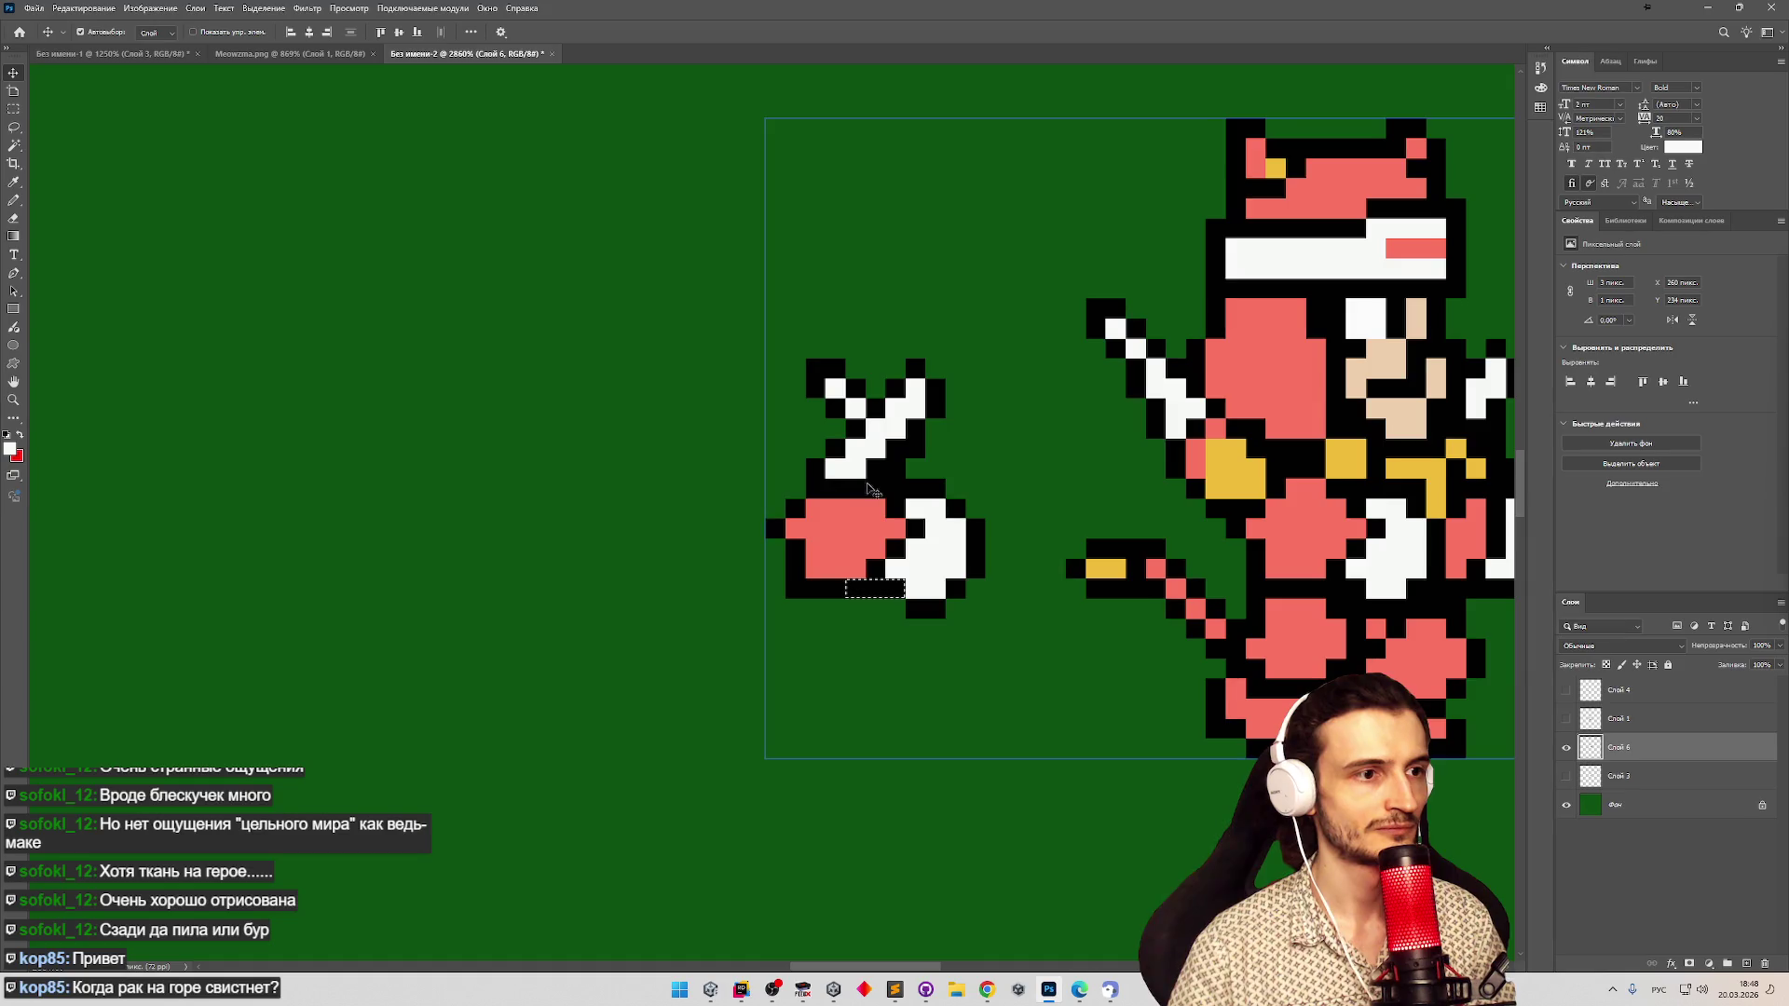
{"action": "left_click", "coordinate": [1566, 776]}
{"action": "left_click", "coordinate": [1567, 777]}
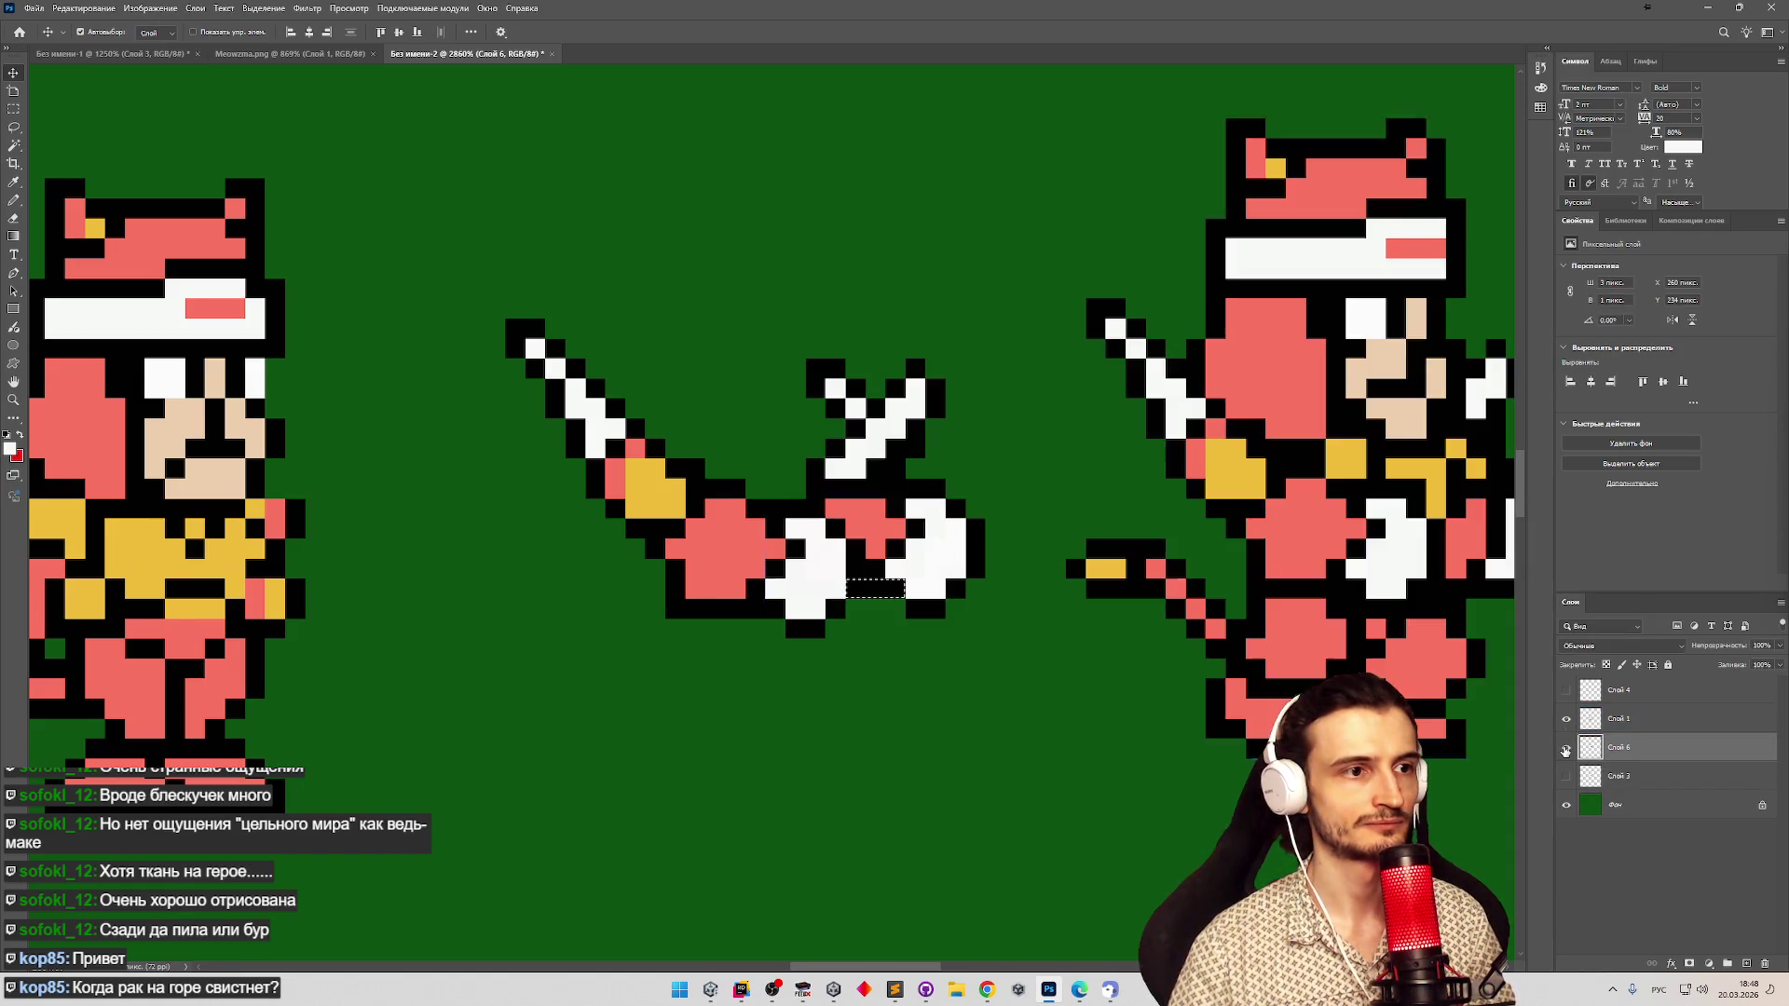
{"action": "key", "text": "z"}
{"action": "scroll", "coordinate": [823, 478], "scroll_direction": "down", "scroll_amount": 5}
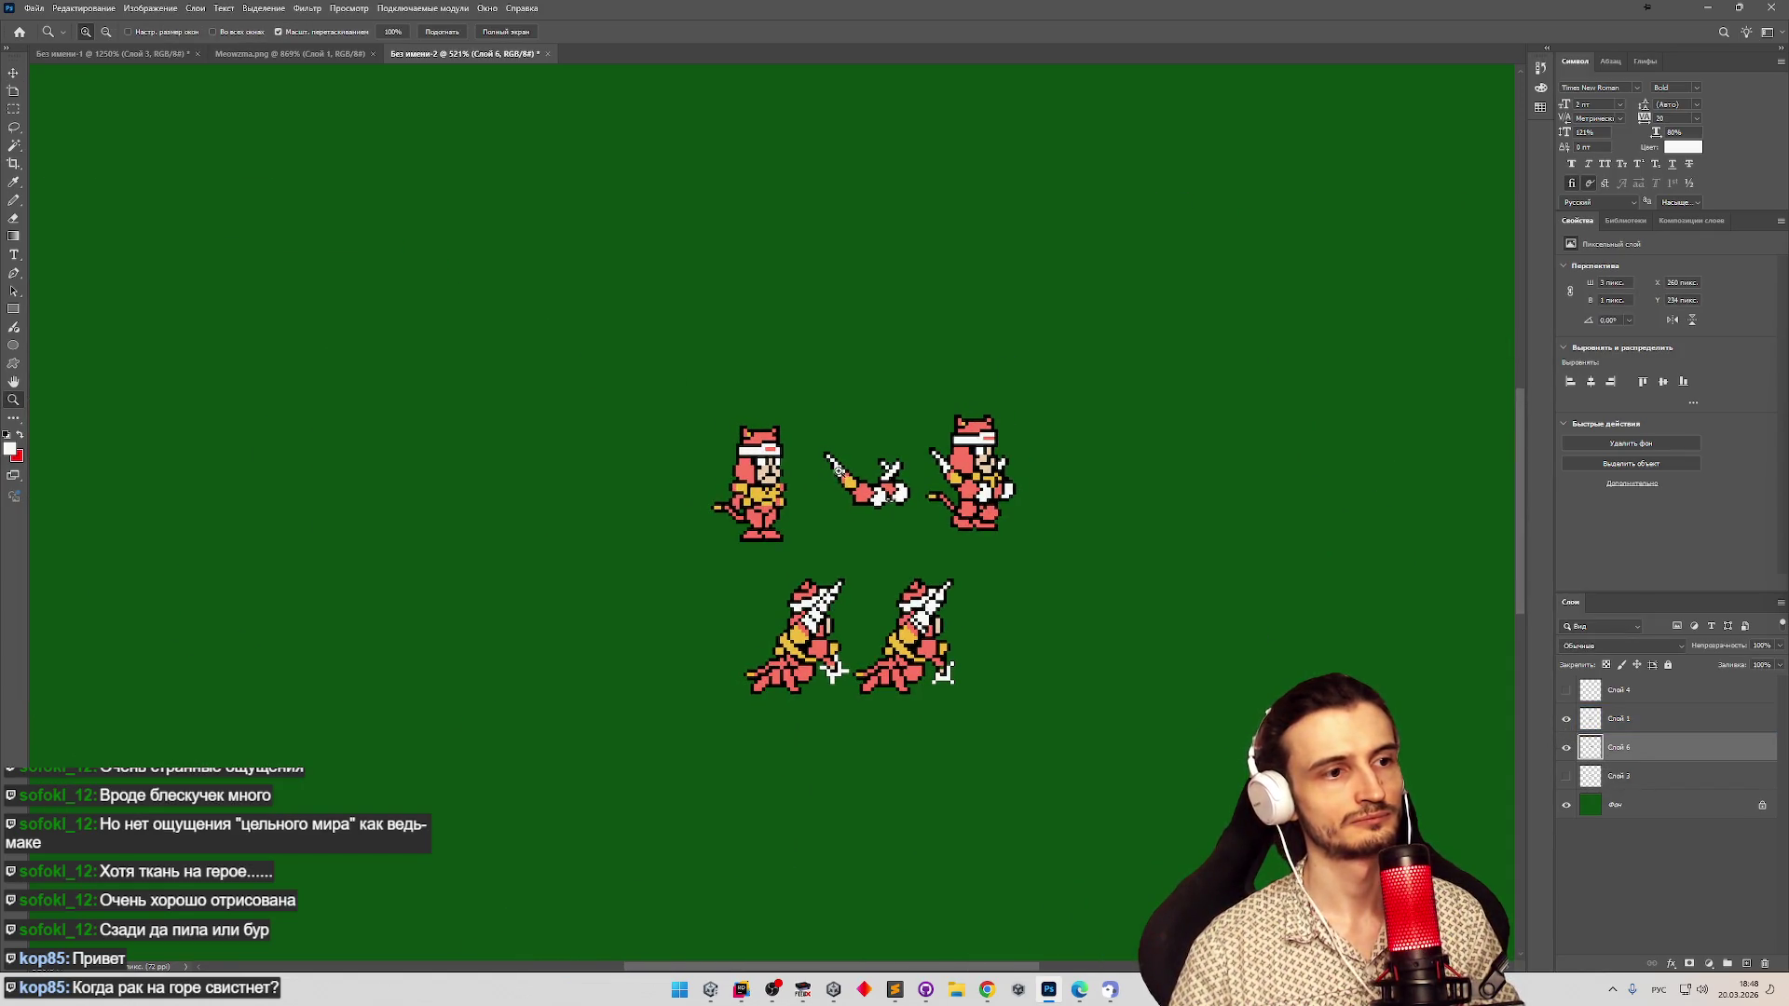
Extend the X's diagonal with a white Pencil pixel and hide Слой 1 to isolate the hand piece.
{"action": "scroll", "coordinate": [837, 469], "scroll_direction": "up", "scroll_amount": 5}
{"action": "scroll", "coordinate": [999, 549], "scroll_direction": "down", "scroll_amount": 4}
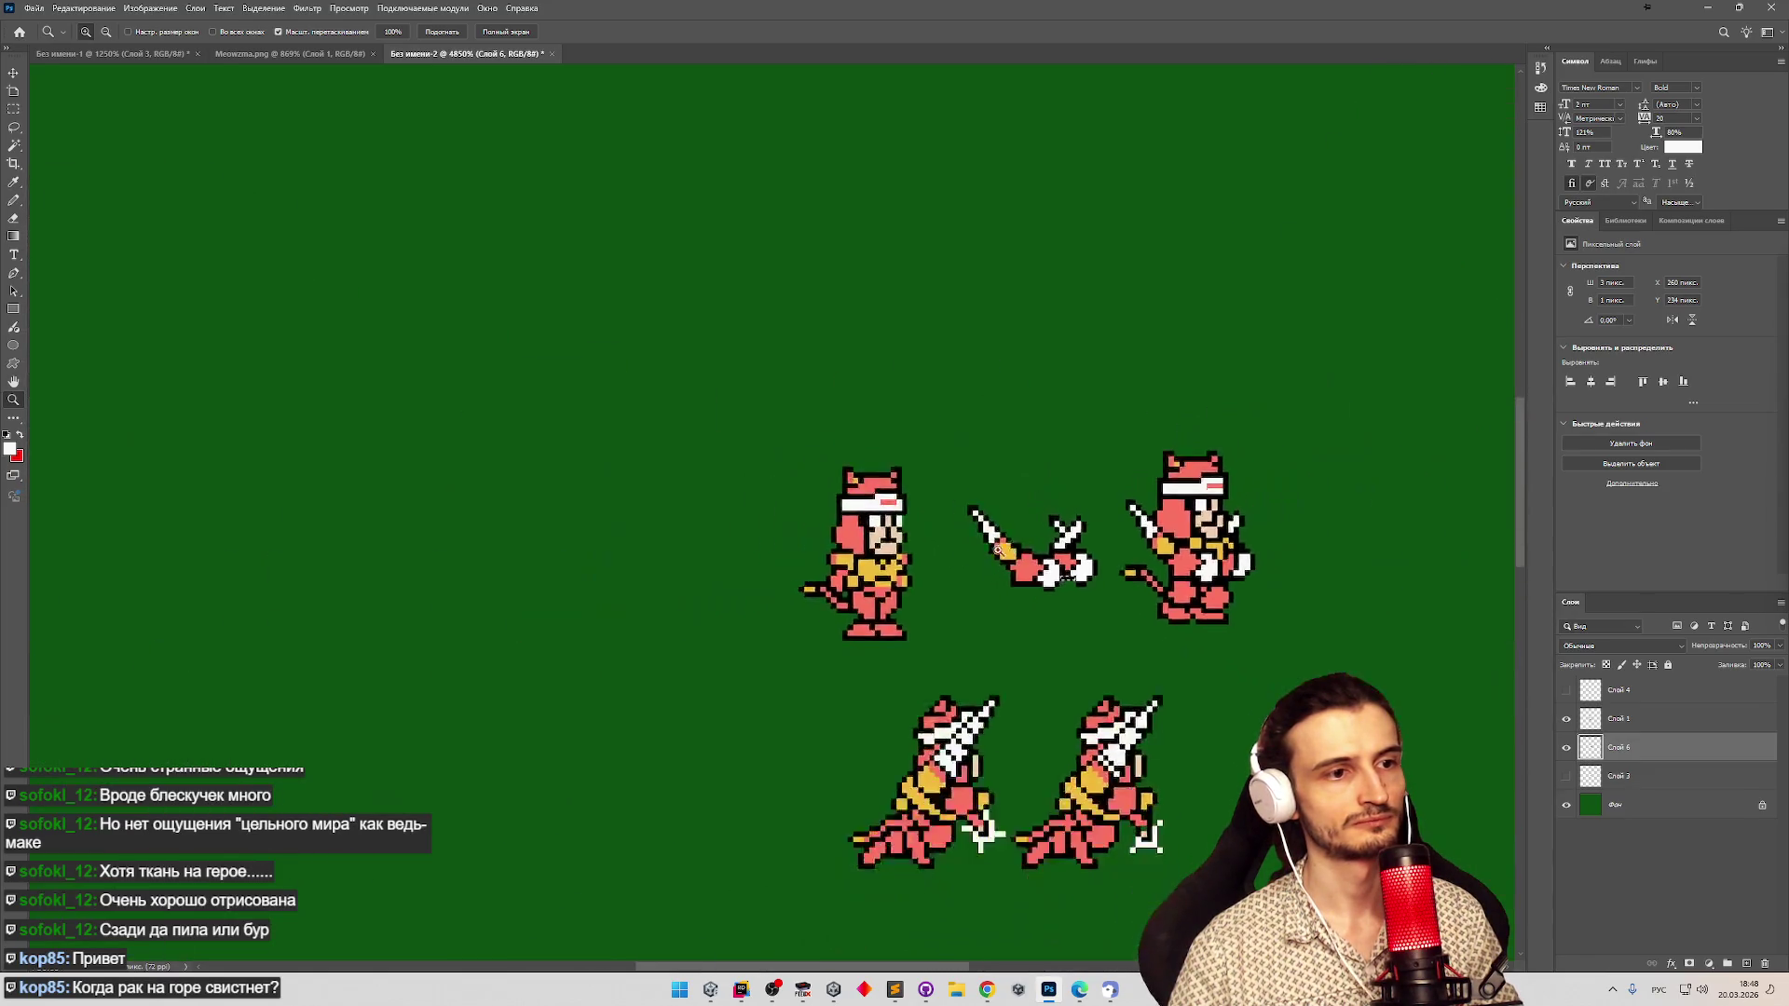
{"action": "scroll", "coordinate": [1150, 559], "scroll_direction": "up", "scroll_amount": 4}
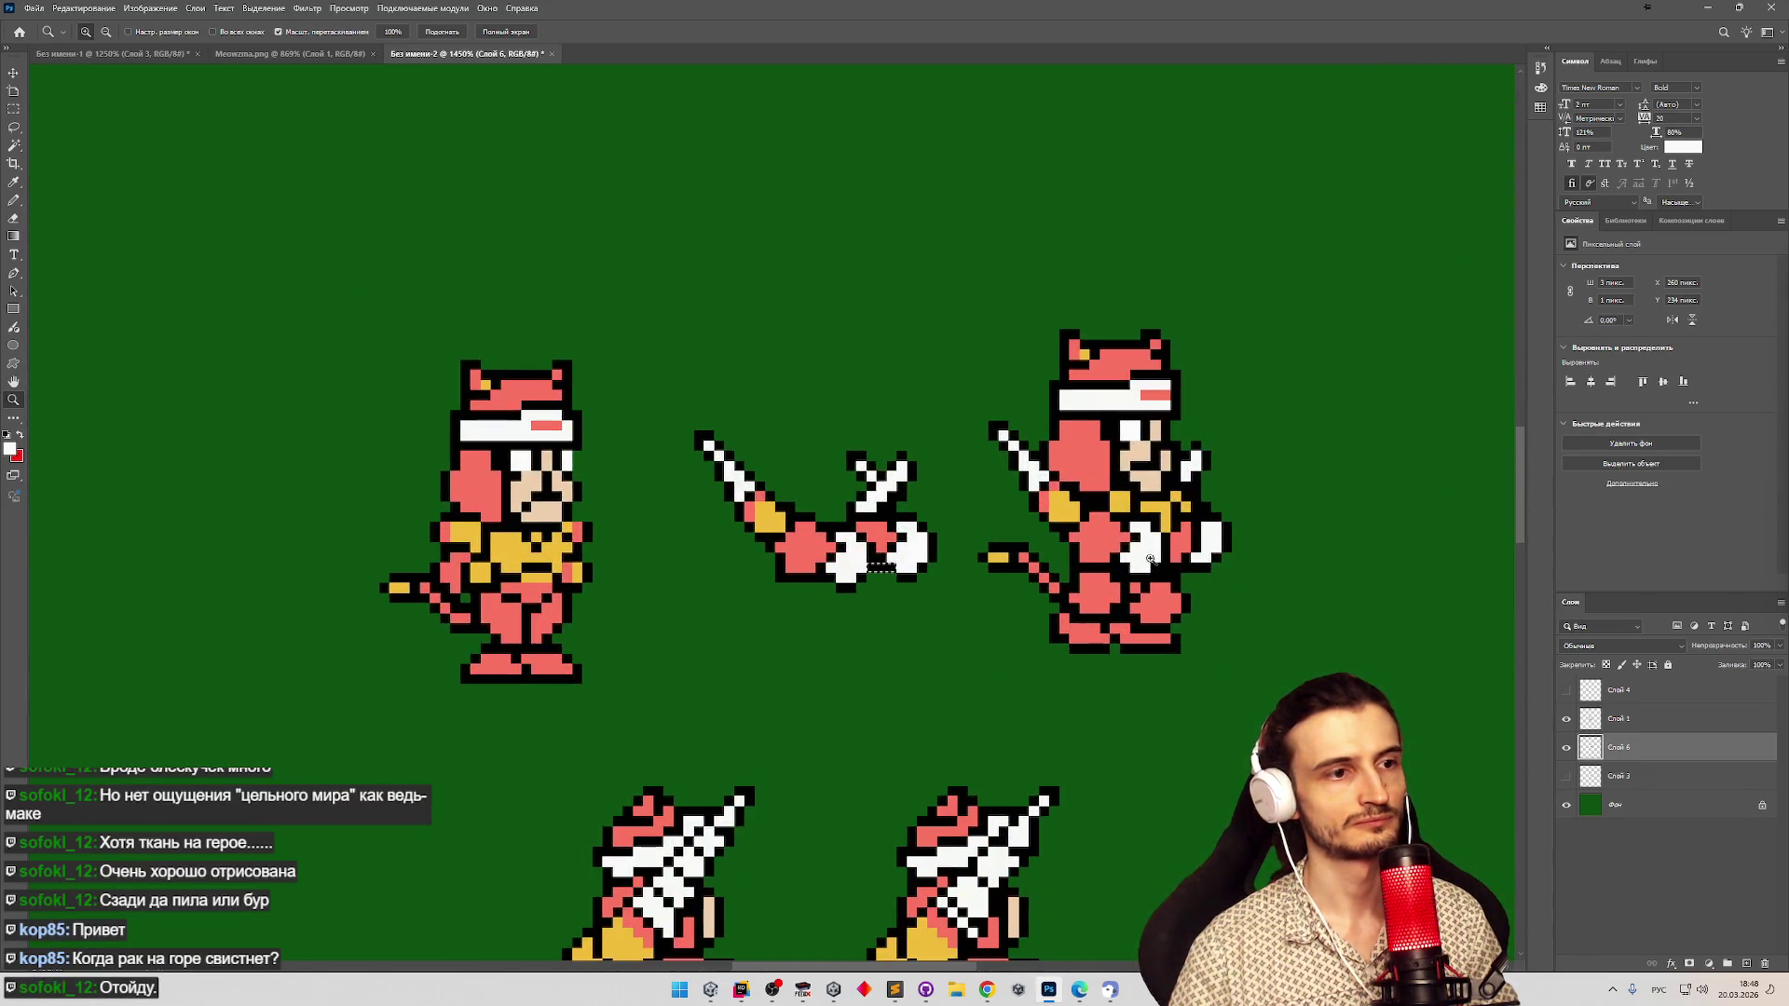
{"action": "scroll", "coordinate": [960, 517], "scroll_direction": "up", "scroll_amount": 2}
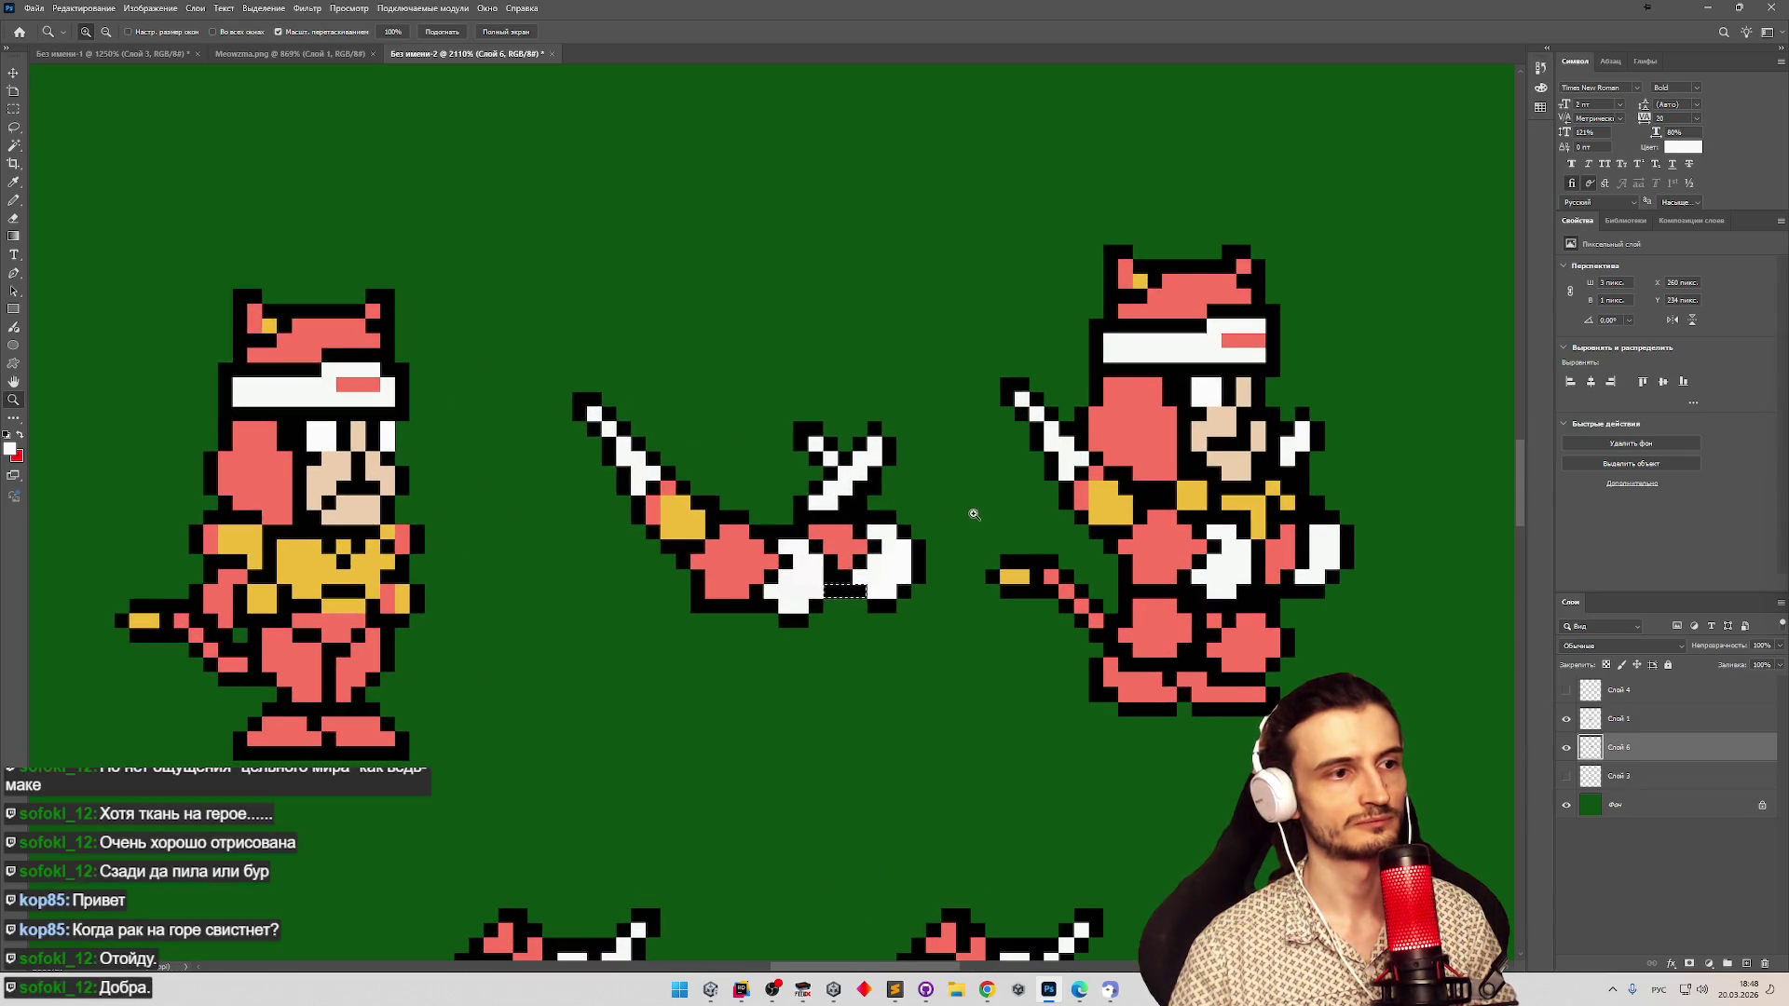
{"action": "scroll", "coordinate": [974, 515], "scroll_direction": "up", "scroll_amount": 1}
{"action": "key", "text": "v"}
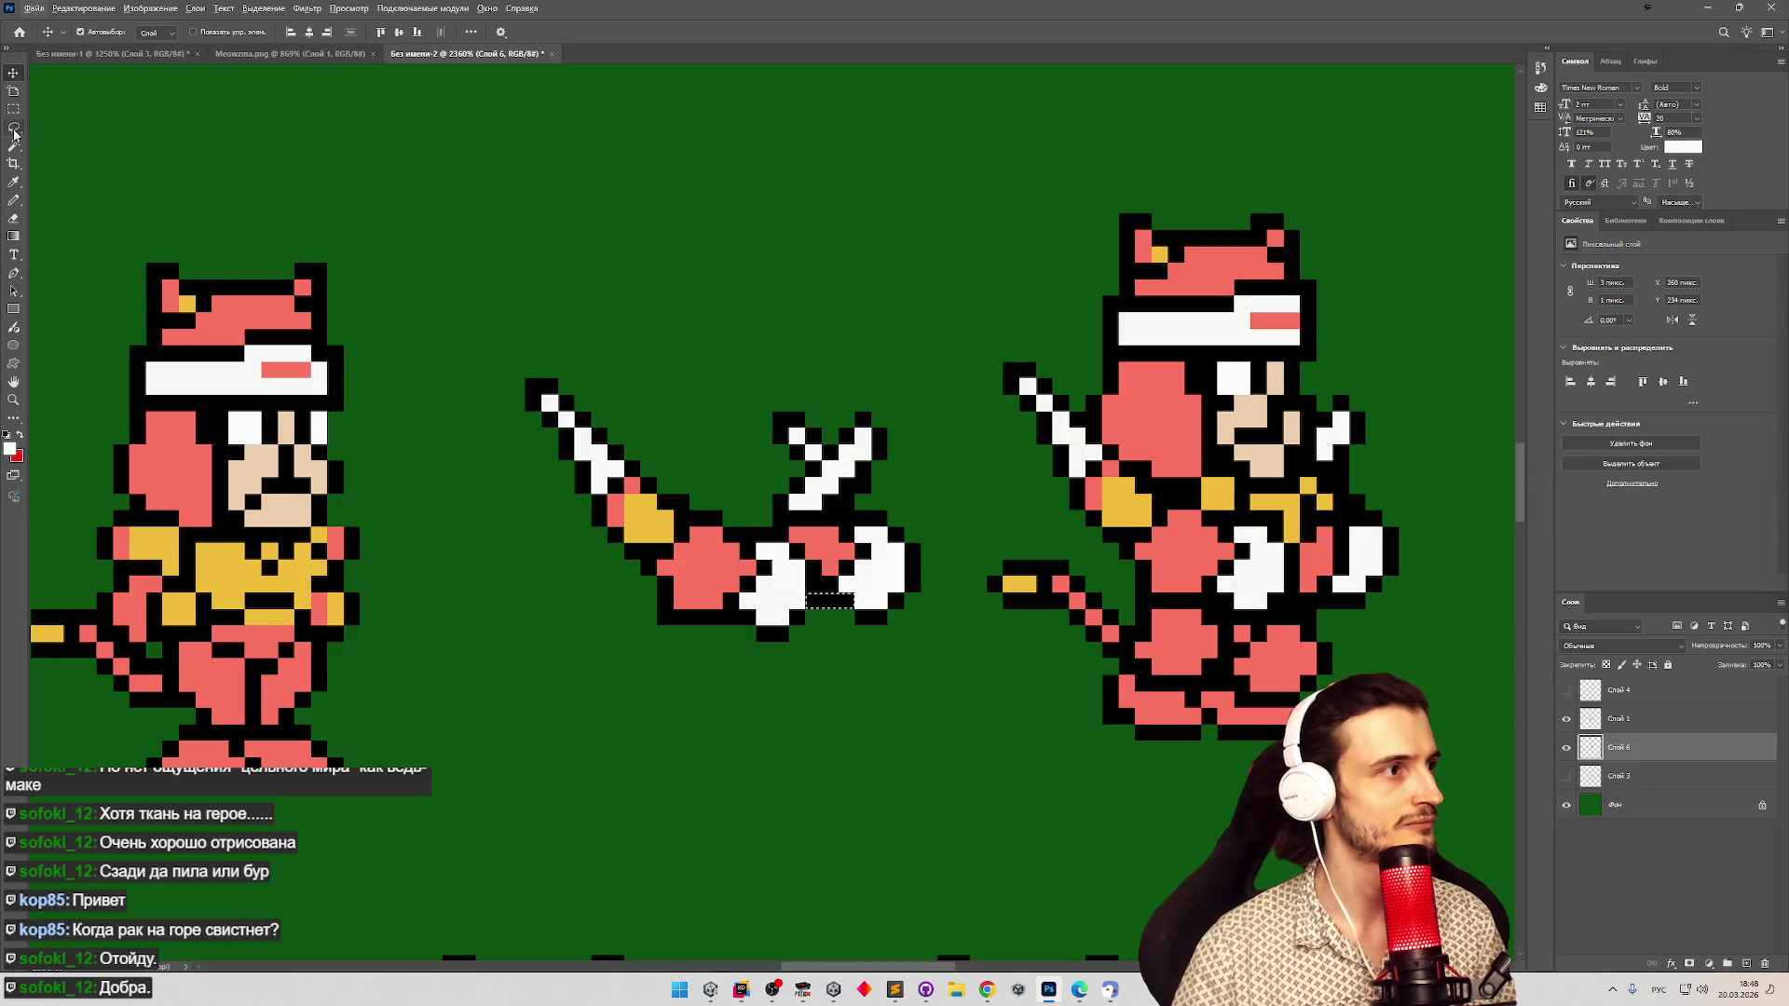
{"action": "left_click", "coordinate": [15, 200]}
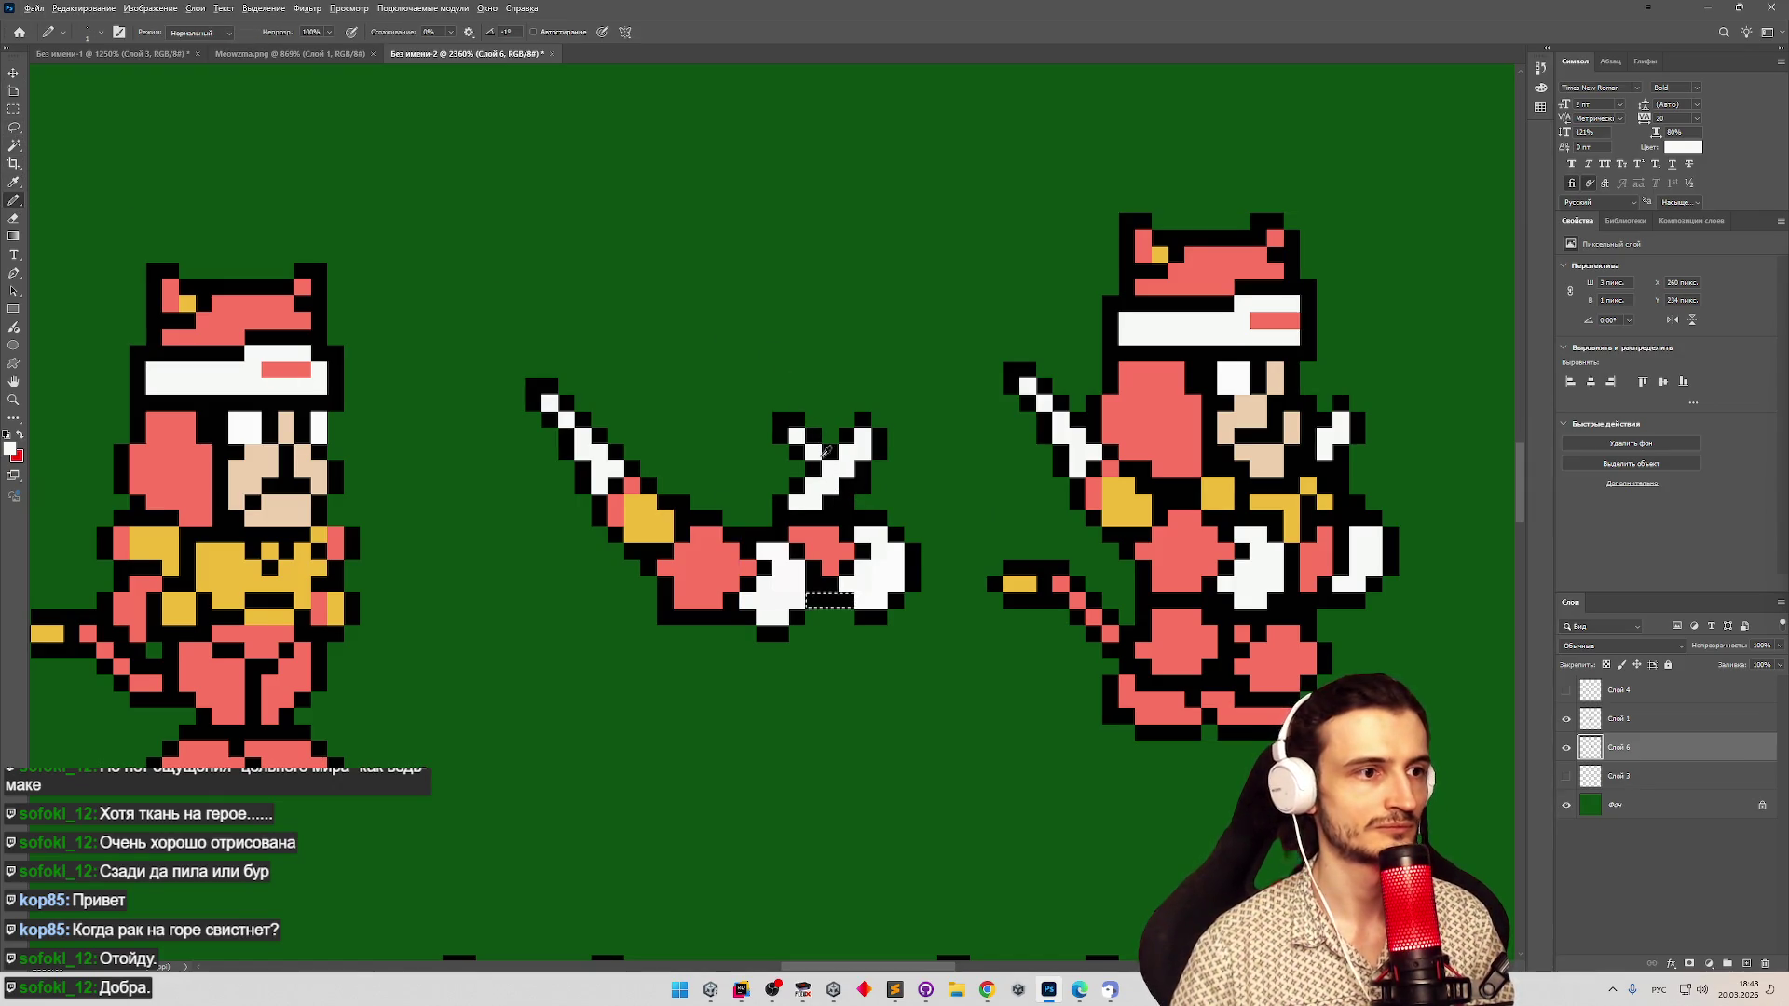
{"action": "left_click", "coordinate": [839, 482]}
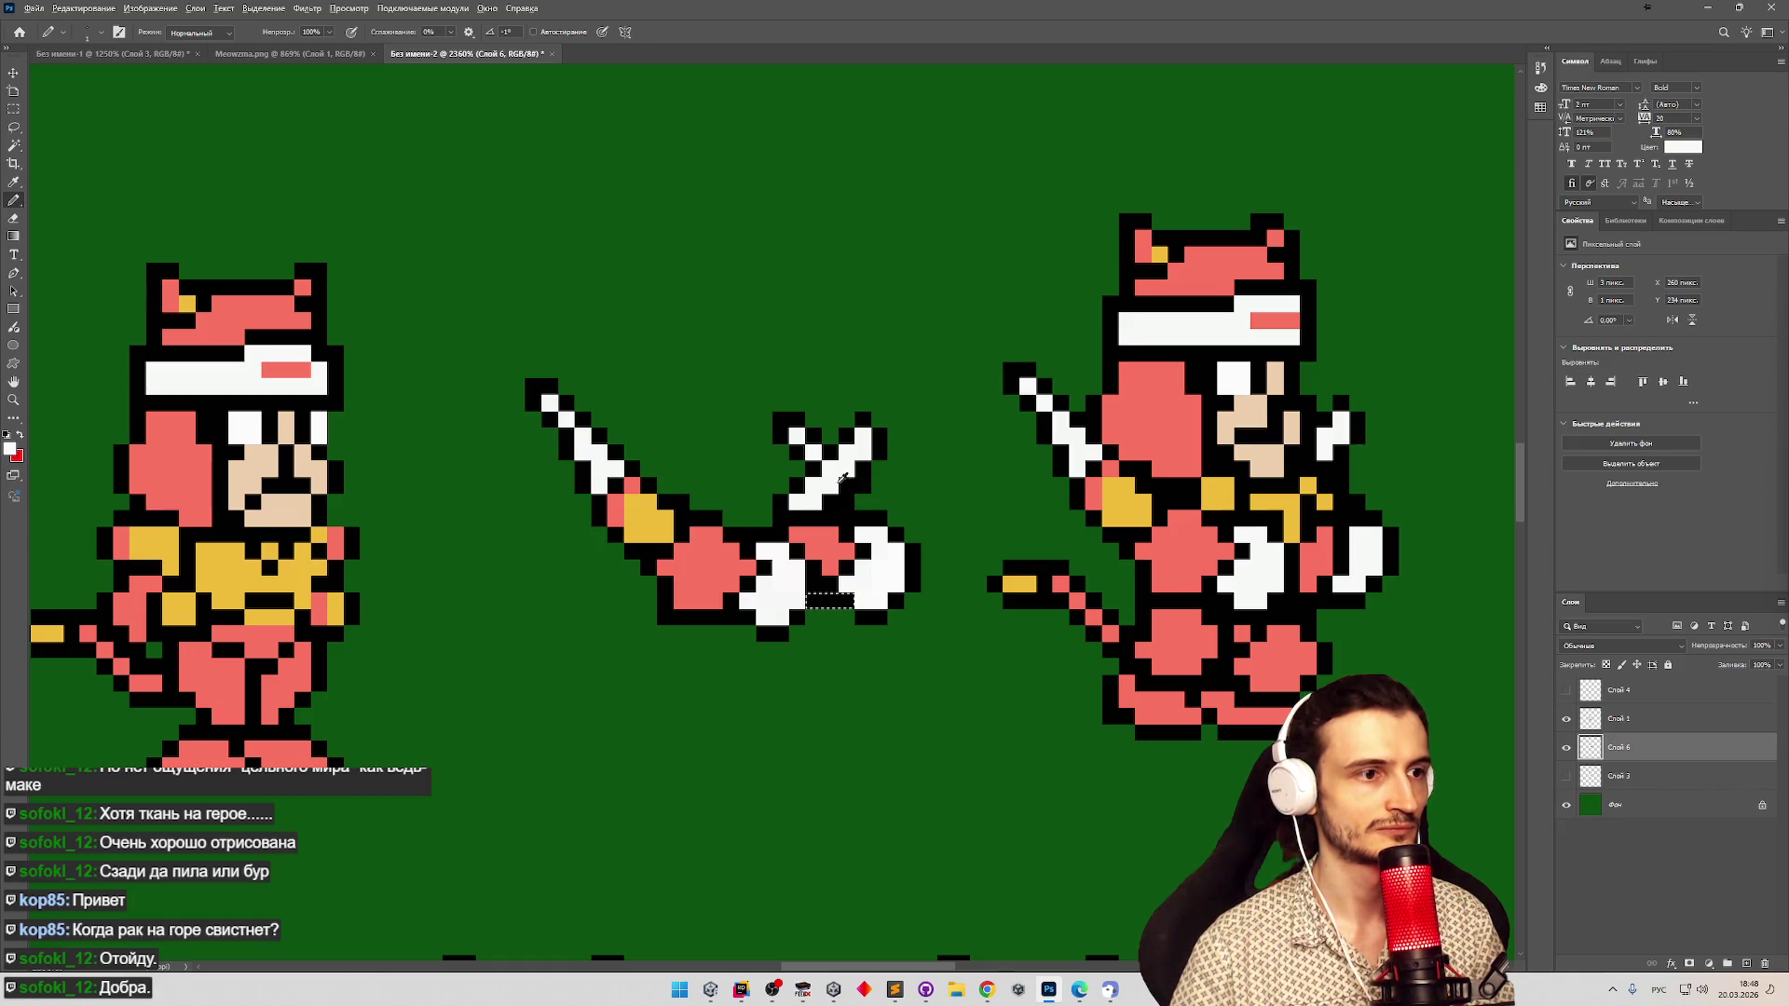
{"action": "left_click", "coordinate": [1566, 719]}
{"action": "left_click", "coordinate": [1566, 720]}
{"action": "left_click", "coordinate": [1566, 719]}
{"action": "key", "text": "ctrl+d"}
Repaint the white X's arms at new angles and blacken the stray white pixels inside it.
{"action": "left_click", "coordinate": [848, 482], "text": "alt"}
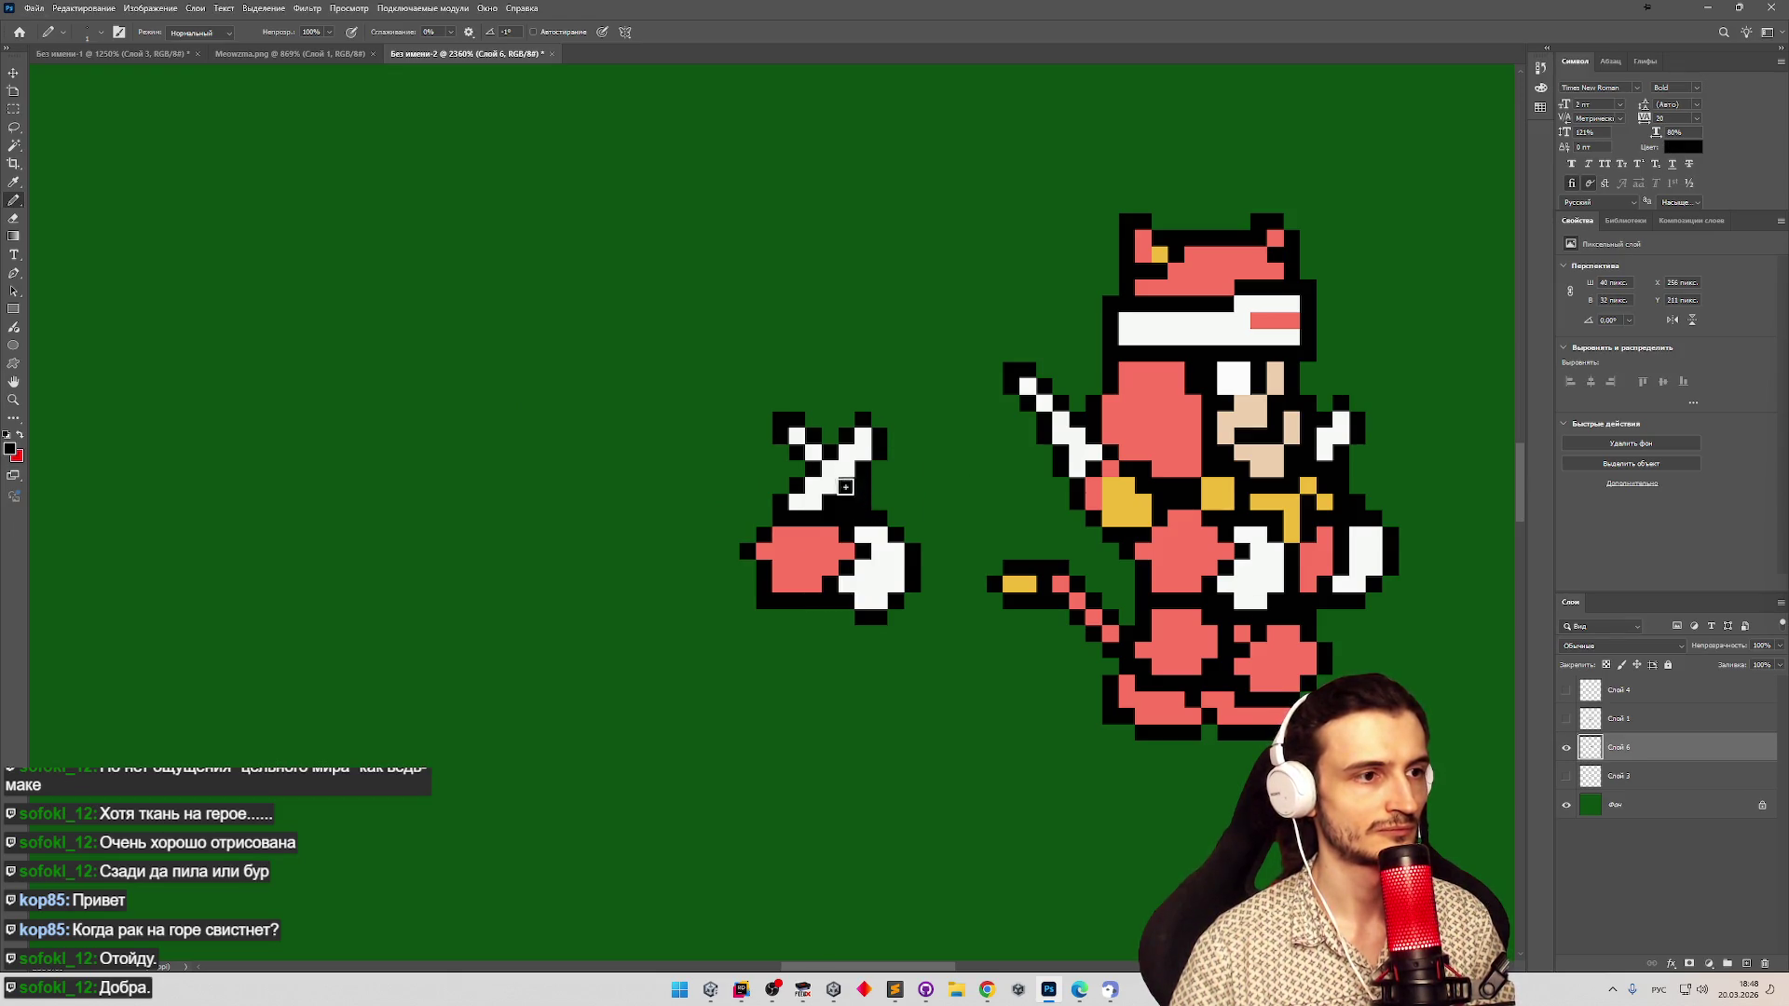
{"action": "left_click", "coordinate": [828, 470], "text": "alt"}
{"action": "left_click", "coordinate": [847, 487]}
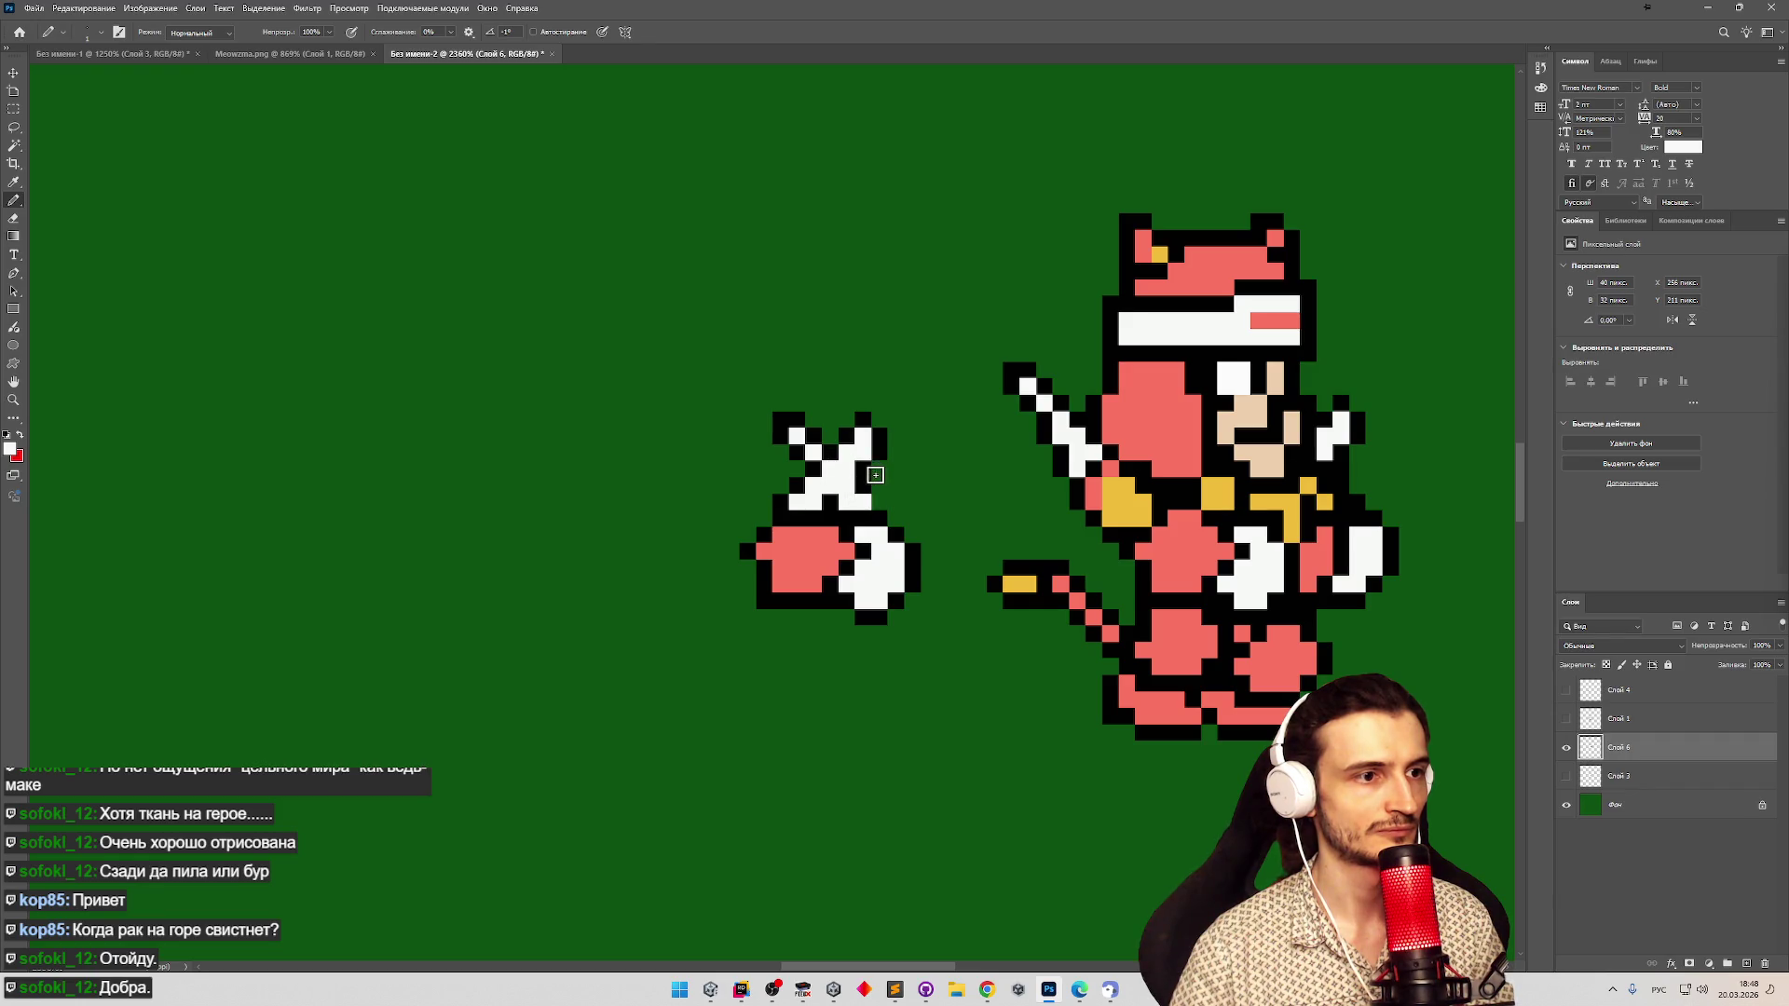
{"action": "left_click_drag", "start_coordinate": [873, 480], "coordinate": [850, 473]}
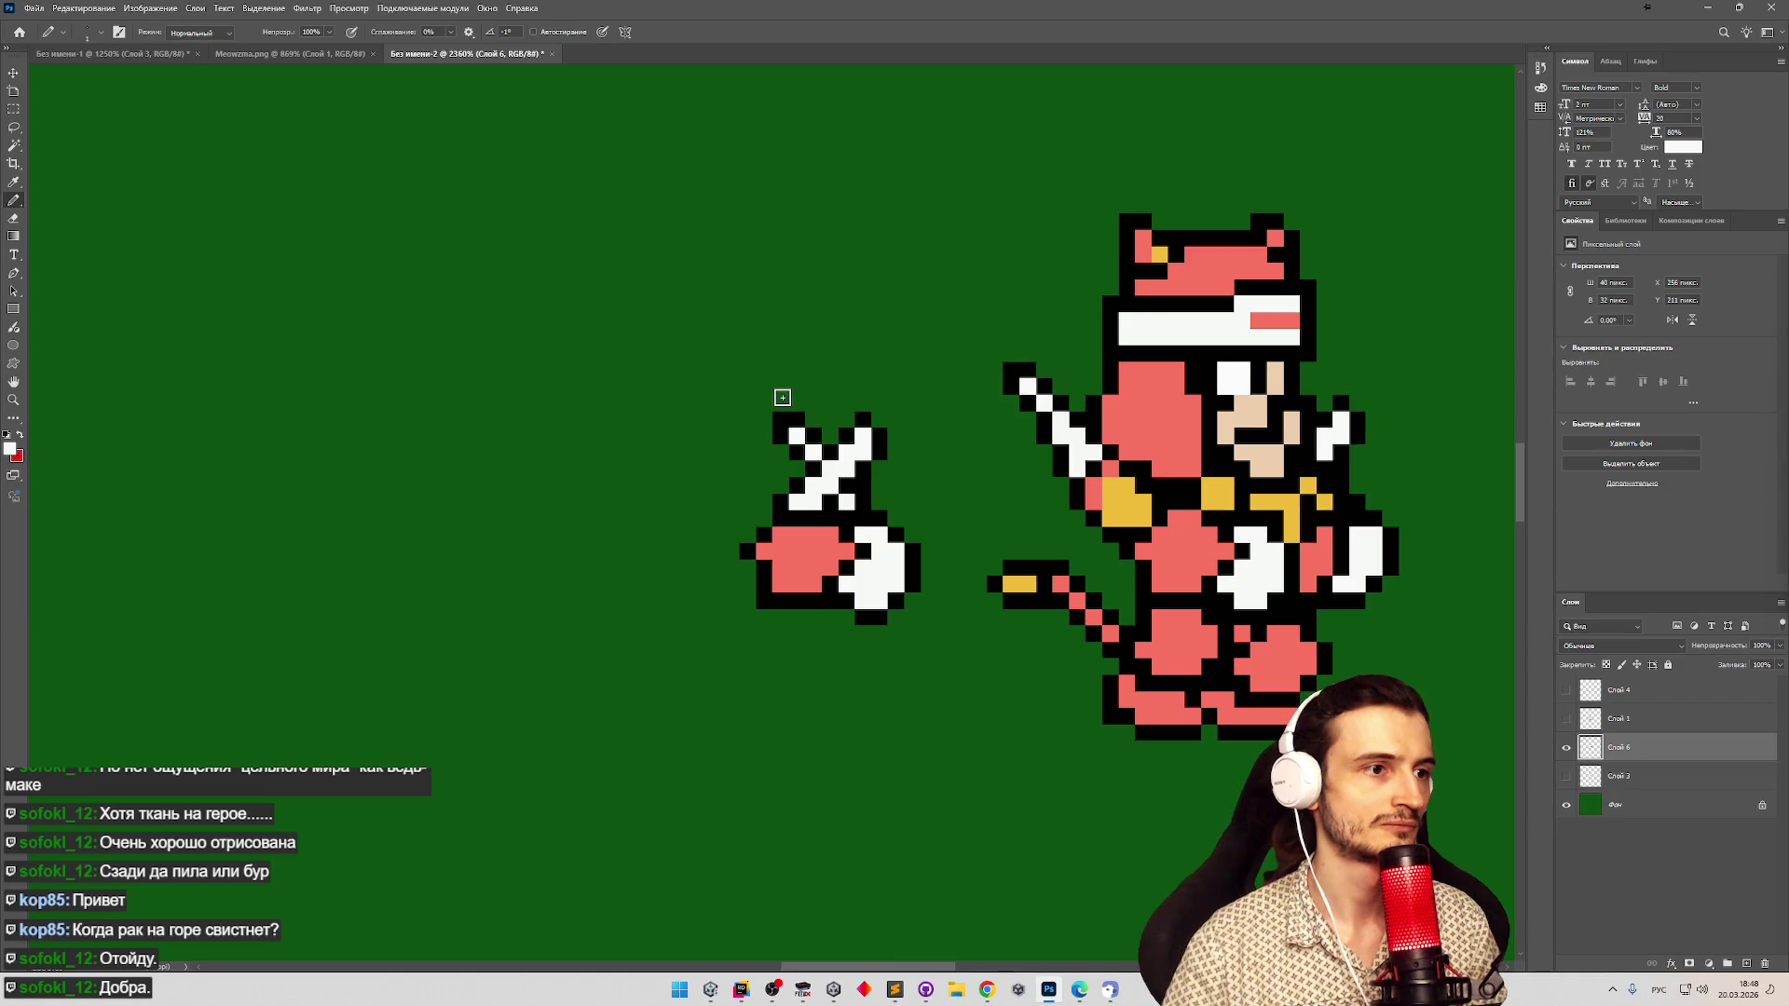
{"action": "mouse_move", "coordinate": [790, 436]}
{"action": "left_mouse_down"}
{"action": "mouse_move", "coordinate": [797, 491]}
{"action": "mouse_move", "coordinate": [798, 470]}
{"action": "left_mouse_up"}
{"action": "left_click", "coordinate": [779, 479], "text": "alt"}
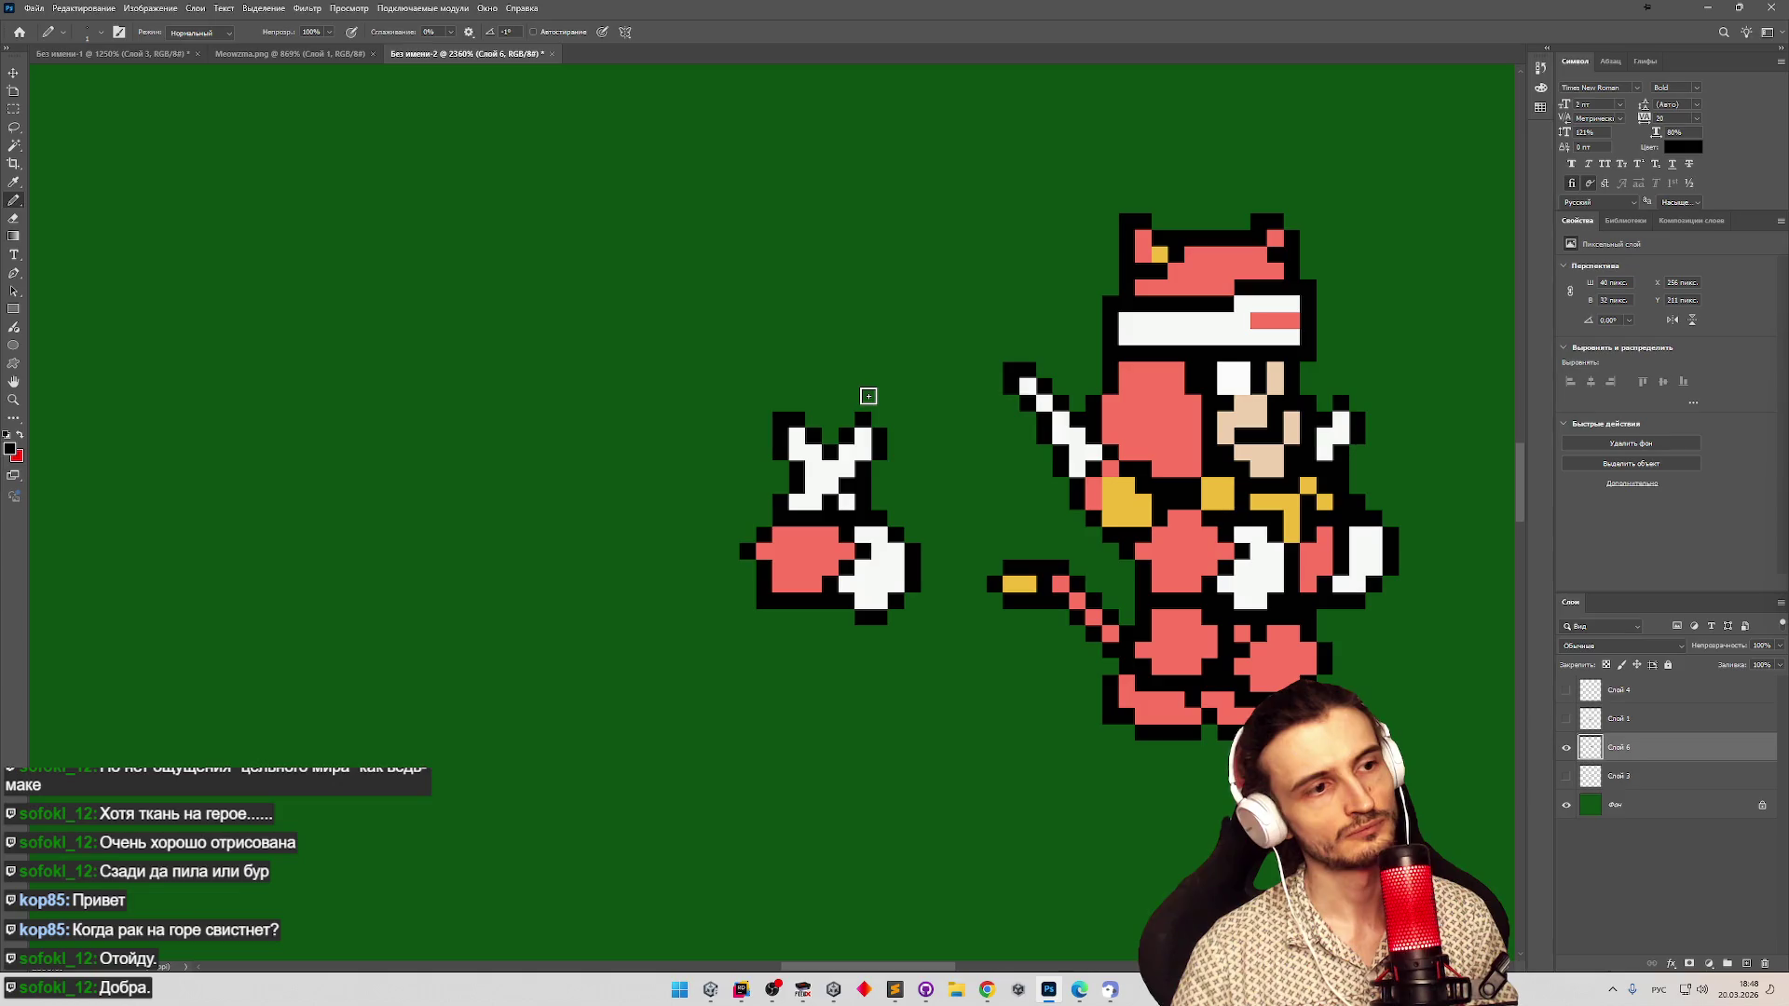
{"action": "left_click", "coordinate": [845, 502]}
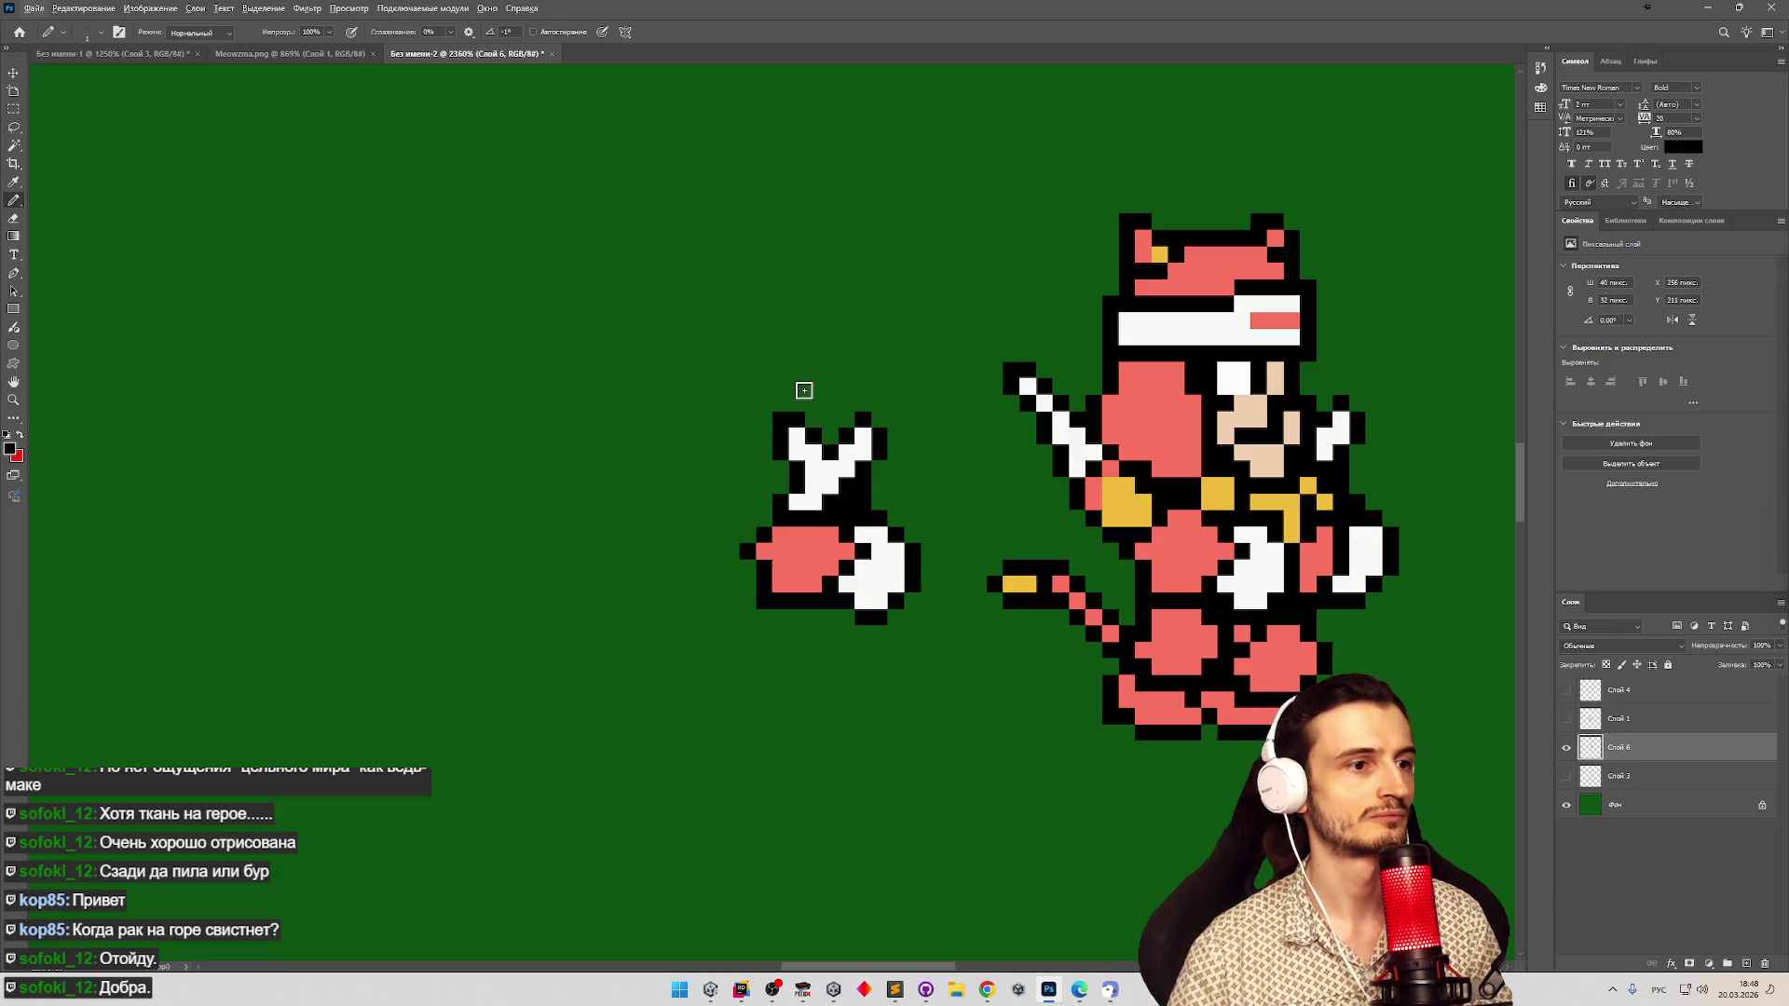
{"action": "key", "text": "z"}
{"action": "mouse_move", "coordinate": [804, 391]}
{"action": "left_mouse_down"}
{"action": "mouse_move", "coordinate": [687, 385]}
{"action": "mouse_move", "coordinate": [807, 386]}
{"action": "left_mouse_up"}
{"action": "key", "text": "b"}
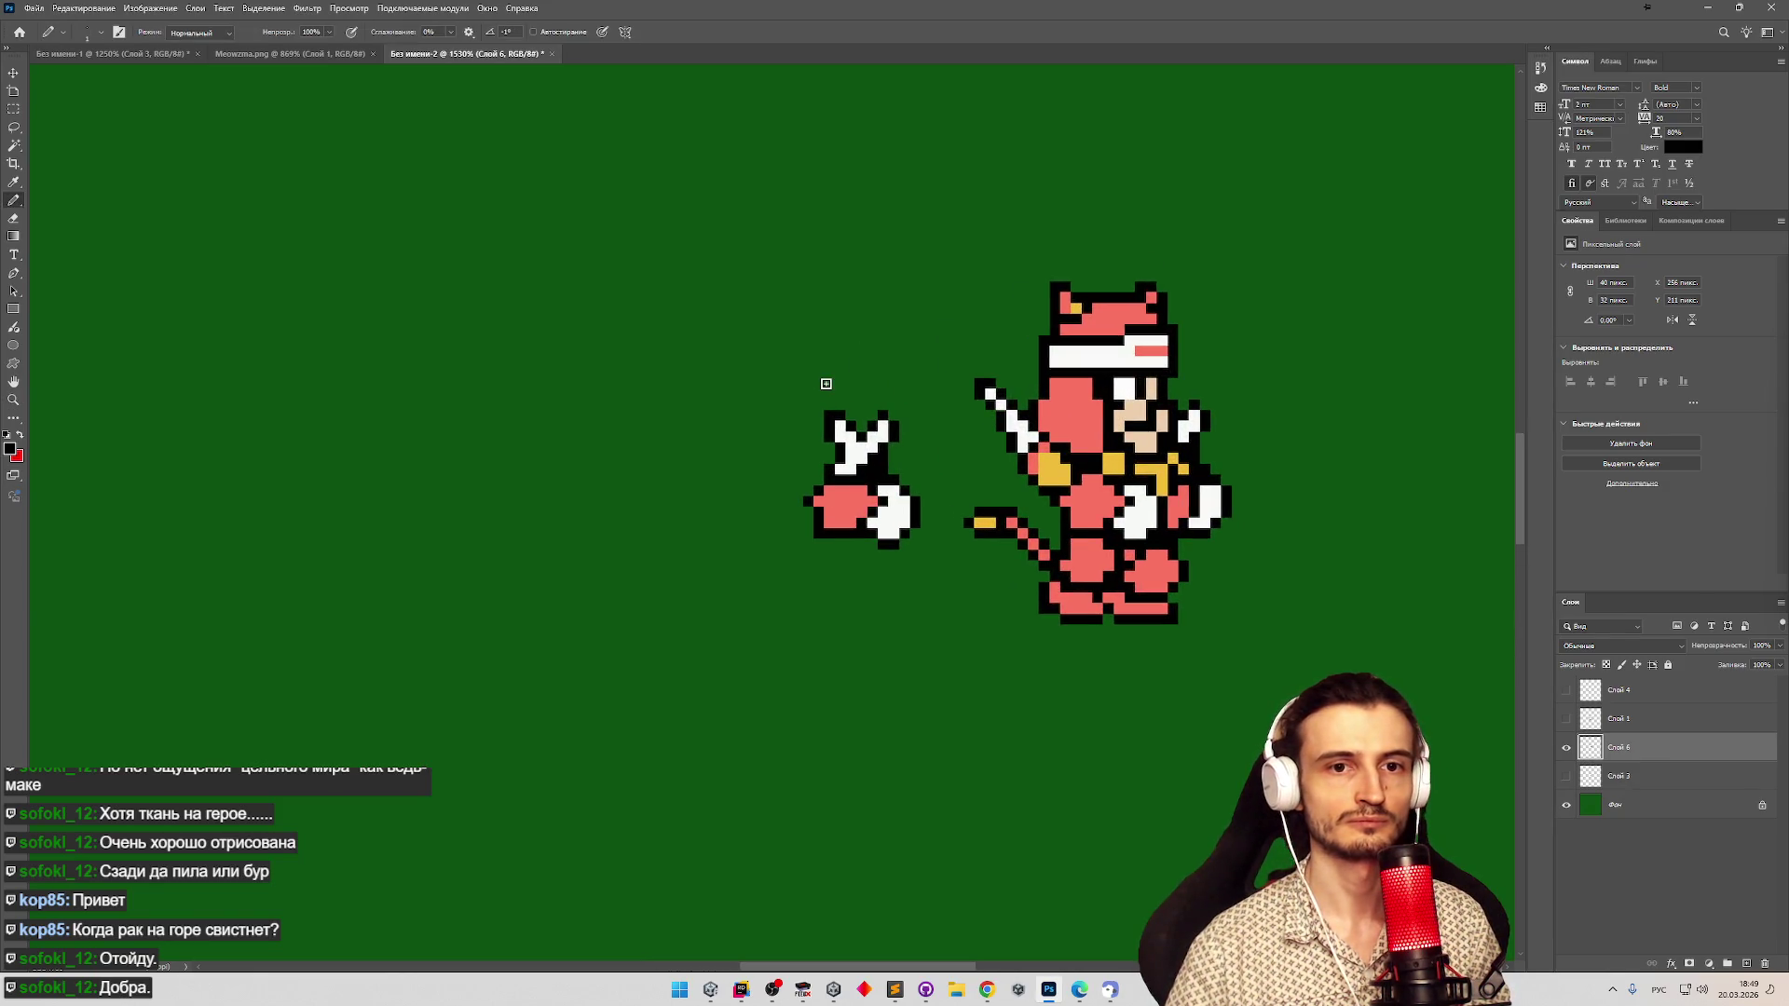
Toggle Слой 1, Слой 6 and the green background to compare the old shard with the redrawn hand.
{"action": "left_click", "coordinate": [1566, 748]}
{"action": "left_click", "coordinate": [1566, 718]}
{"action": "left_click", "coordinate": [1566, 747]}
{"action": "left_click", "coordinate": [1566, 747]}
{"action": "left_click", "coordinate": [1566, 747]}
{"action": "left_click", "coordinate": [1566, 748]}
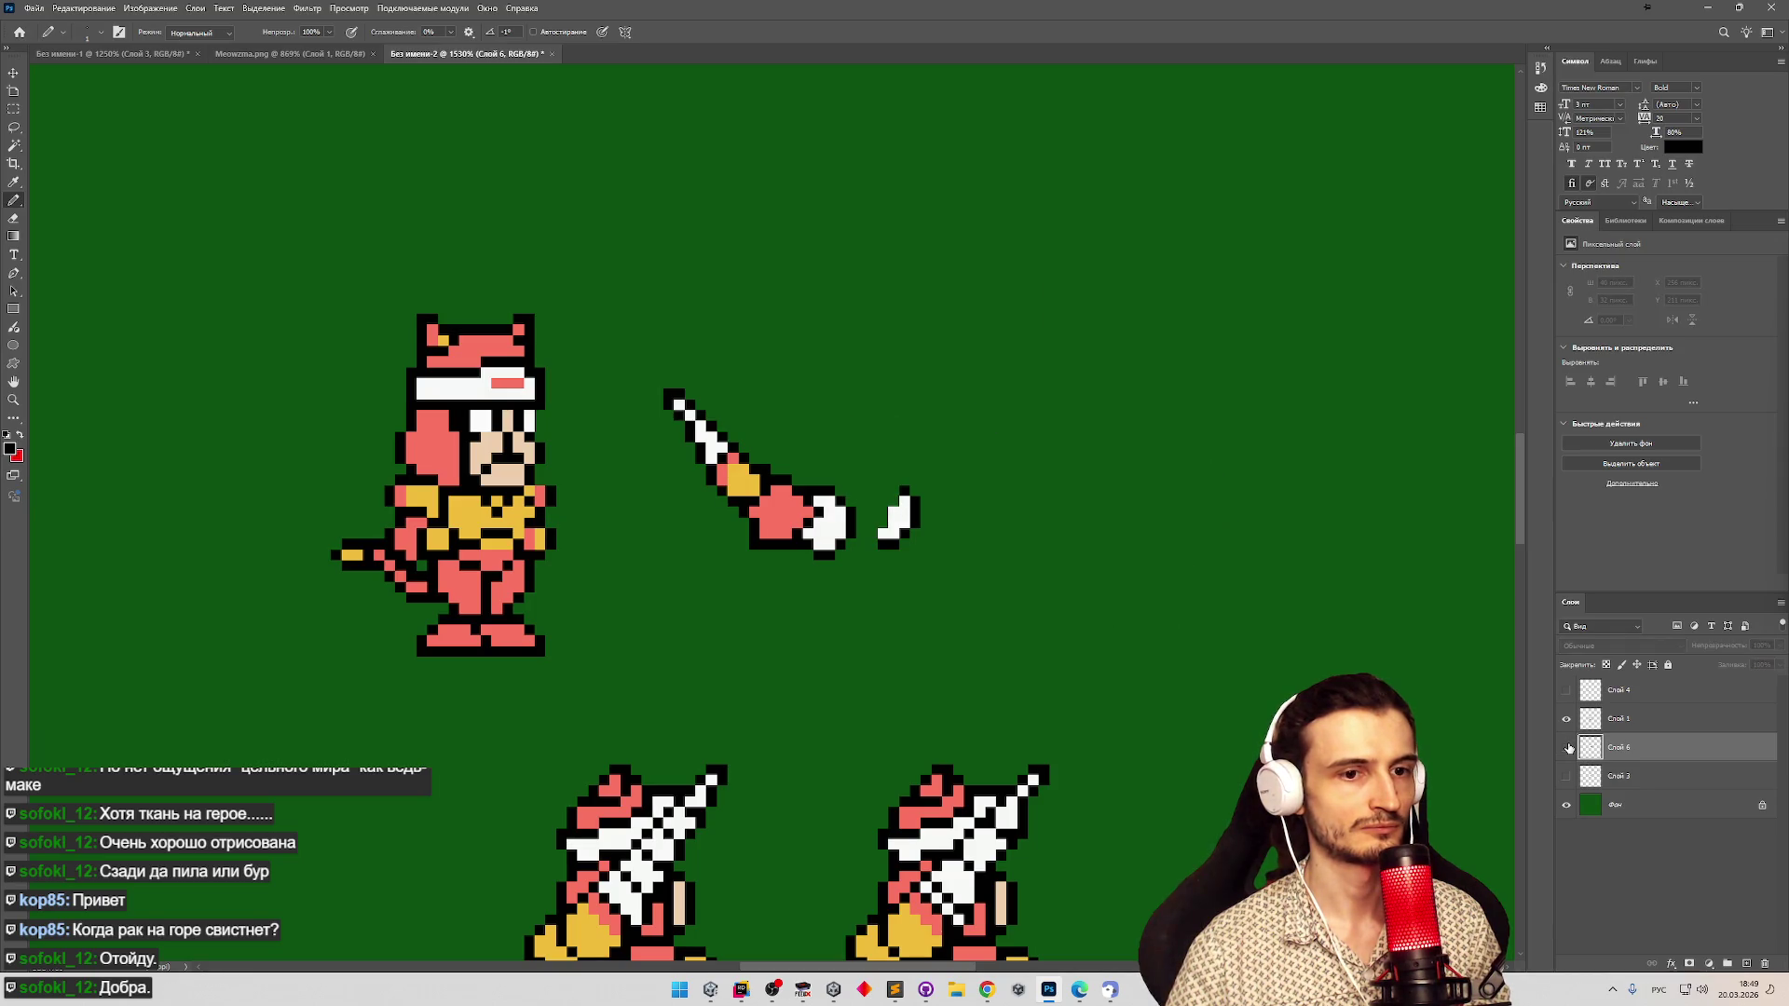
{"action": "left_click", "coordinate": [1566, 747]}
{"action": "left_click", "coordinate": [1566, 719]}
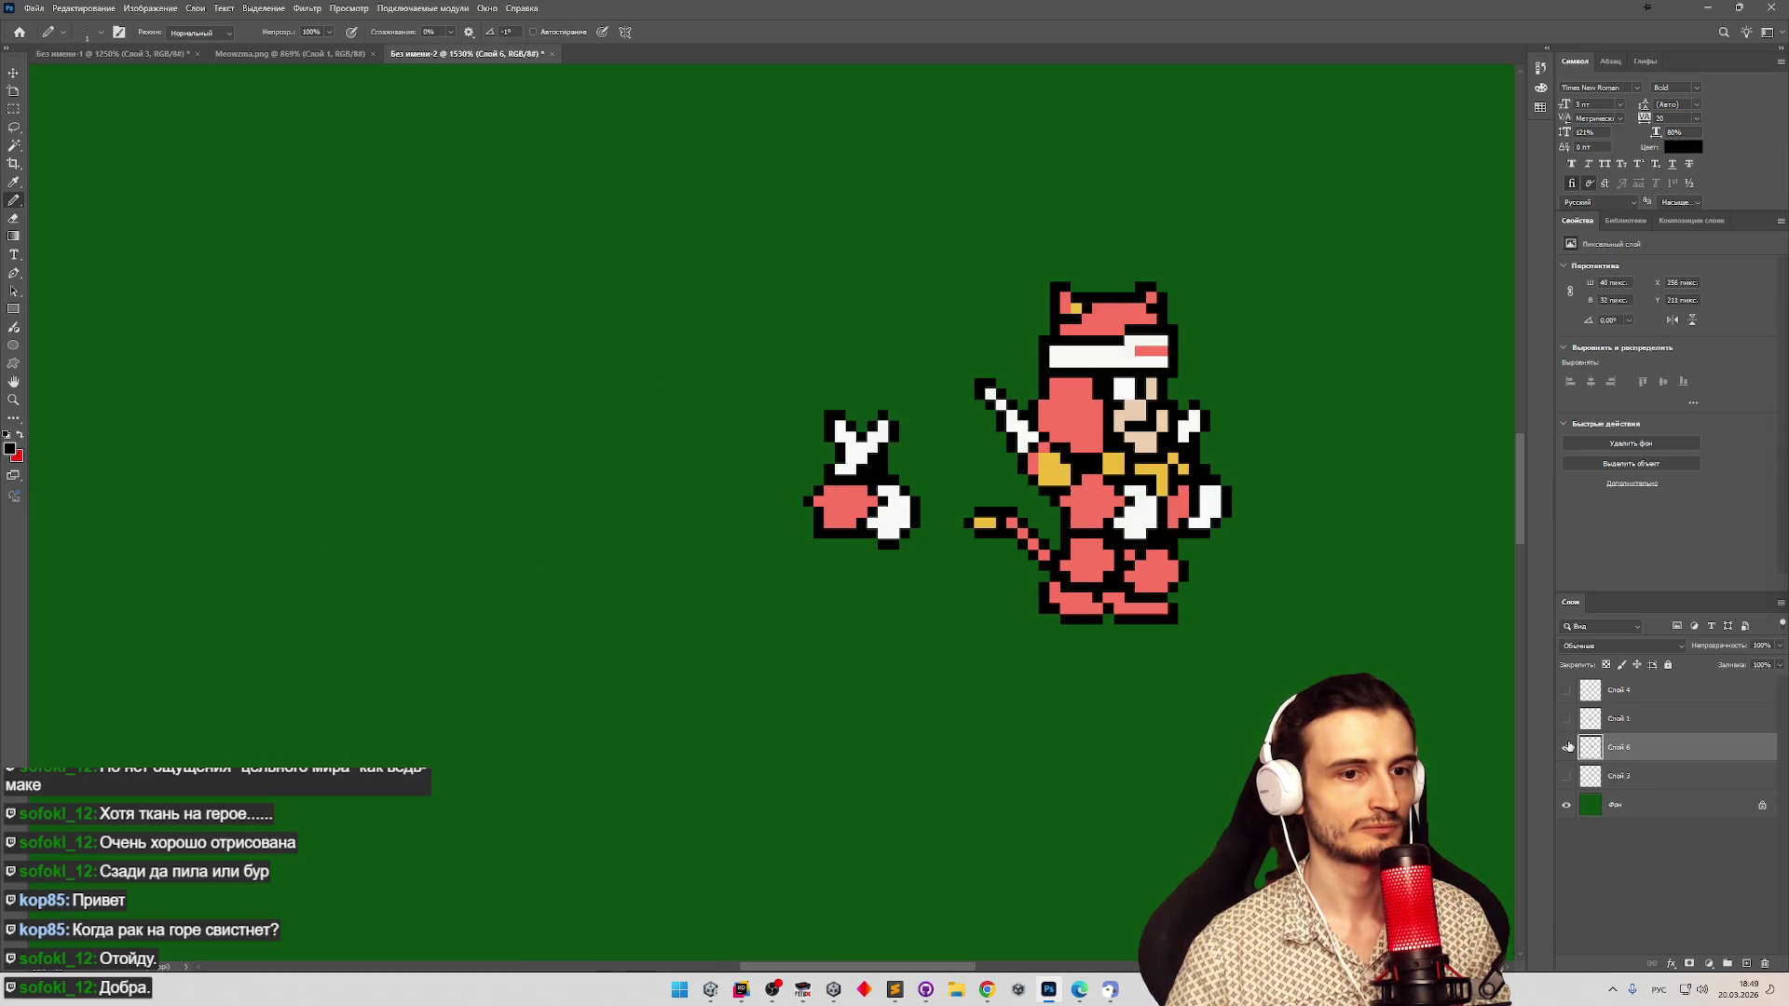
{"action": "left_click", "coordinate": [1566, 747], "text": "alt"}
{"action": "left_click", "coordinate": [1566, 747]}
{"action": "left_click", "coordinate": [1566, 748]}
{"action": "left_click", "coordinate": [1566, 747], "text": "alt"}
{"action": "left_click", "coordinate": [1566, 718]}
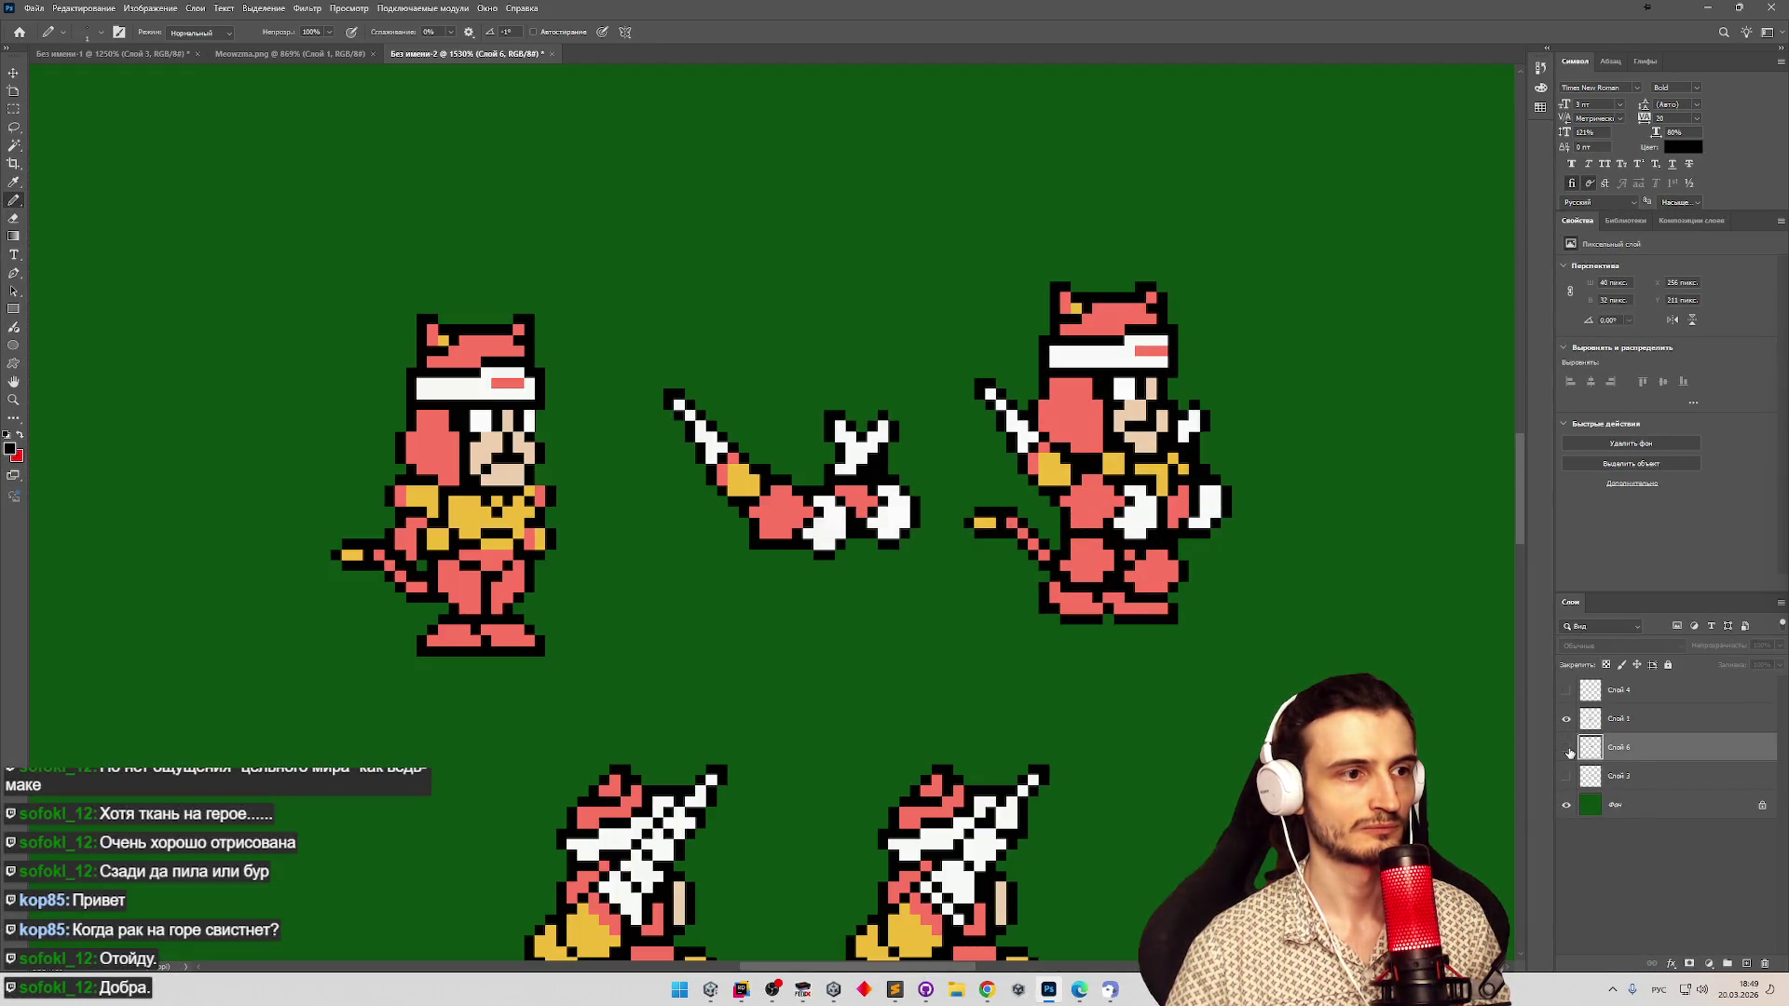
{"action": "left_click", "coordinate": [1566, 747]}
Delete the old white shard from Слой 1 and show Слой 6's redrawn hand piece.
{"action": "key", "text": "m"}
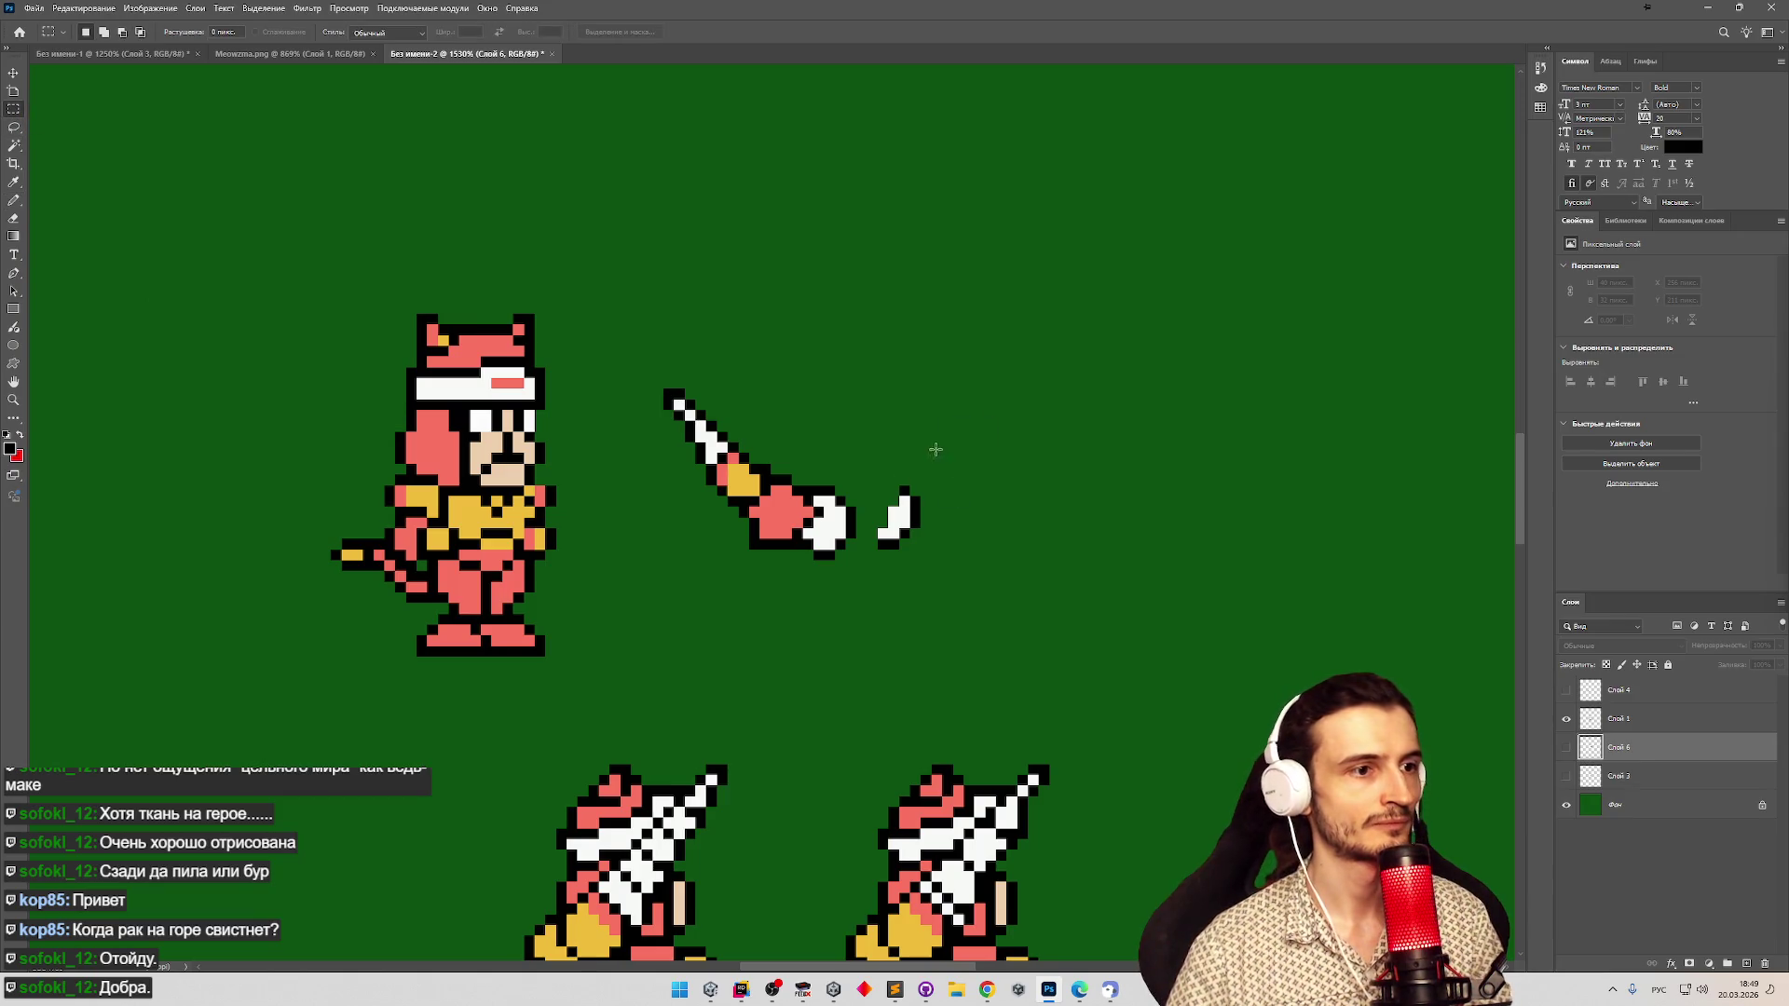
{"action": "left_click_drag", "start_coordinate": [881, 565], "coordinate": [943, 442]}
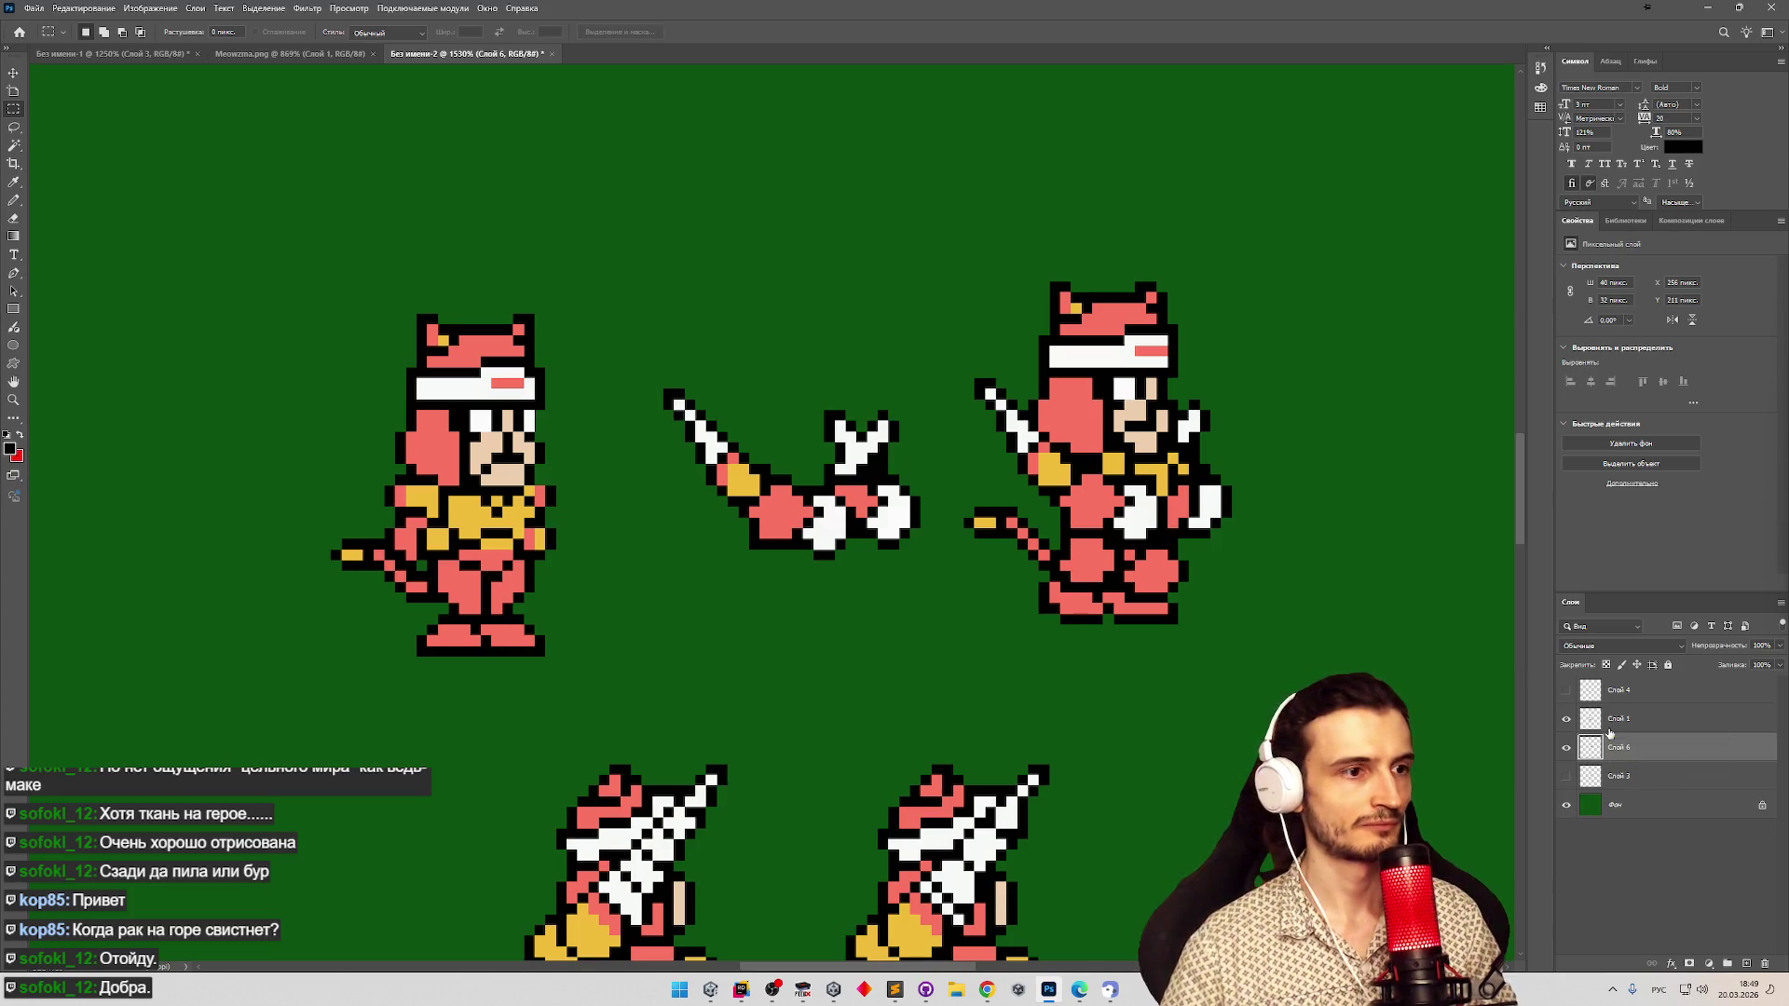
{"action": "left_click_drag", "start_coordinate": [867, 454], "coordinate": [942, 581]}
{"action": "left_click", "coordinate": [1579, 725]}
{"action": "key", "text": "Delete"}
{"action": "left_click", "coordinate": [1566, 748]}
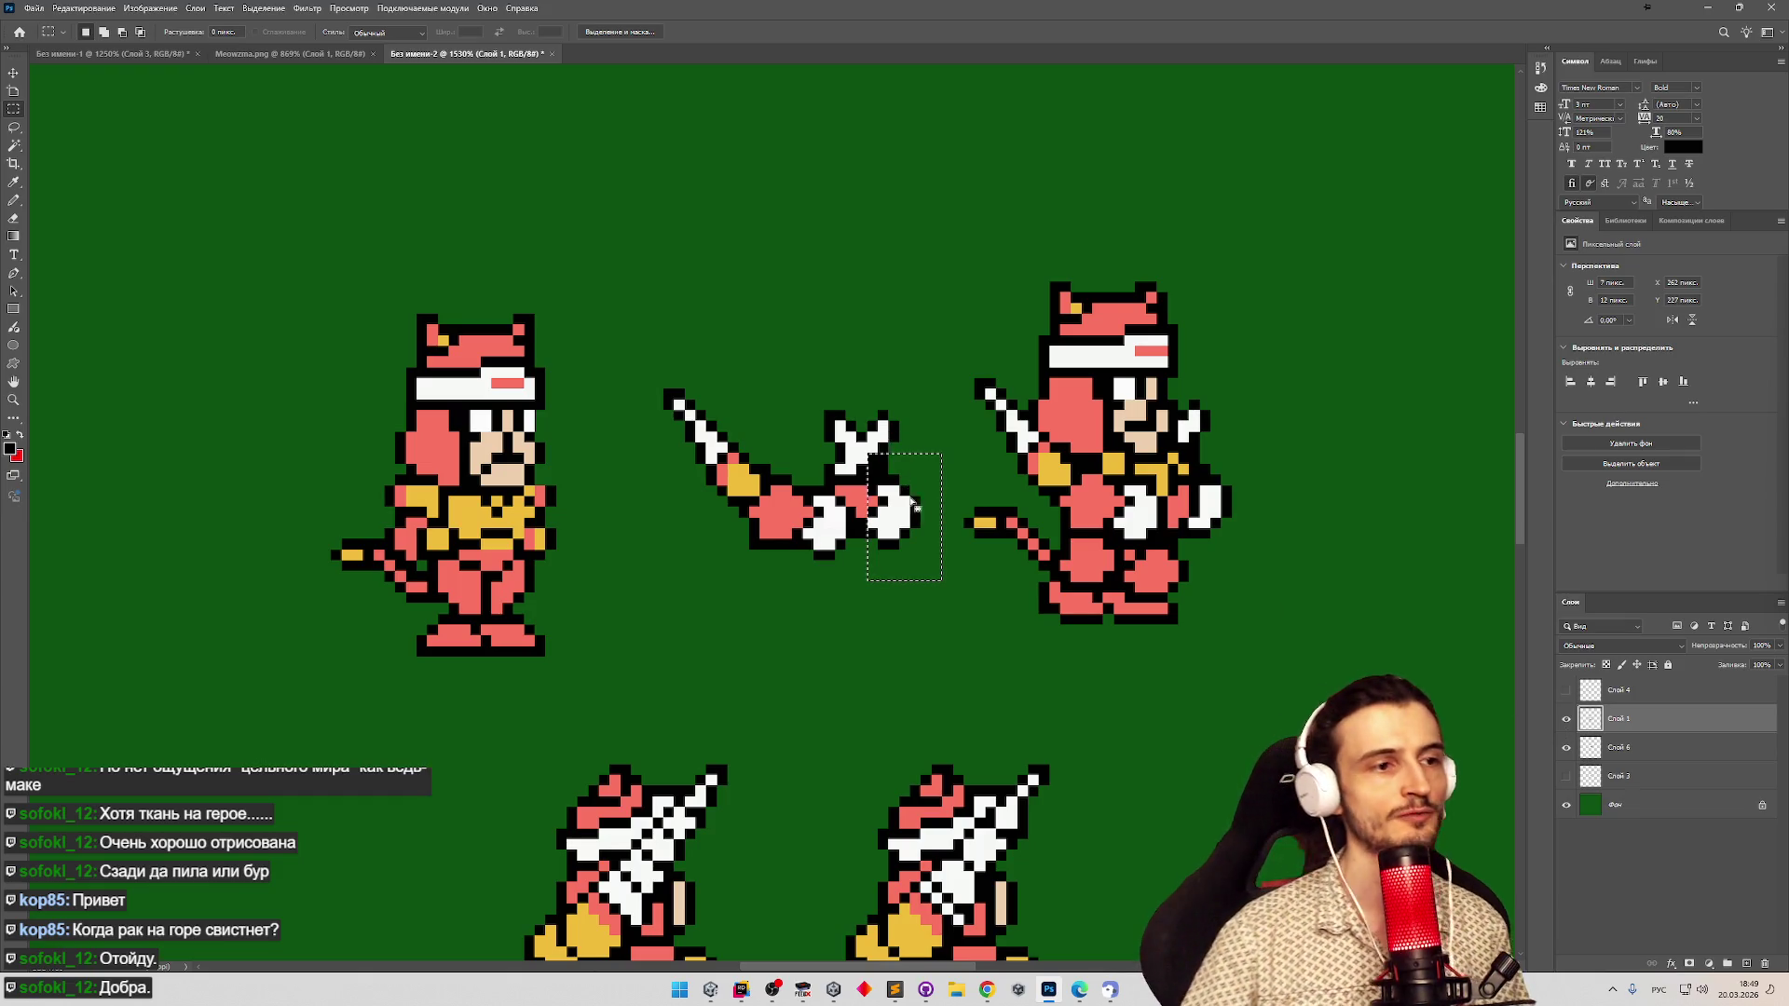
Zoom in and out across the attack frames to check the replaced hand.
{"action": "key", "text": "z"}
{"action": "left_click", "coordinate": [835, 559], "text": "alt"}
{"action": "left_click", "coordinate": [835, 559], "text": "alt"}
{"action": "key", "text": "m"}
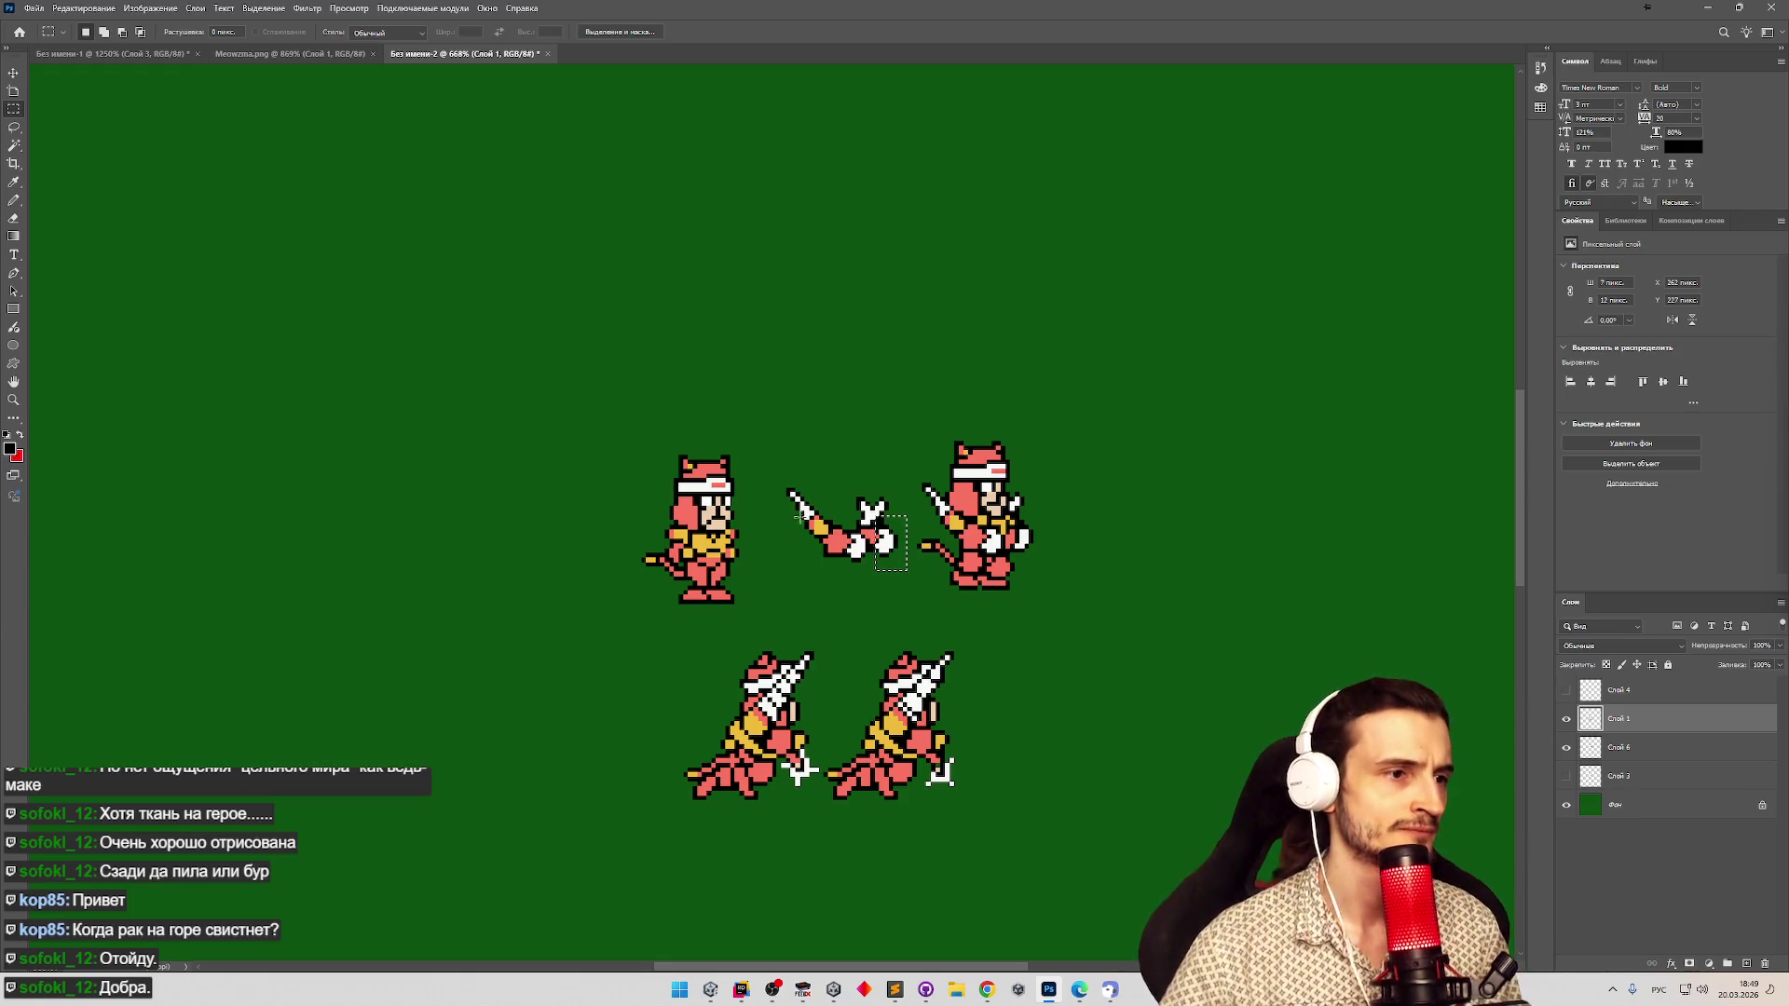
{"action": "key", "text": "z"}
{"action": "left_click", "coordinate": [817, 562]}
{"action": "left_click", "coordinate": [817, 562]}
{"action": "left_click", "coordinate": [817, 562]}
{"action": "left_click", "coordinate": [1039, 571], "text": "alt"}
{"action": "left_click", "coordinate": [952, 748], "text": "alt"}
{"action": "left_click", "coordinate": [952, 748]}
{"action": "key", "text": "m"}
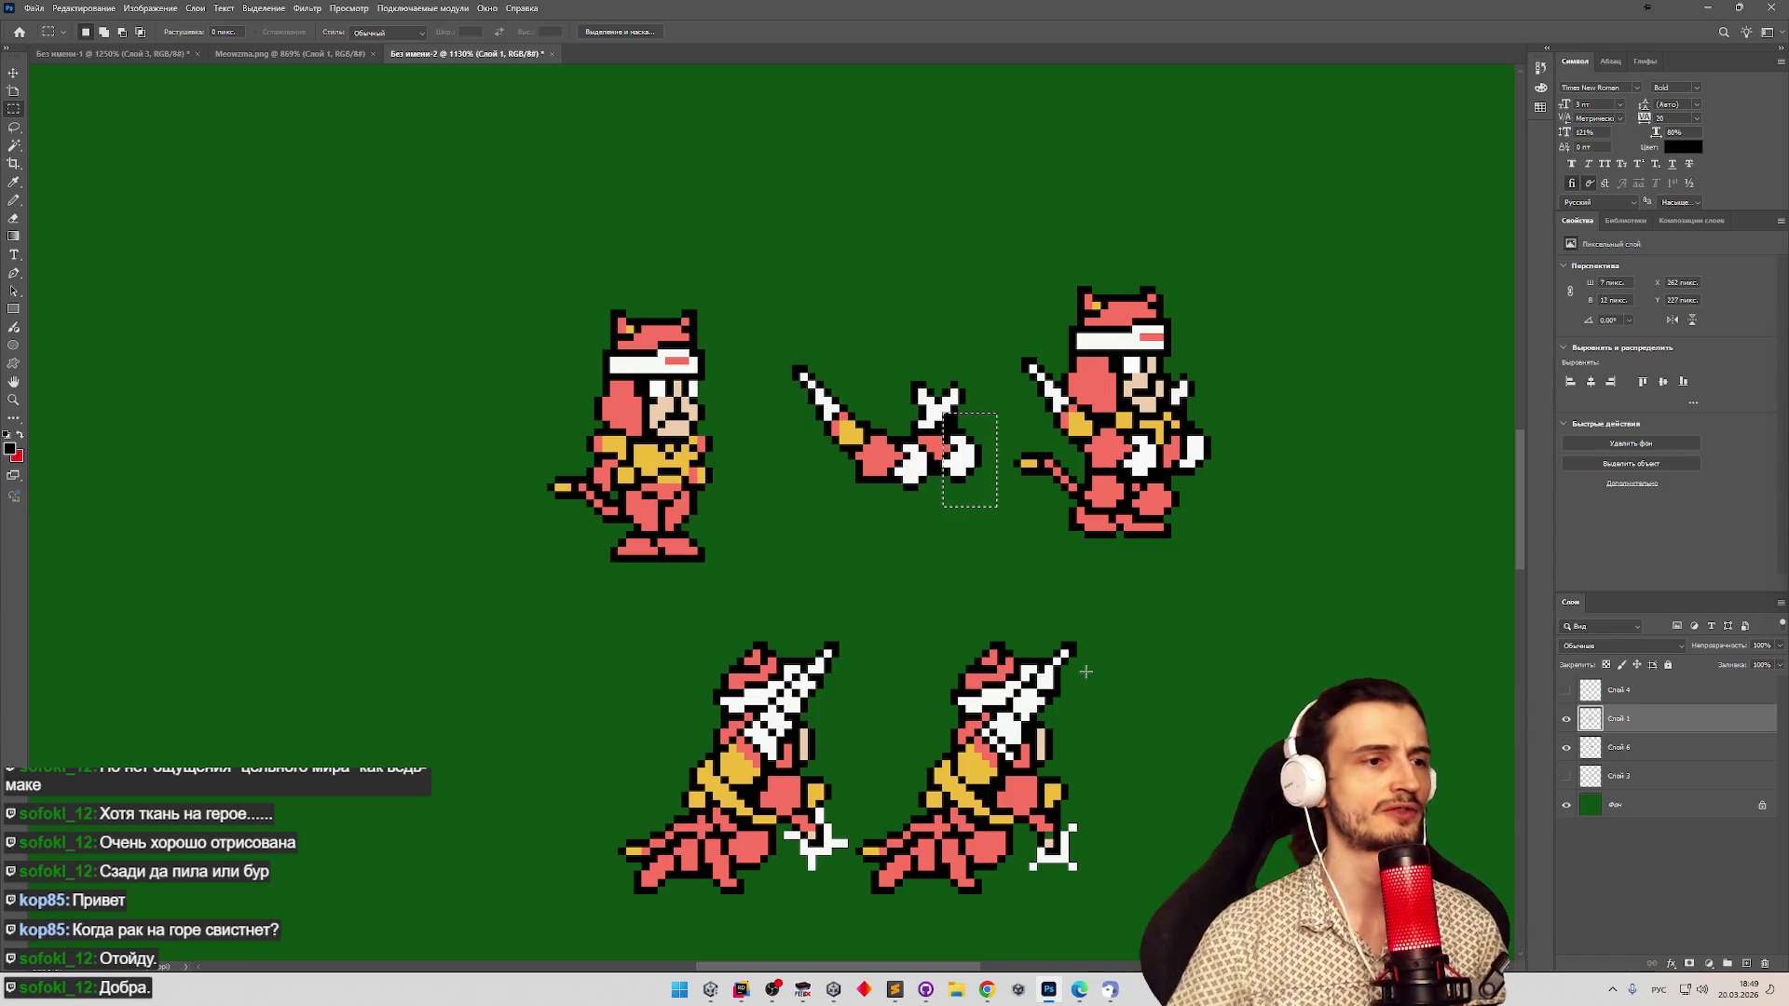
Deselect the area around the sword hand and zoom out to view the whole sheet.
{"action": "left_click", "coordinate": [1001, 596]}
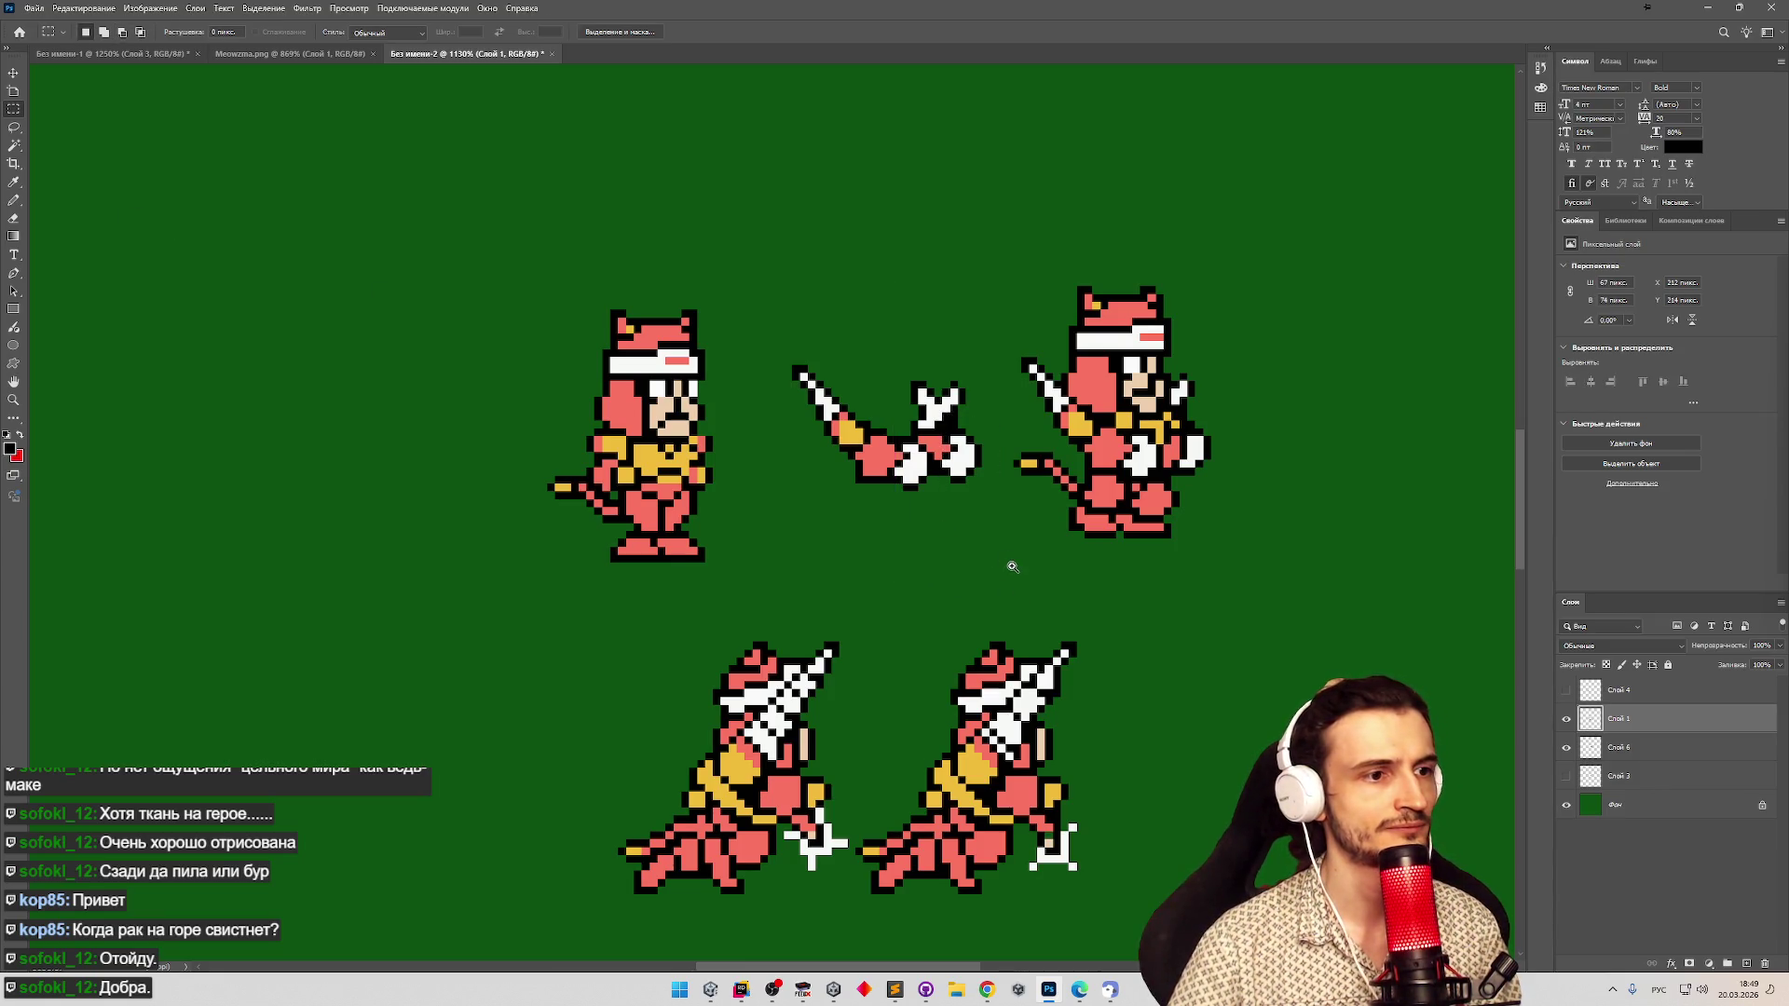
{"action": "key", "text": "z"}
{"action": "mouse_move", "coordinate": [1008, 563]}
{"action": "left_mouse_down"}
{"action": "mouse_move", "coordinate": [1049, 601]}
{"action": "mouse_move", "coordinate": [987, 596]}
{"action": "mouse_move", "coordinate": [1160, 587]}
{"action": "left_mouse_up"}
{"action": "key", "text": "m"}
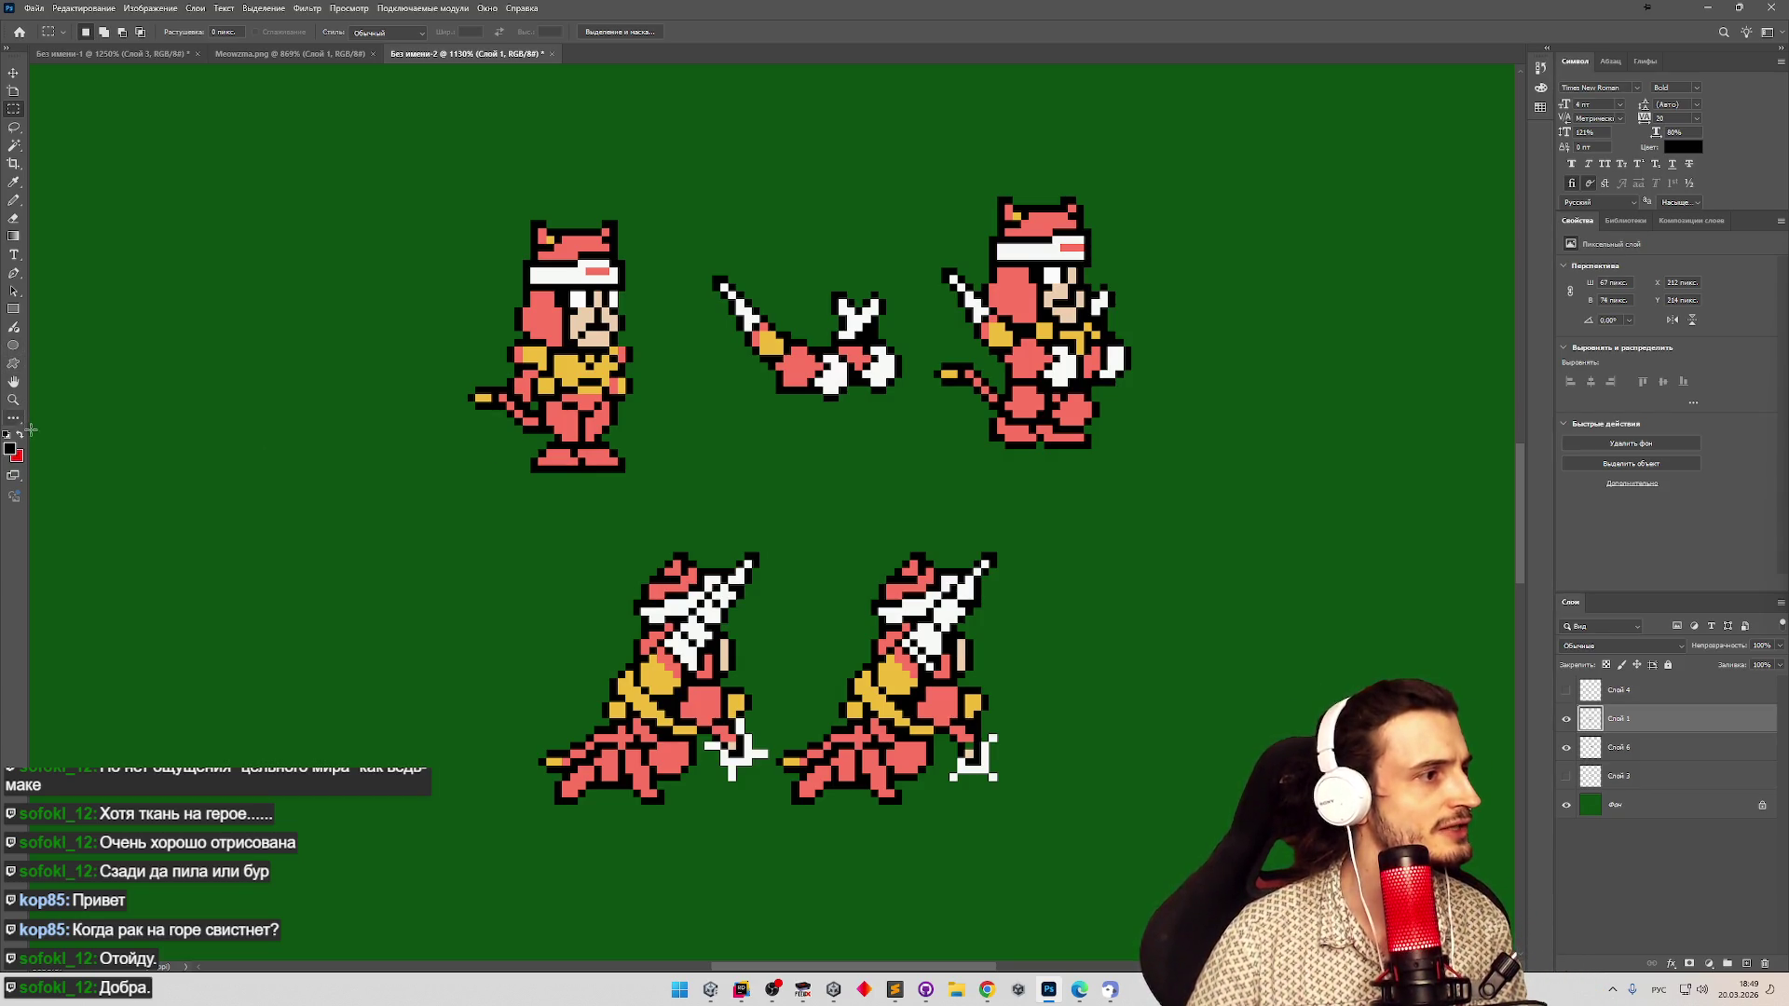
Marquee a small area below the middle frame and sample white with the Pencil.
{"action": "left_click_drag", "start_coordinate": [815, 475], "coordinate": [863, 488]}
{"action": "key", "text": "b"}
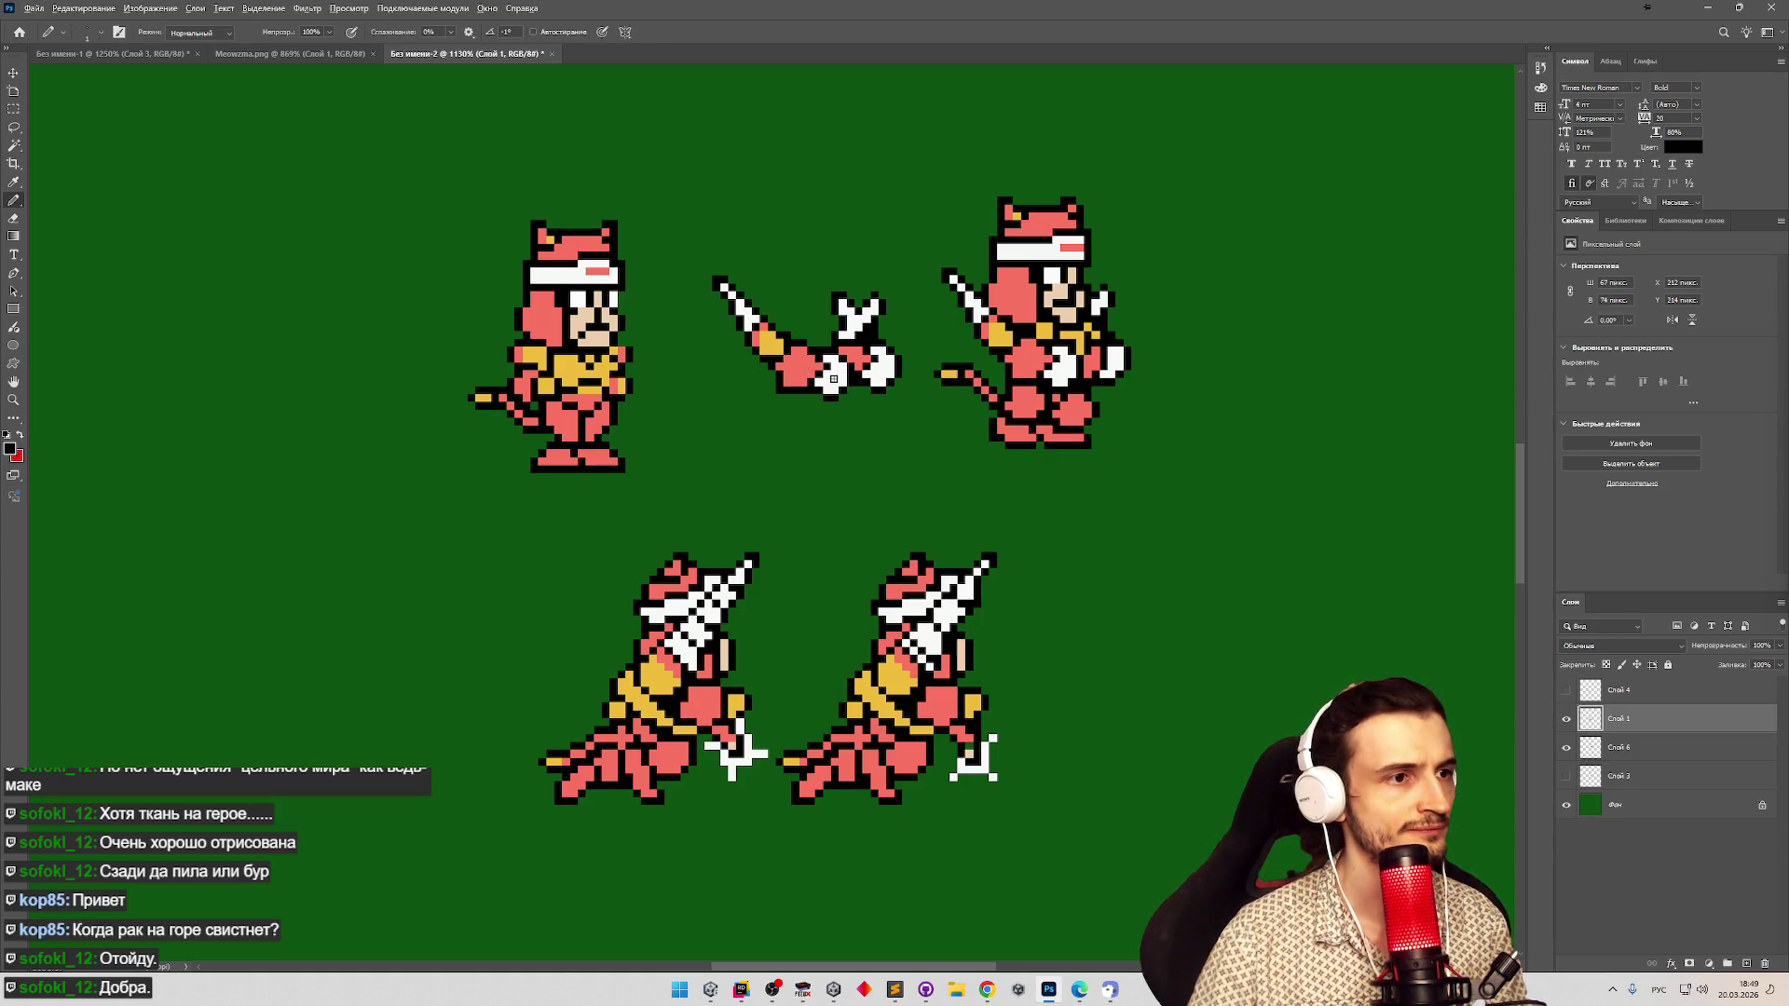
{"action": "left_click", "coordinate": [833, 375], "text": "alt"}
Open and cancel the foreground Color Picker twice, then sample the canvas green as foreground.
{"action": "left_click", "coordinate": [12, 449]}
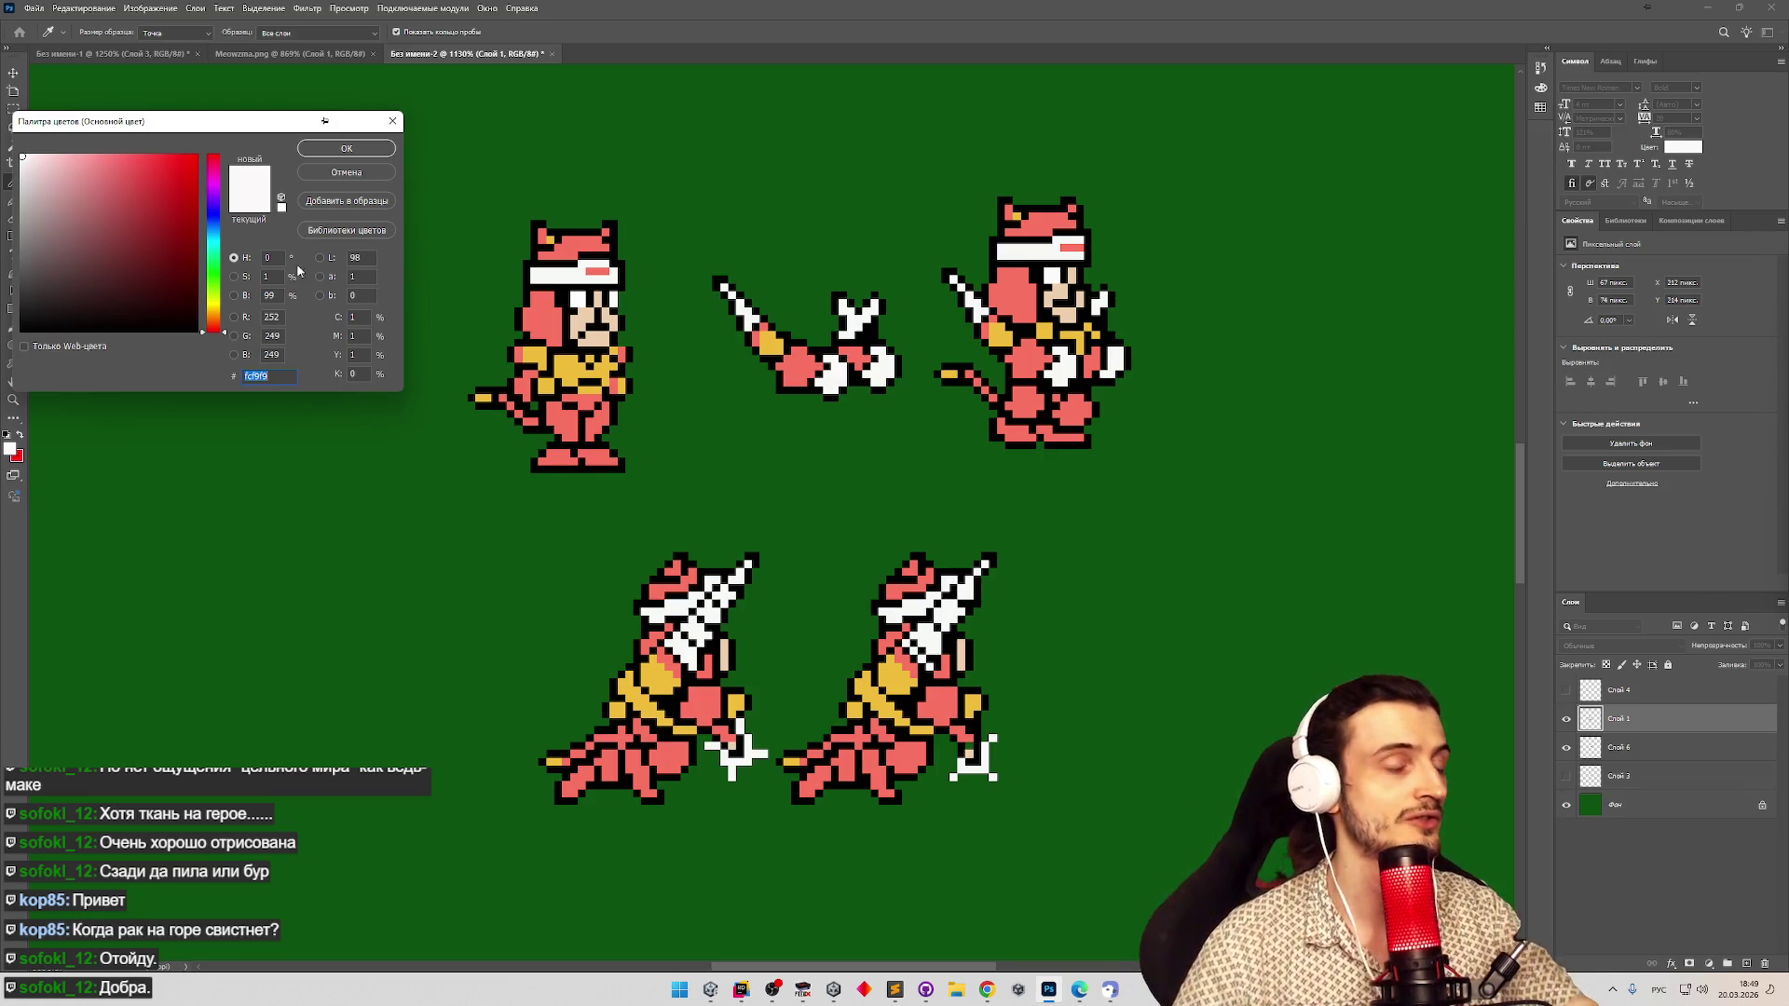
{"action": "left_click", "coordinate": [367, 174]}
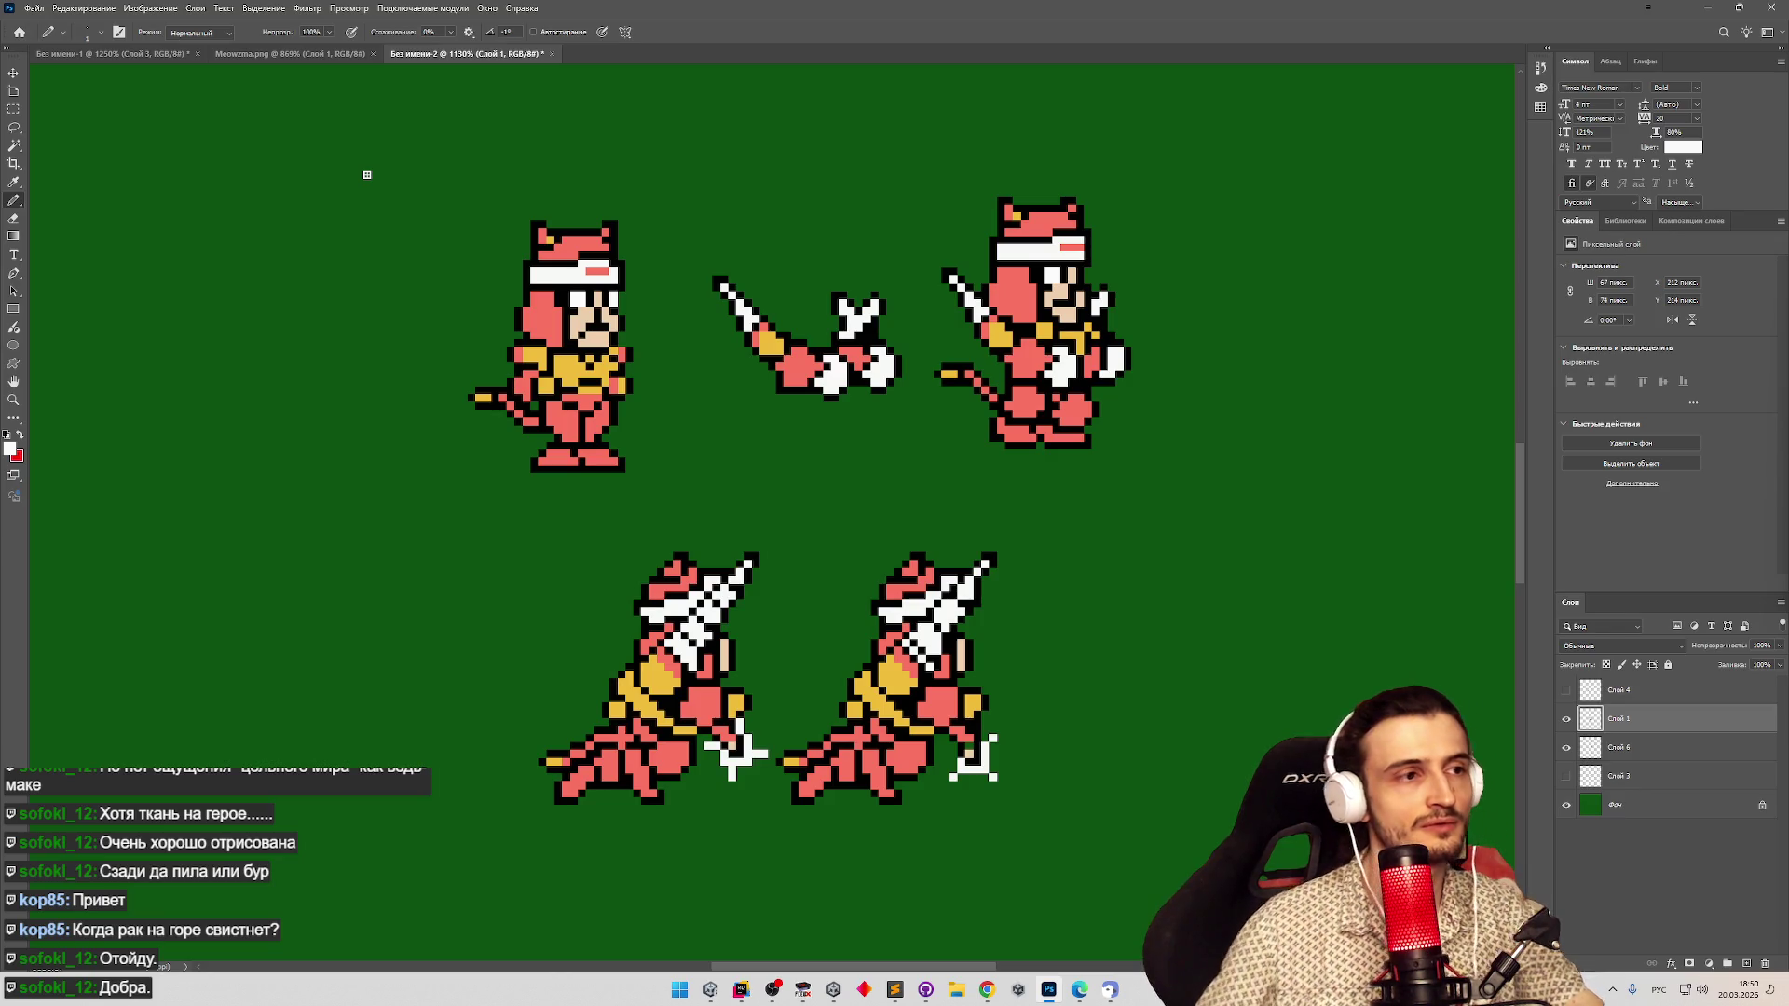
{"action": "left_click", "coordinate": [10, 449]}
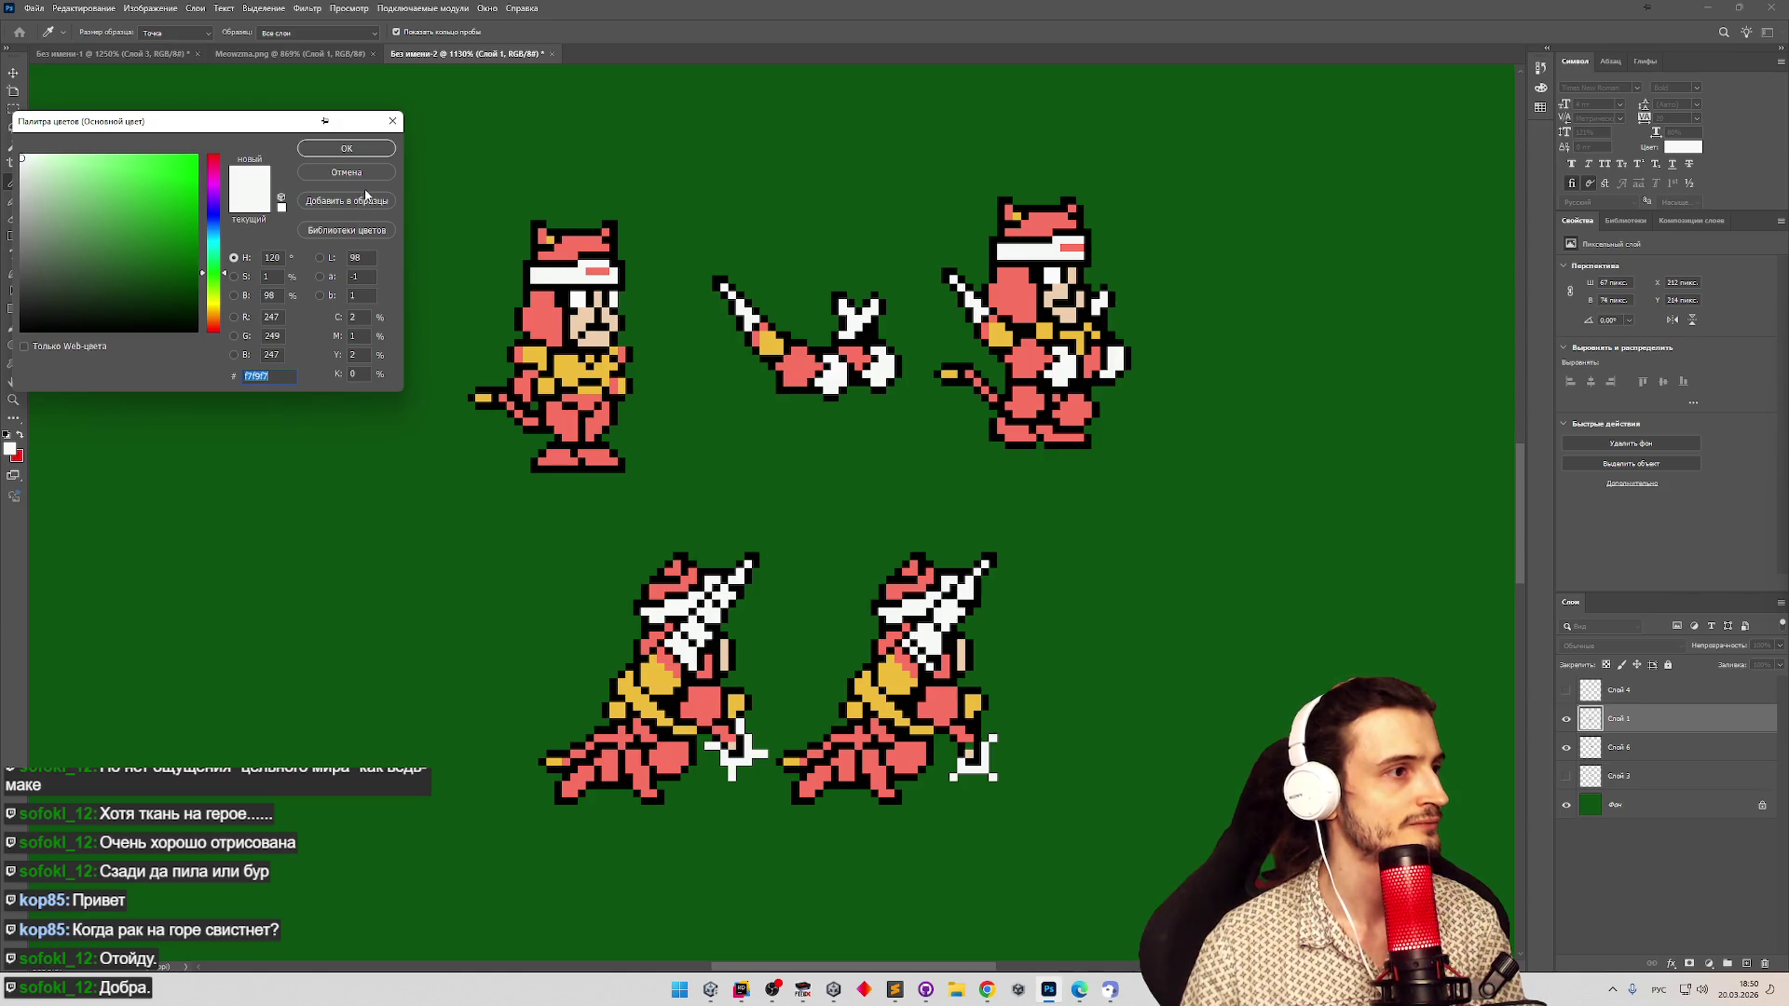
{"action": "left_click", "coordinate": [371, 179]}
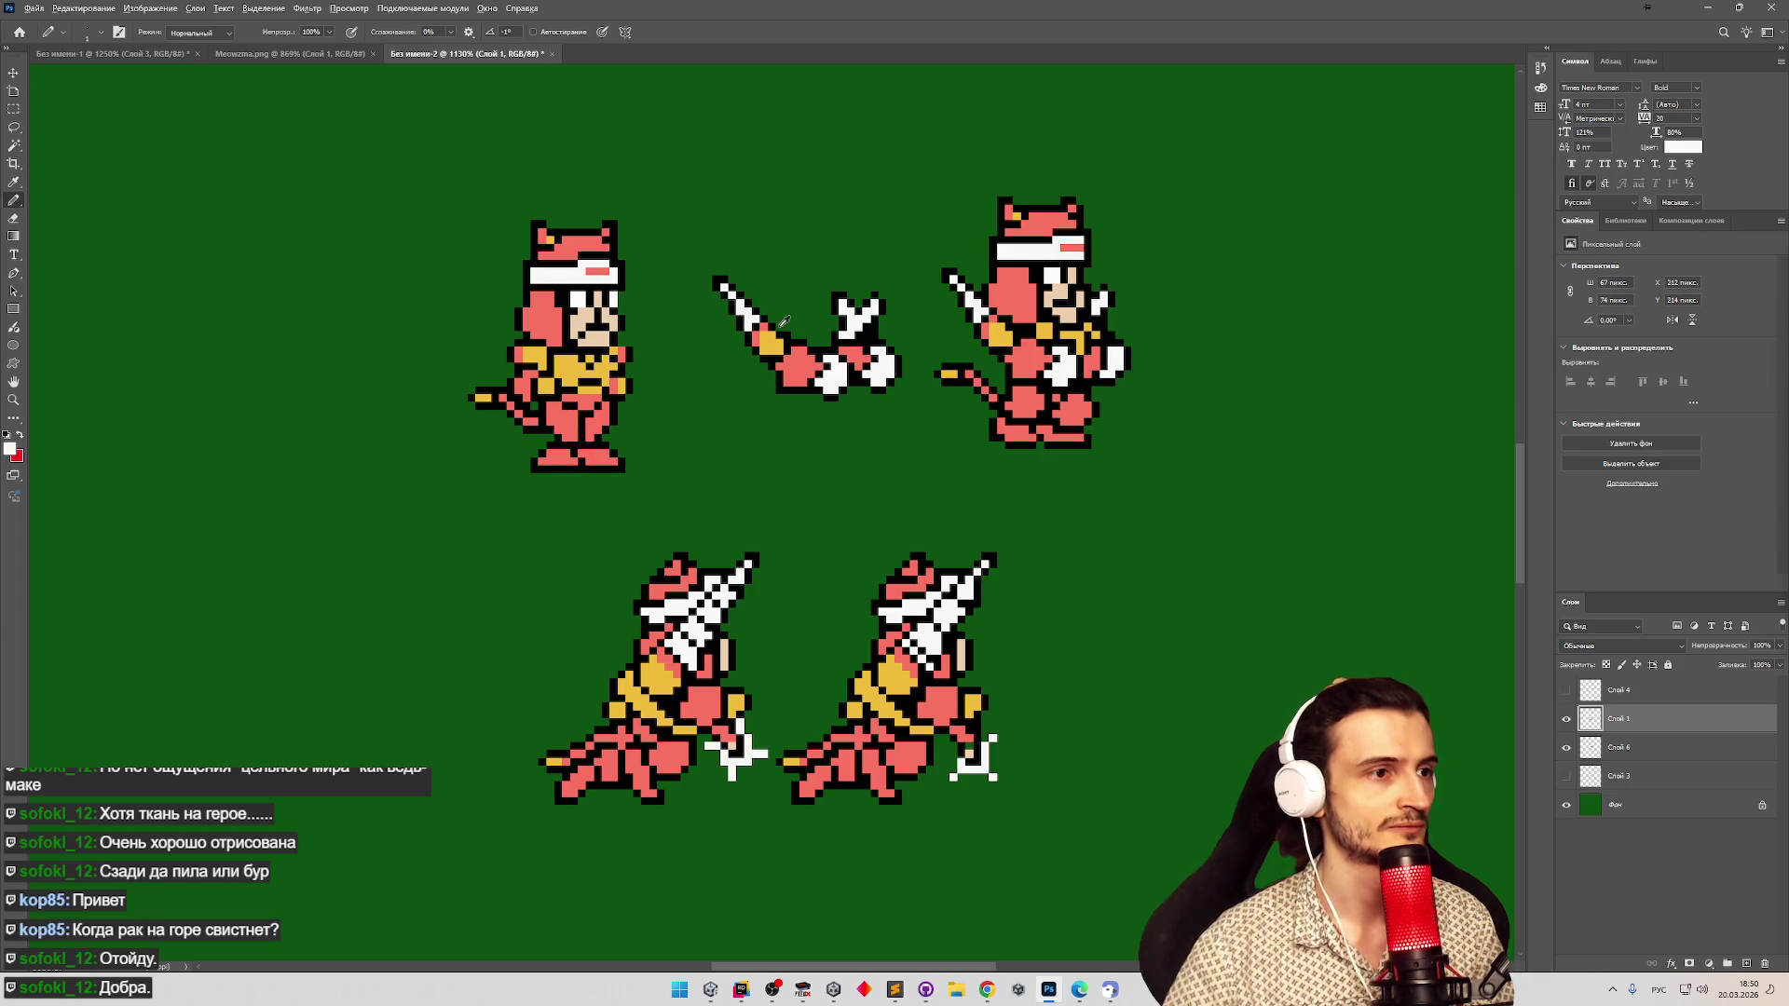
{"action": "left_click", "coordinate": [891, 319], "text": "alt"}
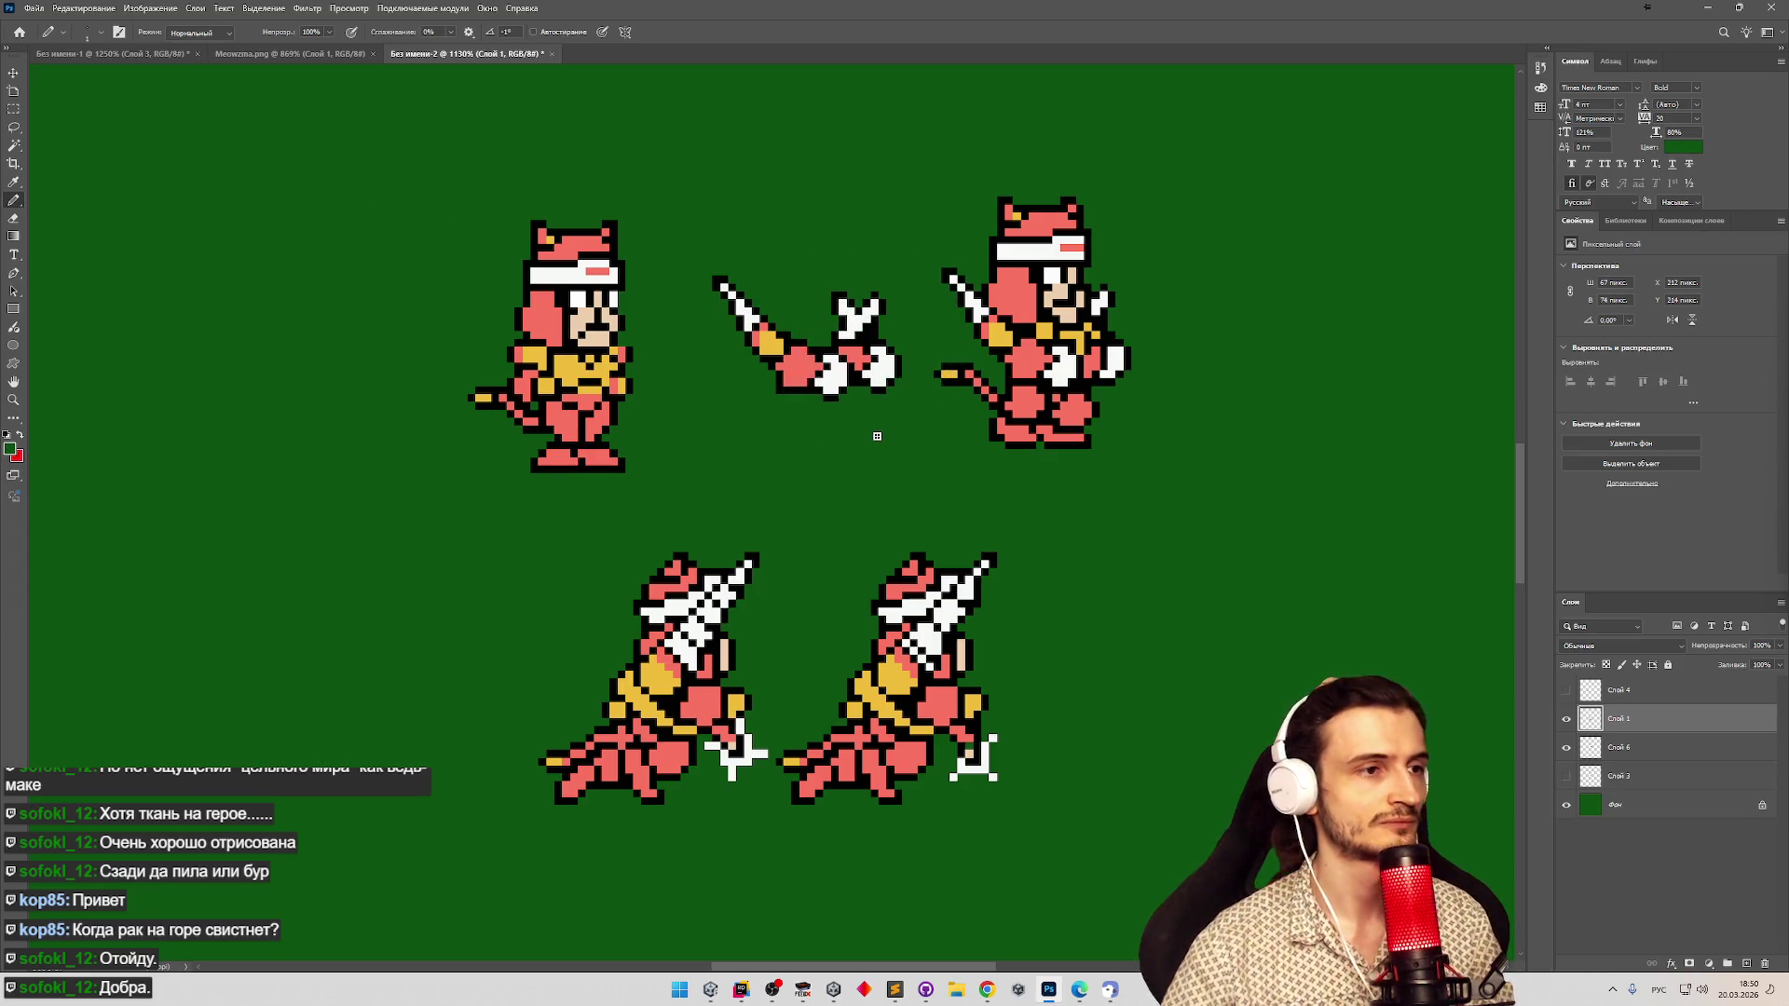
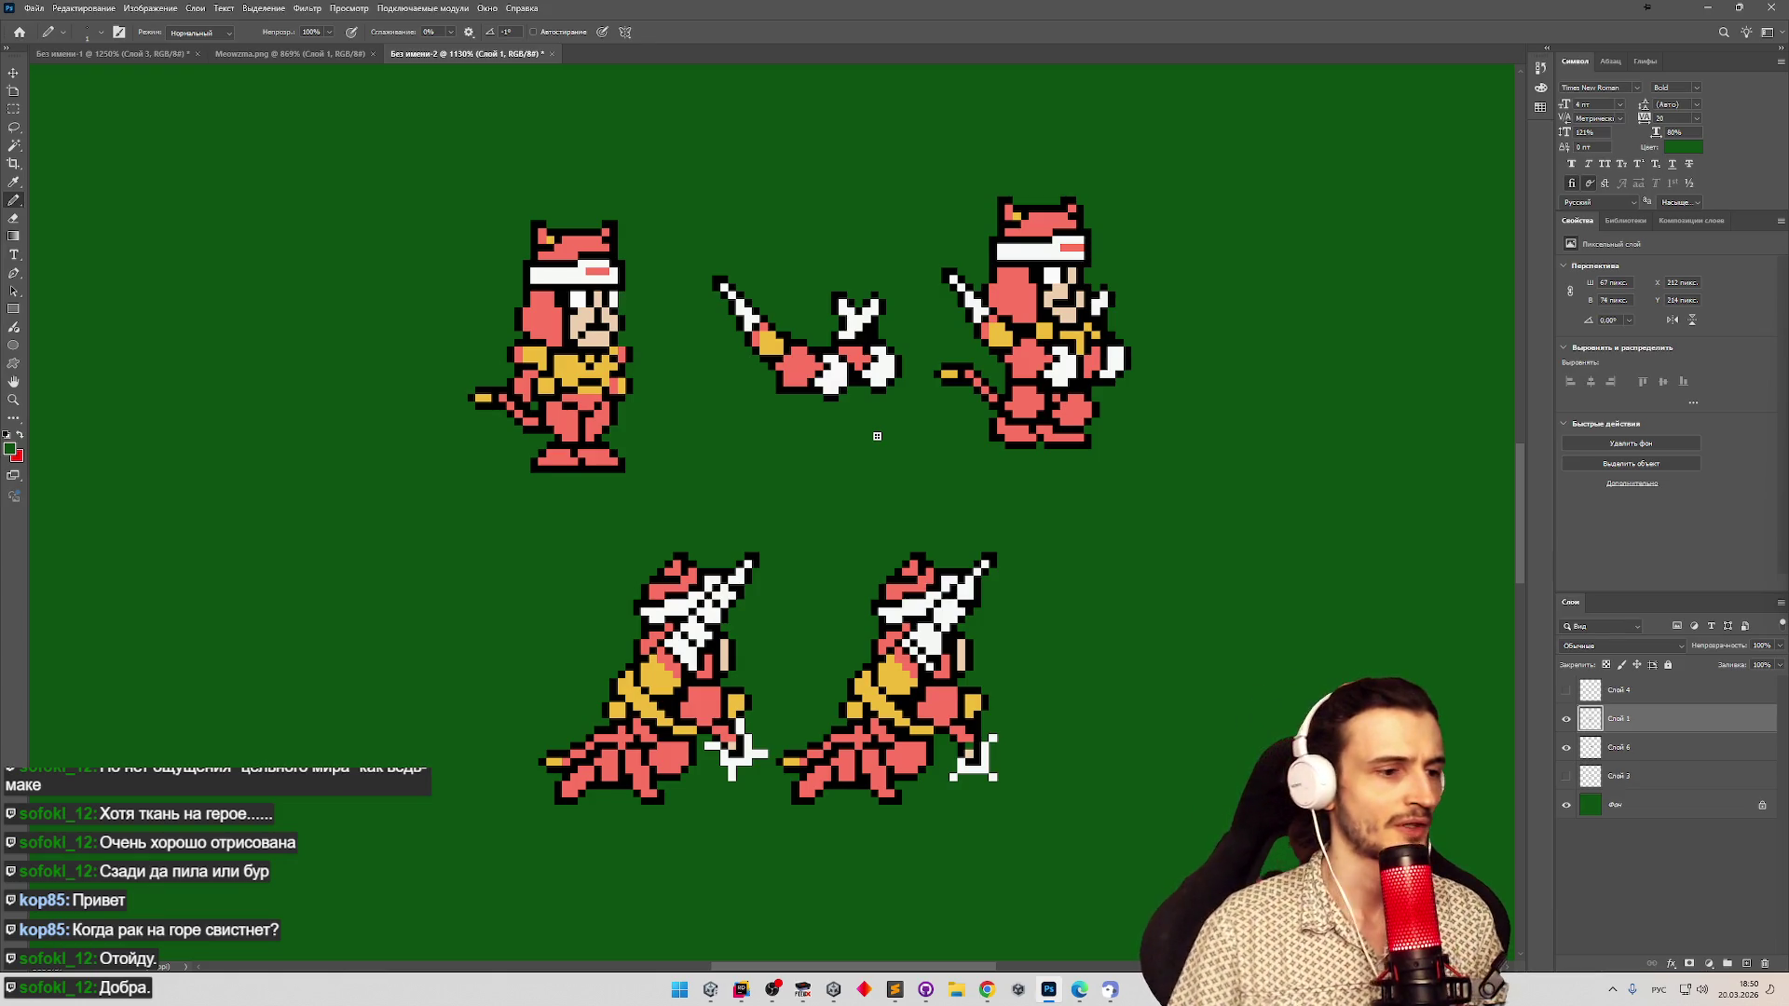
In FCEUX, walk the cat into the cave and fight past the enemies.
{"action": "left_click", "coordinate": [803, 989]}
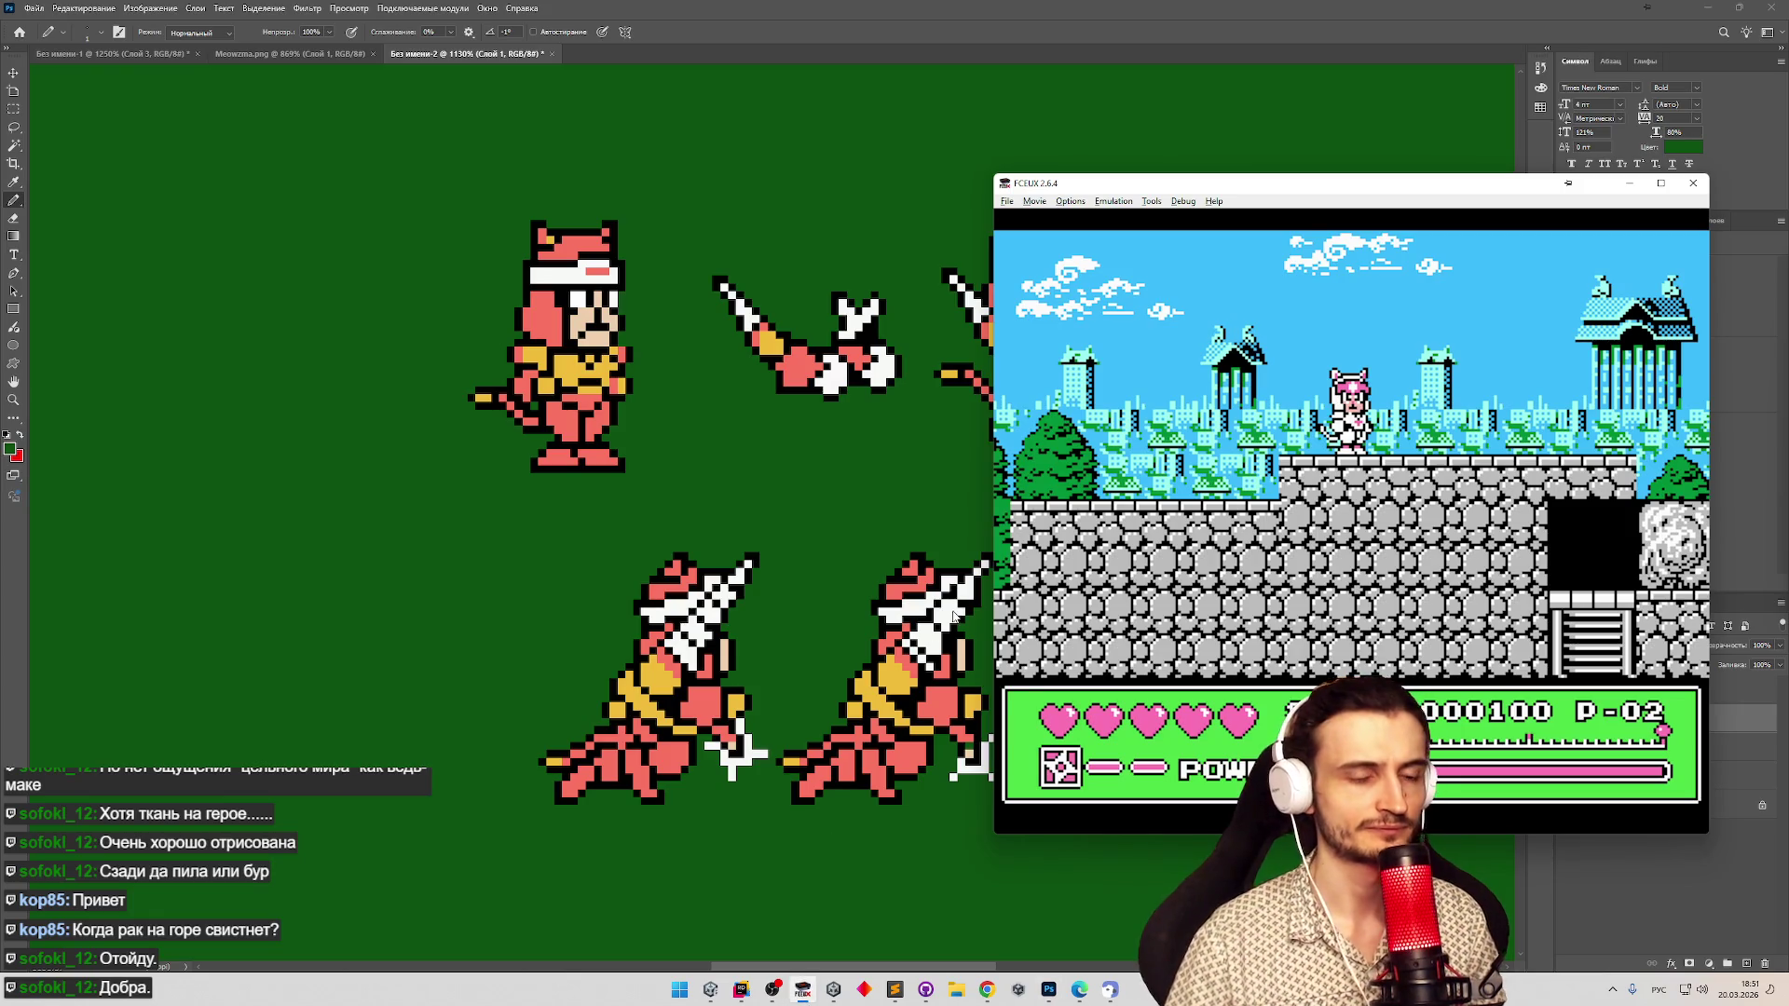
{"action": "key", "text": "alt+shift"}
{"action": "key", "text": "Right"}
{"action": "key", "text": "Right"}
{"action": "key", "text": "Return"}
{"action": "key", "text": "Return"}
{"action": "key", "text": "Left"}
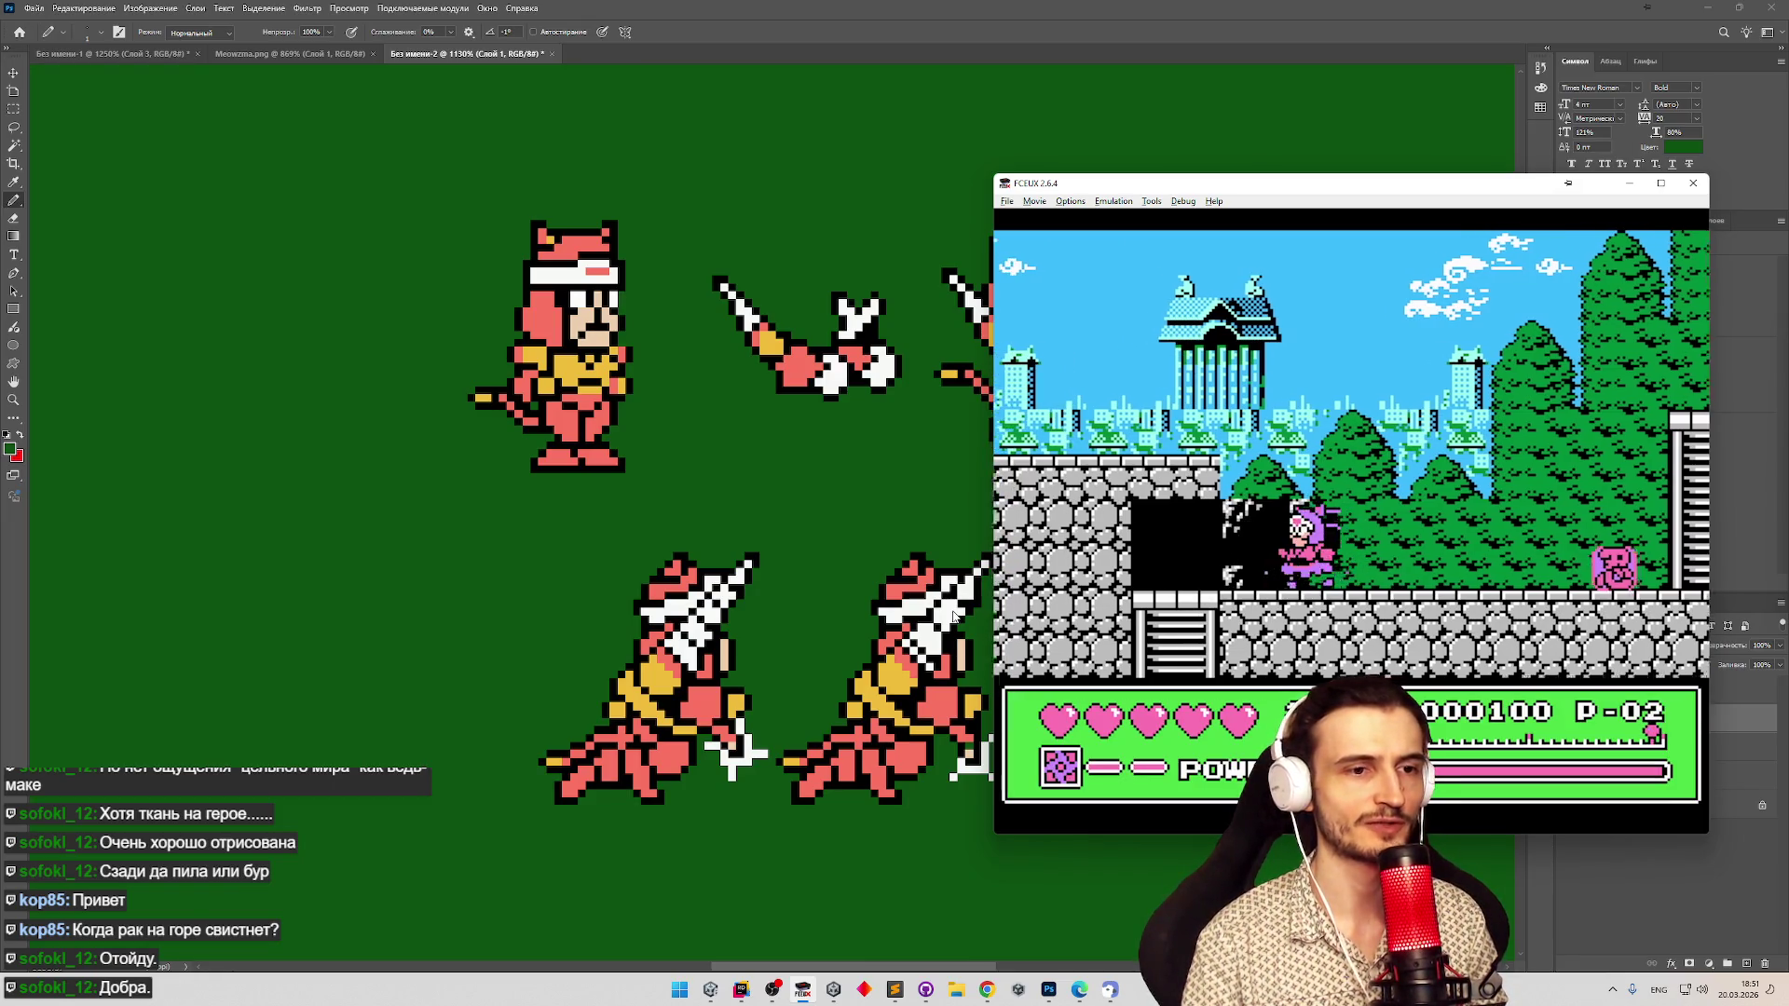
{"action": "key", "text": "Right"}
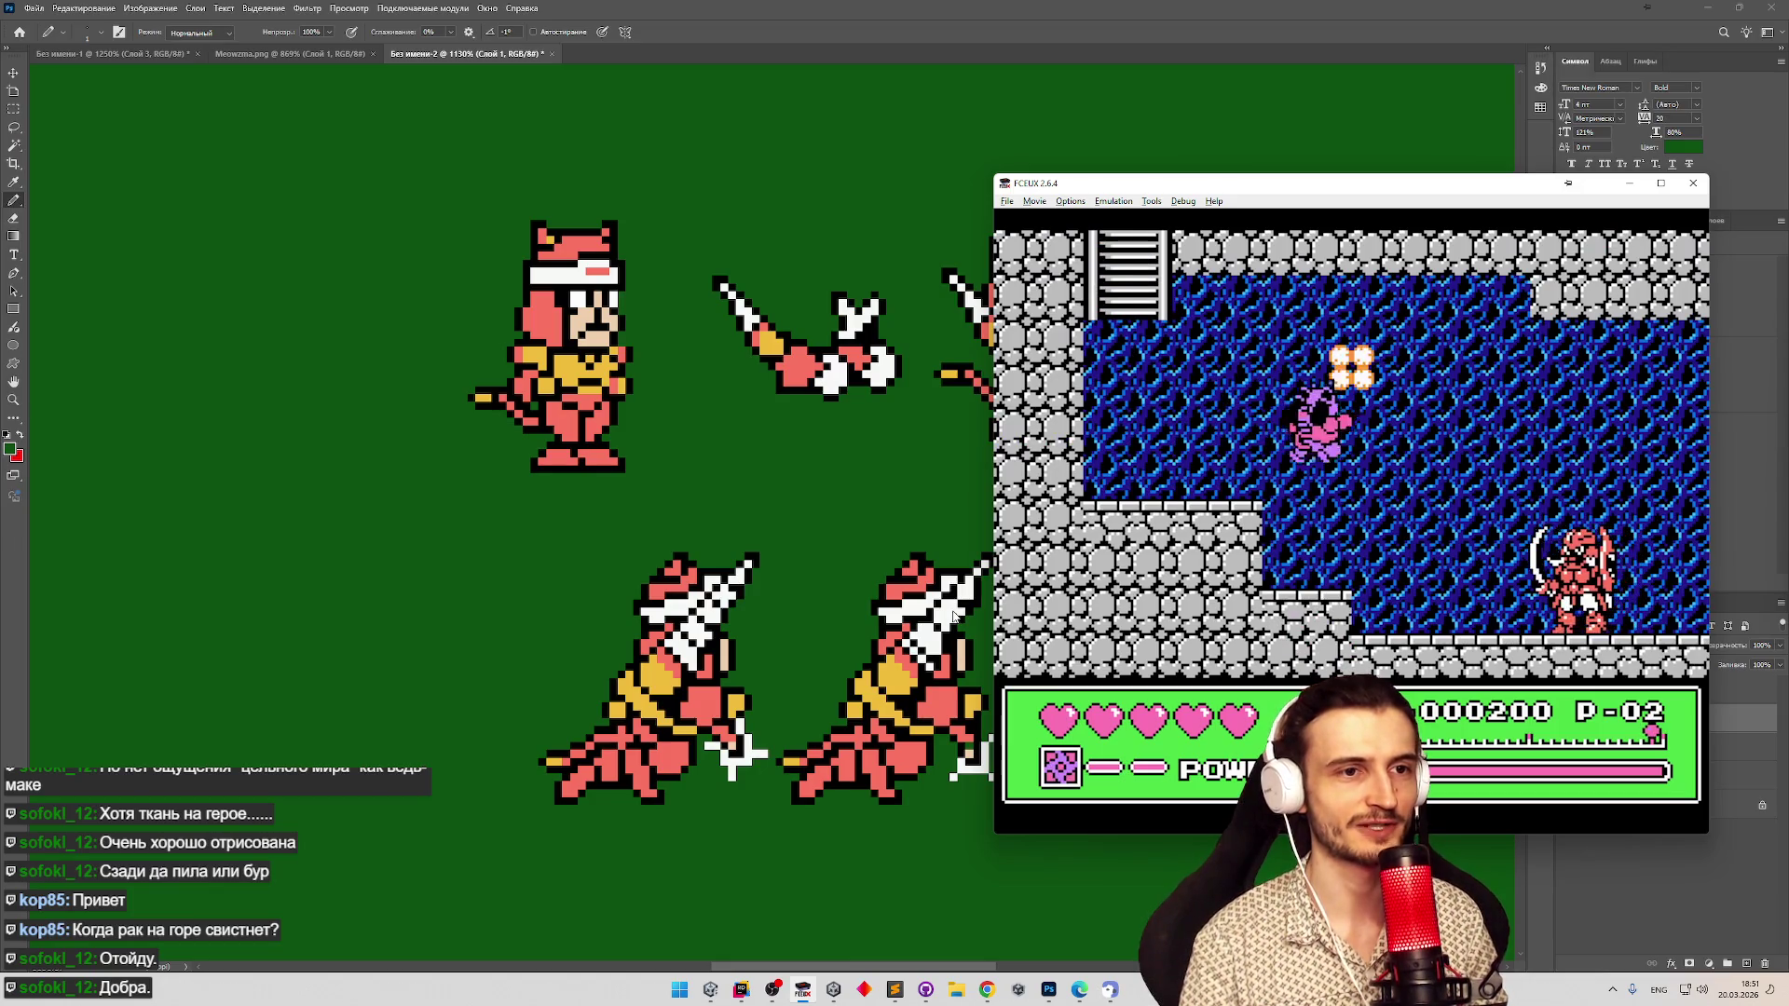
{"action": "key", "text": "Right"}
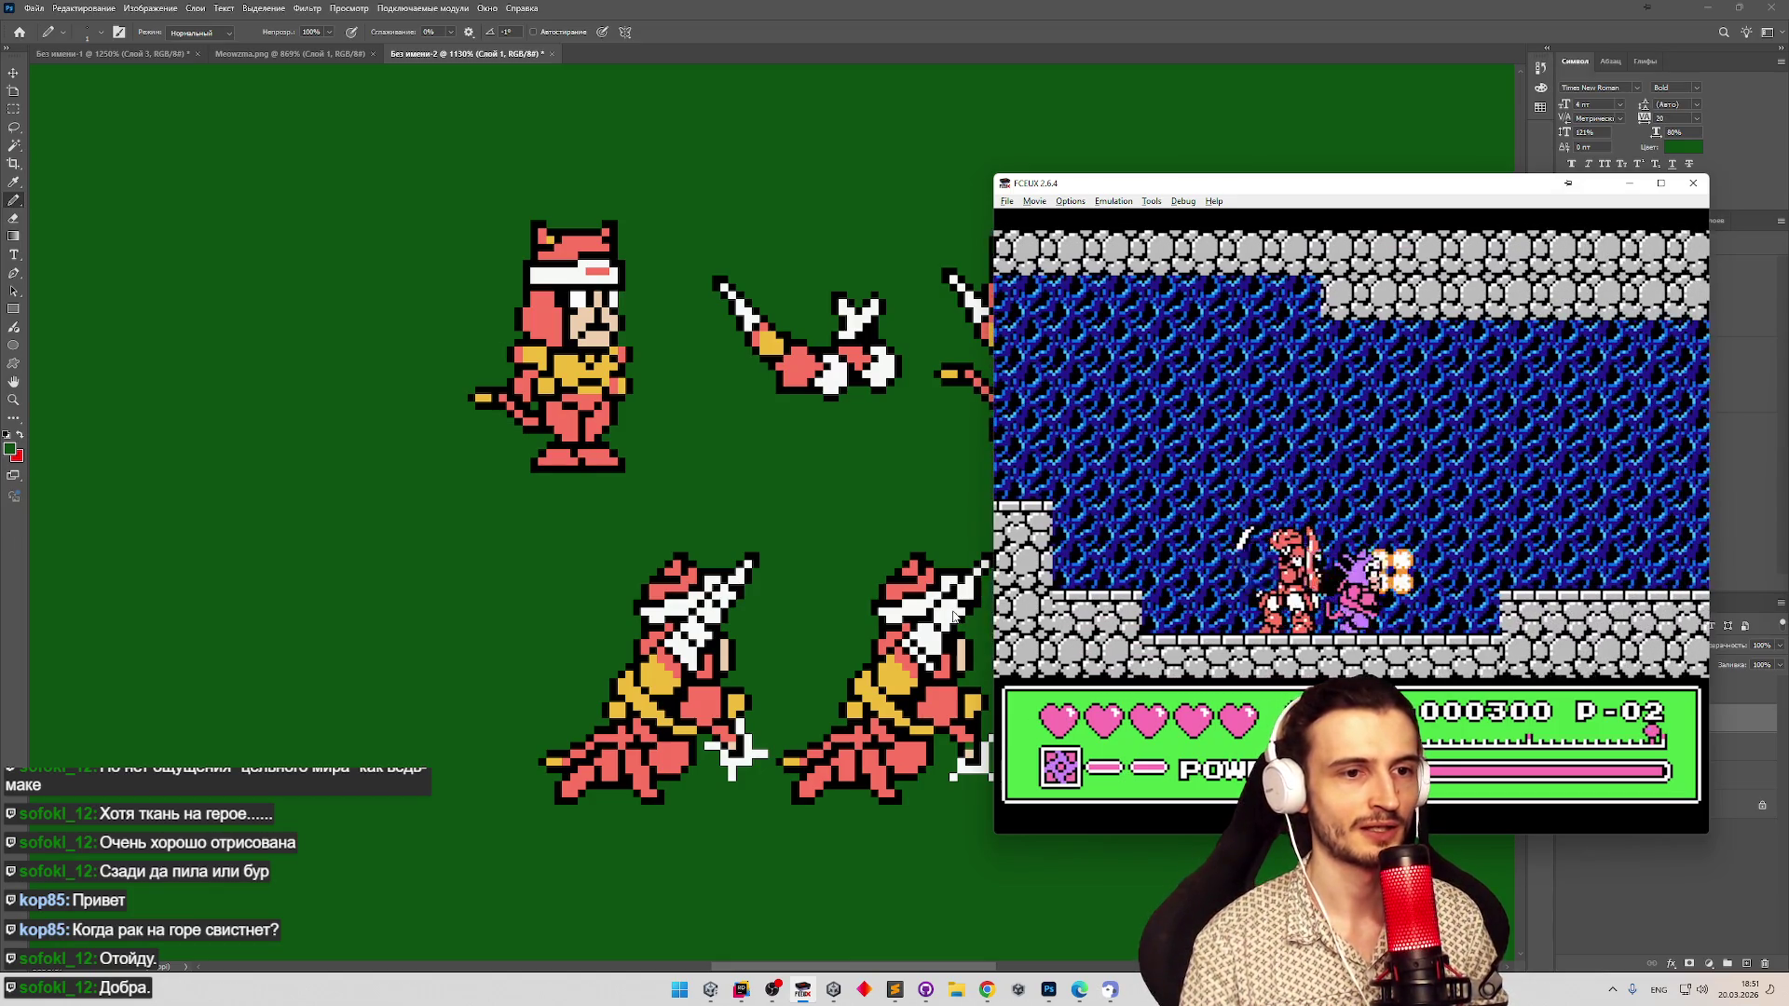
{"action": "key", "text": "Right"}
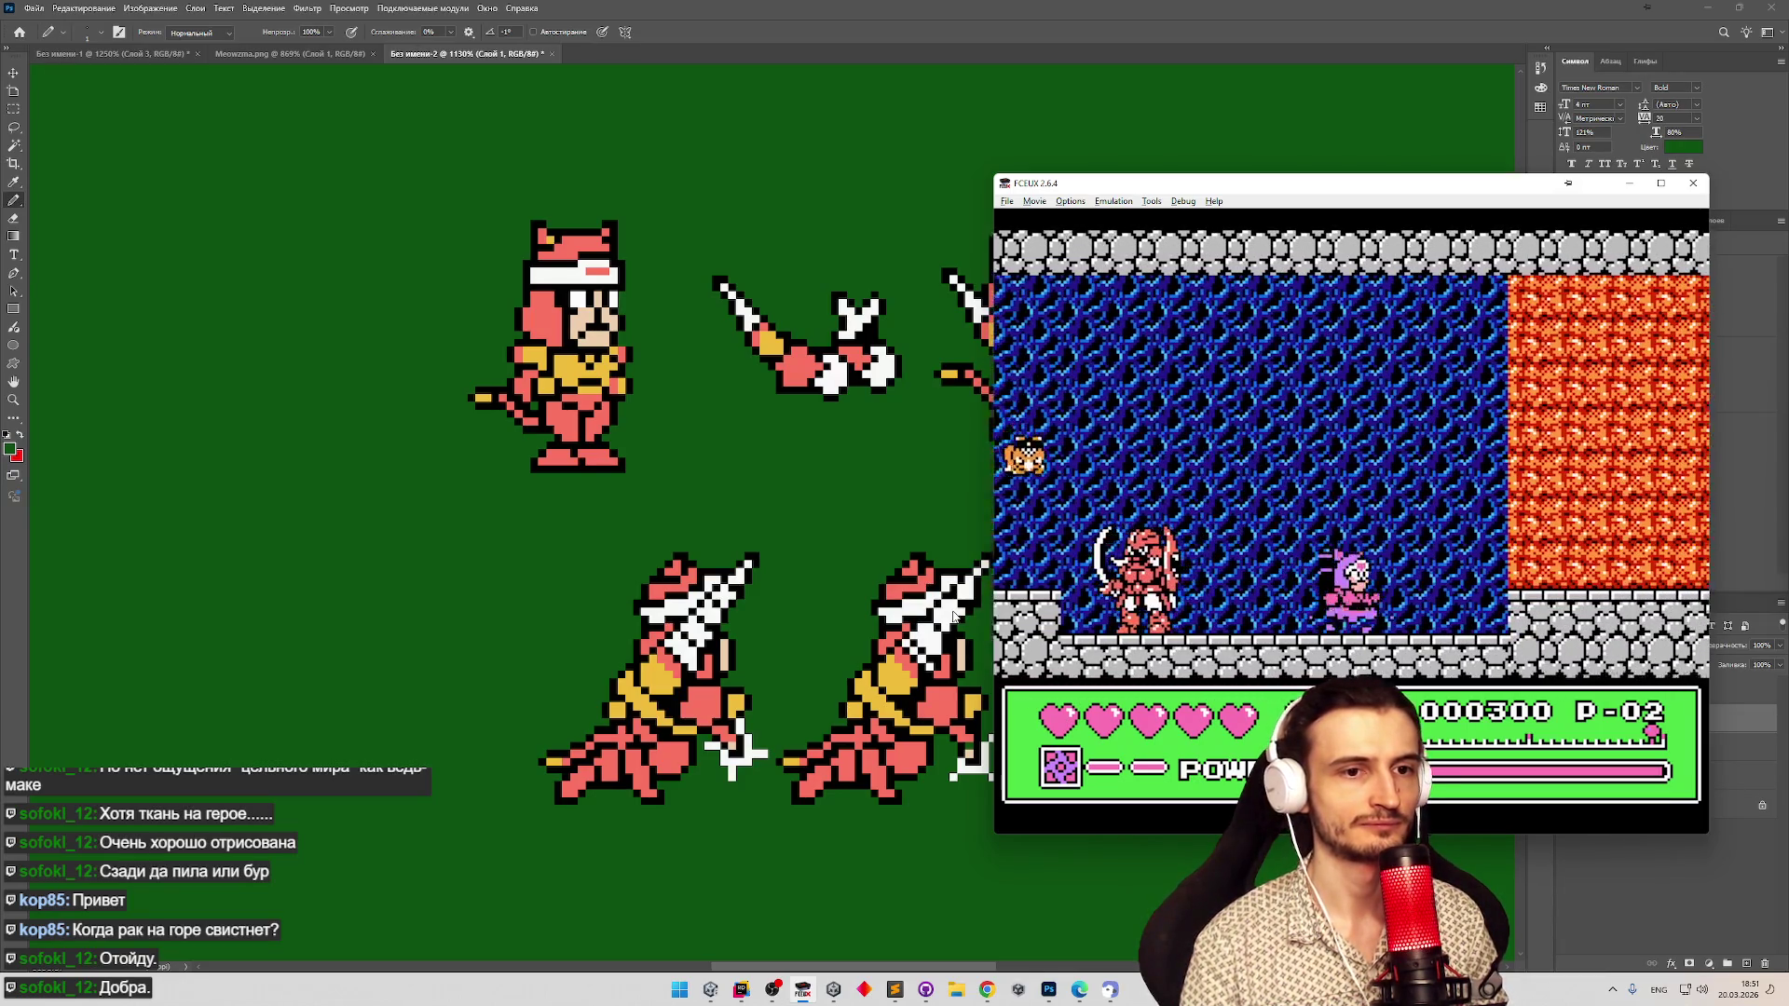
Switch to the sword-wielding cat, tunnel into the orange wall area and snip the game screen.
{"action": "key", "text": "Return"}
{"action": "key", "text": "Up"}
{"action": "key", "text": "Return"}
{"action": "key", "text": "Right"}
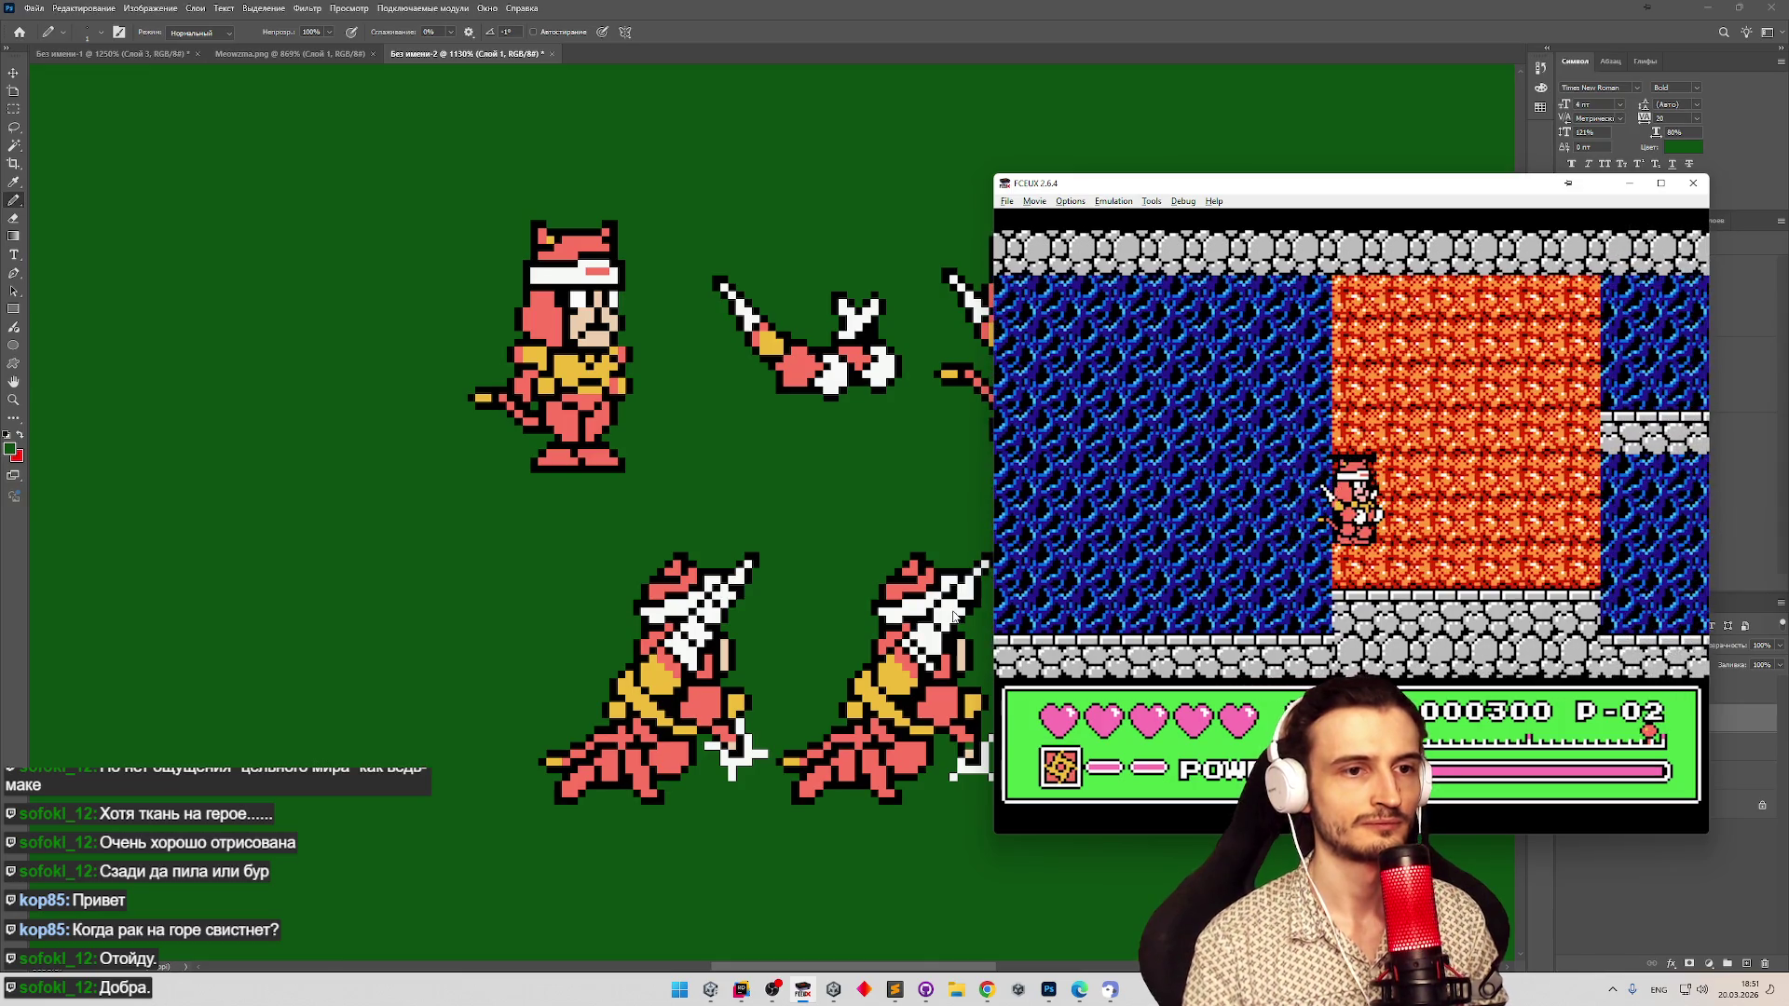
{"action": "key", "text": "super+shift+s"}
{"action": "left_click_drag", "start_coordinate": [993, 231], "coordinate": [1715, 587]}
Paste the game snapshot into the sprite sheet as a layer and zoom to the whole canvas.
{"action": "left_click", "coordinate": [378, 455]}
{"action": "key", "text": "ctrl+v"}
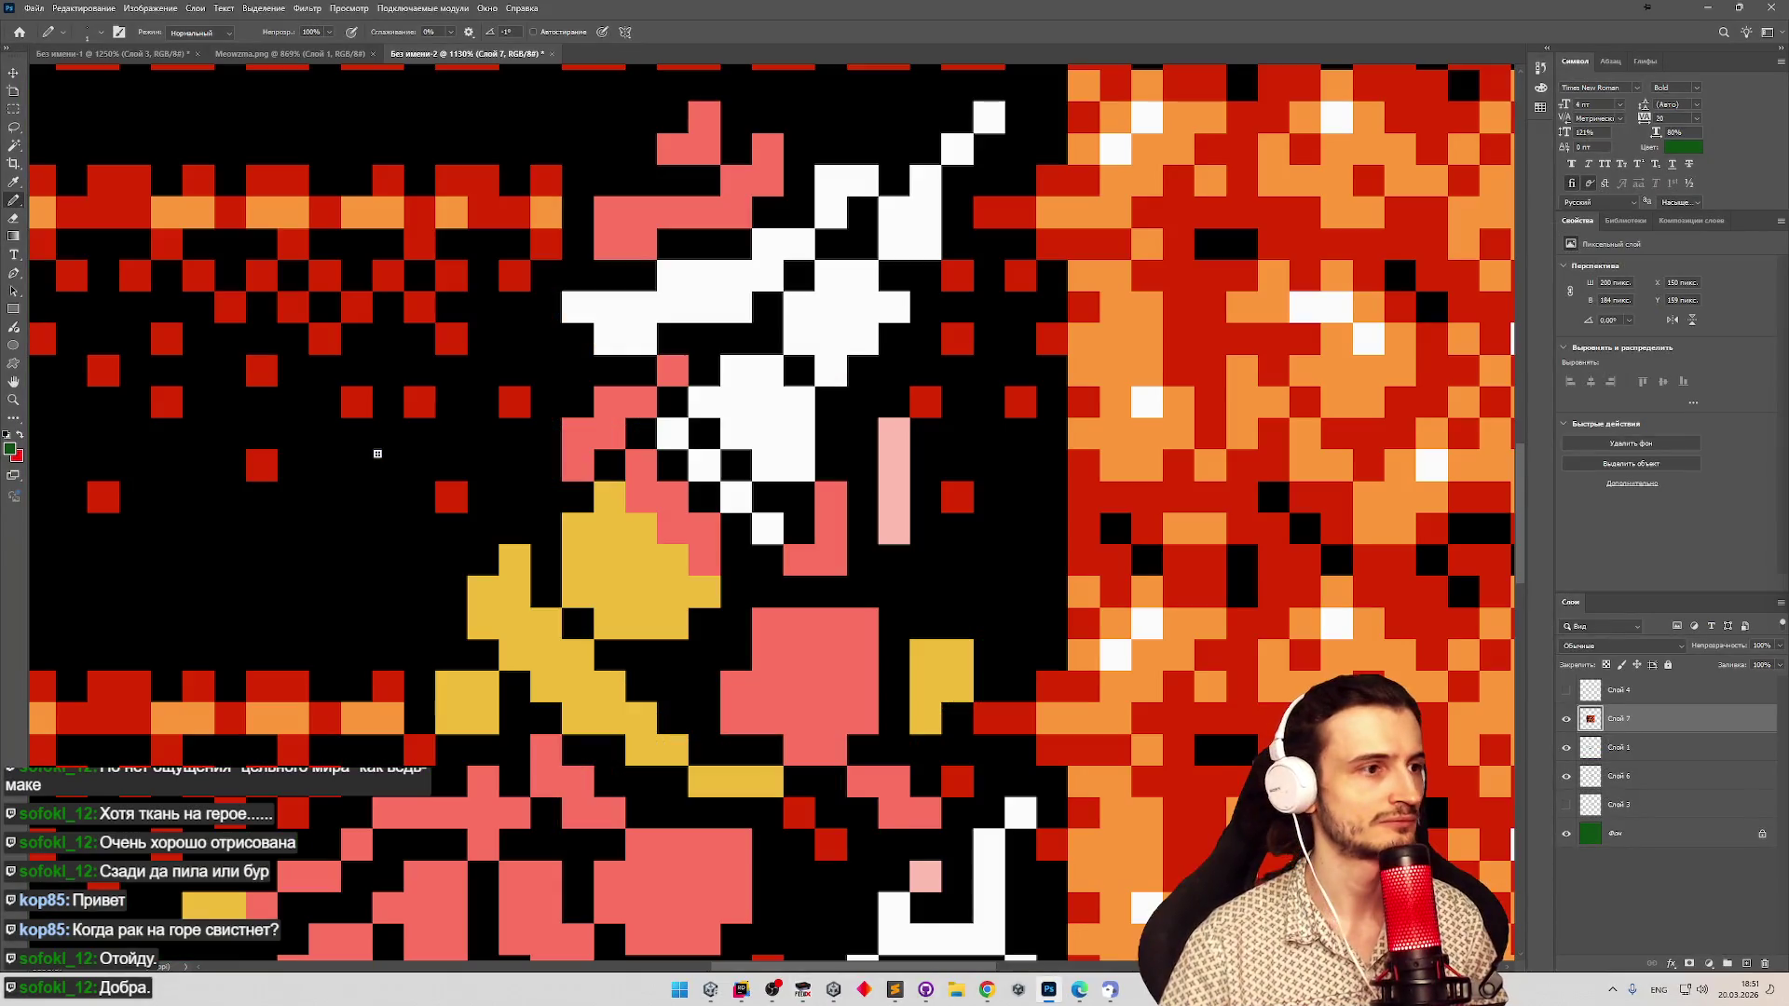
{"action": "key", "text": "z"}
{"action": "key", "text": "ctrl+minus"}
{"action": "key", "text": "ctrl+minus"}
{"action": "key", "text": "ctrl+minus"}
{"action": "key", "text": "ctrl+plus"}
Choose the Pencil with white as the foreground colour and remove the pasted snapshot.
{"action": "key", "text": "b"}
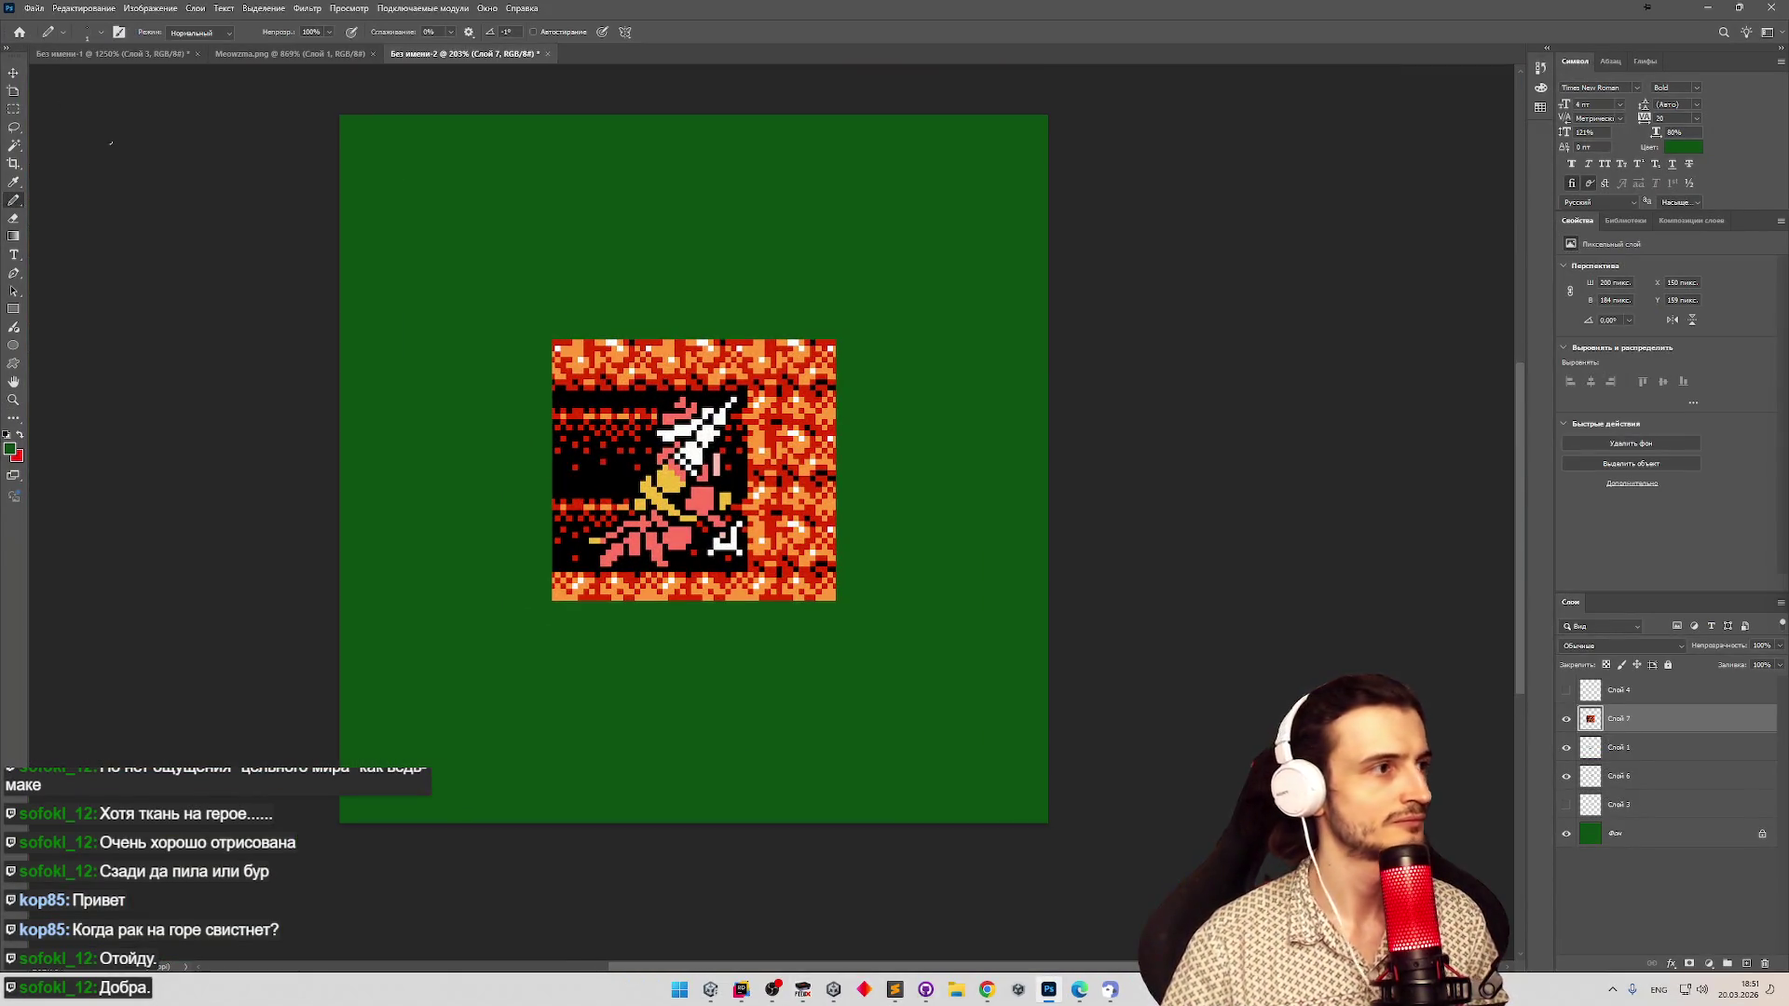
{"action": "left_click", "coordinate": [687, 440], "text": "alt"}
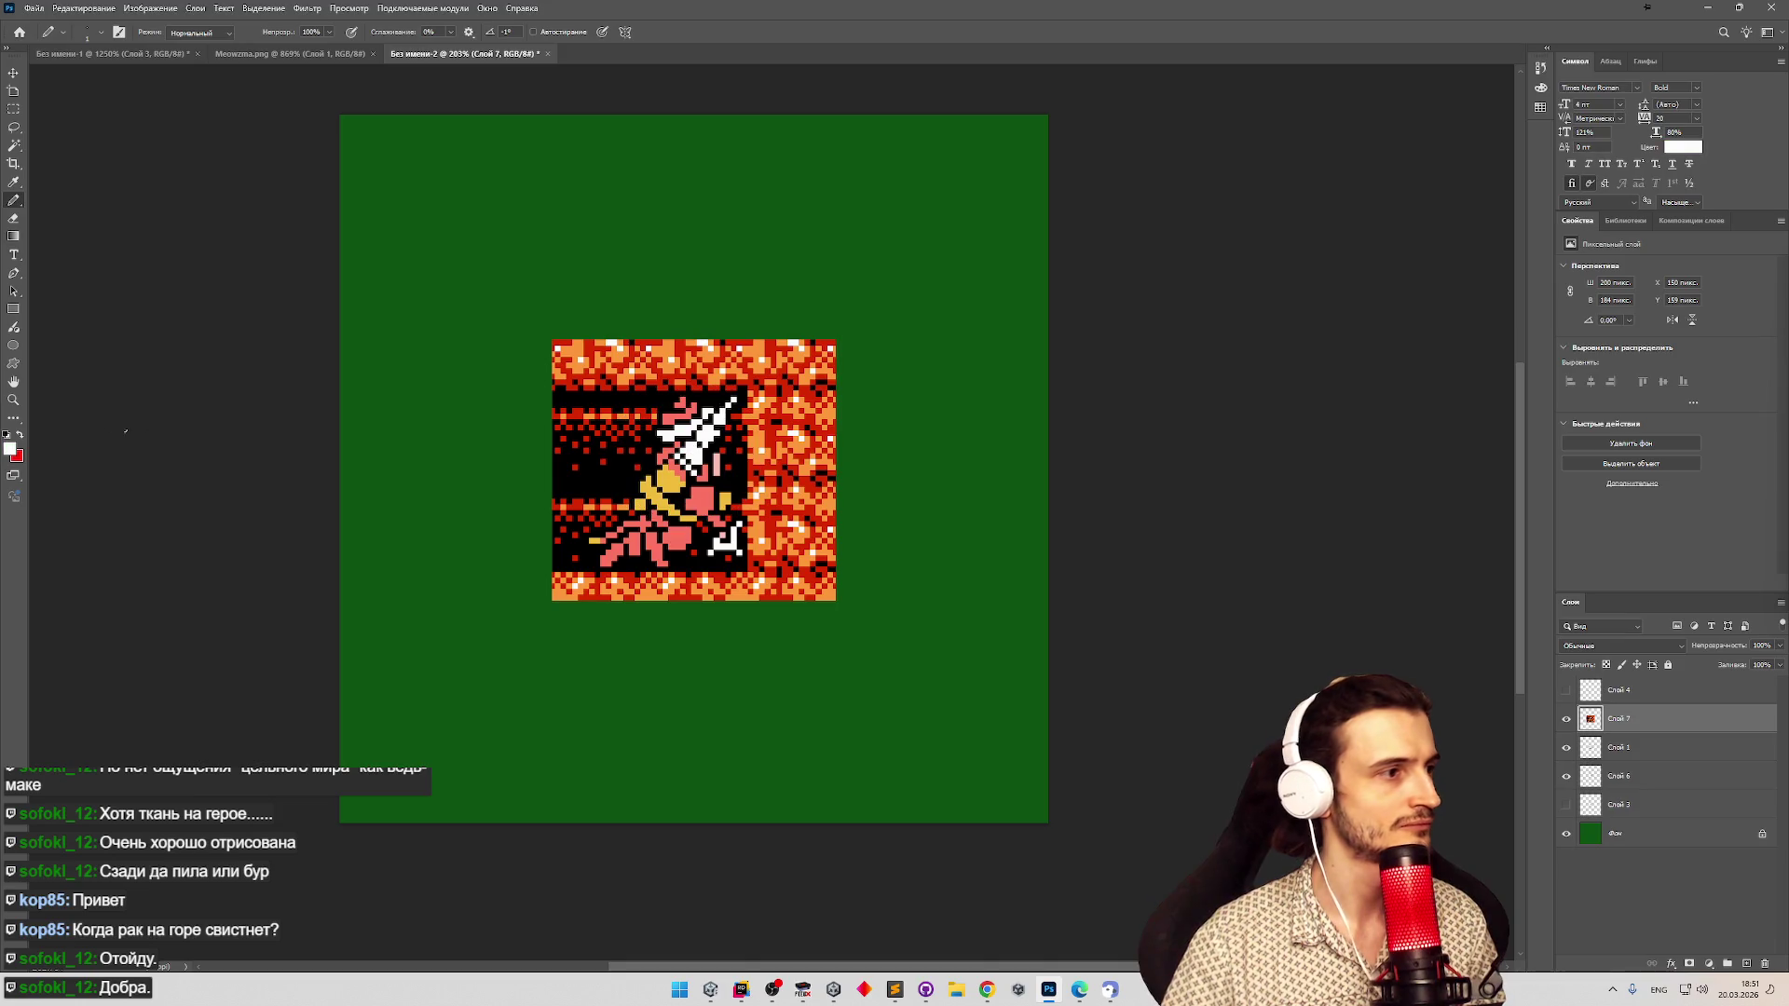
{"action": "left_click", "coordinate": [11, 449]}
{"action": "left_click", "coordinate": [360, 177]}
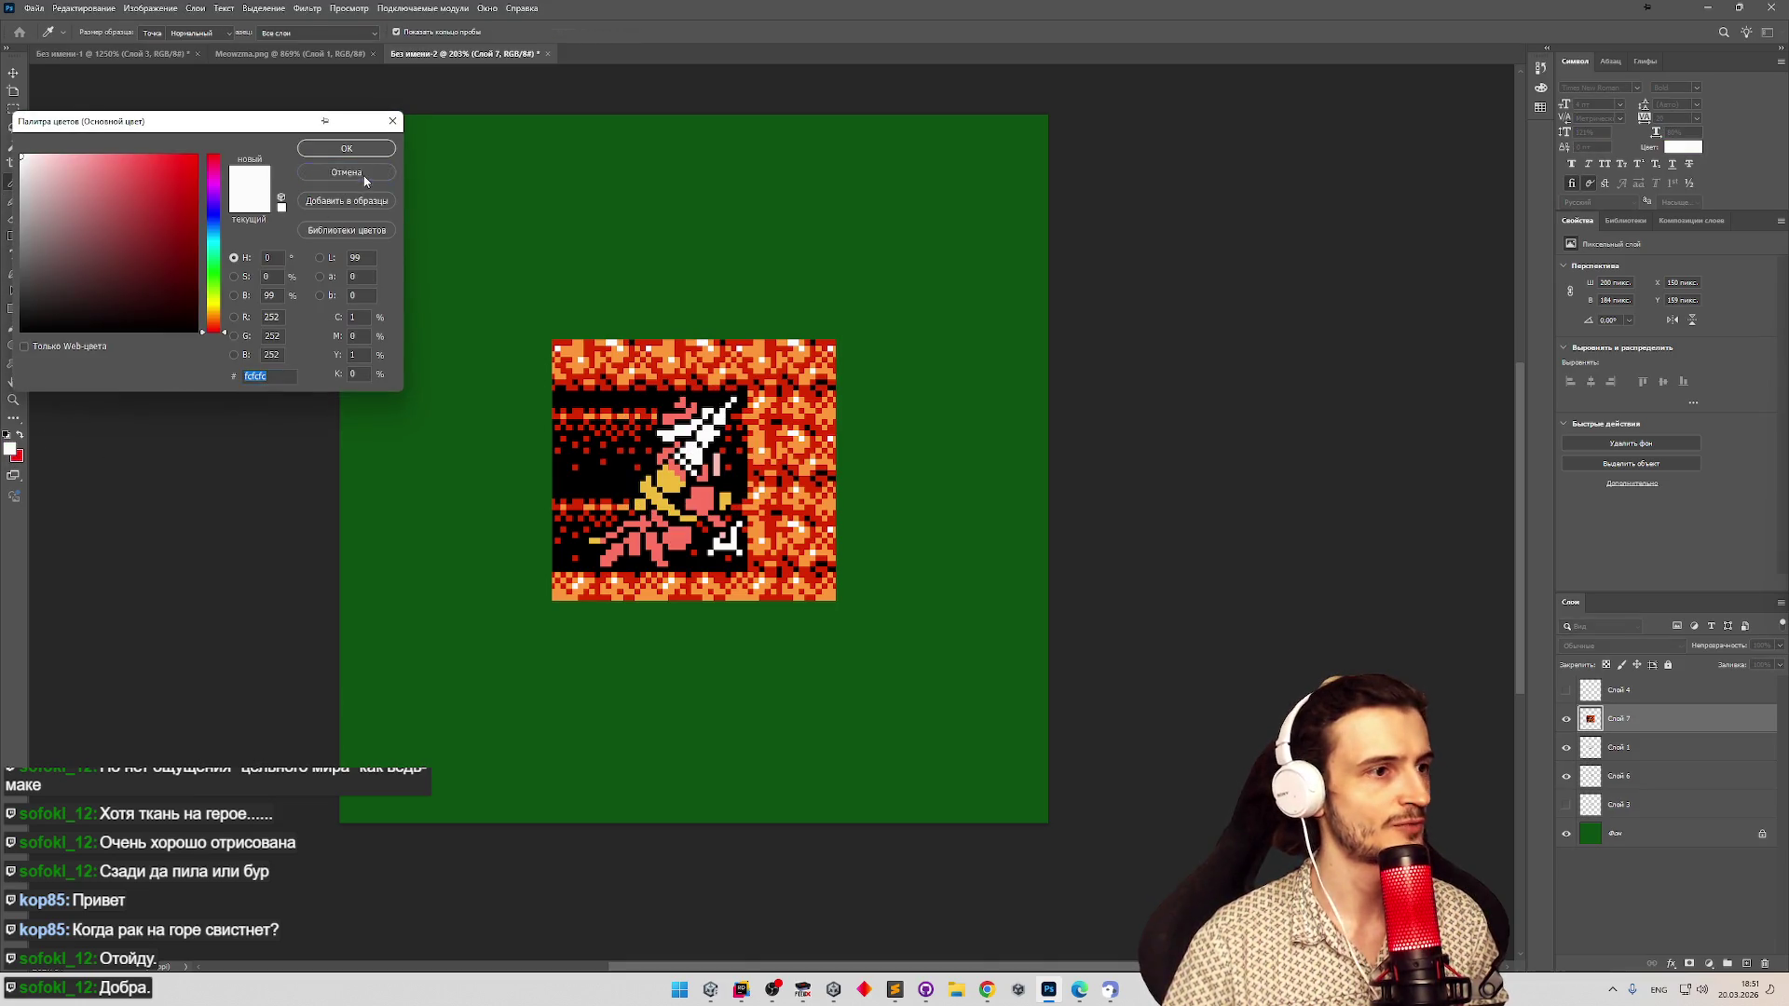
{"action": "key", "text": "ctrl+z"}
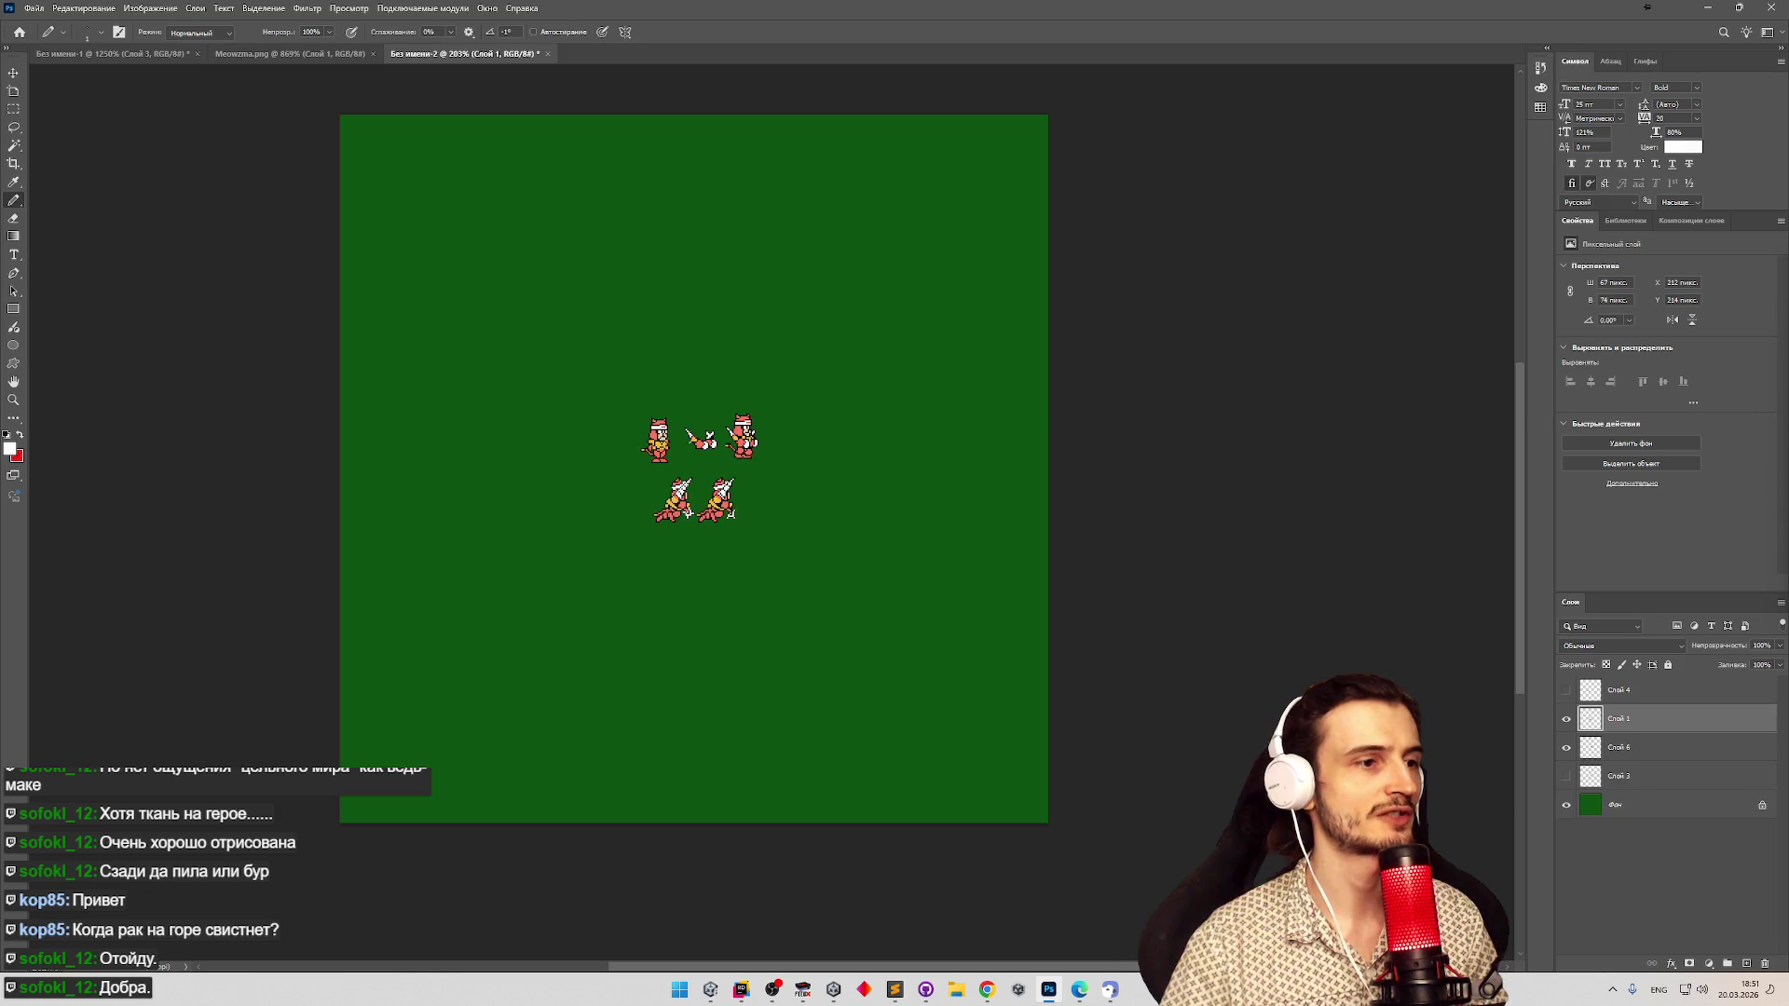
{"action": "scroll", "coordinate": [727, 443], "scroll_direction": "up", "scroll_amount": 5}
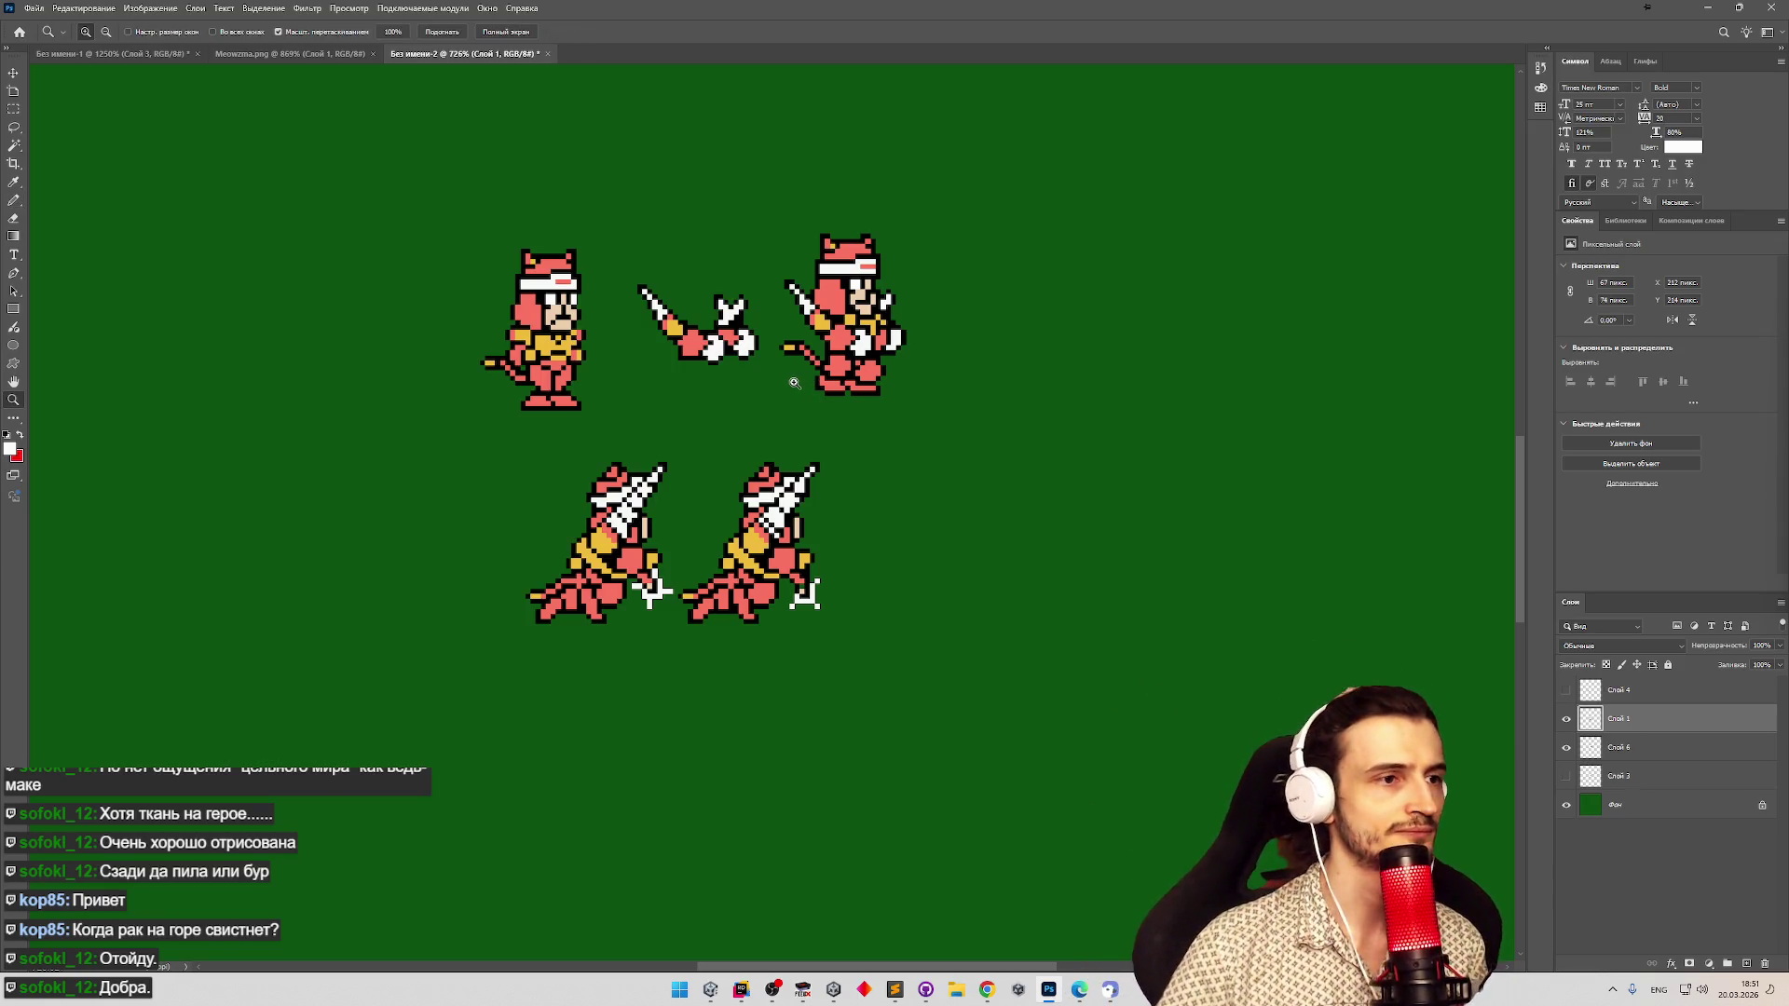
{"action": "scroll", "coordinate": [816, 374], "scroll_direction": "down", "scroll_amount": 2}
{"action": "scroll", "coordinate": [808, 363], "scroll_direction": "up", "scroll_amount": 4}
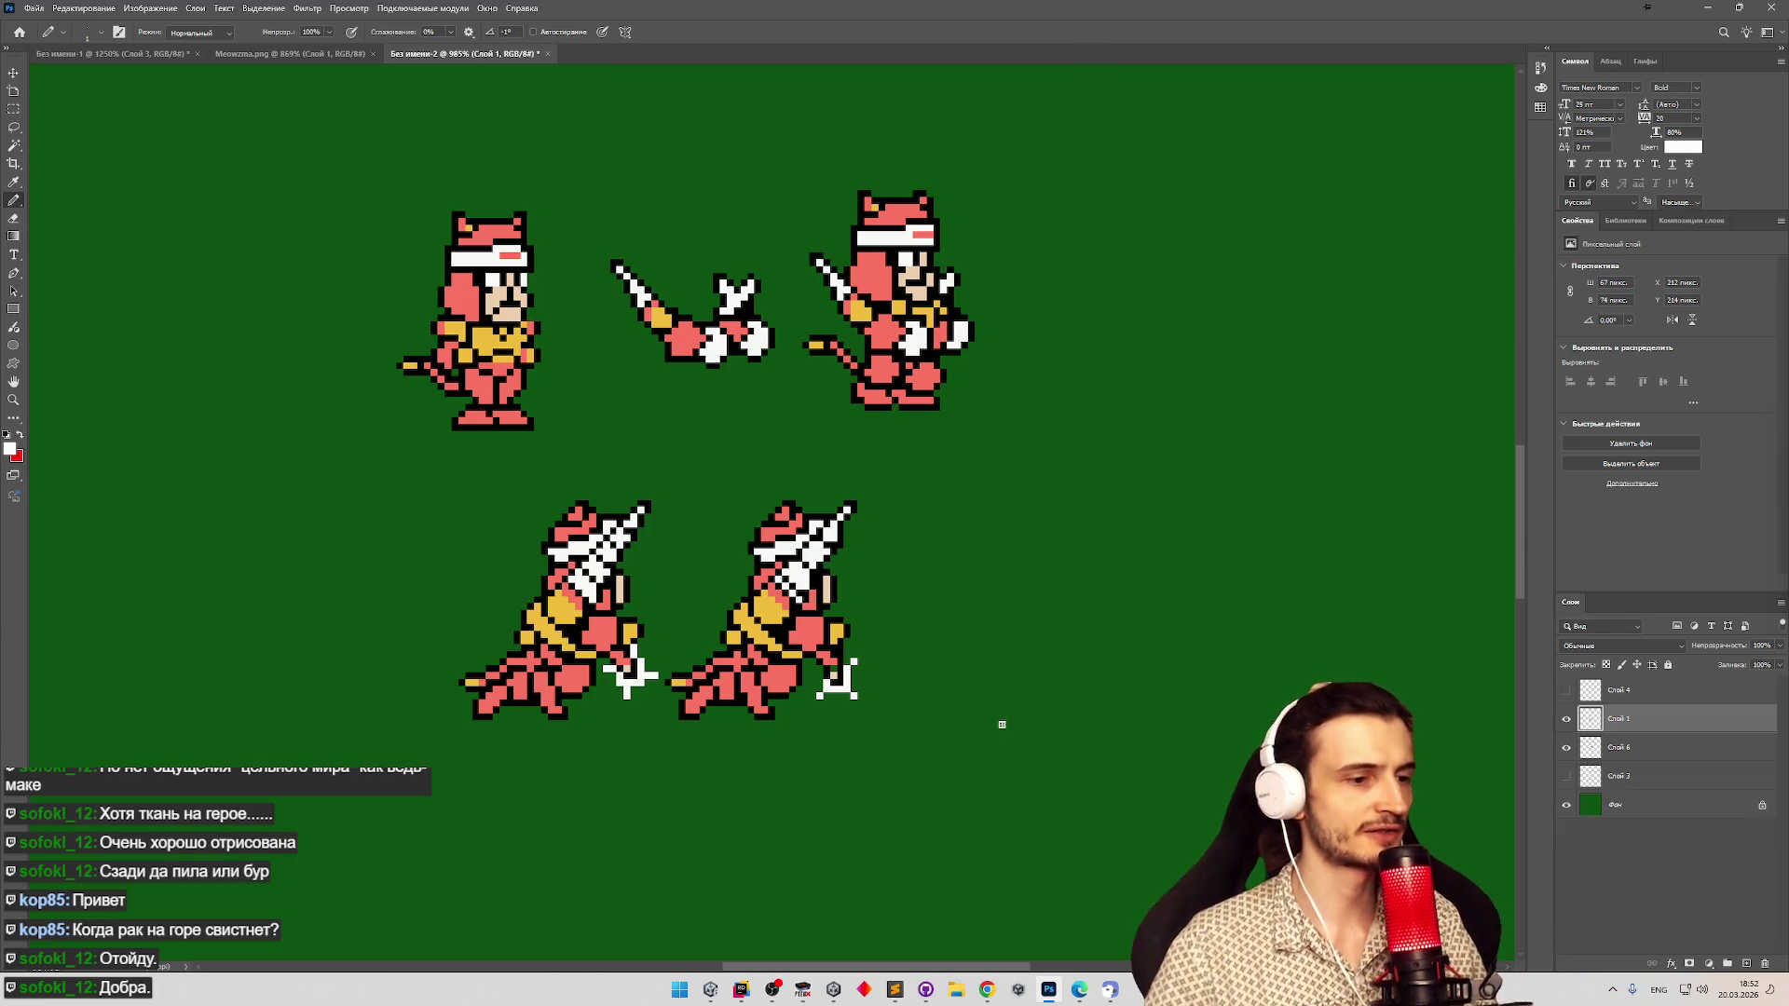
Bring up the Sublime Text task list with the cursor after 'с цветом персонажа'.
{"action": "left_click", "coordinate": [894, 989]}
{"action": "left_click", "coordinate": [847, 723]}
{"action": "left_click", "coordinate": [841, 585]}
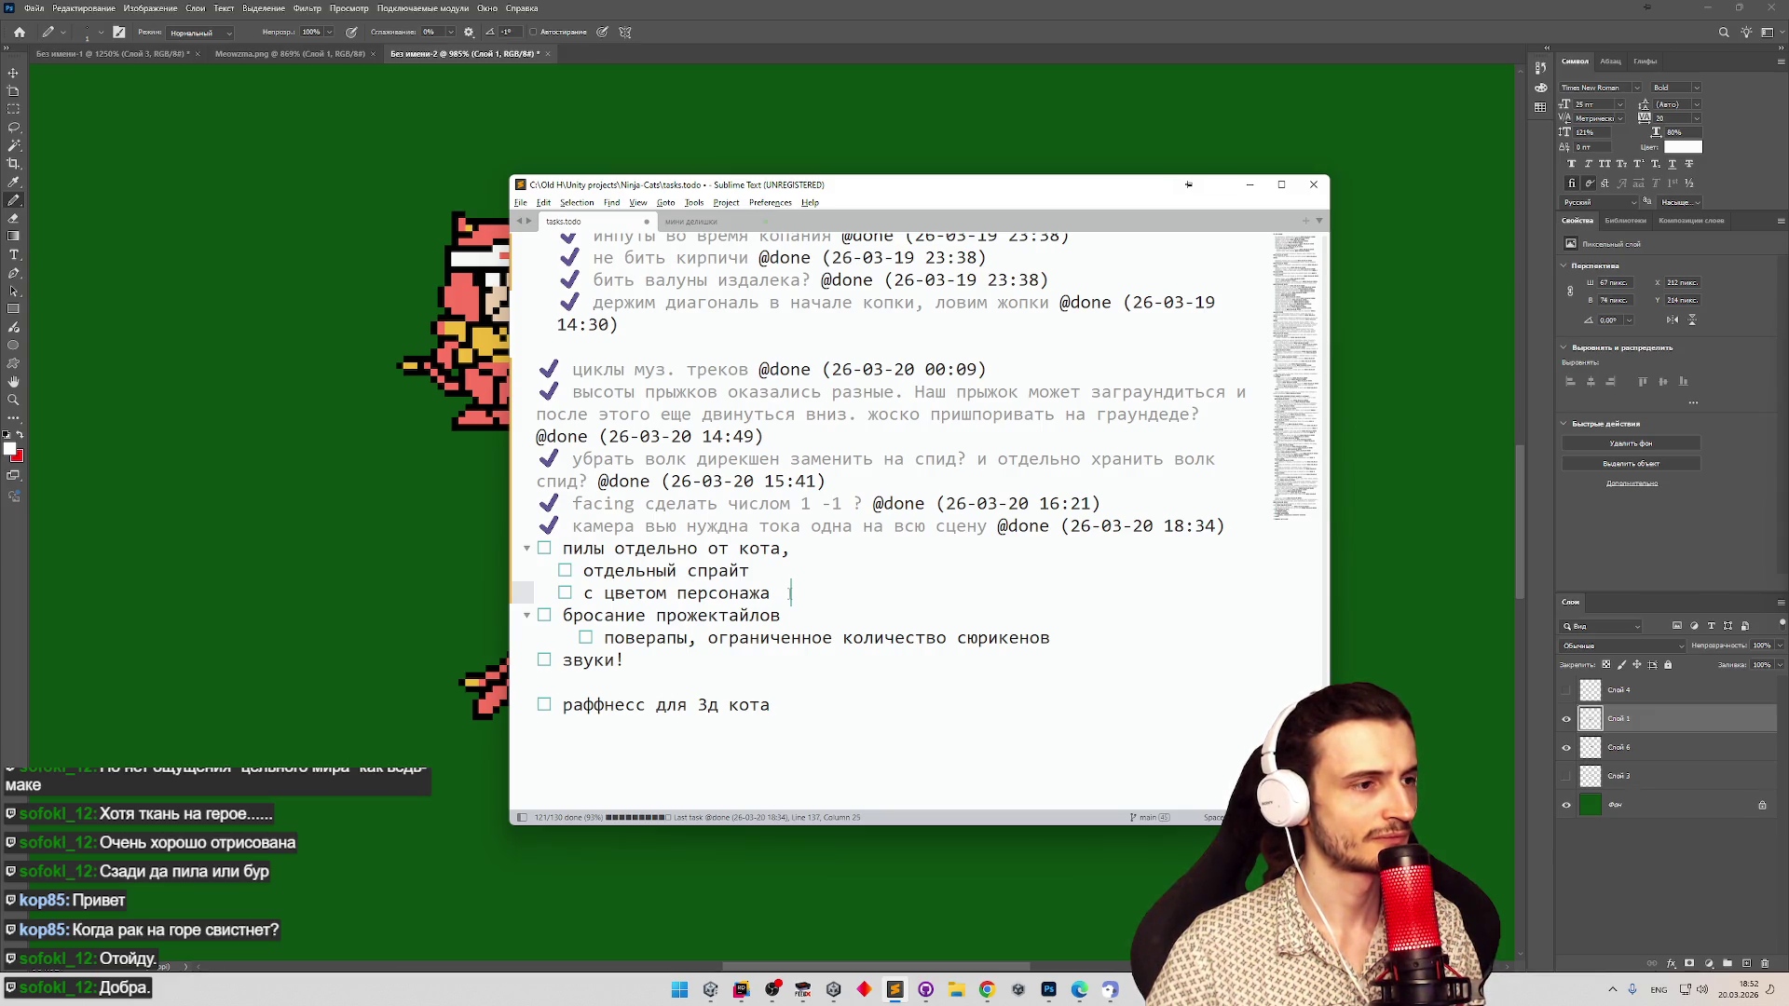
Add the indented subtask 'сортировка по частоте пикселей' under 'с цветом персонажа'.
{"action": "key", "text": "Return"}
{"action": "key", "text": "Tab"}
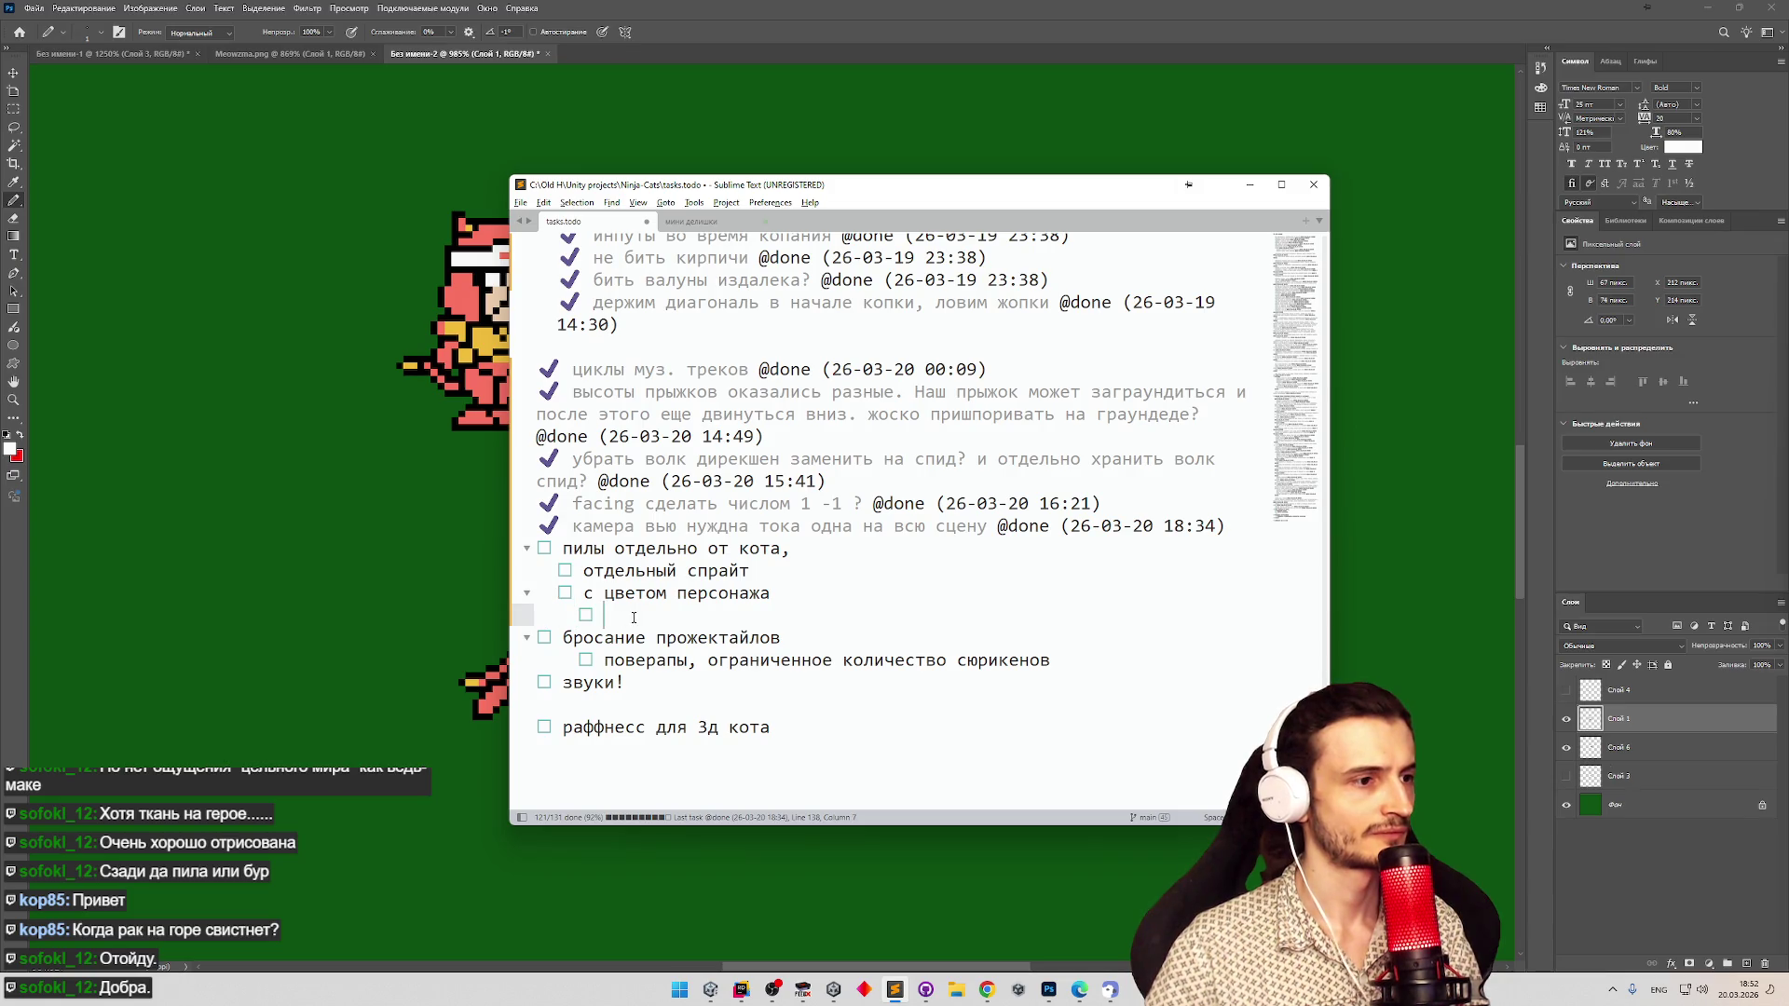
{"action": "type", "text": "cjh"}
{"action": "key", "text": "BackSpace"}
{"action": "key", "text": "BackSpace"}
{"action": "key", "text": "BackSpace"}
{"action": "key", "text": "alt+shift"}
{"action": "type", "text": "сортировка по "}
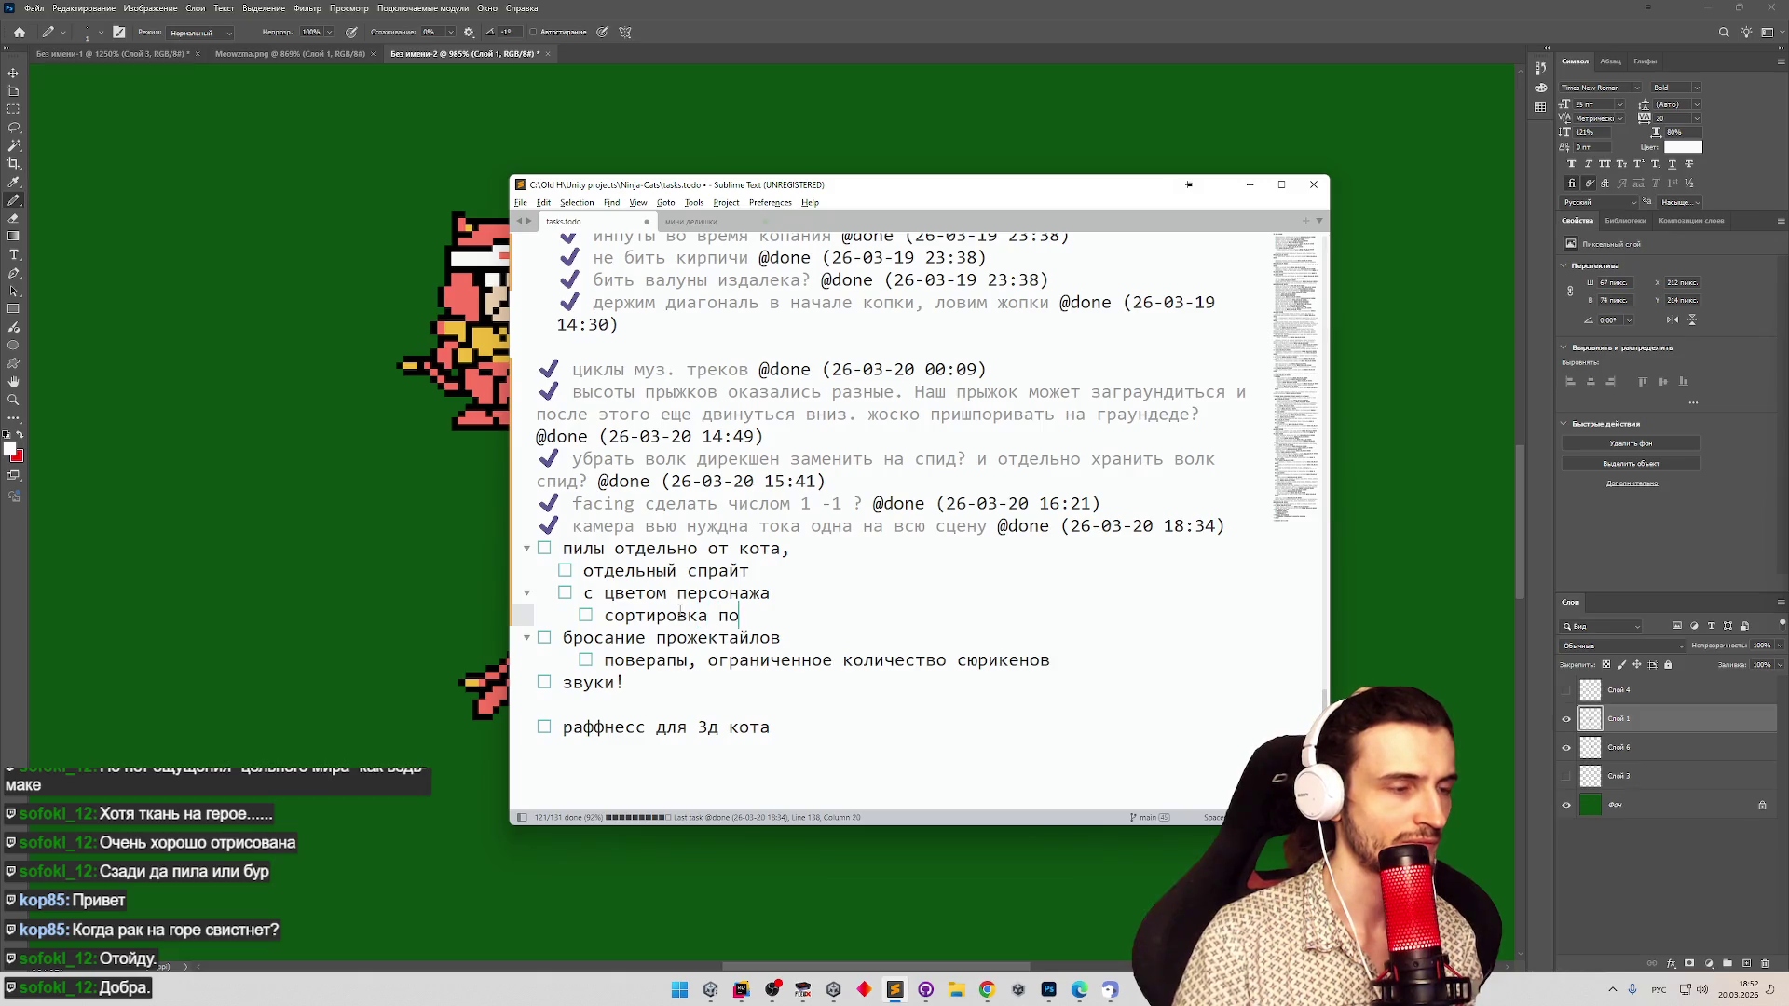
{"action": "type", "text": "частоте п"}
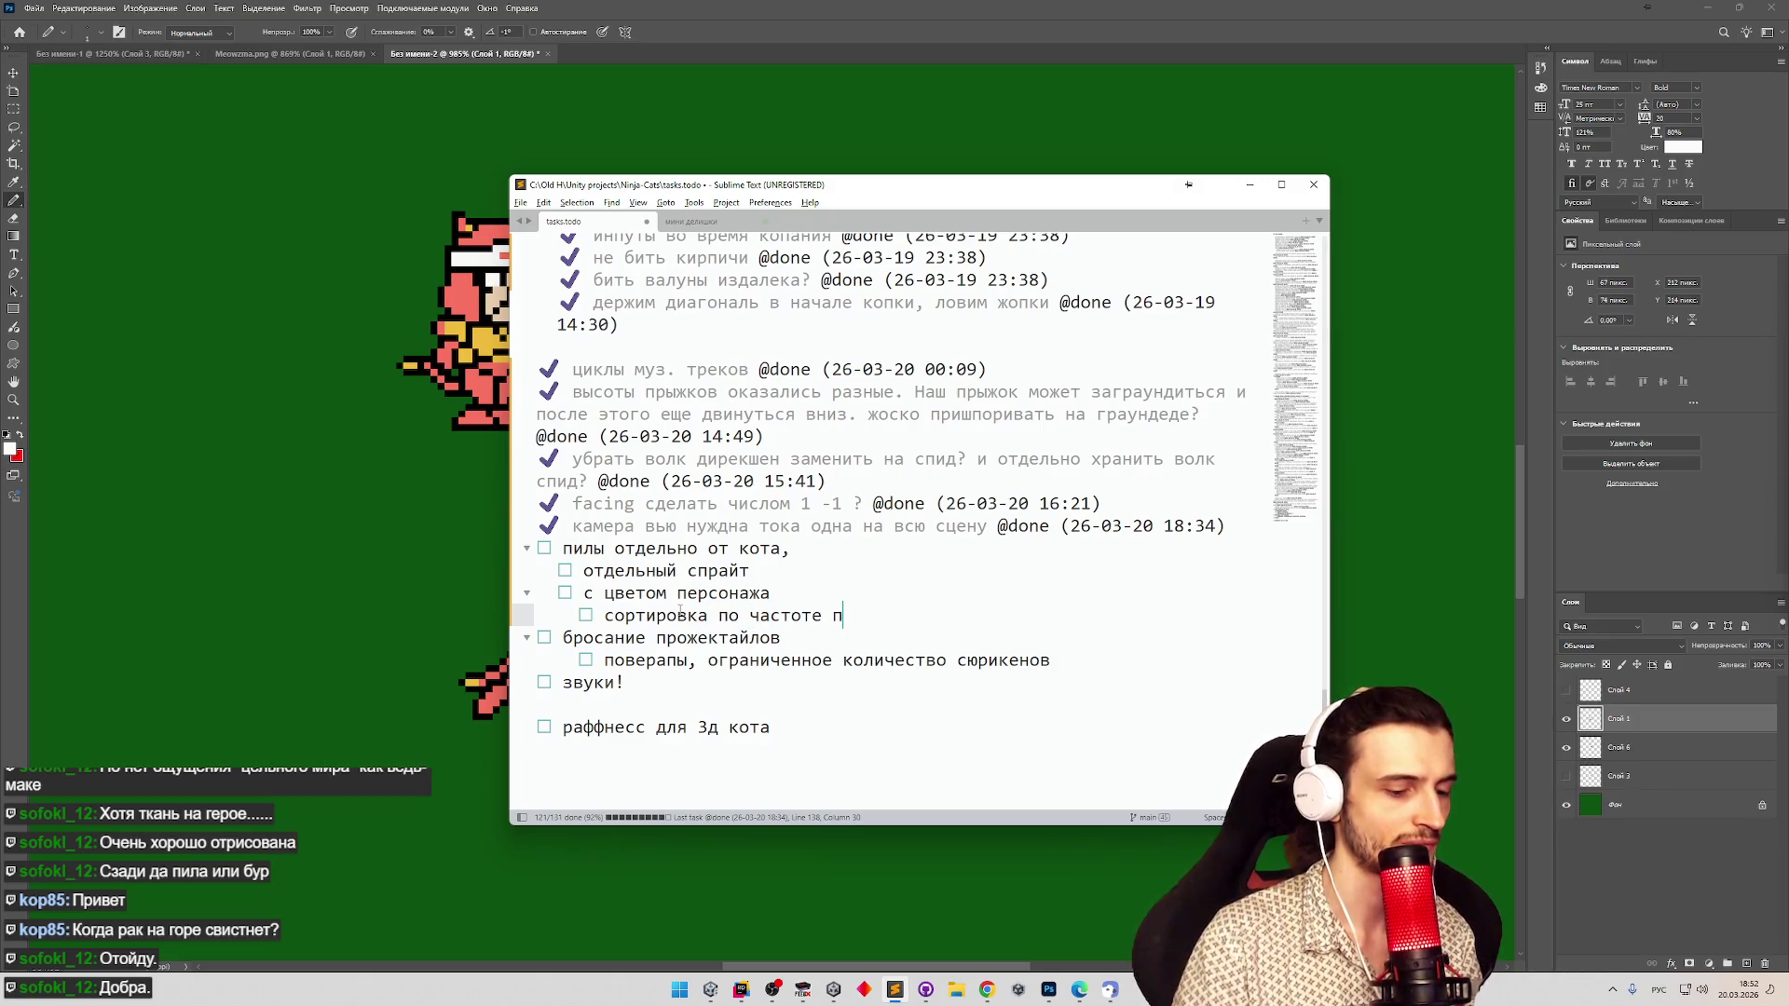
{"action": "type", "text": "икселей"}
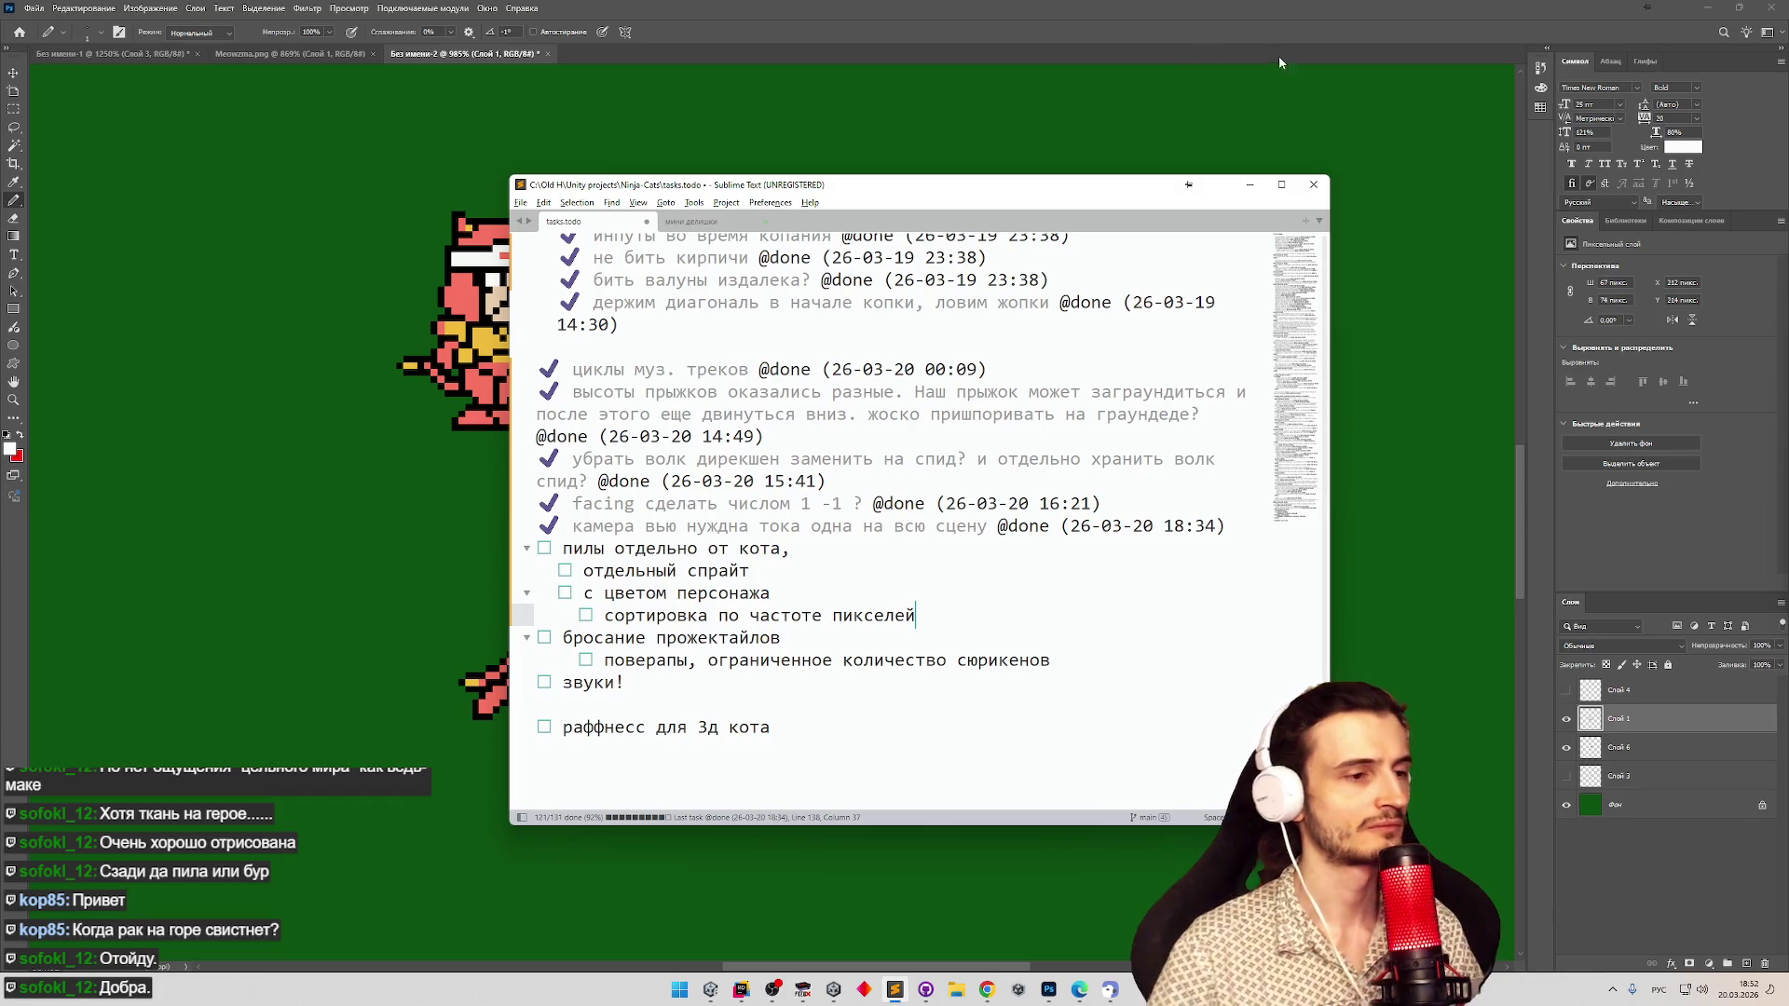
{"action": "key", "text": "Return"}
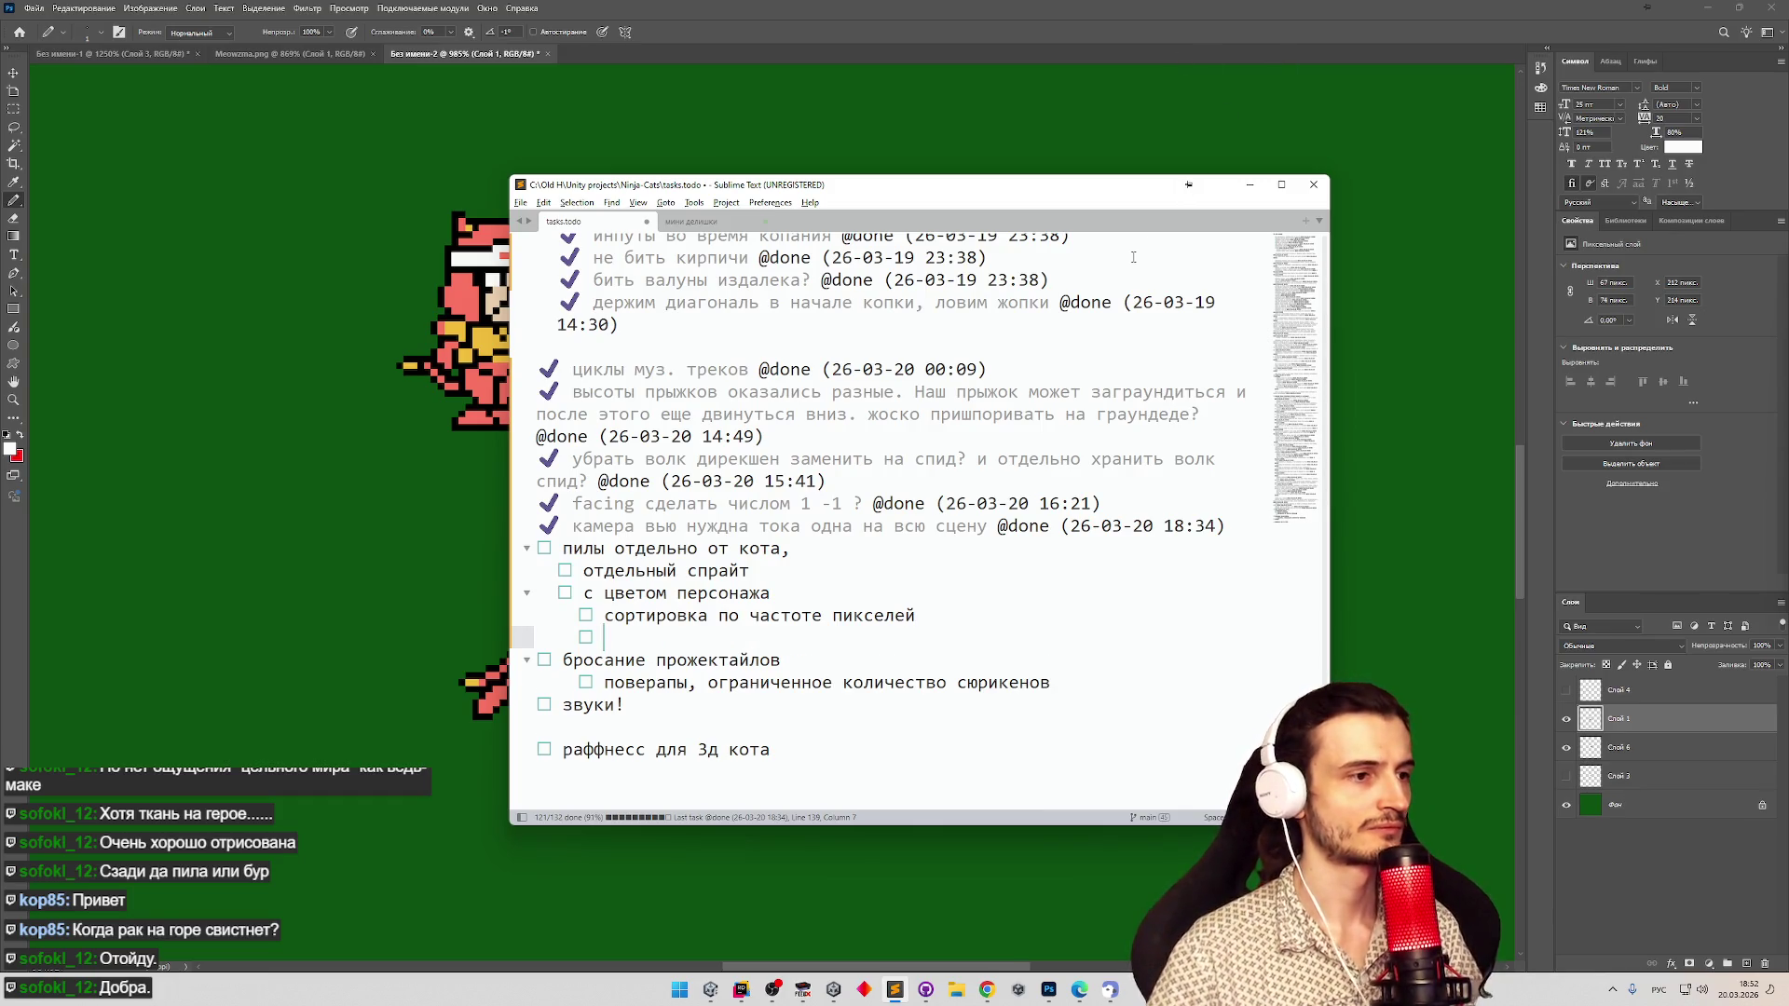
{"action": "key", "text": "BackSpace"}
{"action": "key", "text": "BackSpace"}
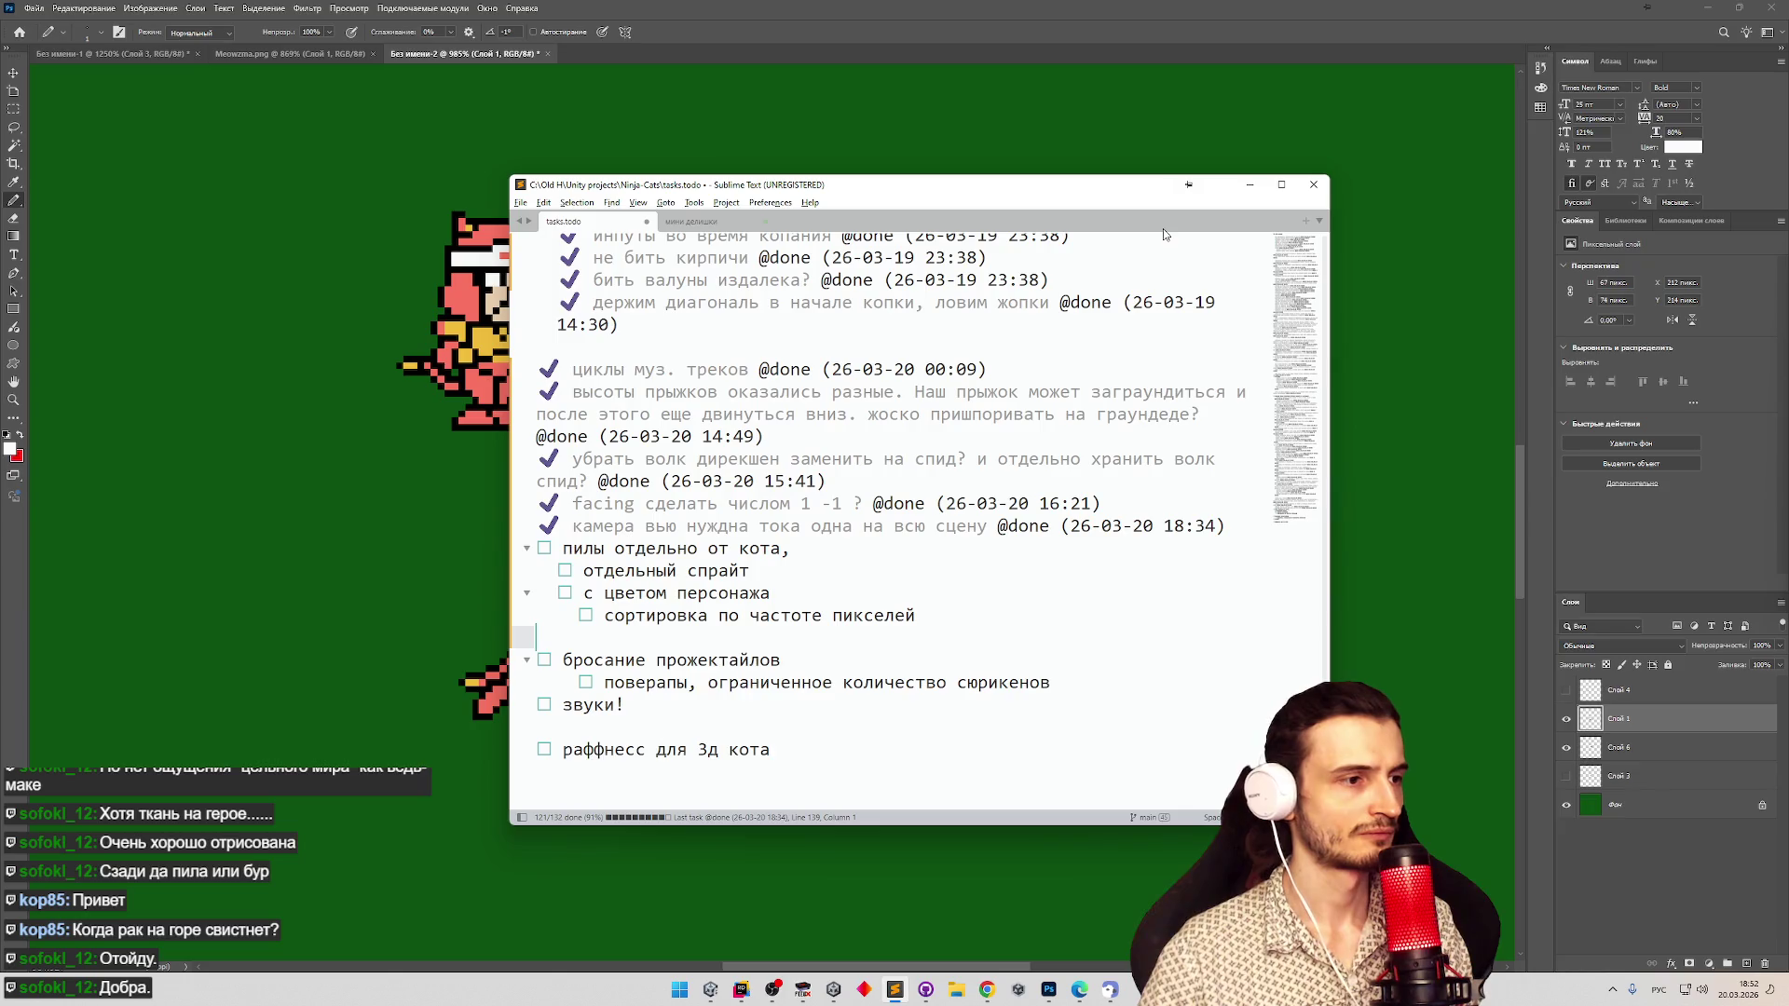
{"action": "key", "text": "BackSpace"}
Minimize the task list and zoom in on the cat sprites.
{"action": "left_click", "coordinate": [1249, 184]}
{"action": "key", "text": "z"}
{"action": "mouse_move", "coordinate": [759, 370]}
{"action": "left_mouse_down"}
{"action": "mouse_move", "coordinate": [596, 355]}
{"action": "mouse_move", "coordinate": [739, 359]}
{"action": "mouse_move", "coordinate": [745, 345]}
{"action": "left_mouse_up"}
{"action": "key", "text": "b"}
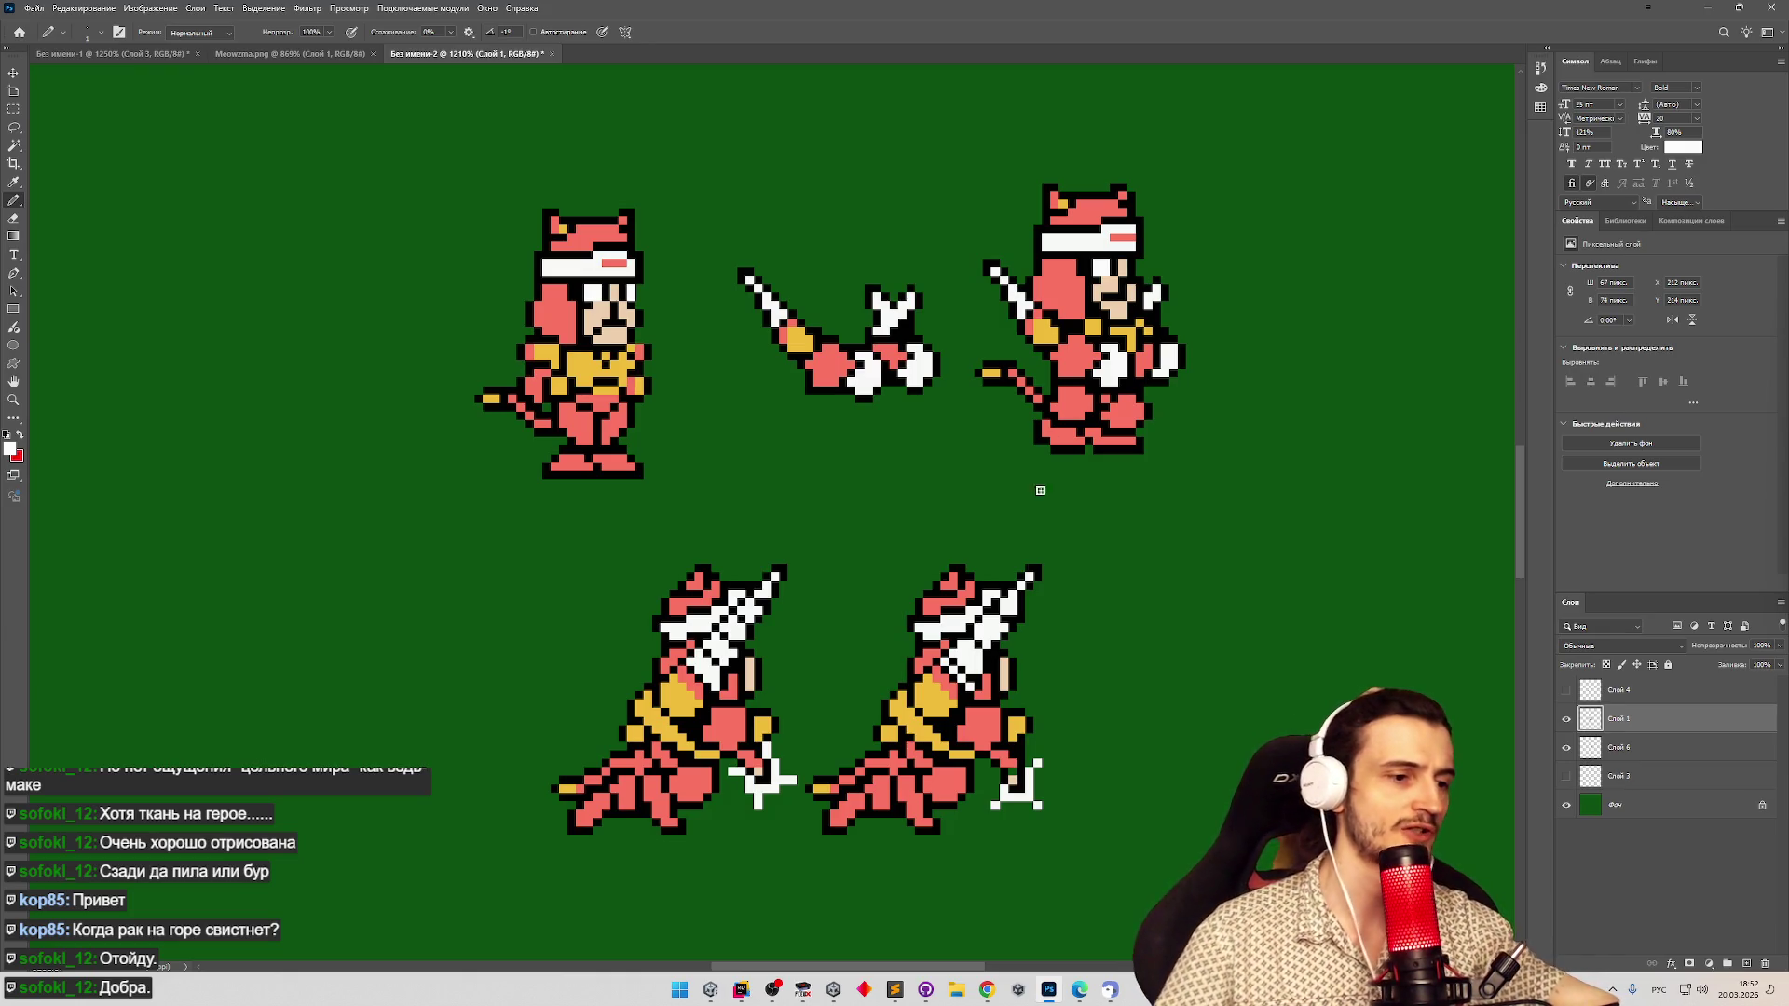
Append 'черный и белый сортировать по особенному' to the subtask and minimize the editor.
{"action": "left_click", "coordinate": [894, 990]}
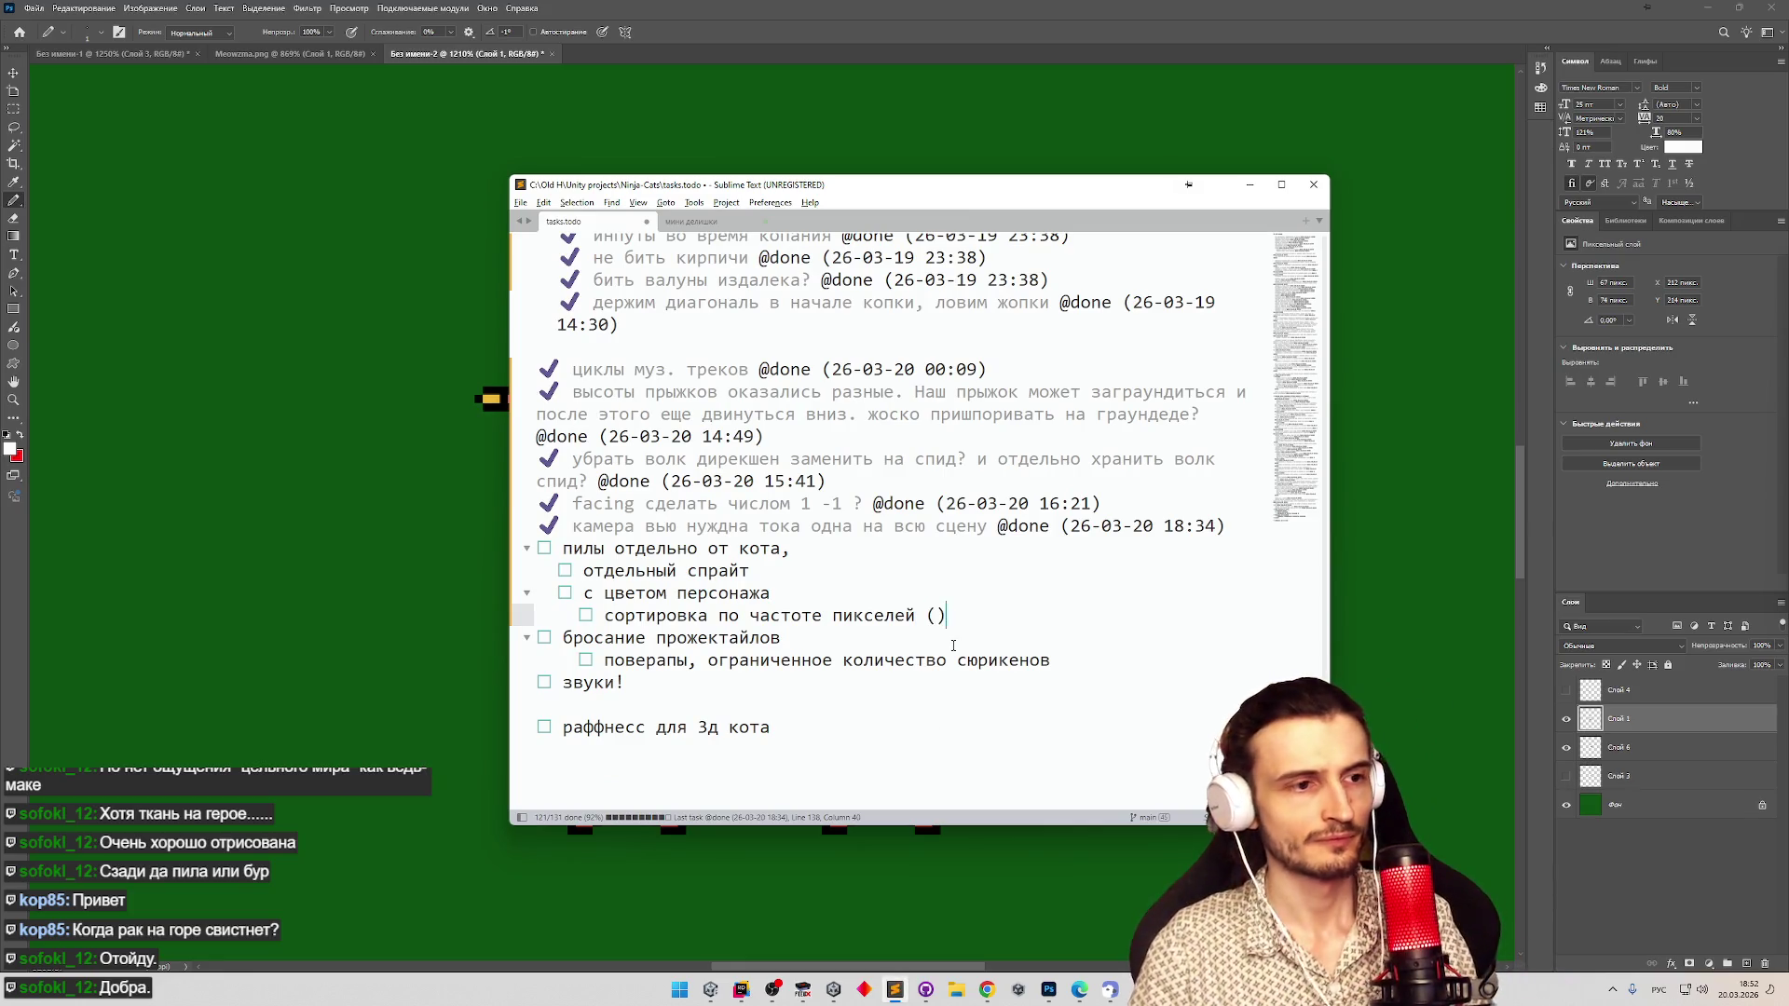
{"action": "type", "text": "черный "}
{"action": "type", "text": "и белый с"}
{"action": "type", "text": "ортировать по ос"}
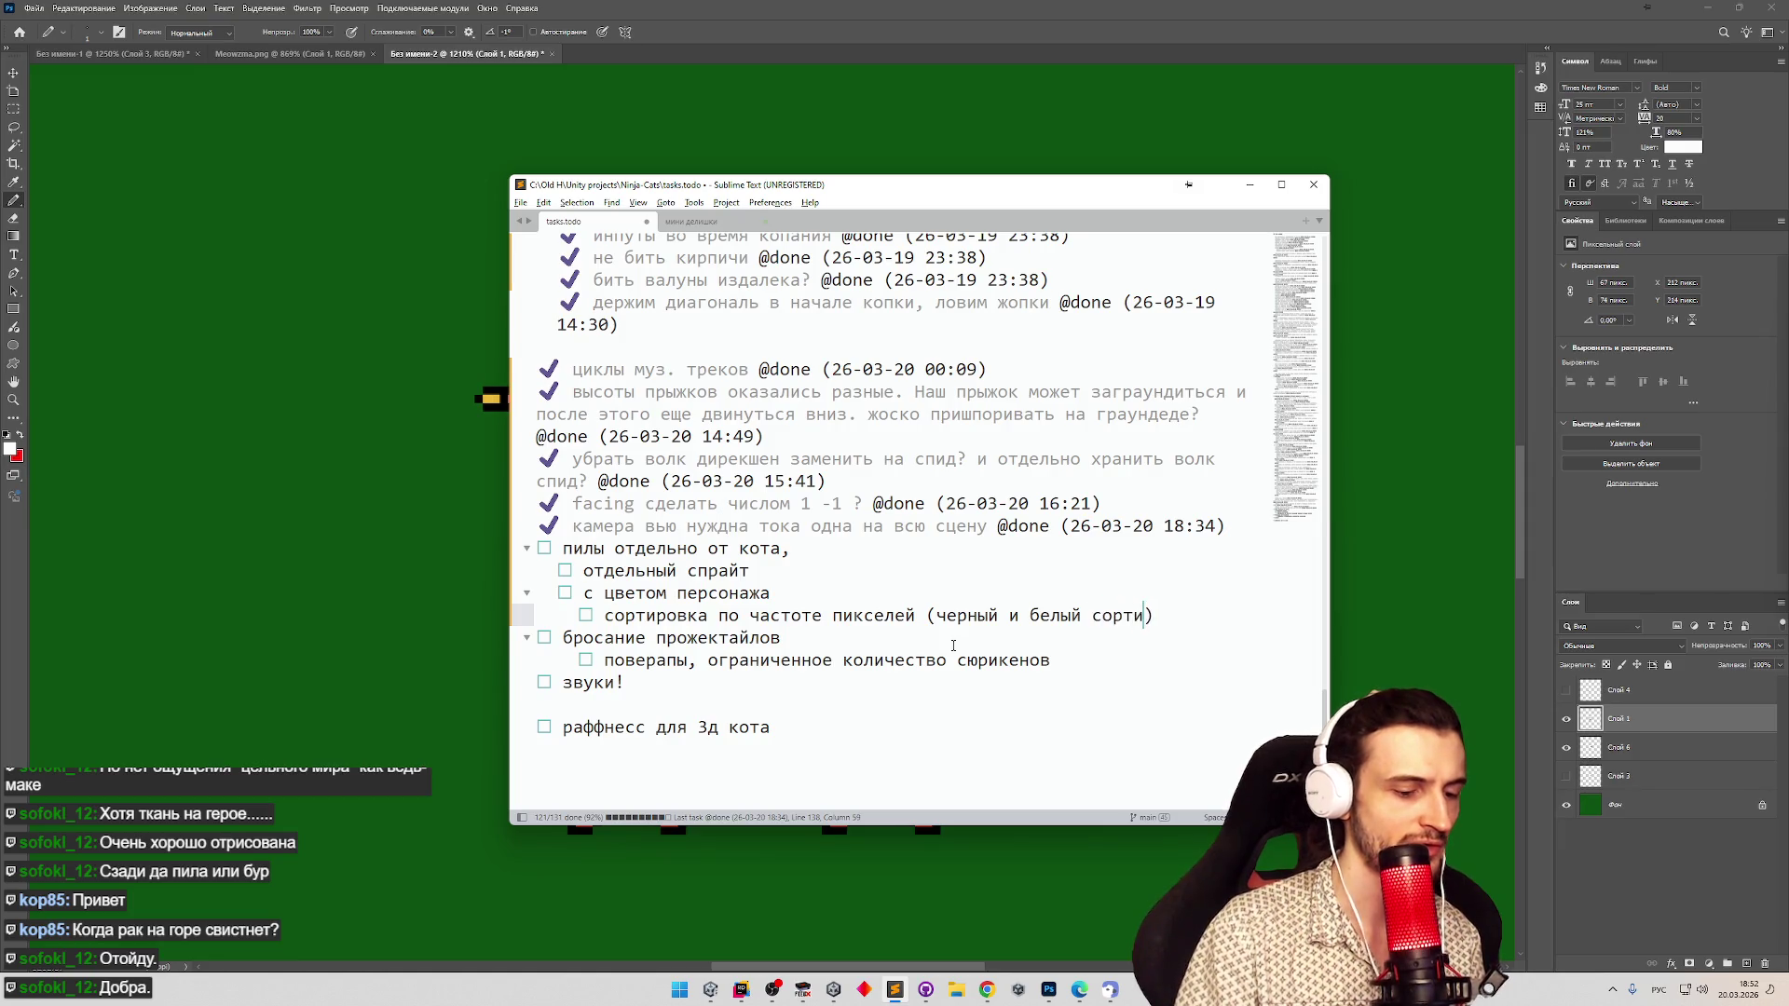
{"action": "type", "text": "обенному?"}
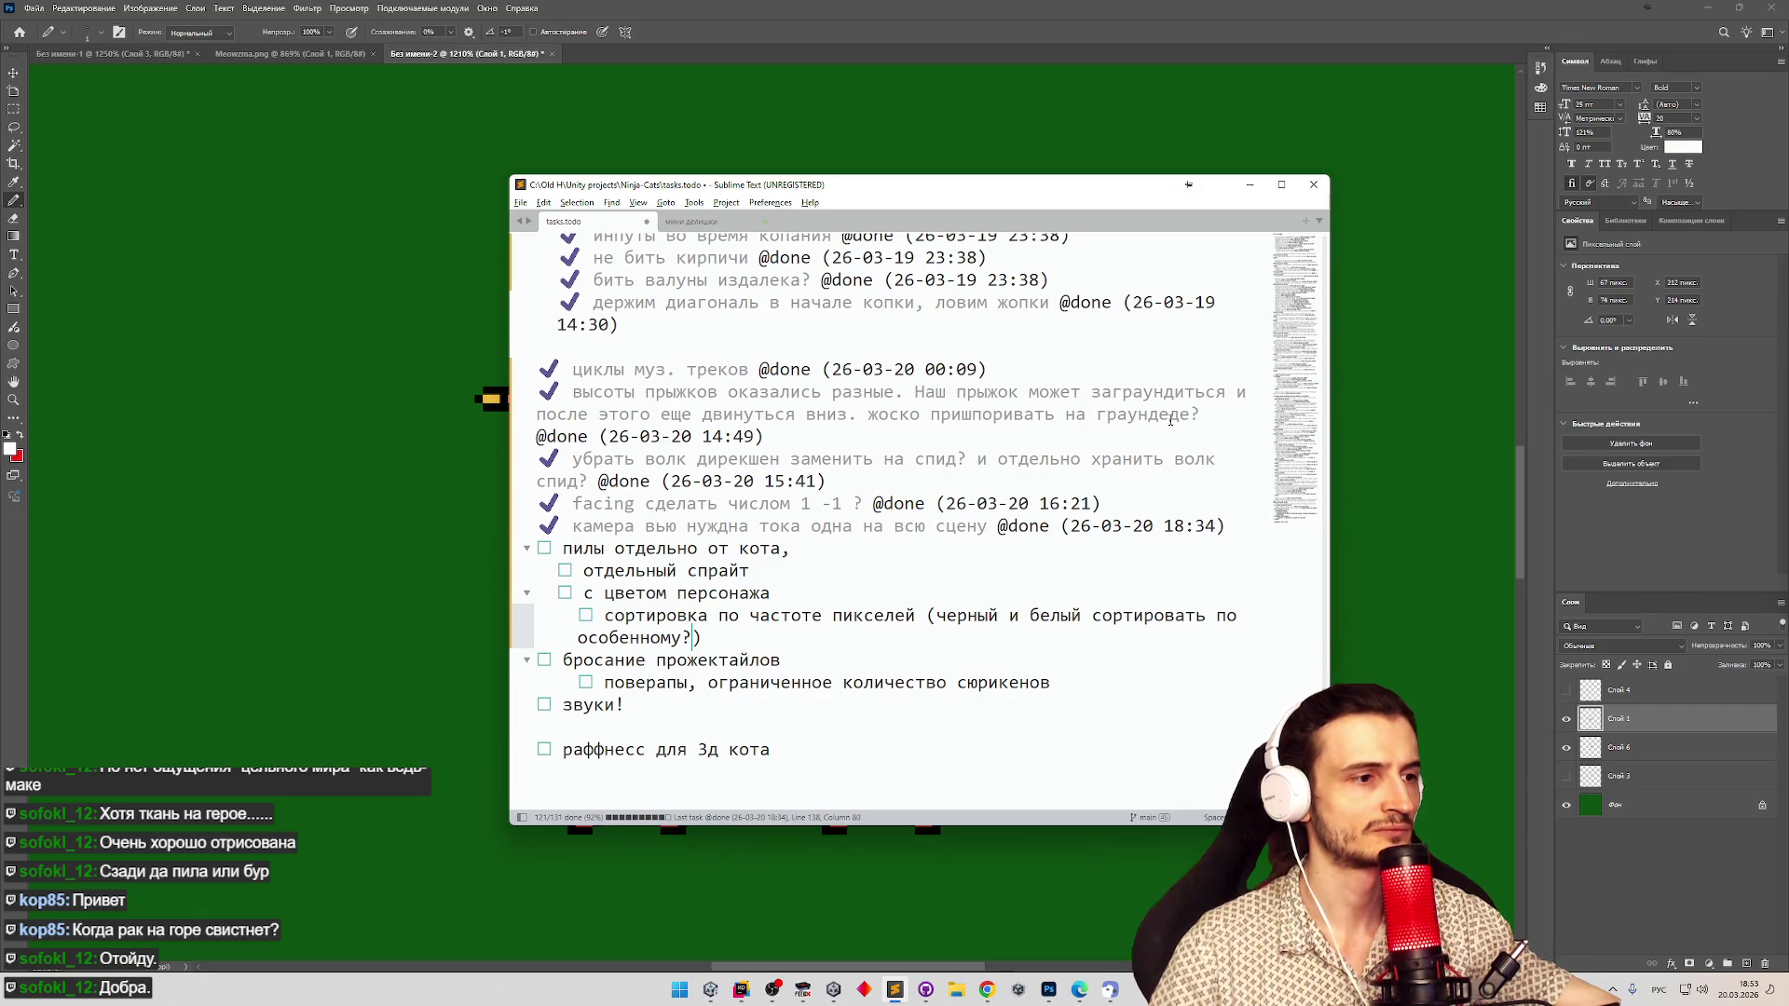
{"action": "left_click", "coordinate": [1250, 184]}
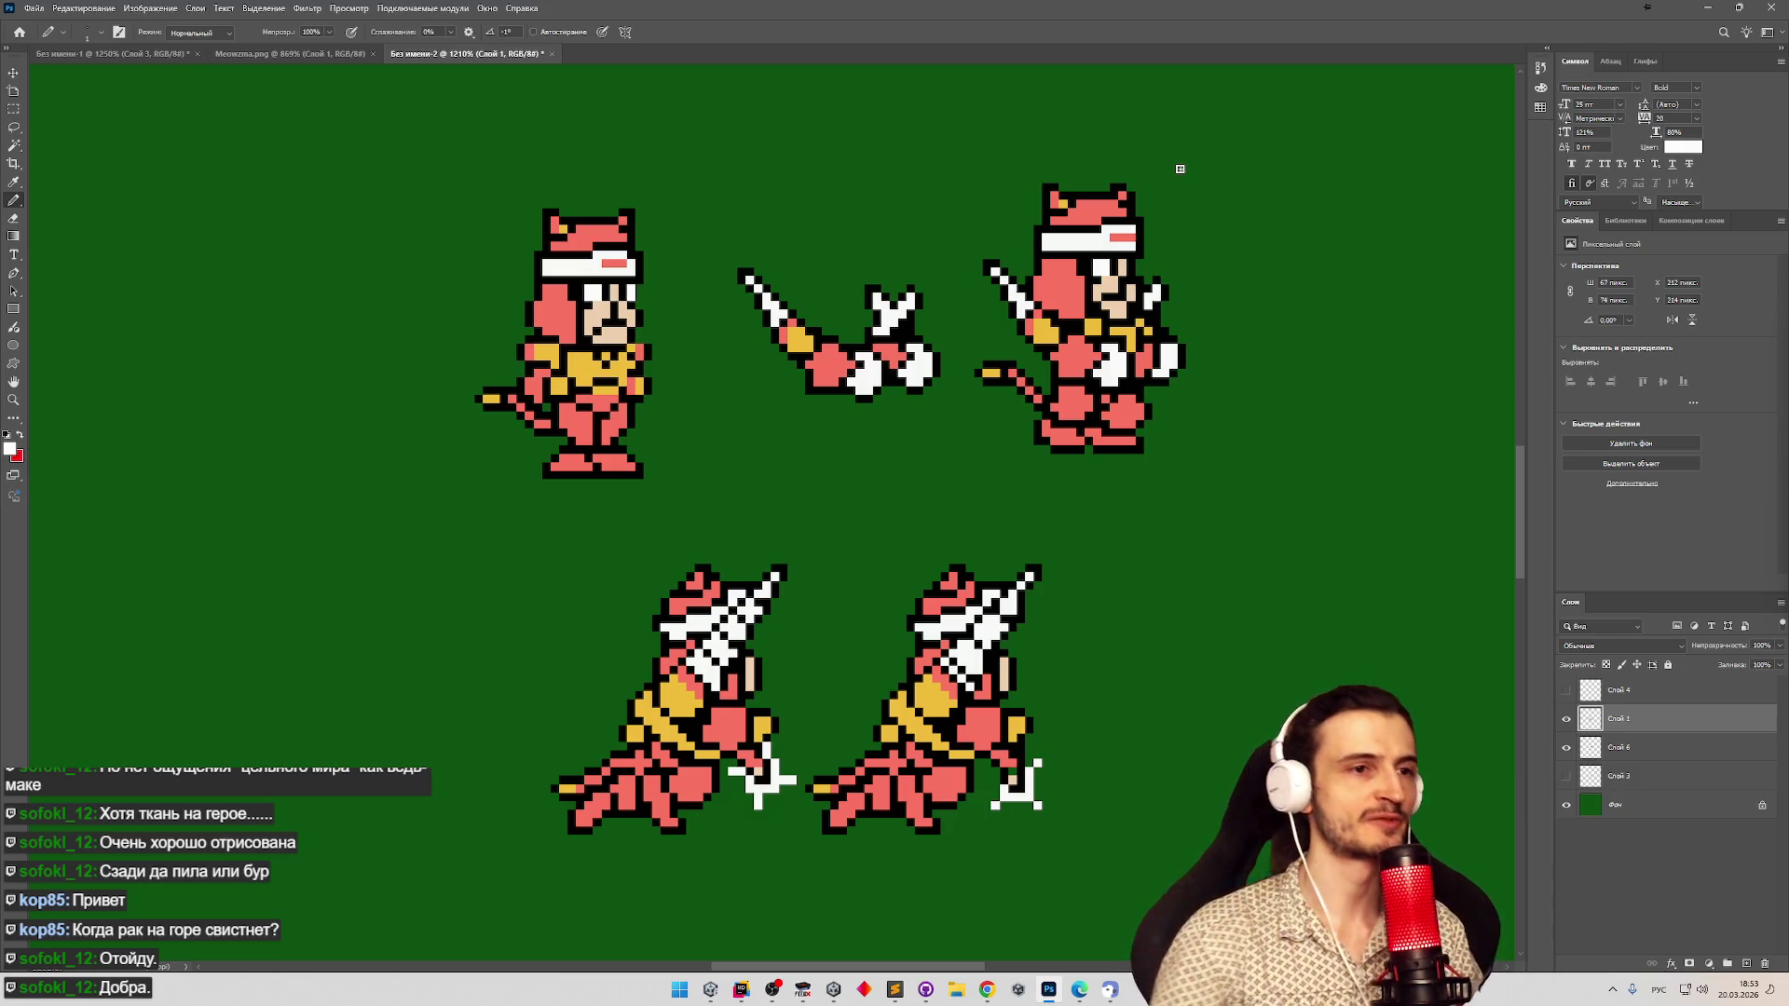
Zoom around the green sheet to inspect the lower sprites.
{"action": "key", "text": "z"}
{"action": "left_click_drag", "start_coordinate": [835, 455], "coordinate": [802, 463]}
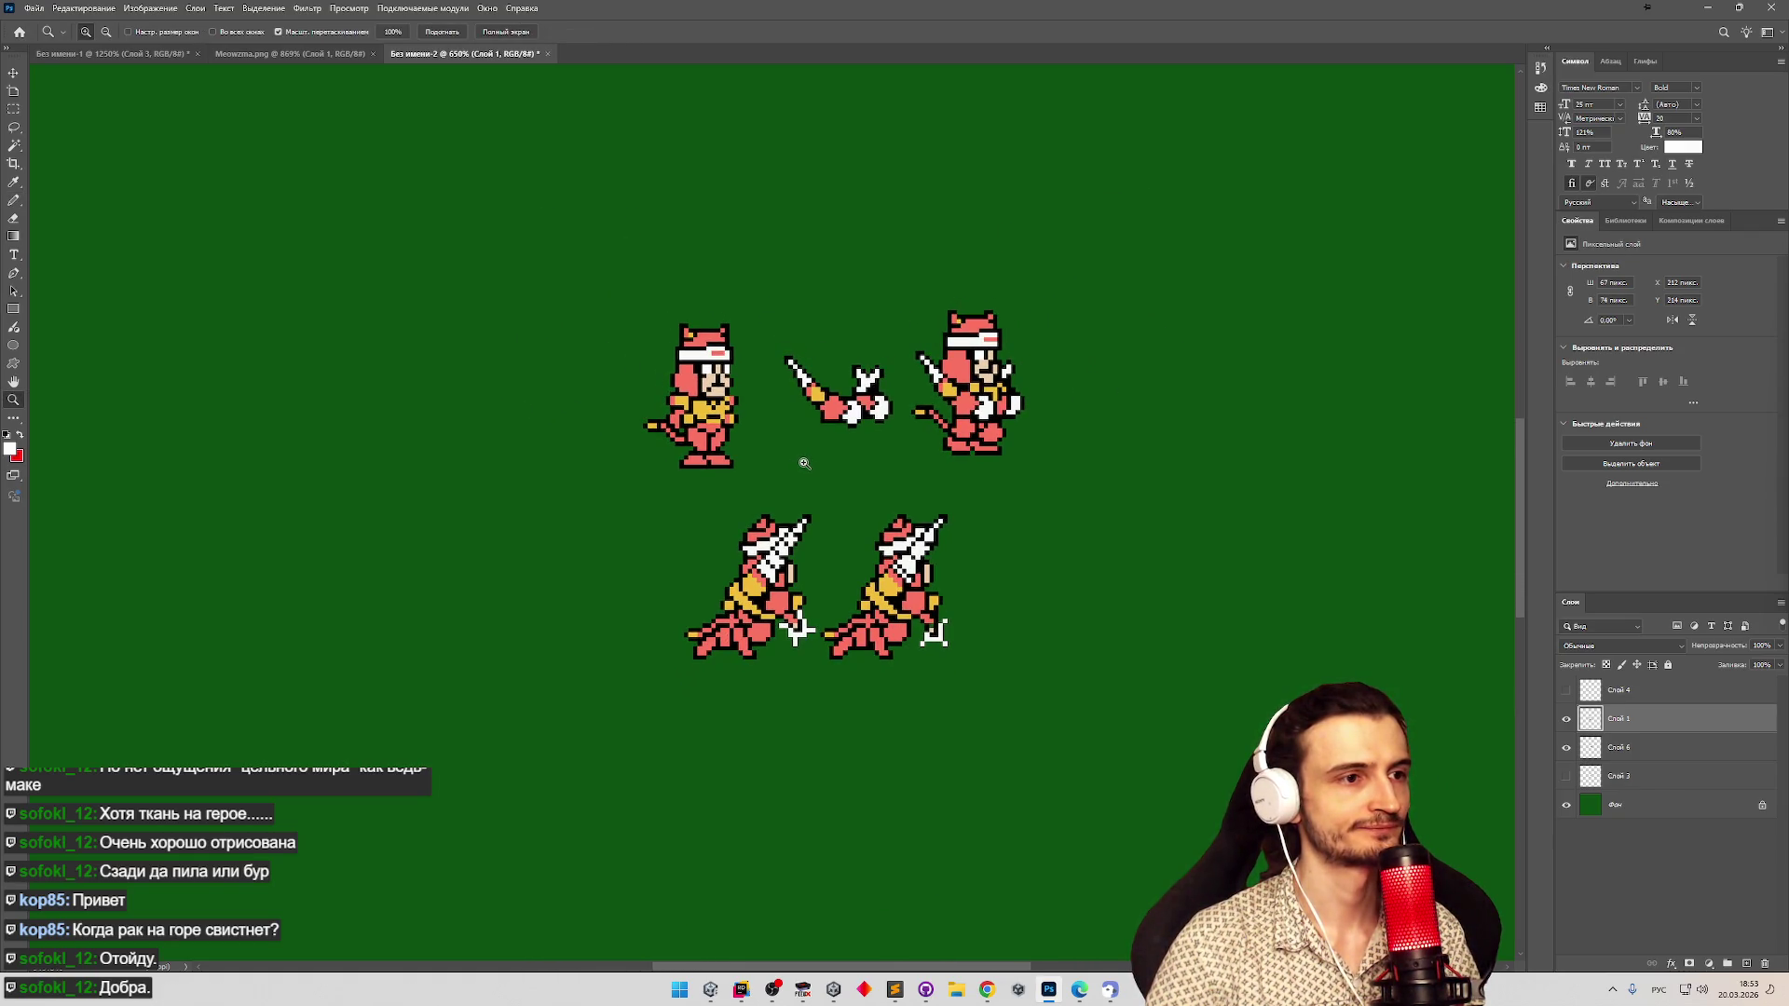
{"action": "left_click_drag", "start_coordinate": [812, 462], "coordinate": [836, 462]}
{"action": "left_click_drag", "start_coordinate": [785, 642], "coordinate": [809, 637]}
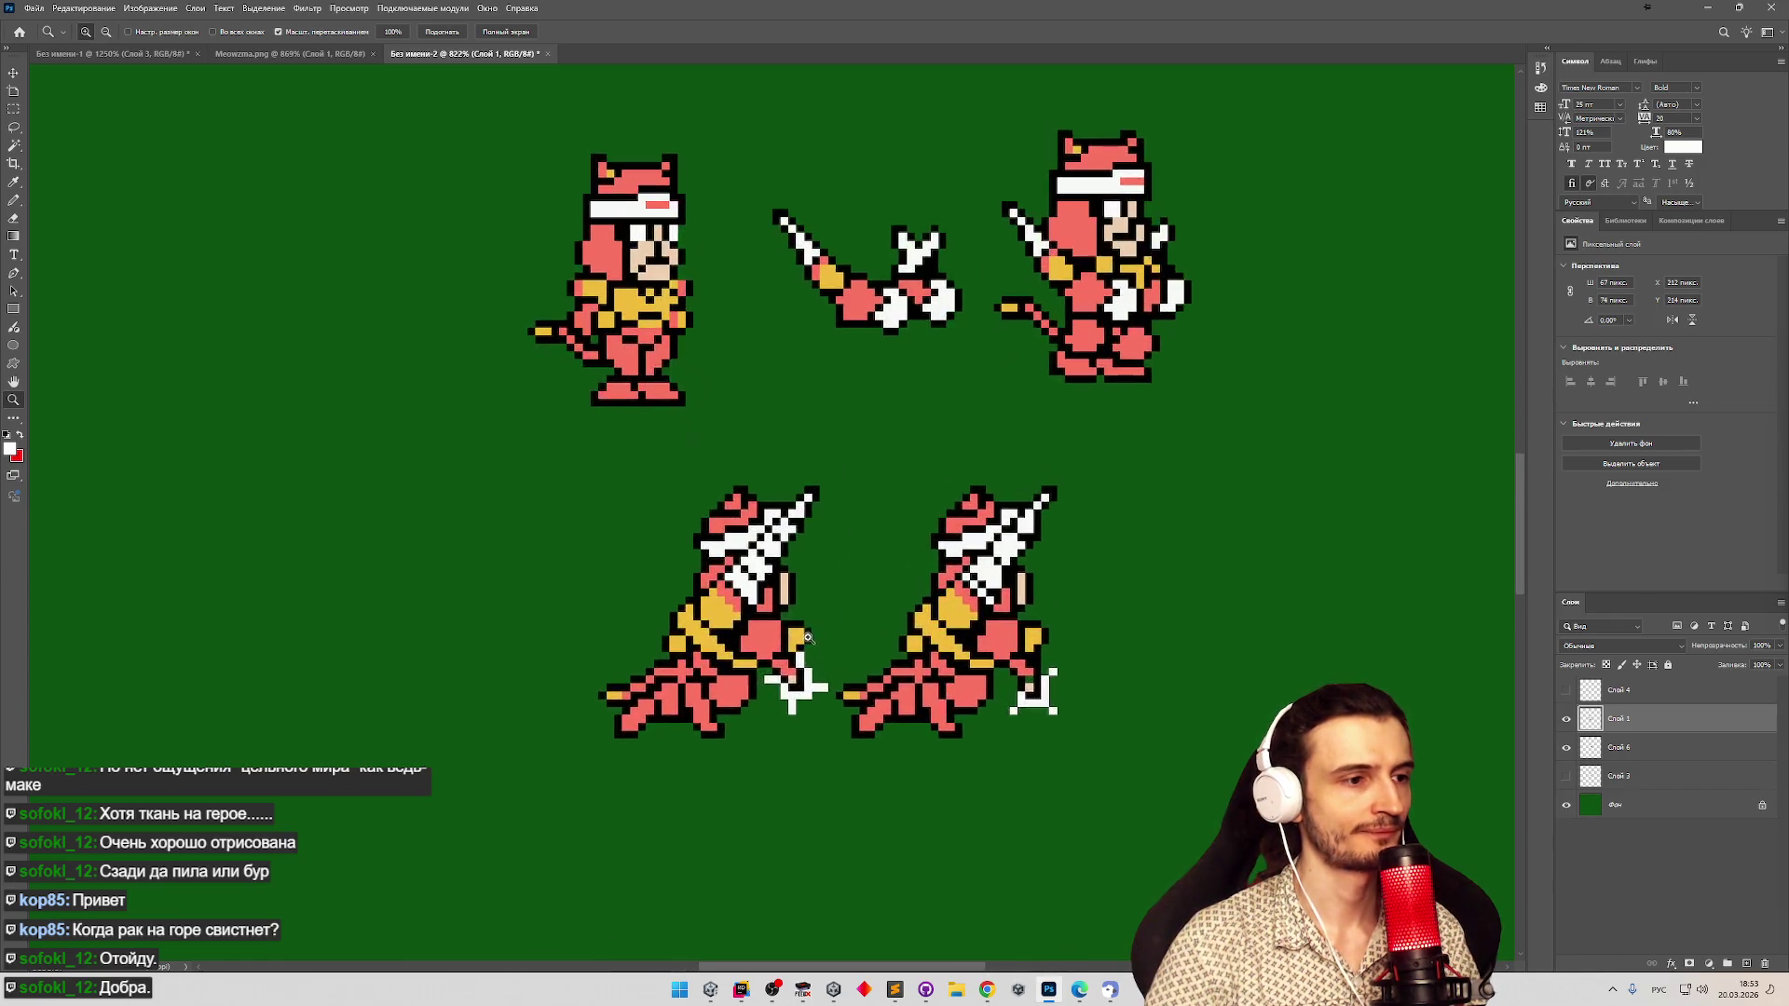
{"action": "mouse_move", "coordinate": [1054, 644]}
{"action": "left_mouse_down"}
{"action": "mouse_move", "coordinate": [772, 579]}
{"action": "mouse_move", "coordinate": [1047, 663]}
{"action": "mouse_move", "coordinate": [1206, 608]}
{"action": "mouse_move", "coordinate": [1067, 636]}
{"action": "mouse_move", "coordinate": [1270, 590]}
{"action": "left_mouse_up"}
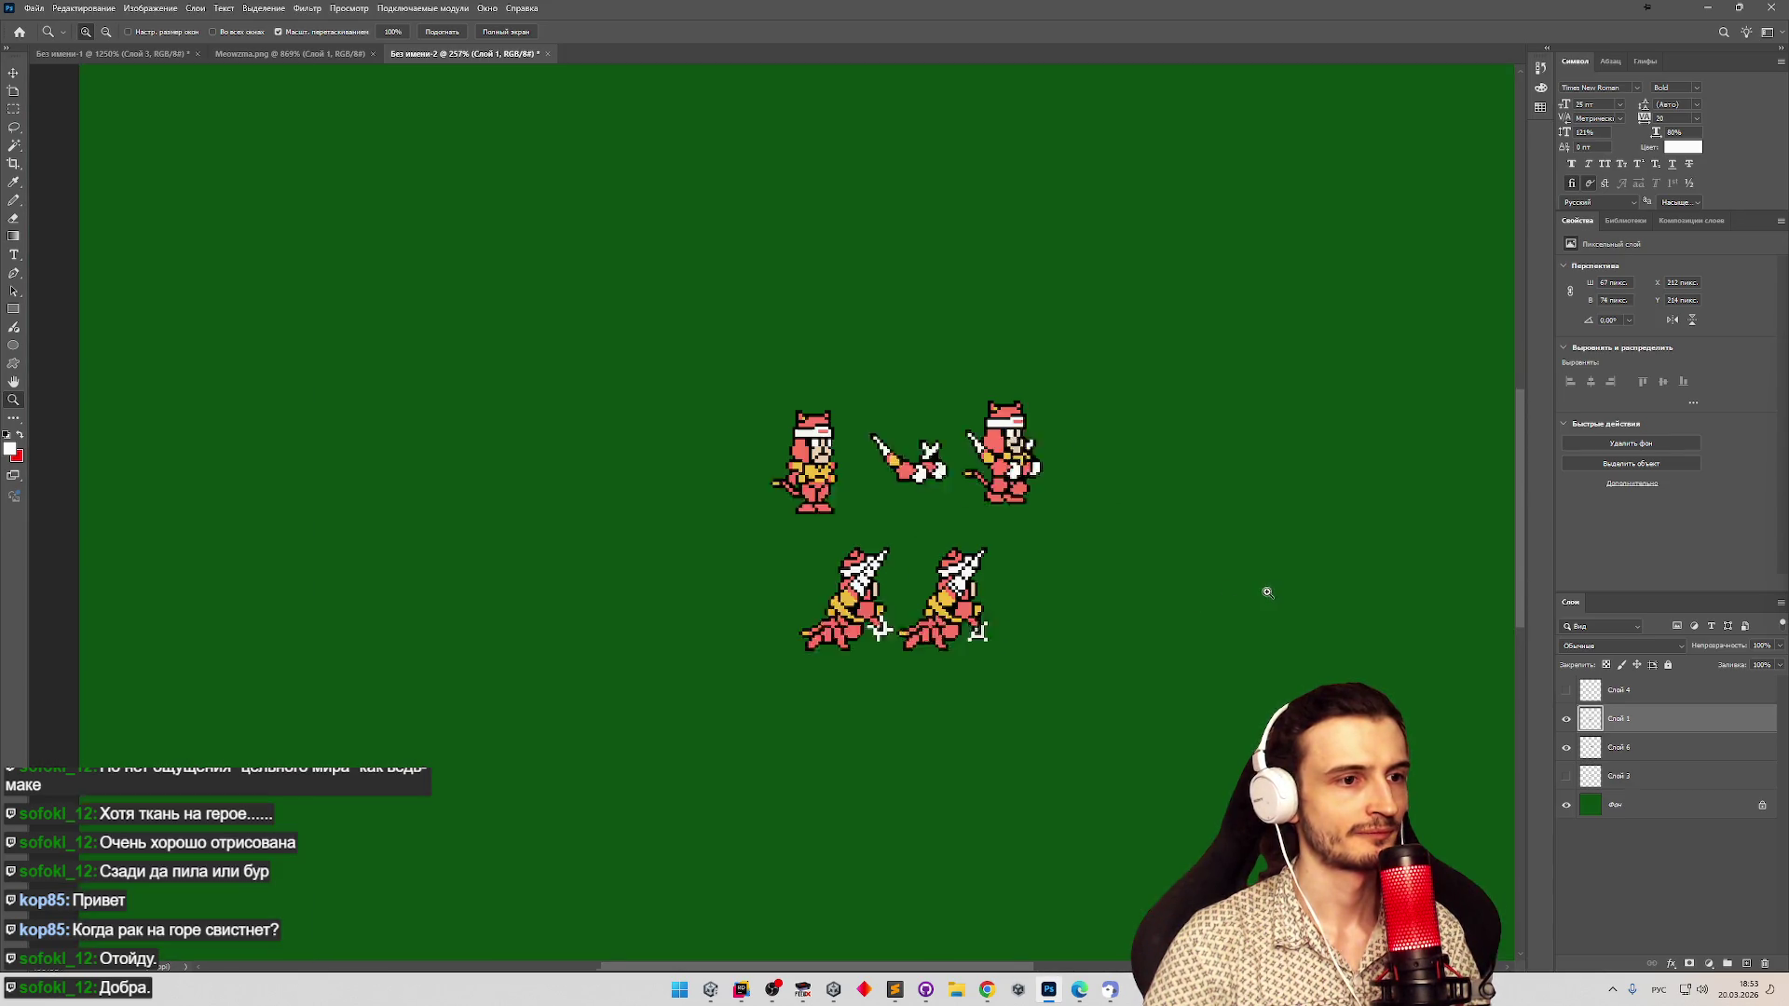
Inspect and snip the rear-view sprite in Meowzma.png, then reset default black and white colours.
{"action": "key", "text": "b"}
{"action": "left_click", "coordinate": [290, 54]}
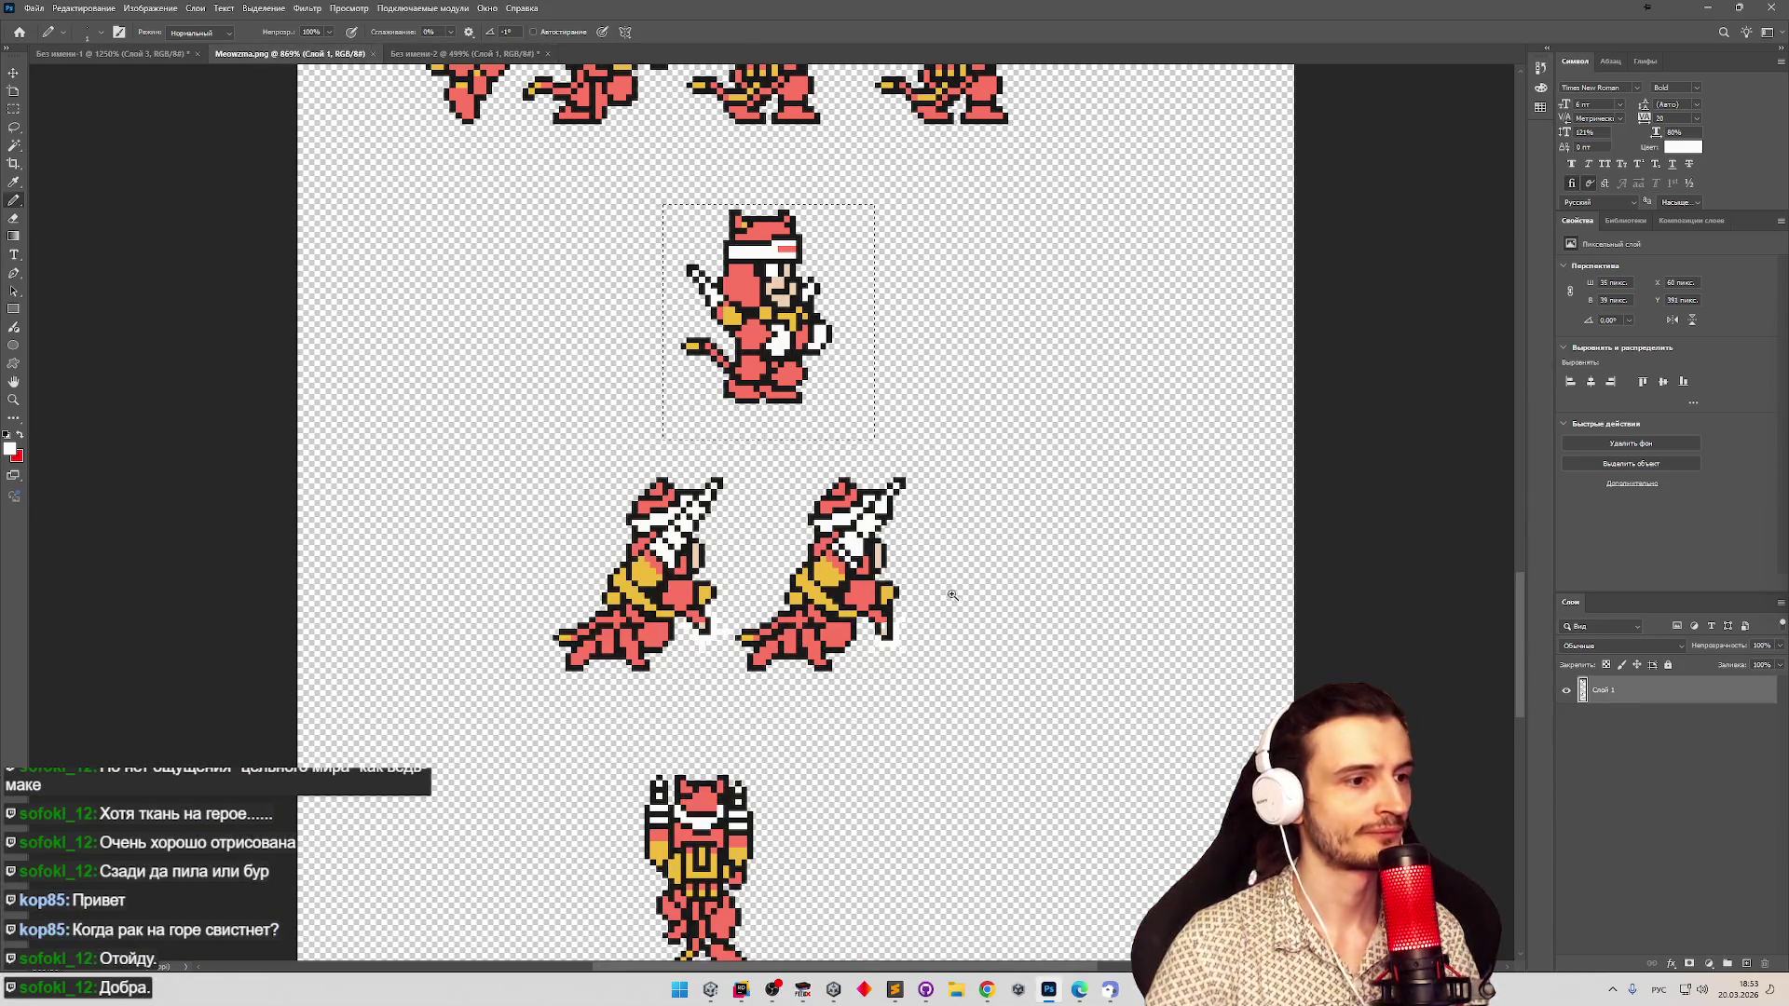
{"action": "scroll", "coordinate": [946, 606], "scroll_direction": "down", "scroll_amount": 2}
{"action": "key", "text": "super+shift+s"}
{"action": "left_click_drag", "start_coordinate": [778, 680], "coordinate": [876, 766]}
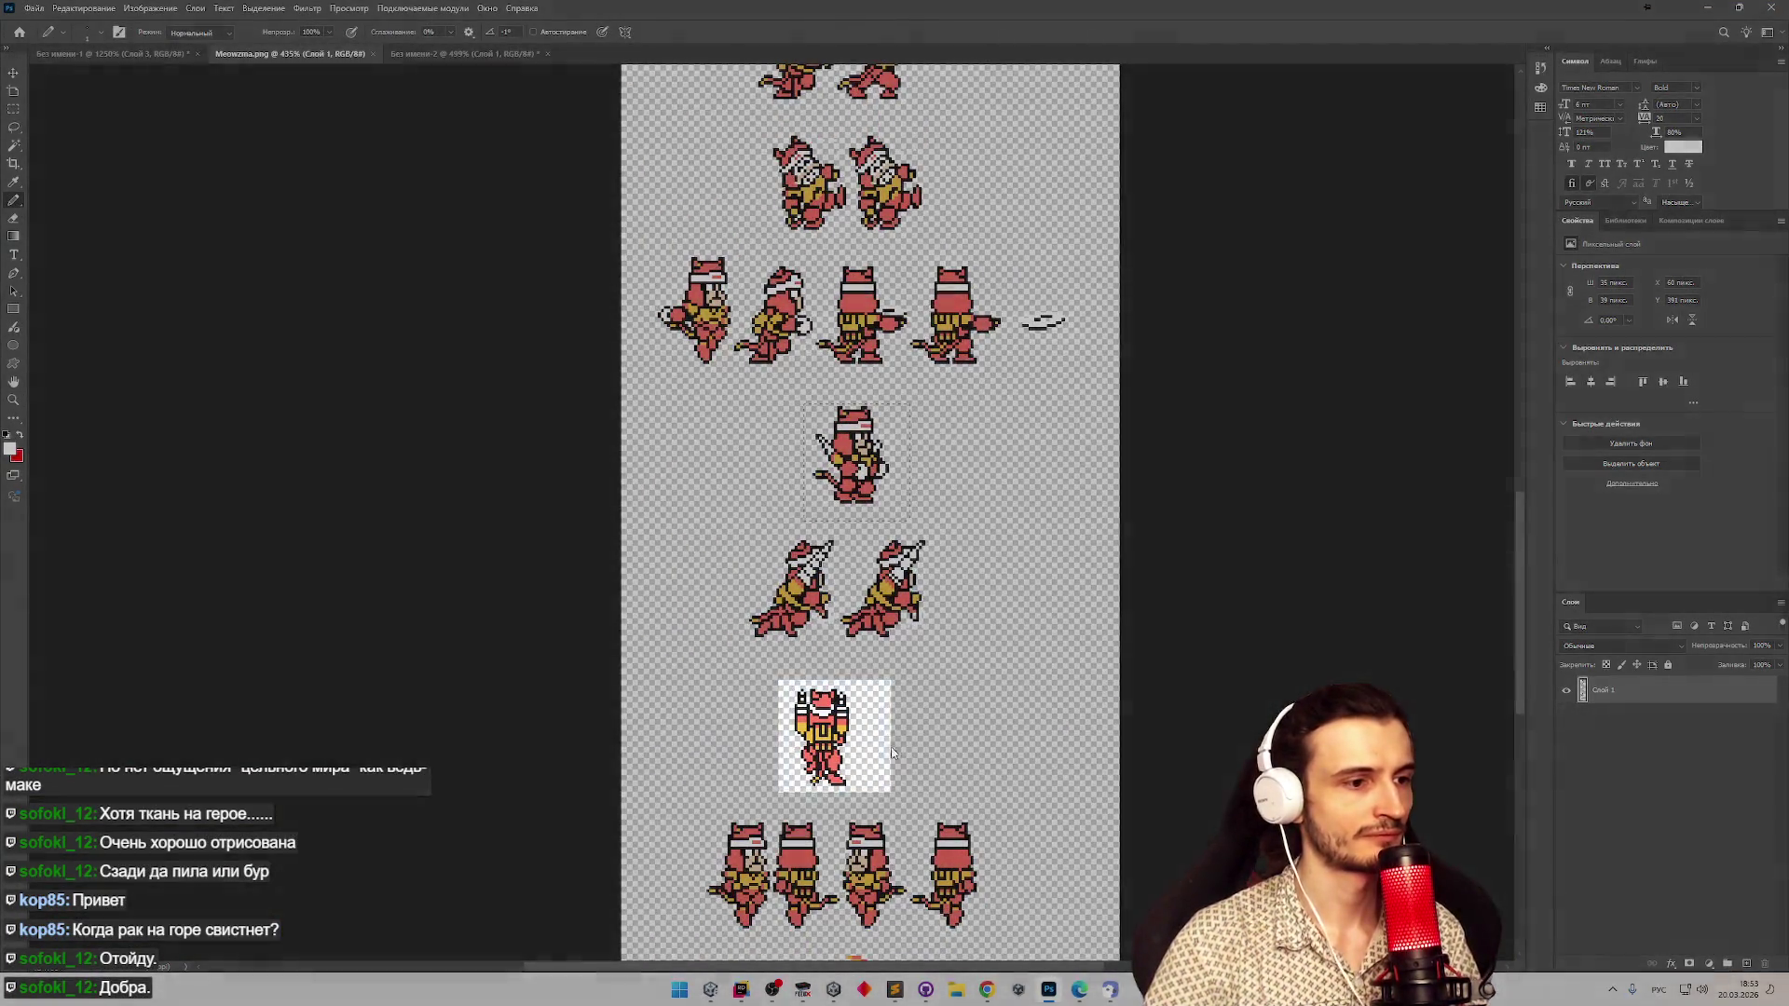
{"action": "key", "text": "ctrl+d"}
{"action": "key", "text": "d"}
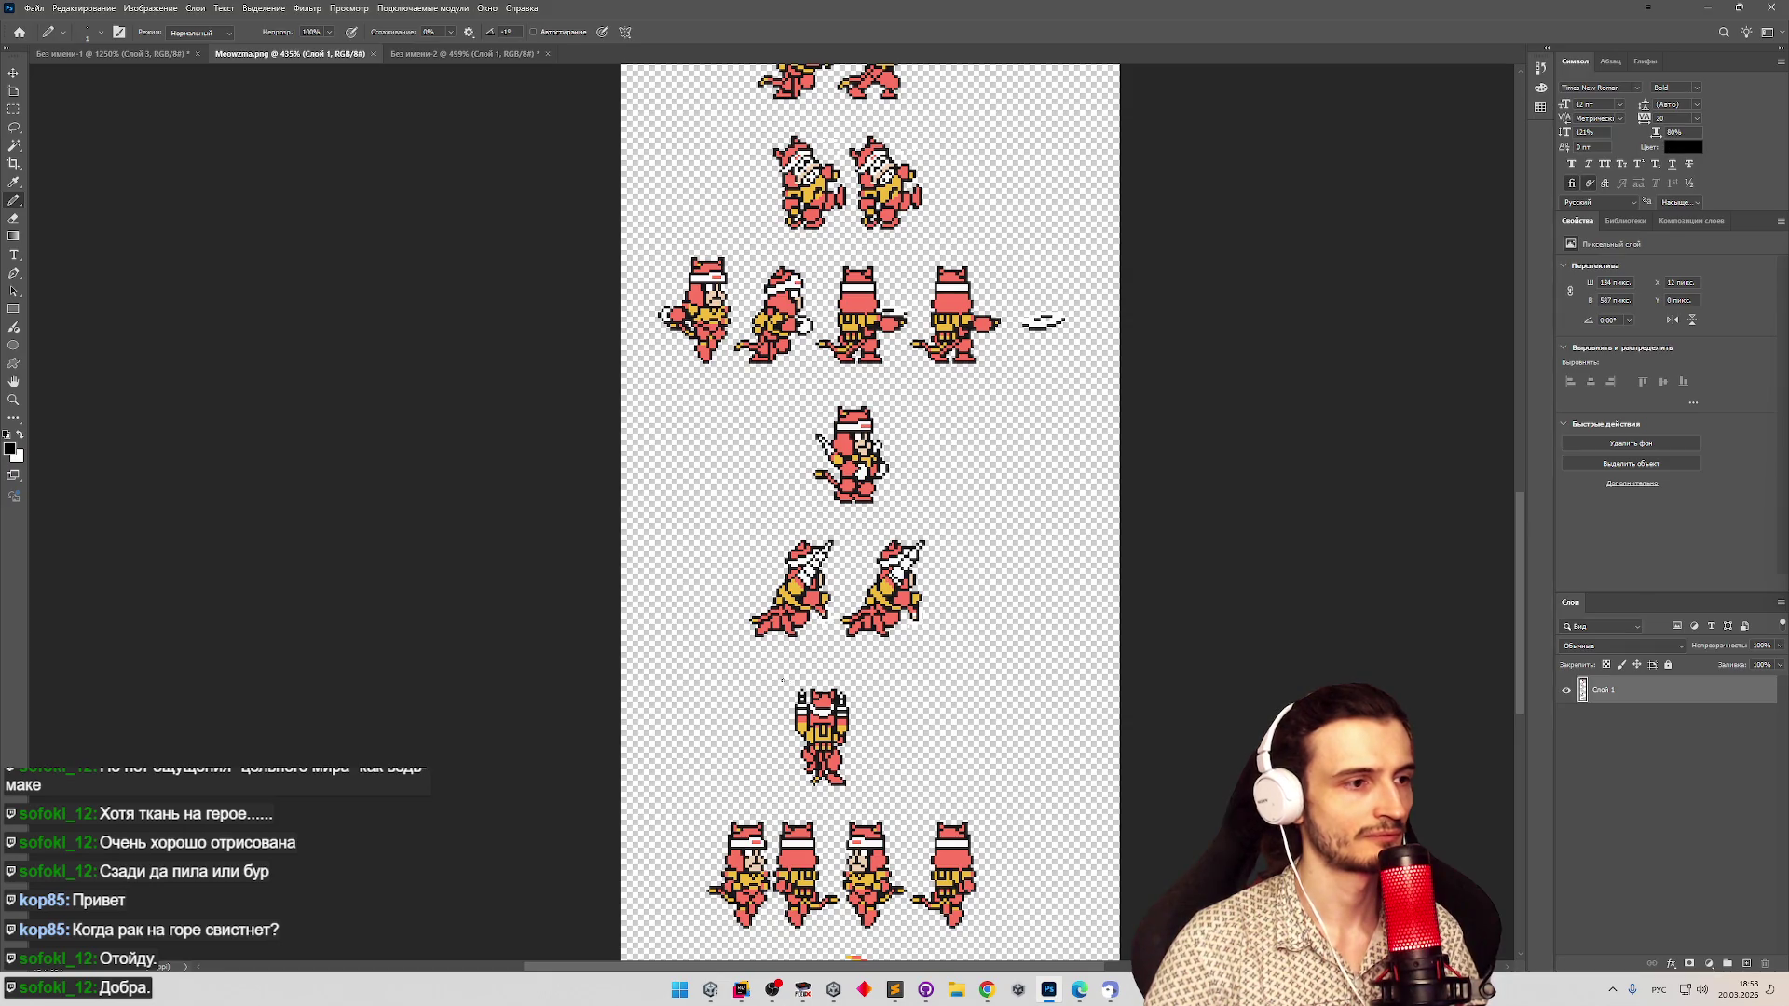
{"action": "key", "text": "m"}
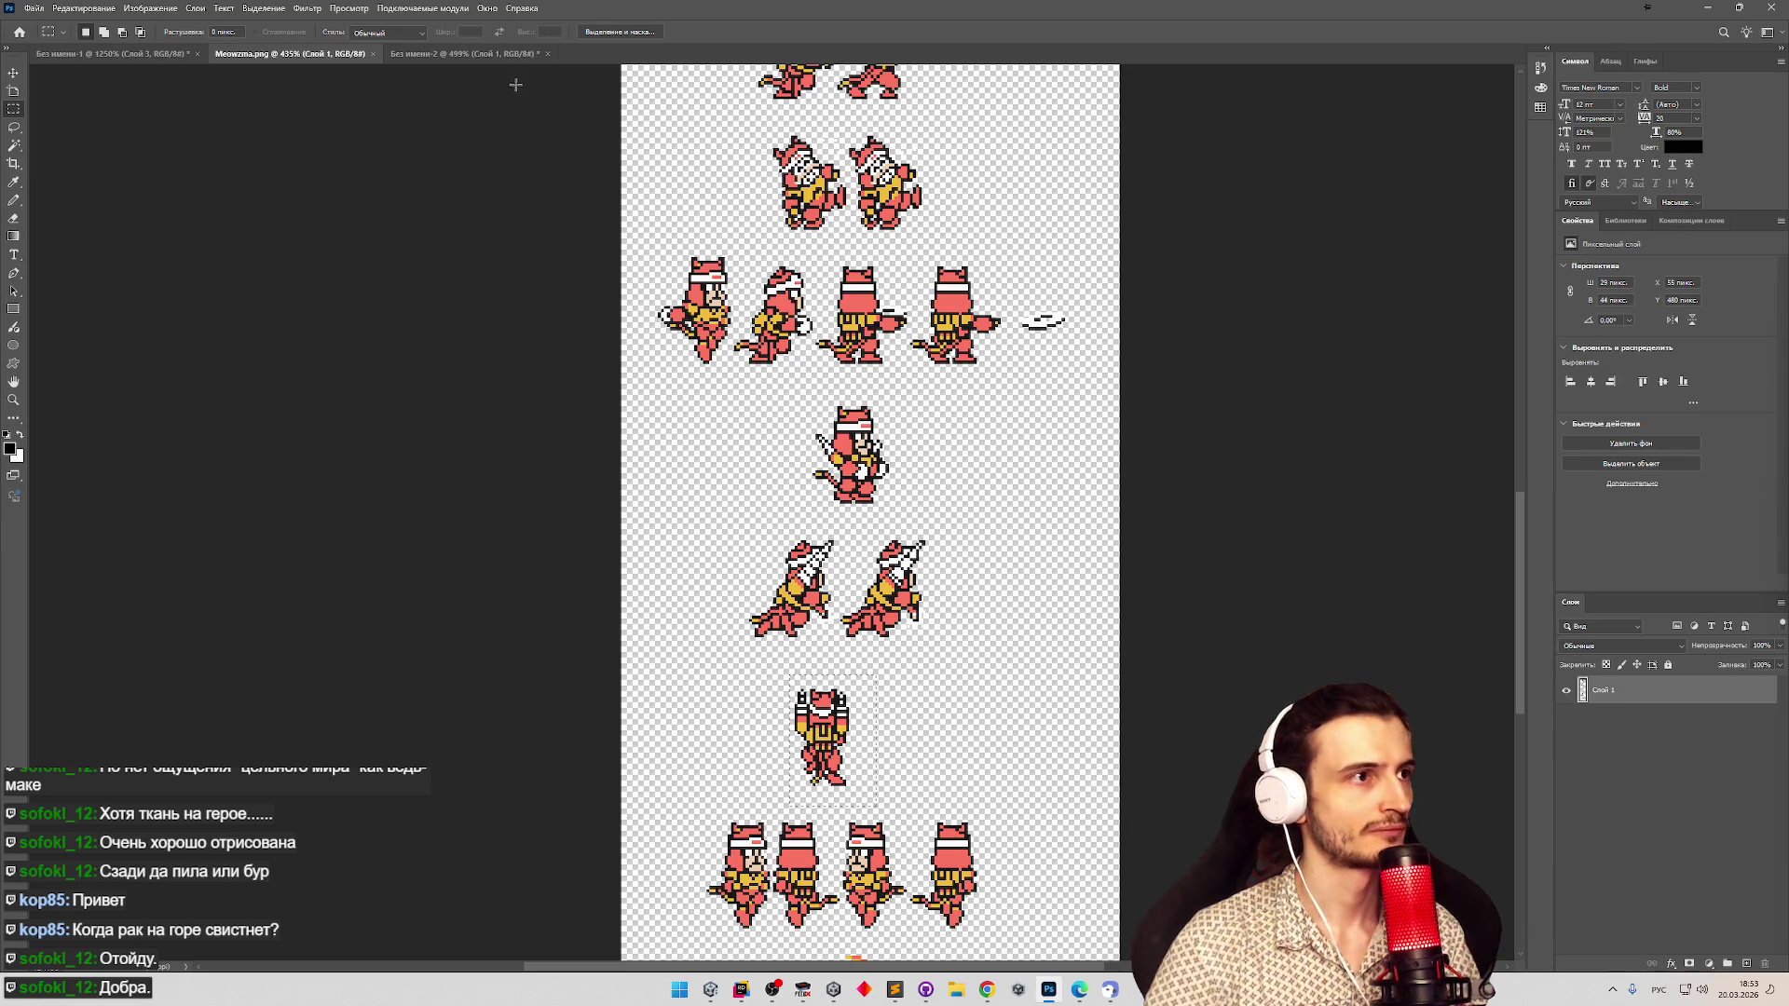
Drag Слой 7's rear-view sprite below the other sprites on the untitled sheet.
{"action": "key", "text": "ctrl+Tab"}
{"action": "key", "text": "v"}
{"action": "left_click_drag", "start_coordinate": [774, 484], "coordinate": [832, 741]}
{"action": "key", "text": "alt+Tab"}
{"action": "key", "text": "alt+Tab"}
{"action": "key", "text": "alt+Tab"}
{"action": "key", "text": "Tab"}
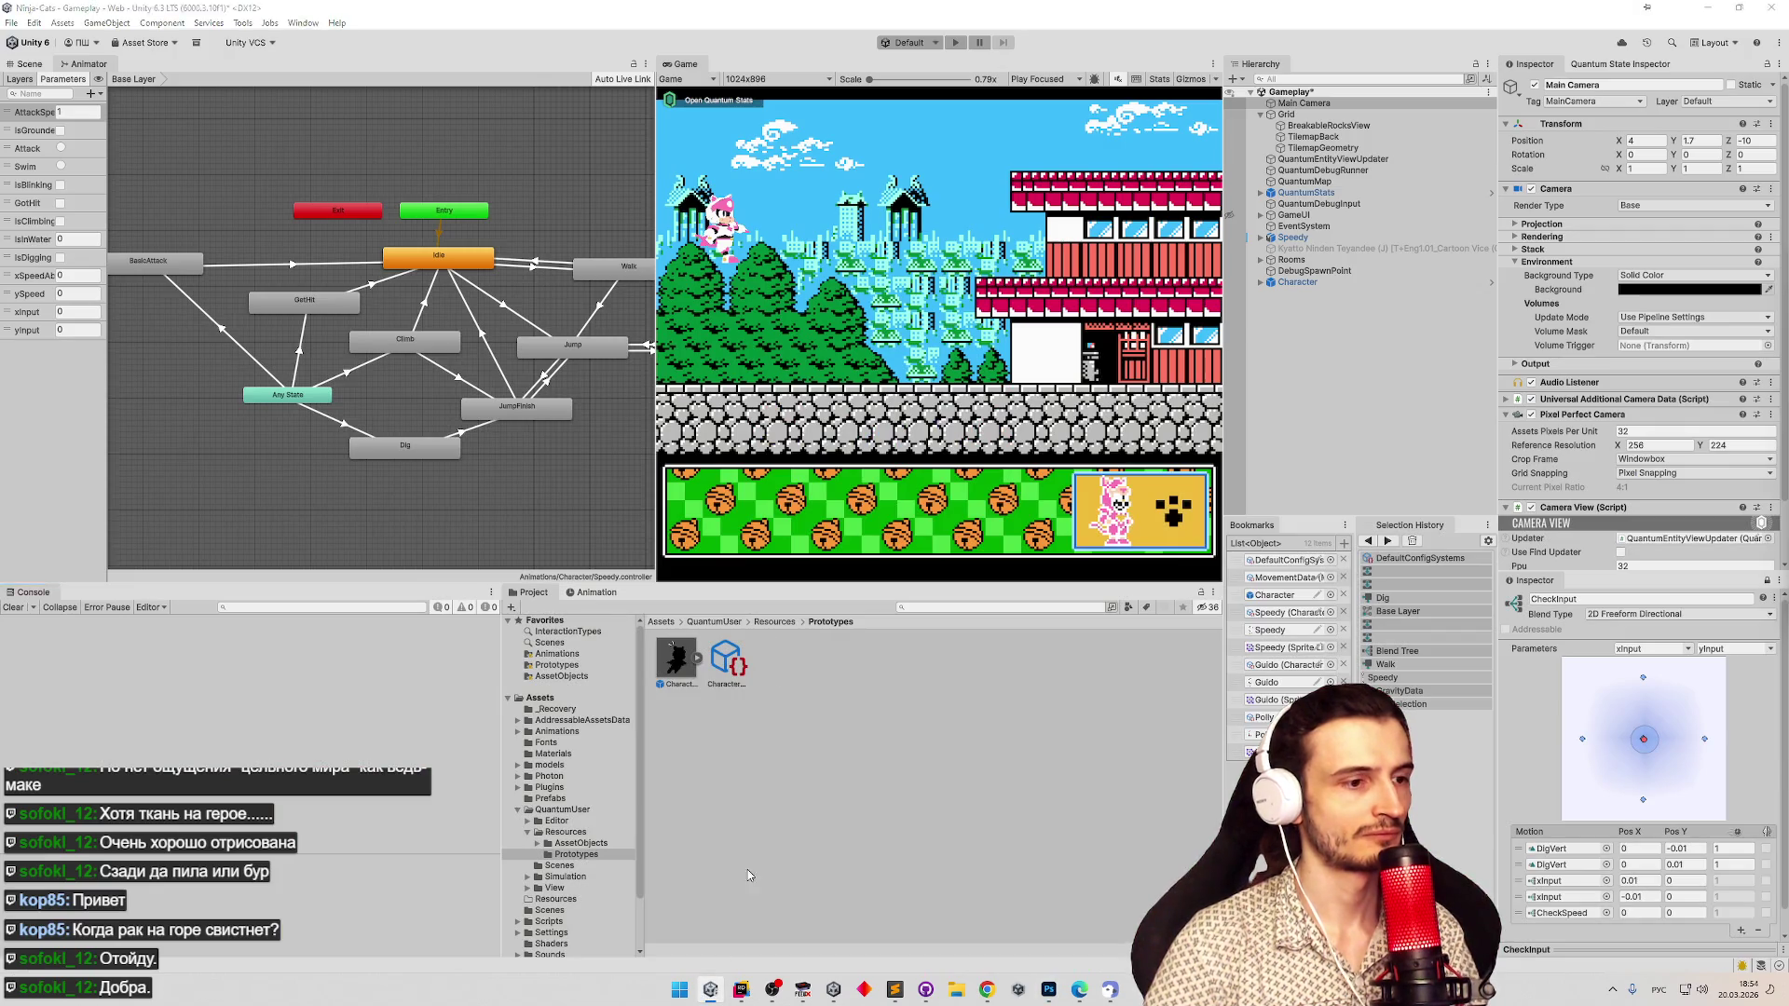
{"action": "key", "text": "alt+Tab"}
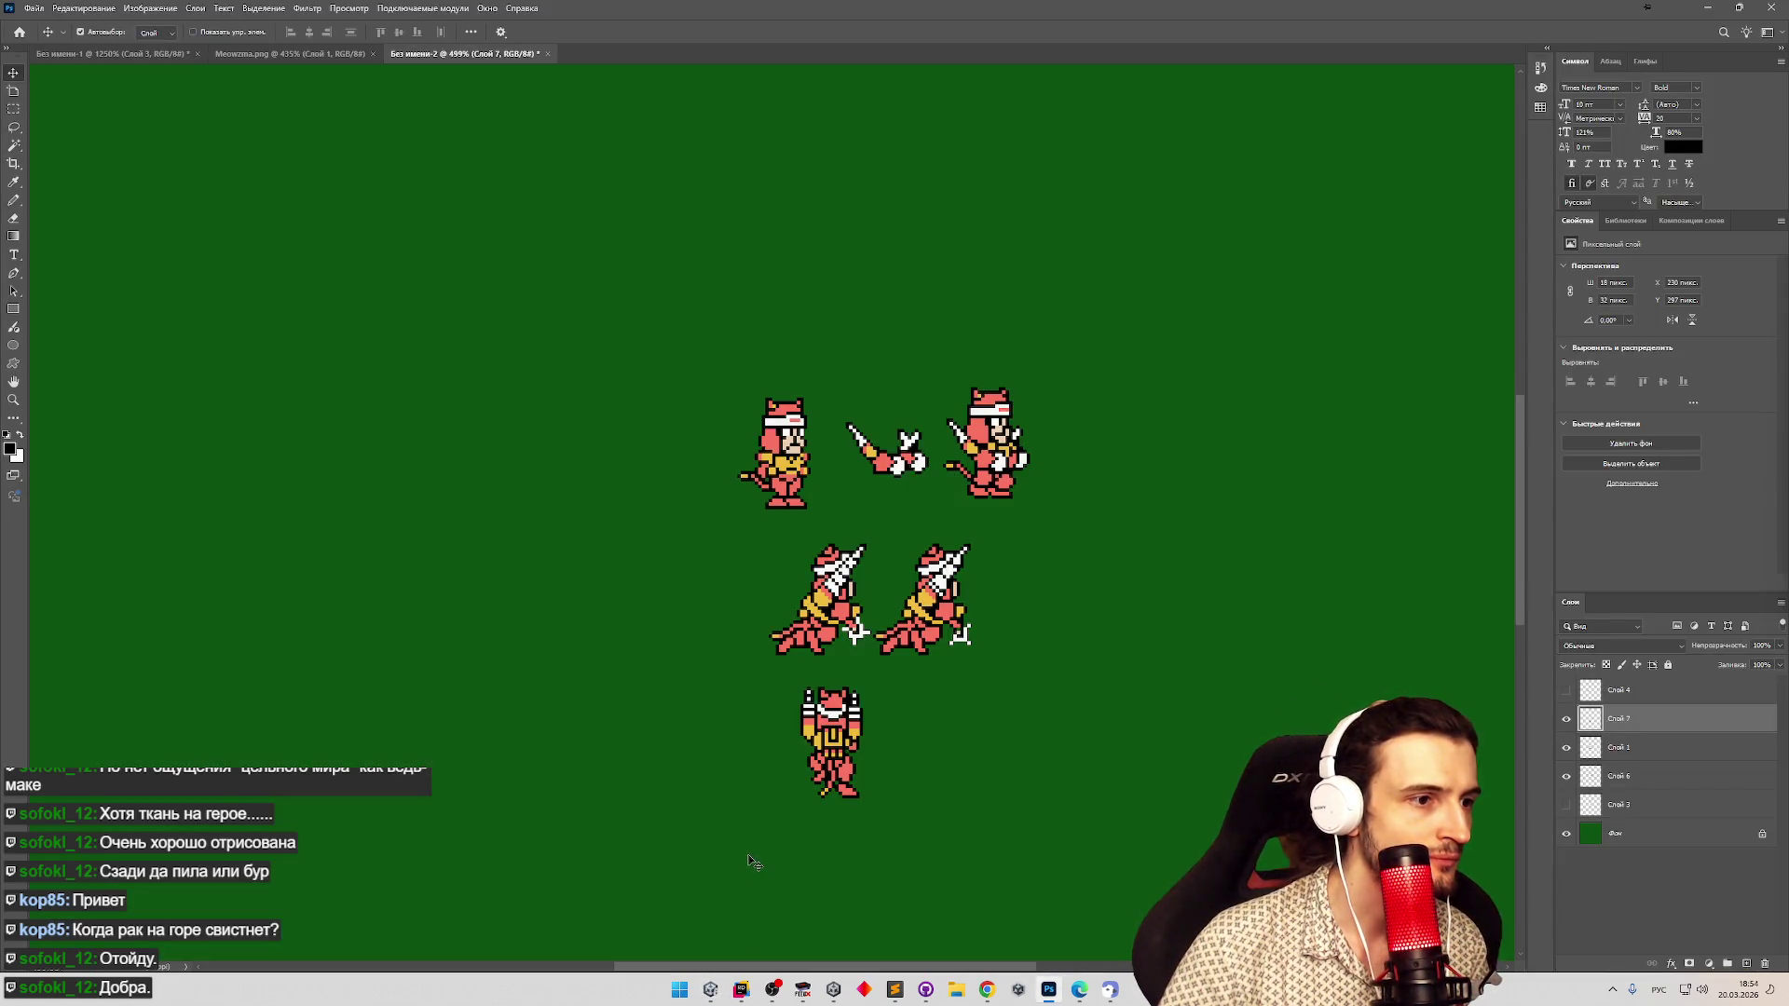
{"action": "key", "text": "alt+Tab"}
{"action": "left_click", "coordinate": [741, 990]}
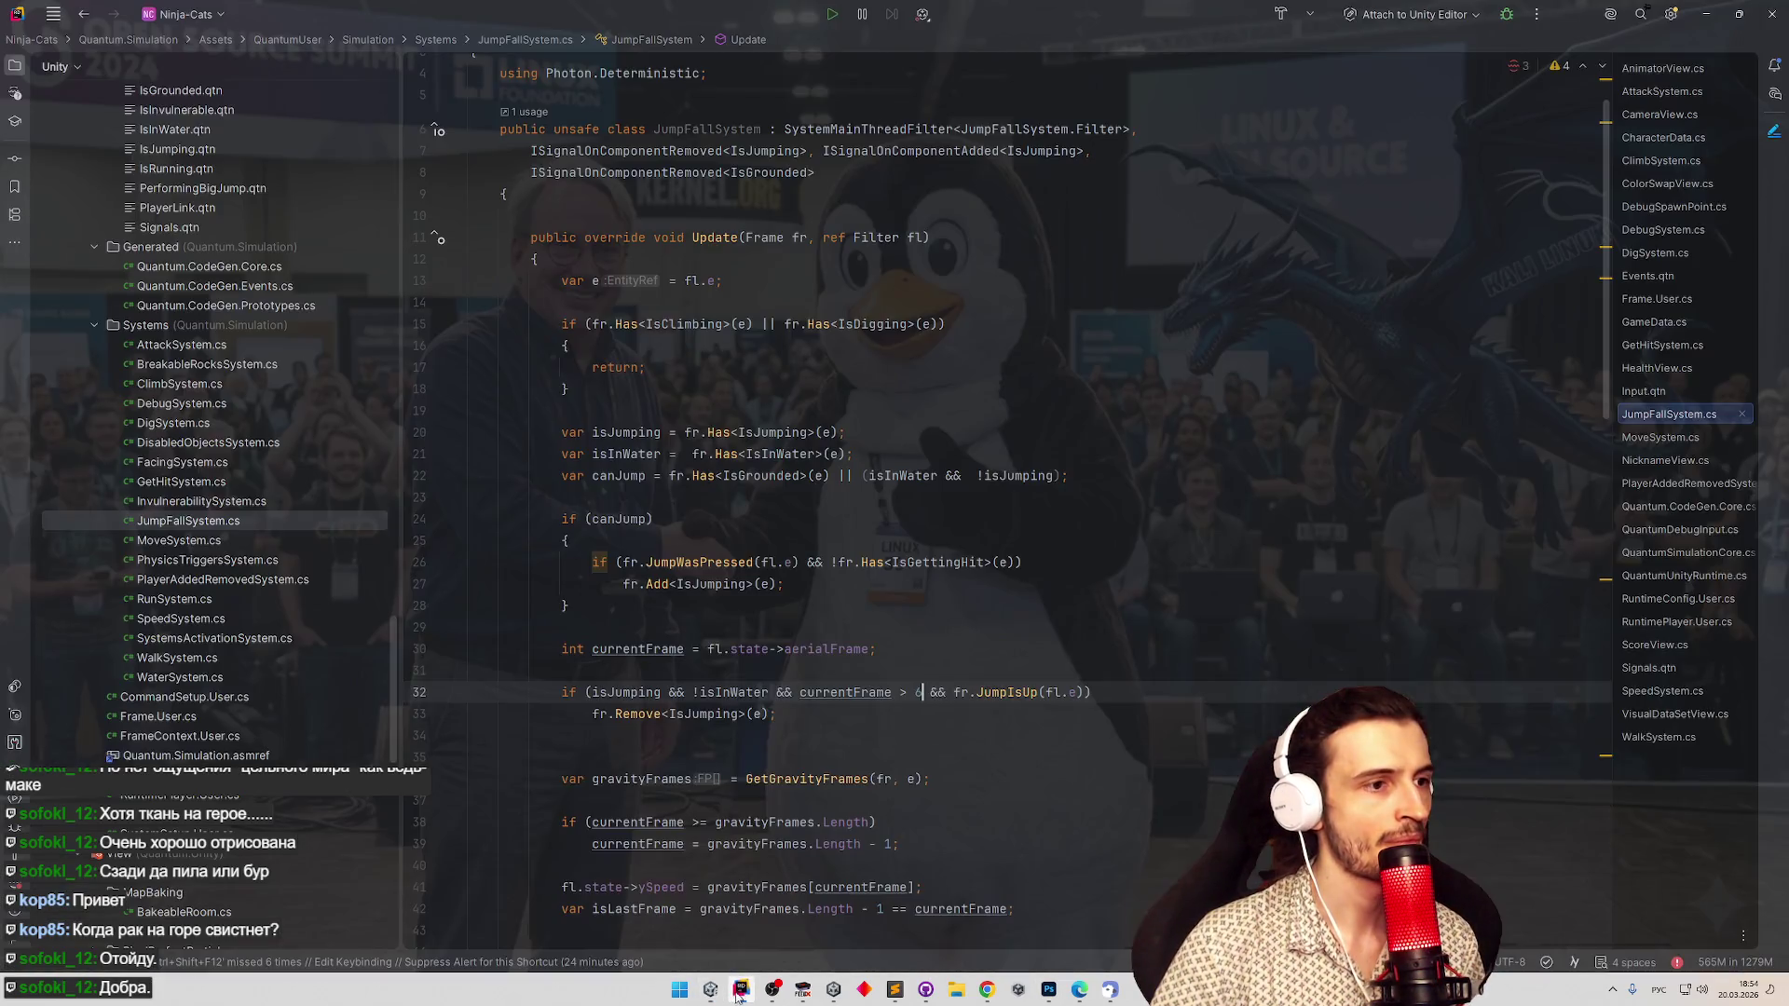
{"action": "scroll", "coordinate": [1574, 413], "scroll_direction": "up", "scroll_amount": 1}
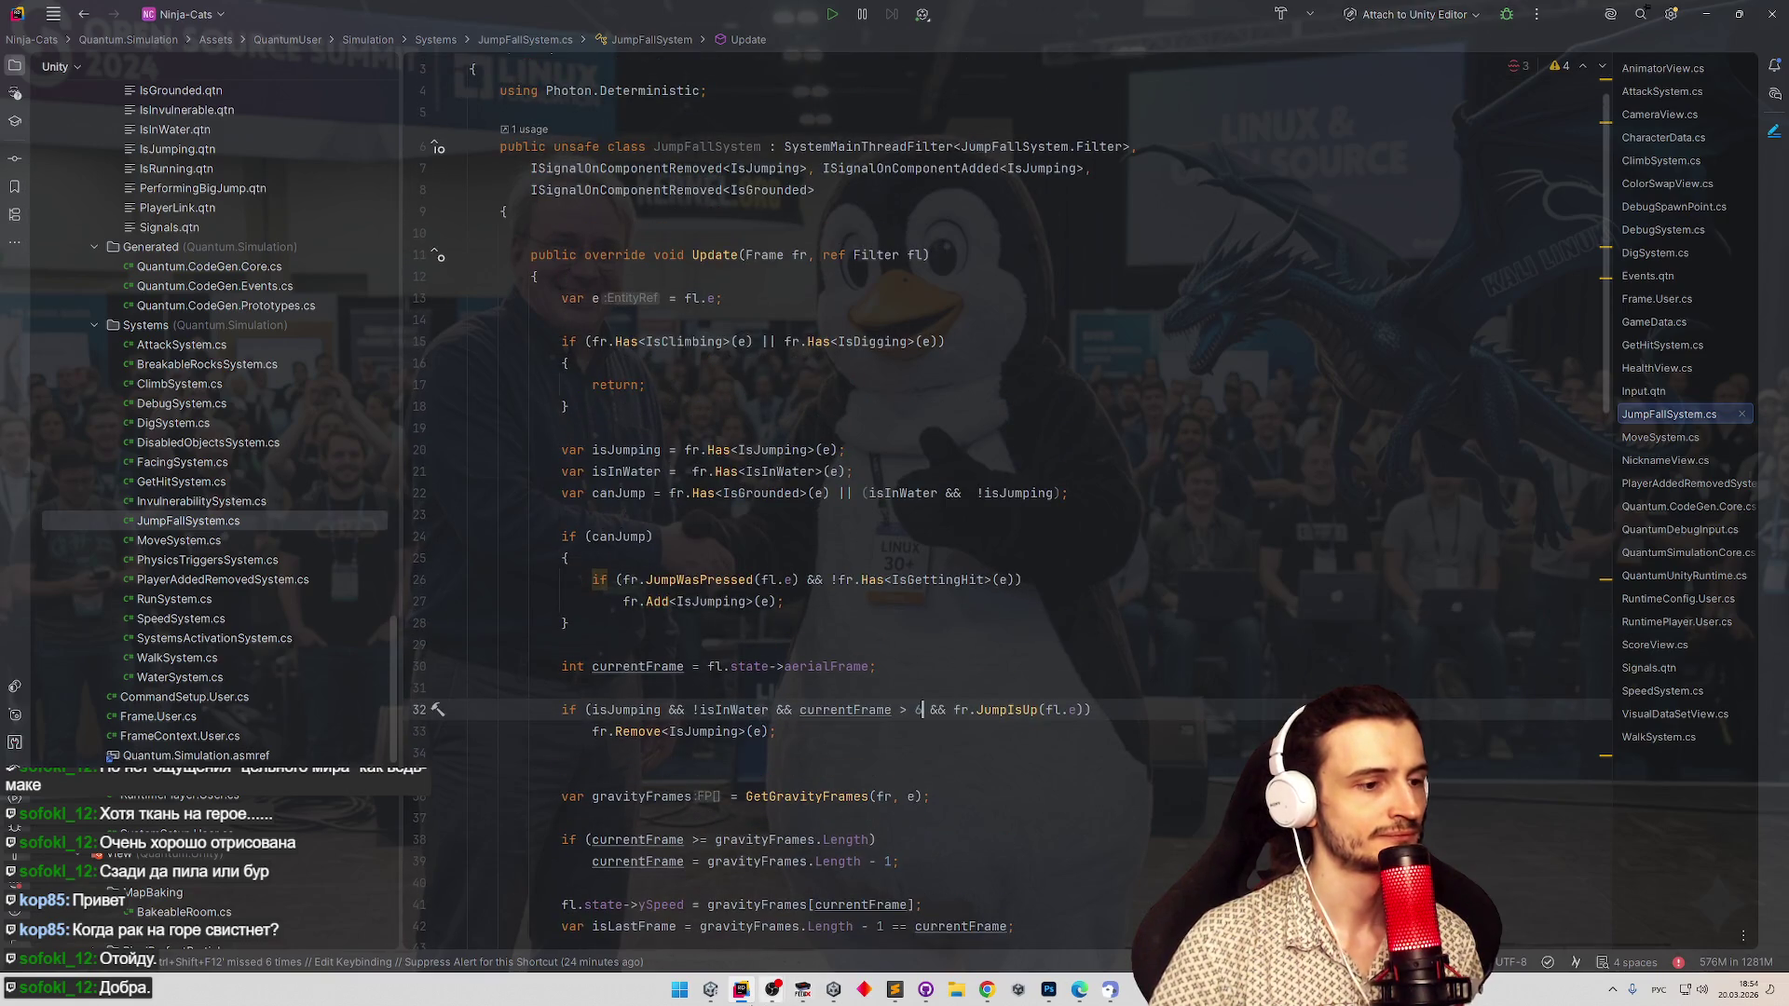
{"action": "left_click", "coordinate": [740, 990]}
{"action": "left_click", "coordinate": [740, 989]}
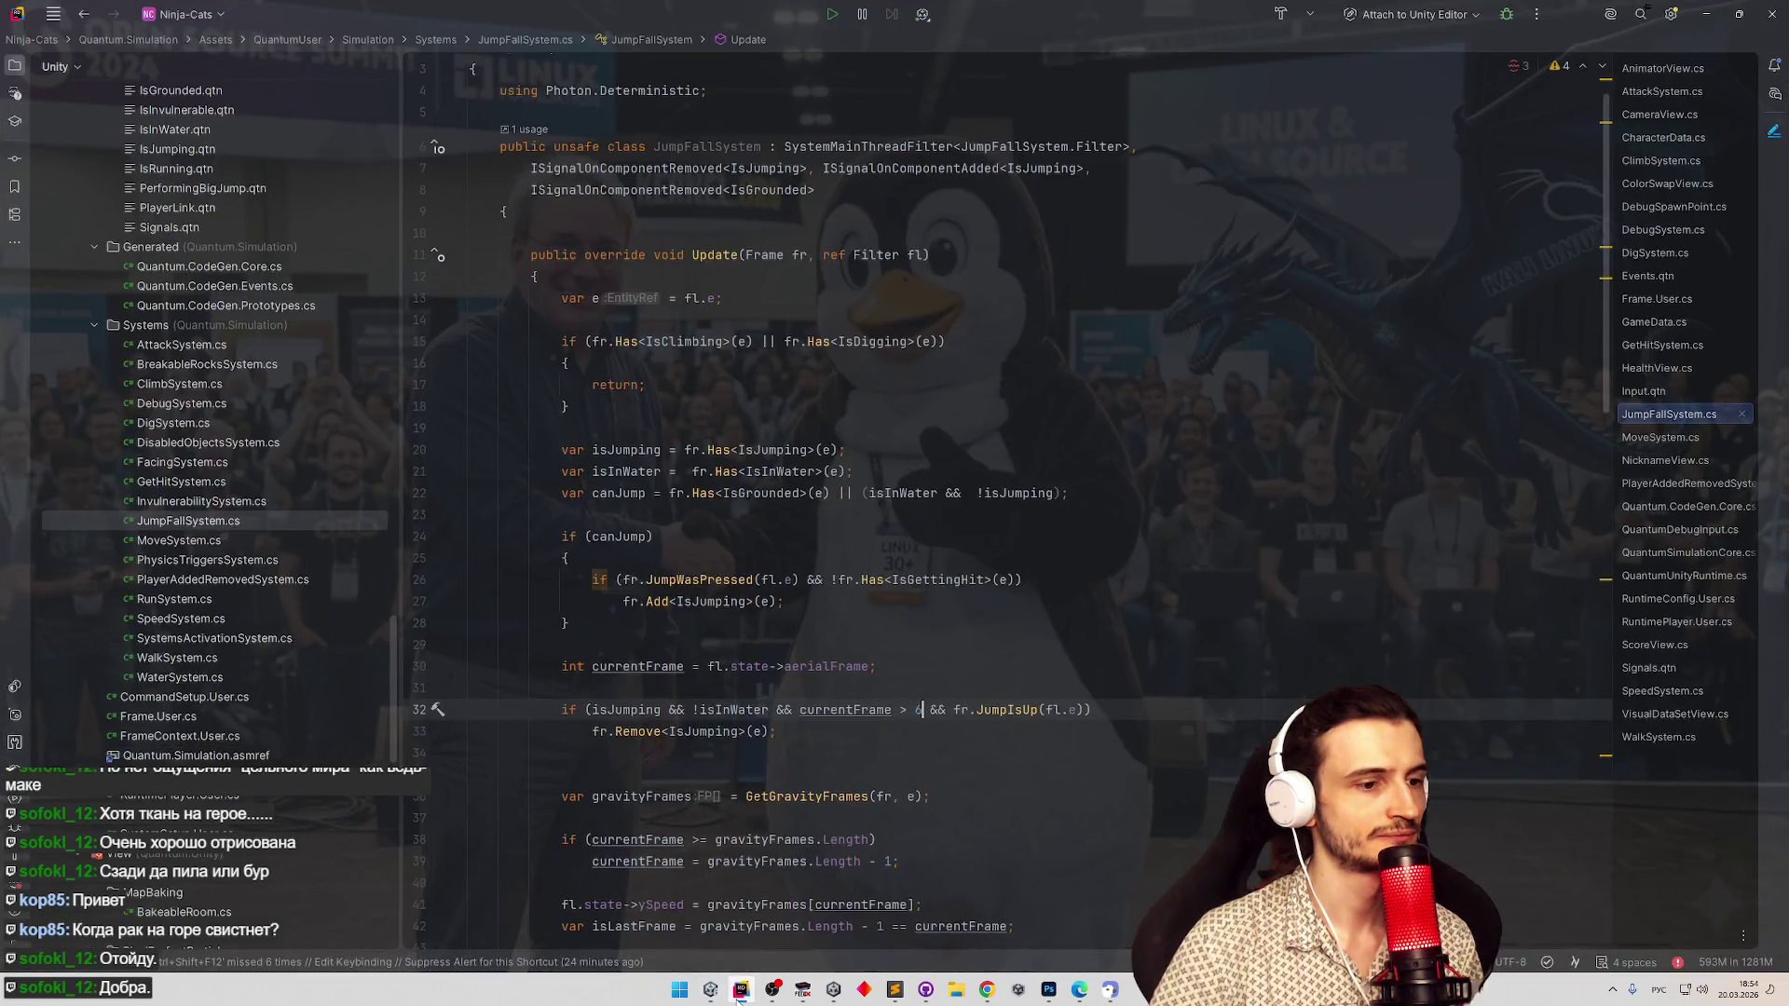
{"action": "left_click", "coordinate": [741, 989]}
{"action": "left_click", "coordinate": [1047, 989]}
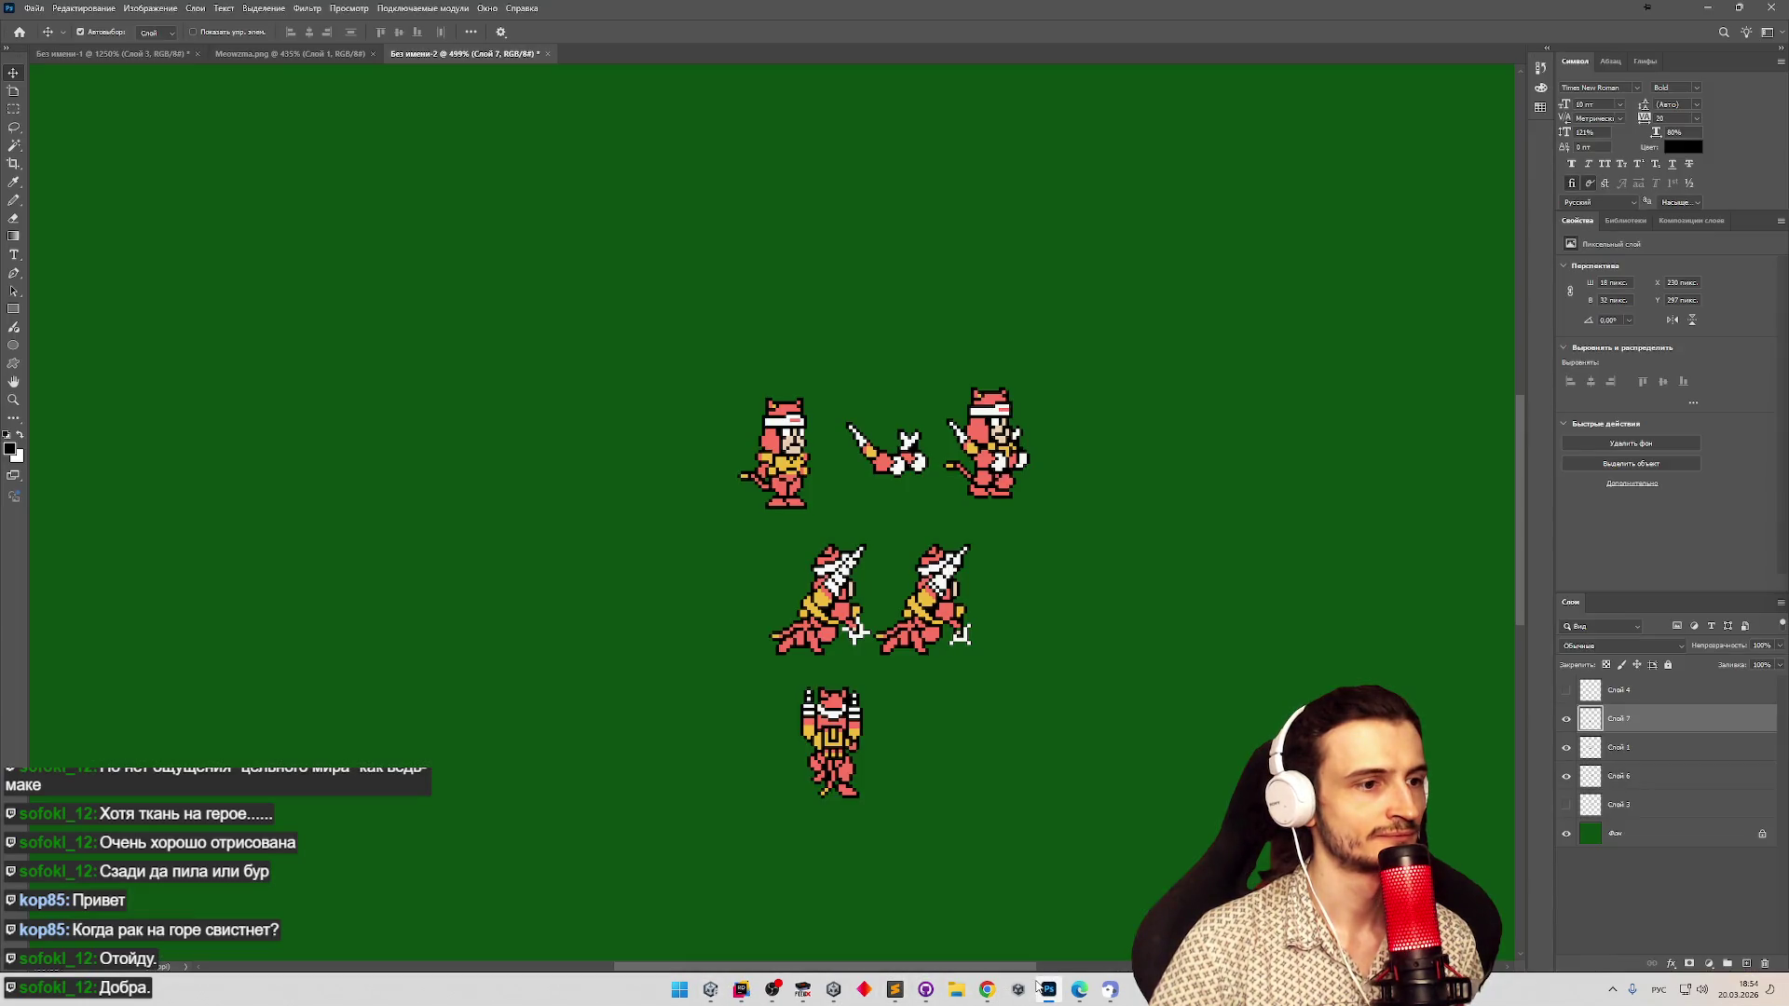
Copy the saw-less rear-view sprite from Meowzma.png into the green sheet below the others.
{"action": "left_click", "coordinate": [248, 54]}
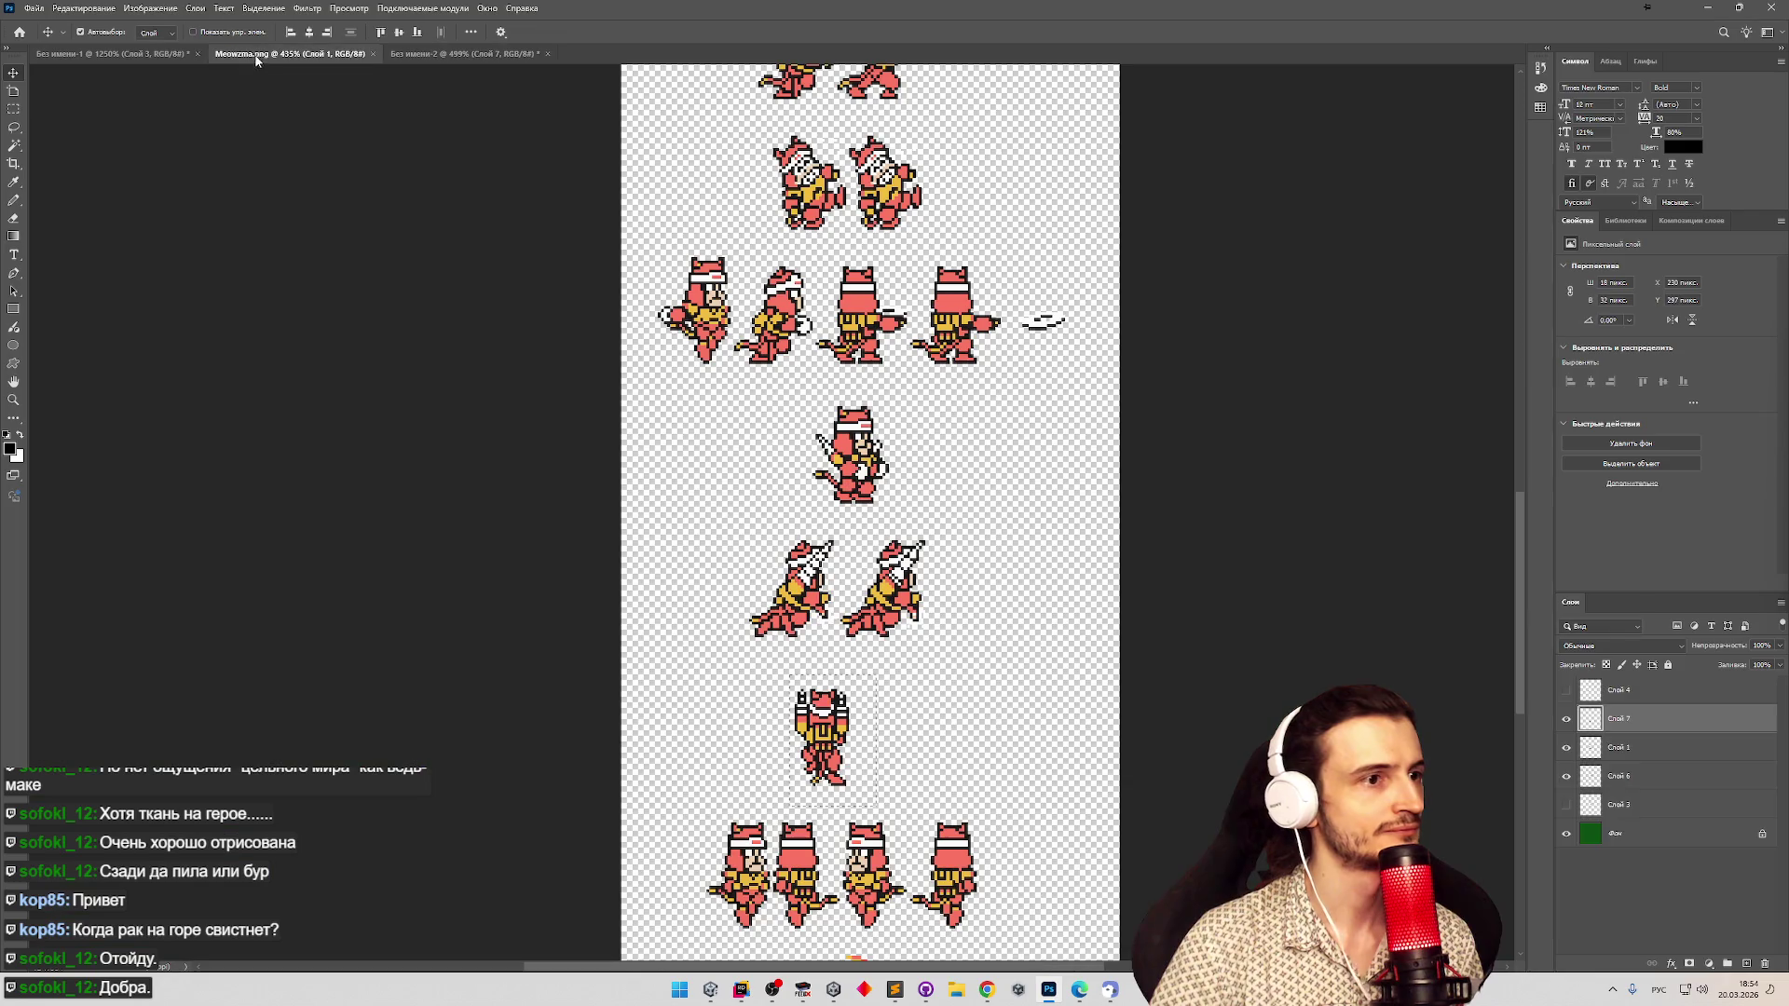
{"action": "mouse_move", "coordinate": [1516, 514]}
{"action": "left_mouse_down"}
{"action": "mouse_move", "coordinate": [1517, 491]}
{"action": "mouse_move", "coordinate": [1144, 361]}
{"action": "left_mouse_up"}
{"action": "key", "text": "m"}
{"action": "mouse_move", "coordinate": [841, 333]}
{"action": "left_mouse_down"}
{"action": "mouse_move", "coordinate": [932, 414]}
{"action": "mouse_move", "coordinate": [923, 456]}
{"action": "left_mouse_up"}
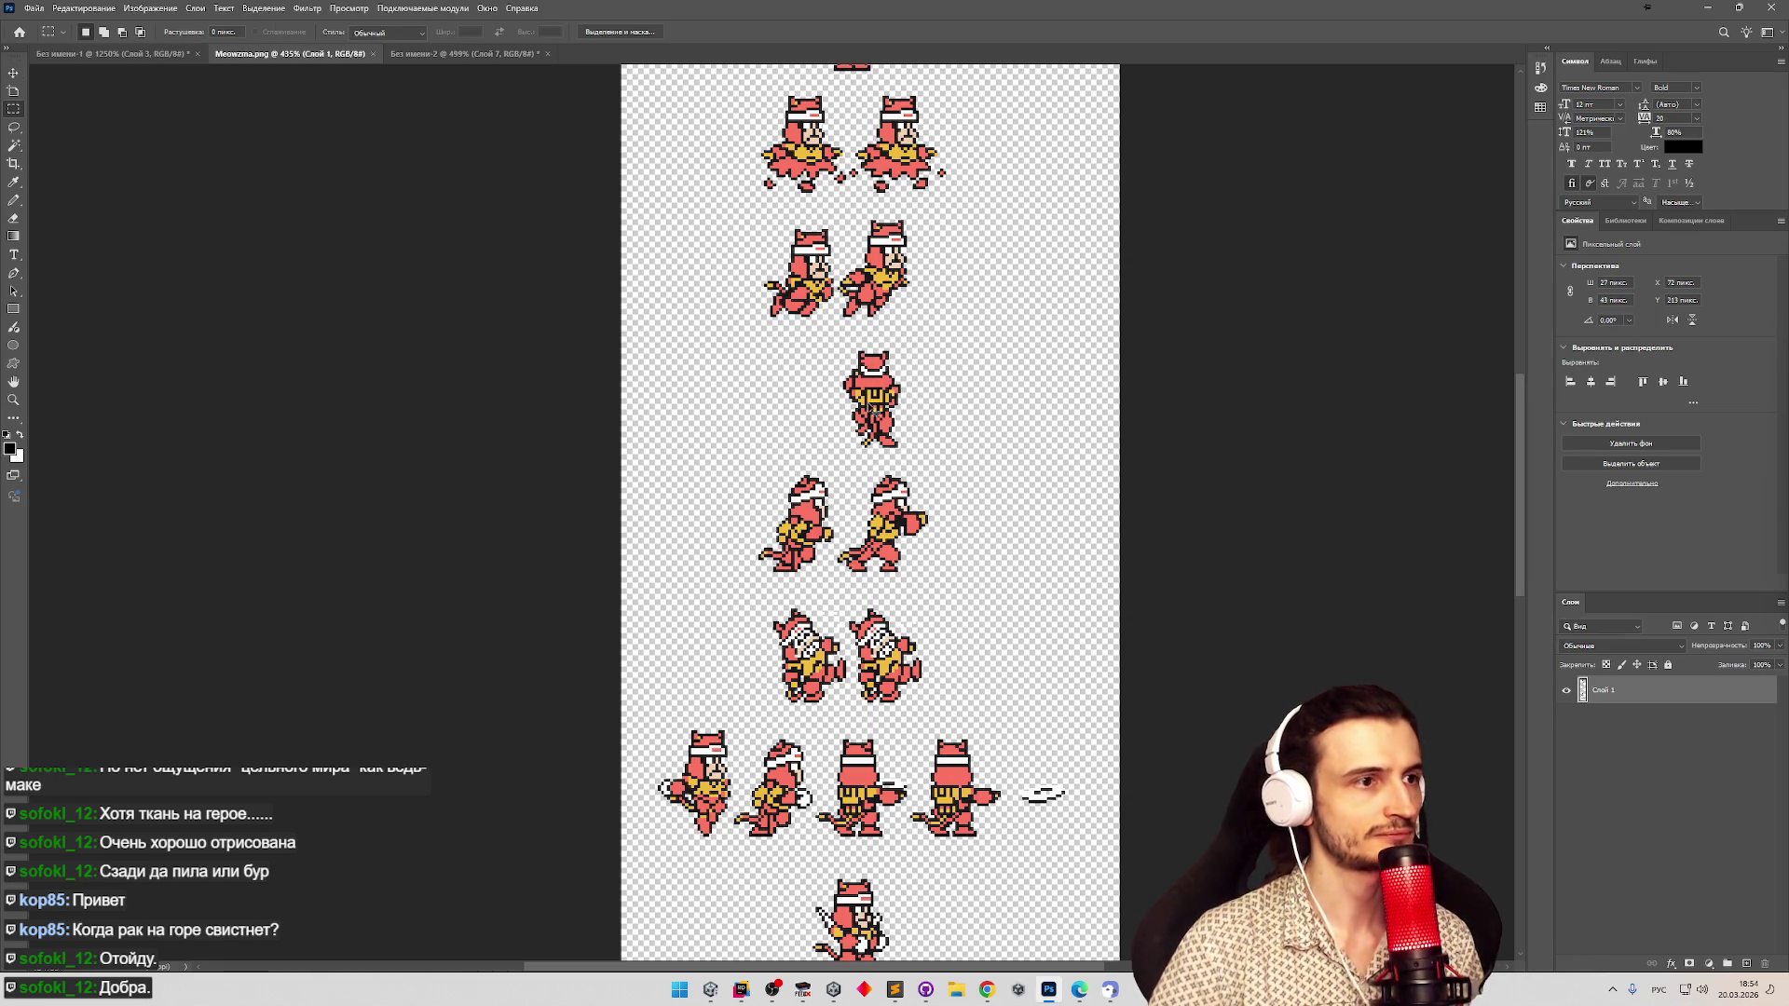
{"action": "key", "text": "ctrl+Tab"}
{"action": "key", "text": "ctrl+v"}
{"action": "left_click", "coordinate": [14, 72]}
{"action": "mouse_move", "coordinate": [797, 536]}
{"action": "left_mouse_down"}
{"action": "mouse_move", "coordinate": [817, 706]}
{"action": "mouse_move", "coordinate": [857, 771]}
{"action": "left_mouse_up"}
Nudge the pasted sprite into place beside the original rear sprite.
{"action": "scroll", "coordinate": [850, 829], "scroll_direction": "up", "scroll_amount": 5}
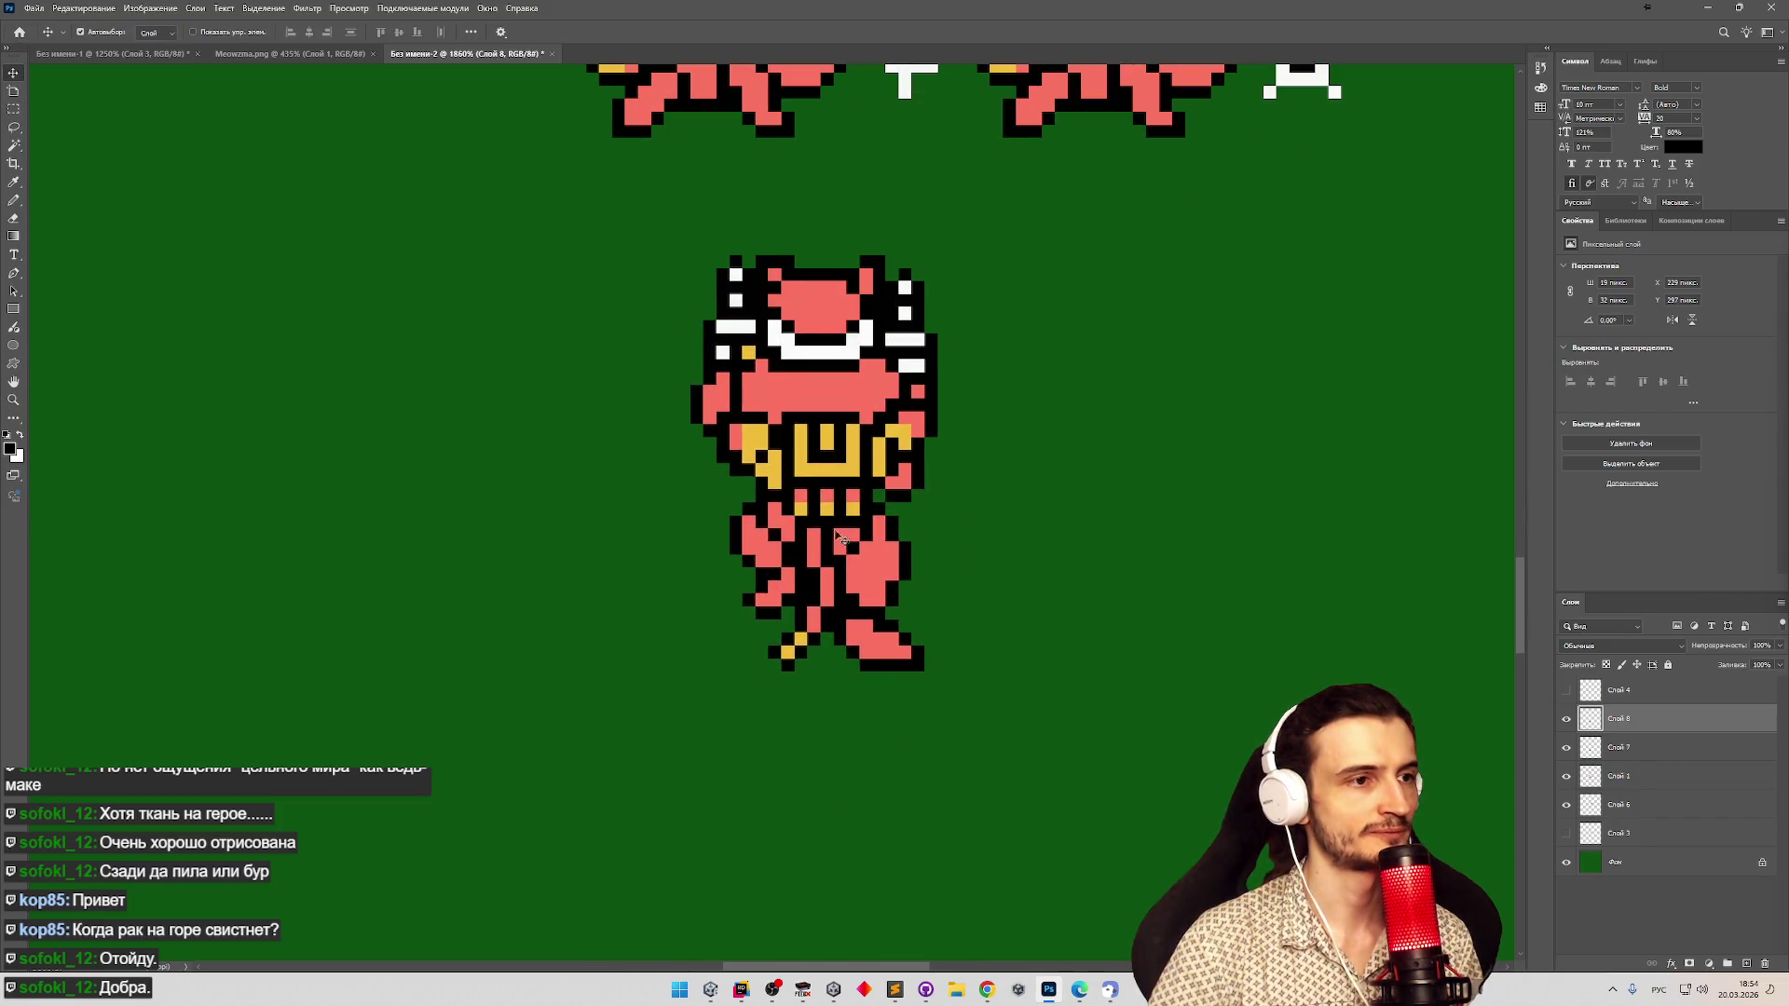
{"action": "key", "text": "shift+Right"}
{"action": "key", "text": "shift+Right"}
{"action": "key", "text": "Down"}
{"action": "key", "text": "Right"}
{"action": "key", "text": "Right"}
{"action": "key", "text": "Right"}
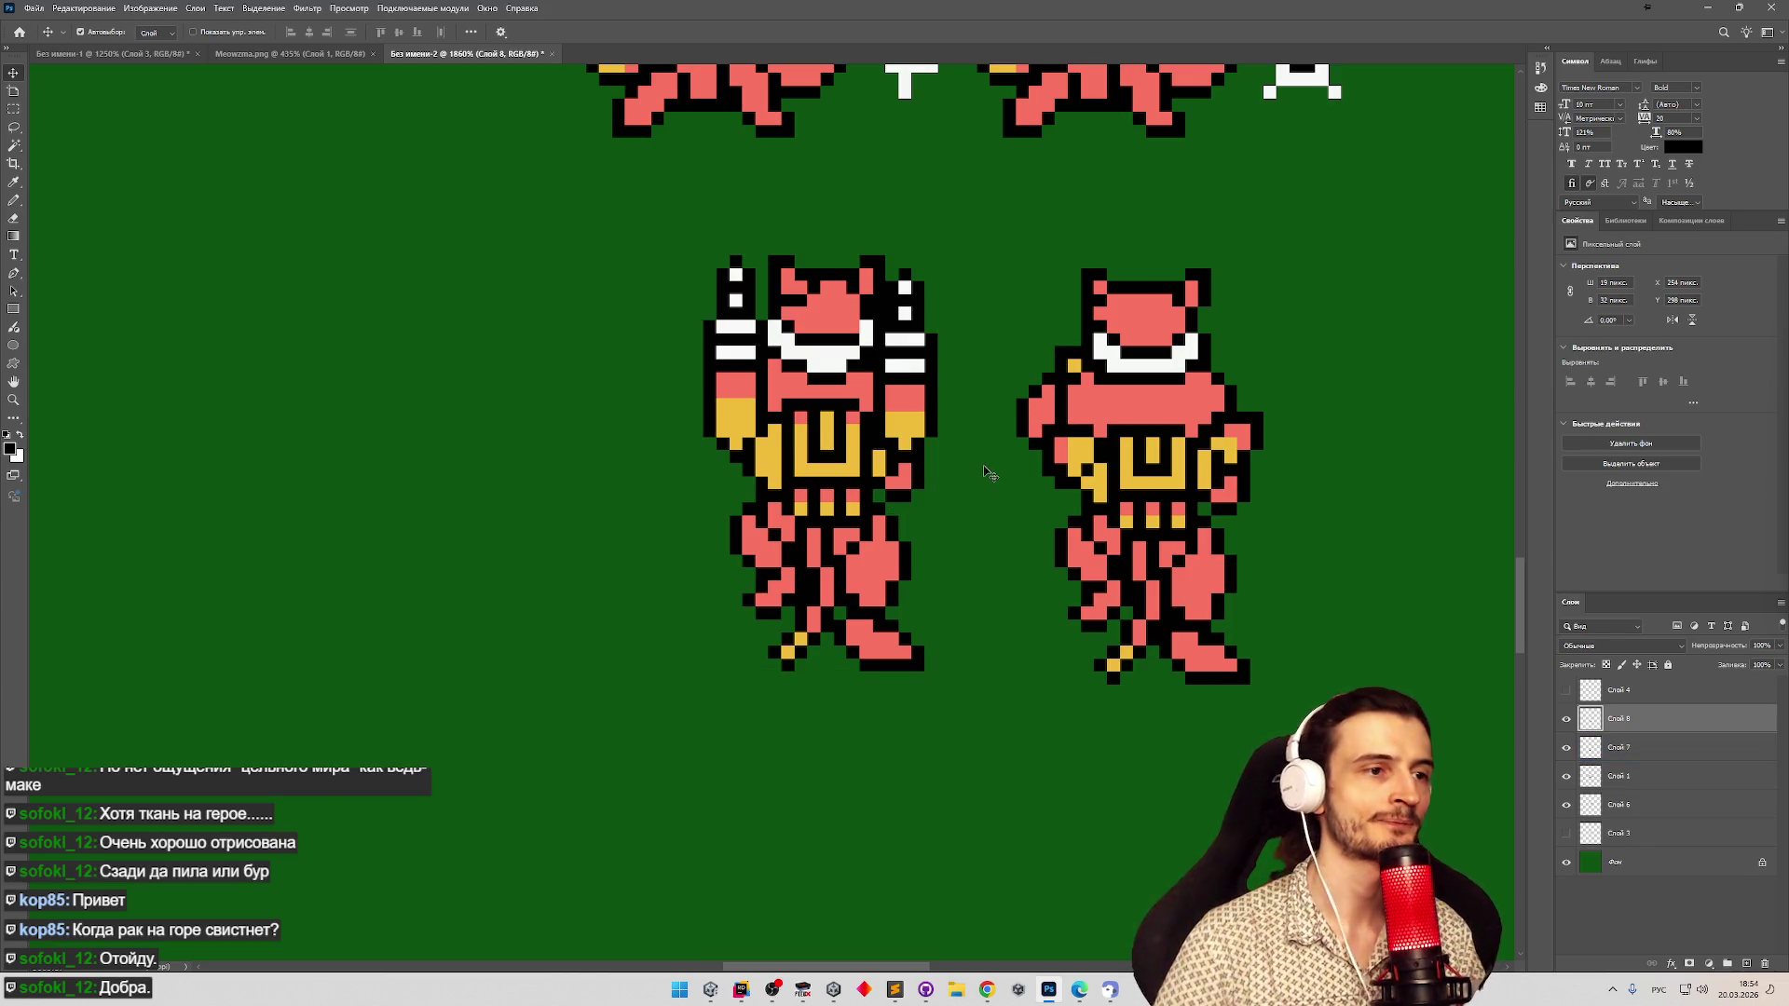
Compare the pasted and original rear sprites by toggling their layer visibility.
{"action": "key", "text": "z"}
{"action": "mouse_move", "coordinate": [981, 484]}
{"action": "left_mouse_down"}
{"action": "mouse_move", "coordinate": [922, 466]}
{"action": "mouse_move", "coordinate": [1006, 438]}
{"action": "mouse_move", "coordinate": [1038, 380]}
{"action": "mouse_move", "coordinate": [801, 597]}
{"action": "mouse_move", "coordinate": [835, 587]}
{"action": "mouse_move", "coordinate": [797, 640]}
{"action": "mouse_move", "coordinate": [815, 641]}
{"action": "mouse_move", "coordinate": [740, 650]}
{"action": "left_mouse_up"}
{"action": "key", "text": "v"}
{"action": "left_click", "coordinate": [1567, 720]}
{"action": "left_click", "coordinate": [1567, 720]}
{"action": "left_click", "coordinate": [1567, 721]}
{"action": "left_click", "coordinate": [1567, 720]}
{"action": "left_click", "coordinate": [1640, 747]}
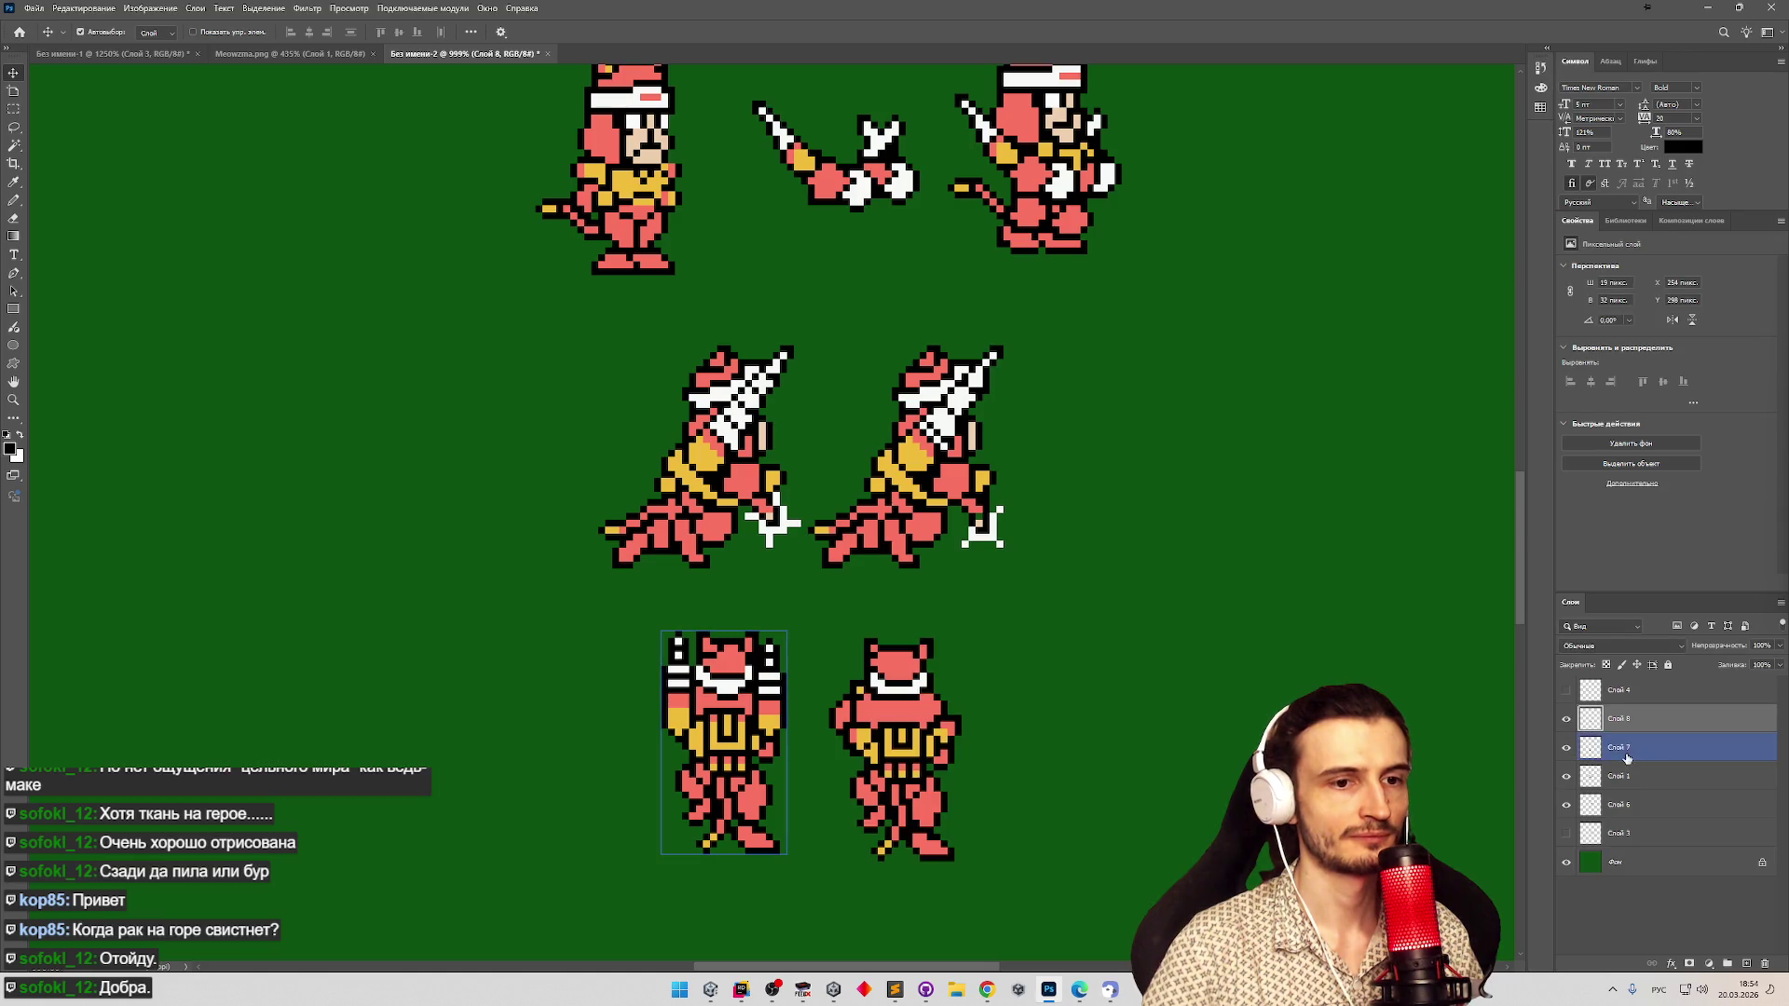
{"action": "left_click", "coordinate": [1567, 748]}
{"action": "left_click", "coordinate": [1567, 748]}
{"action": "left_click_drag", "start_coordinate": [708, 845], "coordinate": [774, 846]}
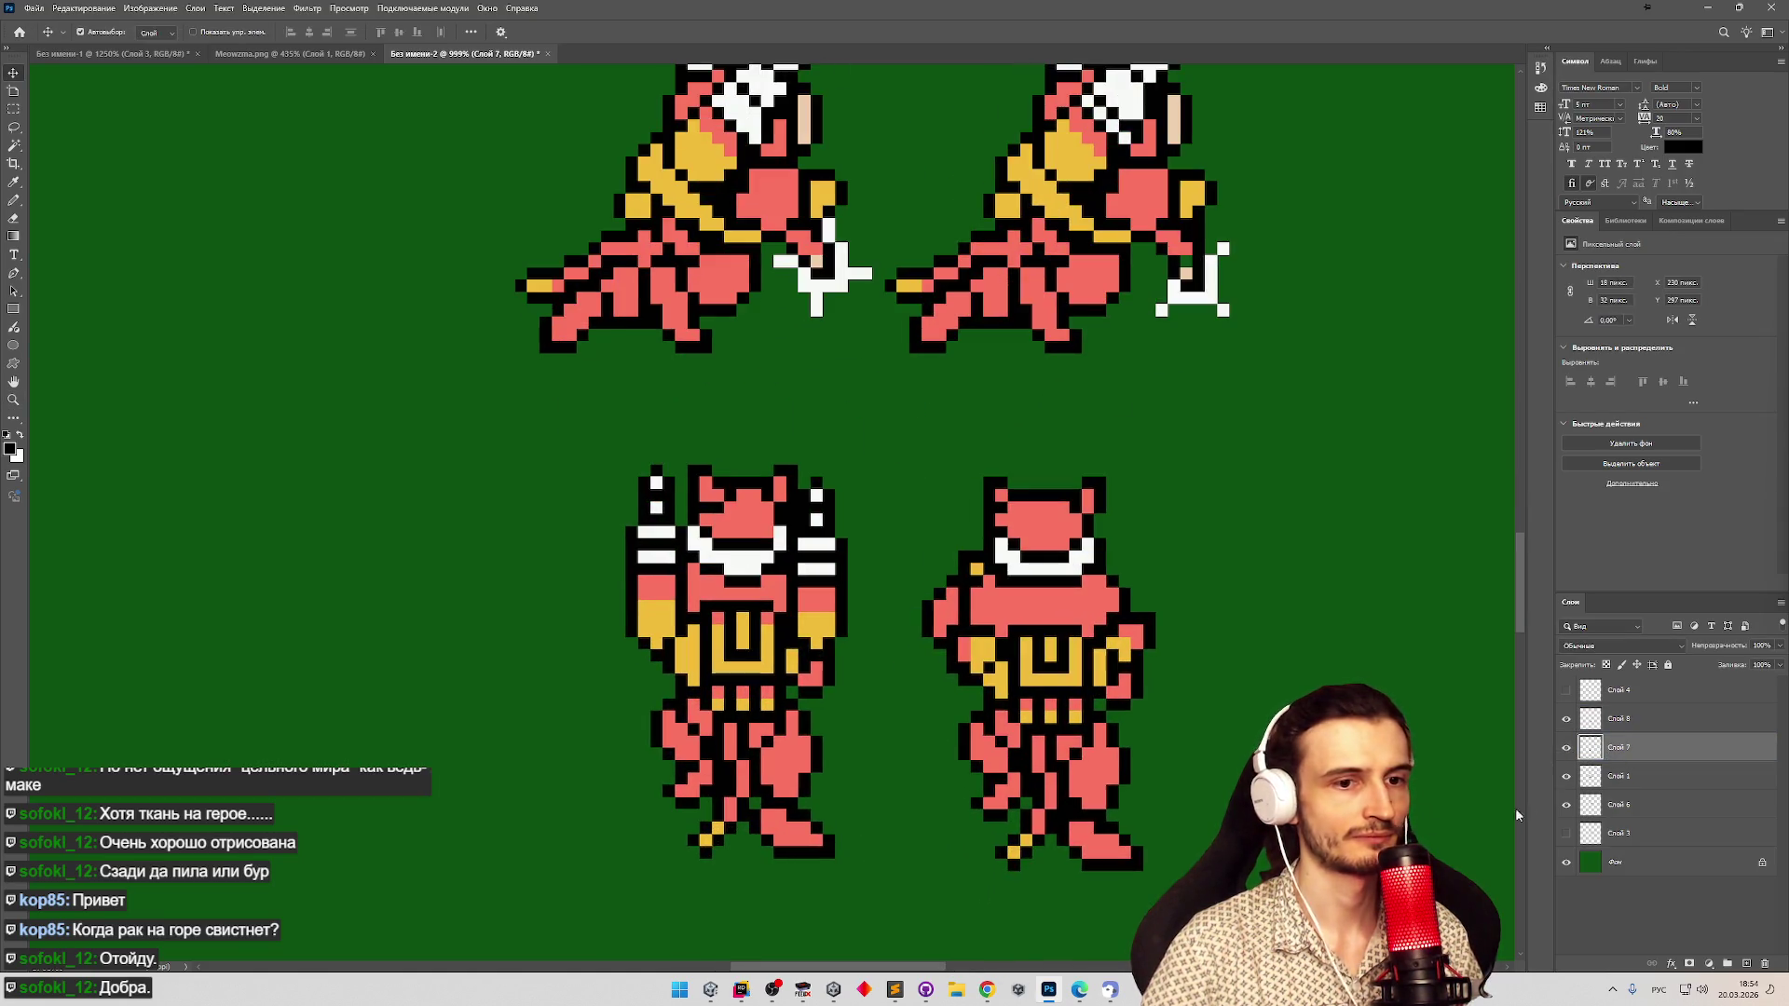
Duplicate the original rear sprite's layer as 'Слой 7 копия'.
{"action": "right_click", "coordinate": [1635, 751]}
{"action": "left_click", "coordinate": [1630, 755]}
{"action": "key", "text": "z"}
{"action": "mouse_move", "coordinate": [1098, 741]}
{"action": "left_mouse_down"}
{"action": "mouse_move", "coordinate": [943, 674]}
{"action": "mouse_move", "coordinate": [1001, 689]}
{"action": "left_mouse_up"}
{"action": "key", "text": "v"}
{"action": "right_click", "coordinate": [1618, 749]}
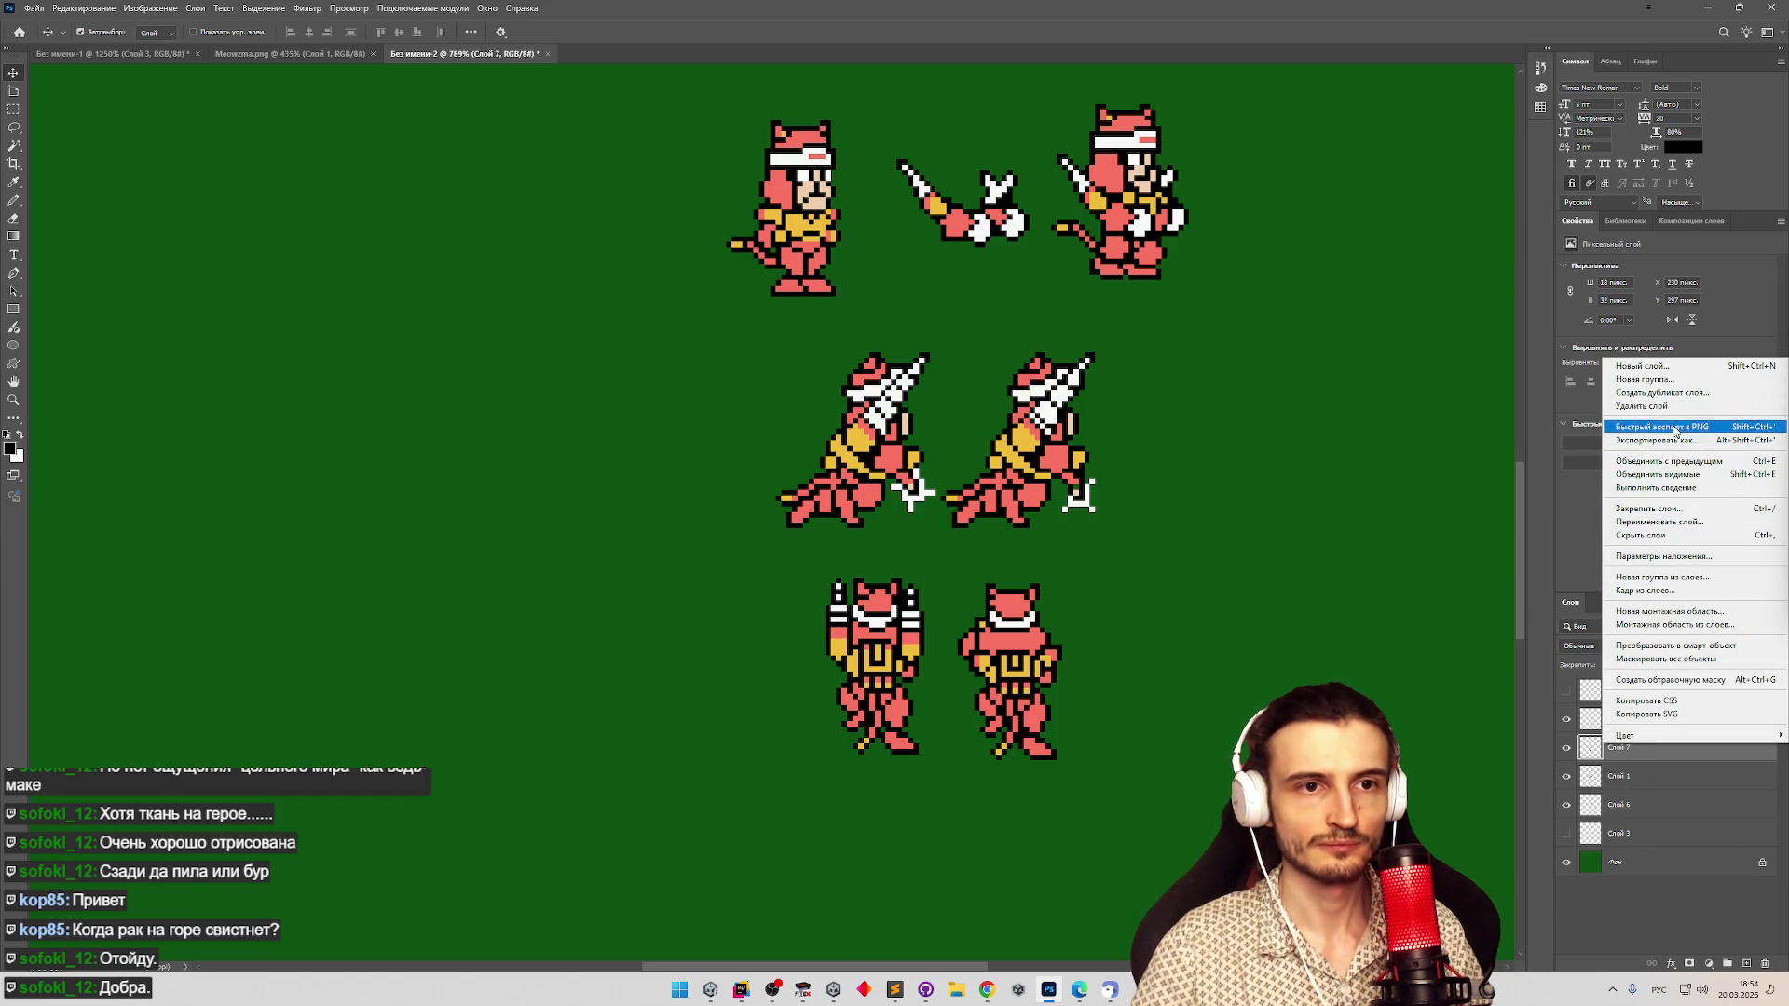
{"action": "left_click", "coordinate": [1674, 395]}
{"action": "left_click", "coordinate": [1030, 289]}
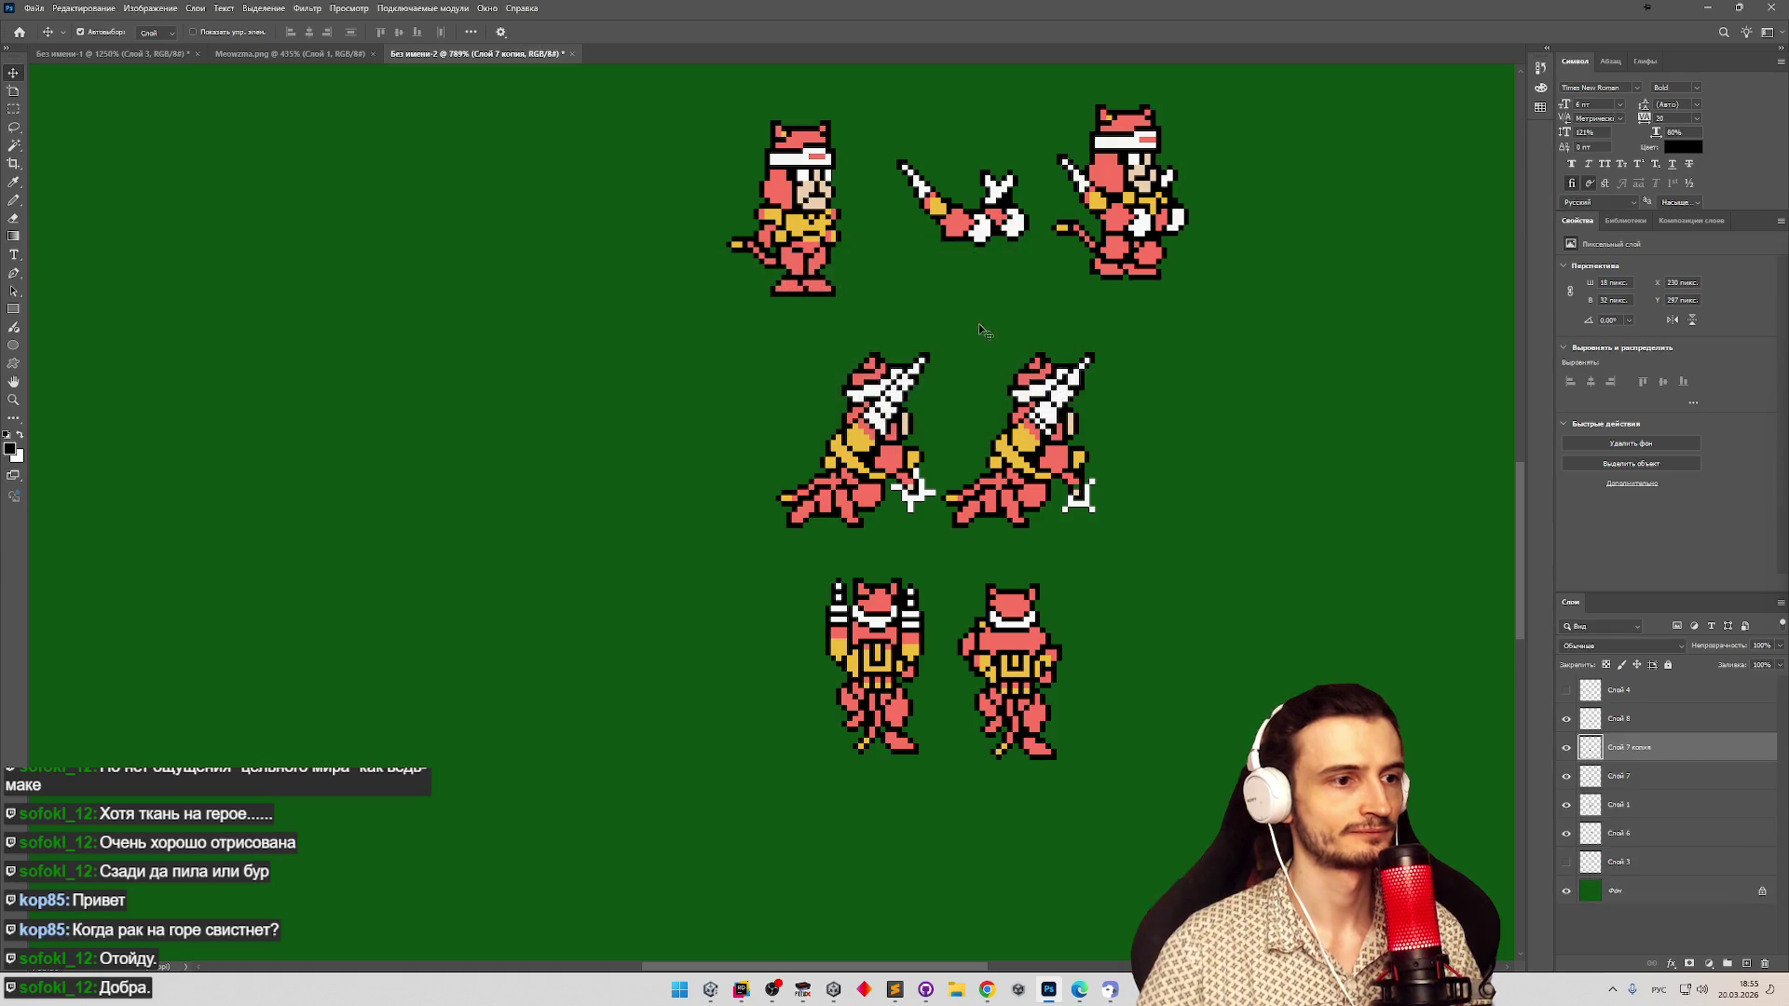
Drag the Слой 7 копия saw sprite left of the original and zoom in to check the row.
{"action": "mouse_move", "coordinate": [881, 683]}
{"action": "left_mouse_down"}
{"action": "mouse_move", "coordinate": [689, 688]}
{"action": "mouse_move", "coordinate": [731, 687]}
{"action": "mouse_move", "coordinate": [689, 687]}
{"action": "mouse_move", "coordinate": [718, 539]}
{"action": "mouse_move", "coordinate": [766, 540]}
{"action": "mouse_move", "coordinate": [701, 543]}
{"action": "mouse_move", "coordinate": [783, 531]}
{"action": "mouse_move", "coordinate": [703, 531]}
{"action": "mouse_move", "coordinate": [847, 527]}
{"action": "mouse_move", "coordinate": [699, 531]}
{"action": "mouse_move", "coordinate": [779, 519]}
{"action": "left_mouse_up"}
{"action": "key", "text": "z"}
{"action": "key", "text": "v"}
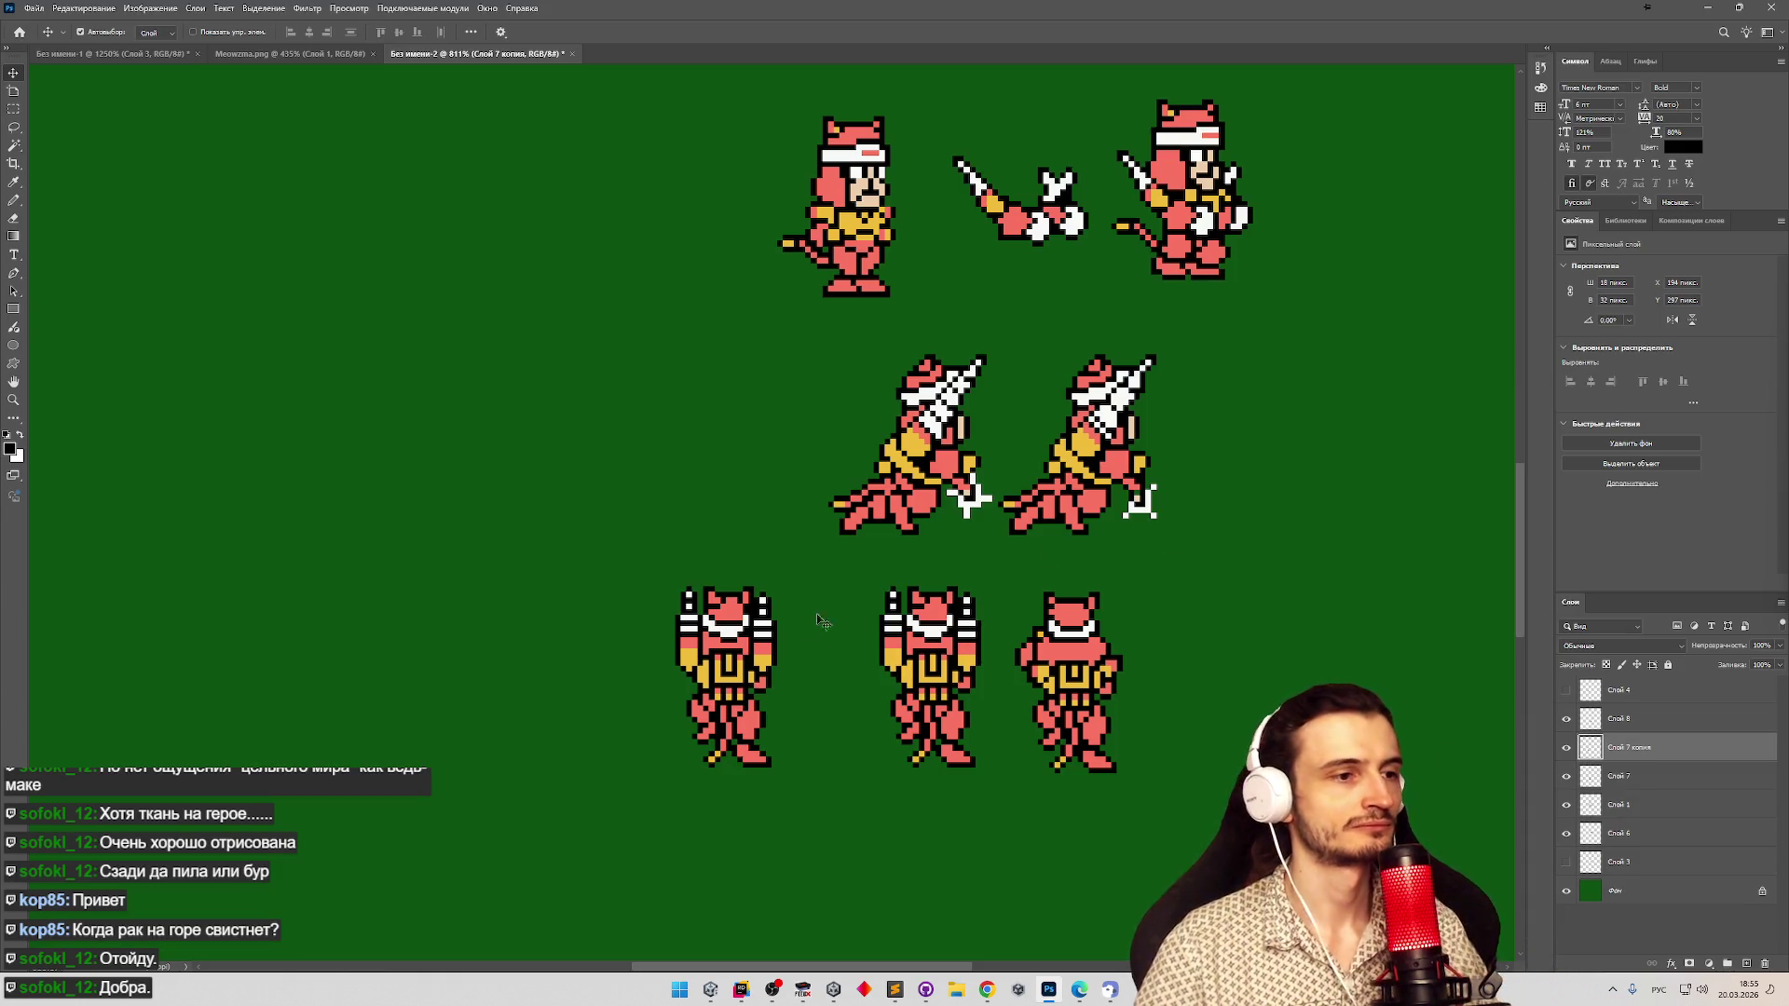
{"action": "key", "text": "z"}
{"action": "mouse_move", "coordinate": [767, 634]}
{"action": "left_mouse_down"}
{"action": "mouse_move", "coordinate": [880, 627]}
{"action": "mouse_move", "coordinate": [740, 631]}
{"action": "mouse_move", "coordinate": [787, 630]}
{"action": "mouse_move", "coordinate": [762, 632]}
{"action": "left_mouse_up"}
{"action": "key", "text": "z"}
{"action": "mouse_move", "coordinate": [764, 451]}
{"action": "left_mouse_down"}
{"action": "mouse_move", "coordinate": [747, 451]}
{"action": "mouse_move", "coordinate": [782, 437]}
{"action": "left_mouse_up"}
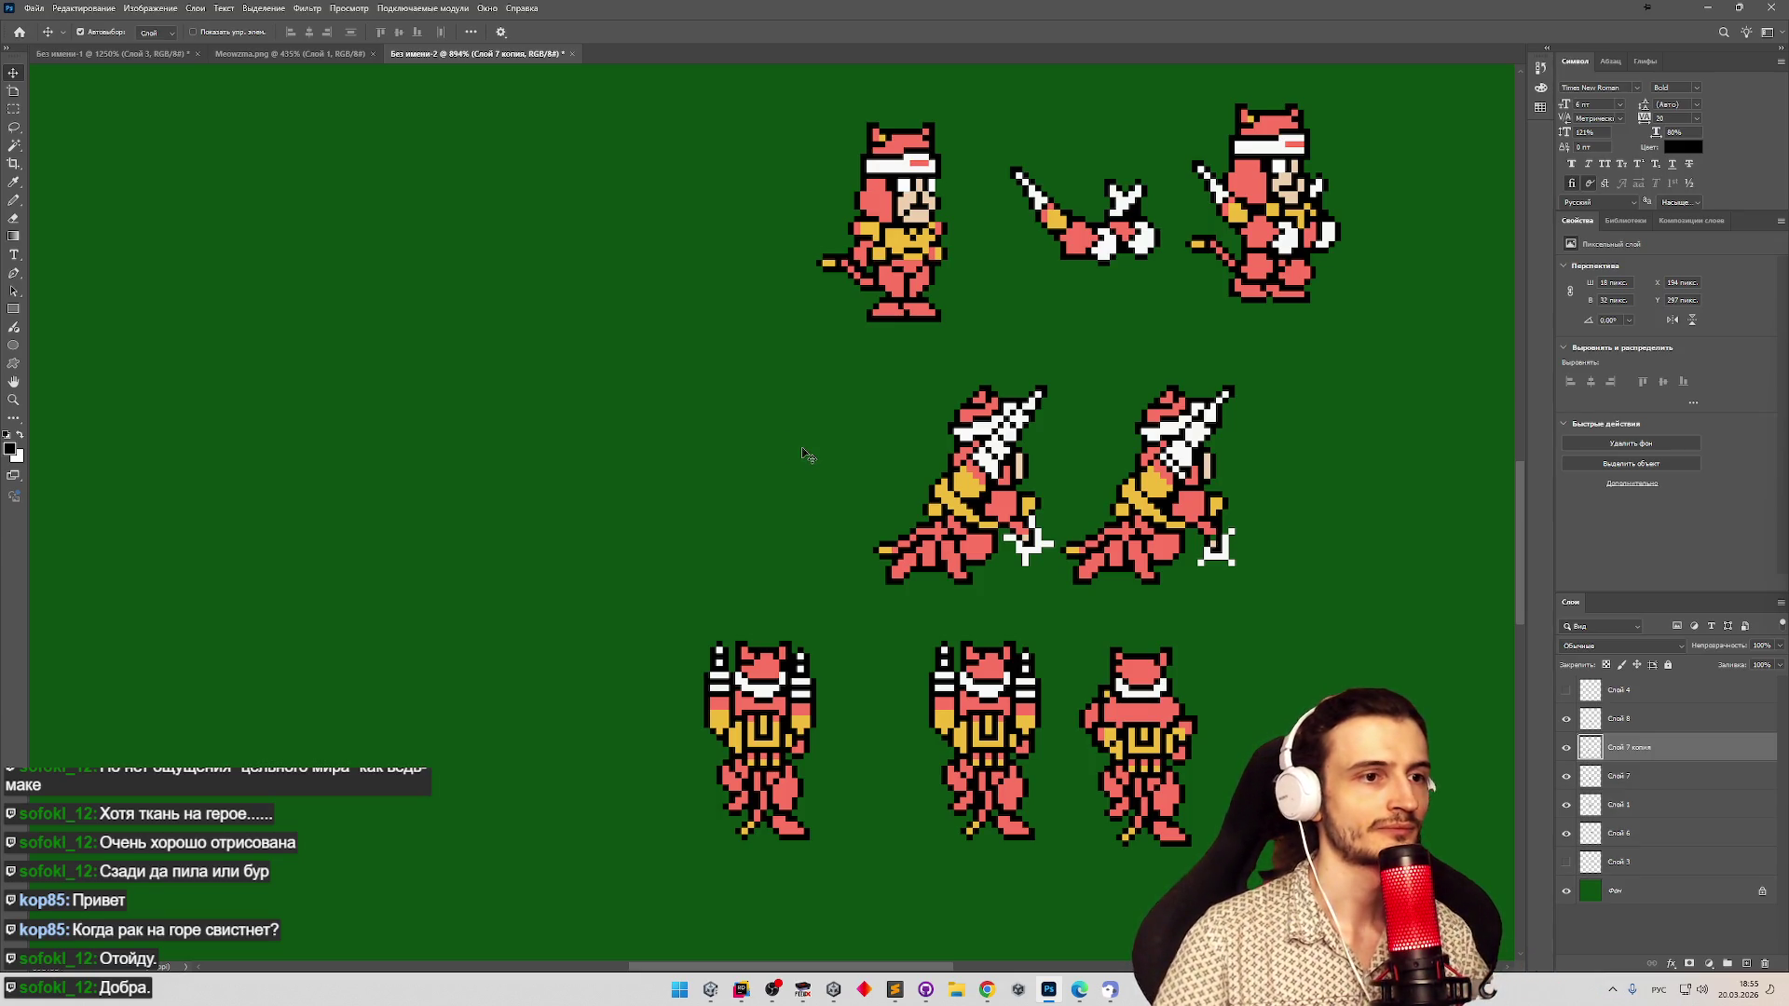
{"action": "key", "text": "z"}
{"action": "mouse_move", "coordinate": [812, 694]}
{"action": "left_mouse_down"}
{"action": "mouse_move", "coordinate": [828, 701]}
{"action": "mouse_move", "coordinate": [849, 650]}
{"action": "left_mouse_up"}
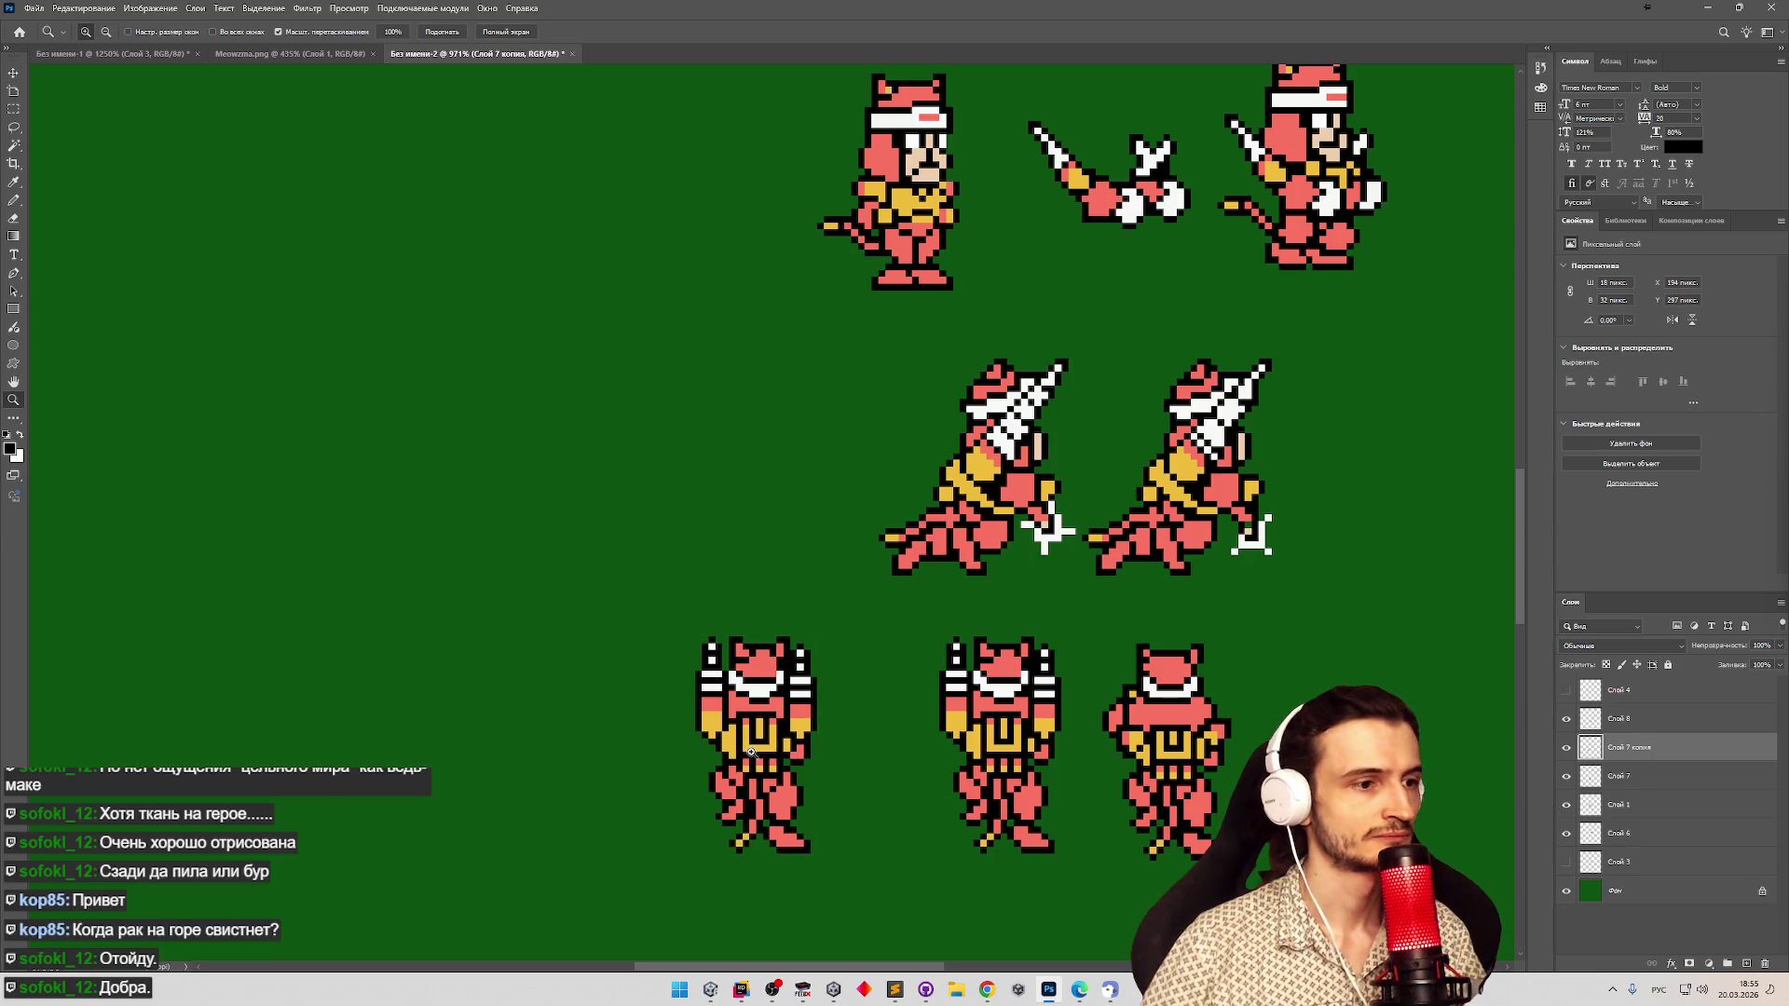
Marquee and delete the copied sprite's legs, undoing a misplaced deletion.
{"action": "scroll", "coordinate": [748, 776], "scroll_direction": "up", "scroll_amount": 5}
{"action": "left_click", "coordinate": [14, 111]}
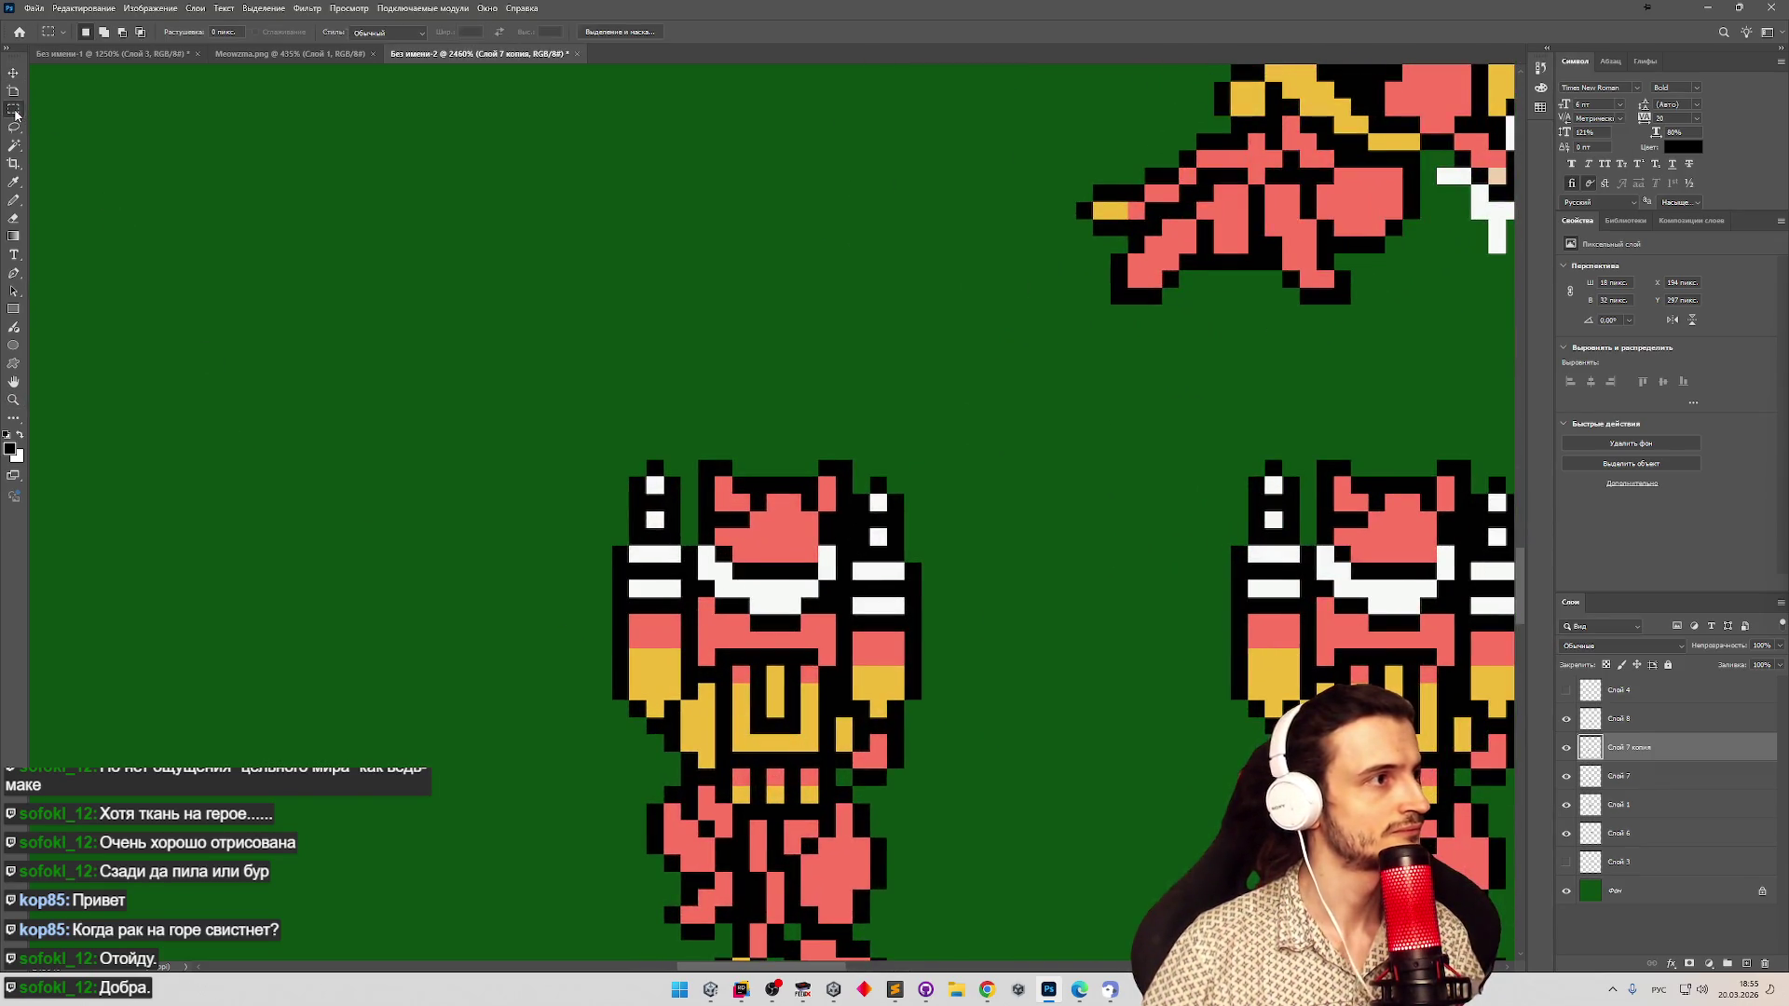
{"action": "scroll", "coordinate": [1186, 633], "scroll_direction": "down", "scroll_amount": 2}
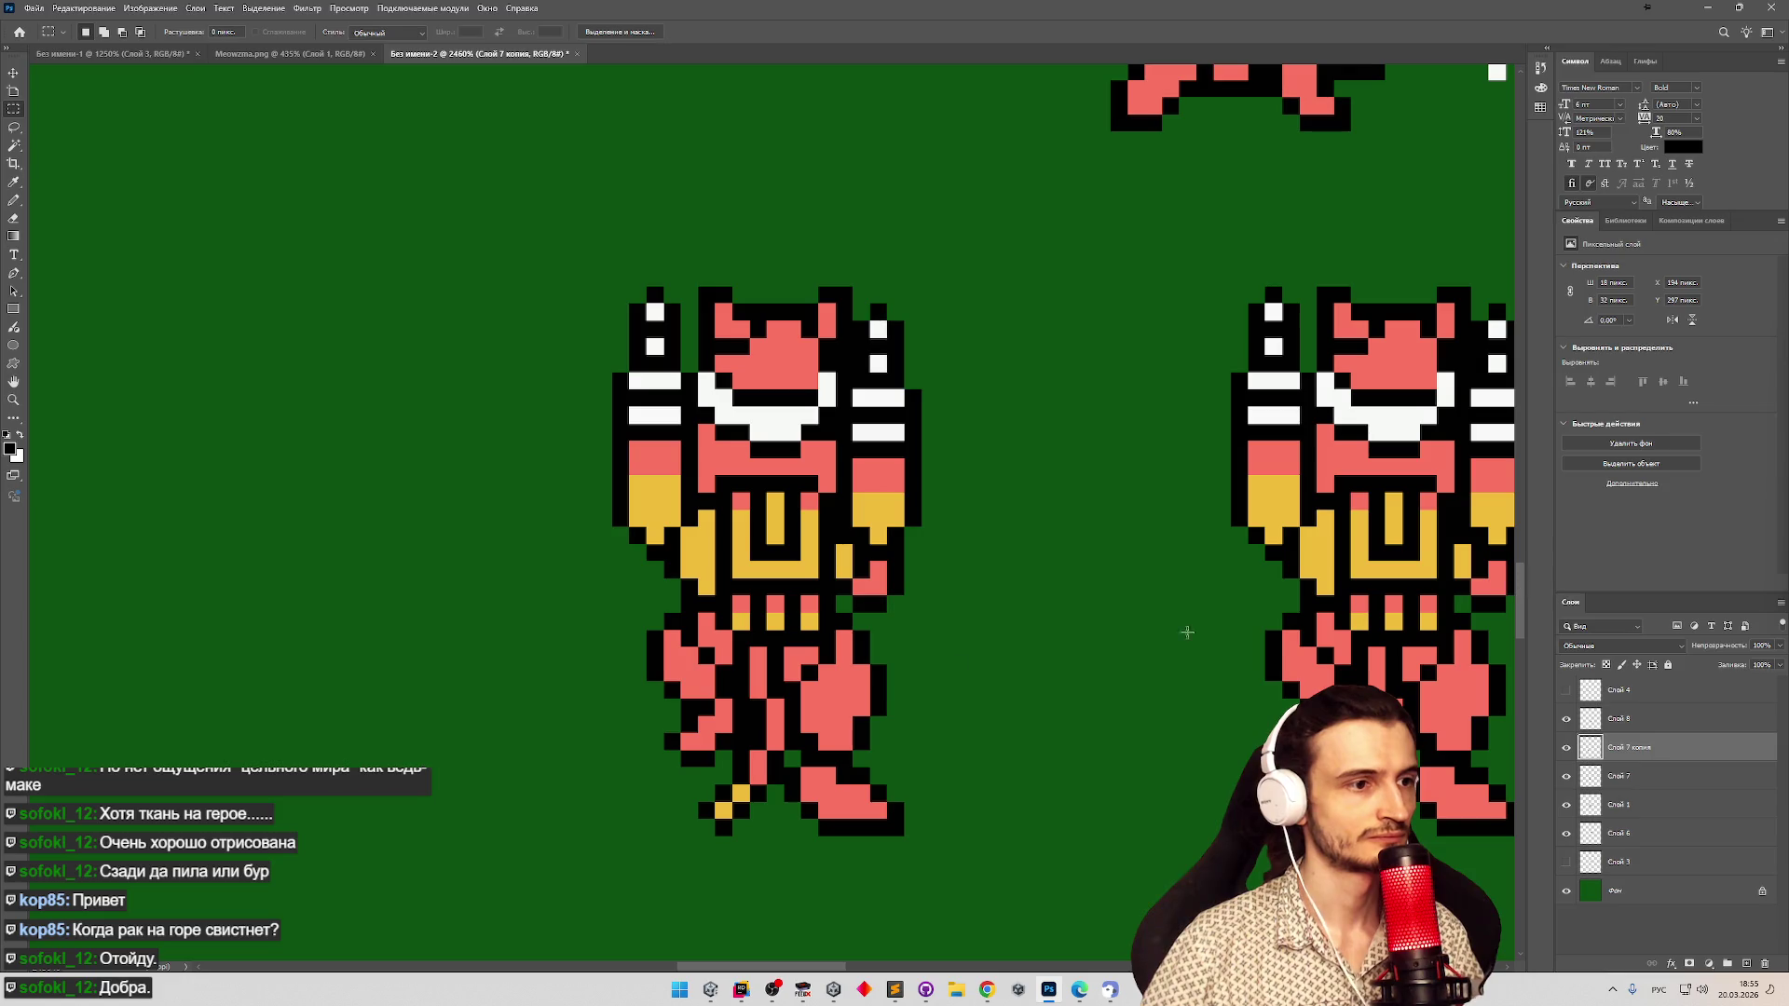
{"action": "mouse_move", "coordinate": [564, 849]}
{"action": "left_mouse_down"}
{"action": "mouse_move", "coordinate": [938, 599]}
{"action": "mouse_move", "coordinate": [955, 562]}
{"action": "left_mouse_up"}
{"action": "key", "text": "Delete"}
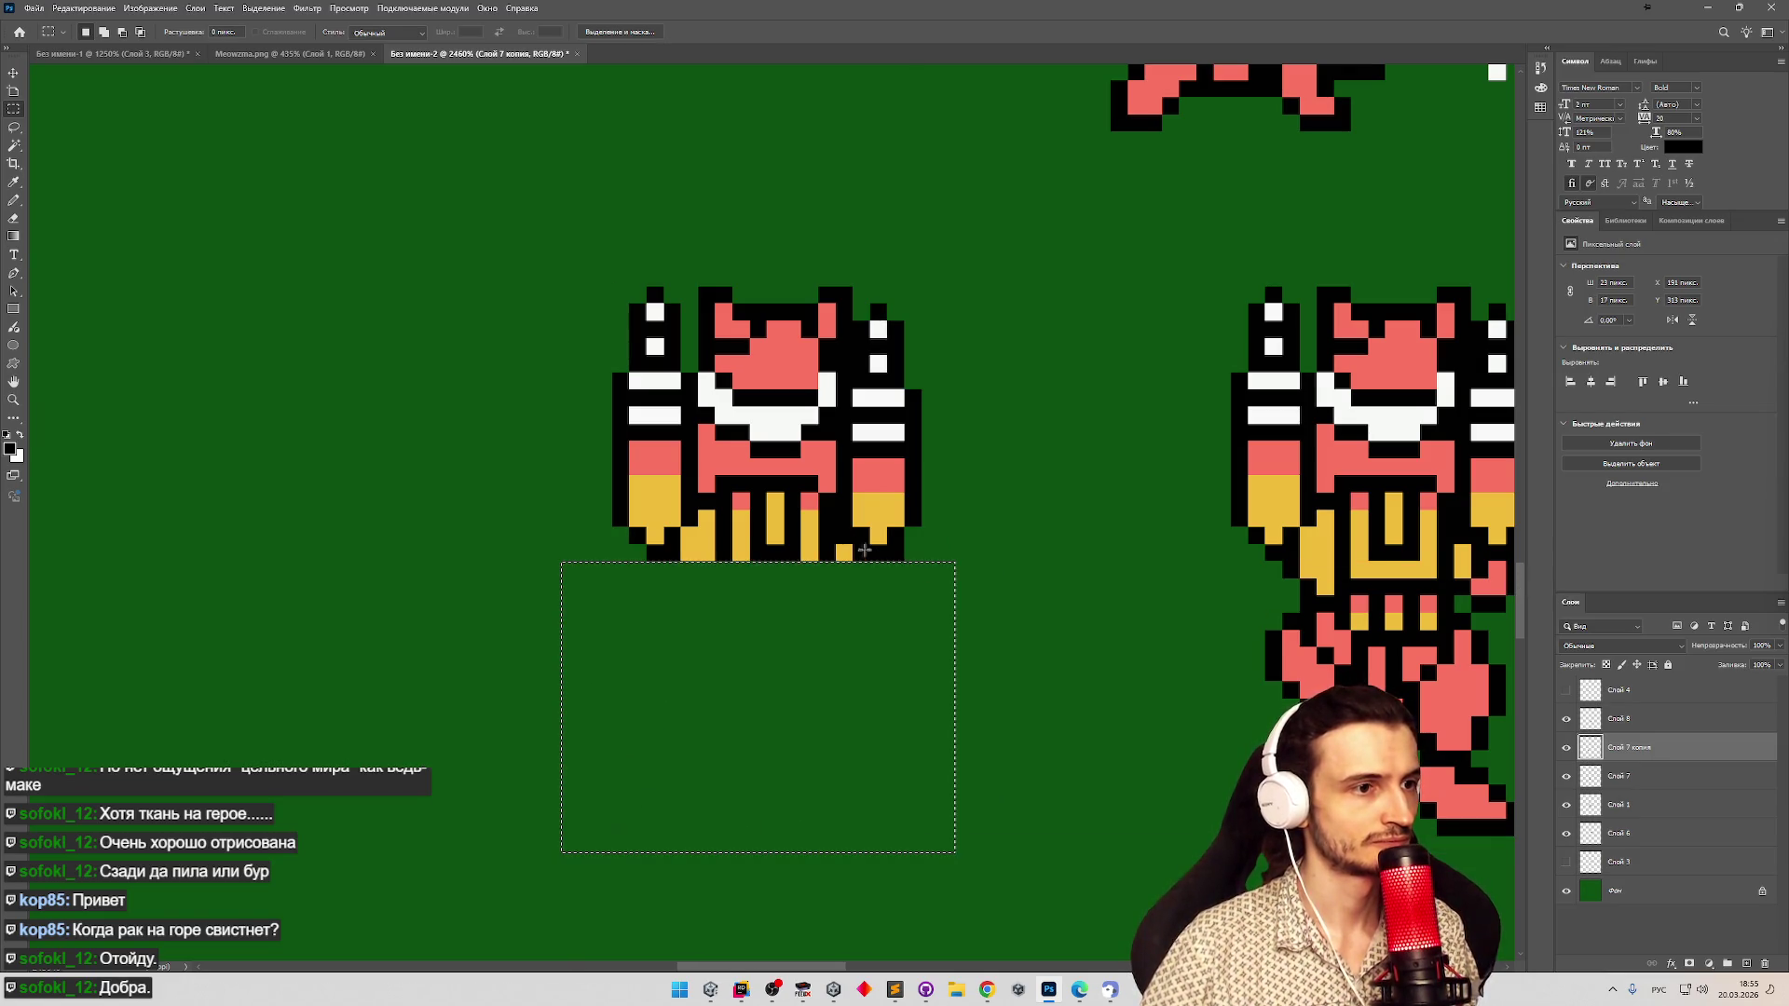
{"action": "left_click", "coordinate": [571, 554]}
{"action": "mouse_move", "coordinate": [888, 556]}
{"action": "left_mouse_down"}
{"action": "mouse_move", "coordinate": [918, 535]}
{"action": "mouse_move", "coordinate": [665, 546]}
{"action": "left_mouse_up"}
{"action": "left_click", "coordinate": [854, 575]}
{"action": "key", "text": "Delete"}
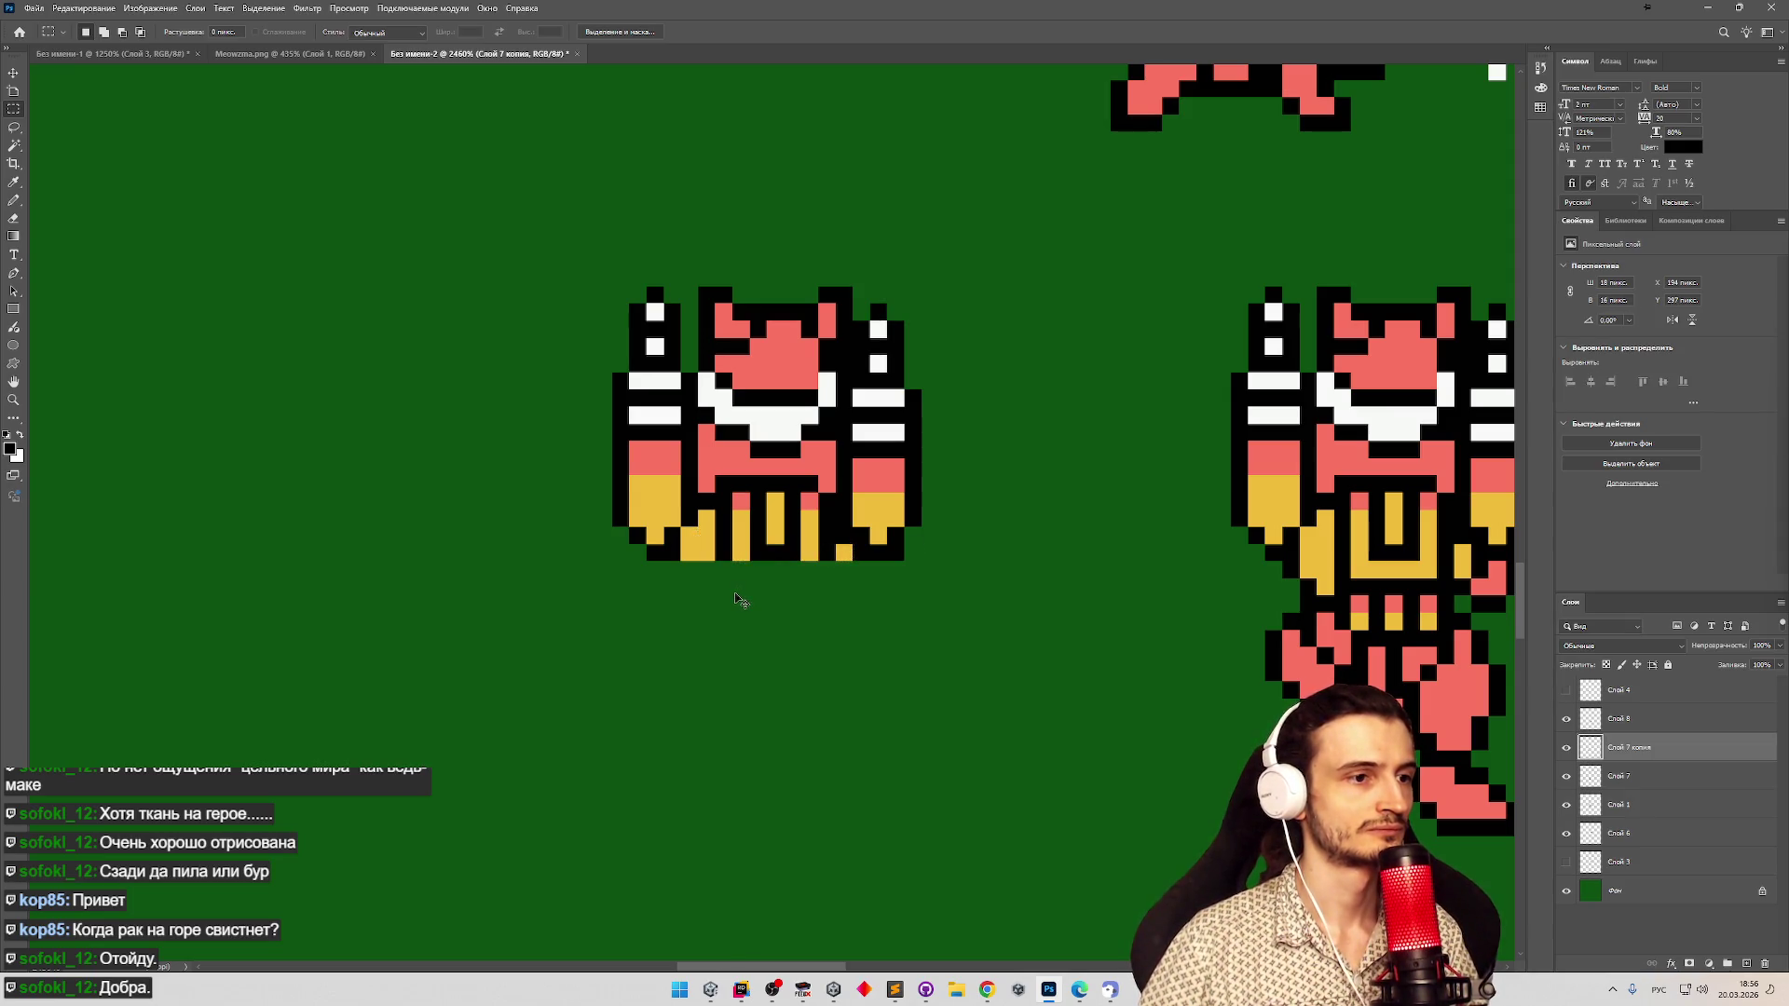
{"action": "key", "text": "ctrl+z"}
{"action": "left_click", "coordinate": [1029, 618]}
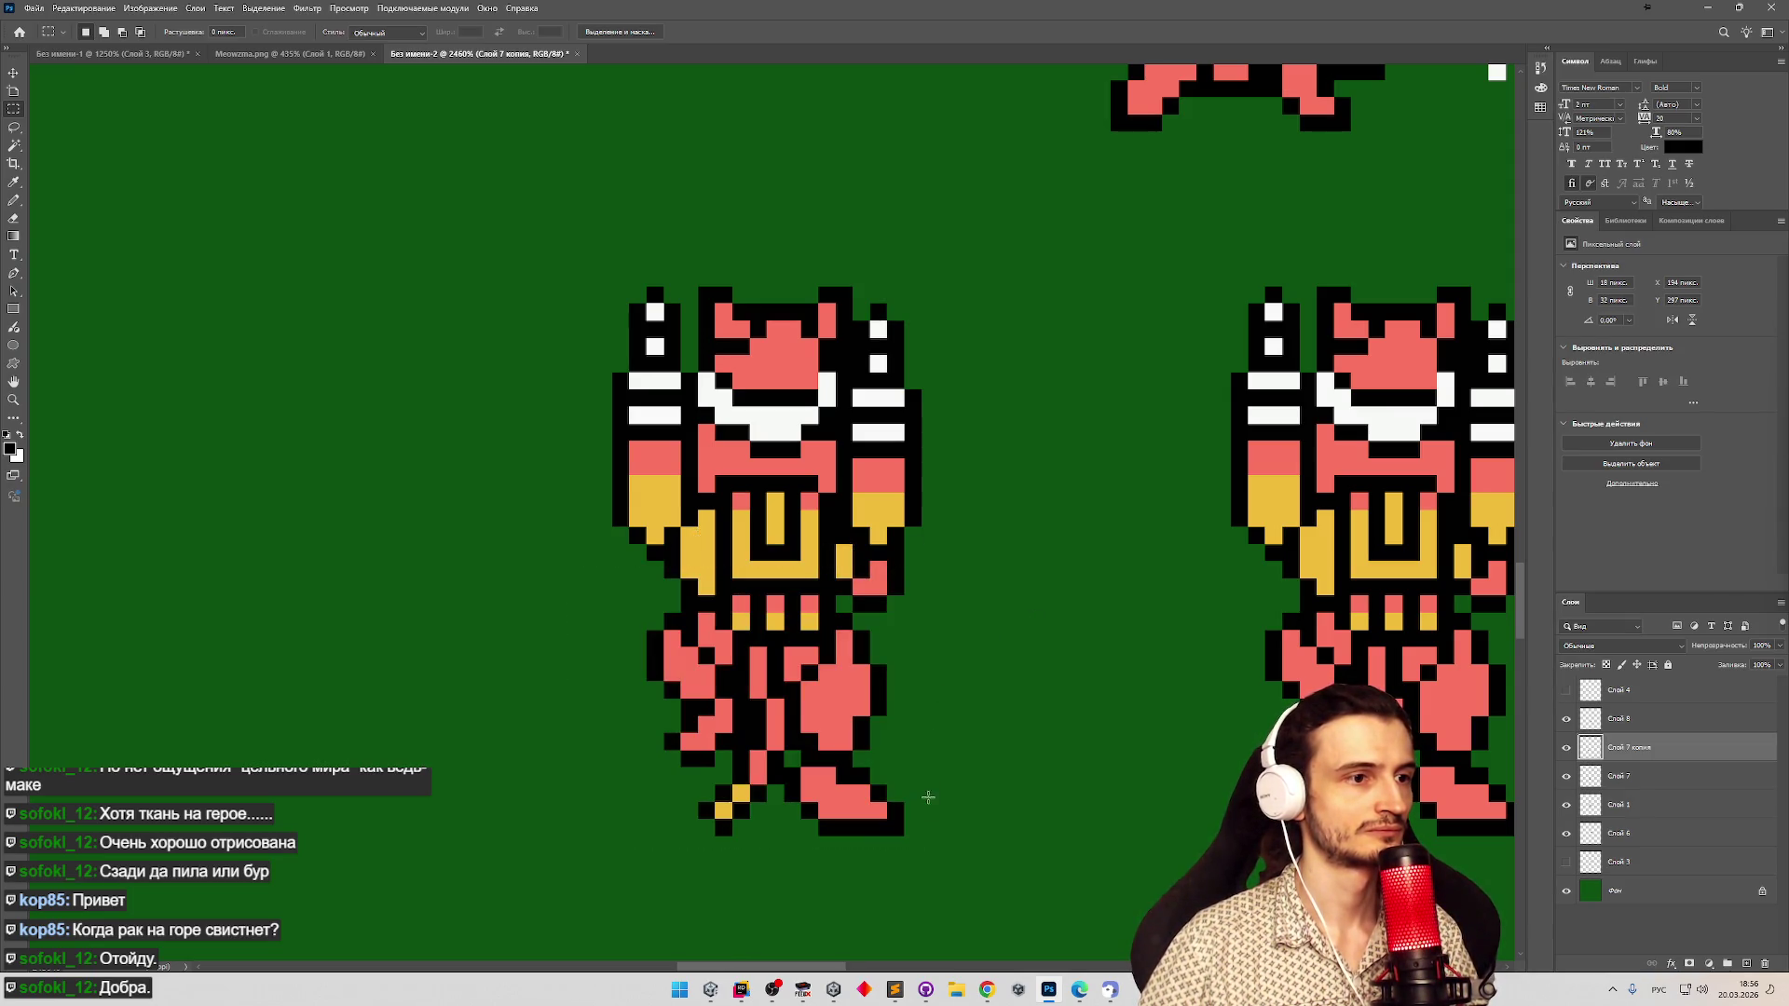
Delete the lower body, leftover yellow strip and stray black pixels beneath the saws.
{"action": "mouse_move", "coordinate": [937, 852]}
{"action": "left_mouse_down"}
{"action": "mouse_move", "coordinate": [792, 783]}
{"action": "mouse_move", "coordinate": [652, 664]}
{"action": "mouse_move", "coordinate": [597, 581]}
{"action": "mouse_move", "coordinate": [870, 559]}
{"action": "left_mouse_up"}
{"action": "key", "text": "Delete"}
{"action": "key", "text": "ctrl+d"}
{"action": "key", "text": "Delete"}
{"action": "key", "text": "ctrl+d"}
{"action": "mouse_move", "coordinate": [681, 522]}
{"action": "left_mouse_down"}
{"action": "mouse_move", "coordinate": [909, 562]}
{"action": "mouse_move", "coordinate": [867, 536]}
{"action": "left_mouse_up"}
{"action": "key", "text": "Delete"}
{"action": "key", "text": "ctrl+d"}
{"action": "key", "text": "Delete"}
{"action": "key", "text": "ctrl+d"}
Remove the body and leftover black column between the two saws, then zoom out to check.
{"action": "mouse_move", "coordinate": [700, 537]}
{"action": "left_mouse_down"}
{"action": "mouse_move", "coordinate": [808, 401]}
{"action": "mouse_move", "coordinate": [829, 240]}
{"action": "left_mouse_up"}
{"action": "key", "text": "Delete"}
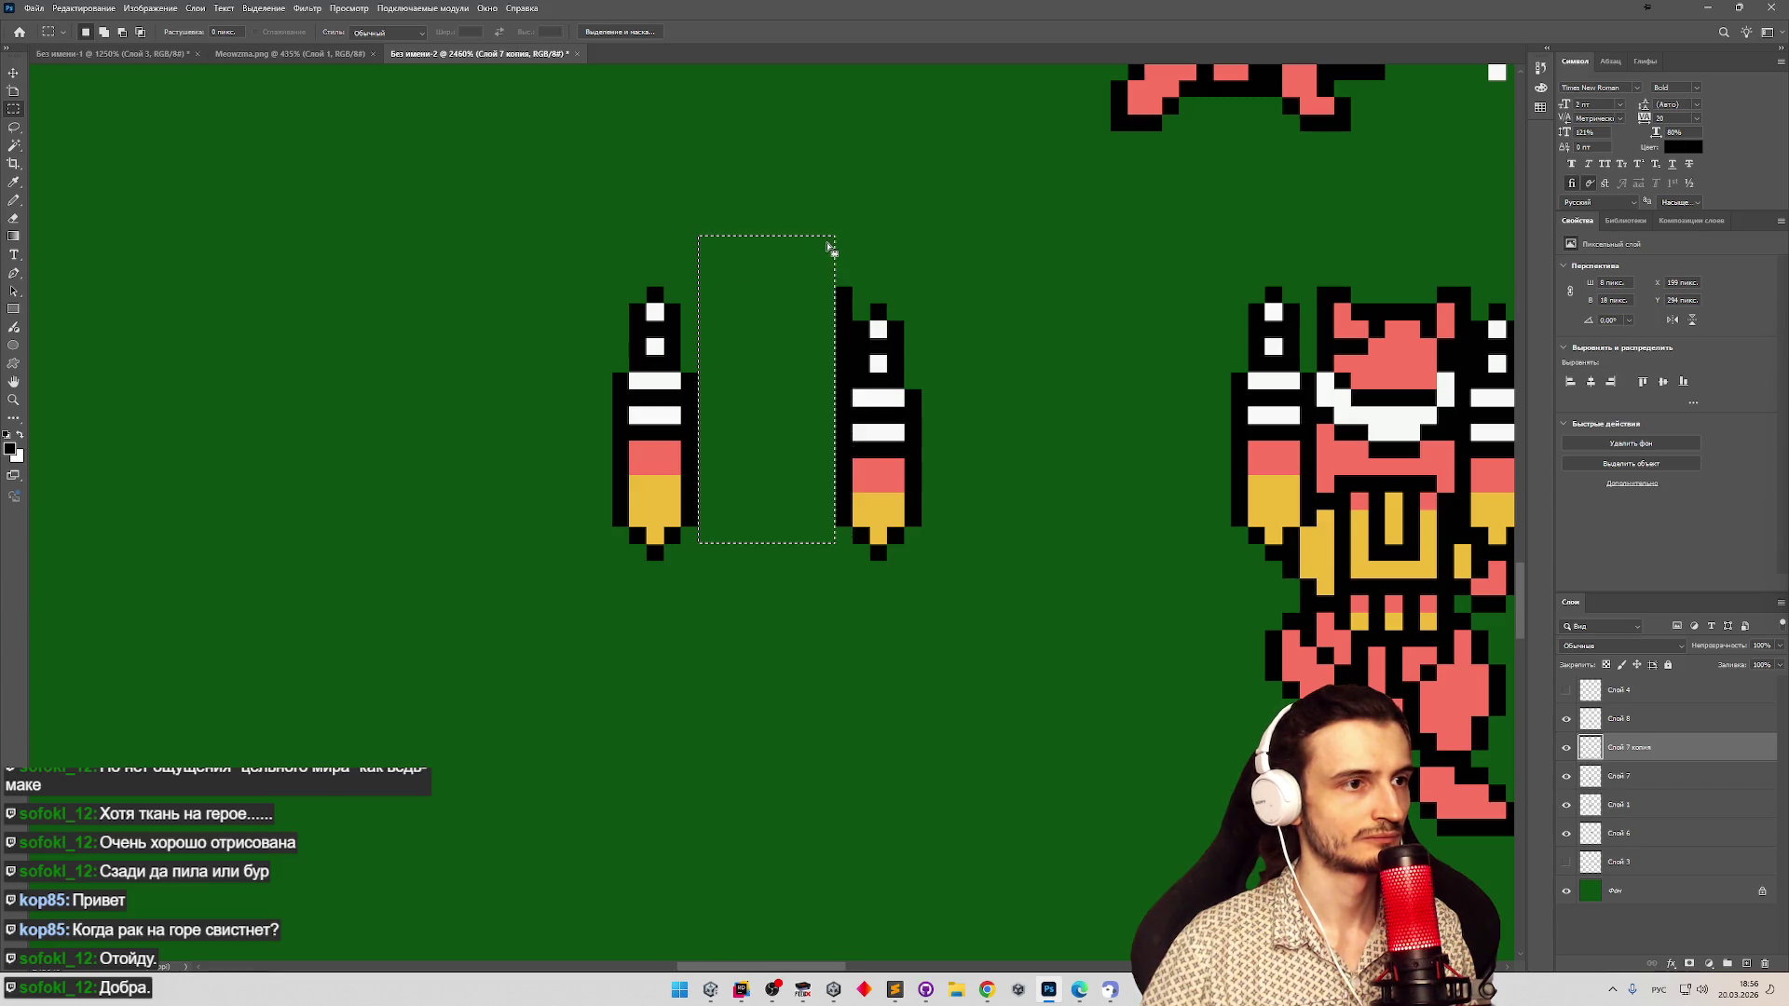
{"action": "key", "text": "ctrl+d"}
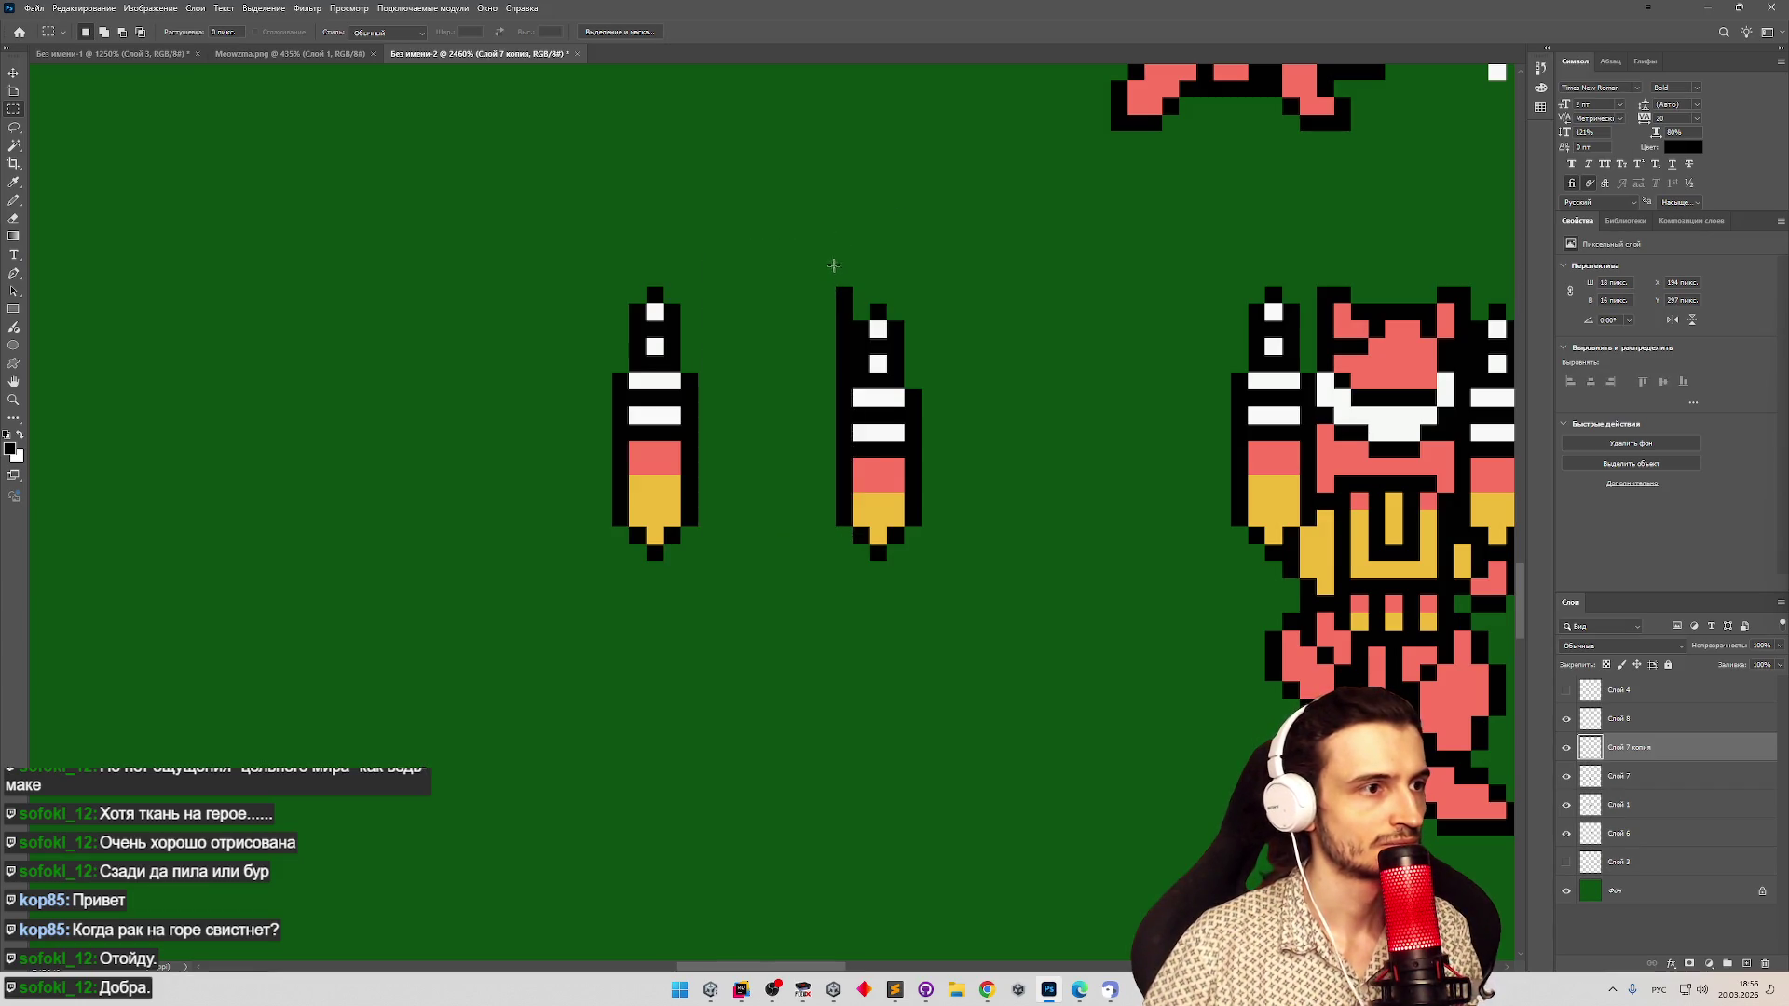
{"action": "left_click_drag", "start_coordinate": [824, 274], "coordinate": [857, 396]}
{"action": "key", "text": "Delete"}
{"action": "key", "text": "ctrl+d"}
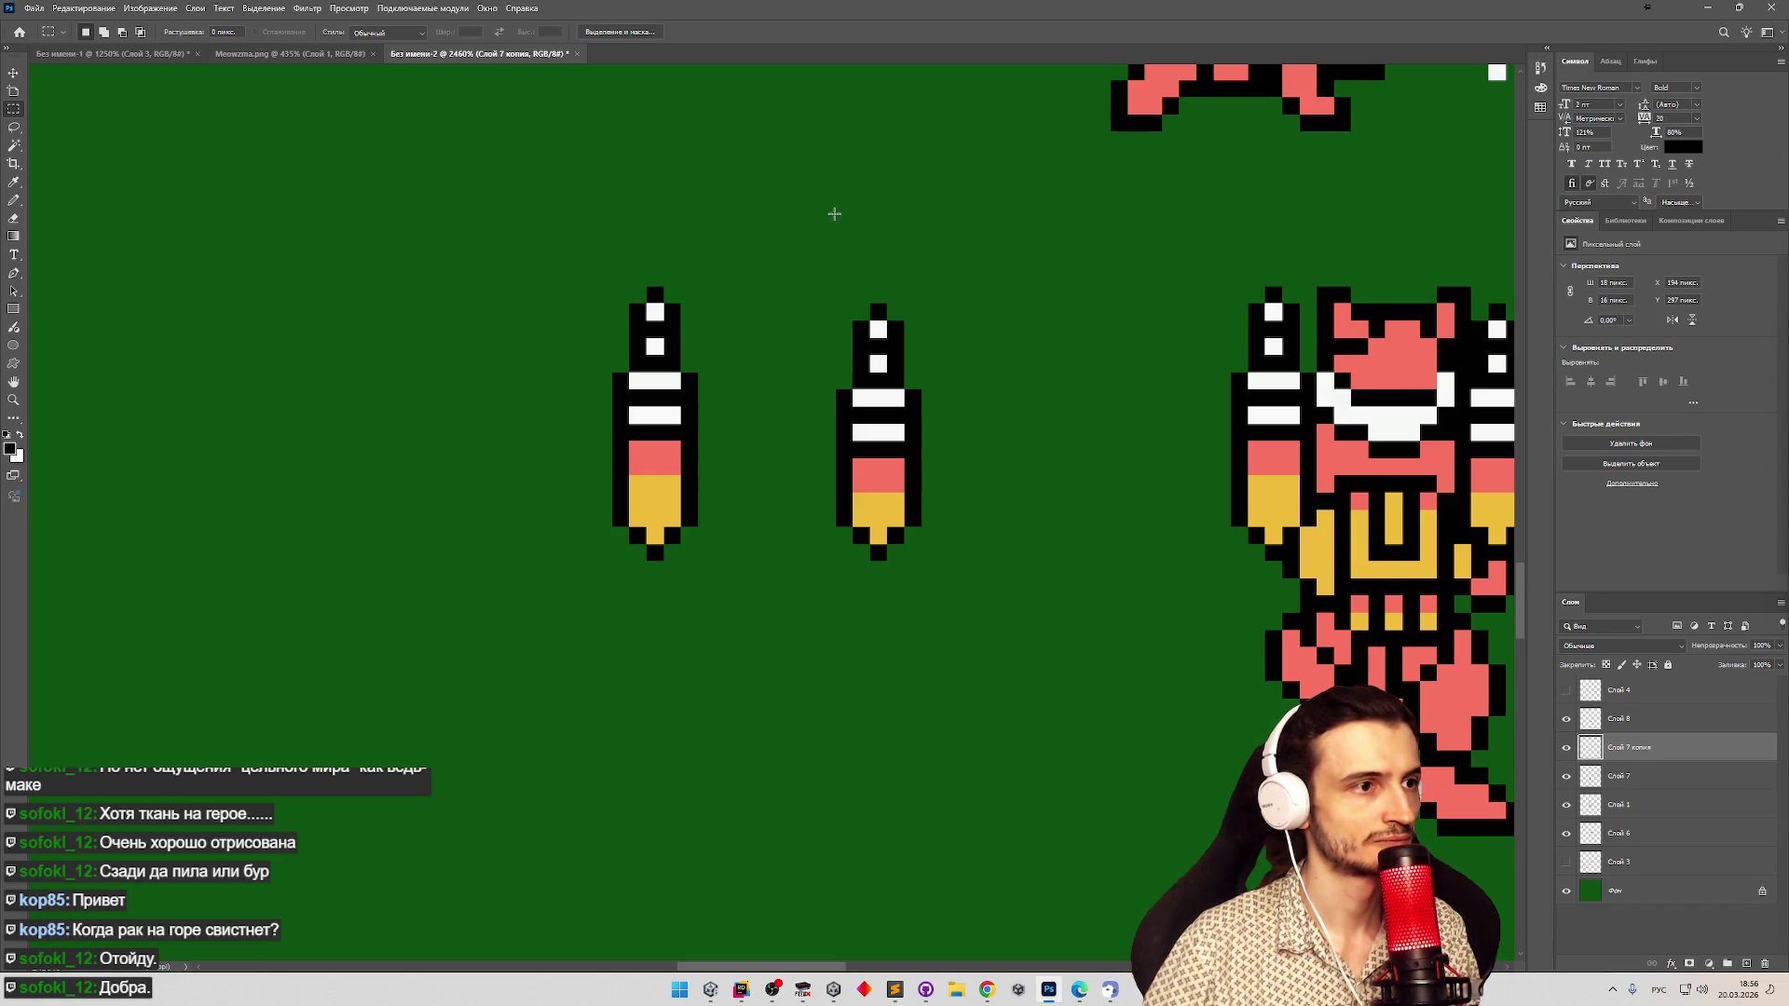
{"action": "key", "text": "z"}
{"action": "mouse_move", "coordinate": [781, 513]}
{"action": "left_mouse_down"}
{"action": "mouse_move", "coordinate": [652, 515]}
{"action": "mouse_move", "coordinate": [819, 466]}
{"action": "mouse_move", "coordinate": [970, 388]}
{"action": "left_mouse_up"}
{"action": "key", "text": "m"}
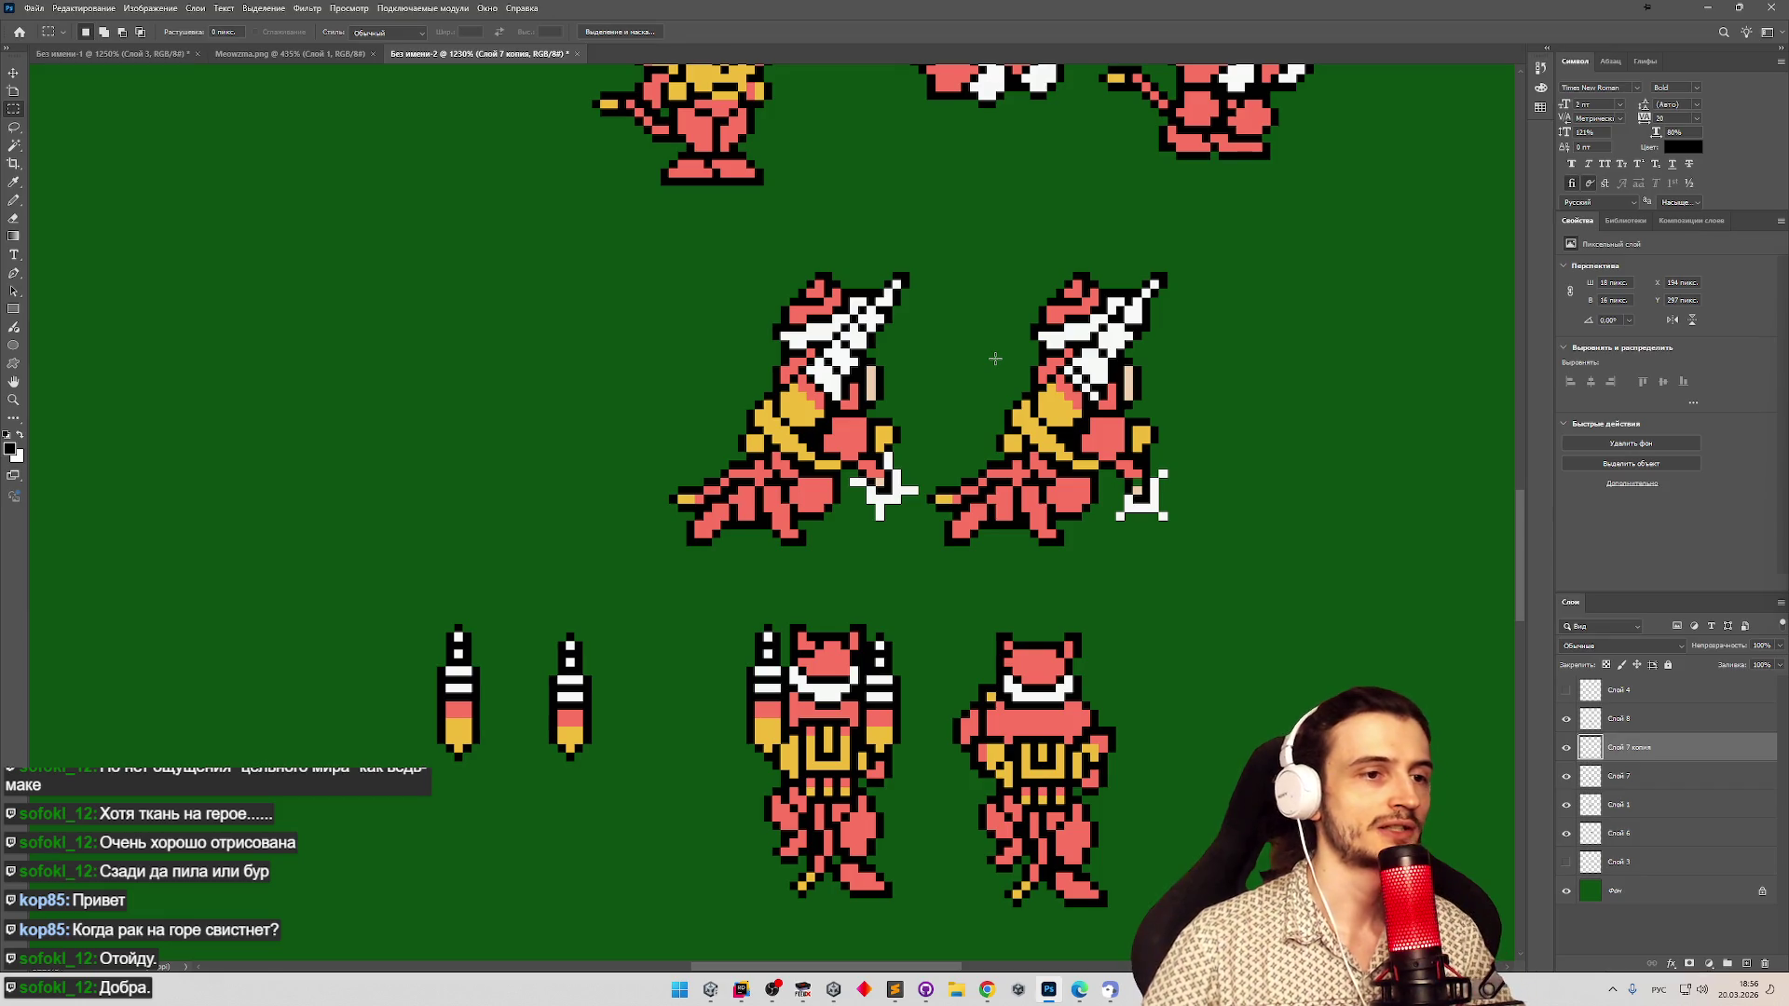
{"action": "left_click", "coordinate": [1565, 891]}
{"action": "left_click", "coordinate": [1566, 891]}
{"action": "left_click", "coordinate": [1565, 891]}
{"action": "left_click", "coordinate": [1565, 891]}
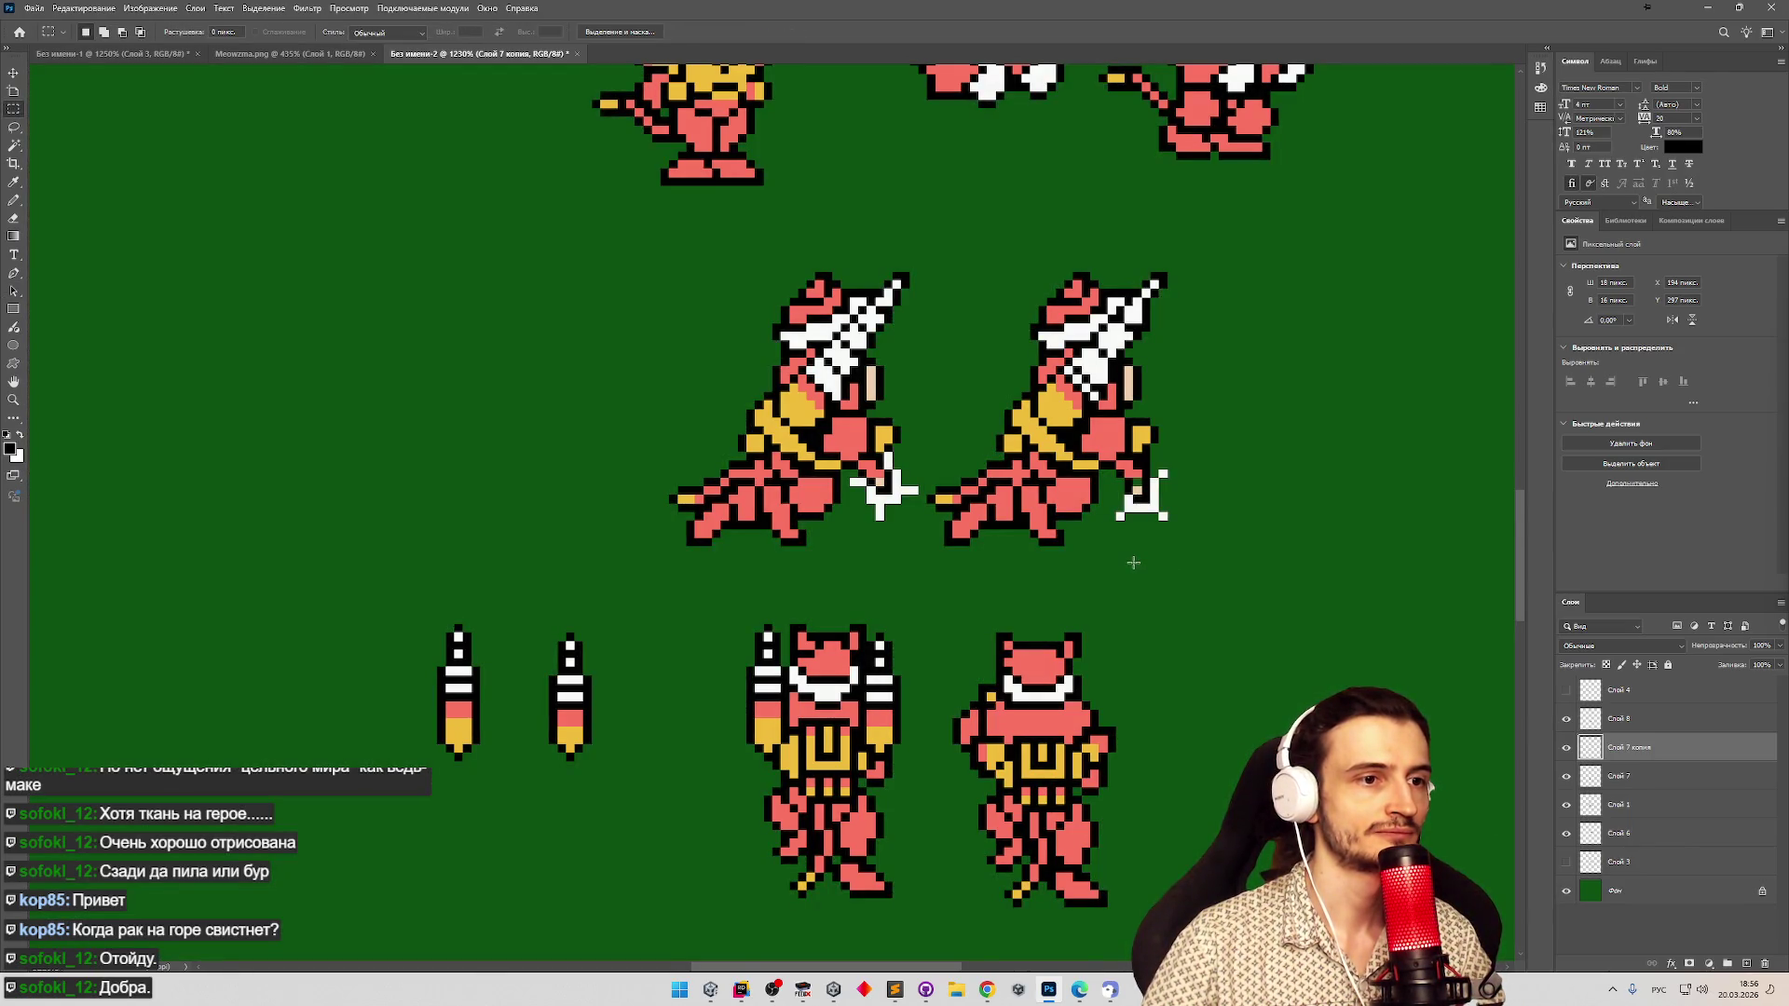
{"action": "key", "text": "z"}
{"action": "scroll", "coordinate": [1108, 541], "scroll_direction": "down", "scroll_amount": 2}
{"action": "scroll", "coordinate": [1118, 503], "scroll_direction": "up", "scroll_amount": 3}
{"action": "scroll", "coordinate": [1118, 485], "scroll_direction": "down", "scroll_amount": 2}
{"action": "scroll", "coordinate": [1120, 473], "scroll_direction": "up", "scroll_amount": 3}
{"action": "scroll", "coordinate": [1025, 419], "scroll_direction": "down", "scroll_amount": 3}
{"action": "scroll", "coordinate": [926, 367], "scroll_direction": "up", "scroll_amount": 4}
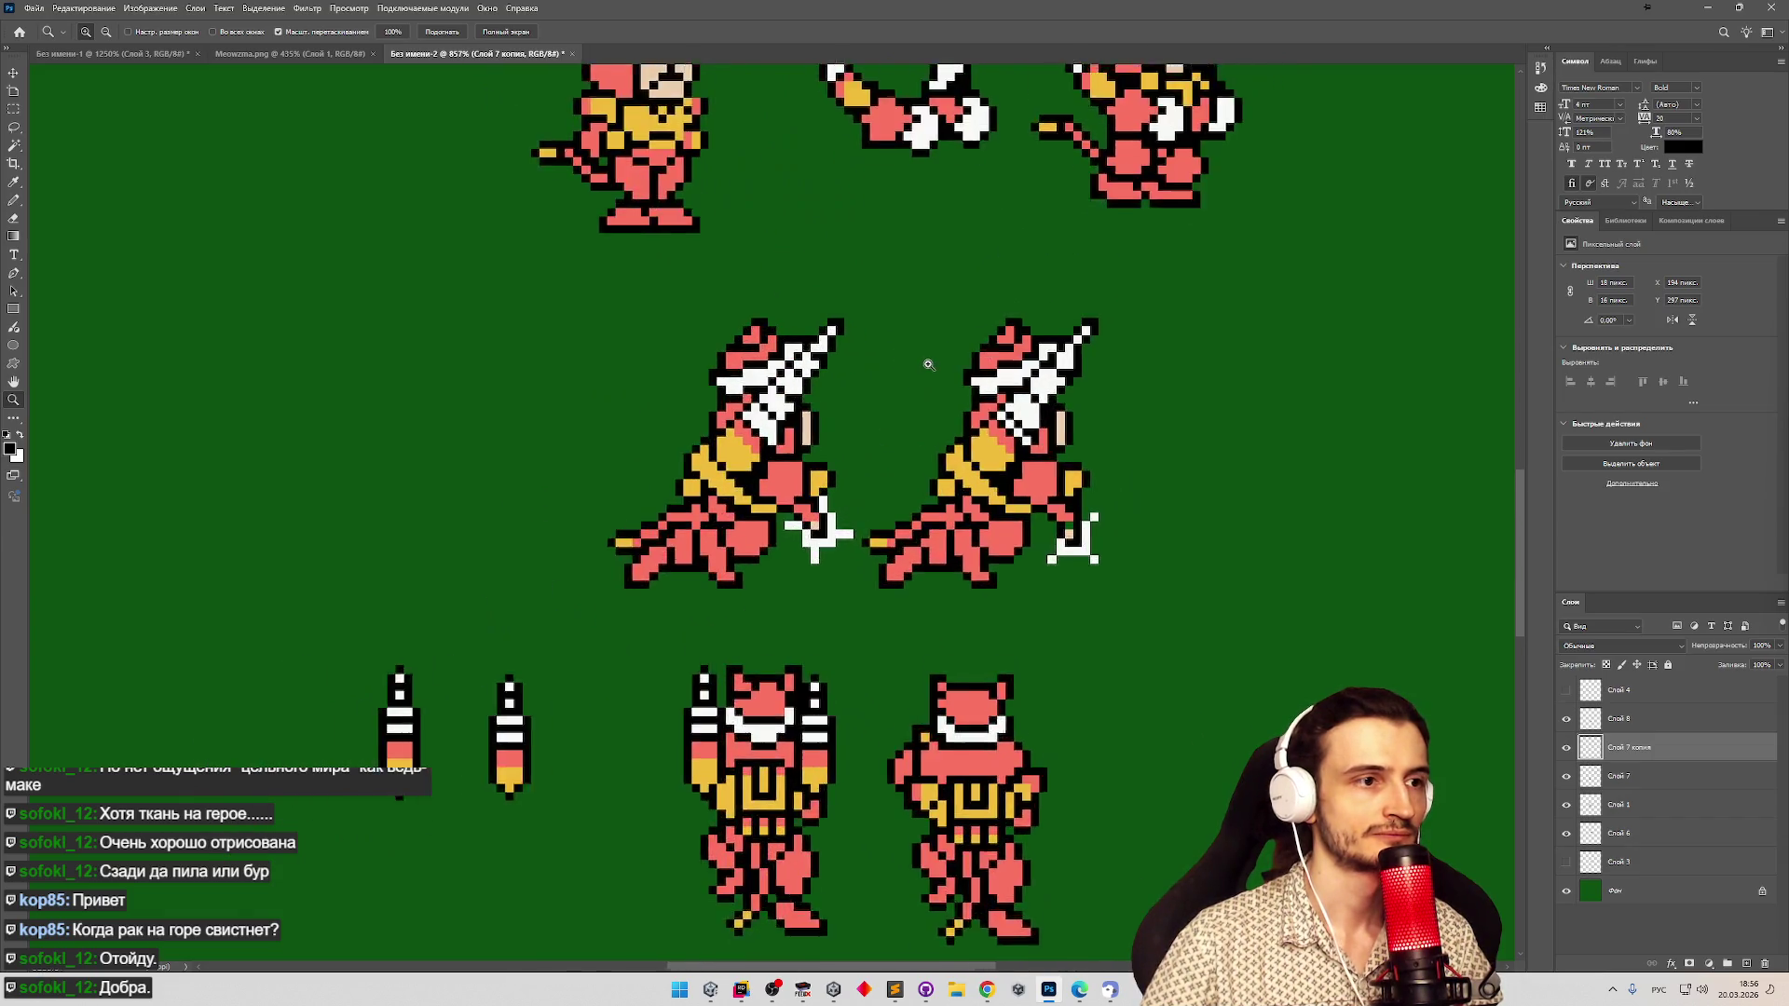
{"action": "key", "text": "m"}
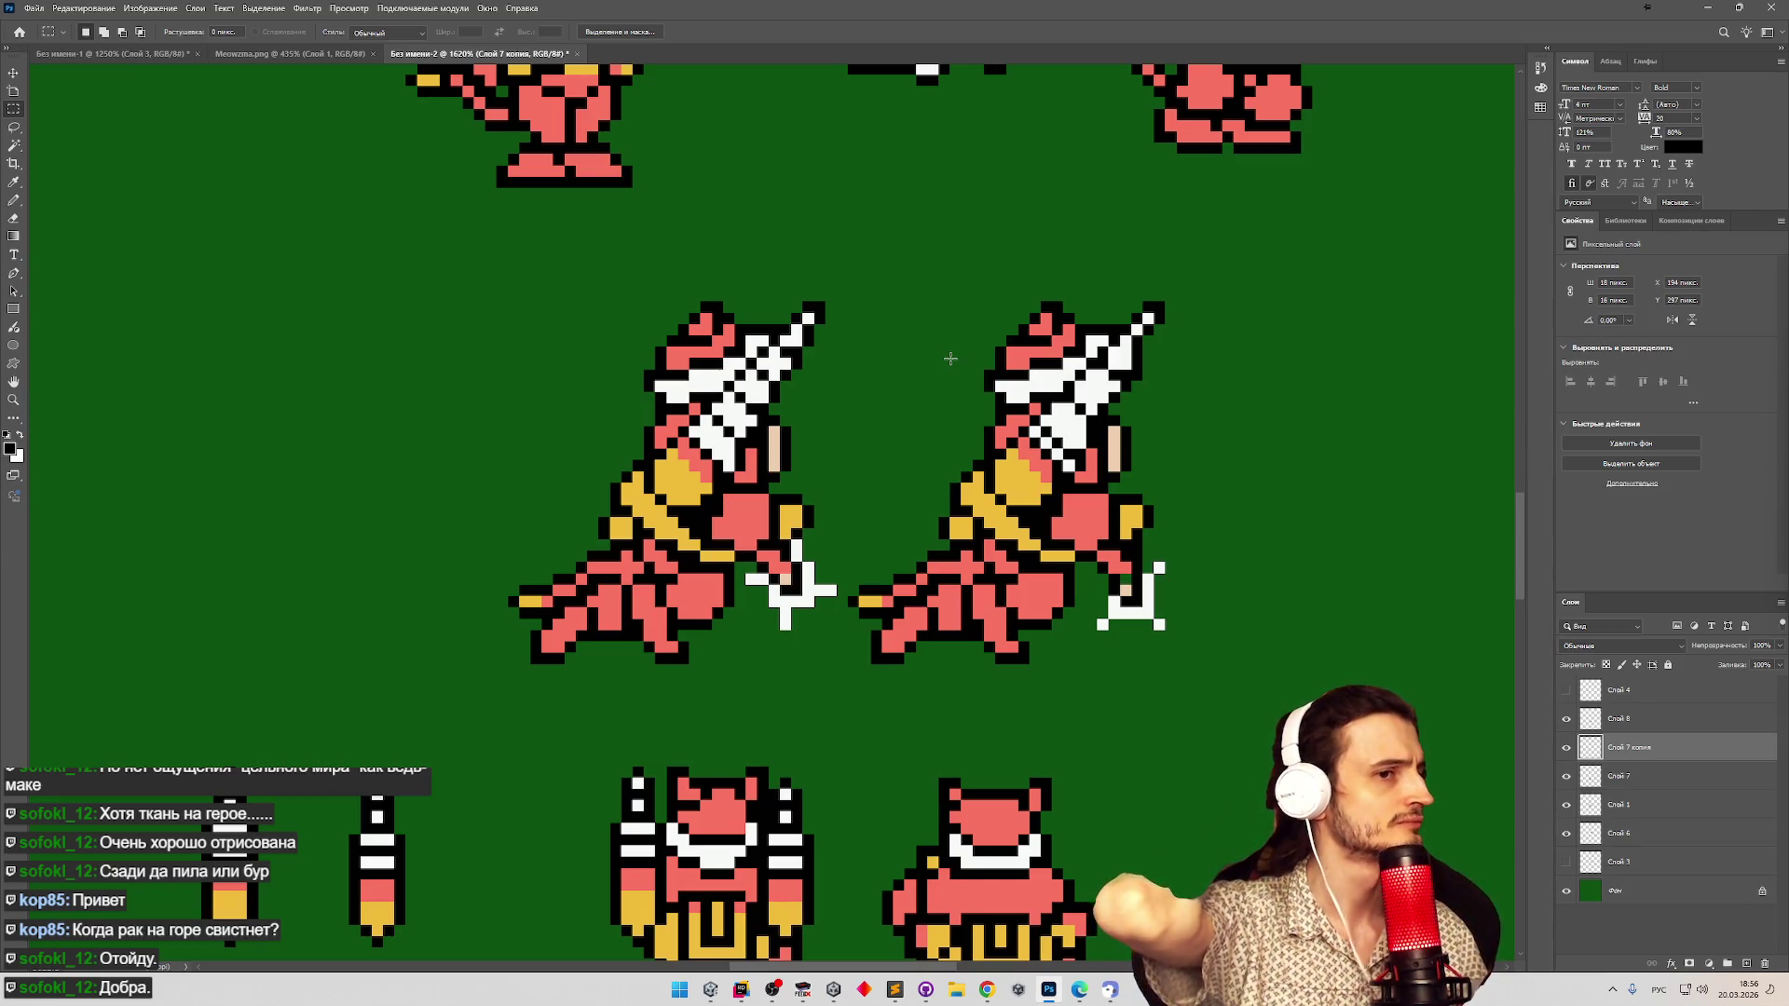
{"action": "key", "text": "z"}
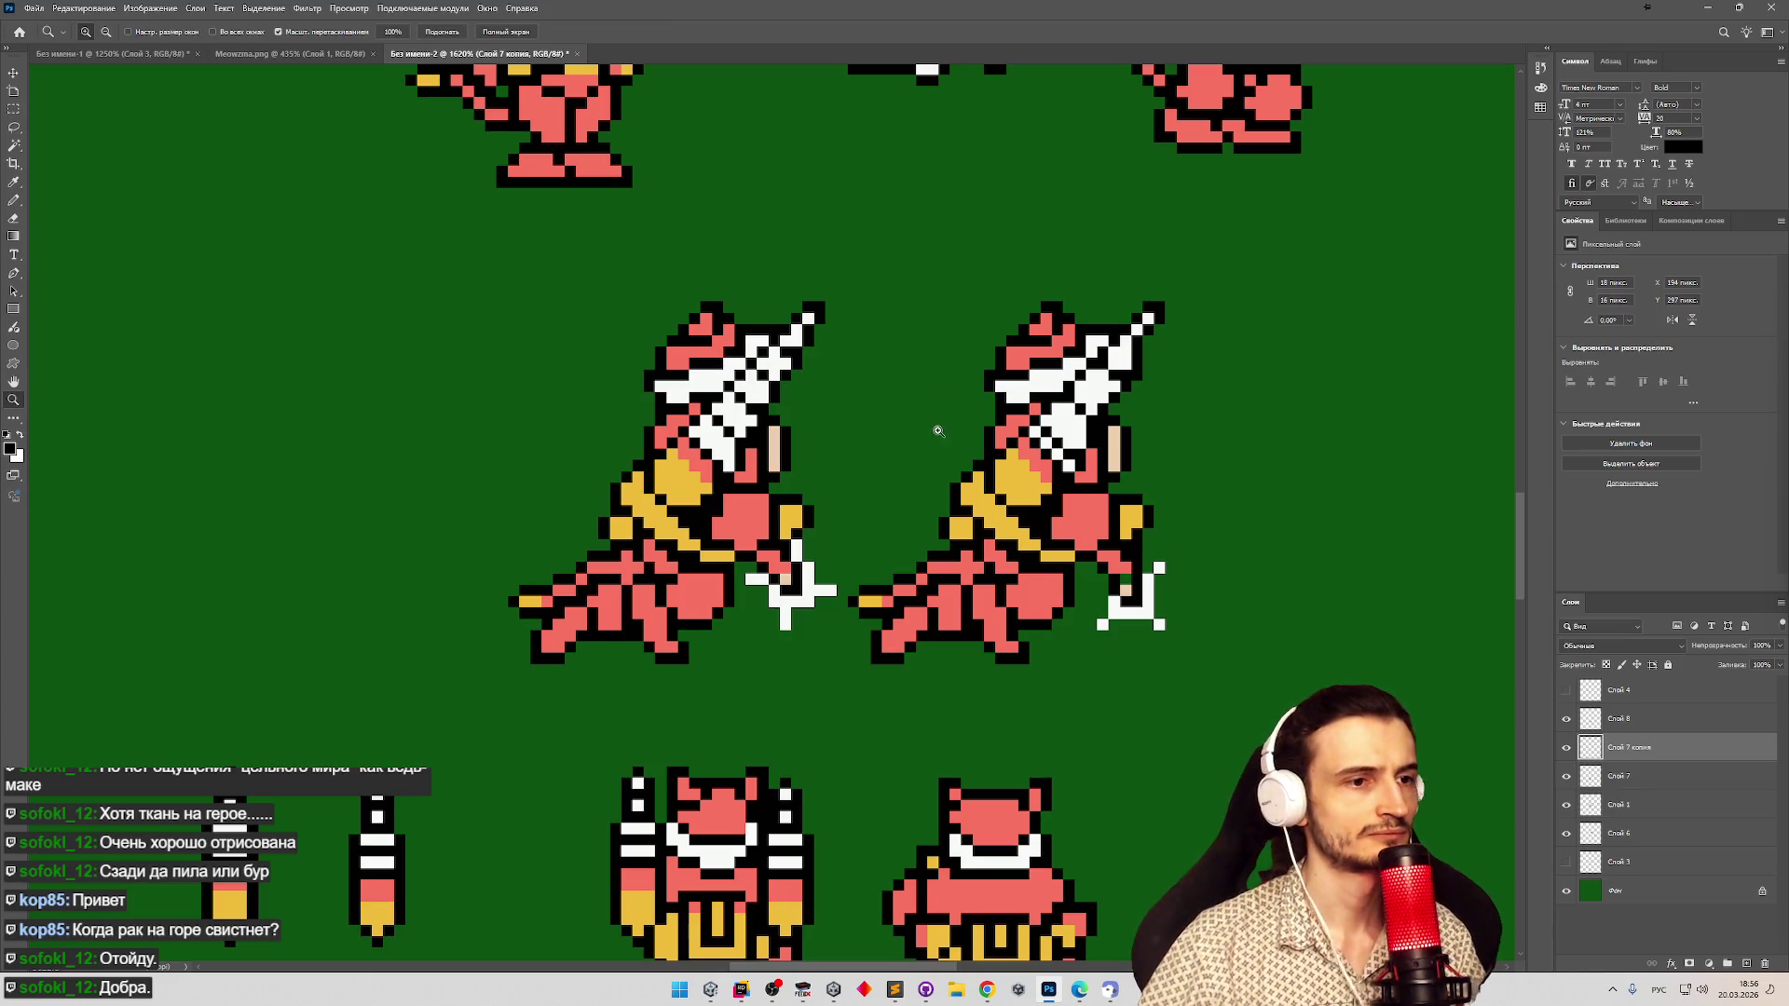
{"action": "scroll", "coordinate": [934, 426], "scroll_direction": "down", "scroll_amount": 3}
{"action": "scroll", "coordinate": [870, 435], "scroll_direction": "up", "scroll_amount": 4}
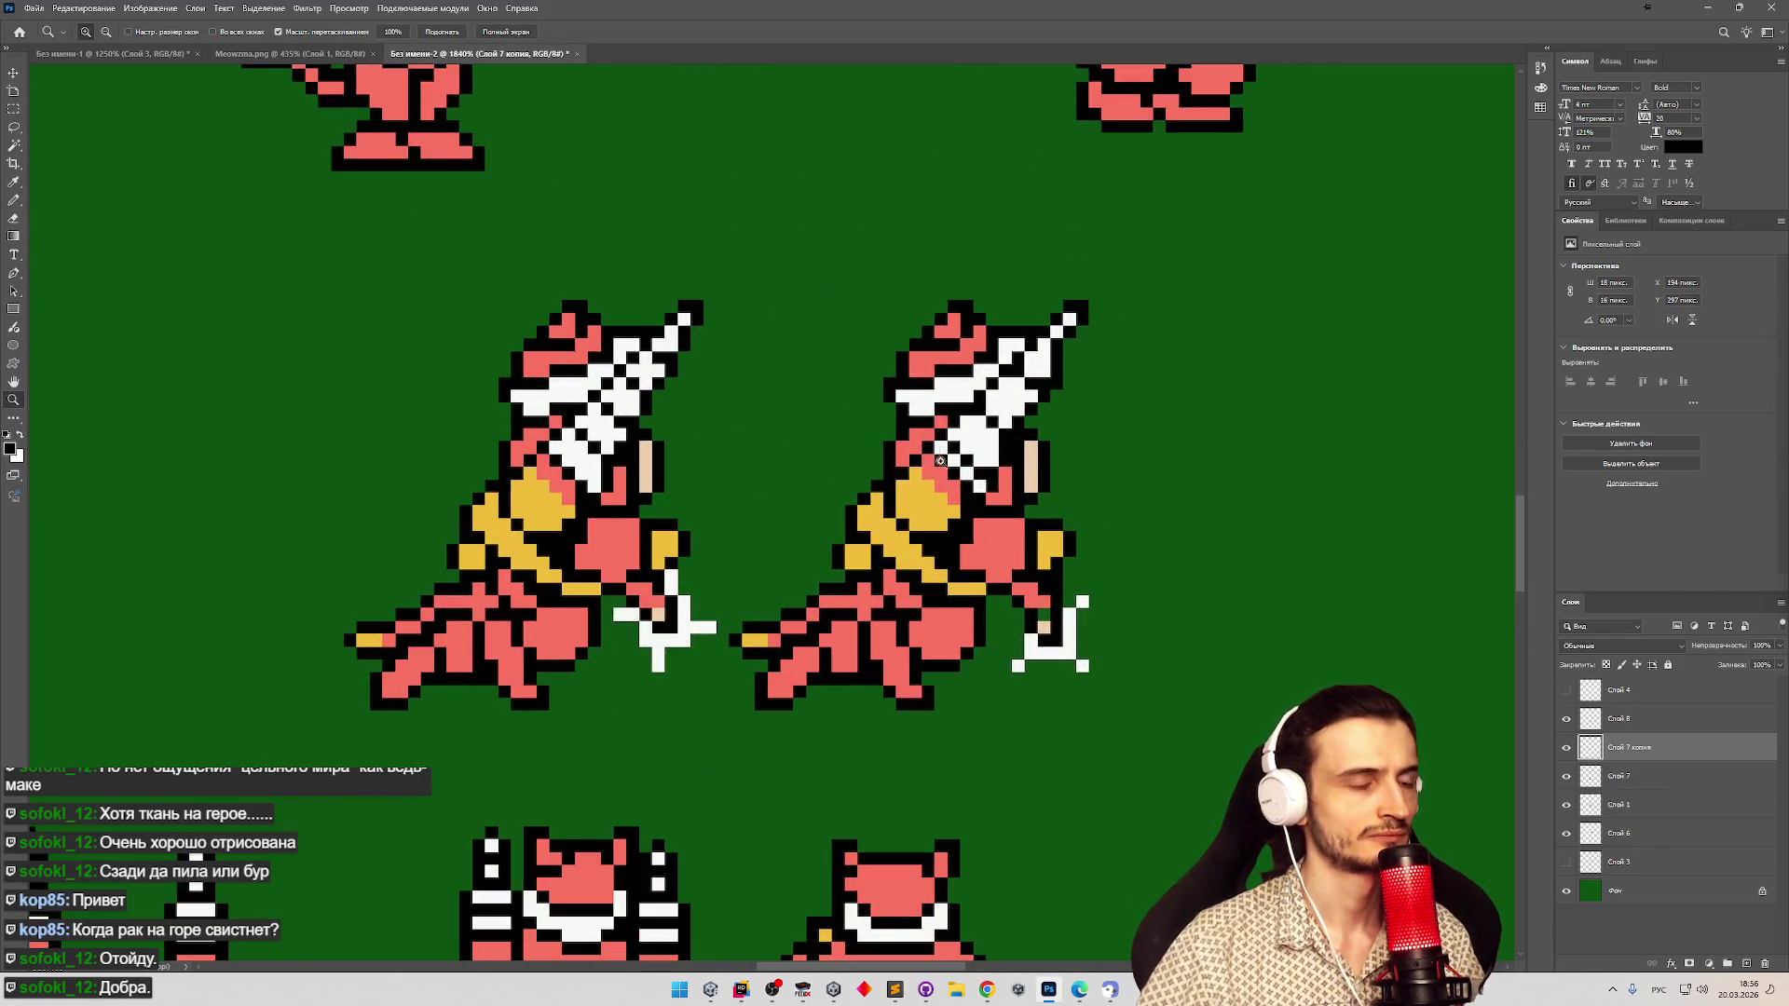
{"action": "key", "text": "m"}
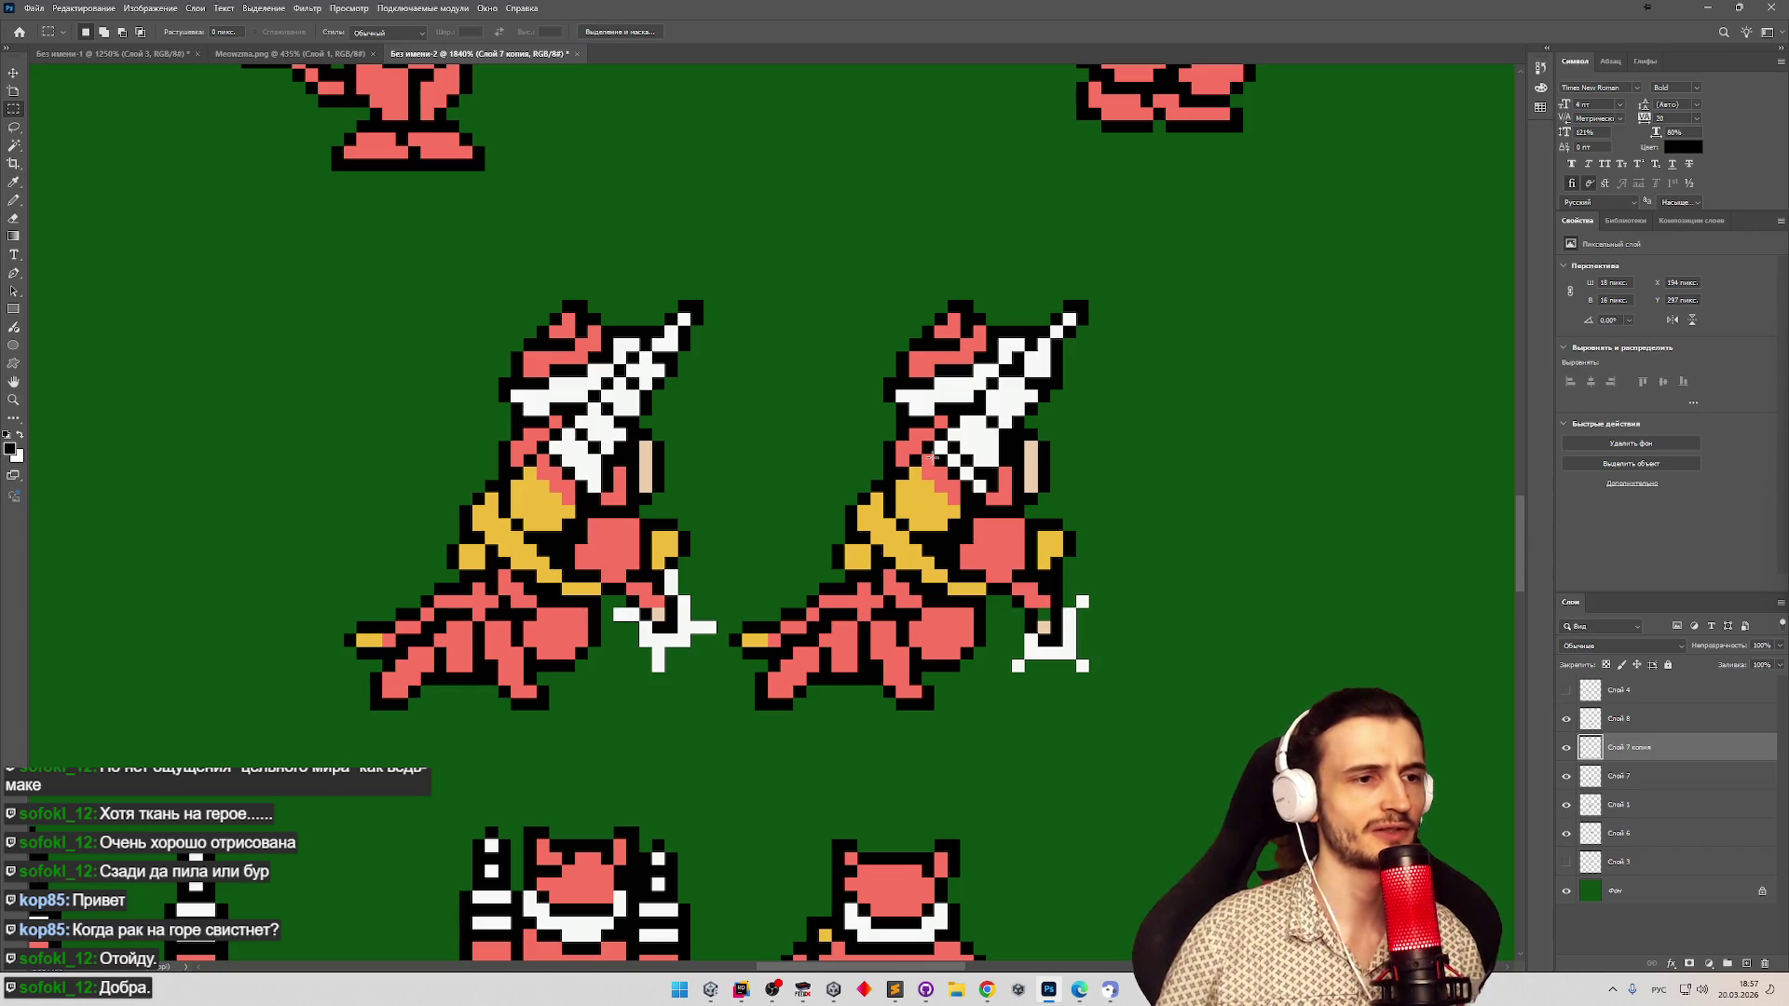
{"action": "key", "text": "z"}
{"action": "scroll", "coordinate": [815, 597], "scroll_direction": "down", "scroll_amount": 2}
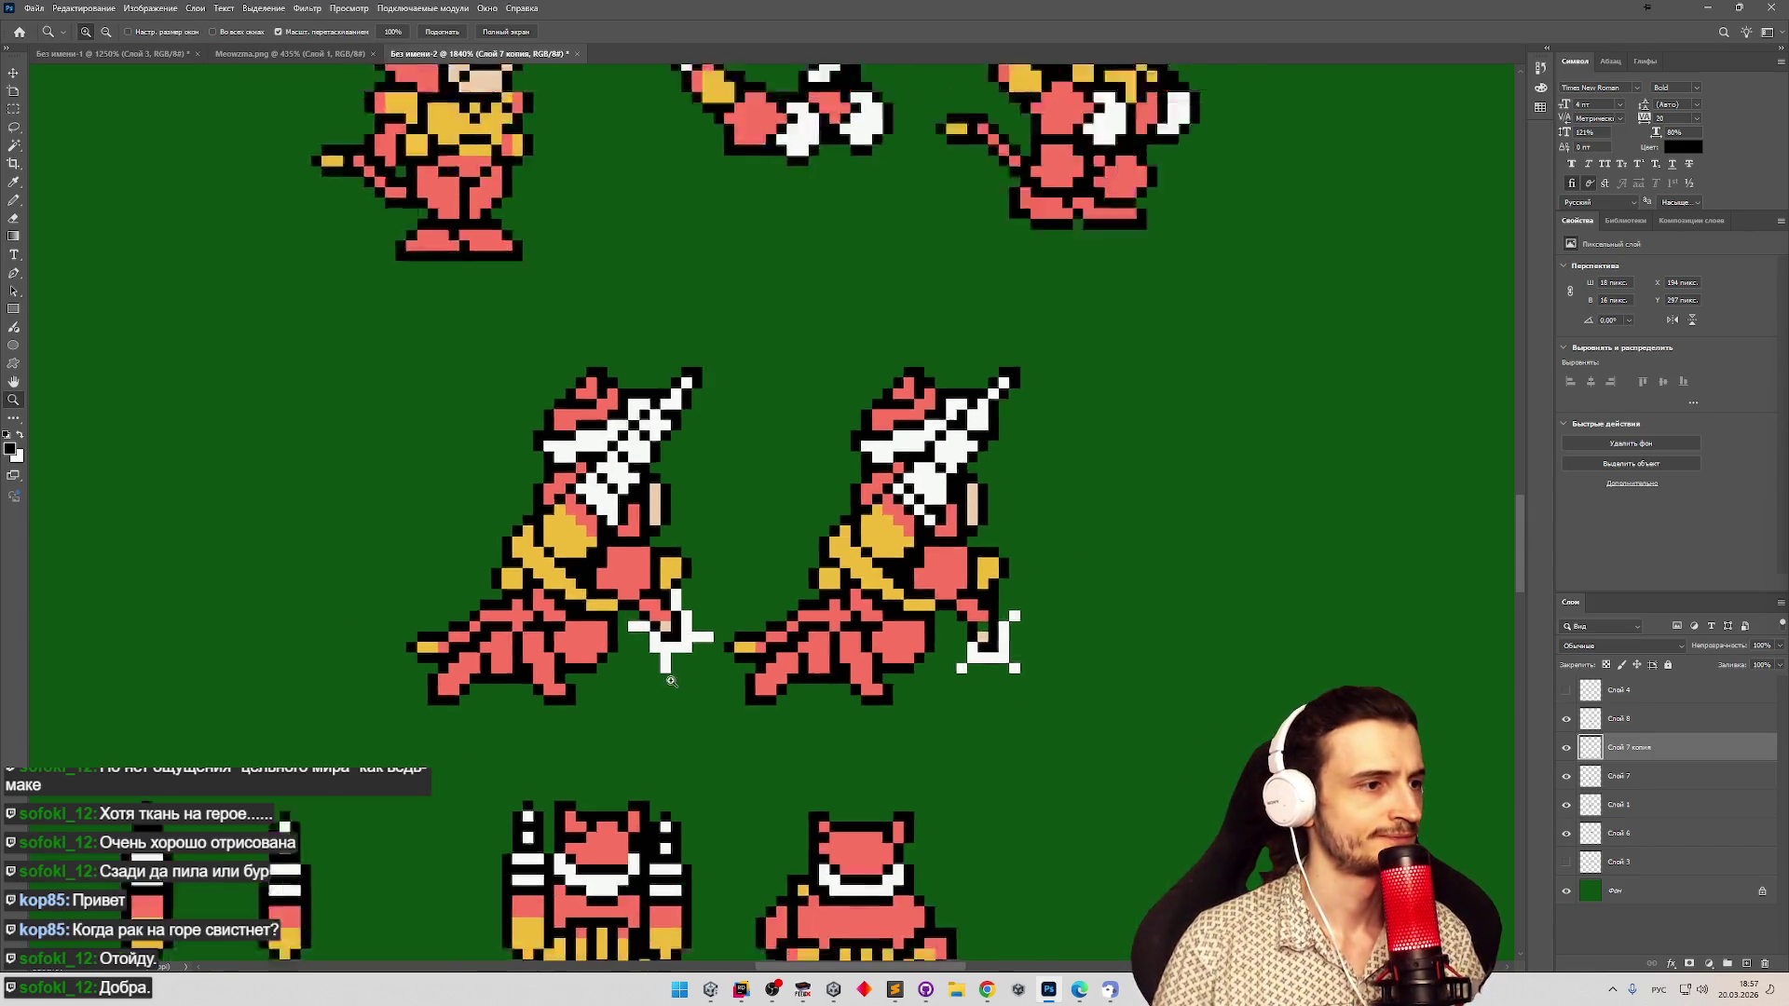
{"action": "scroll", "coordinate": [698, 680], "scroll_direction": "up", "scroll_amount": 3}
{"action": "key", "text": "m"}
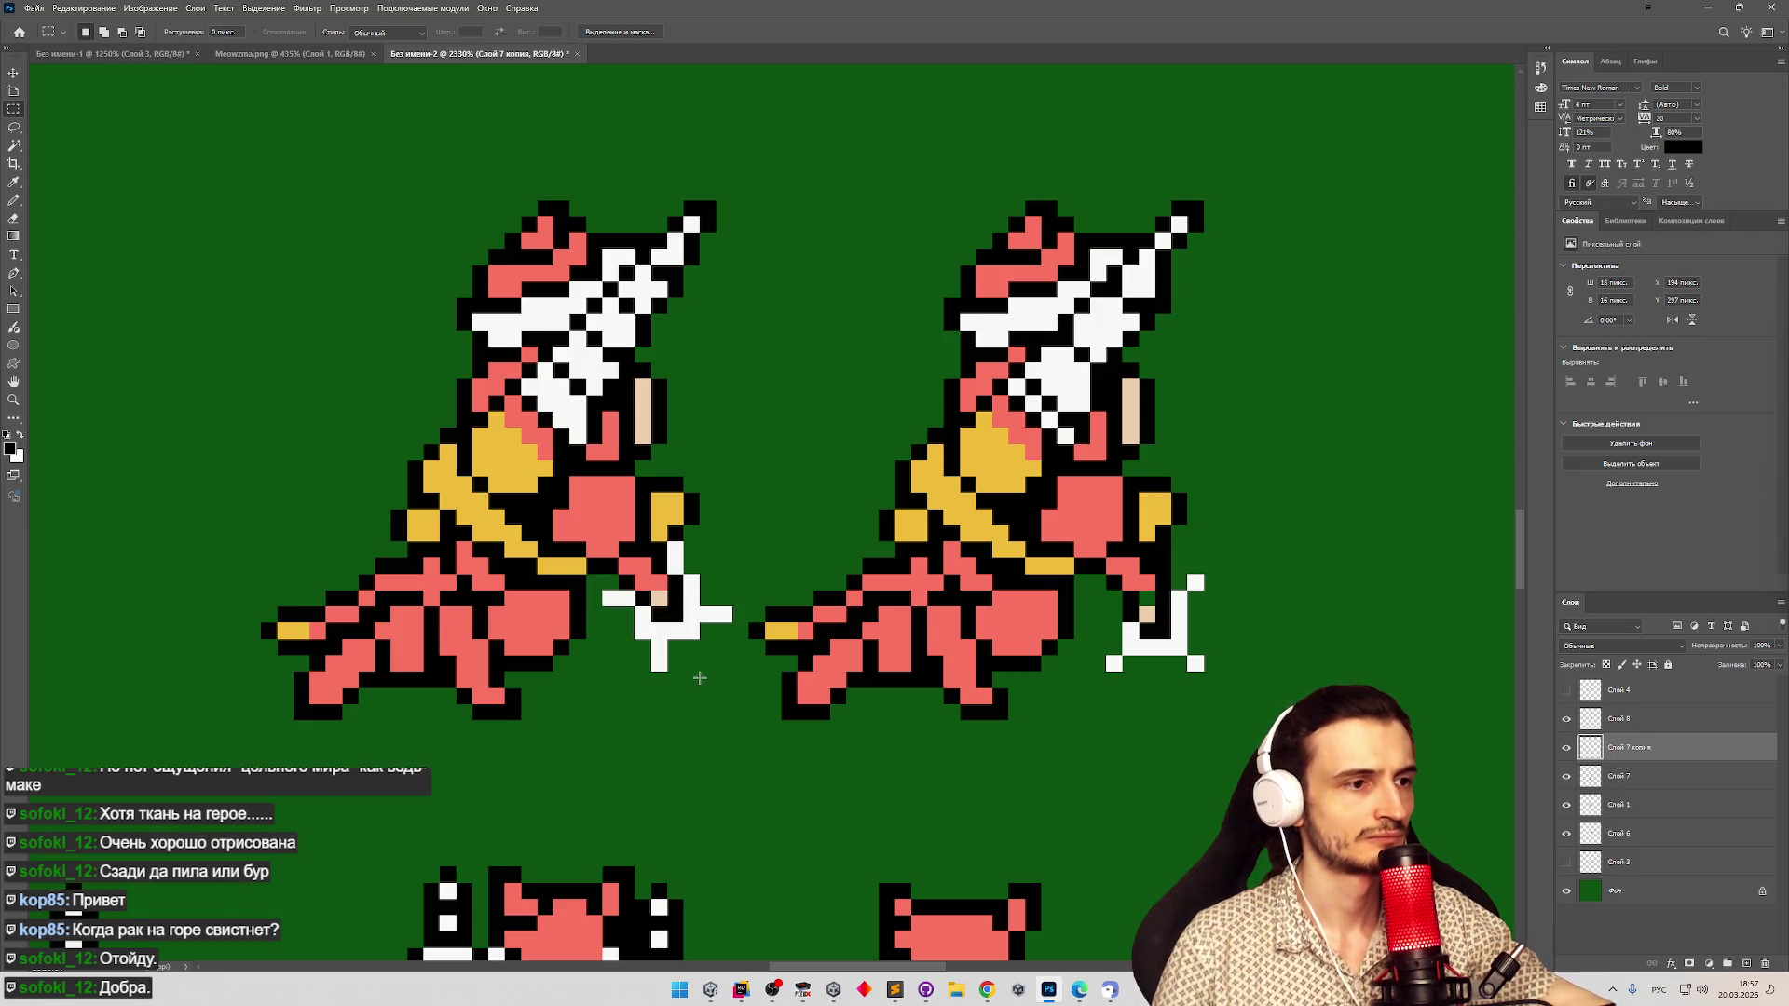
{"action": "scroll", "coordinate": [691, 670], "scroll_direction": "down", "scroll_amount": 5}
{"action": "left_click", "coordinate": [1568, 835]}
{"action": "left_click", "coordinate": [1566, 833], "text": "alt"}
{"action": "left_click", "coordinate": [1566, 833], "text": "alt"}
{"action": "left_click", "coordinate": [1618, 805]}
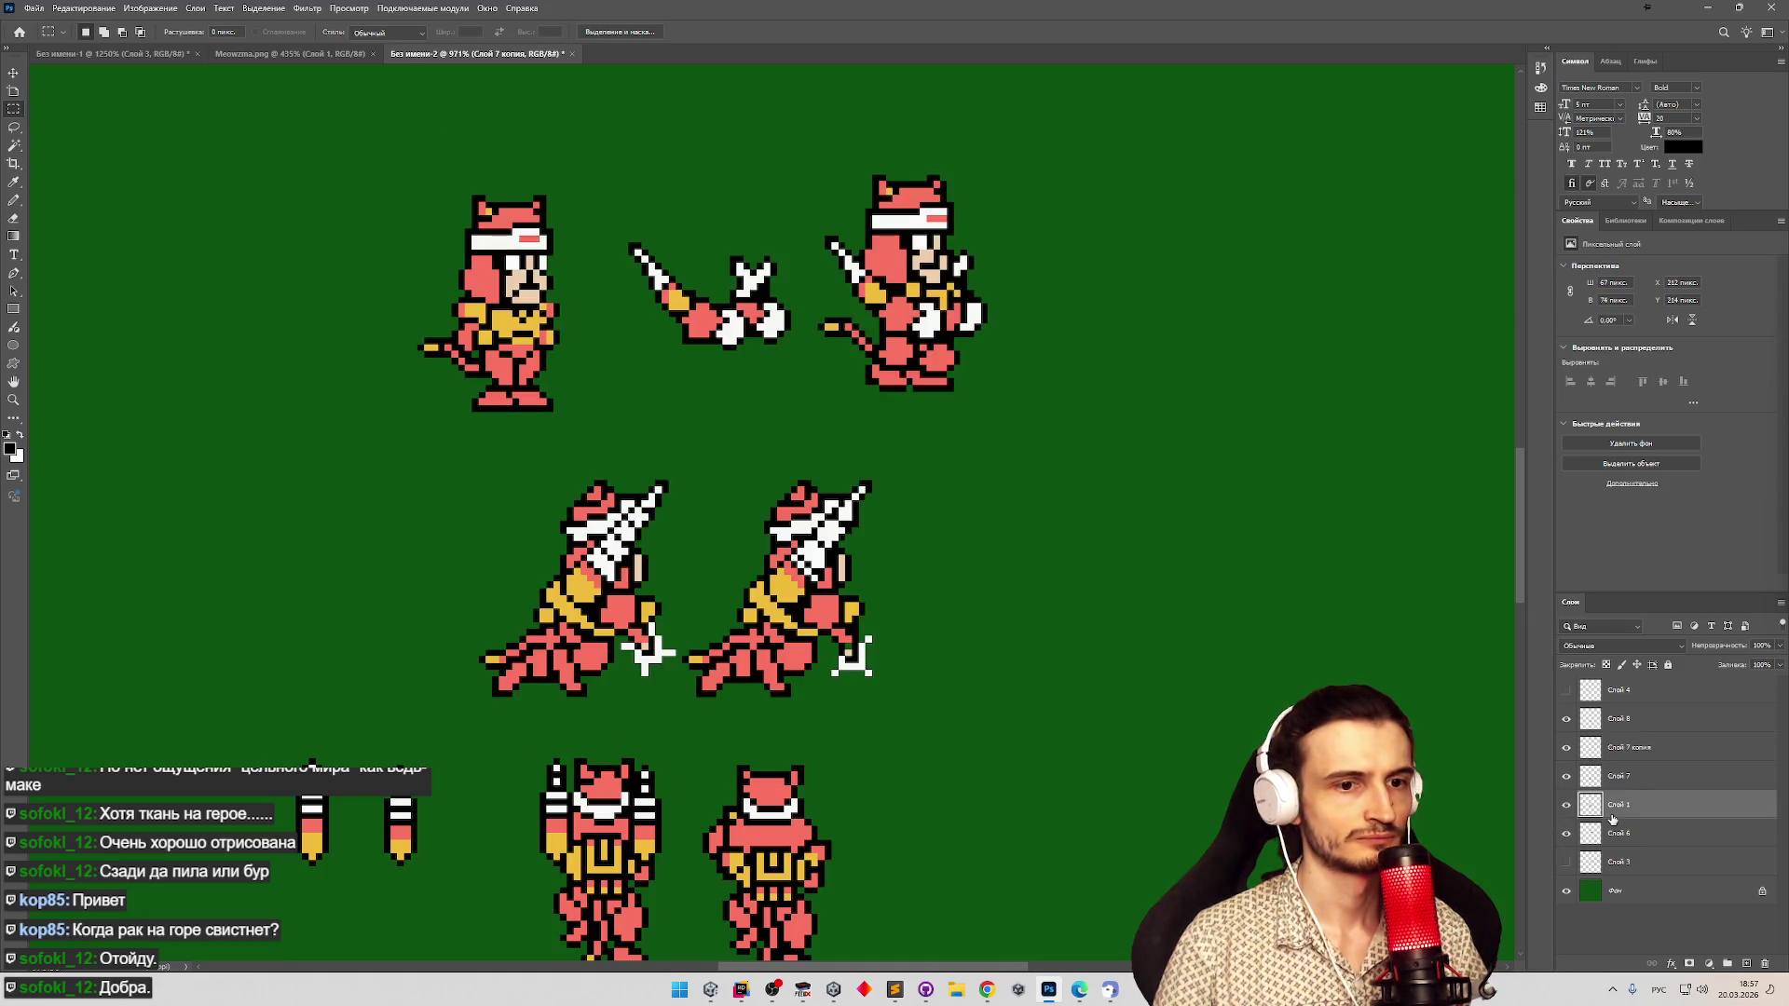
Copy the two crouching sword-cat sprites to a new layer and drag the copy to their right.
{"action": "left_click_drag", "start_coordinate": [453, 460], "coordinate": [967, 717]}
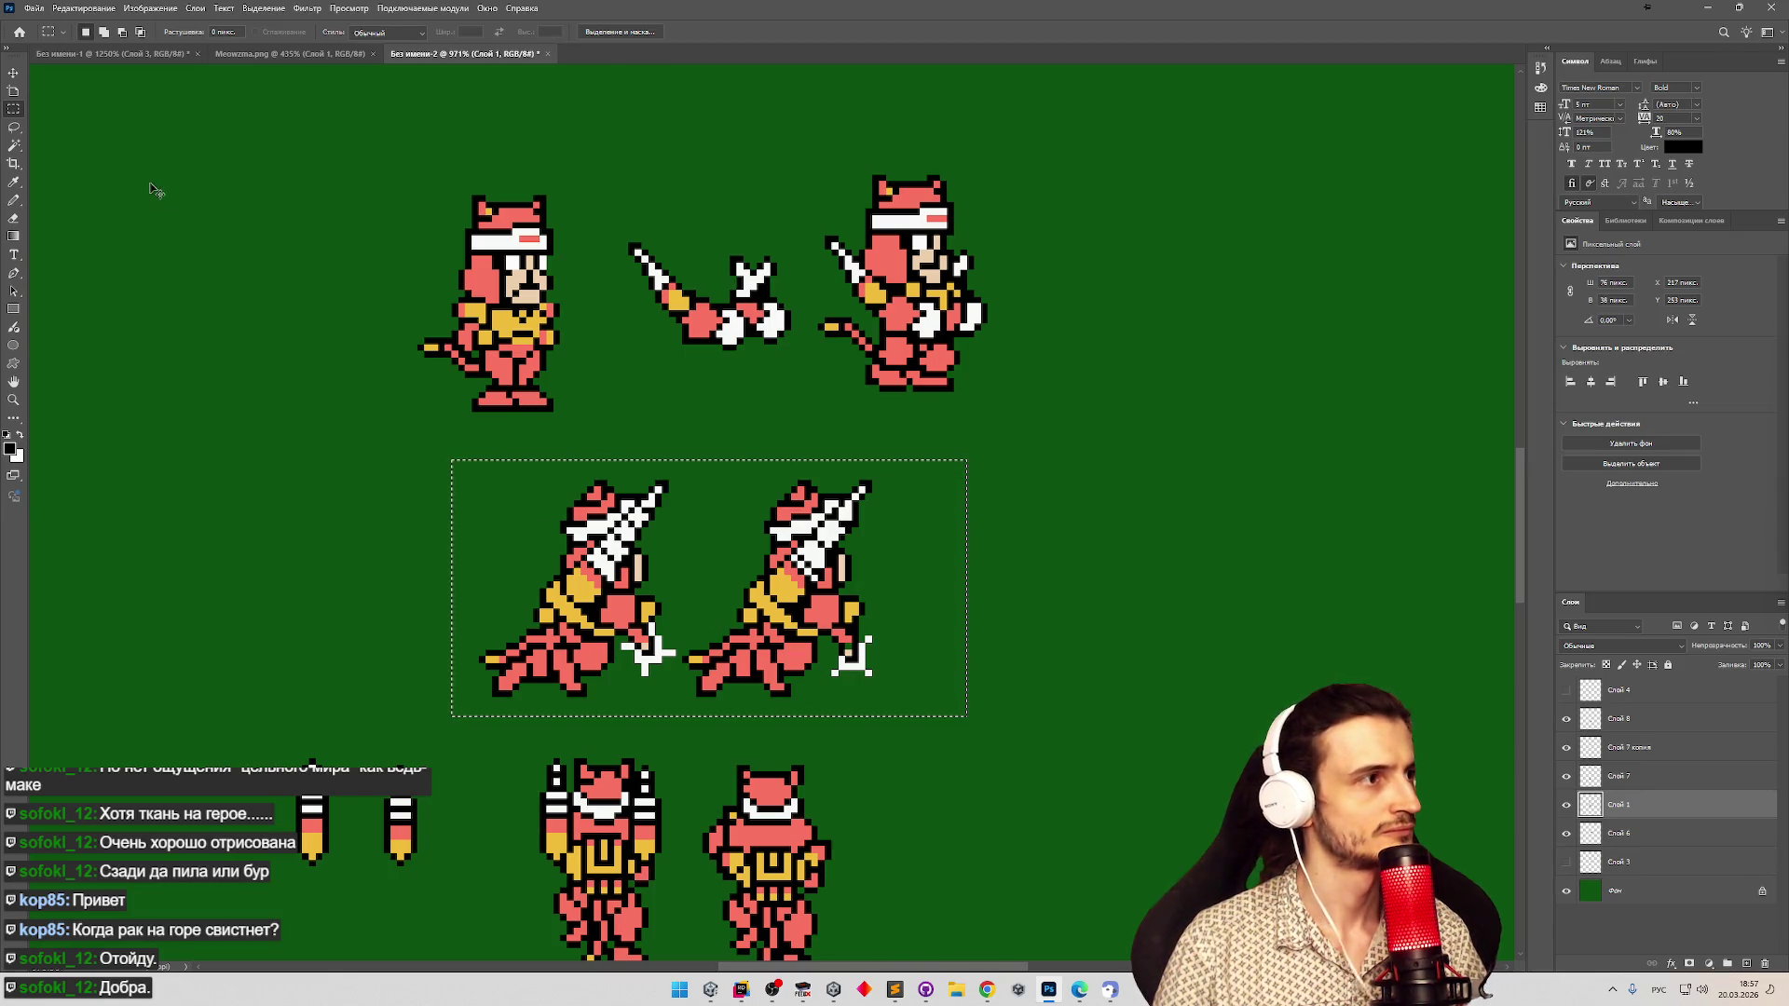
{"action": "key", "text": "ctrl+j"}
{"action": "key", "text": "v"}
{"action": "mouse_move", "coordinate": [788, 611]}
{"action": "left_mouse_down"}
{"action": "mouse_move", "coordinate": [1282, 615]}
{"action": "mouse_move", "coordinate": [1118, 708]}
{"action": "mouse_move", "coordinate": [1224, 804]}
{"action": "mouse_move", "coordinate": [406, 663]}
{"action": "mouse_move", "coordinate": [241, 616]}
{"action": "mouse_move", "coordinate": [593, 662]}
{"action": "left_mouse_up"}
{"action": "key", "text": "z"}
{"action": "mouse_move", "coordinate": [585, 485]}
{"action": "left_mouse_down"}
{"action": "mouse_move", "coordinate": [401, 466]}
{"action": "mouse_move", "coordinate": [623, 414]}
{"action": "left_mouse_up"}
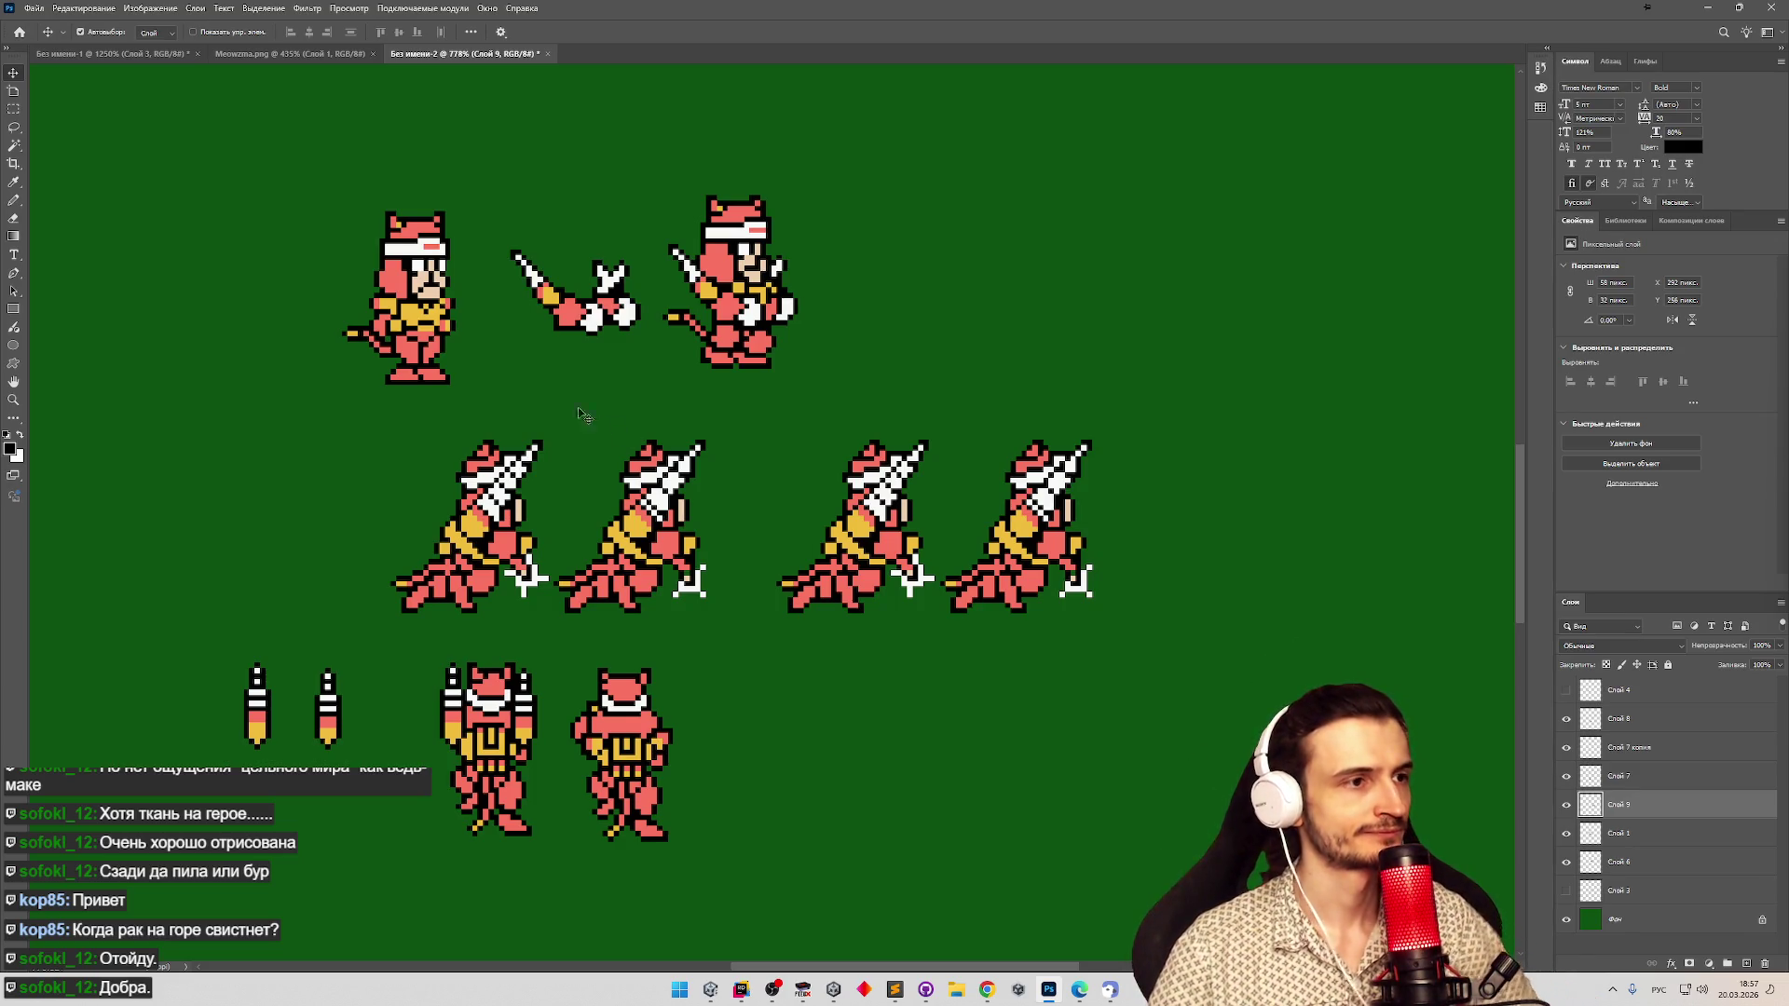
{"action": "left_click", "coordinate": [15, 109]}
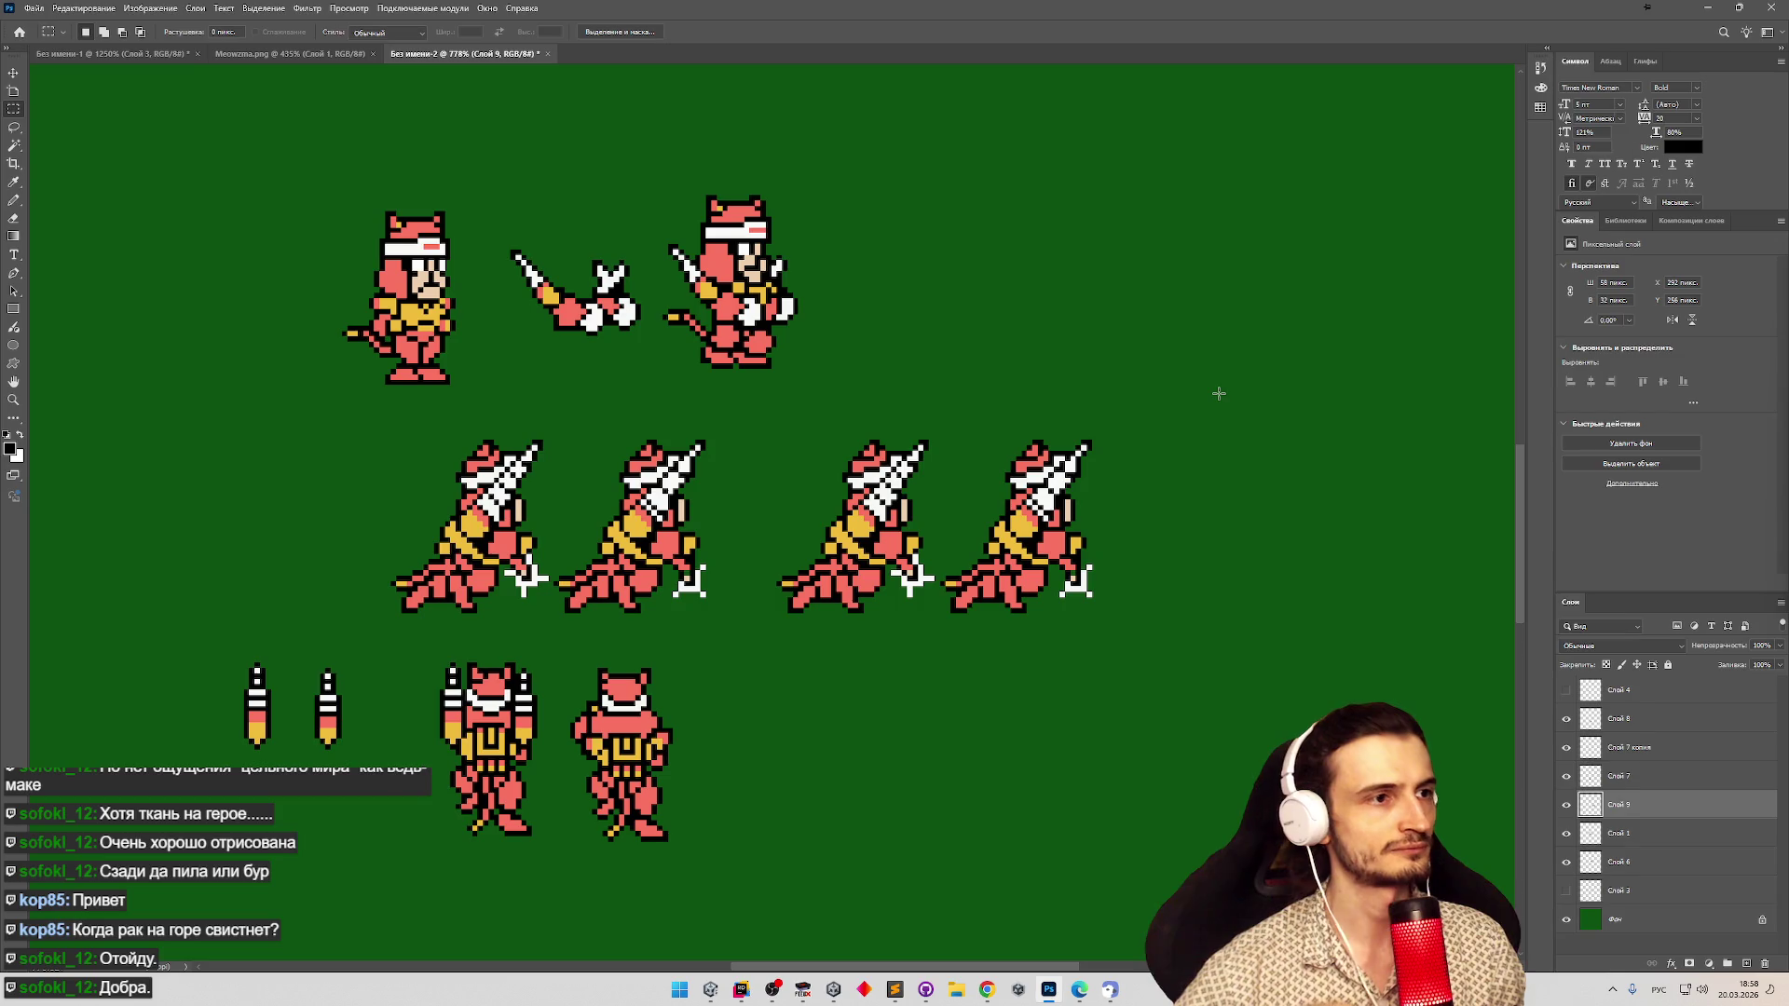
Delete the first copy's legs and lower body using rectangular selections.
{"action": "key", "text": "z"}
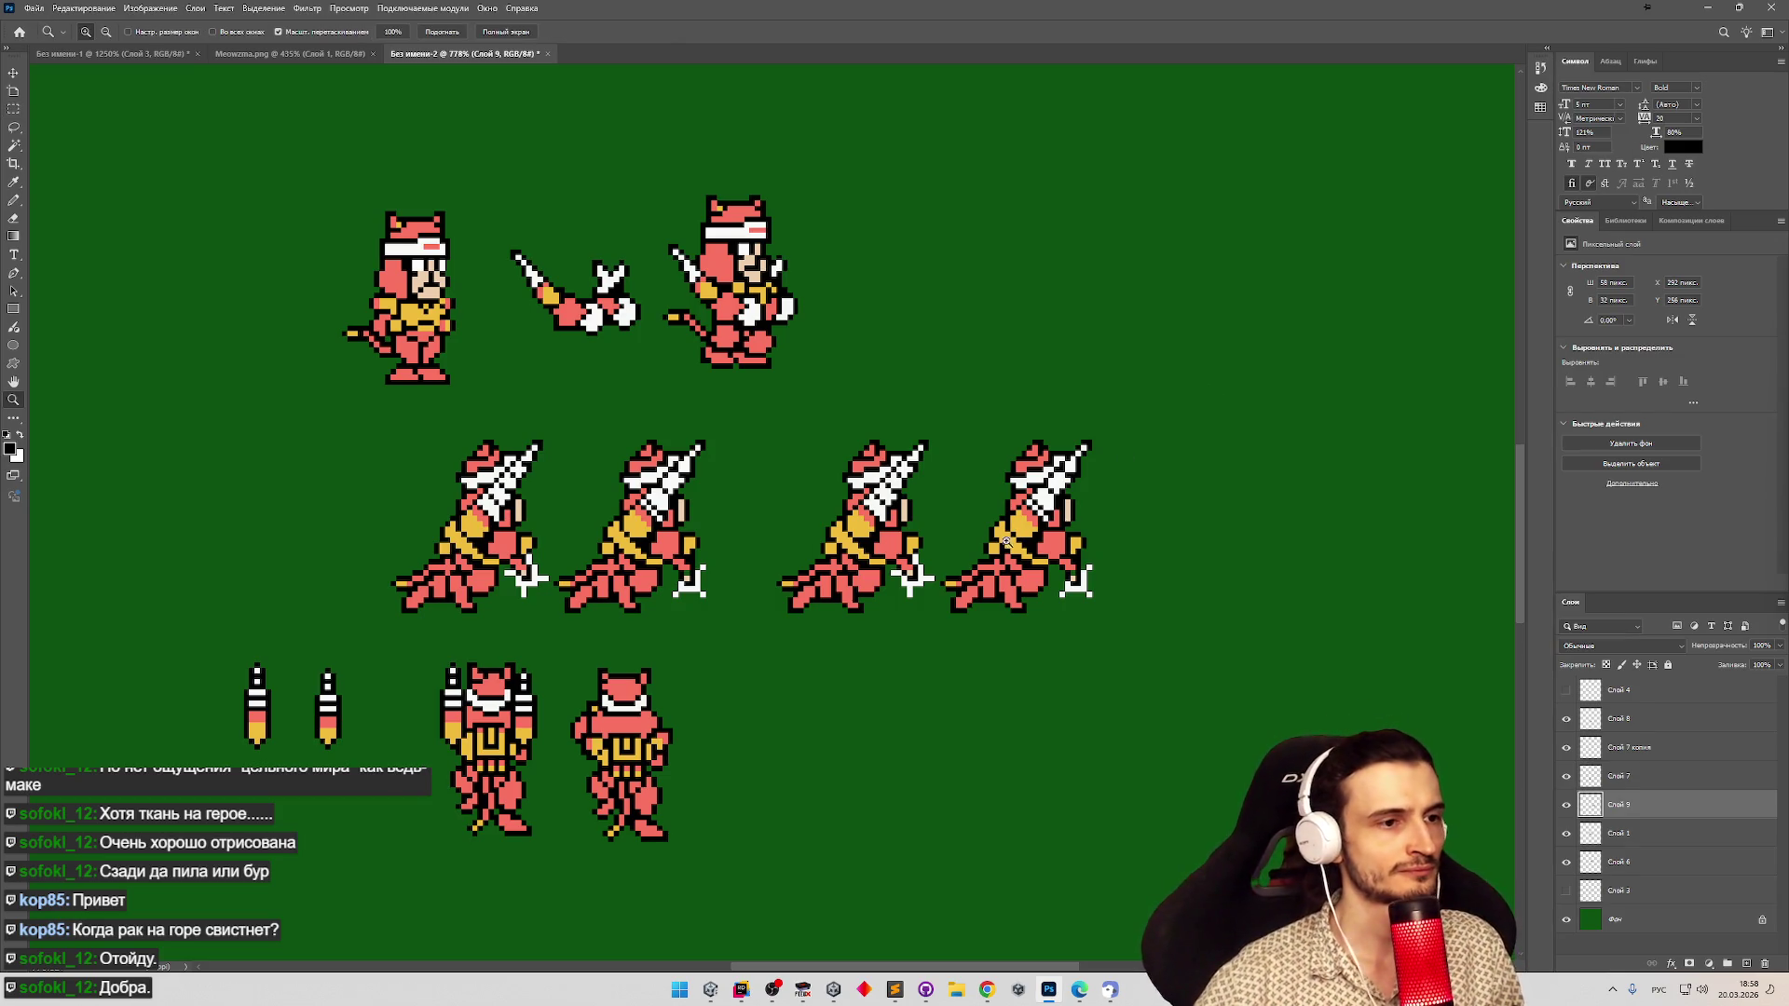
{"action": "scroll", "coordinate": [911, 578], "scroll_direction": "down", "scroll_amount": 3}
{"action": "scroll", "coordinate": [862, 602], "scroll_direction": "up", "scroll_amount": 4}
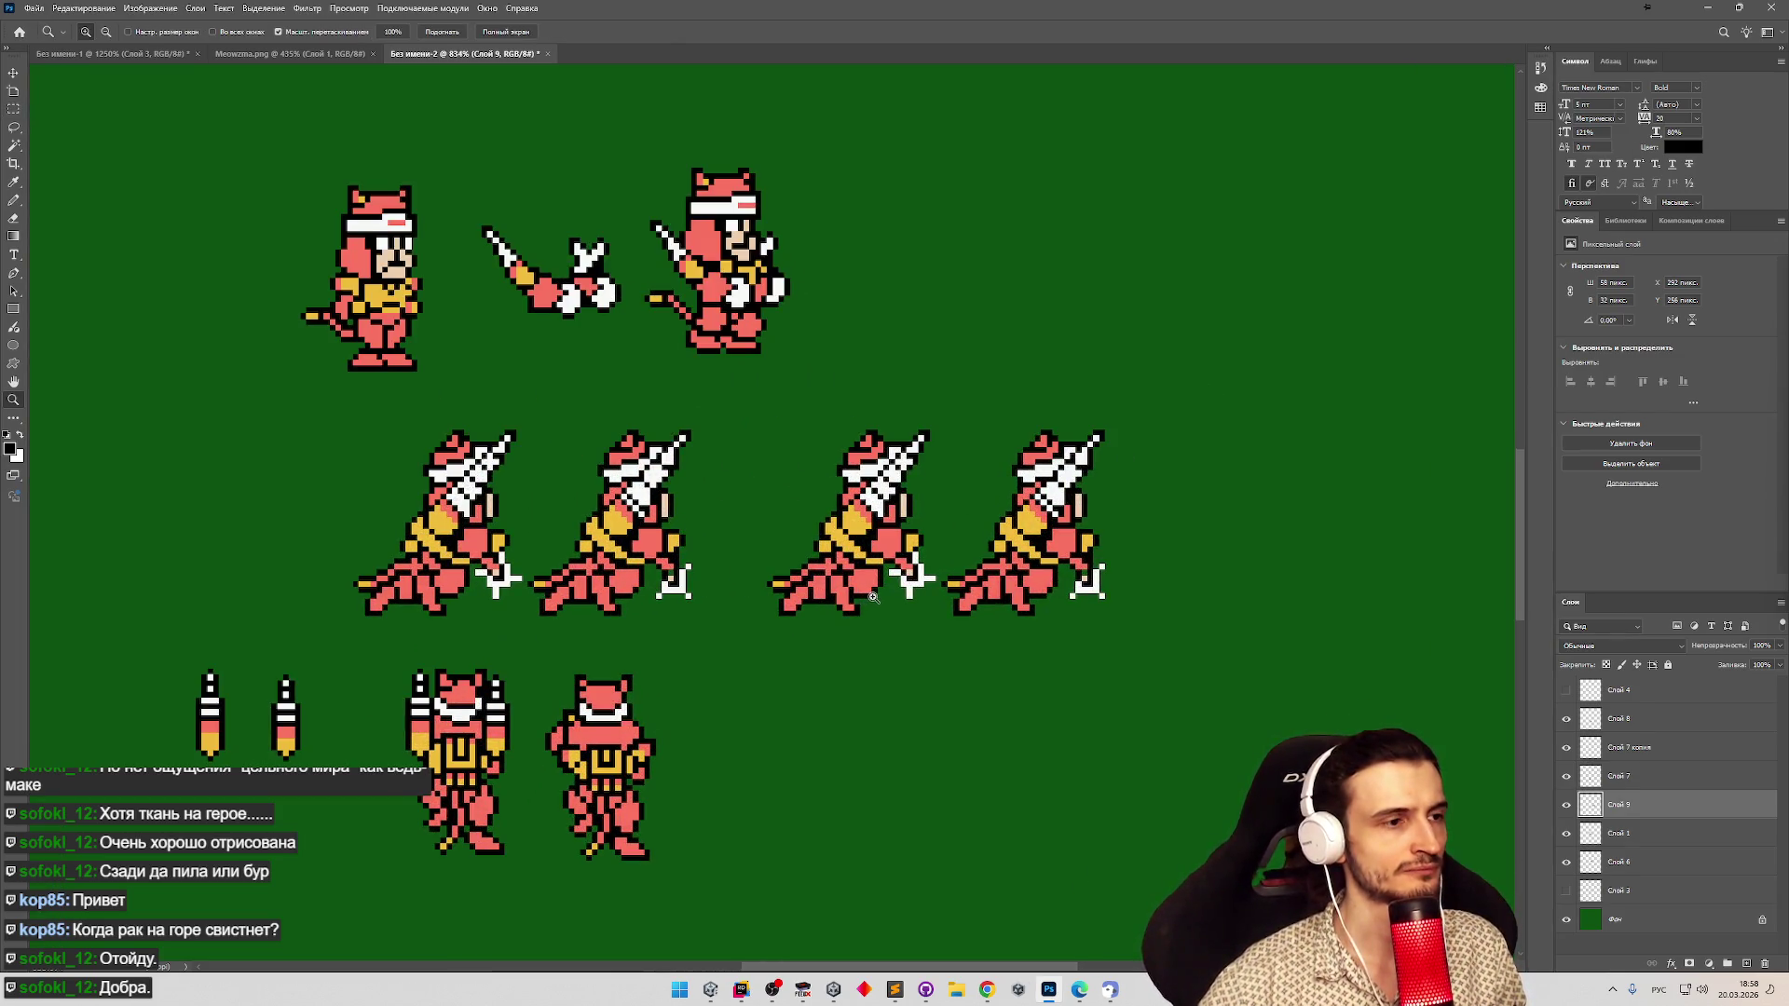
{"action": "scroll", "coordinate": [902, 604], "scroll_direction": "up", "scroll_amount": 5}
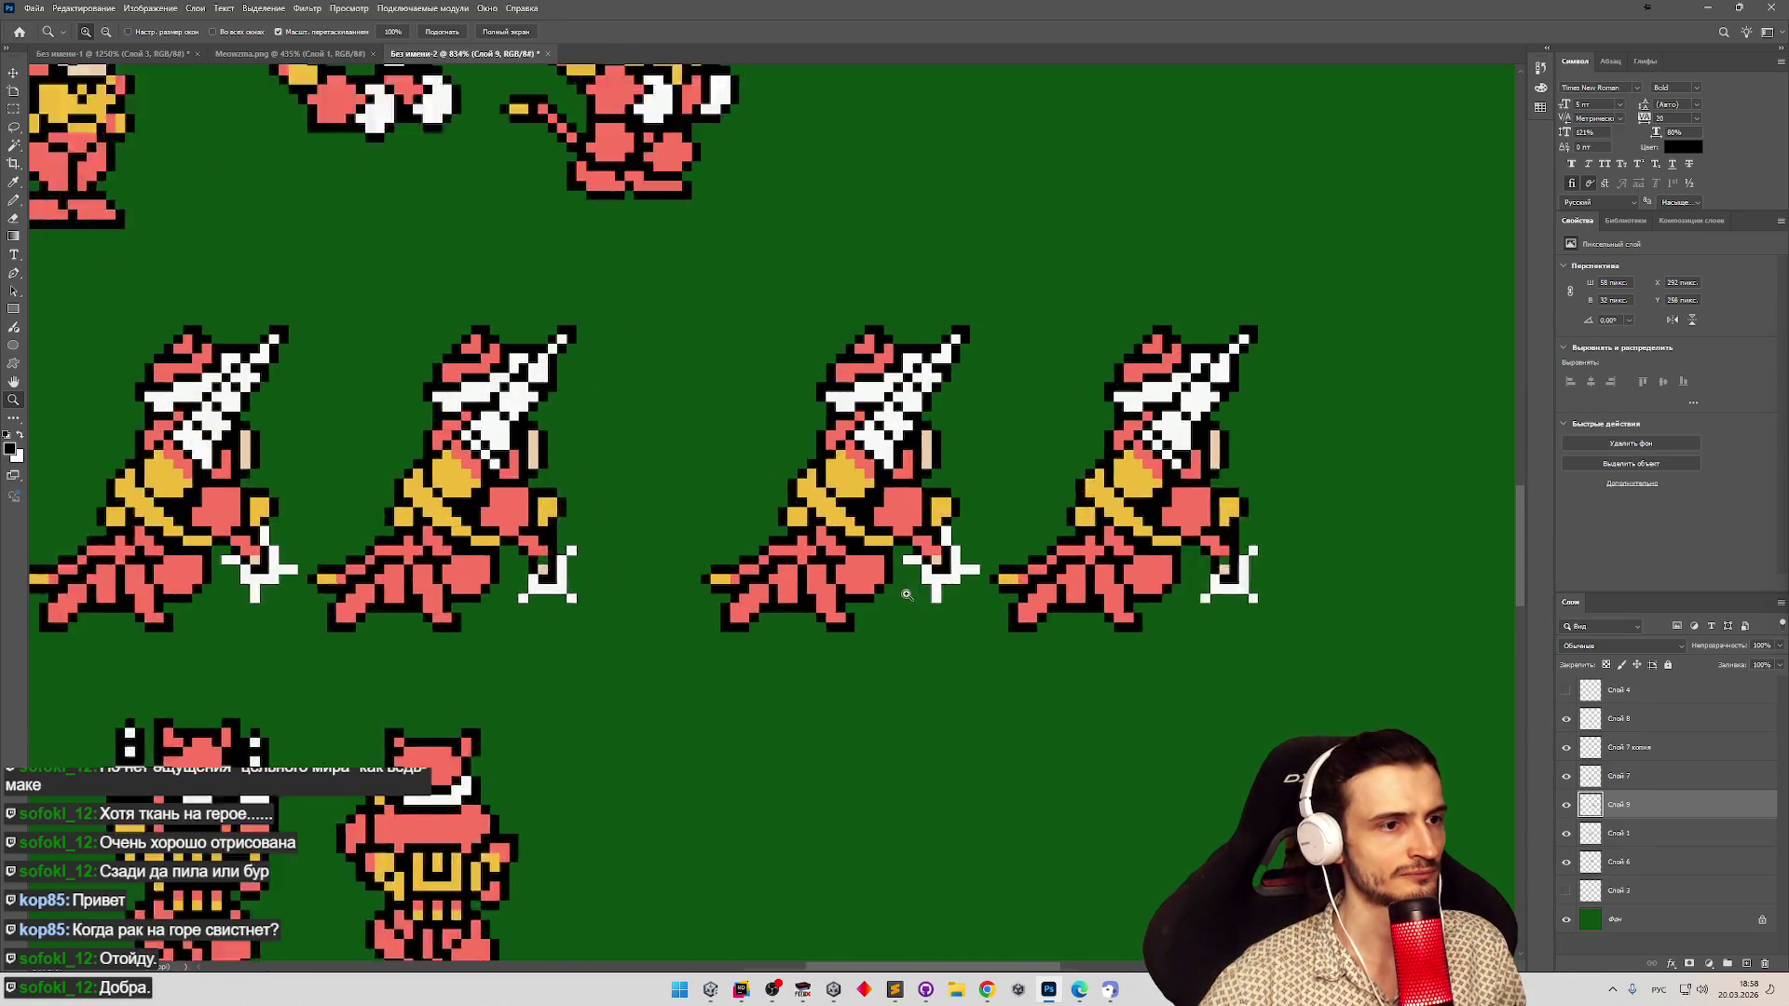
{"action": "key", "text": "m"}
{"action": "mouse_move", "coordinate": [703, 673]}
{"action": "left_mouse_down"}
{"action": "mouse_move", "coordinate": [828, 479]}
{"action": "mouse_move", "coordinate": [926, 571]}
{"action": "mouse_move", "coordinate": [945, 647]}
{"action": "left_mouse_up"}
{"action": "key", "text": "Delete"}
{"action": "key", "text": "ctrl+d"}
{"action": "key", "text": "Delete"}
{"action": "mouse_move", "coordinate": [865, 480]}
{"action": "left_mouse_down"}
{"action": "mouse_move", "coordinate": [945, 522]}
{"action": "mouse_move", "coordinate": [995, 627]}
{"action": "left_mouse_up"}
{"action": "key", "text": "ctrl+z"}
{"action": "key", "text": "ctrl+z"}
{"action": "key", "text": "ctrl+z"}
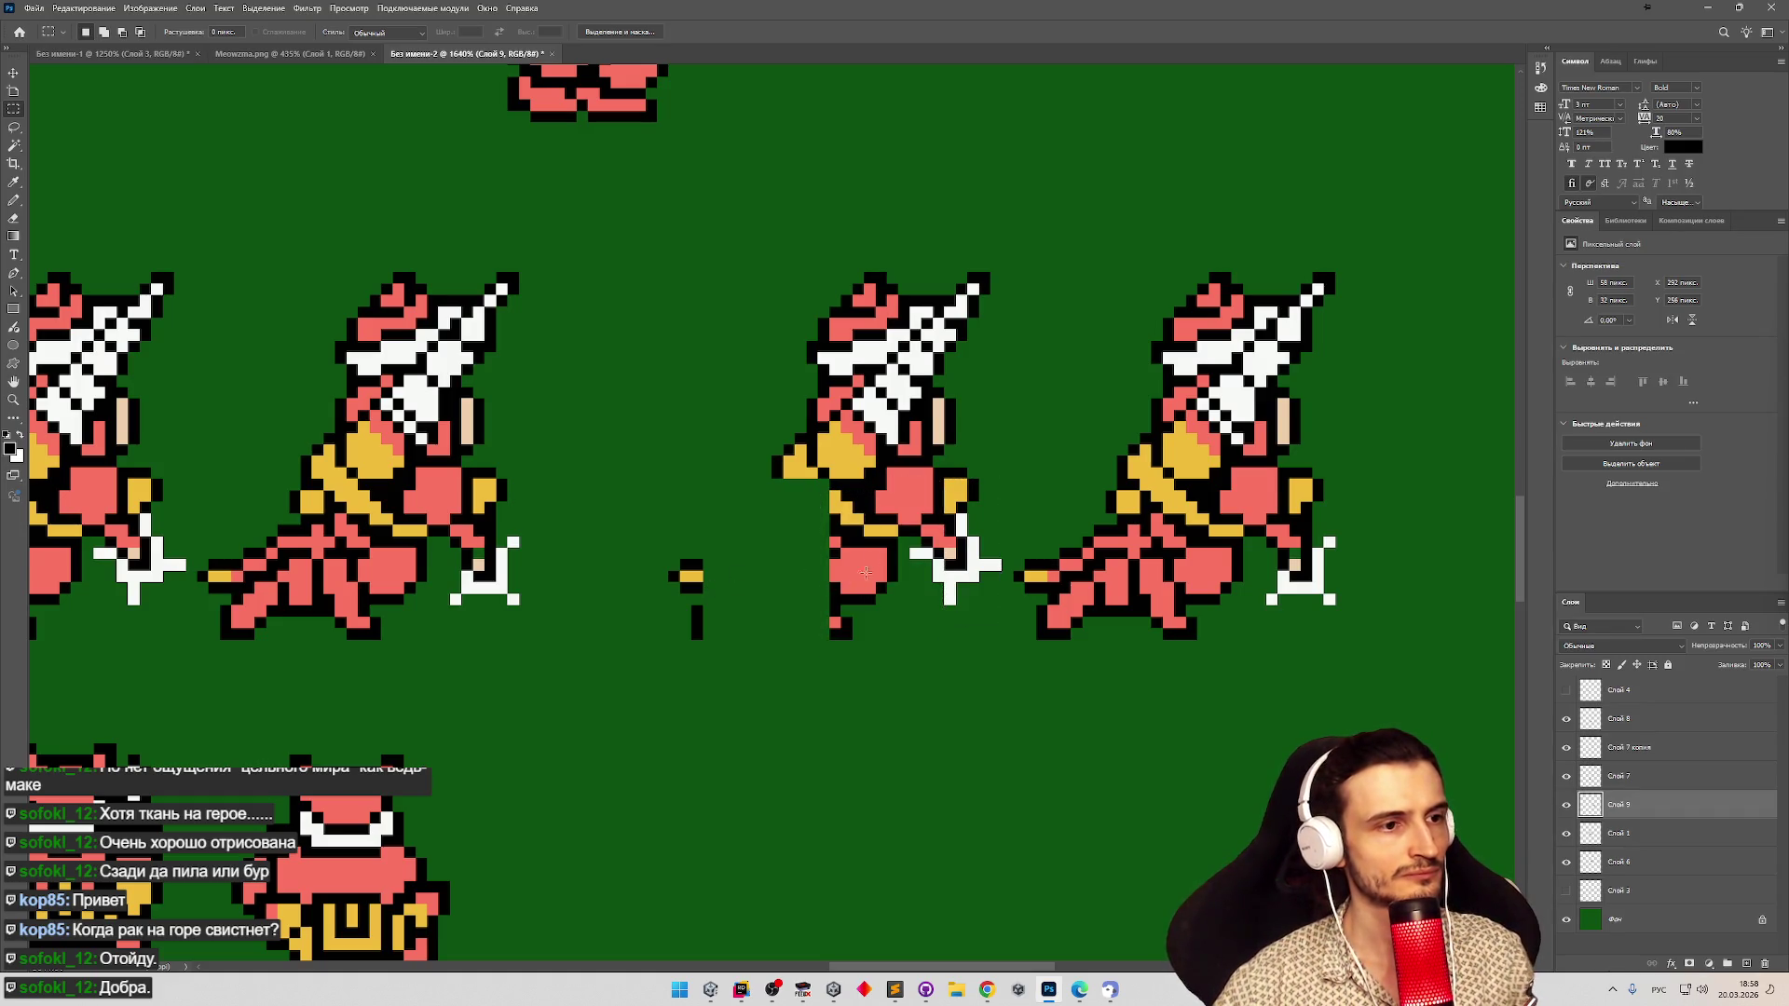
{"action": "mouse_move", "coordinate": [818, 491]}
{"action": "left_mouse_down"}
{"action": "mouse_move", "coordinate": [923, 596]}
{"action": "mouse_move", "coordinate": [909, 650]}
{"action": "left_mouse_up"}
{"action": "key", "text": "Delete"}
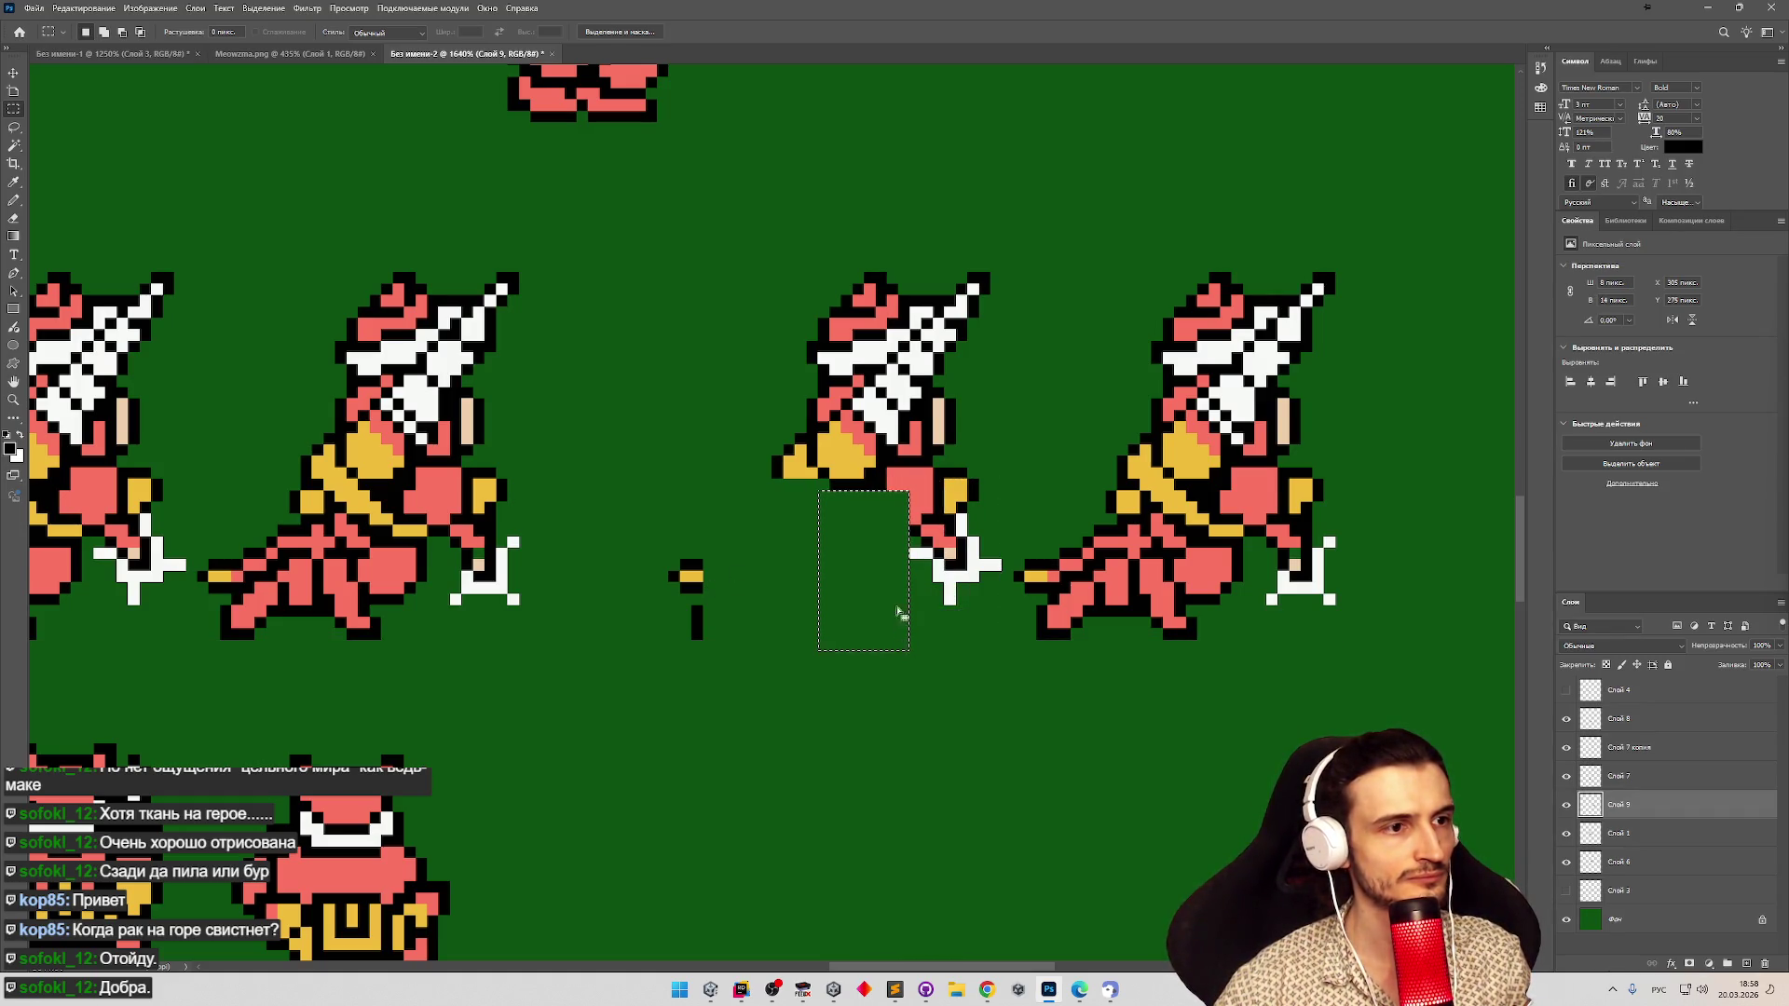
{"action": "left_click", "coordinate": [792, 504]}
Delete the yellow foot tip and the pixels along the sprite's left edge.
{"action": "left_click_drag", "start_coordinate": [739, 339], "coordinate": [818, 499]}
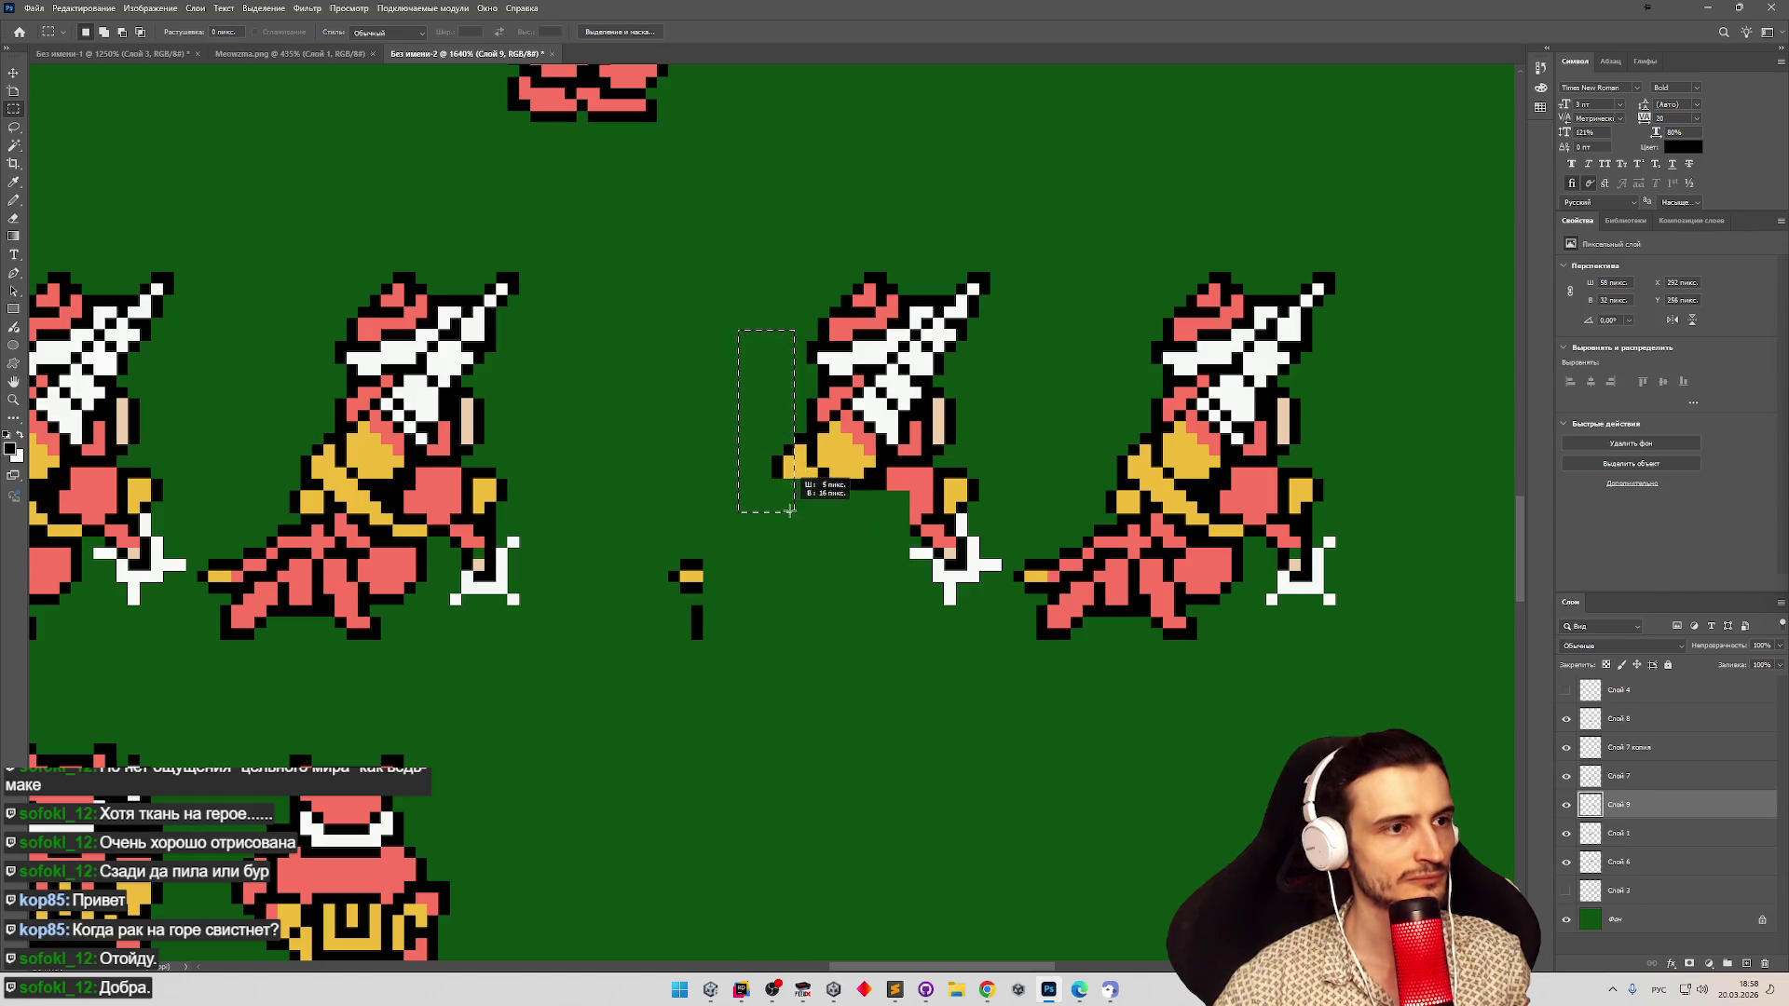
{"action": "key", "text": "Delete"}
{"action": "mouse_move", "coordinate": [772, 249]}
{"action": "left_mouse_down"}
{"action": "mouse_move", "coordinate": [818, 352]}
{"action": "mouse_move", "coordinate": [817, 420]}
{"action": "left_mouse_up"}
{"action": "key", "text": "Delete"}
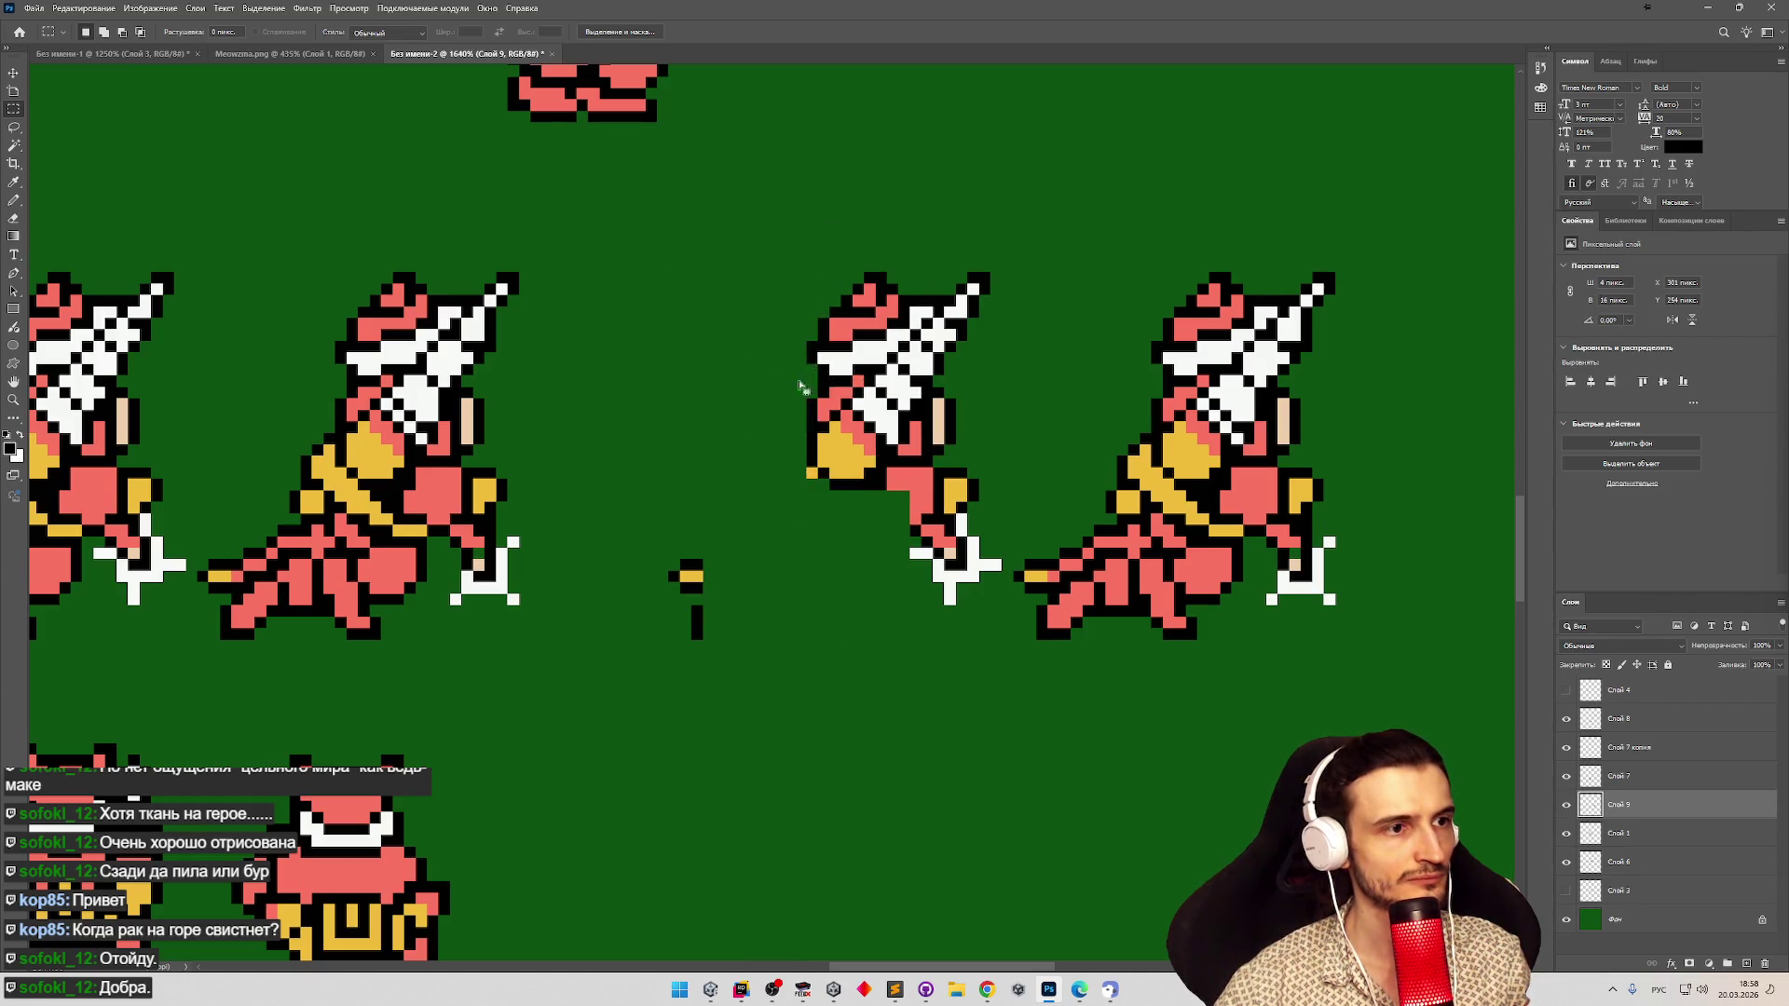
{"action": "left_click_drag", "start_coordinate": [773, 193], "coordinate": [828, 420]}
{"action": "key", "text": "Delete"}
Delete the pixels at the top of the sprite's head.
{"action": "left_click_drag", "start_coordinate": [783, 237], "coordinate": [931, 317]}
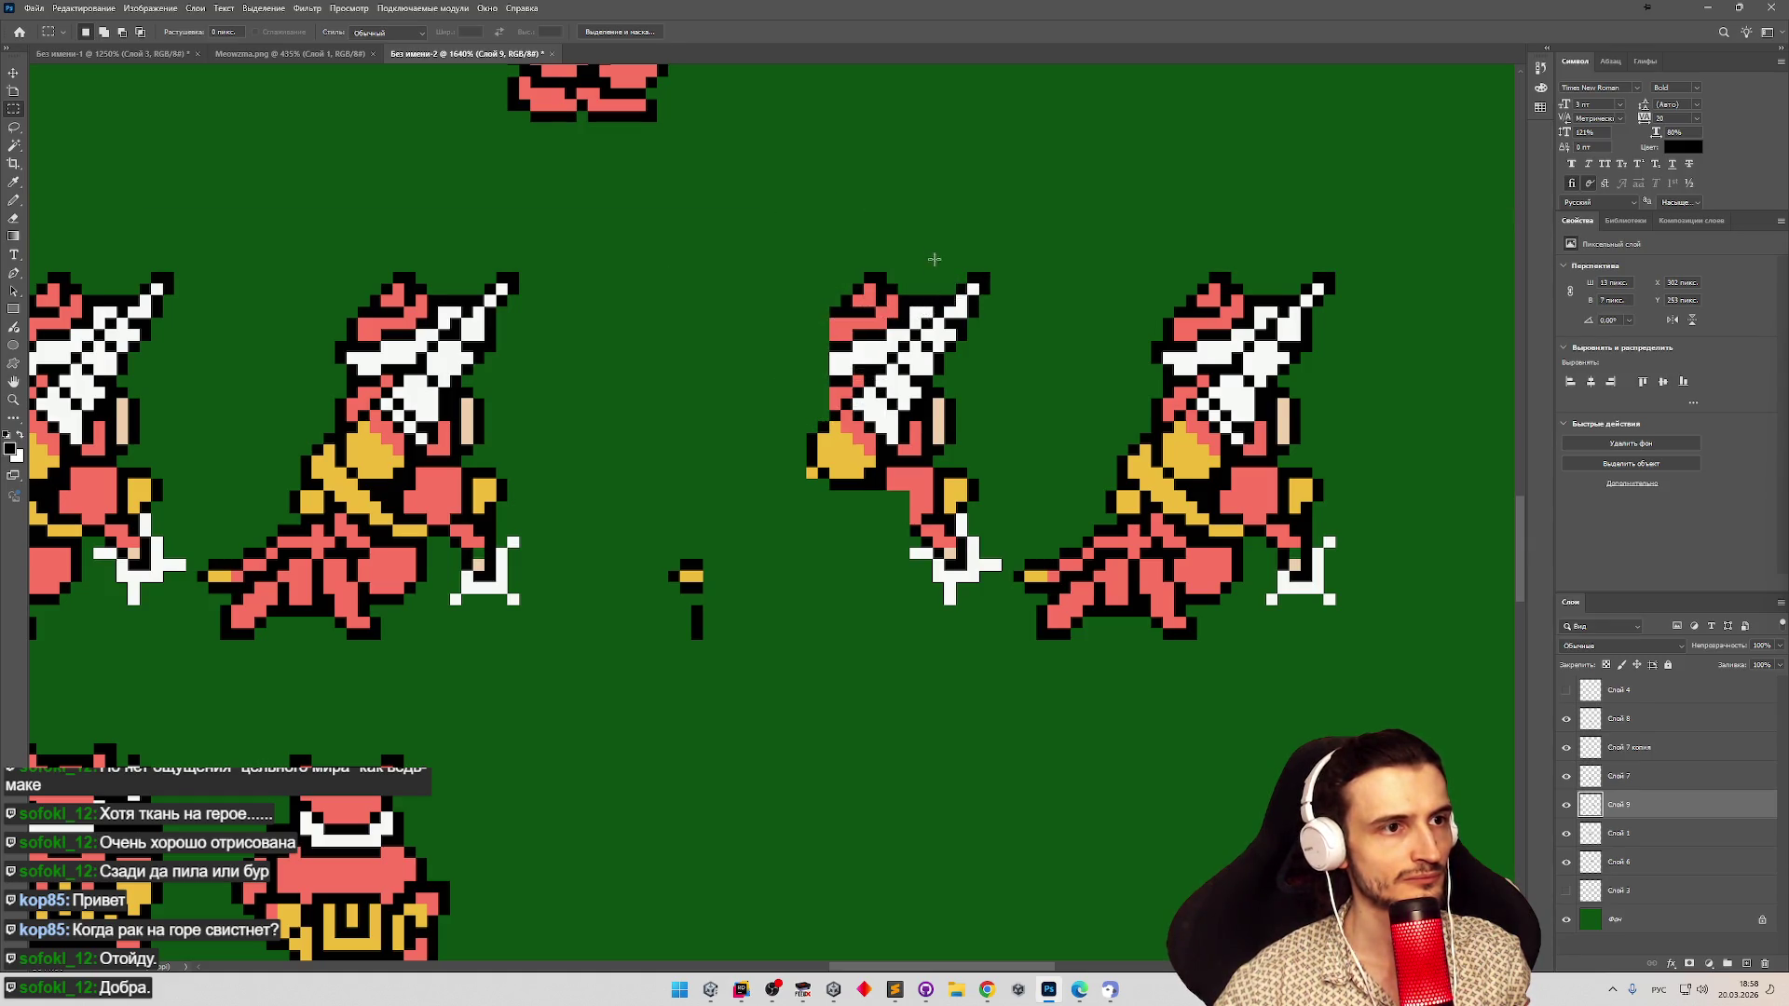
{"action": "key", "text": "Delete"}
{"action": "mouse_move", "coordinate": [784, 297]}
{"action": "left_mouse_down"}
{"action": "mouse_move", "coordinate": [888, 329]}
{"action": "mouse_move", "coordinate": [811, 324]}
{"action": "mouse_move", "coordinate": [843, 340]}
{"action": "mouse_move", "coordinate": [859, 383]}
{"action": "mouse_move", "coordinate": [836, 404]}
{"action": "left_mouse_up"}
{"action": "key", "text": "Delete"}
{"action": "key", "text": "Delete"}
{"action": "key", "text": "Delete"}
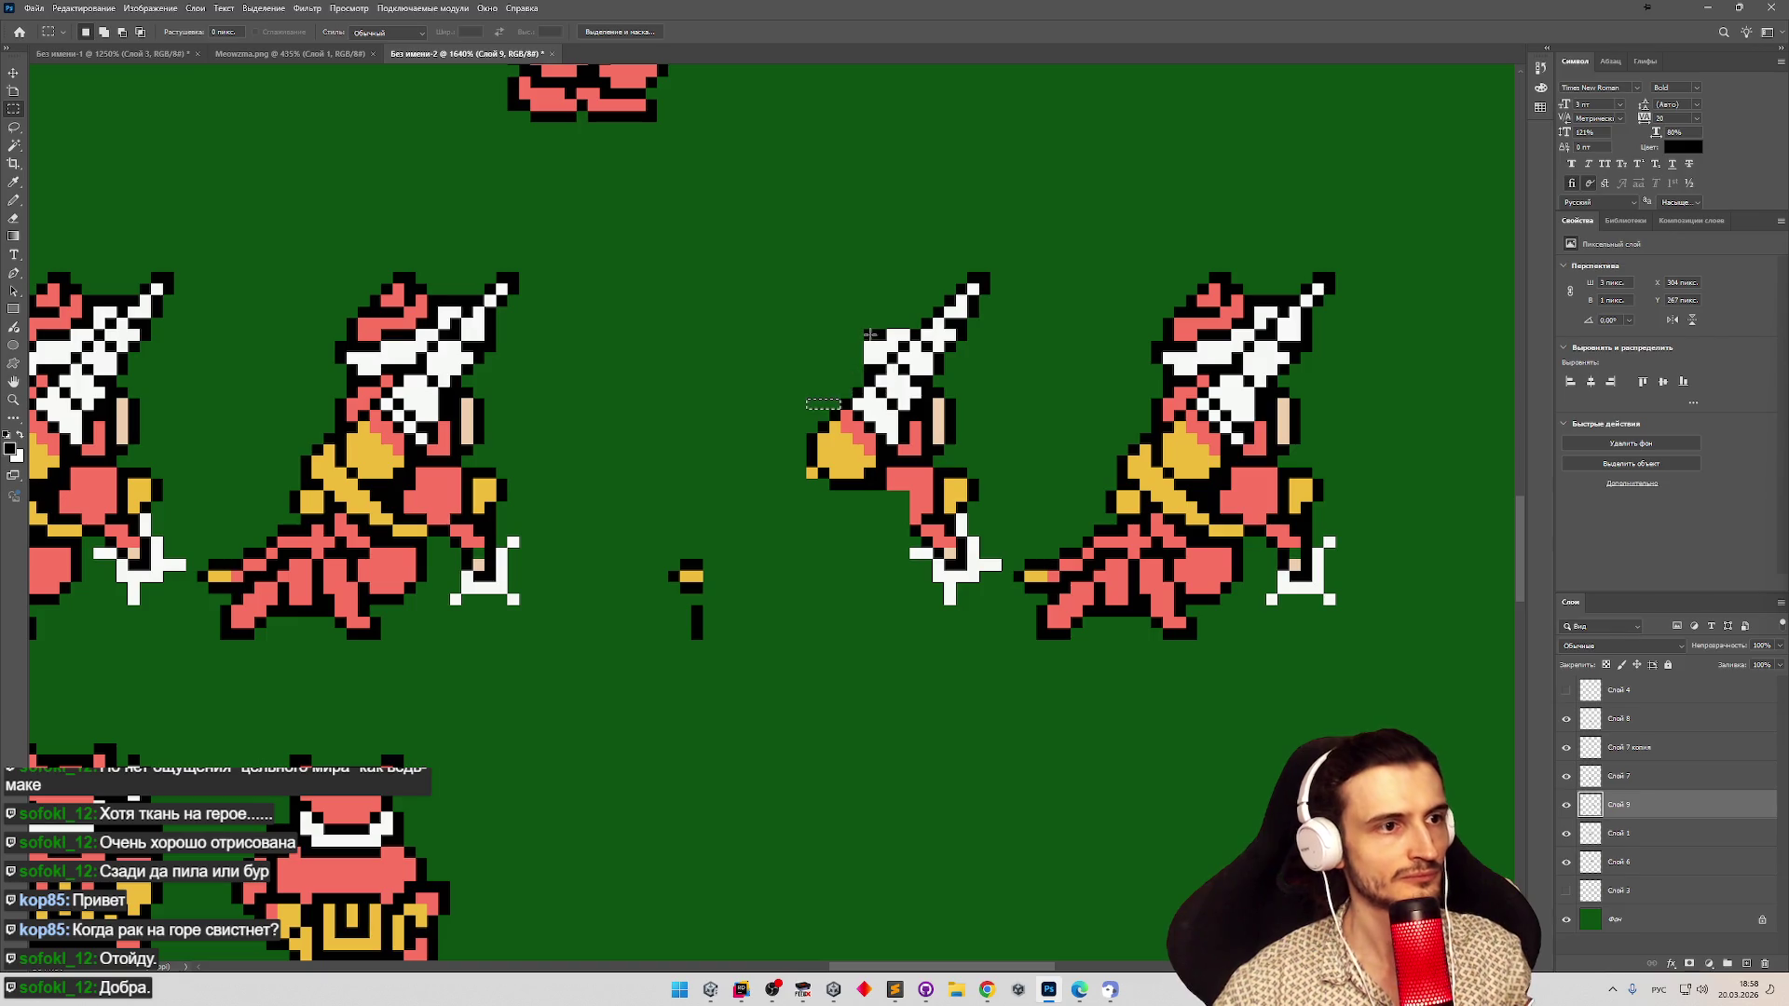
Erase the leftover white pixels on the first copy's head.
{"action": "key", "text": "ctrl+d"}
{"action": "key", "text": "e"}
{"action": "left_click", "coordinate": [871, 337]}
{"action": "left_click", "coordinate": [871, 363]}
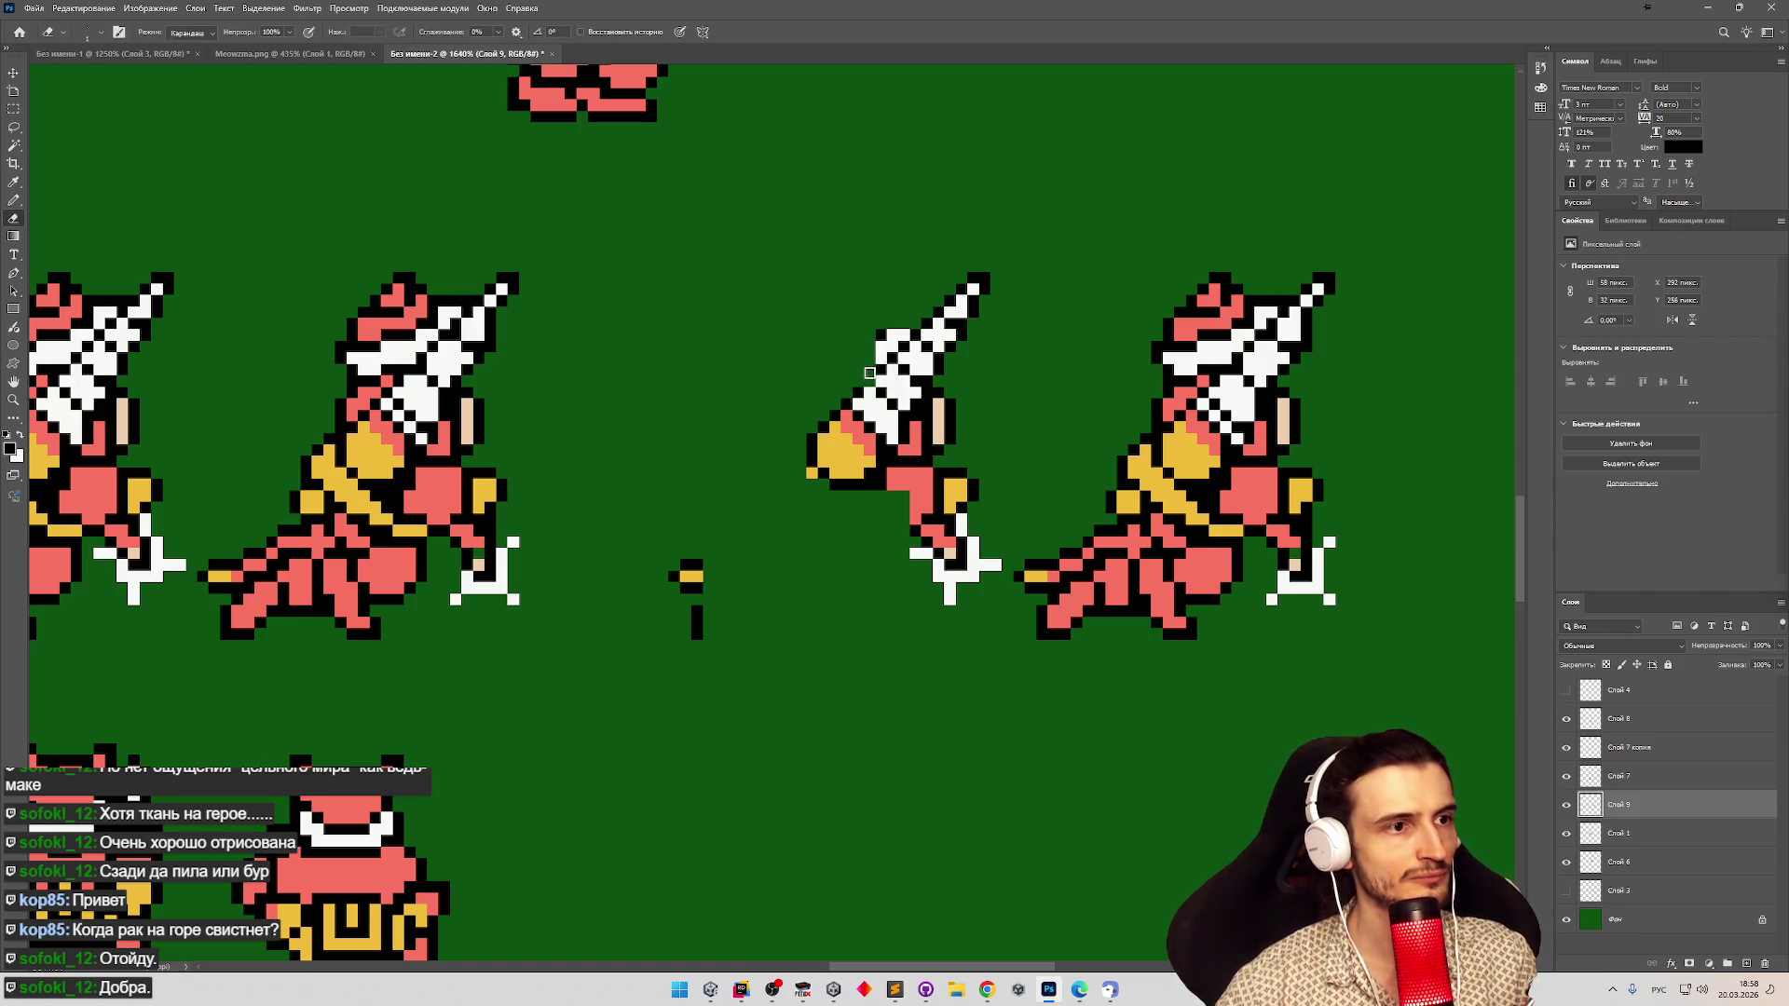
{"action": "left_click", "coordinate": [871, 363]}
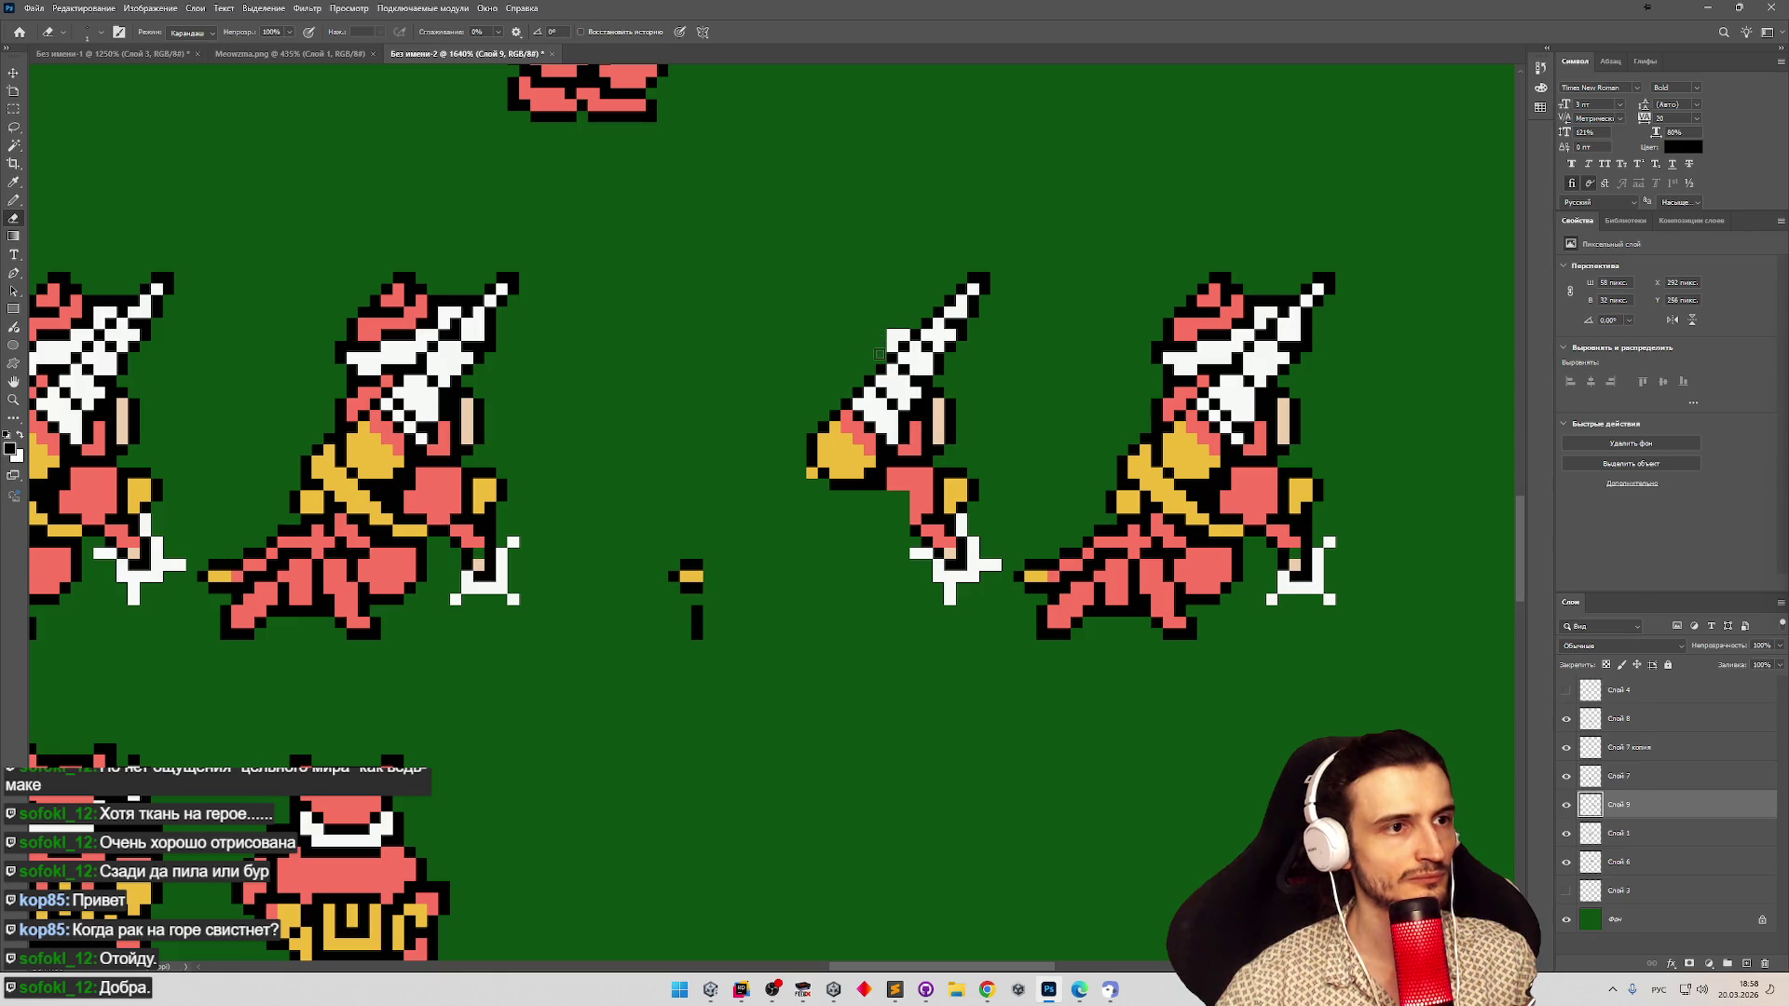
Erase the middle sprite's arm so its sword separates from the hand piece.
{"action": "key", "text": "z"}
{"action": "left_click", "coordinate": [772, 523], "text": "alt"}
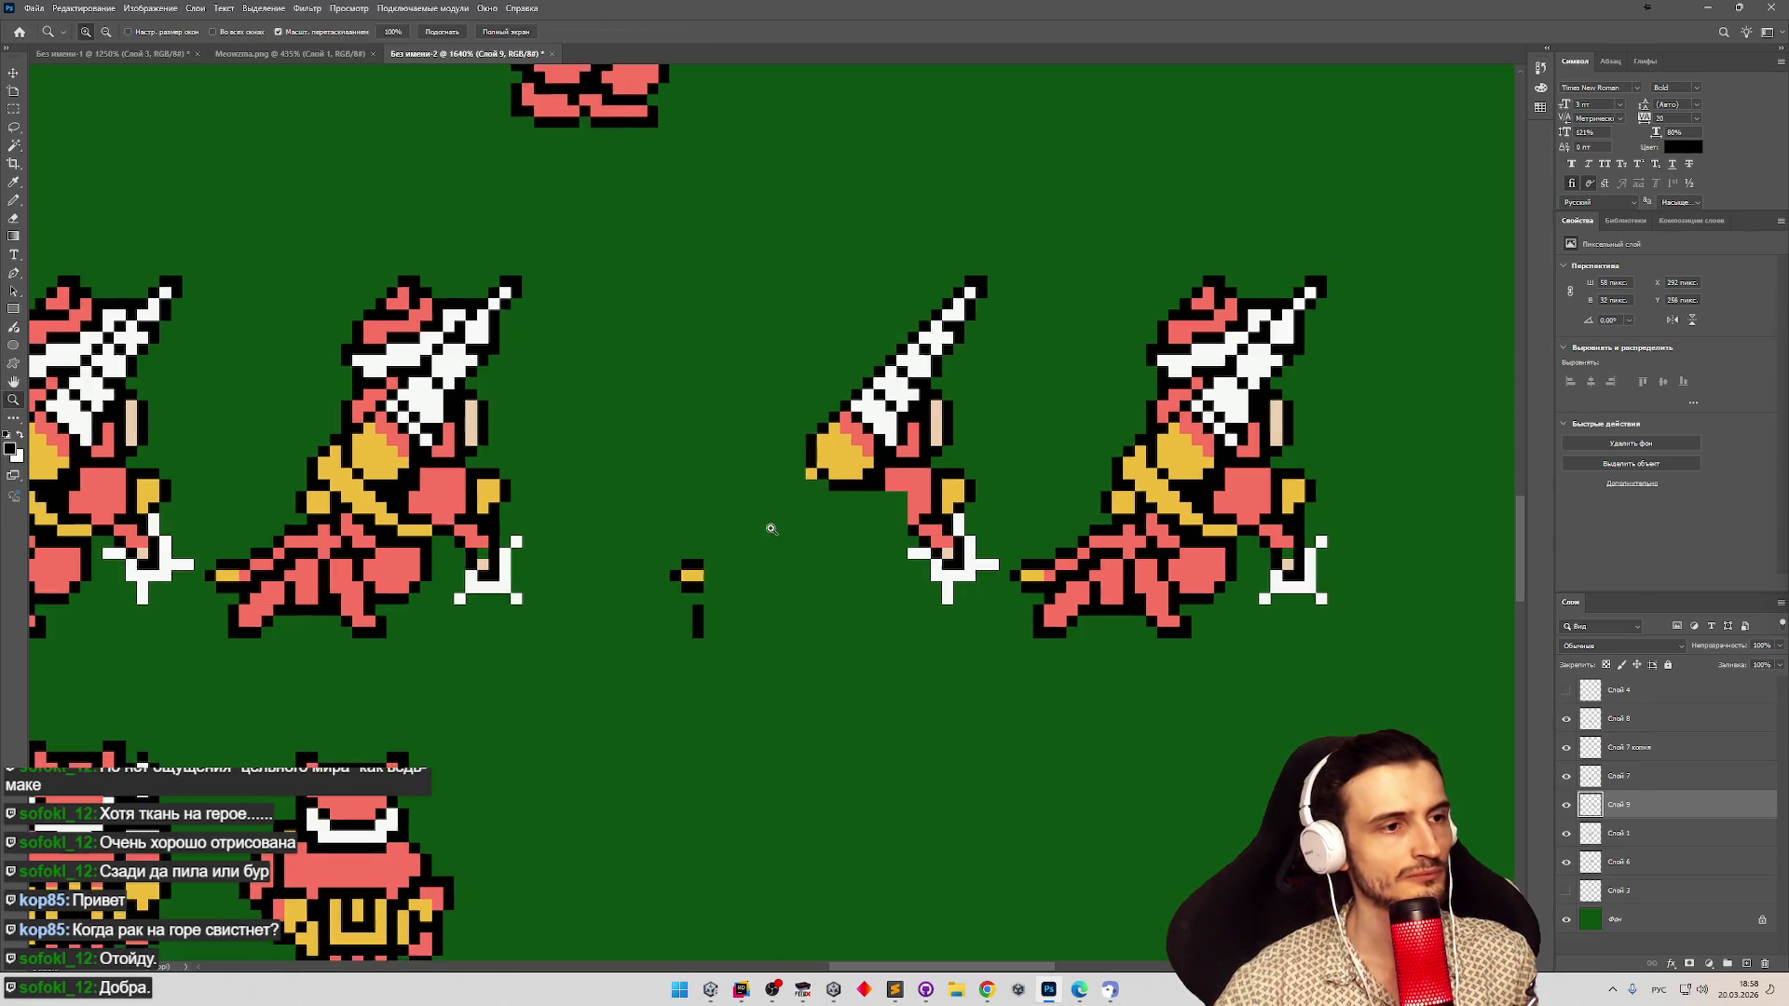
{"action": "left_click", "coordinate": [819, 479]}
{"action": "left_click", "coordinate": [767, 539], "text": "alt"}
{"action": "mouse_move", "coordinate": [767, 539]}
{"action": "left_mouse_down"}
{"action": "mouse_move", "coordinate": [874, 428]}
{"action": "mouse_move", "coordinate": [820, 458]}
{"action": "mouse_move", "coordinate": [838, 491]}
{"action": "left_mouse_up"}
{"action": "key", "text": "e"}
{"action": "key", "text": "ctrl+z"}
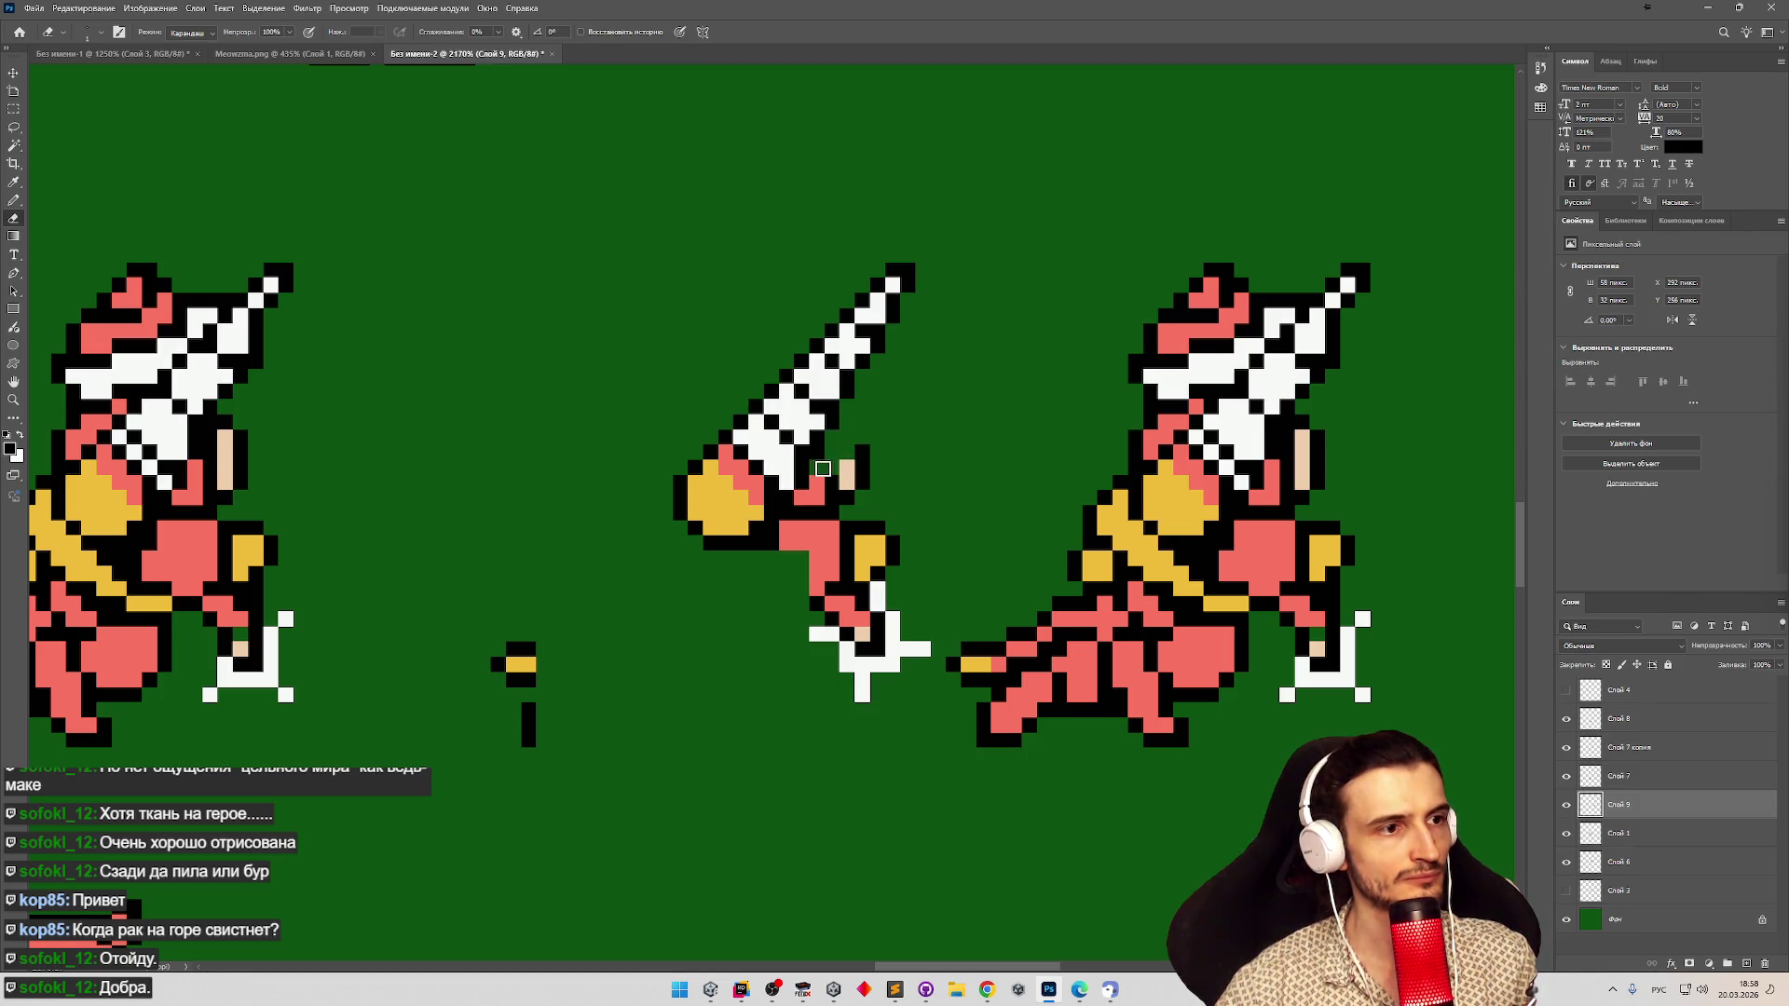
{"action": "mouse_move", "coordinate": [817, 497]}
{"action": "left_mouse_down"}
{"action": "mouse_move", "coordinate": [836, 518]}
{"action": "mouse_move", "coordinate": [858, 431]}
{"action": "left_mouse_up"}
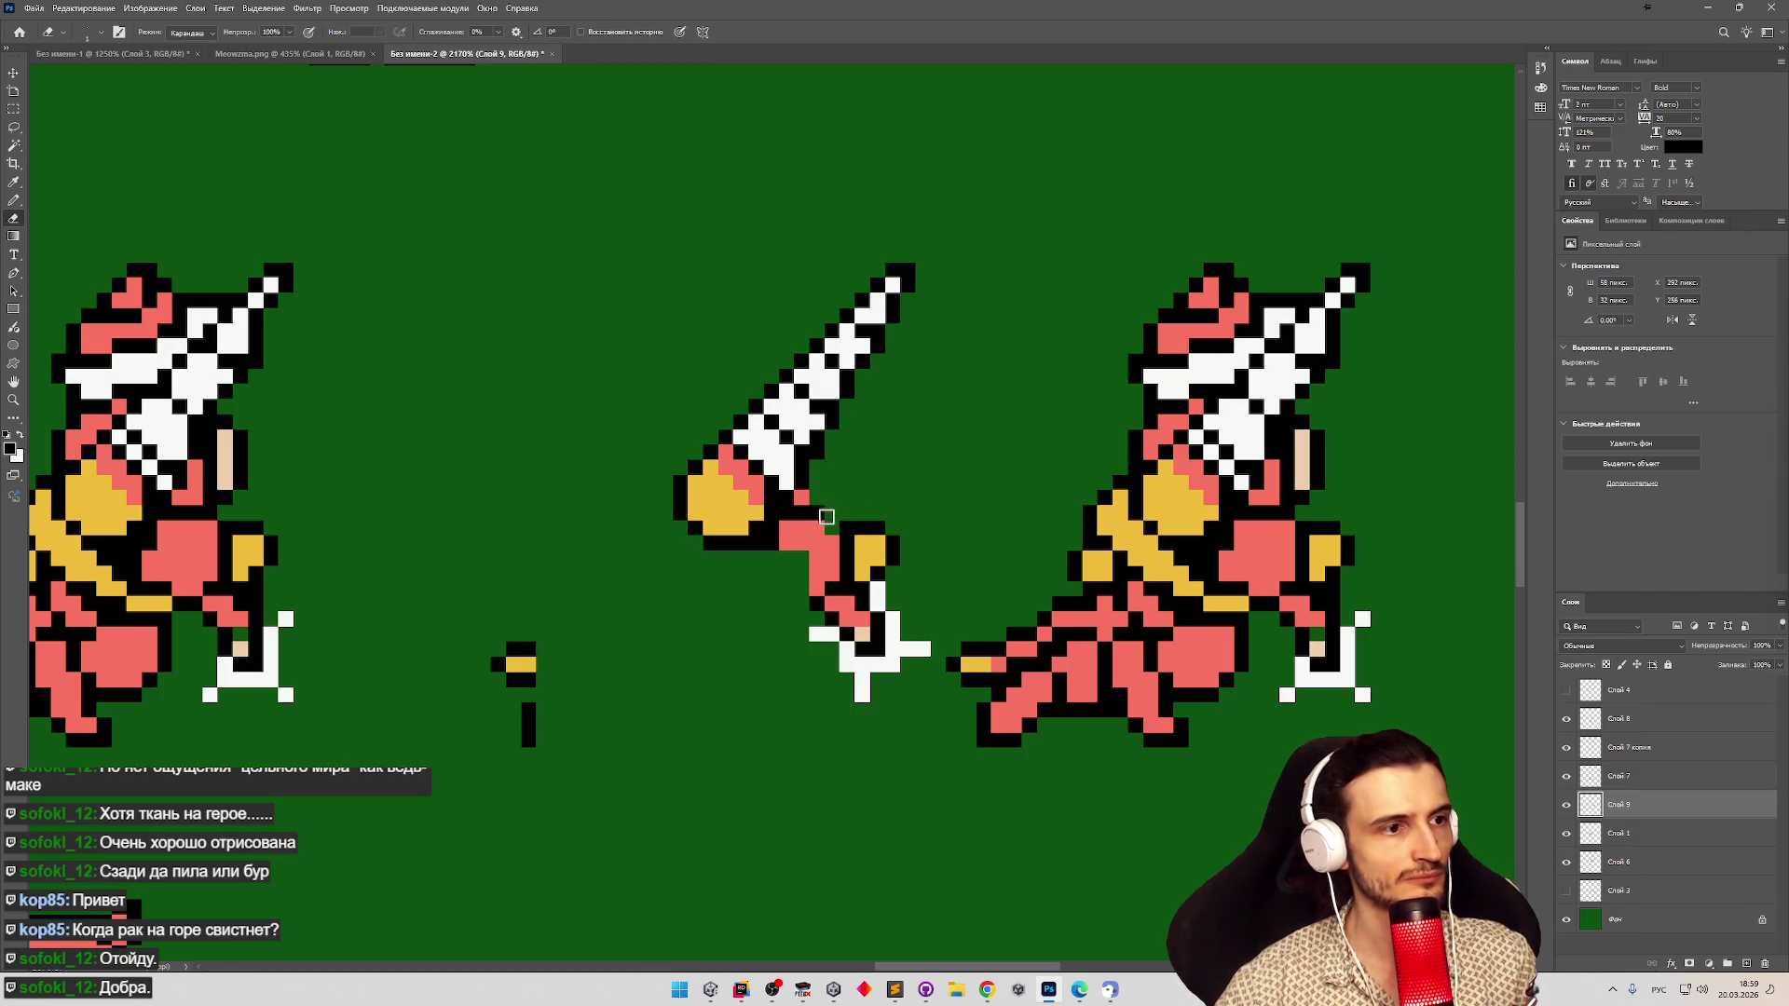
{"action": "left_click_drag", "start_coordinate": [801, 504], "coordinate": [801, 518]}
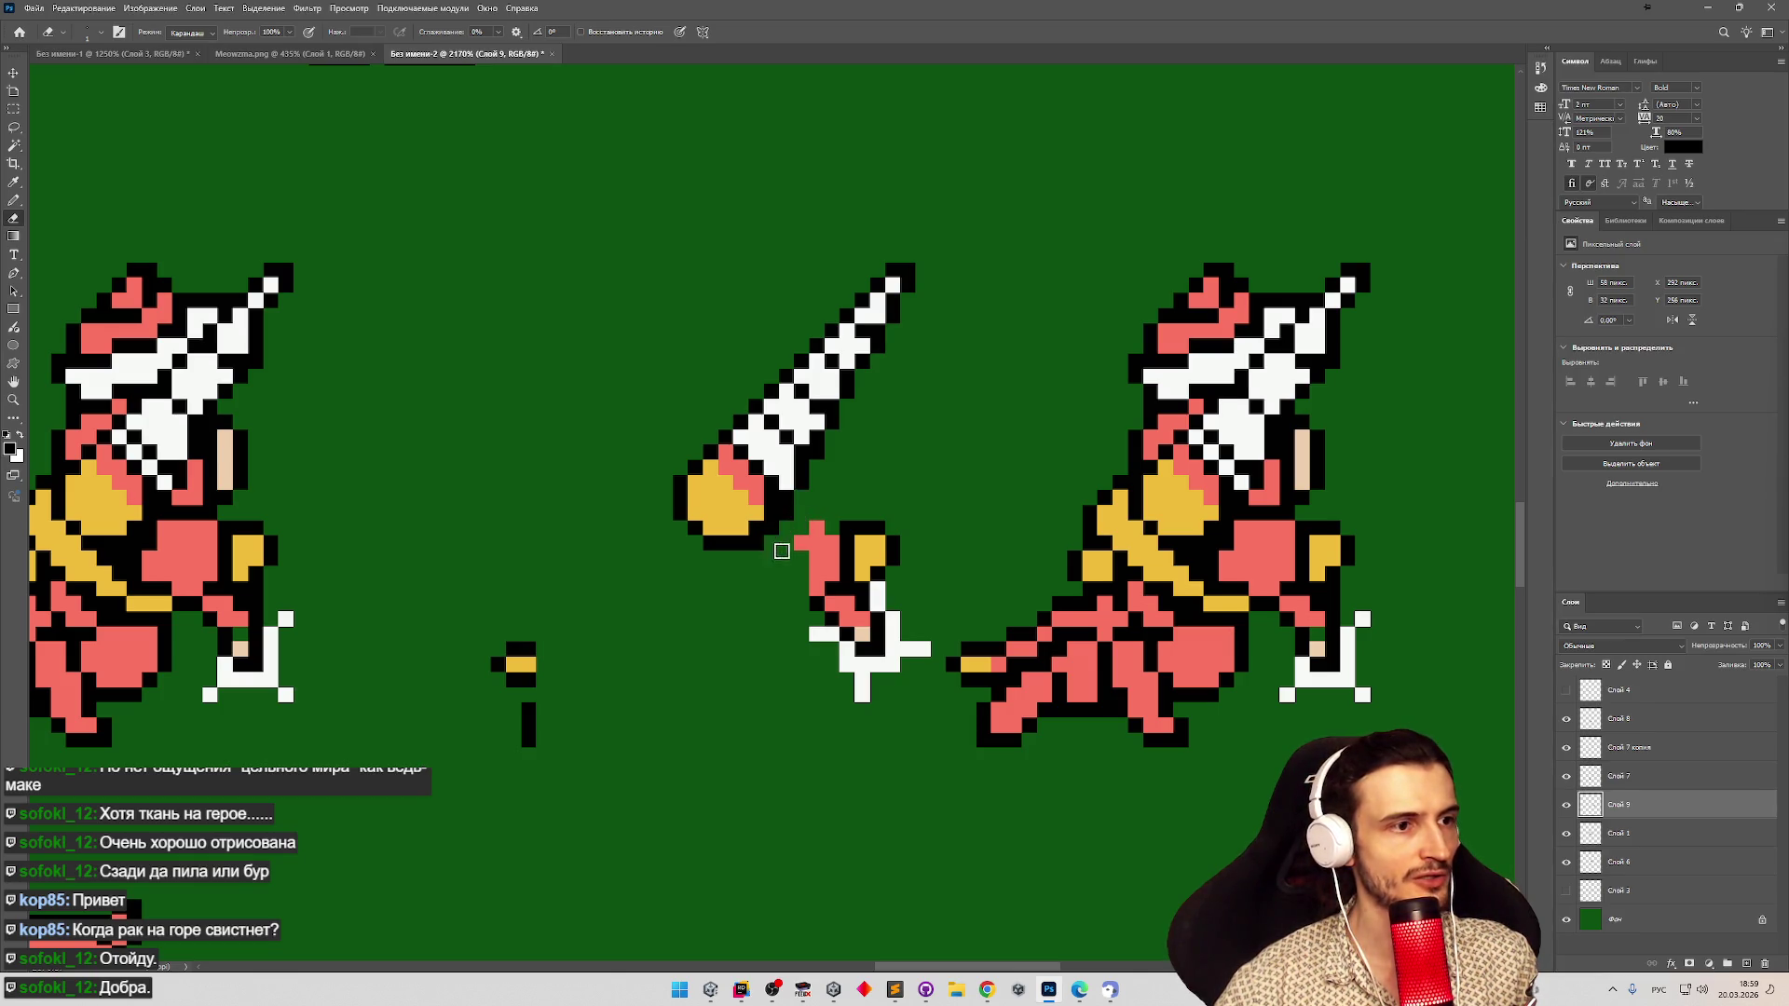
{"action": "mouse_move", "coordinate": [795, 524]}
{"action": "left_mouse_down"}
{"action": "mouse_move", "coordinate": [878, 529]}
{"action": "mouse_move", "coordinate": [862, 559]}
{"action": "mouse_move", "coordinate": [842, 522]}
{"action": "mouse_move", "coordinate": [873, 529]}
{"action": "left_mouse_up"}
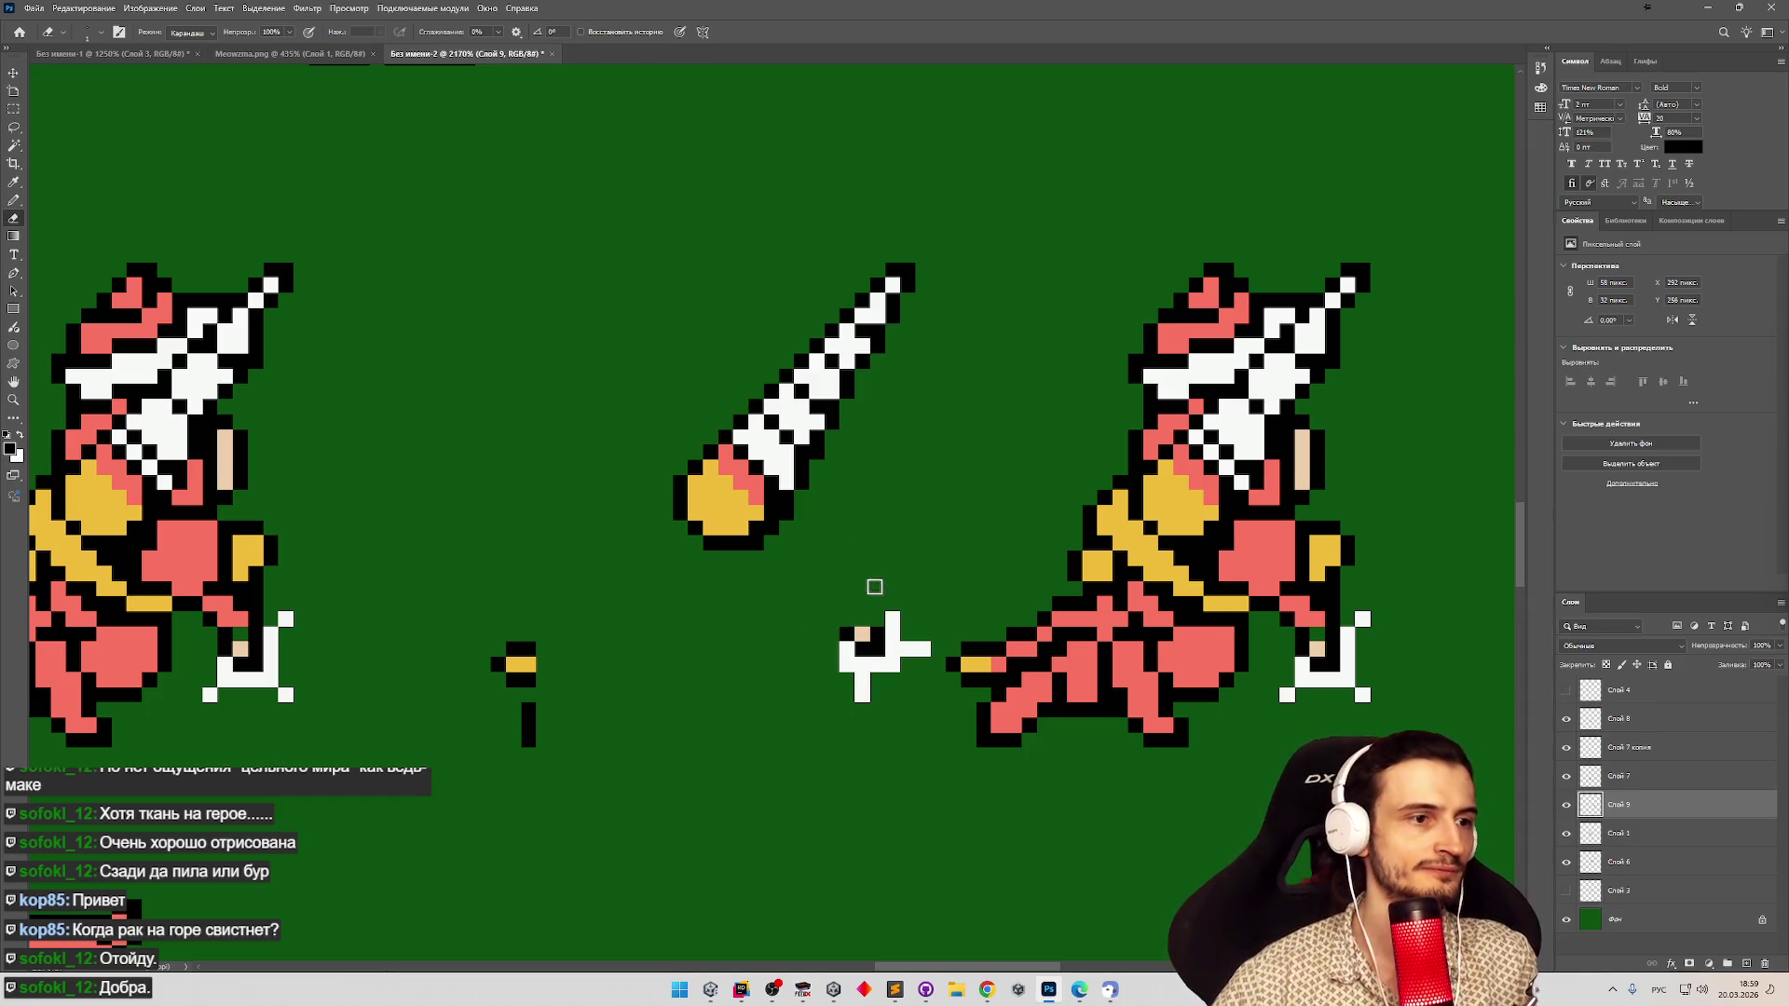
{"action": "key", "text": "ctrl+z"}
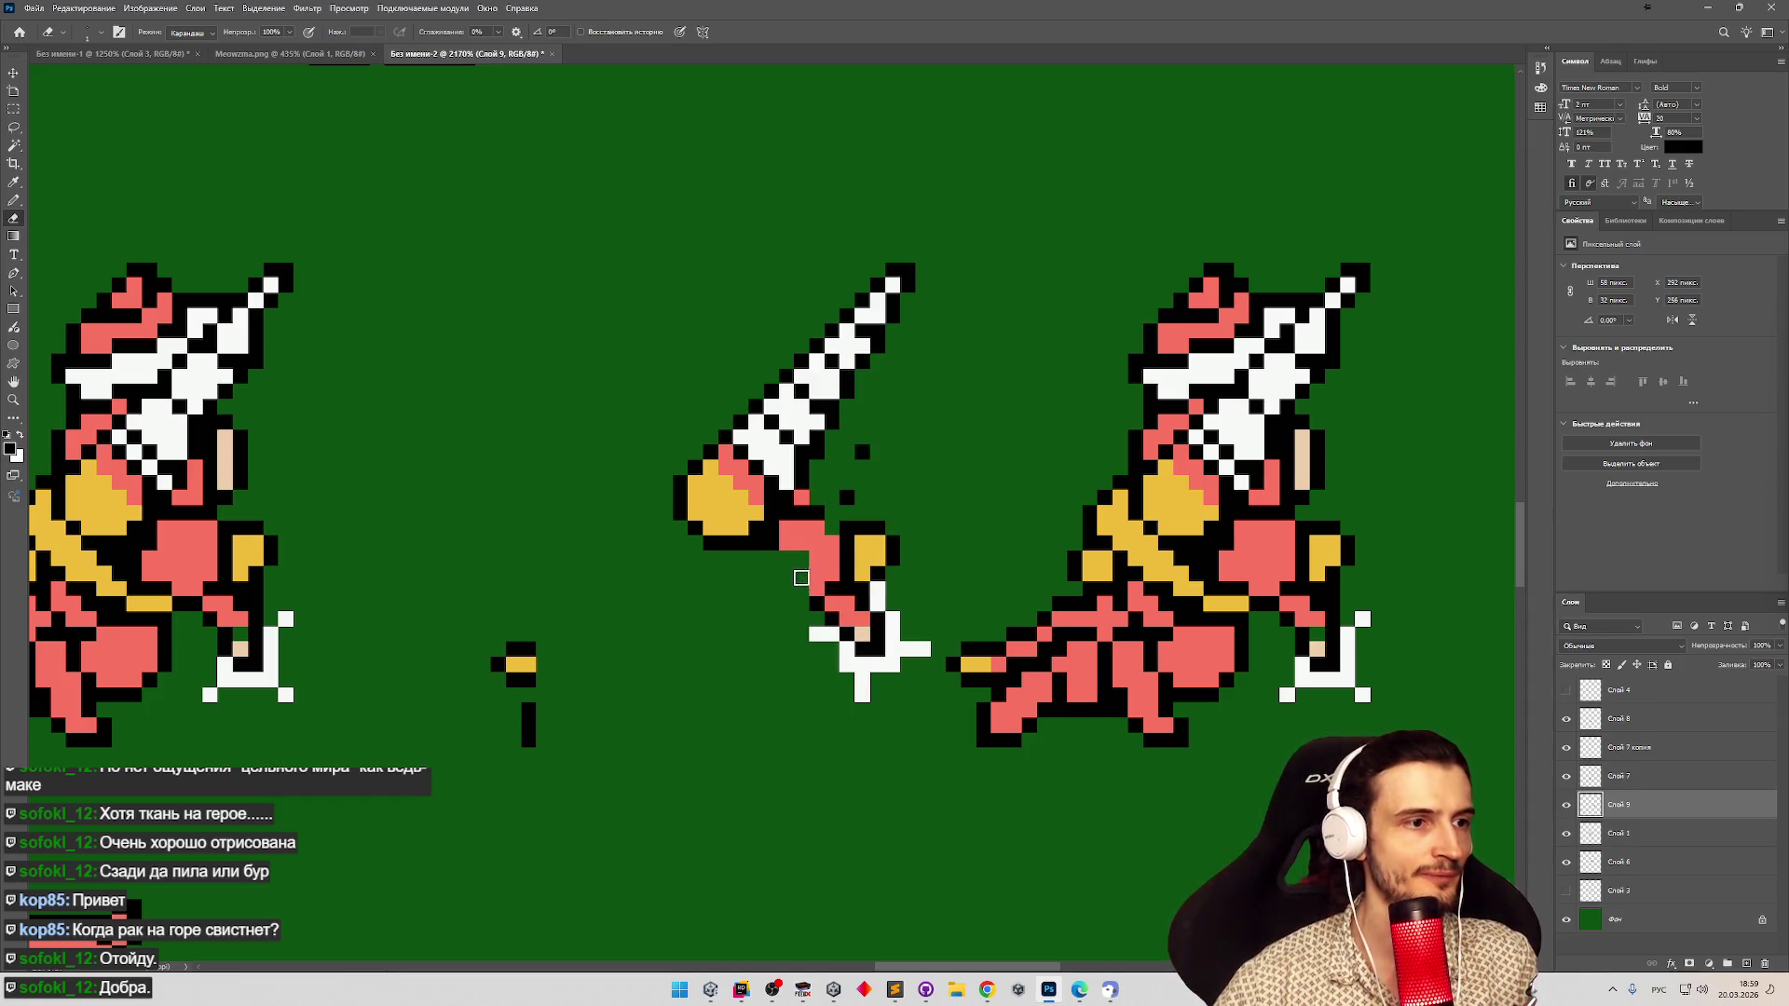
{"action": "mouse_move", "coordinate": [852, 569]}
{"action": "left_mouse_down"}
{"action": "mouse_move", "coordinate": [885, 530]}
{"action": "mouse_move", "coordinate": [867, 531]}
{"action": "mouse_move", "coordinate": [874, 452]}
{"action": "left_mouse_up"}
{"action": "mouse_move", "coordinate": [838, 536]}
{"action": "left_mouse_down"}
{"action": "mouse_move", "coordinate": [826, 573]}
{"action": "mouse_move", "coordinate": [800, 541]}
{"action": "left_mouse_up"}
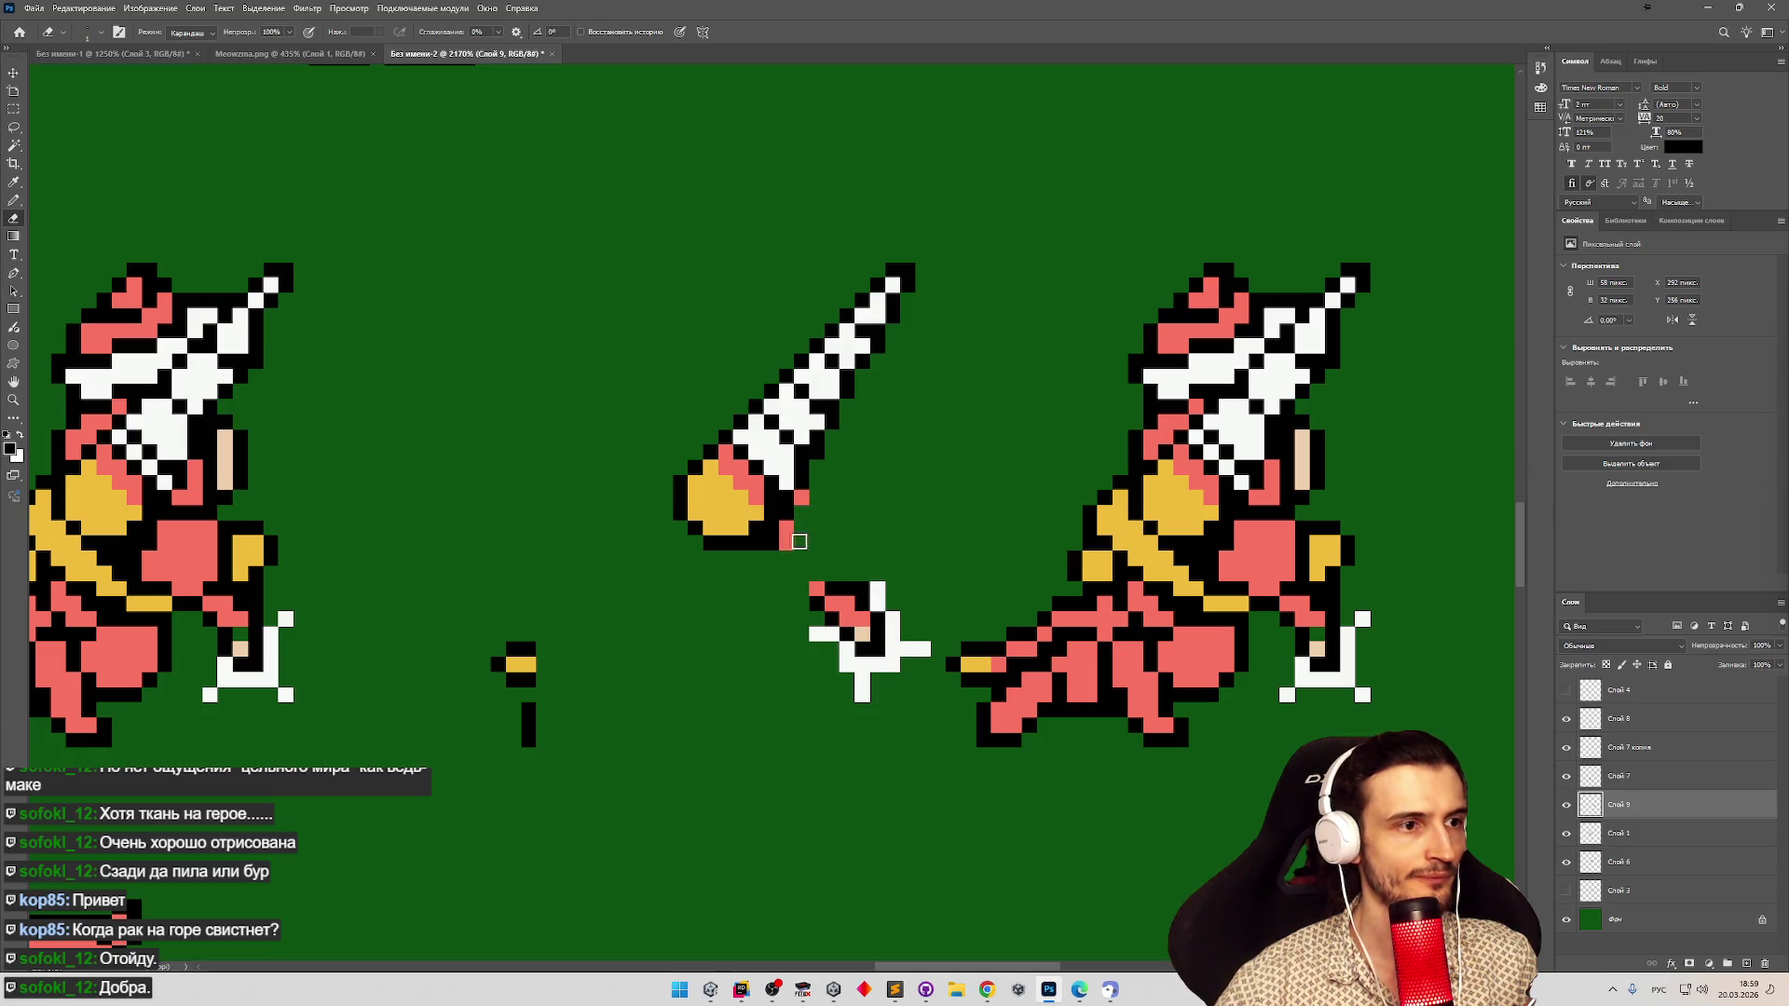
Pencil in black outline pixels above the hand piece.
{"action": "key", "text": "z"}
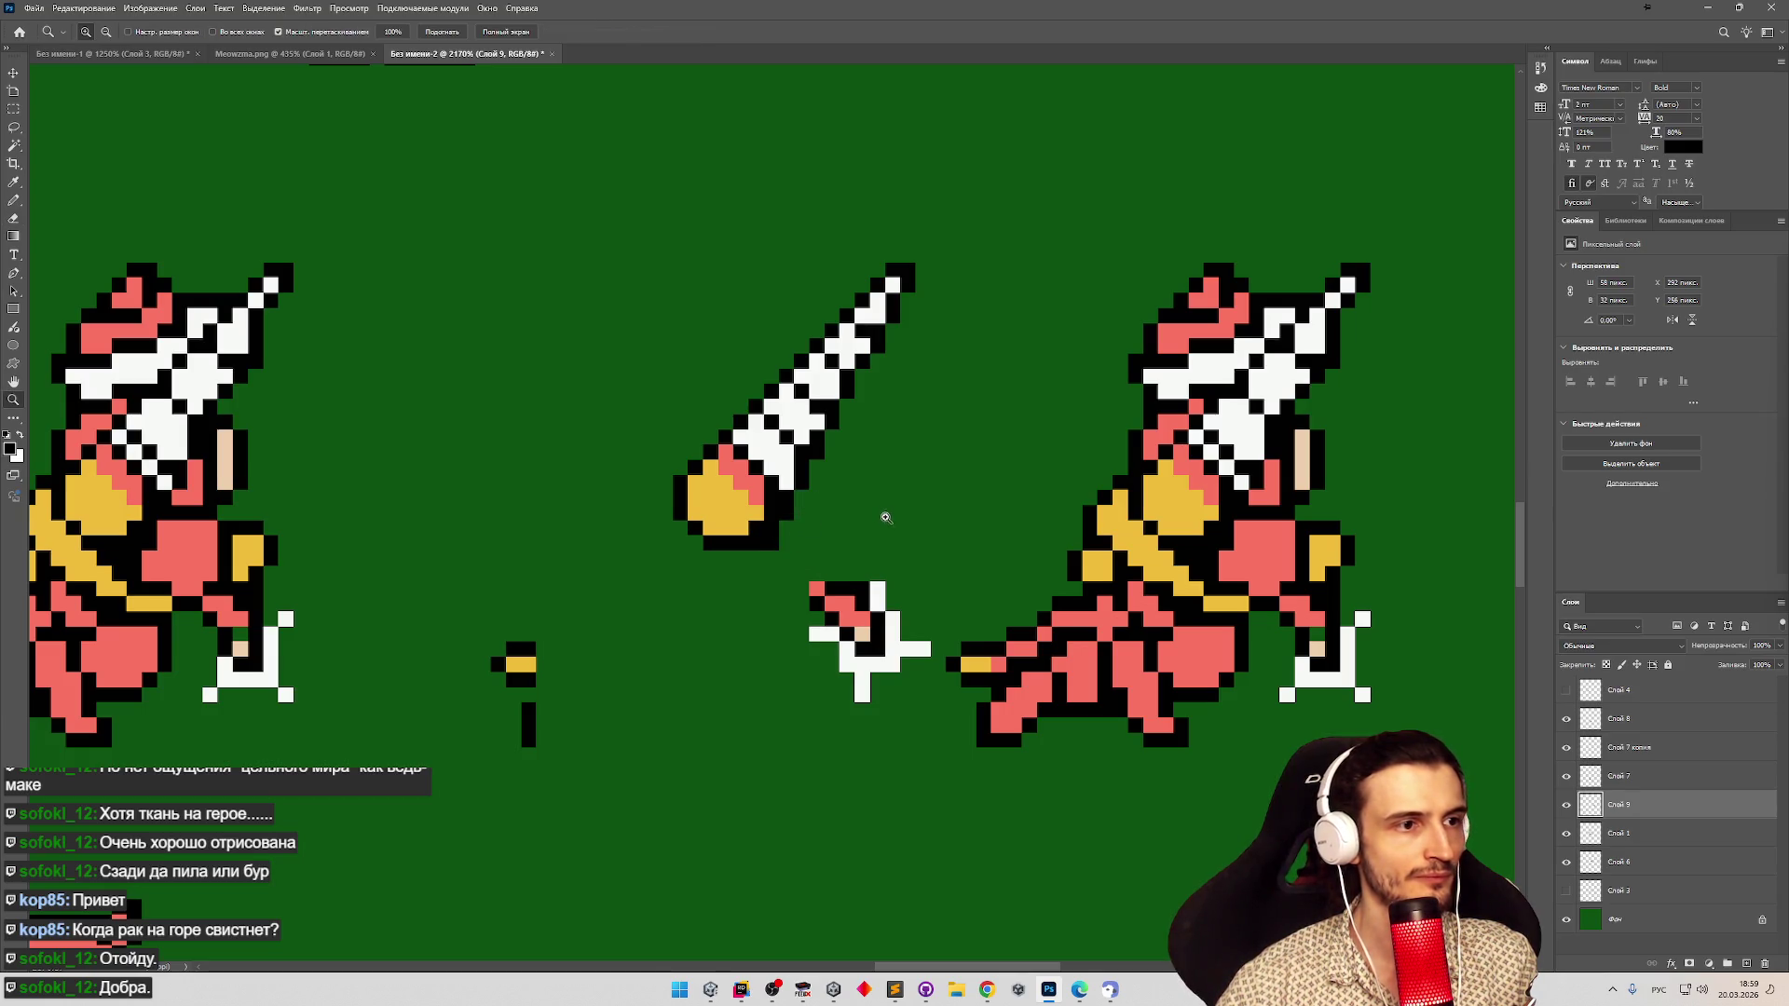
{"action": "left_click", "coordinate": [871, 527], "text": "alt"}
{"action": "left_click_drag", "start_coordinate": [817, 527], "coordinate": [797, 515]}
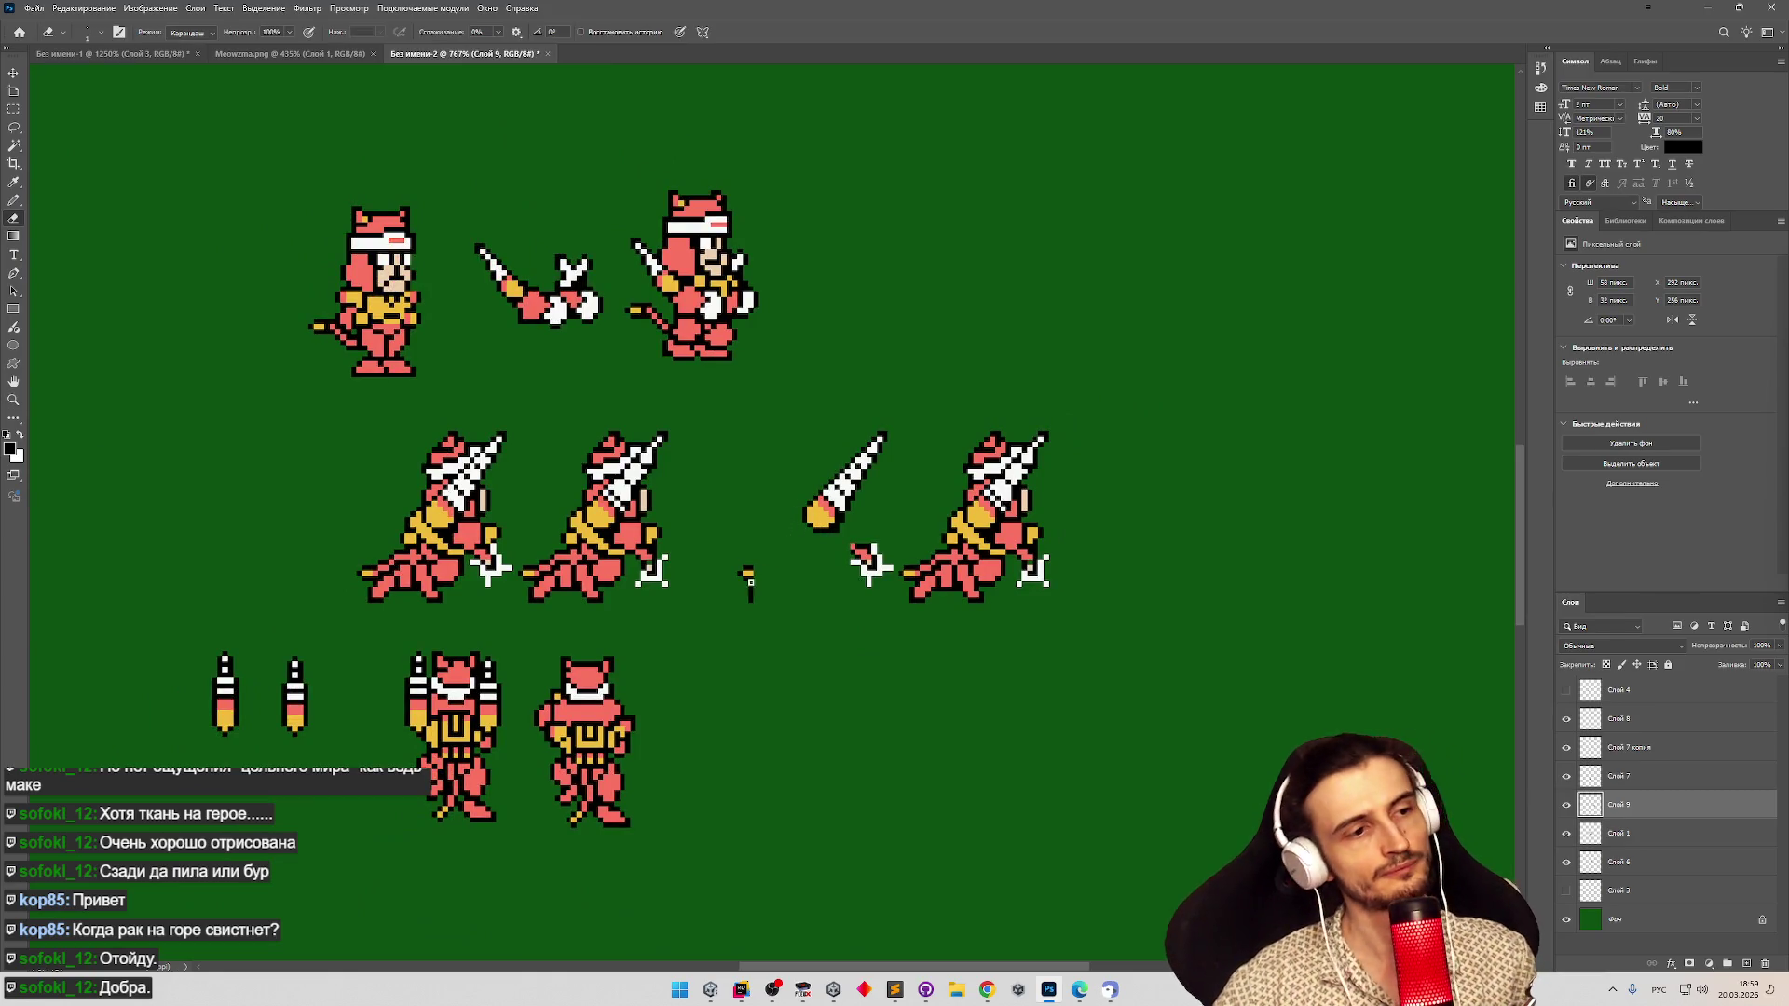
{"action": "left_click_drag", "start_coordinate": [876, 559], "coordinate": [917, 555]}
{"action": "key", "text": "e"}
{"action": "key", "text": "b"}
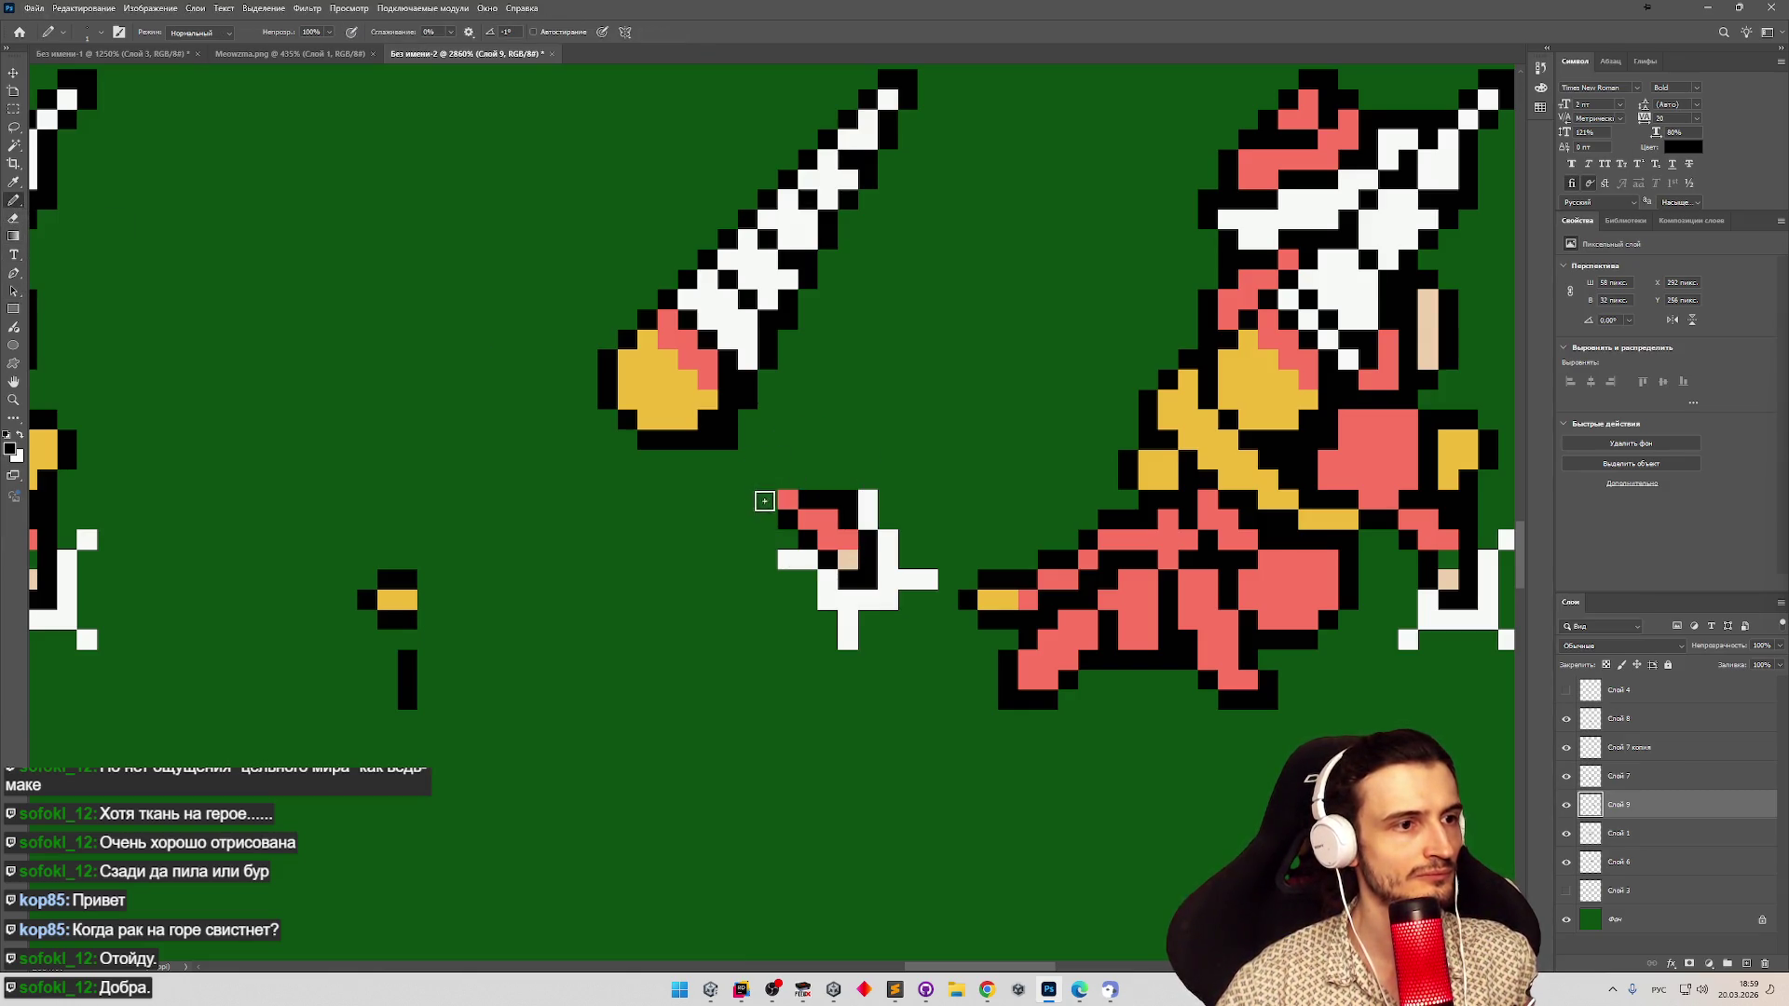
{"action": "left_click", "coordinate": [762, 500]}
{"action": "left_click", "coordinate": [746, 479]}
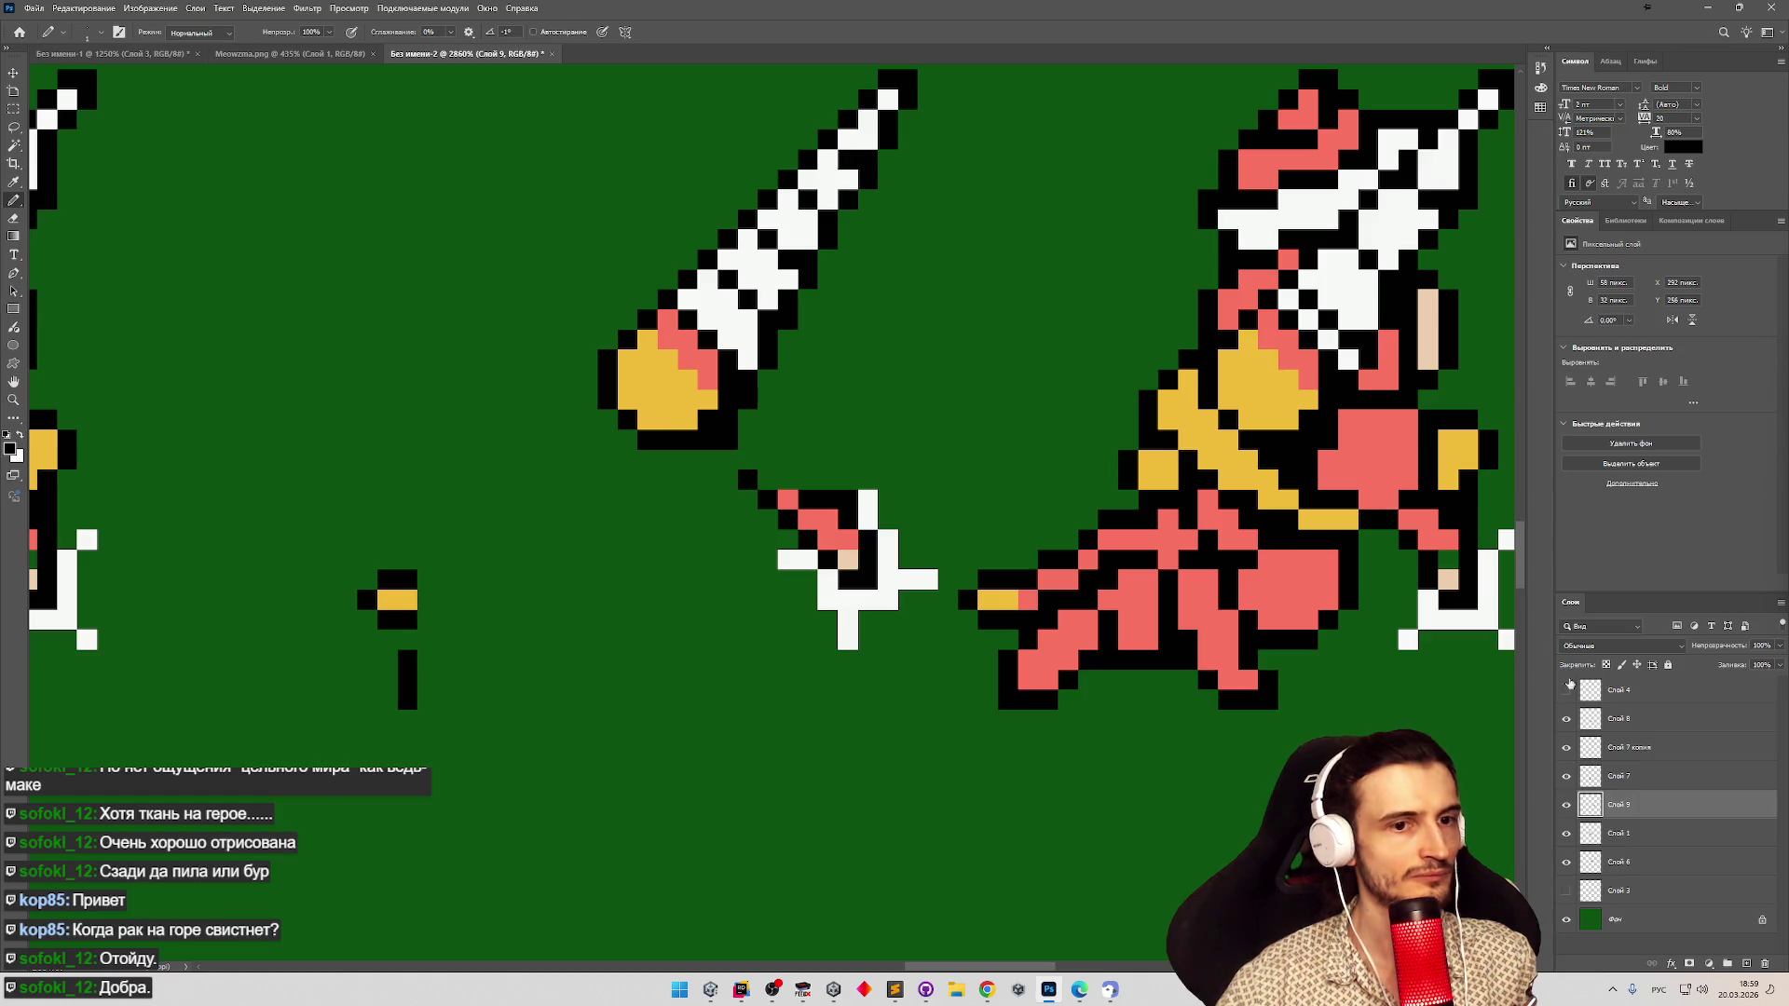
Delete the right figure's lower body.
{"action": "key", "text": "z"}
{"action": "left_click_drag", "start_coordinate": [906, 630], "coordinate": [862, 612]}
{"action": "left_click_drag", "start_coordinate": [1109, 619], "coordinate": [1053, 605]}
{"action": "mouse_move", "coordinate": [866, 580]}
{"action": "left_mouse_down"}
{"action": "mouse_move", "coordinate": [827, 590]}
{"action": "mouse_move", "coordinate": [835, 572]}
{"action": "left_mouse_up"}
{"action": "key", "text": "b"}
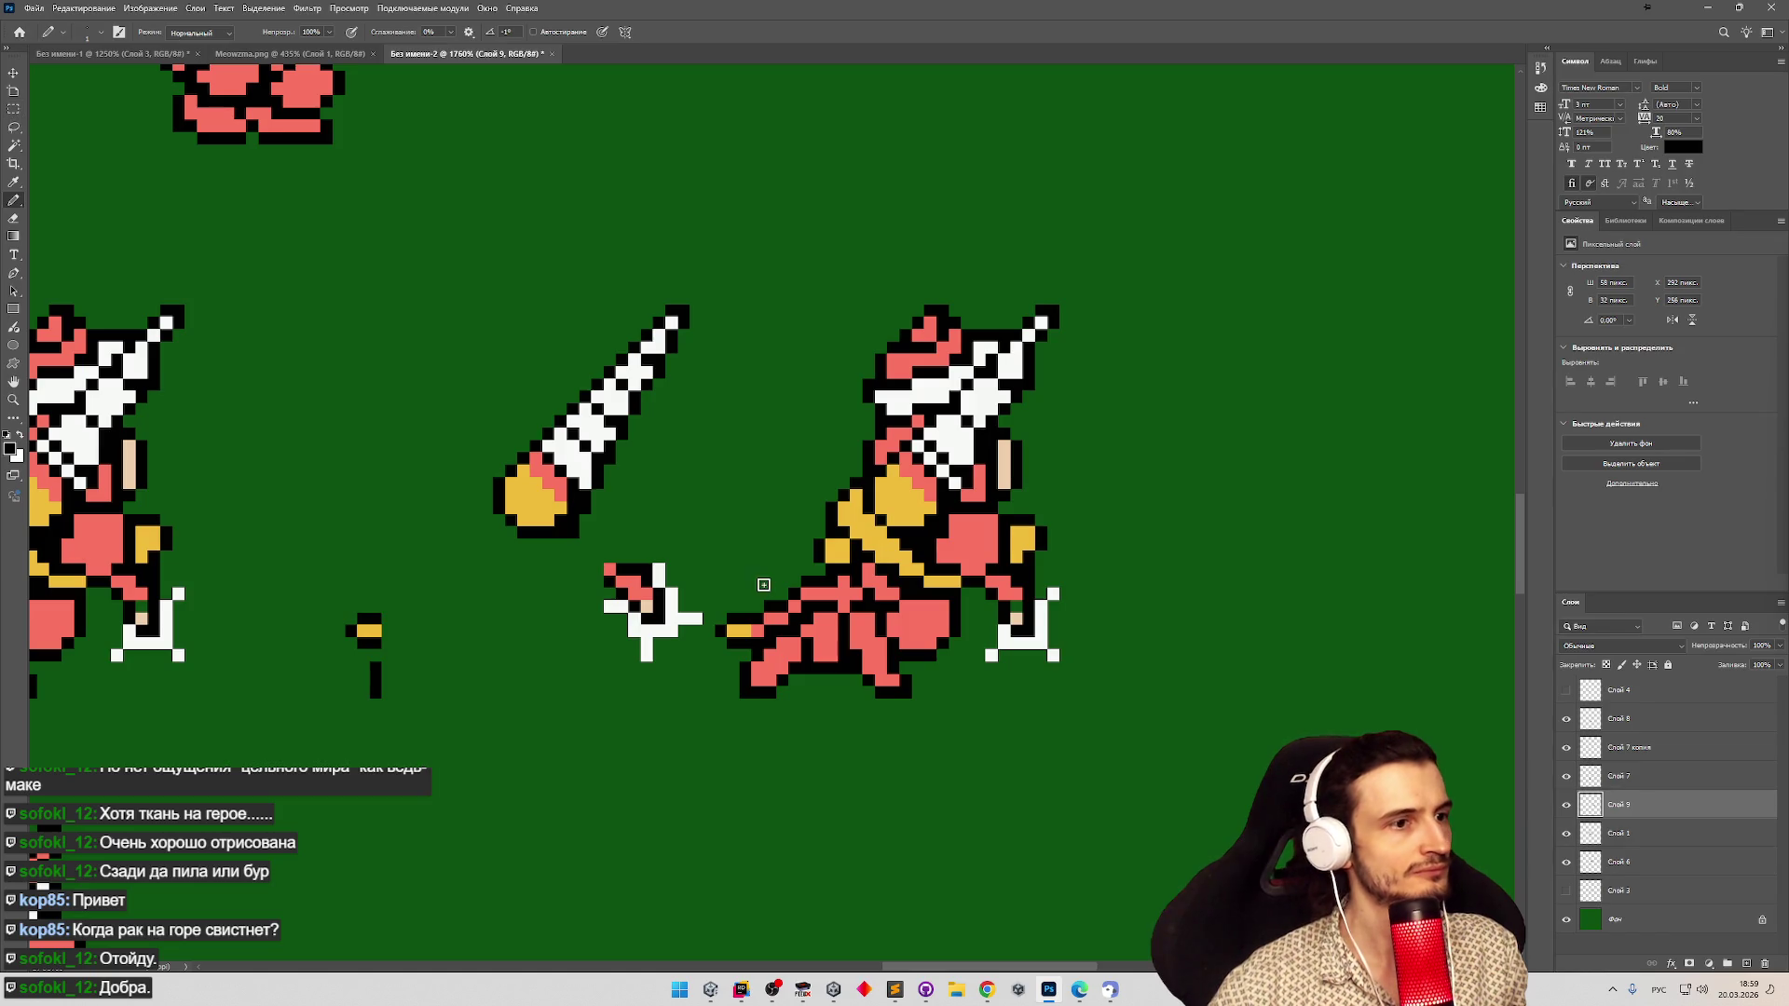
{"action": "key", "text": "m"}
{"action": "mouse_move", "coordinate": [714, 719]}
{"action": "left_mouse_down"}
{"action": "mouse_move", "coordinate": [908, 510]}
{"action": "mouse_move", "coordinate": [736, 736]}
{"action": "mouse_move", "coordinate": [719, 718]}
{"action": "mouse_move", "coordinate": [899, 563]}
{"action": "mouse_move", "coordinate": [960, 564]}
{"action": "left_mouse_up"}
{"action": "key", "text": "Delete"}
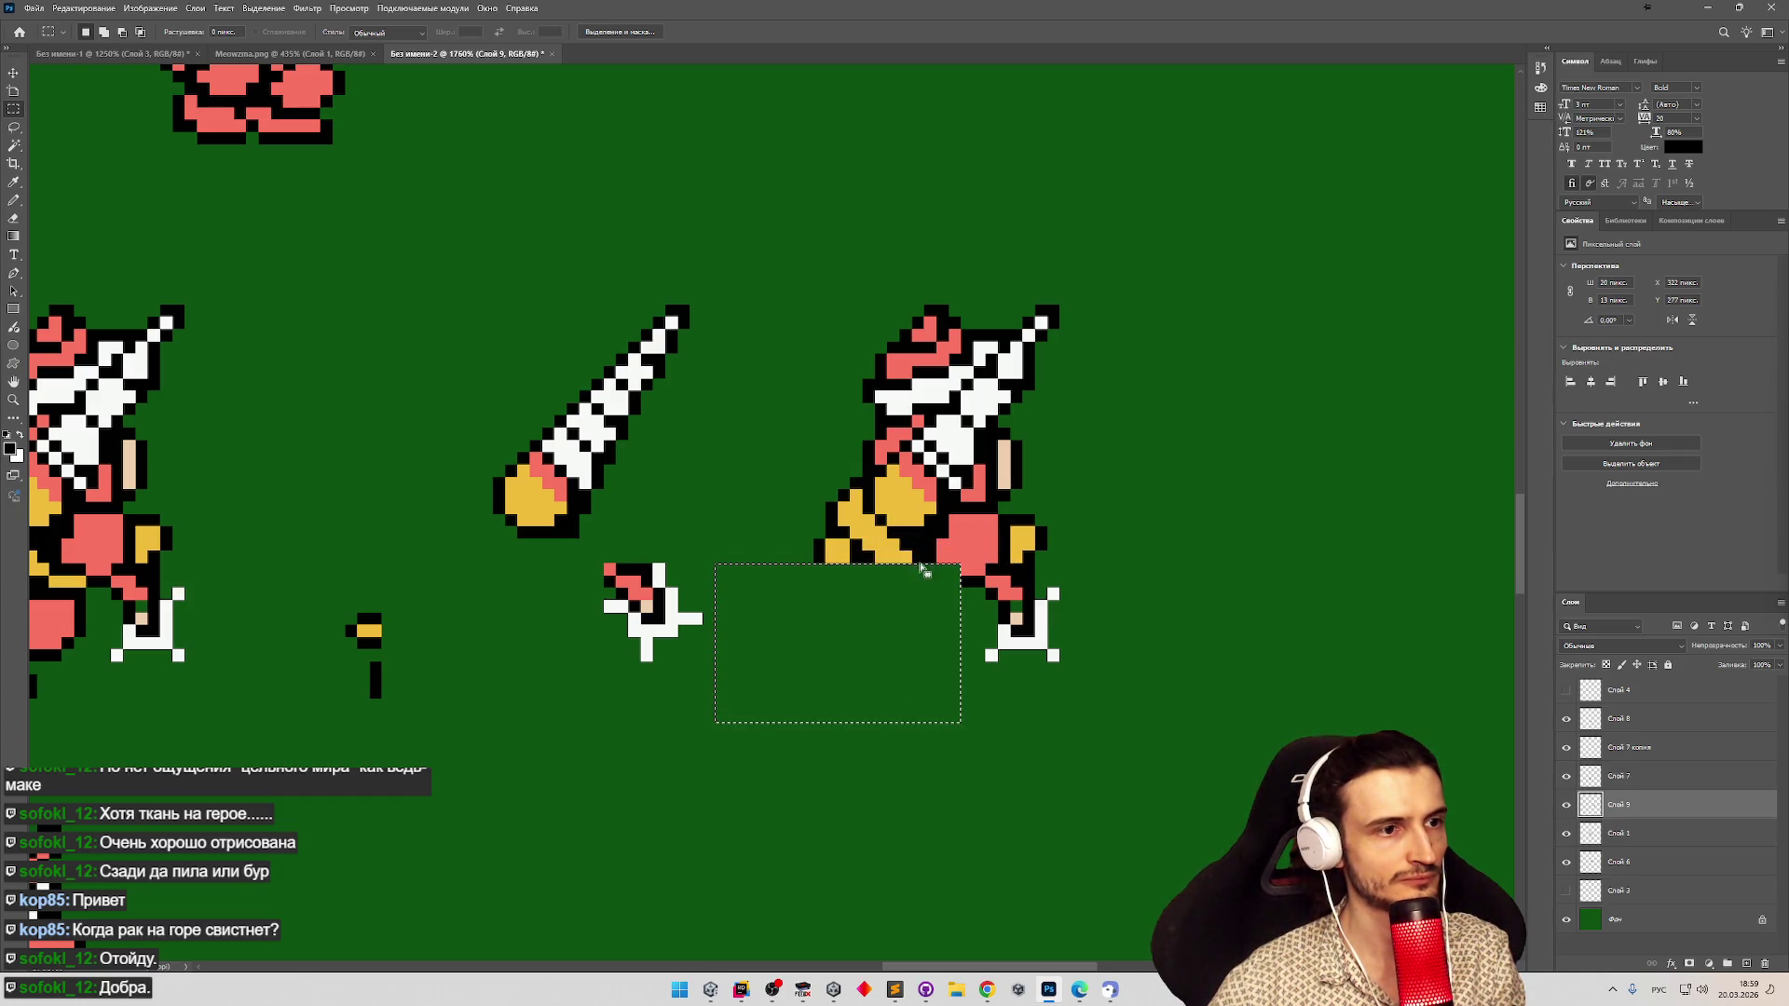
Remove the leftover yellow leg pixels and a strip from the right figure.
{"action": "mouse_move", "coordinate": [789, 453]}
{"action": "left_mouse_down"}
{"action": "mouse_move", "coordinate": [863, 583]}
{"action": "mouse_move", "coordinate": [882, 529]}
{"action": "mouse_move", "coordinate": [885, 570]}
{"action": "mouse_move", "coordinate": [908, 570]}
{"action": "mouse_move", "coordinate": [887, 545]}
{"action": "mouse_move", "coordinate": [955, 582]}
{"action": "mouse_move", "coordinate": [899, 601]}
{"action": "mouse_move", "coordinate": [943, 521]}
{"action": "mouse_move", "coordinate": [1047, 512]}
{"action": "mouse_move", "coordinate": [1018, 434]}
{"action": "mouse_move", "coordinate": [999, 432]}
{"action": "left_mouse_up"}
{"action": "key", "text": "ctrl+d"}
{"action": "key", "text": "ctrl+x"}
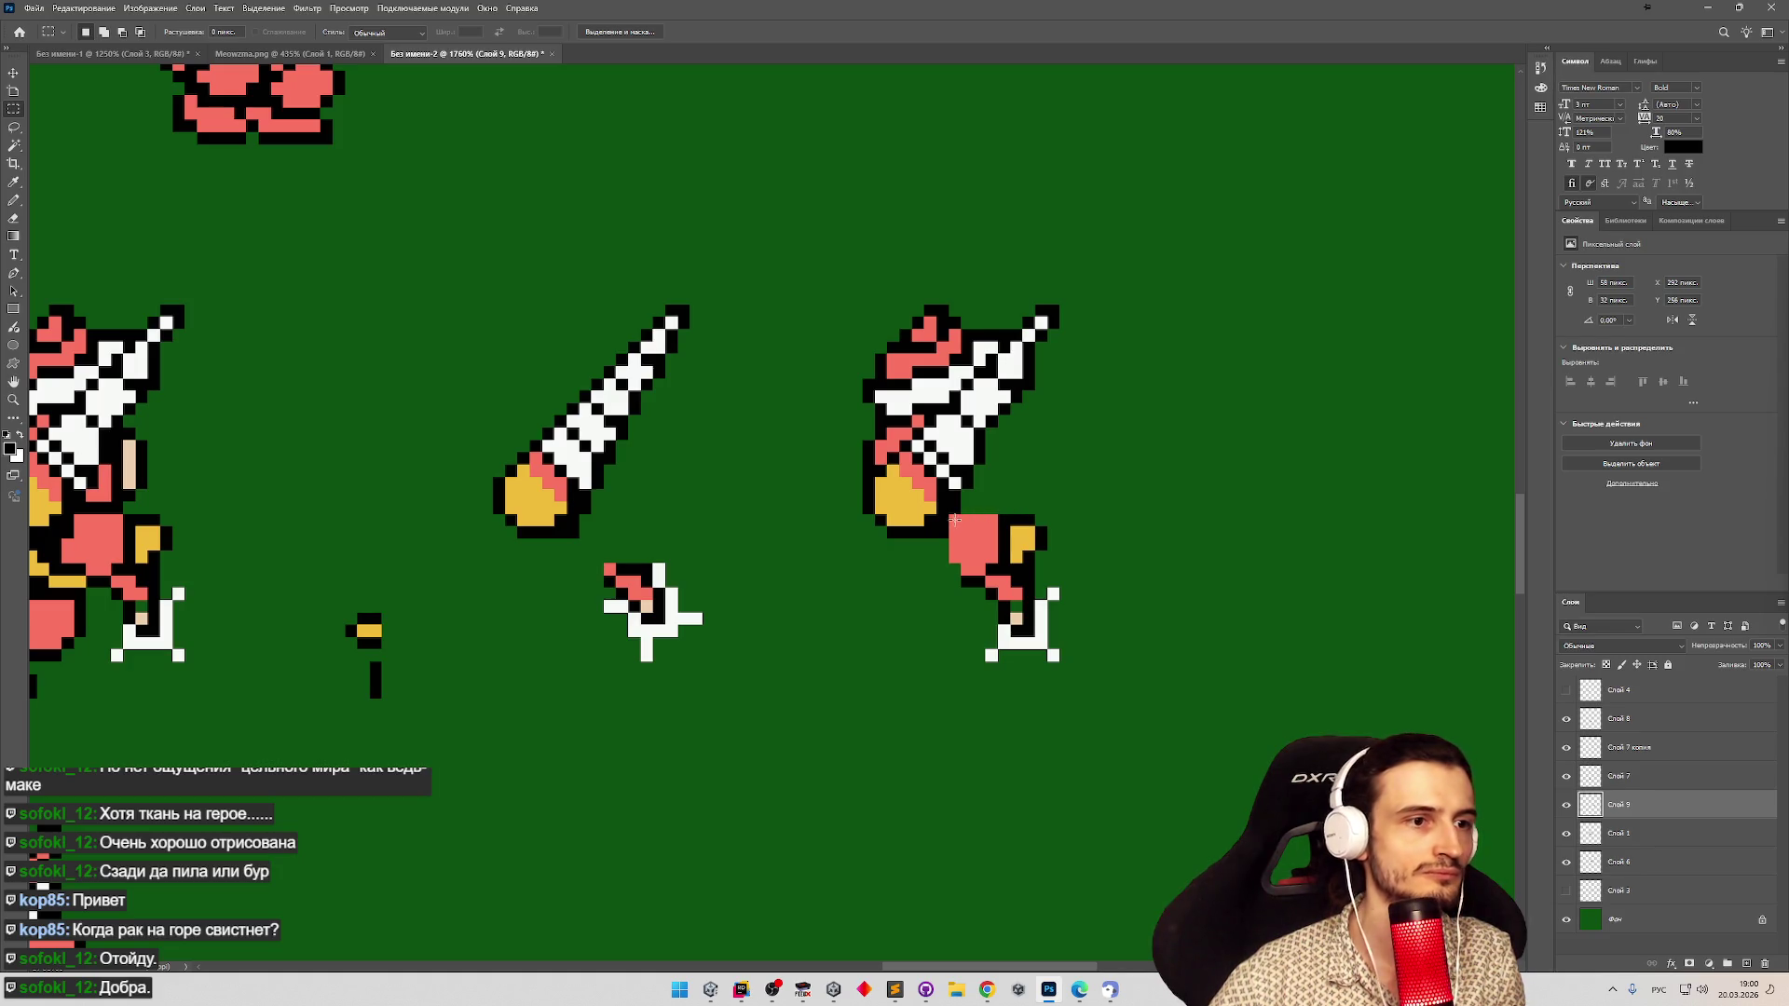
{"action": "mouse_move", "coordinate": [952, 515]}
{"action": "left_mouse_down"}
{"action": "mouse_move", "coordinate": [1050, 533]}
{"action": "mouse_move", "coordinate": [1053, 559]}
{"action": "left_mouse_up"}
{"action": "key", "text": "Delete"}
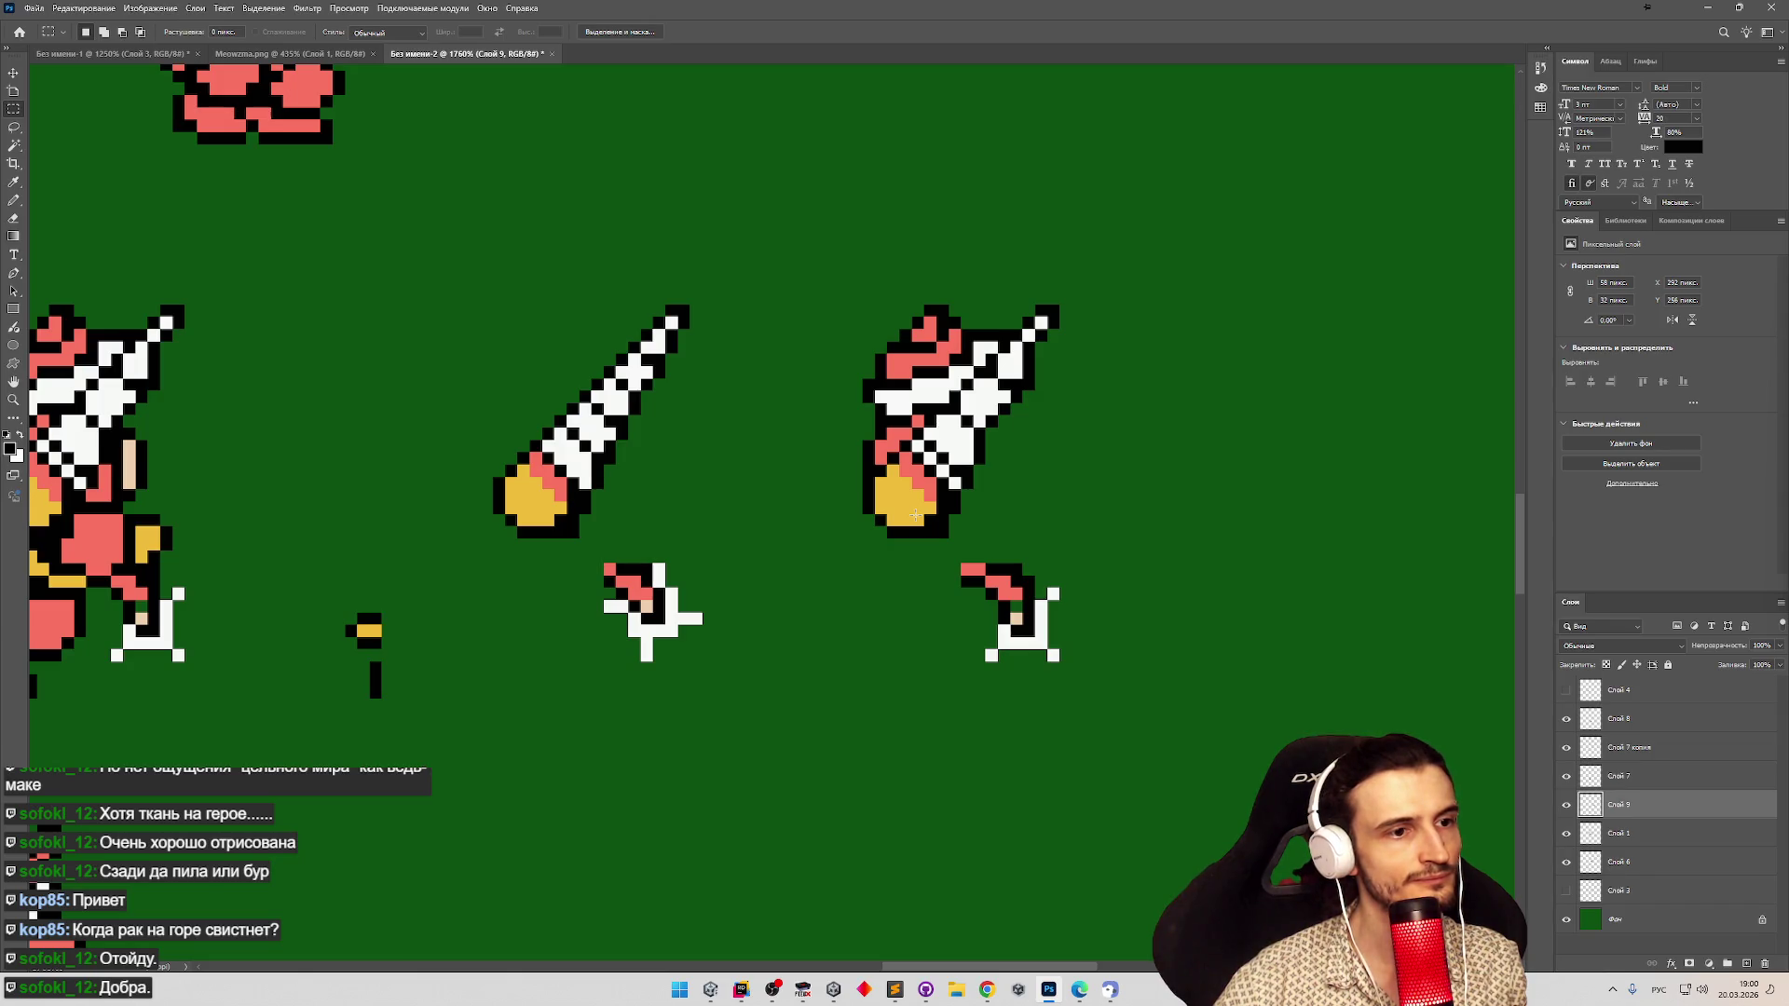
Delete the right figure's hat, body and a stray pink pixel.
{"action": "left_click_drag", "start_coordinate": [885, 290], "coordinate": [958, 339]}
{"action": "key", "text": "Delete"}
{"action": "mouse_move", "coordinate": [813, 414]}
{"action": "left_mouse_down"}
{"action": "mouse_move", "coordinate": [898, 341]}
{"action": "mouse_move", "coordinate": [936, 341]}
{"action": "left_mouse_up"}
{"action": "key", "text": "Delete"}
{"action": "left_click_drag", "start_coordinate": [924, 401], "coordinate": [949, 329]}
{"action": "key", "text": "Delete"}
{"action": "left_click", "coordinate": [931, 310]}
Erase leftover pixels at the right sword's flame and along its upper edge.
{"action": "key", "text": "e"}
{"action": "left_click_drag", "start_coordinate": [902, 422], "coordinate": [880, 432]}
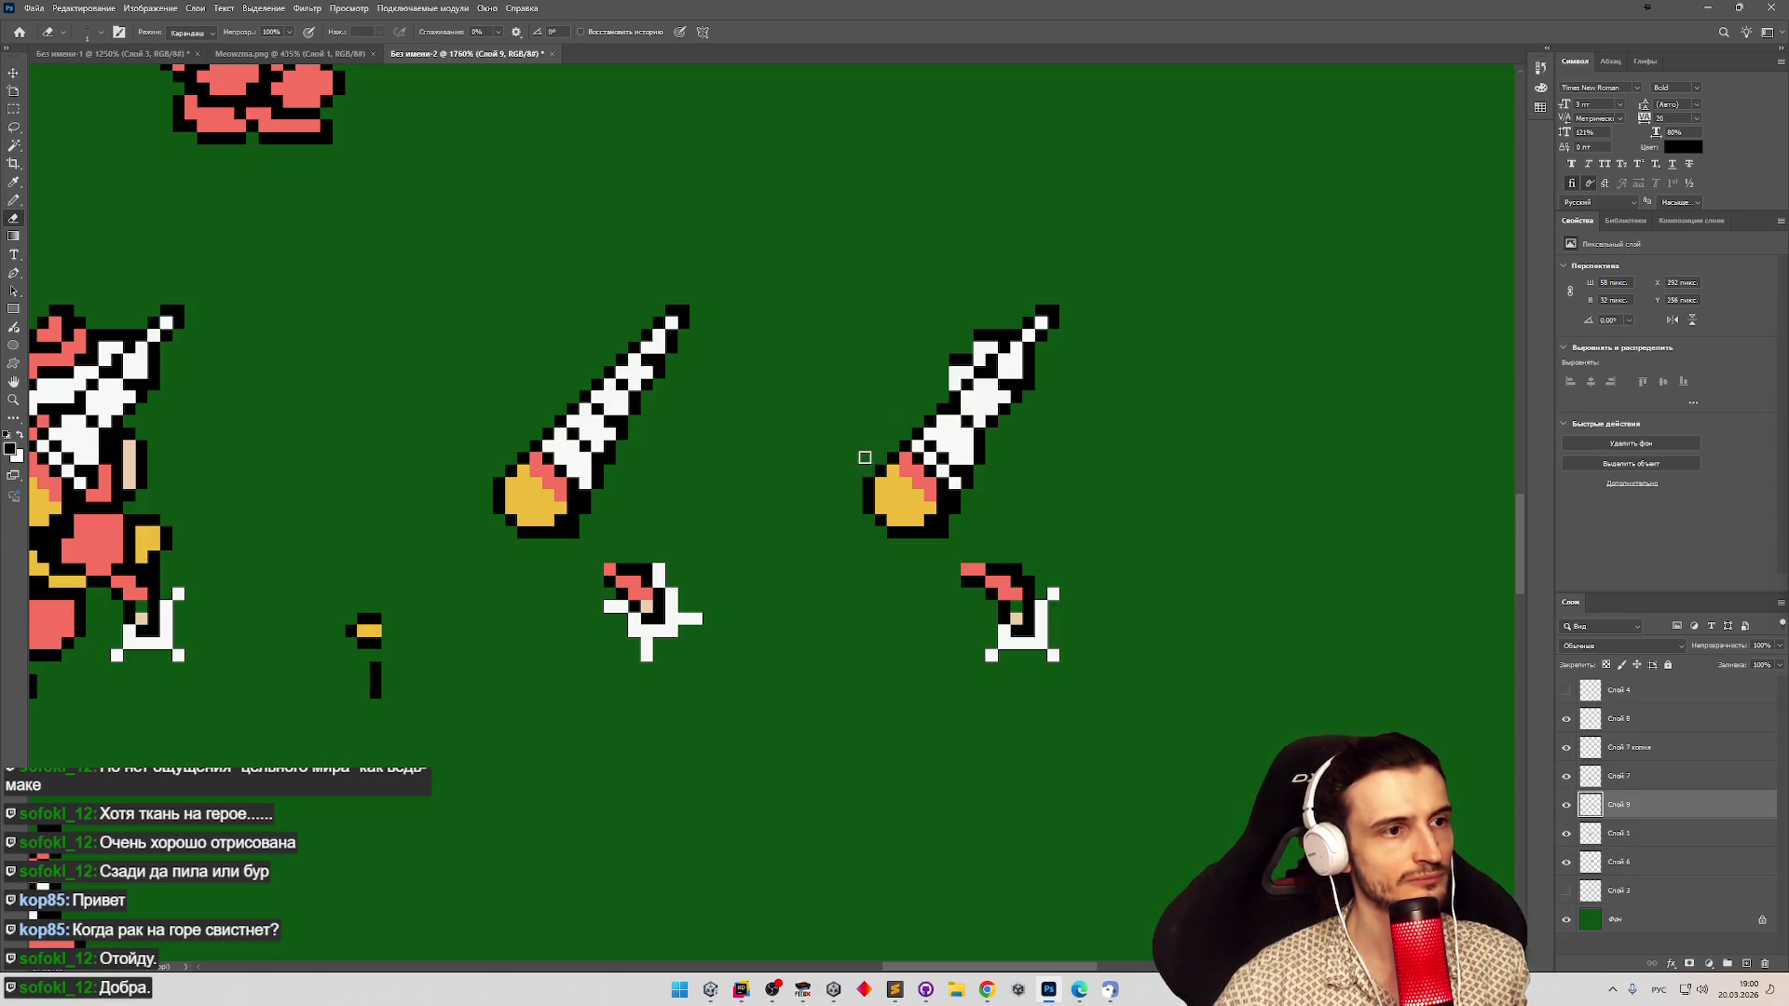
{"action": "left_click_drag", "start_coordinate": [945, 366], "coordinate": [989, 342]}
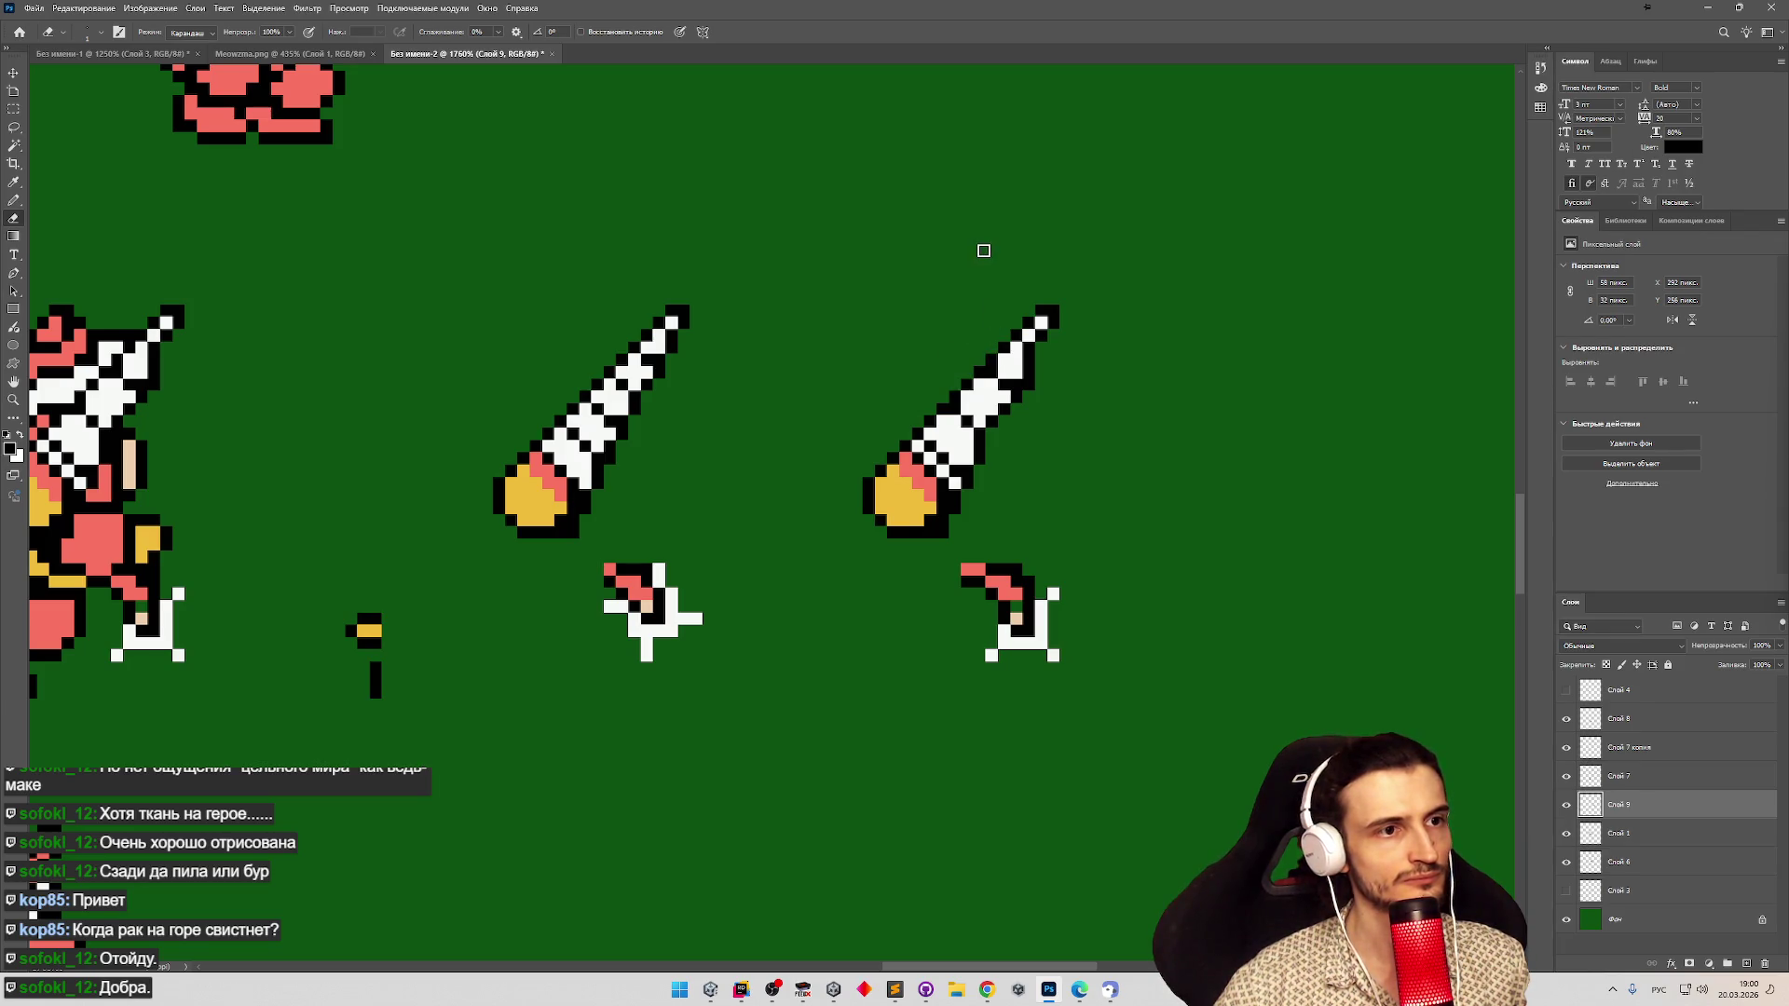
{"action": "key", "text": "z"}
{"action": "mouse_move", "coordinate": [838, 388]}
{"action": "left_mouse_down"}
{"action": "mouse_move", "coordinate": [743, 451]}
{"action": "mouse_move", "coordinate": [895, 422]}
{"action": "mouse_move", "coordinate": [680, 367]}
{"action": "mouse_move", "coordinate": [818, 491]}
{"action": "left_mouse_up"}
{"action": "key", "text": "e"}
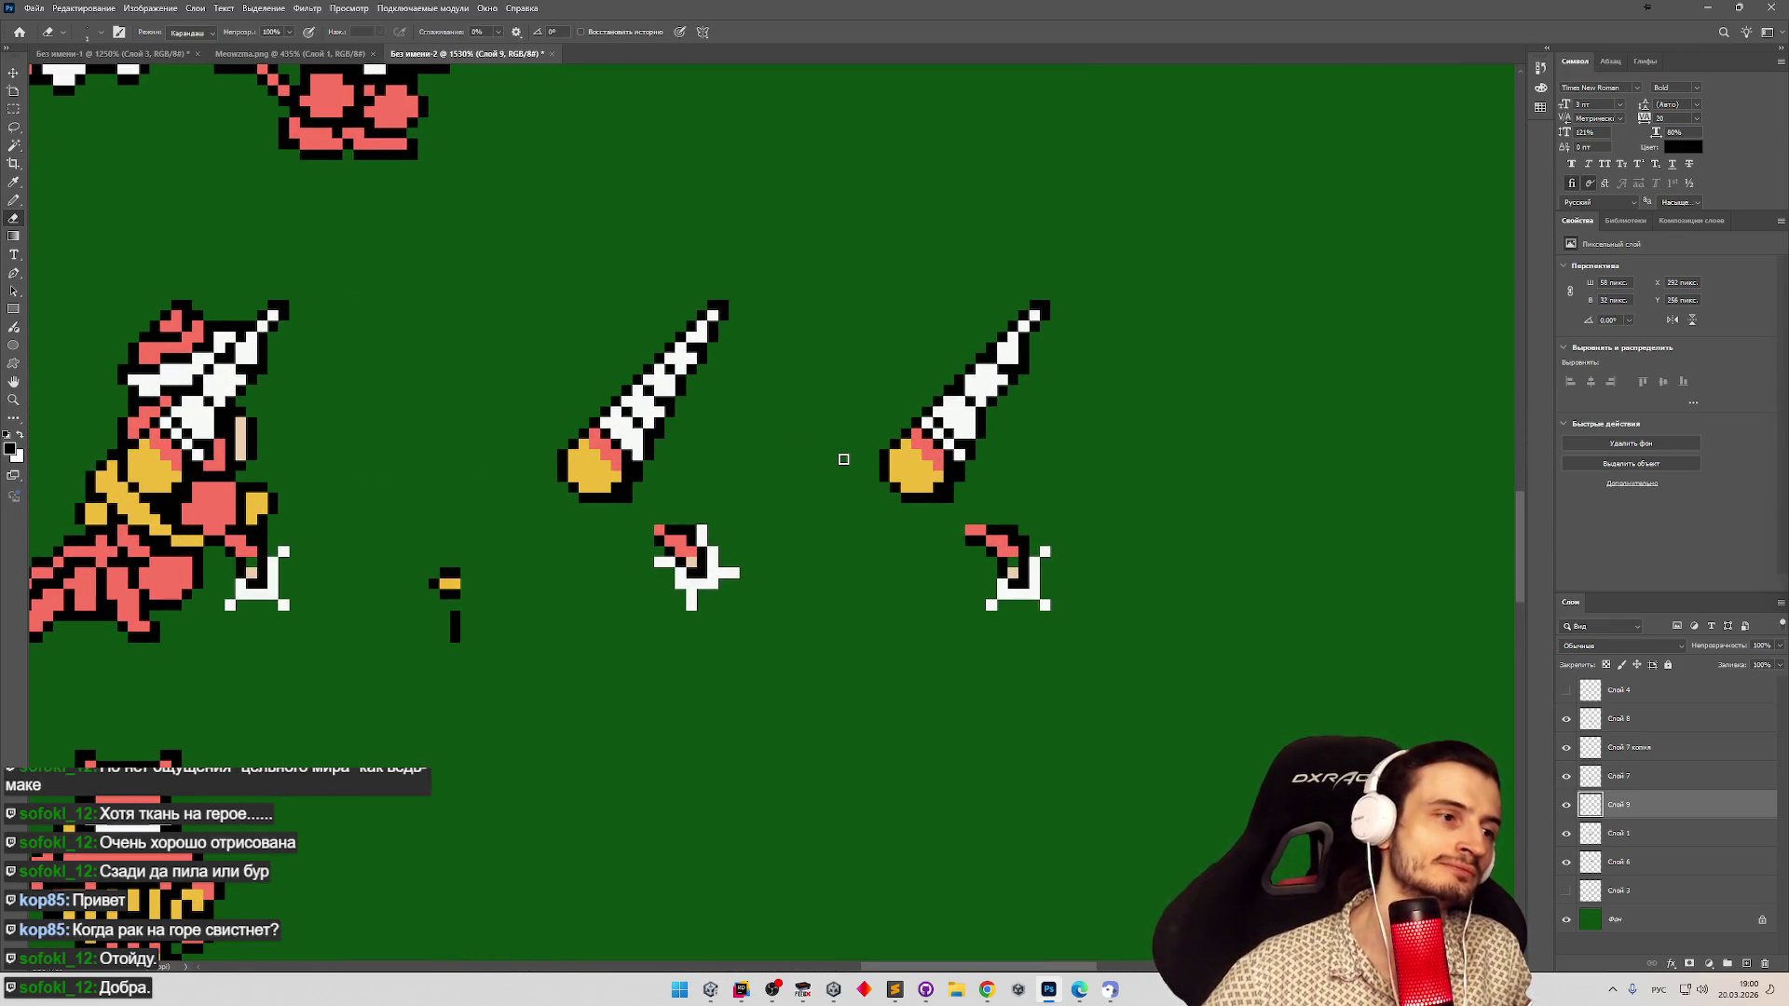
Draw a yellow handle above the first hand piece.
{"action": "key", "text": "z"}
{"action": "scroll", "coordinate": [829, 518], "scroll_direction": "down", "scroll_amount": 5}
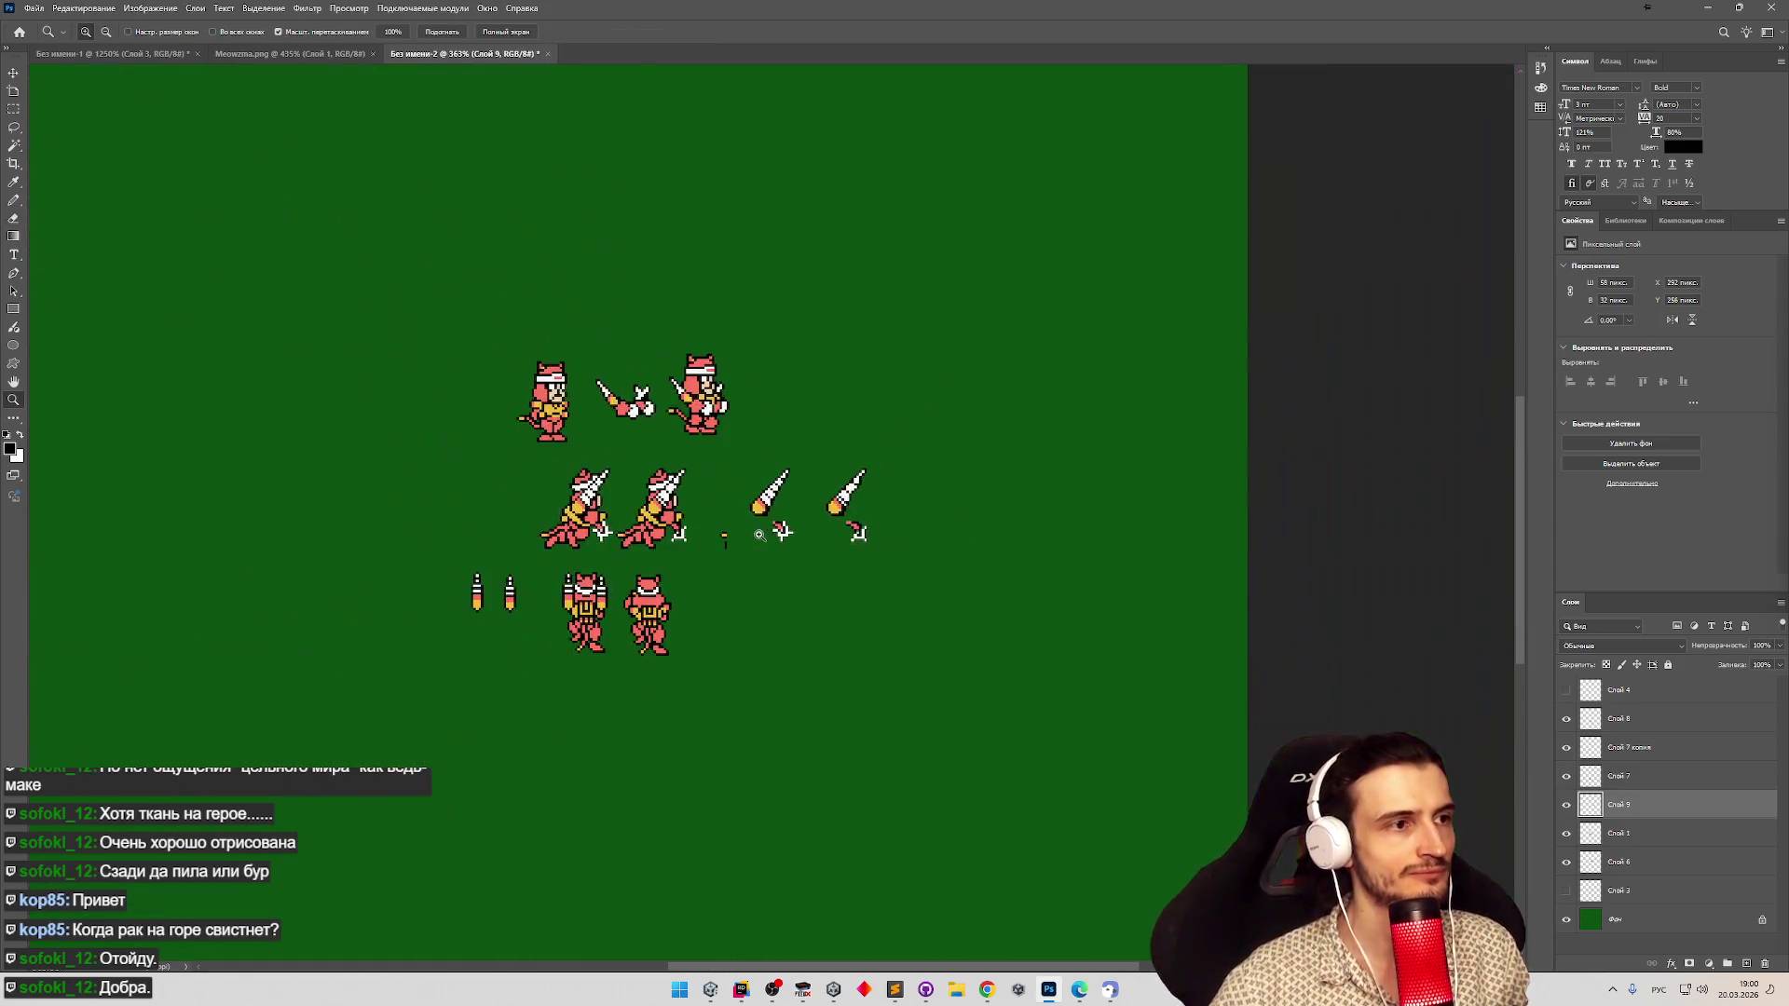
{"action": "scroll", "coordinate": [833, 524], "scroll_direction": "up", "scroll_amount": 3}
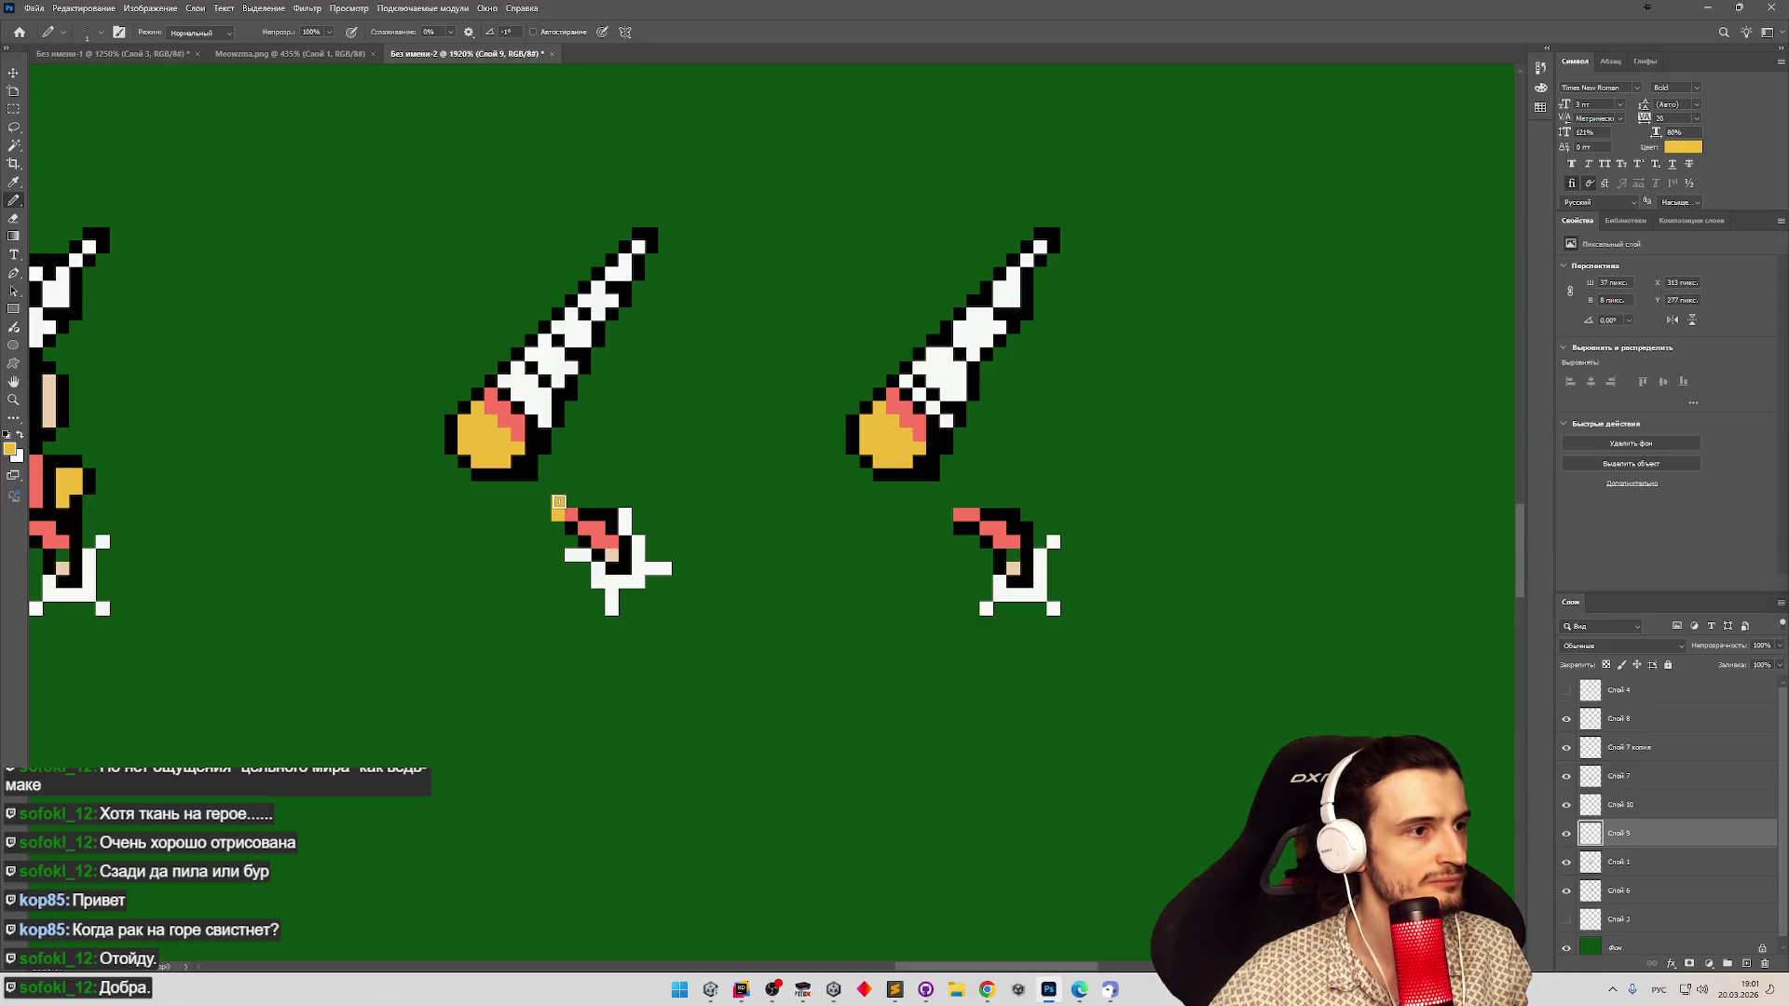
{"action": "left_click", "coordinate": [545, 491]}
{"action": "left_click", "coordinate": [531, 487]}
{"action": "left_click", "coordinate": [538, 476]}
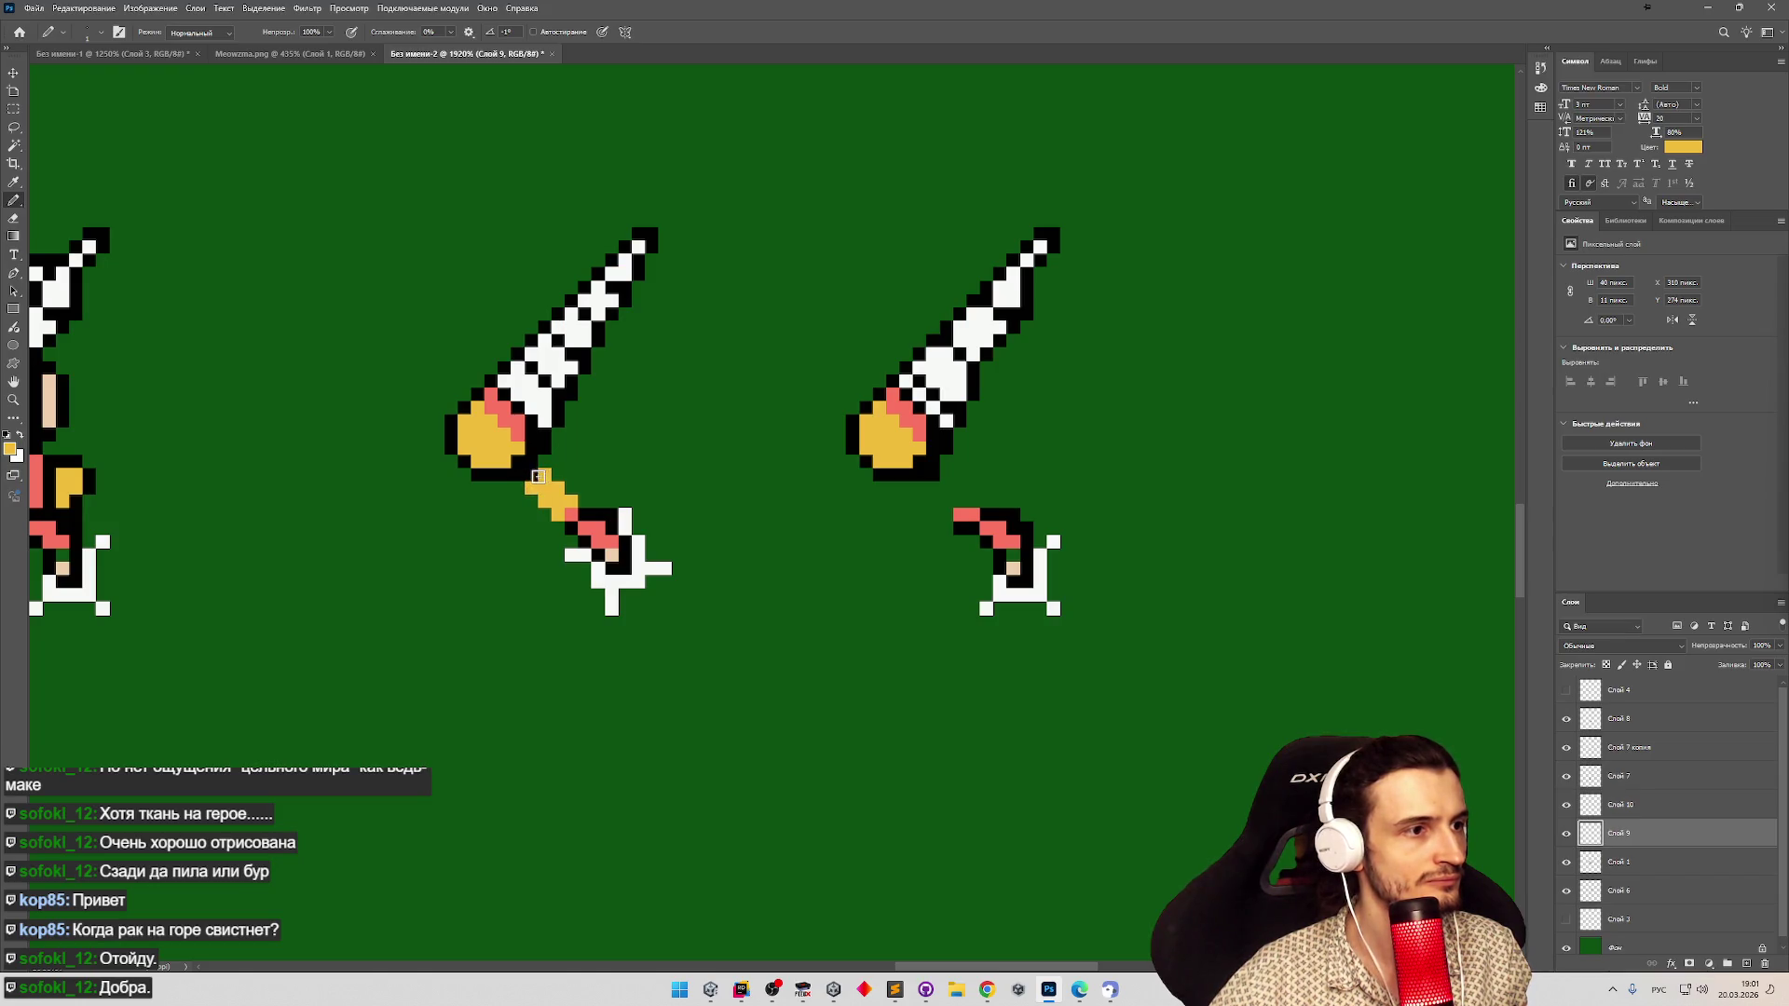
Hide Слой 10 and outline the yellow handle in black.
{"action": "left_click", "coordinate": [1567, 803]}
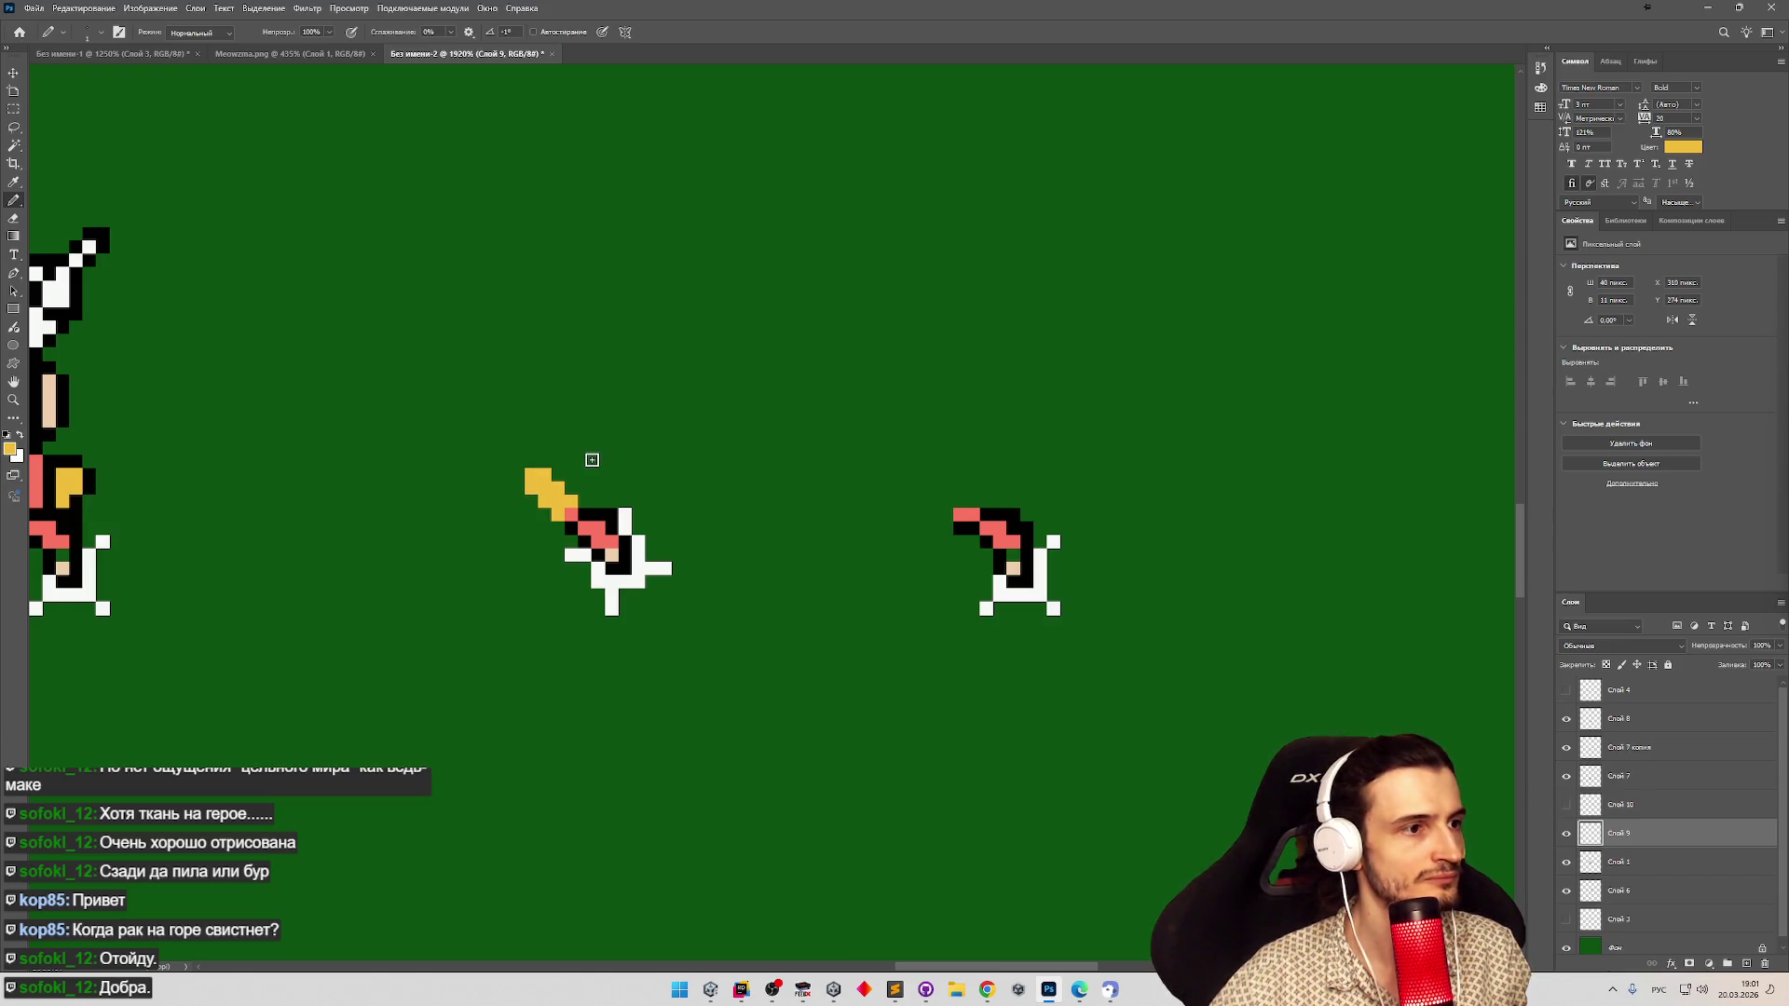
{"action": "left_click", "coordinate": [571, 518], "text": "alt"}
{"action": "left_click", "coordinate": [551, 519]}
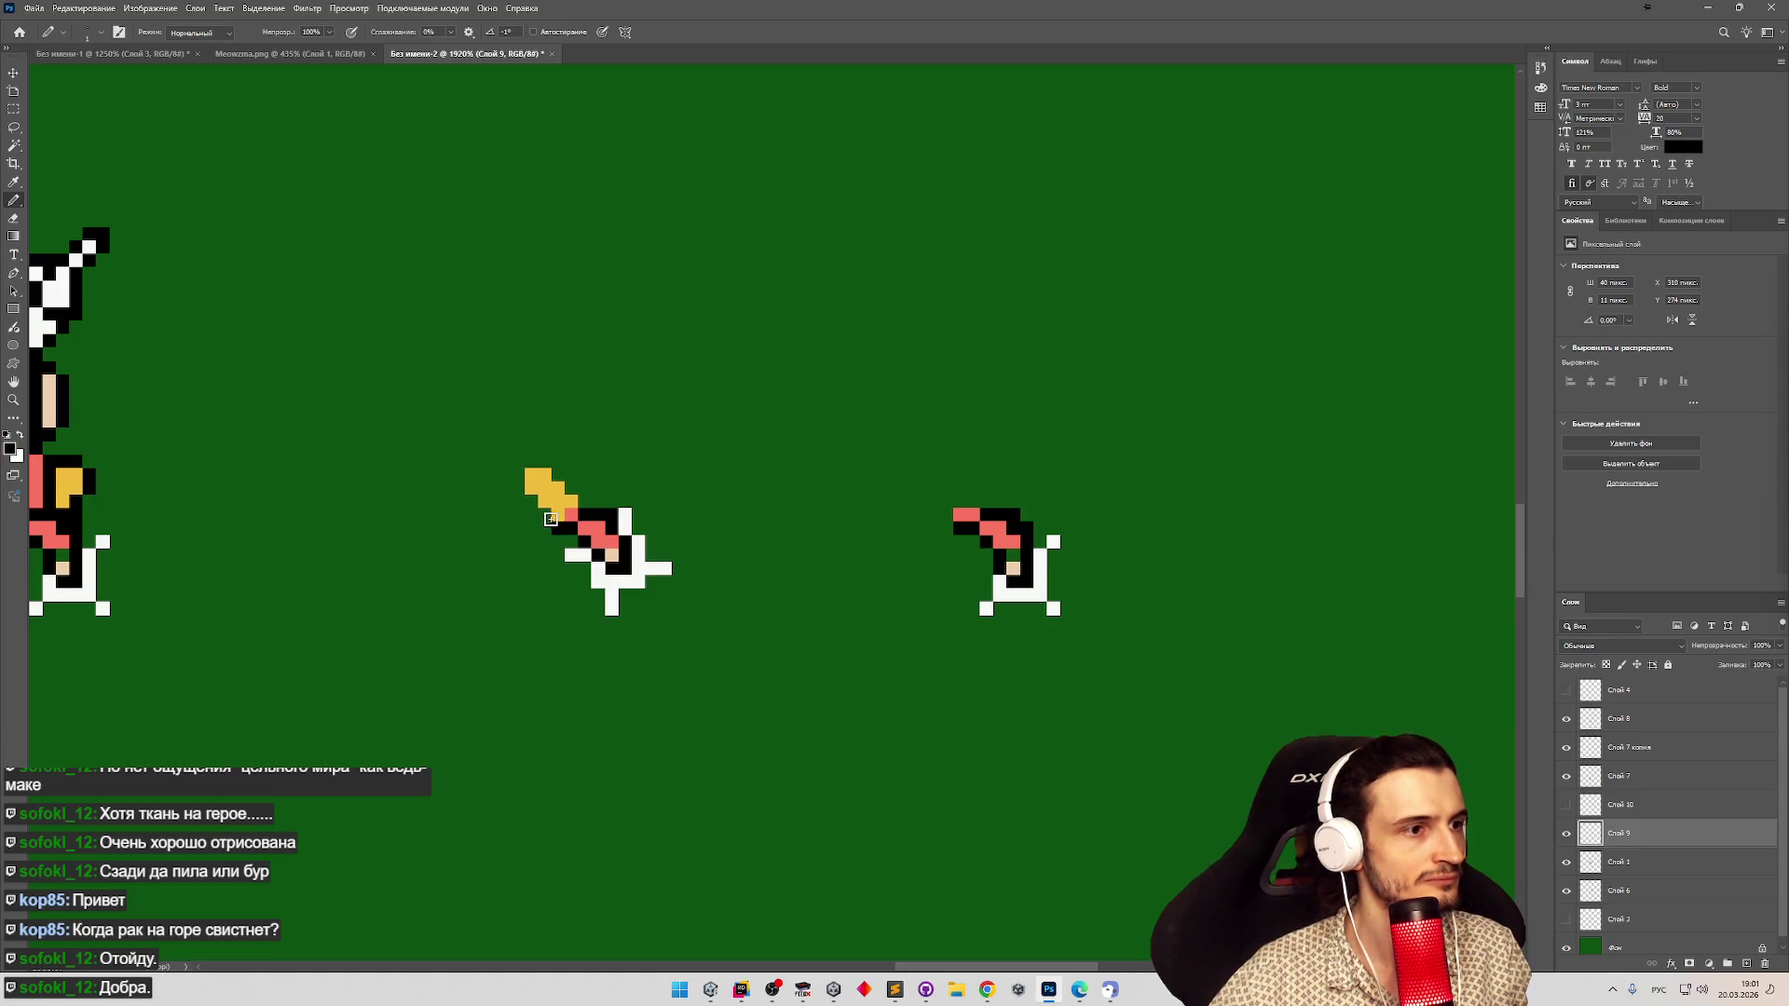
{"action": "left_click", "coordinate": [532, 501]}
{"action": "mouse_move", "coordinate": [523, 468]}
{"action": "left_mouse_down"}
{"action": "mouse_move", "coordinate": [515, 489]}
{"action": "mouse_move", "coordinate": [531, 461]}
{"action": "mouse_move", "coordinate": [571, 484]}
{"action": "mouse_move", "coordinate": [547, 483]}
{"action": "mouse_move", "coordinate": [708, 498]}
{"action": "mouse_move", "coordinate": [689, 501]}
{"action": "left_mouse_up"}
{"action": "left_click", "coordinate": [582, 501]}
Hide Слой 10 again and start a black outline at the right piece's pink tip.
{"action": "key", "text": "z"}
{"action": "key", "text": "b"}
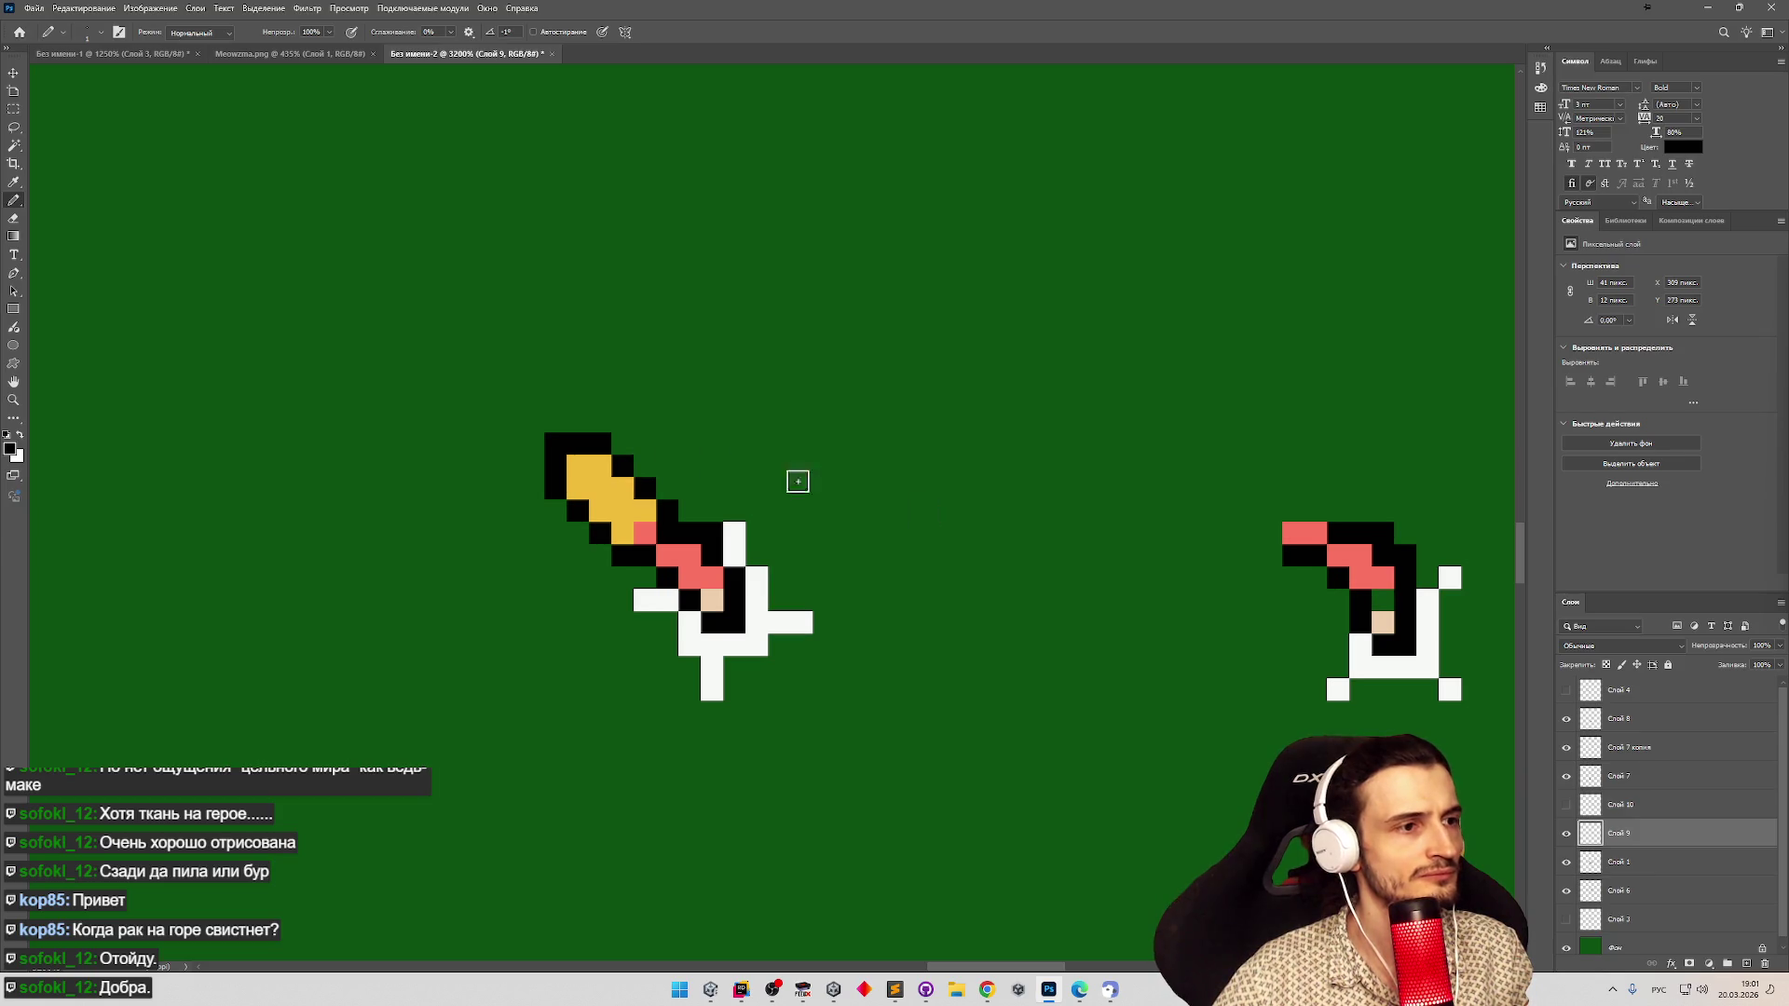
{"action": "key", "text": "z"}
{"action": "left_click_drag", "start_coordinate": [932, 652], "coordinate": [749, 667]}
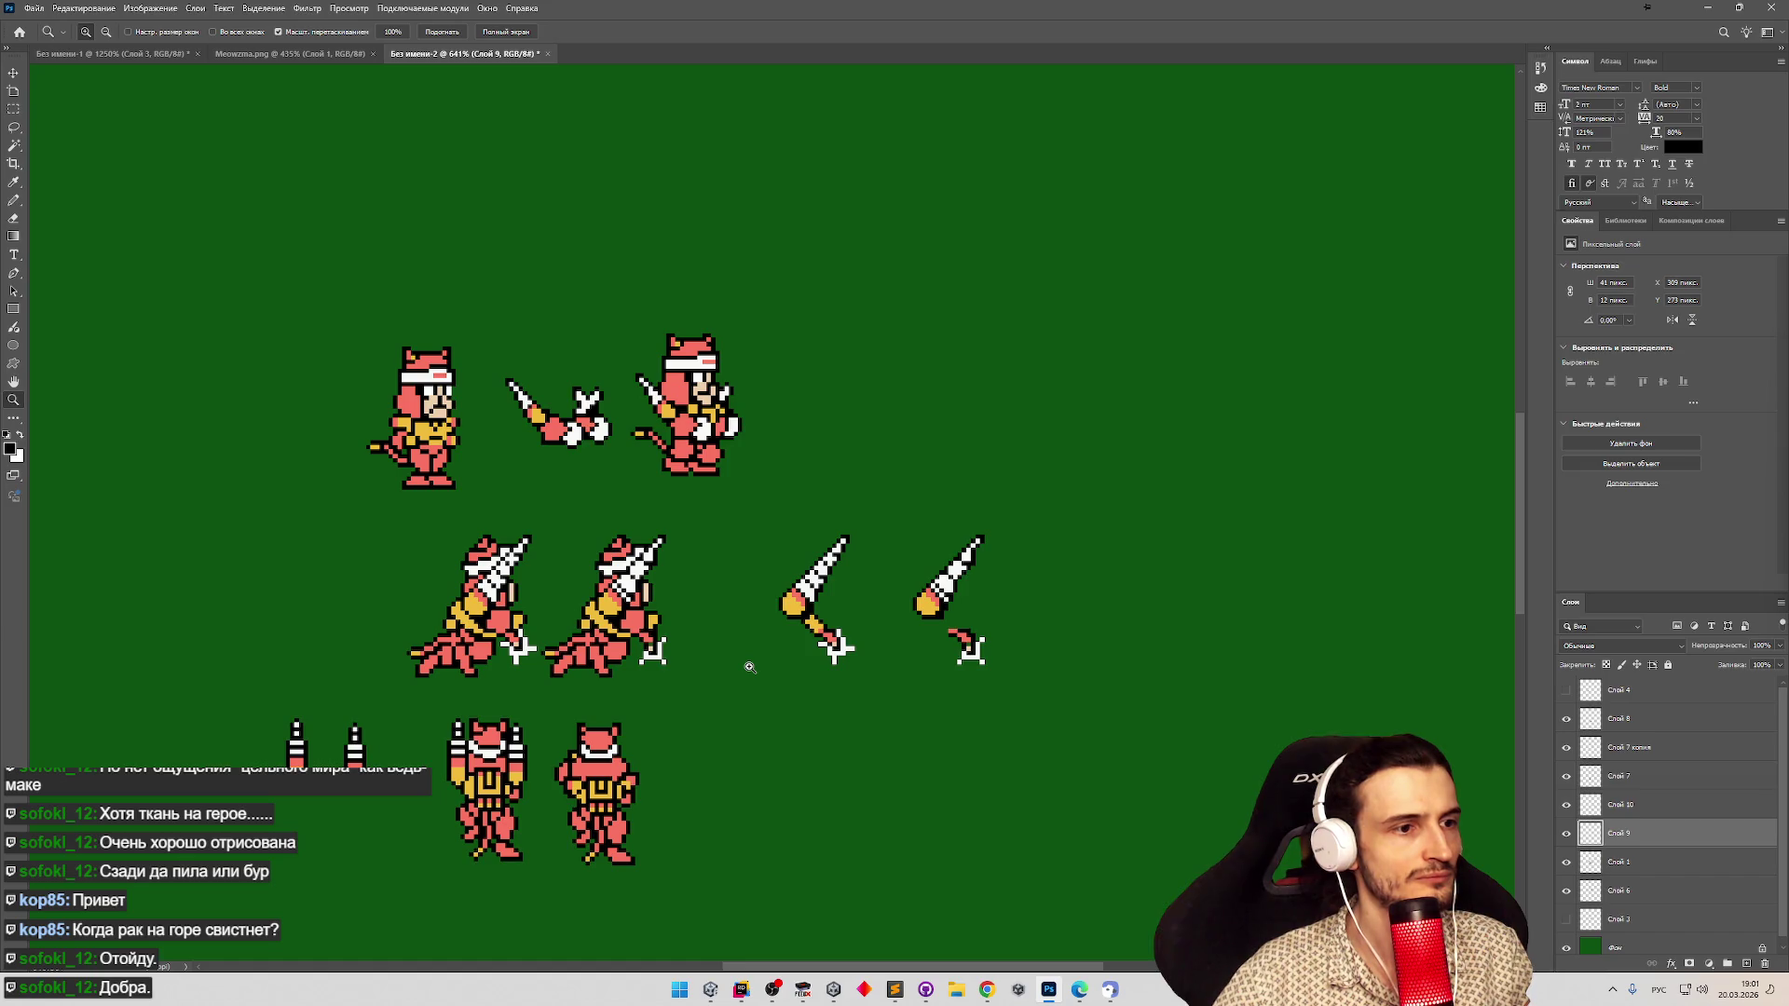
{"action": "left_click_drag", "start_coordinate": [913, 692], "coordinate": [970, 686]}
{"action": "key", "text": "b"}
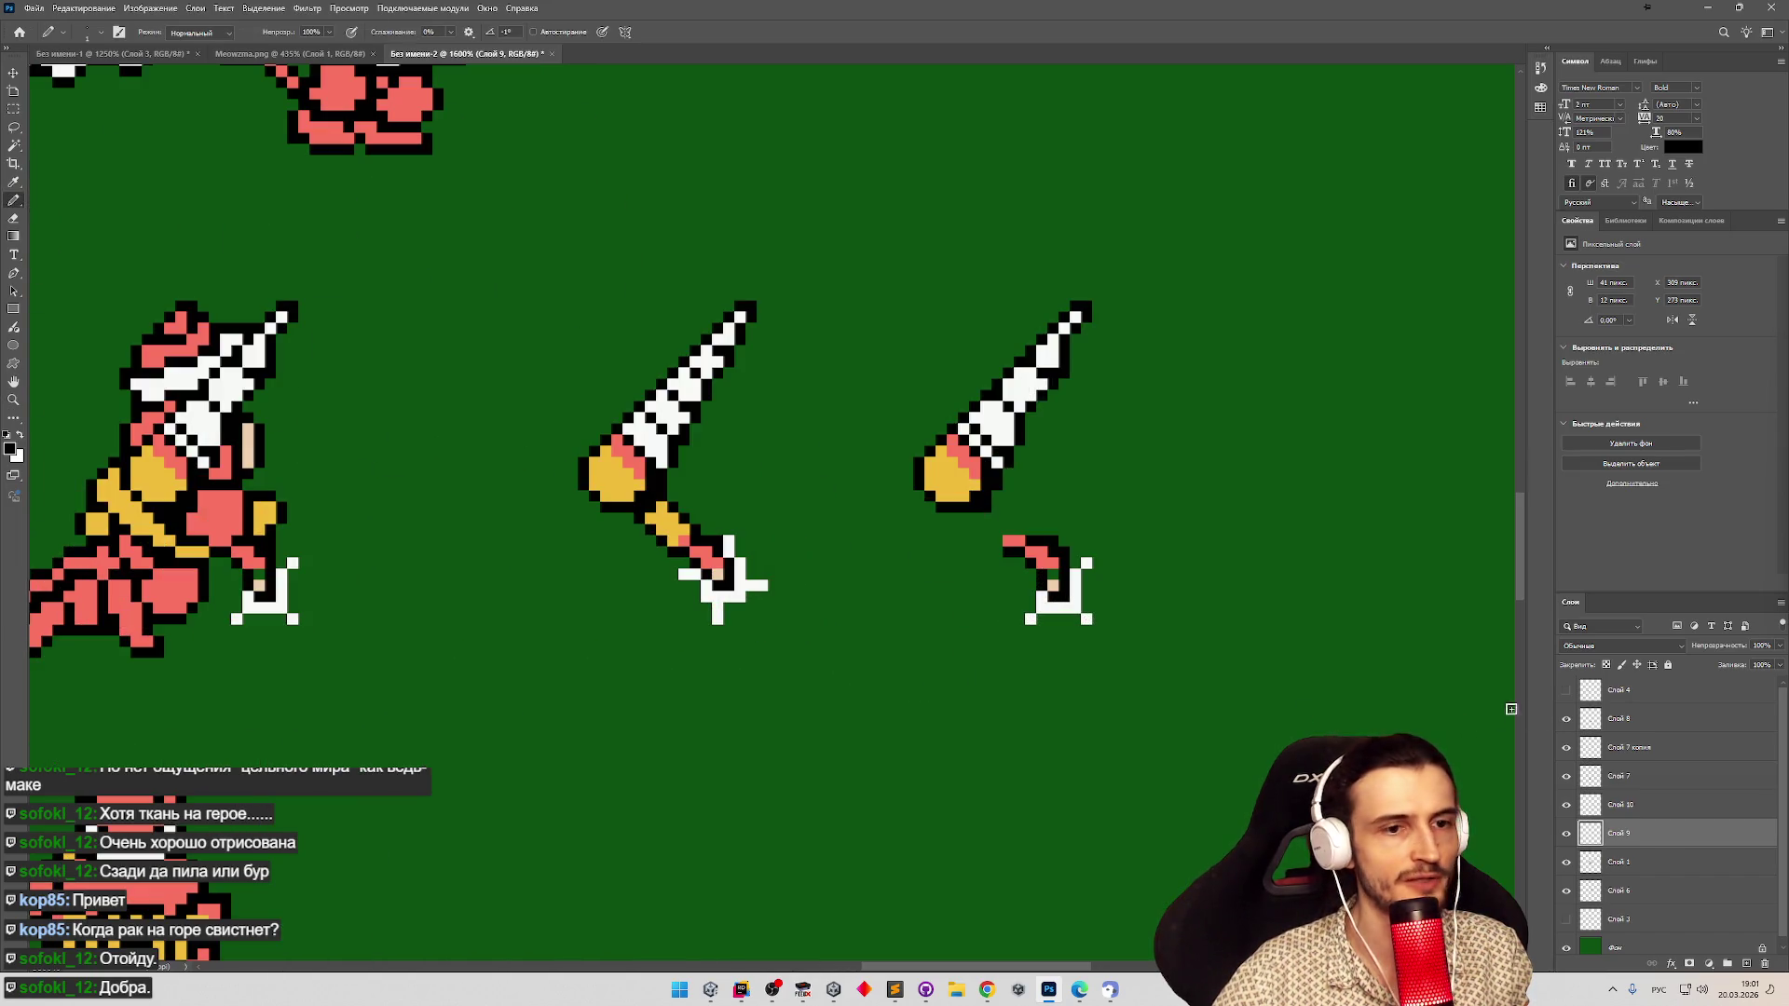
{"action": "left_click", "coordinate": [1567, 805]}
{"action": "scroll", "coordinate": [1034, 633], "scroll_direction": "up", "scroll_amount": 2}
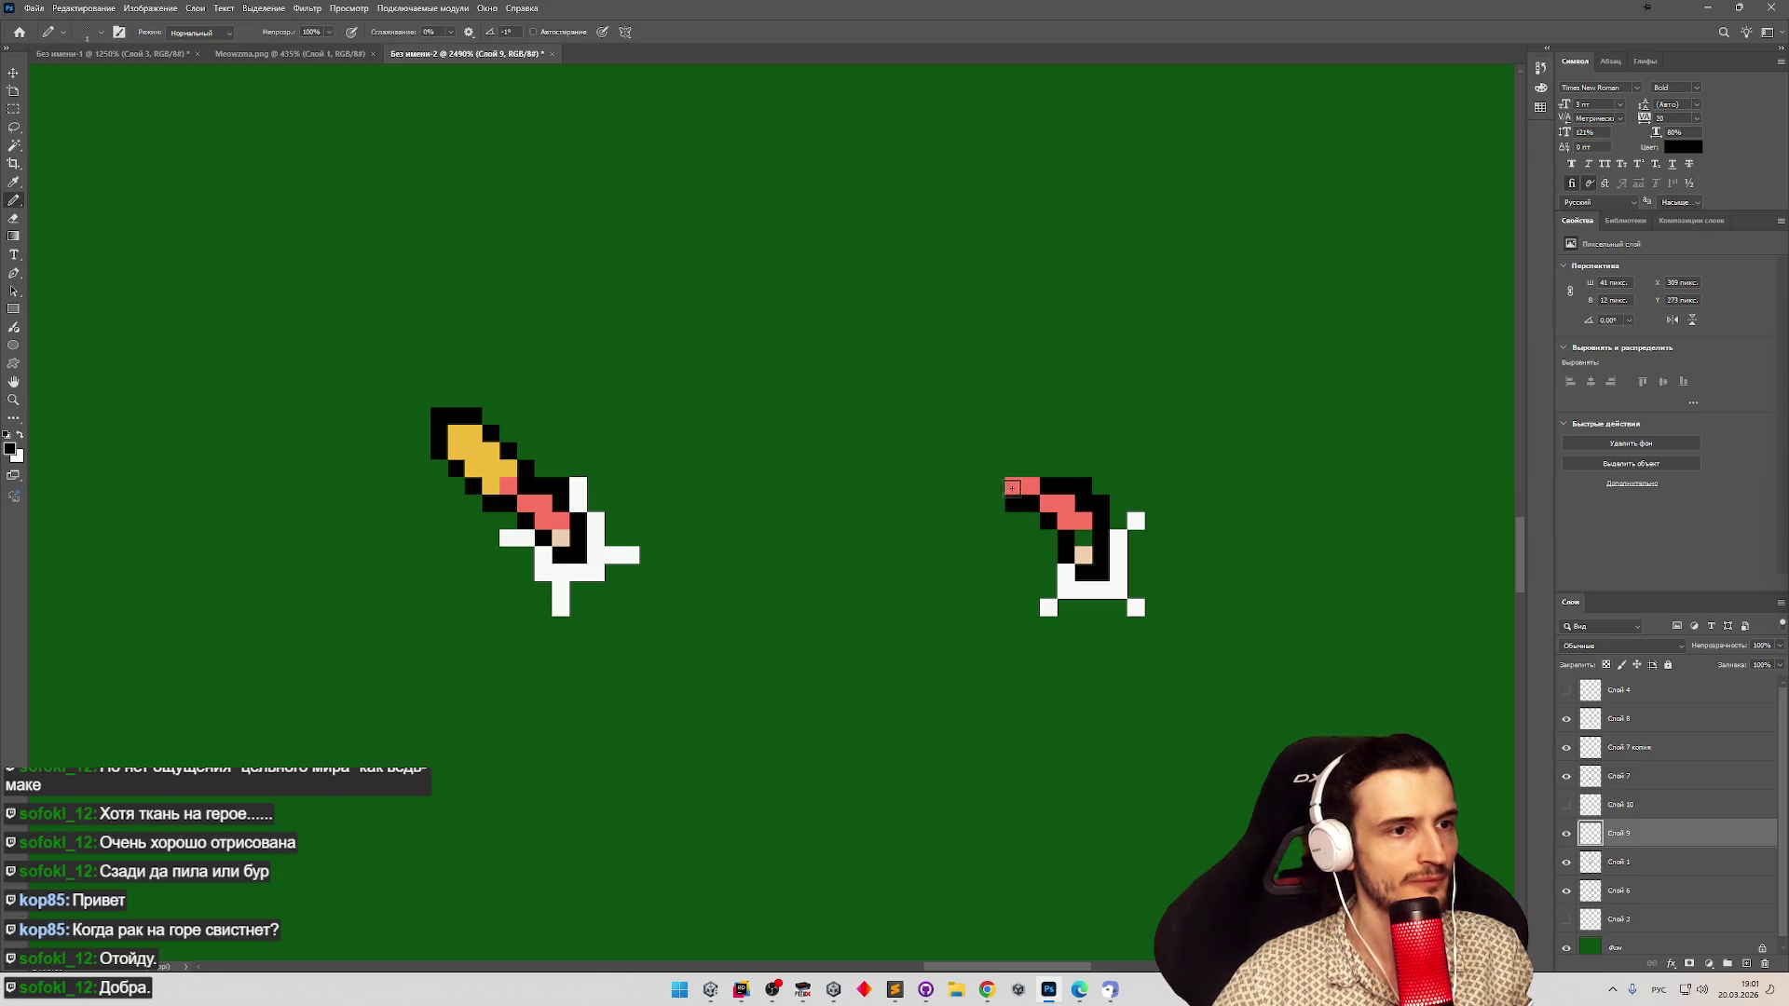
{"action": "left_click", "coordinate": [995, 486]}
{"action": "left_click_drag", "start_coordinate": [980, 468], "coordinate": [960, 414]}
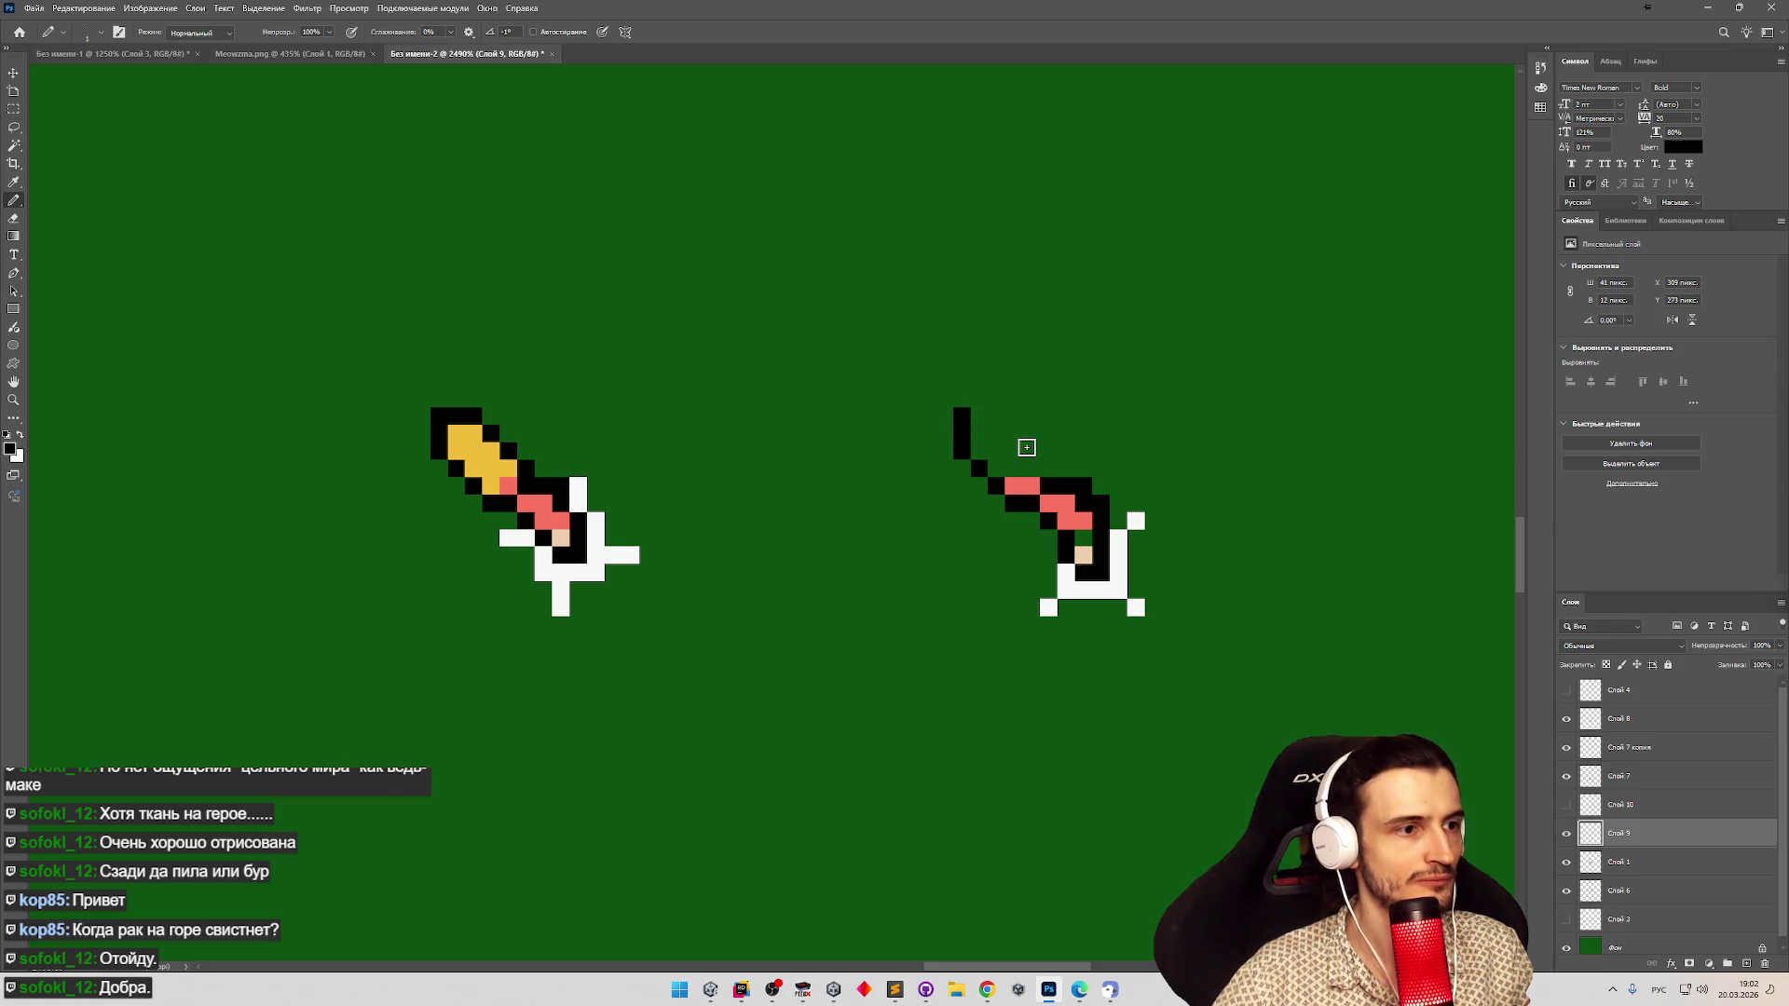
Complete the right piece's diagonal and top black outline.
{"action": "left_click_drag", "start_coordinate": [559, 624], "coordinate": [1052, 624]}
{"action": "key", "text": "ctrl+z"}
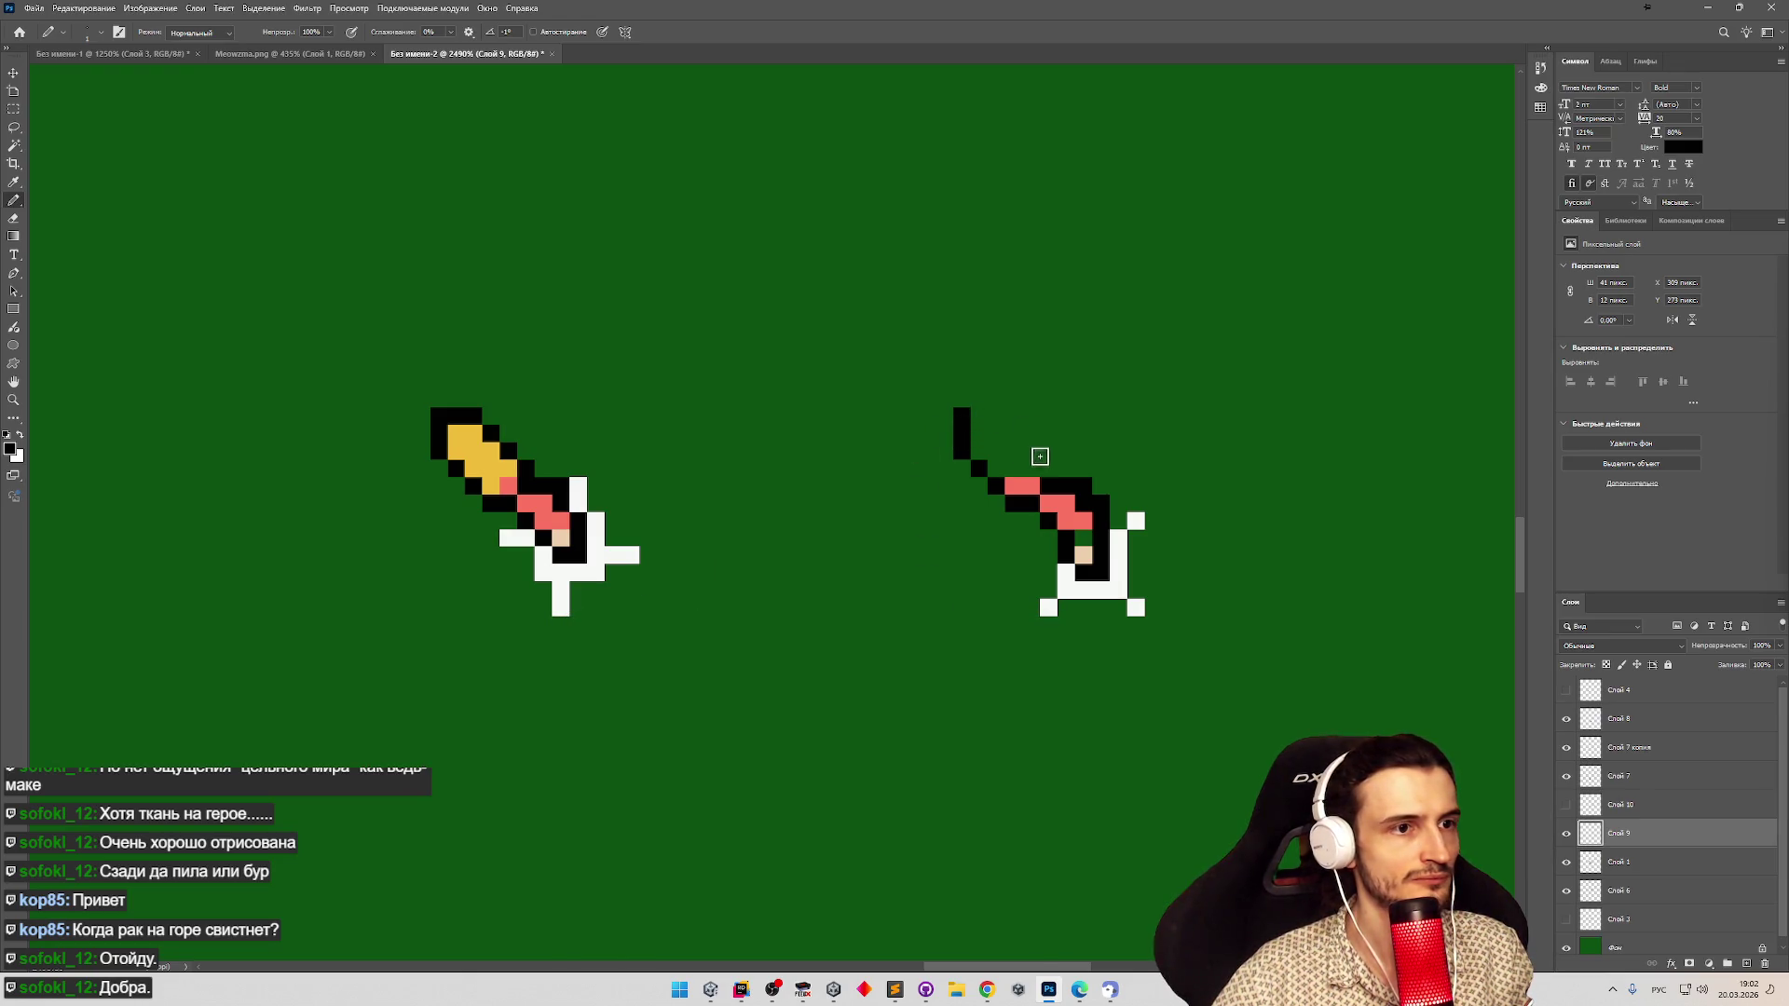
{"action": "mouse_move", "coordinate": [1043, 464]}
{"action": "left_mouse_down"}
{"action": "mouse_move", "coordinate": [995, 416]}
{"action": "mouse_move", "coordinate": [993, 466]}
{"action": "mouse_move", "coordinate": [1026, 466]}
{"action": "left_mouse_up"}
{"action": "left_click", "coordinate": [451, 434], "text": "alt"}
{"action": "key", "text": "z"}
{"action": "mouse_move", "coordinate": [896, 369]}
{"action": "left_mouse_down"}
{"action": "mouse_move", "coordinate": [586, 350]}
{"action": "mouse_move", "coordinate": [747, 335]}
{"action": "left_mouse_up"}
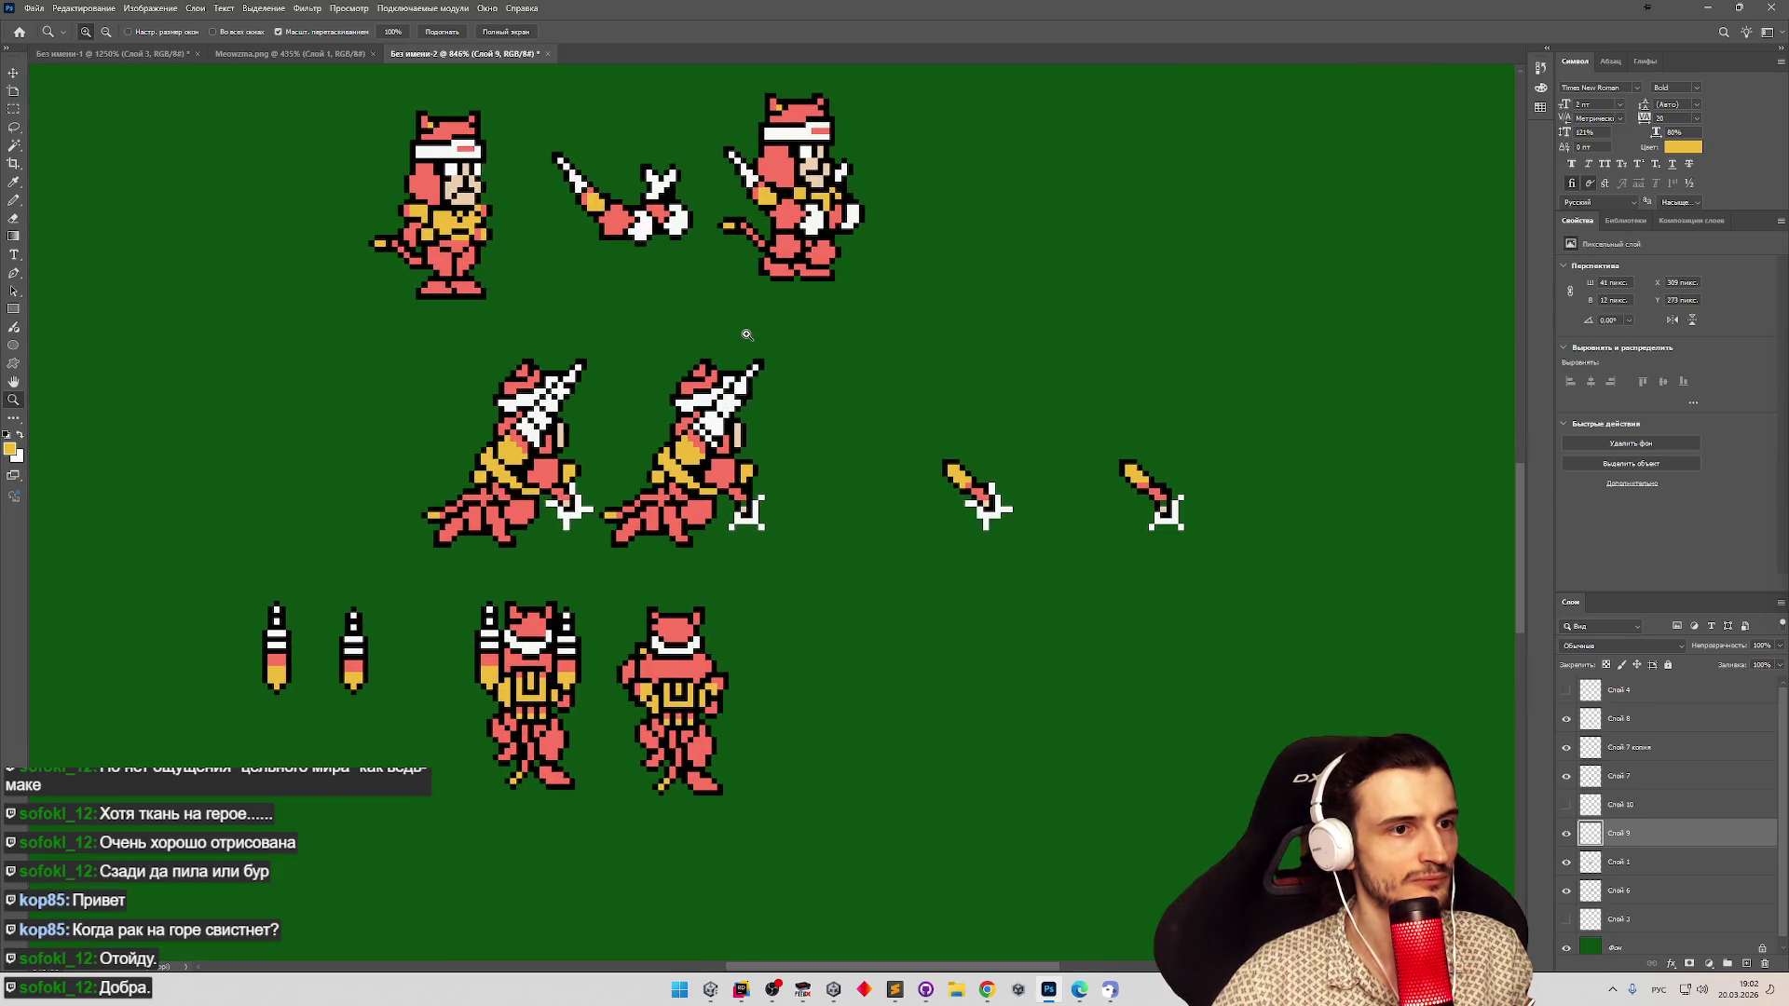
Zoom in on the sword pieces and briefly hide the green background Фон.
{"action": "mouse_move", "coordinate": [1203, 495]}
{"action": "left_mouse_down"}
{"action": "mouse_move", "coordinate": [1258, 494]}
{"action": "mouse_move", "coordinate": [978, 484]}
{"action": "left_mouse_up"}
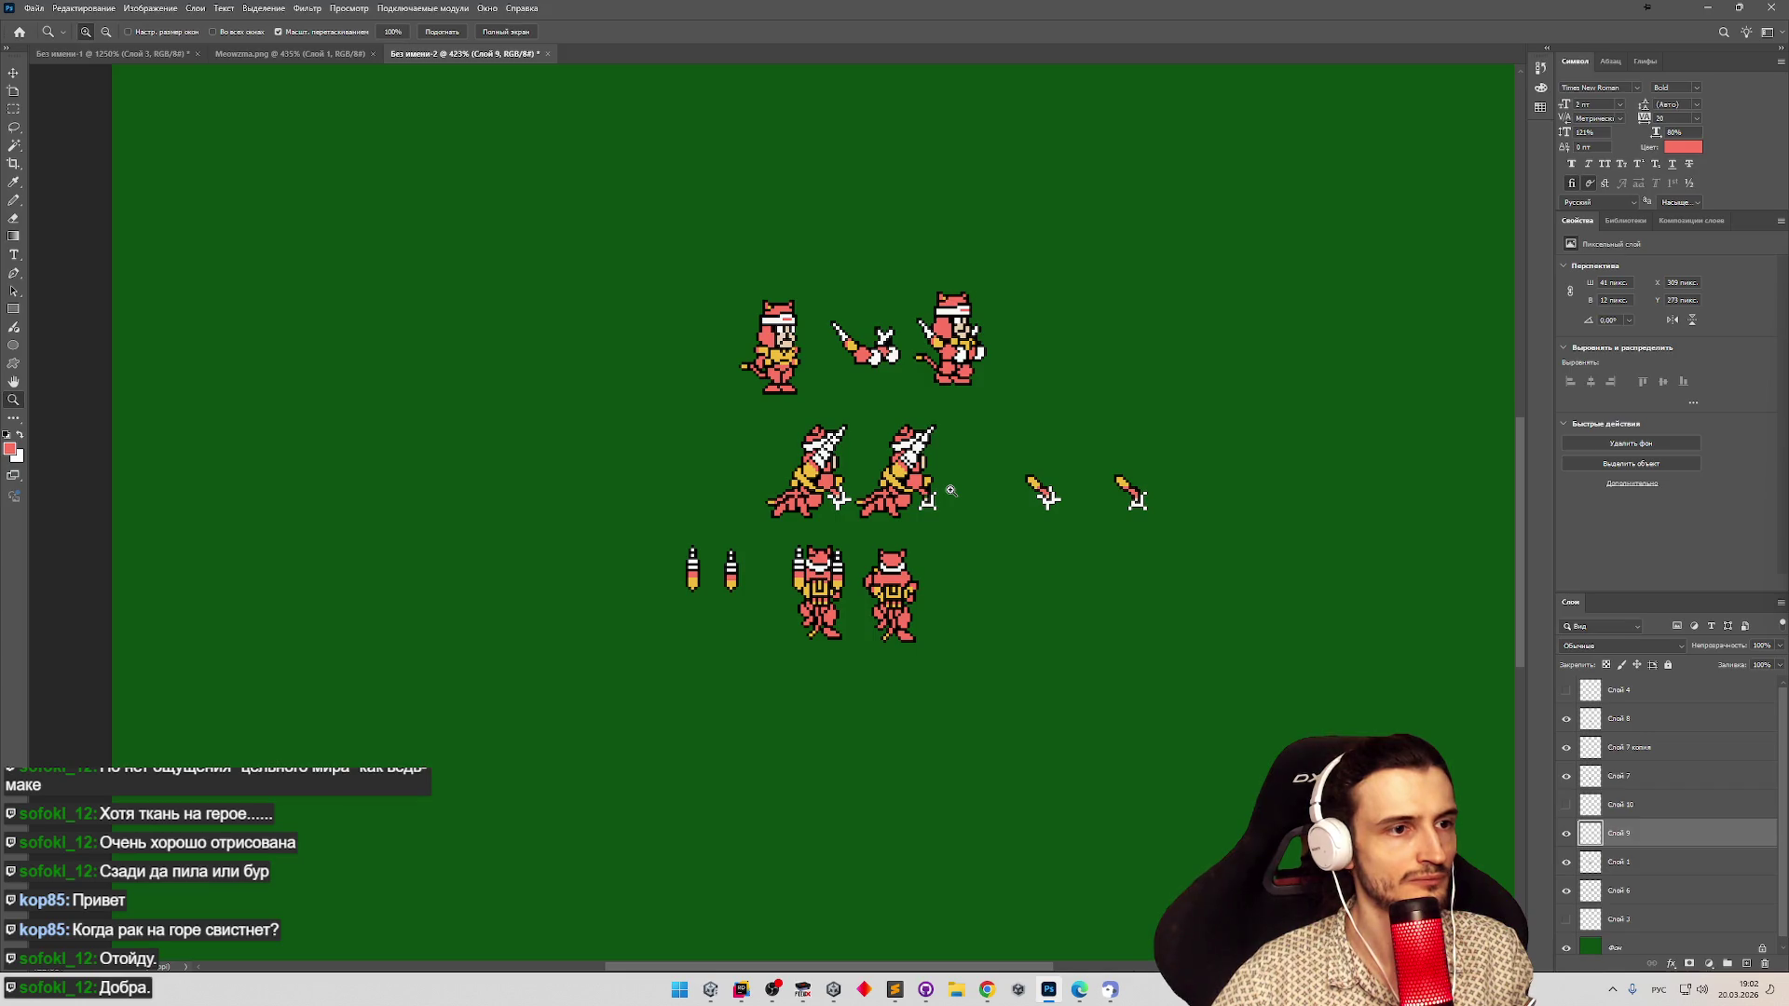
{"action": "mouse_move", "coordinate": [950, 490]}
{"action": "left_mouse_down"}
{"action": "mouse_move", "coordinate": [1003, 487]}
{"action": "mouse_move", "coordinate": [945, 517]}
{"action": "mouse_move", "coordinate": [1090, 516]}
{"action": "left_mouse_up"}
{"action": "left_click_drag", "start_coordinate": [1312, 518], "coordinate": [1433, 516]}
{"action": "key", "text": "b"}
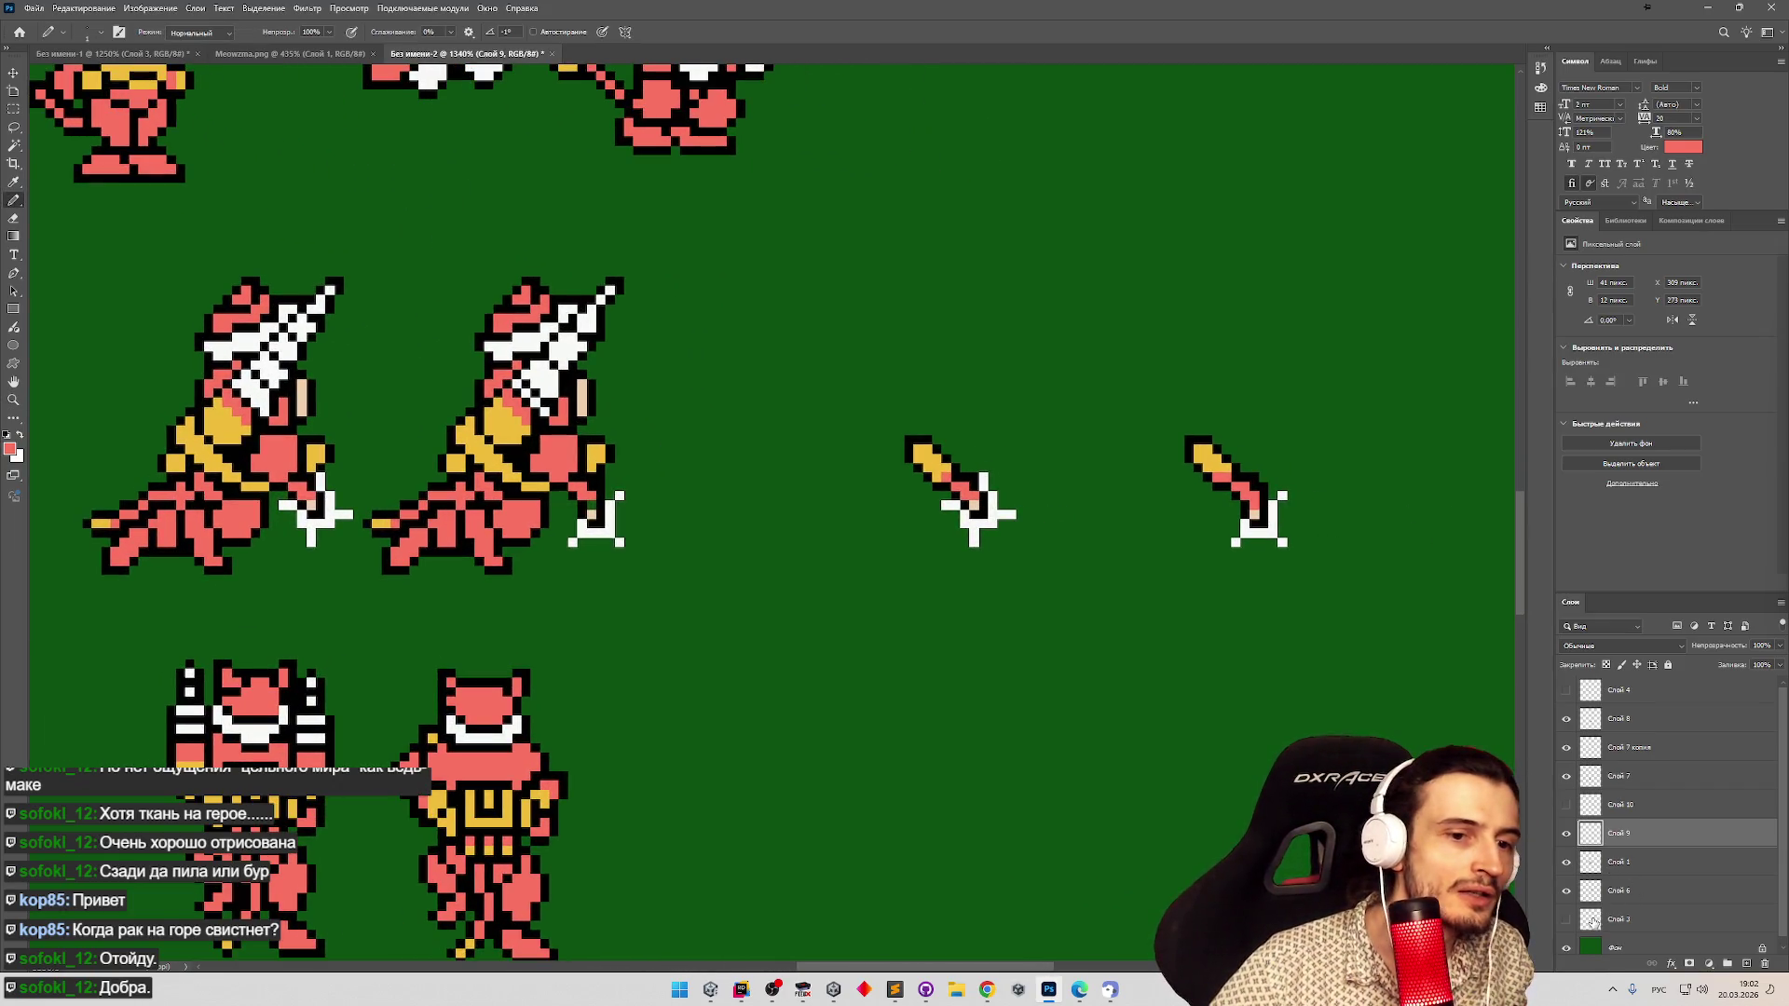
{"action": "left_click", "coordinate": [1567, 947]}
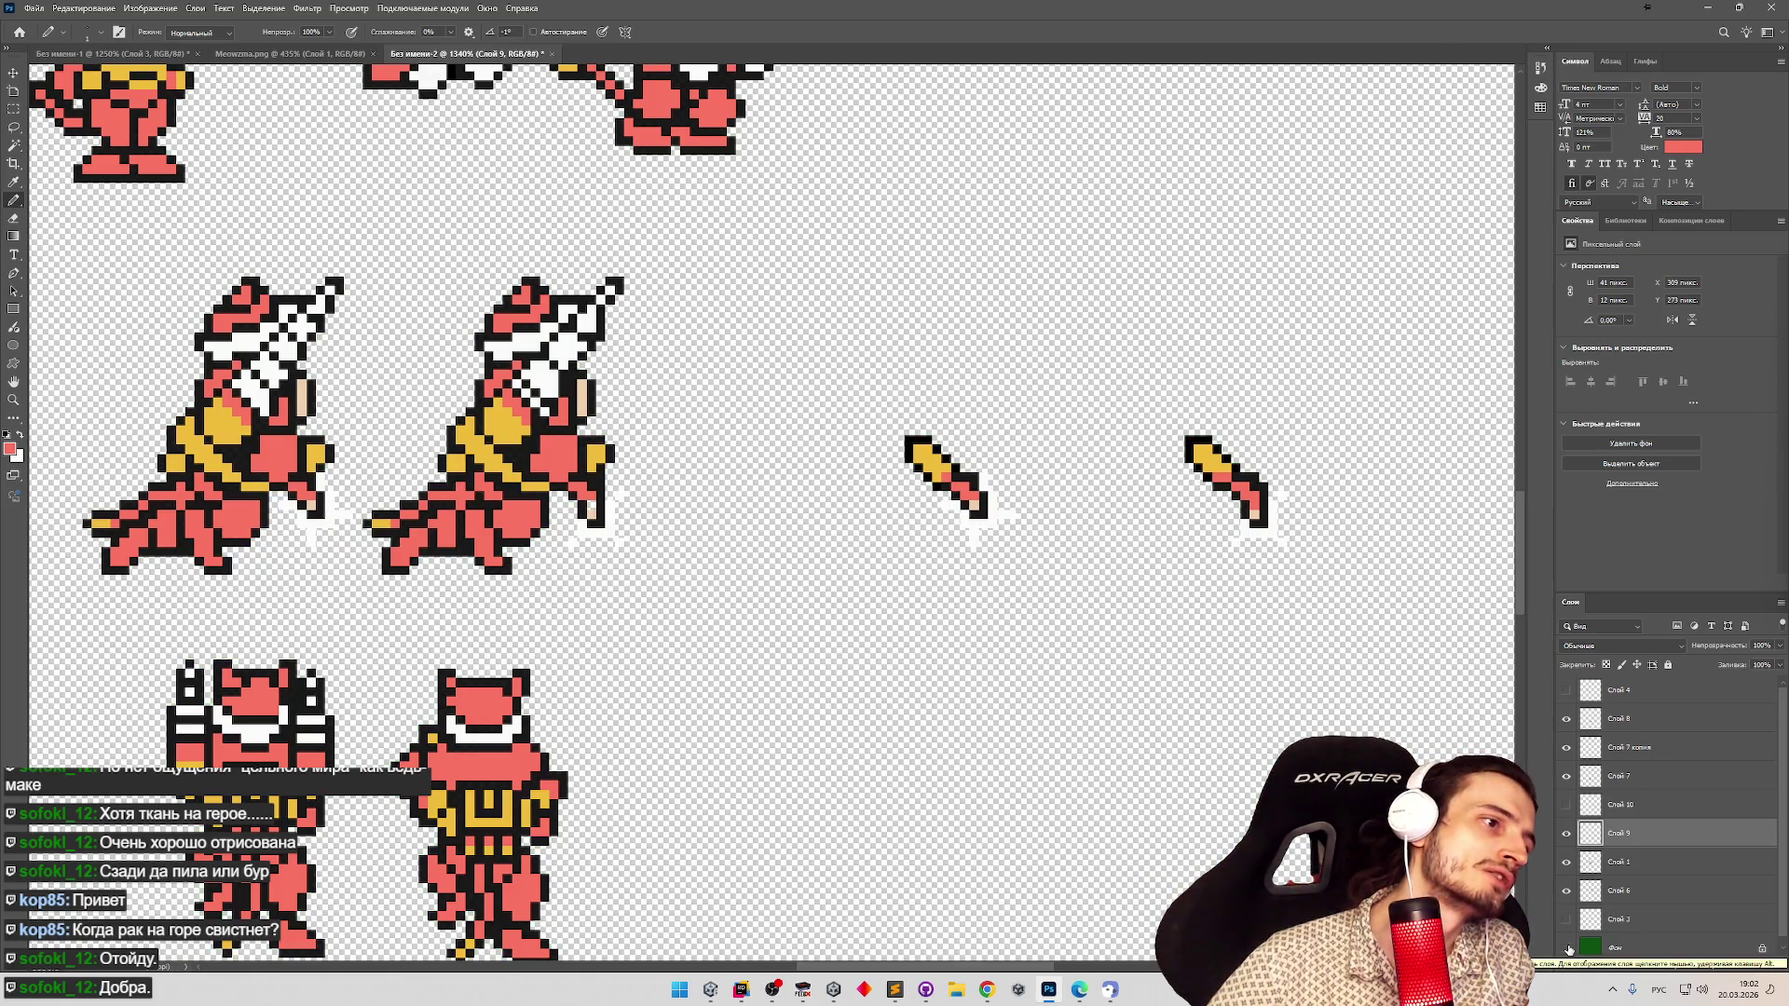
{"action": "left_click", "coordinate": [1567, 947]}
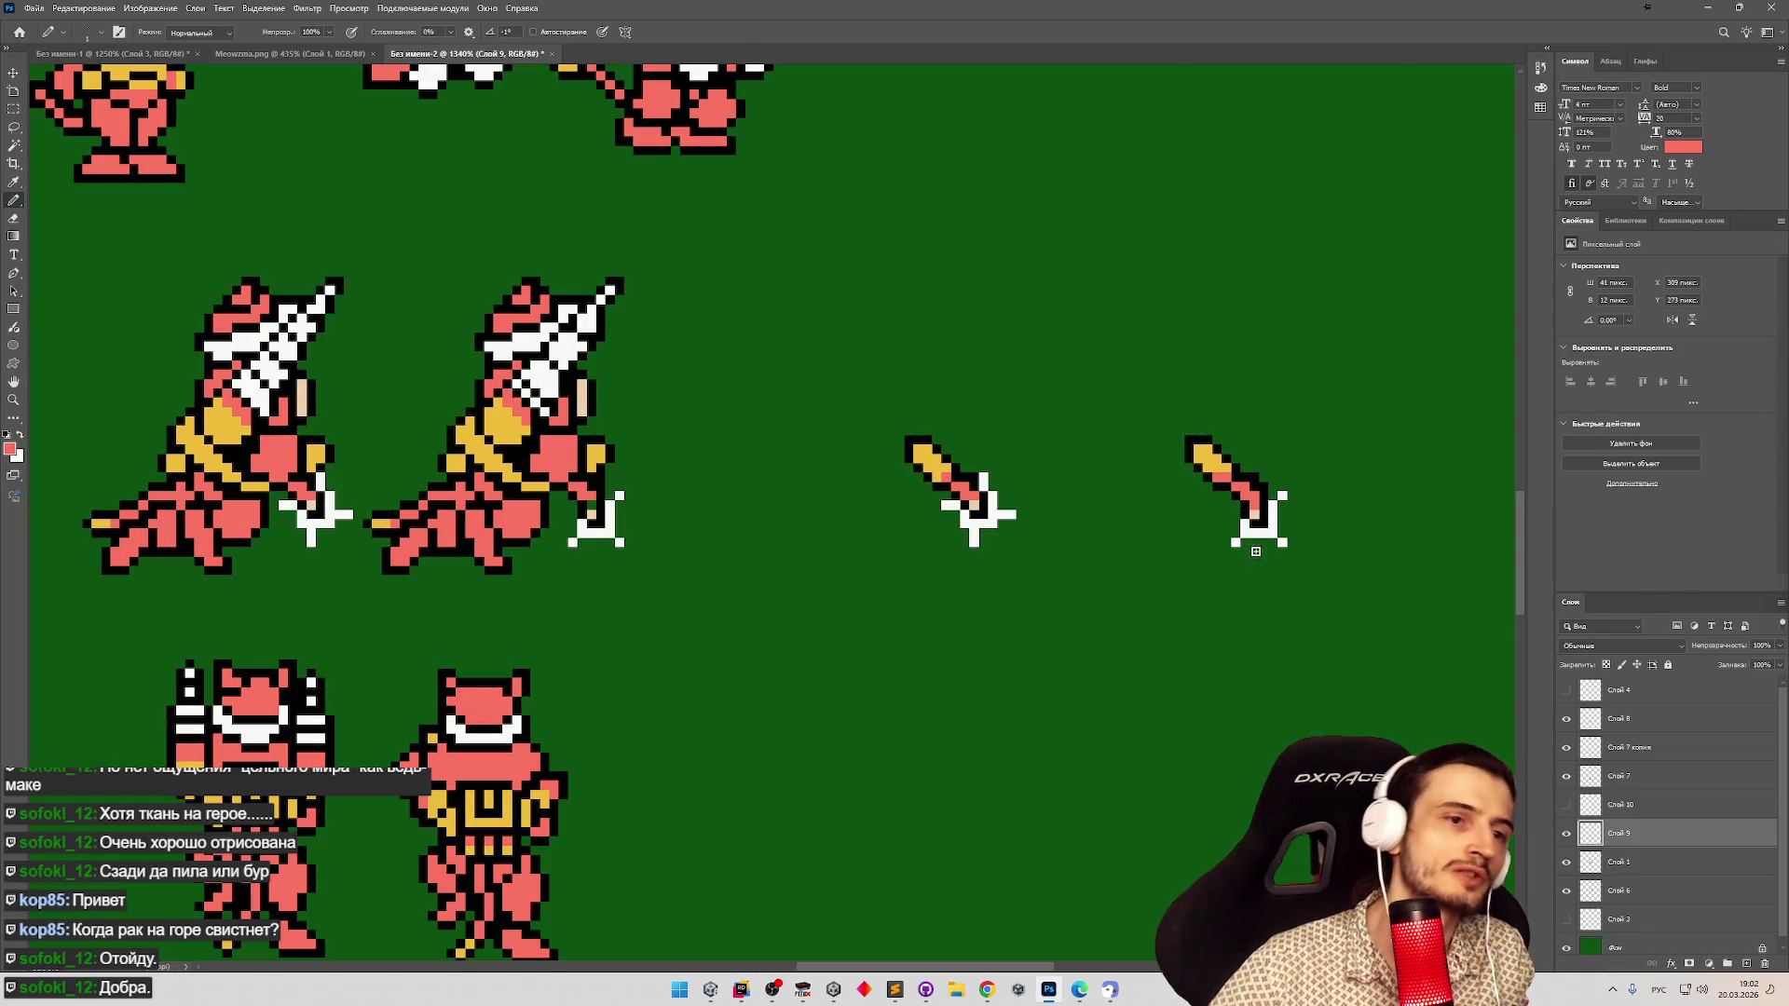
Nudge the right sword three pixels left.
{"action": "left_click", "coordinate": [13, 109]}
{"action": "left_click_drag", "start_coordinate": [1245, 498], "coordinate": [1269, 522]}
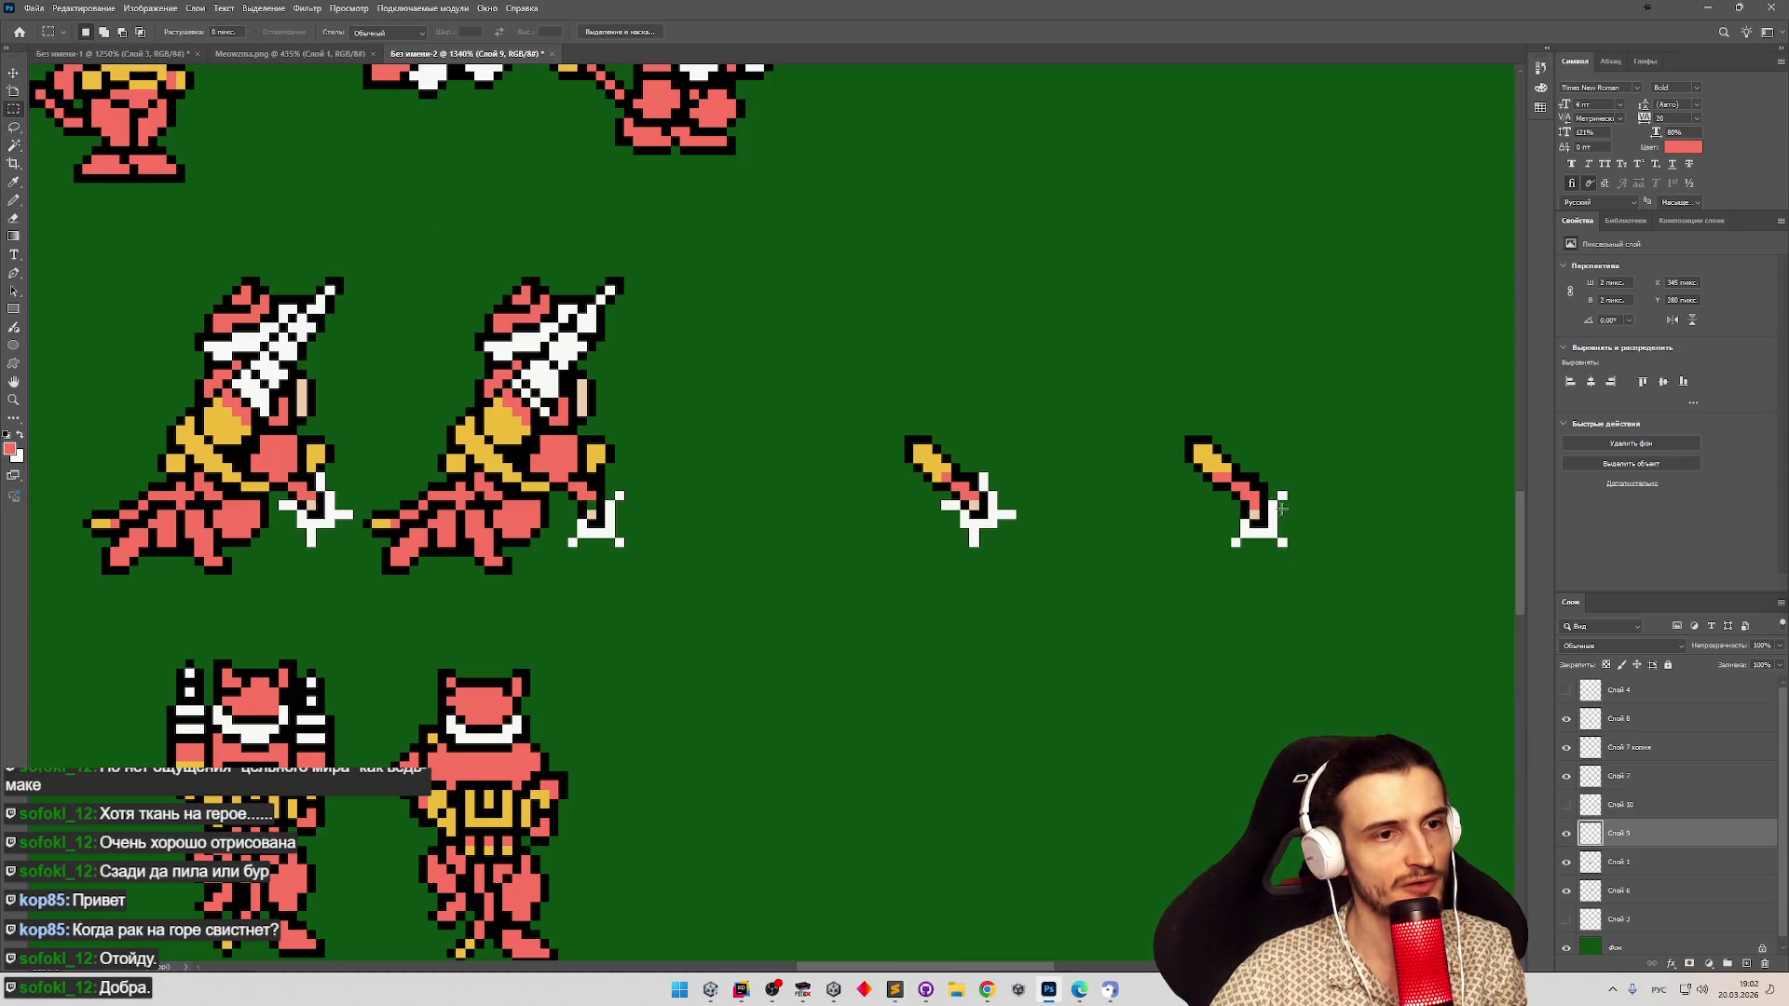
{"action": "key", "text": "Left"}
{"action": "key", "text": "Left"}
{"action": "key", "text": "Left"}
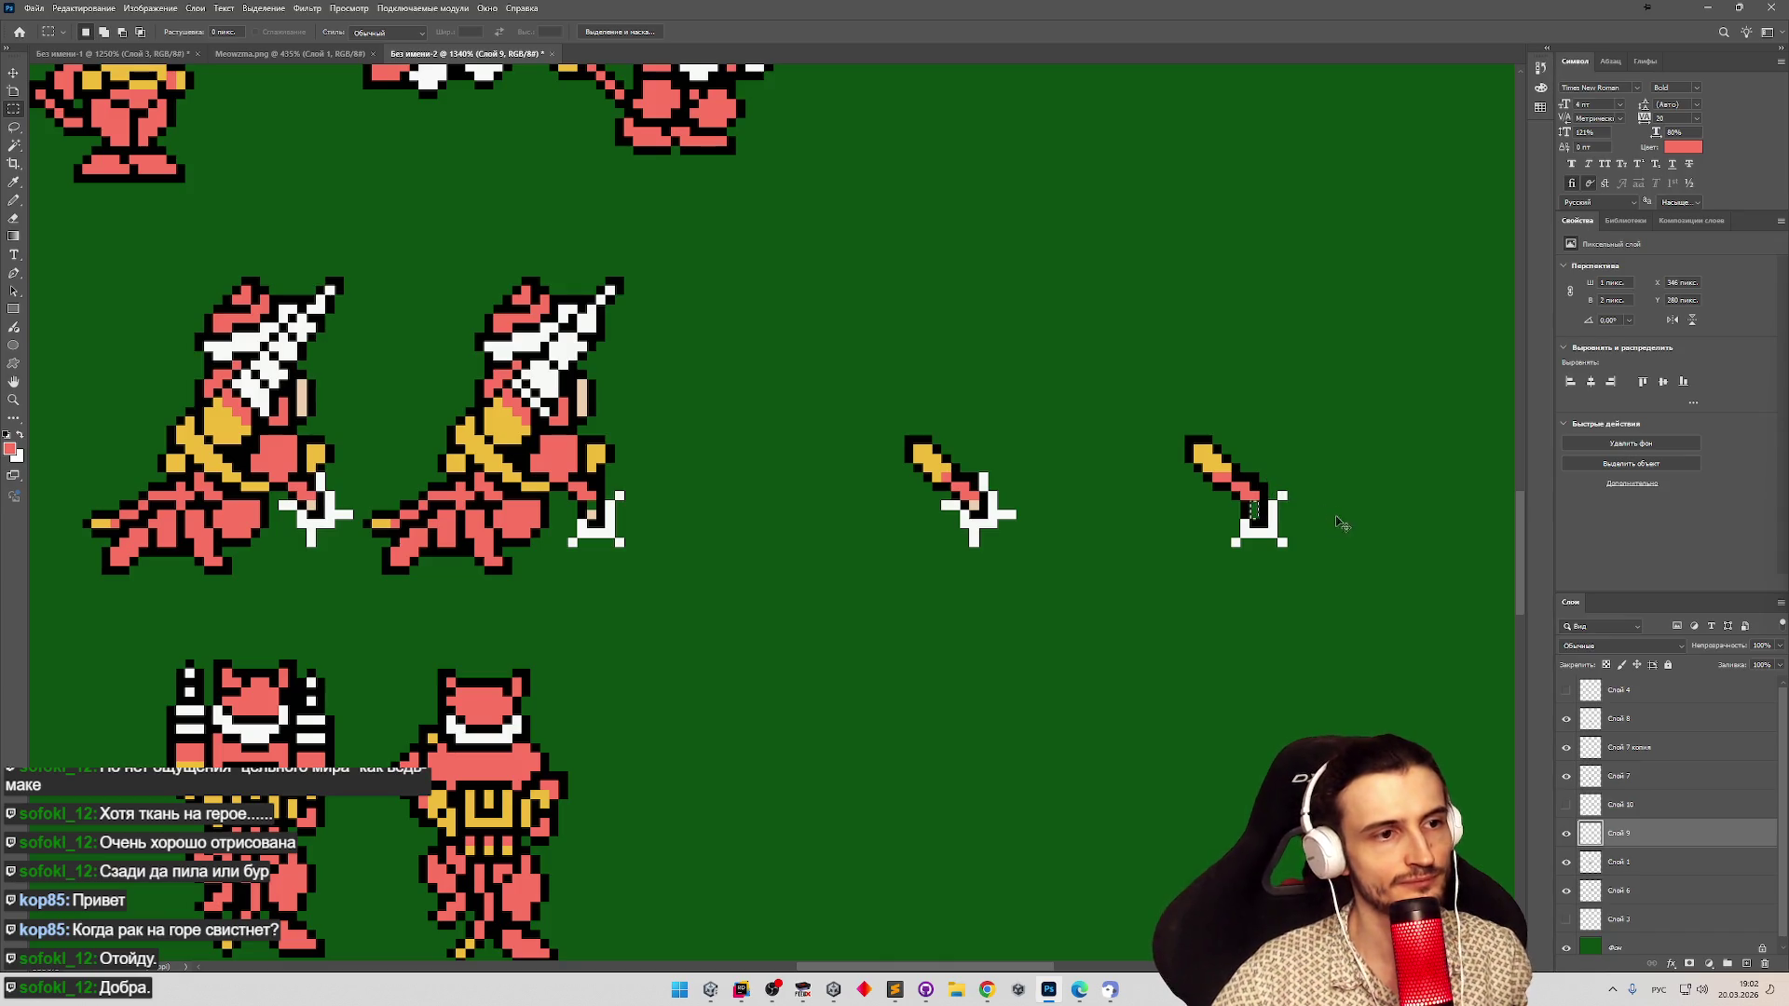
{"action": "left_click_drag", "start_coordinate": [1249, 490], "coordinate": [1263, 515]}
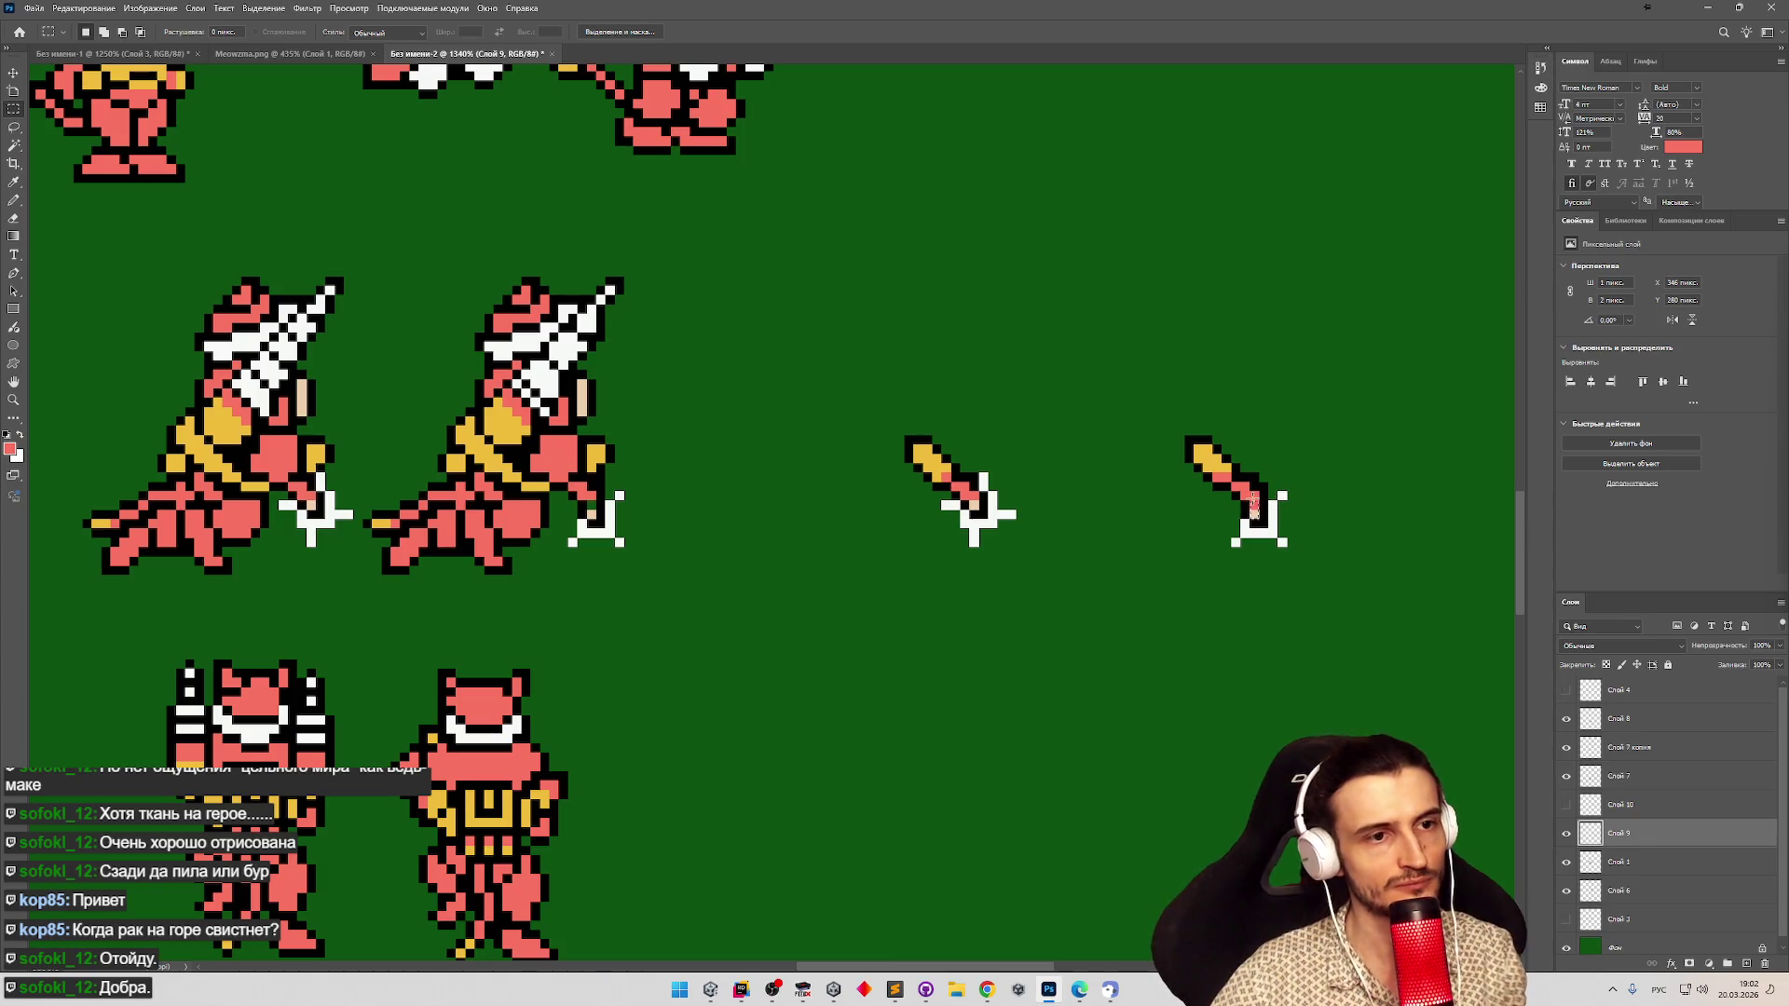
{"action": "left_click_drag", "start_coordinate": [1254, 503], "coordinate": [1260, 508]}
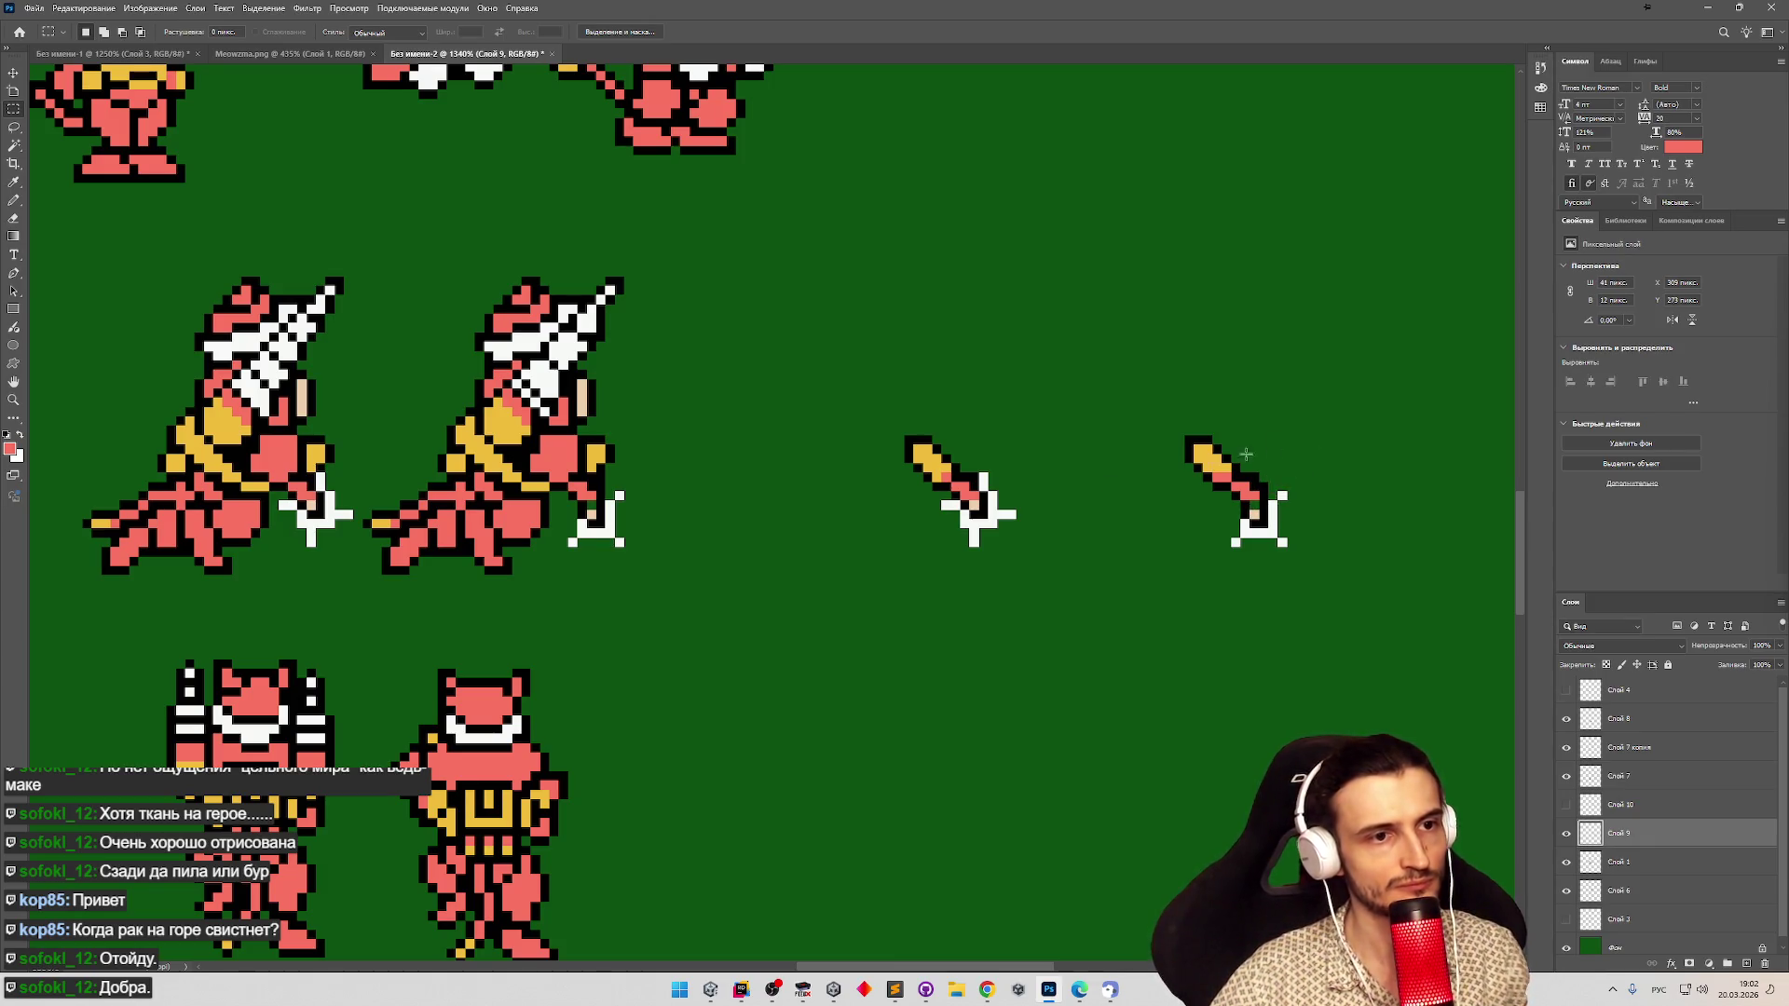
Zoom out and turn Слой 10's drill sprites back on.
{"action": "key", "text": "z"}
{"action": "scroll", "coordinate": [777, 555], "scroll_direction": "down", "scroll_amount": 3}
{"action": "scroll", "coordinate": [665, 561], "scroll_direction": "up", "scroll_amount": 2}
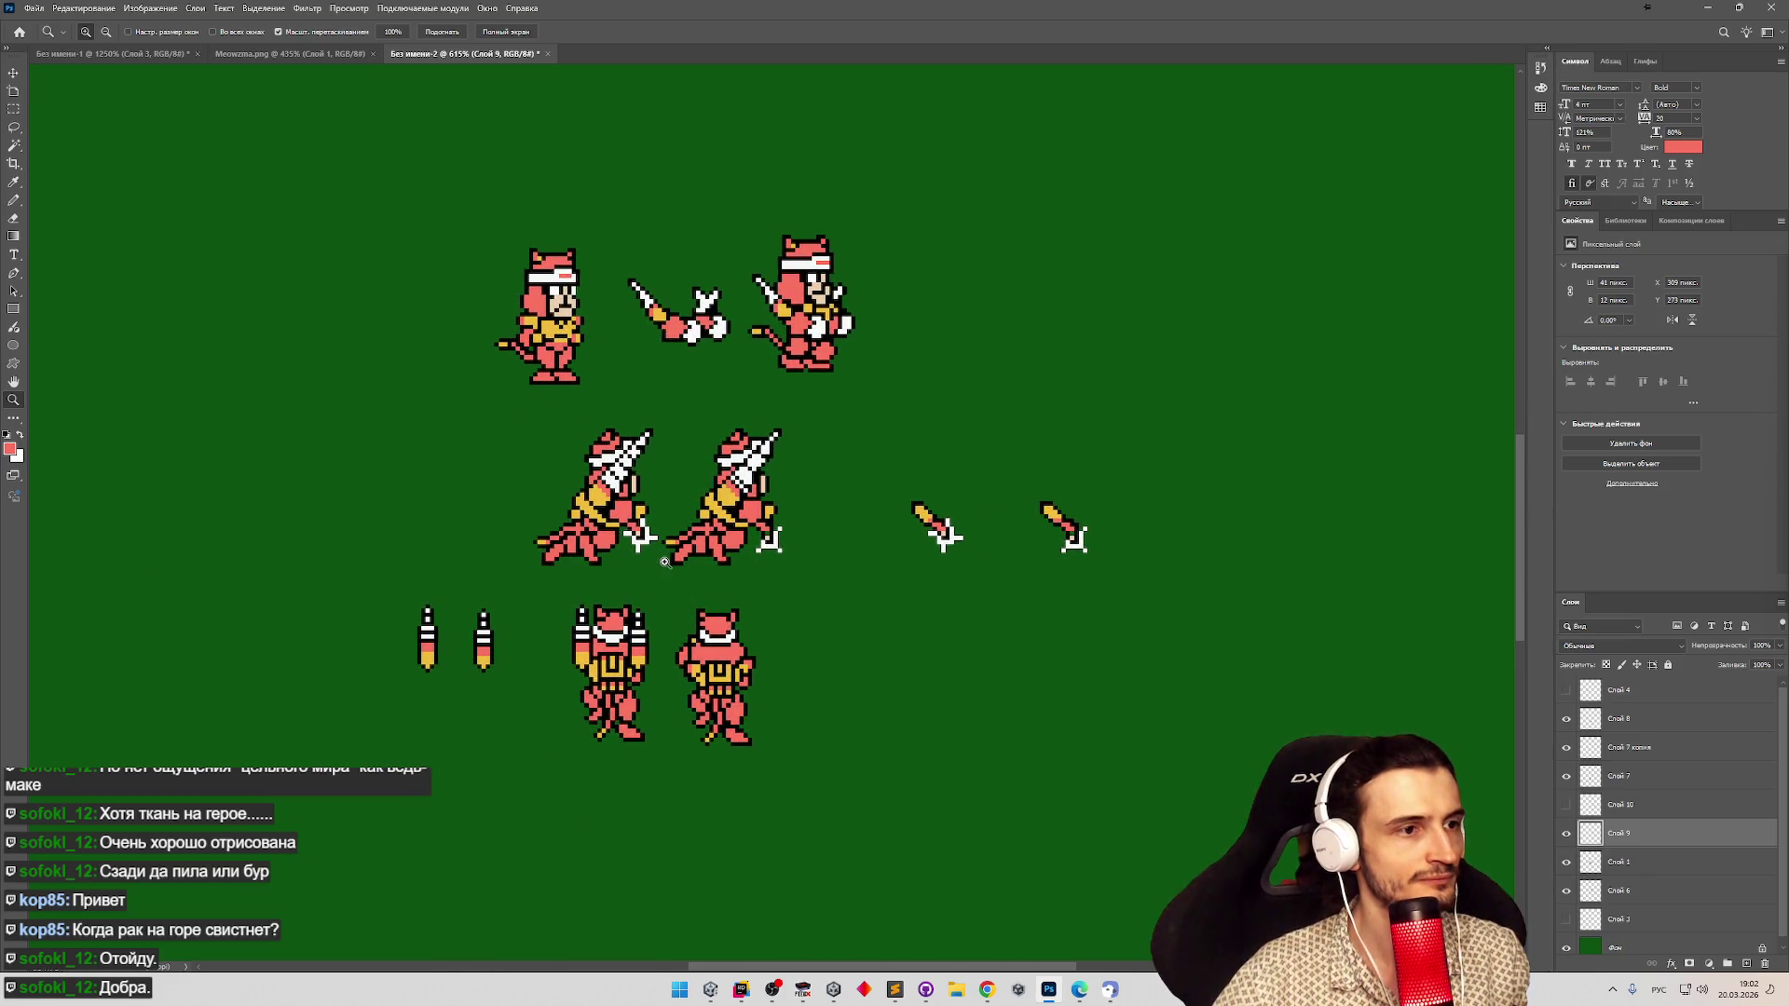
{"action": "scroll", "coordinate": [665, 561], "scroll_direction": "up", "scroll_amount": 1}
{"action": "key", "text": "m"}
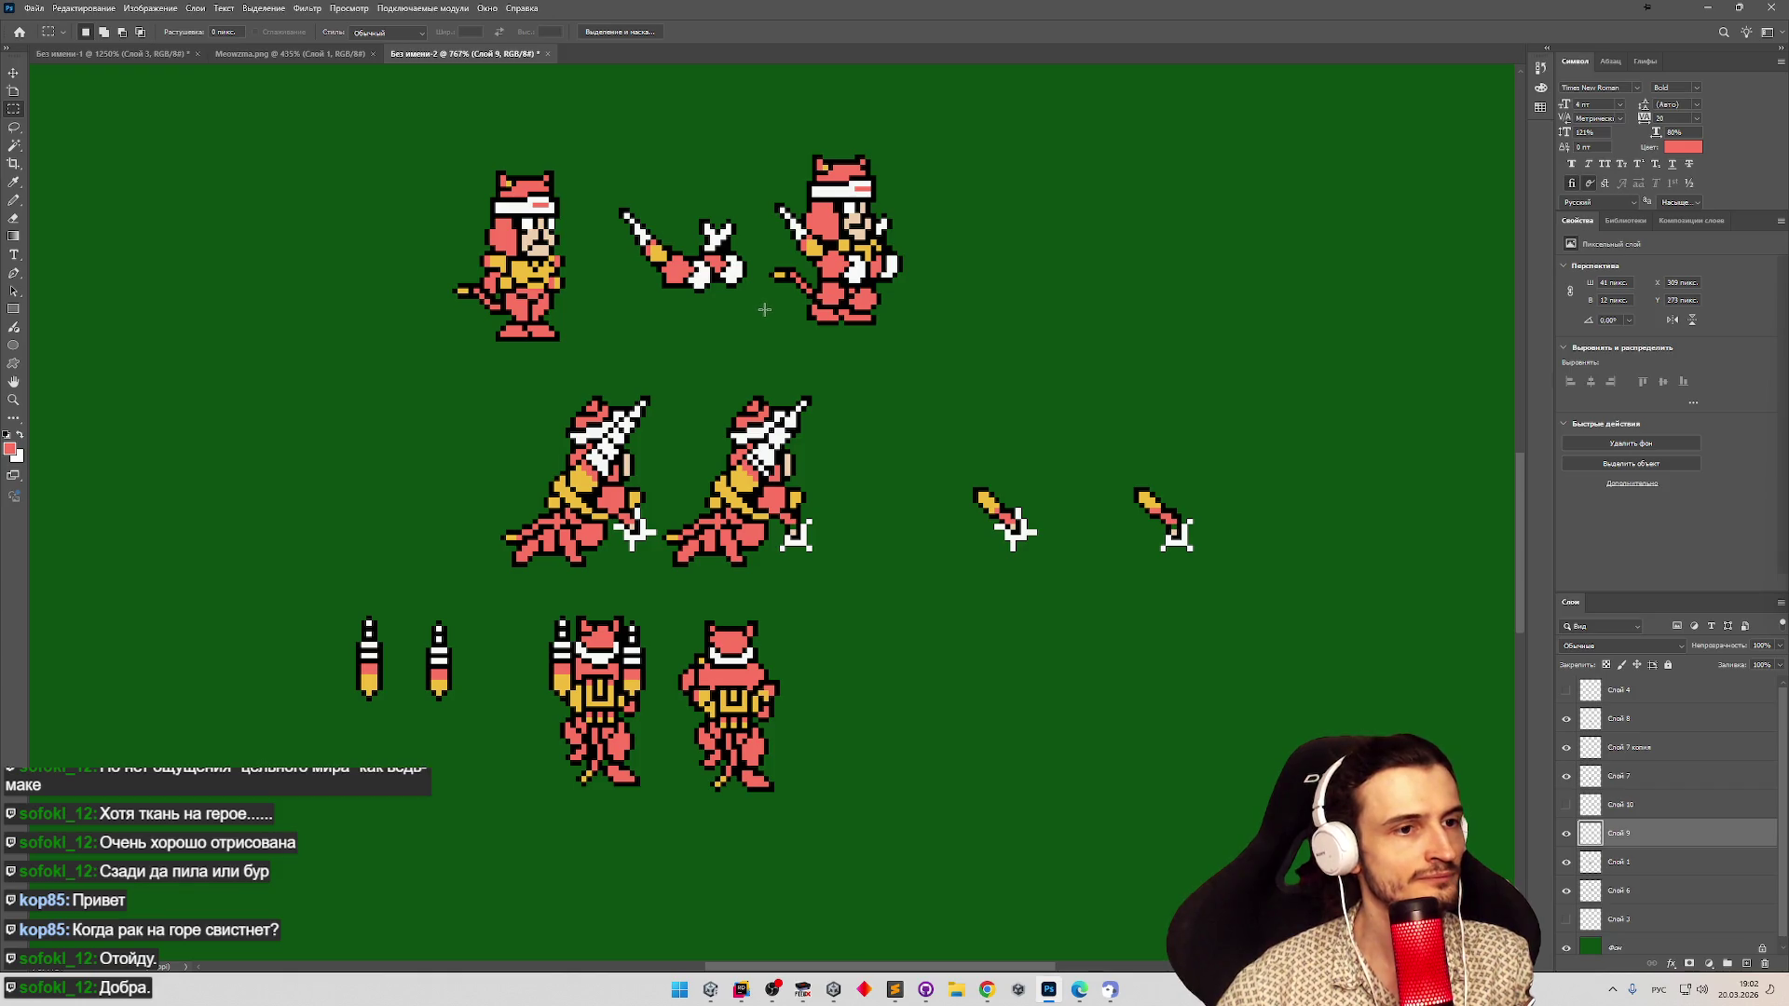
{"action": "left_click", "coordinate": [1568, 807]}
{"action": "left_click", "coordinate": [1566, 807]}
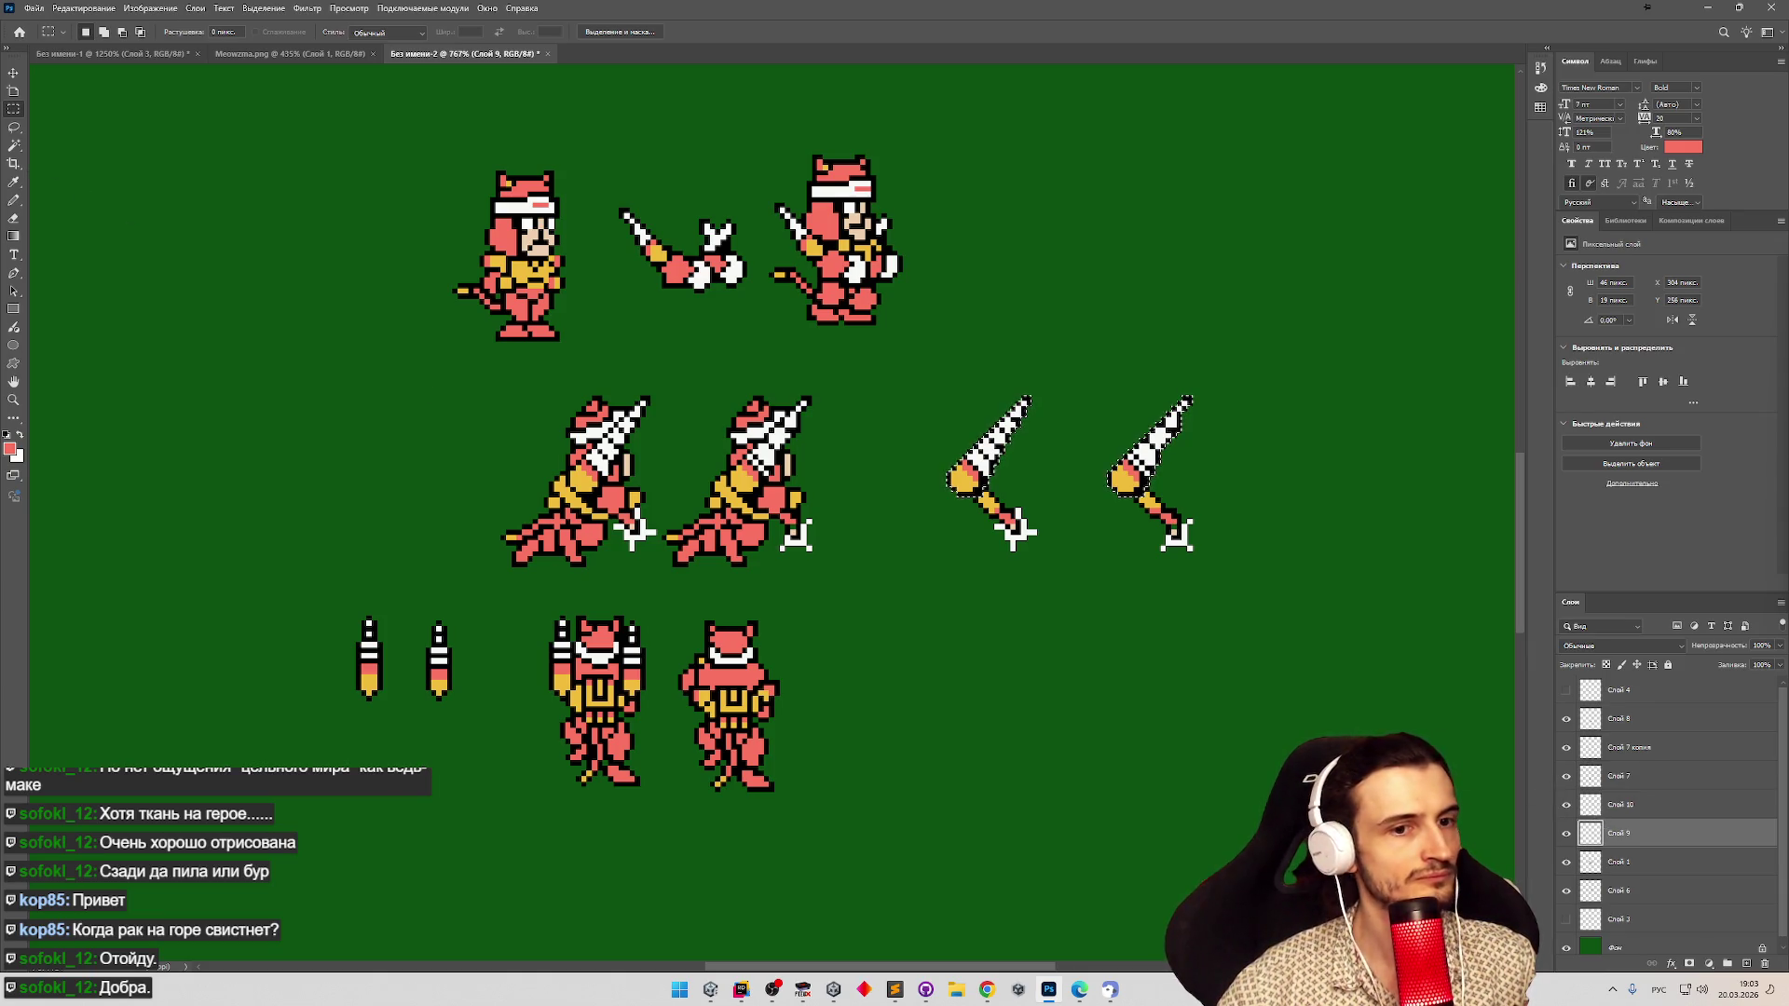
Drag the drills and swords onto the kneeling cats, then move Слой 9 below Слой 1.
{"action": "left_click", "coordinate": [1621, 804], "text": "shift"}
{"action": "key", "text": "v"}
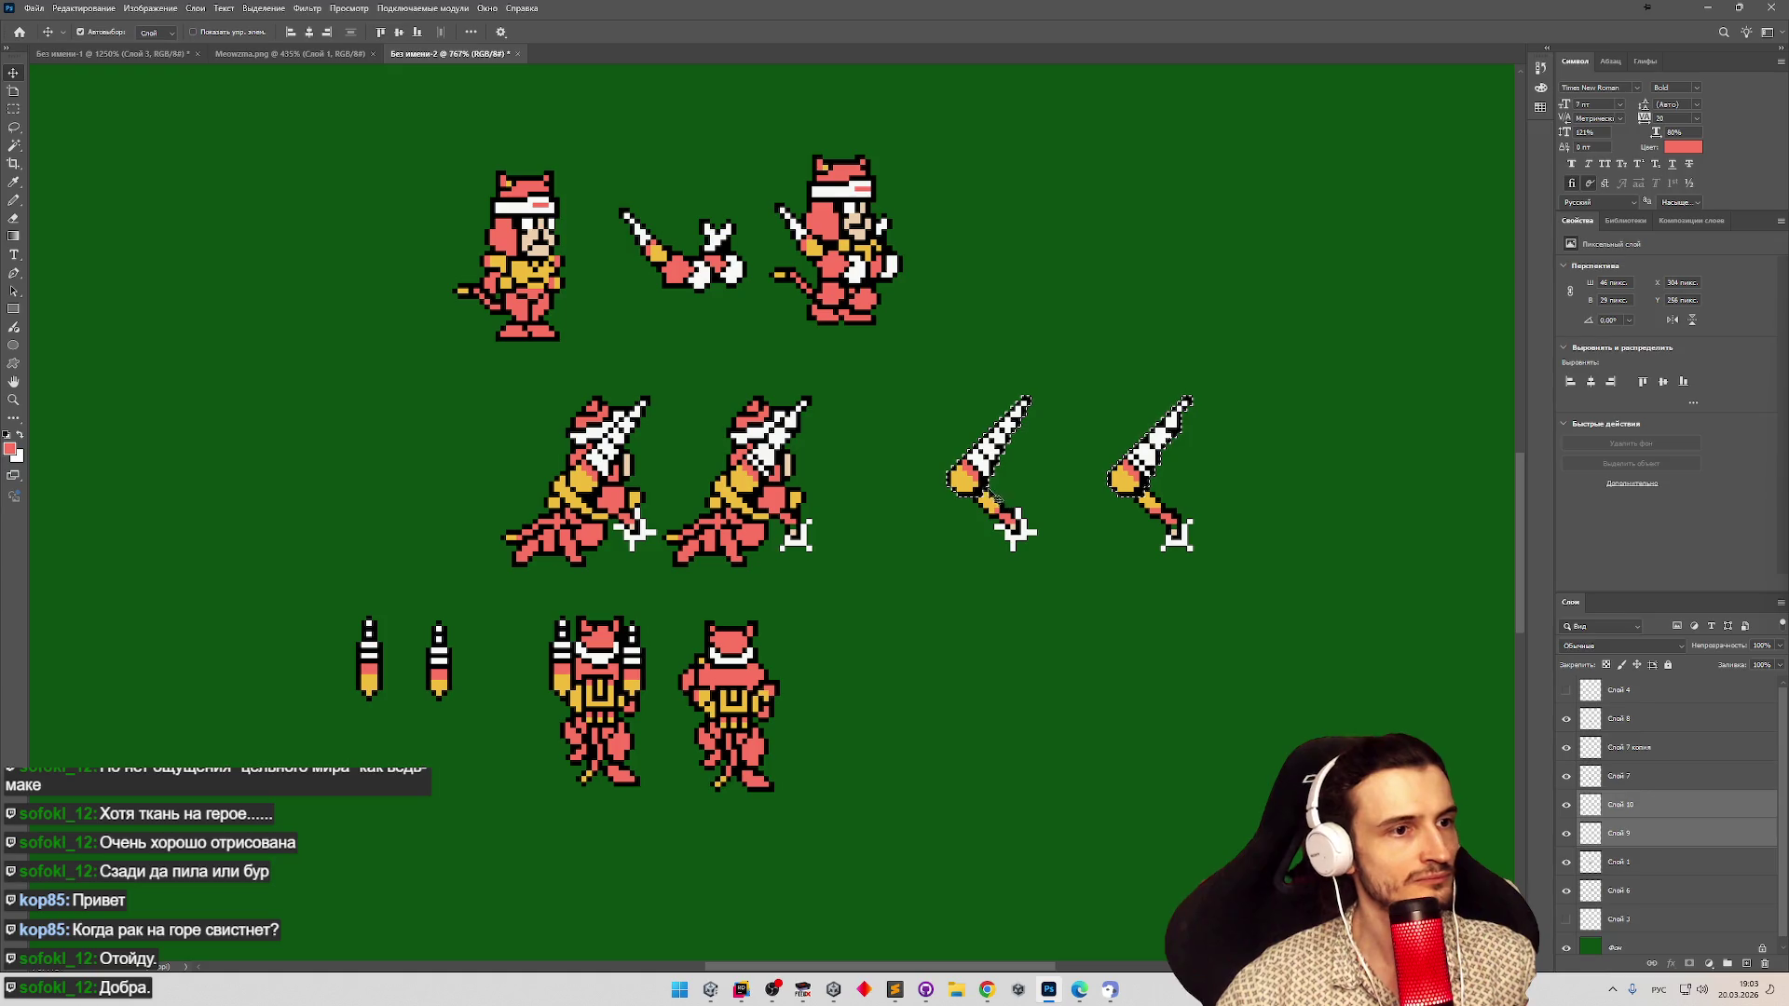
{"action": "left_click_drag", "start_coordinate": [959, 485], "coordinate": [594, 487]}
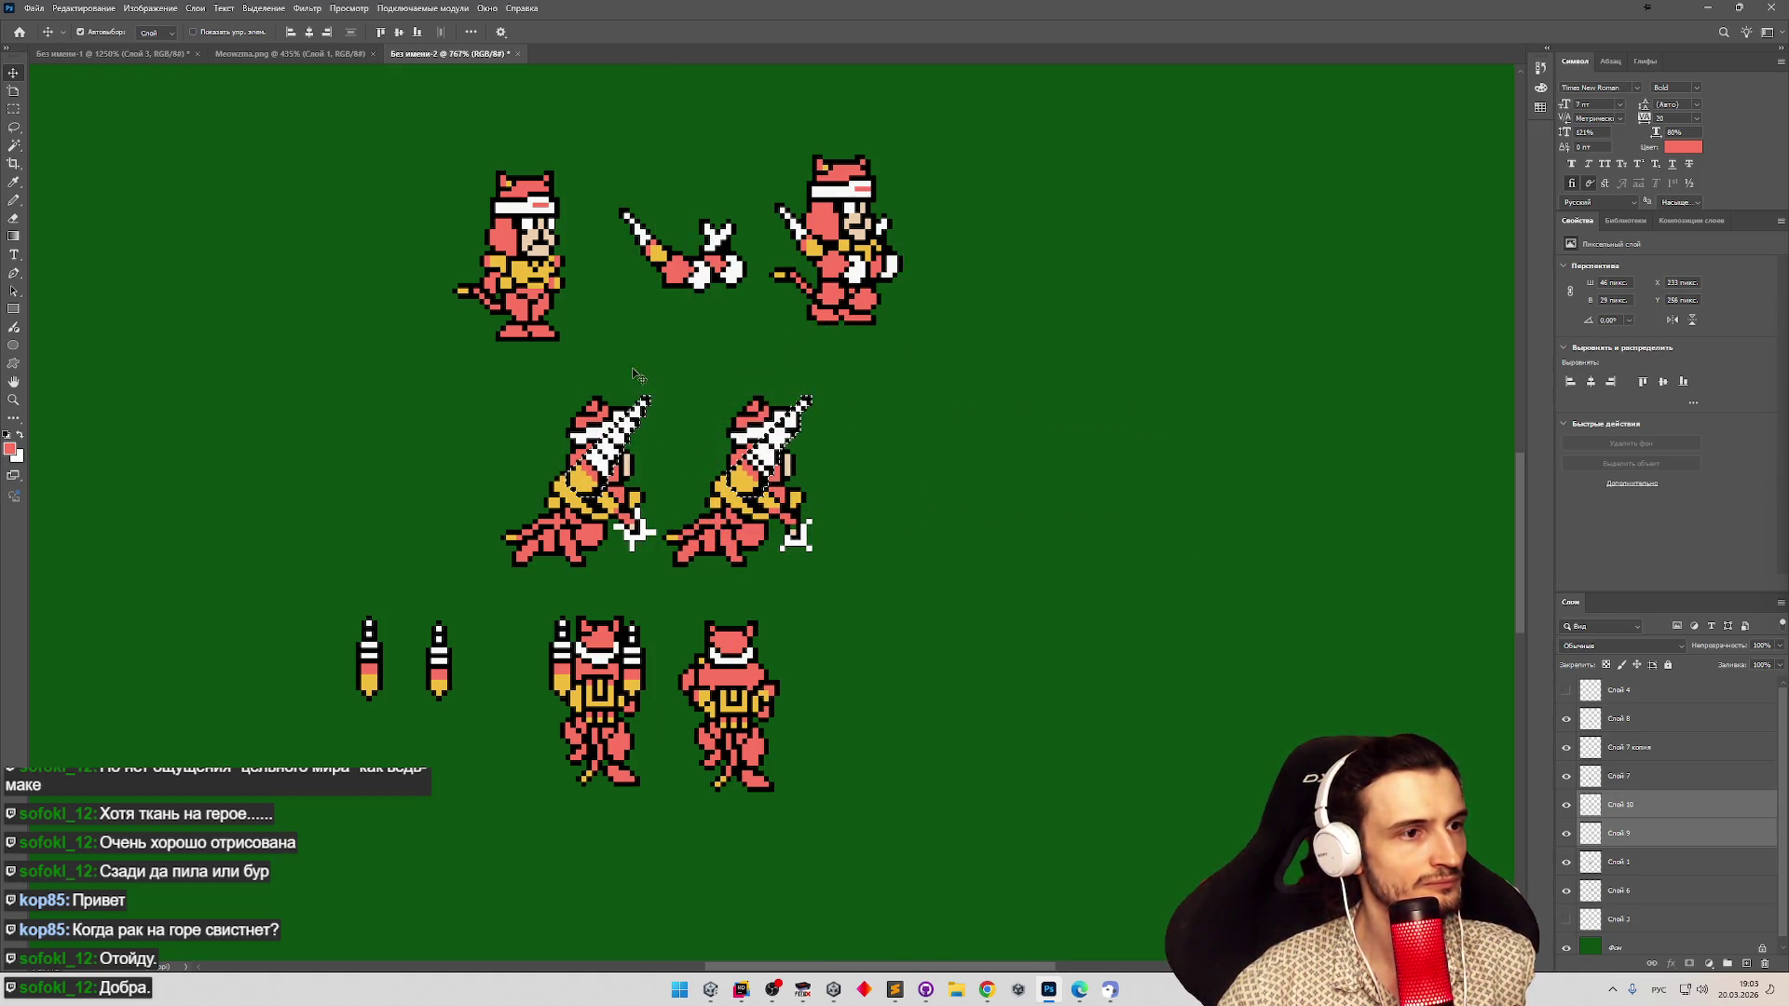
{"action": "left_click", "coordinate": [1623, 834]}
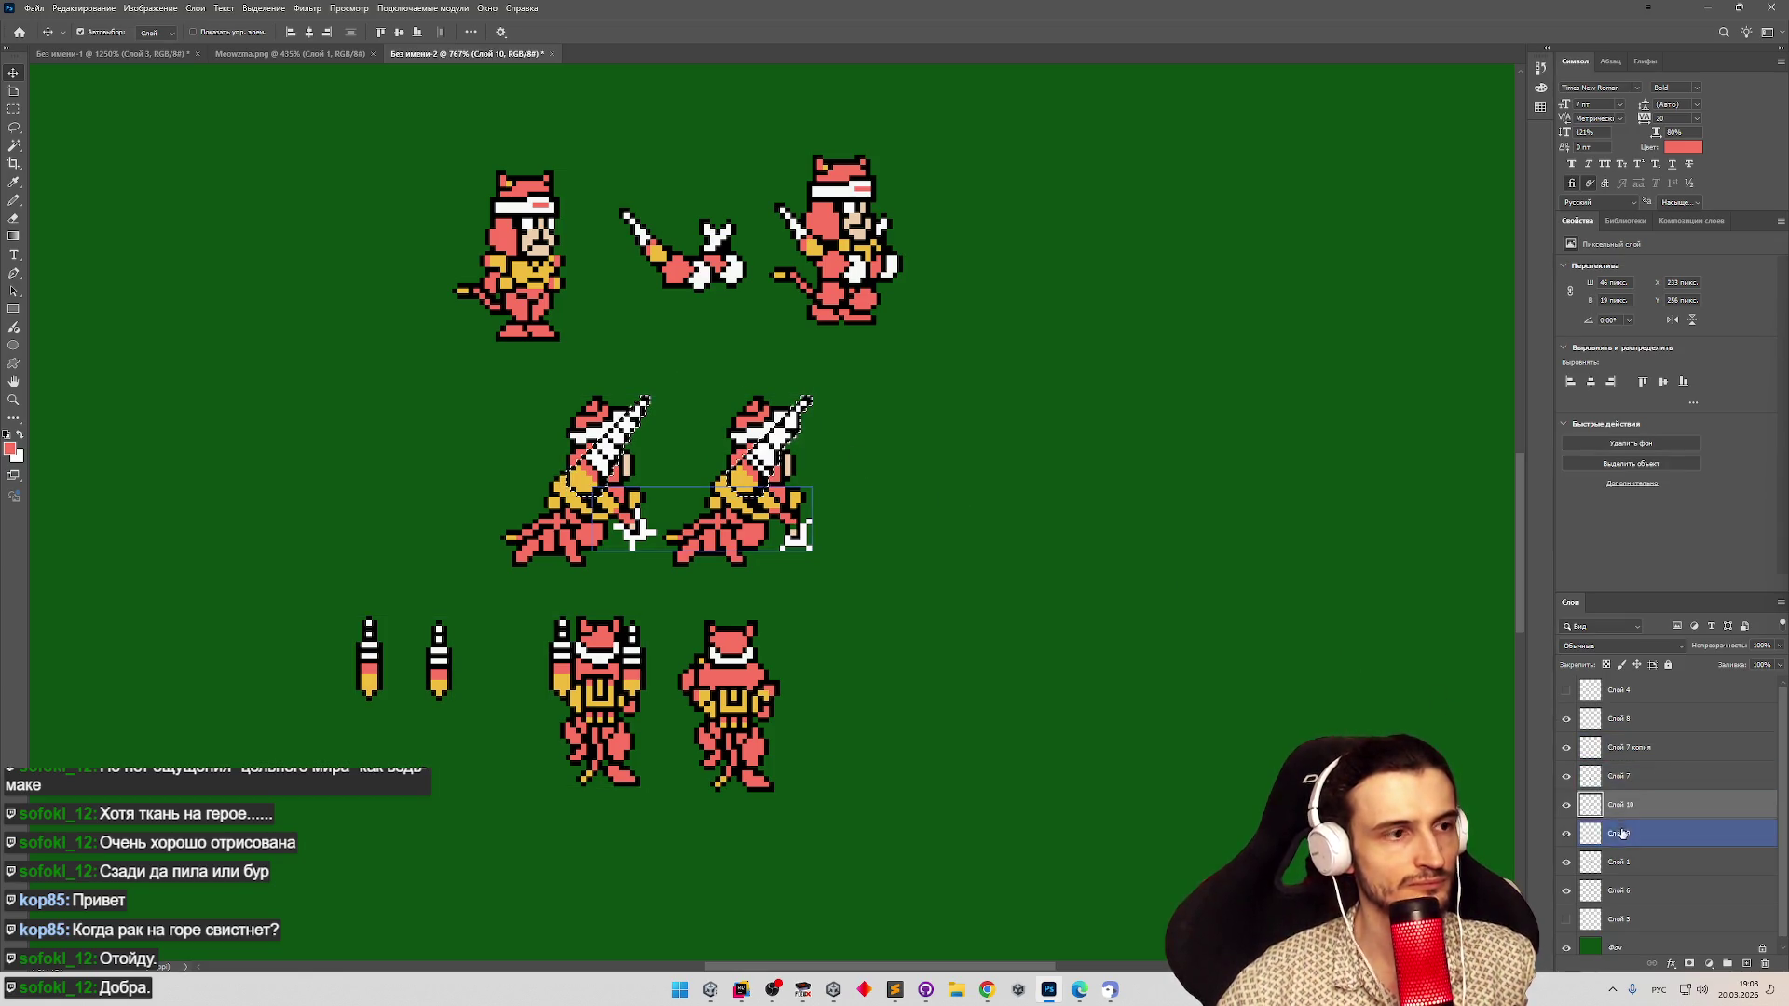
{"action": "left_click_drag", "start_coordinate": [1632, 841], "coordinate": [1636, 868]}
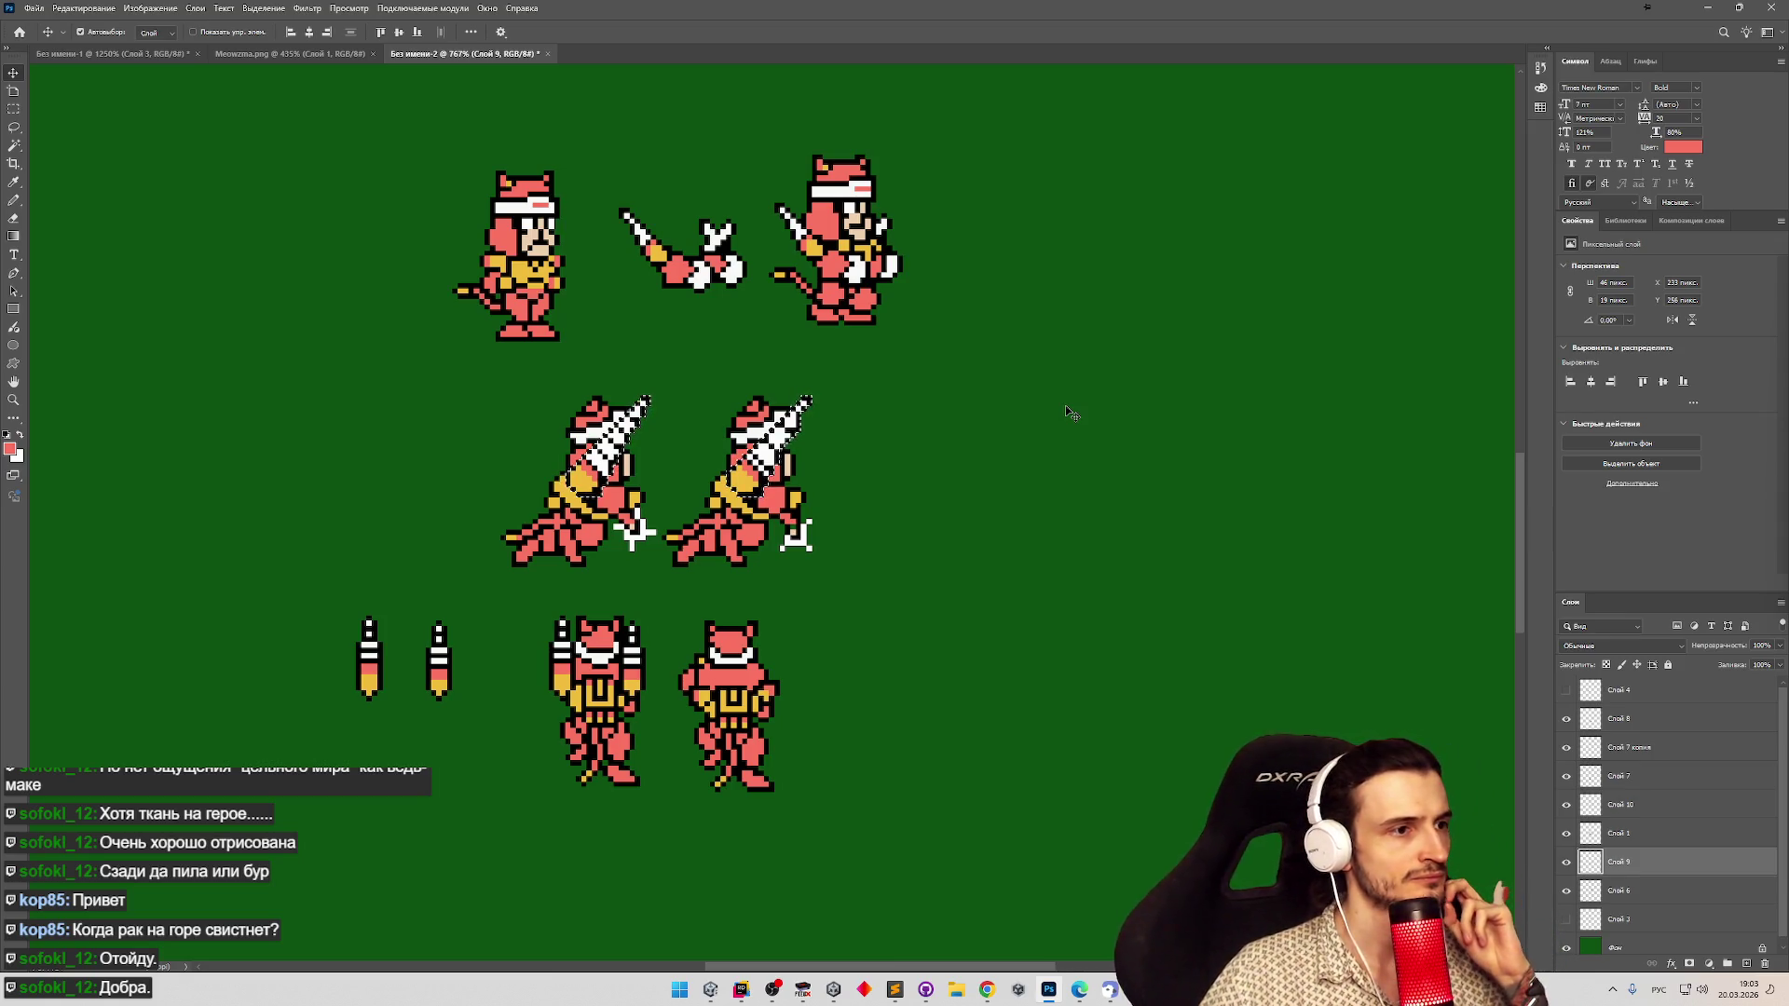
Toggle the sword, cat and rocket layers on and off to compare them, ending on the drill layer.
{"action": "left_click", "coordinate": [1567, 862]}
{"action": "left_click", "coordinate": [1567, 867]}
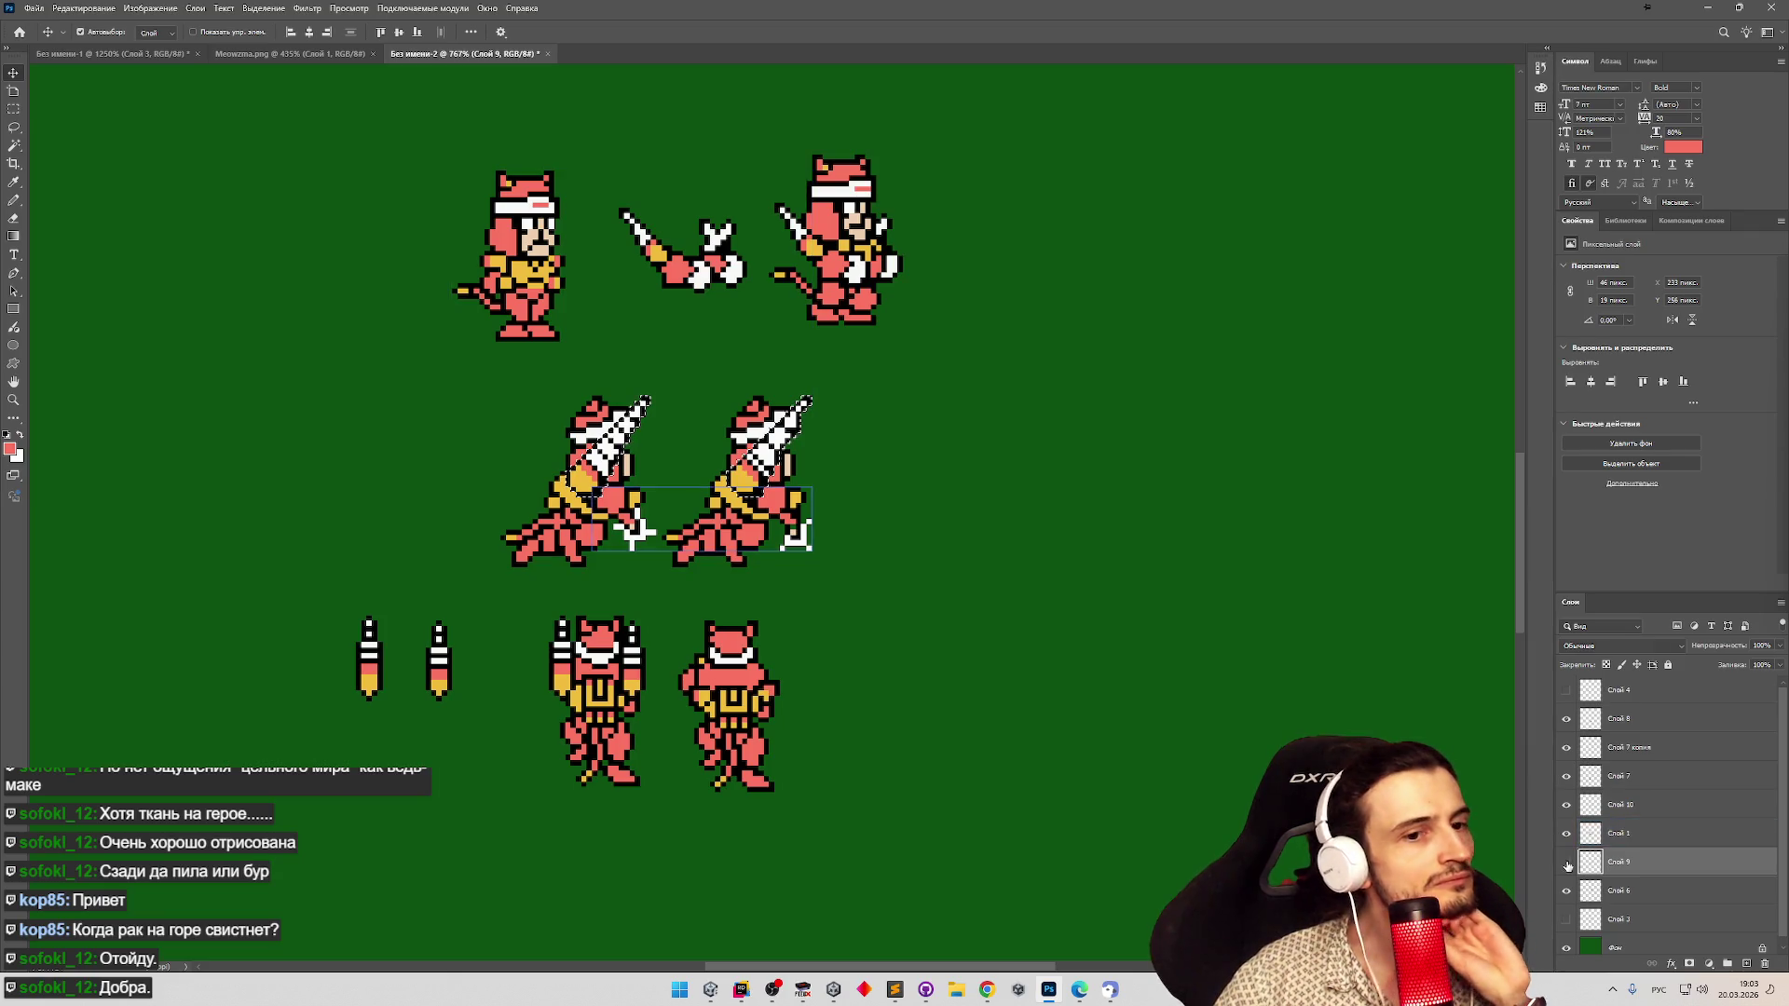
{"action": "left_click", "coordinate": [1567, 834]}
{"action": "left_click", "coordinate": [1567, 836]}
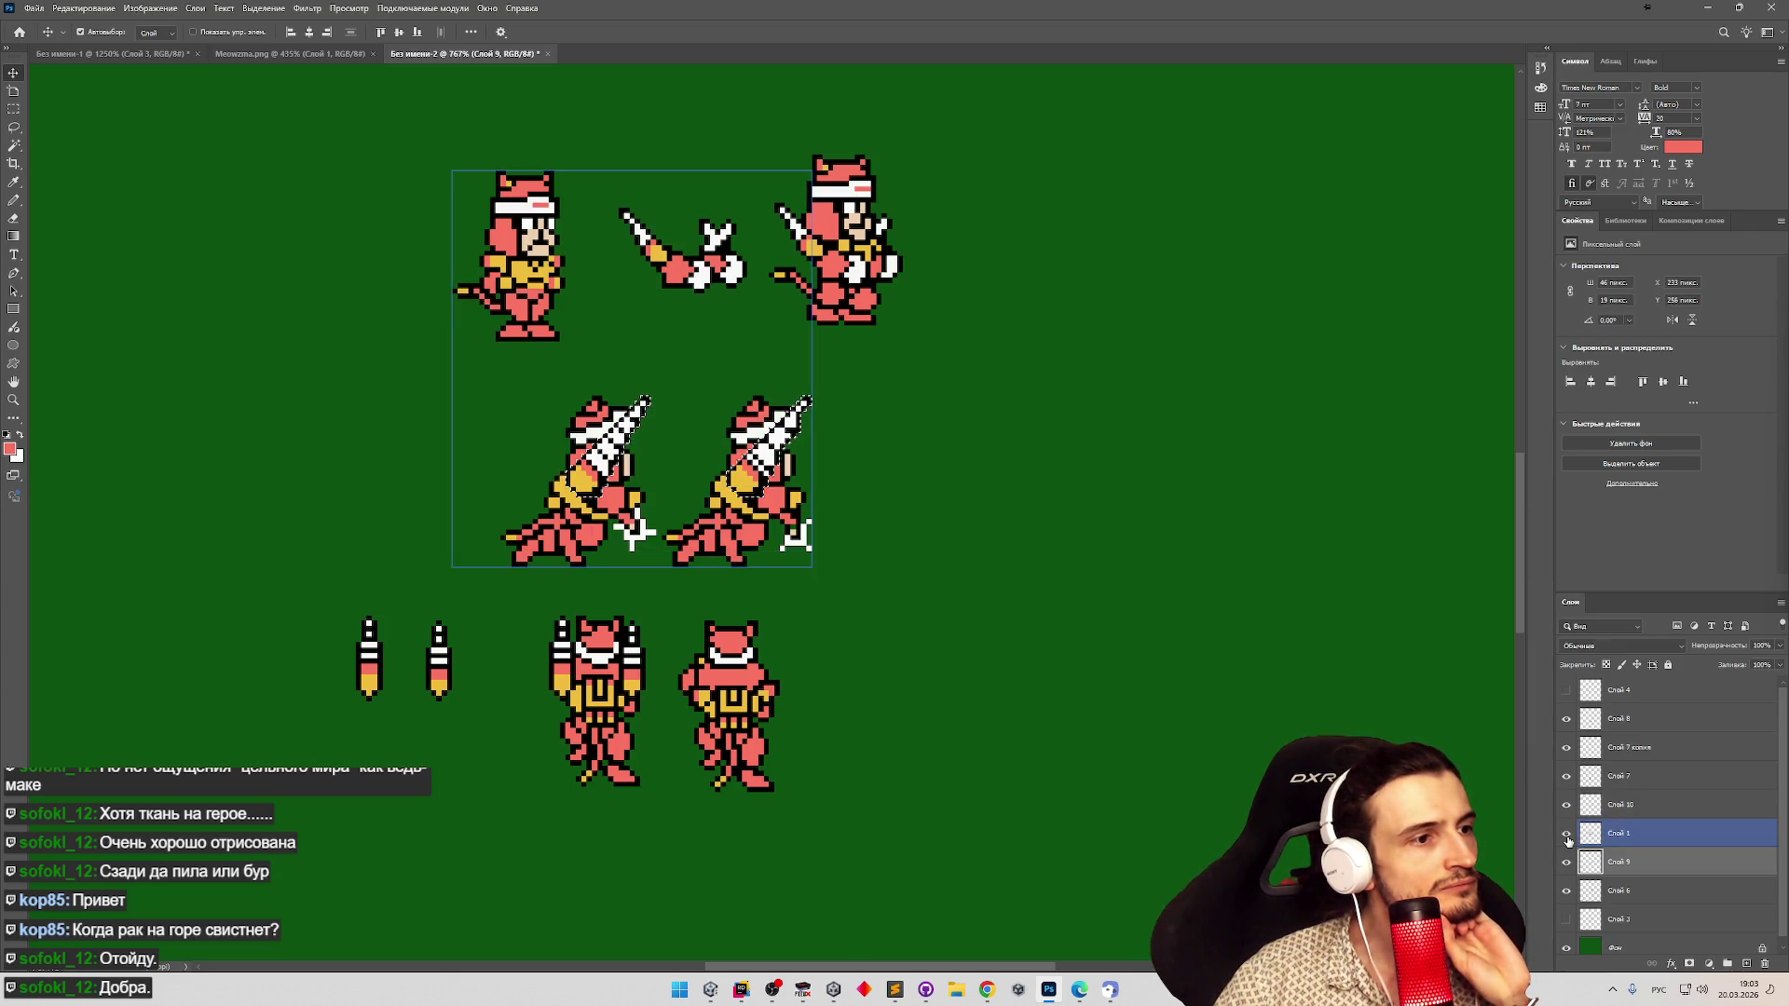
{"action": "left_click", "coordinate": [1626, 747]}
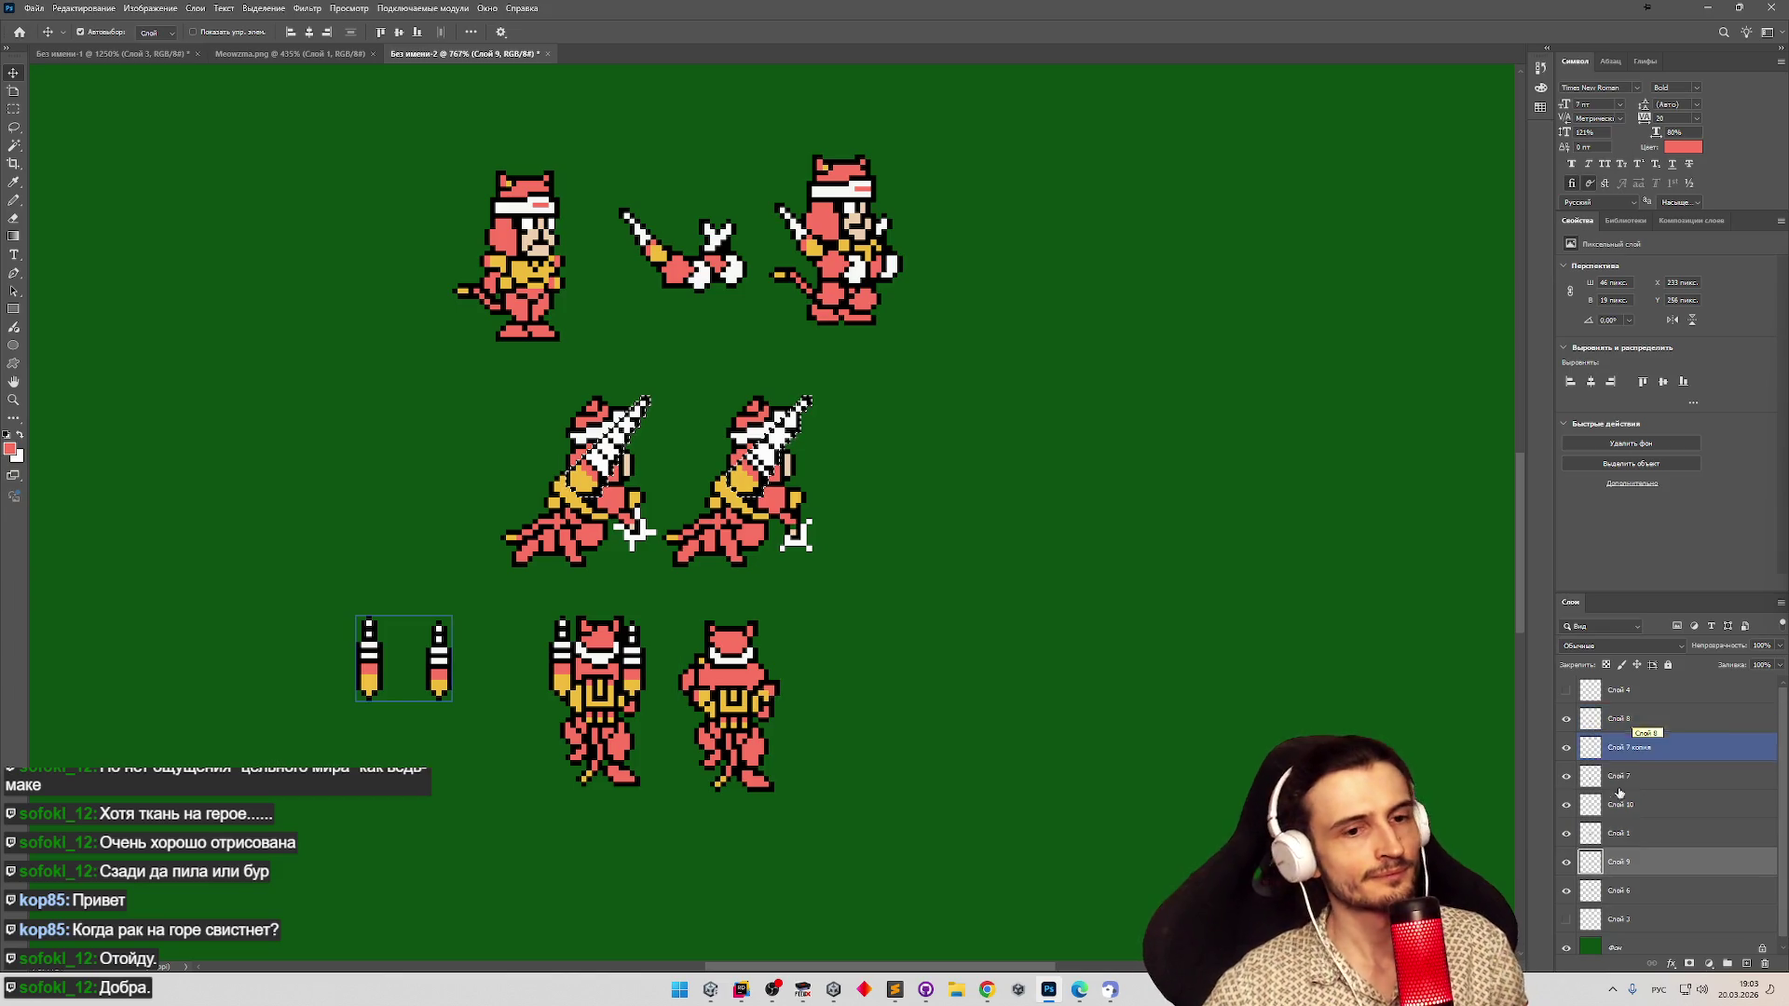
{"action": "left_click_drag", "start_coordinate": [795, 538], "coordinate": [845, 551]}
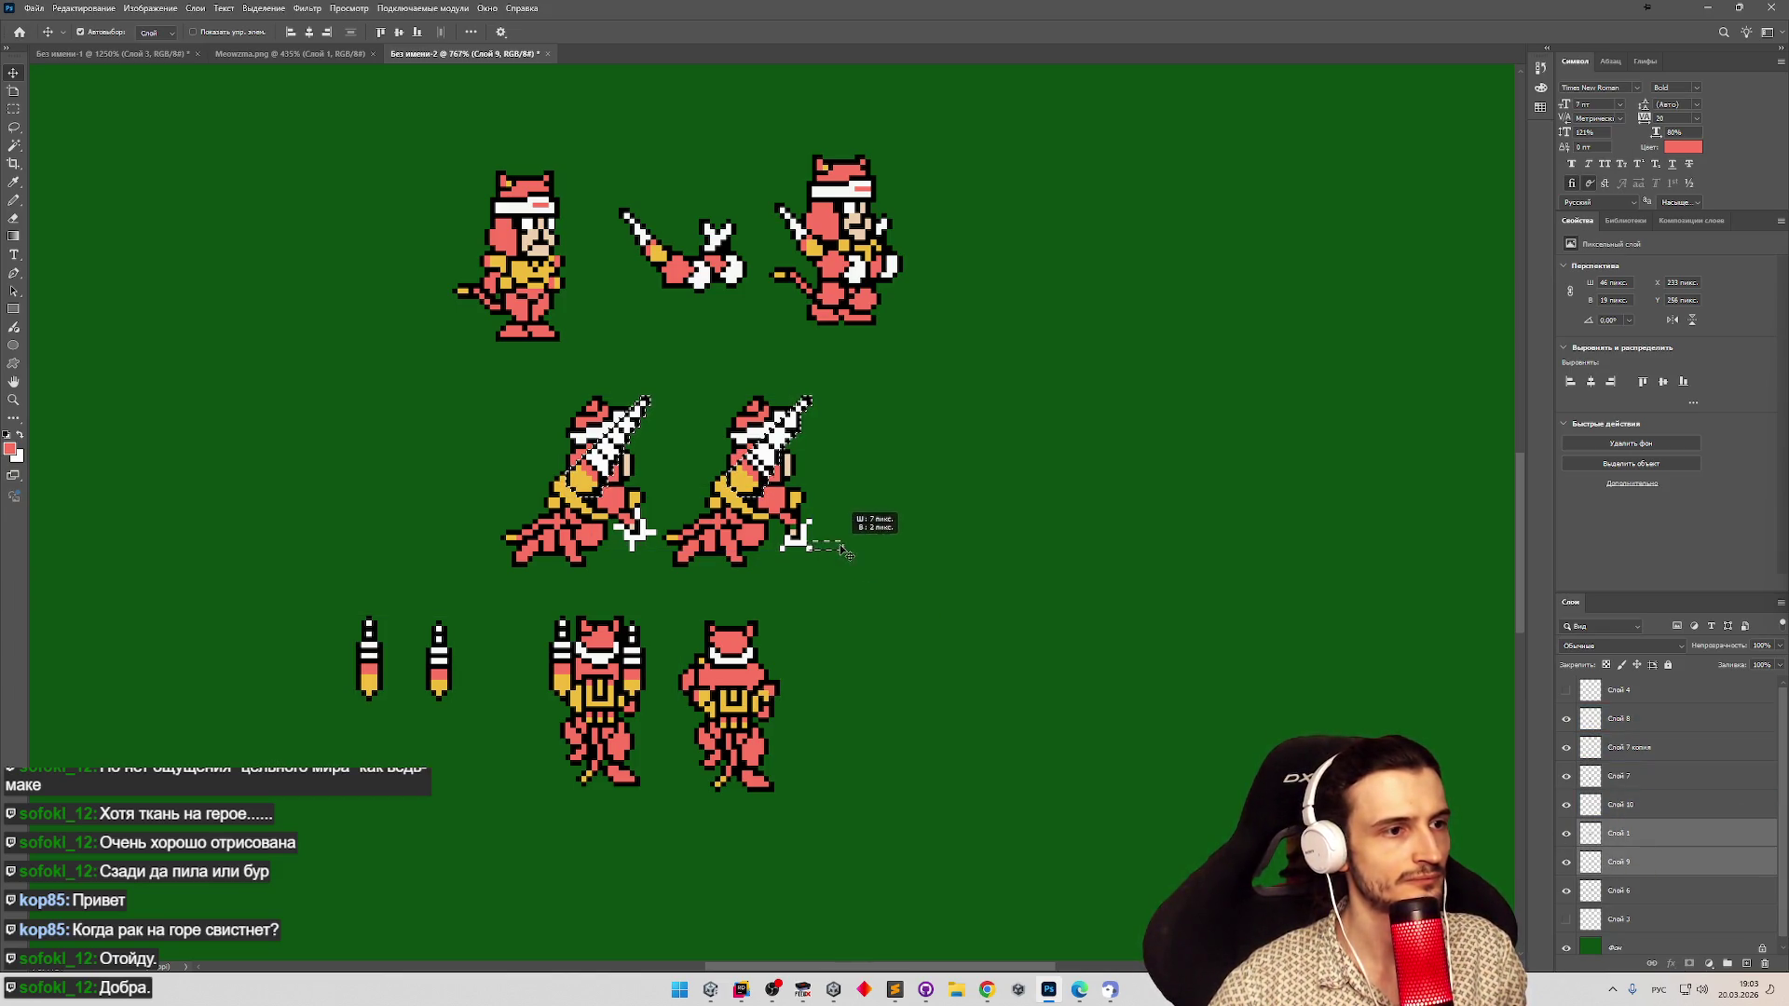
{"action": "key", "text": "ctrl+comma"}
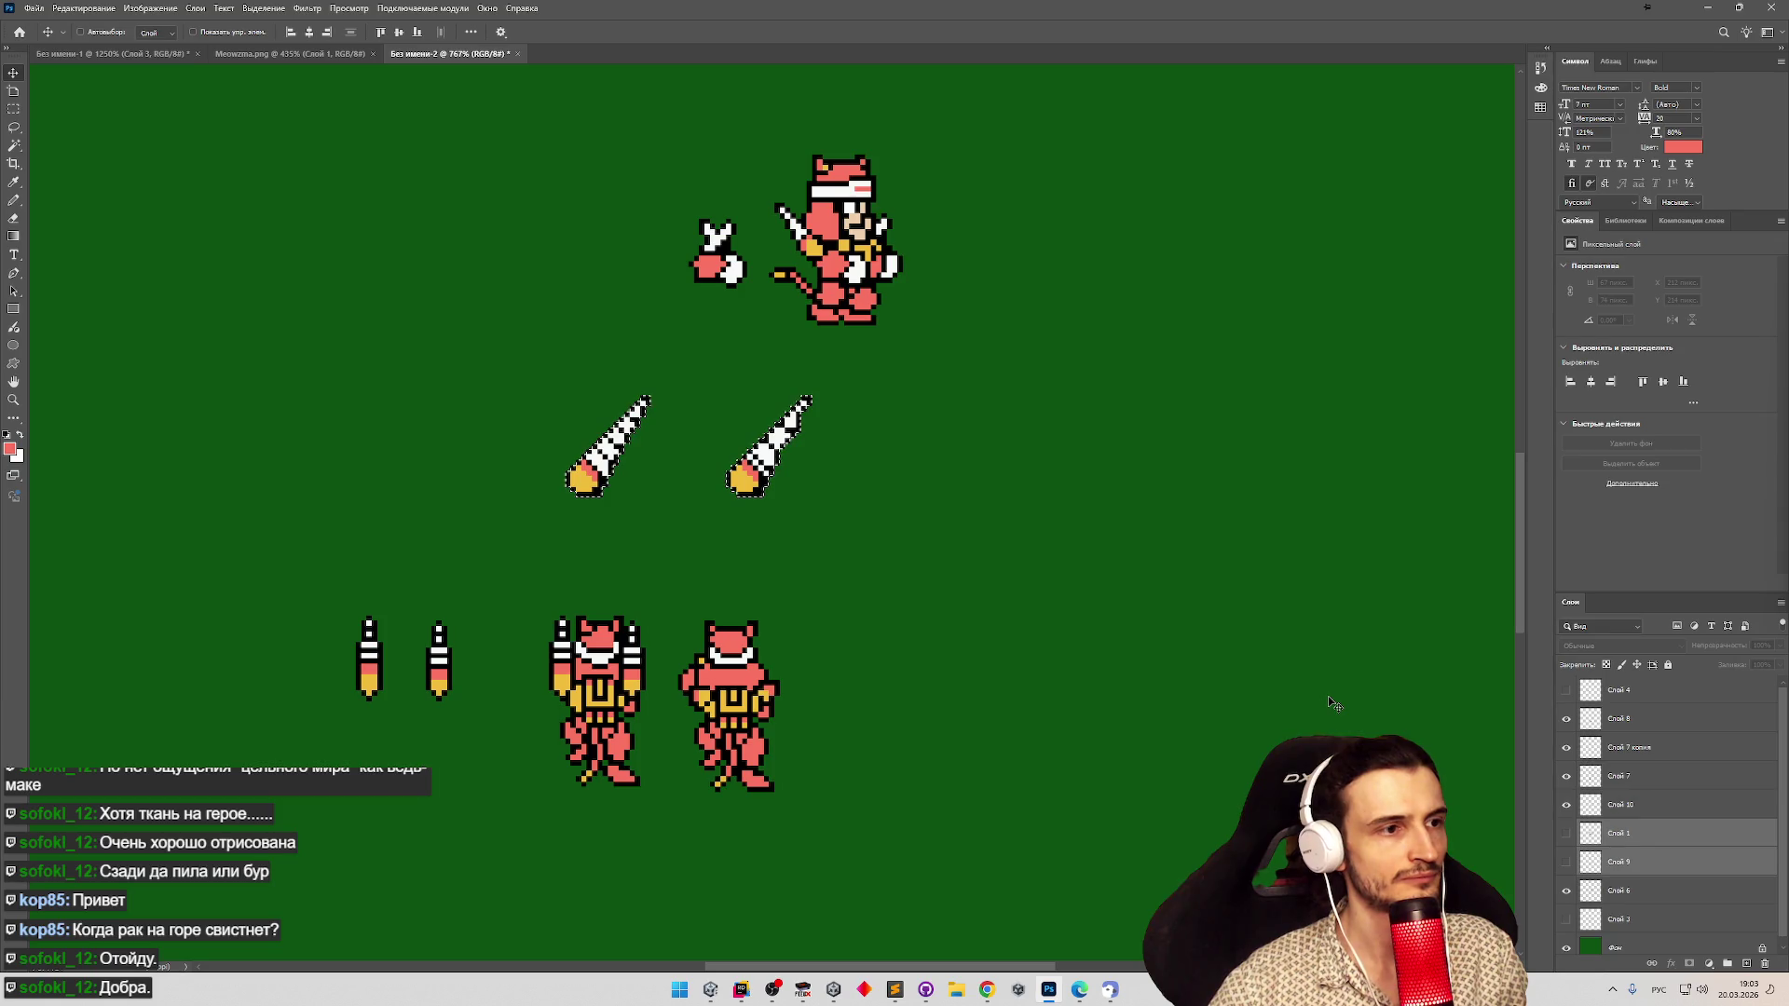
{"action": "key", "text": "ctrl+comma"}
{"action": "key", "text": "alt+bracketright"}
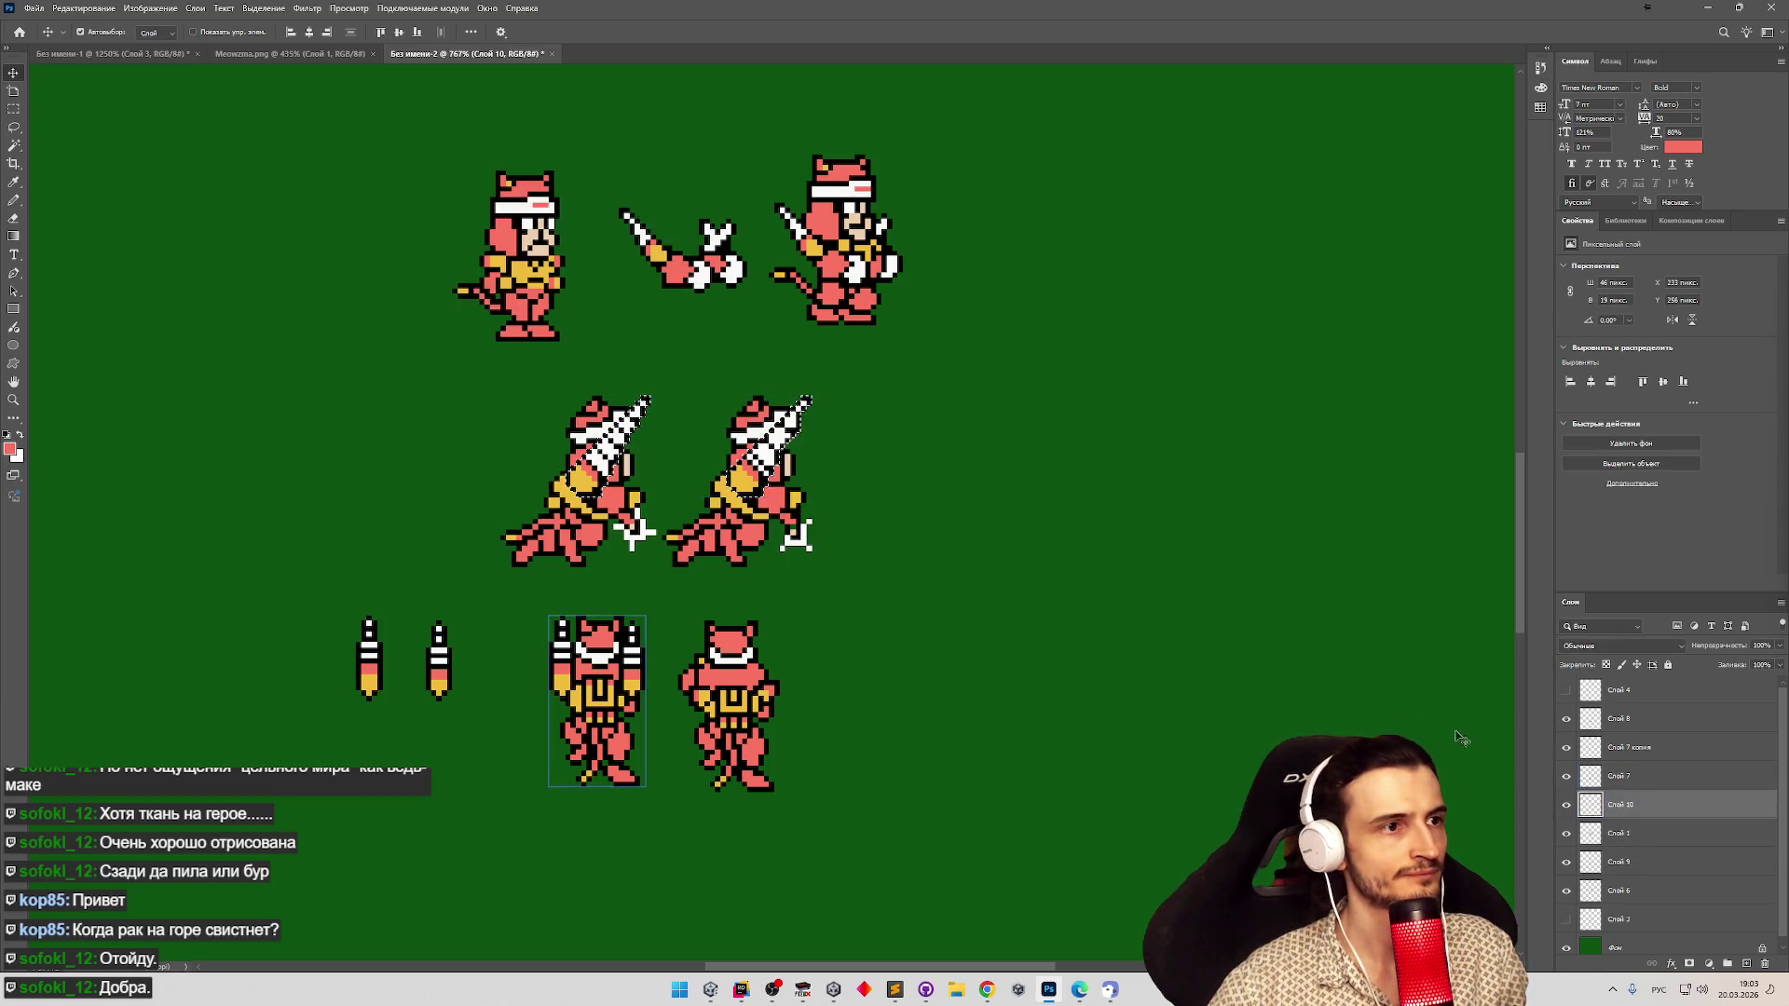
Zoom out and back in on the sheet, then toggle the robot and rocket layers to compare.
{"action": "key", "text": "z"}
{"action": "mouse_move", "coordinate": [830, 599]}
{"action": "left_mouse_down"}
{"action": "mouse_move", "coordinate": [521, 559]}
{"action": "mouse_move", "coordinate": [579, 535]}
{"action": "mouse_move", "coordinate": [606, 545]}
{"action": "mouse_move", "coordinate": [419, 578]}
{"action": "mouse_move", "coordinate": [1022, 651]}
{"action": "left_mouse_up"}
{"action": "key", "text": "v"}
{"action": "left_click", "coordinate": [1565, 719]}
{"action": "left_click", "coordinate": [1565, 720]}
{"action": "left_click", "coordinate": [1565, 719]}
{"action": "left_click", "coordinate": [1566, 747]}
{"action": "left_click", "coordinate": [1566, 747]}
{"action": "left_click", "coordinate": [1566, 776]}
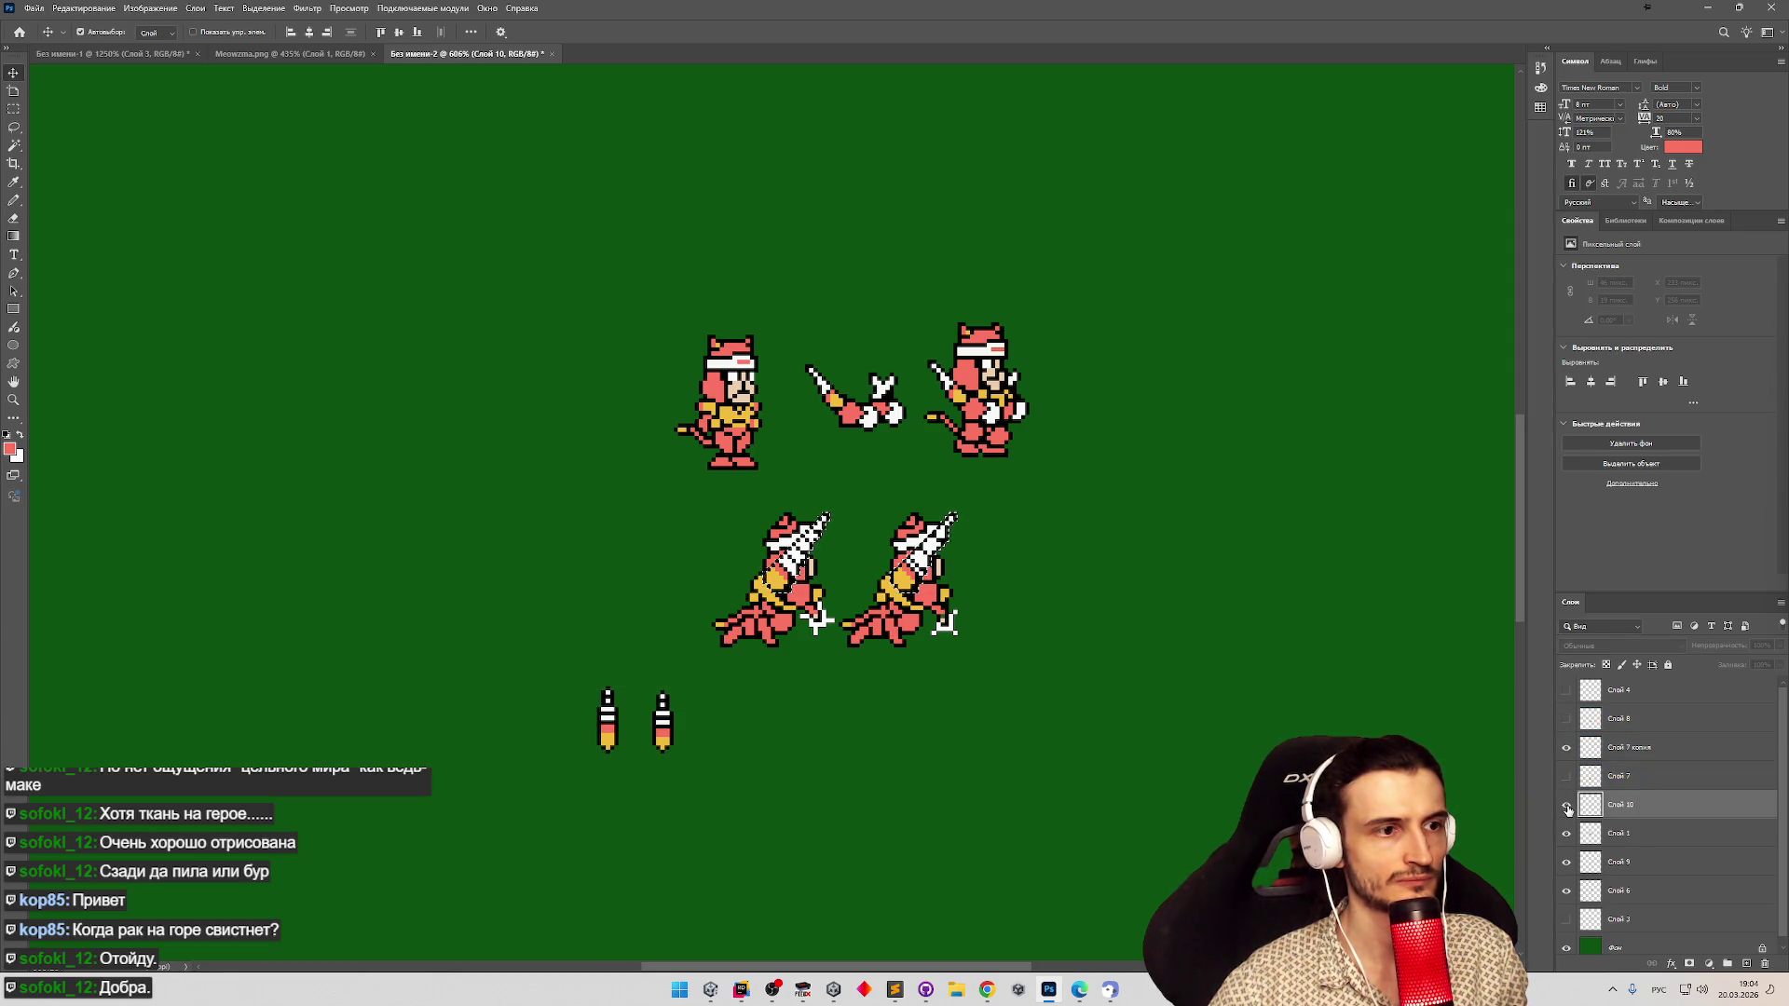
Isolate the weapons, then delete the standing cat on the left from the cat layer.
{"action": "left_click", "coordinate": [1566, 833]}
{"action": "left_click", "coordinate": [1566, 832]}
{"action": "left_click", "coordinate": [1566, 833]}
{"action": "left_click", "coordinate": [1566, 833]}
{"action": "left_click", "coordinate": [1599, 835]}
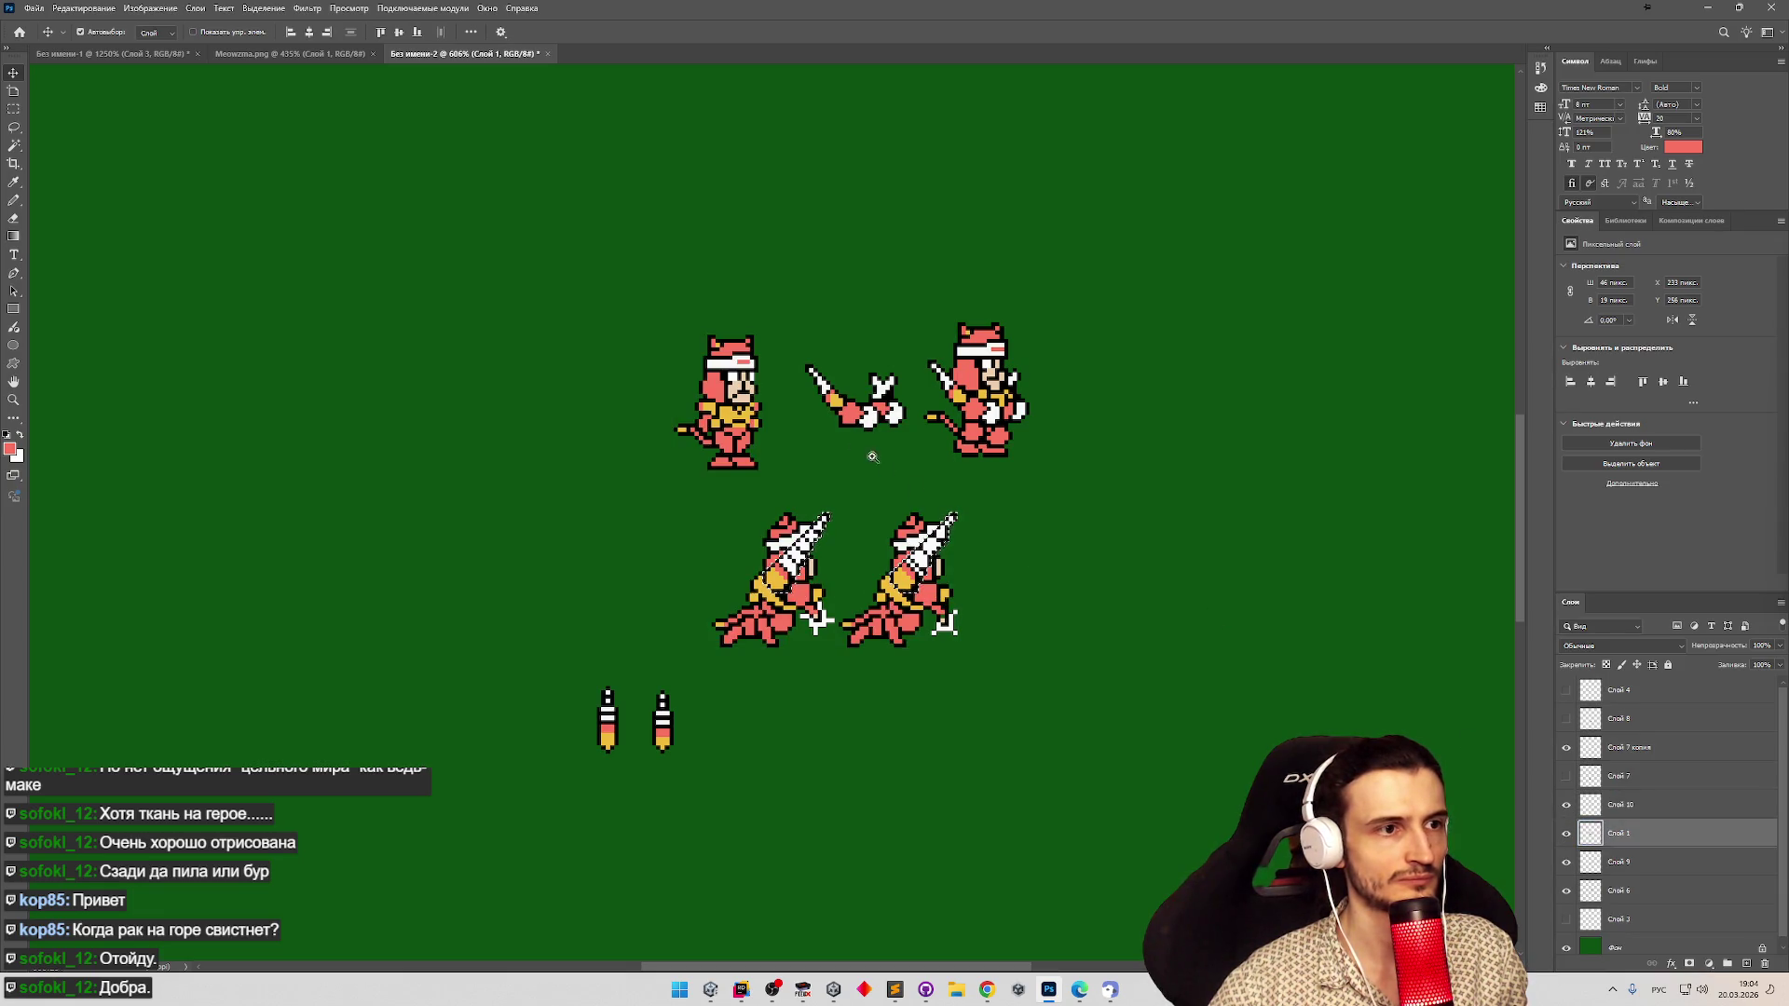
{"action": "scroll", "coordinate": [875, 391], "scroll_direction": "up", "scroll_amount": 2}
{"action": "scroll", "coordinate": [838, 400], "scroll_direction": "down", "scroll_amount": 2}
{"action": "scroll", "coordinate": [968, 466], "scroll_direction": "up", "scroll_amount": 1}
{"action": "left_click", "coordinate": [13, 92]}
{"action": "left_click", "coordinate": [13, 109]}
{"action": "left_click_drag", "start_coordinate": [634, 274], "coordinate": [732, 466]}
{"action": "key", "text": "Delete"}
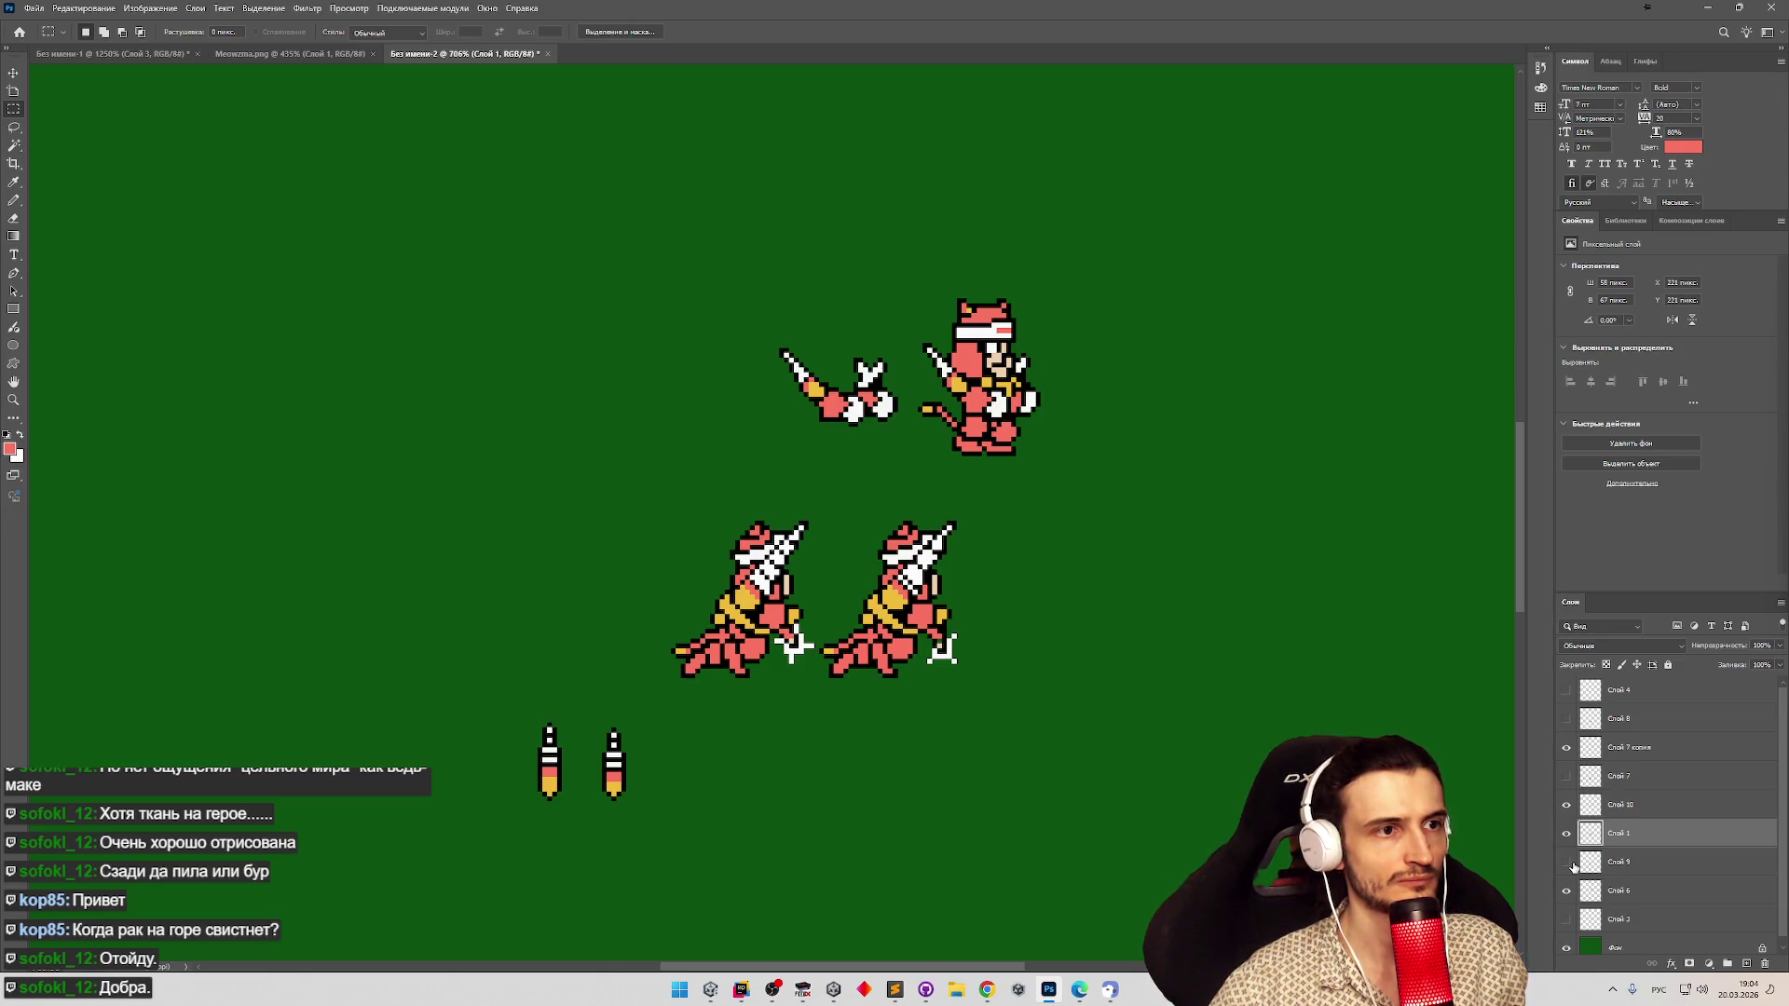
Delete the sword layer, then erase the upper standing cat.
{"action": "left_click", "coordinate": [1579, 866]}
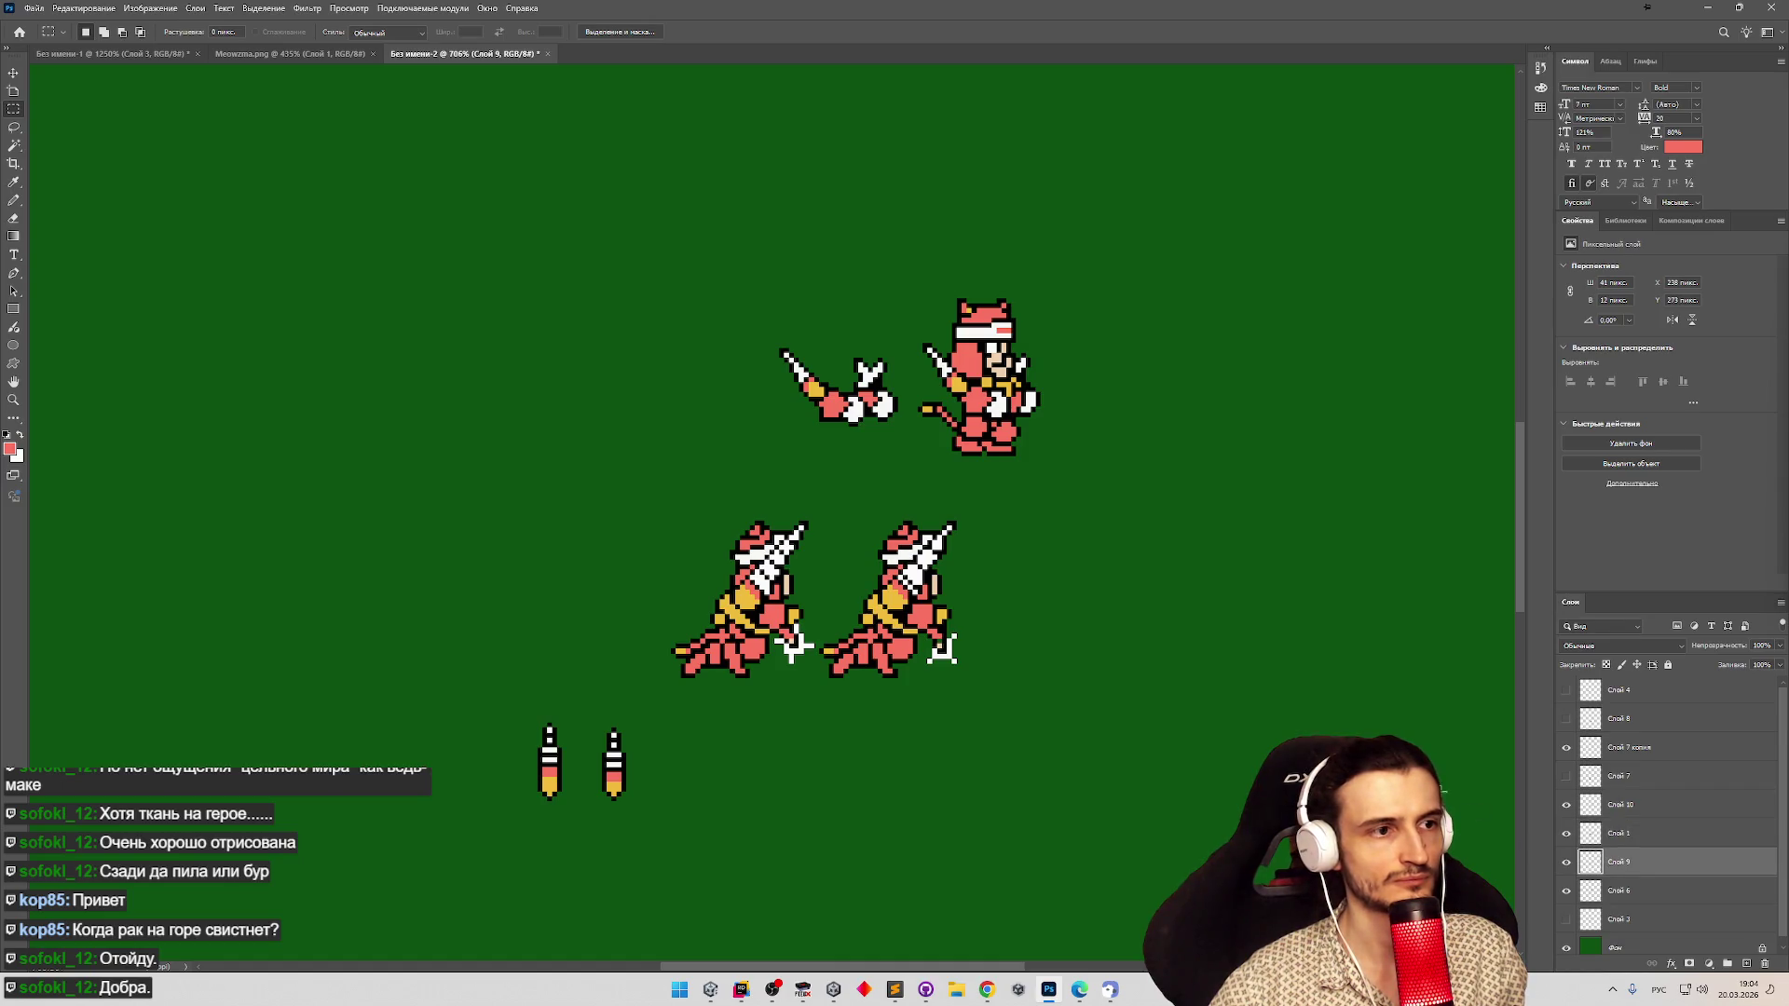
{"action": "scroll", "coordinate": [1167, 661], "scroll_direction": "down", "scroll_amount": 6}
{"action": "key", "text": "Delete"}
{"action": "key", "text": "z"}
{"action": "scroll", "coordinate": [1239, 652], "scroll_direction": "up", "scroll_amount": 6}
{"action": "key", "text": "m"}
{"action": "left_click", "coordinate": [1567, 861]}
{"action": "left_click", "coordinate": [1567, 861]}
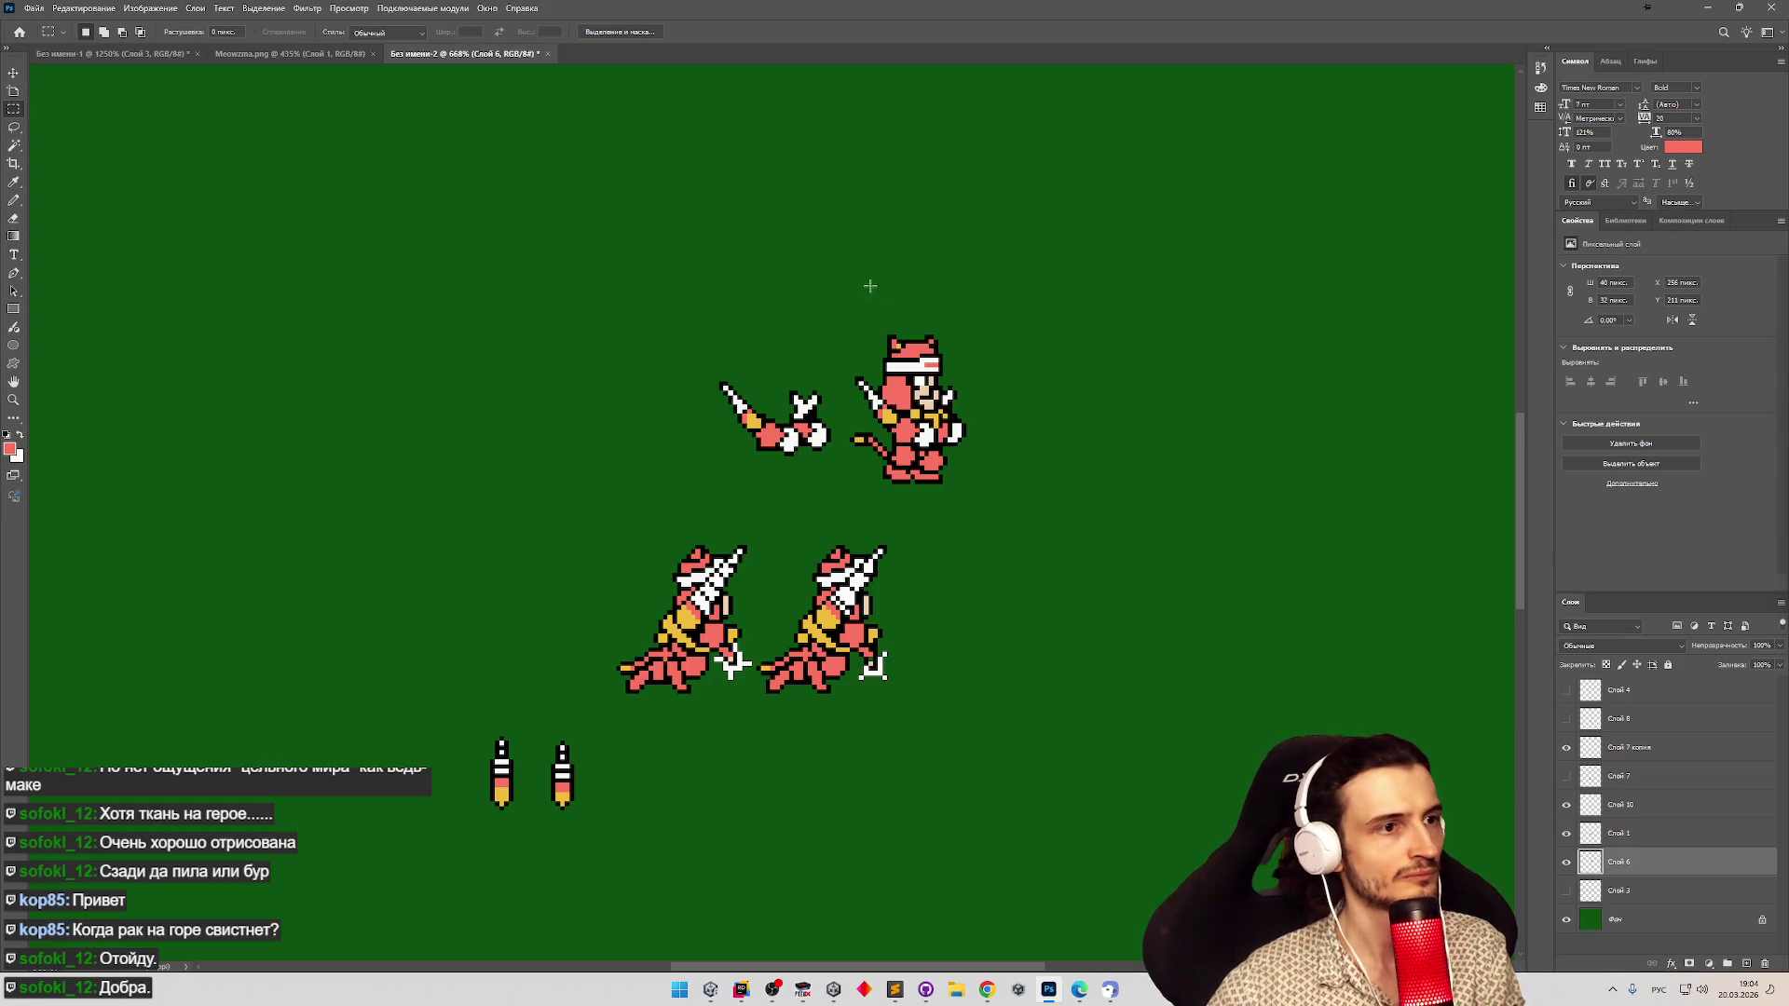
{"action": "left_click_drag", "start_coordinate": [901, 498], "coordinate": [840, 496]}
{"action": "key", "text": "Delete"}
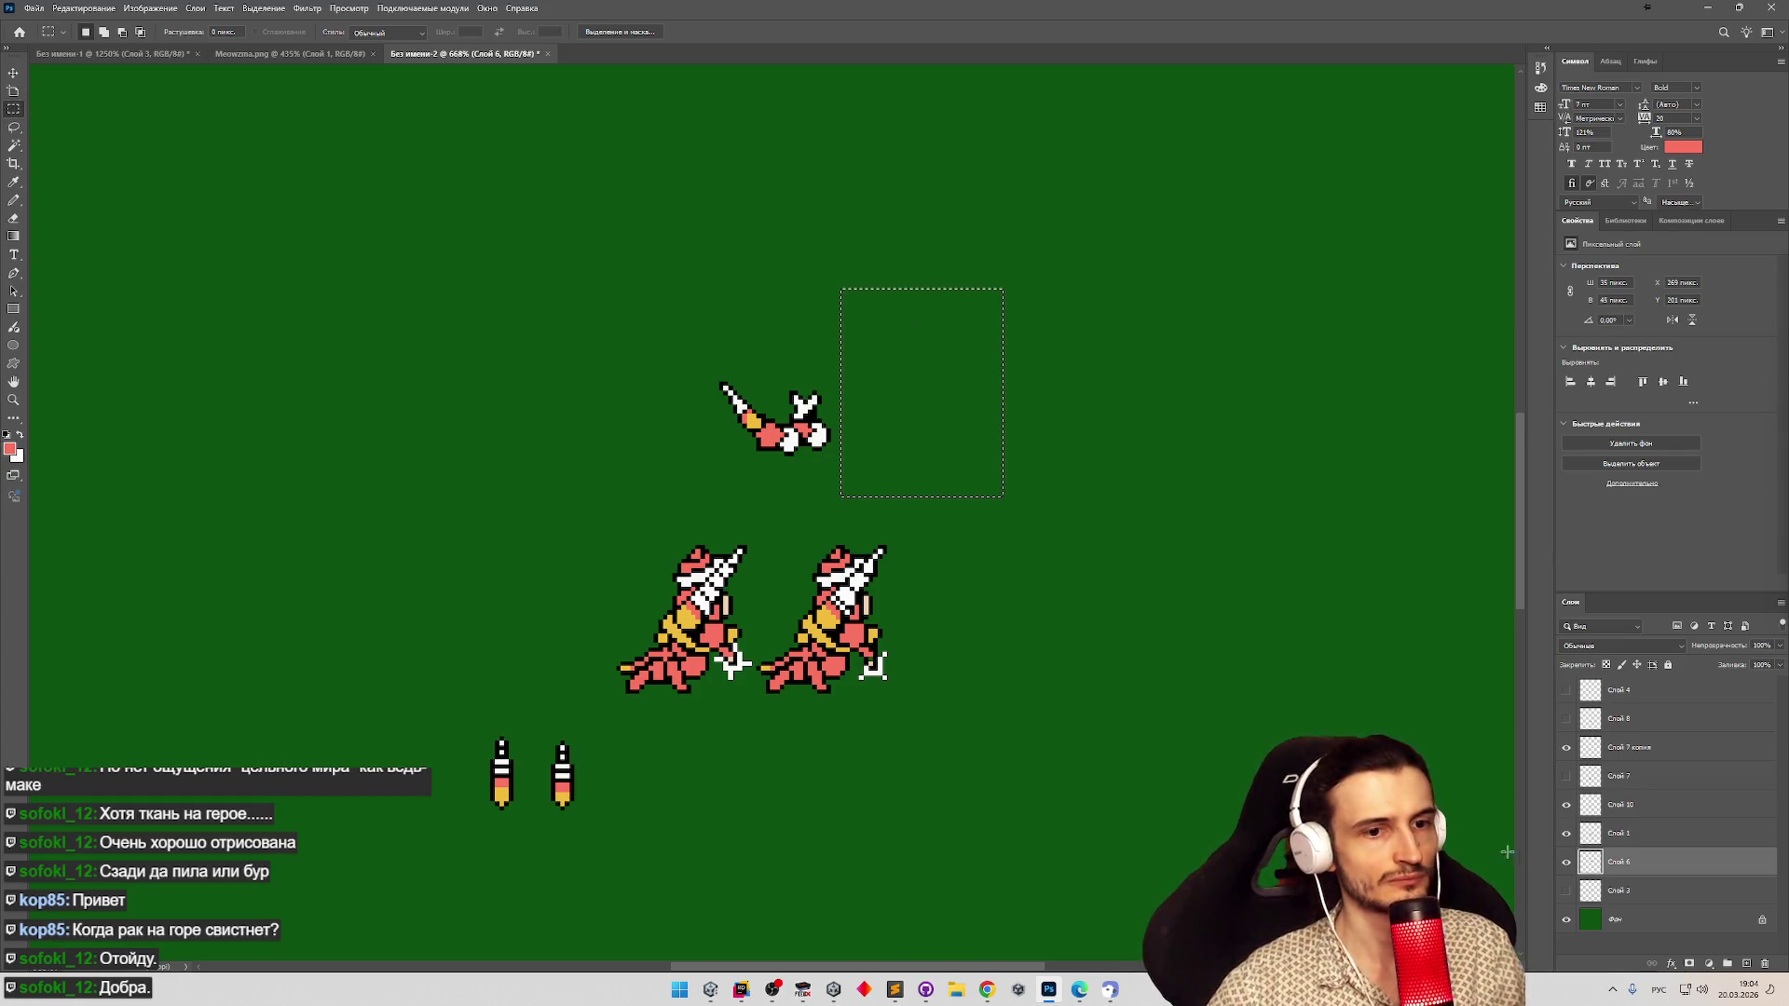
Check the remaining layers, then undo to restore the deleted sword layer.
{"action": "left_click", "coordinate": [1566, 862]}
{"action": "left_click", "coordinate": [1566, 833]}
{"action": "left_click", "coordinate": [1566, 804]}
{"action": "left_click", "coordinate": [1566, 833]}
{"action": "left_click", "coordinate": [1567, 835]}
{"action": "left_click", "coordinate": [1567, 835]}
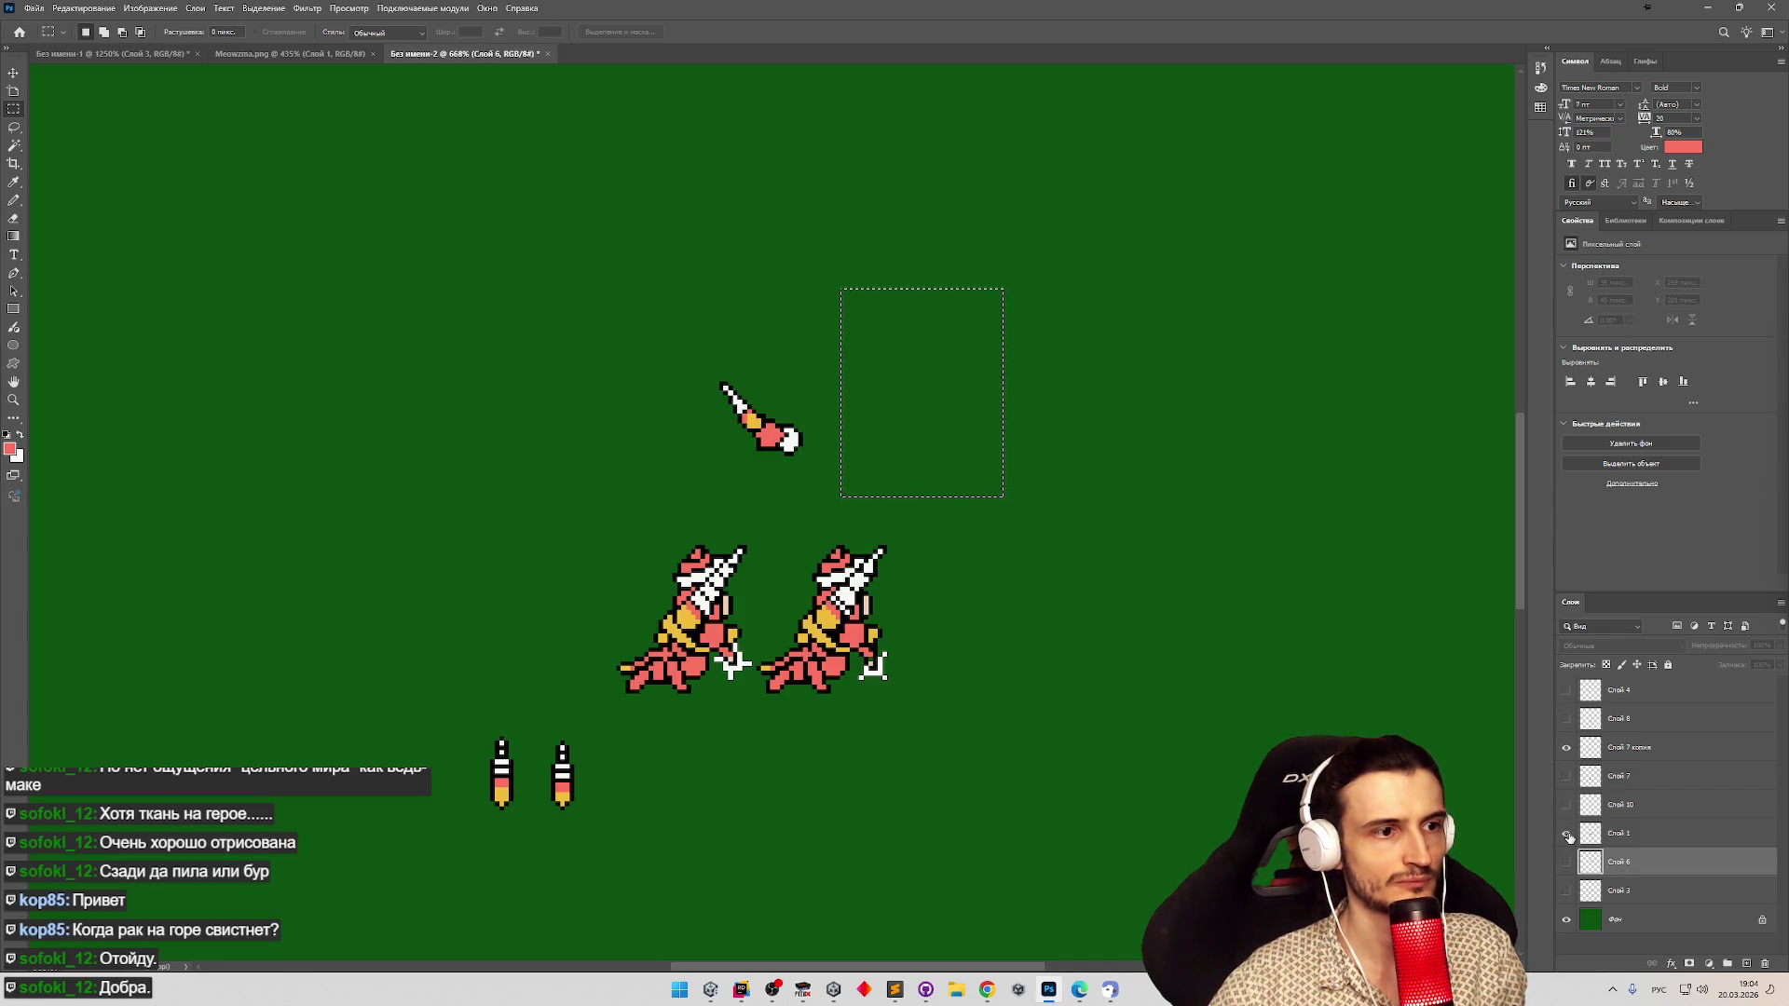
{"action": "left_click", "coordinate": [1566, 861]}
{"action": "left_click", "coordinate": [1566, 862]}
{"action": "left_click", "coordinate": [1566, 862]}
{"action": "left_click", "coordinate": [1566, 862]}
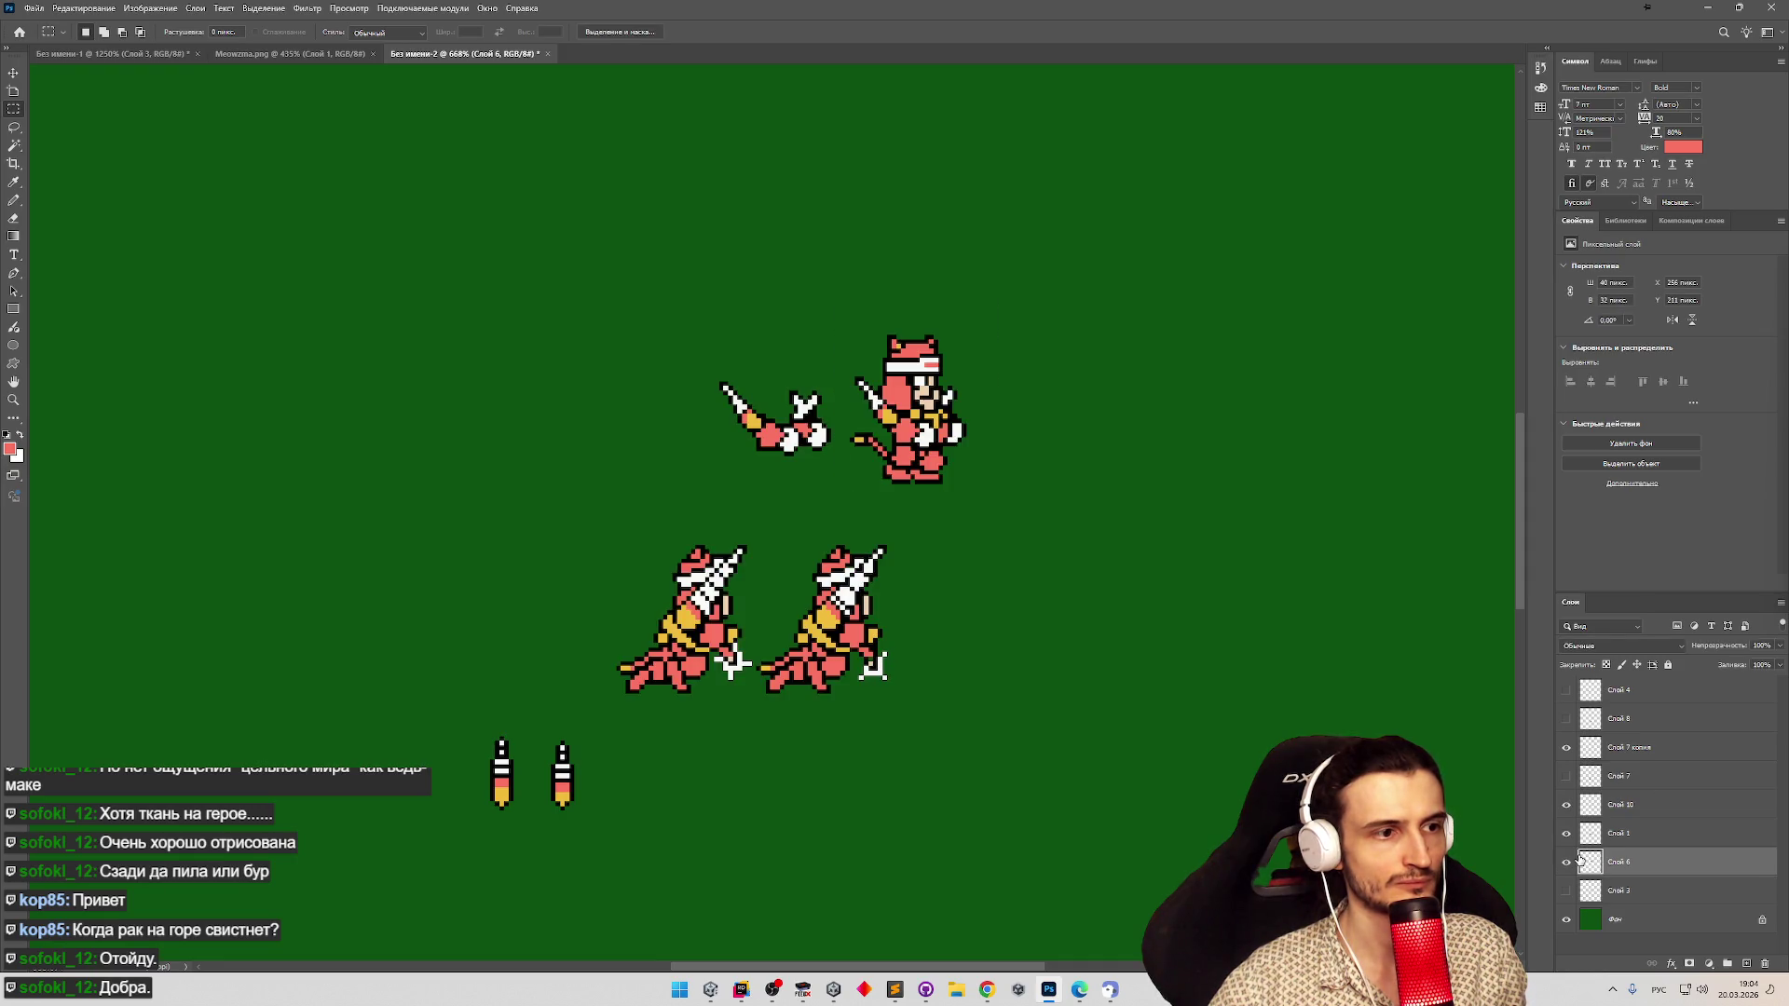
{"action": "key", "text": "ctrl+z"}
{"action": "key", "text": "ctrl+z"}
{"action": "key", "text": "ctrl+z"}
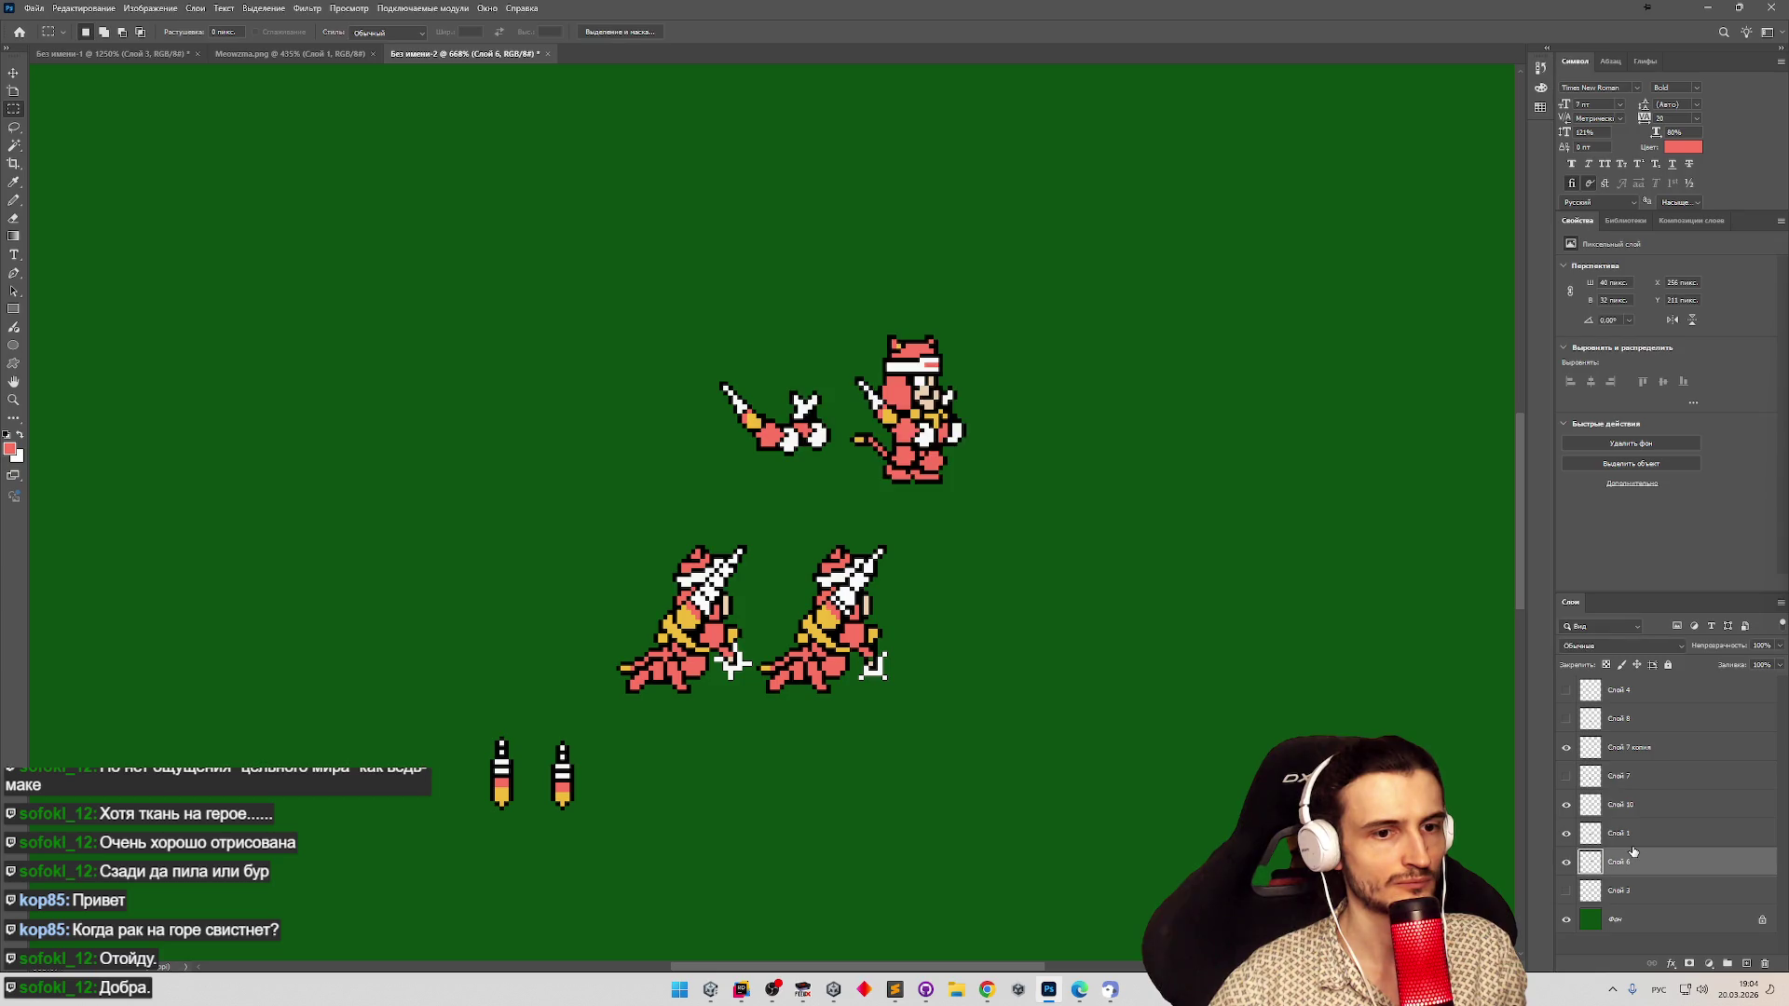
Erase the two kneeling cats while keeping their drills, then deselect.
{"action": "left_click", "coordinate": [1569, 890]}
{"action": "left_click", "coordinate": [1569, 890]}
{"action": "left_click", "coordinate": [1566, 836]}
{"action": "left_click", "coordinate": [1566, 836]}
{"action": "left_click", "coordinate": [1566, 835]}
{"action": "left_click", "coordinate": [1566, 836]}
{"action": "left_click", "coordinate": [1566, 836]}
{"action": "left_click", "coordinate": [1566, 836]}
{"action": "left_click_drag", "start_coordinate": [592, 520], "coordinate": [953, 705]}
{"action": "key", "text": "Delete"}
{"action": "key", "text": "ctrl+d"}
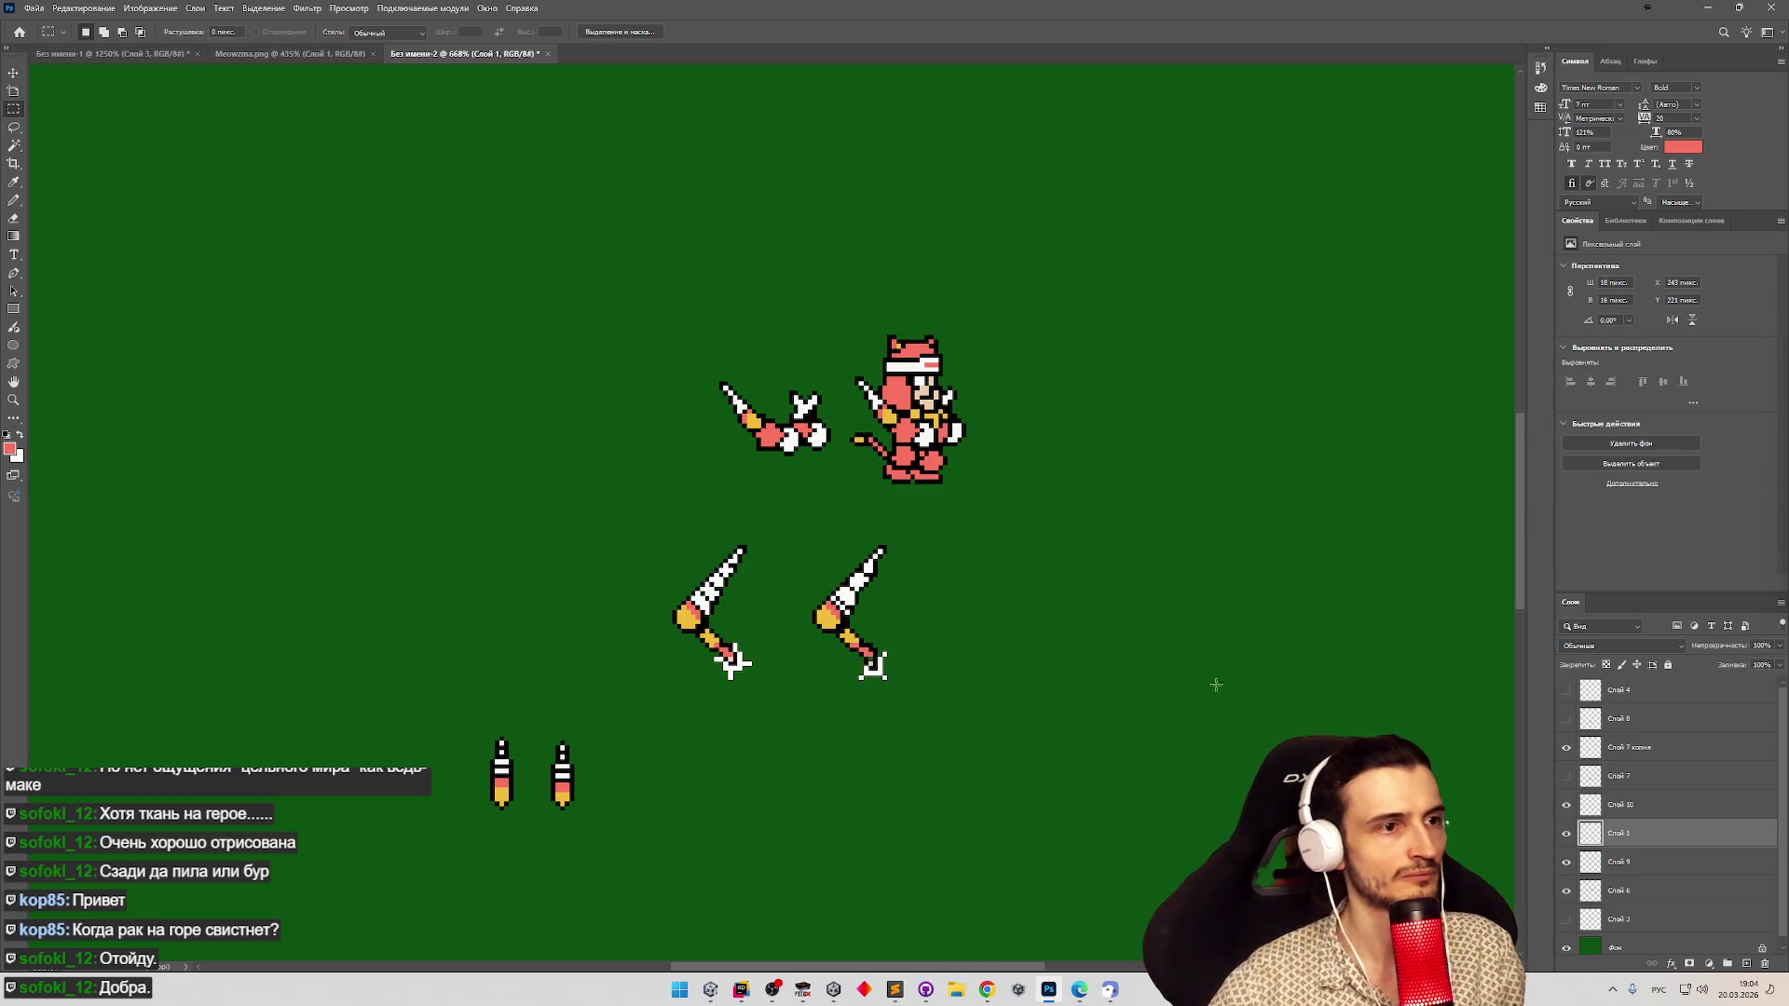
Erase the upper right standing figure from the upper figures' layer, then deselect.
{"action": "left_click", "coordinate": [1566, 862]}
{"action": "left_click", "coordinate": [1566, 861]}
{"action": "left_click", "coordinate": [1566, 890]}
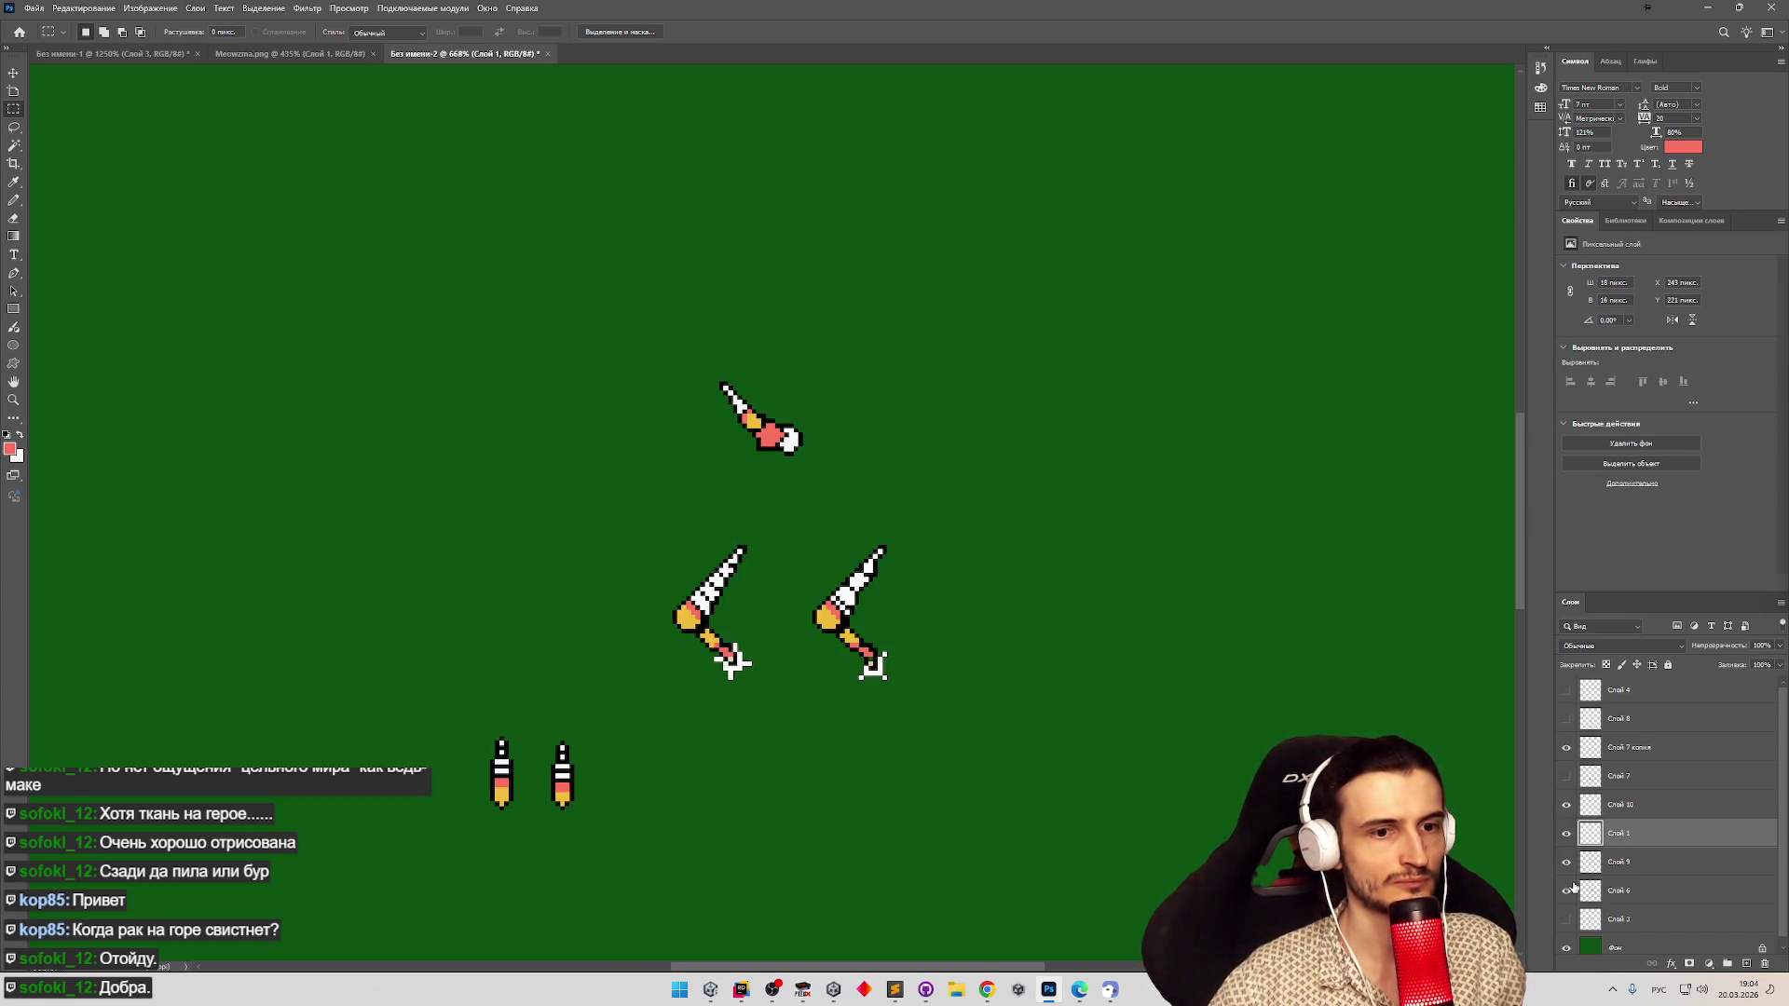
{"action": "left_click", "coordinate": [1566, 890]}
{"action": "left_click", "coordinate": [1625, 891]}
{"action": "left_click_drag", "start_coordinate": [1018, 316], "coordinate": [851, 495]}
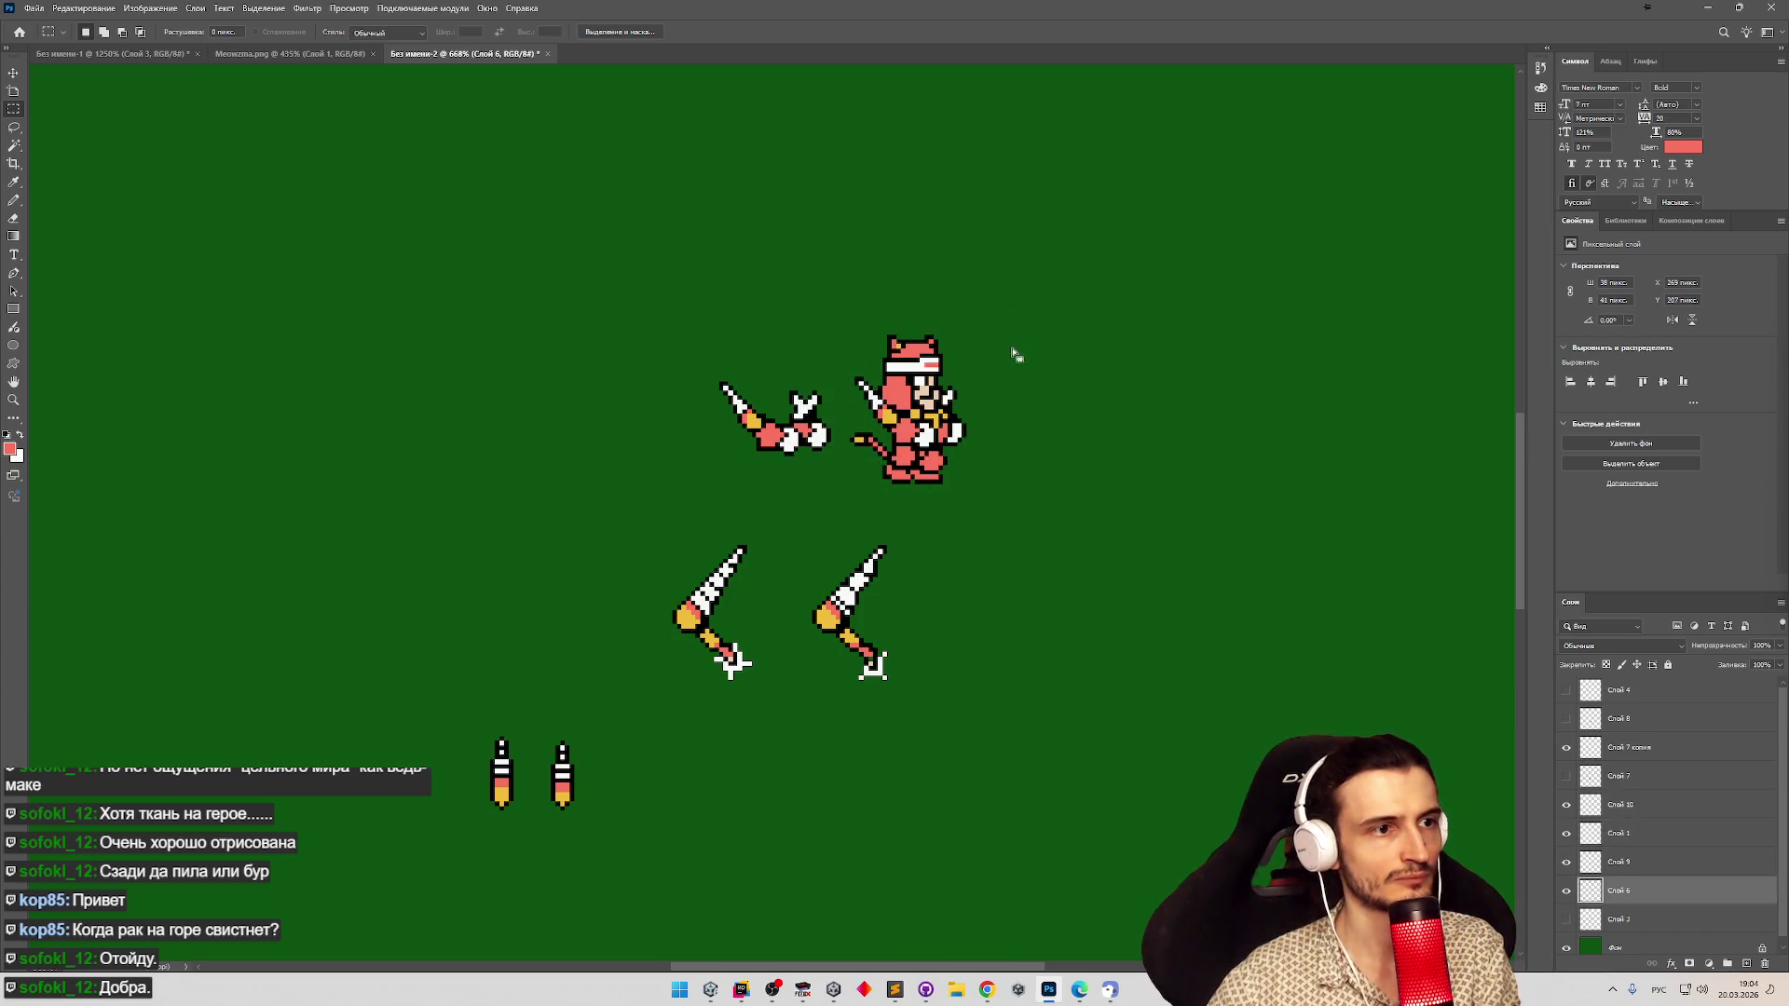
{"action": "key", "text": "Delete"}
{"action": "key", "text": "ctrl+d"}
Zoom out and back in so the canvas with all sprite parts fills the view.
{"action": "left_click", "coordinate": [1566, 891]}
{"action": "left_click", "coordinate": [1567, 891]}
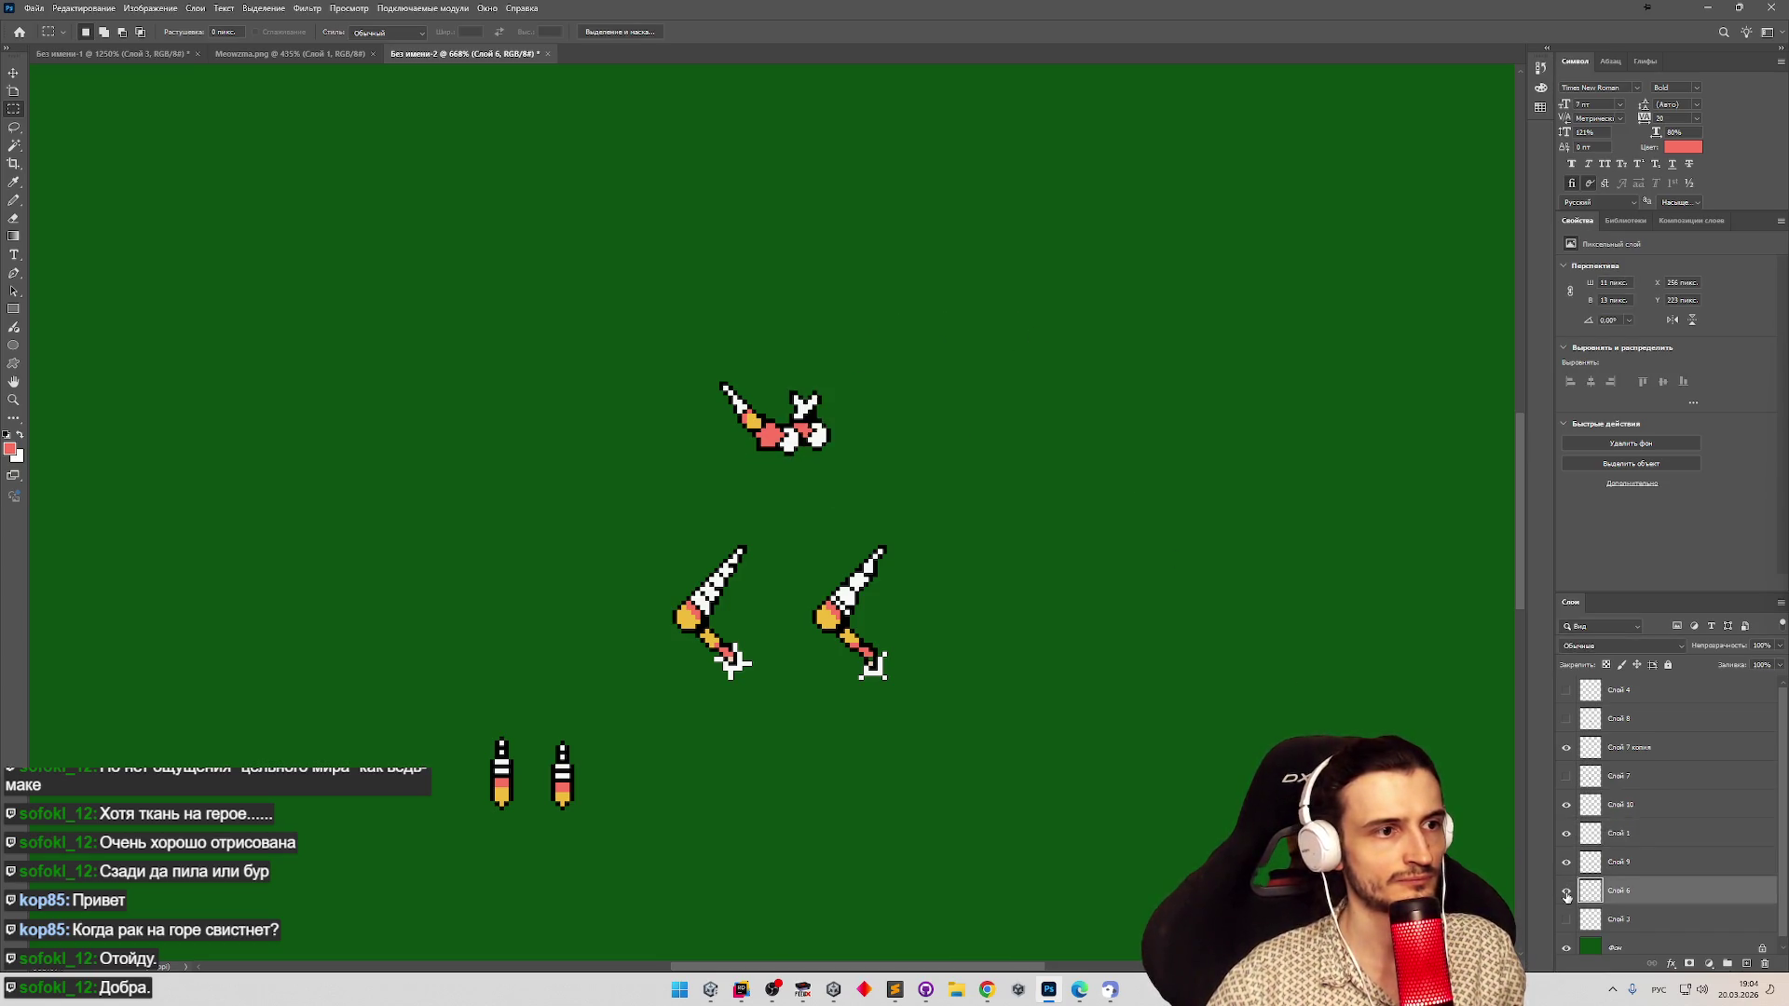
{"action": "key", "text": "z"}
{"action": "left_click_drag", "start_coordinate": [806, 680], "coordinate": [711, 687]}
{"action": "left_click", "coordinate": [711, 687]}
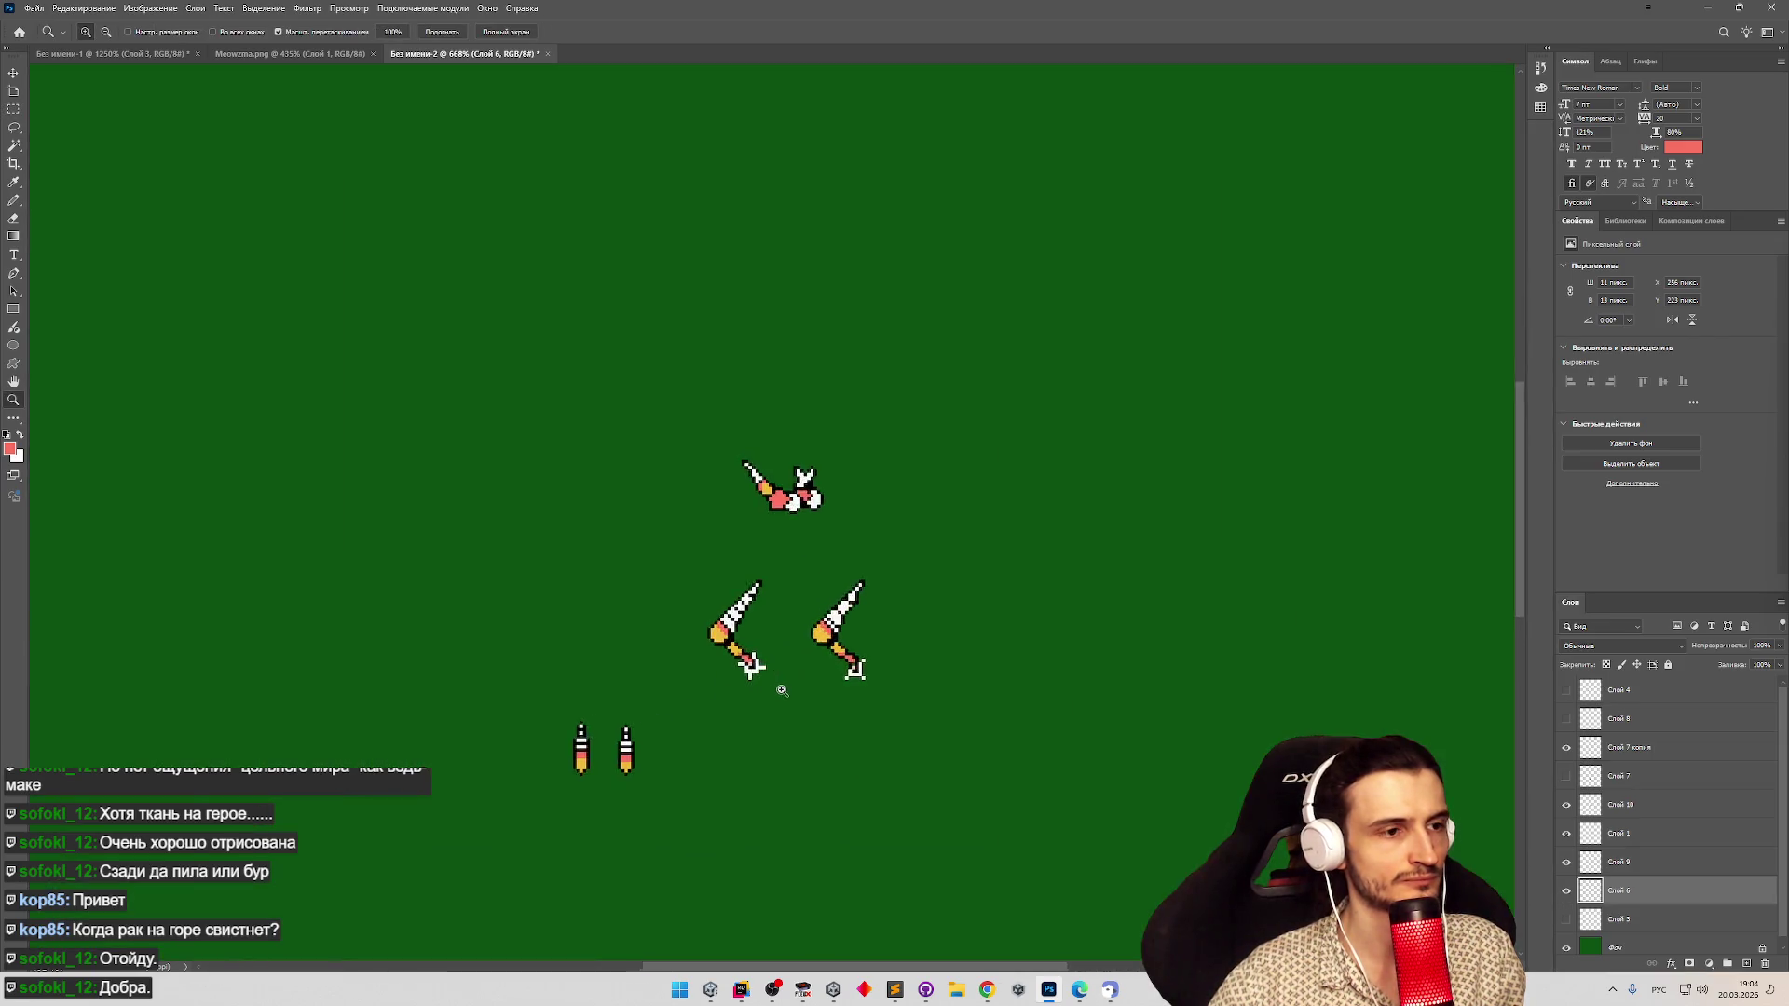
Hide the green Фон background and snug the top sprite part into the canvas's top-left corner.
{"action": "key", "text": "m"}
{"action": "left_click", "coordinate": [1566, 948]}
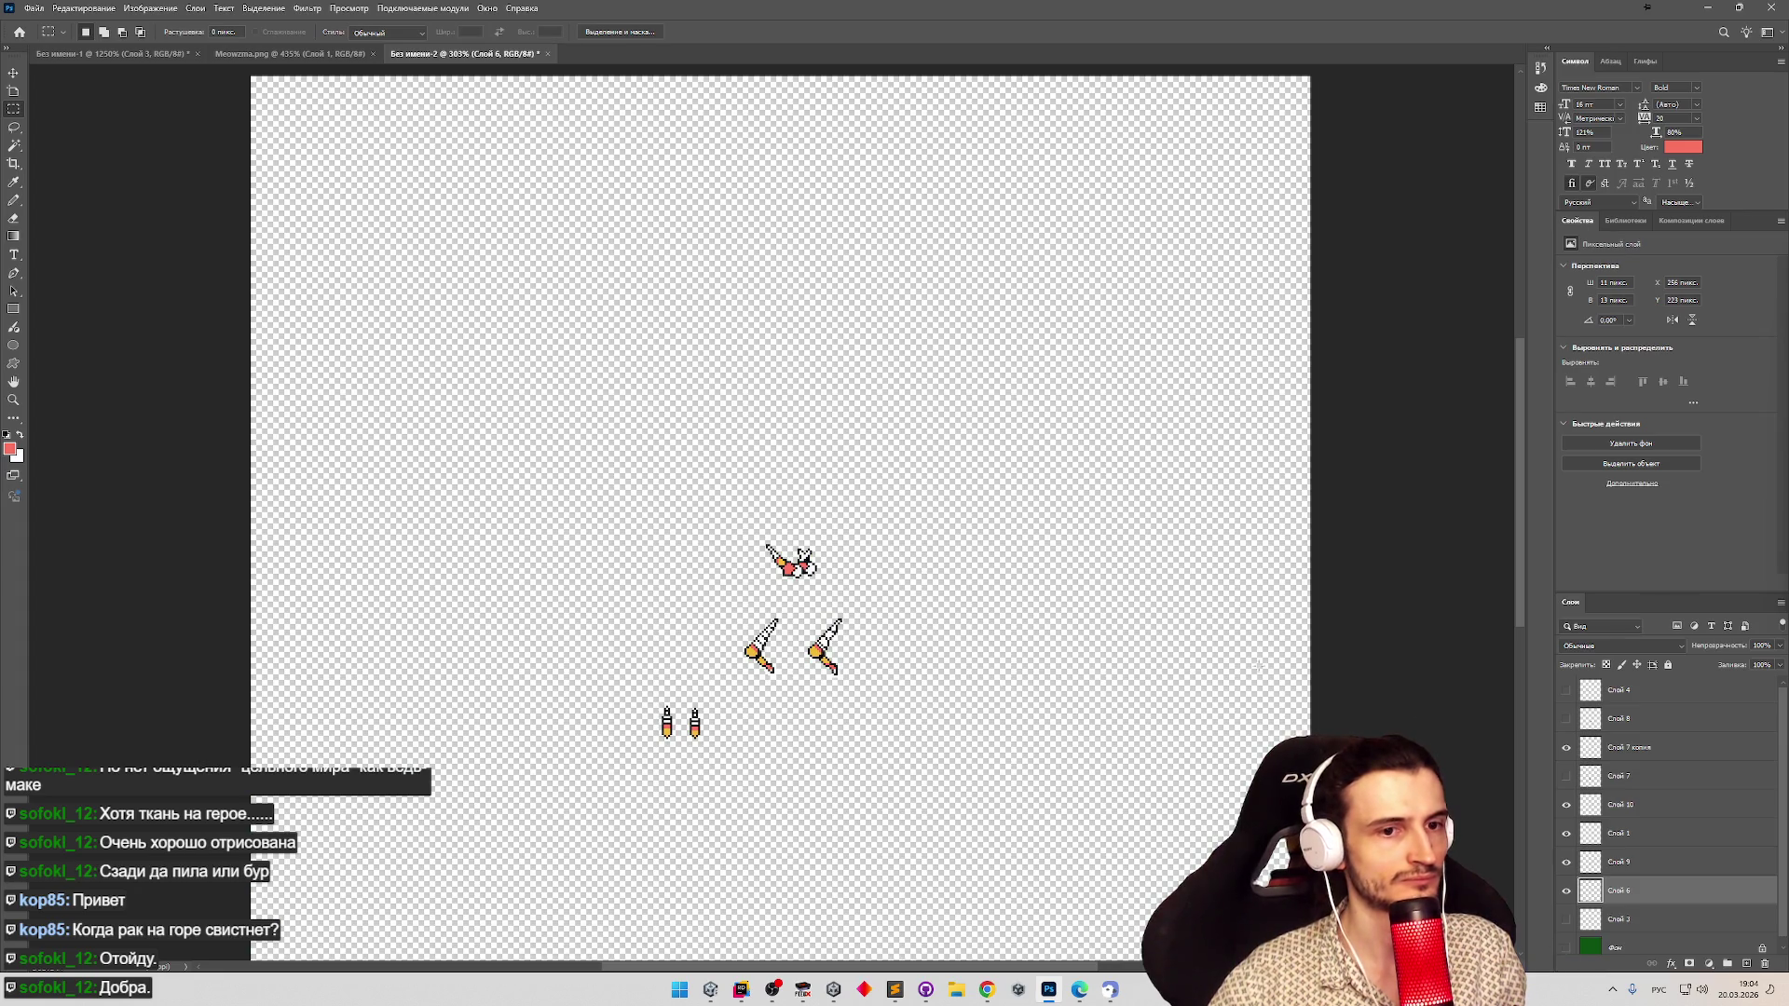
{"action": "left_click", "coordinate": [1626, 747]}
{"action": "key", "text": "v"}
{"action": "mouse_move", "coordinate": [799, 559]}
{"action": "left_mouse_down"}
{"action": "mouse_move", "coordinate": [751, 540]}
{"action": "mouse_move", "coordinate": [335, 135]}
{"action": "left_mouse_up"}
{"action": "scroll", "coordinate": [419, 248], "scroll_direction": "down", "scroll_amount": 3}
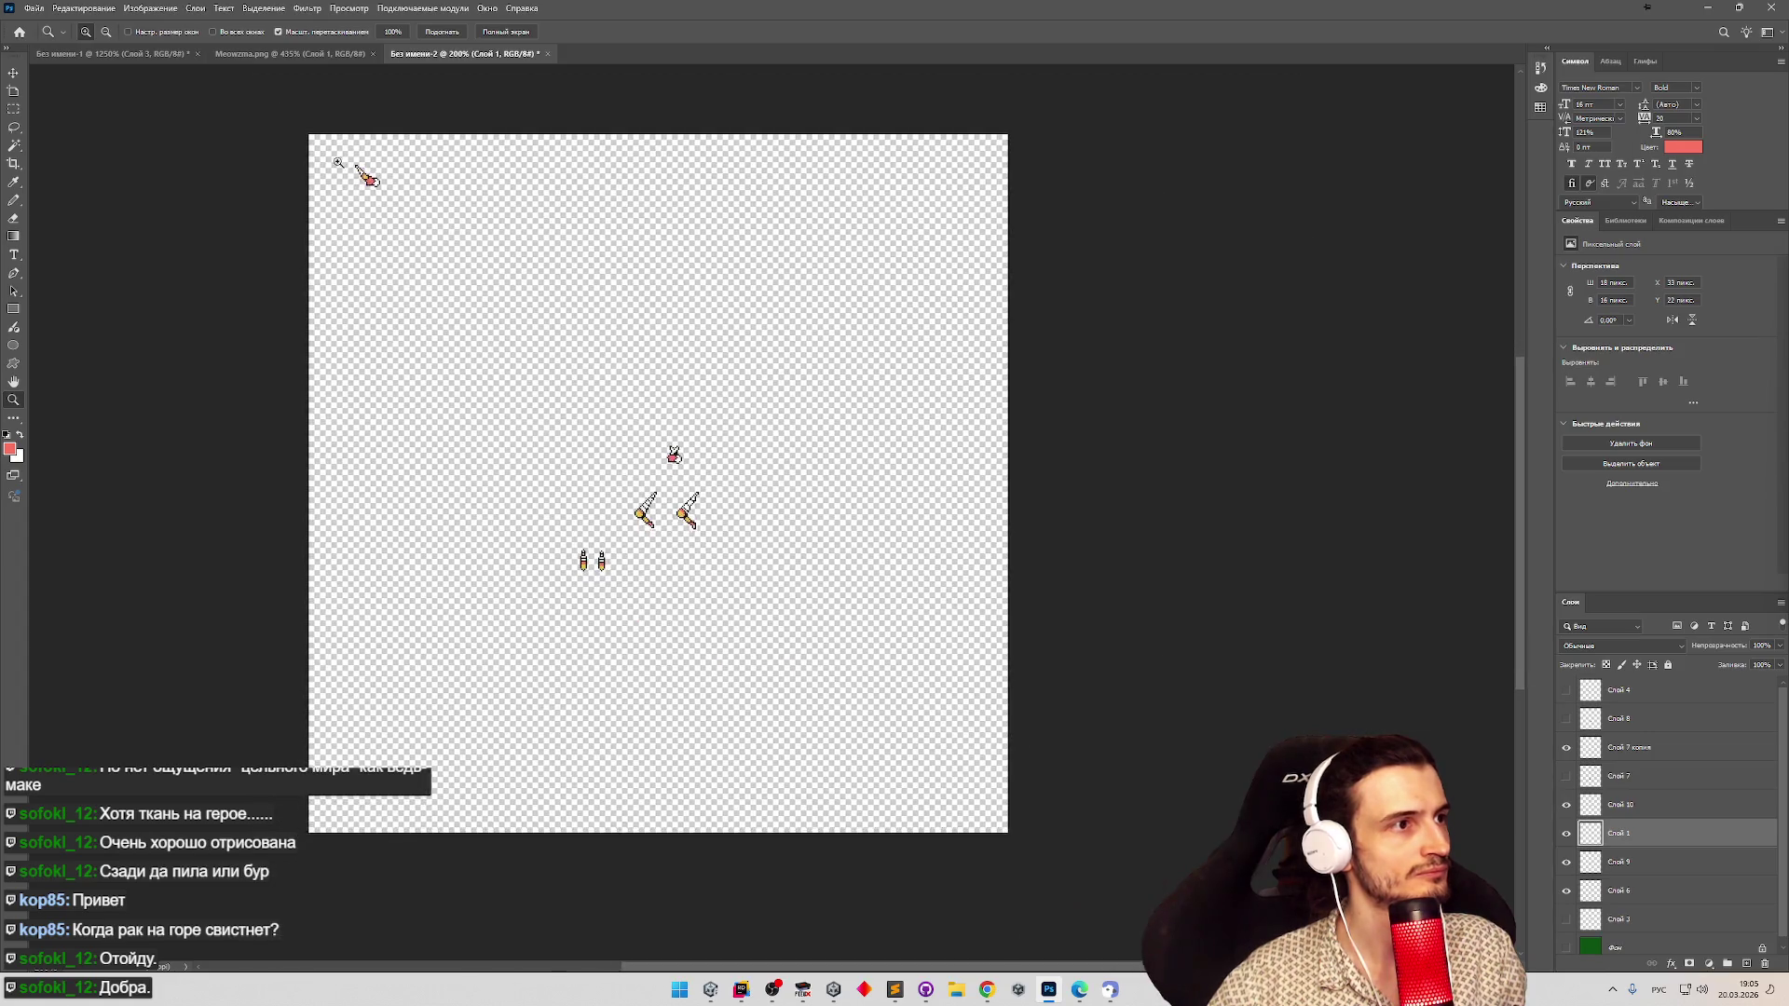
{"action": "scroll", "coordinate": [419, 248], "scroll_direction": "up", "scroll_amount": 4}
{"action": "mouse_move", "coordinate": [396, 186]}
{"action": "left_mouse_down"}
{"action": "mouse_move", "coordinate": [369, 182]}
{"action": "mouse_move", "coordinate": [478, 276]}
{"action": "left_mouse_up"}
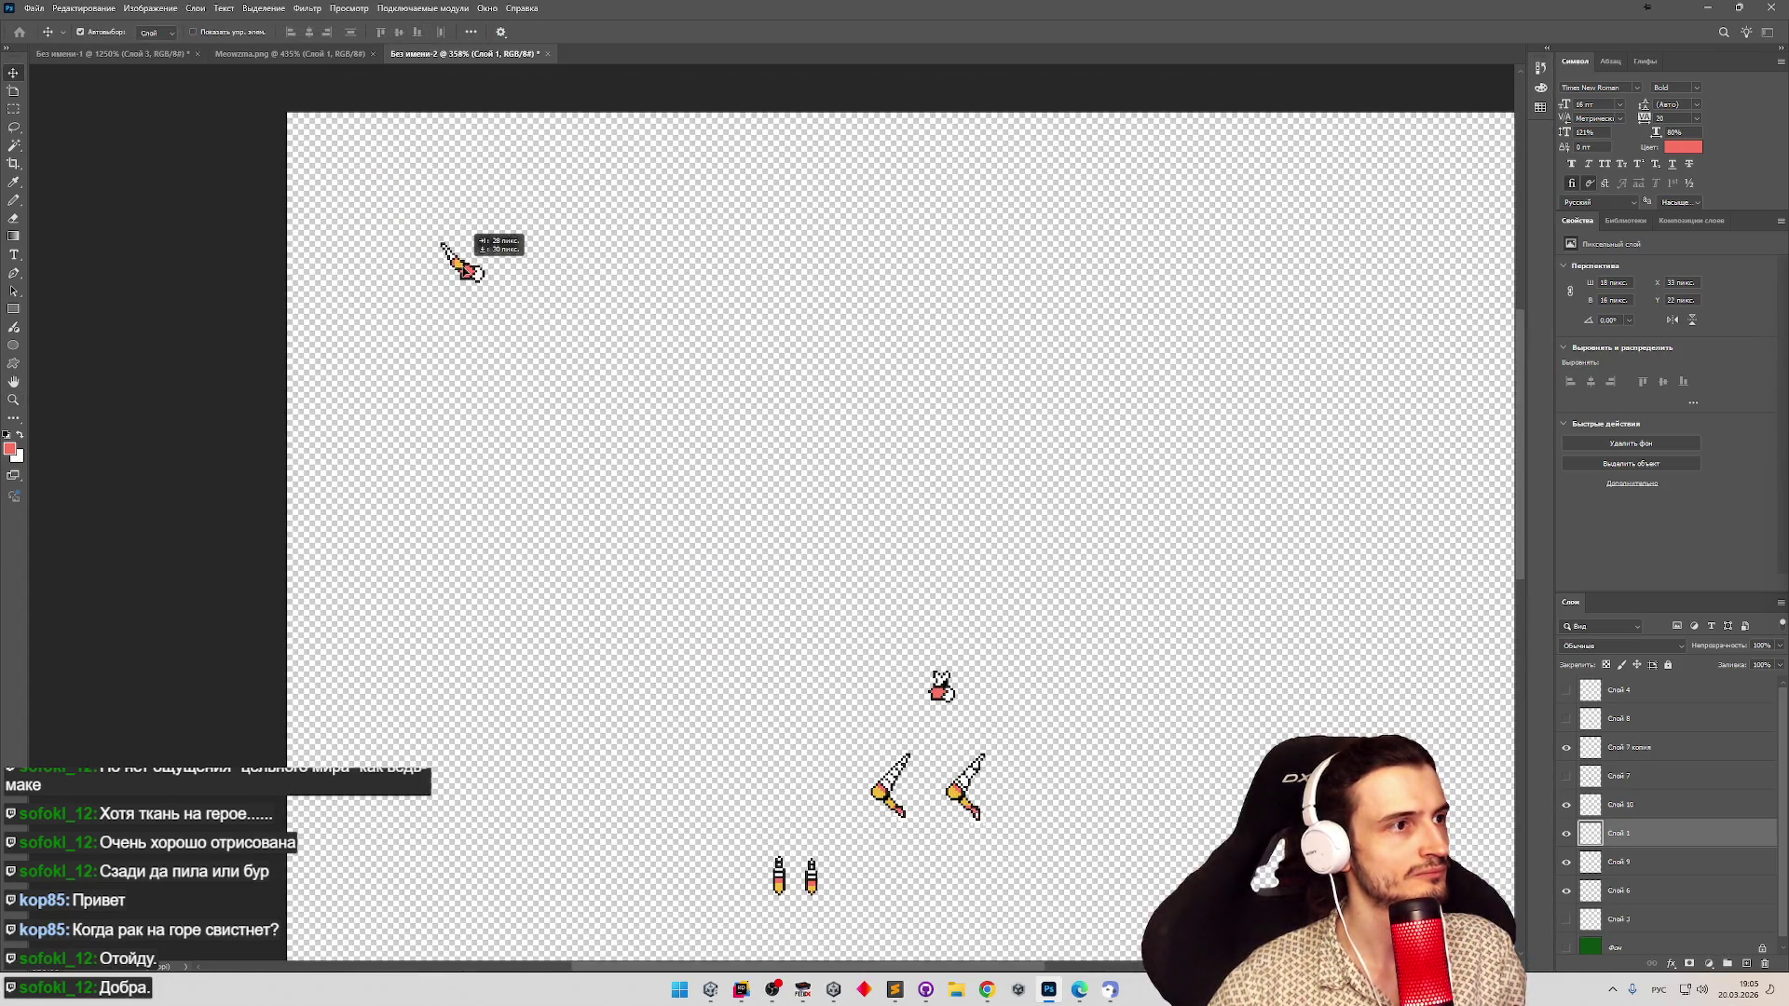
{"action": "scroll", "coordinate": [414, 235], "scroll_direction": "up", "scroll_amount": 3}
{"action": "scroll", "coordinate": [512, 248], "scroll_direction": "down", "scroll_amount": 5}
{"action": "left_click_drag", "start_coordinate": [439, 248], "coordinate": [318, 148]}
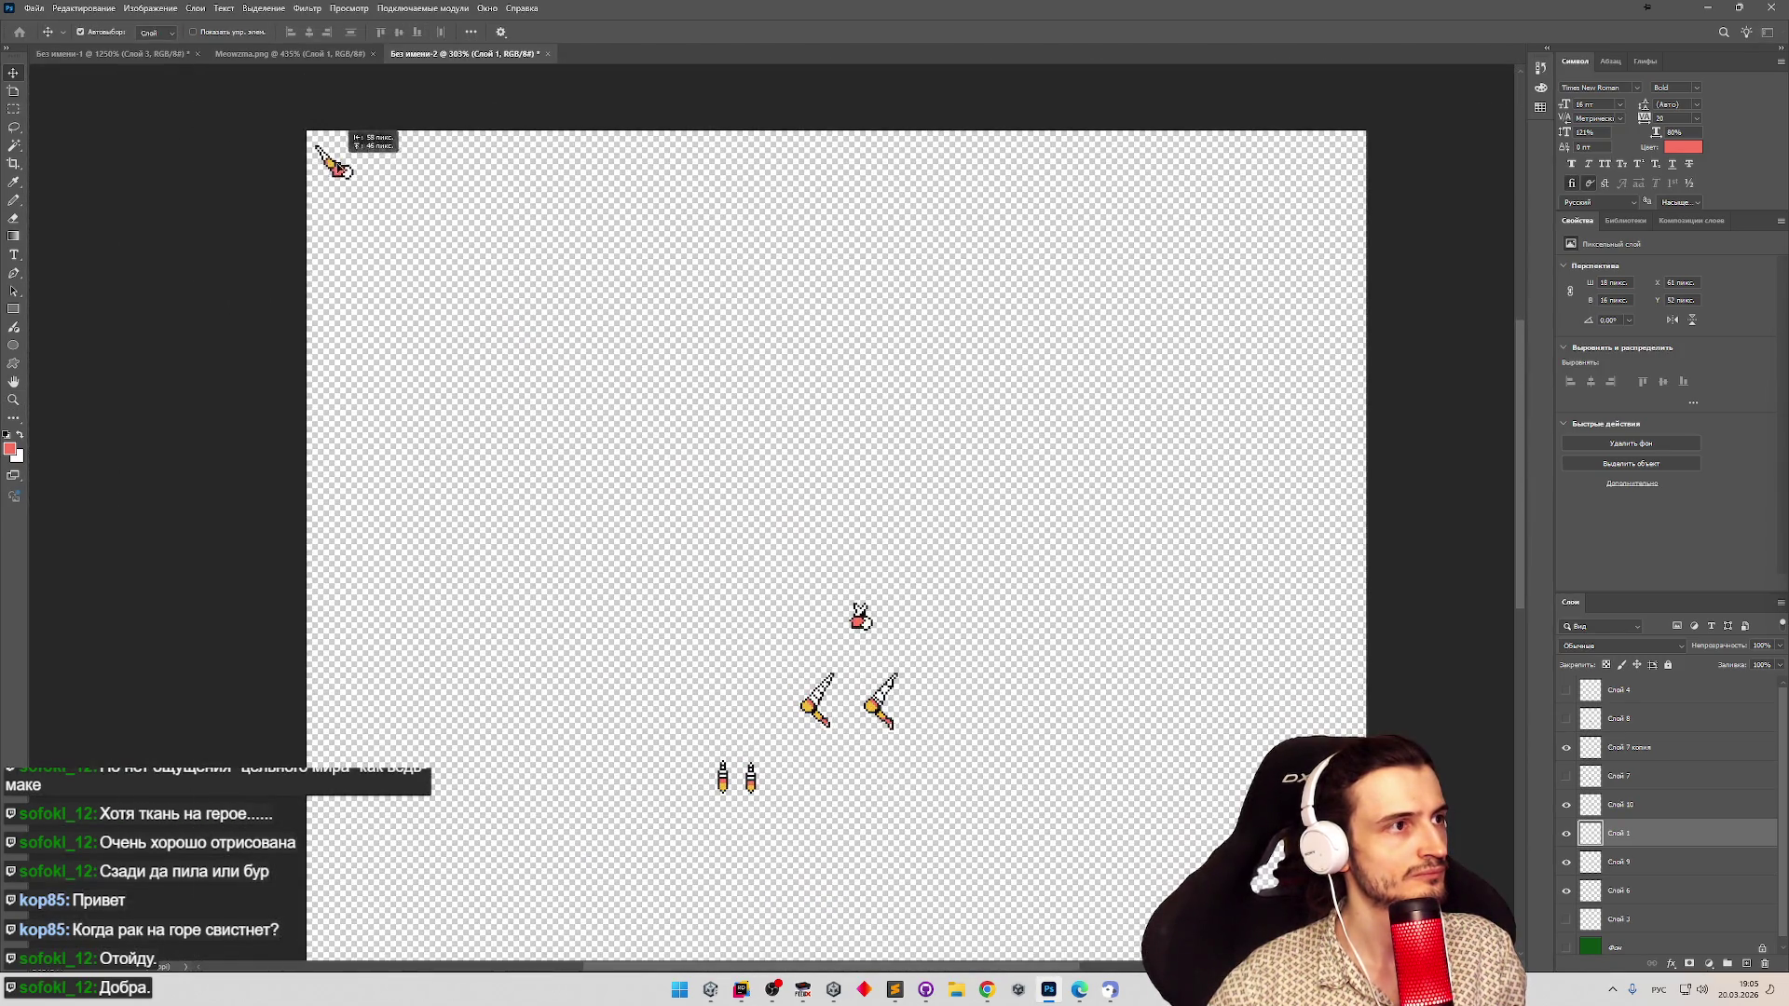
Move the Слой 9 cat figure up and place it just below the corner part.
{"action": "left_click", "coordinate": [1595, 861]}
{"action": "mouse_move", "coordinate": [864, 622]}
{"action": "left_mouse_down"}
{"action": "mouse_move", "coordinate": [795, 496]}
{"action": "mouse_move", "coordinate": [373, 140]}
{"action": "left_mouse_up"}
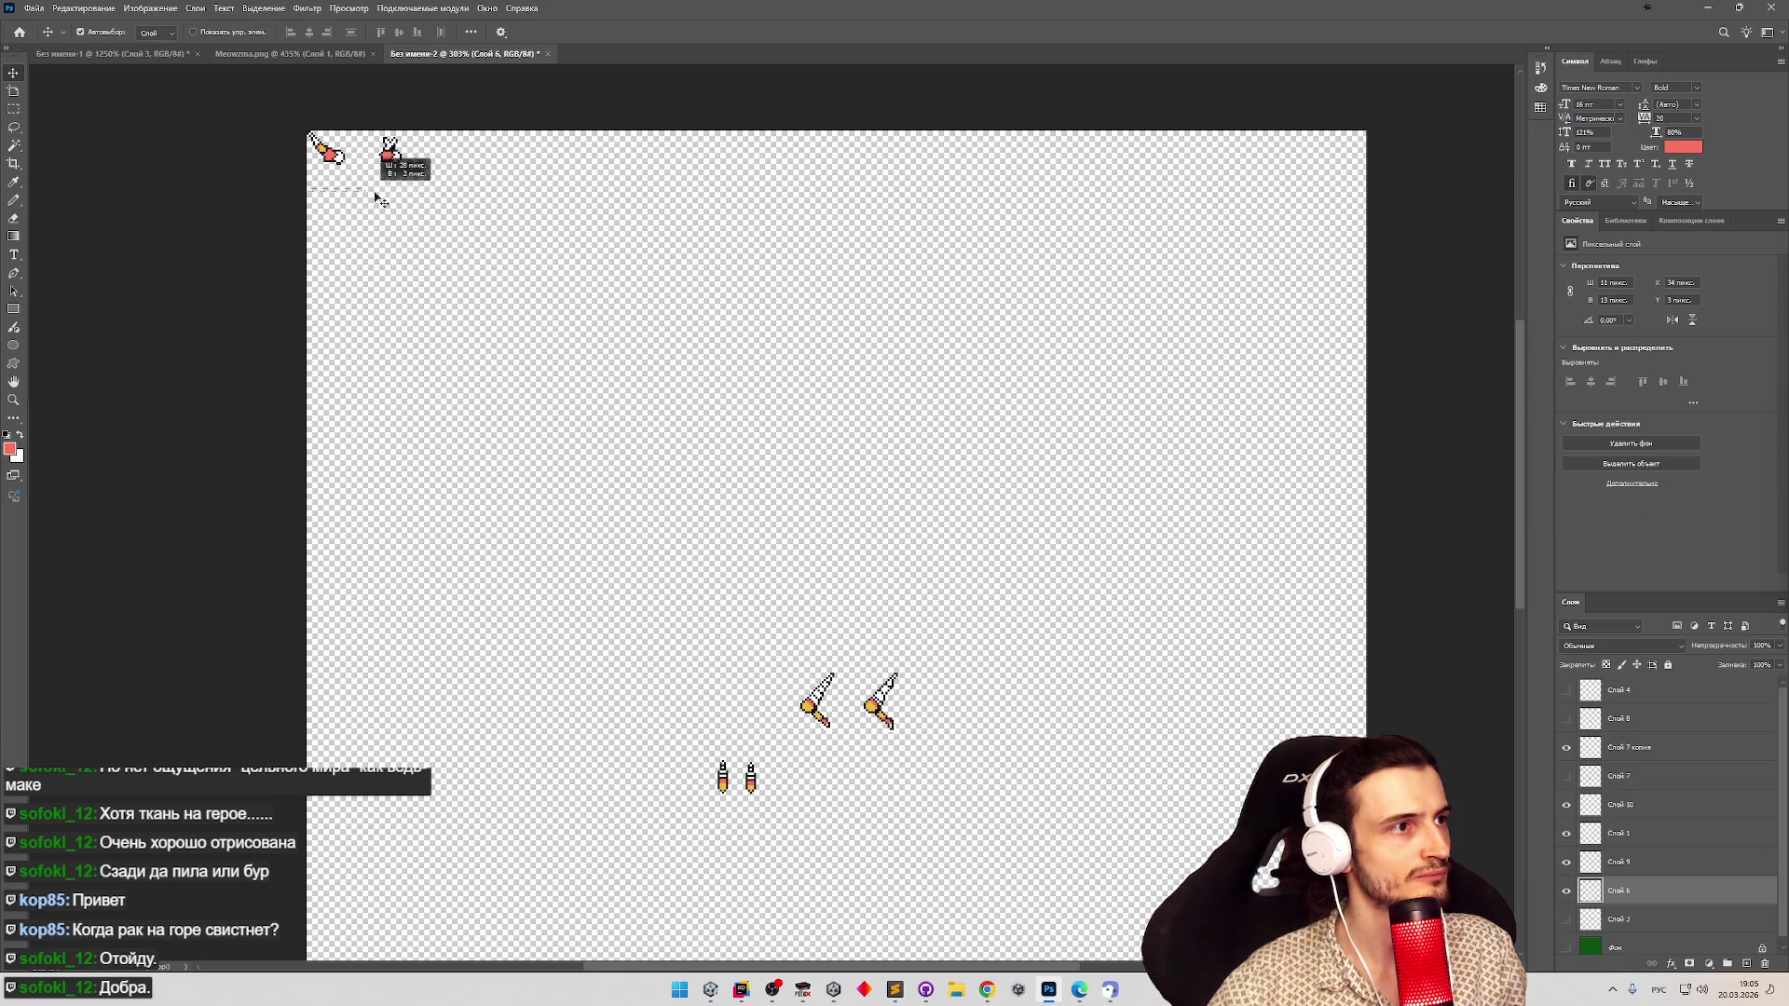
{"action": "left_click", "coordinate": [360, 211]}
{"action": "key", "text": "z"}
{"action": "left_click", "coordinate": [363, 216]}
{"action": "left_click", "coordinate": [326, 142]}
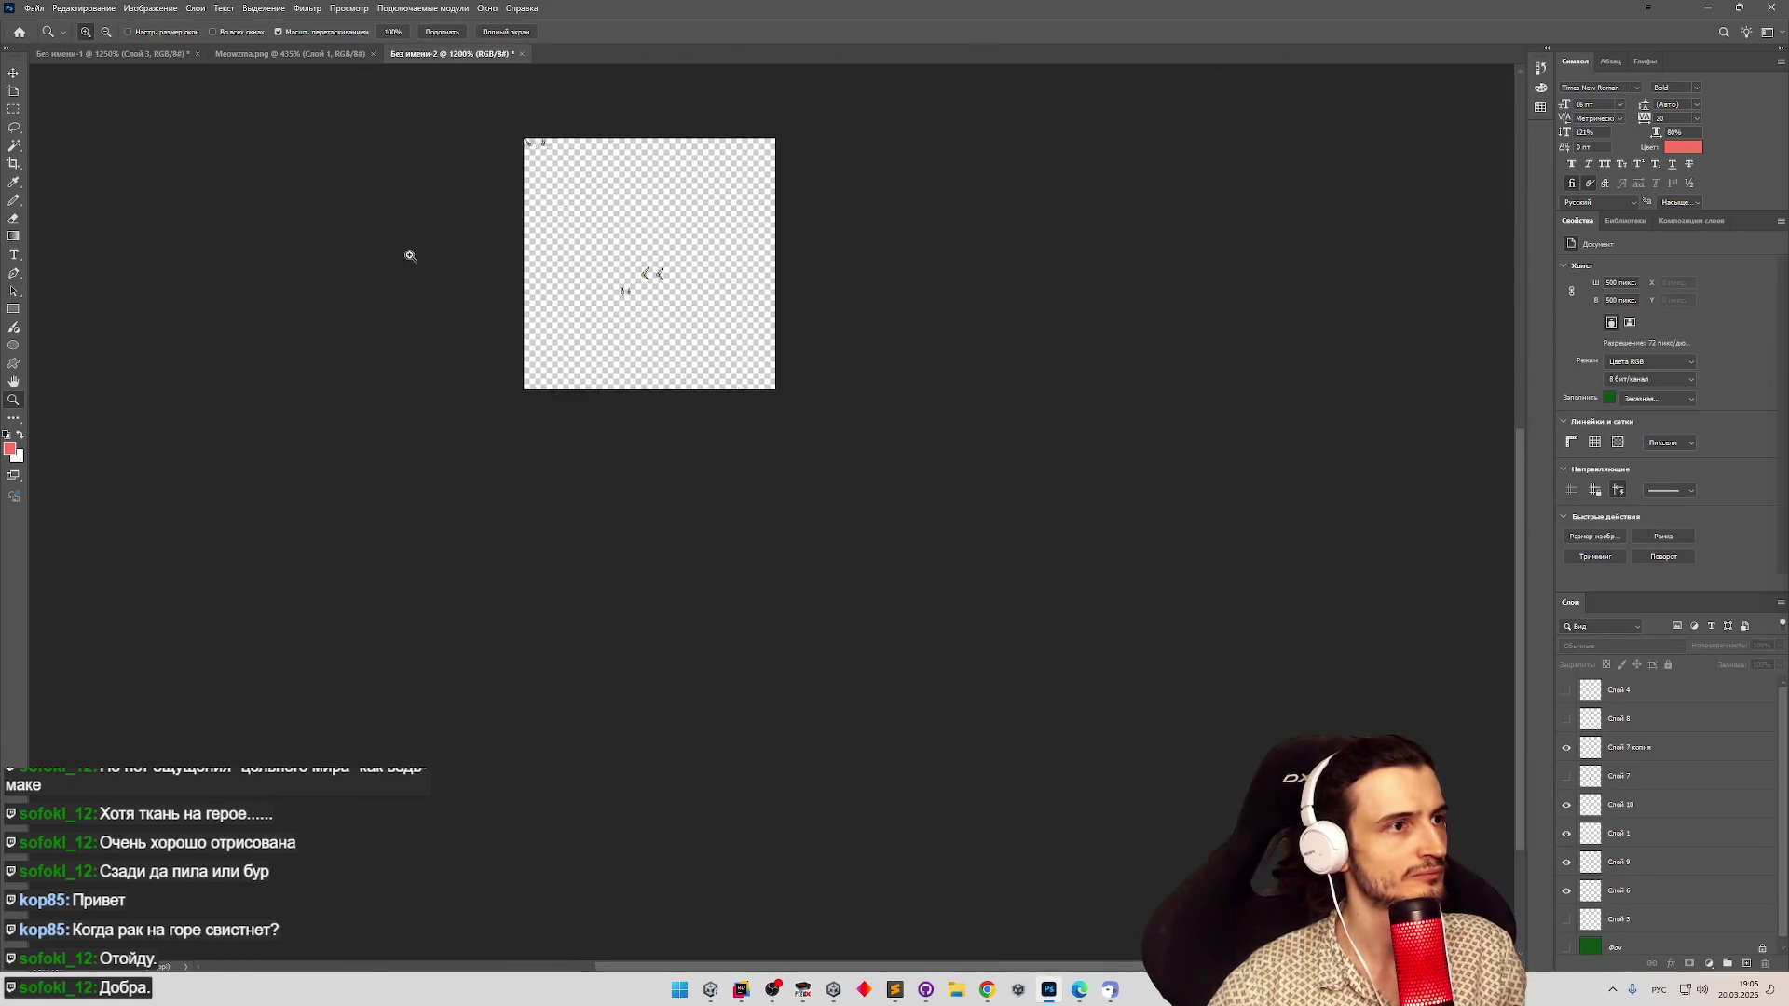
{"action": "left_click", "coordinate": [498, 210]}
{"action": "key", "text": "v"}
{"action": "left_click_drag", "start_coordinate": [558, 147], "coordinate": [448, 236]}
Move the pair of blades beside the corner part and align them against the top edge.
{"action": "scroll", "coordinate": [448, 236], "scroll_direction": "down", "scroll_amount": 2}
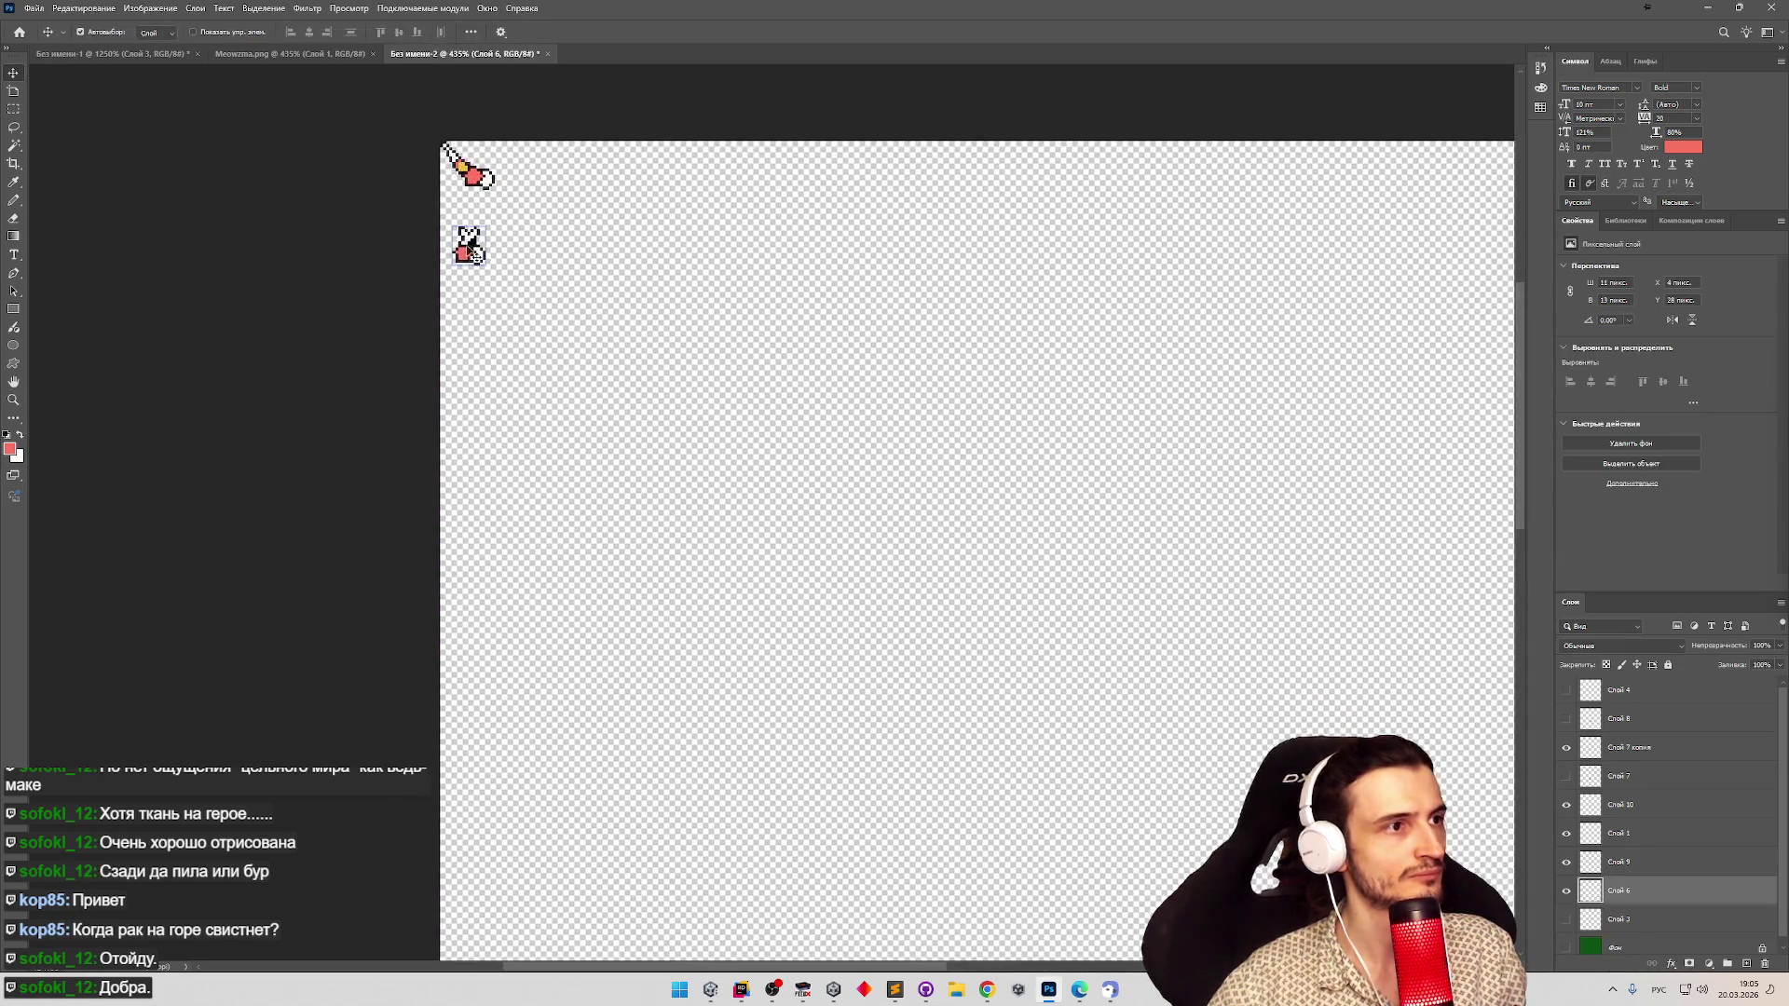
{"action": "scroll", "coordinate": [849, 668], "scroll_direction": "down", "scroll_amount": 3}
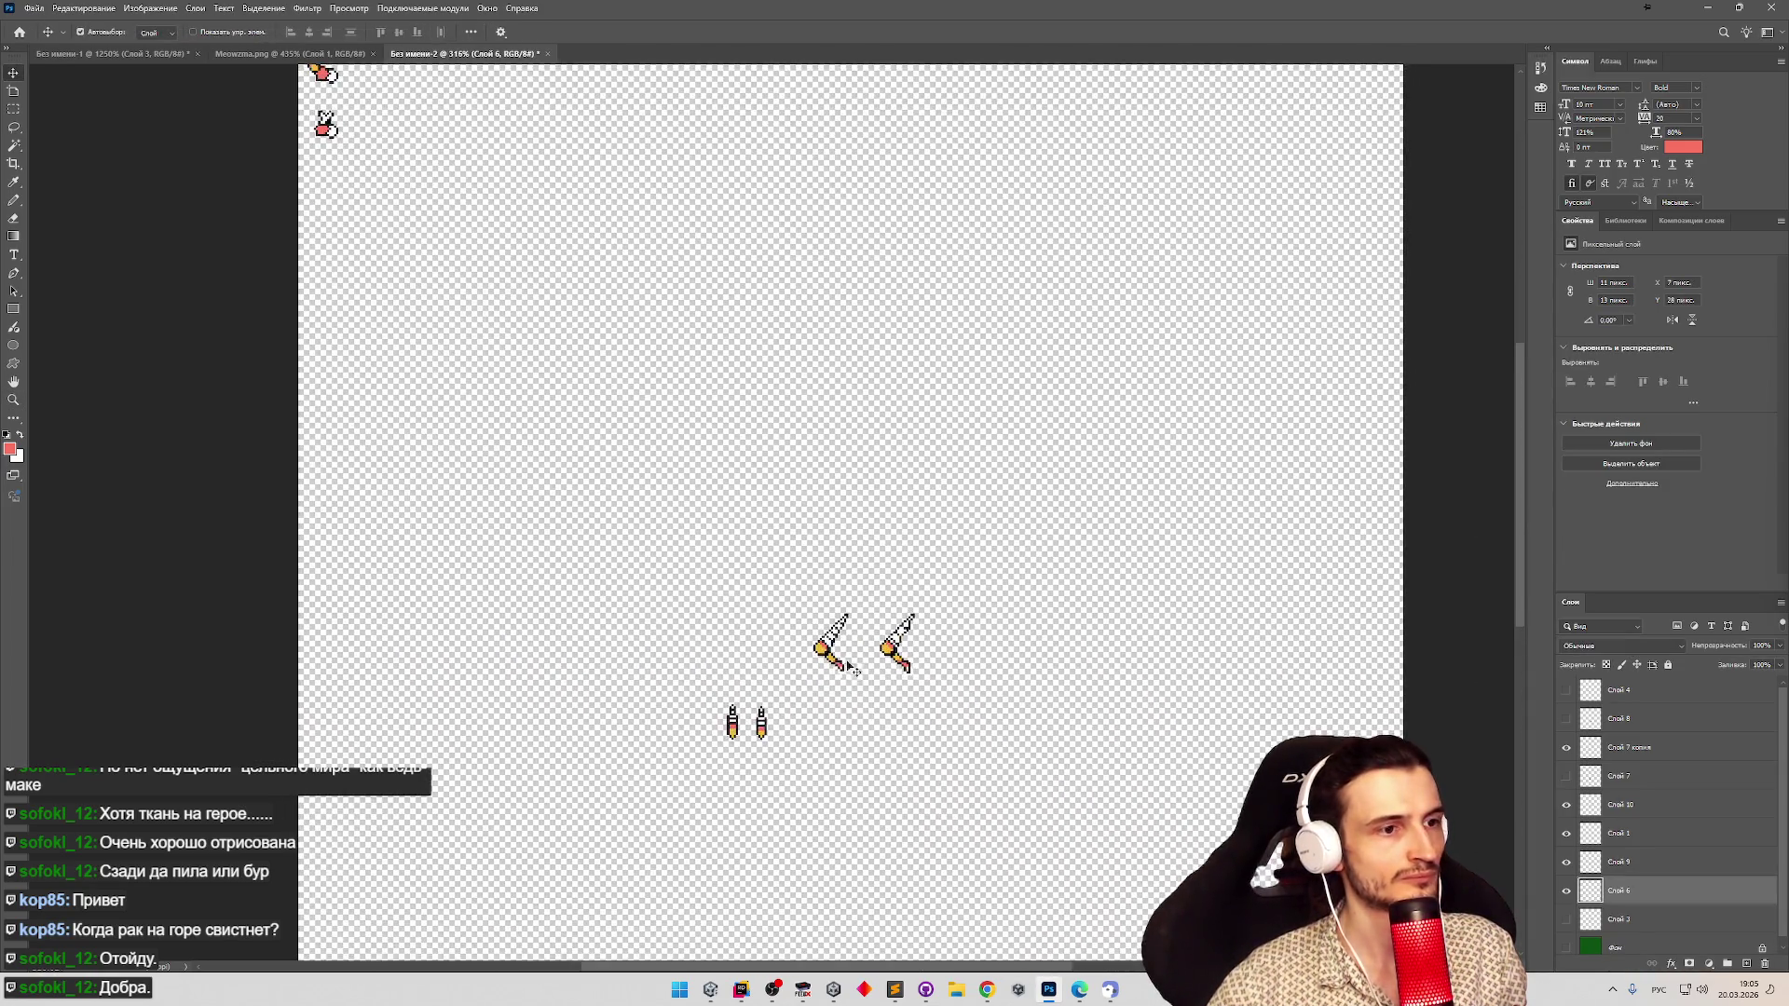
{"action": "mouse_move", "coordinate": [829, 638]}
{"action": "left_mouse_down"}
{"action": "mouse_move", "coordinate": [522, 272]}
{"action": "mouse_move", "coordinate": [340, 177]}
{"action": "mouse_move", "coordinate": [326, 191]}
{"action": "left_mouse_up"}
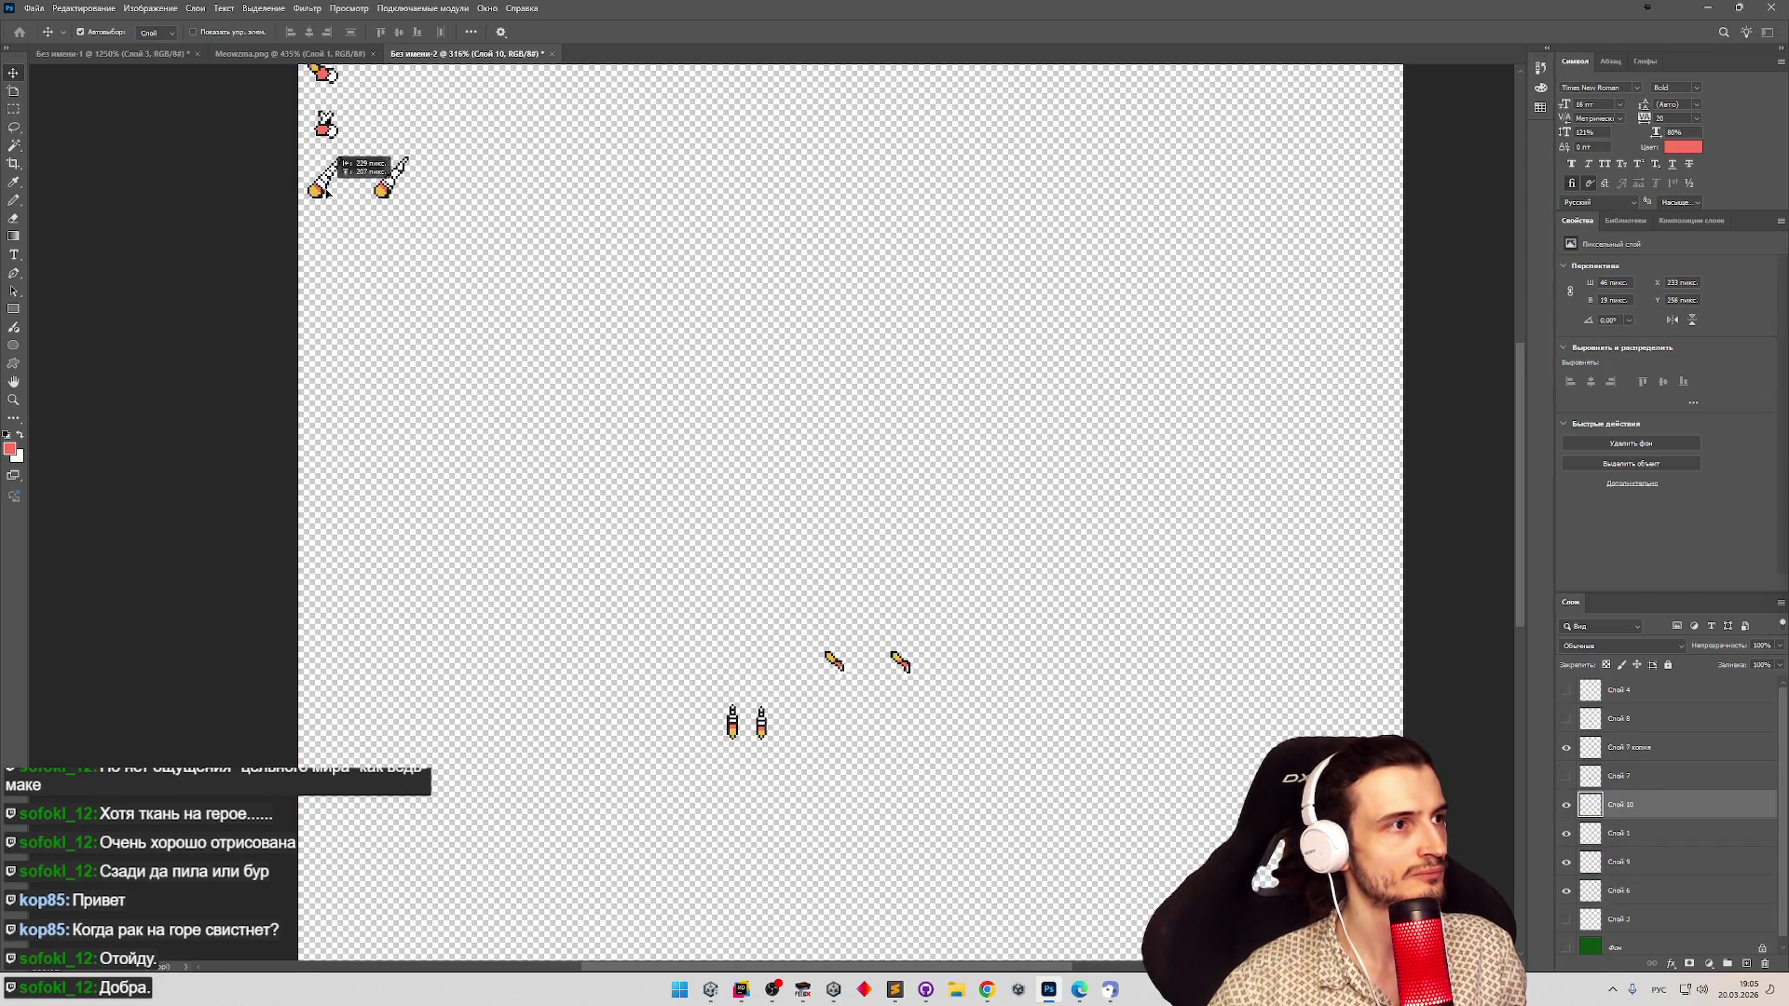
{"action": "scroll", "coordinate": [363, 180], "scroll_direction": "up", "scroll_amount": 2}
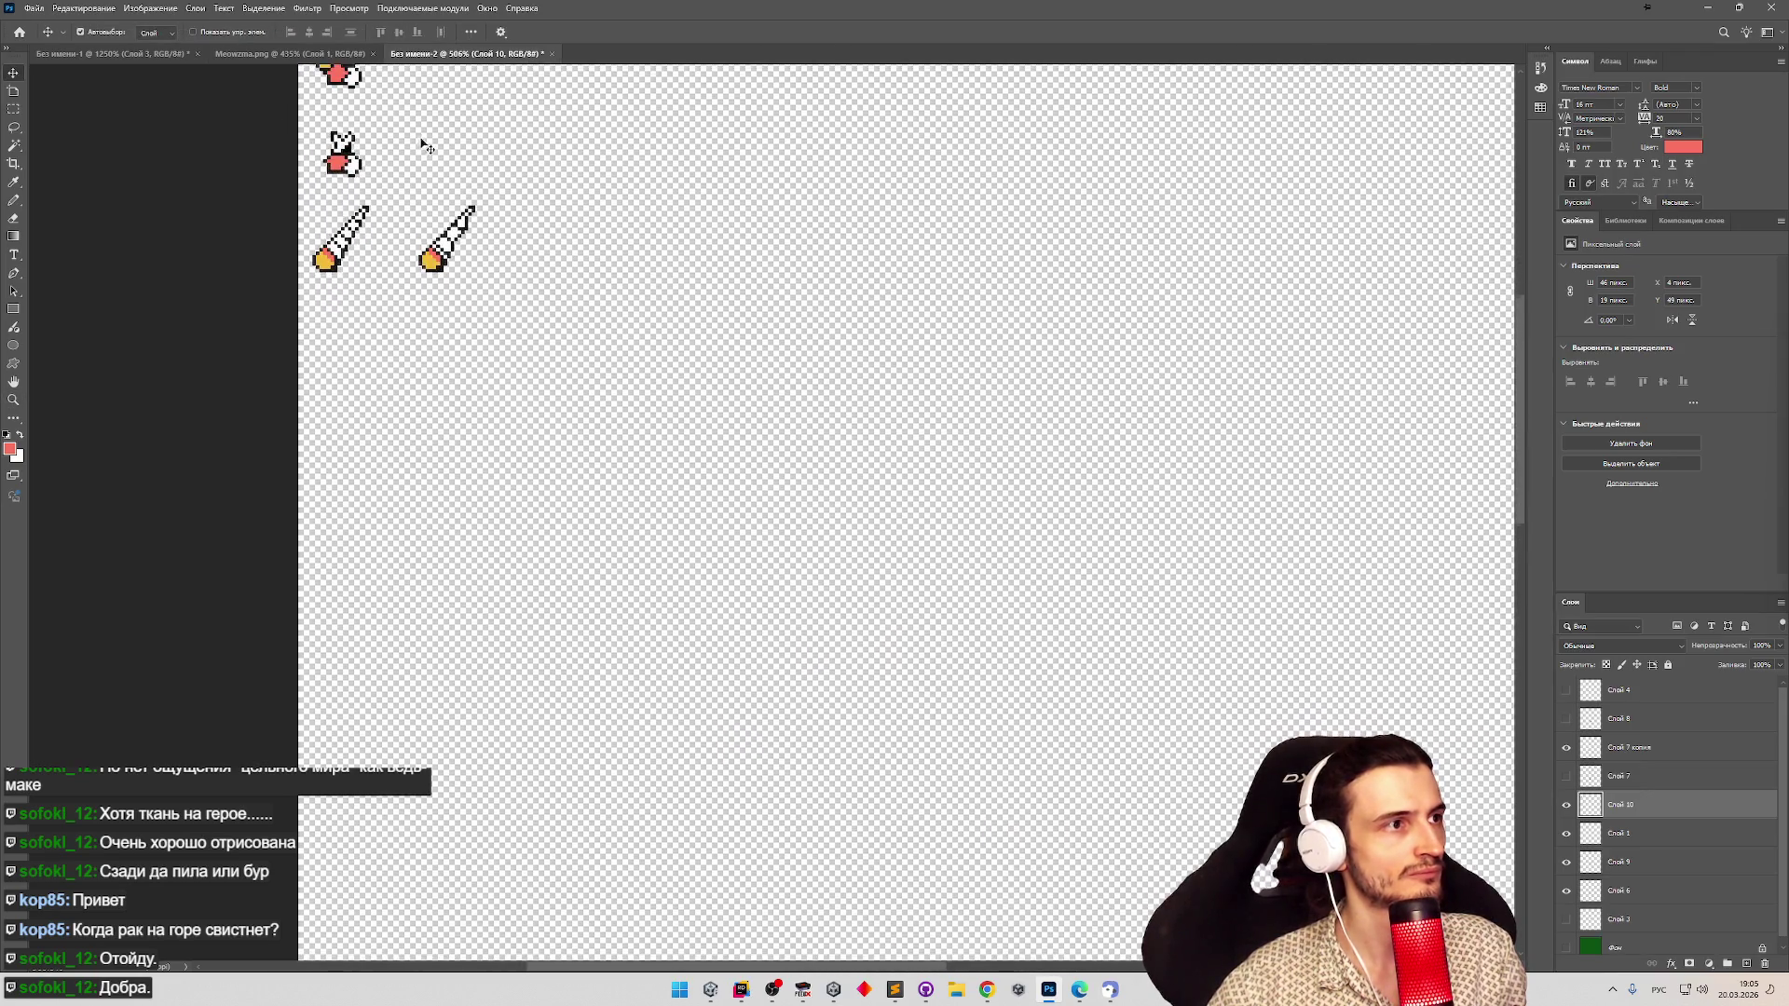
{"action": "scroll", "coordinate": [417, 140], "scroll_direction": "up", "scroll_amount": 1}
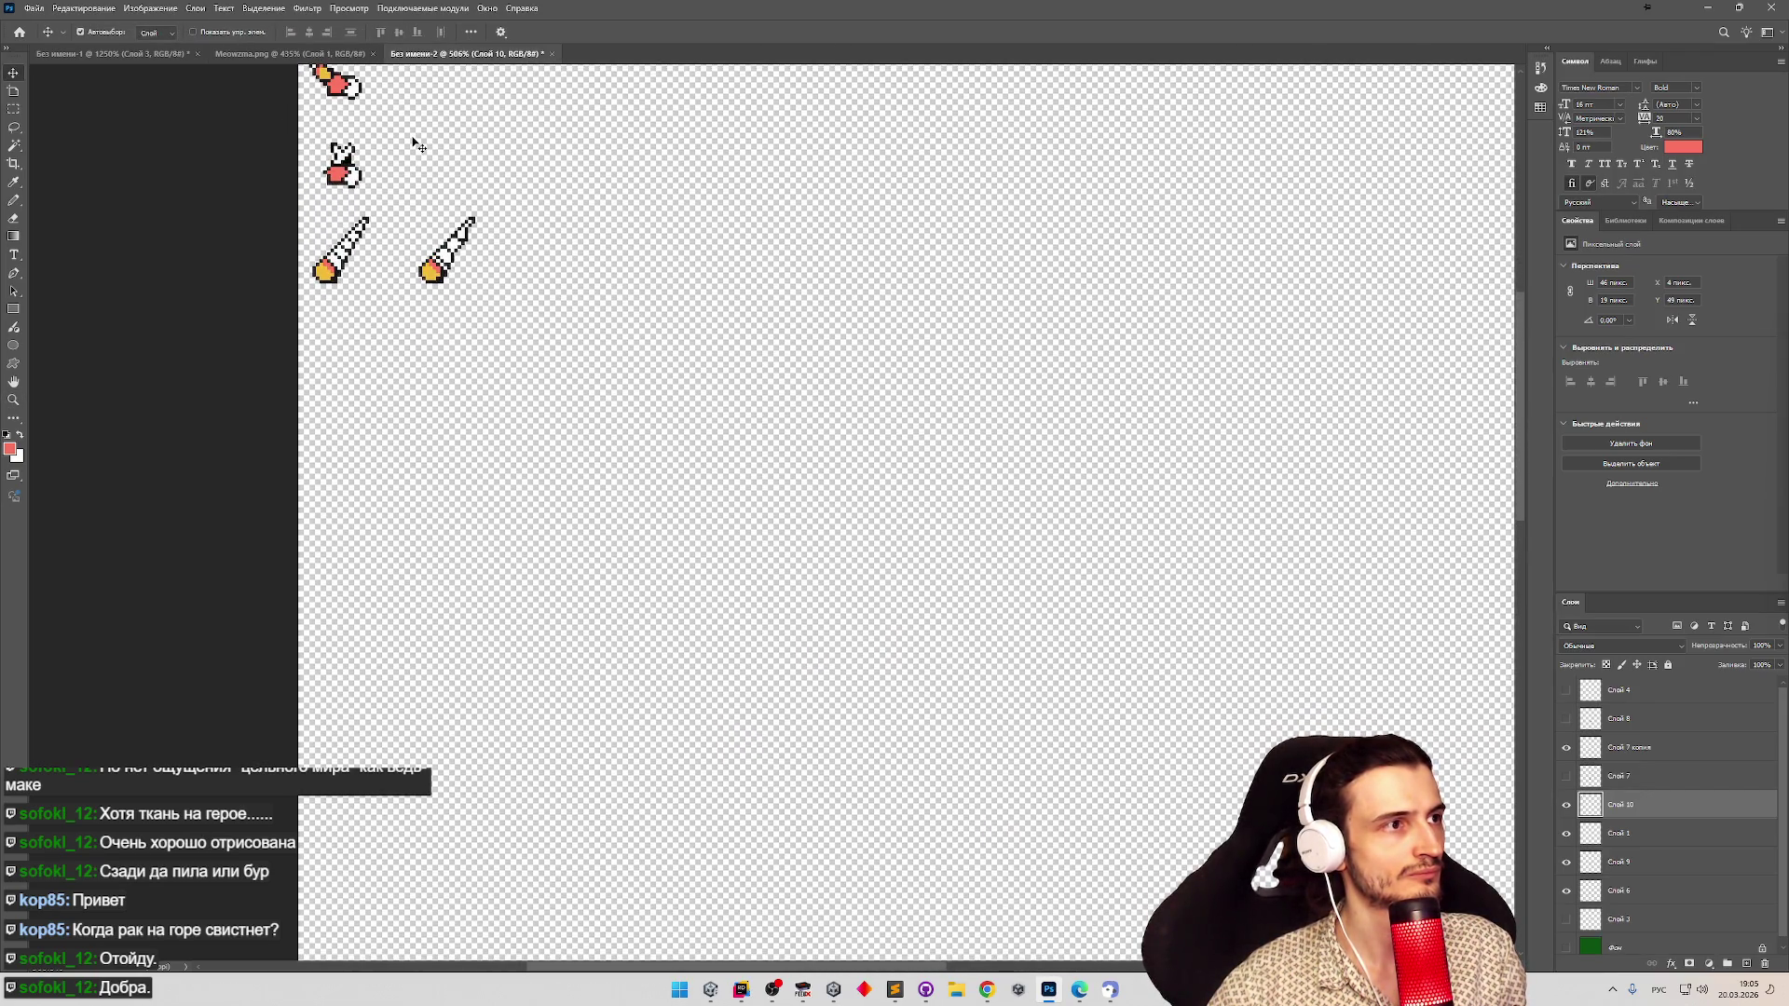
{"action": "left_click_drag", "start_coordinate": [355, 219], "coordinate": [431, 82]}
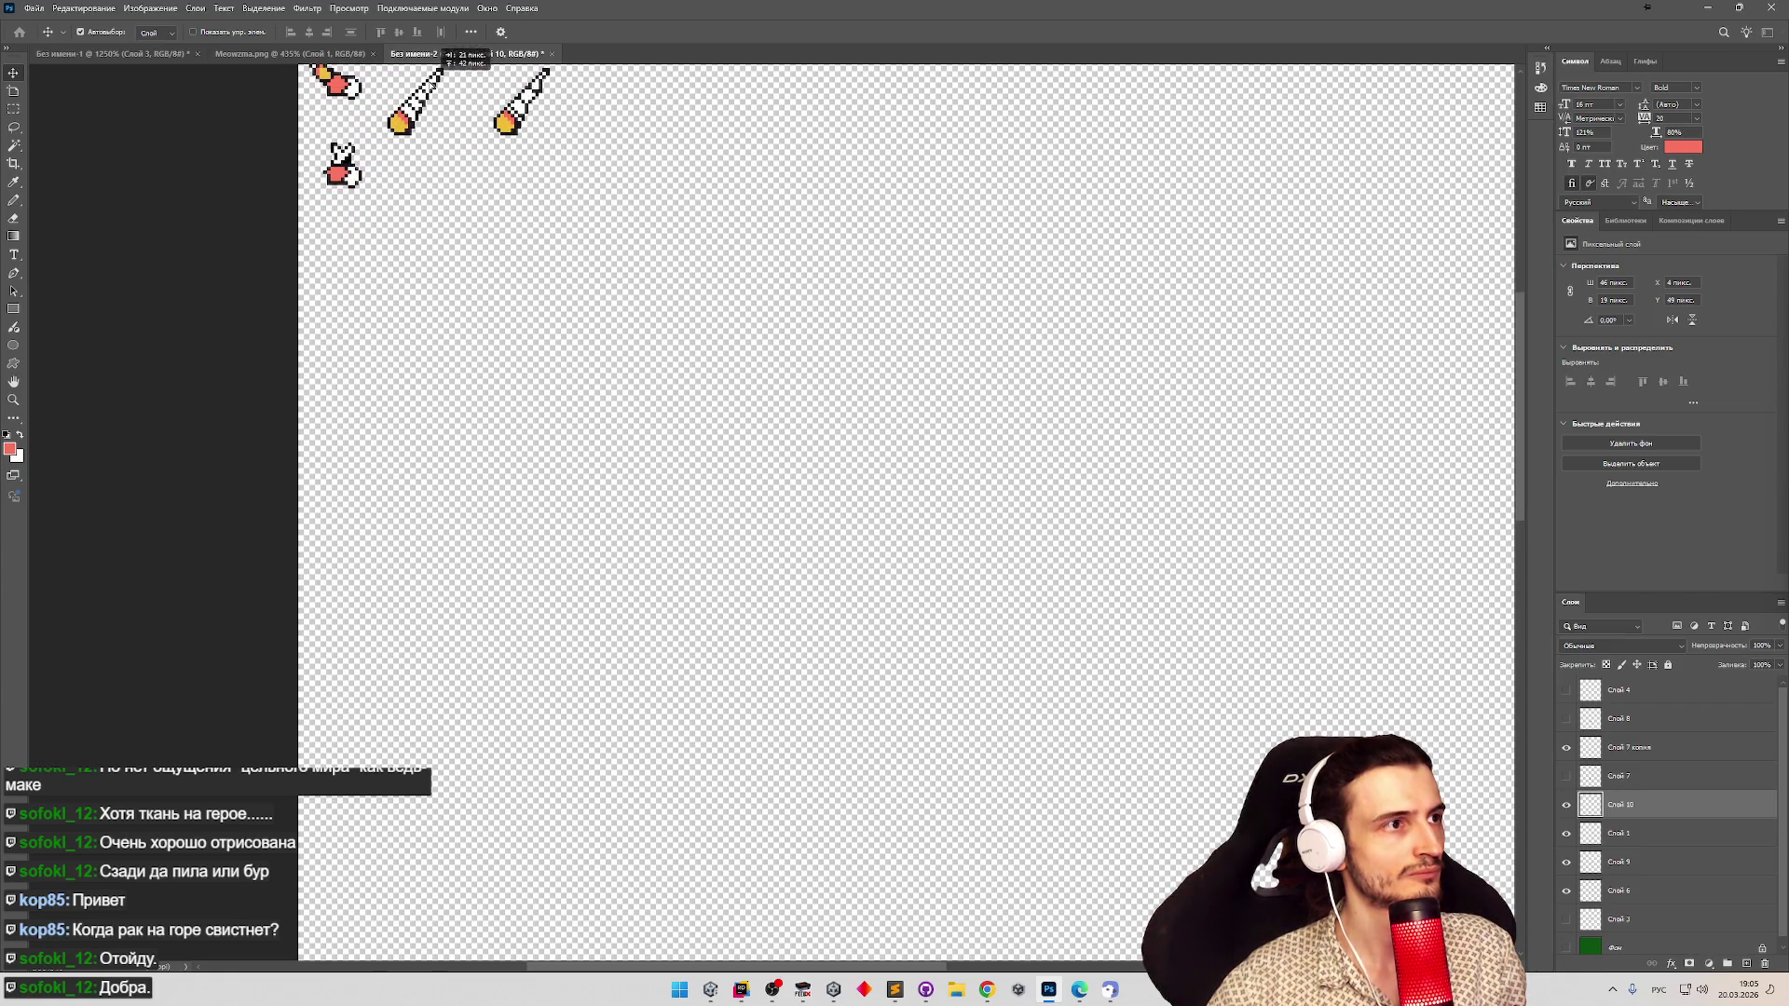
{"action": "scroll", "coordinate": [370, 152], "scroll_direction": "up", "scroll_amount": 3}
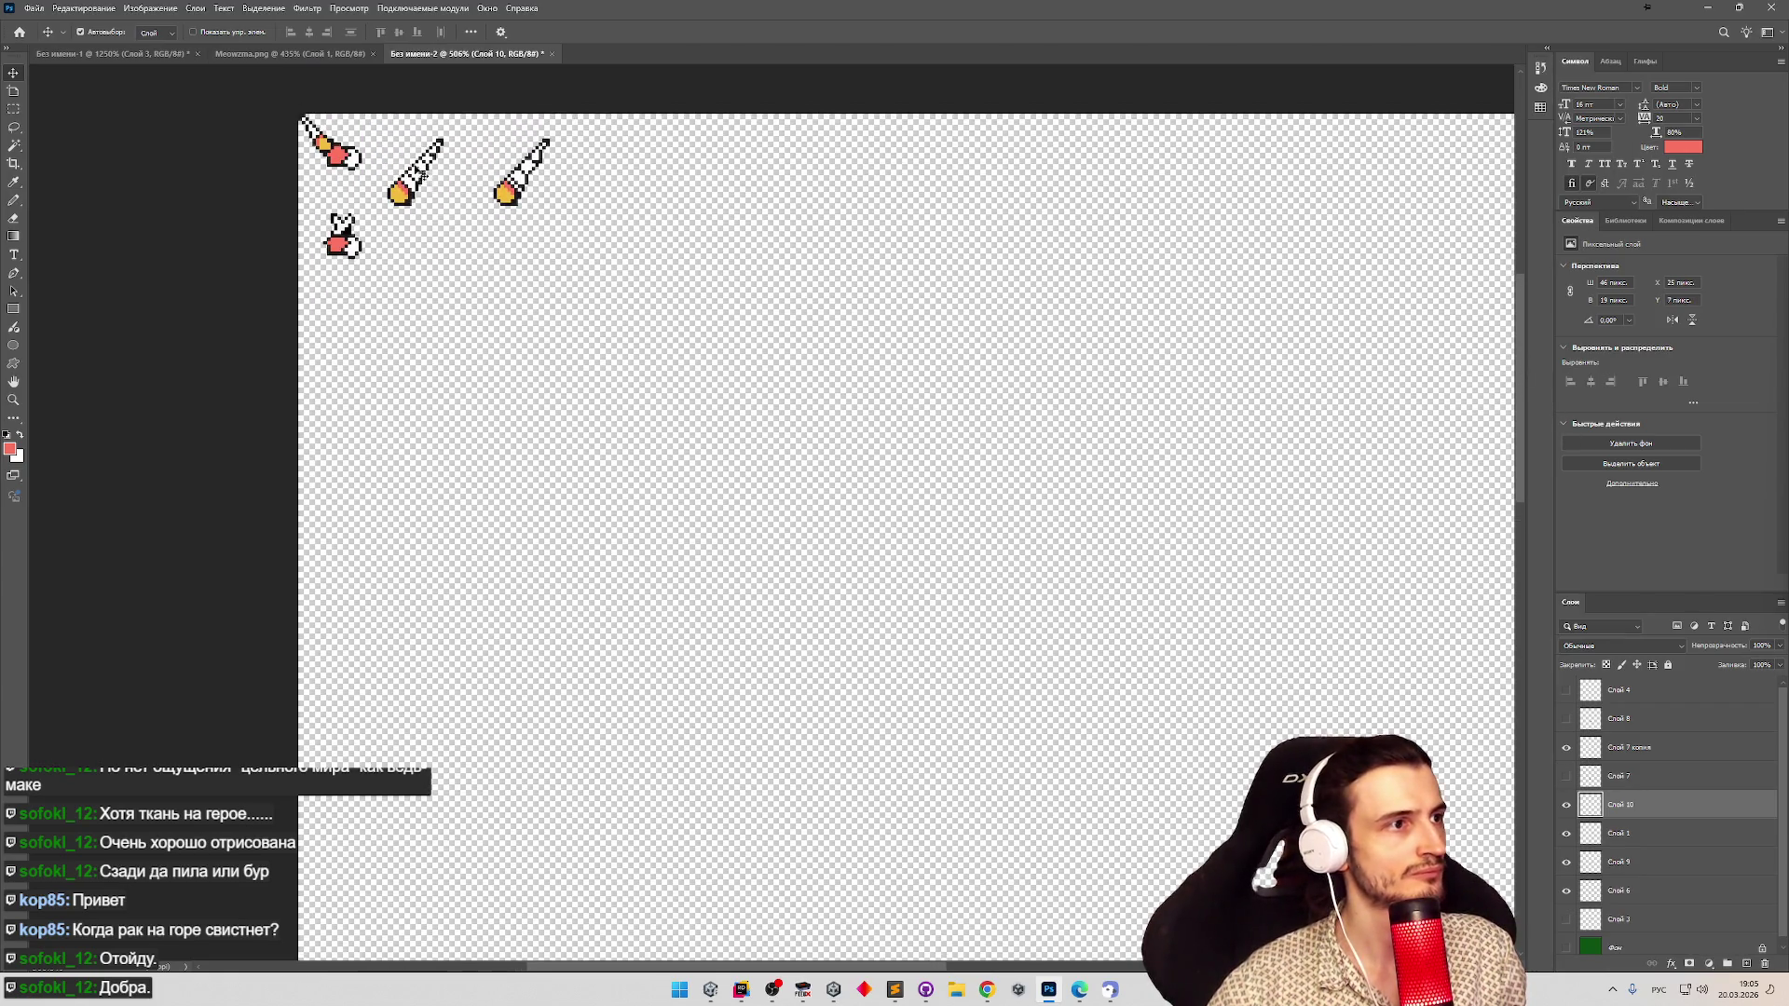
{"action": "key", "text": "Left"}
{"action": "key", "text": "Left"}
{"action": "key", "text": "Left"}
{"action": "key", "text": "Up"}
{"action": "key", "text": "Up"}
{"action": "key", "text": "Up"}
{"action": "left_click_drag", "start_coordinate": [418, 151], "coordinate": [401, 158]}
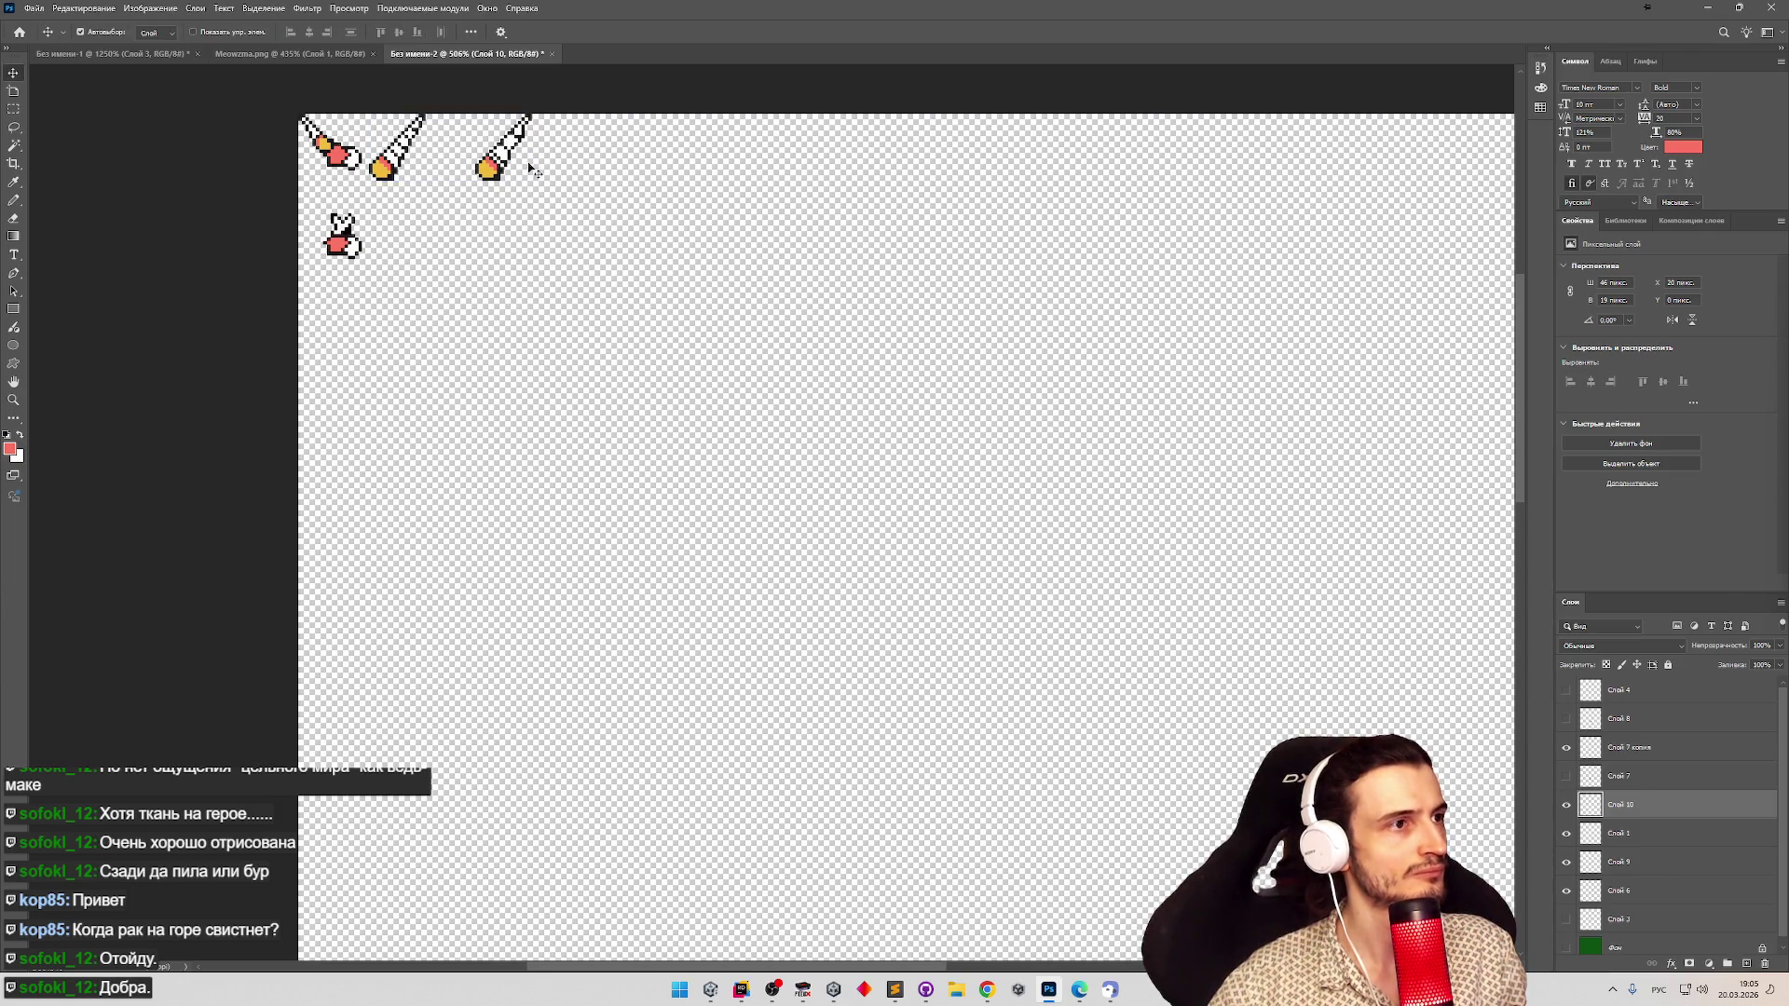
Select the third blade and shift it left toward its neighbours, abandoning a trial crop.
{"action": "key", "text": "m"}
{"action": "left_click_drag", "start_coordinate": [571, 220], "coordinate": [453, 75]}
{"action": "key", "text": "c"}
{"action": "mouse_move", "coordinate": [504, 161]}
{"action": "left_mouse_down"}
{"action": "mouse_move", "coordinate": [514, 139]}
{"action": "mouse_move", "coordinate": [537, 174]}
{"action": "left_mouse_up"}
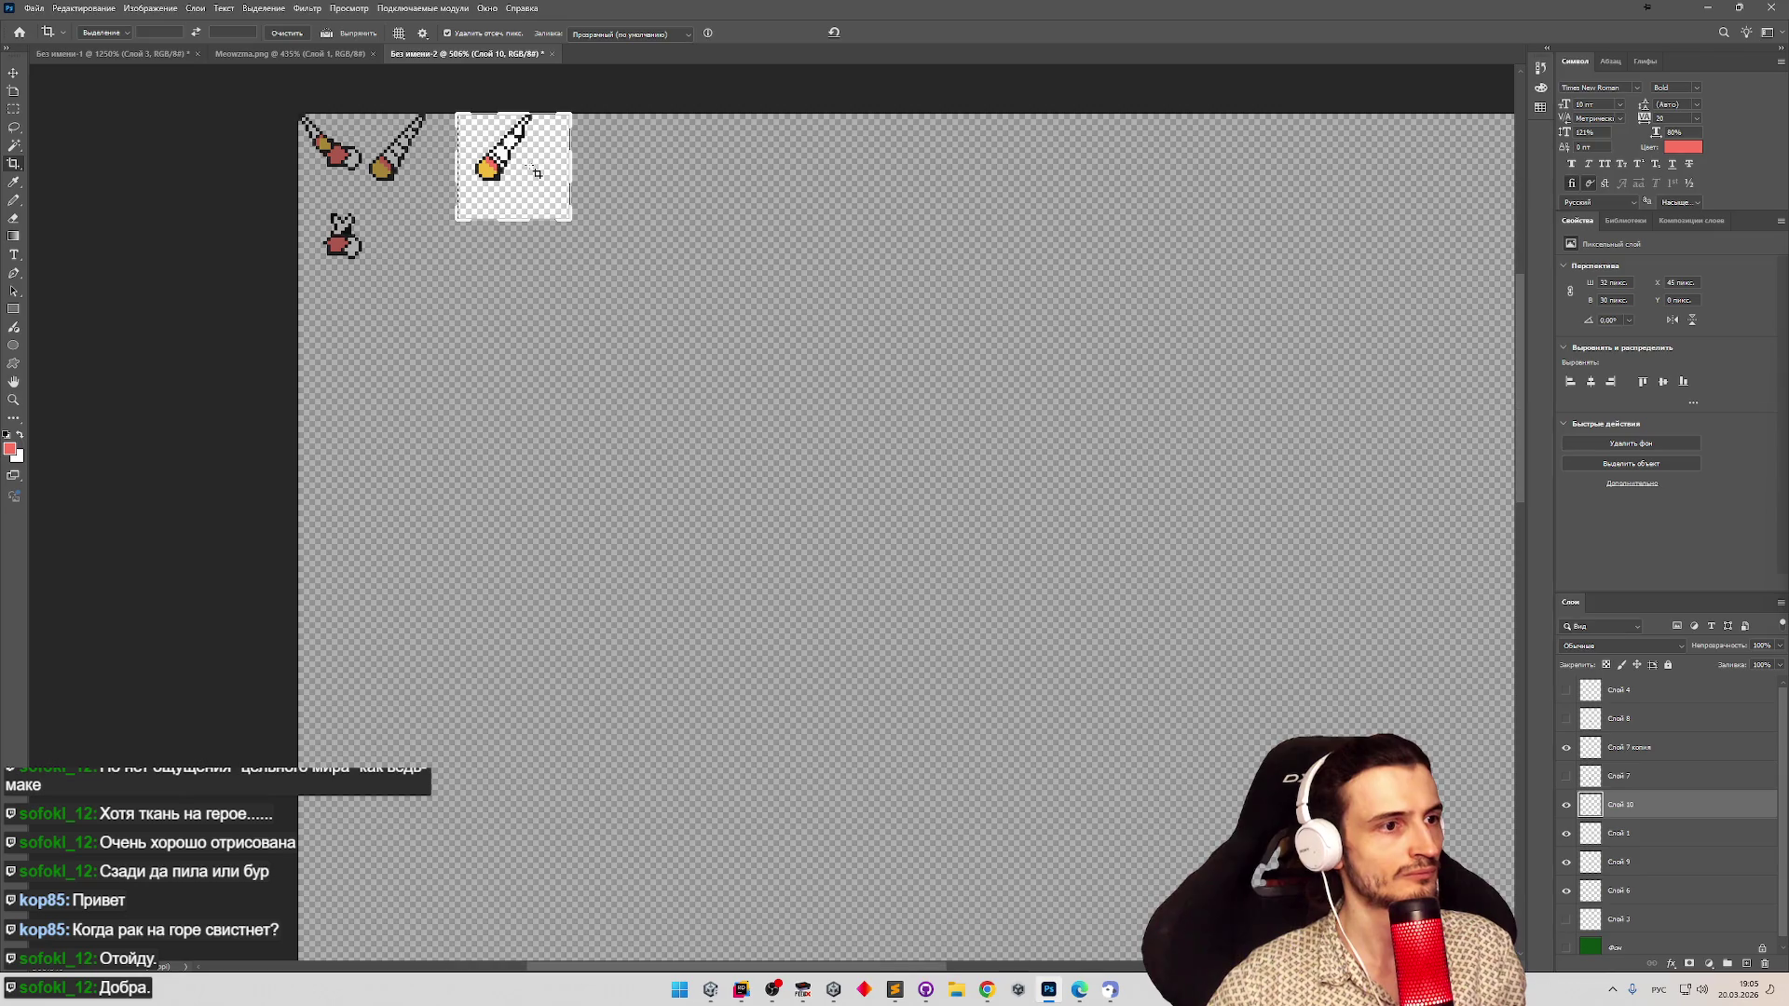
{"action": "key", "text": "Escape"}
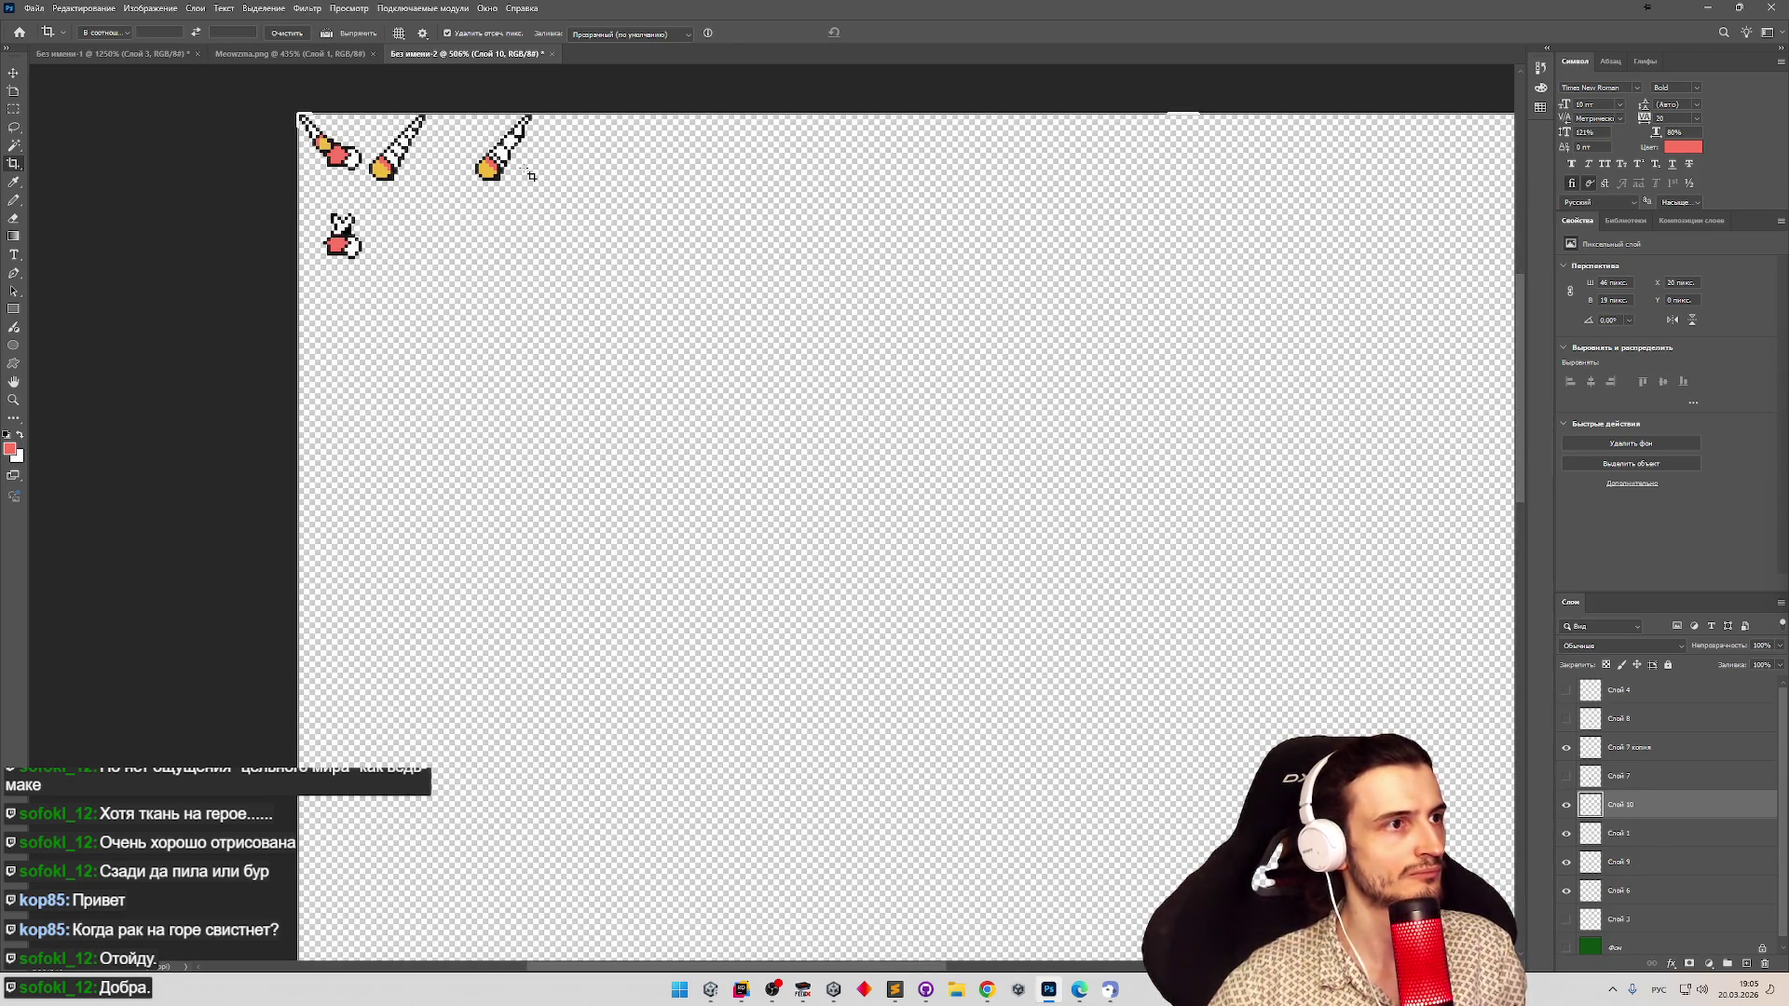
{"action": "key", "text": "m"}
{"action": "mouse_move", "coordinate": [453, 206]}
{"action": "left_mouse_down"}
{"action": "mouse_move", "coordinate": [565, 110]}
{"action": "mouse_move", "coordinate": [470, 161]}
{"action": "left_mouse_up"}
{"action": "key", "text": "v"}
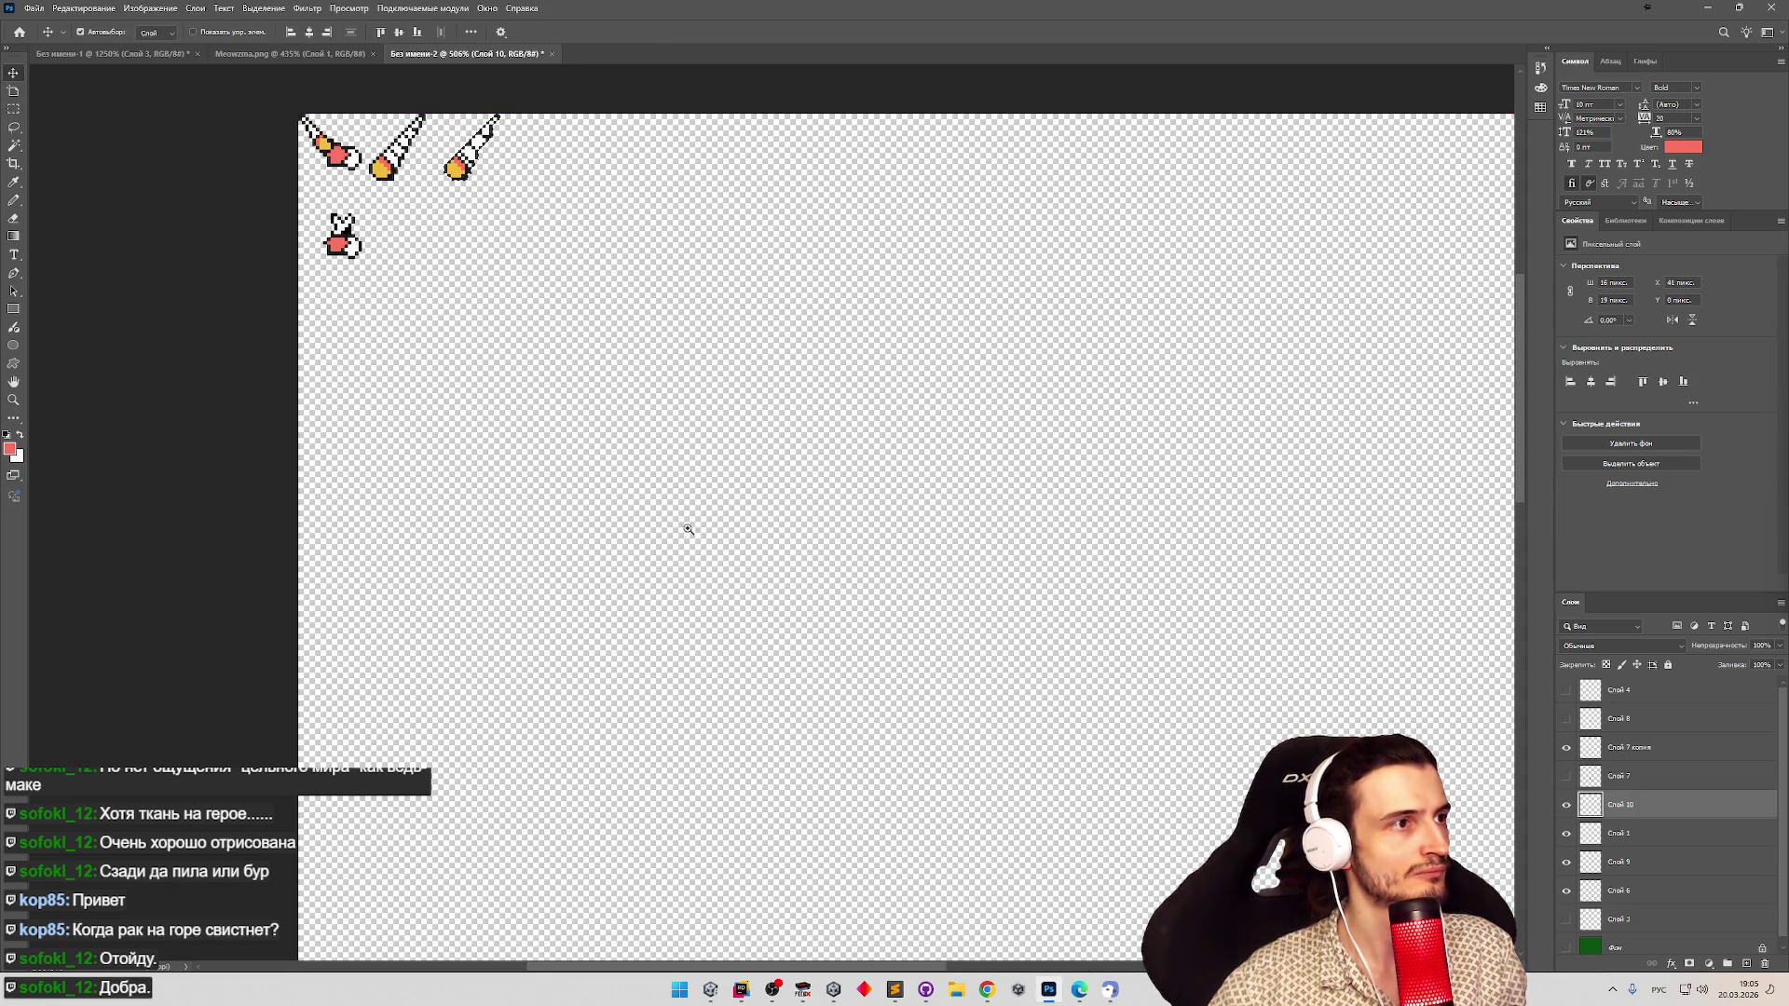
{"action": "scroll", "coordinate": [687, 529], "scroll_direction": "down", "scroll_amount": 5}
{"action": "scroll", "coordinate": [764, 708], "scroll_direction": "up", "scroll_amount": 6}
{"action": "key", "text": "m"}
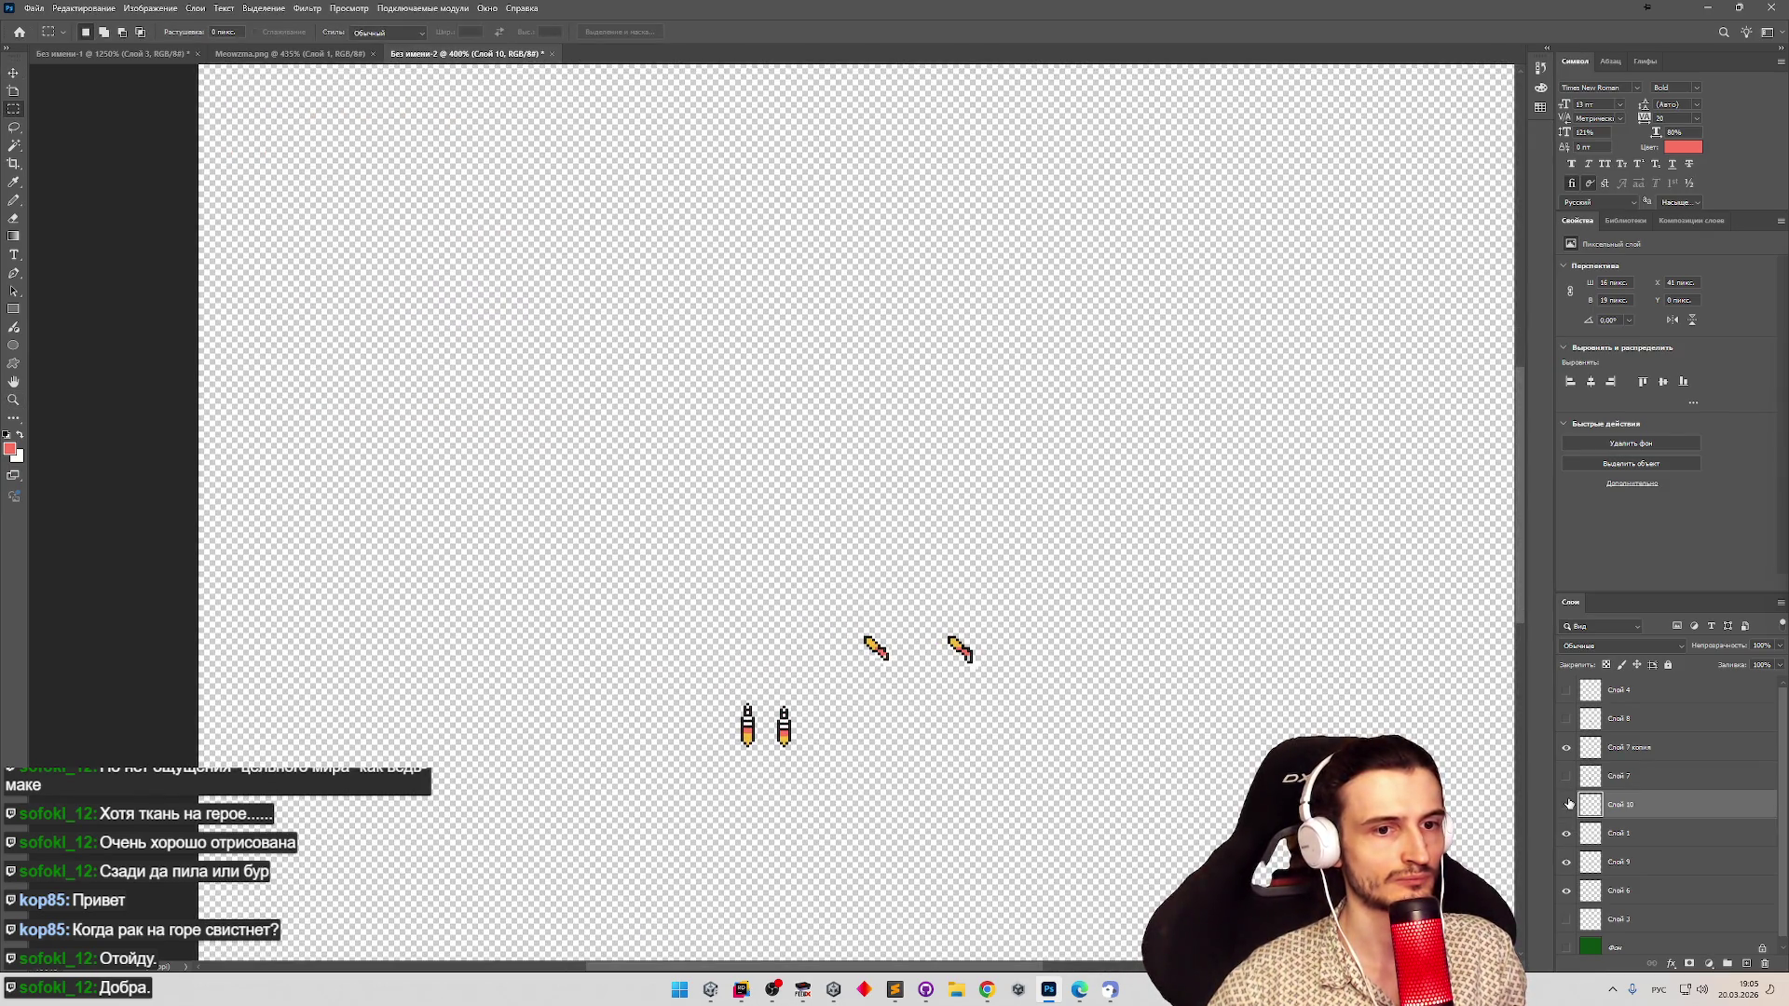
On Слой 7 копия, marquee the two small leg sprites and move them up to the top row.
{"action": "left_click", "coordinate": [1565, 747]}
{"action": "left_click", "coordinate": [1590, 748]}
{"action": "key", "text": "v"}
{"action": "left_click", "coordinate": [725, 688]}
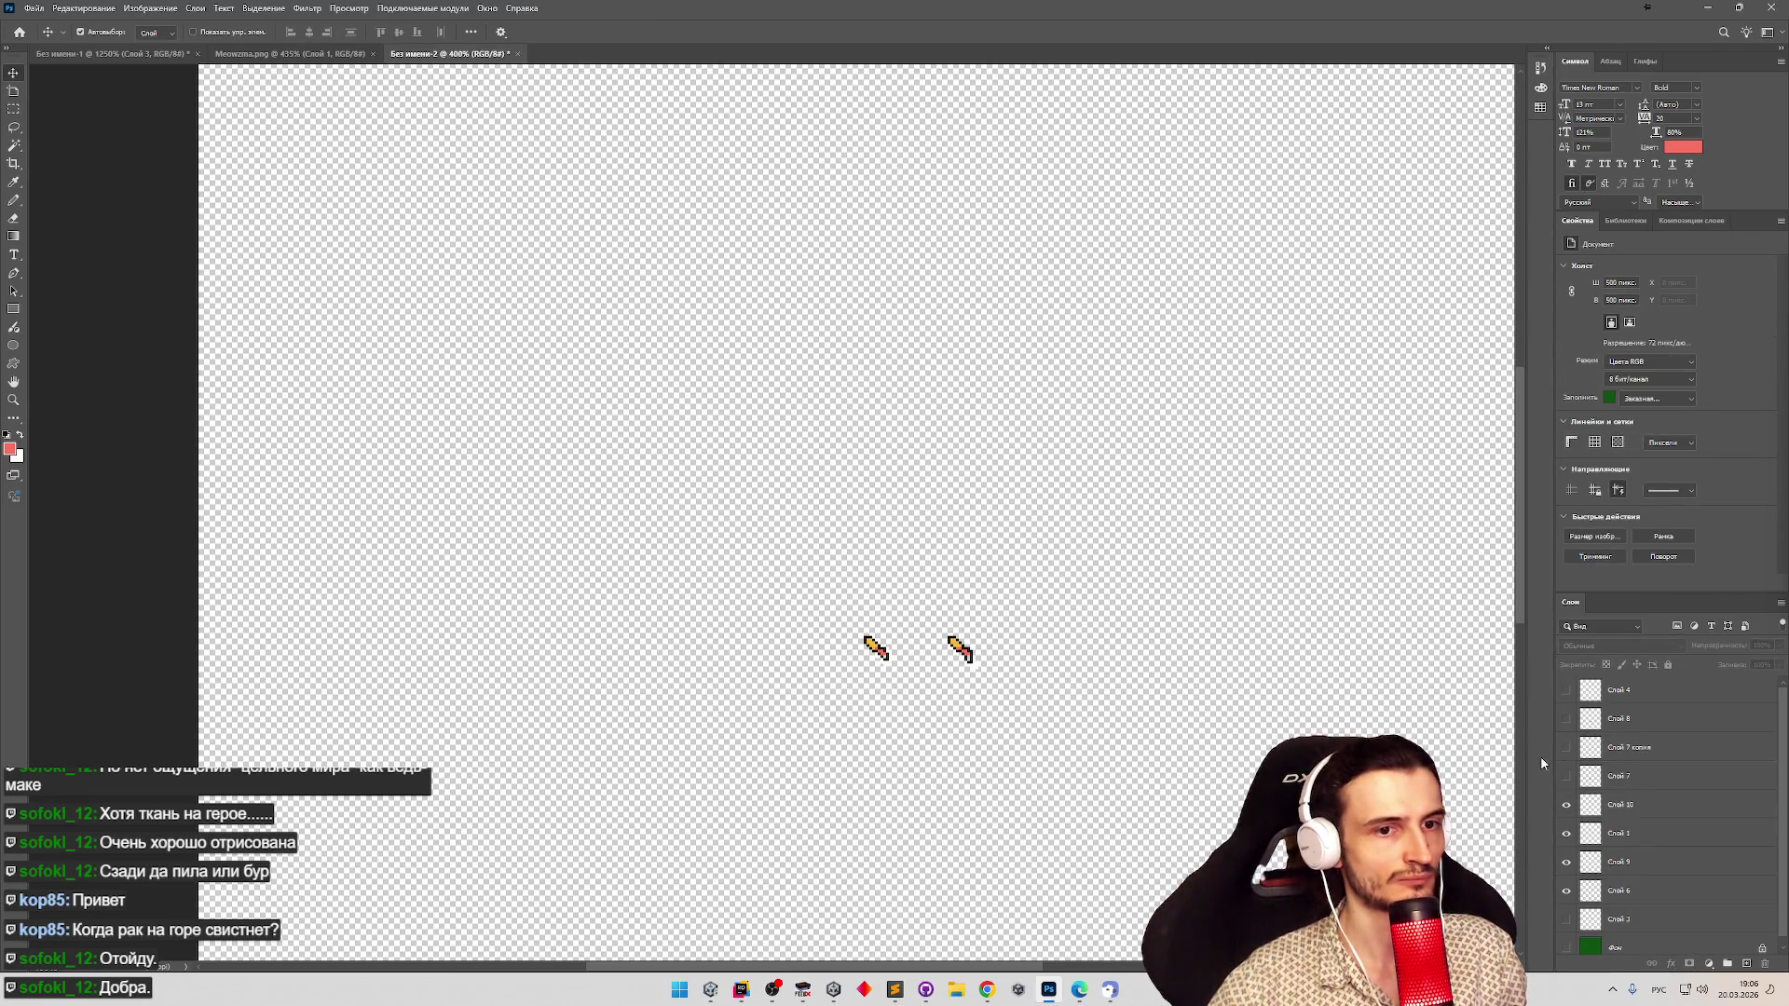
{"action": "left_click", "coordinate": [1565, 747]}
{"action": "left_click", "coordinate": [1621, 747]}
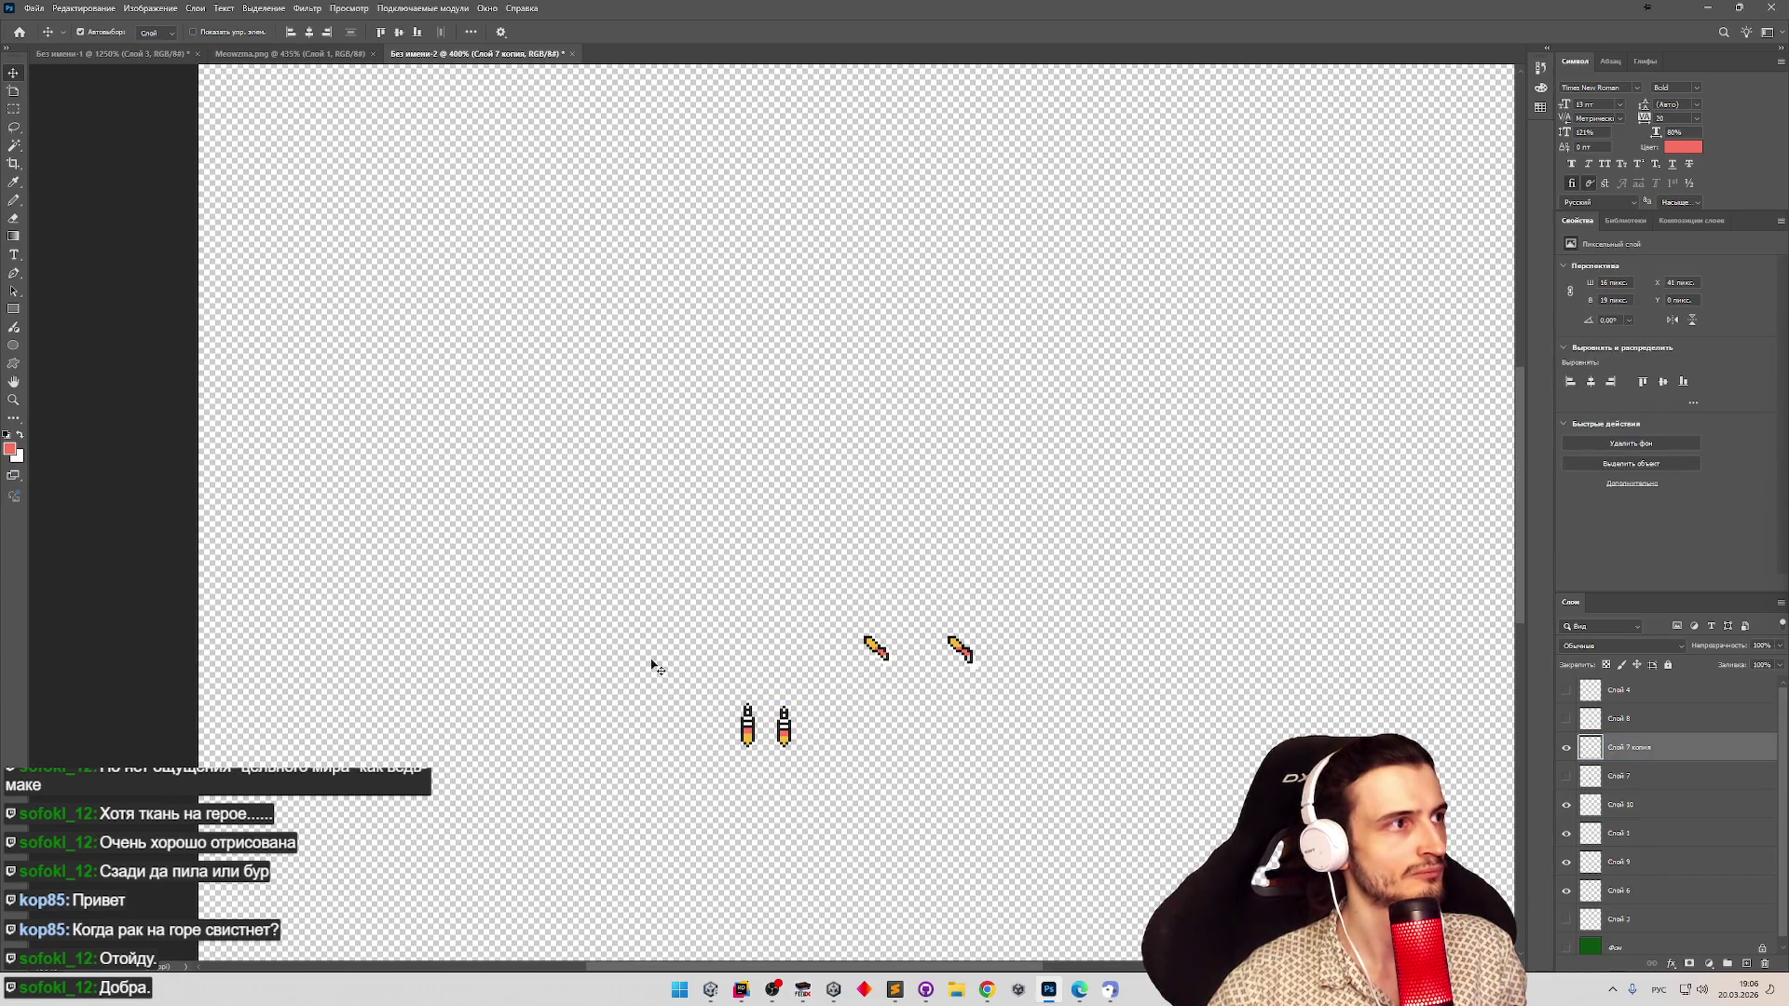
{"action": "key", "text": "m"}
{"action": "left_click_drag", "start_coordinate": [696, 685], "coordinate": [824, 792]}
{"action": "key", "text": "v"}
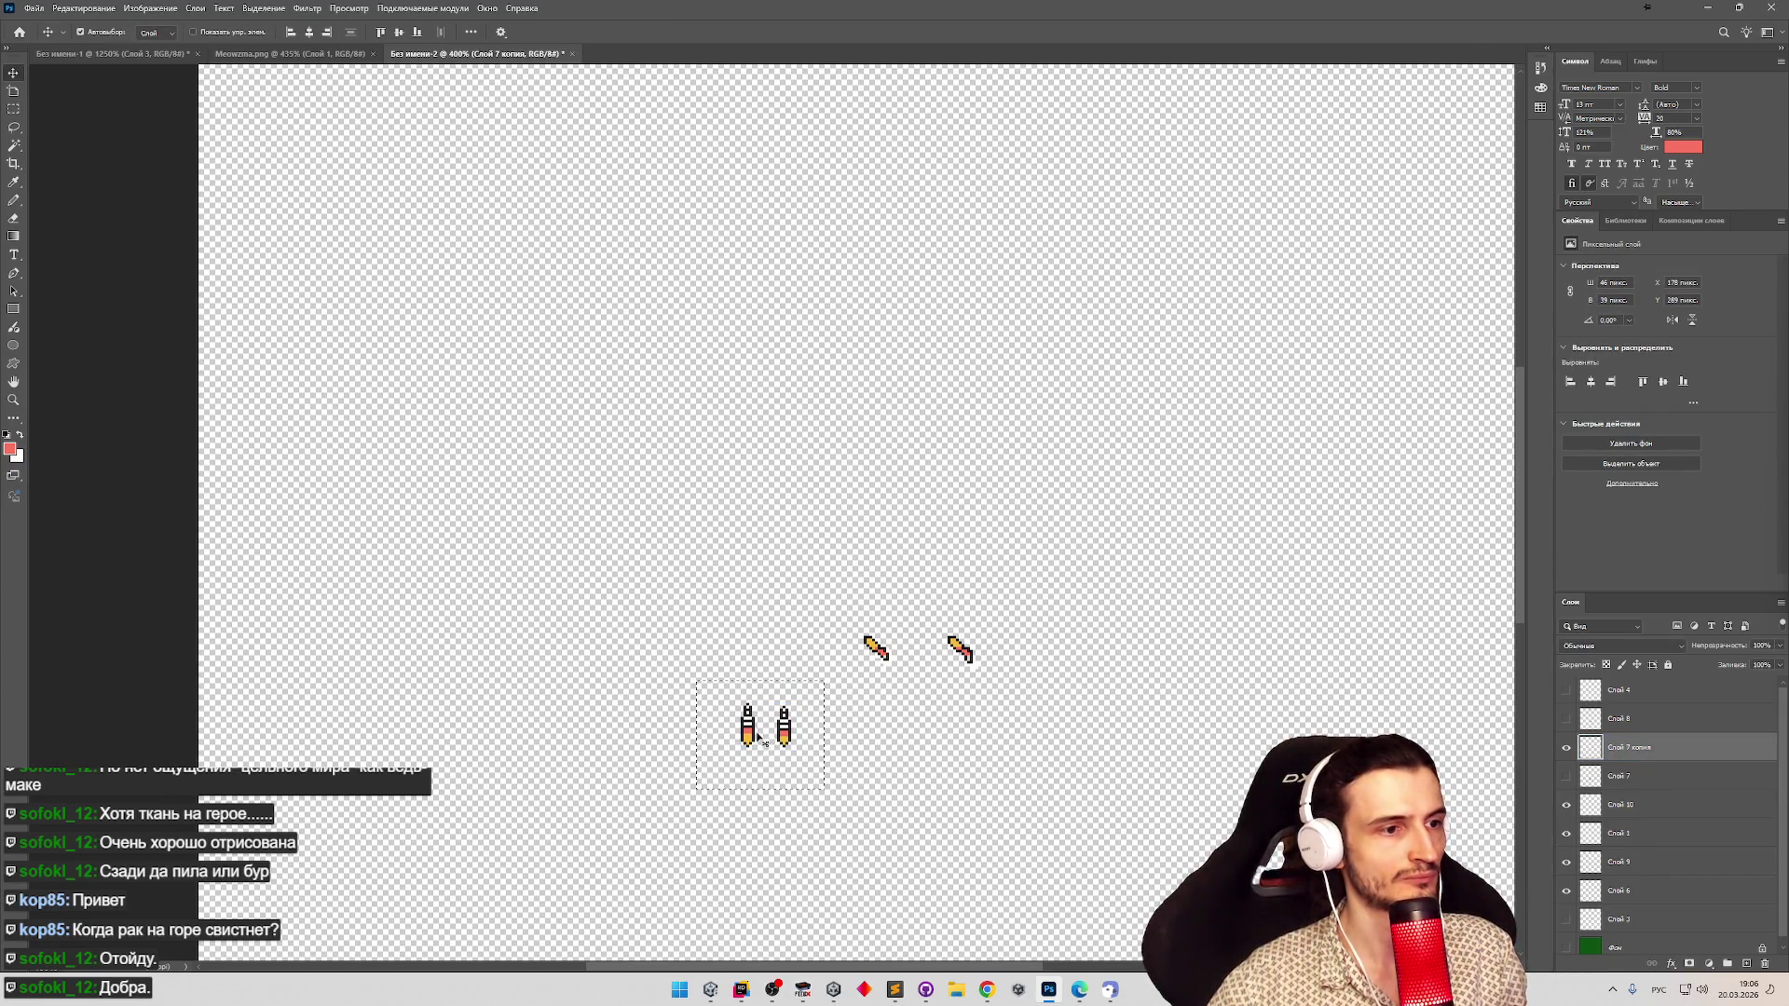
{"action": "mouse_move", "coordinate": [755, 732]}
{"action": "left_mouse_down"}
{"action": "mouse_move", "coordinate": [578, 56]}
{"action": "mouse_move", "coordinate": [555, 949]}
{"action": "mouse_move", "coordinate": [475, 850]}
{"action": "mouse_move", "coordinate": [312, 768]}
{"action": "mouse_move", "coordinate": [272, 773]}
{"action": "mouse_move", "coordinate": [391, 732]}
{"action": "left_mouse_up"}
Check Слой 10's parts, then try selecting the two lower blades on Слой 9.
{"action": "scroll", "coordinate": [384, 733], "scroll_direction": "down", "scroll_amount": 5}
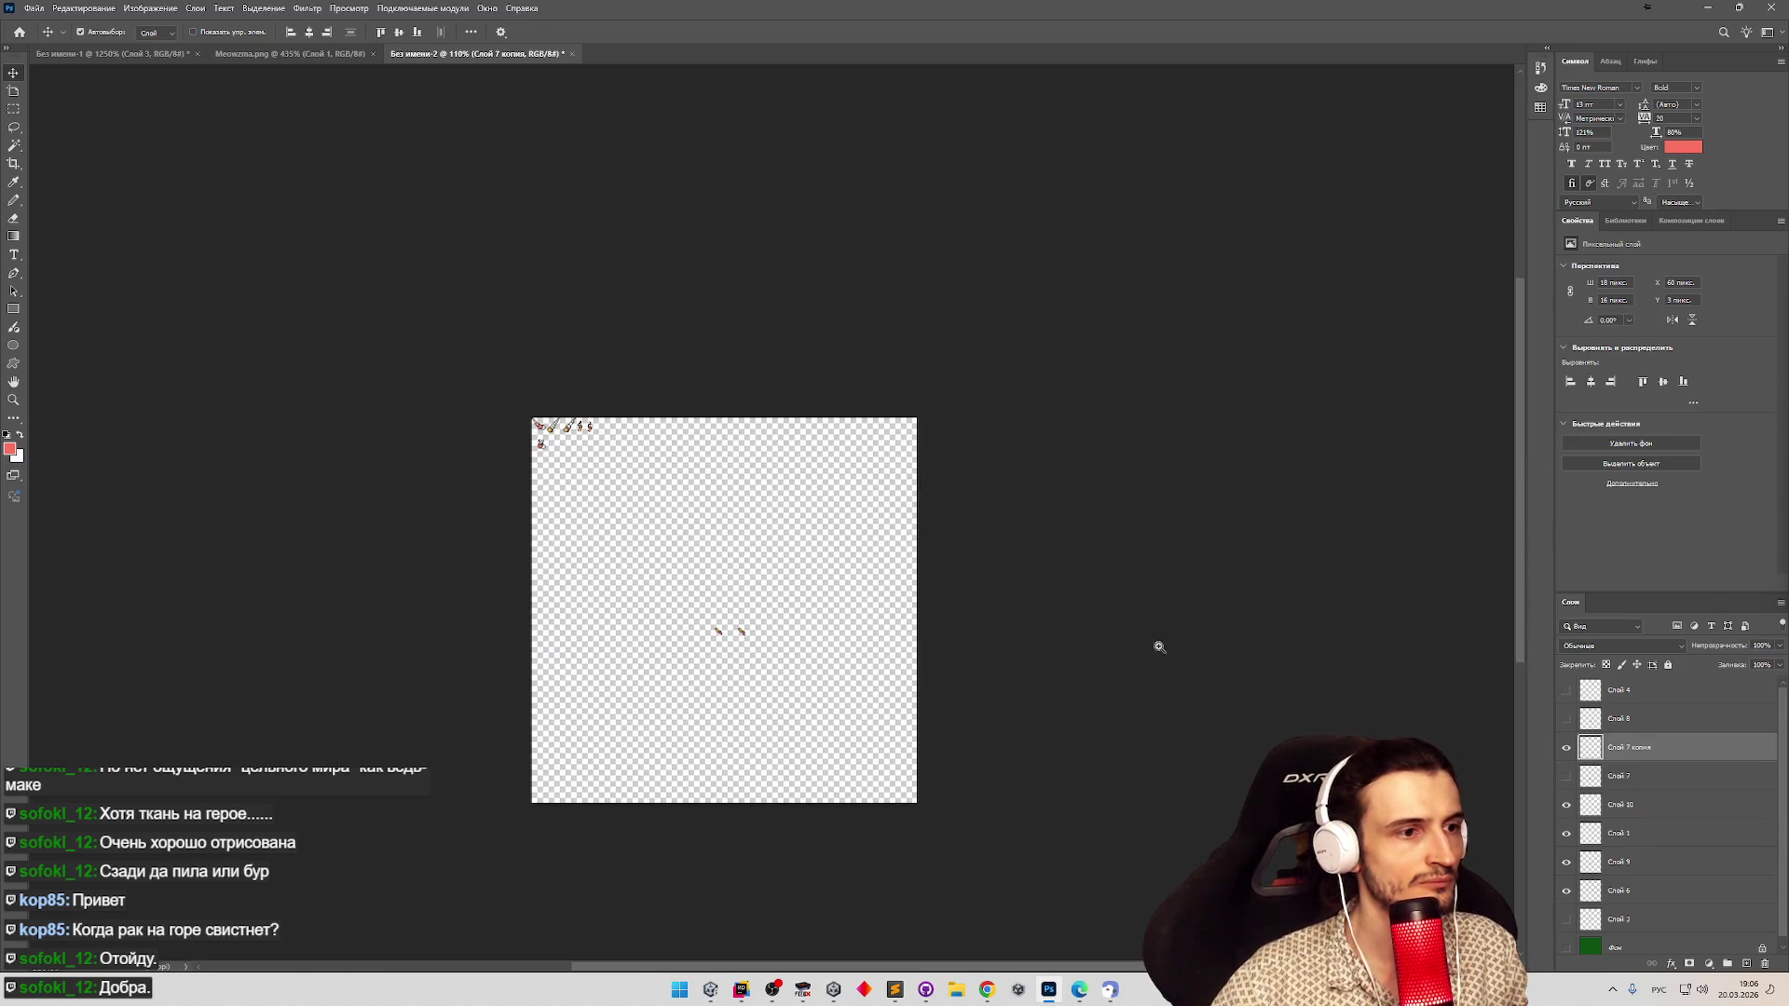
{"action": "scroll", "coordinate": [1158, 646], "scroll_direction": "up", "scroll_amount": 4}
{"action": "left_click", "coordinate": [1566, 804]}
{"action": "left_click", "coordinate": [1566, 804]}
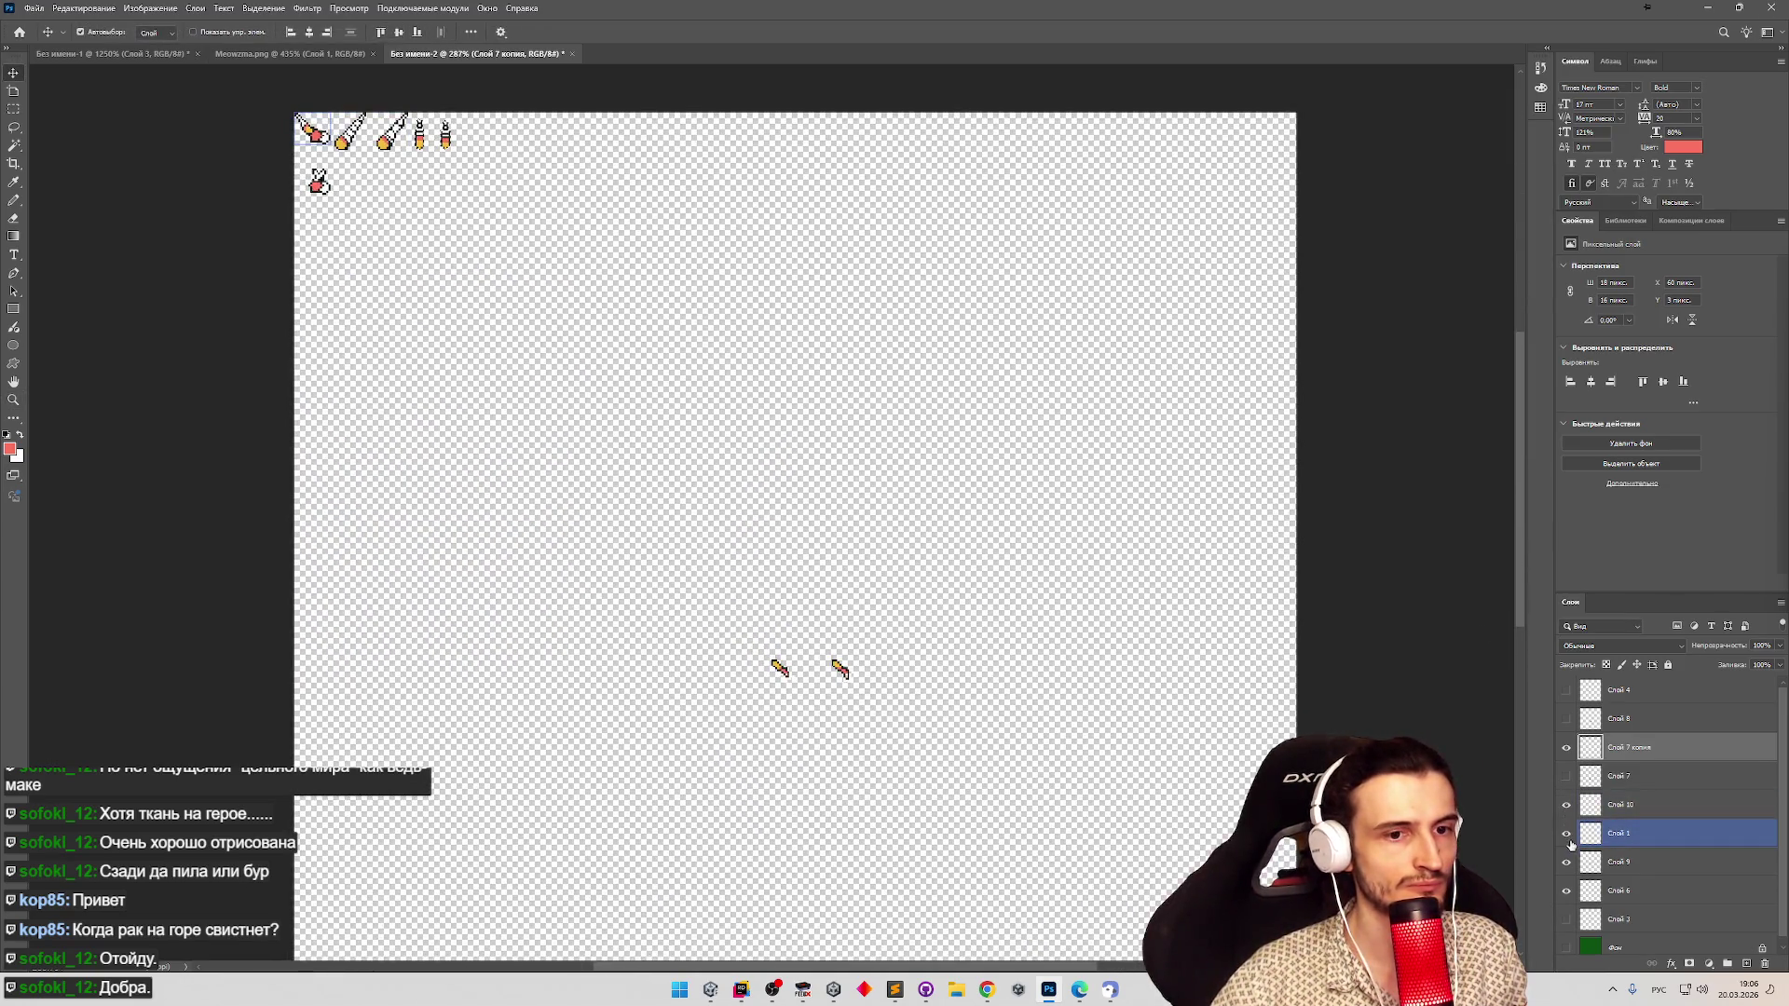
{"action": "left_click", "coordinate": [1569, 862]}
{"action": "scroll", "coordinate": [767, 726], "scroll_direction": "up", "scroll_amount": 3}
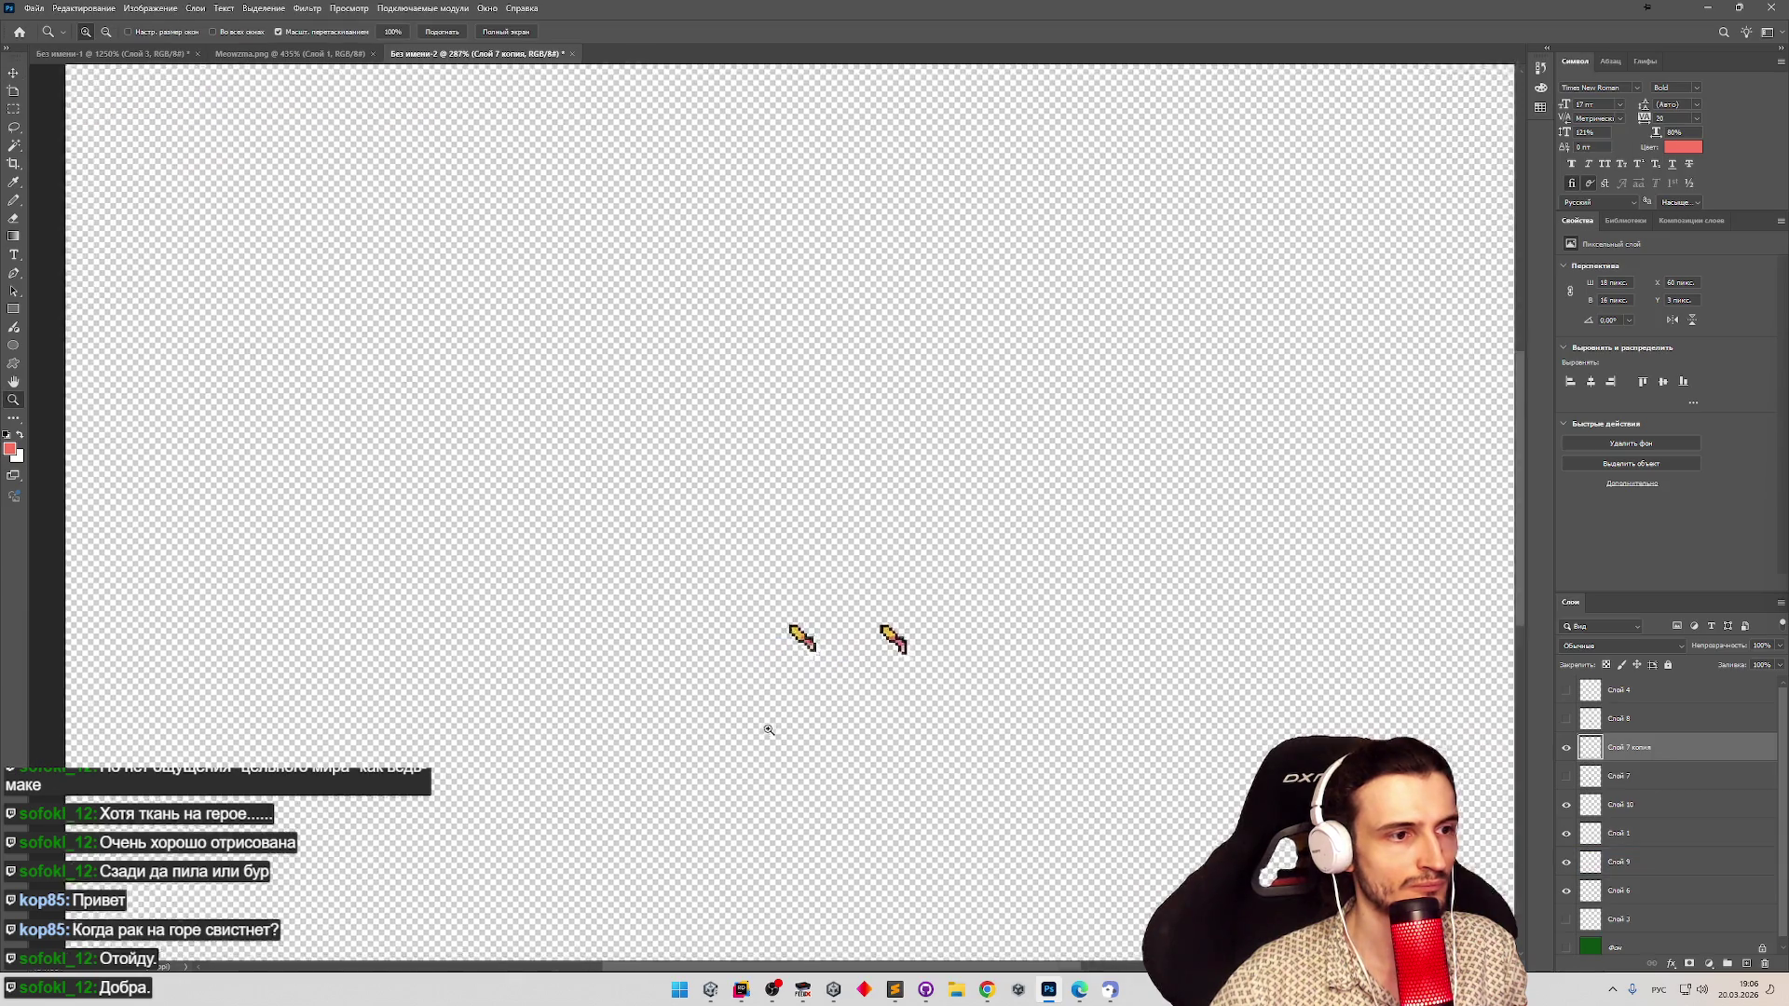
{"action": "left_click", "coordinate": [14, 110]}
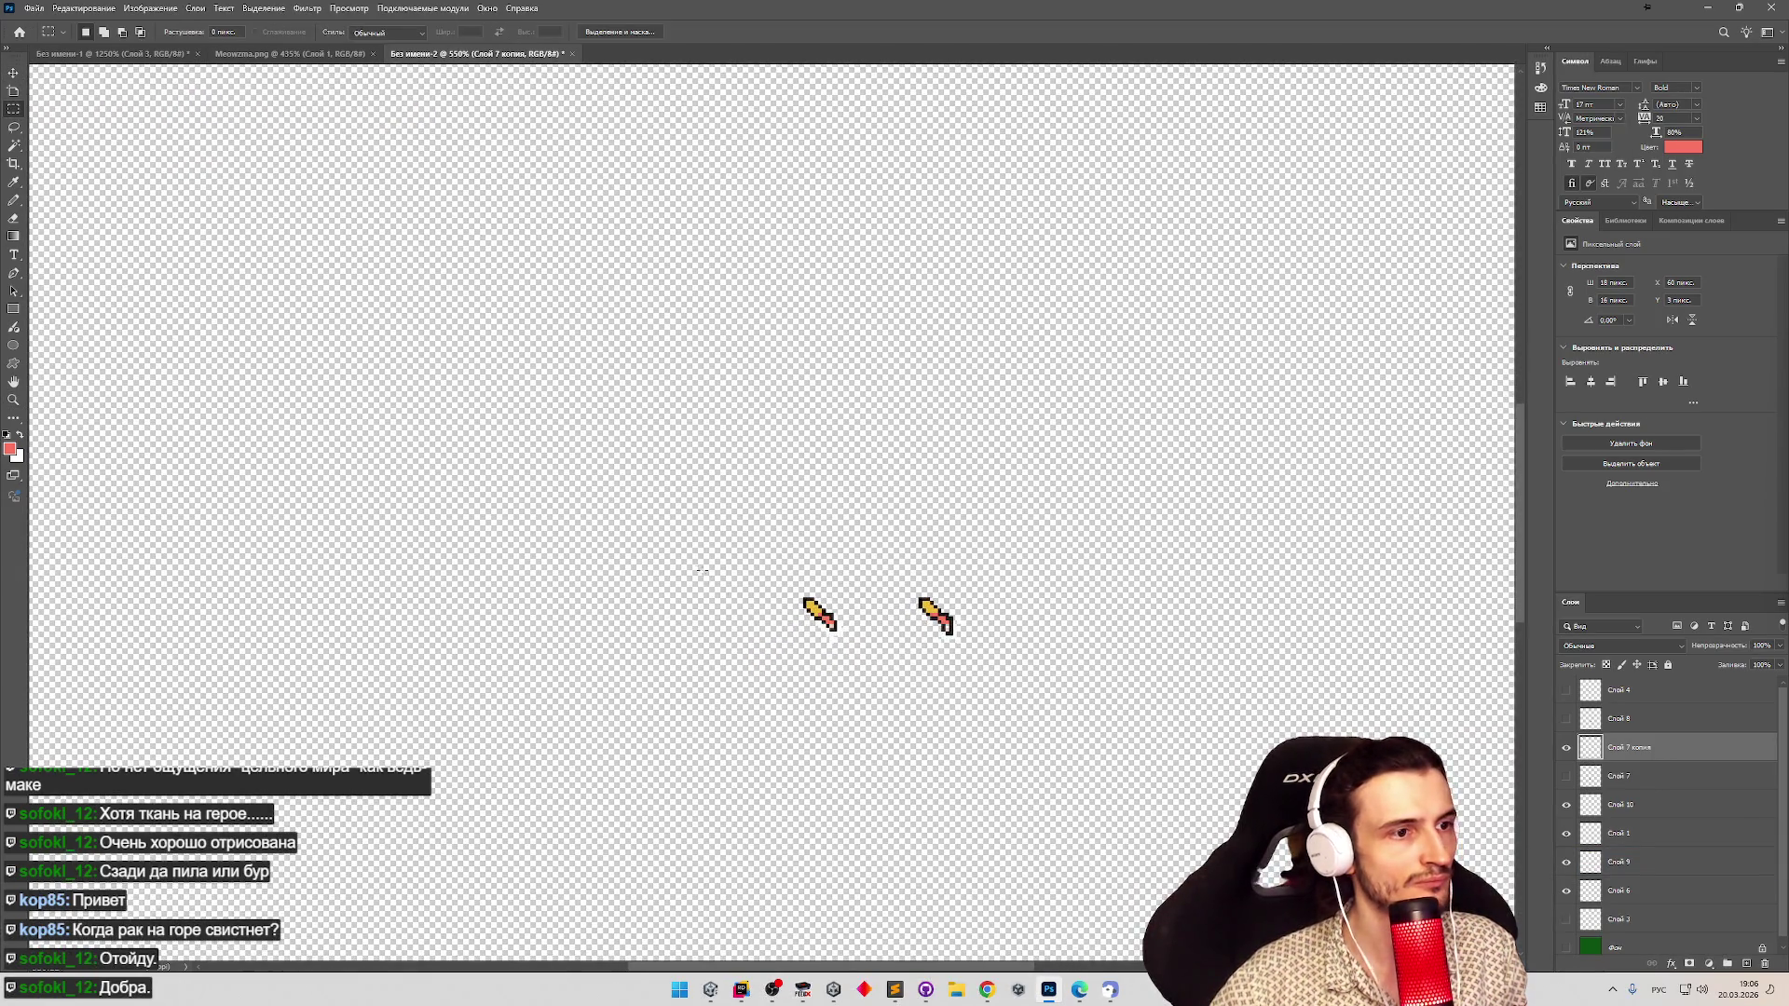
{"action": "left_click_drag", "start_coordinate": [1041, 693], "coordinate": [700, 563]}
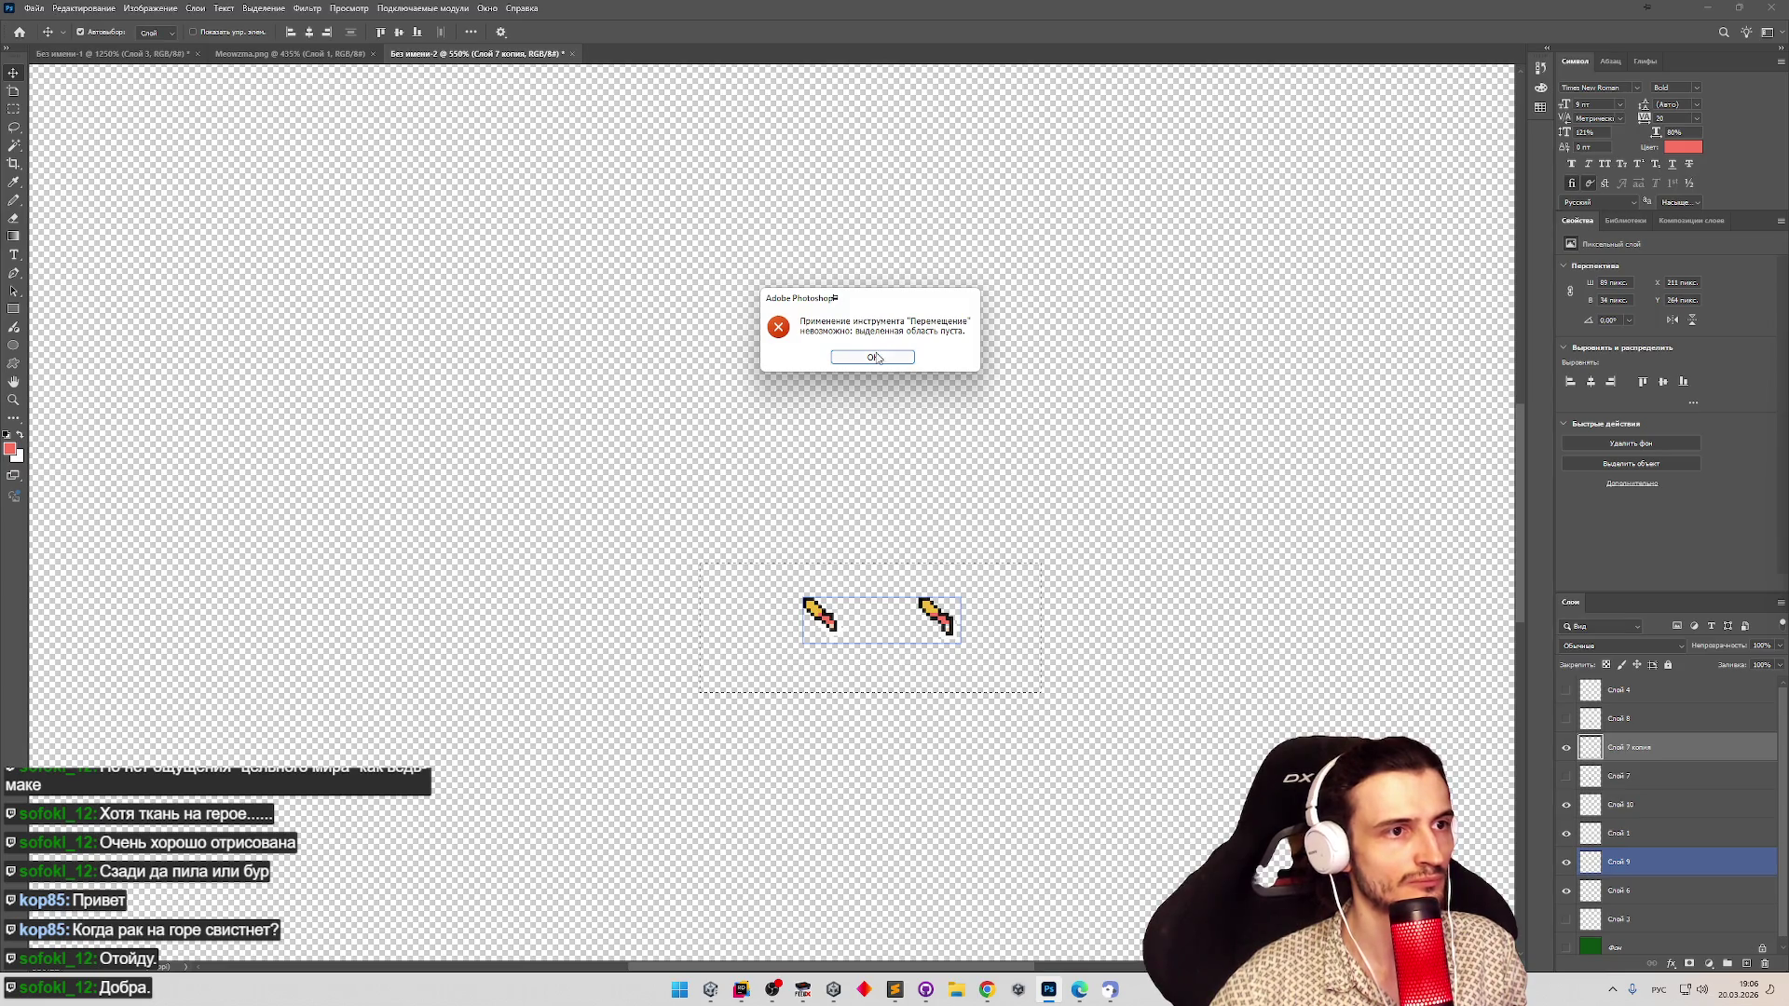
{"action": "left_click", "coordinate": [876, 356]}
Show Слой 9 and drag its two small sprites up-left beside the other parts.
{"action": "left_click", "coordinate": [1583, 890]}
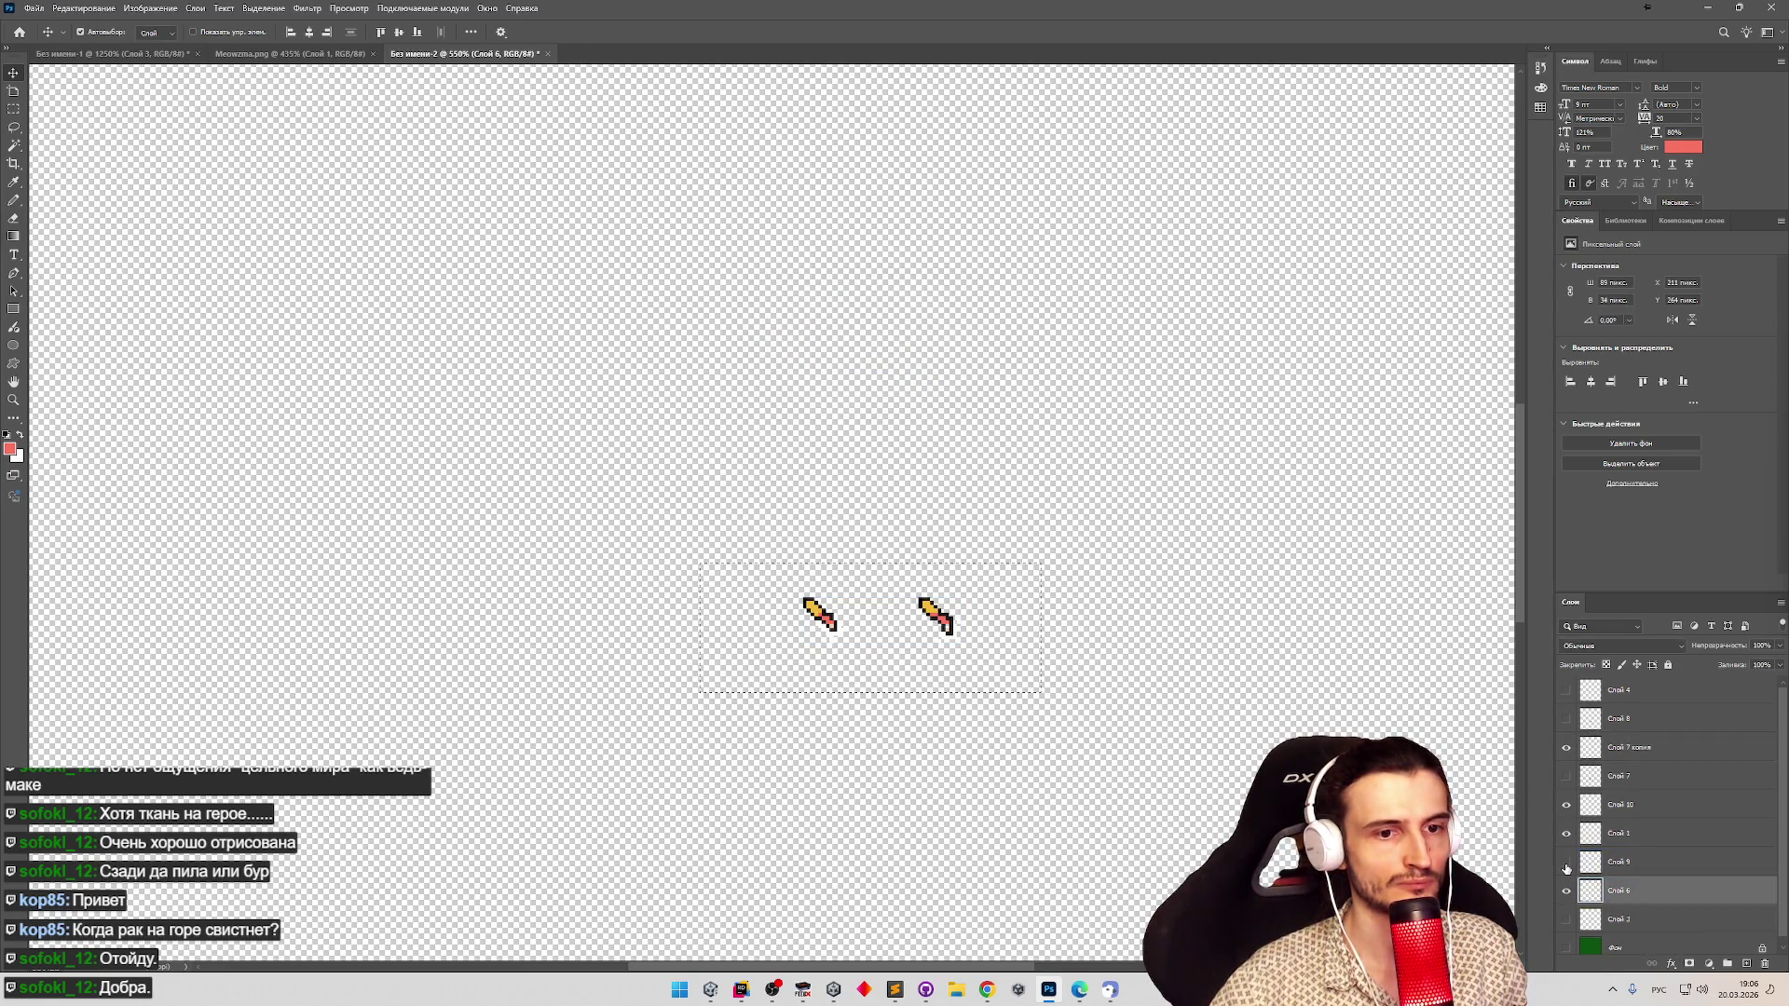
{"action": "left_click", "coordinate": [1566, 861]}
{"action": "mouse_move", "coordinate": [817, 610]}
{"action": "left_mouse_down"}
{"action": "mouse_move", "coordinate": [559, 367]}
{"action": "mouse_move", "coordinate": [466, 244]}
{"action": "left_mouse_up"}
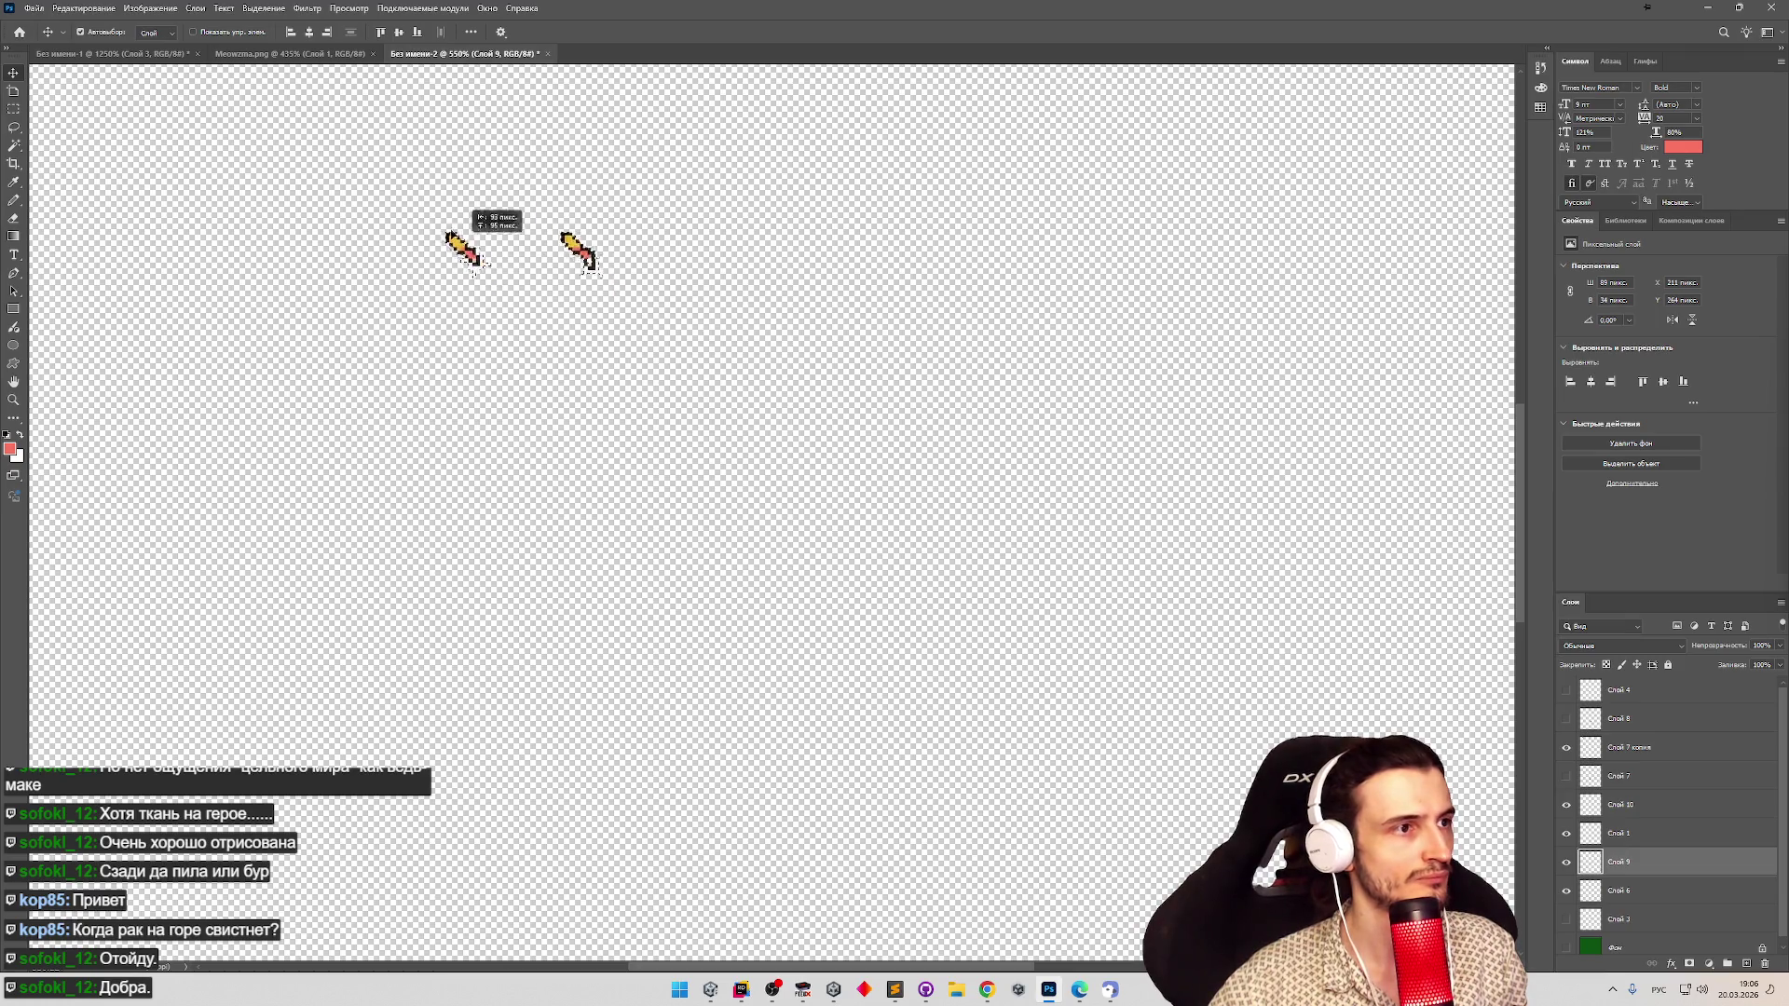
{"action": "scroll", "coordinate": [477, 261], "scroll_direction": "down", "scroll_amount": 3}
{"action": "scroll", "coordinate": [500, 387], "scroll_direction": "up", "scroll_amount": 5}
{"action": "mouse_move", "coordinate": [873, 779]}
{"action": "left_mouse_down"}
{"action": "mouse_move", "coordinate": [609, 496]}
{"action": "mouse_move", "coordinate": [402, 189]}
{"action": "left_mouse_up"}
{"action": "key", "text": "z"}
{"action": "left_click", "coordinate": [301, 179]}
Align the sprites: lower sprites up 2 px, top-left sprite right, lower-left sprite under the top row.
{"action": "scroll", "coordinate": [301, 179], "scroll_direction": "down", "scroll_amount": 4}
{"action": "scroll", "coordinate": [410, 168], "scroll_direction": "up", "scroll_amount": 3}
{"action": "scroll", "coordinate": [430, 167], "scroll_direction": "up", "scroll_amount": 3}
{"action": "key", "text": "v"}
{"action": "left_click_drag", "start_coordinate": [577, 434], "coordinate": [562, 396]}
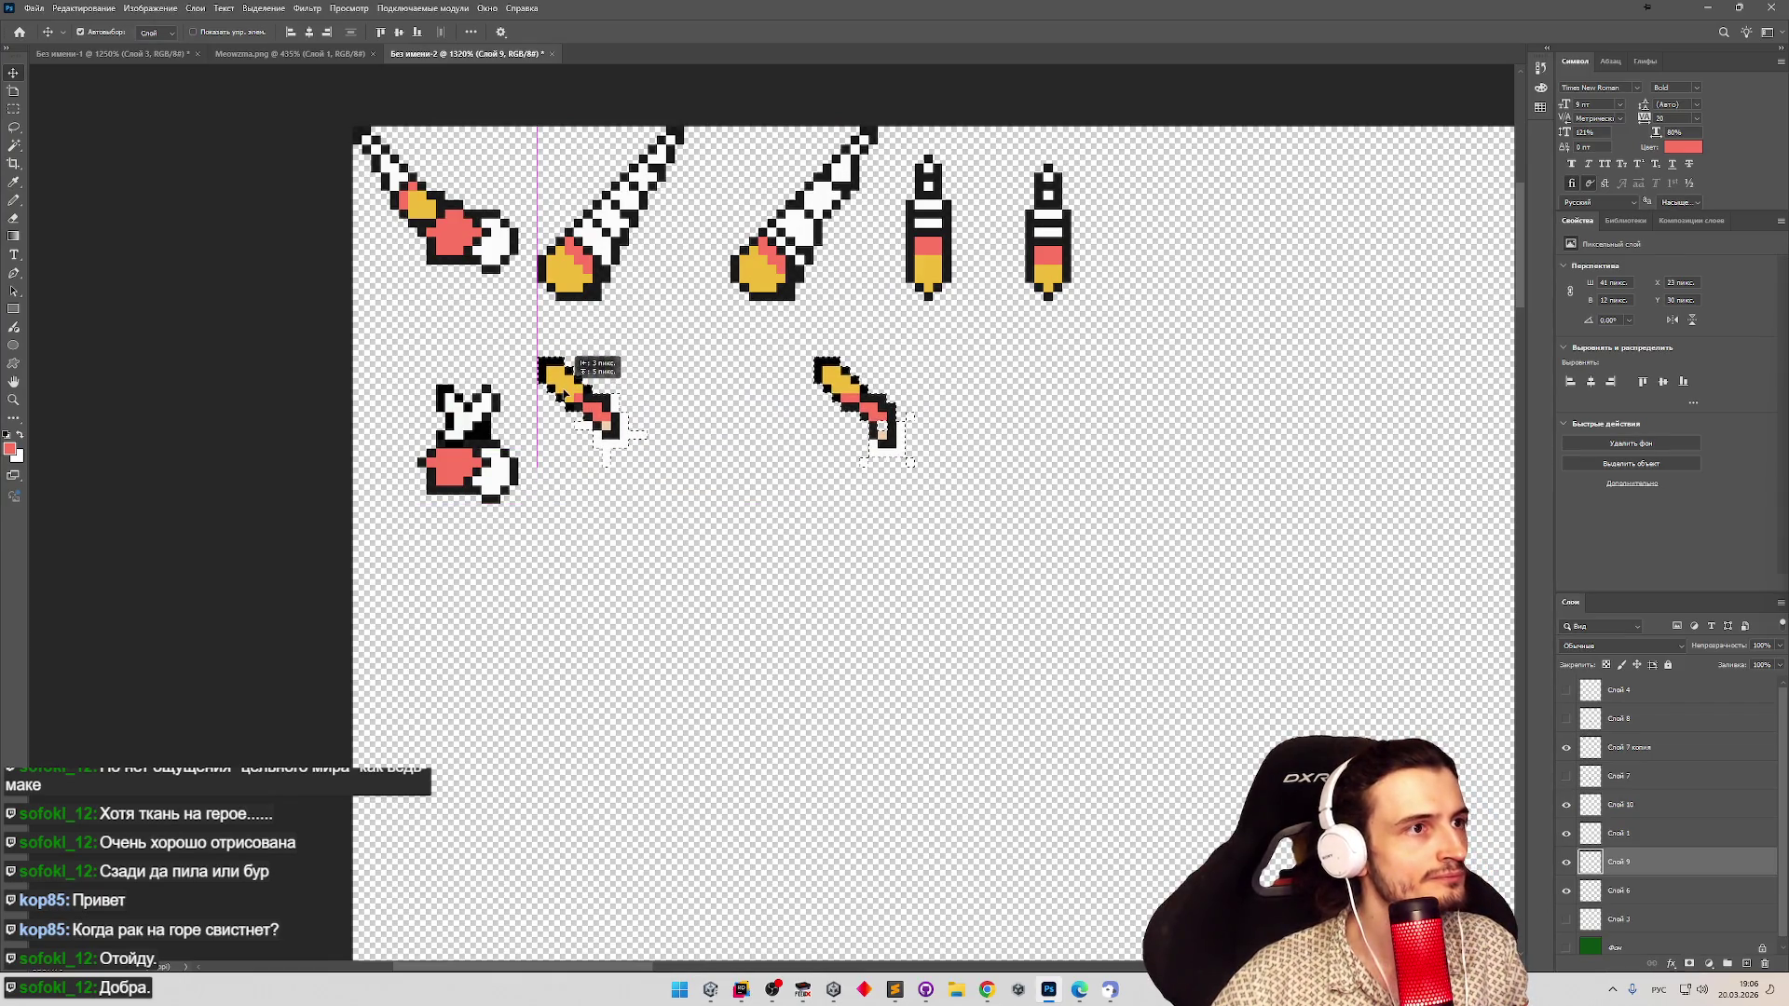
{"action": "left_click", "coordinate": [1049, 233]}
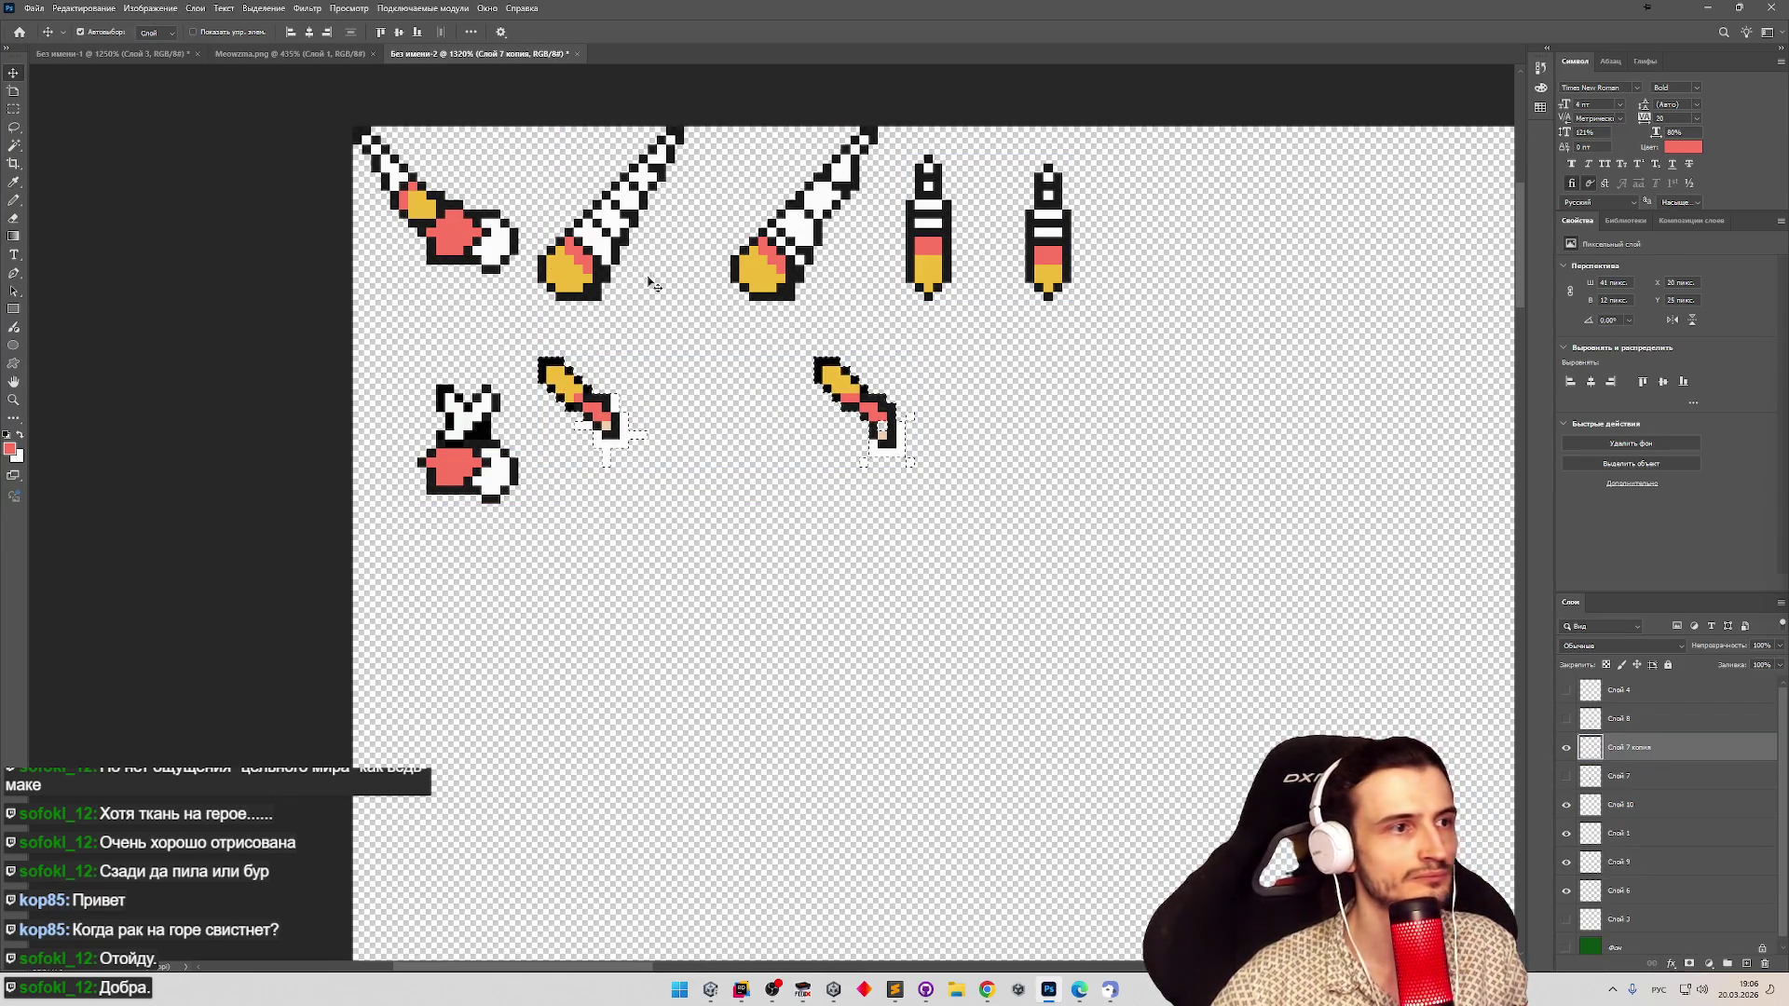
{"action": "left_click_drag", "start_coordinate": [492, 249], "coordinate": [499, 250]}
{"action": "left_click", "coordinate": [820, 402]}
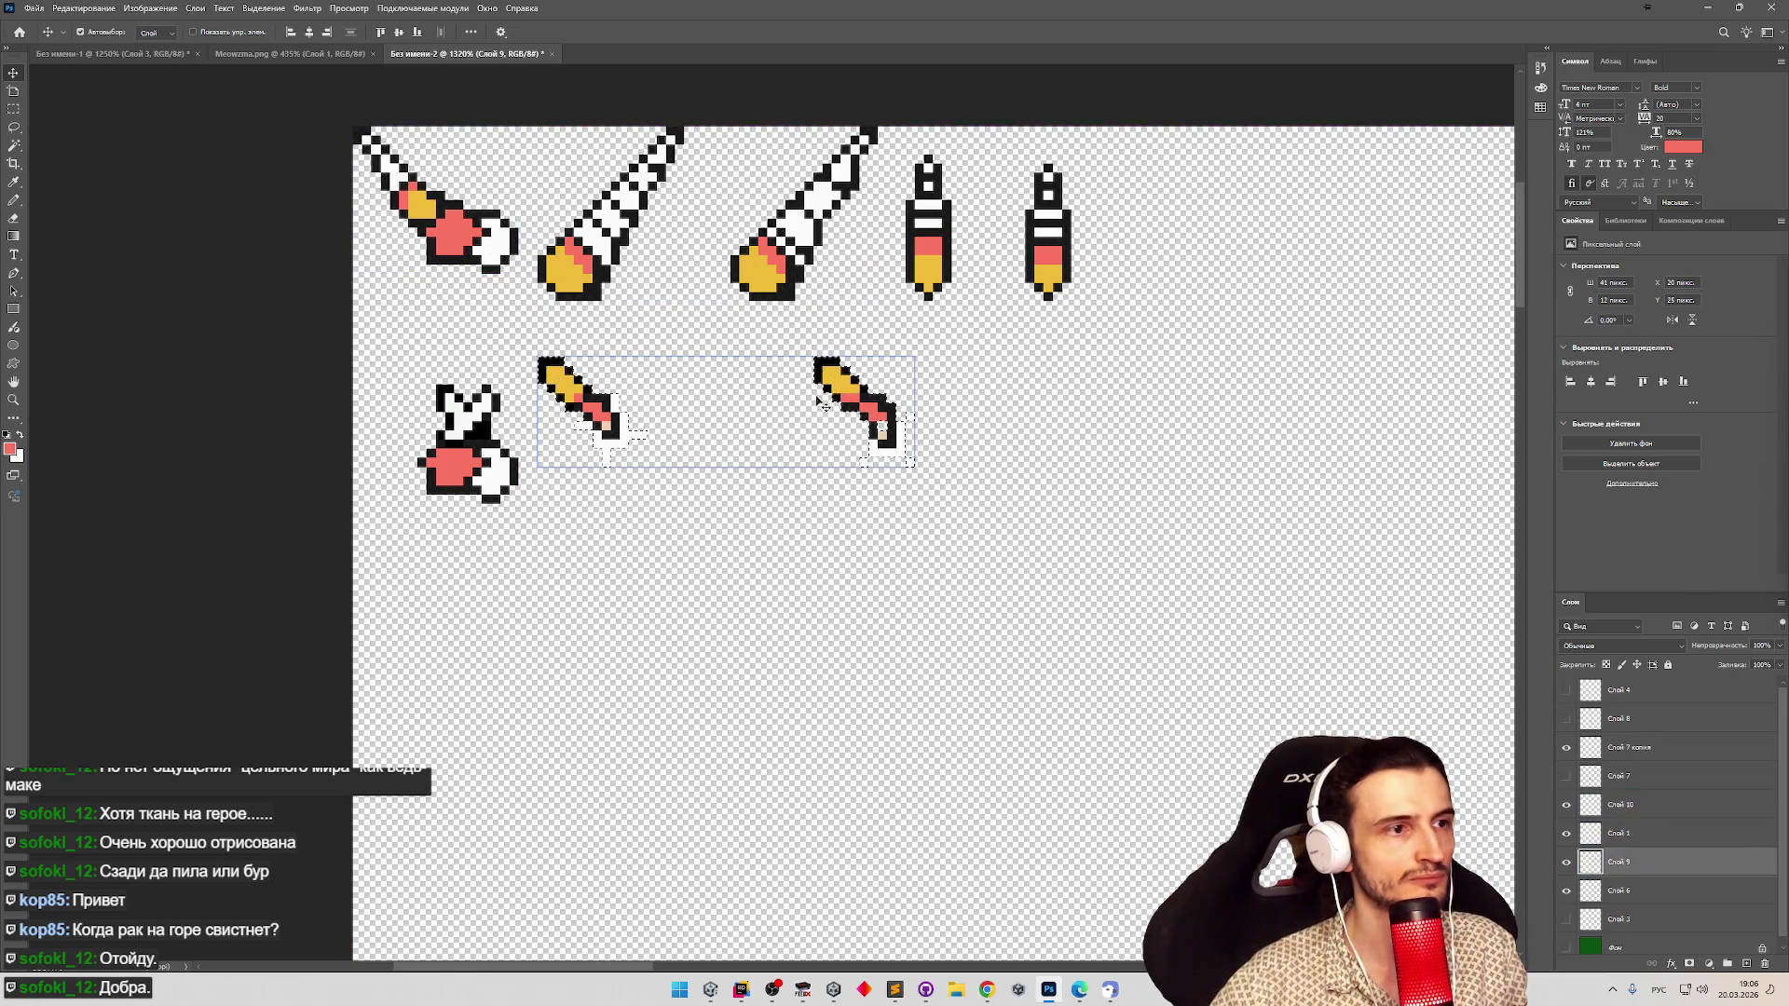
{"action": "mouse_move", "coordinate": [639, 404]}
{"action": "left_mouse_down"}
{"action": "mouse_move", "coordinate": [652, 373]}
{"action": "mouse_move", "coordinate": [630, 403]}
{"action": "left_mouse_up"}
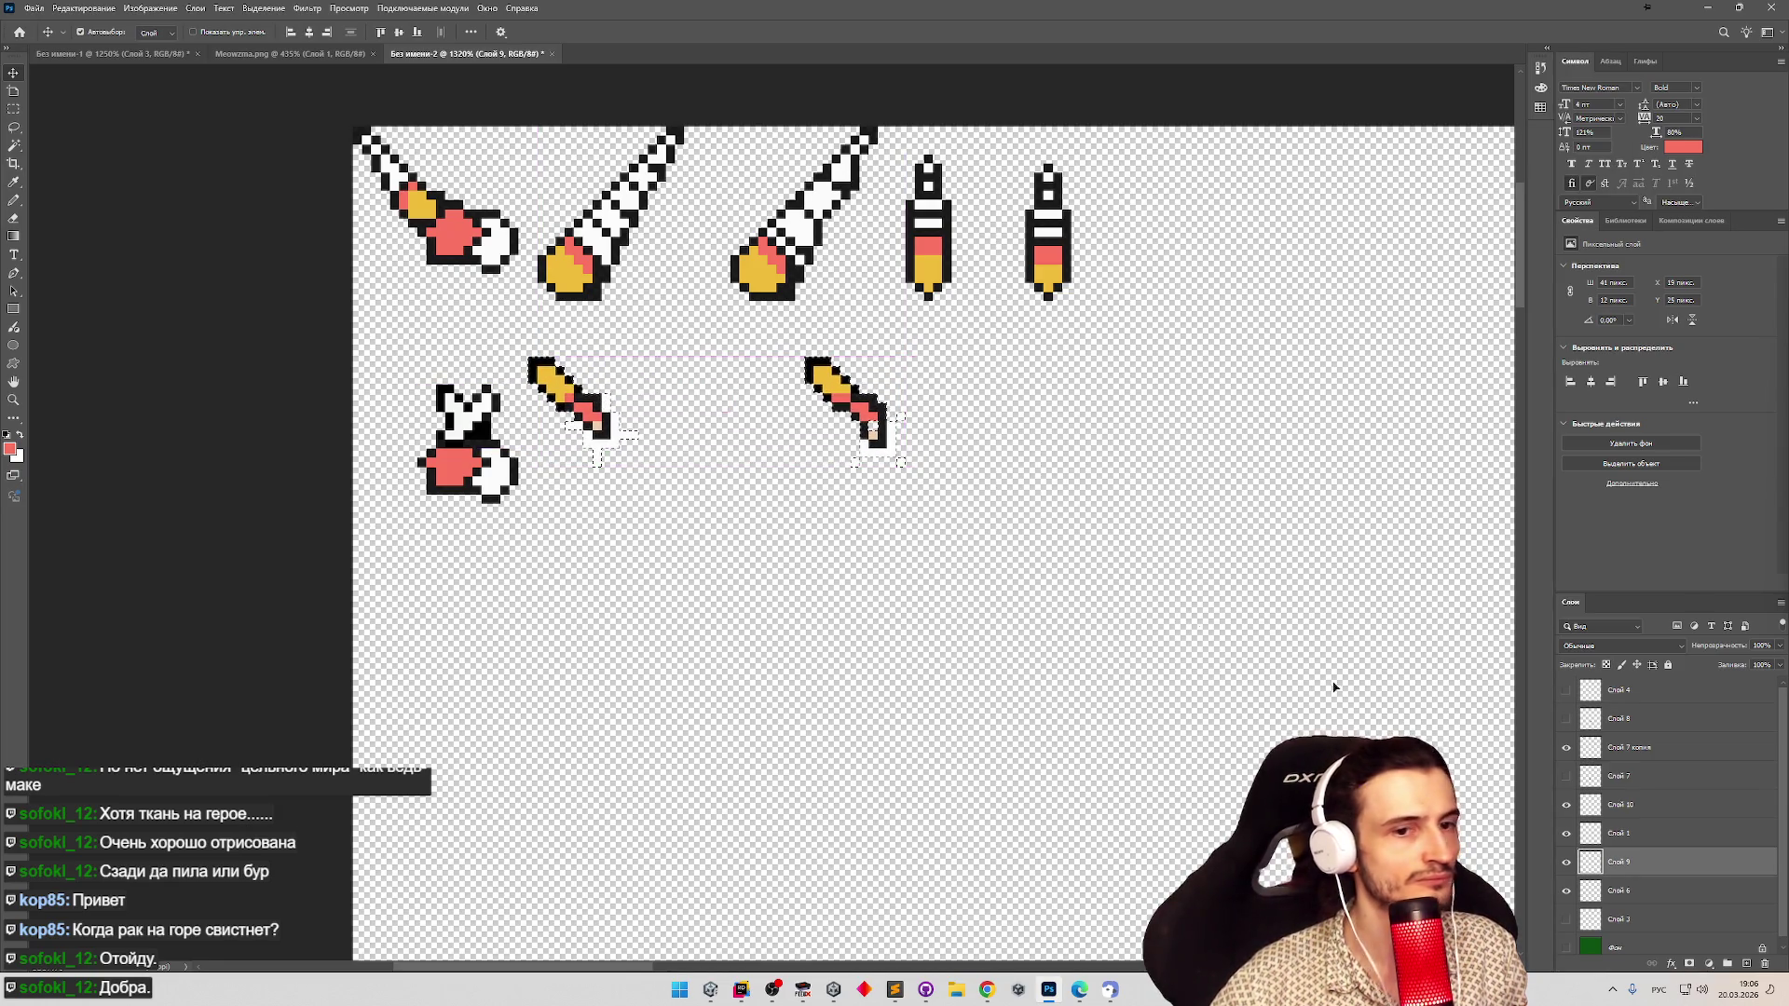
{"action": "mouse_move", "coordinate": [490, 481]}
{"action": "left_mouse_down"}
{"action": "mouse_move", "coordinate": [434, 426]}
{"action": "mouse_move", "coordinate": [426, 373]}
{"action": "left_mouse_up"}
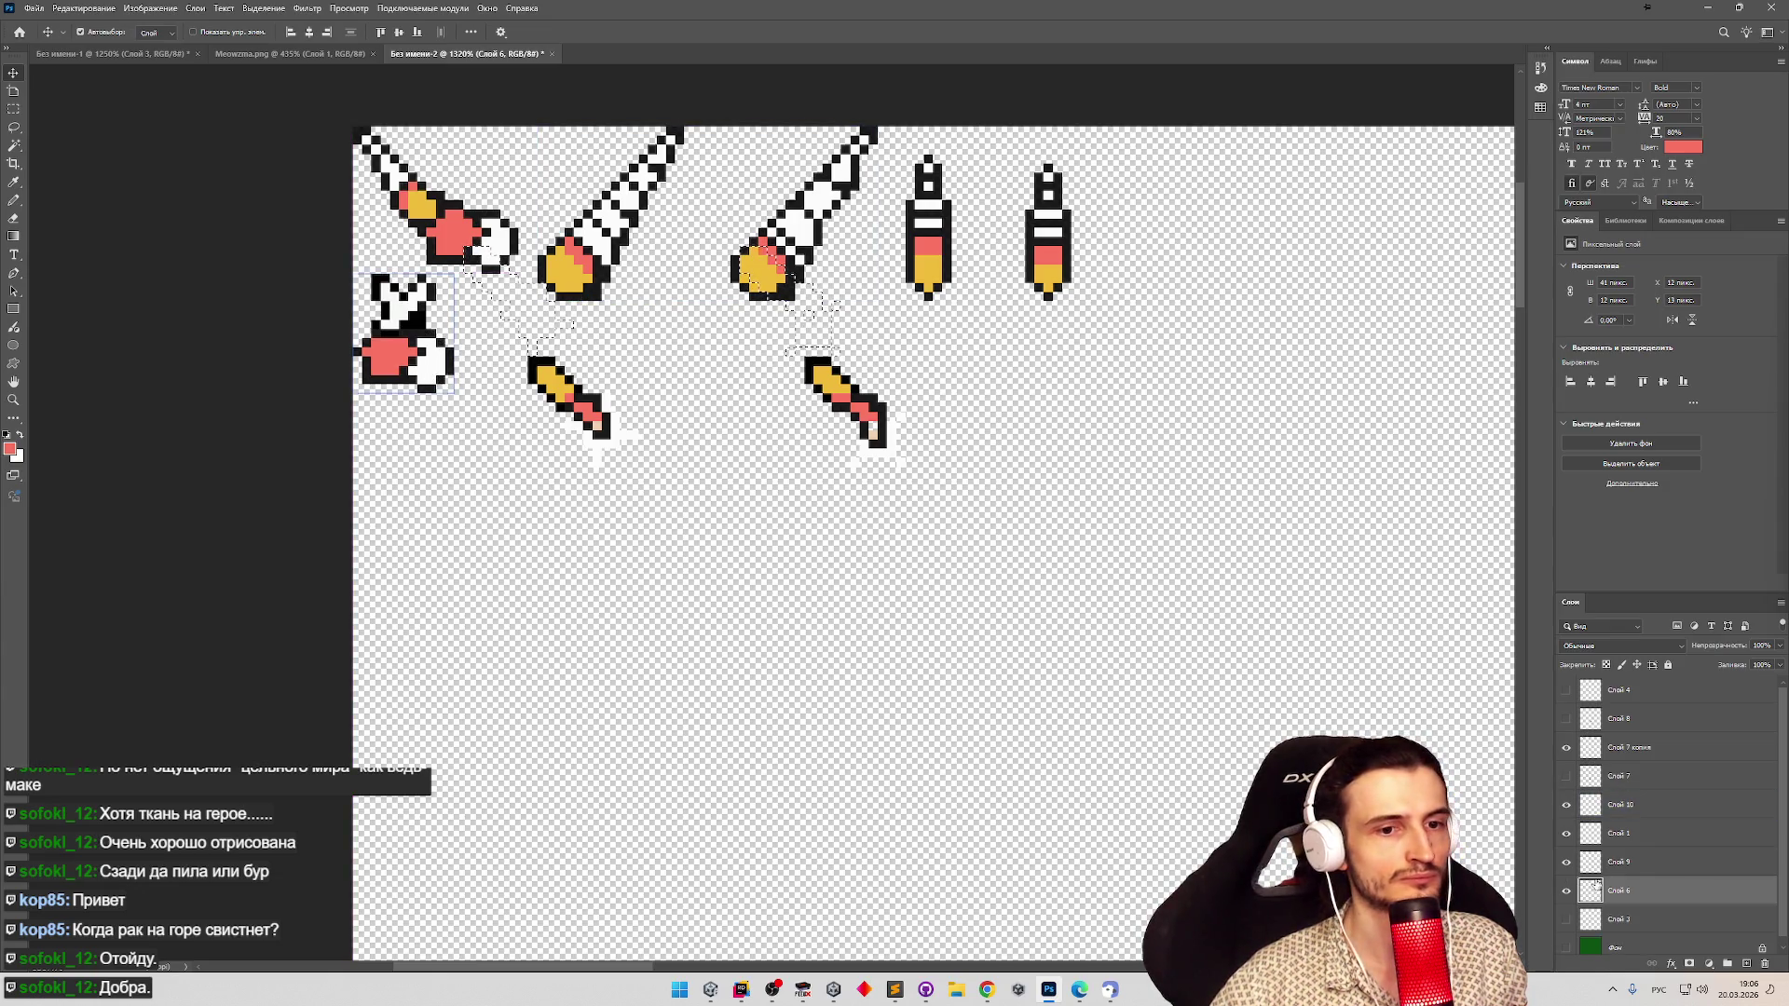
Marquee each small diagonal sprite separately and move both up beside the second-row sprite.
{"action": "left_click", "coordinate": [871, 419]}
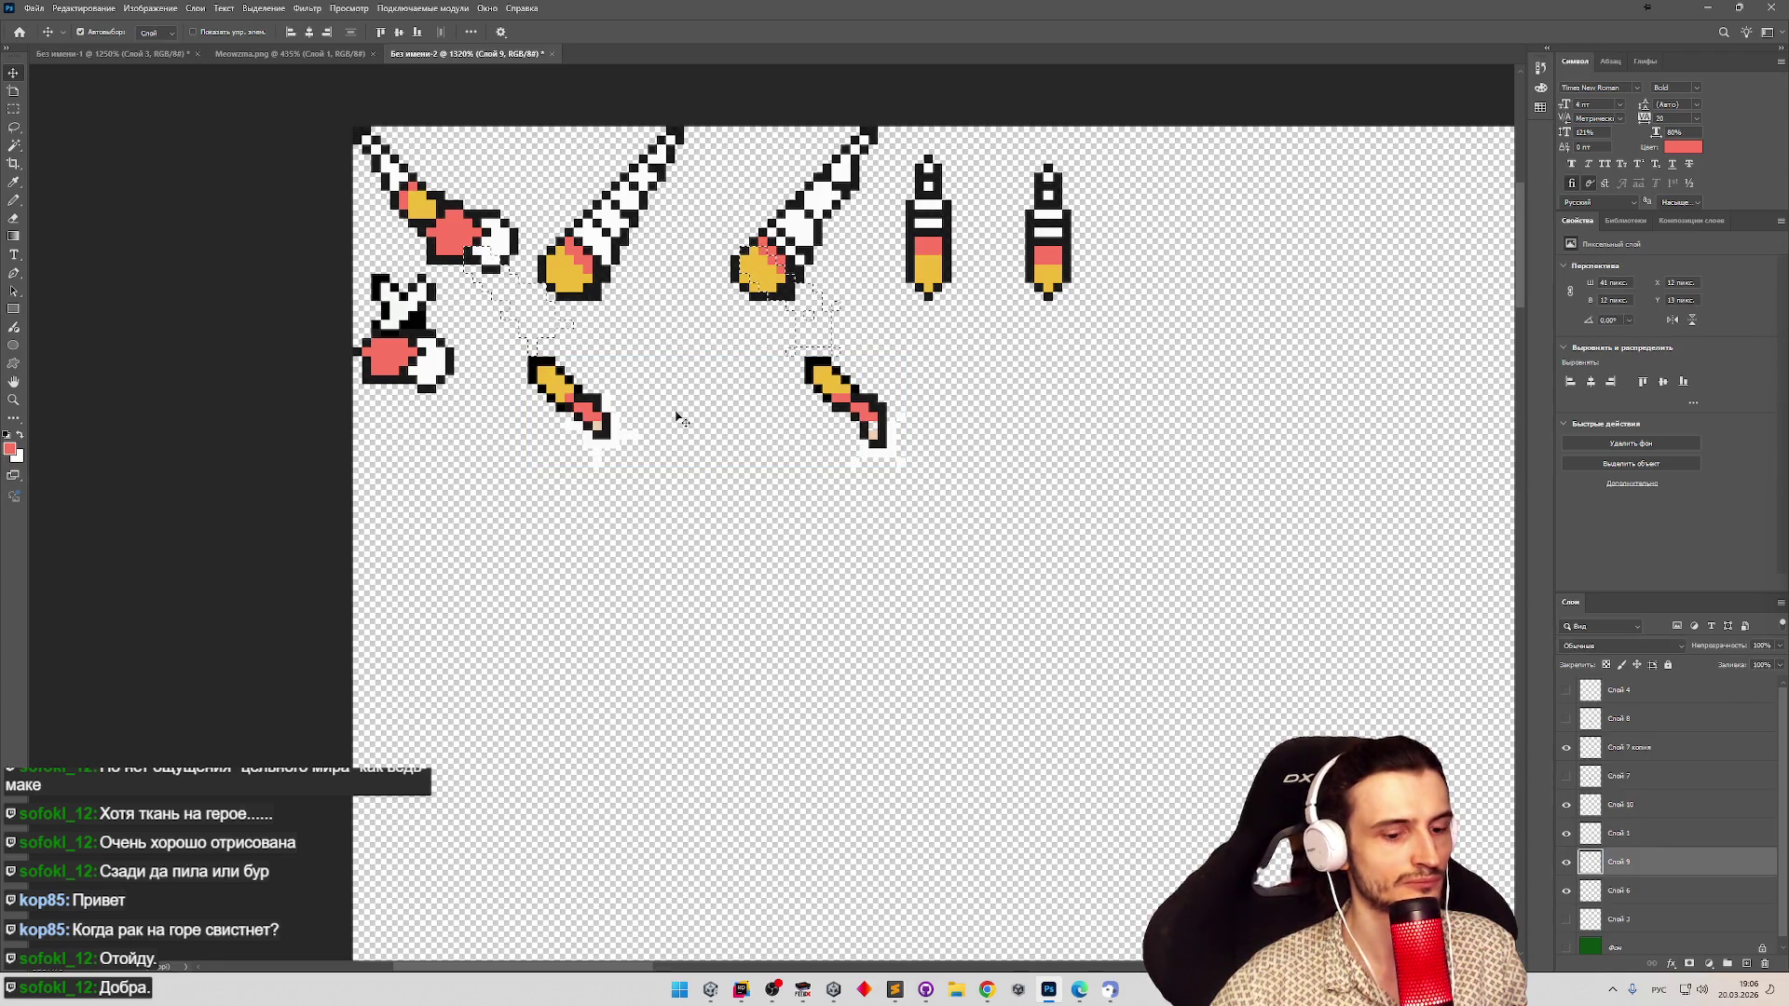
{"action": "key", "text": "m"}
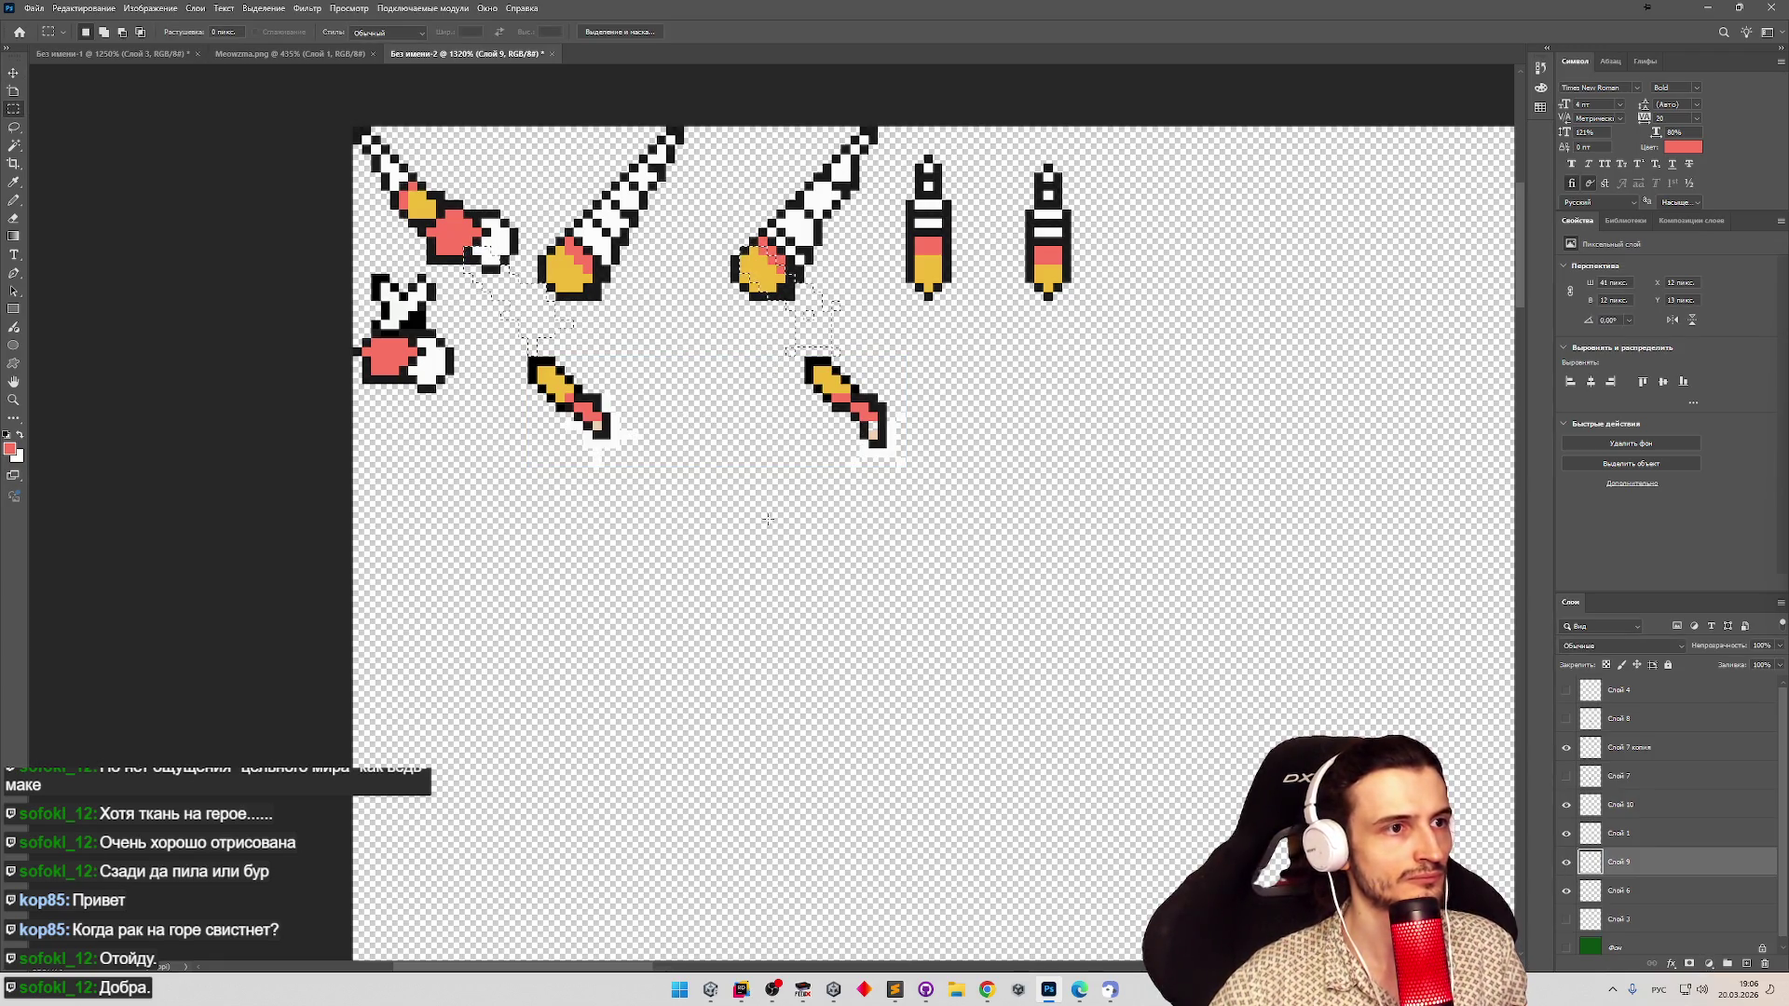
{"action": "left_click_drag", "start_coordinate": [756, 491], "coordinate": [902, 351]}
{"action": "key", "text": "v"}
{"action": "left_click_drag", "start_coordinate": [866, 414], "coordinate": [736, 386]}
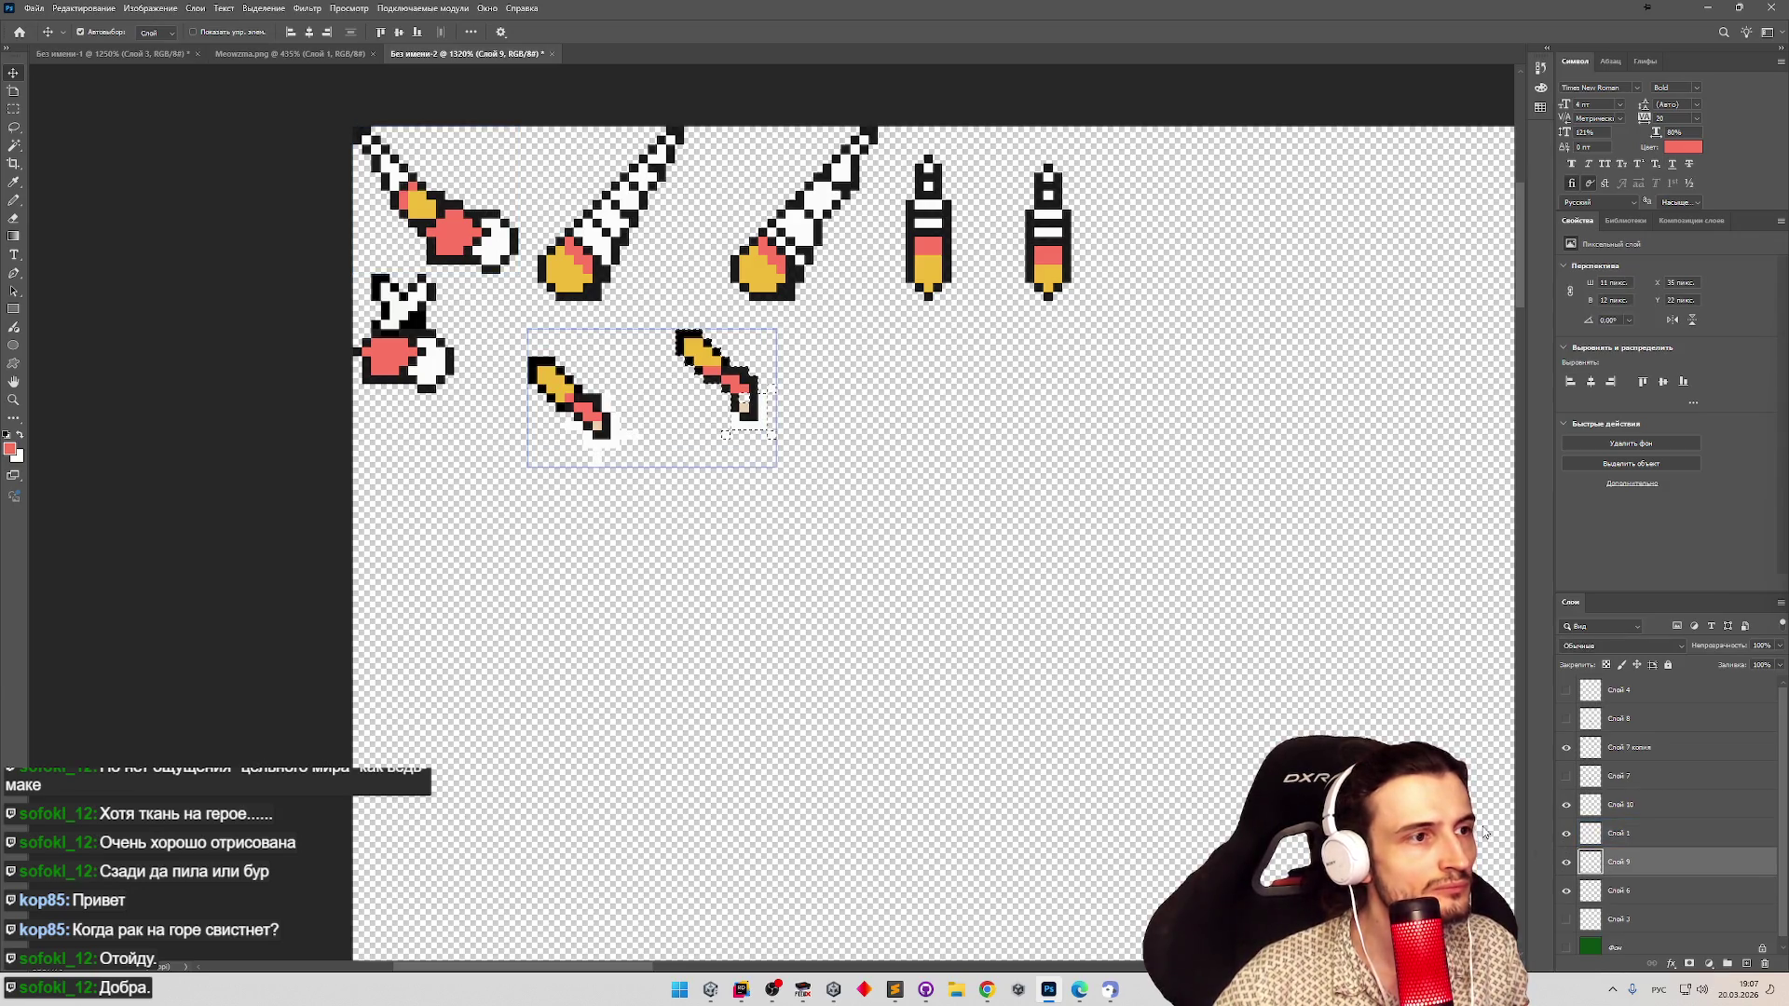
{"action": "mouse_move", "coordinate": [513, 335]}
{"action": "left_mouse_down"}
{"action": "mouse_move", "coordinate": [653, 438]}
{"action": "mouse_move", "coordinate": [656, 485]}
{"action": "left_mouse_up"}
{"action": "mouse_move", "coordinate": [575, 407]}
{"action": "left_mouse_down"}
{"action": "mouse_move", "coordinate": [513, 344]}
{"action": "mouse_move", "coordinate": [519, 363]}
{"action": "left_mouse_up"}
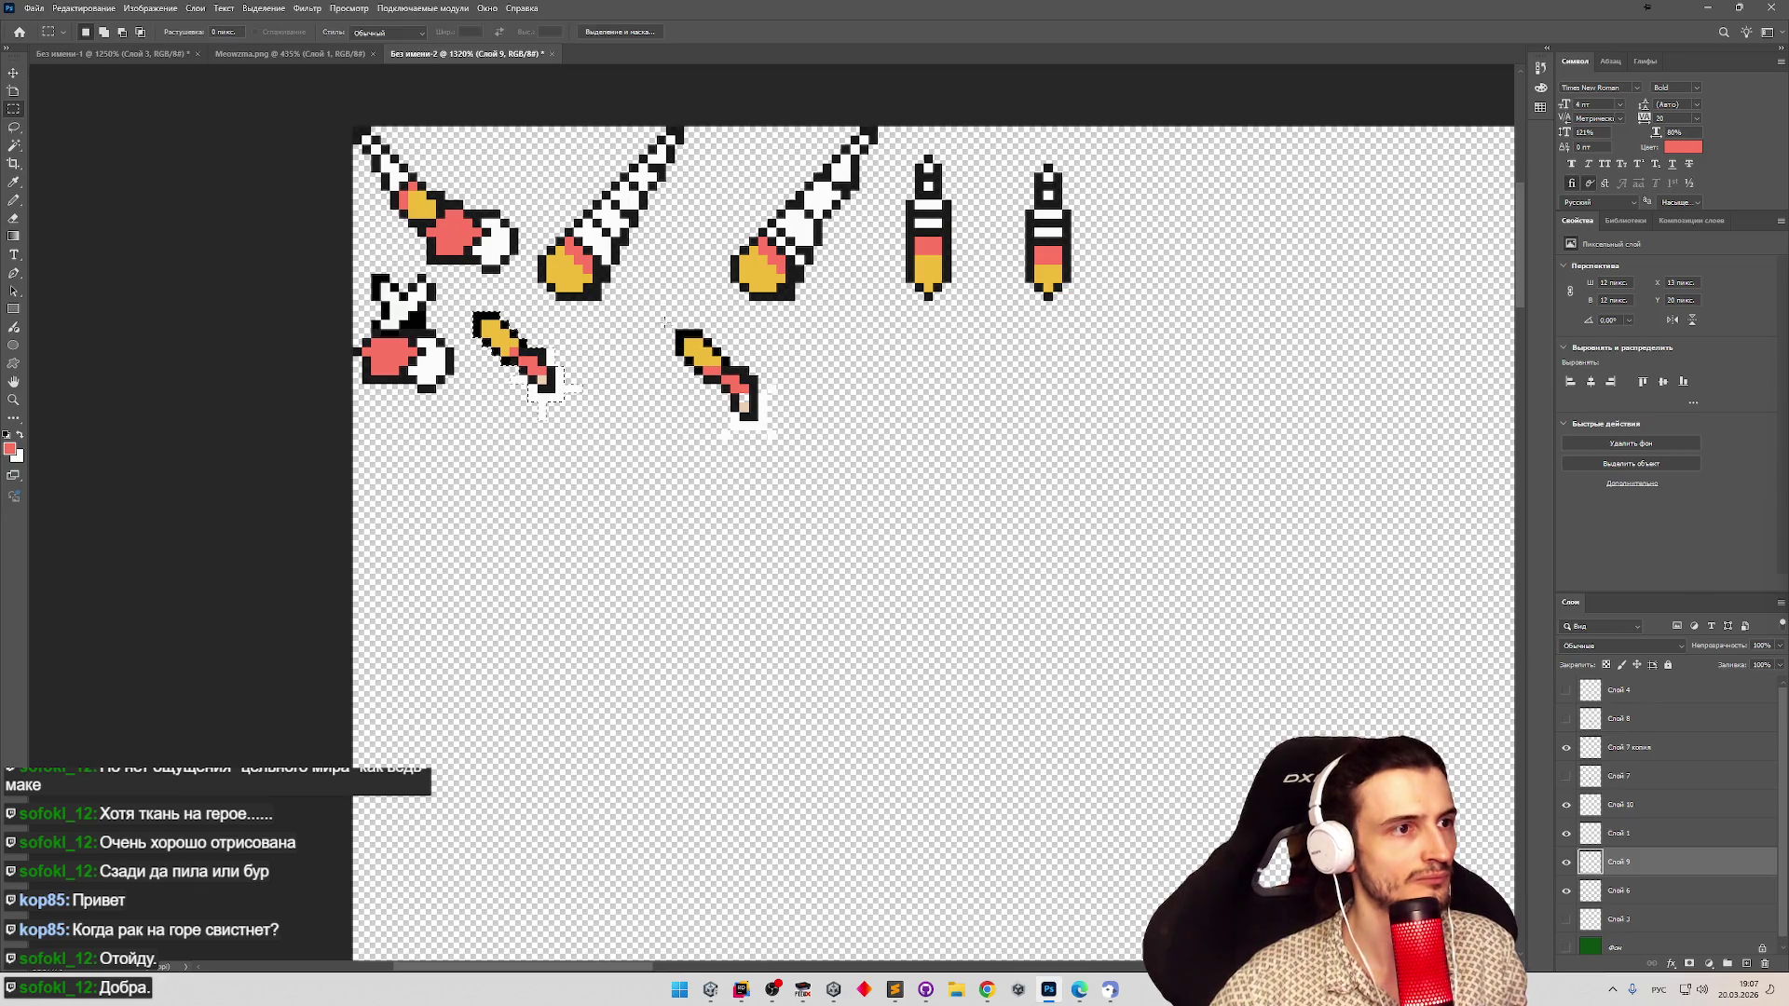
{"action": "mouse_move", "coordinate": [746, 405]}
{"action": "left_mouse_down"}
{"action": "mouse_move", "coordinate": [745, 384]}
{"action": "mouse_move", "coordinate": [661, 385]}
{"action": "left_mouse_up"}
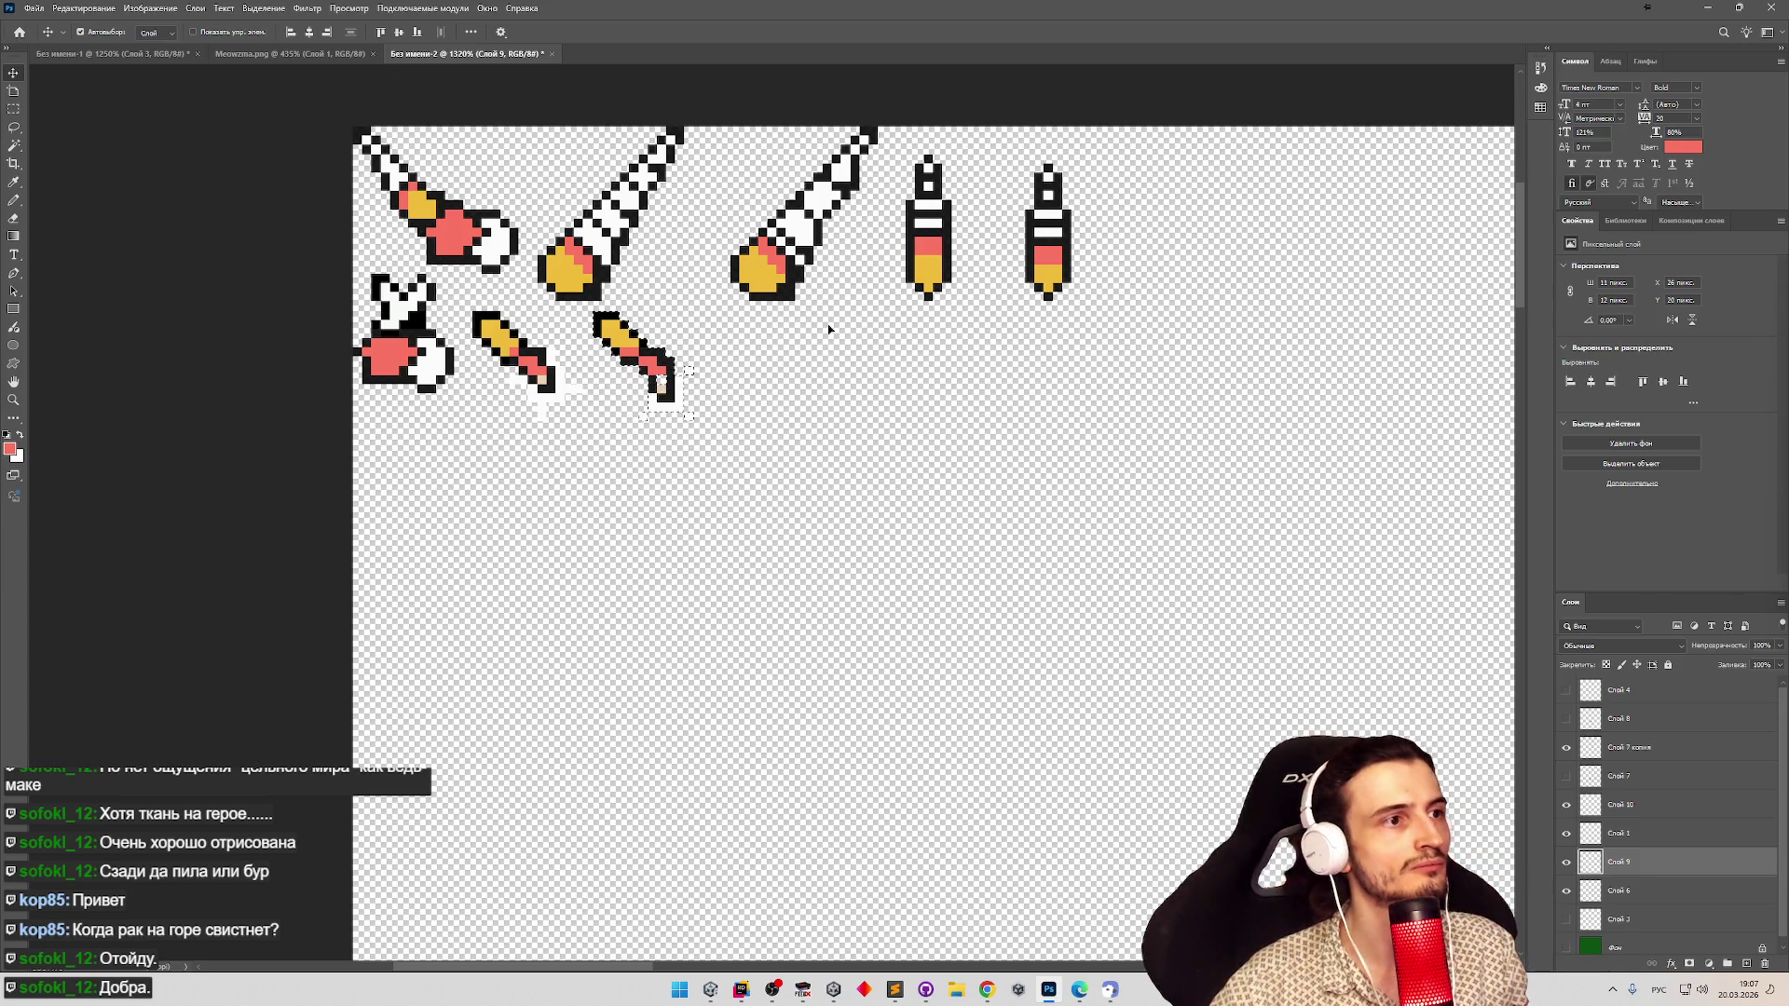
Move the two vertical pencil sprites down into the second row, nudged one pixel right.
{"action": "left_click", "coordinate": [1565, 833]}
{"action": "left_click", "coordinate": [1565, 833]}
{"action": "left_click", "coordinate": [1565, 747]}
{"action": "left_click", "coordinate": [1565, 750]}
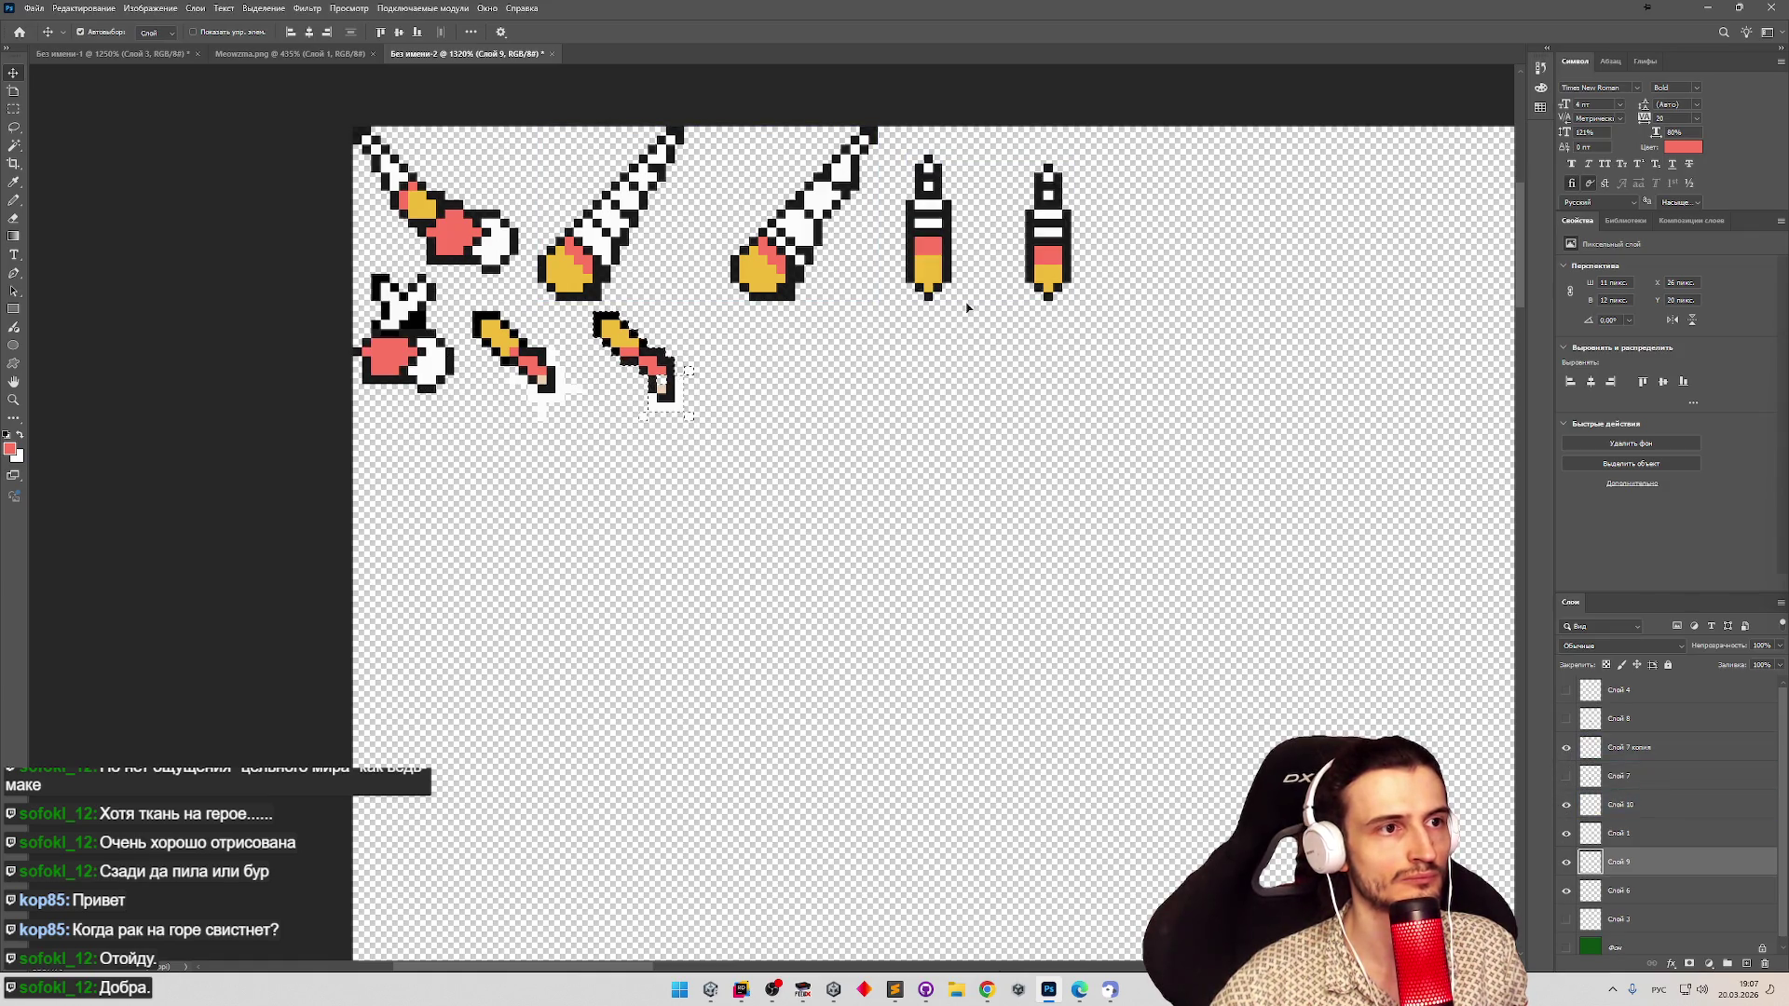
{"action": "left_click", "coordinate": [936, 268]}
{"action": "mouse_move", "coordinate": [936, 267]}
{"action": "left_mouse_down"}
{"action": "mouse_move", "coordinate": [826, 379]}
{"action": "mouse_move", "coordinate": [737, 422]}
{"action": "mouse_move", "coordinate": [772, 427]}
{"action": "mouse_move", "coordinate": [714, 404]}
{"action": "left_mouse_up"}
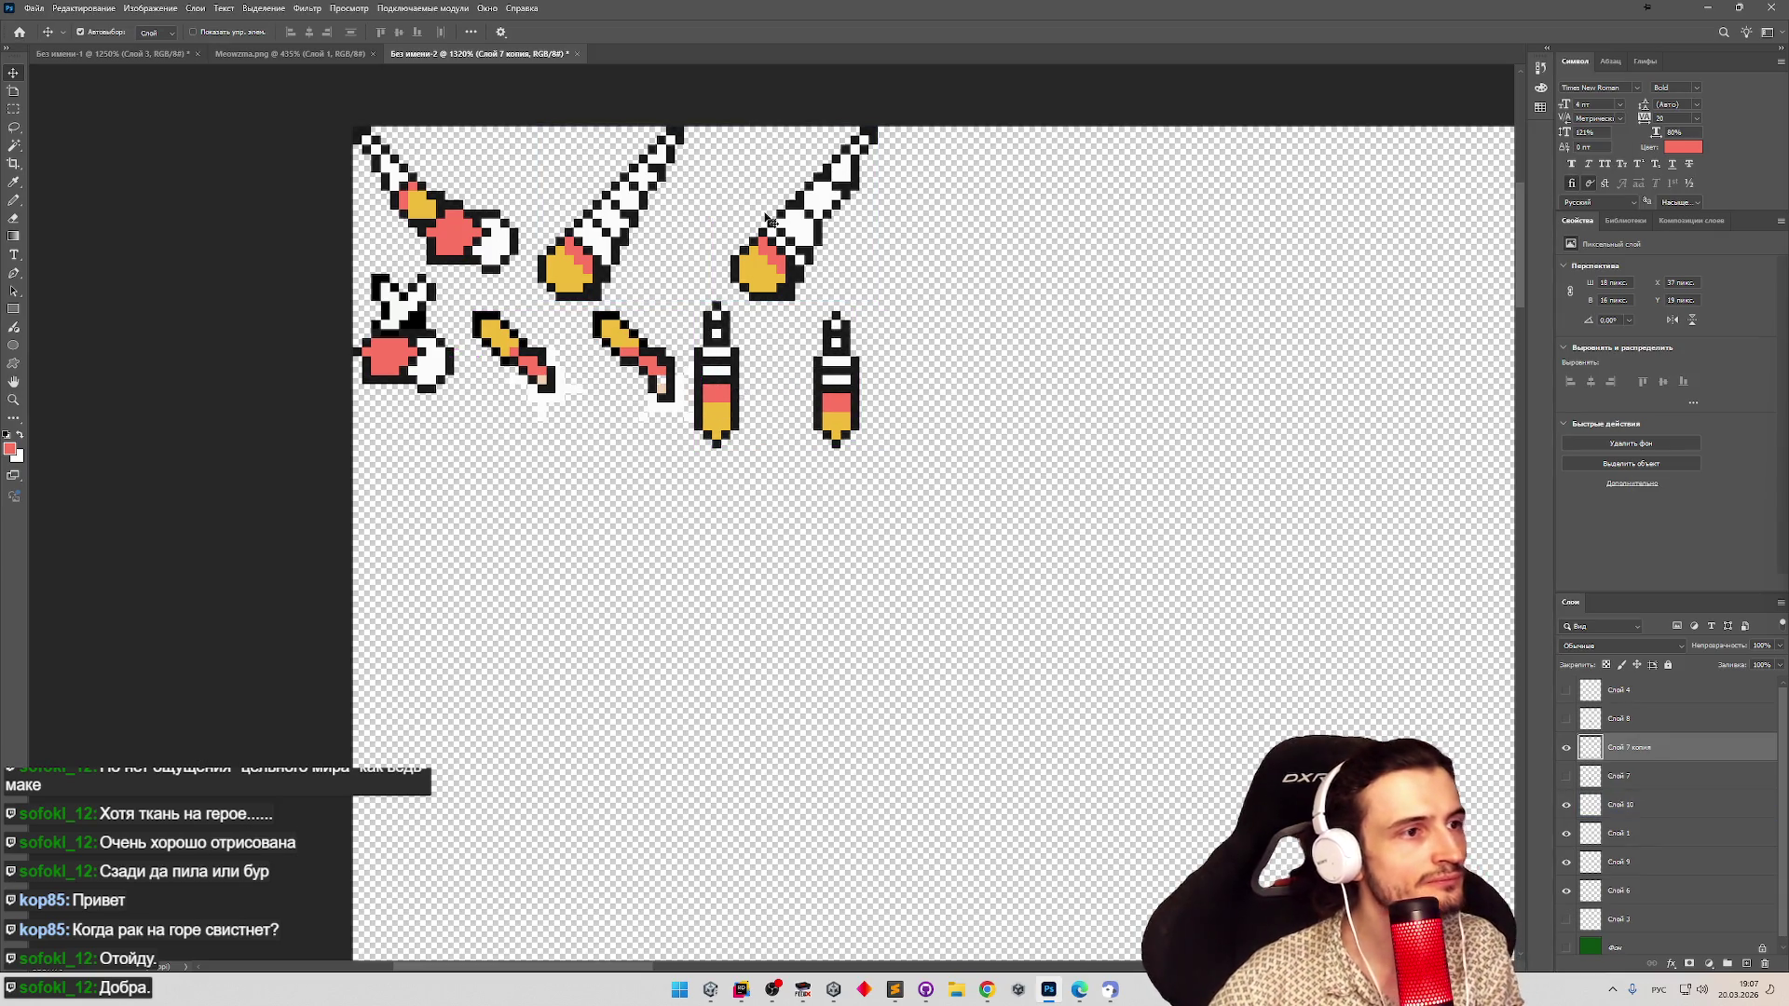
{"action": "key", "text": "Right"}
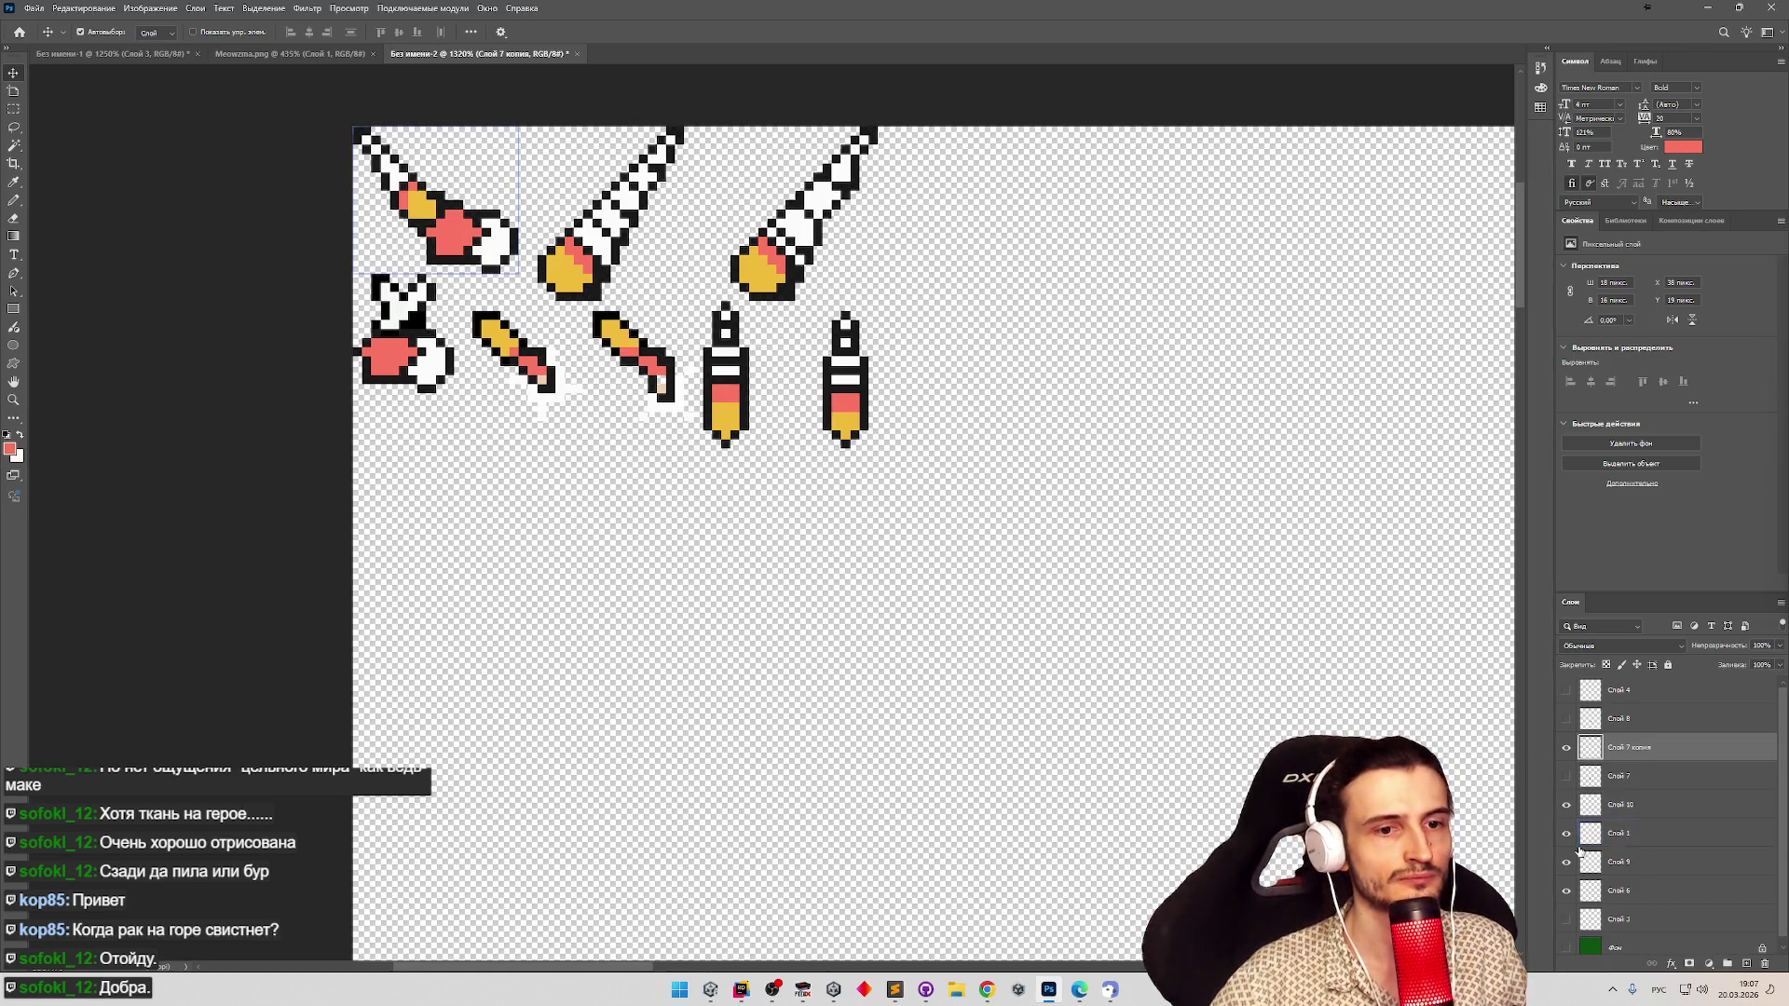
On Слой 10, select the upper-right diagonal brush sprite and zoom out over the whole group.
{"action": "left_click", "coordinate": [1566, 862]}
{"action": "left_click", "coordinate": [1566, 861]}
{"action": "left_click", "coordinate": [1566, 814]}
{"action": "left_click", "coordinate": [1566, 806]}
{"action": "left_click", "coordinate": [1618, 807]}
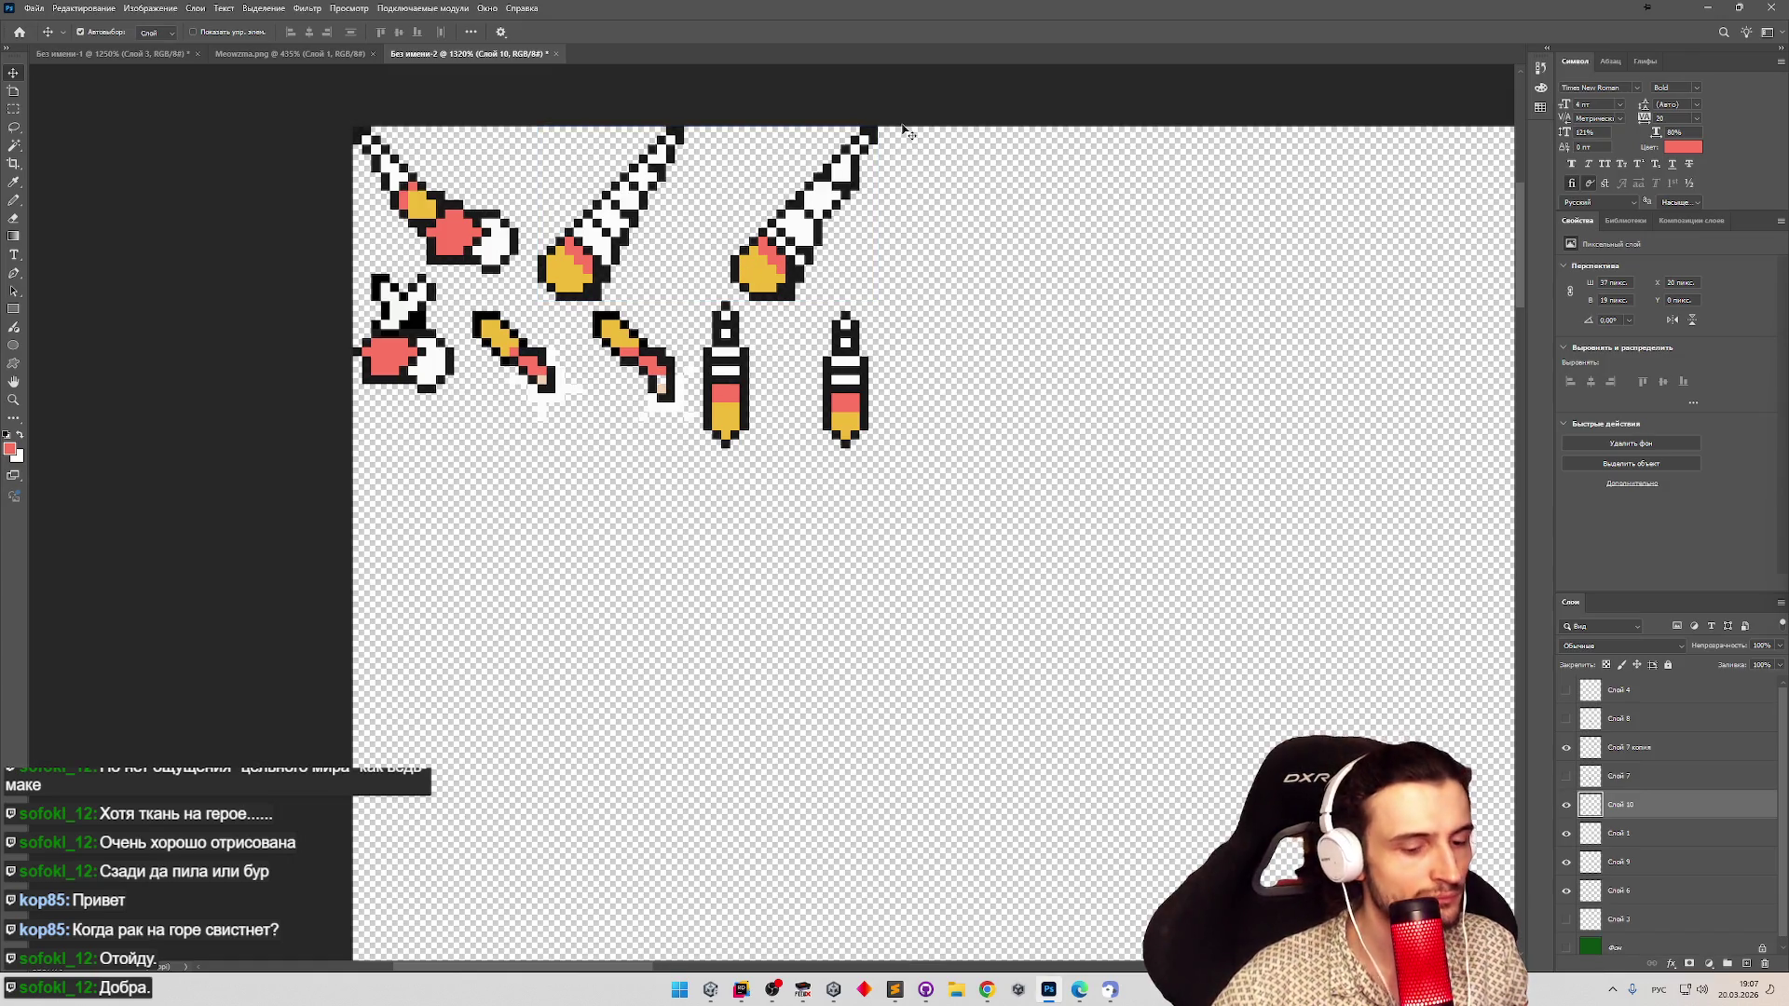
{"action": "mouse_move", "coordinate": [915, 127]}
{"action": "left_mouse_down"}
{"action": "mouse_move", "coordinate": [680, 310]}
{"action": "mouse_move", "coordinate": [745, 272]}
{"action": "mouse_move", "coordinate": [725, 272]}
{"action": "mouse_move", "coordinate": [790, 271]}
{"action": "left_mouse_up"}
{"action": "key", "text": "z"}
{"action": "mouse_move", "coordinate": [687, 420]}
{"action": "left_mouse_down"}
{"action": "mouse_move", "coordinate": [651, 422]}
{"action": "mouse_move", "coordinate": [671, 463]}
{"action": "mouse_move", "coordinate": [644, 471]}
{"action": "mouse_move", "coordinate": [698, 466]}
{"action": "mouse_move", "coordinate": [651, 472]}
{"action": "left_mouse_up"}
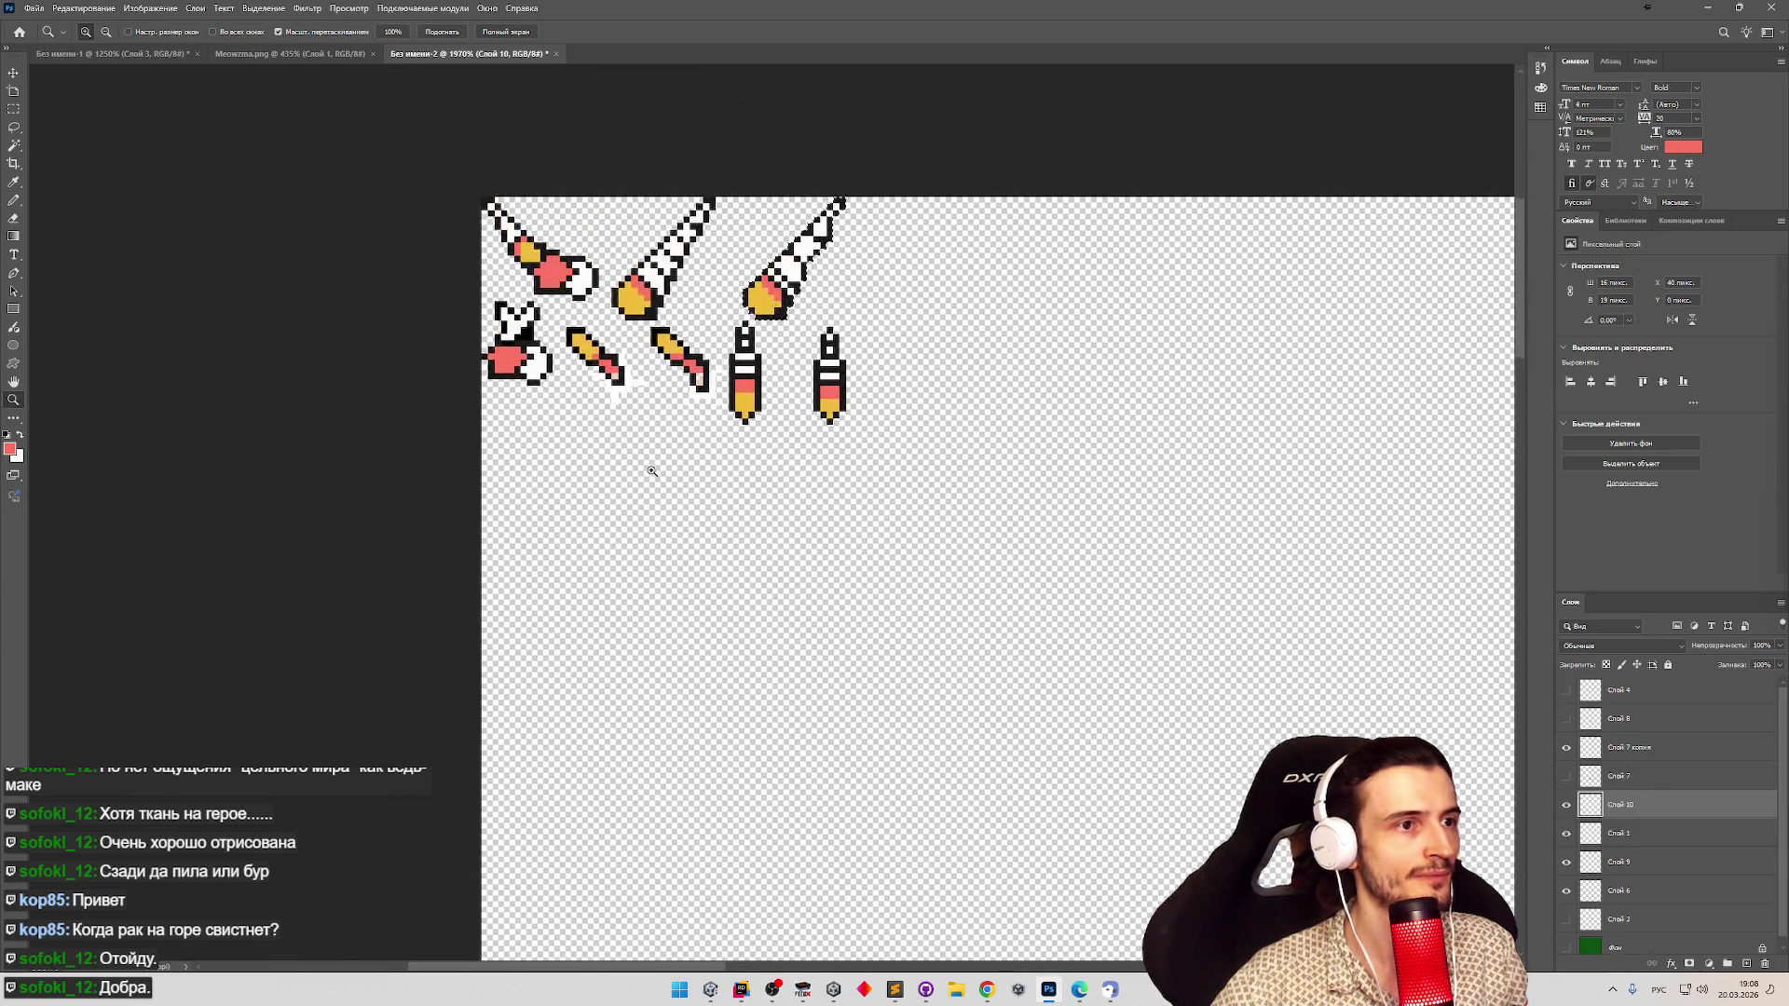
{"action": "key", "text": "v"}
{"action": "left_click", "coordinate": [33, 7]}
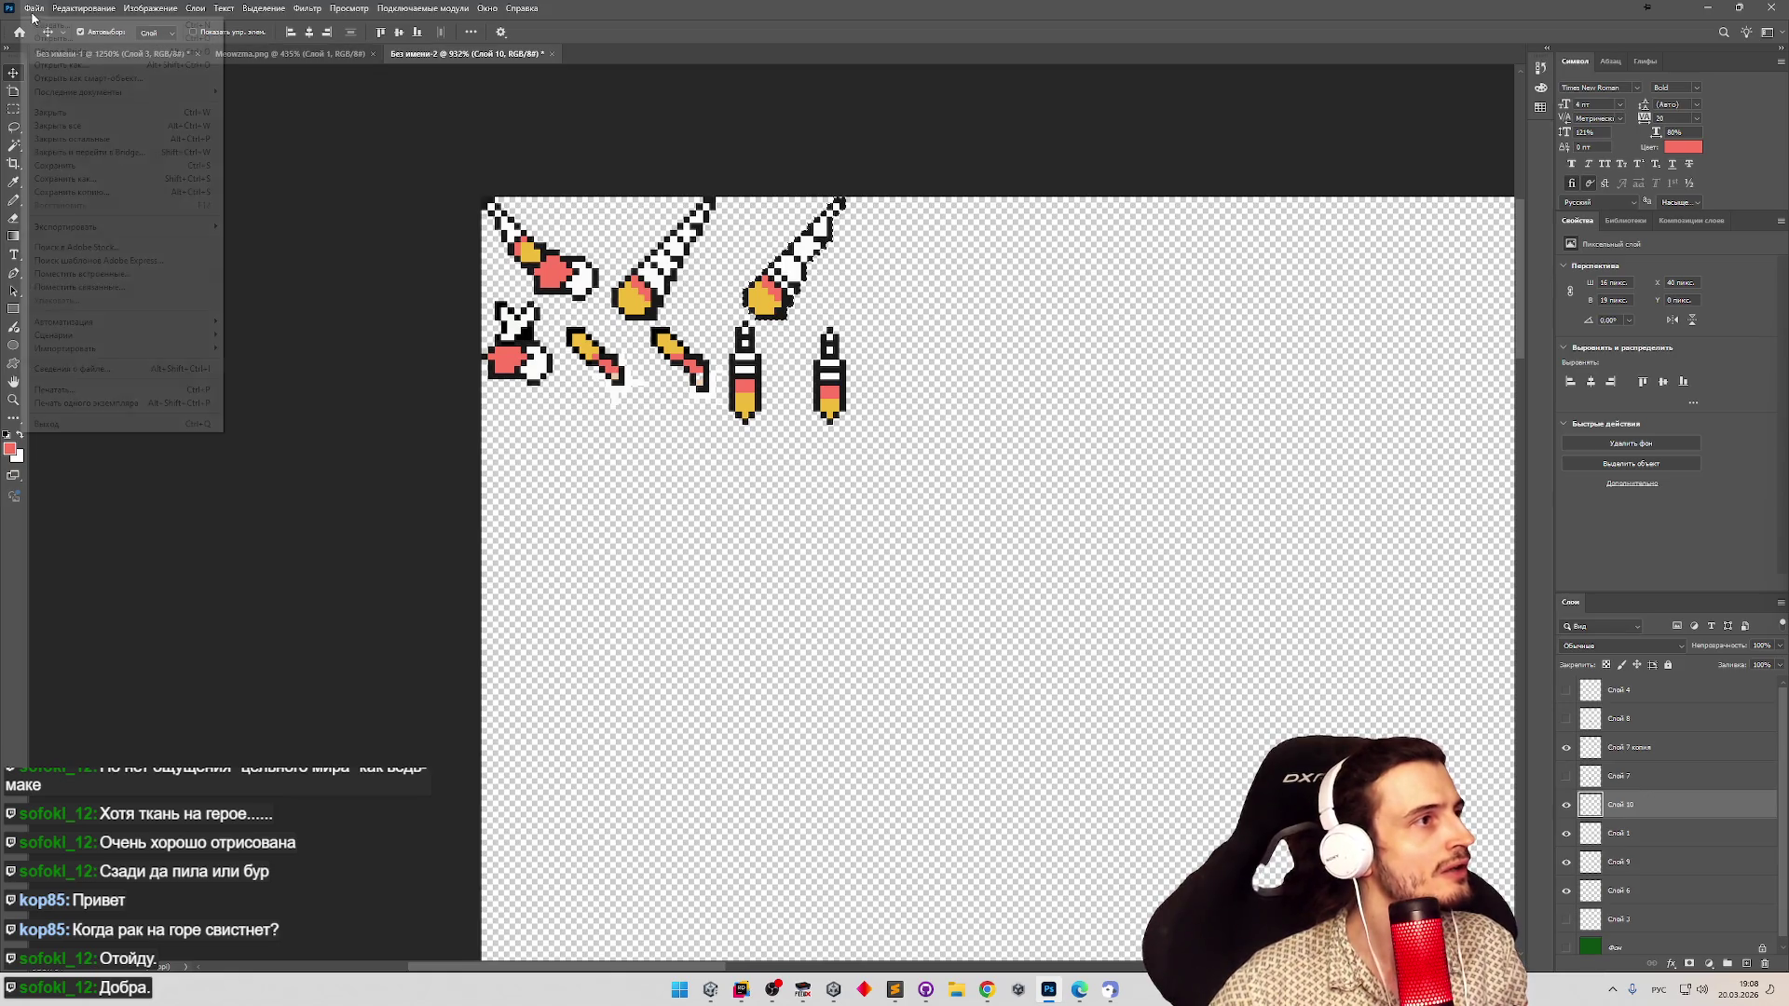
Quick-export the sheet as PNG named DropParticle into the Sprites/Sfx folder.
{"action": "mouse_move", "coordinate": [204, 229]}
{"action": "left_click", "coordinate": [279, 226]}
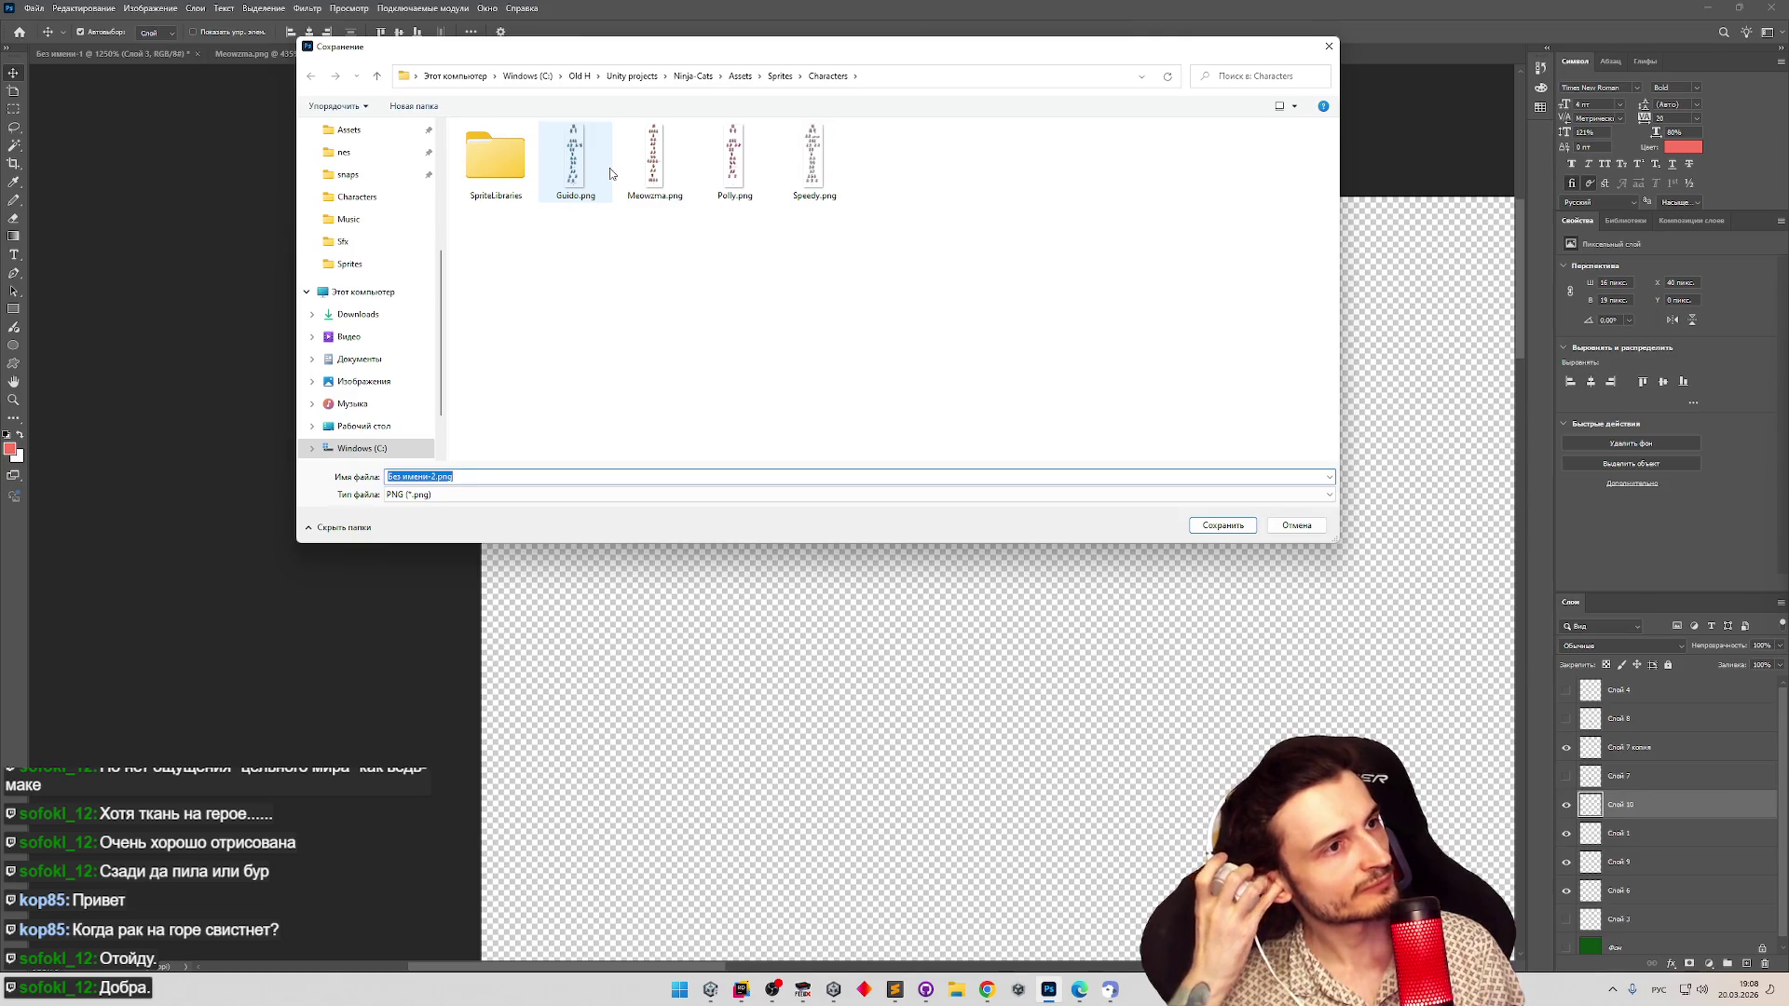
{"action": "left_click", "coordinate": [780, 76]}
{"action": "double_click", "coordinate": [550, 176]}
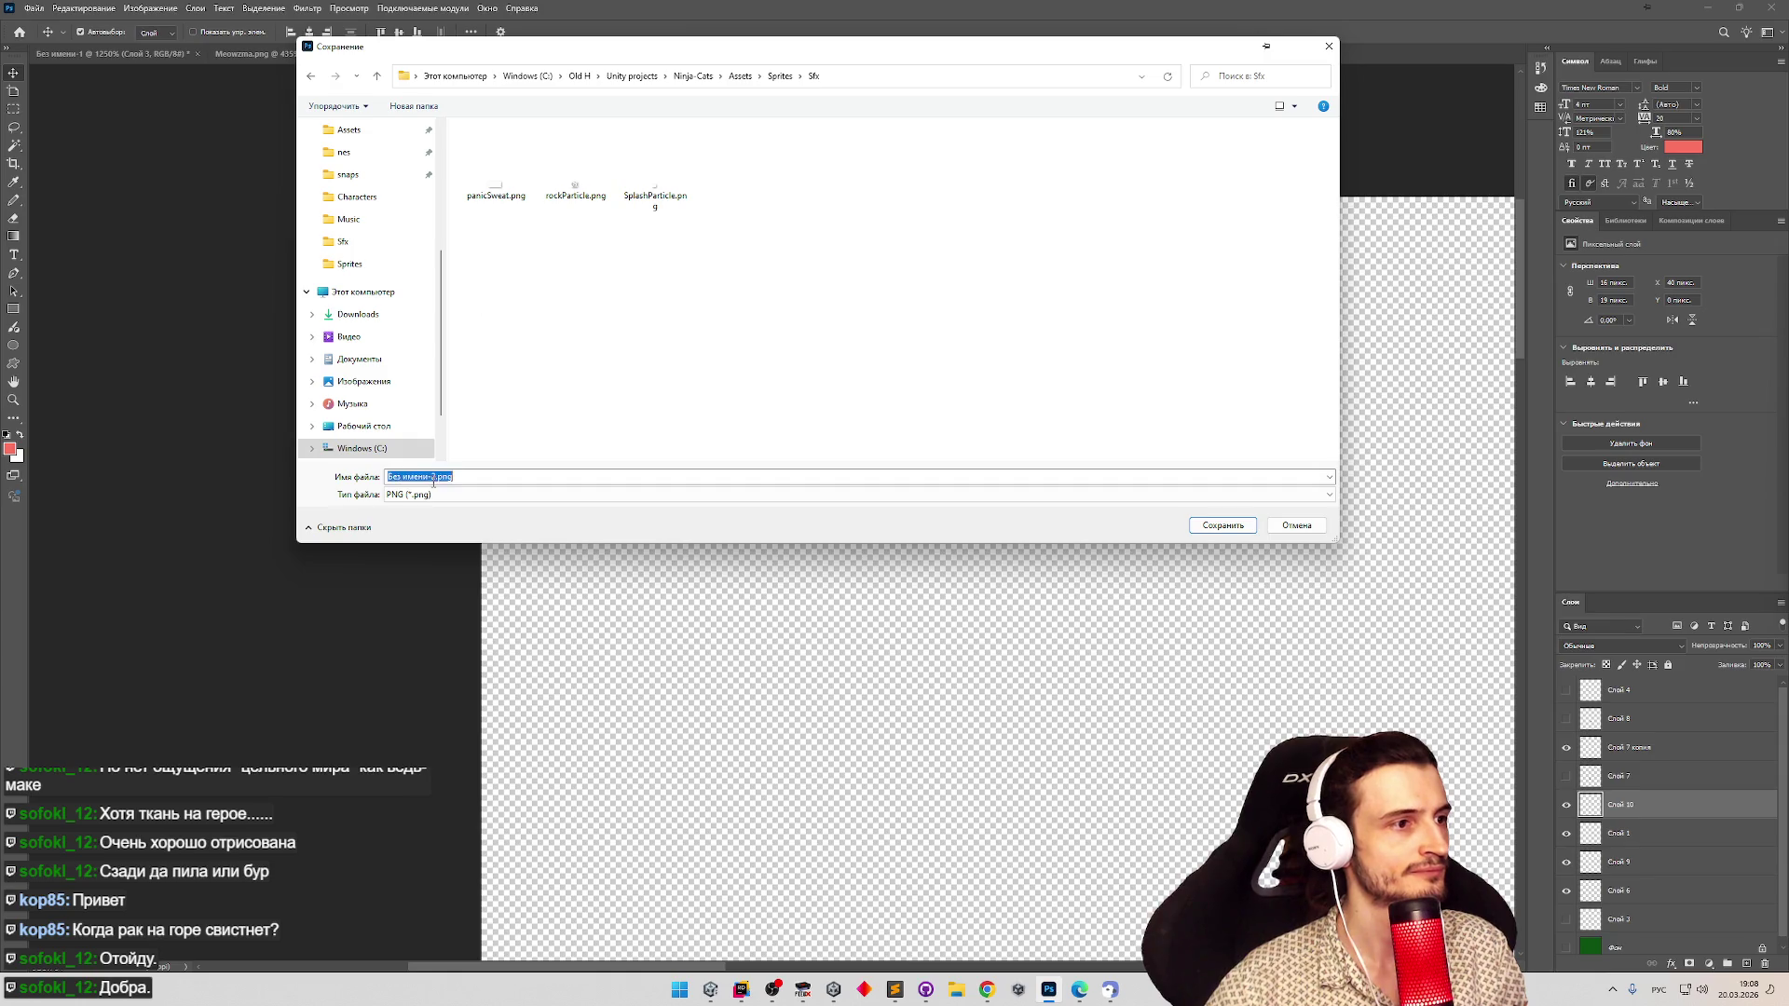
{"action": "type", "text": "Вкщ"}
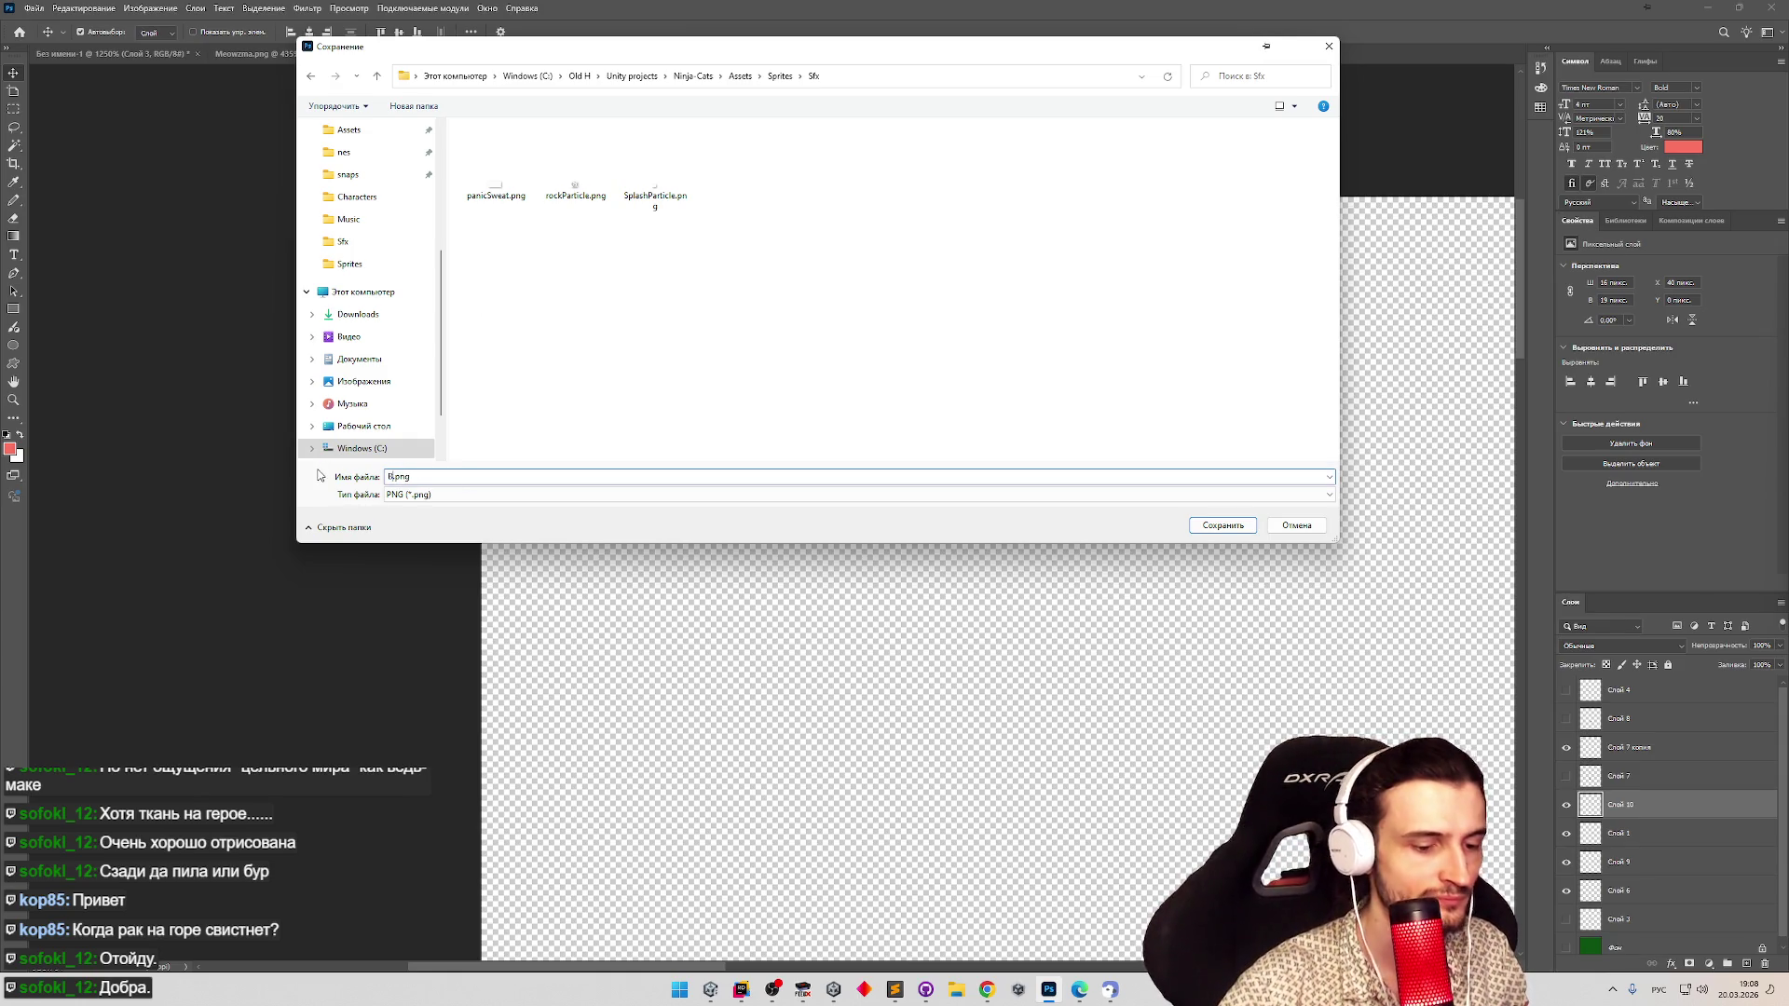
{"action": "key", "text": "alt+shift"}
{"action": "key", "text": "BackSpace"}
{"action": "key", "text": "BackSpace"}
{"action": "key", "text": "BackSpace"}
{"action": "type", "text": "DropParticle"}
{"action": "key", "text": "Return"}
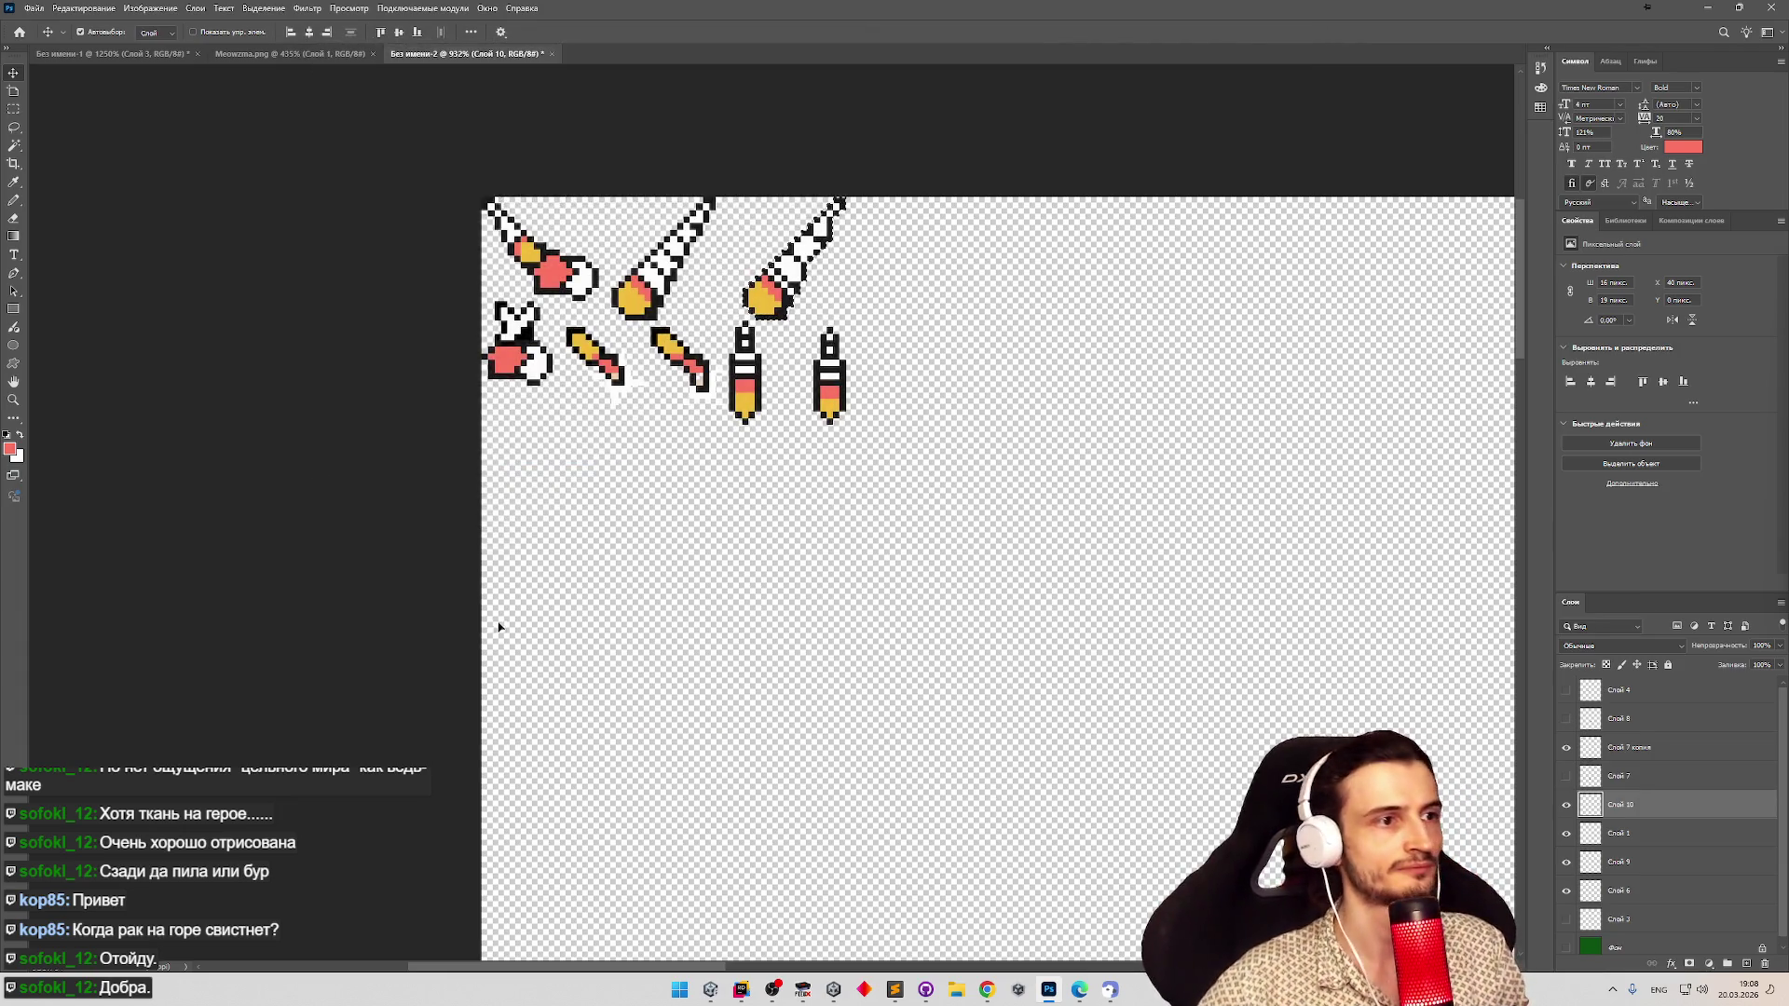
Zoom in to inspect the packed sprites, then bring Unity to the front.
{"action": "key", "text": "z"}
{"action": "mouse_move", "coordinate": [922, 415]}
{"action": "left_mouse_down"}
{"action": "mouse_move", "coordinate": [798, 506]}
{"action": "mouse_move", "coordinate": [668, 500]}
{"action": "left_mouse_up"}
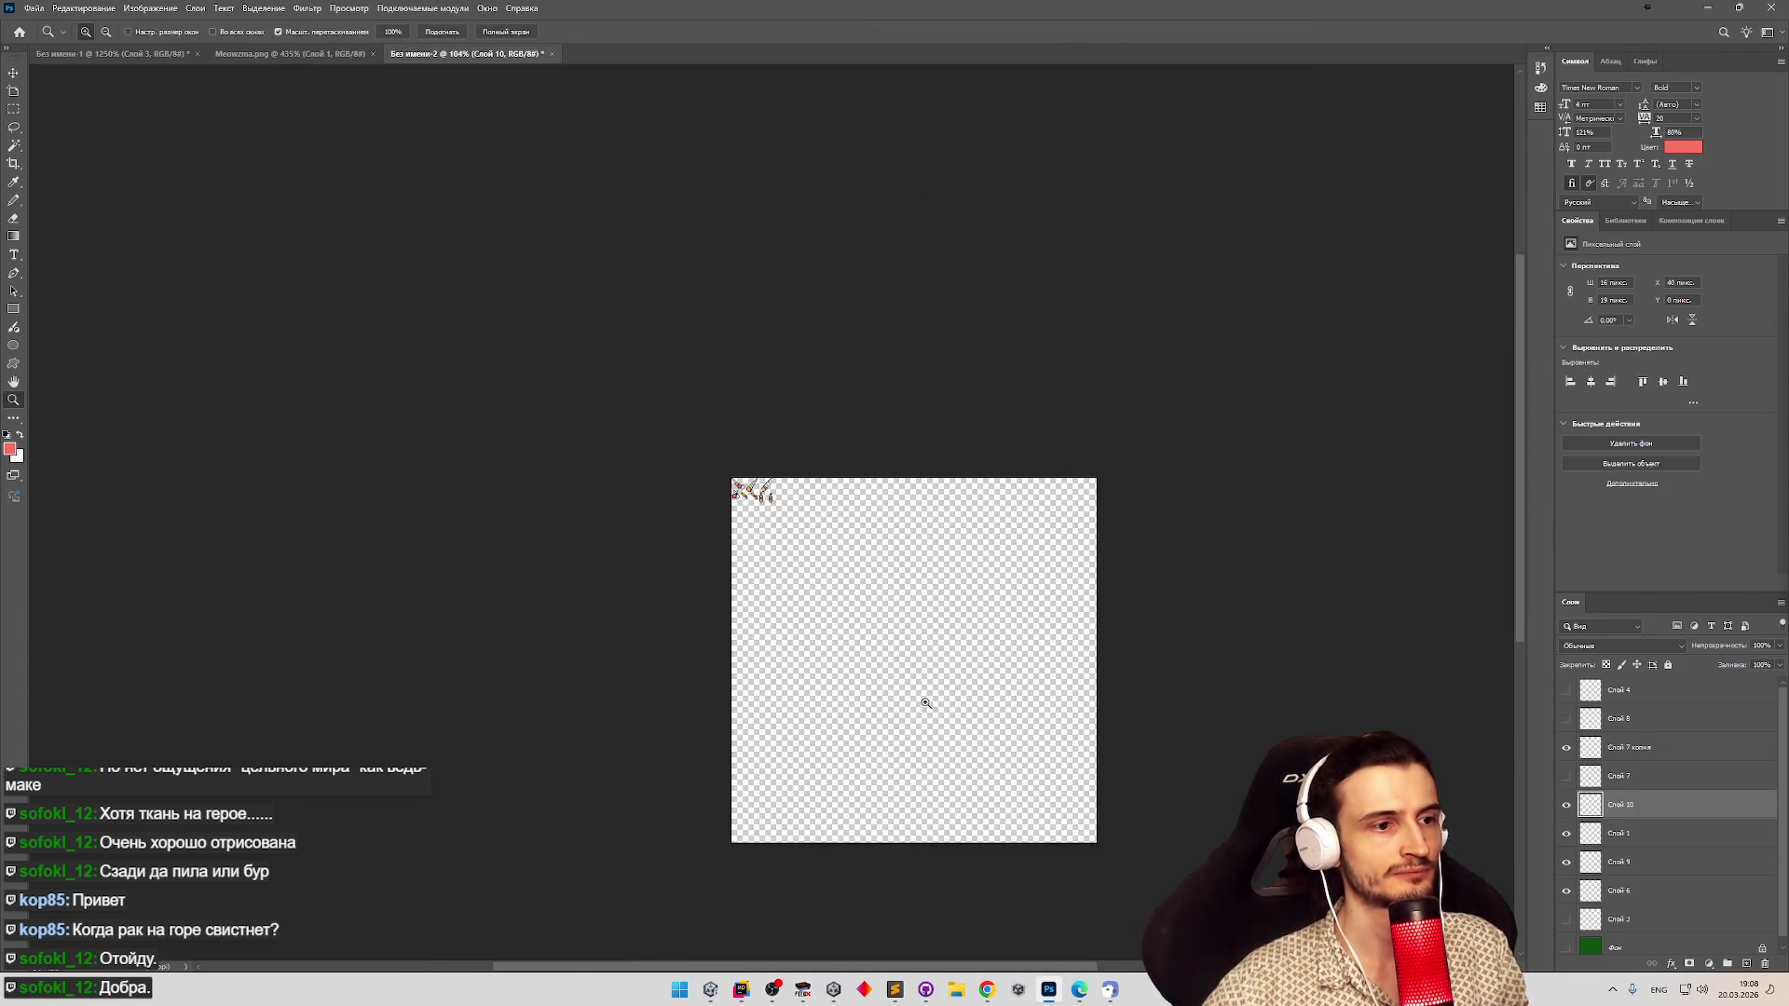
{"action": "left_click", "coordinate": [920, 705]}
{"action": "key", "text": "v"}
{"action": "left_click", "coordinate": [1593, 901]}
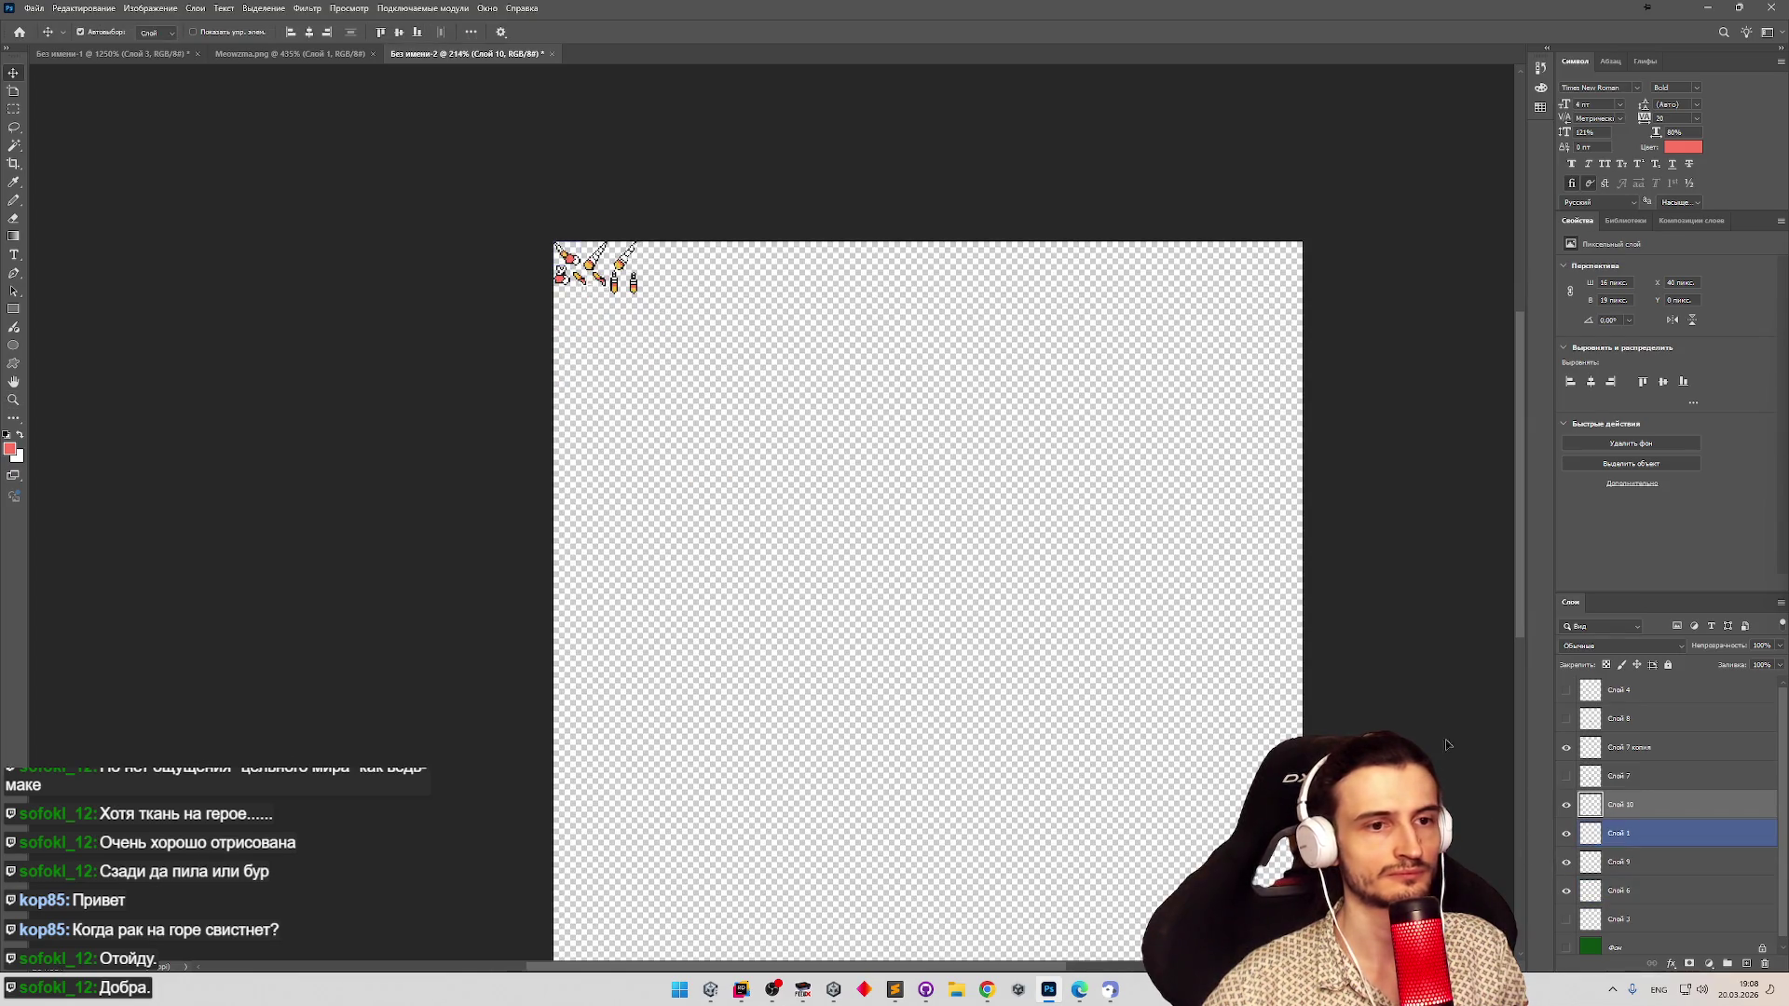
{"action": "key", "text": "z"}
{"action": "mouse_move", "coordinate": [647, 159]}
{"action": "left_mouse_down"}
{"action": "mouse_move", "coordinate": [739, 183]}
{"action": "mouse_move", "coordinate": [727, 271]}
{"action": "left_mouse_up"}
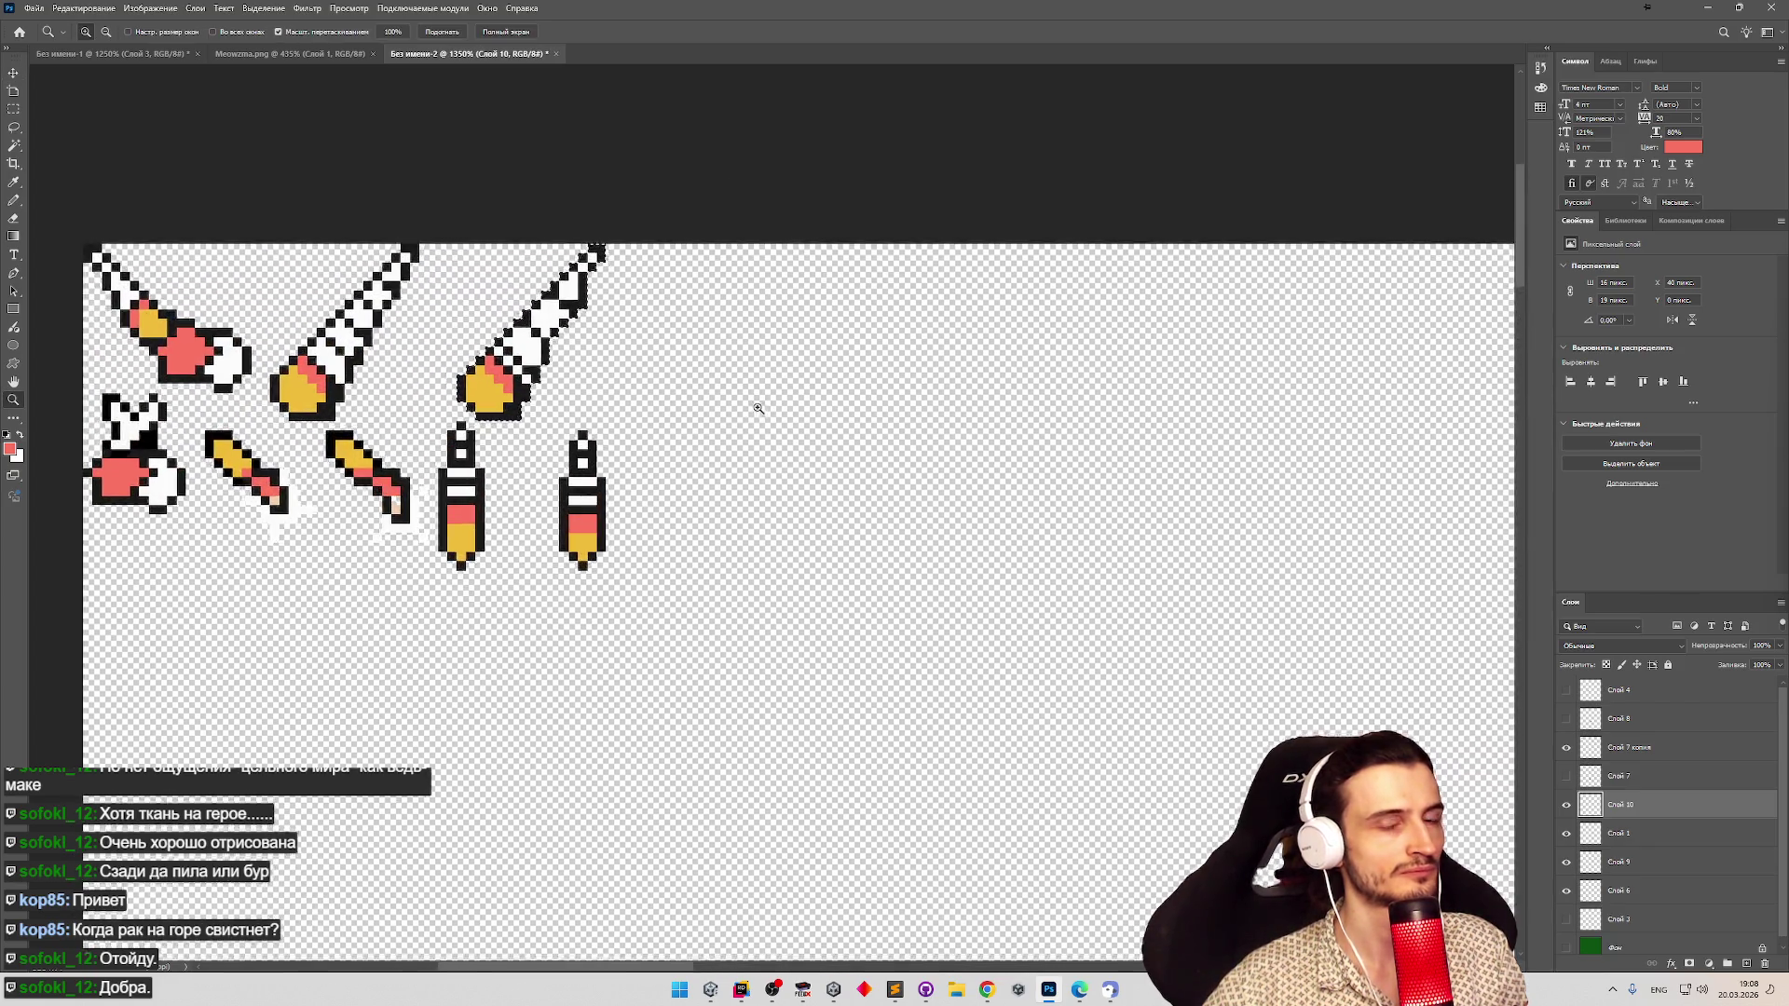
{"action": "left_click_drag", "start_coordinate": [759, 408], "coordinate": [750, 407]}
{"action": "key", "text": "v"}
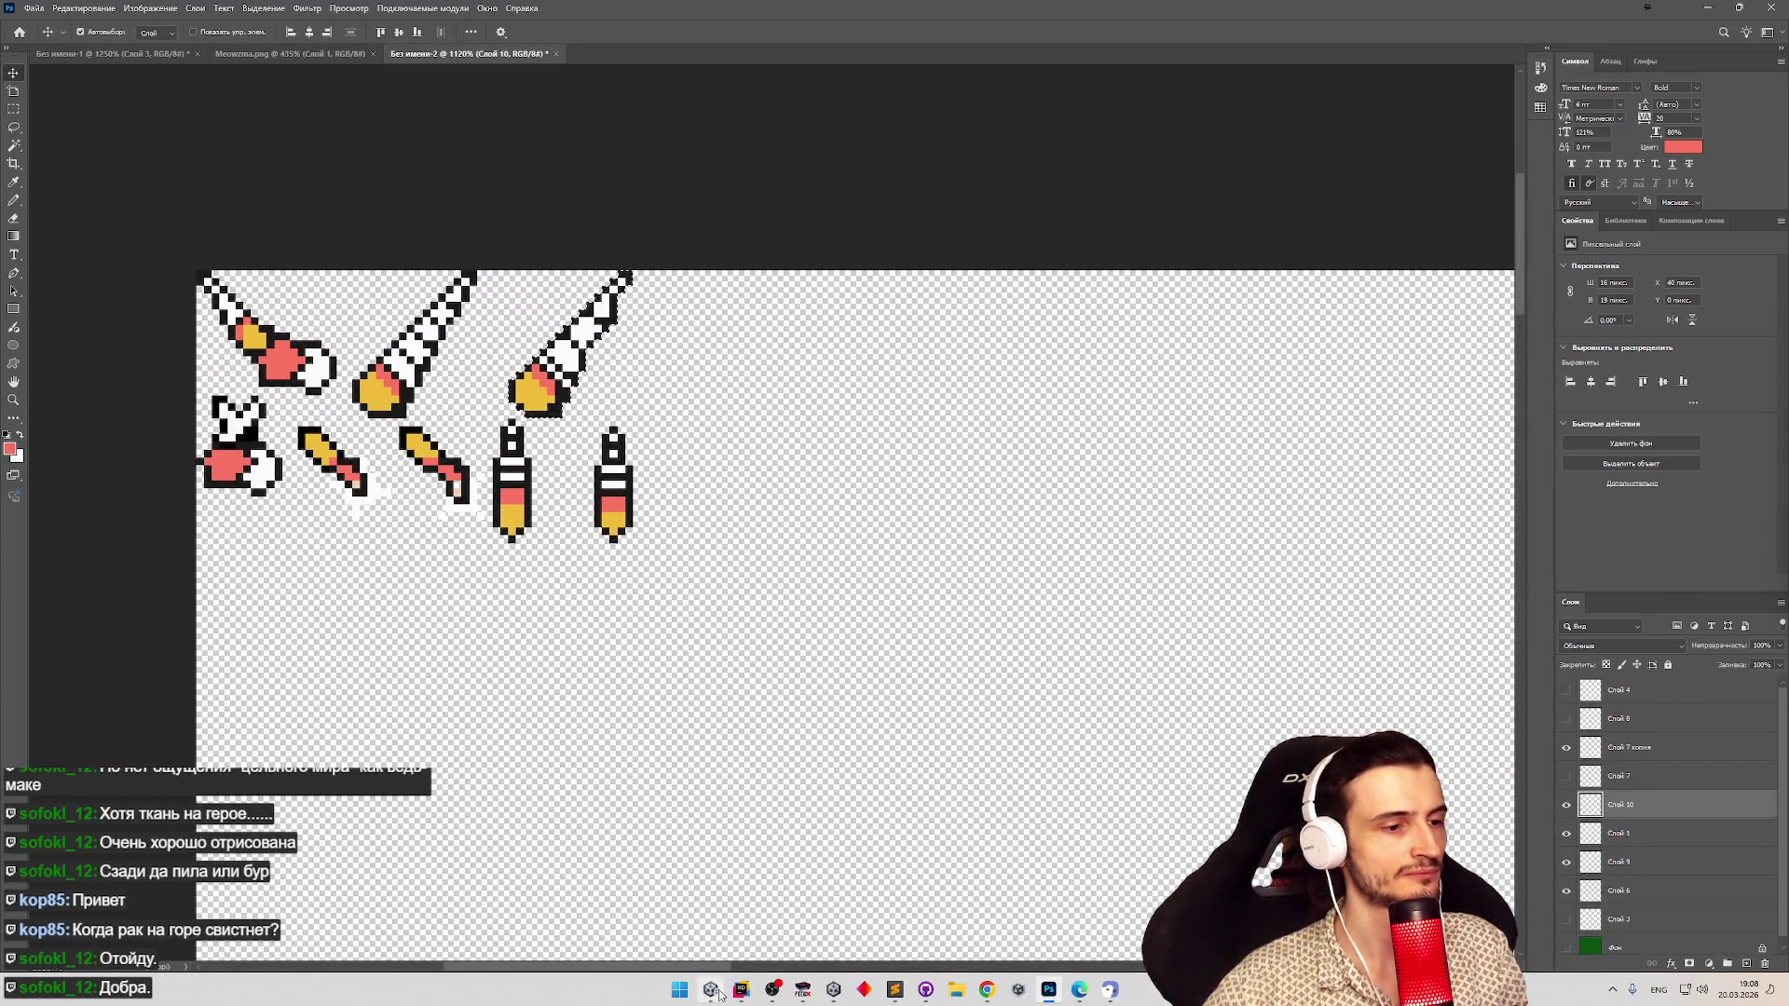
{"action": "left_click", "coordinate": [720, 994]}
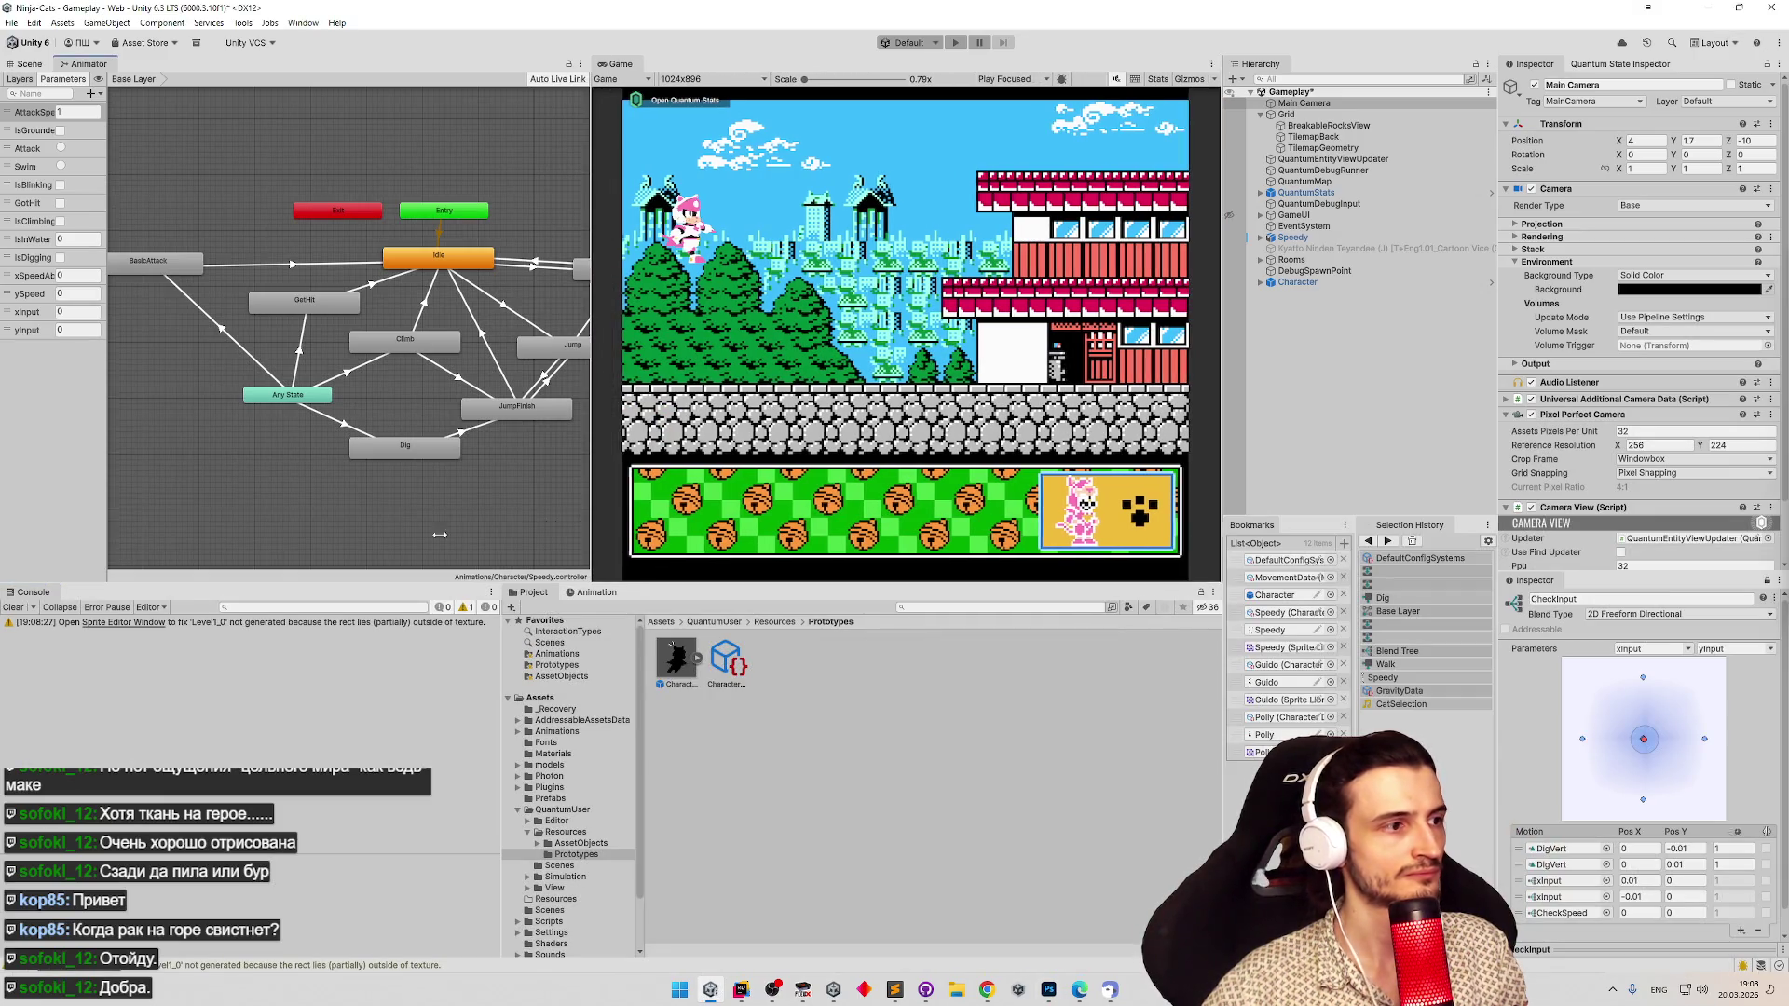
In the Character prefab, duplicate MainSprite twice and name the copies BackSprite and ForwardSprite.
{"action": "double_click", "coordinate": [1263, 596]}
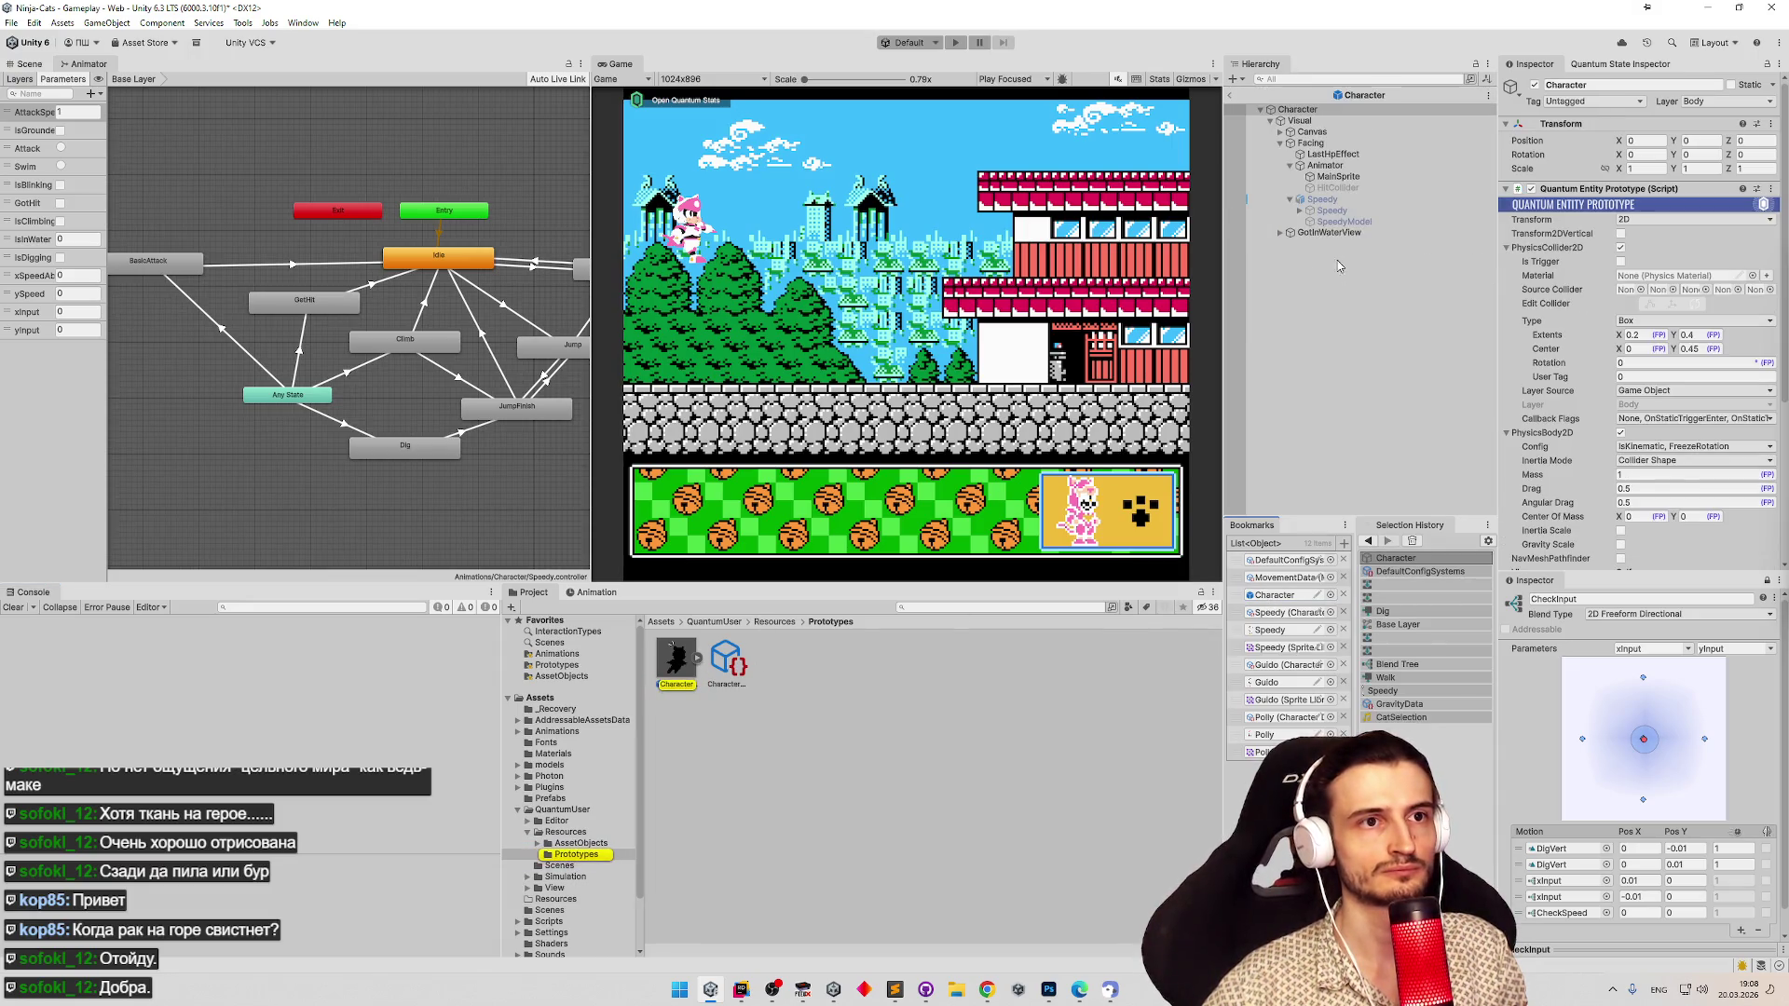
{"action": "left_click", "coordinate": [1339, 177]}
{"action": "key", "text": "ctrl+d"}
{"action": "key", "text": "ctrl+d"}
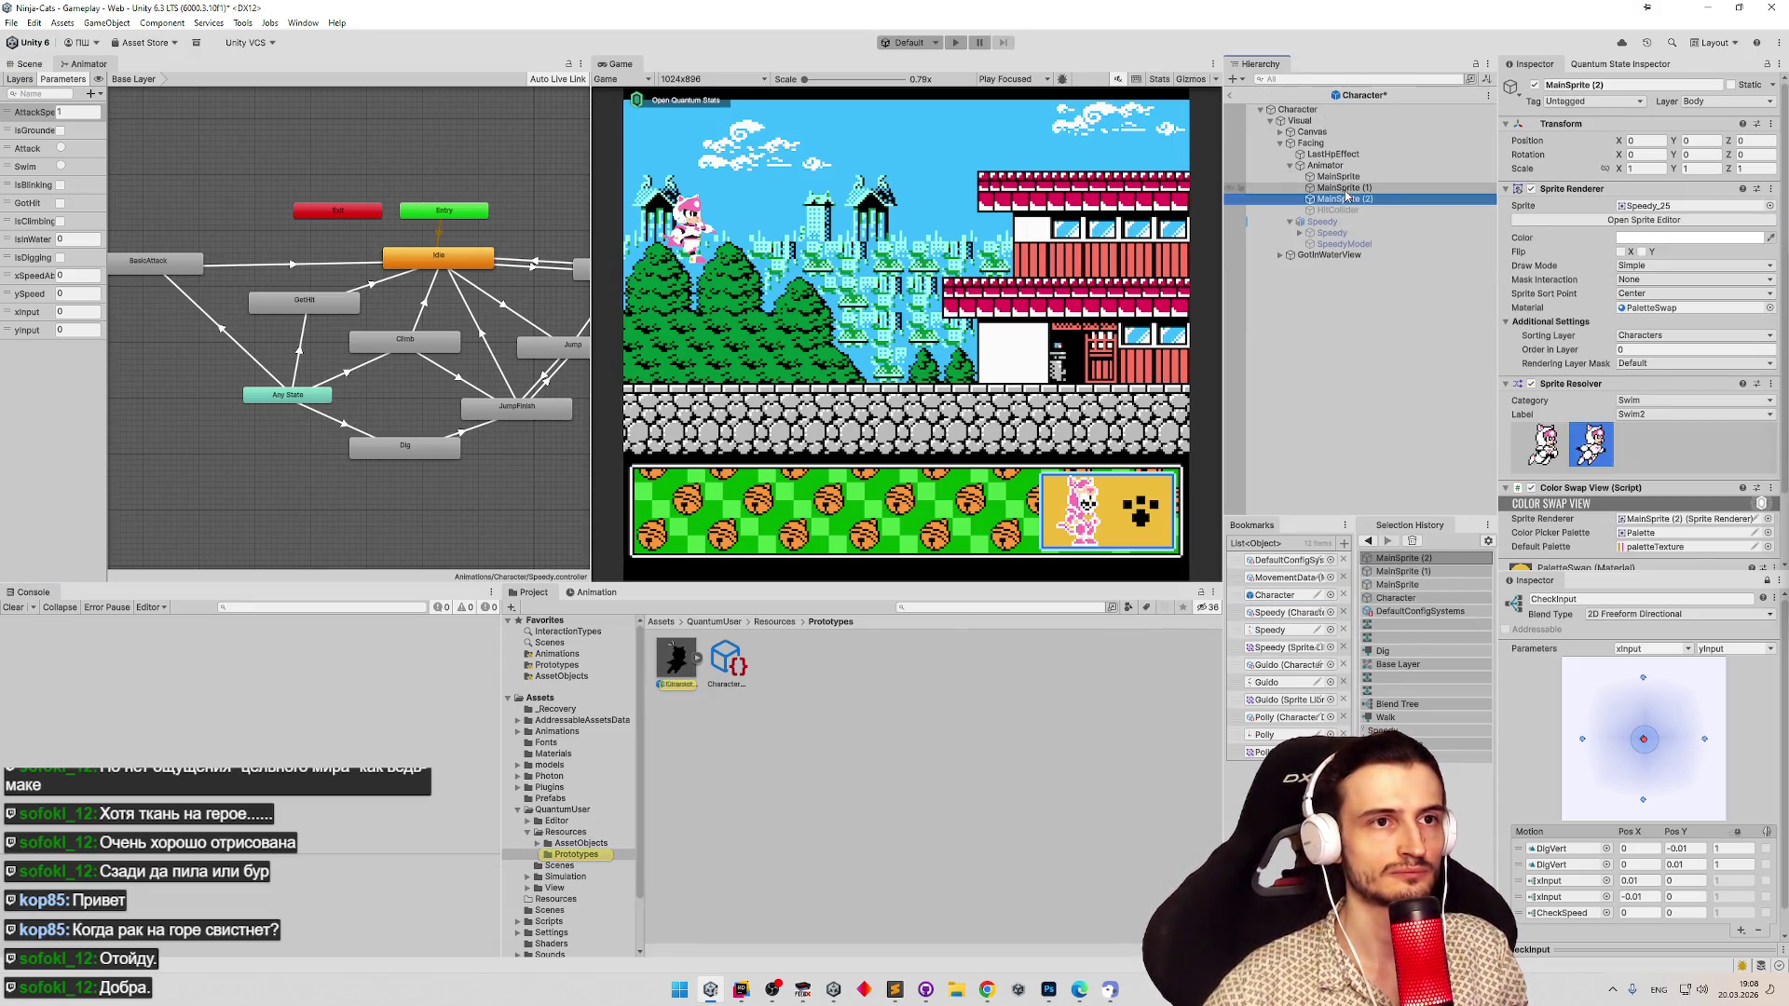
{"action": "left_click_drag", "start_coordinate": [1345, 189], "coordinate": [1353, 173]}
{"action": "key", "text": "F2"}
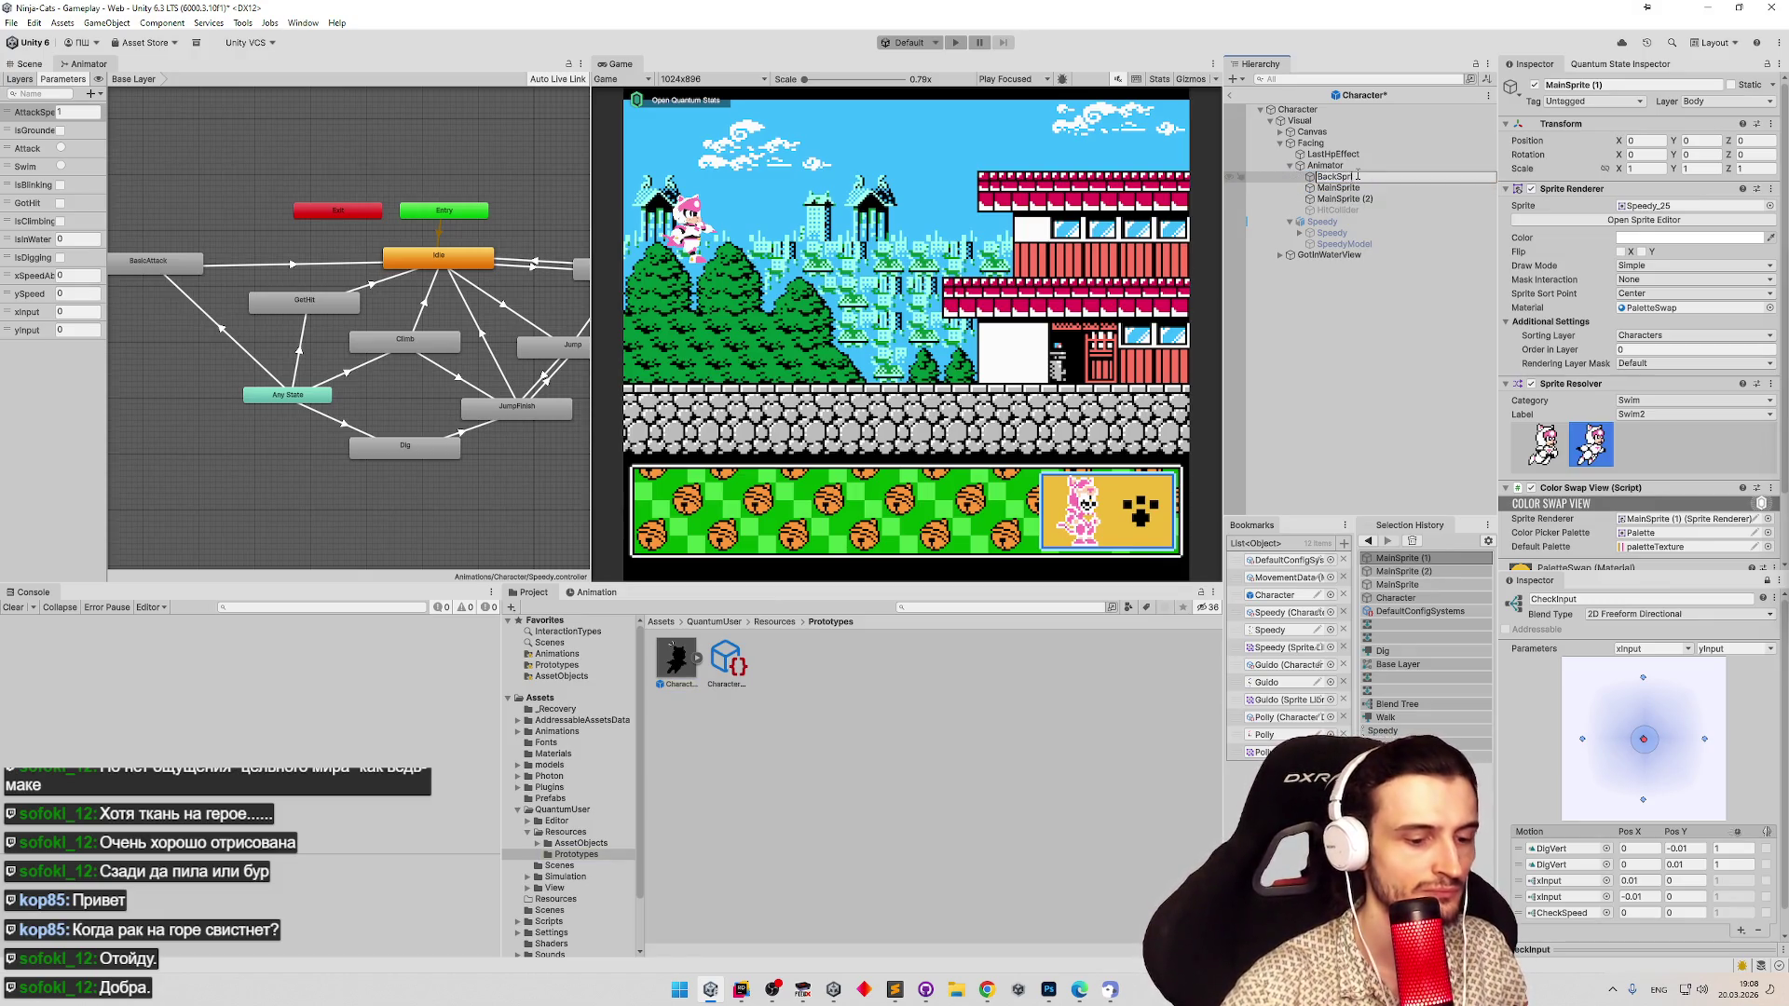
{"action": "type", "text": "te"}
{"action": "key", "text": "Return"}
{"action": "key", "text": "Down"}
{"action": "key", "text": "Down"}
{"action": "key", "text": "F2"}
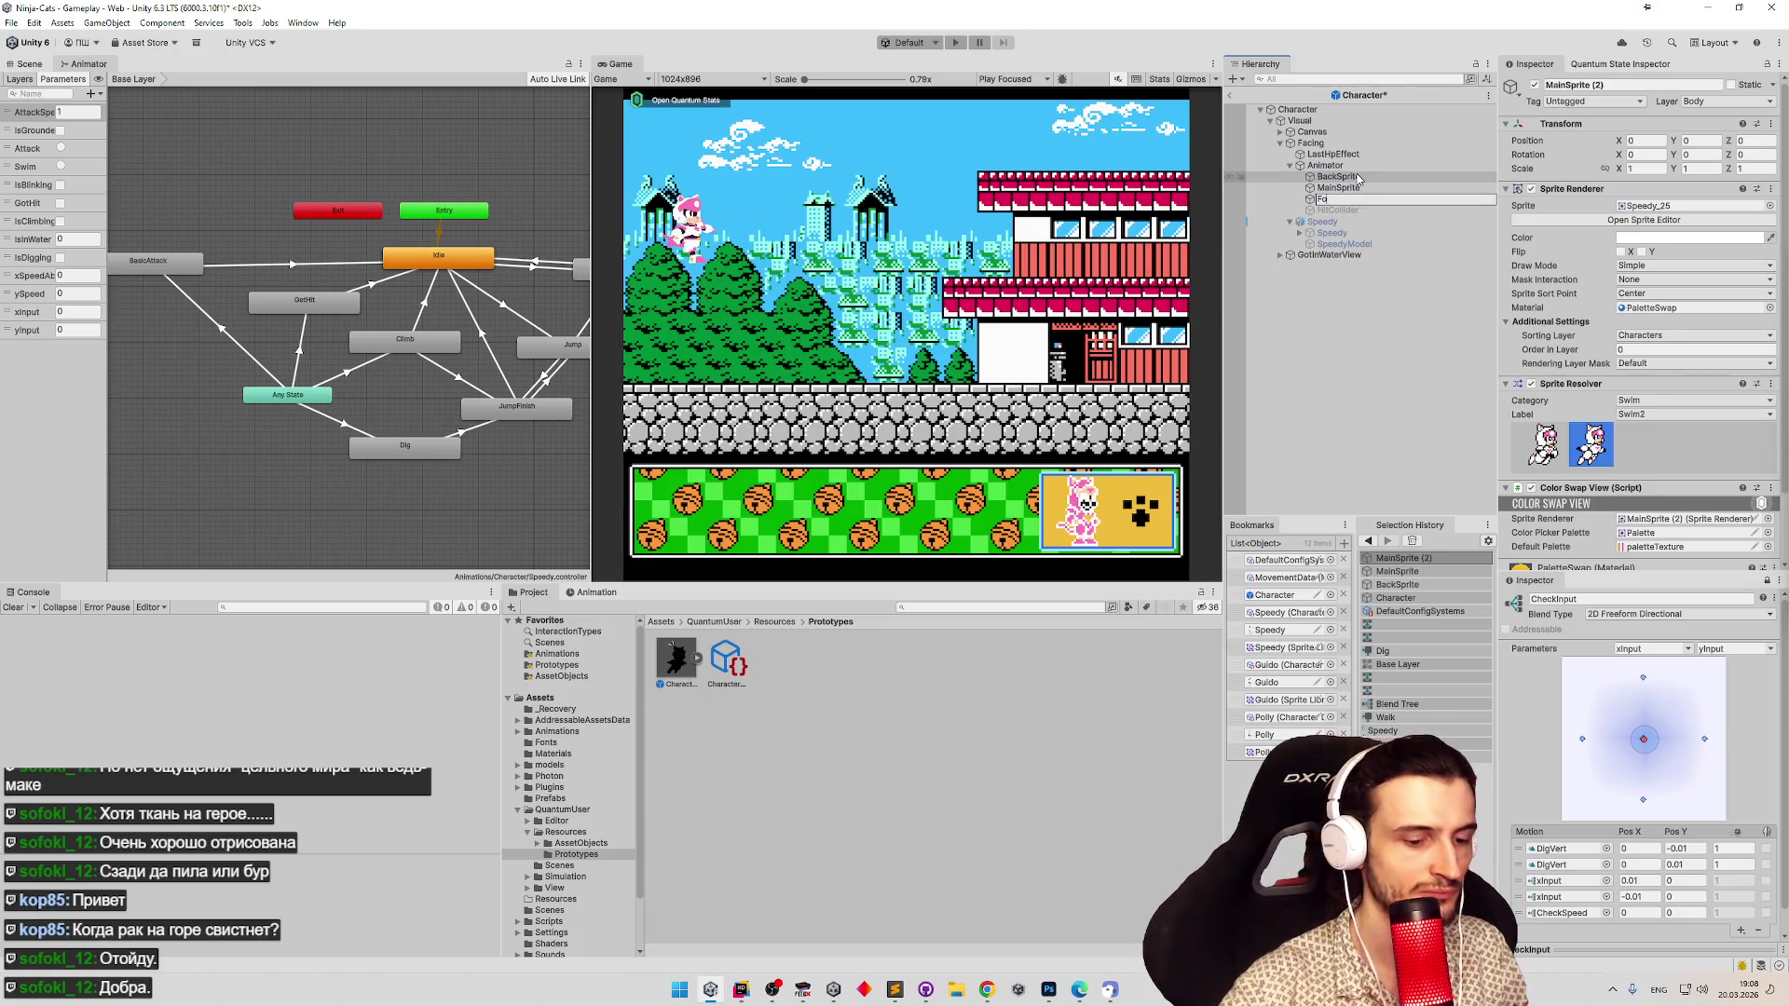
{"action": "type", "text": "te"}
{"action": "key", "text": "Return"}
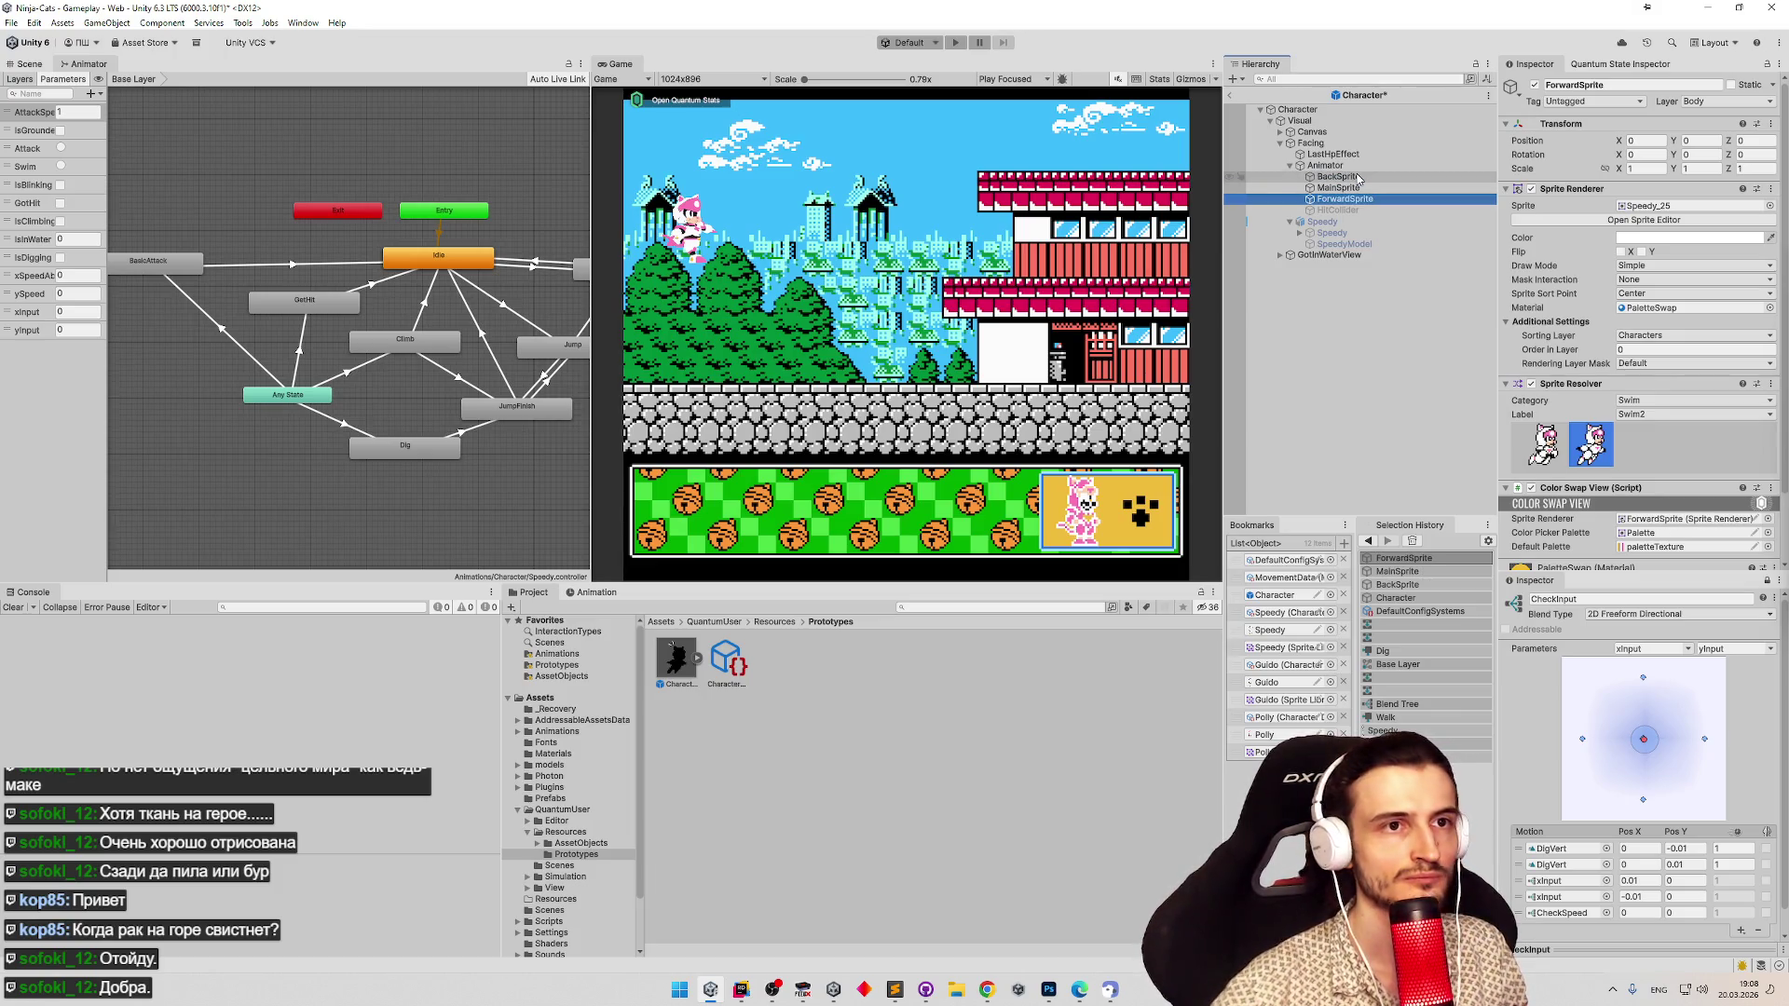
Set Order in Layer to -10 for BackSprite and 100 for ForwardSprite.
{"action": "left_click", "coordinate": [1341, 177]}
{"action": "left_click", "coordinate": [1647, 350]}
{"action": "type", "text": "-100"}
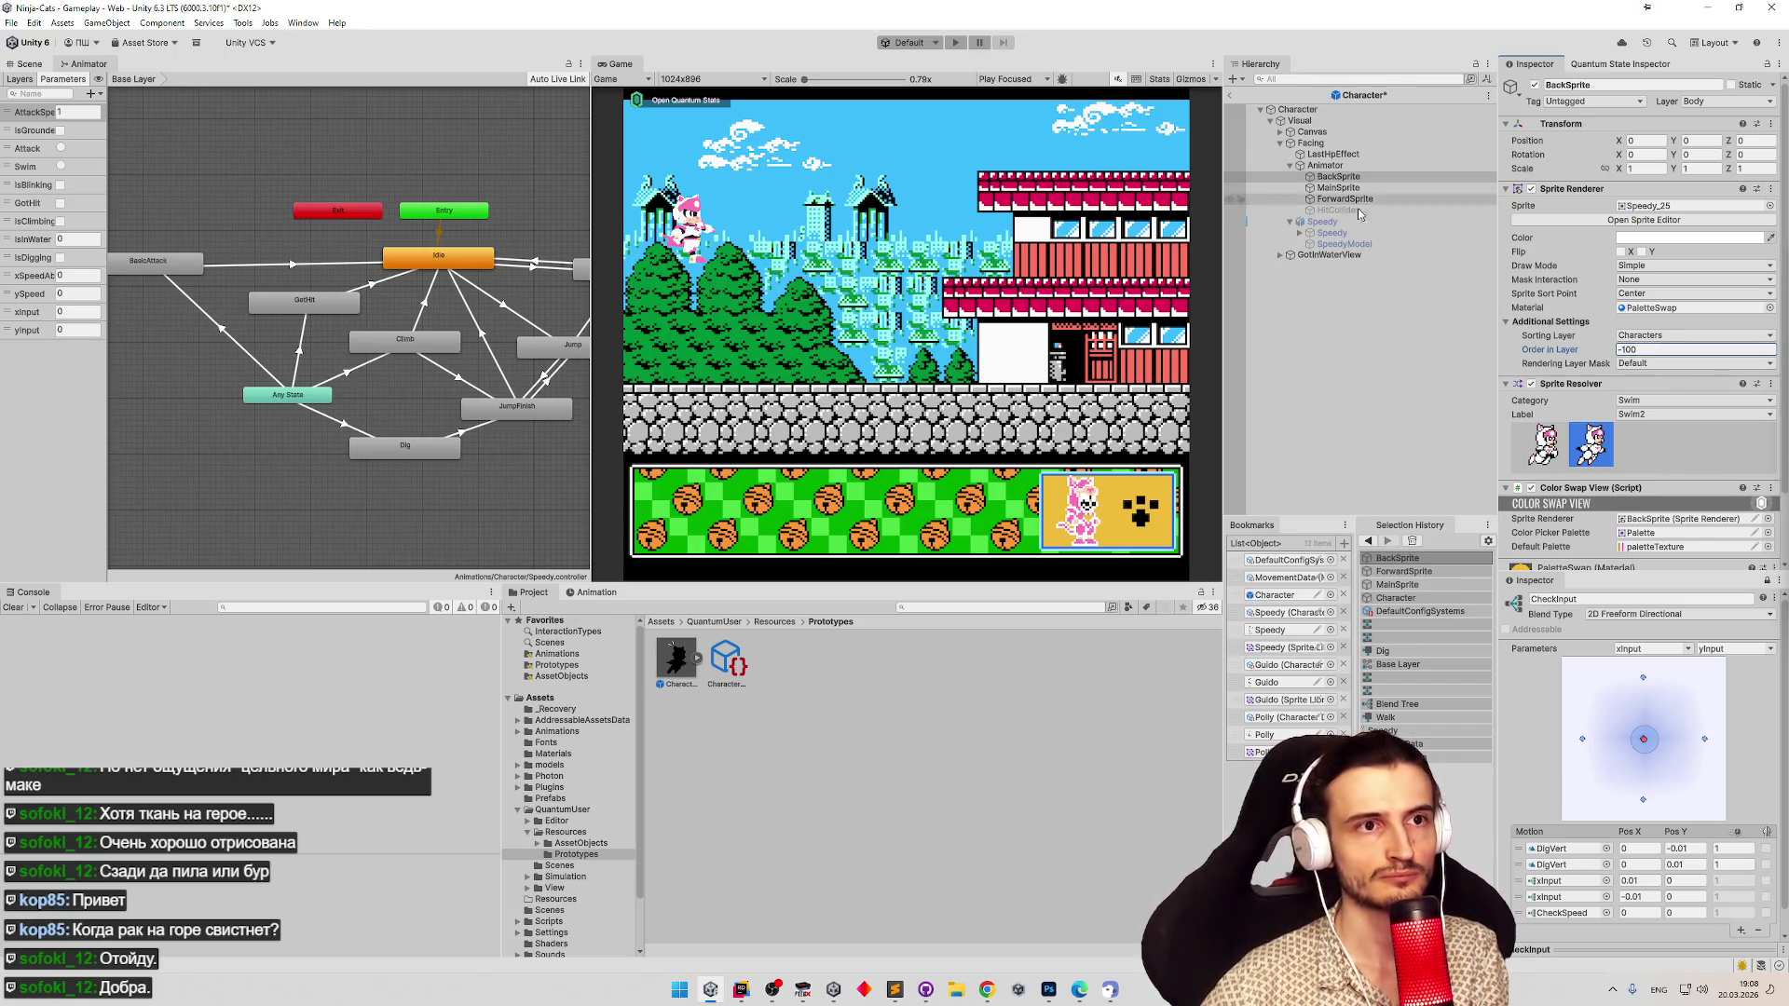
{"action": "left_click", "coordinate": [1366, 199]}
{"action": "left_click", "coordinate": [1667, 349]}
{"action": "key", "text": "Return"}
Remove the Sprite Resolver and Color Swap View components from both sprite copies.
{"action": "left_click", "coordinate": [1374, 177]}
{"action": "left_click", "coordinate": [1374, 198], "text": "shift"}
{"action": "right_click", "coordinate": [1619, 417]}
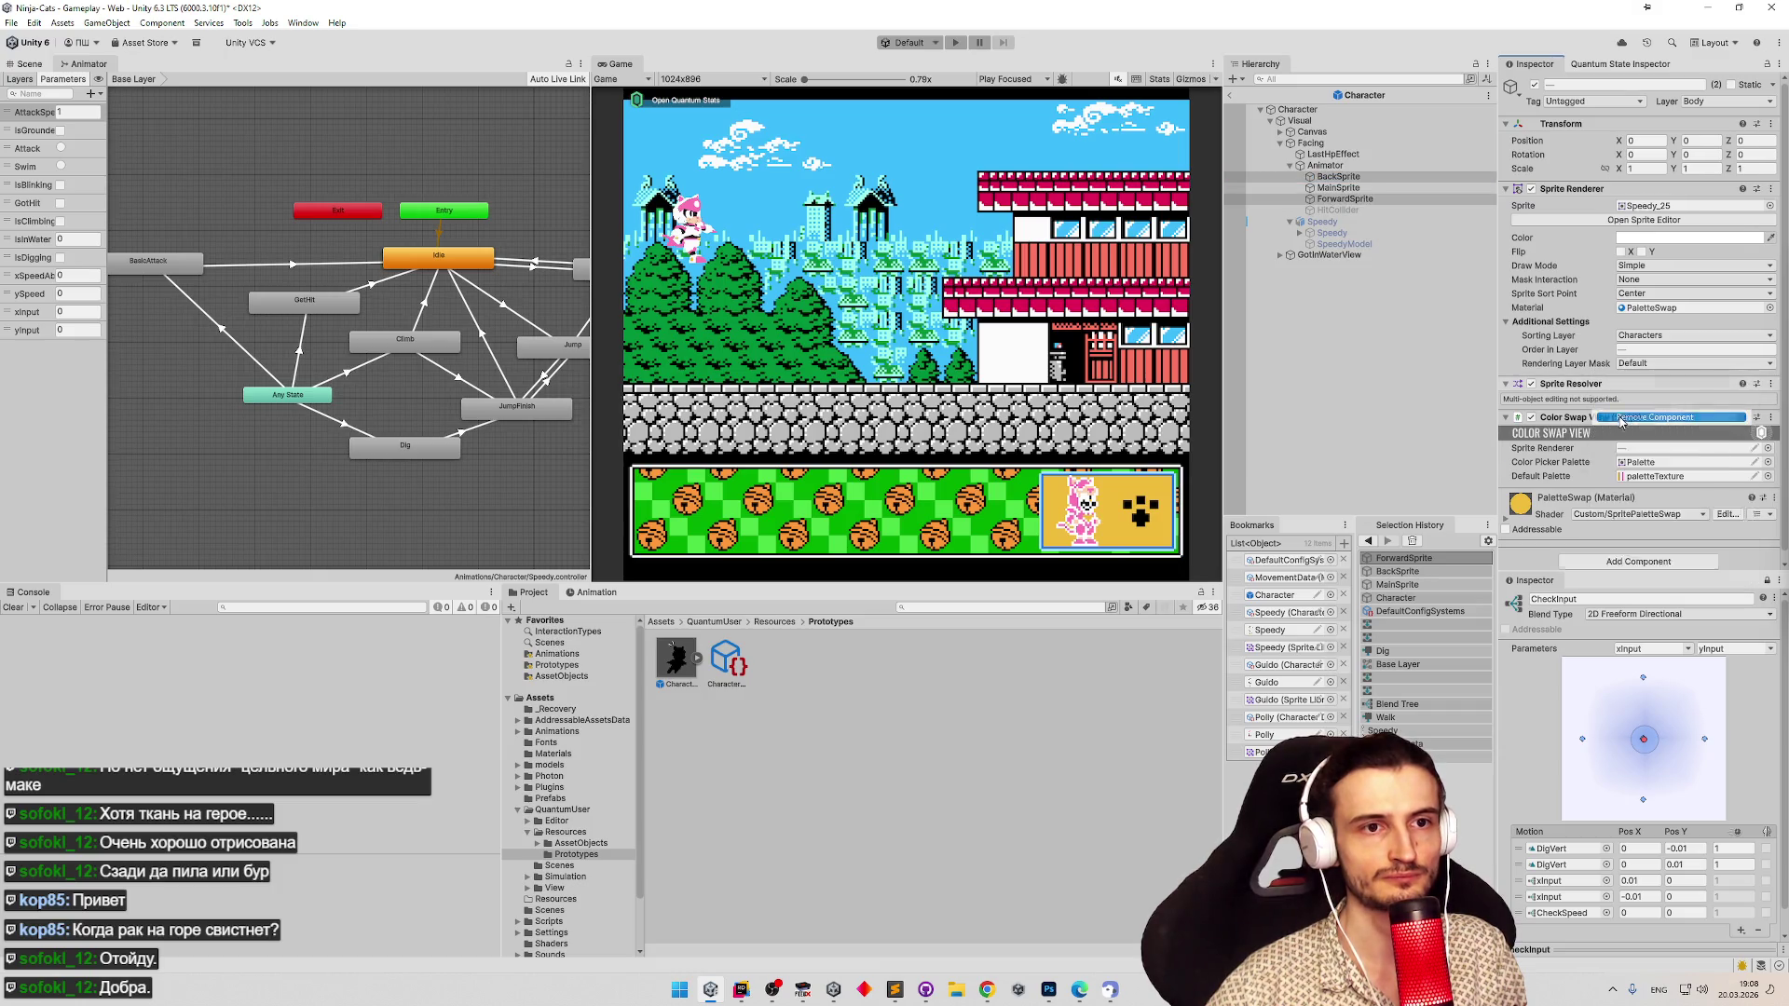
{"action": "left_click", "coordinate": [1621, 417]}
{"action": "right_click", "coordinate": [1619, 385]}
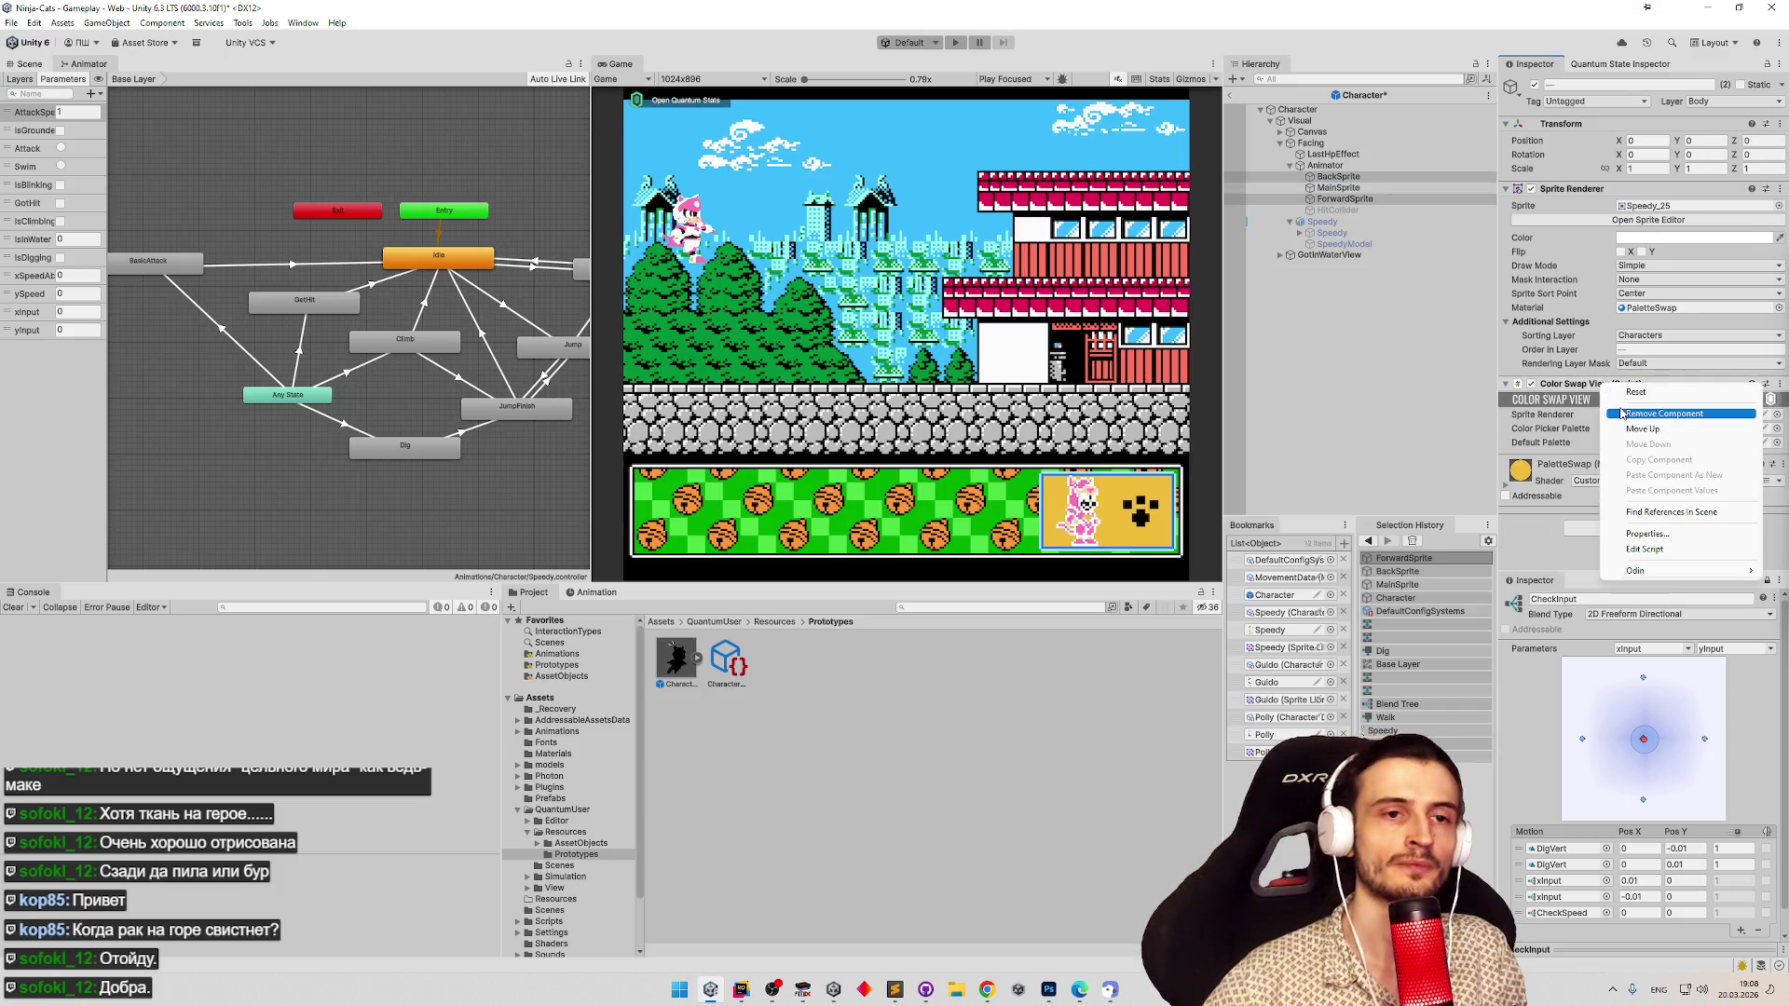
{"action": "left_click", "coordinate": [1622, 413]}
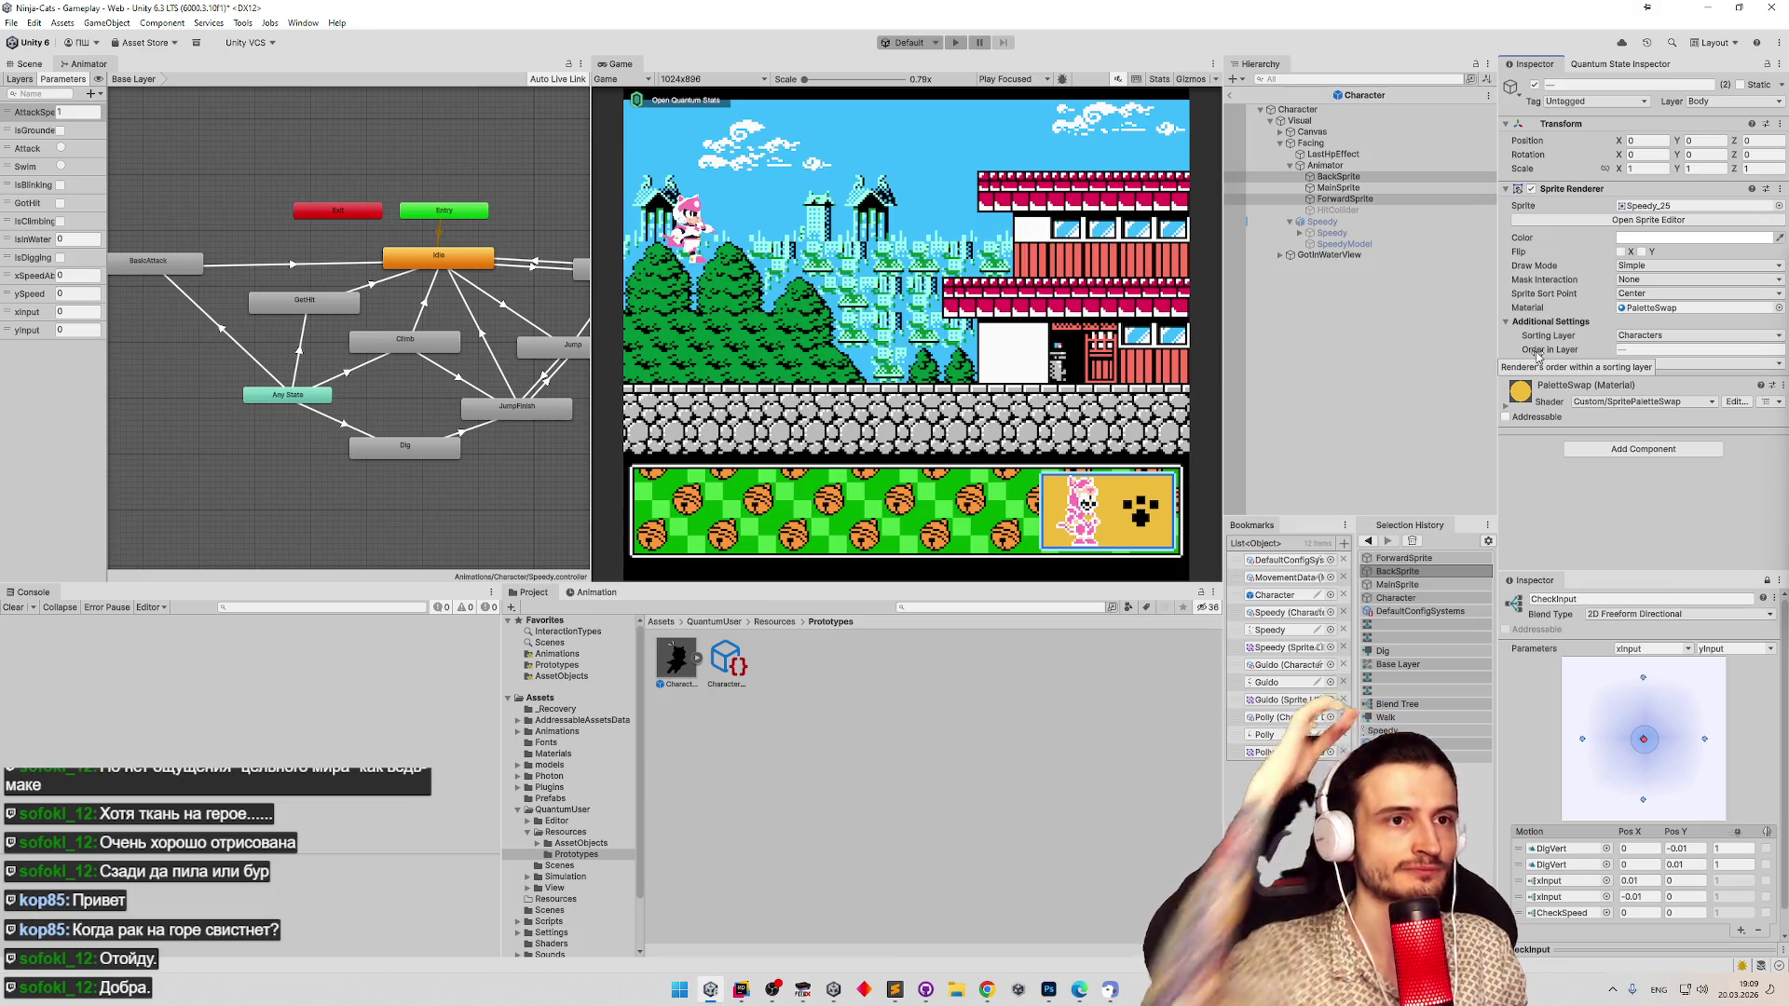
{"action": "left_click_drag", "start_coordinate": [1339, 177], "coordinate": [1362, 204]}
{"action": "left_click", "coordinate": [1362, 202]}
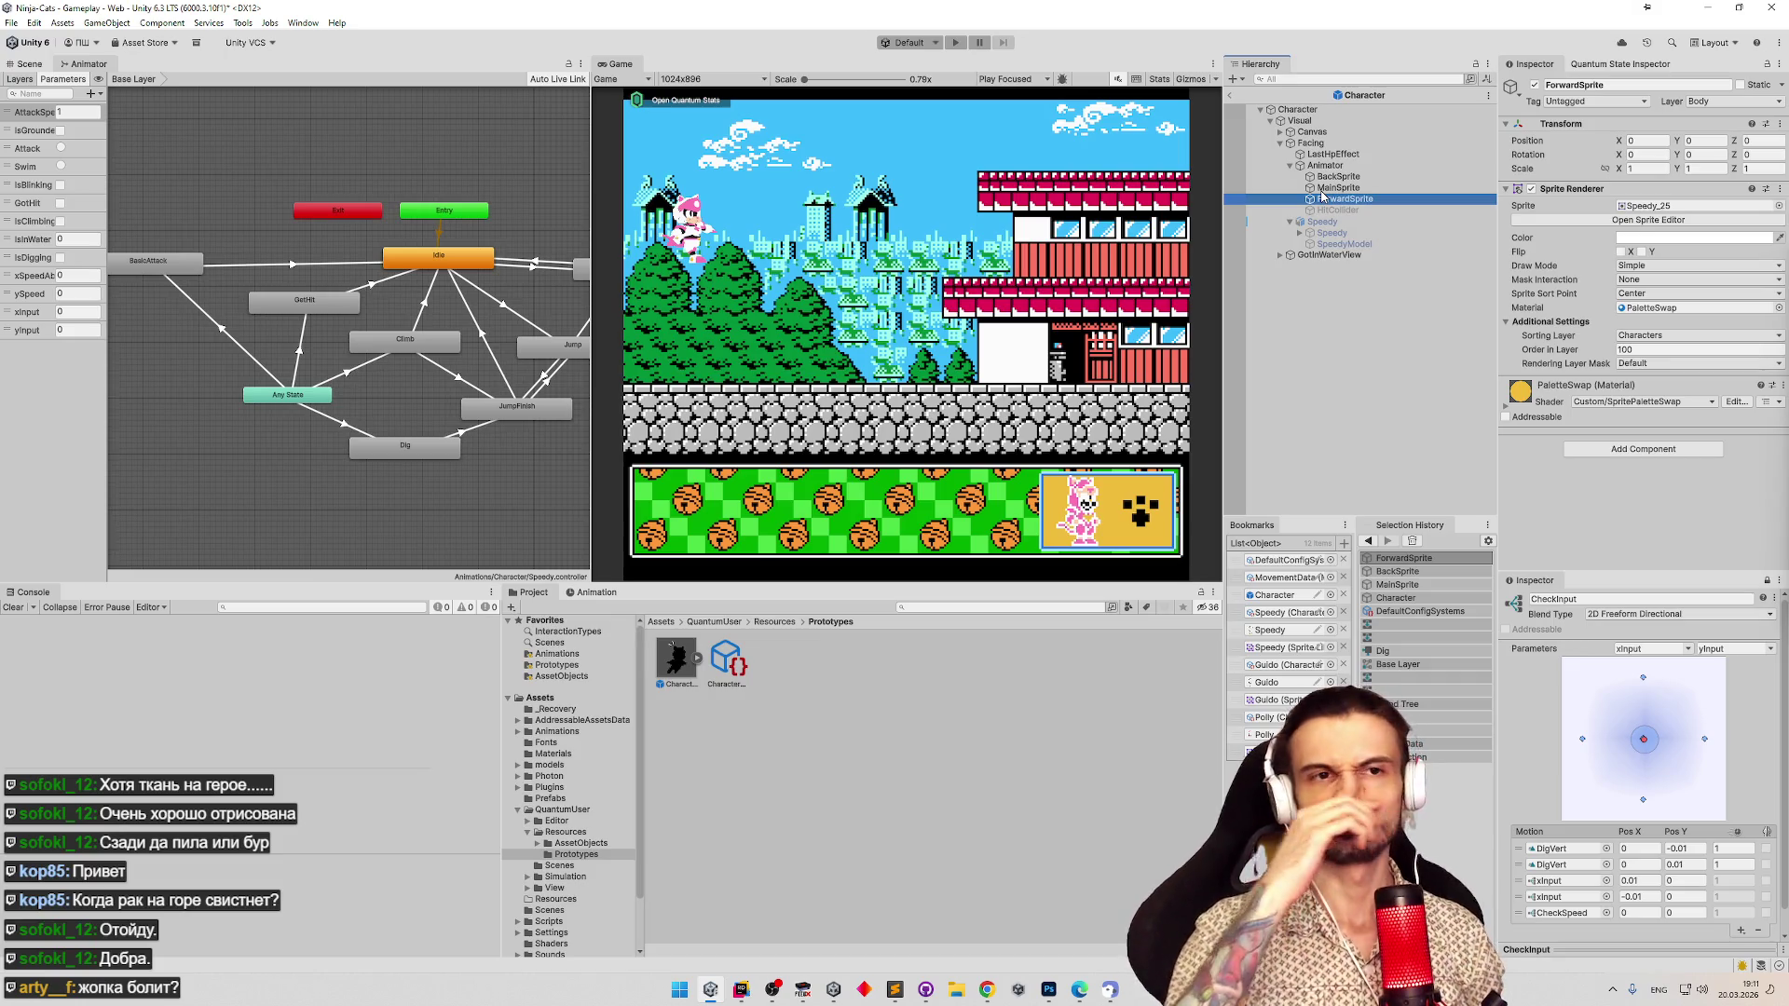
Widen the state machine panel beside the game view and frame the whole graph.
{"action": "left_click", "coordinate": [489, 252]}
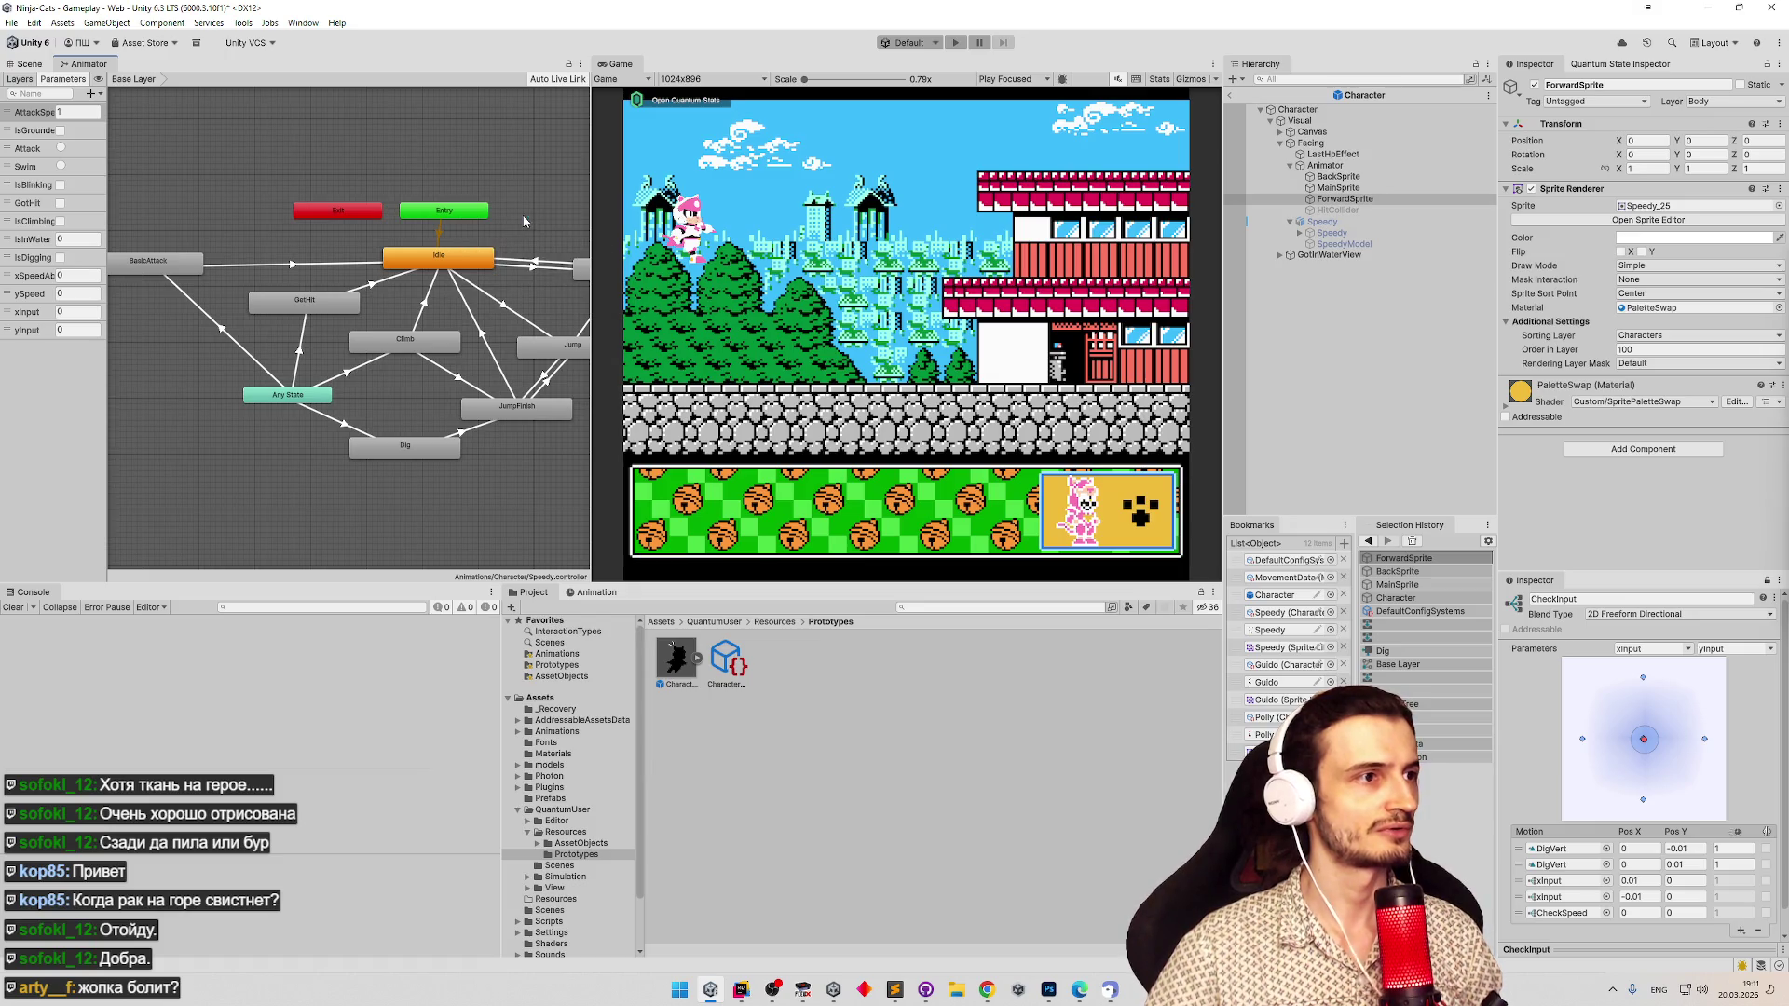
{"action": "scroll", "coordinate": [503, 230], "scroll_direction": "up", "scroll_amount": 3}
{"action": "left_click_drag", "start_coordinate": [593, 239], "coordinate": [765, 261]}
{"action": "scroll", "coordinate": [582, 296], "scroll_direction": "down", "scroll_amount": 5}
{"action": "key", "text": "a"}
{"action": "scroll", "coordinate": [504, 238], "scroll_direction": "up", "scroll_amount": 2}
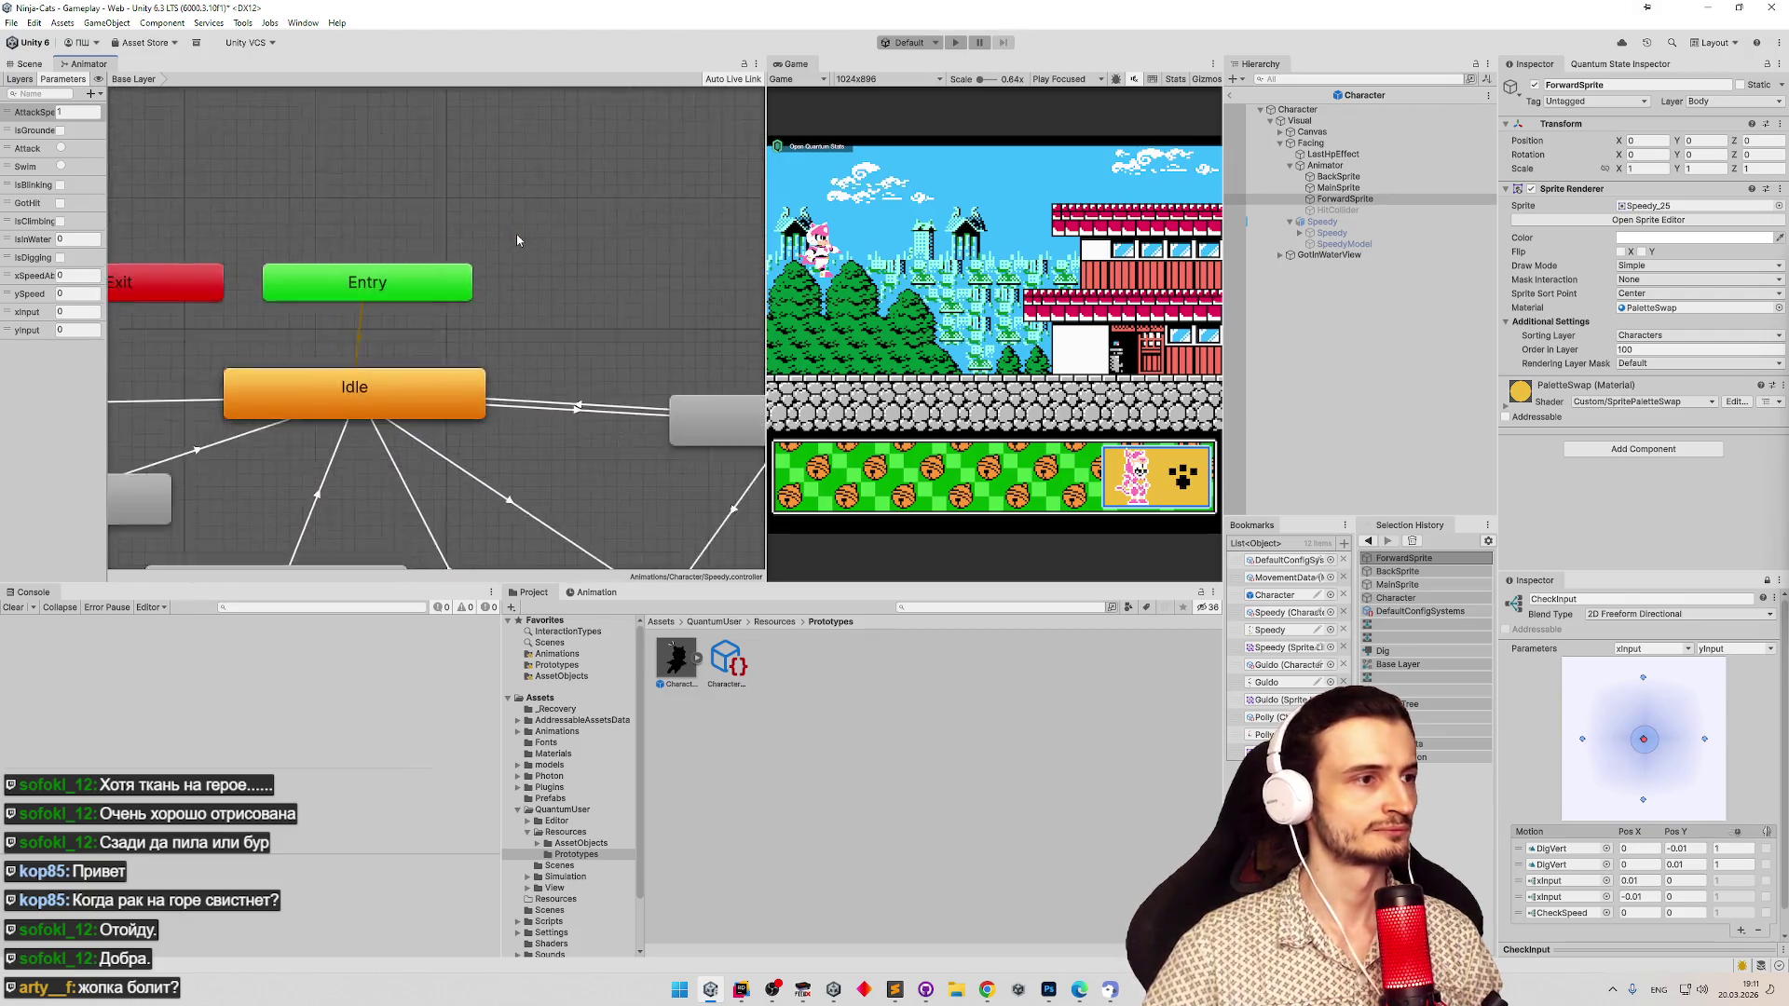
Deactivate BackSprite and ForwardSprite together in the Inspector.
{"action": "left_click", "coordinate": [1342, 177]}
{"action": "left_click", "coordinate": [1432, 201], "text": "ctrl"}
{"action": "left_click", "coordinate": [1535, 84]}
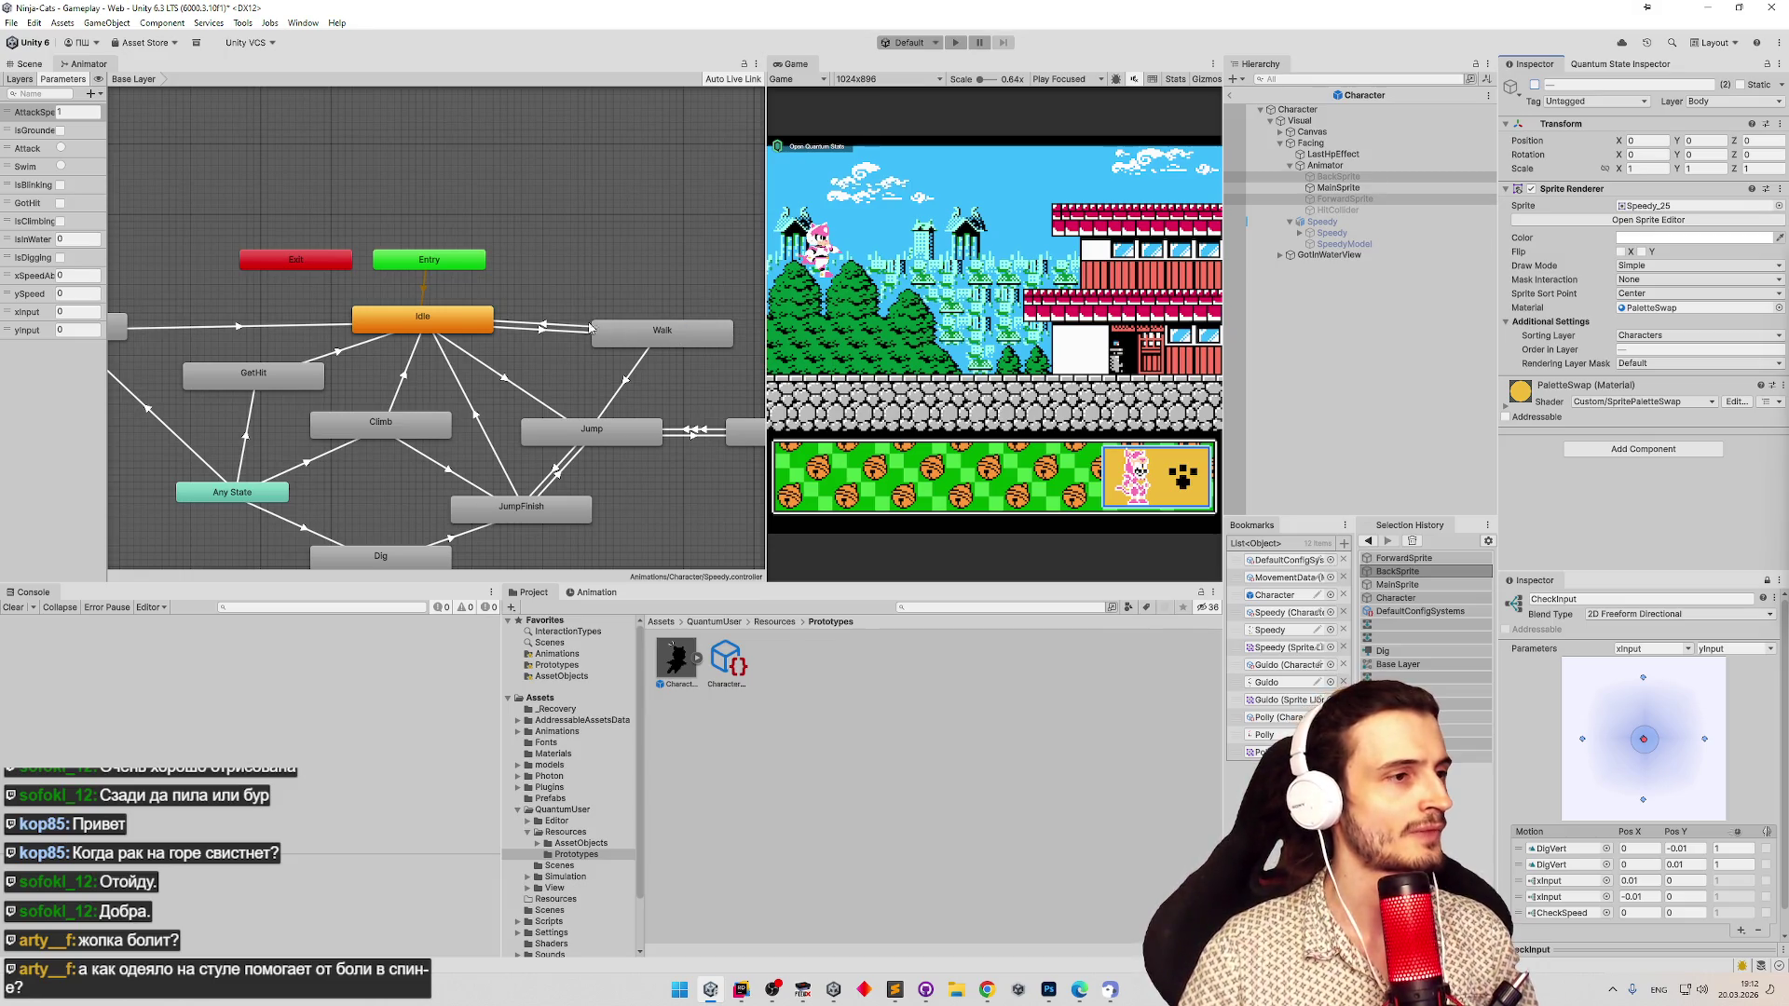
Open the Idle clip and record active-state keys for BackSprite and ForwardSprite.
{"action": "double_click", "coordinate": [488, 325]}
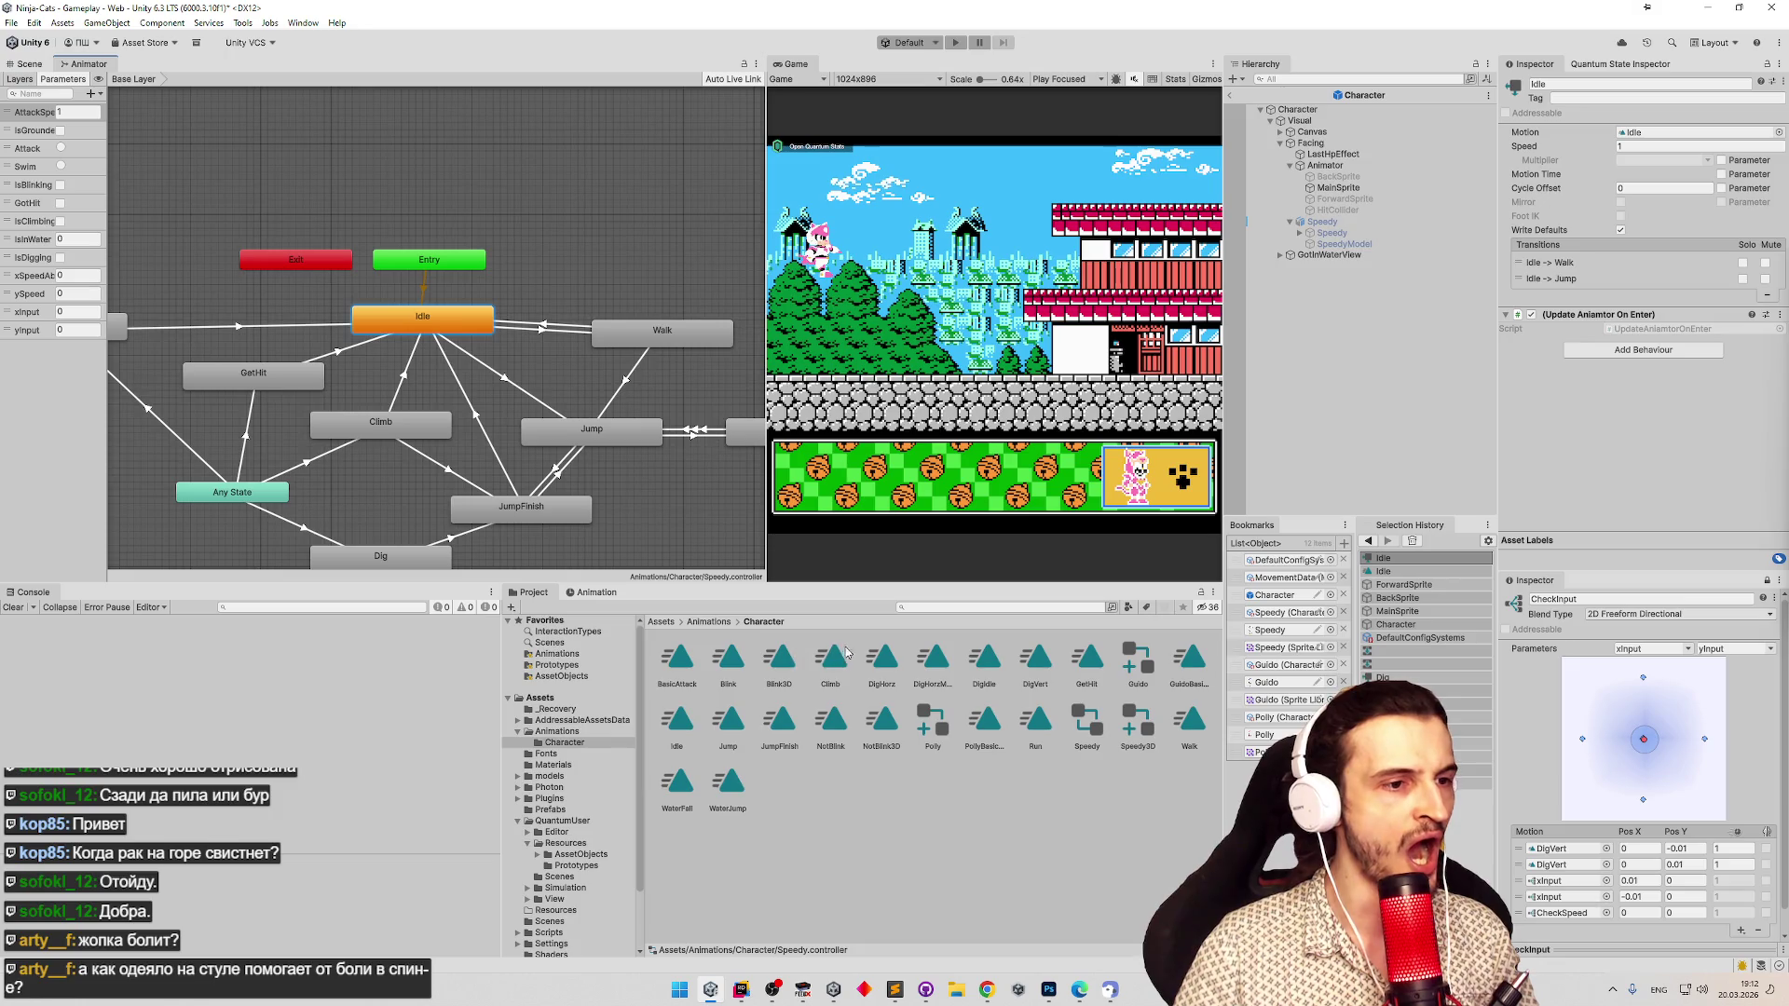
{"action": "left_click", "coordinate": [684, 735]}
{"action": "double_click", "coordinate": [685, 735]}
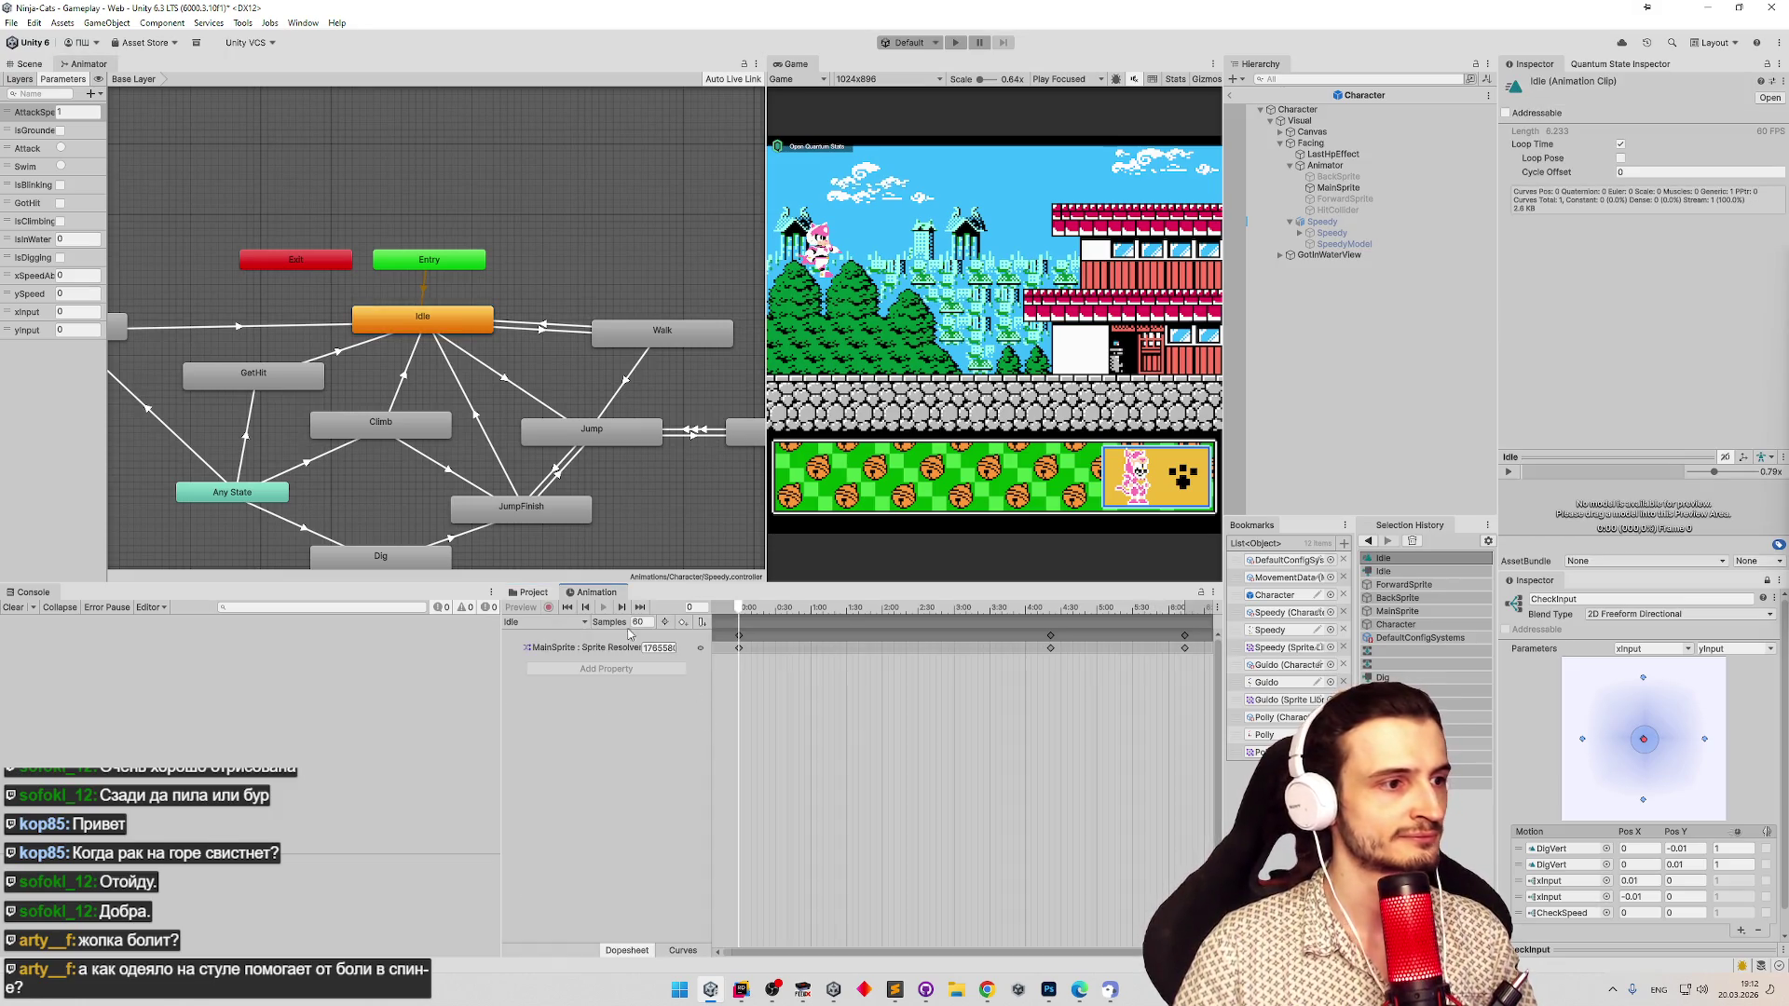
{"action": "left_click", "coordinate": [1379, 177]}
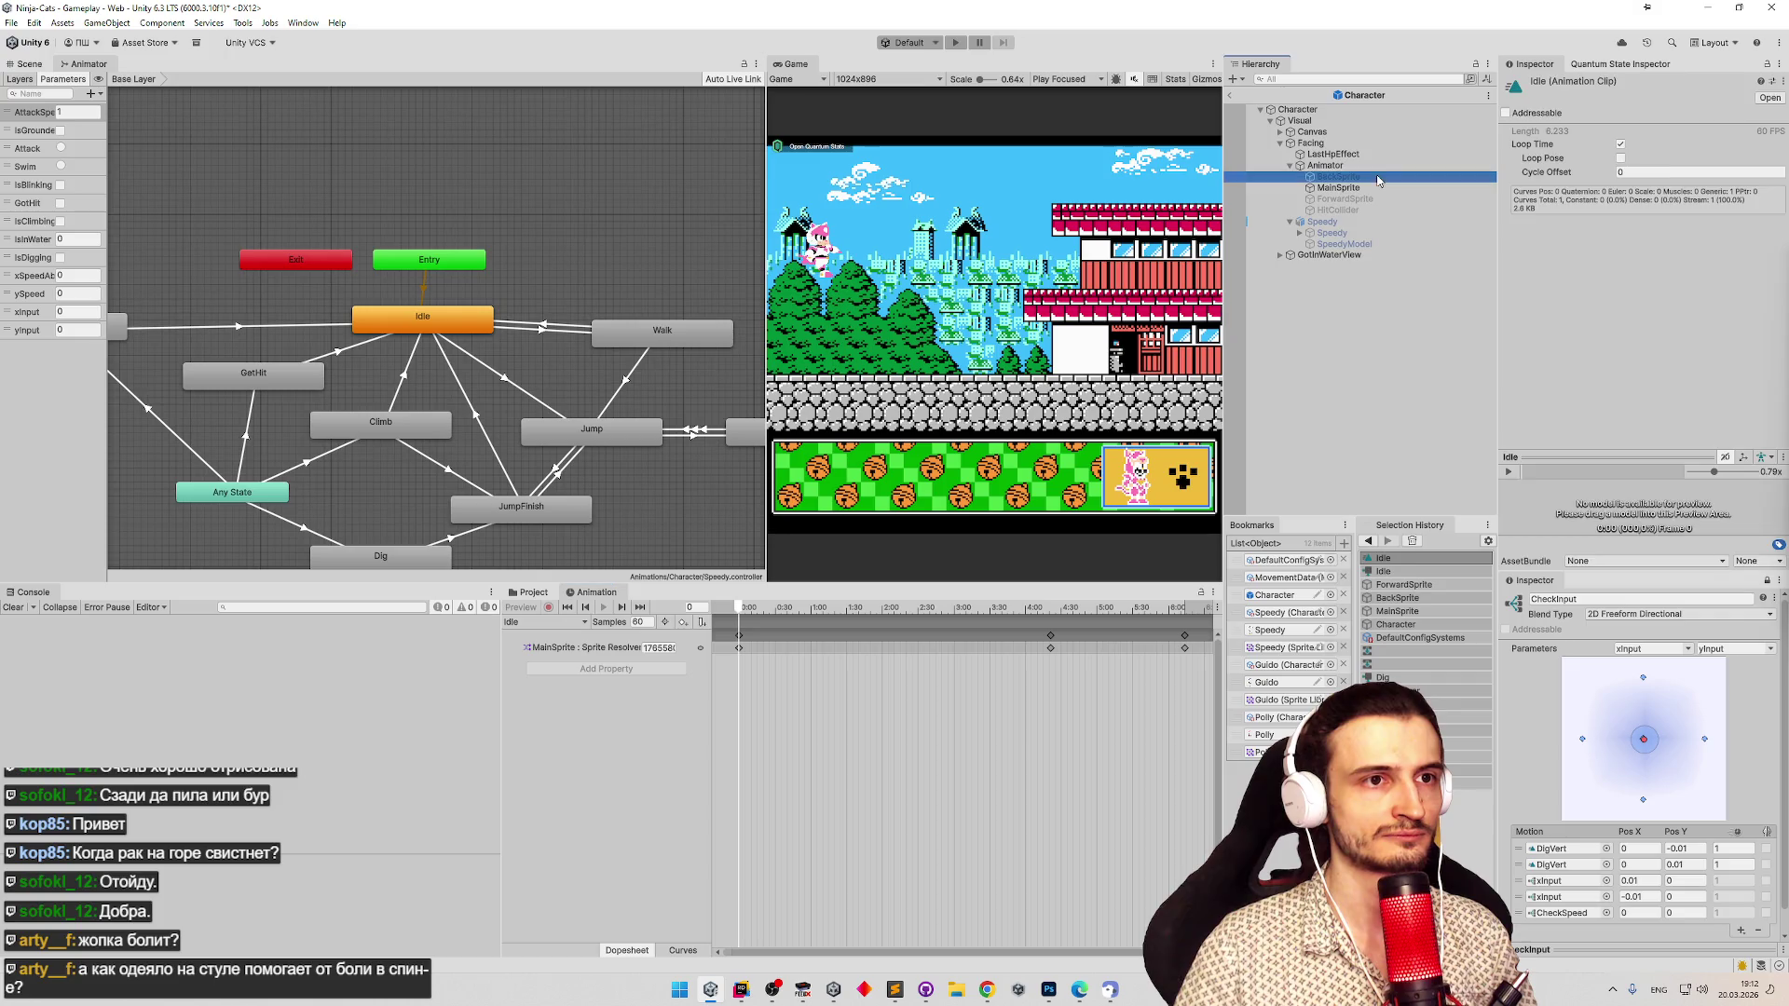
{"action": "left_click", "coordinate": [1380, 199], "text": "ctrl"}
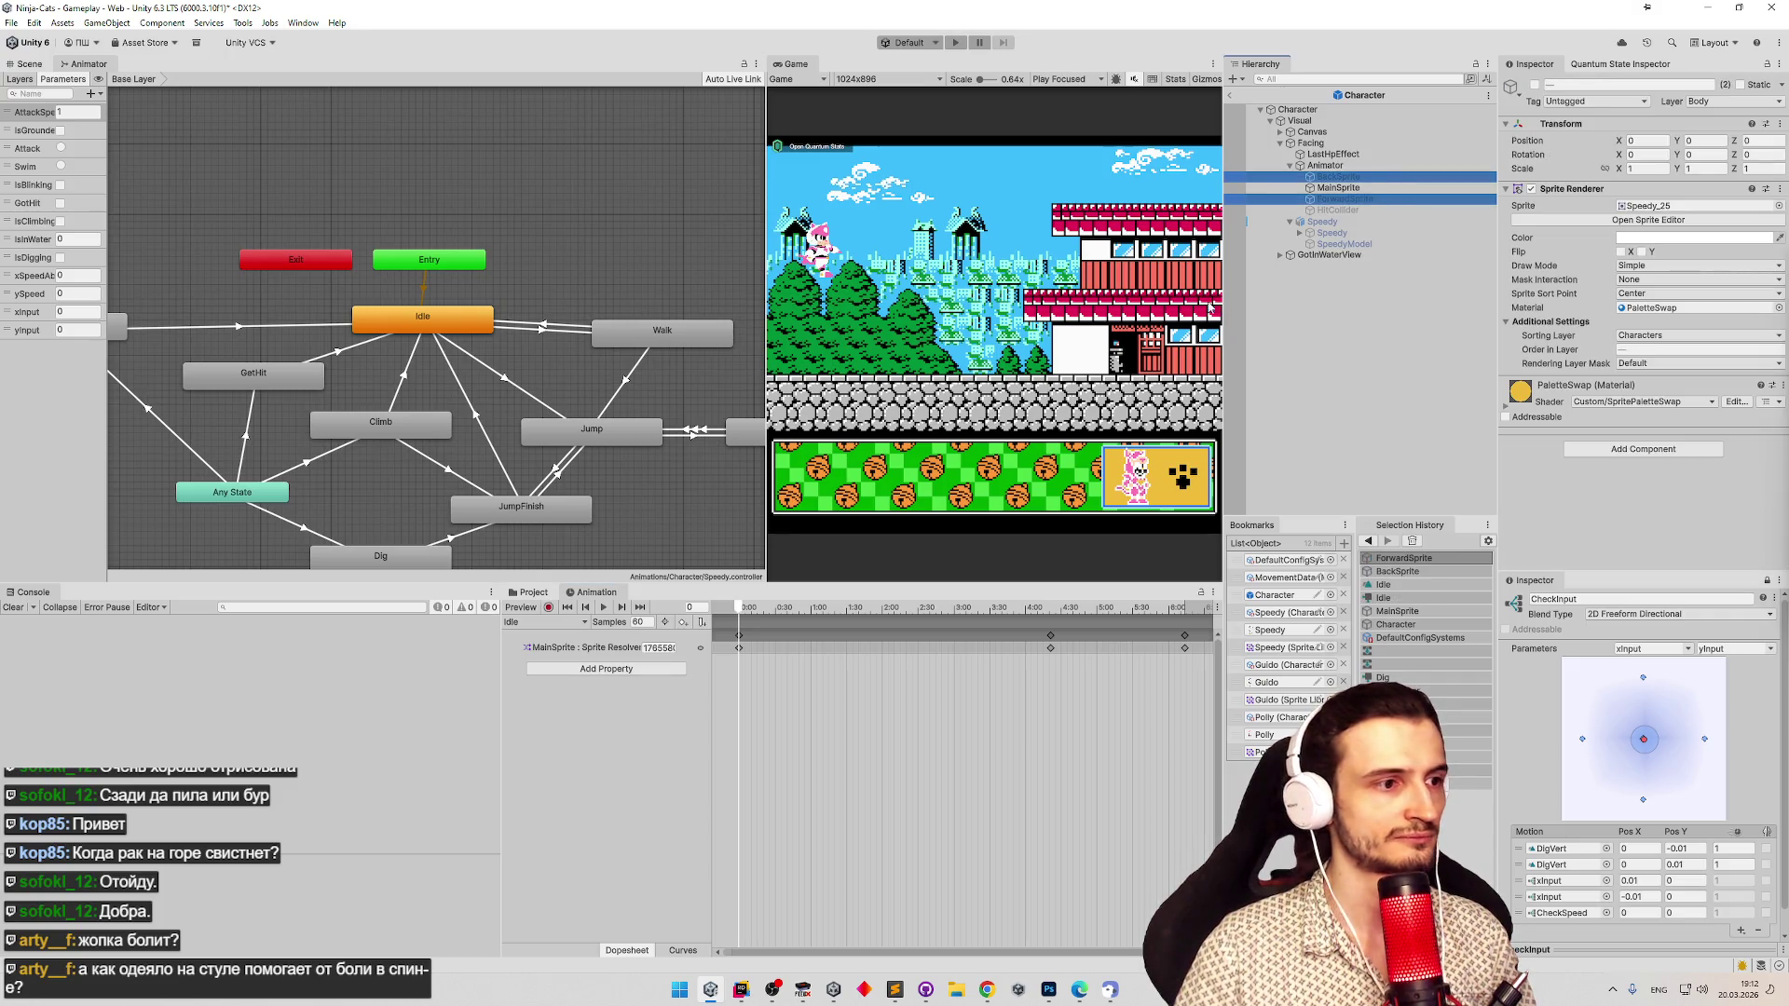
{"action": "left_click", "coordinate": [548, 608]}
{"action": "left_click", "coordinate": [1535, 86]}
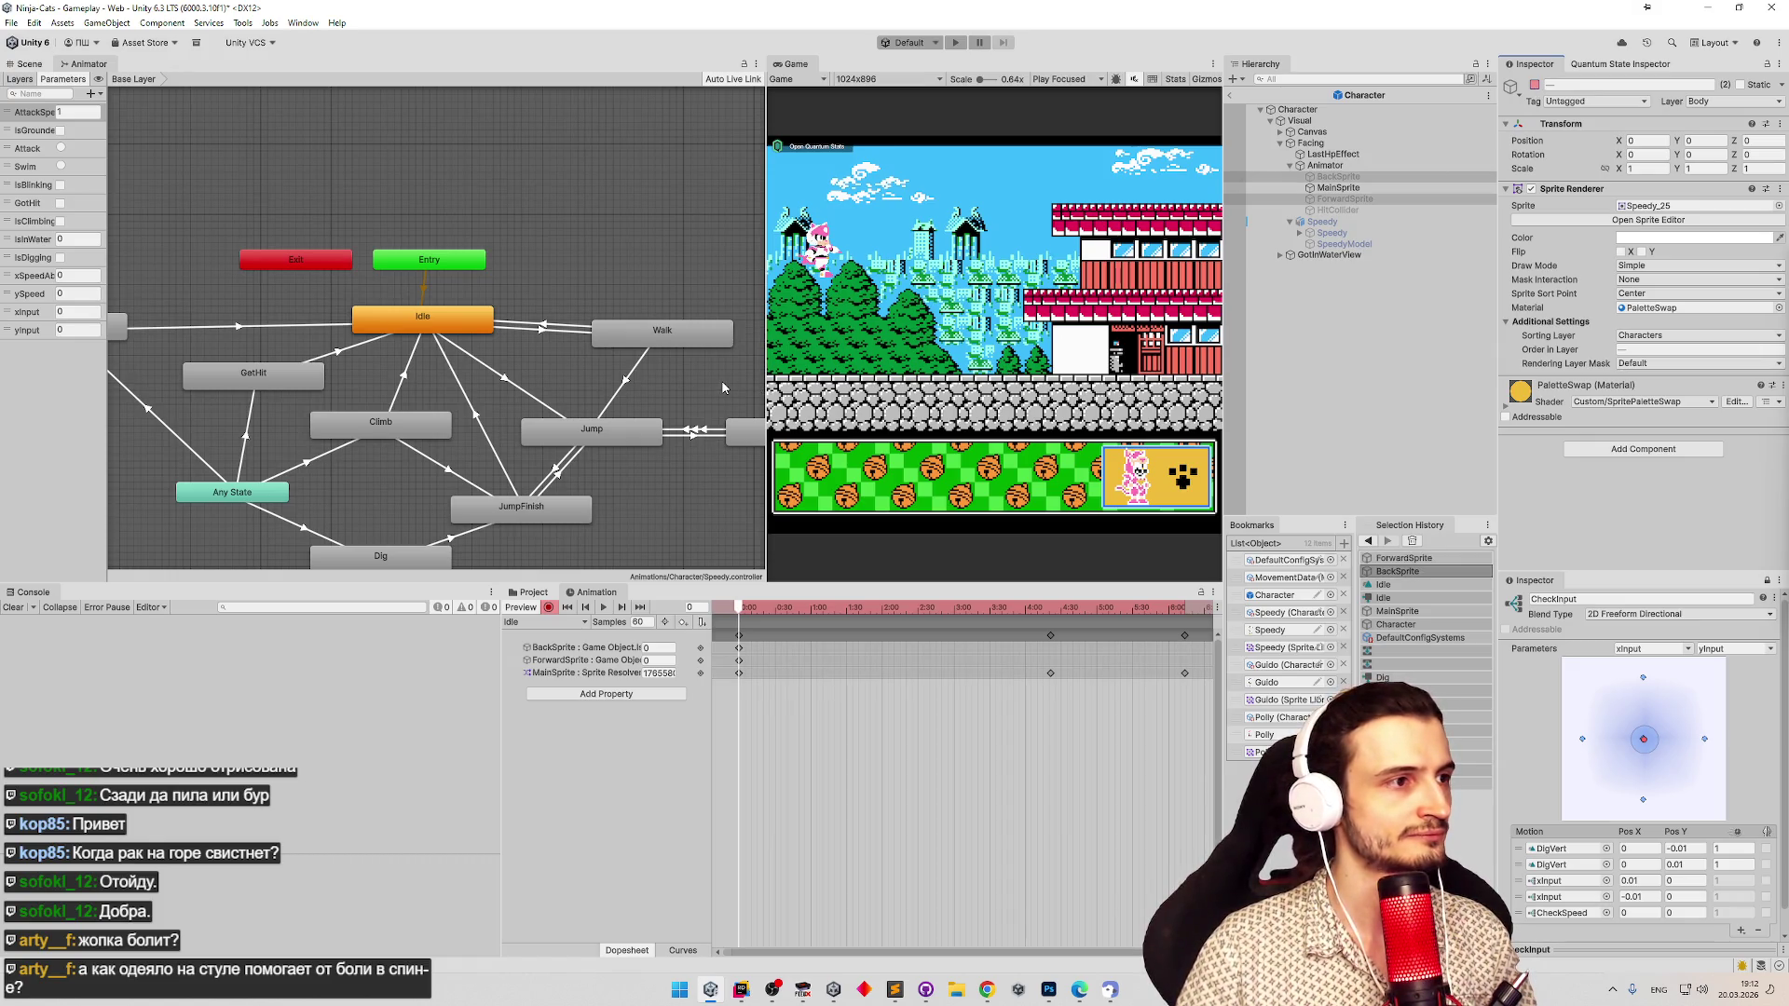
Open the Dig blend tree, select Animator and show the character in the Scene view.
{"action": "key", "text": "a"}
{"action": "double_click", "coordinate": [441, 489]}
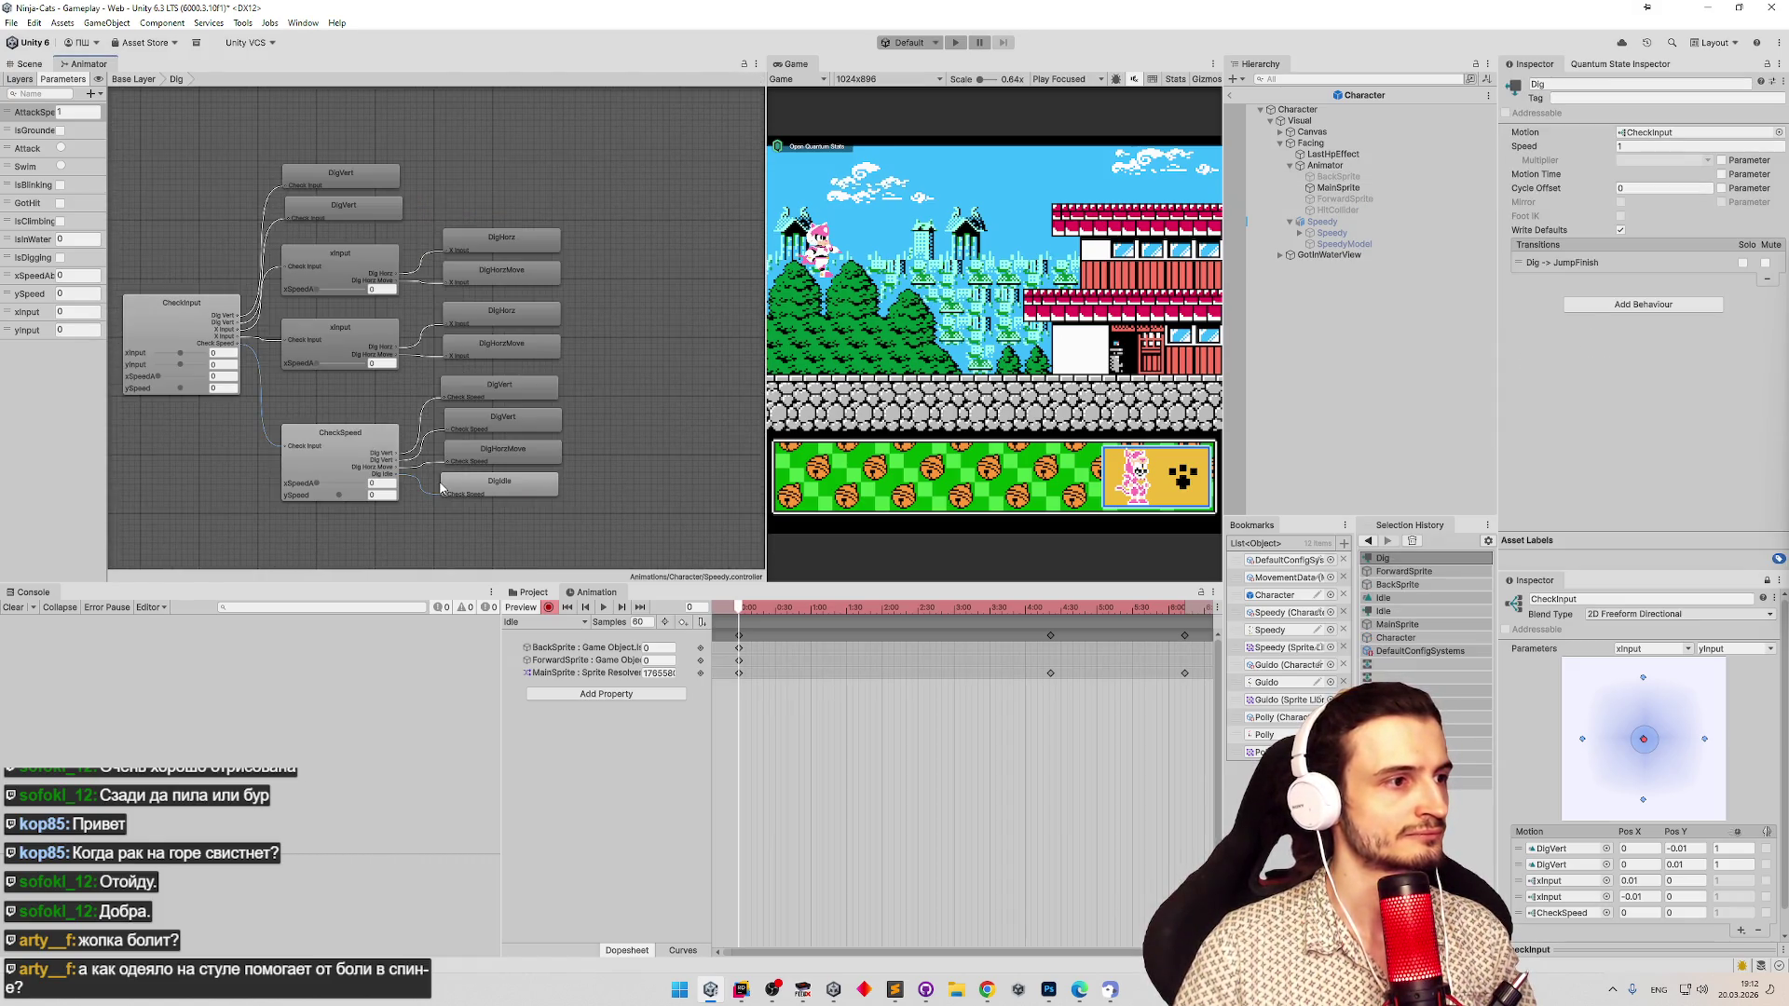
{"action": "left_click", "coordinate": [550, 622]}
{"action": "left_click", "coordinate": [1324, 165]}
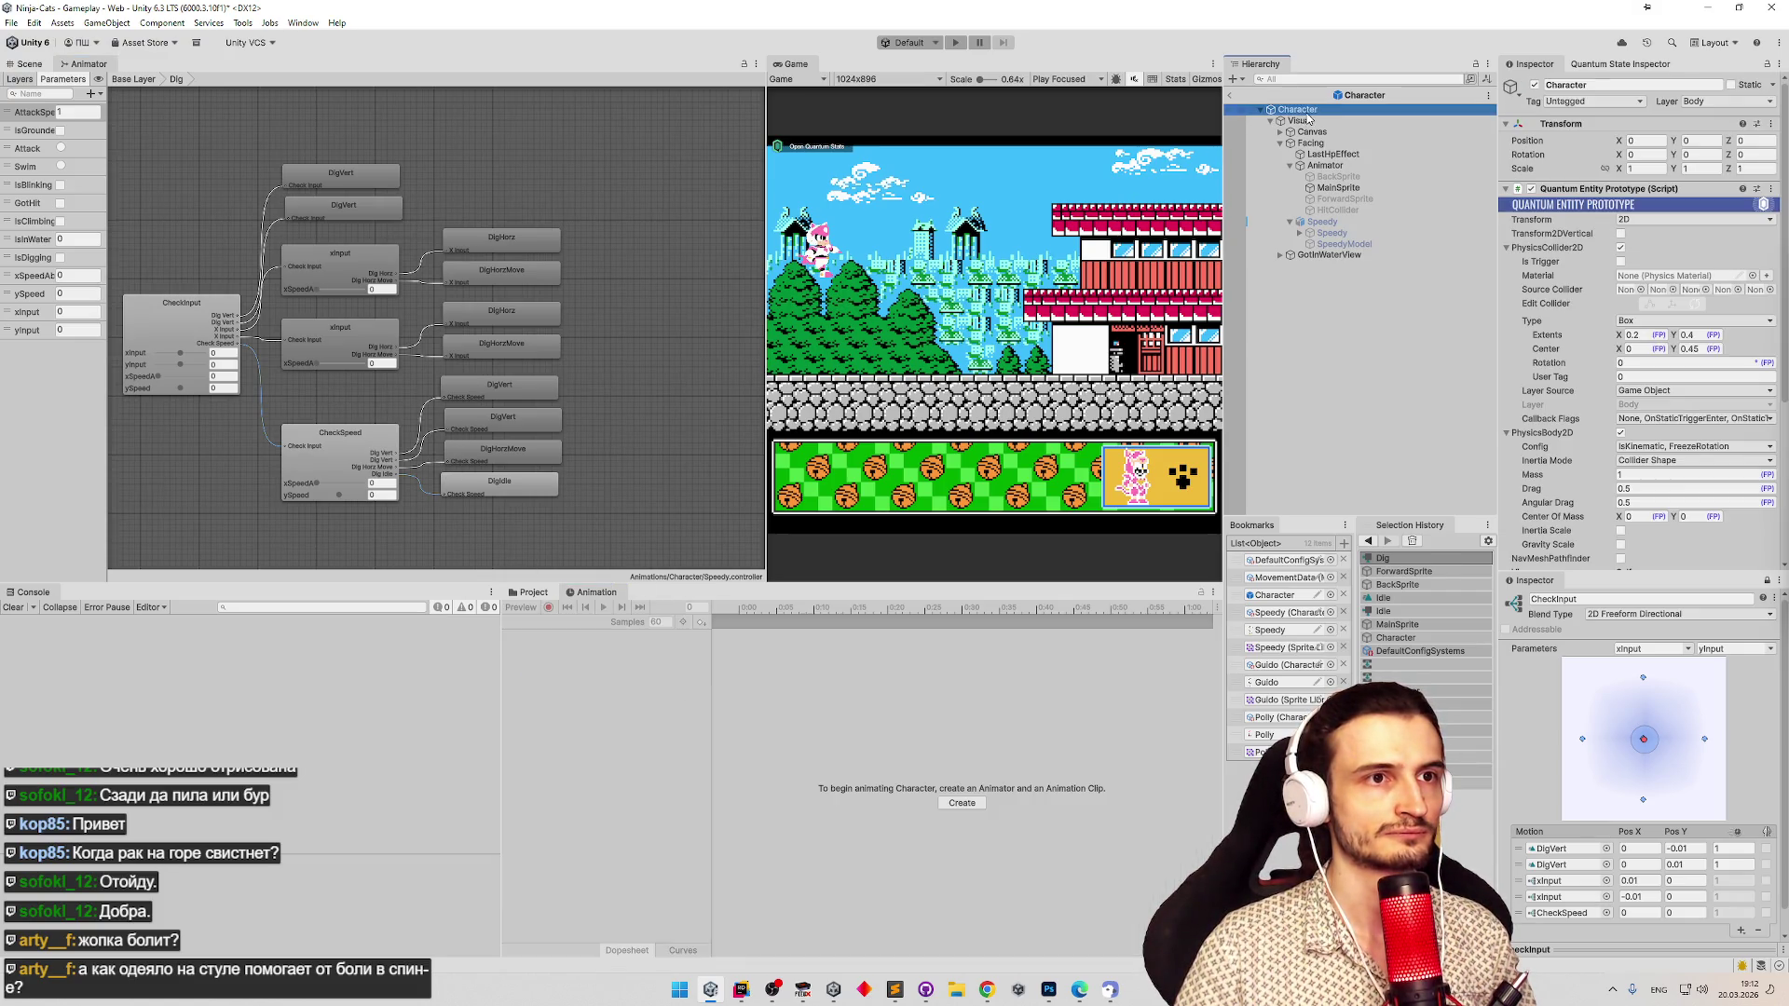
{"action": "left_click", "coordinate": [33, 63]}
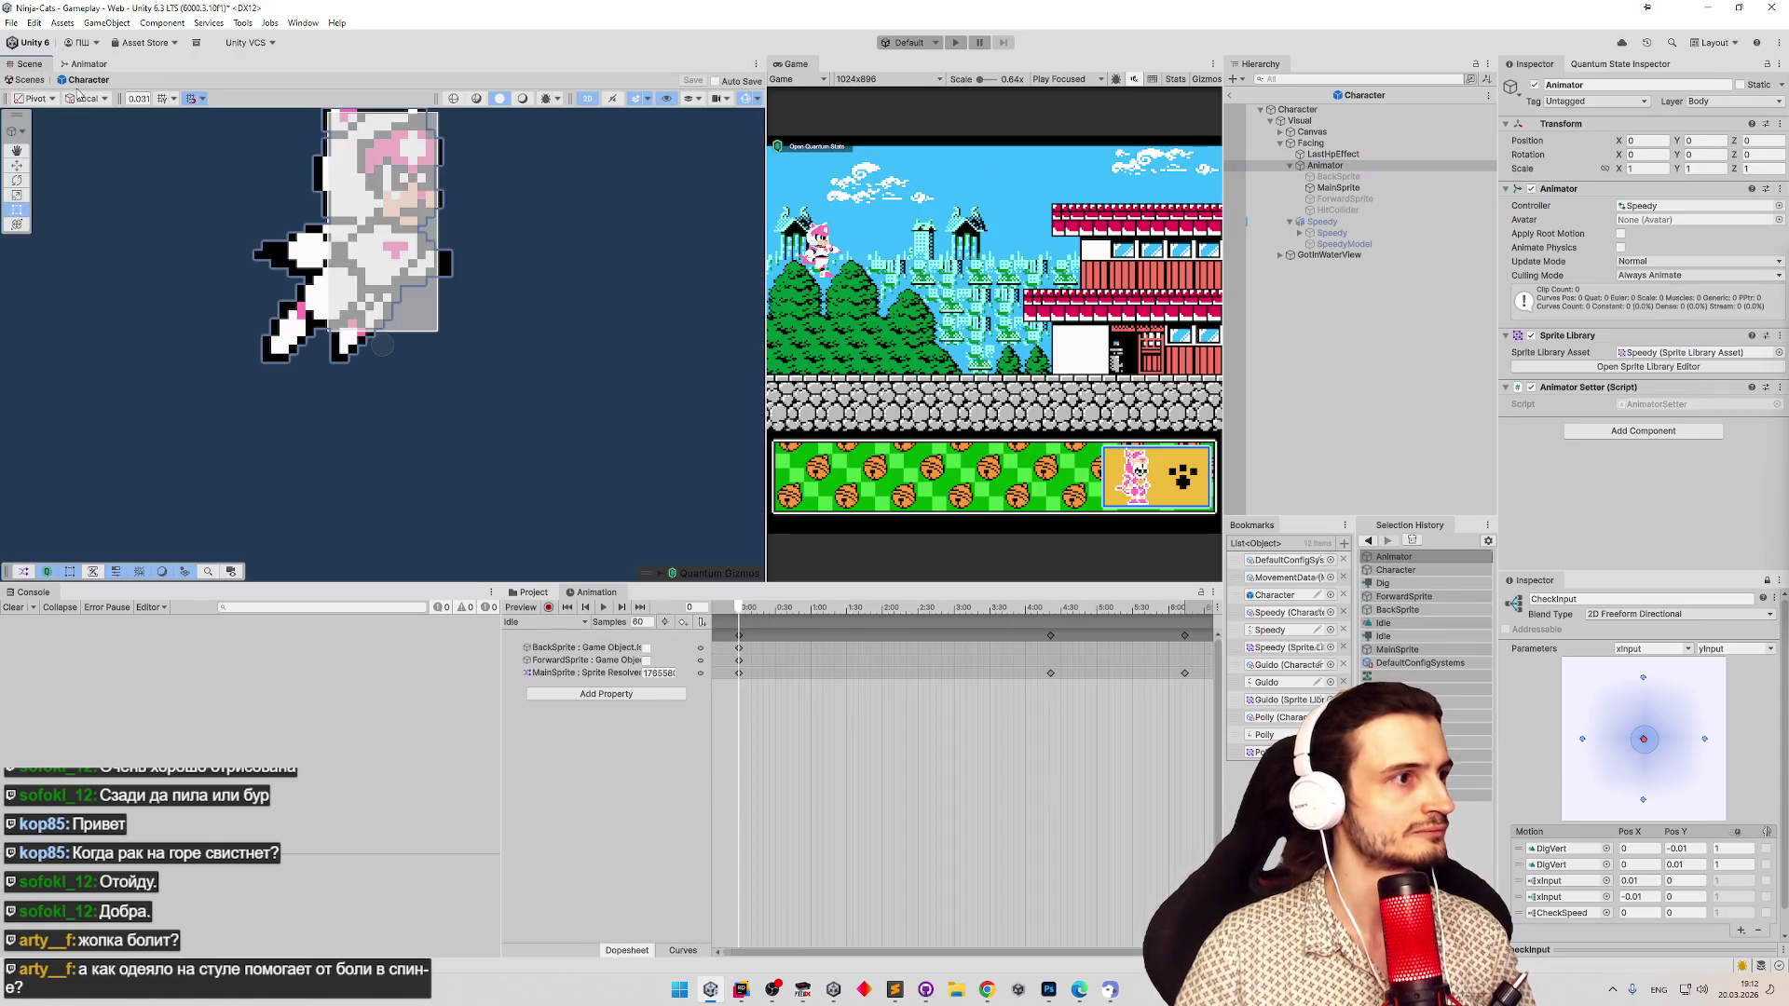
{"action": "left_click_drag", "start_coordinate": [395, 346], "coordinate": [464, 407]}
{"action": "key", "text": "t"}
{"action": "mouse_move", "coordinate": [504, 323]}
{"action": "left_mouse_down"}
{"action": "mouse_move", "coordinate": [552, 333]}
{"action": "mouse_move", "coordinate": [560, 298]}
{"action": "left_mouse_up"}
{"action": "left_click", "coordinate": [559, 622]}
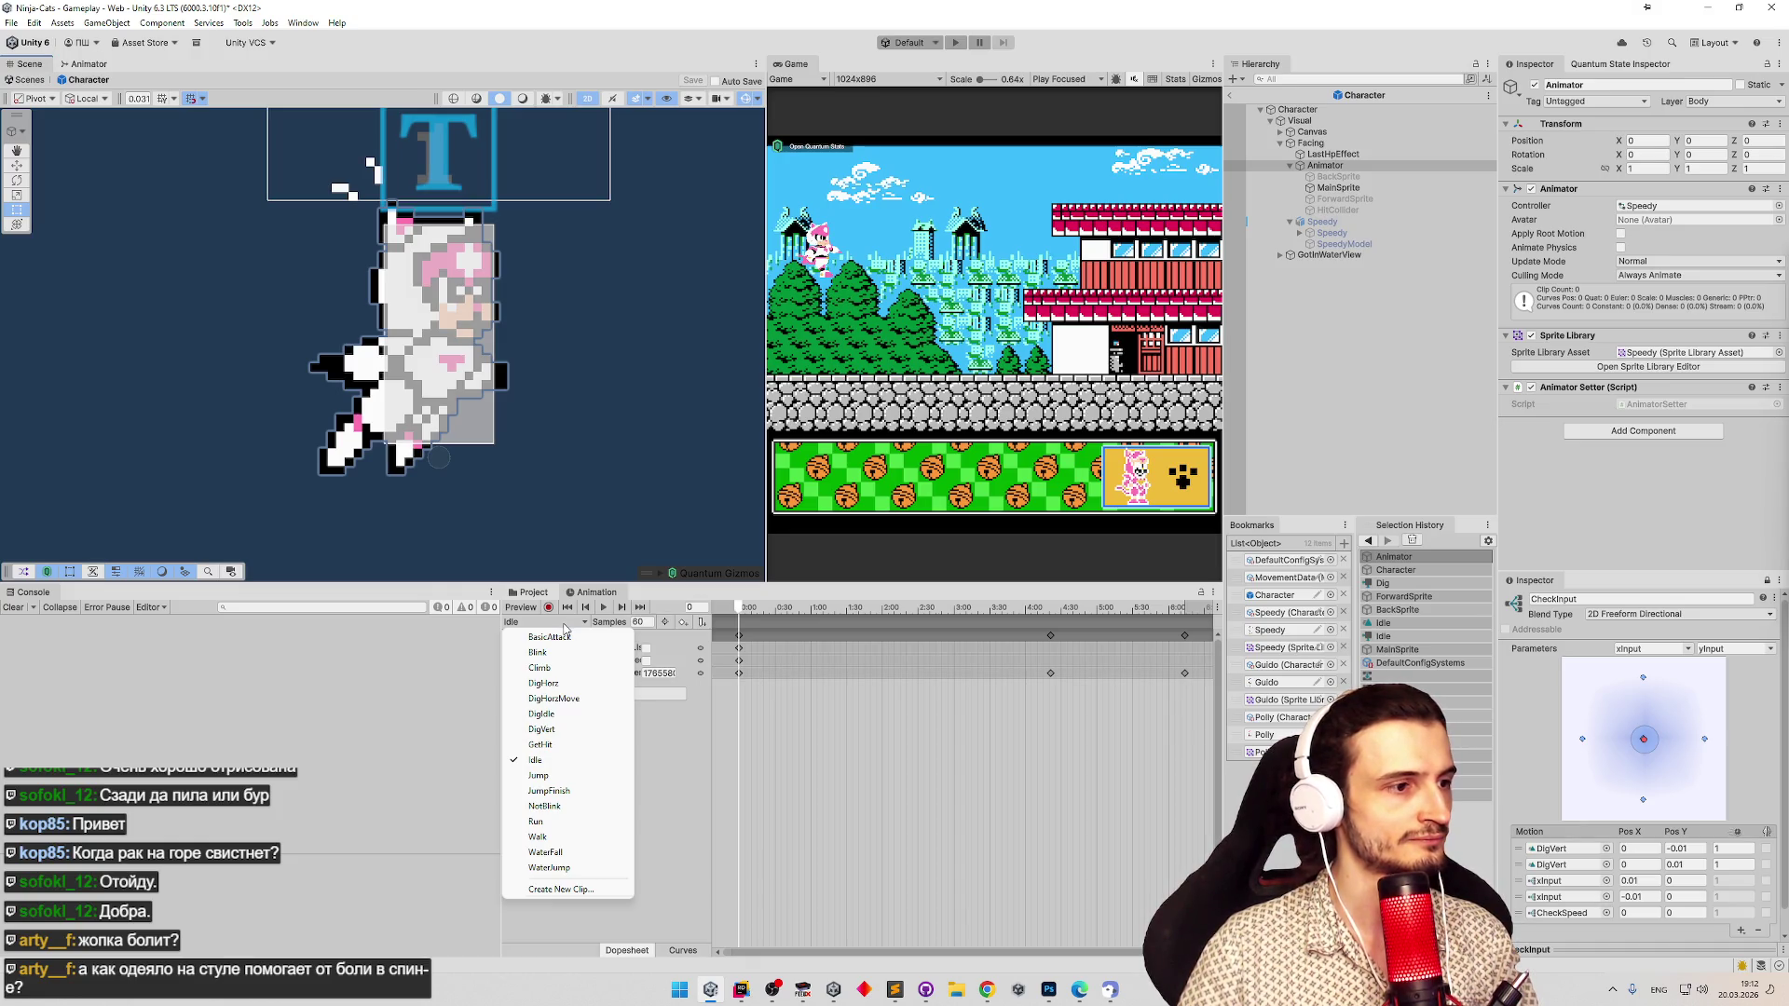
In the DigIdle clip, select BackSprite and ForwardSprite, delete them, then undo the deletion.
{"action": "left_click", "coordinate": [569, 714]}
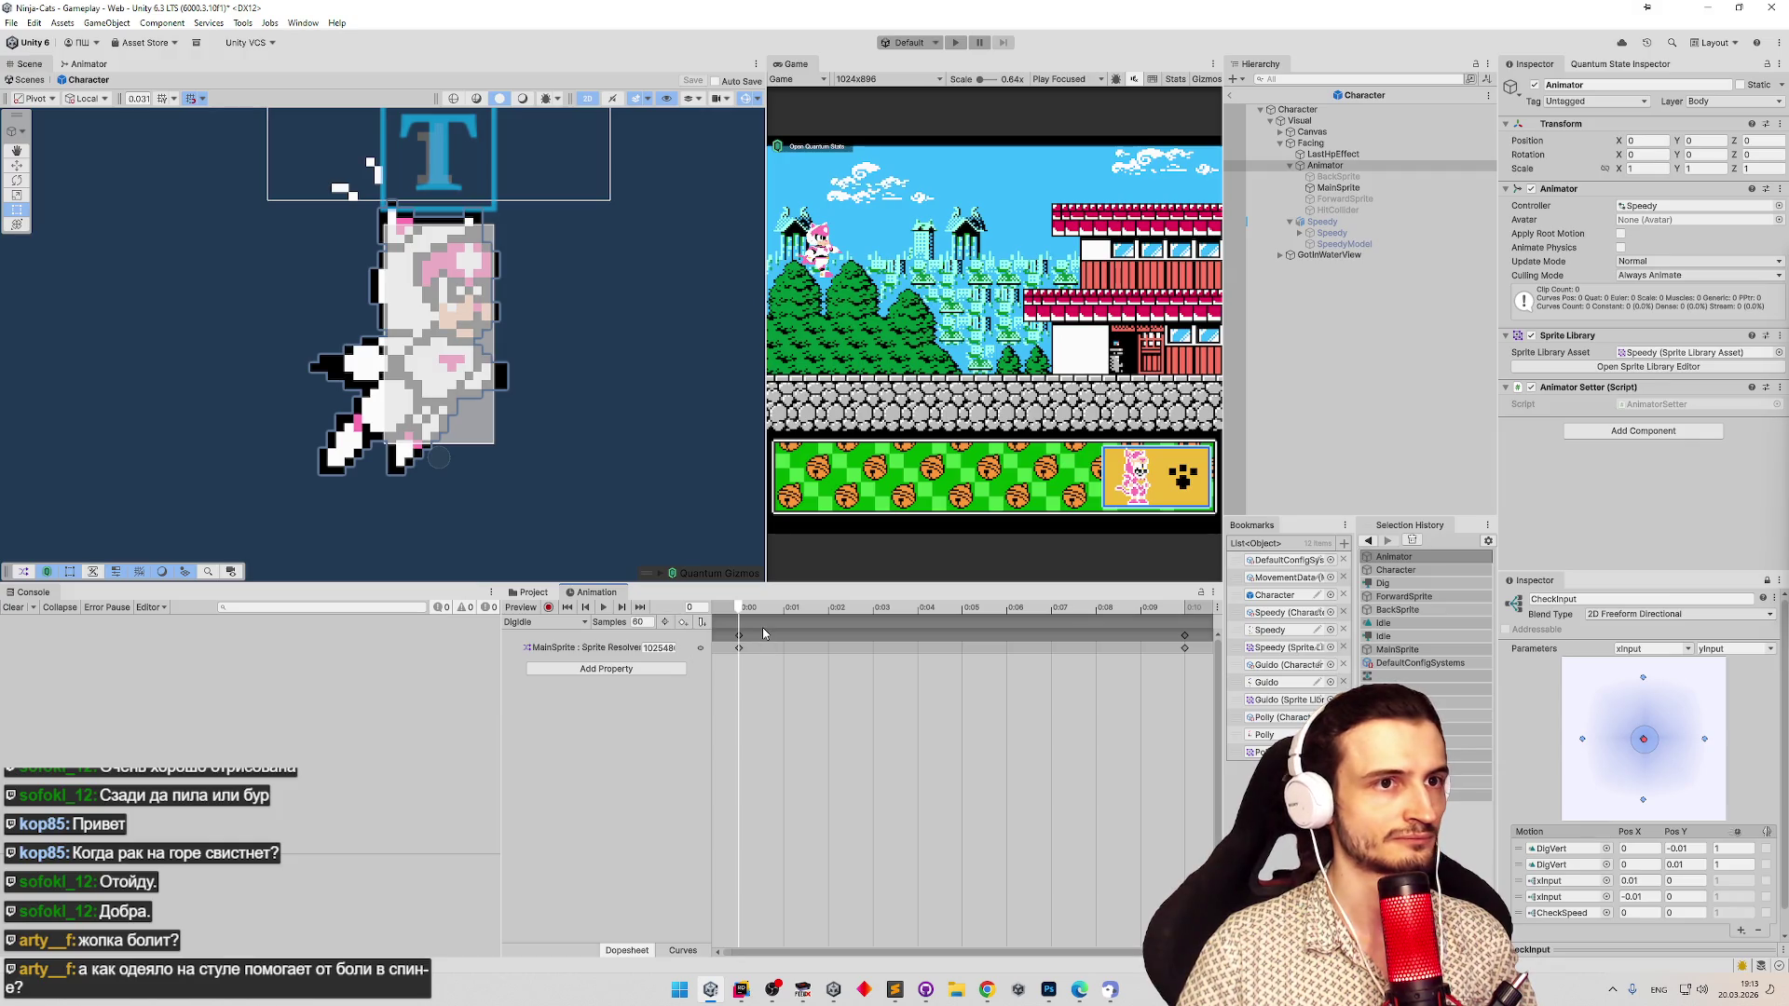
{"action": "left_click", "coordinate": [1338, 178]}
{"action": "left_click", "coordinate": [1342, 199], "text": "ctrl"}
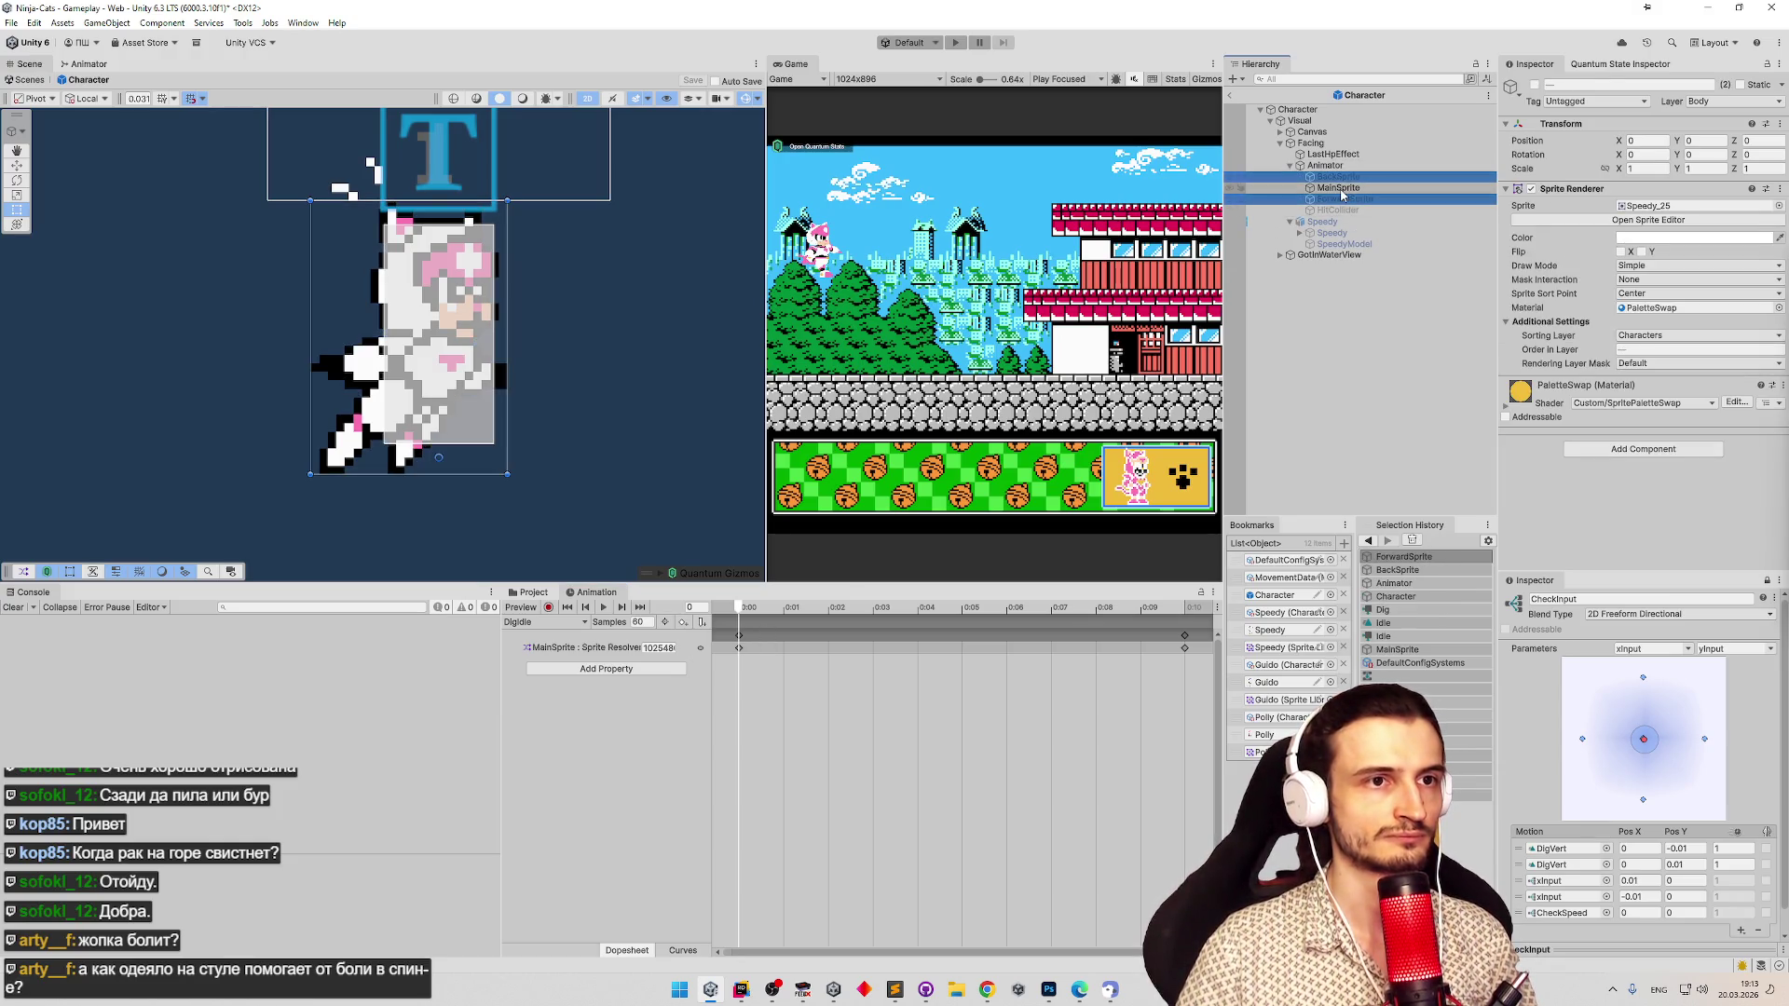
{"action": "key", "text": "Delete"}
{"action": "key", "text": "ctrl+z"}
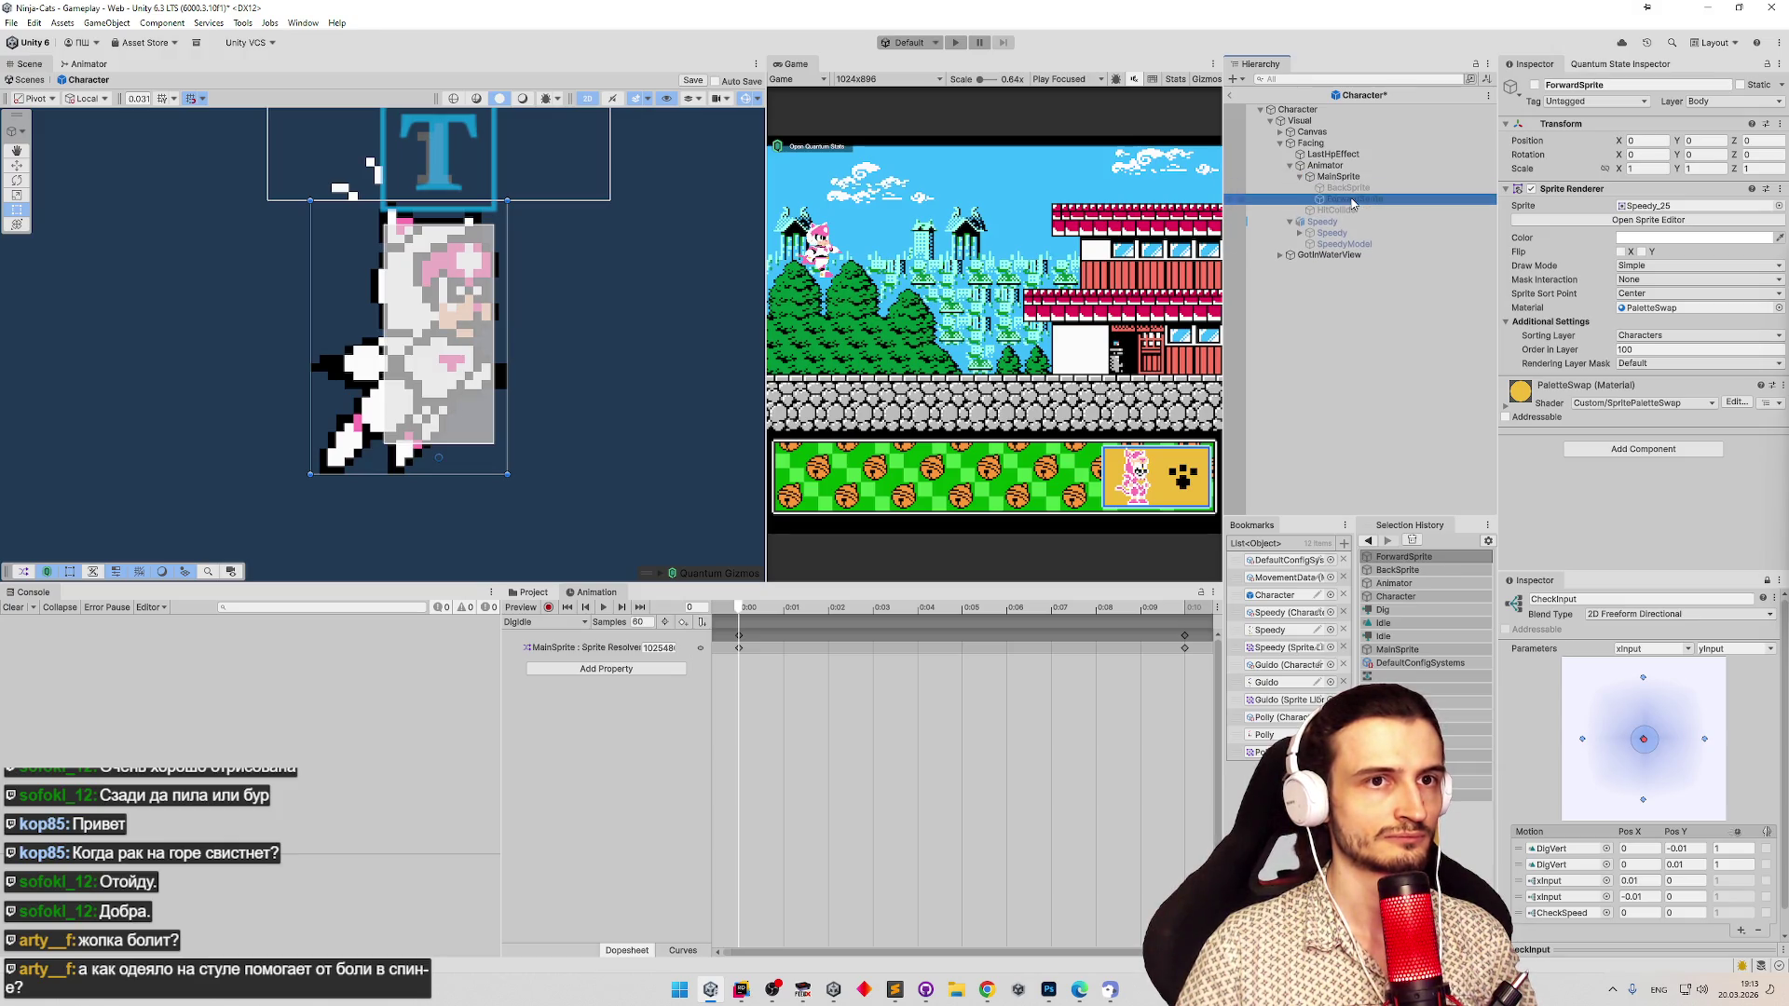
Switch to the Idle clip and remove its outdated BackSprite and ForwardSprite tracks.
{"action": "left_click", "coordinate": [545, 623]}
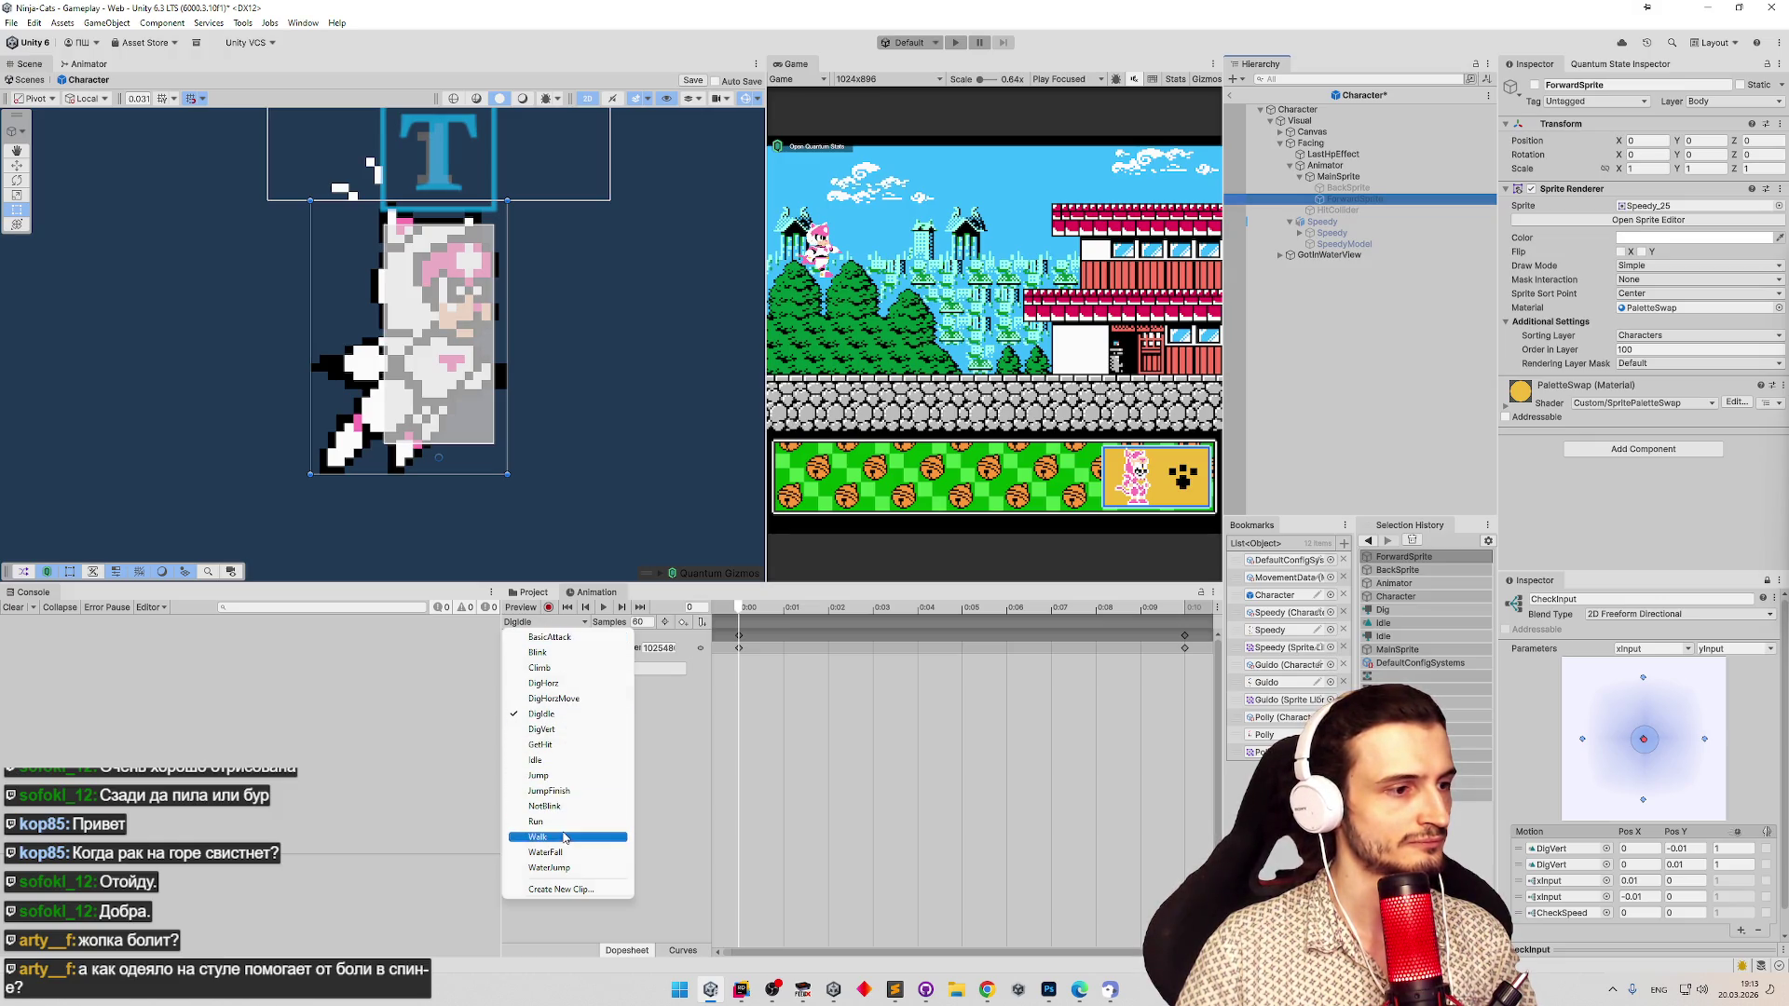
{"action": "left_click", "coordinate": [536, 759]}
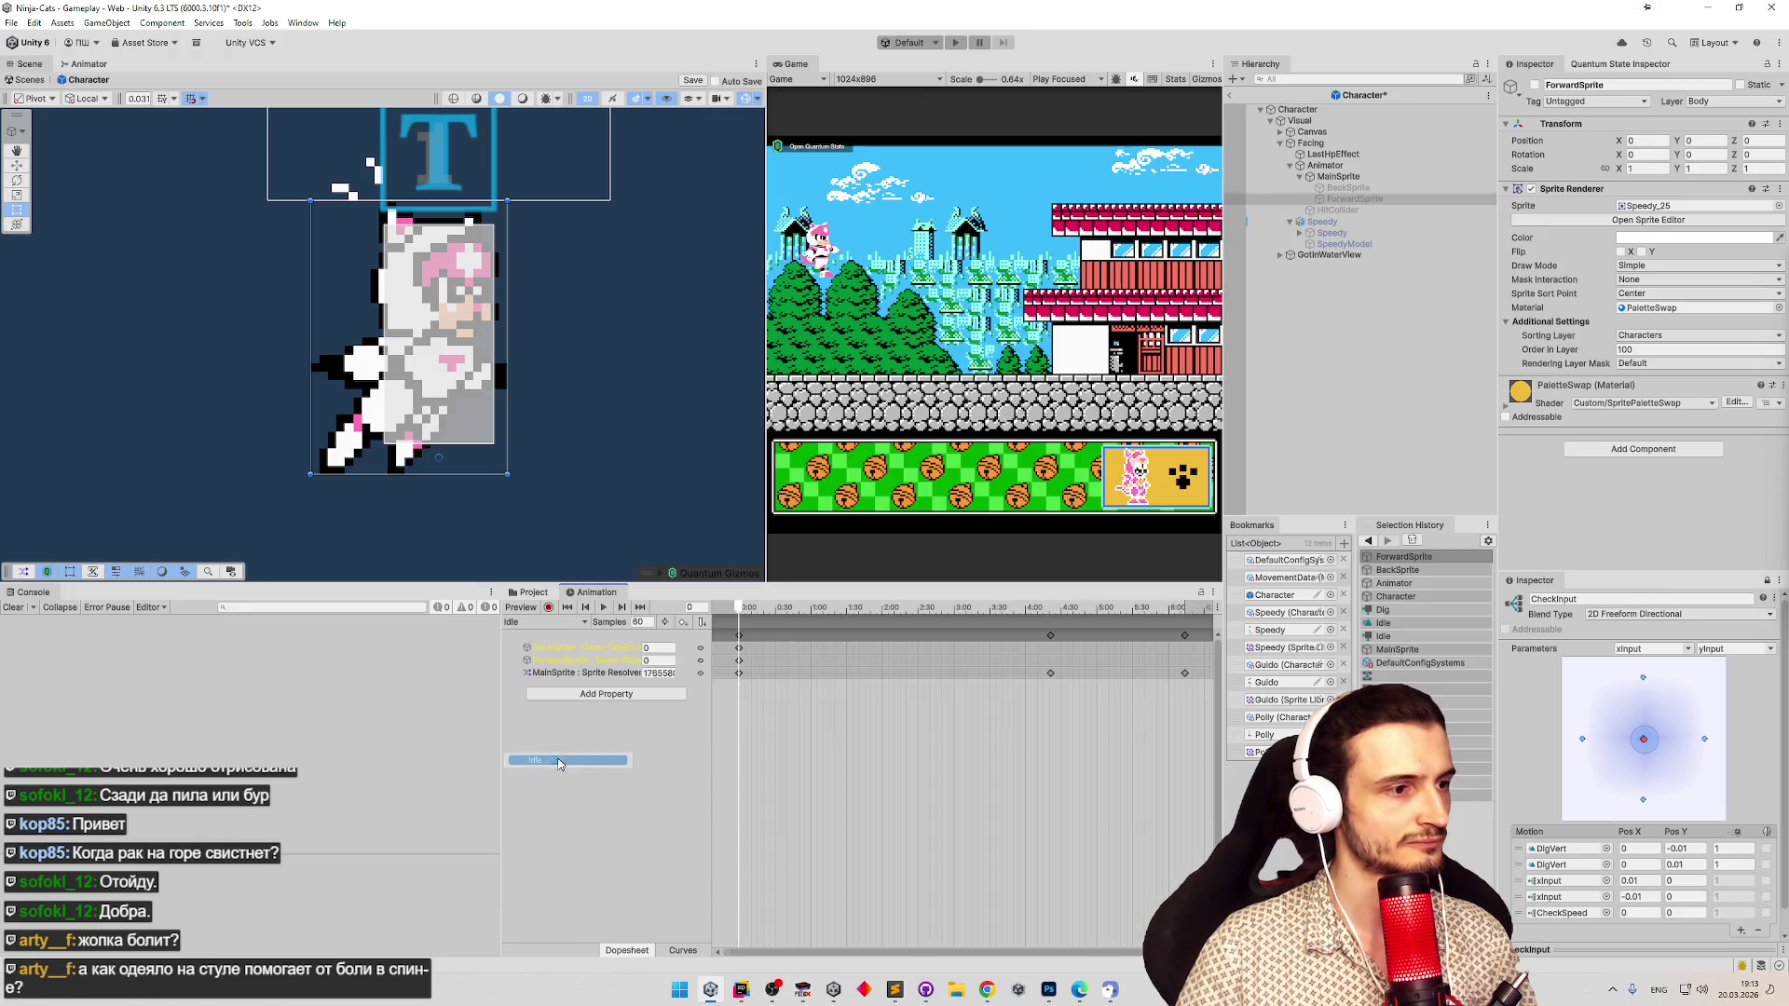
{"action": "left_click", "coordinate": [597, 664], "text": "shift"}
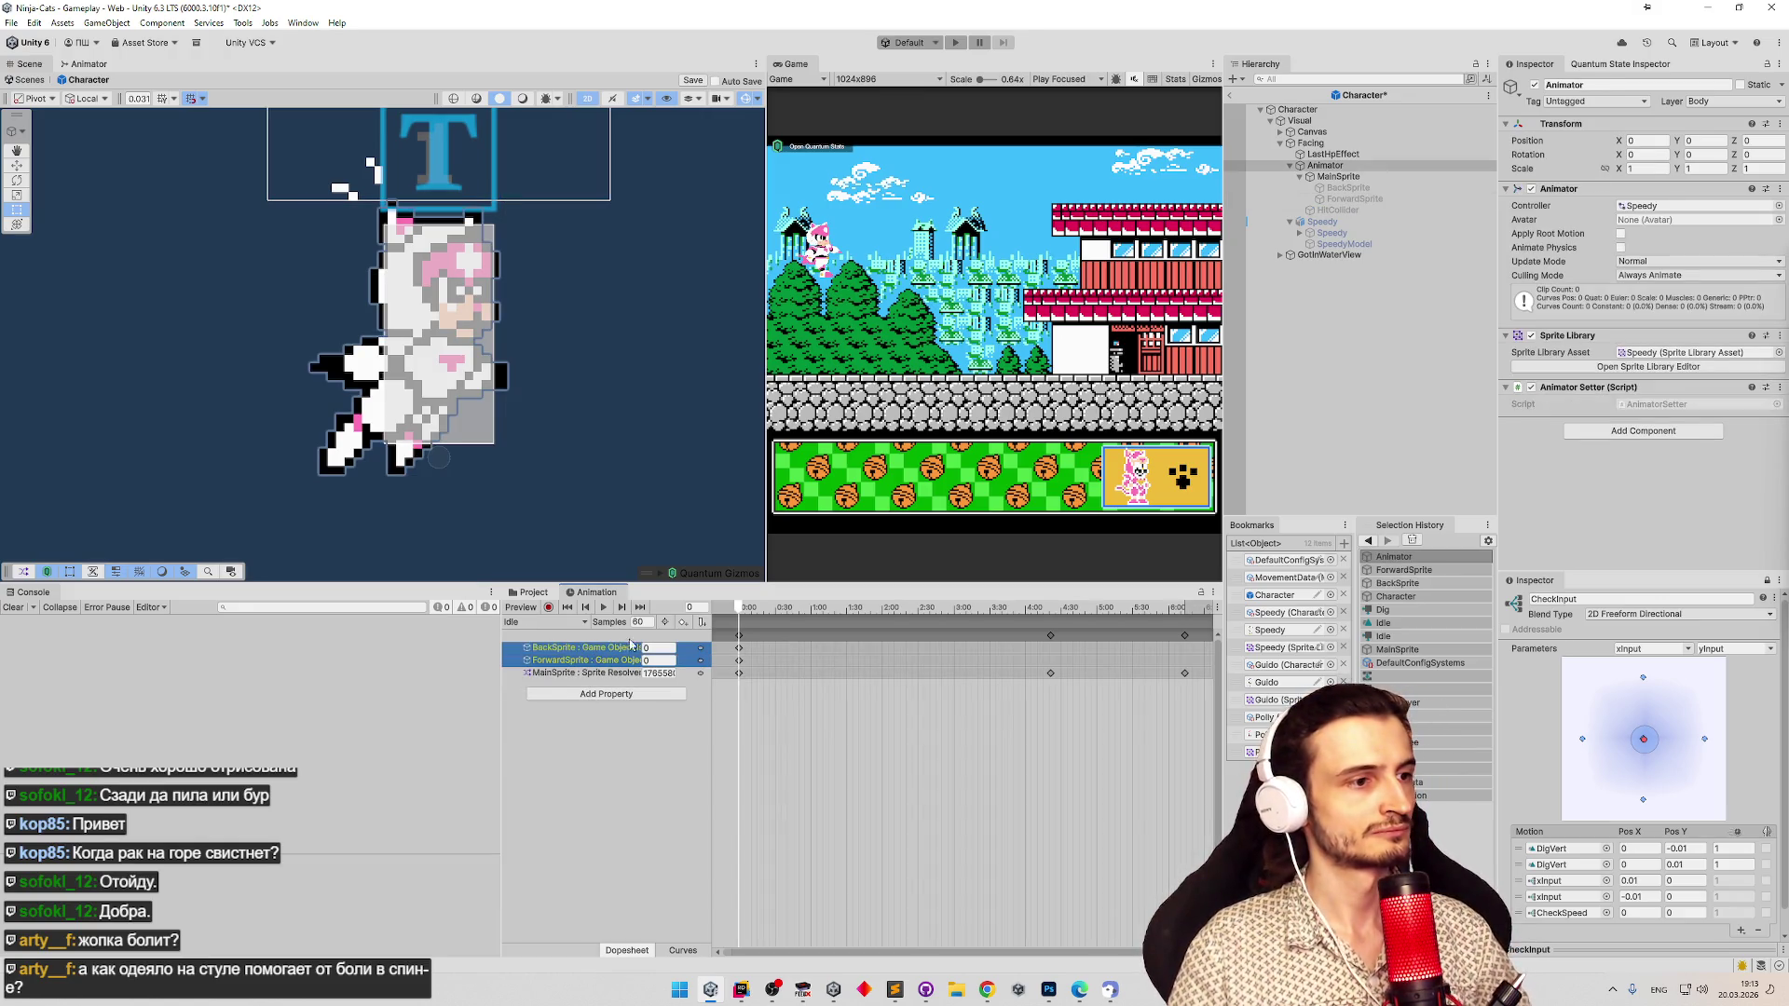
{"action": "key", "text": "Delete"}
Record BackSprite and ForwardSprite as inactive Game Object keys in the Idle clip.
{"action": "left_click", "coordinate": [549, 607]}
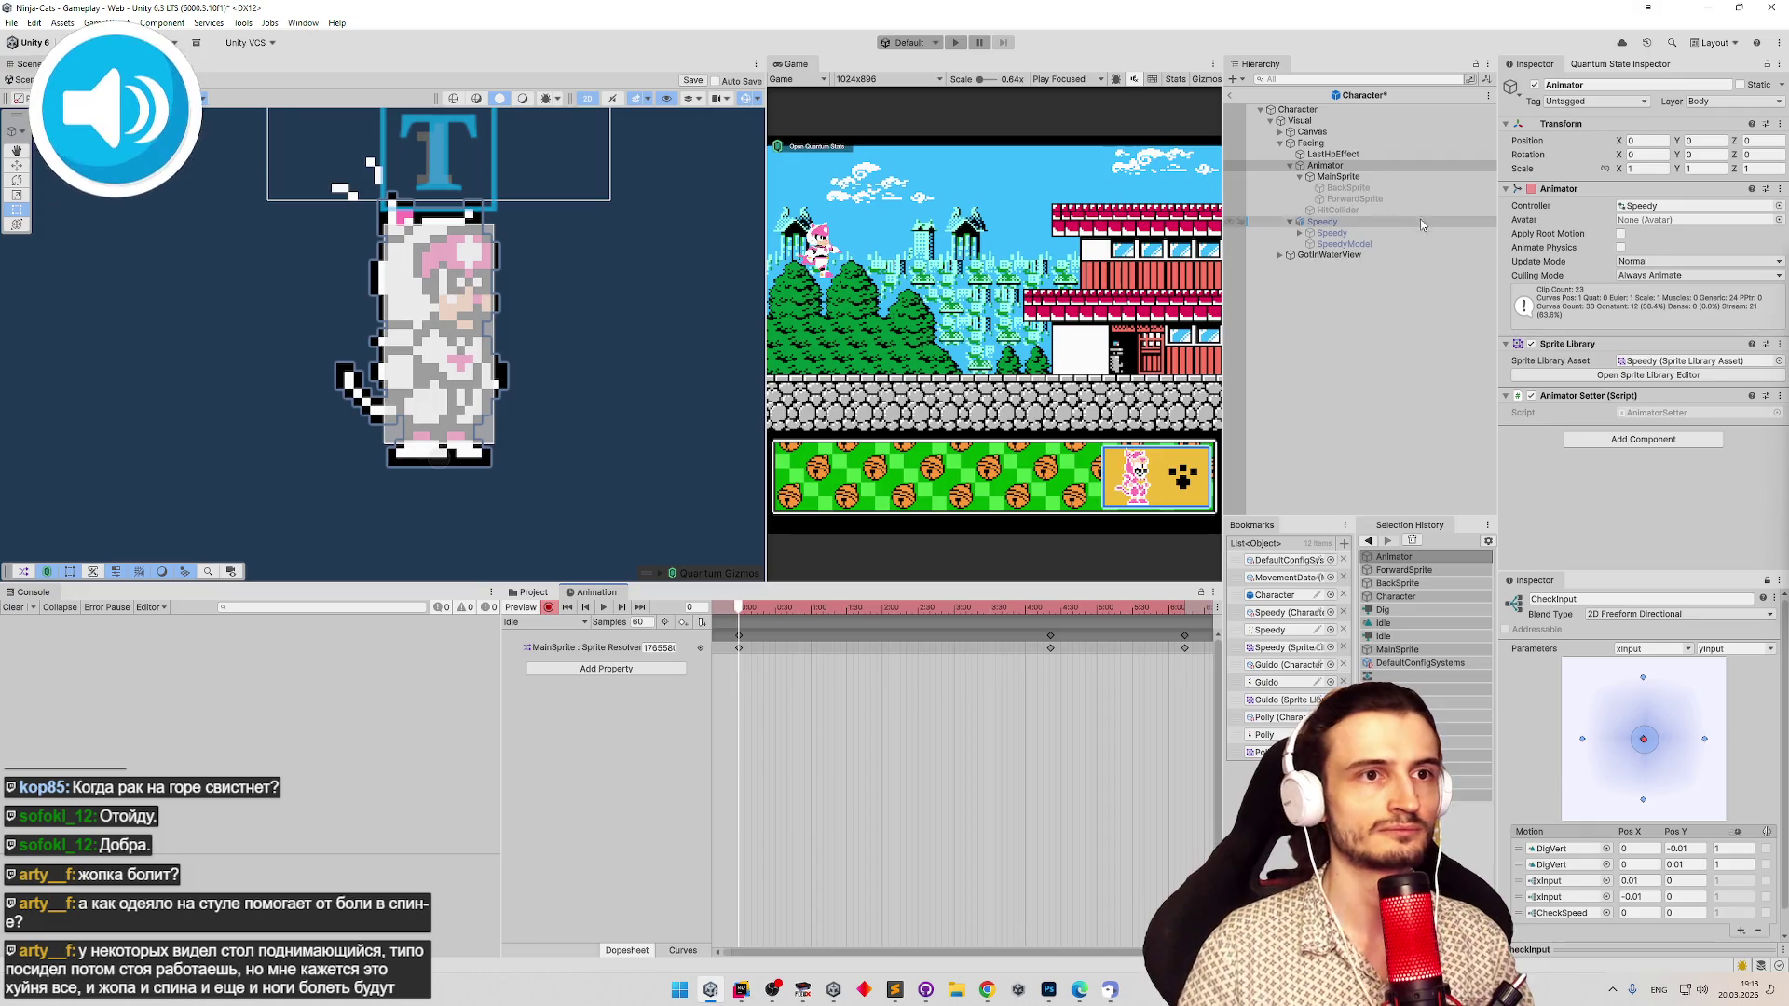
{"action": "left_click", "coordinate": [1354, 198]}
{"action": "left_click", "coordinate": [1347, 187], "text": "shift"}
{"action": "left_click", "coordinate": [1535, 85]}
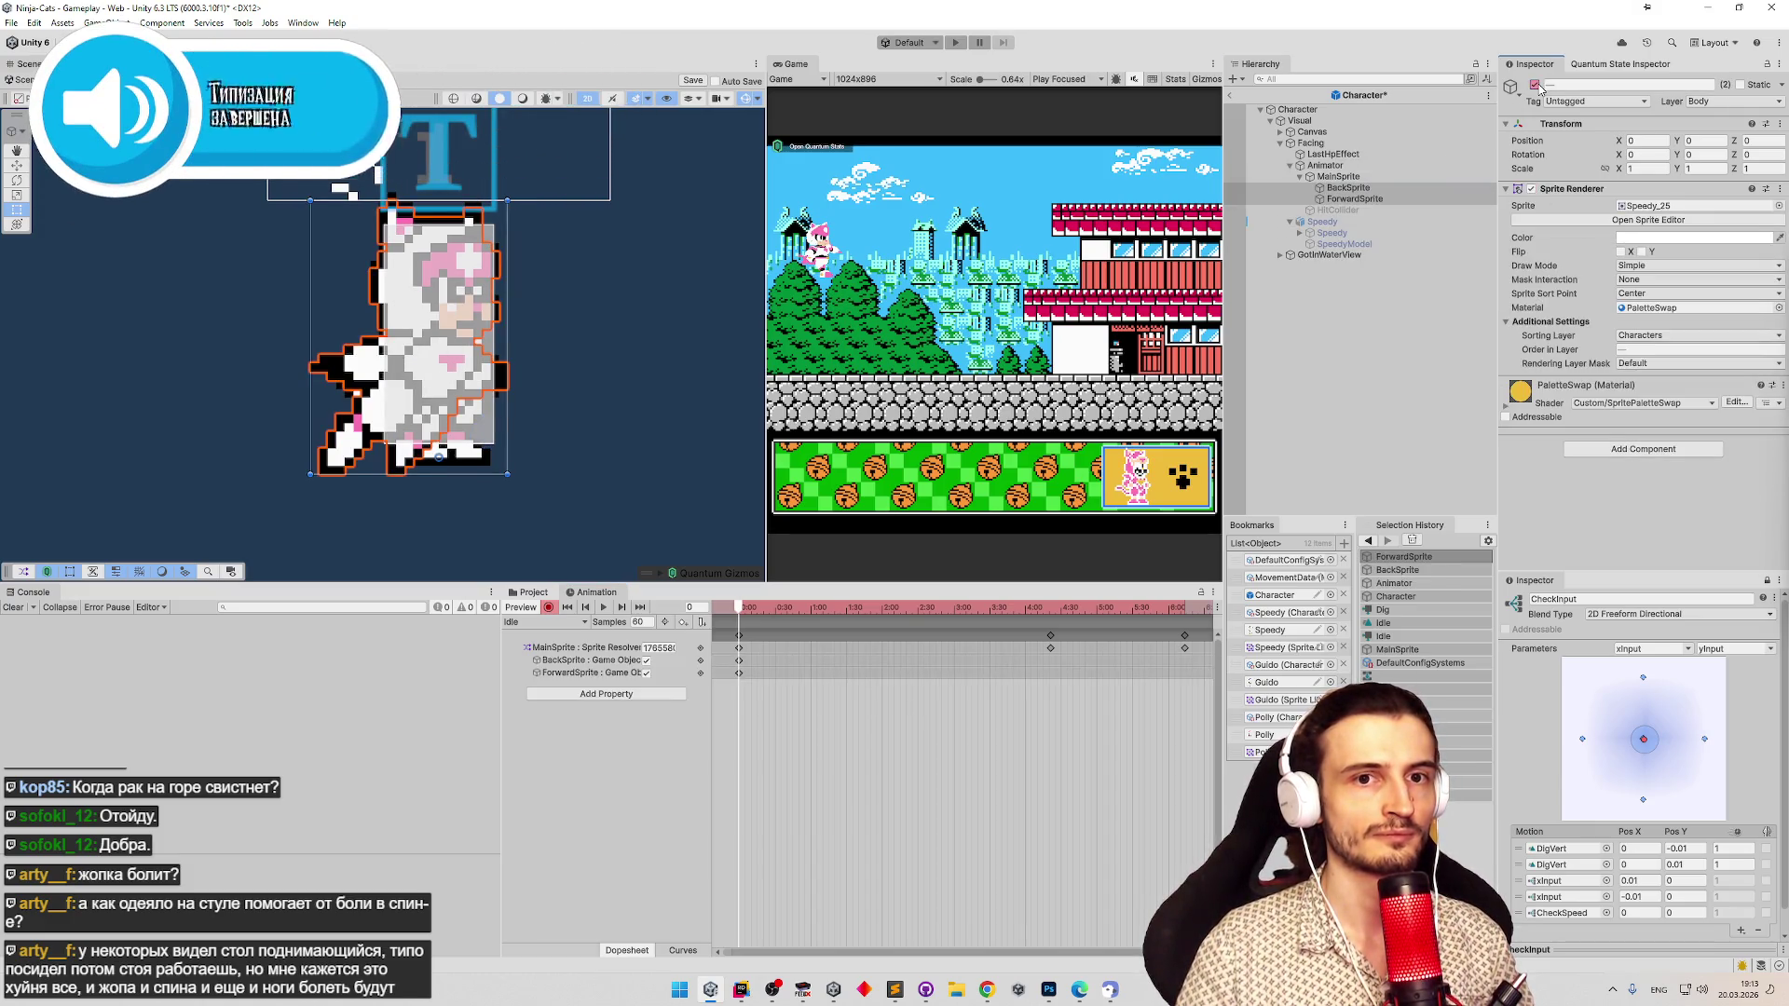
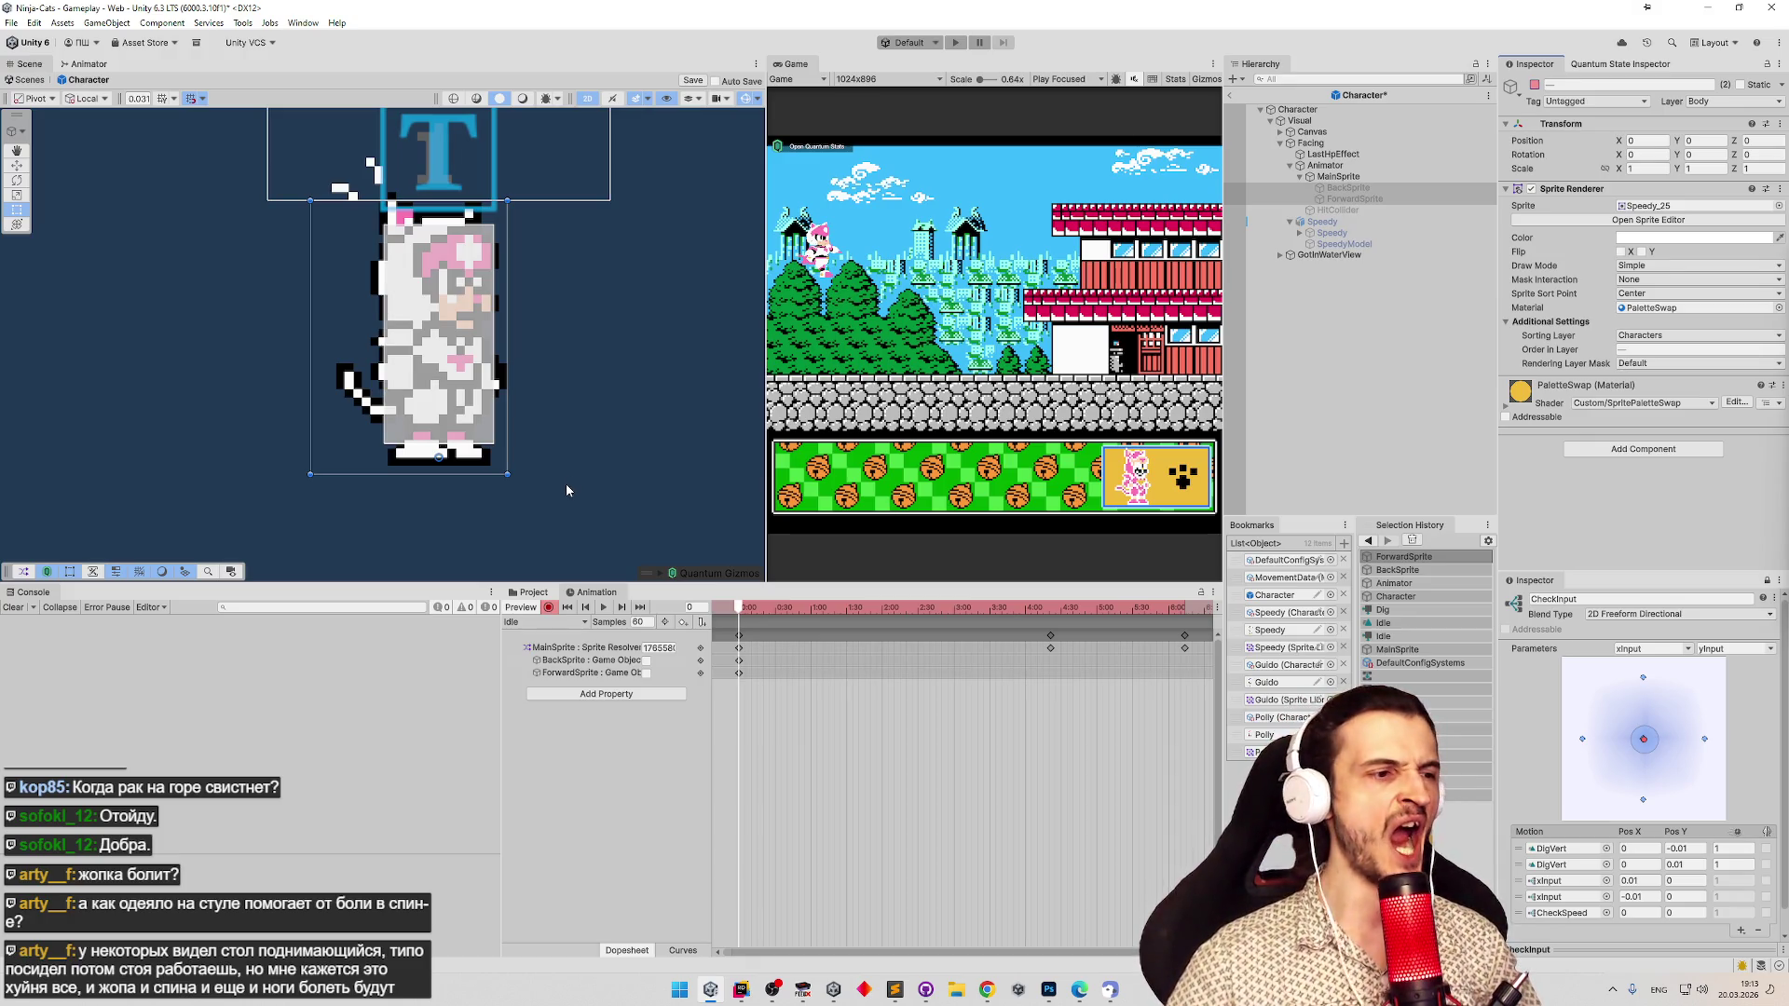
Load DigIdle at frame 0 with Center pivot and the character framed in the Scene view.
{"action": "left_click", "coordinate": [556, 623]}
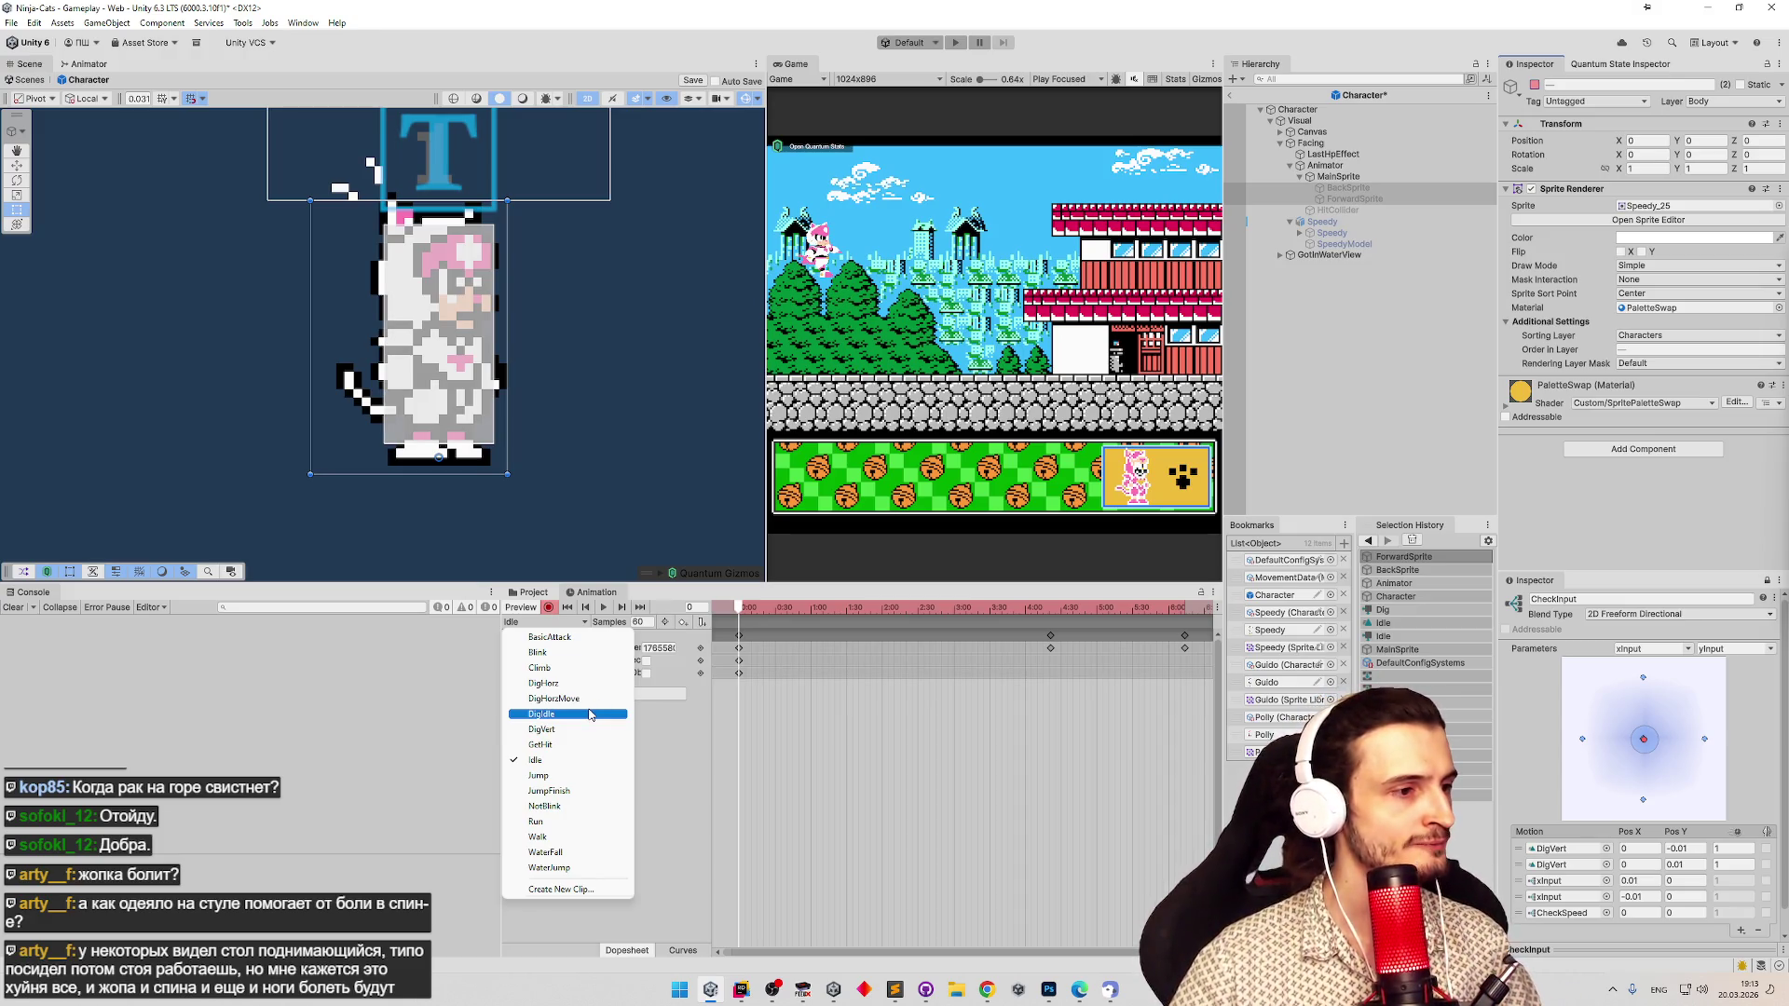
{"action": "left_click", "coordinate": [589, 715]}
{"action": "left_click", "coordinate": [771, 611]}
{"action": "left_click_drag", "start_coordinate": [770, 611], "coordinate": [738, 611]}
{"action": "key", "text": "z"}
{"action": "left_click_drag", "start_coordinate": [365, 424], "coordinate": [382, 424]}
{"action": "scroll", "coordinate": [377, 354], "scroll_direction": "up", "scroll_amount": 2}
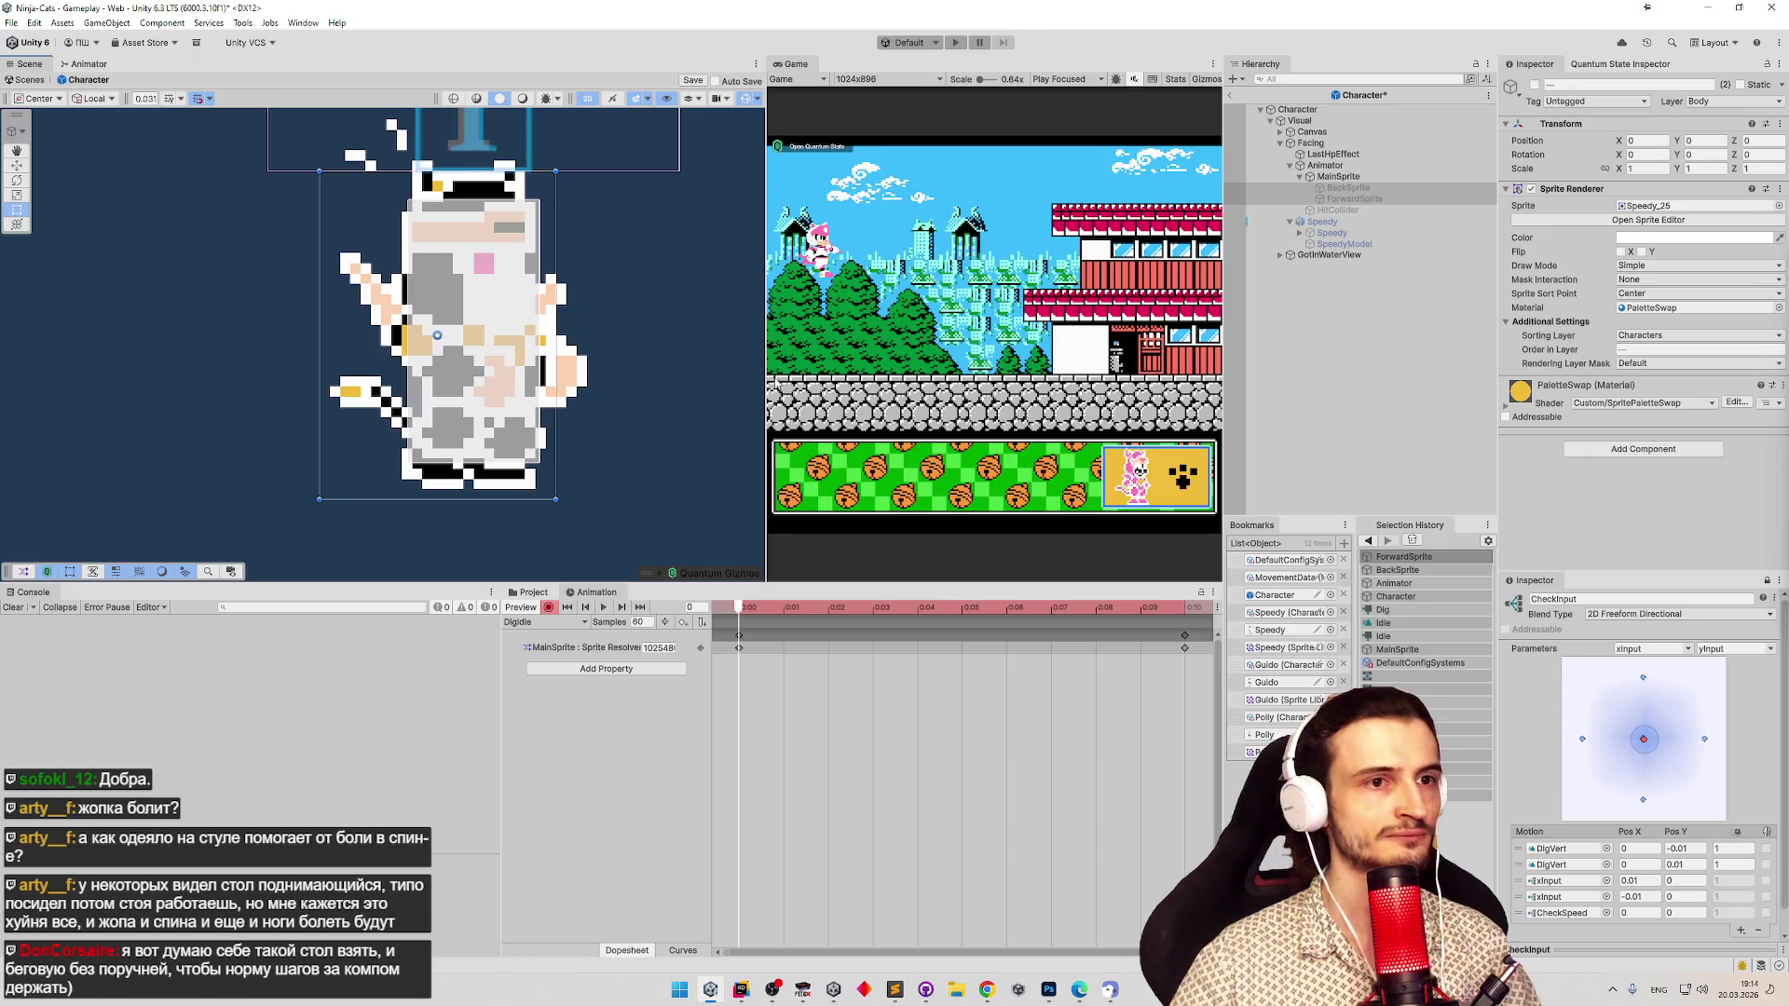
Enable and key BackSprite and ForwardSprite in the DigIdle clip, leaving BackSprite's sprite unchanged.
{"action": "left_click", "coordinate": [1347, 187]}
{"action": "left_click", "coordinate": [1353, 198], "text": "shift"}
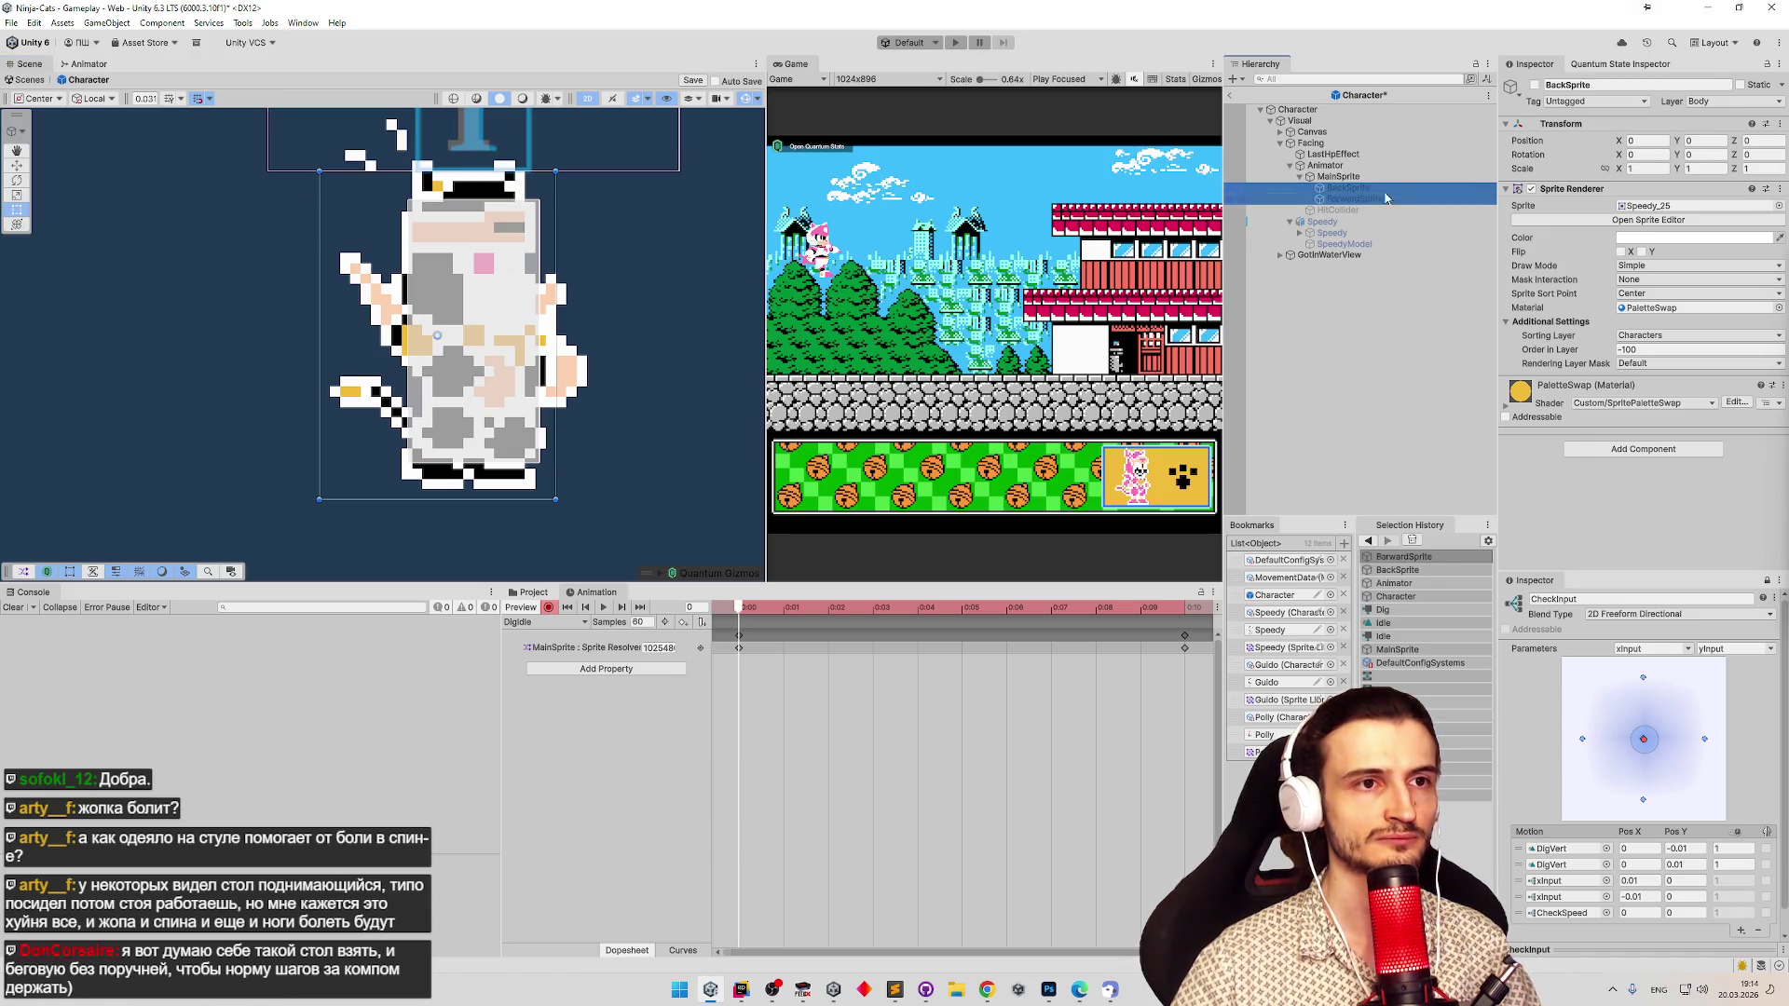
{"action": "left_click", "coordinate": [1534, 84]}
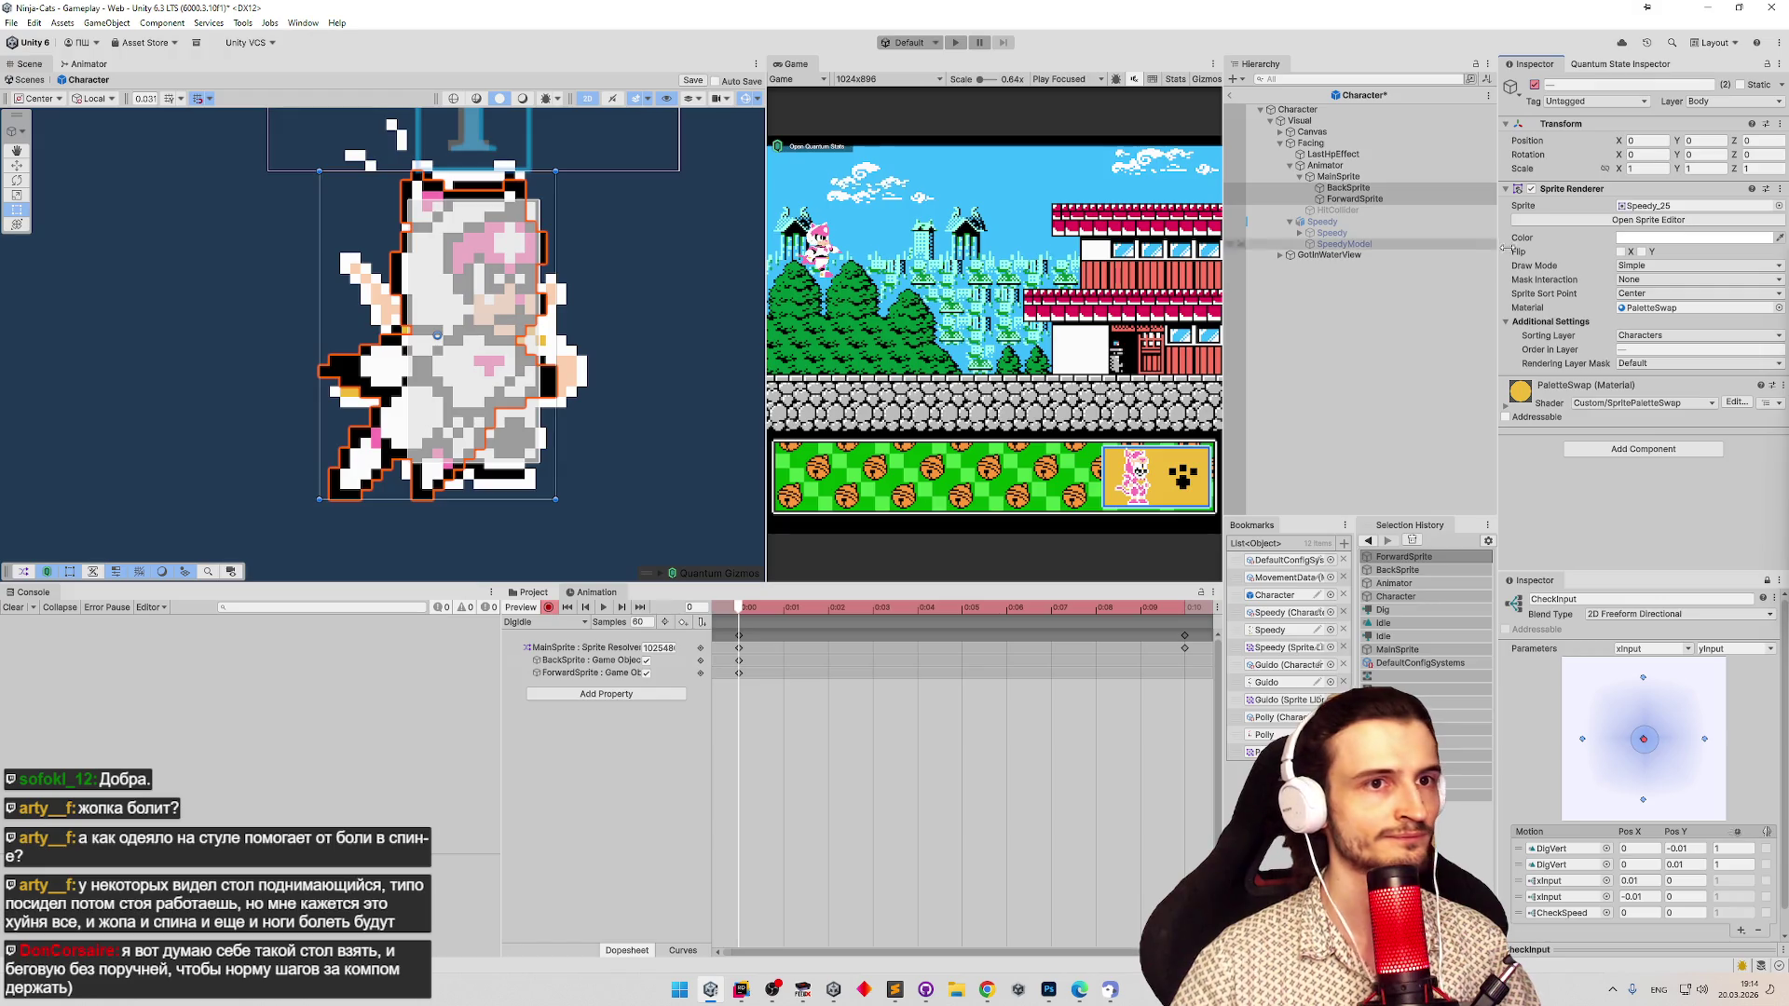
{"action": "left_click", "coordinate": [1397, 189]}
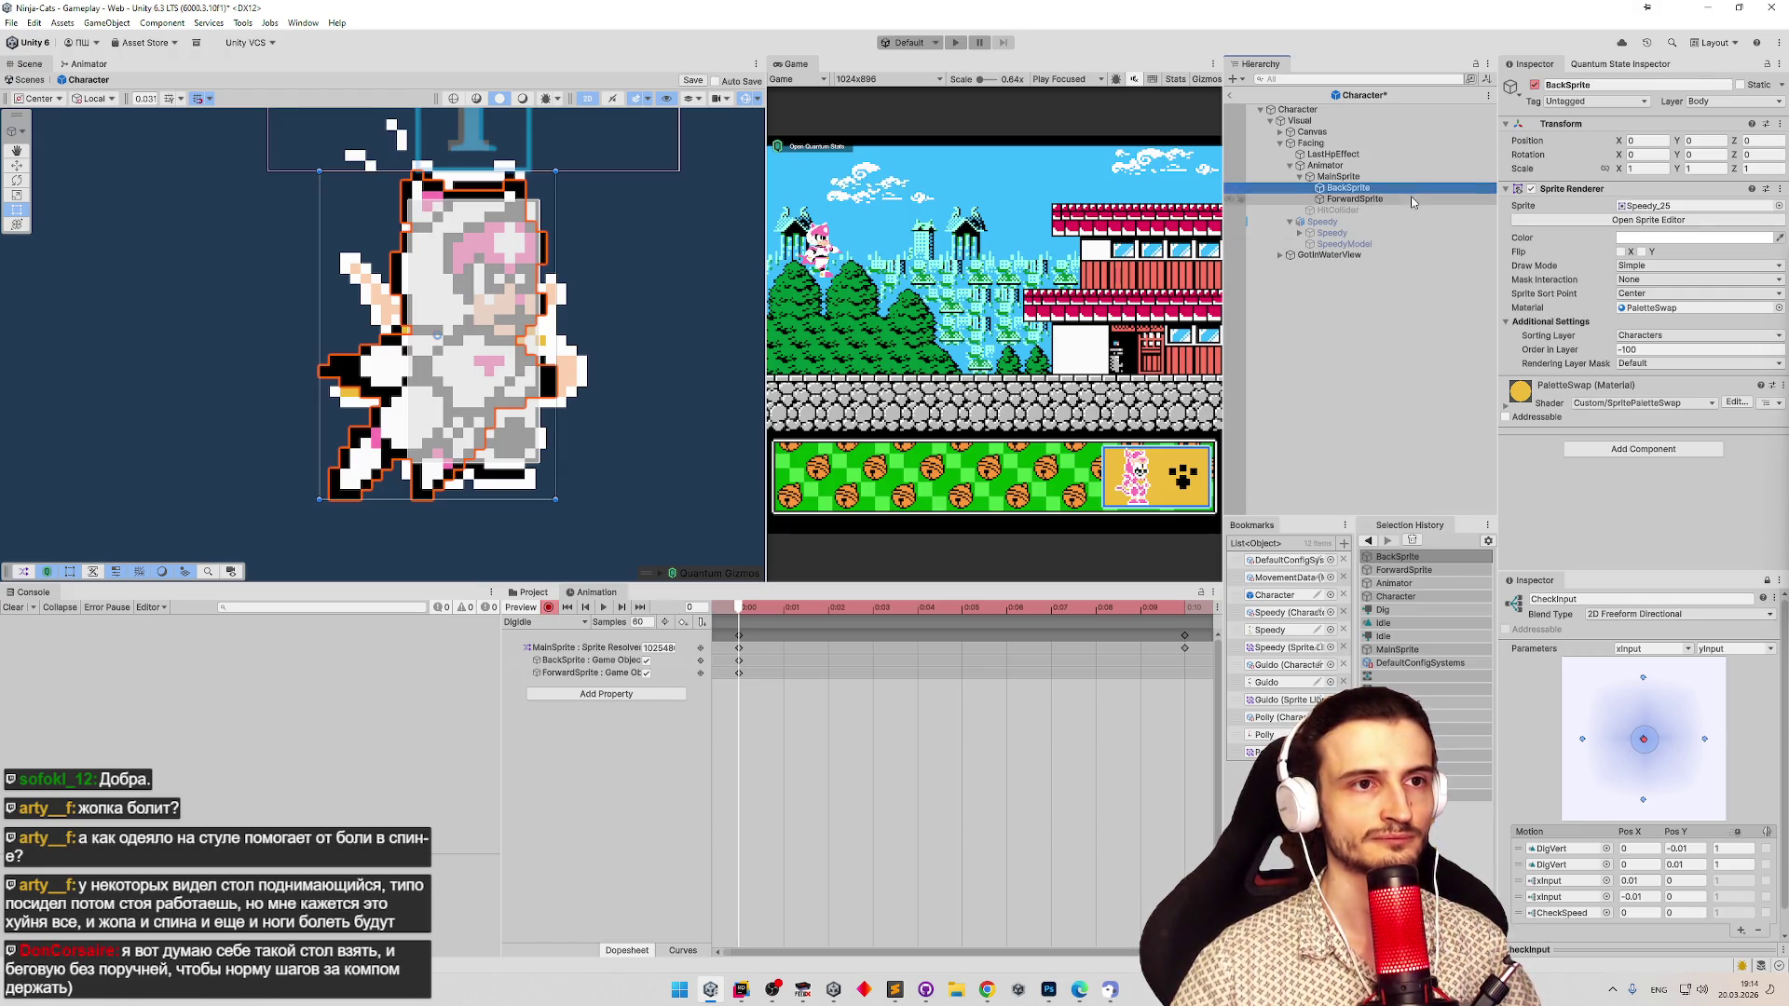
{"action": "left_click", "coordinate": [1778, 206]}
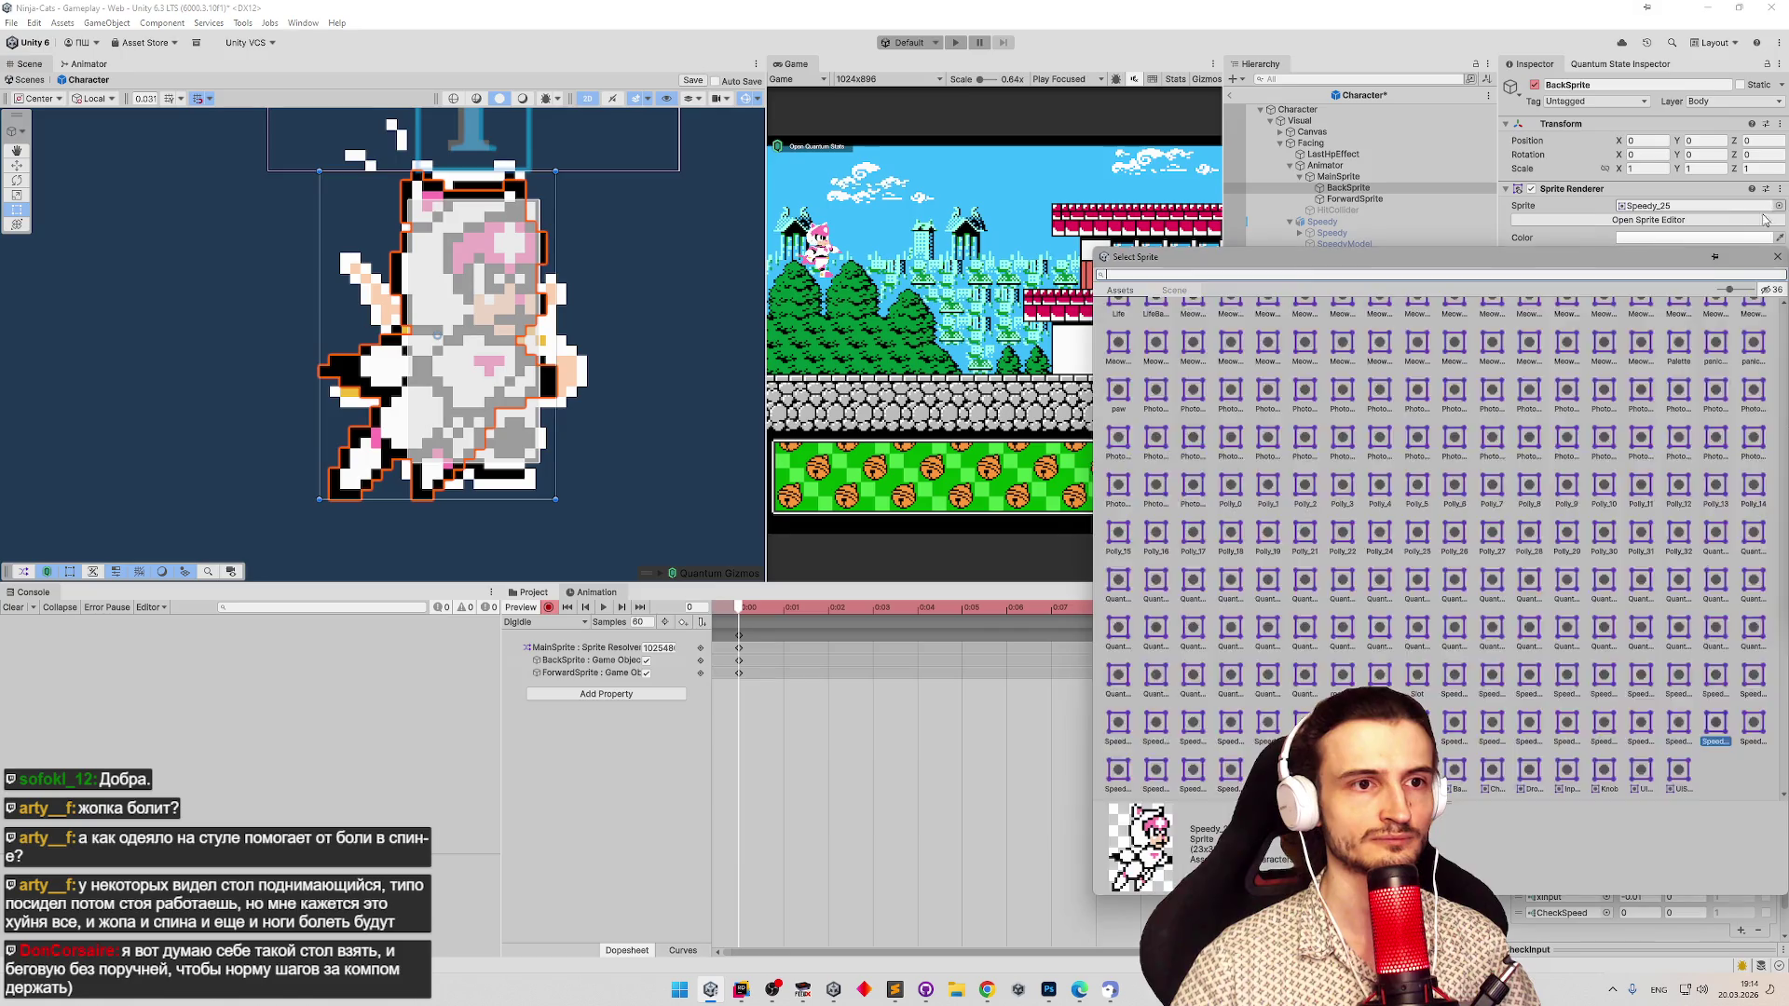
{"action": "left_click", "coordinate": [1776, 256]}
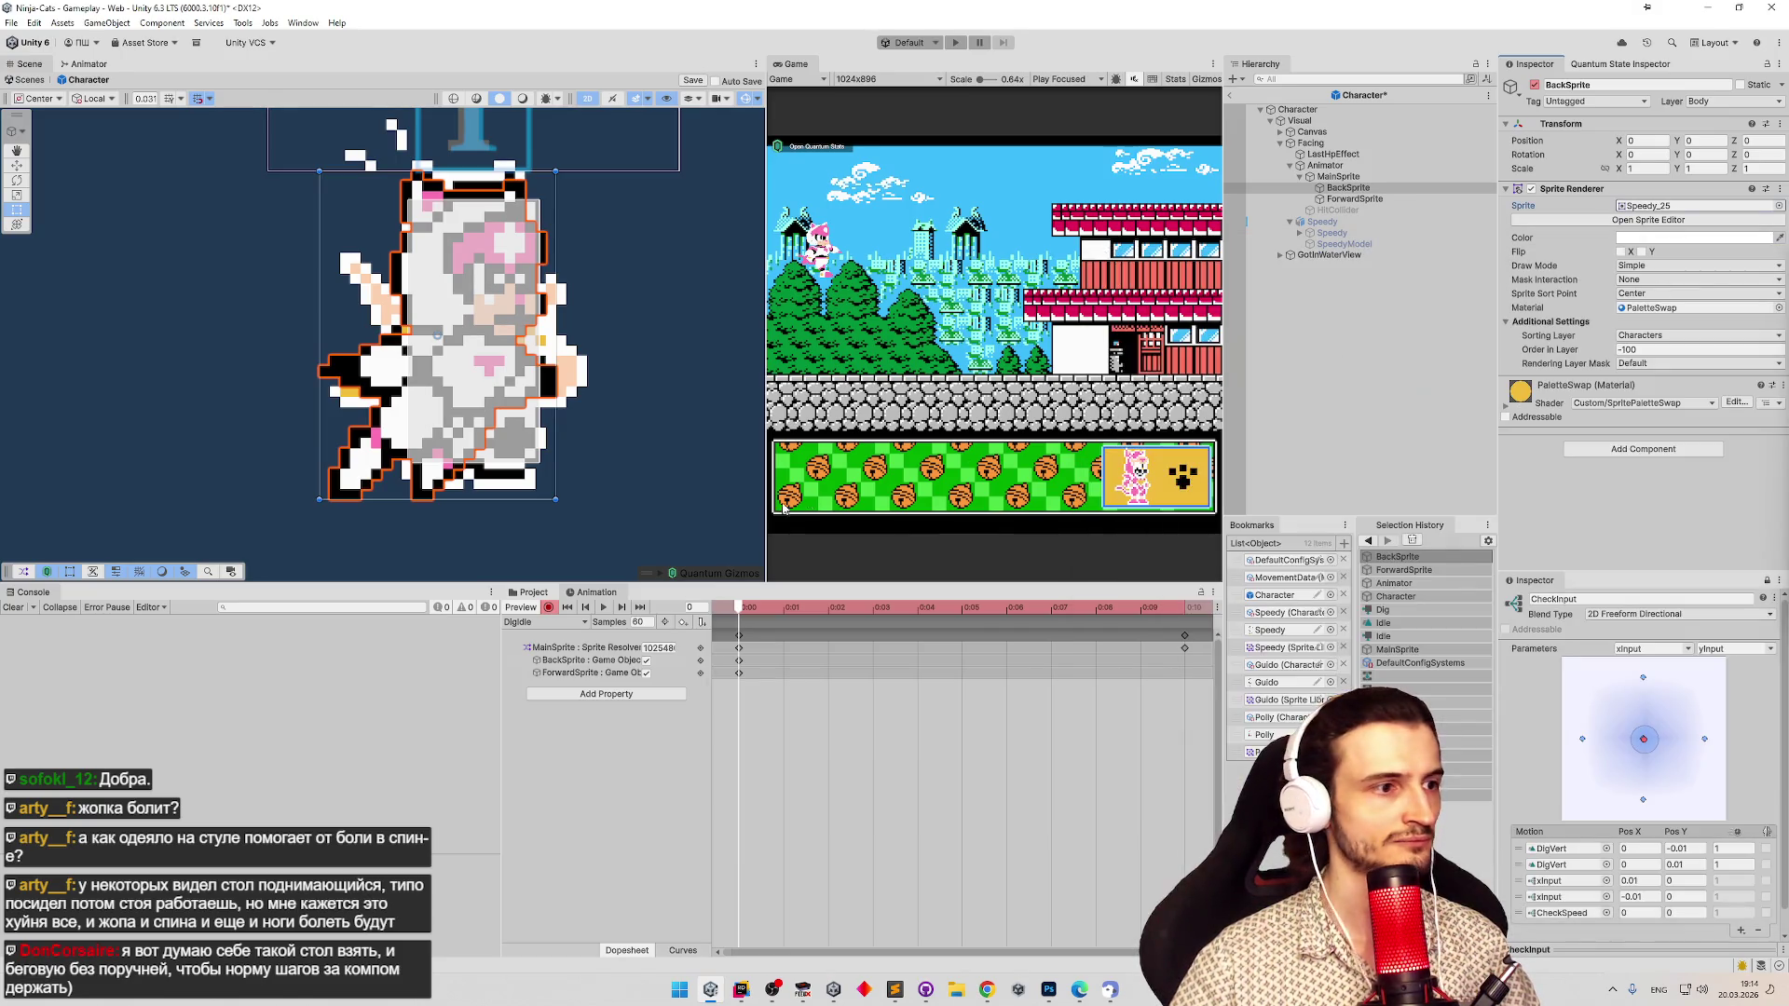
Find the Drills texture via a 'drill' search, view it in the Sprite Editor, then go to Photoshop.
{"action": "left_click", "coordinate": [534, 593]}
{"action": "left_click", "coordinate": [1079, 609]}
{"action": "type", "text": "d"}
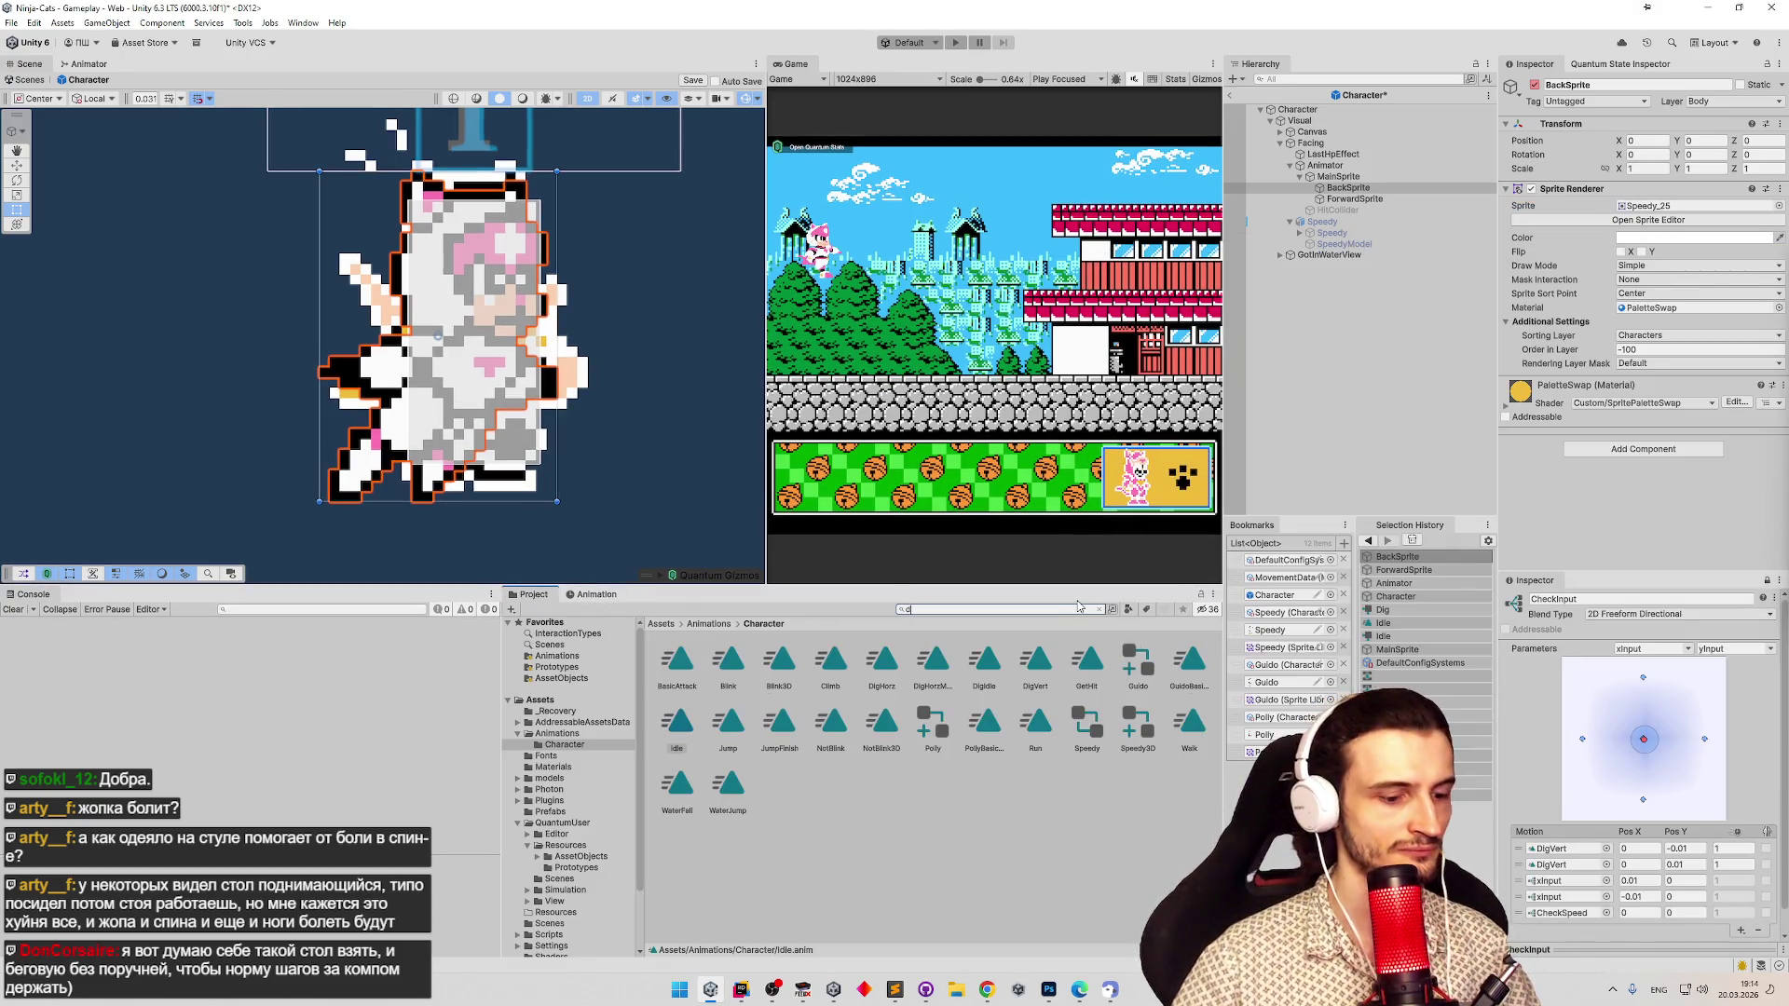
{"action": "type", "text": "rill"}
{"action": "left_click", "coordinate": [675, 663]}
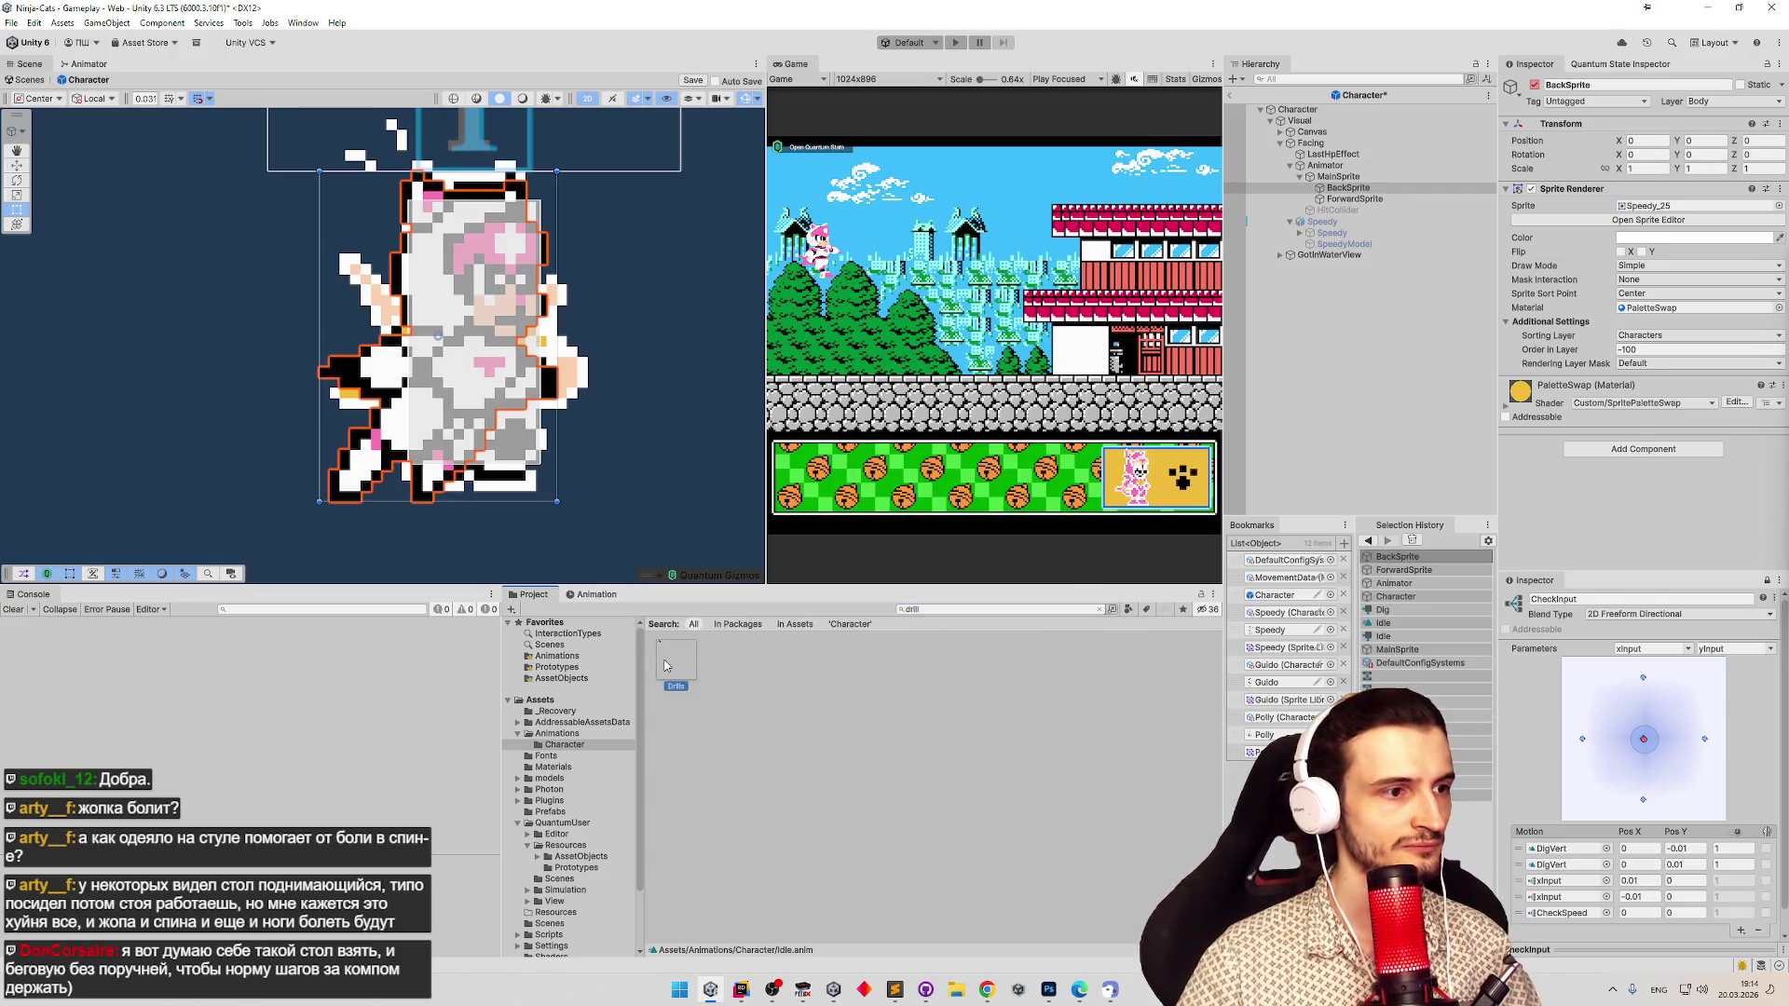
{"action": "left_click", "coordinate": [1623, 243]}
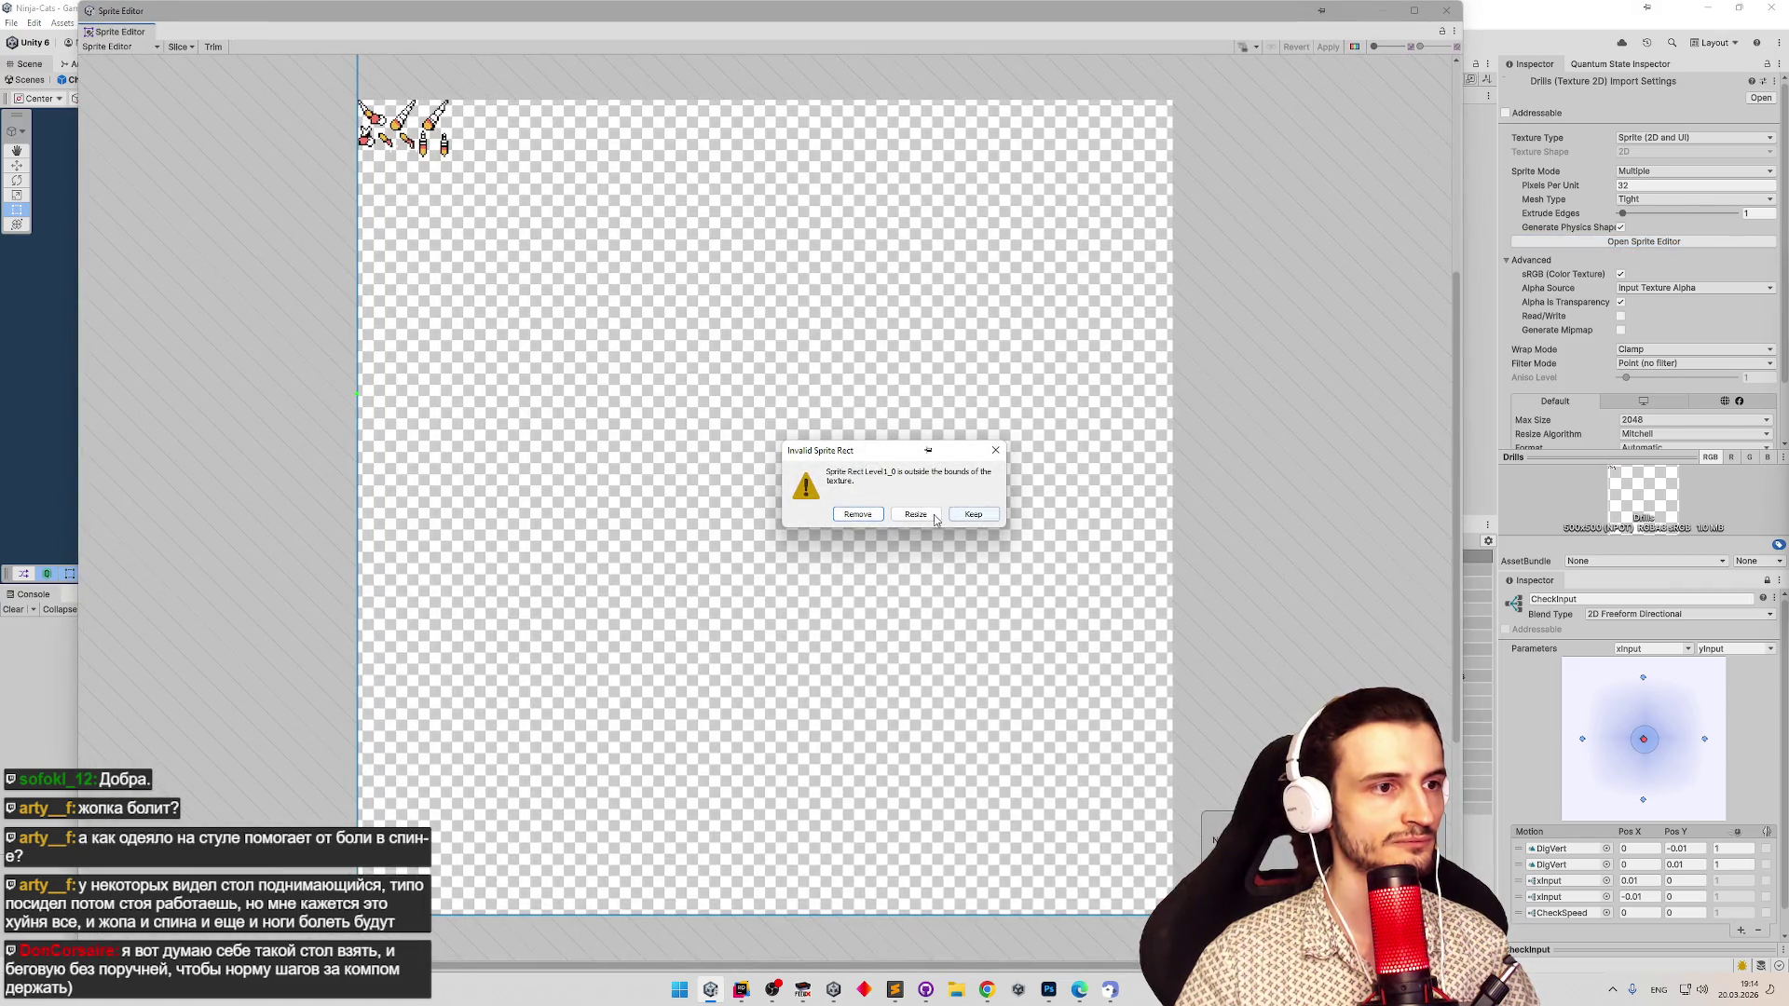
{"action": "left_click", "coordinate": [995, 450]}
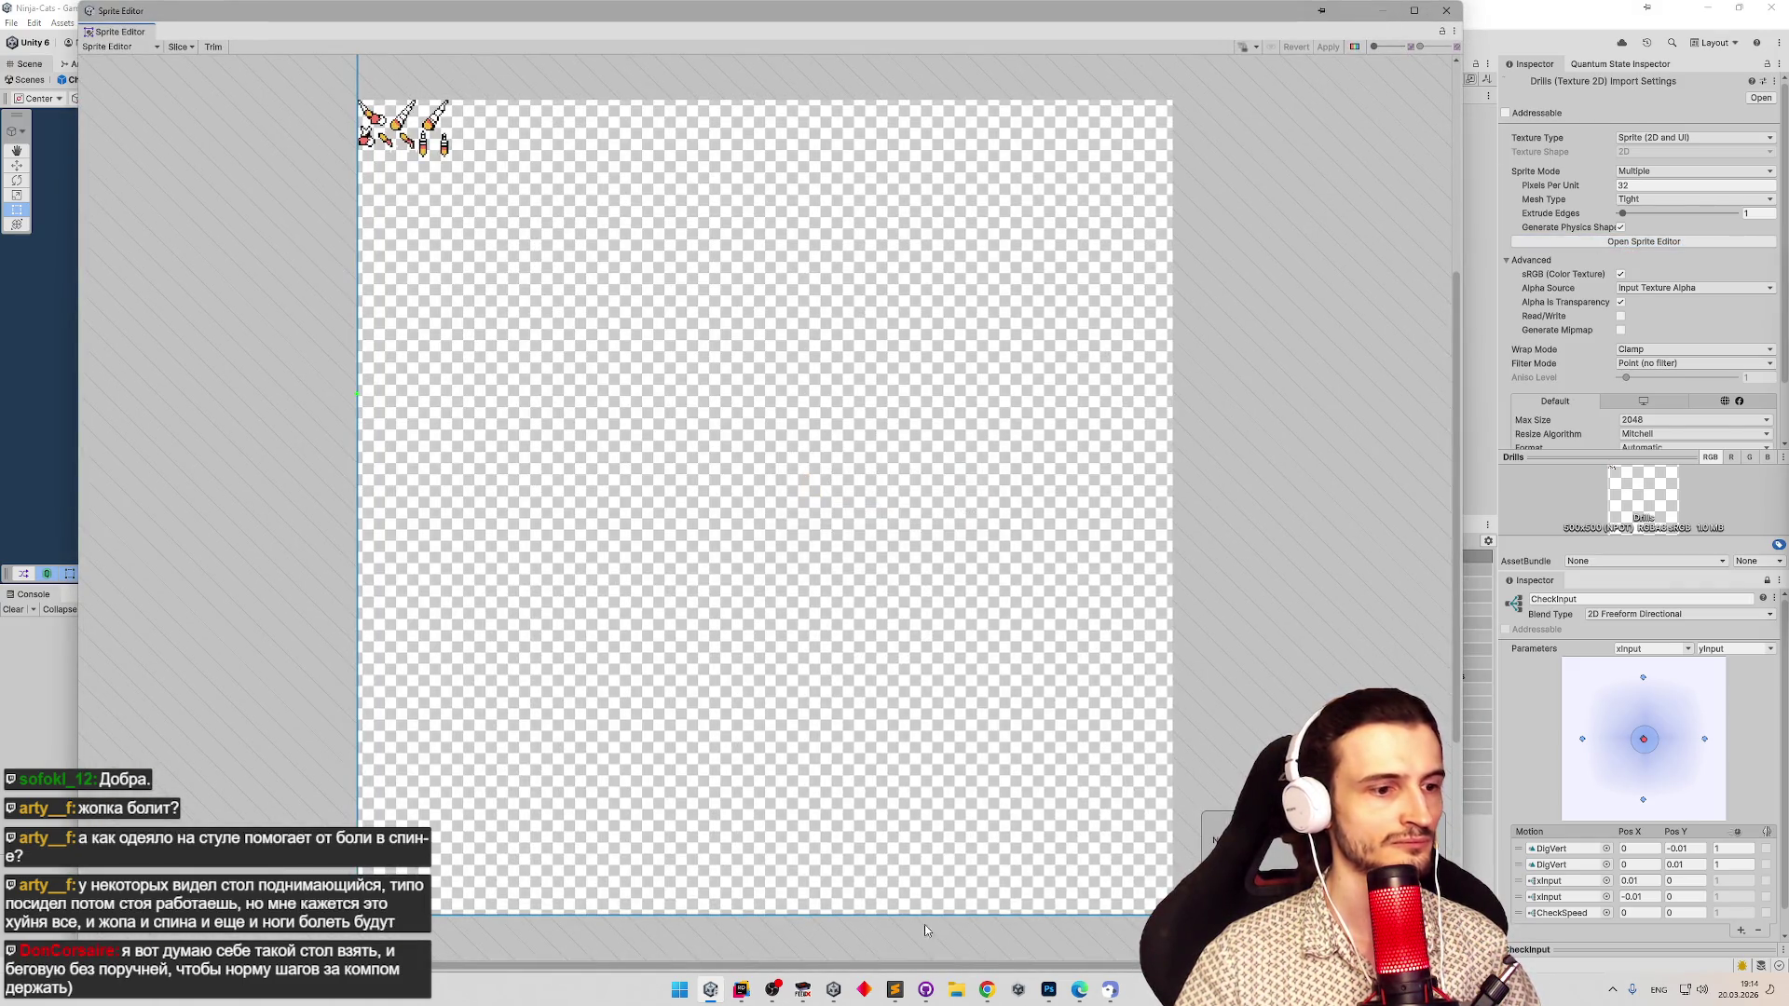
{"action": "left_click", "coordinate": [1048, 989]}
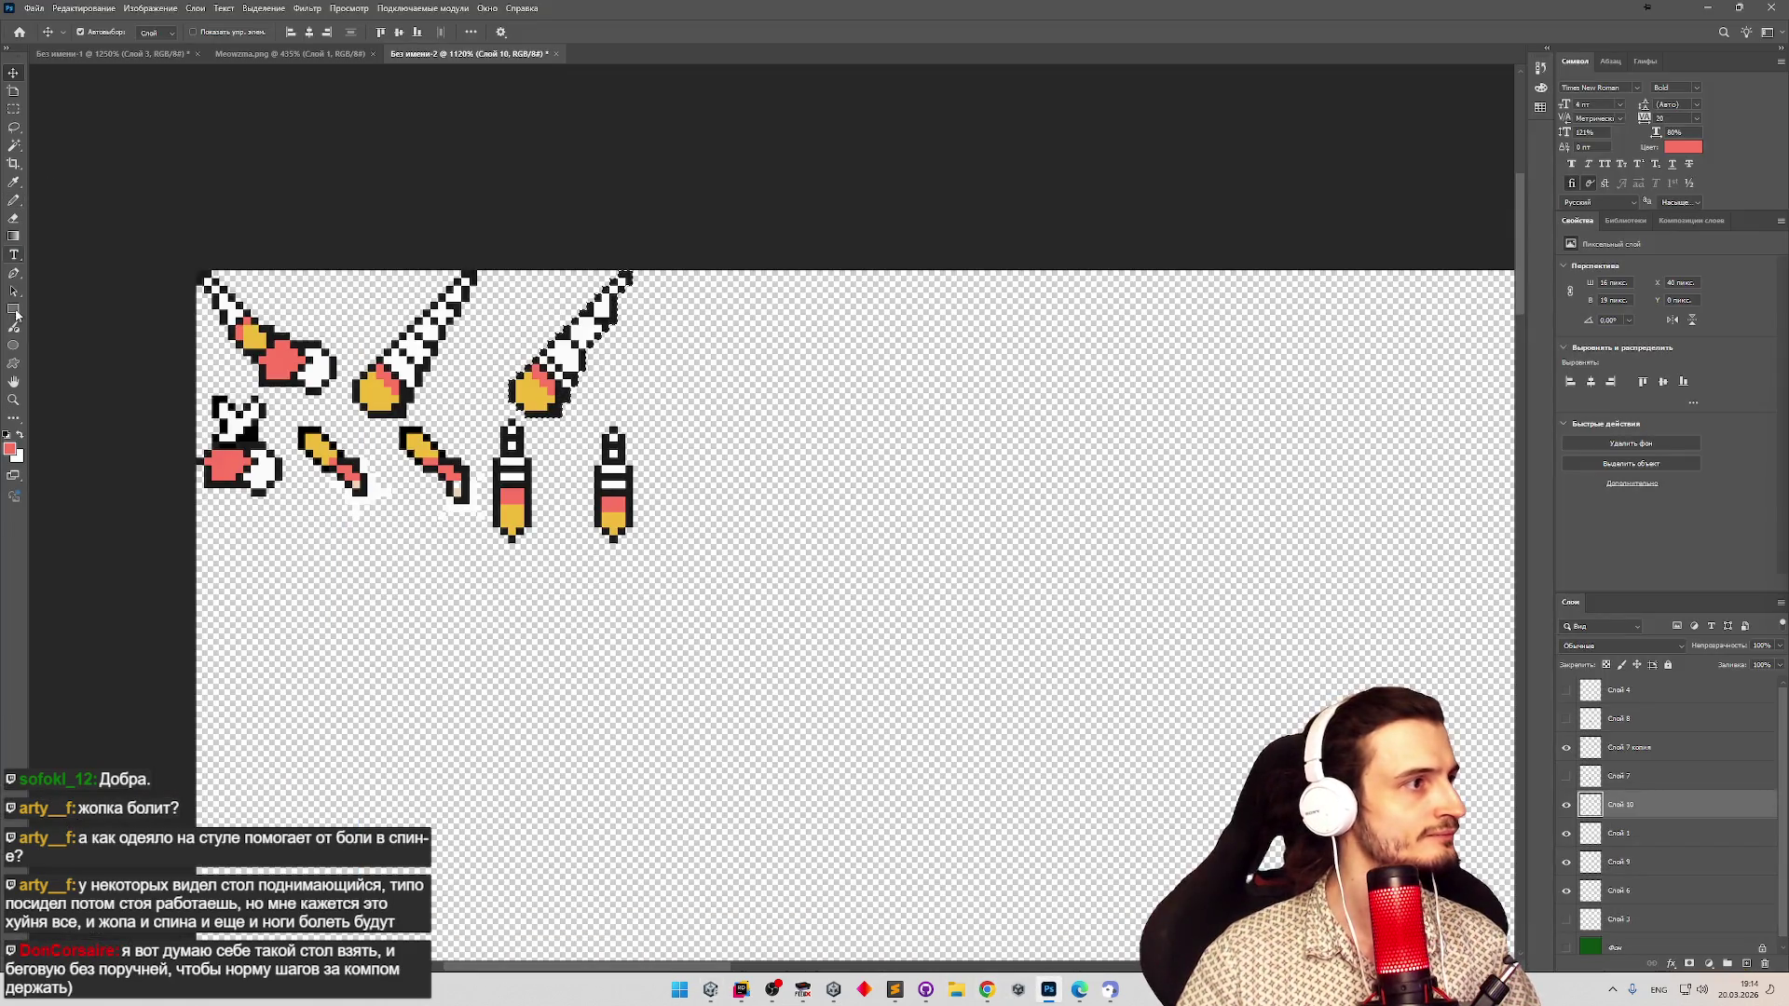
Merge the visible drill layers, starting from Слой 7 копия, into one layer.
{"action": "left_click", "coordinate": [13, 163]}
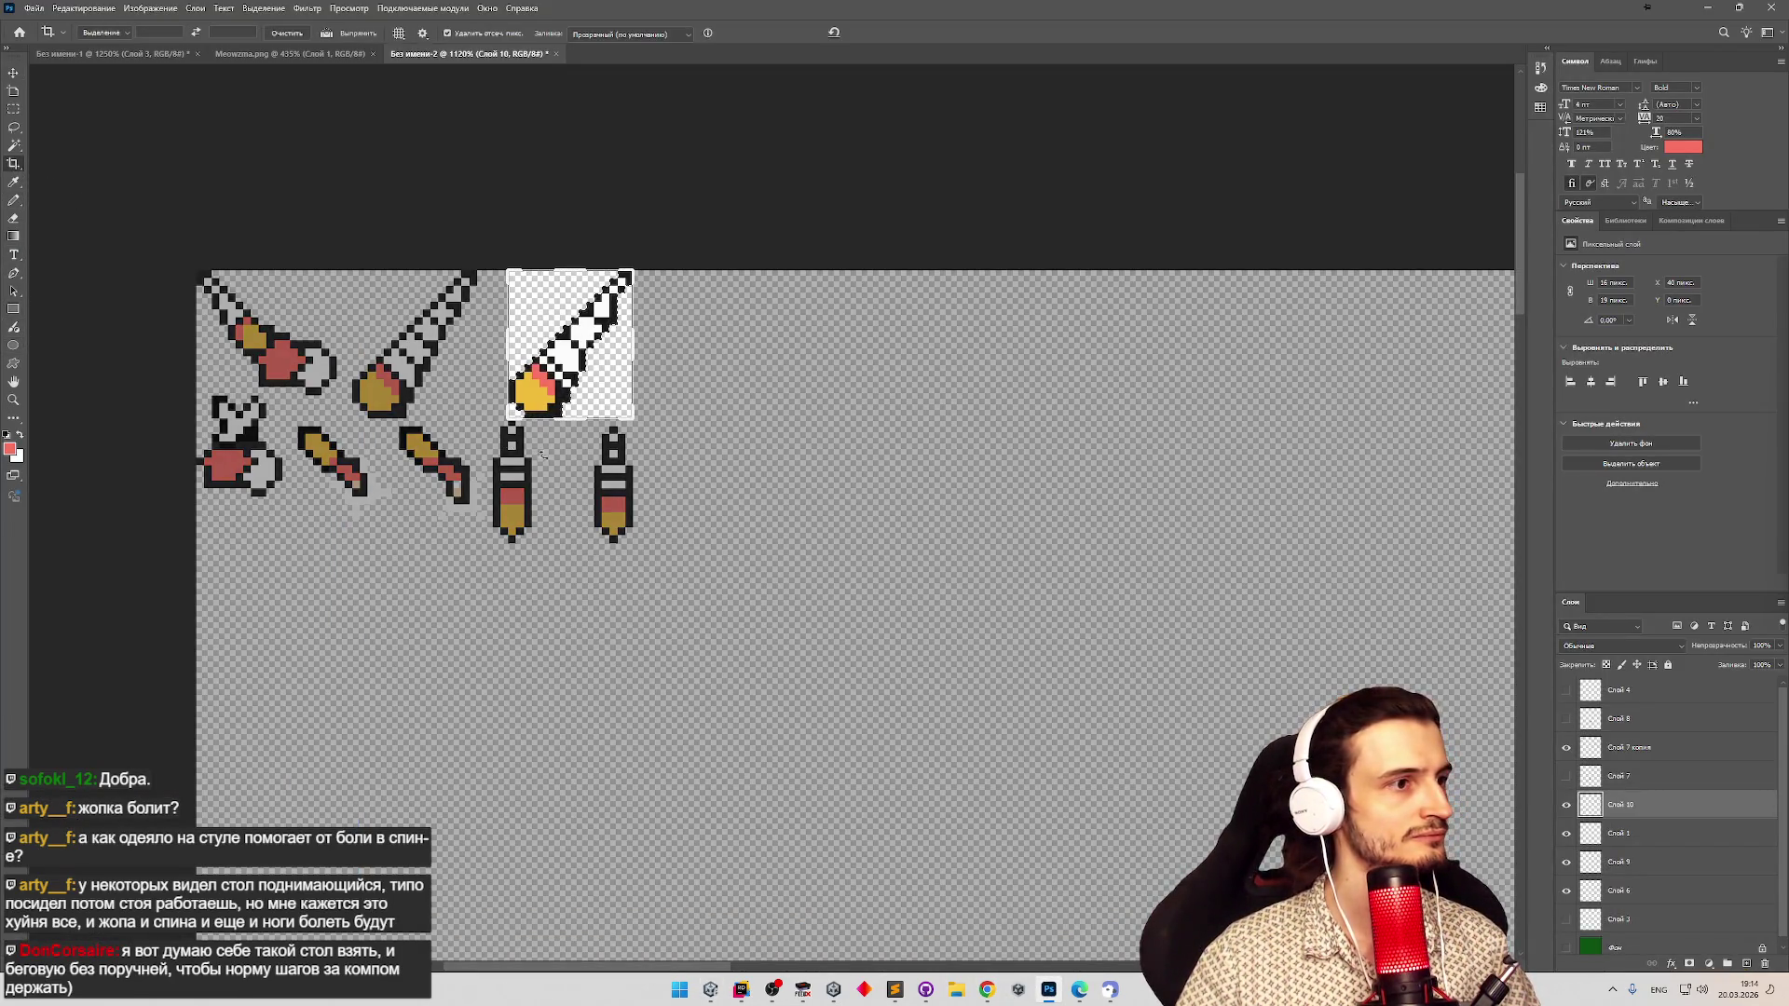
{"action": "left_click", "coordinate": [1637, 755]}
{"action": "right_click", "coordinate": [1637, 757]}
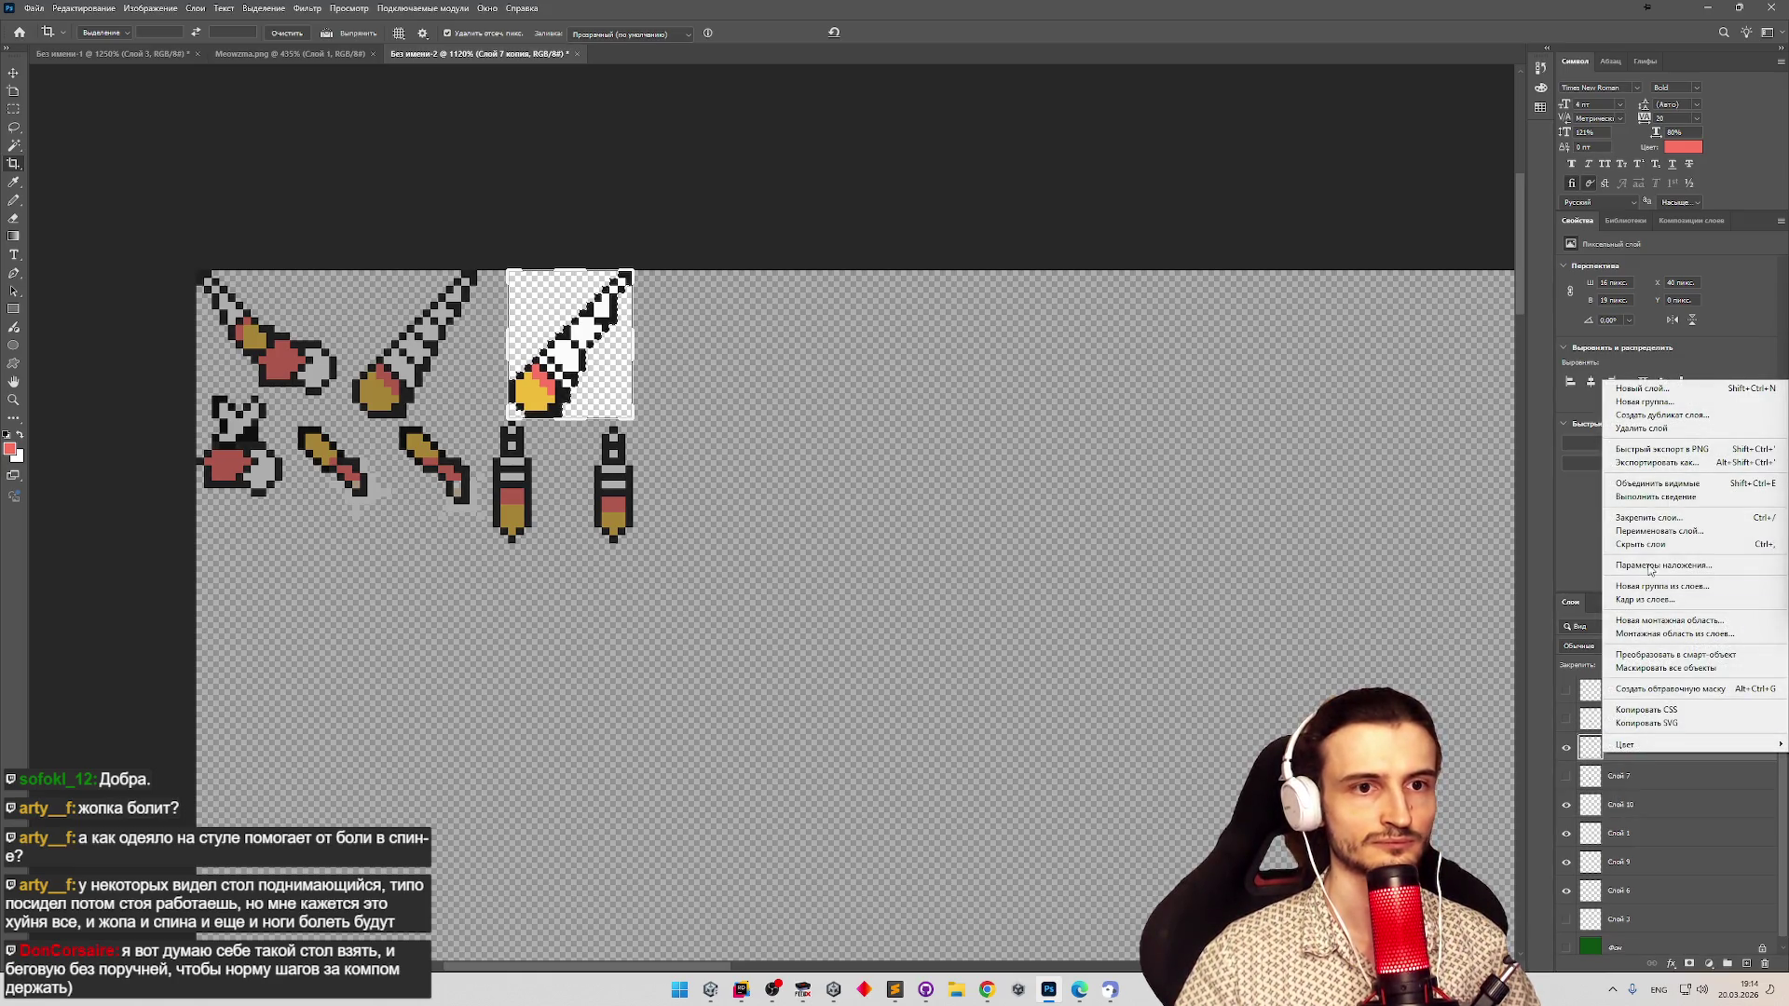
{"action": "left_click", "coordinate": [1644, 486]}
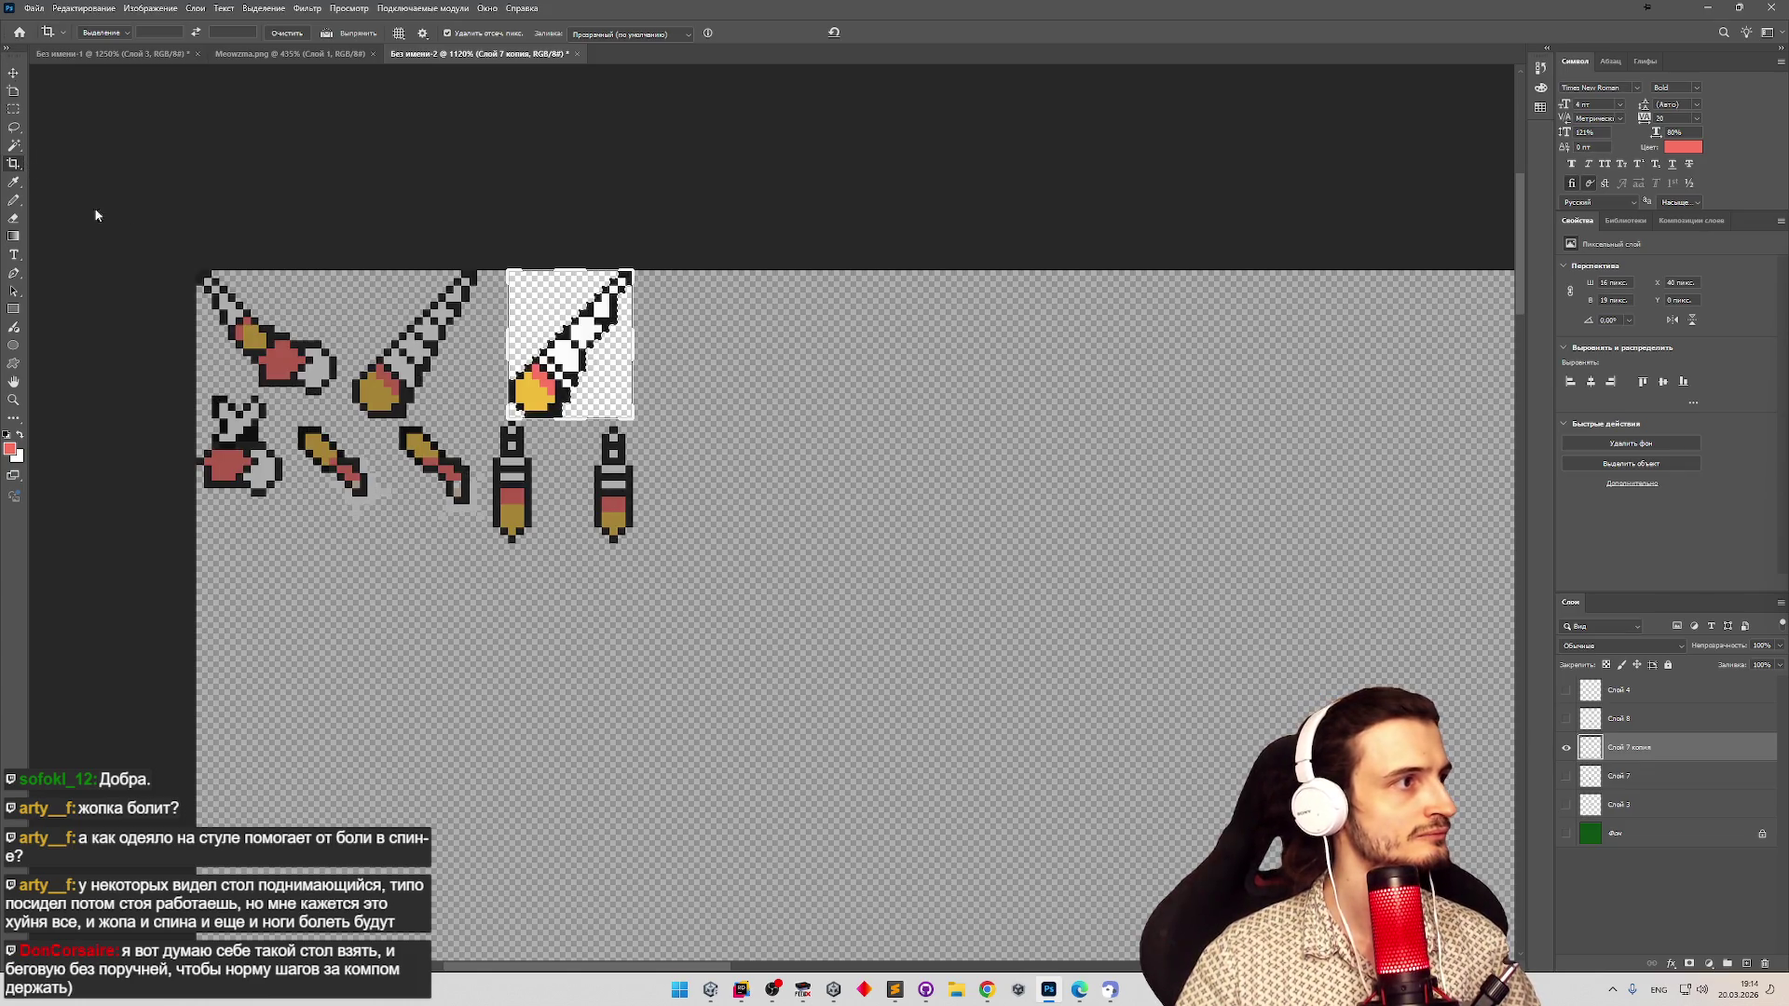
Crop the canvas tightly around the drill sprites to a 36 px height.
{"action": "left_click", "coordinate": [493, 279]}
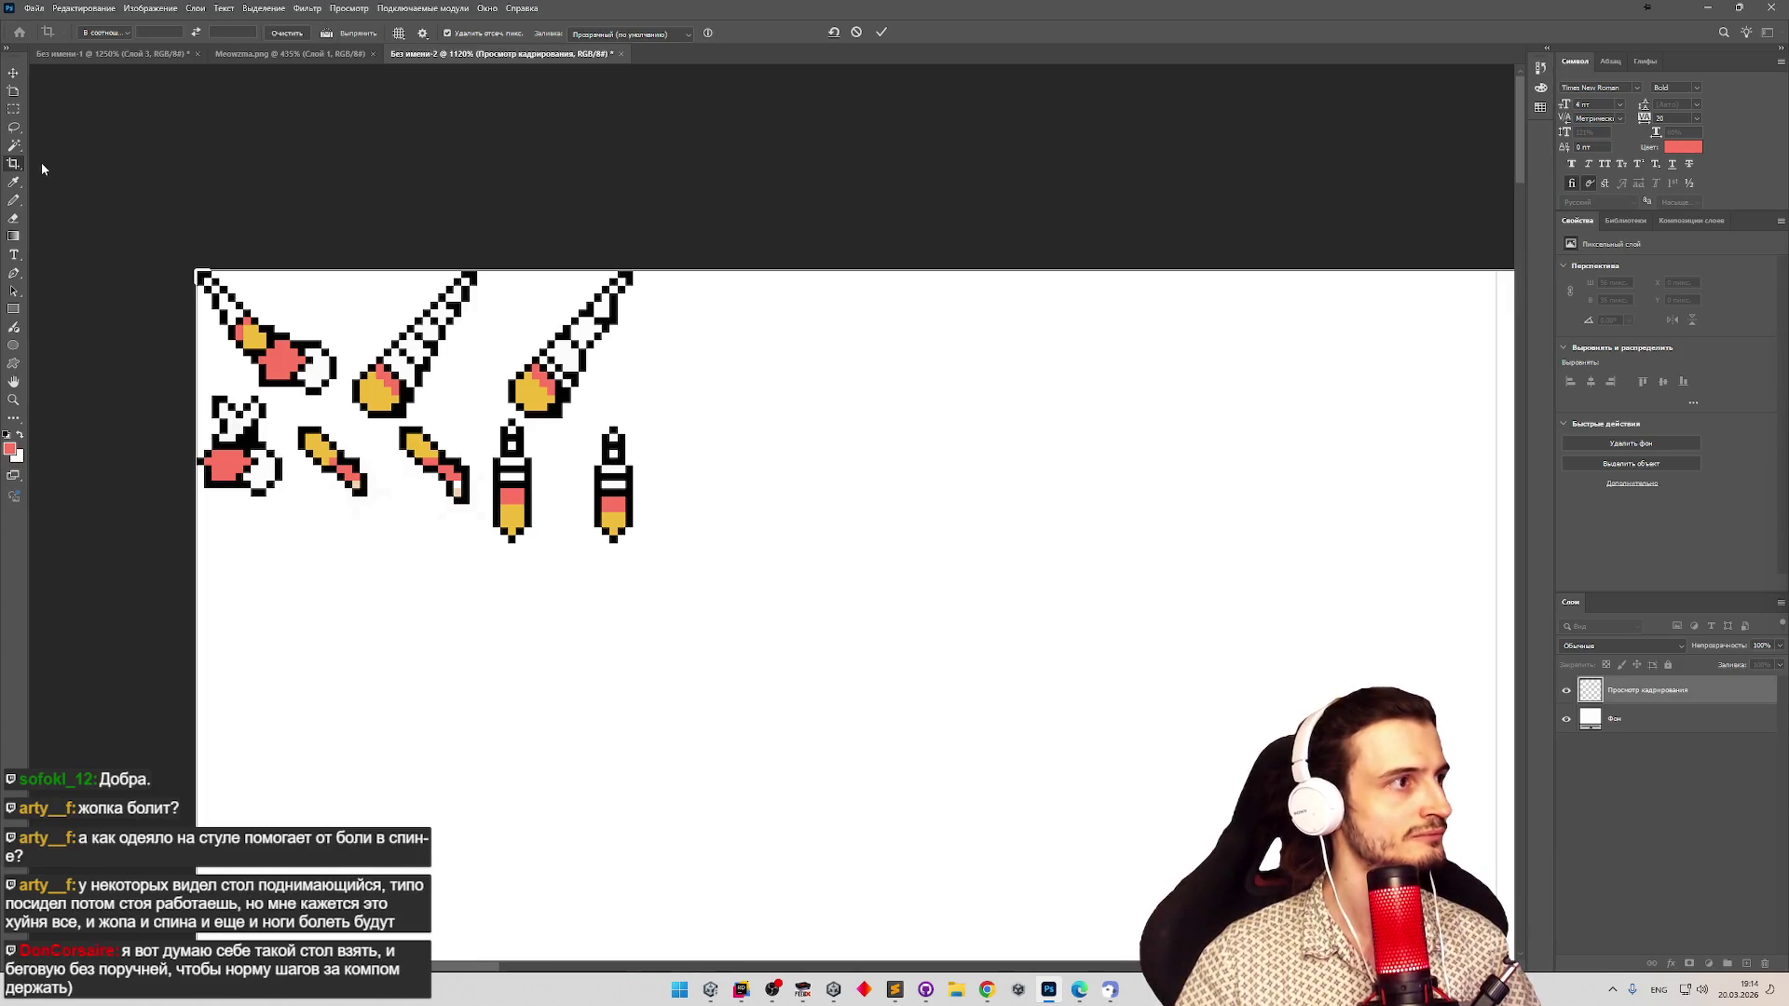
{"action": "left_click", "coordinate": [1568, 720]}
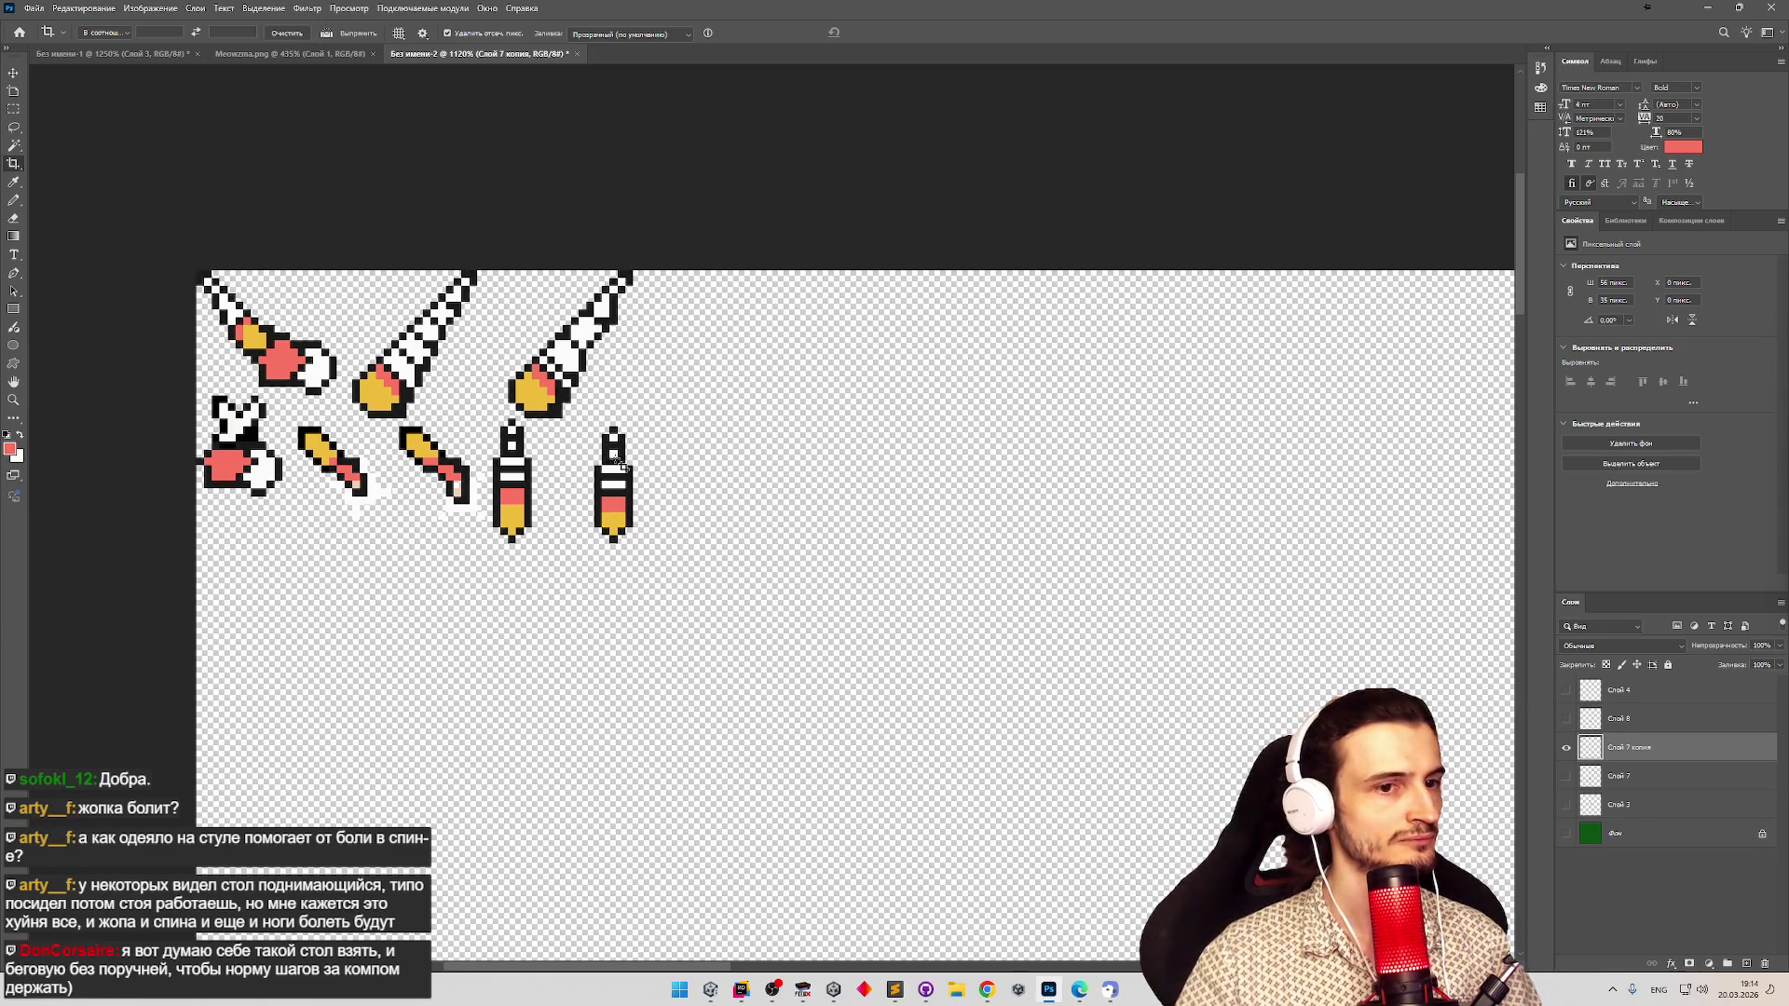
{"action": "left_click", "coordinate": [642, 469]}
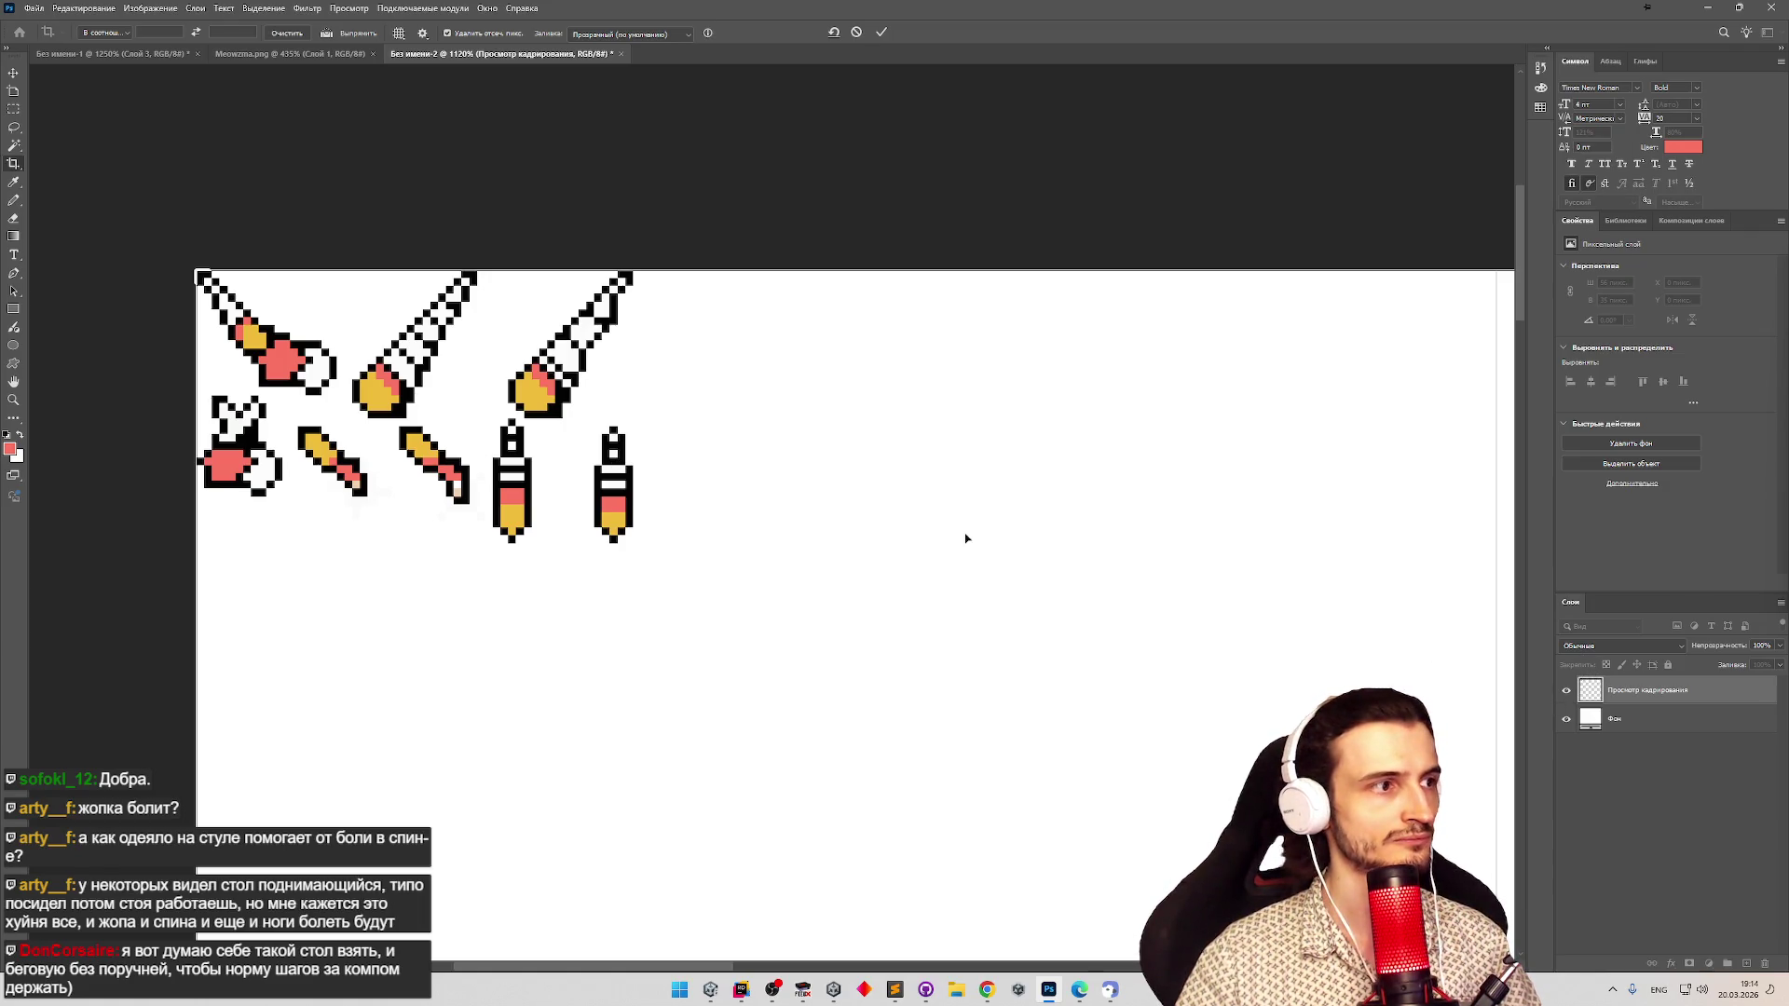
{"action": "left_click", "coordinate": [1566, 723]}
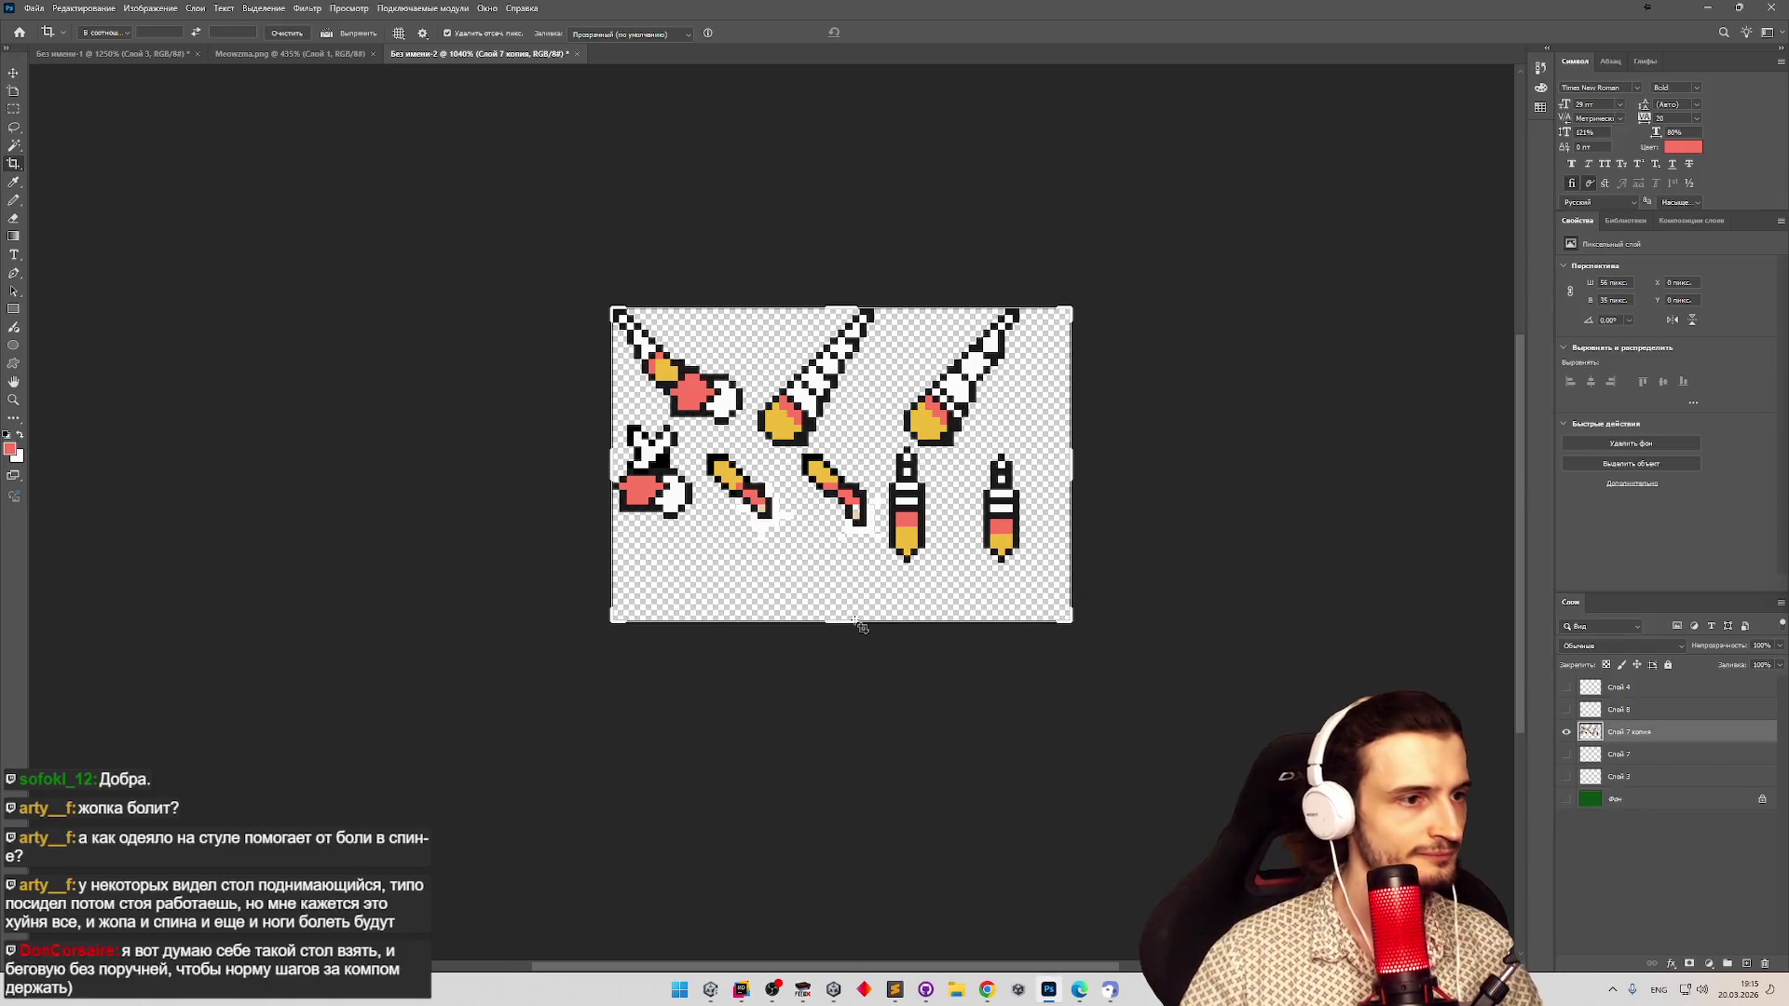
{"action": "left_click_drag", "start_coordinate": [849, 622], "coordinate": [846, 595]}
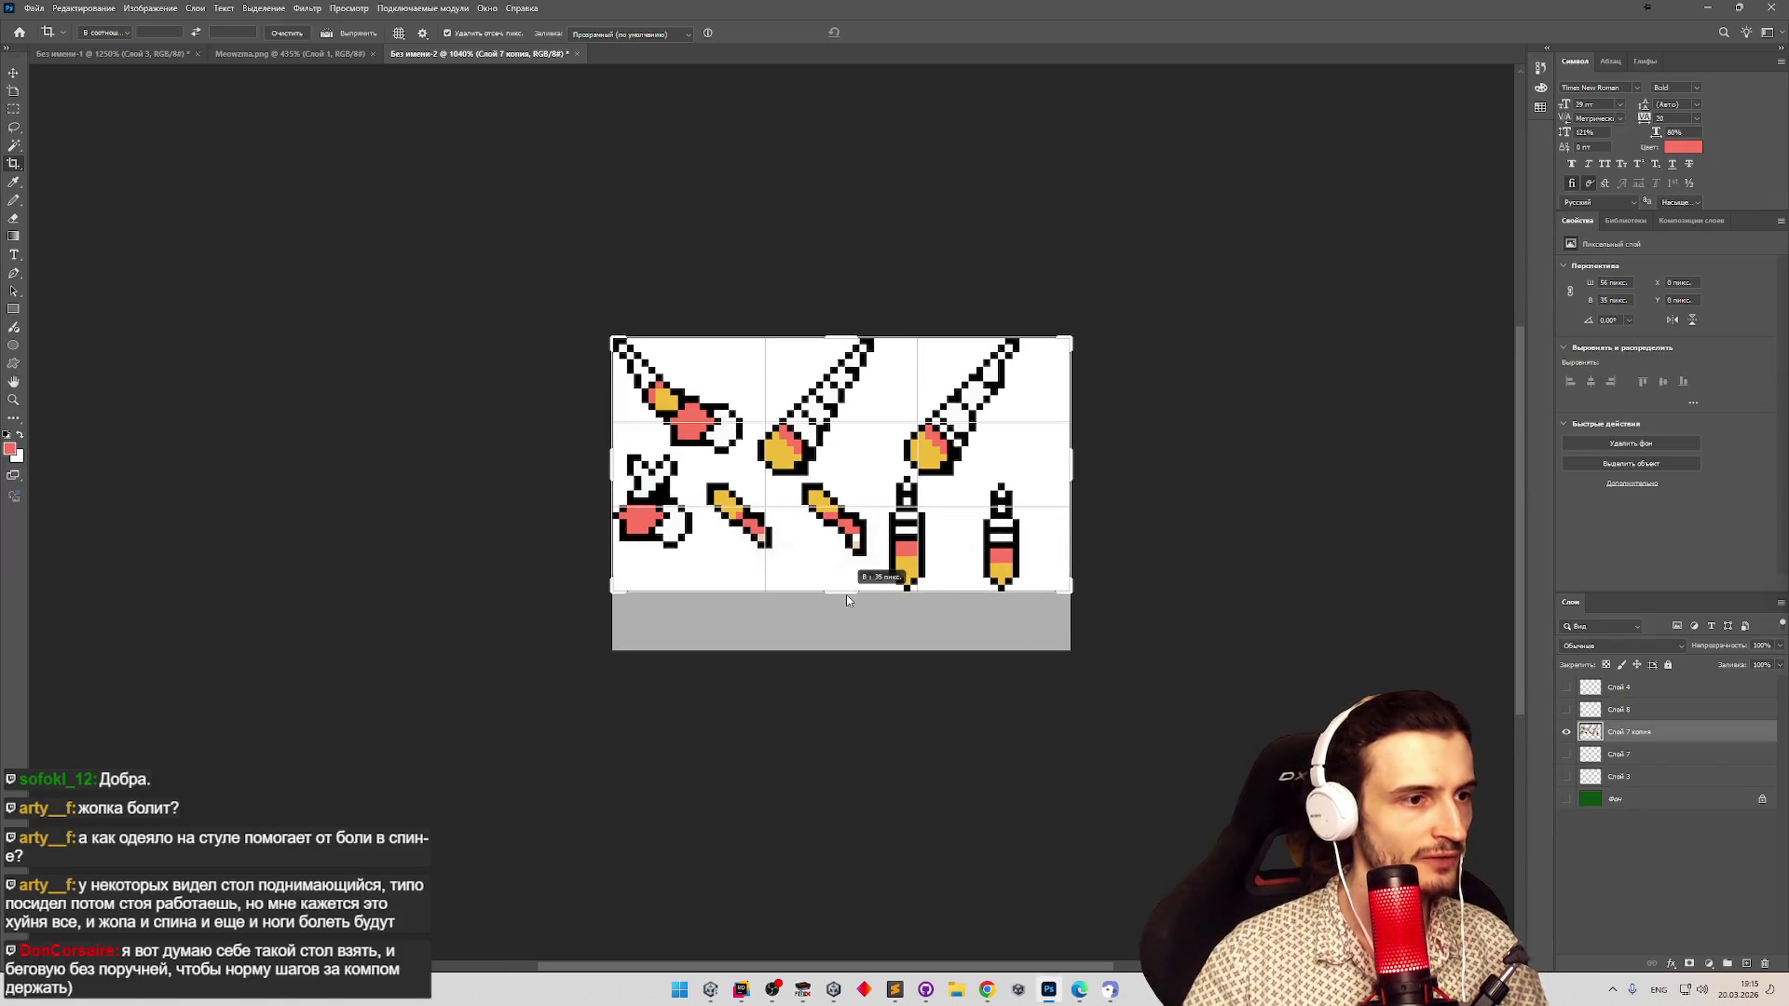
{"action": "key", "text": "Return"}
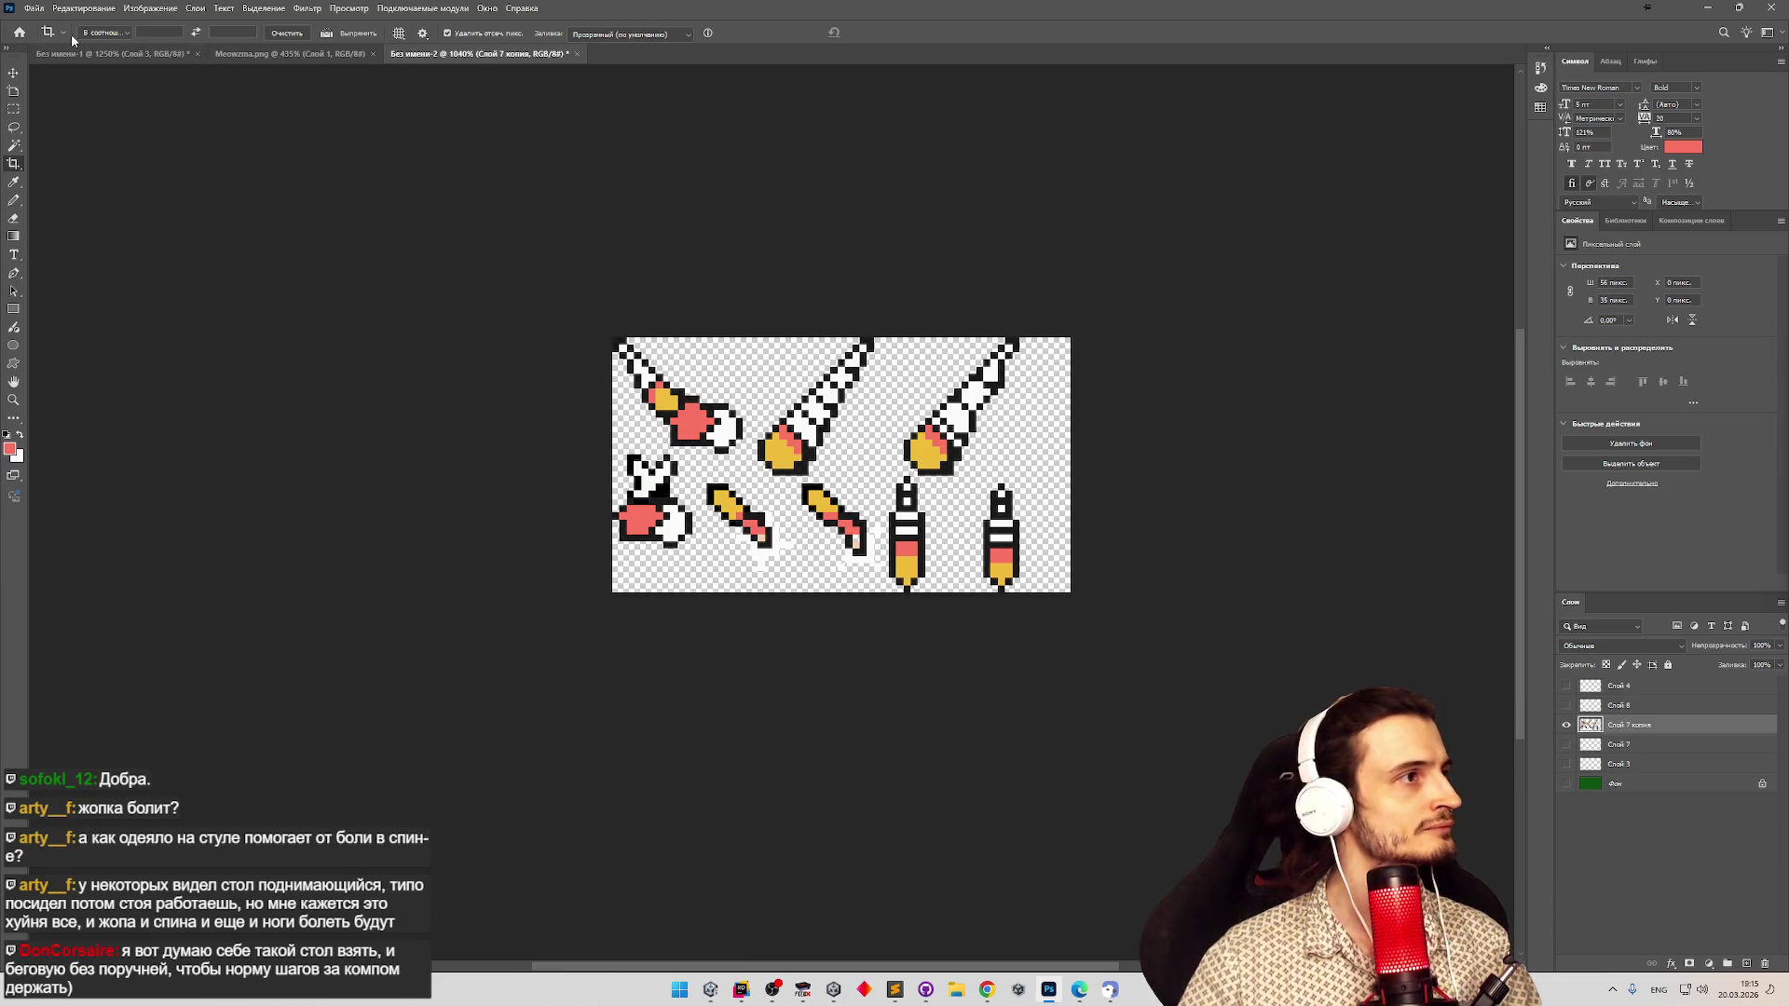
Export the sheet as PNG, overwriting Drills.png.
{"action": "left_click", "coordinate": [35, 9]}
{"action": "mouse_move", "coordinate": [172, 227]}
{"action": "left_click", "coordinate": [270, 227]}
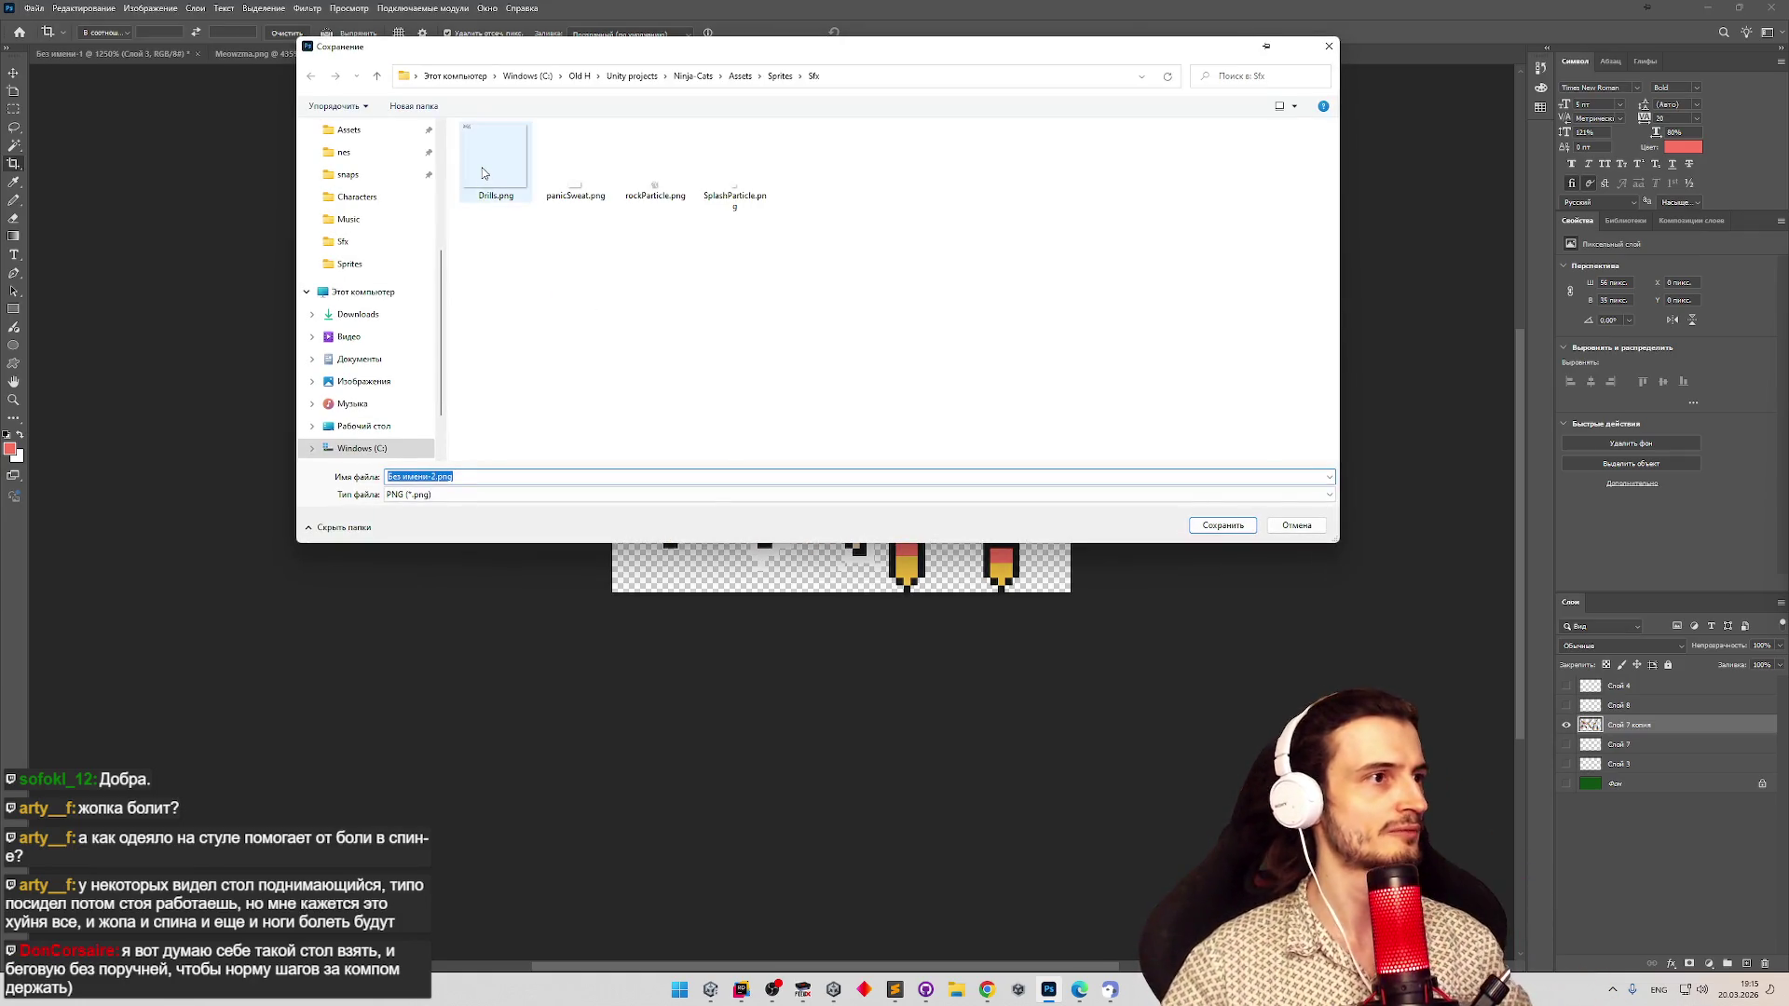
{"action": "double_click", "coordinate": [494, 163]}
{"action": "left_click", "coordinate": [927, 494]}
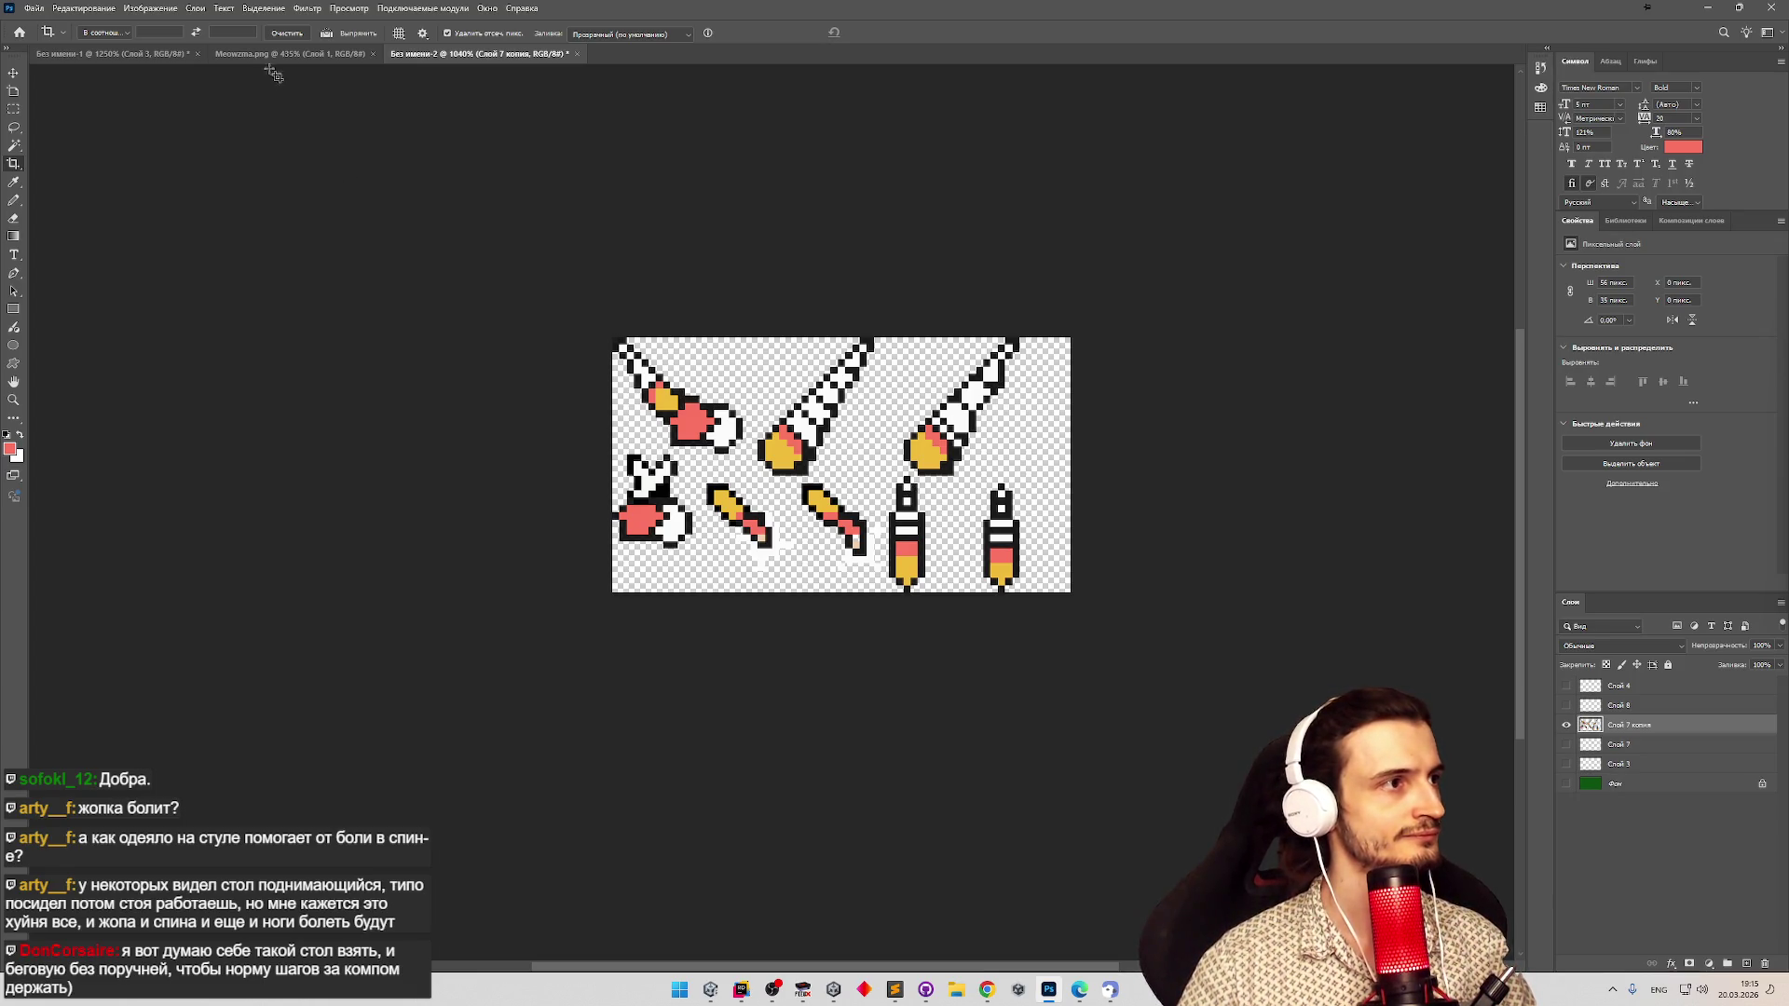
Switch between the Meowzma.png and Test game scene documents.
{"action": "left_click", "coordinate": [275, 54]}
{"action": "key", "text": "ctrl+shift+Tab"}
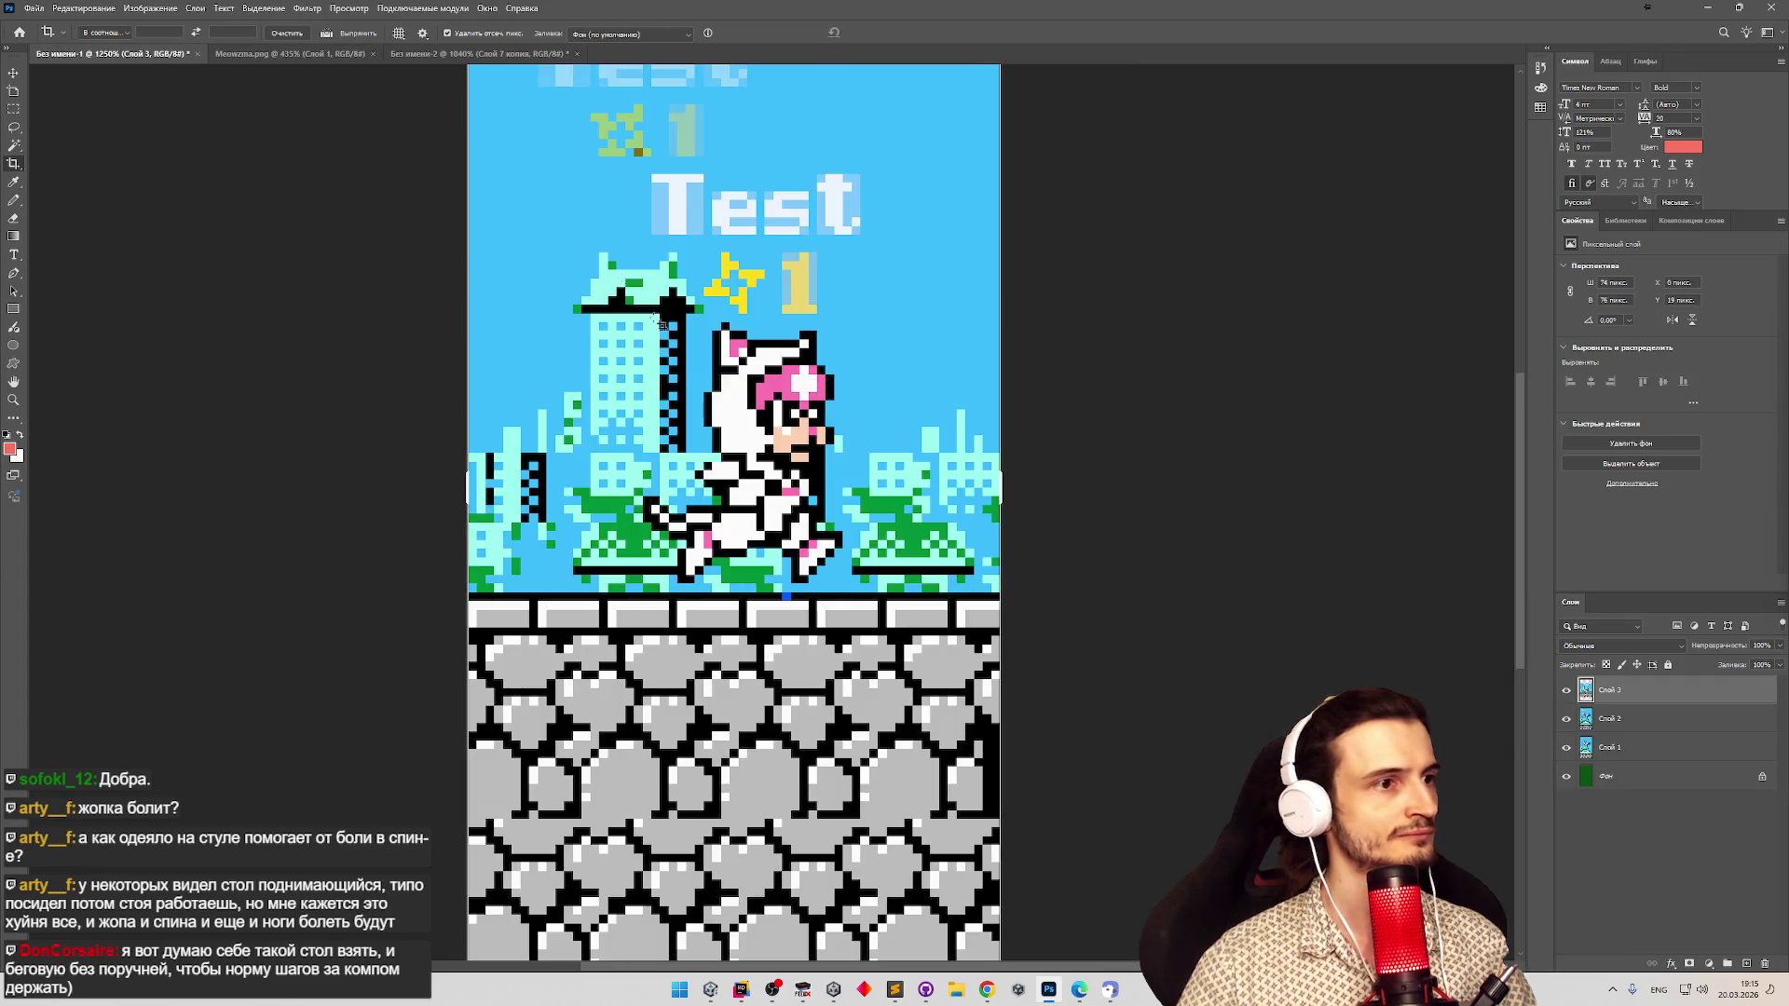
{"action": "left_click", "coordinate": [280, 54]}
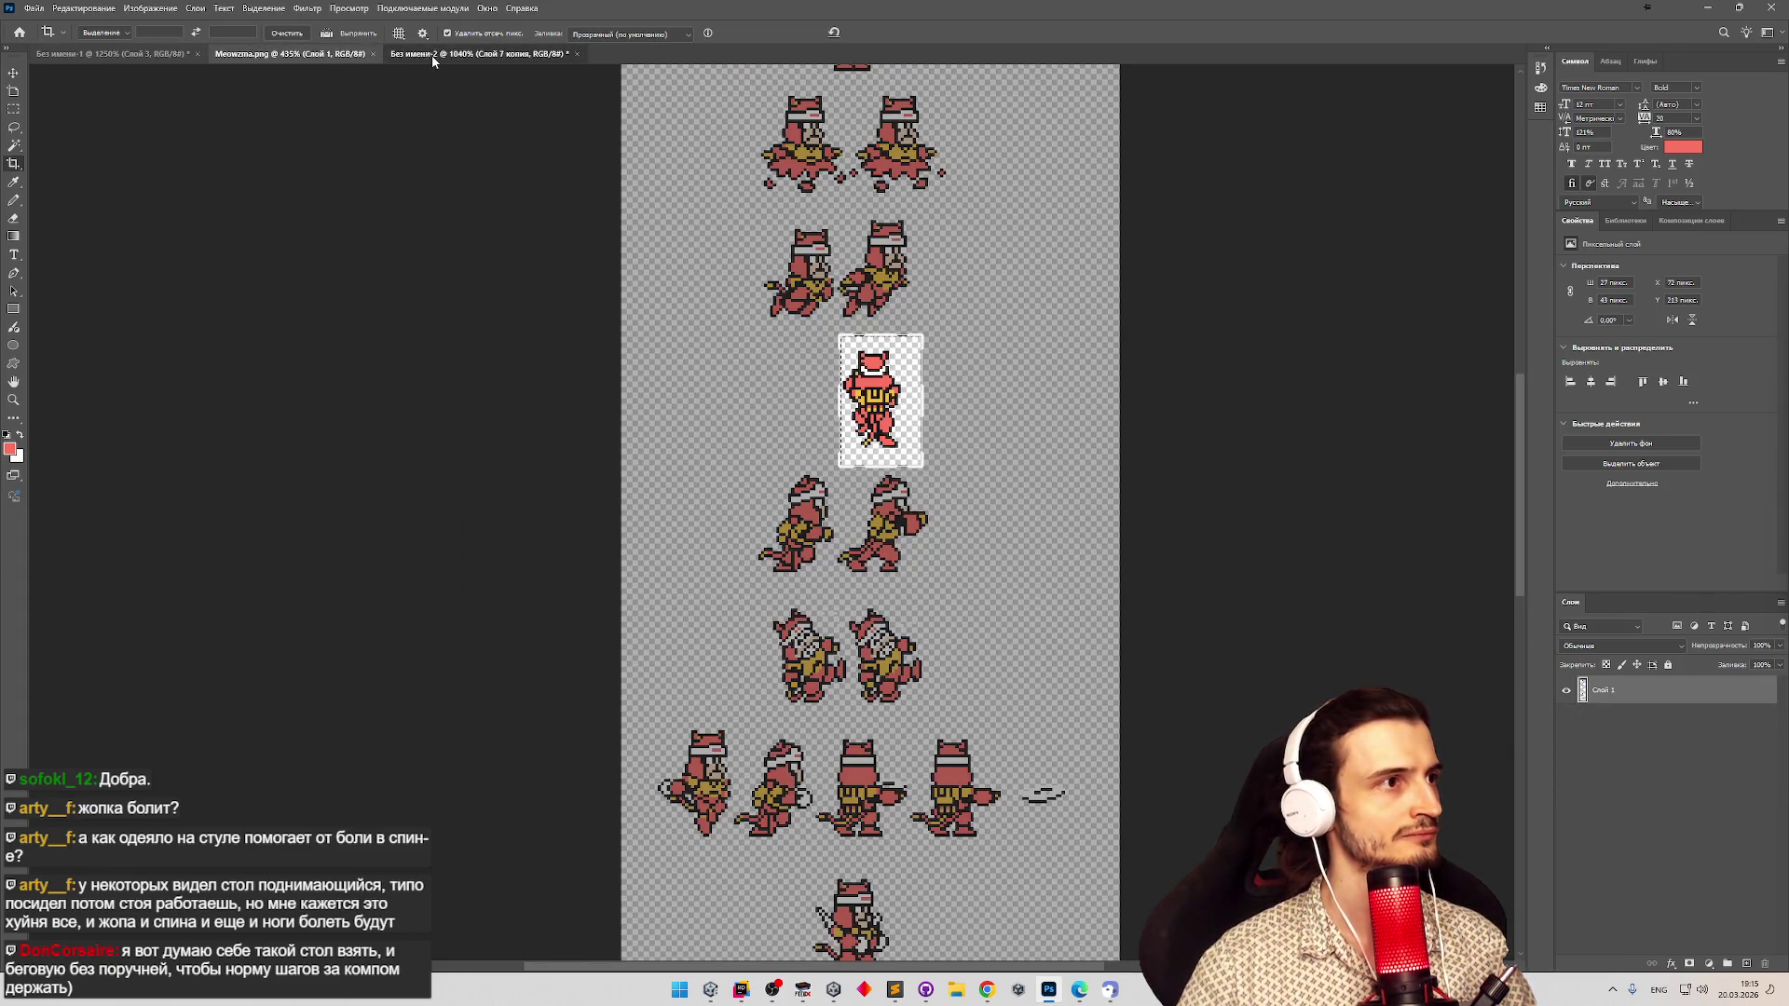
Back in Unity's Sprite Editor, discard the out-of-bounds rectangle and re-slice Drills with pixel pivot units.
{"action": "left_click", "coordinate": [433, 54]}
{"action": "left_click", "coordinate": [710, 991]}
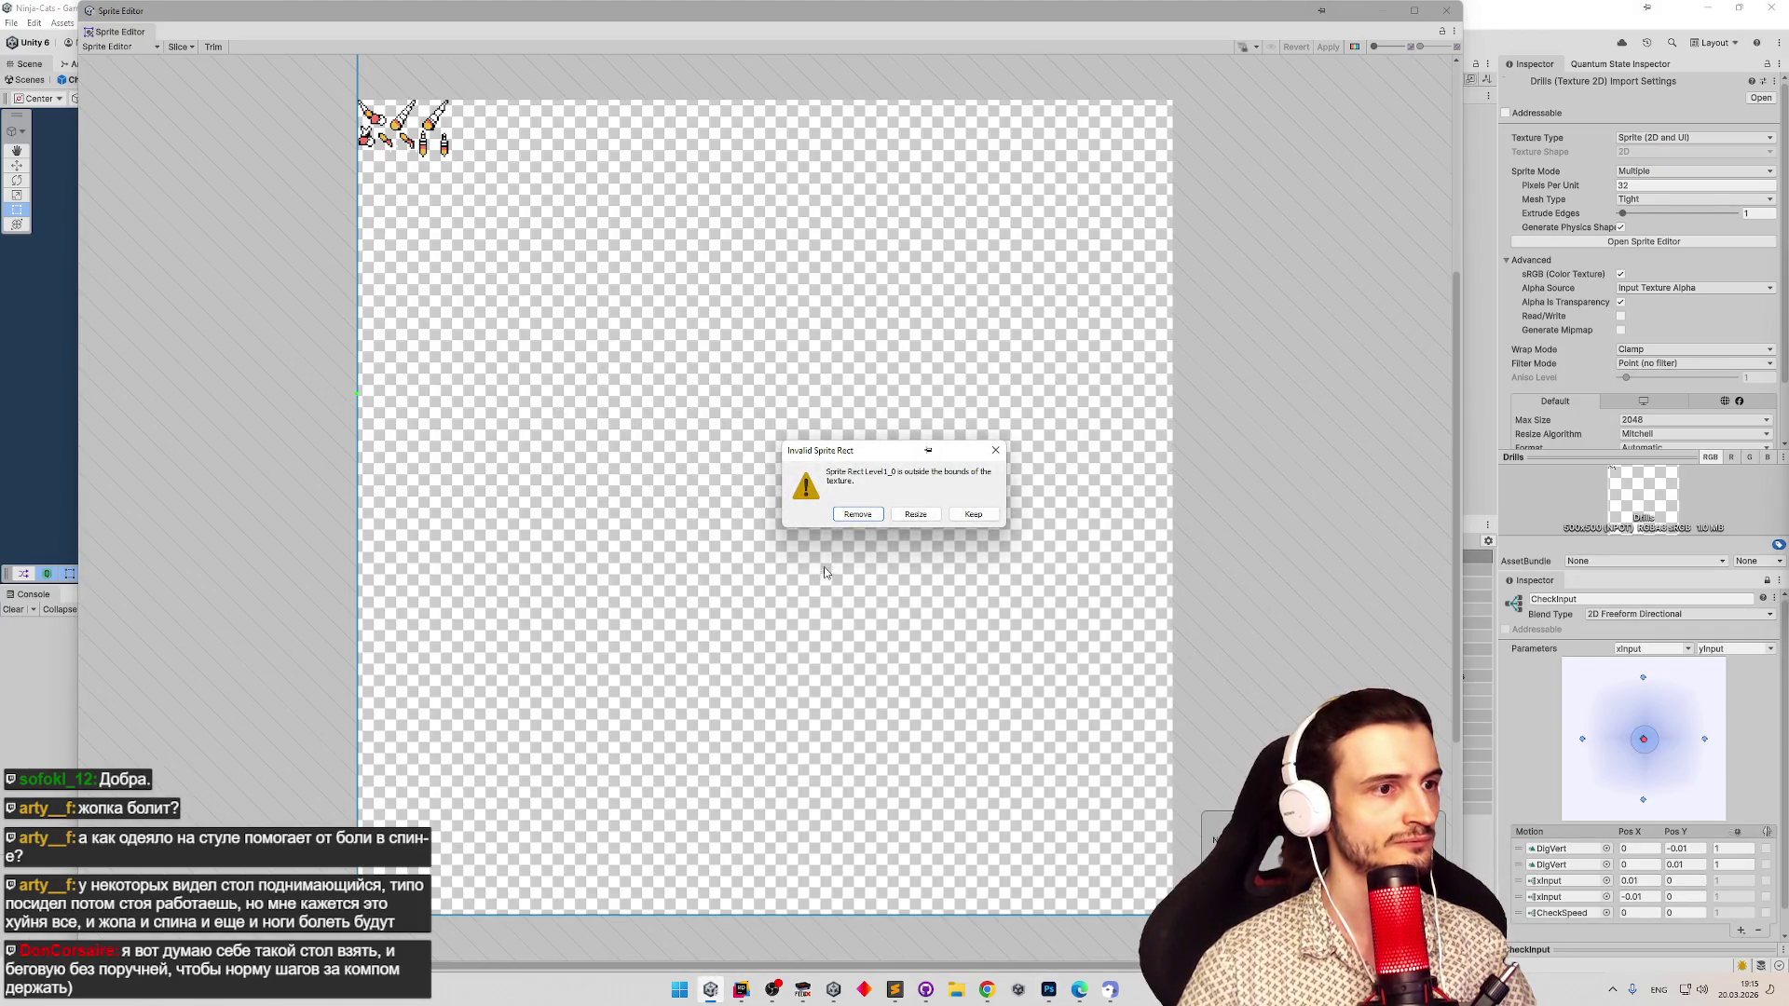
{"action": "left_click", "coordinate": [857, 514]}
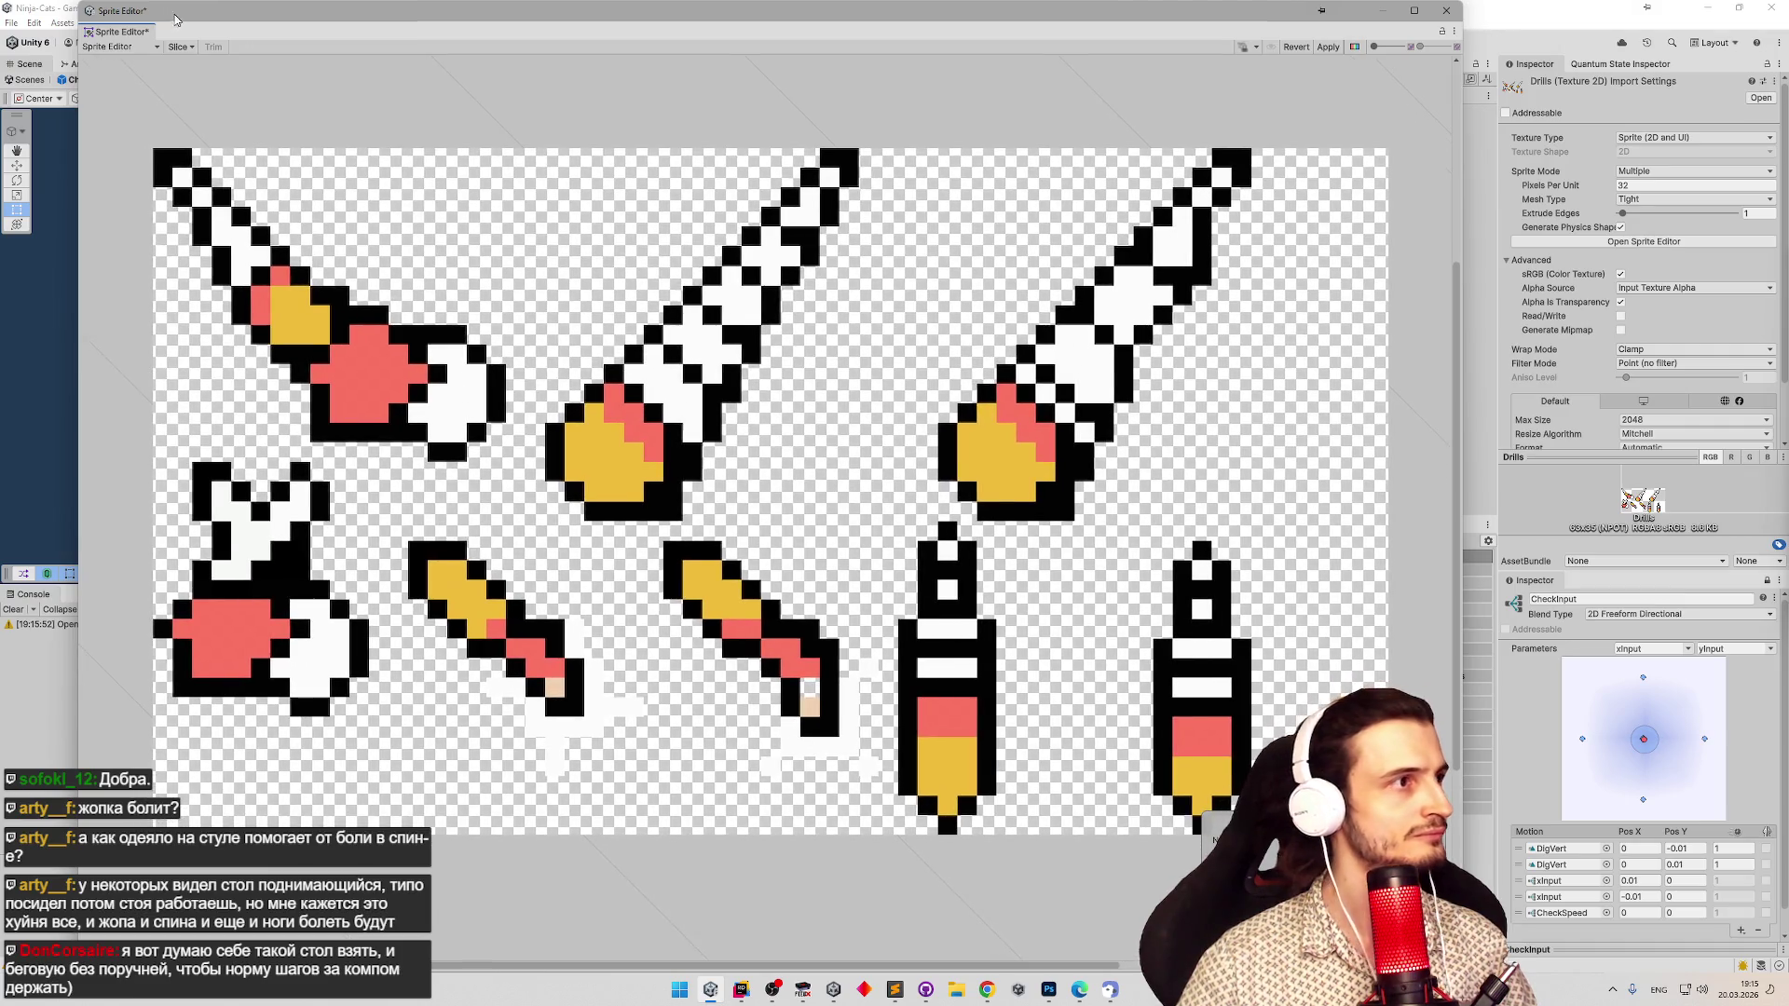
{"action": "left_click", "coordinate": [179, 46]}
{"action": "left_click", "coordinate": [317, 110]}
{"action": "left_click", "coordinate": [313, 134]}
{"action": "left_click", "coordinate": [310, 135]}
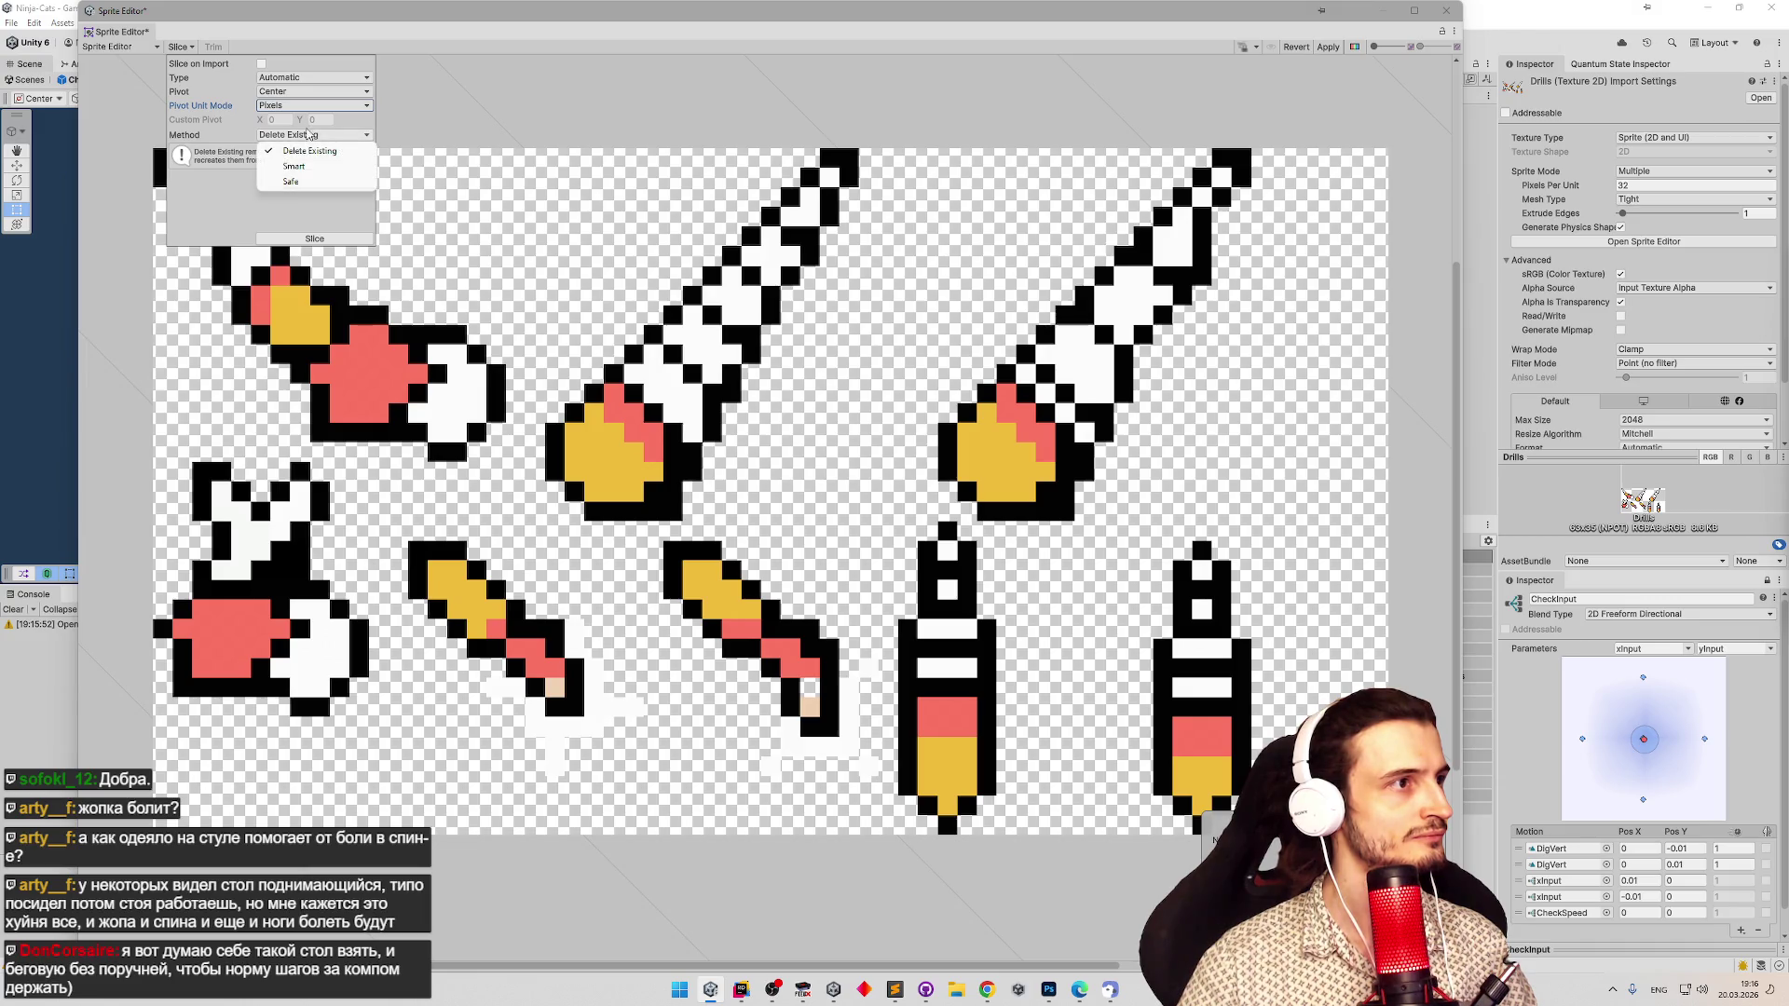
{"action": "left_click", "coordinate": [338, 246]}
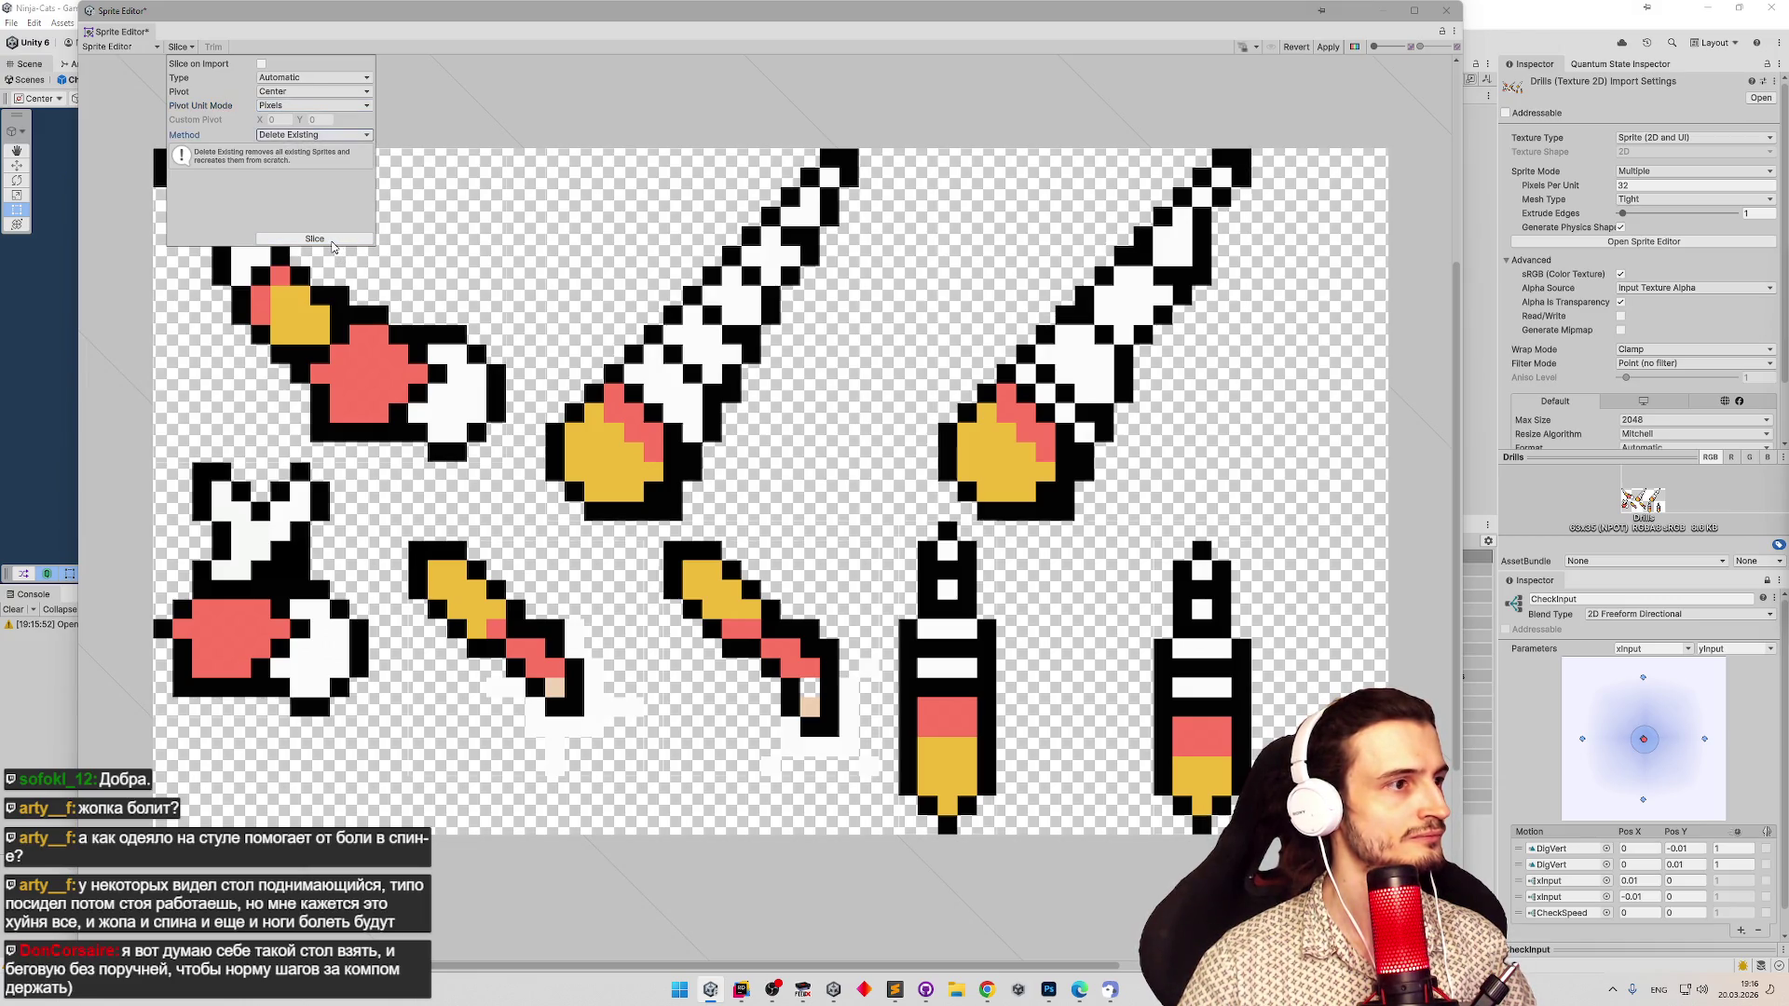
{"action": "left_click", "coordinate": [328, 238]}
Check the six new drill slices, apply the slicing, and close the Sprite Editor.
{"action": "left_click", "coordinate": [358, 592]}
{"action": "left_click", "coordinate": [478, 613]}
{"action": "left_click", "coordinate": [714, 635]}
{"action": "left_click", "coordinate": [933, 655]}
{"action": "left_click", "coordinate": [1213, 635]}
{"action": "left_click", "coordinate": [1111, 391]}
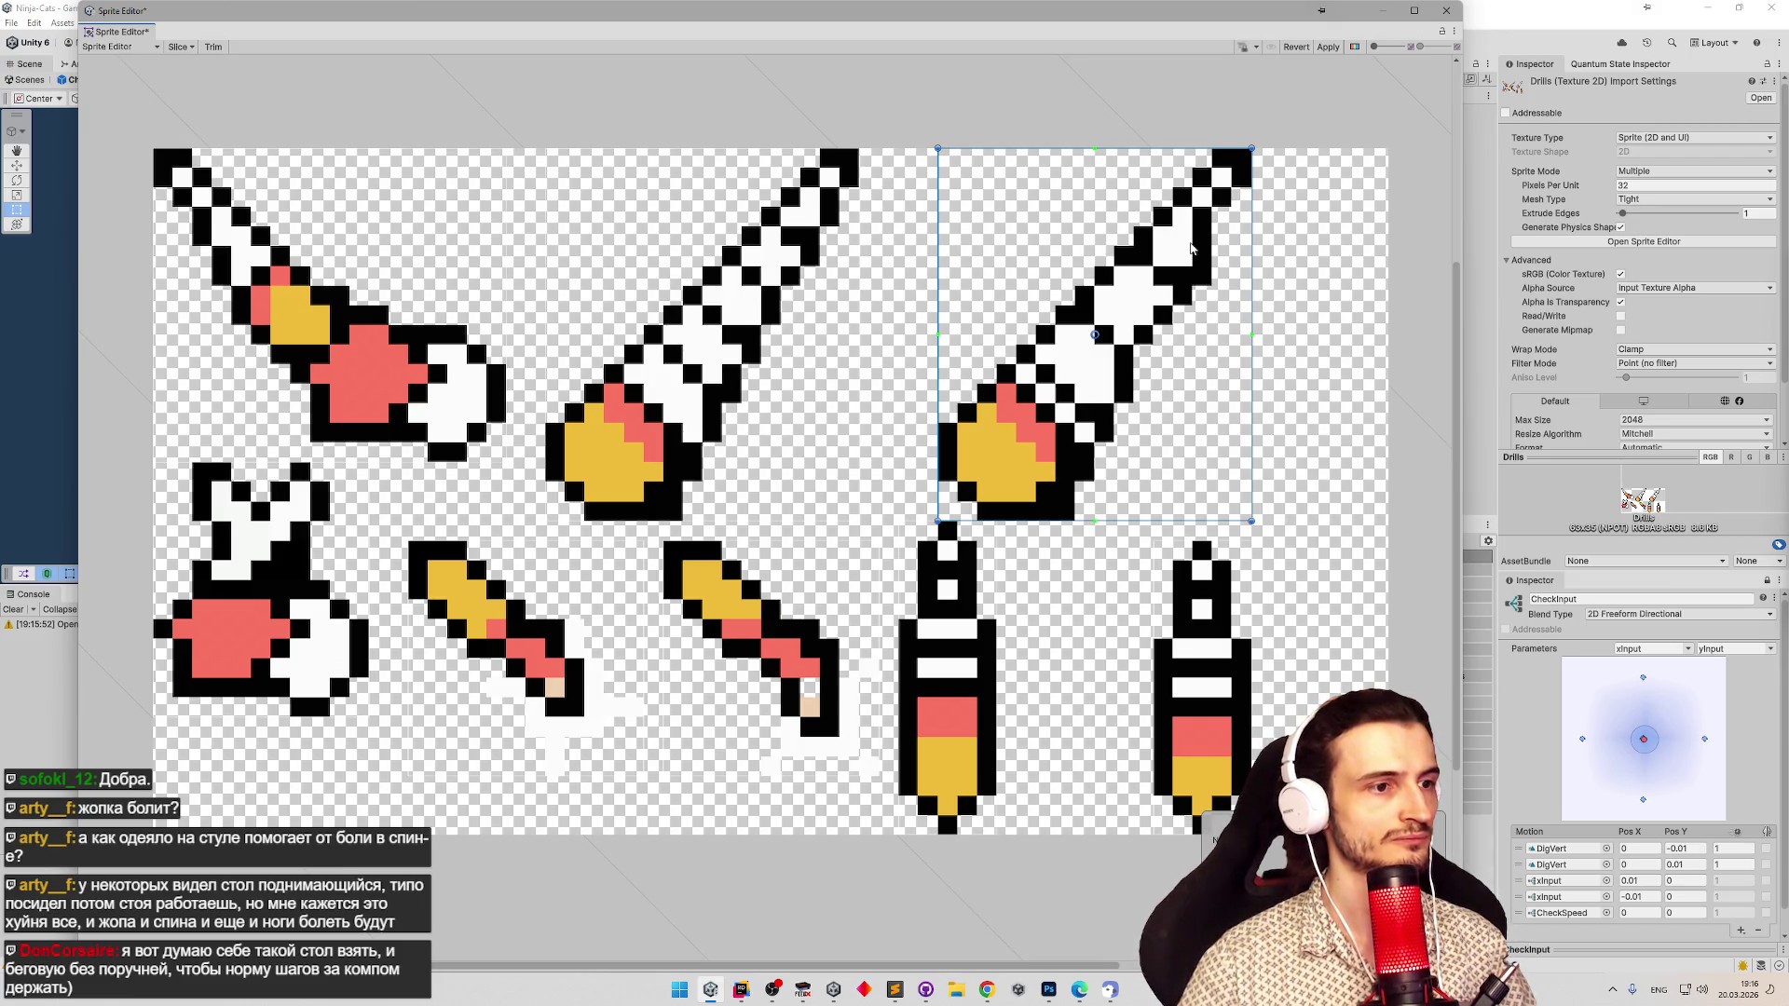
{"action": "left_click", "coordinate": [1328, 46]}
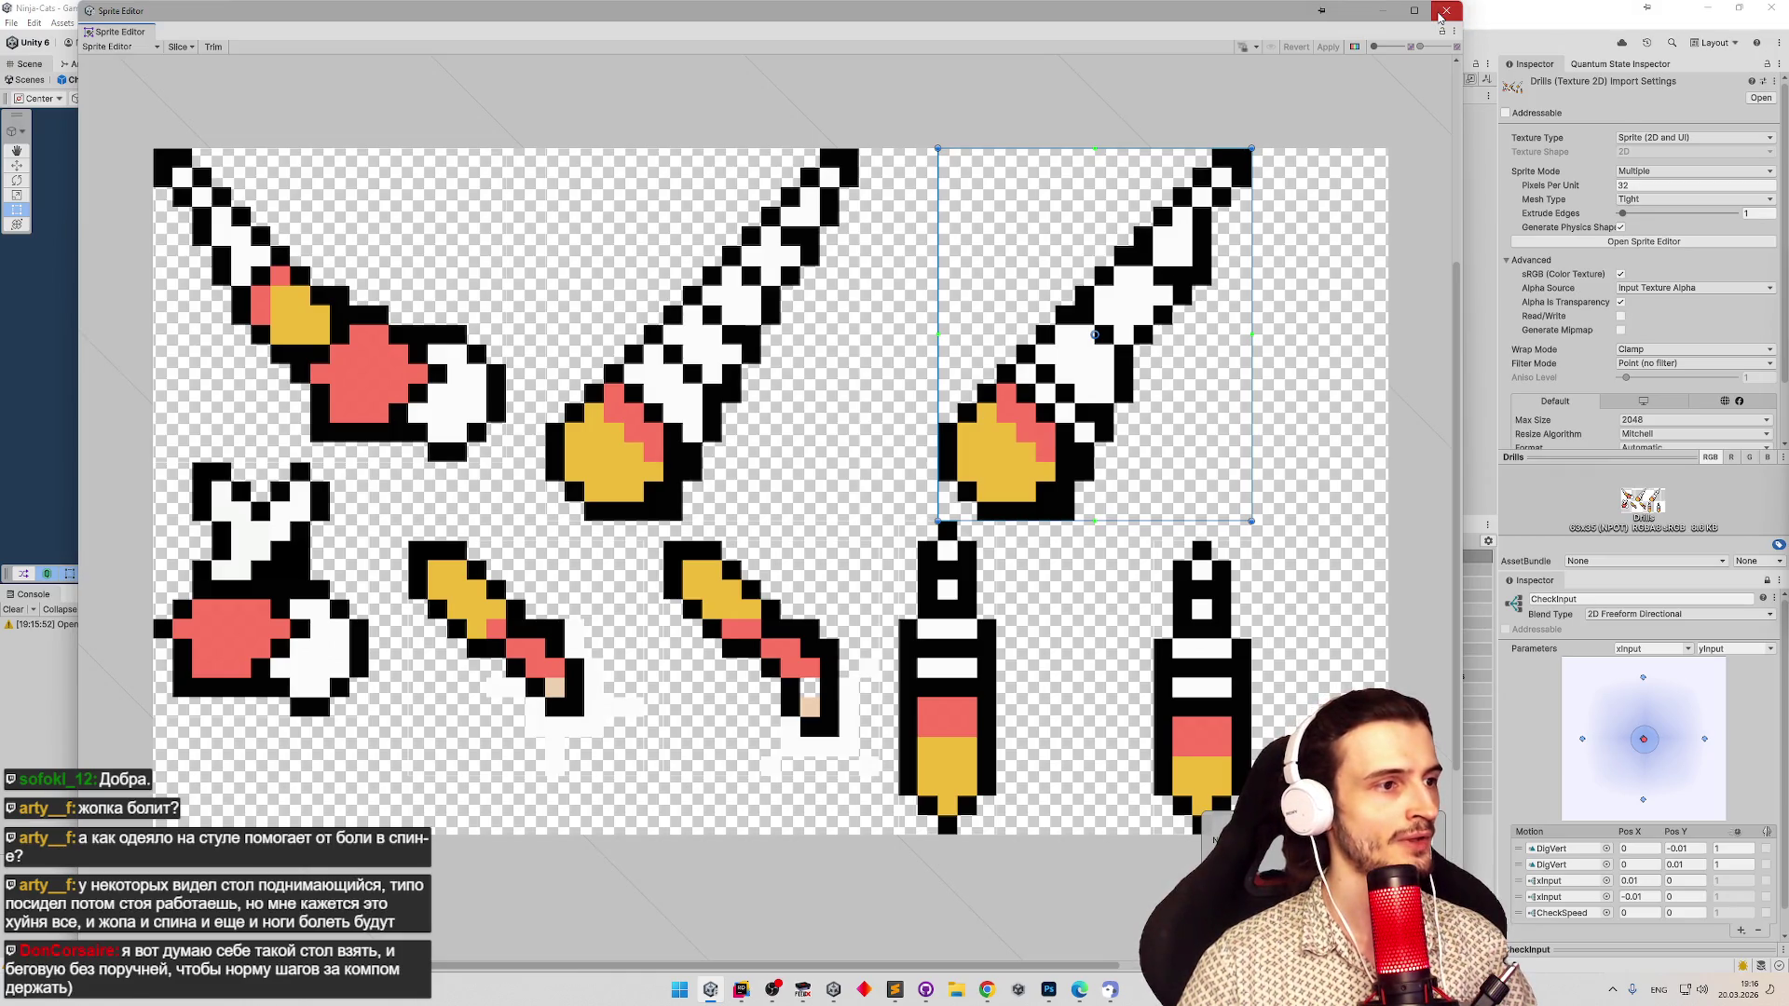
{"action": "left_click", "coordinate": [1441, 13]}
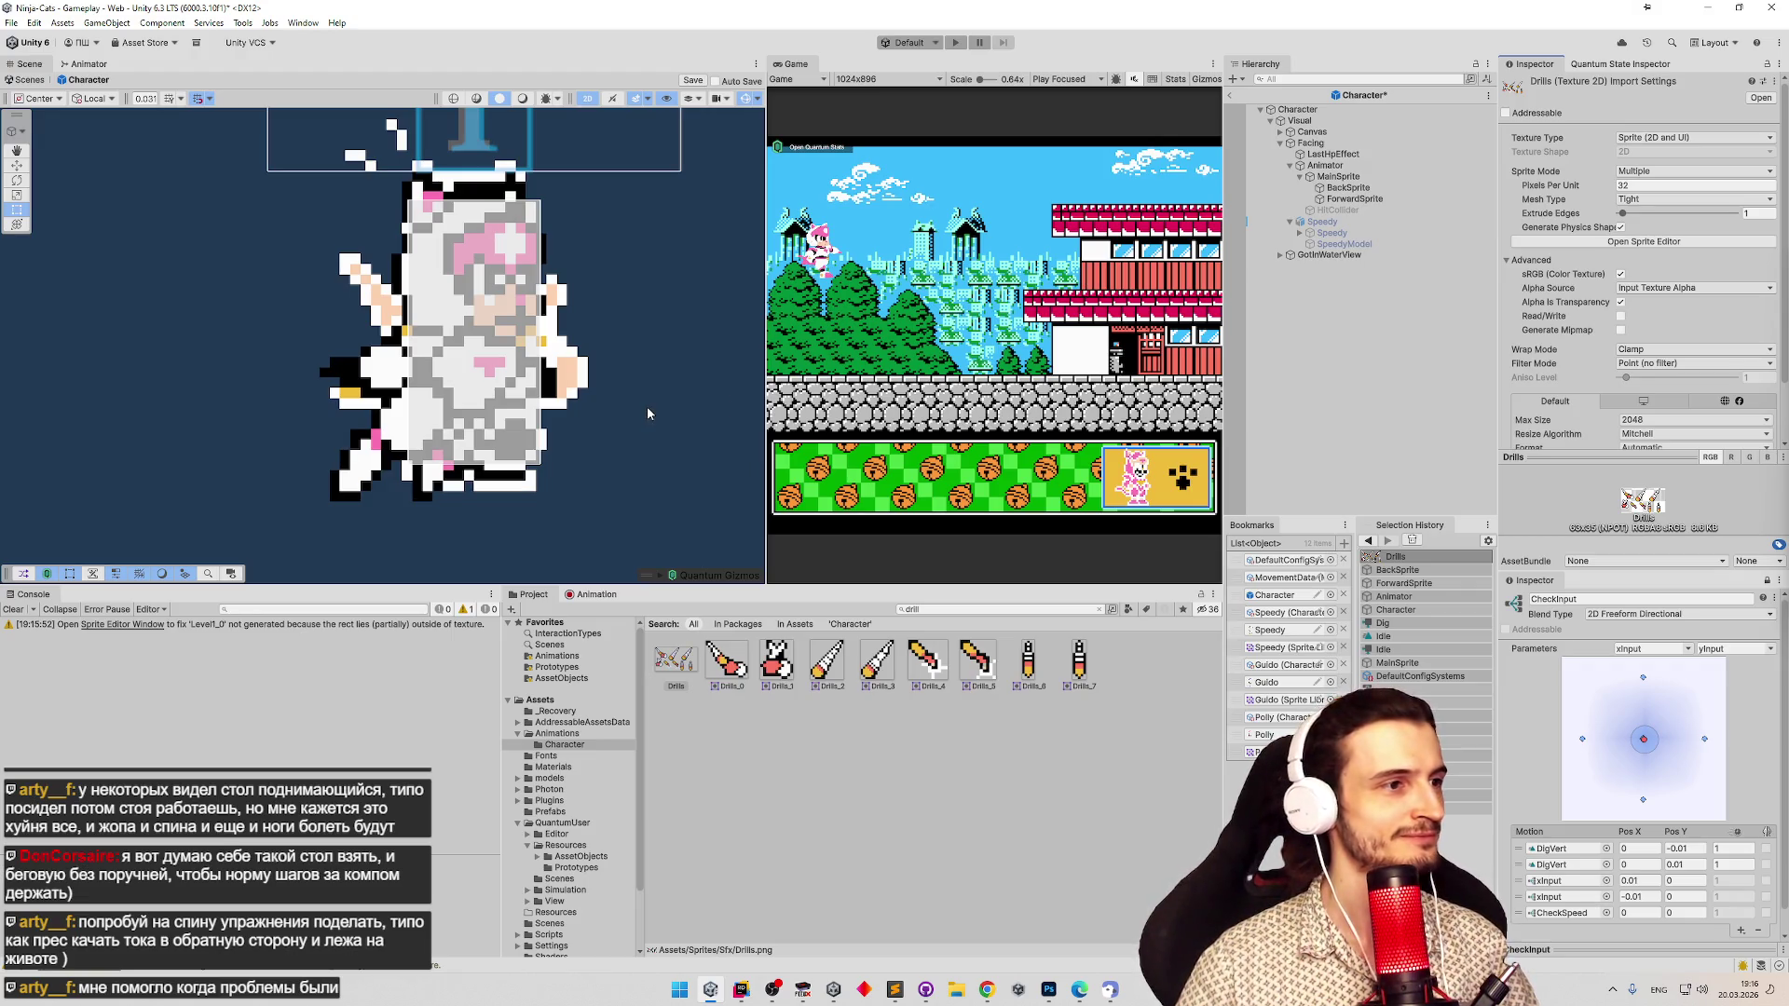
Assign a drill sprite to BackSprite's Sprite field.
{"action": "left_click", "coordinate": [1370, 188]}
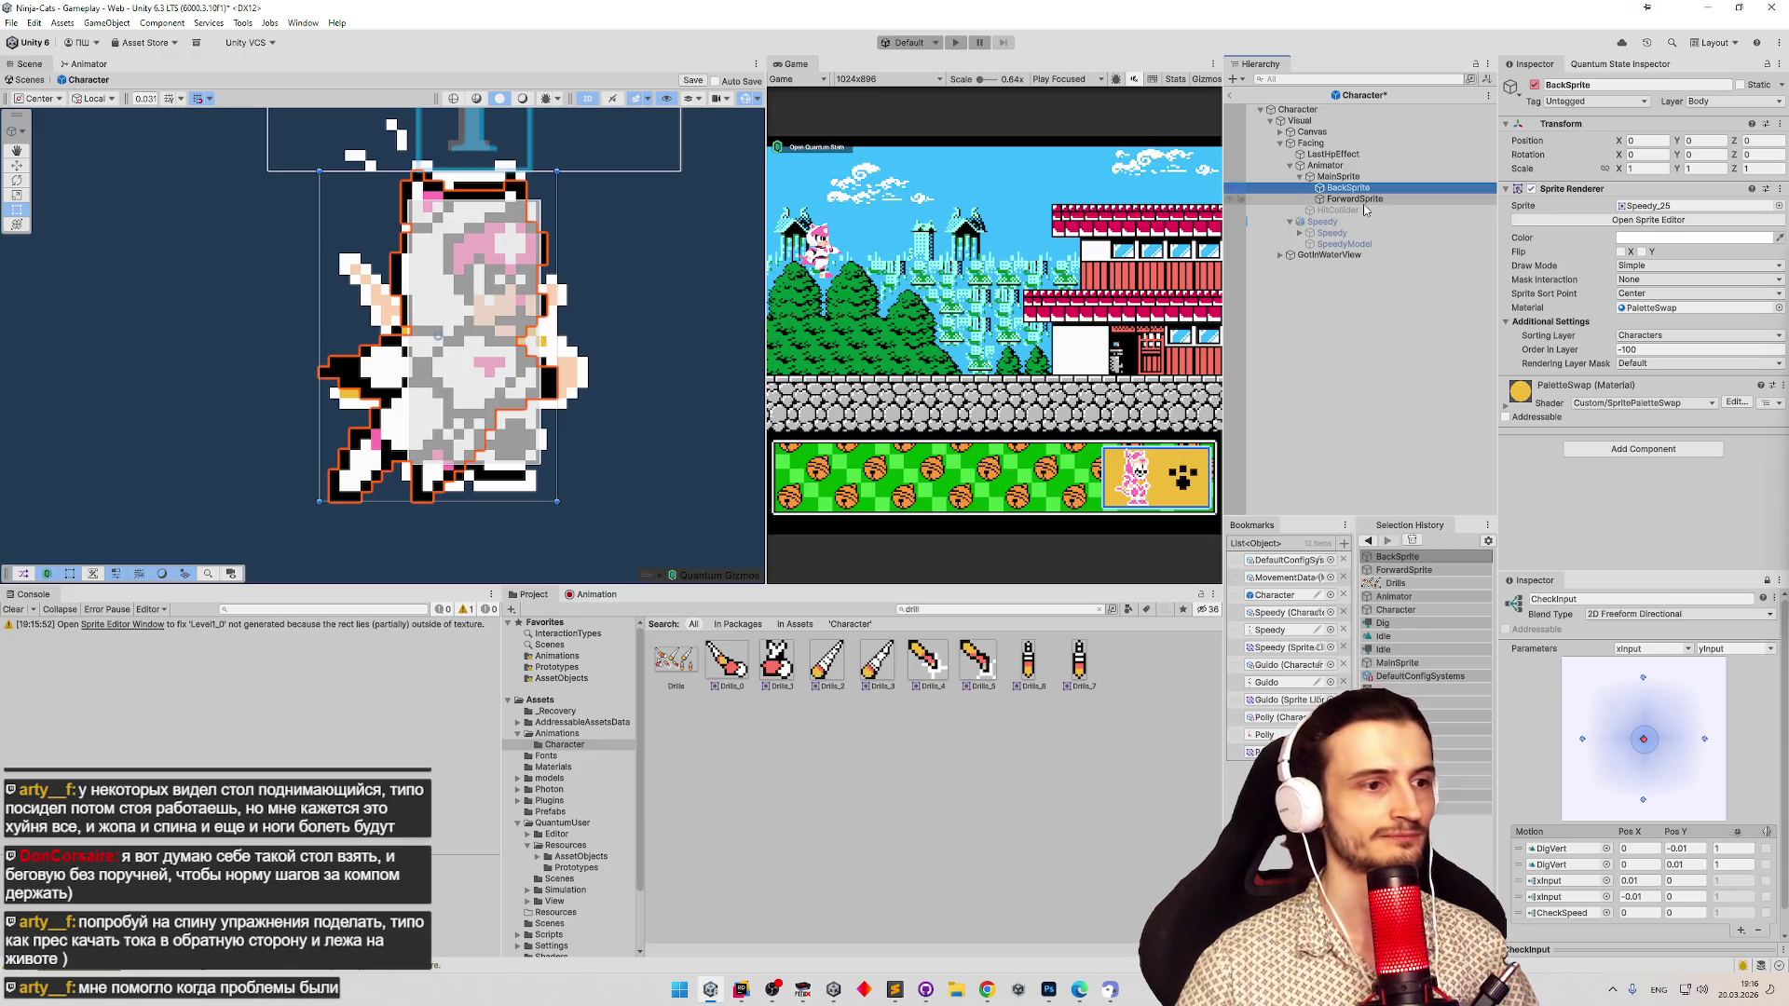
{"action": "left_click", "coordinate": [1641, 206]}
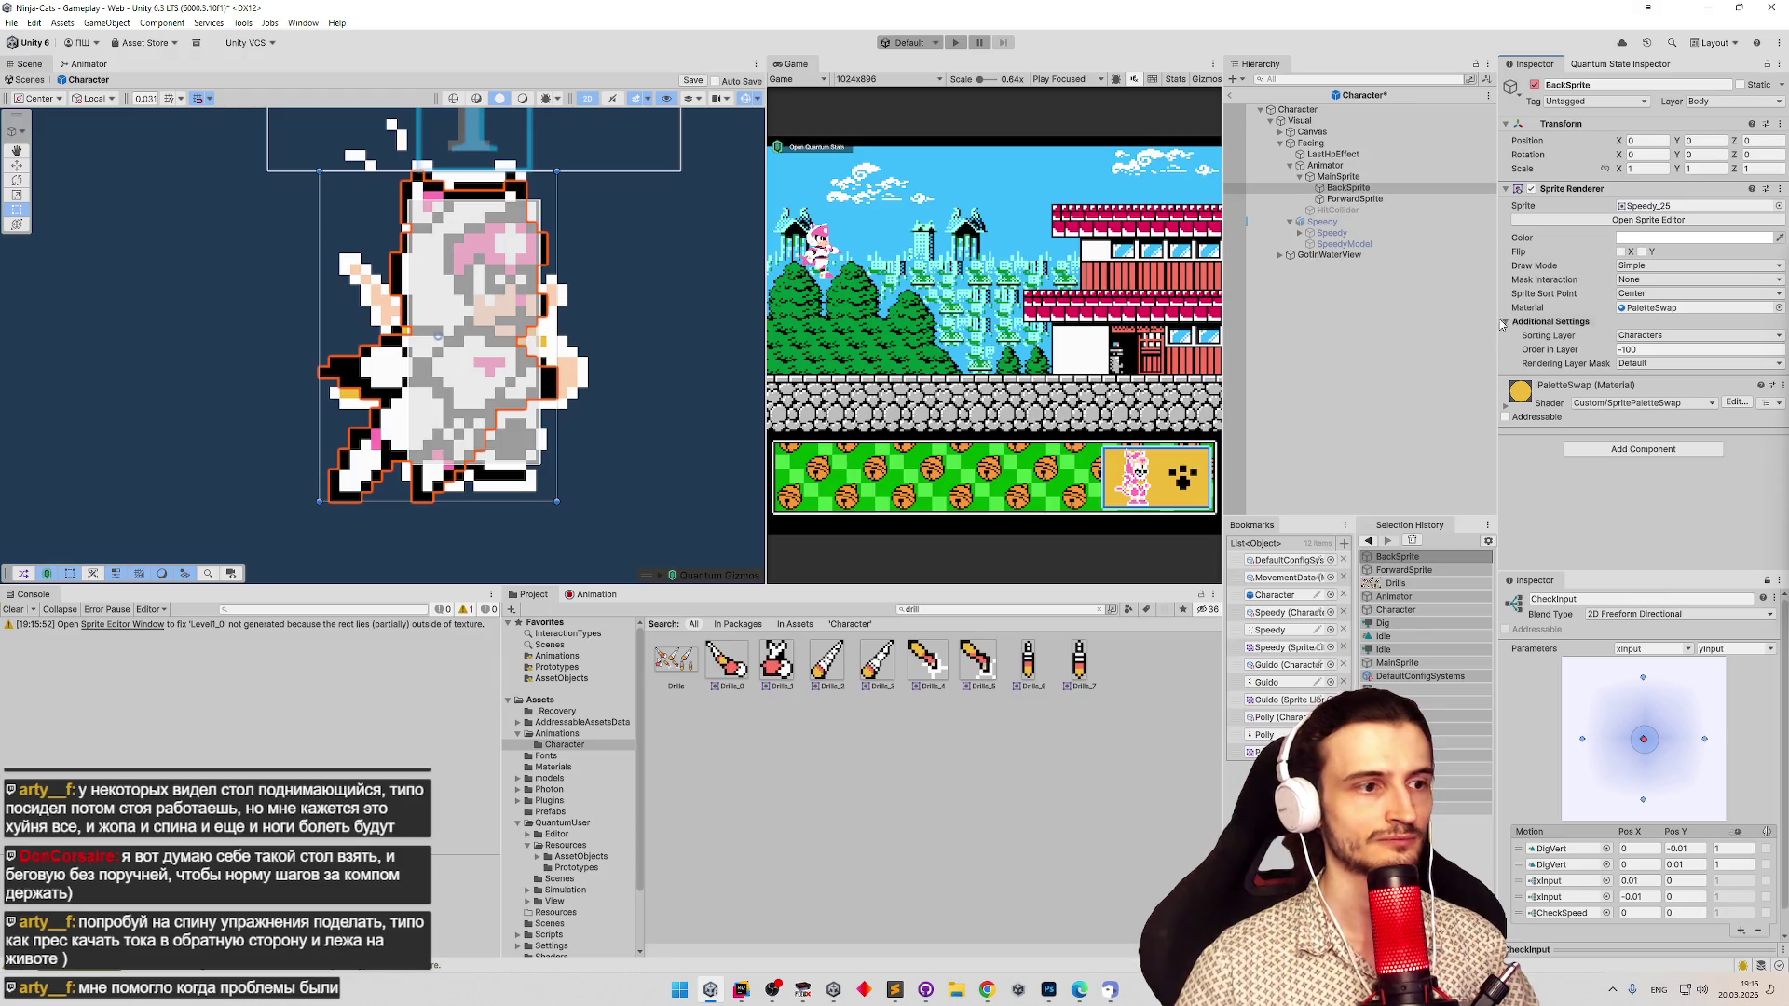
{"action": "mouse_move", "coordinate": [776, 661]}
{"action": "left_mouse_down"}
{"action": "mouse_move", "coordinate": [1584, 200]}
{"action": "mouse_move", "coordinate": [1632, 219]}
{"action": "mouse_move", "coordinate": [1668, 207]}
{"action": "left_mouse_up"}
Give ForwardSprite the Drills_0 sprite and move it up and left over the body.
{"action": "left_click", "coordinate": [1353, 199]}
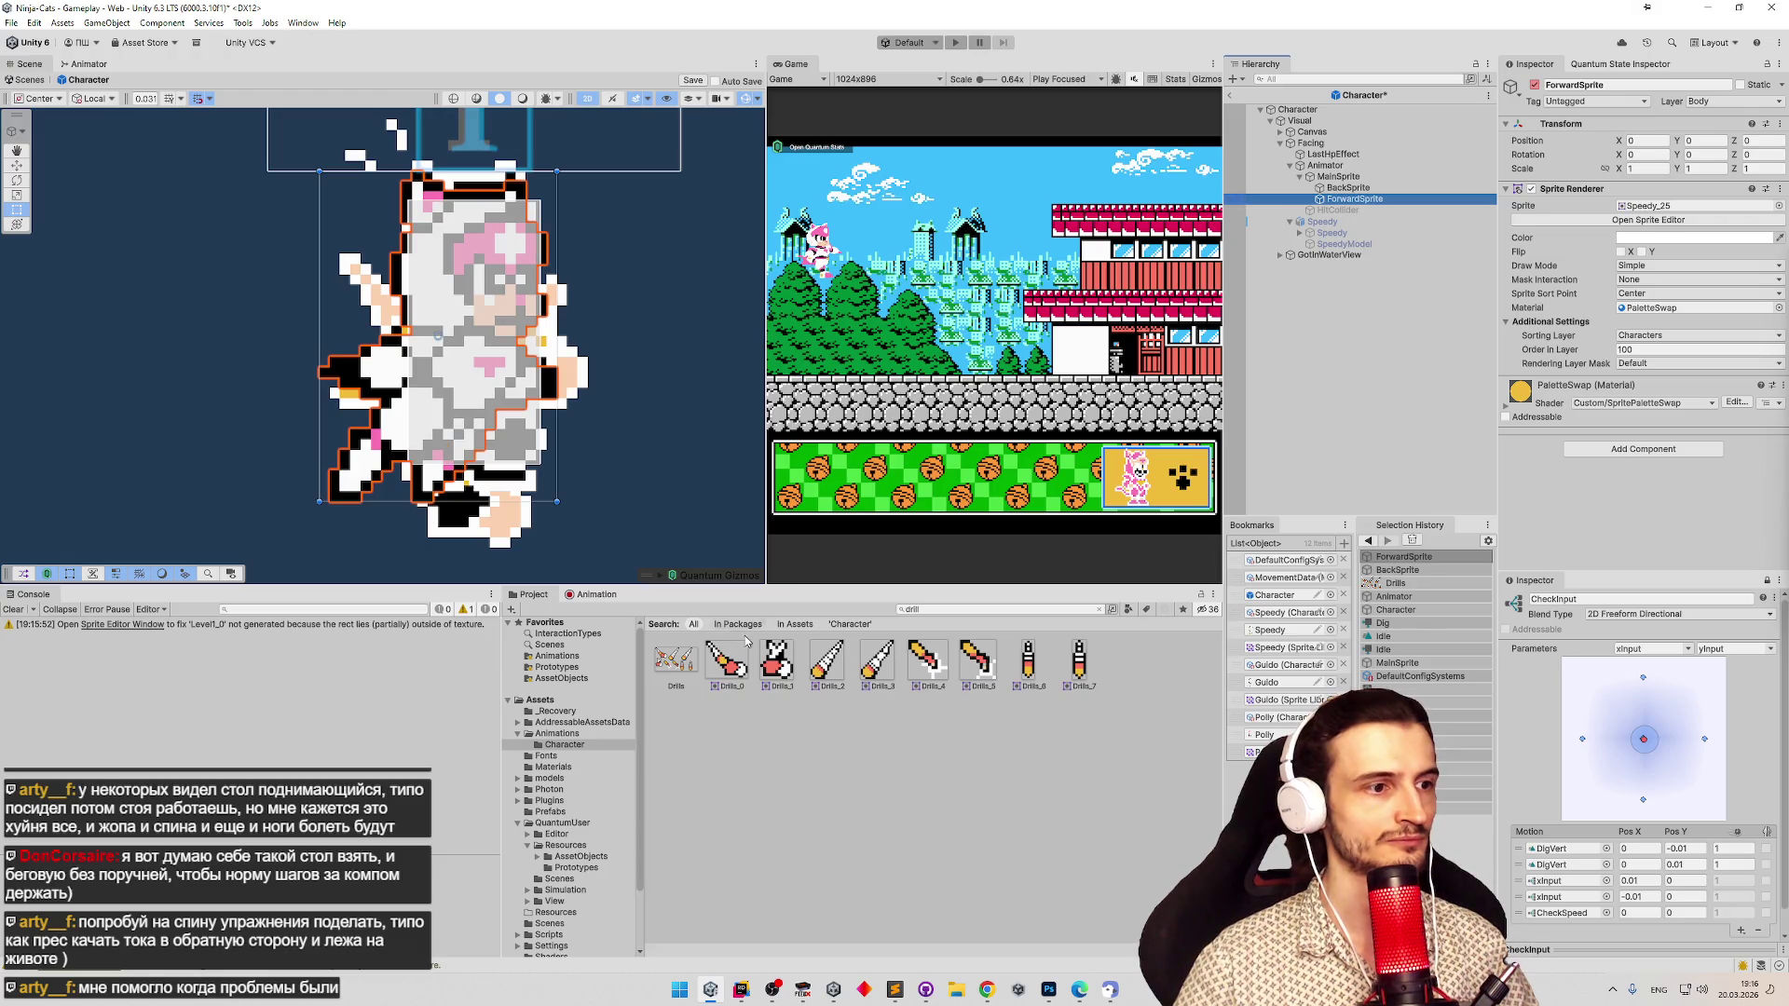
{"action": "mouse_move", "coordinate": [733, 659]}
{"action": "left_mouse_down"}
{"action": "mouse_move", "coordinate": [1360, 200]}
{"action": "mouse_move", "coordinate": [1472, 331]}
{"action": "mouse_move", "coordinate": [1641, 211]}
{"action": "left_mouse_up"}
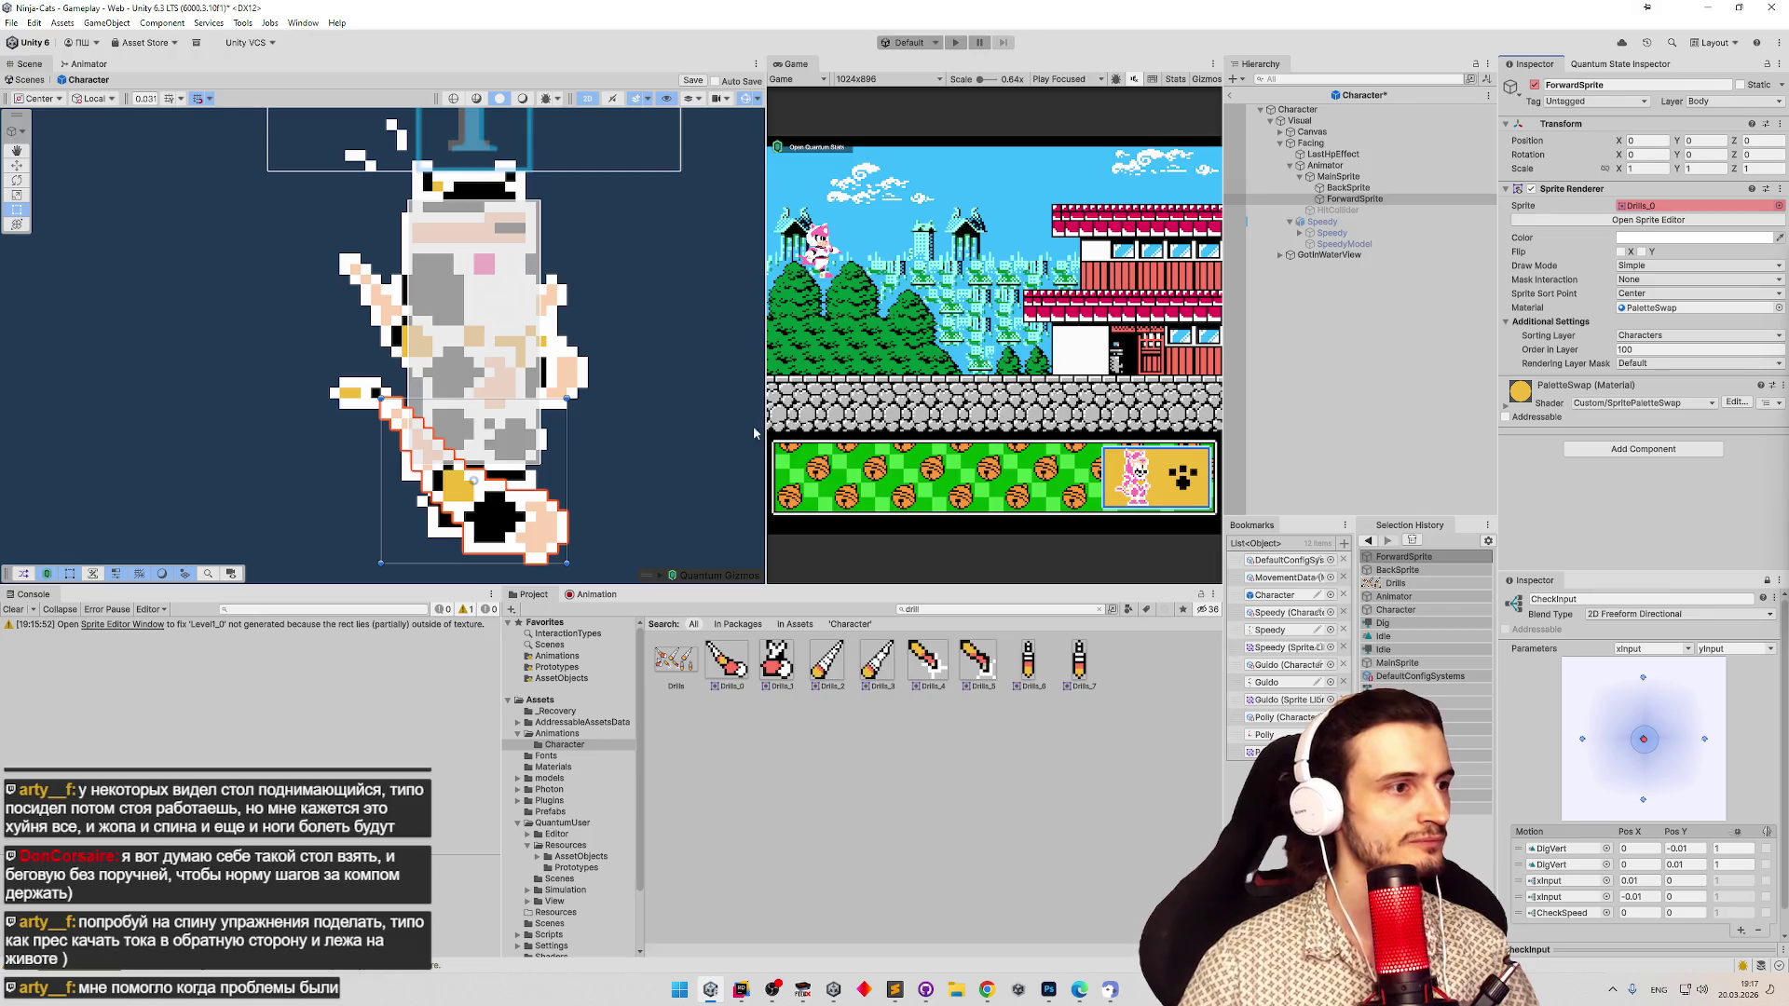
{"action": "mouse_move", "coordinate": [510, 511]}
{"action": "left_mouse_down"}
{"action": "mouse_move", "coordinate": [457, 456]}
{"action": "mouse_move", "coordinate": [456, 337]}
{"action": "mouse_move", "coordinate": [440, 338]}
{"action": "left_mouse_up"}
{"action": "key", "text": "w"}
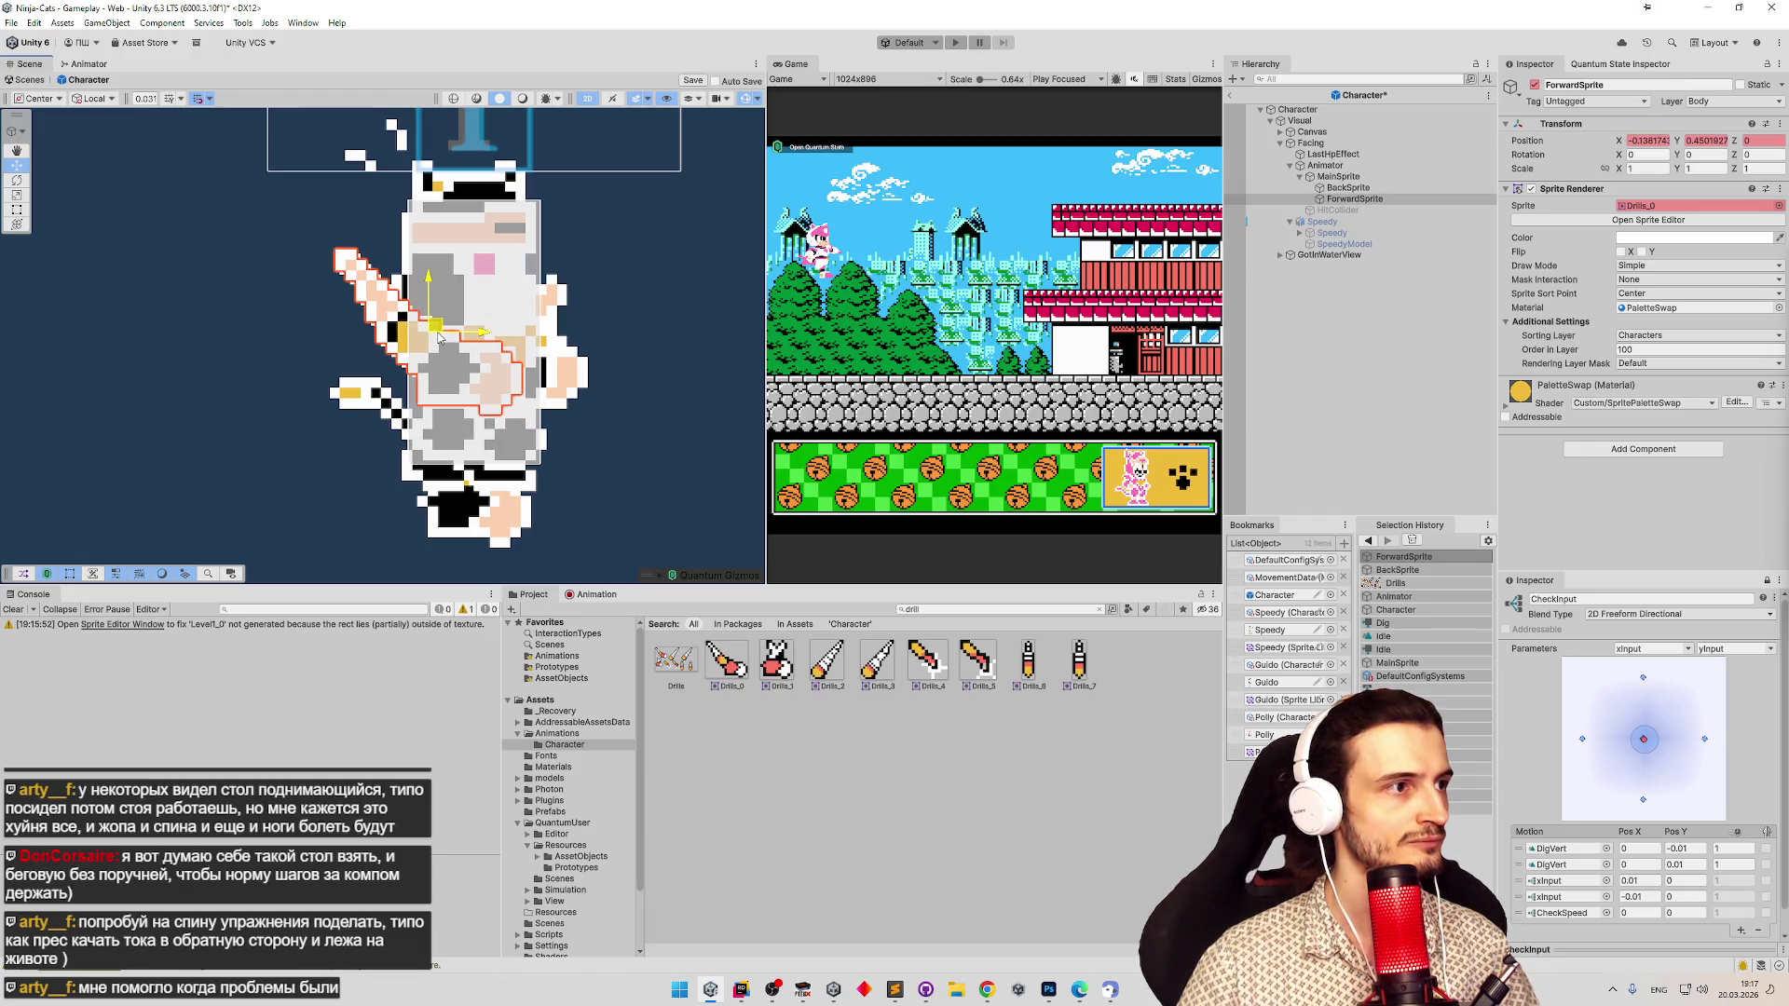
Nudge the Drills_0 slice's pivot in the Sprite Editor, apply, and close it.
{"action": "left_click", "coordinate": [676, 664]}
{"action": "left_click", "coordinate": [1652, 243]}
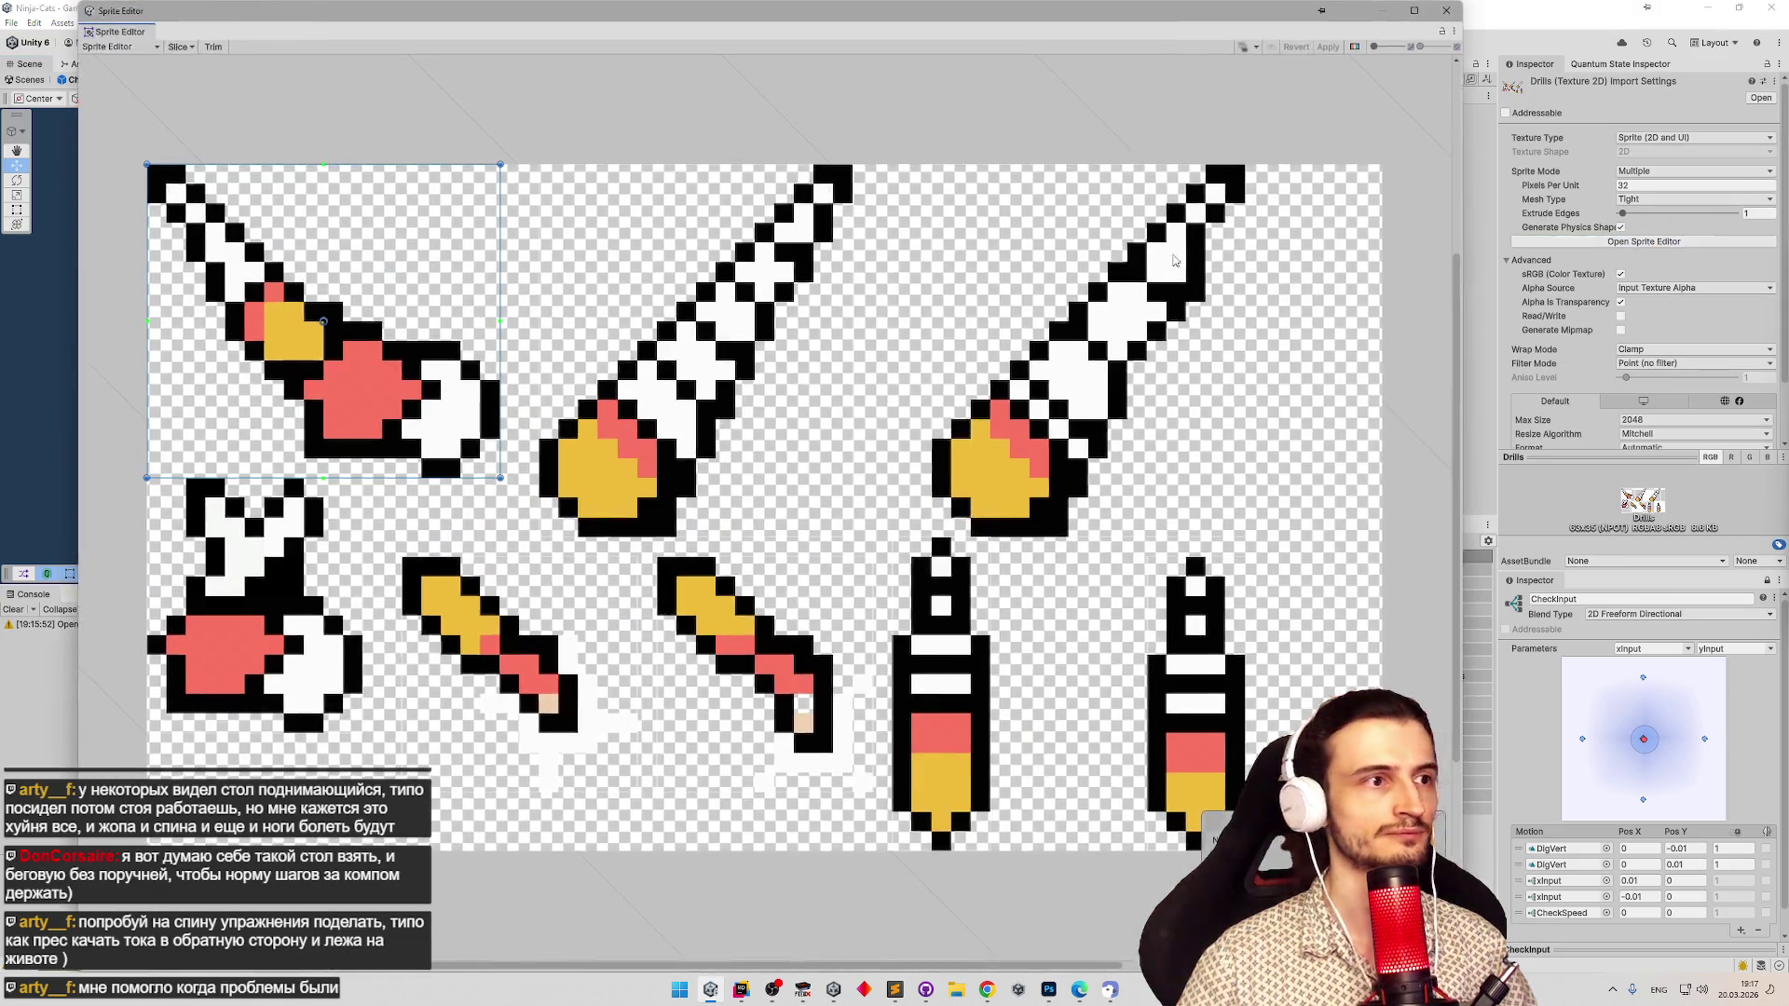
{"action": "left_click_drag", "start_coordinate": [326, 328], "coordinate": [322, 322]}
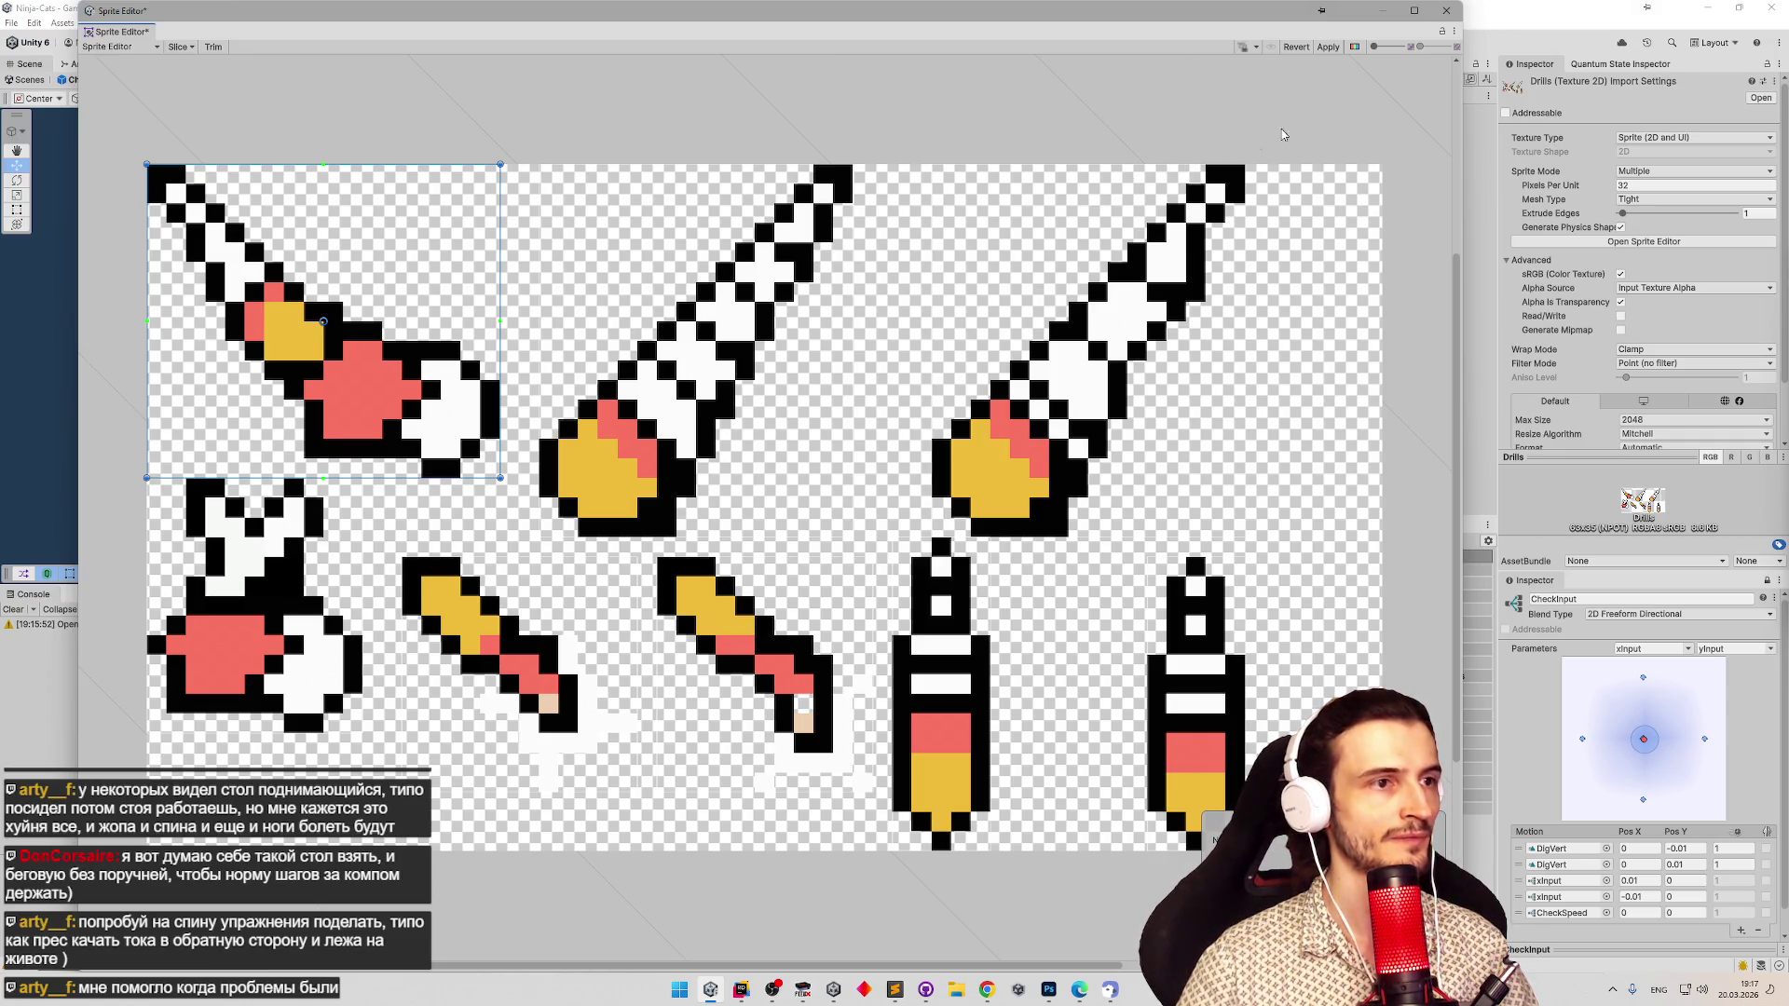
{"action": "left_click", "coordinate": [1332, 46]}
{"action": "left_click", "coordinate": [1446, 12]}
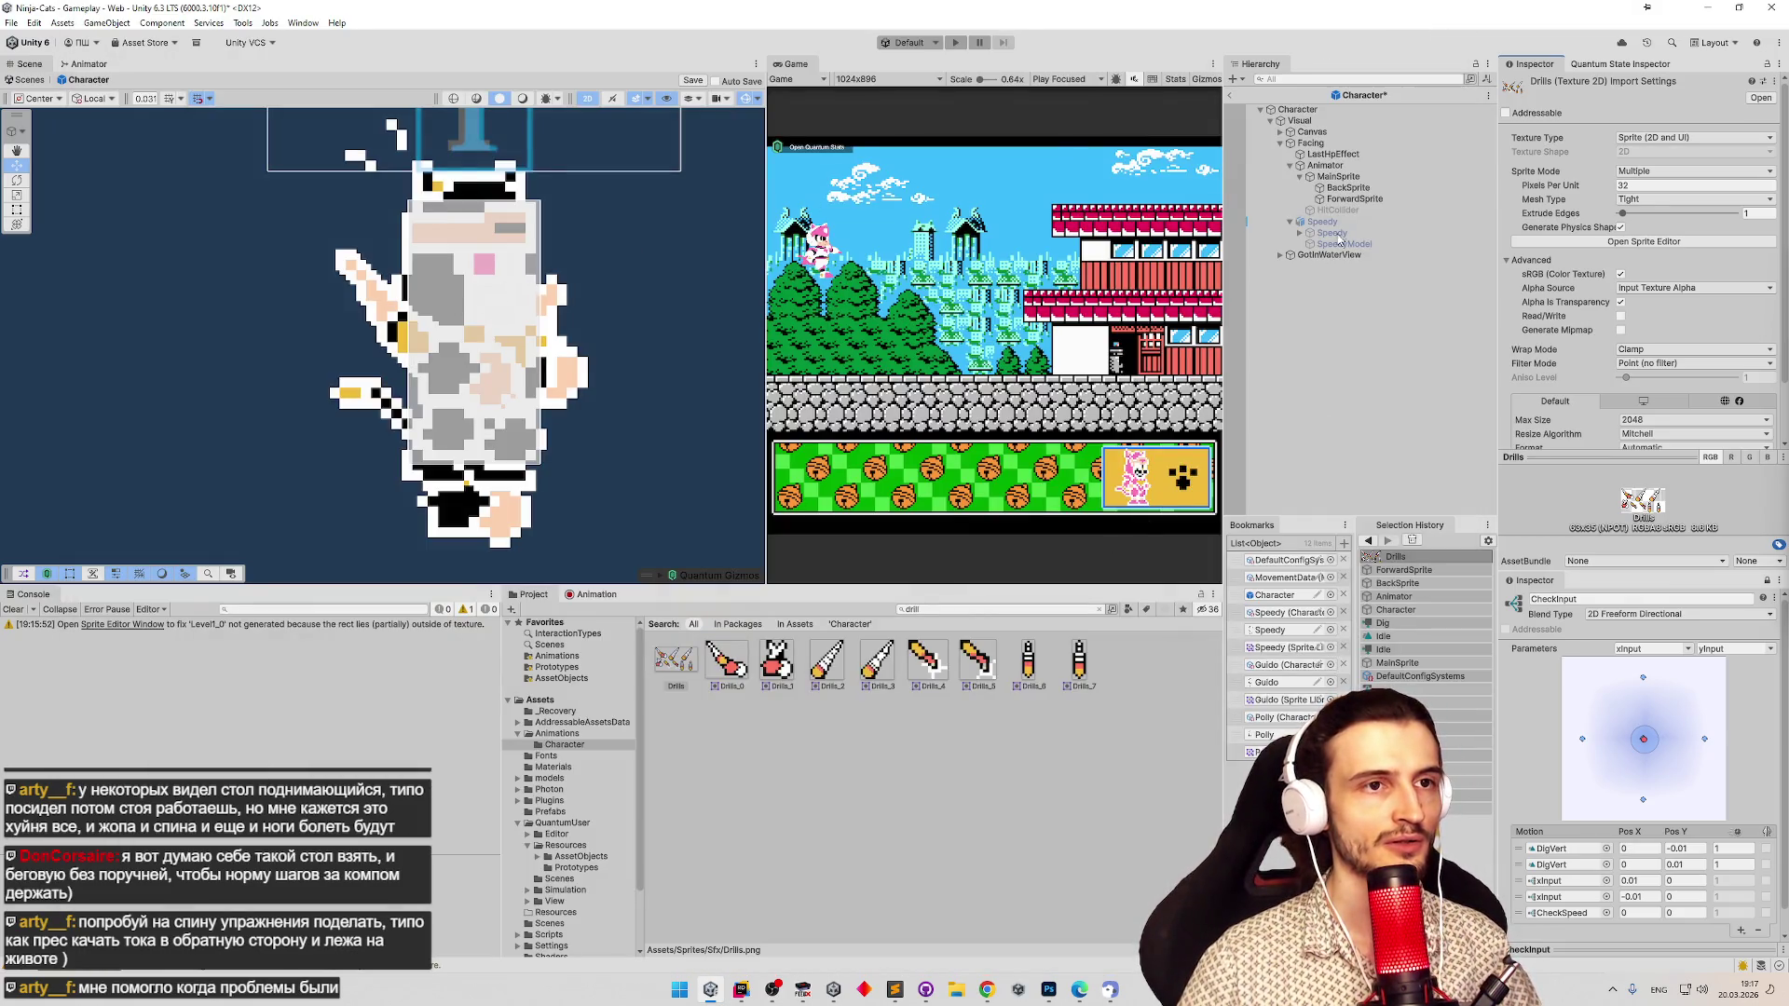
Set the Scene handle position to Pivot, undo ForwardSprite's test moves, and reopen Drills for slice editing.
{"action": "left_click", "coordinate": [1354, 199]}
{"action": "left_click_drag", "start_coordinate": [430, 326], "coordinate": [431, 335]}
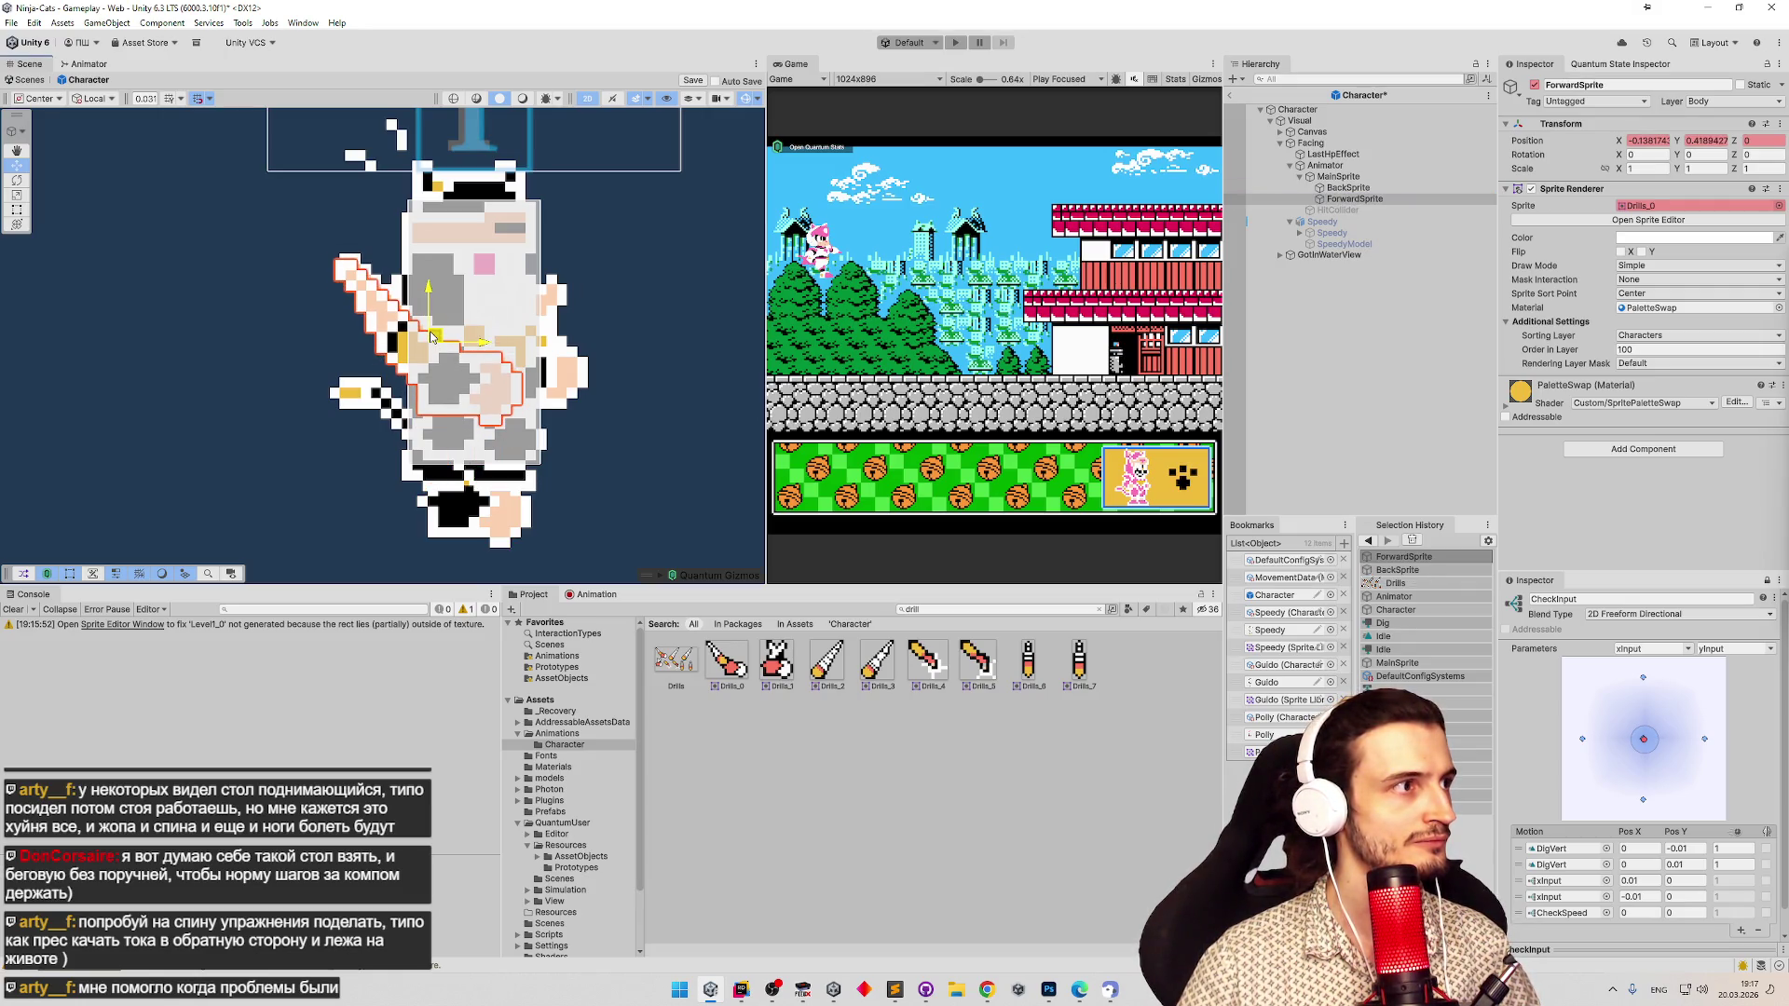
{"action": "left_click", "coordinate": [31, 99]}
{"action": "left_click", "coordinate": [42, 130]}
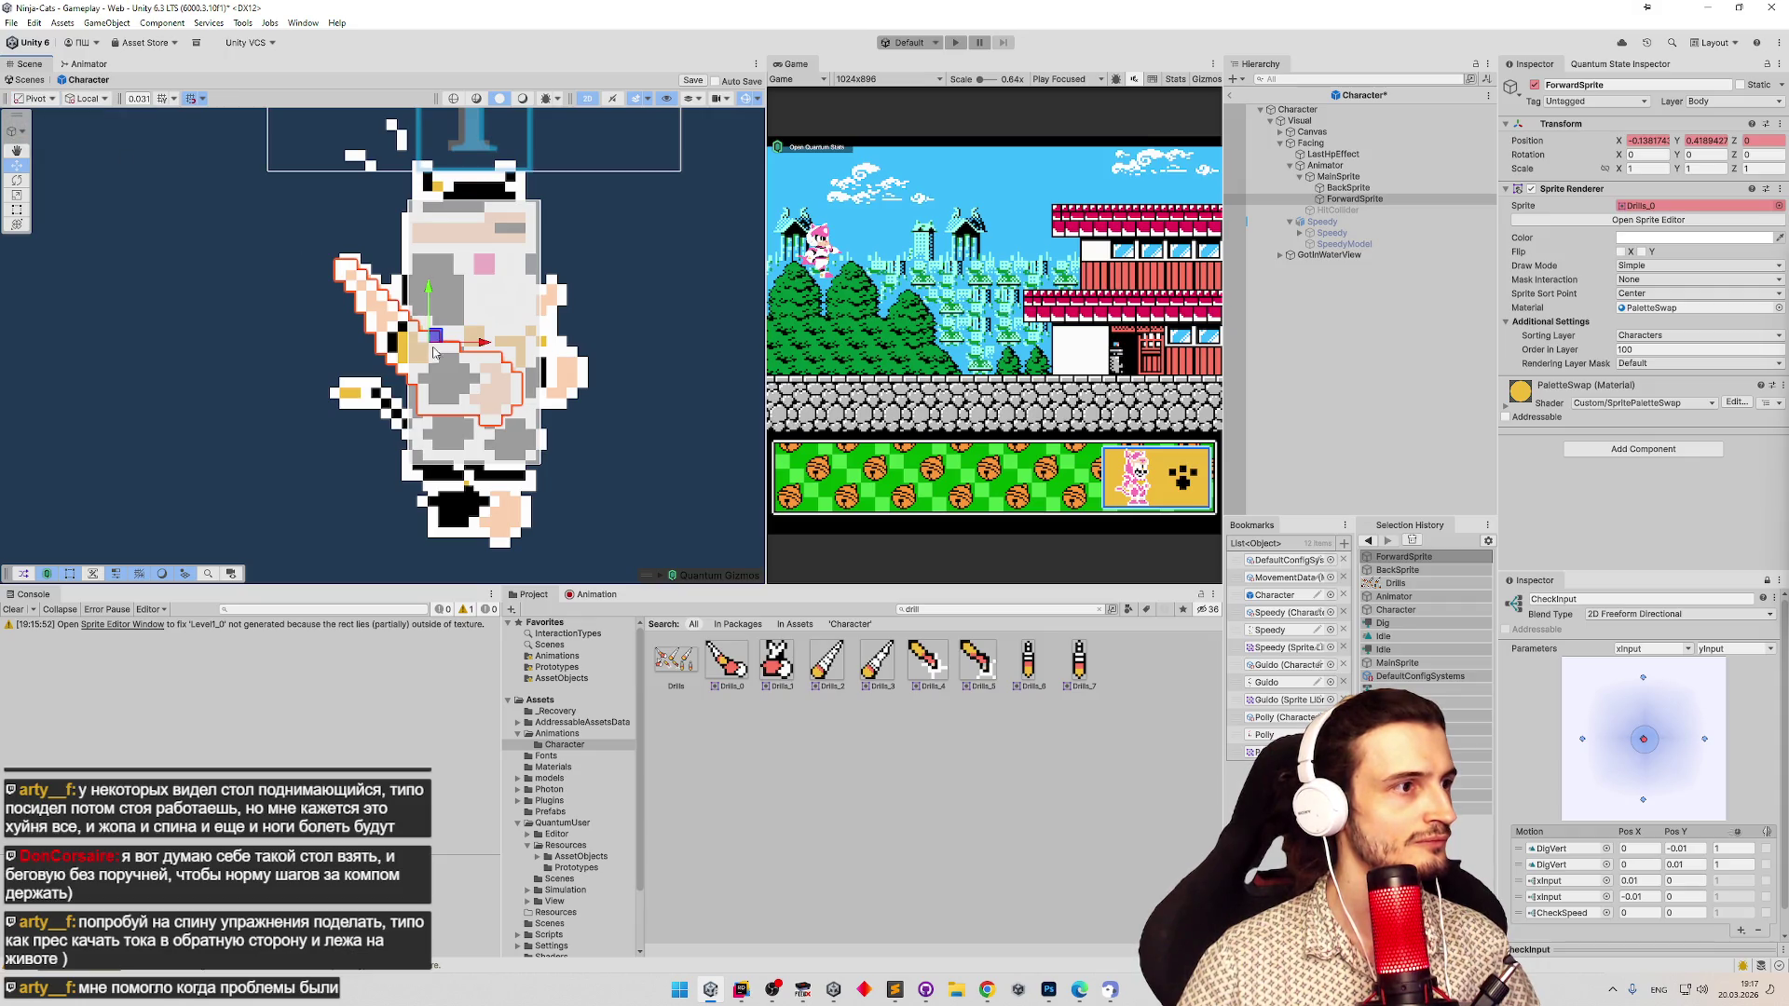
{"action": "left_click_drag", "start_coordinate": [432, 343], "coordinate": [433, 328]}
{"action": "key", "text": "ctrl+z"}
{"action": "key", "text": "ctrl+z"}
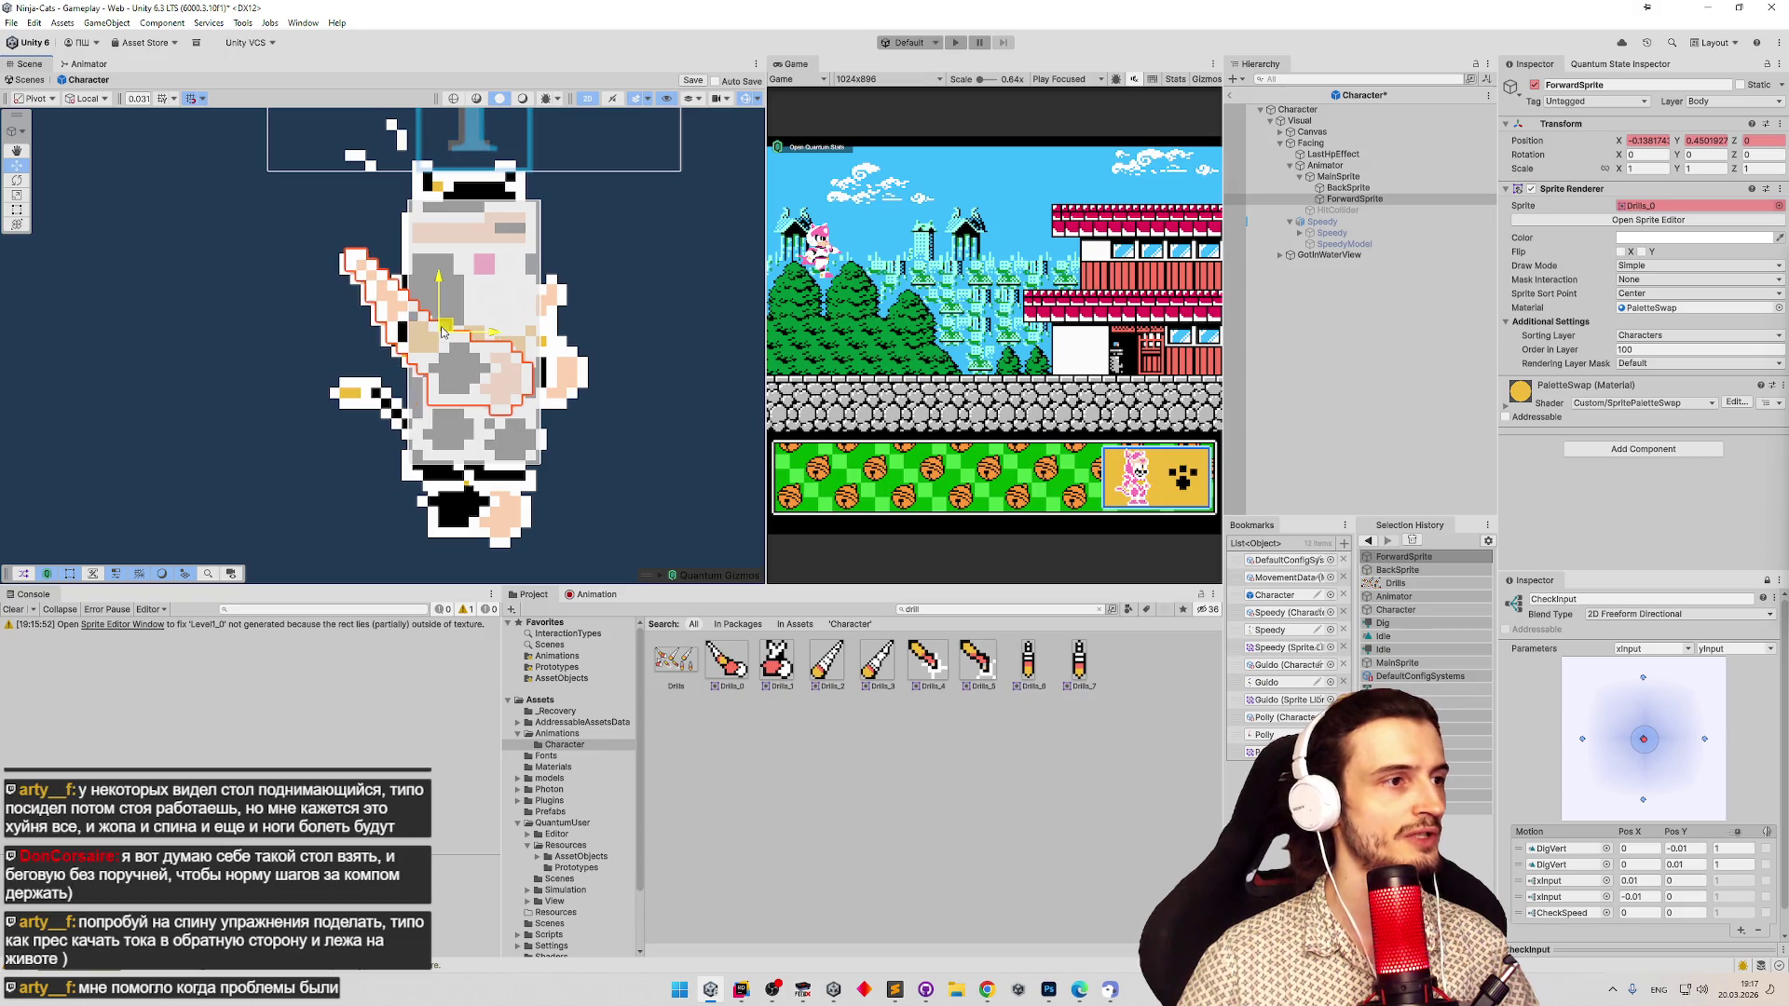
{"action": "left_click", "coordinate": [675, 663]}
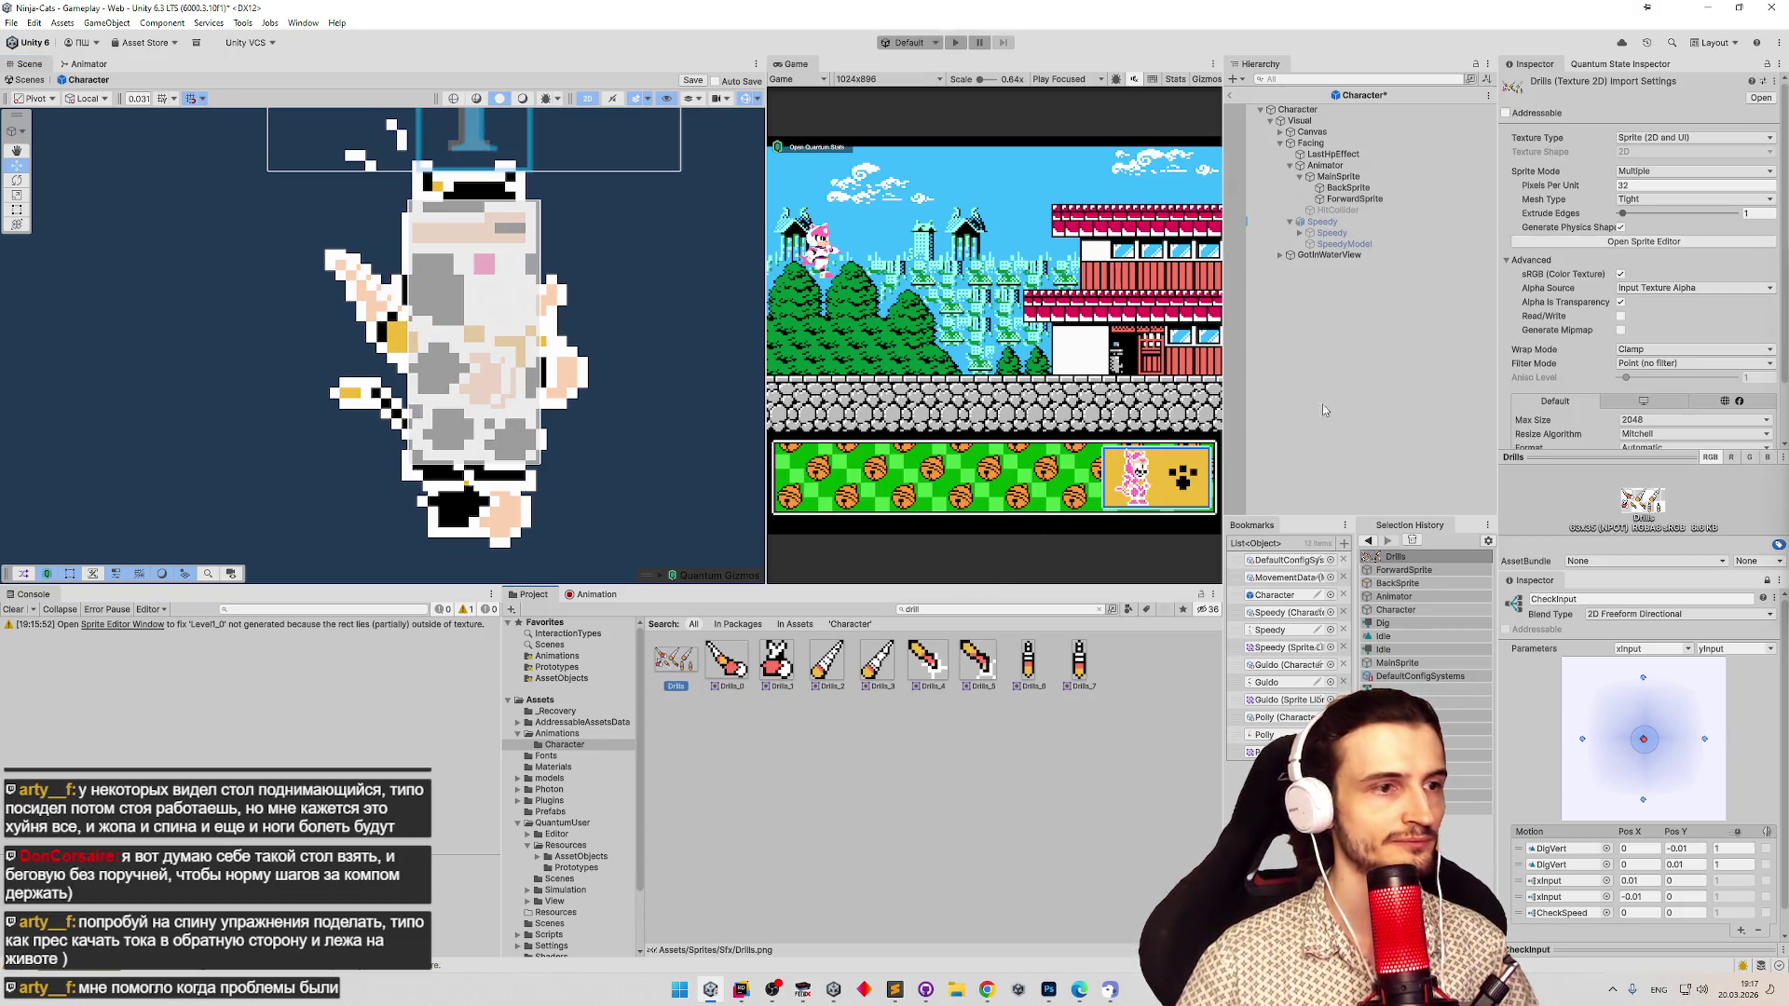
{"action": "left_click", "coordinate": [1680, 240]}
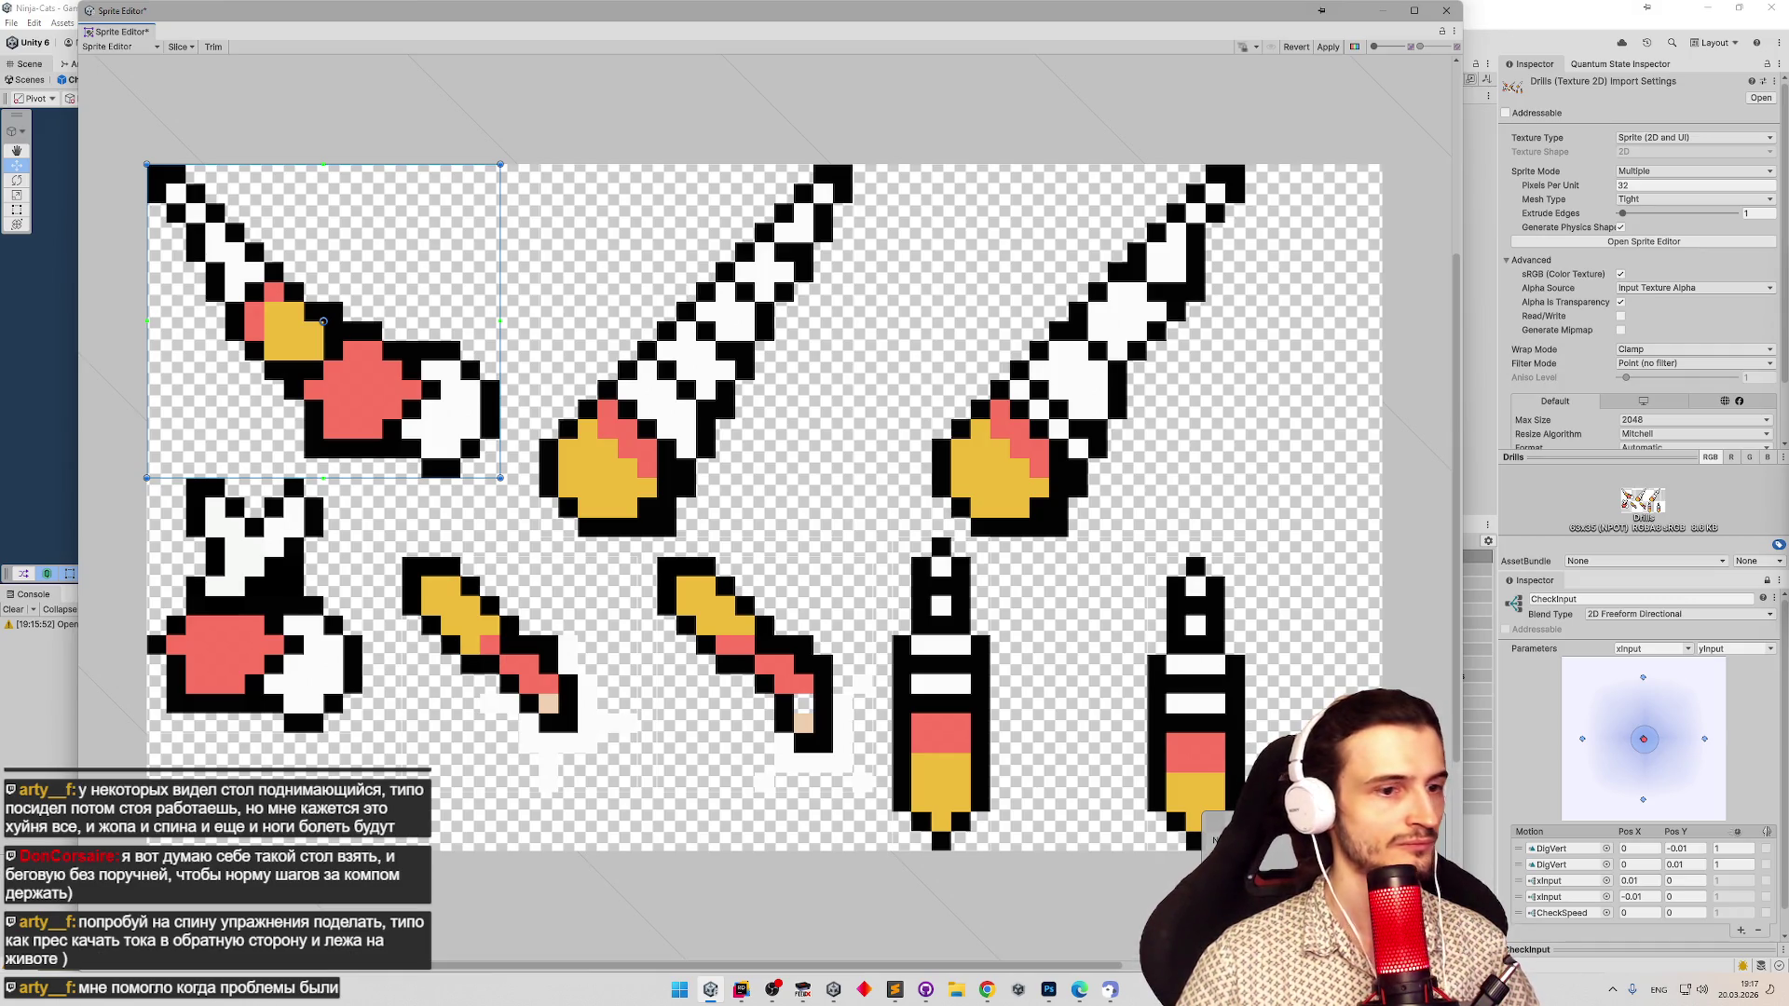
Drag the Drills_0 pivot to the right, apply, and close the Sprite Editor.
{"action": "left_click_drag", "start_coordinate": [323, 322], "coordinate": [343, 322]}
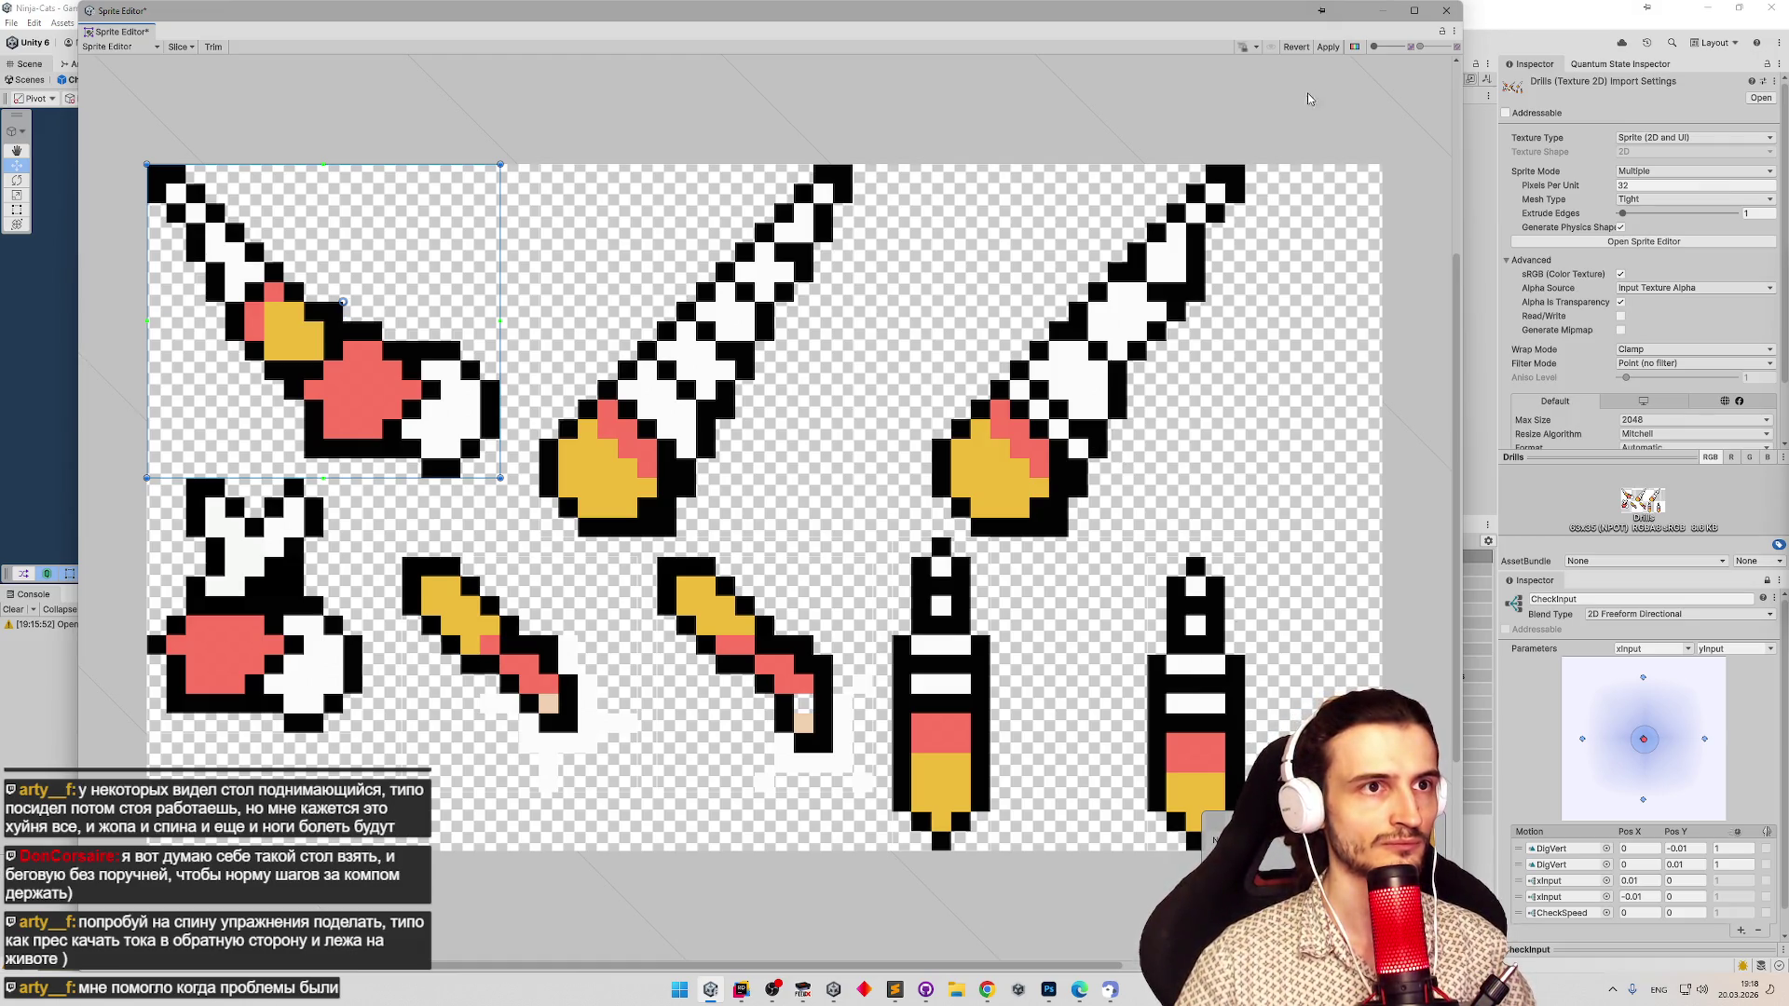
{"action": "left_click", "coordinate": [1335, 47]}
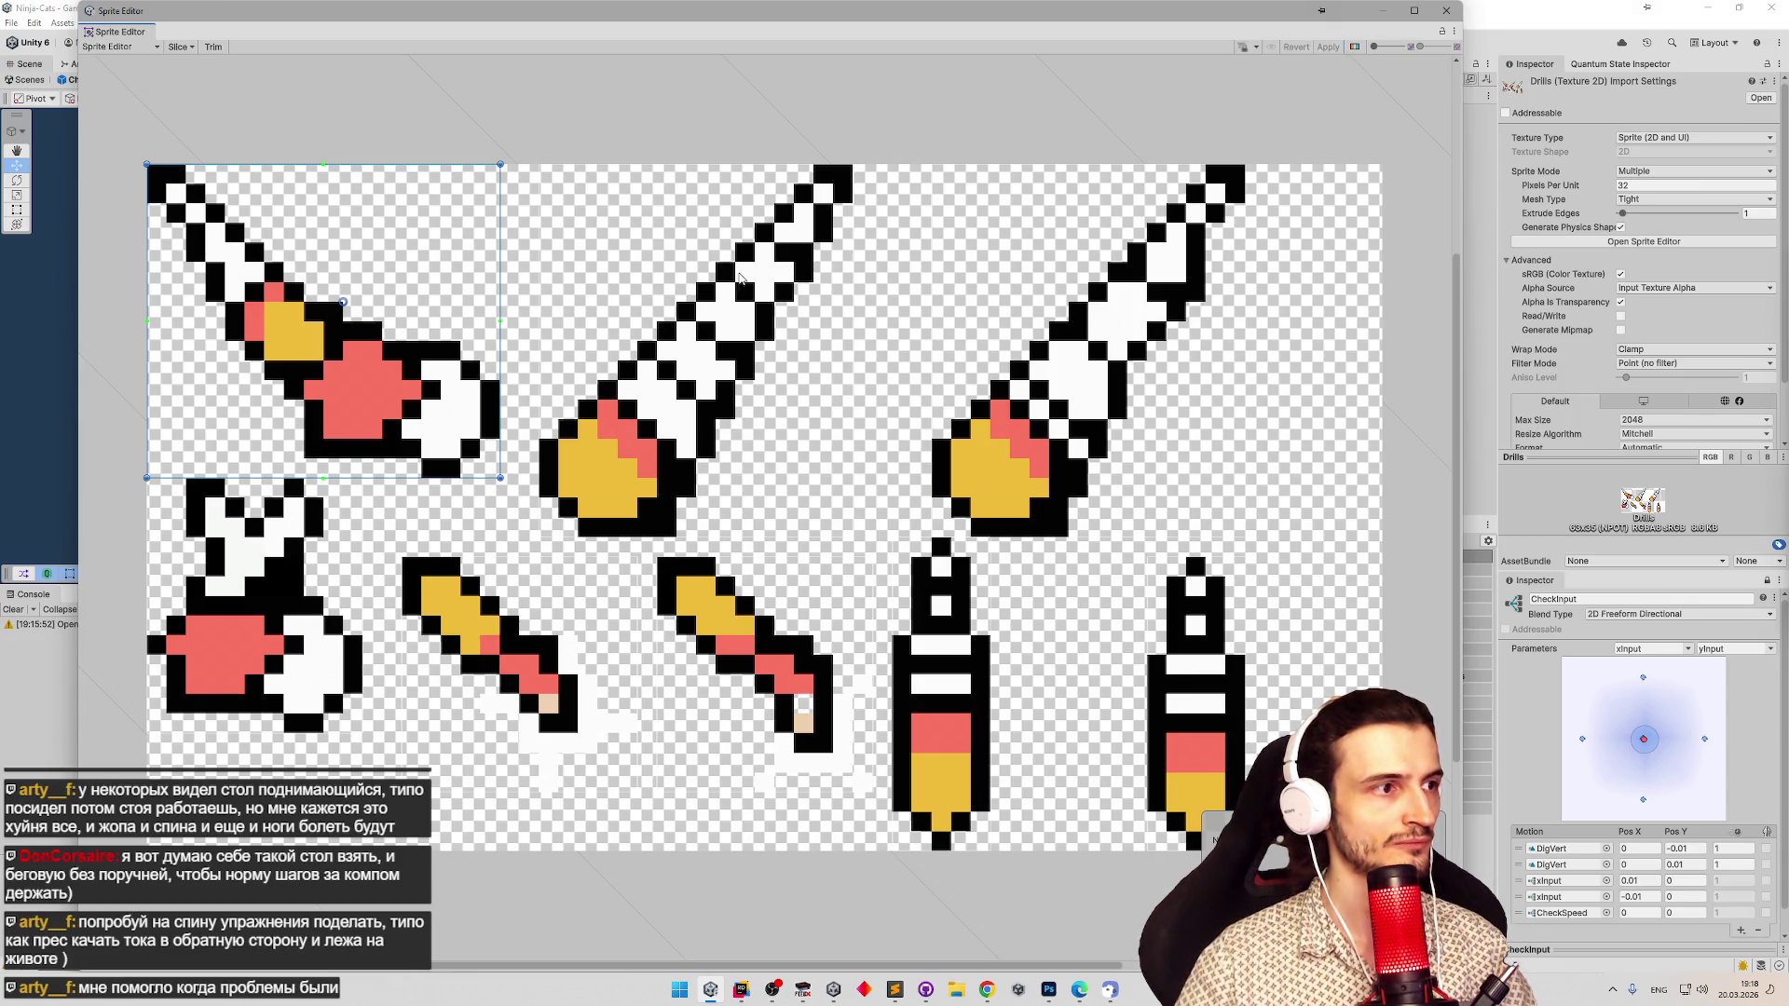
{"action": "left_click", "coordinate": [1446, 10]}
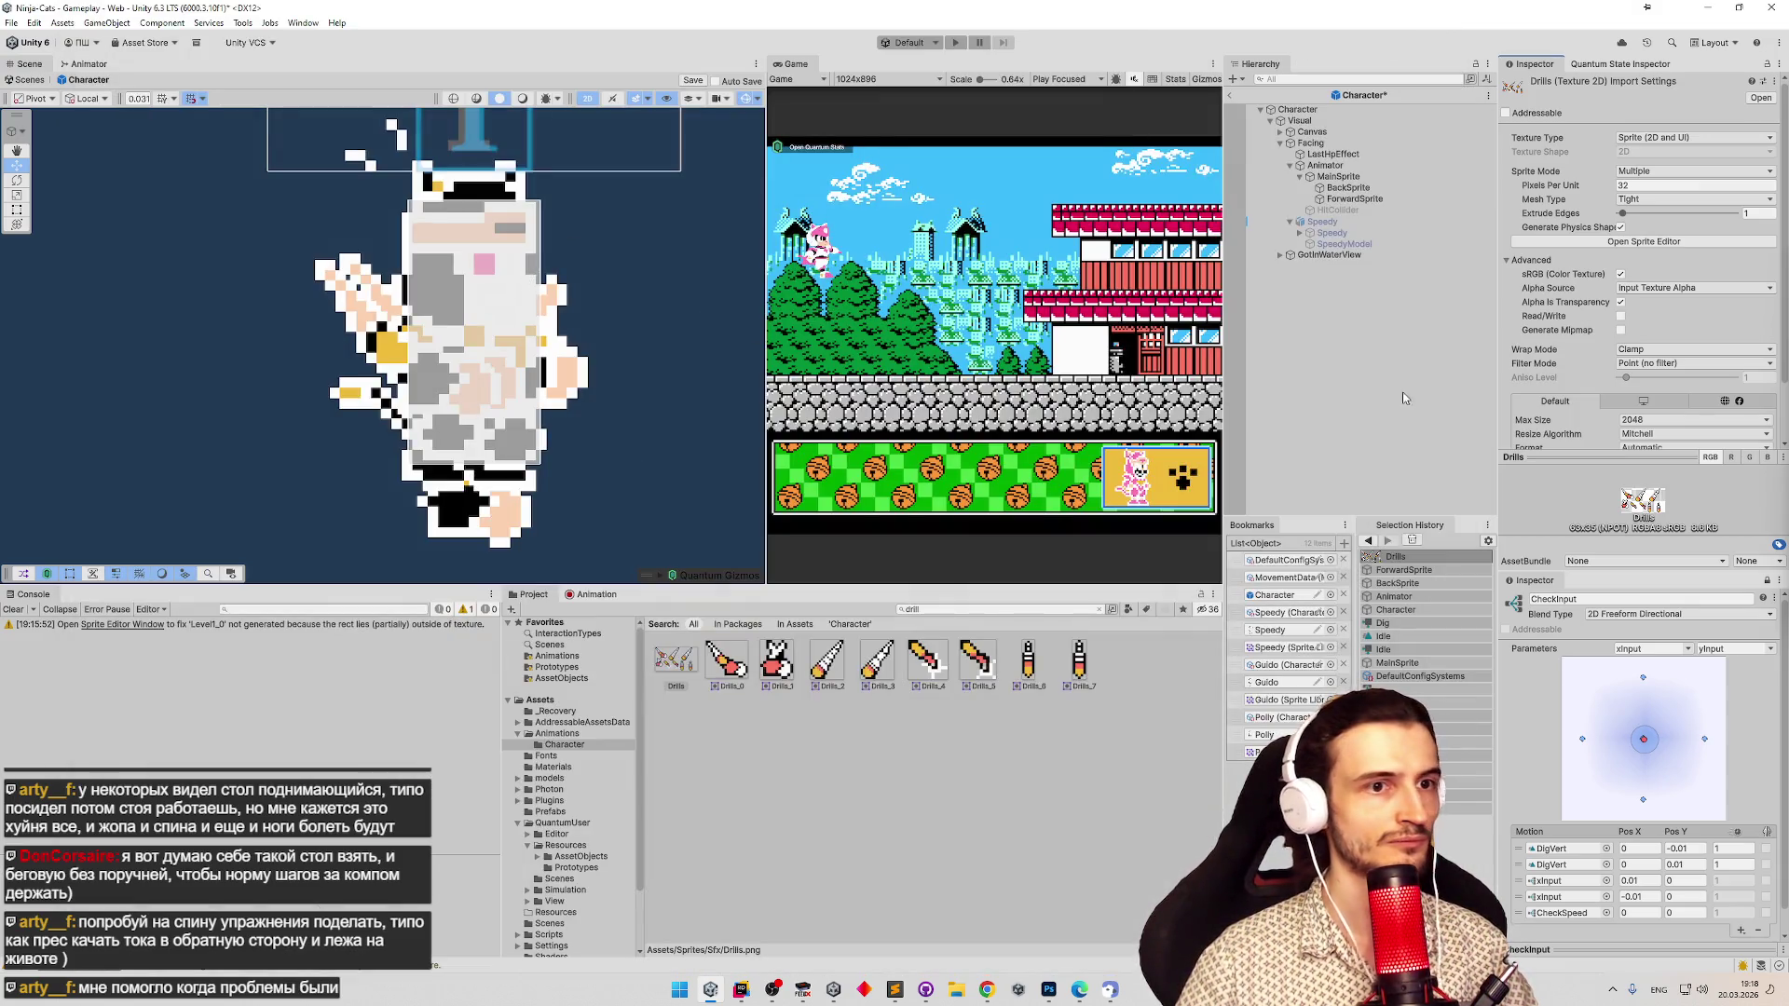
Move ForwardSprite to X -0.106924, Y 0.4501927, then reopen Drills in the Sprite Editor.
{"action": "left_click", "coordinate": [1354, 198]}
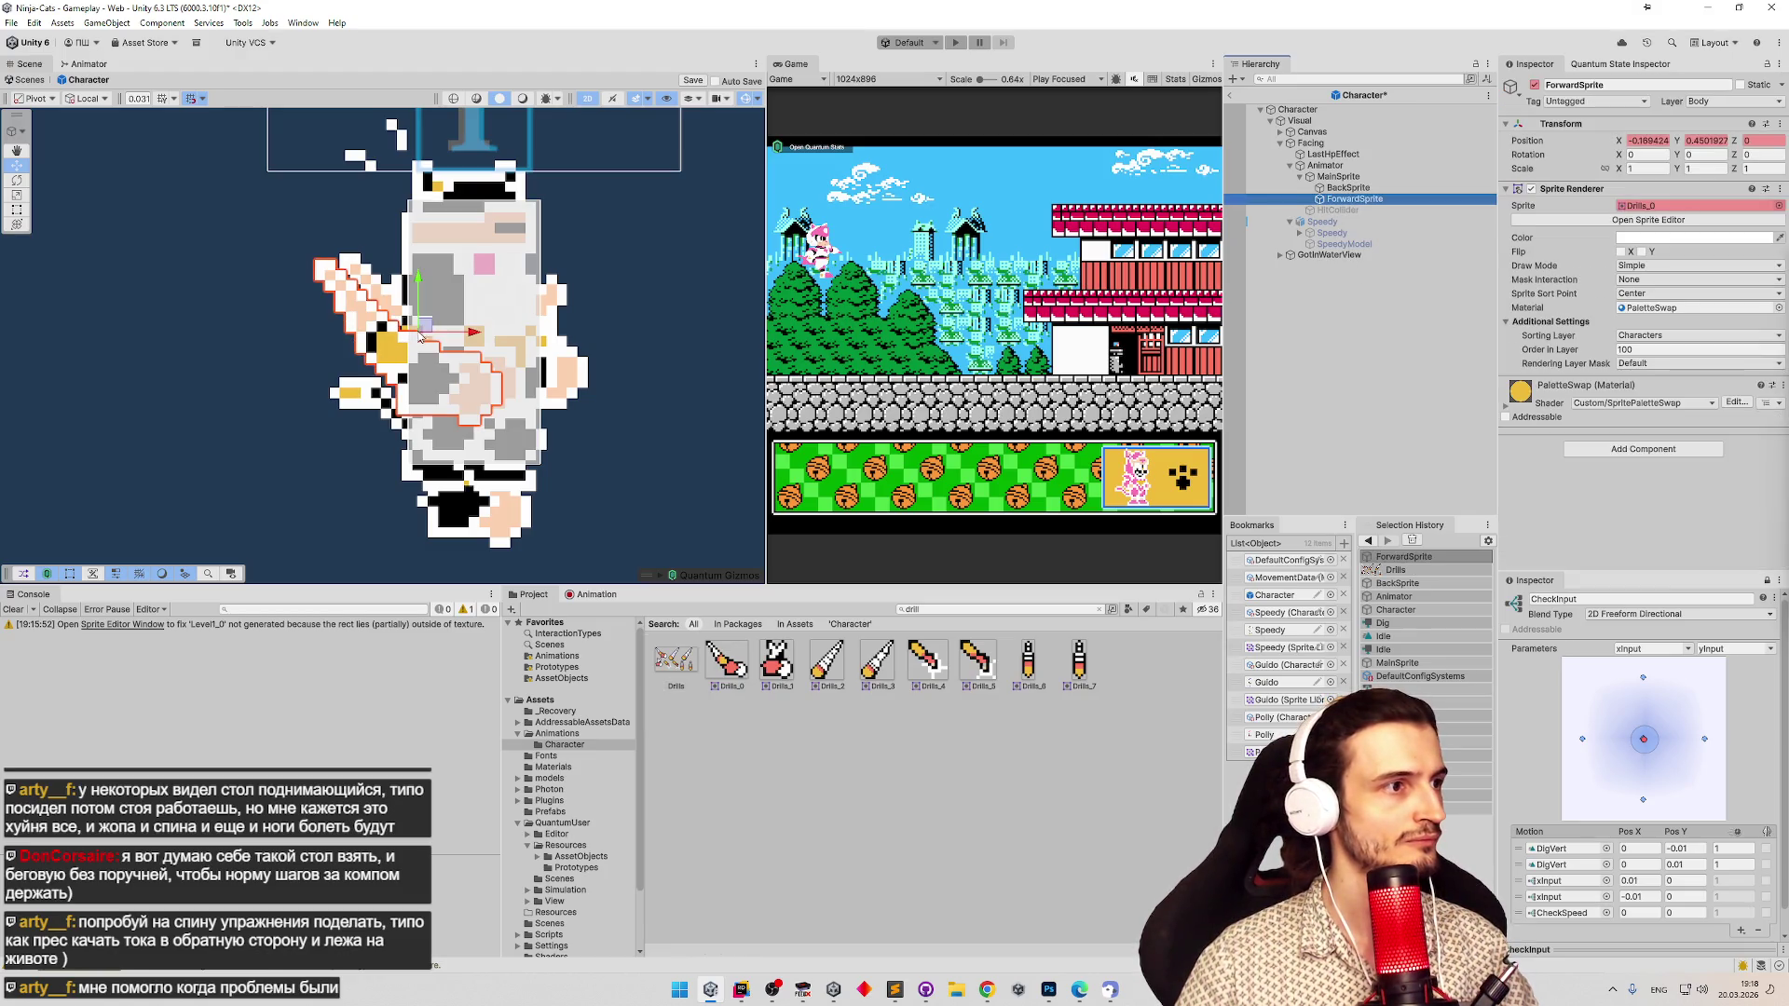
{"action": "left_click_drag", "start_coordinate": [433, 328], "coordinate": [447, 326]}
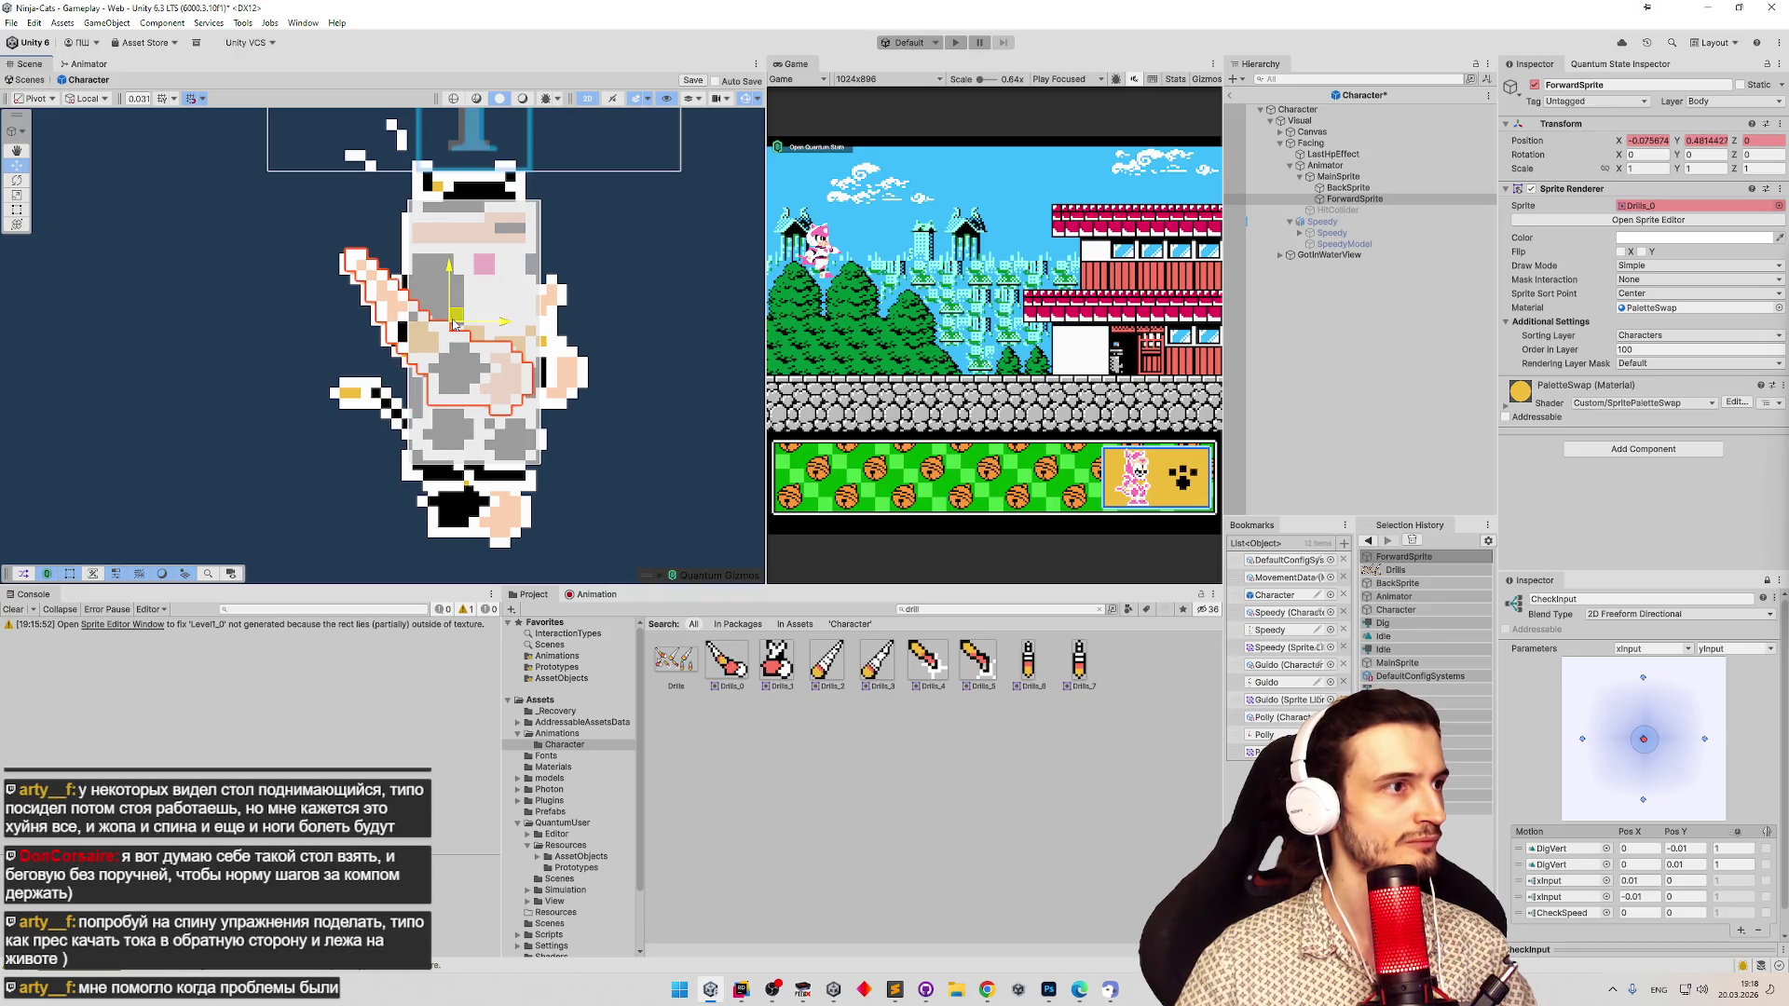
{"action": "left_click_drag", "start_coordinate": [445, 326], "coordinate": [447, 327]}
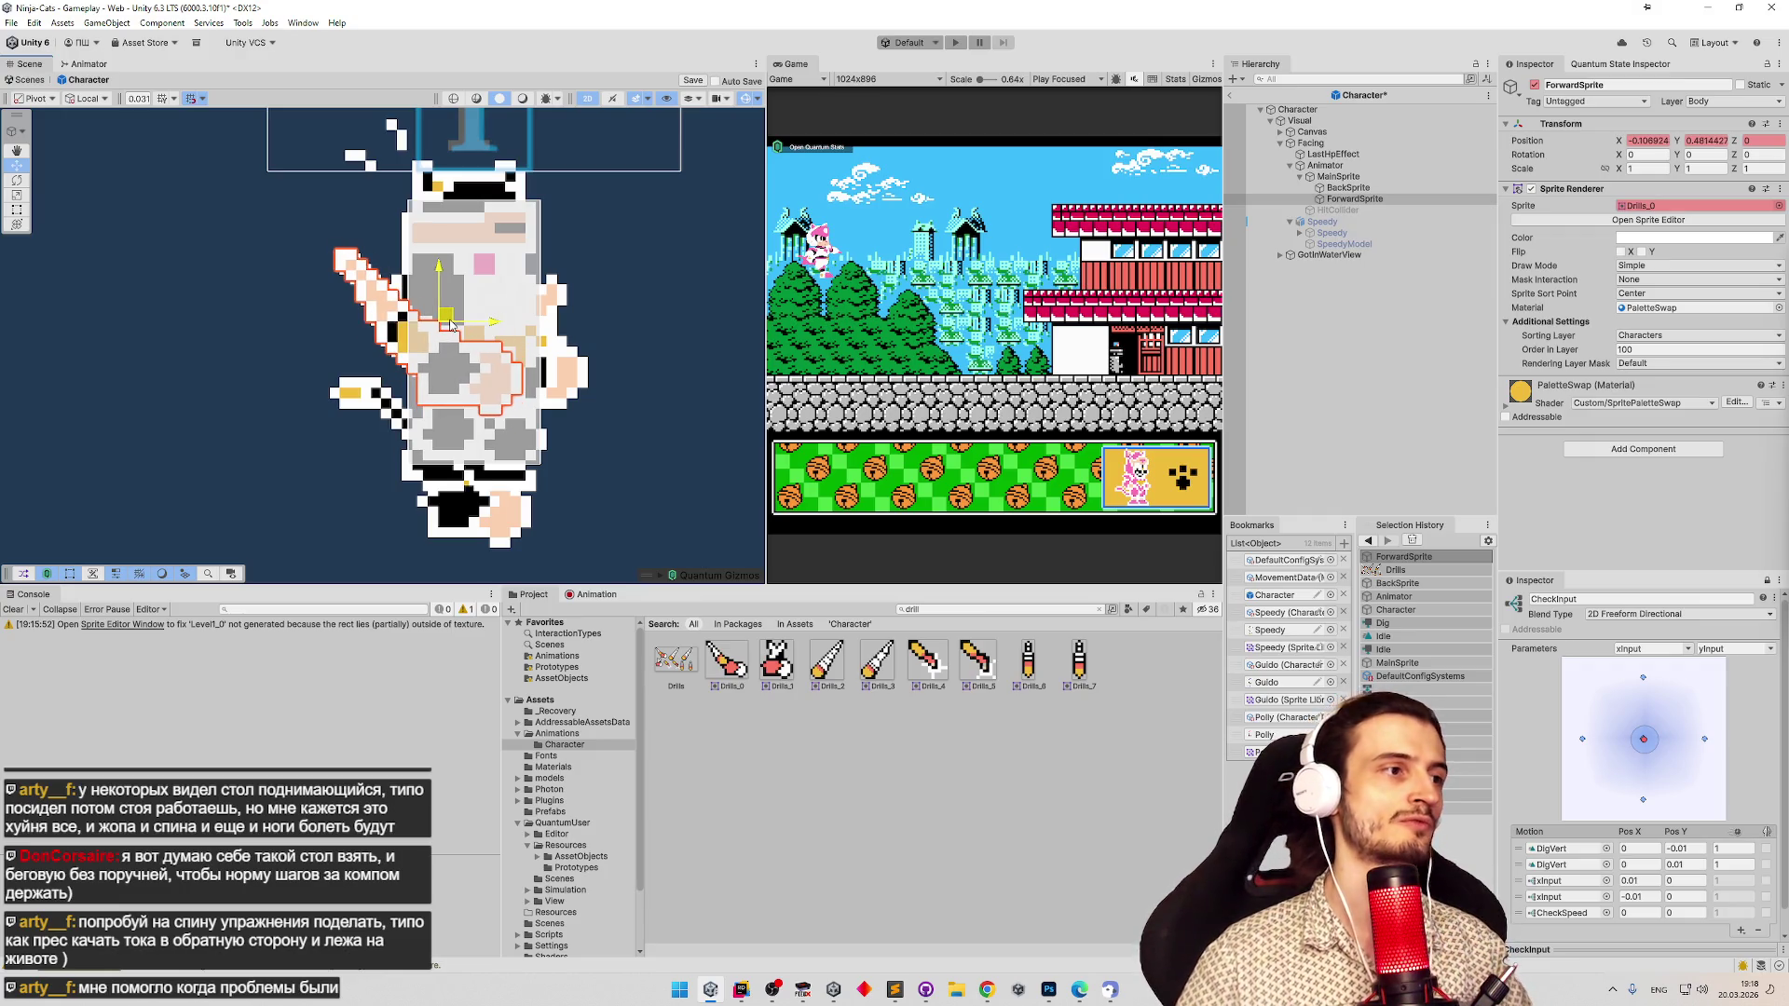
{"action": "left_click_drag", "start_coordinate": [450, 325], "coordinate": [444, 326]}
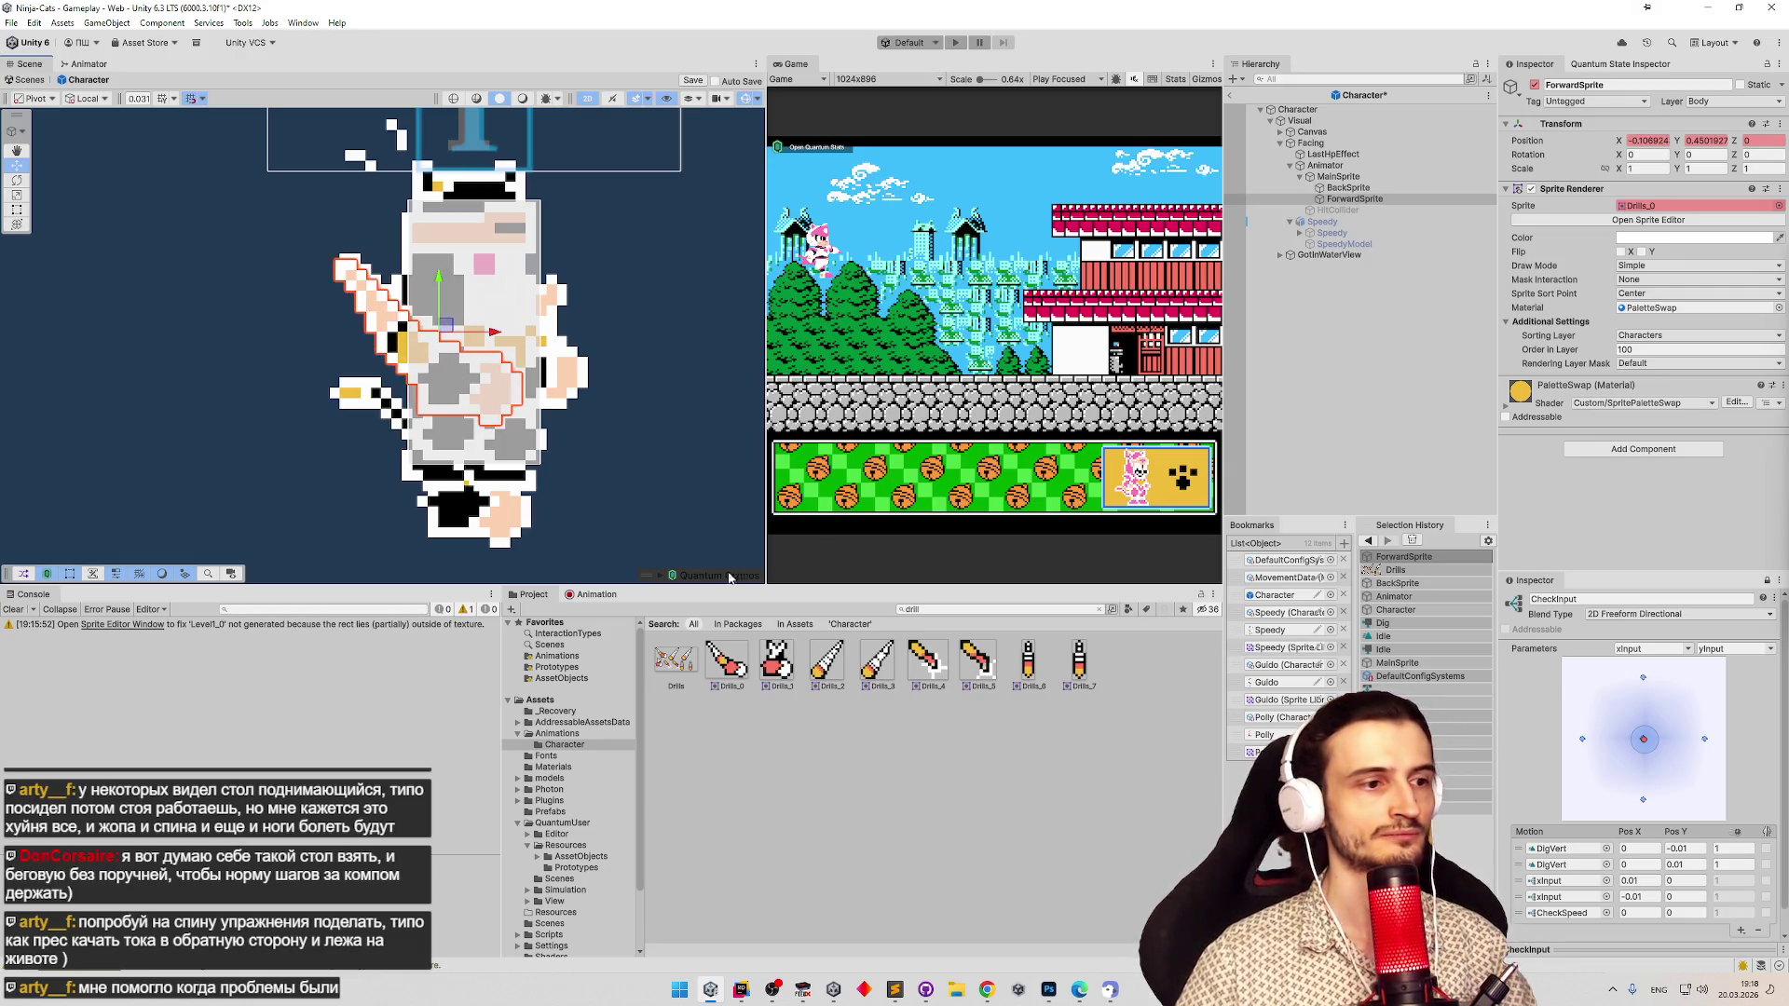
{"action": "left_click", "coordinate": [685, 659]}
{"action": "left_click", "coordinate": [1719, 243]}
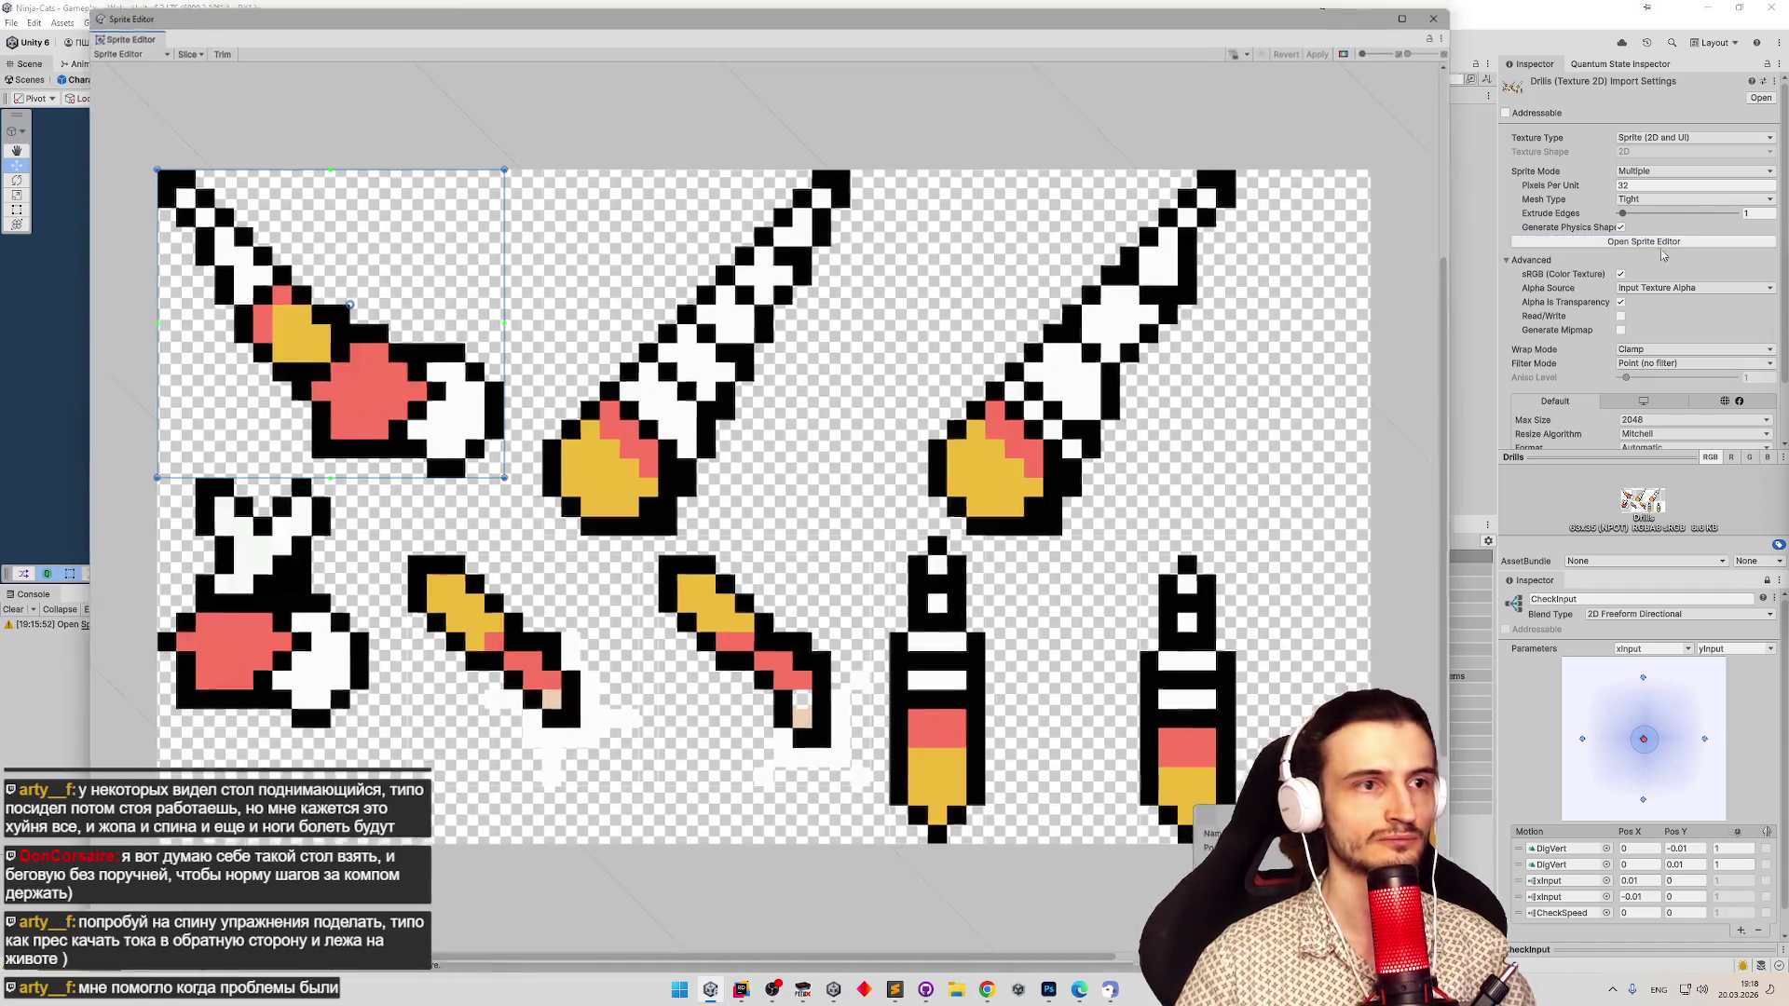
Undo a trial widening of the Drills_0 slice, move its pivot right and down, and apply.
{"action": "left_click_drag", "start_coordinate": [502, 349], "coordinate": [504, 345]}
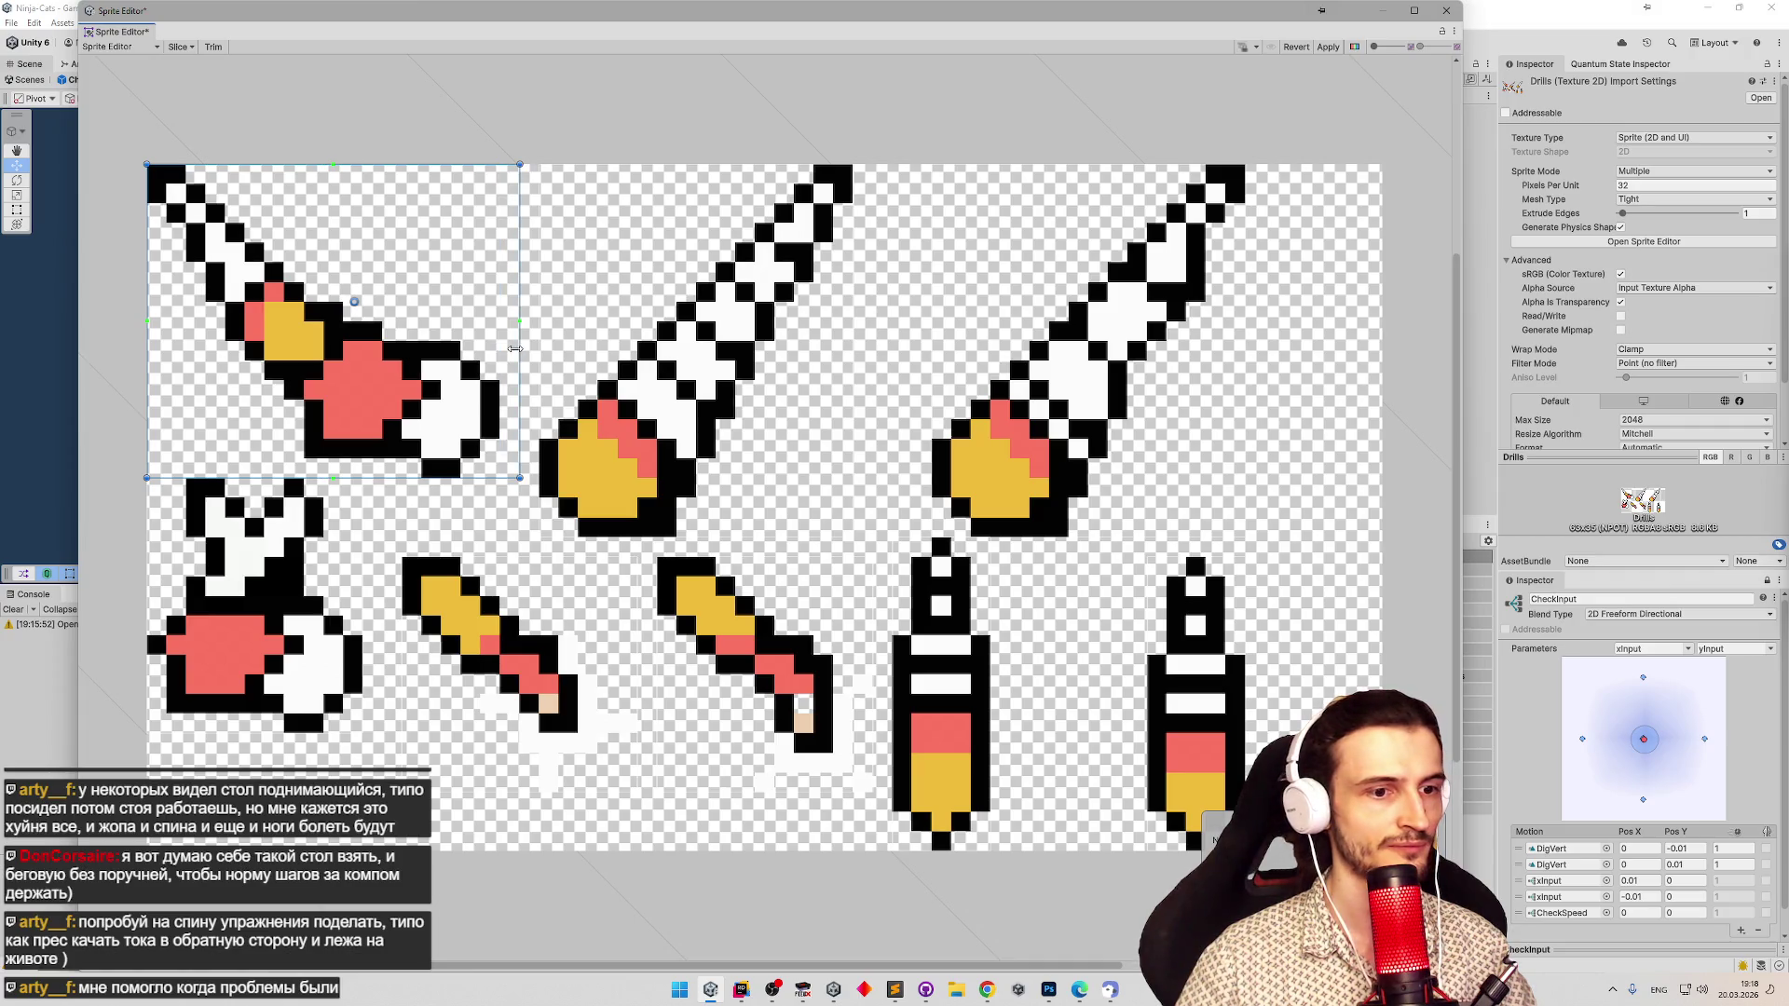
{"action": "left_click_drag", "start_coordinate": [506, 348], "coordinate": [519, 350]}
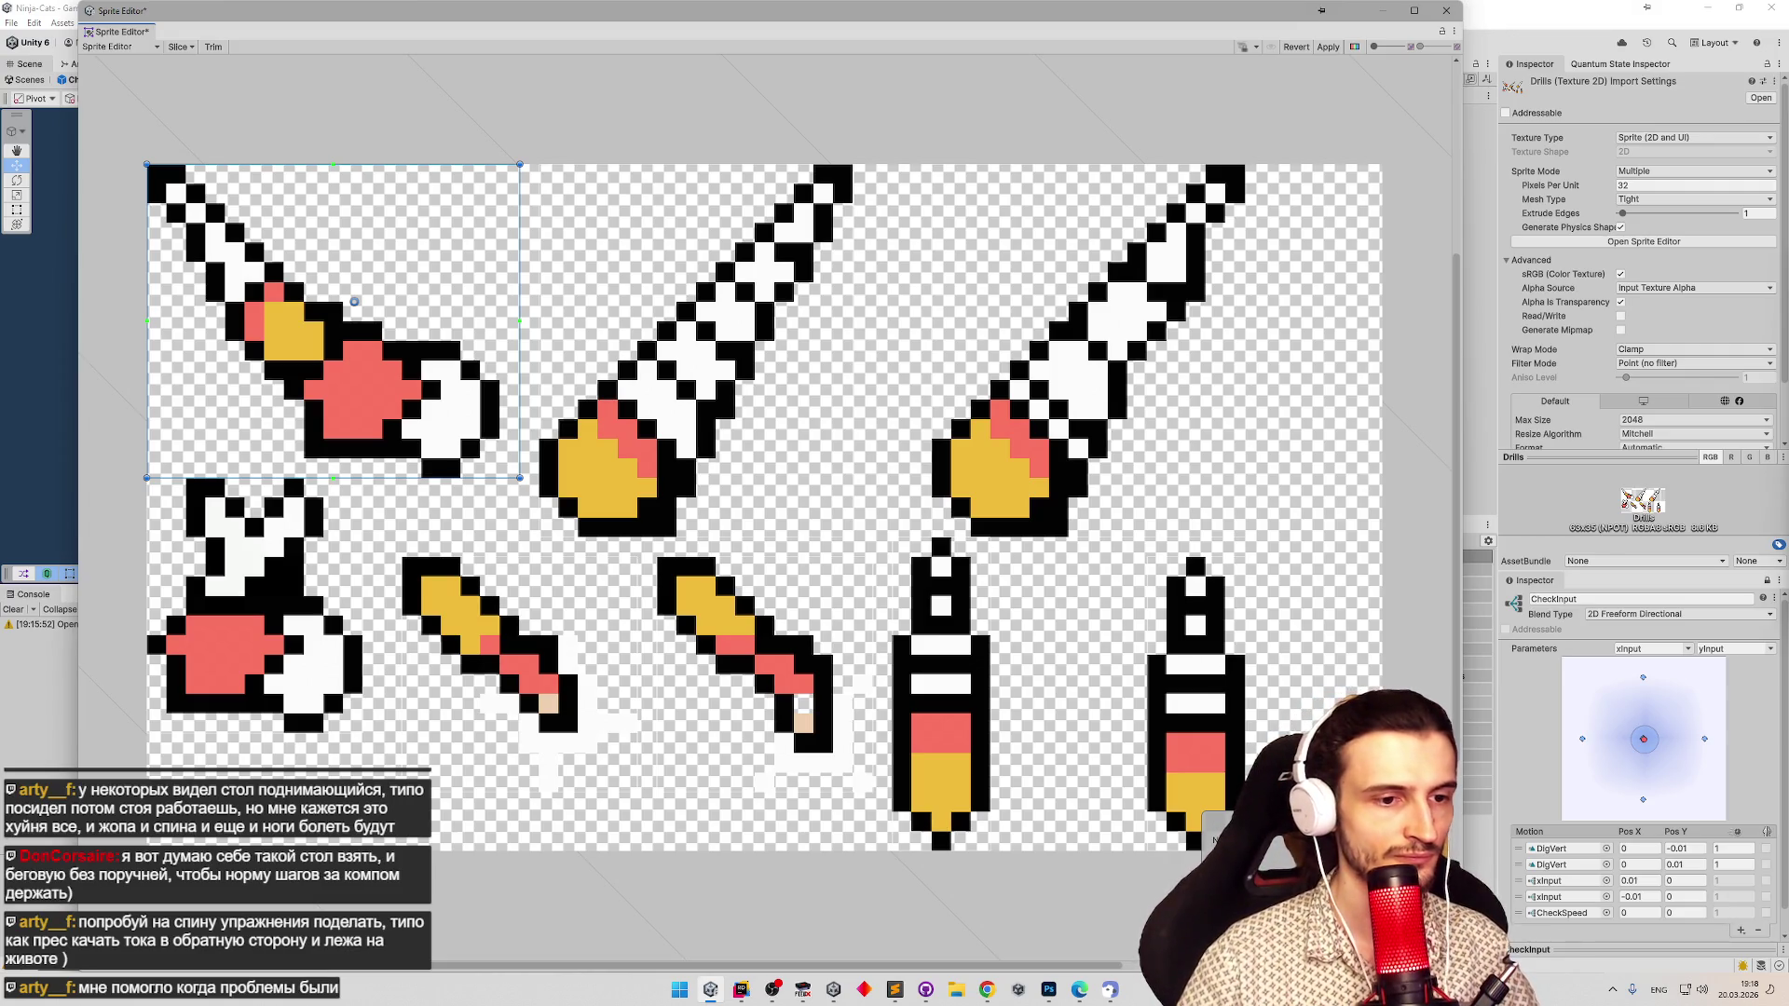
{"action": "key", "text": "ctrl+z"}
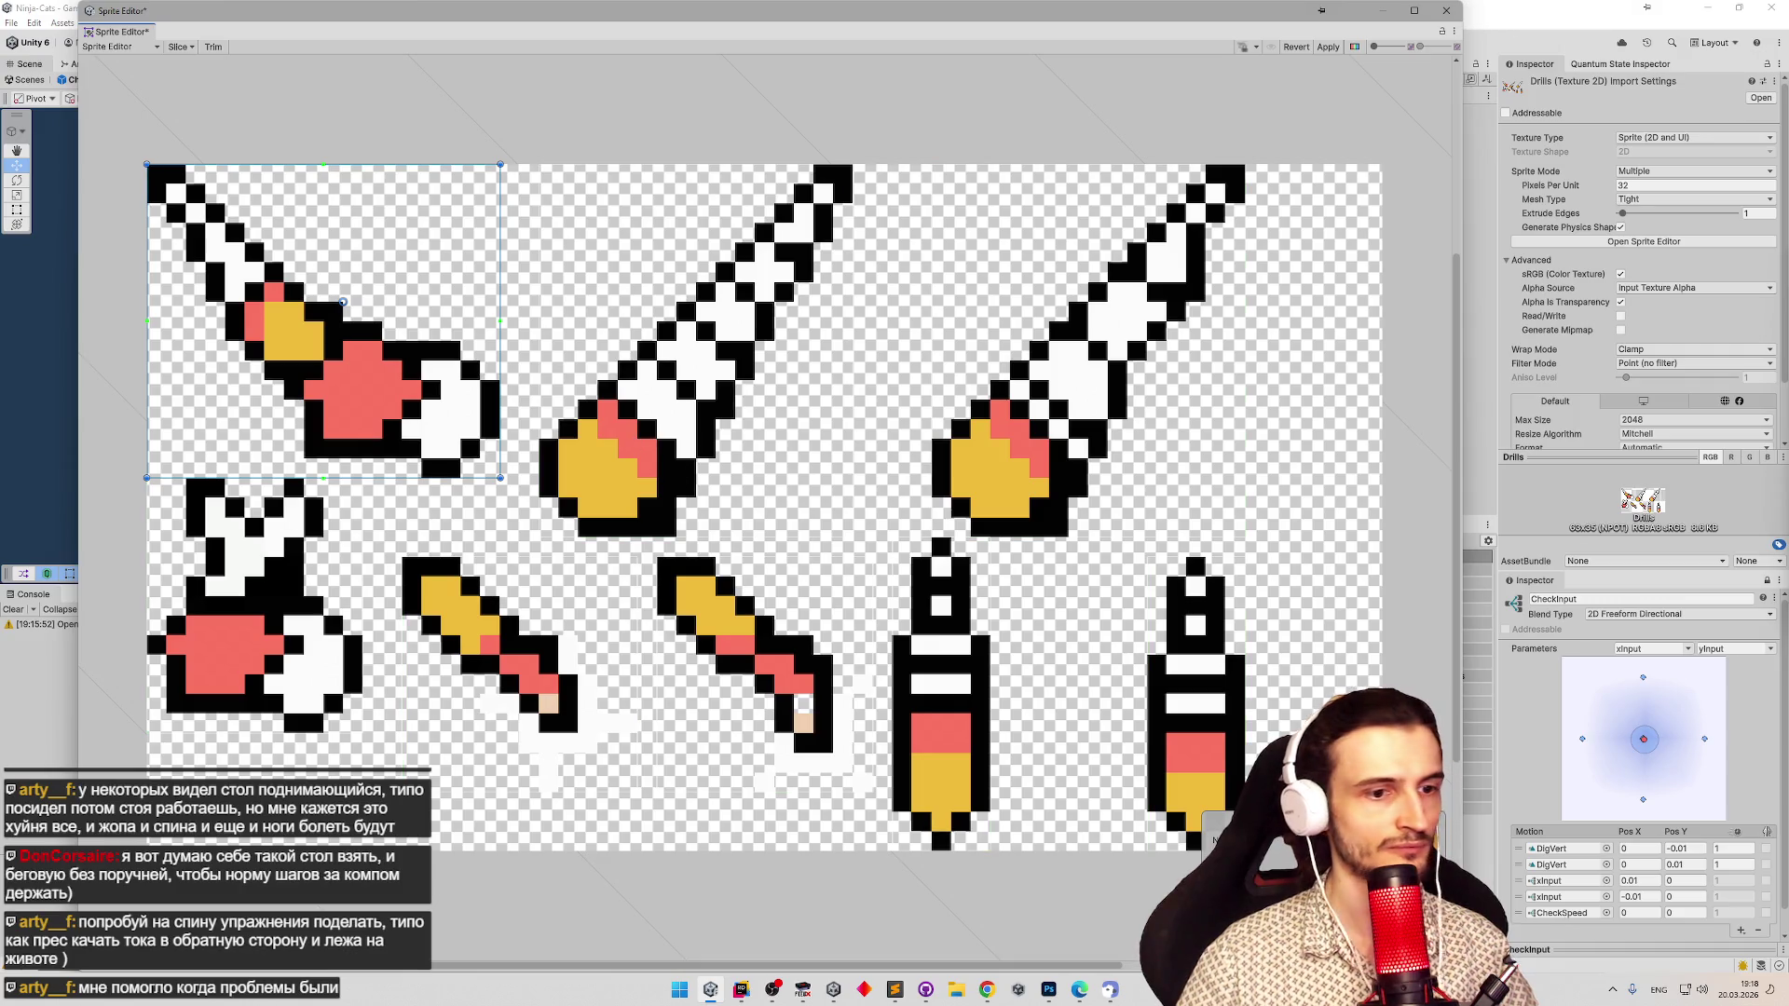
{"action": "key", "text": "ctrl+z"}
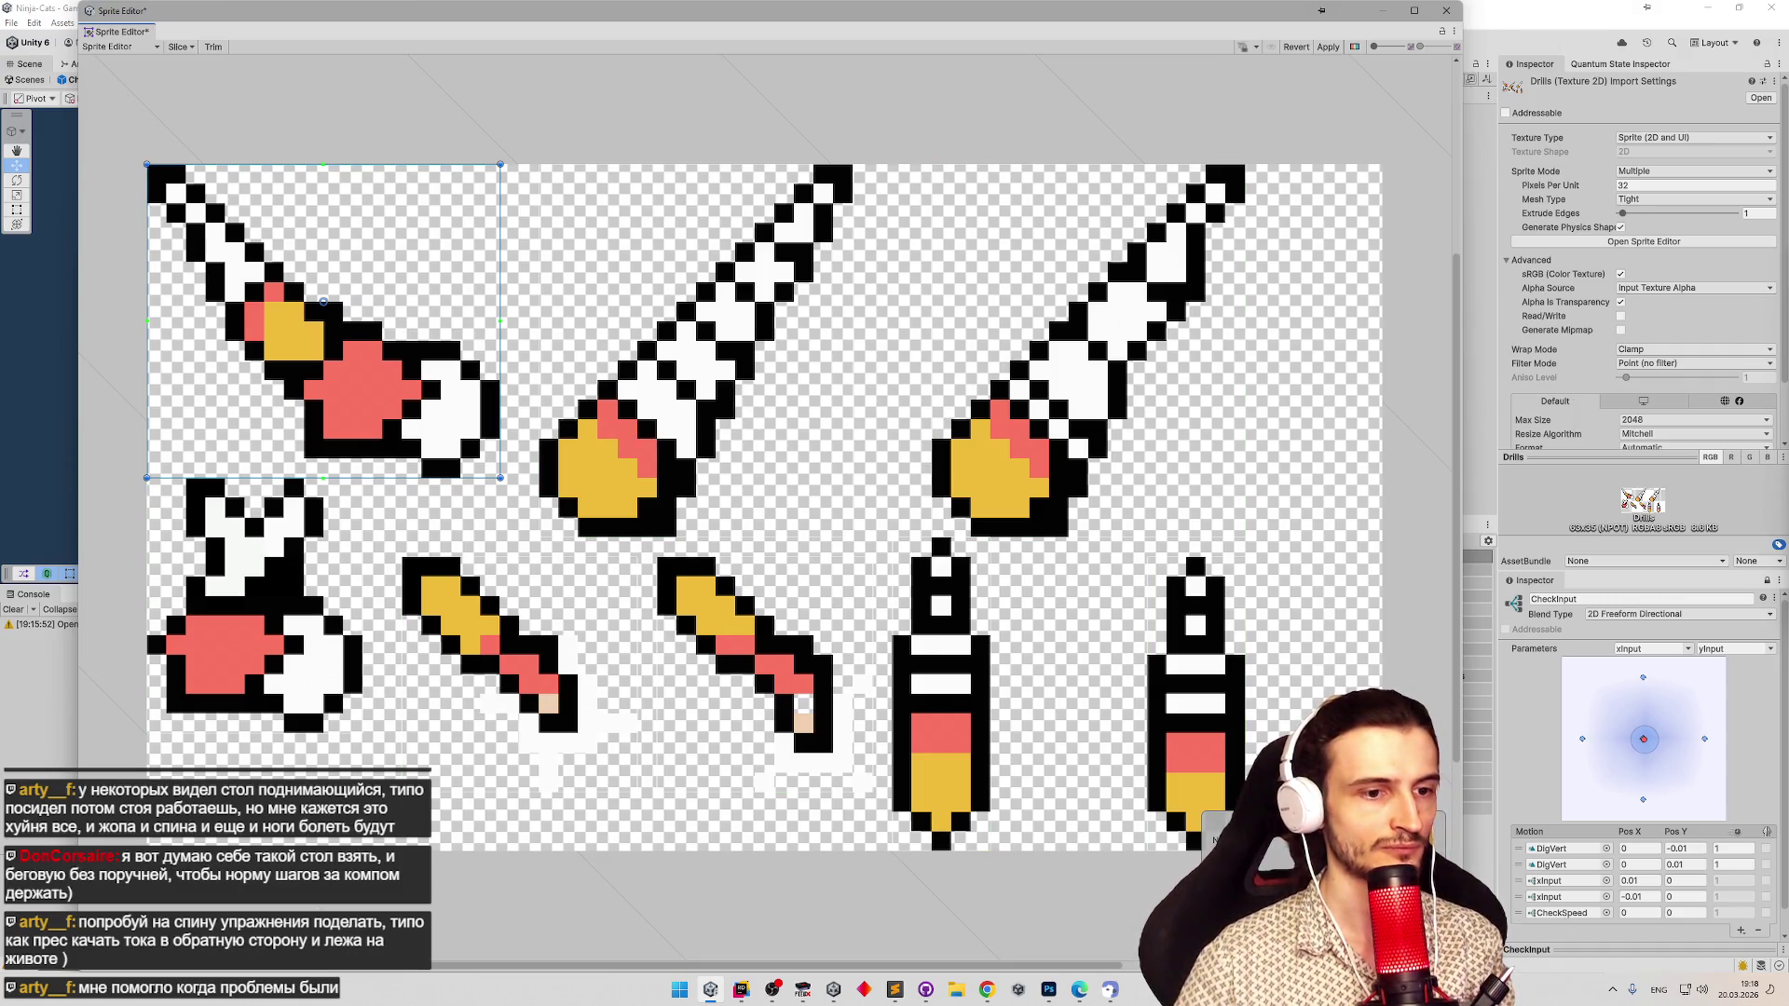
{"action": "left_click_drag", "start_coordinate": [322, 302], "coordinate": [333, 302]}
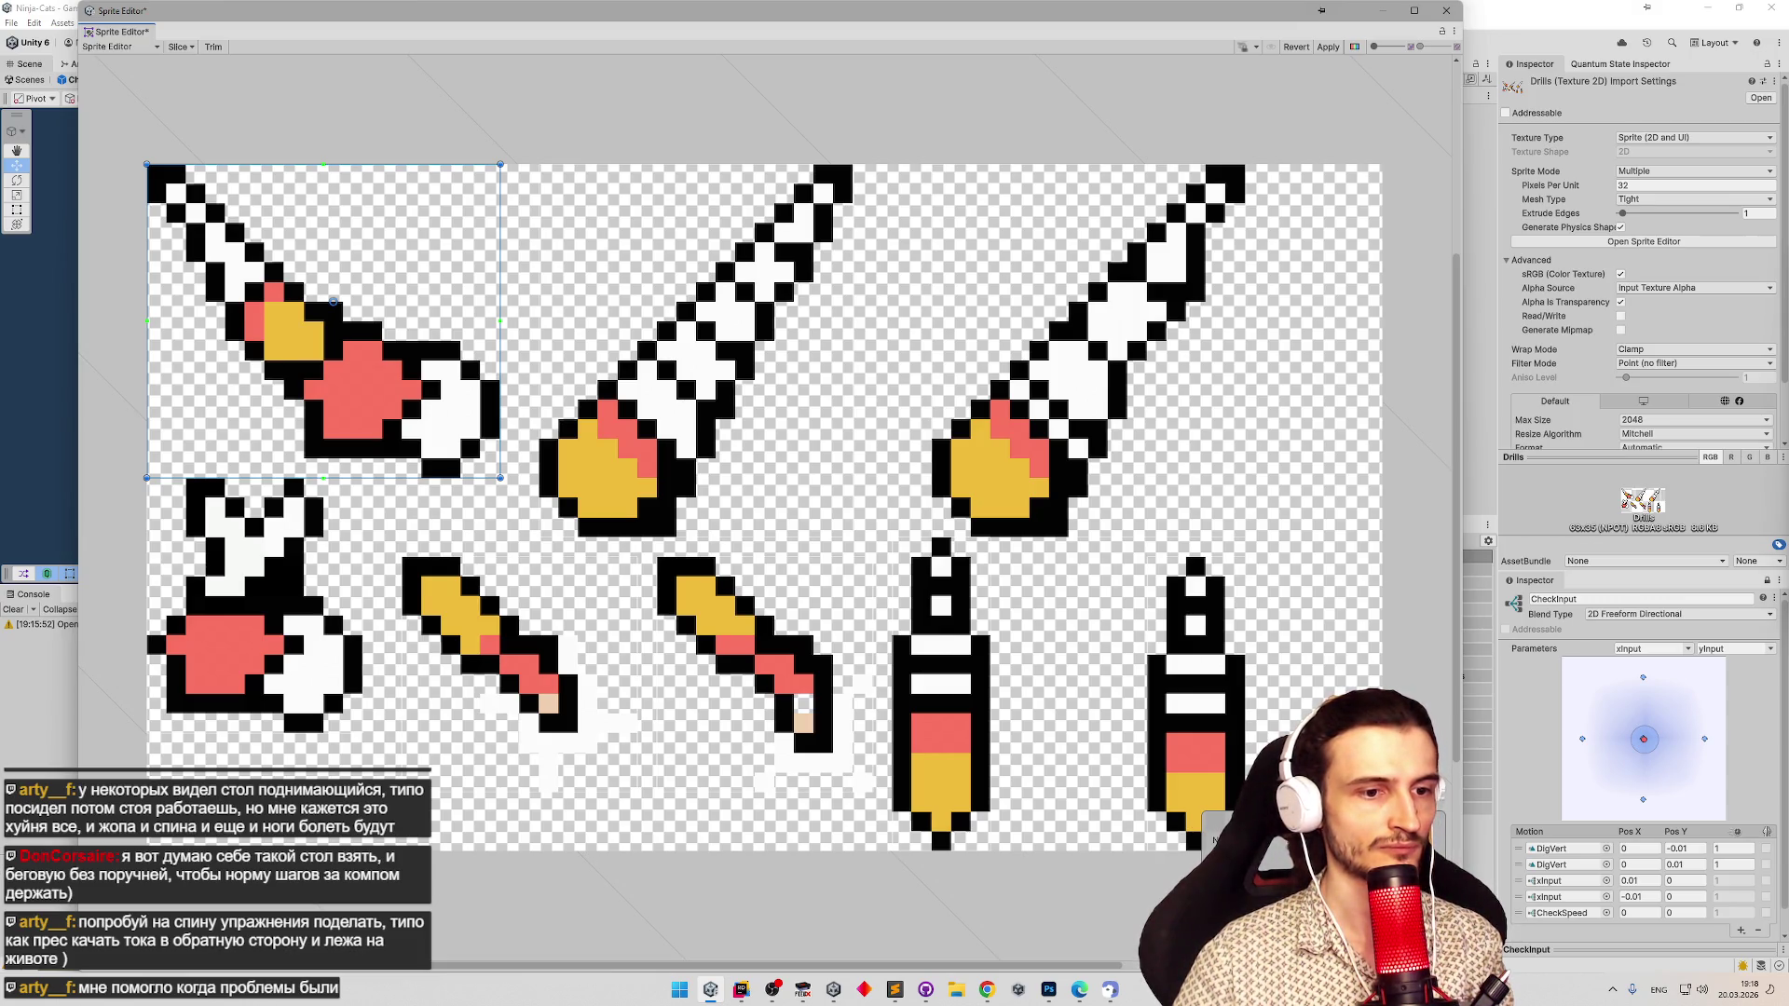
{"action": "left_click_drag", "start_coordinate": [333, 302], "coordinate": [333, 311]}
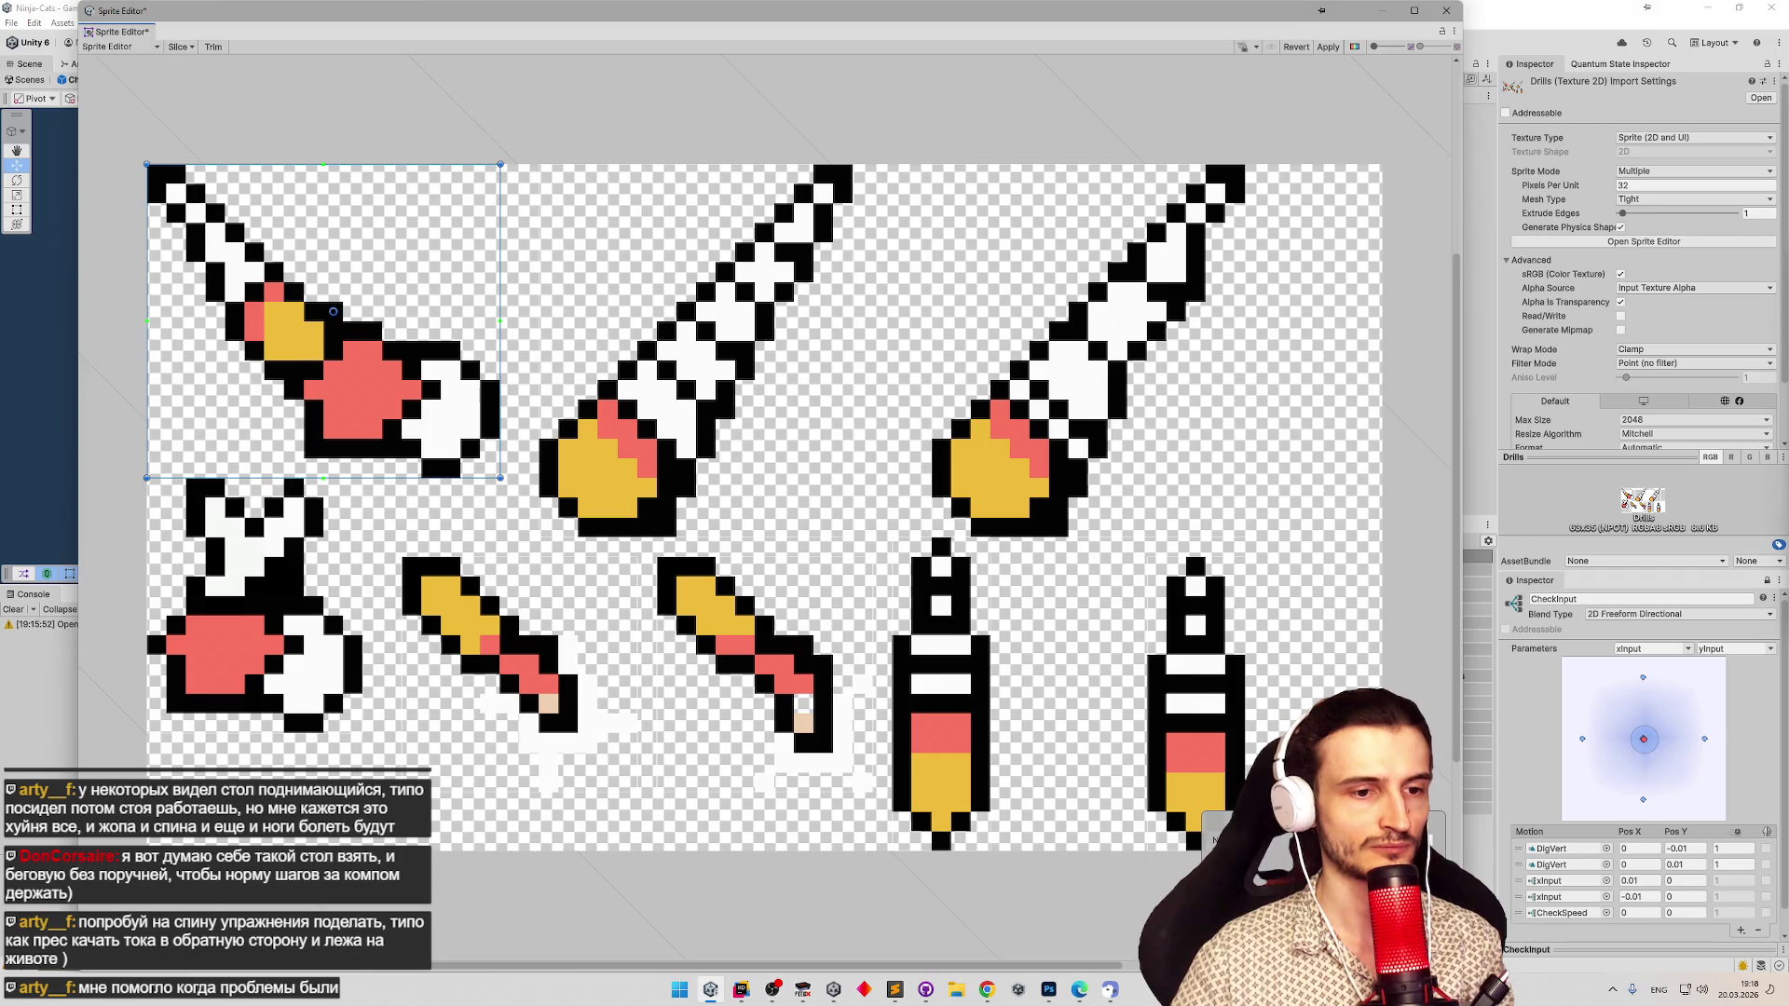
{"action": "left_click", "coordinate": [1327, 47]}
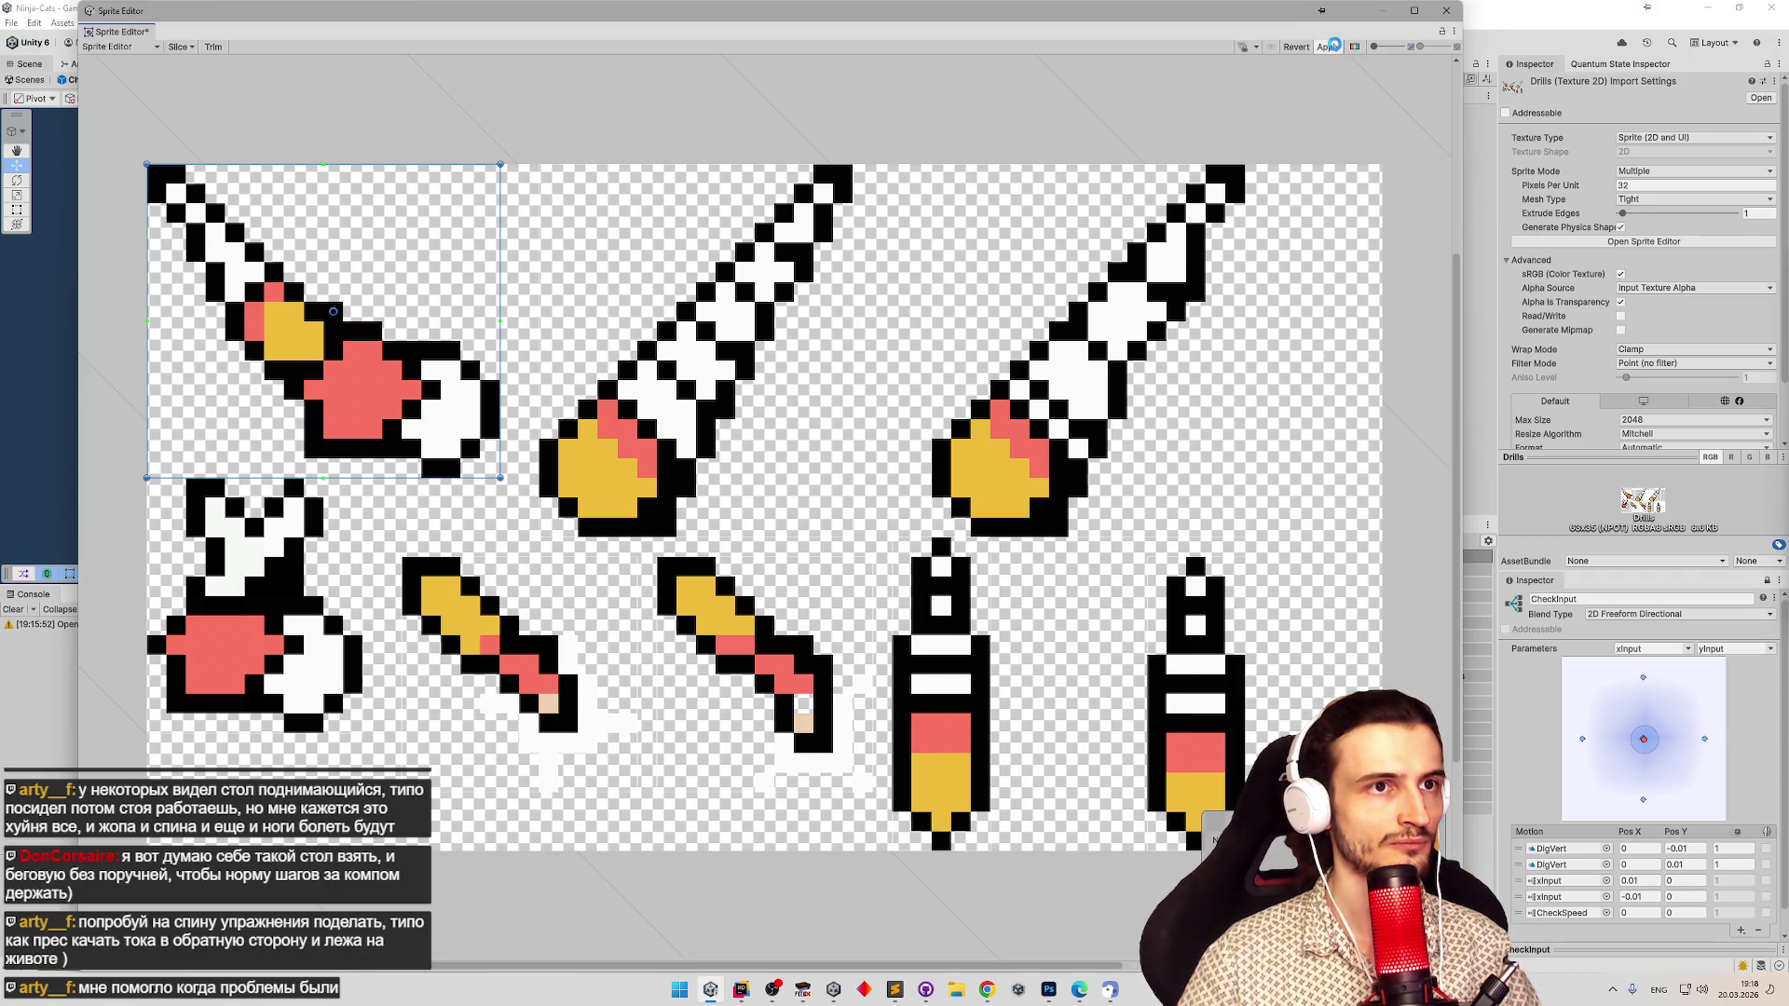
{"action": "left_click", "coordinate": [1446, 10]}
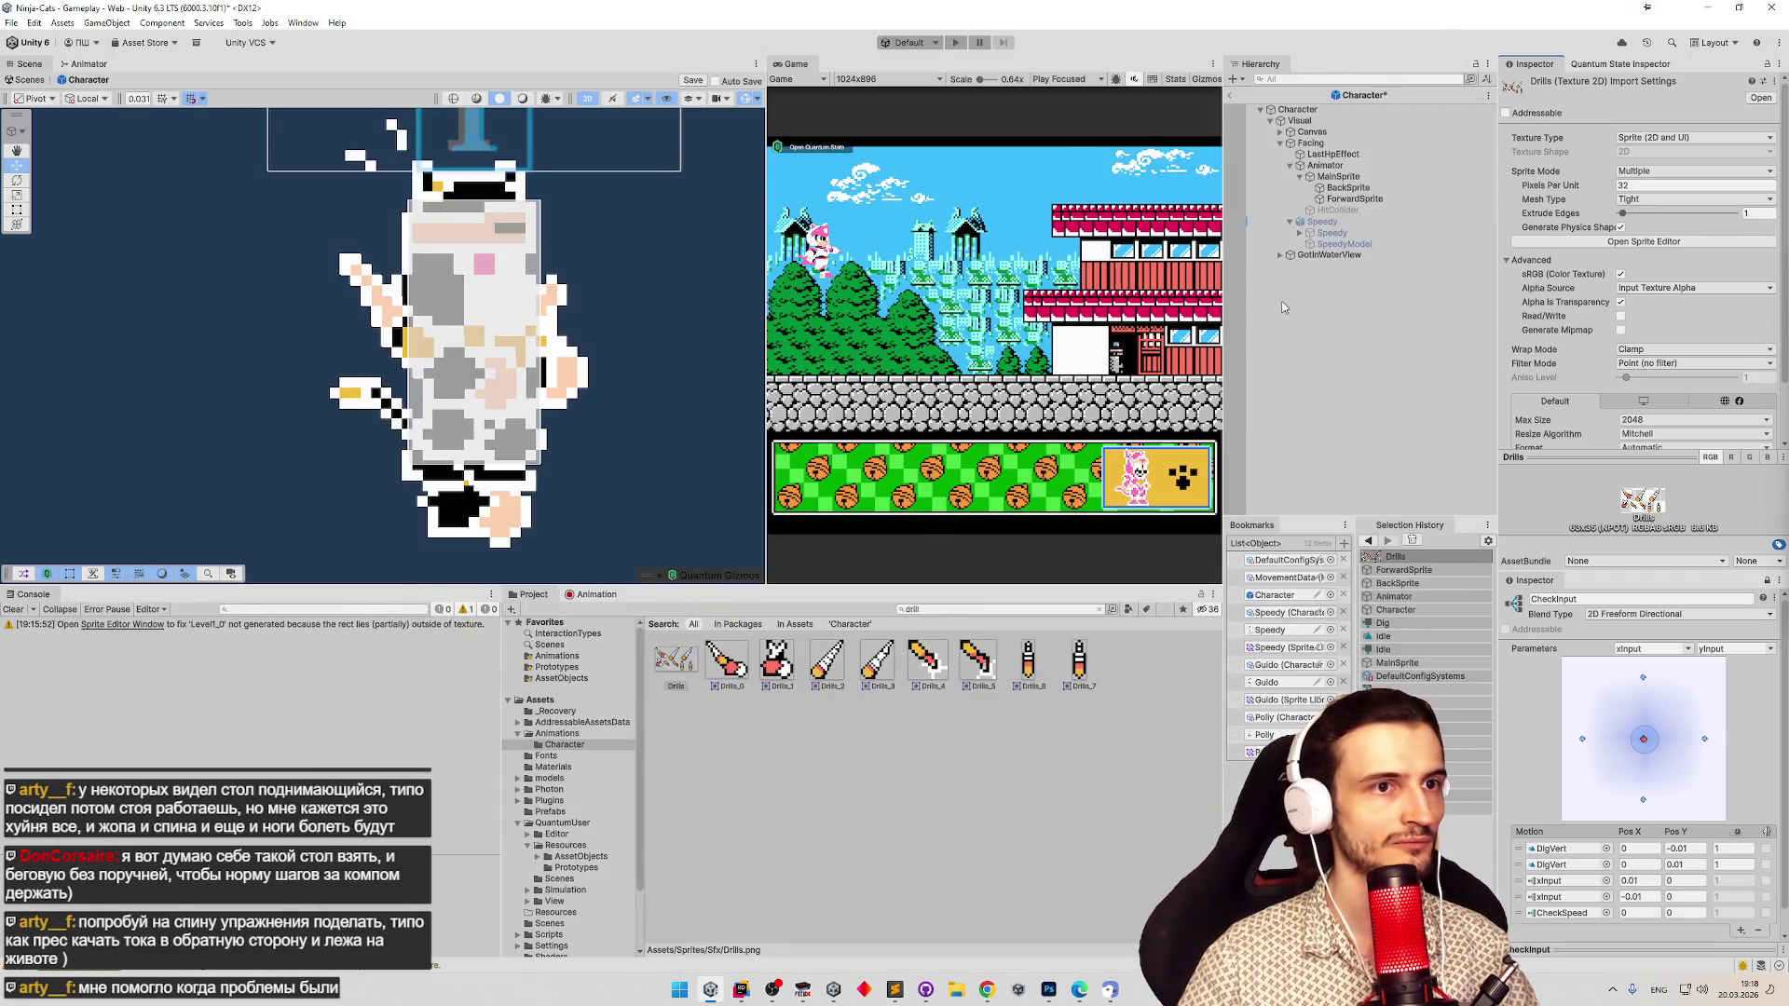
Set BackSprite's Order in Layer to 100 and move the back drill hand up and right.
{"action": "left_click", "coordinate": [1353, 199]}
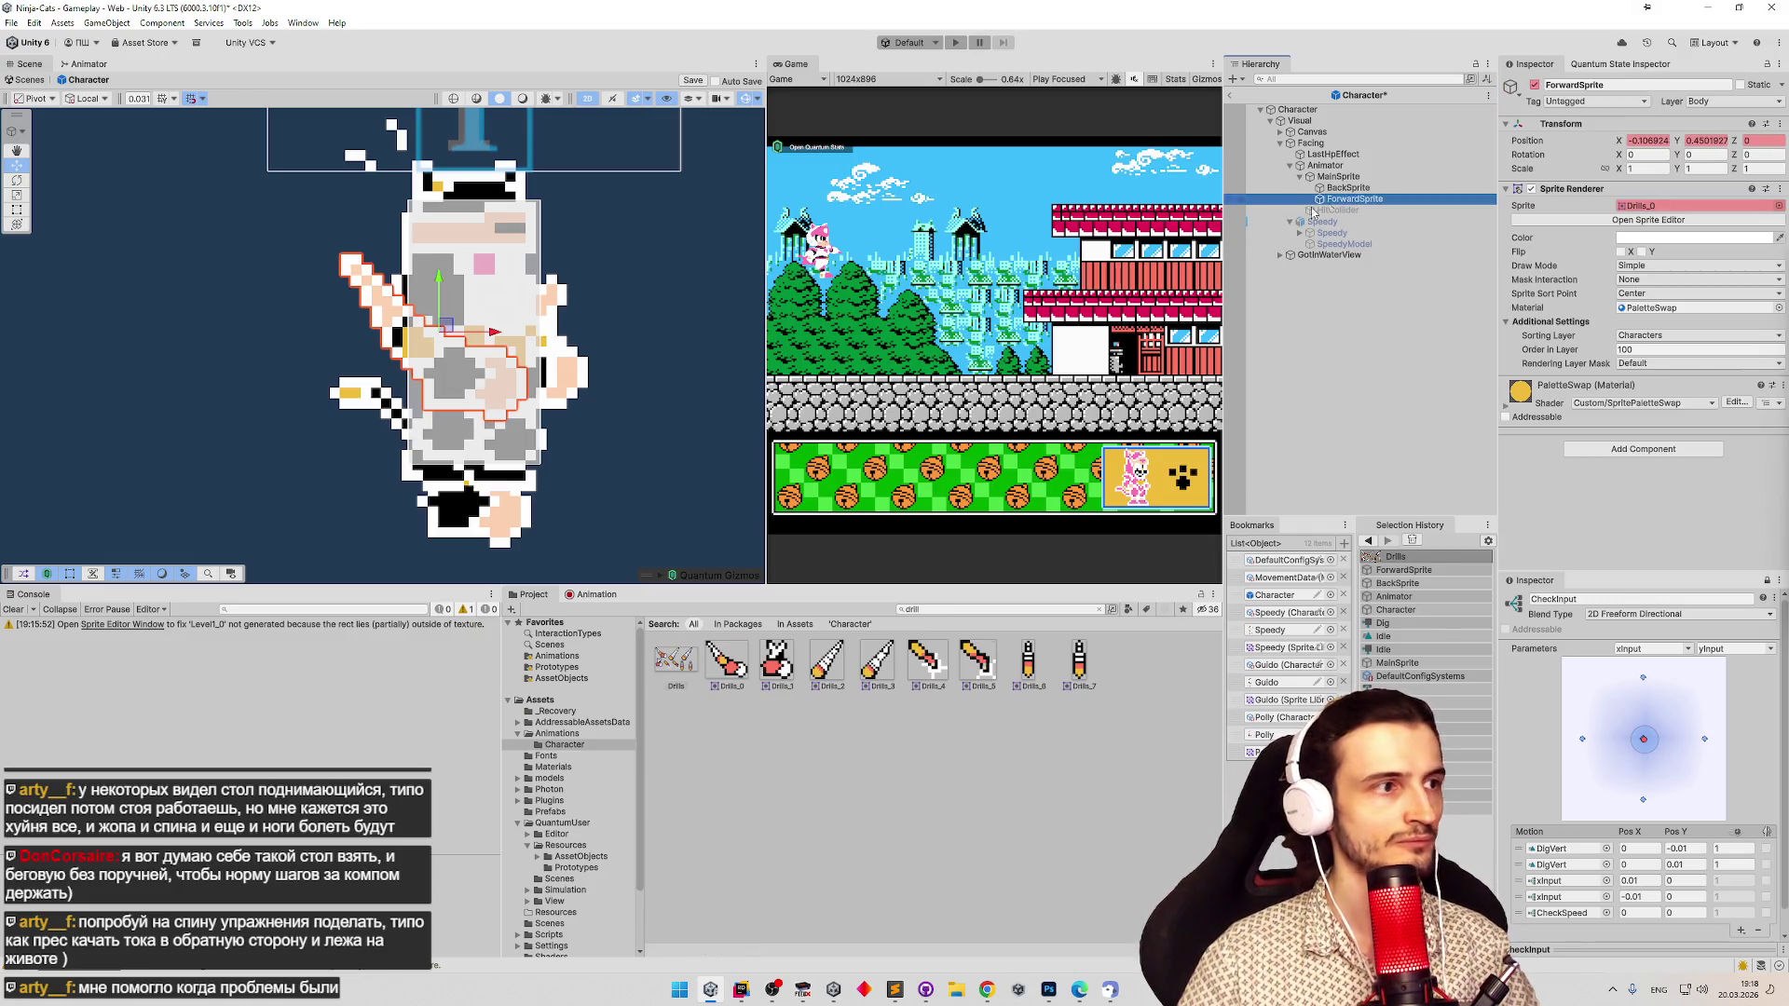
{"action": "left_click", "coordinate": [448, 340]}
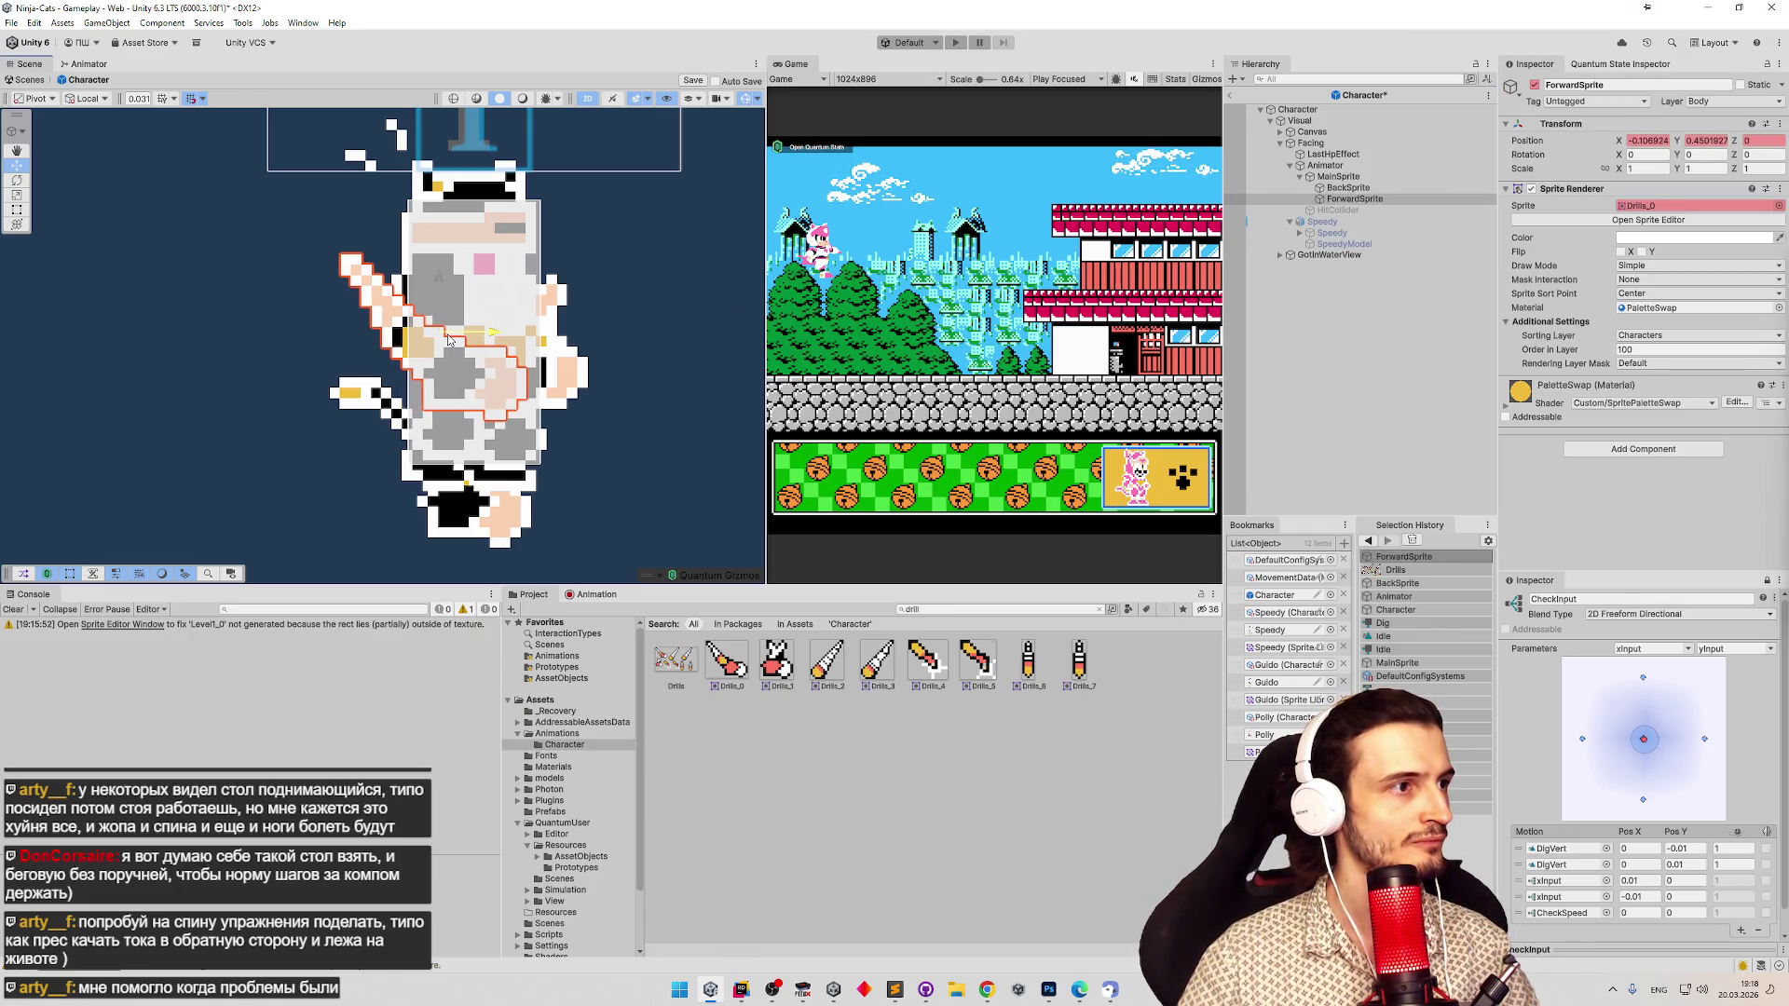
{"action": "left_click", "coordinate": [1342, 189]}
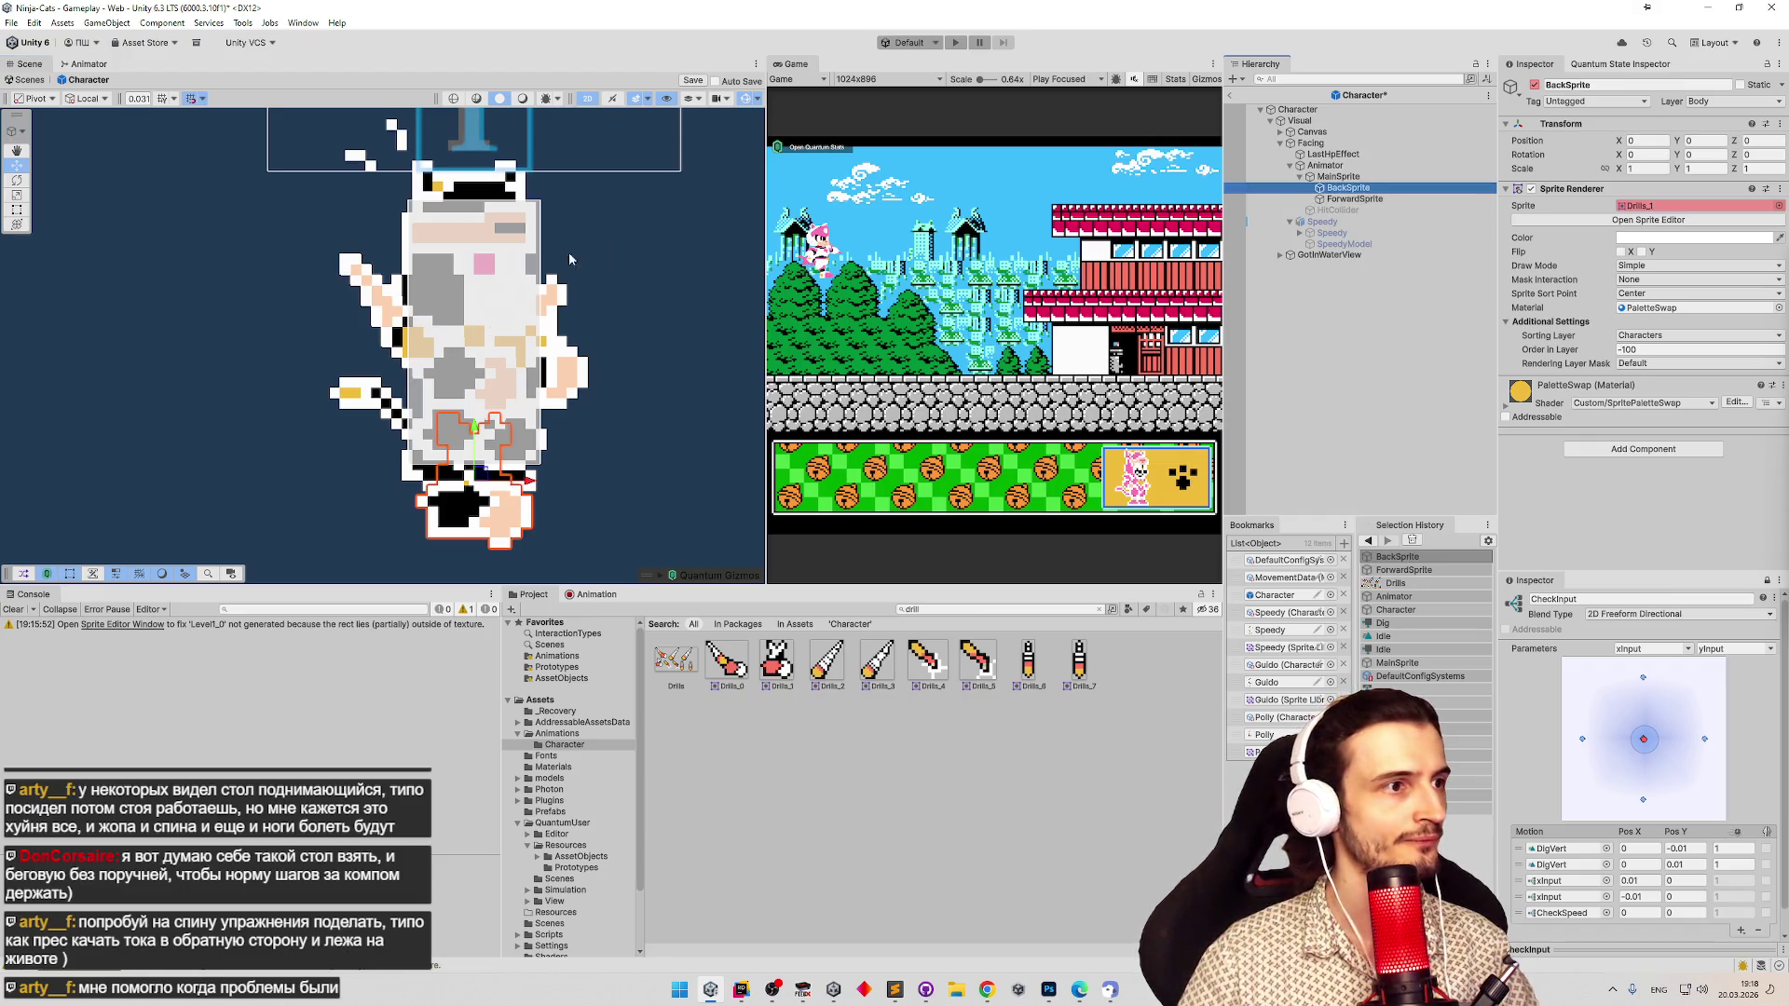
{"action": "left_click", "coordinate": [1564, 348]}
{"action": "type", "text": "100"}
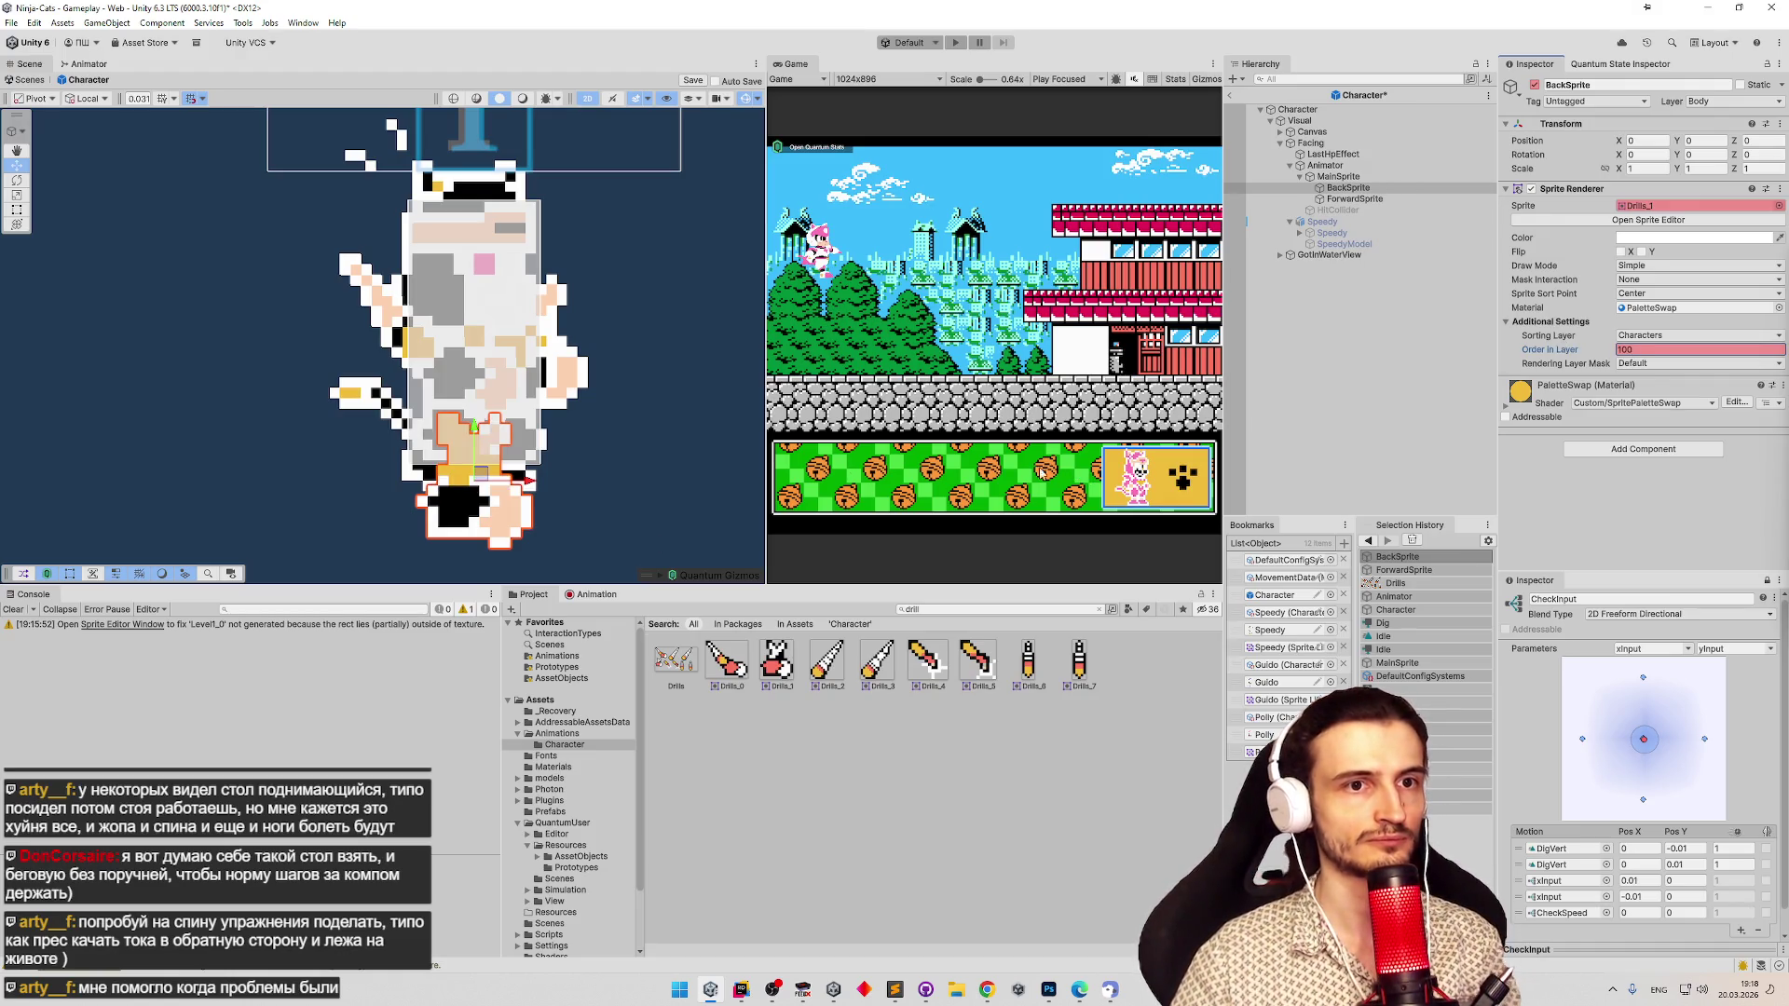
{"action": "left_click_drag", "start_coordinate": [494, 479], "coordinate": [542, 346]}
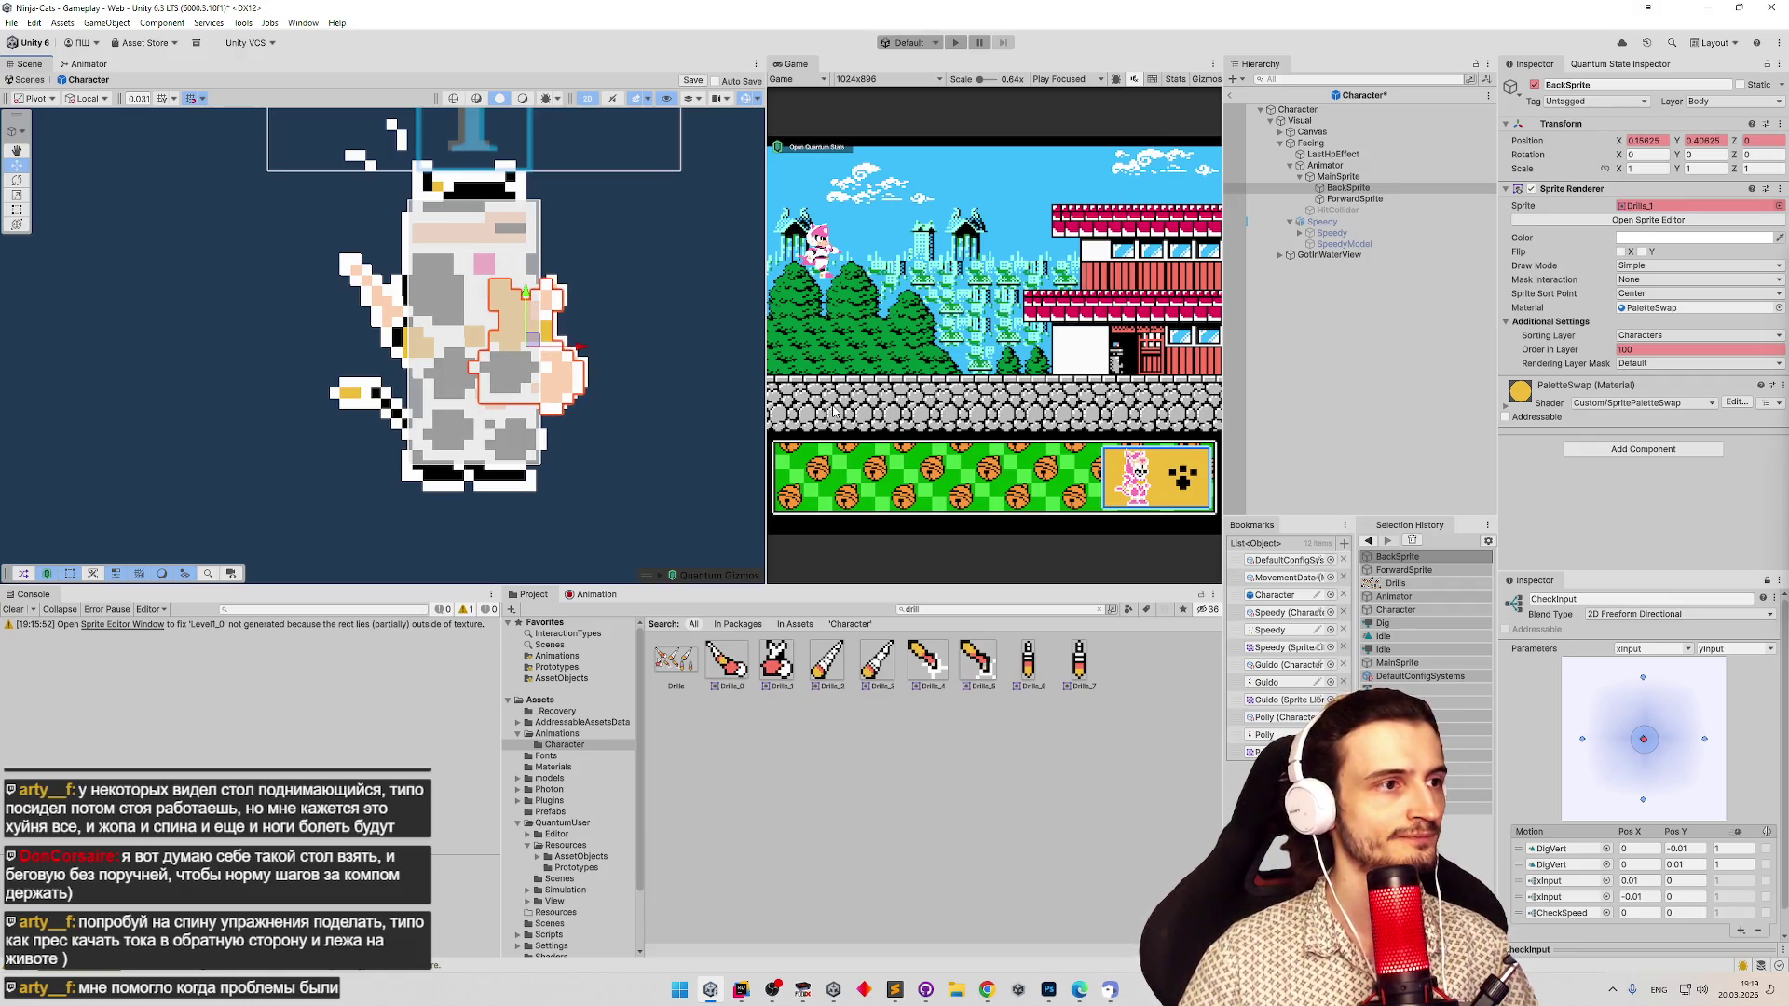
Open the Drills sheet in the Sprite Editor and select the Drills_1 slice to check its pivot.
{"action": "left_click", "coordinate": [674, 661]}
{"action": "left_click", "coordinate": [1665, 243]}
{"action": "left_click", "coordinate": [277, 590]}
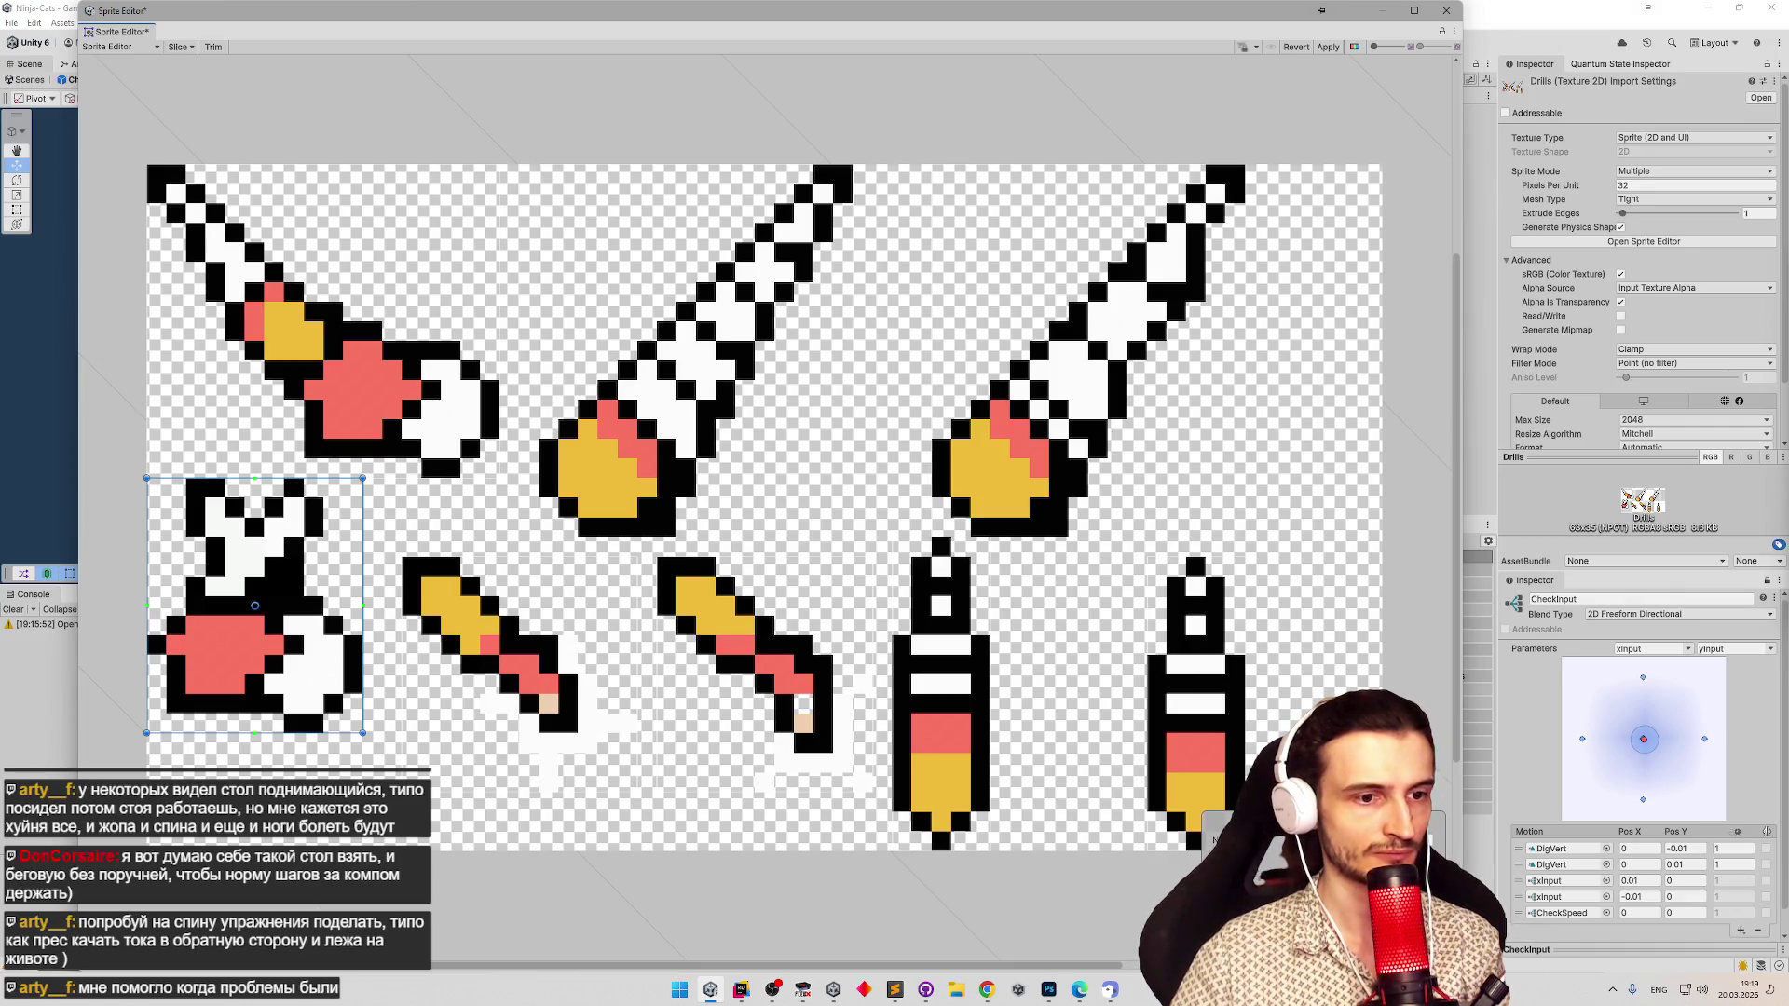
Apply the Drills sheet edits, select Drills_1, and show the DigIdle clip's BackSprite and ForwardSprite tracks.
{"action": "left_click", "coordinate": [1327, 47]}
{"action": "left_click", "coordinate": [1446, 10]}
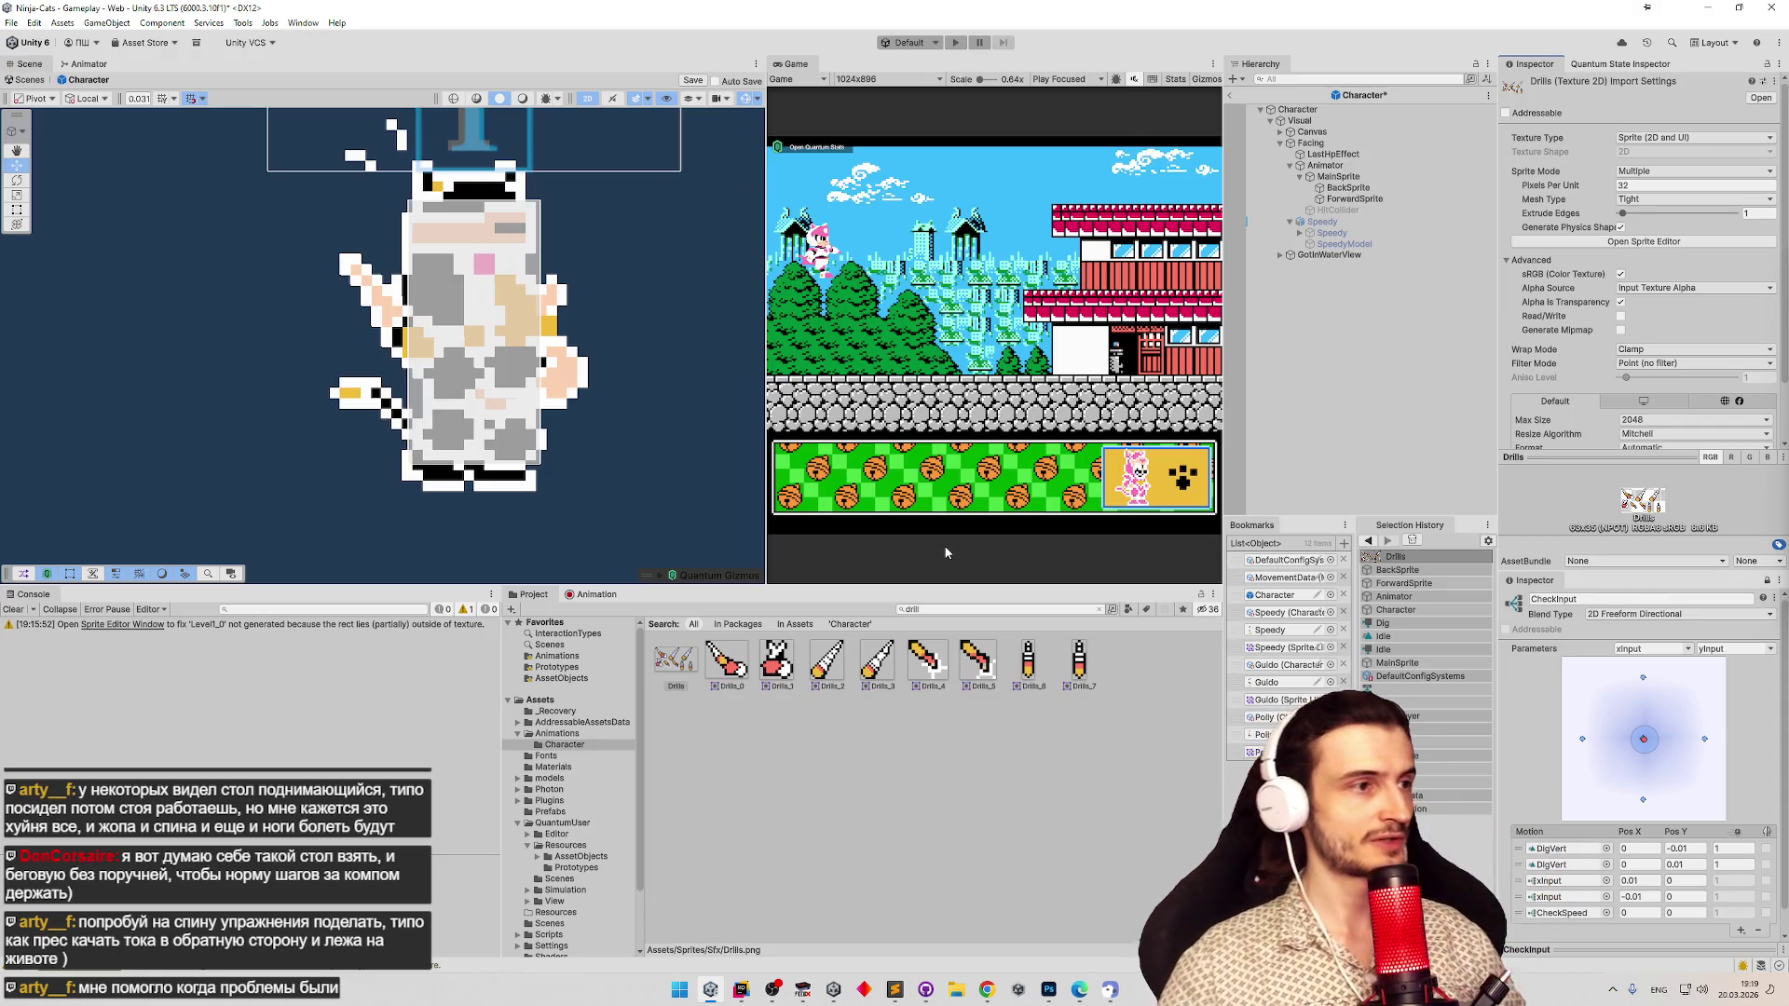
{"action": "left_click", "coordinate": [777, 660]}
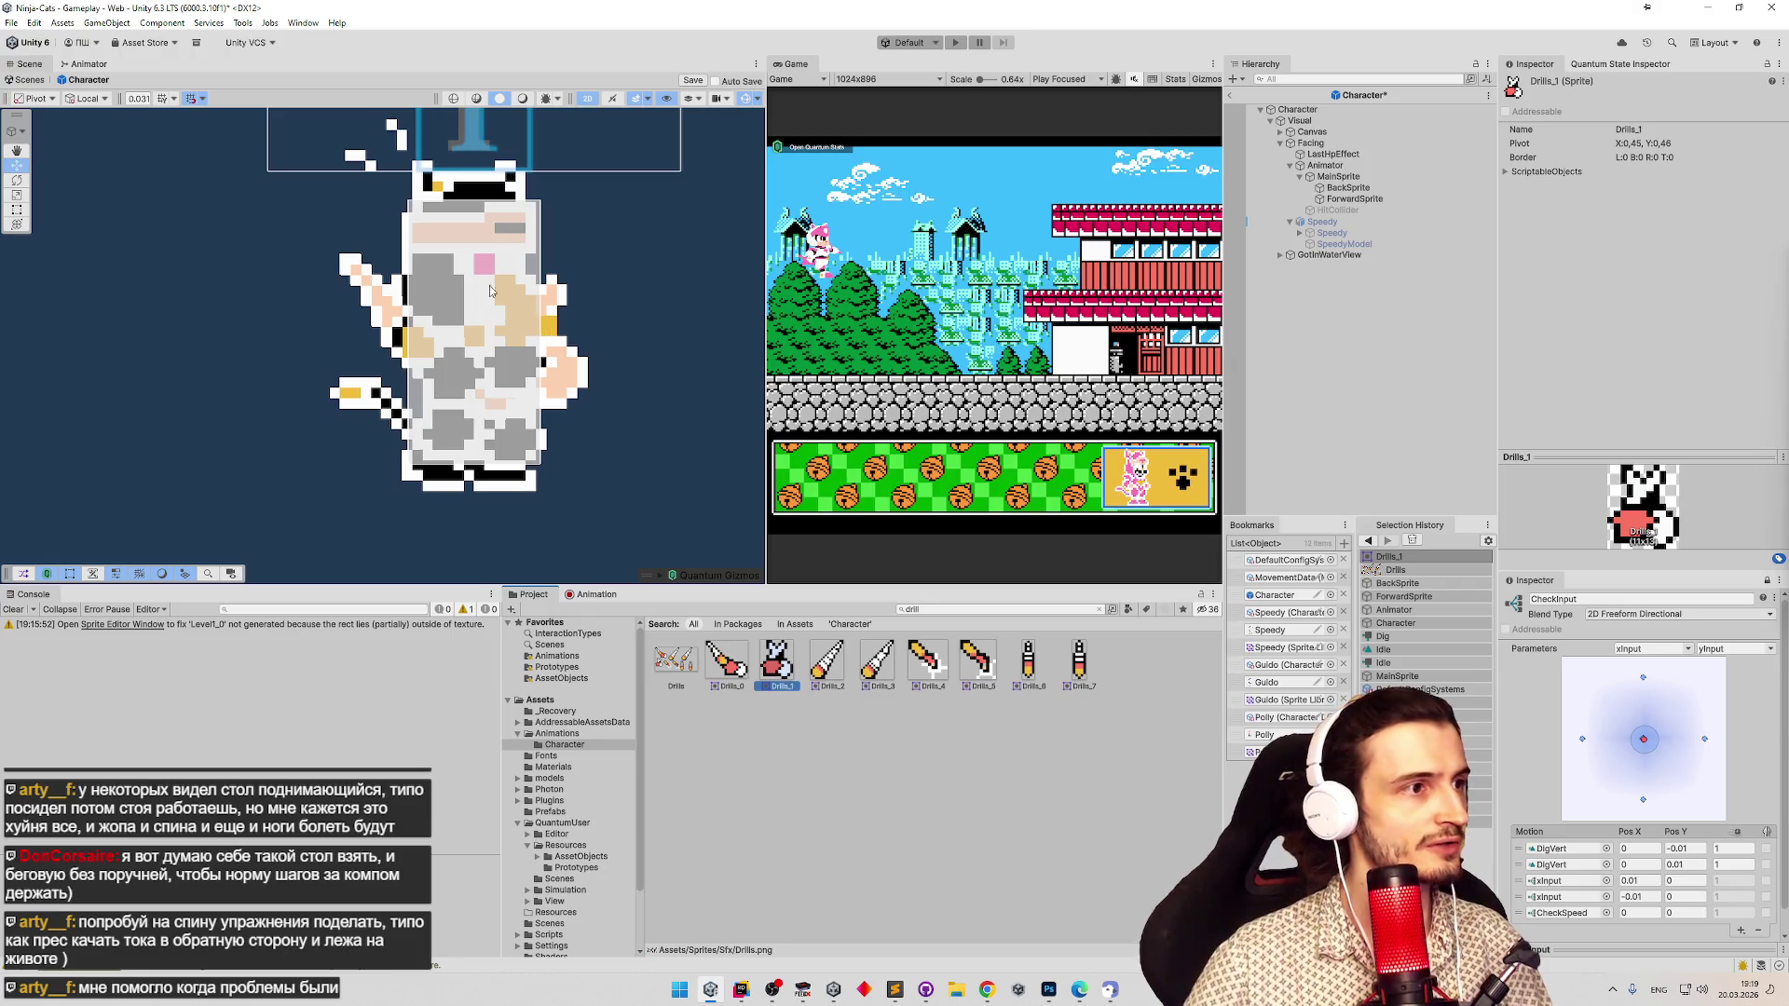
{"action": "left_click", "coordinate": [592, 601]}
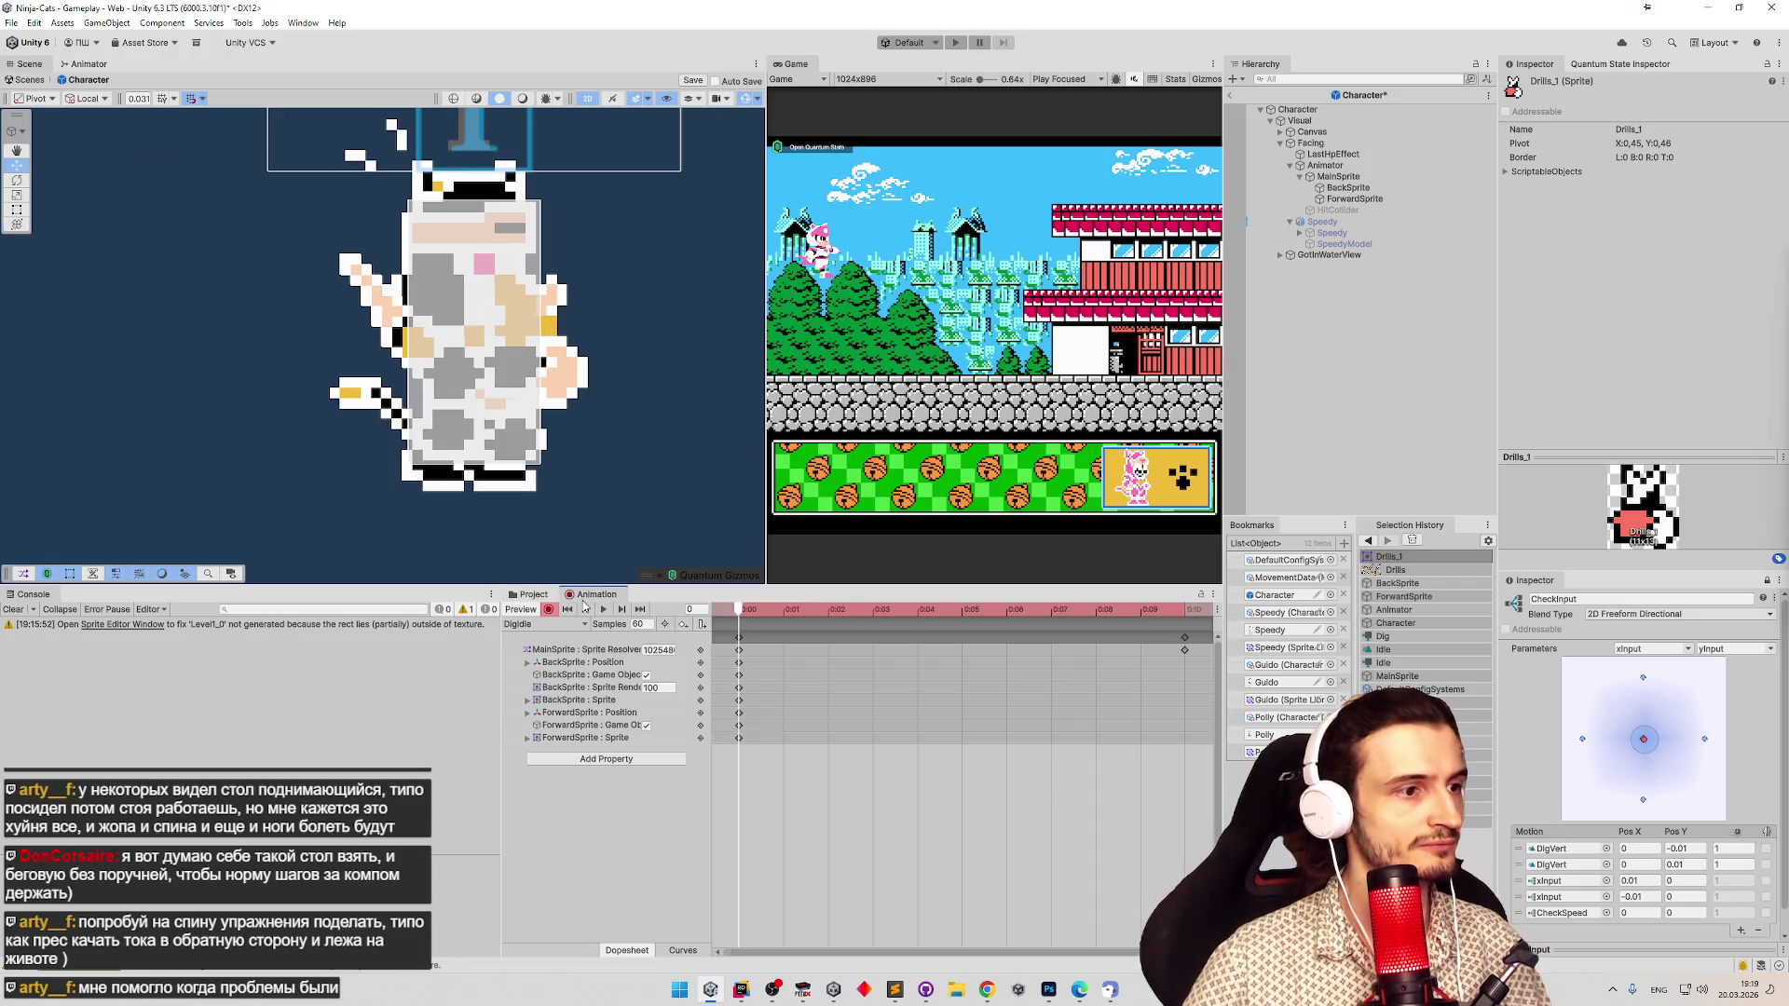
With recording paused, set BackSprite's base Order in Layer, then resume recording.
{"action": "left_click", "coordinate": [613, 690]}
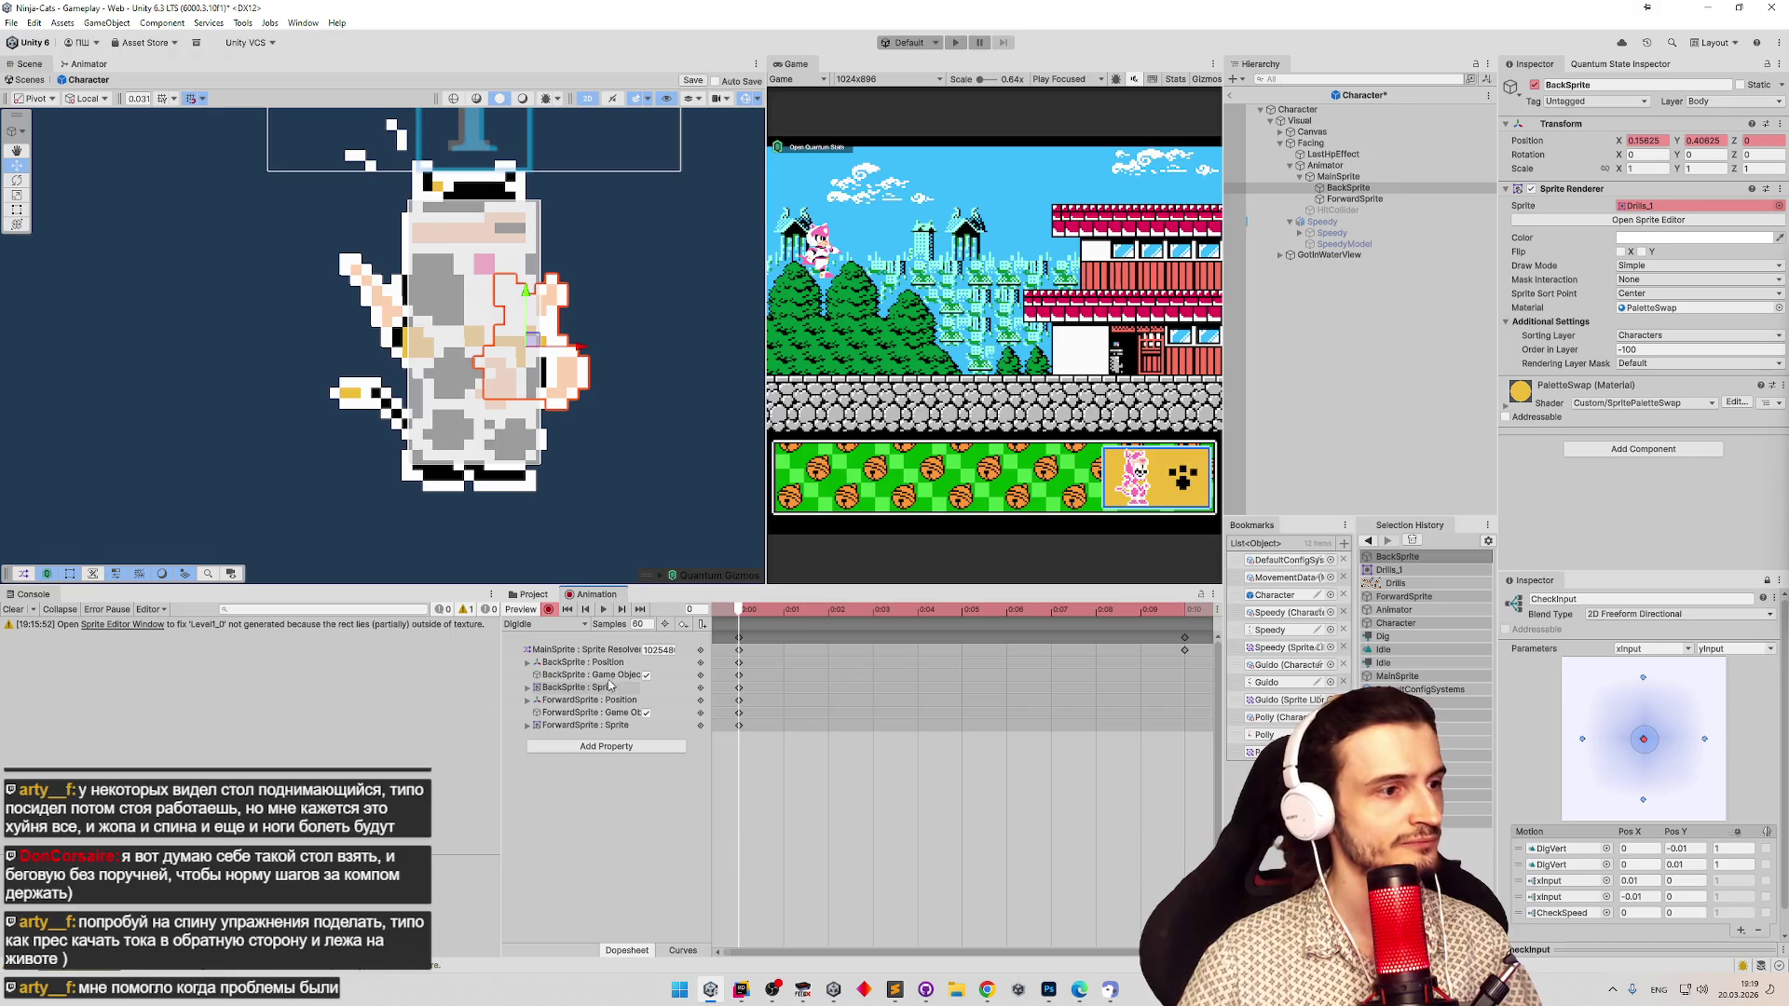
{"action": "left_click", "coordinate": [549, 610]}
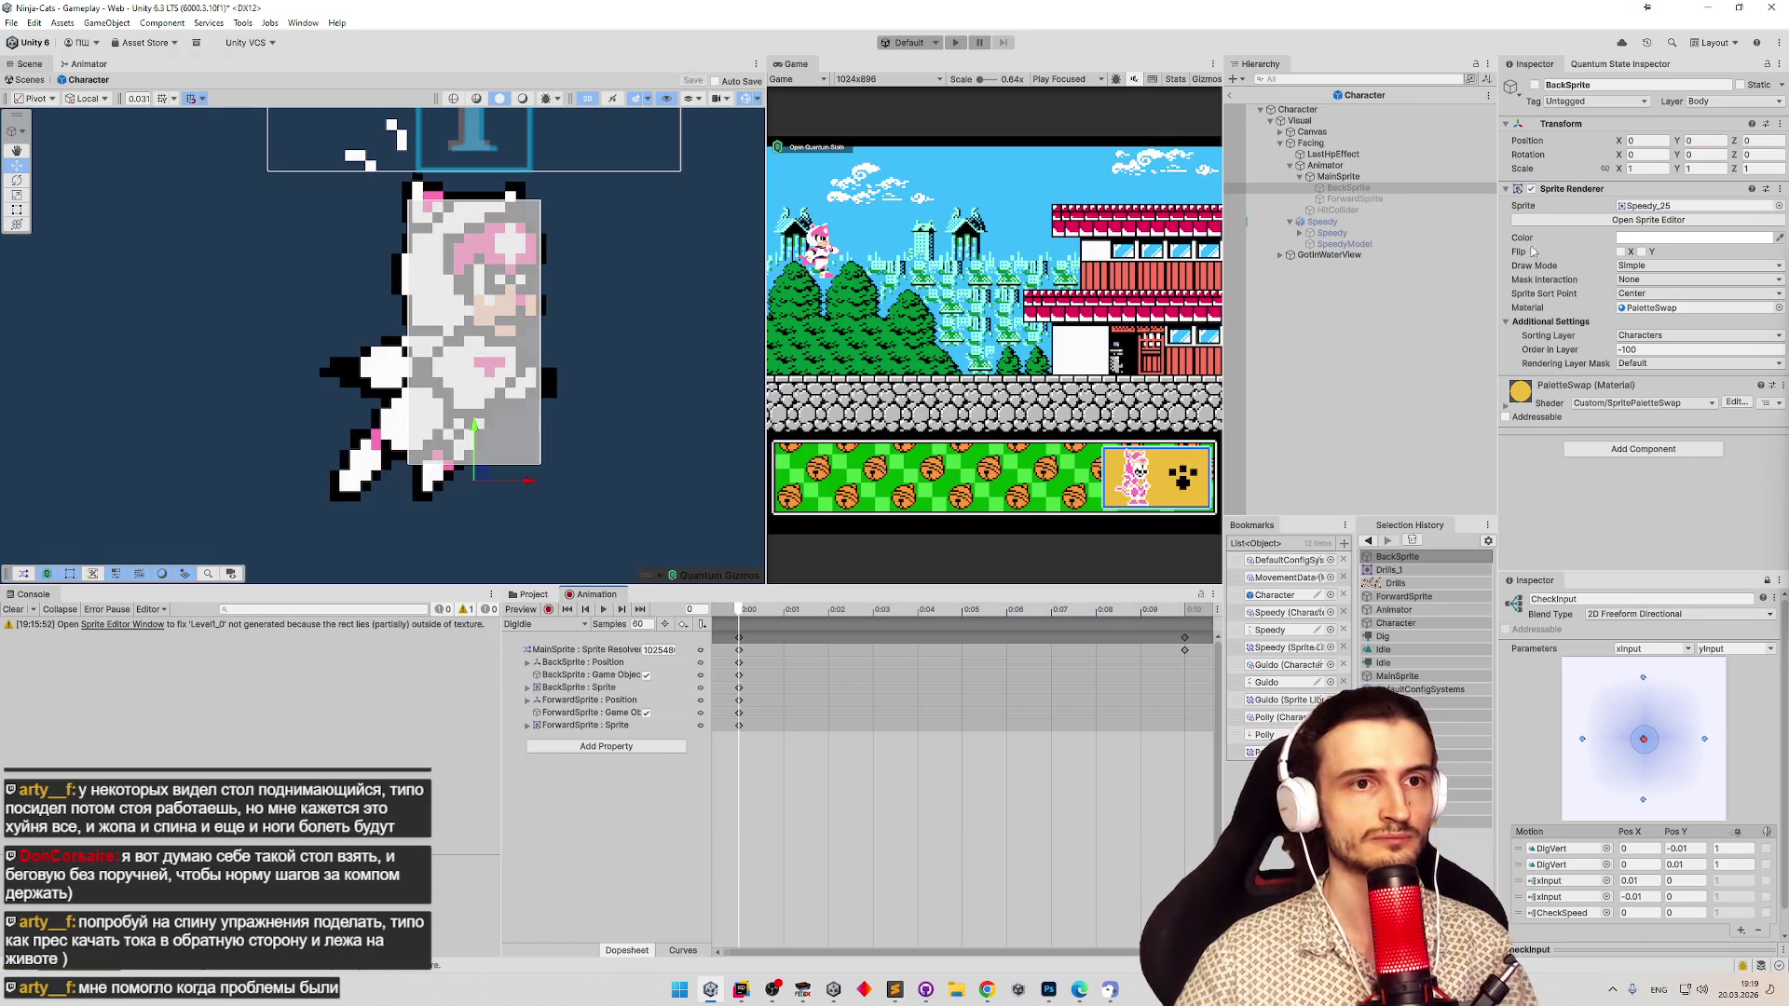
{"action": "left_click", "coordinate": [1659, 349]}
{"action": "type", "text": "10"}
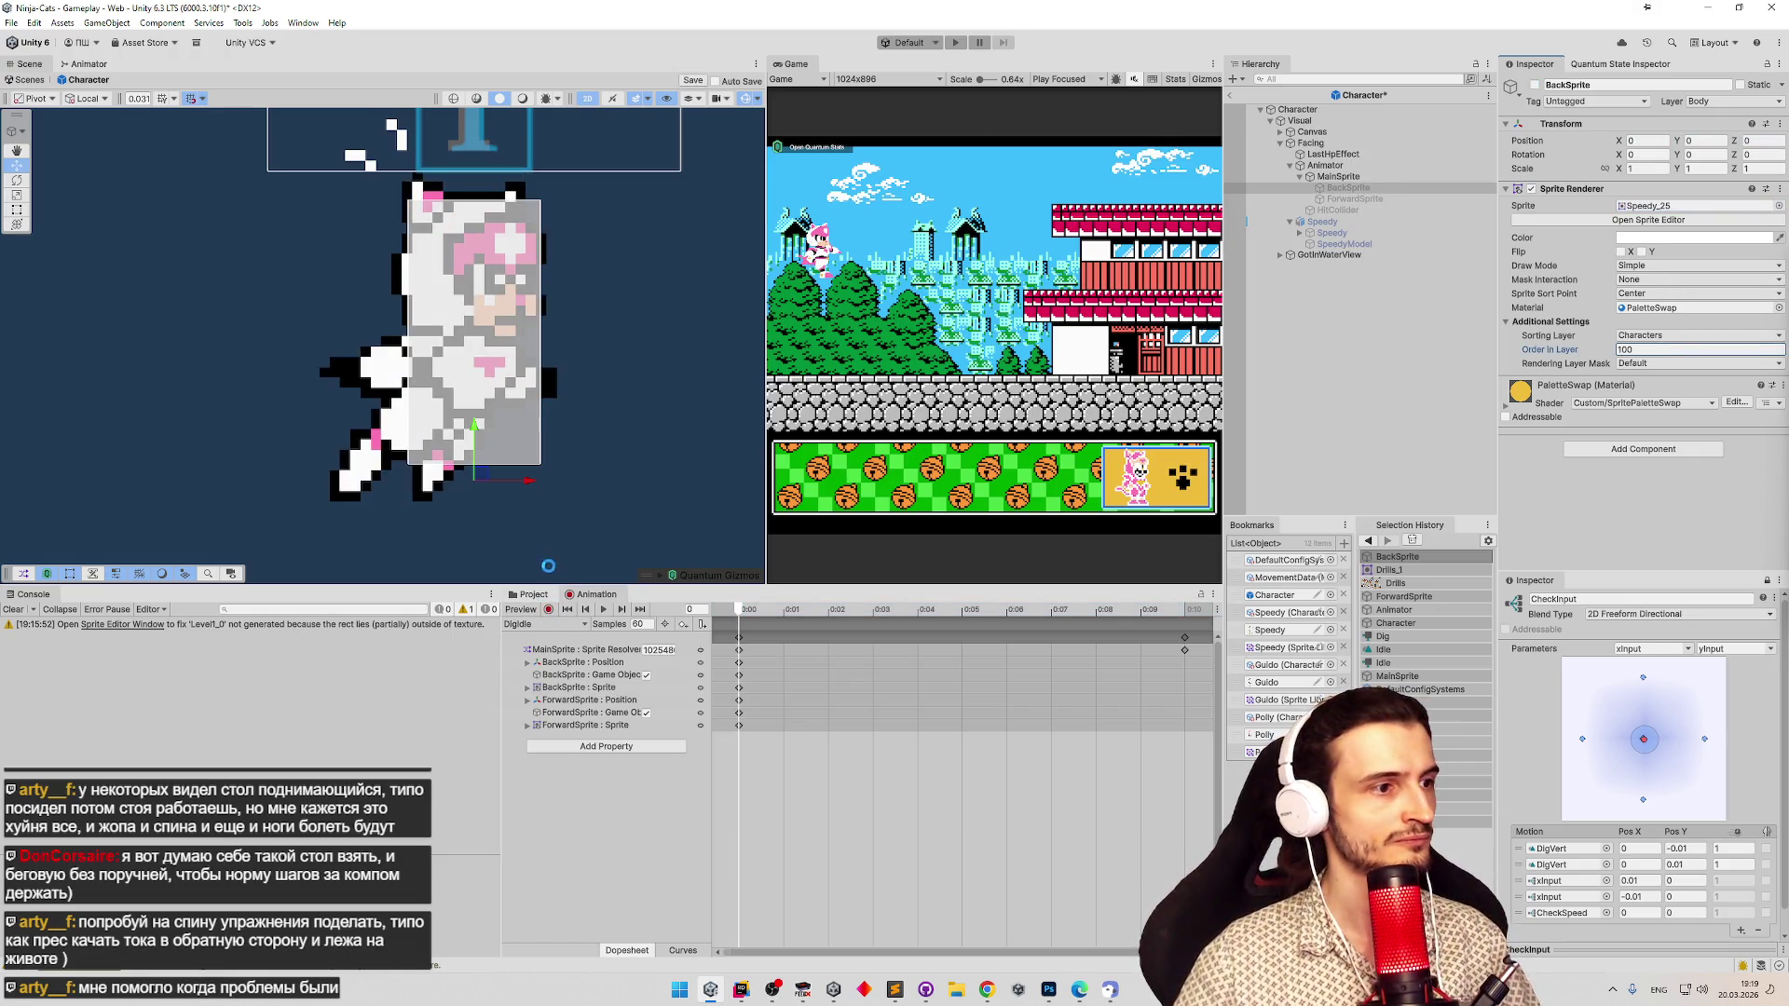
{"action": "left_click", "coordinate": [550, 610]}
Undo a small nudge of the back hand and switch the Animation window to the DigHorz clip.
{"action": "left_click", "coordinate": [562, 626]}
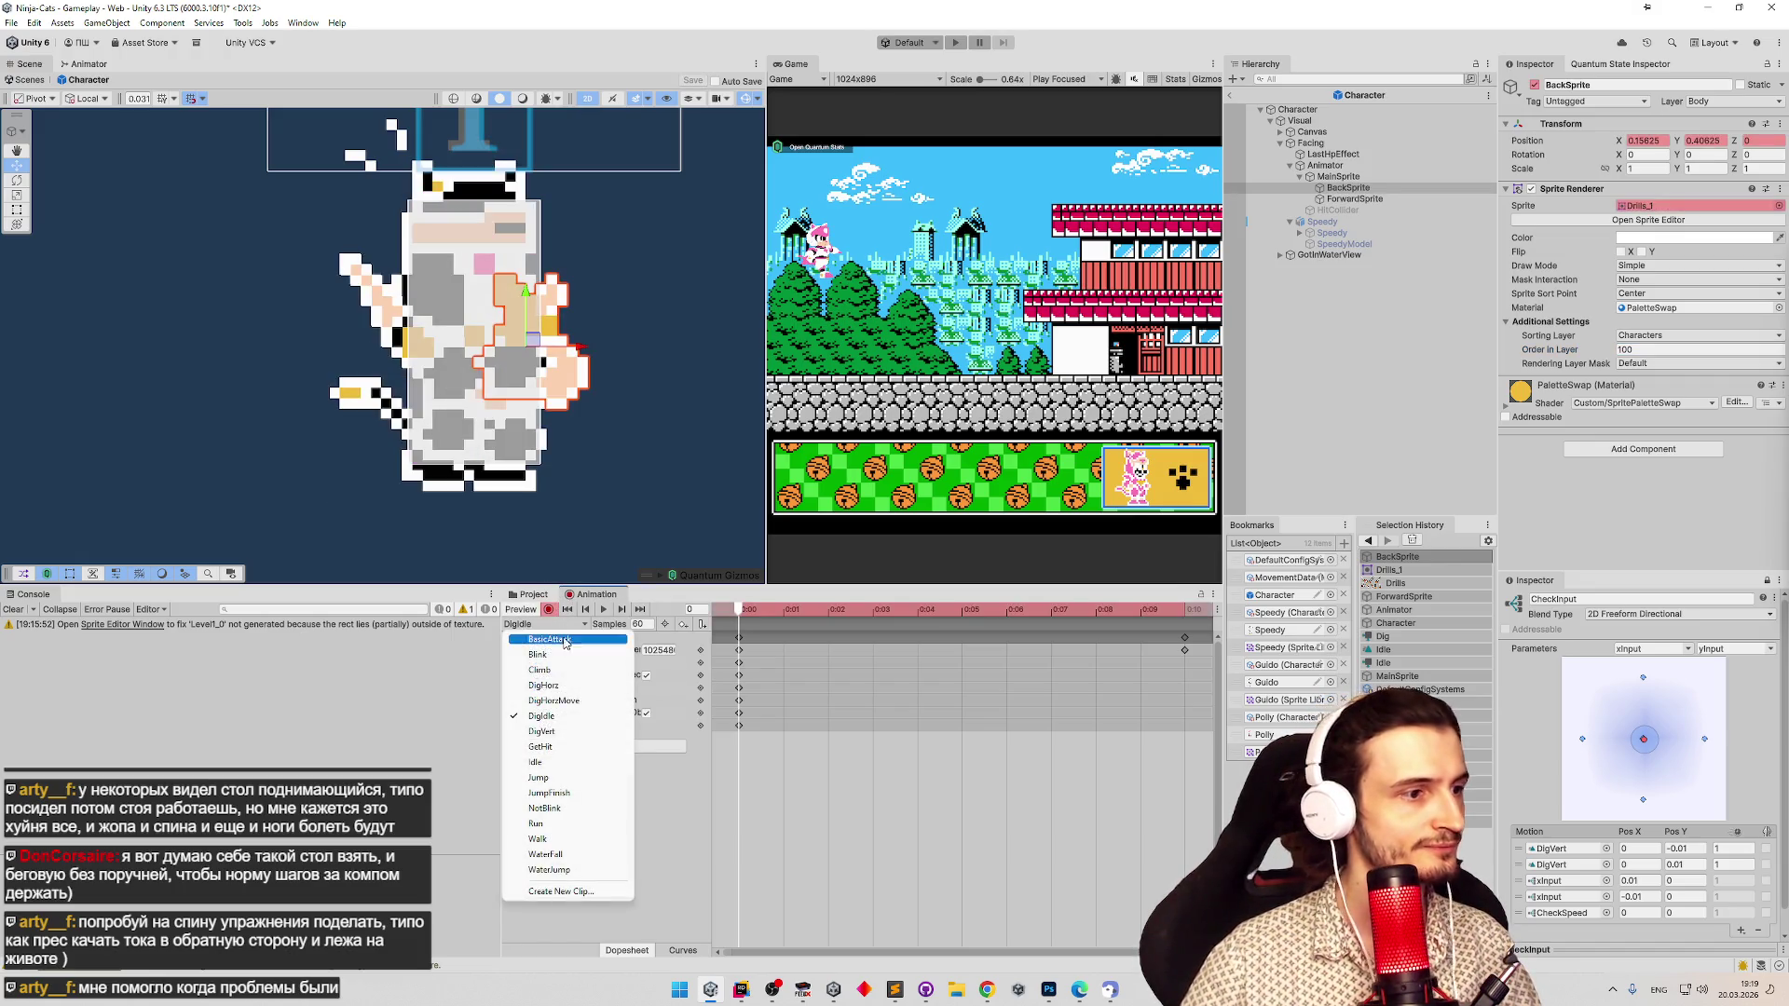
{"action": "left_click", "coordinate": [557, 716]}
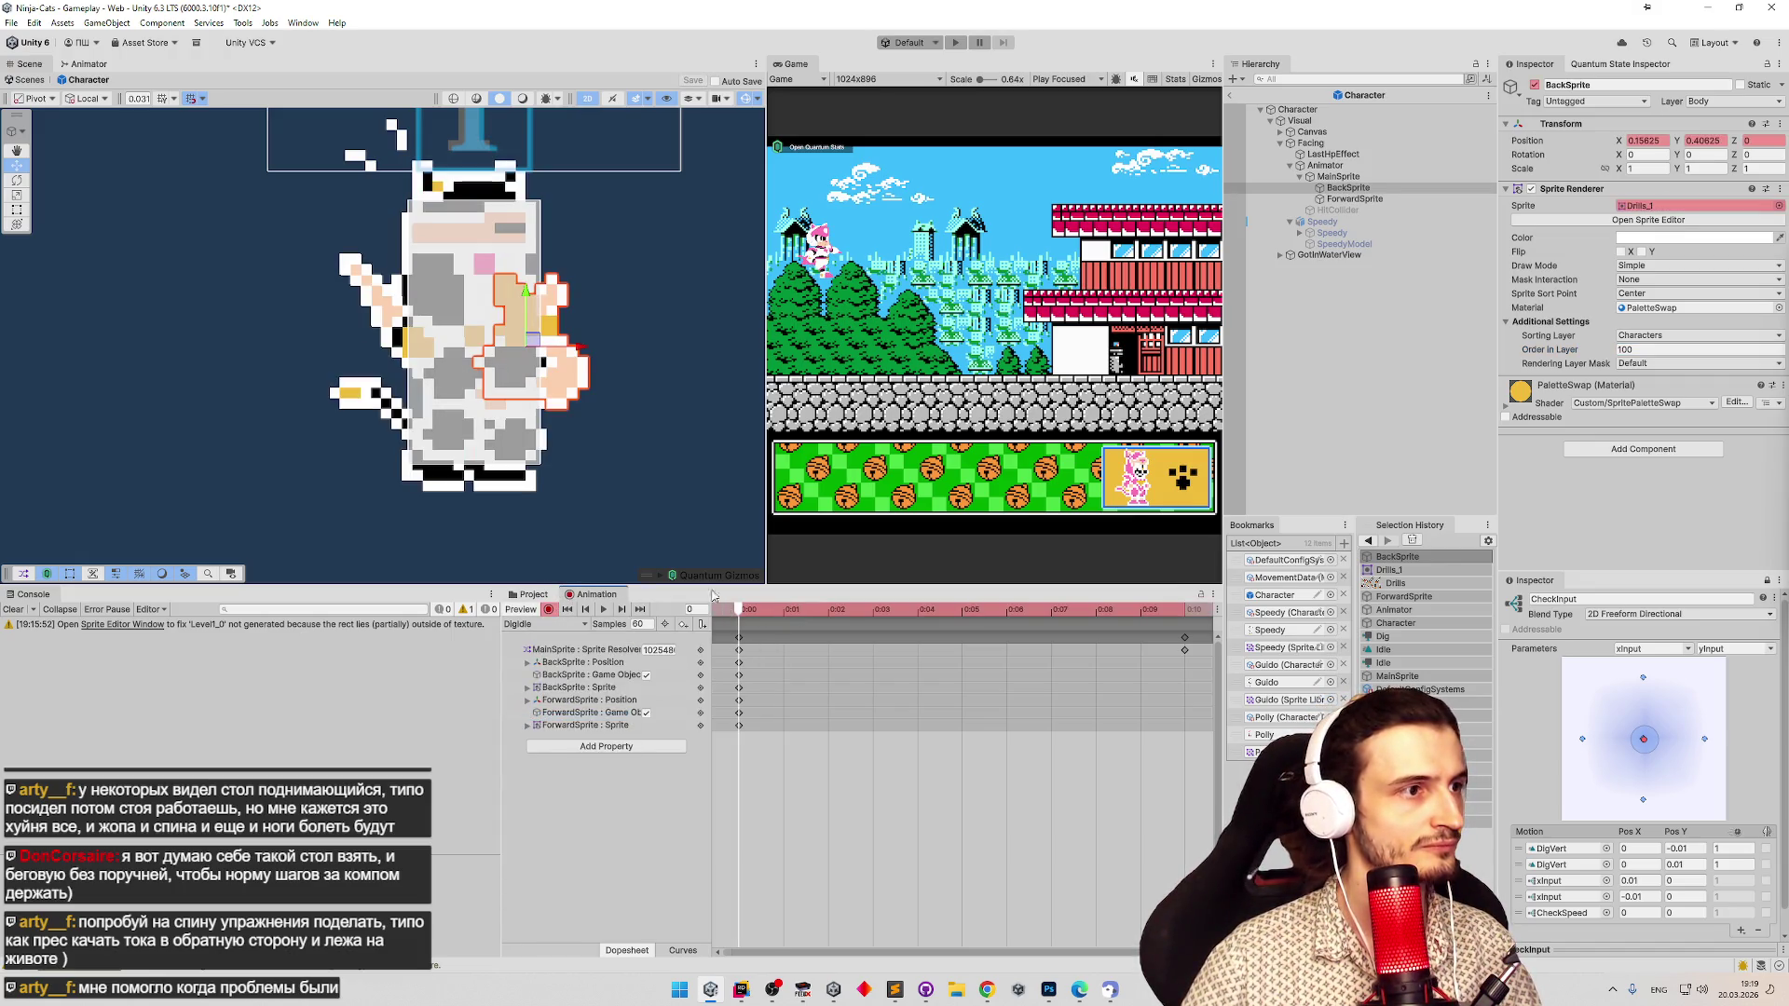
{"action": "left_click_drag", "start_coordinate": [538, 343], "coordinate": [533, 342]}
{"action": "key", "text": "ctrl+z"}
{"action": "key", "text": "z"}
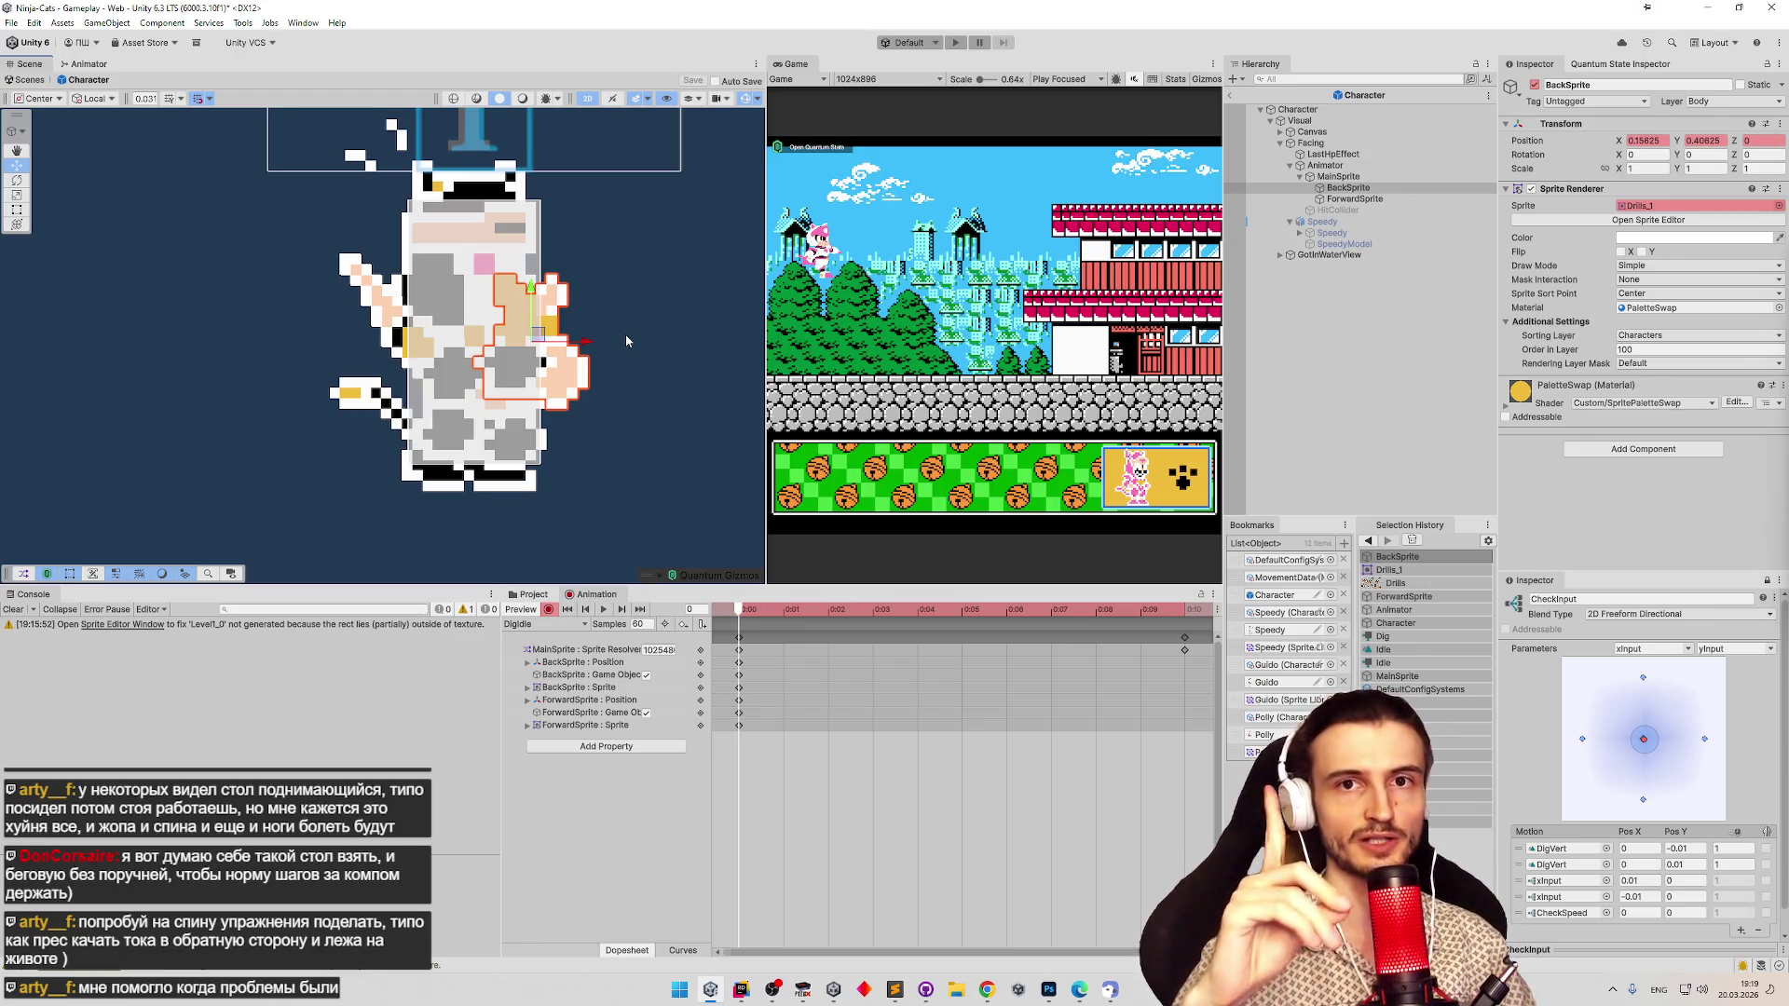
{"action": "left_click", "coordinate": [562, 623]}
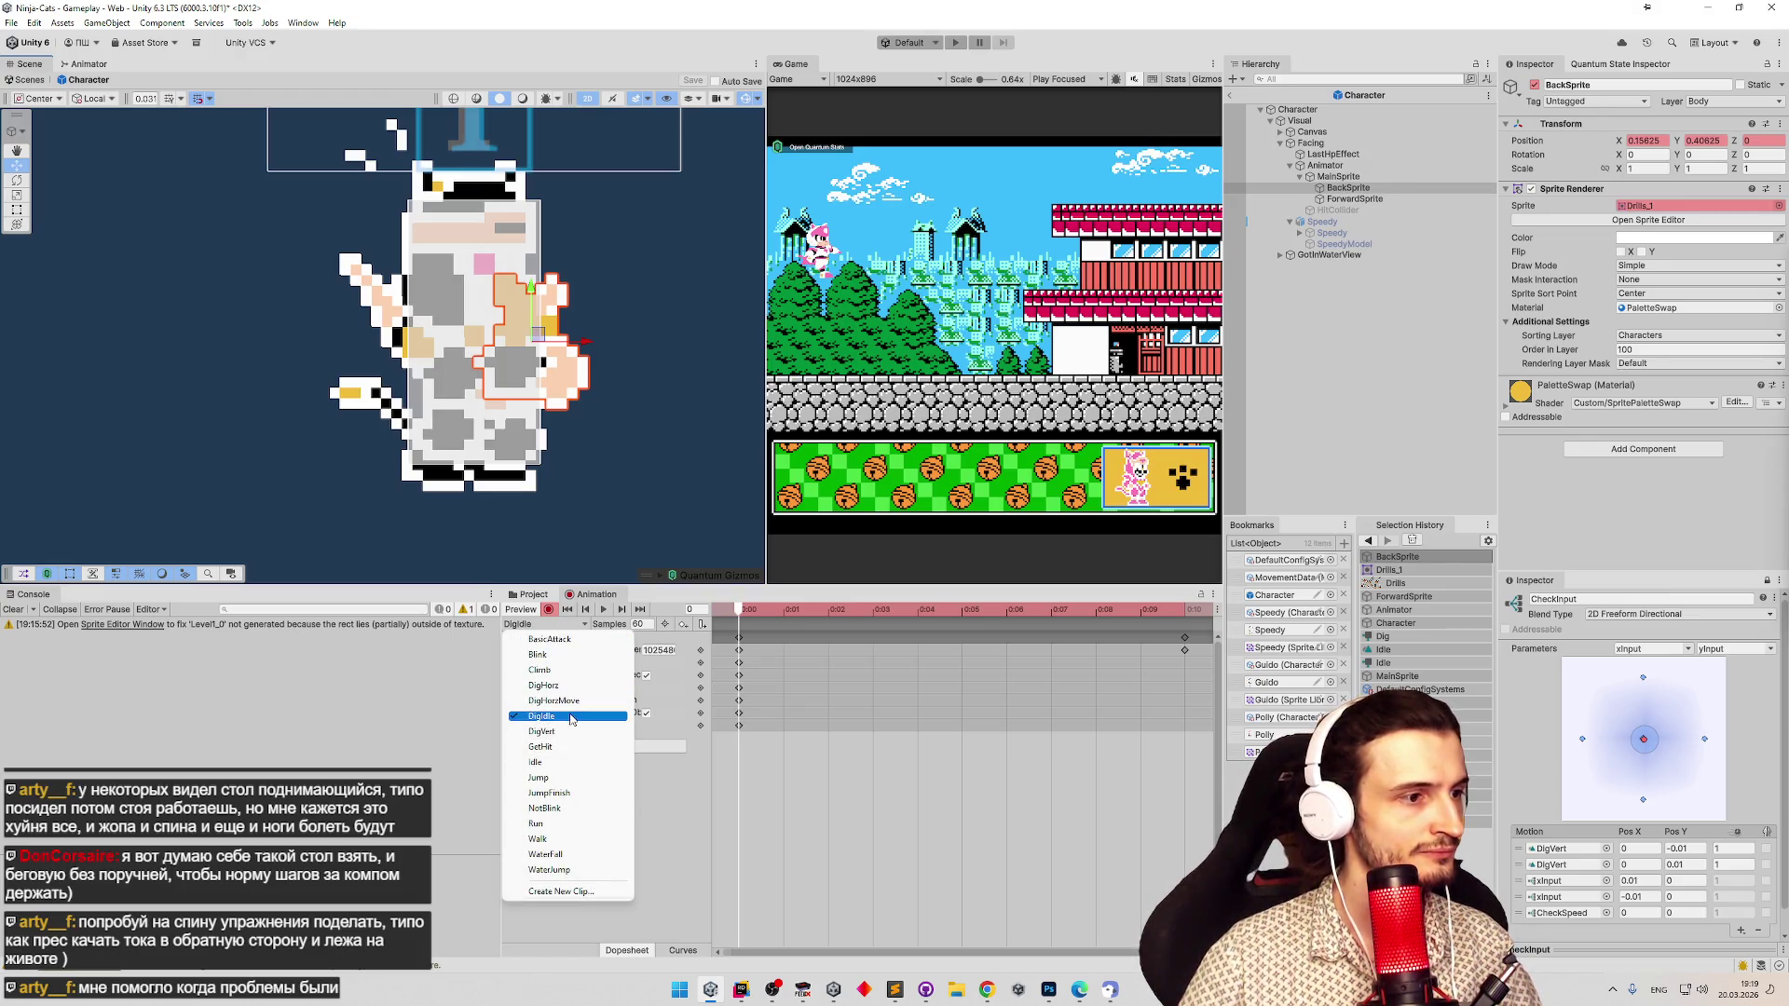
{"action": "left_click", "coordinate": [585, 686]}
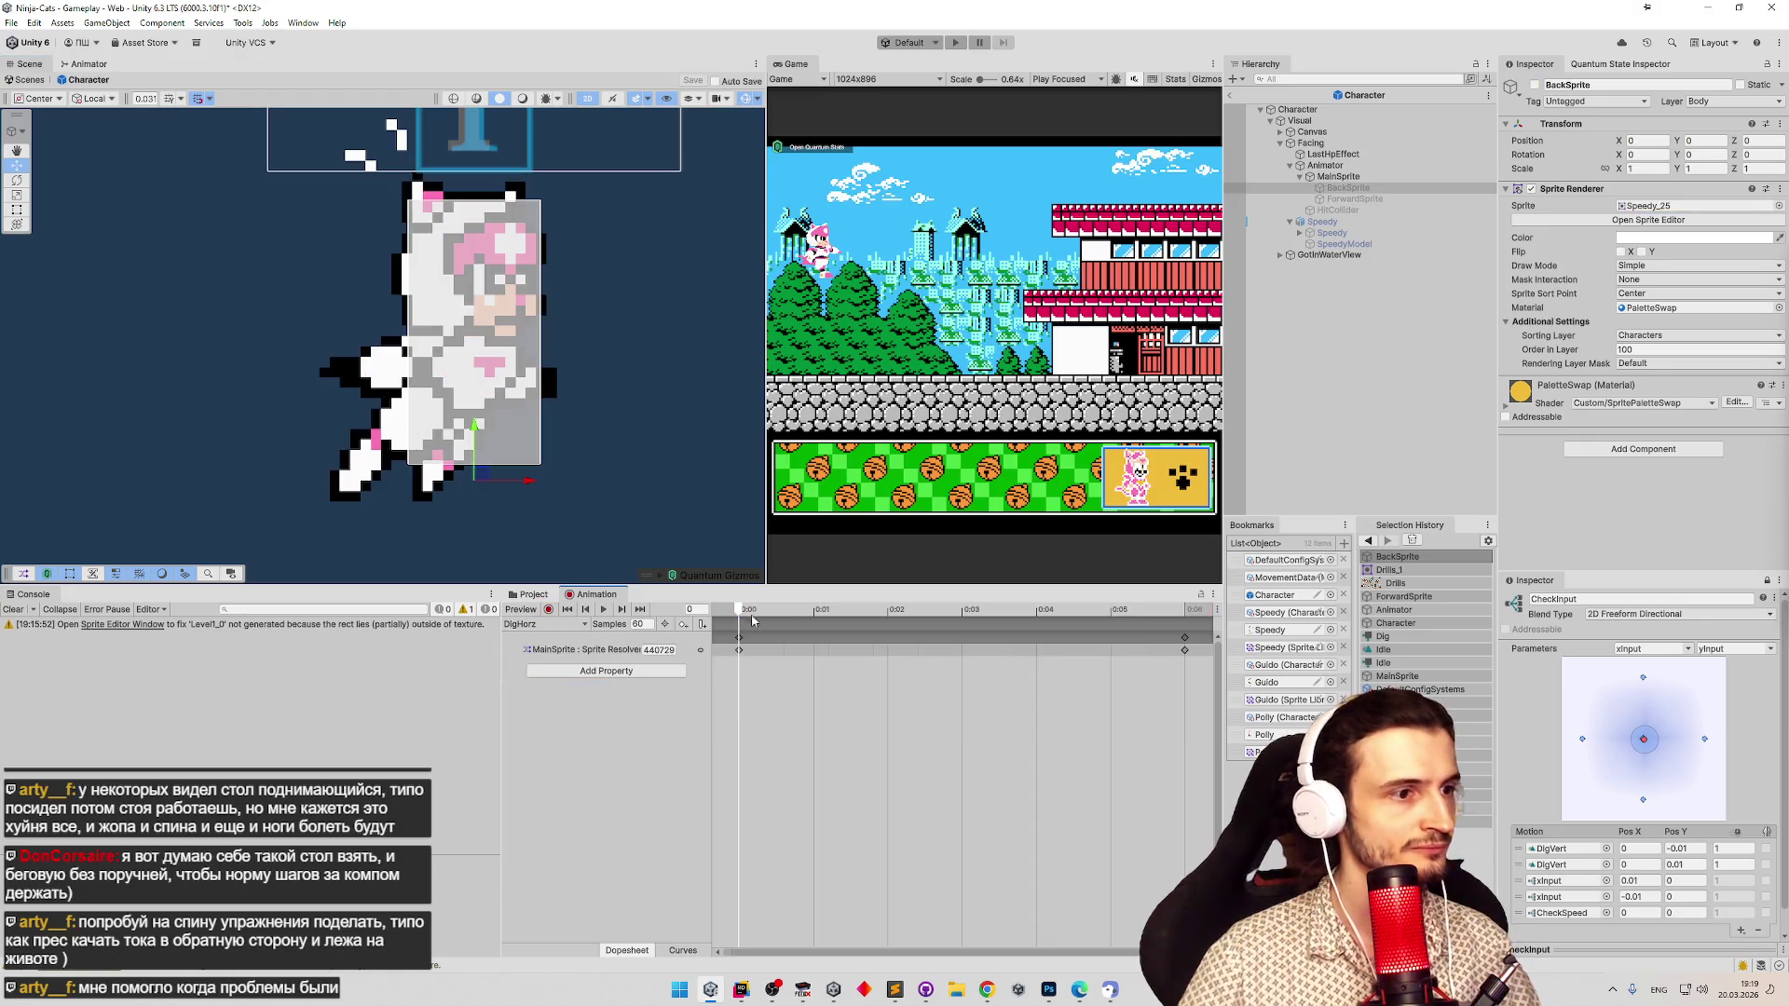
Play DigHorz from frame 1, then switch to DigHorzMove and preview around frame 5.
{"action": "left_click", "coordinate": [813, 611]}
{"action": "key", "text": "space"}
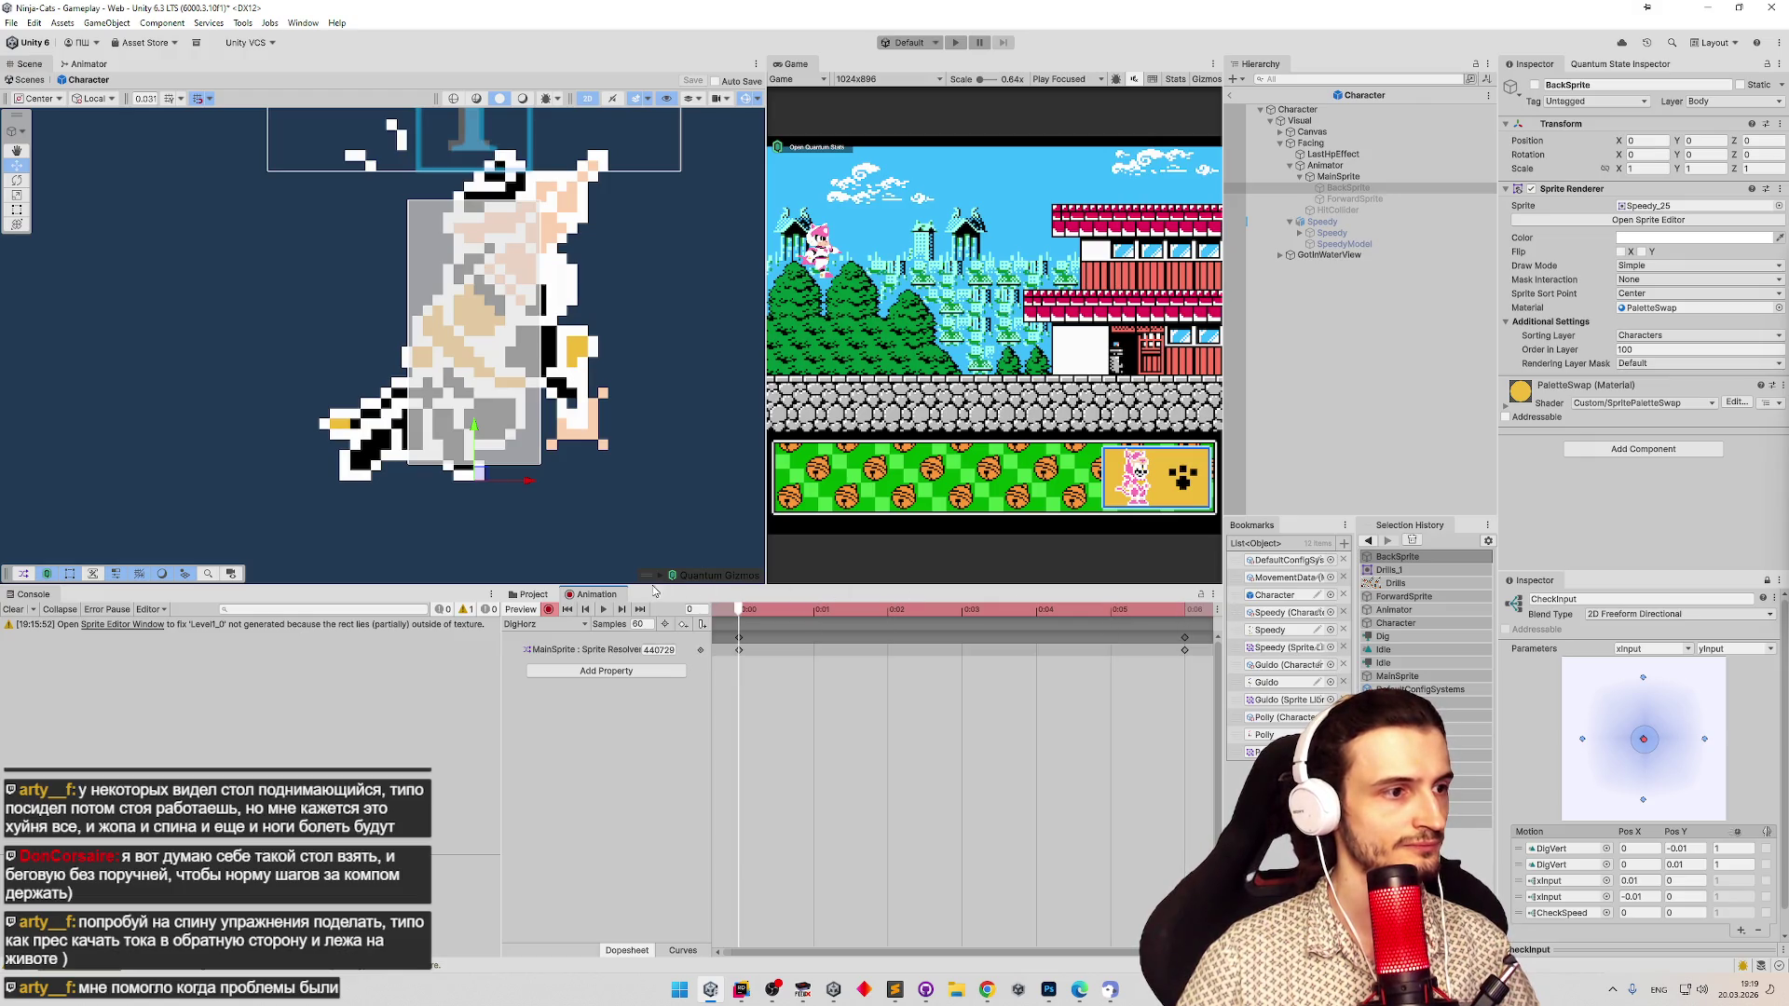
{"action": "left_click", "coordinate": [578, 624]}
{"action": "left_click", "coordinate": [554, 700]}
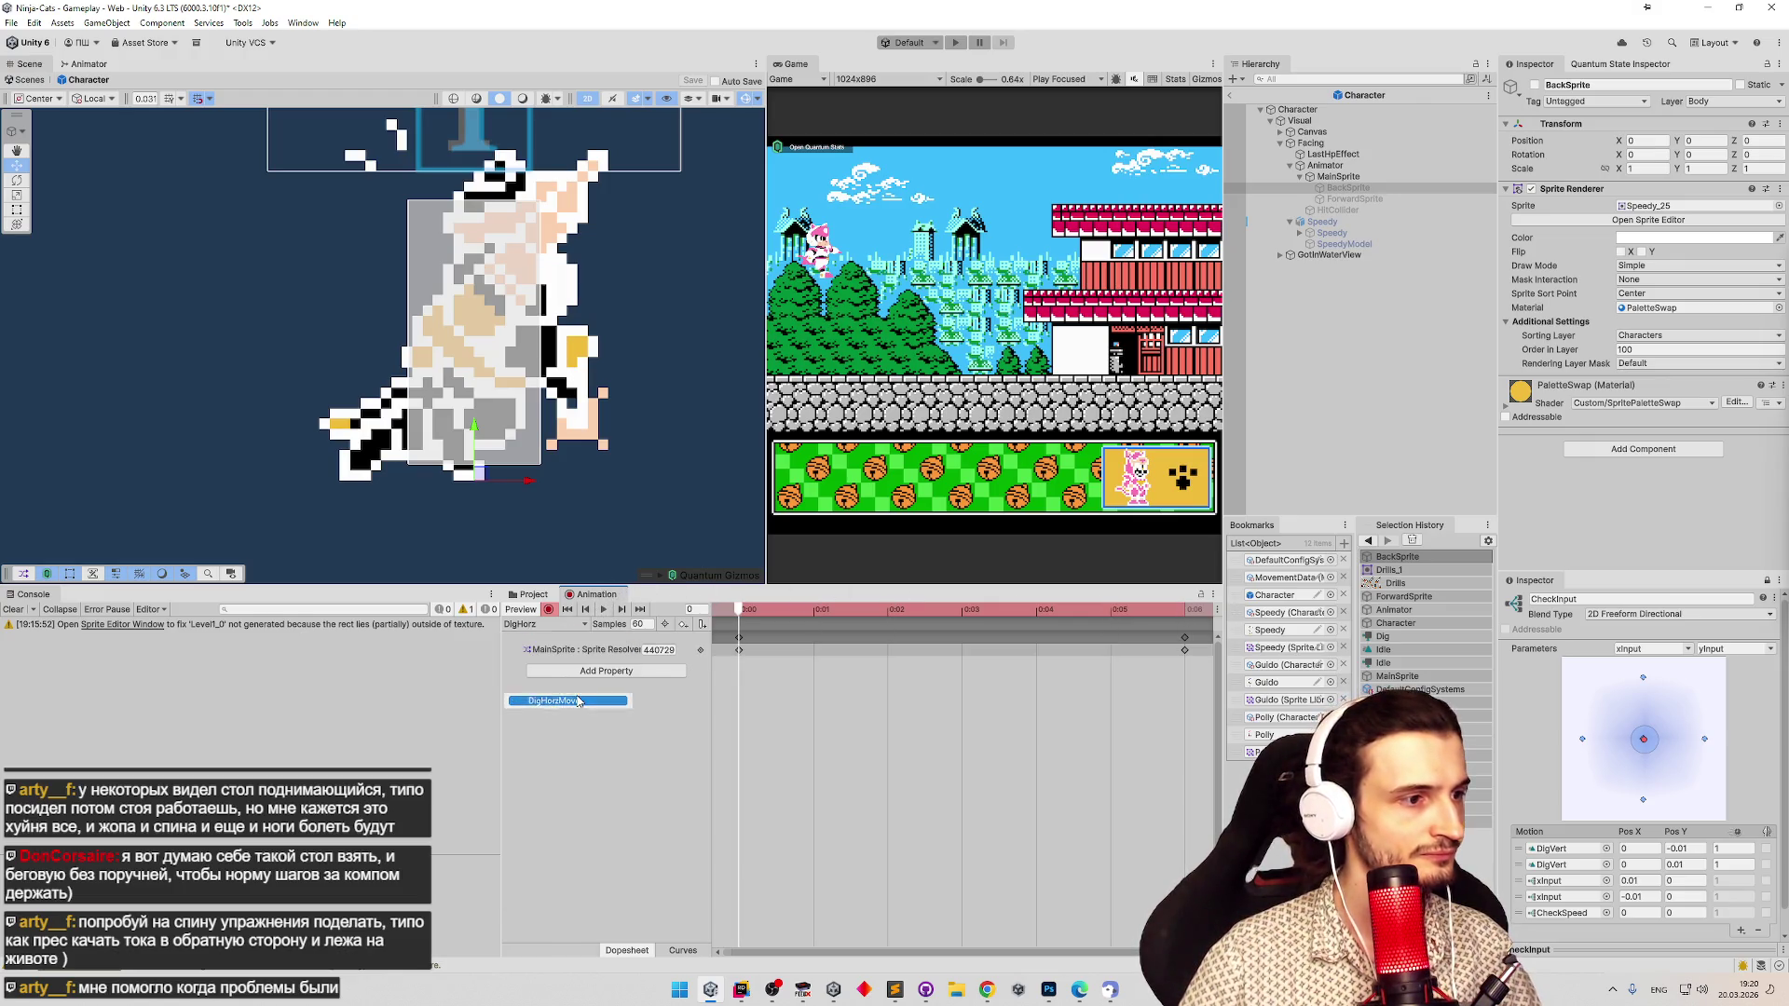
{"action": "mouse_move", "coordinate": [813, 611]}
{"action": "left_mouse_down"}
{"action": "mouse_move", "coordinate": [1136, 617]}
{"action": "mouse_move", "coordinate": [741, 610]}
{"action": "left_mouse_up"}
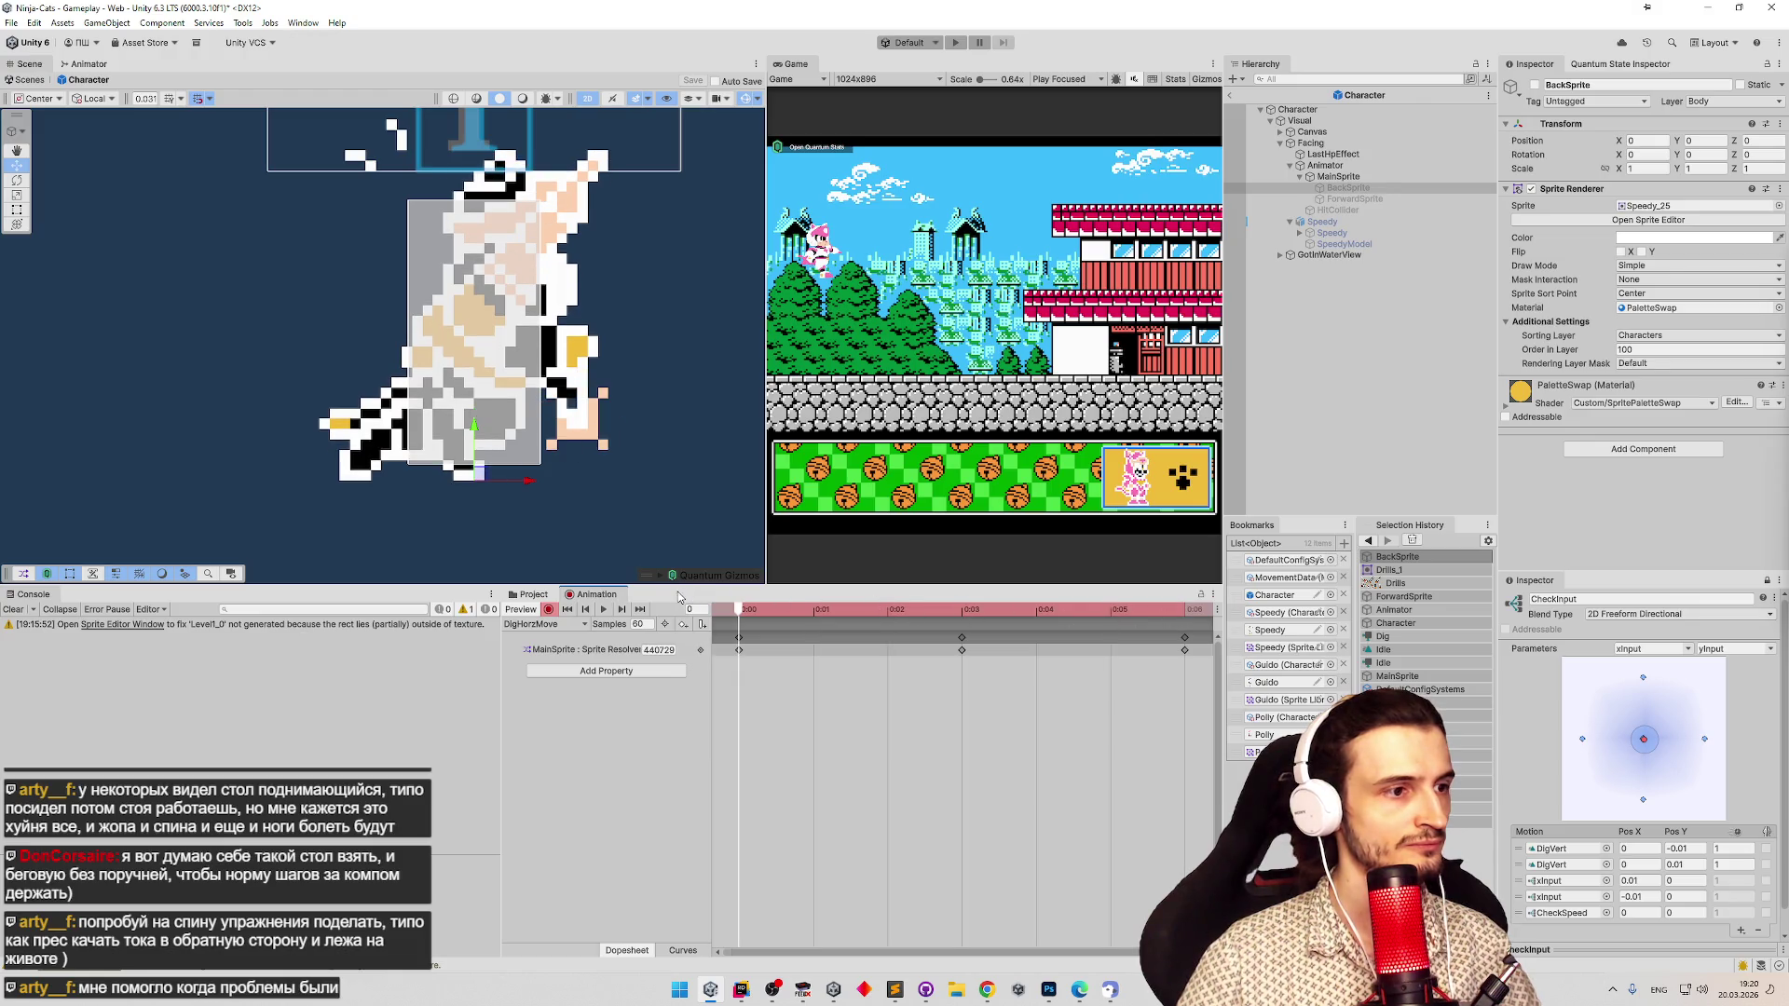
Key both BackSprite and ForwardSprite as active in DigHorzMove.
{"action": "left_click", "coordinate": [1394, 201], "text": "shift"}
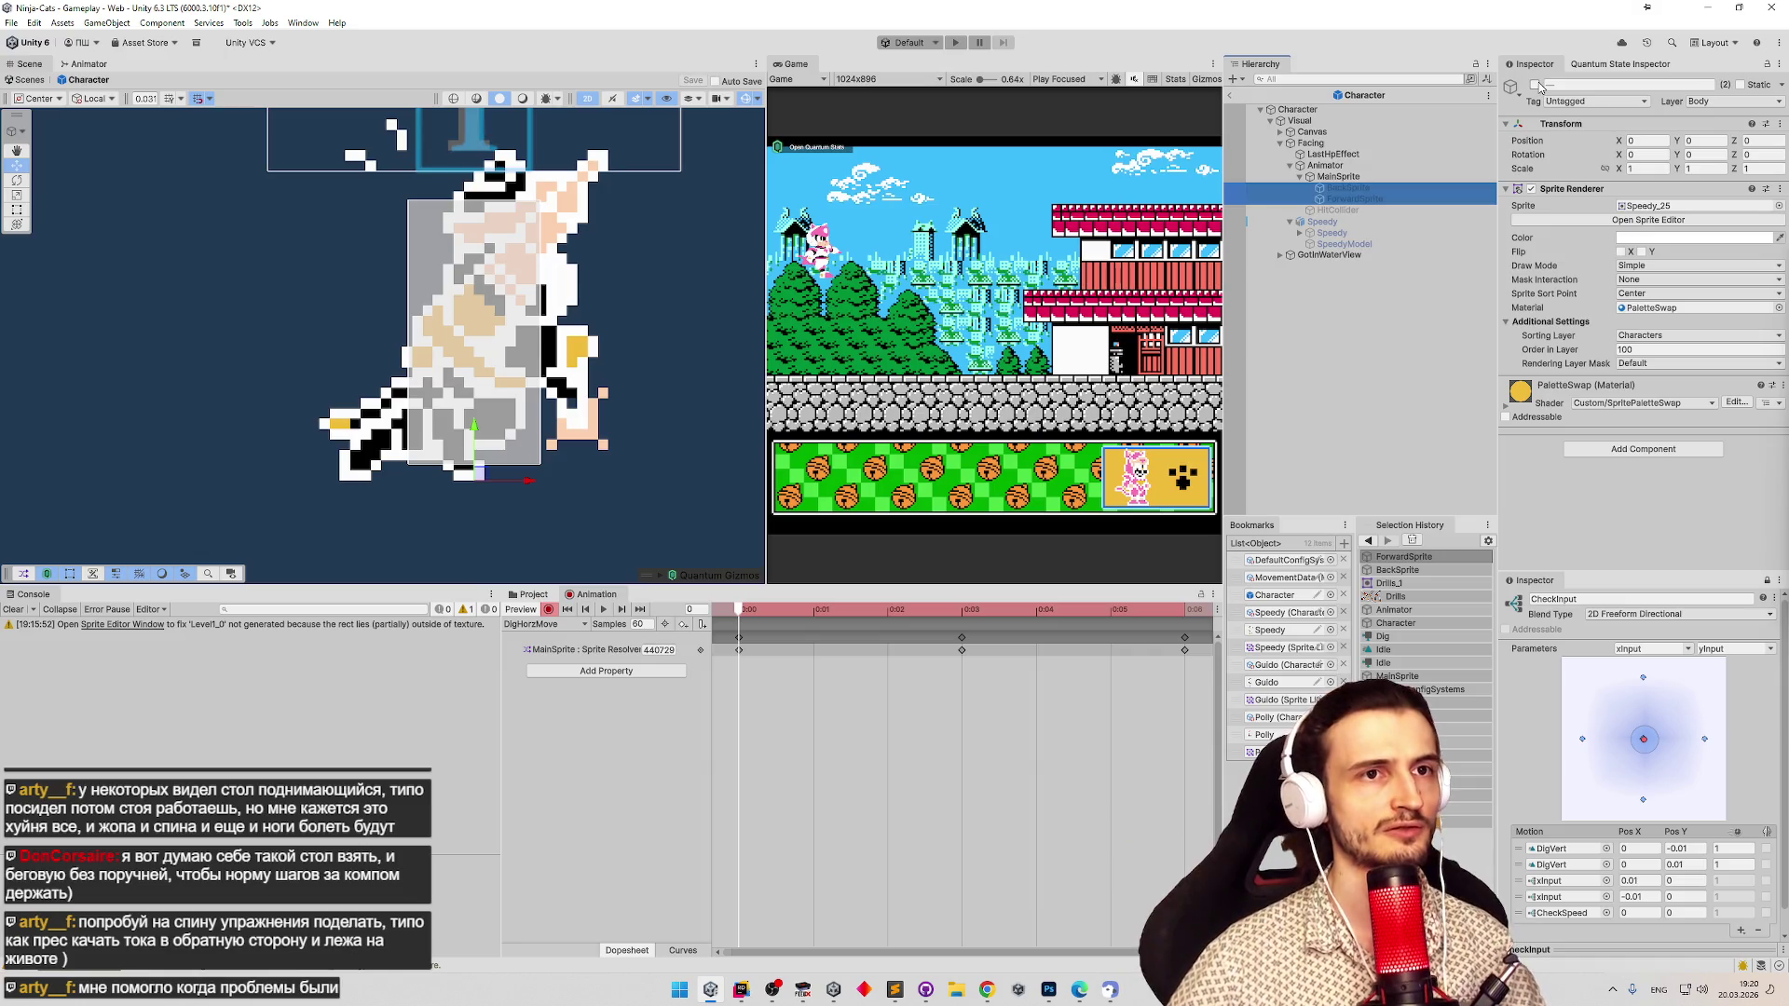
{"action": "left_click", "coordinate": [1534, 85]}
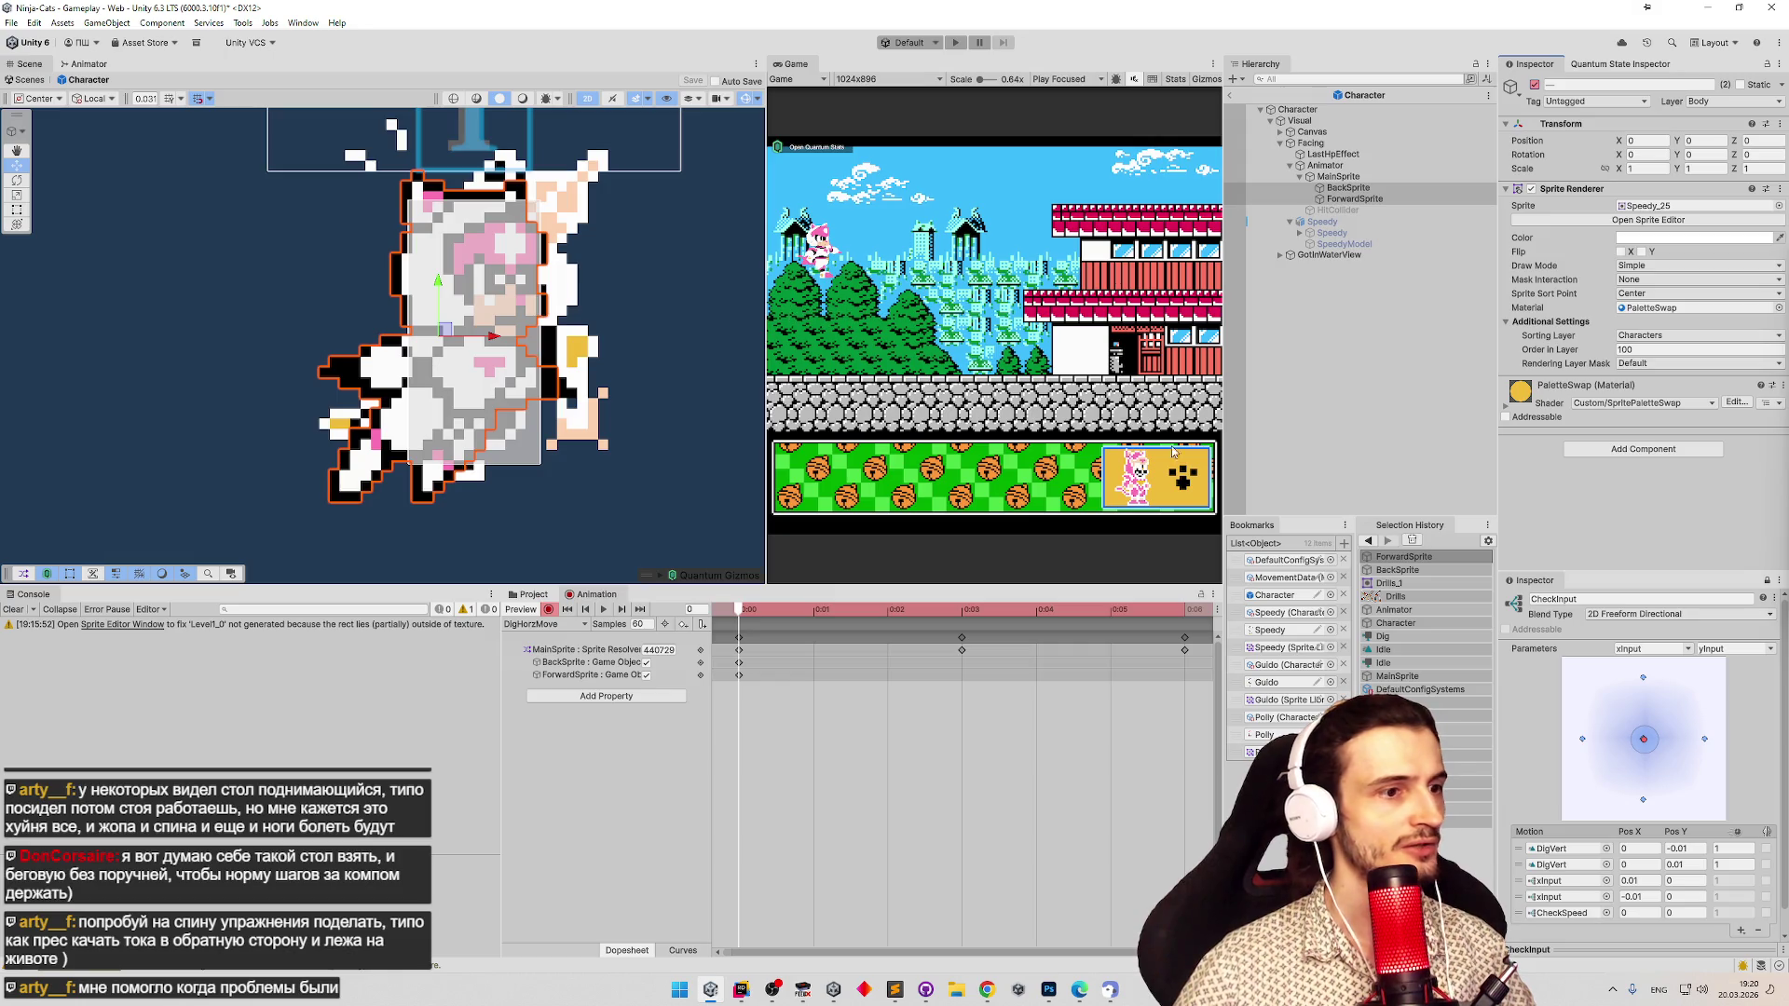
{"action": "left_click", "coordinate": [534, 594]}
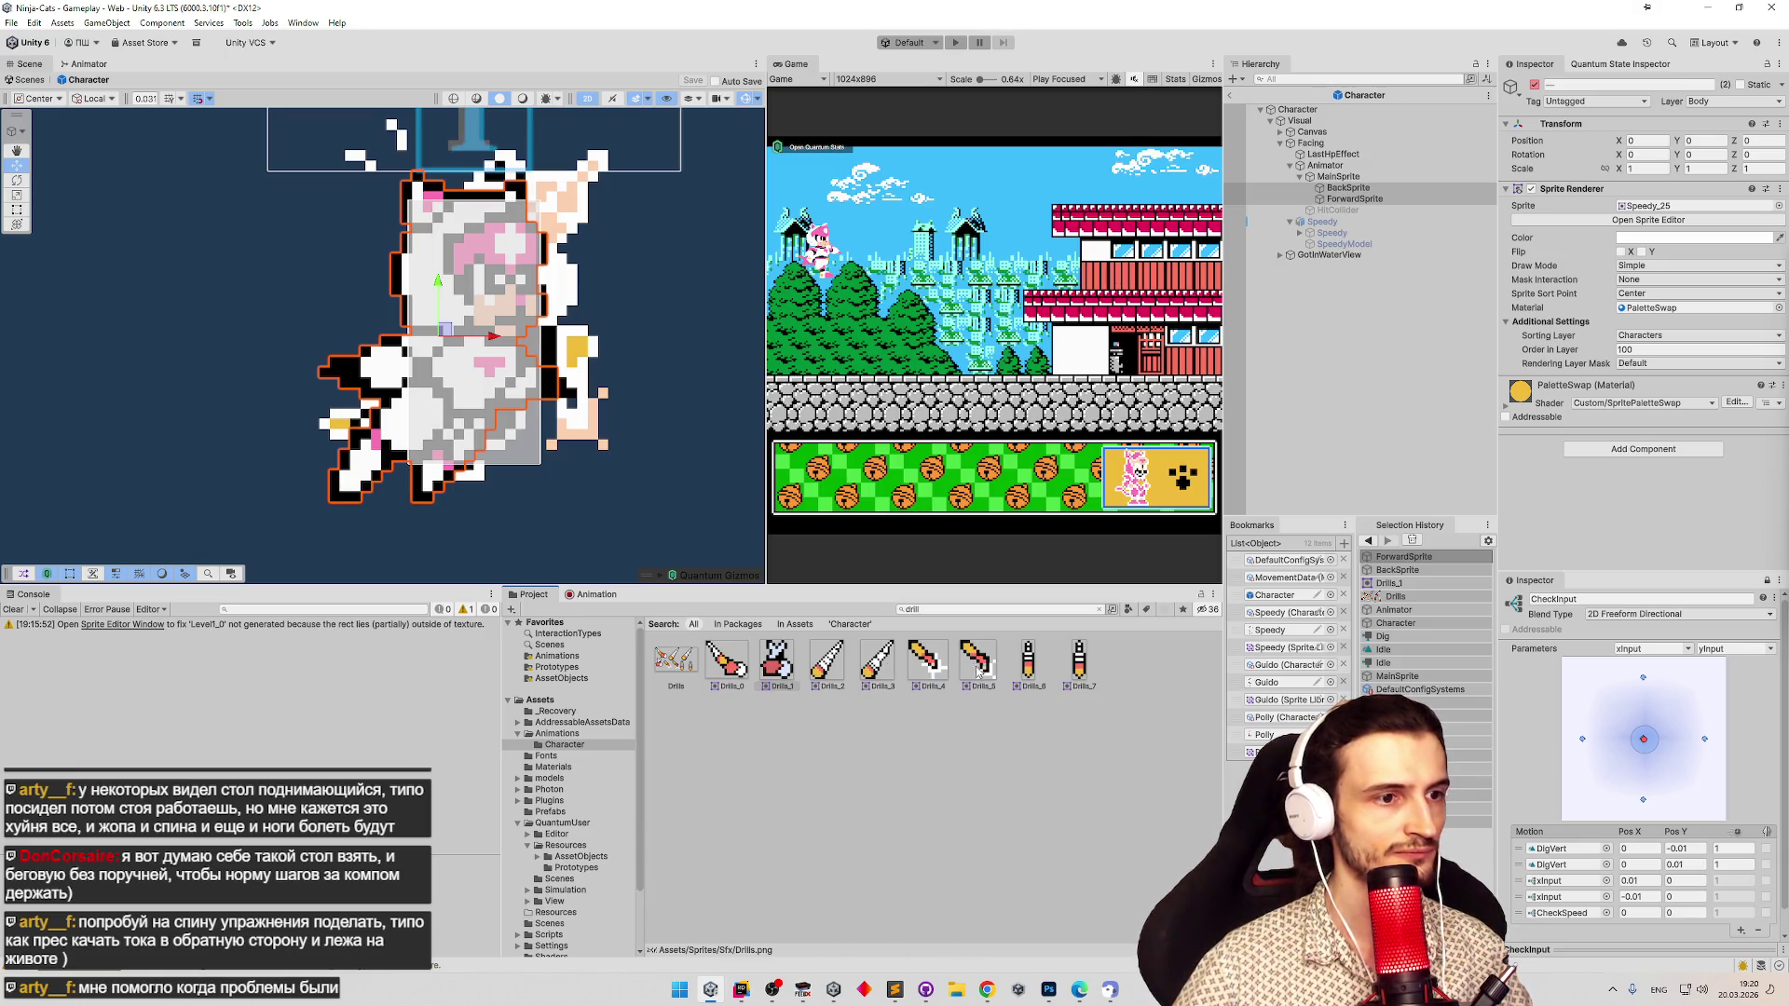
Give BackSprite Drills_1 and ForwardSprite Drills_3, placed at X 0.15625, Y 0.6875.
{"action": "left_click", "coordinate": [1323, 187]}
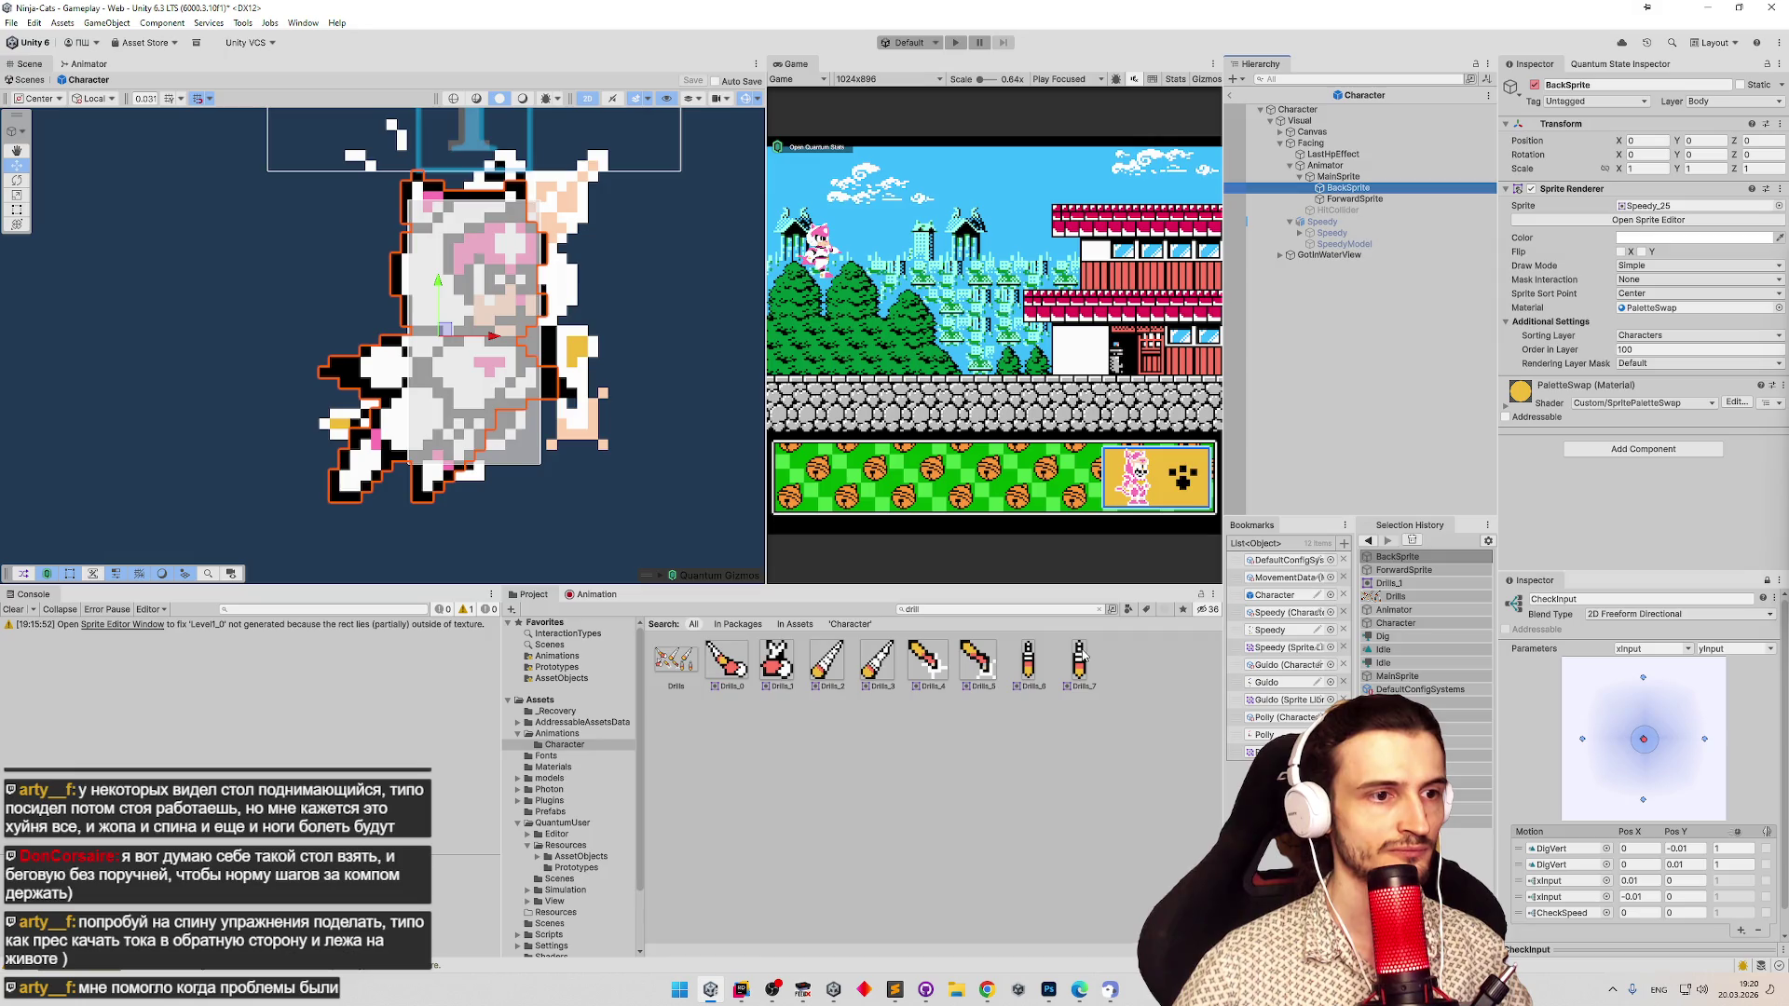
{"action": "left_click", "coordinate": [1640, 207]}
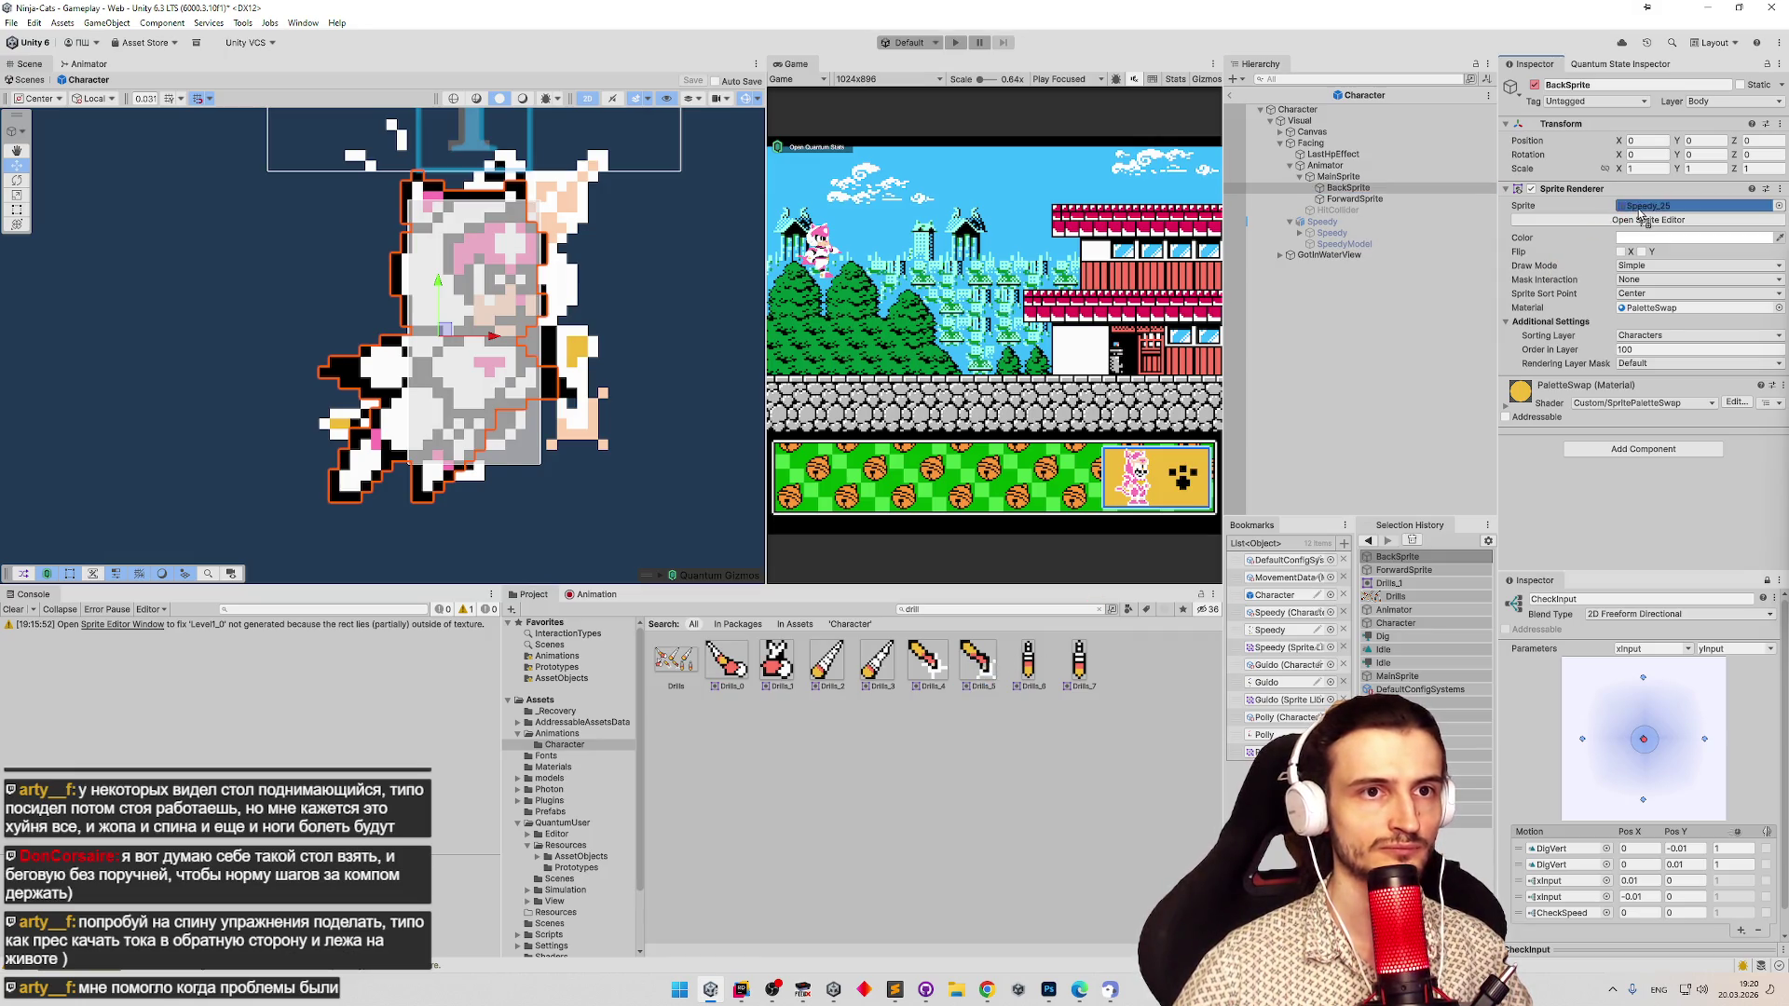
{"action": "left_click", "coordinate": [1354, 198]}
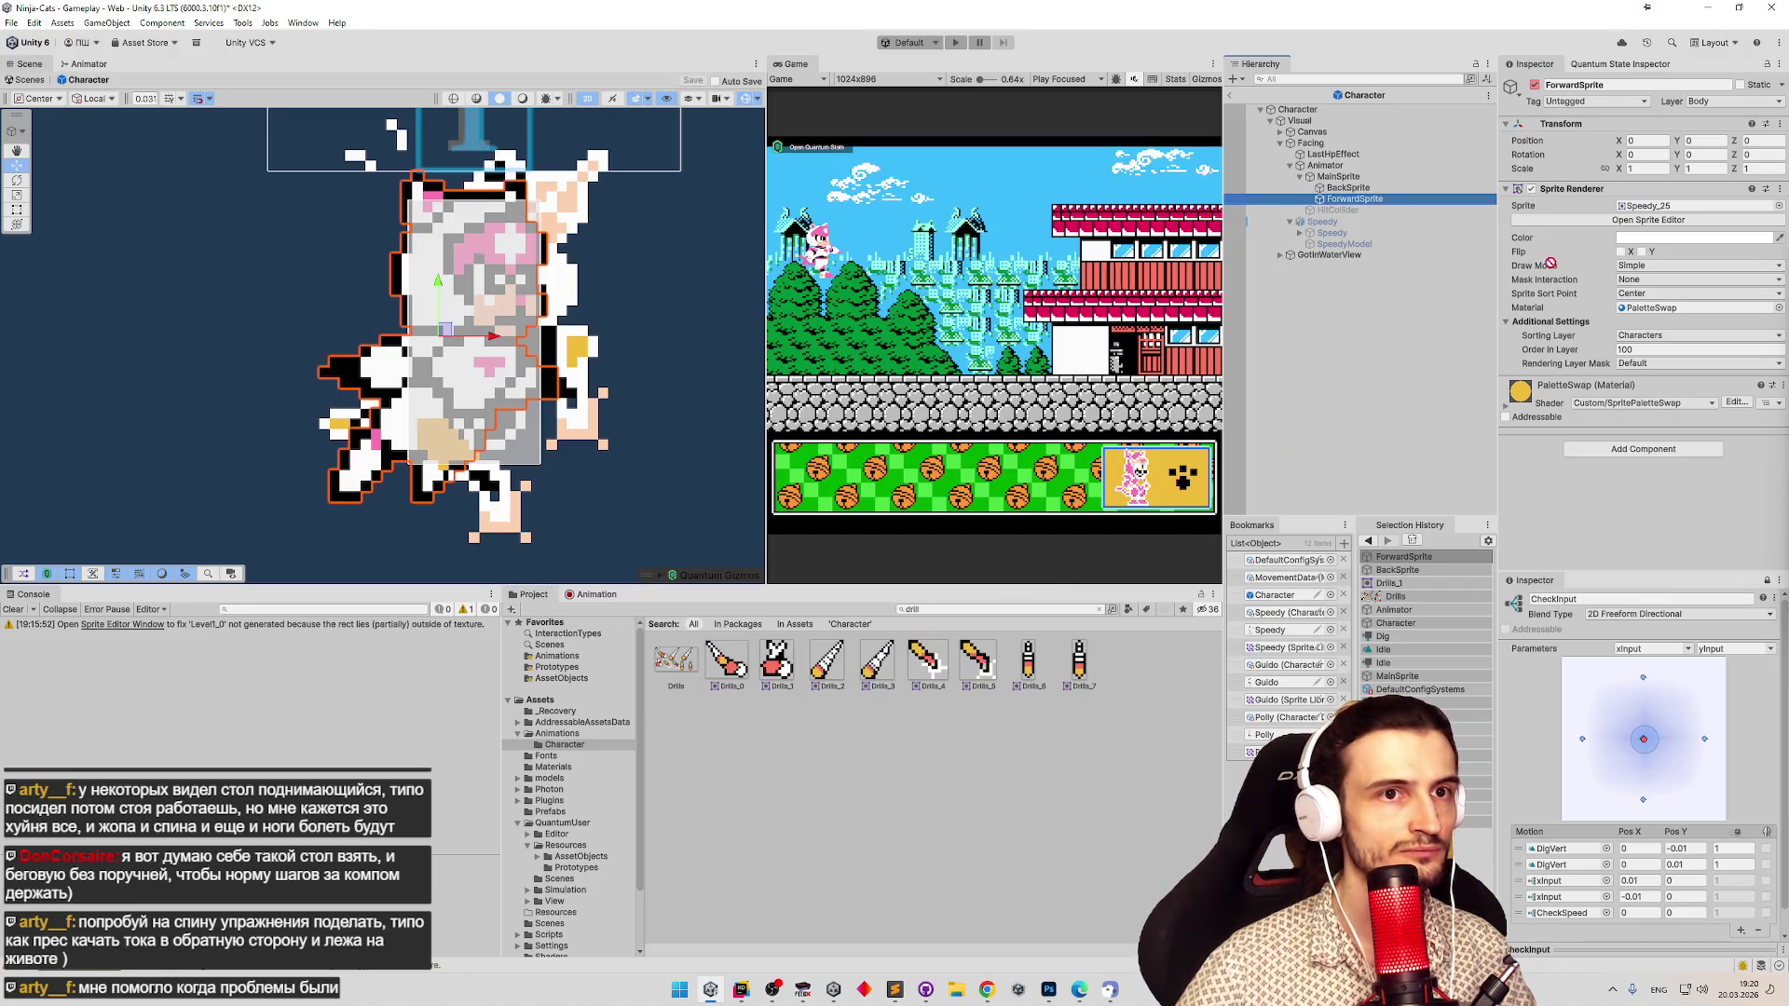
{"action": "left_click_drag", "start_coordinate": [1455, 319], "coordinate": [895, 305]}
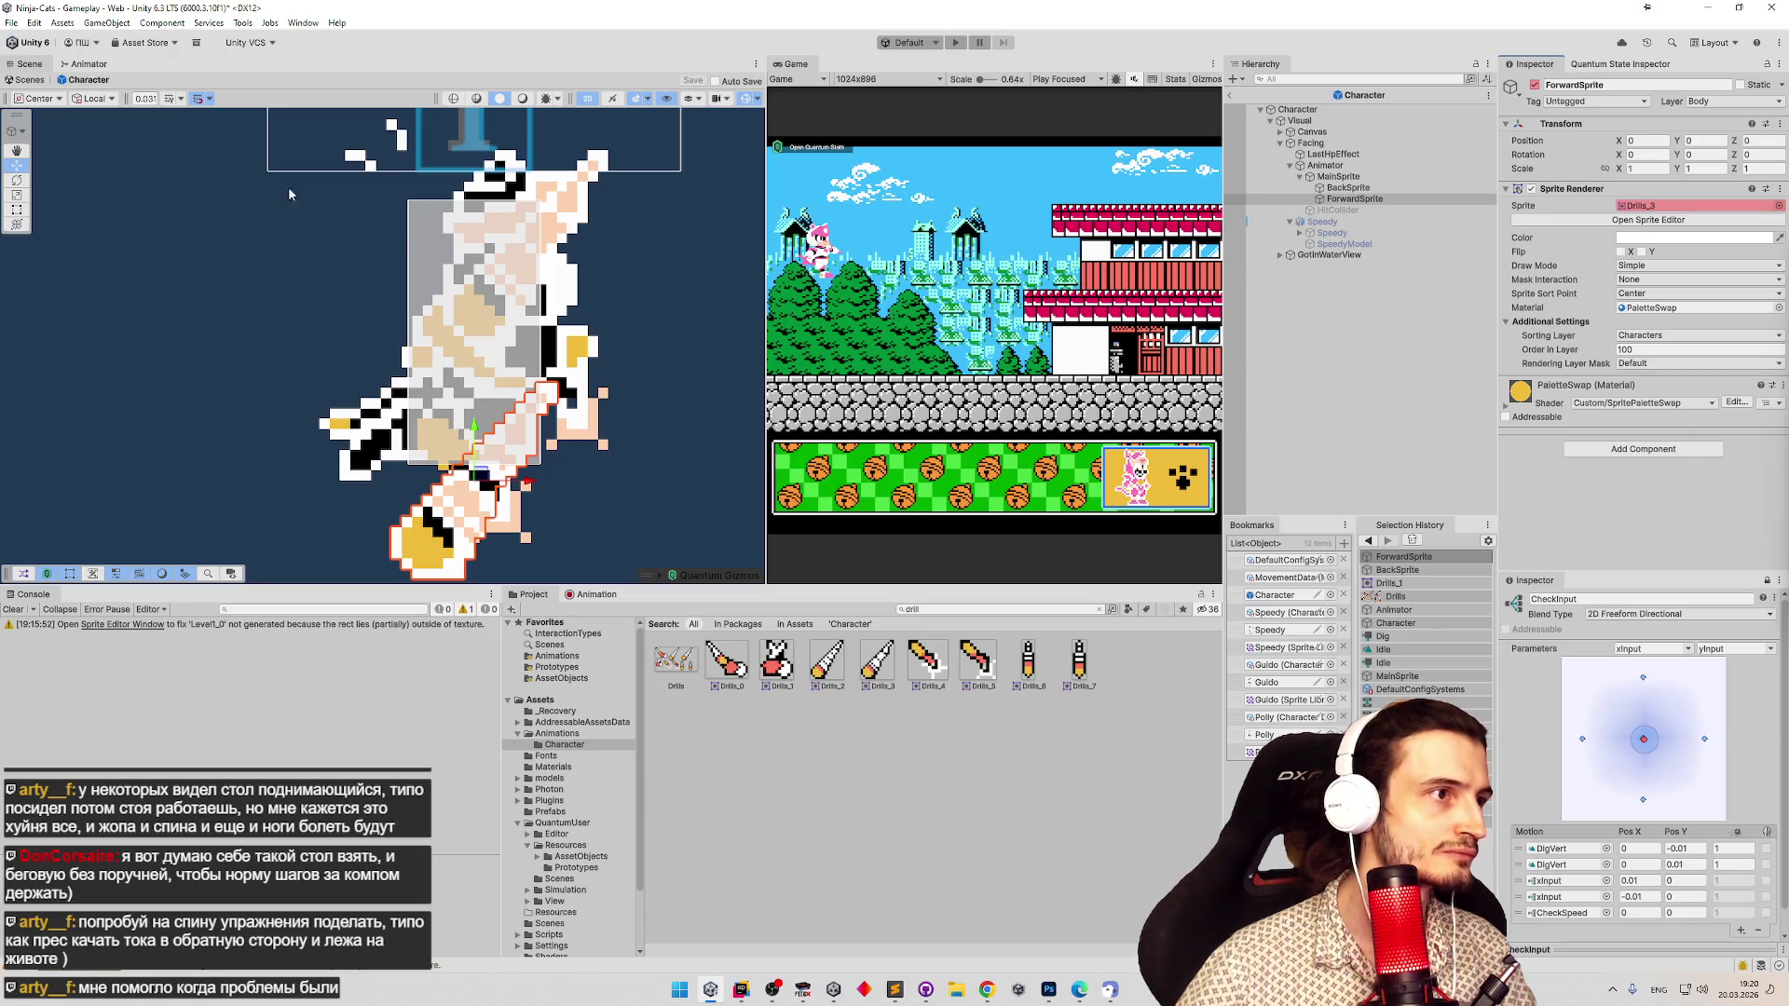
{"action": "mouse_move", "coordinate": [477, 479]}
{"action": "left_mouse_down"}
{"action": "mouse_move", "coordinate": [599, 470]}
{"action": "mouse_move", "coordinate": [677, 384]}
{"action": "mouse_move", "coordinate": [536, 256]}
{"action": "left_mouse_up"}
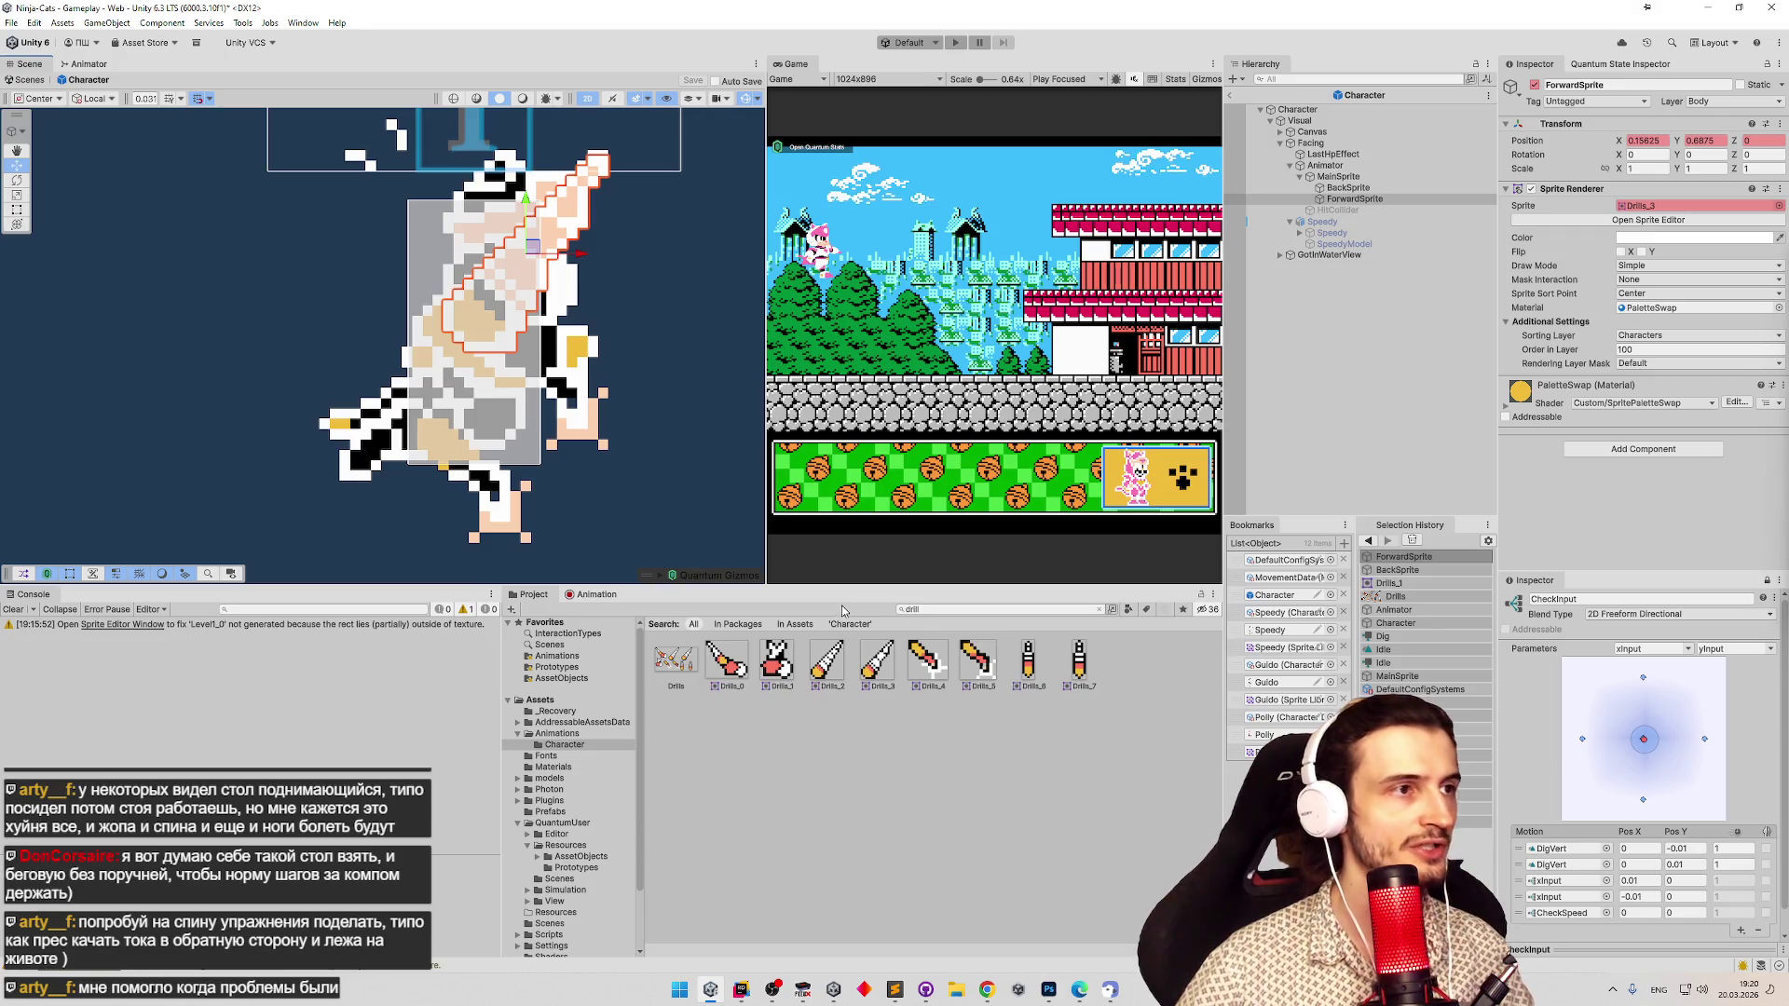
Open the Drills sheet in the Sprite Editor and select the middle top drill slice.
{"action": "left_click", "coordinate": [675, 660]}
{"action": "left_click", "coordinate": [1730, 242]}
{"action": "left_click", "coordinate": [609, 362]}
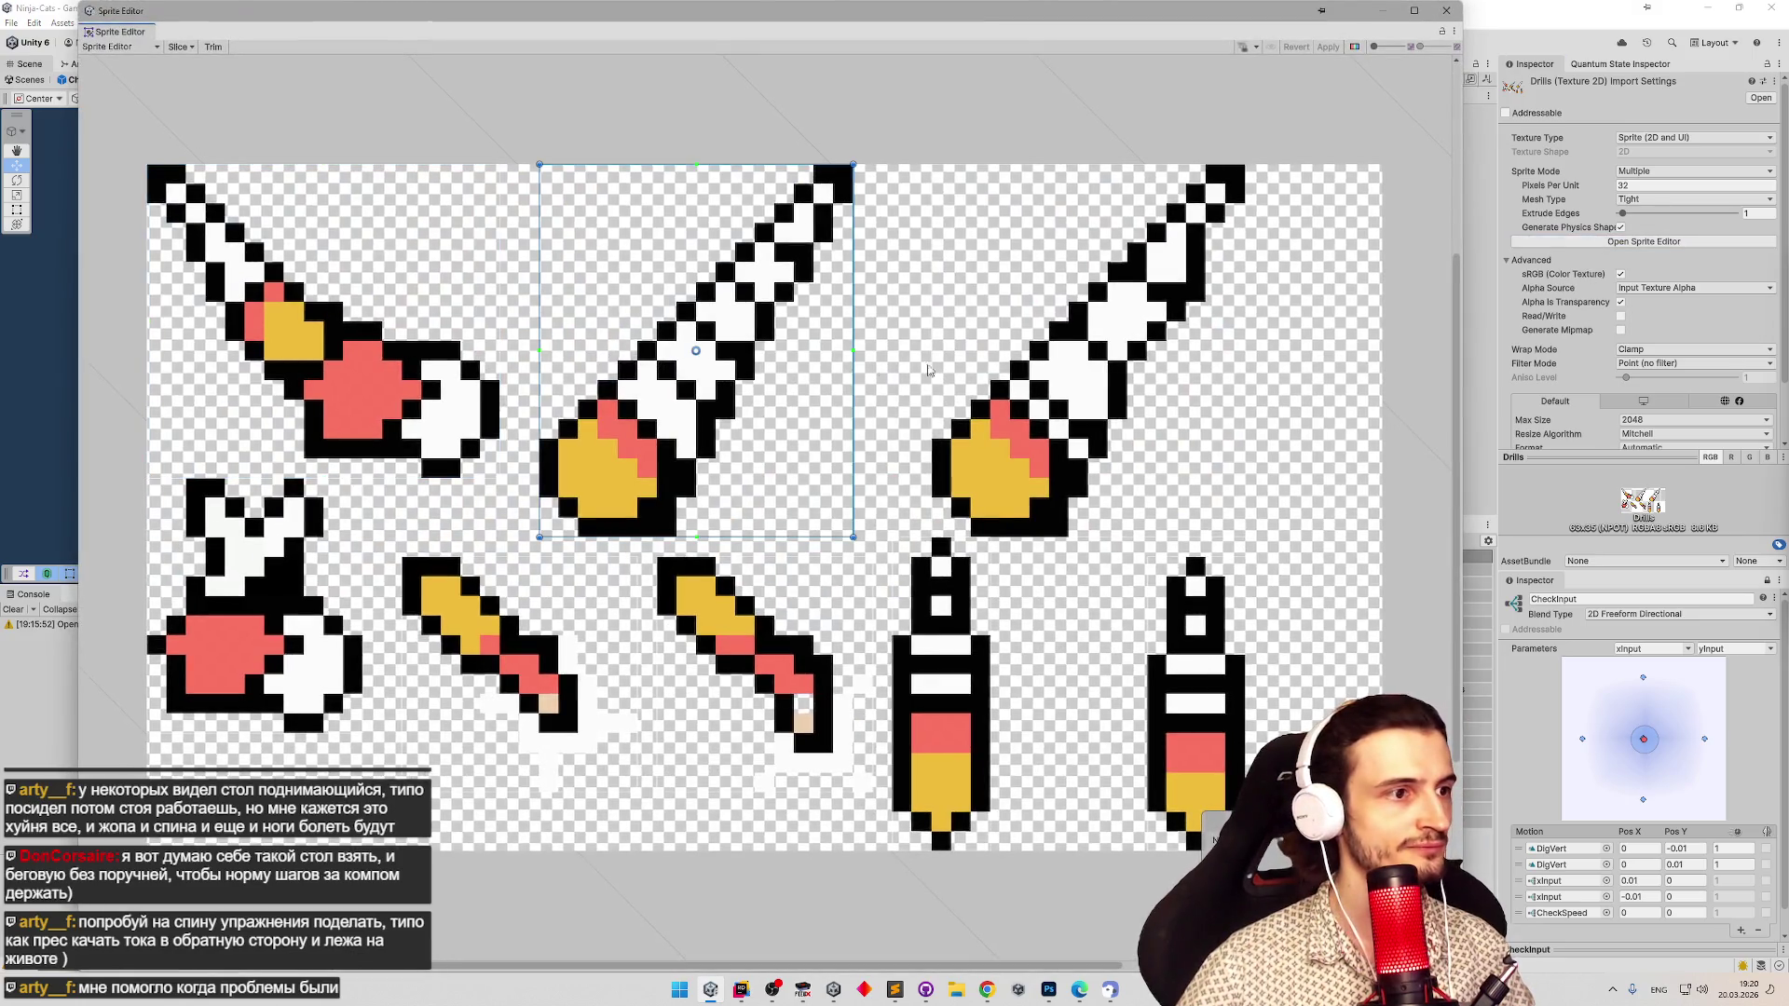
Lower the pivots of the top-right and middle top drill slices slightly.
{"action": "left_click", "coordinate": [1085, 378]}
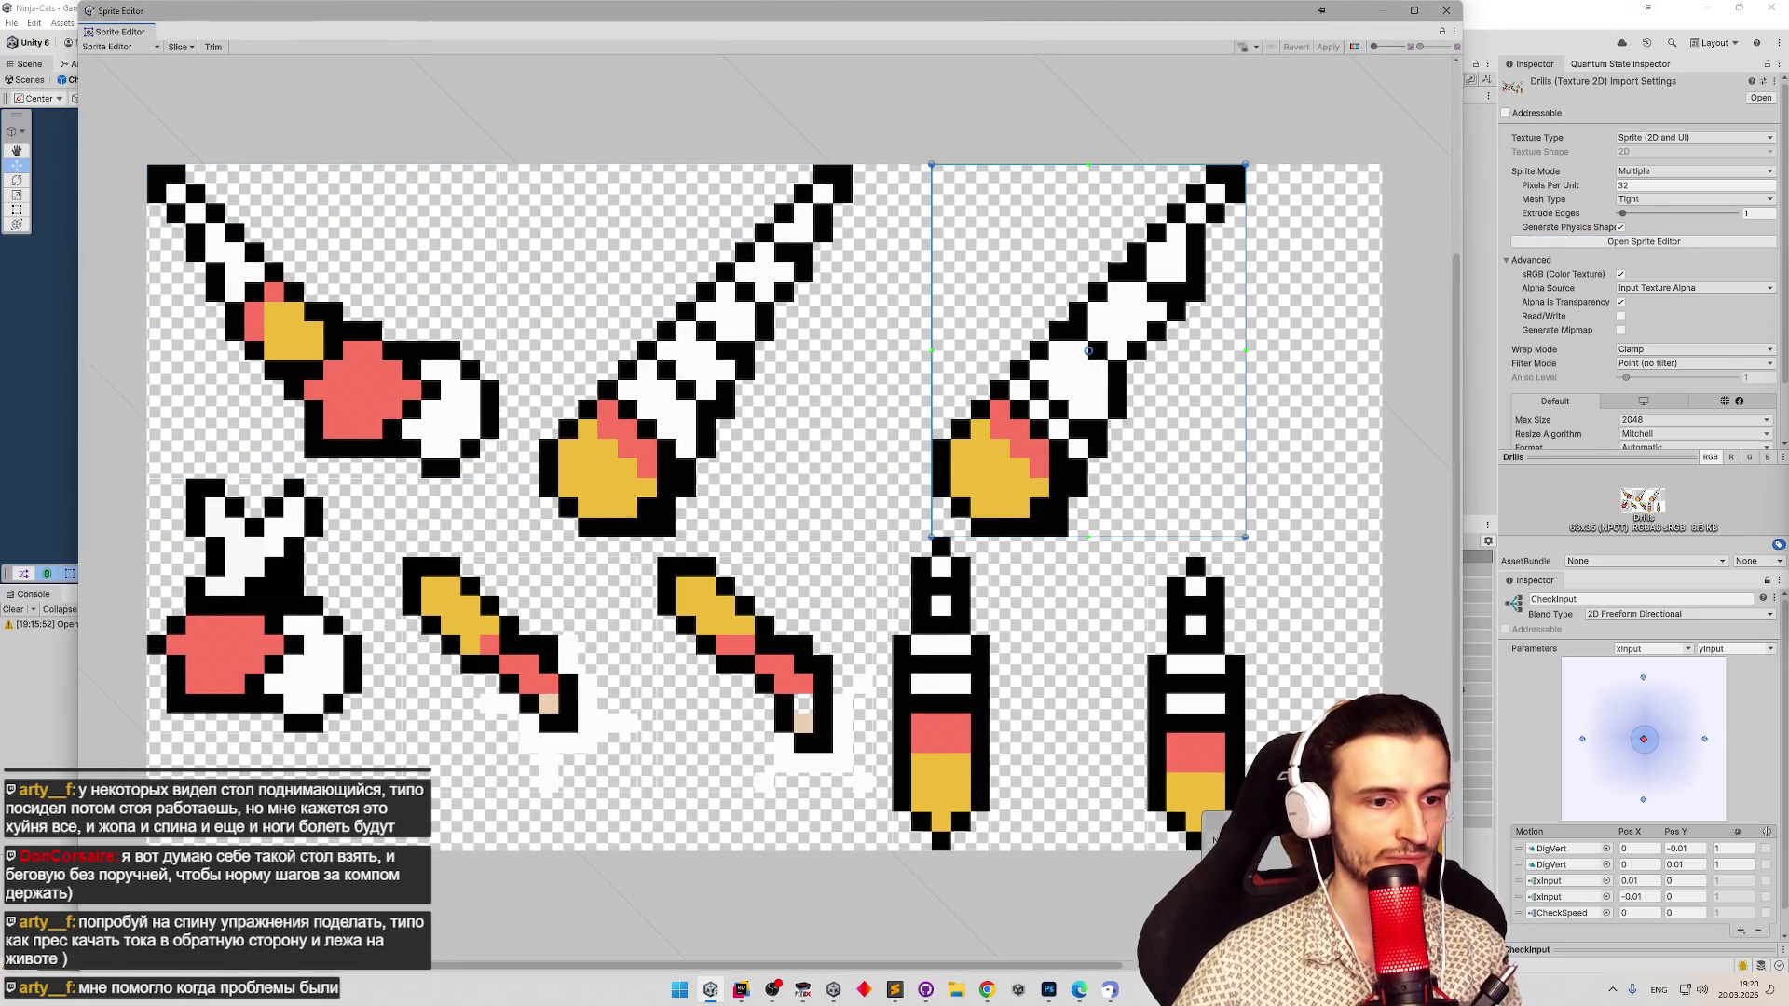
{"action": "left_click_drag", "start_coordinate": [1089, 351], "coordinate": [1088, 360]}
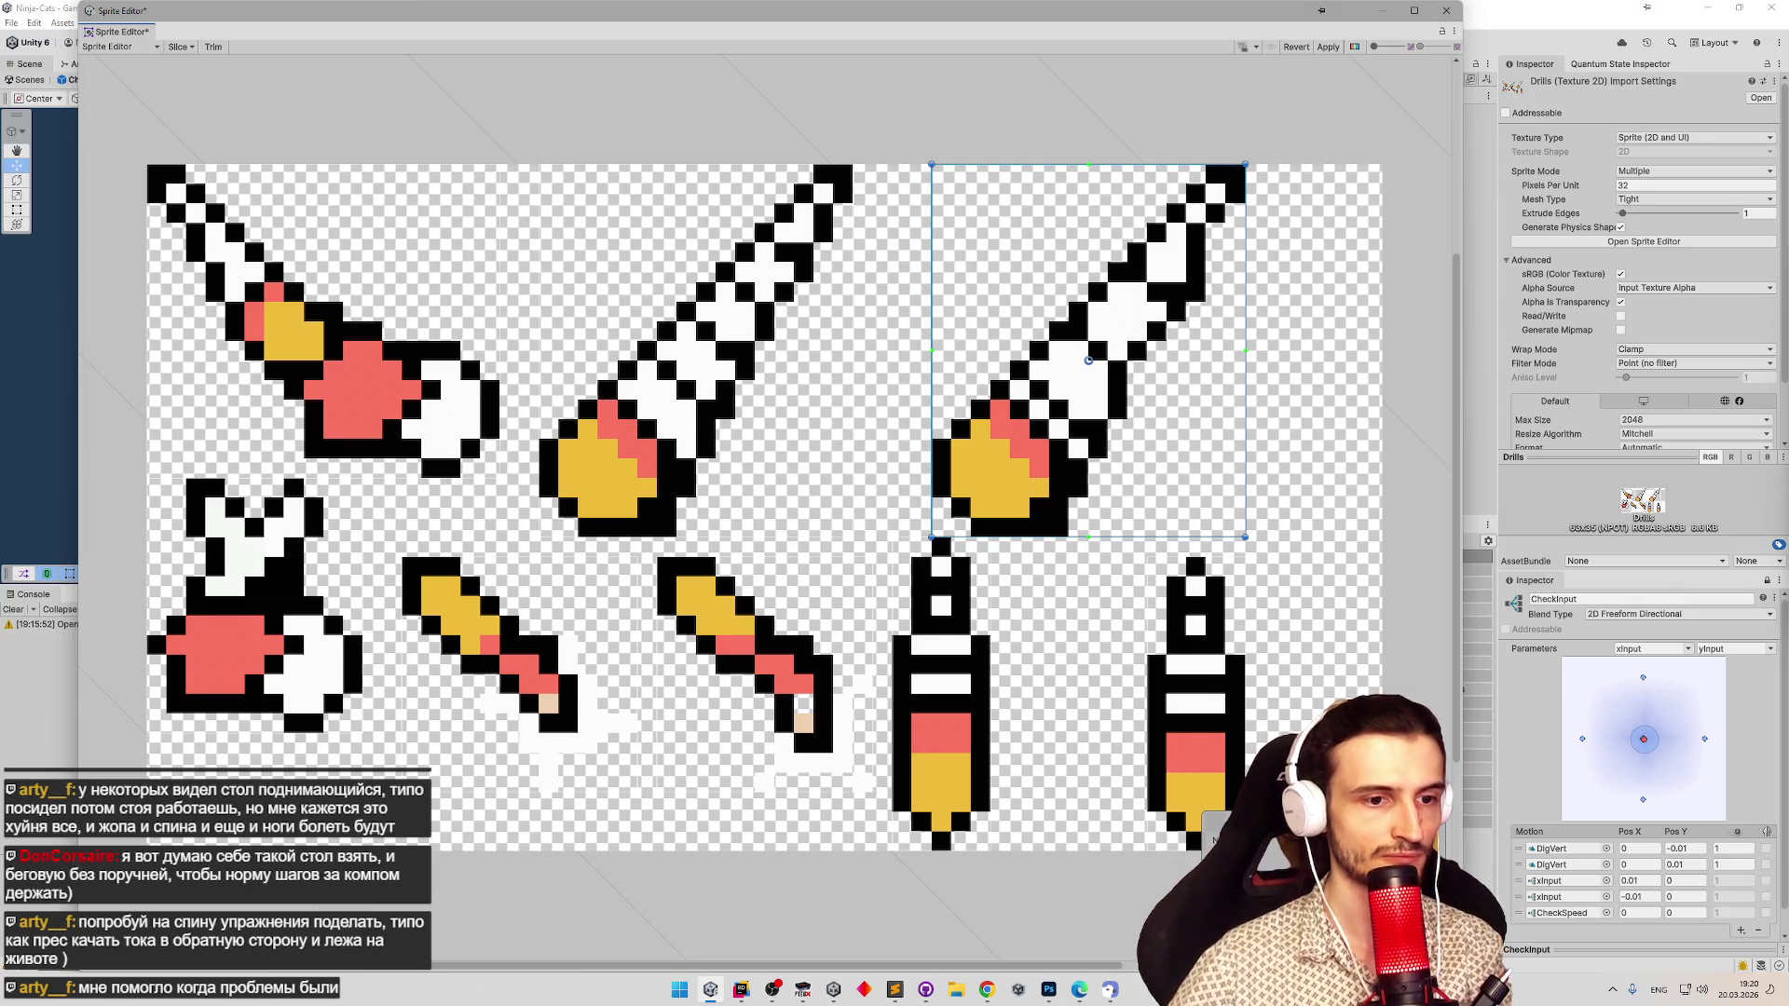
{"action": "left_click", "coordinate": [708, 466]}
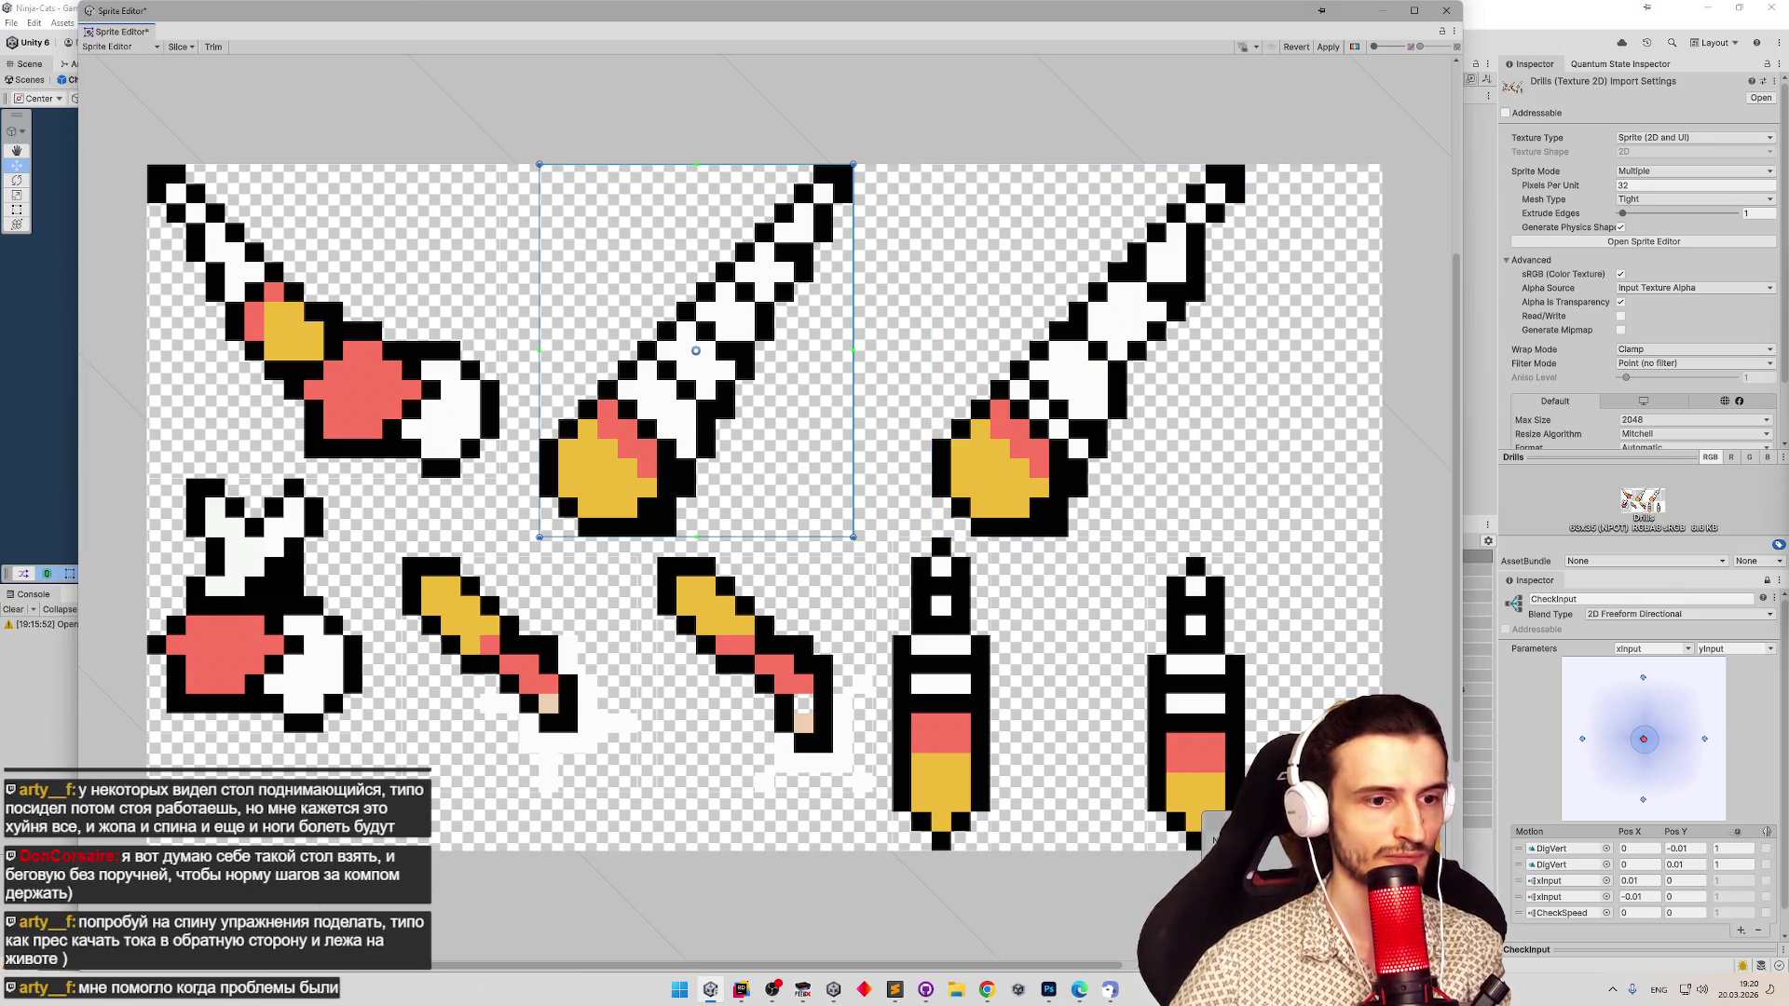
{"action": "left_click_drag", "start_coordinate": [695, 351], "coordinate": [695, 359]}
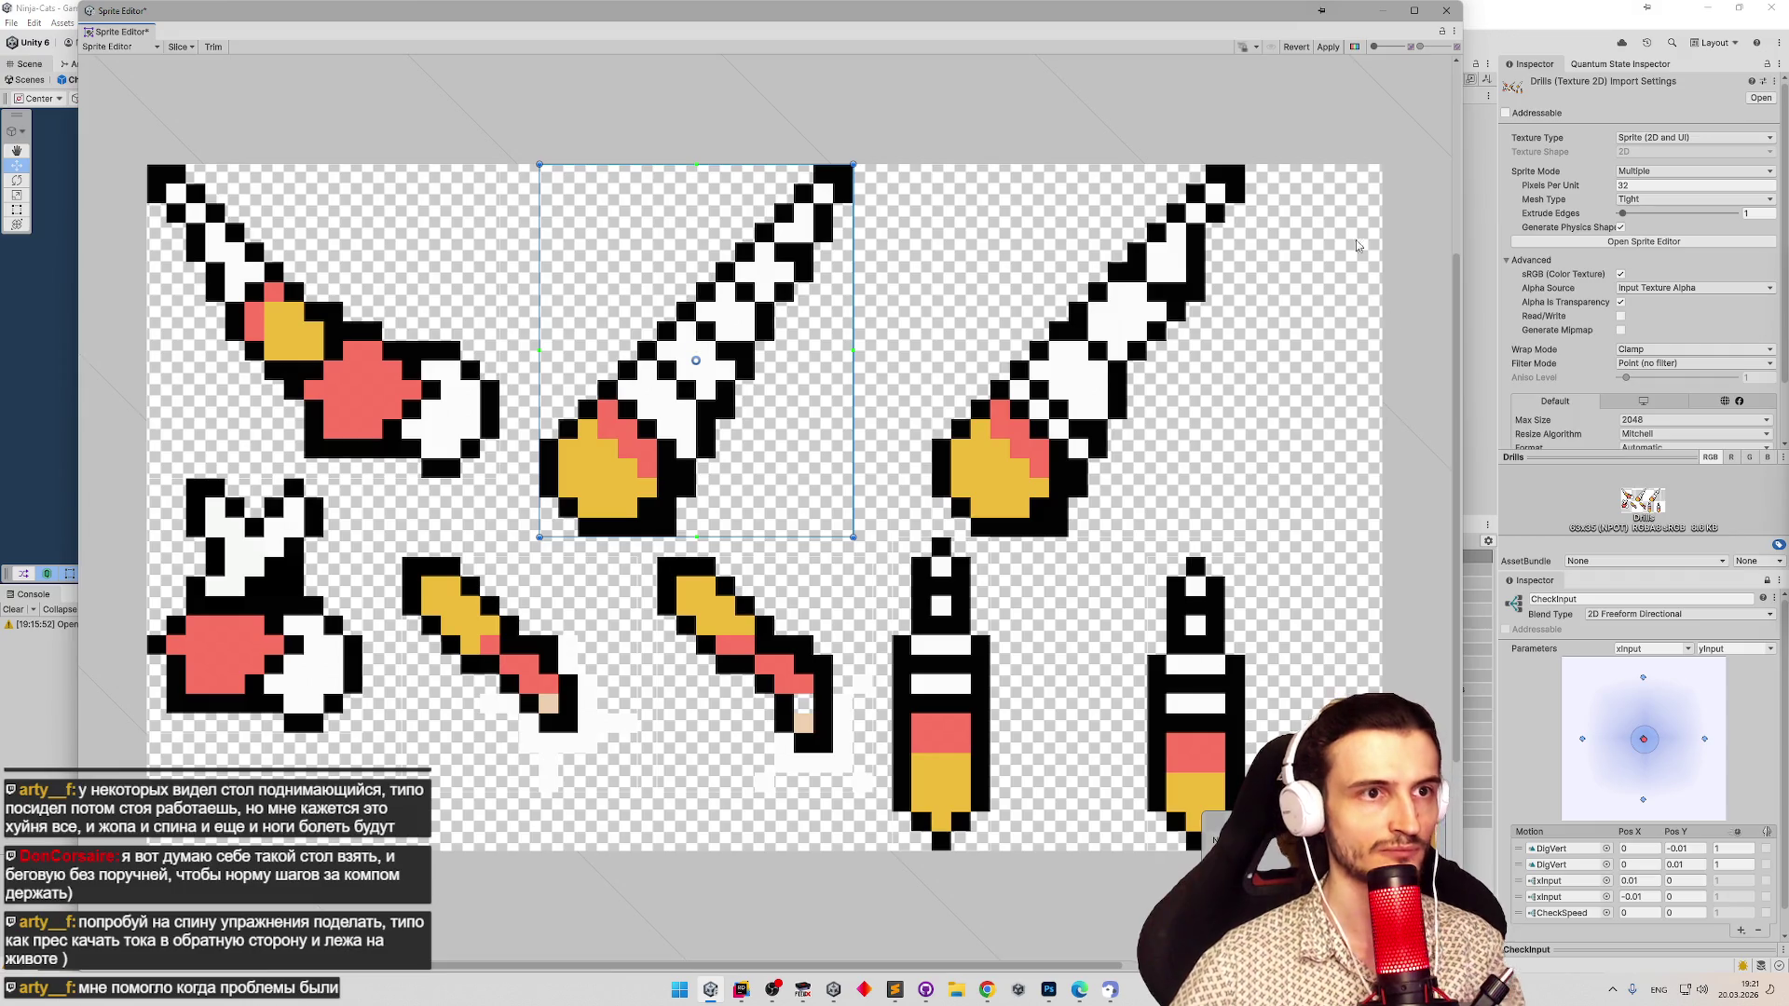
{"action": "left_click", "coordinate": [1445, 10]}
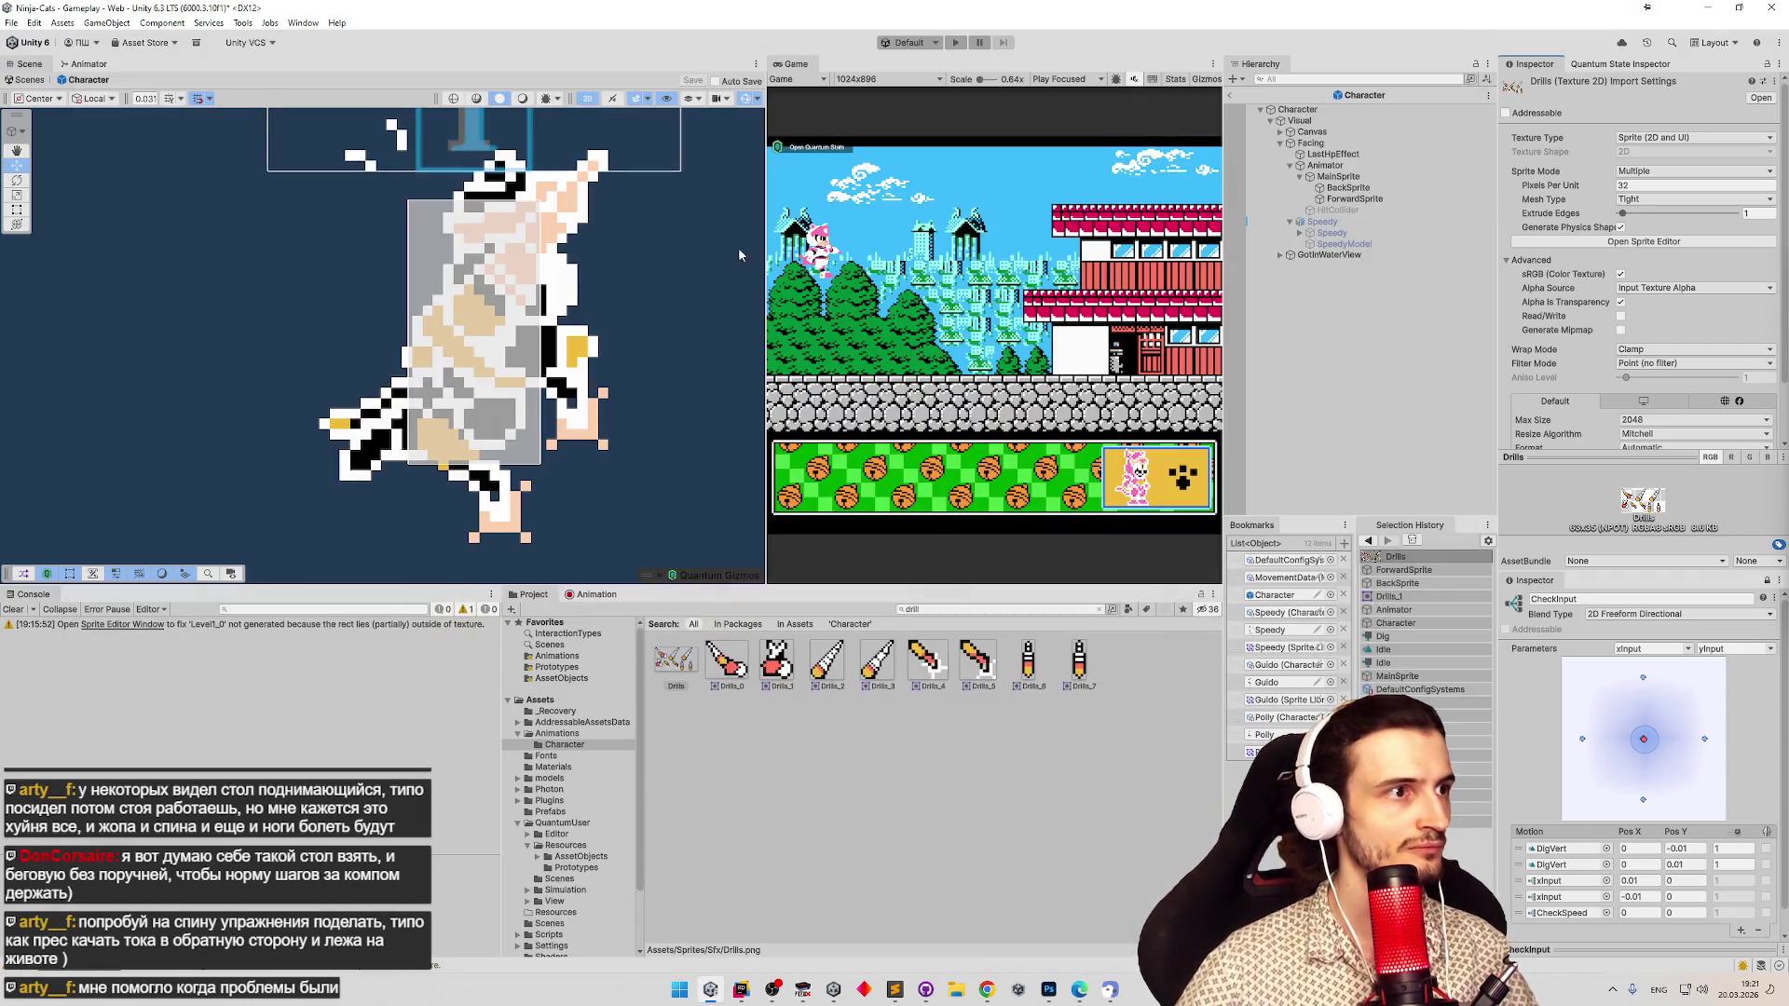
Raise ForwardSprite one step and move BackSprite up-right to X 0.21875, Y 0.28125, then reopen Drills.
{"action": "left_click", "coordinate": [1354, 198]}
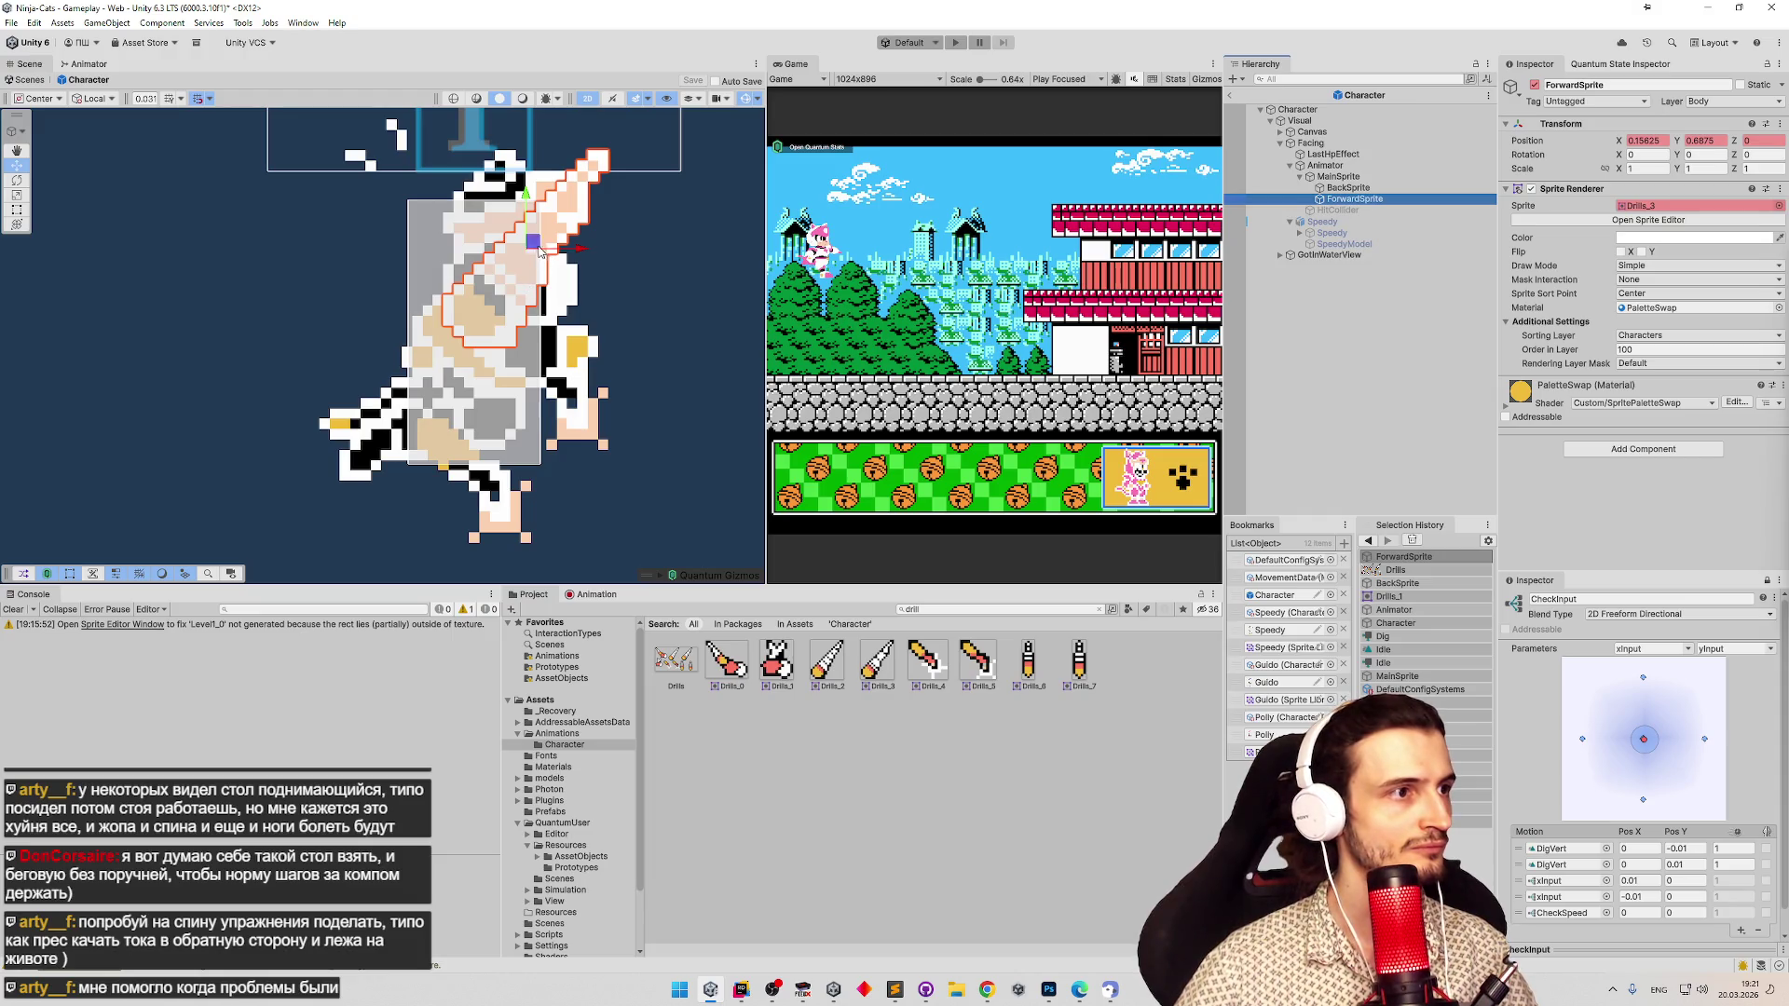
{"action": "left_click_drag", "start_coordinate": [536, 262], "coordinate": [536, 251]}
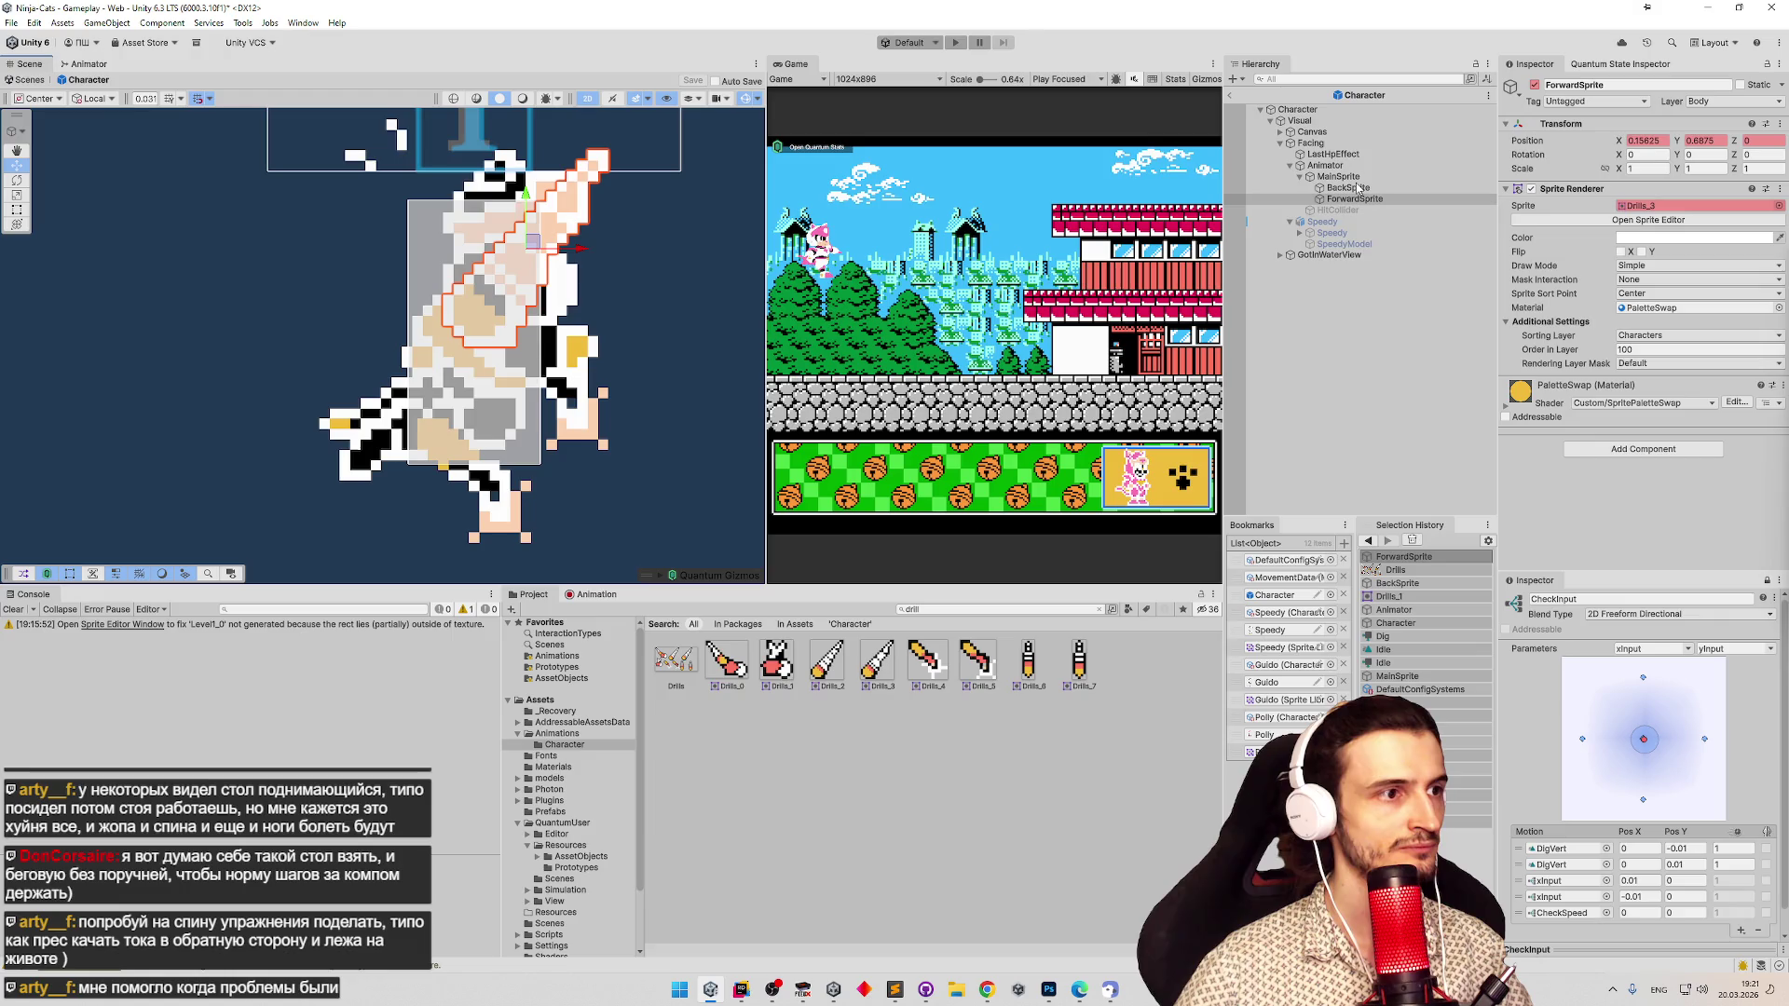
{"action": "left_click", "coordinate": [1358, 188]}
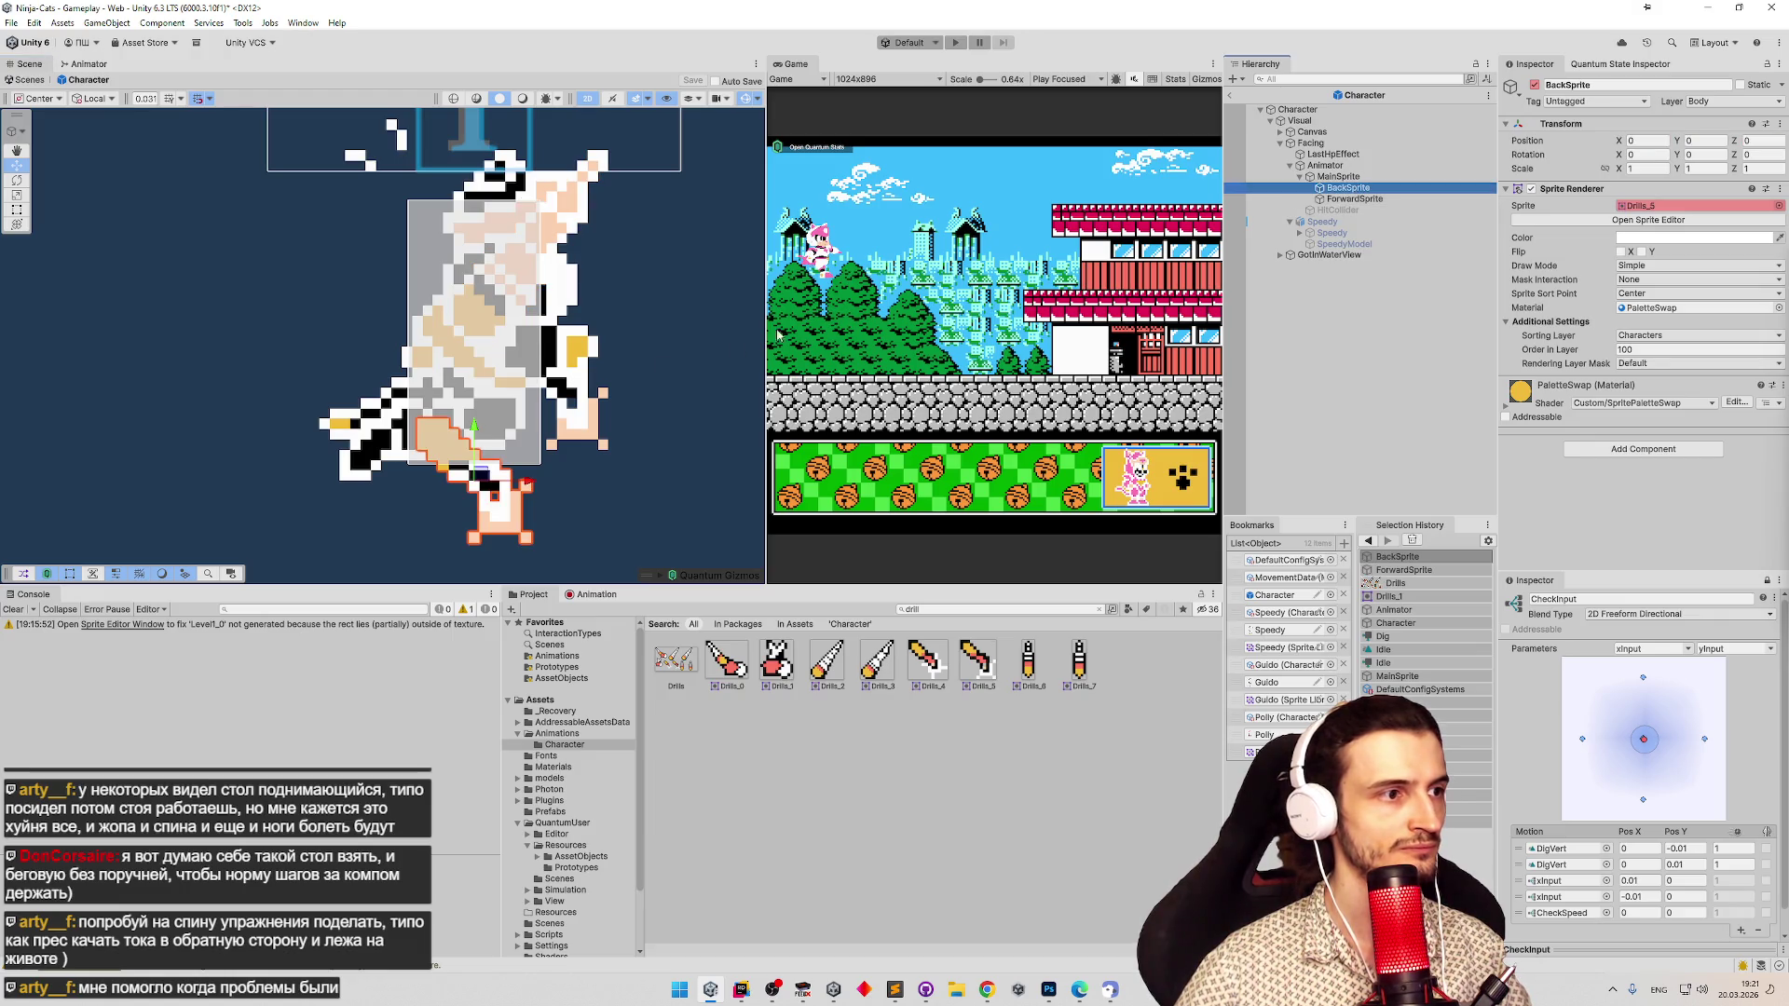
{"action": "mouse_move", "coordinate": [482, 470]}
{"action": "left_mouse_down"}
{"action": "mouse_move", "coordinate": [540, 382]}
{"action": "mouse_move", "coordinate": [562, 388]}
{"action": "left_mouse_up"}
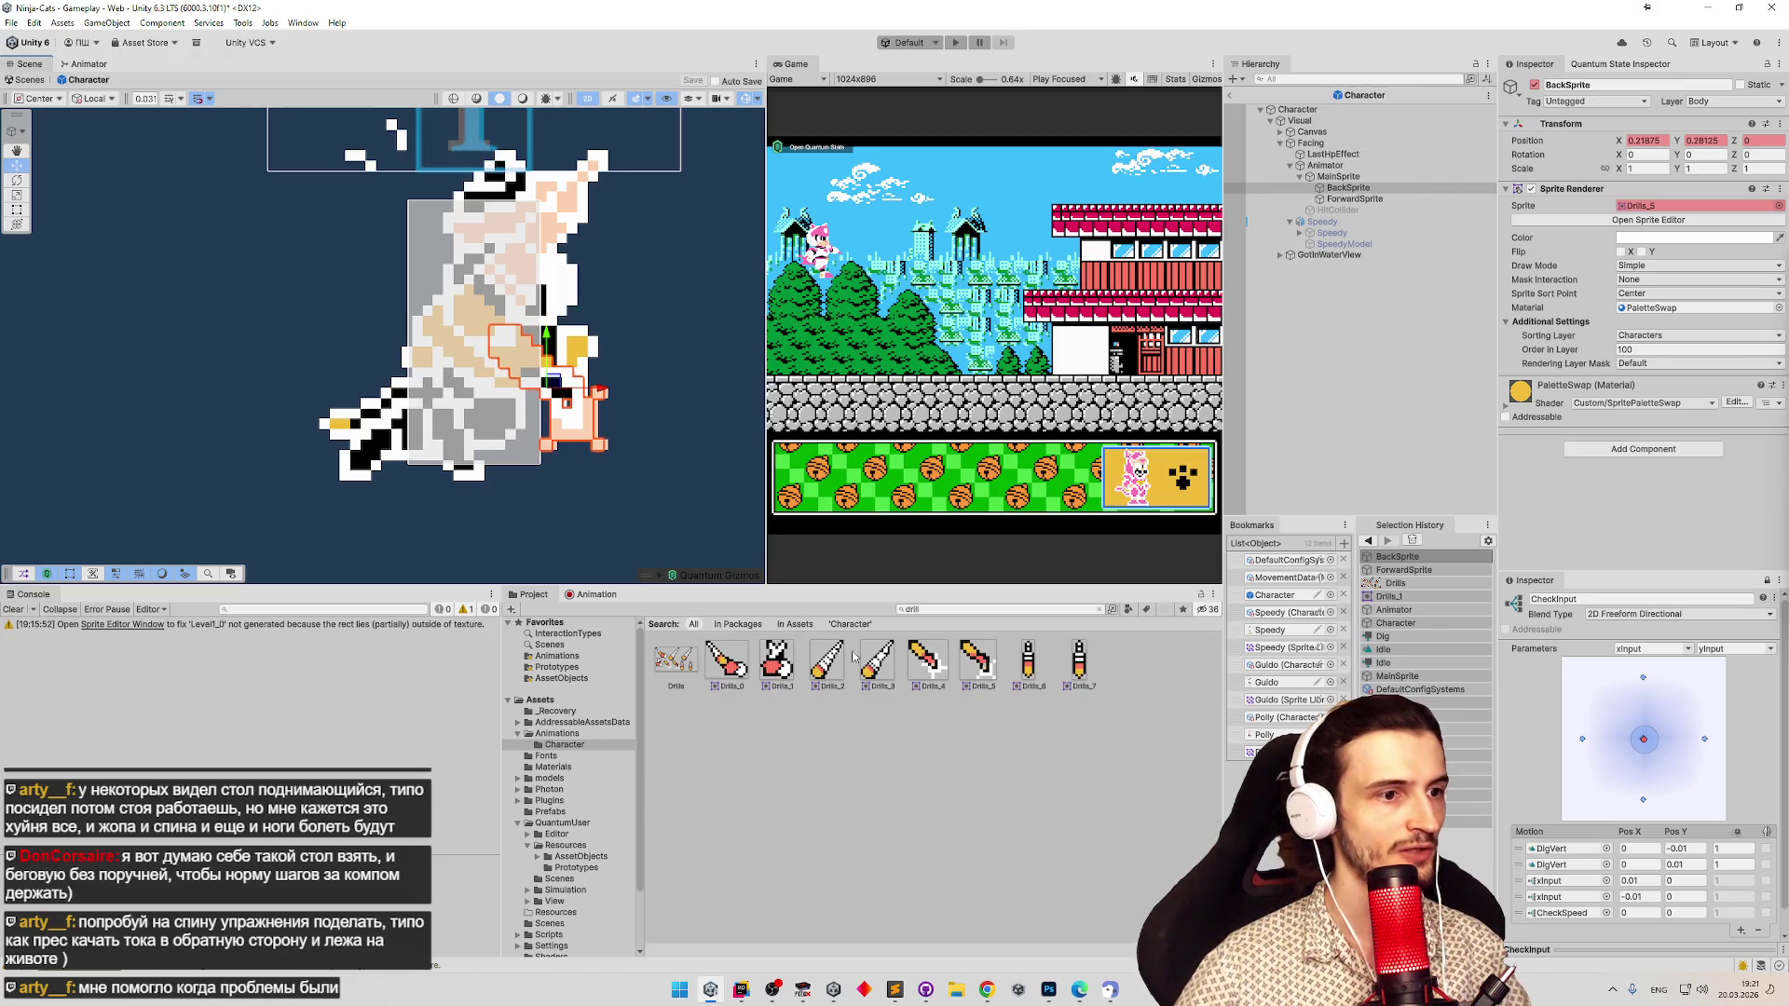
{"action": "left_click", "coordinate": [674, 658]}
{"action": "left_click", "coordinate": [1643, 242]}
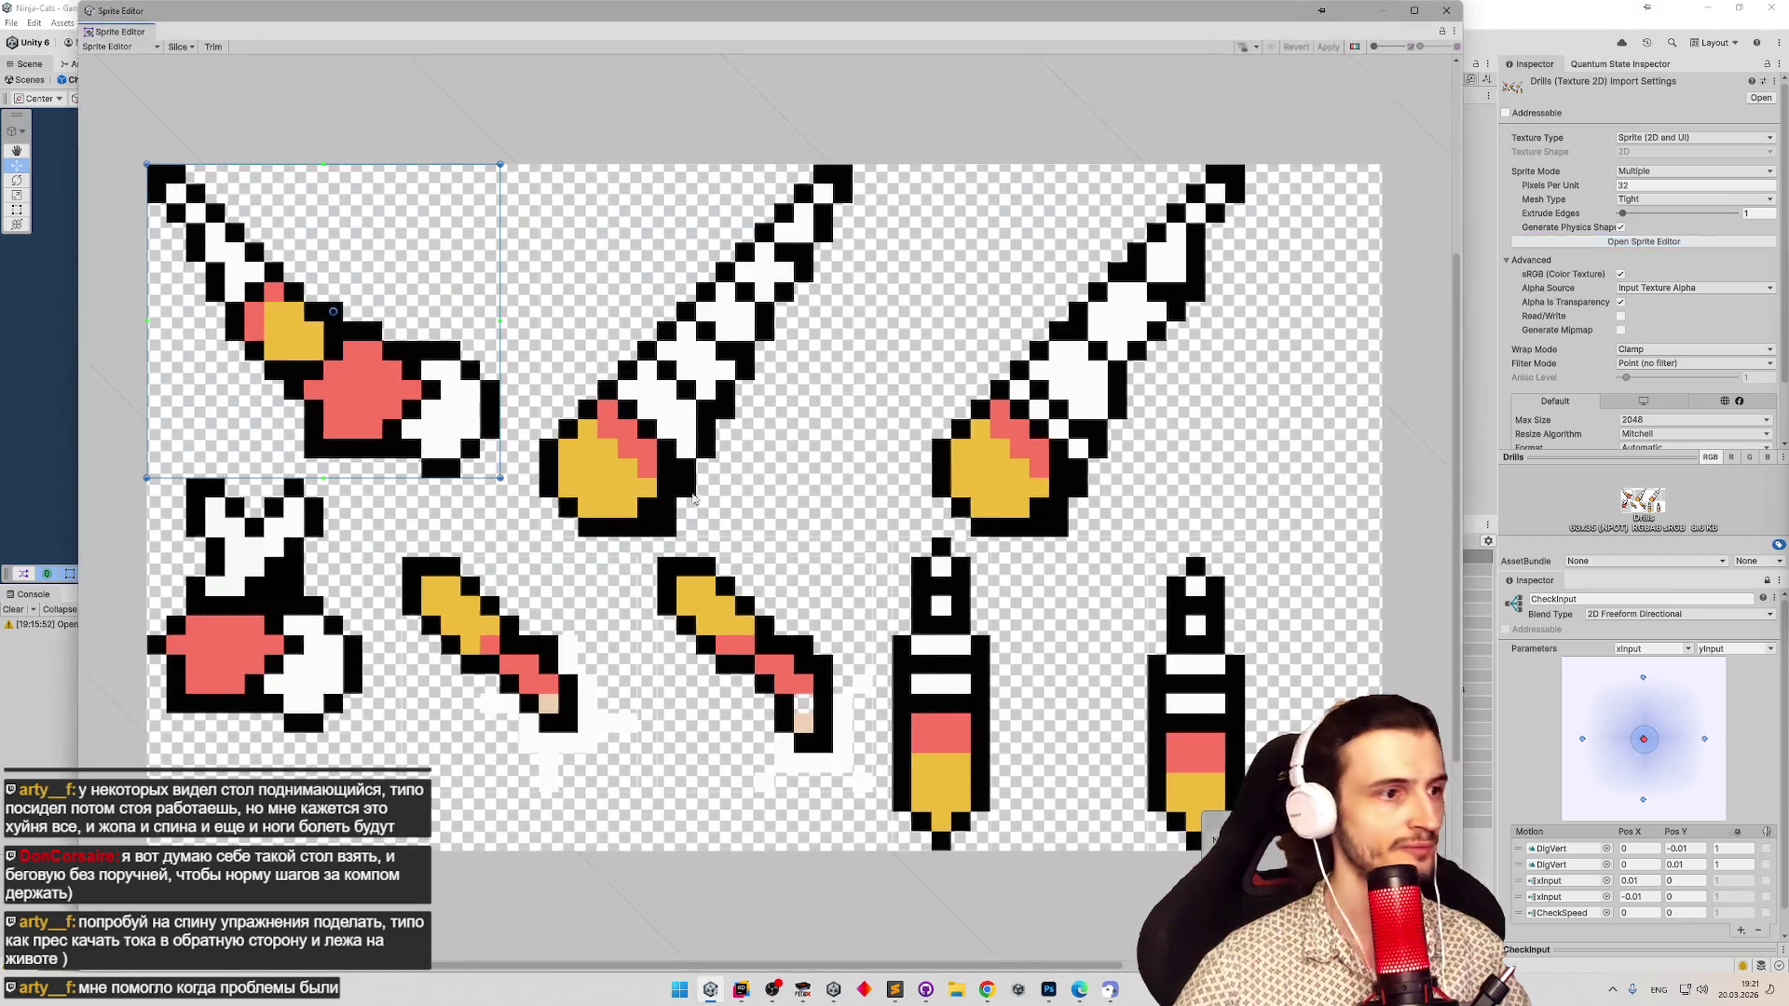
Adjust the lower-row drill slices and apply the Drills sheet changes.
{"action": "left_click", "coordinate": [525, 612]}
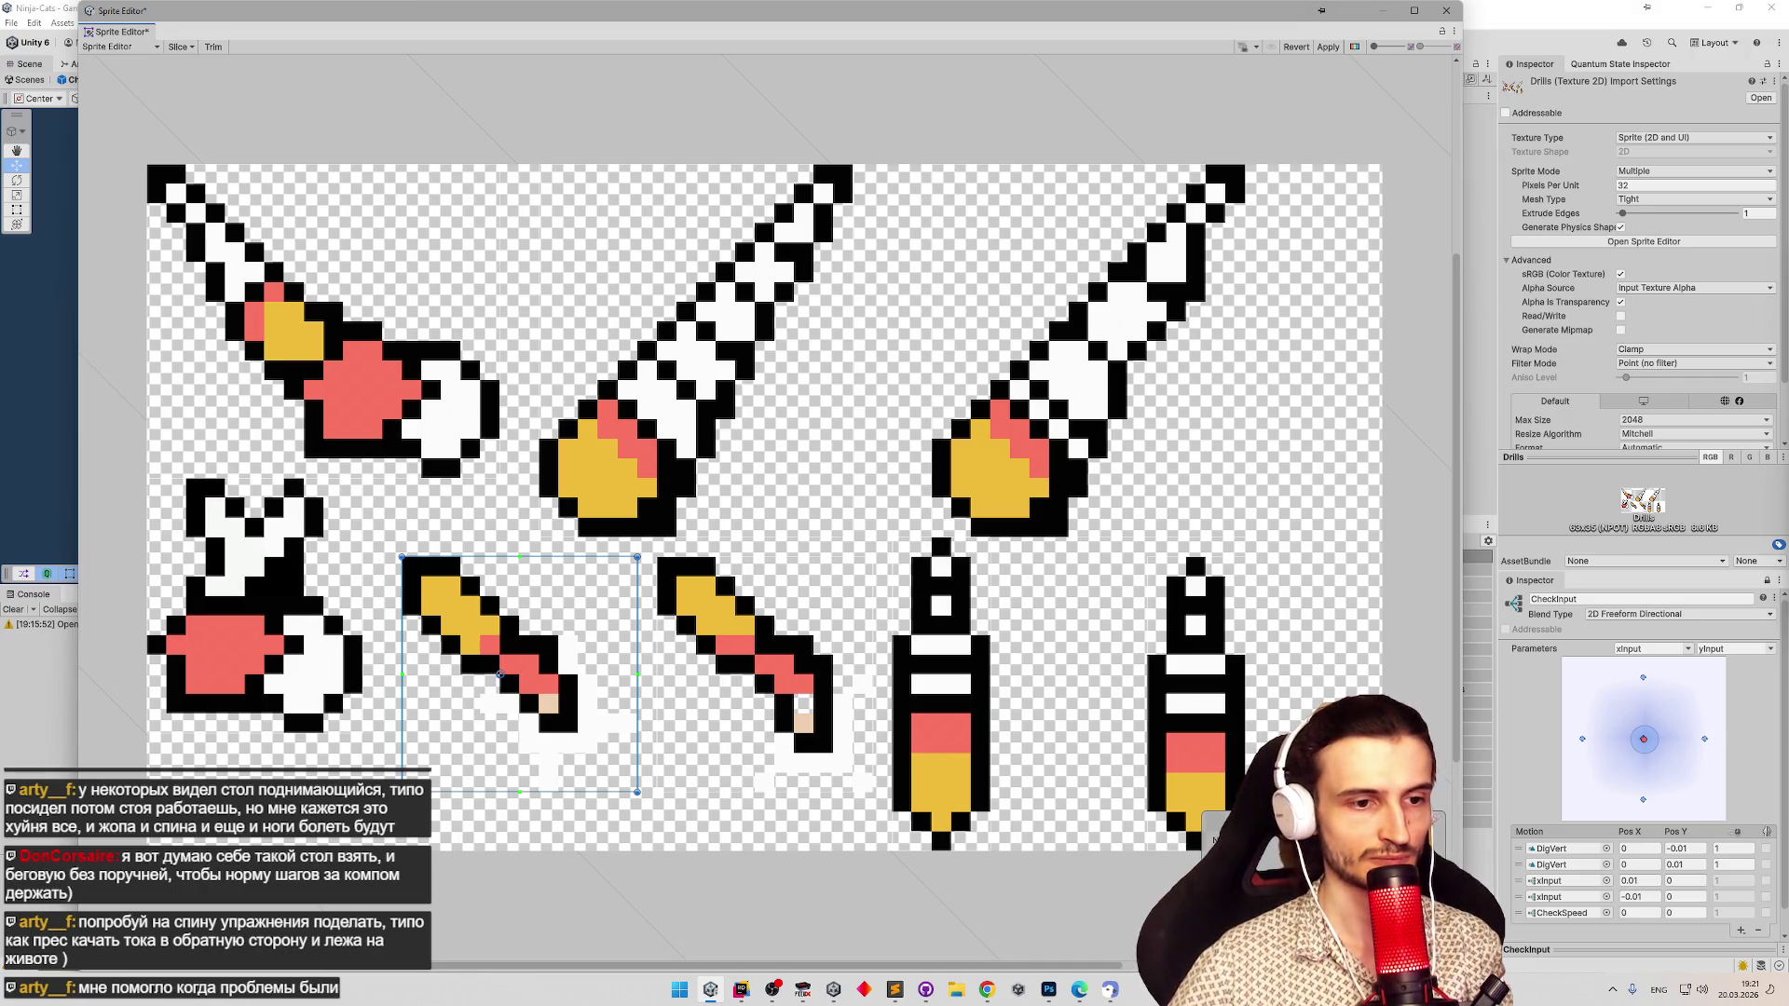
{"action": "left_click", "coordinate": [786, 690]}
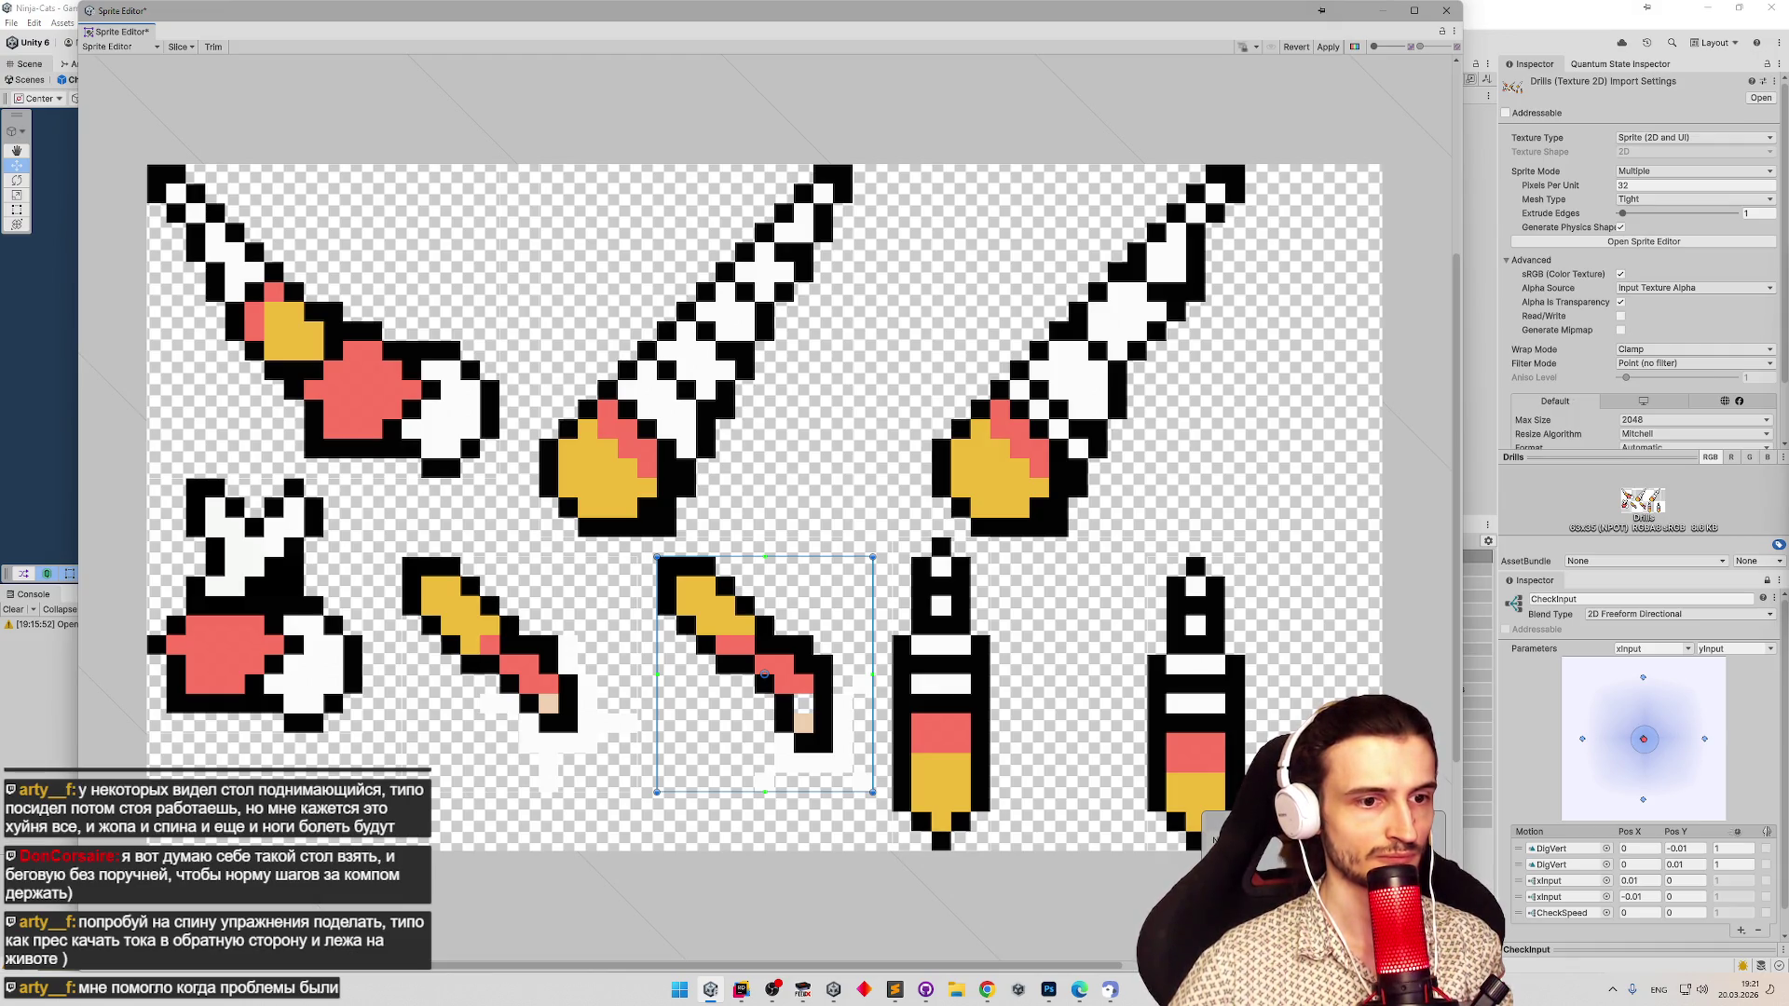
{"action": "left_click", "coordinate": [536, 634]}
{"action": "left_click", "coordinate": [701, 651]}
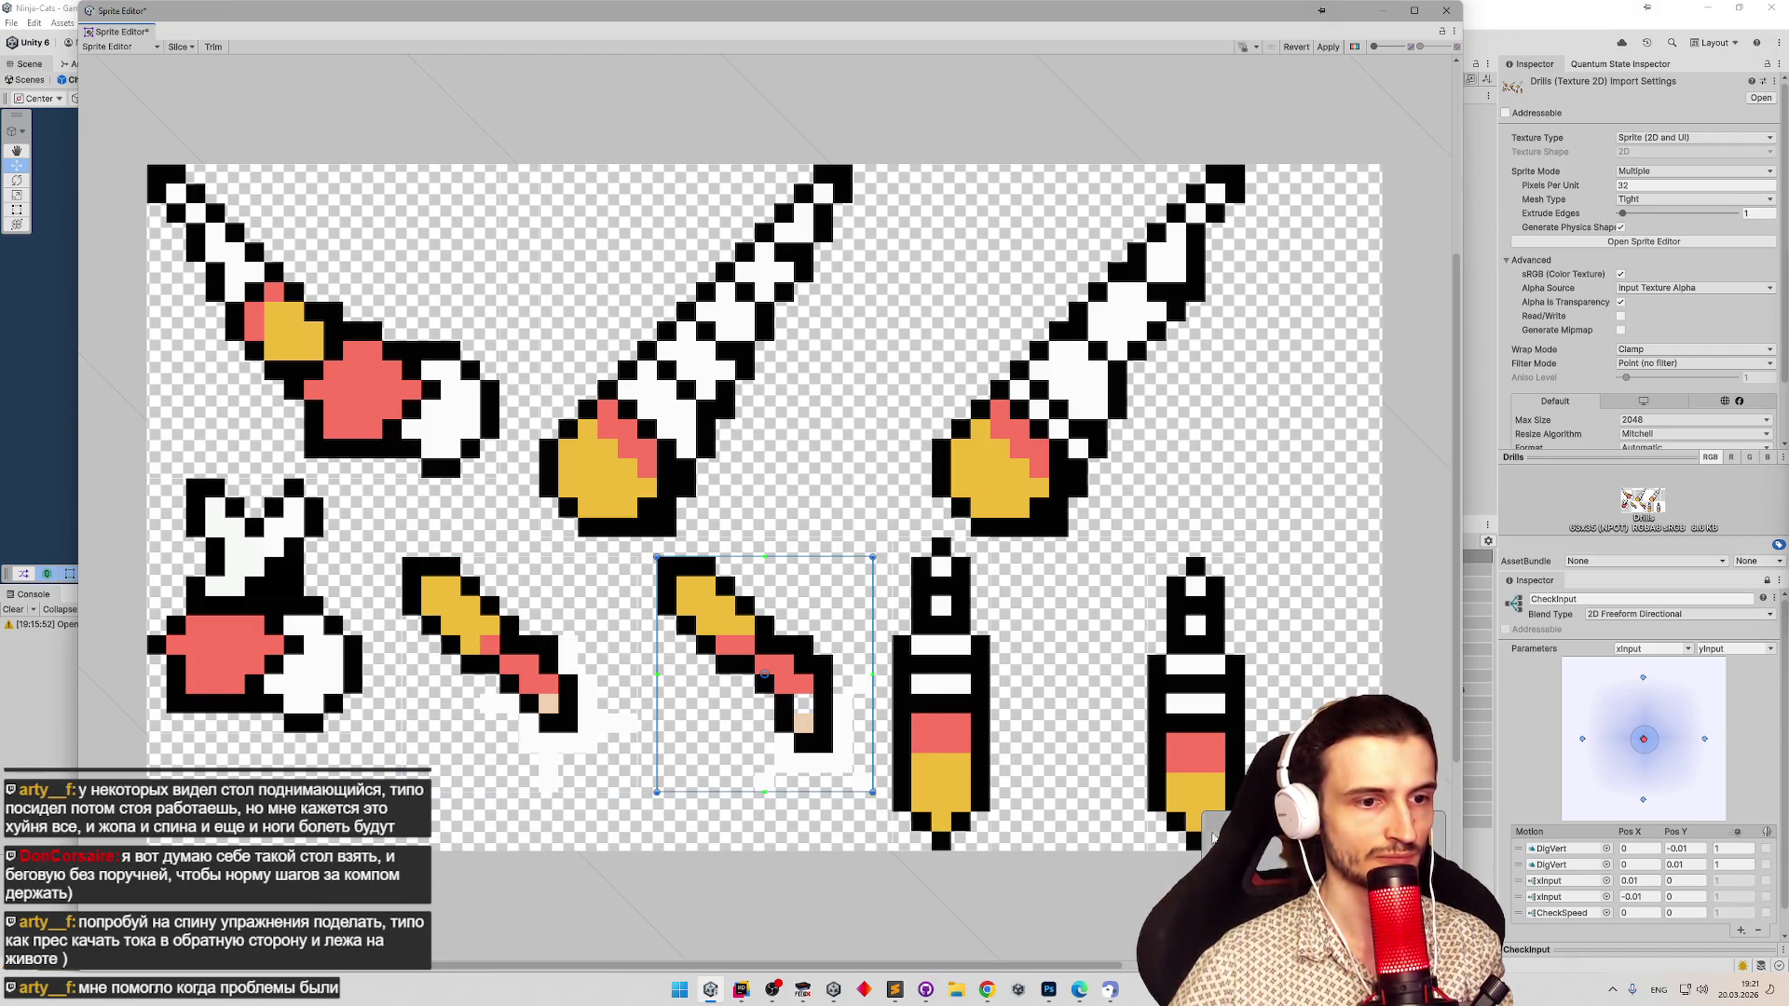
{"action": "left_click", "coordinate": [536, 643]}
{"action": "left_click", "coordinate": [767, 688]}
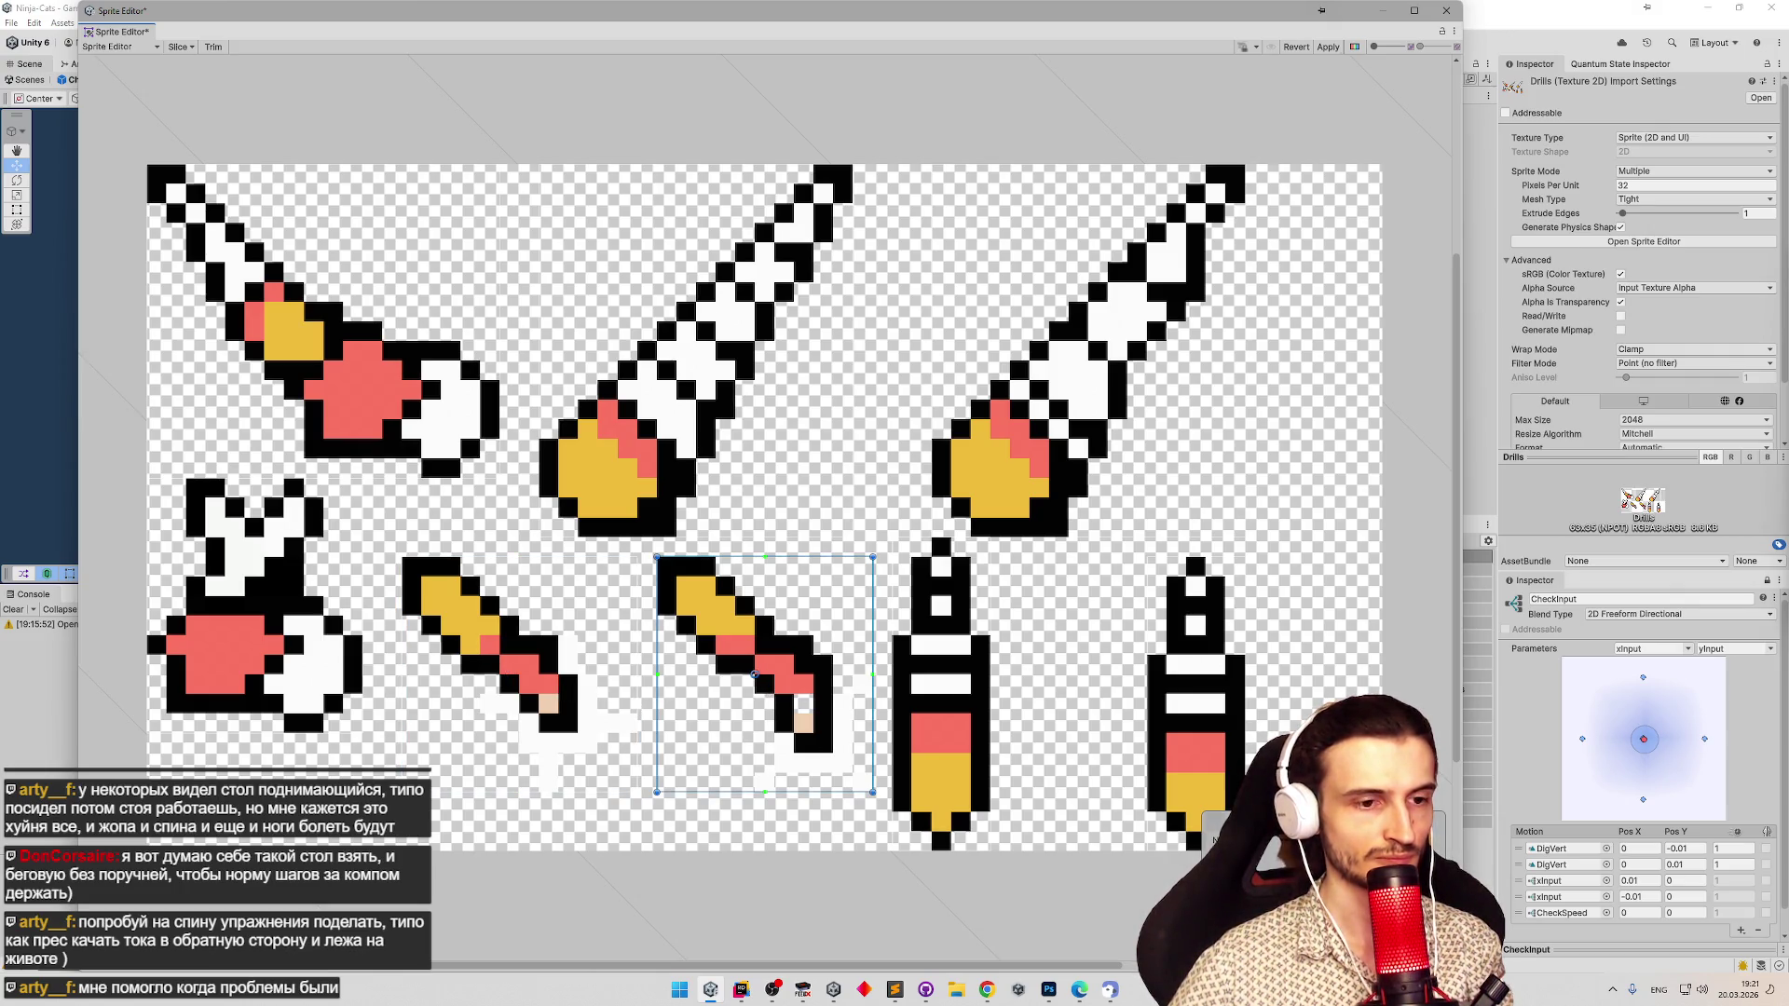
{"action": "left_click", "coordinate": [1330, 48]}
{"action": "left_click", "coordinate": [1446, 11]}
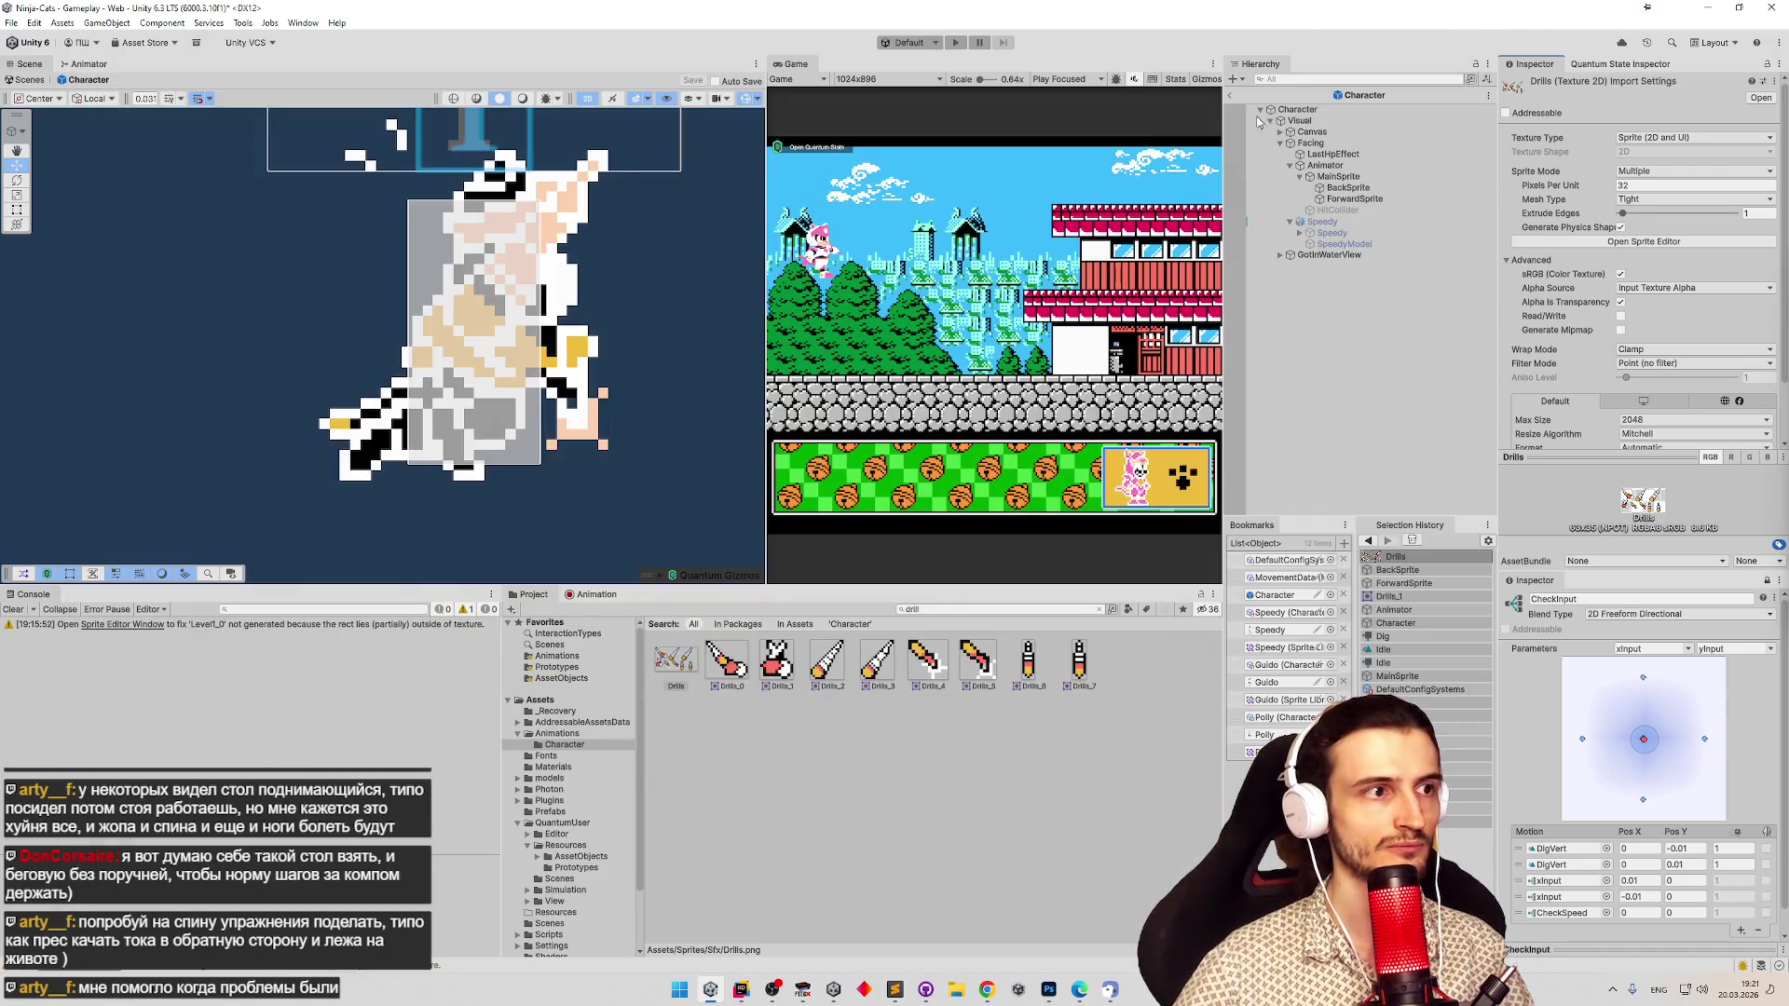
Move BackSprite slightly lower, clear the console warning, and show the DigHorzMove dopesheet.
{"action": "left_click", "coordinate": [973, 667]}
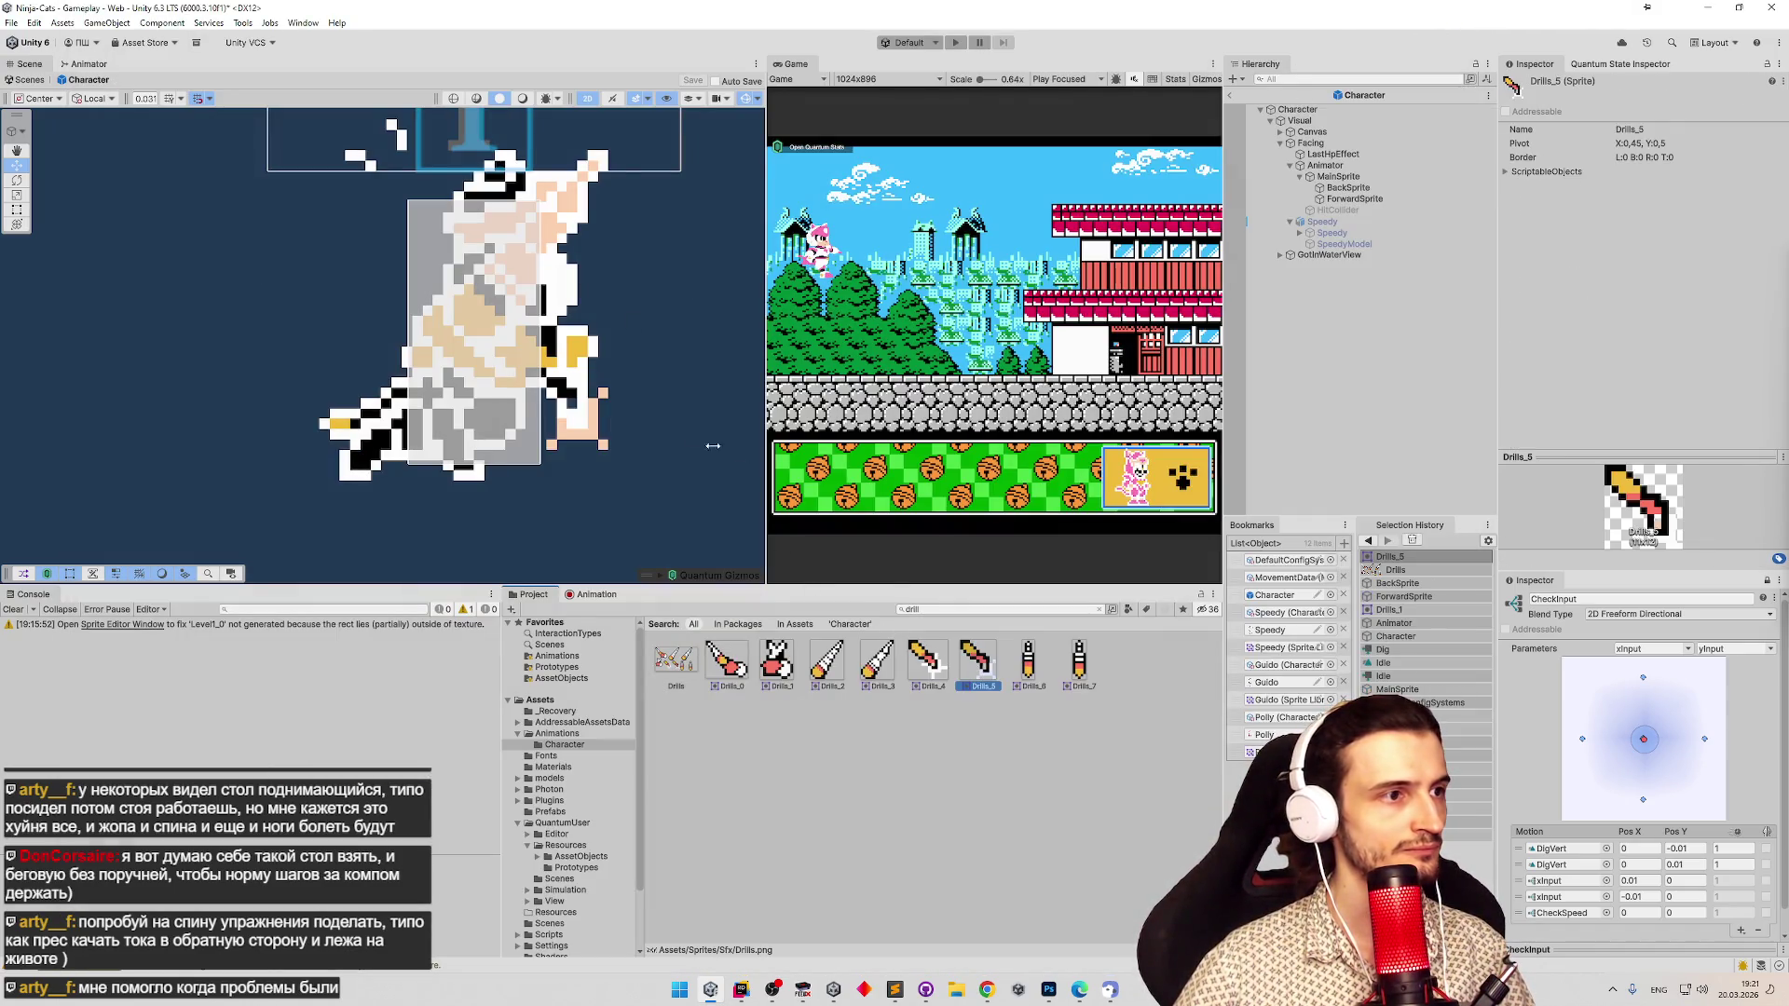
{"action": "left_click", "coordinate": [1295, 200]}
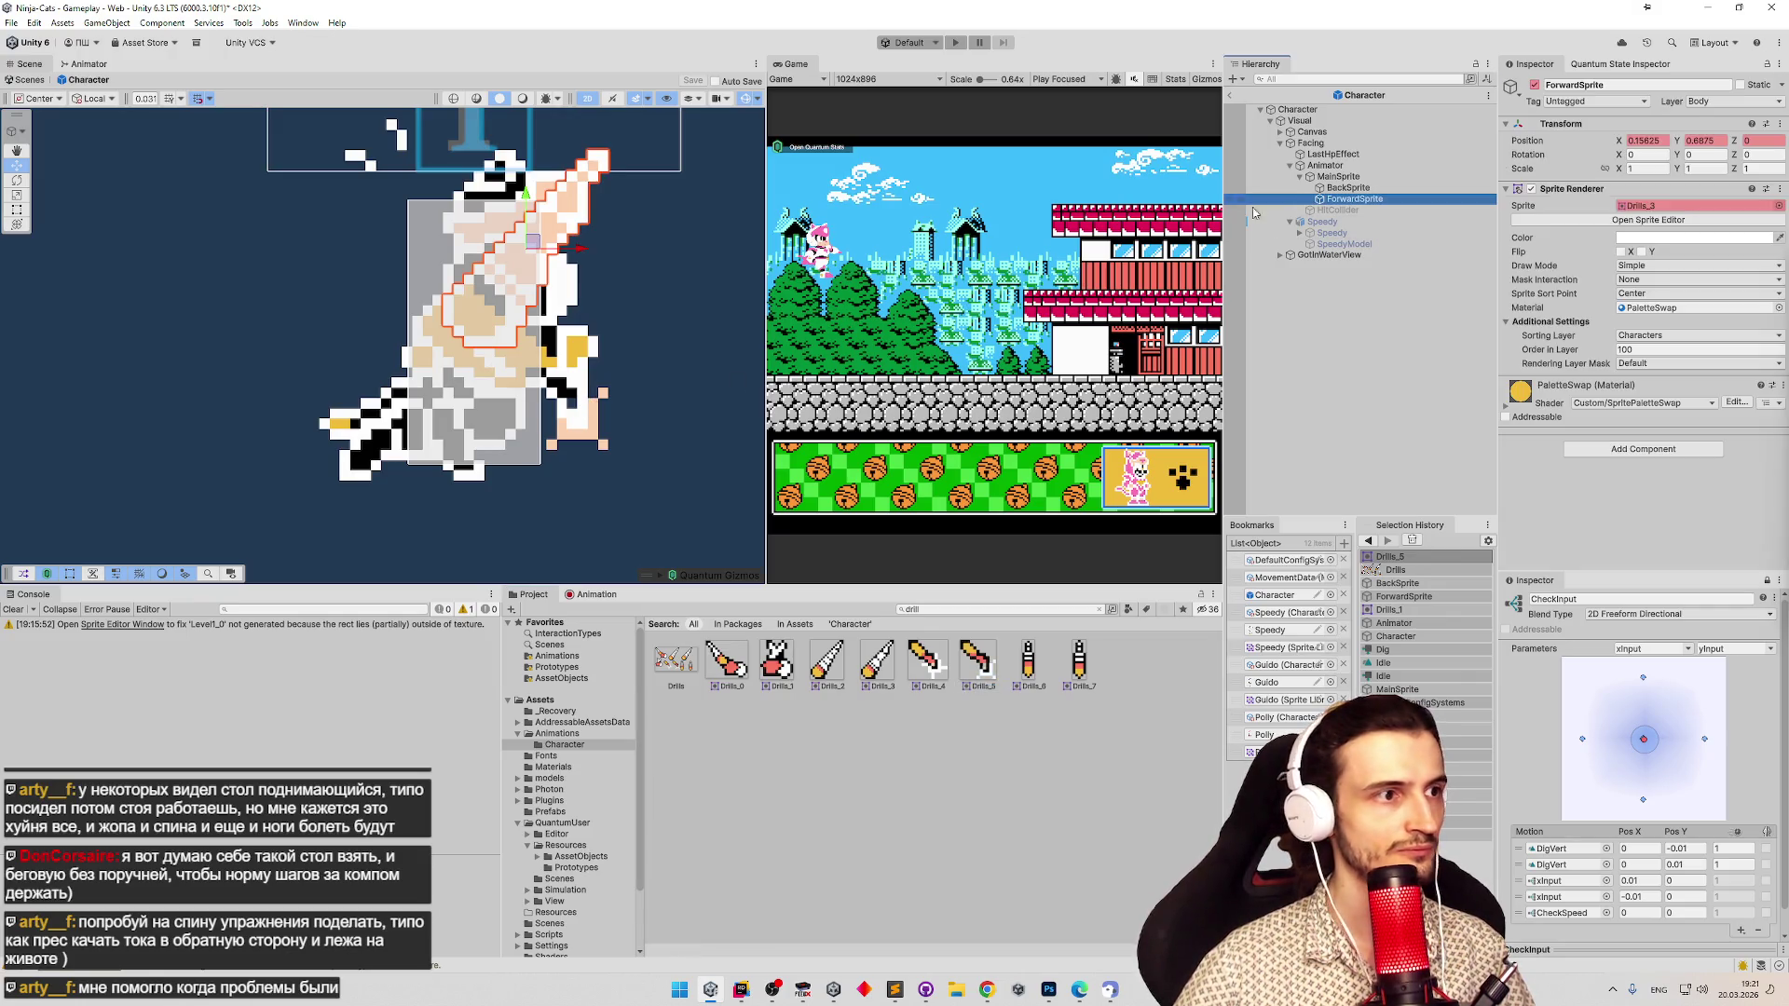
{"action": "left_click", "coordinate": [1347, 187]}
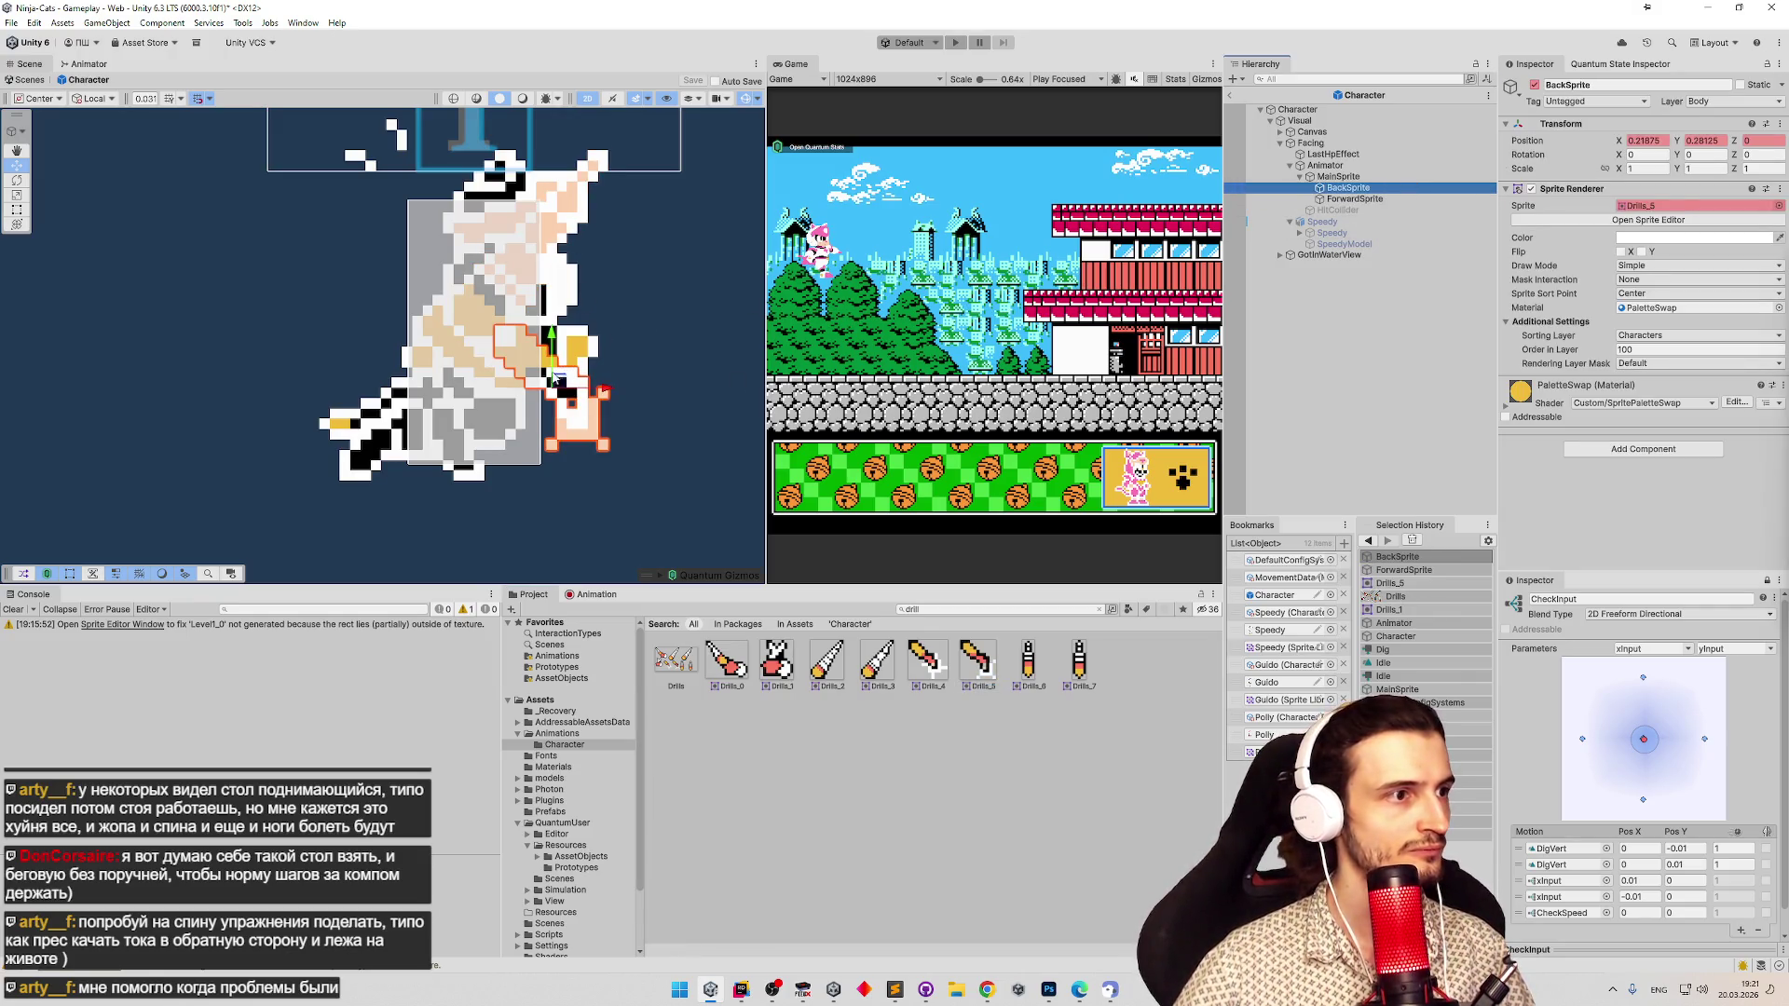
{"action": "mouse_move", "coordinate": [564, 384]}
{"action": "left_mouse_down"}
{"action": "mouse_move", "coordinate": [556, 401]}
{"action": "mouse_move", "coordinate": [556, 384]}
{"action": "left_mouse_up"}
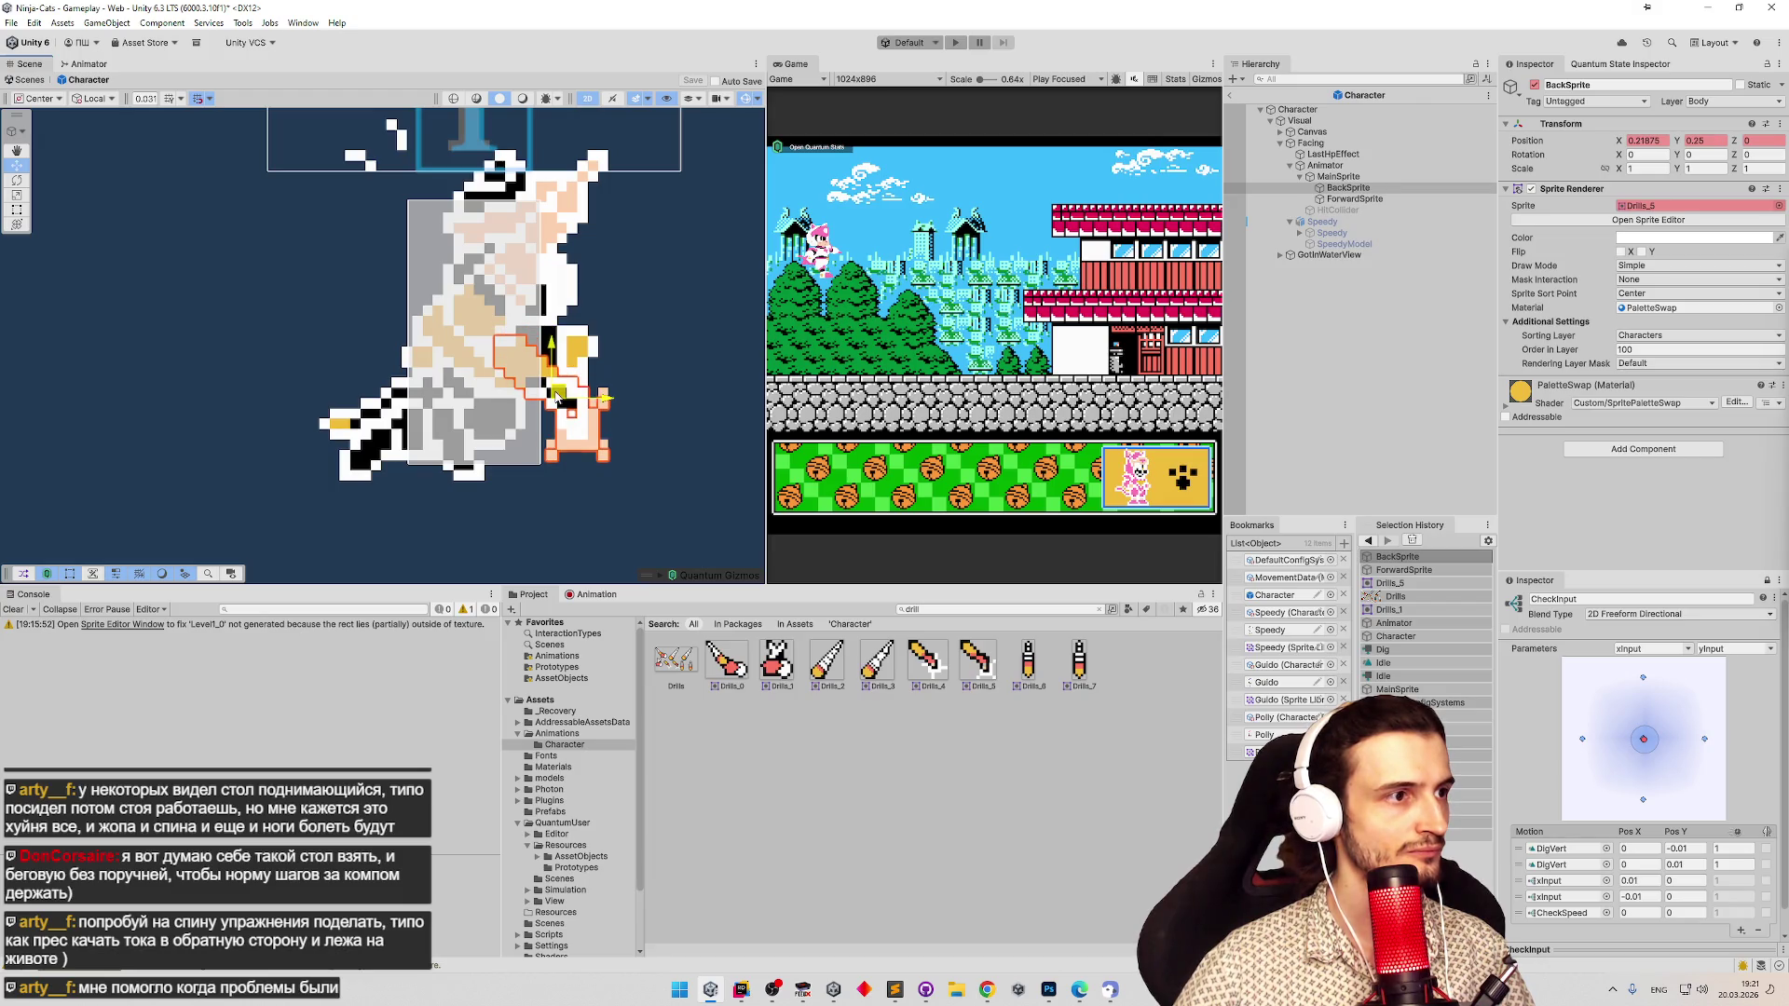
{"action": "left_click", "coordinate": [642, 314]}
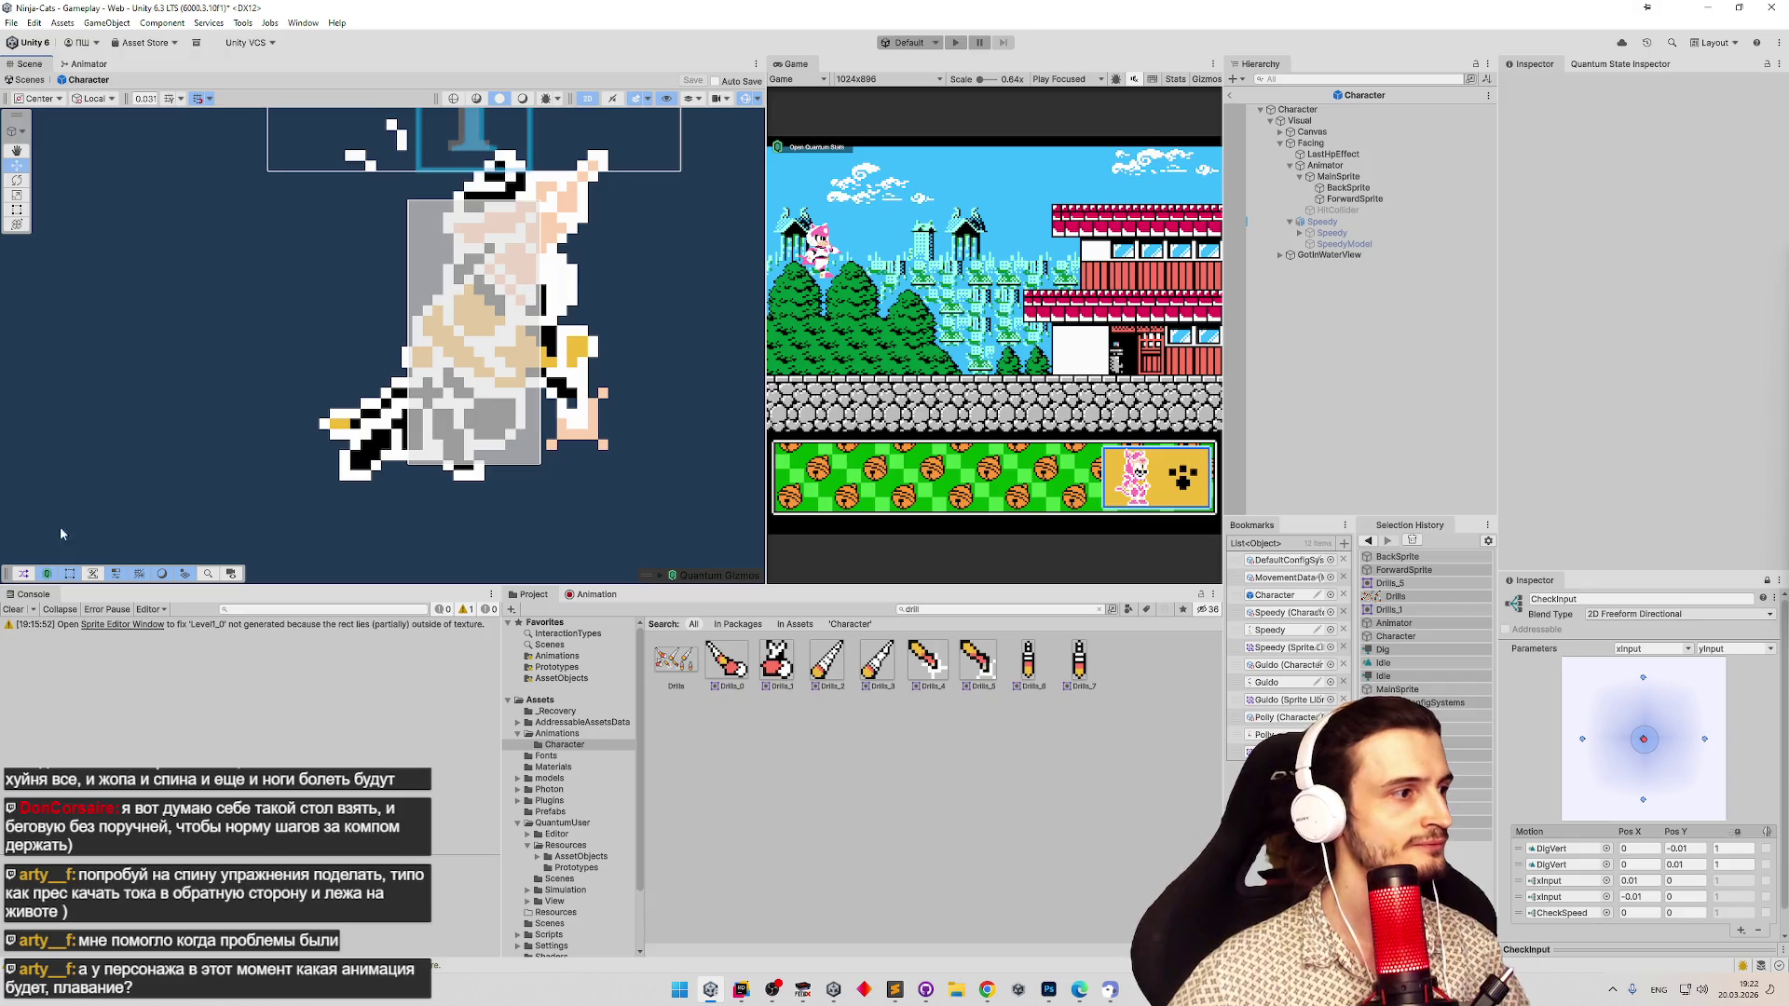
{"action": "left_click", "coordinate": [14, 609]}
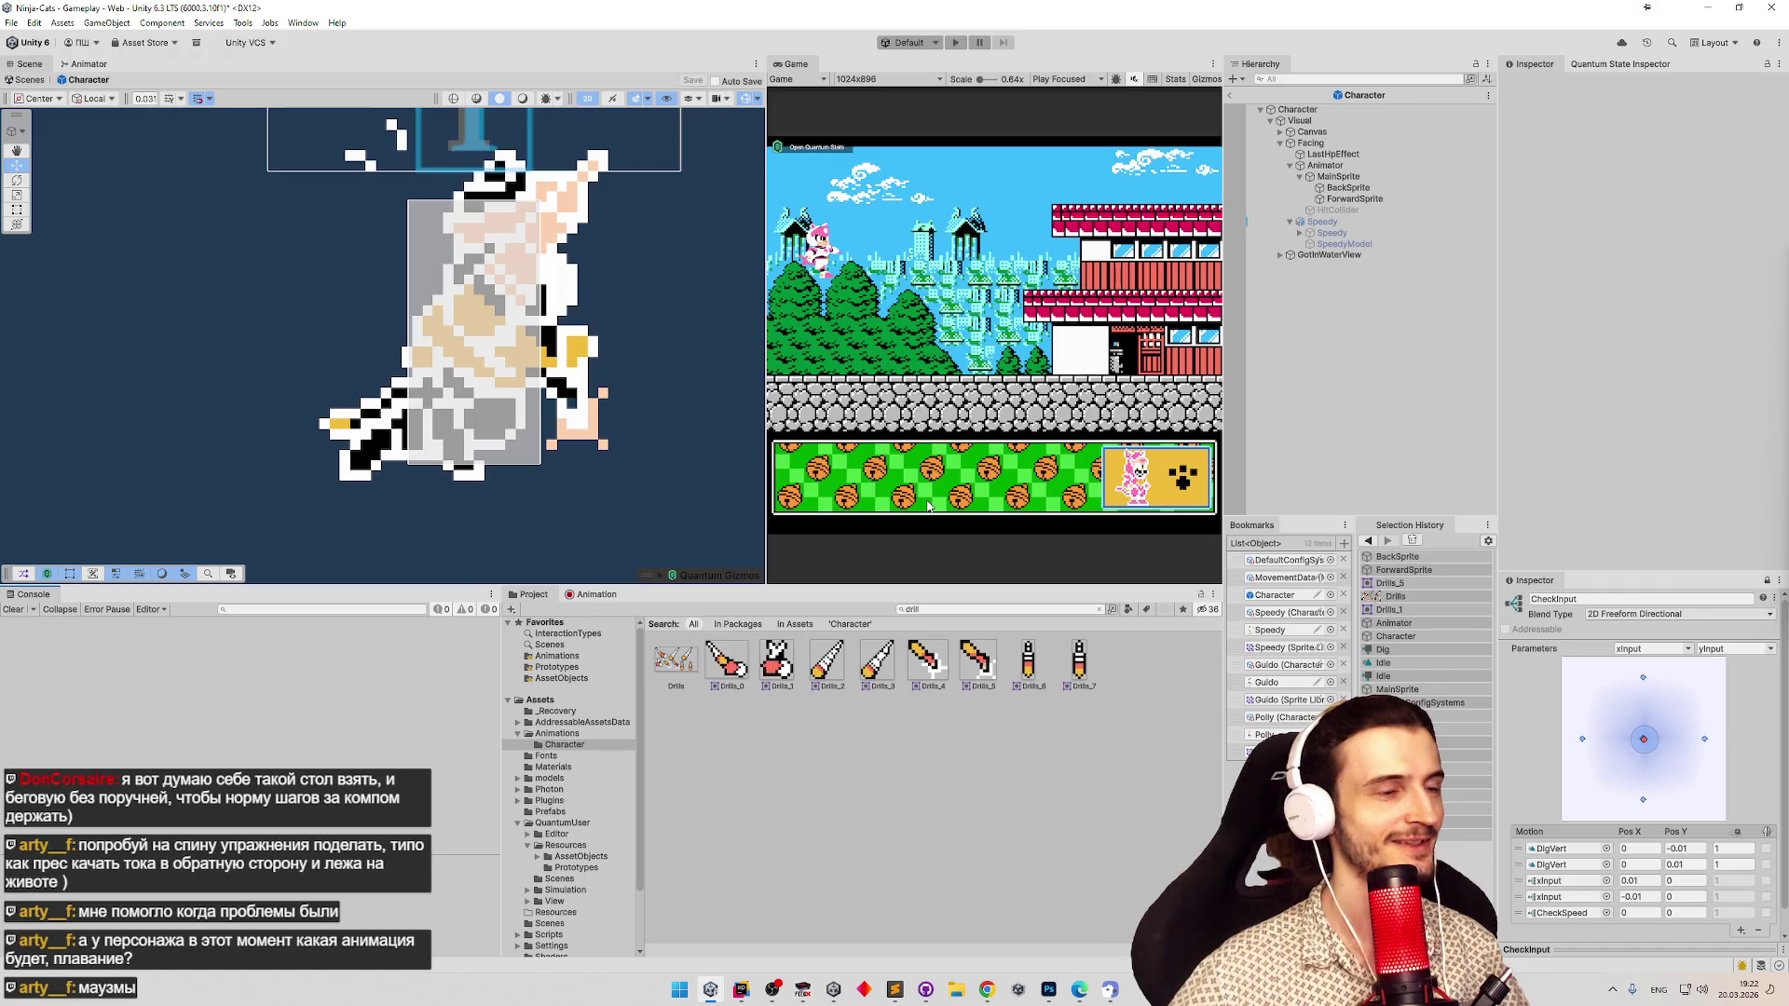
{"action": "left_click", "coordinate": [606, 593]}
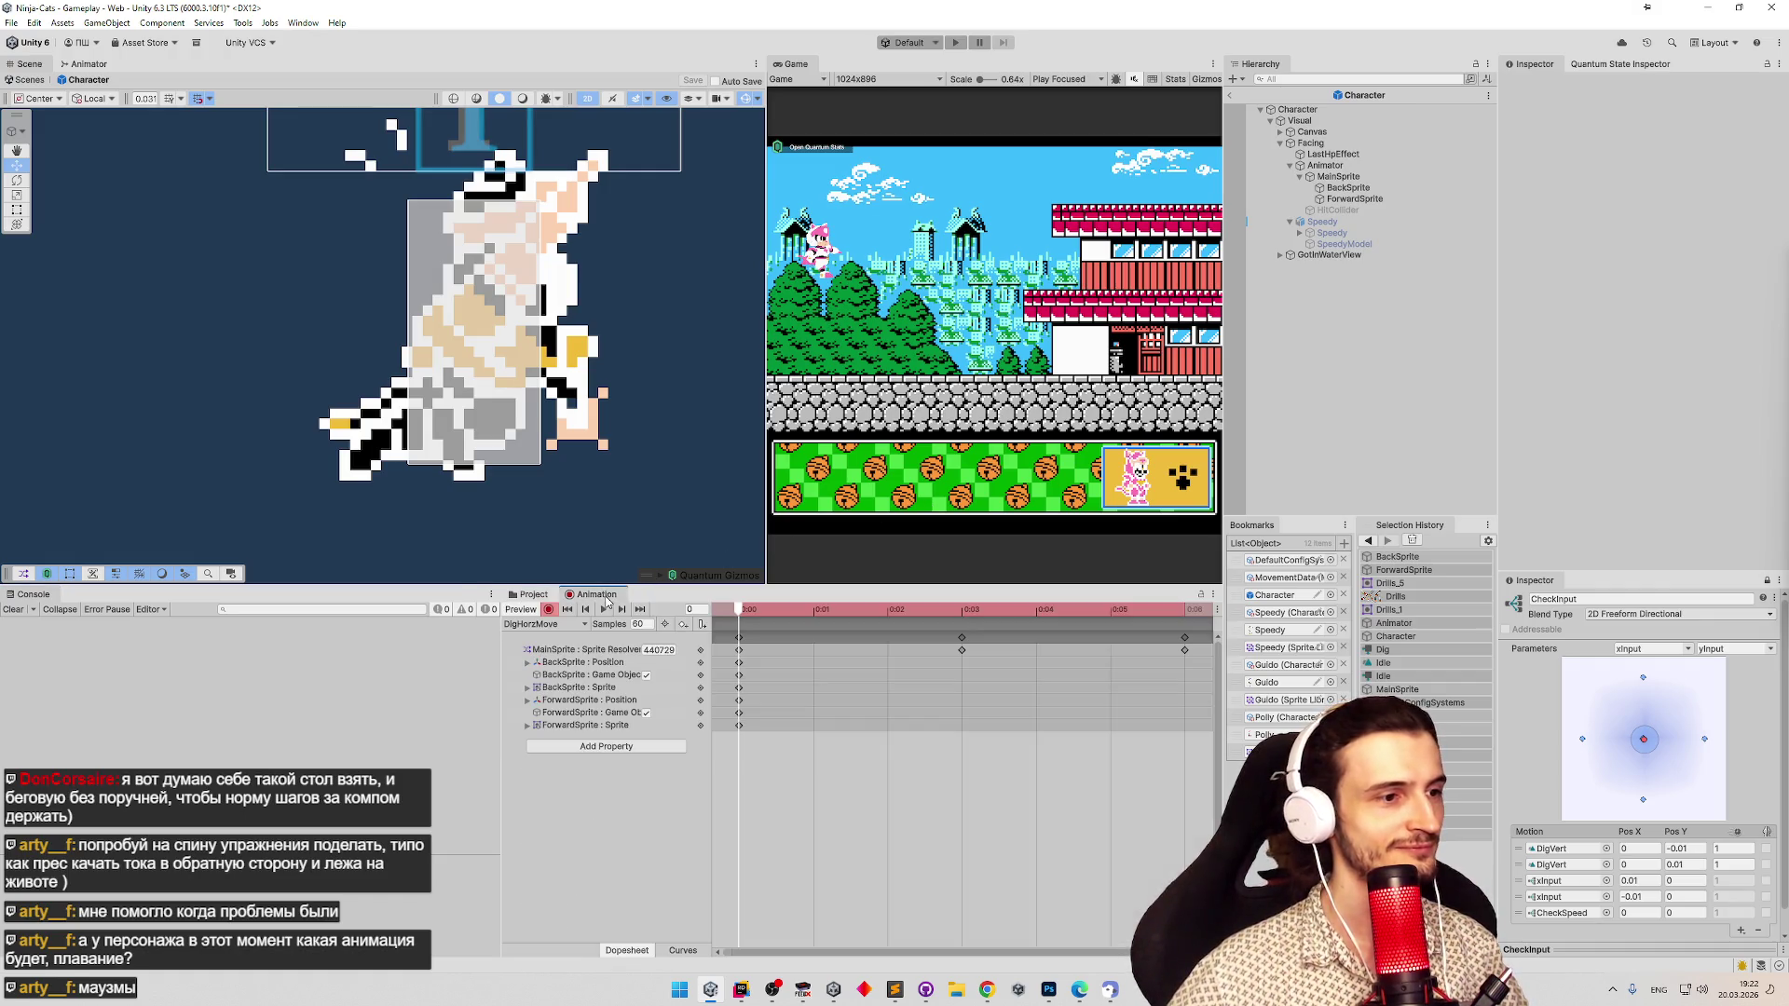
Copy all DigHorzMove keyframes to frame 3.
{"action": "left_click_drag", "start_coordinate": [748, 674], "coordinate": [749, 669]}
{"action": "left_click", "coordinate": [945, 615]}
{"action": "mouse_move", "coordinate": [963, 615]}
{"action": "left_mouse_down"}
{"action": "mouse_move", "coordinate": [813, 615]}
{"action": "mouse_move", "coordinate": [959, 613]}
{"action": "left_mouse_up"}
{"action": "key", "text": "ctrl+v"}
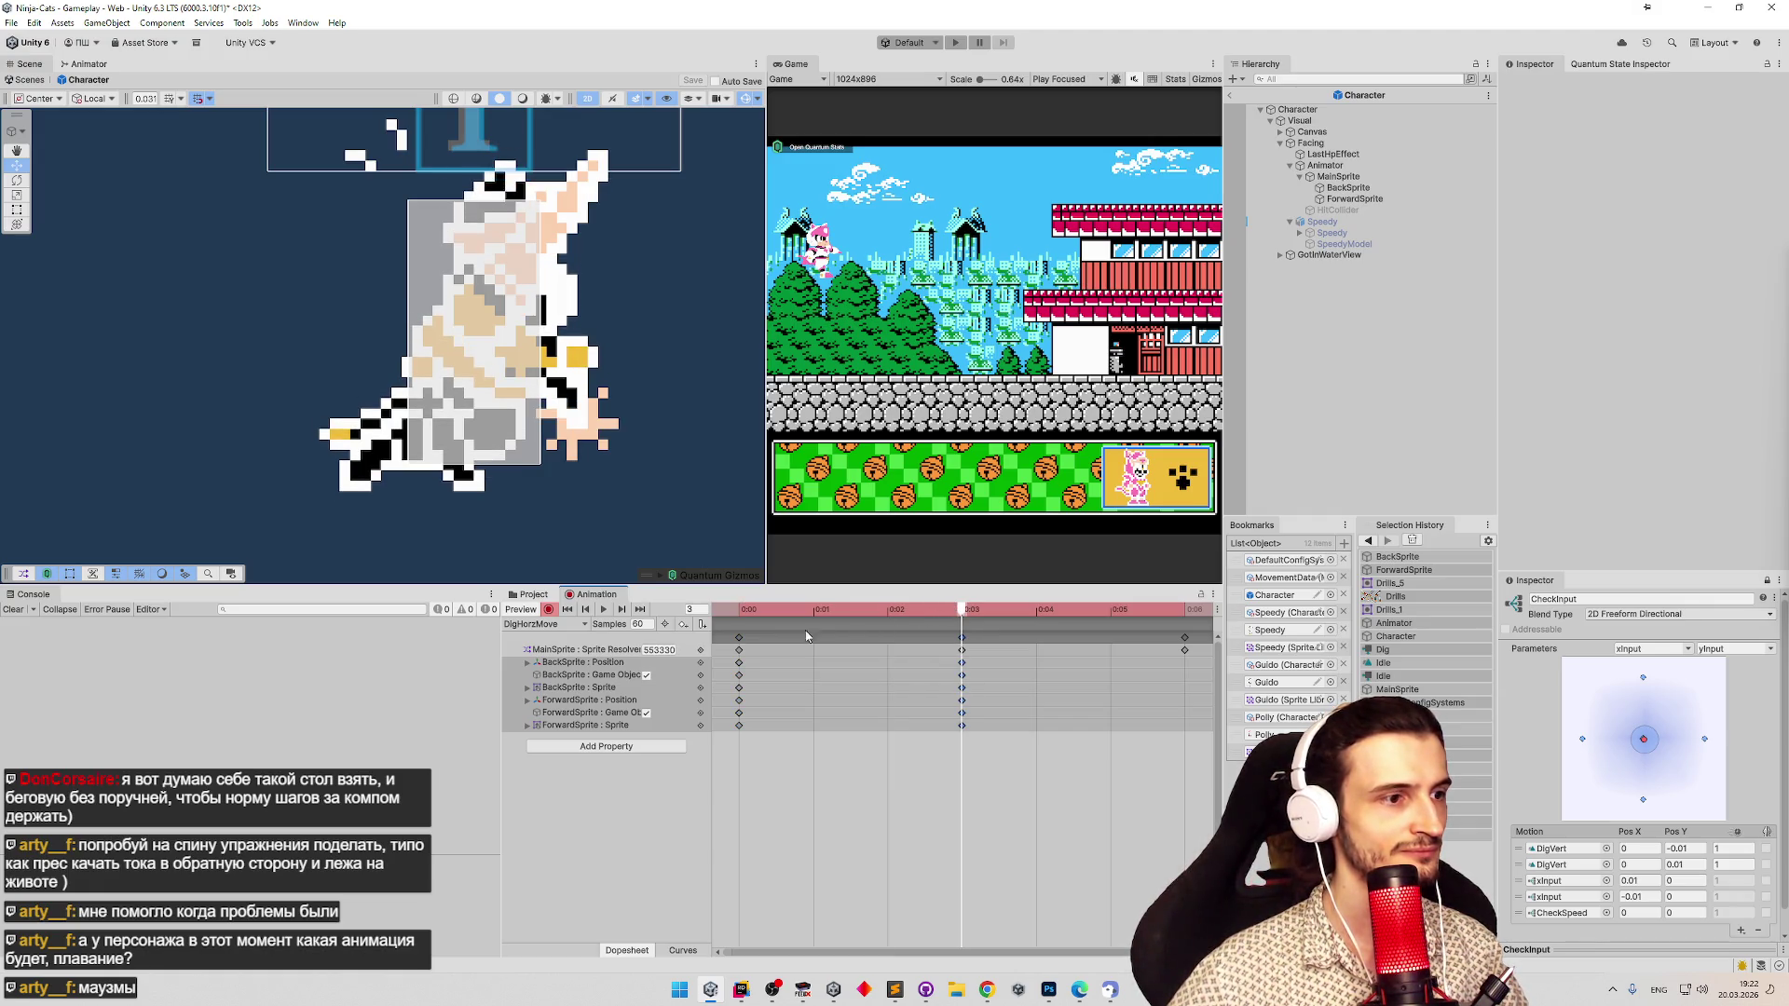
Set BackSprite's sprite at frame 3 to Drills_4.
{"action": "left_click", "coordinate": [607, 687]}
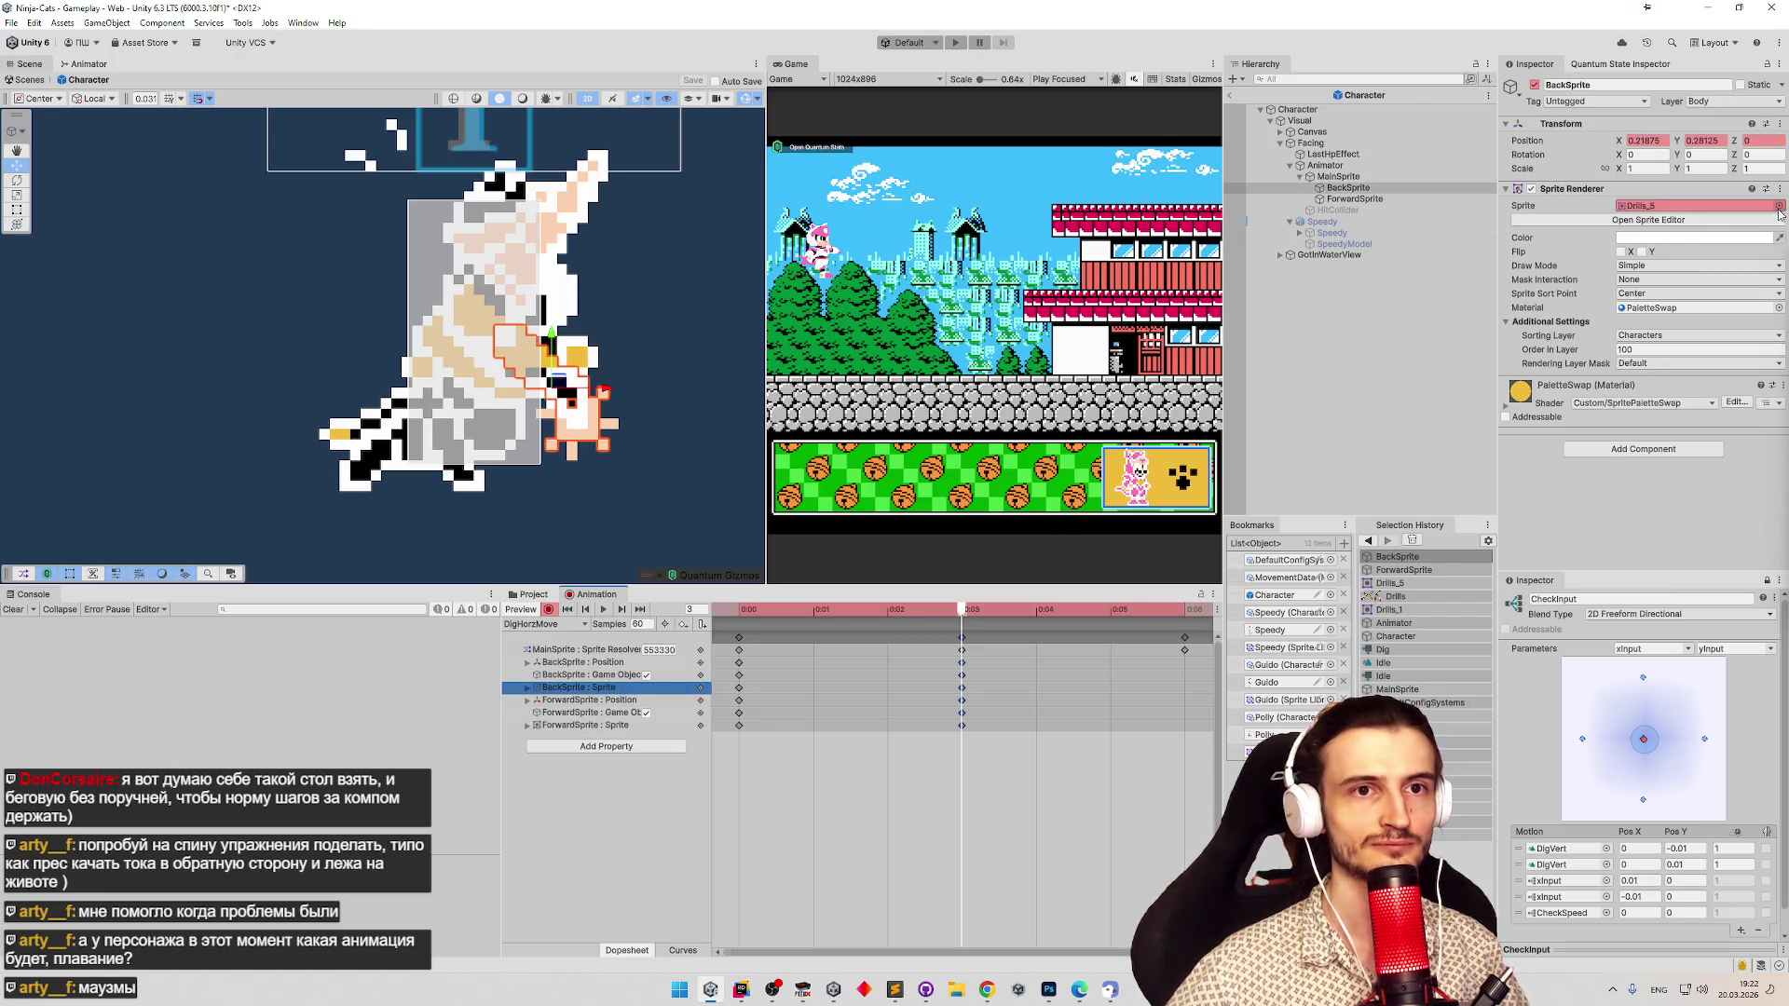
{"action": "left_click", "coordinate": [1779, 207]}
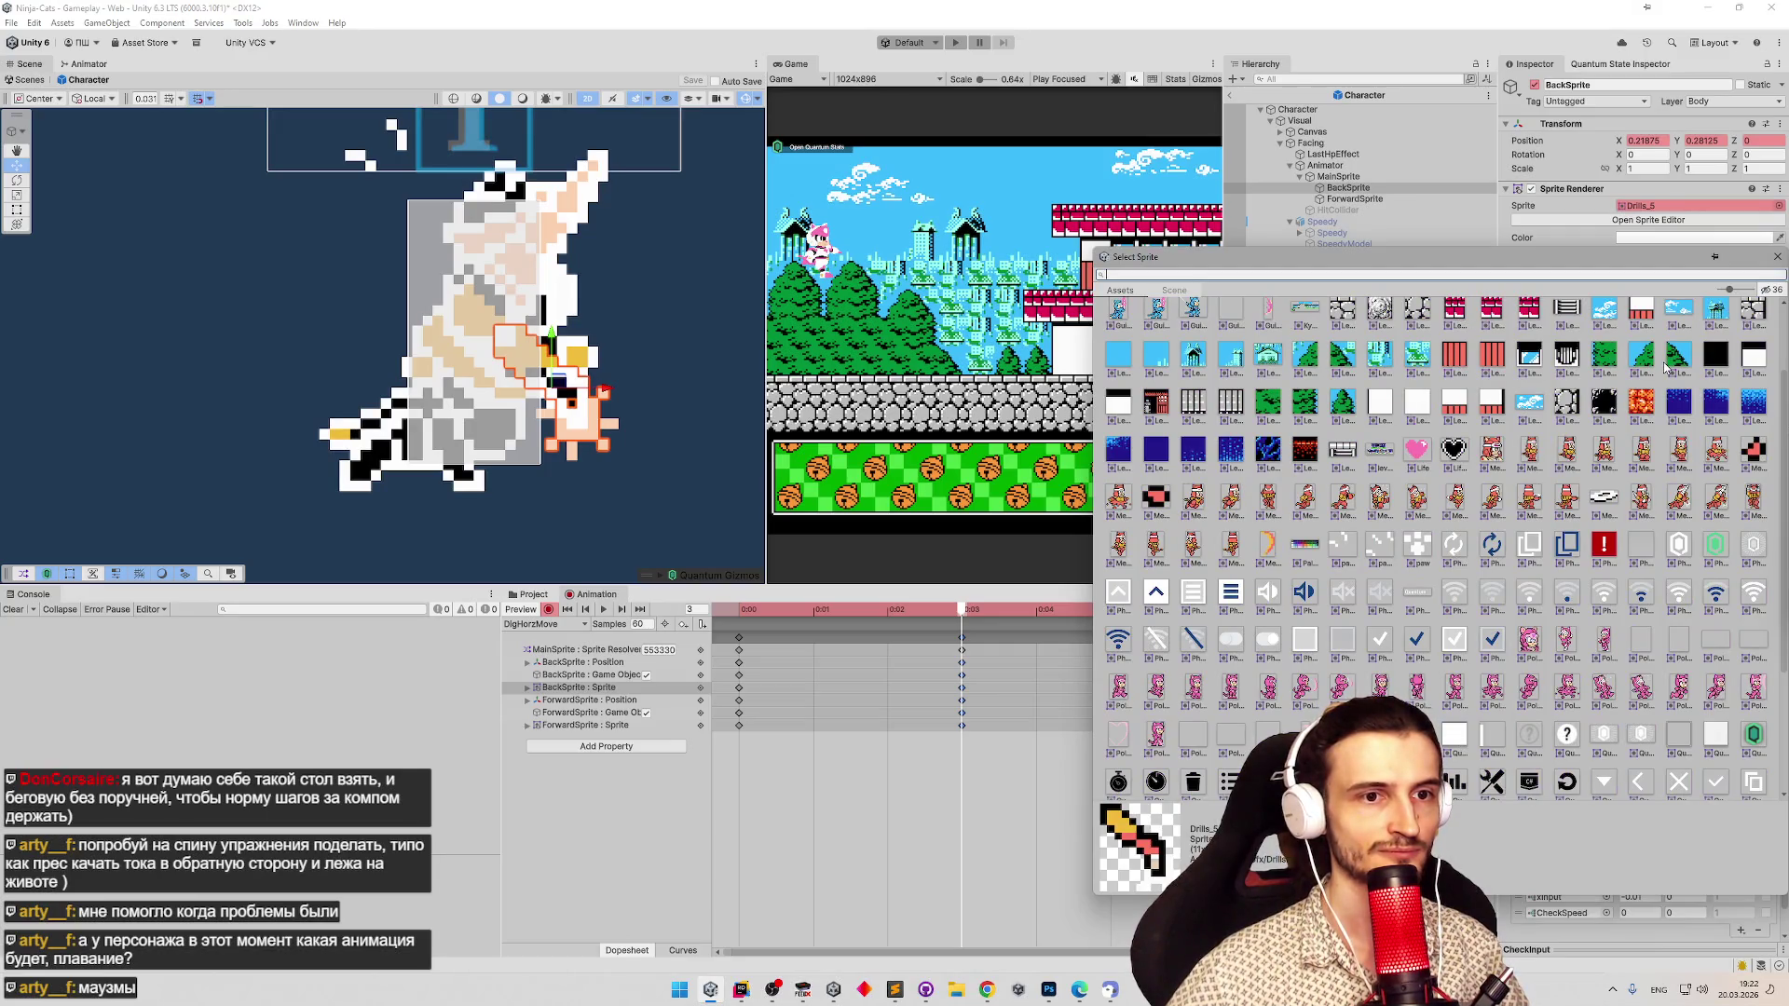
{"action": "mouse_move", "coordinate": [1775, 655]}
{"action": "left_mouse_down"}
{"action": "mouse_move", "coordinate": [1777, 608]}
{"action": "mouse_move", "coordinate": [1768, 768]}
{"action": "mouse_move", "coordinate": [1776, 540]}
{"action": "left_mouse_up"}
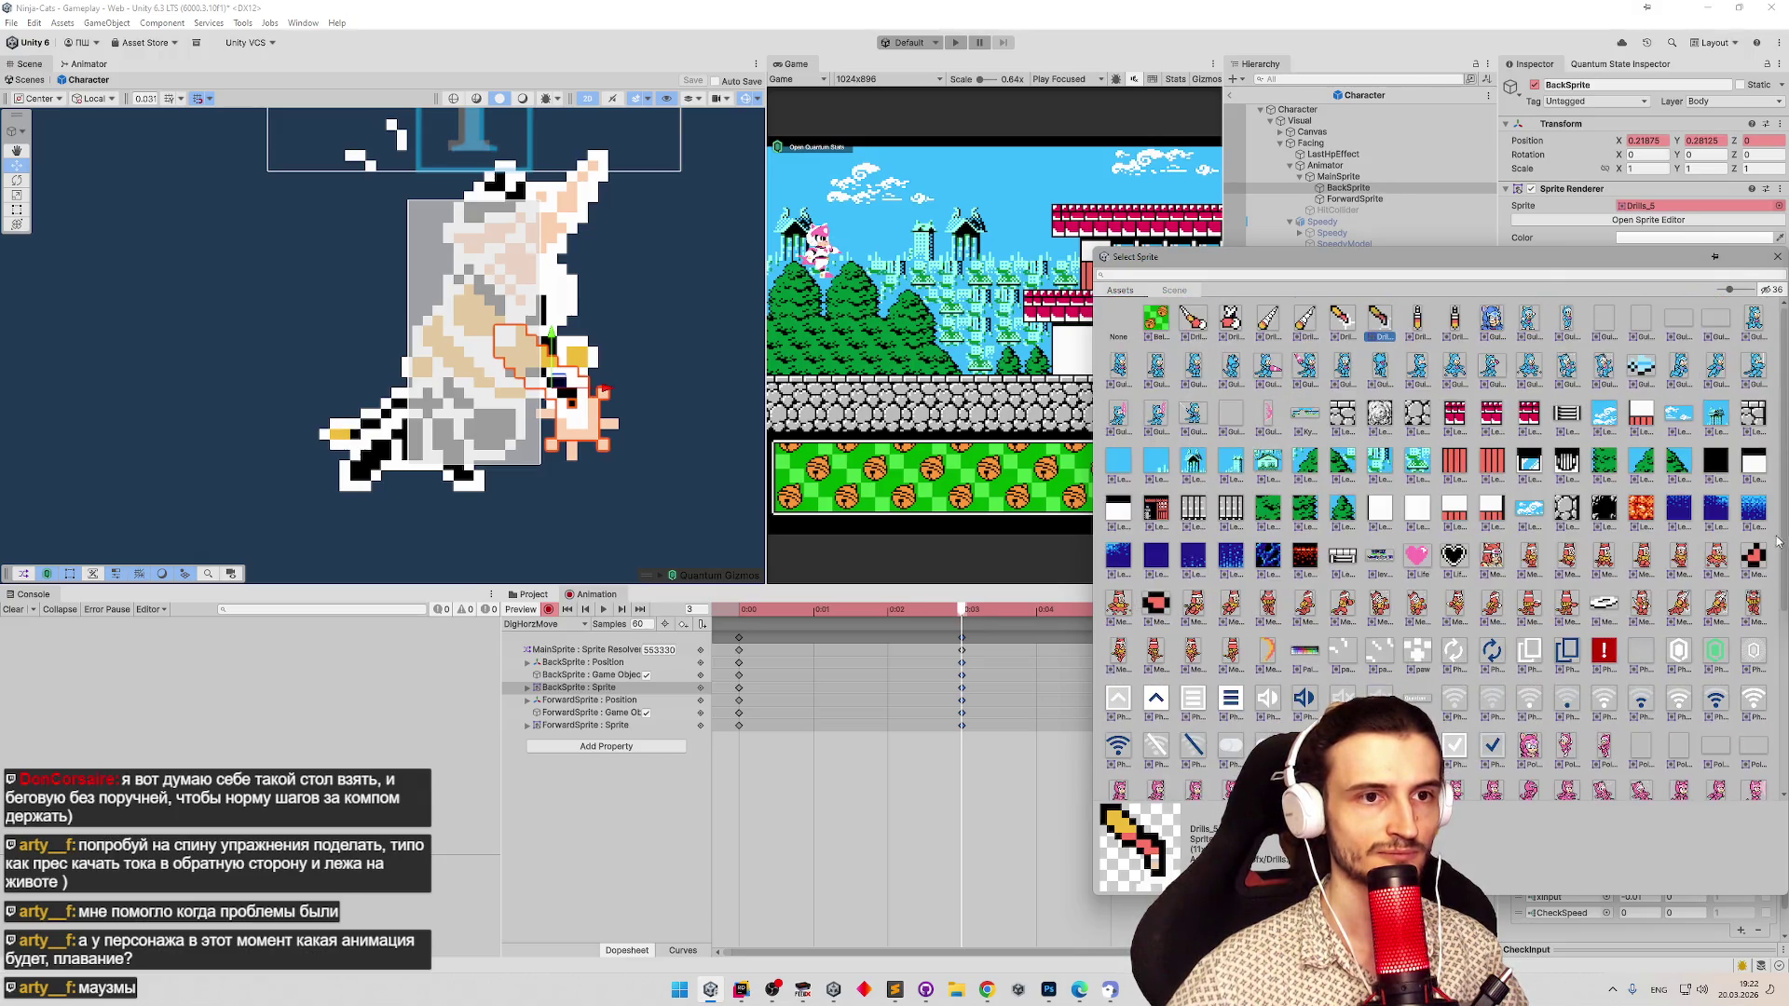
{"action": "left_click", "coordinate": [1341, 321]}
{"action": "key", "text": "Return"}
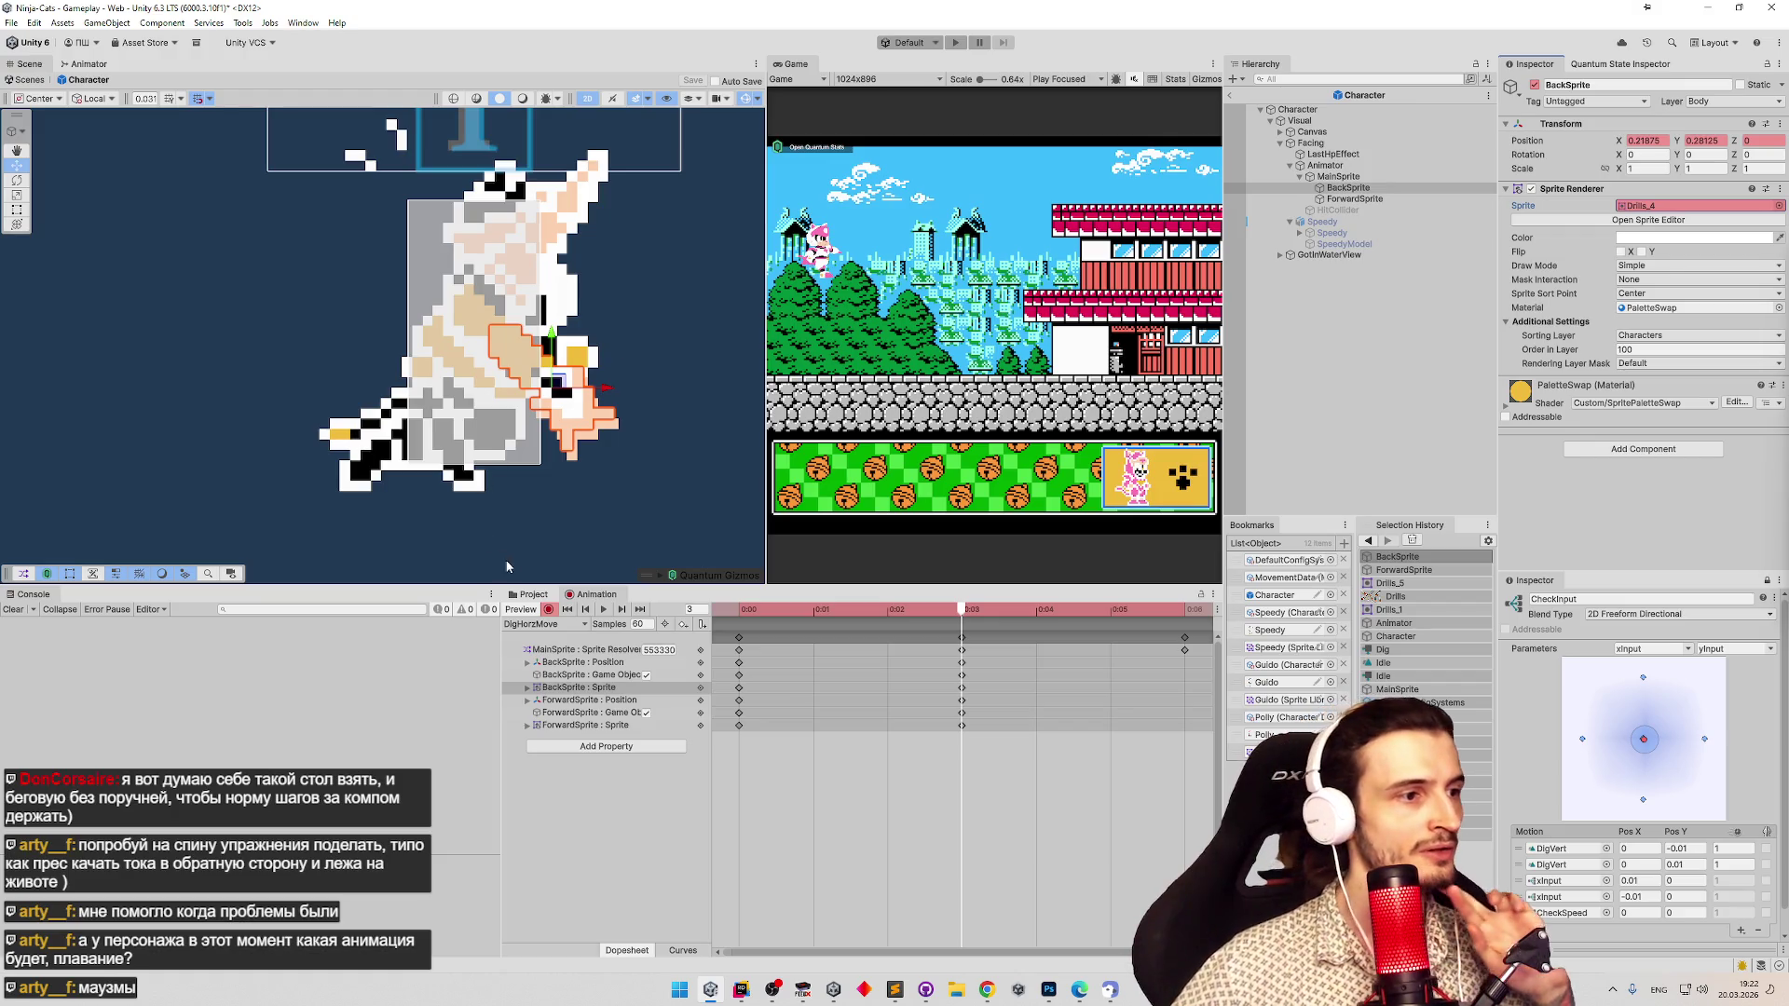
Reopen the Drills texture in the Sprite Editor.
{"action": "left_click", "coordinate": [533, 593]}
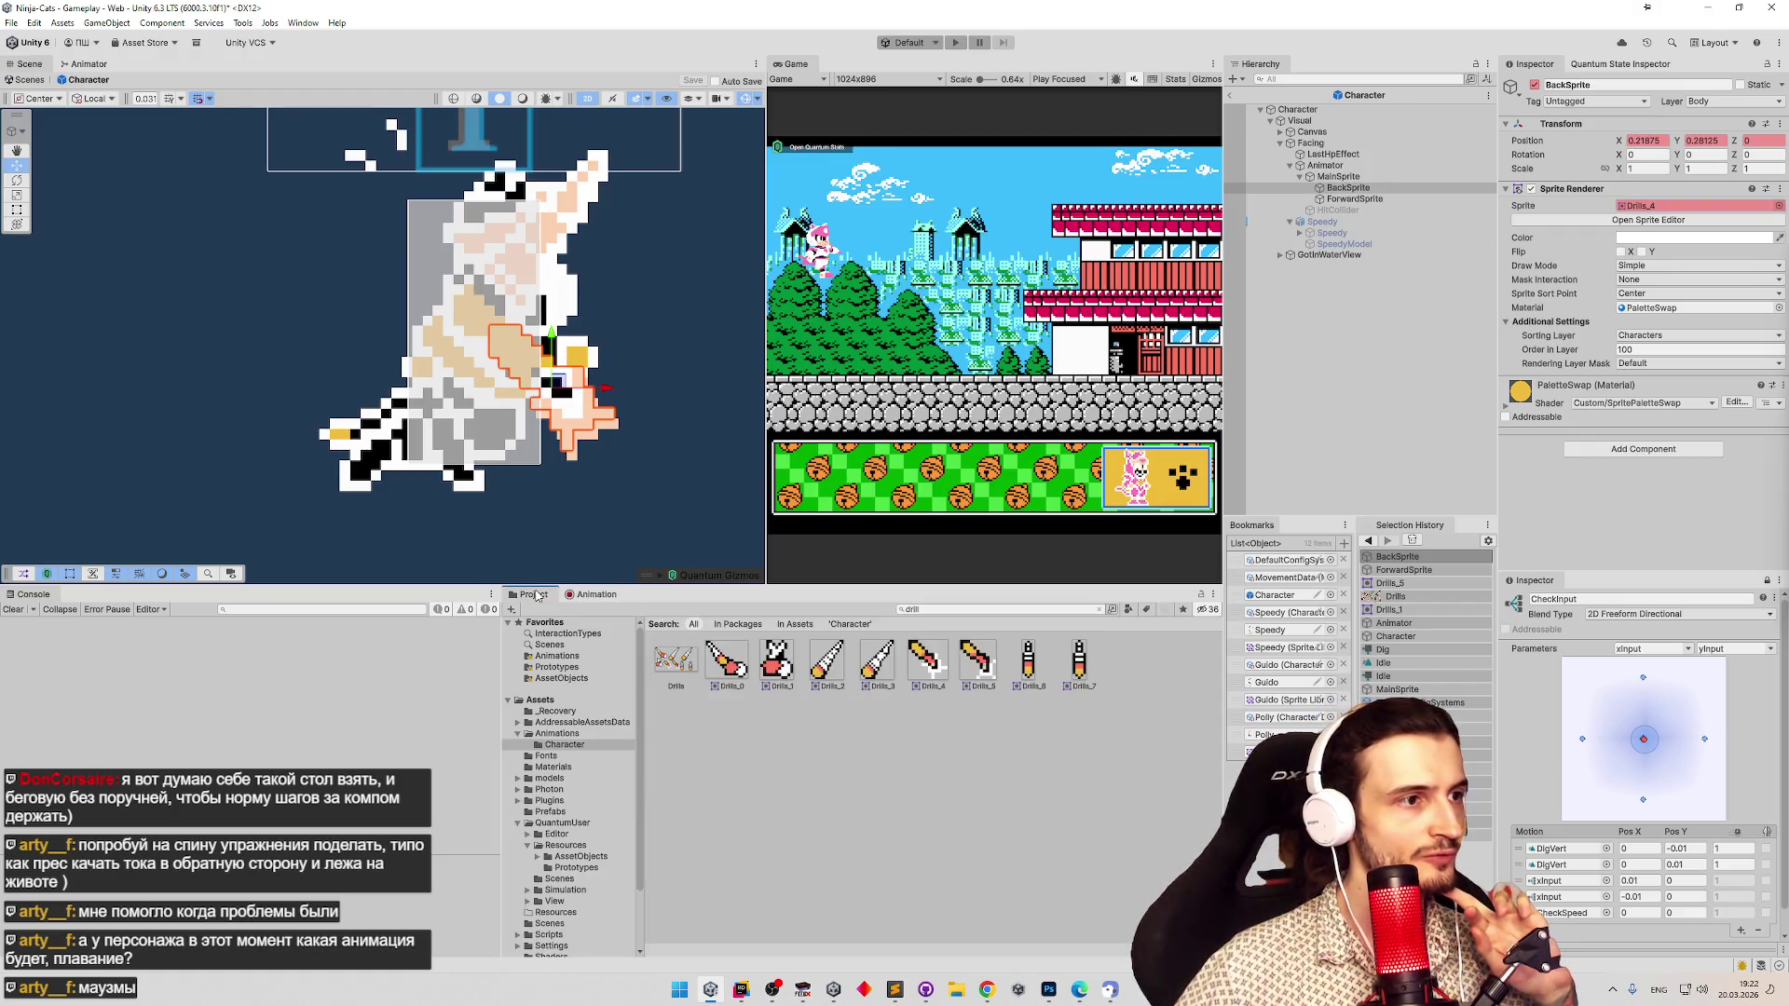
{"action": "left_click", "coordinate": [694, 659]}
{"action": "double_click", "coordinate": [676, 663]}
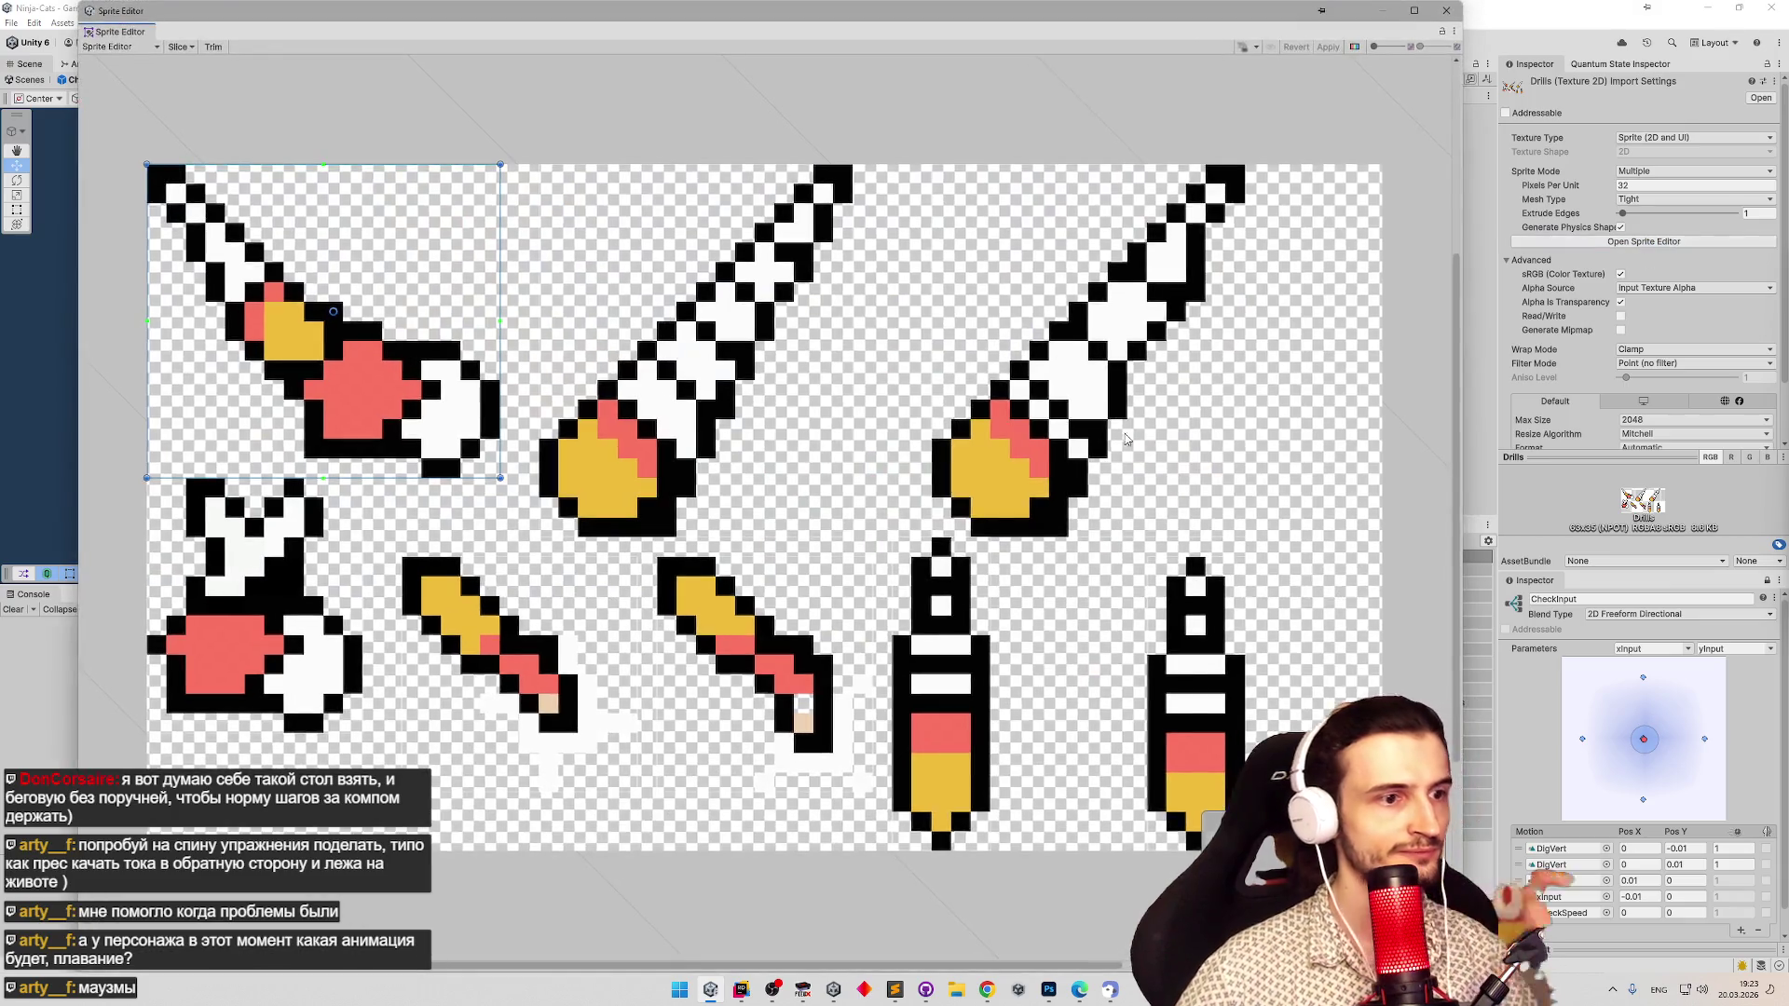
Shift the lower yellow drill's pivot left, apply, and compare poses in DigHorzMove at frame 3.
{"action": "left_click", "coordinate": [595, 675]}
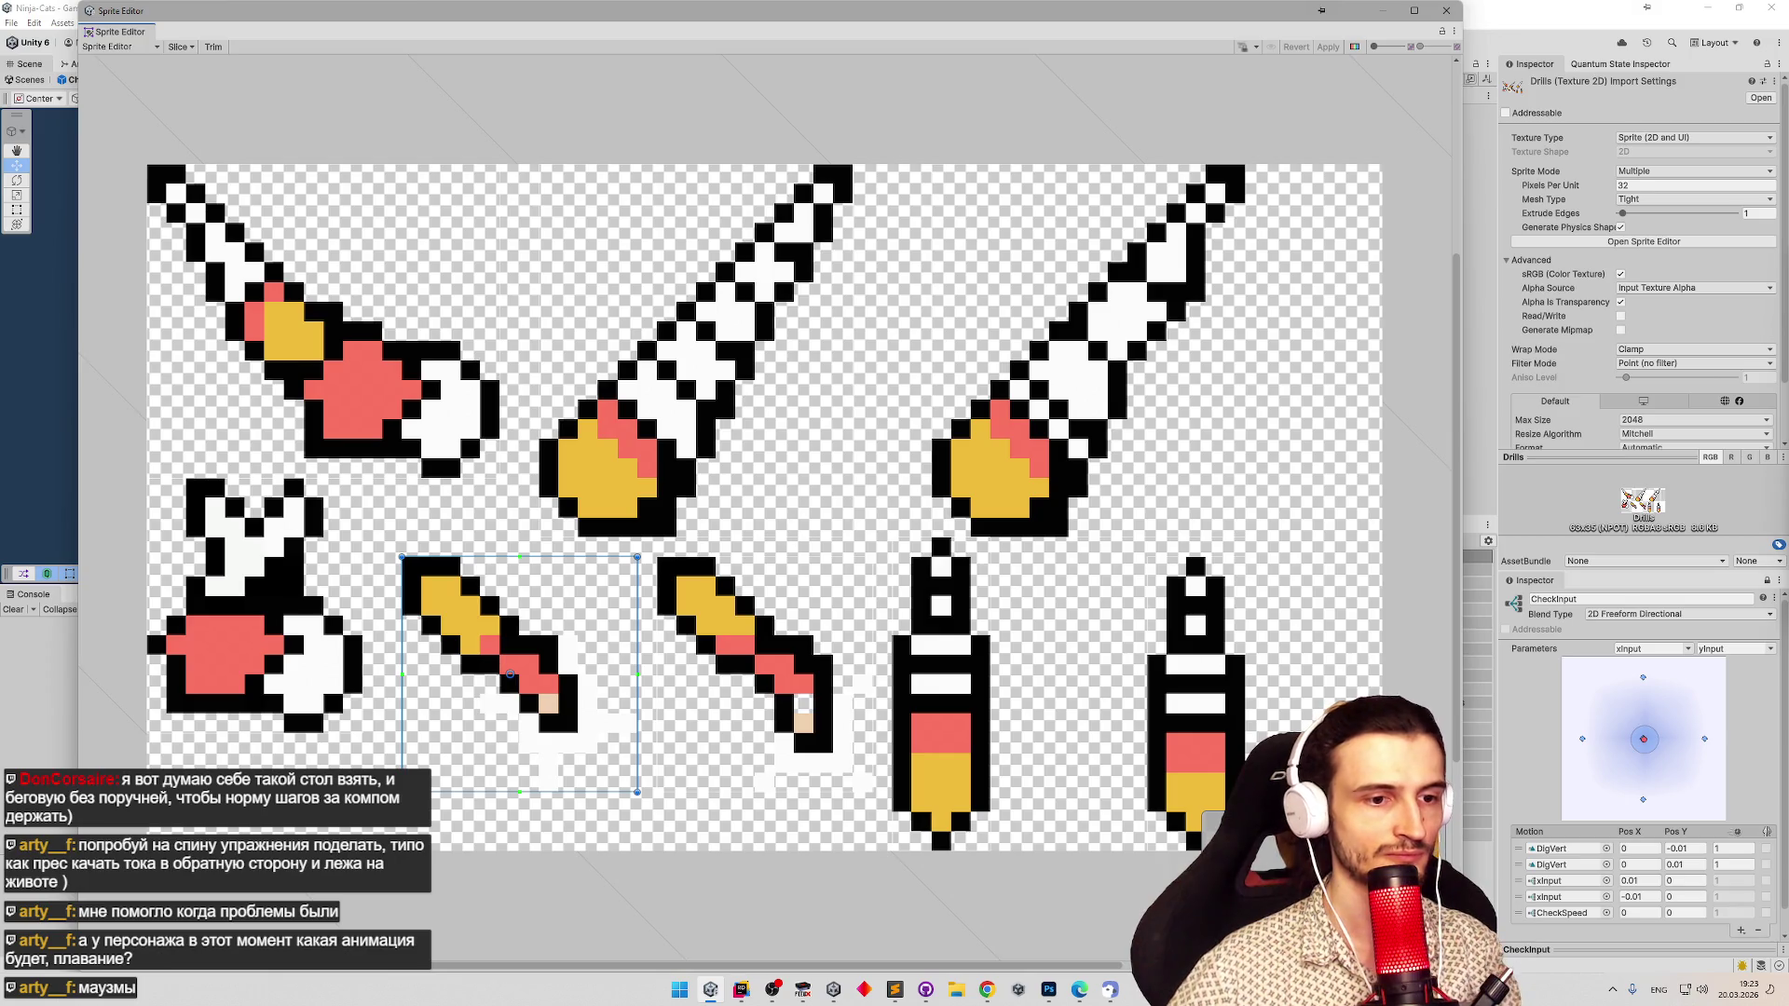
{"action": "left_click_drag", "start_coordinate": [509, 672], "coordinate": [489, 673]}
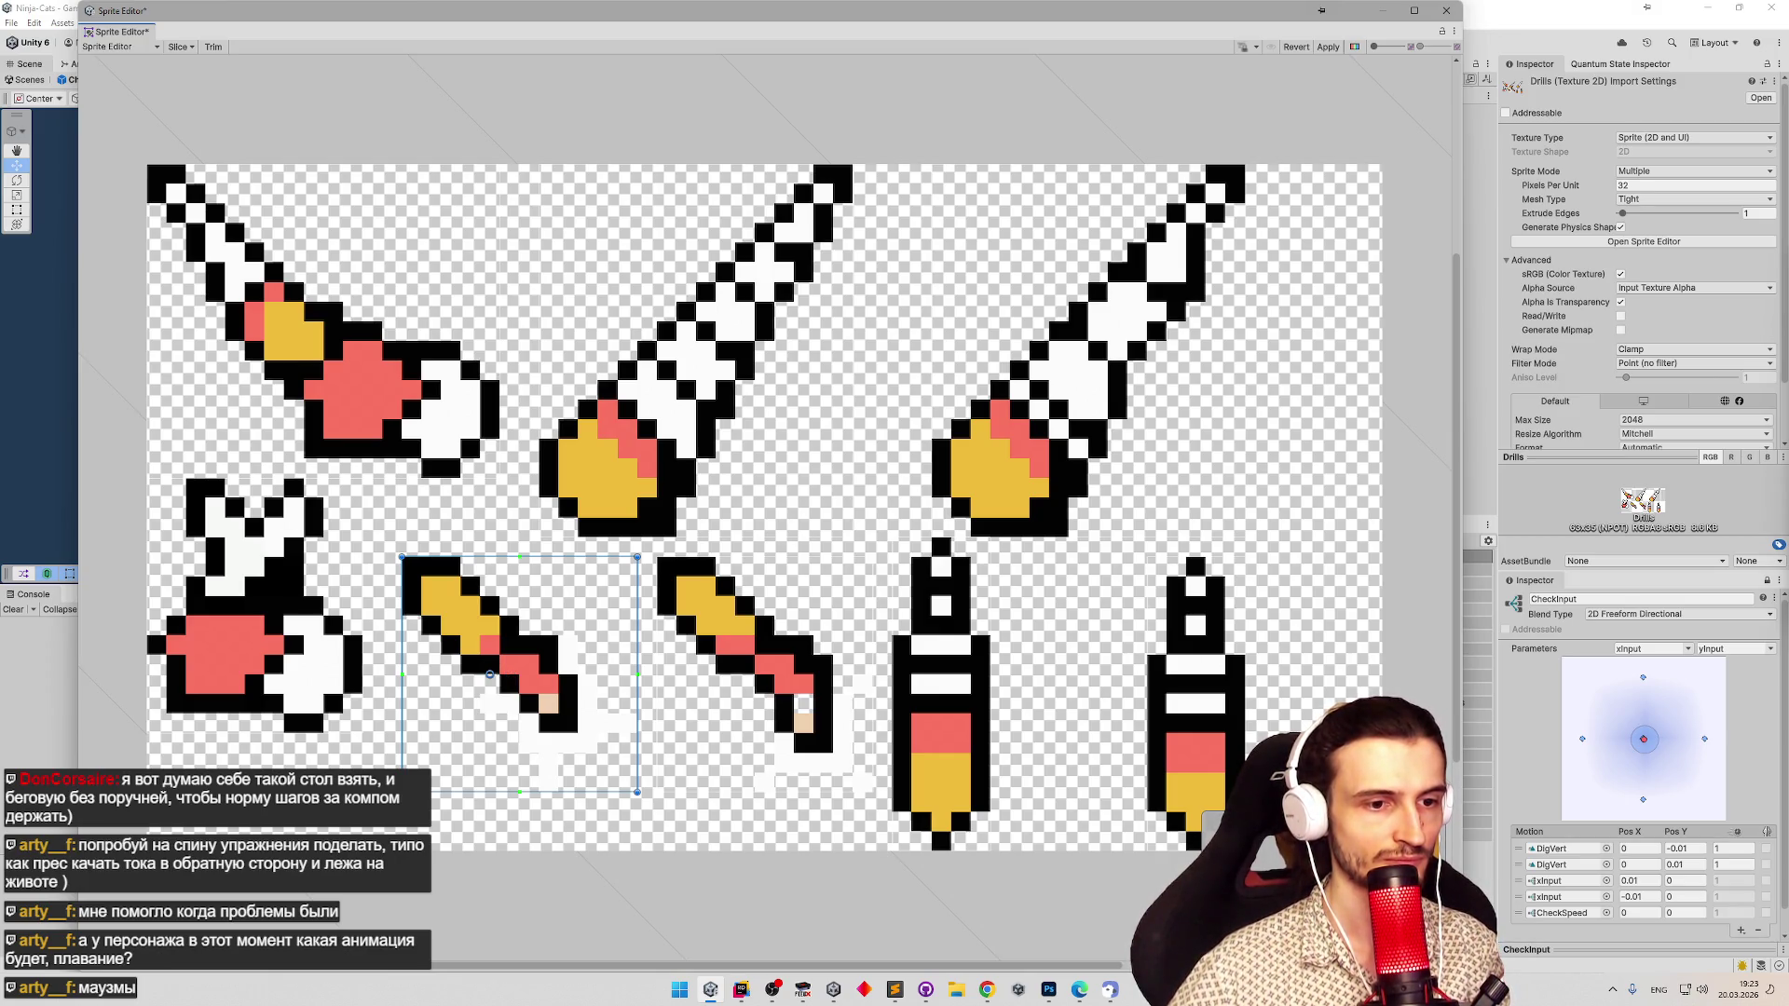
{"action": "left_click", "coordinate": [1327, 47]}
{"action": "left_click", "coordinate": [1446, 10]}
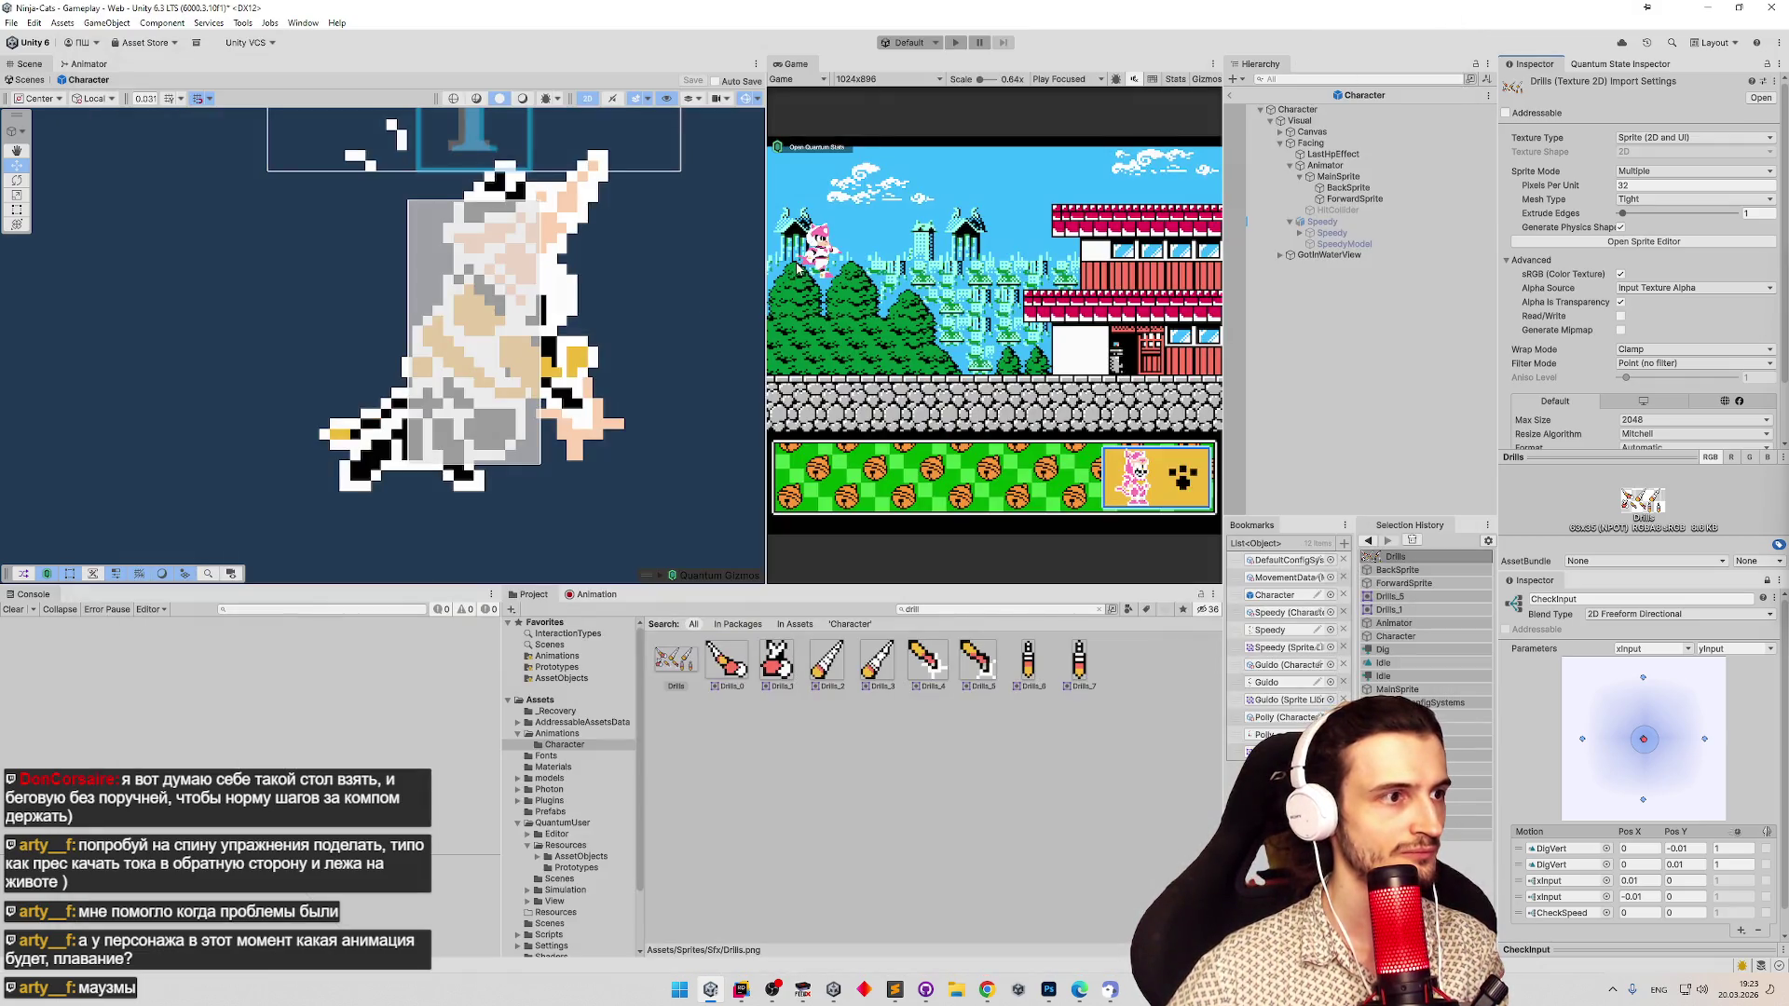
{"action": "left_click", "coordinate": [597, 595]}
{"action": "mouse_move", "coordinate": [895, 610]}
{"action": "left_mouse_down"}
{"action": "mouse_move", "coordinate": [745, 610]}
{"action": "mouse_move", "coordinate": [958, 610]}
{"action": "left_mouse_up"}
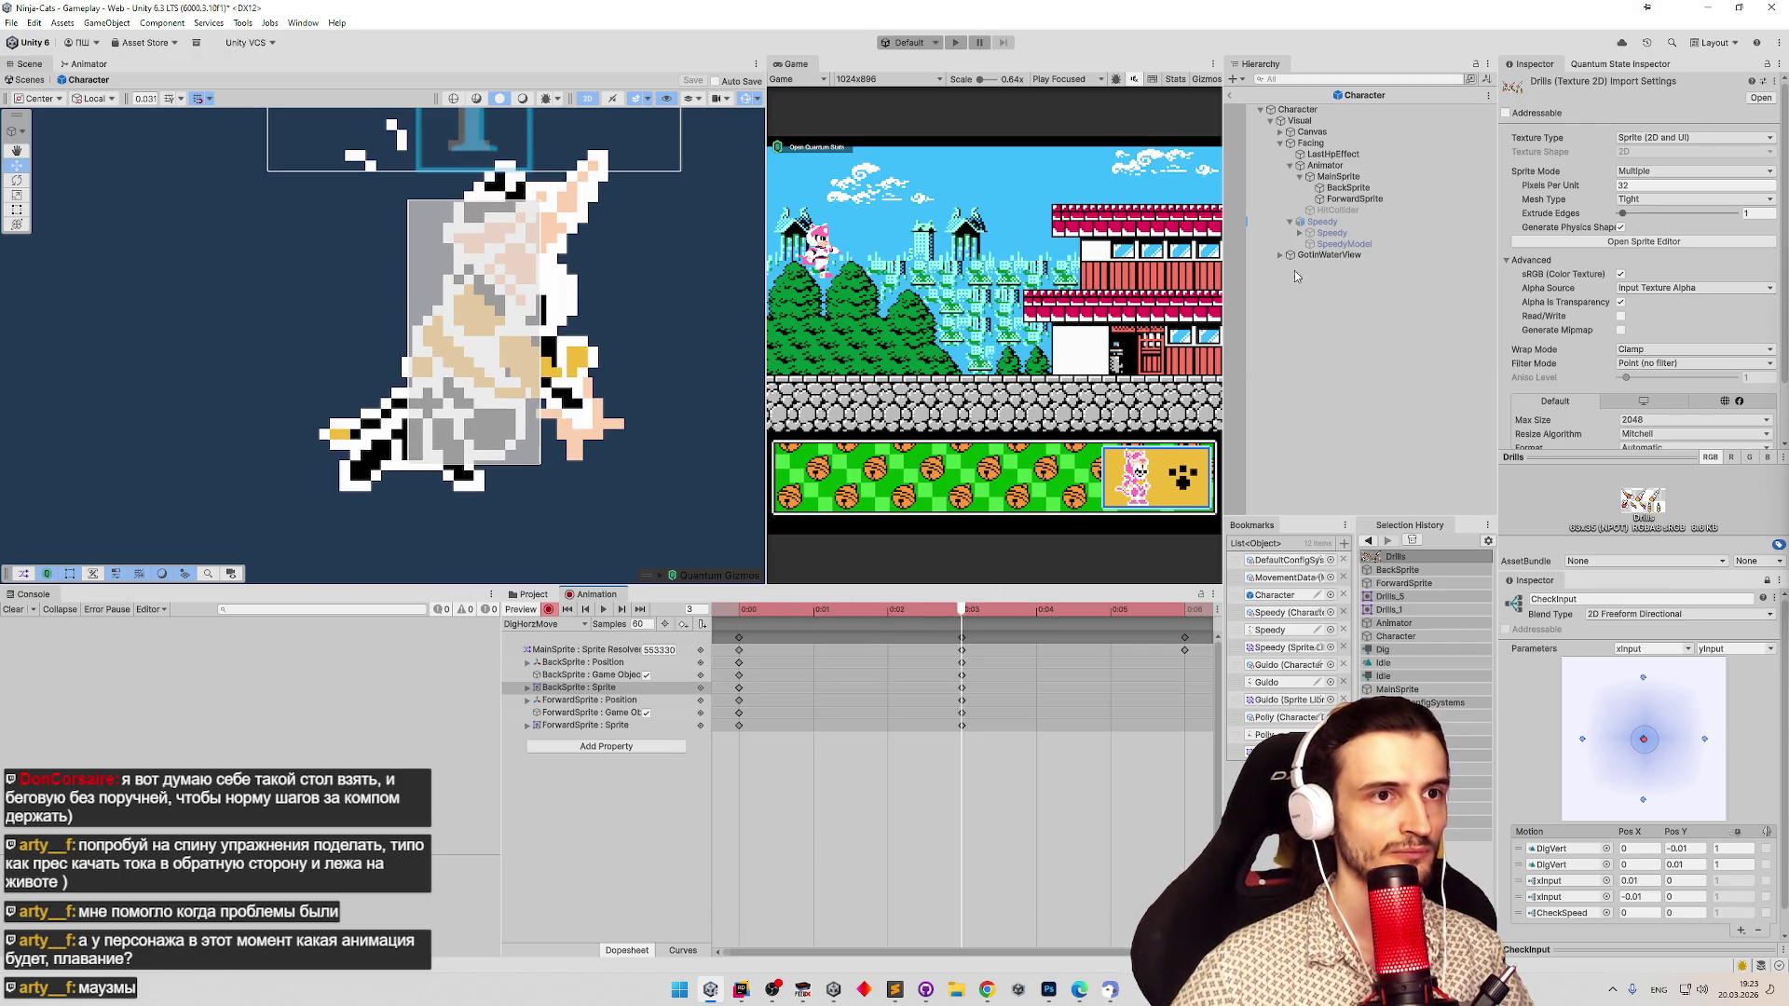
{"action": "left_click", "coordinate": [1348, 187]}
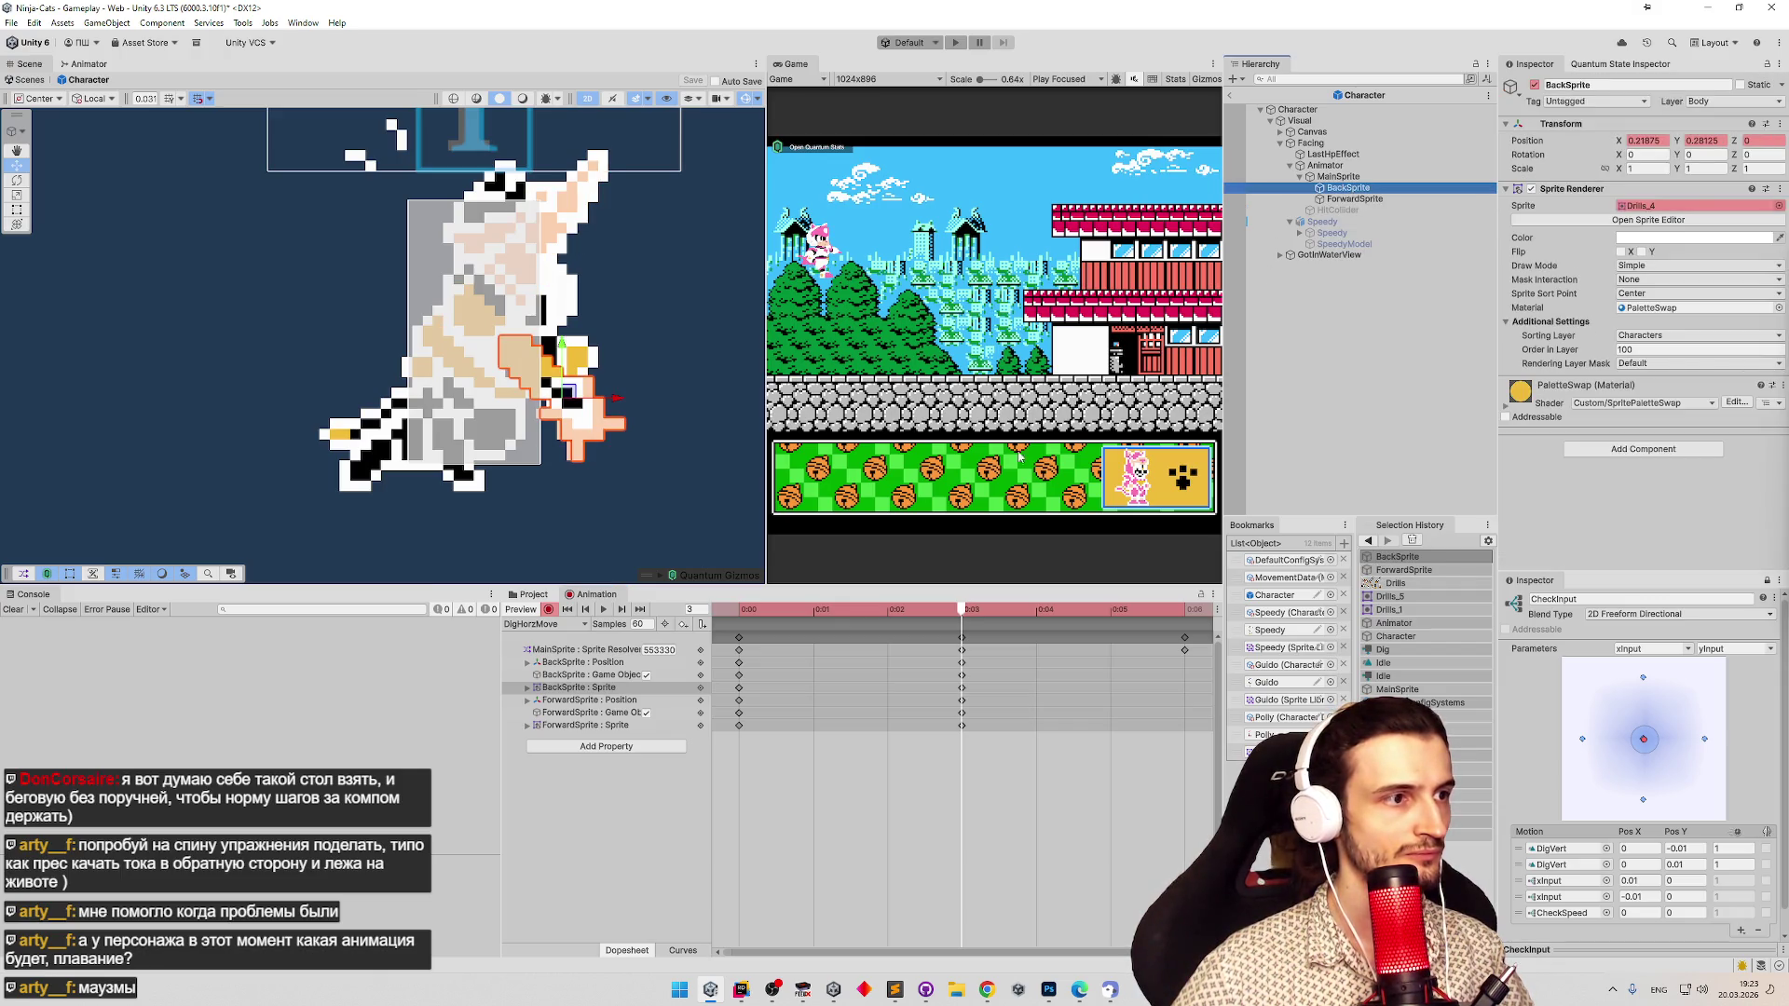
{"action": "left_click", "coordinate": [713, 609]}
{"action": "mouse_move", "coordinate": [917, 612]}
{"action": "left_mouse_down"}
{"action": "mouse_move", "coordinate": [960, 609]}
{"action": "mouse_move", "coordinate": [889, 610]}
{"action": "mouse_move", "coordinate": [950, 607]}
{"action": "left_mouse_up"}
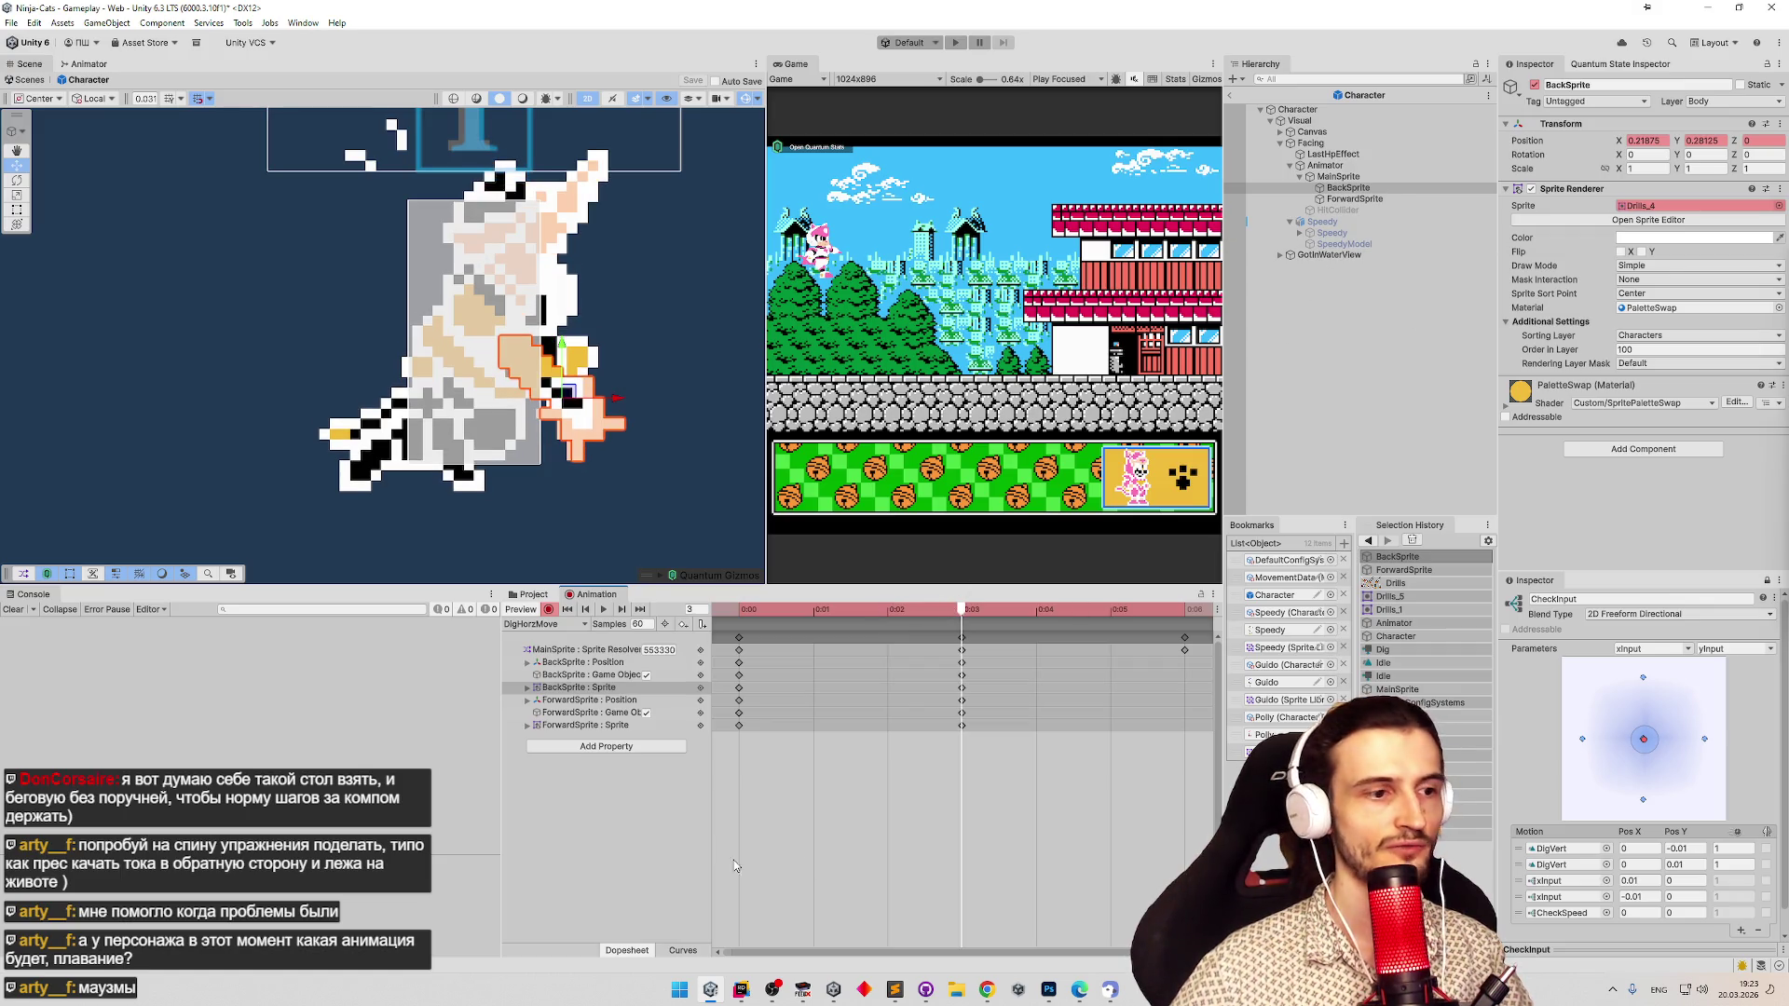
Nudge the yellow drill's pivot back right, apply, and play the DigHorzMove preview.
{"action": "left_click", "coordinate": [539, 595]}
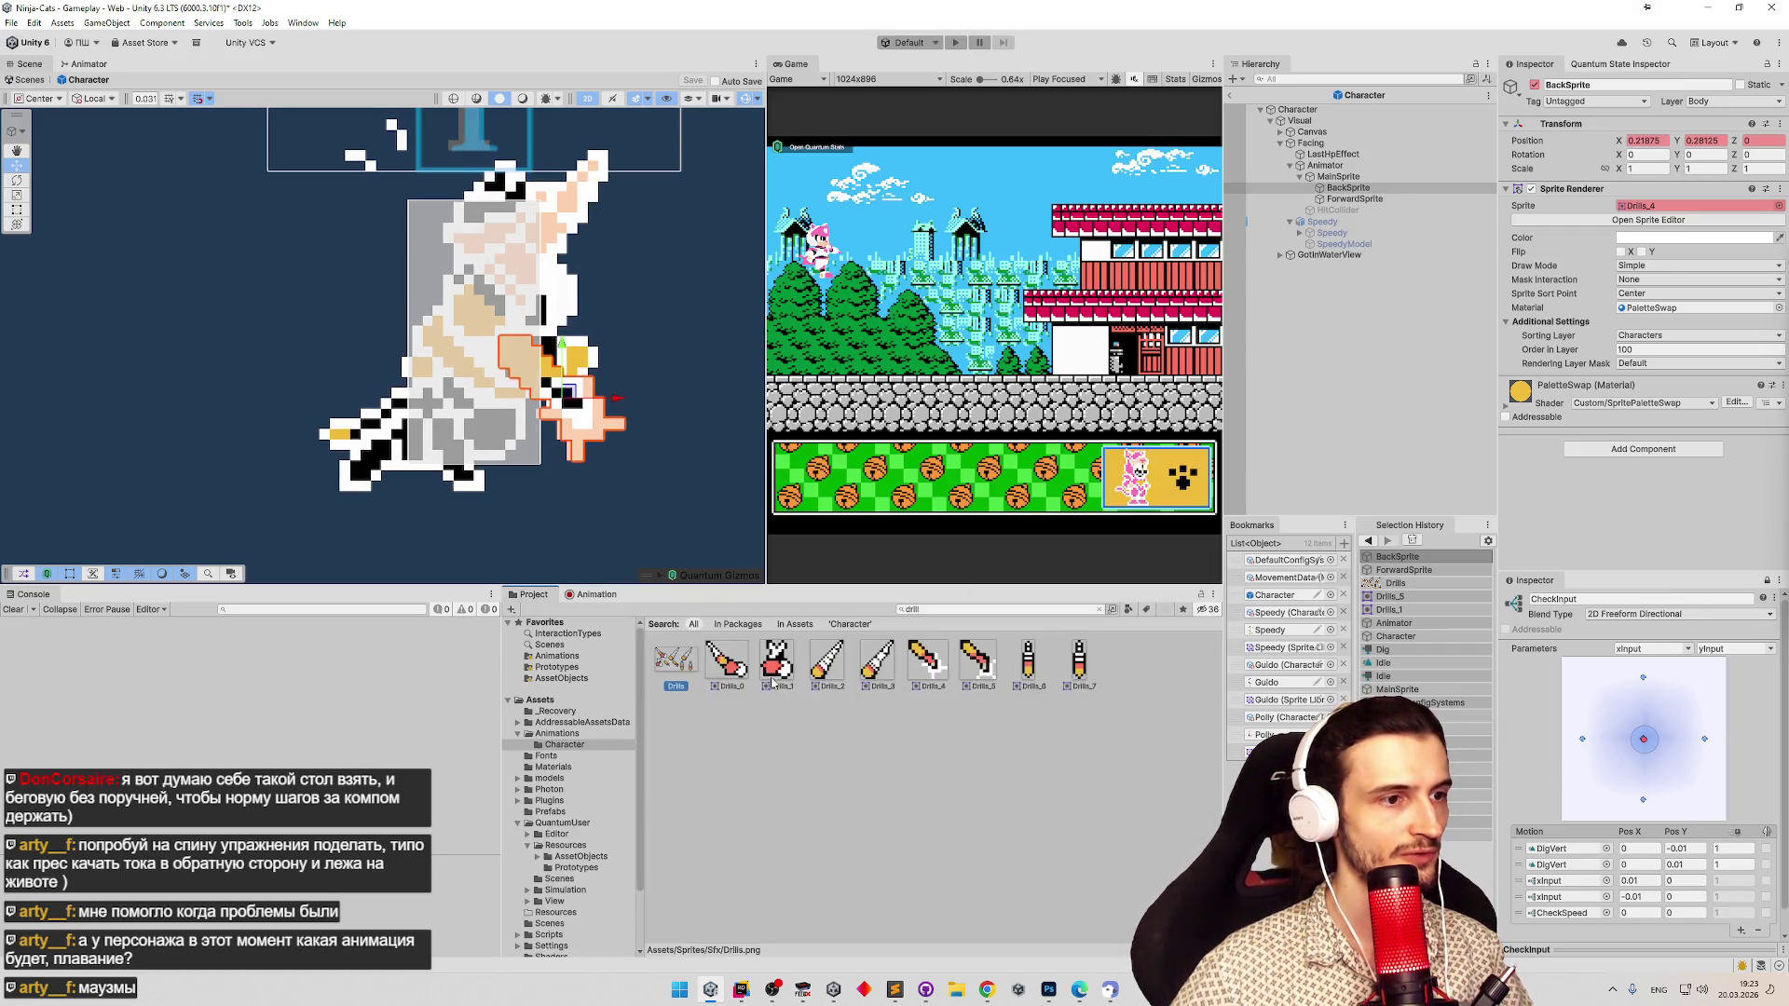
{"action": "left_click", "coordinate": [676, 661]}
{"action": "left_click", "coordinate": [1696, 245]}
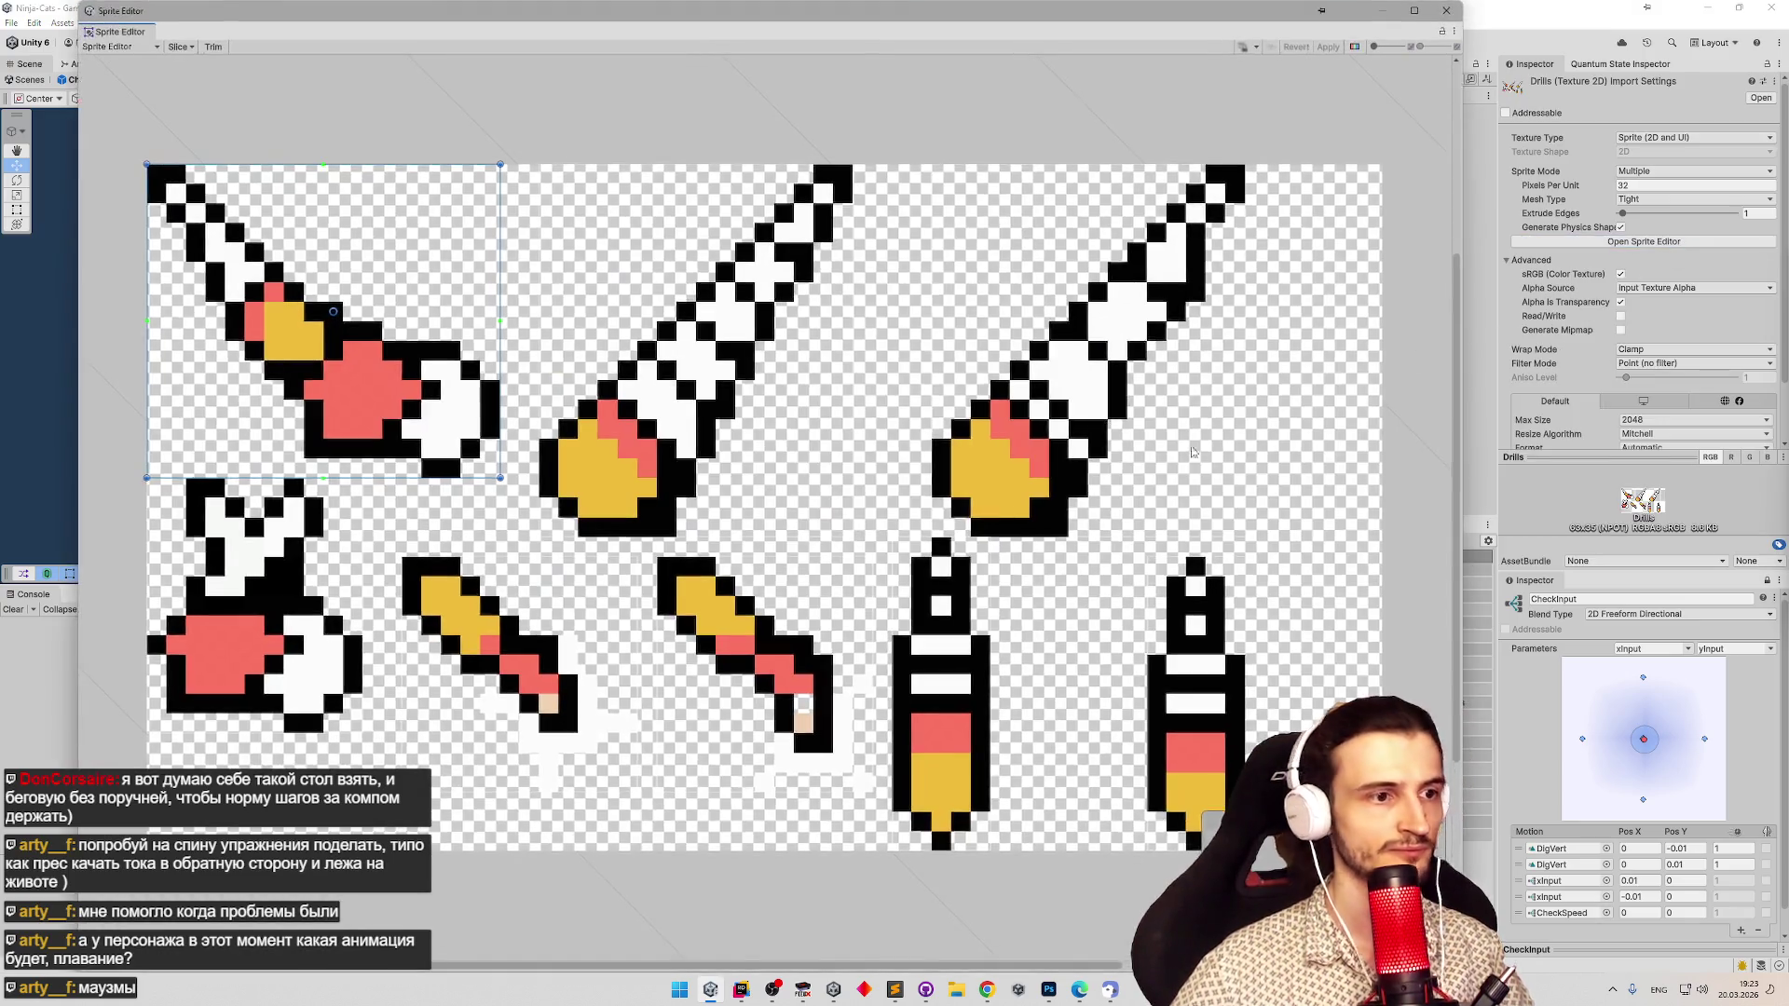
{"action": "left_click", "coordinate": [574, 683]}
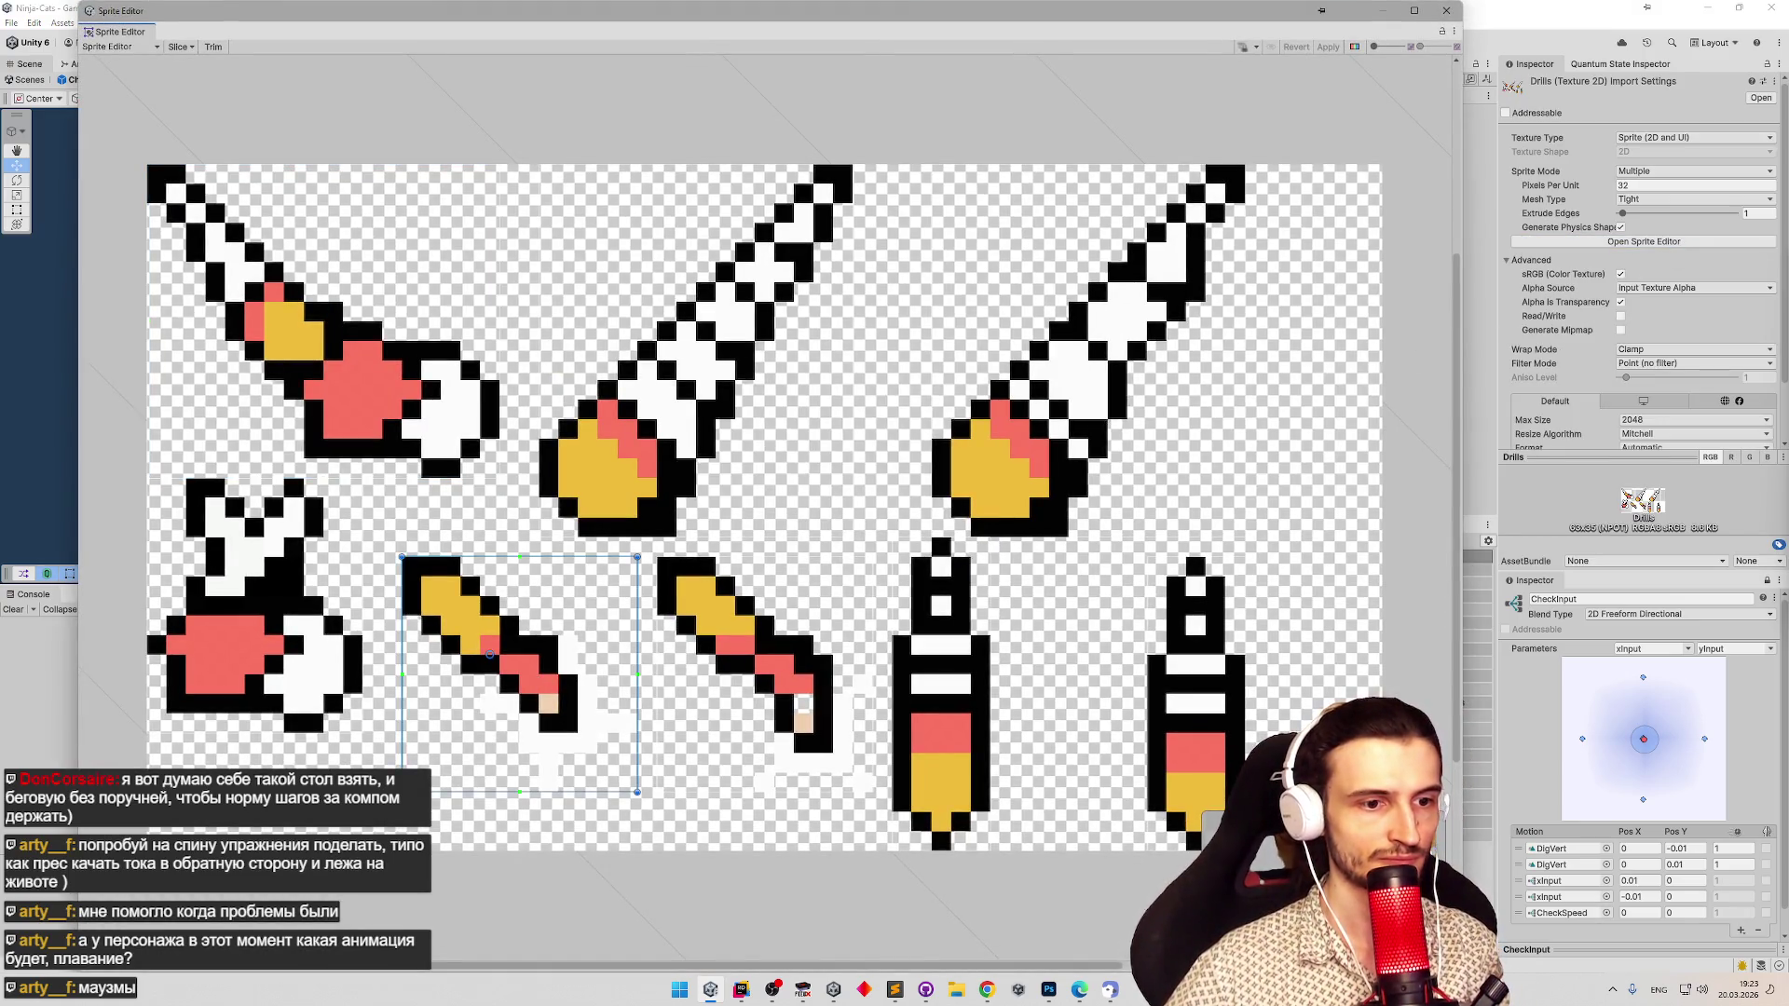
{"action": "left_click_drag", "start_coordinate": [488, 654], "coordinate": [501, 655]}
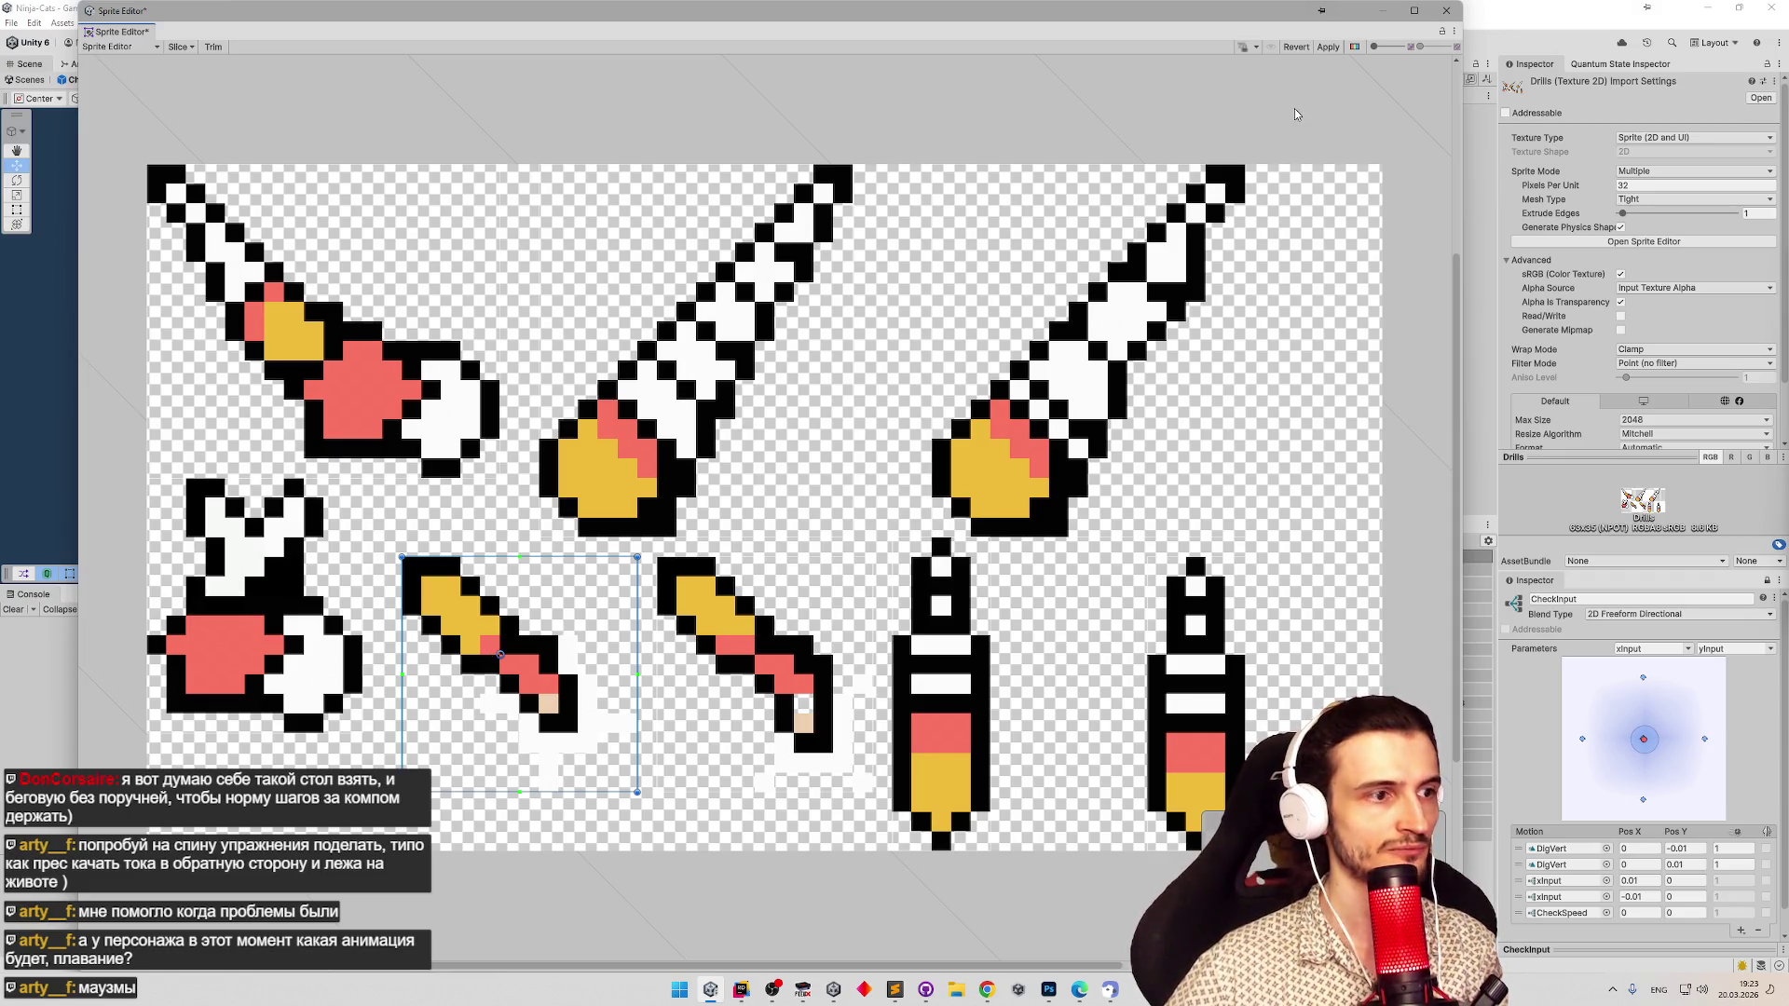
{"action": "left_click", "coordinate": [1332, 48]}
{"action": "left_click", "coordinate": [1446, 11]}
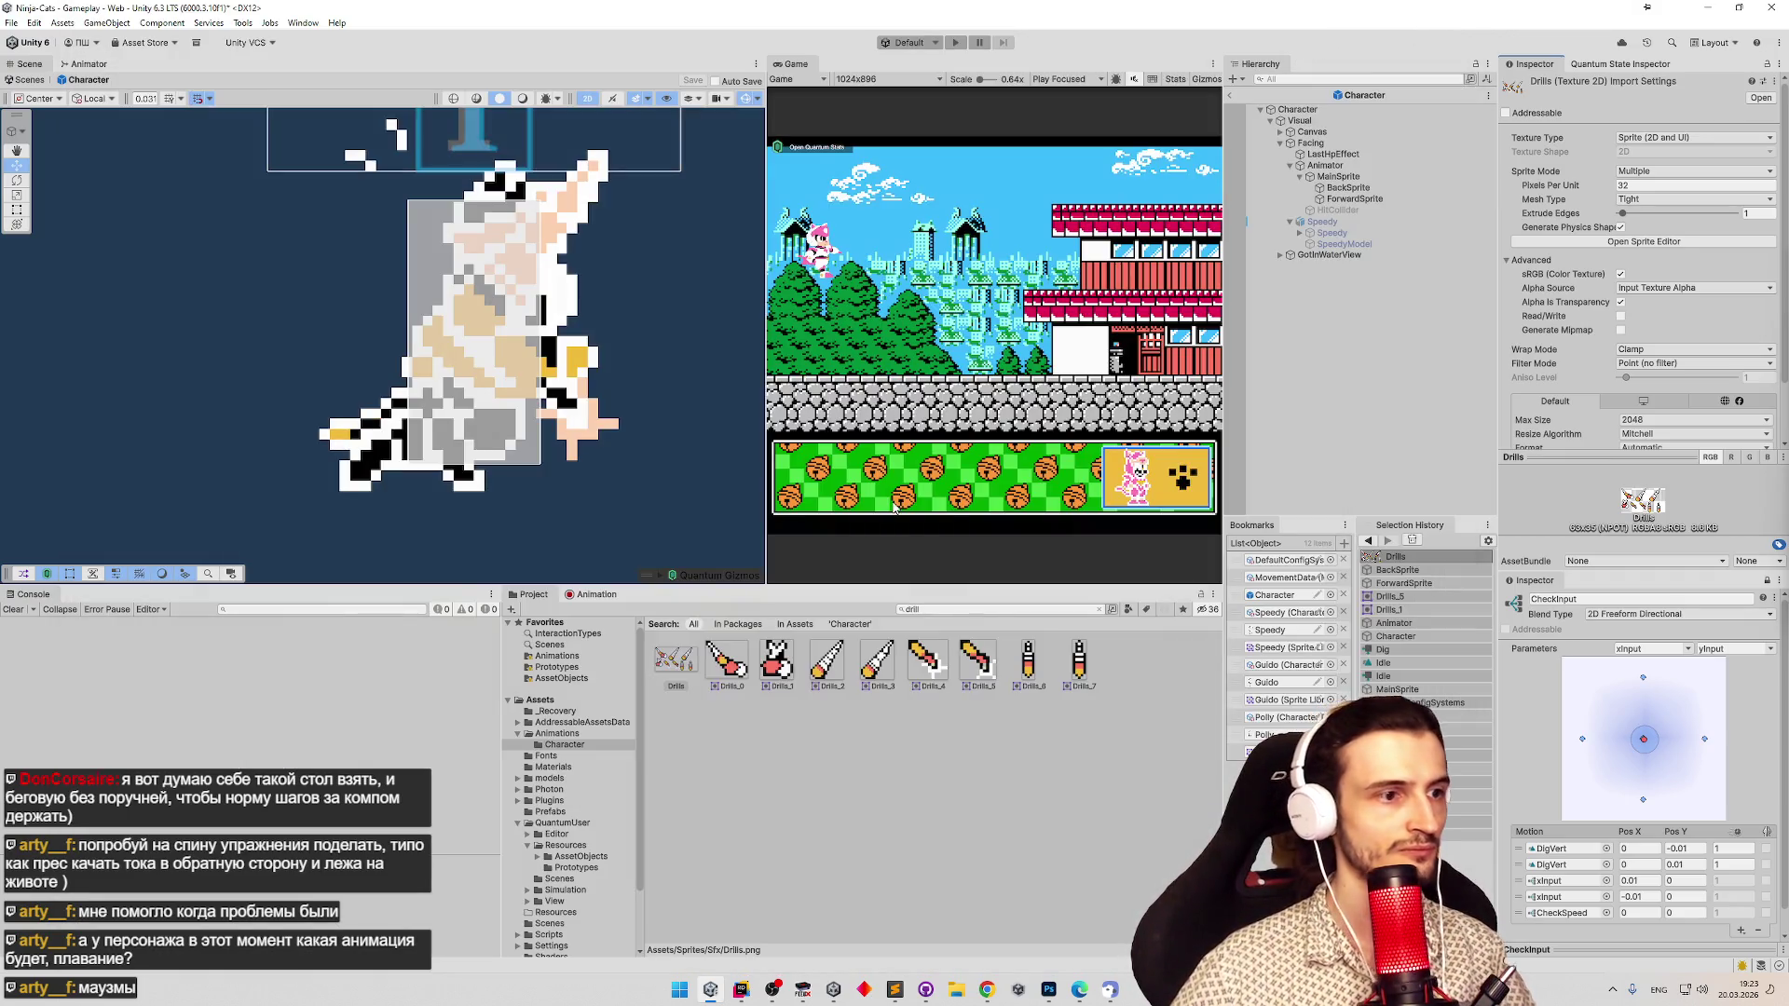
{"action": "left_click", "coordinate": [609, 596]}
{"action": "mouse_move", "coordinate": [925, 622]}
{"action": "left_mouse_down"}
{"action": "mouse_move", "coordinate": [816, 617]}
{"action": "mouse_move", "coordinate": [1216, 610]}
{"action": "left_mouse_up"}
{"action": "key", "text": "space"}
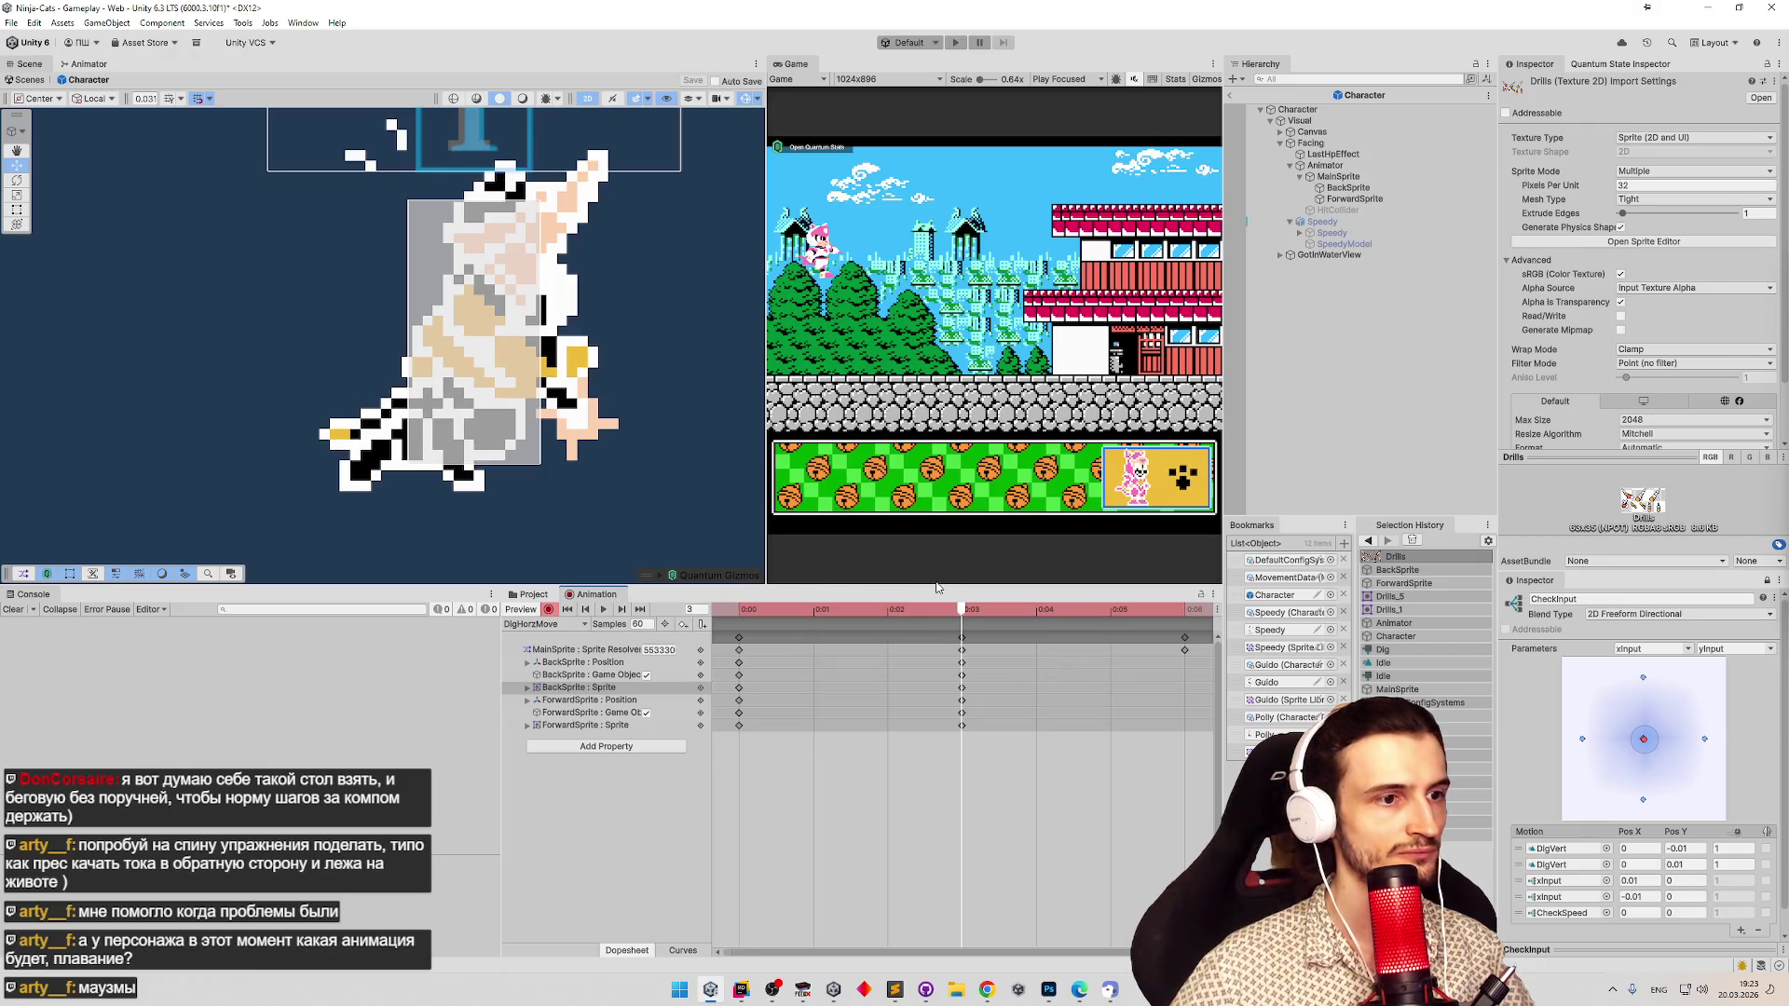
{"action": "left_click", "coordinate": [1353, 199]}
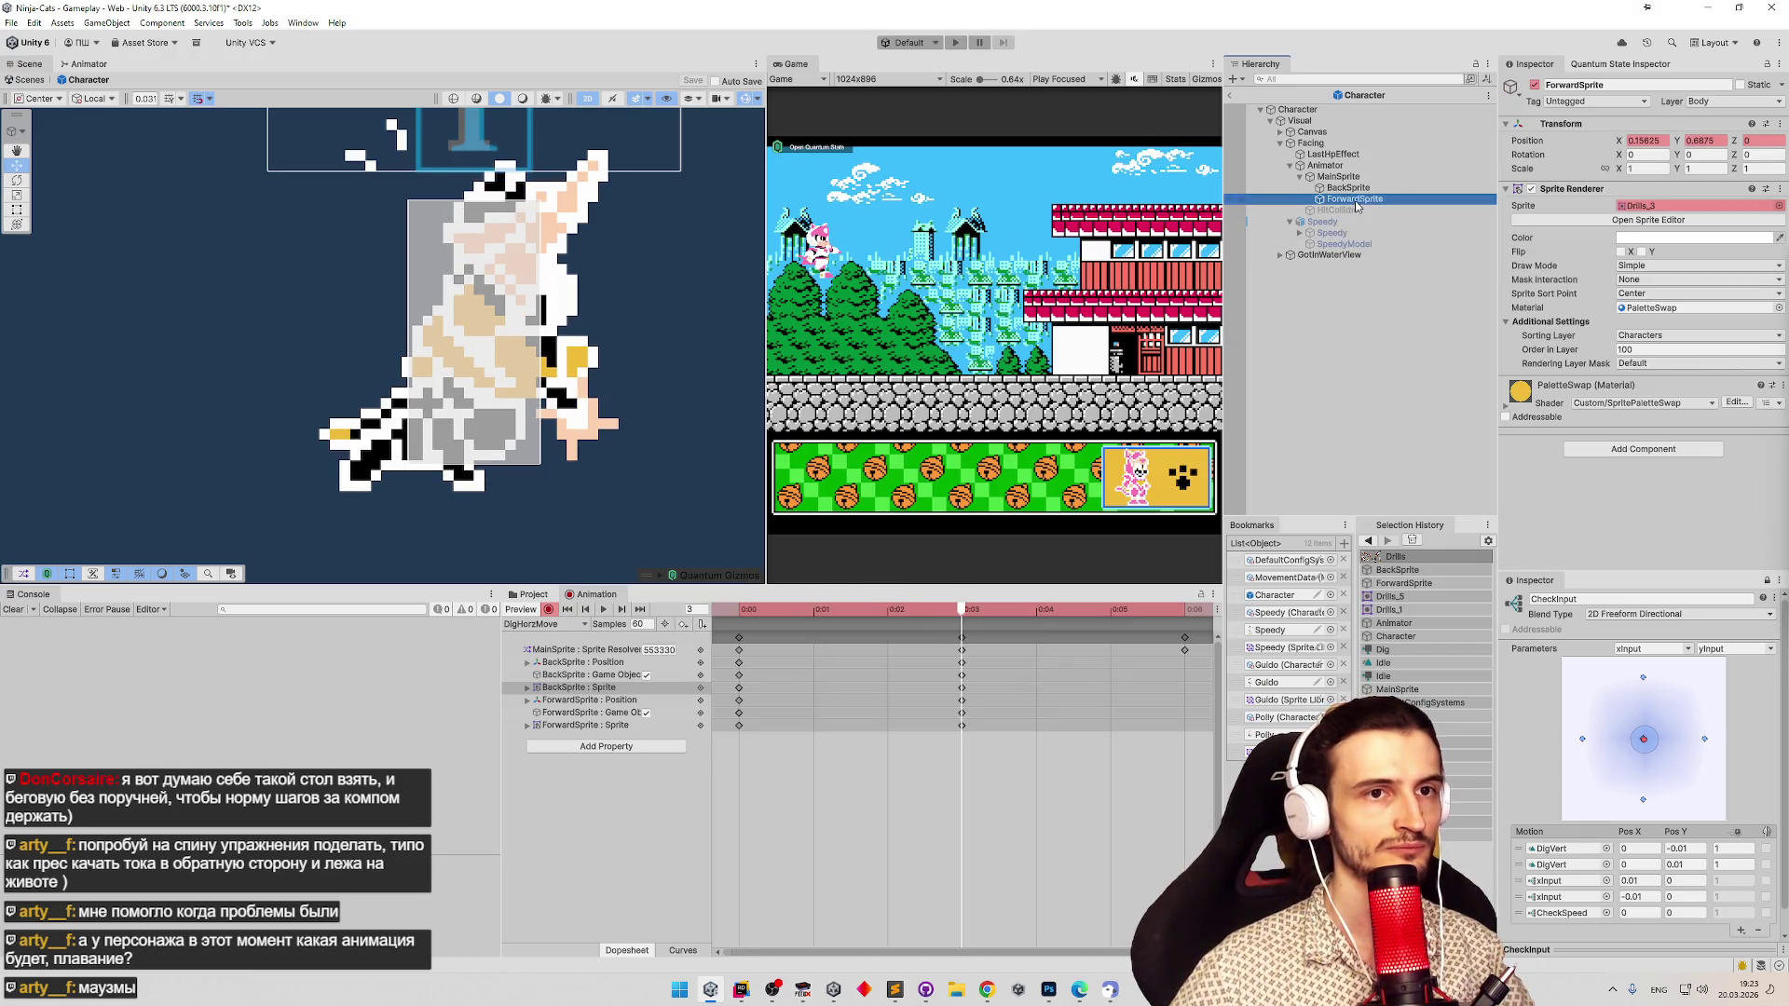
Set ForwardSprite's sprite to Drills_2.
{"action": "left_click", "coordinate": [1778, 206]}
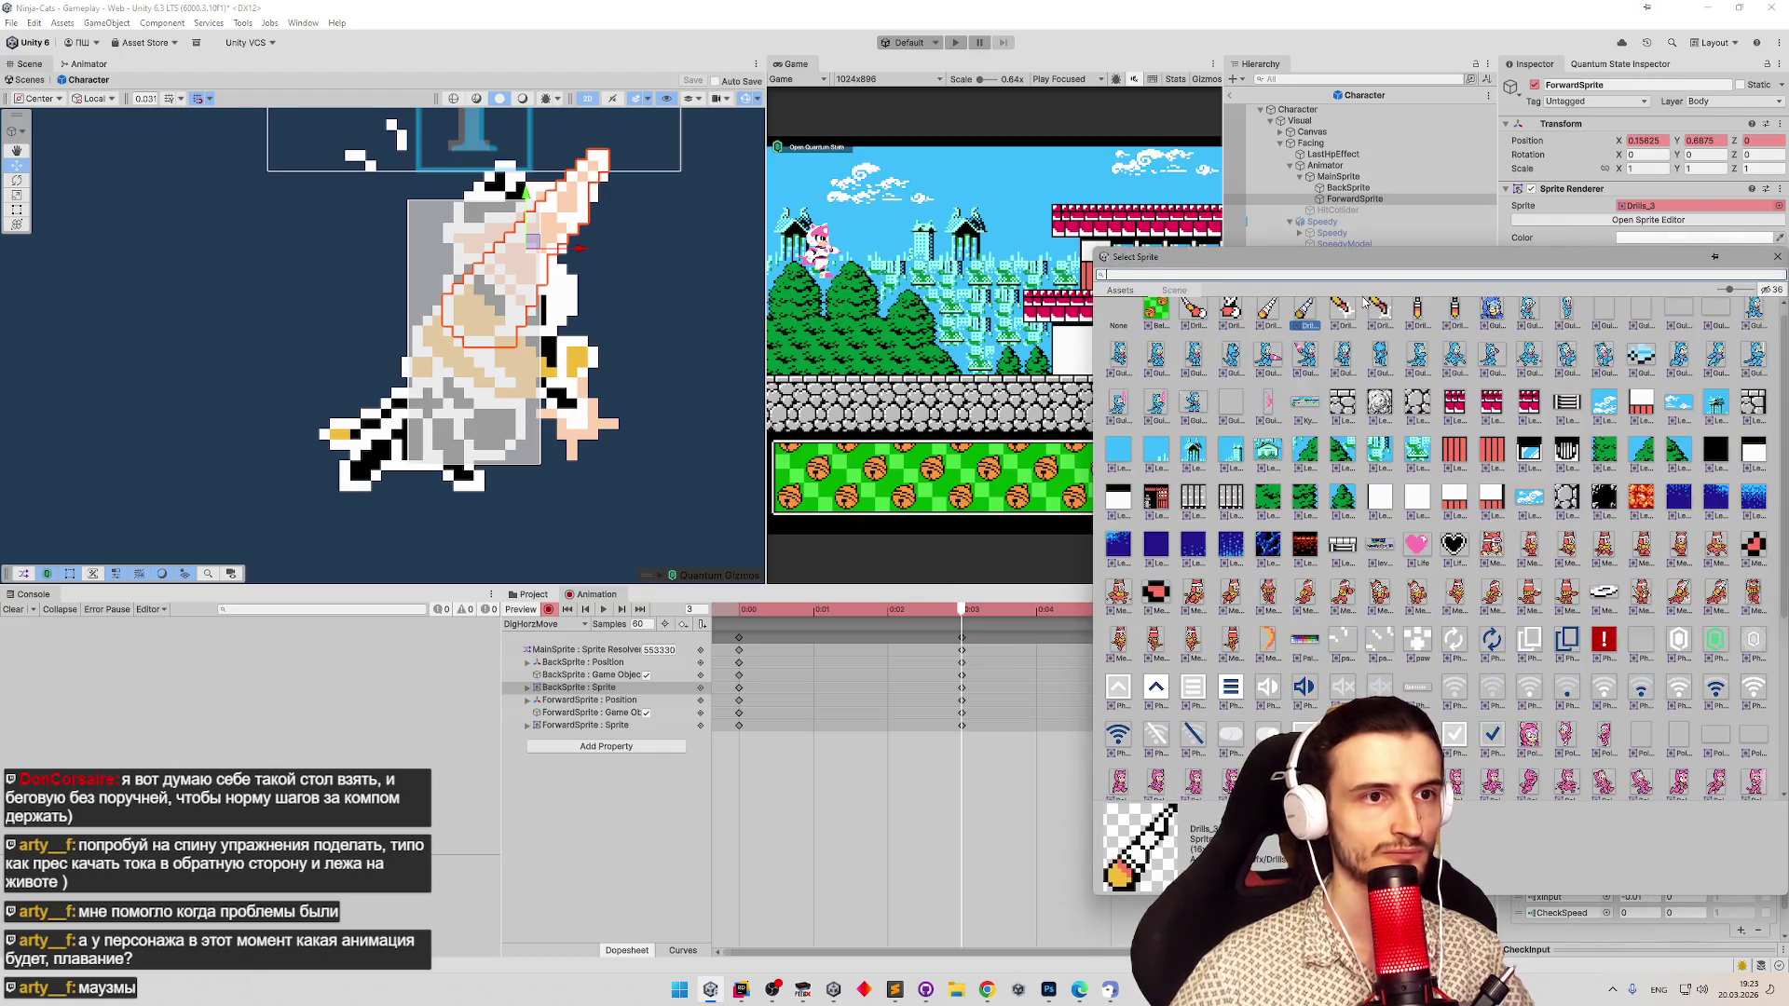
{"action": "left_click", "coordinate": [1268, 318]}
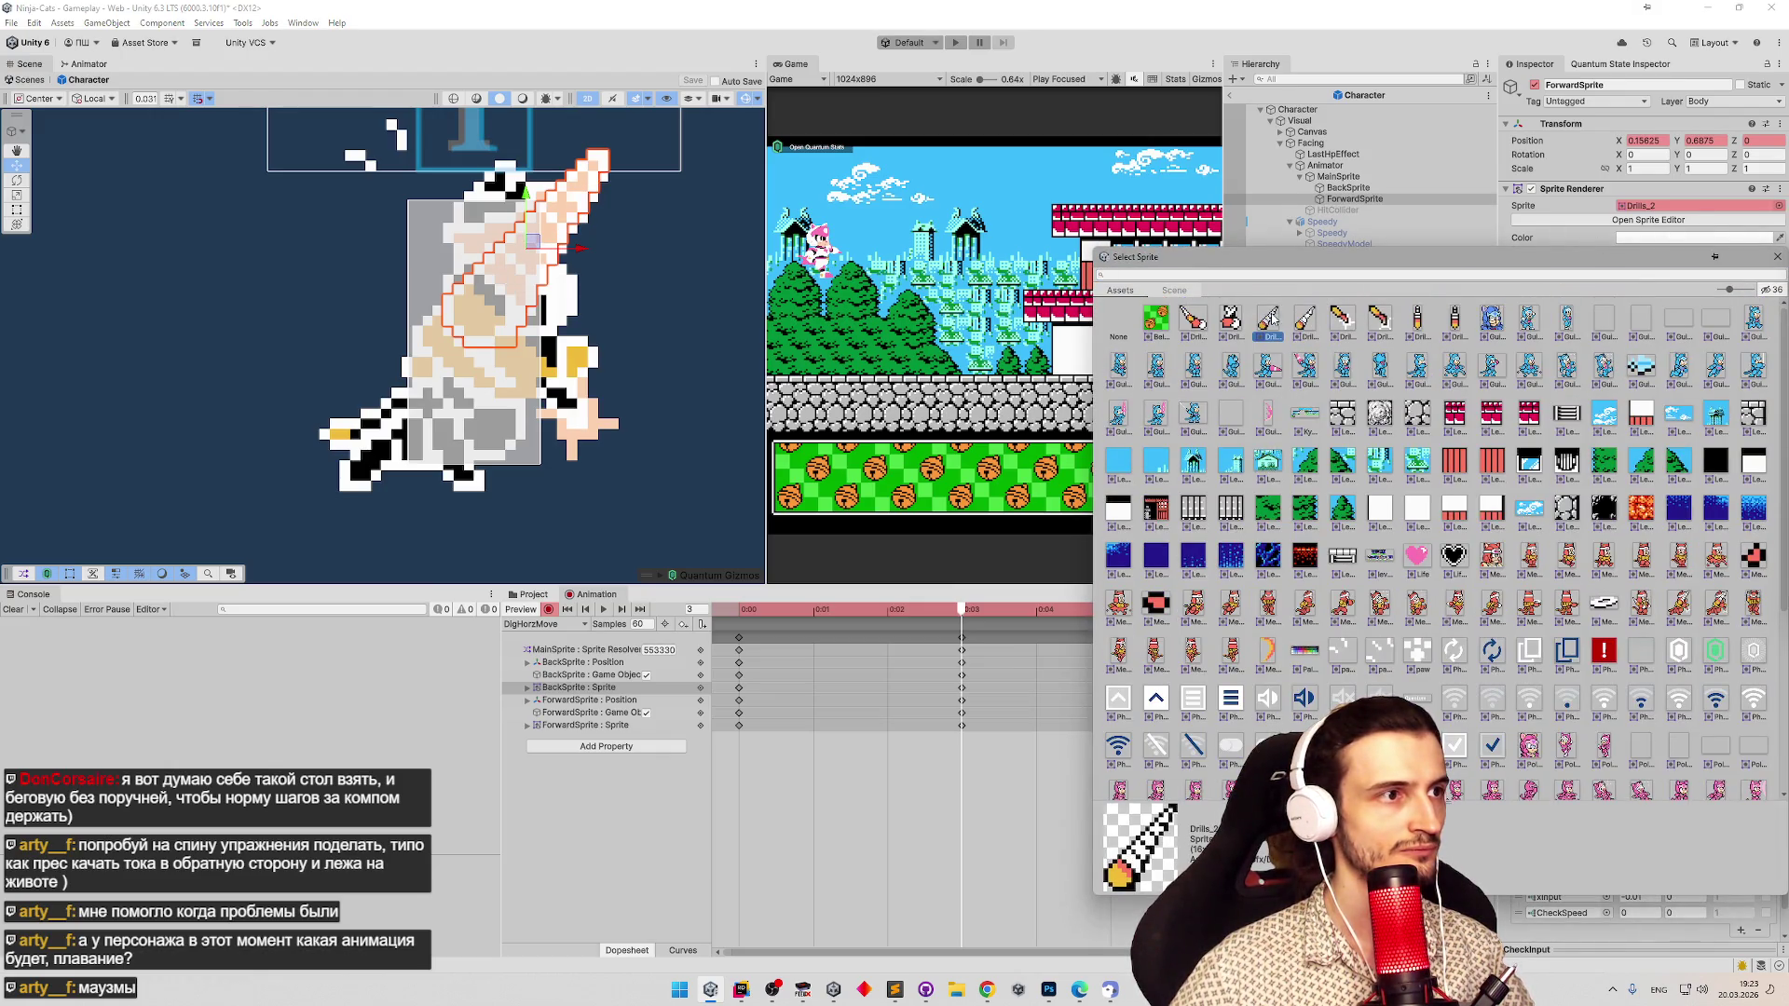
{"action": "double_click", "coordinate": [1269, 319]}
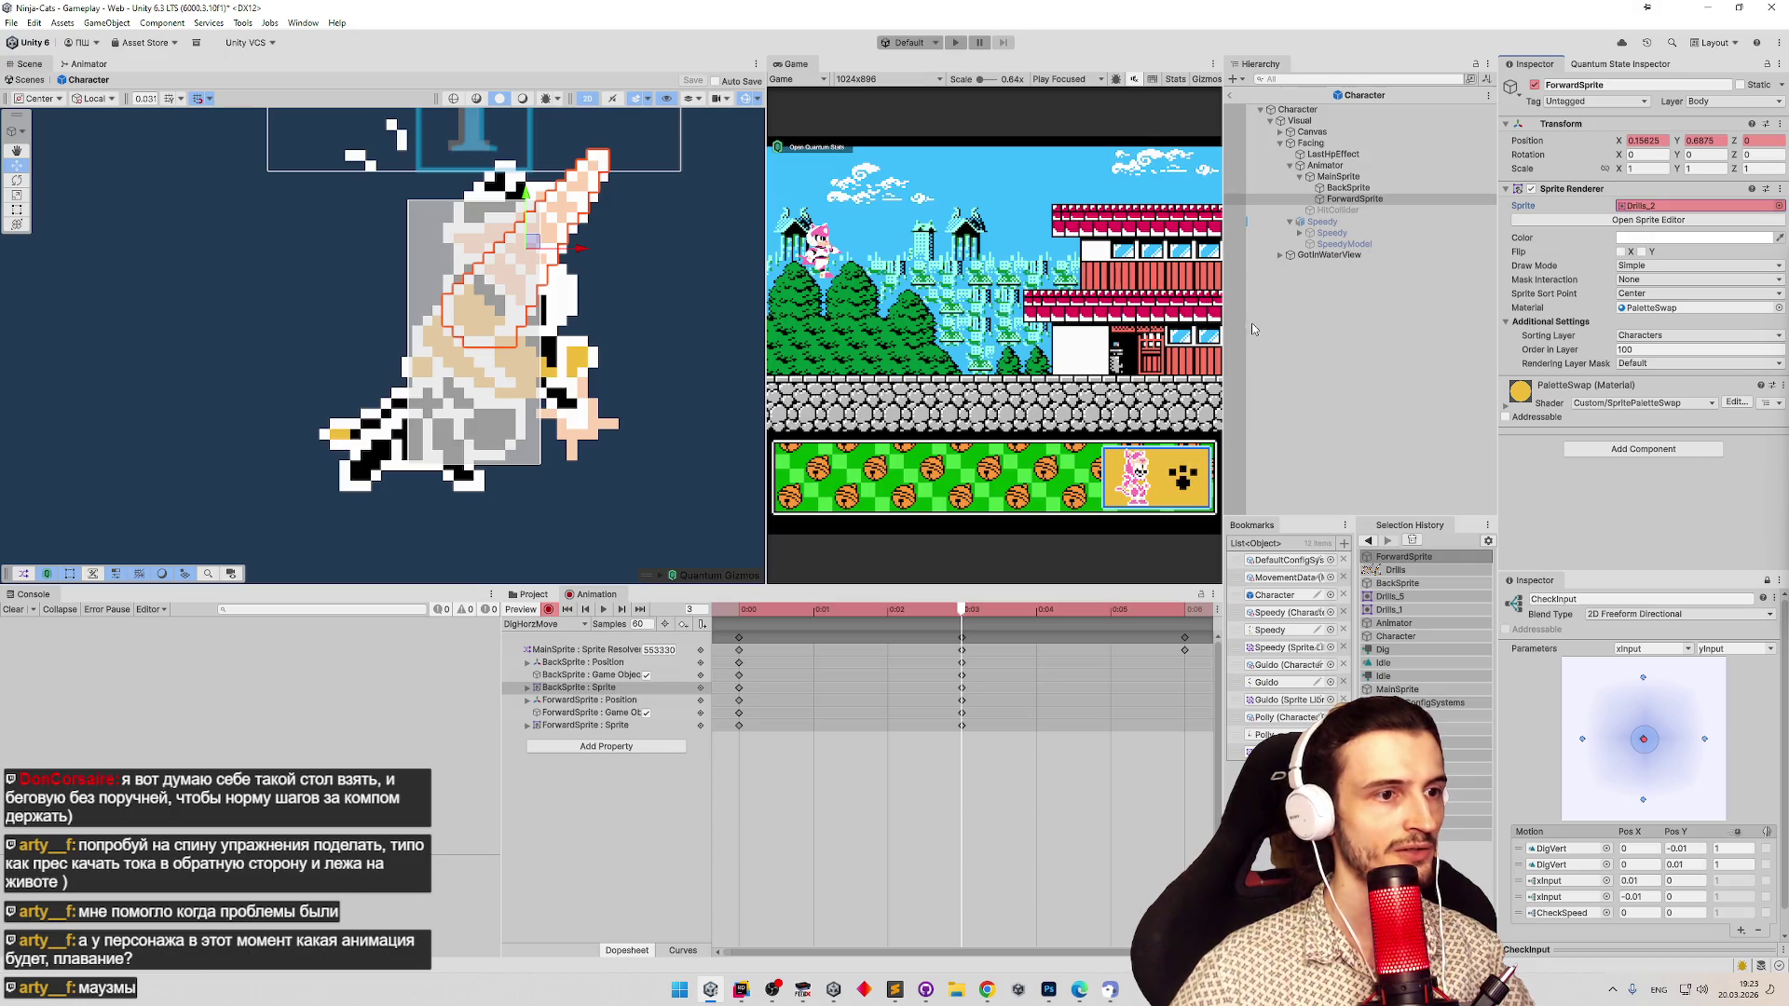
Move the Drills_2 diagonal drill's pivot upward, apply, and return to the animation.
{"action": "left_click", "coordinate": [534, 595]}
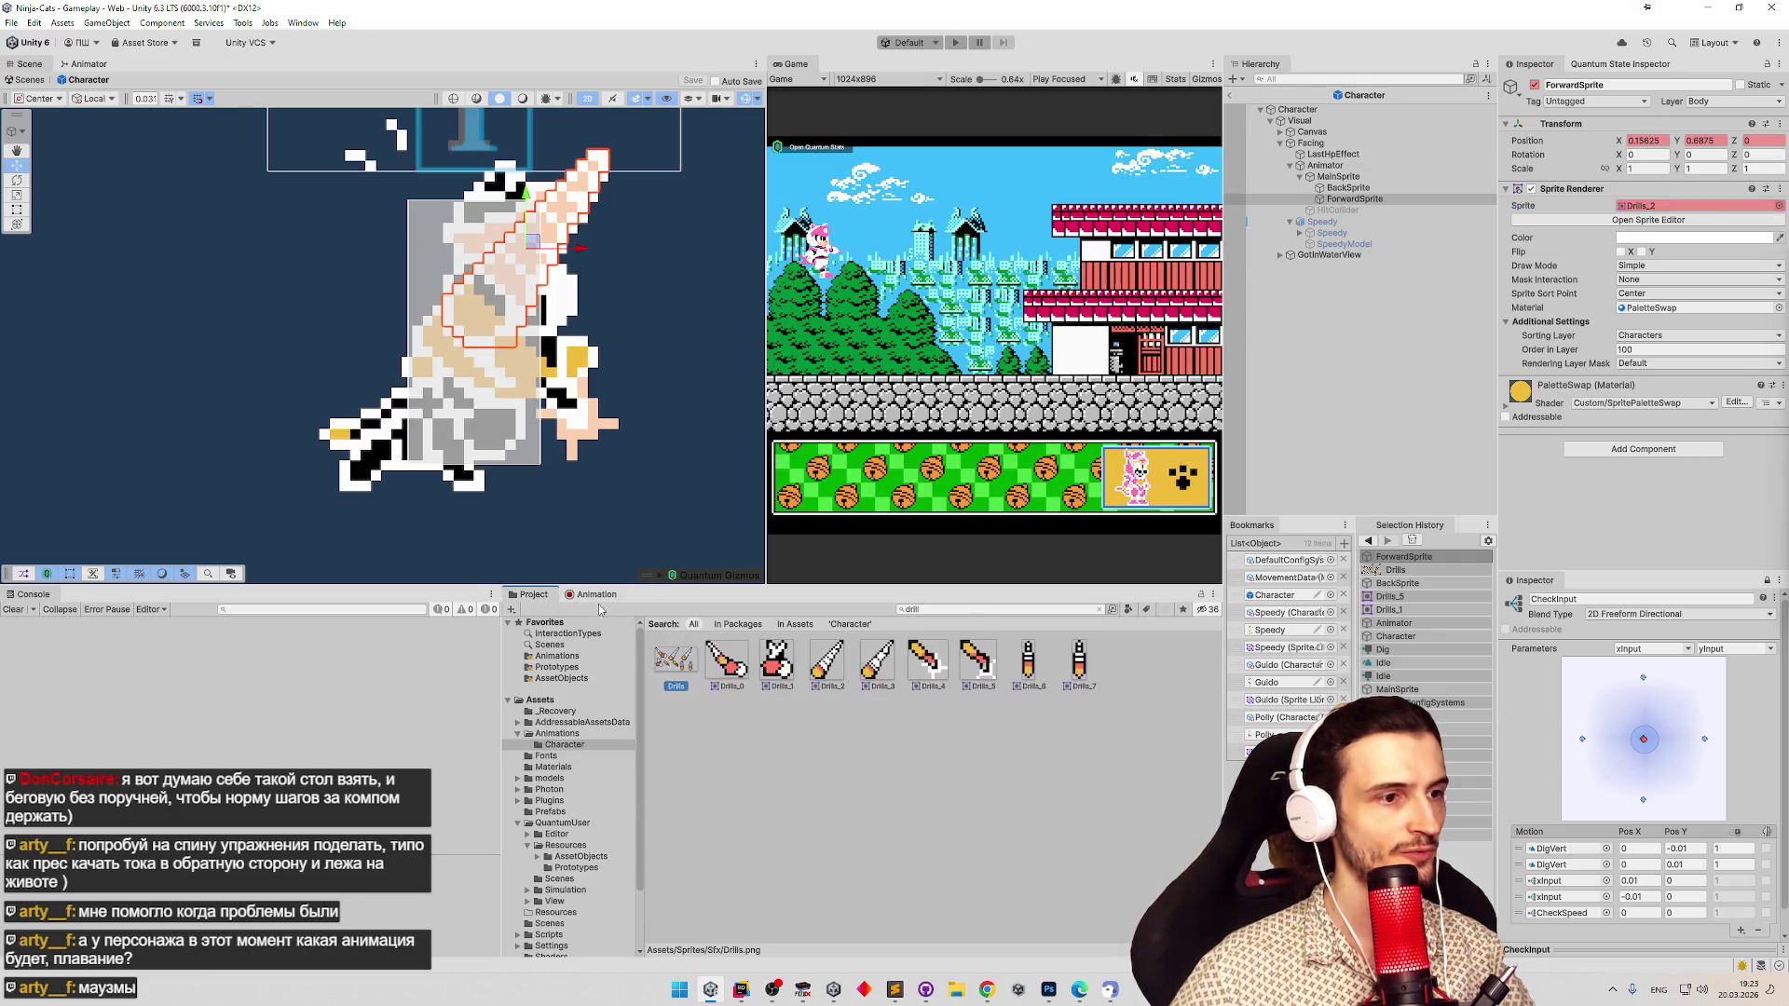
{"action": "left_click", "coordinate": [827, 662]}
{"action": "left_click", "coordinate": [676, 660]}
{"action": "left_click", "coordinate": [1644, 241]}
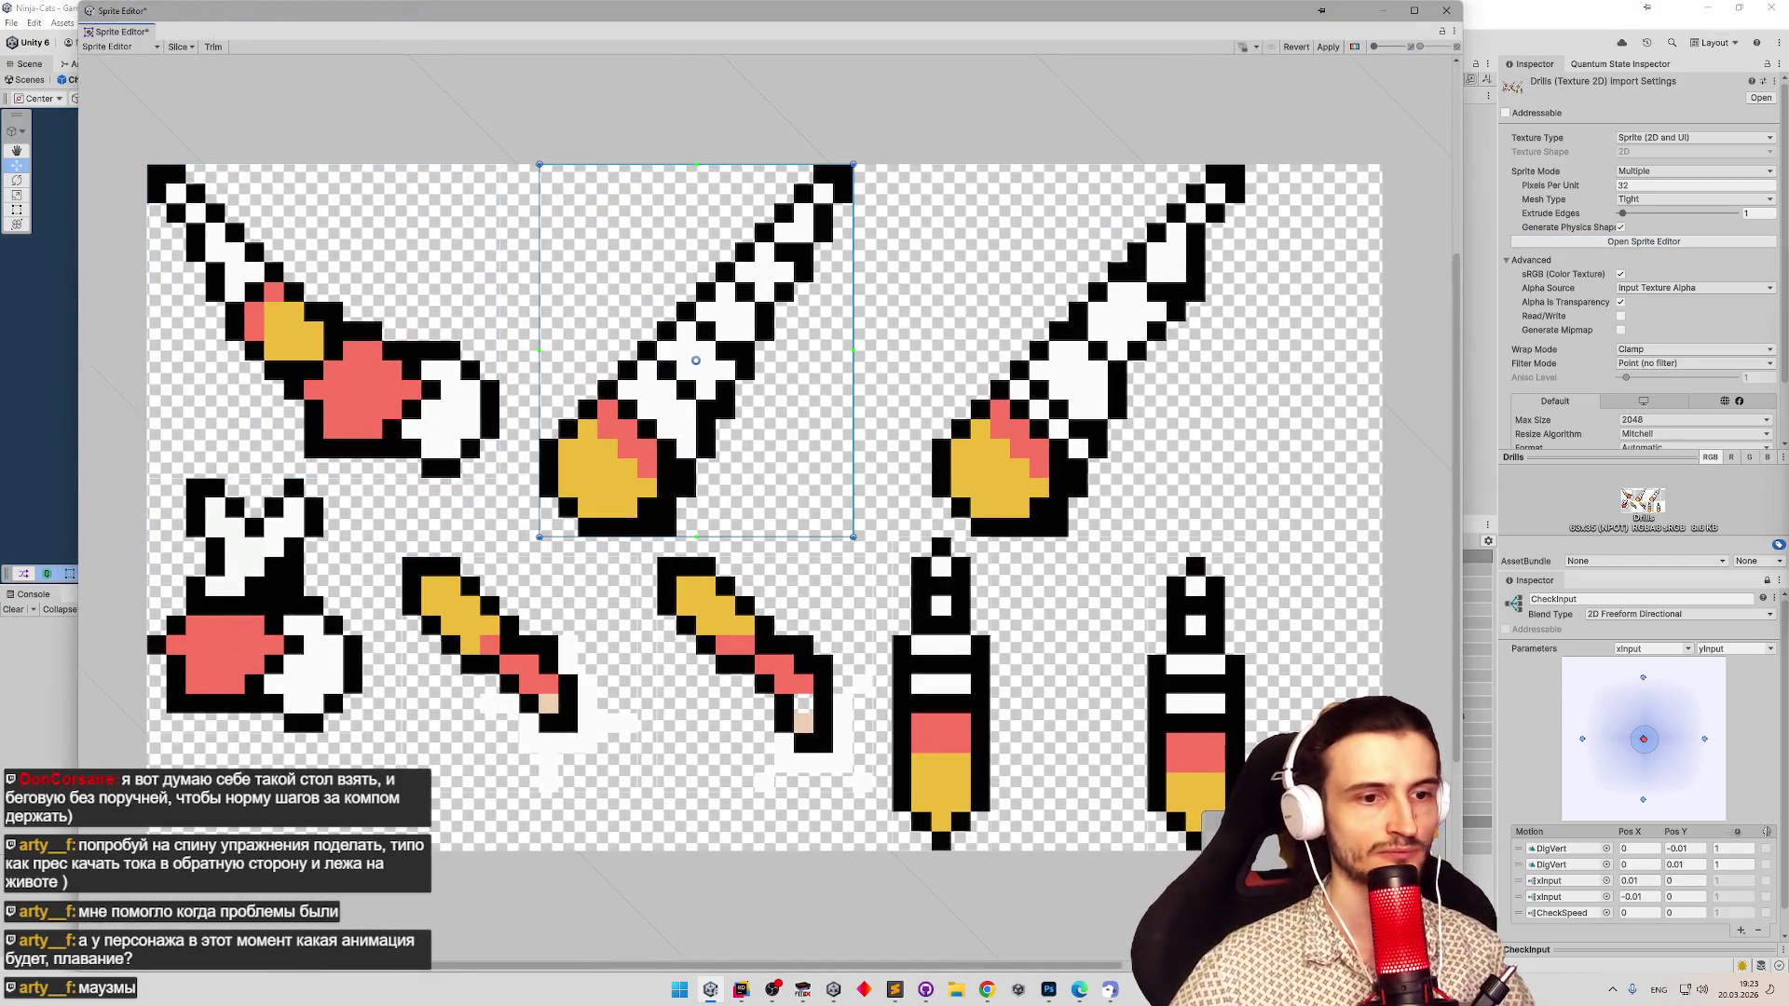
{"action": "left_click_drag", "start_coordinate": [695, 359], "coordinate": [695, 341]}
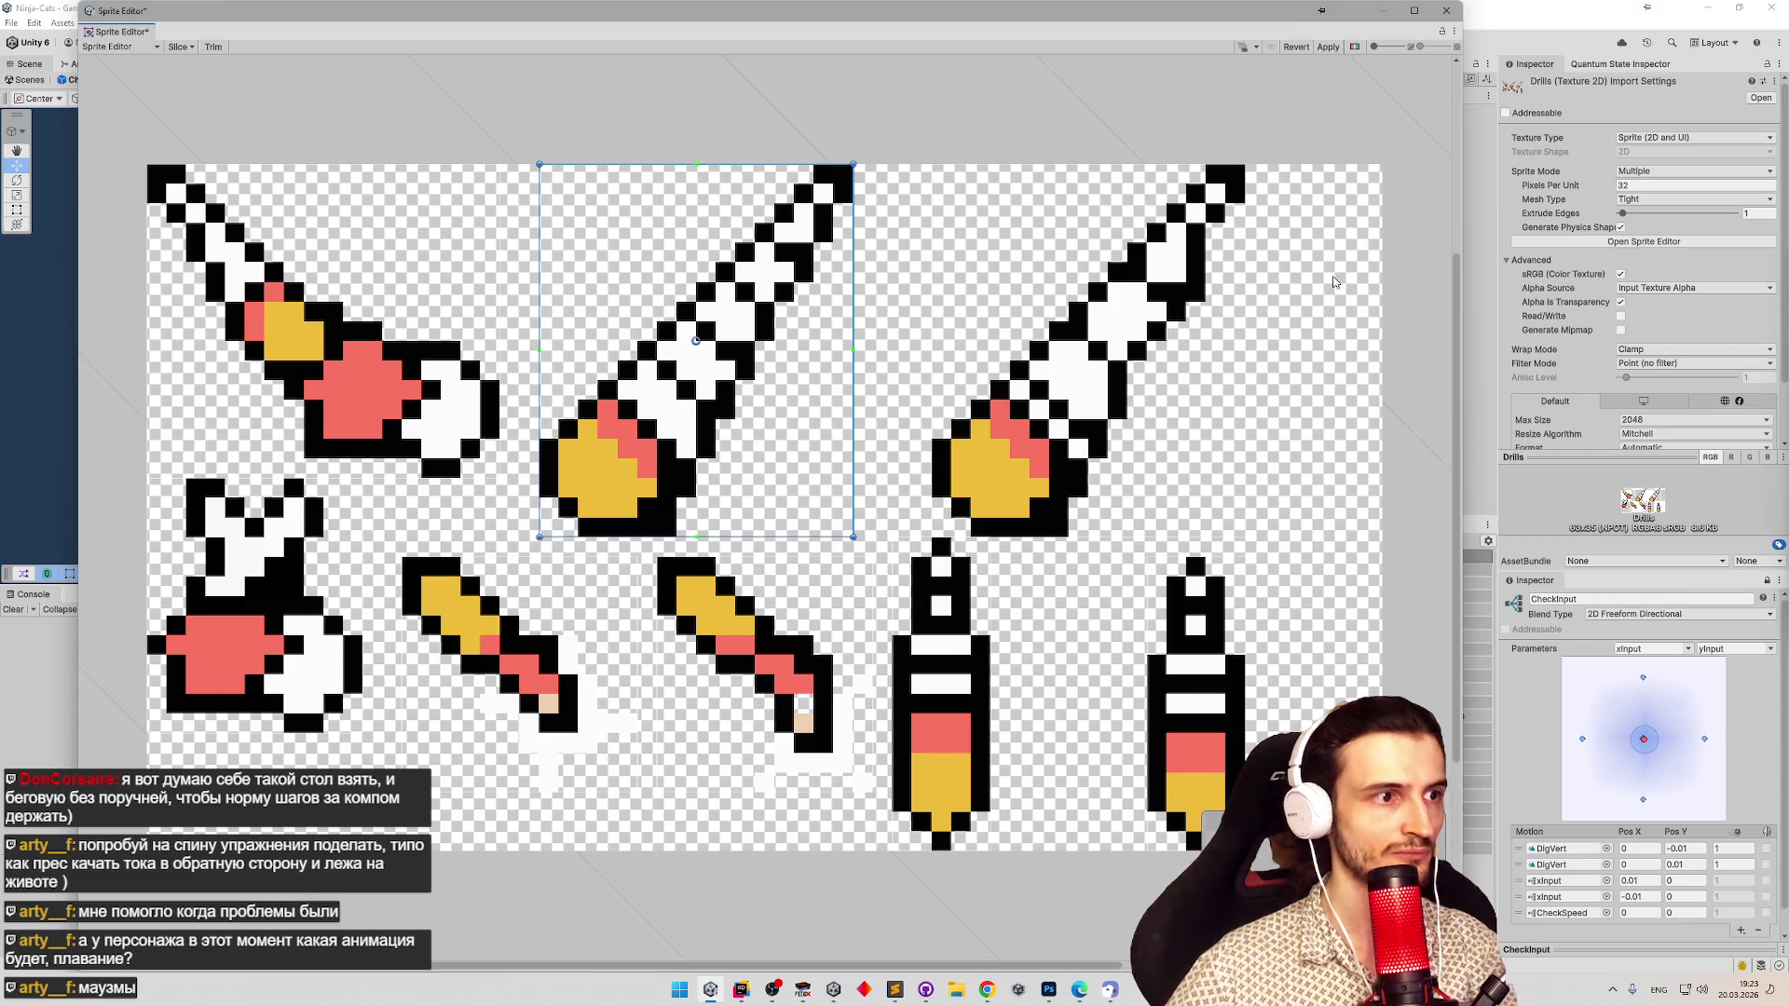
{"action": "left_click", "coordinate": [1327, 47]}
{"action": "left_click", "coordinate": [1444, 13]}
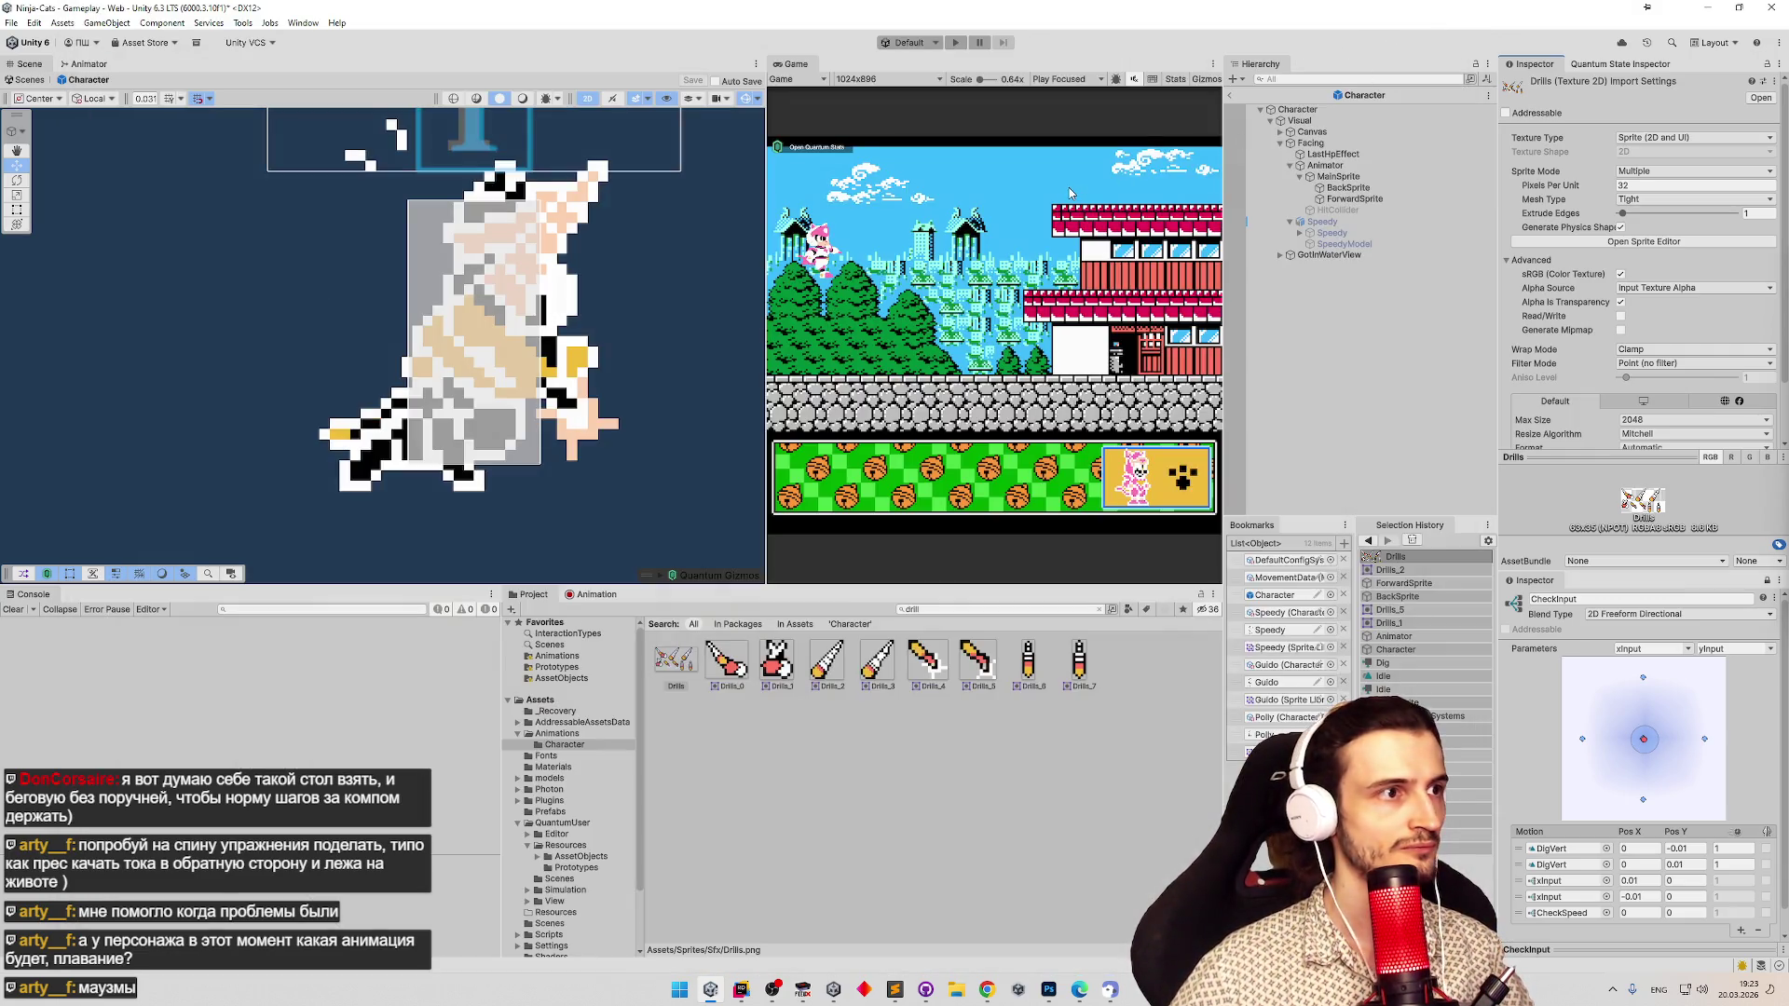
{"action": "left_click", "coordinate": [596, 598]}
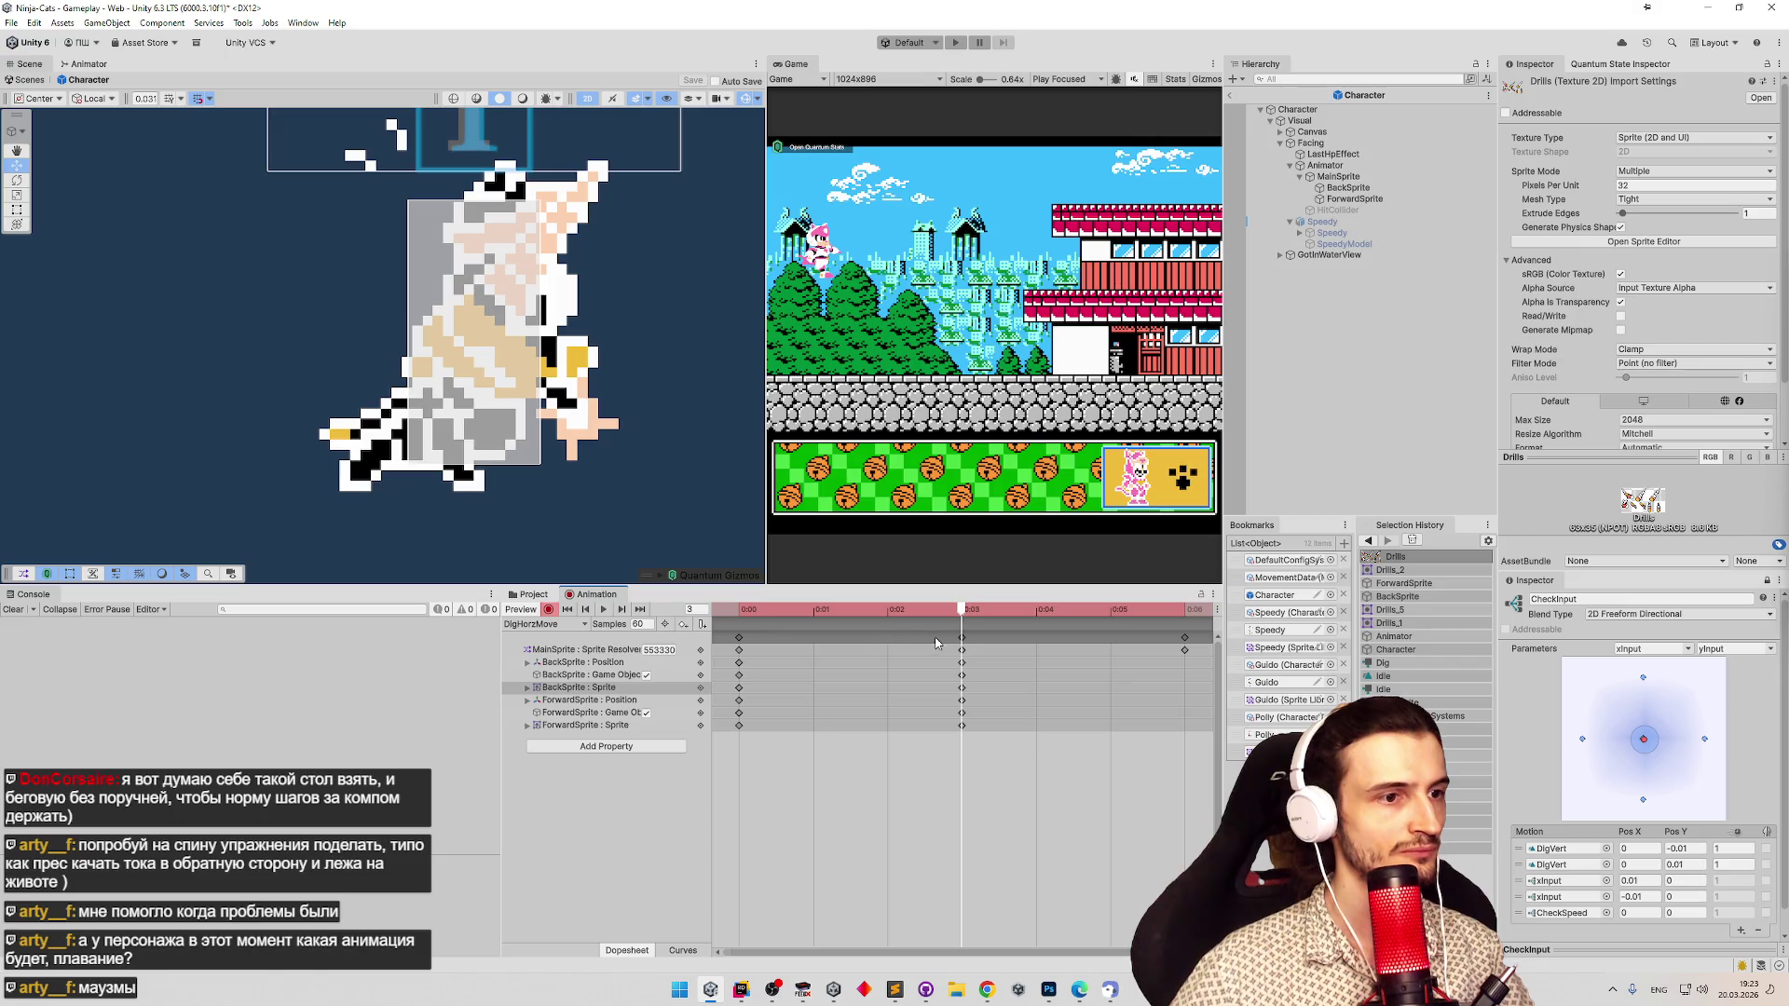
Toggle ForwardSprite's visibility at frames 0 and 3 to check the drill hand layering.
{"action": "left_click", "coordinate": [1354, 199]}
{"action": "mouse_move", "coordinate": [841, 612]}
{"action": "left_mouse_down"}
{"action": "mouse_move", "coordinate": [738, 610]}
{"action": "mouse_move", "coordinate": [1181, 606]}
{"action": "mouse_move", "coordinate": [739, 610]}
{"action": "left_mouse_up"}
{"action": "left_click", "coordinate": [1388, 188]}
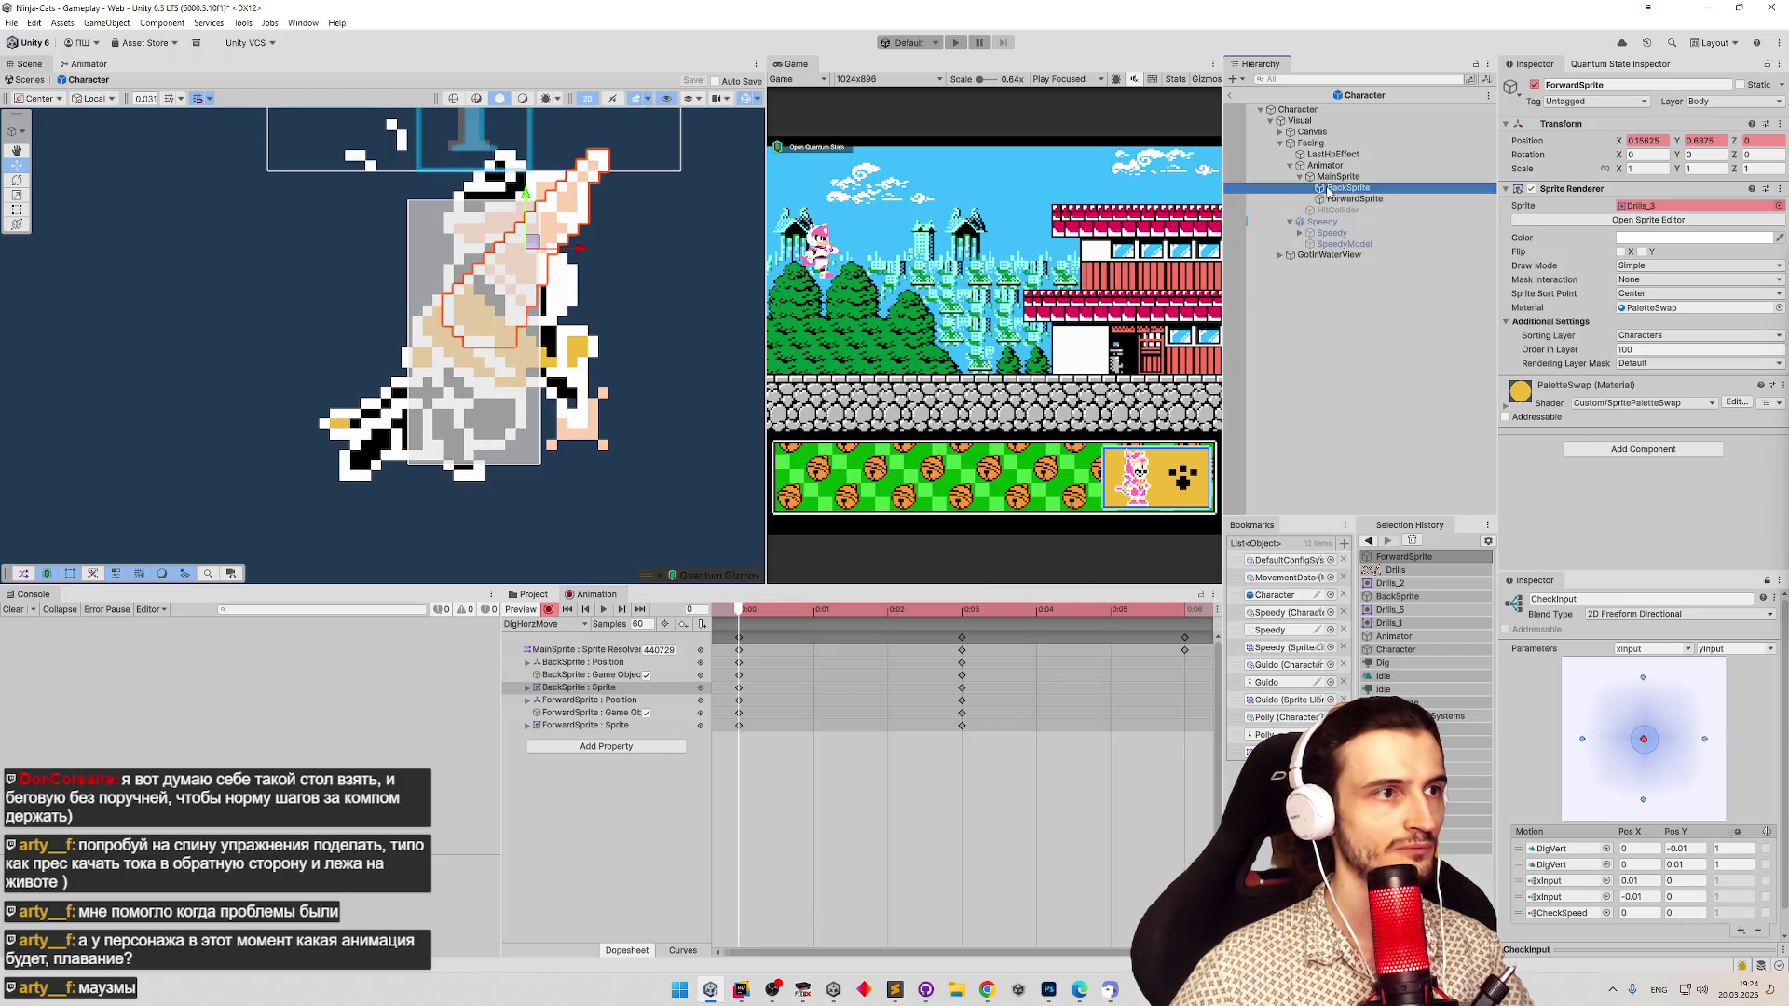
{"action": "left_click", "coordinate": [1353, 198]}
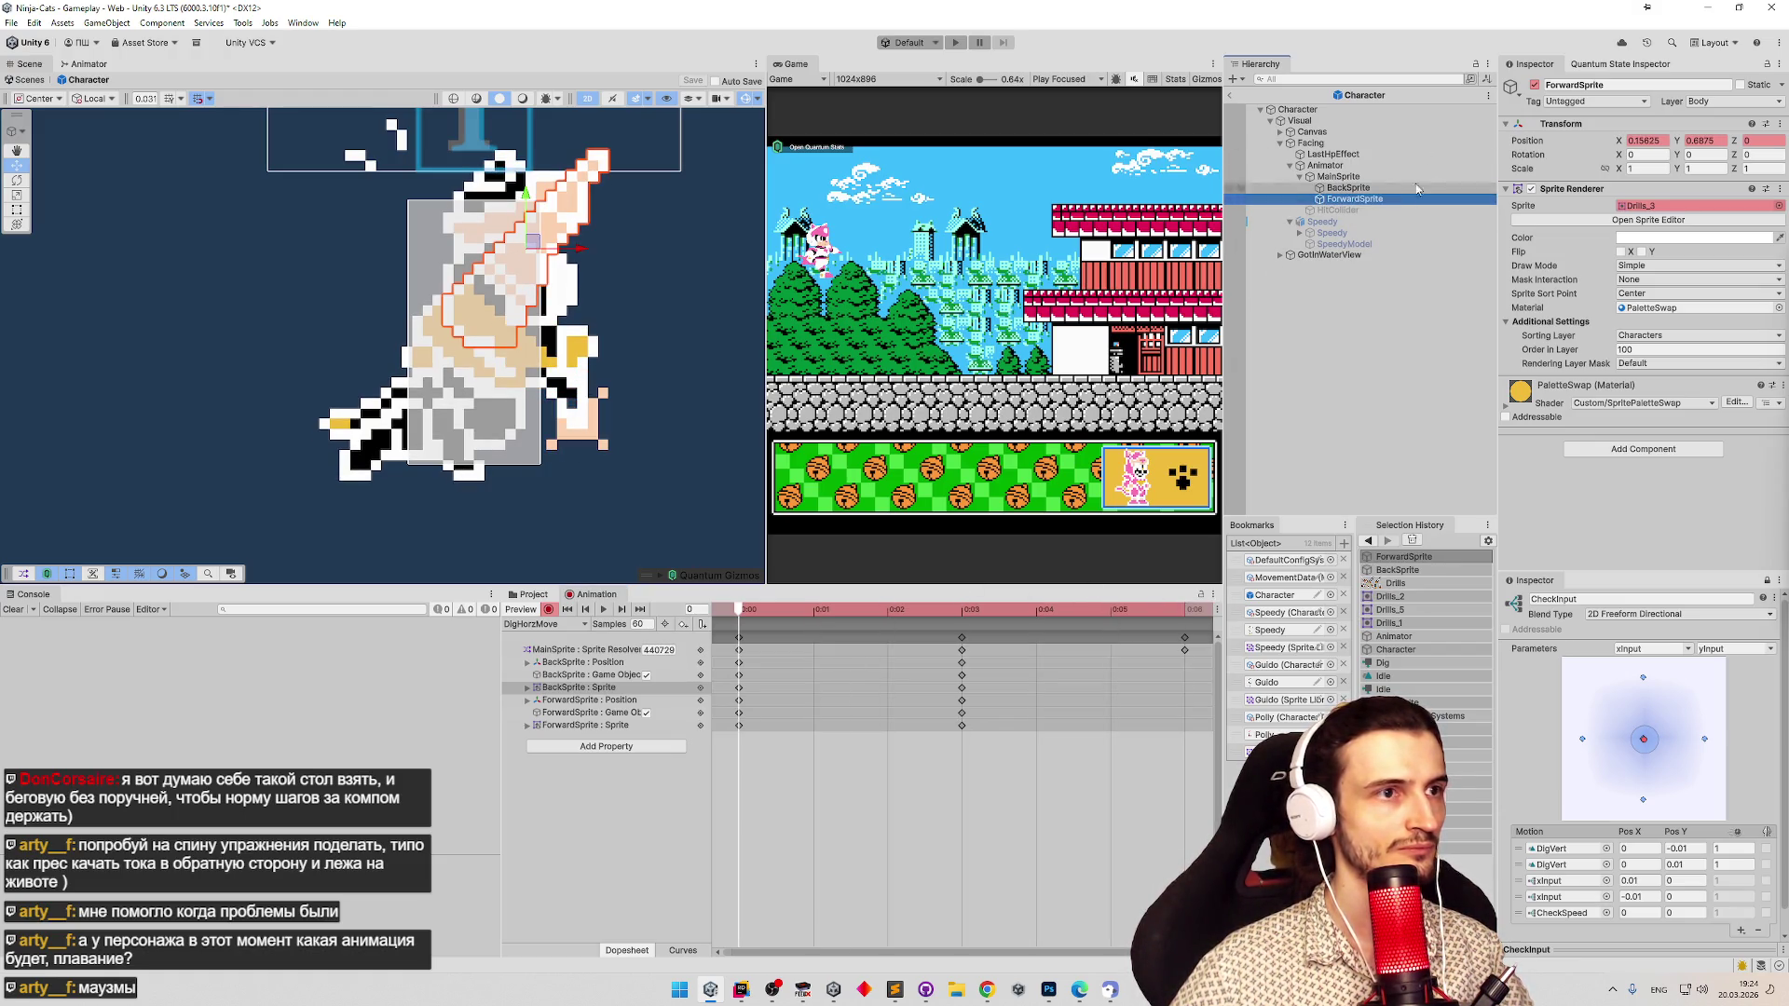
{"action": "left_click", "coordinate": [1534, 85]}
{"action": "left_click", "coordinate": [1535, 85]}
{"action": "left_click", "coordinate": [1534, 85]}
{"action": "left_click", "coordinate": [1535, 84]}
{"action": "left_click_drag", "start_coordinate": [808, 610], "coordinate": [961, 610]}
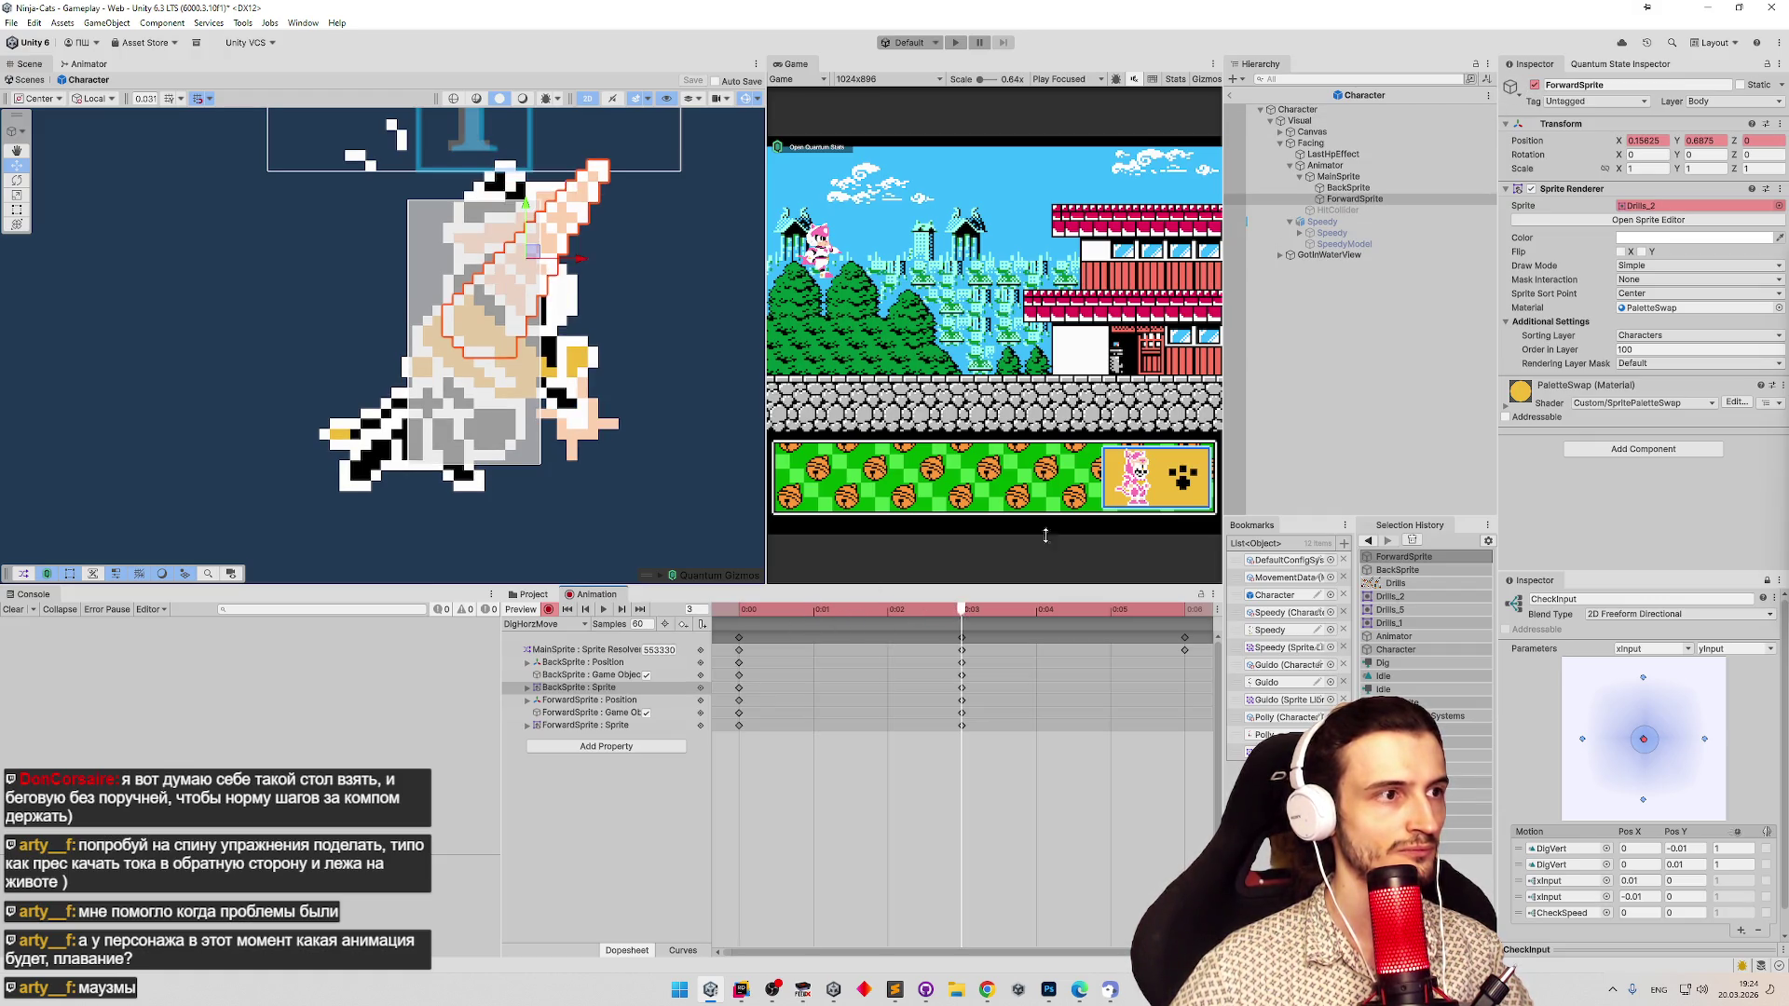
{"action": "left_click", "coordinate": [1534, 85]}
{"action": "left_click", "coordinate": [1535, 84]}
Preview the dig animation, then delete the BackSprite Game Object key at frame 3.
{"action": "key", "text": "space"}
{"action": "left_click", "coordinate": [961, 609]}
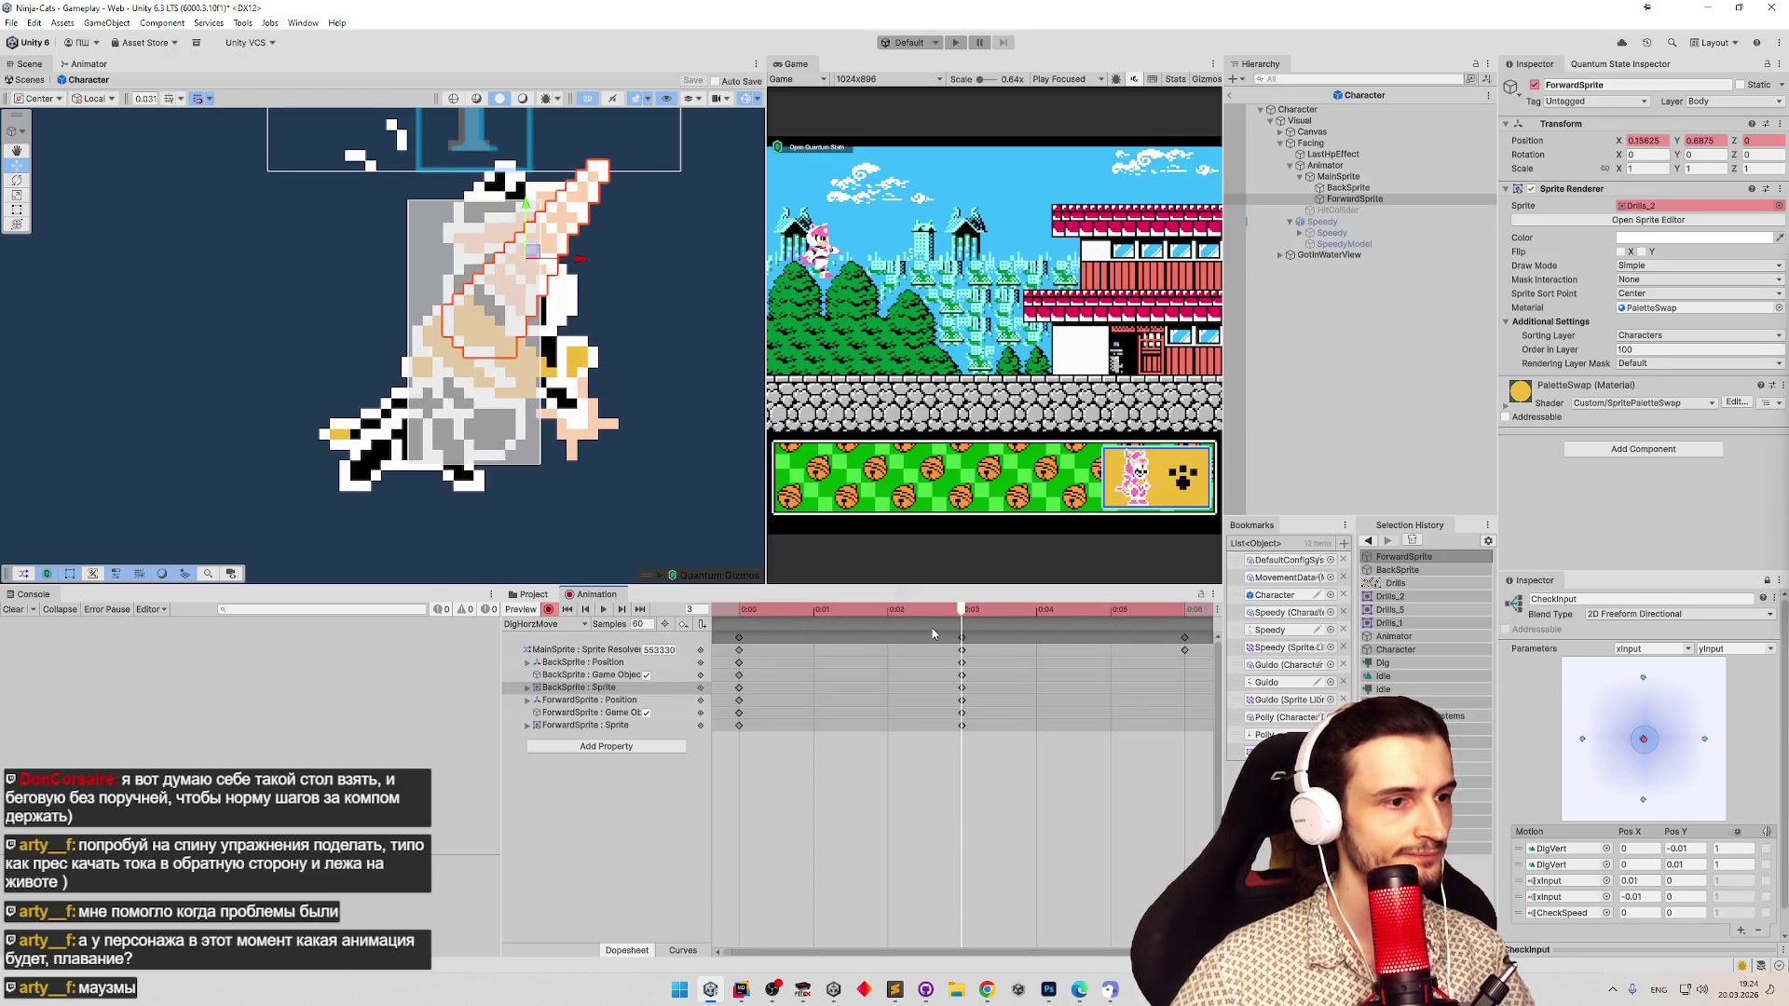
{"action": "left_click_drag", "start_coordinate": [916, 684], "coordinate": [992, 673]}
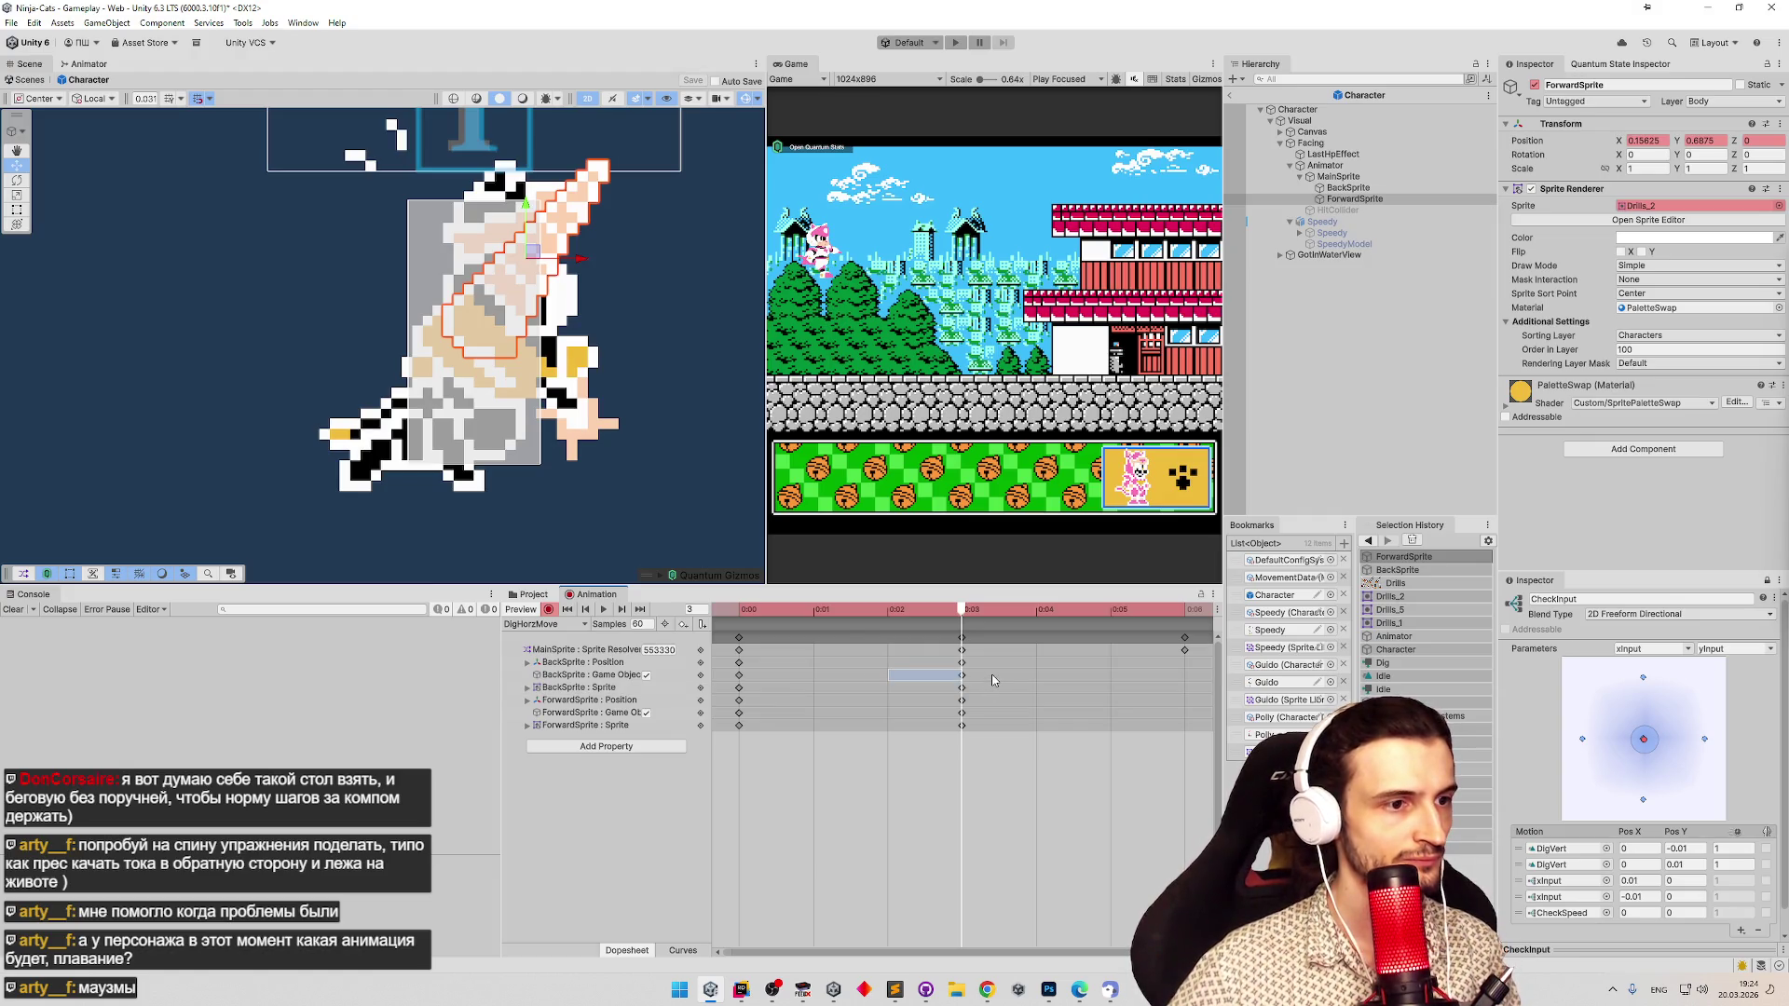
{"action": "key", "text": "Delete"}
Check the remaining frame-3 ForwardSprite and BackSprite position keys and replay the DigHorzMove preview.
{"action": "left_click", "coordinate": [960, 714]}
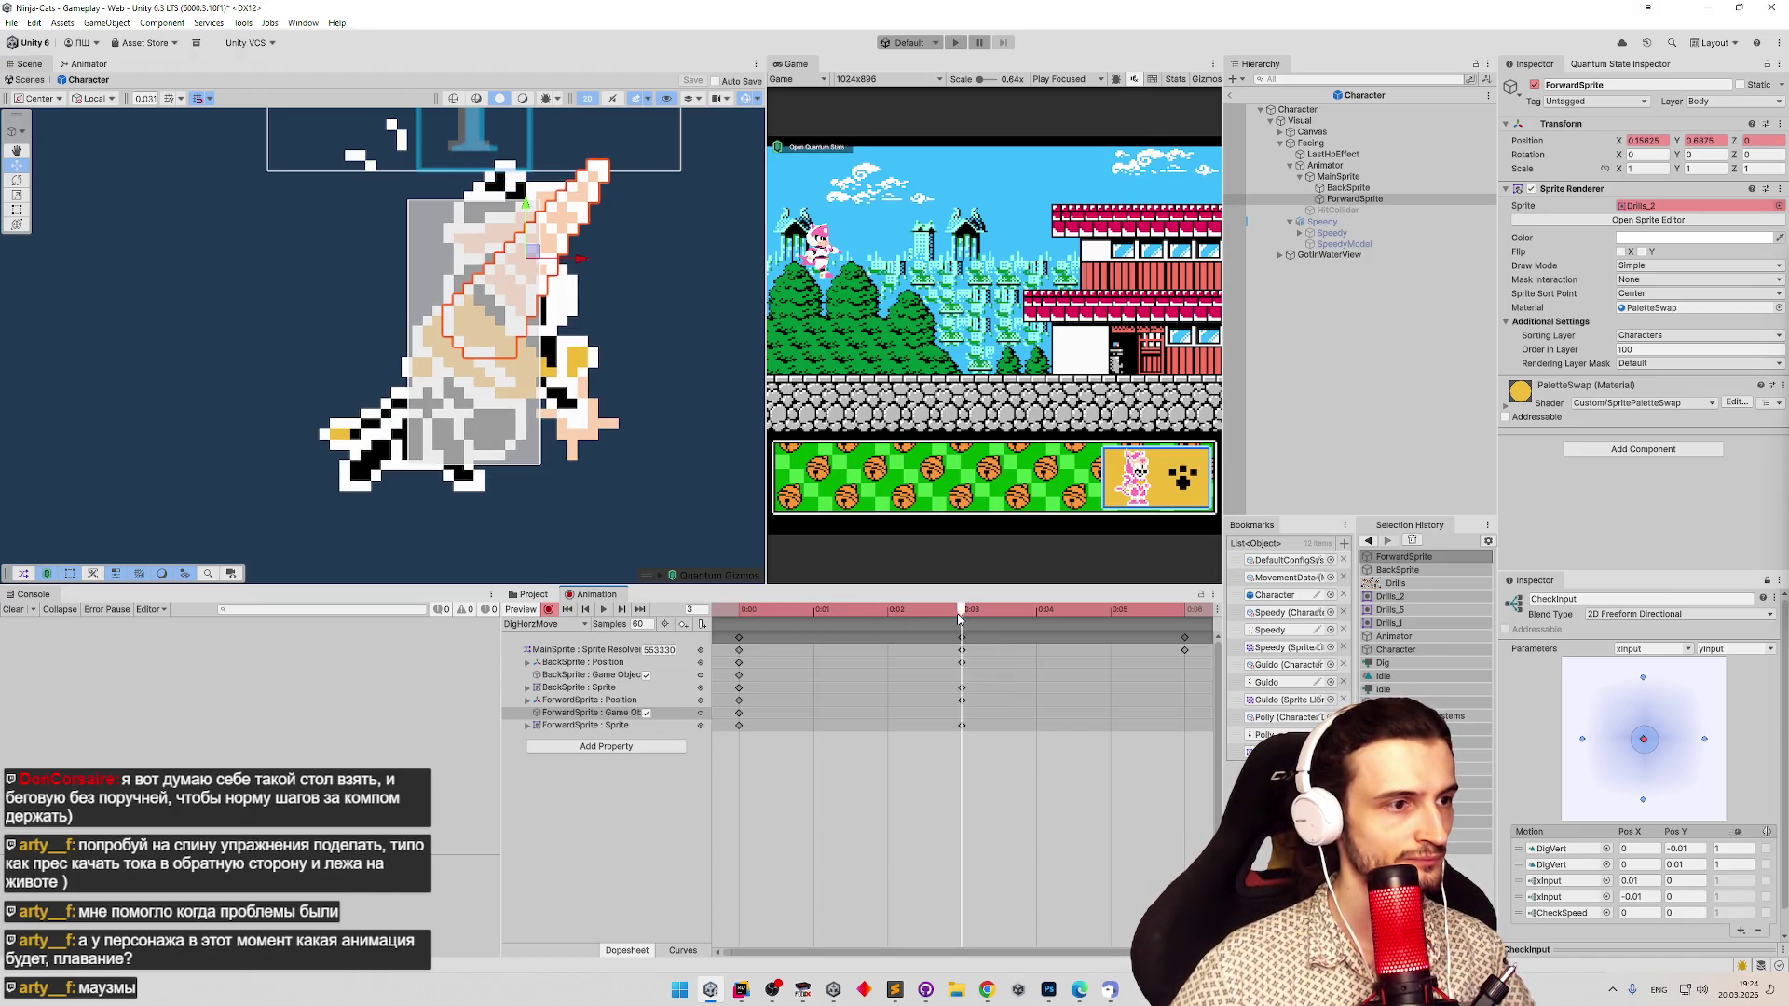
{"action": "left_click", "coordinate": [957, 668]}
{"action": "left_click", "coordinate": [961, 664]}
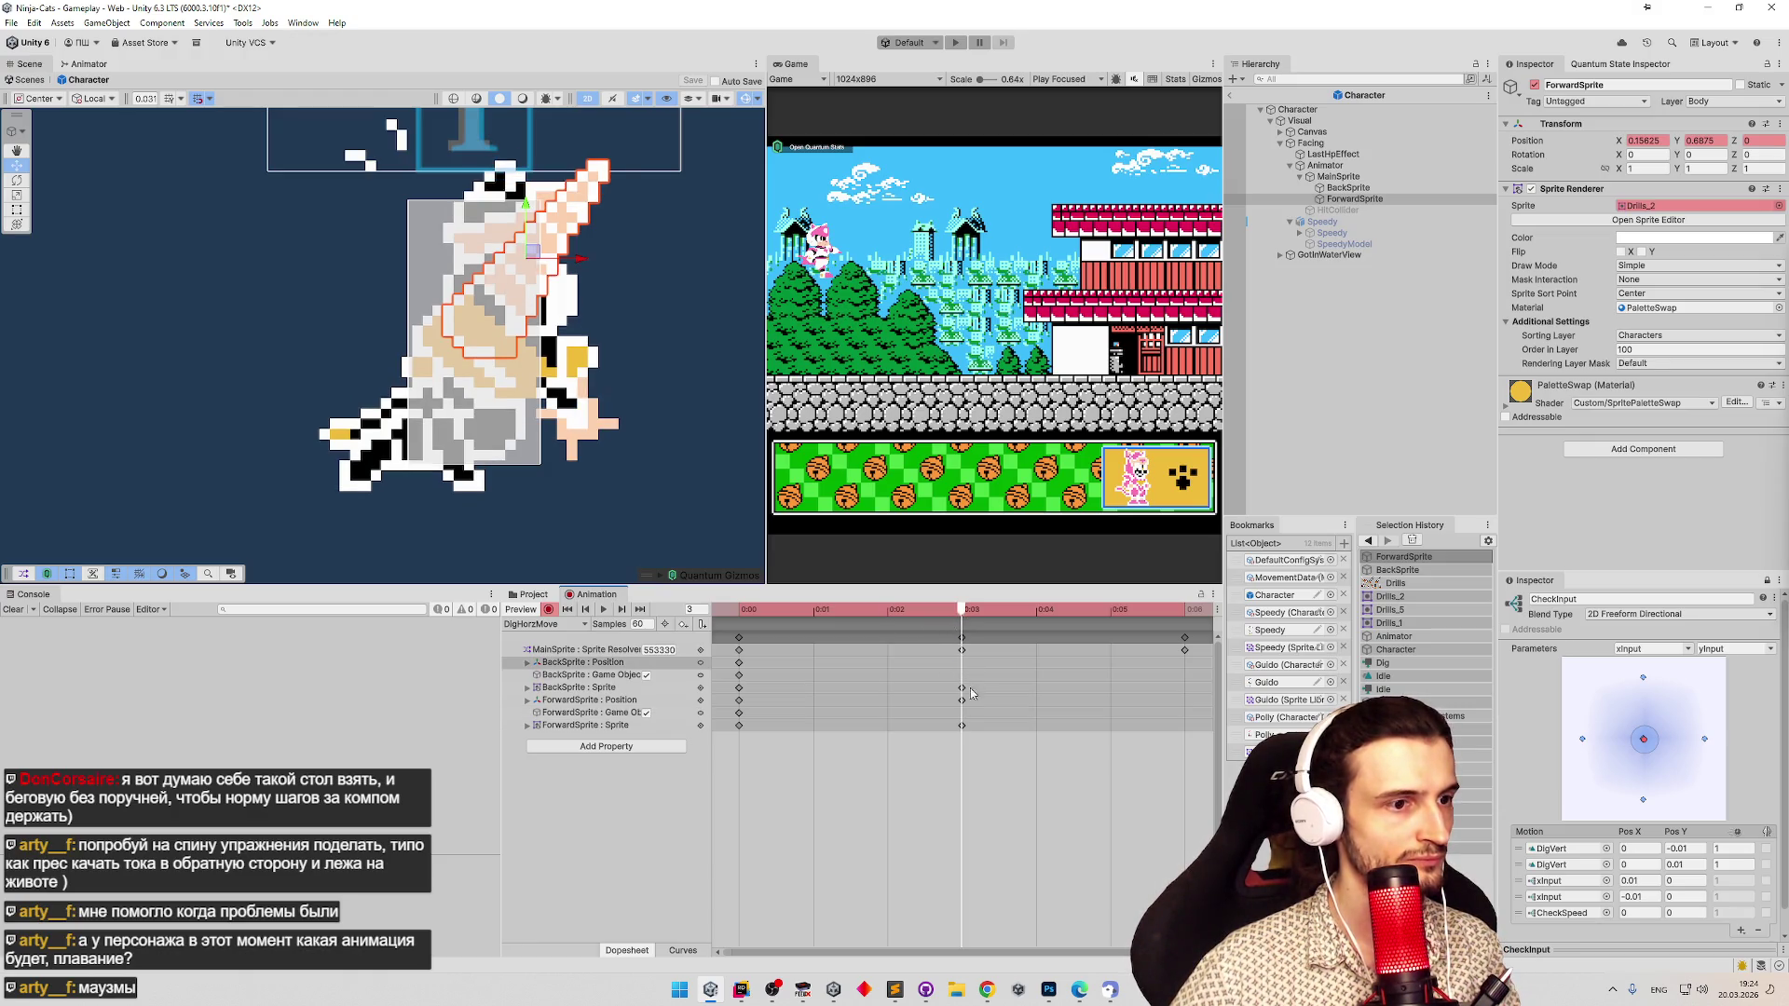
{"action": "left_click", "coordinate": [962, 699]}
{"action": "key", "text": "space"}
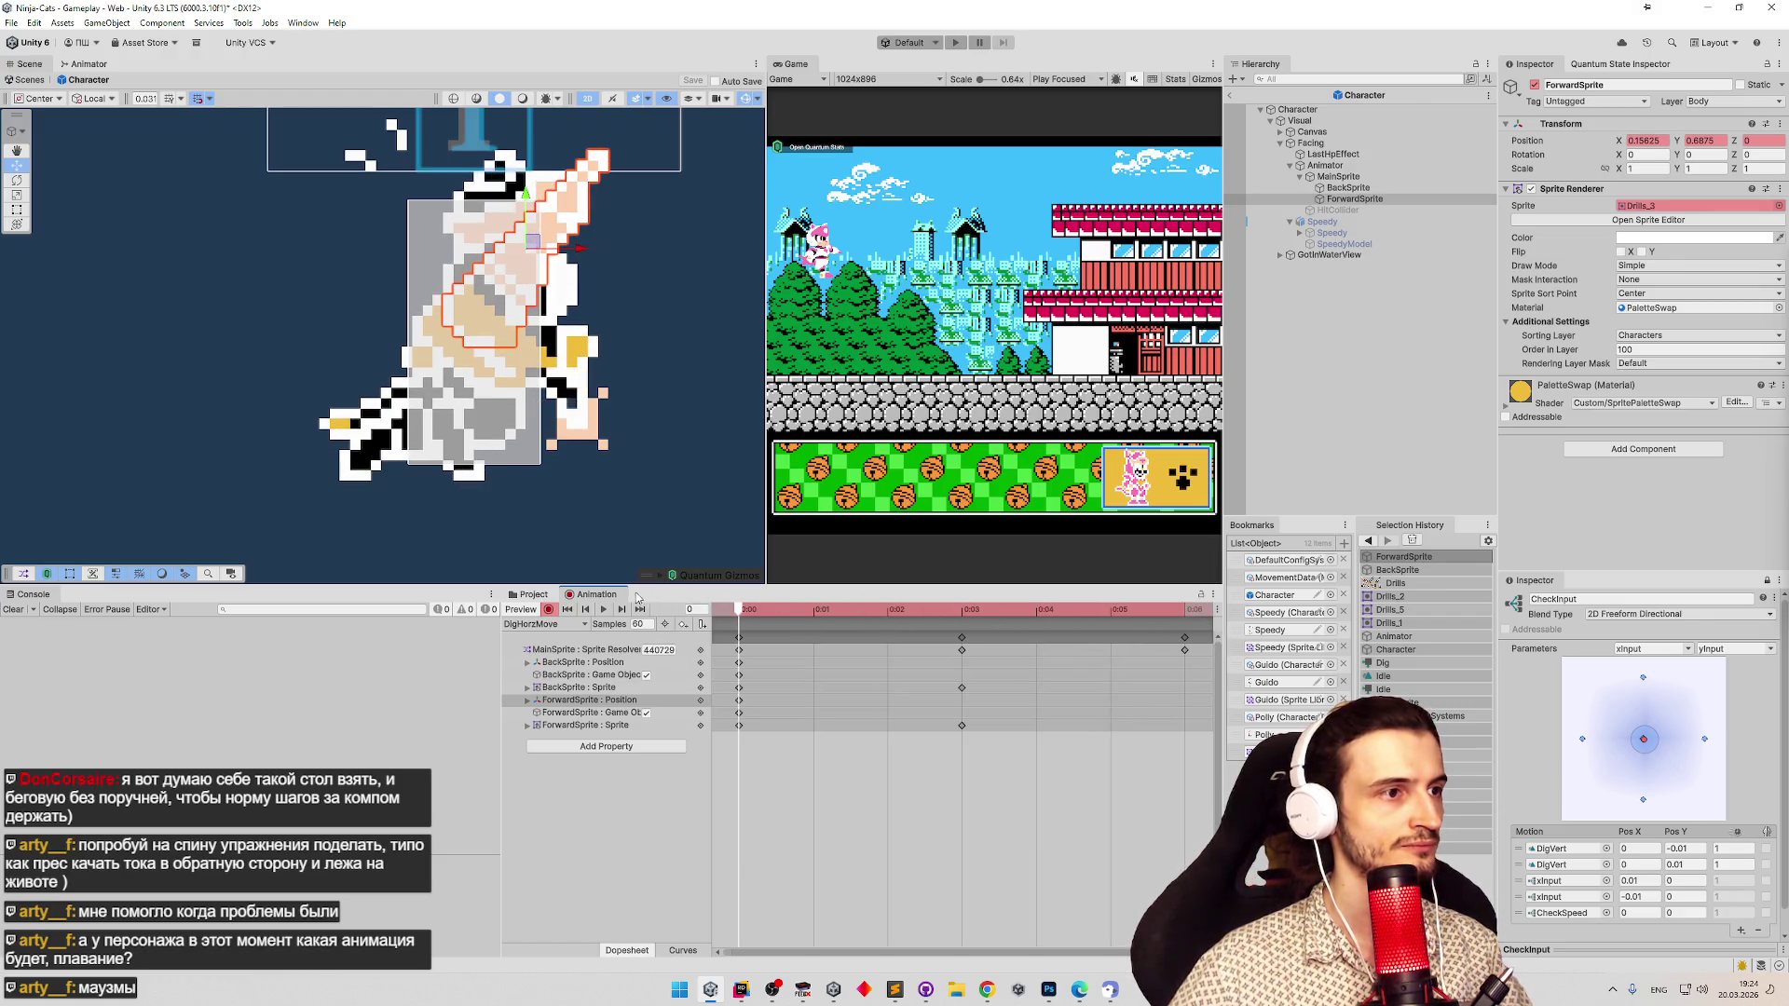
{"action": "left_click", "coordinate": [583, 624]}
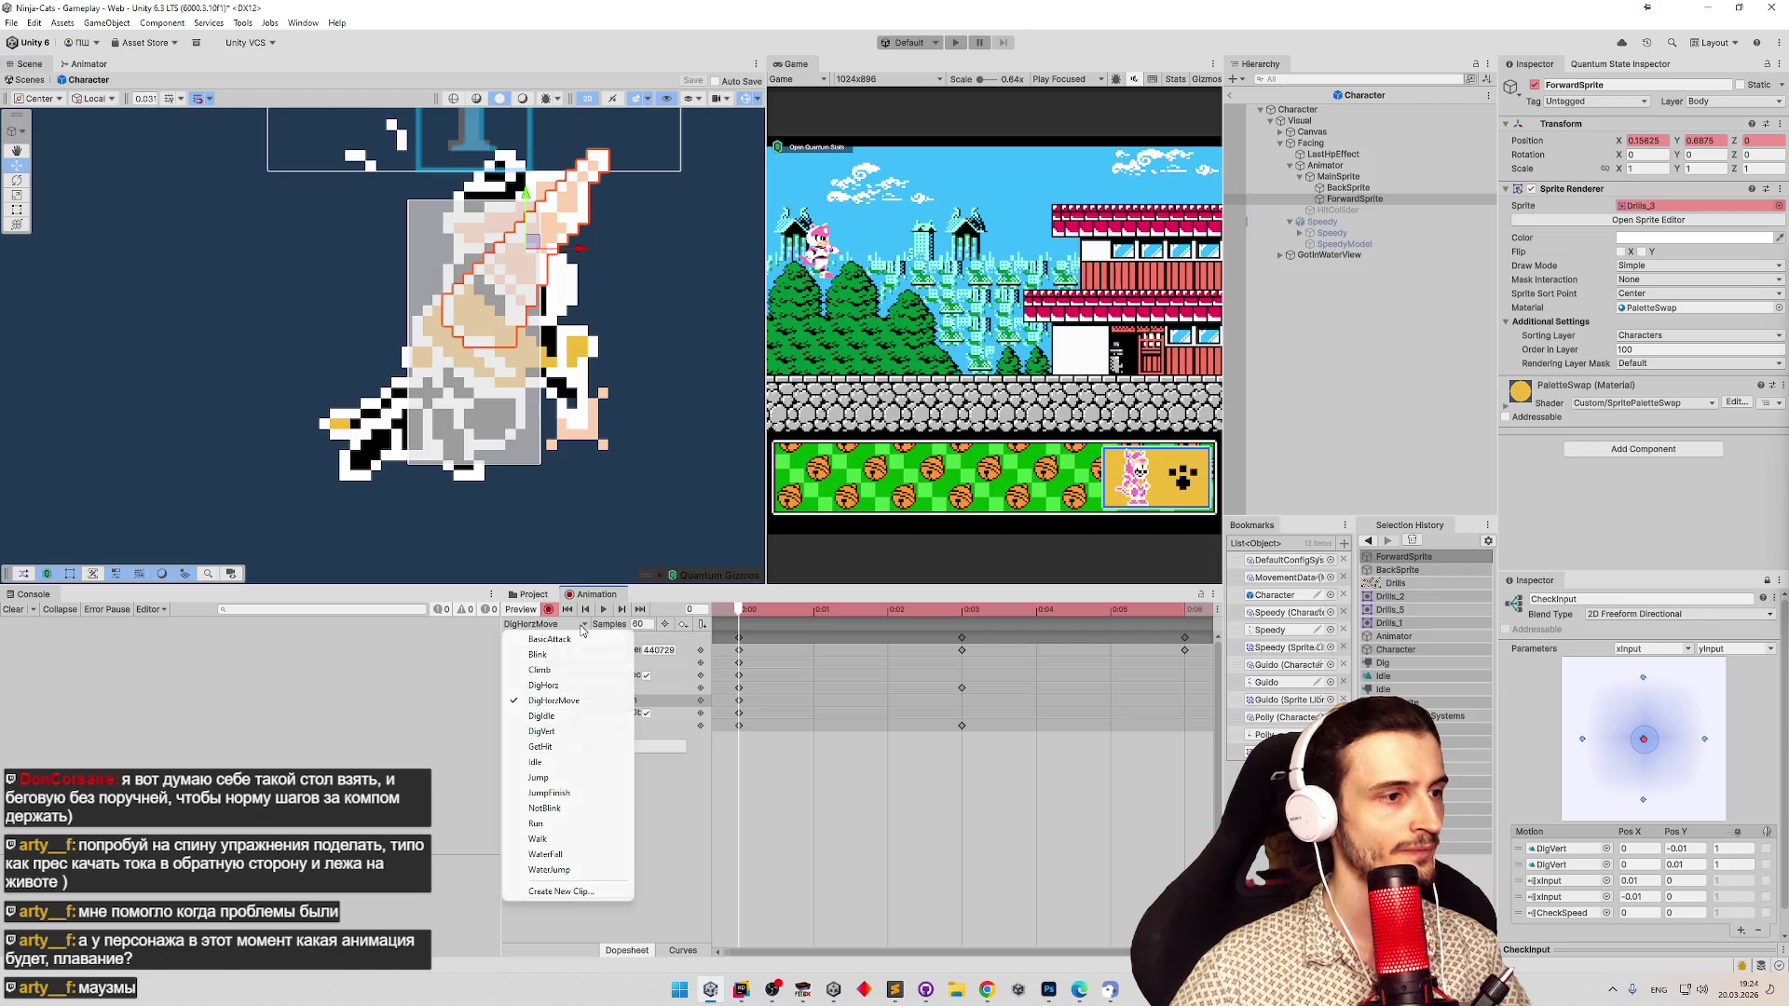
Preview the DigHorz and DigIdle clips in turn, ending on the DigVert clip.
{"action": "left_click", "coordinate": [670, 677]}
{"action": "left_click_drag", "start_coordinate": [739, 677], "coordinate": [757, 751]}
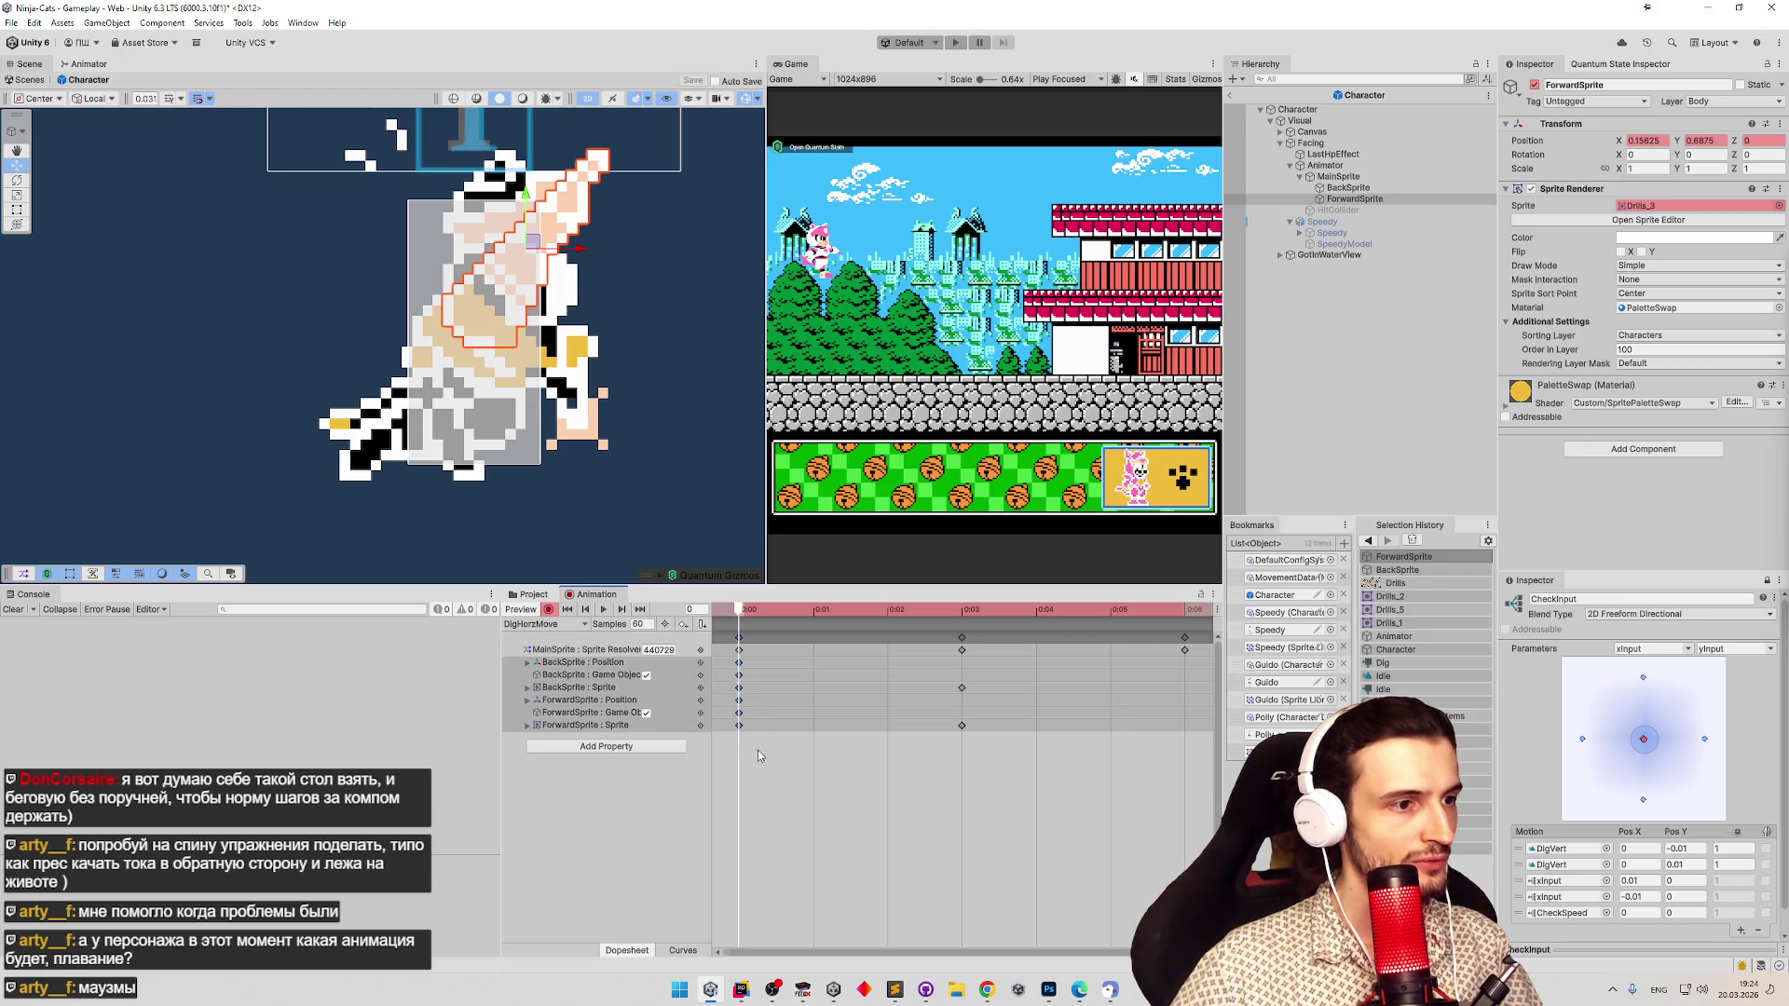
{"action": "left_click", "coordinate": [583, 624]}
{"action": "left_click", "coordinate": [568, 663]}
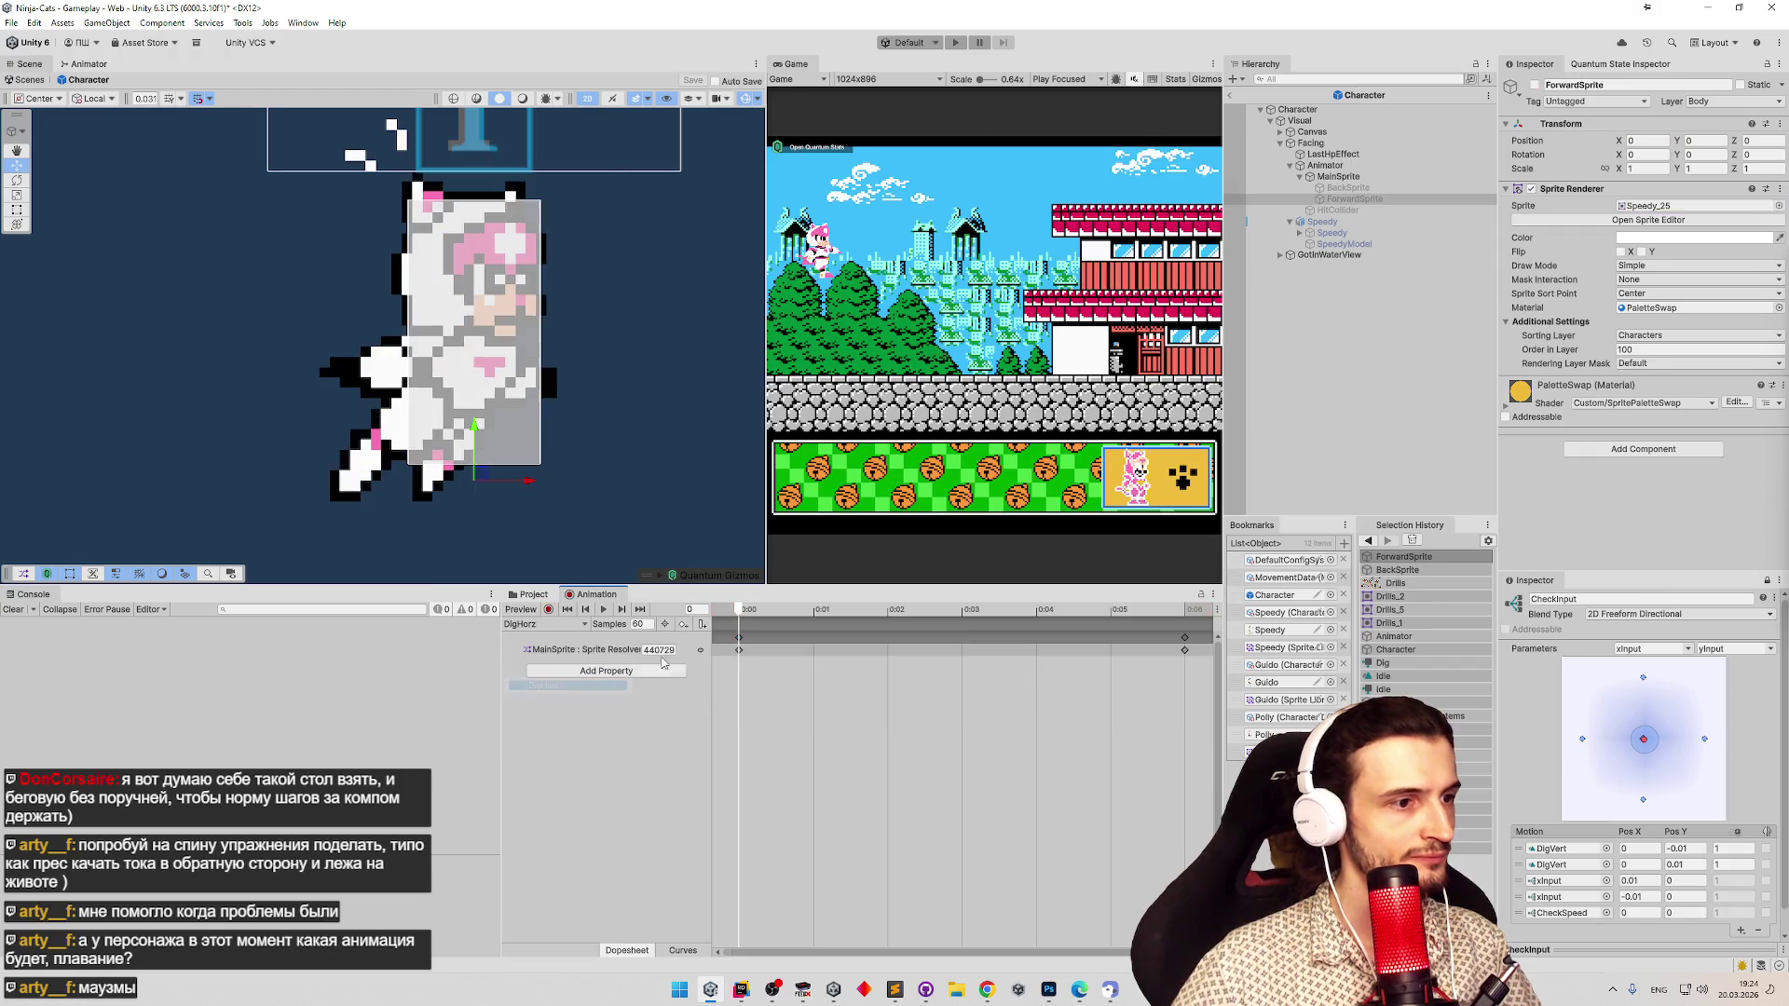
{"action": "left_click", "coordinate": [738, 610]}
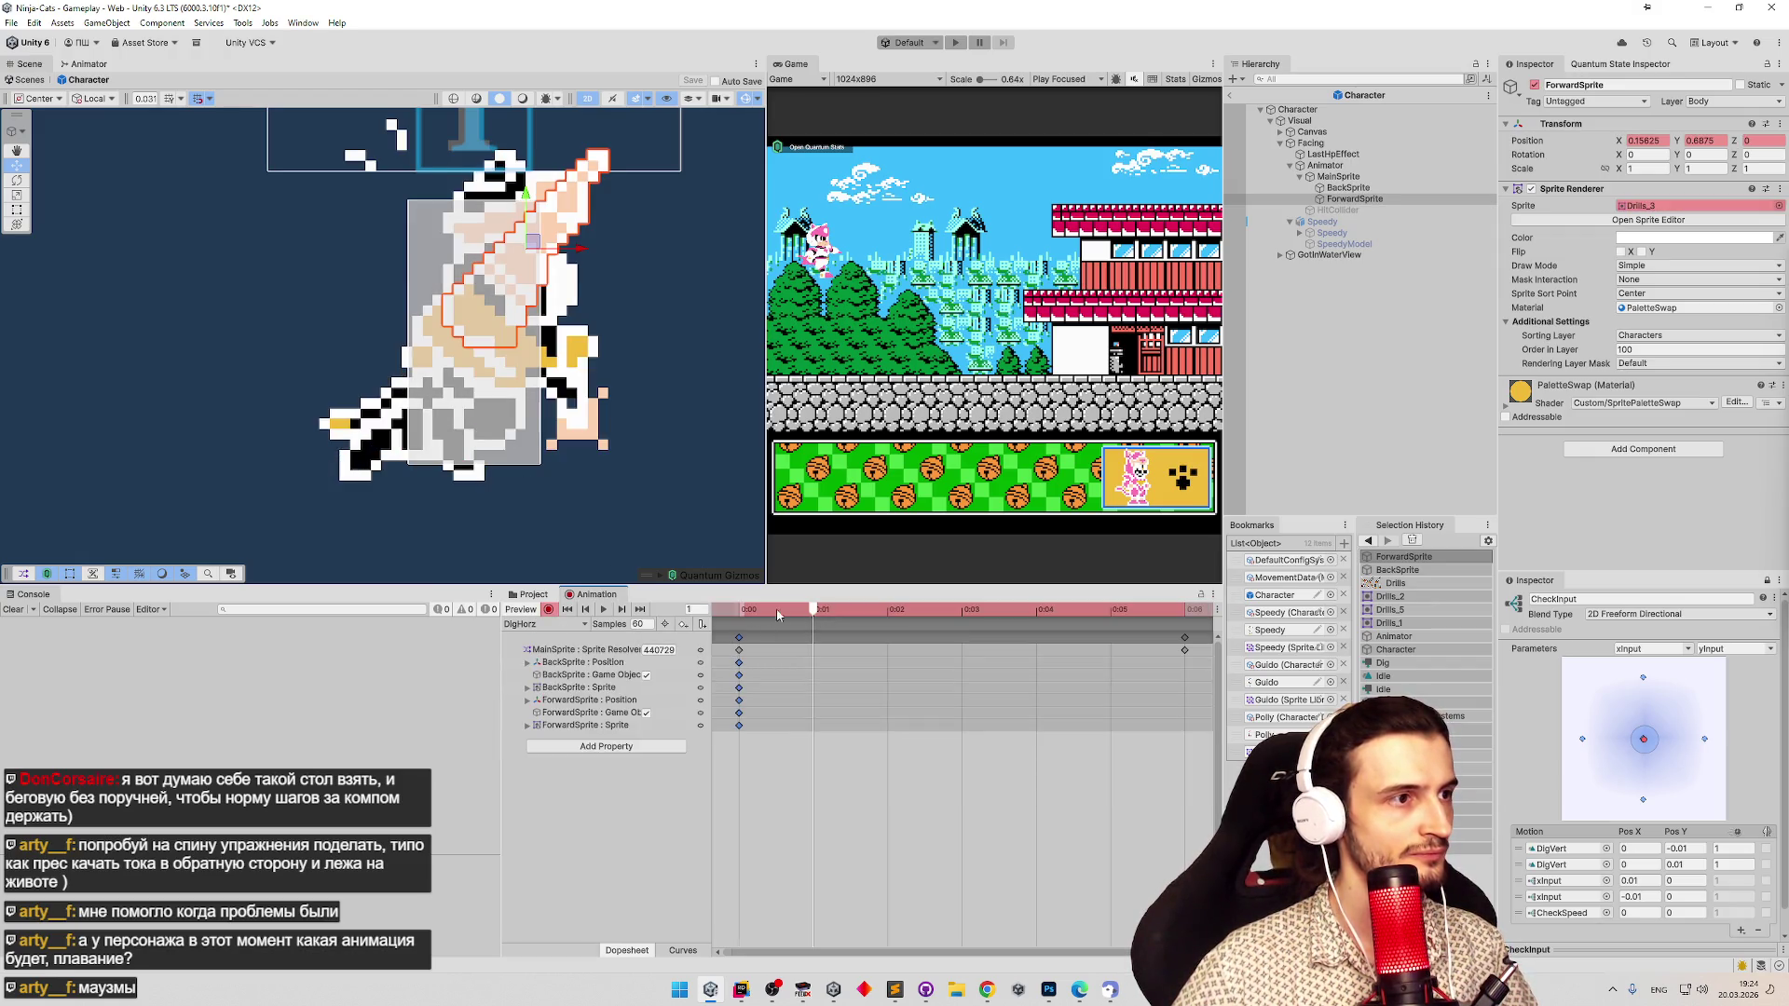
{"action": "left_click", "coordinate": [557, 622]}
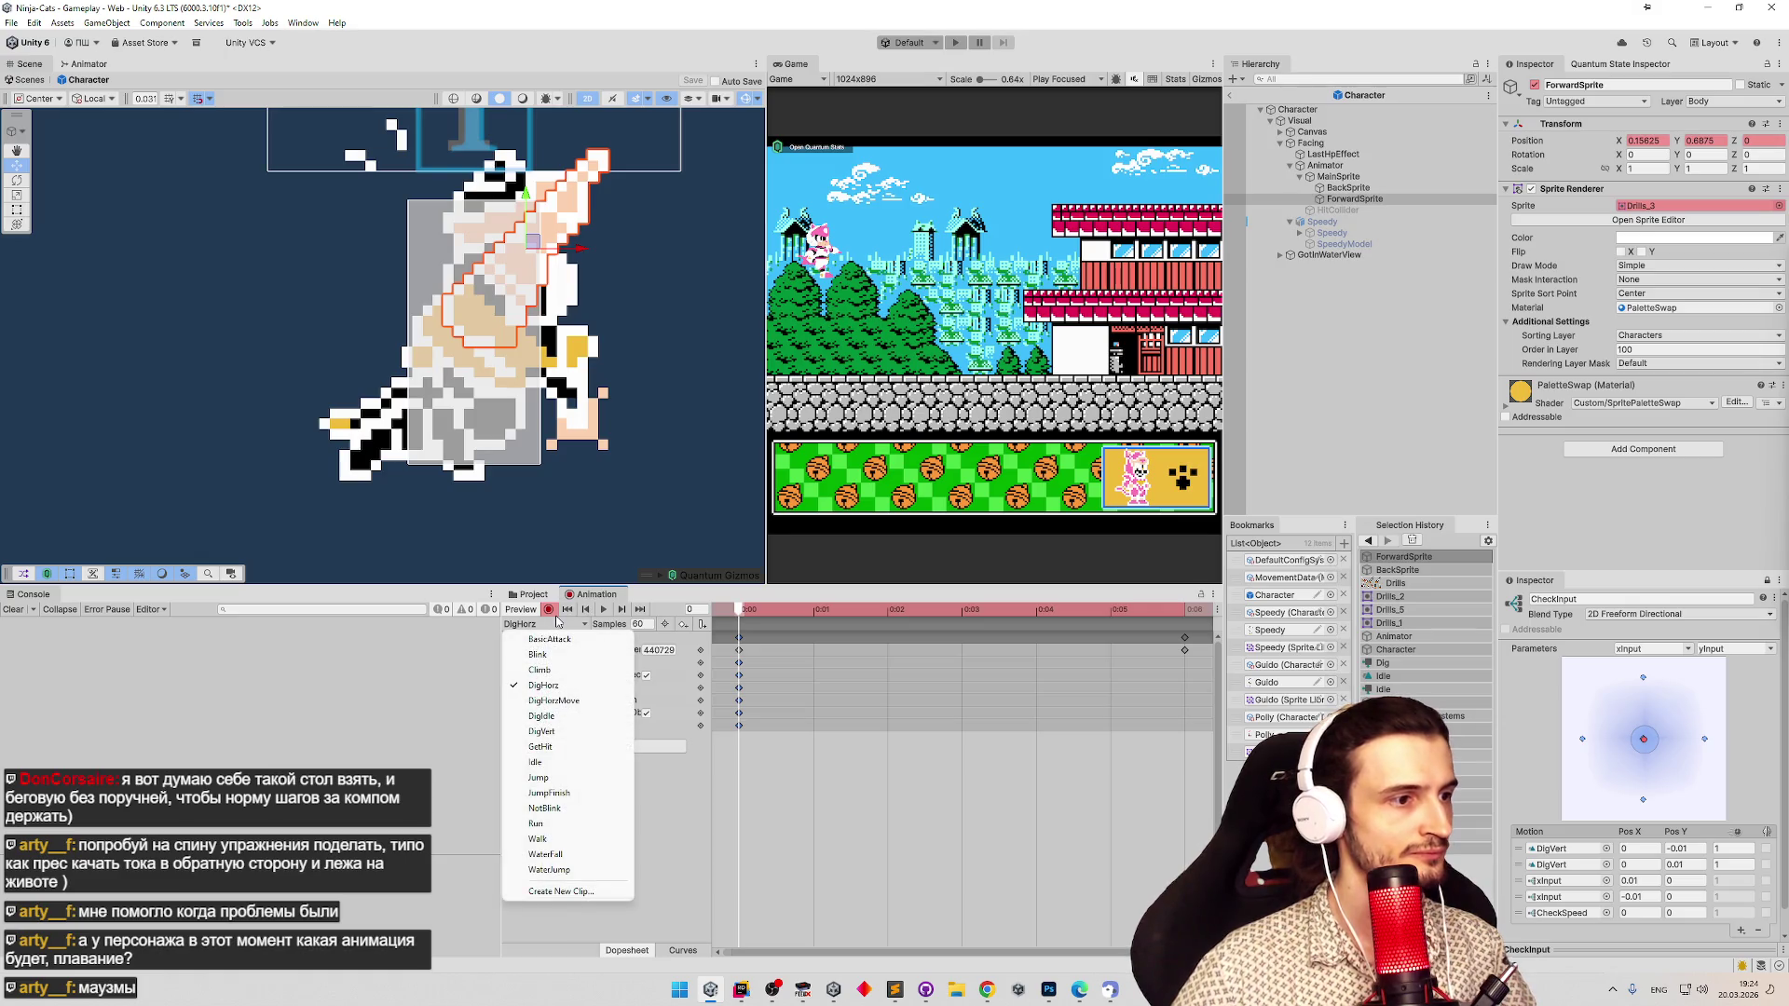
{"action": "left_click", "coordinate": [578, 714]}
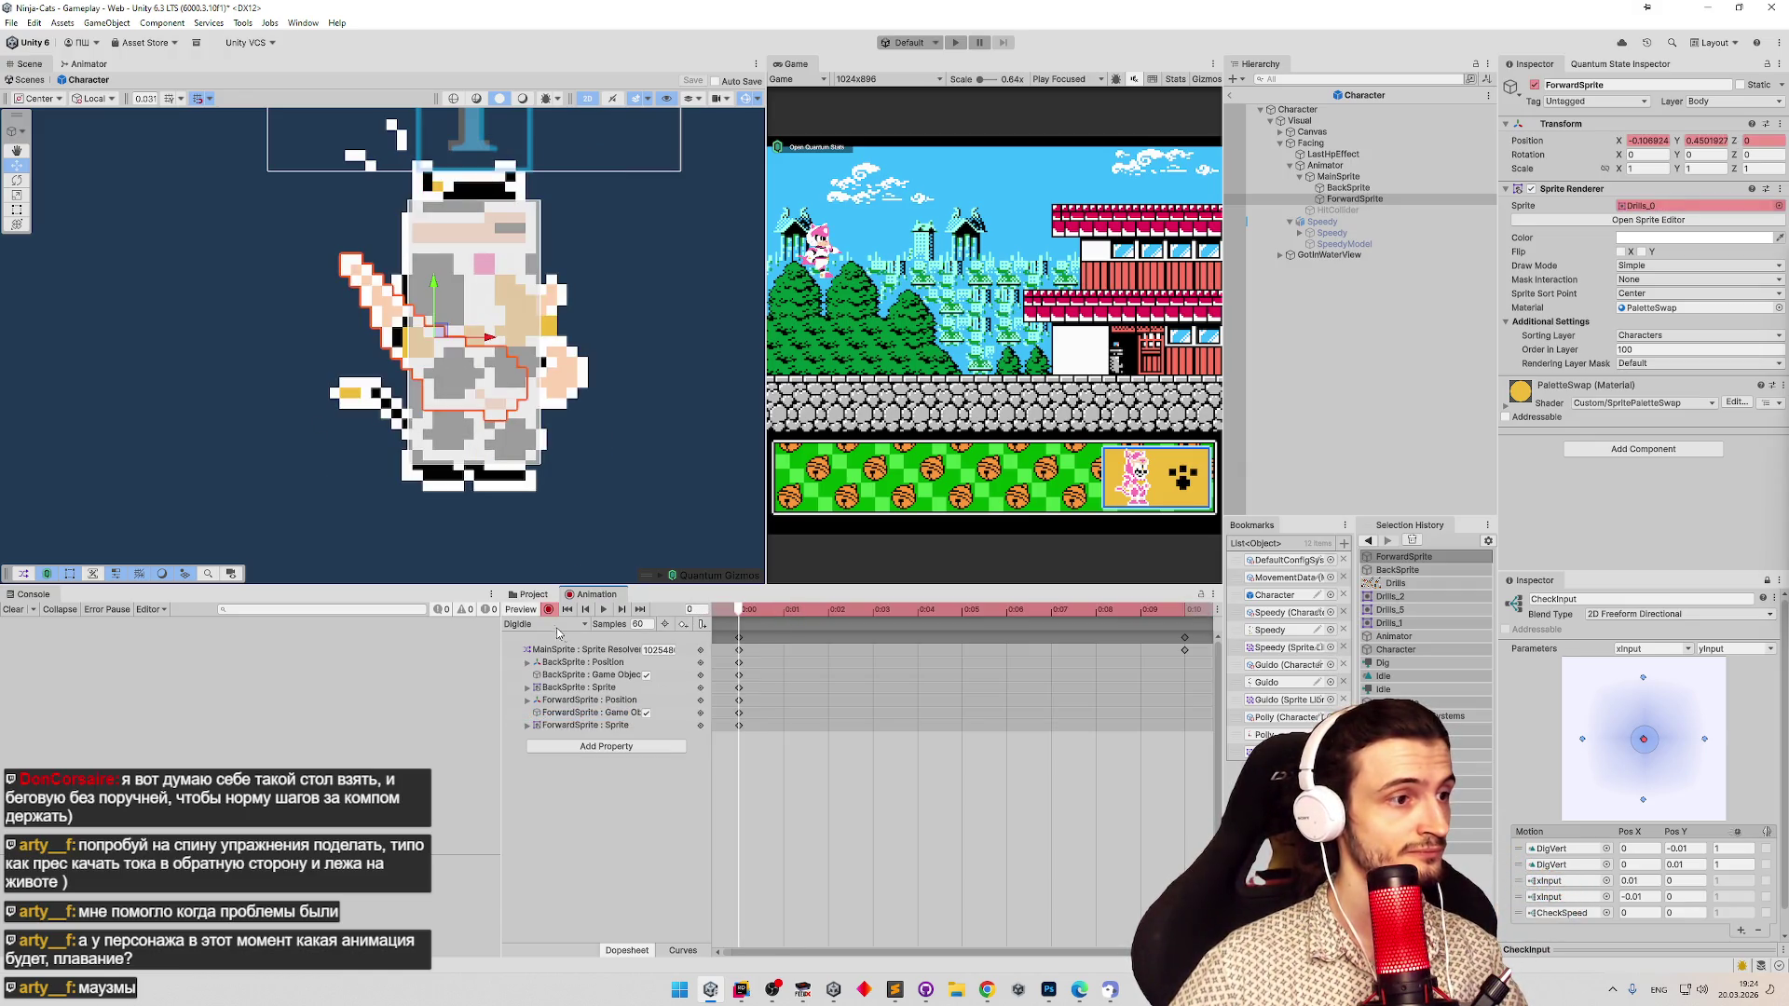
{"action": "left_click", "coordinate": [556, 626]}
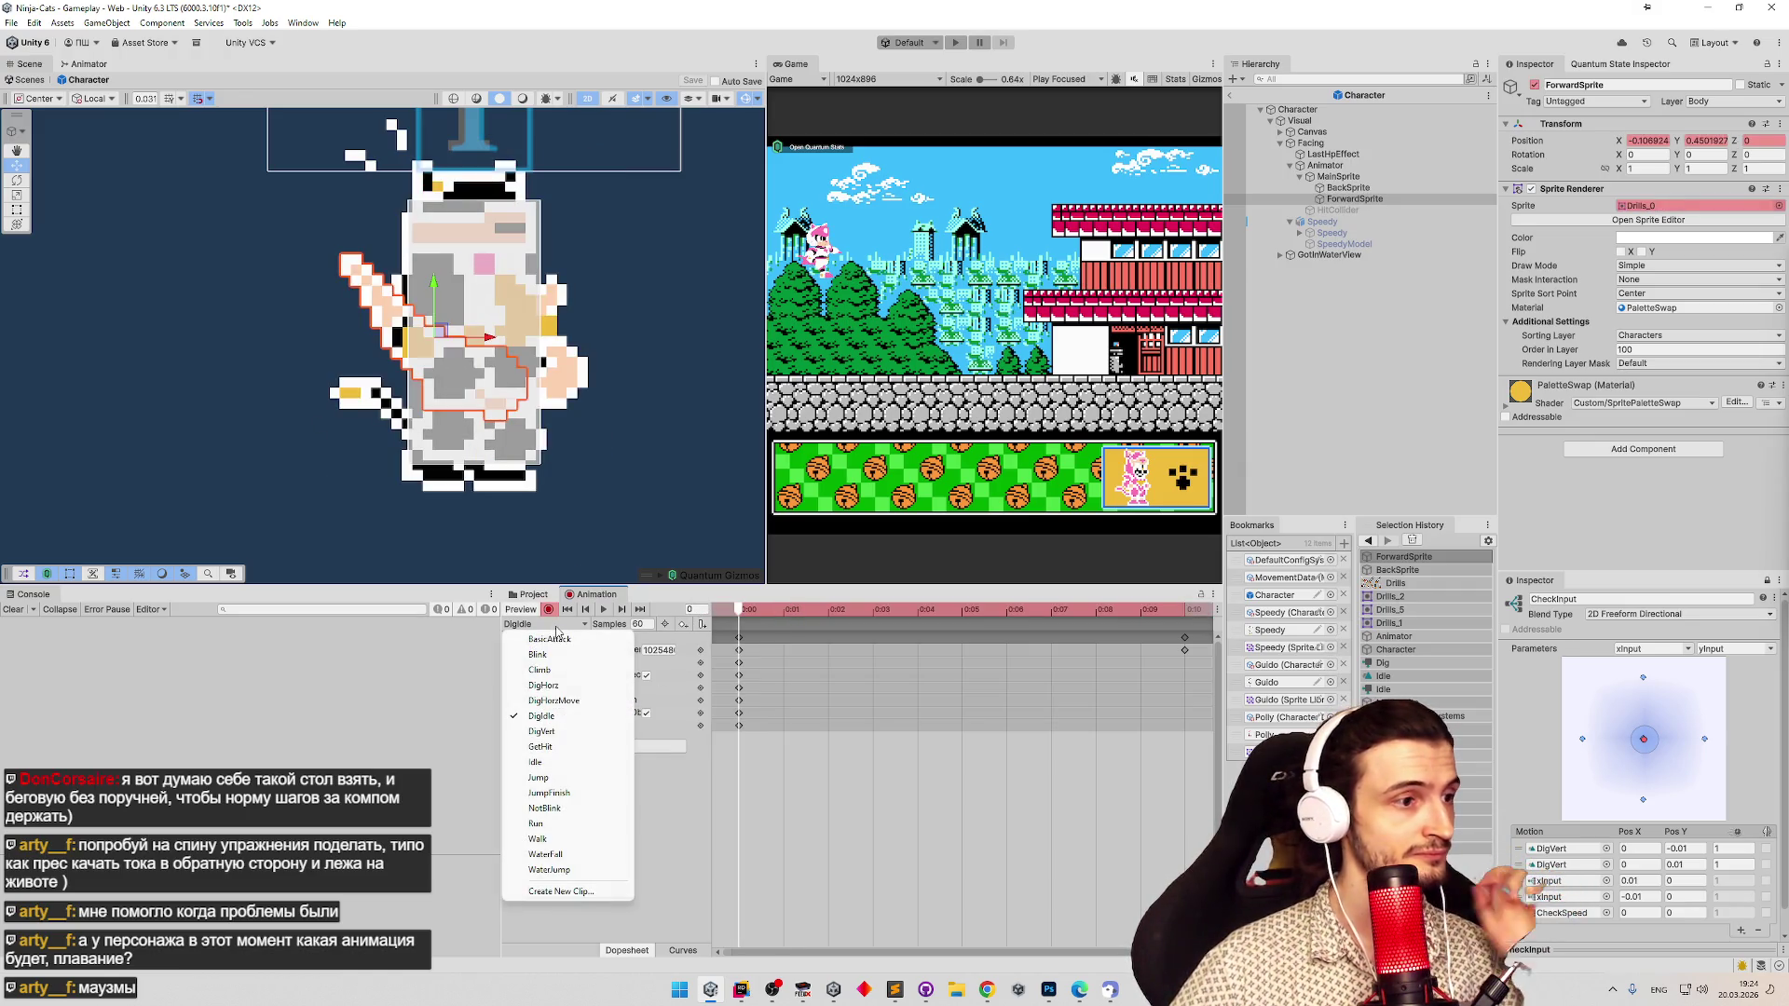
{"action": "left_click", "coordinate": [569, 731]}
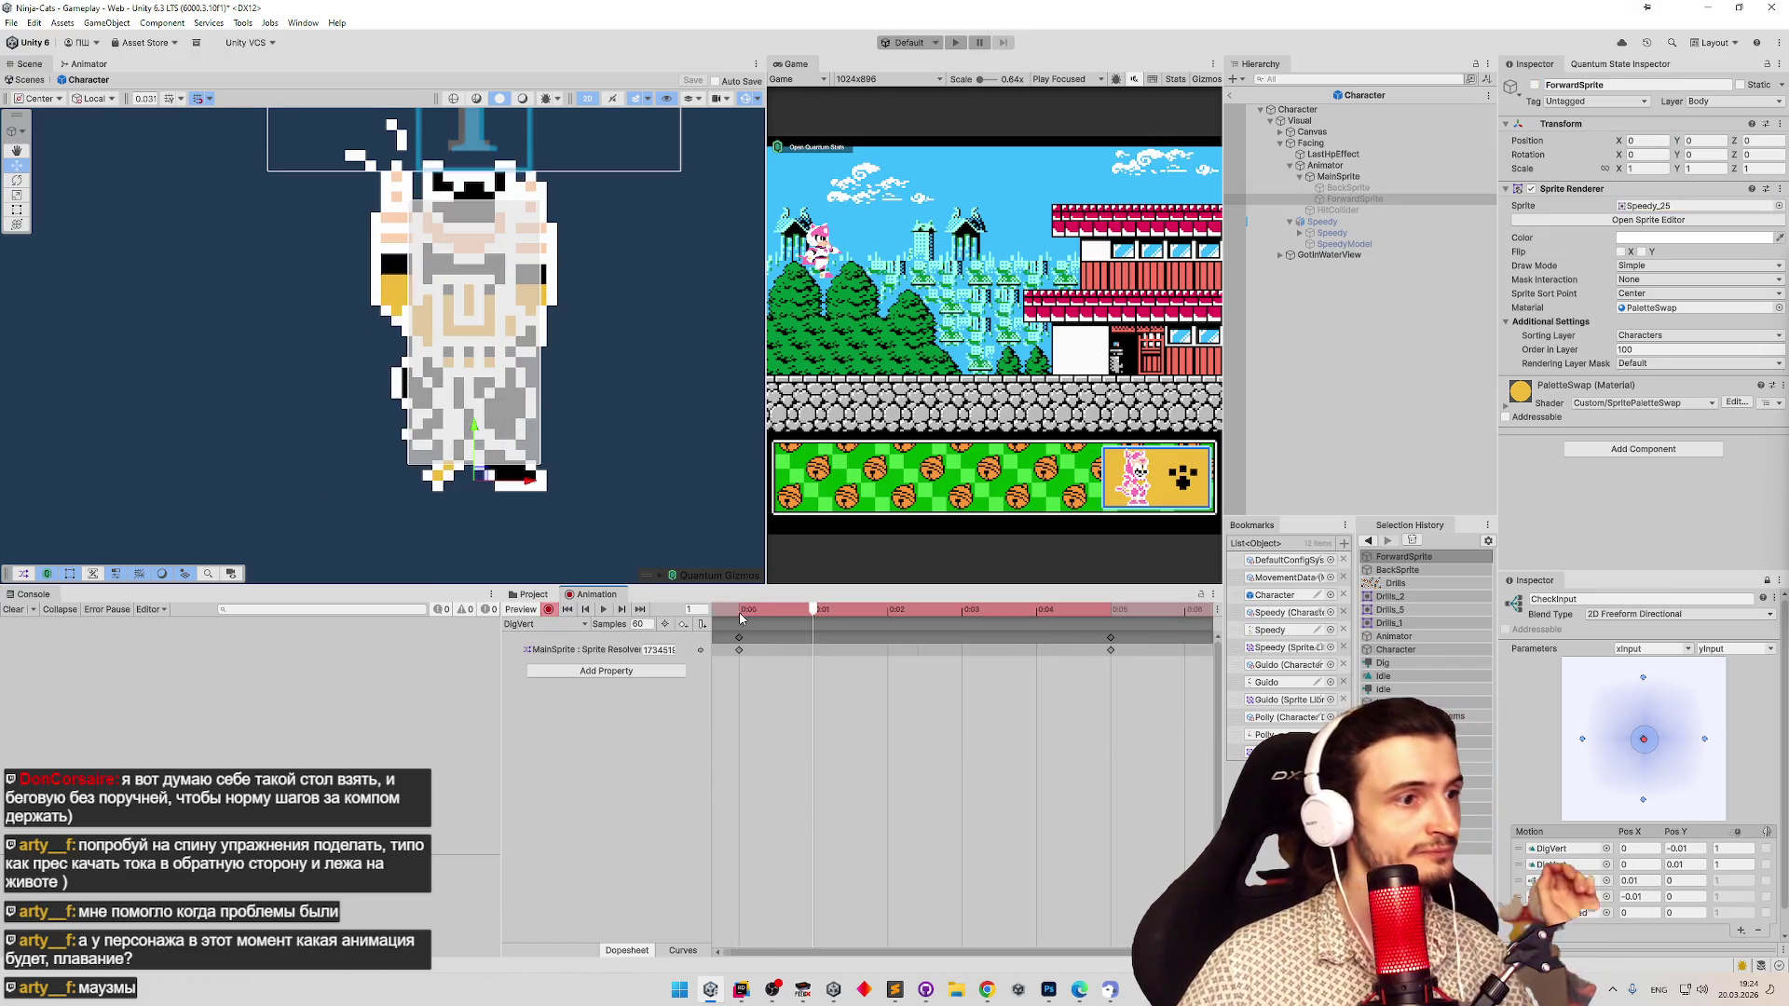
With recording on, key BackSprite's active state into the DigVert clip.
{"action": "key", "text": "r"}
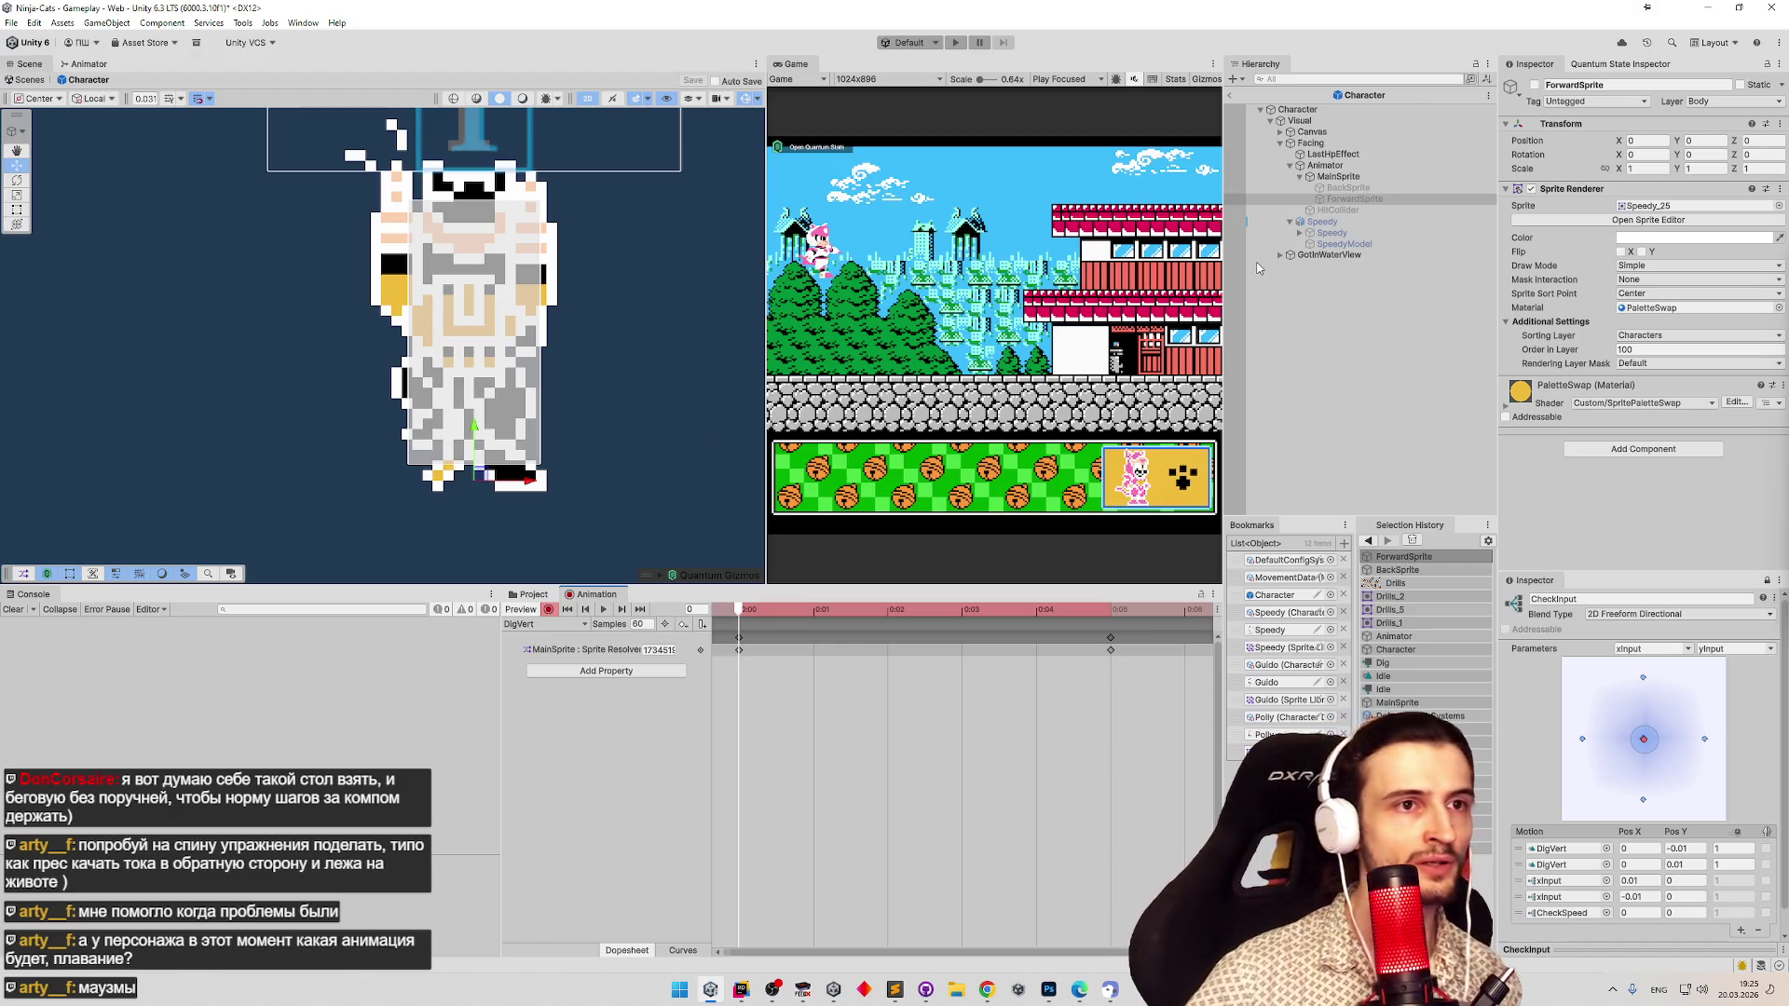
{"action": "left_click", "coordinate": [1369, 198]}
{"action": "left_click", "coordinate": [1348, 188]}
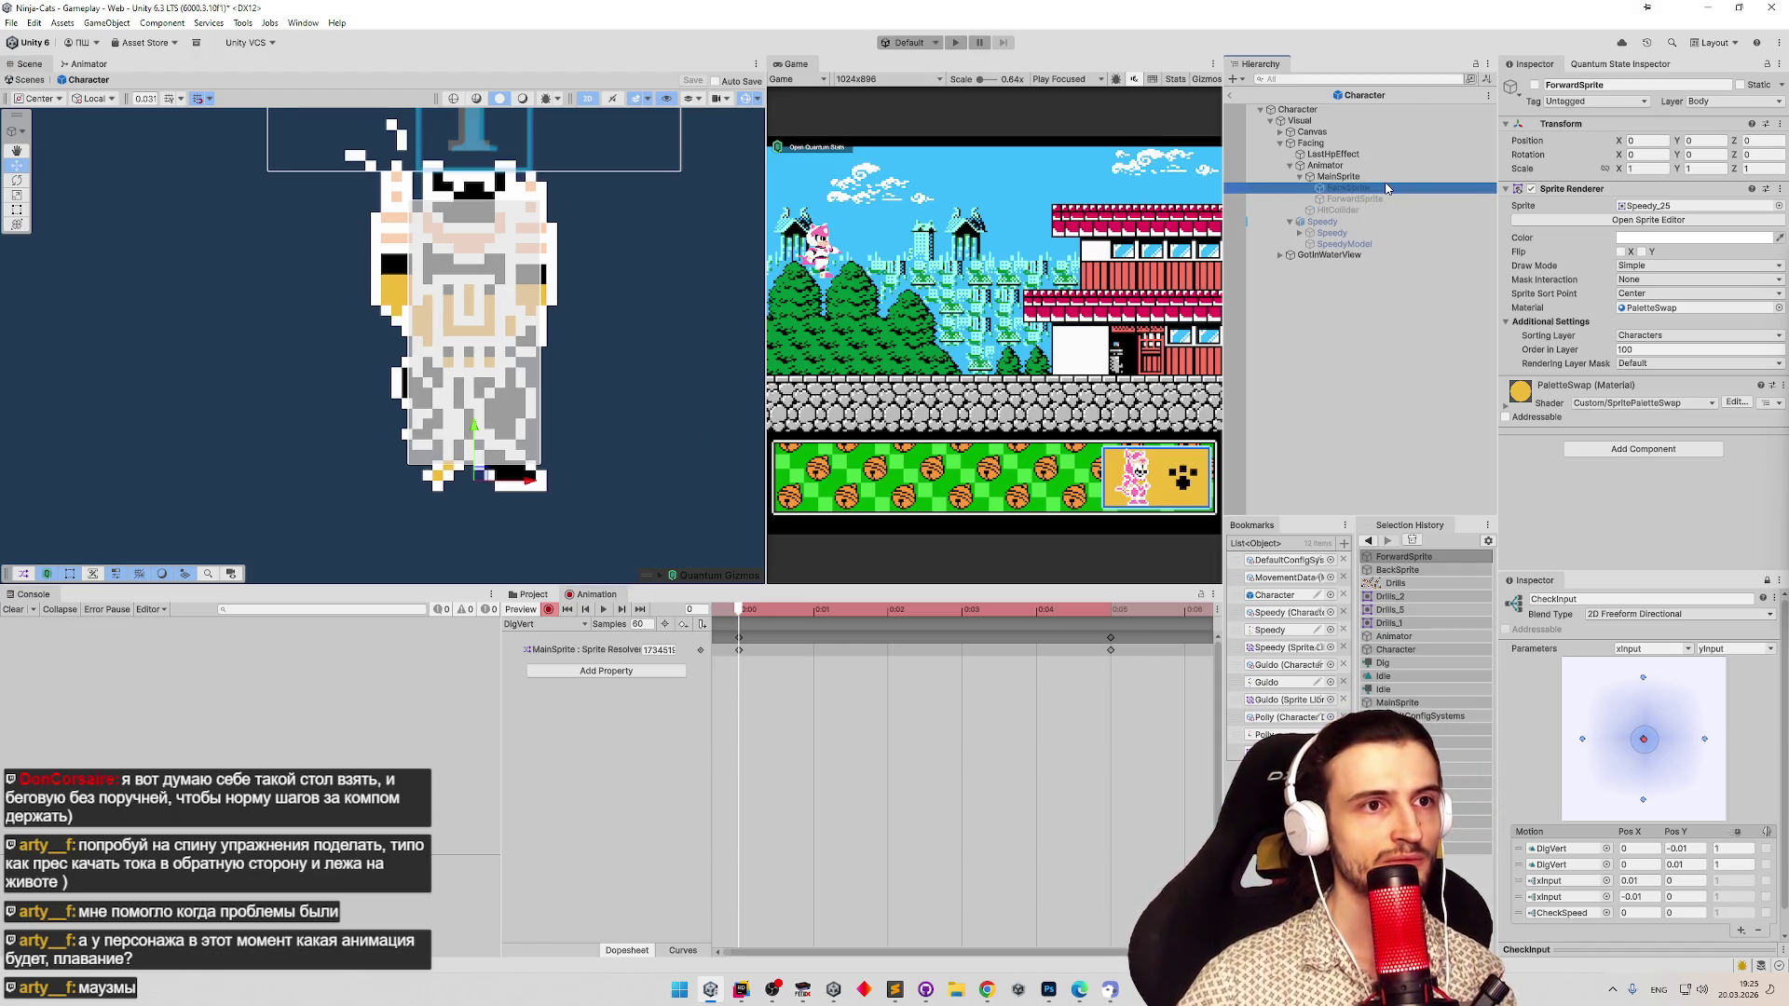
{"action": "left_click", "coordinate": [1534, 85]}
{"action": "left_click", "coordinate": [1534, 85]}
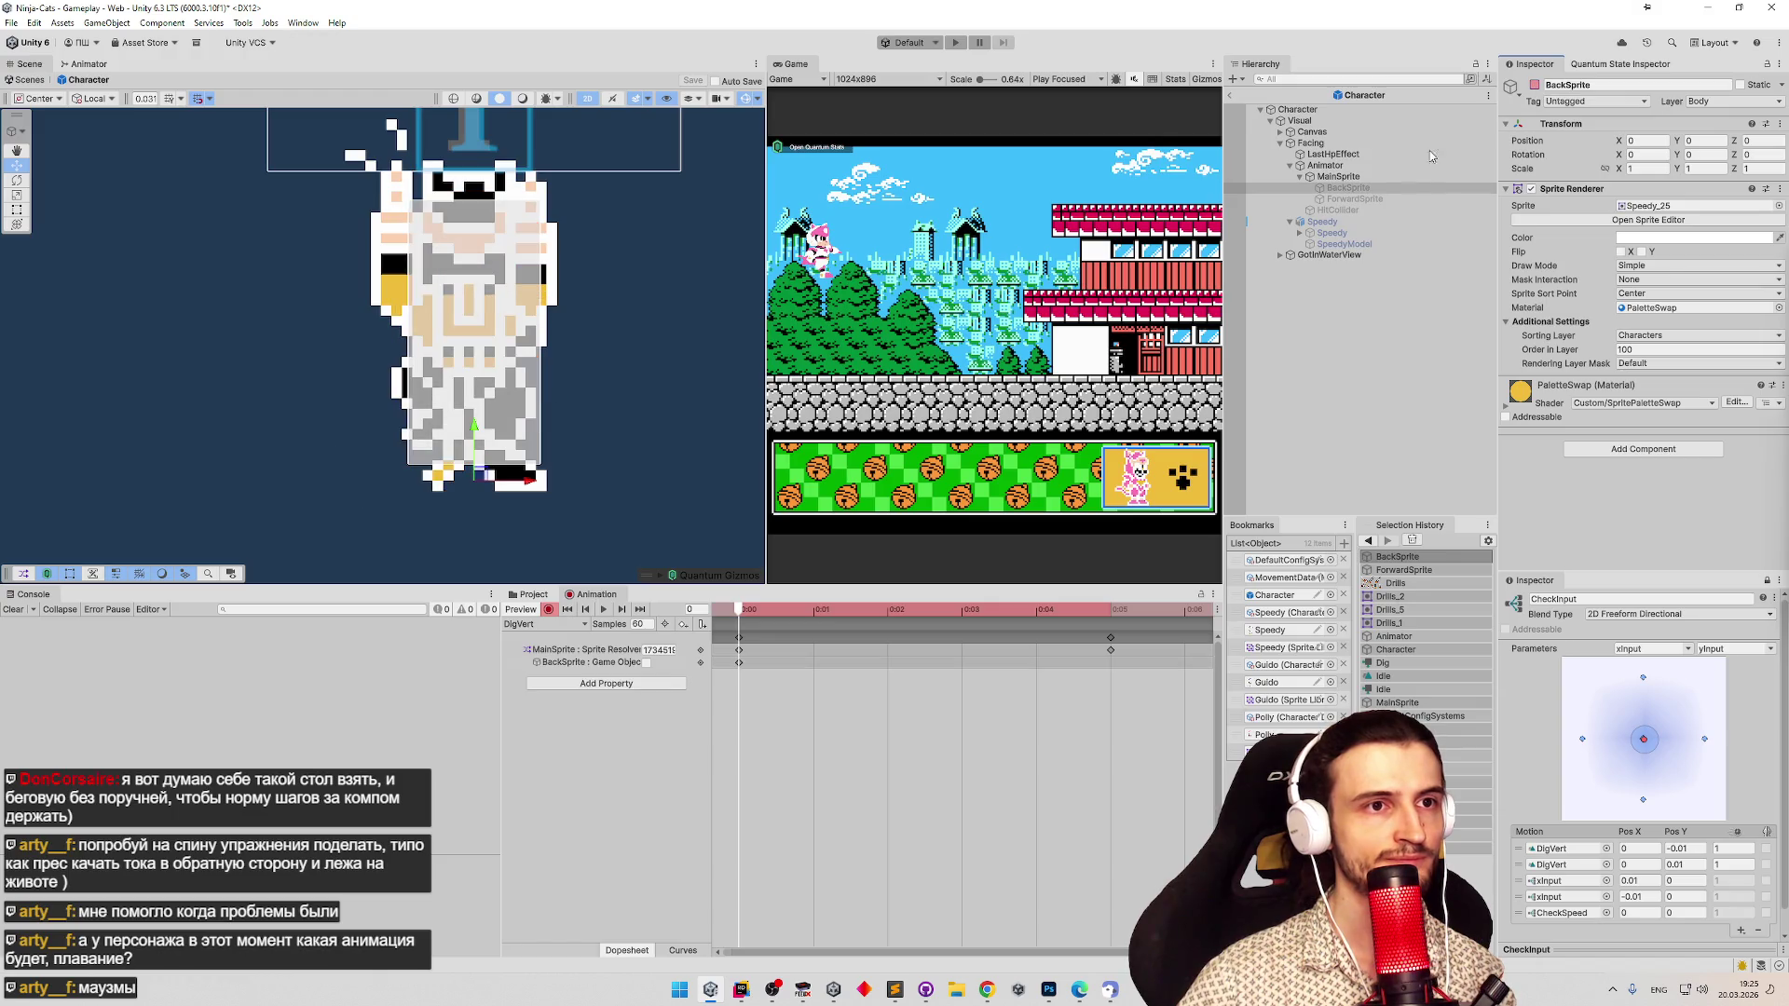
Key ForwardSprite as visible in DigVert and play the clip preview.
{"action": "left_click", "coordinate": [1393, 197]}
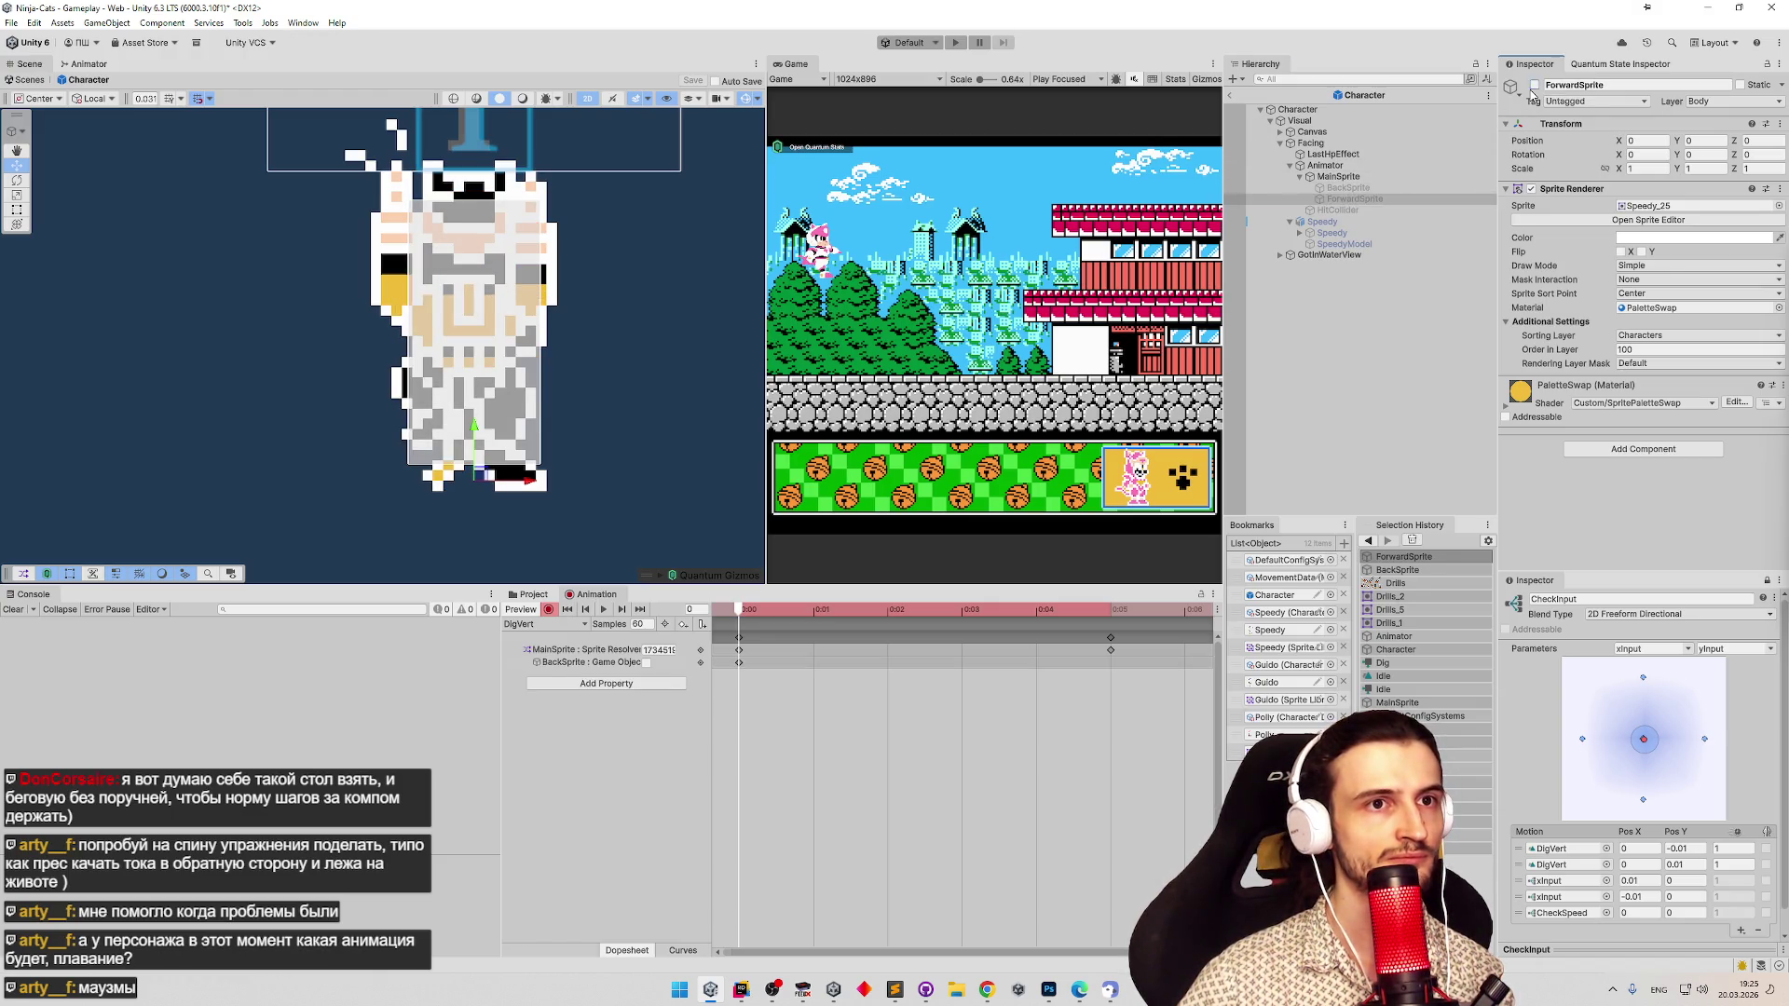
{"action": "left_click", "coordinate": [1534, 85]}
{"action": "left_click", "coordinate": [1534, 85]}
{"action": "left_click", "coordinate": [1534, 85]}
{"action": "left_click", "coordinate": [1534, 85]}
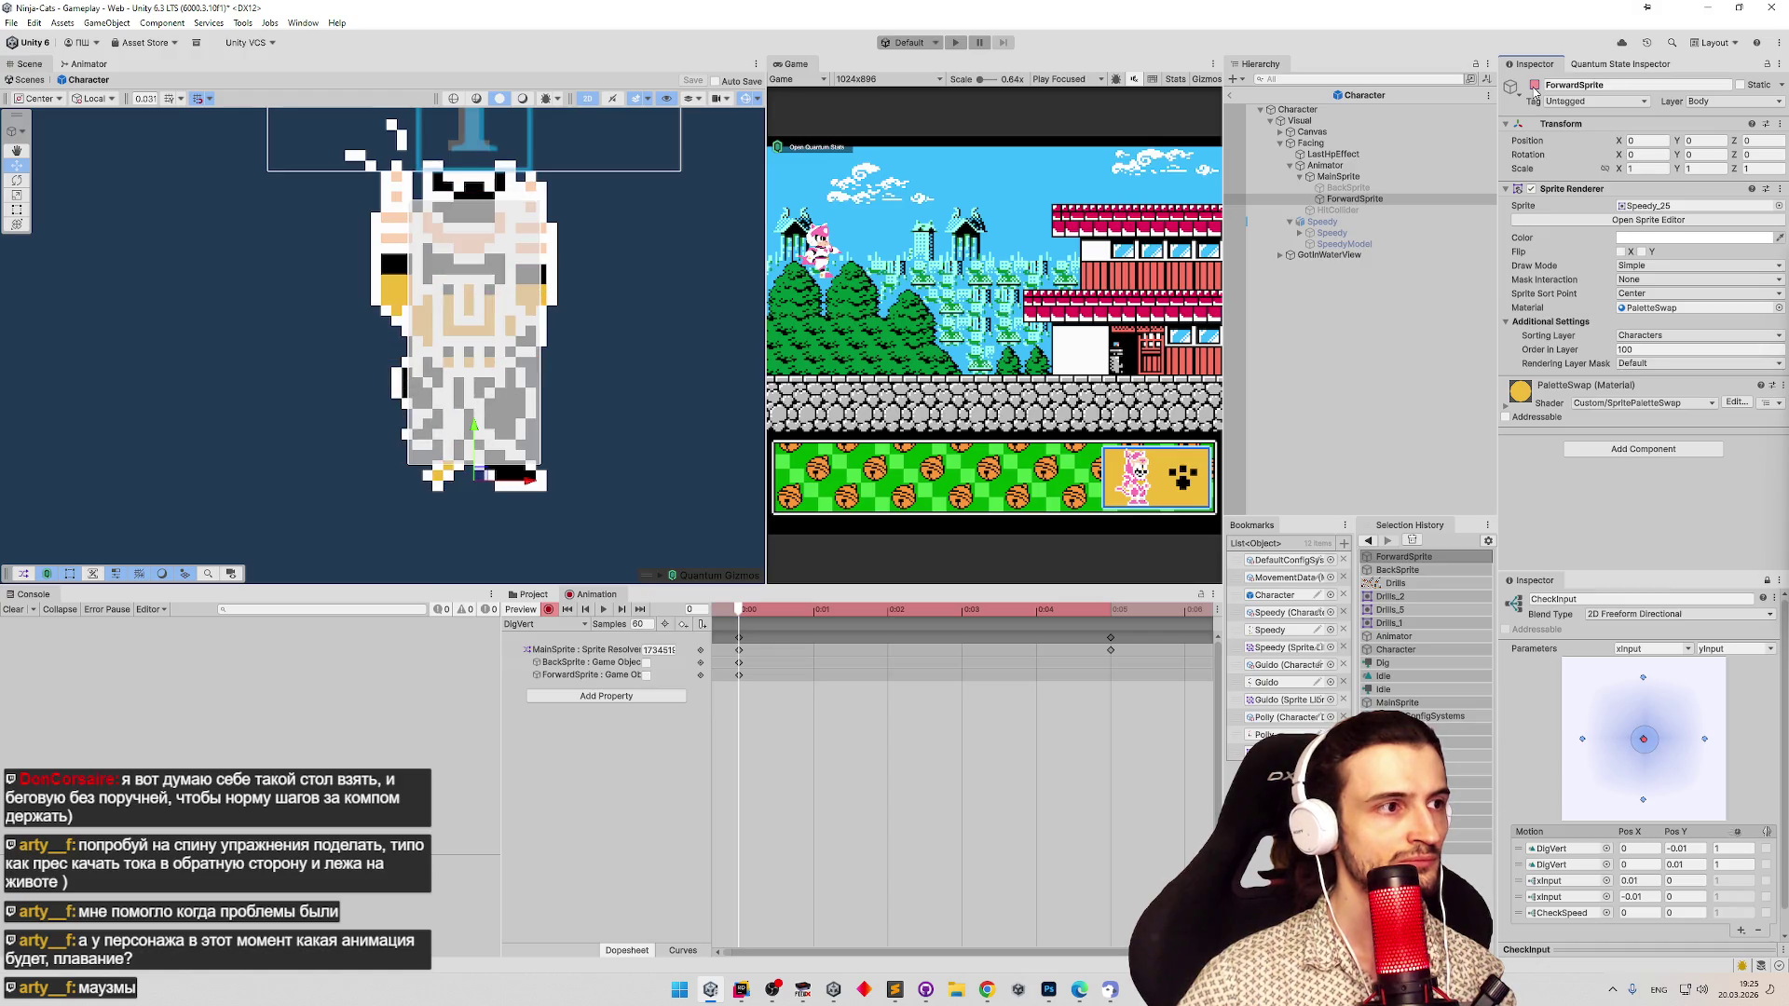
{"action": "left_click", "coordinate": [1534, 85]}
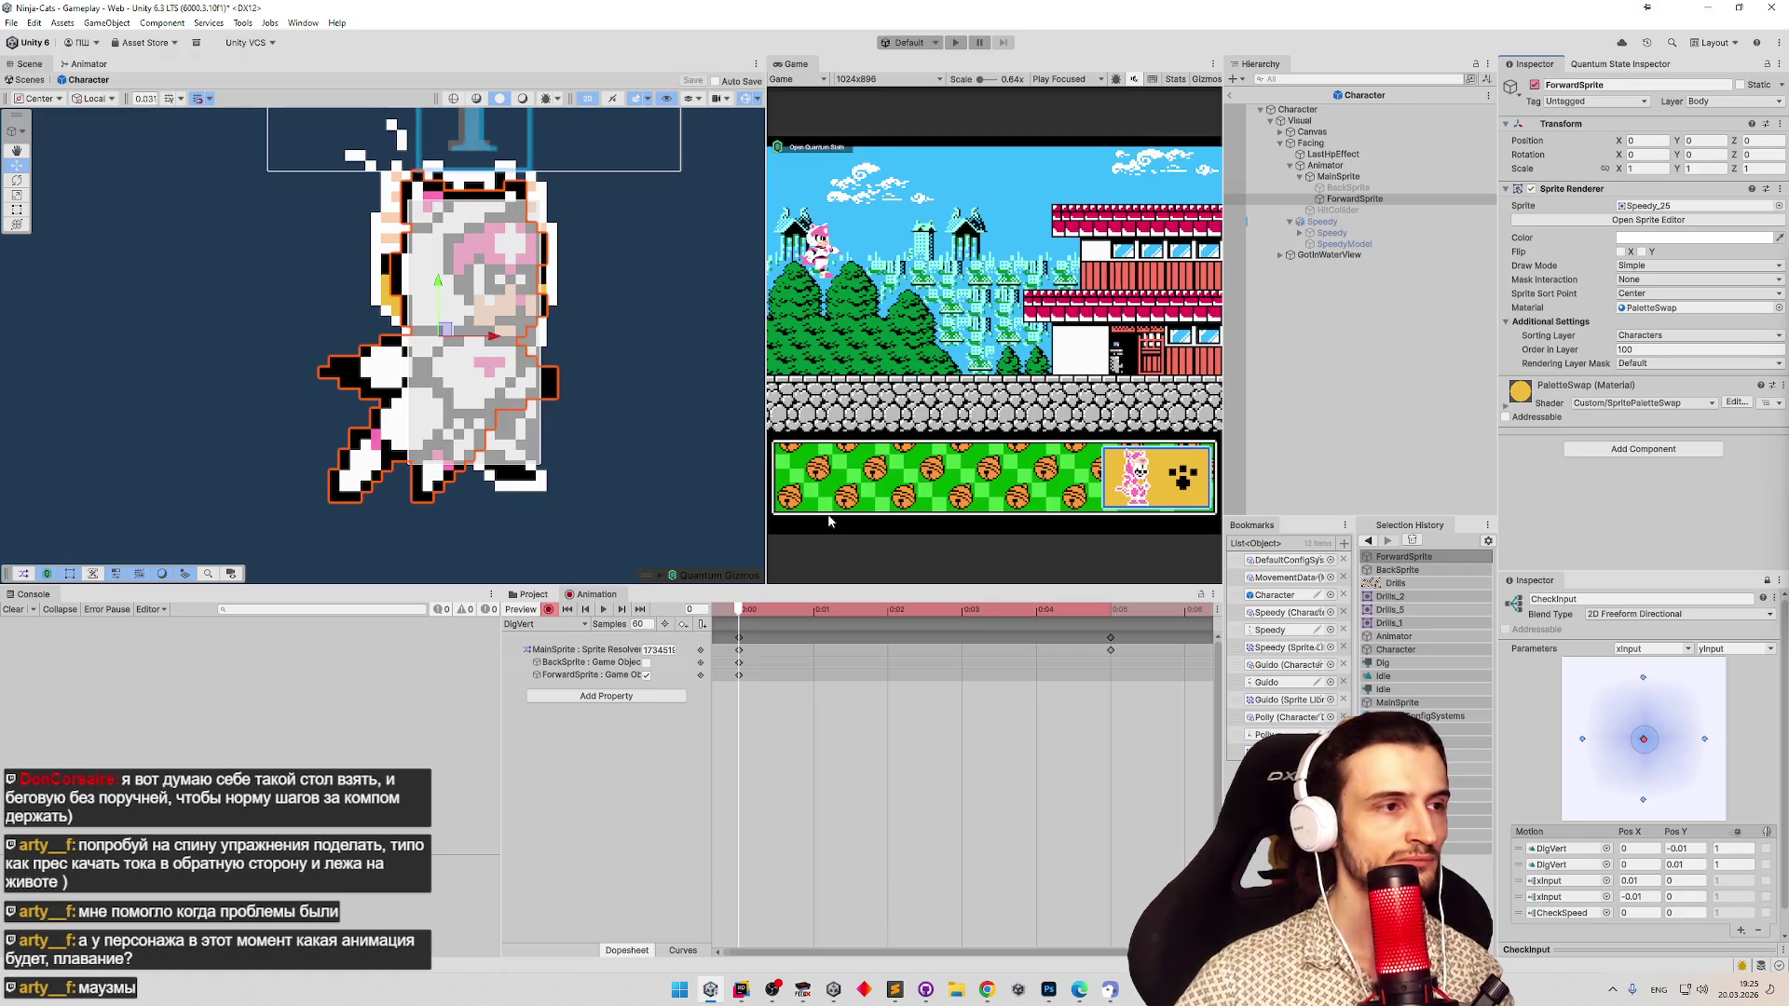
{"action": "key", "text": "space"}
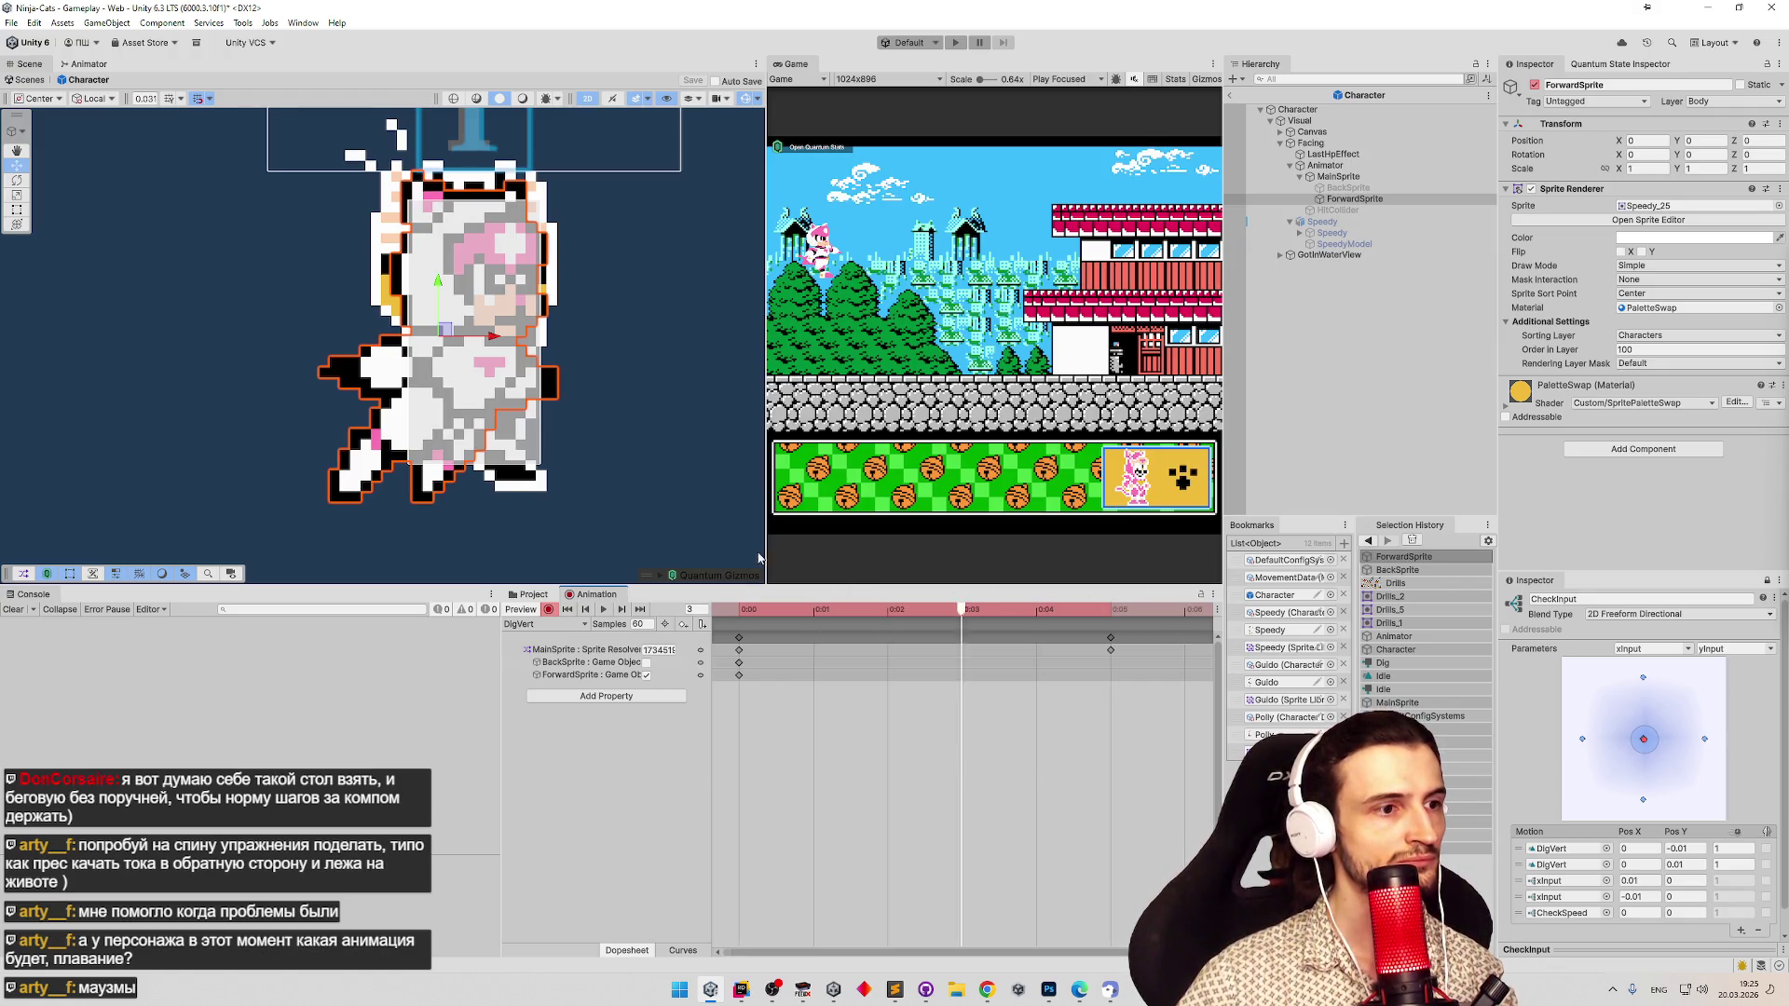
{"action": "left_click", "coordinate": [1778, 205]}
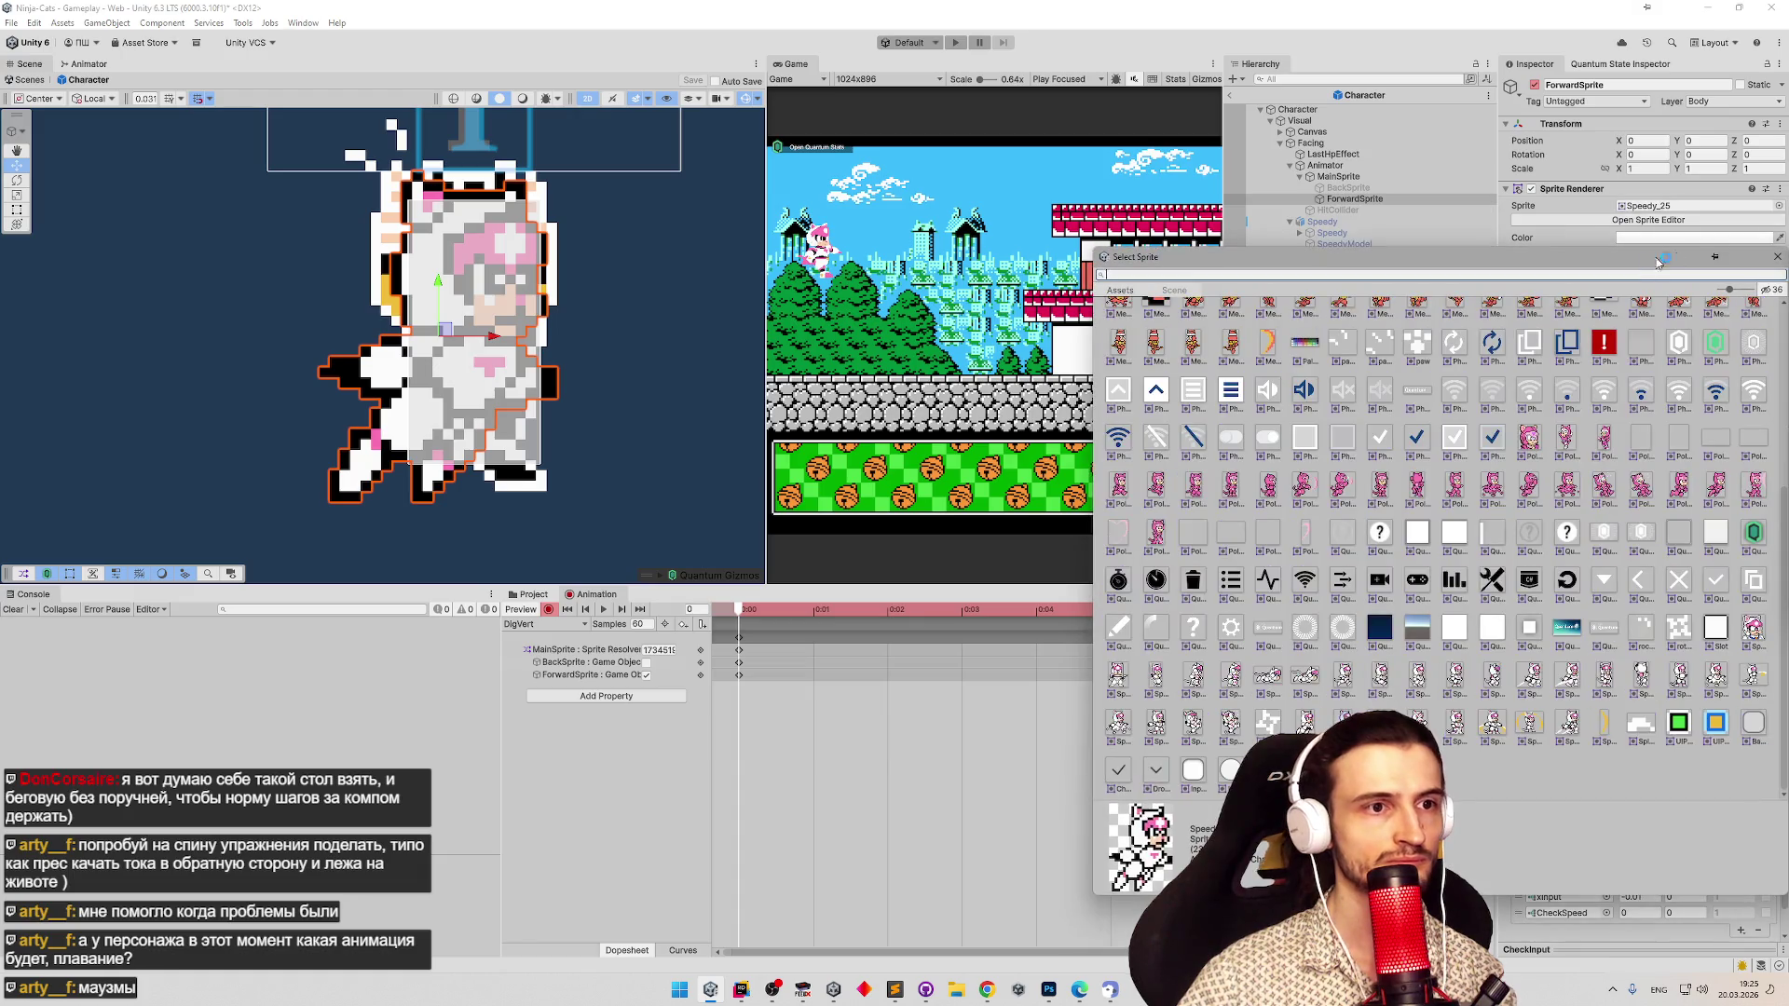
Widen the vertical drill slice in the Drills texture to cover both drills and apply.
{"action": "left_click_drag", "start_coordinate": [1782, 568], "coordinate": [1777, 351]}
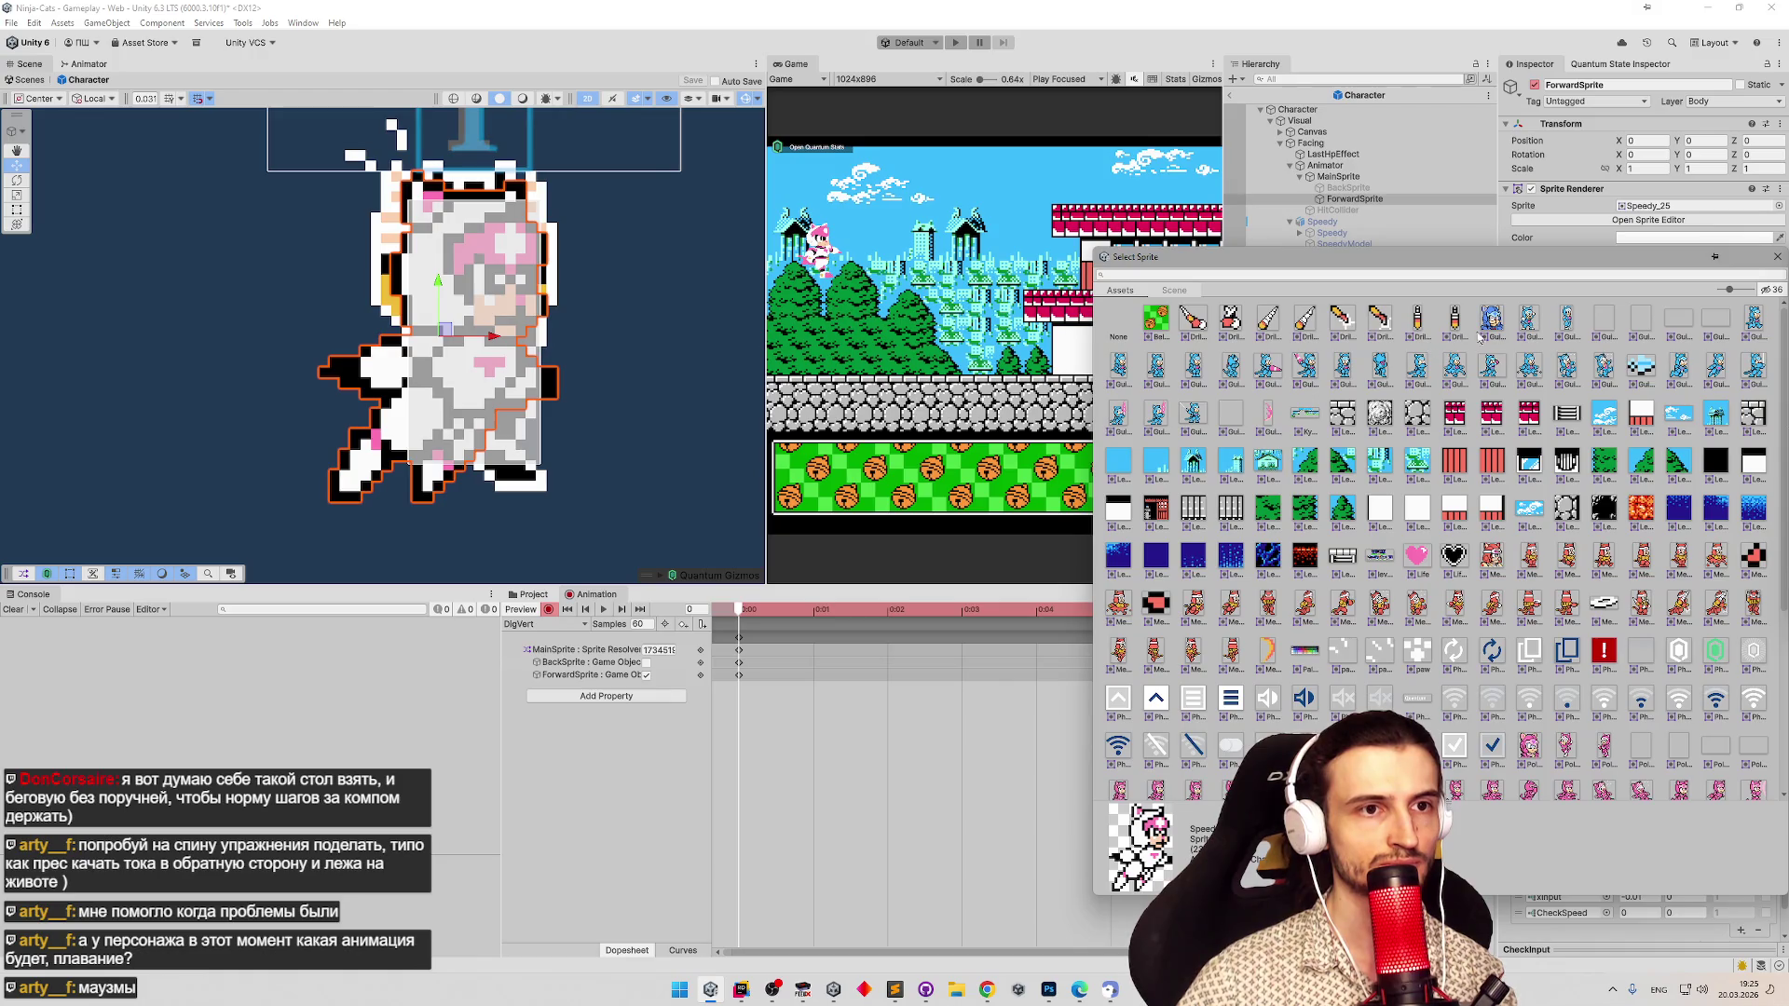
{"action": "left_click", "coordinate": [1777, 257]}
{"action": "left_click", "coordinate": [548, 598]}
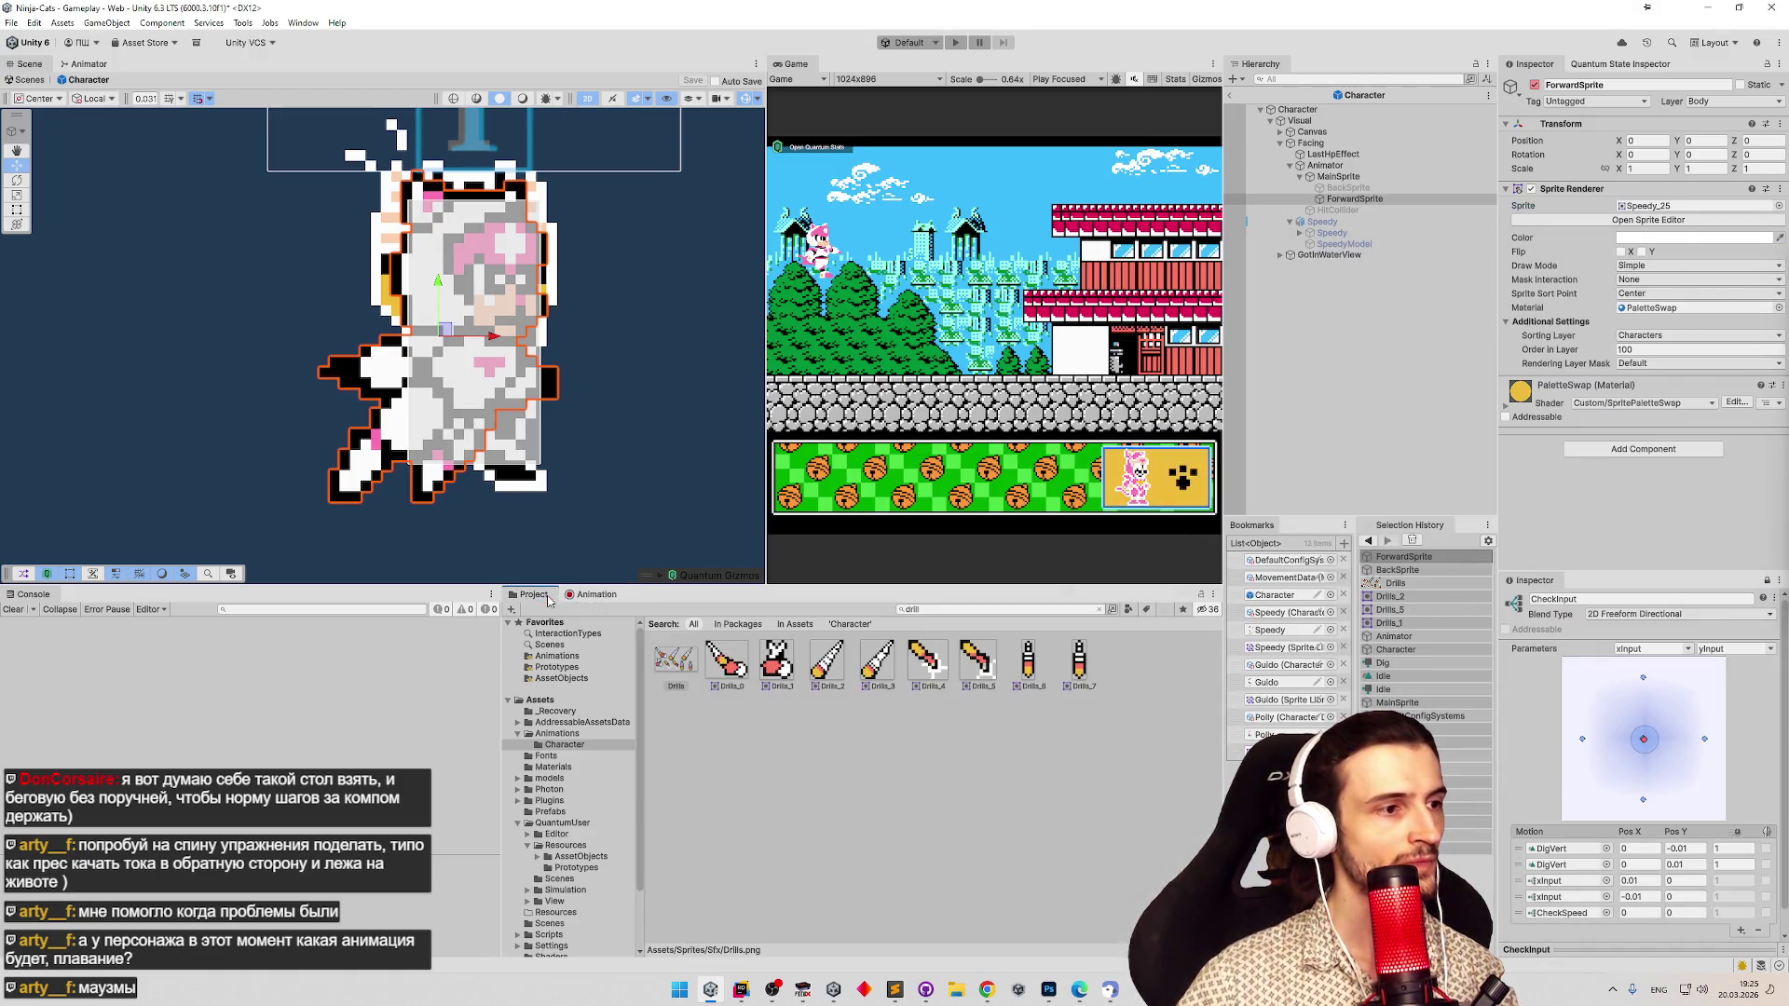
{"action": "left_click", "coordinate": [676, 662]}
{"action": "left_click", "coordinate": [1643, 242]}
{"action": "left_click", "coordinate": [949, 631]}
{"action": "left_click", "coordinate": [1192, 651]}
{"action": "left_click", "coordinate": [923, 605]}
{"action": "left_click_drag", "start_coordinate": [990, 607], "coordinate": [1238, 615]}
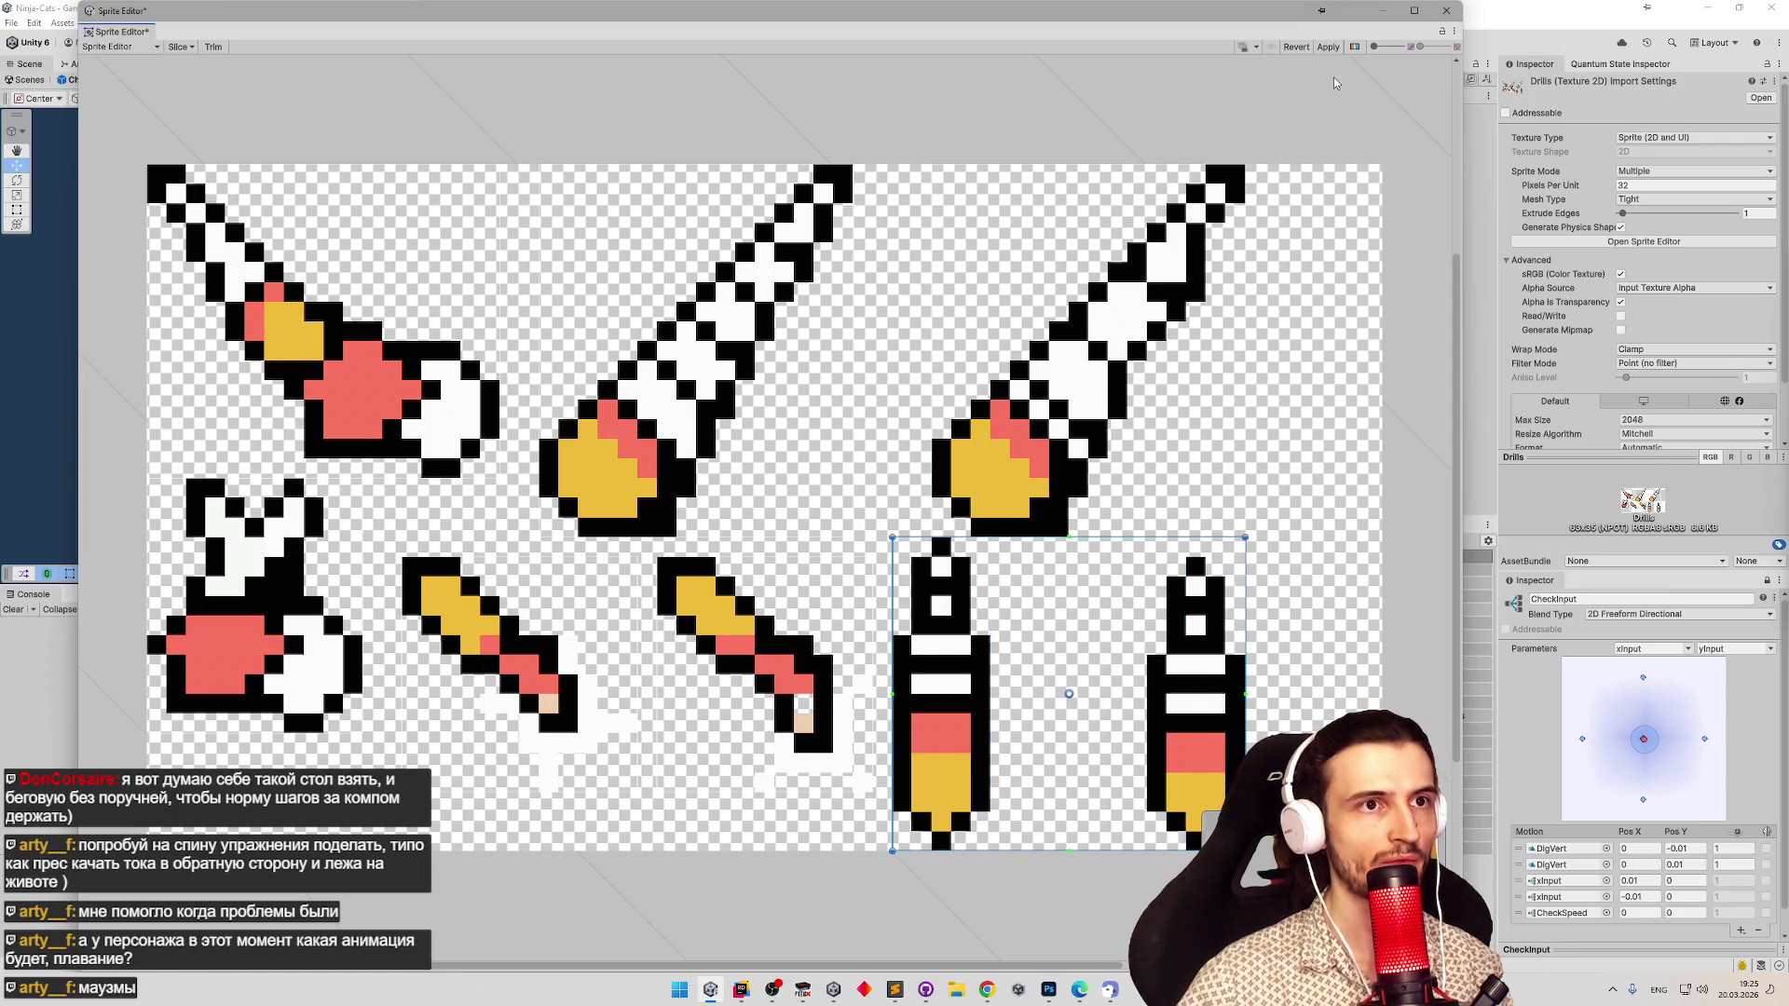
{"action": "left_click", "coordinate": [1336, 48]}
{"action": "left_click", "coordinate": [1445, 10]}
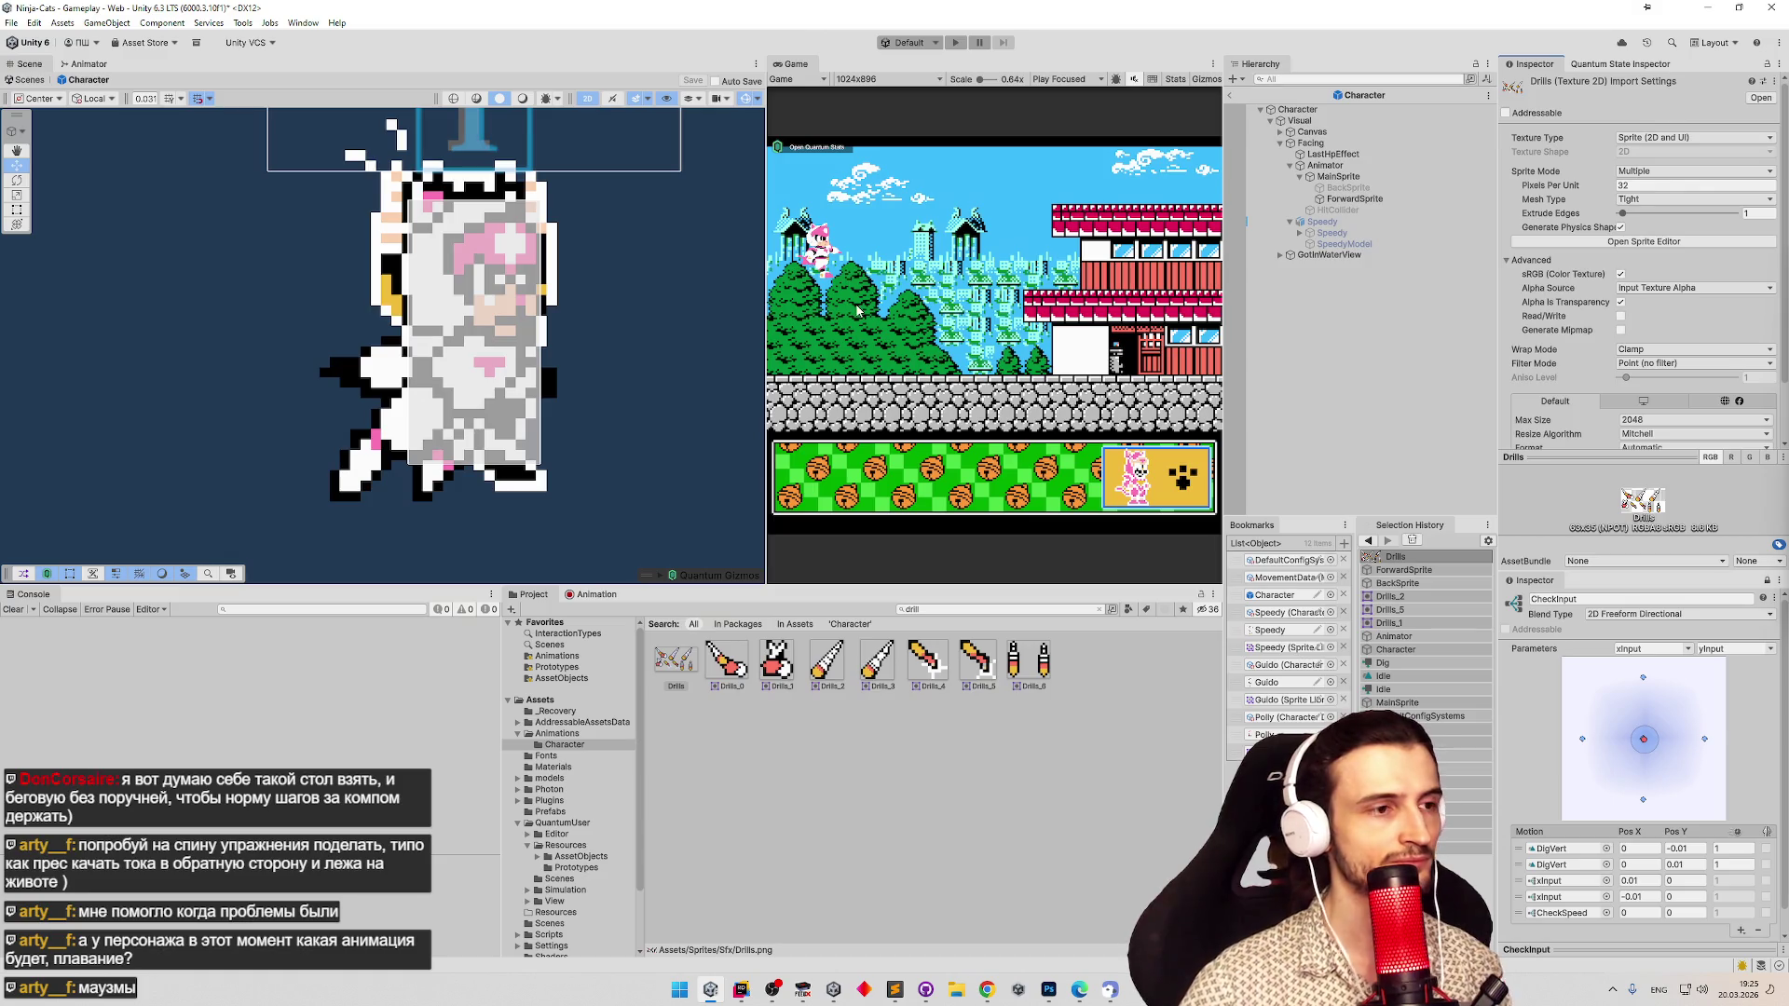
Key ForwardSprite's sprite to the vertical drills image (Drills_6) in the DigVert clip.
{"action": "left_click", "coordinate": [595, 594]}
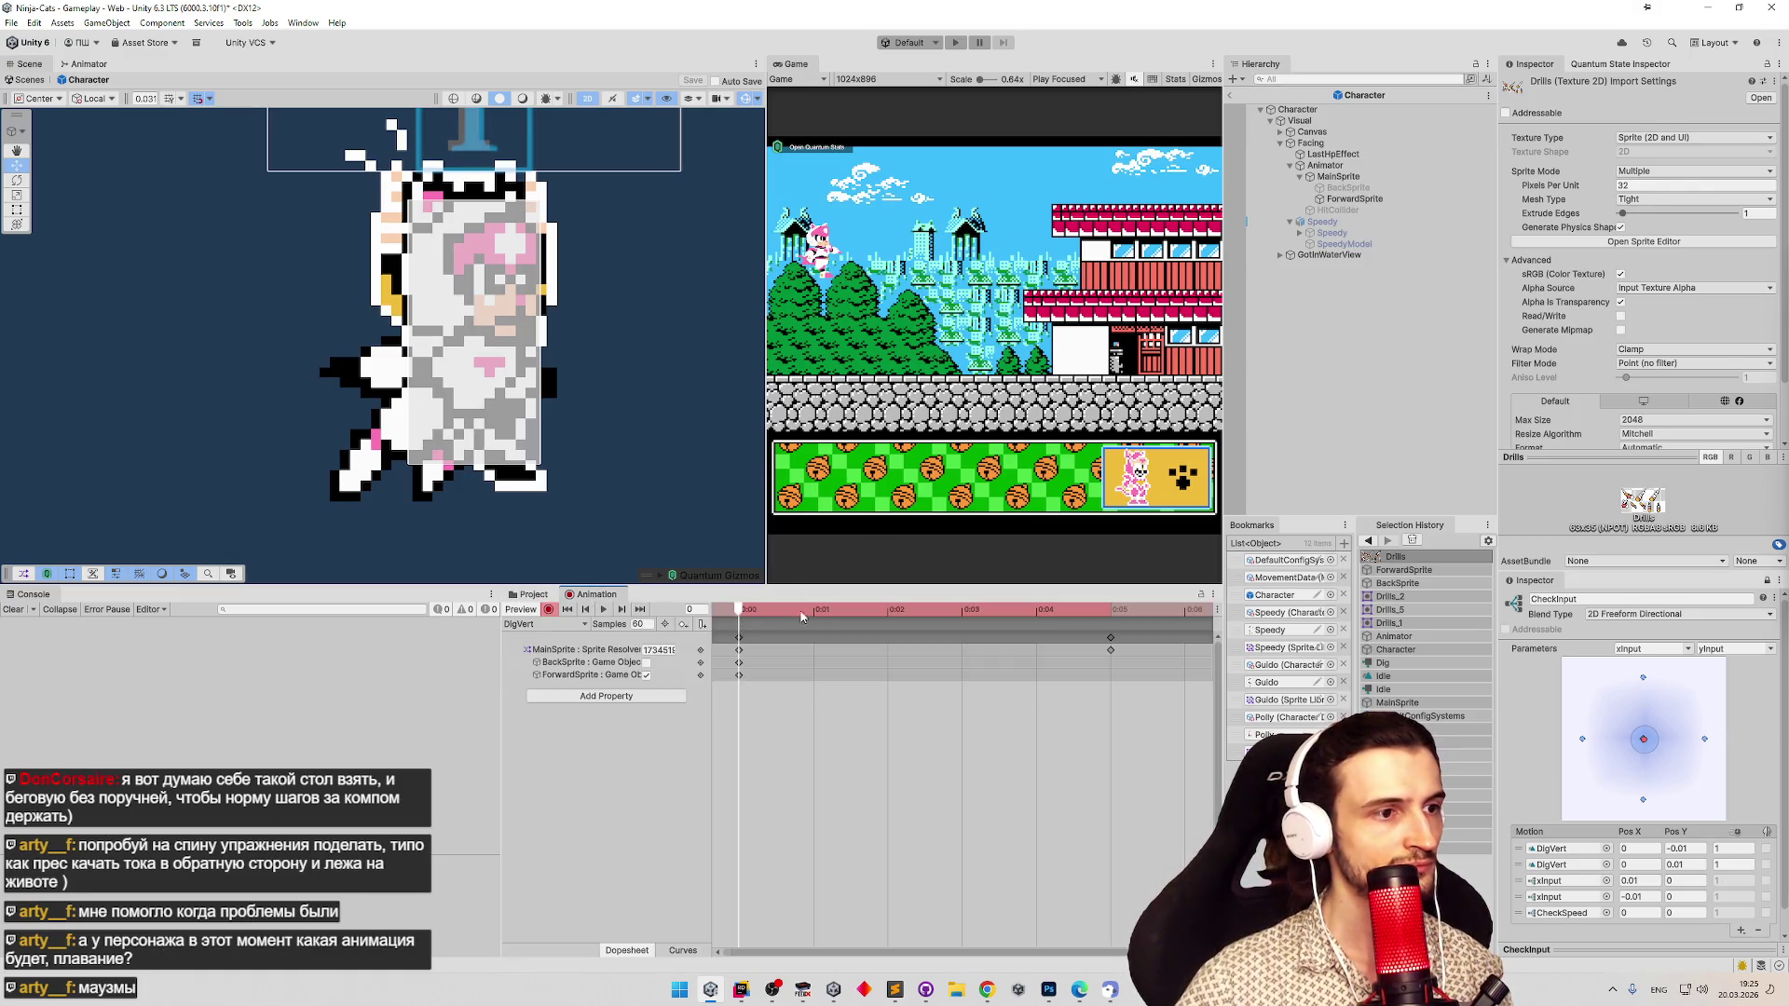
{"action": "left_click_drag", "start_coordinate": [893, 615], "coordinate": [723, 595]}
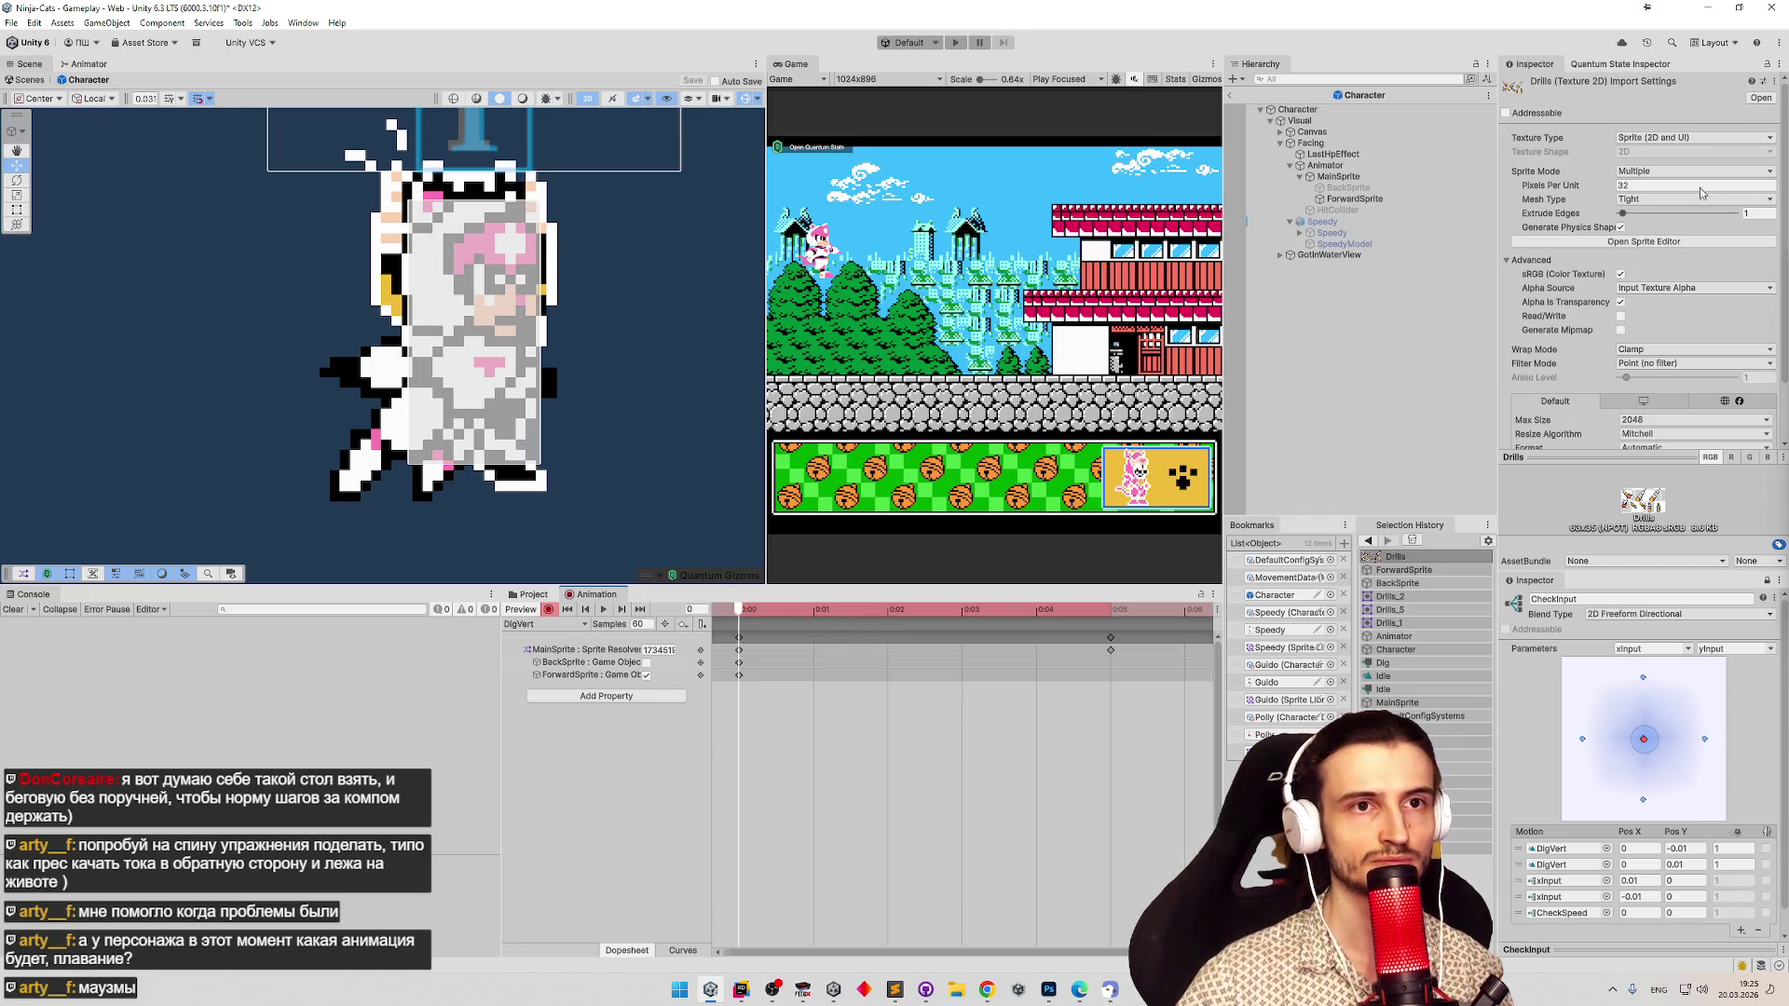
{"action": "left_click", "coordinate": [1353, 199]}
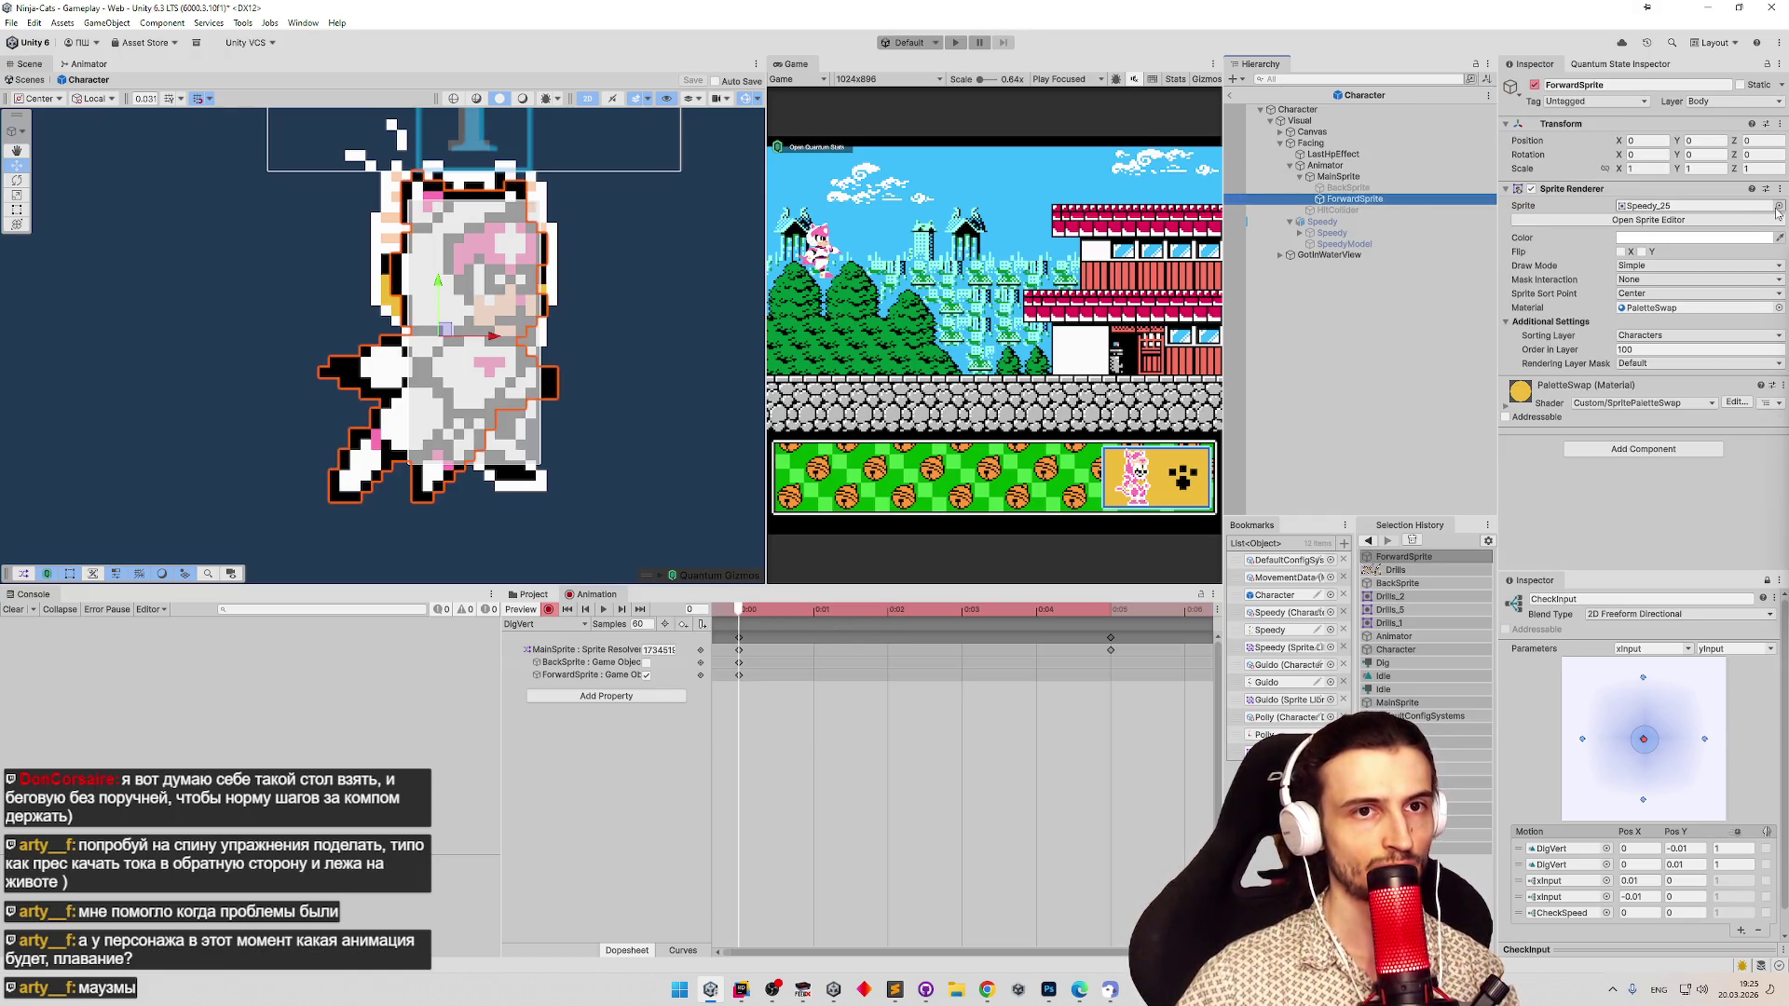
{"action": "left_click", "coordinate": [1778, 207]}
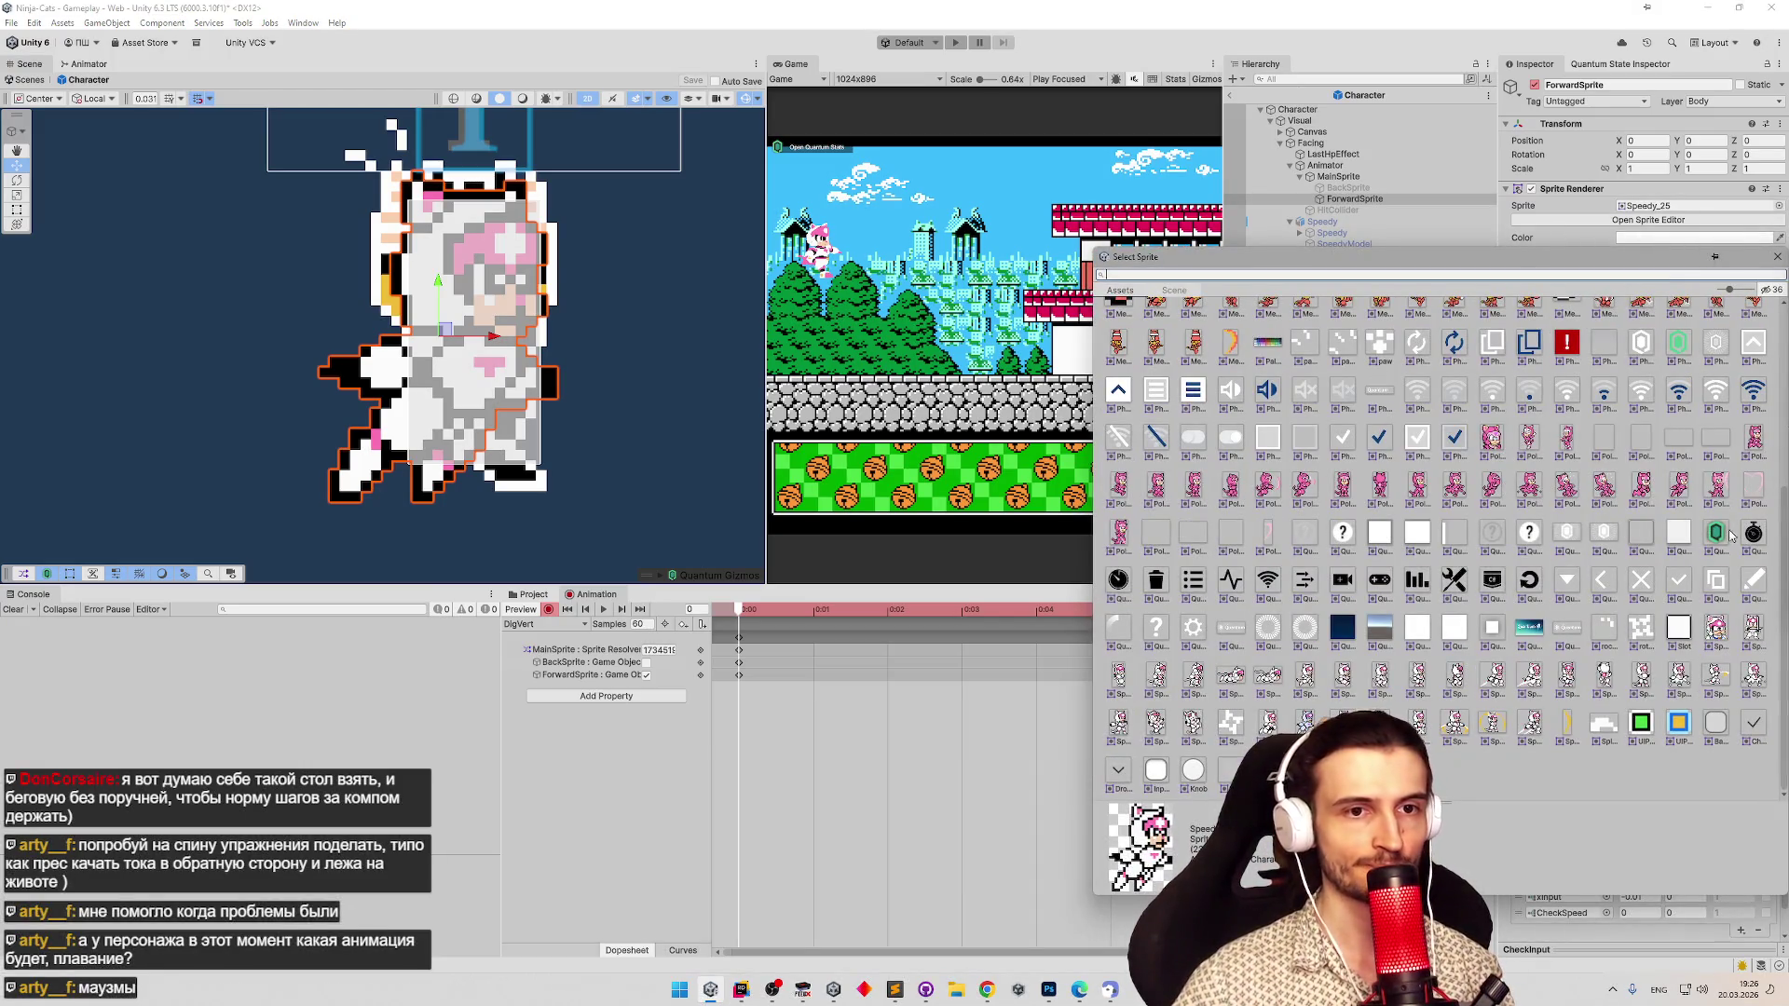
{"action": "left_click_drag", "start_coordinate": [1777, 545], "coordinate": [1775, 354]}
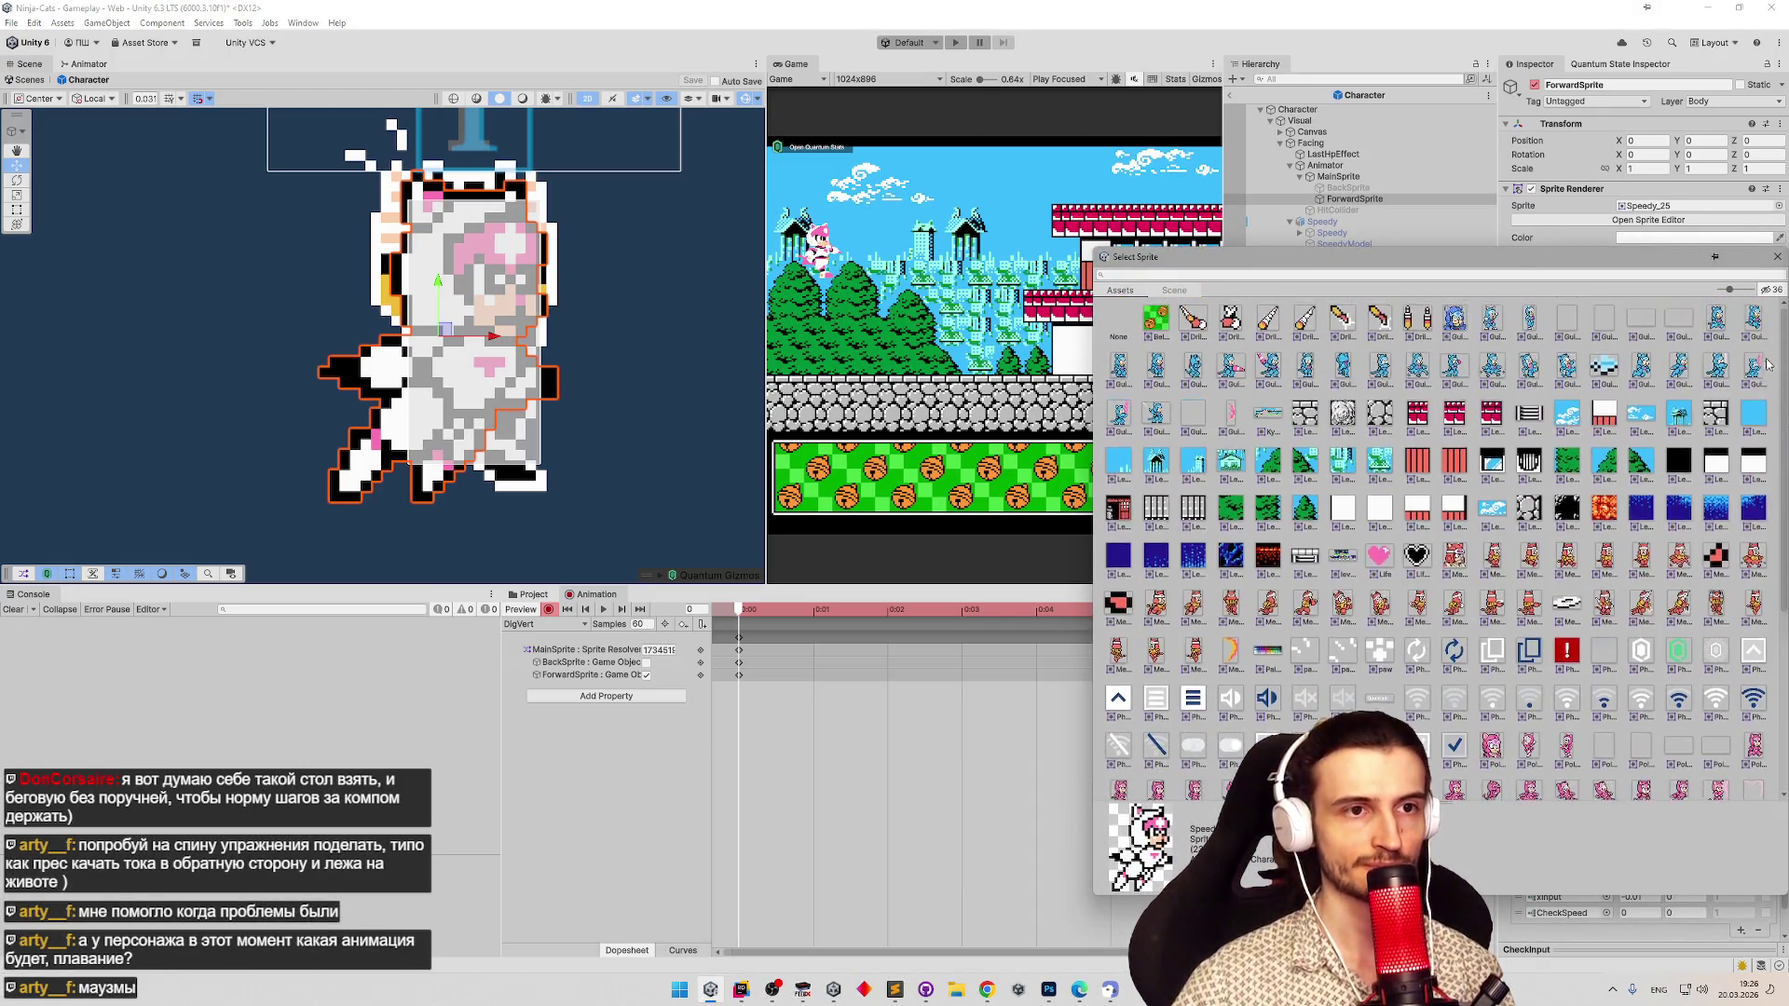
{"action": "left_click", "coordinate": [1417, 324]}
{"action": "double_click", "coordinate": [1417, 326]}
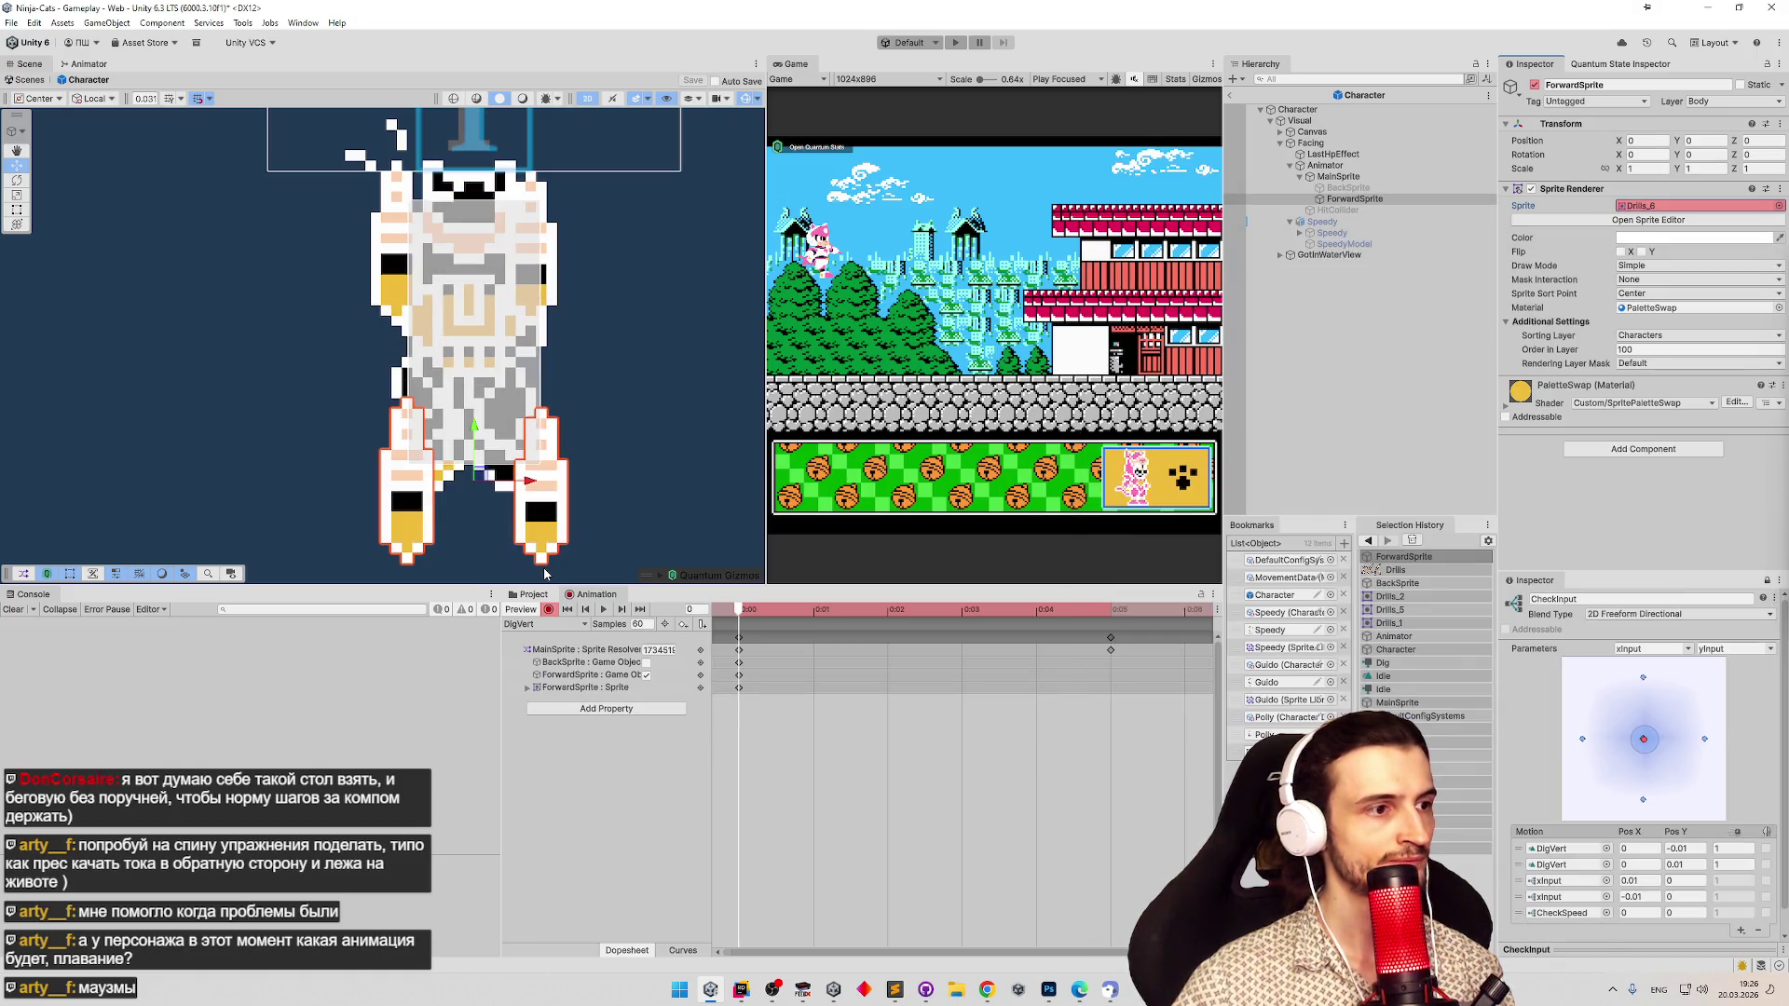
Raise the drill hands onto the character's body in DigVert, then open DigIdle with recording on.
{"action": "left_click_drag", "start_coordinate": [491, 465], "coordinate": [470, 241]}
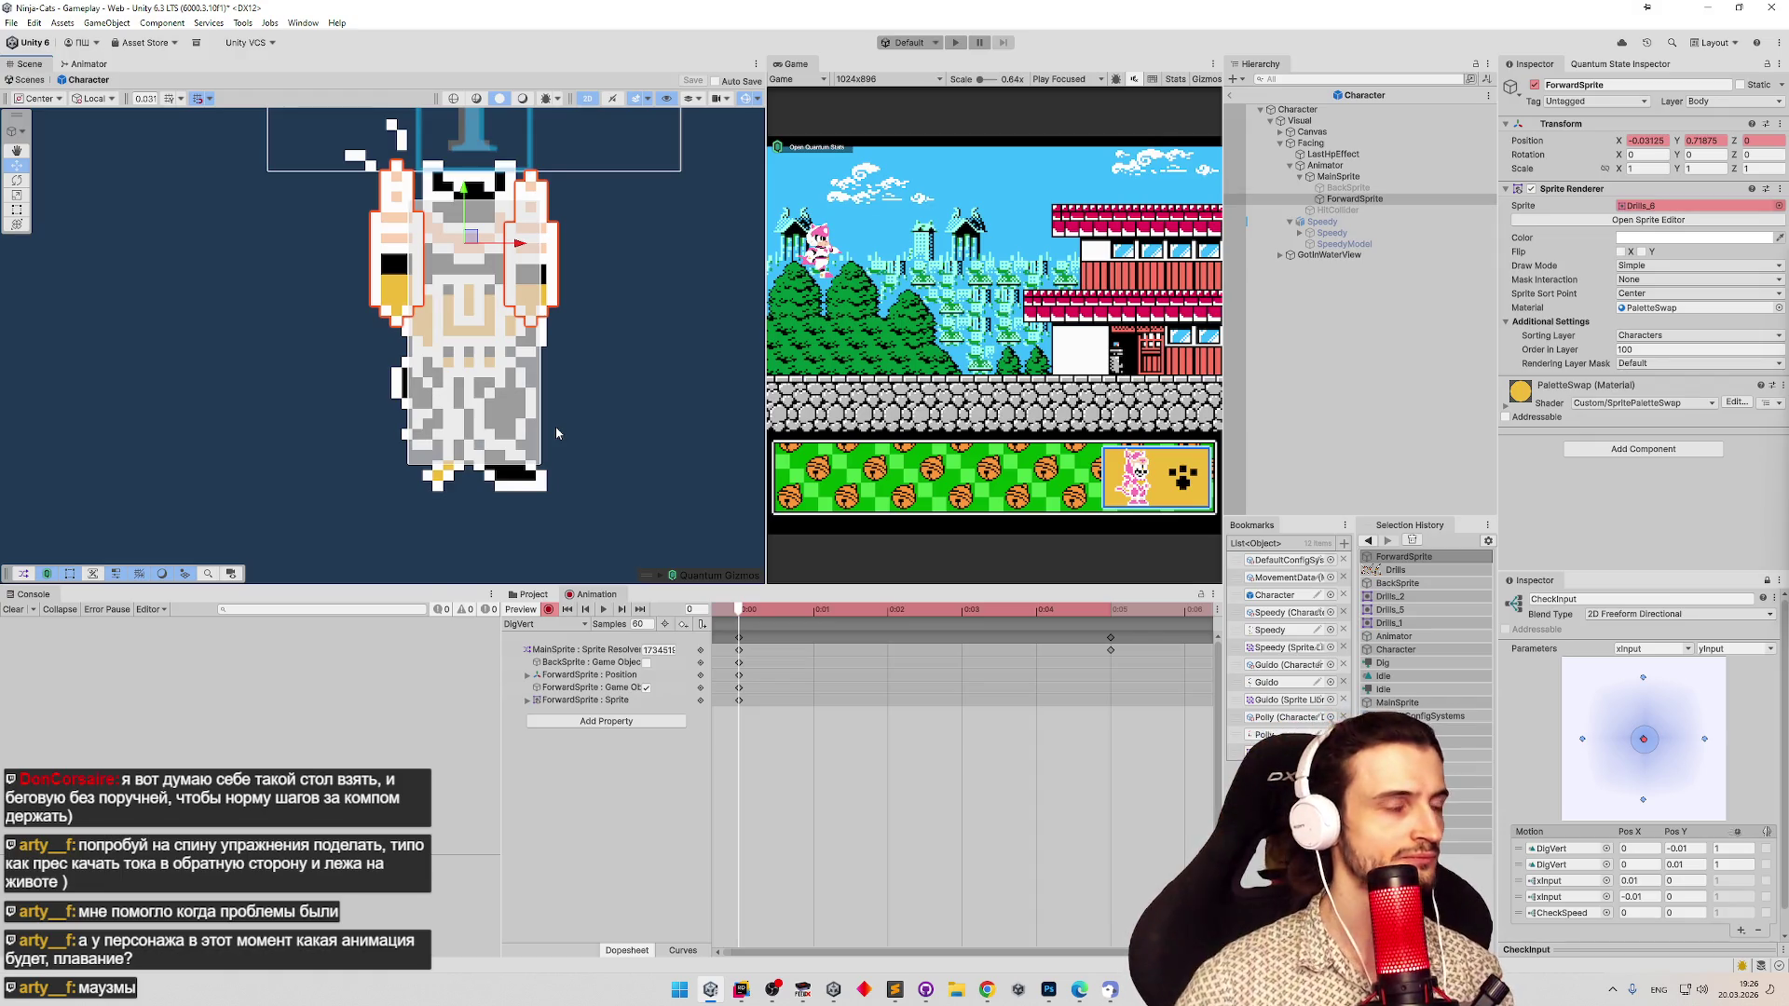
{"action": "left_click", "coordinate": [536, 623]}
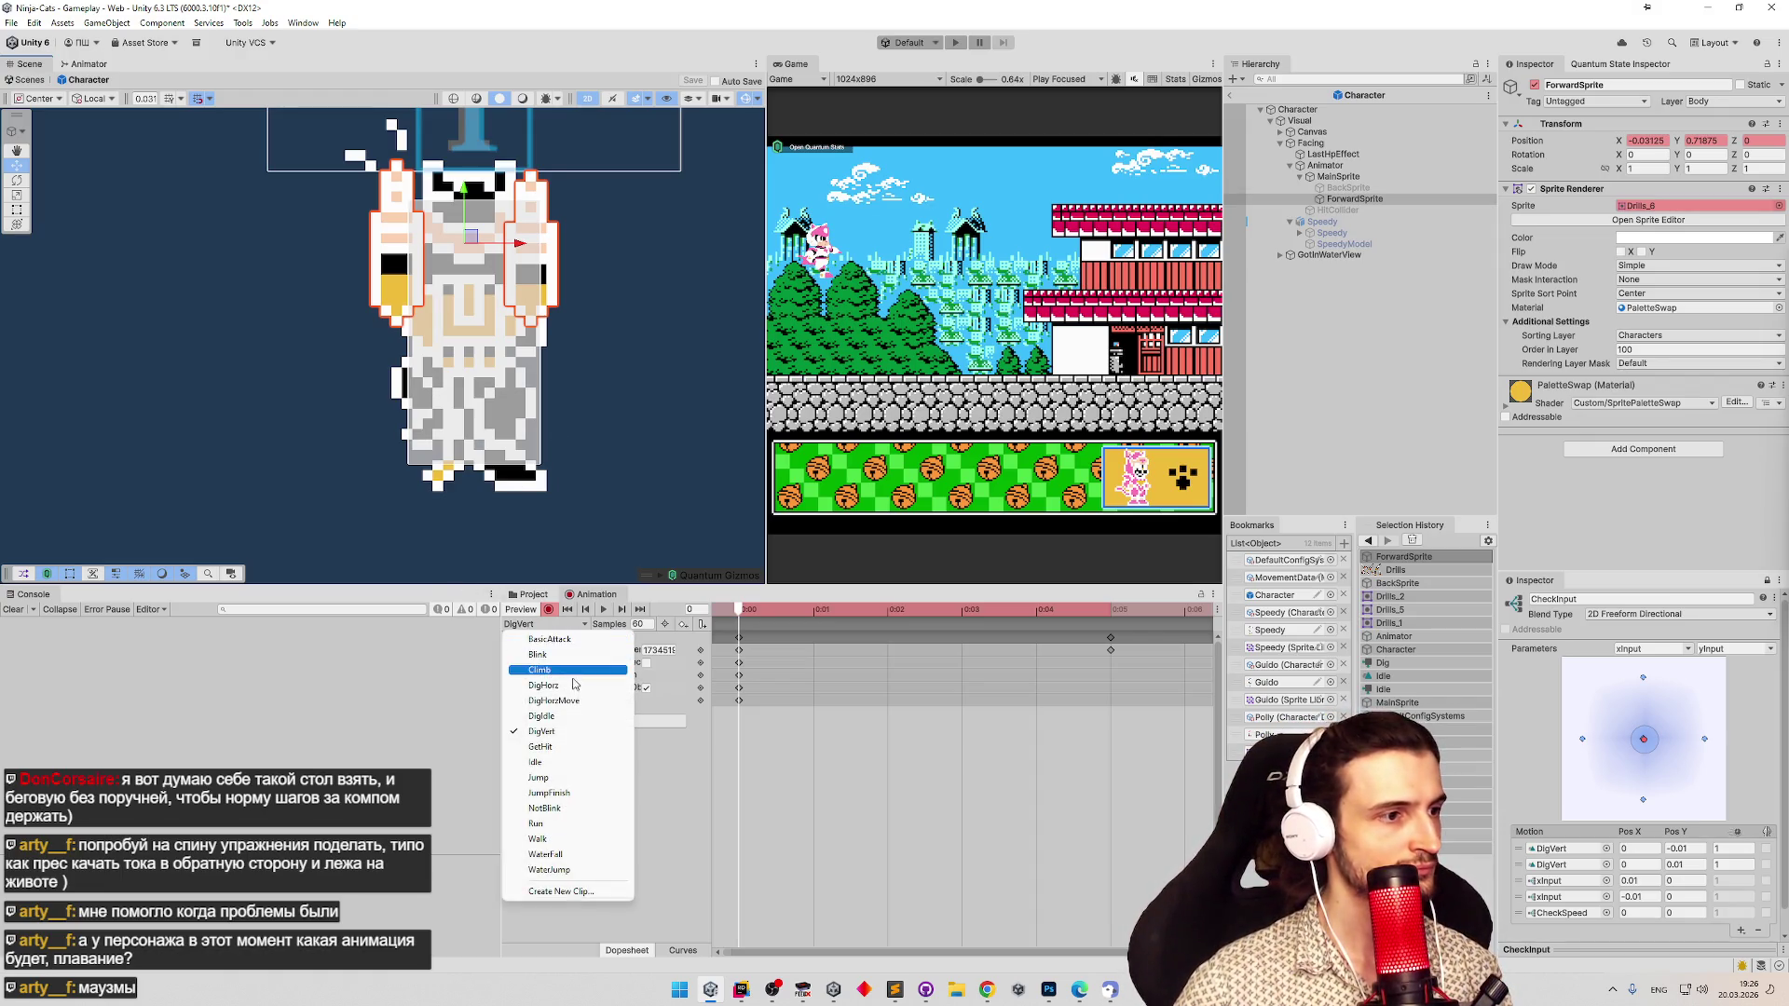
{"action": "left_click", "coordinate": [559, 715]}
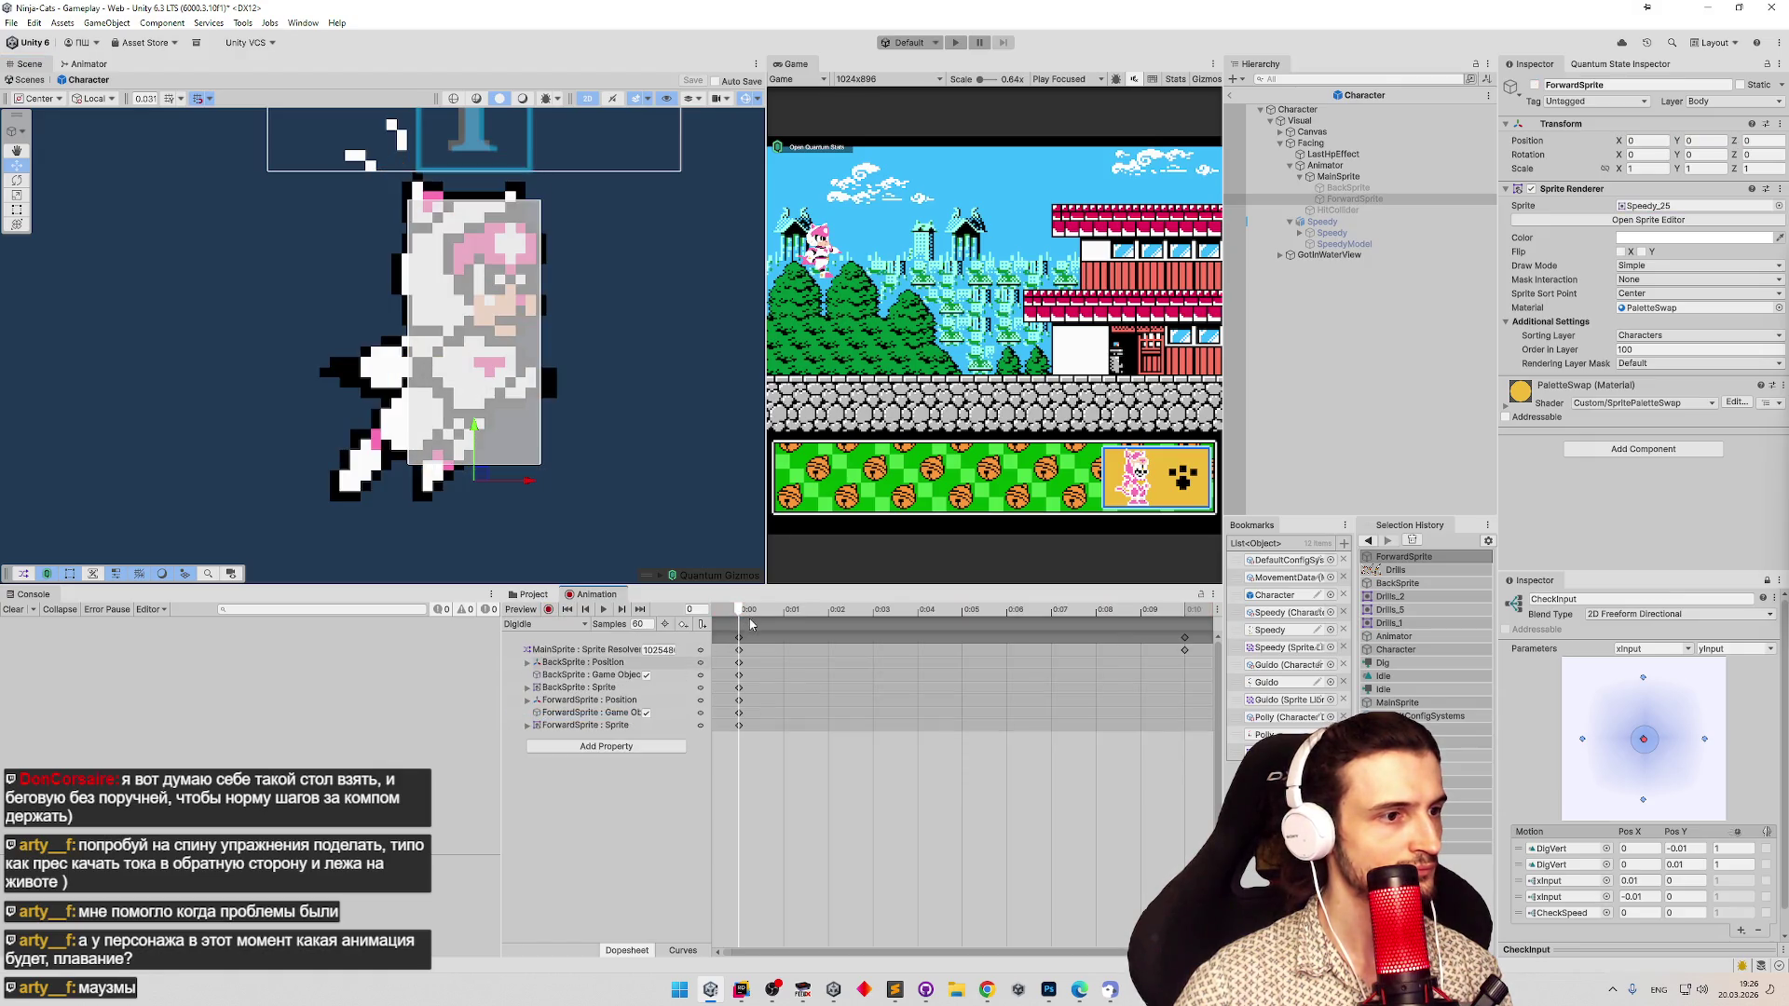
{"action": "left_click", "coordinate": [548, 609]}
Switch via DigHorz to the DigHorzMove clip and turn on recording.
{"action": "left_click", "coordinate": [575, 628]}
{"action": "left_click", "coordinate": [550, 687]}
{"action": "left_click", "coordinate": [573, 624]}
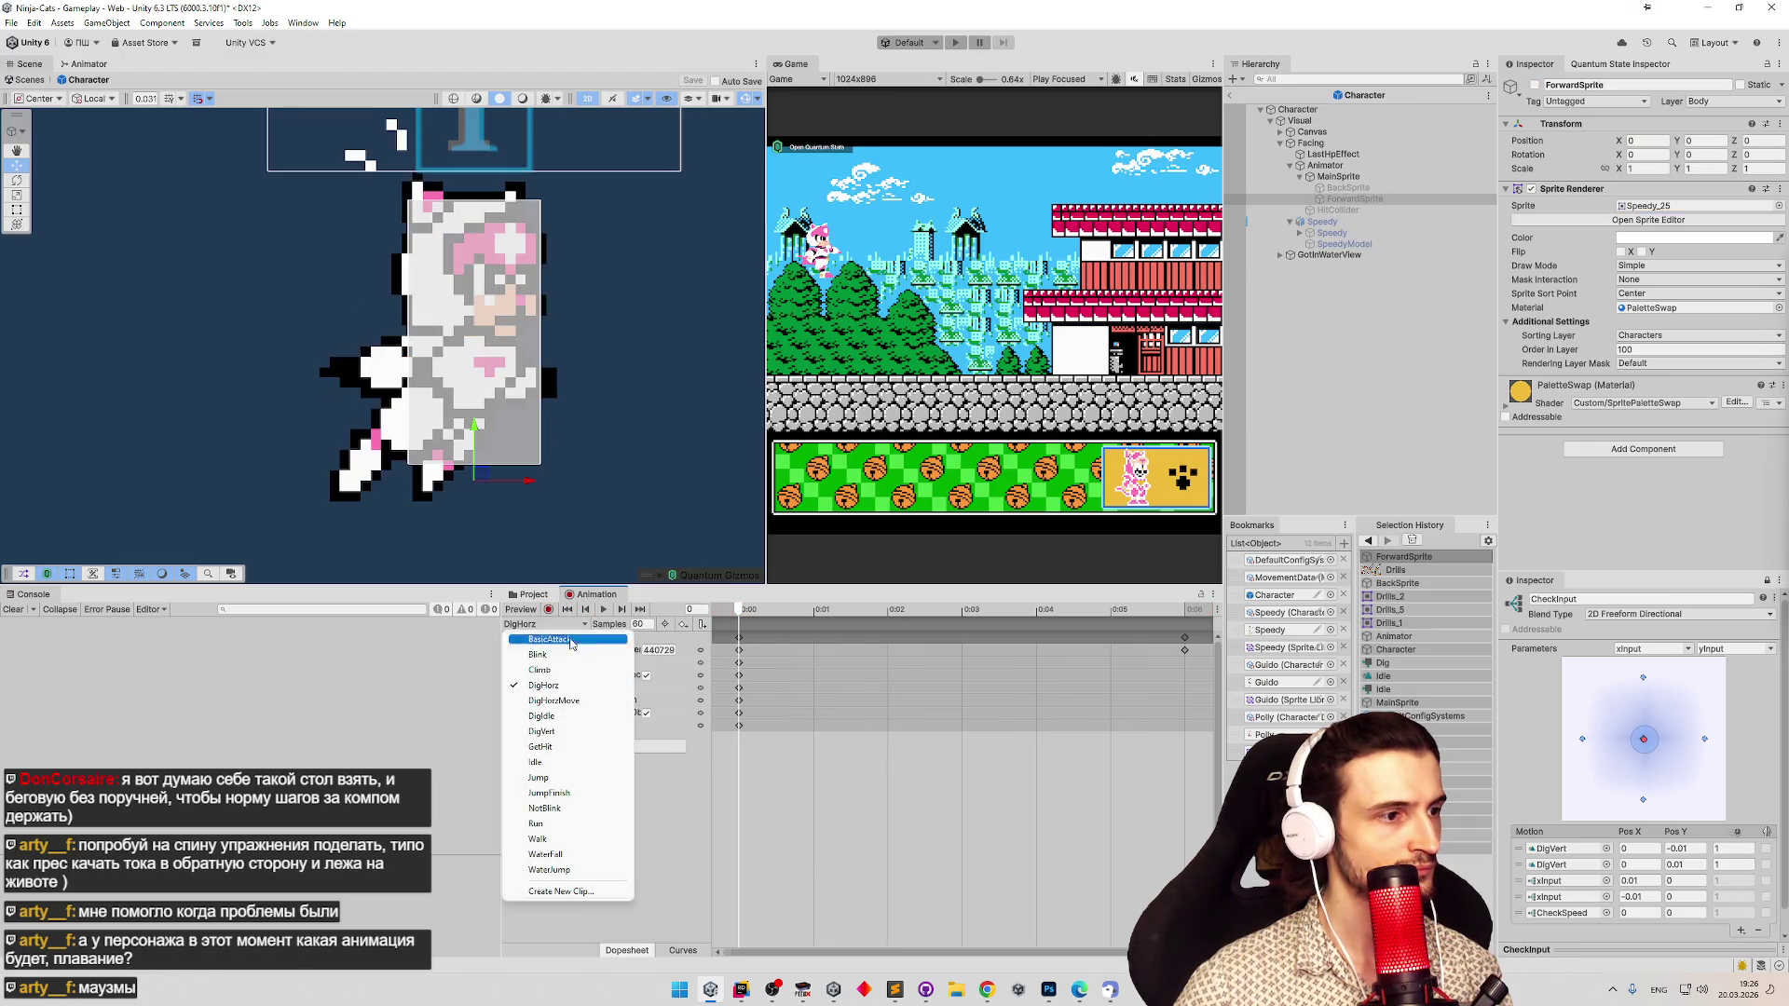
{"action": "left_click", "coordinate": [554, 700]}
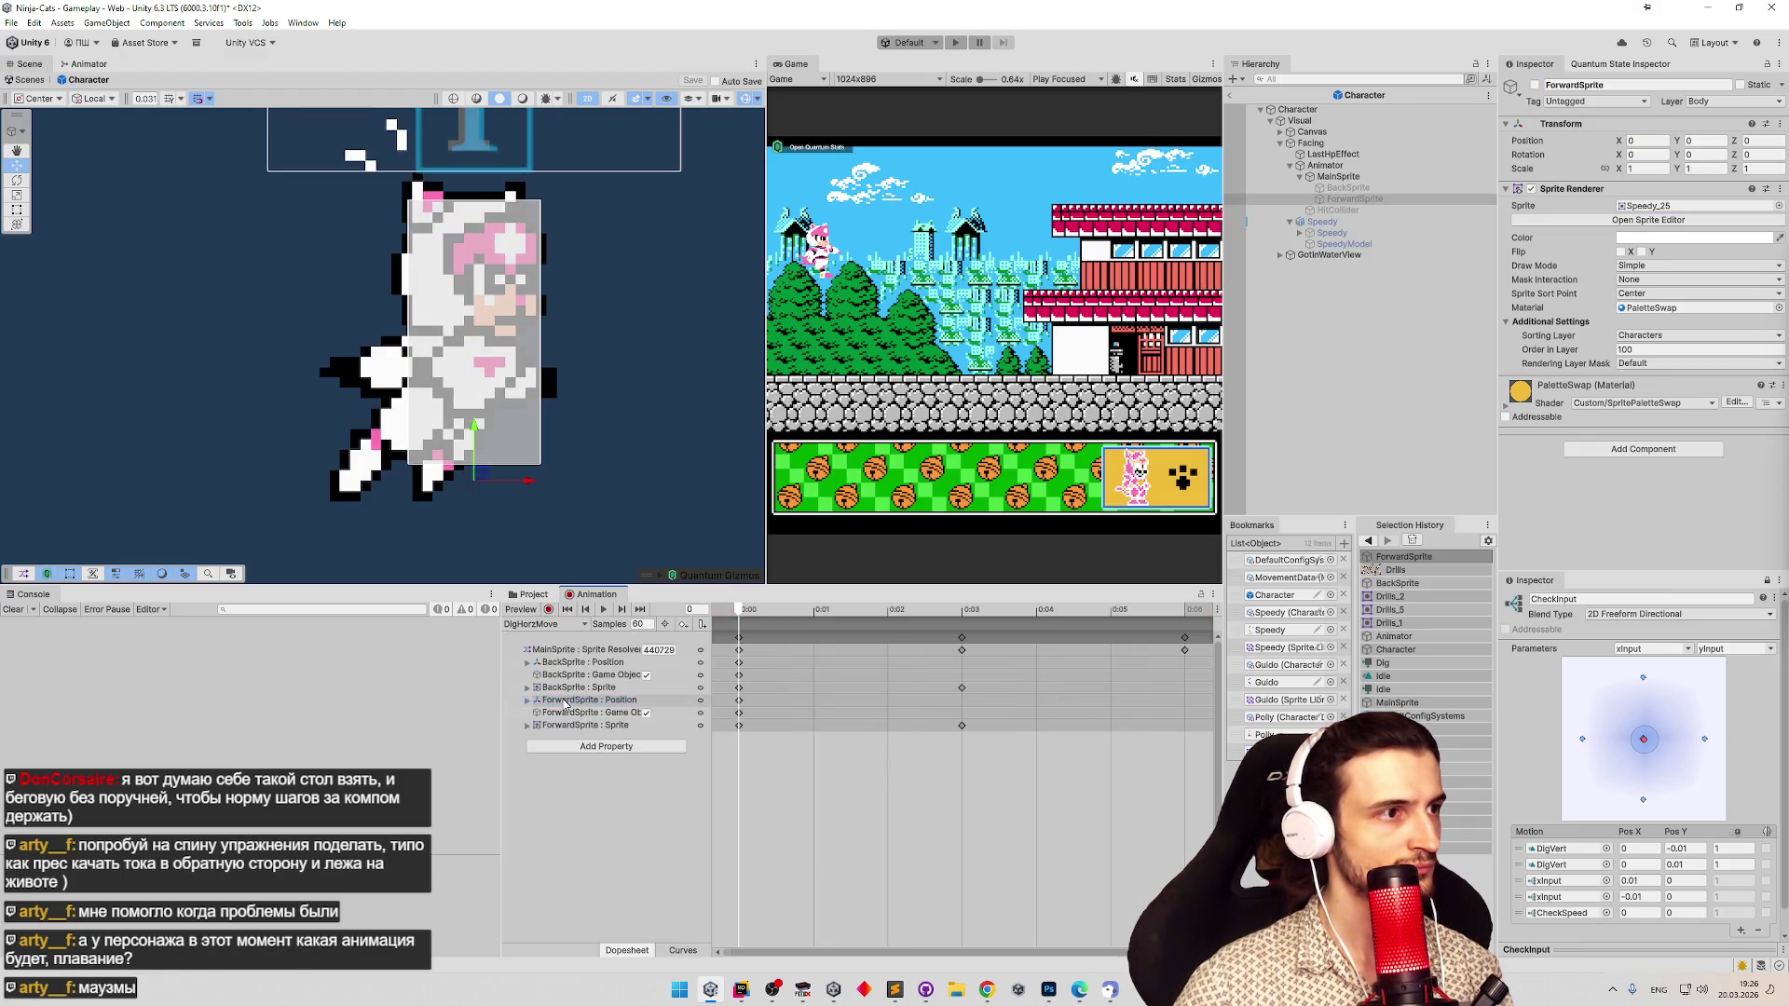
{"action": "left_click", "coordinate": [745, 621]}
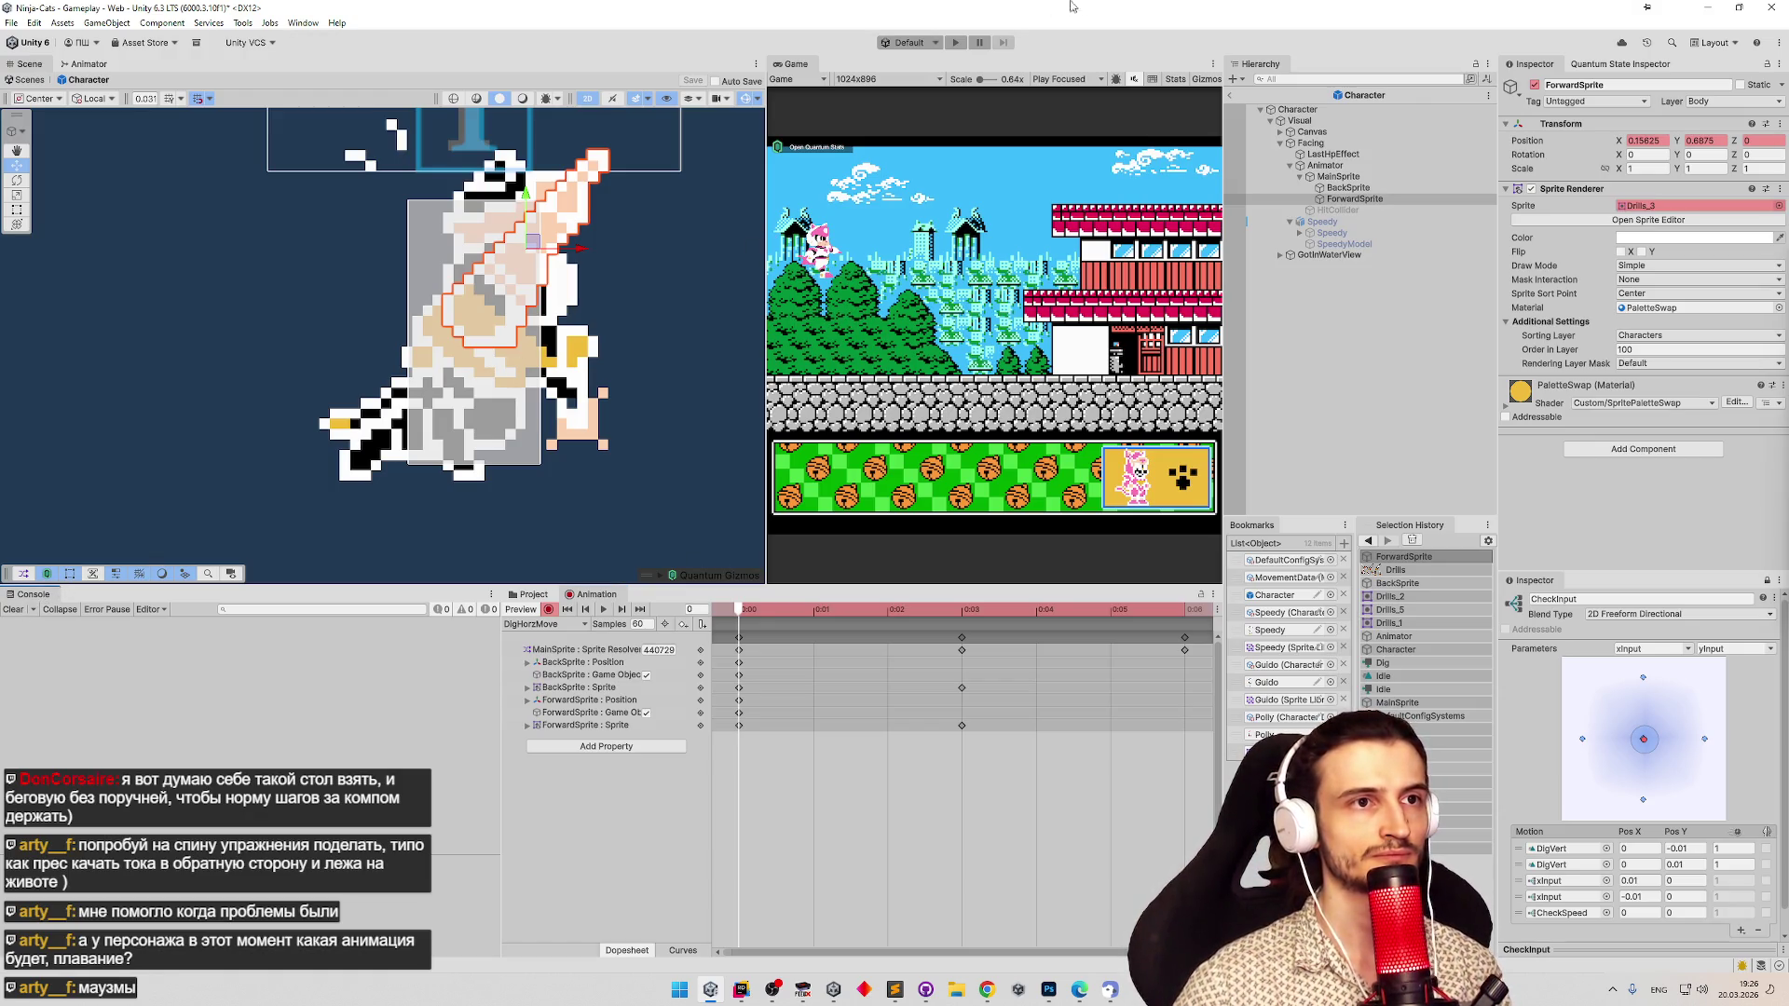
Leave prefab mode, save the Gameplay scene, and reopen the Character prefab.
{"action": "left_click", "coordinate": [1228, 95]}
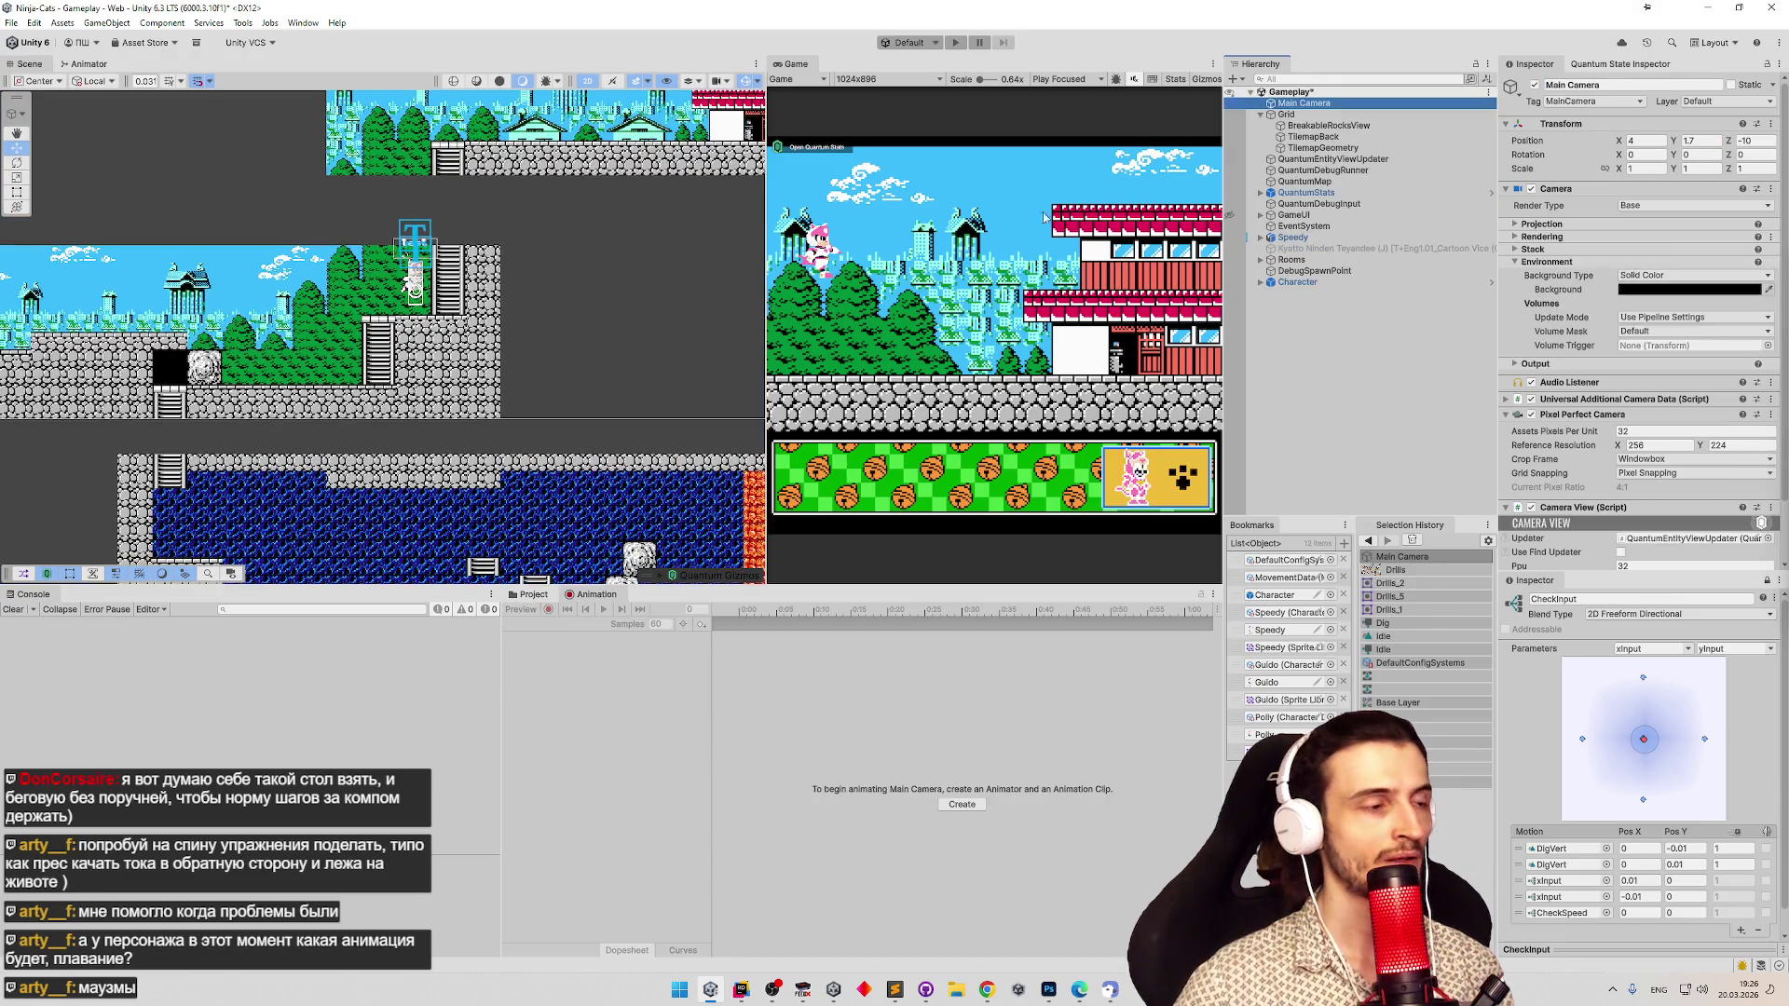
{"action": "key", "text": "ctrl+s"}
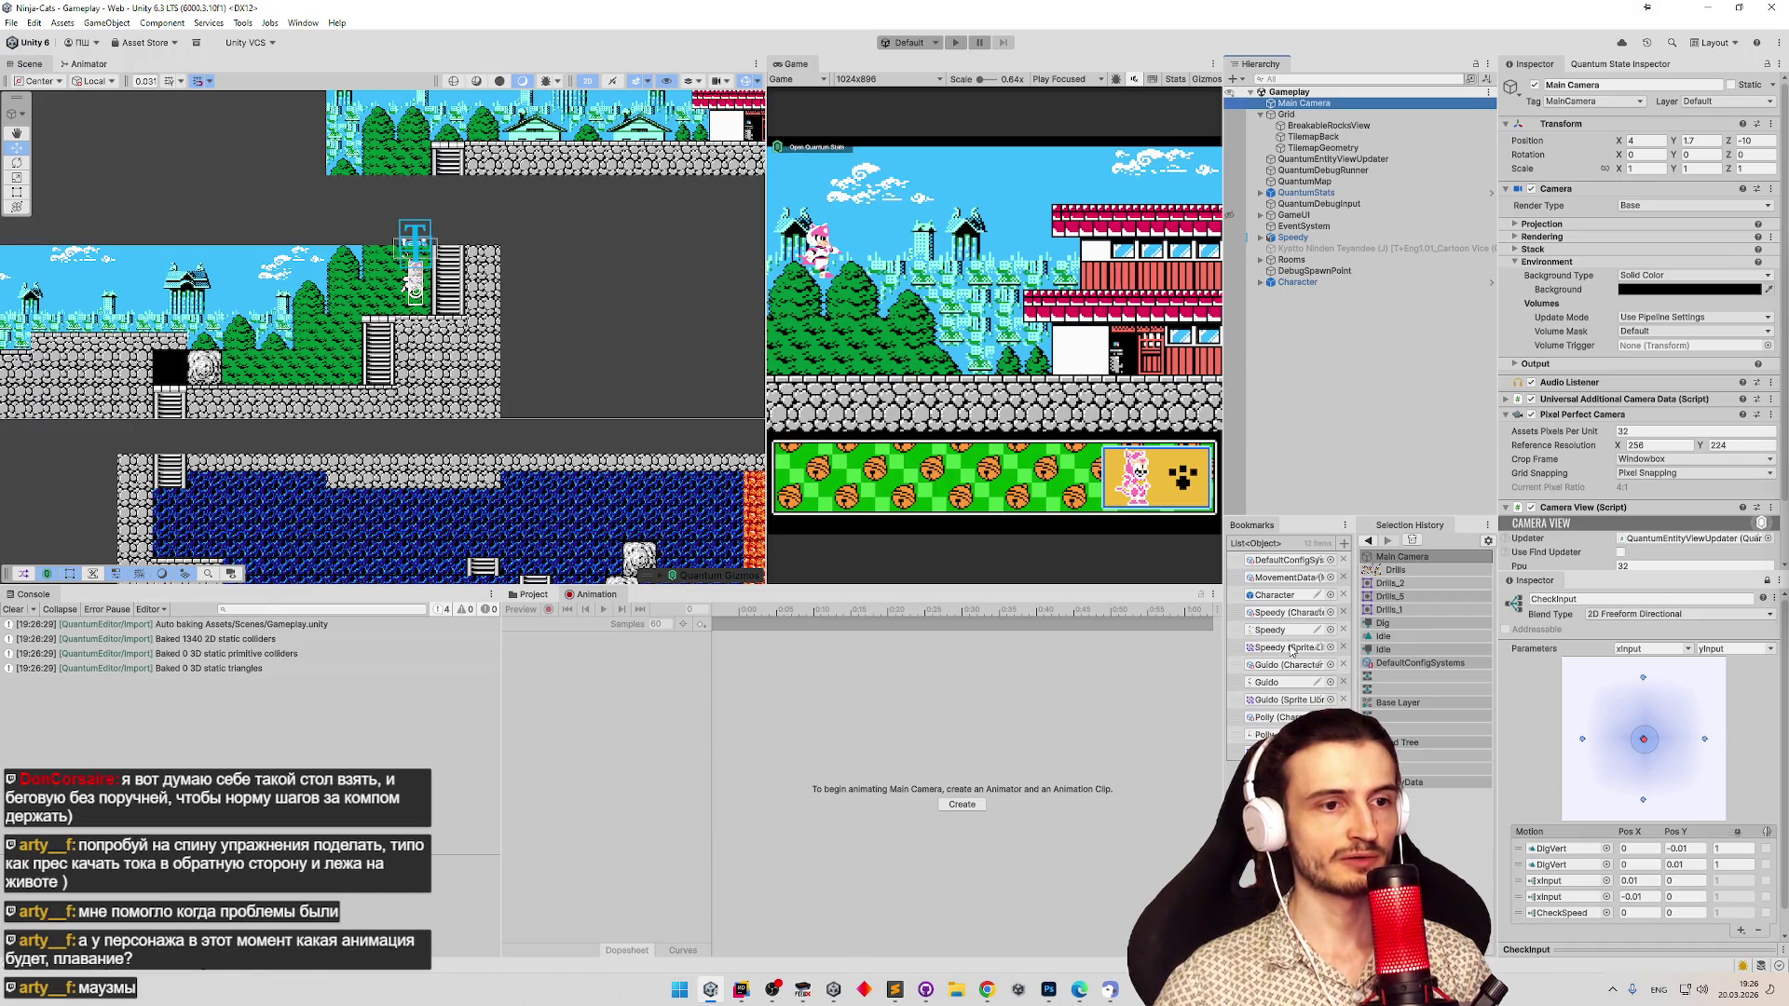
{"action": "double_click", "coordinate": [1291, 598]}
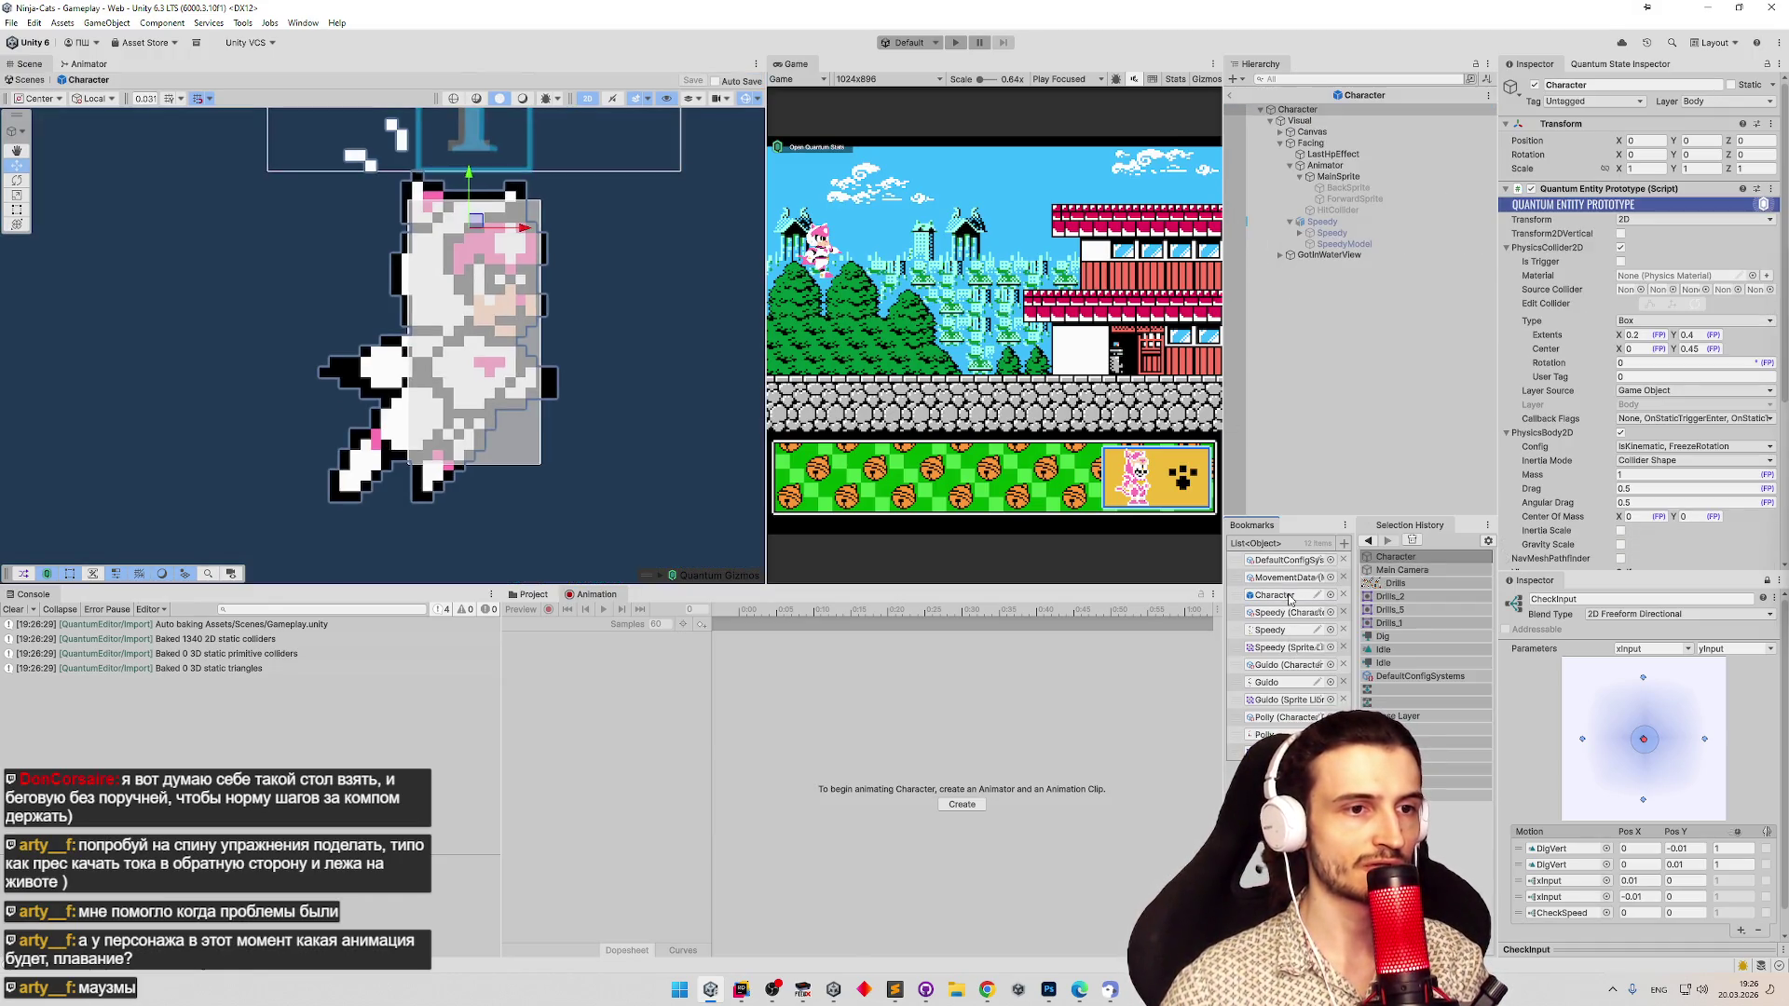
Give BackSprite and ForwardSprite the Sprites-Default material, set BackSprite's order in layer to -100, and save.
{"action": "left_click", "coordinate": [1374, 177]}
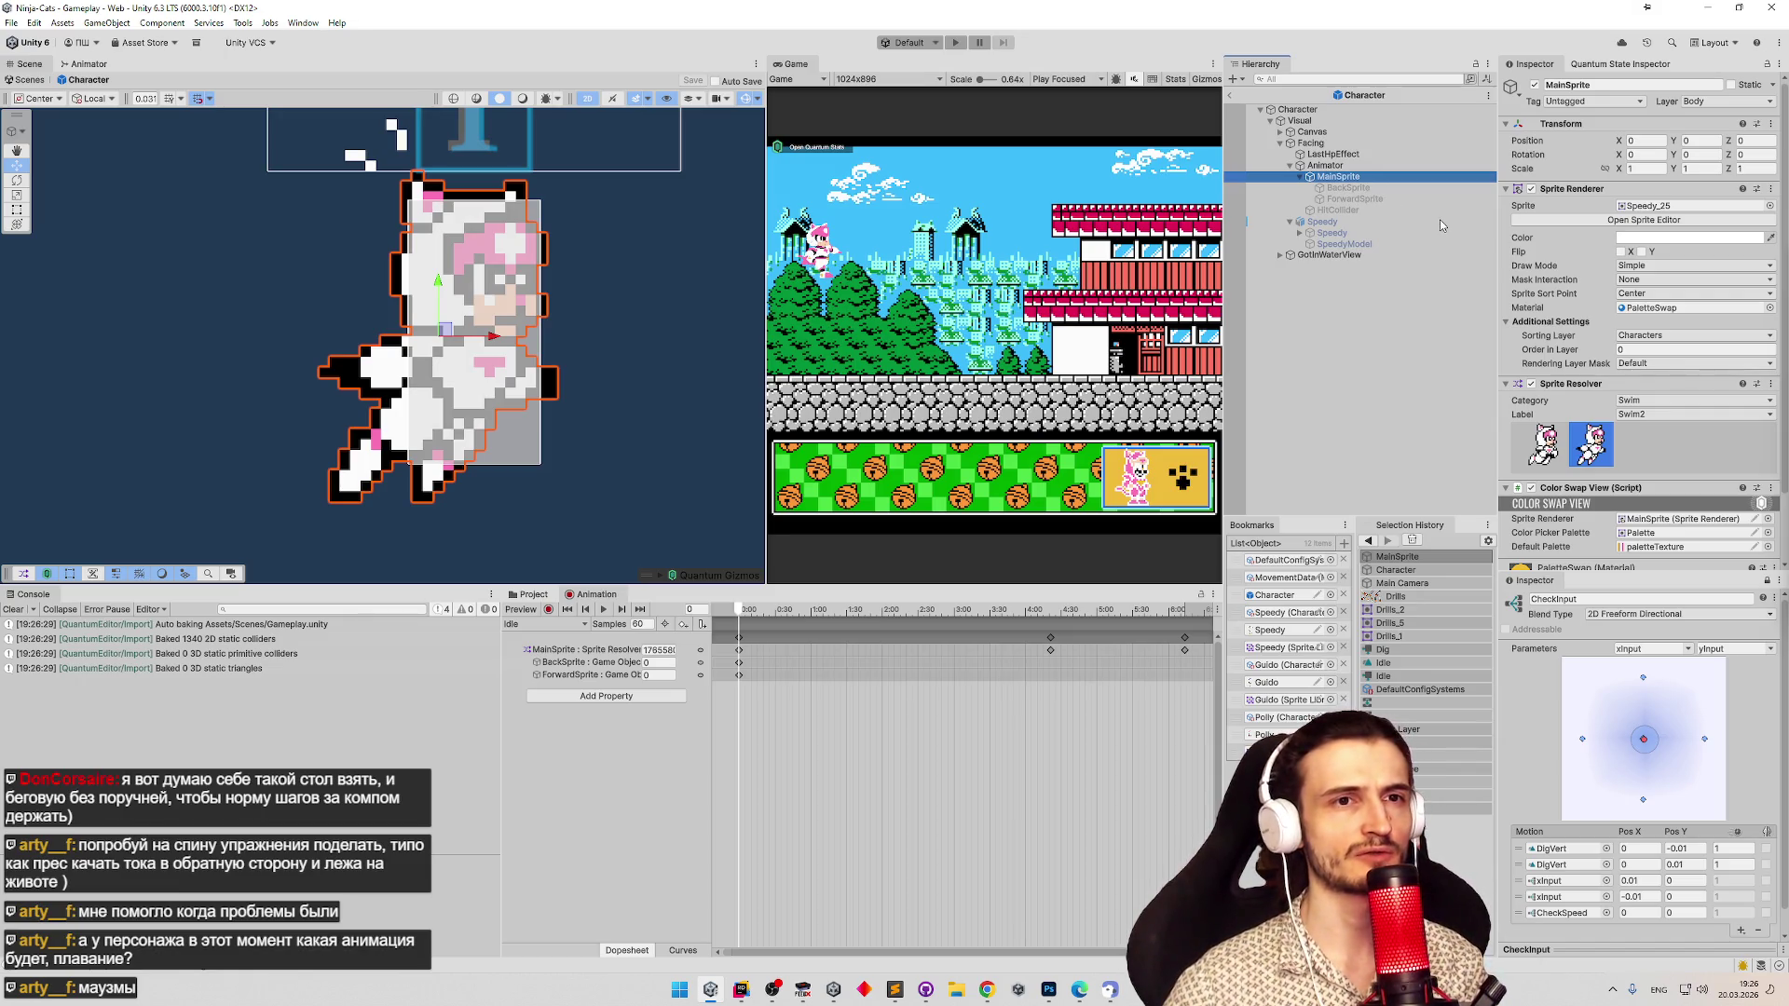
{"action": "left_click", "coordinate": [1397, 187]}
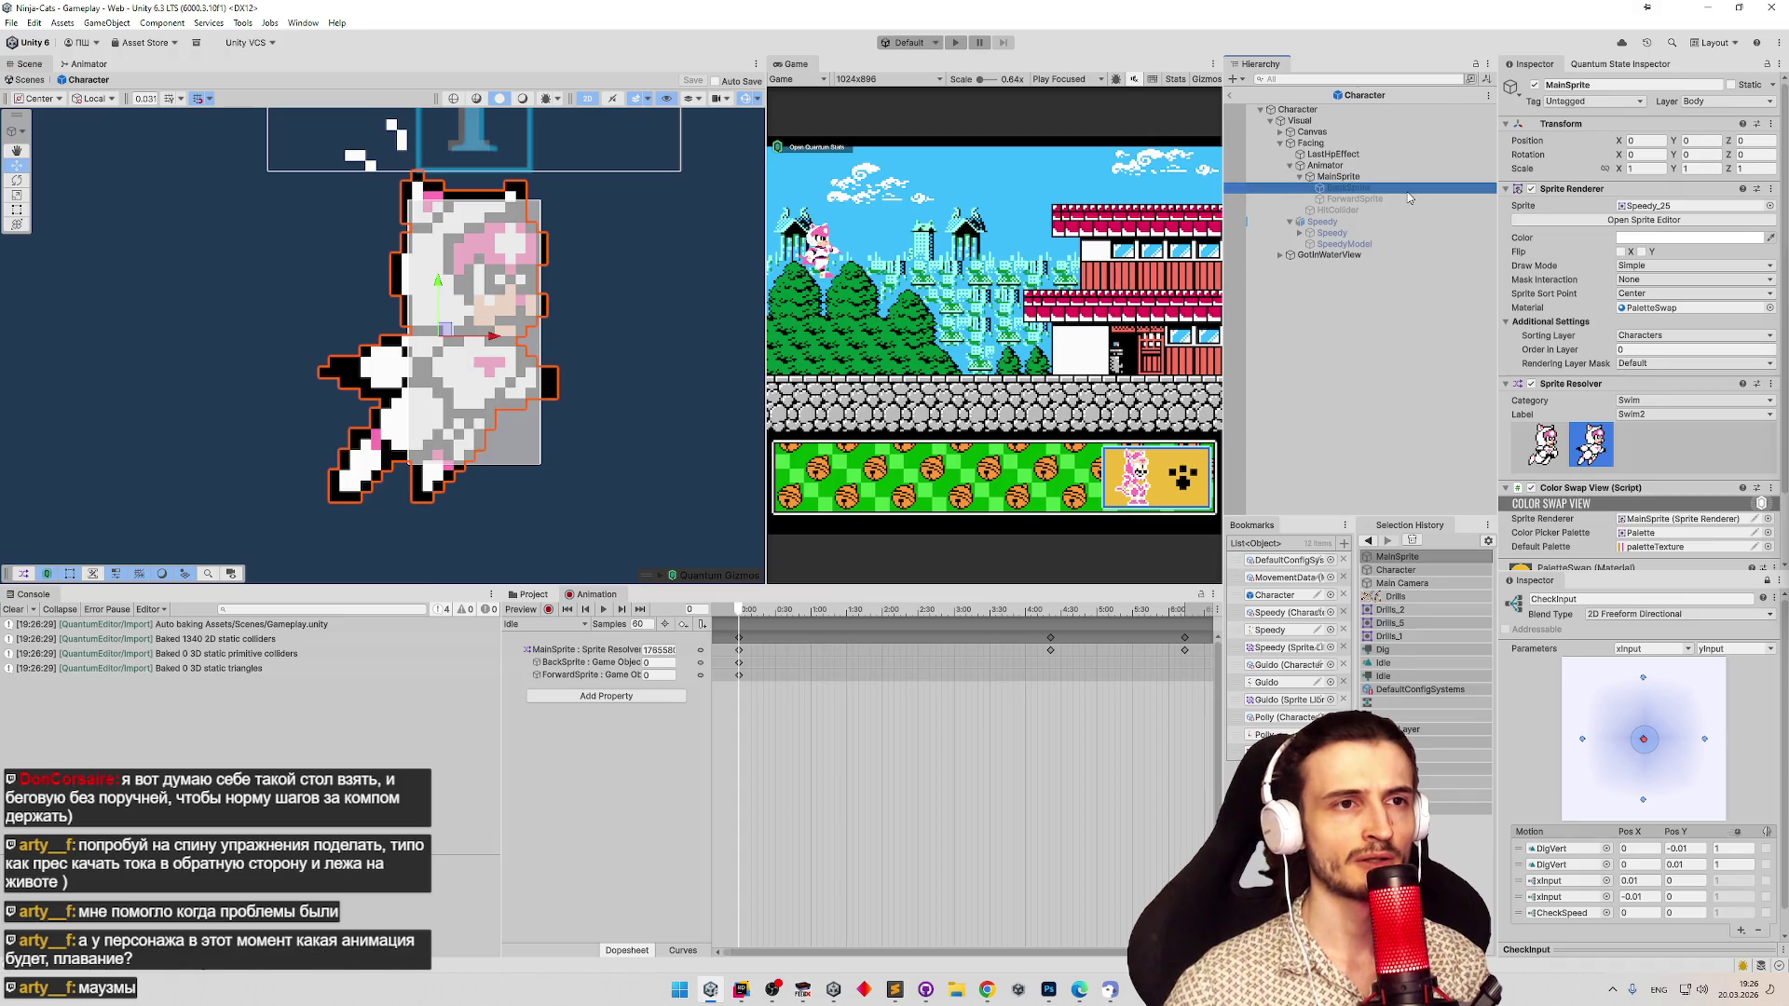
{"action": "left_click", "coordinate": [1401, 198], "text": "shift"}
{"action": "left_click", "coordinate": [1779, 308]}
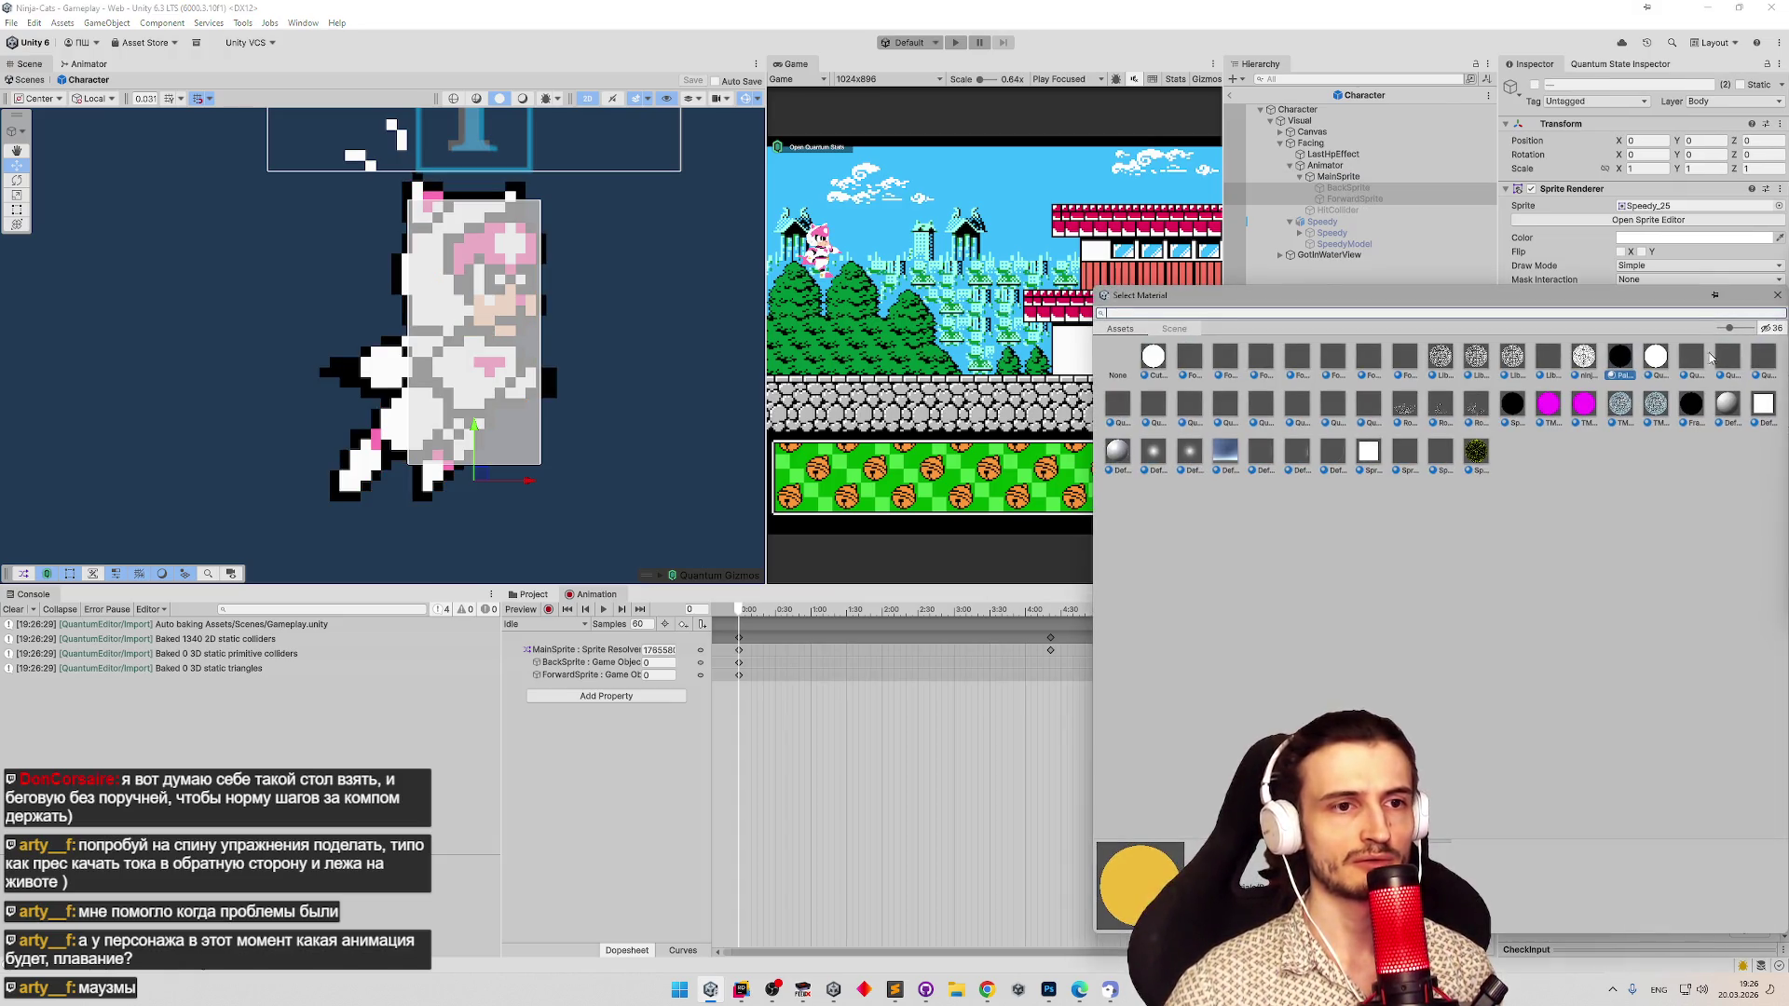
{"action": "double_click", "coordinate": [1377, 458]}
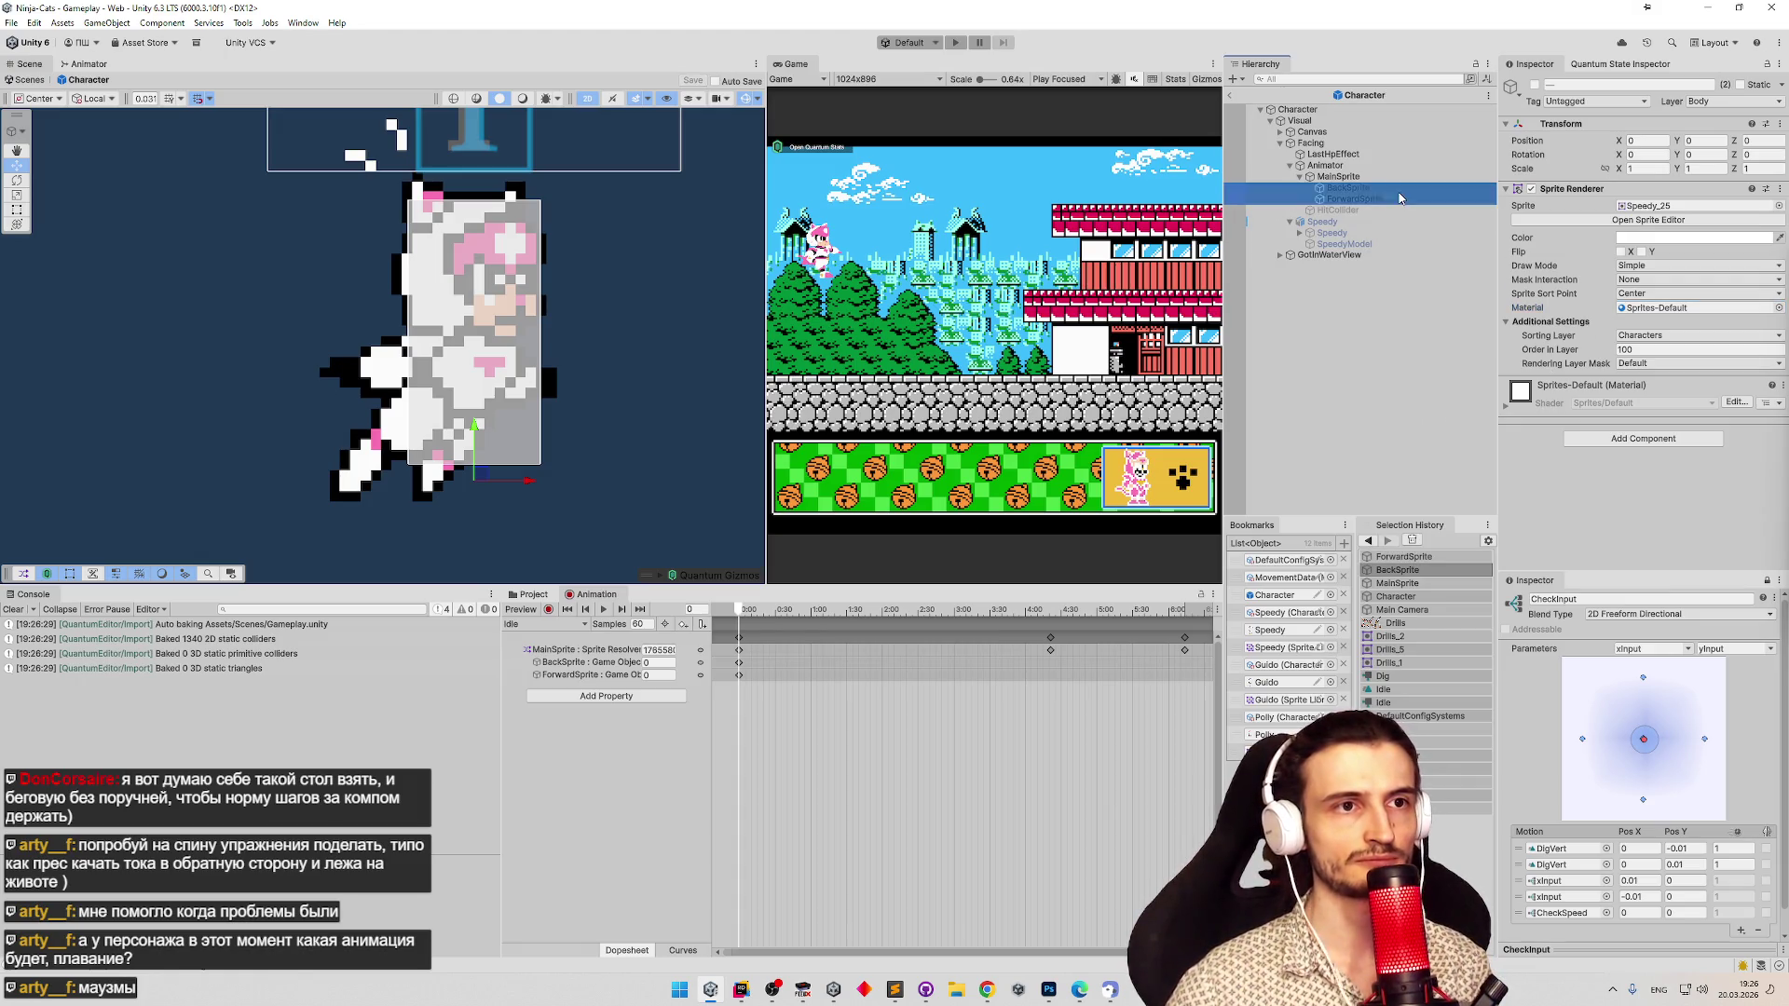
{"action": "left_click", "coordinate": [1649, 350]}
{"action": "type", "text": "-10"}
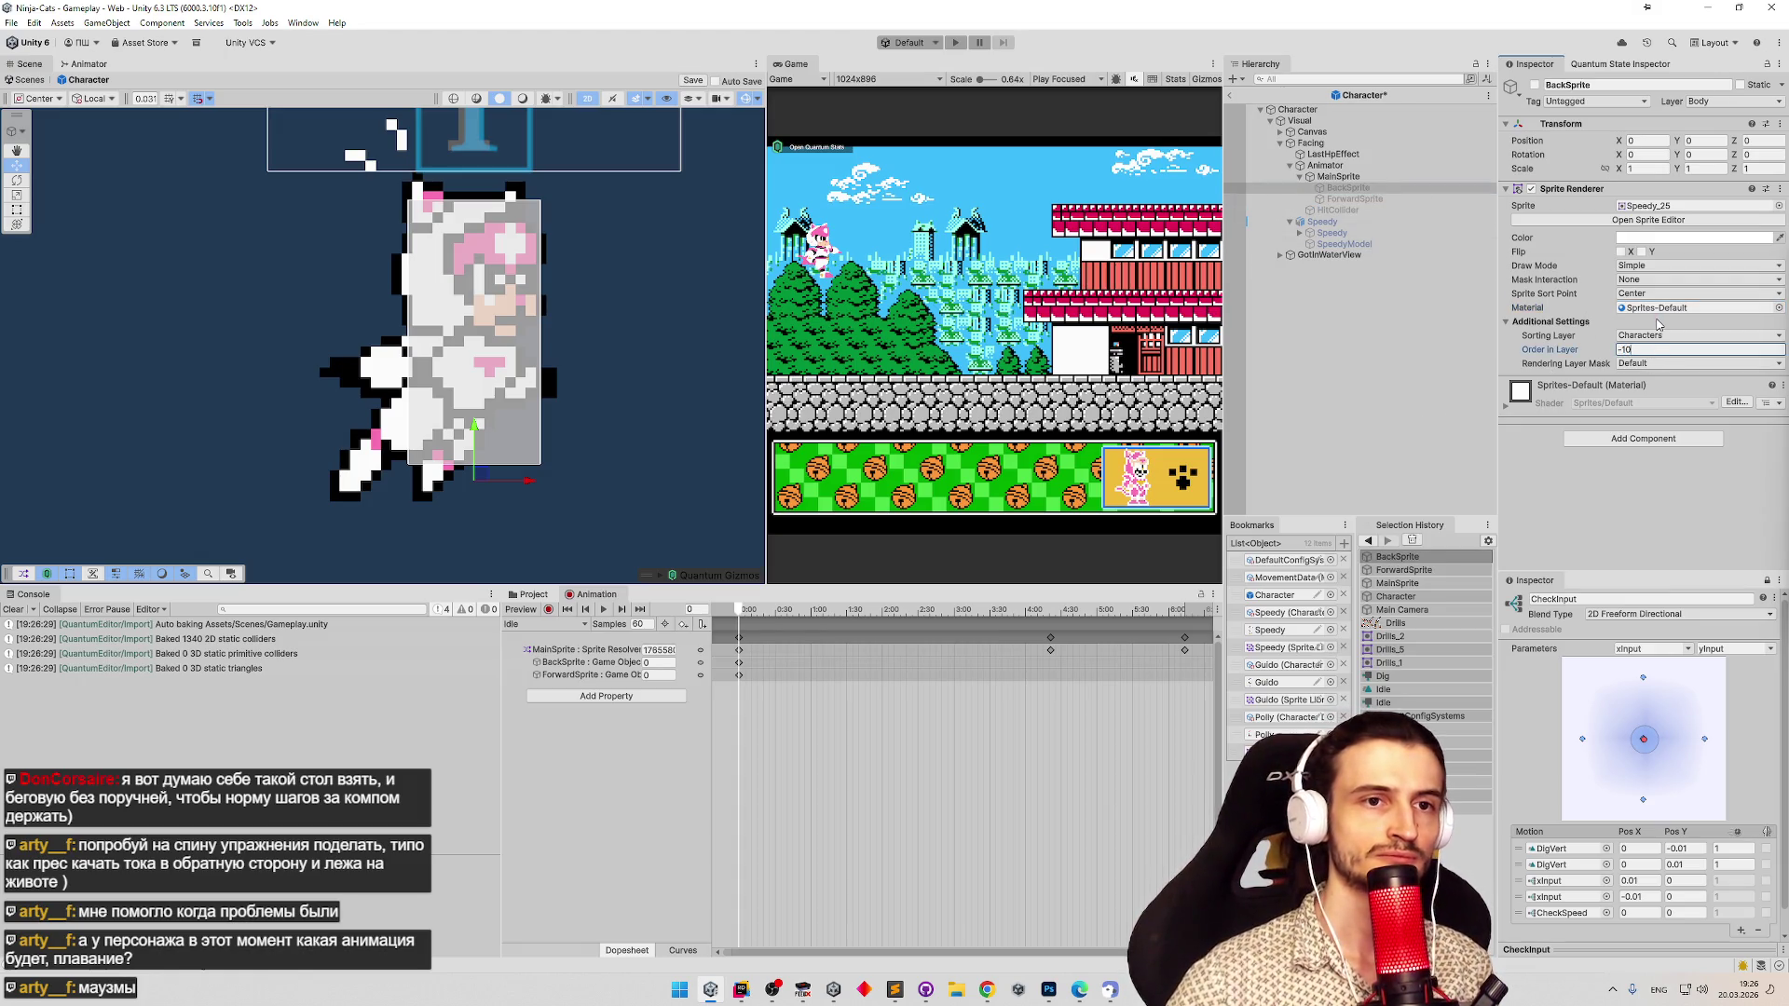
{"action": "key", "text": "ctrl+s"}
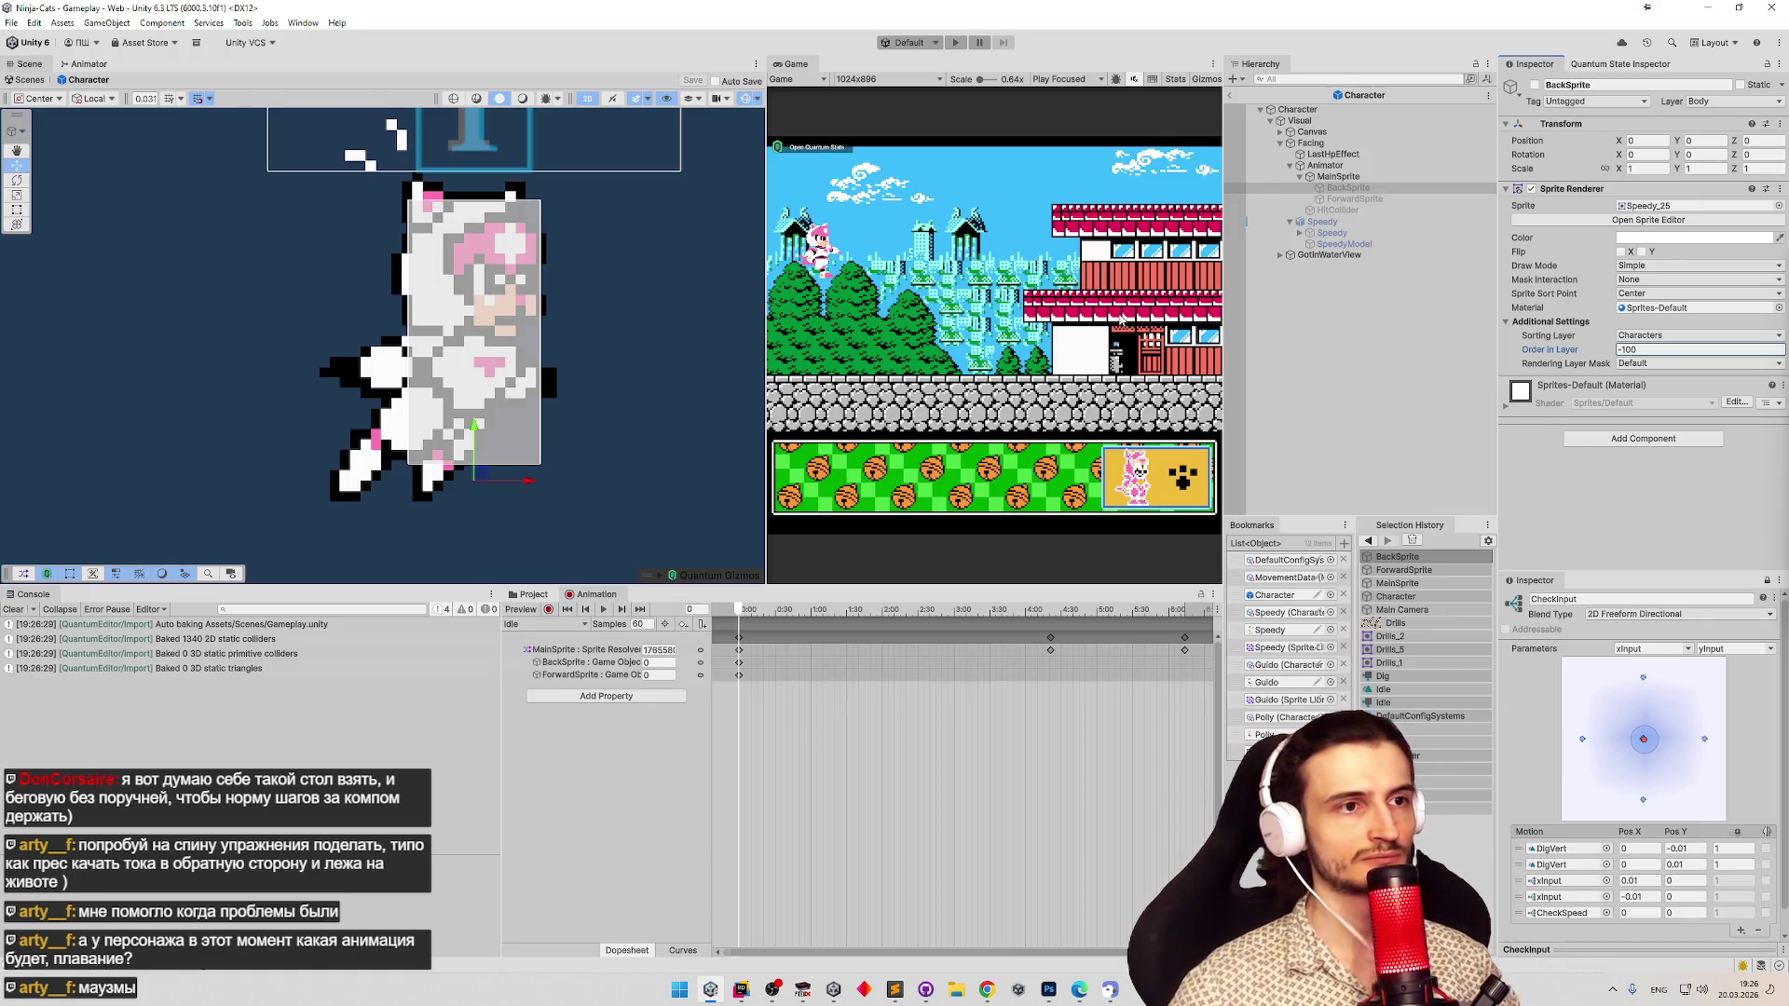
{"action": "left_click", "coordinate": [551, 597]}
{"action": "left_click", "coordinate": [967, 608]}
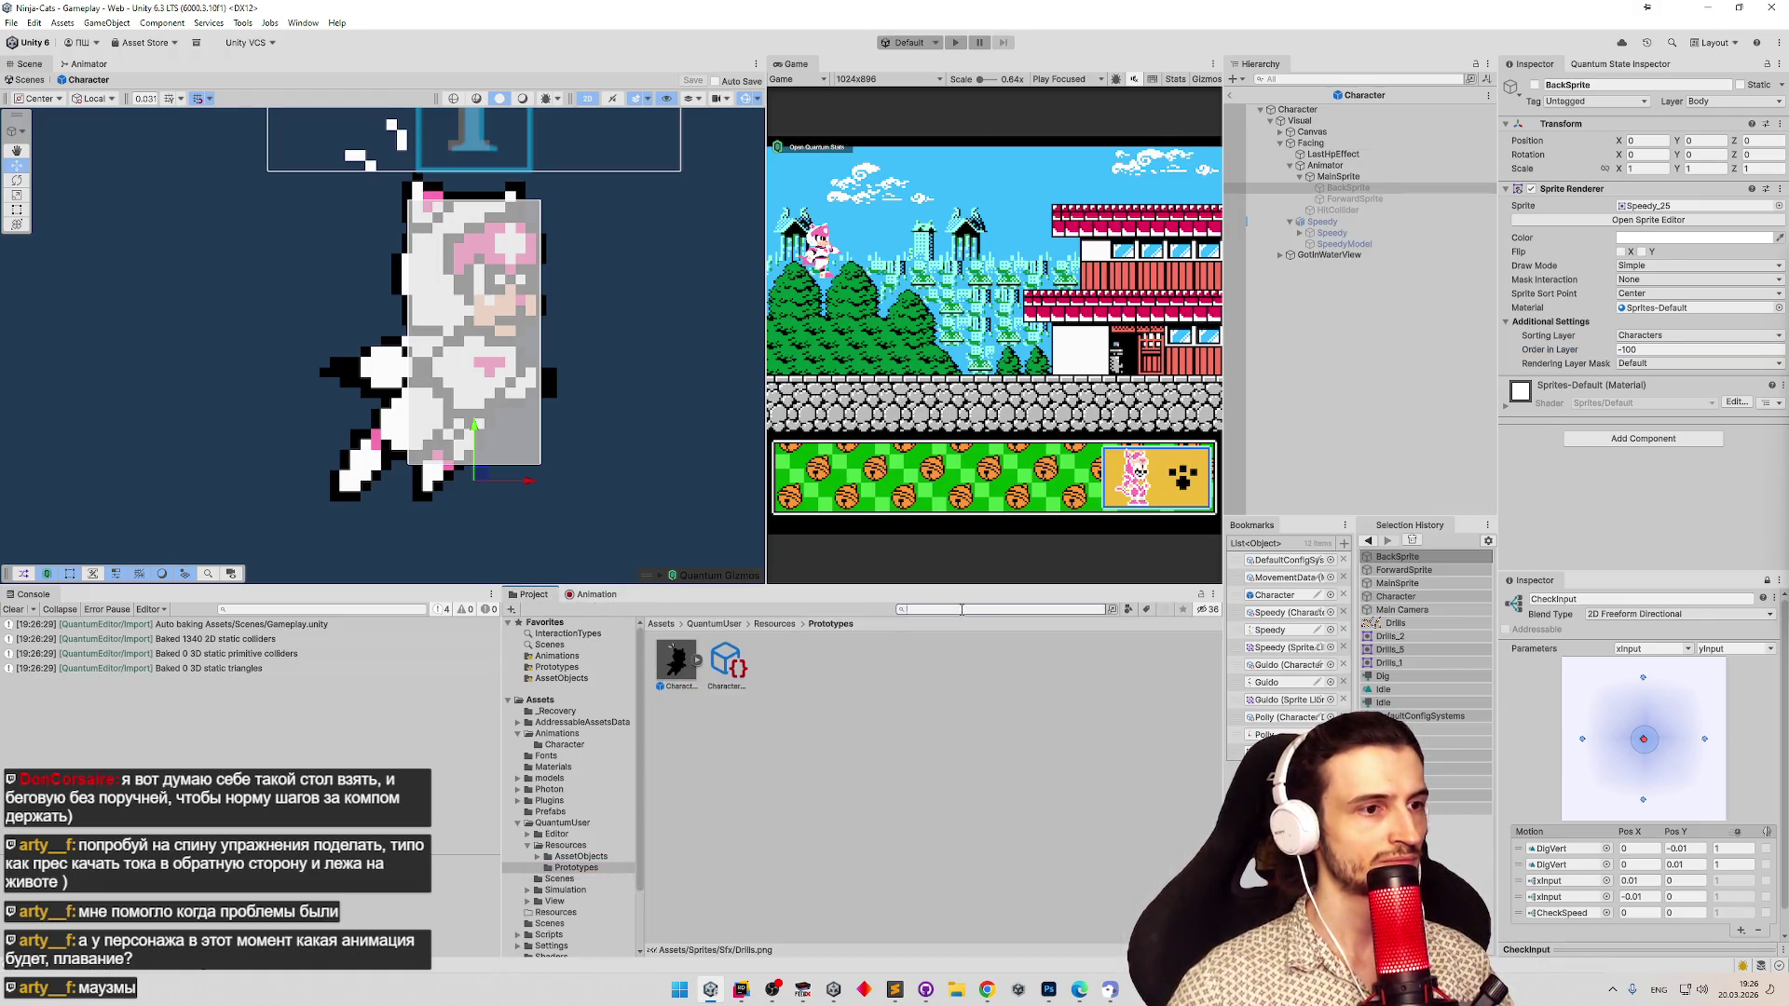
Open the Speedy sprite library's Dig category and set DigIdle to Speedy_9.
{"action": "type", "text": "speedy"}
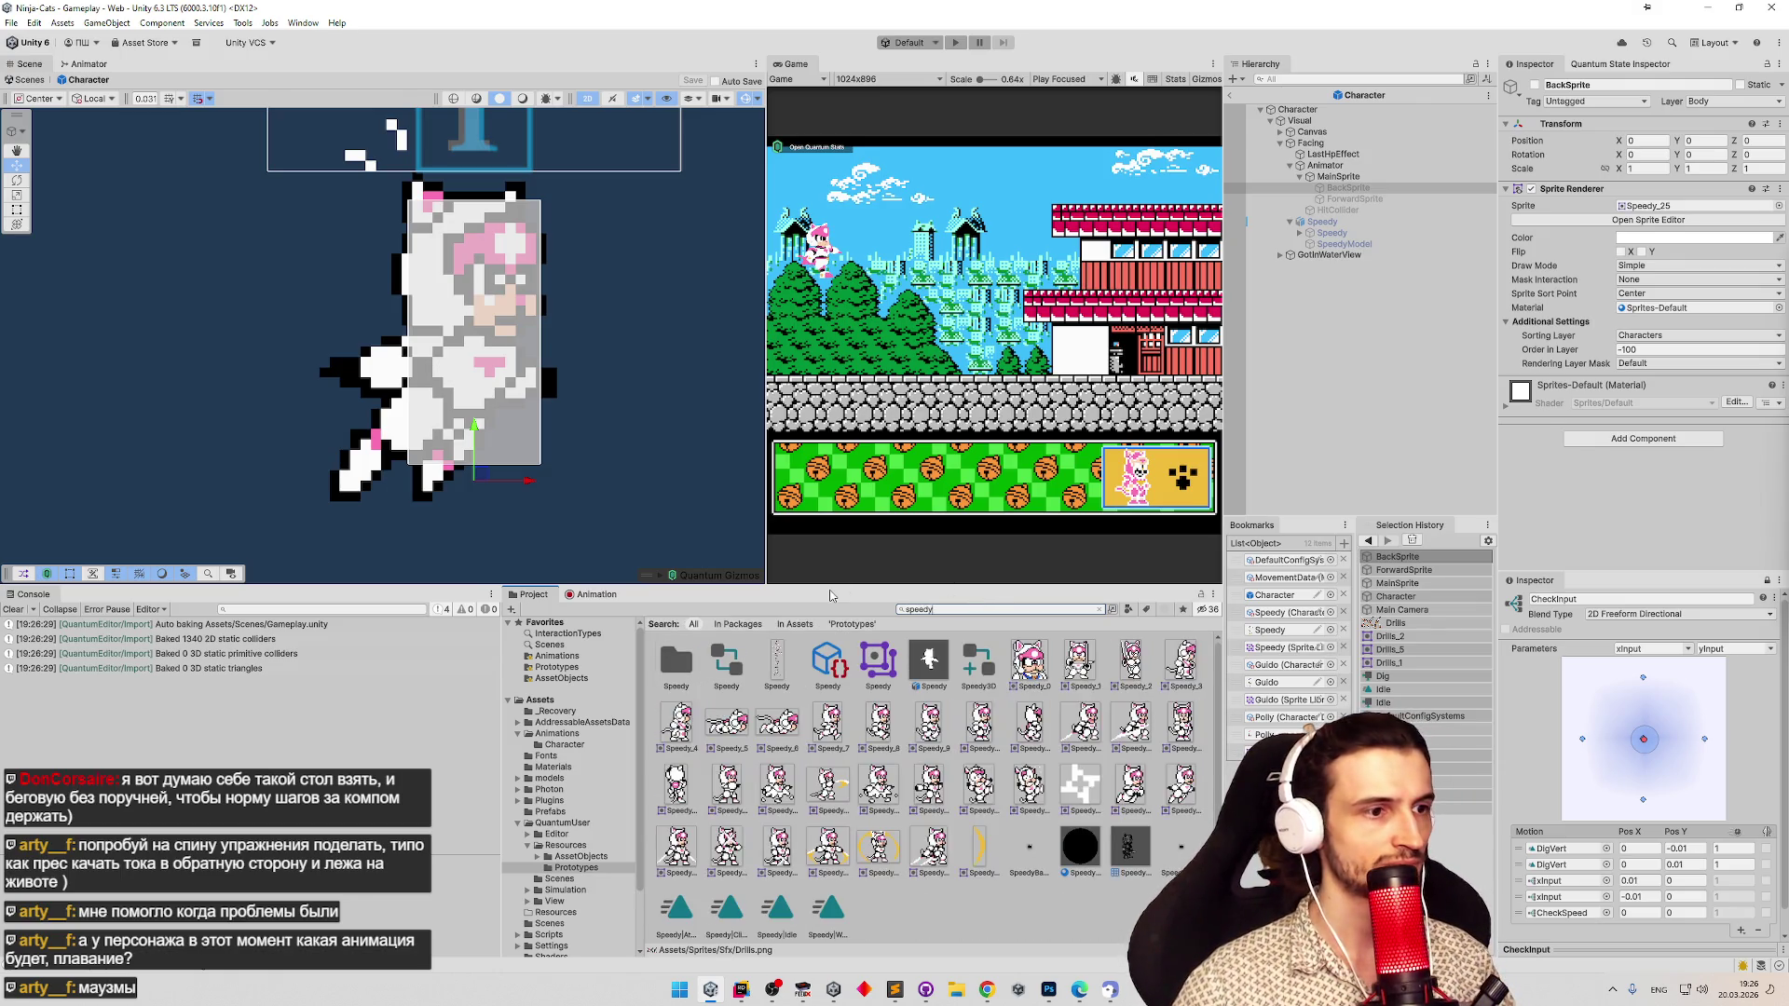
{"action": "left_click", "coordinate": [876, 661]}
{"action": "double_click", "coordinate": [876, 662]}
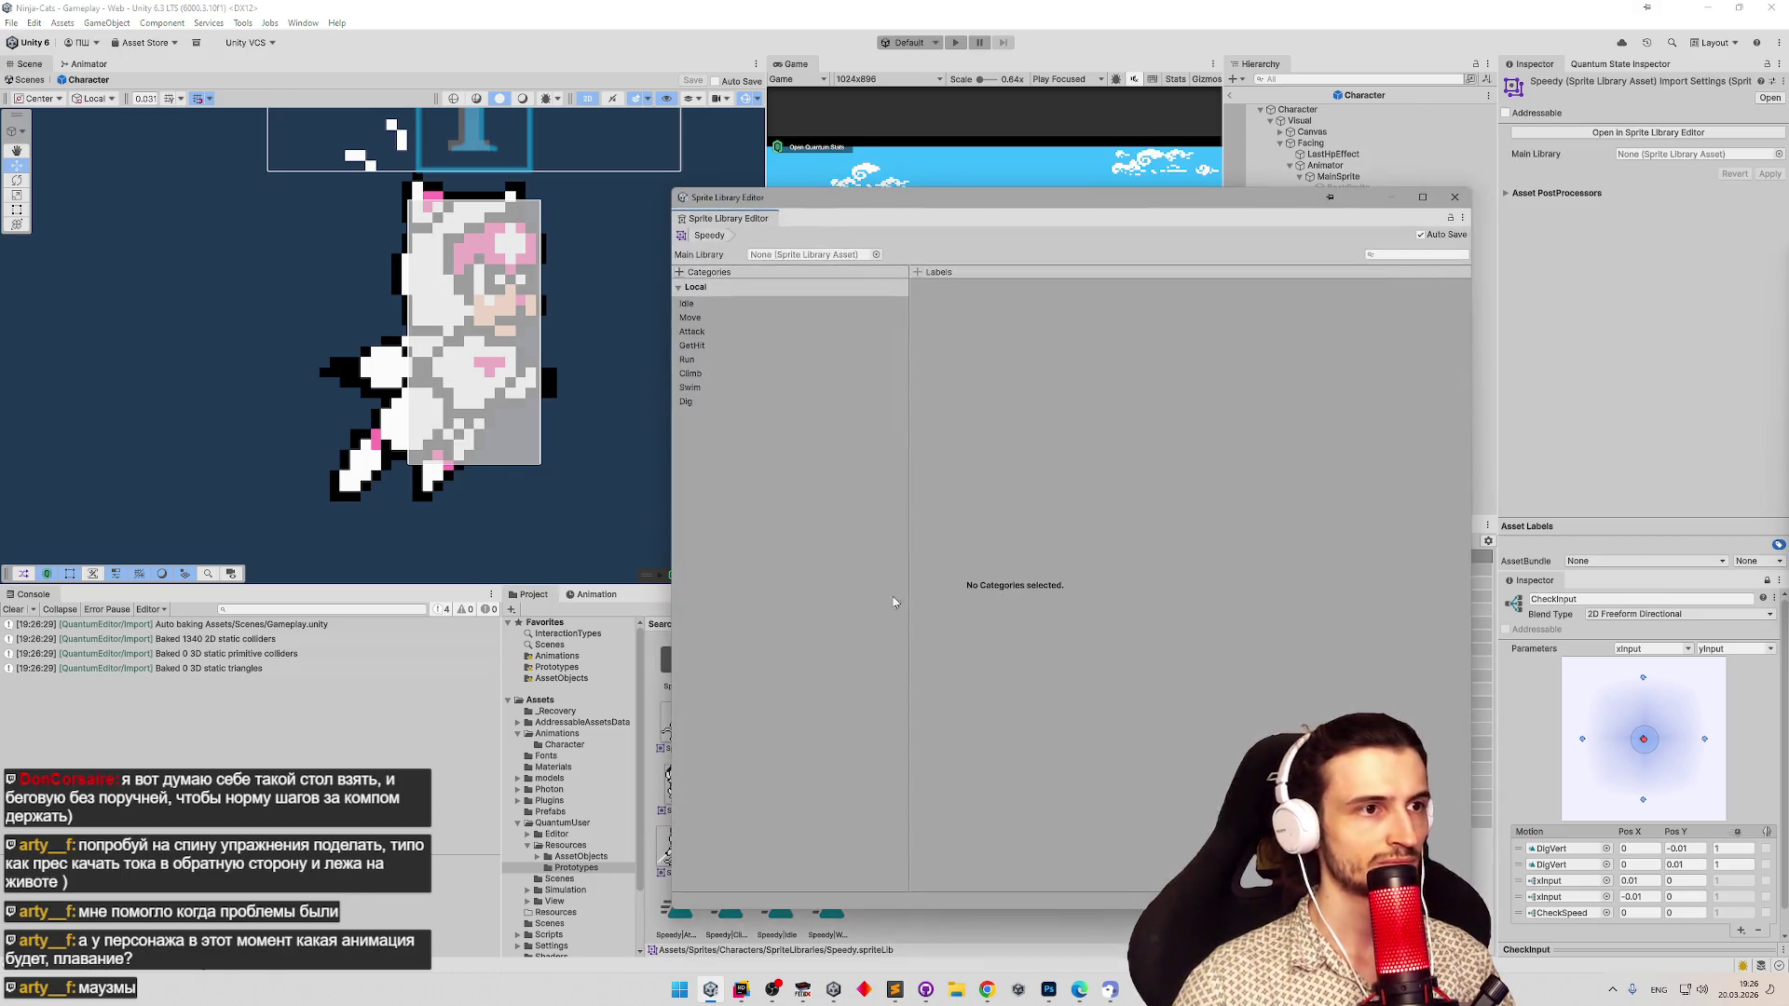
{"action": "left_click", "coordinate": [697, 402]}
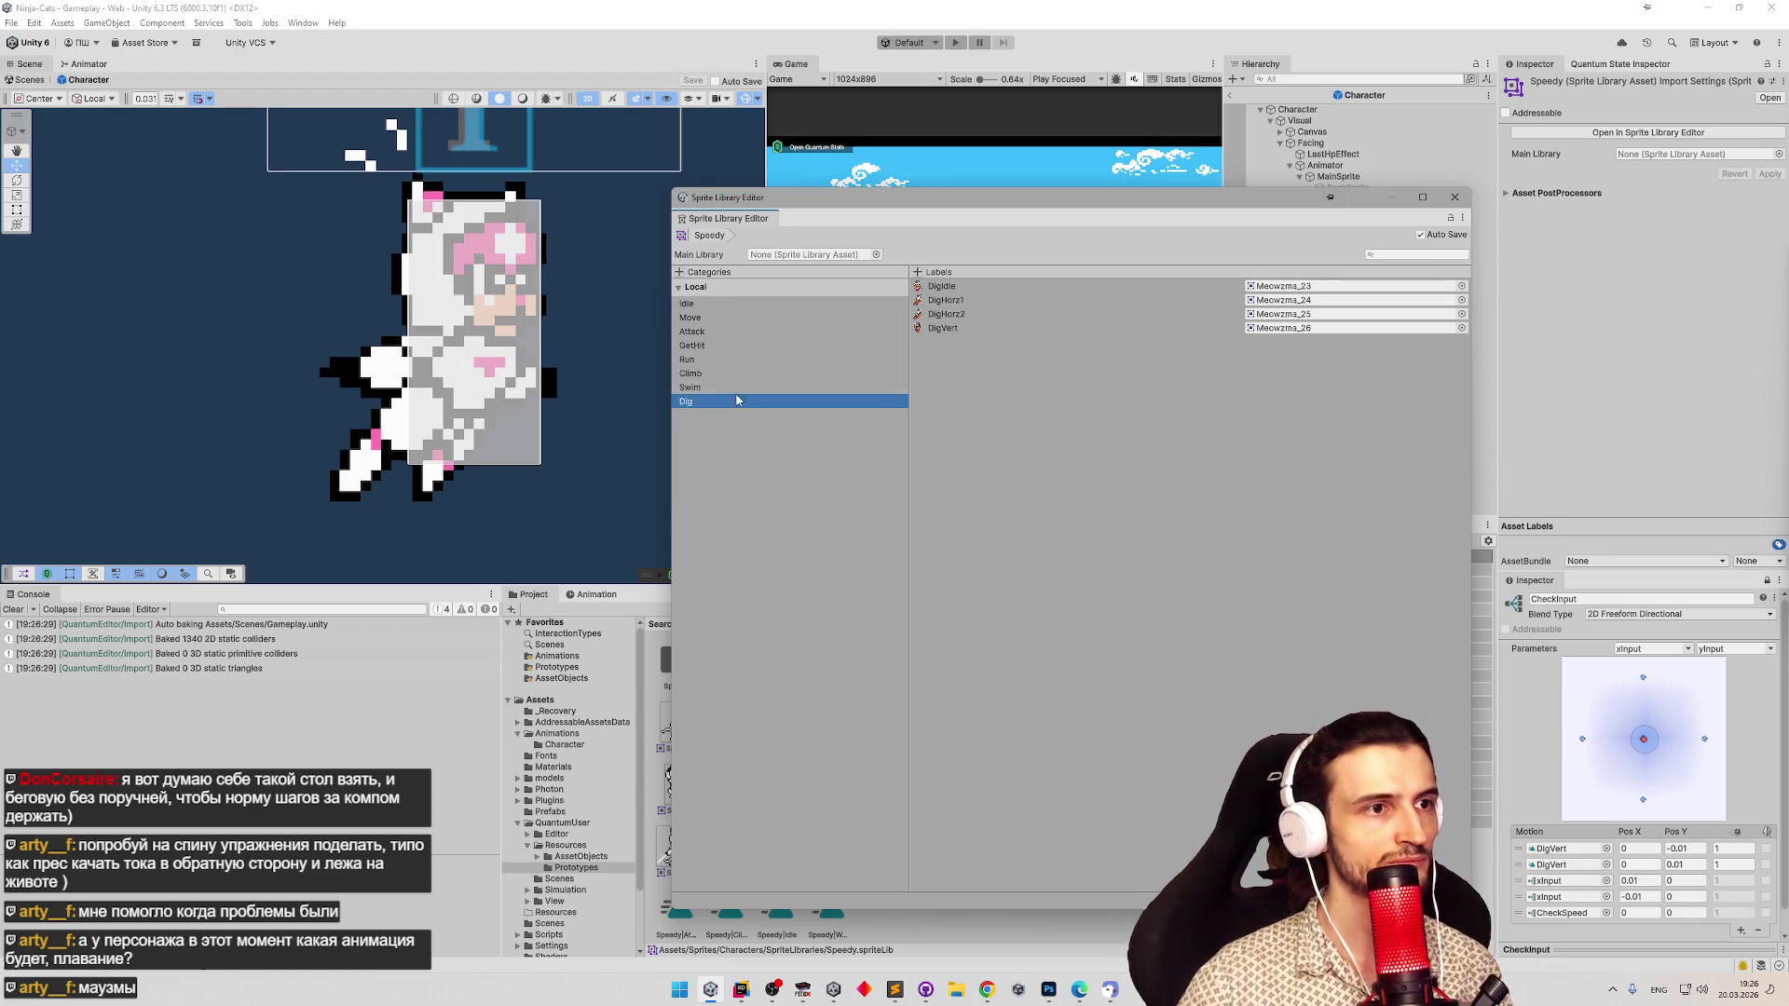
{"action": "left_click", "coordinate": [1461, 300]}
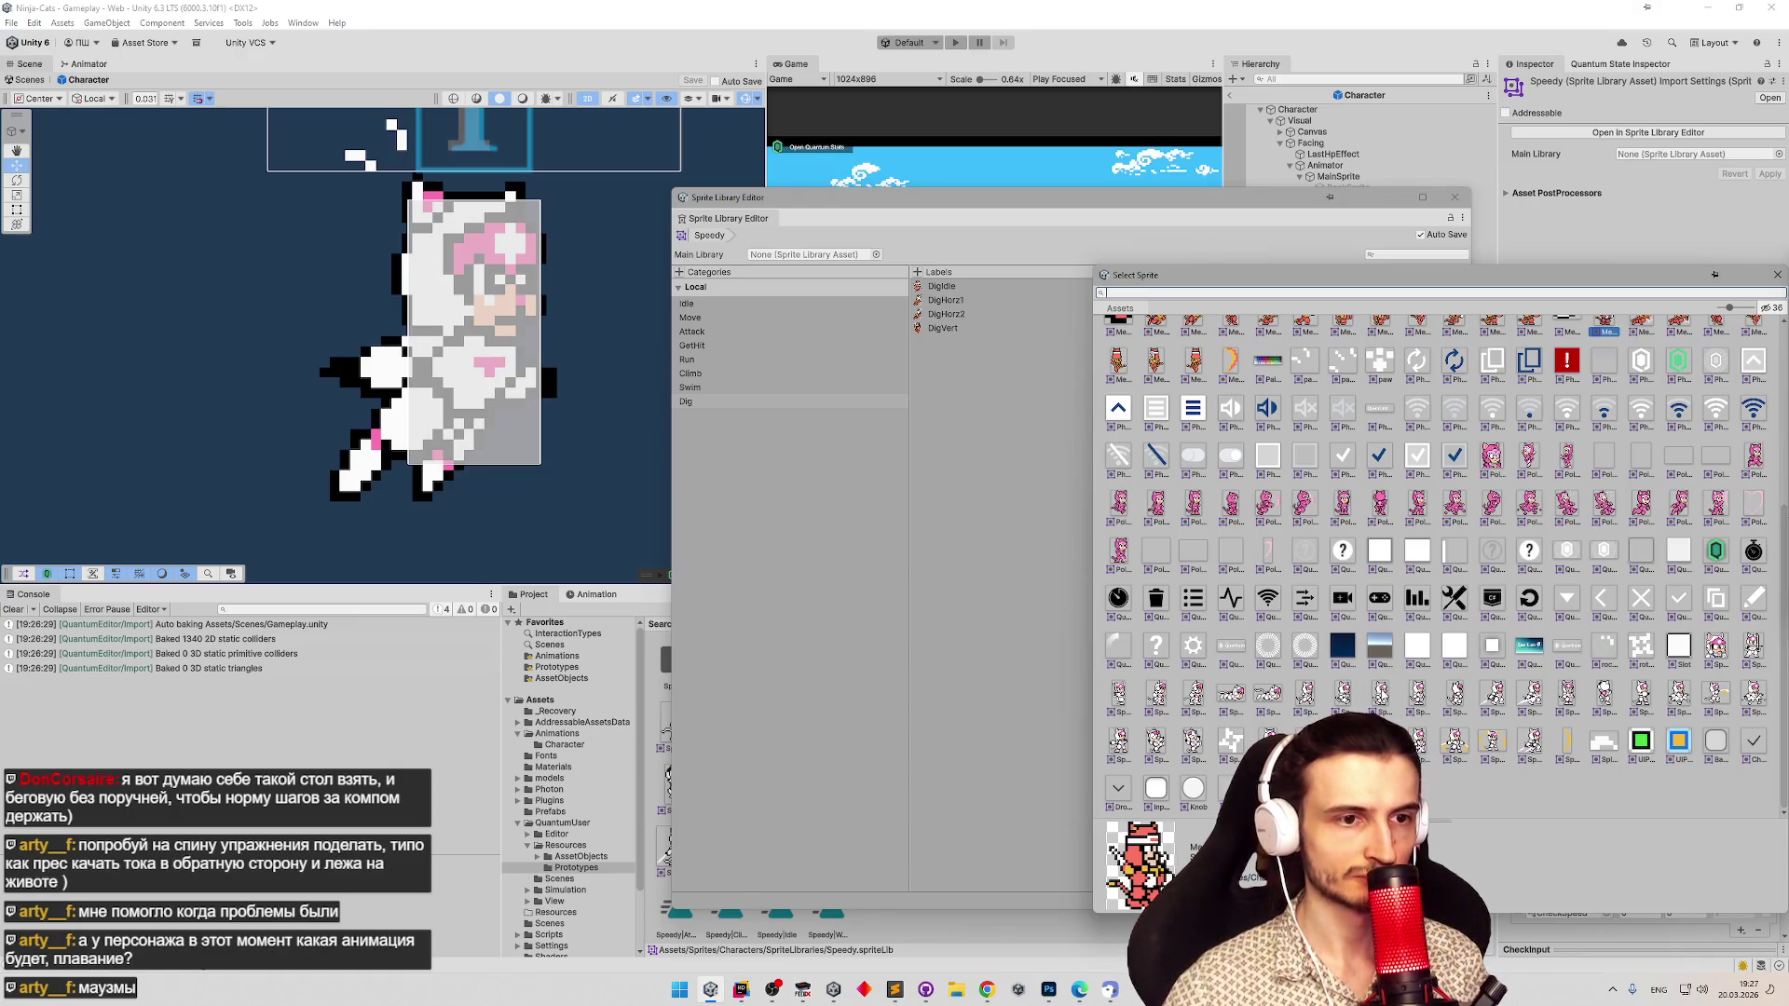
{"action": "left_click", "coordinate": [1380, 693]}
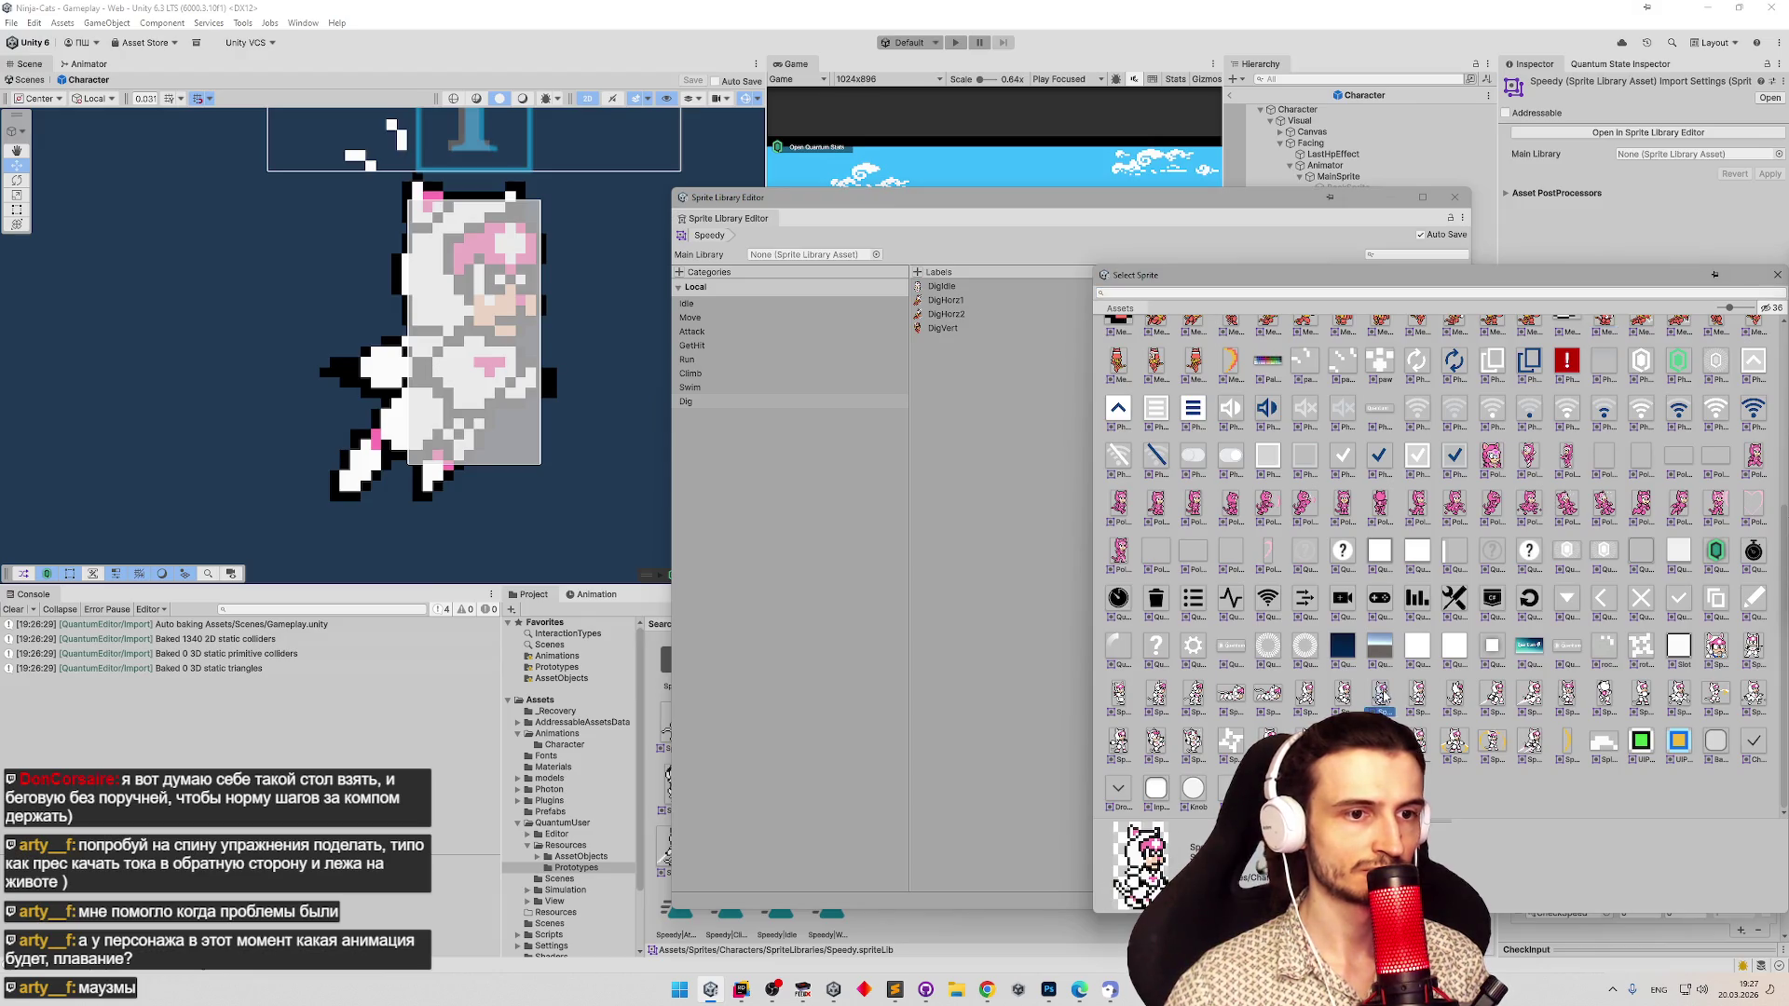
{"action": "double_click", "coordinate": [1381, 693]}
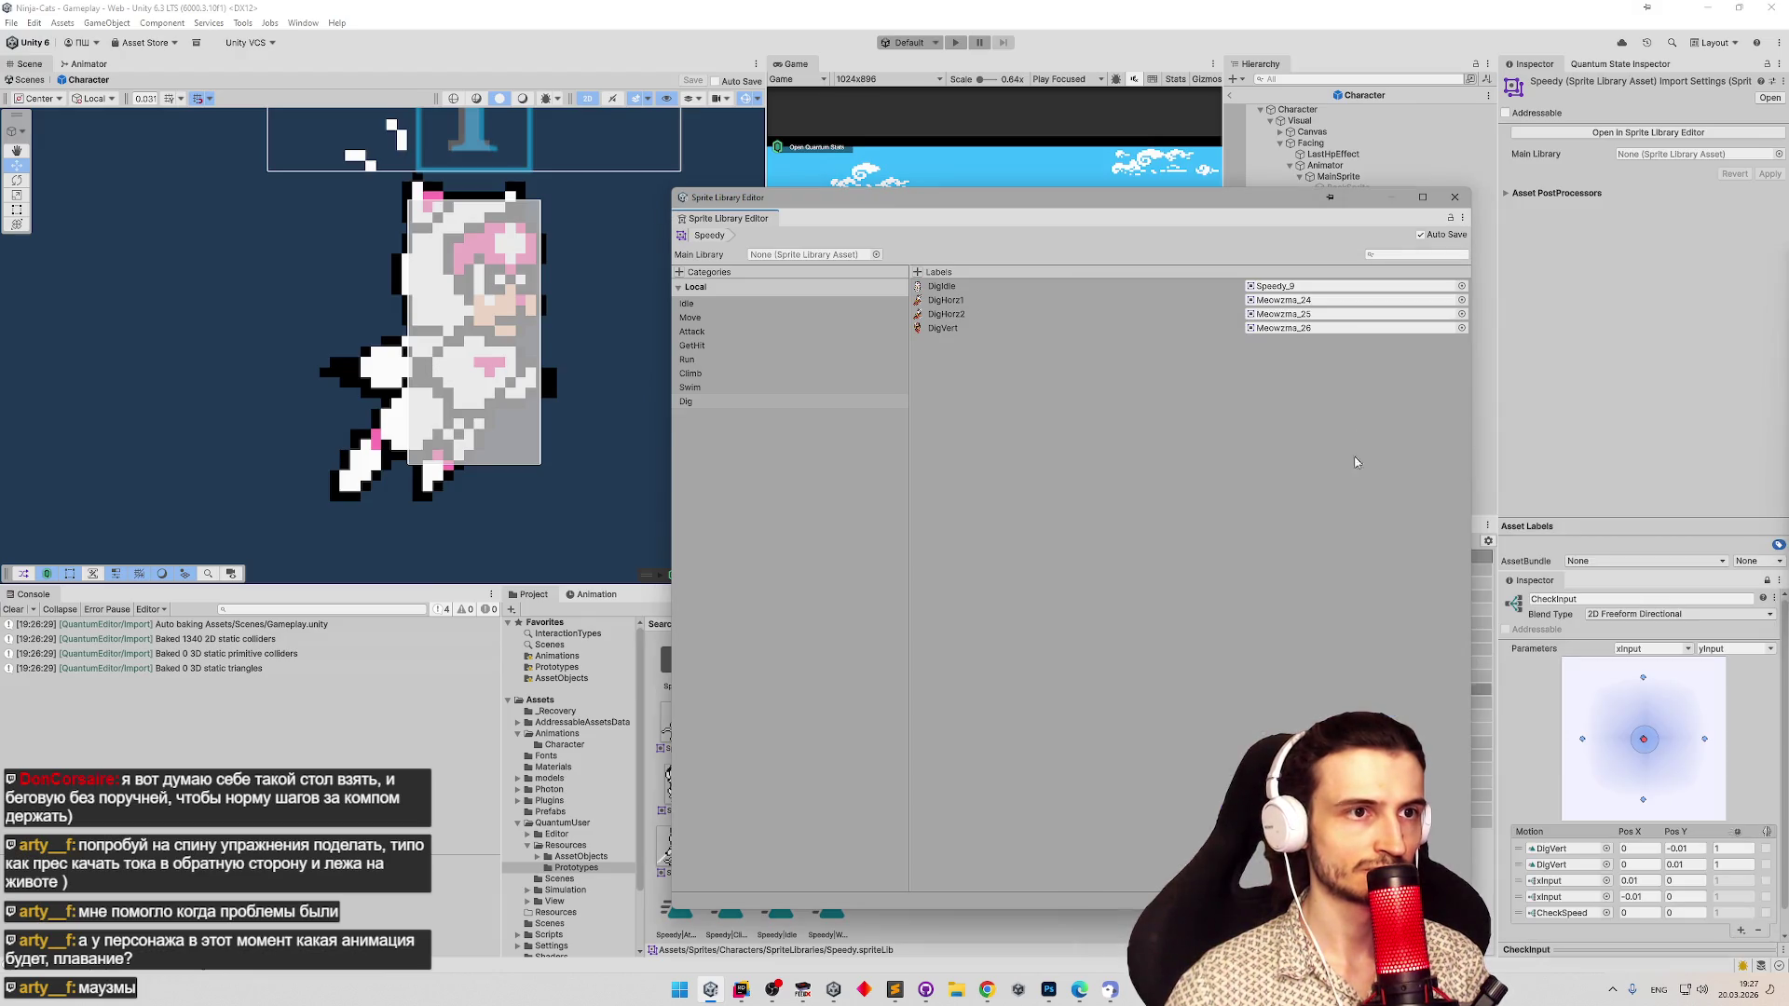
Set both DigHorz1 and DigHorz2 to the Speedy_24 sprite.
{"action": "left_click", "coordinate": [1461, 301]}
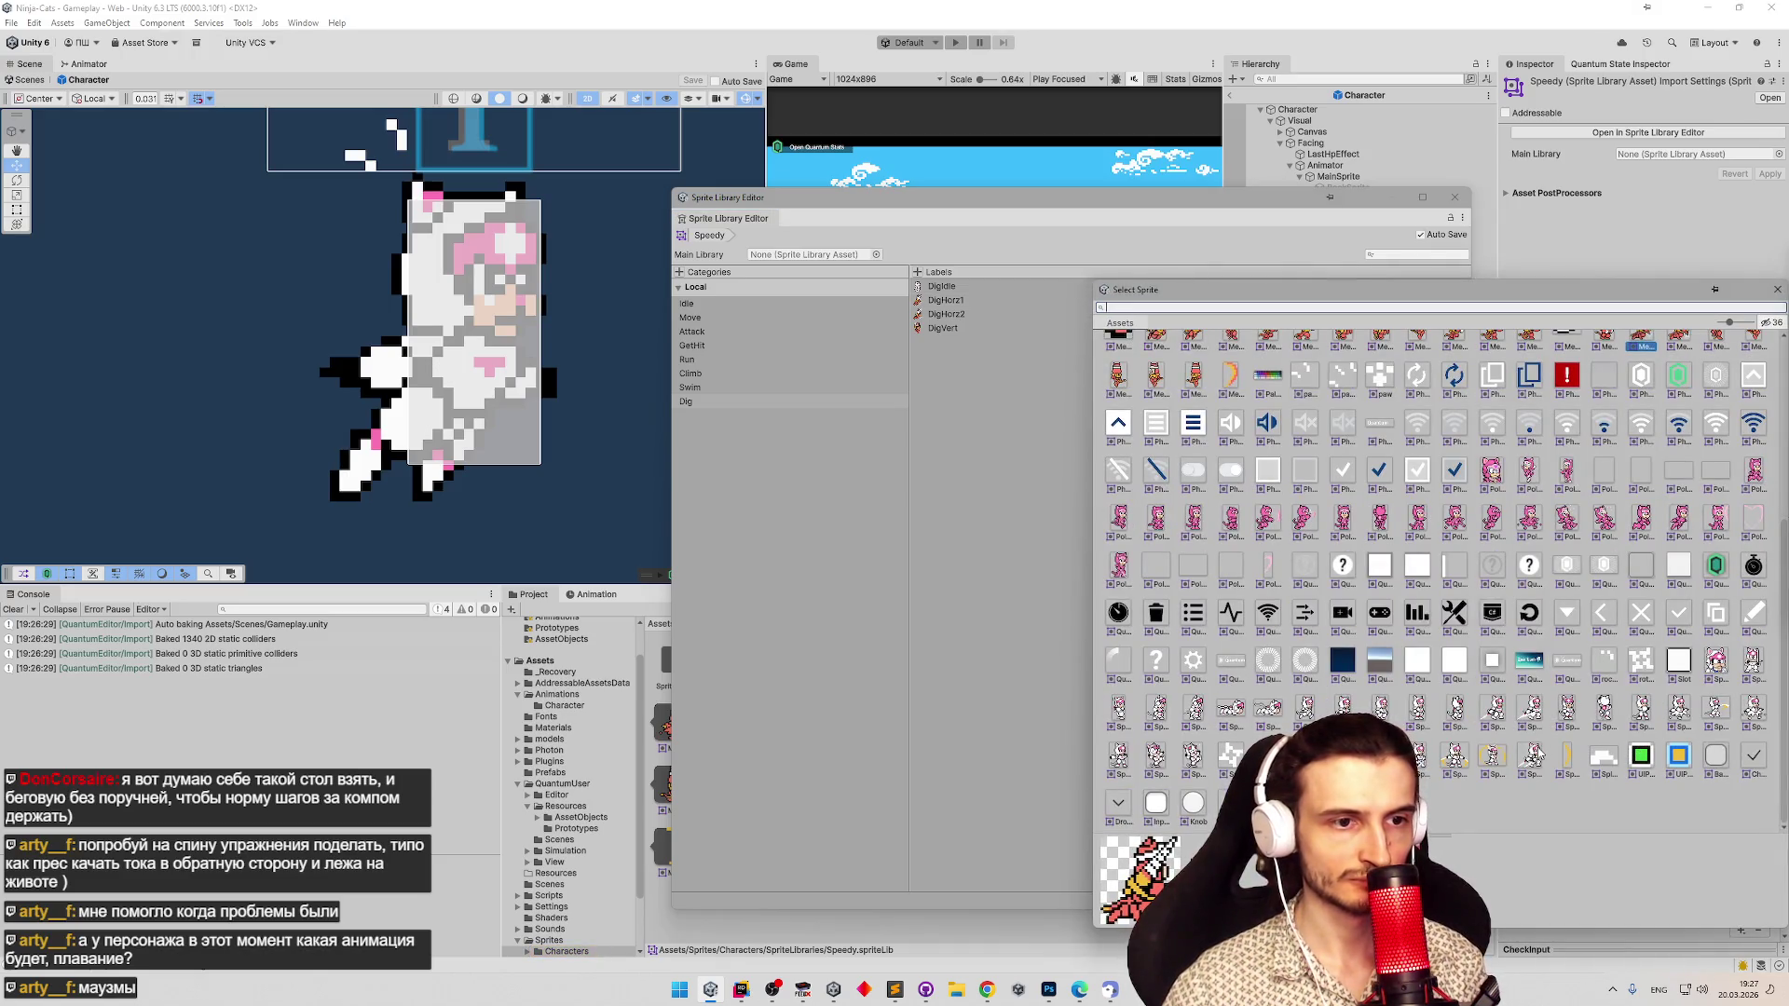
{"action": "left_click", "coordinate": [1253, 711]}
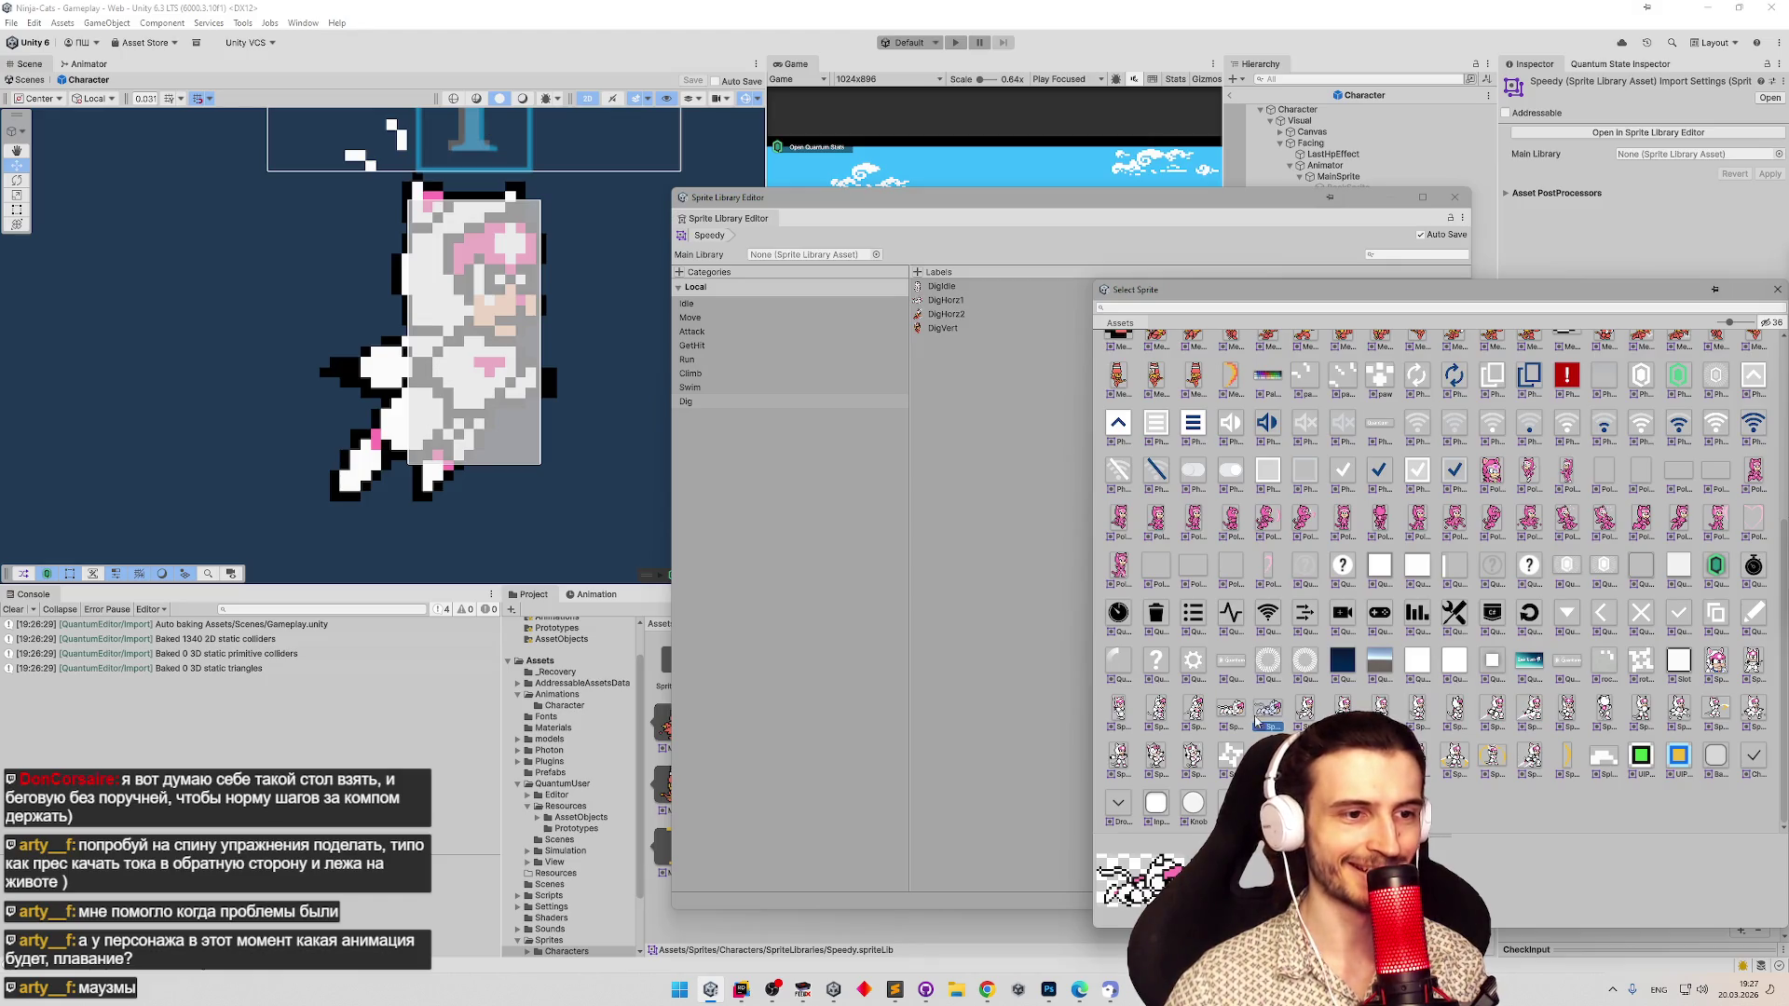
{"action": "key", "text": "Left"}
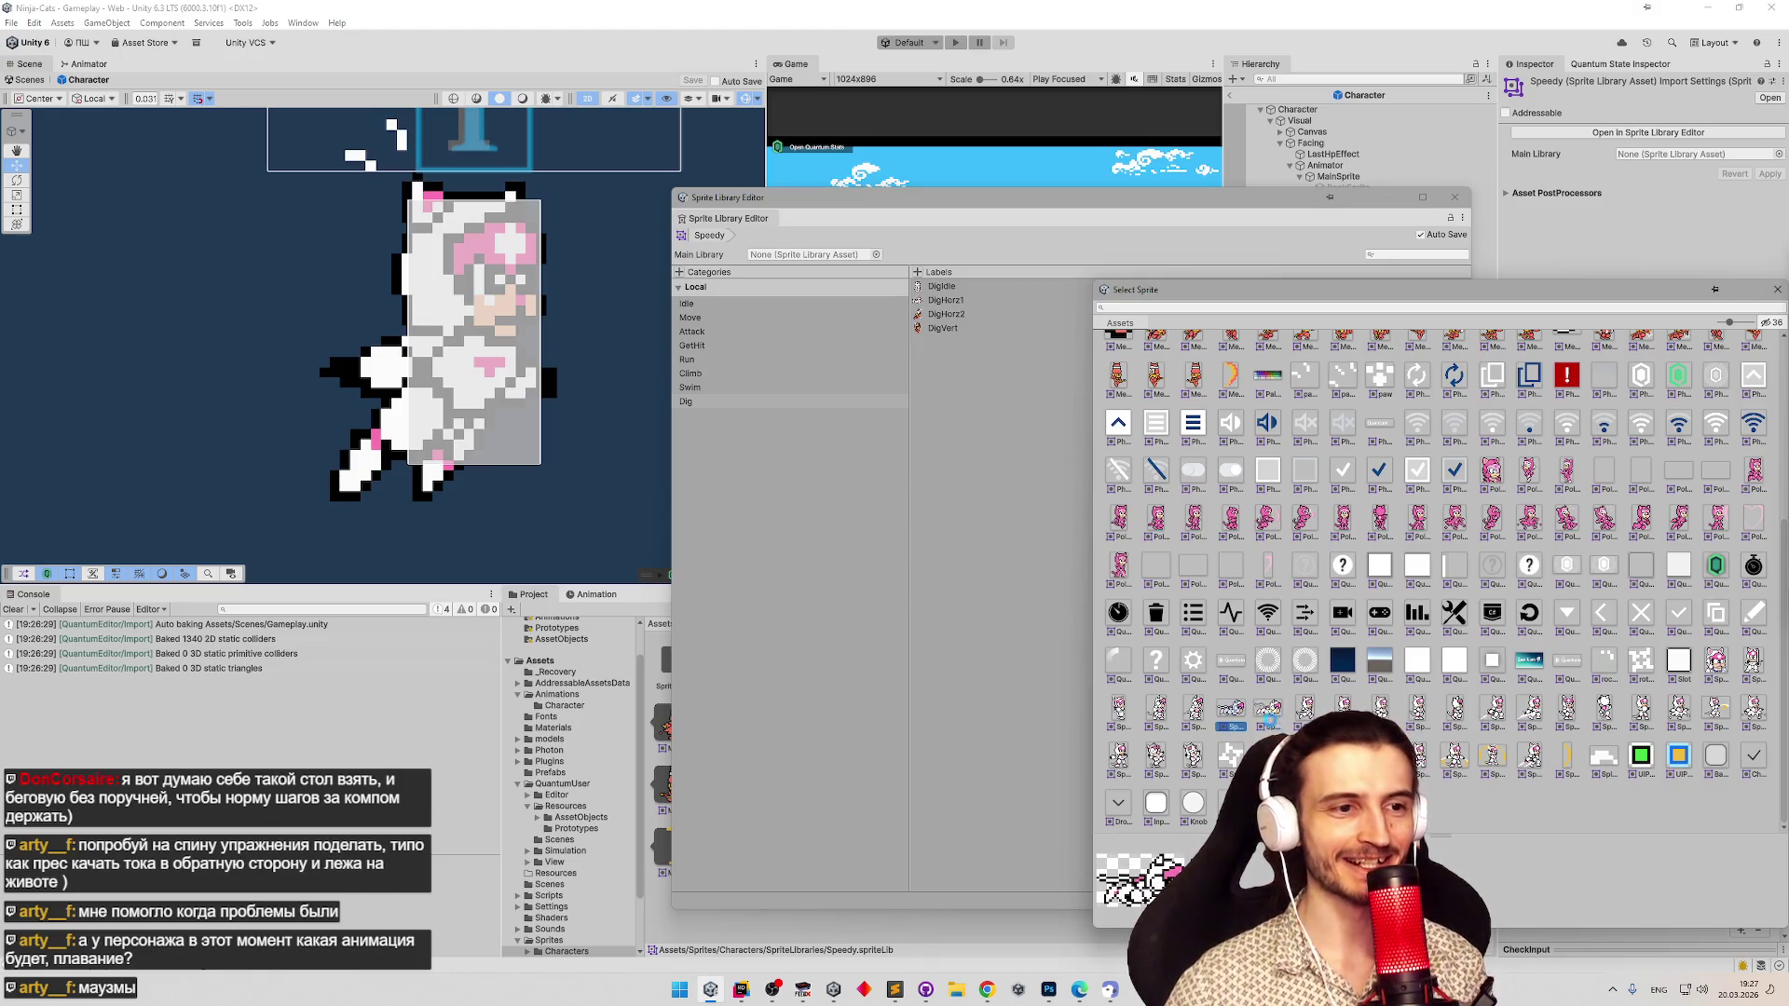
{"action": "left_click", "coordinate": [1268, 717]}
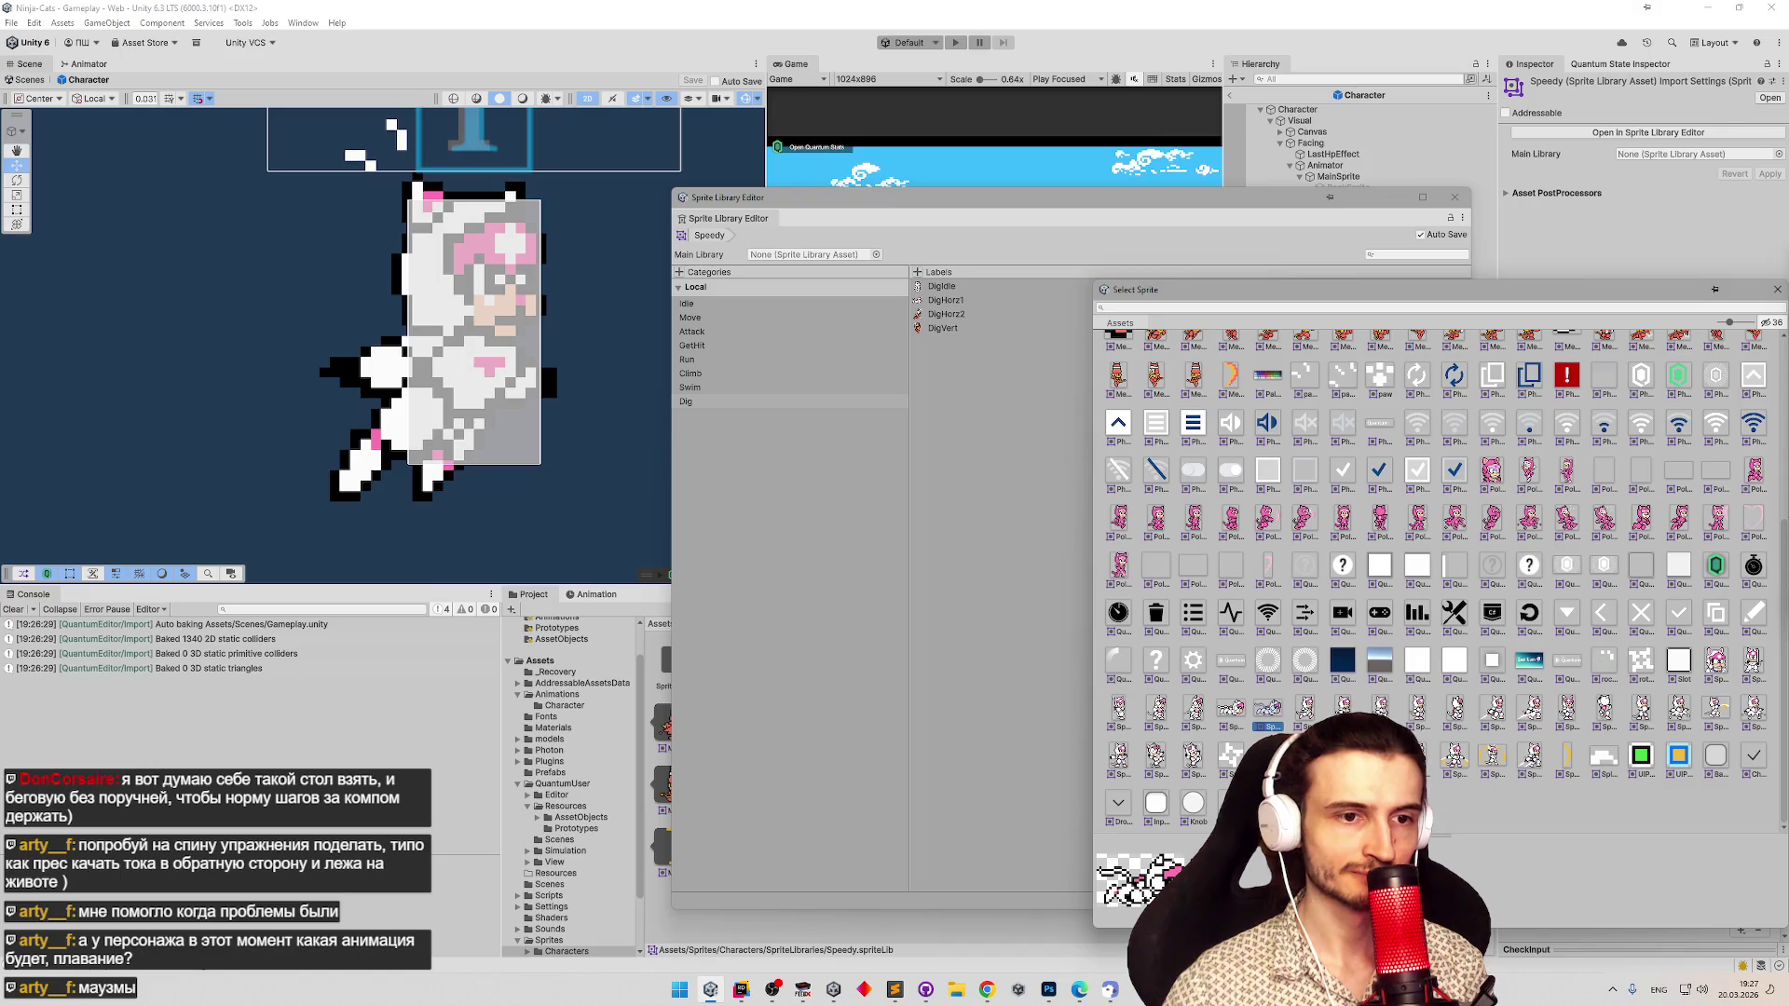
{"action": "left_click", "coordinate": [1304, 708]}
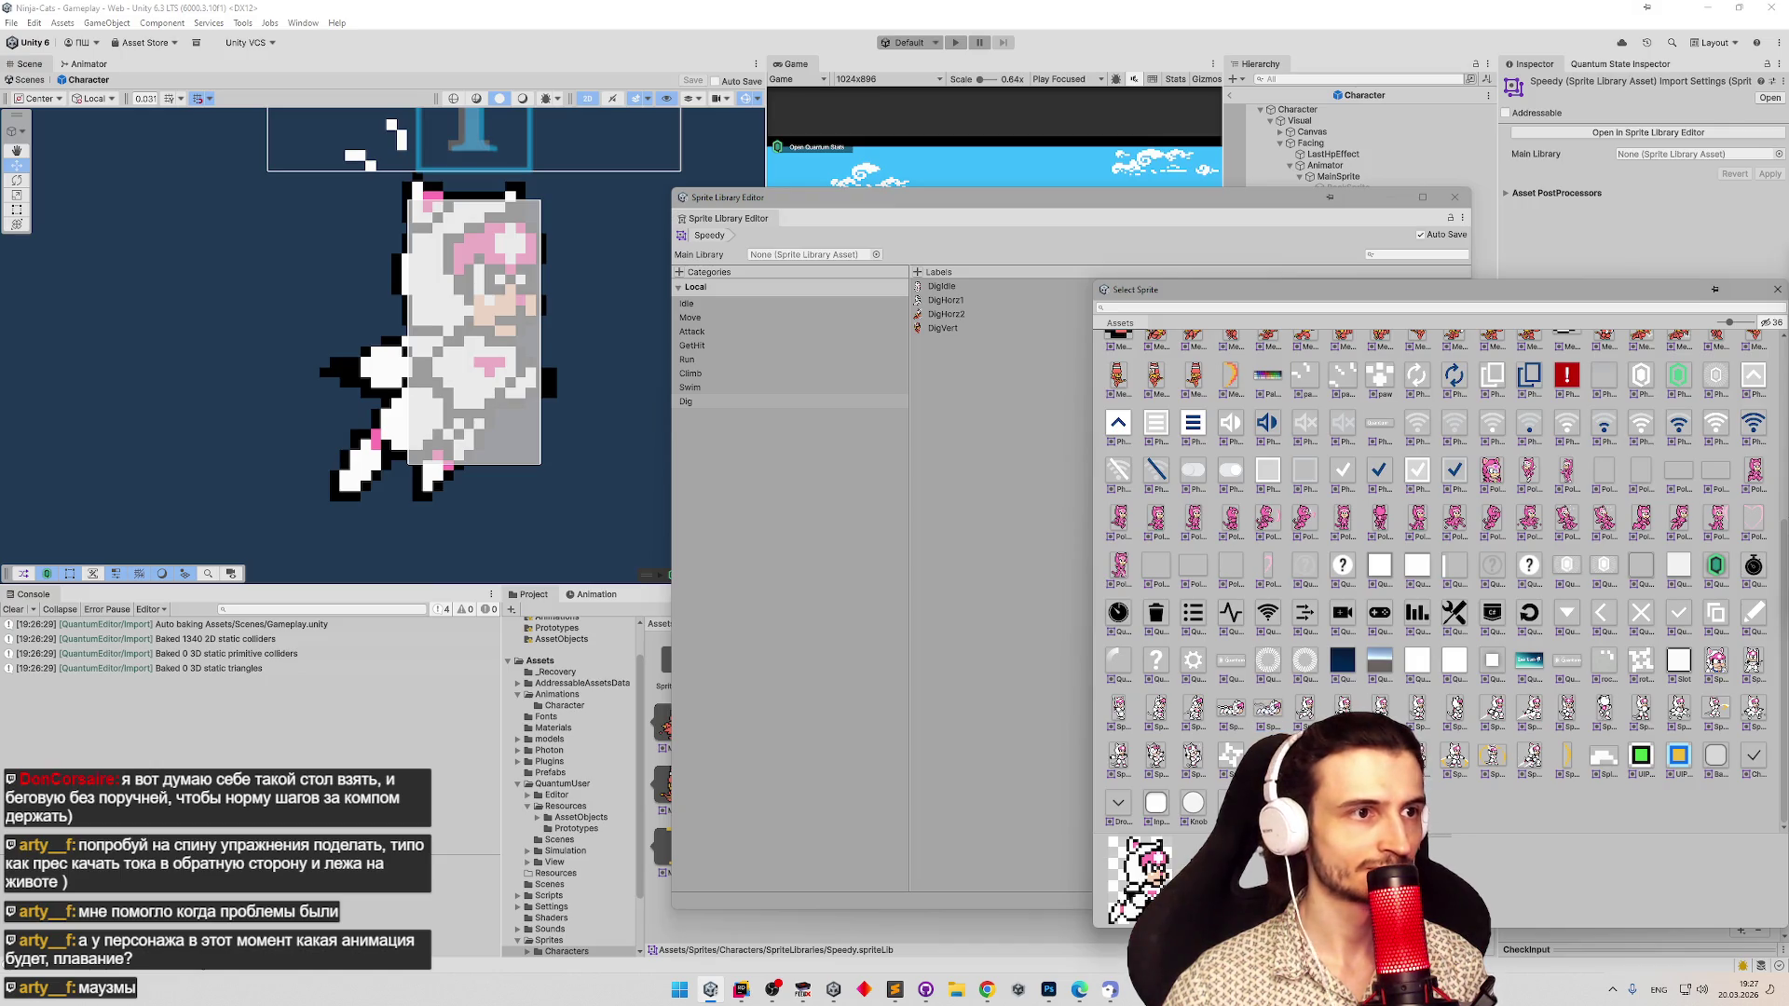
{"action": "double_click", "coordinate": [1304, 708]}
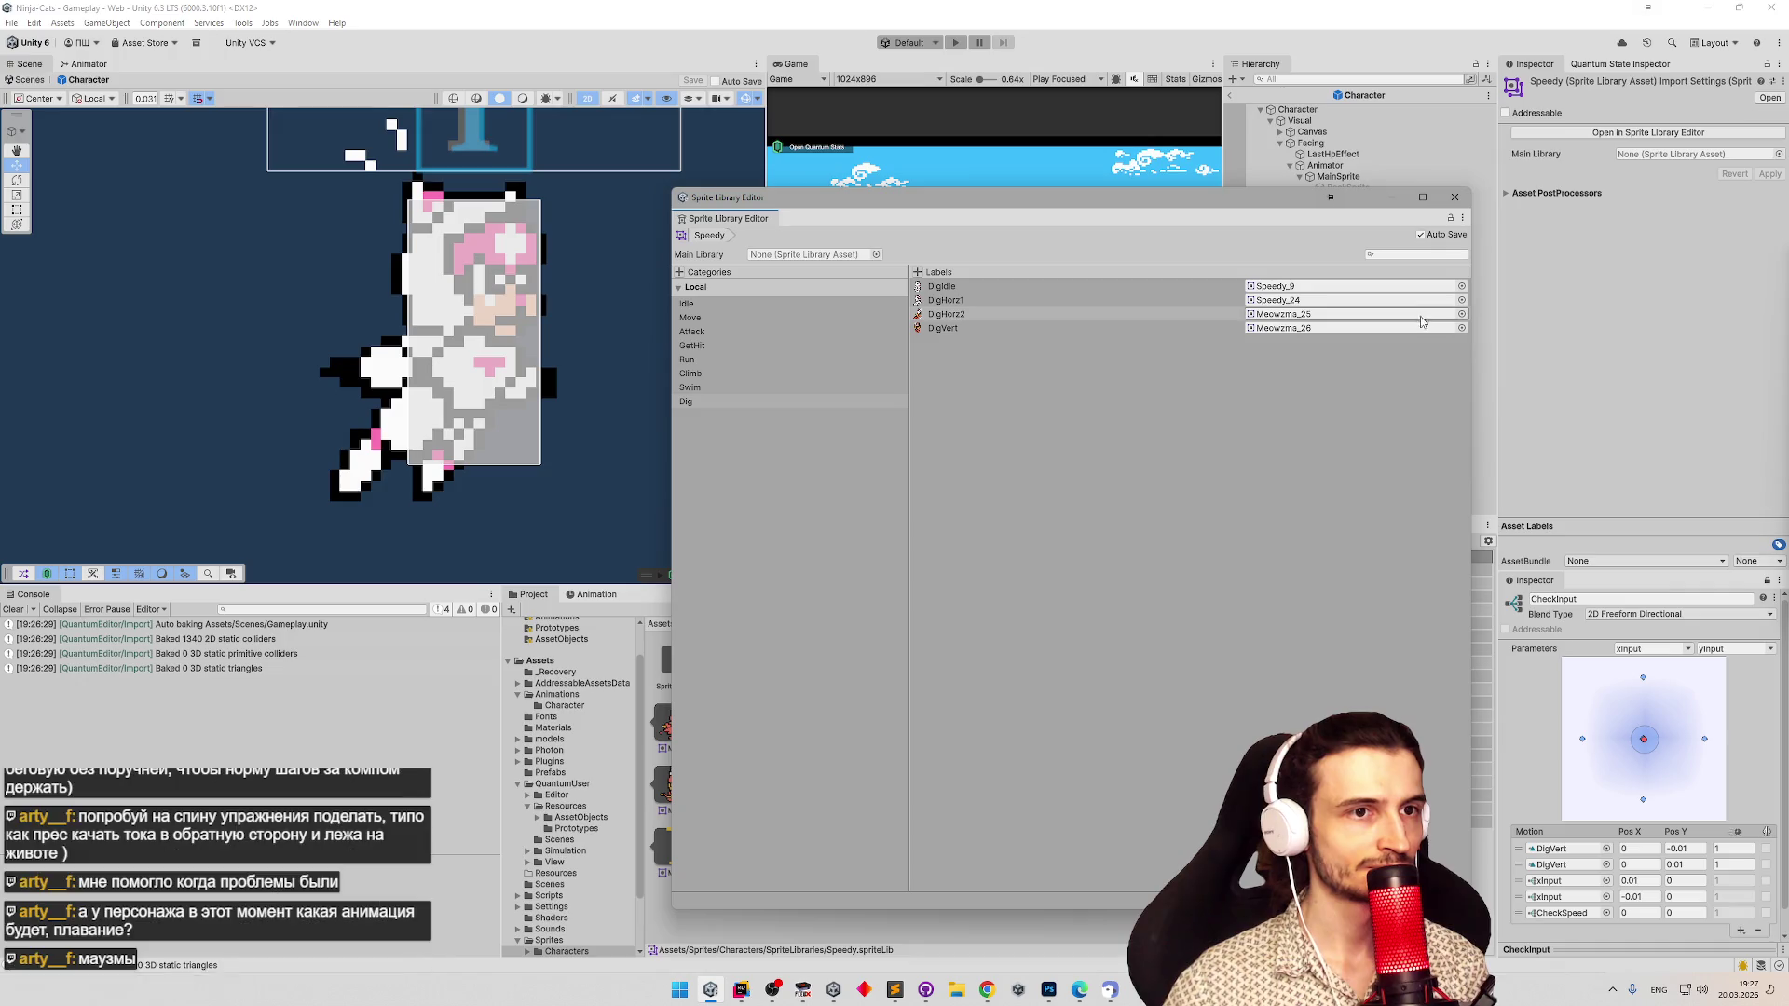
{"action": "left_click", "coordinate": [1460, 314]}
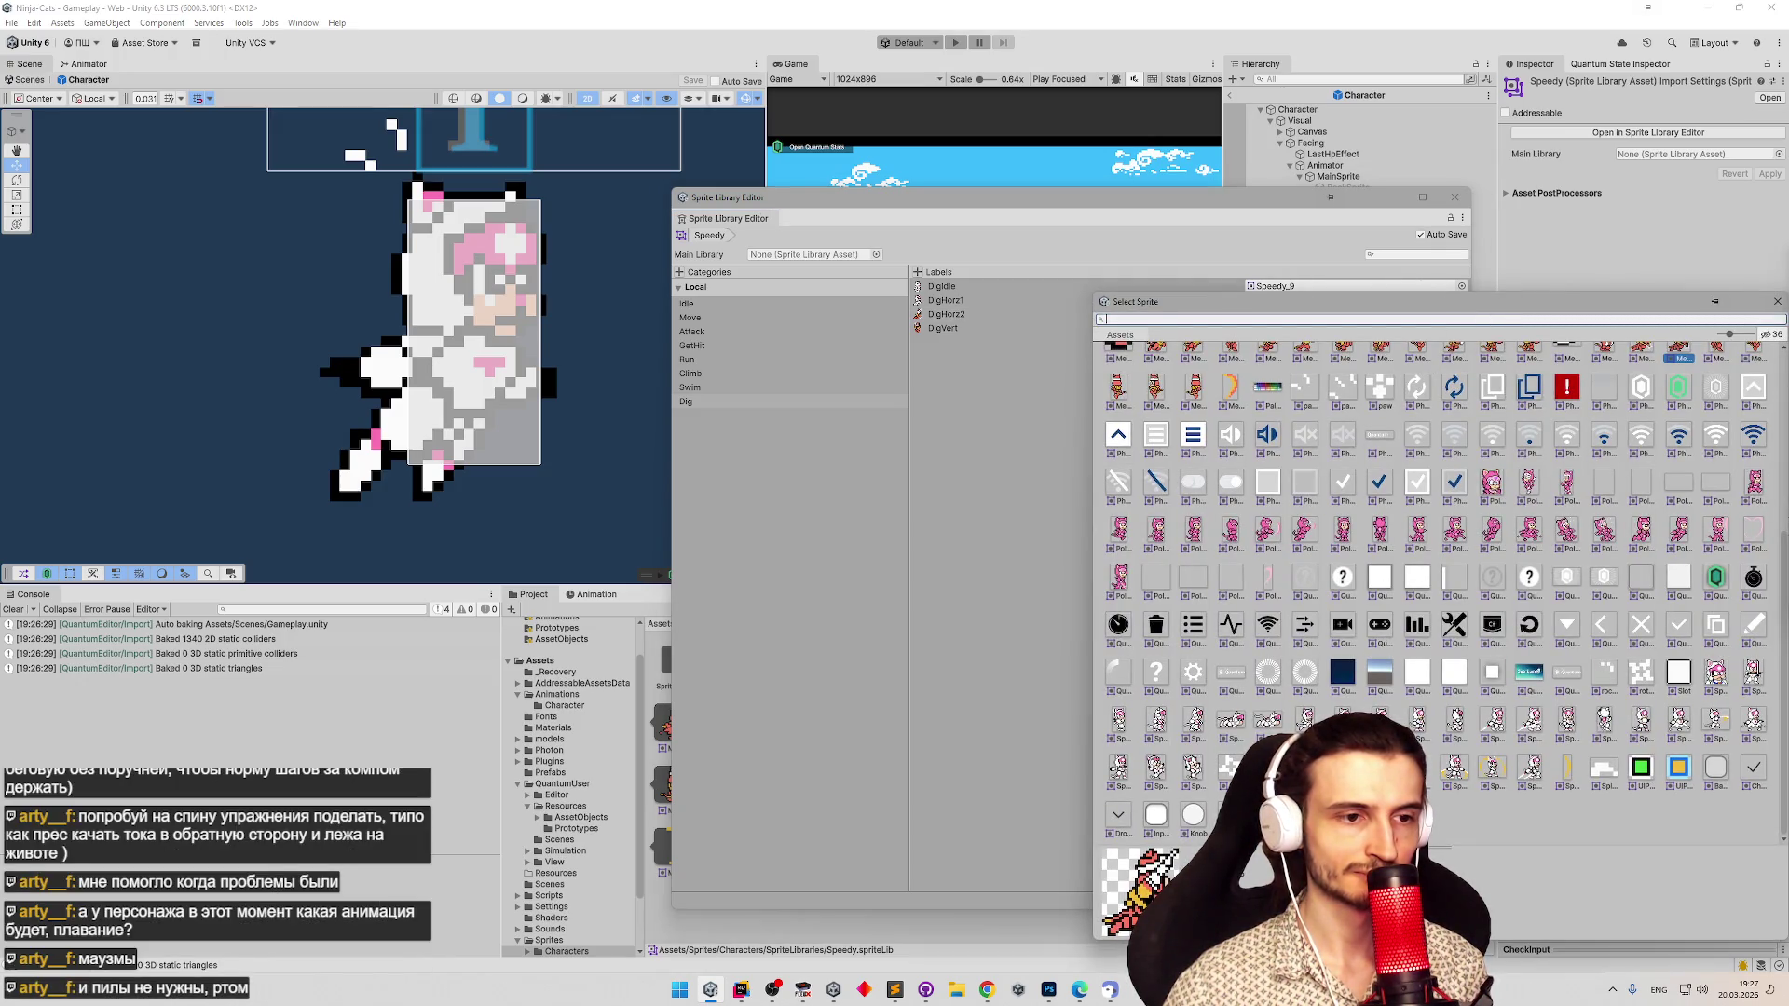
{"action": "key", "text": "Escape"}
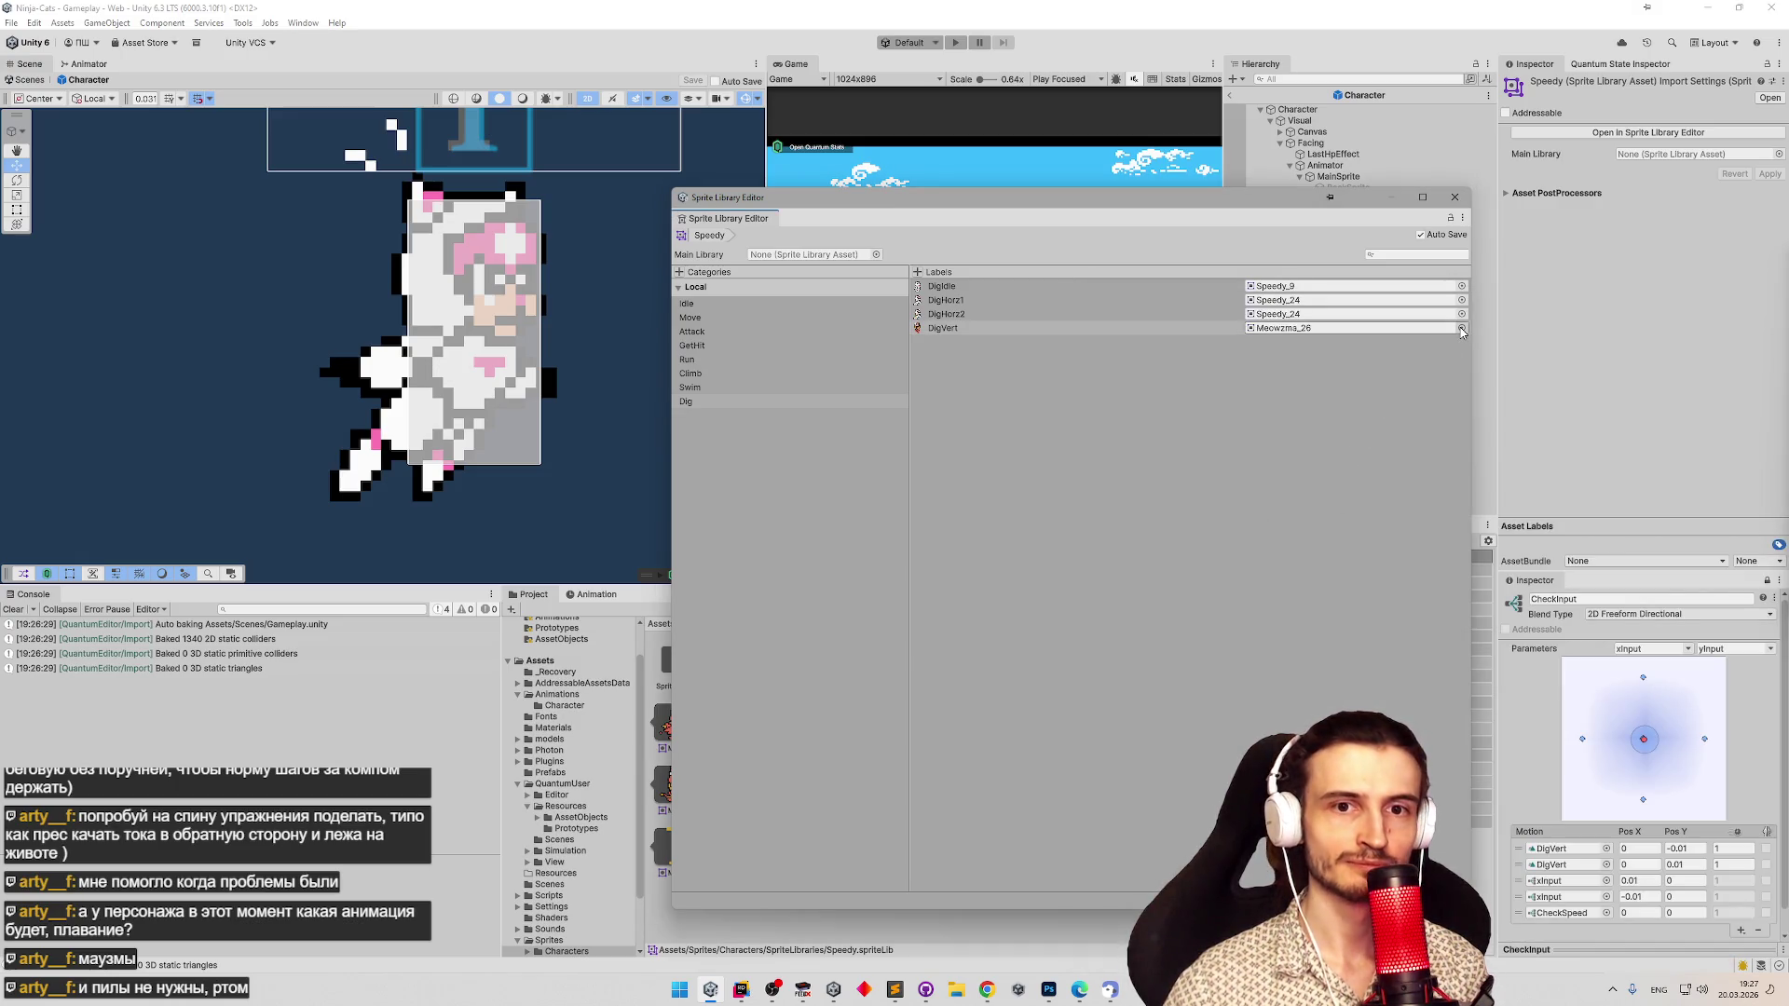
Assign Speedy_15 to DigVert and close the Sprite Library Editor.
{"action": "left_click", "coordinate": [1461, 328]}
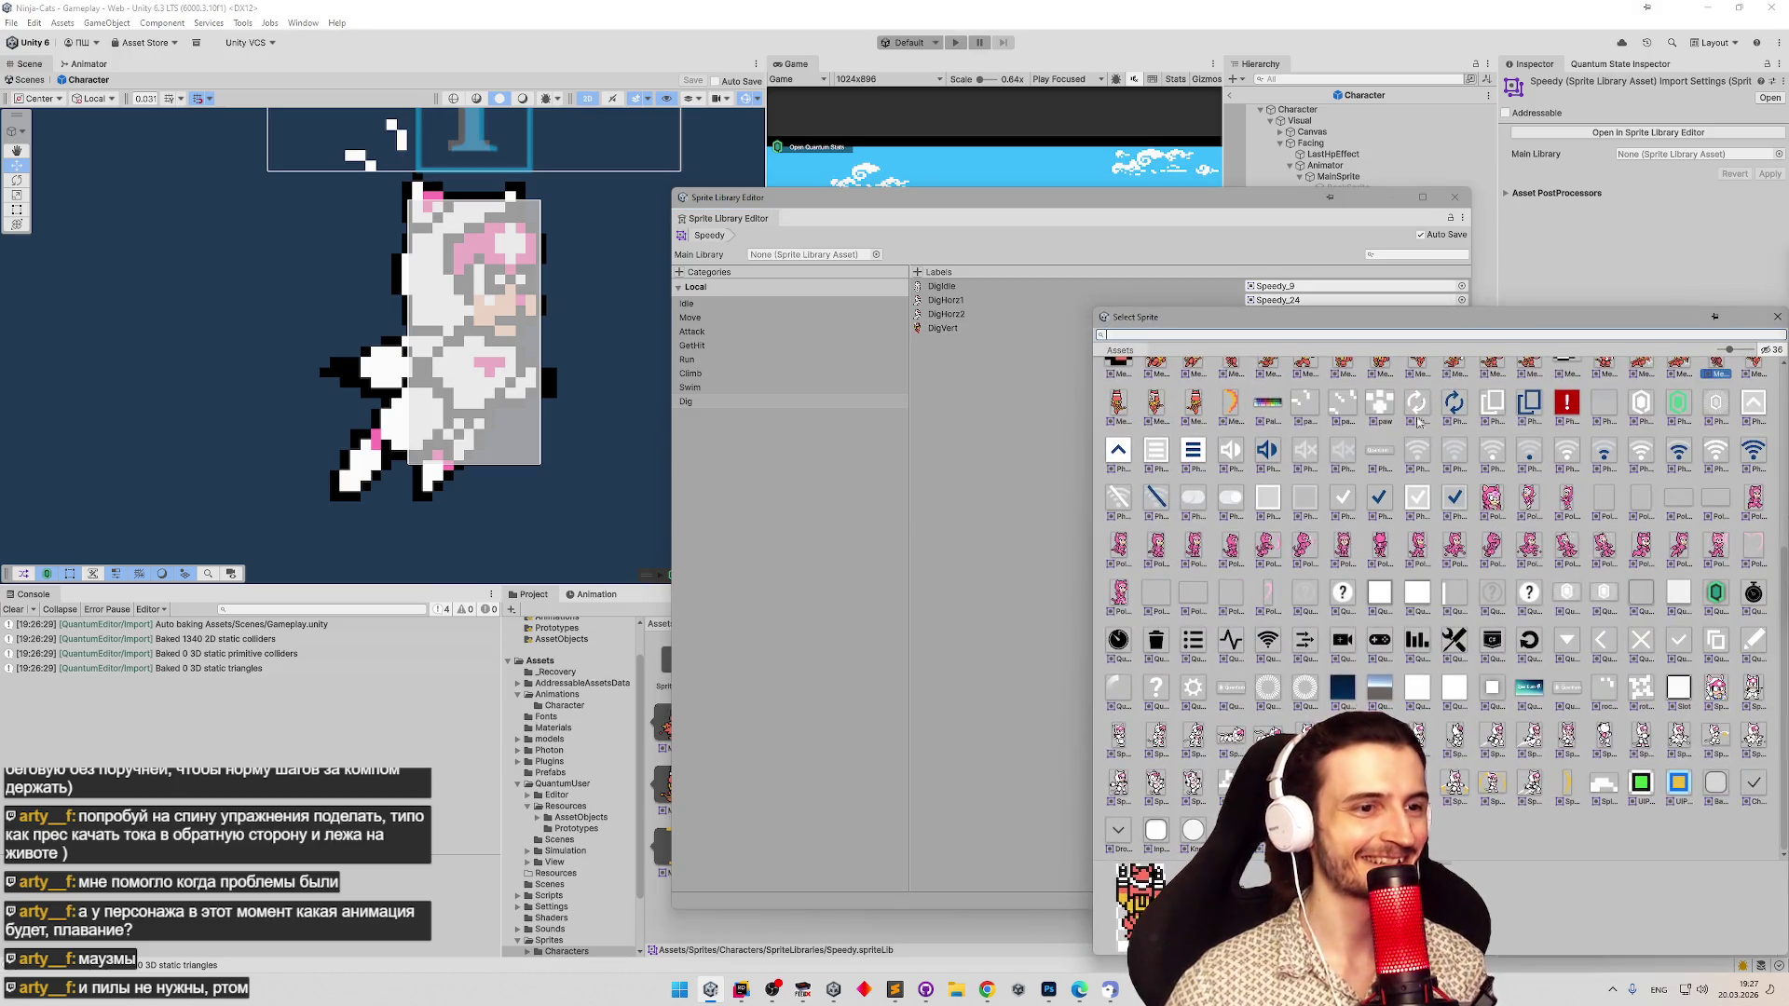
{"action": "scroll", "coordinate": [1659, 445], "scroll_direction": "up", "scroll_amount": 5}
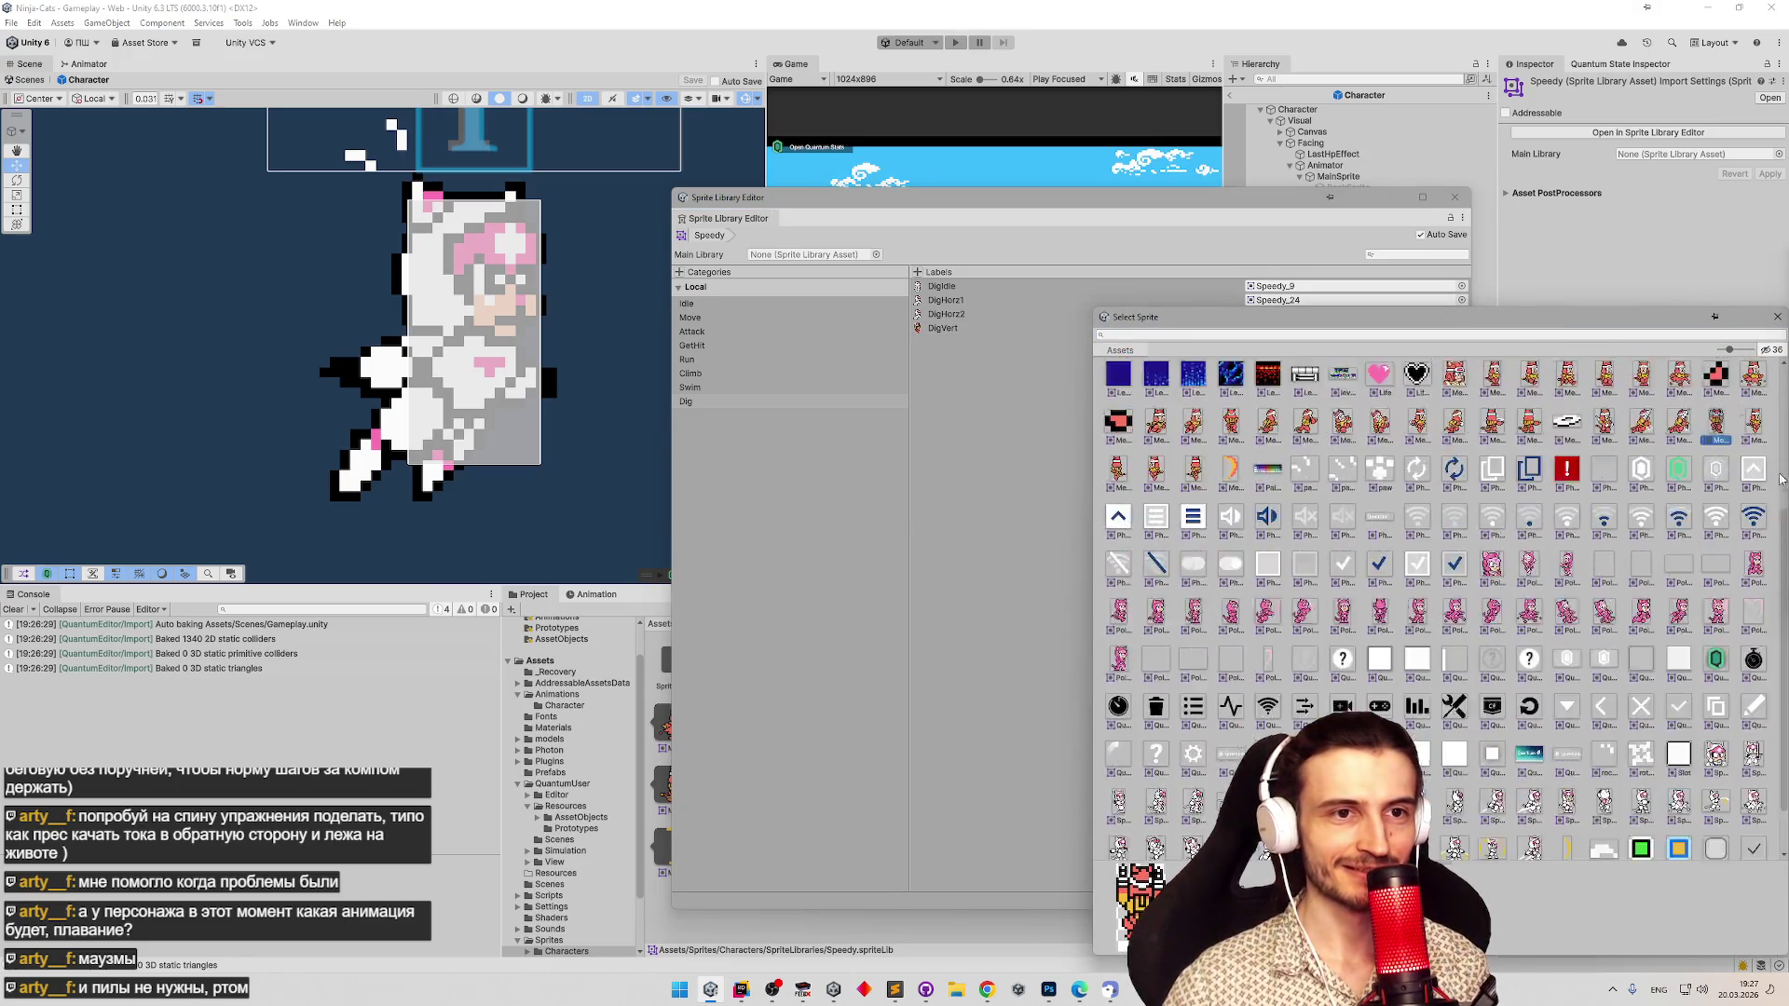
{"action": "scroll", "coordinate": [1735, 705], "scroll_direction": "down", "scroll_amount": 5}
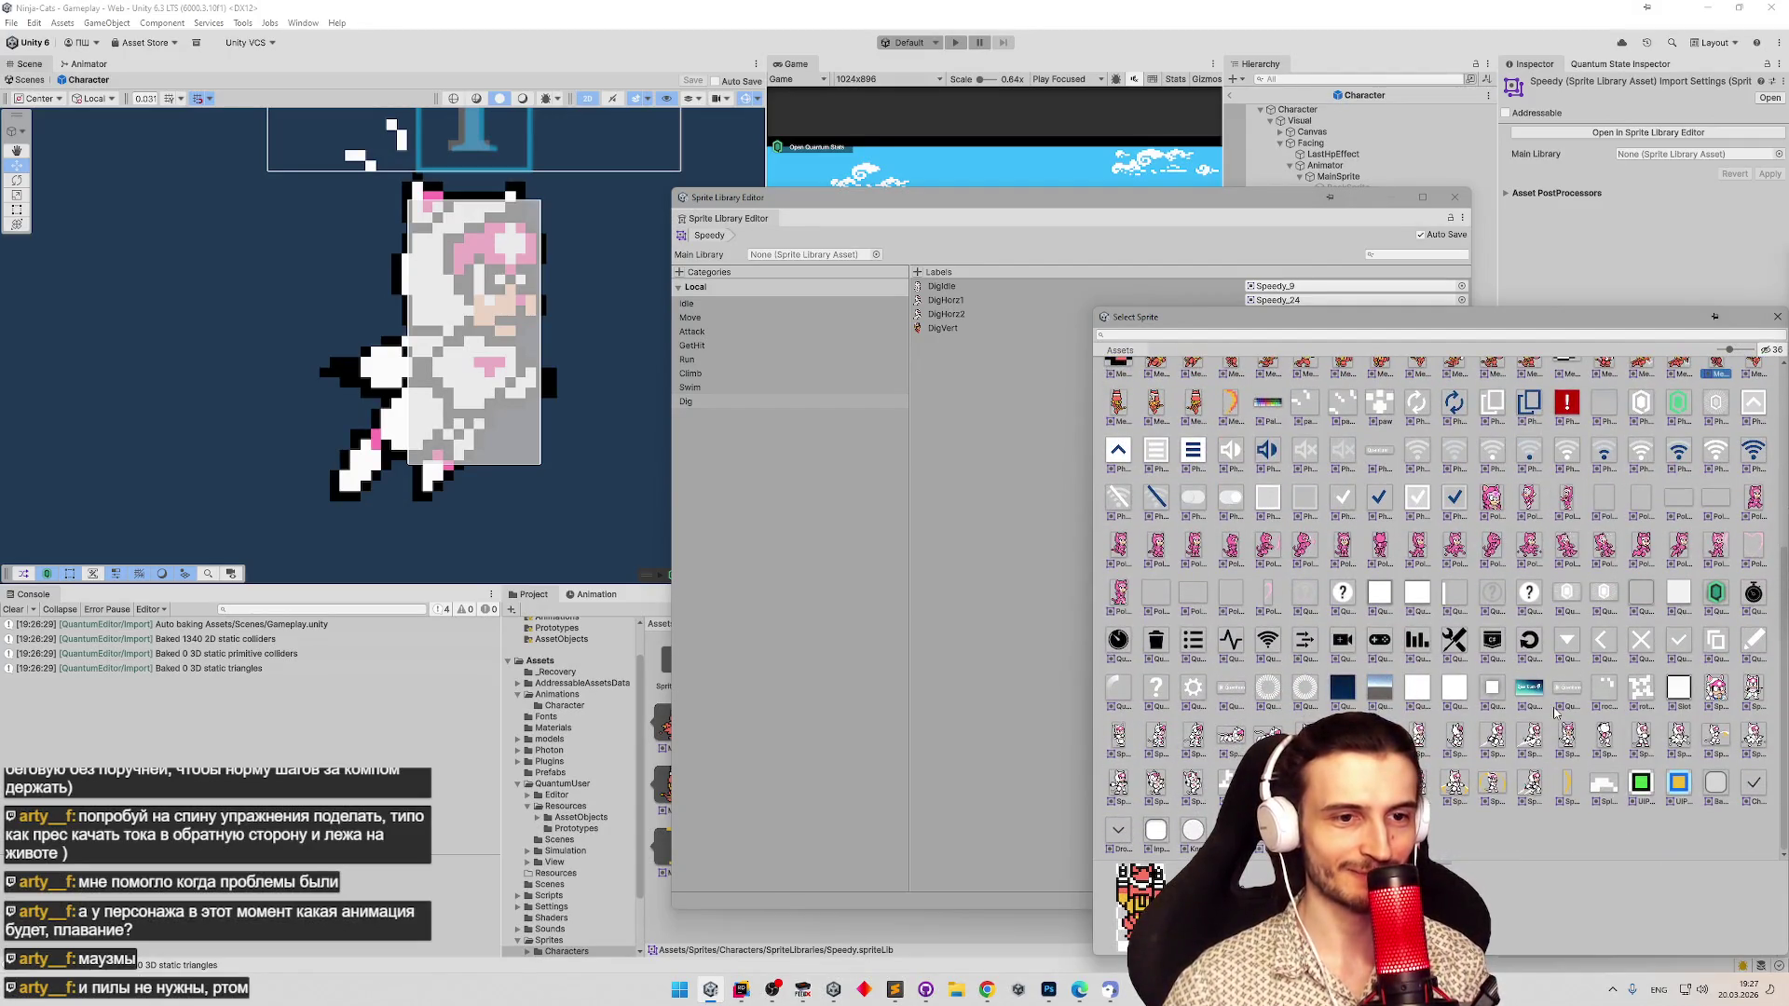
{"action": "double_click", "coordinate": [1603, 738]}
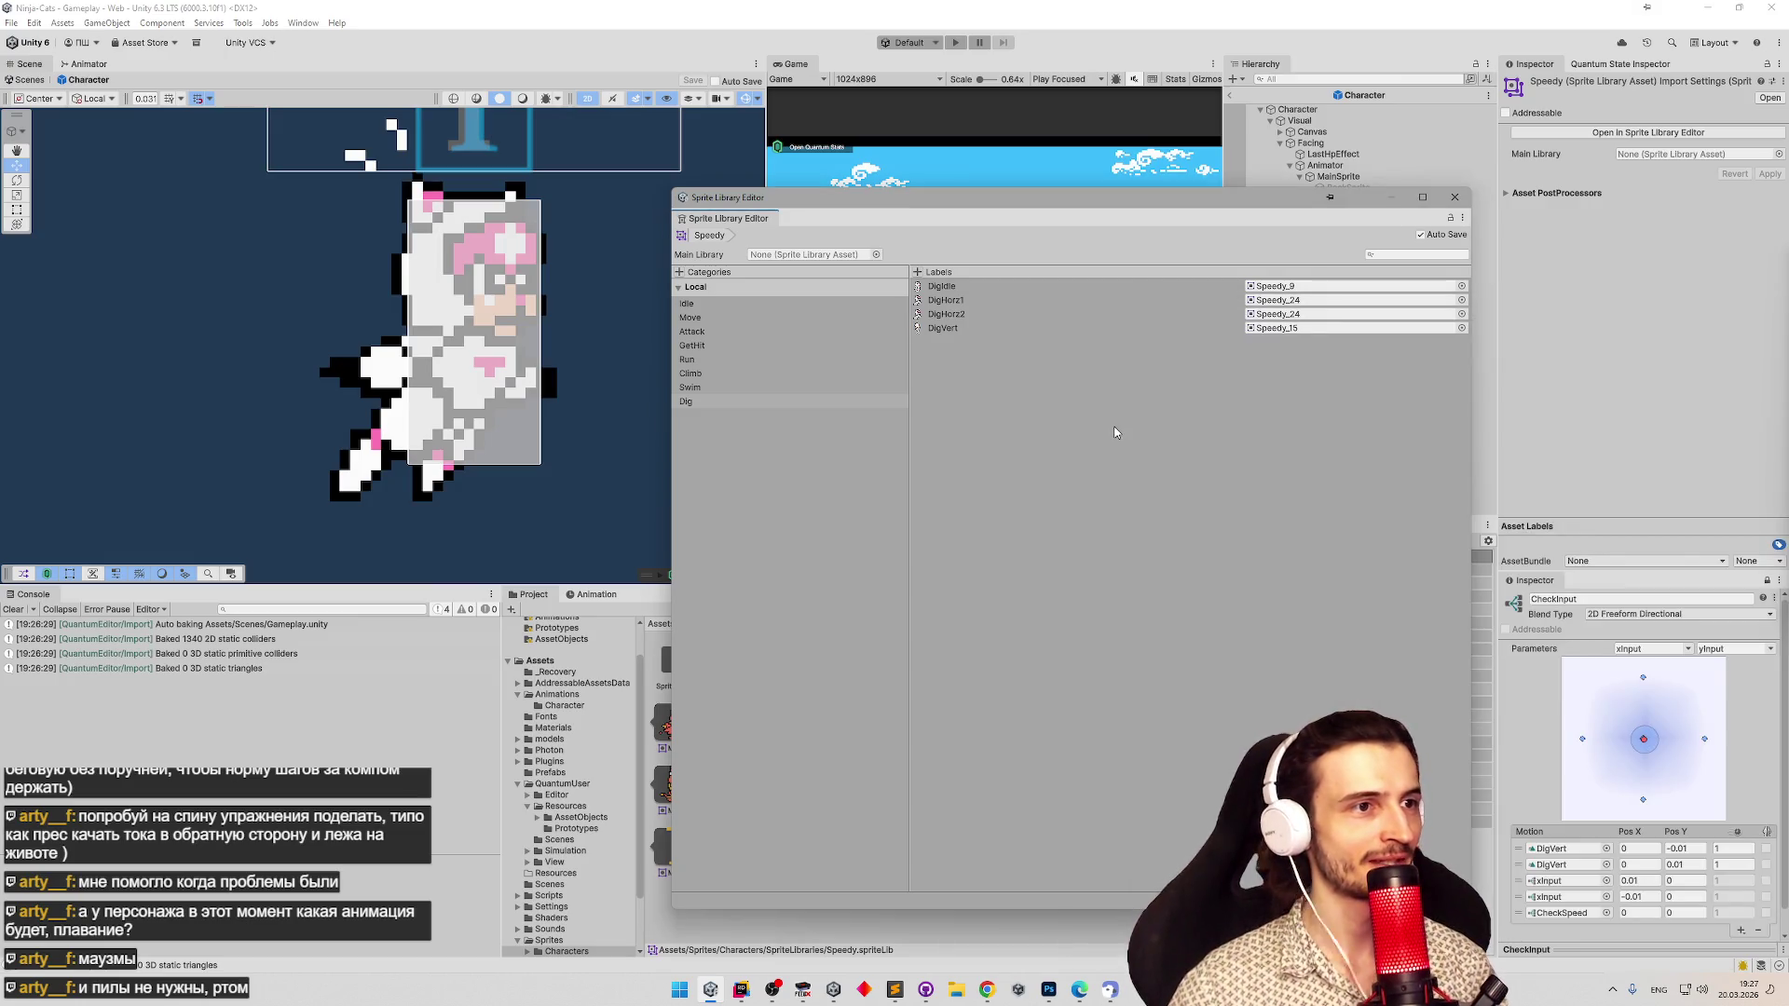
{"action": "left_click", "coordinate": [1454, 196]}
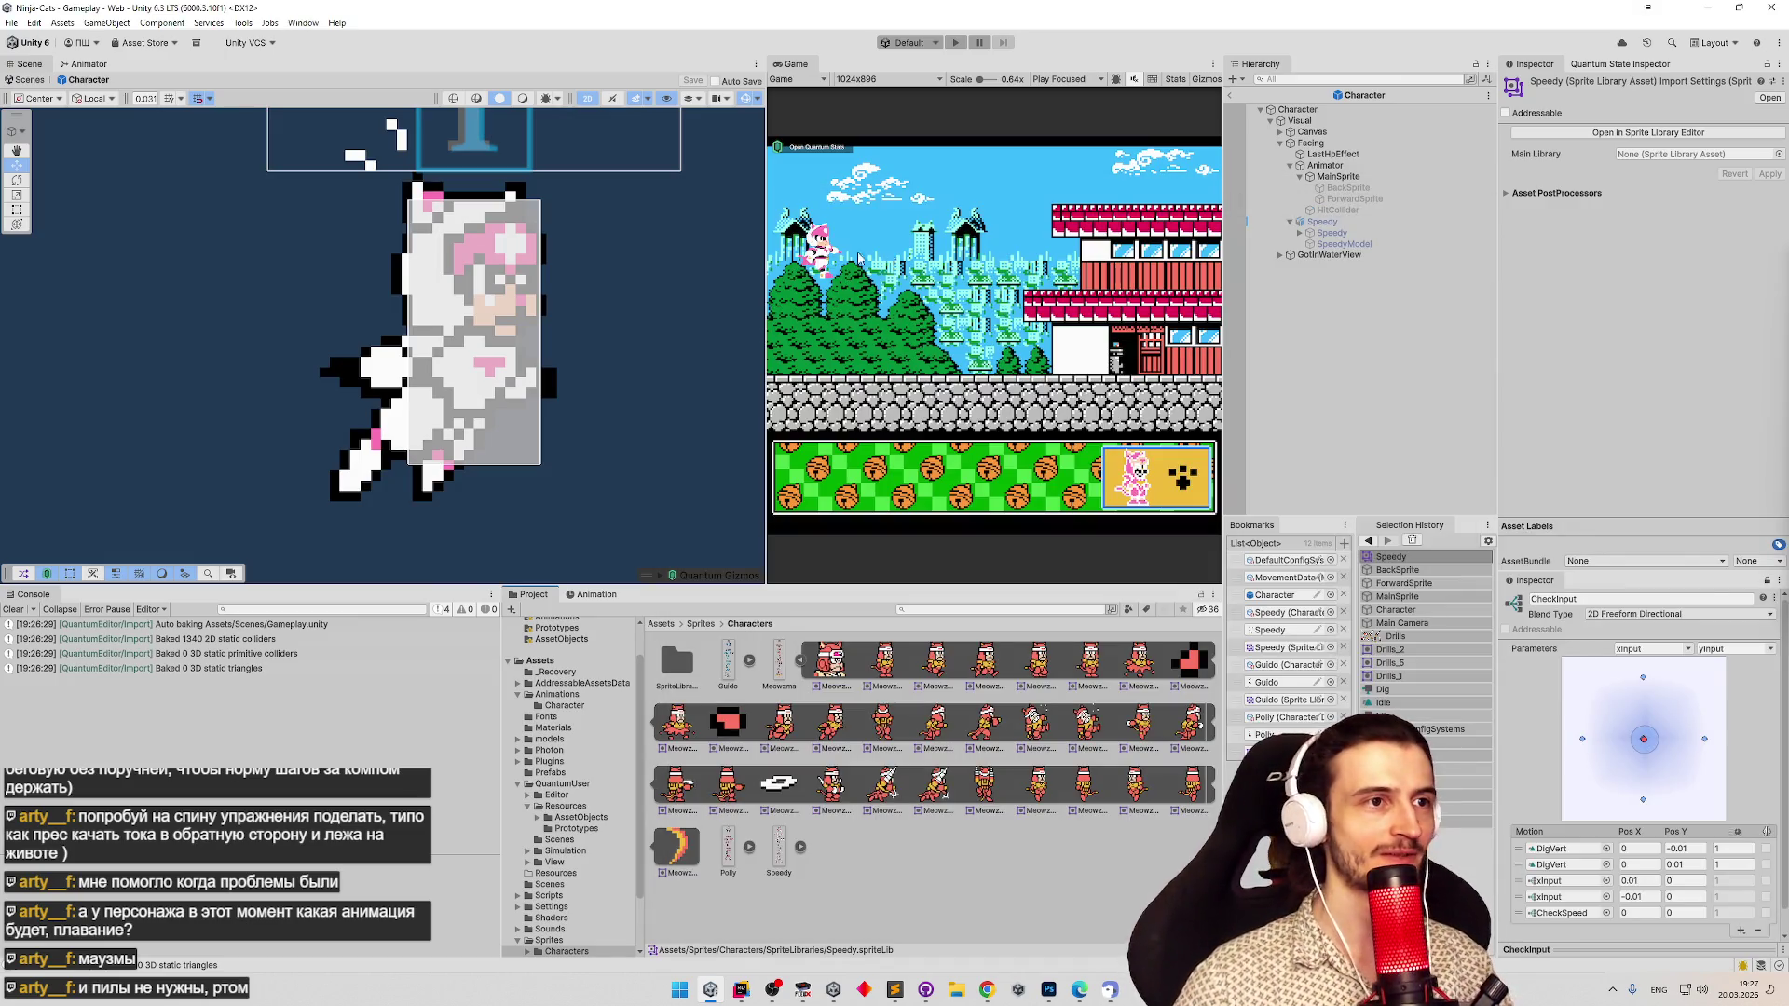
Run a quick play-mode test, dismissing the prefab modification warning, then stop the game.
{"action": "left_click_drag", "start_coordinate": [765, 296], "coordinate": [565, 297]}
{"action": "key", "text": "ctrl+p"}
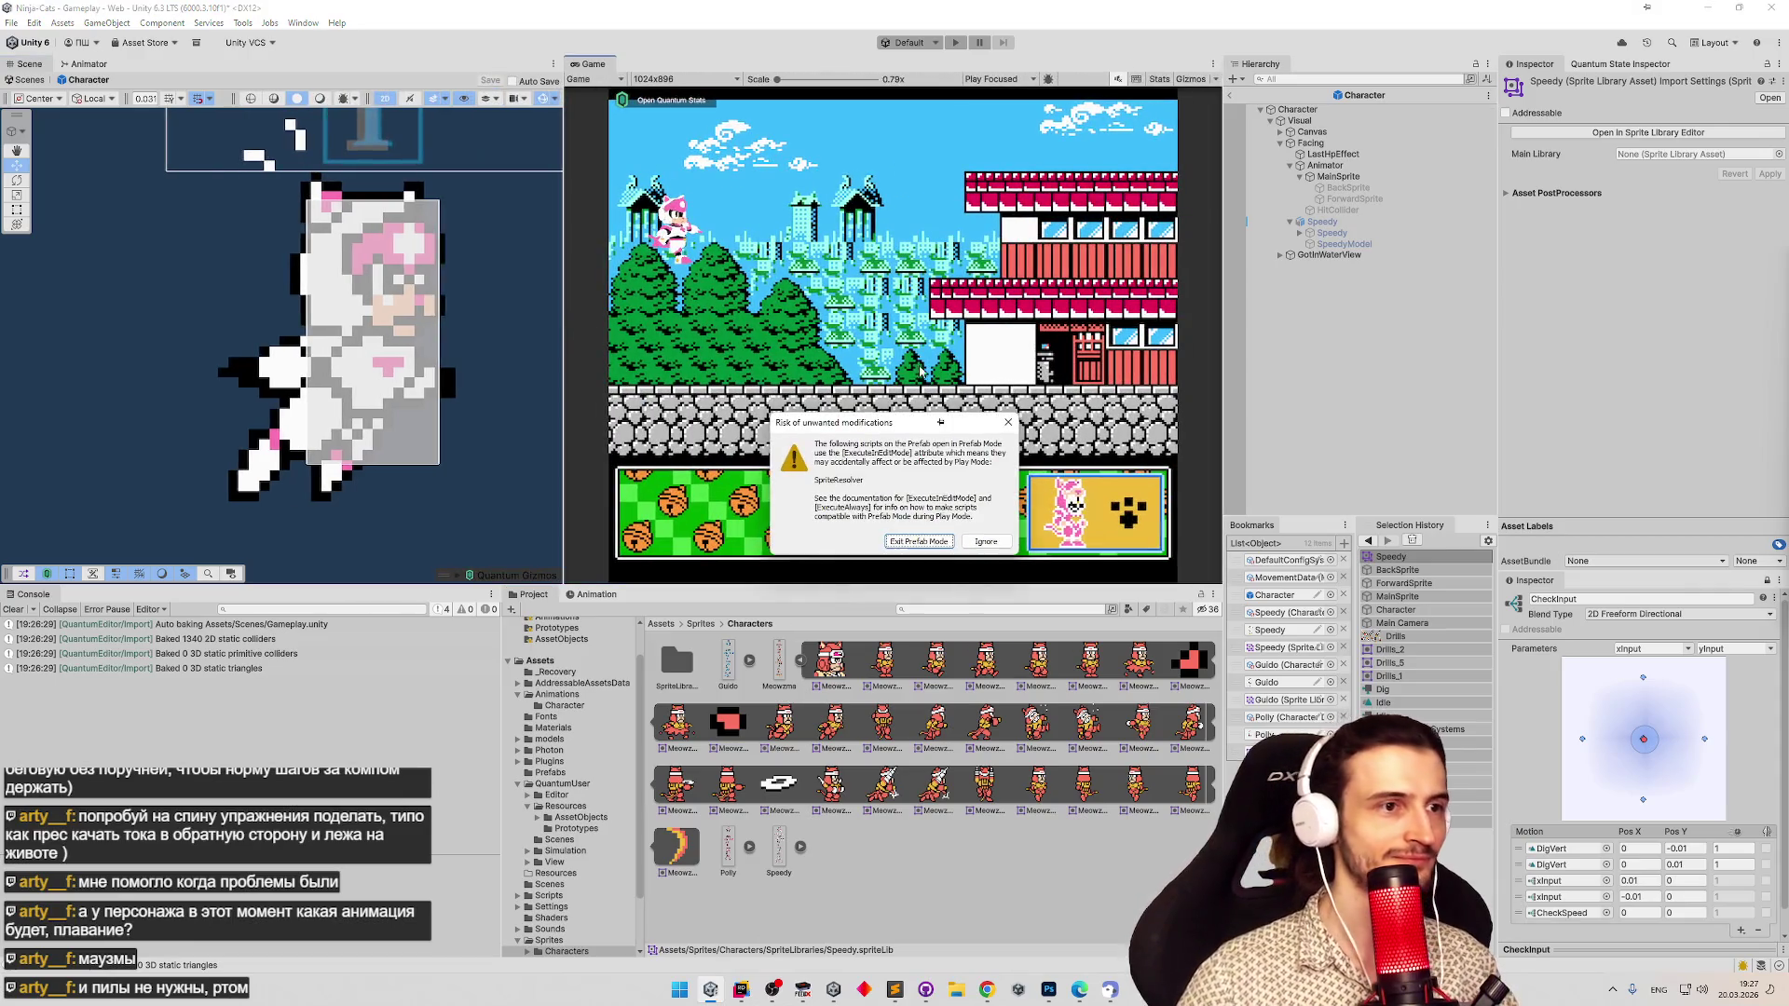
{"action": "left_click", "coordinate": [984, 541]}
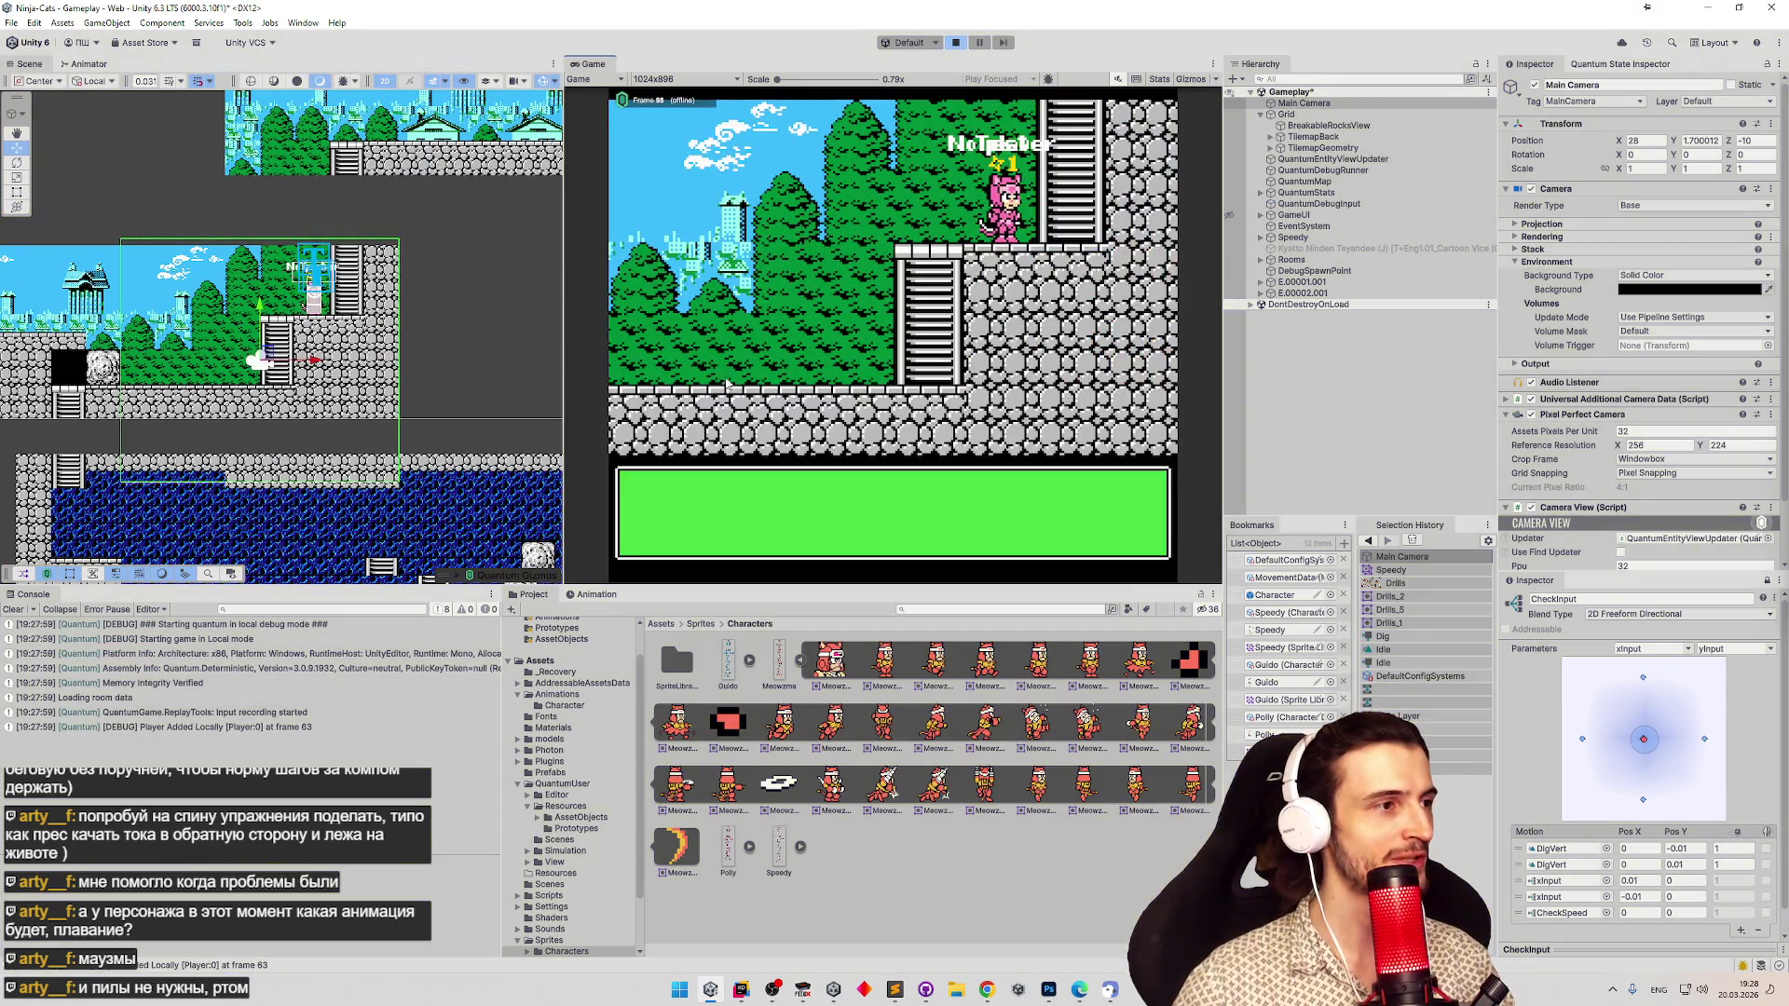
{"action": "key", "text": "ctrl+p"}
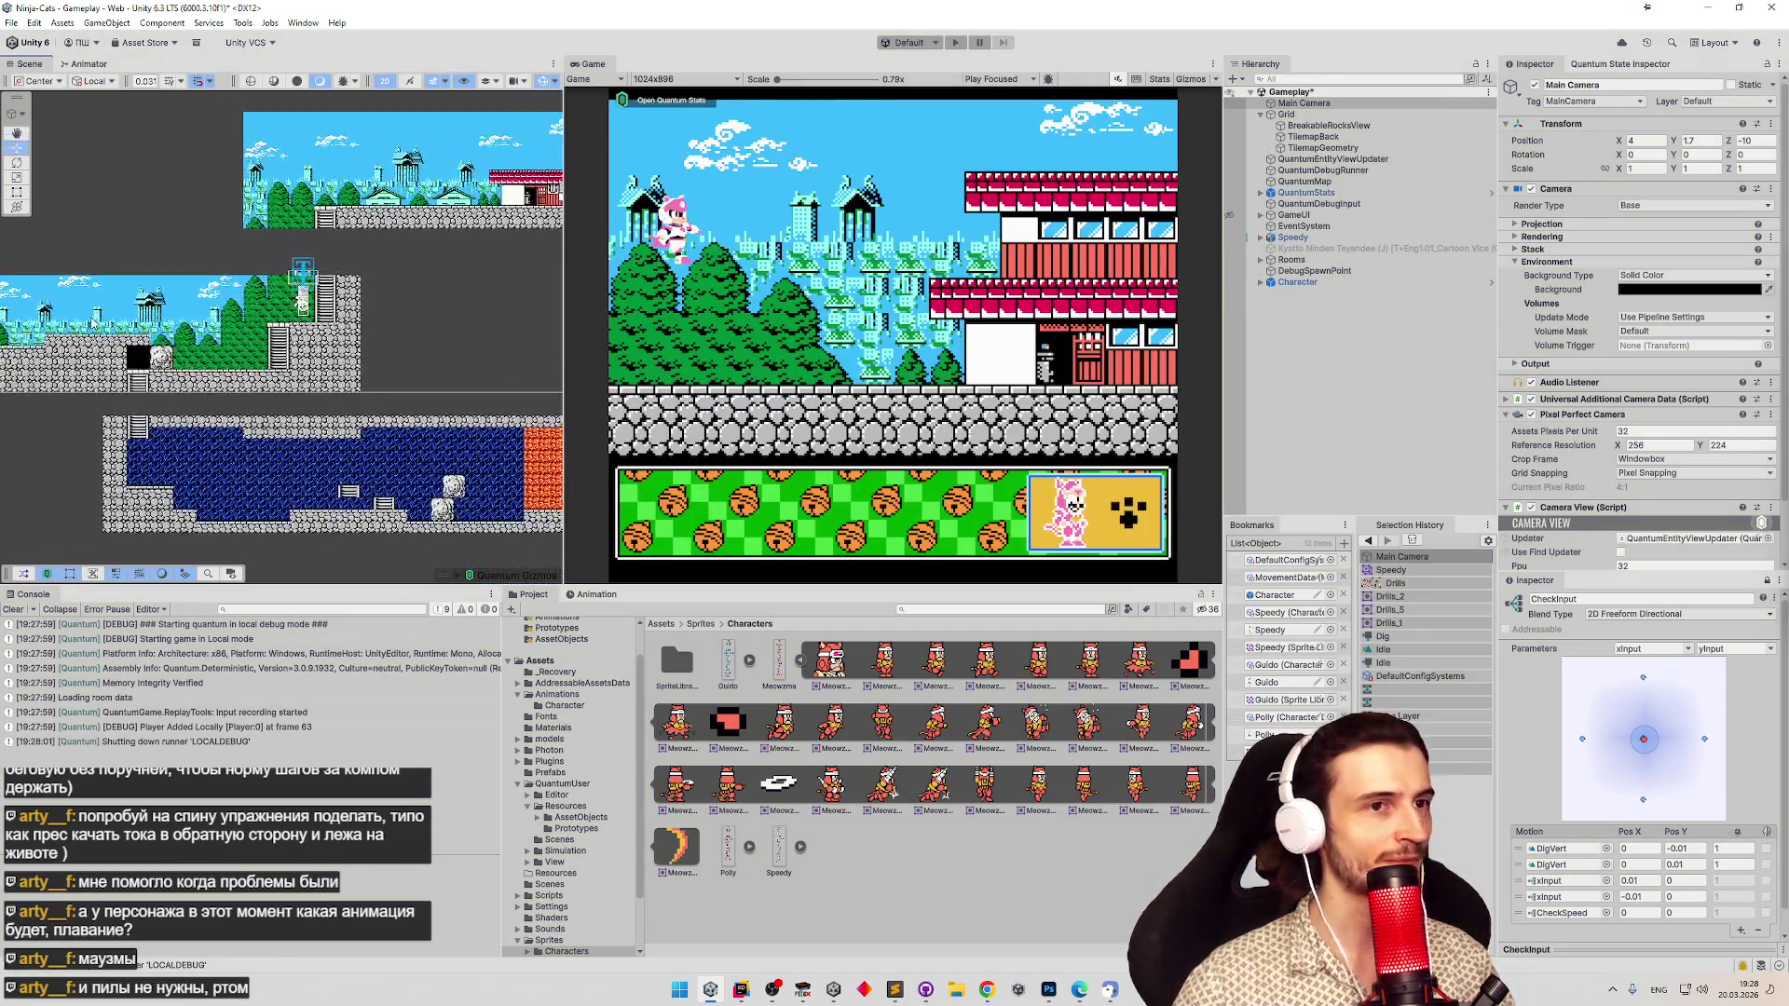
Drag DebugSpawnPoint to about 38.03, -4.03 in the underwater area and play again.
{"action": "left_click", "coordinate": [1297, 283]}
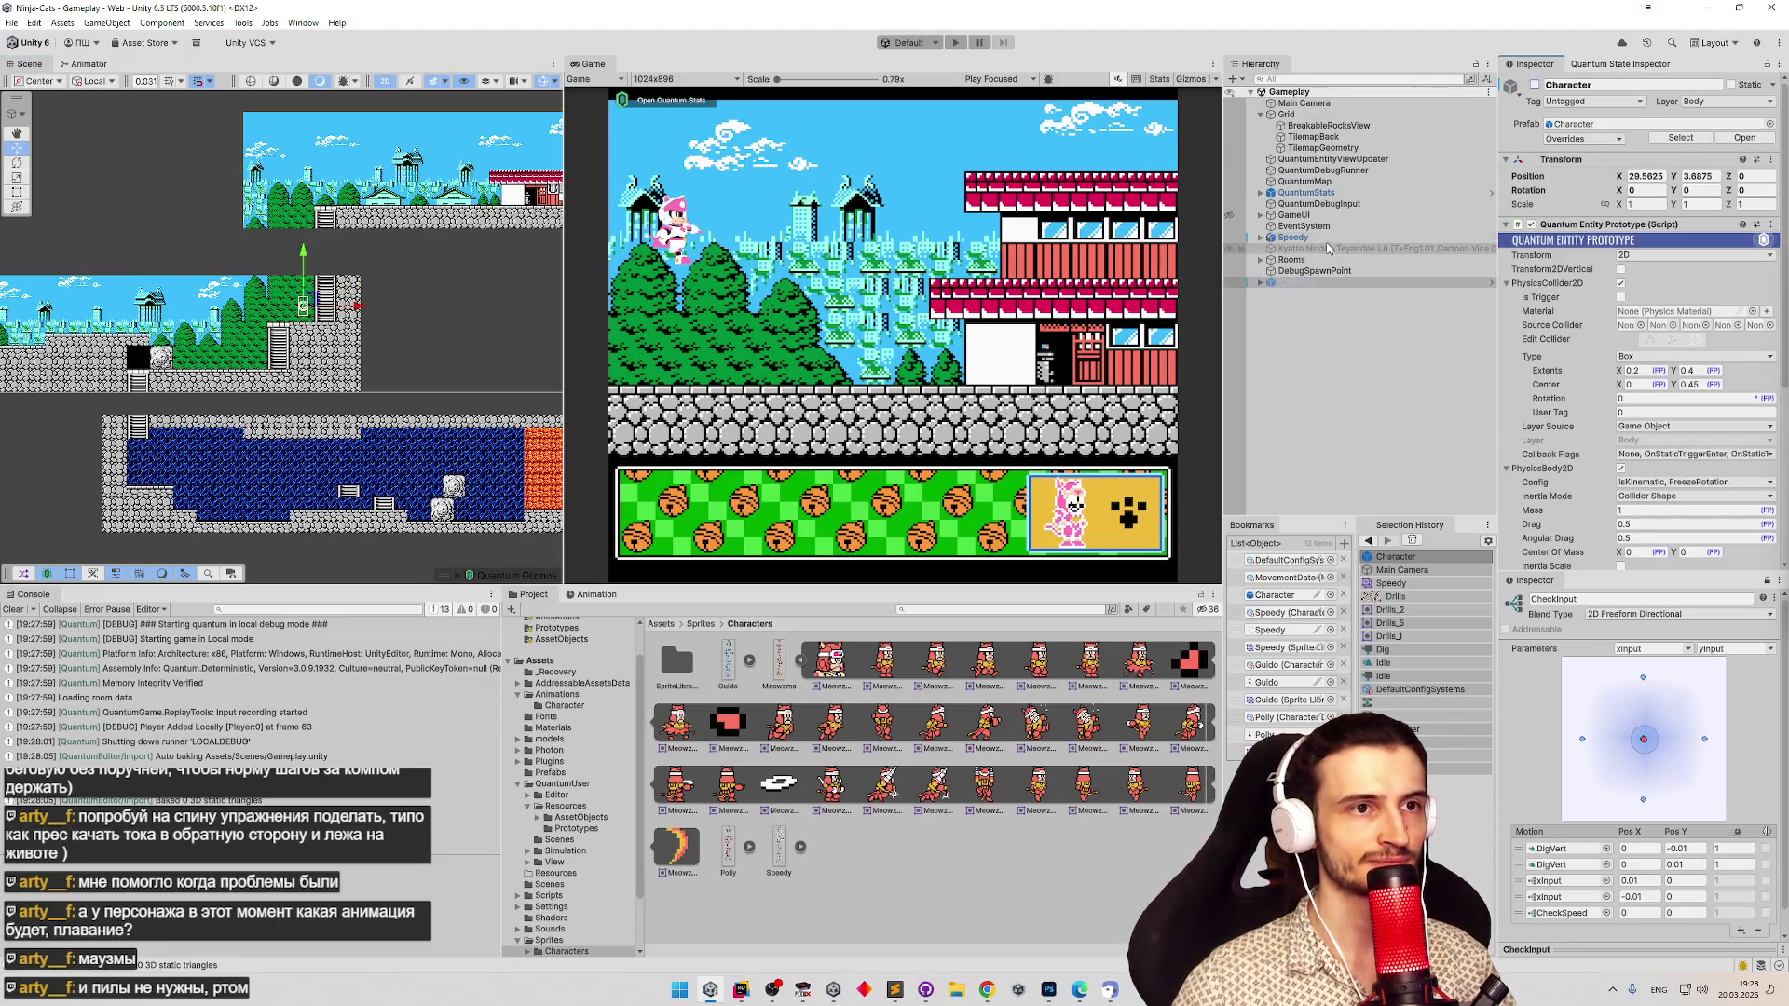
{"action": "left_click", "coordinate": [300, 227]}
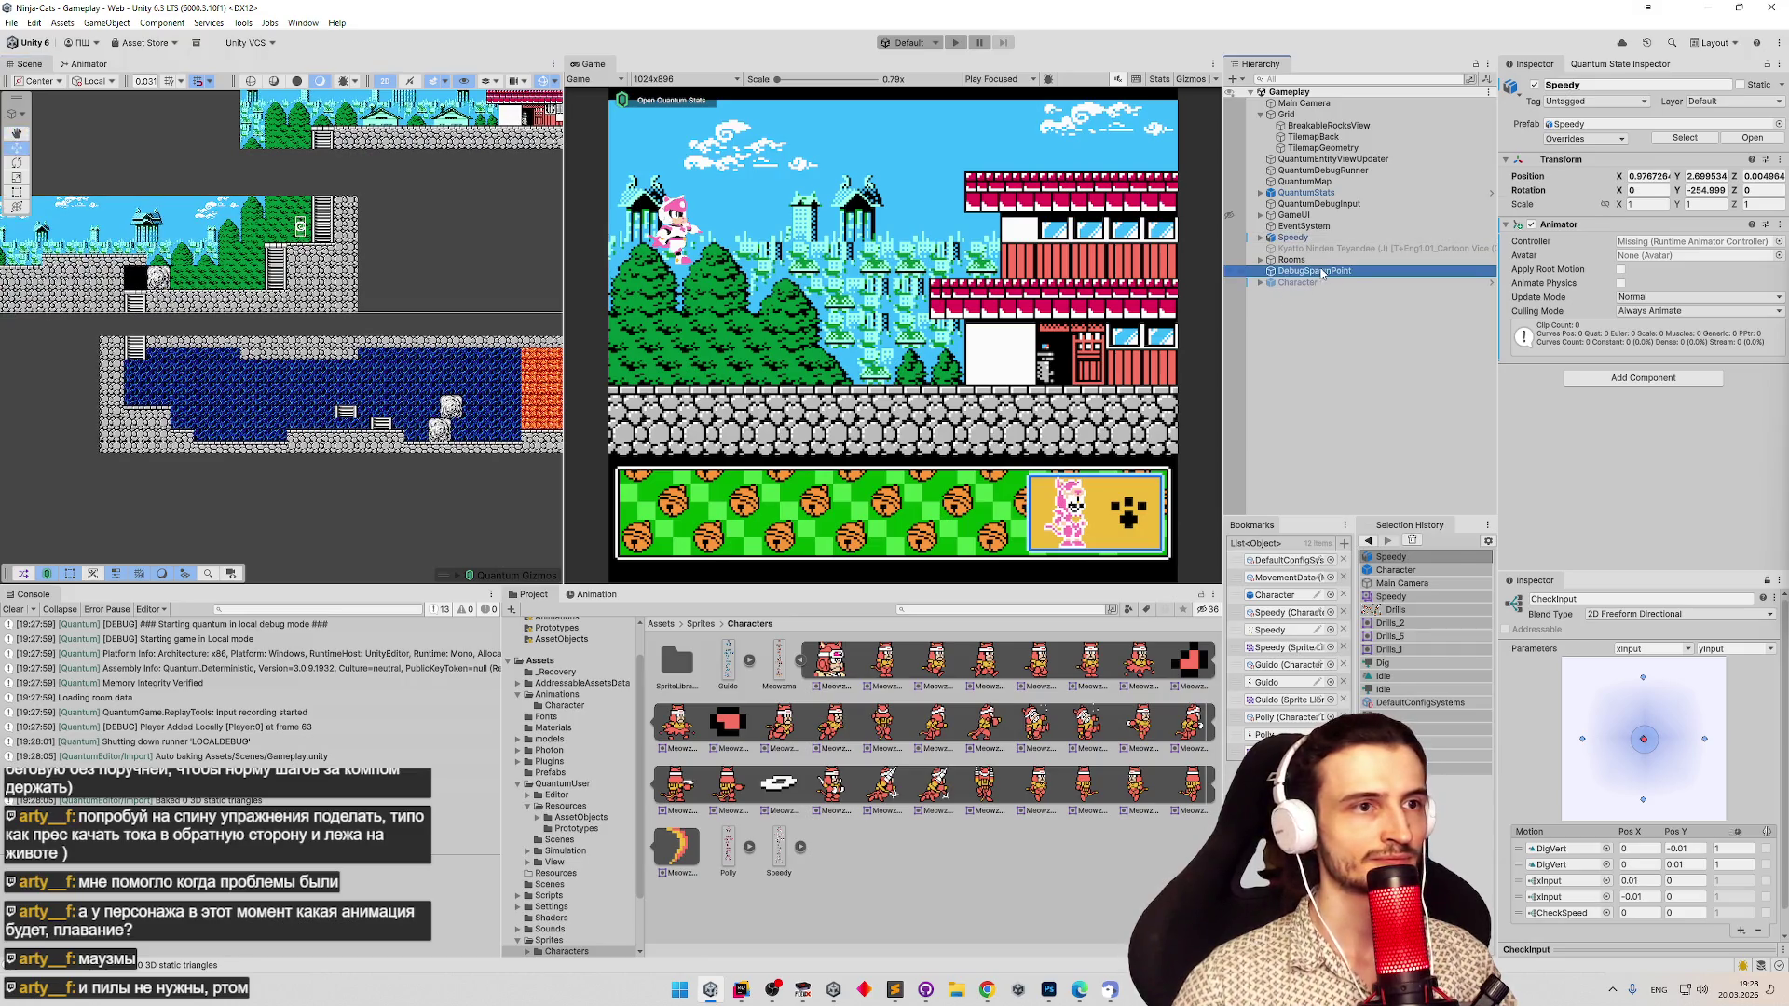
{"action": "left_click_drag", "start_coordinate": [303, 252], "coordinate": [499, 407]}
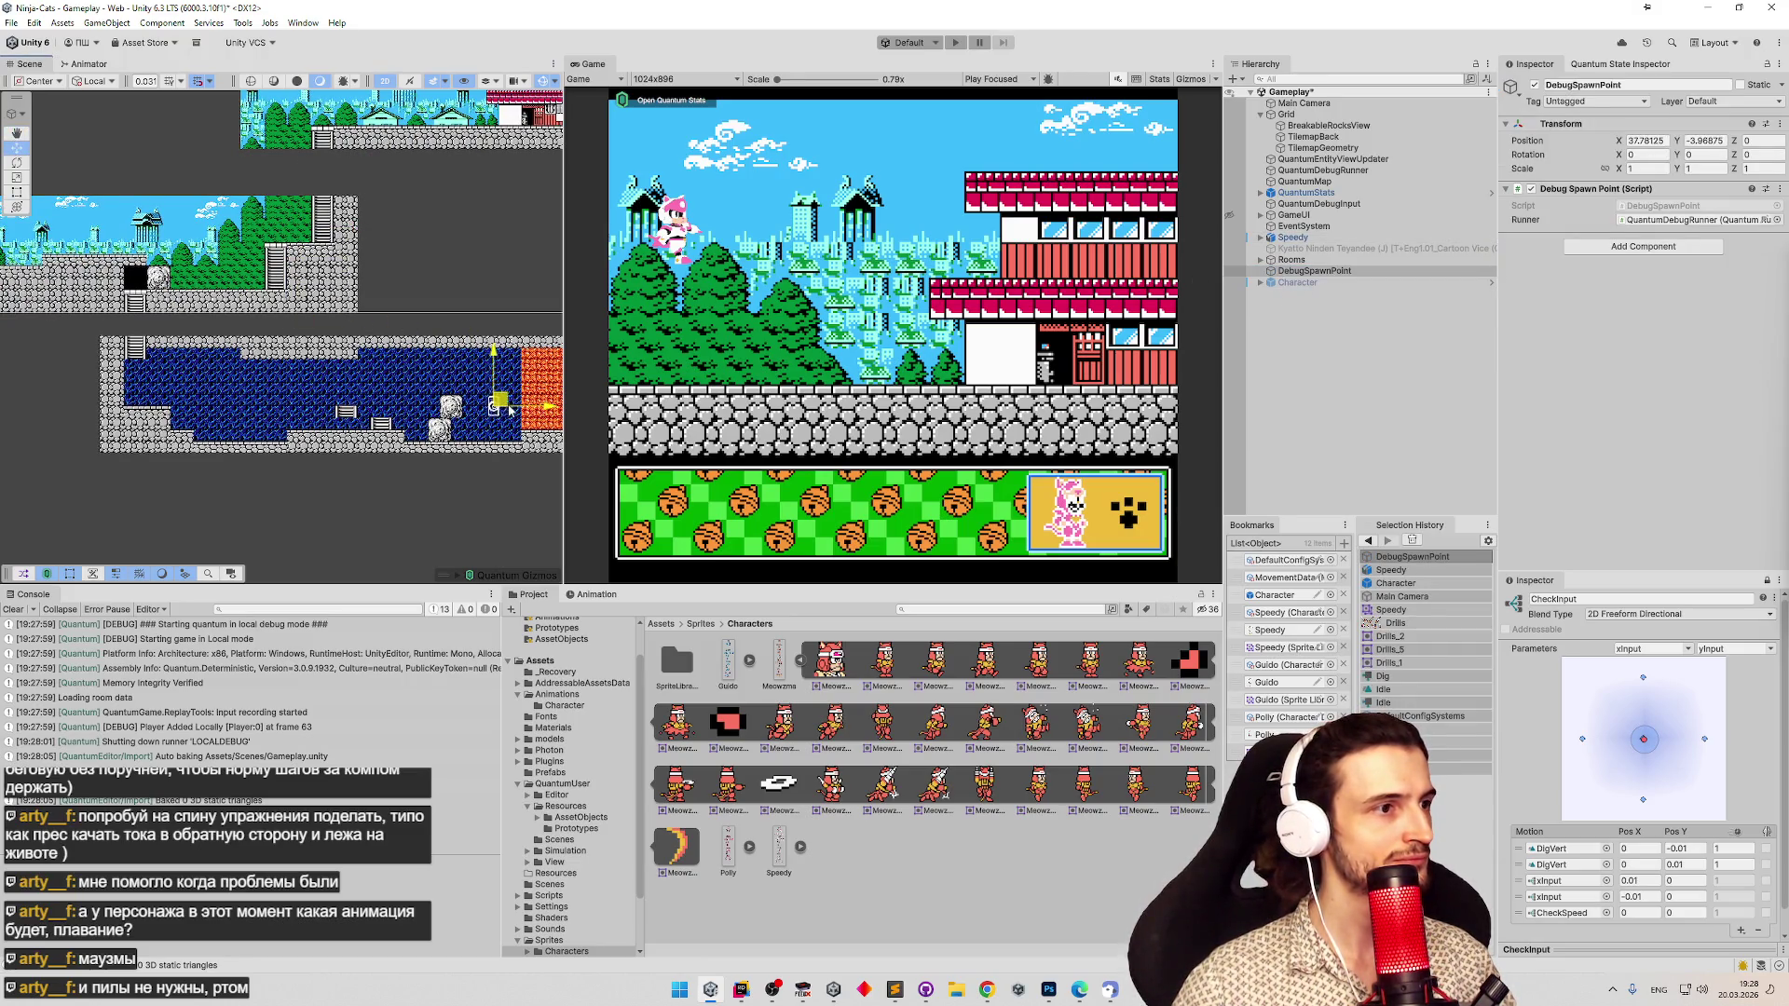
{"action": "key", "text": "ctrl+p"}
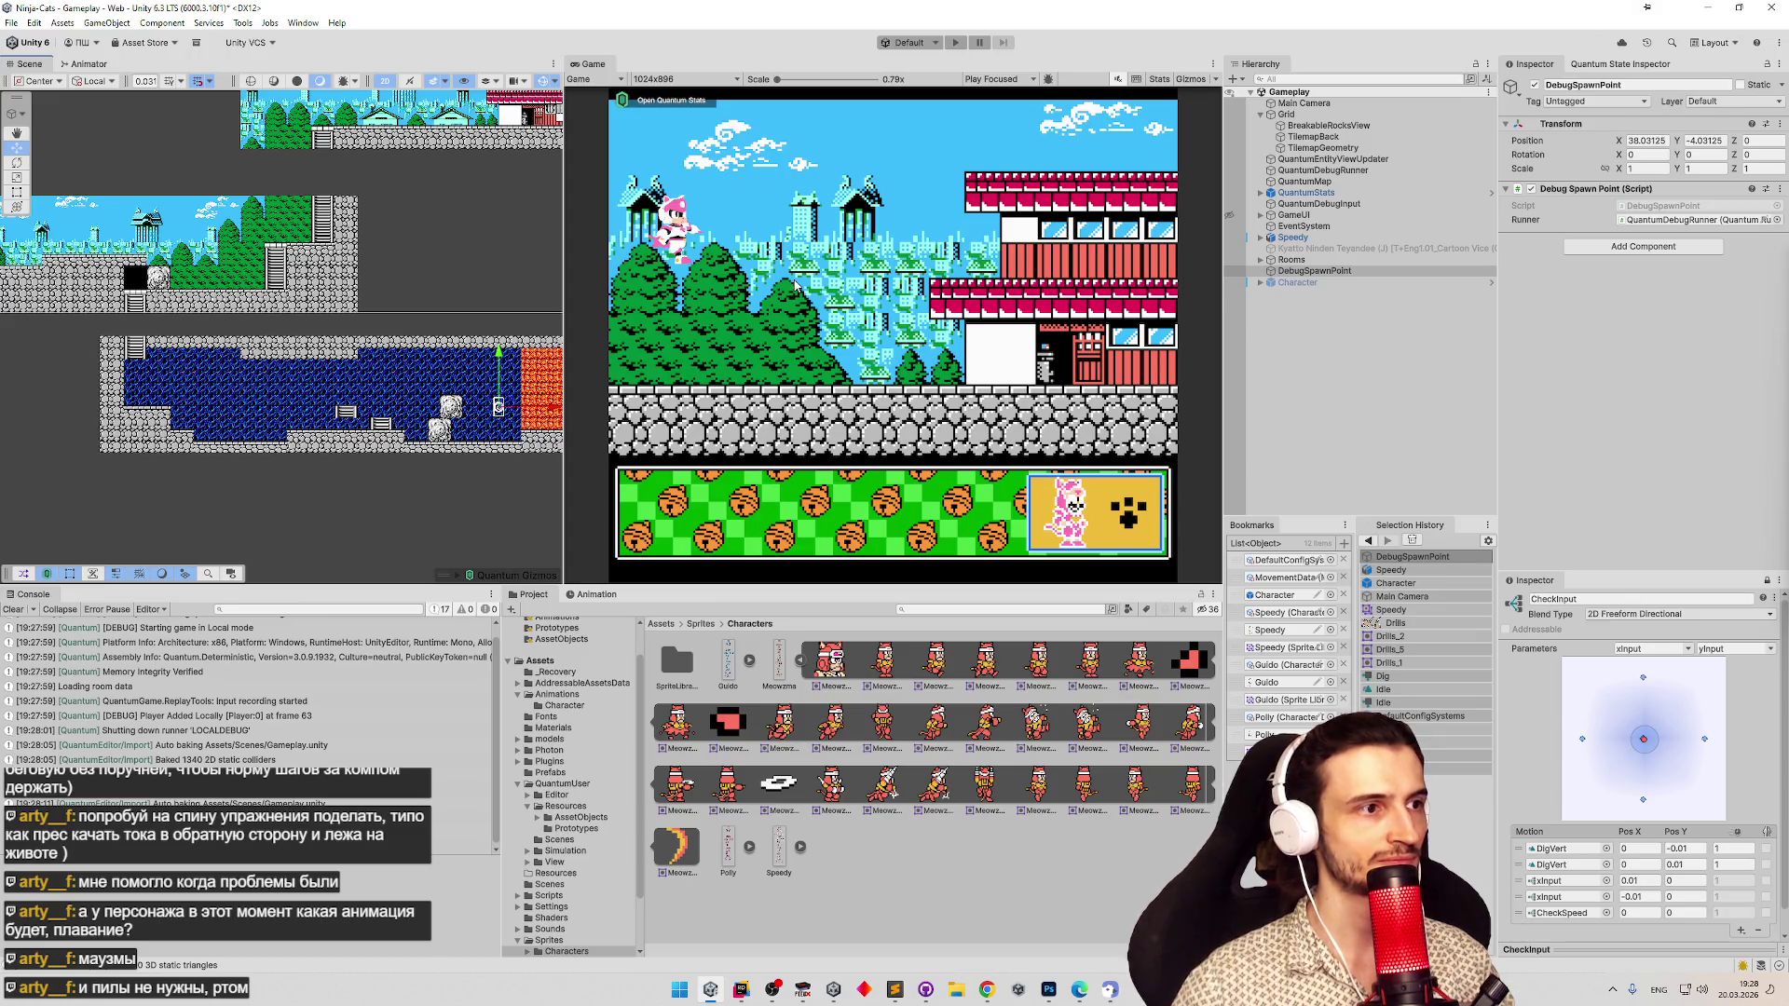
{"action": "key", "text": "Left"}
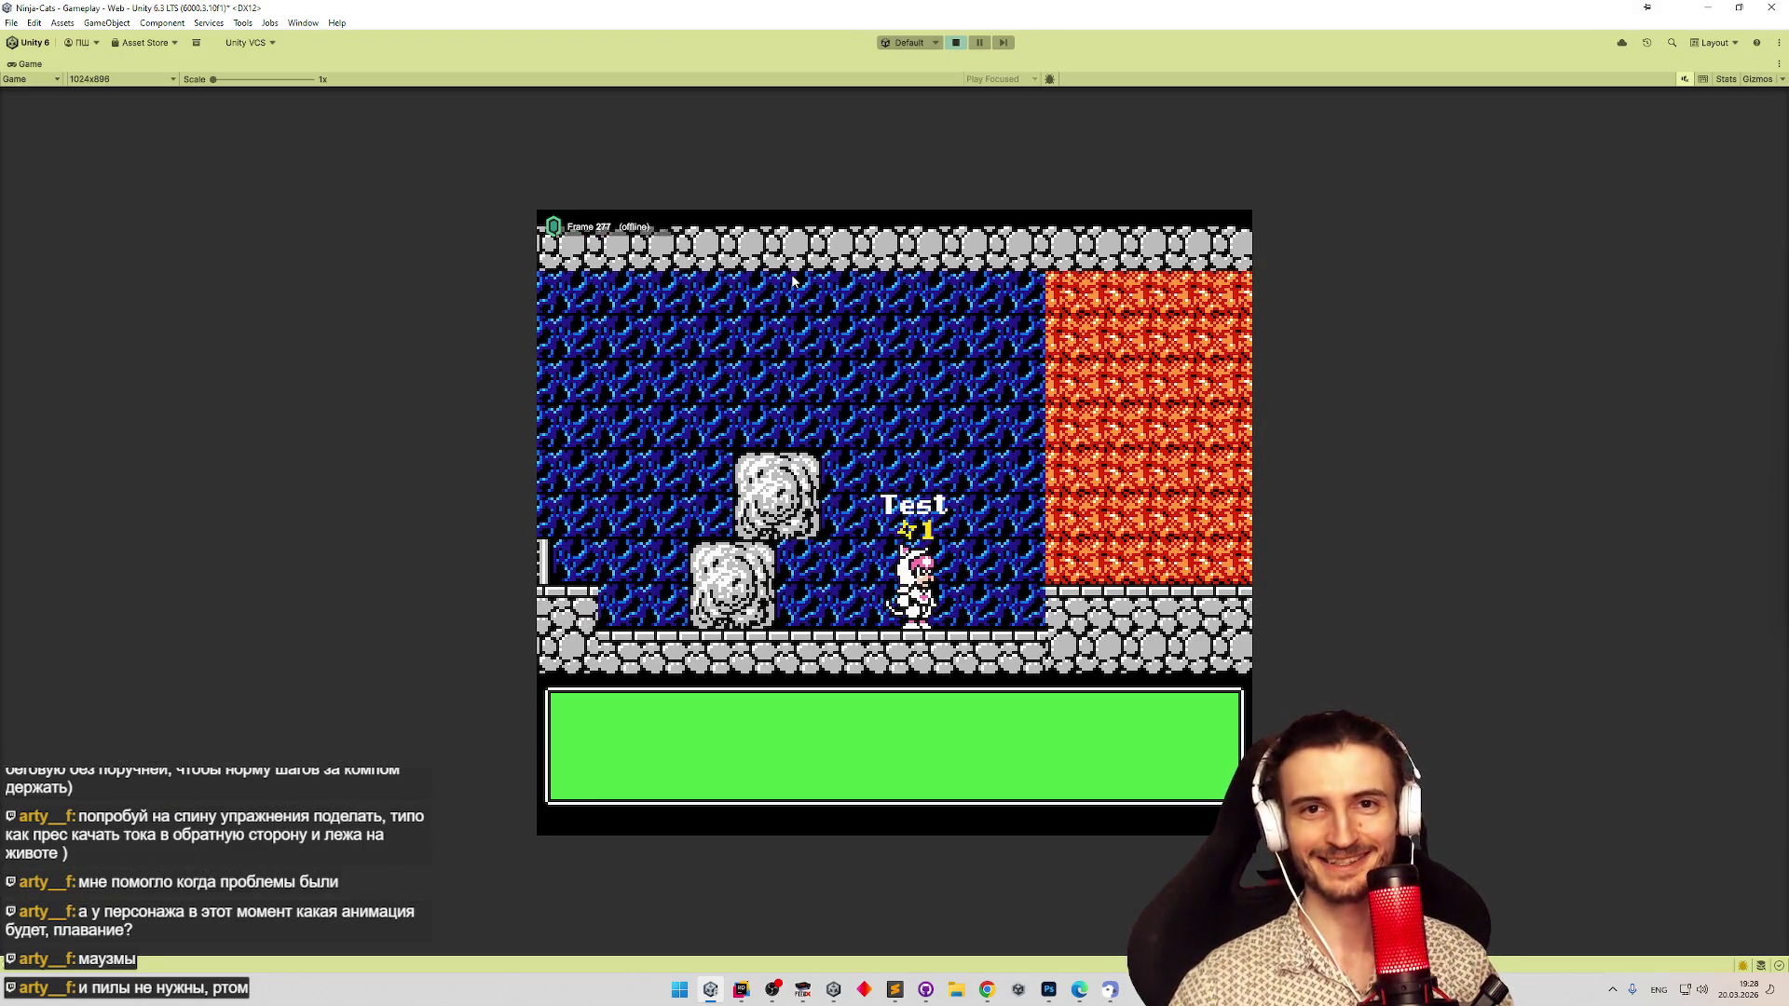
{"action": "key", "text": "Right"}
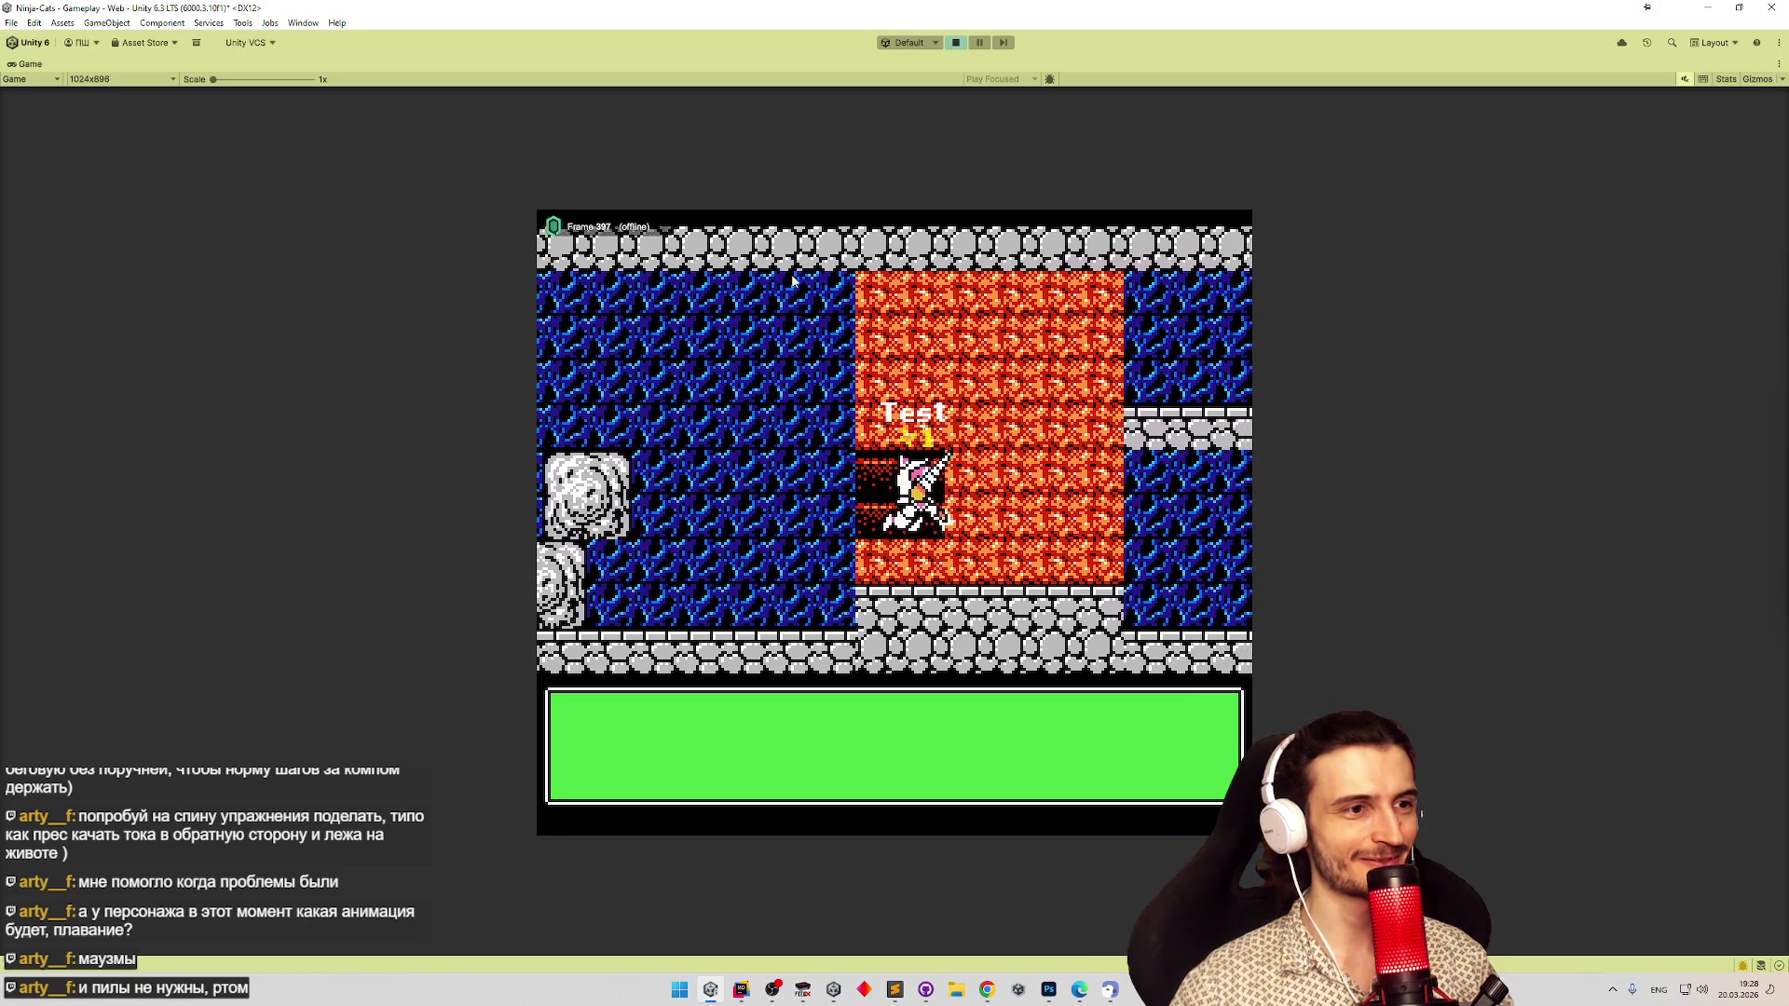
{"action": "key", "text": "Up"}
{"action": "key", "text": "Right"}
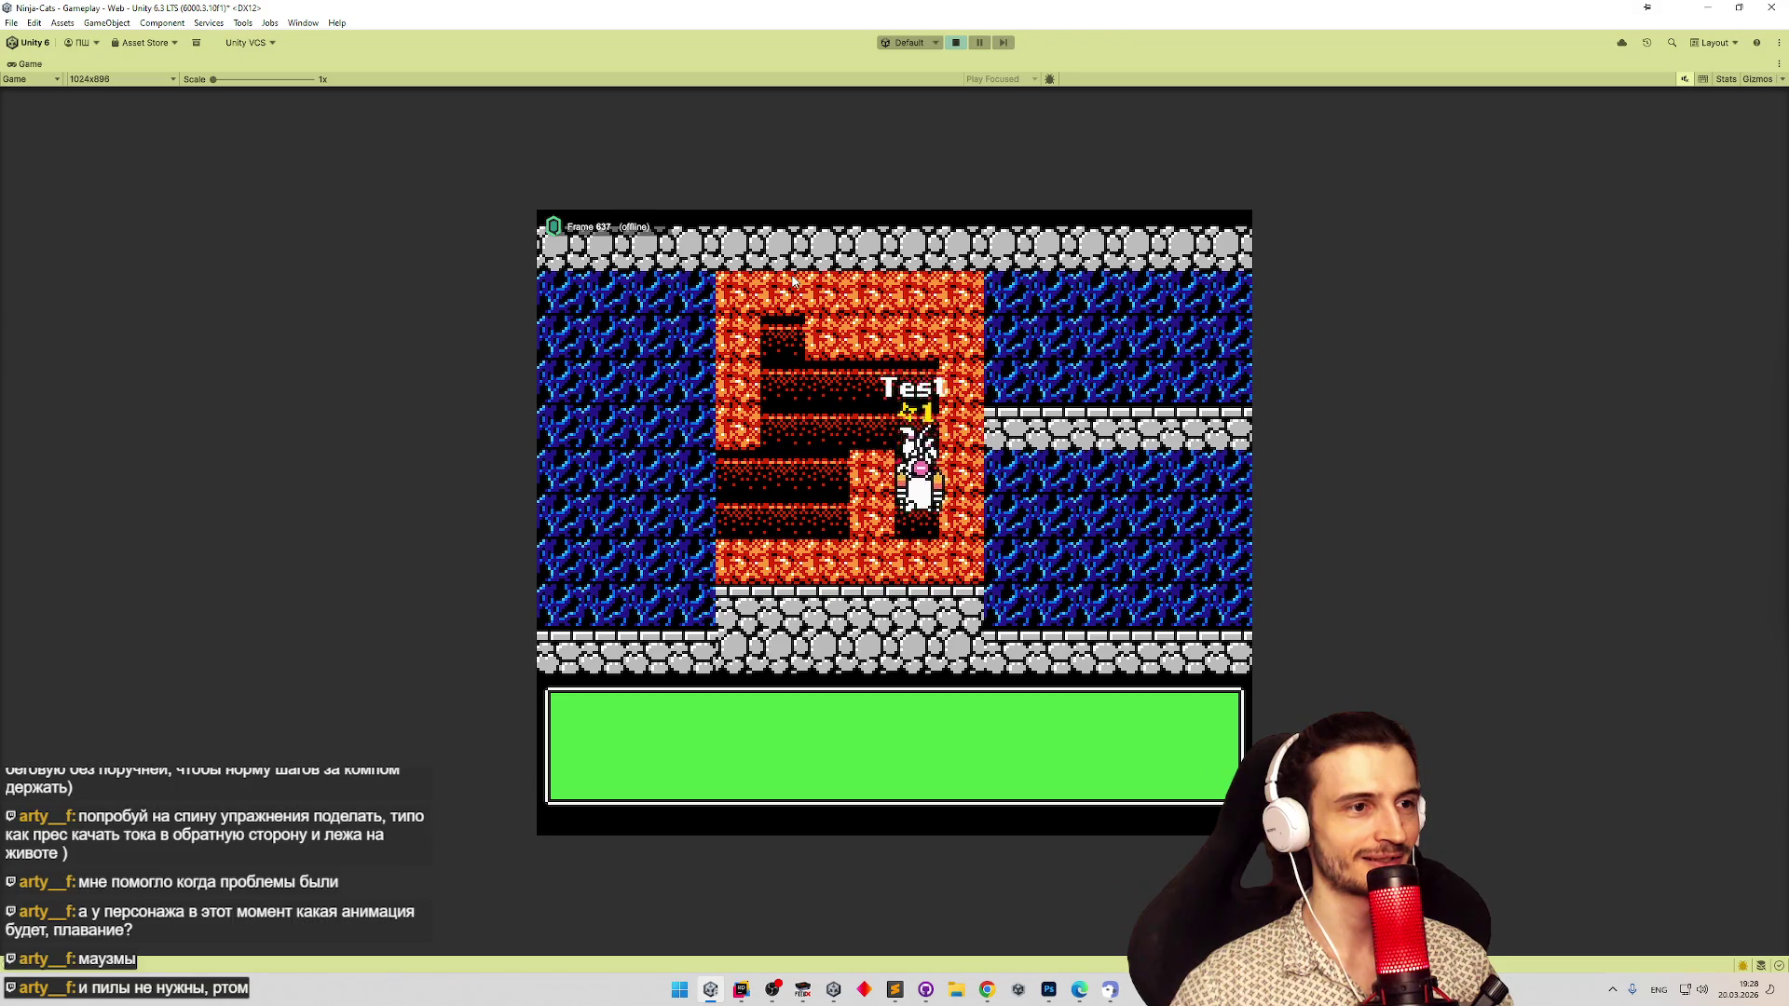
{"action": "key", "text": "Left"}
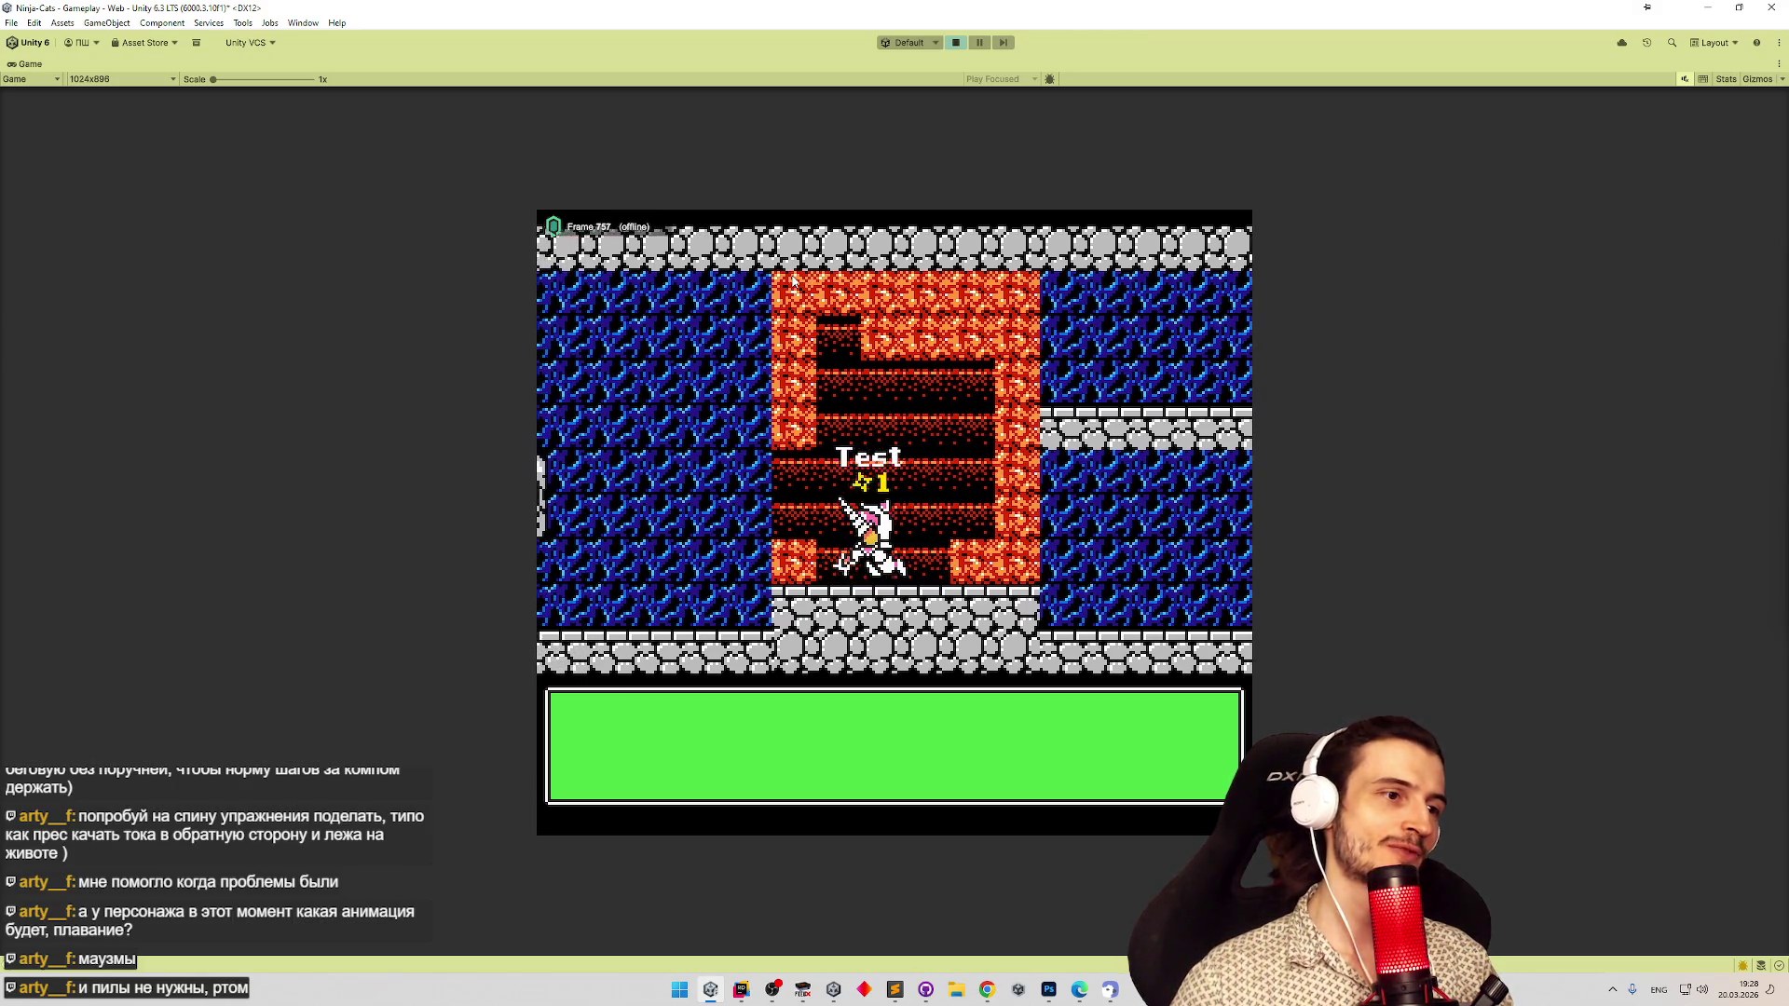
{"action": "key", "text": "Up"}
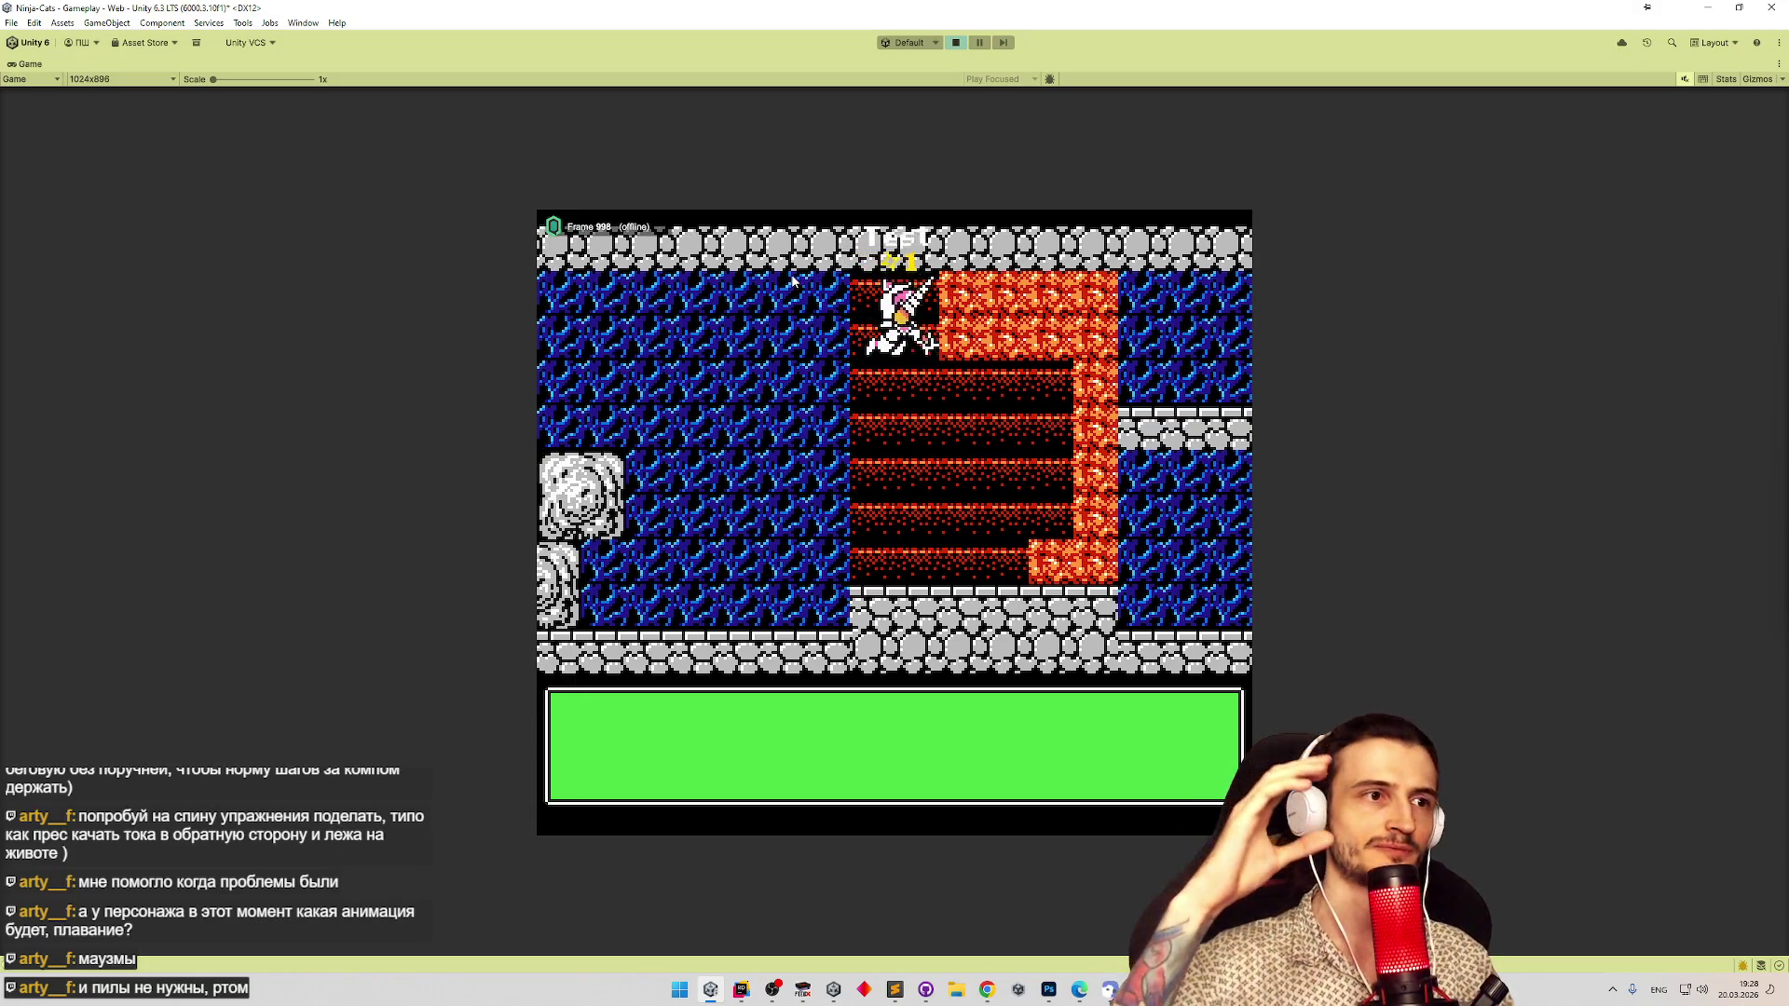
{"action": "key", "text": "Right"}
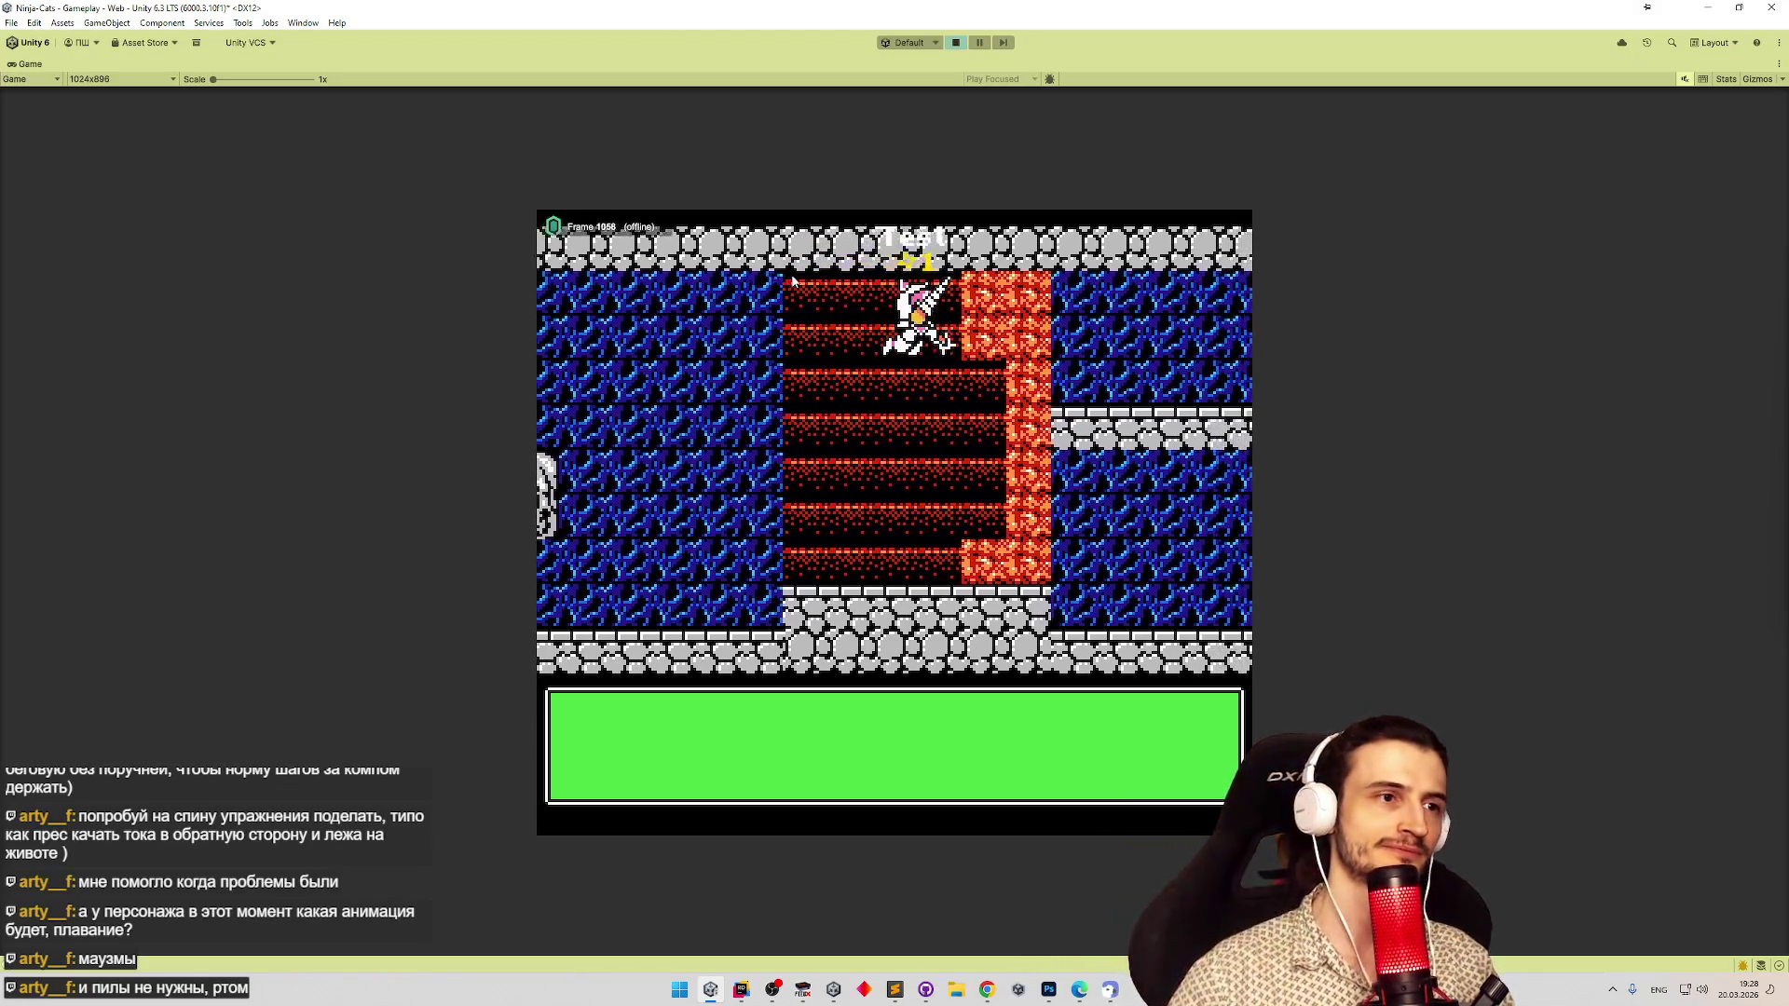
{"action": "key", "text": "Right"}
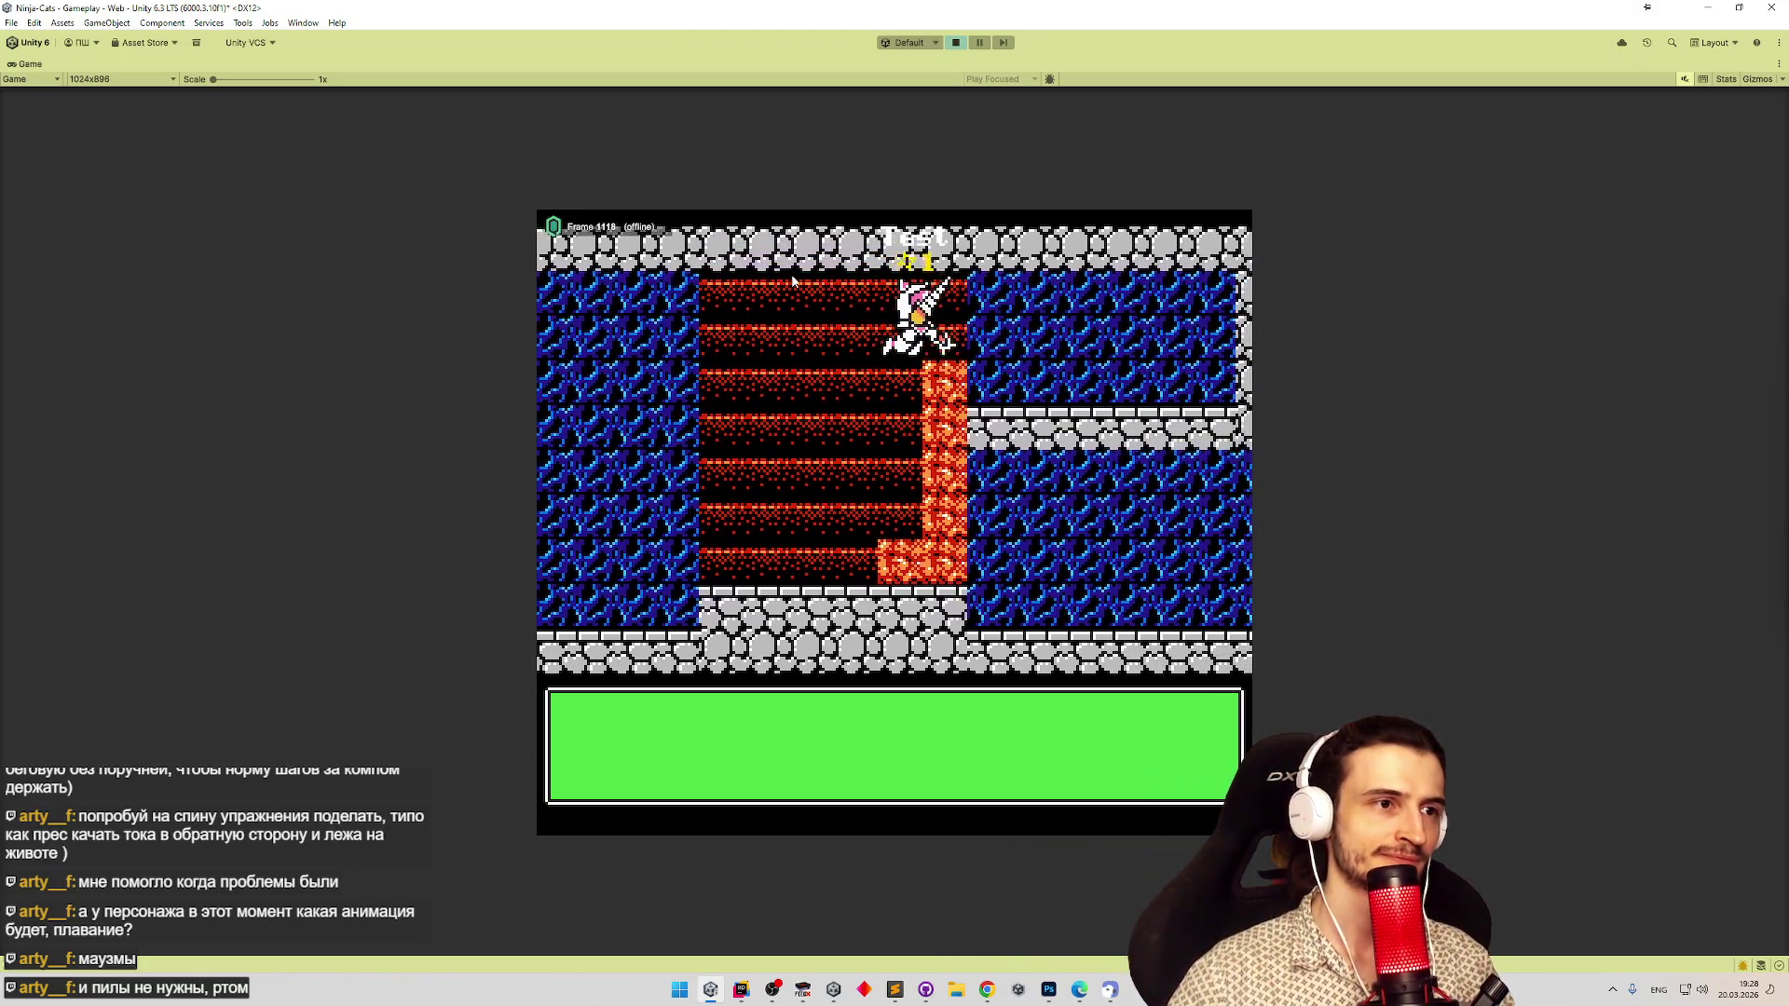
{"action": "key", "text": "Right"}
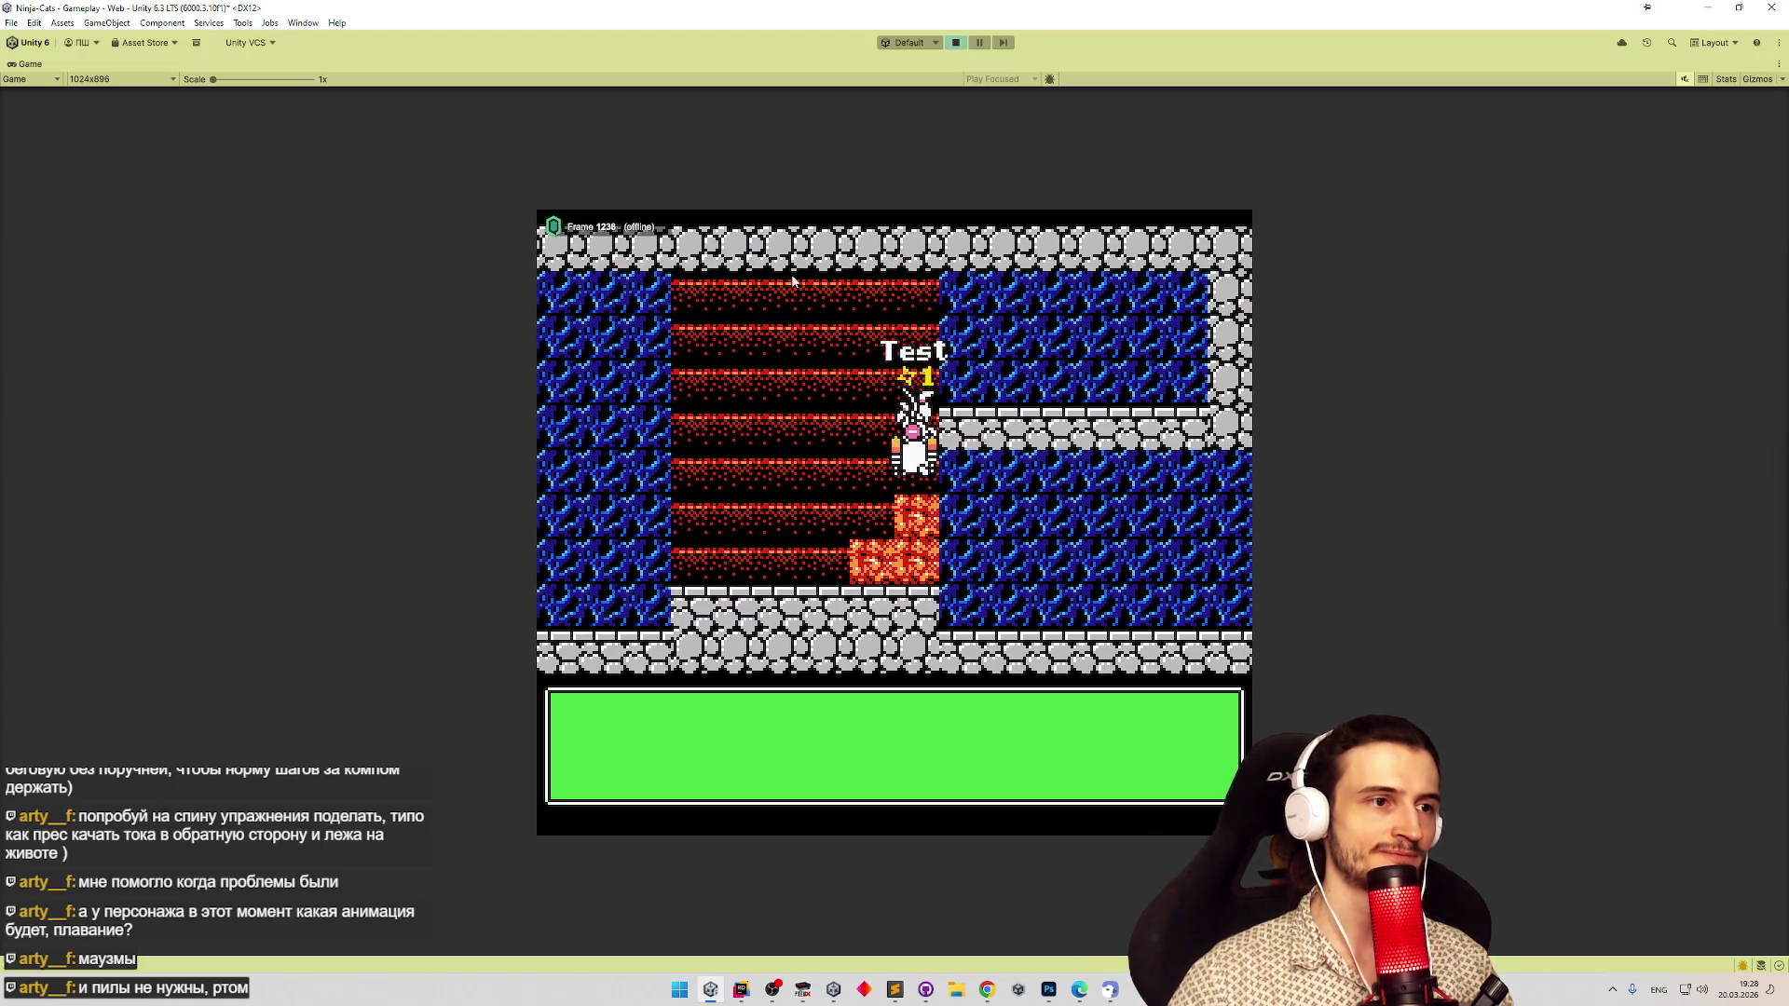
{"action": "key", "text": "Left"}
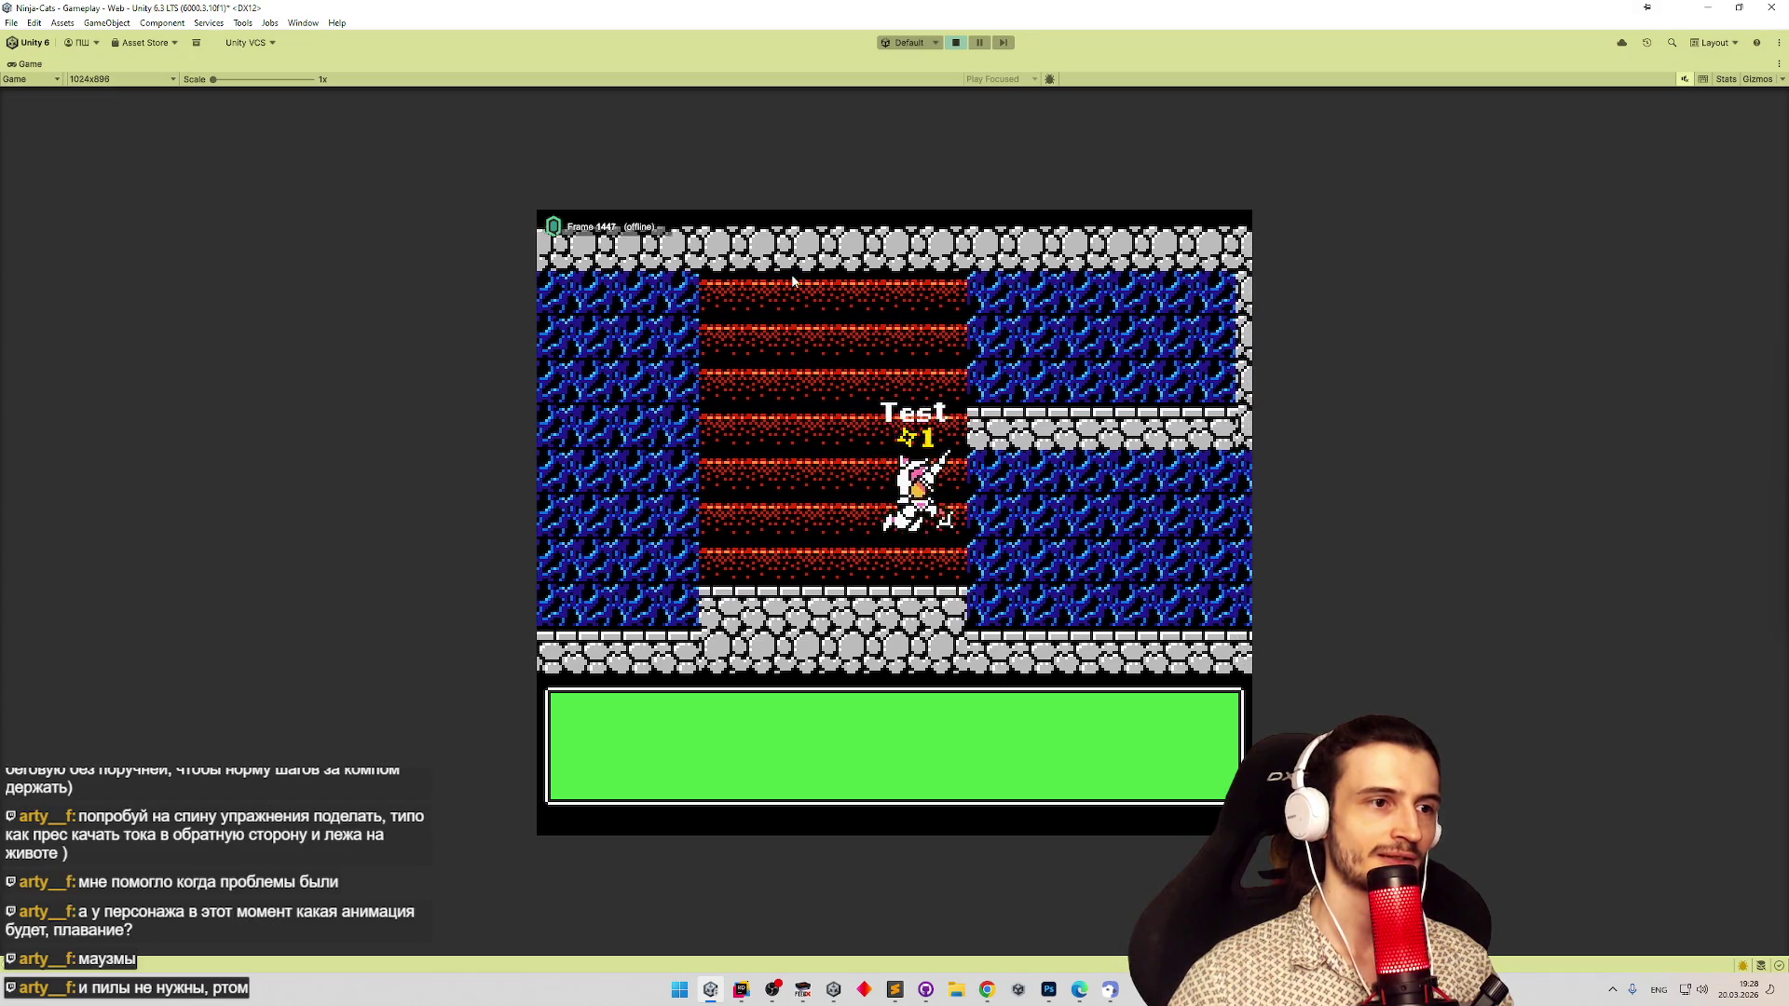
{"action": "key", "text": "Left"}
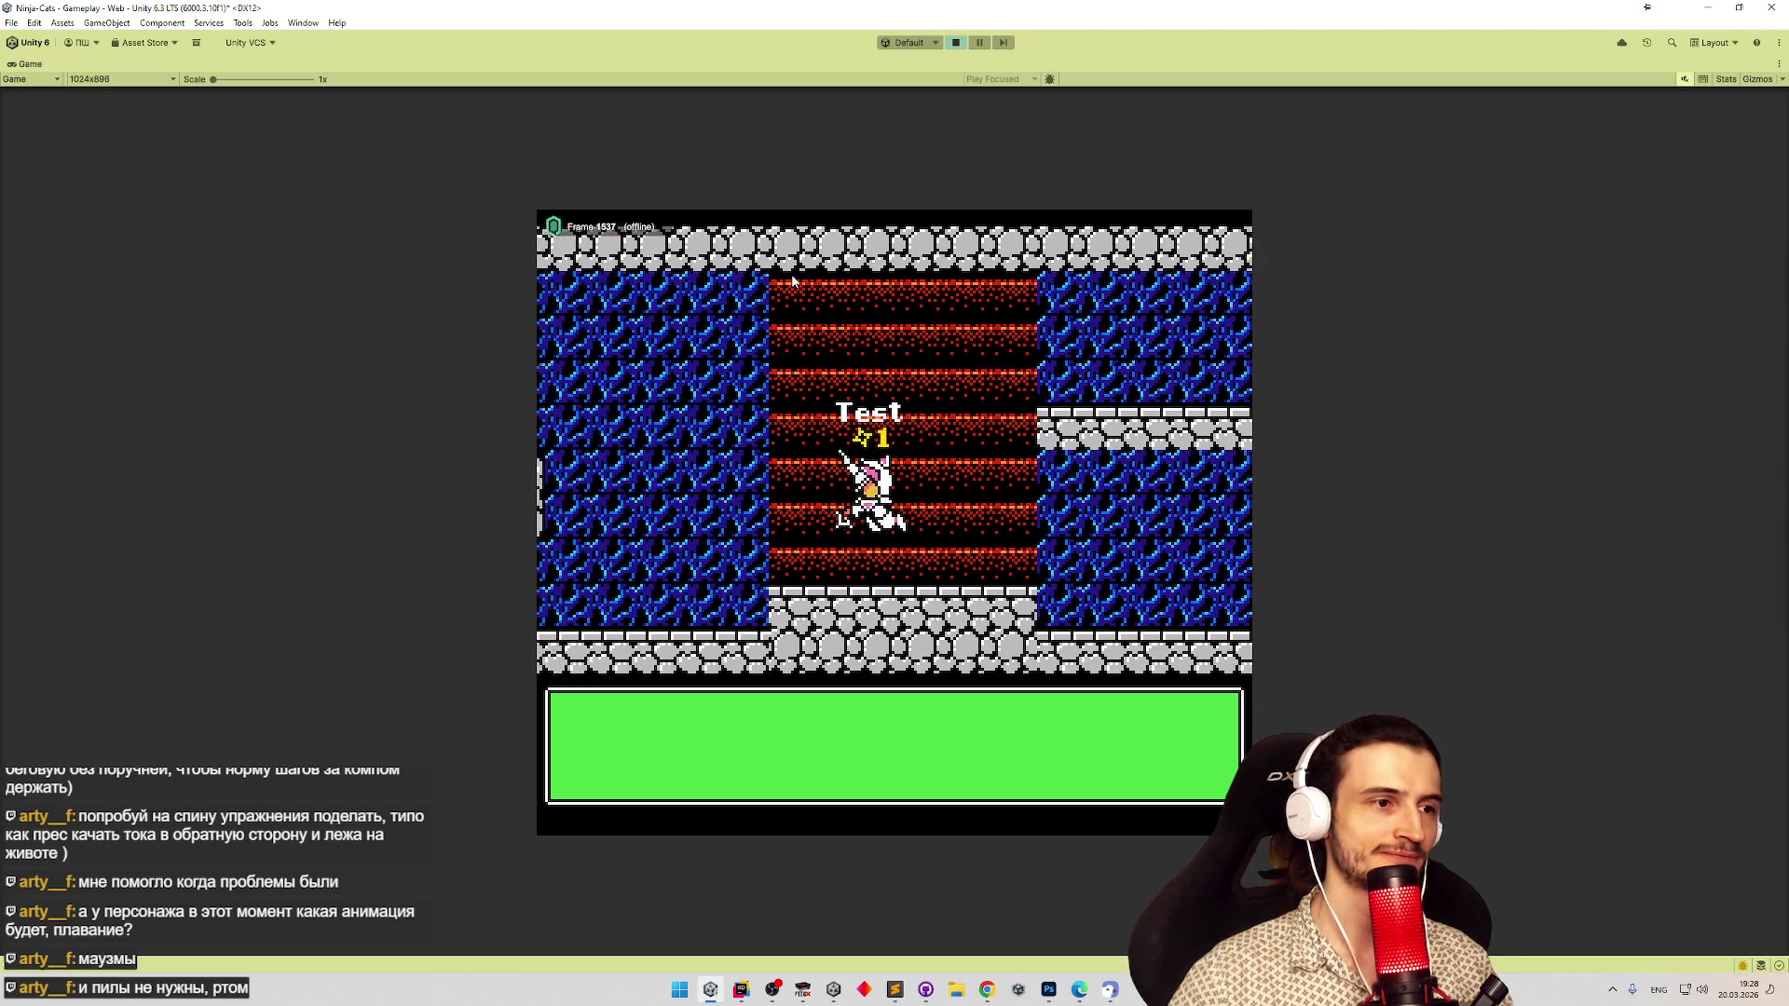
{"action": "key", "text": "Right"}
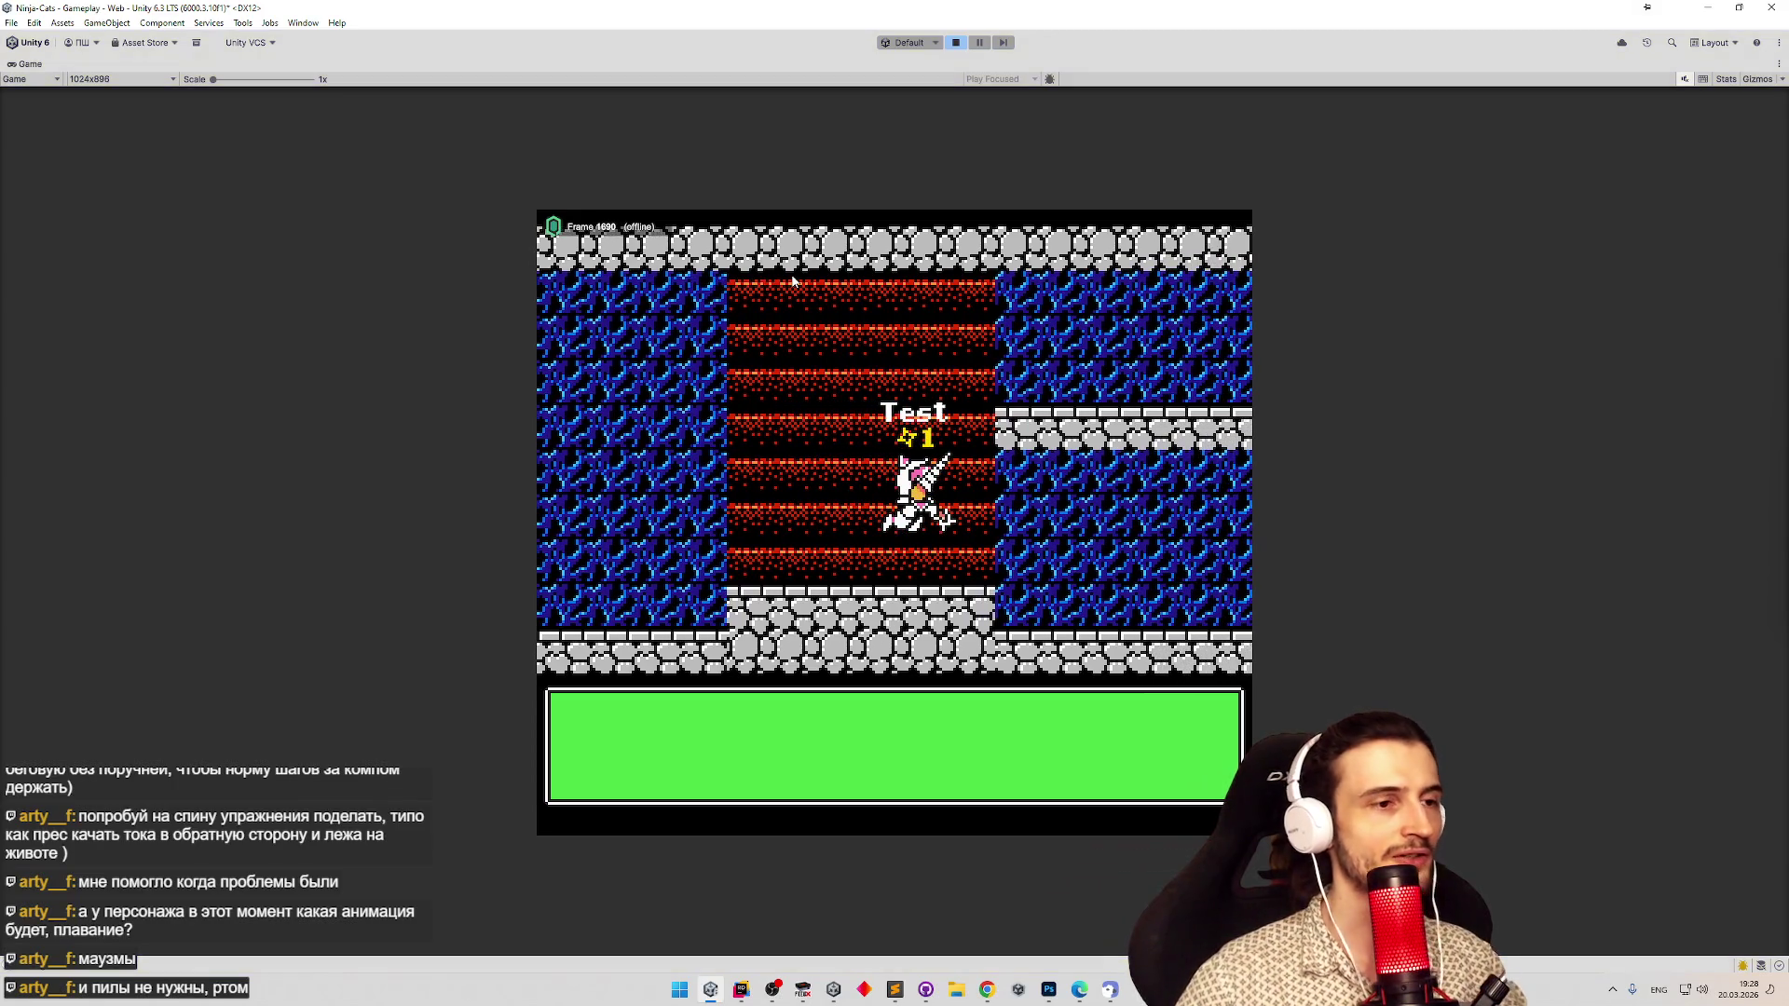
{"action": "key", "text": "ctrl+p"}
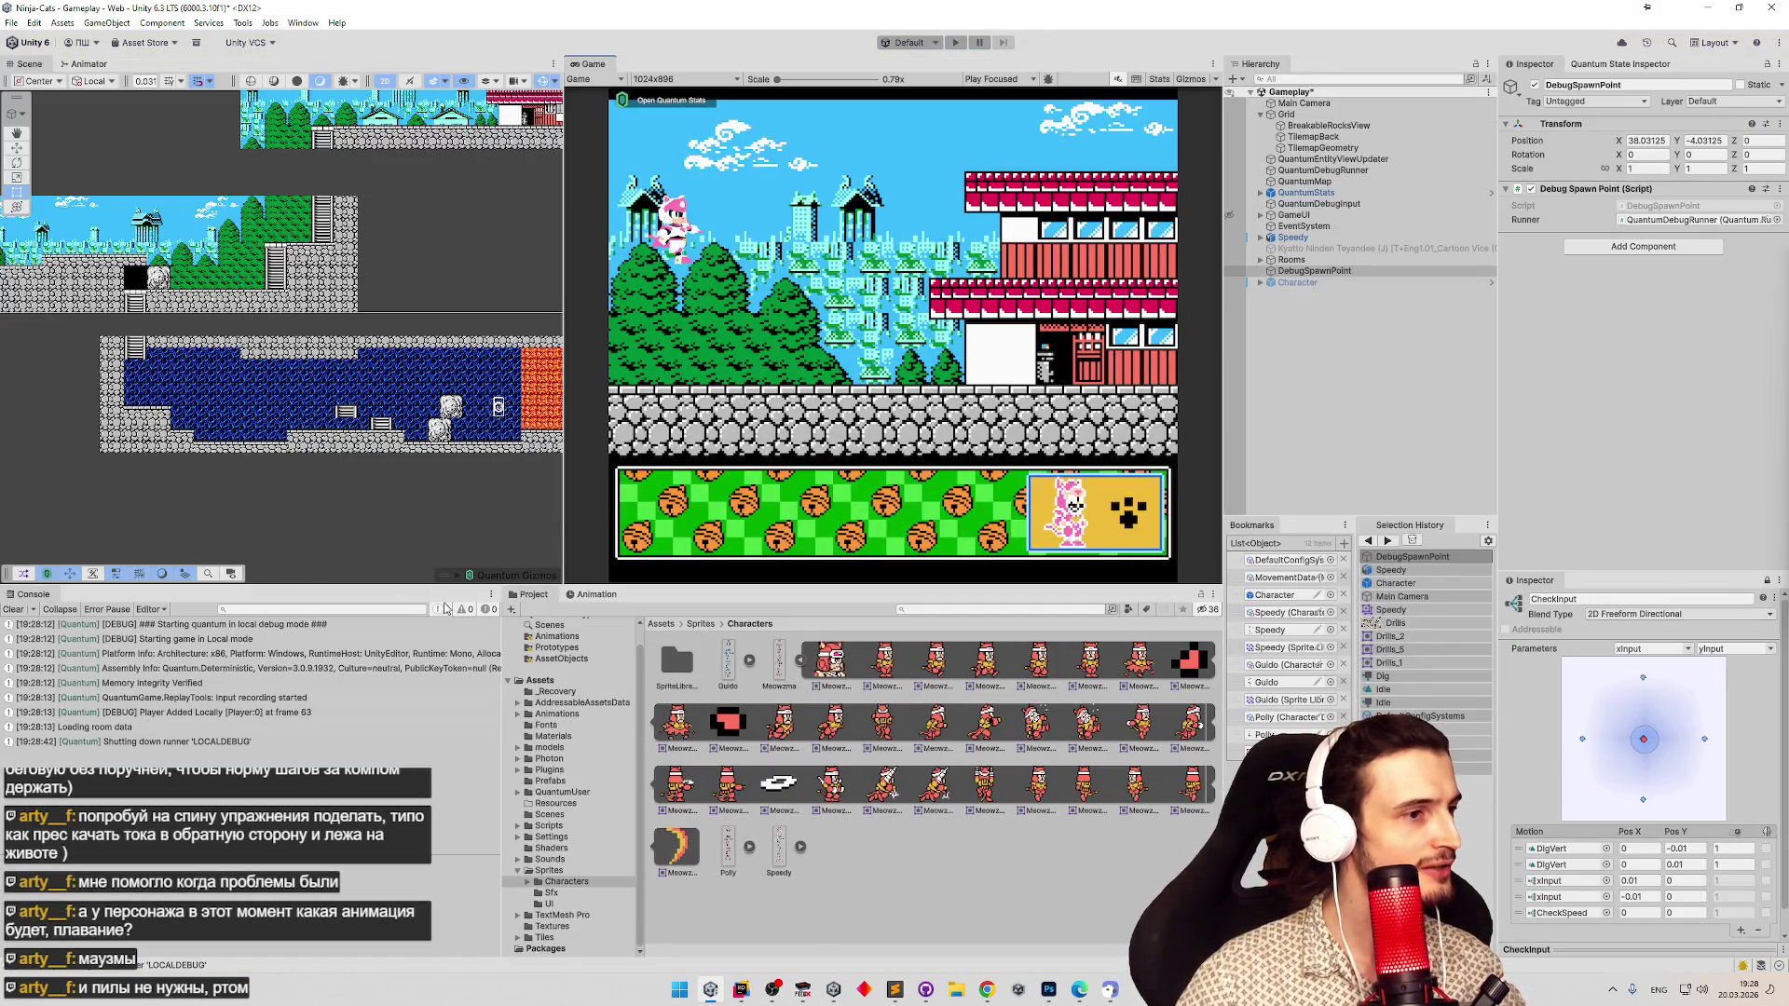
Open the Character prefab and select MainSprite to show its Idle clip tracks.
{"action": "left_click", "coordinate": [579, 601]}
{"action": "left_click", "coordinate": [533, 594]}
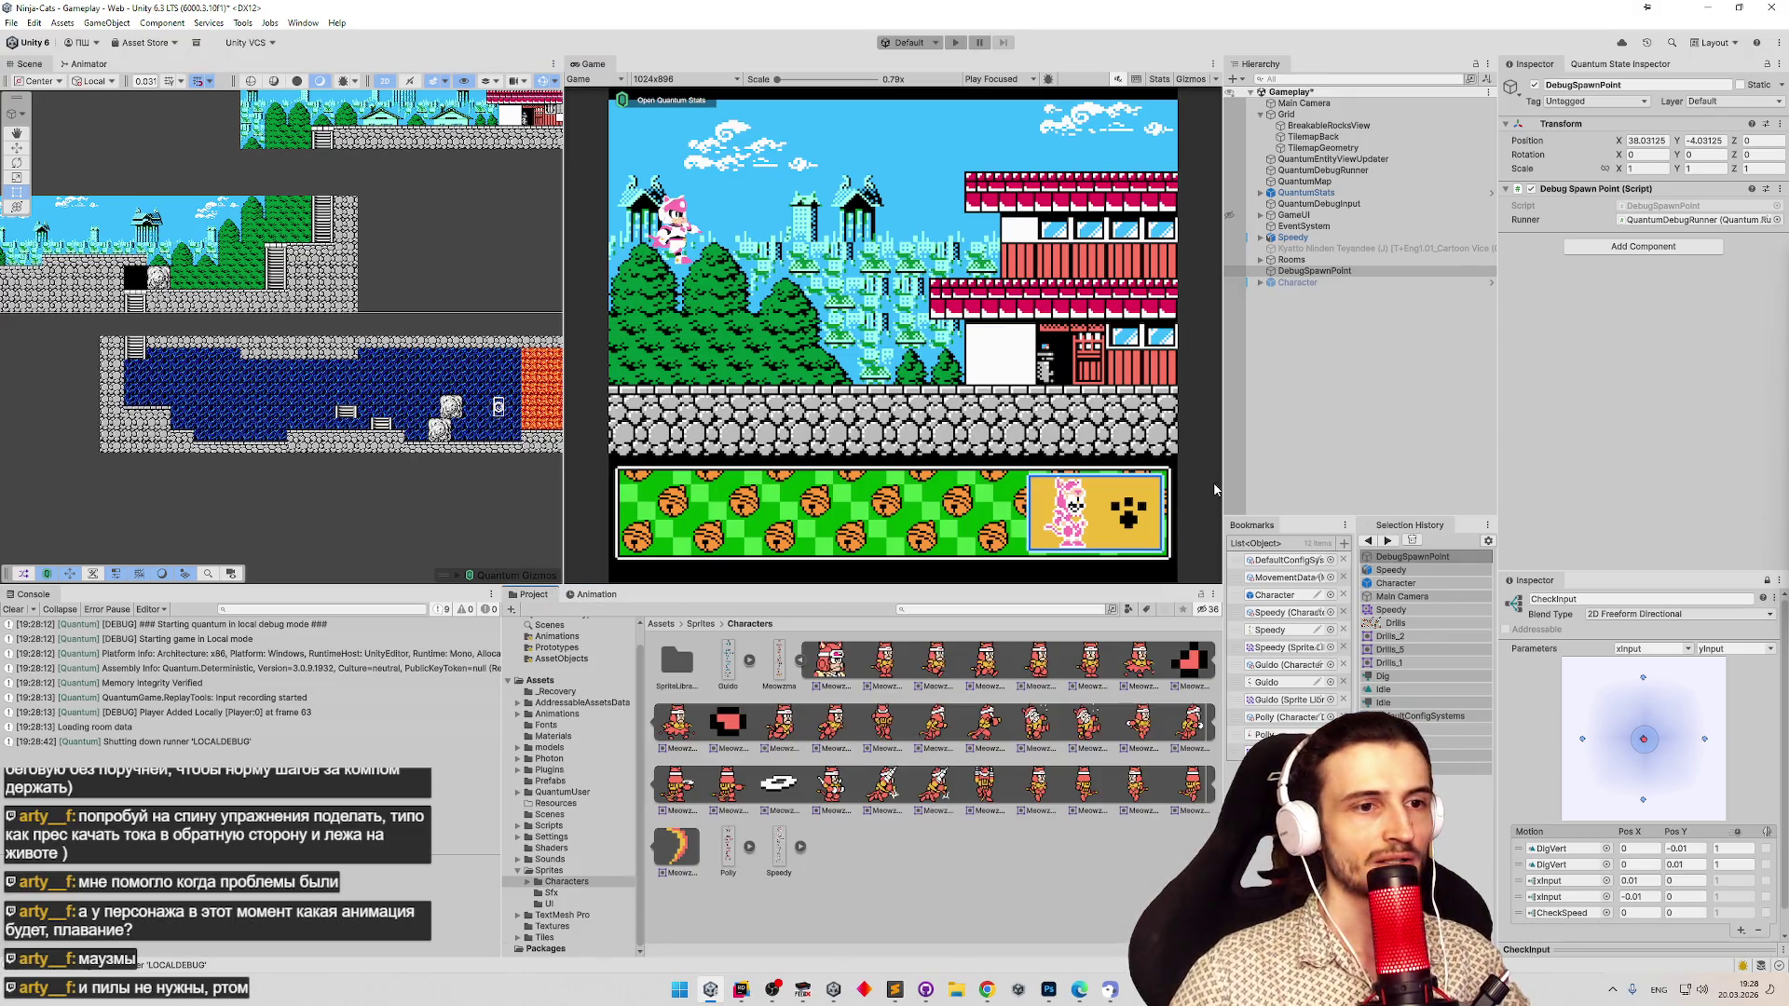
{"action": "double_click", "coordinate": [1274, 594]}
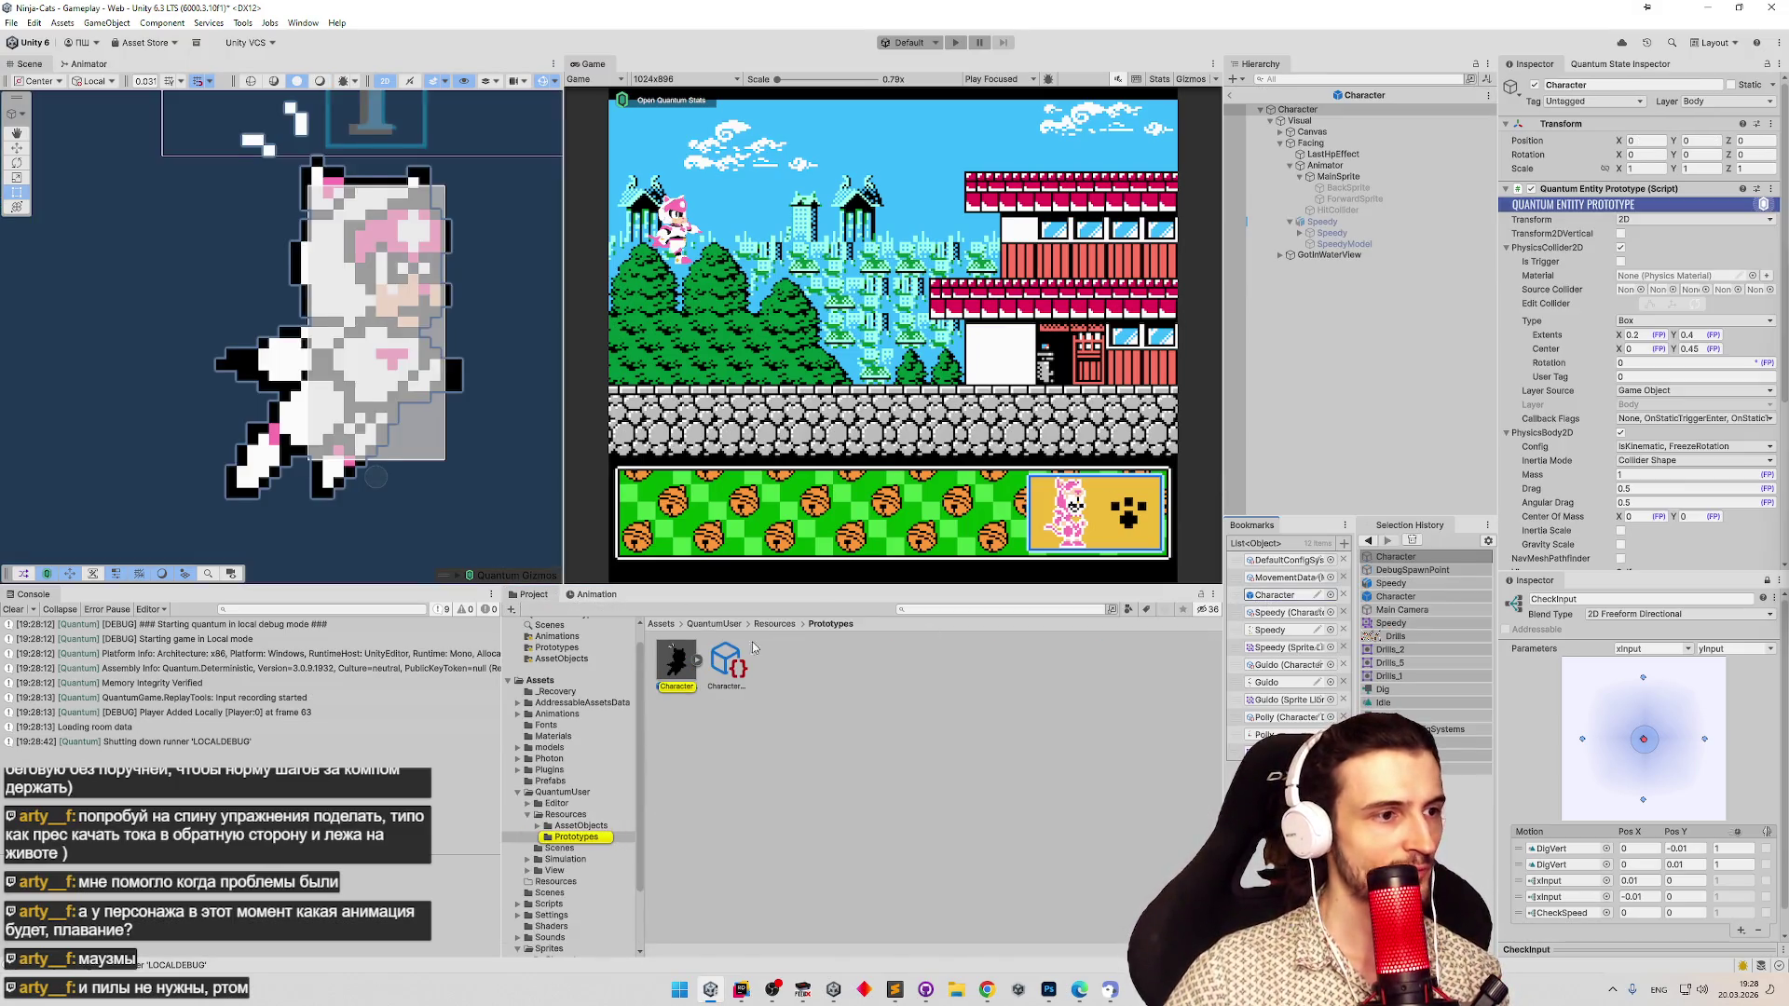
{"action": "left_click", "coordinate": [597, 594]}
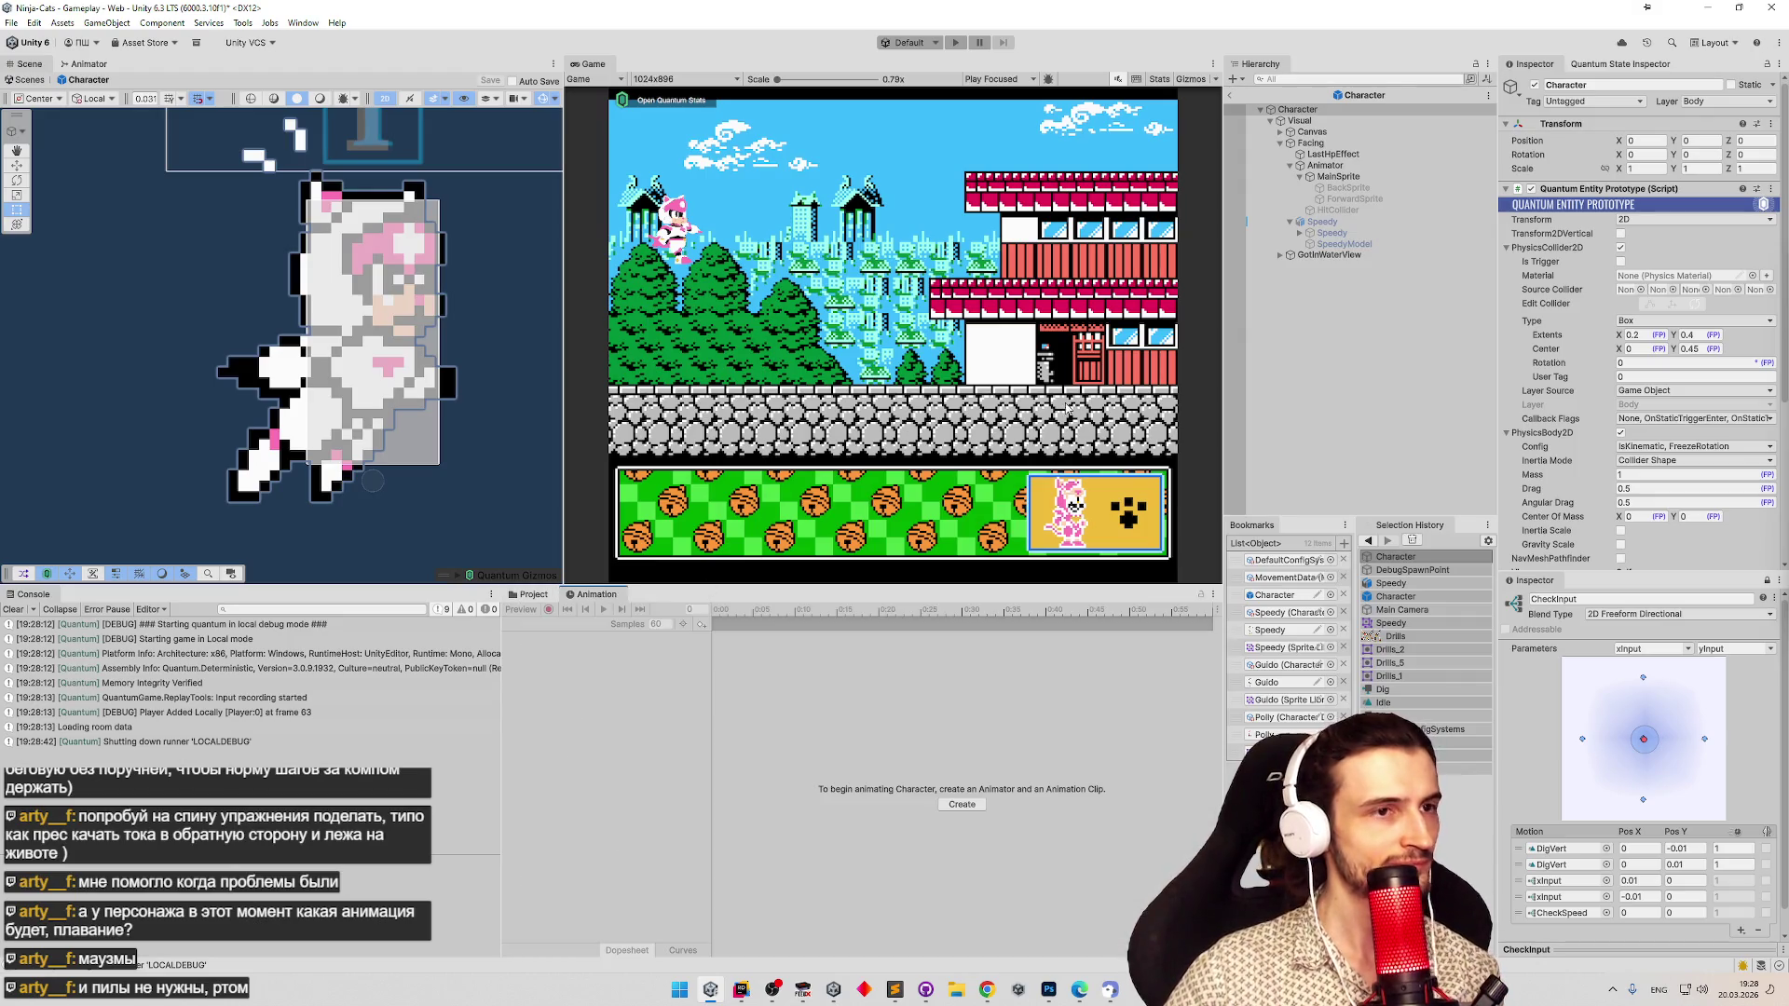
{"action": "left_click", "coordinate": [1340, 178]}
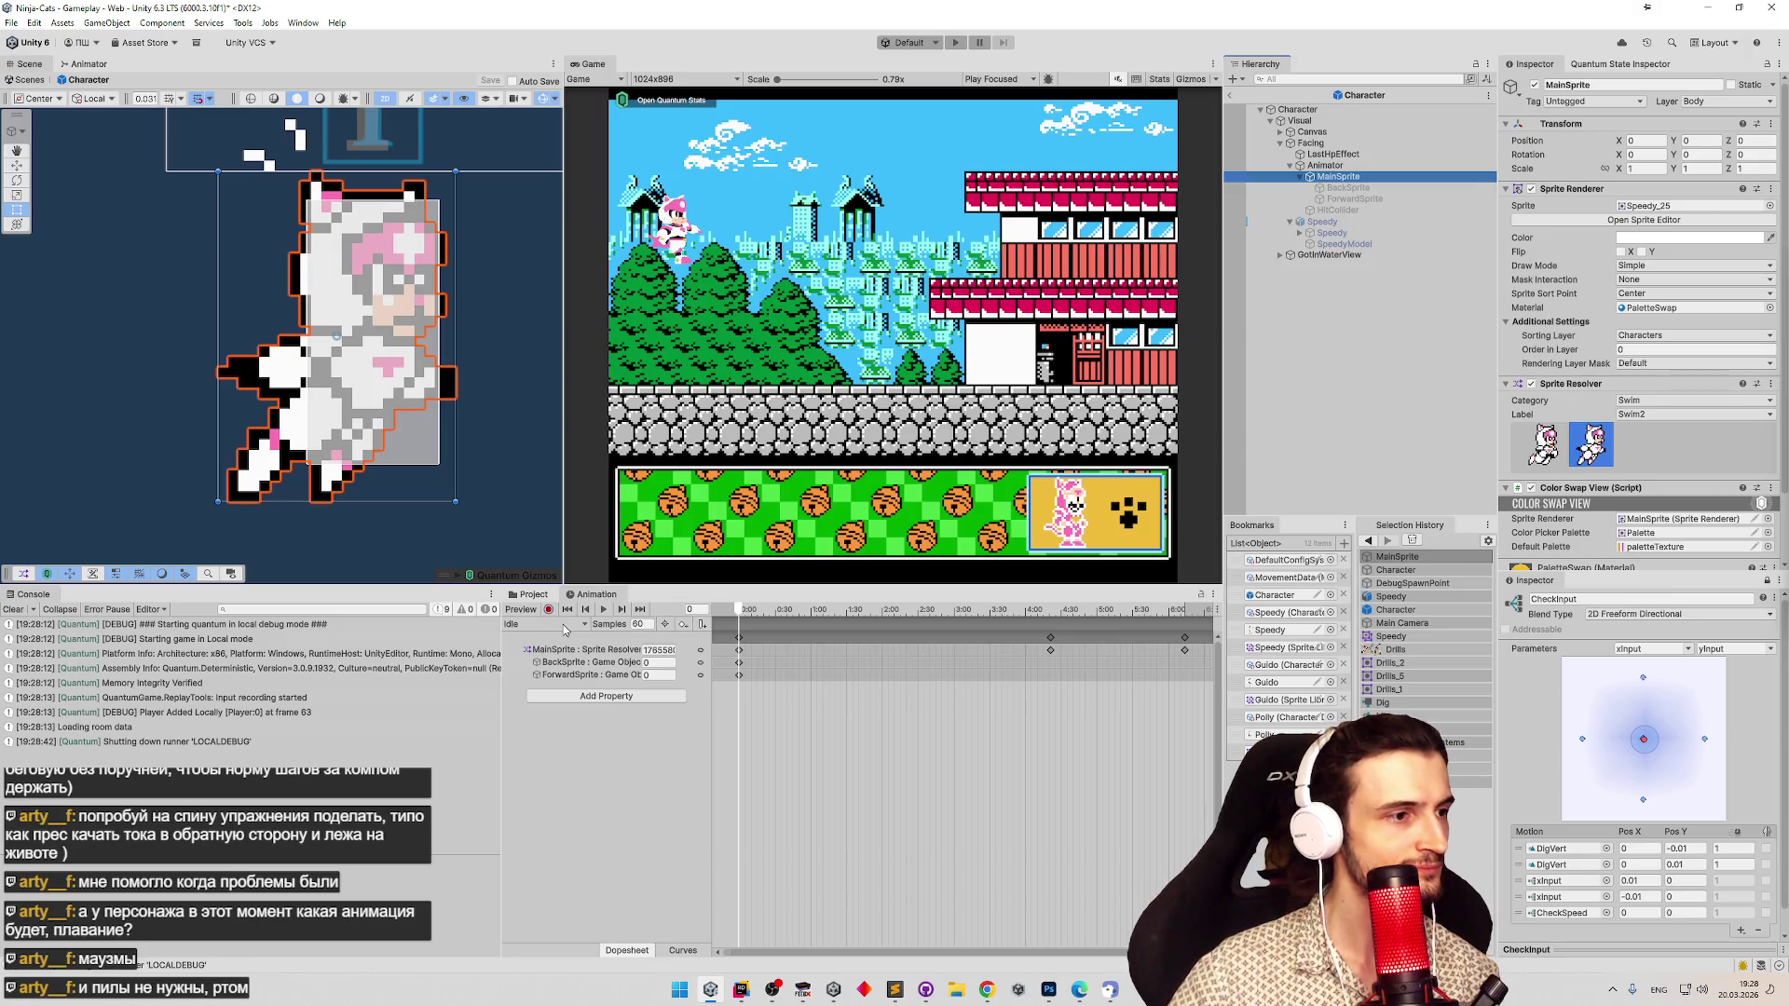
With recording on, add a 0, 0, 0 position key for MainSprite in the Idle clip.
{"action": "left_click", "coordinate": [550, 596]}
{"action": "left_click", "coordinate": [568, 596]}
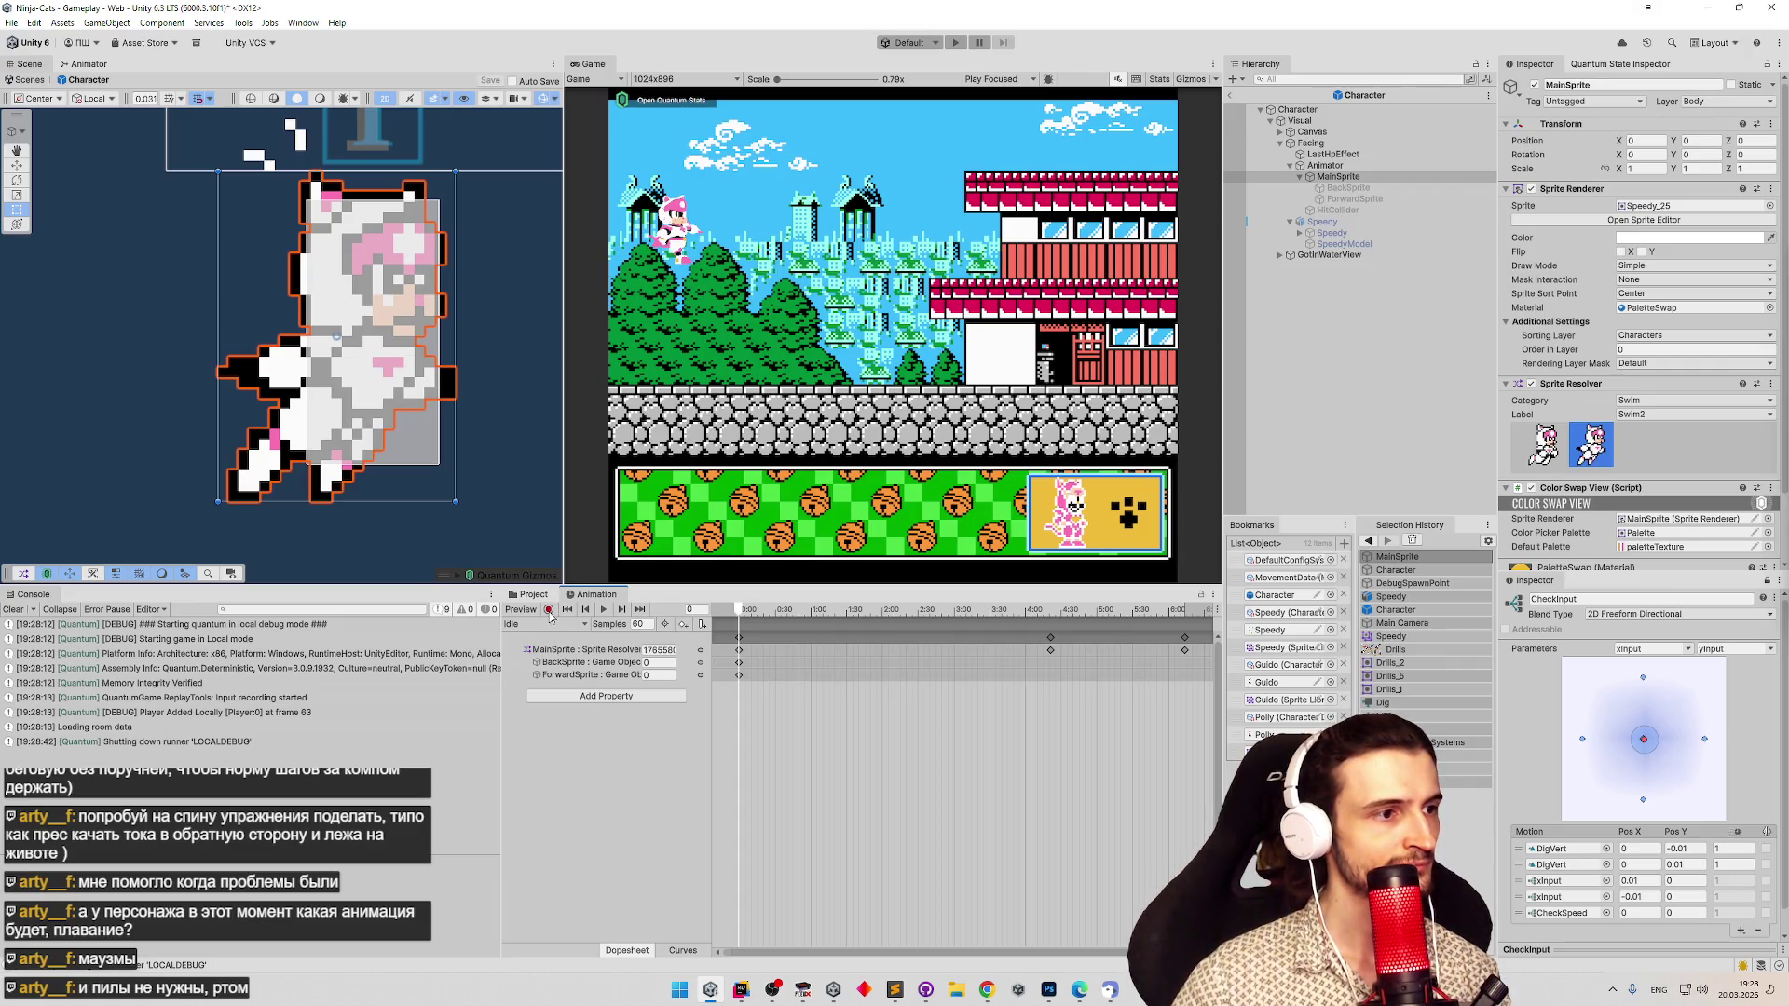
{"action": "left_click", "coordinate": [548, 609]}
{"action": "left_click", "coordinate": [1338, 176]}
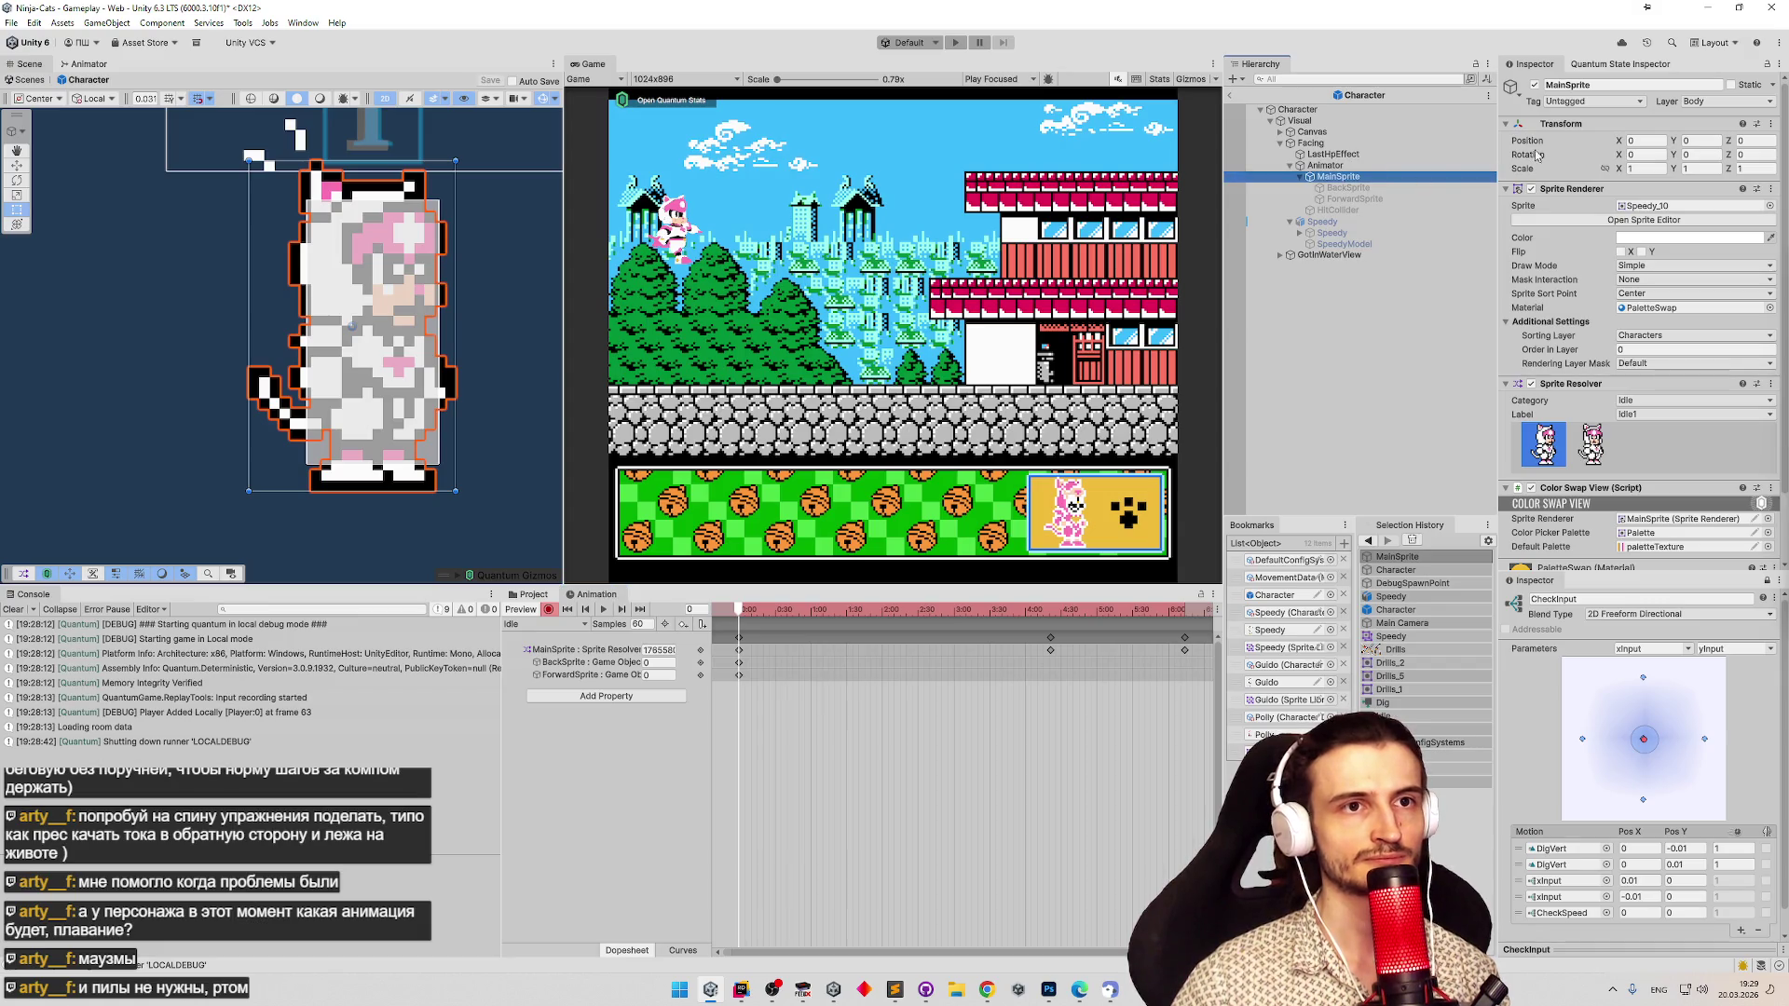
{"action": "right_click", "coordinate": [1541, 143]}
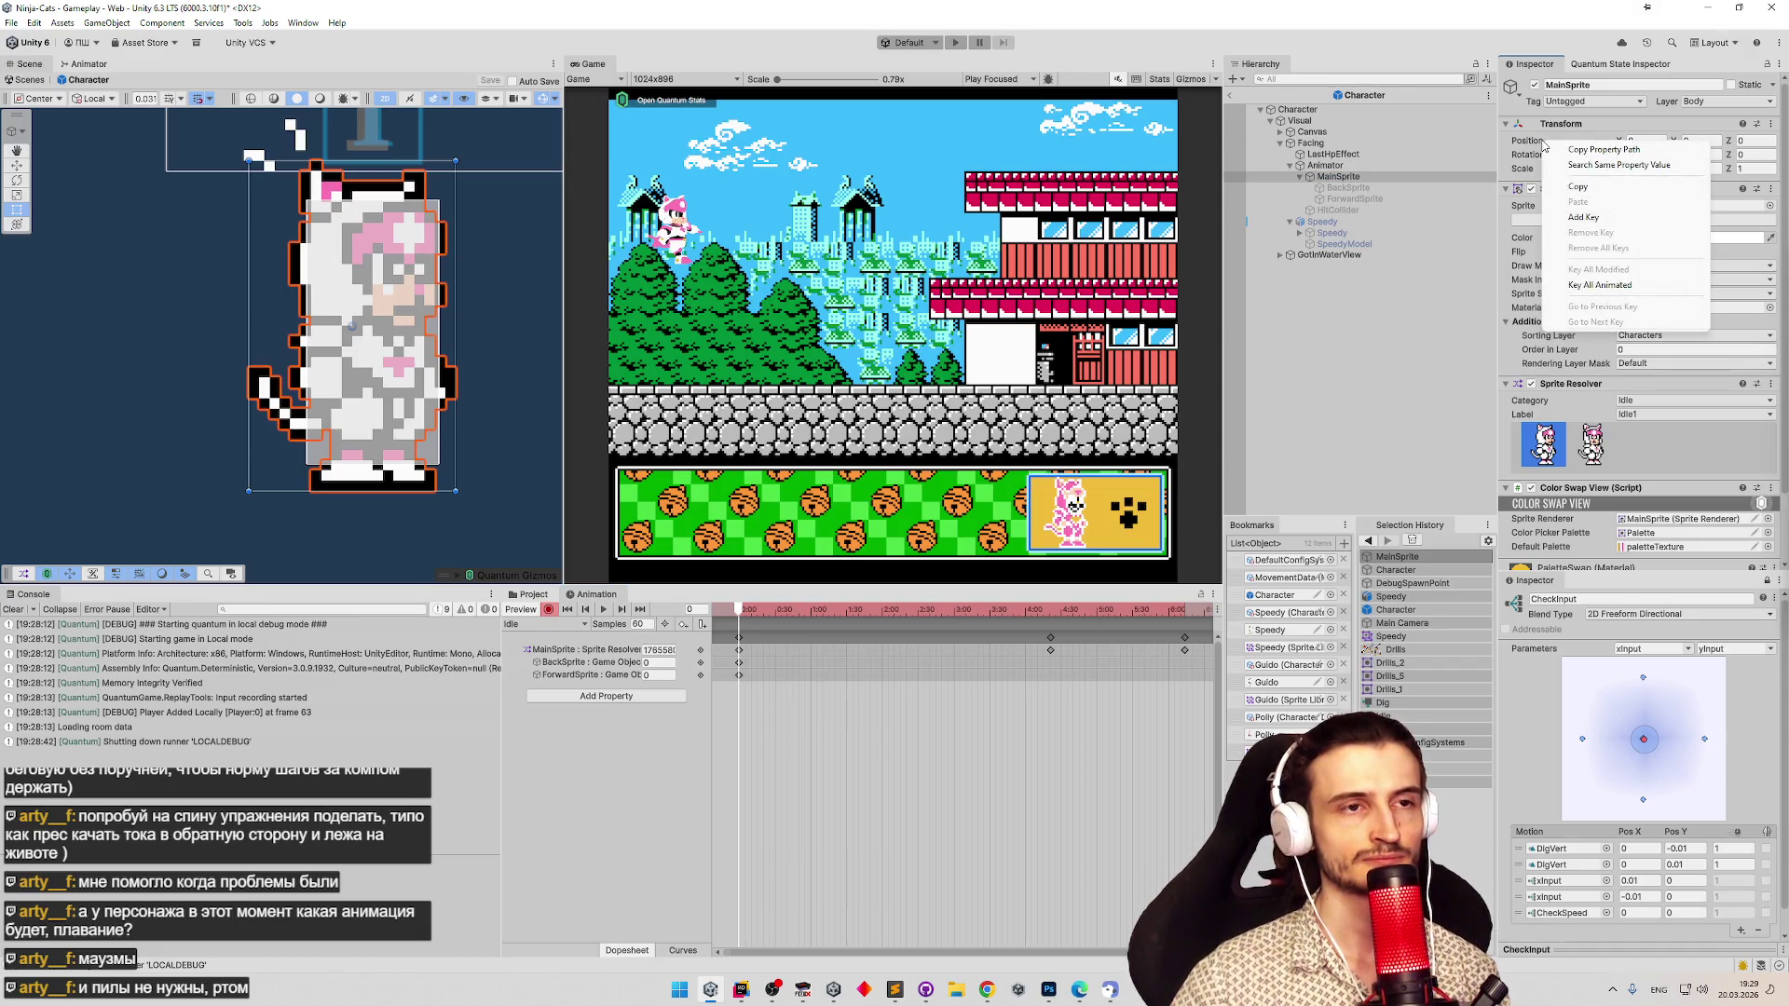
{"action": "left_click", "coordinate": [1373, 180]}
{"action": "left_click", "coordinate": [1373, 180]}
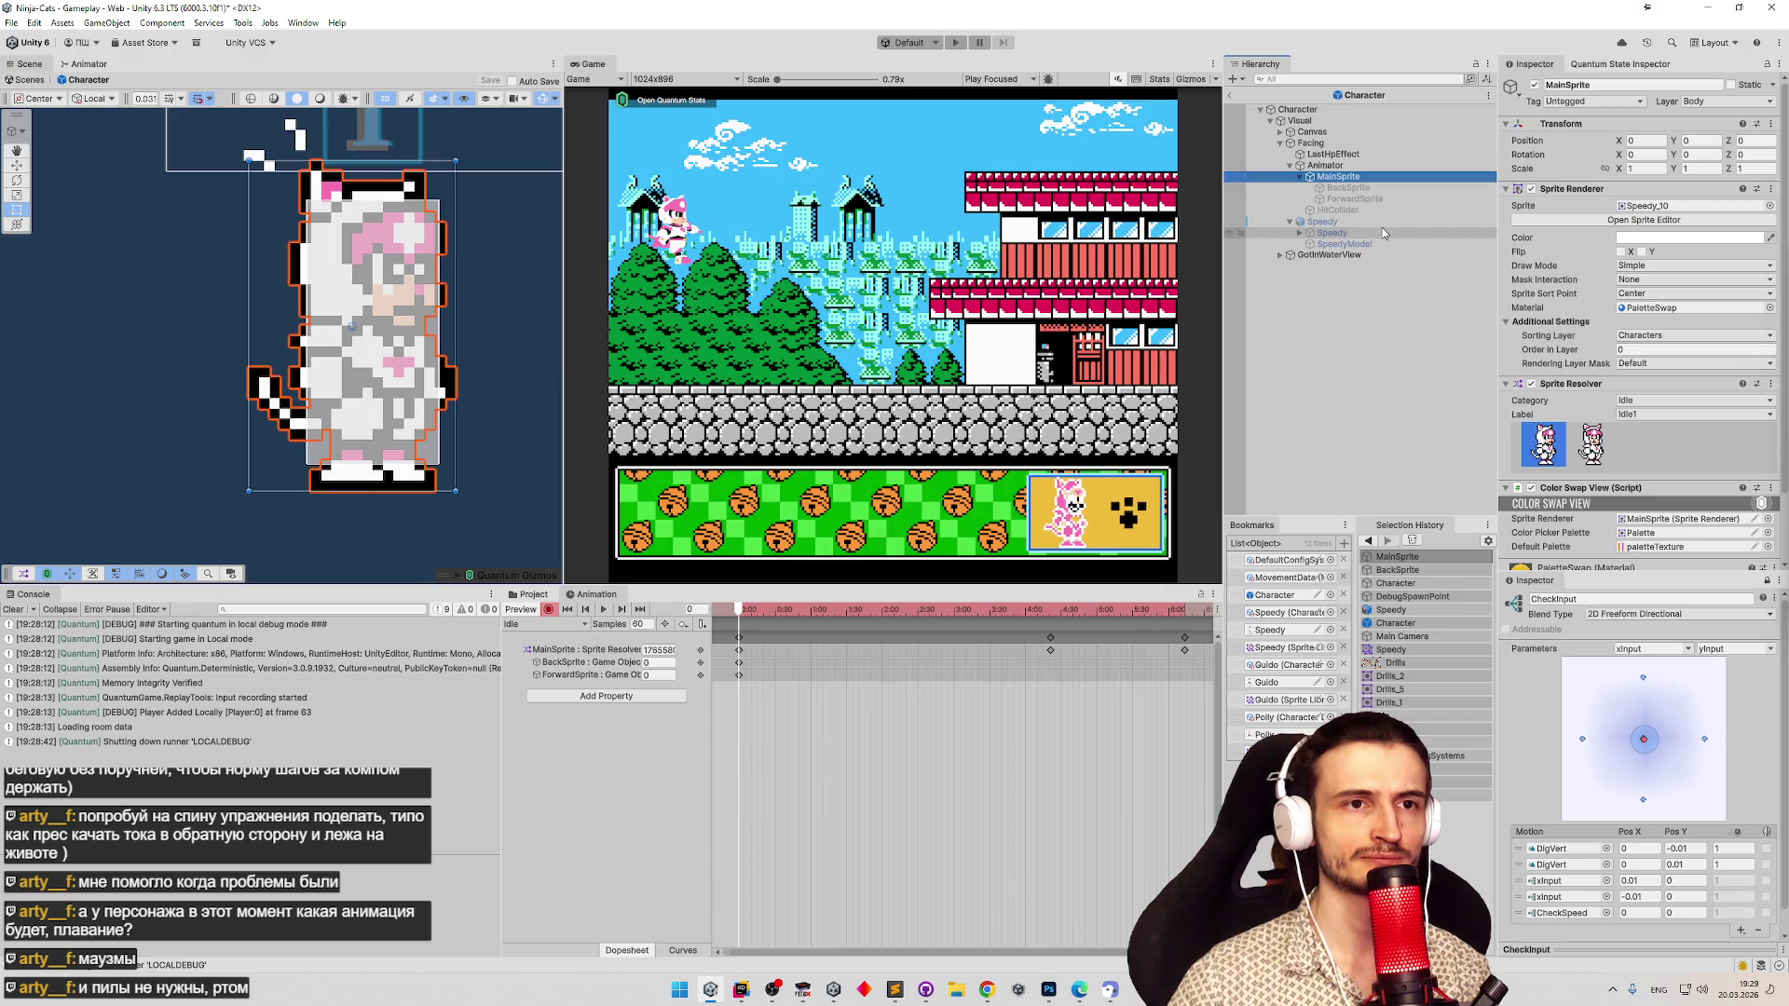
{"action": "right_click", "coordinate": [1550, 140]}
{"action": "left_click", "coordinate": [1571, 216]}
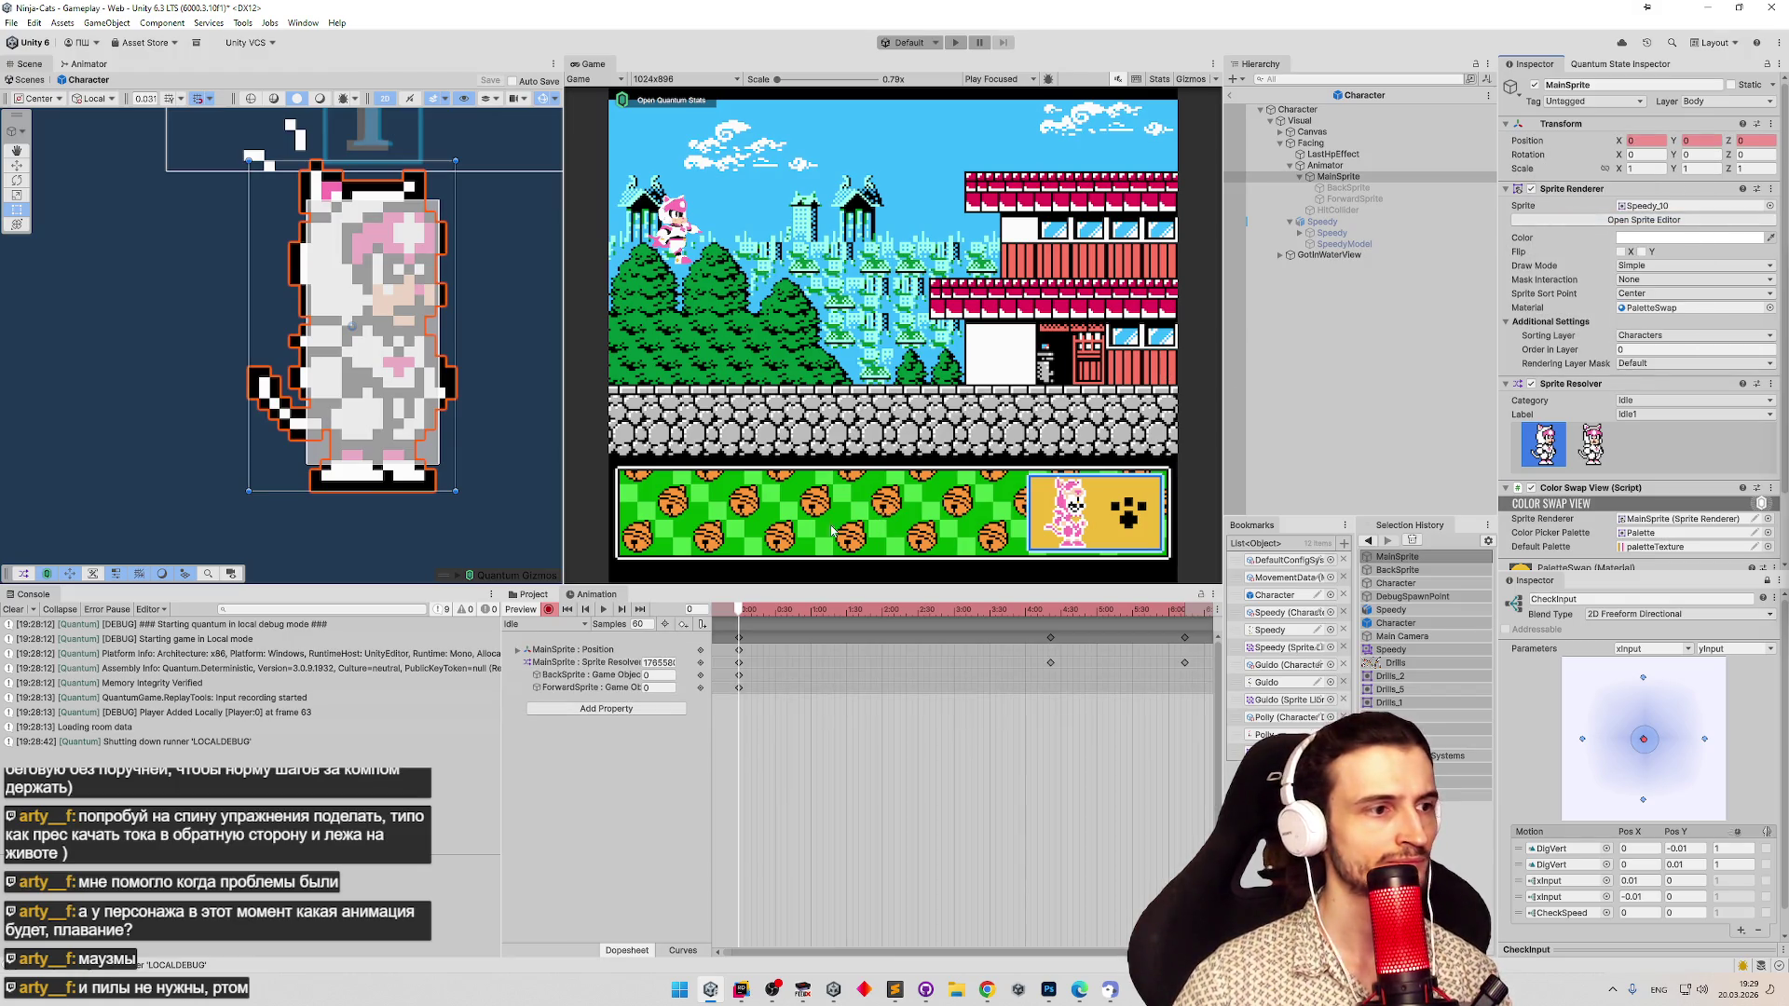
{"action": "left_click", "coordinate": [575, 627]}
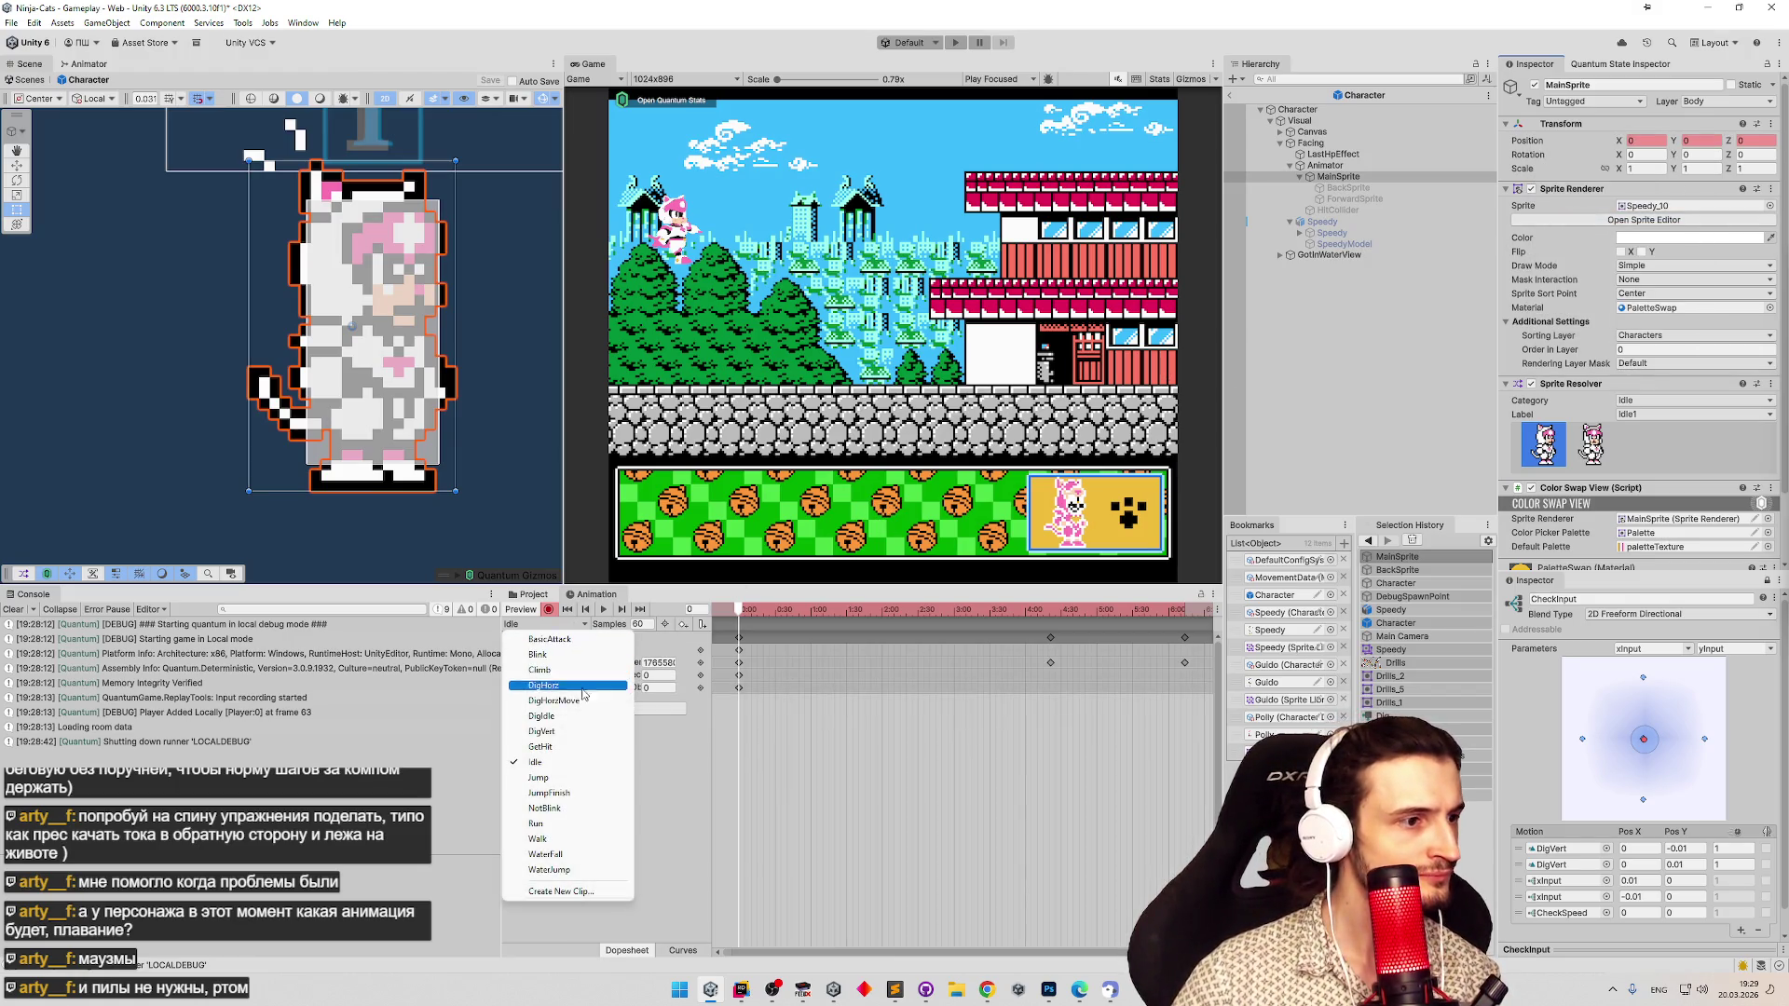
Switch to the DigIdle clip, enable recording, and add a MainSprite position key.
{"action": "left_click", "coordinate": [559, 716]}
{"action": "right_click", "coordinate": [1524, 147]}
{"action": "right_click", "coordinate": [1532, 149]}
{"action": "right_click", "coordinate": [1533, 149]}
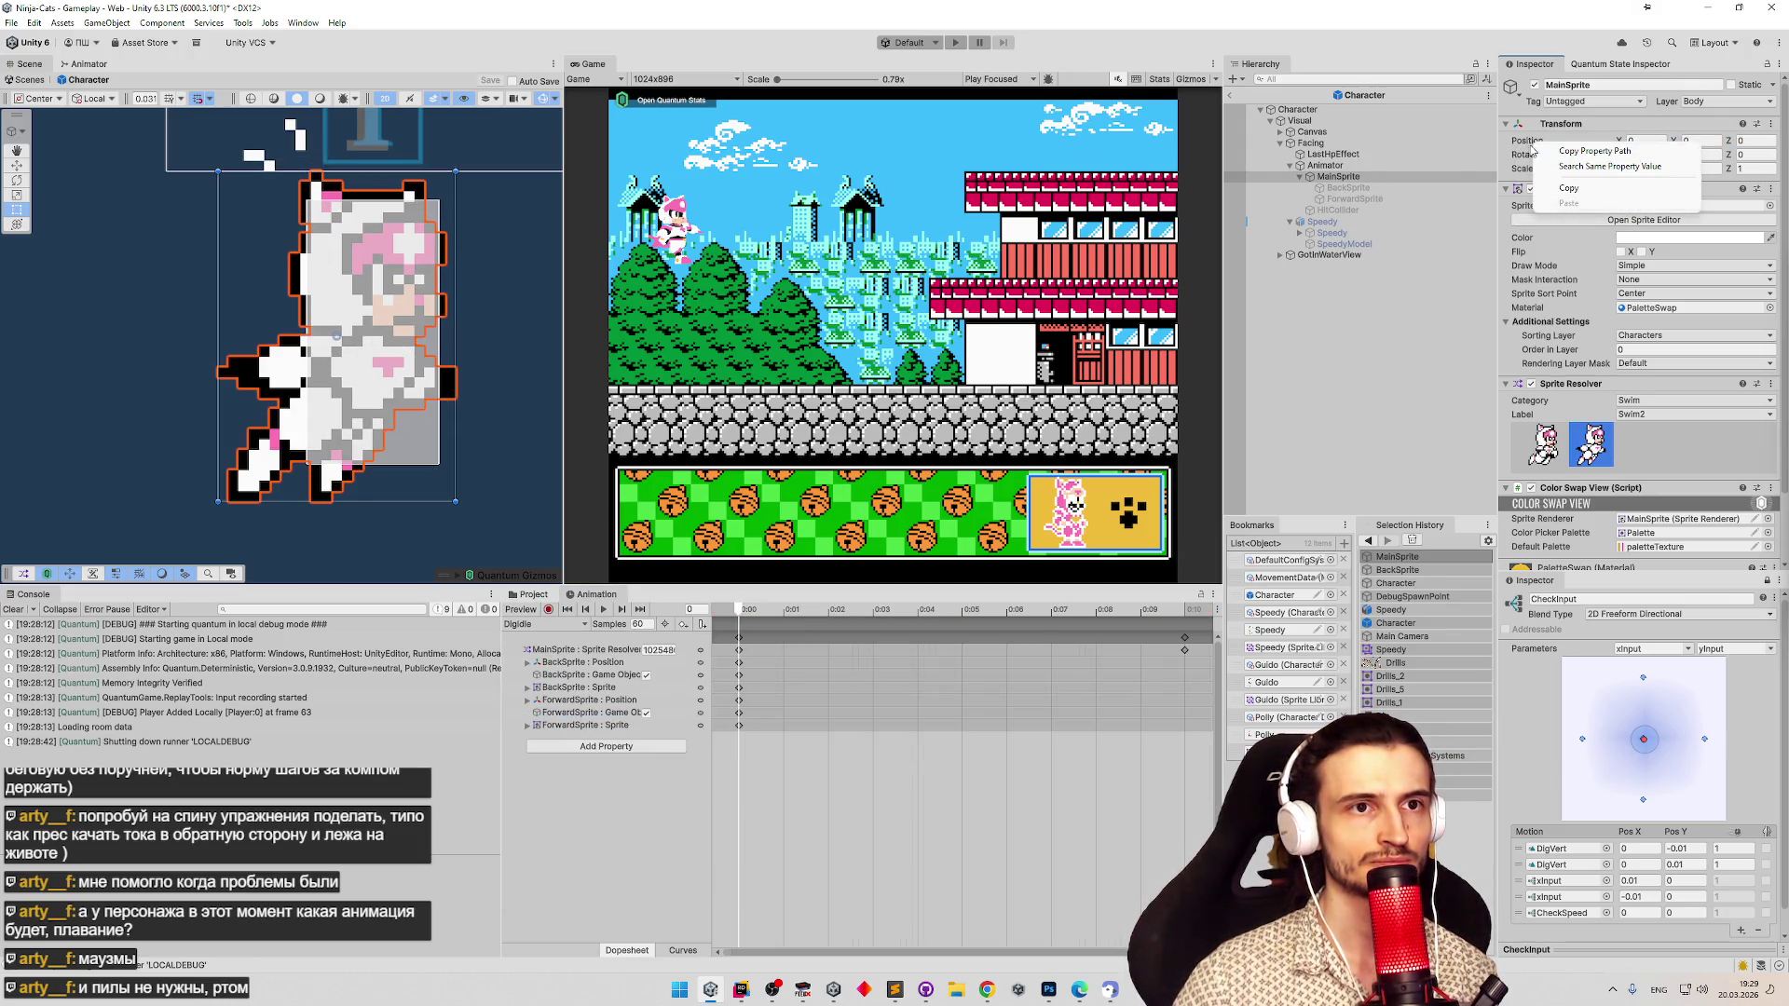
{"action": "left_click", "coordinate": [548, 609]}
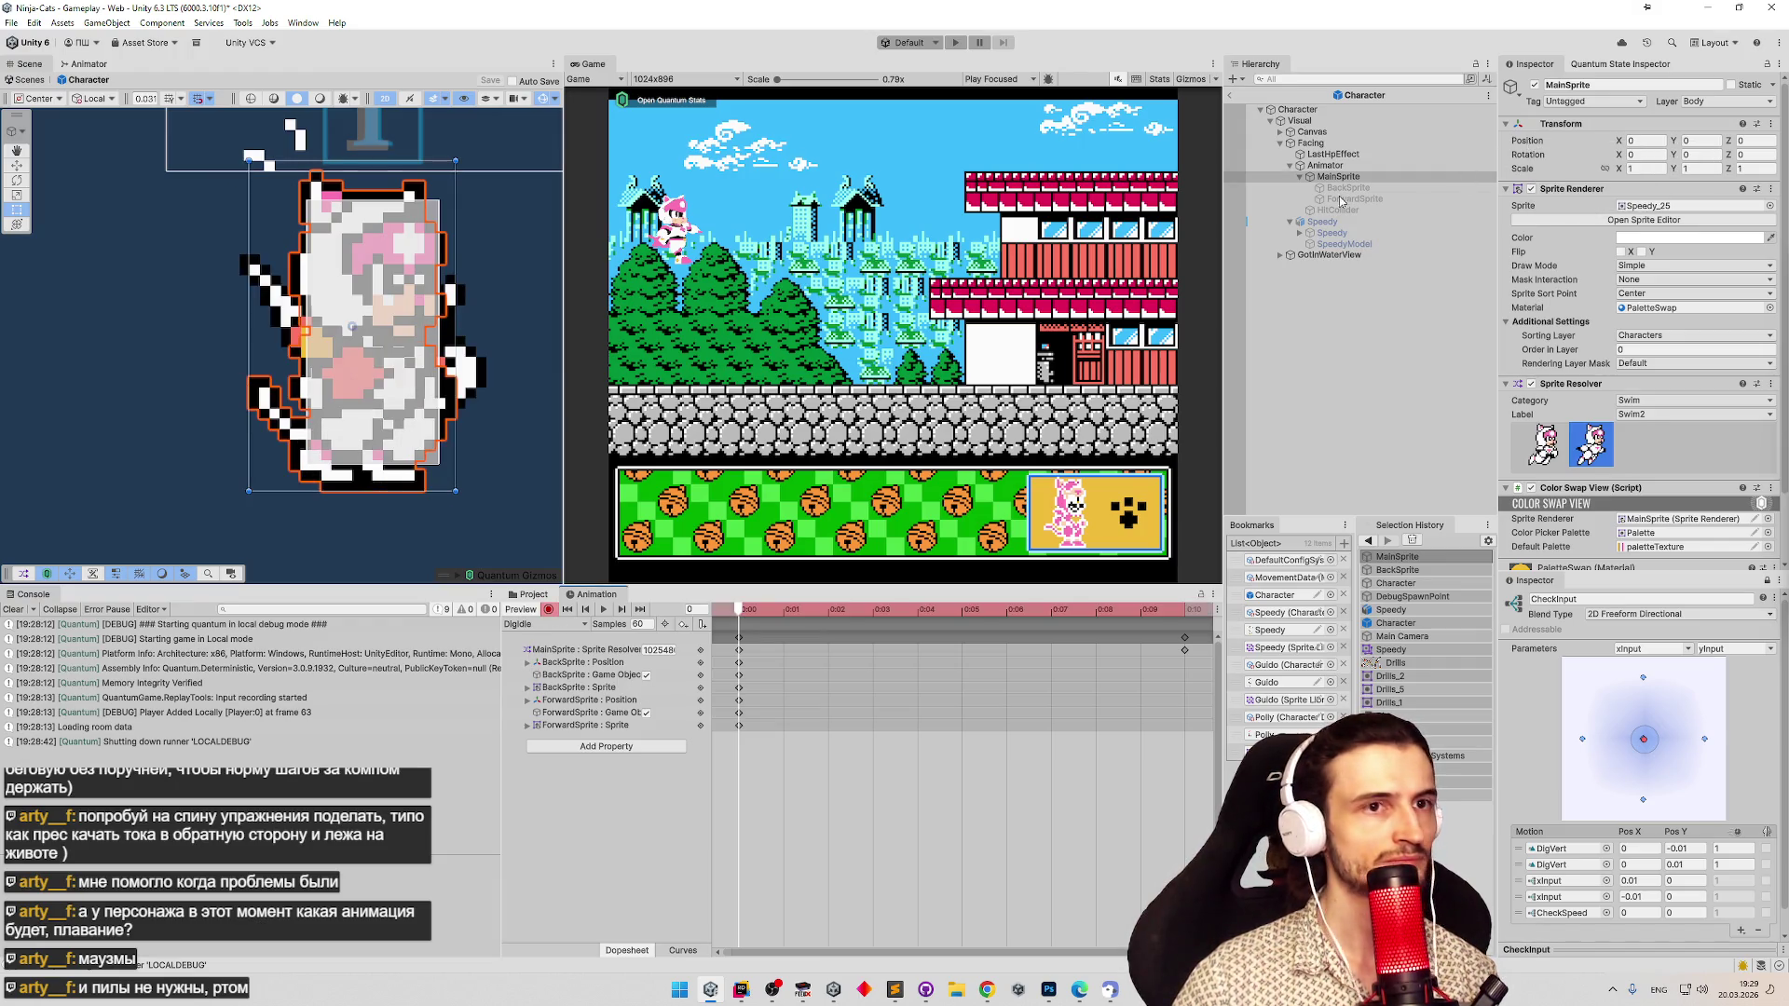
{"action": "right_click", "coordinate": [1542, 147]}
{"action": "left_click", "coordinate": [1575, 221]}
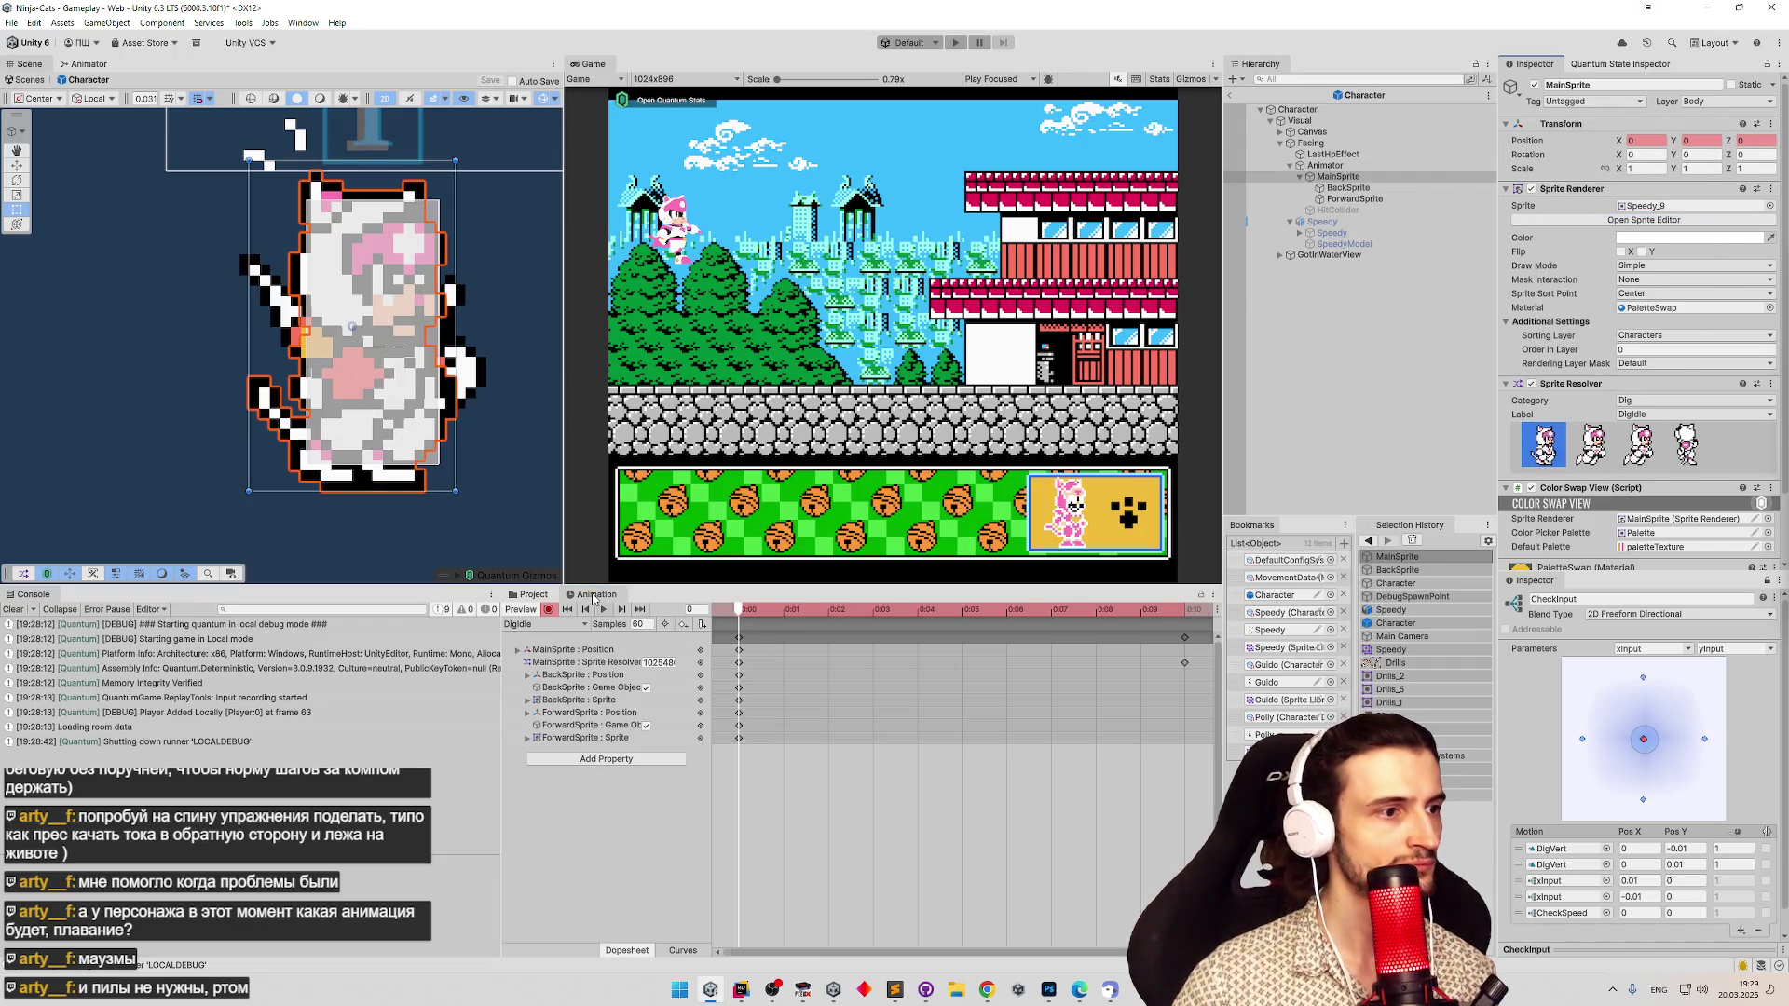
Add a MainSprite position key to the DigVert clip.
{"action": "left_click", "coordinate": [553, 626]}
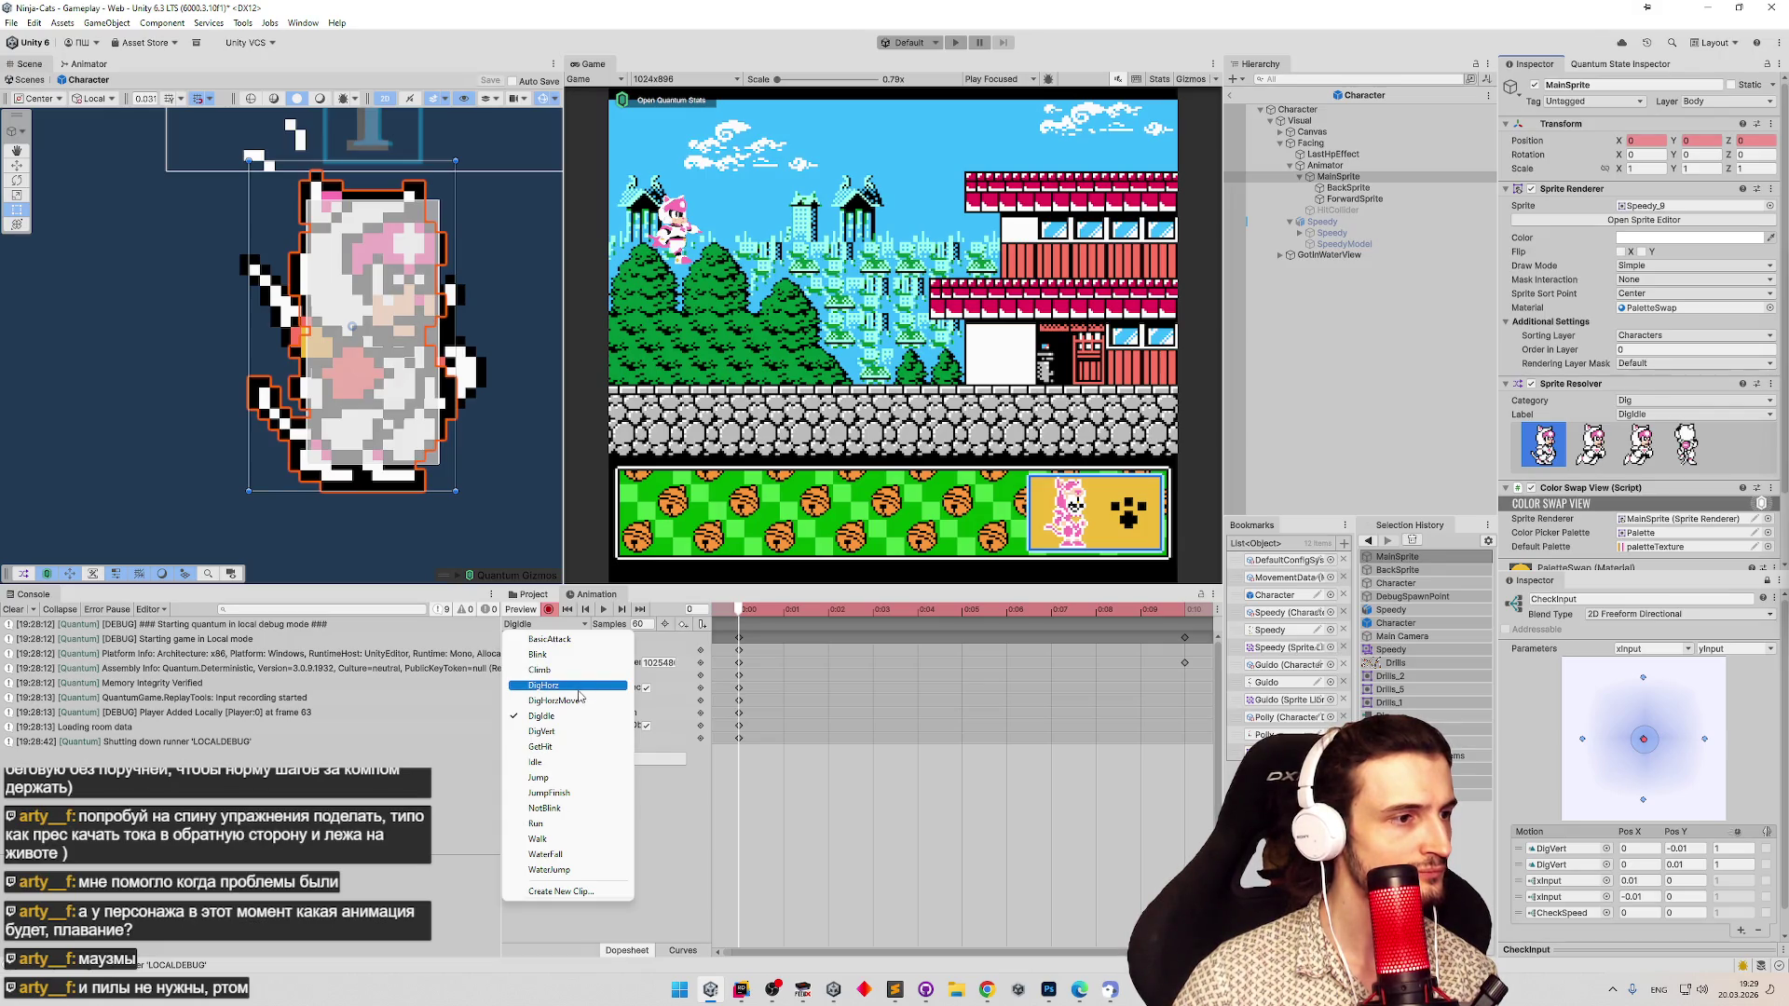
{"action": "left_click", "coordinate": [549, 732]}
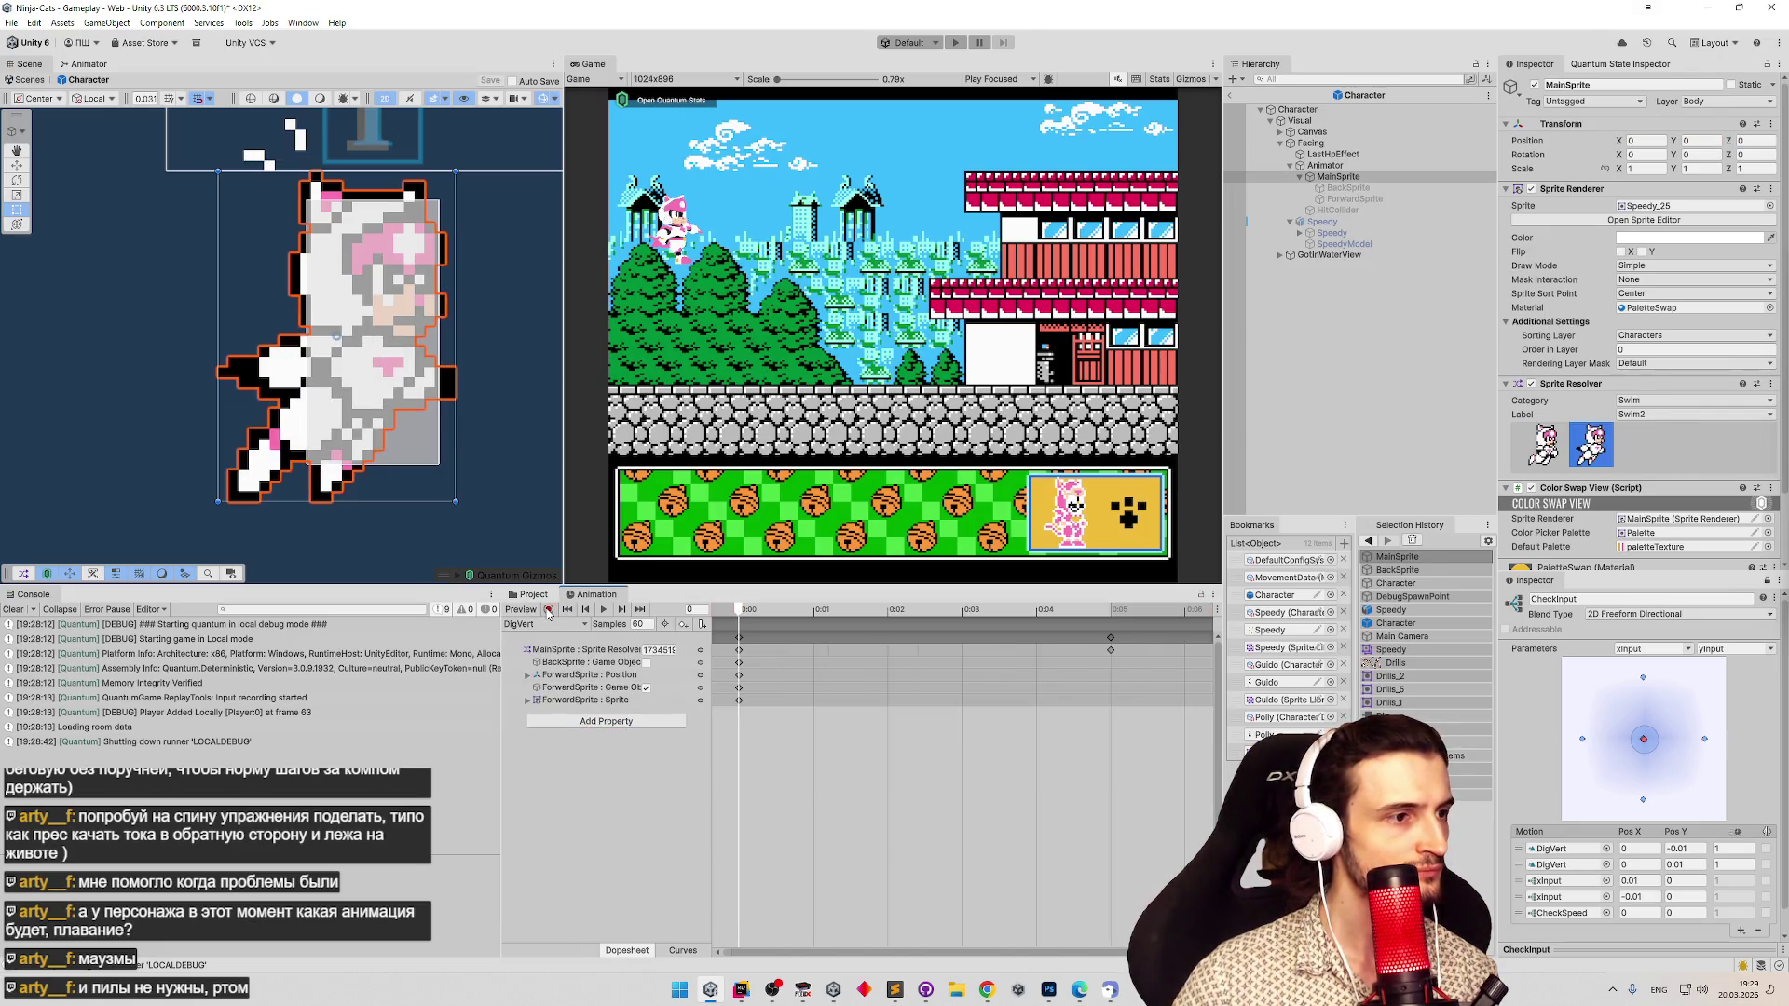
{"action": "right_click", "coordinate": [1530, 141]}
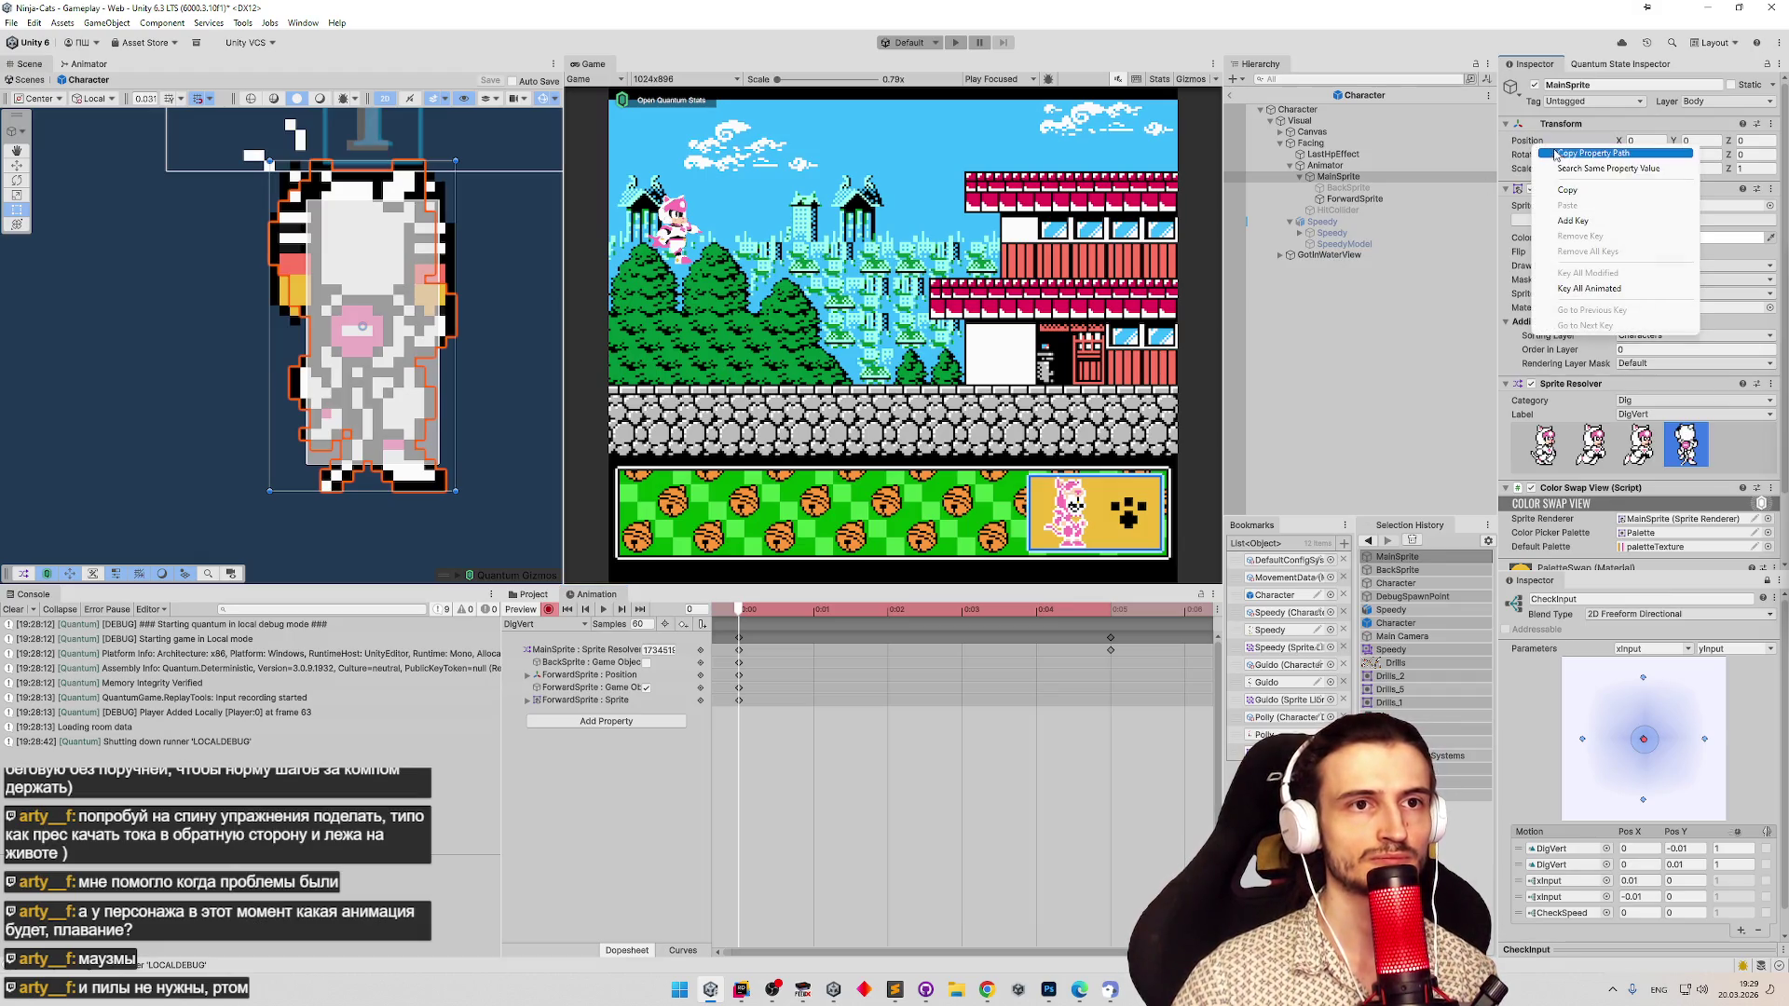
{"action": "left_click", "coordinate": [1573, 222]}
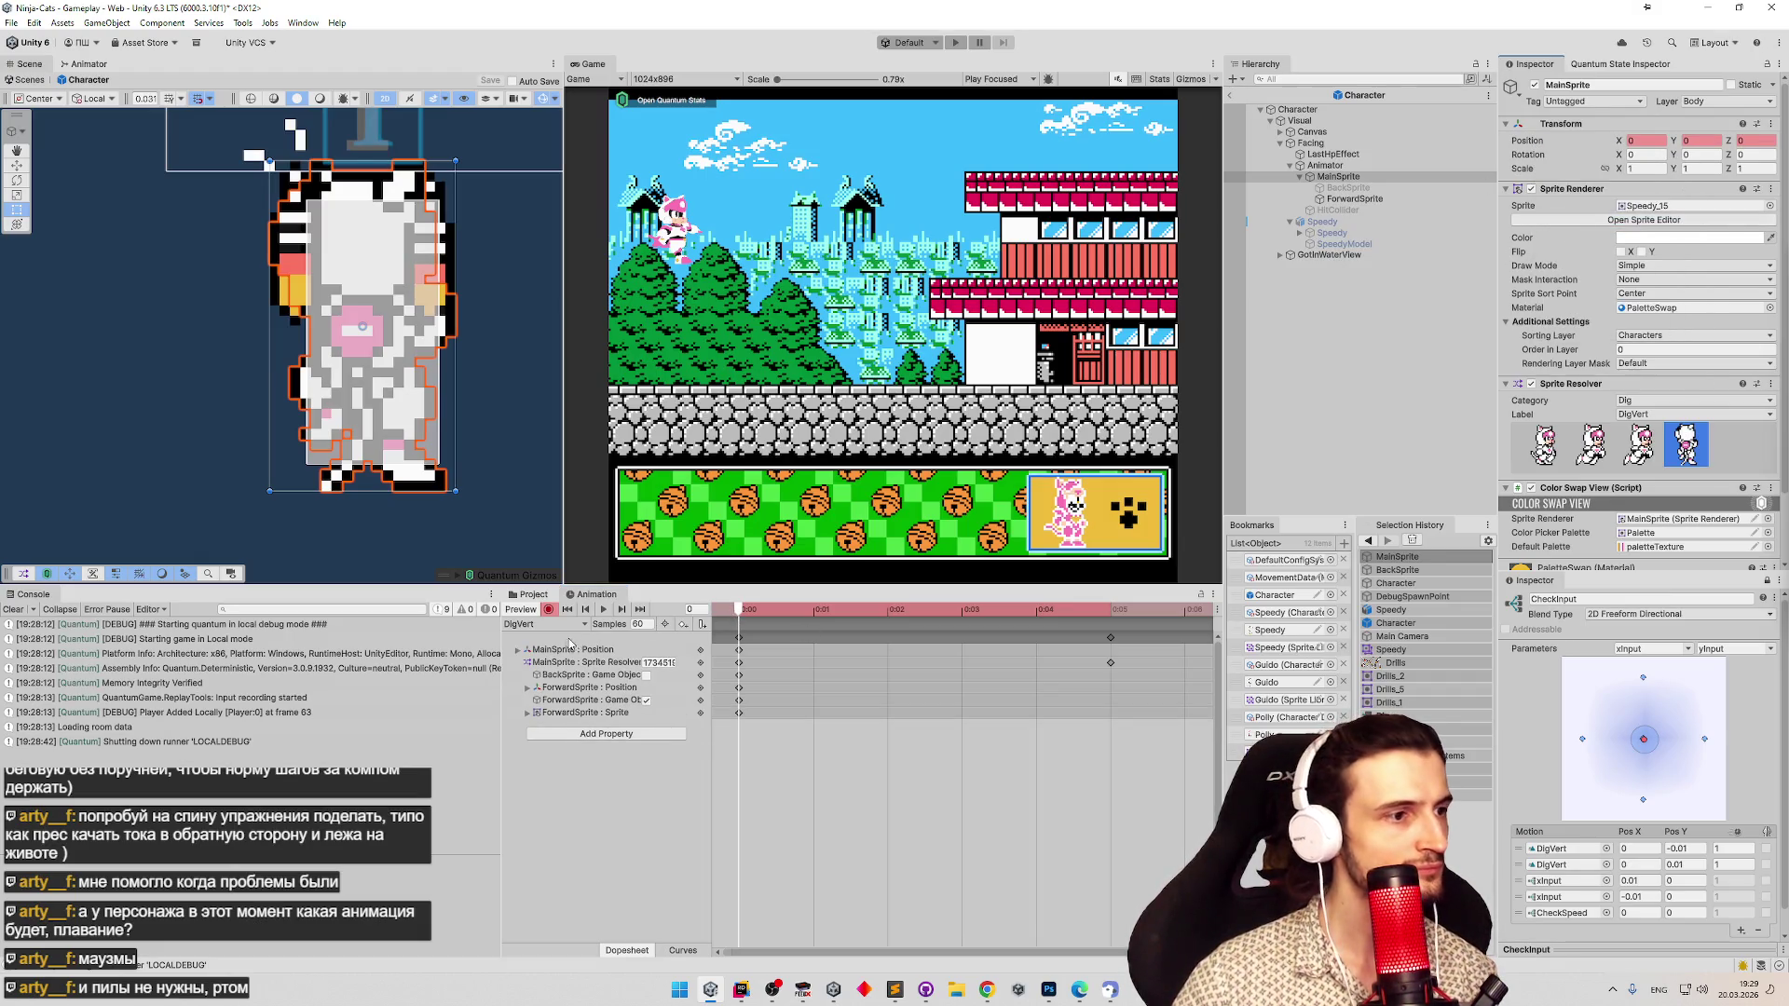
Switch to the DigHorz clip, enable recording, and add a MainSprite position key.
{"action": "left_click", "coordinate": [569, 625]}
{"action": "left_click", "coordinate": [545, 685]}
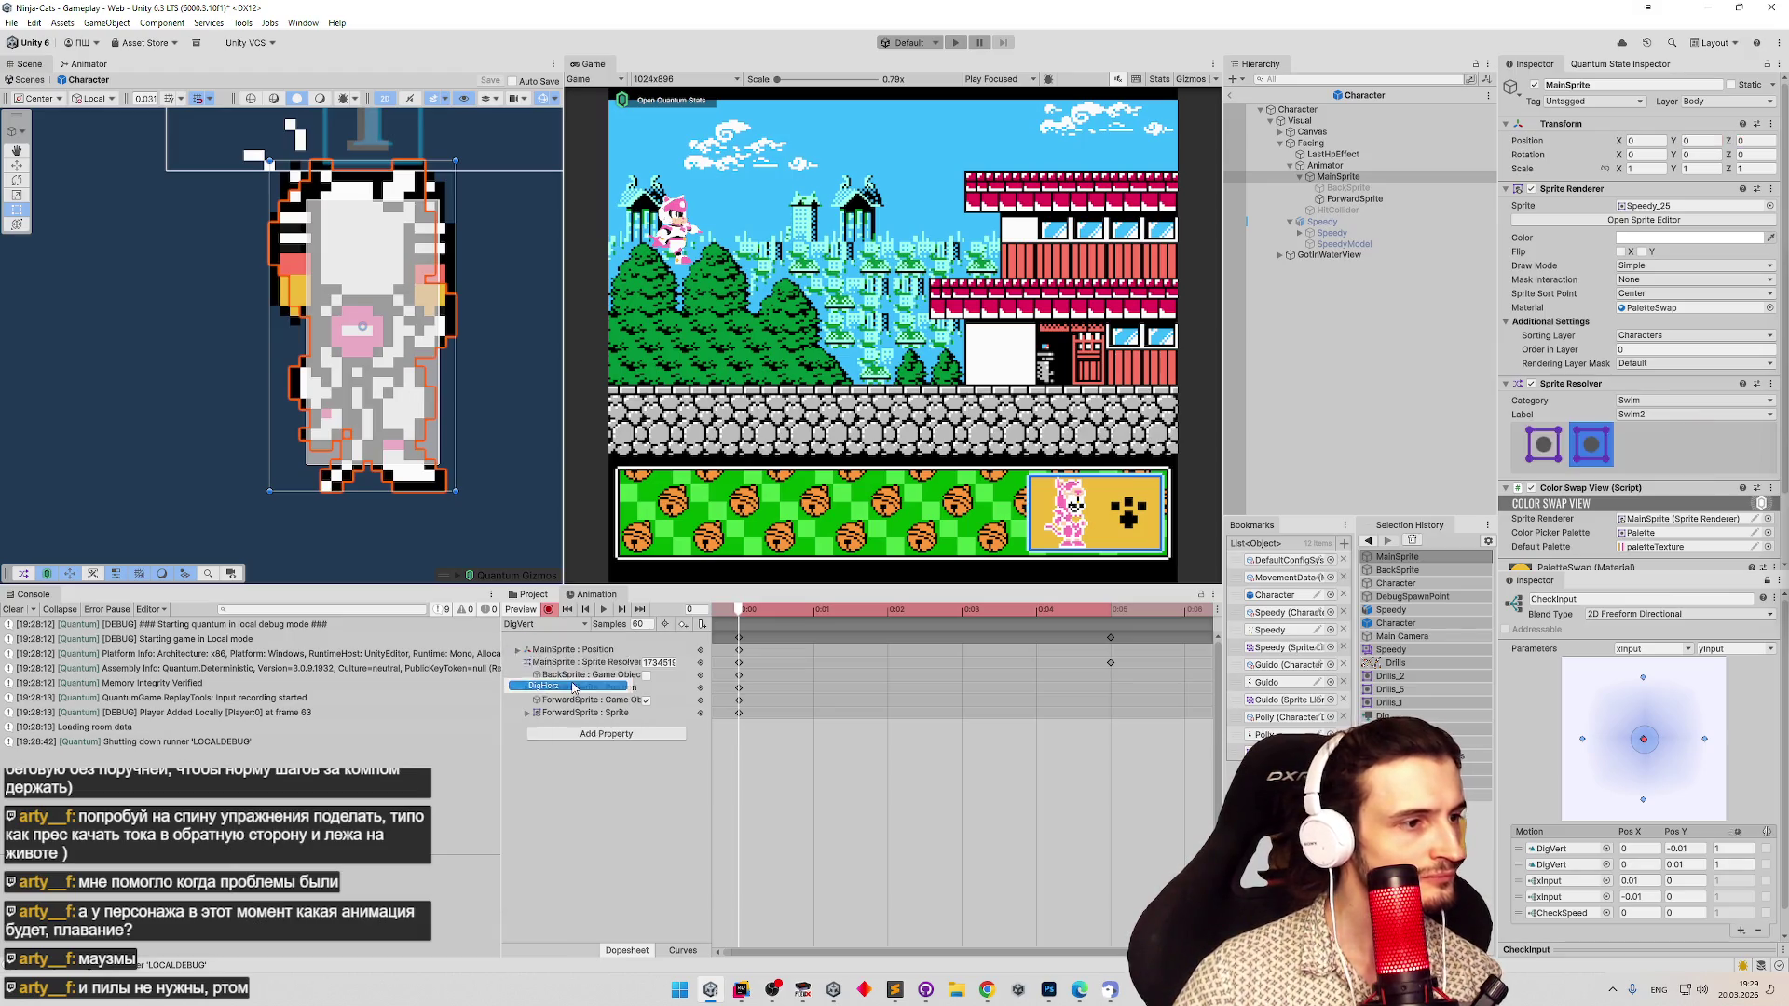
{"action": "left_click", "coordinate": [549, 610]}
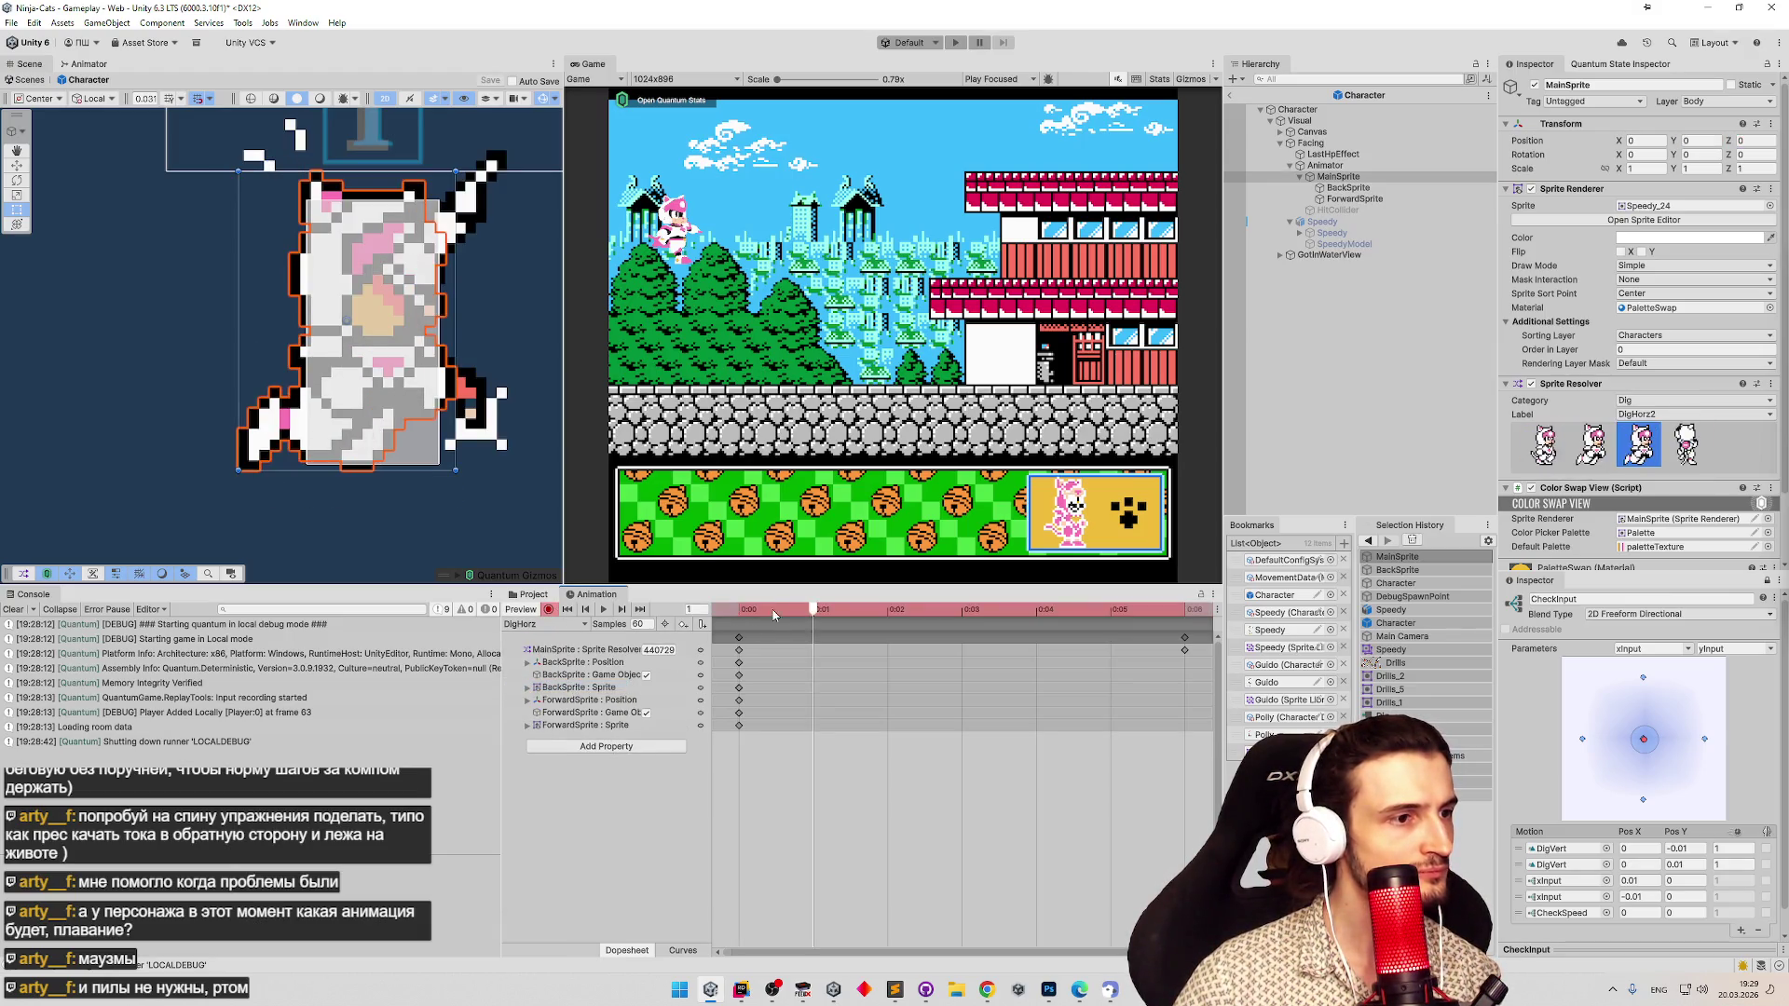
{"action": "right_click", "coordinate": [1520, 144]}
{"action": "left_click", "coordinate": [1584, 203]}
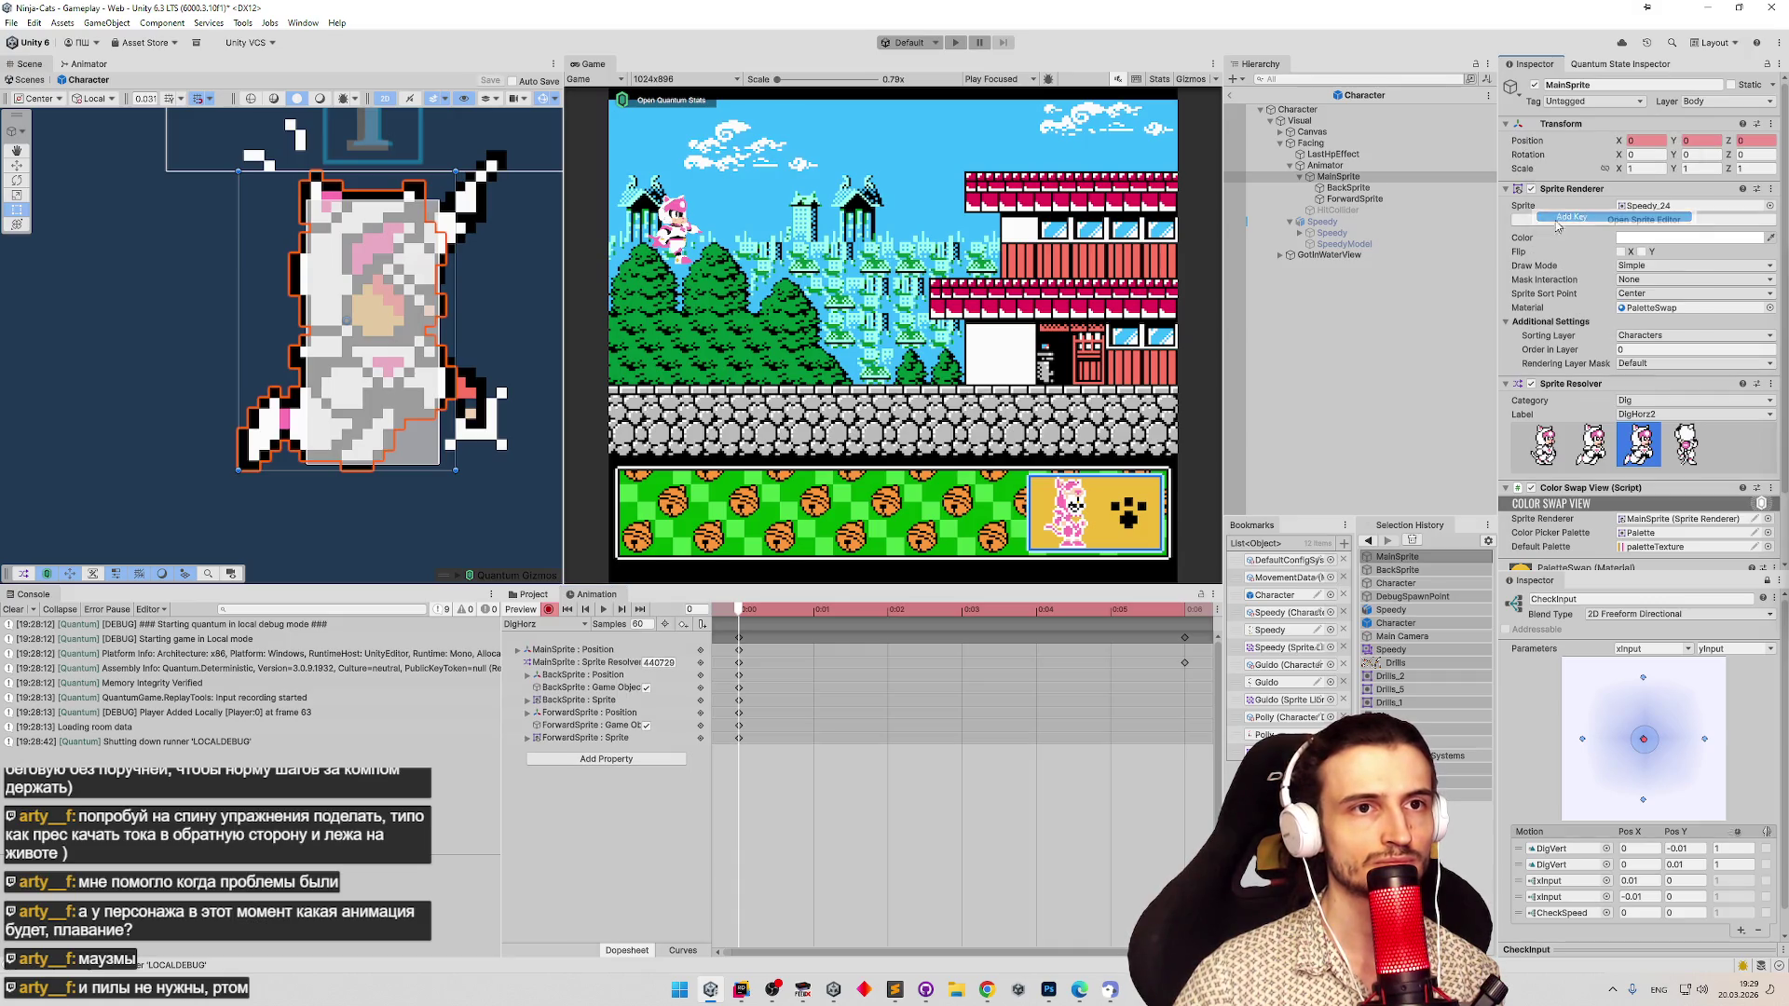
Check the DigVert clip again, then open the DigHorzMove clip.
{"action": "left_click", "coordinate": [569, 625]}
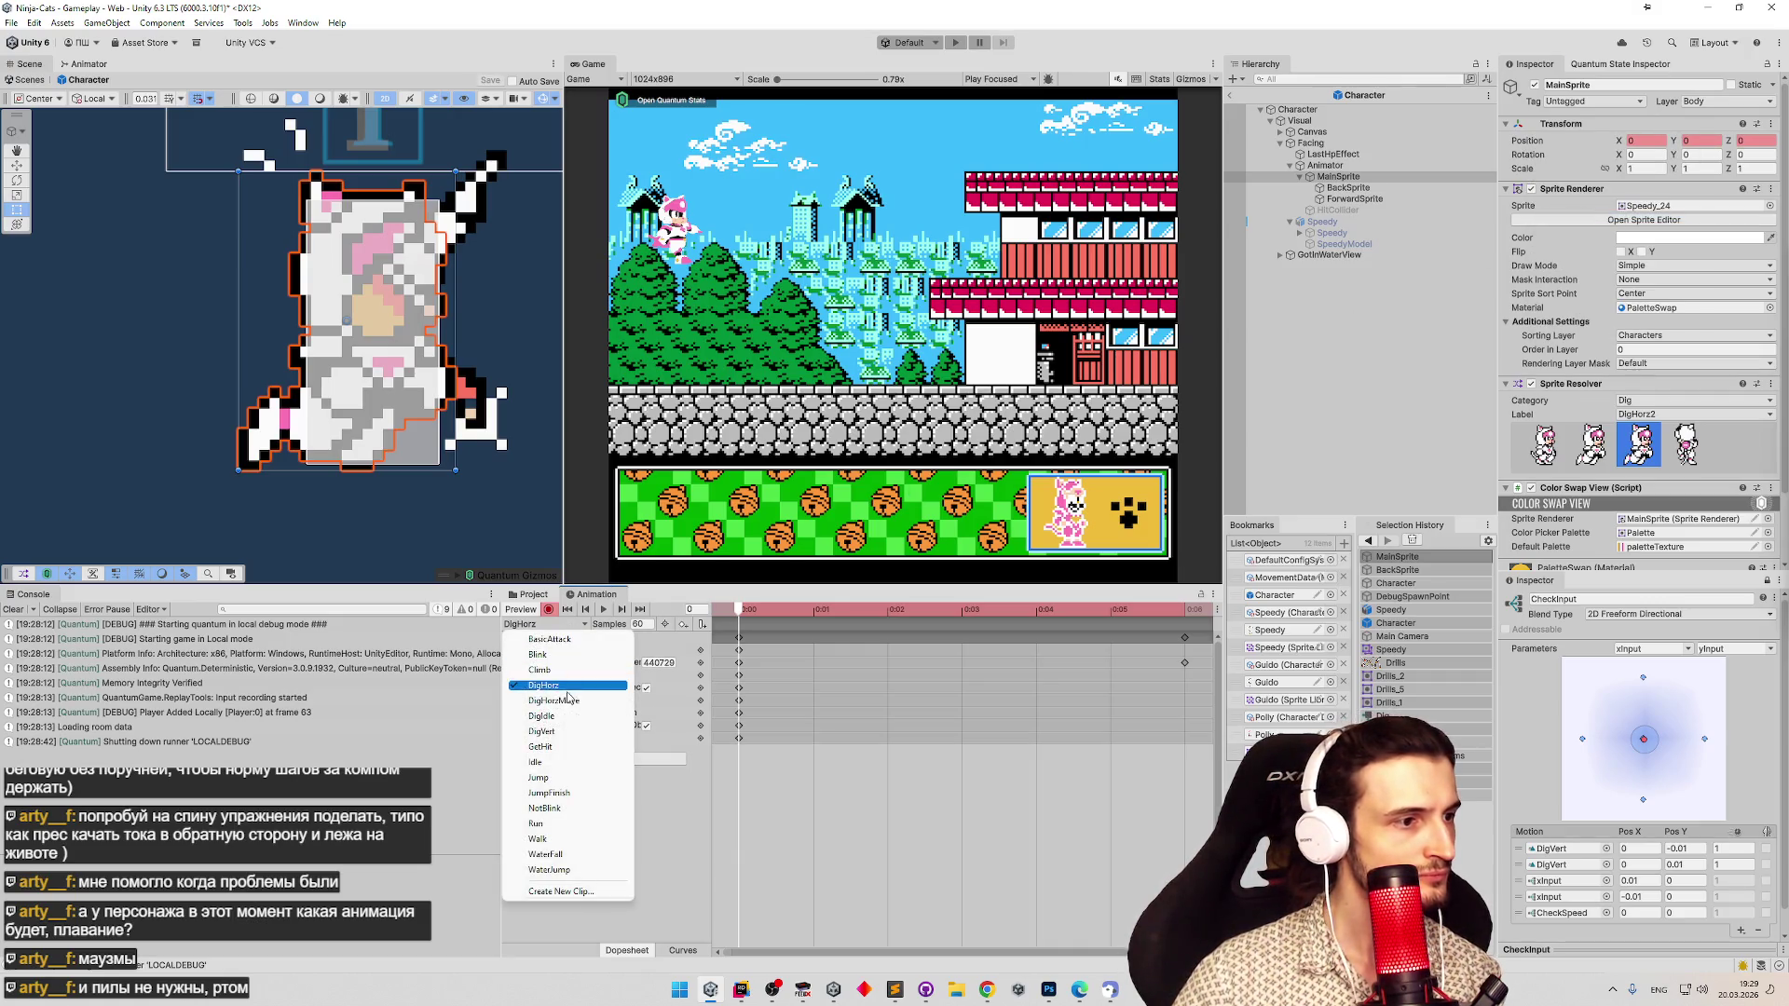
{"action": "left_click", "coordinate": [564, 732]}
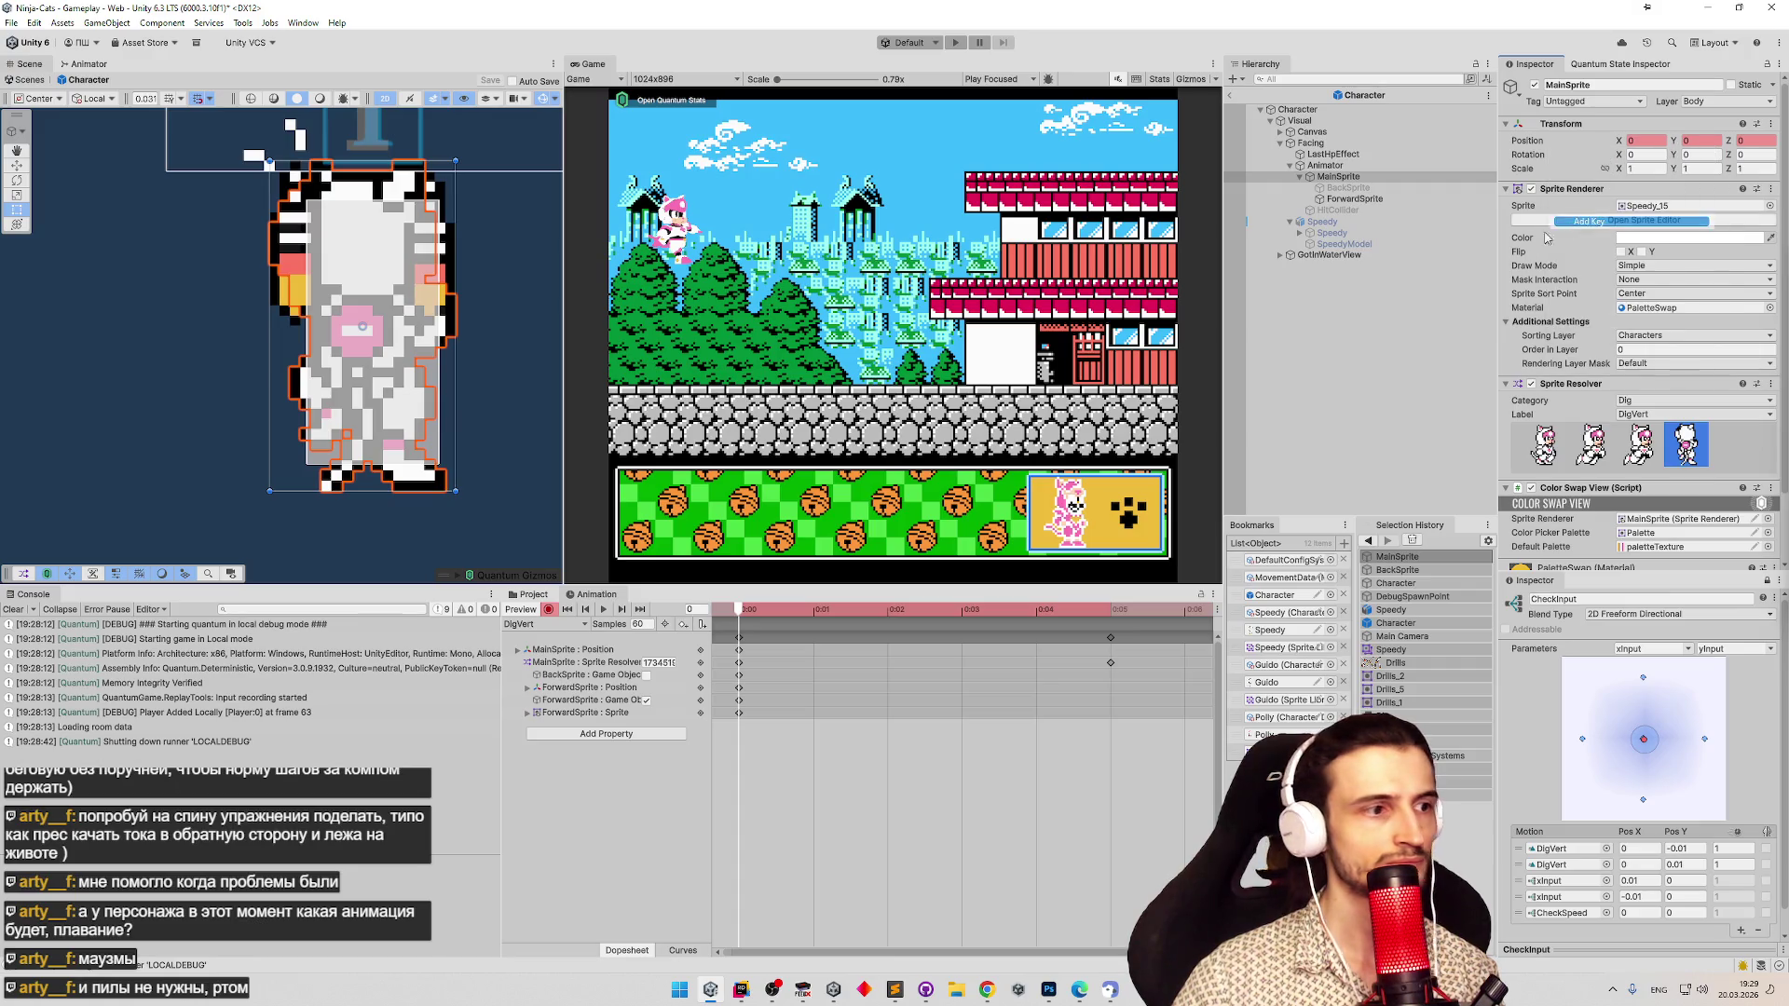
{"action": "left_click", "coordinate": [557, 625]}
{"action": "left_click", "coordinate": [553, 700]}
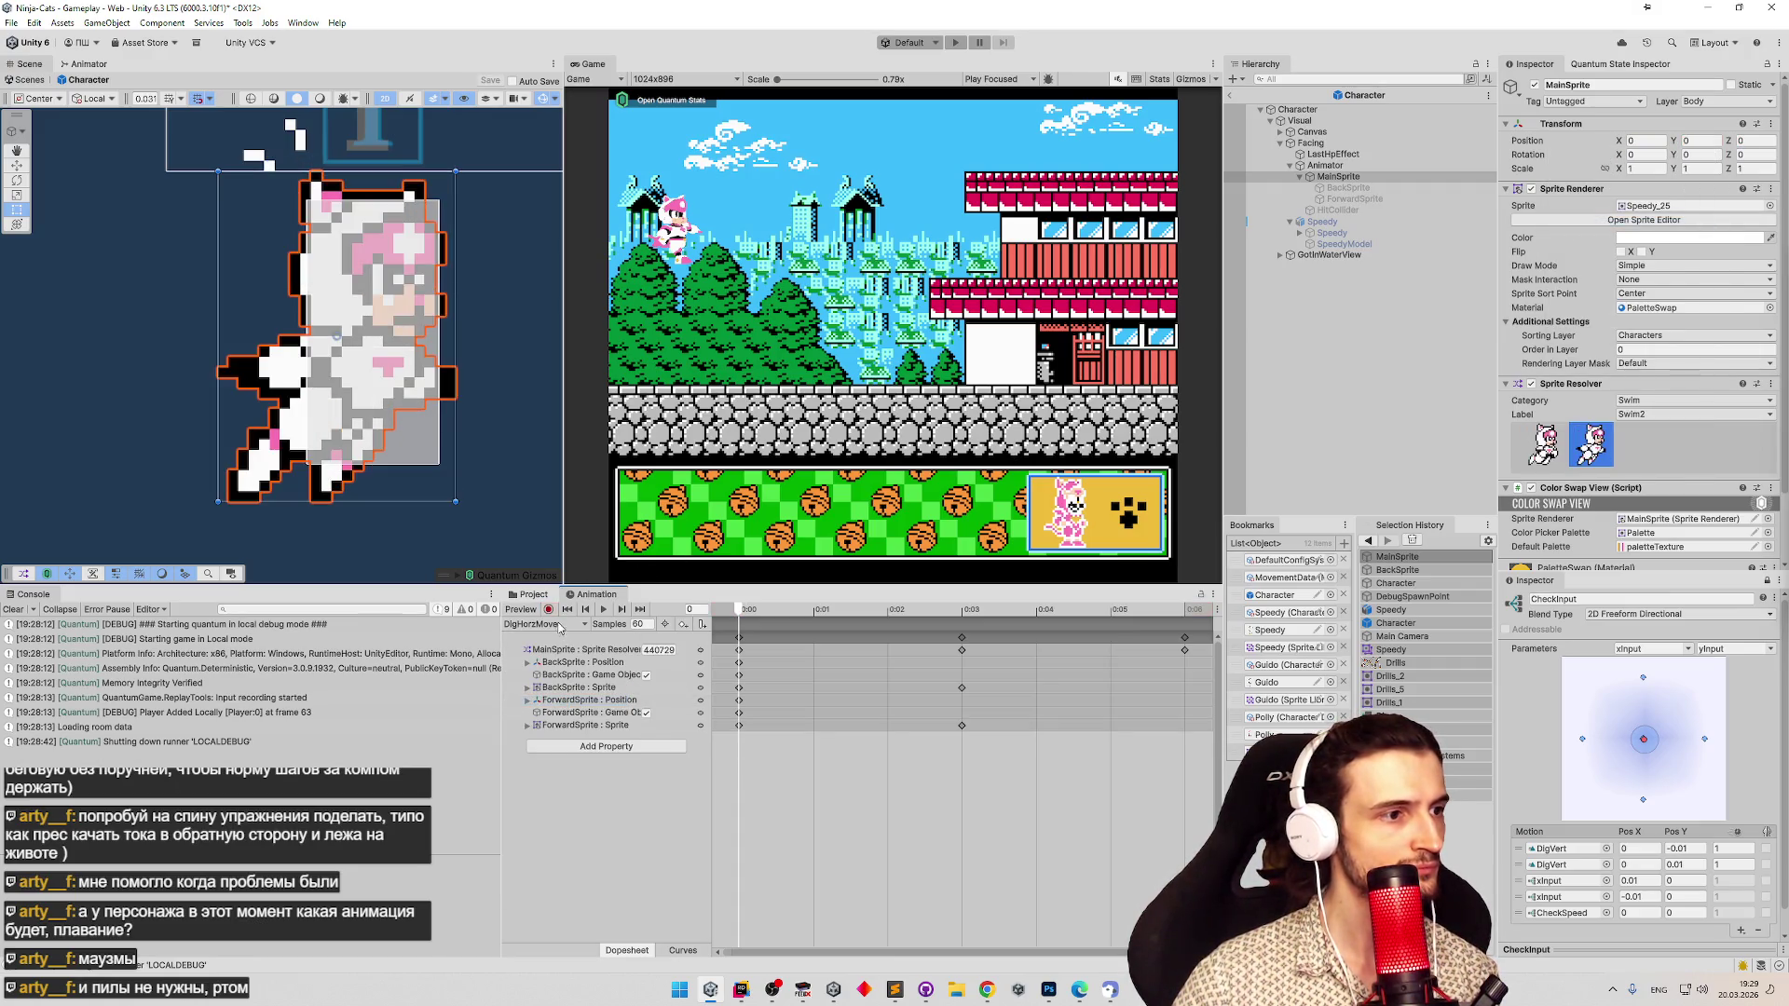
Add a MainSprite position key to DigHorzMove and preview frames 0 through 3.
{"action": "right_click", "coordinate": [1546, 141]}
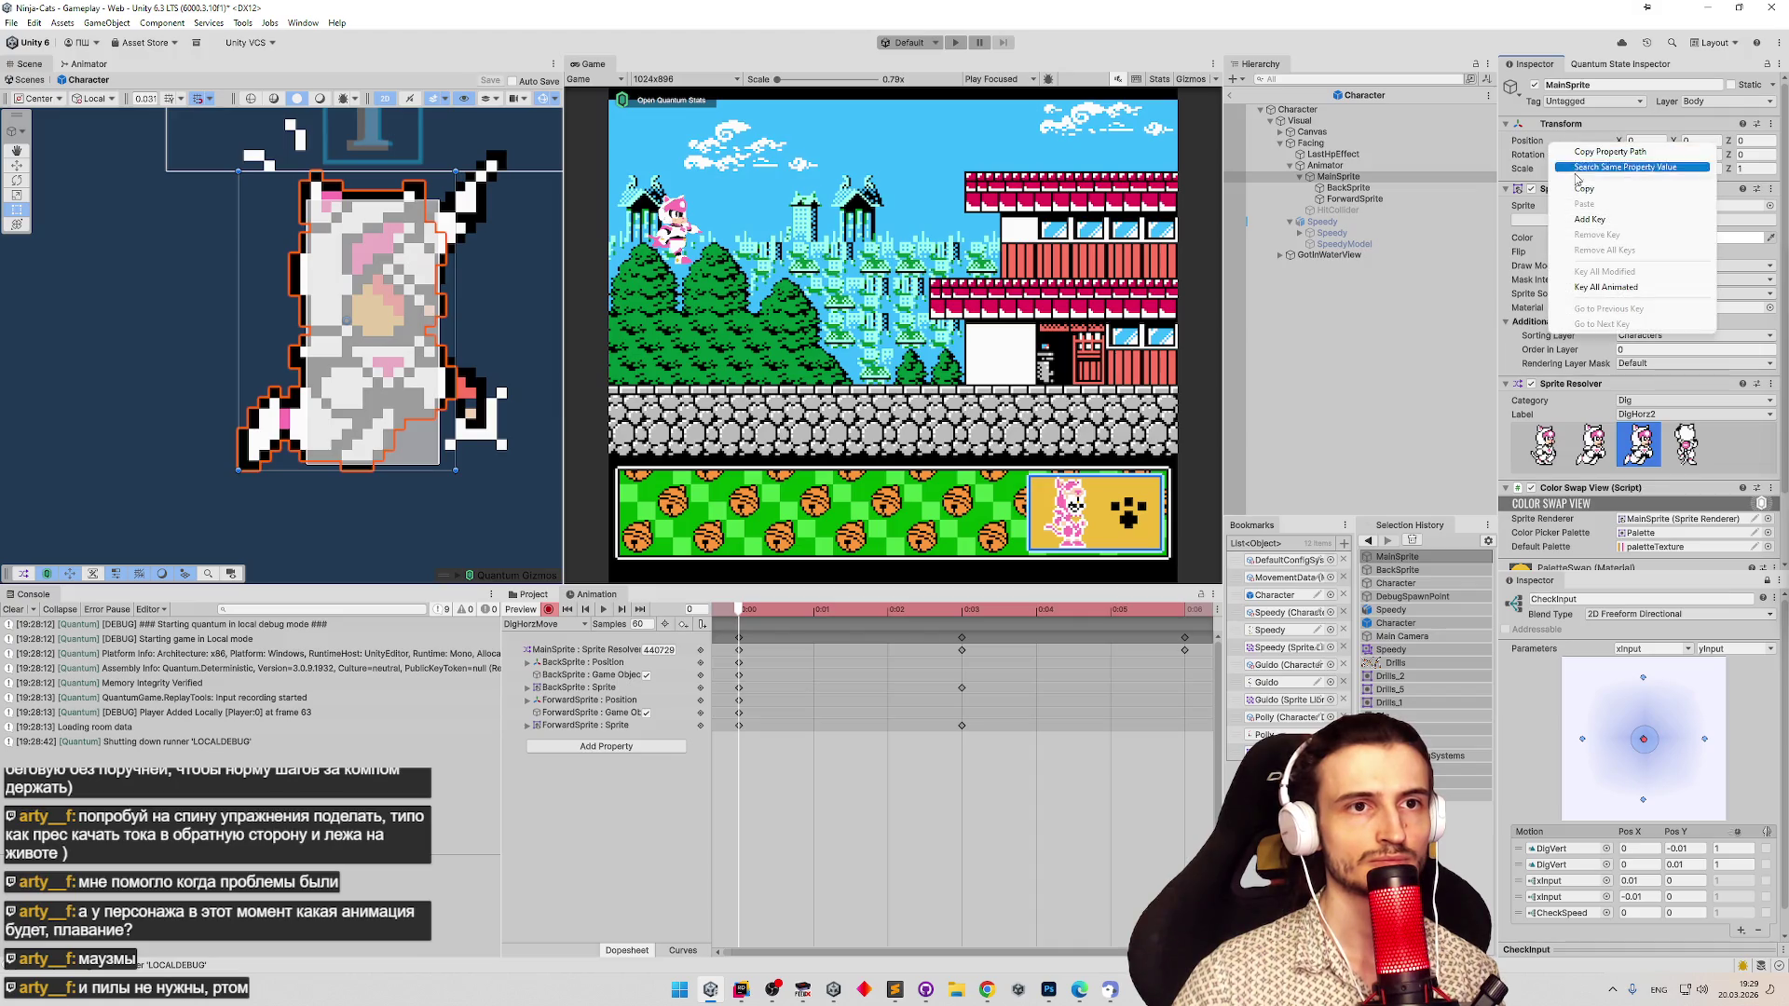
{"action": "left_click", "coordinate": [1583, 172]}
{"action": "mouse_move", "coordinate": [751, 607]}
{"action": "left_mouse_down"}
{"action": "mouse_move", "coordinate": [1034, 608]}
{"action": "mouse_move", "coordinate": [667, 589]}
{"action": "mouse_move", "coordinate": [826, 597]}
{"action": "left_mouse_up"}
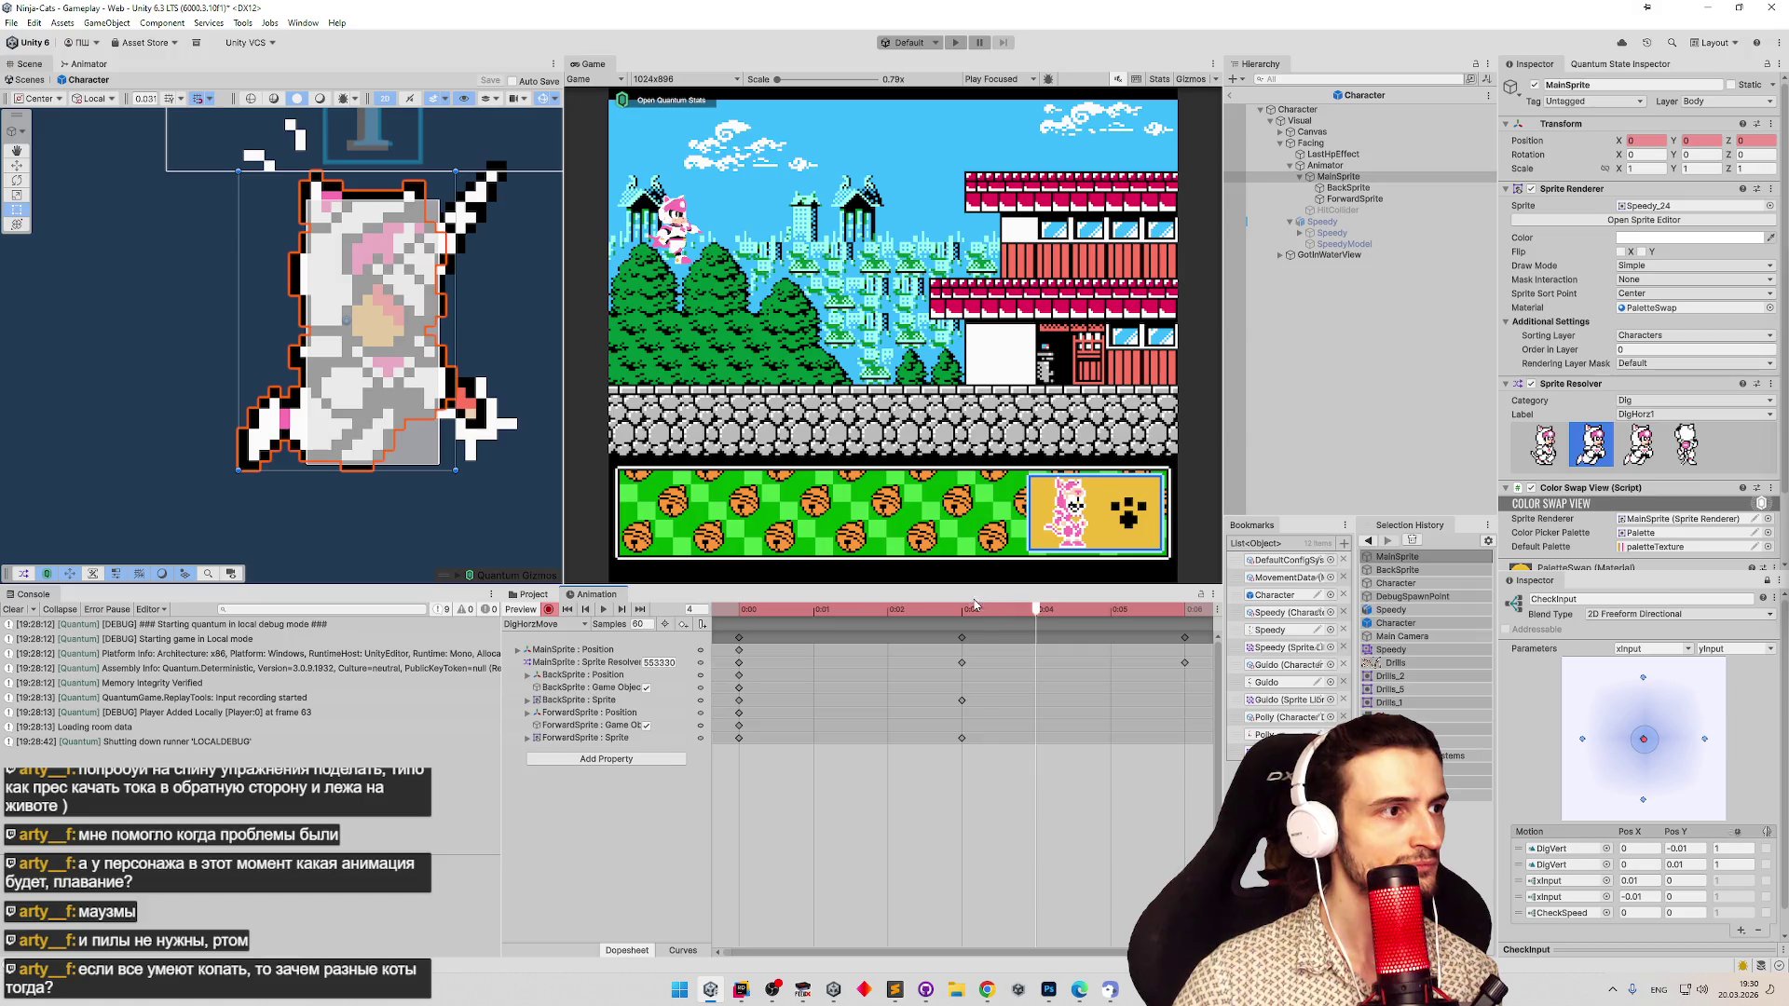
{"action": "left_click", "coordinate": [923, 608]}
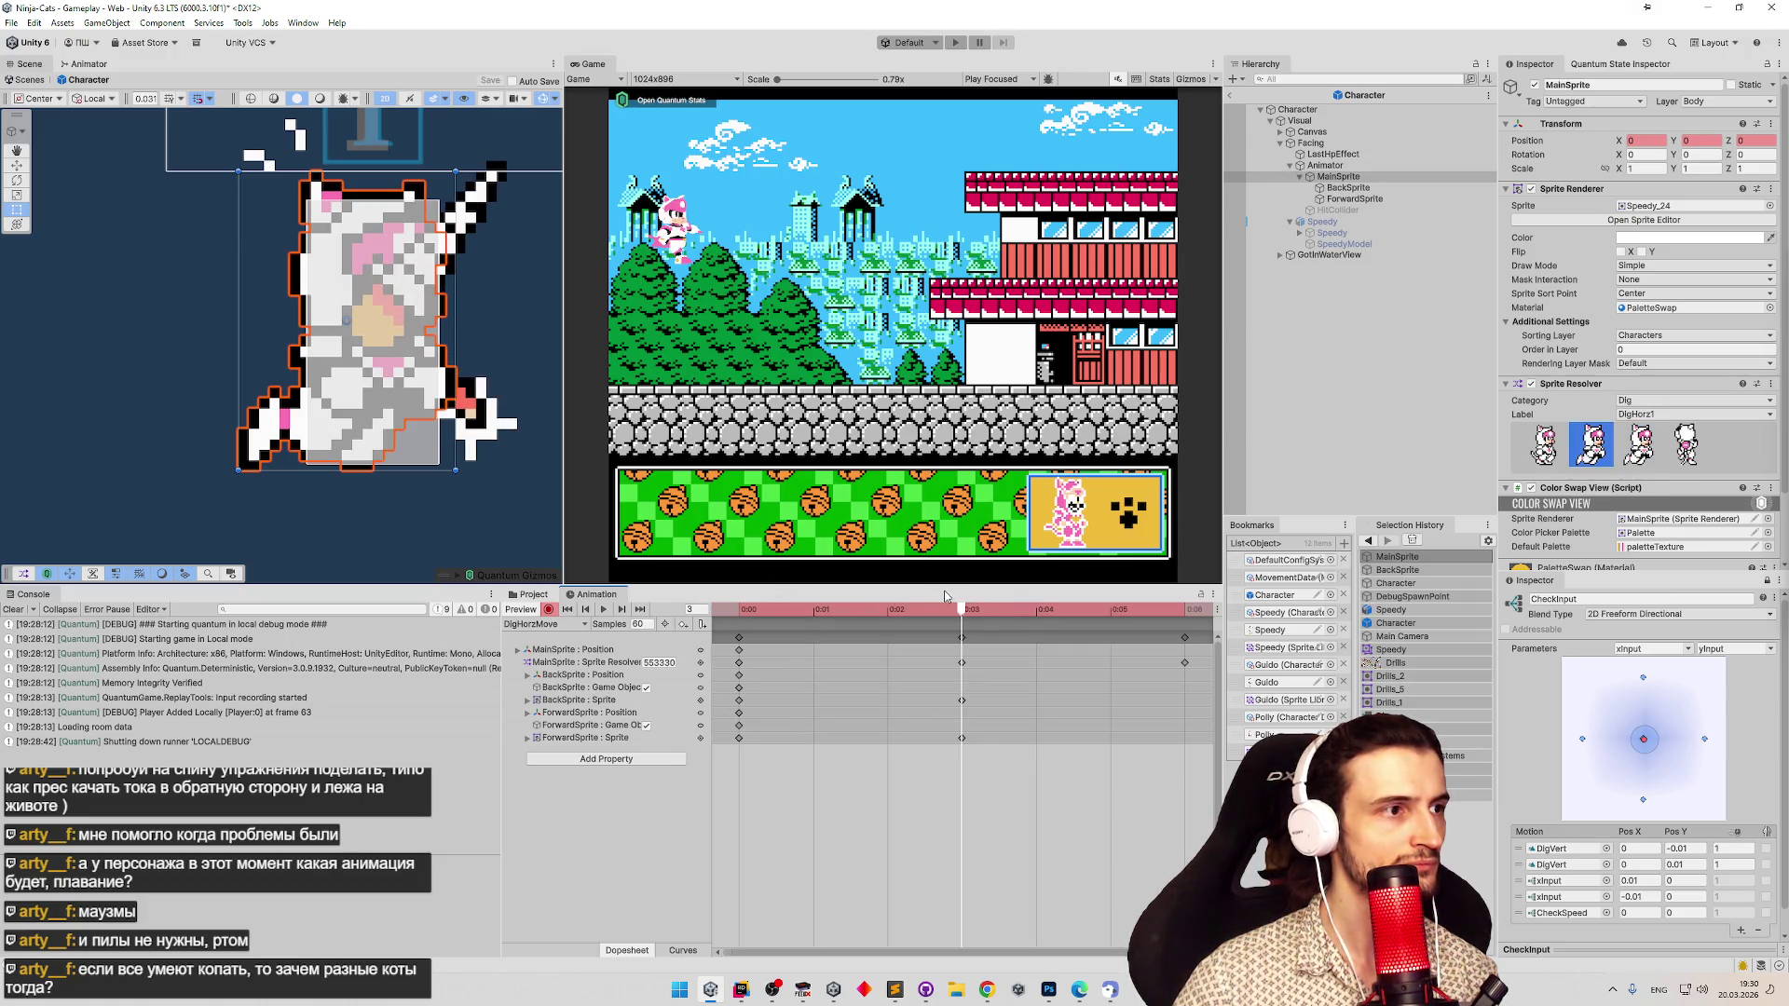
{"action": "left_click_drag", "start_coordinate": [912, 596], "coordinate": [941, 594]}
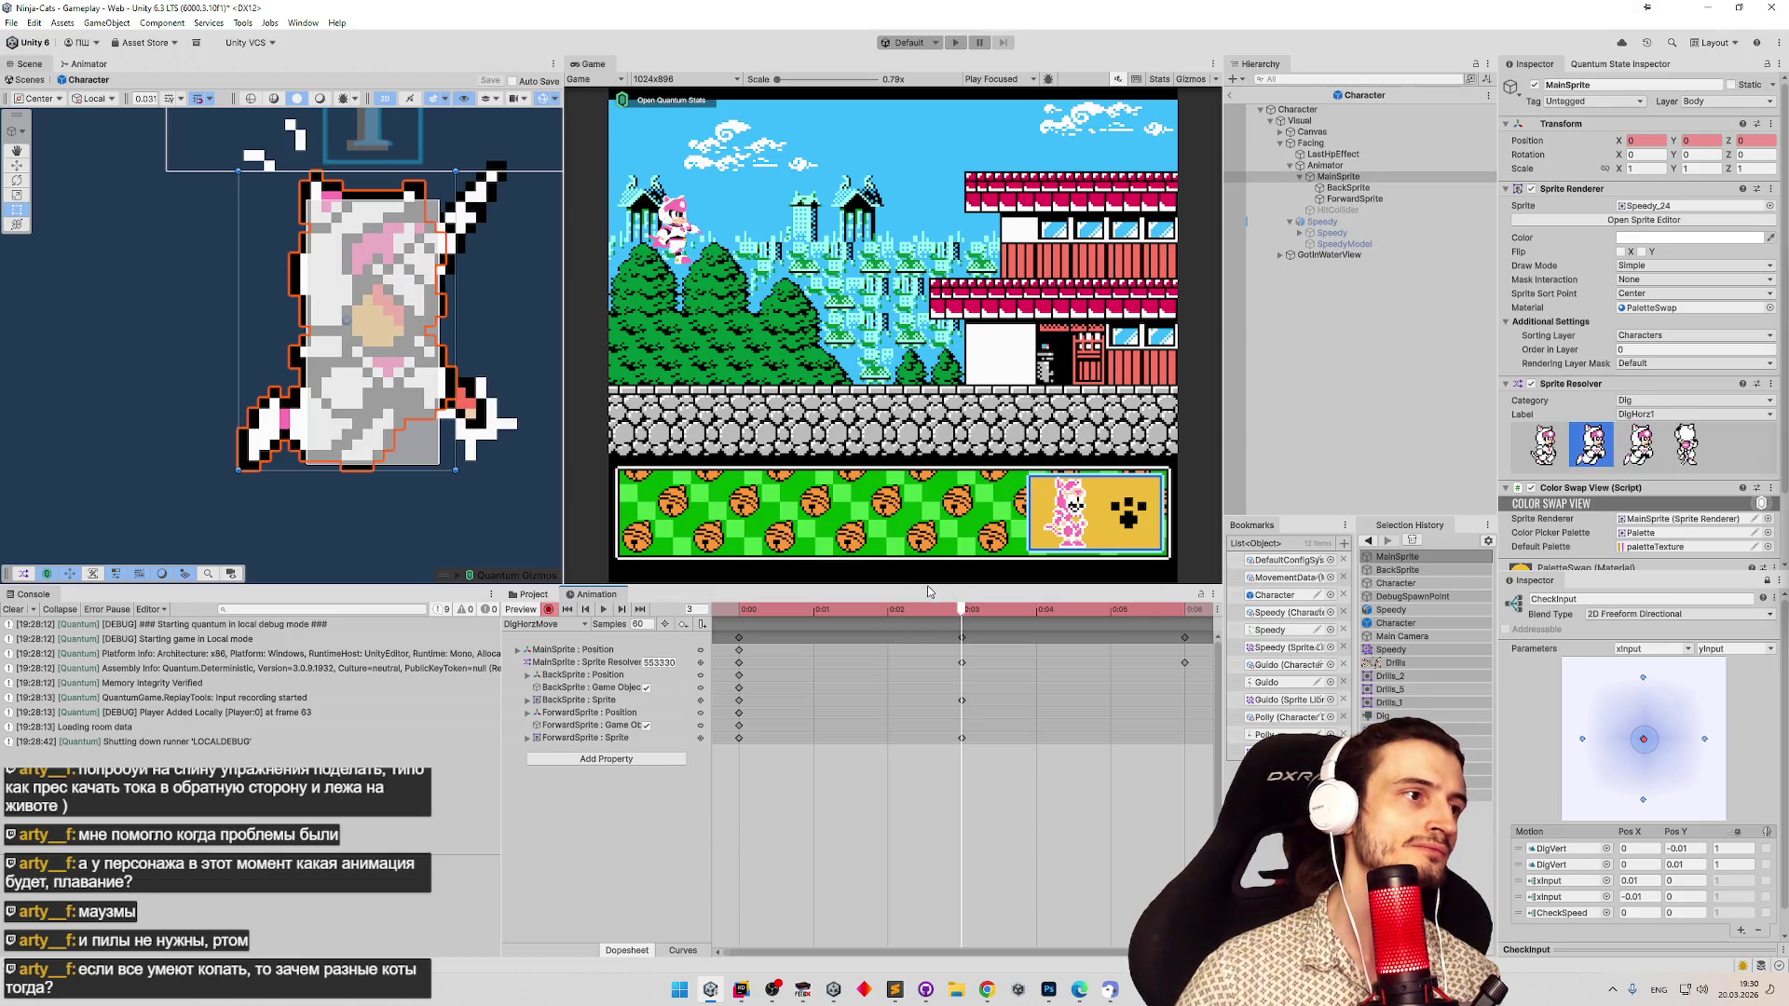
{"action": "left_click", "coordinate": [915, 596]}
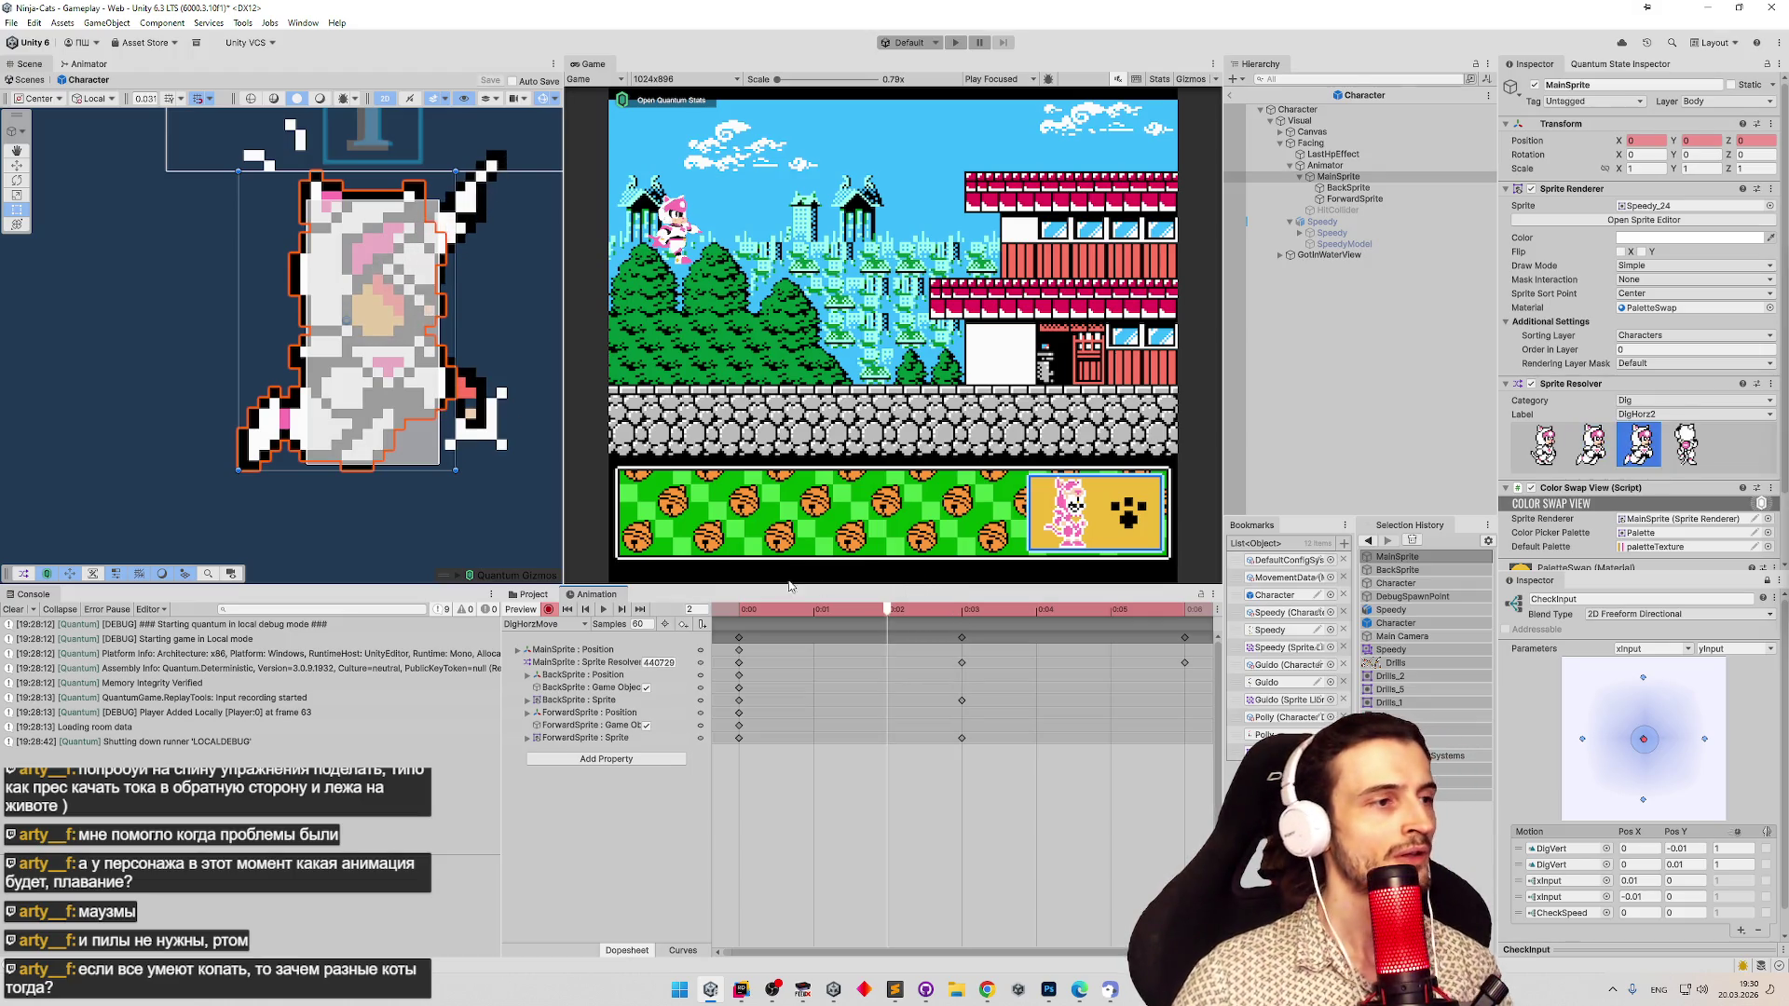
{"action": "left_click_drag", "start_coordinate": [789, 585], "coordinate": [729, 584]}
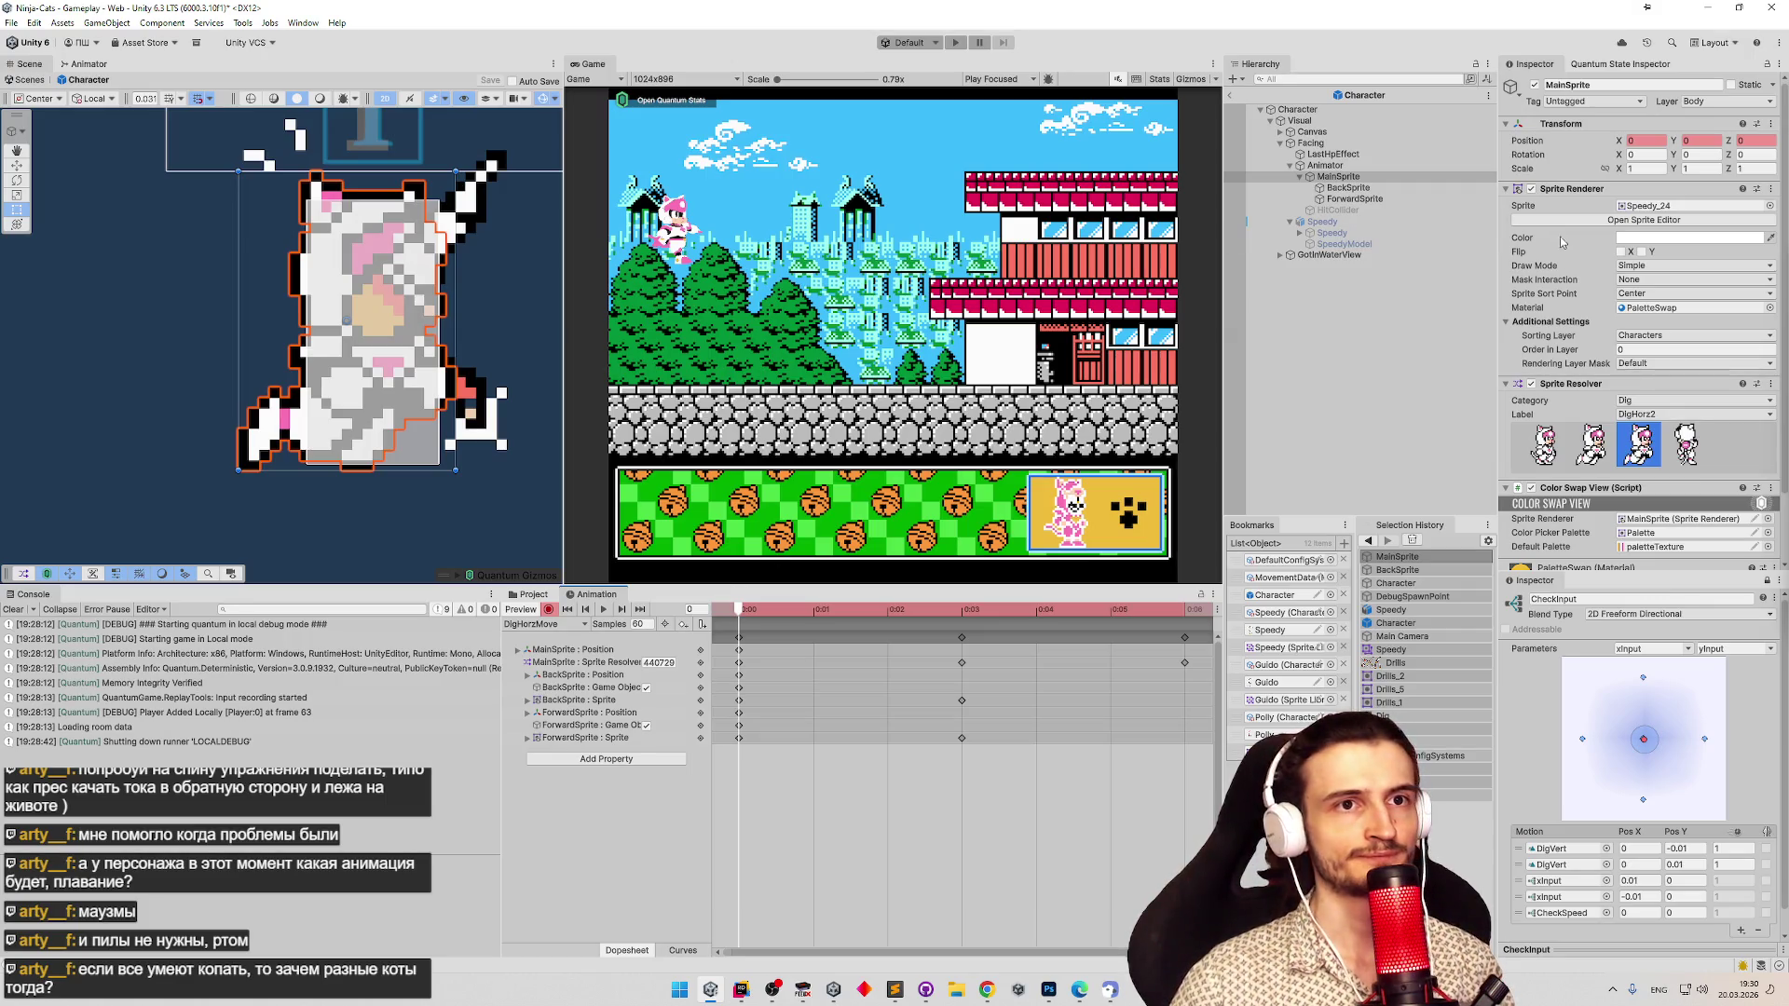
Set MainSprite Position Y to 0.03125 at frame 0 and to 0 at frame 3.
{"action": "left_click", "coordinate": [1699, 140]}
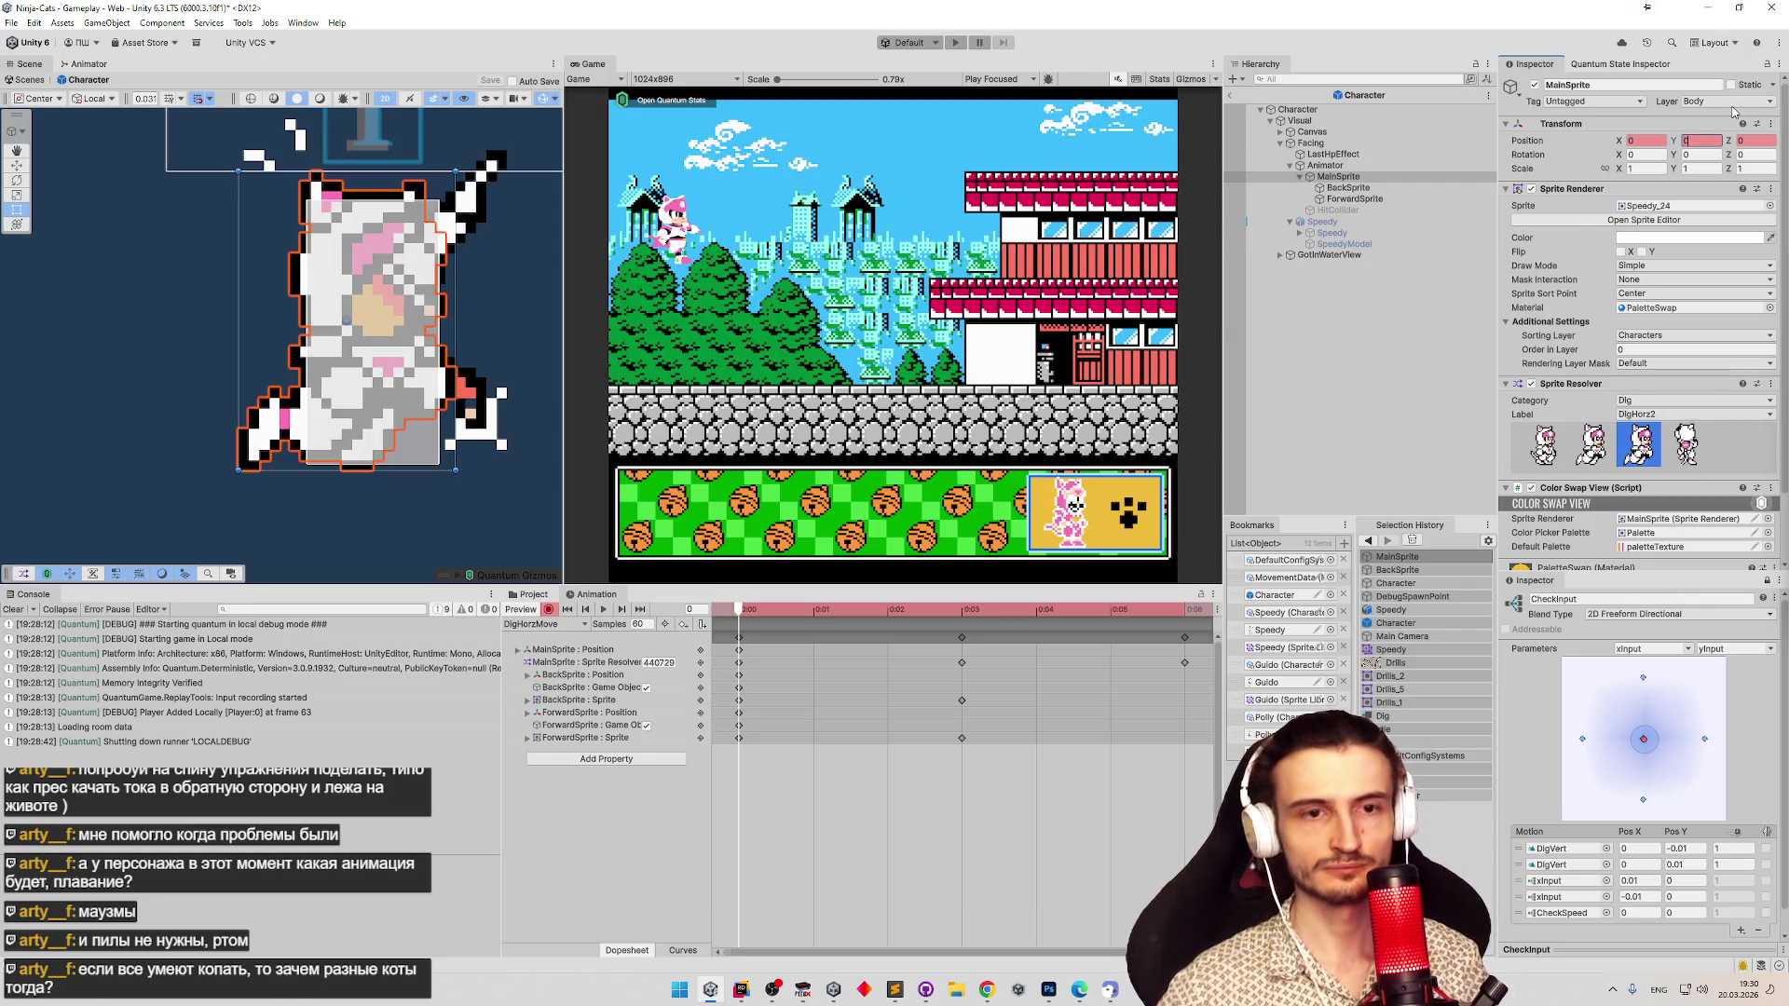
{"action": "type", "text": "3125"}
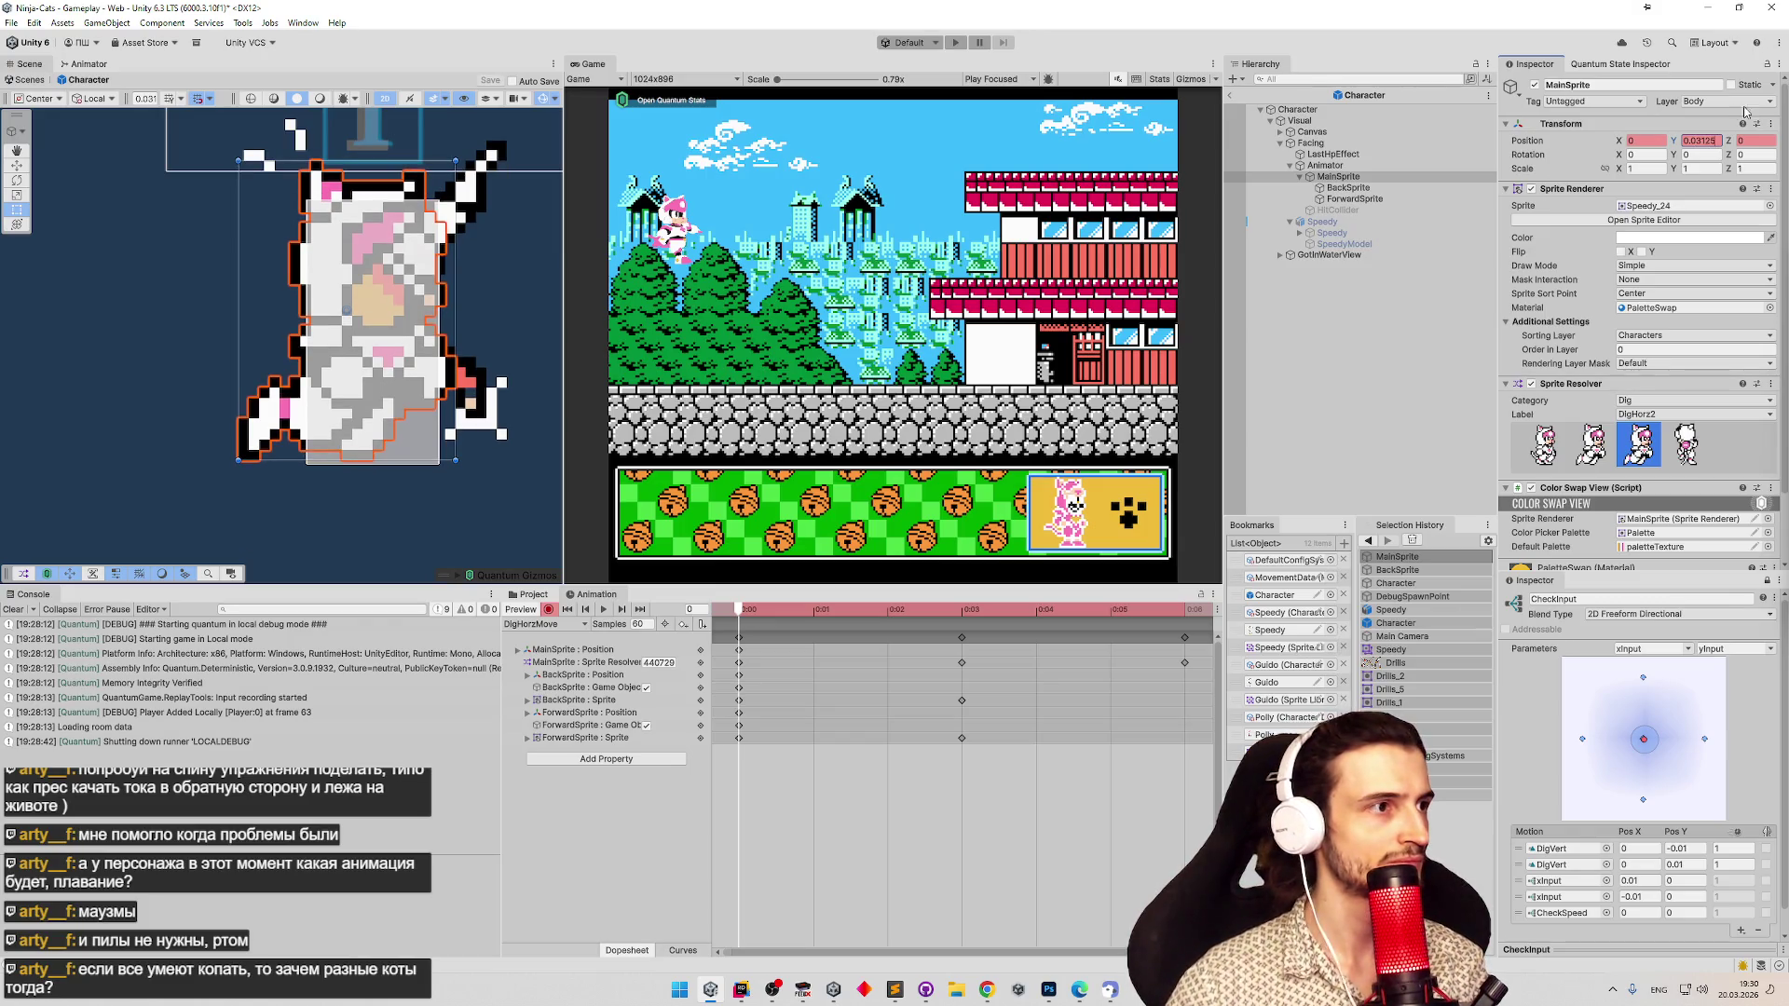
{"action": "key", "text": "Return"}
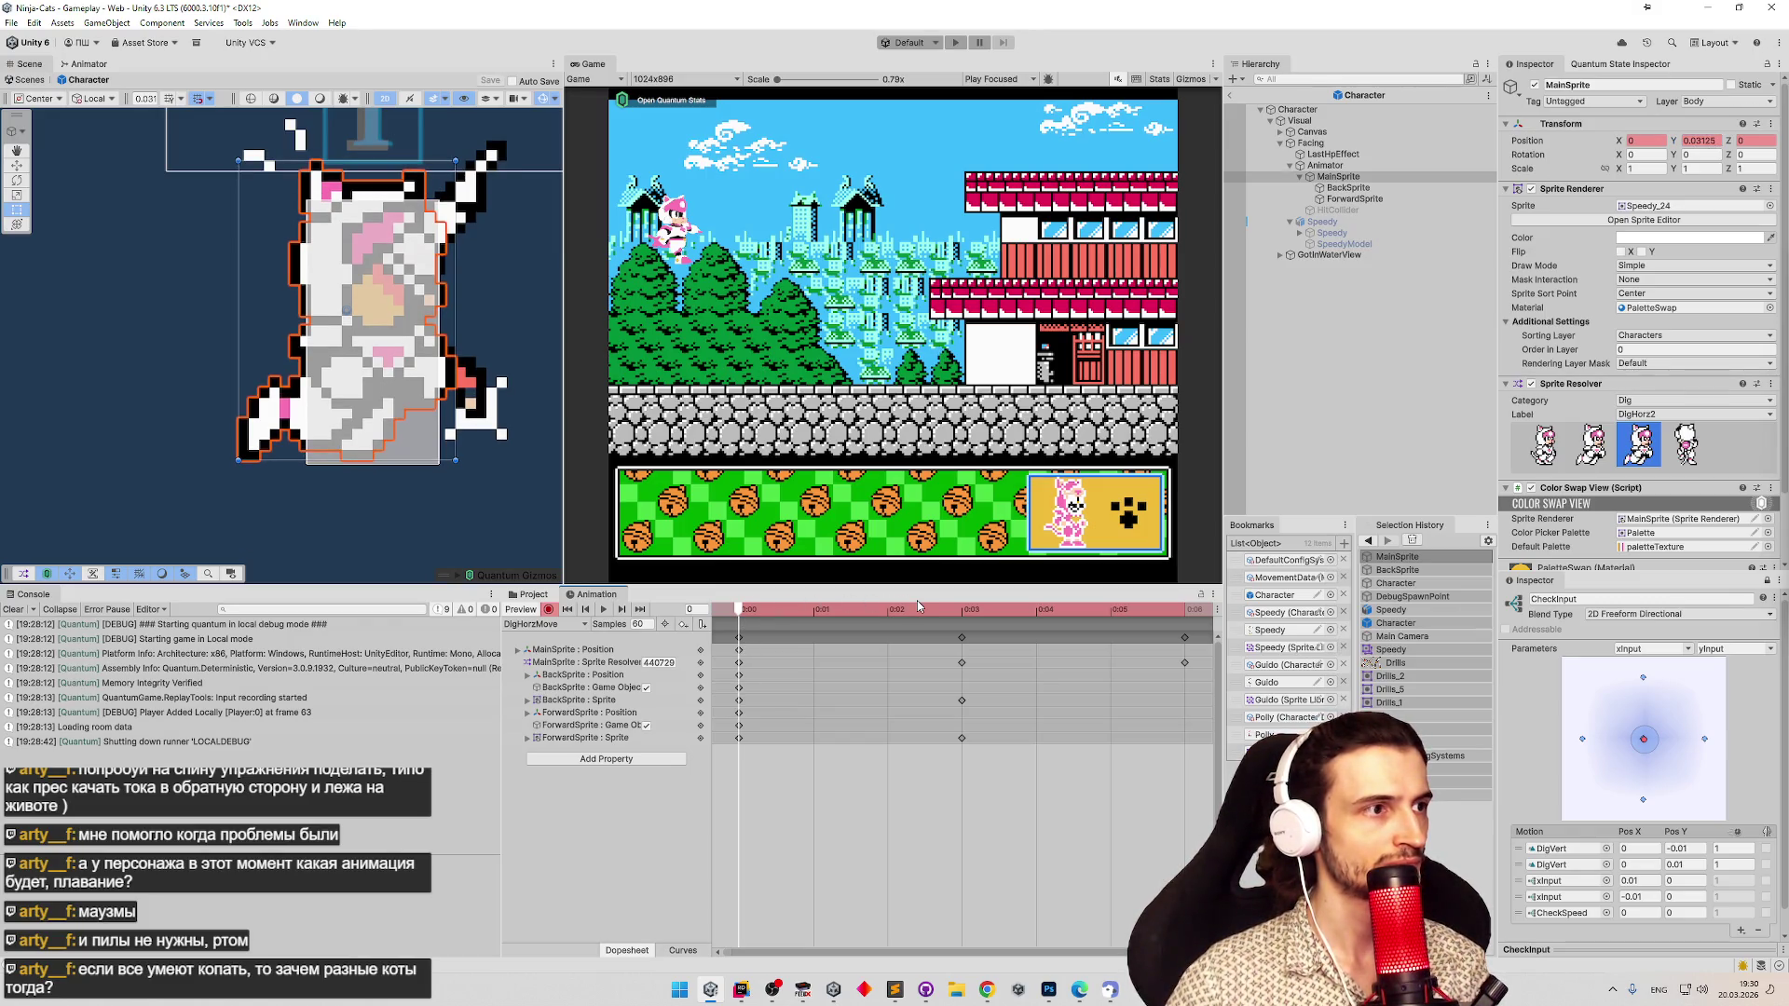
{"action": "left_click", "coordinate": [962, 609]}
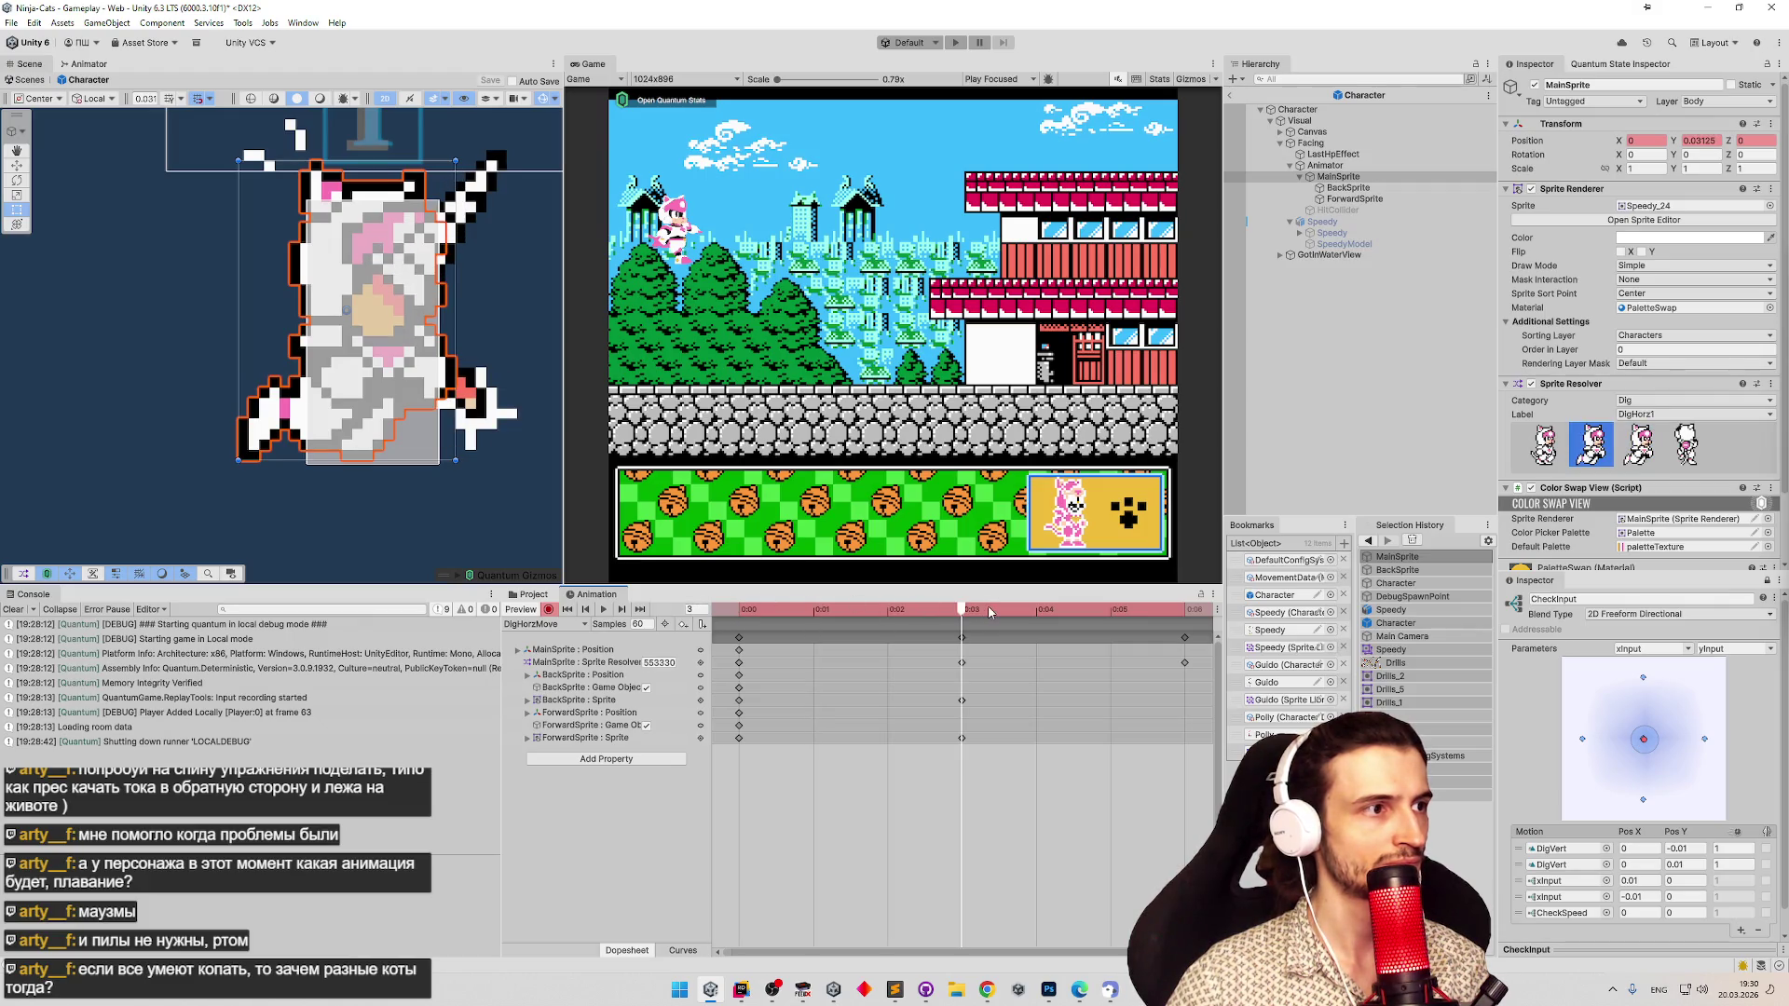
{"action": "left_click", "coordinate": [1700, 141]}
{"action": "type", "text": "0"}
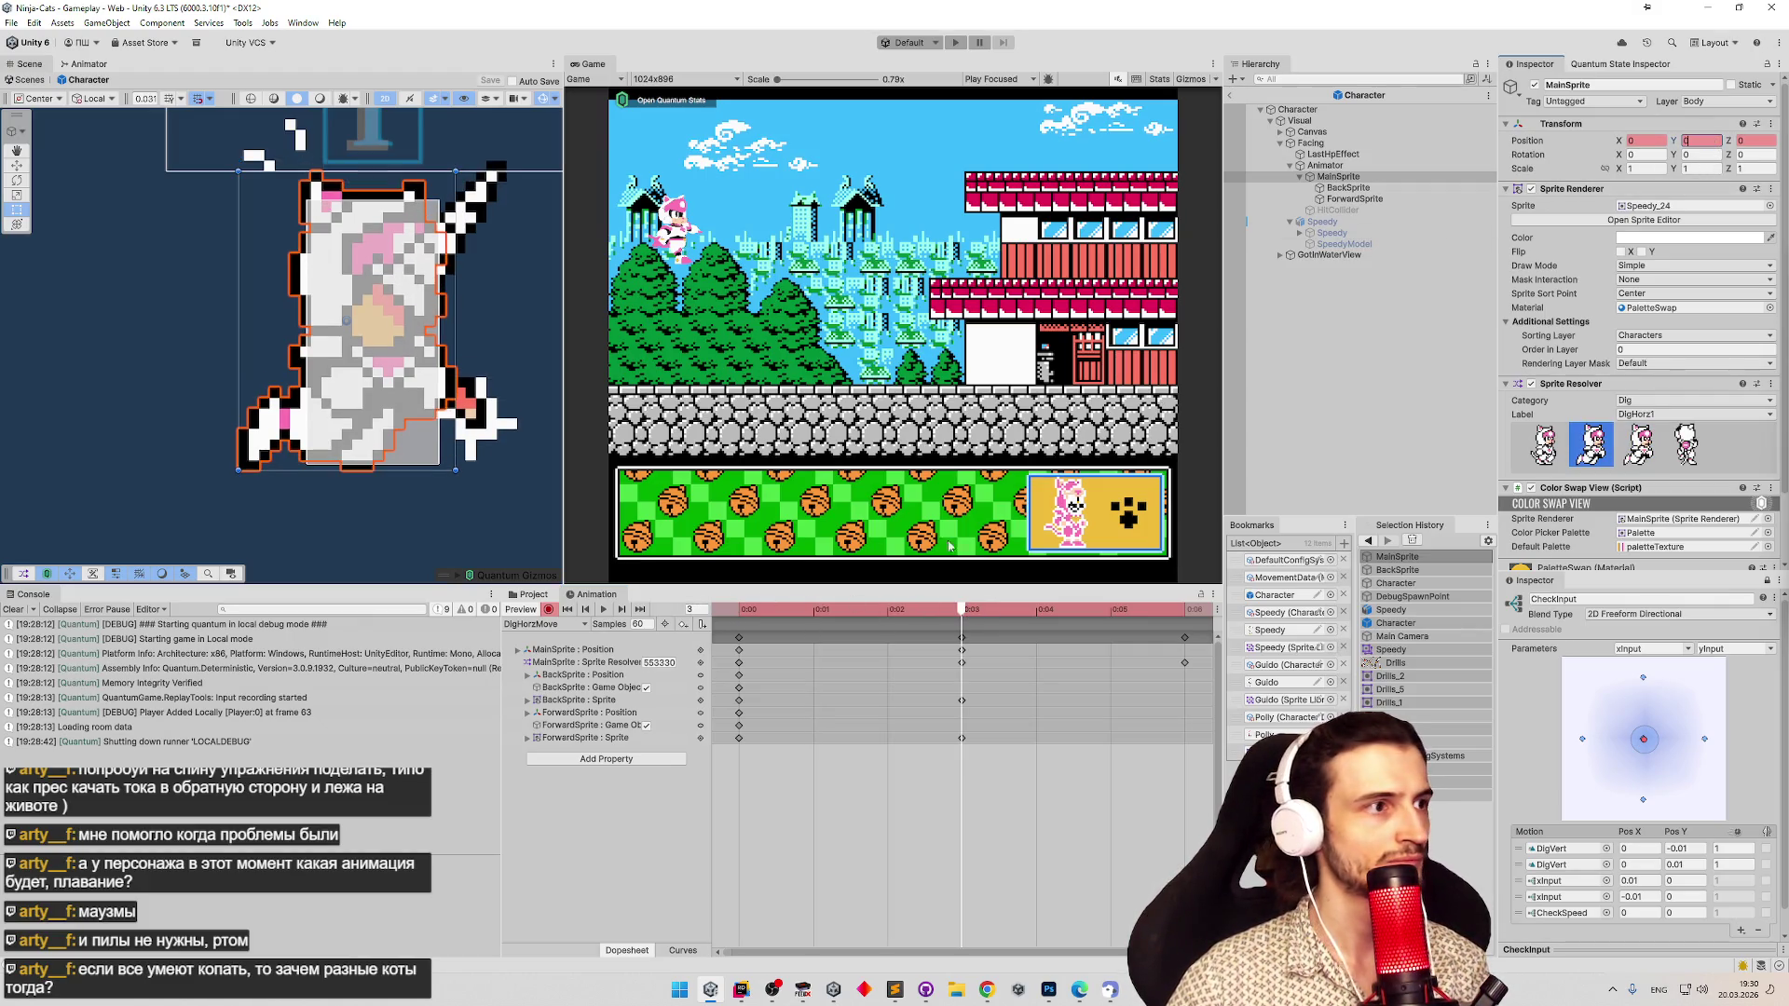
{"action": "right_click", "coordinate": [708, 650]}
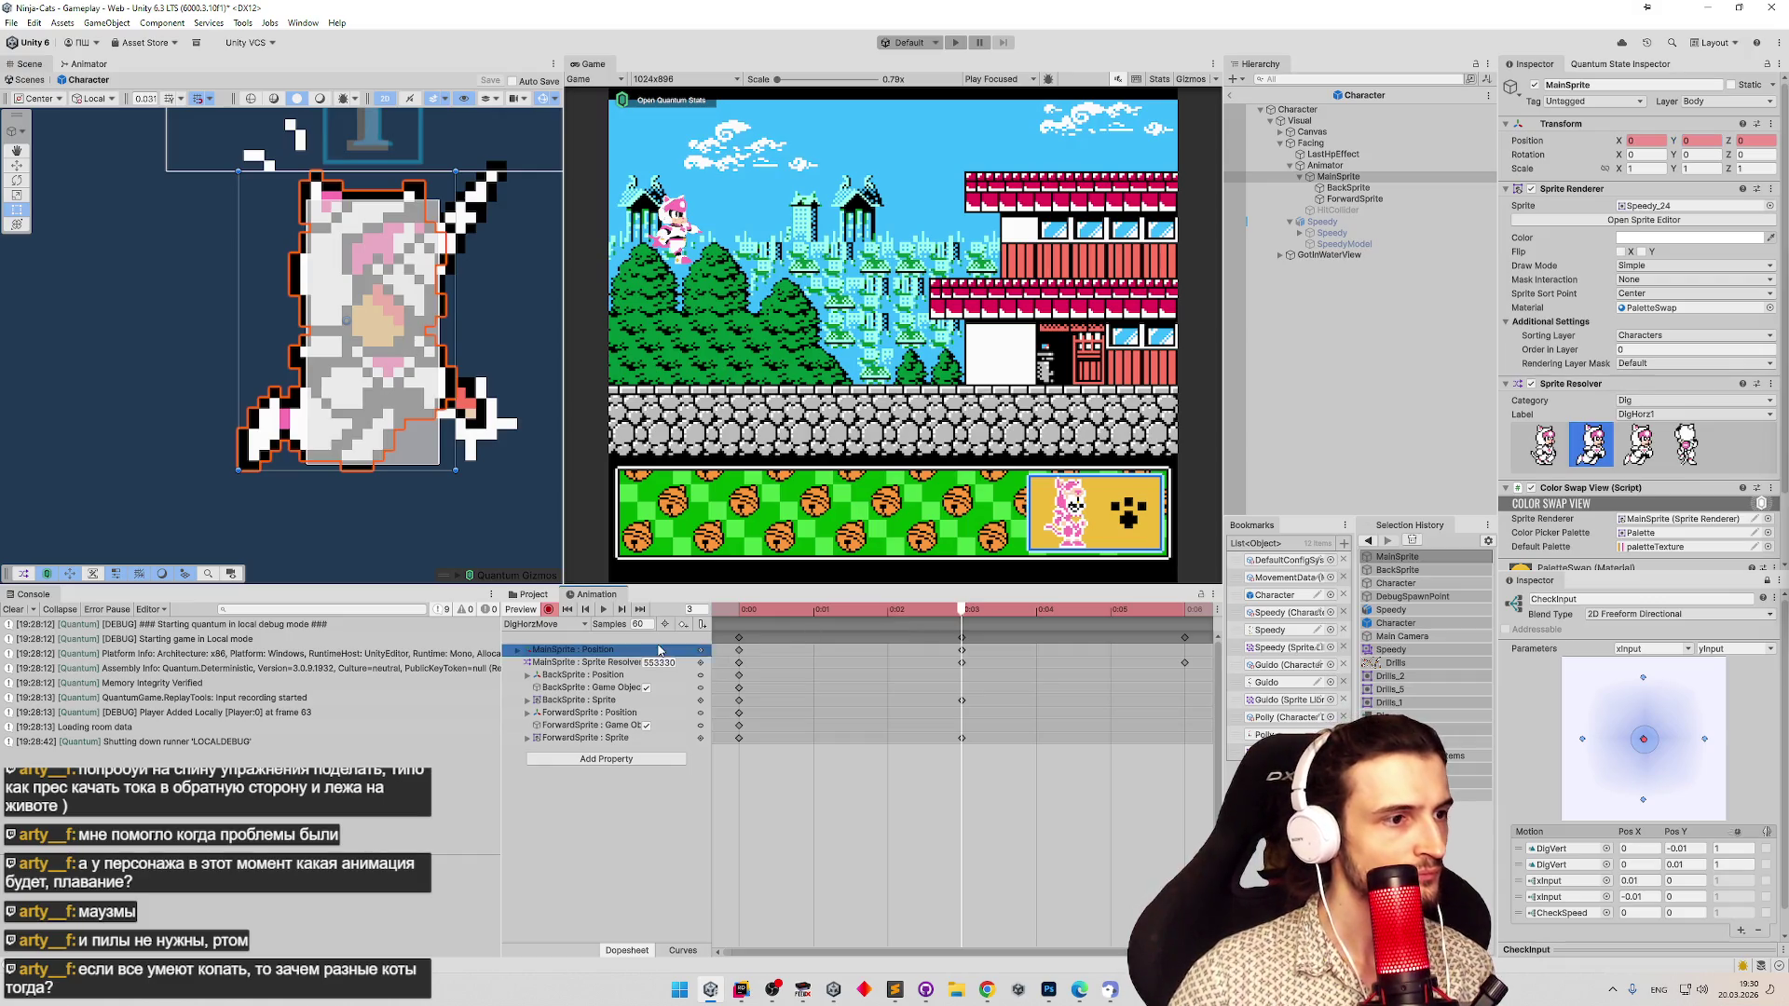
Set both tangents of the MainSprite position keys at 0:00 and 0:03 to Constant.
{"action": "key", "text": "Escape"}
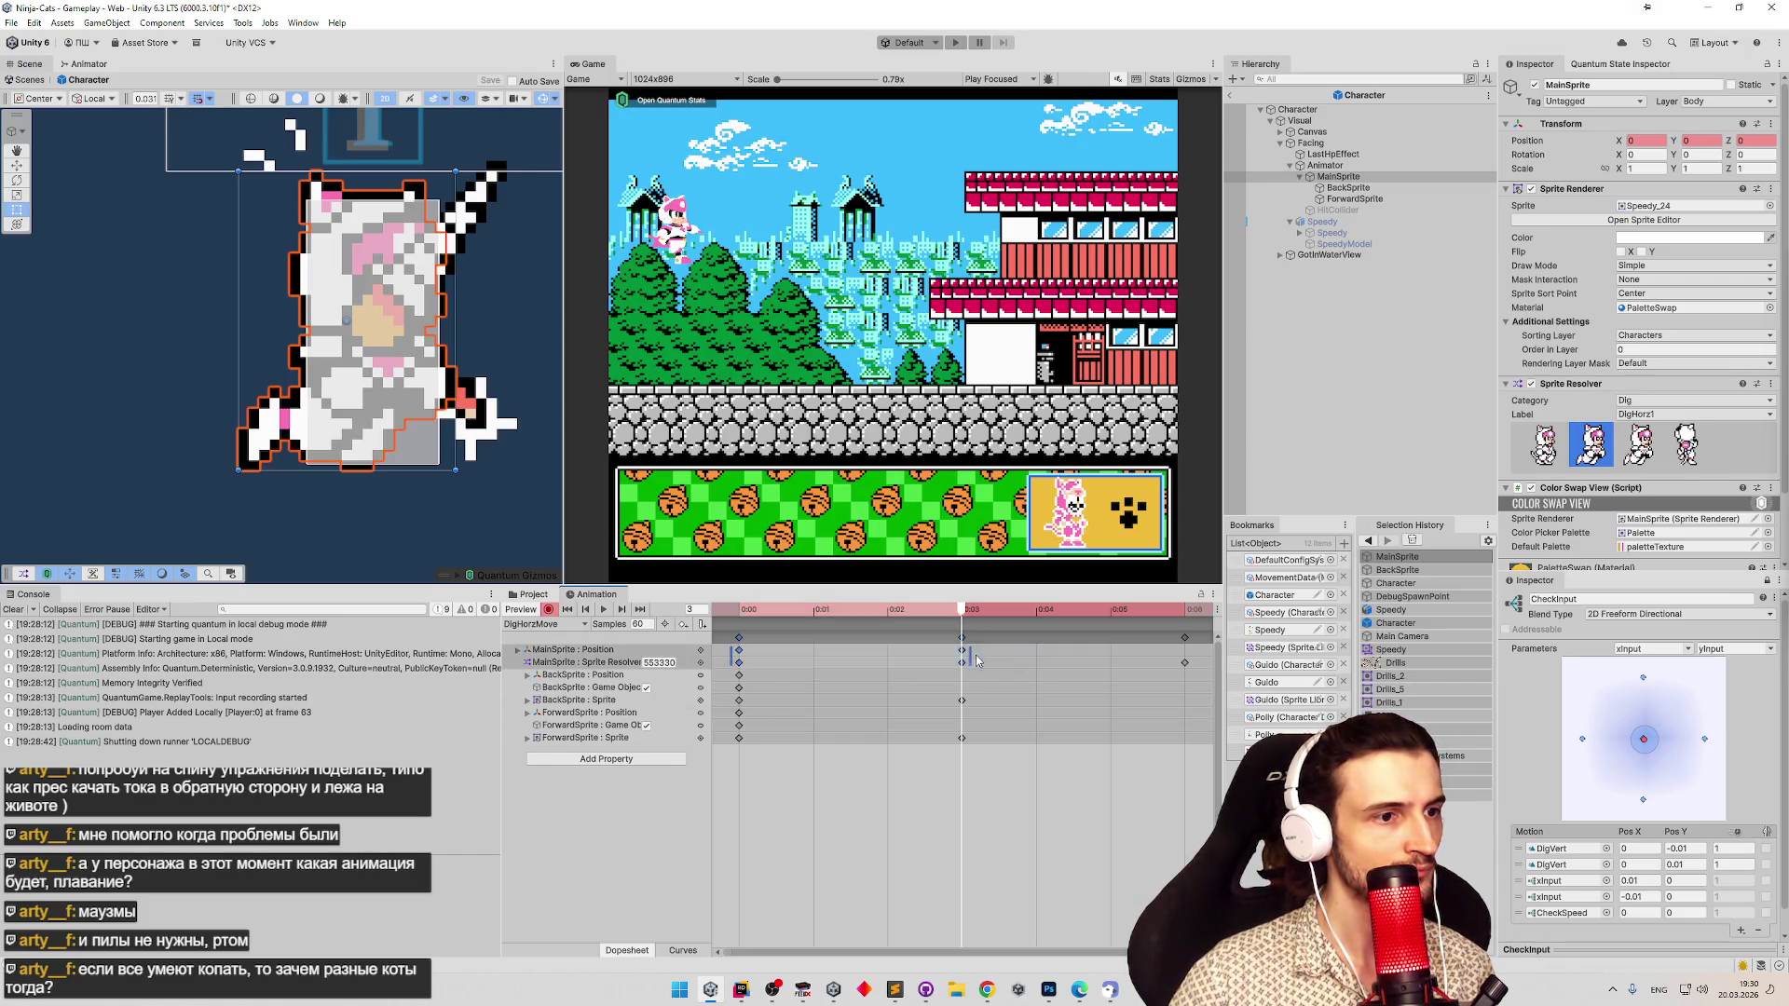
{"action": "left_click_drag", "start_coordinate": [989, 652], "coordinate": [746, 653]}
{"action": "right_click", "coordinate": [743, 652]}
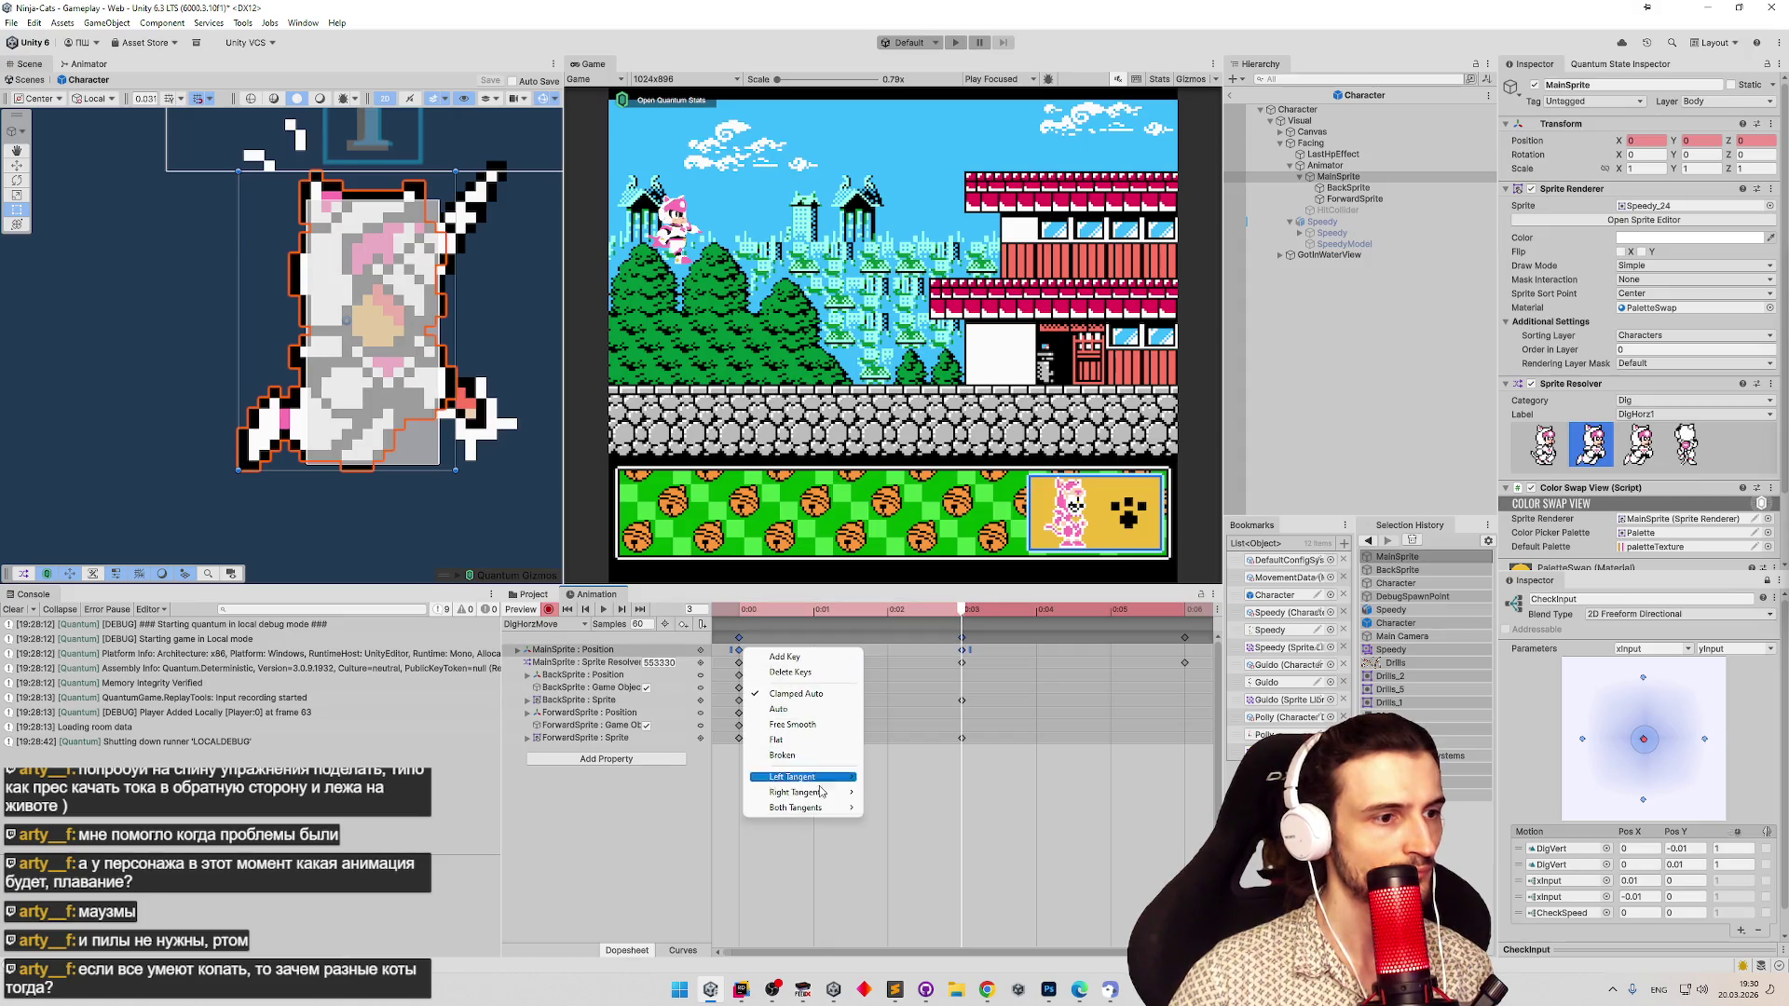
{"action": "mouse_move", "coordinate": [820, 810]}
{"action": "left_click", "coordinate": [917, 837]}
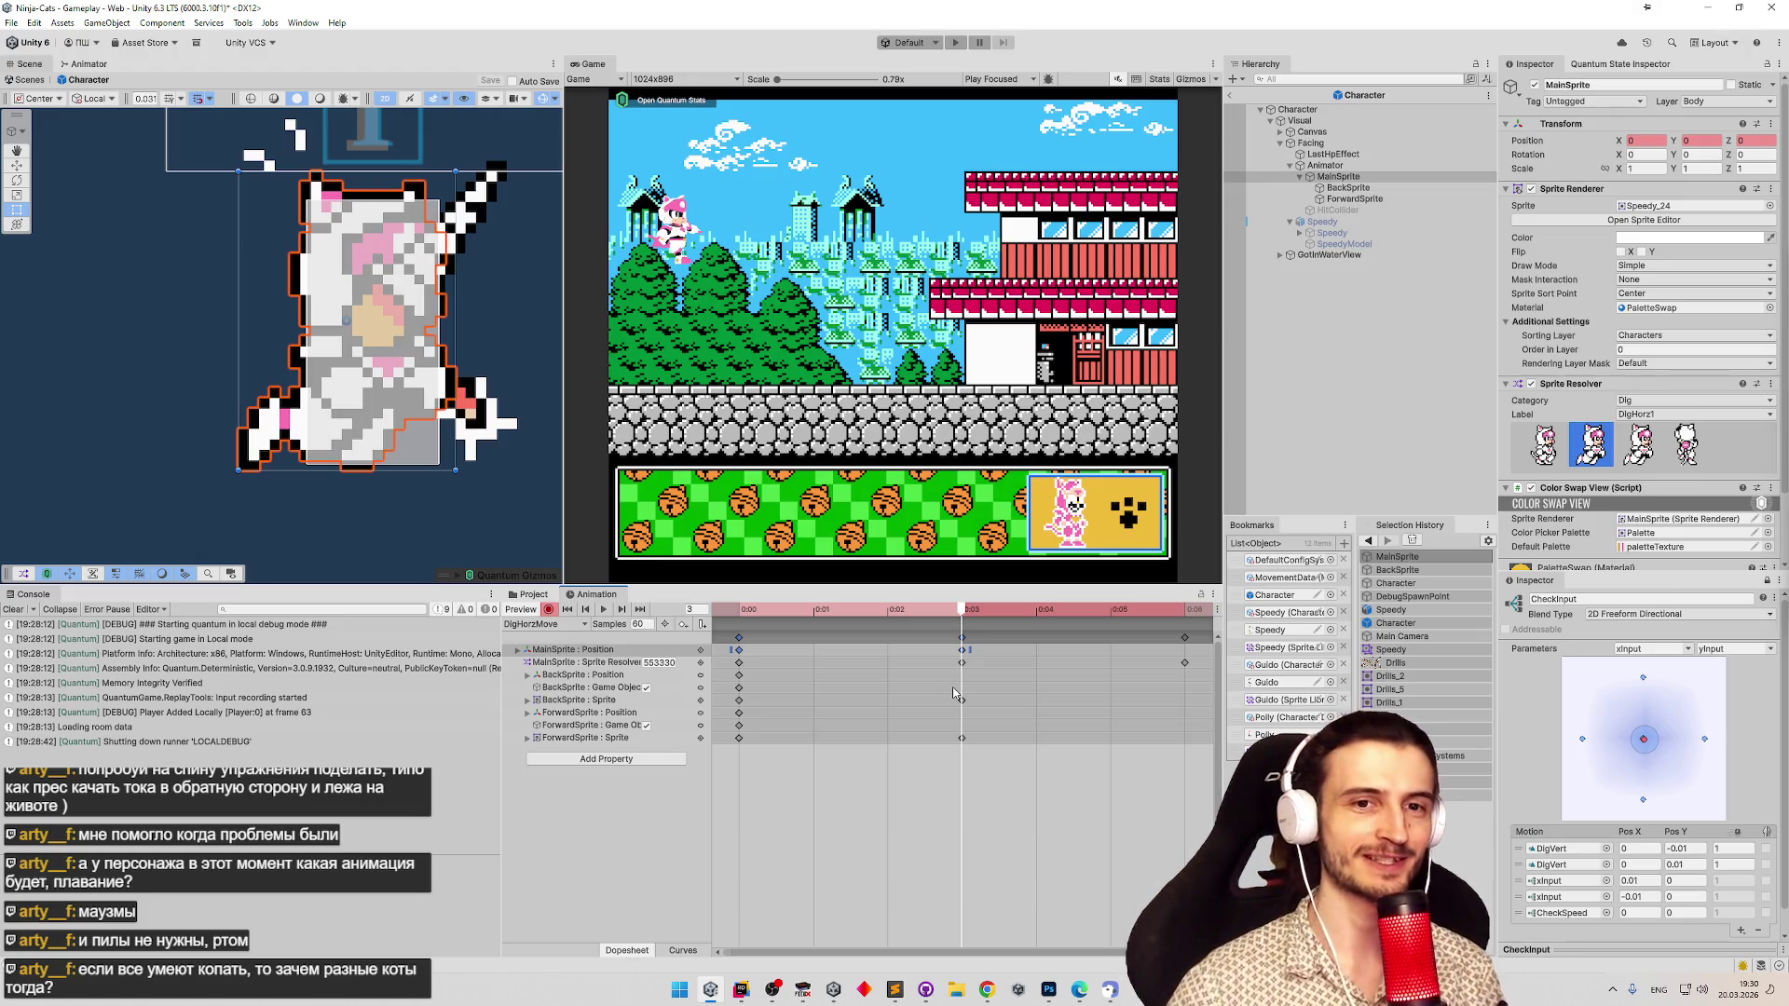
Scrub through the DigHorzMove motion, then select the ForwardSprite drill object.
{"action": "mouse_move", "coordinate": [965, 618]}
{"action": "left_mouse_down"}
{"action": "mouse_move", "coordinate": [739, 611]}
{"action": "mouse_move", "coordinate": [951, 601]}
{"action": "mouse_move", "coordinate": [815, 579]}
{"action": "left_mouse_up"}
{"action": "mouse_move", "coordinate": [925, 579]}
{"action": "left_mouse_down"}
{"action": "mouse_move", "coordinate": [813, 579]}
{"action": "mouse_move", "coordinate": [1051, 575]}
{"action": "mouse_move", "coordinate": [1109, 606]}
{"action": "mouse_move", "coordinate": [736, 633]}
{"action": "mouse_move", "coordinate": [814, 638]}
{"action": "left_mouse_up"}
{"action": "mouse_move", "coordinate": [925, 611]}
{"action": "left_mouse_down"}
{"action": "mouse_move", "coordinate": [1183, 611]}
{"action": "mouse_move", "coordinate": [739, 614]}
{"action": "mouse_move", "coordinate": [959, 611]}
{"action": "left_mouse_up"}
{"action": "left_click", "coordinate": [1348, 201]}
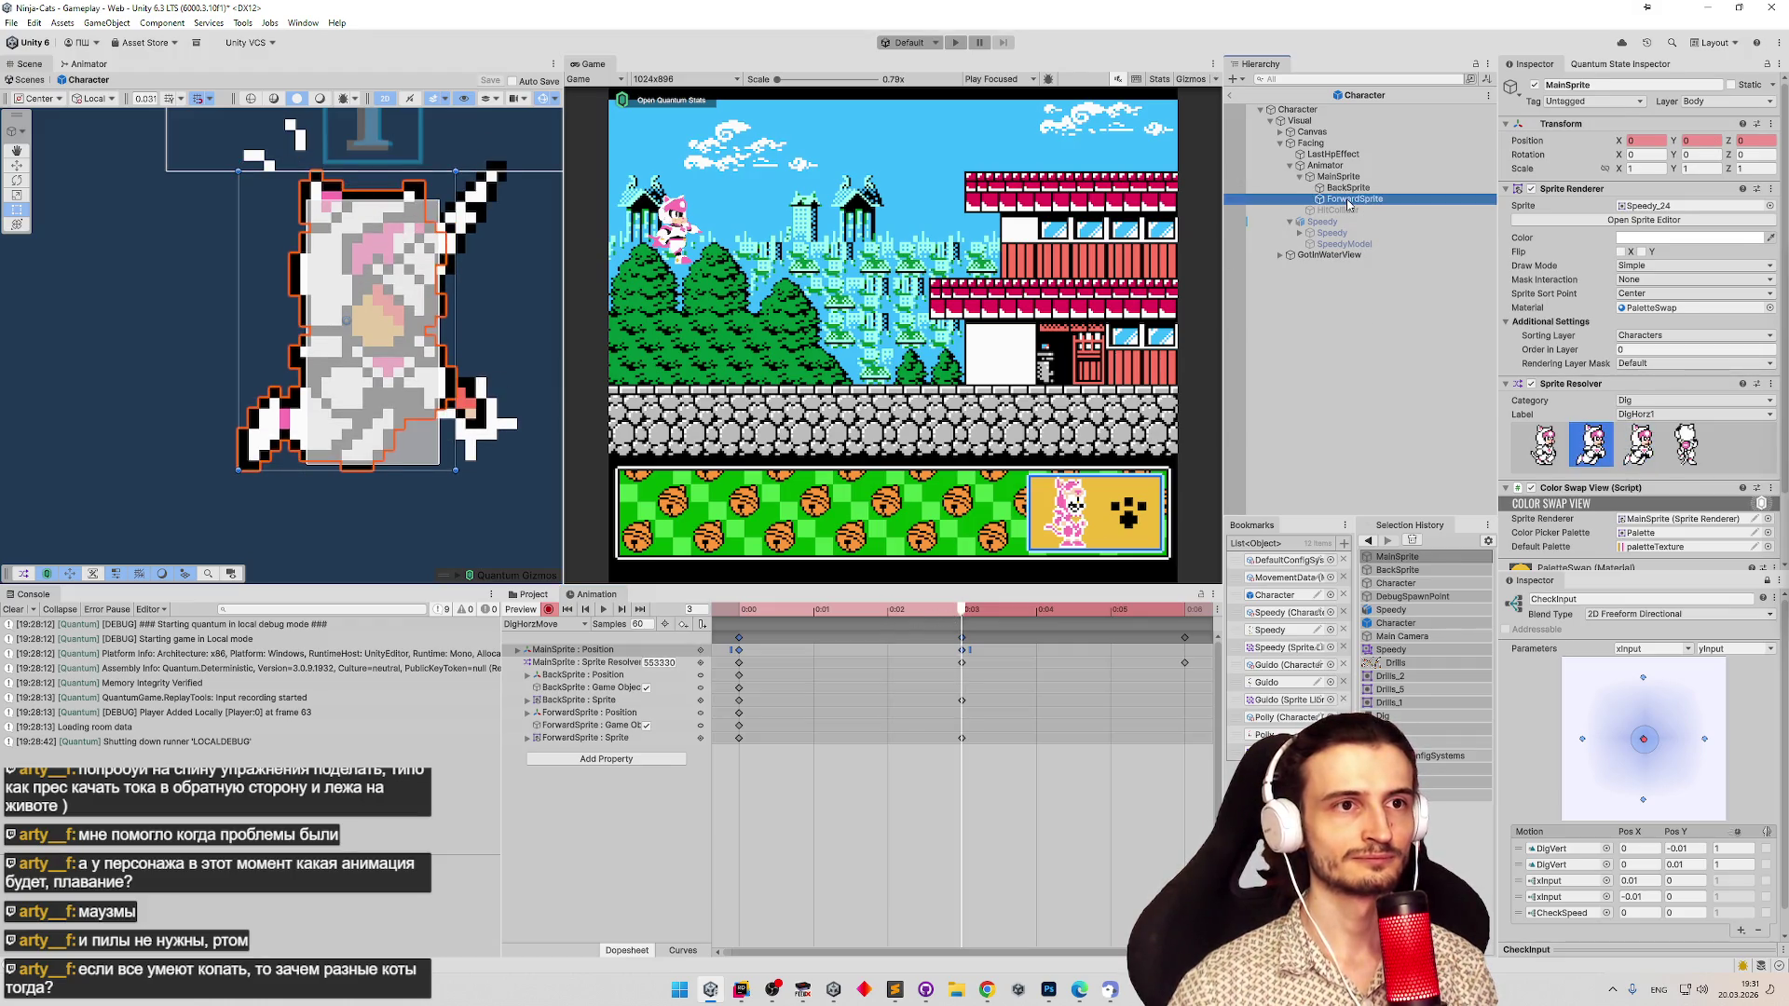
{"action": "left_click", "coordinate": [1641, 208]}
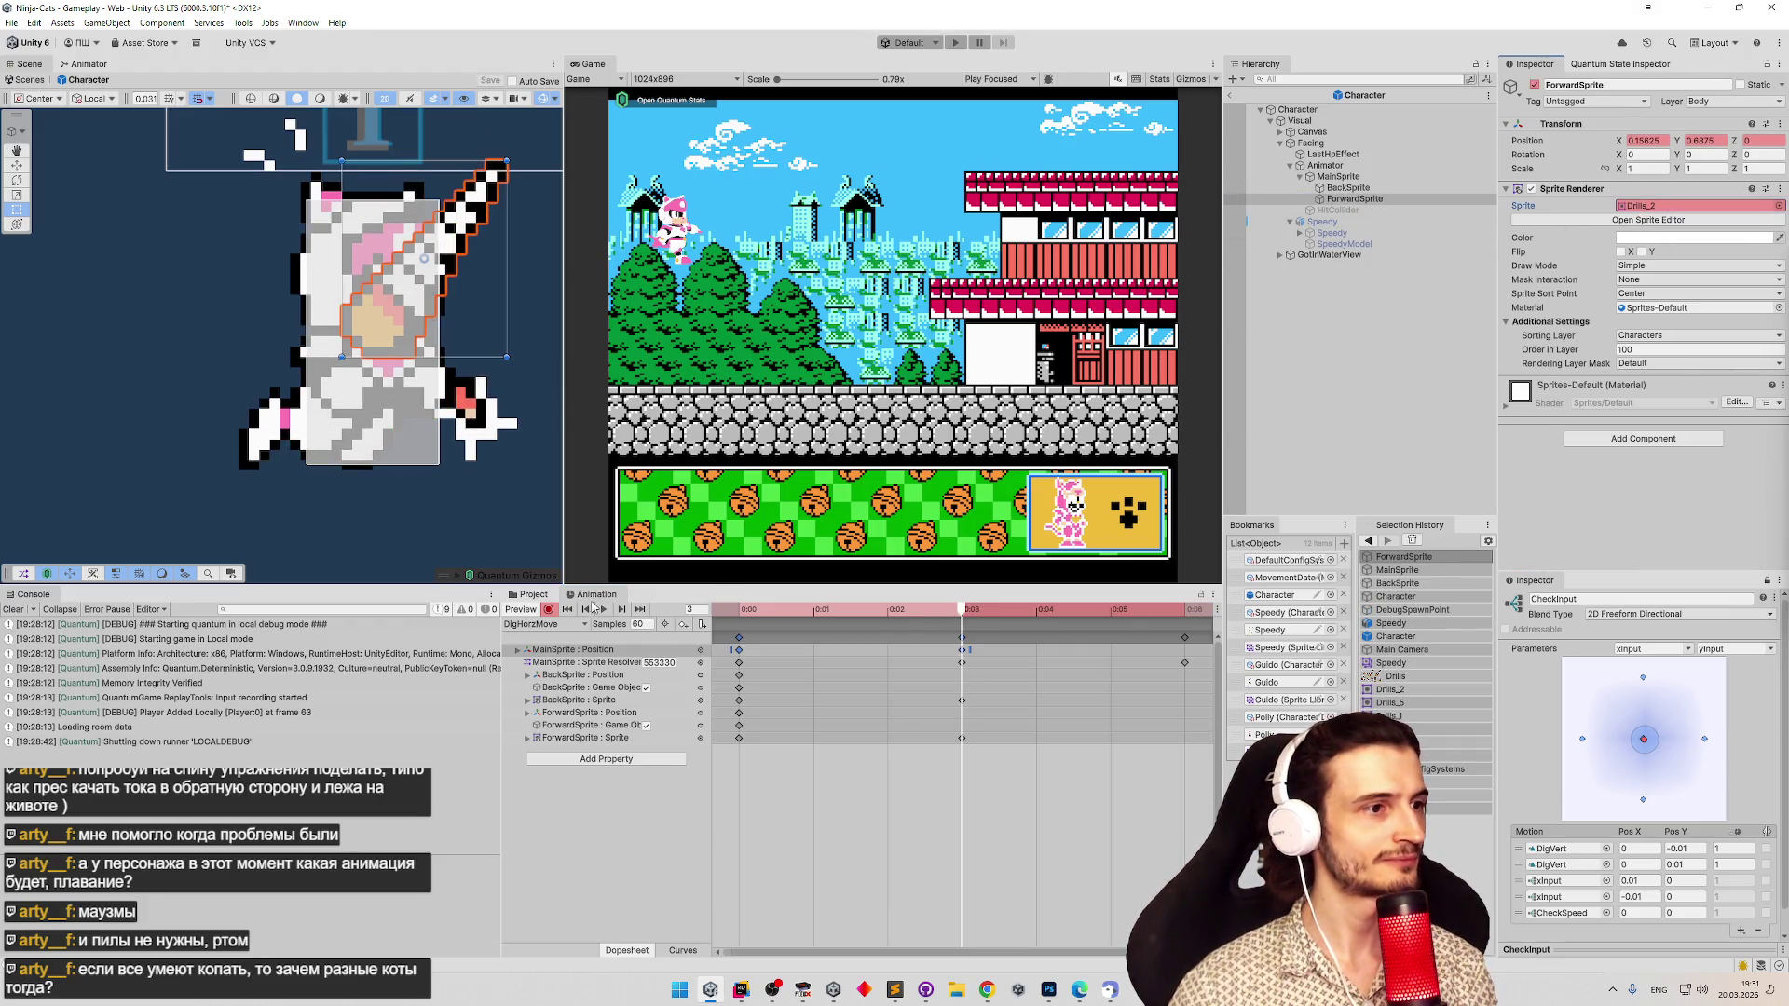